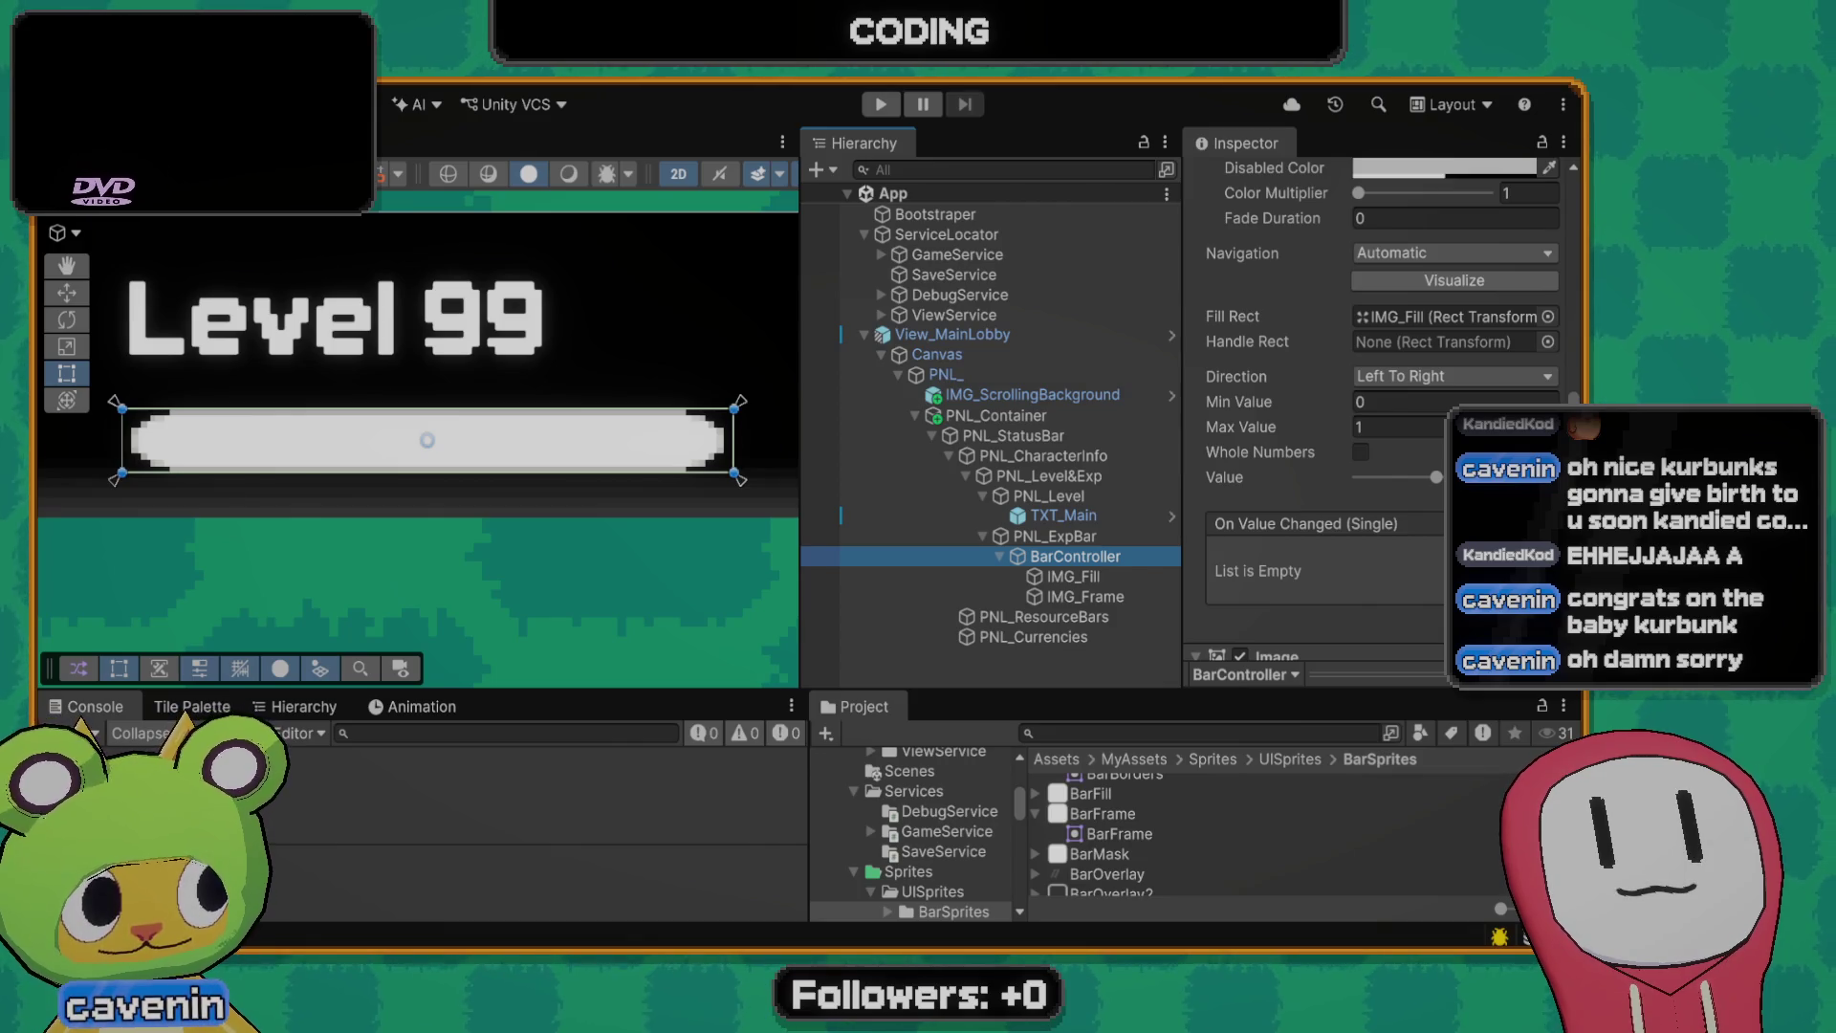
- Switch from the Unity editor to the Blender window with the cat model
key("alt+Tab")
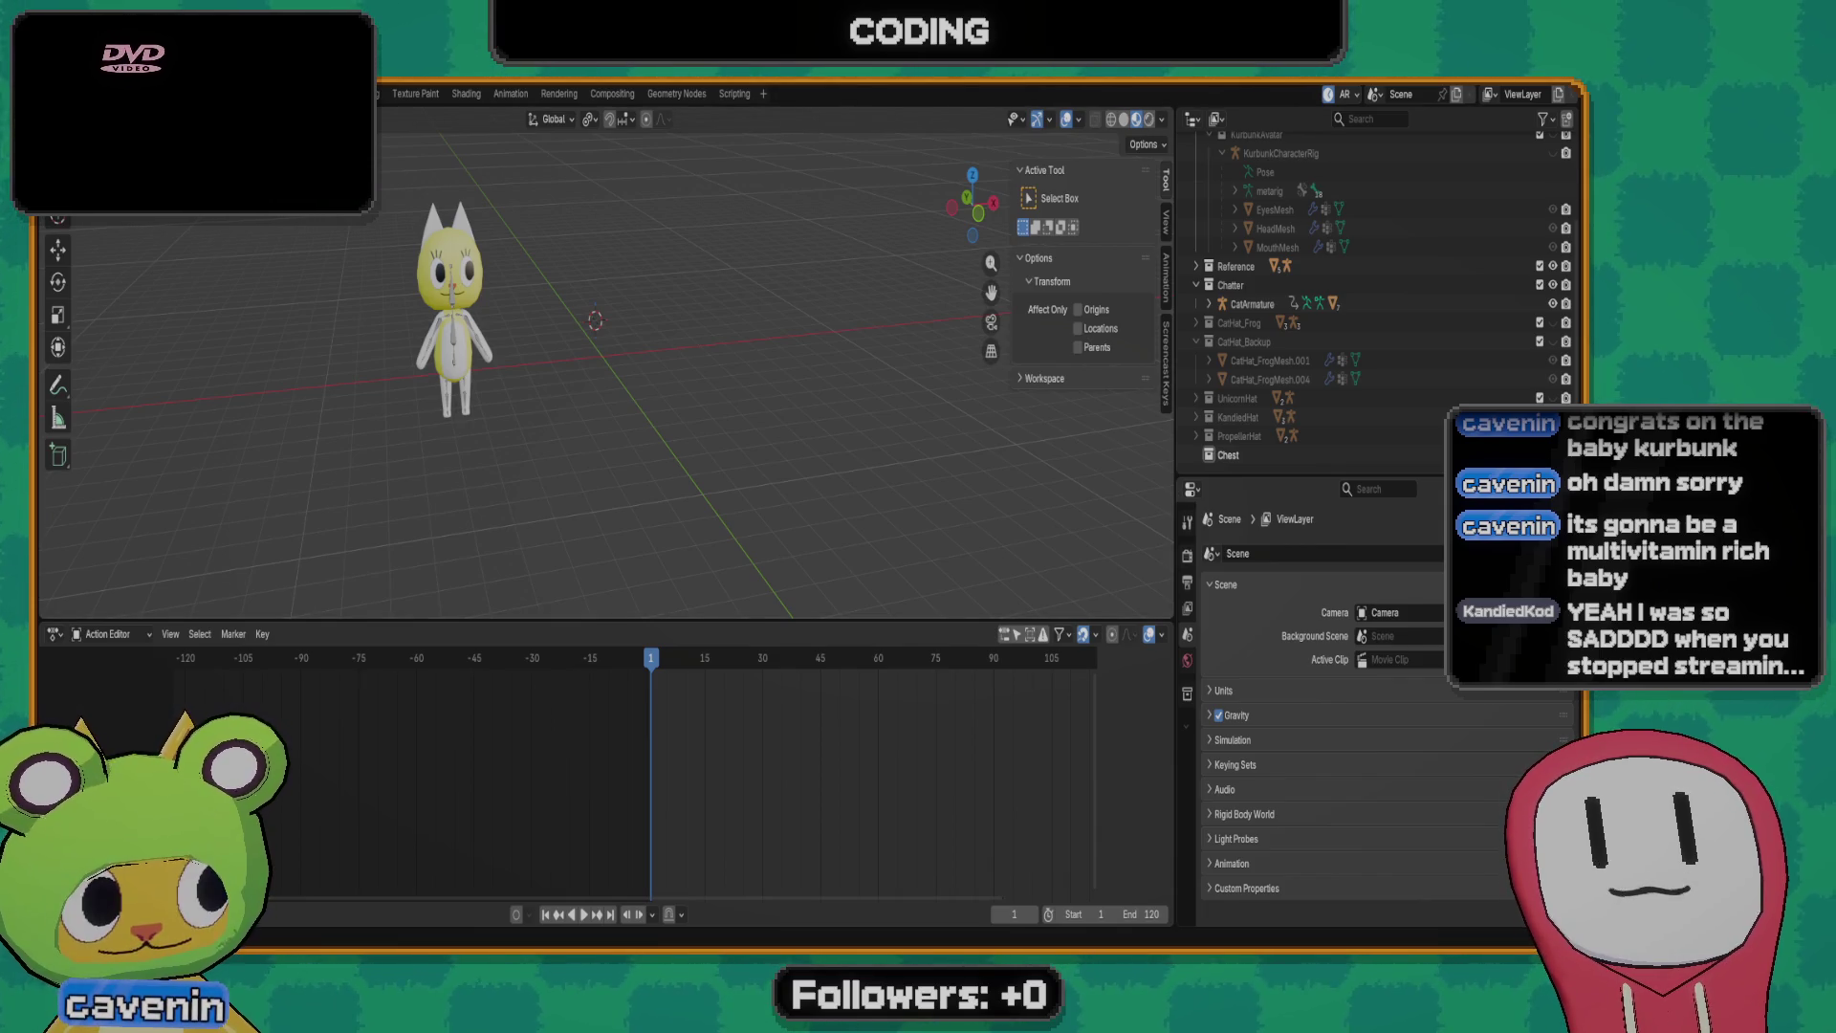
mouse_move(475, 286)
middle_mouse_down()
mouse_move(339, 301)
mouse_move(531, 230)
middle_mouse_up()
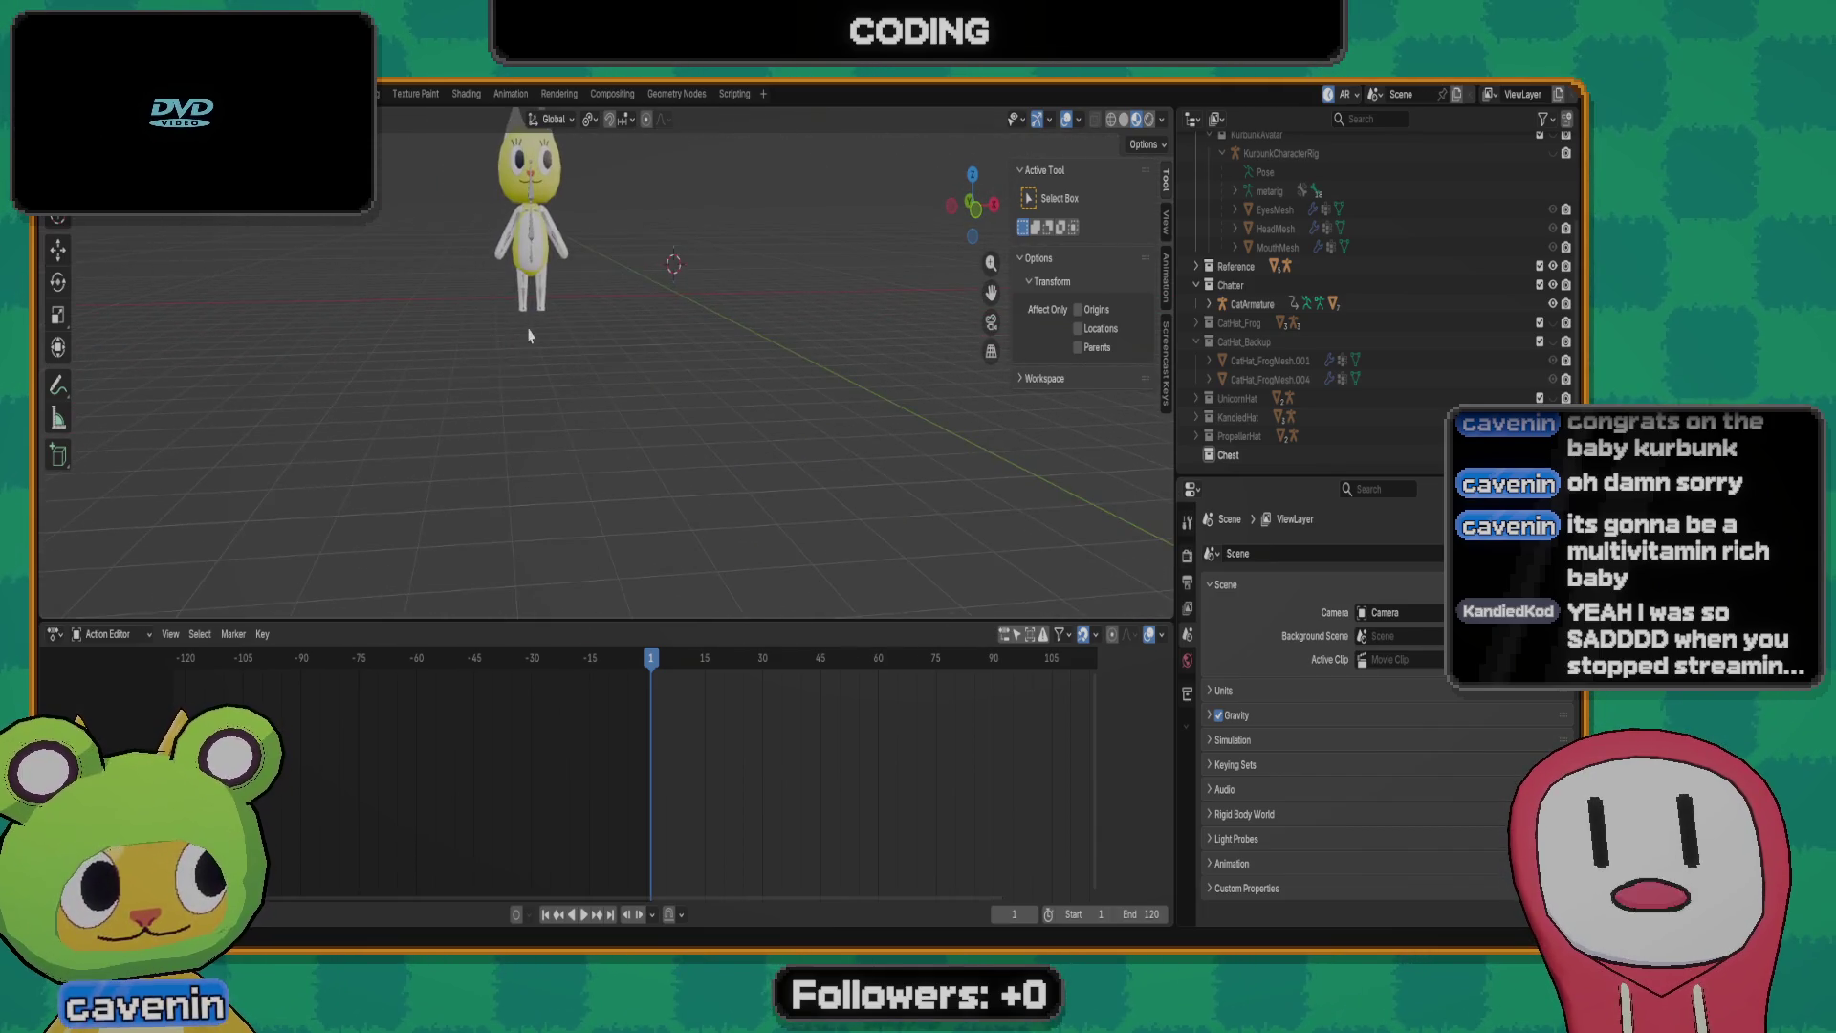
left_click(532, 230)
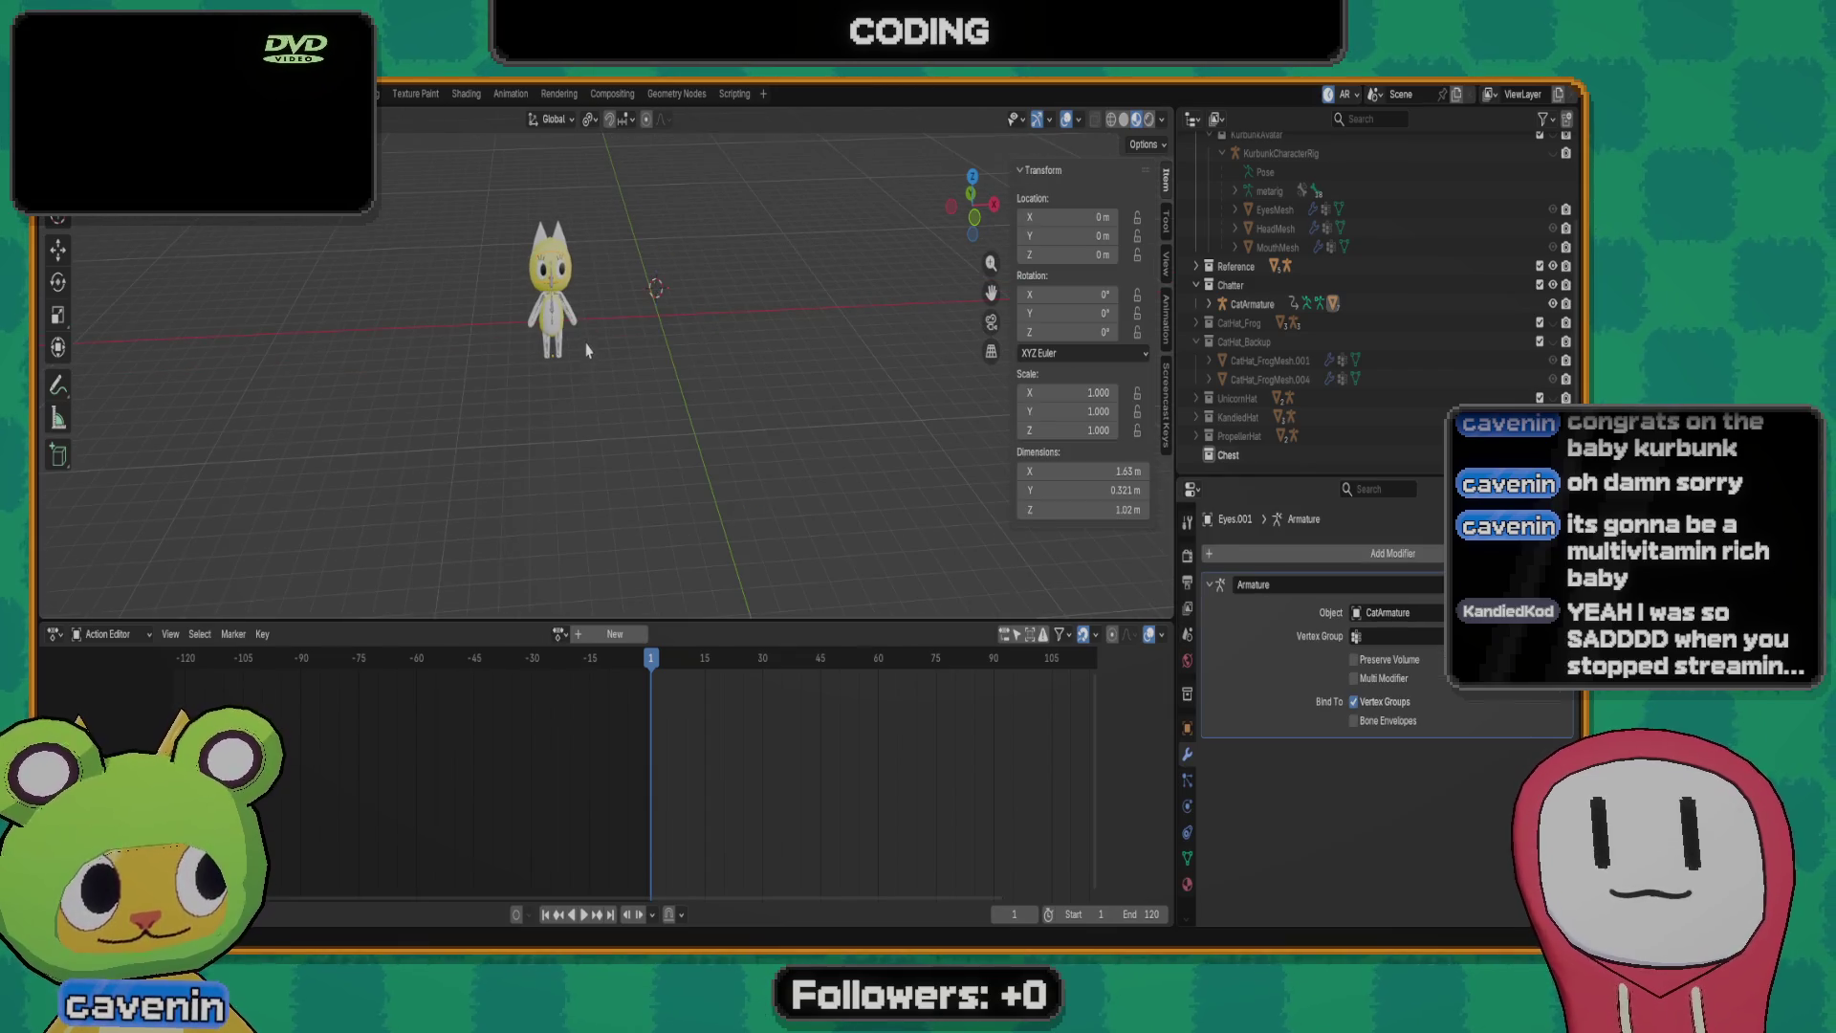
middle_click_drag(588, 344, 683, 459)
scroll(688, 450, "down", 3)
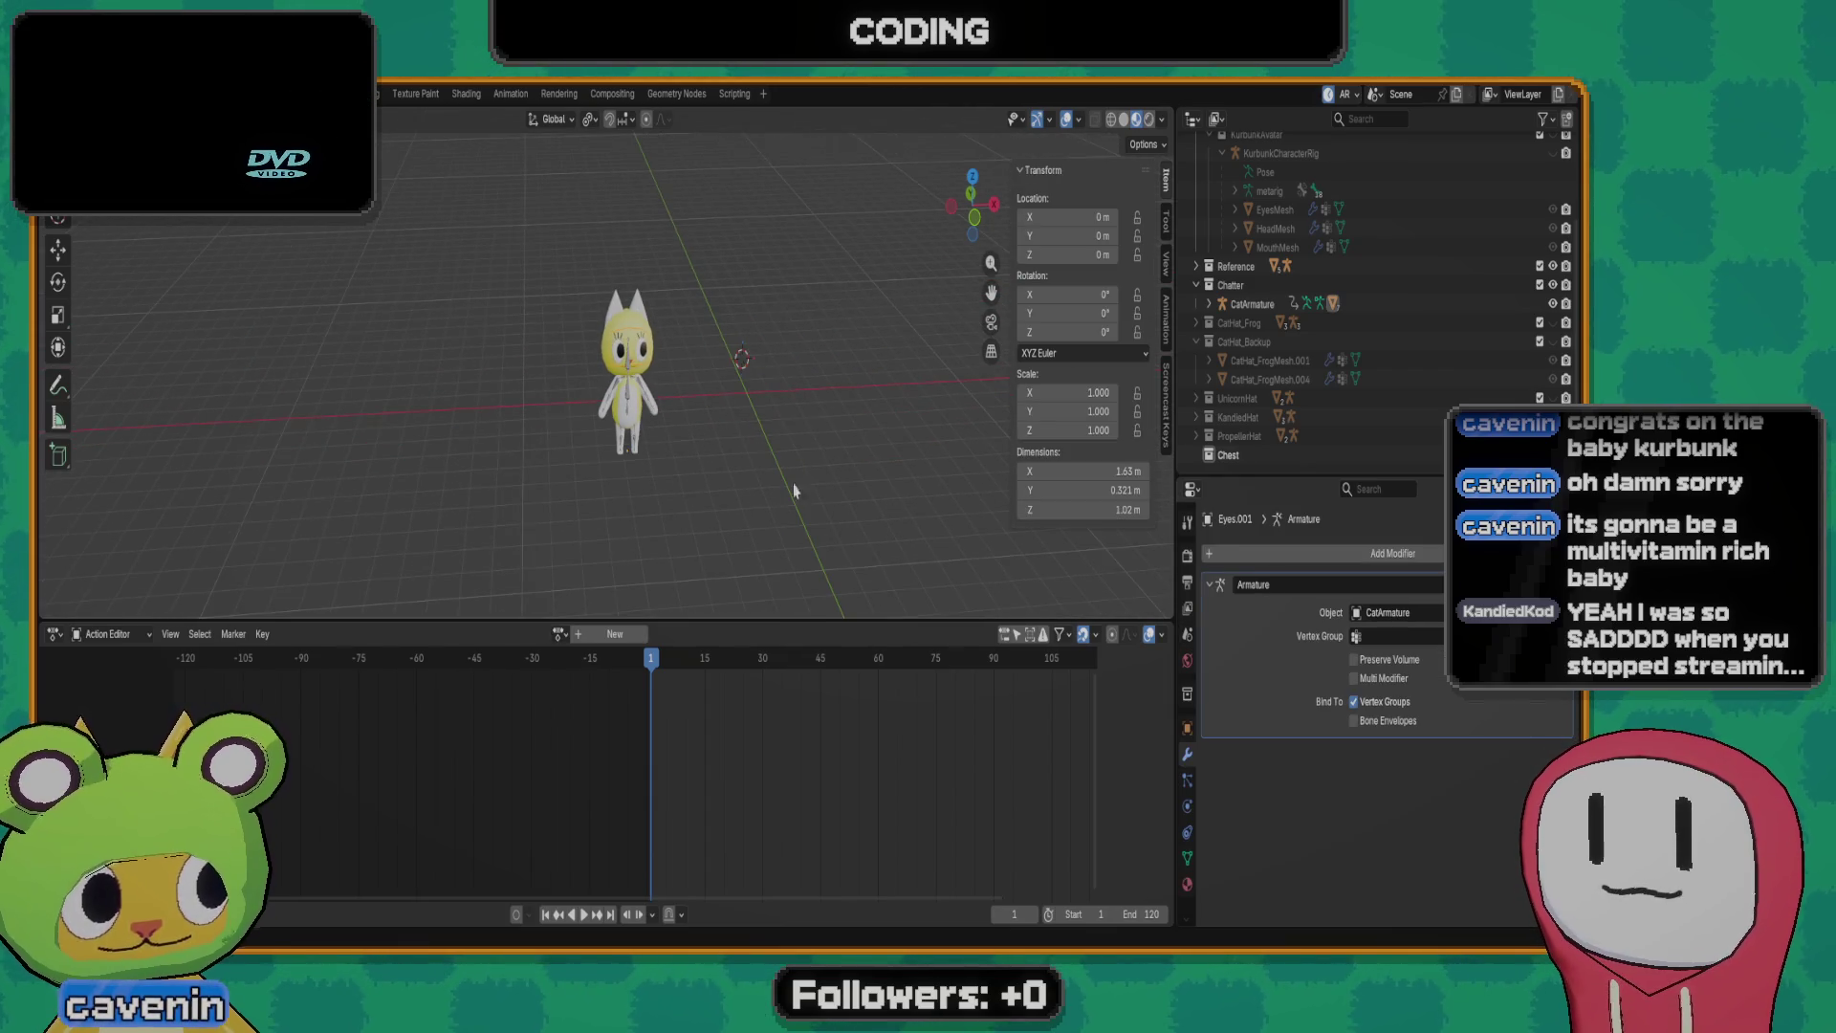
middle_click_drag(794, 490, 749, 458)
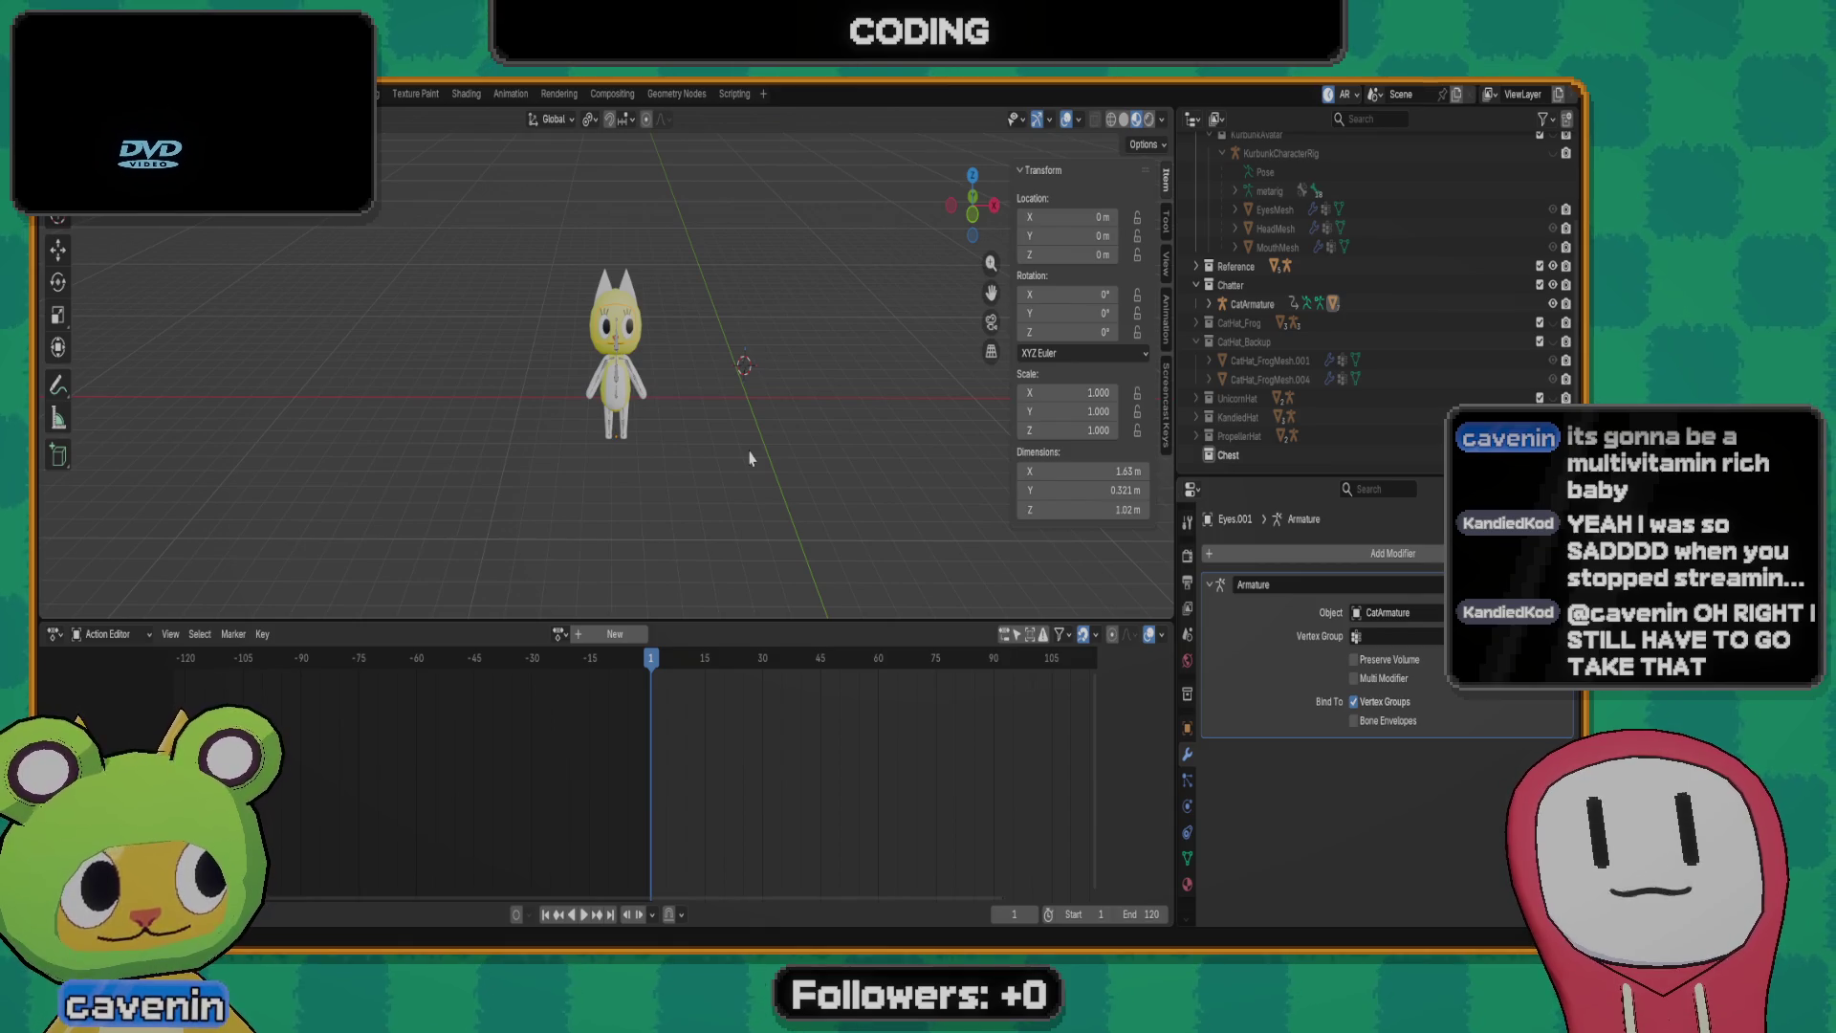
mouse_move(835, 335)
middle_mouse_down()
mouse_move(653, 416)
mouse_move(797, 390)
mouse_move(623, 402)
middle_mouse_up()
scroll(653, 416, "up", 3)
scroll(652, 413, "down", 4)
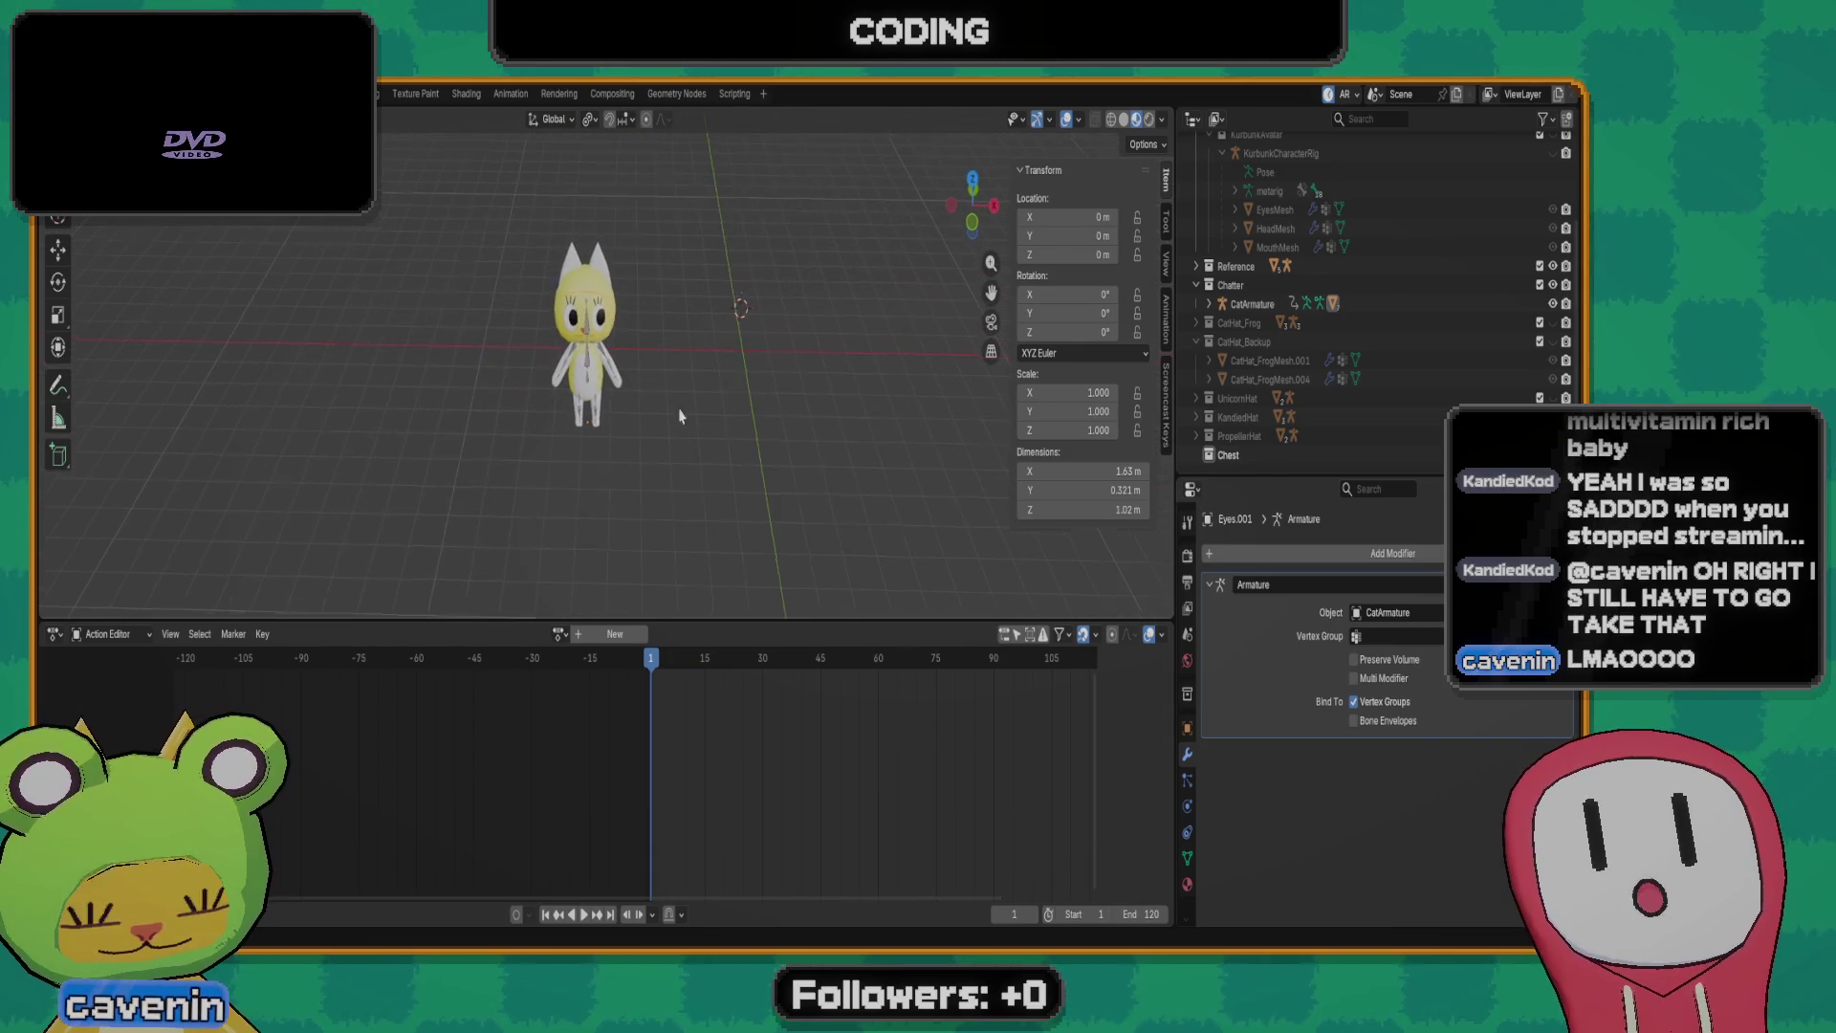
scroll(623, 402, "up", 4)
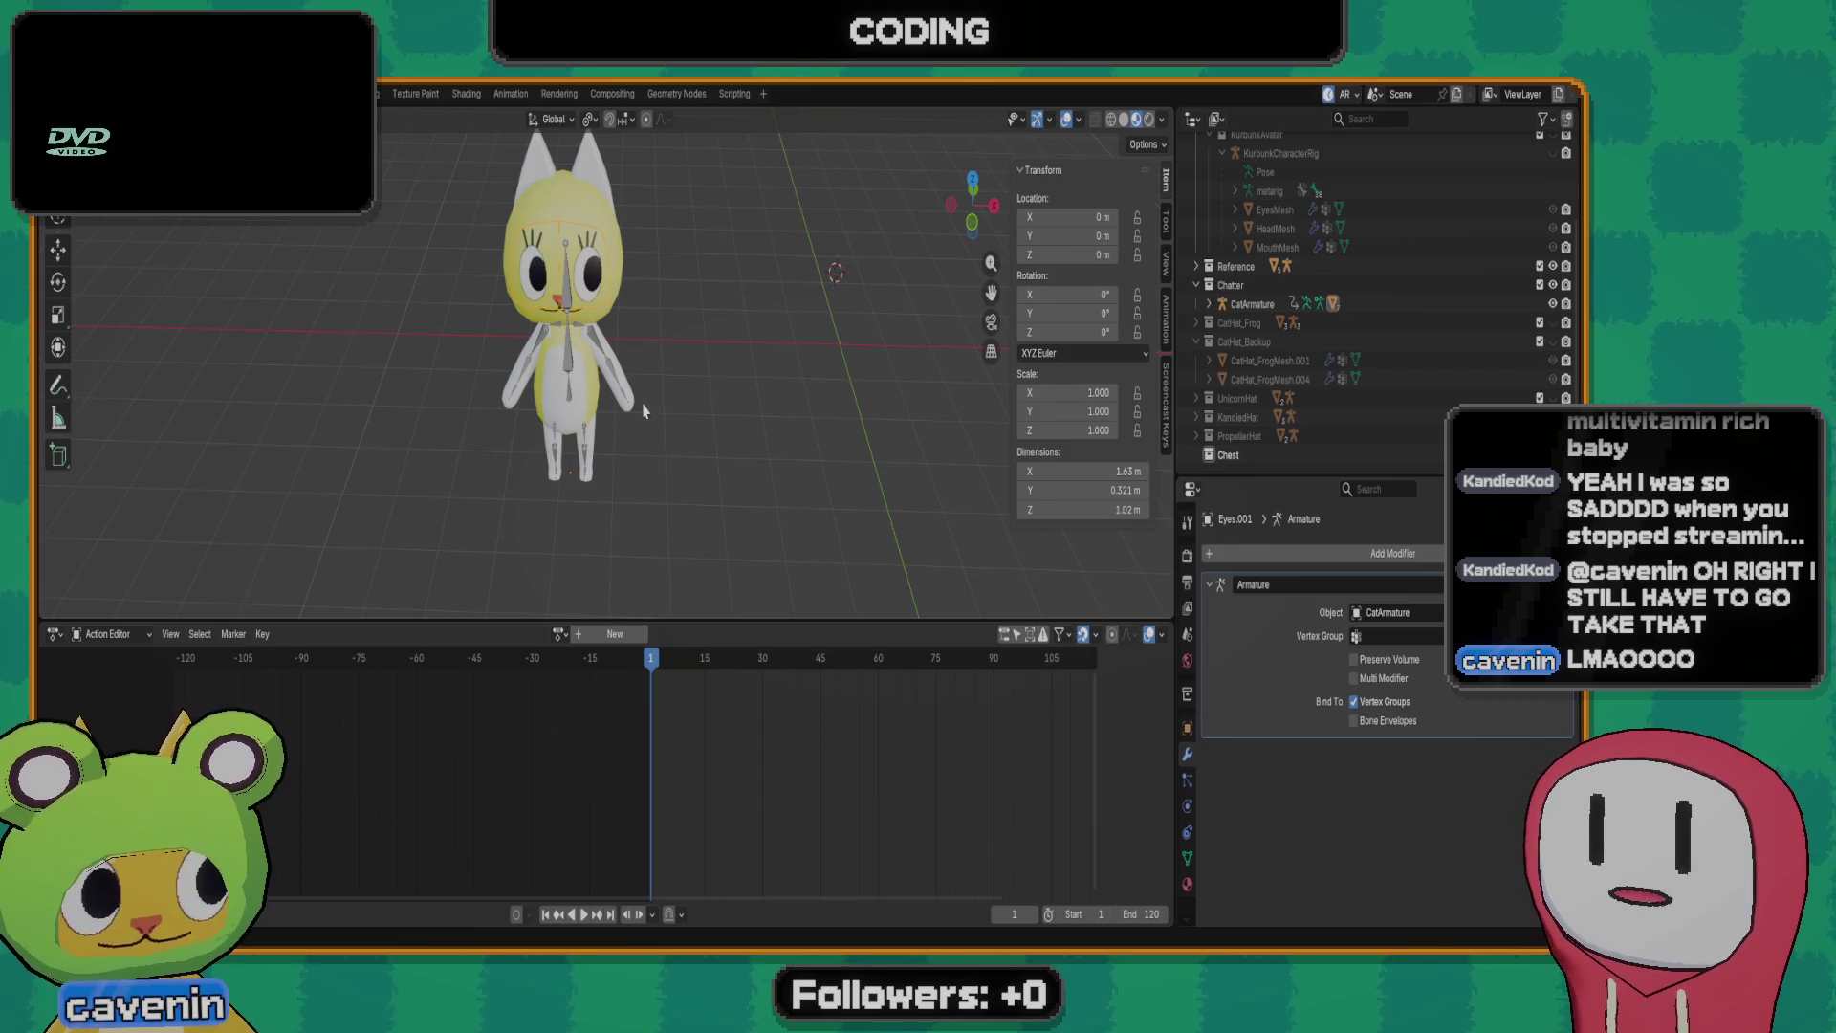
mouse_move(642, 412)
middle_mouse_down()
mouse_move(728, 455)
mouse_move(739, 426)
middle_mouse_up()
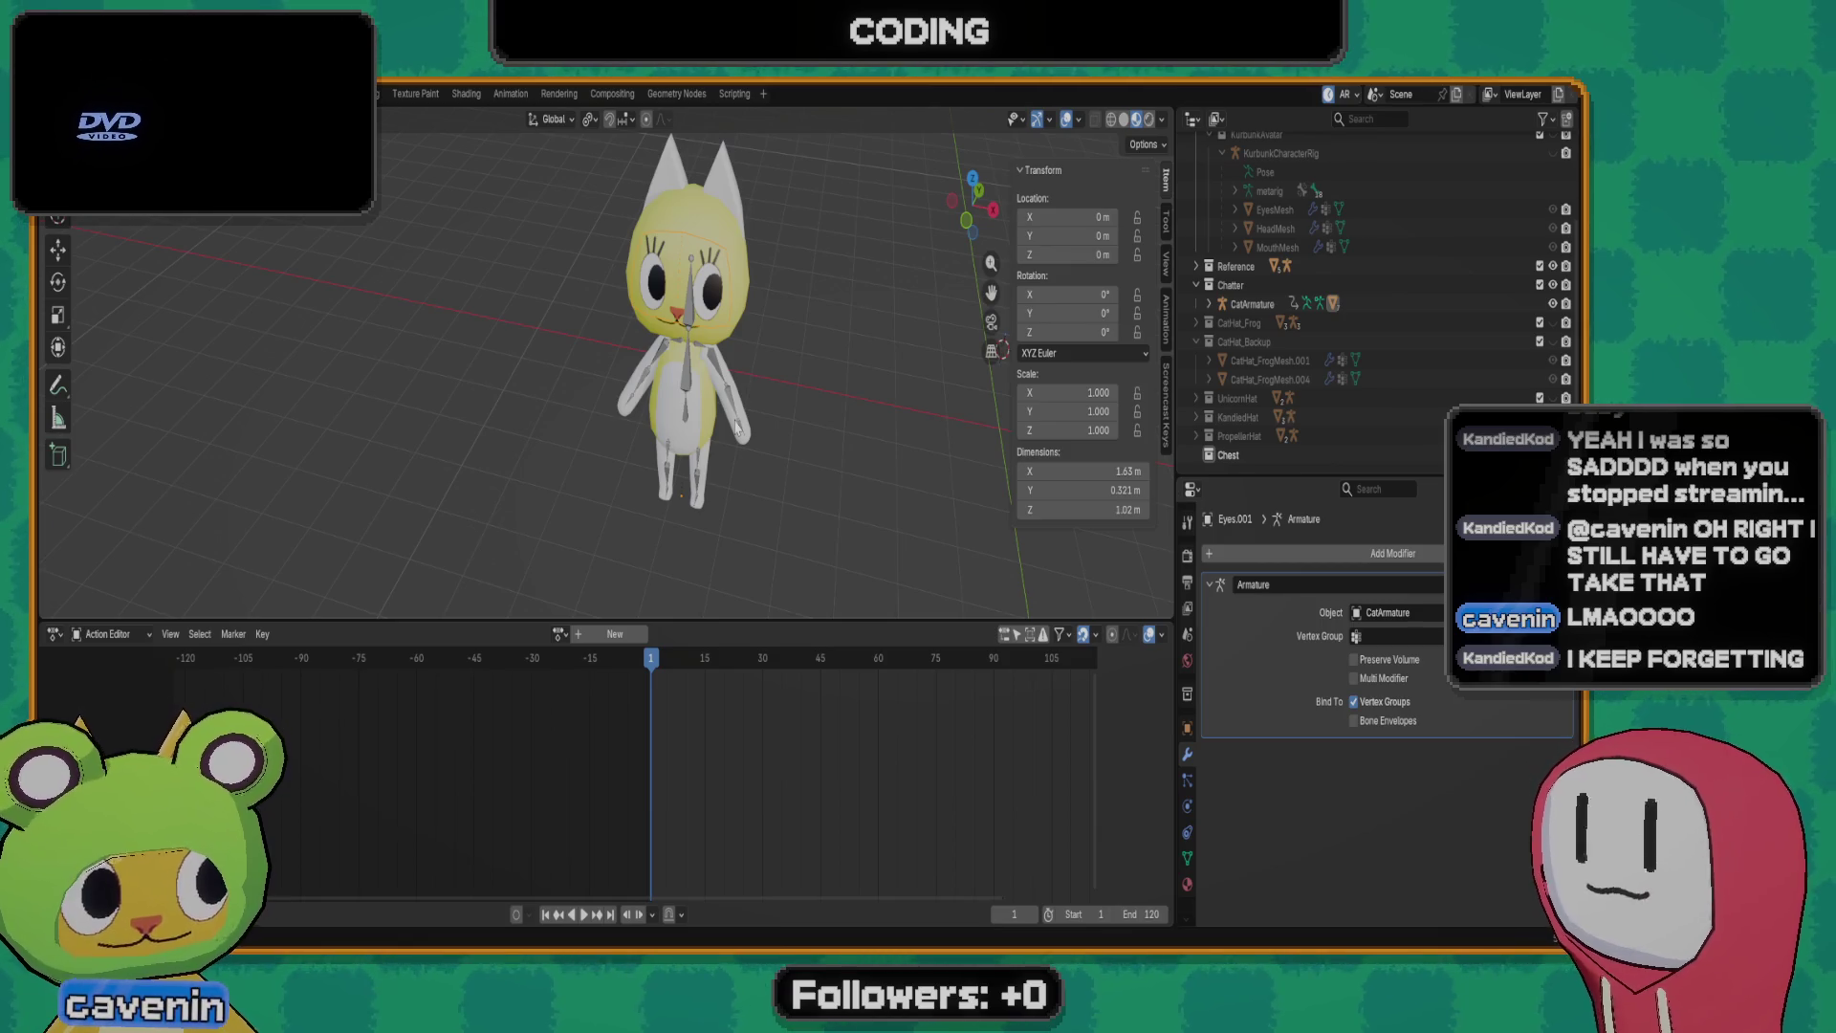
mouse_move(685, 422)
middle_mouse_down("shift")
mouse_move(620, 363)
mouse_move(493, 369)
mouse_move(424, 277)
mouse_move(641, 413)
mouse_move(652, 387)
middle_mouse_up("shift")
scroll(621, 363, "down", 3)
scroll(519, 380, "up", 2)
scroll(573, 359, "up", 2)
scroll(641, 411, "up", 1)
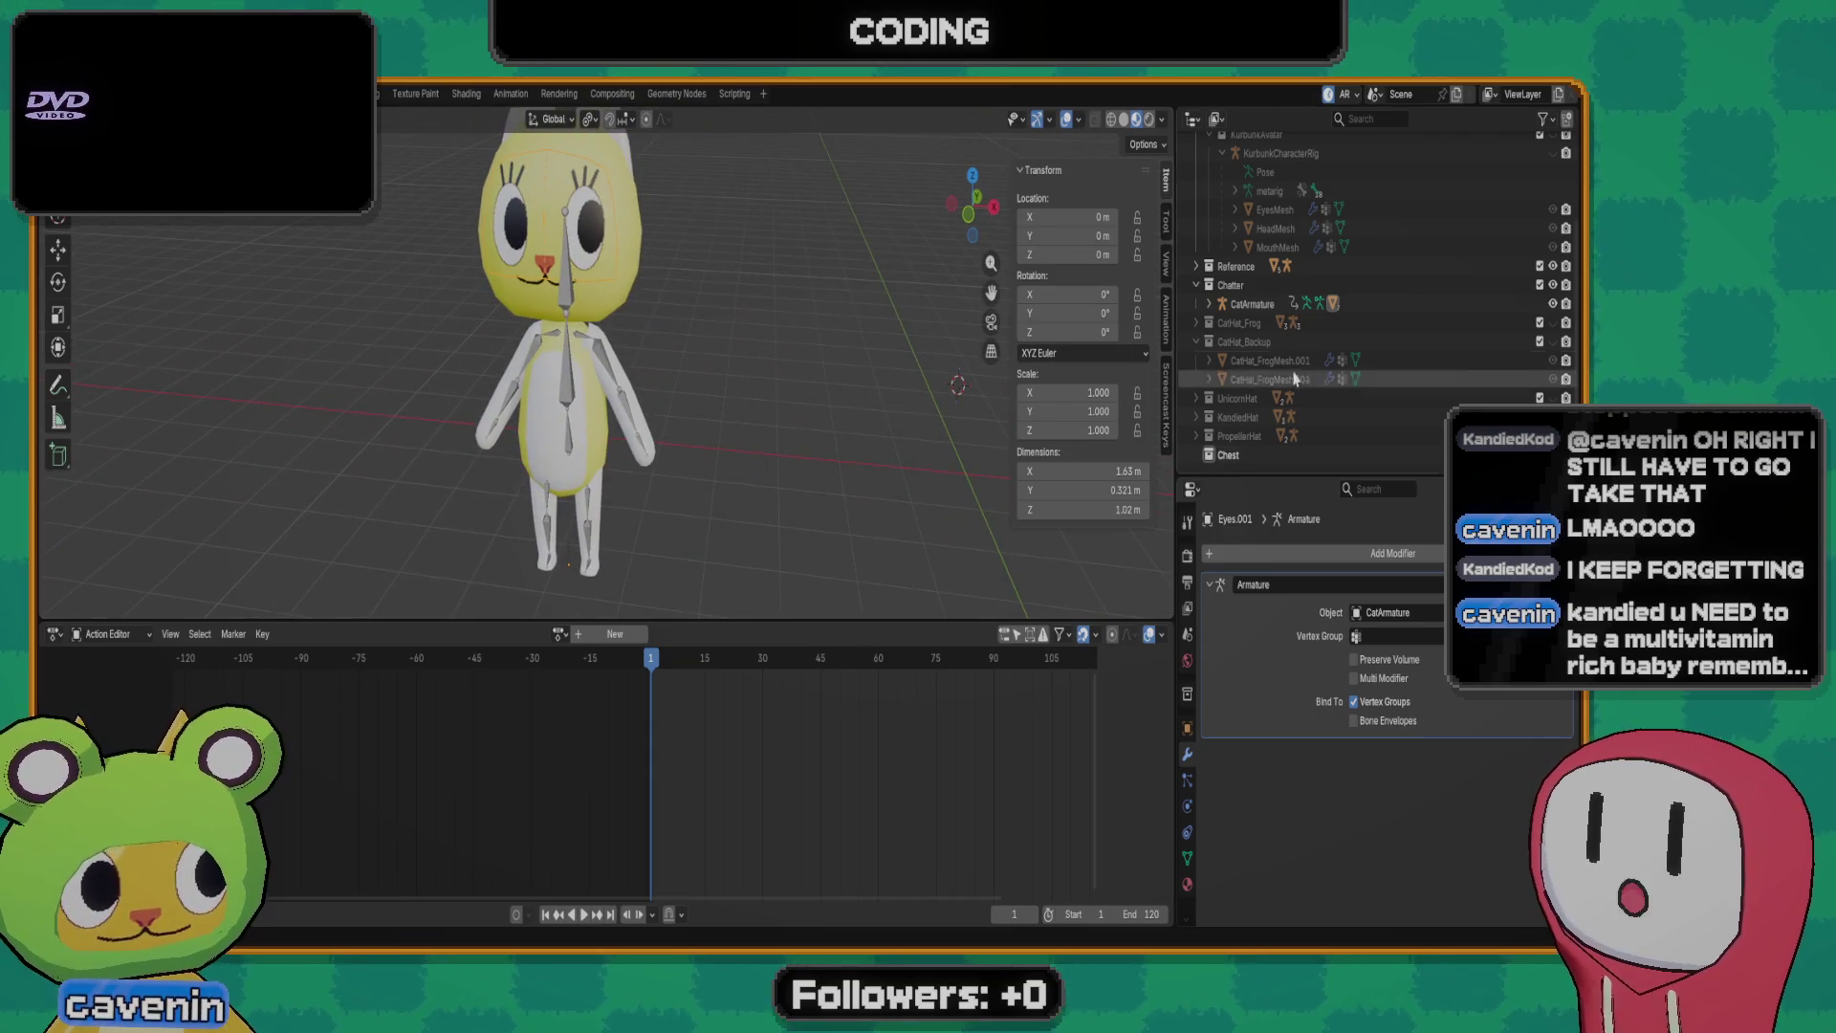
mouse_move(975, 443)
middle_mouse_down()
mouse_move(705, 430)
mouse_move(698, 380)
mouse_move(719, 352)
middle_mouse_up()
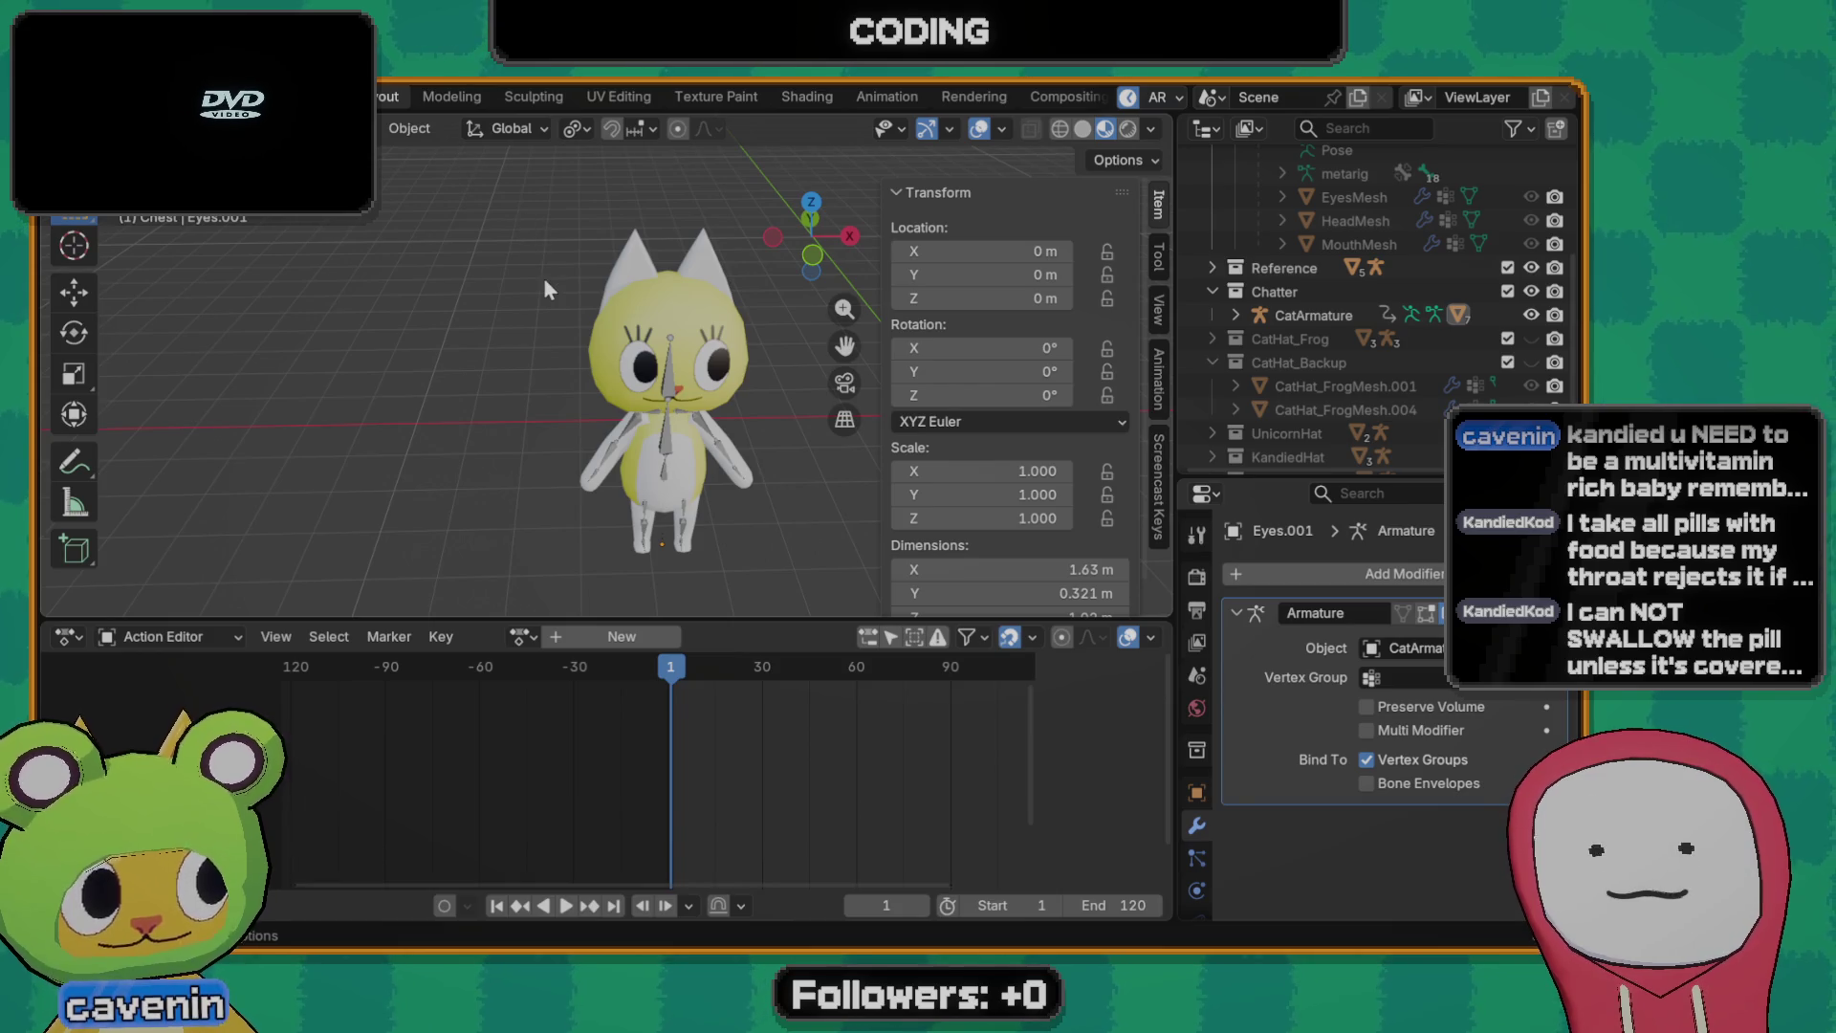
scroll(723, 458, "up", 10)
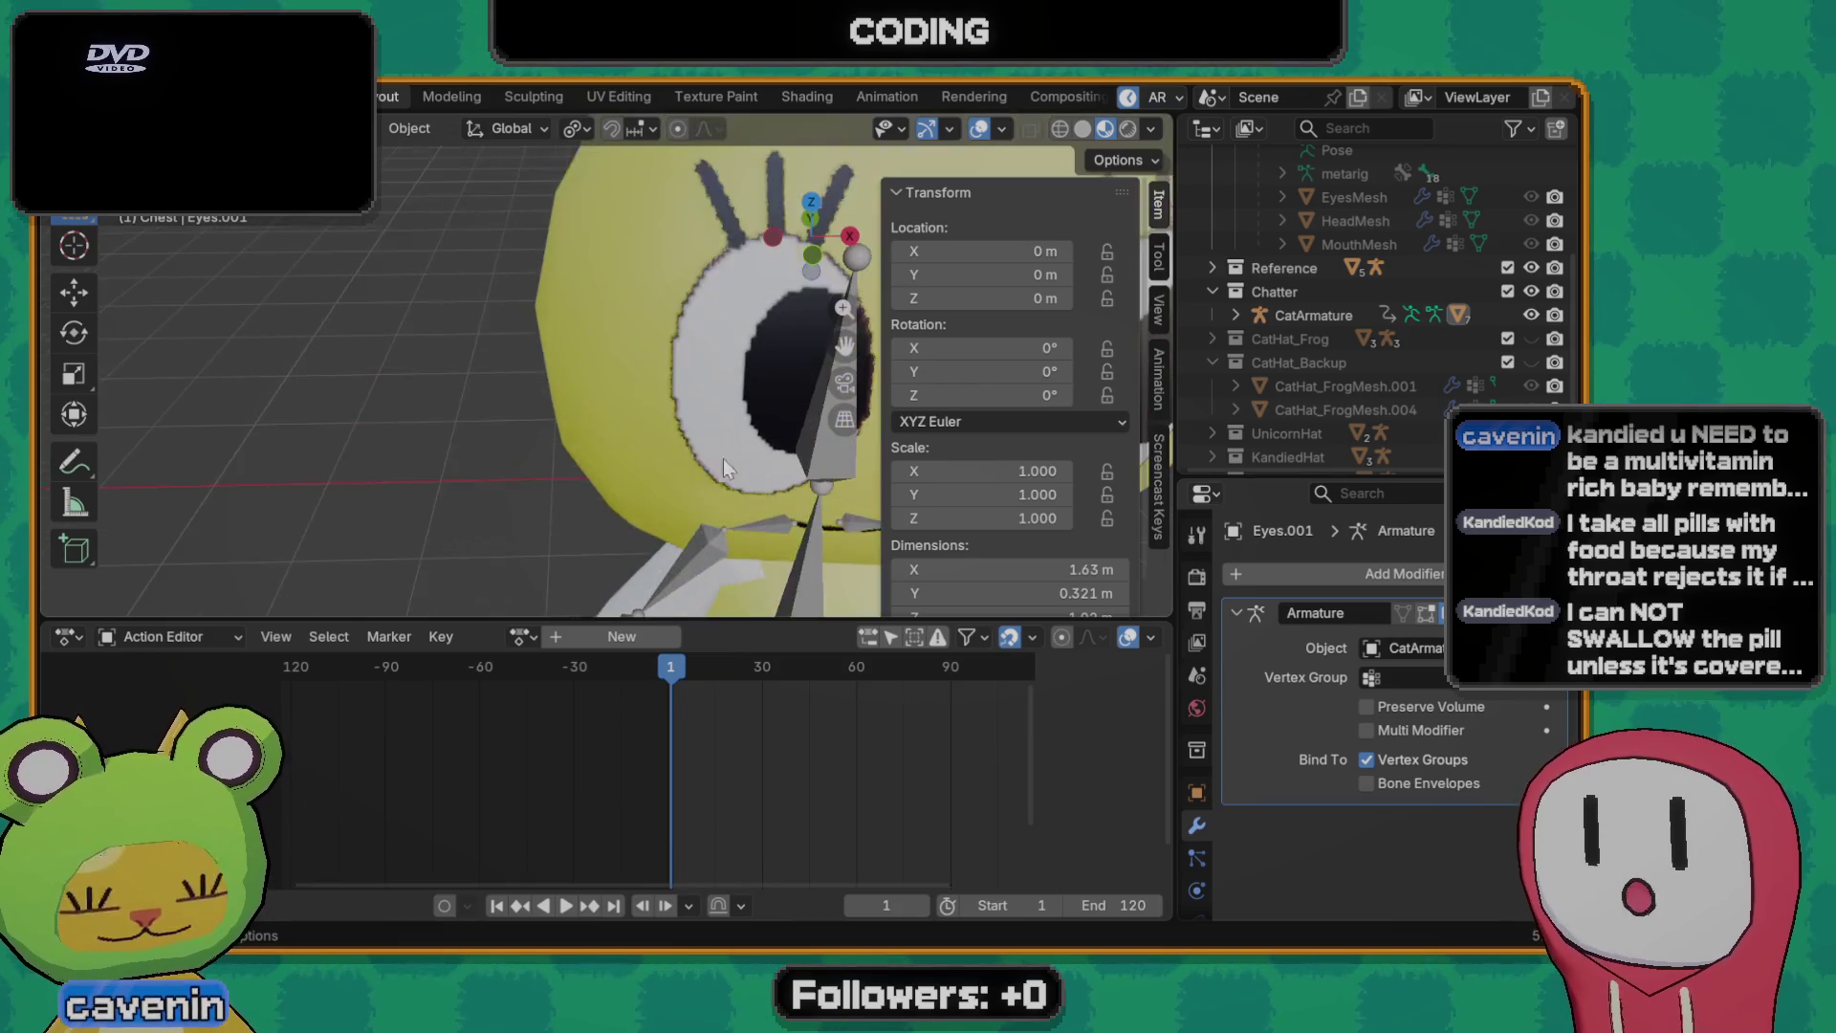
scroll(723, 458, "down", 10)
scroll(699, 451, "up", 2)
scroll(689, 460, "down", 1)
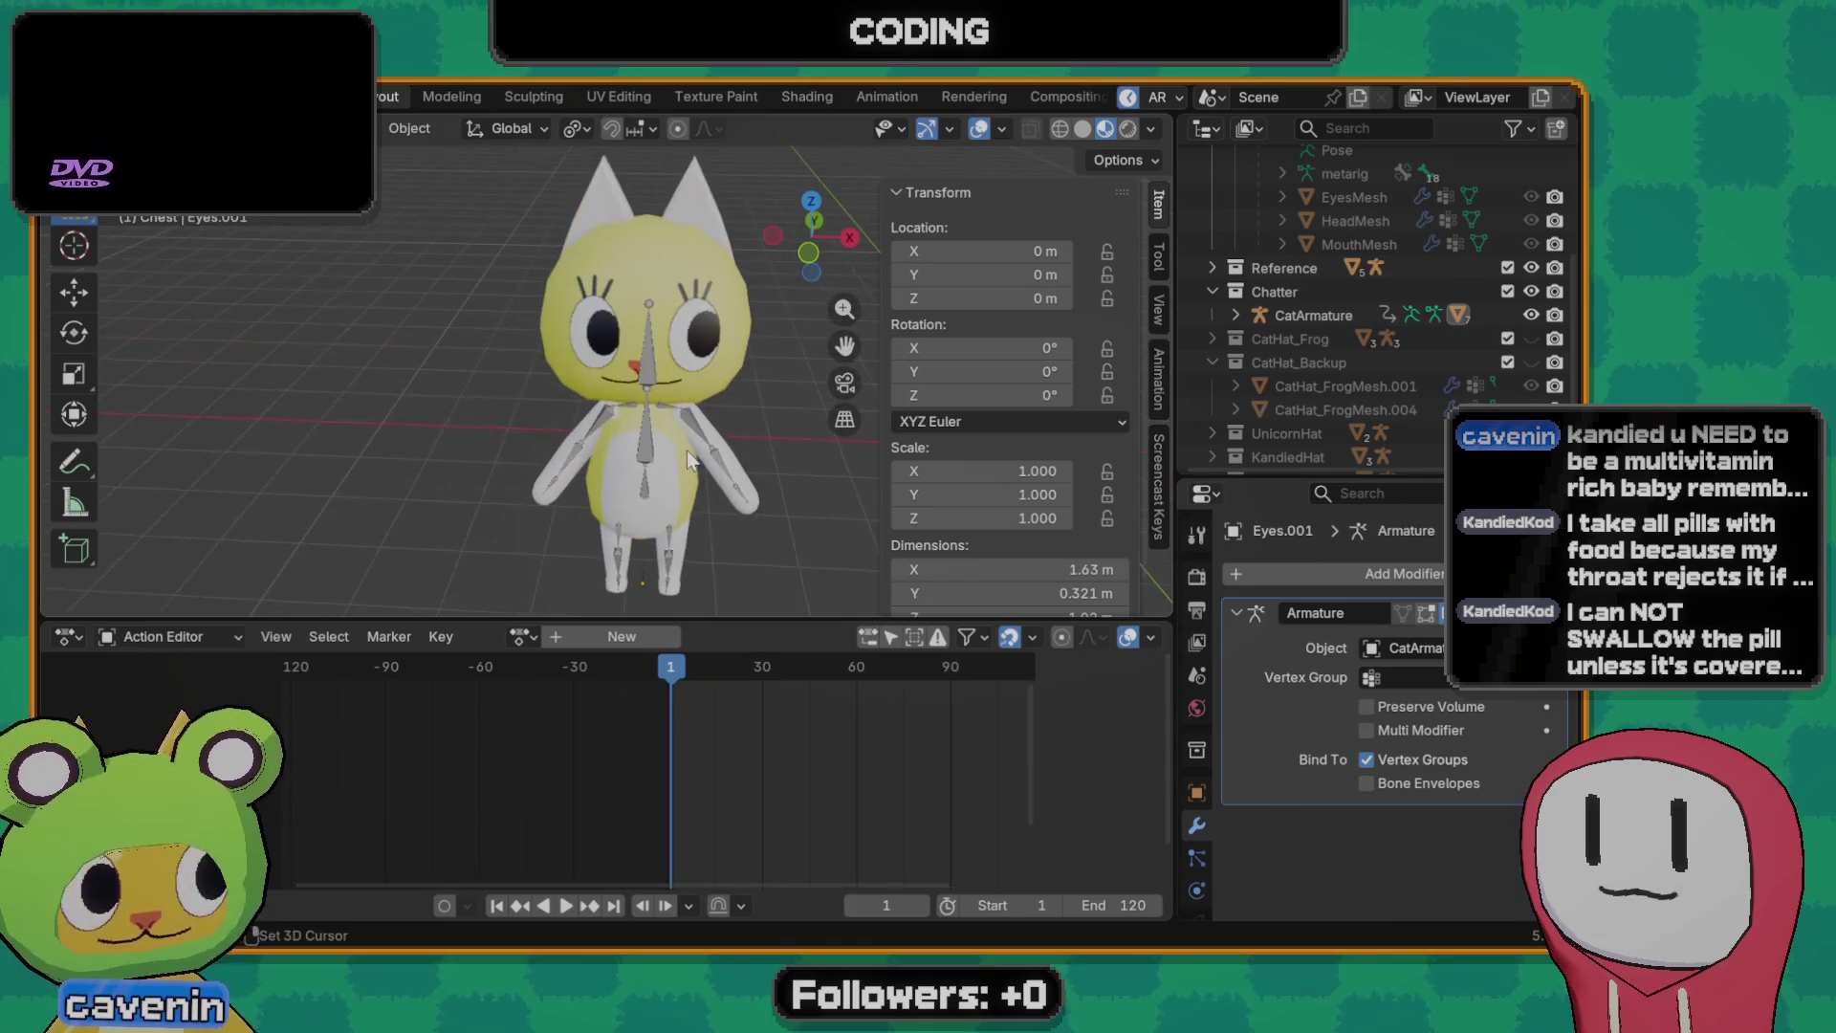
scroll(689, 457, "down", 2)
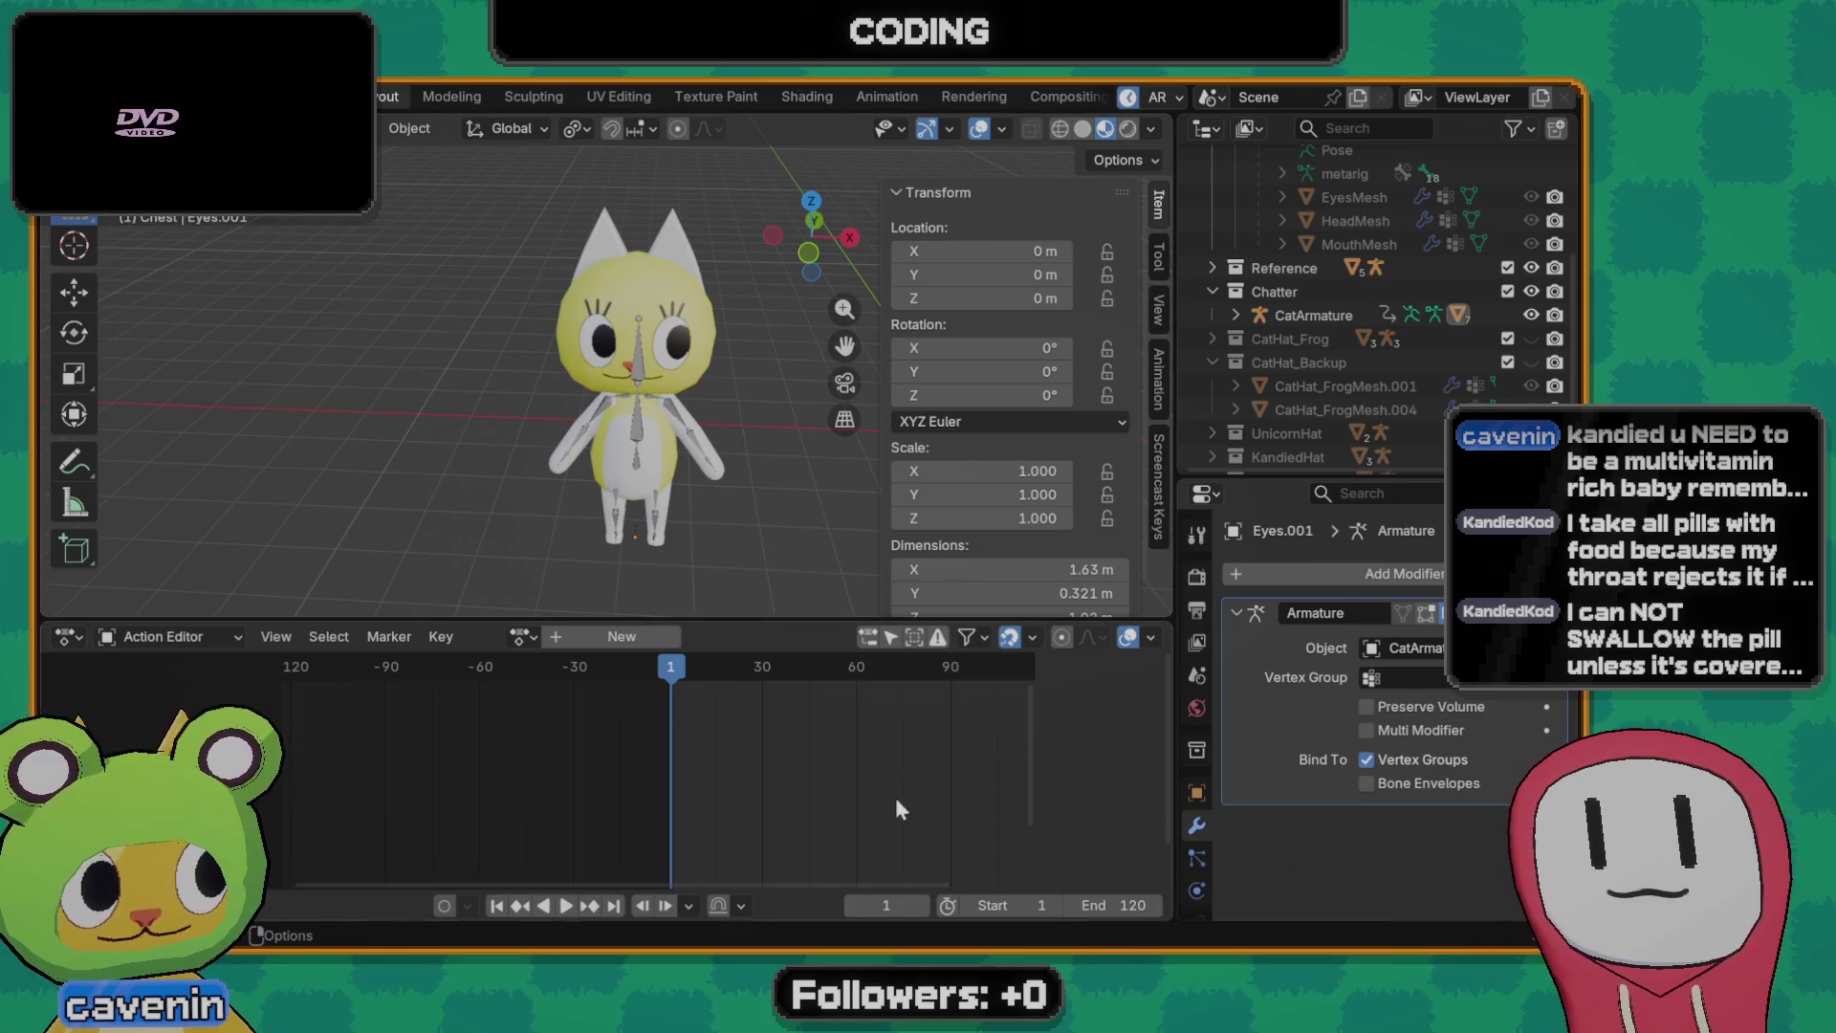
- Shrink the action editor, level the view on the cat and select CatArmature
left_click_drag(803, 624, 774, 739)
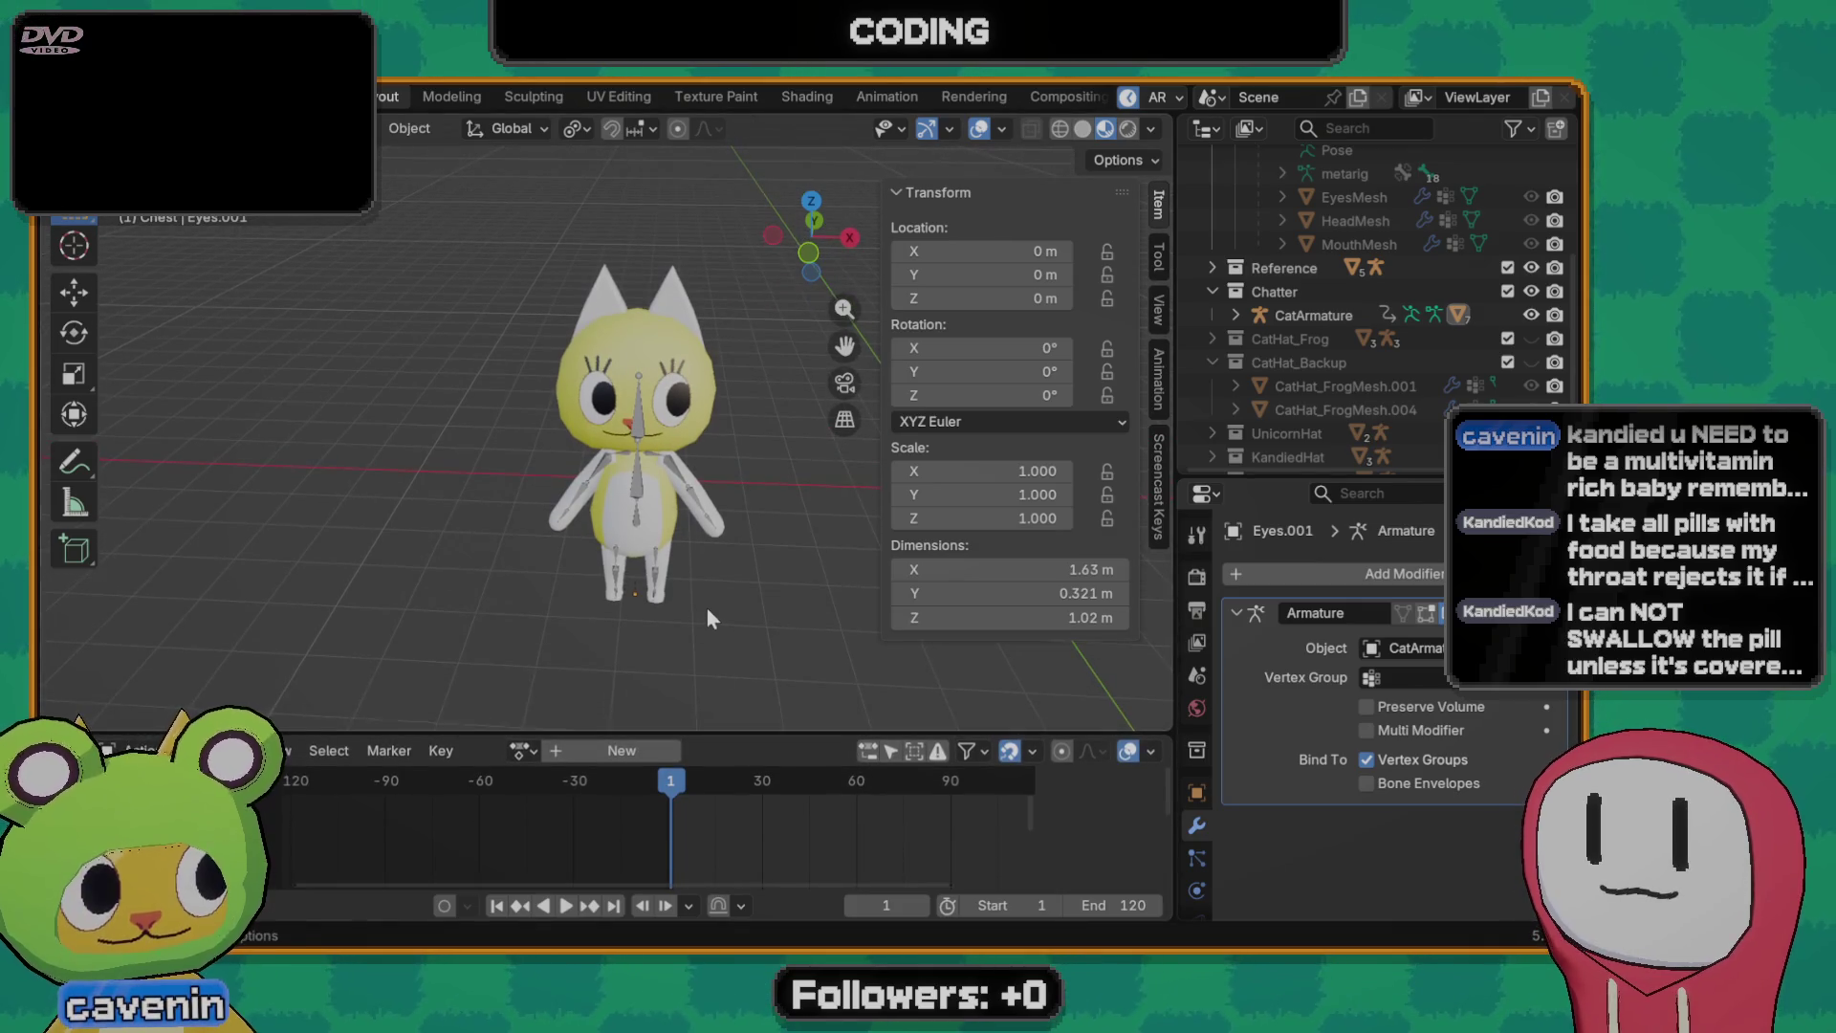
scroll(706, 603, "up", 1)
scroll(710, 574, "up", 1)
scroll(661, 553, "up", 1)
scroll(599, 517, "up", 2)
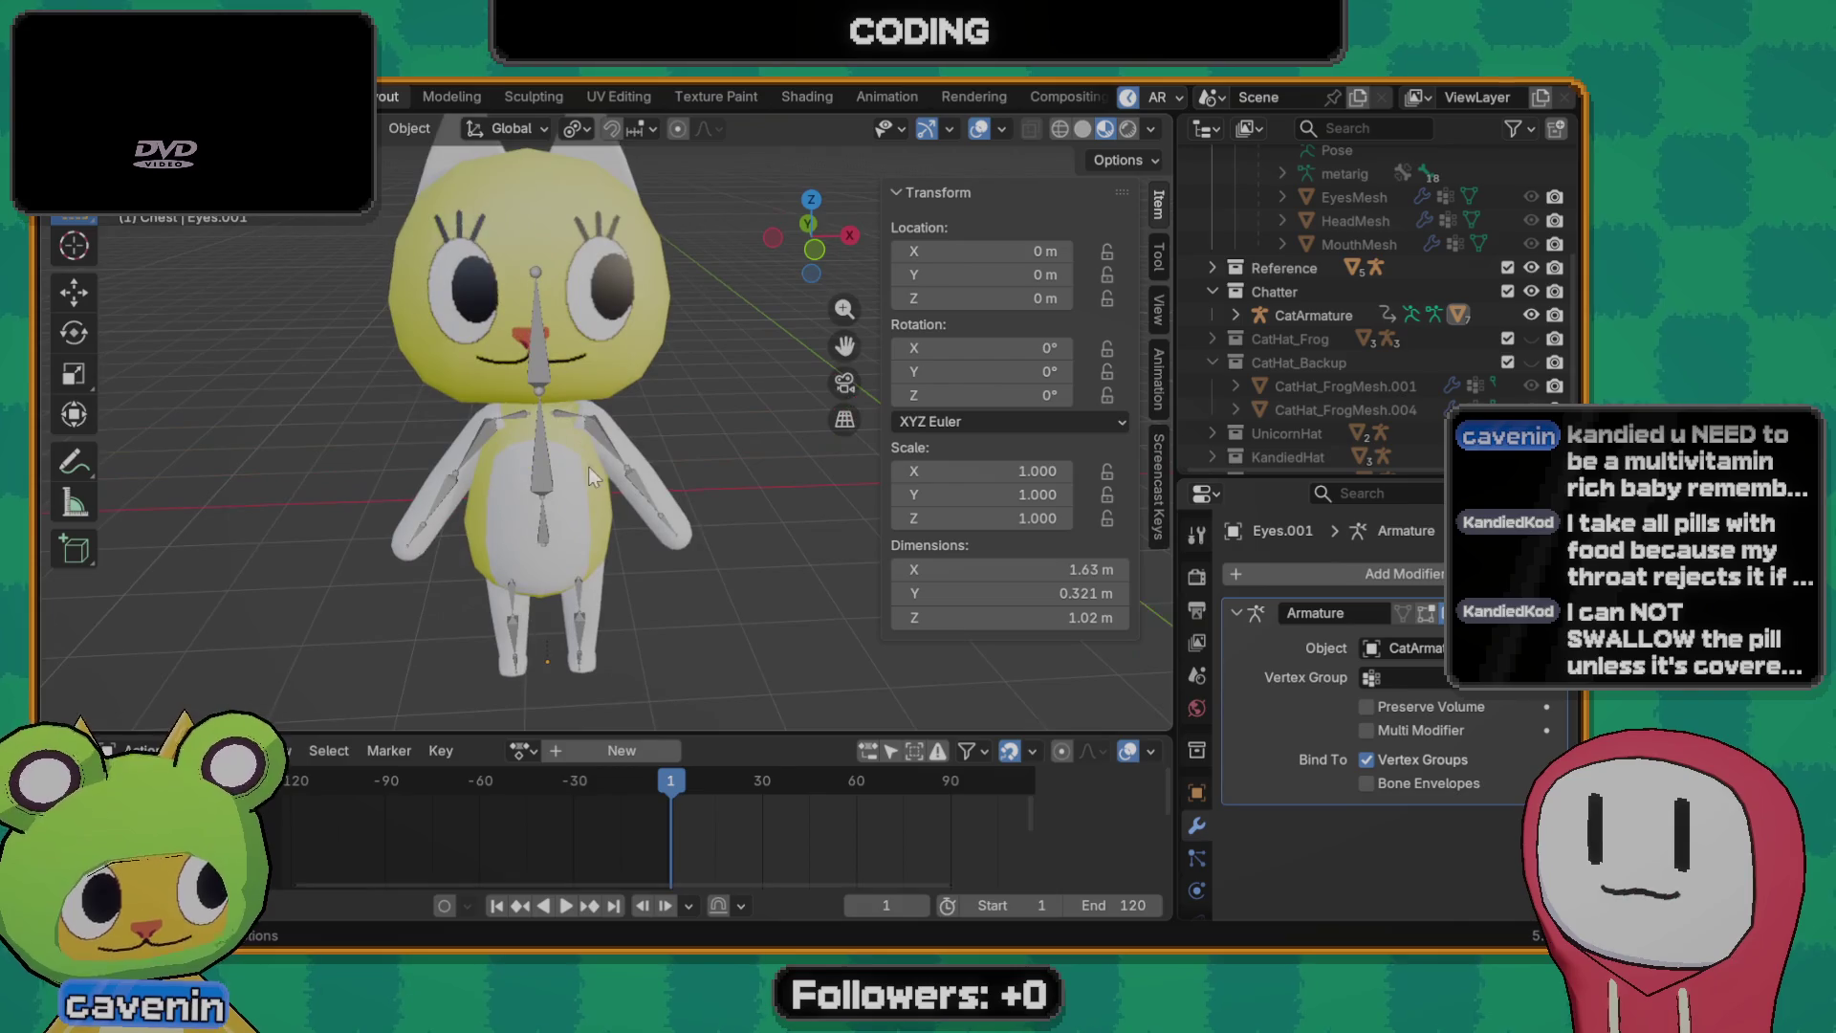
mouse_move(592, 478)
middle_mouse_down()
mouse_move(598, 345)
mouse_move(568, 463)
middle_mouse_up()
left_click(570, 468)
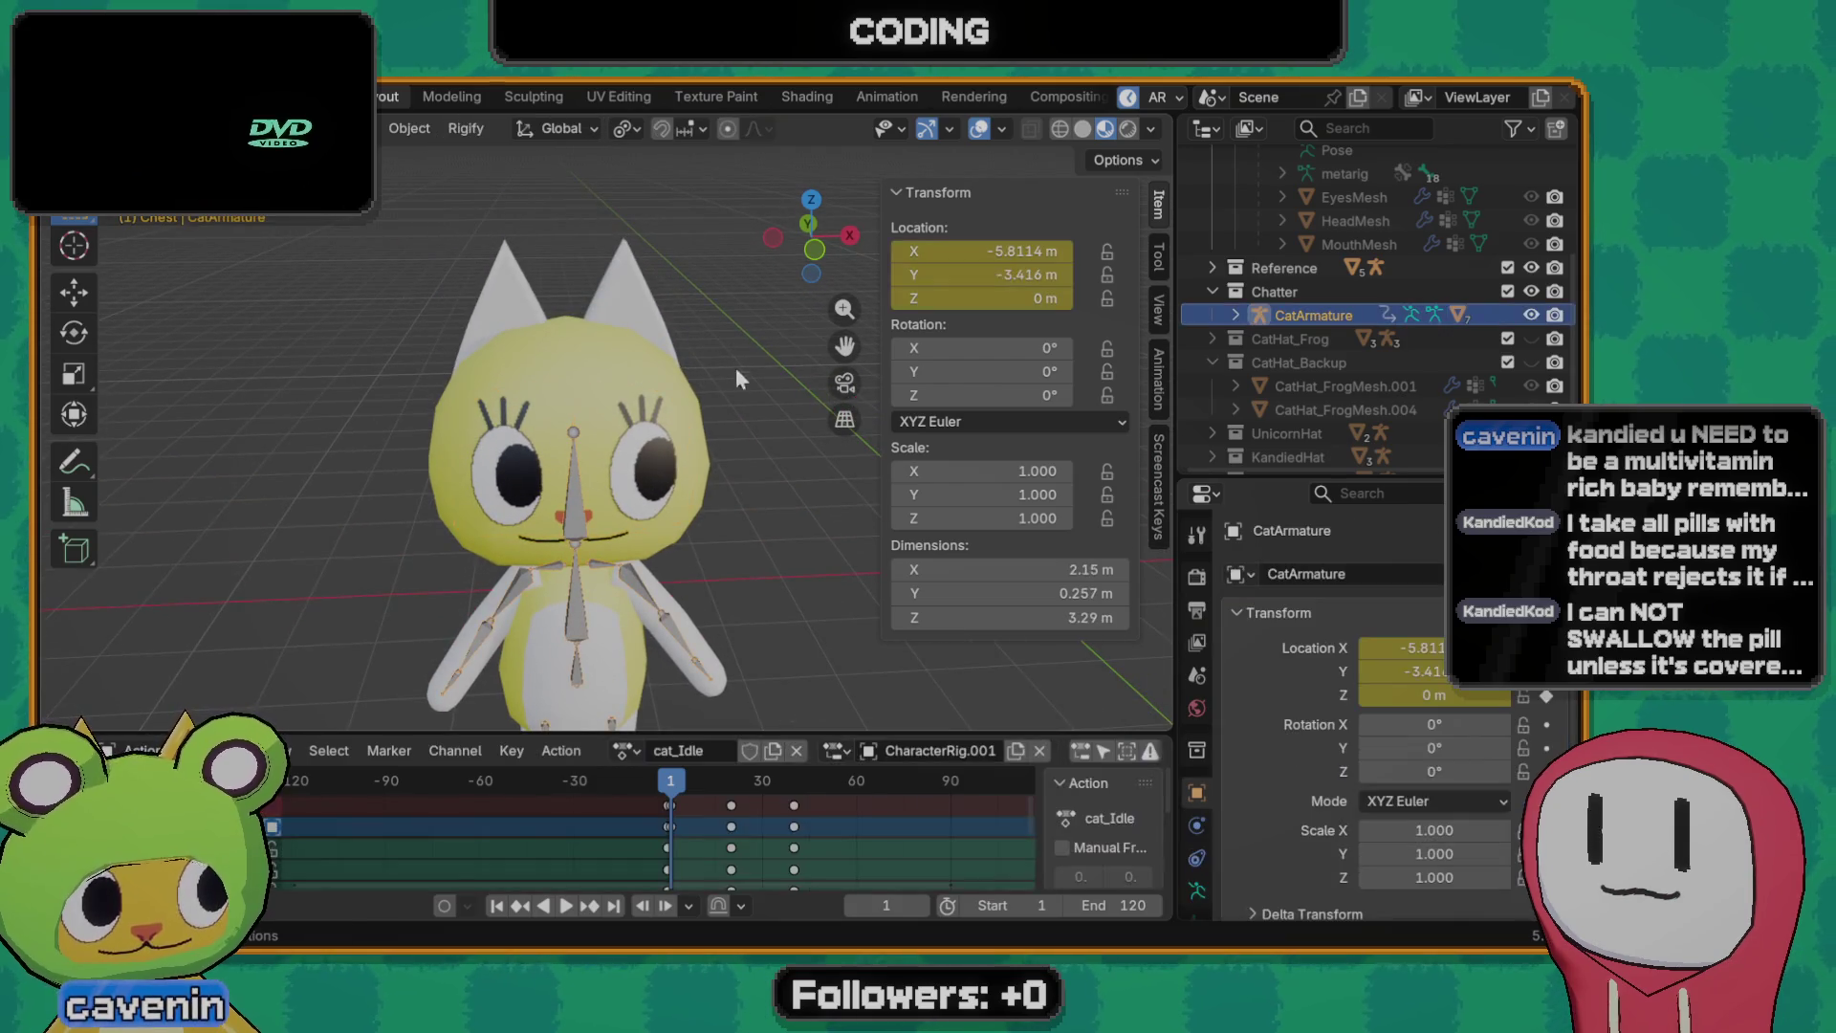
- Clear the selection and bring up the Add menu of object types
left_click(719, 335)
key("shift+a")
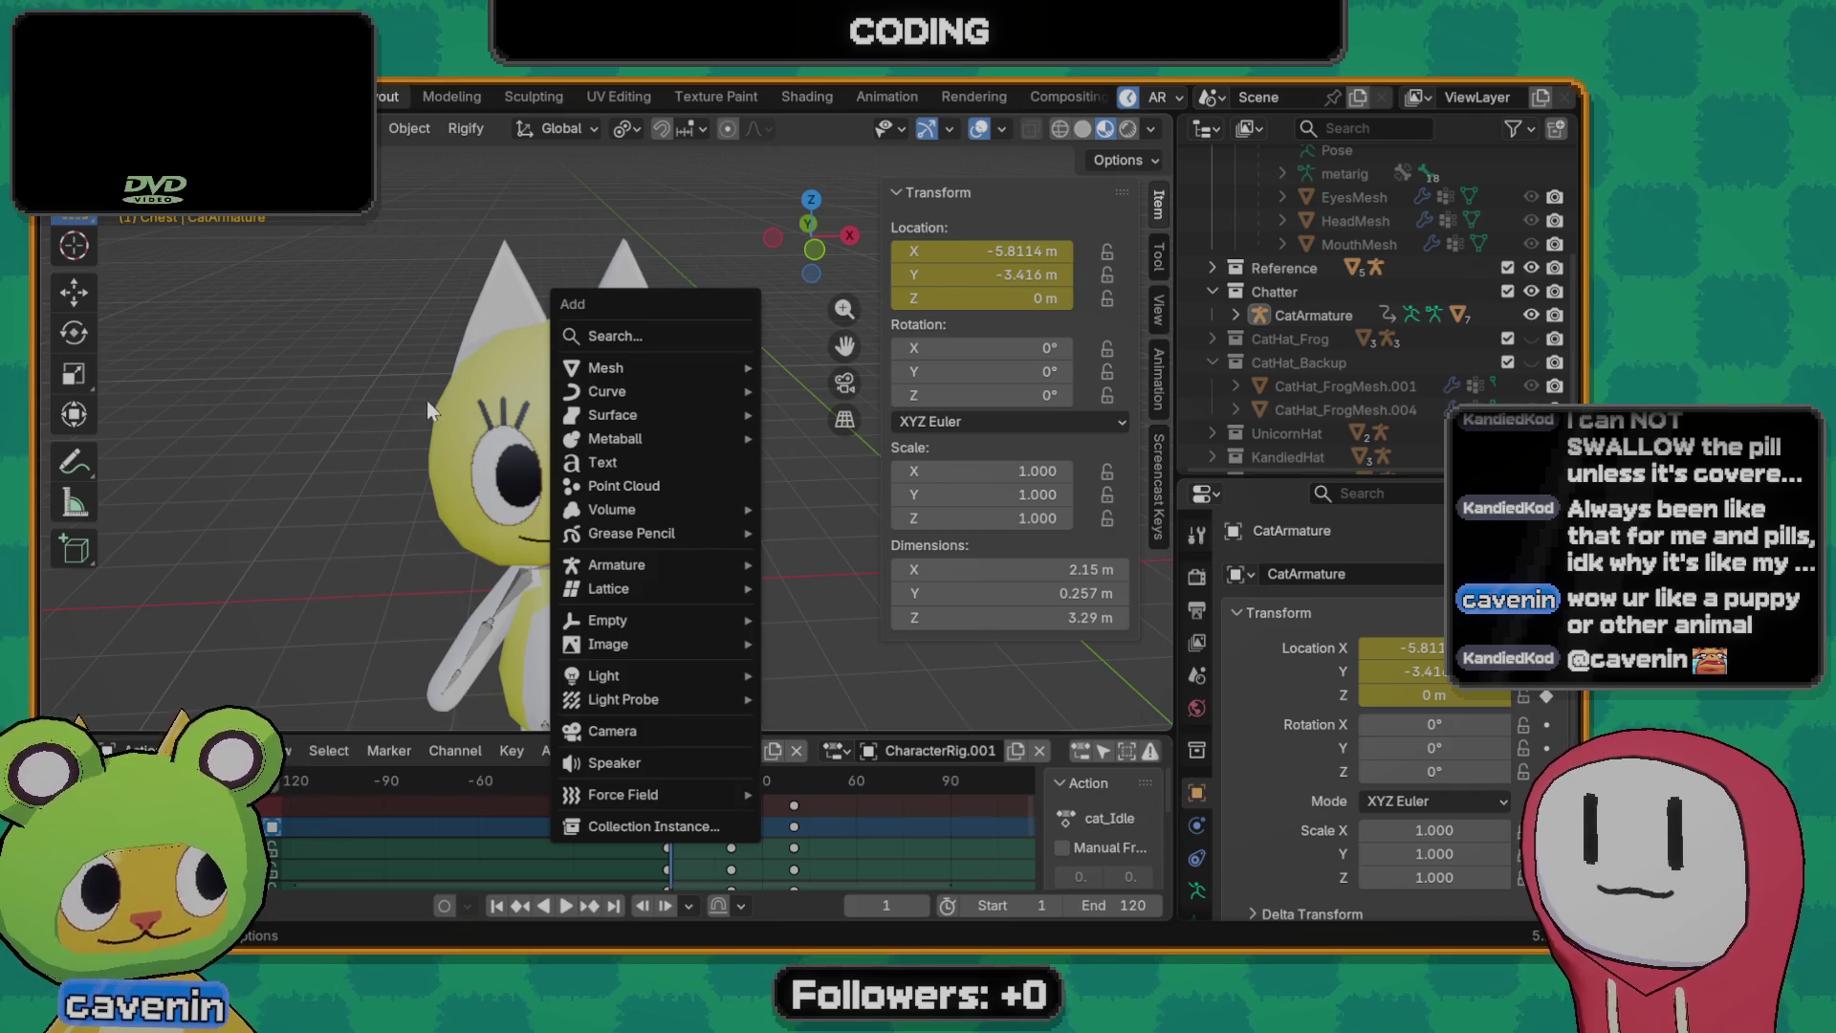
- Dismiss the Add menu, reselect the armature and cancel a second Add menu
left_click(605, 431)
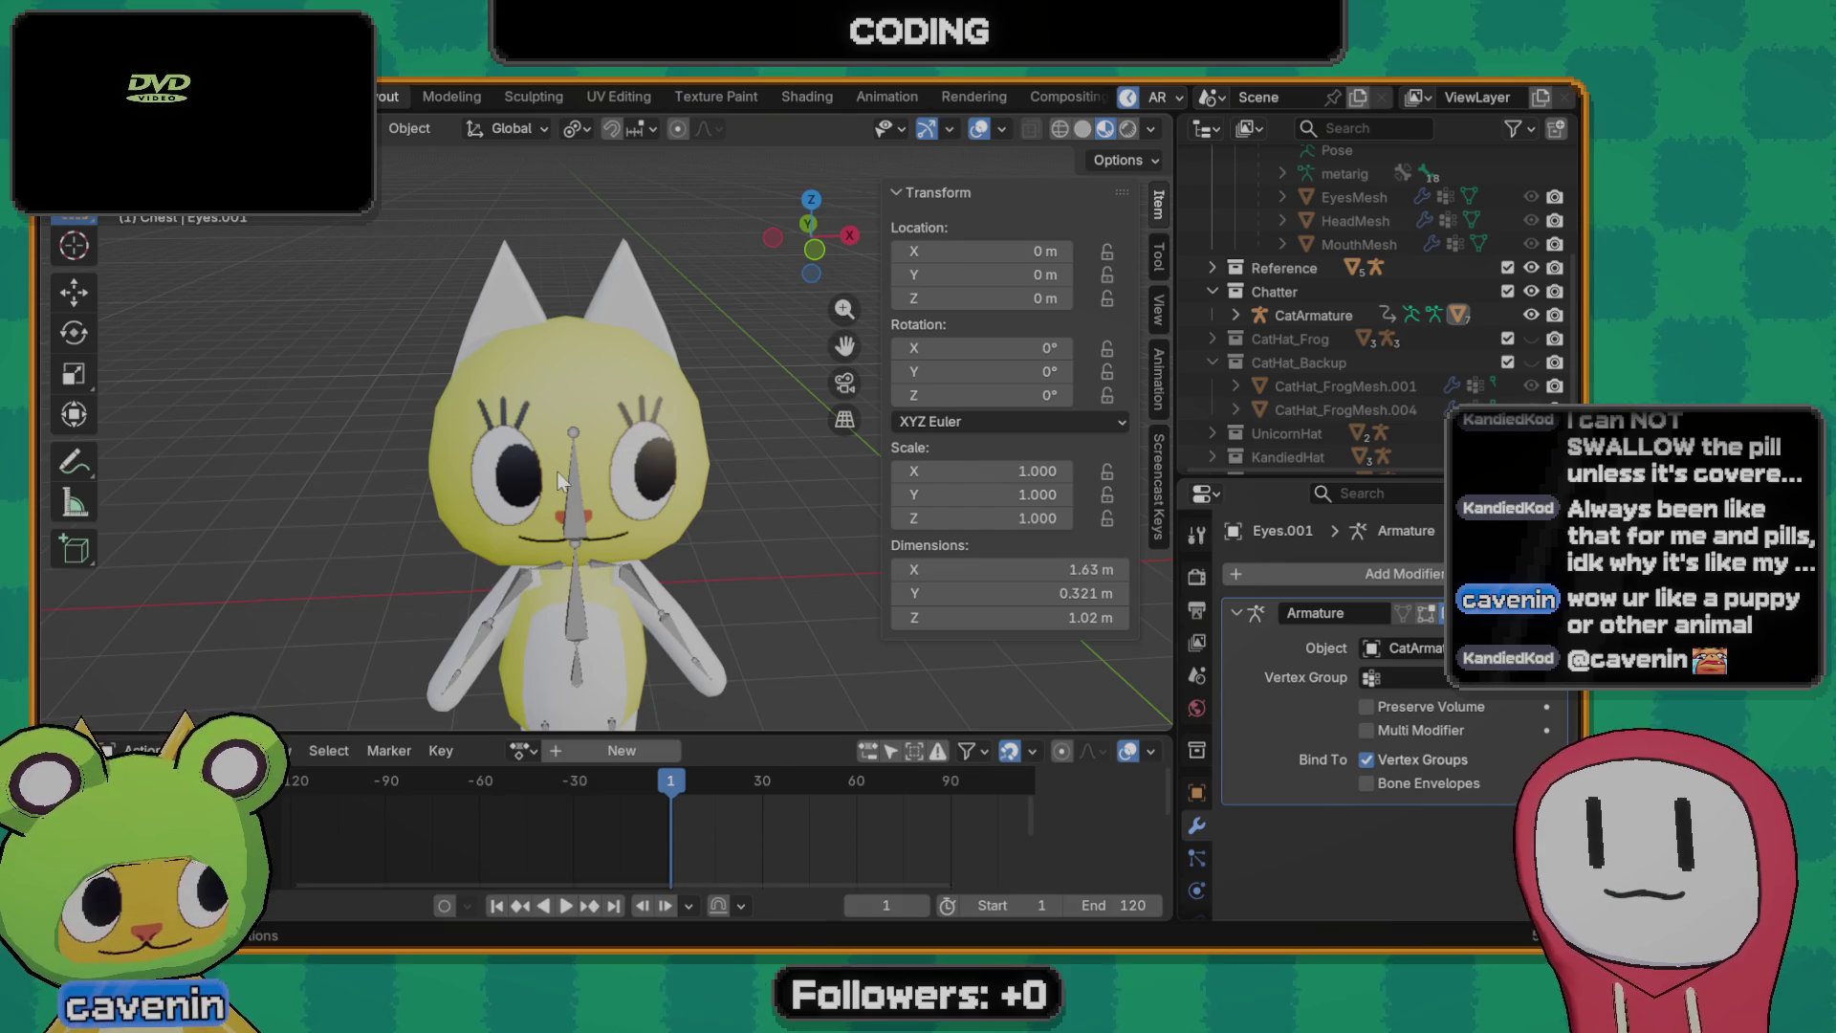
scroll(567, 459, "down", 1)
left_click(583, 486)
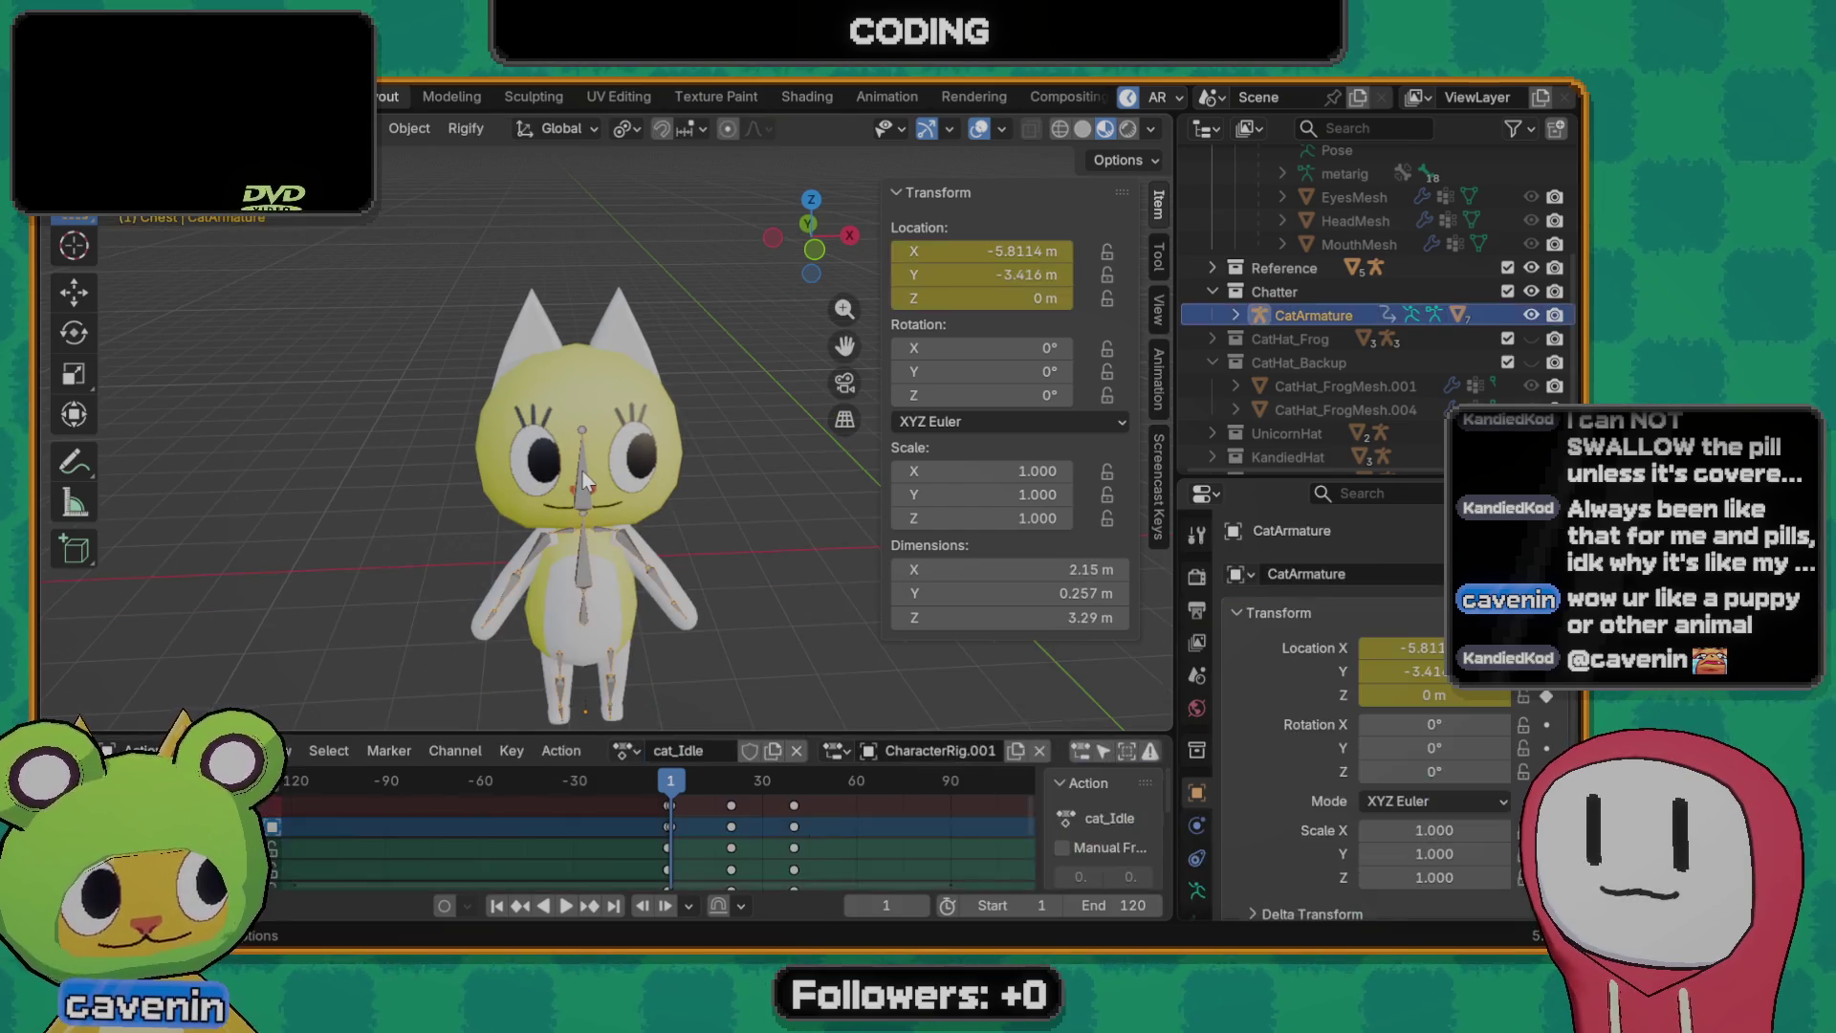
key("shift+a")
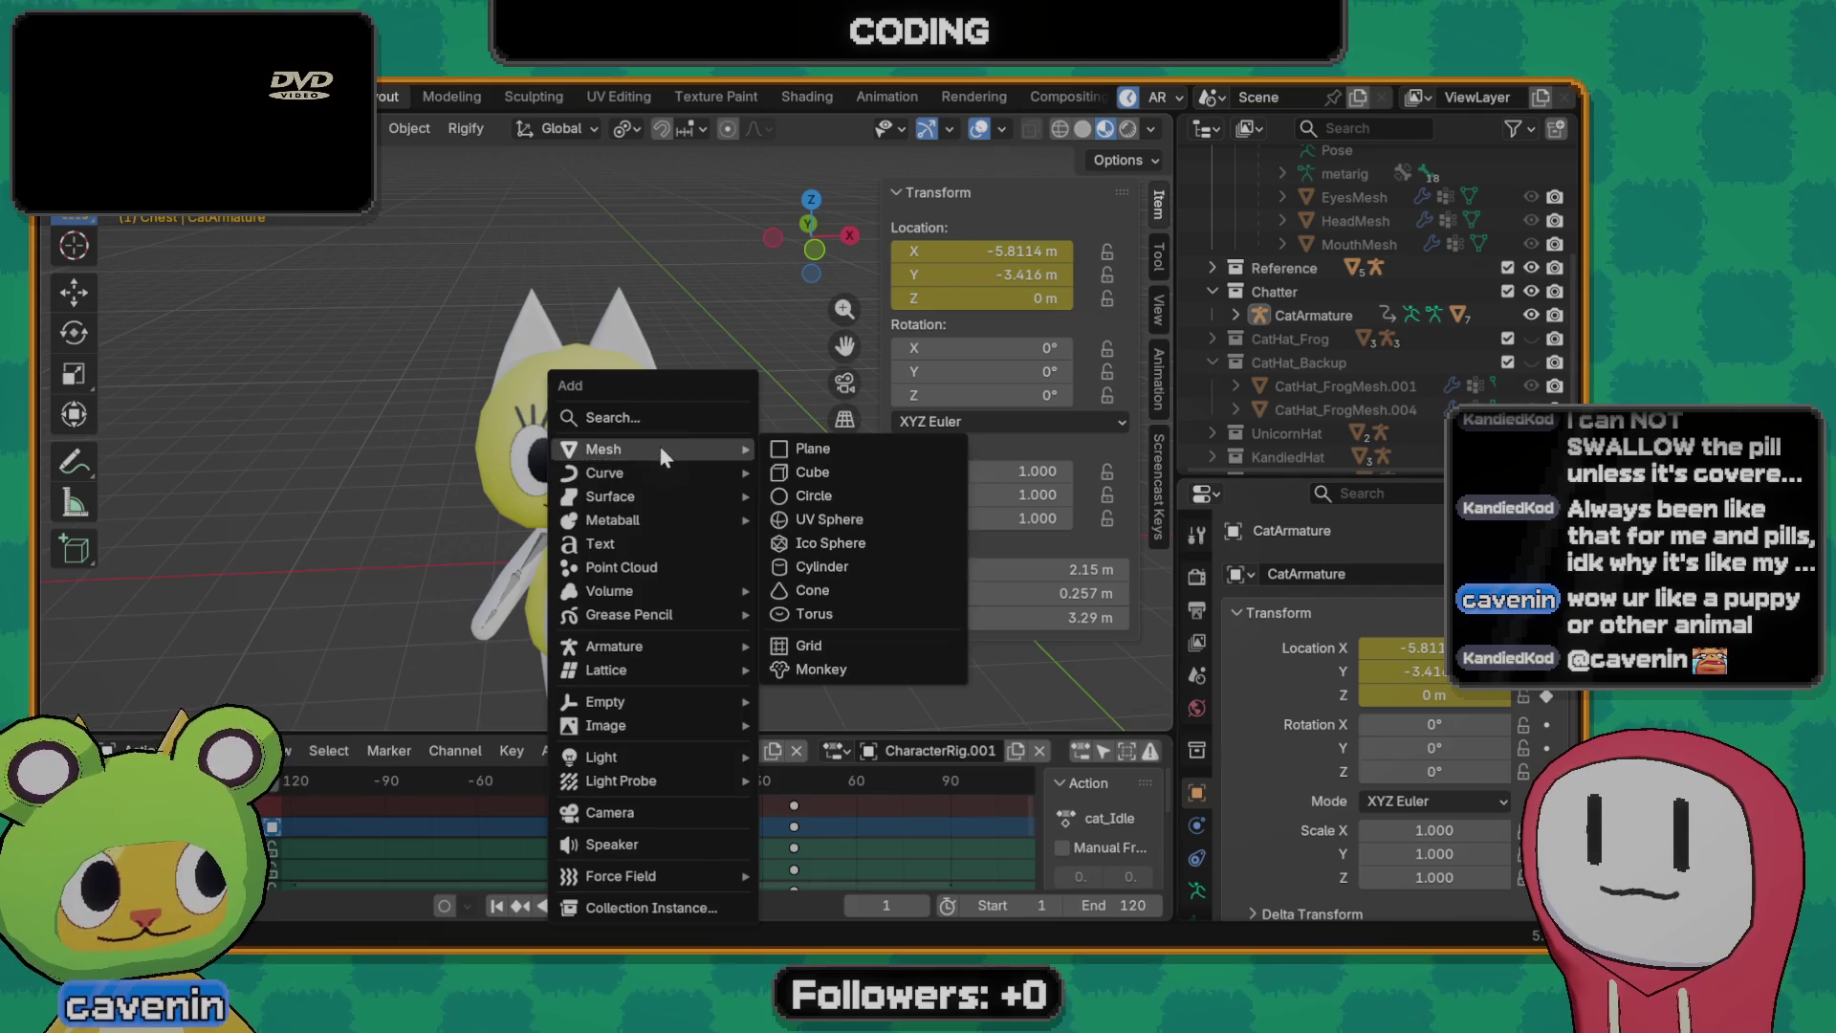
key("Escape")
scroll(665, 503, "down", 2)
scroll(662, 506, "down", 2)
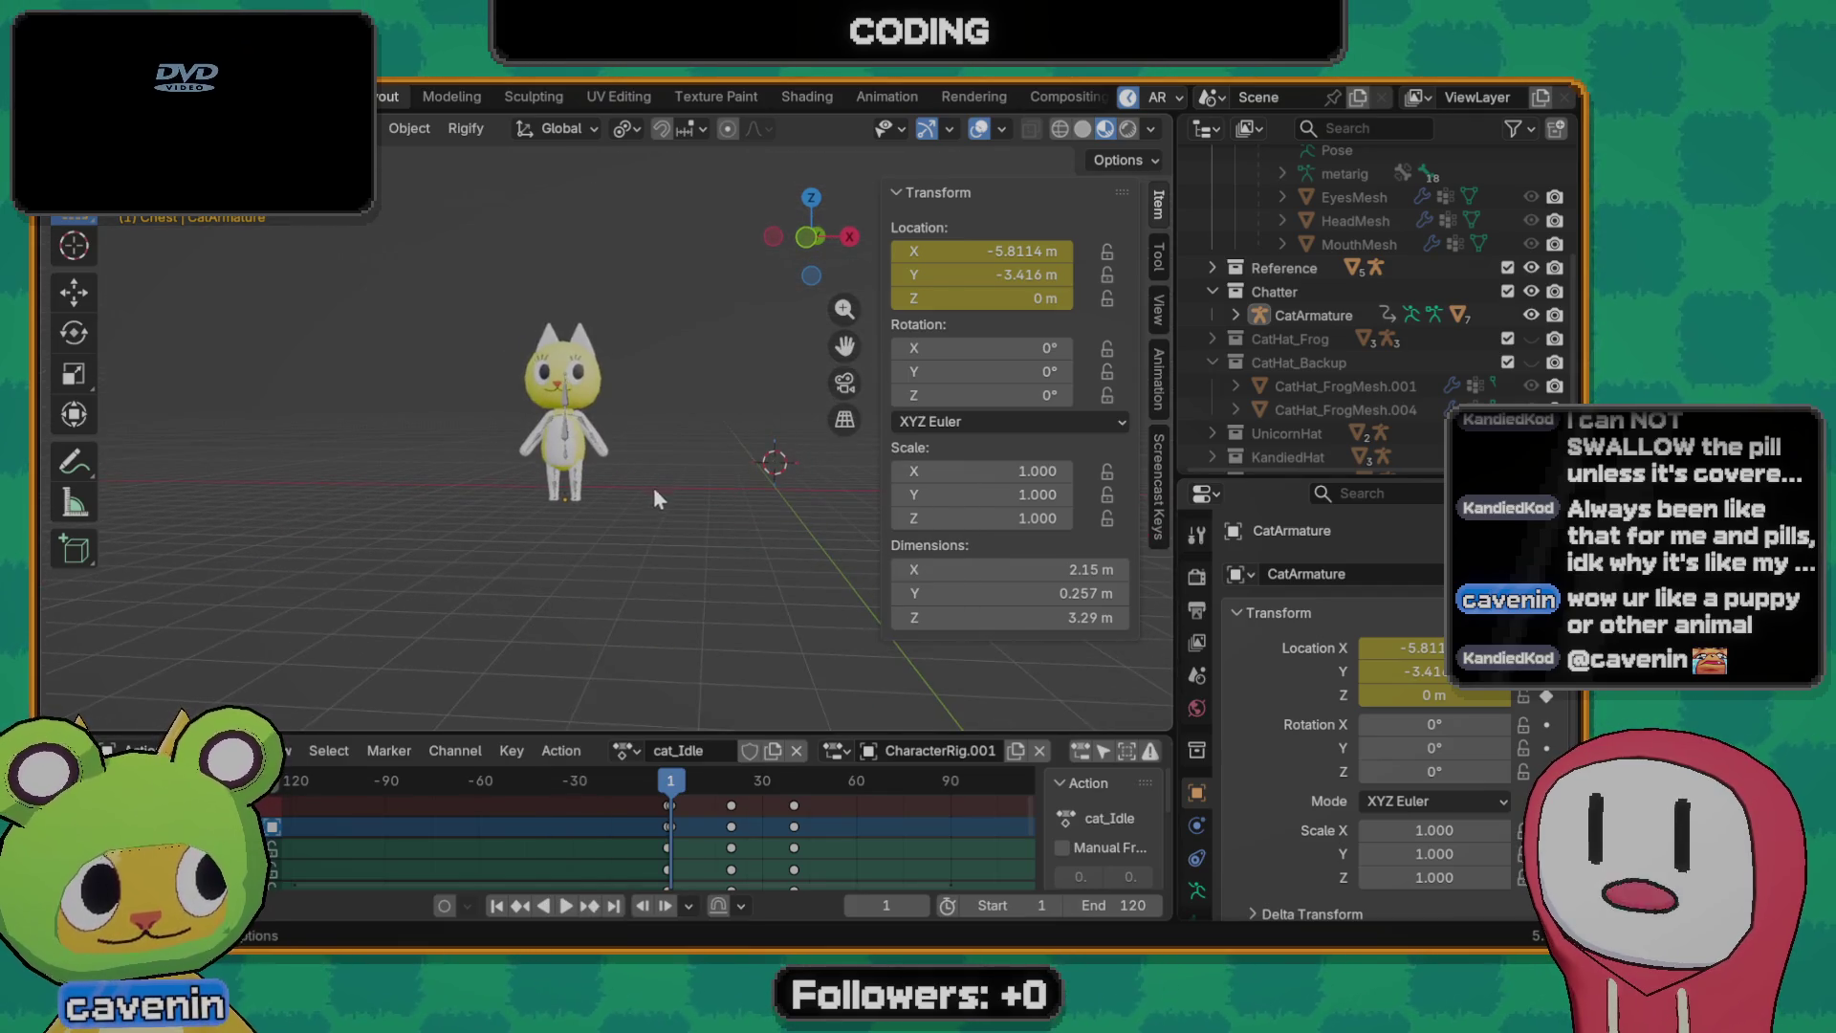
- Box-select the whole cat rig, set the 3D cursor beside it and start the operator search
left_click_drag(432, 212, 788, 608)
scroll(621, 469, "up", 3)
scroll(627, 491, "down", 1)
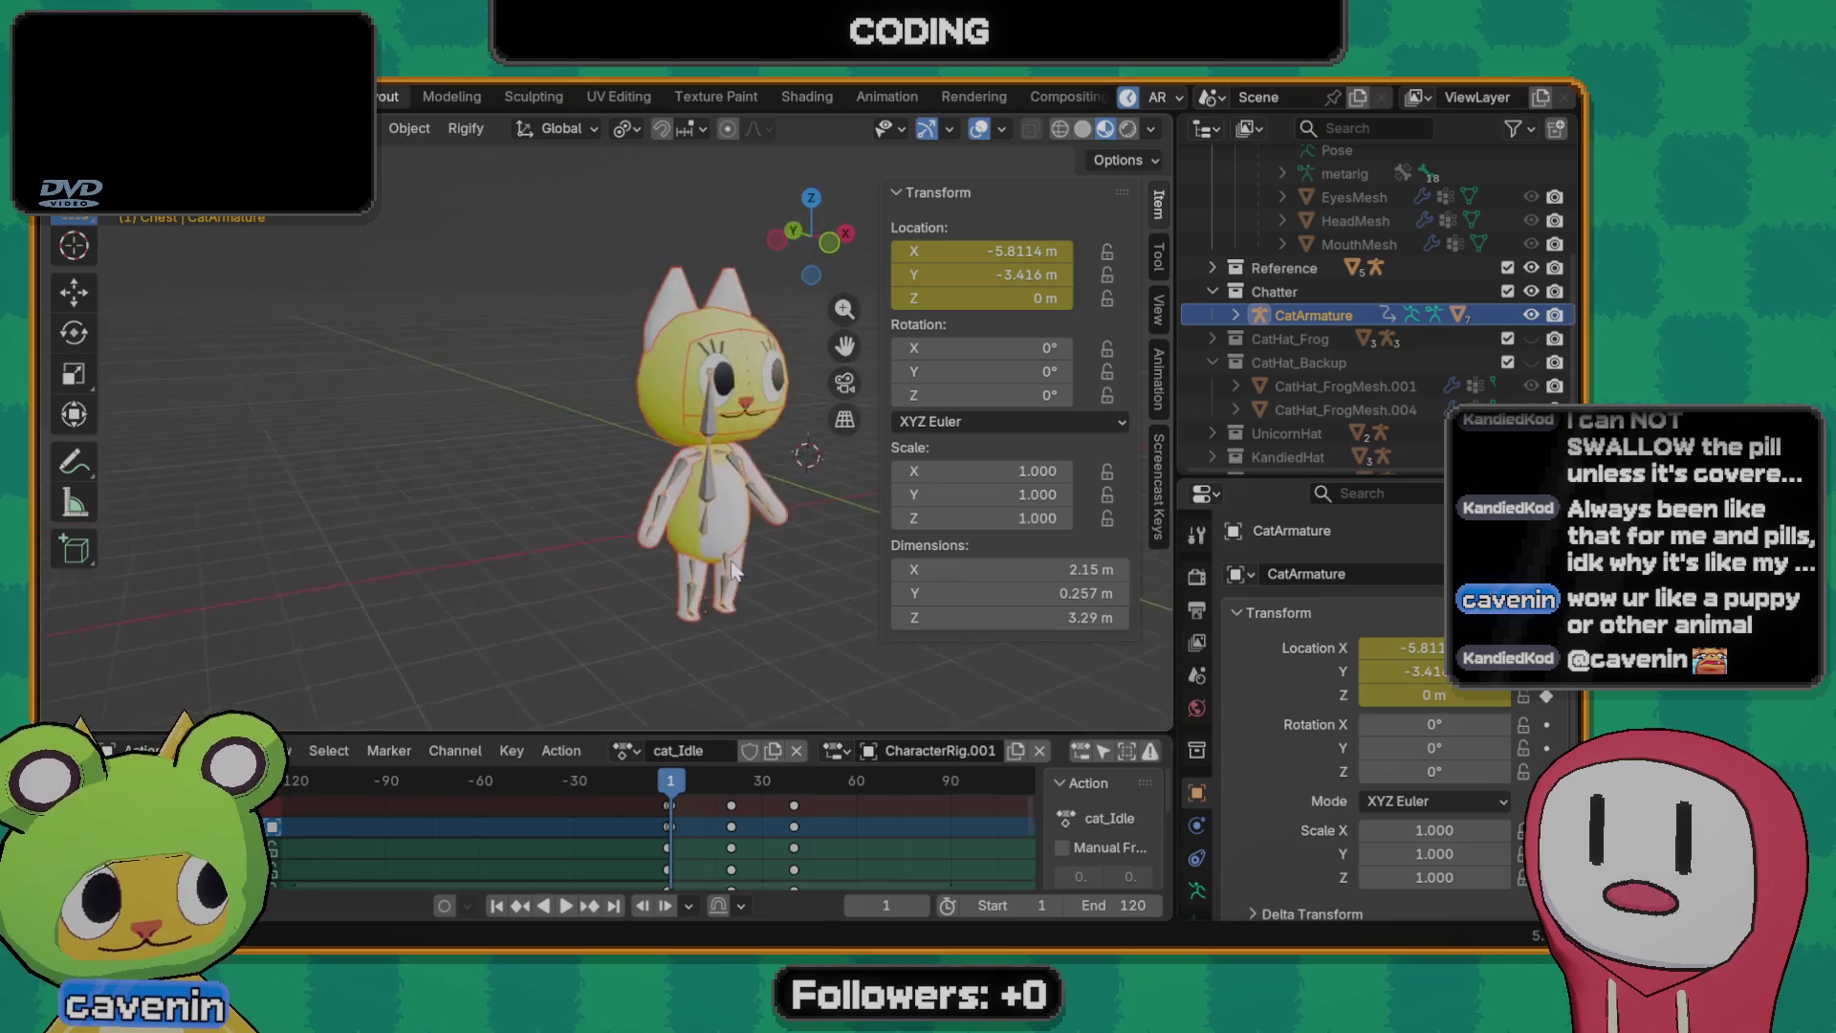
mouse_move(627, 504)
middle_mouse_down()
mouse_move(684, 523)
mouse_move(681, 588)
middle_mouse_up()
right_click(665, 539, "shift")
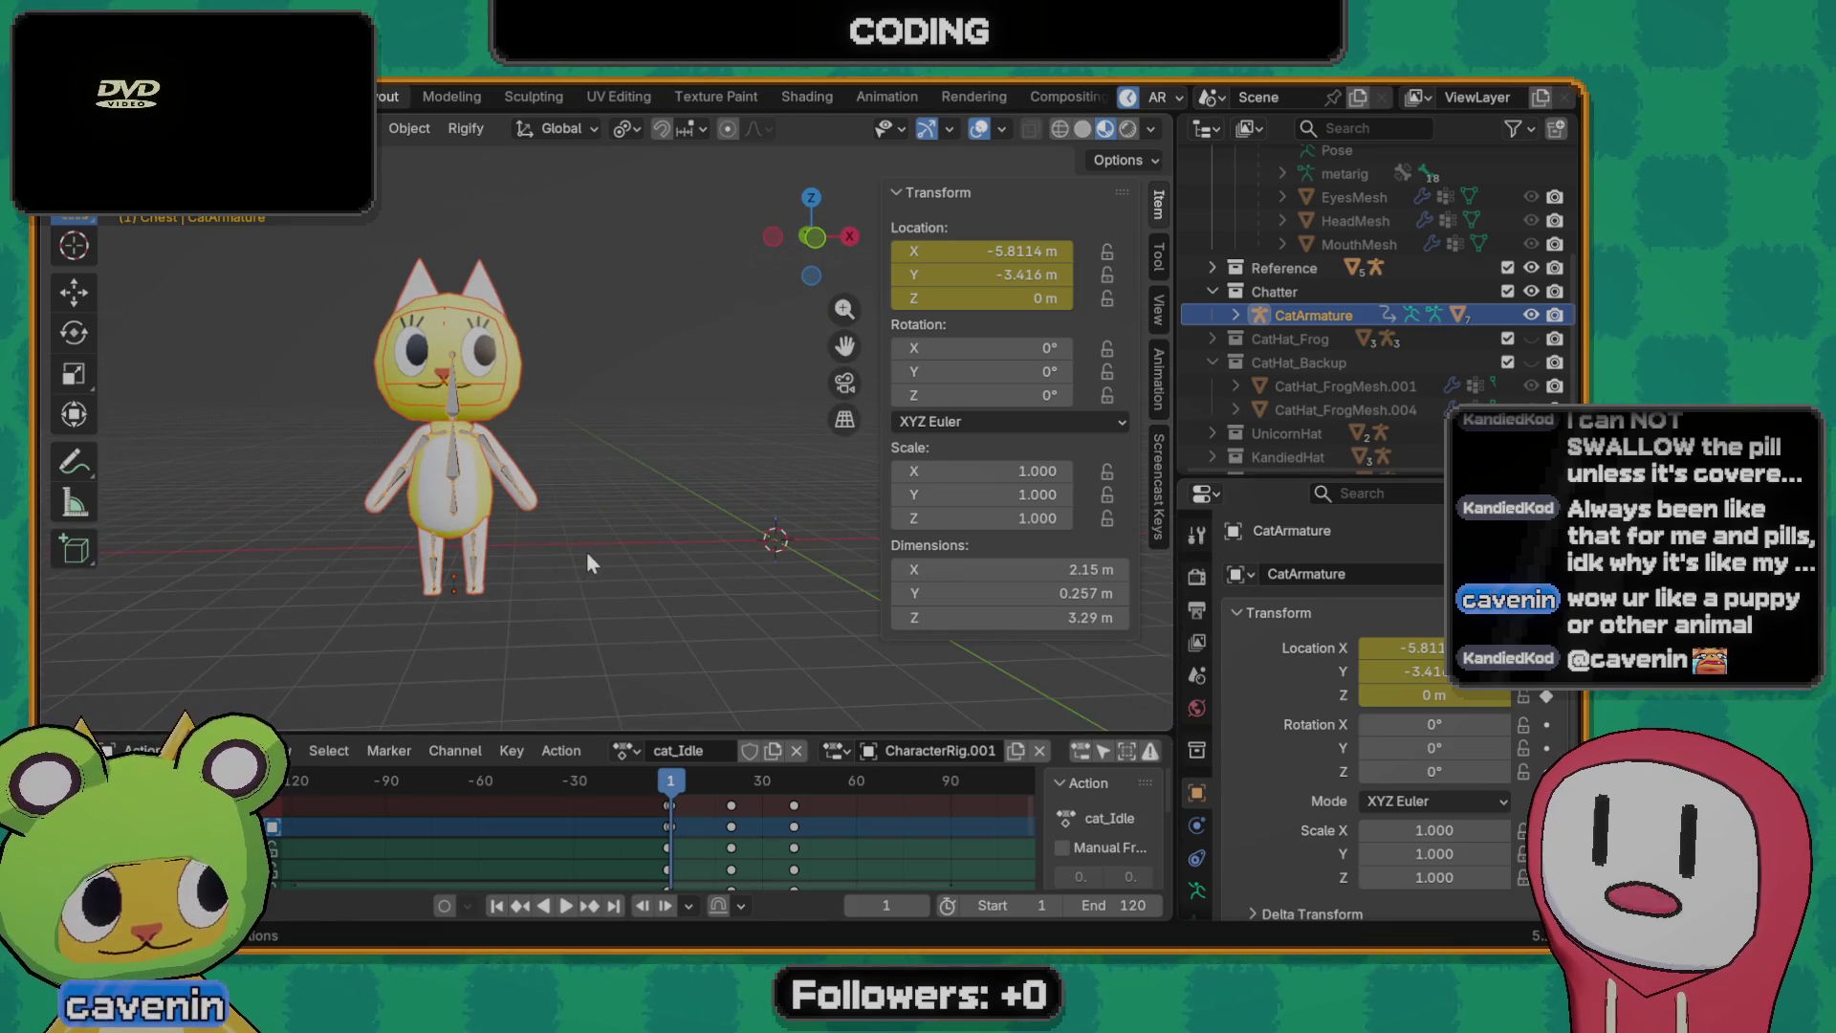
scroll(587, 550, "up", 1)
scroll(579, 545, "up", 2)
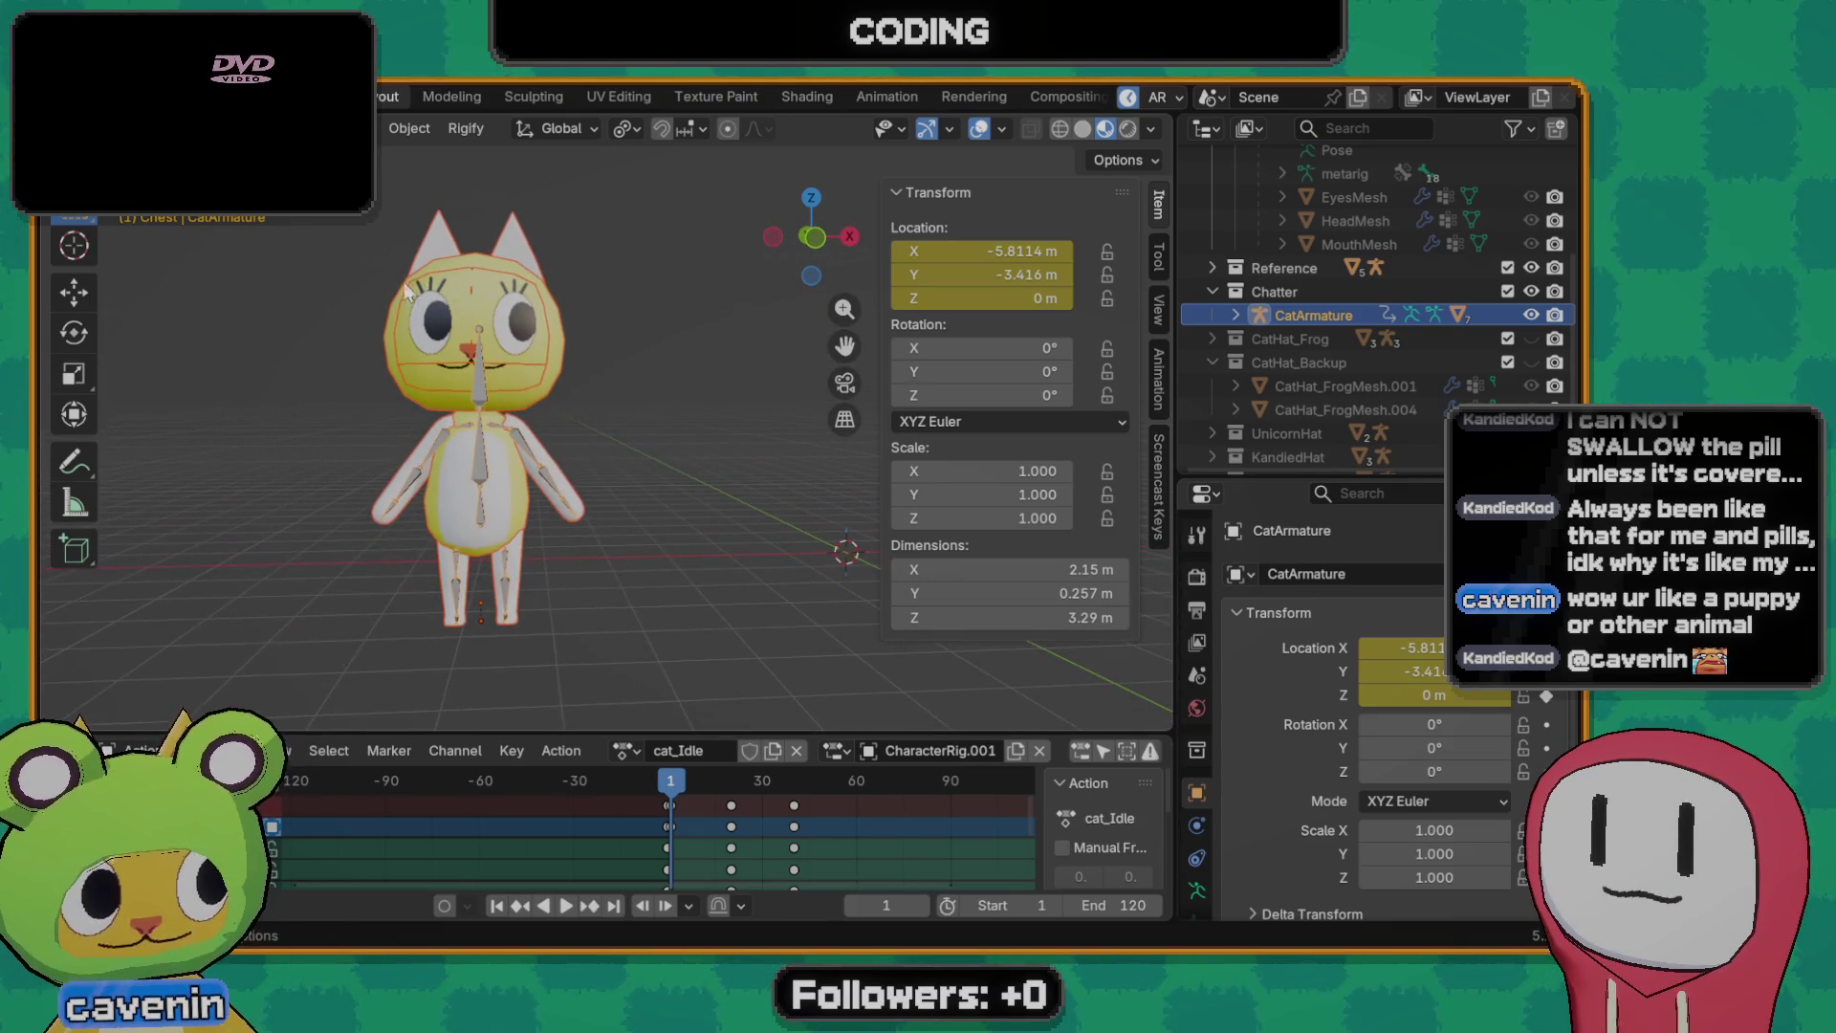
left_click_drag(339, 187, 615, 670)
key("F3")
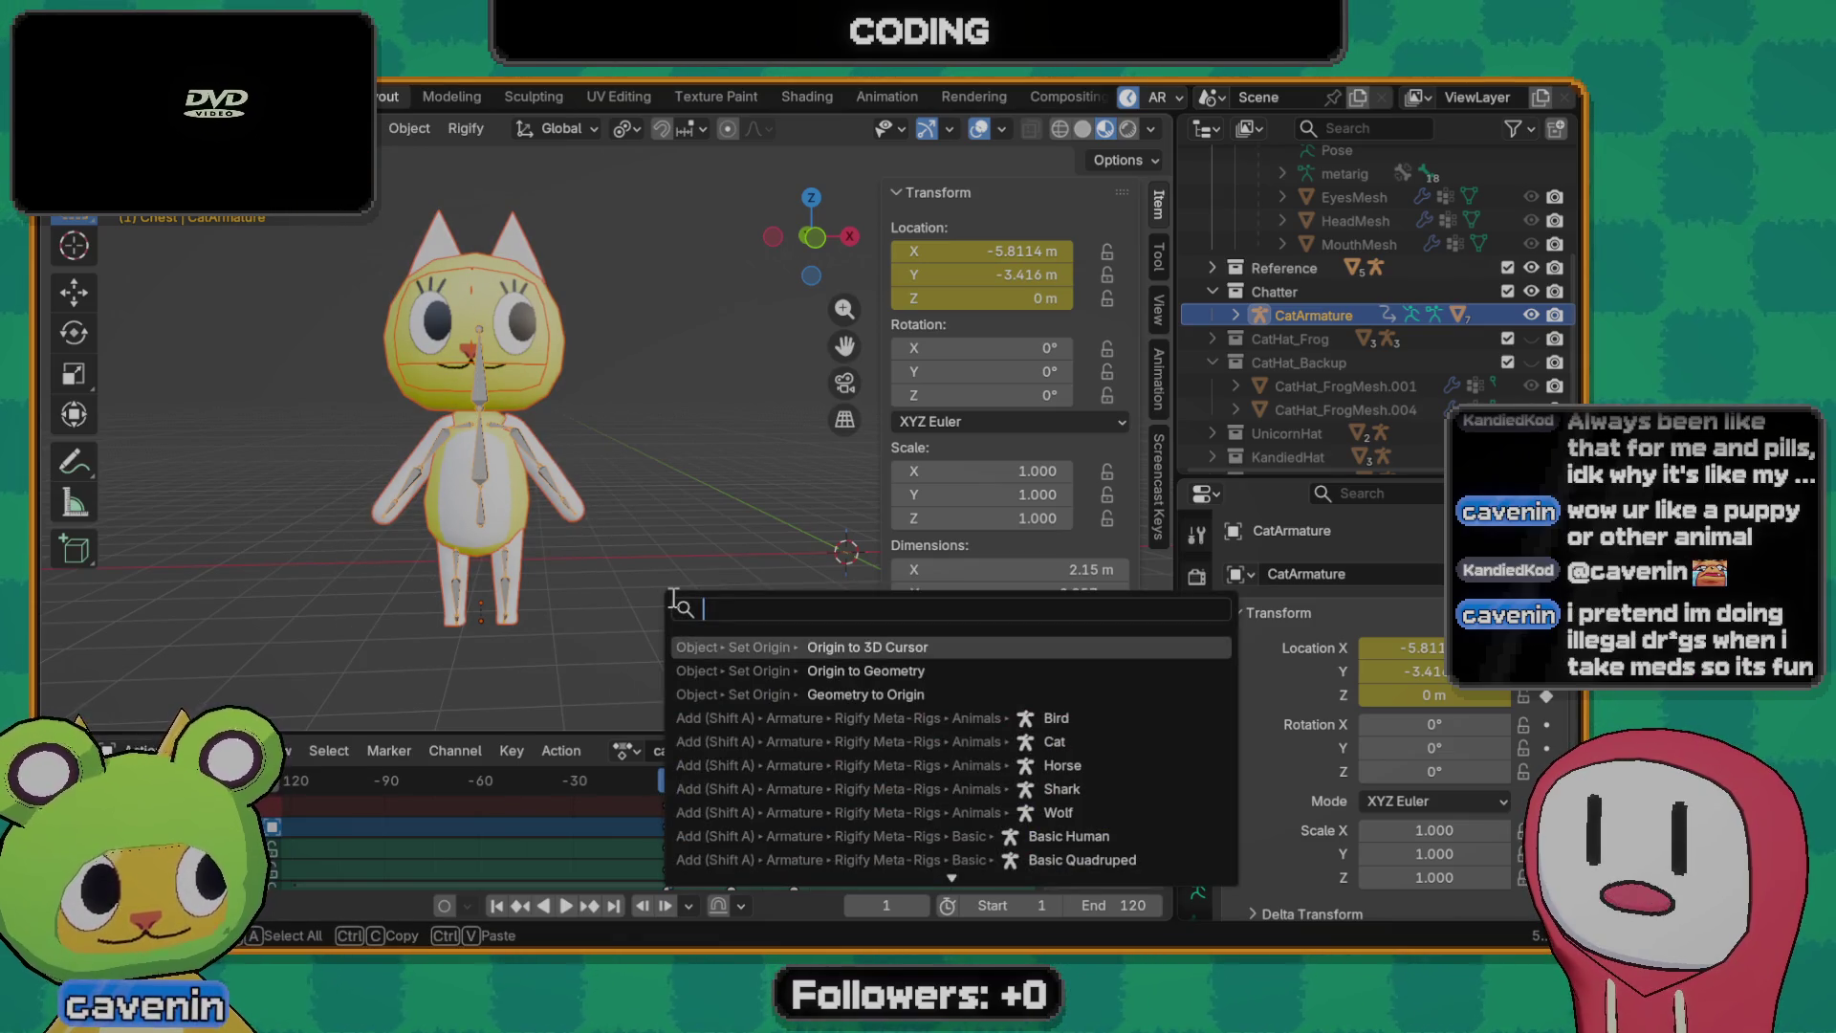
key("Return")
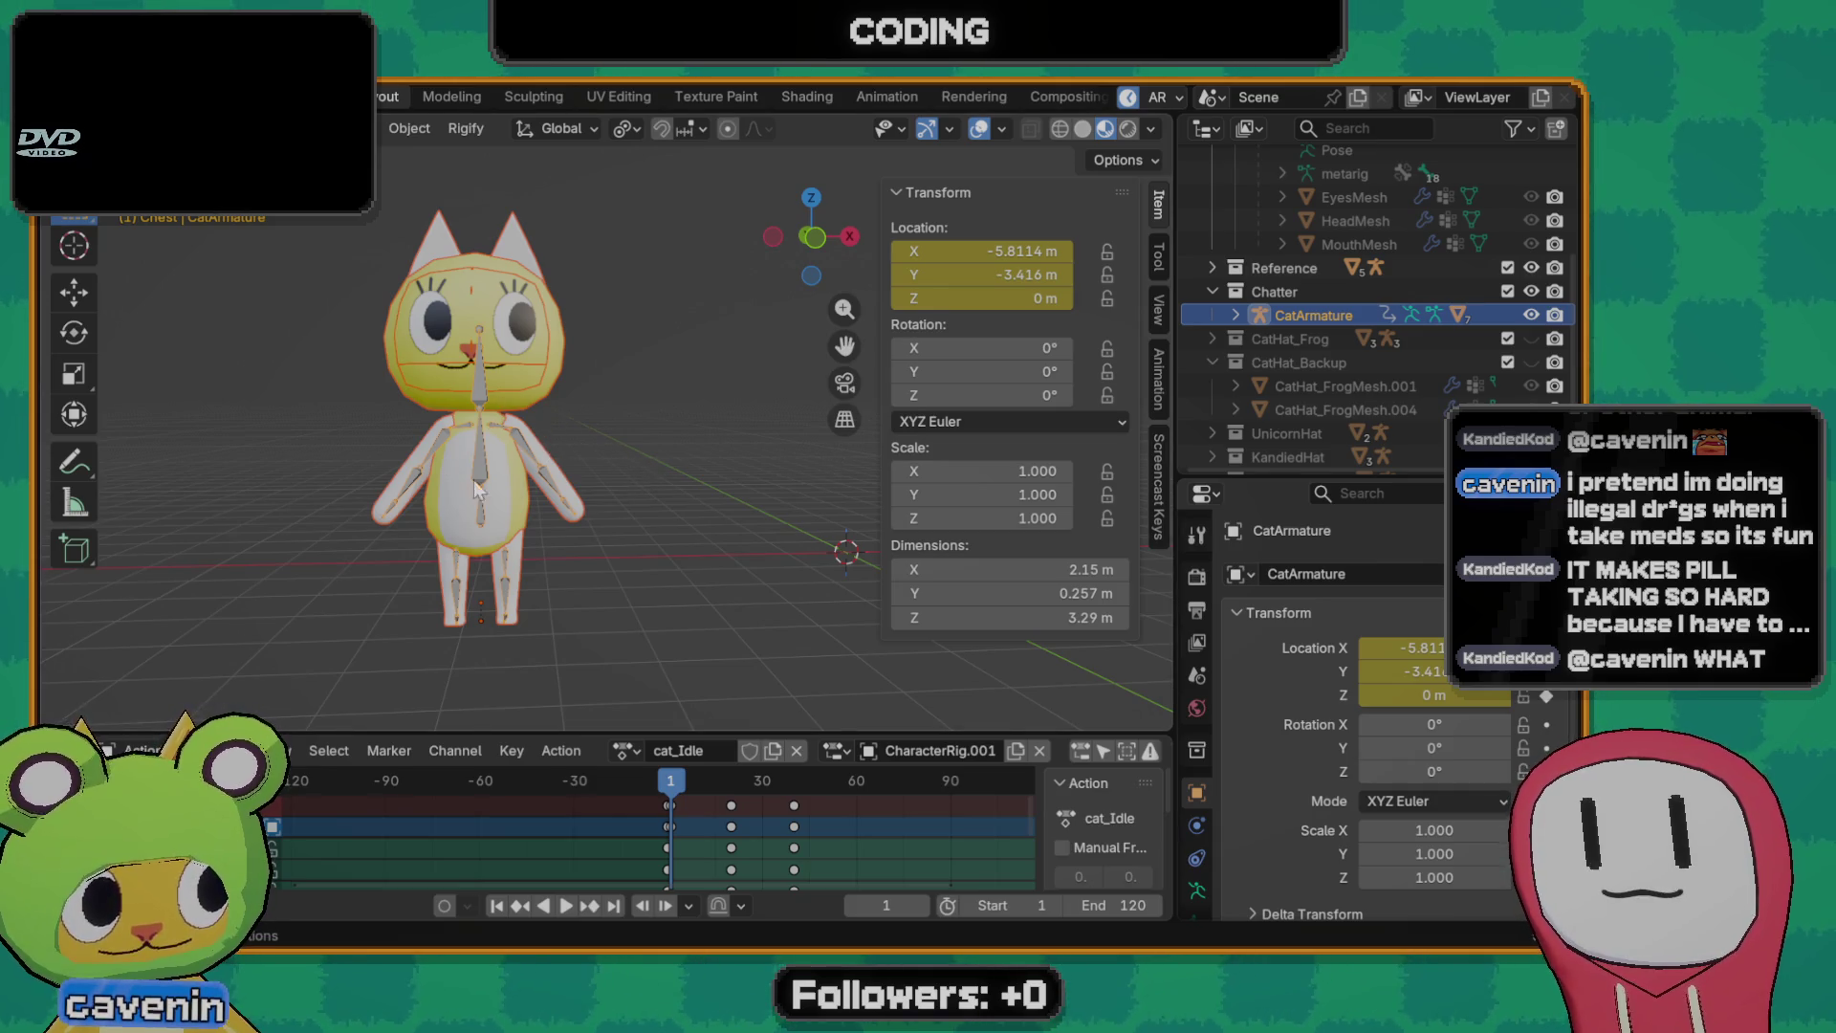
scroll(580, 484, "down", 2)
scroll(604, 483, "up", 3)
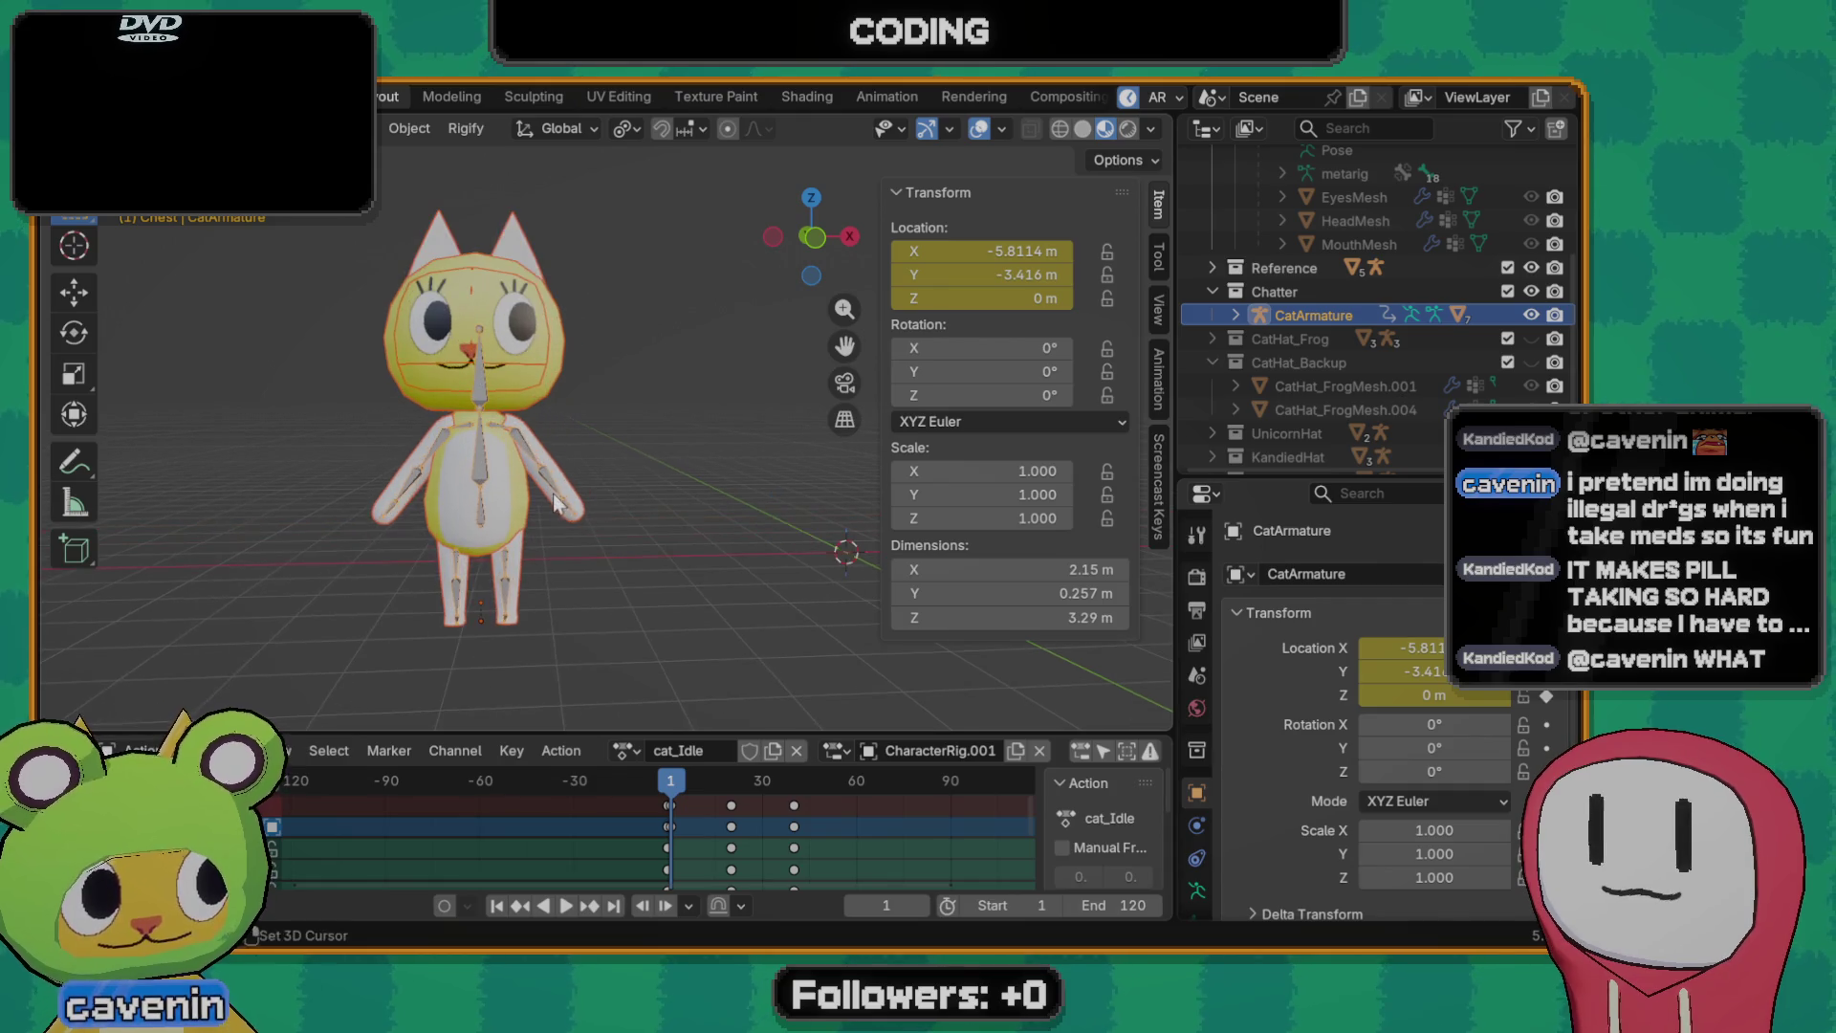
middle_click_drag(604, 484, 669, 418)
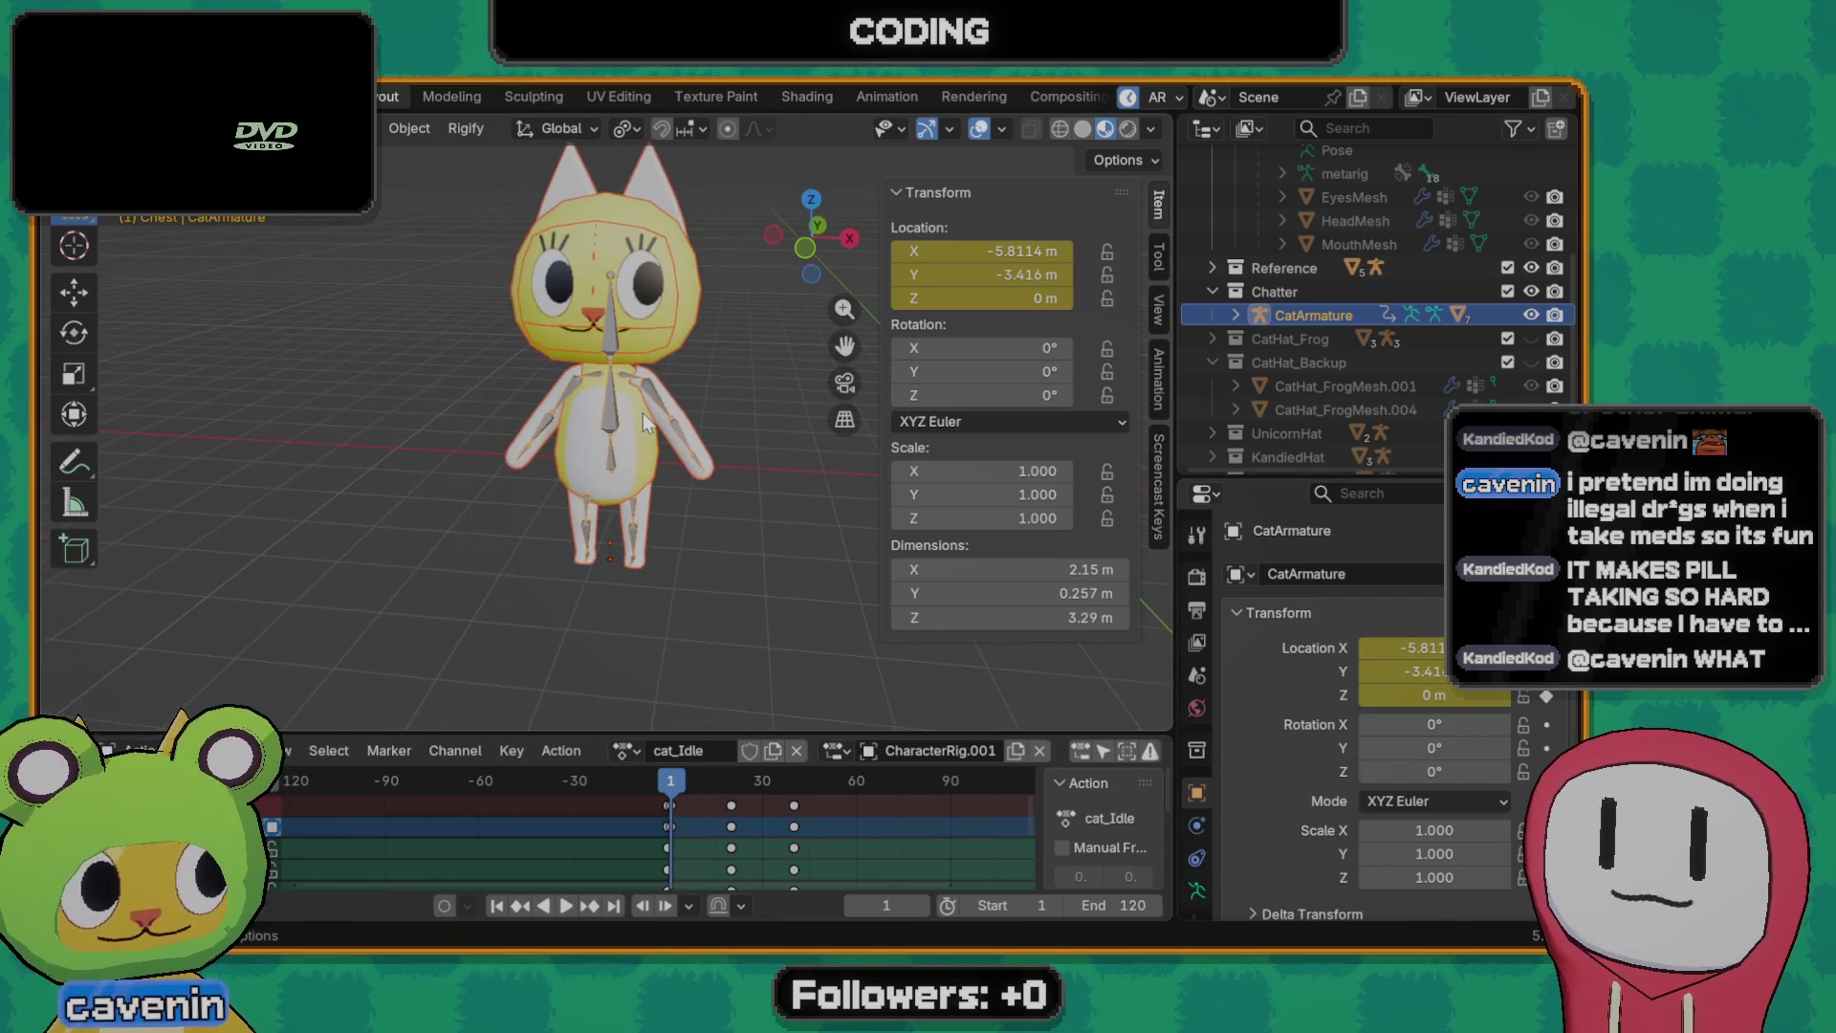
key("F3")
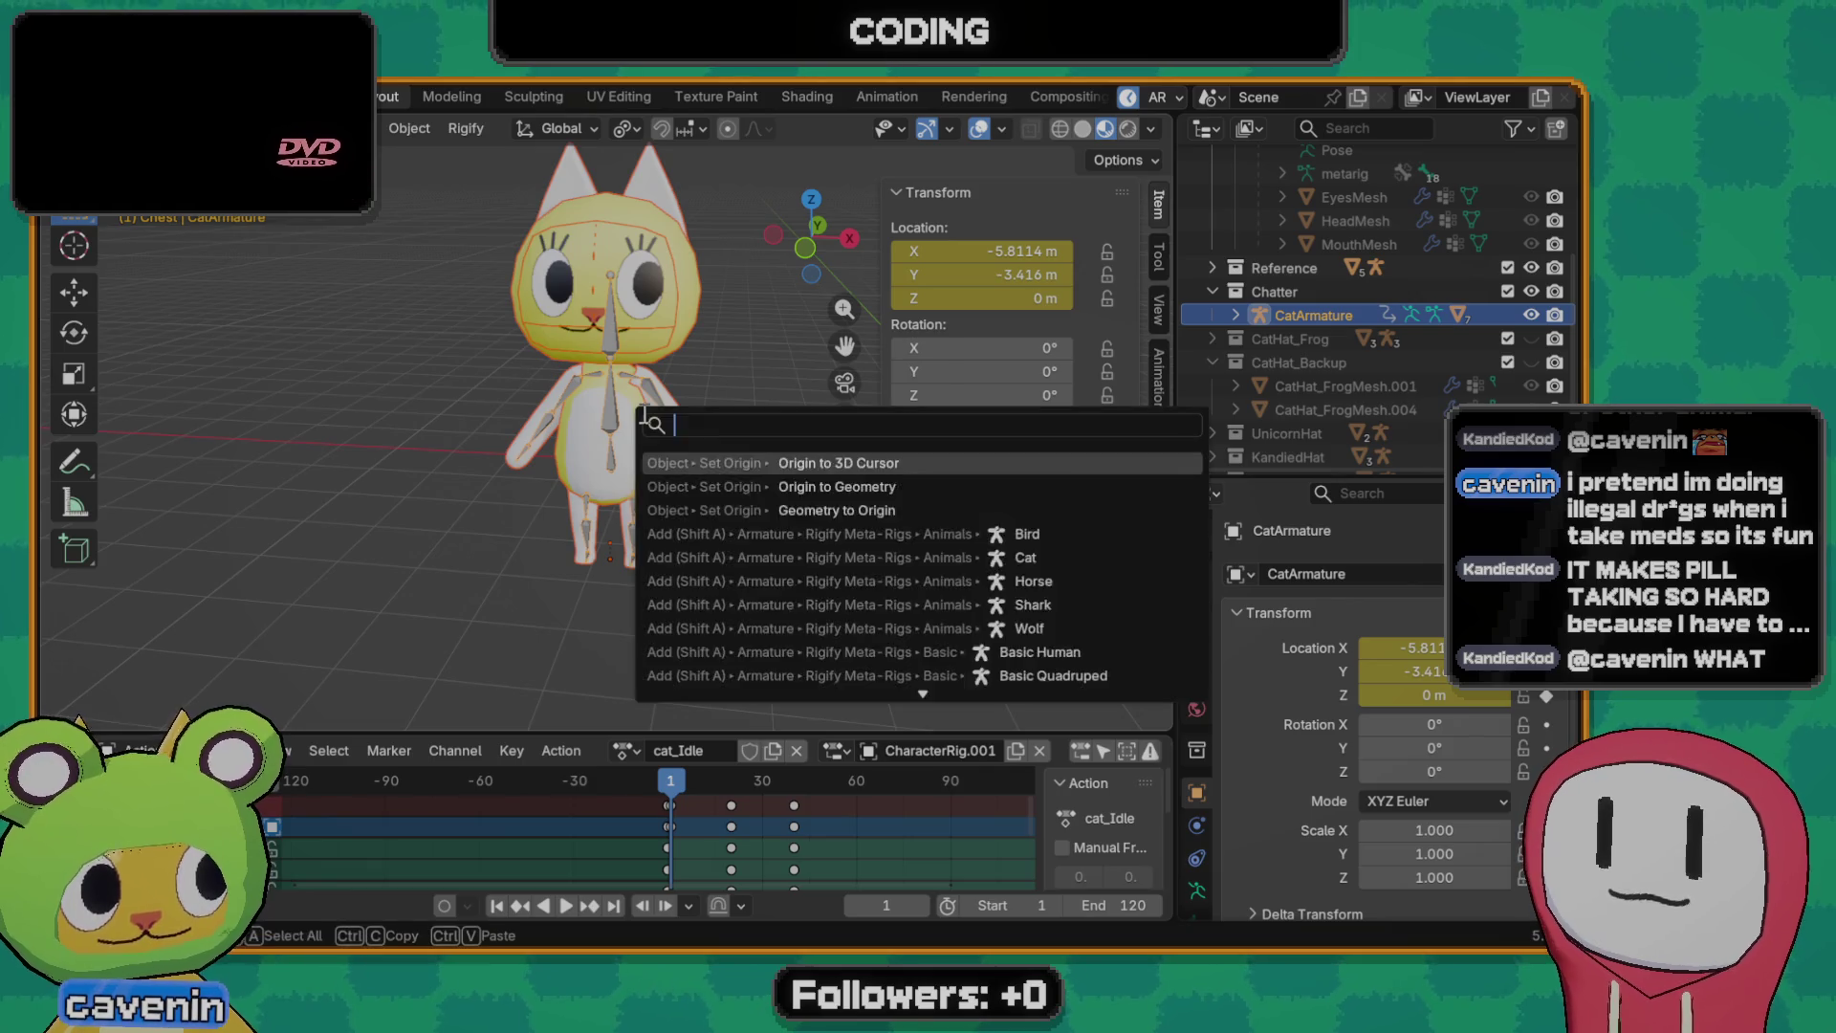
type("move to")
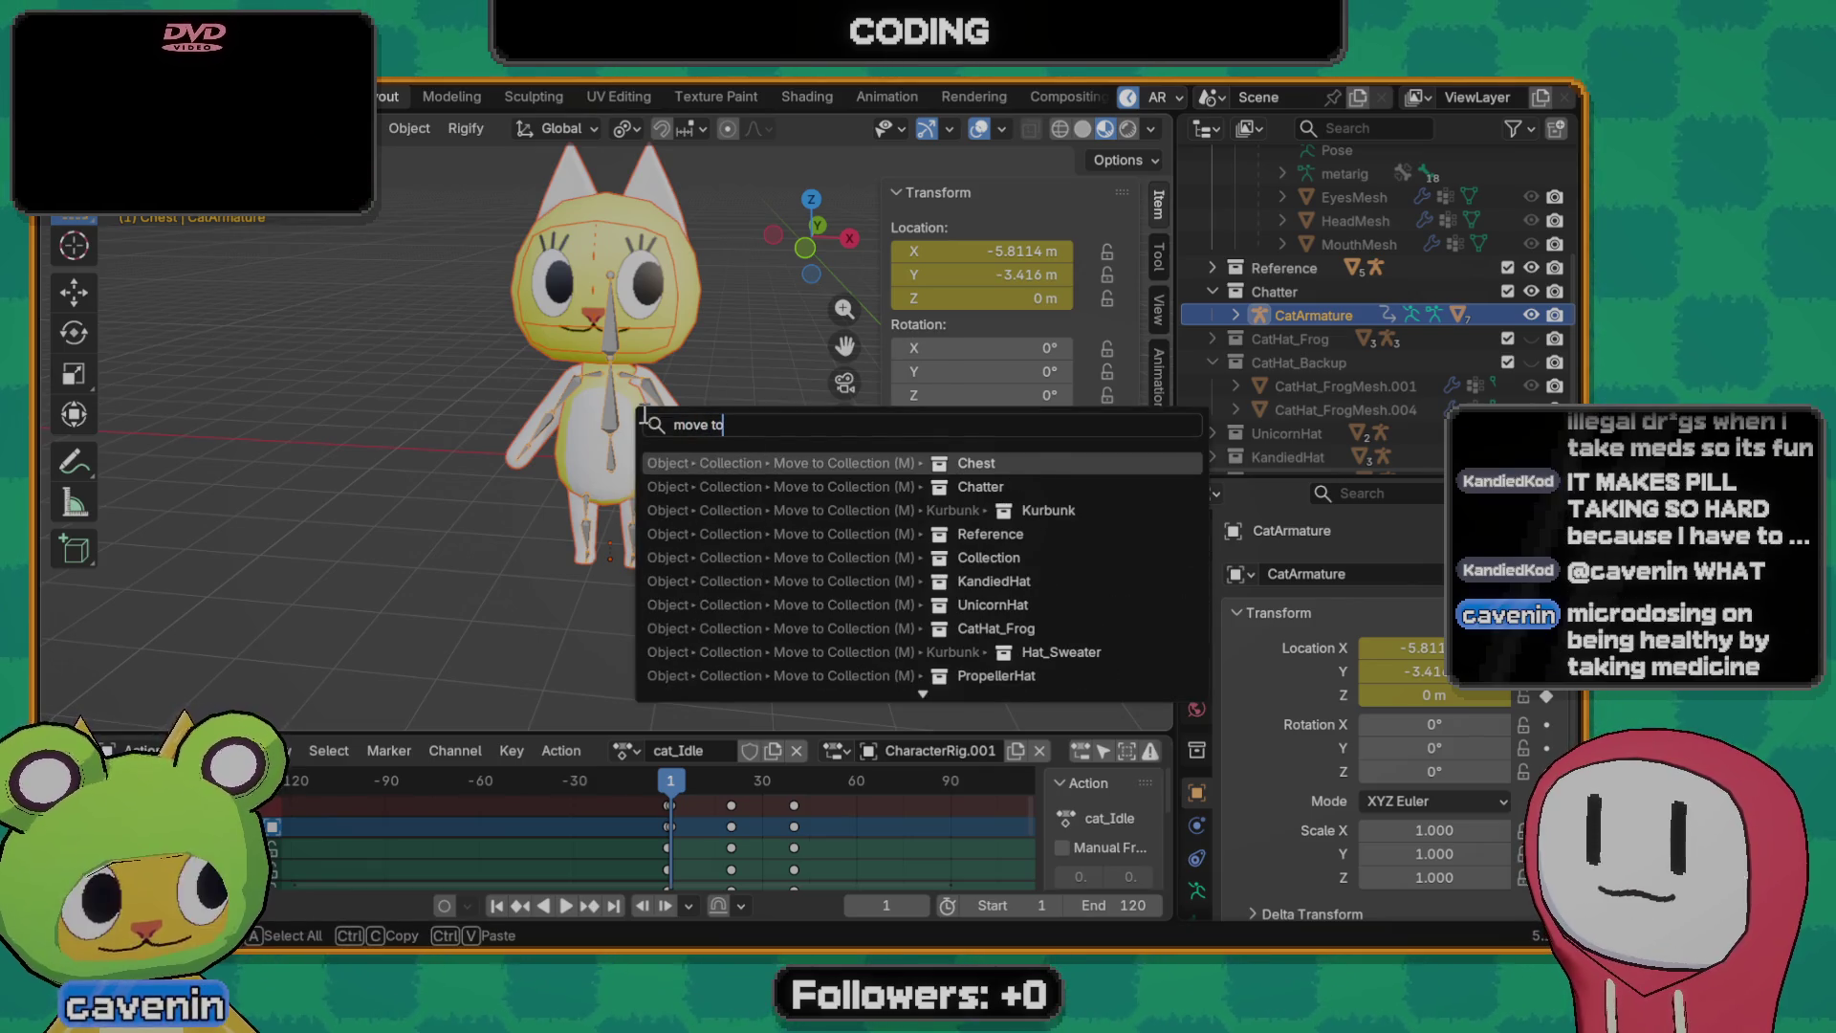
key("BackSpace")
key("BackSpace")
key("BackSpace")
scroll(543, 338, "down", 3)
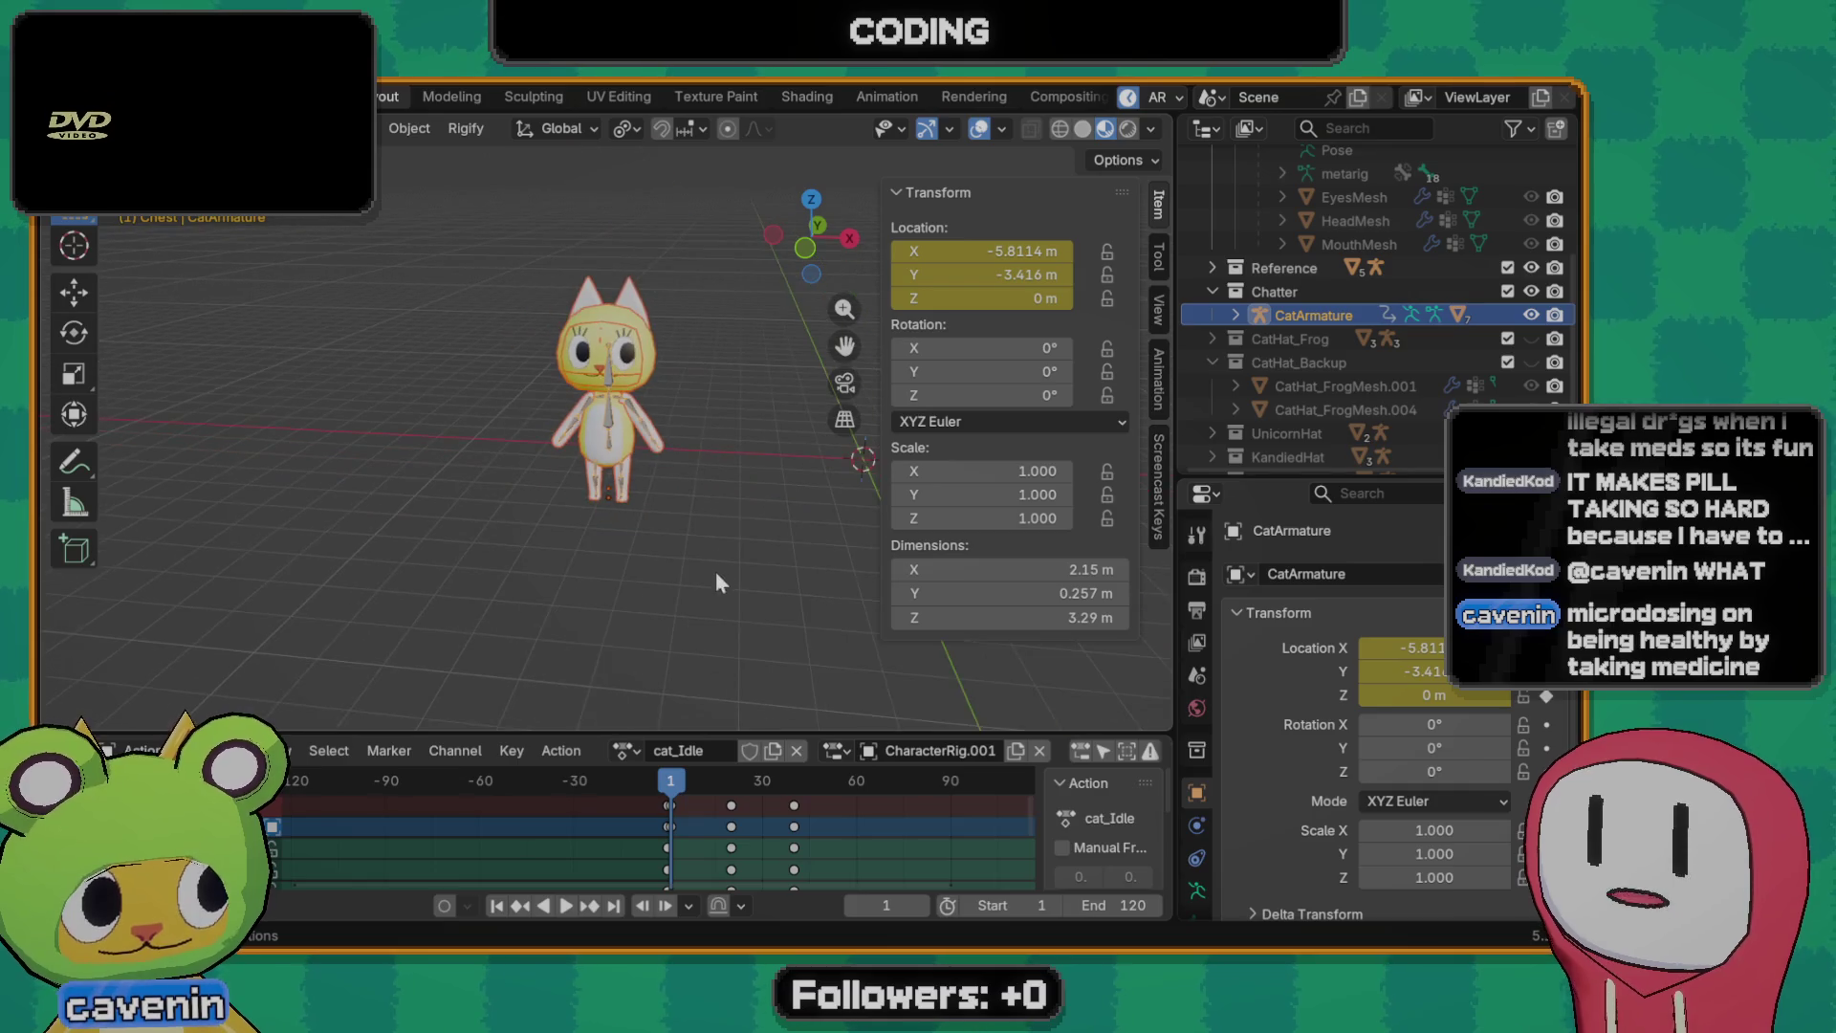
mouse_move(621, 465)
middle_mouse_down()
mouse_move(315, 417)
mouse_move(599, 475)
mouse_move(594, 430)
mouse_move(550, 482)
middle_mouse_up()
scroll(548, 482, "up", 2)
key("F3")
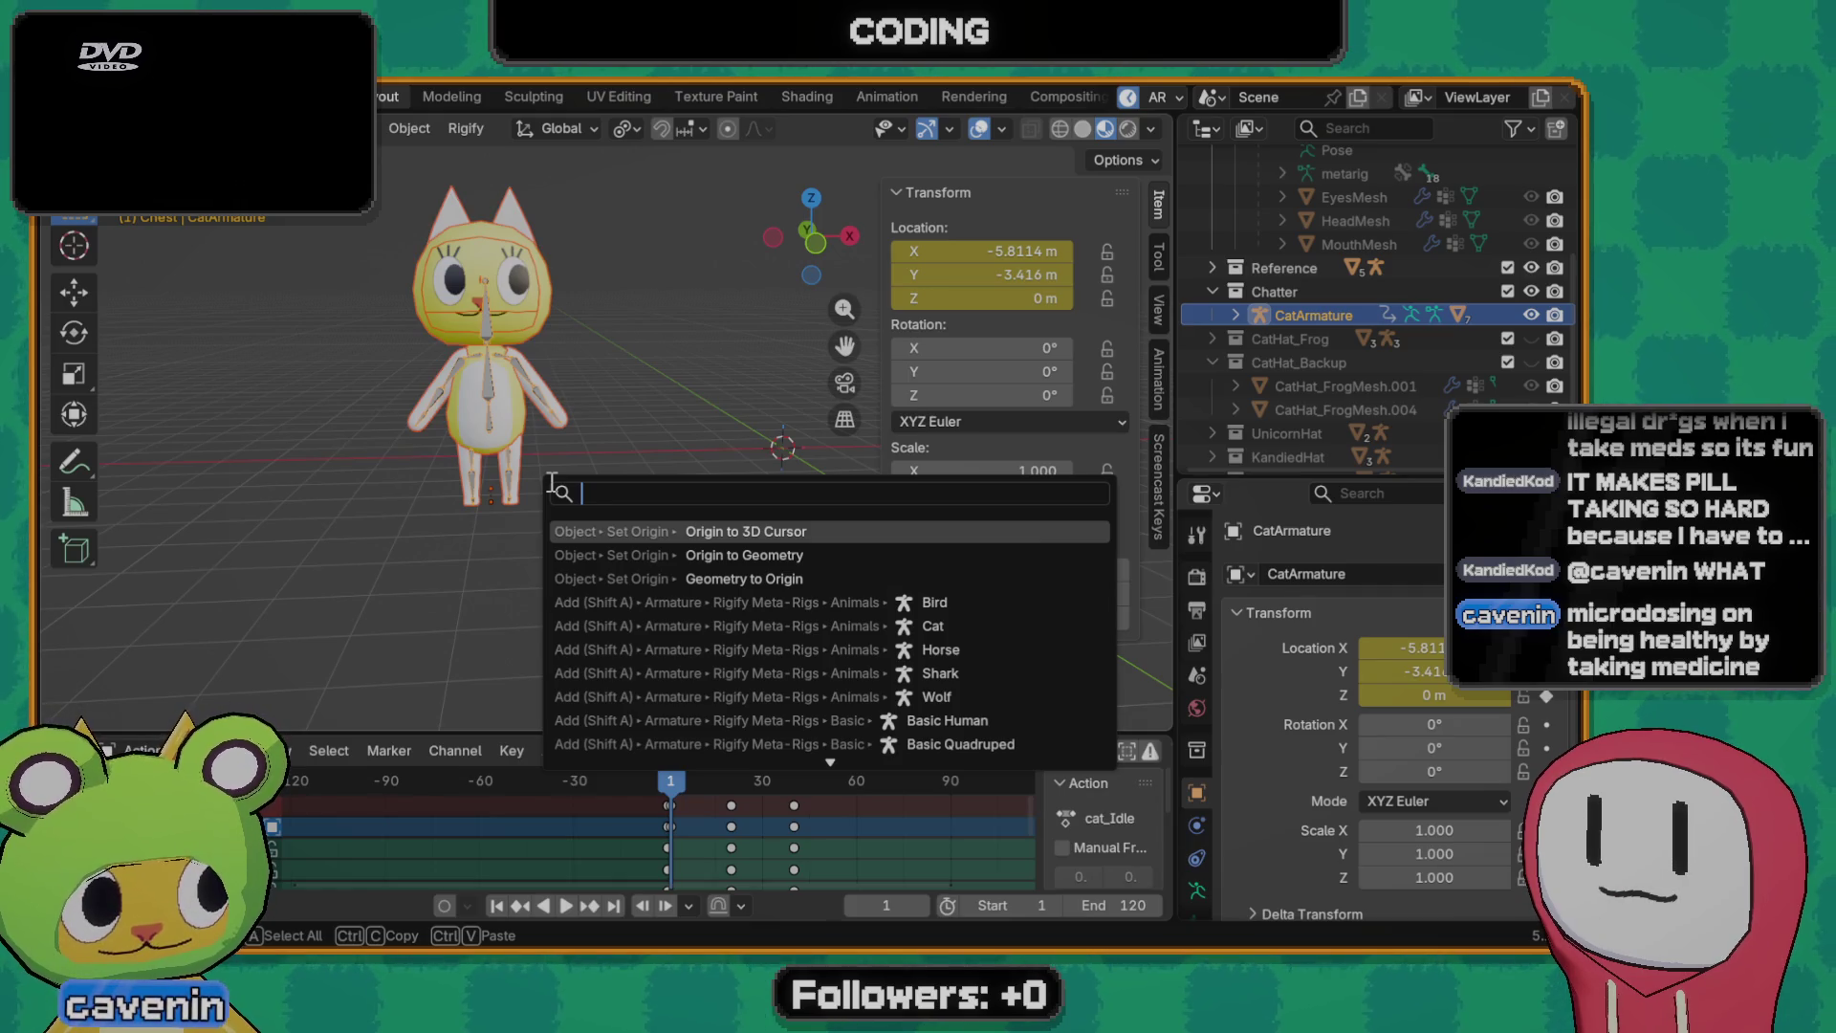
- Try Geometry to Origin on the armature, undo it, then run Origin to 3D Cursor instead
key("Down")
key("Down")
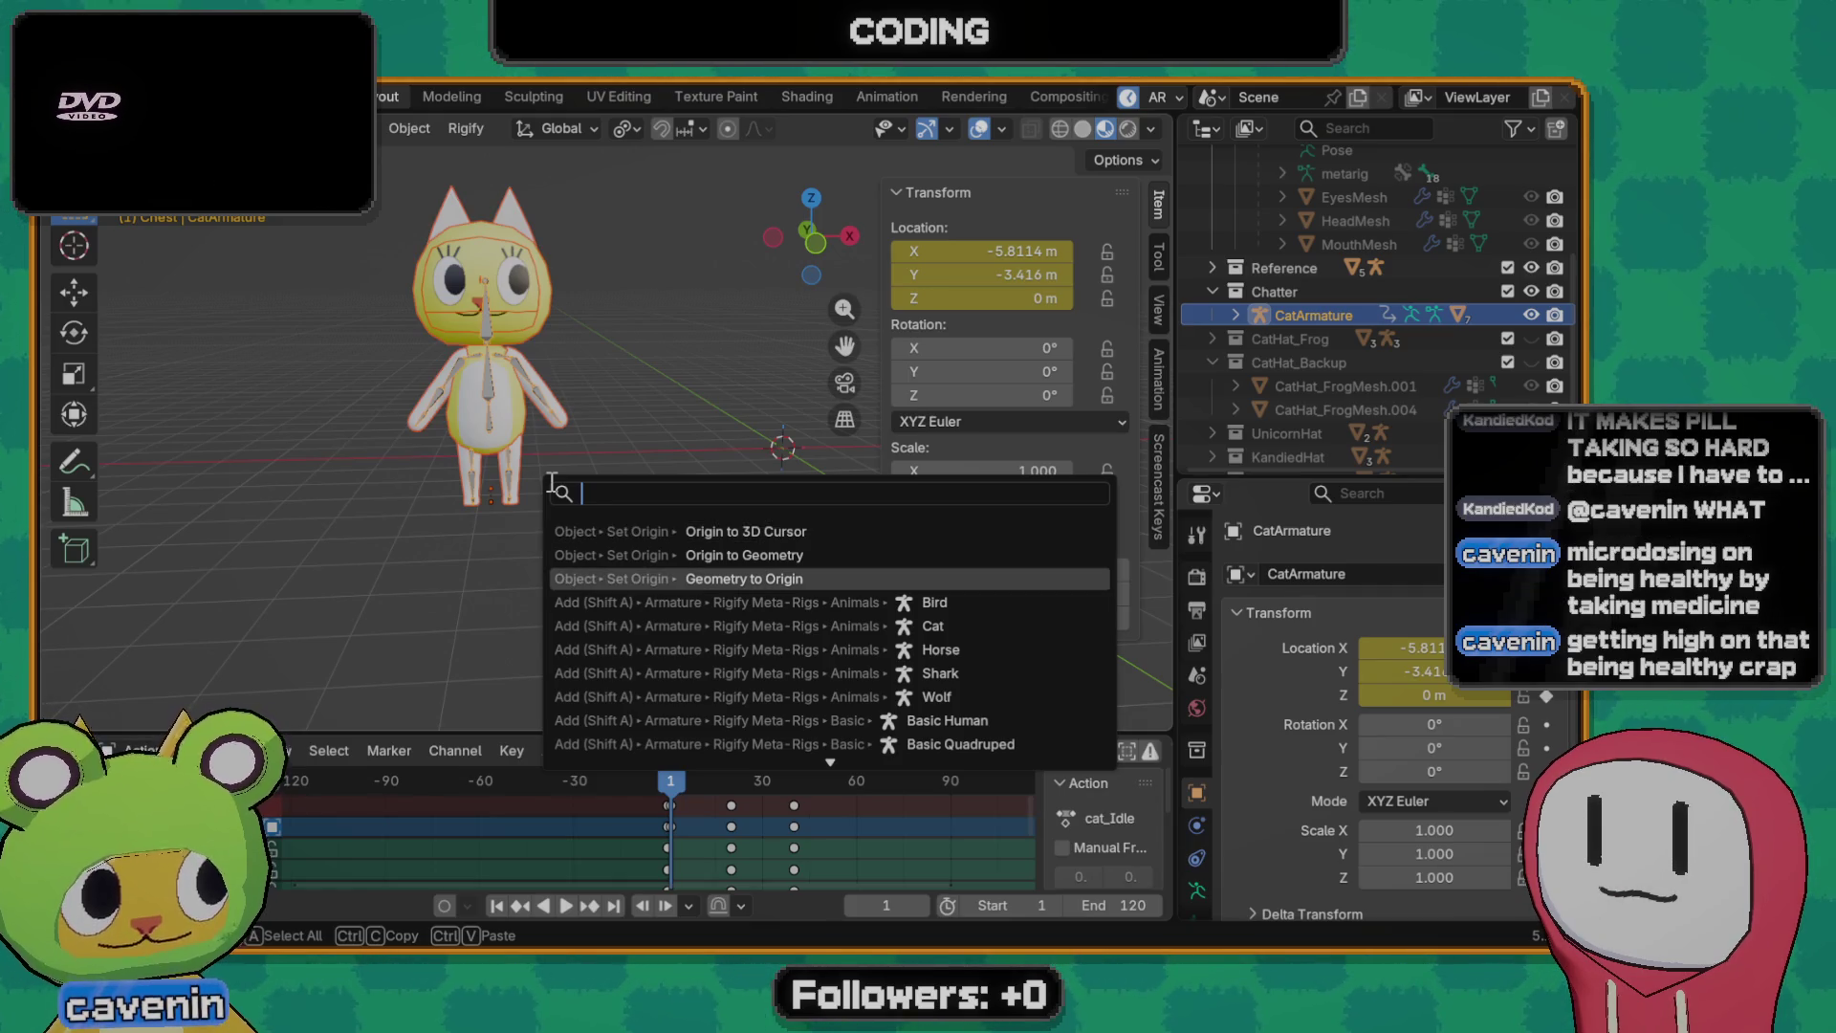
key("Return")
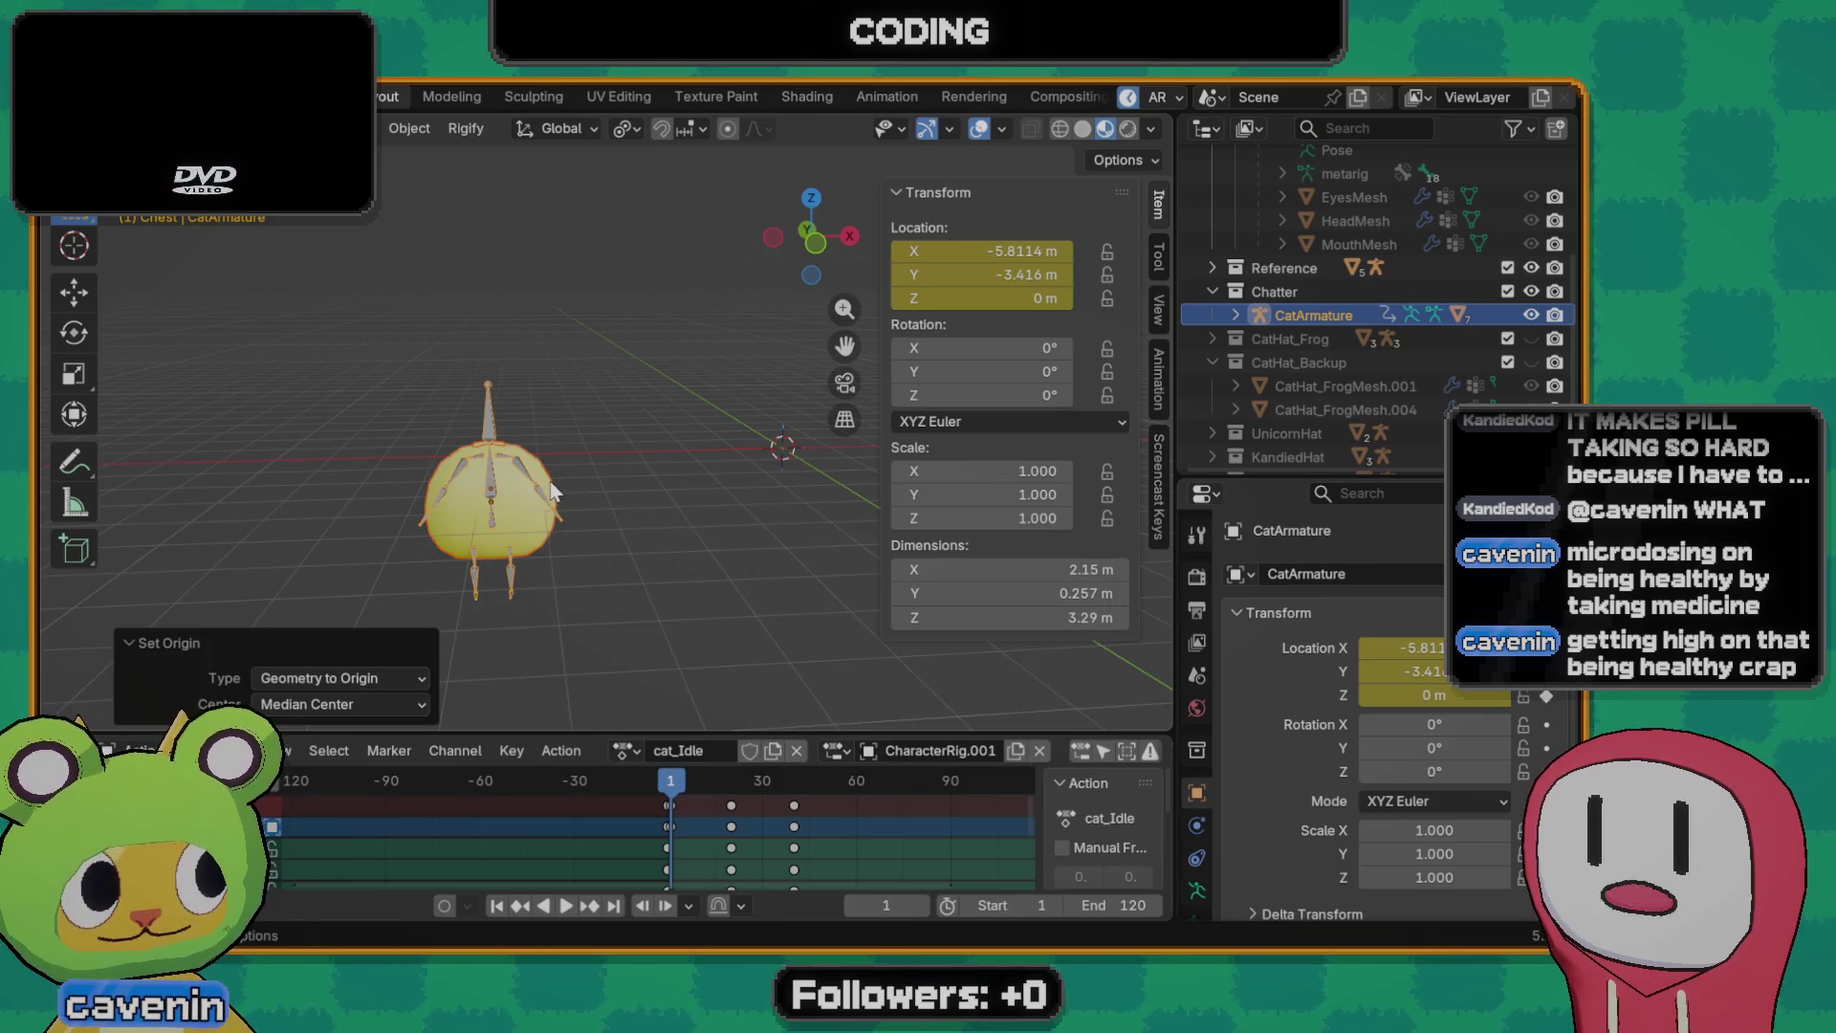
key("ctrl+z")
key("F3")
type("or")
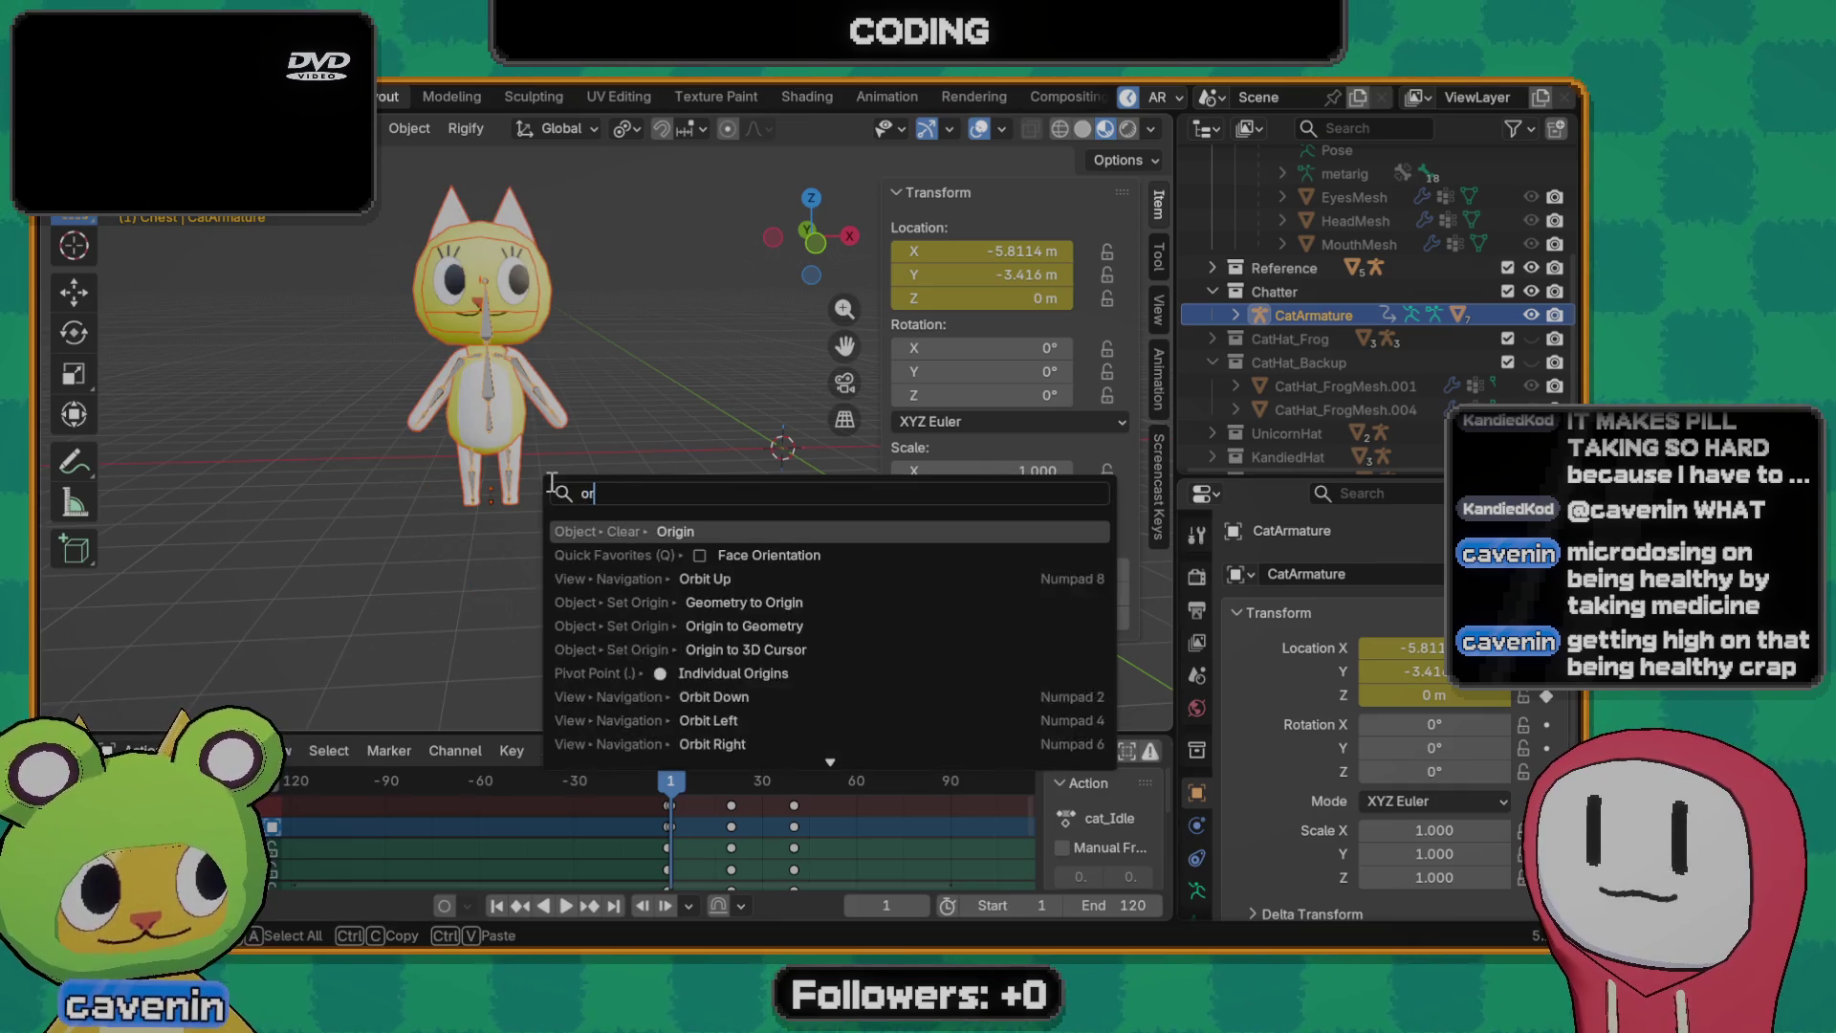
type("igin to")
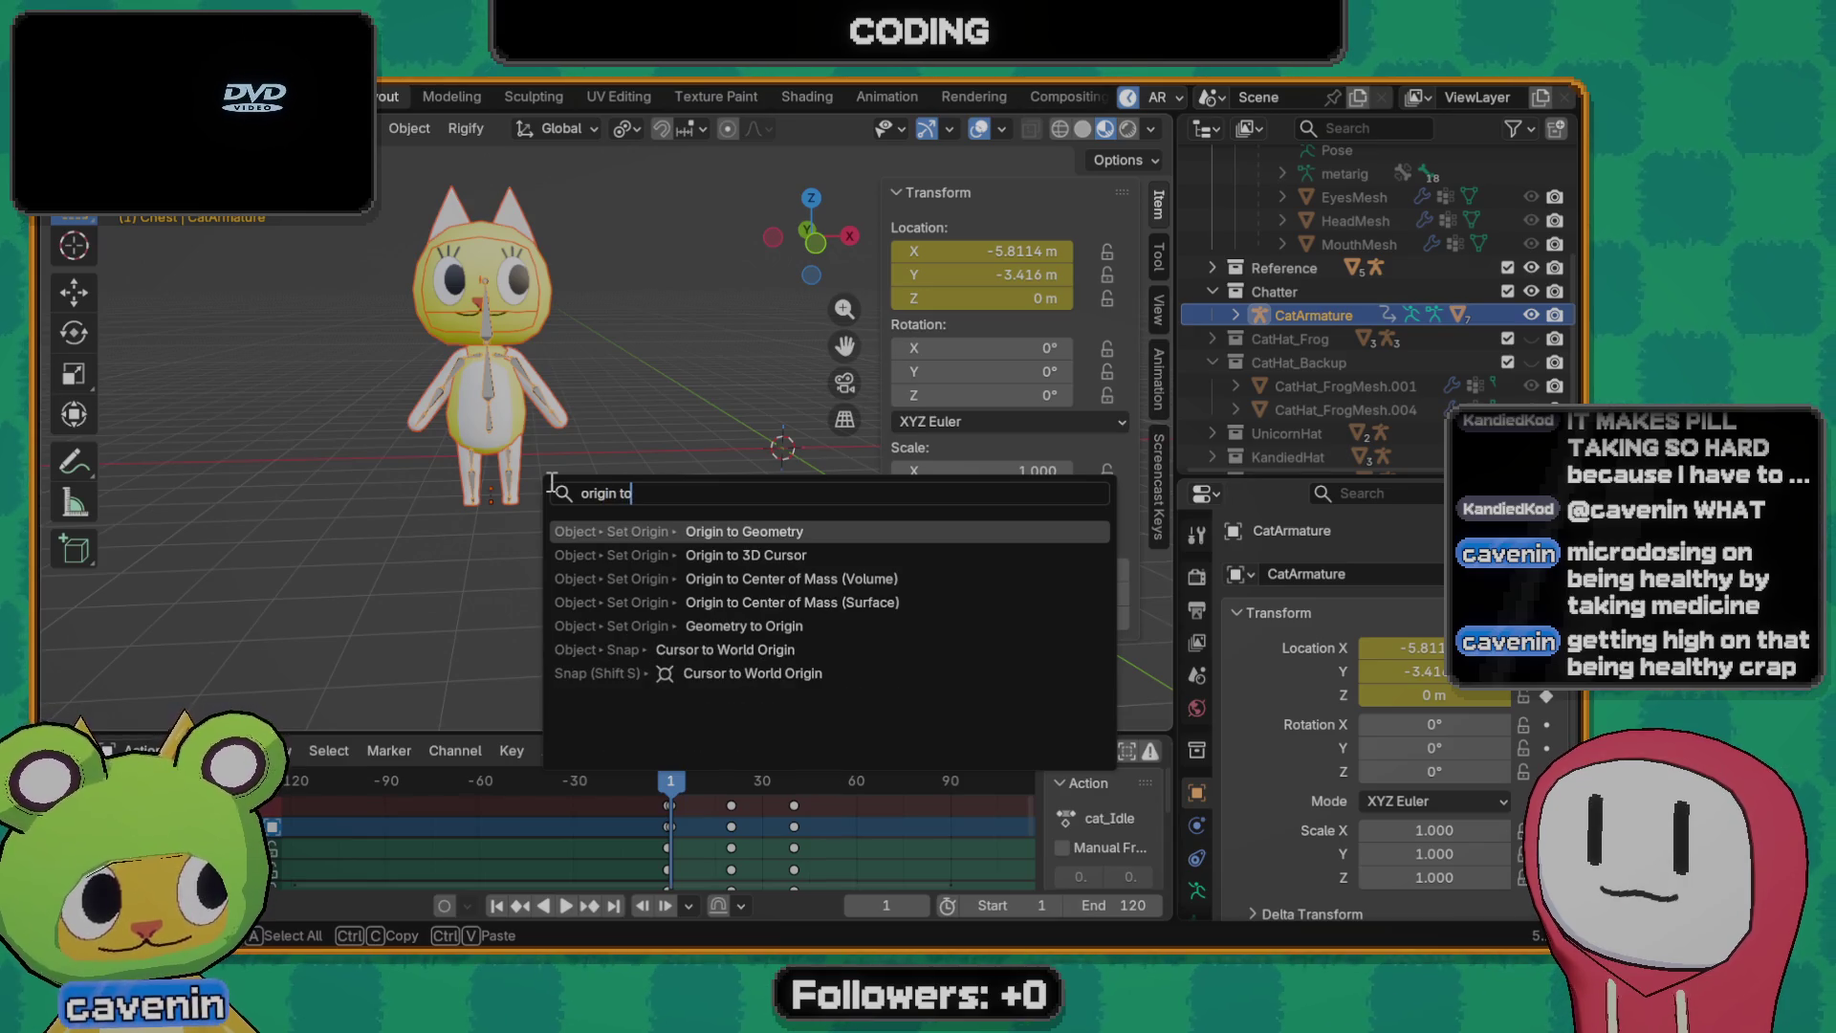
key("Down")
key("Down")
key("Down")
key("Up")
key("Up")
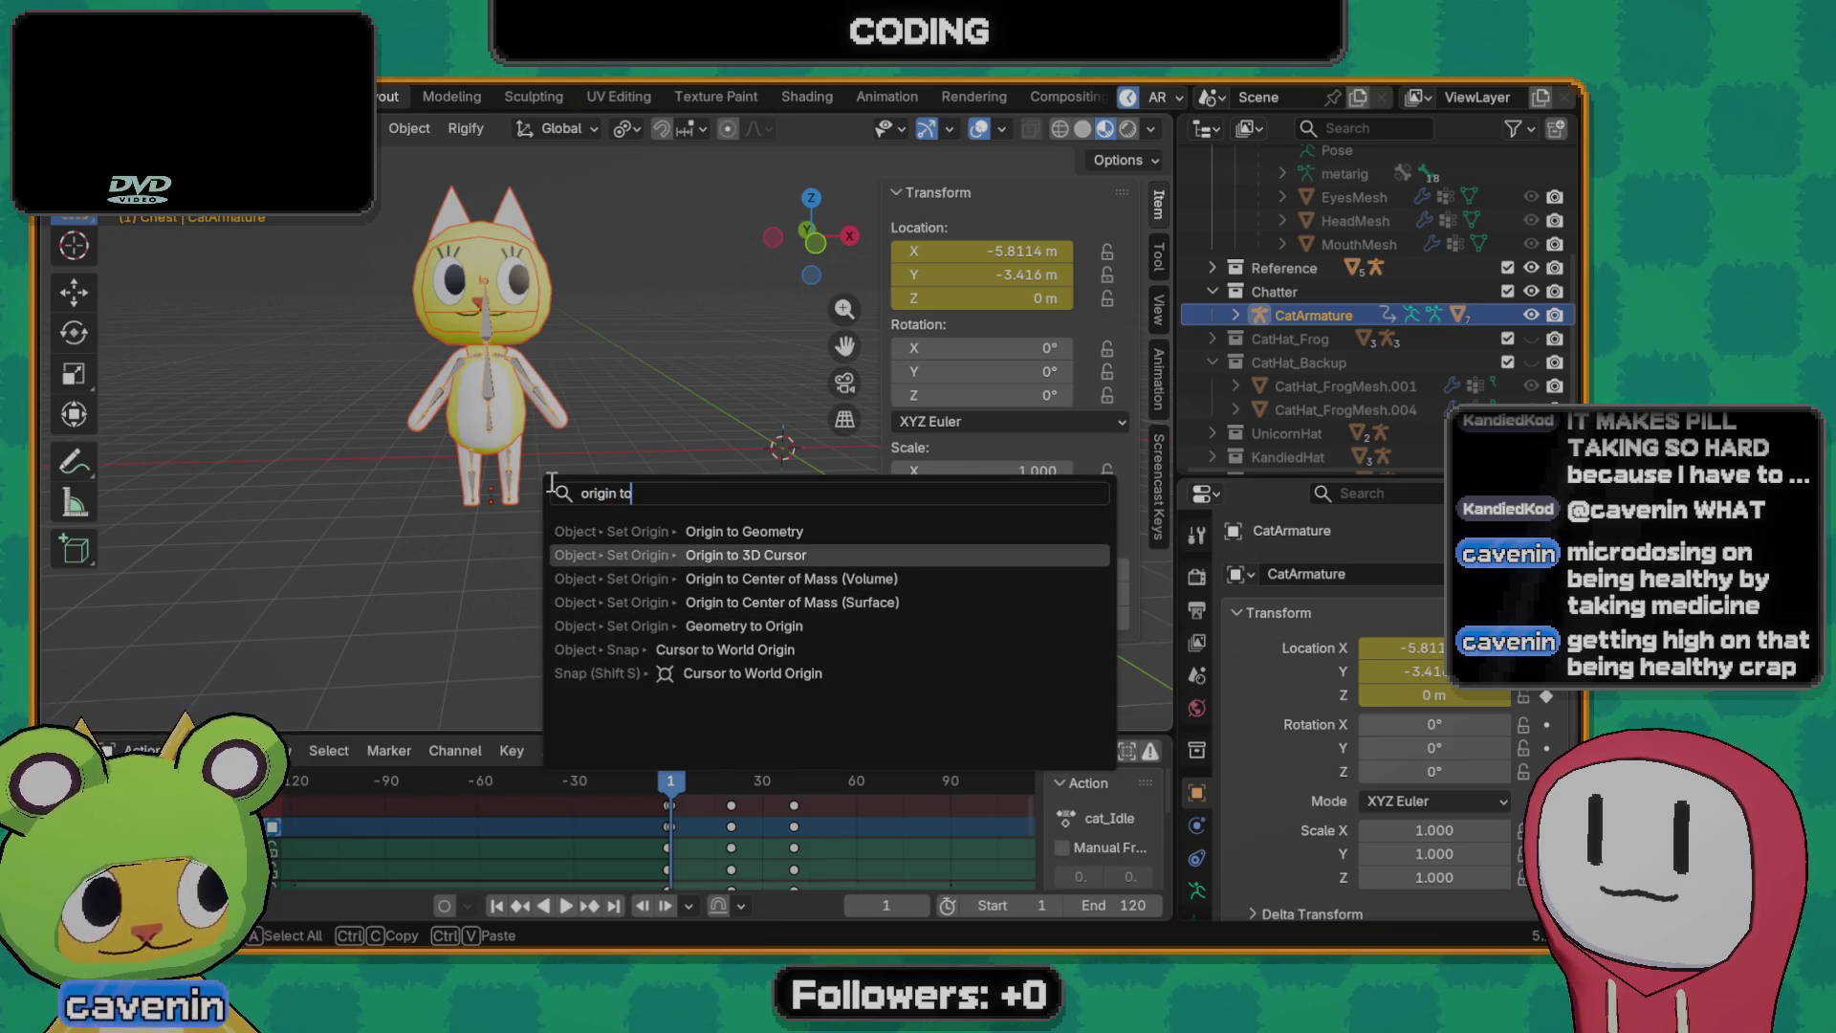
key("Return")
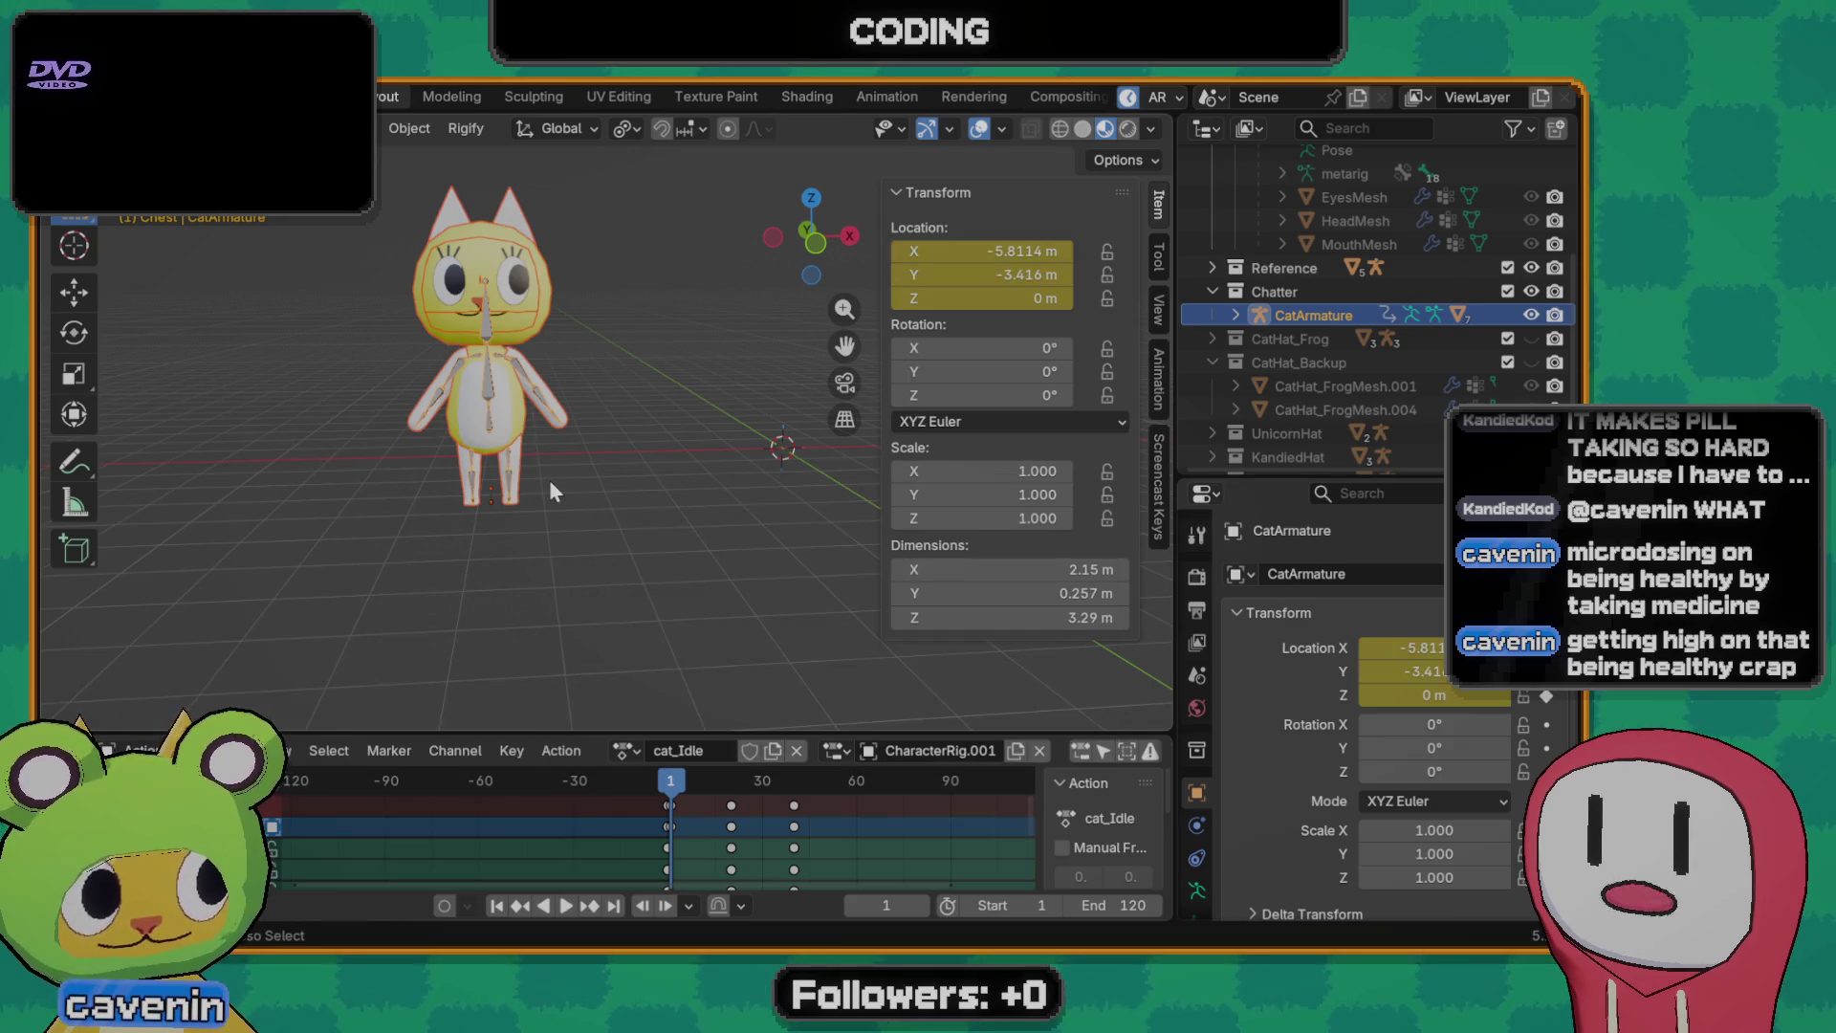
- Select CatArmature in the outliner and rerun Origin to 3D Cursor, zeroing its location
left_click(604, 518)
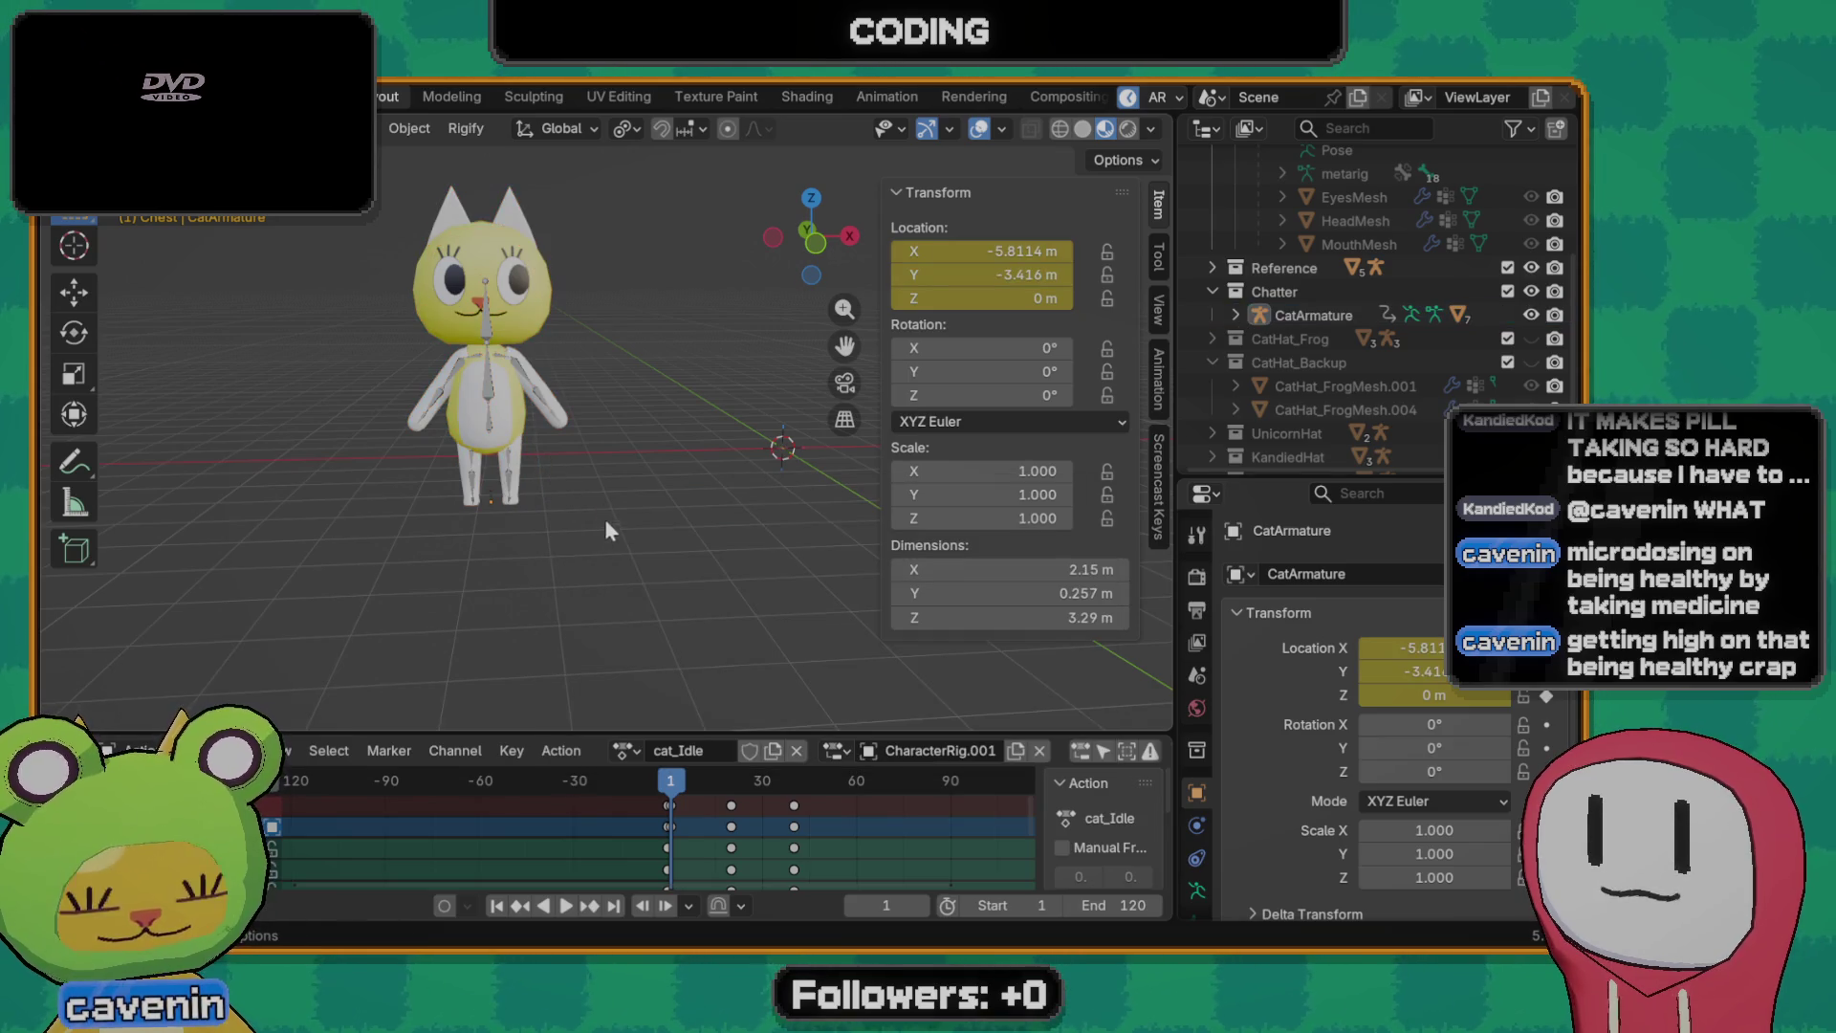
scroll(703, 438, "down", 1)
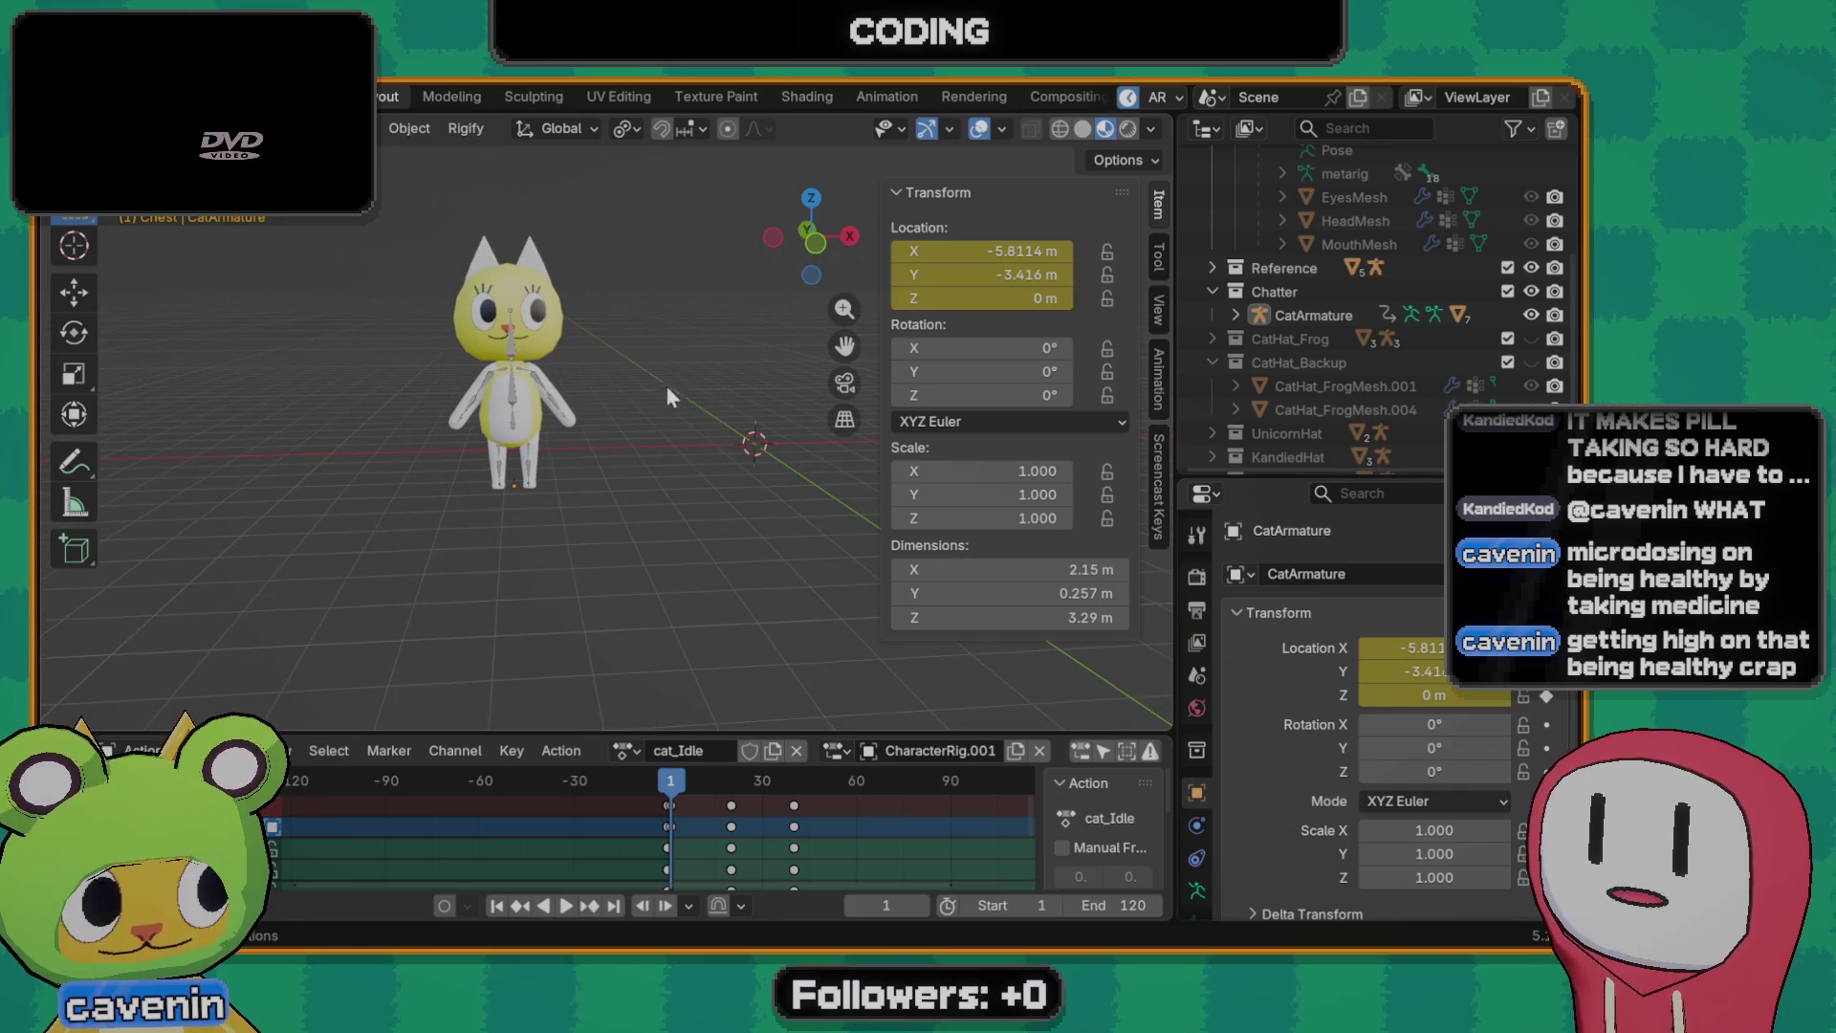
left_click(1302, 317)
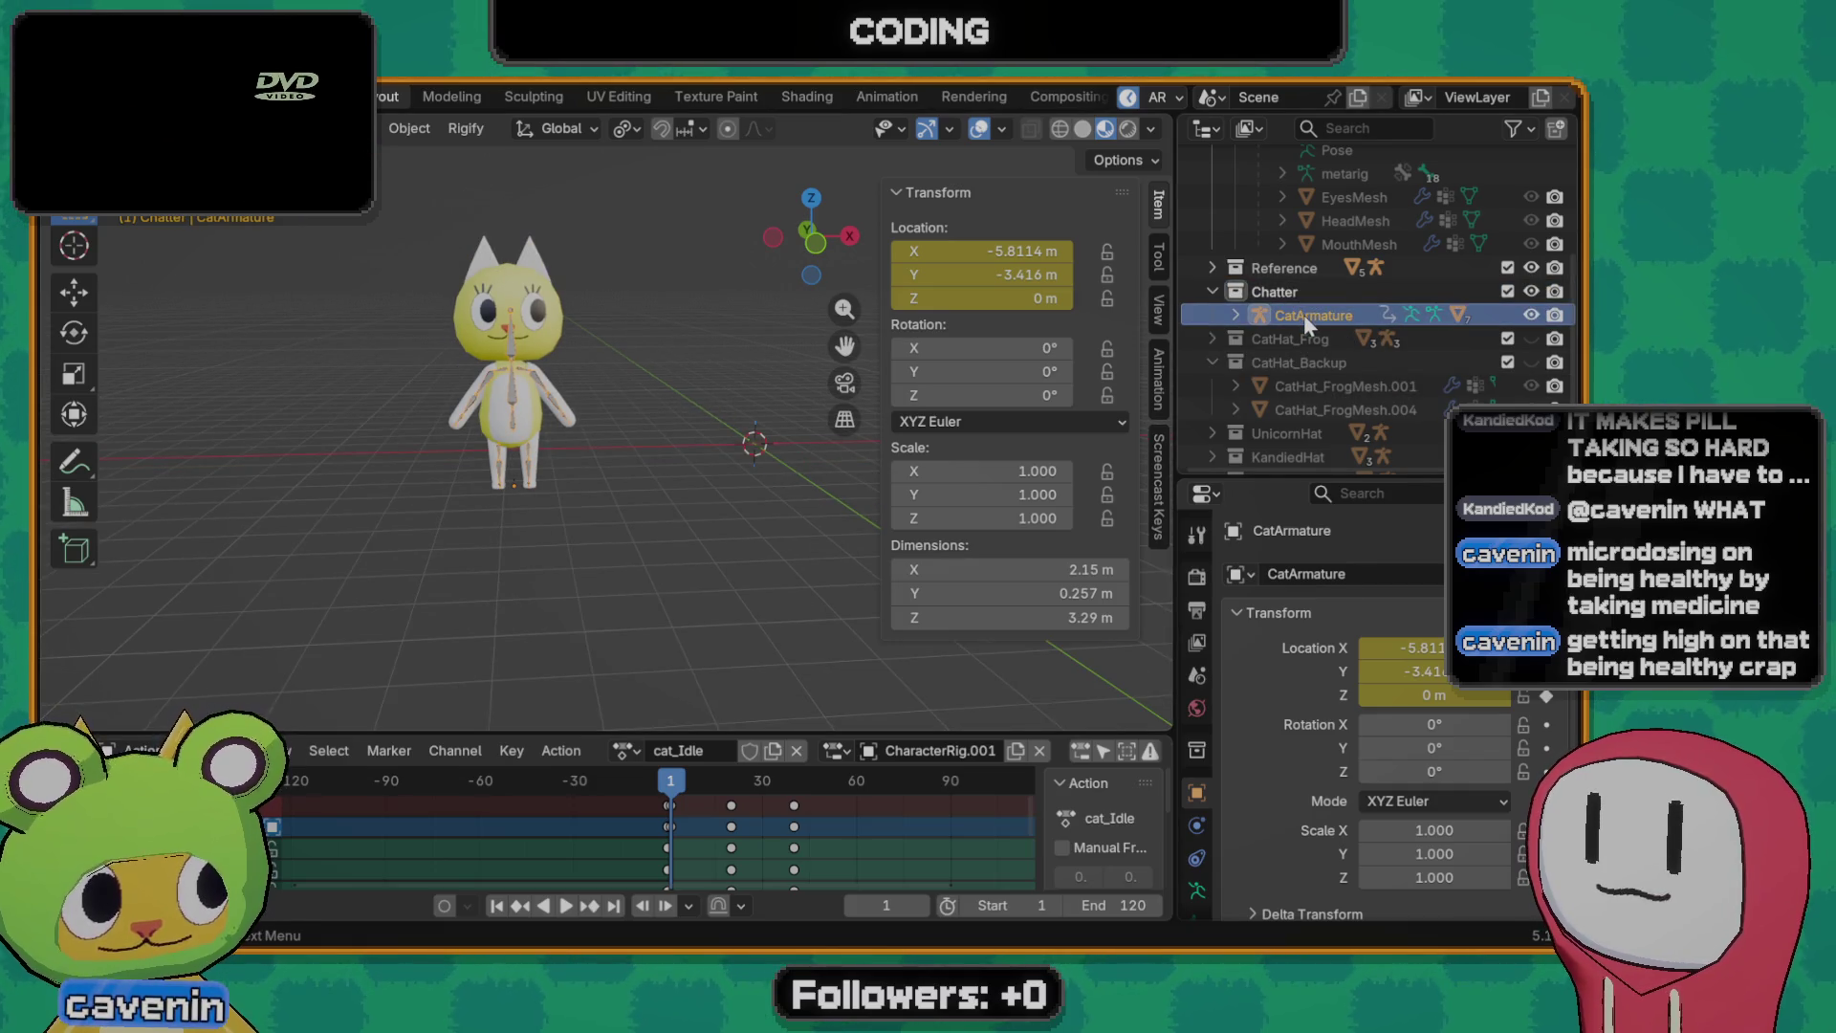
right_click(1303, 313)
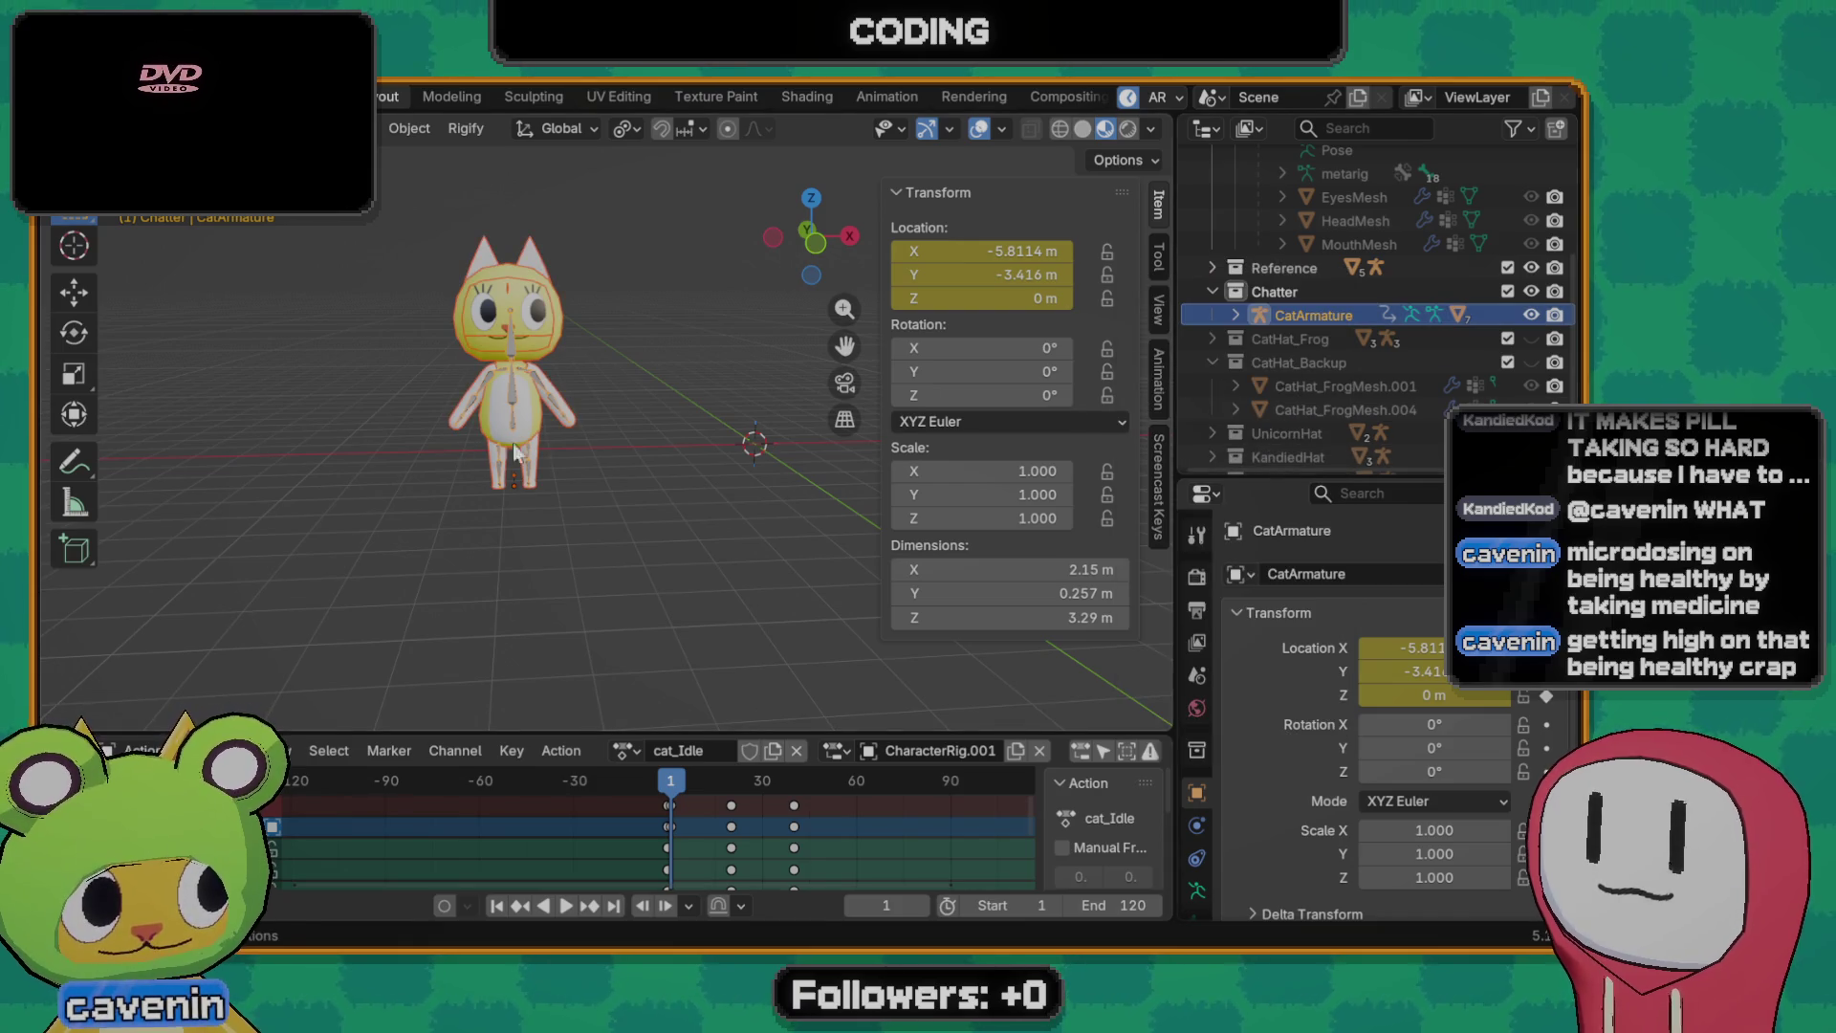
key("F3")
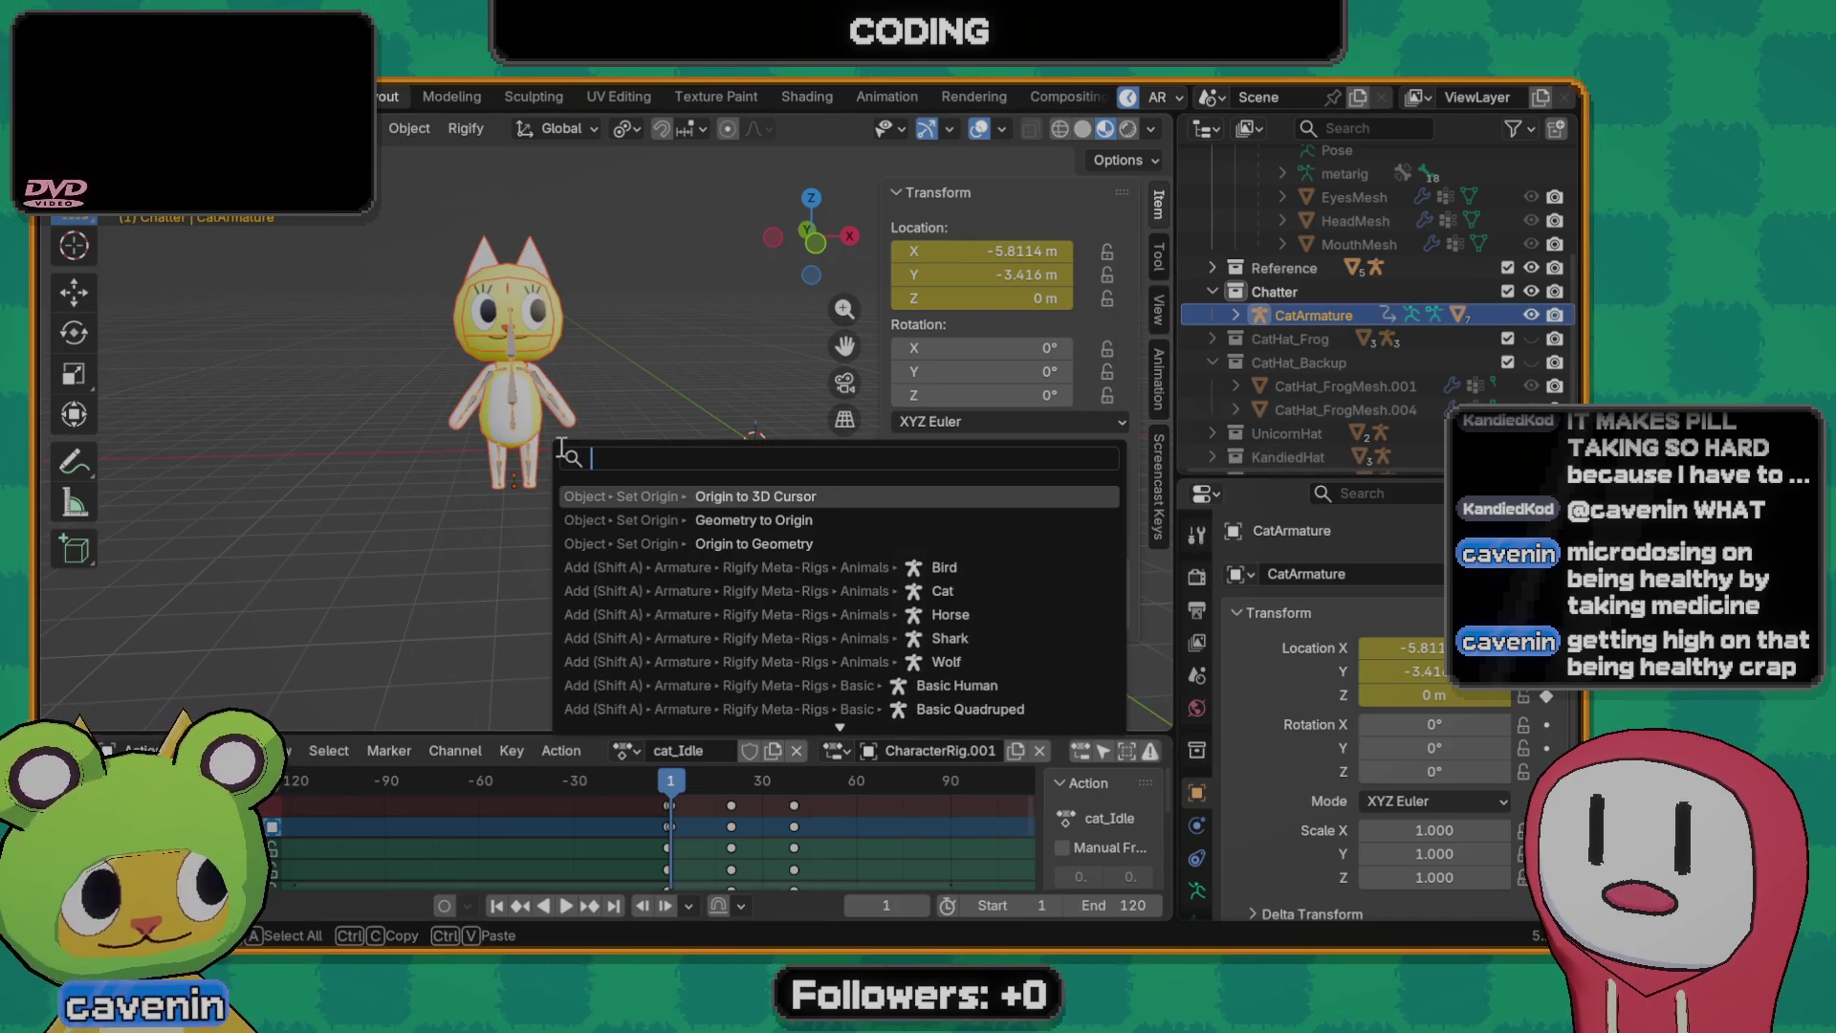
key("Return")
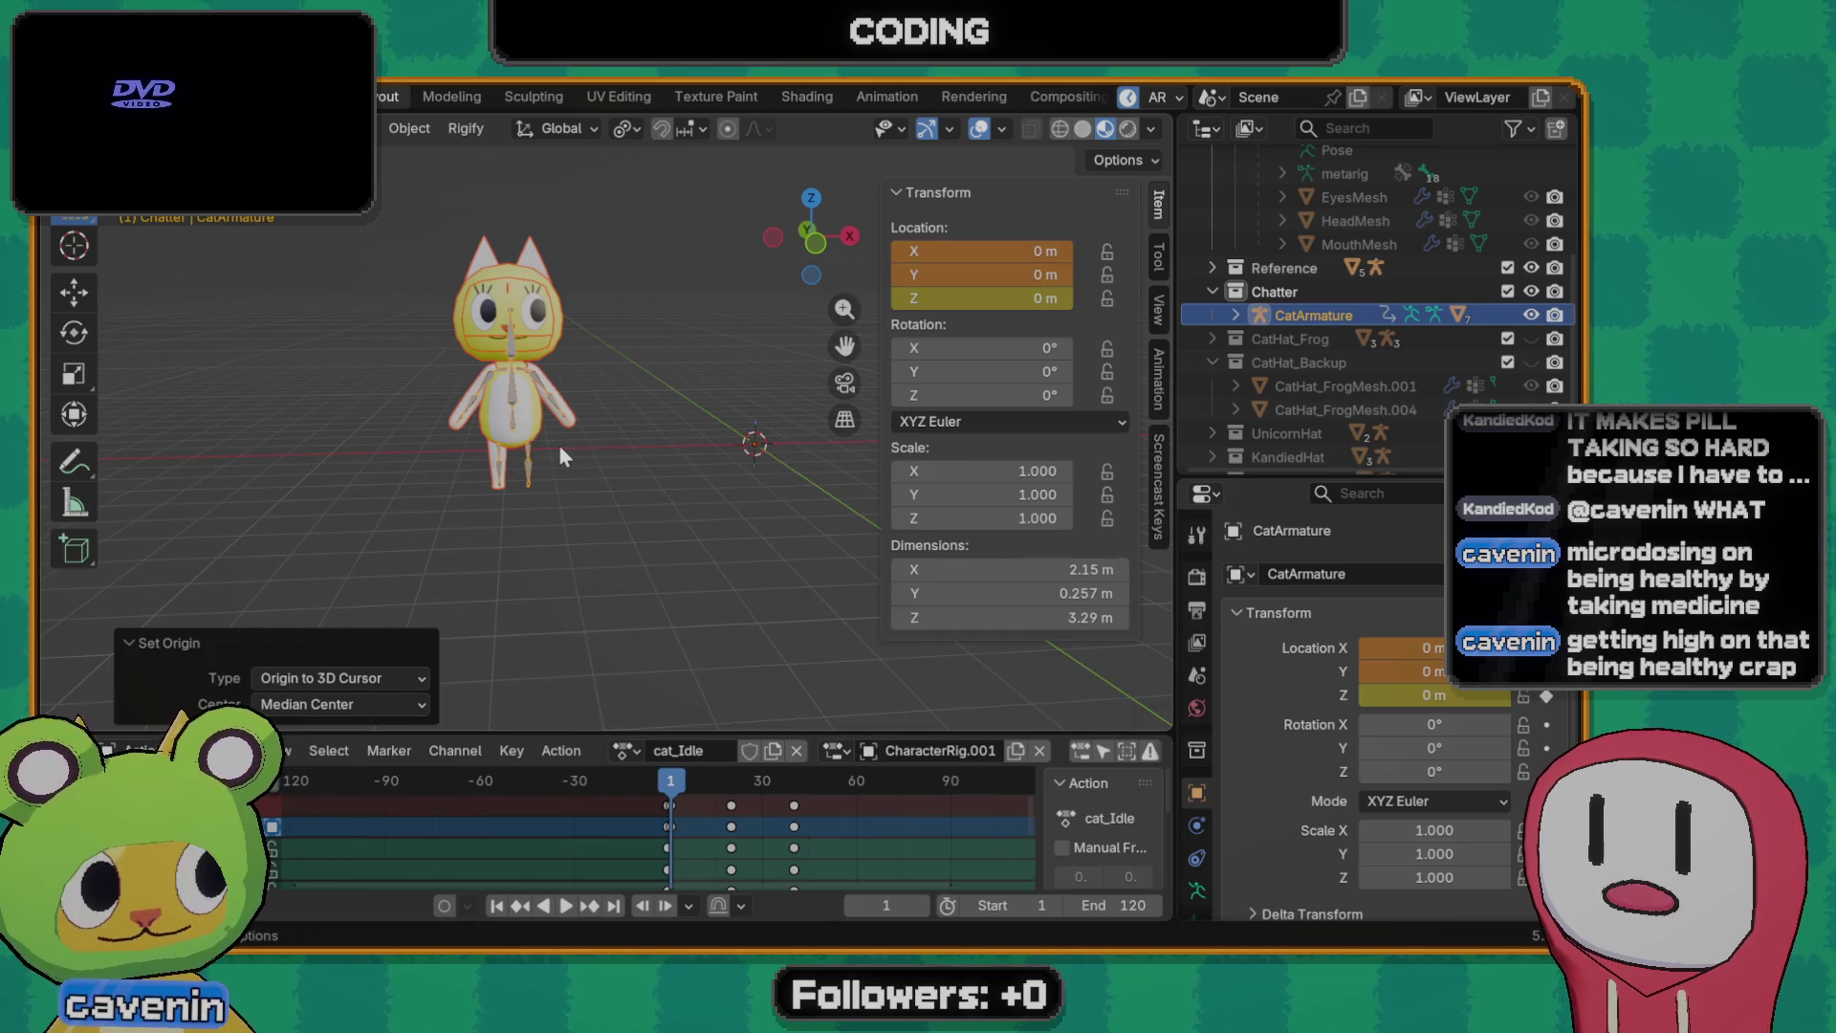
key("ctrl+z")
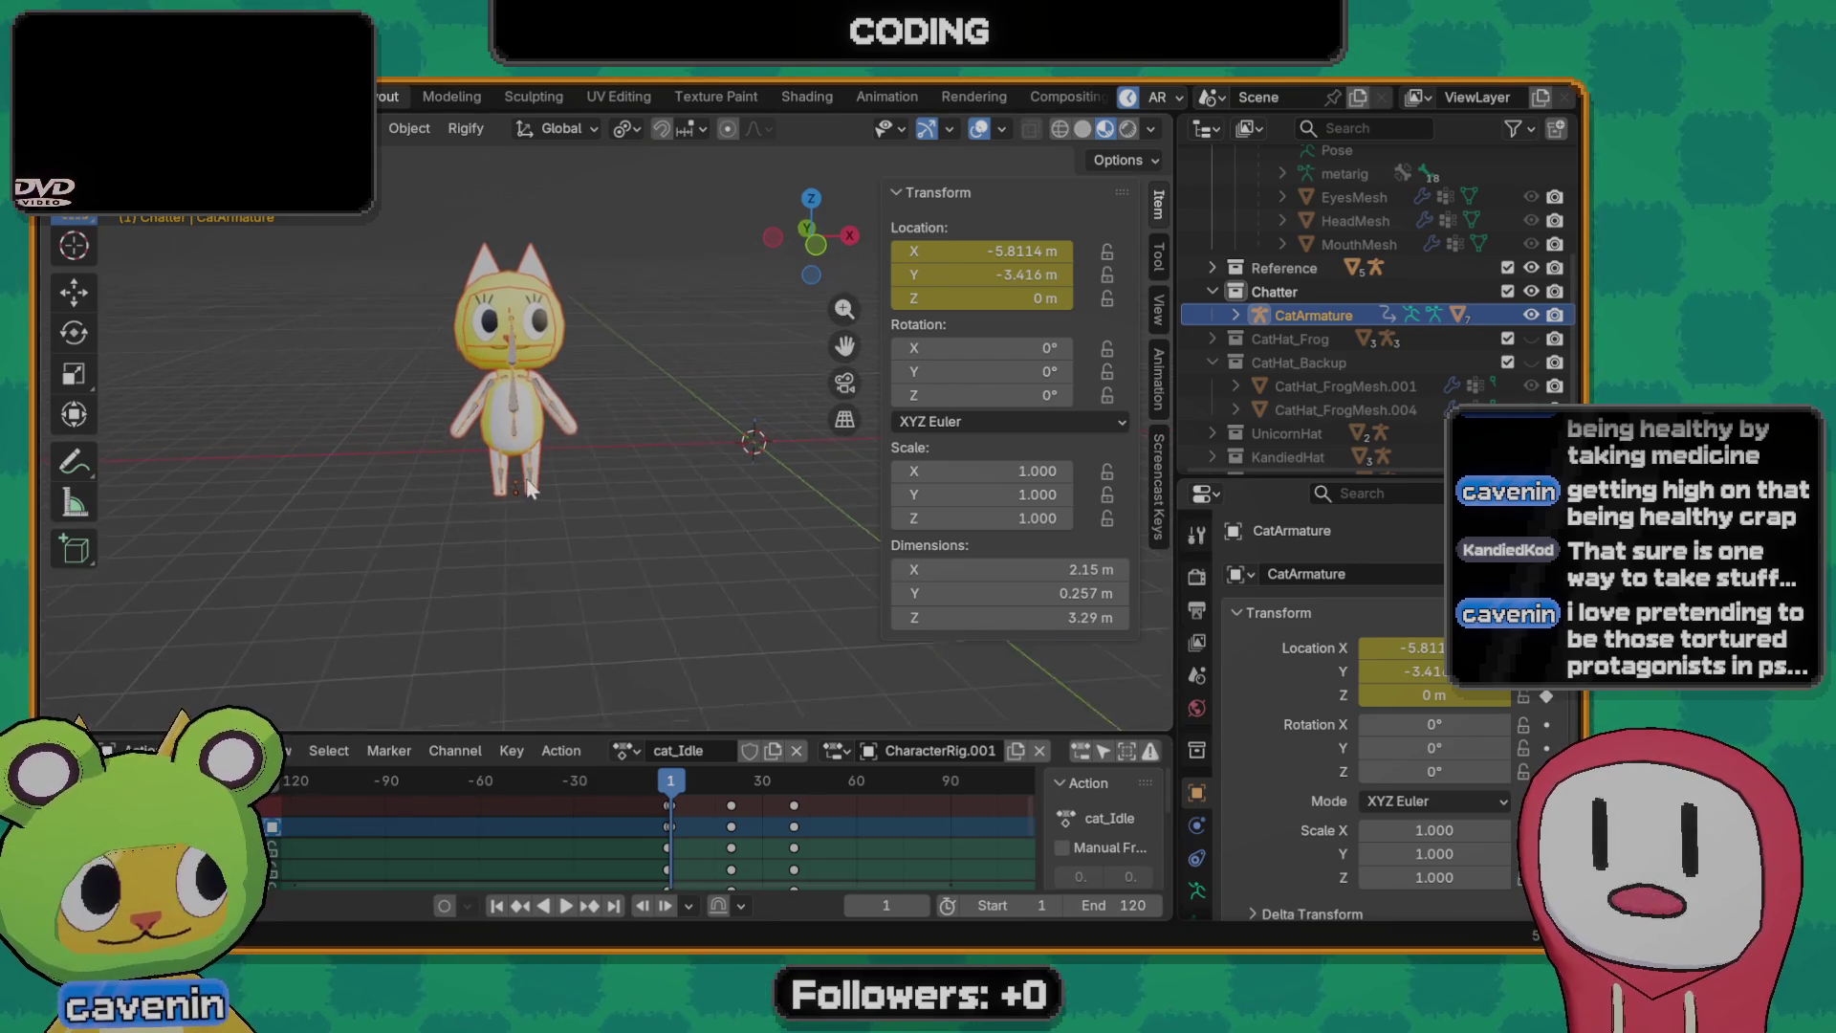
- Run Origin to 3D Cursor on CatArmature again via the operator search
key("F3")
type("origin")
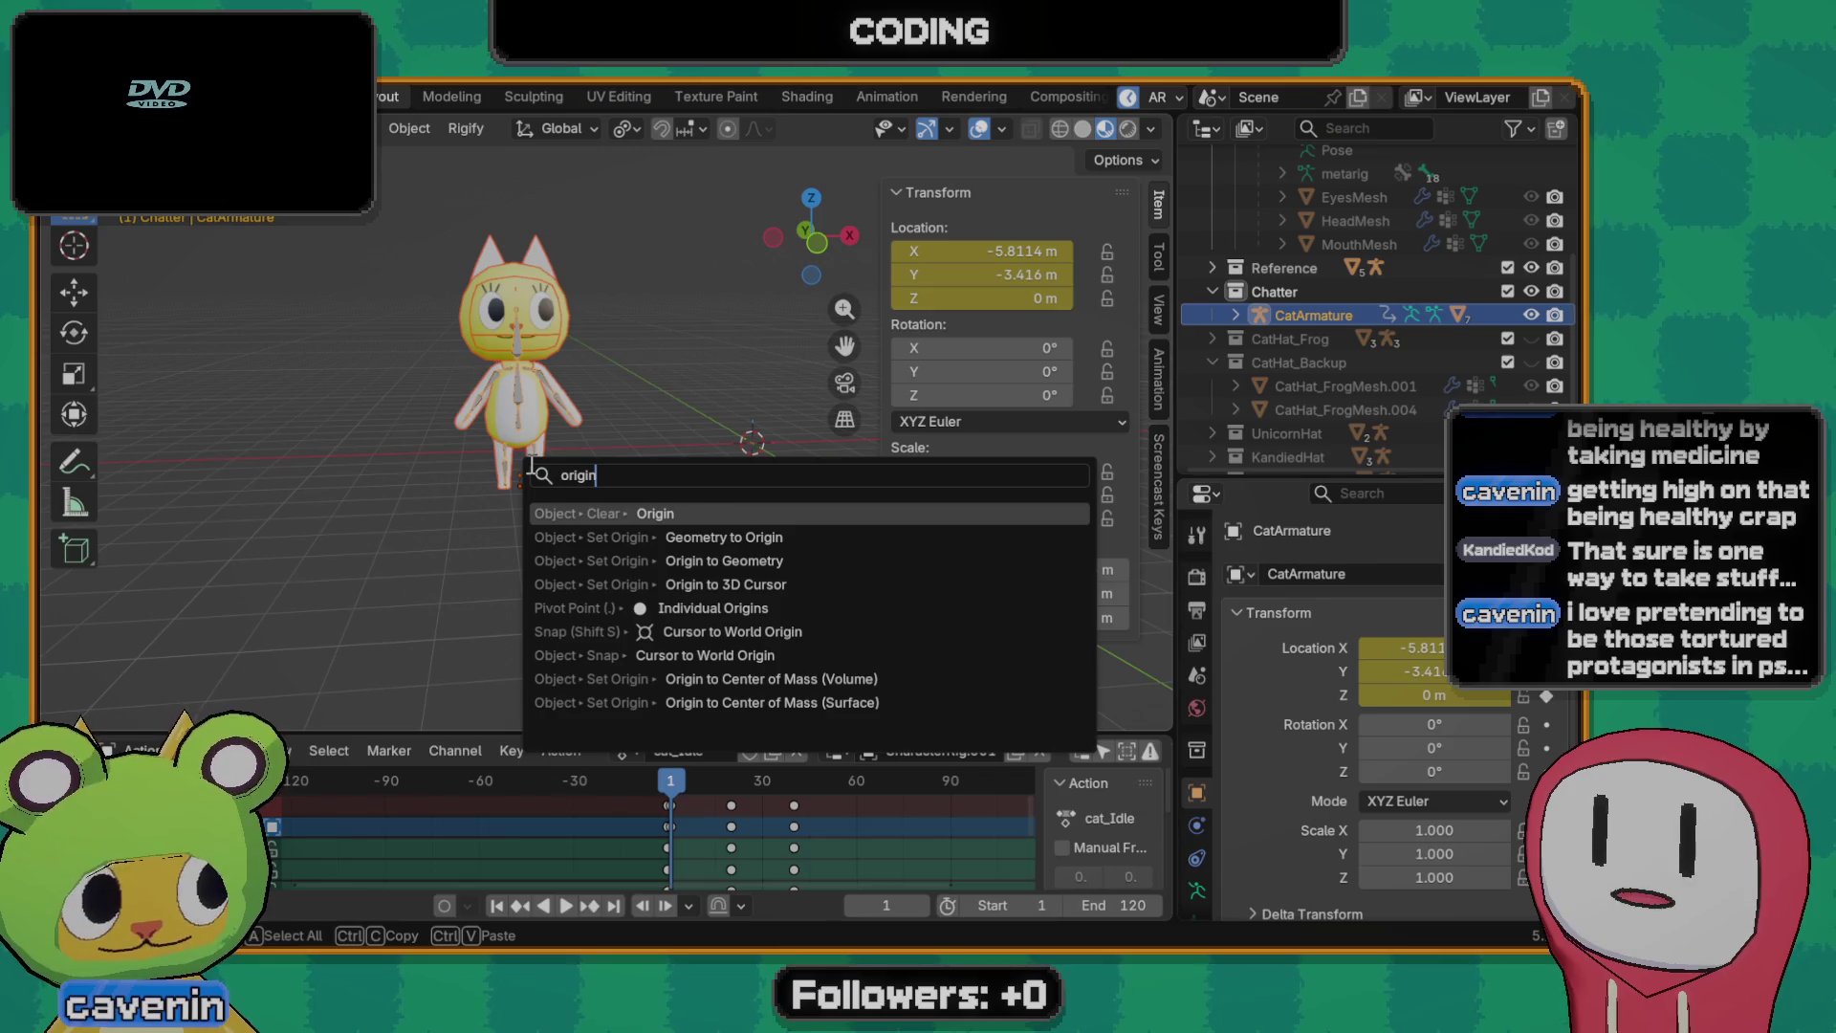
key("Down")
key("Down")
key("Down")
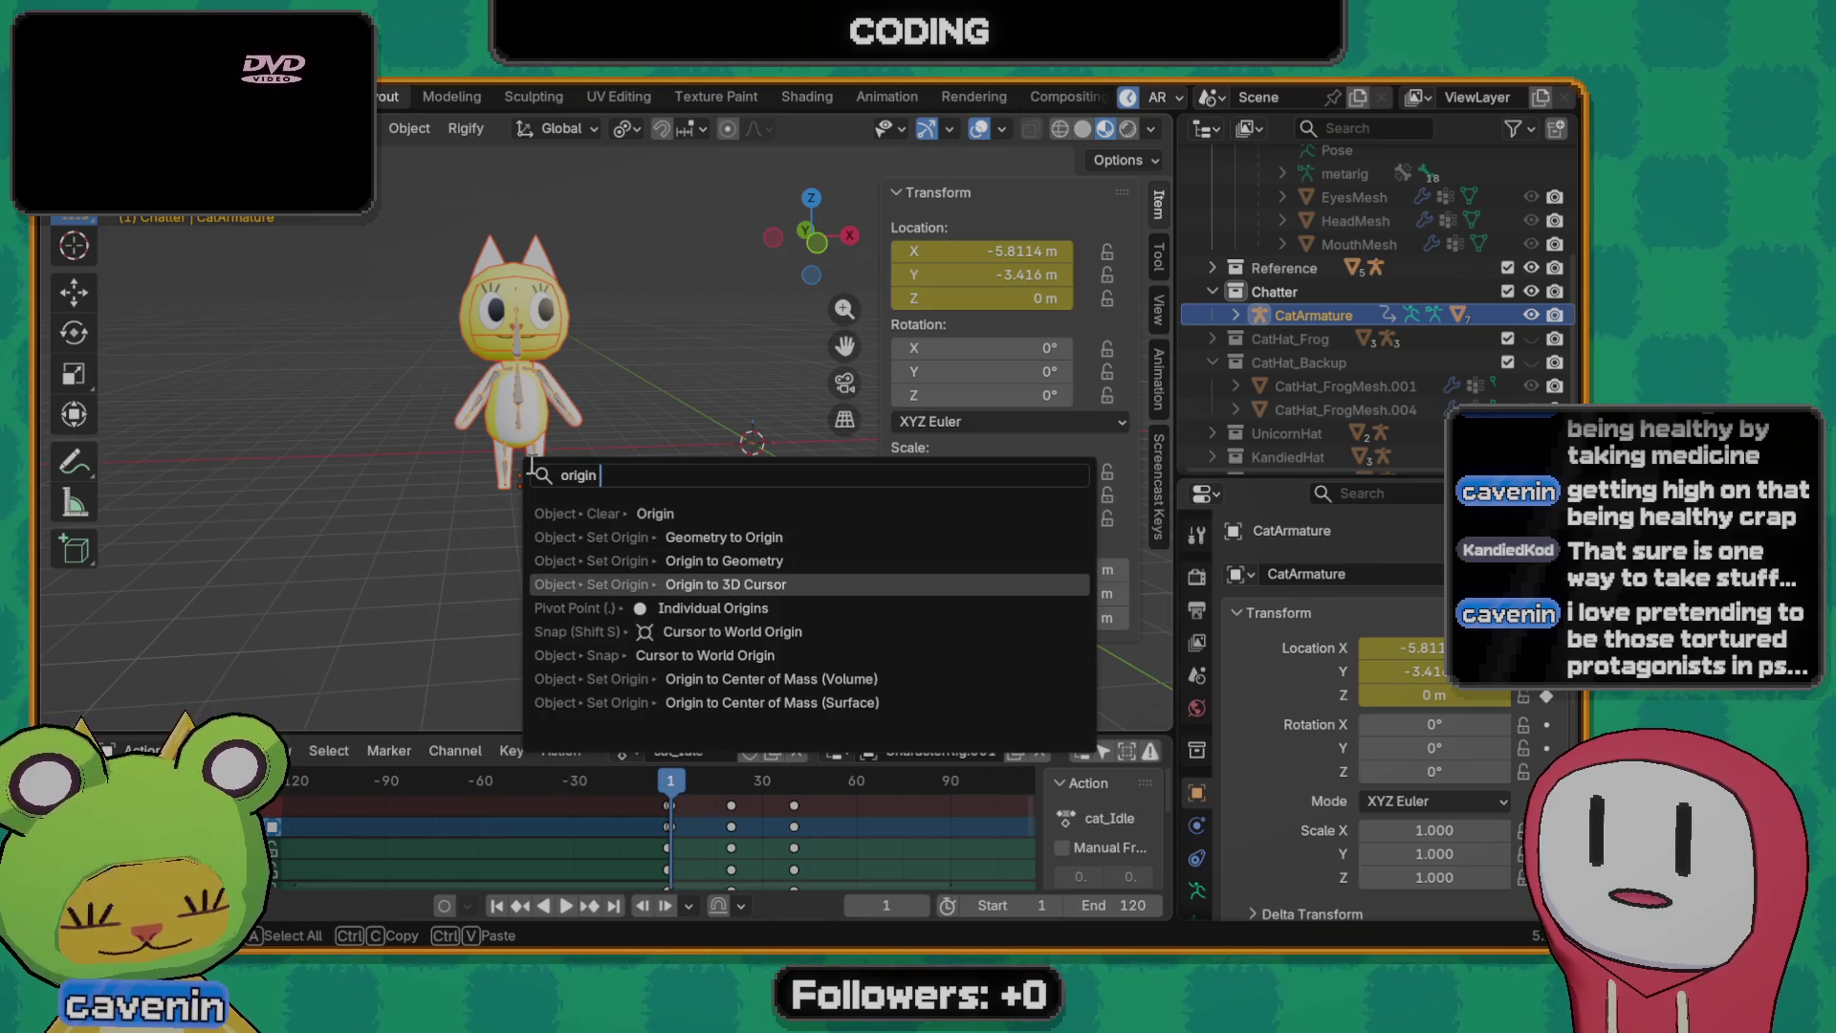
key("Return")
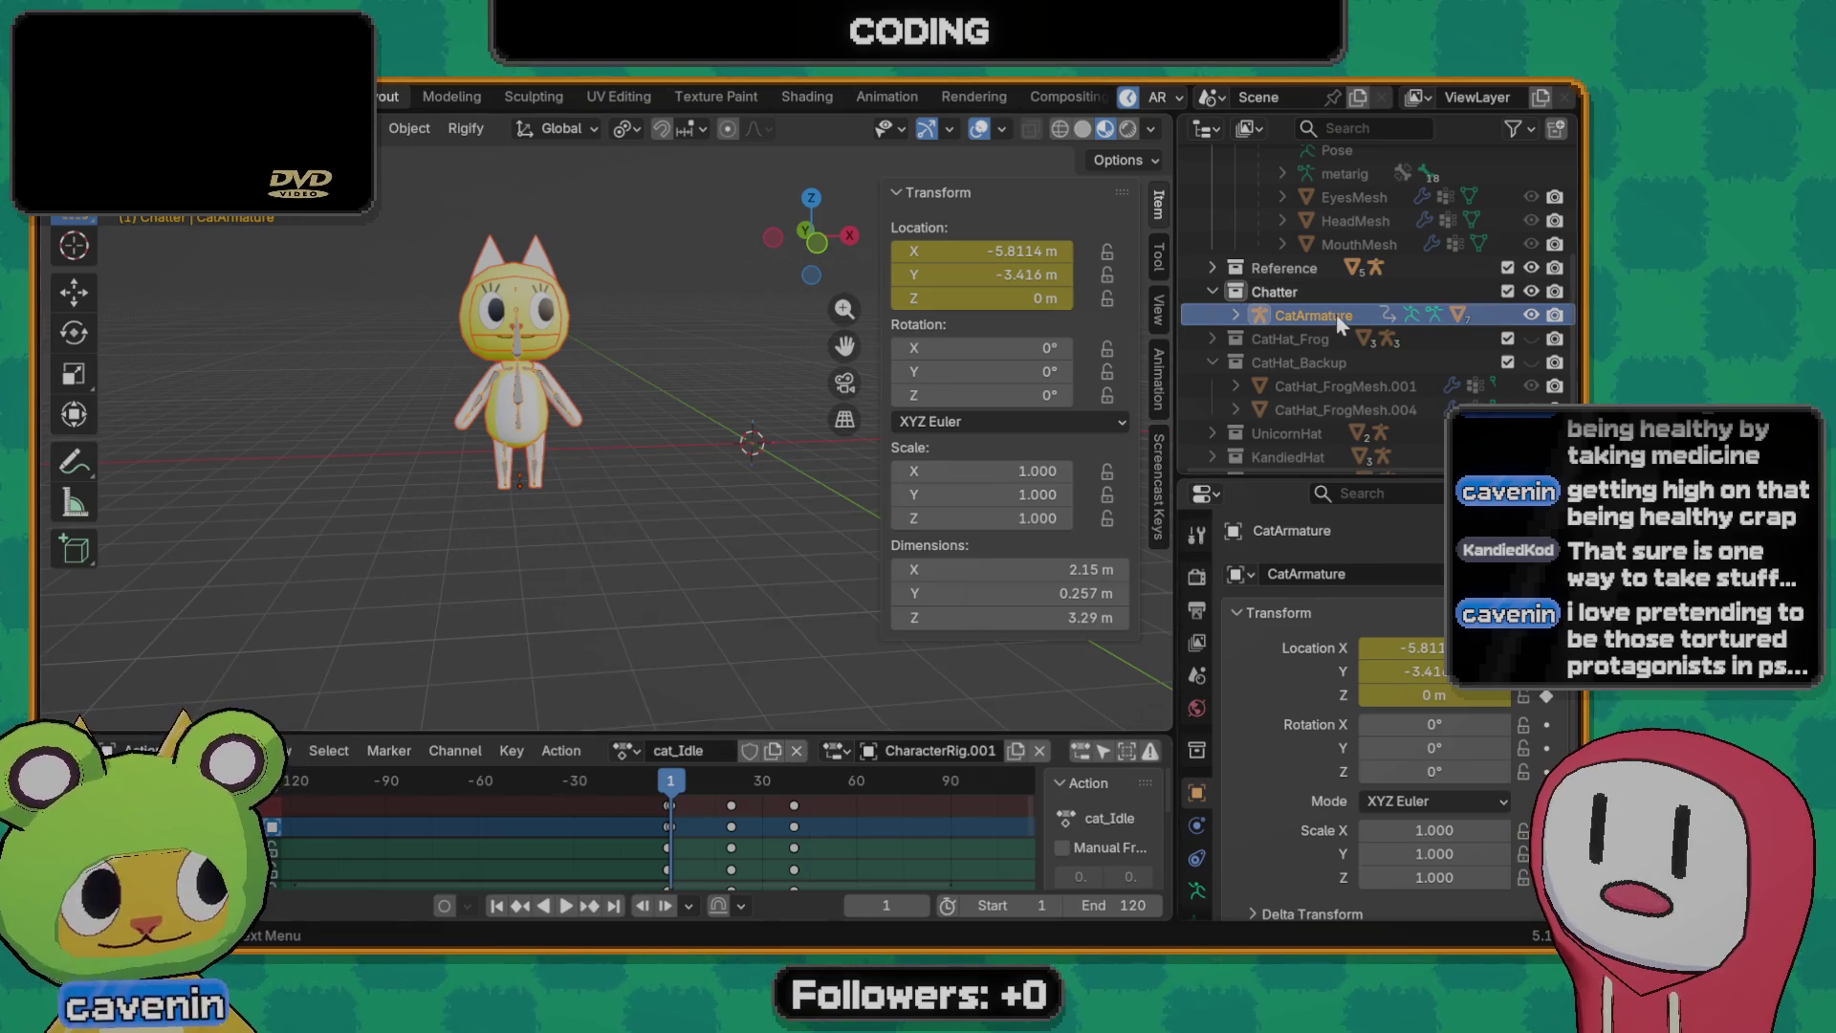
key("F3")
type("origtn")
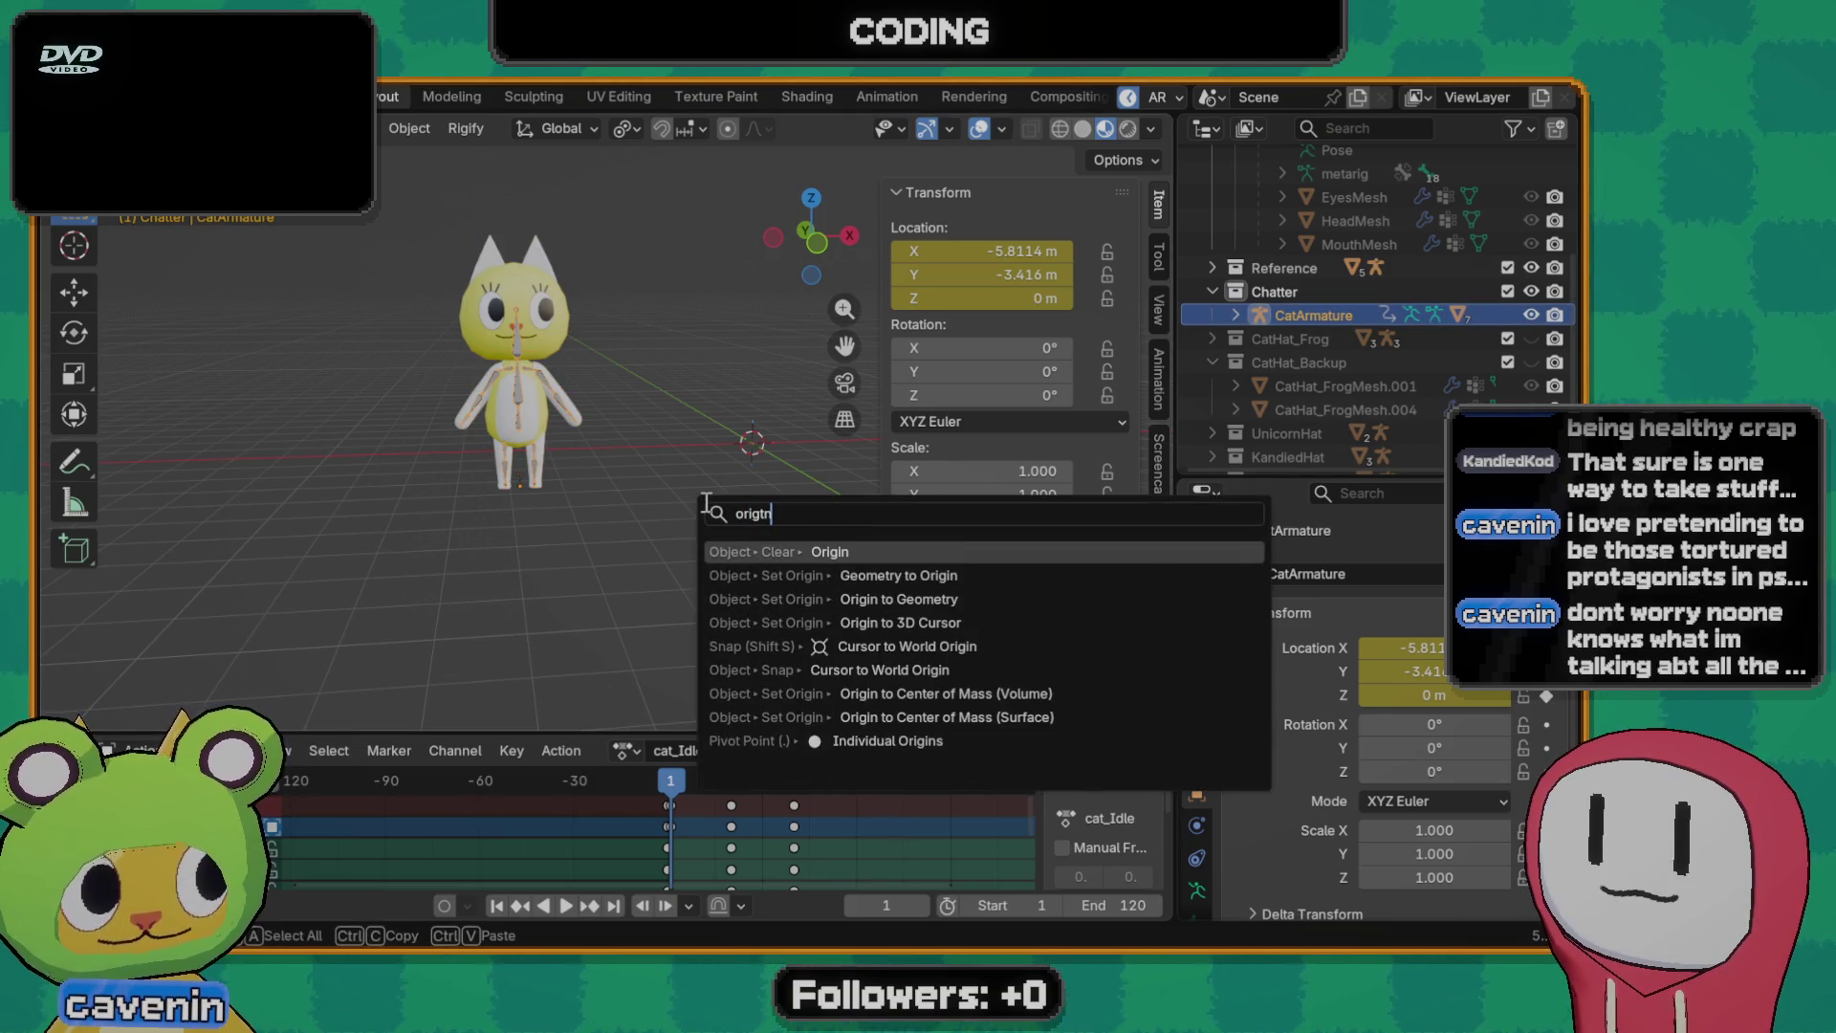
key("Down")
key("Down")
key("Down")
key("Return")
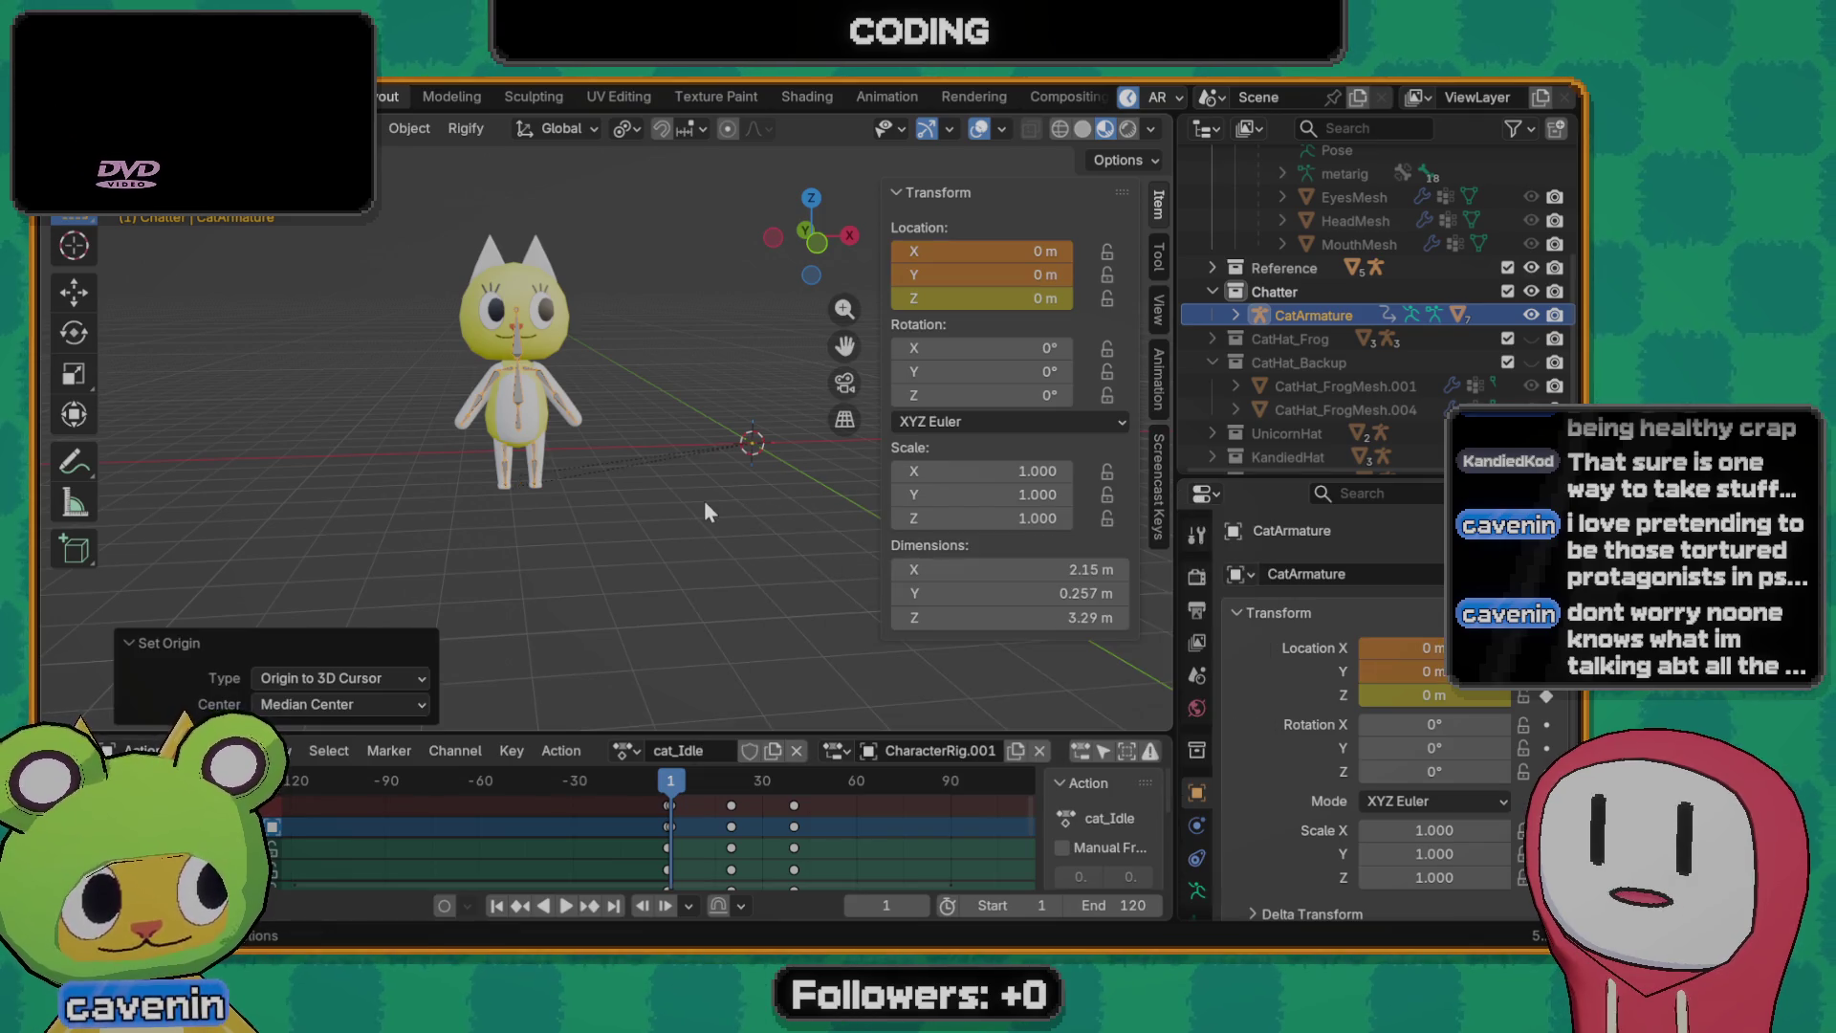
- Toggle the armature through edit mode and orbit around the cat to inspect the rig
middle_click_drag(704, 501, 610, 457)
key("Tab")
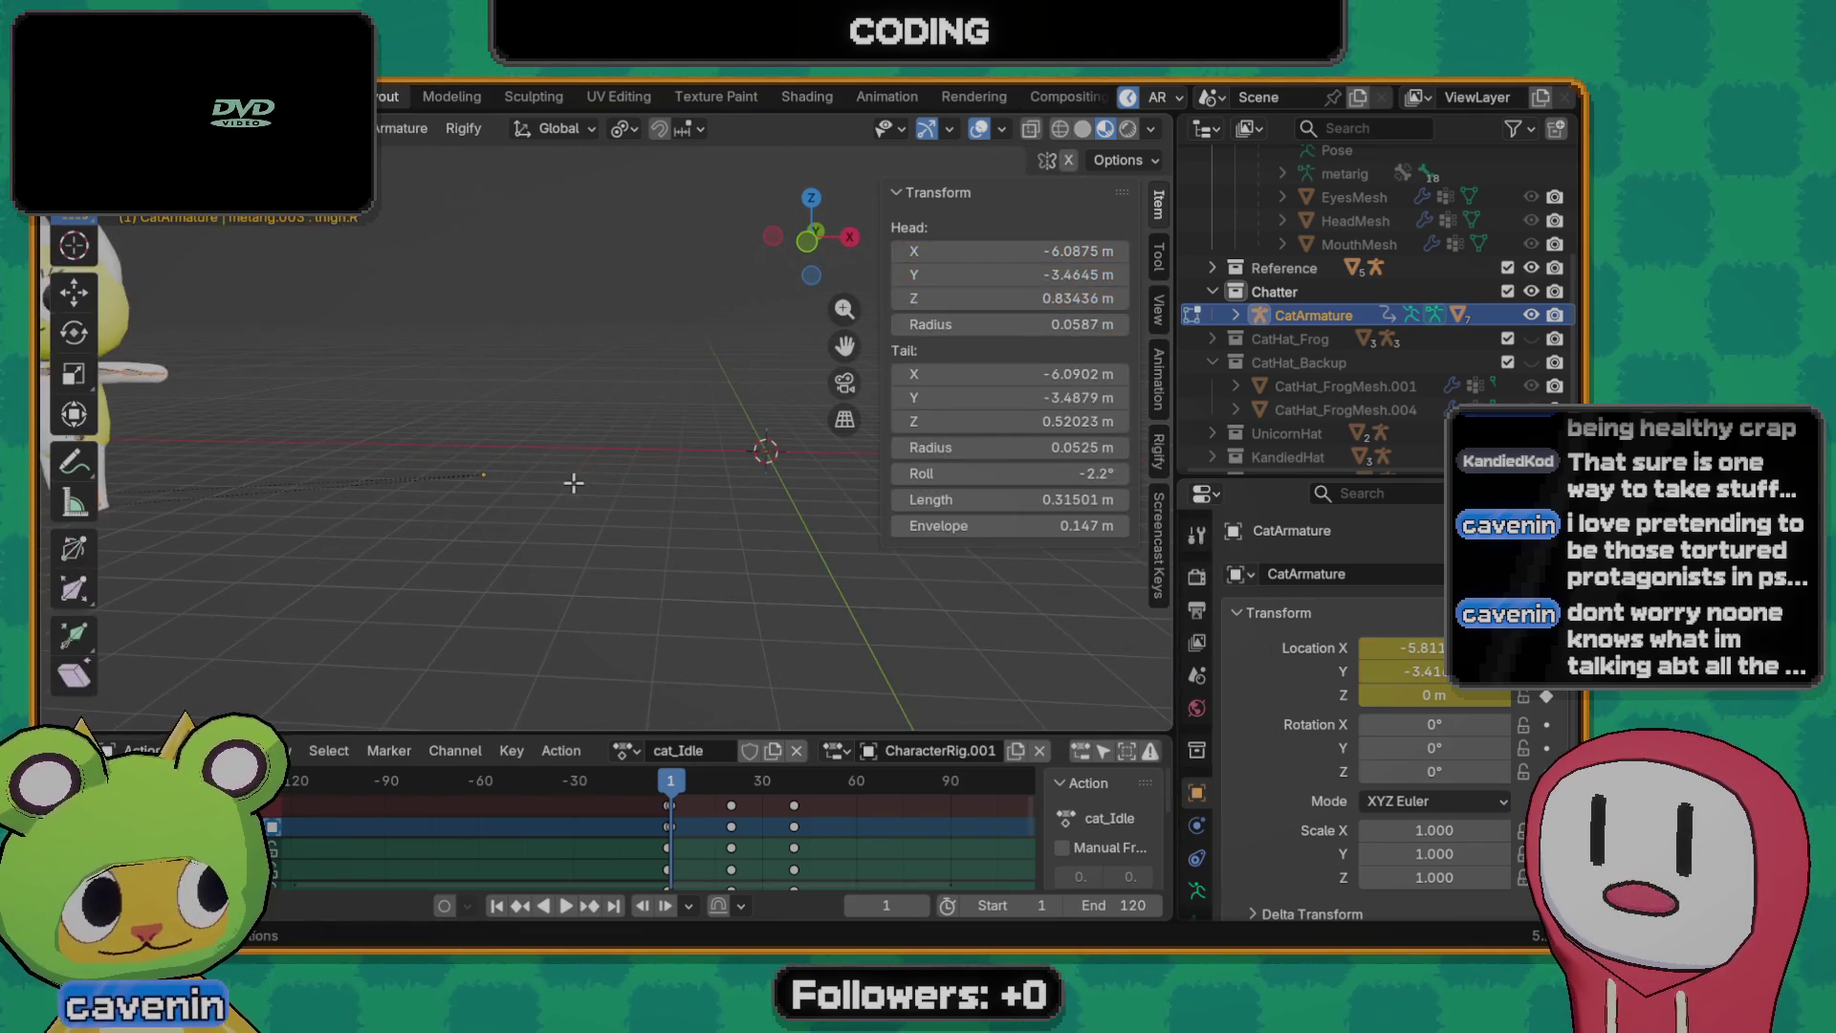
key("Tab")
key("Tab")
key("Tab")
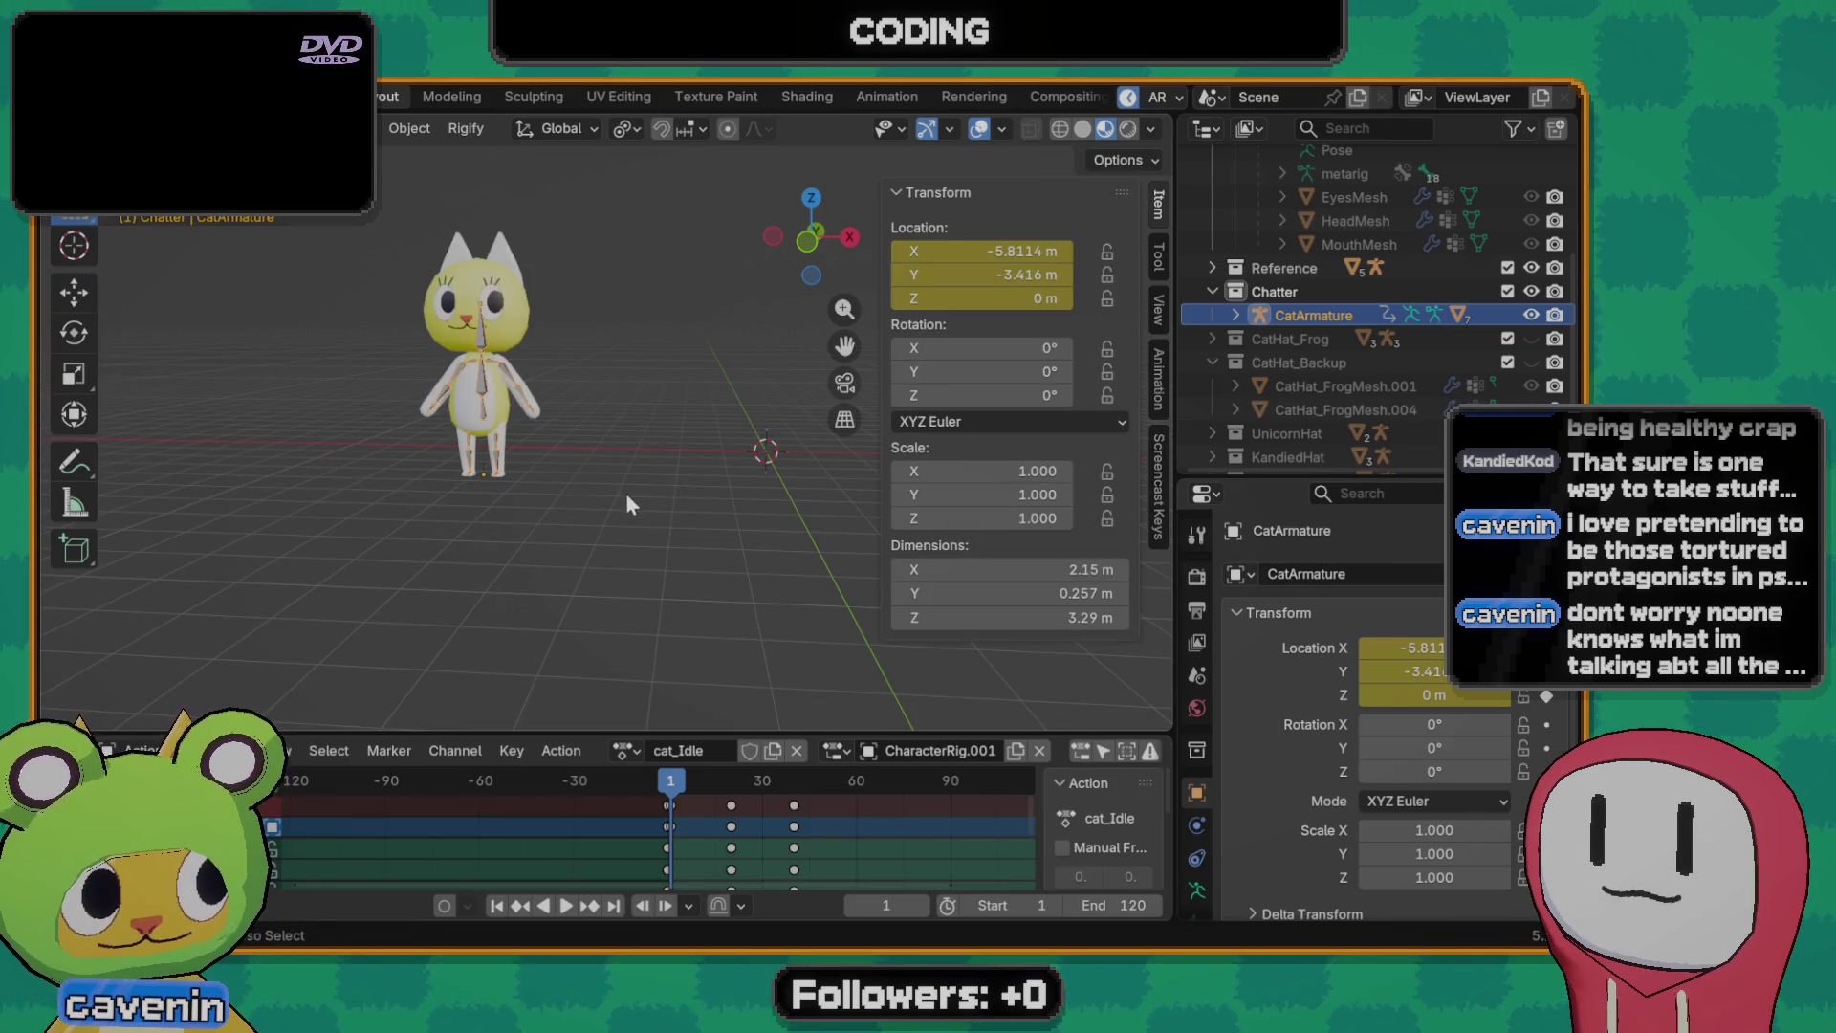
key("Tab")
key("Tab")
scroll(653, 491, "up", 2)
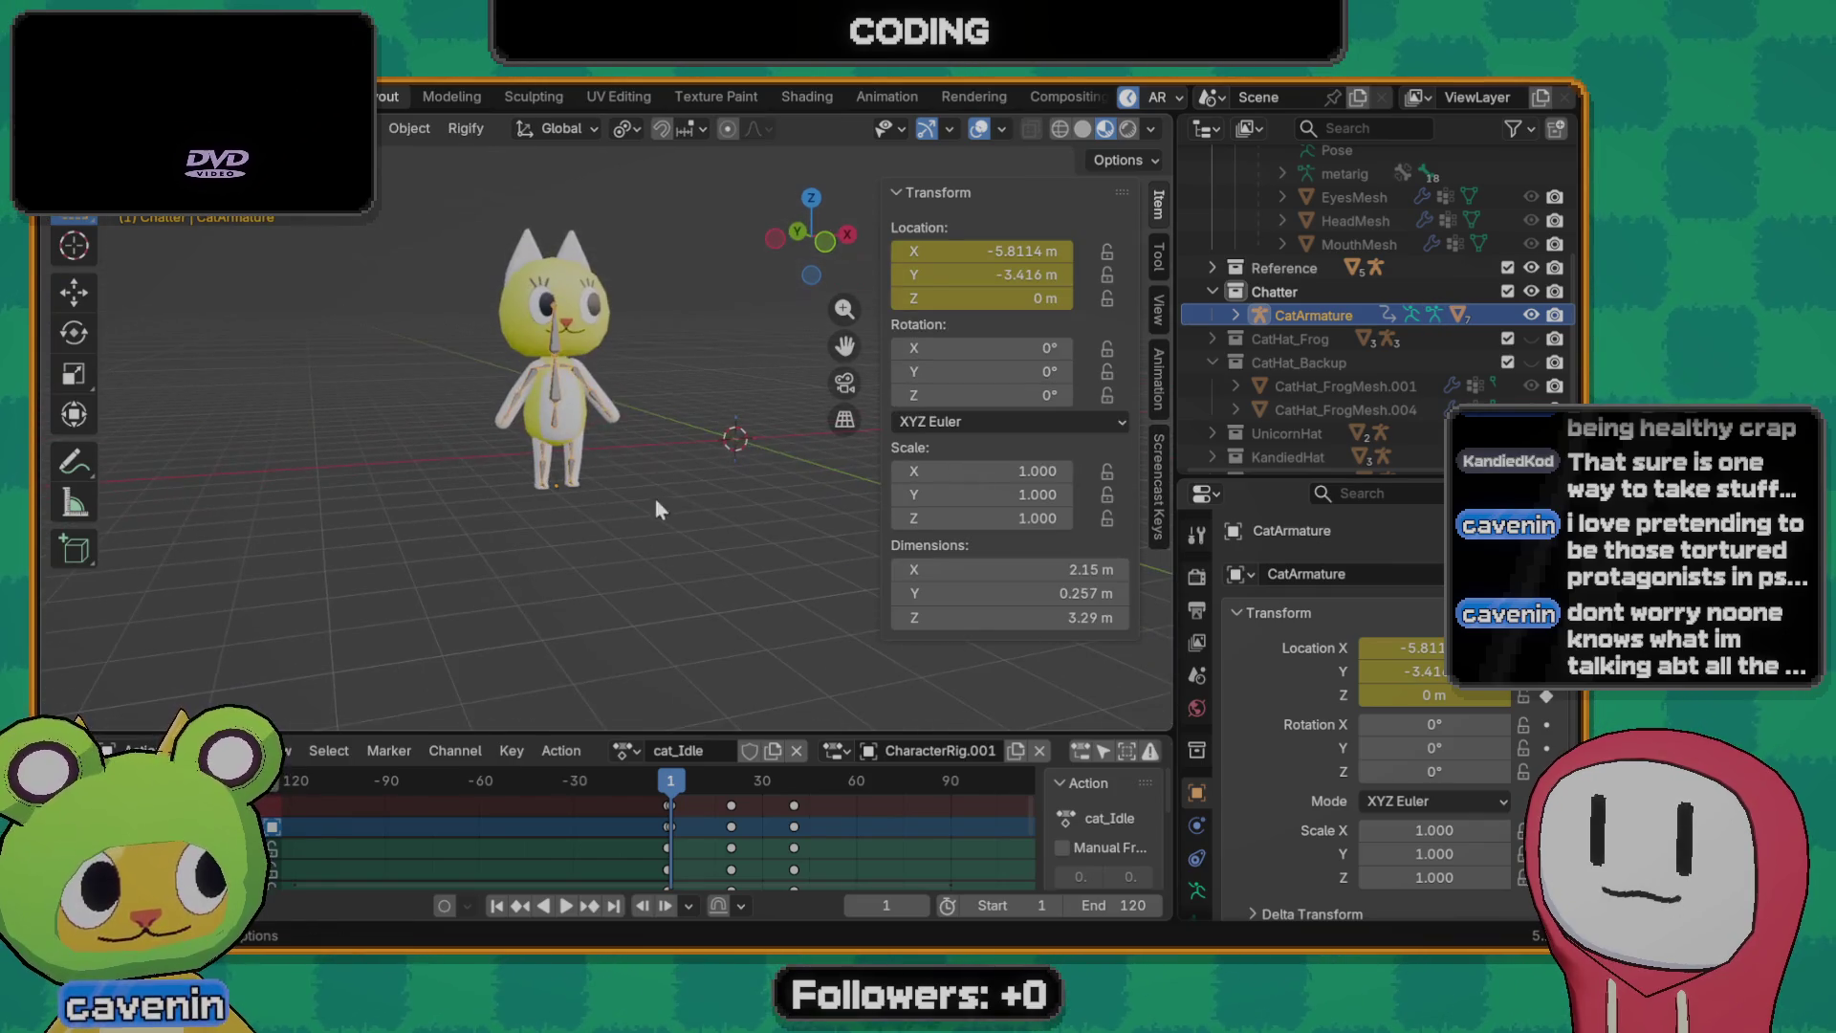
left_click(653, 492)
scroll(571, 440, "up", 2)
mouse_move(571, 440)
middle_mouse_down()
mouse_move(660, 463)
mouse_move(634, 481)
middle_mouse_up()
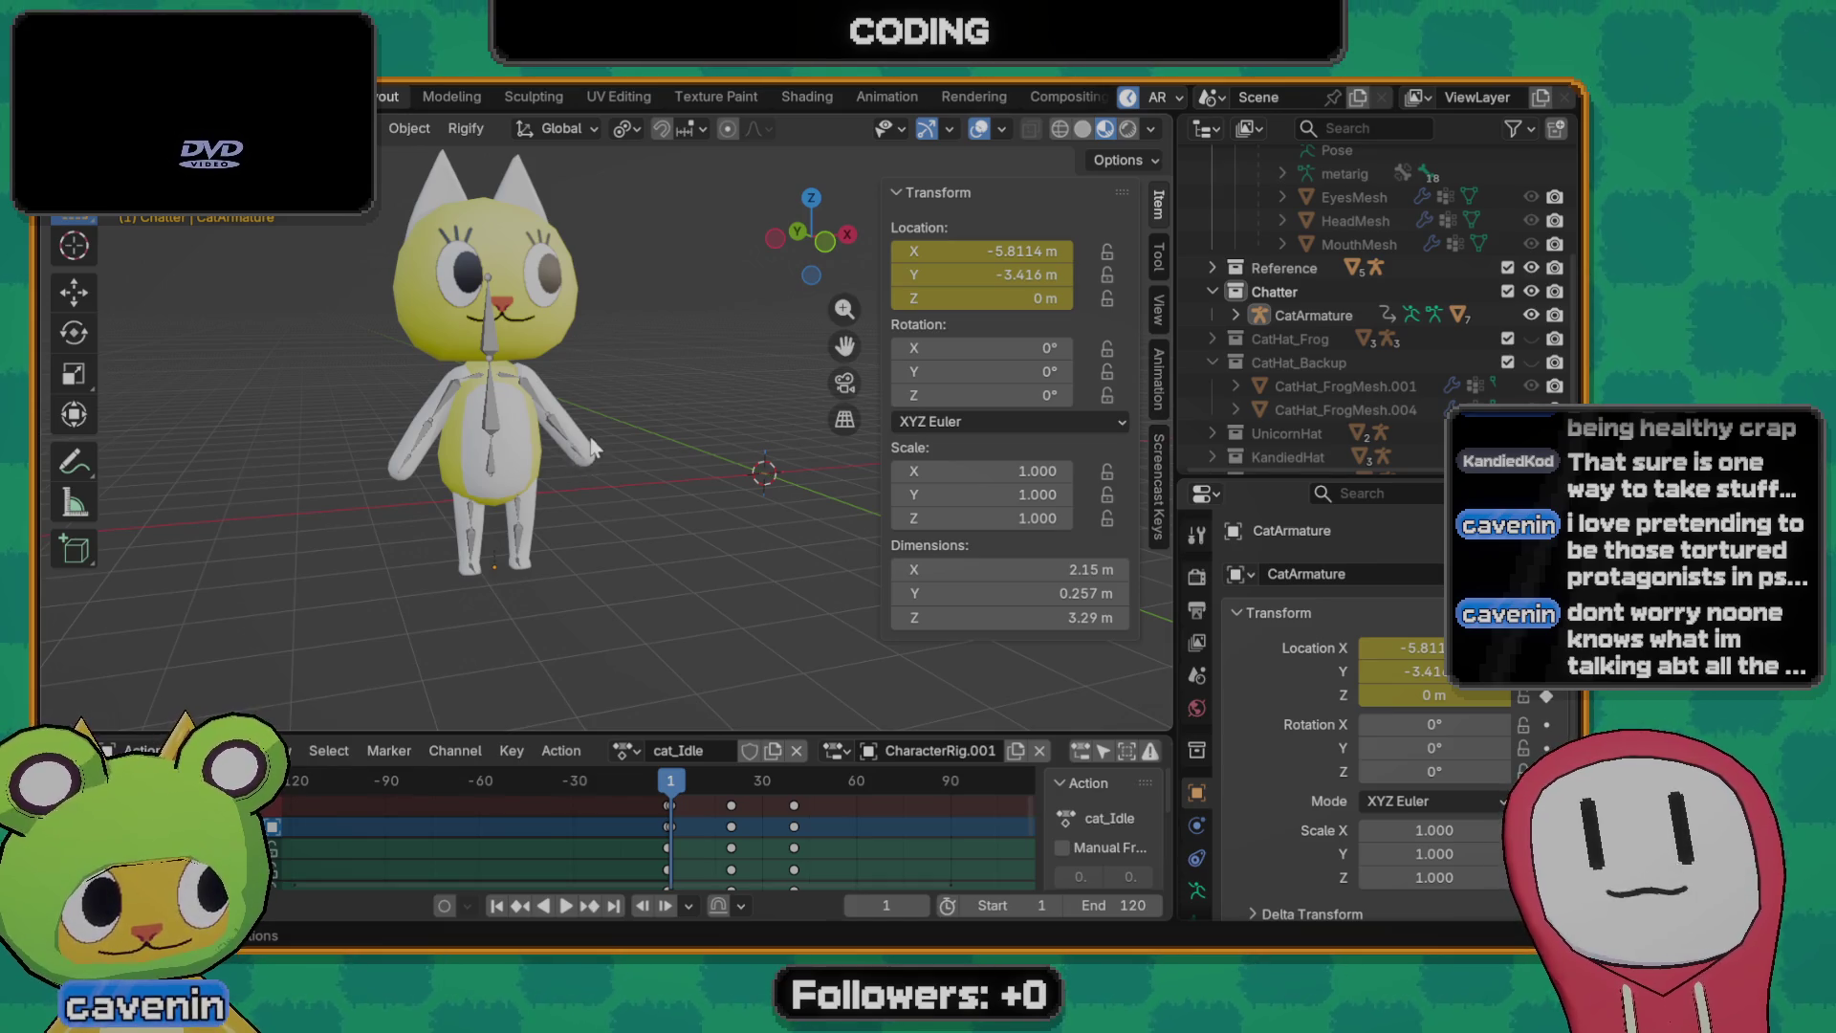
mouse_move(633, 451)
middle_mouse_down()
mouse_move(591, 499)
mouse_move(592, 572)
mouse_move(671, 524)
middle_mouse_up()
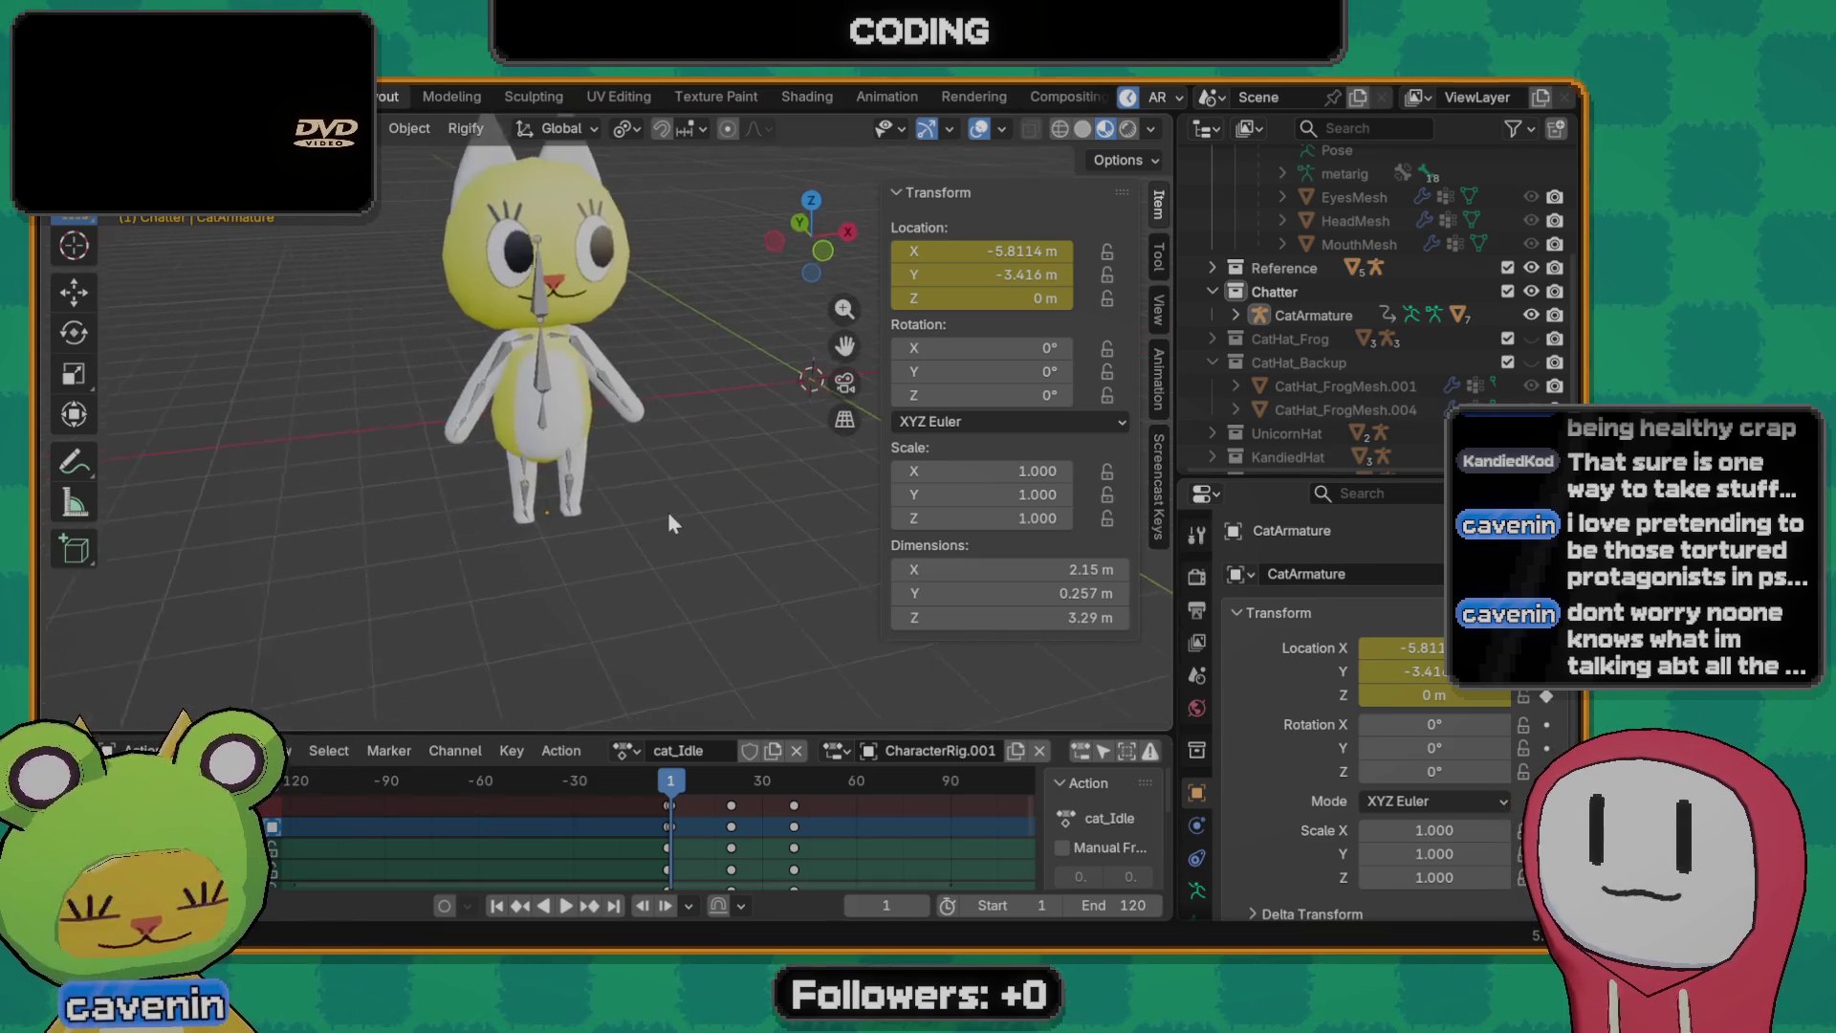
- Select CatArmature with its meshes and expand it in the outliner to show its children
left_click(564, 408)
mouse_move(572, 408)
middle_mouse_down()
mouse_move(673, 555)
mouse_move(691, 492)
mouse_move(544, 486)
mouse_move(471, 438)
mouse_move(475, 552)
middle_mouse_up()
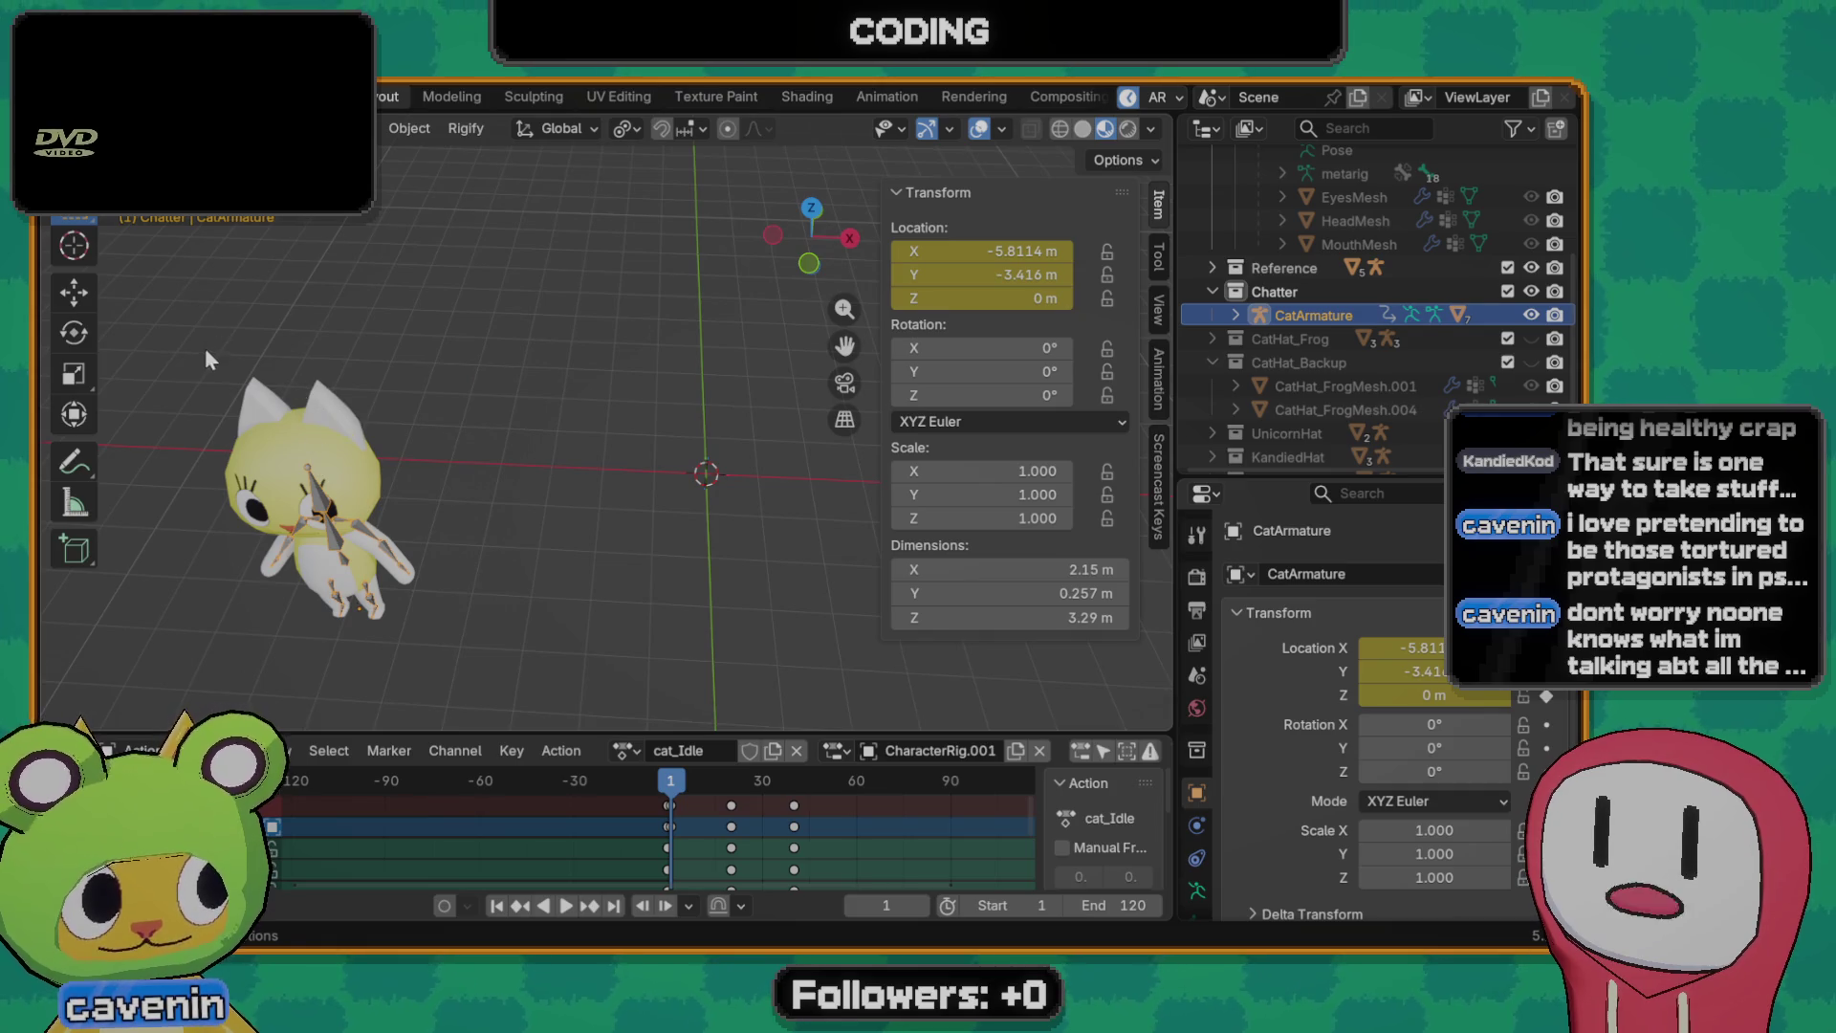
key("a")
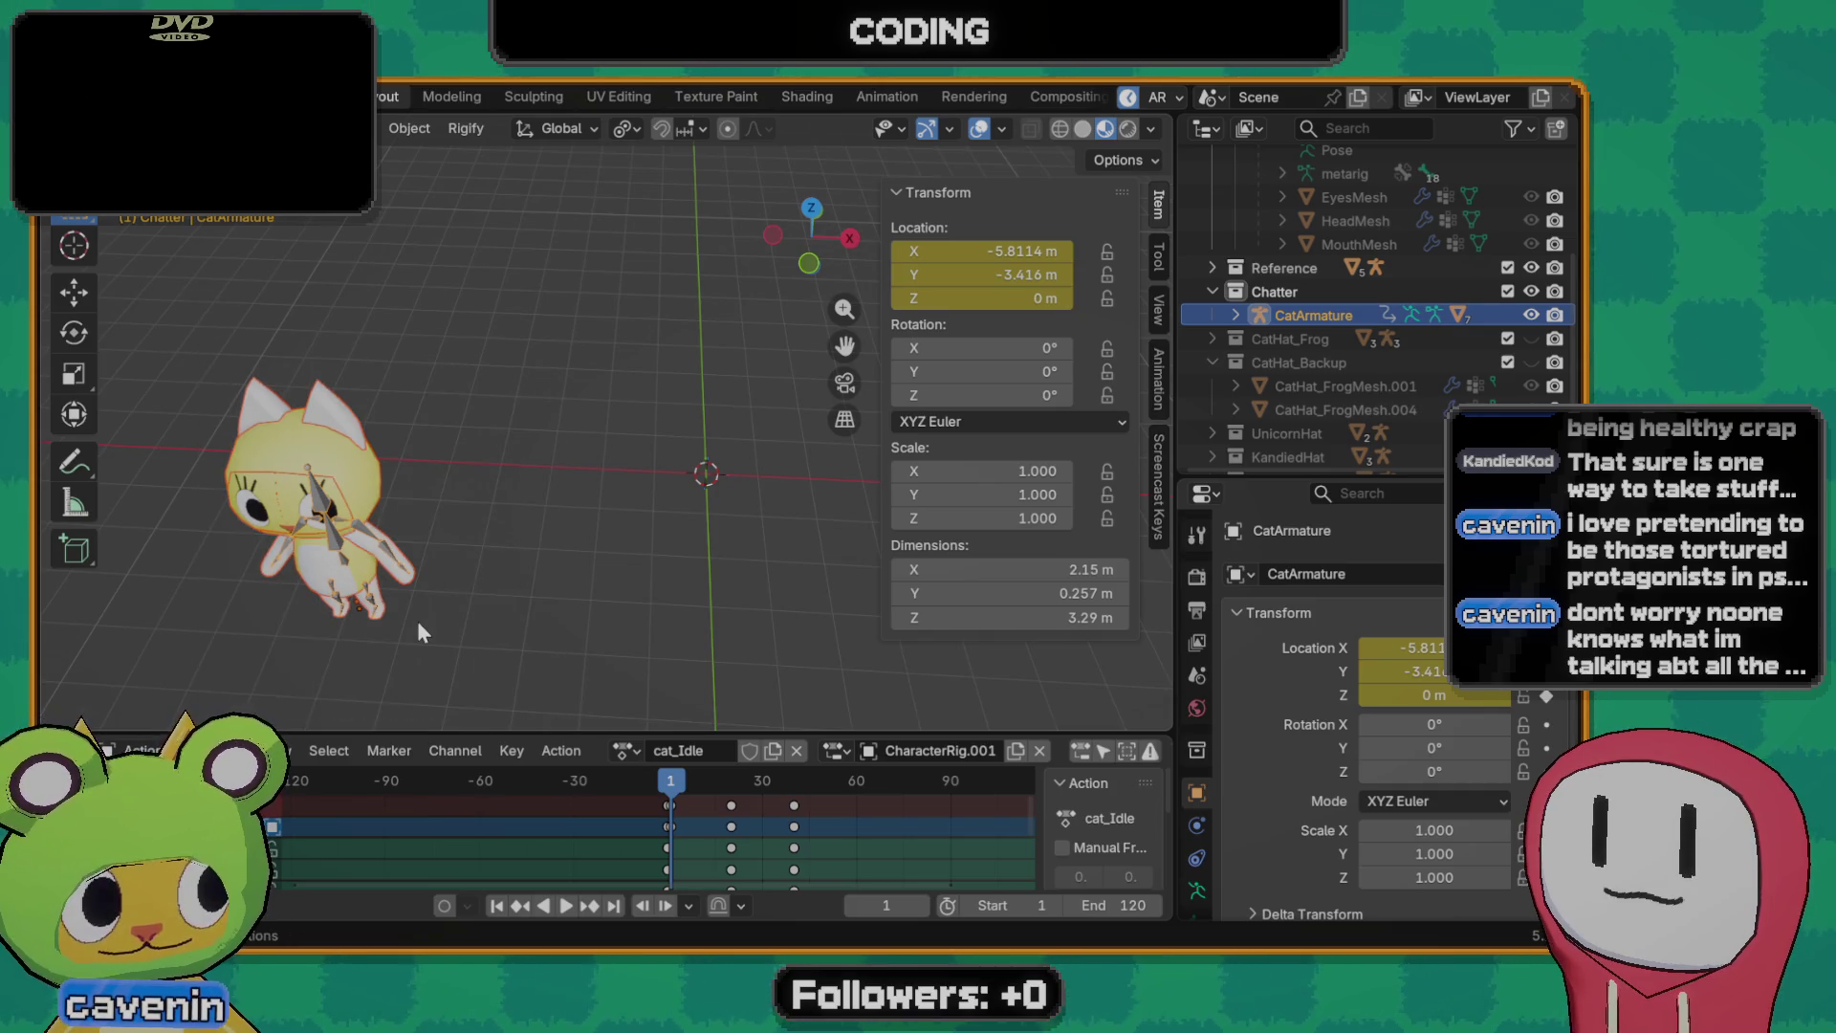
middle_click_drag(427, 630, 472, 503)
scroll(492, 489, "up", 2)
scroll(461, 478, "up", 2)
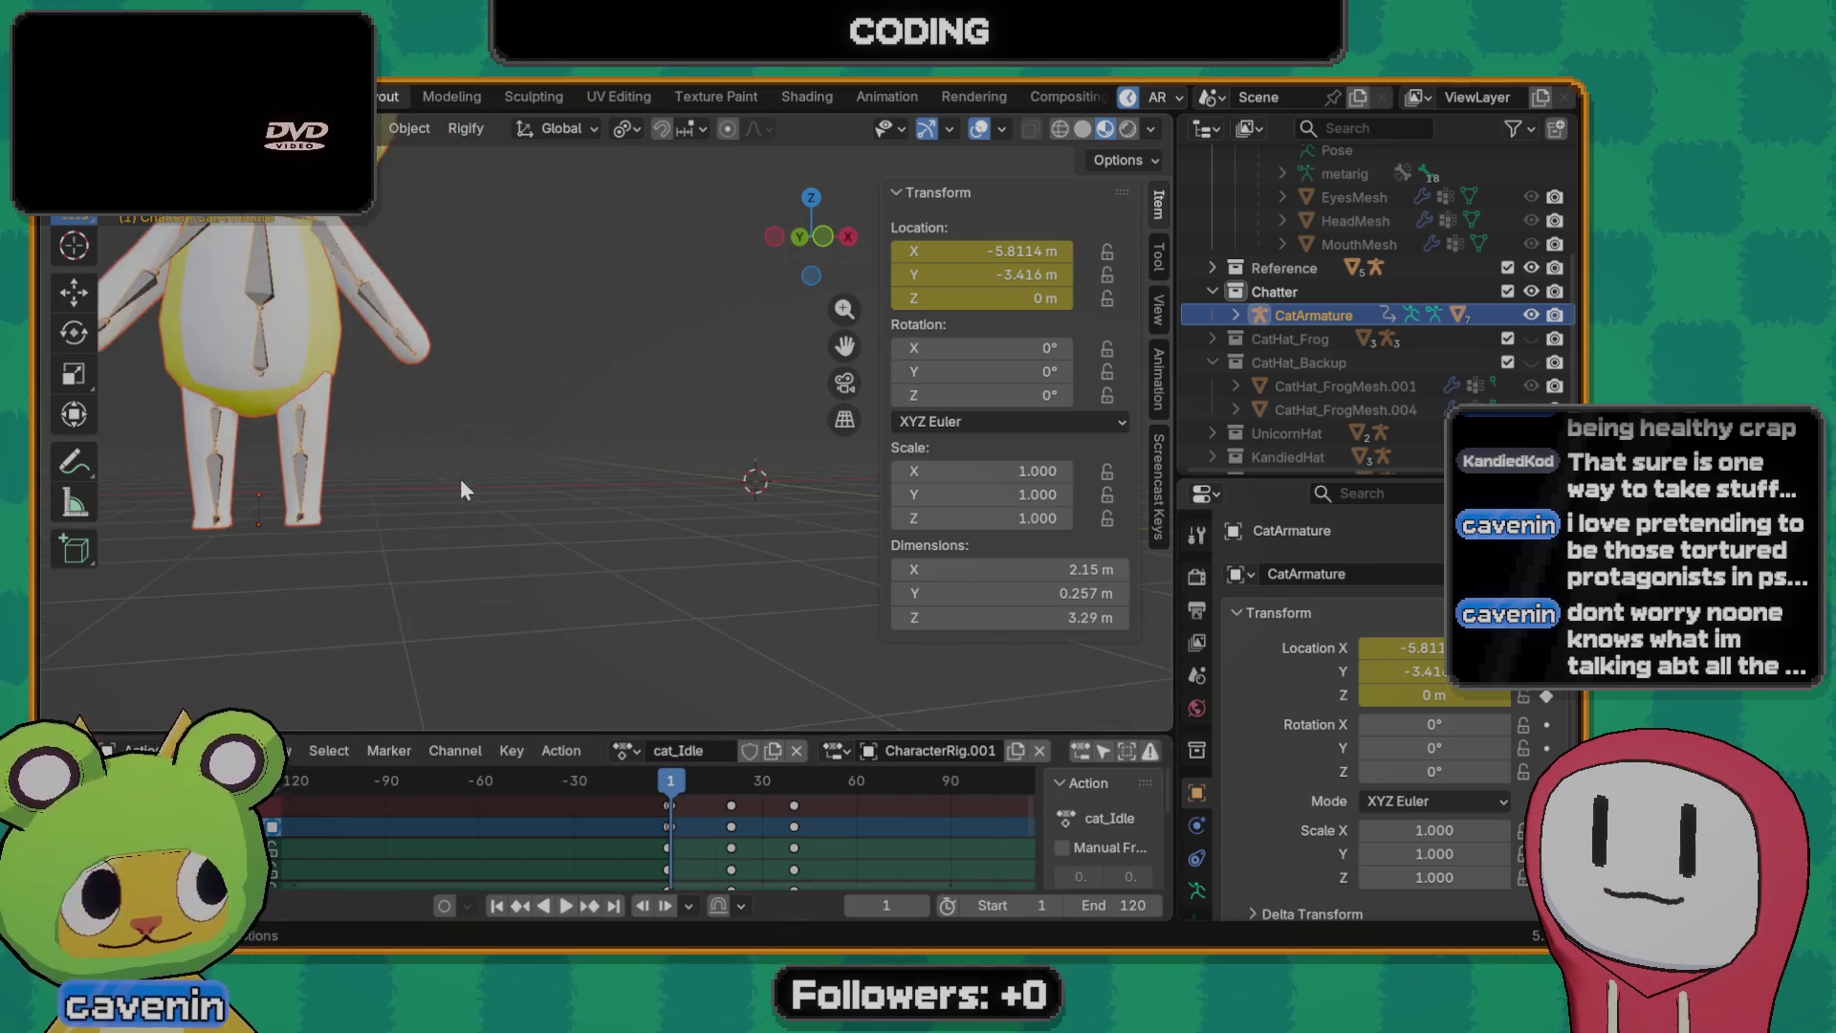
scroll(352, 520, "down", 1)
scroll(352, 523, "down", 1)
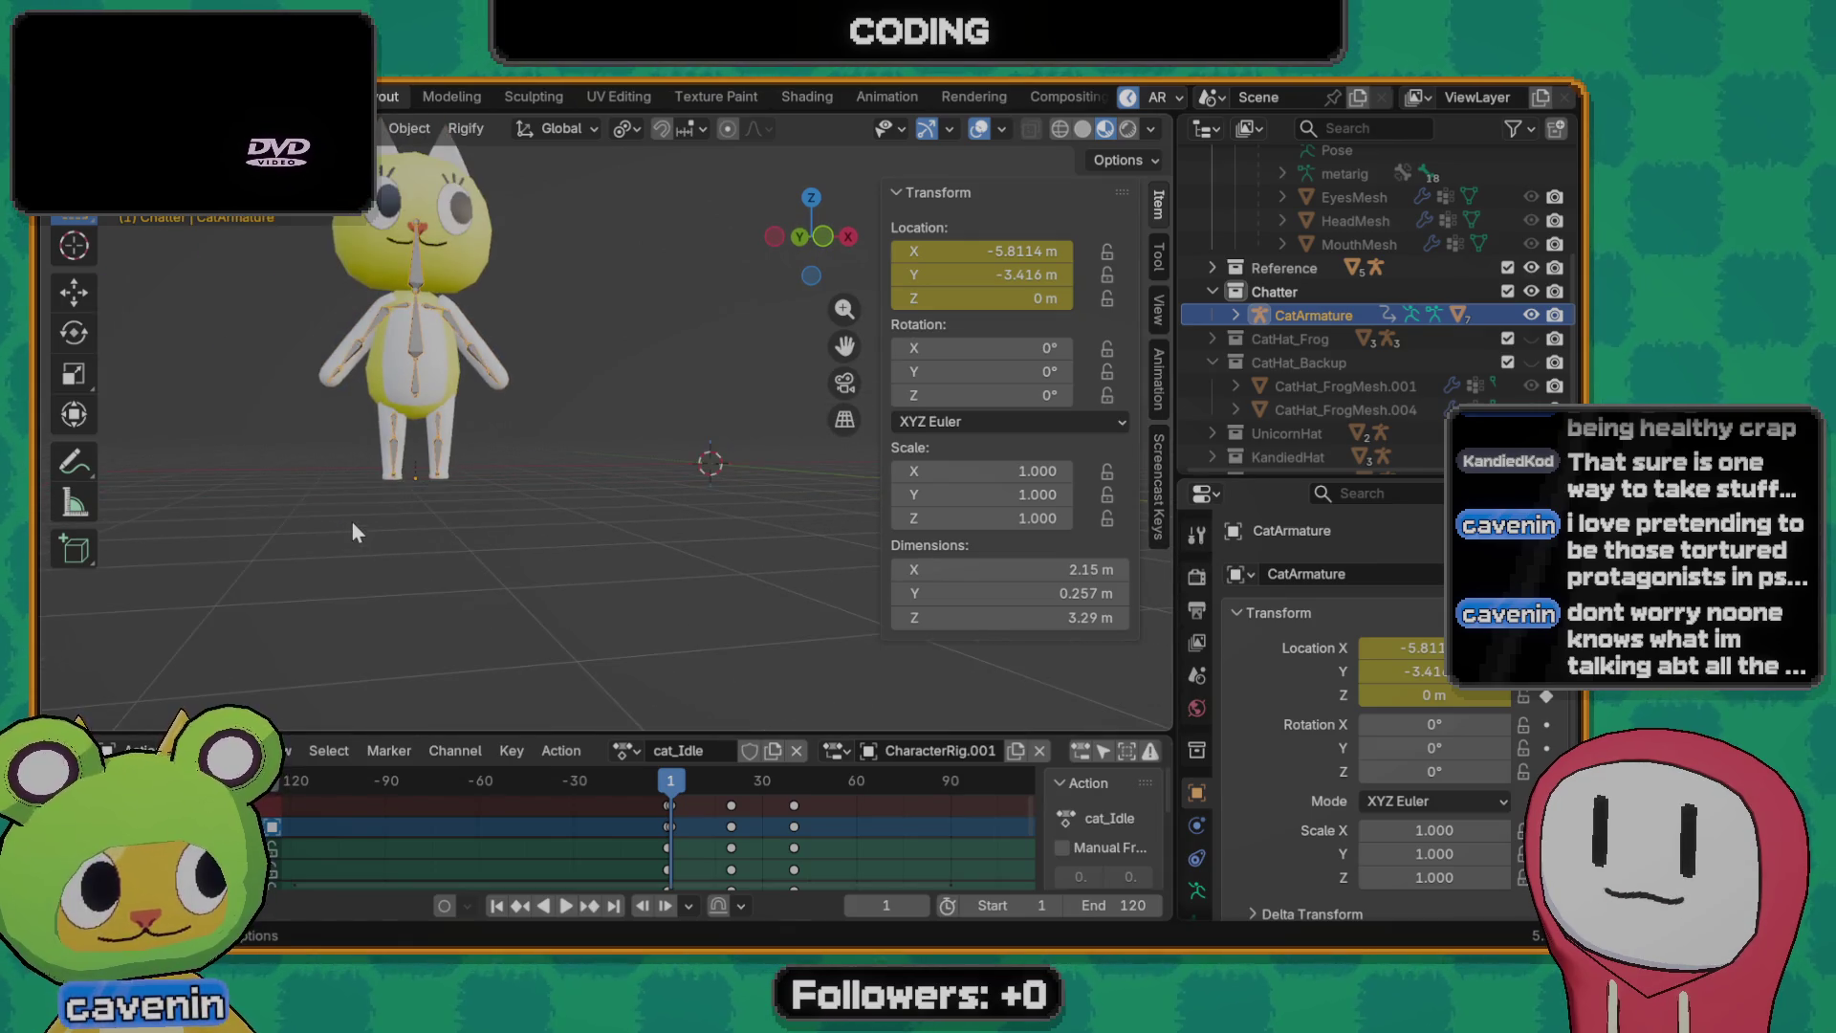
scroll(352, 522, "up", 1)
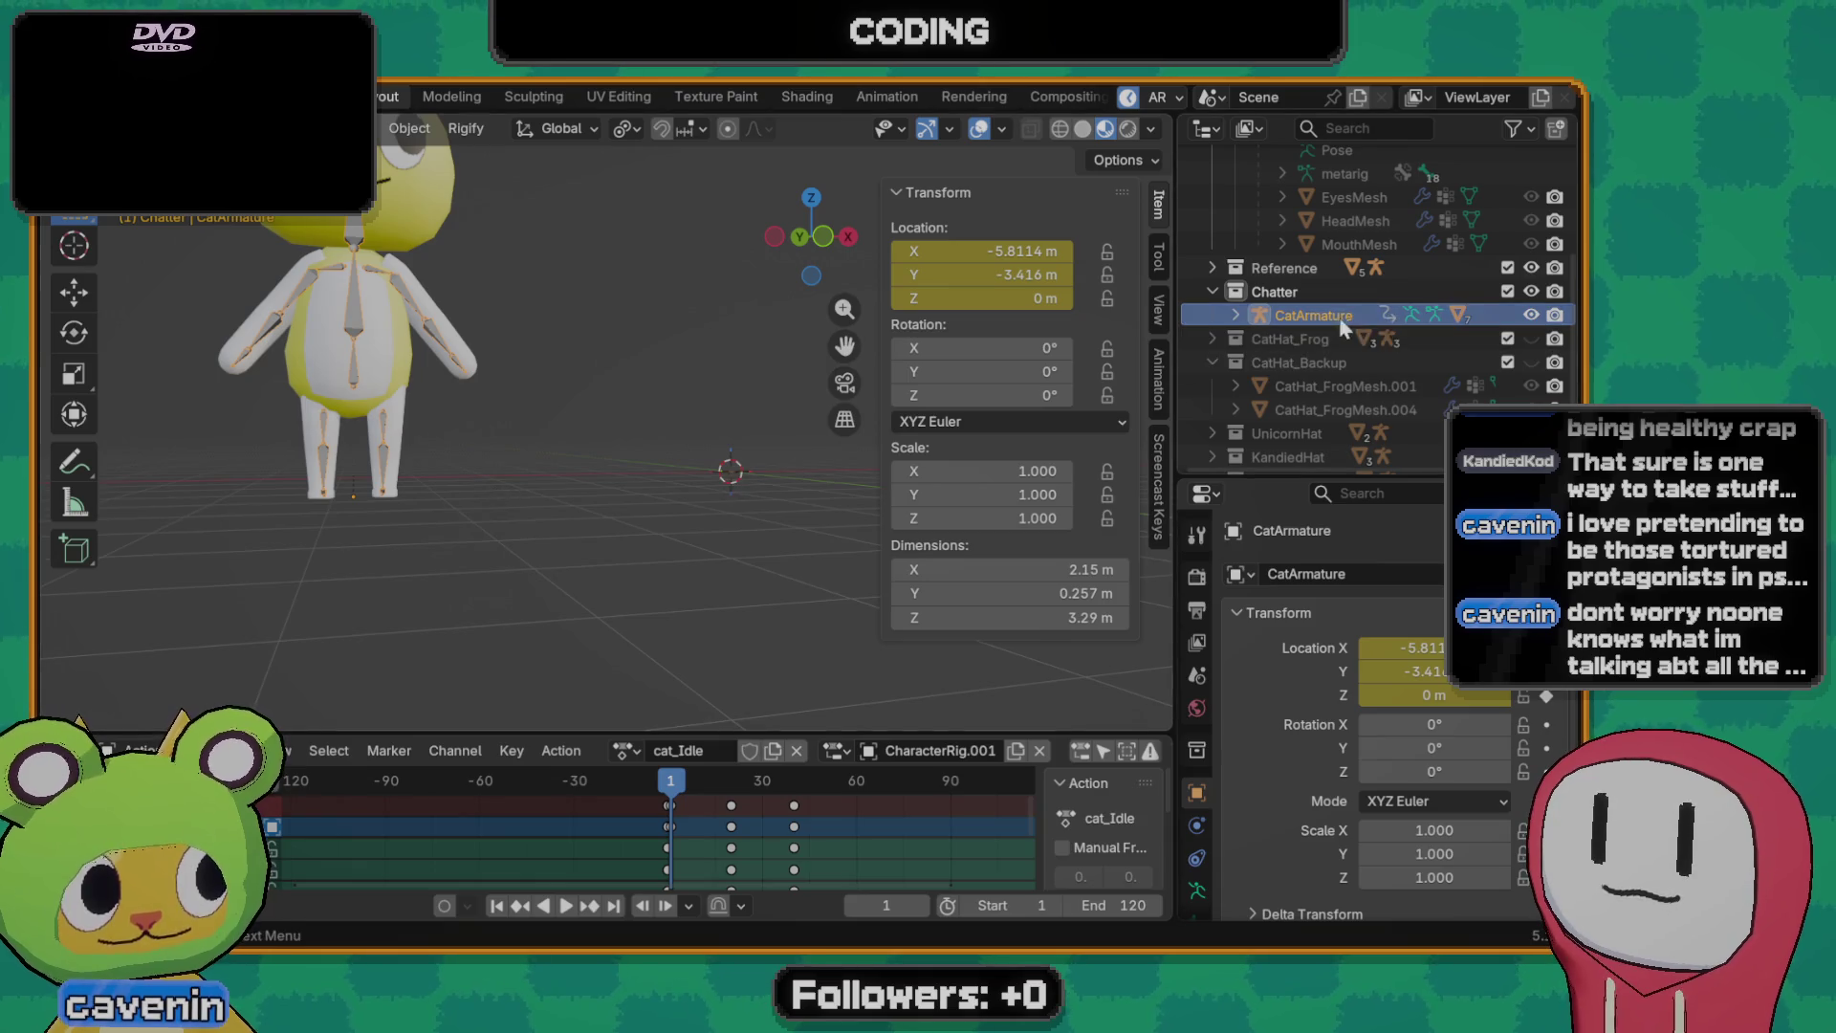
left_click(1236, 315)
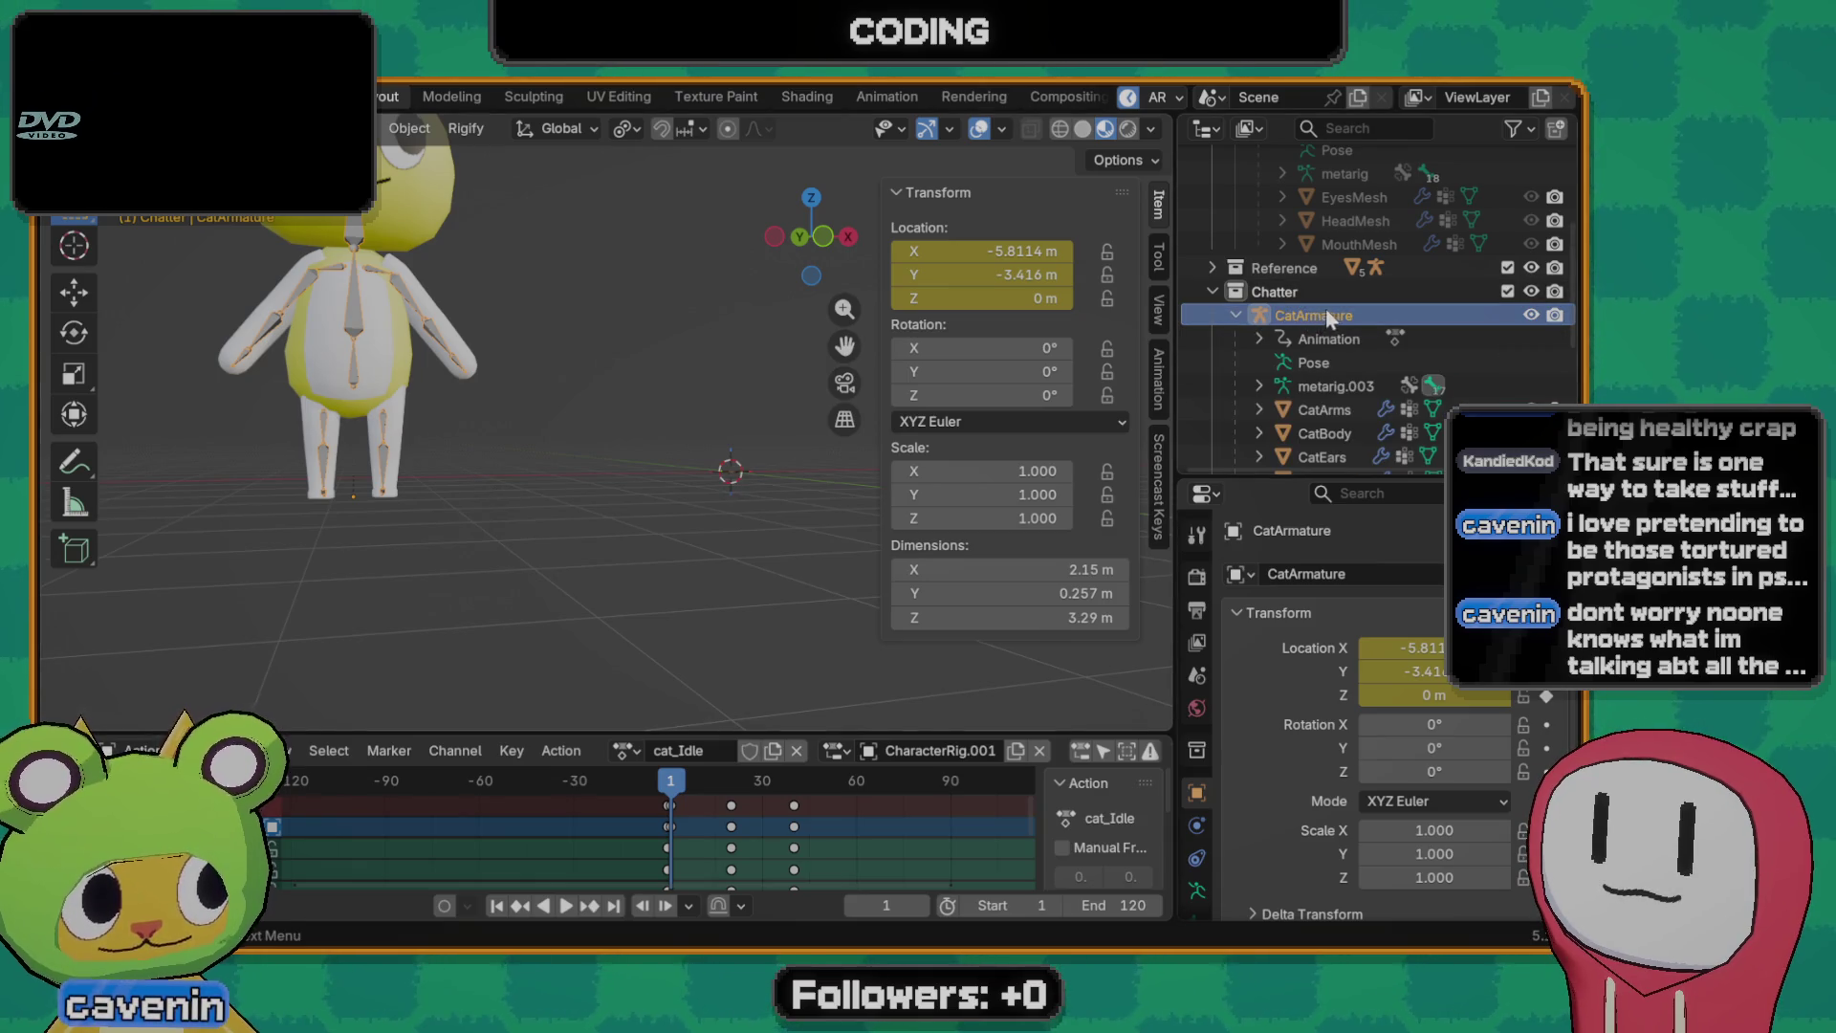
scroll(1333, 344, "down", 1)
- Start moving CatArmature and cancel, keeping its original location
mouse_move(960, 406)
middle_mouse_down()
mouse_move(512, 392)
mouse_move(452, 566)
middle_mouse_up()
key("g")
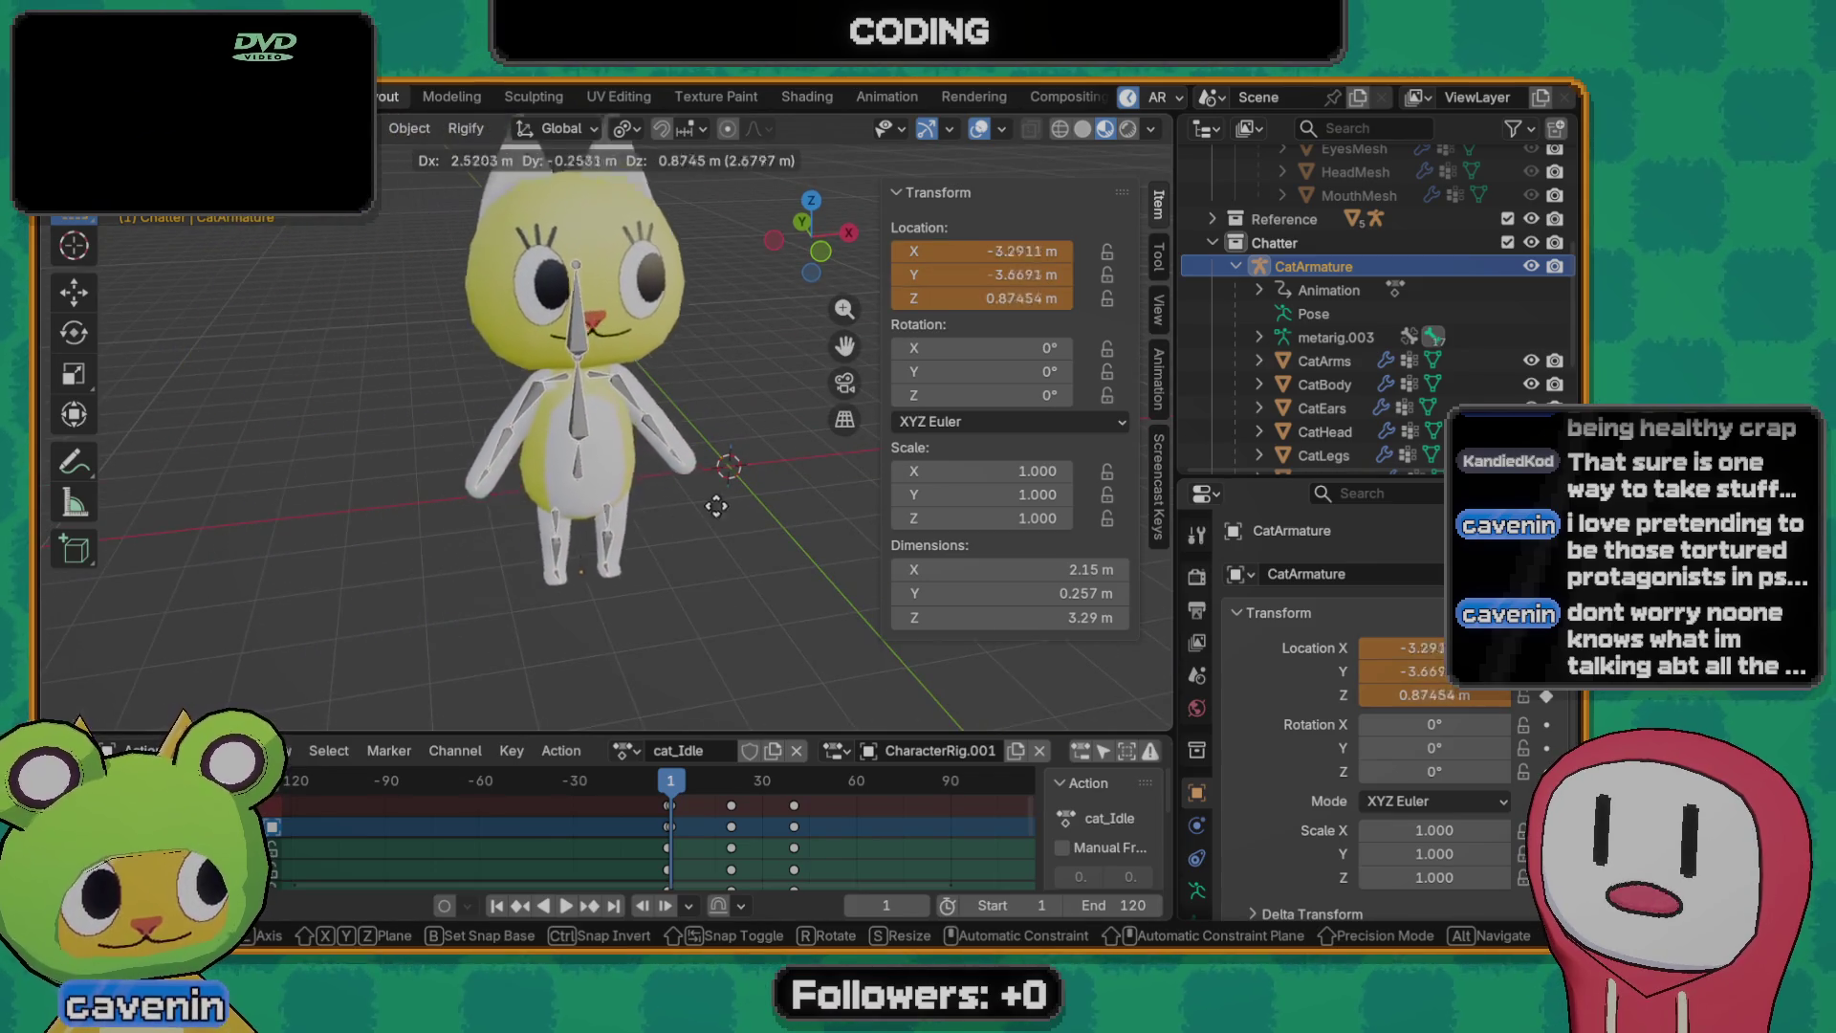
key("Escape")
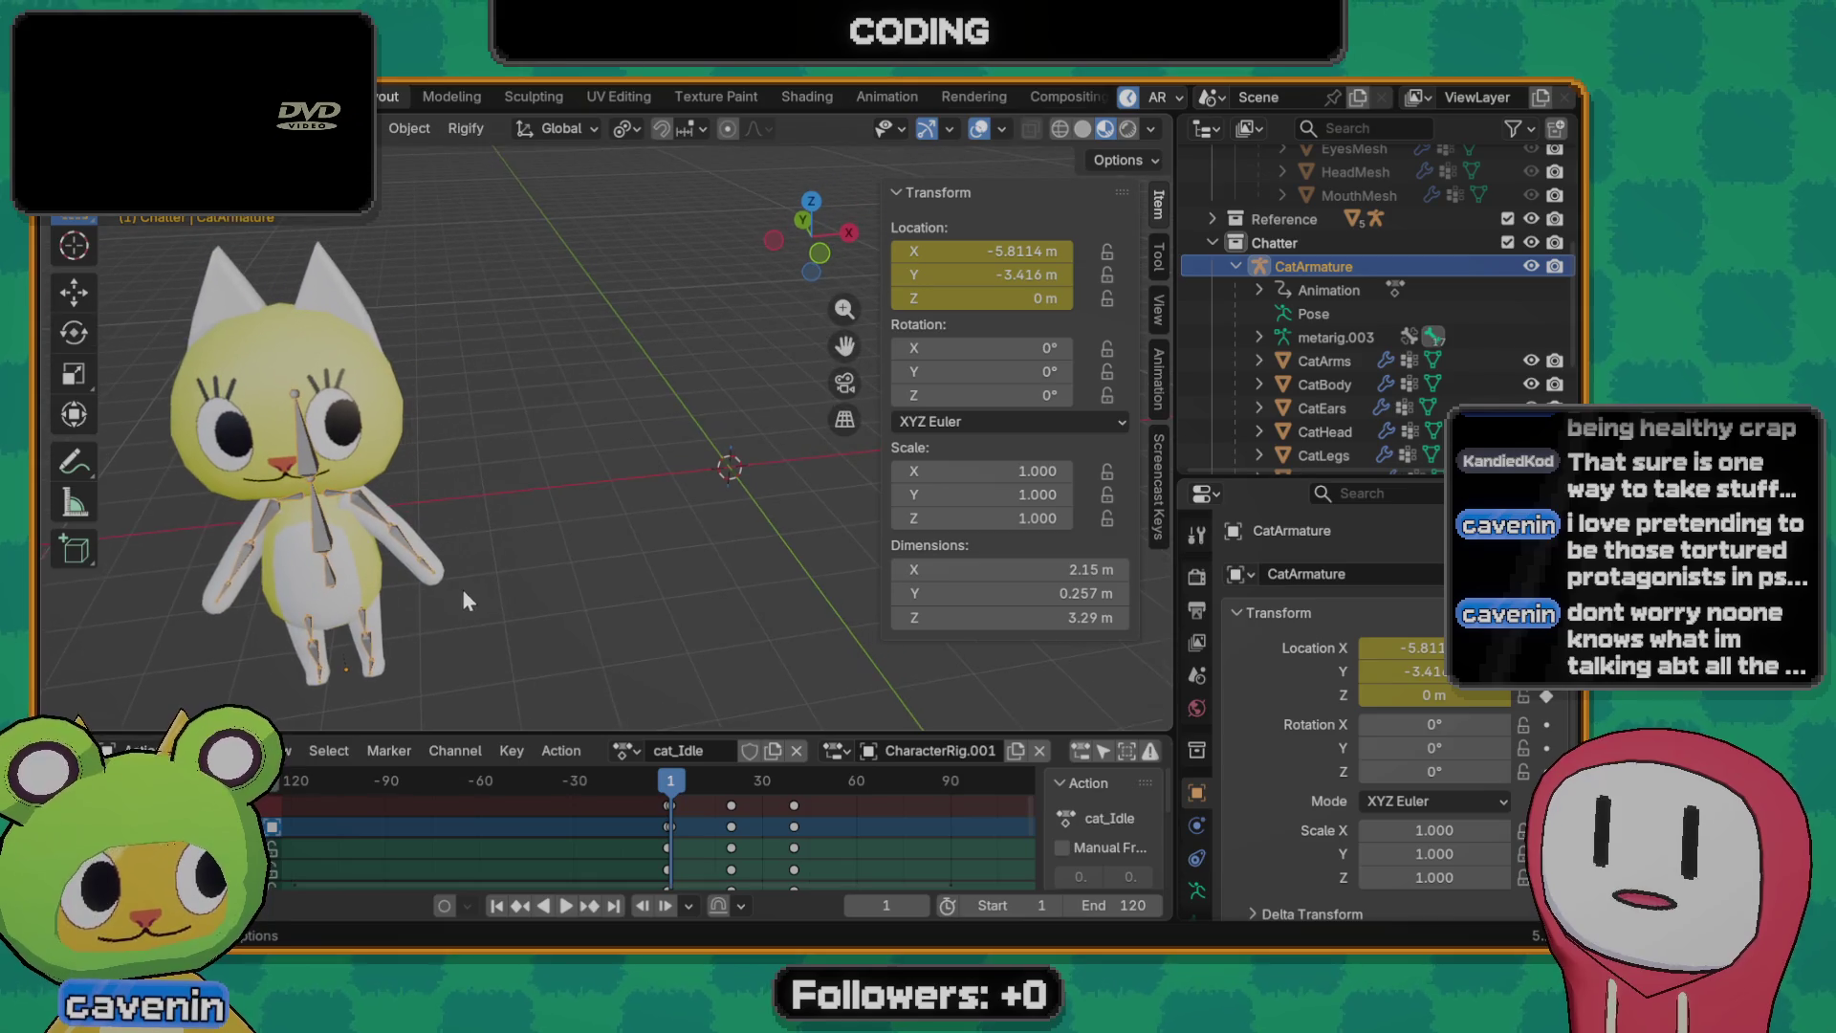
- Run Origin to 3D Cursor on the armature, then revert so it stays at X -5.8114 m, Y -3.416 m
key("F3")
type("origin")
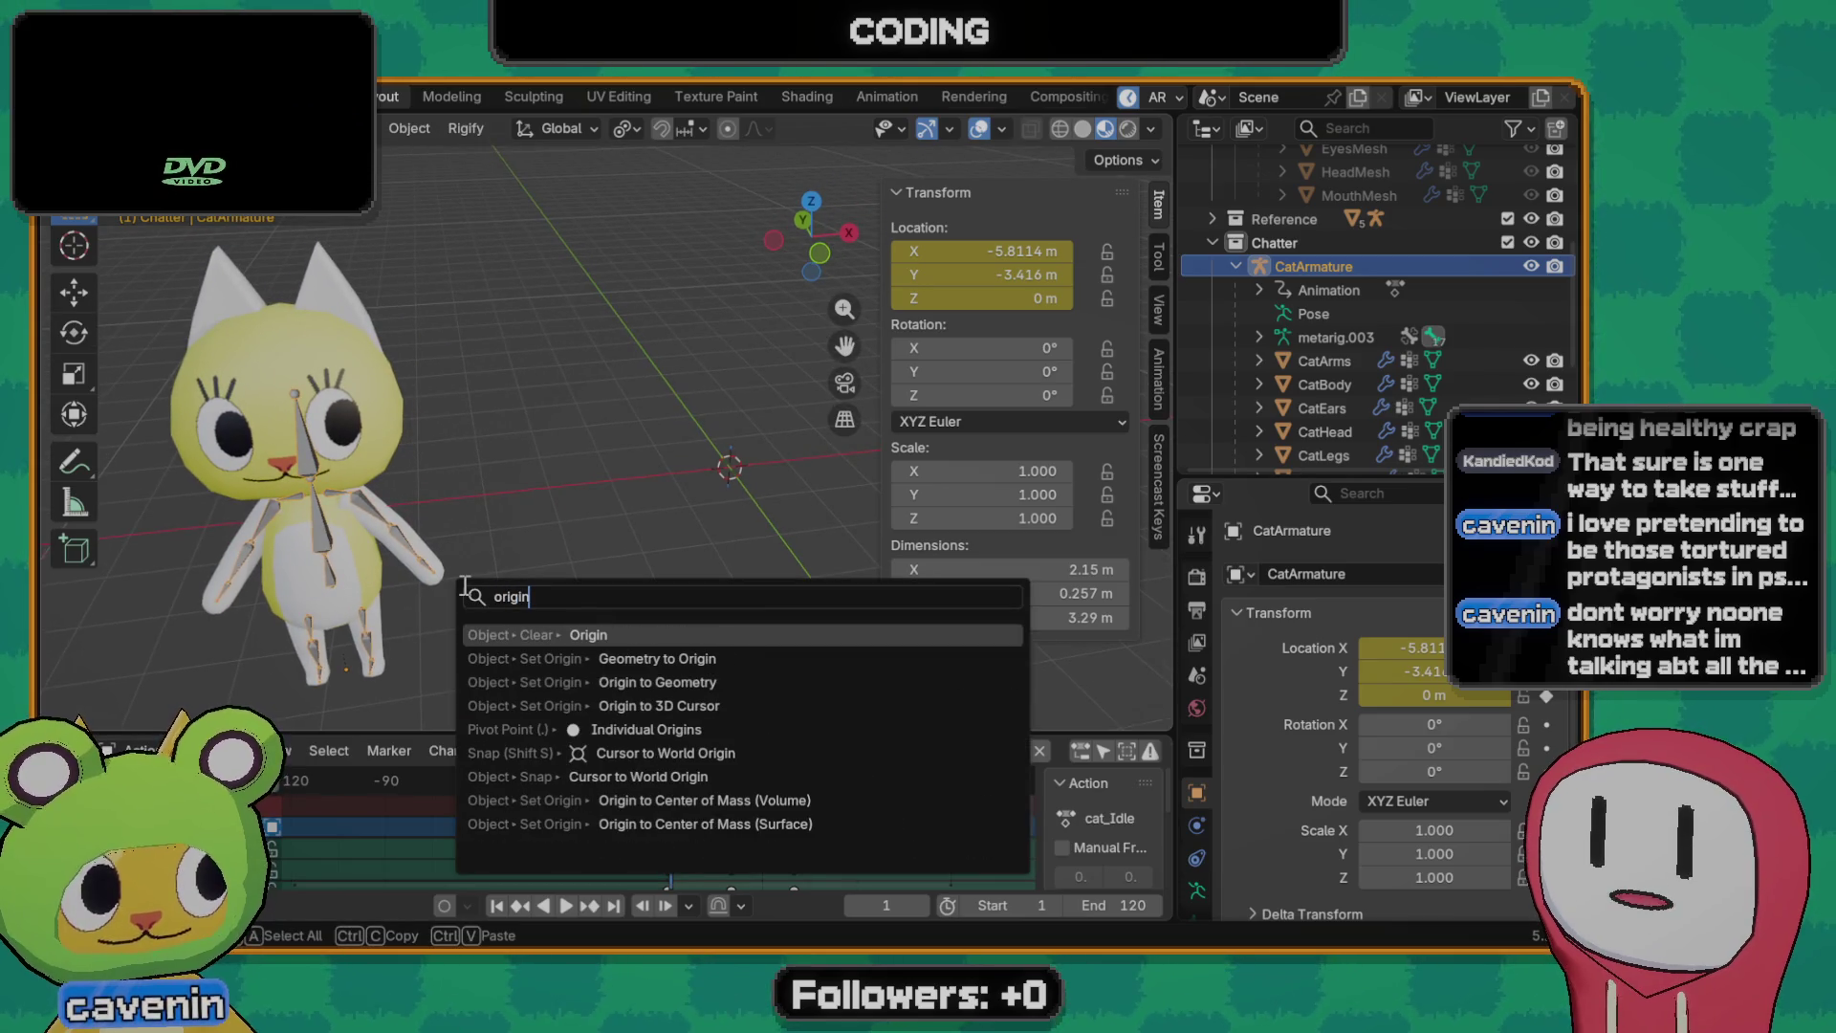
key("Down")
key("Down")
key("Down")
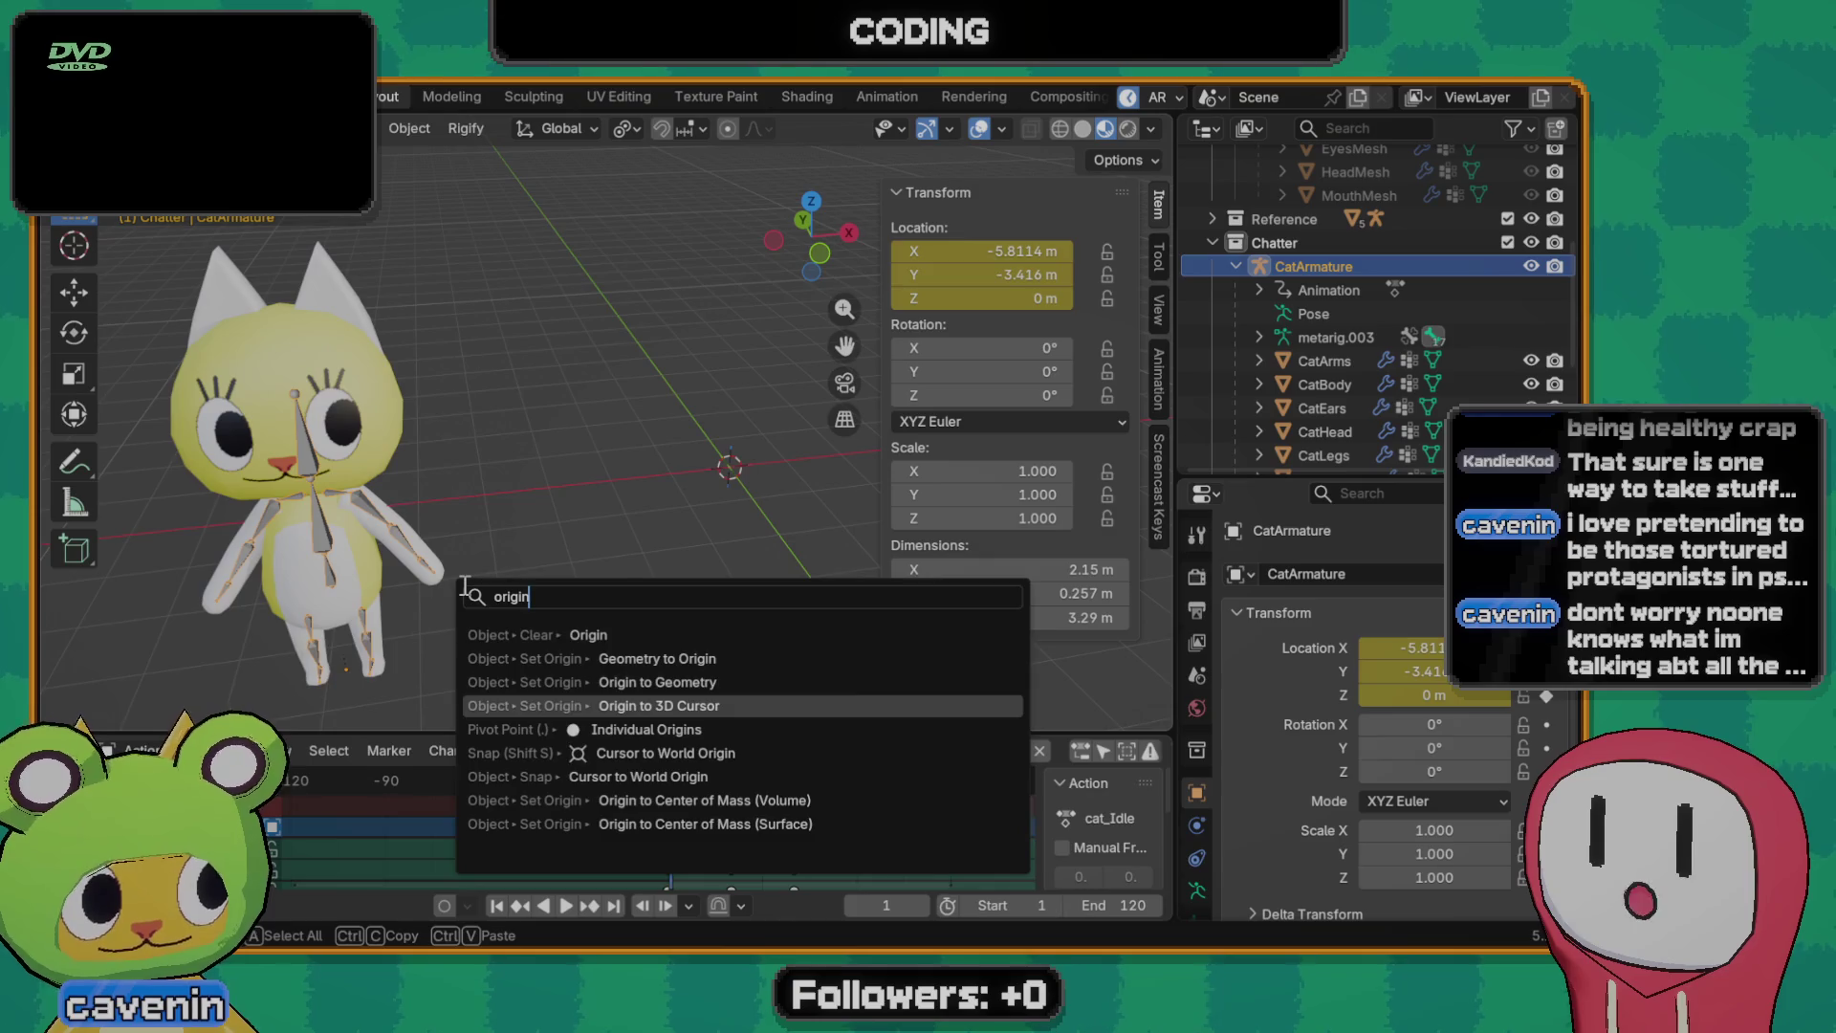
key("Return")
scroll(535, 511, "down", 3)
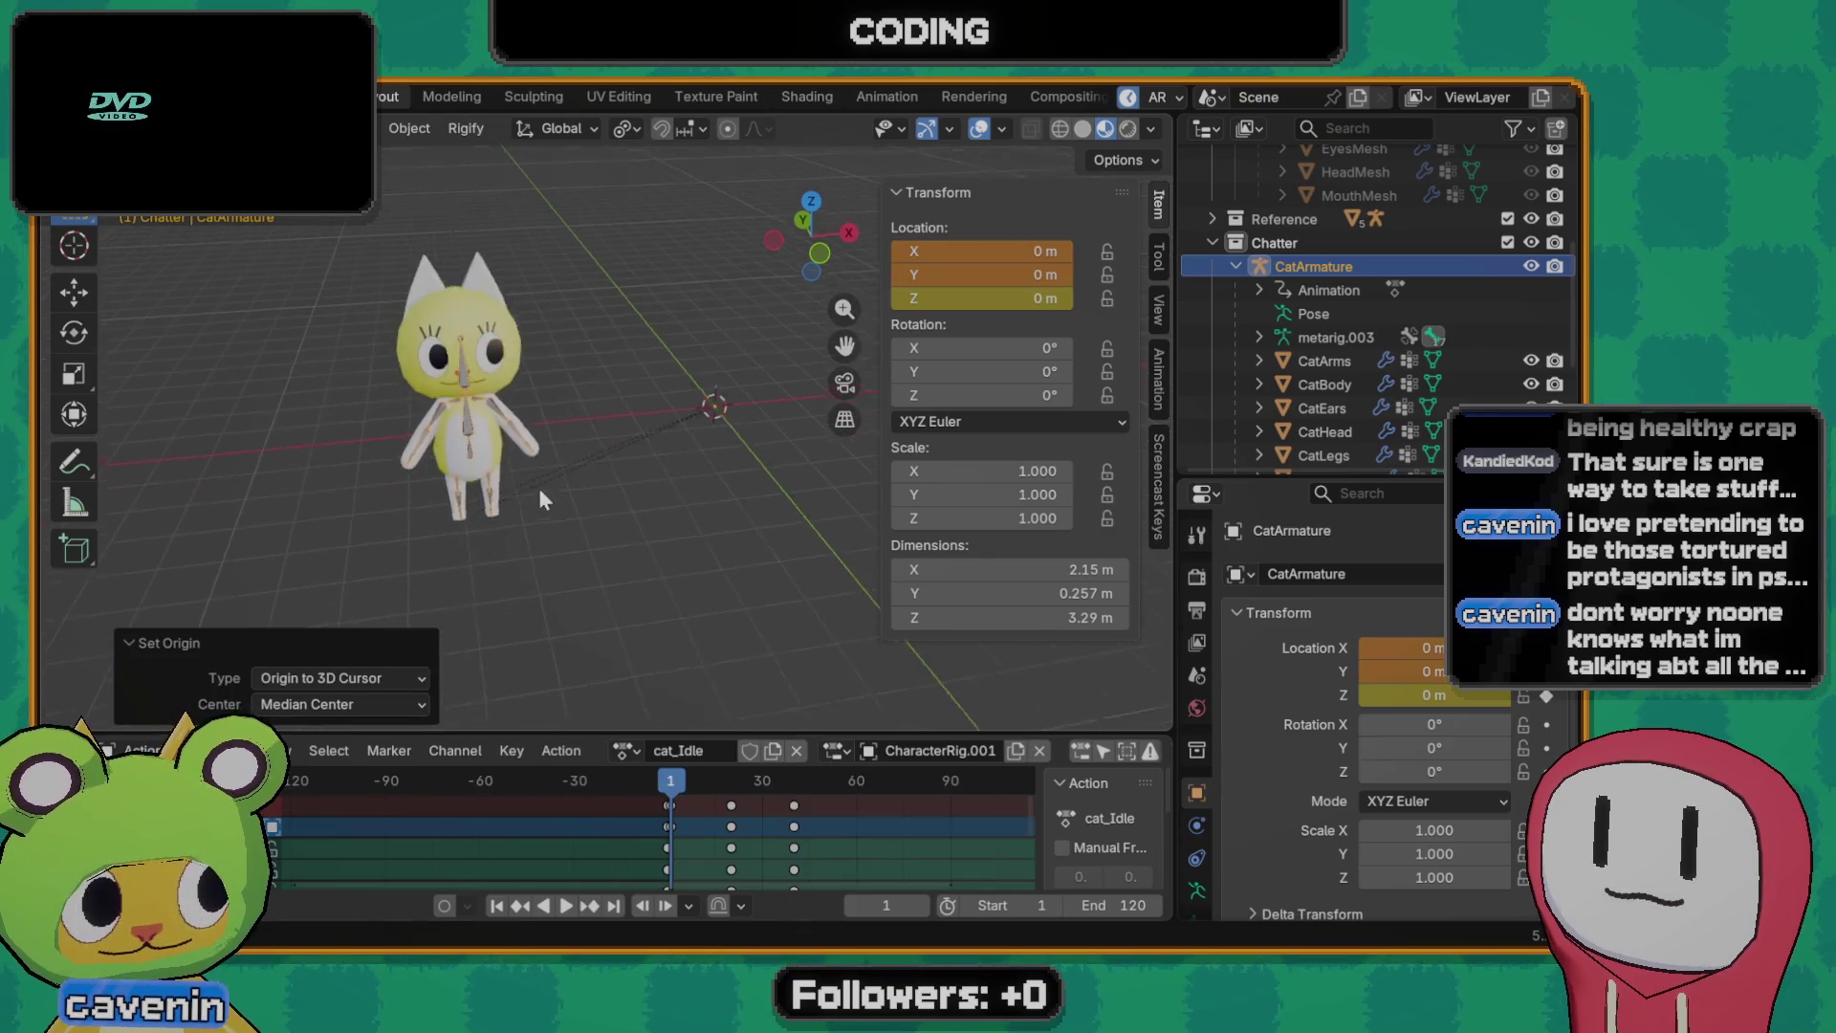
mouse_move(538, 488)
middle_mouse_down()
mouse_move(651, 478)
mouse_move(604, 469)
middle_mouse_up()
key("g")
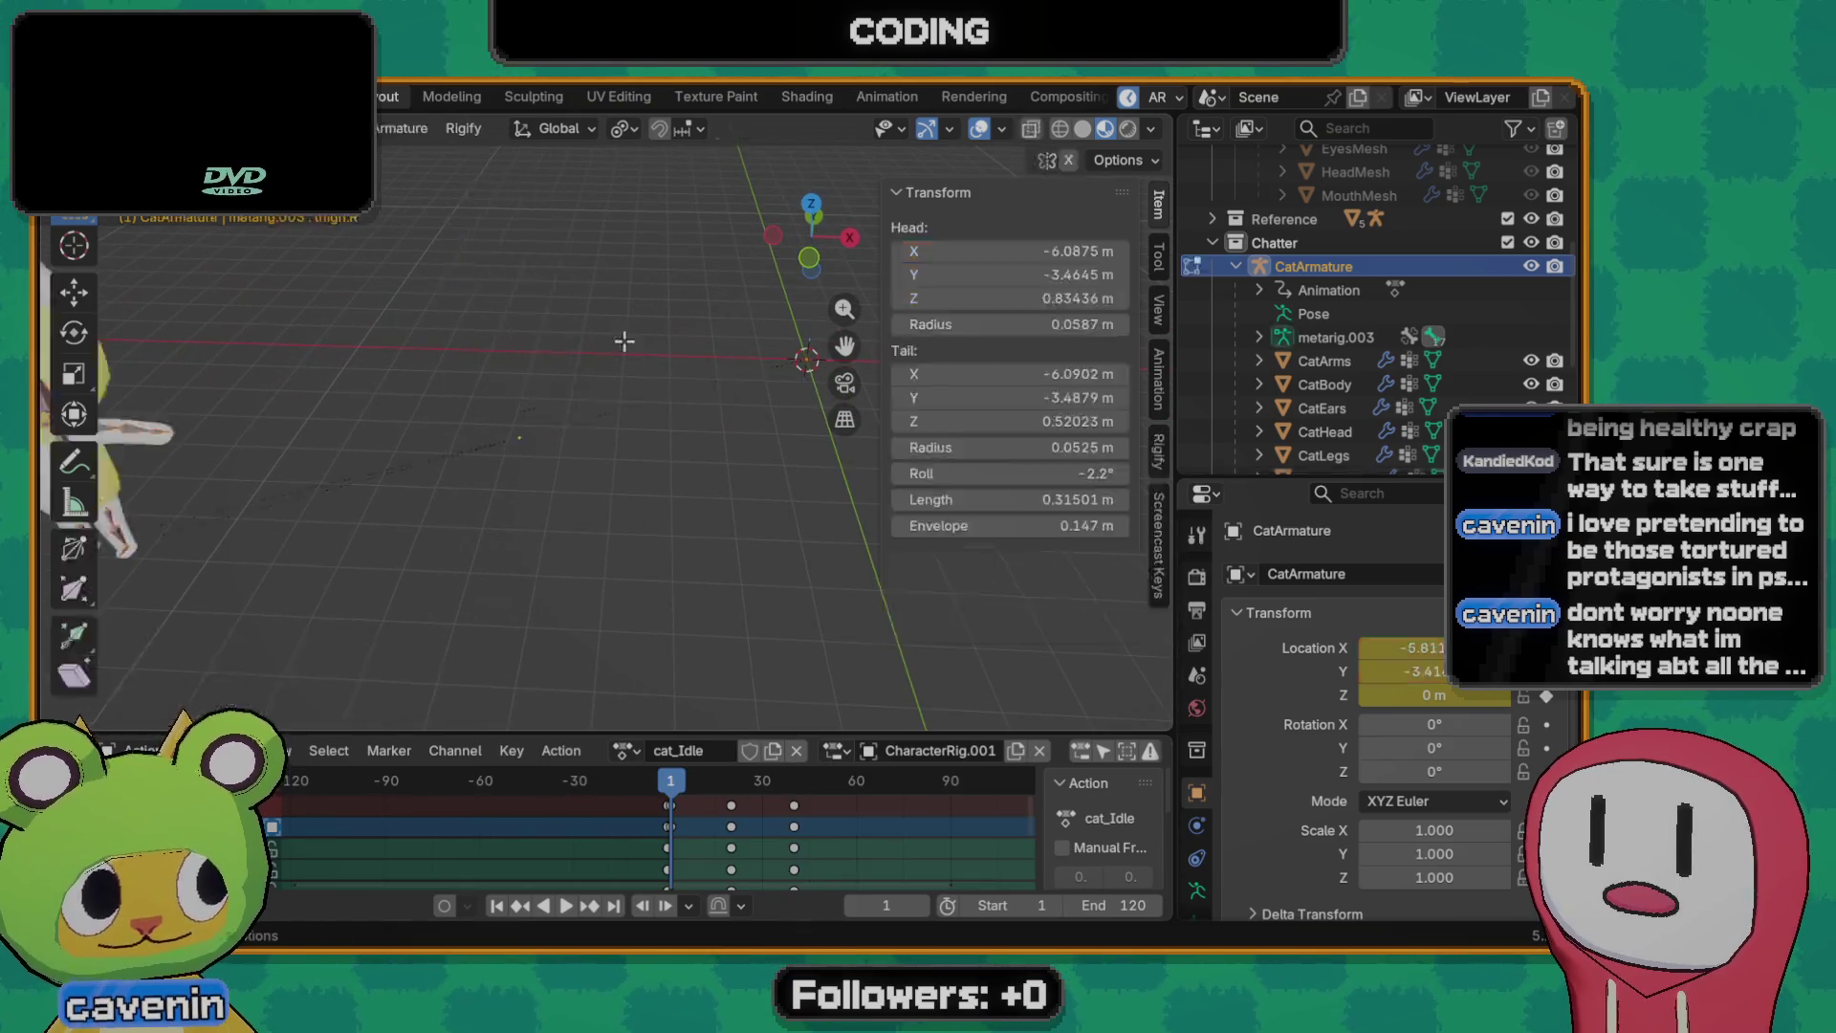
left_click(530, 511)
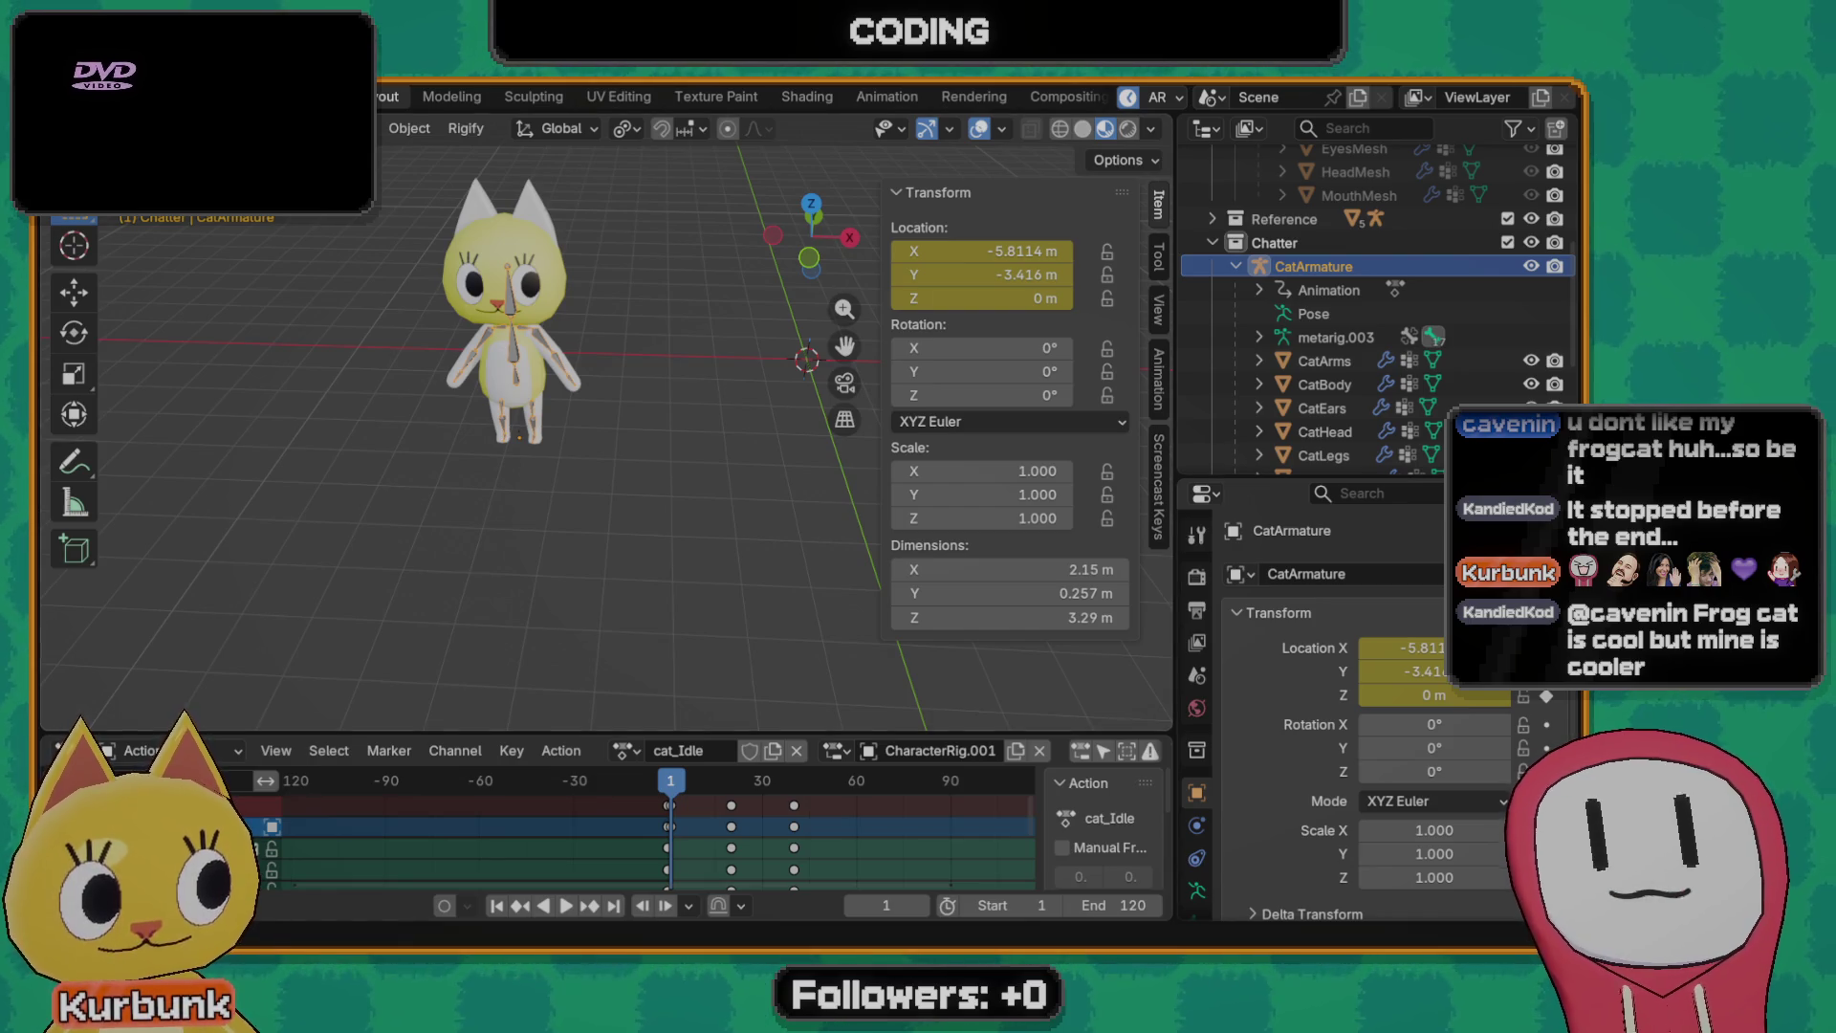
scroll(631, 449, "up", 1)
scroll(625, 440, "up", 1)
scroll(616, 457, "up", 1)
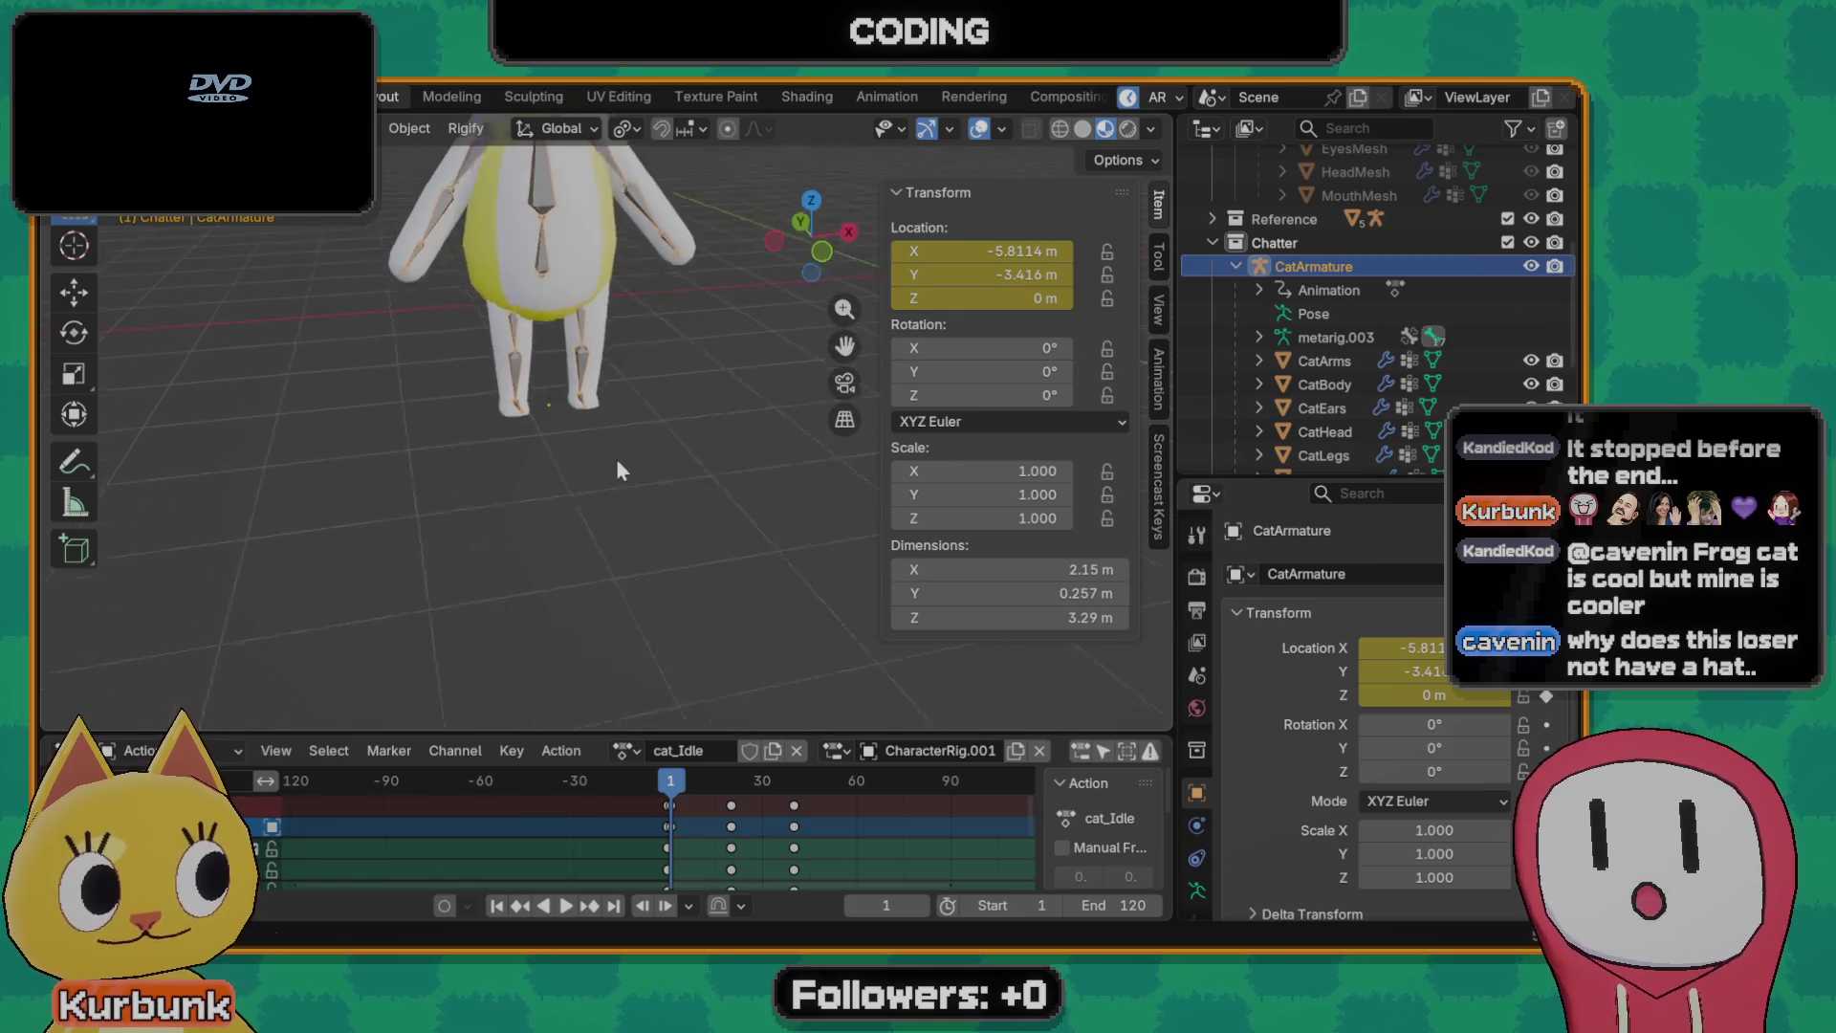
scroll(566, 530, "up", 2)
scroll(538, 590, "down", 1)
scroll(552, 564, "down", 2)
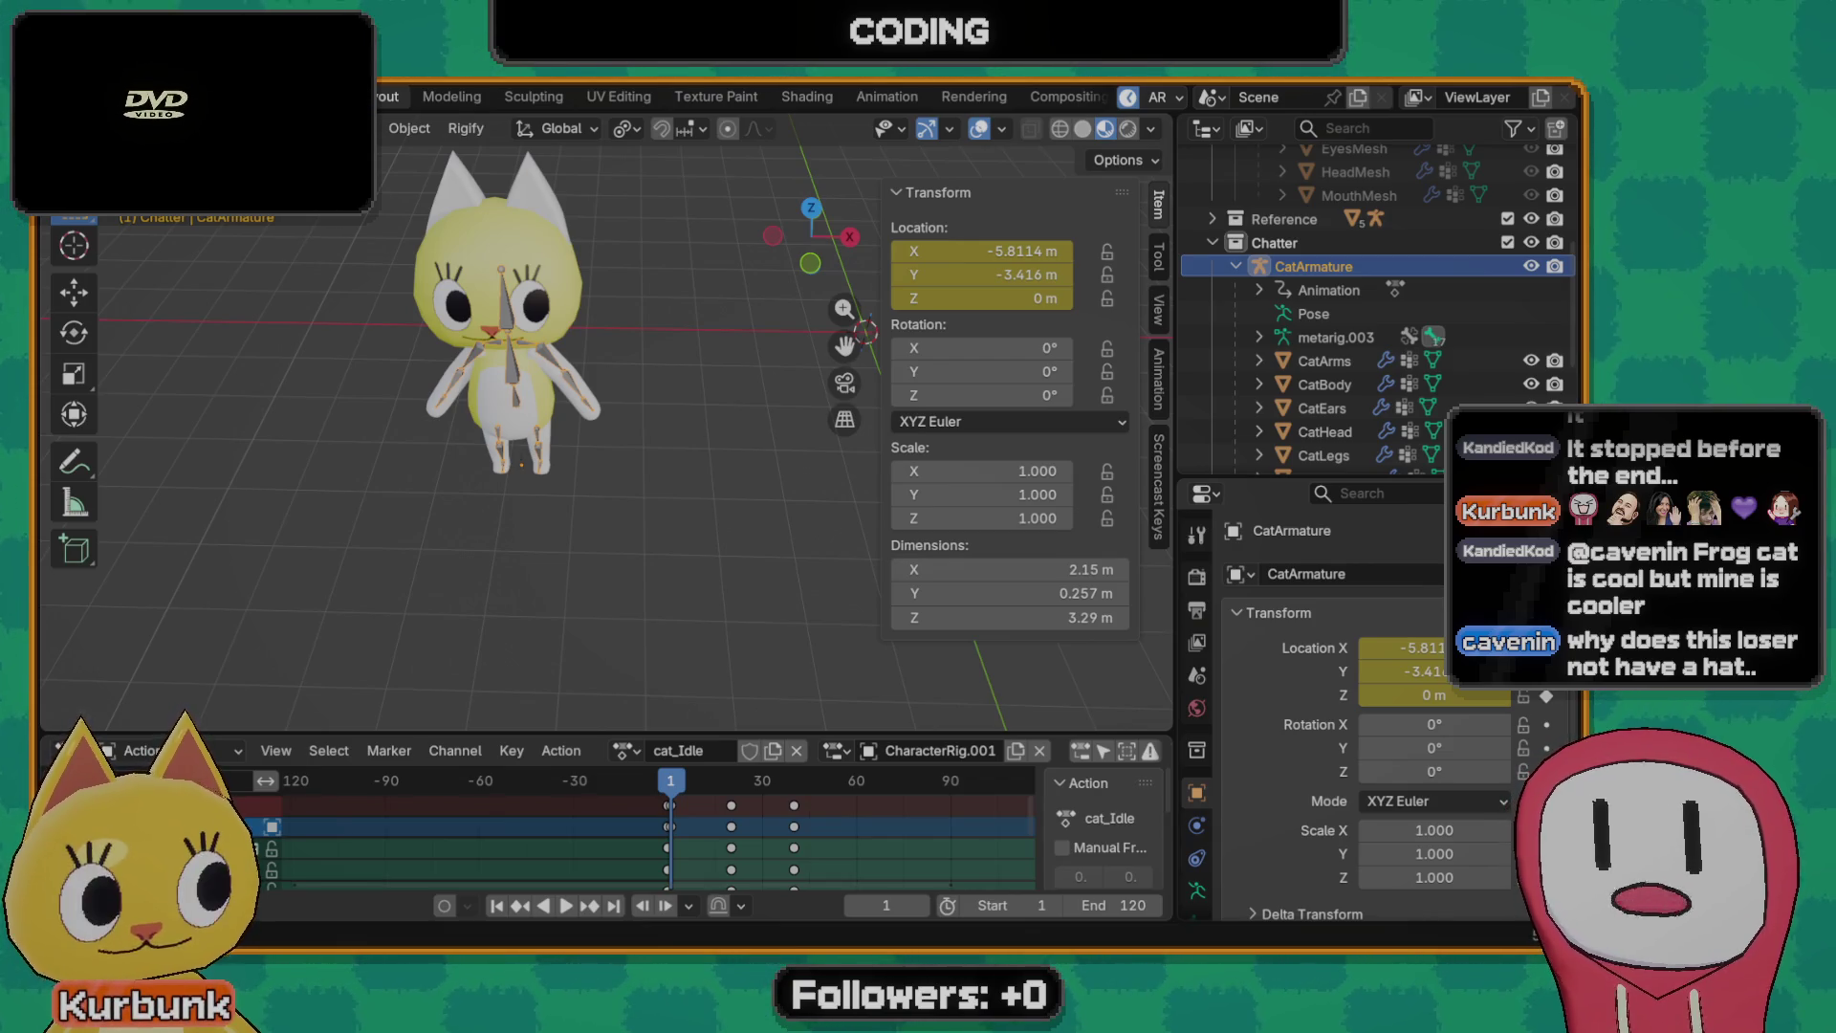
mouse_move(613, 326)
middle_mouse_down()
mouse_move(620, 370)
mouse_move(561, 410)
mouse_move(655, 425)
middle_mouse_up()
- Play the cat_Idle animation from frame -6 and leave the playhead at frame -2
left_click_drag(668, 820, 648, 822)
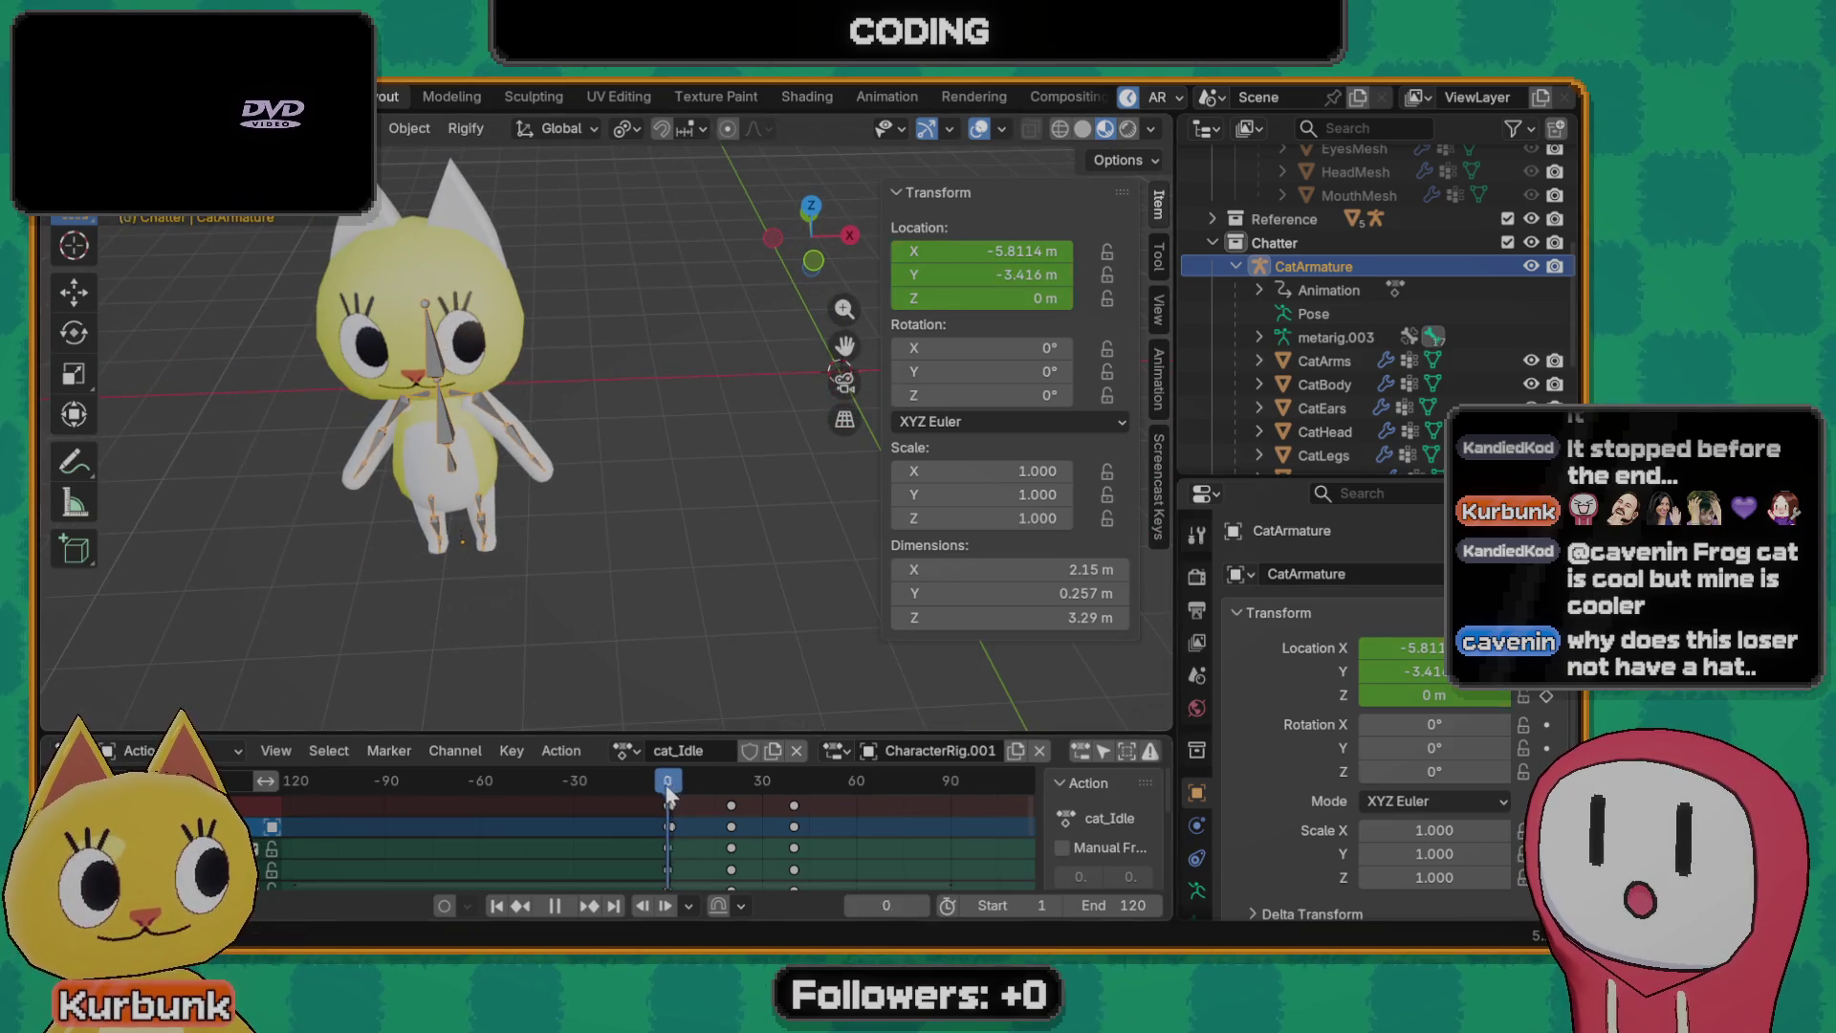
middle_click_drag(540, 589, 560, 559)
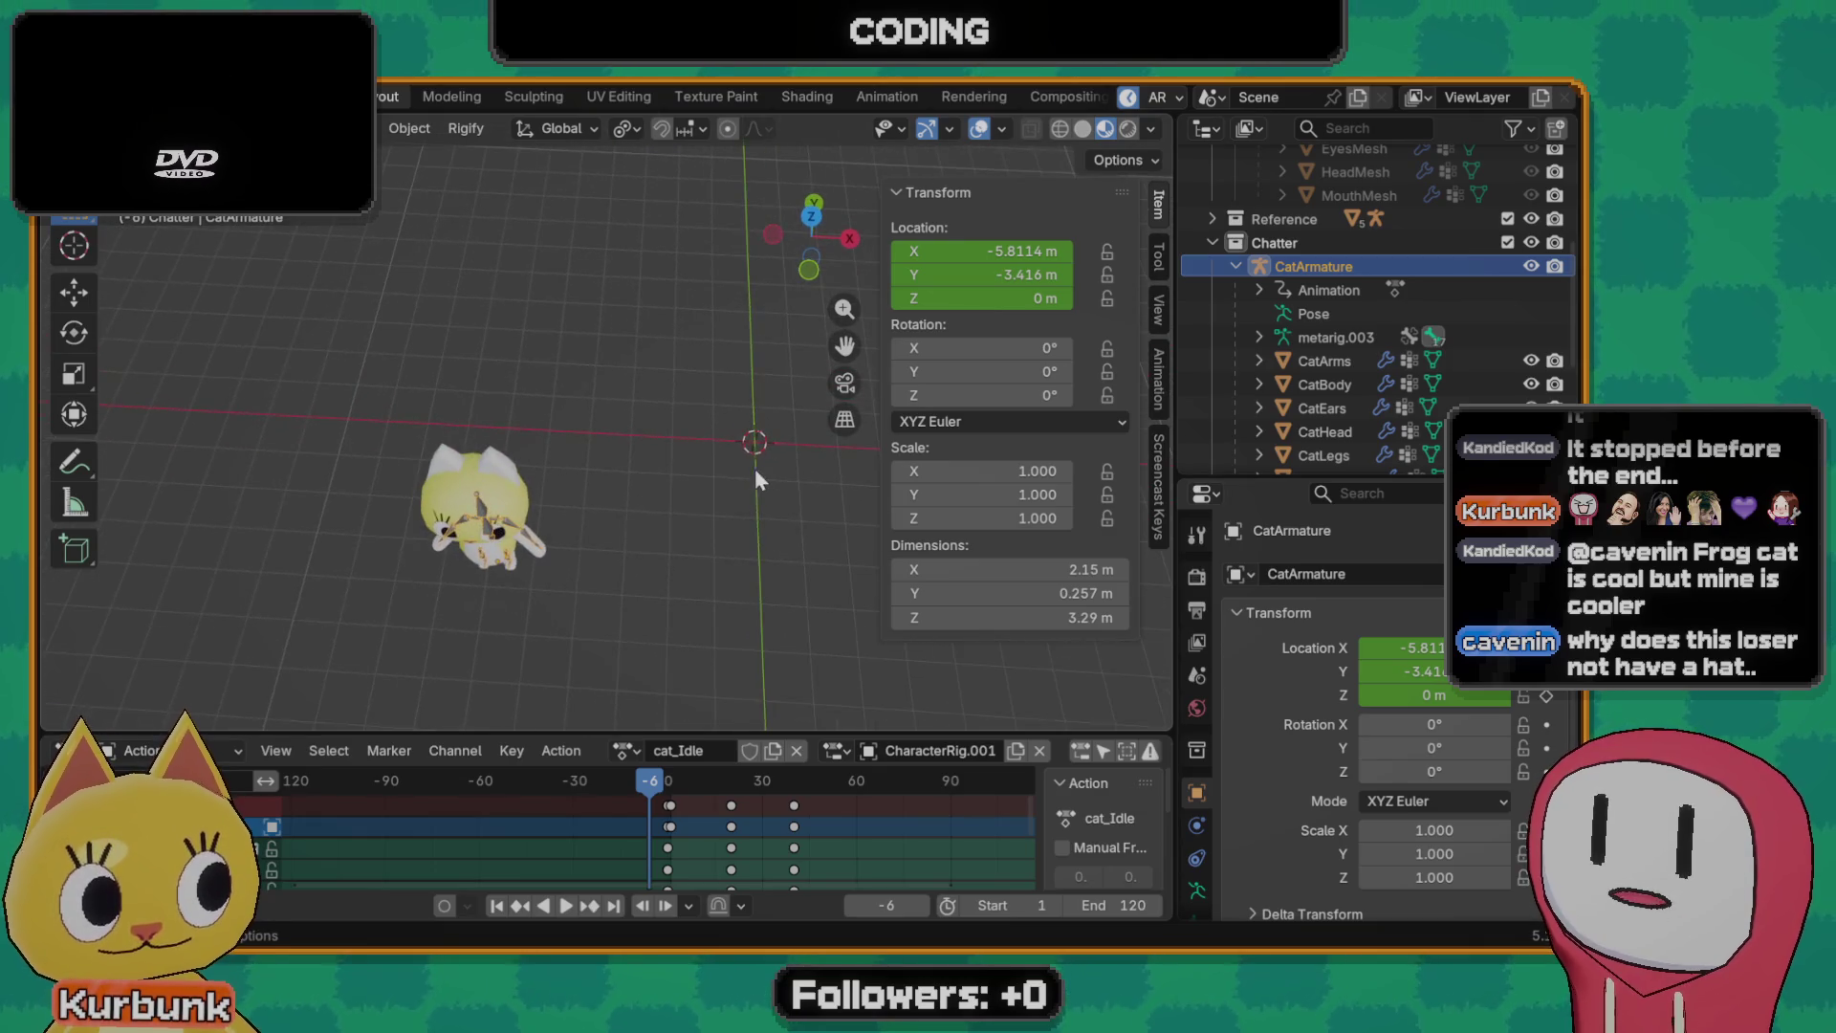
scroll(659, 536, "up", 2)
scroll(599, 538, "up", 1)
middle_click_drag(597, 550, 627, 484)
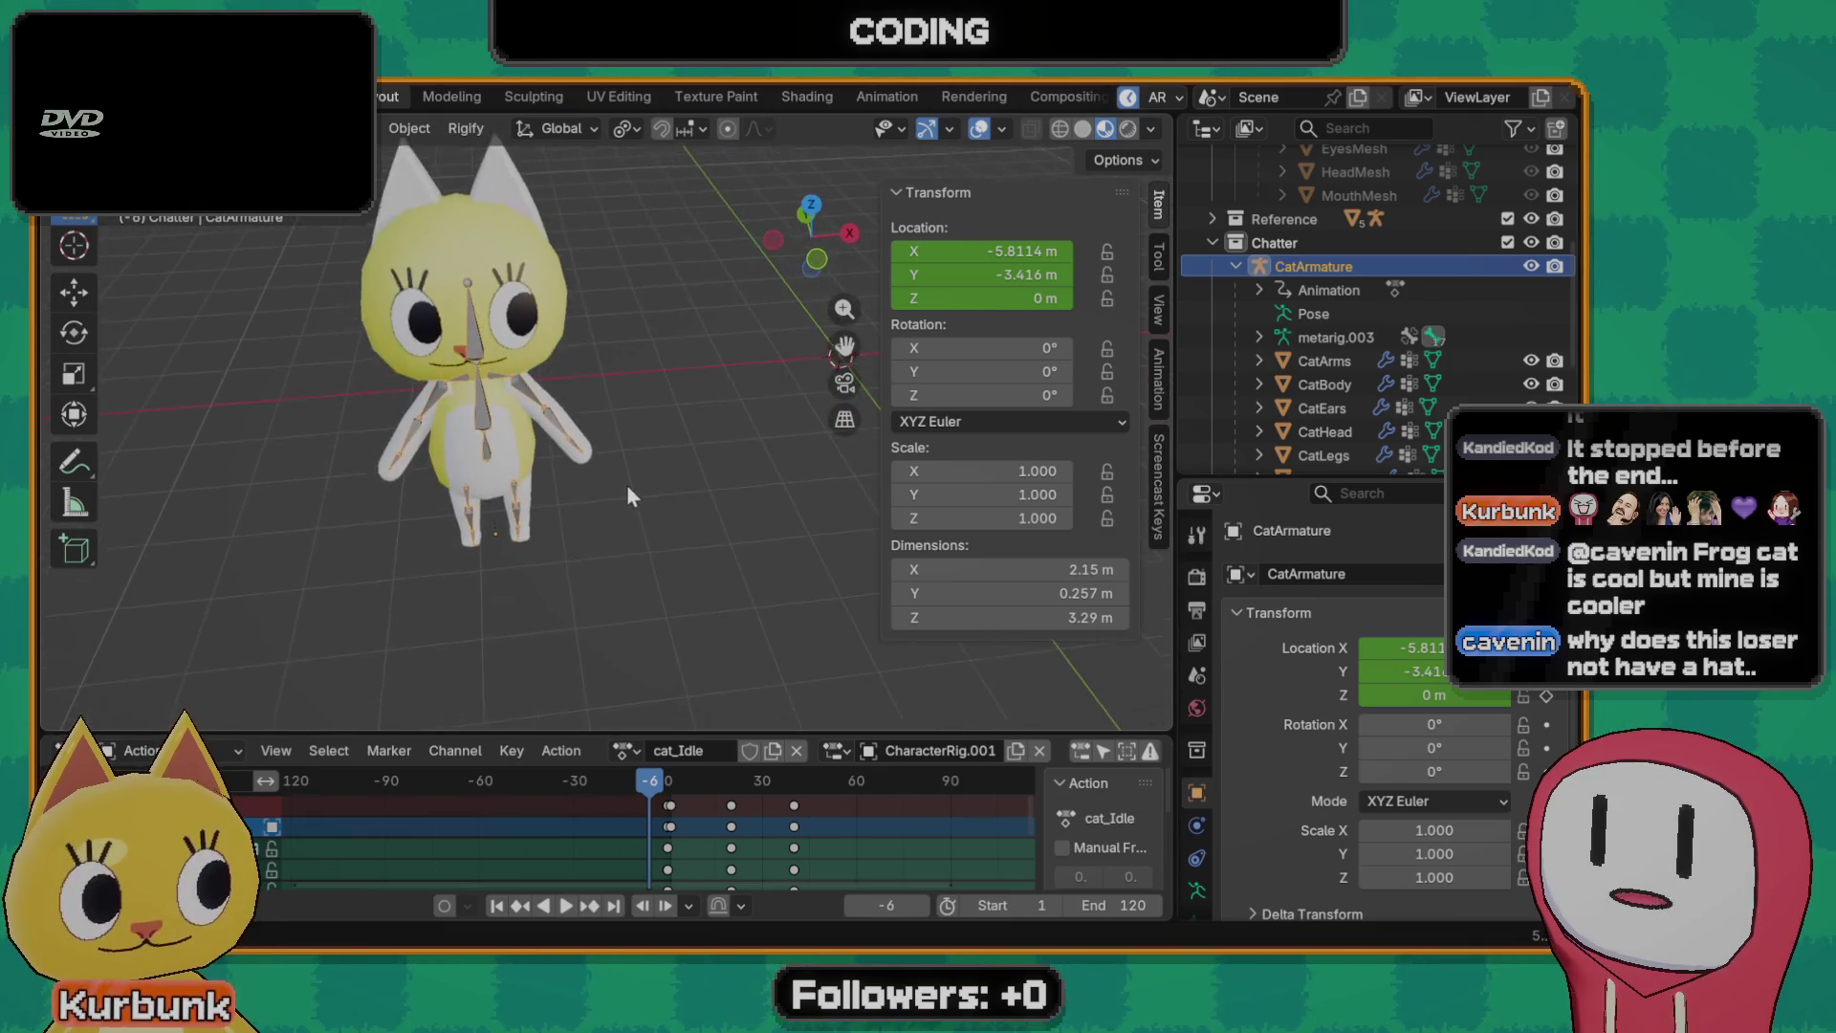
key("space")
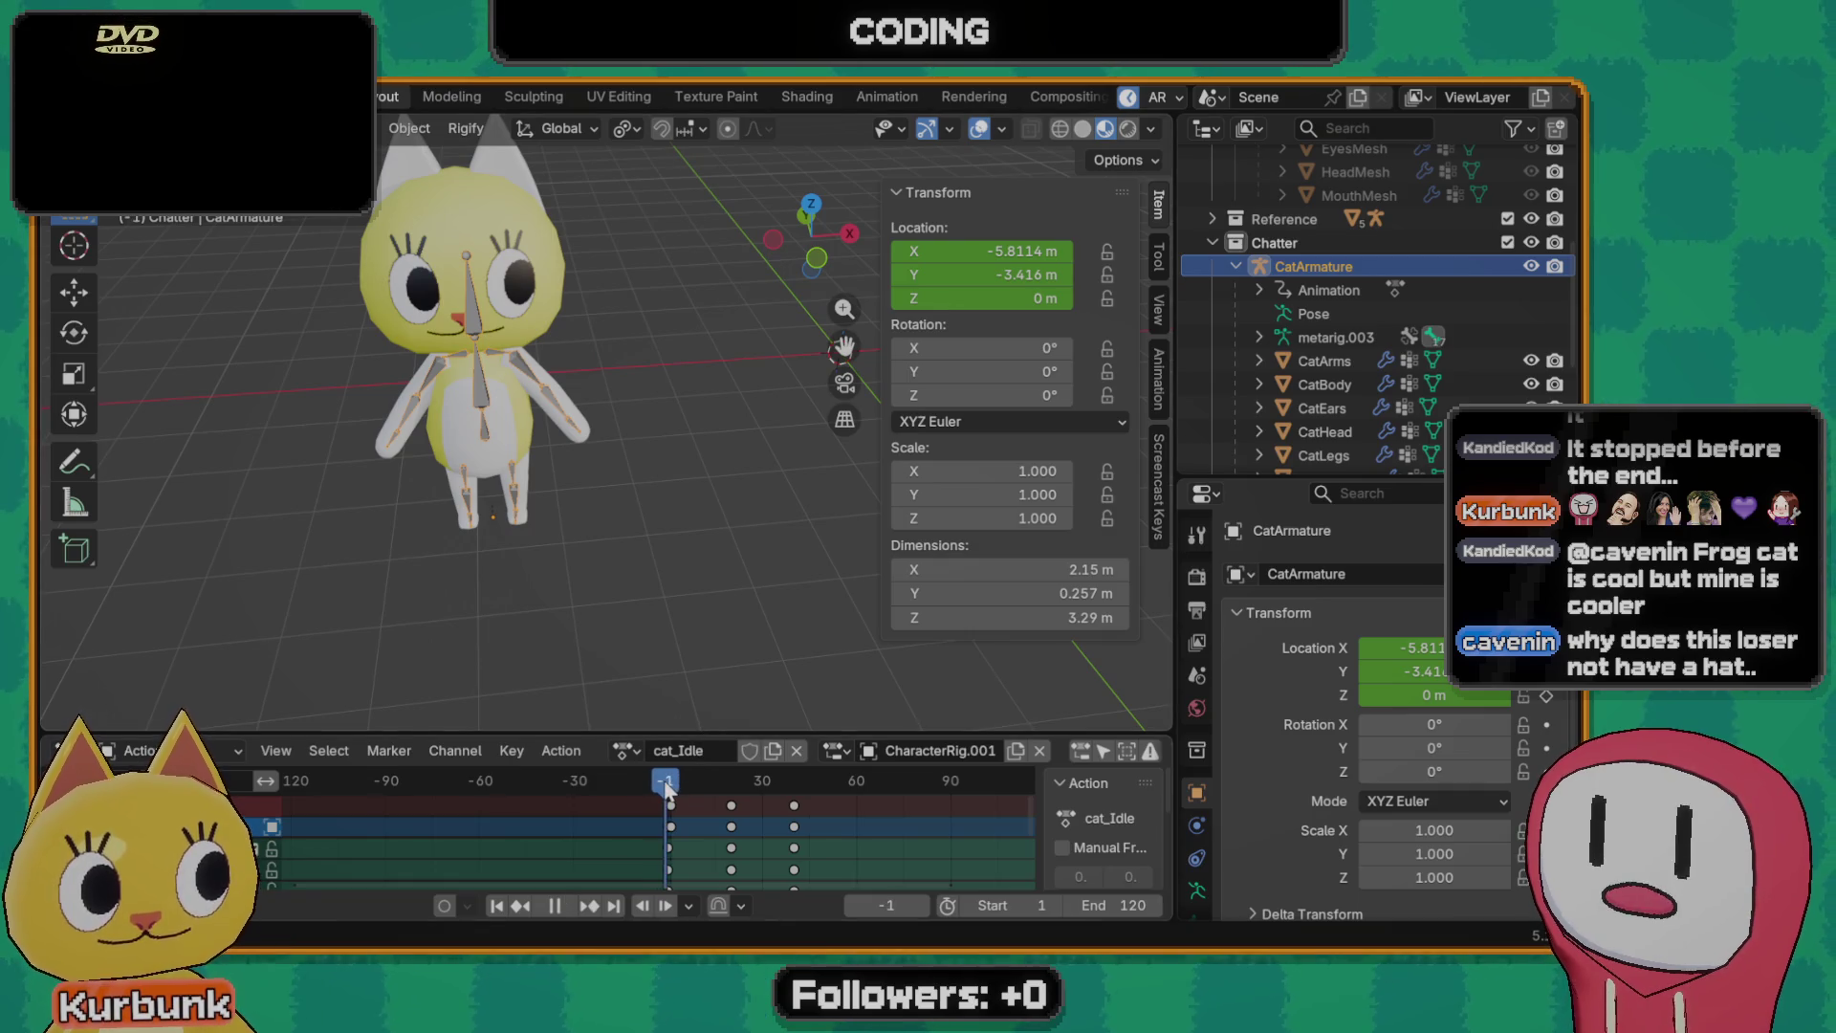
left_click_drag(653, 784, 665, 783)
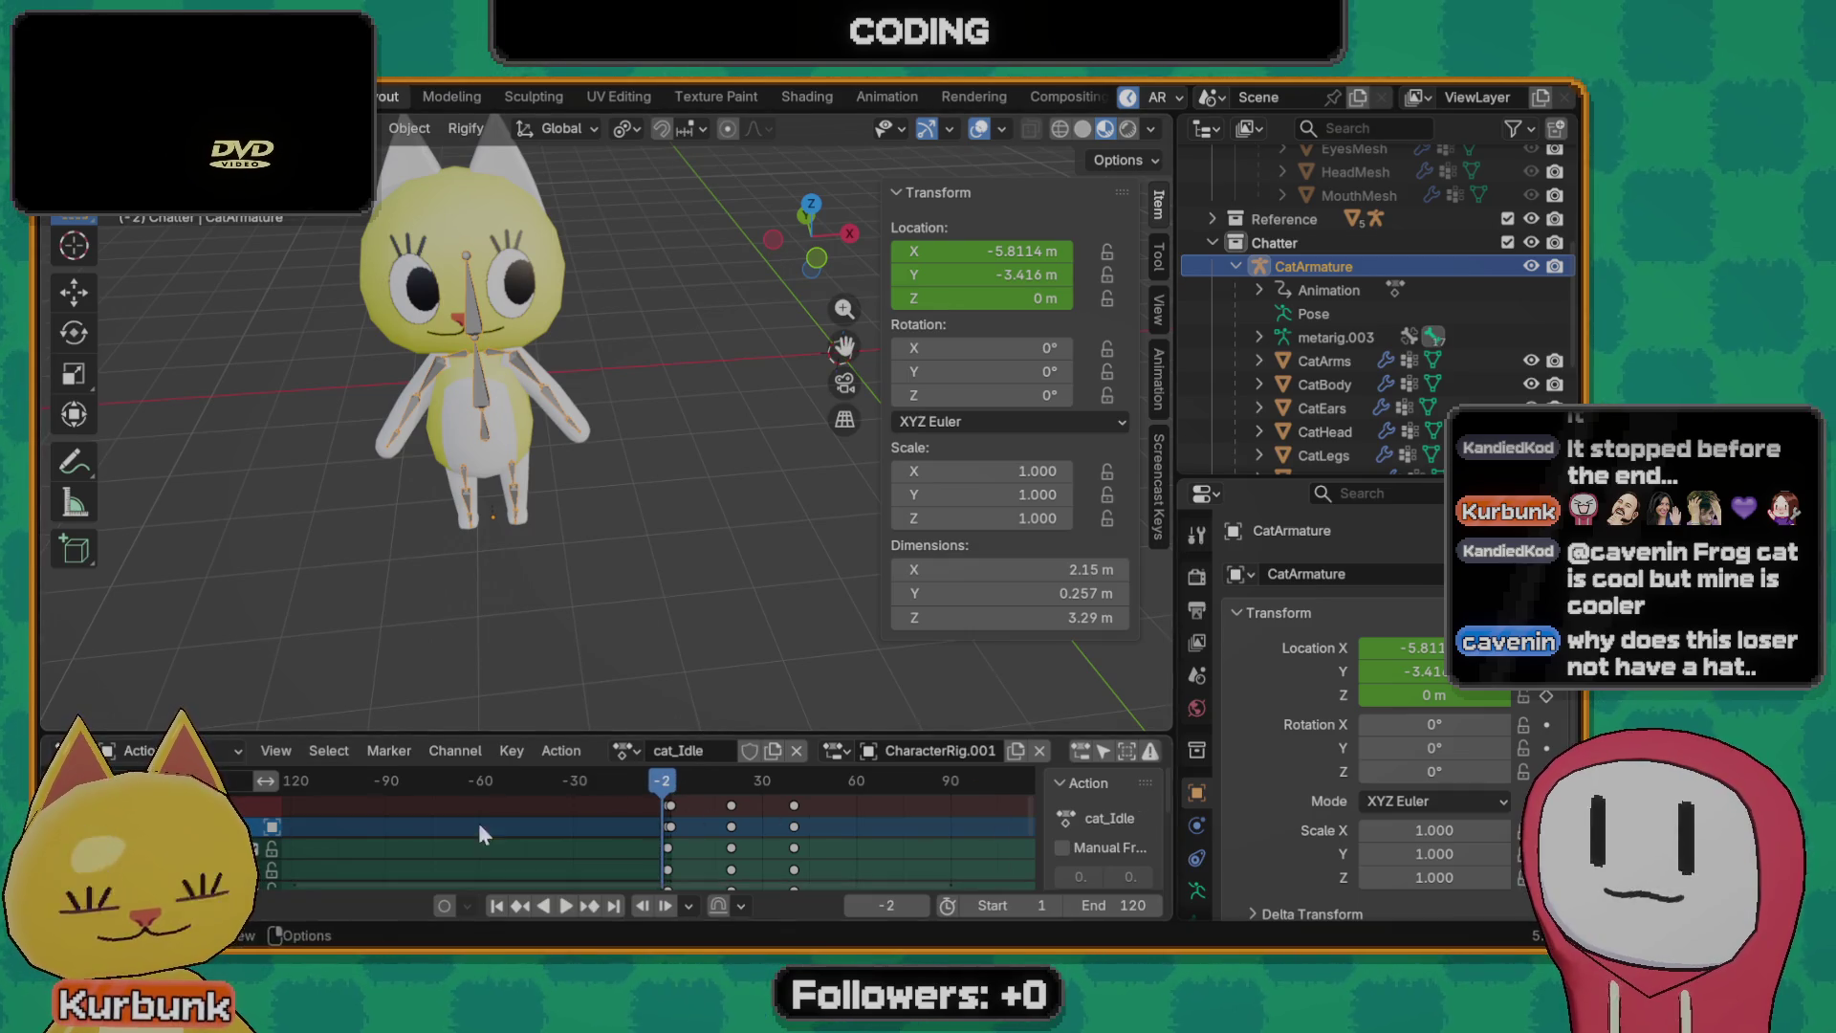
scroll(574, 550, "up", 2)
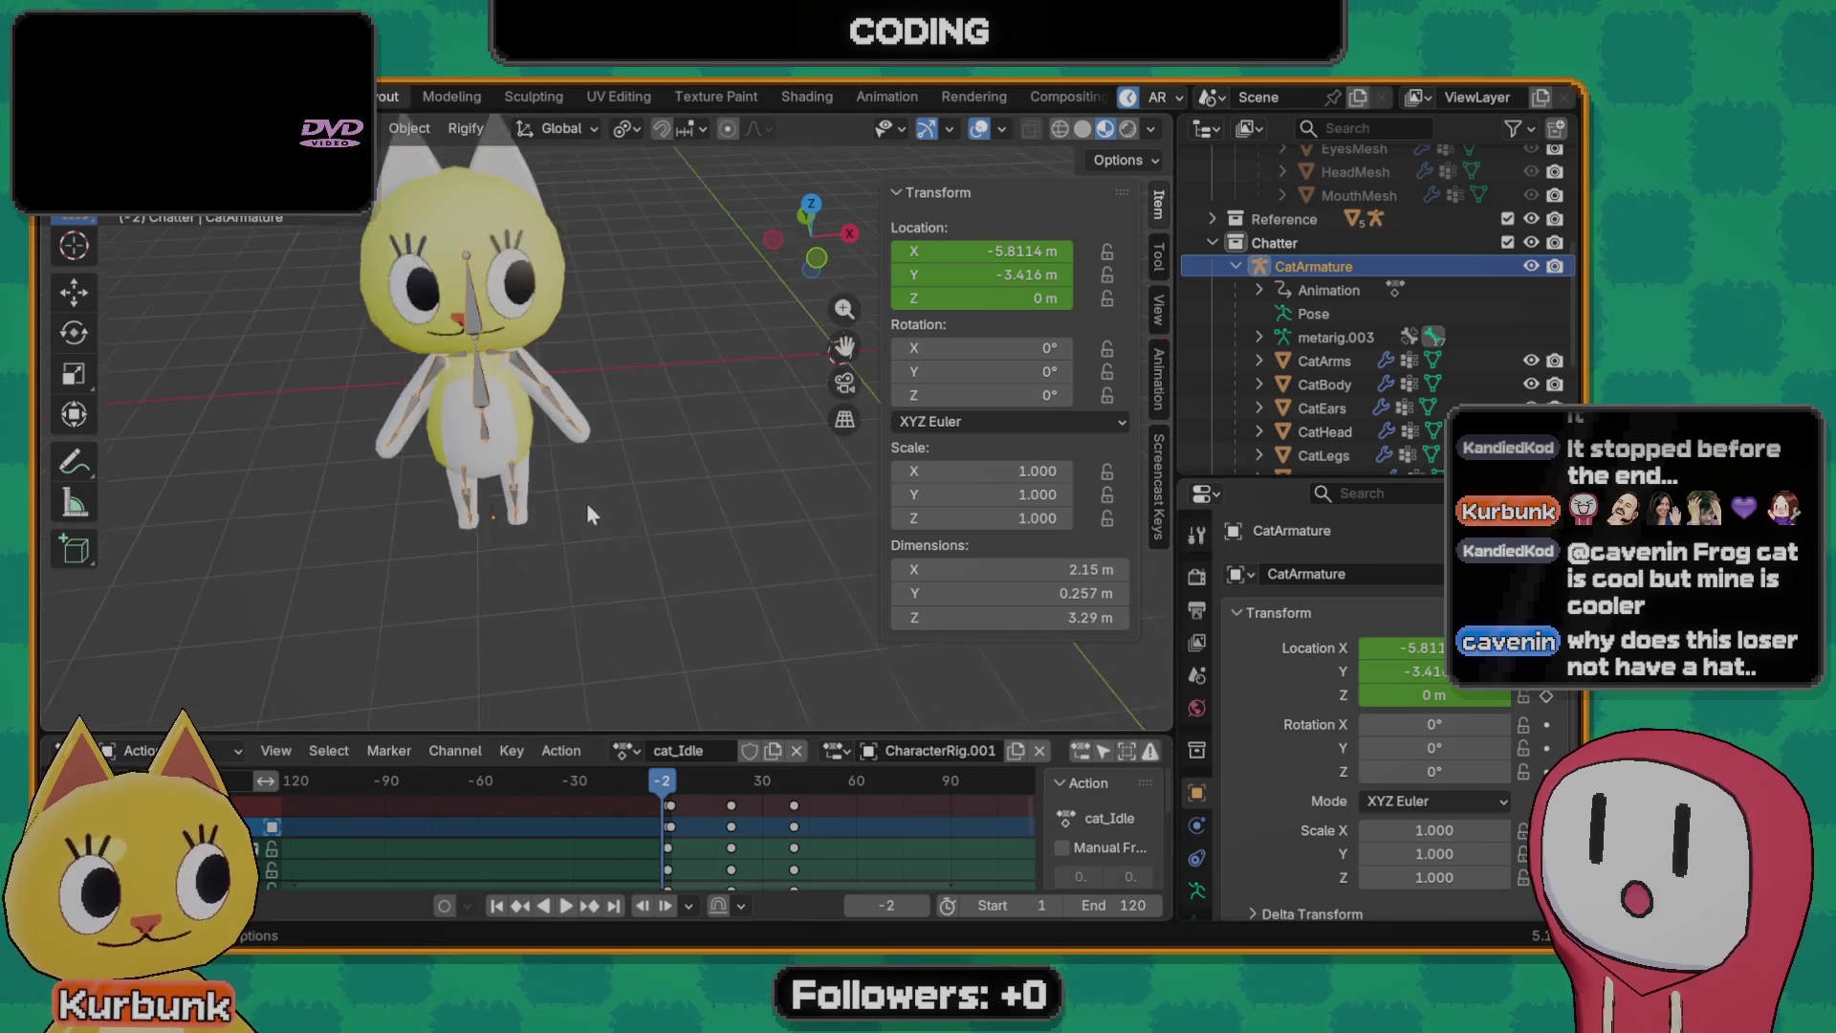
scroll(587, 510, "down", 3)
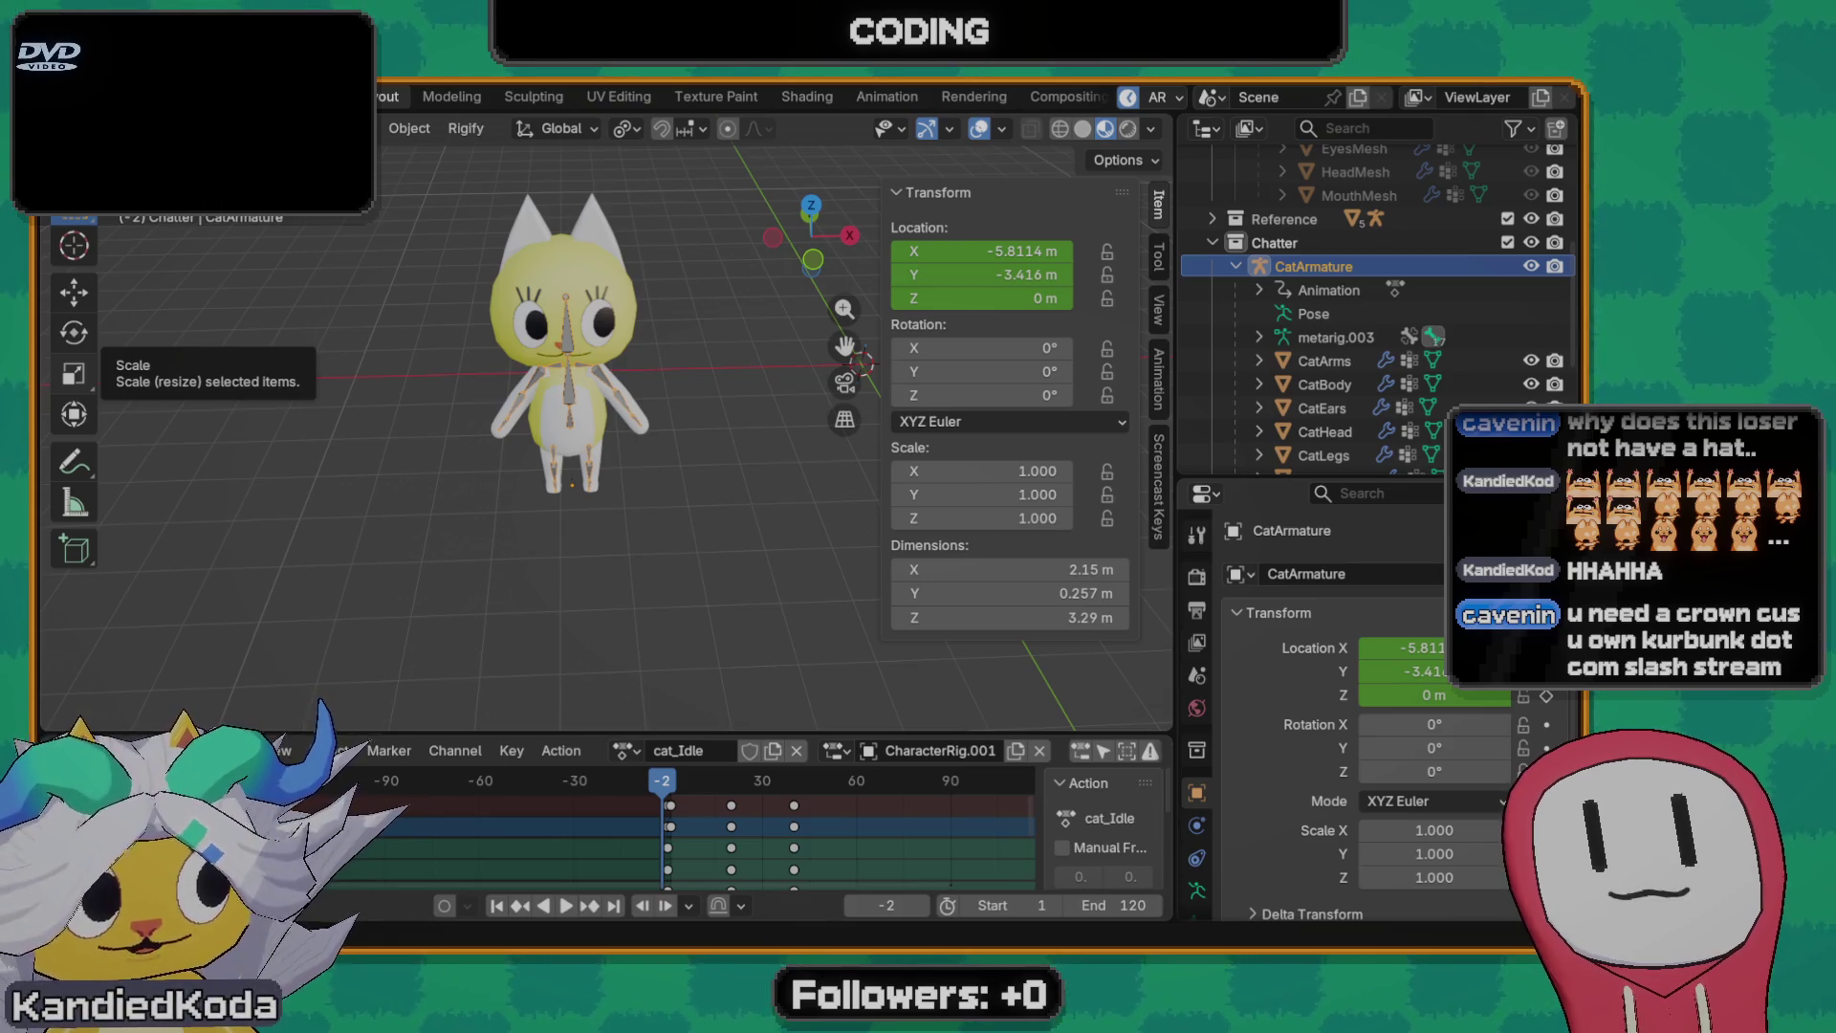
scroll(571, 533, "up", 3)
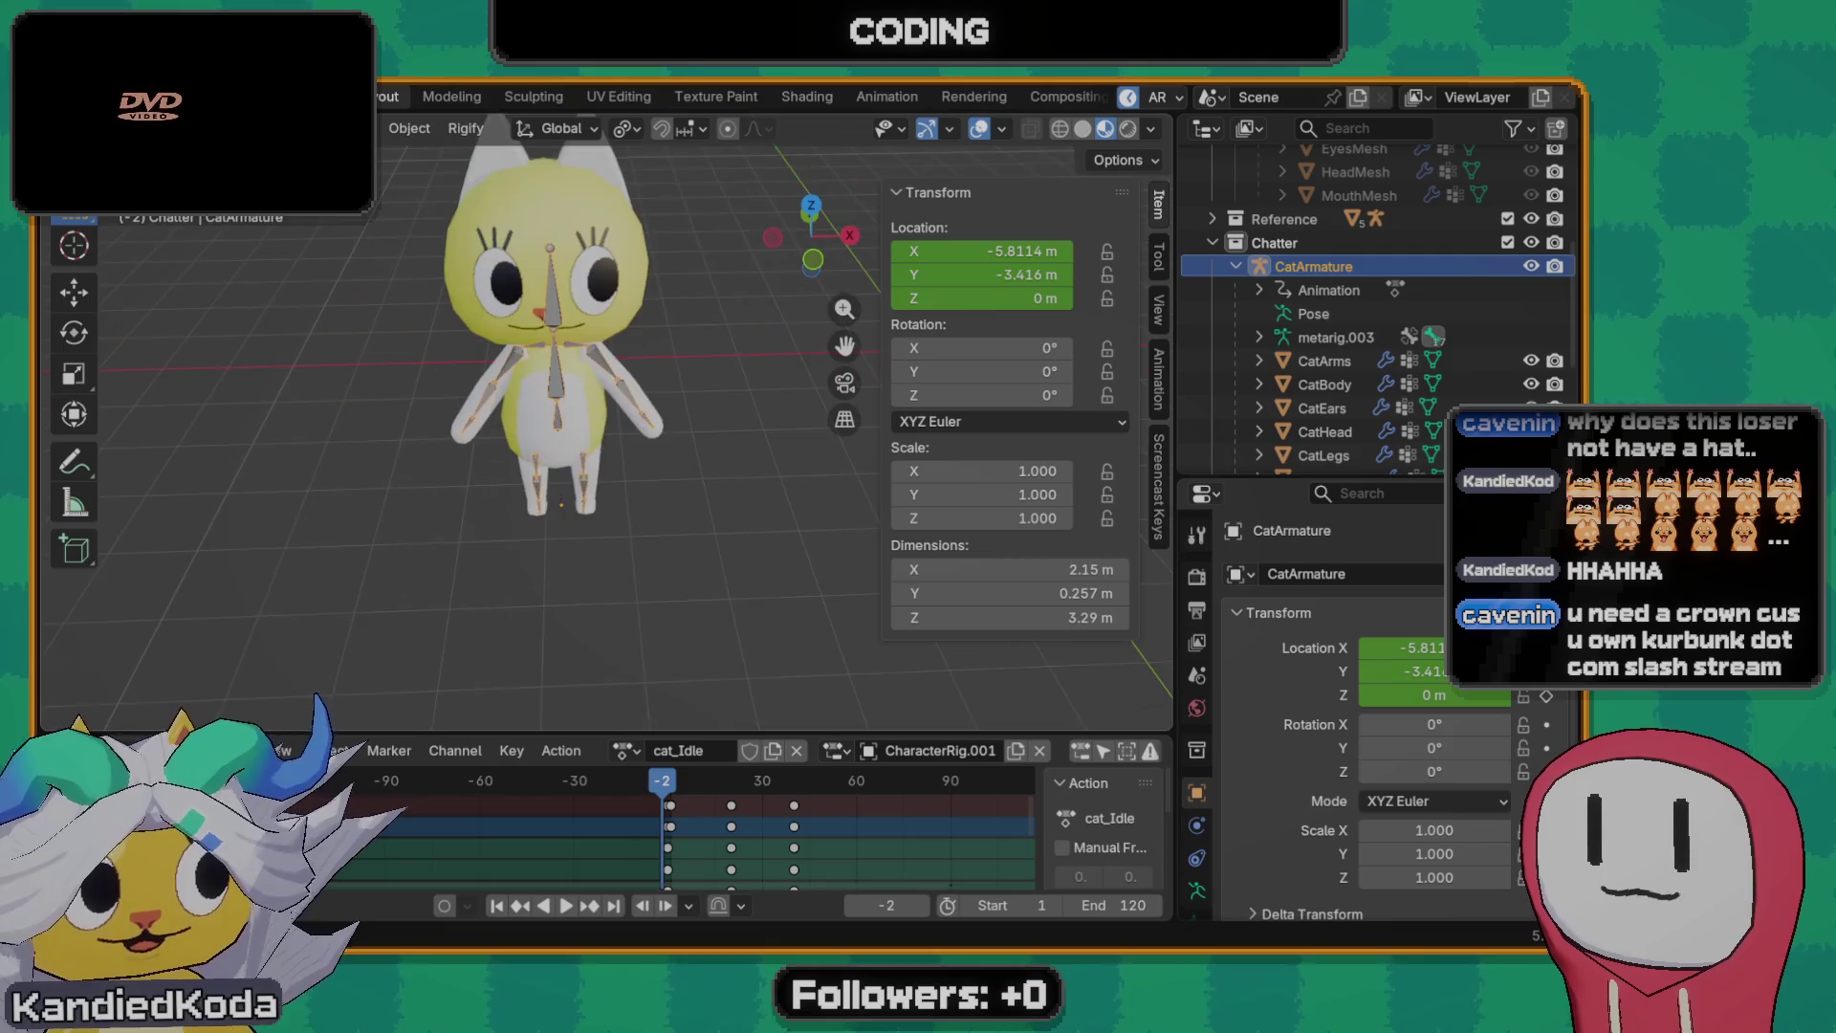
mouse_move(571, 531)
middle_mouse_down()
mouse_move(573, 509)
mouse_move(627, 501)
middle_mouse_up()
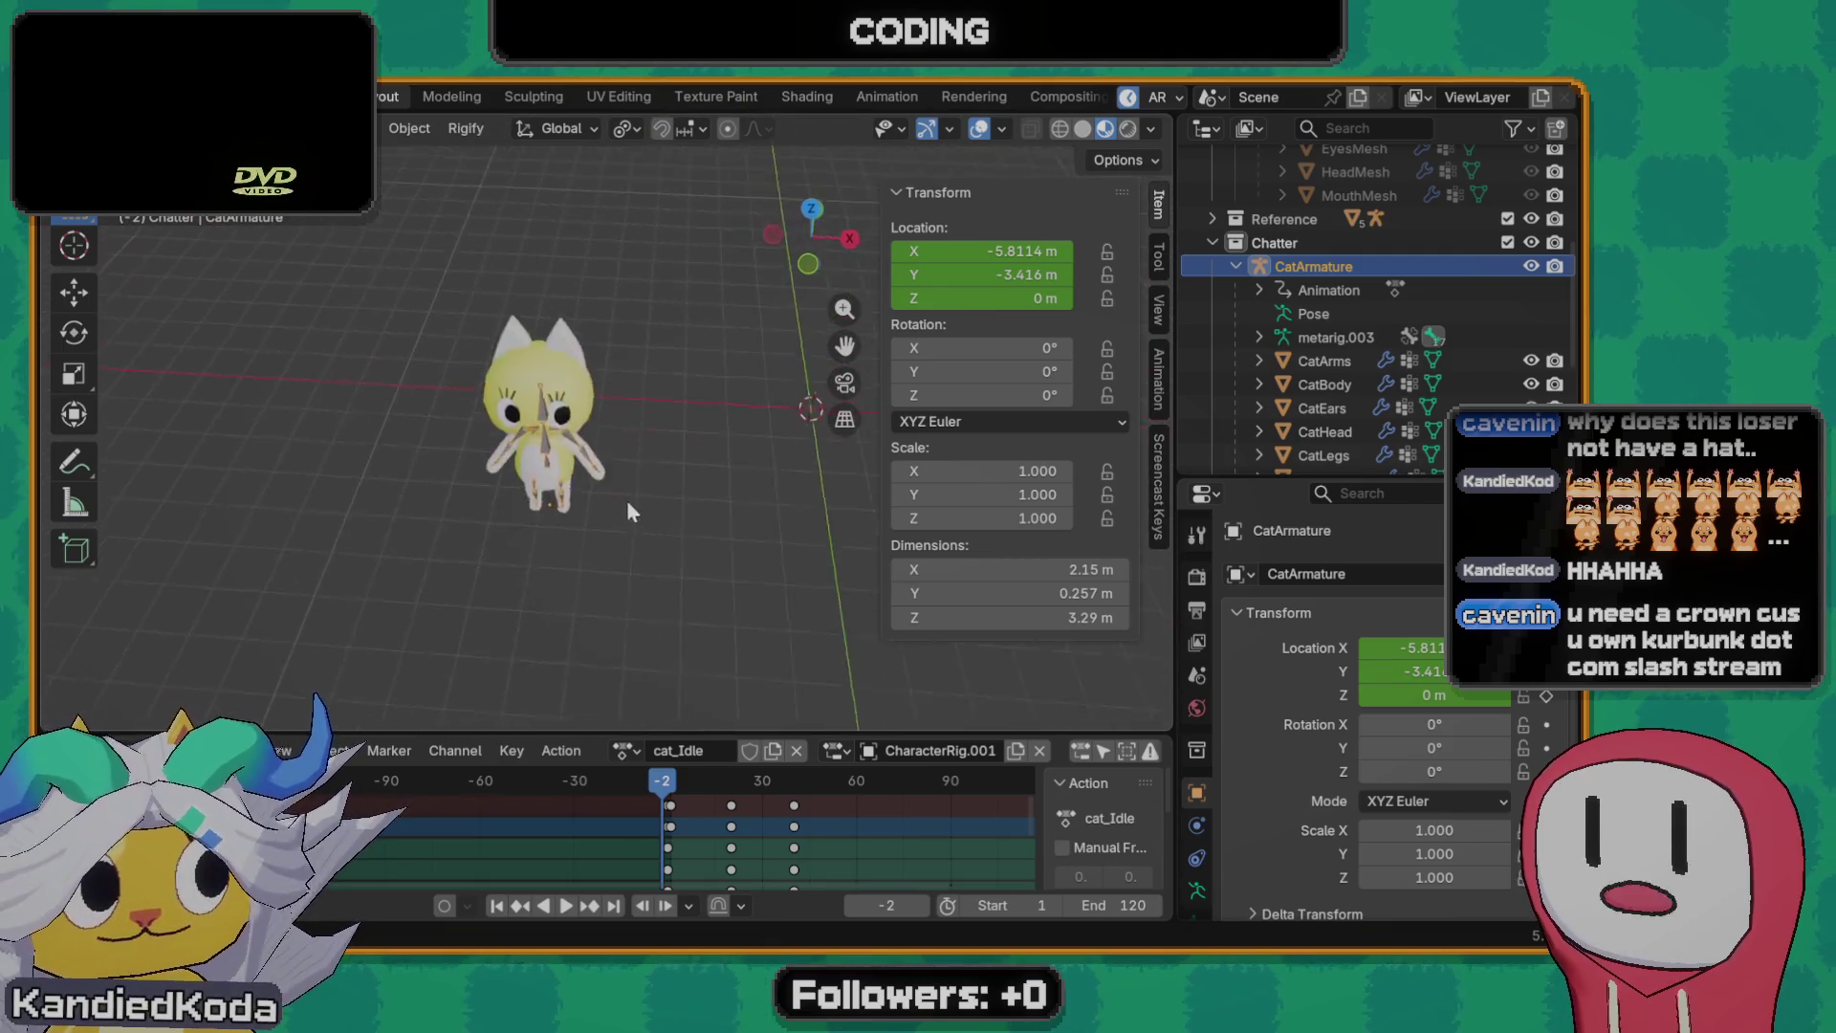
scroll(575, 473, "up", 2)
scroll(483, 347, "up", 2)
scroll(483, 347, "up", 3)
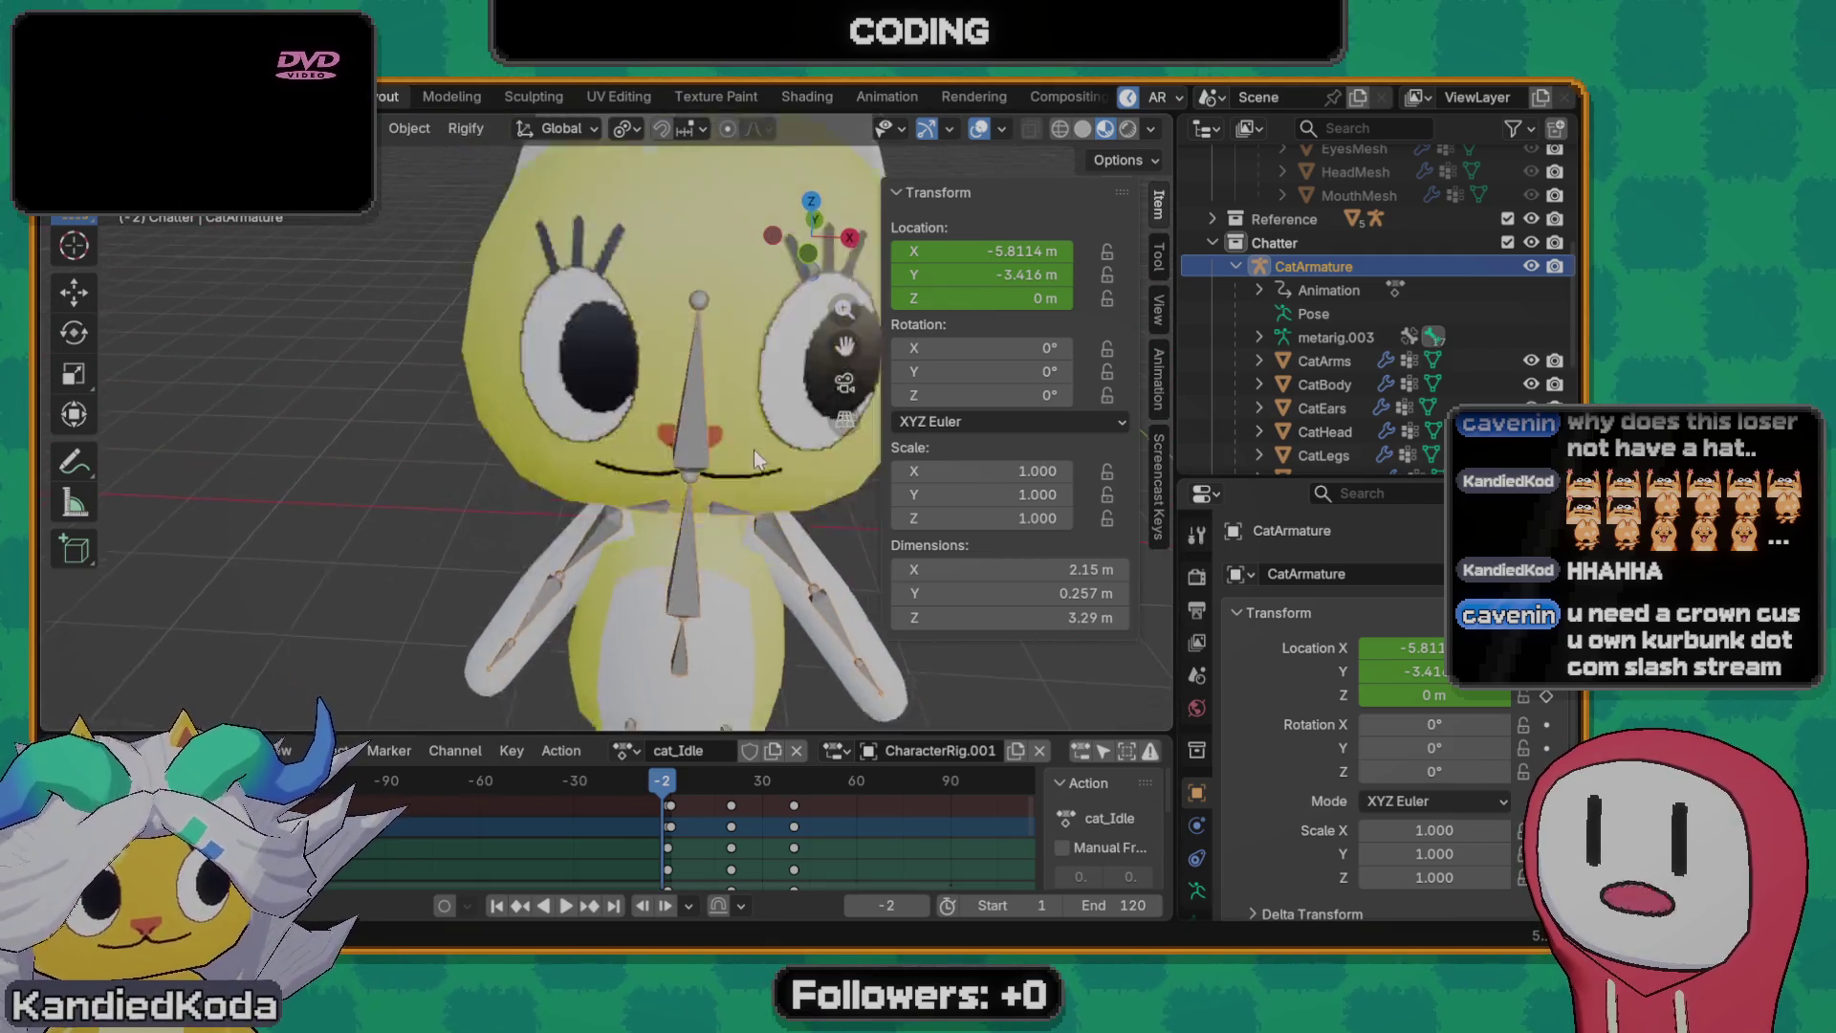
scroll(576, 316, "down", 3)
scroll(573, 315, "down", 3)
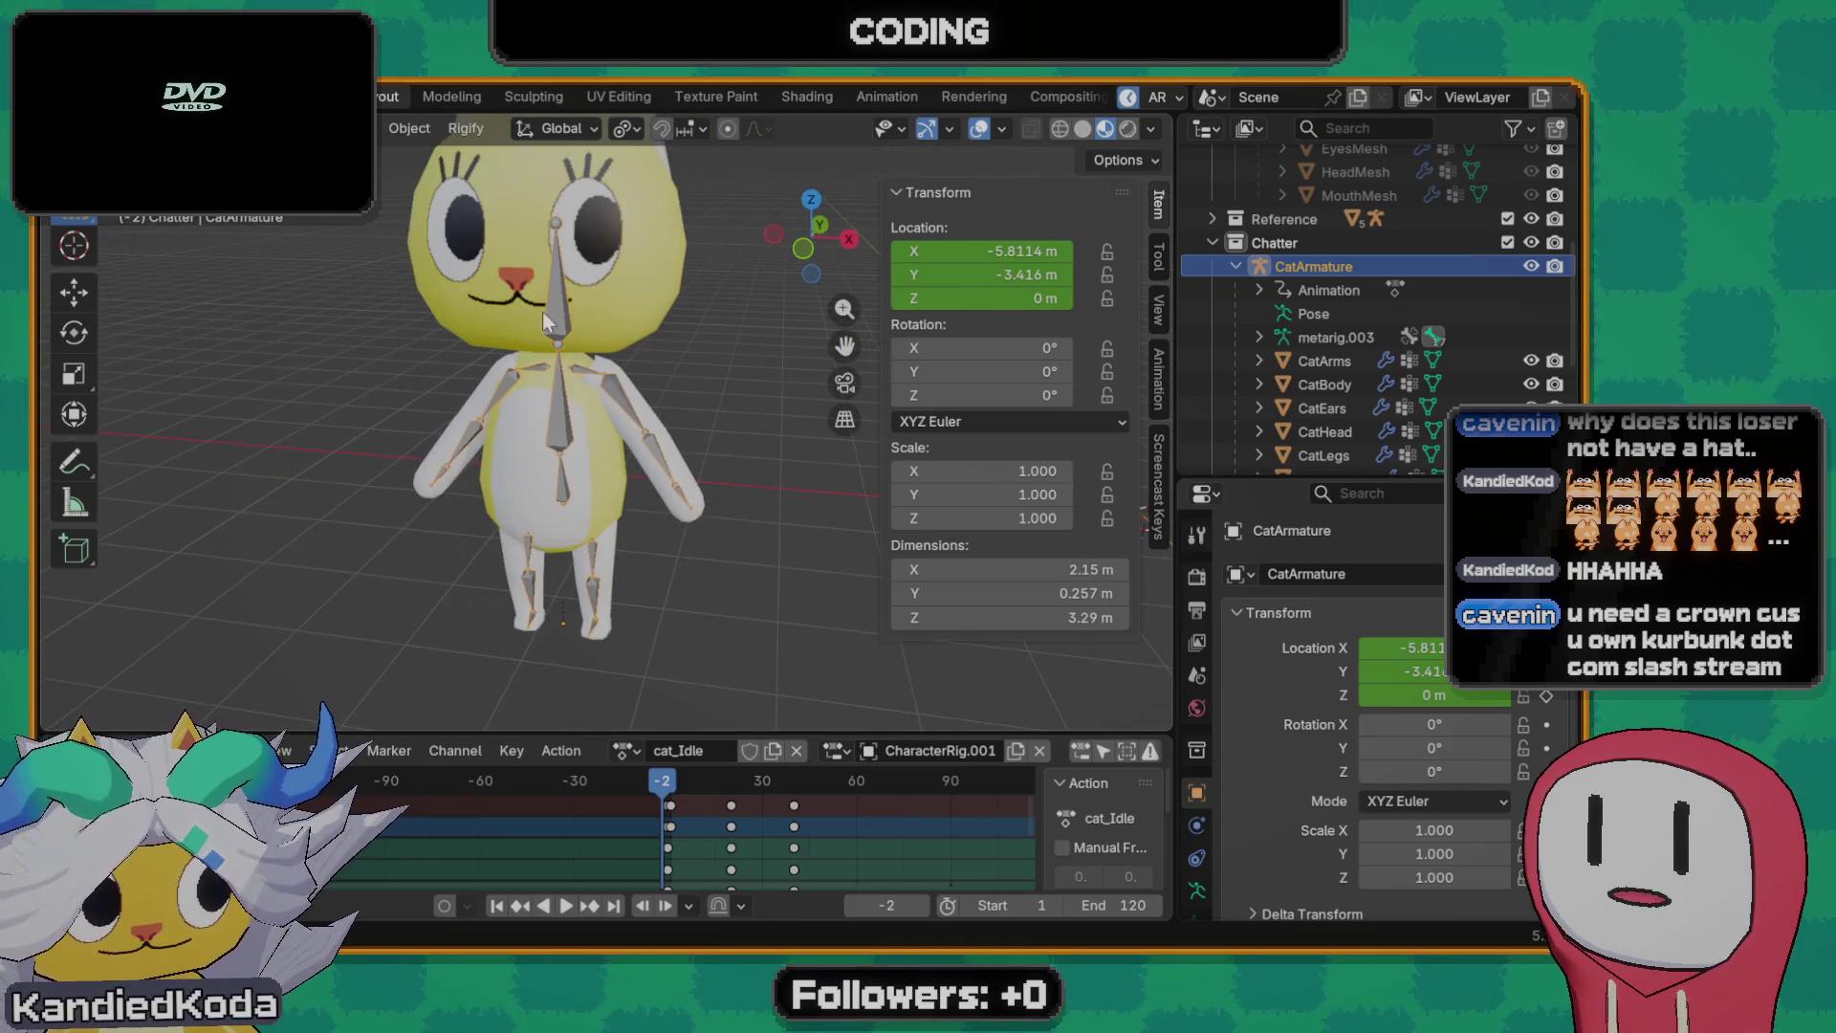
scroll(543, 310, "down", 2)
middle_click_drag(550, 412, 707, 326, "shift")
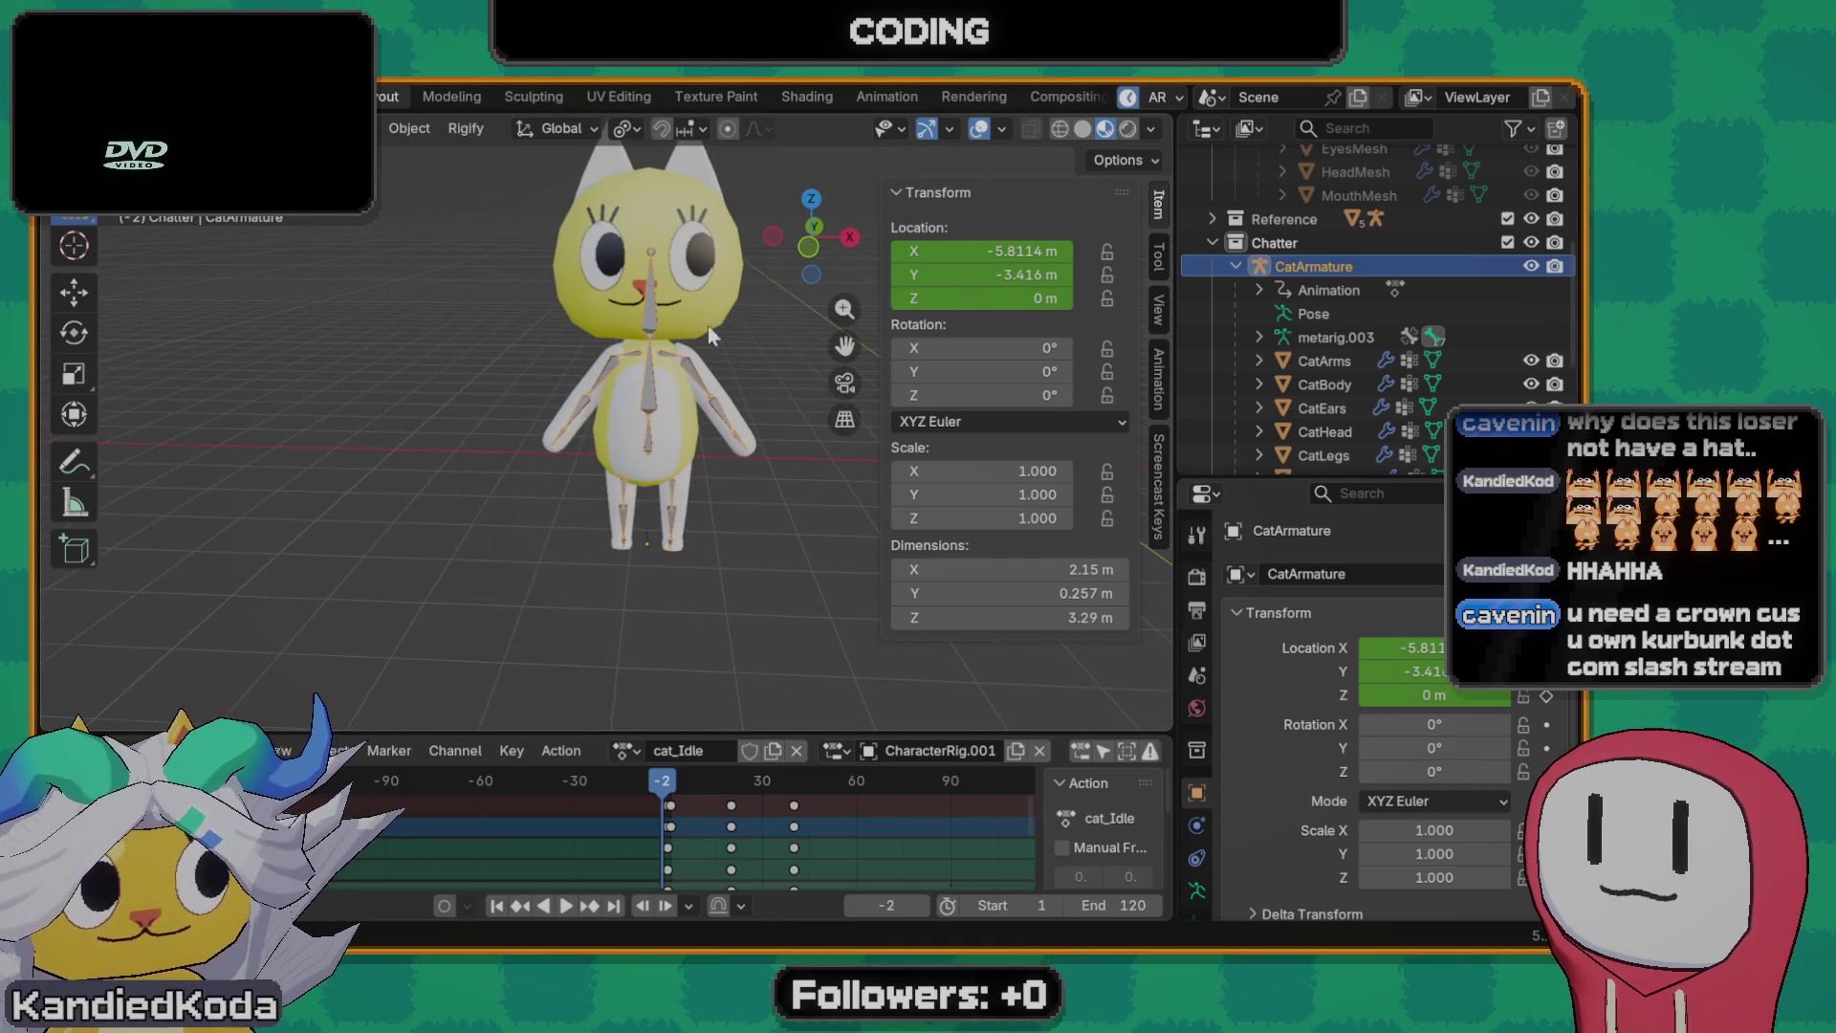
left_click(514, 288)
key("shift+a")
mouse_move(490, 336)
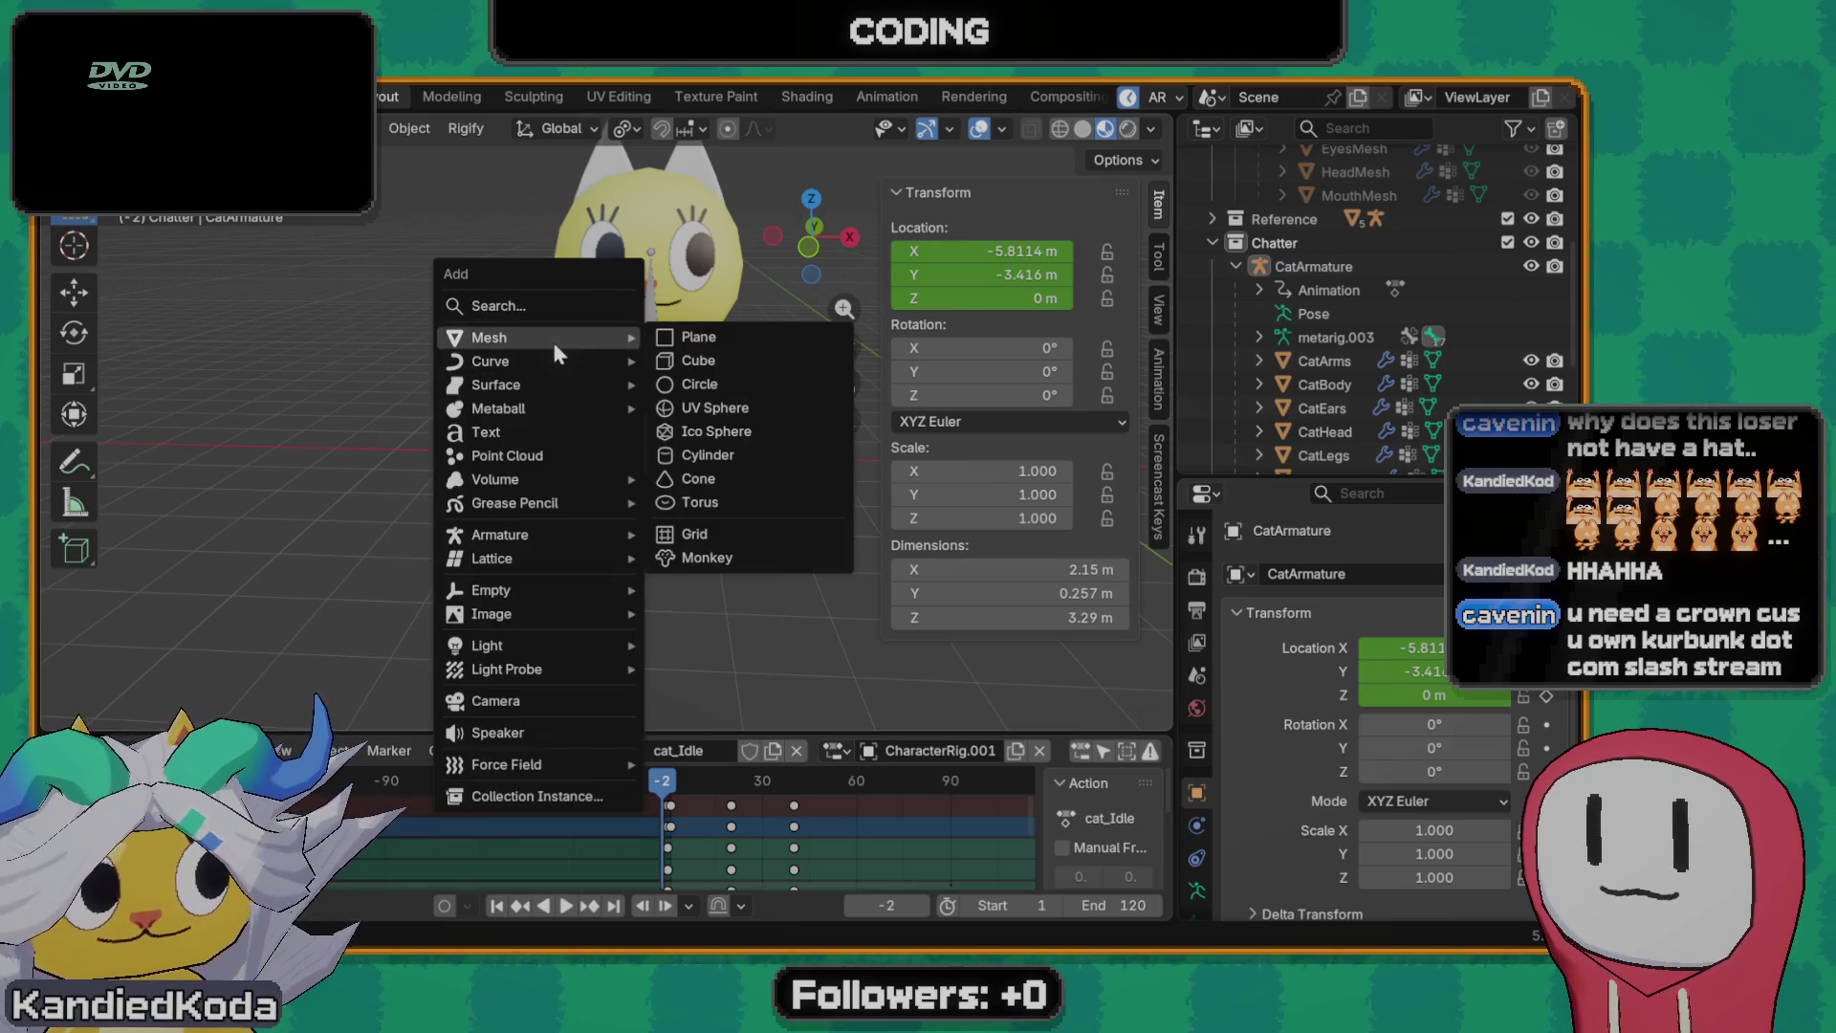
left_click(718, 360)
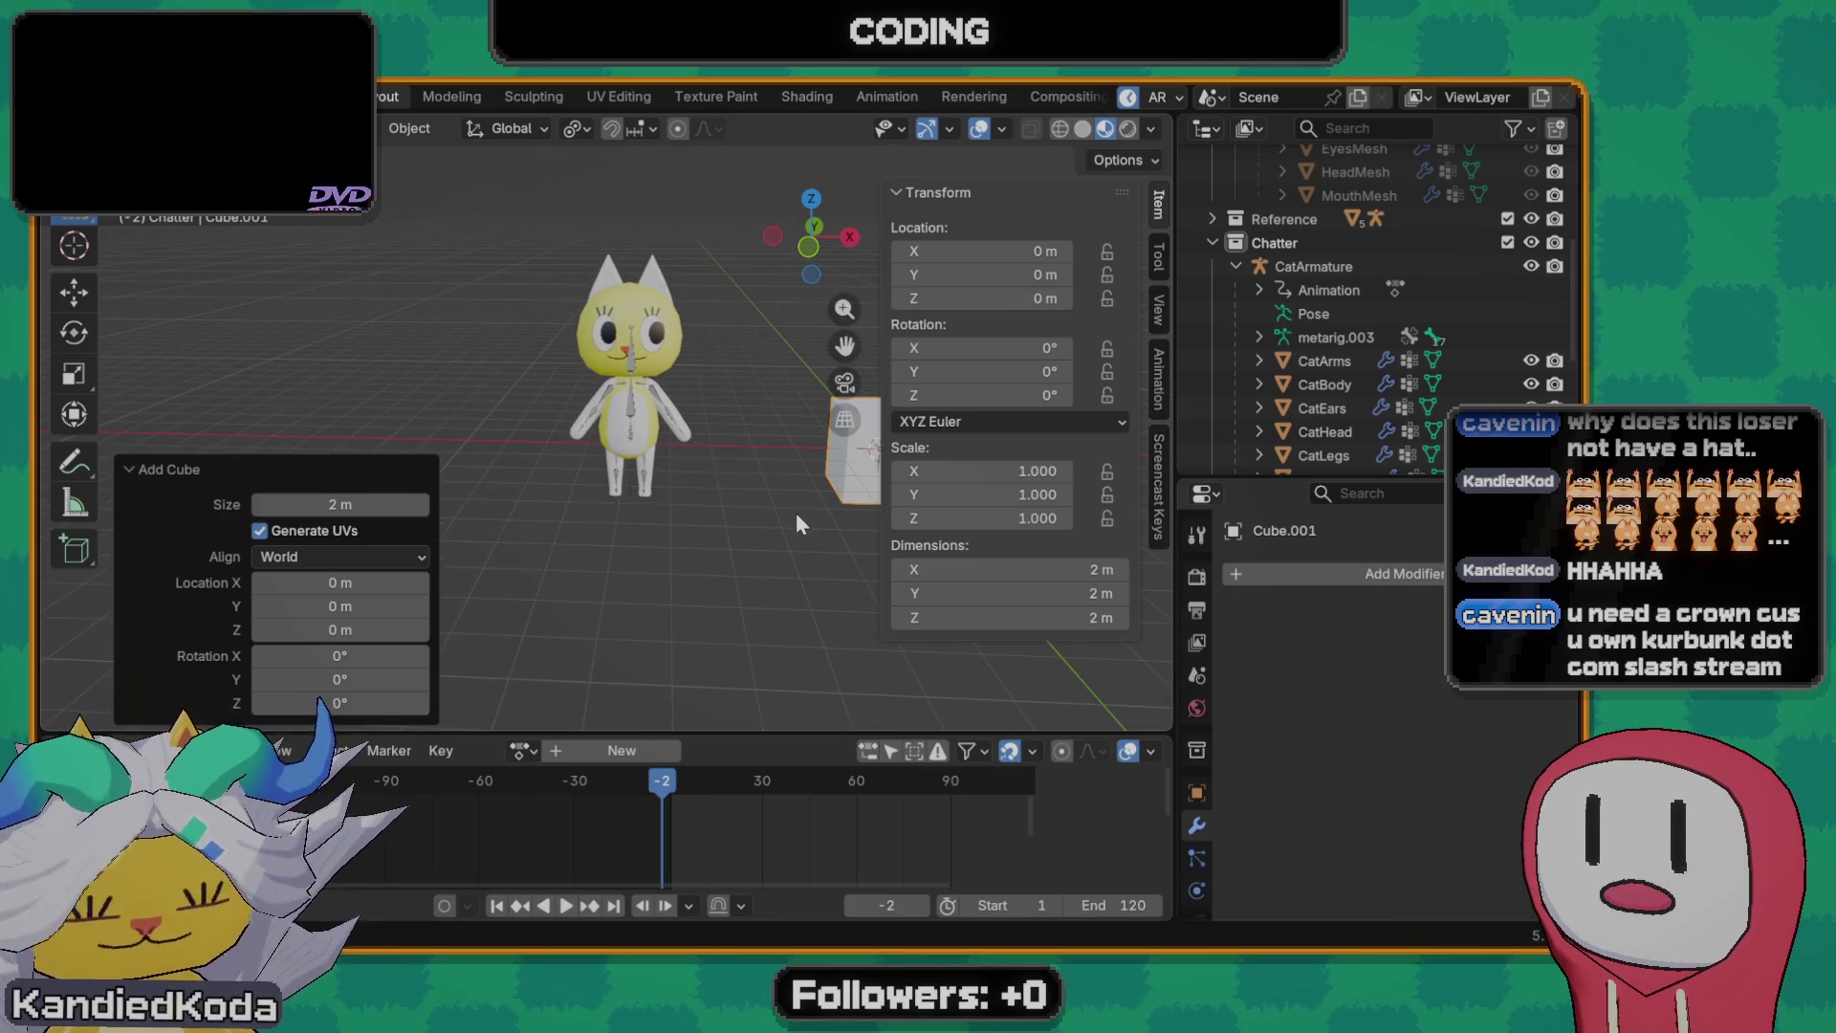
key("ctrl+z")
mouse_move(794, 512)
middle_mouse_down()
mouse_move(666, 409)
mouse_move(649, 473)
middle_mouse_up()
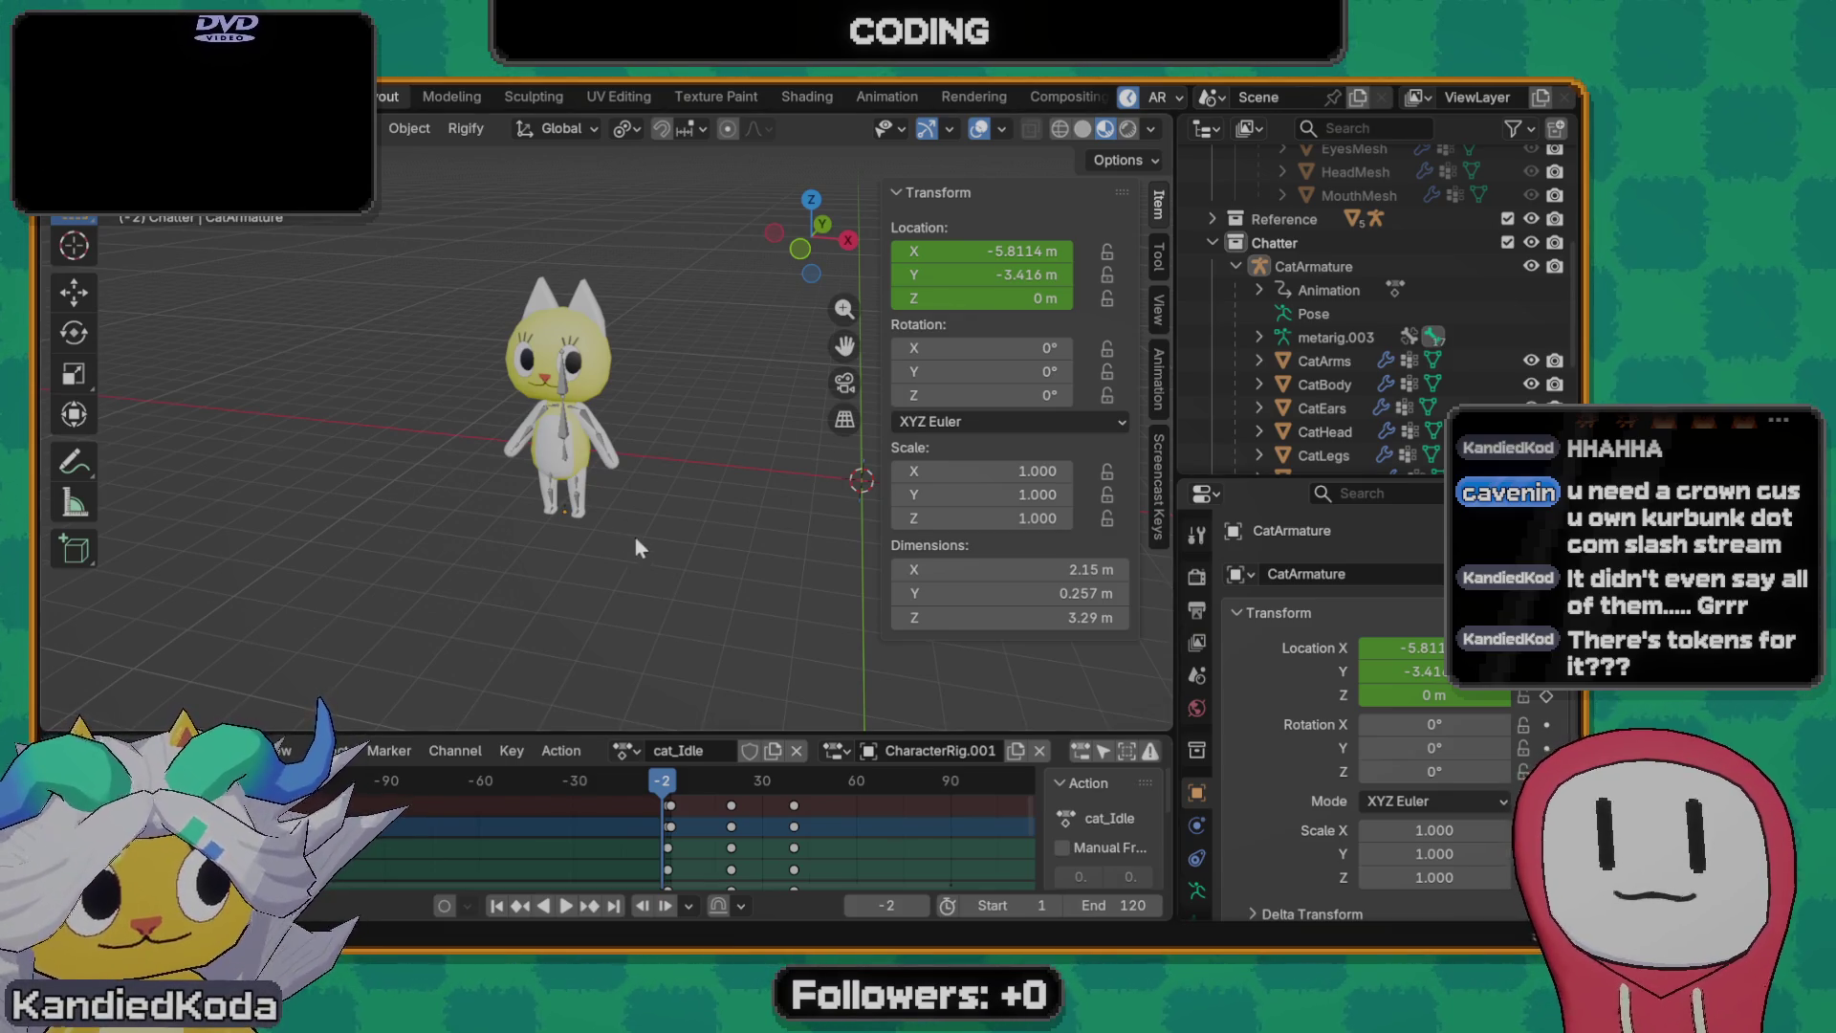
- Box-select the cat armature and meshes and set the playhead to frame -56
middle_click_drag(635, 536, 530, 473)
left_click_drag(496, 266, 824, 519)
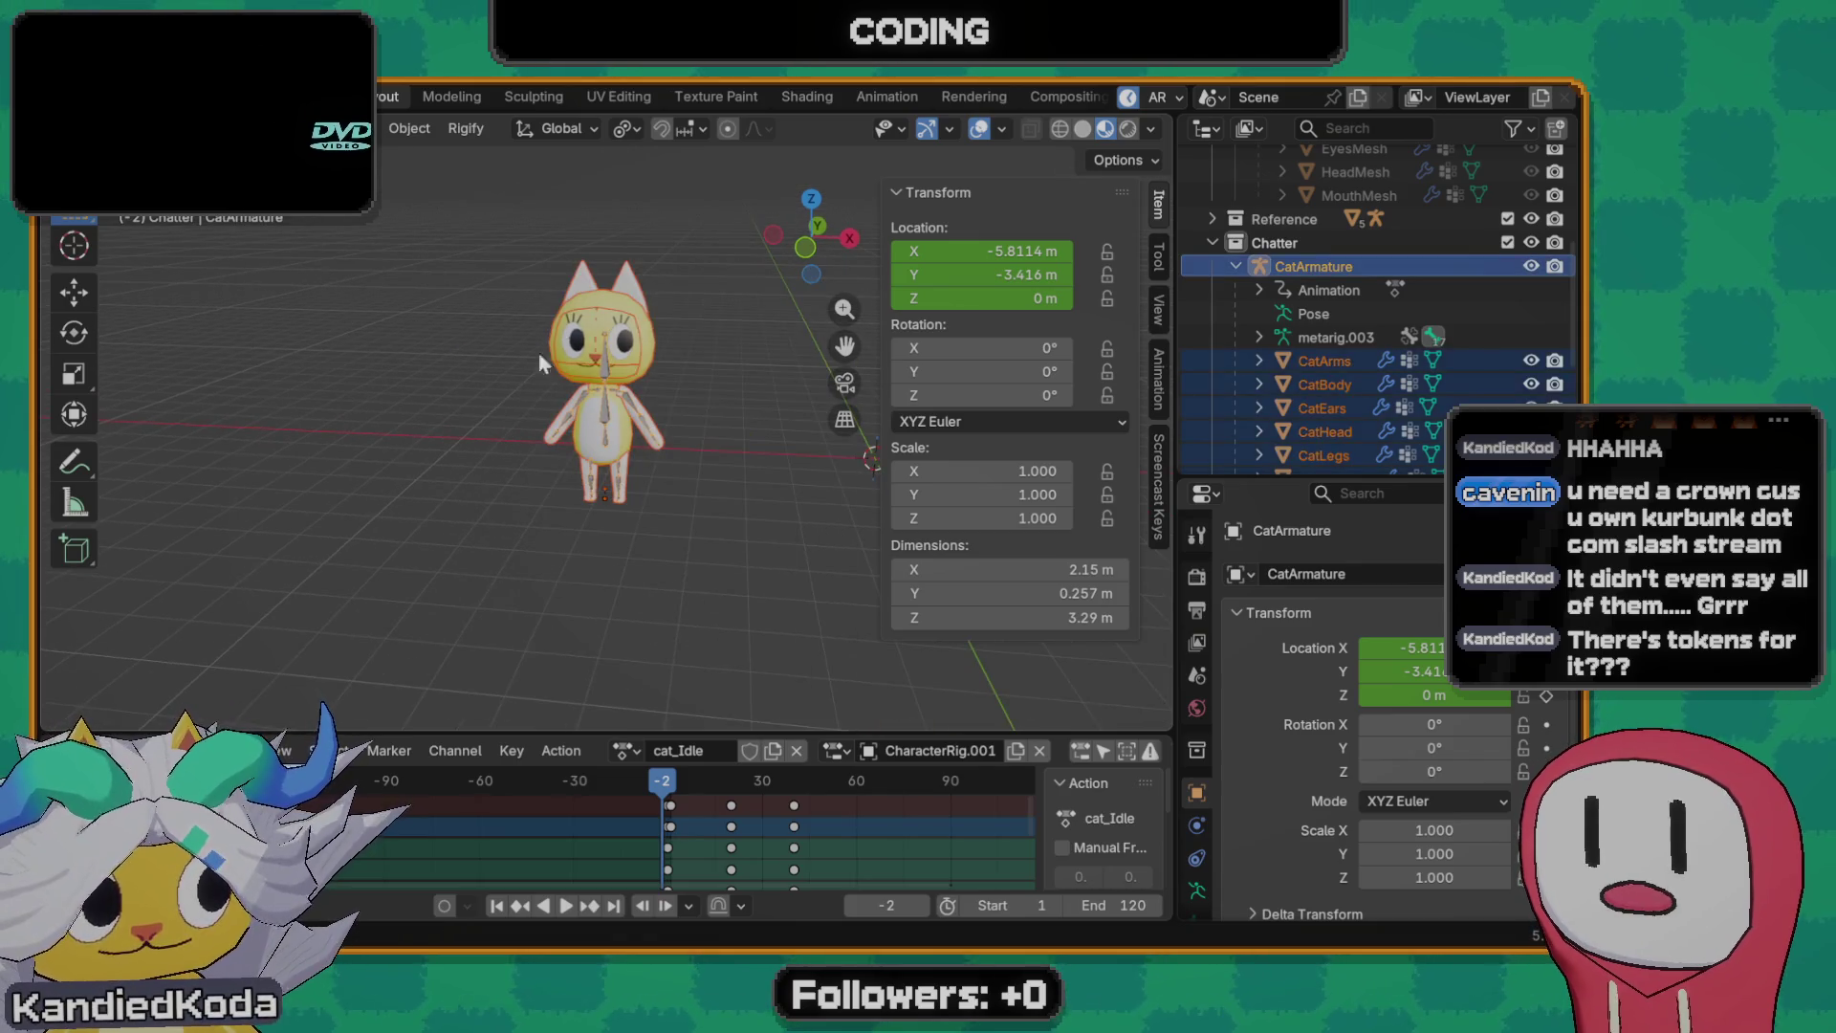
middle_click_drag(538, 351, 682, 480)
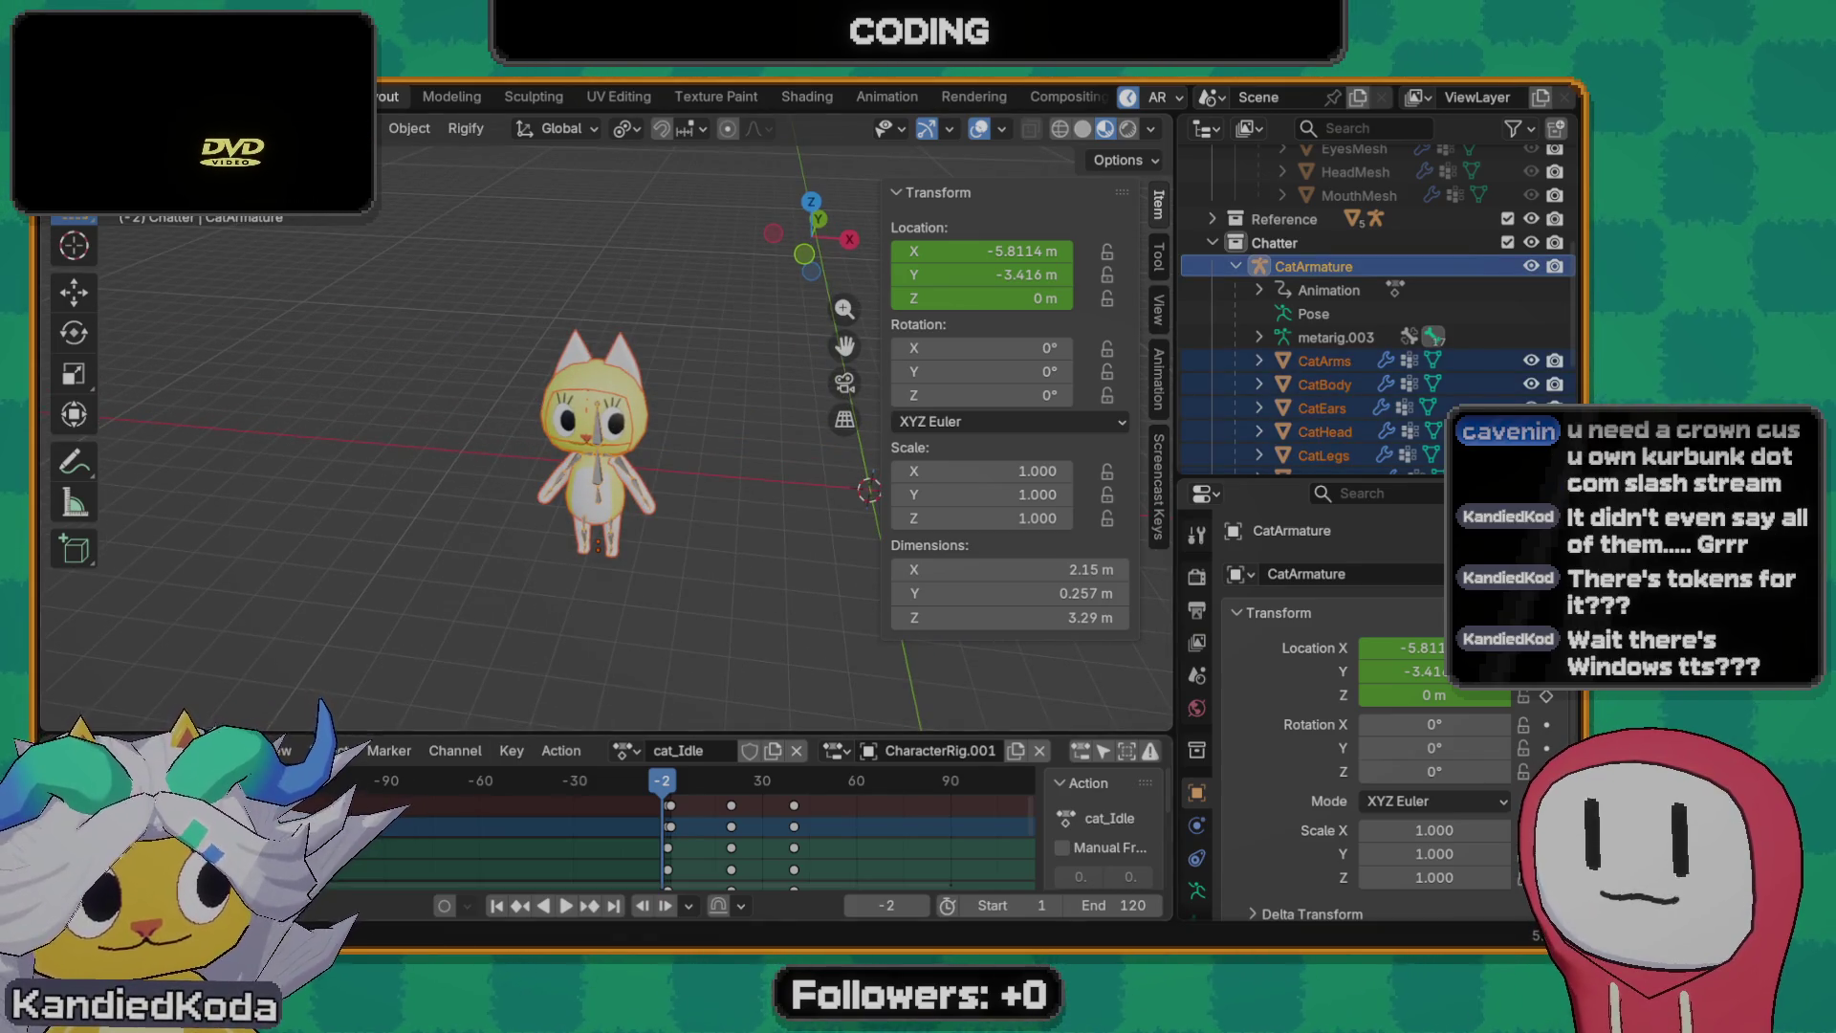
scroll(536, 840, "down", 1)
scroll(536, 842, "down", 1)
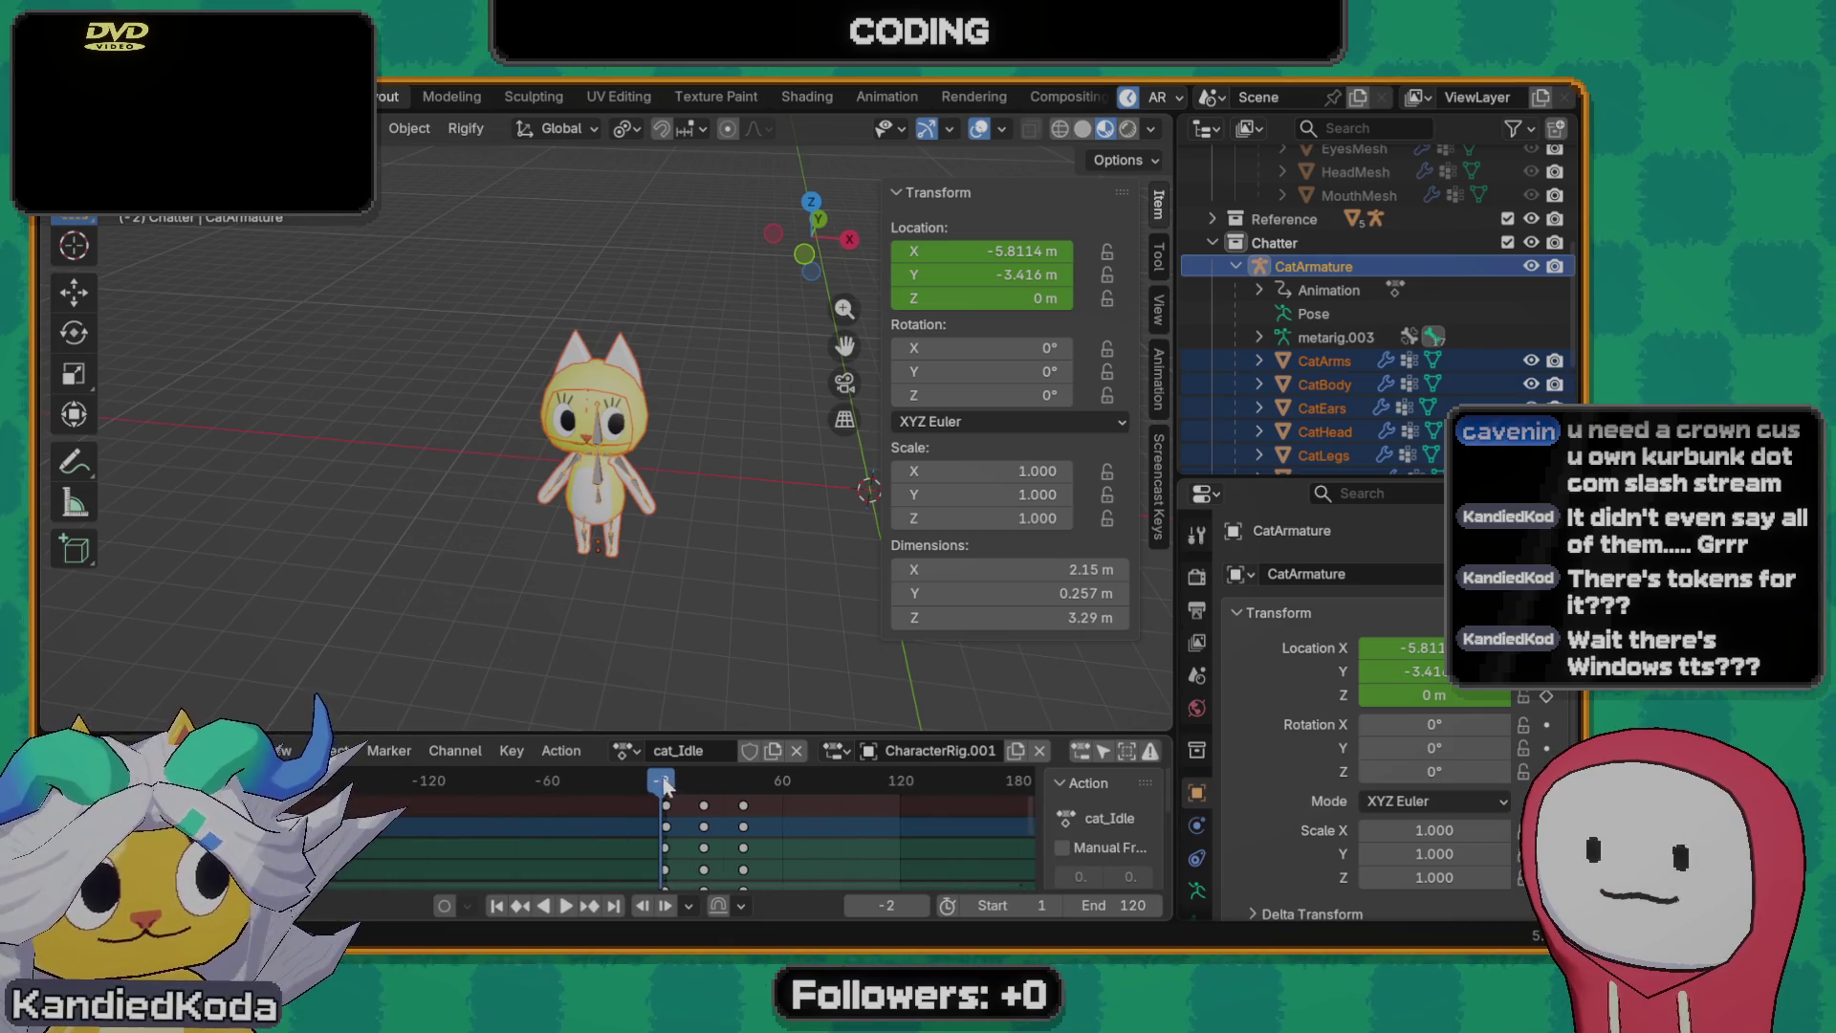
left_click_drag(662, 781, 555, 782)
key("F2")
key("Escape")
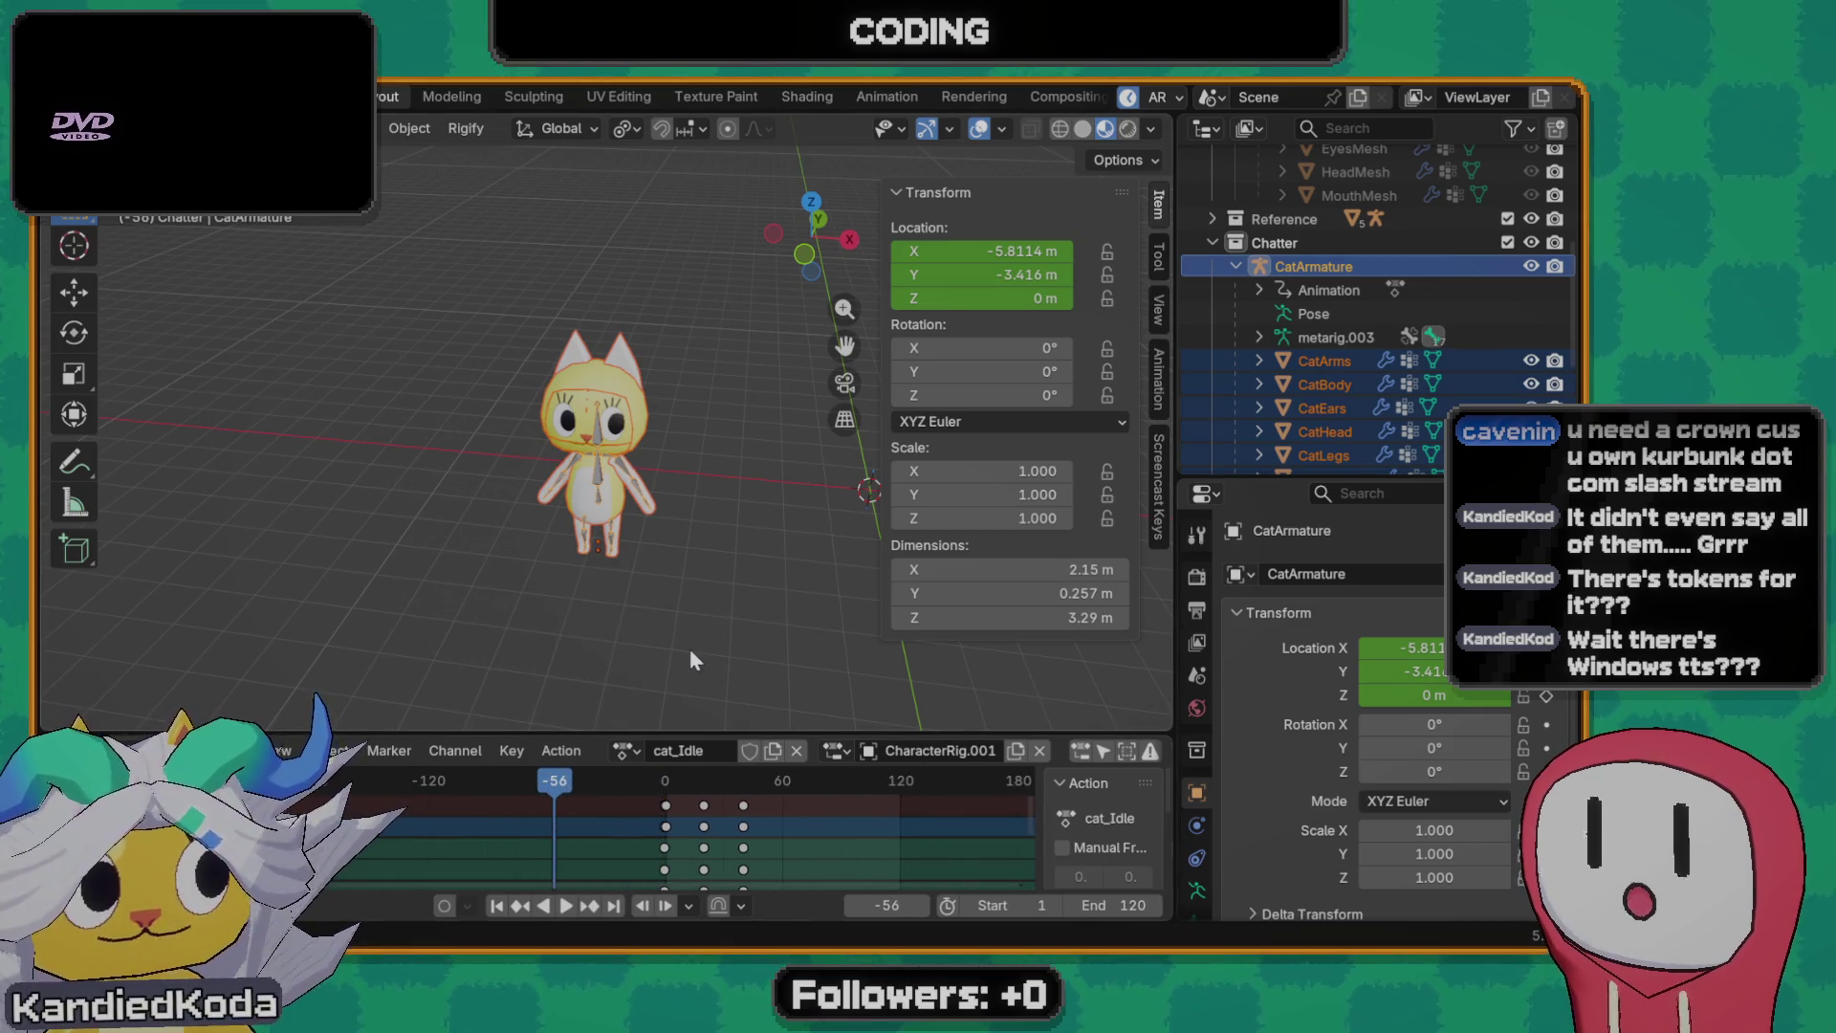
key("Tab")
key("Tab")
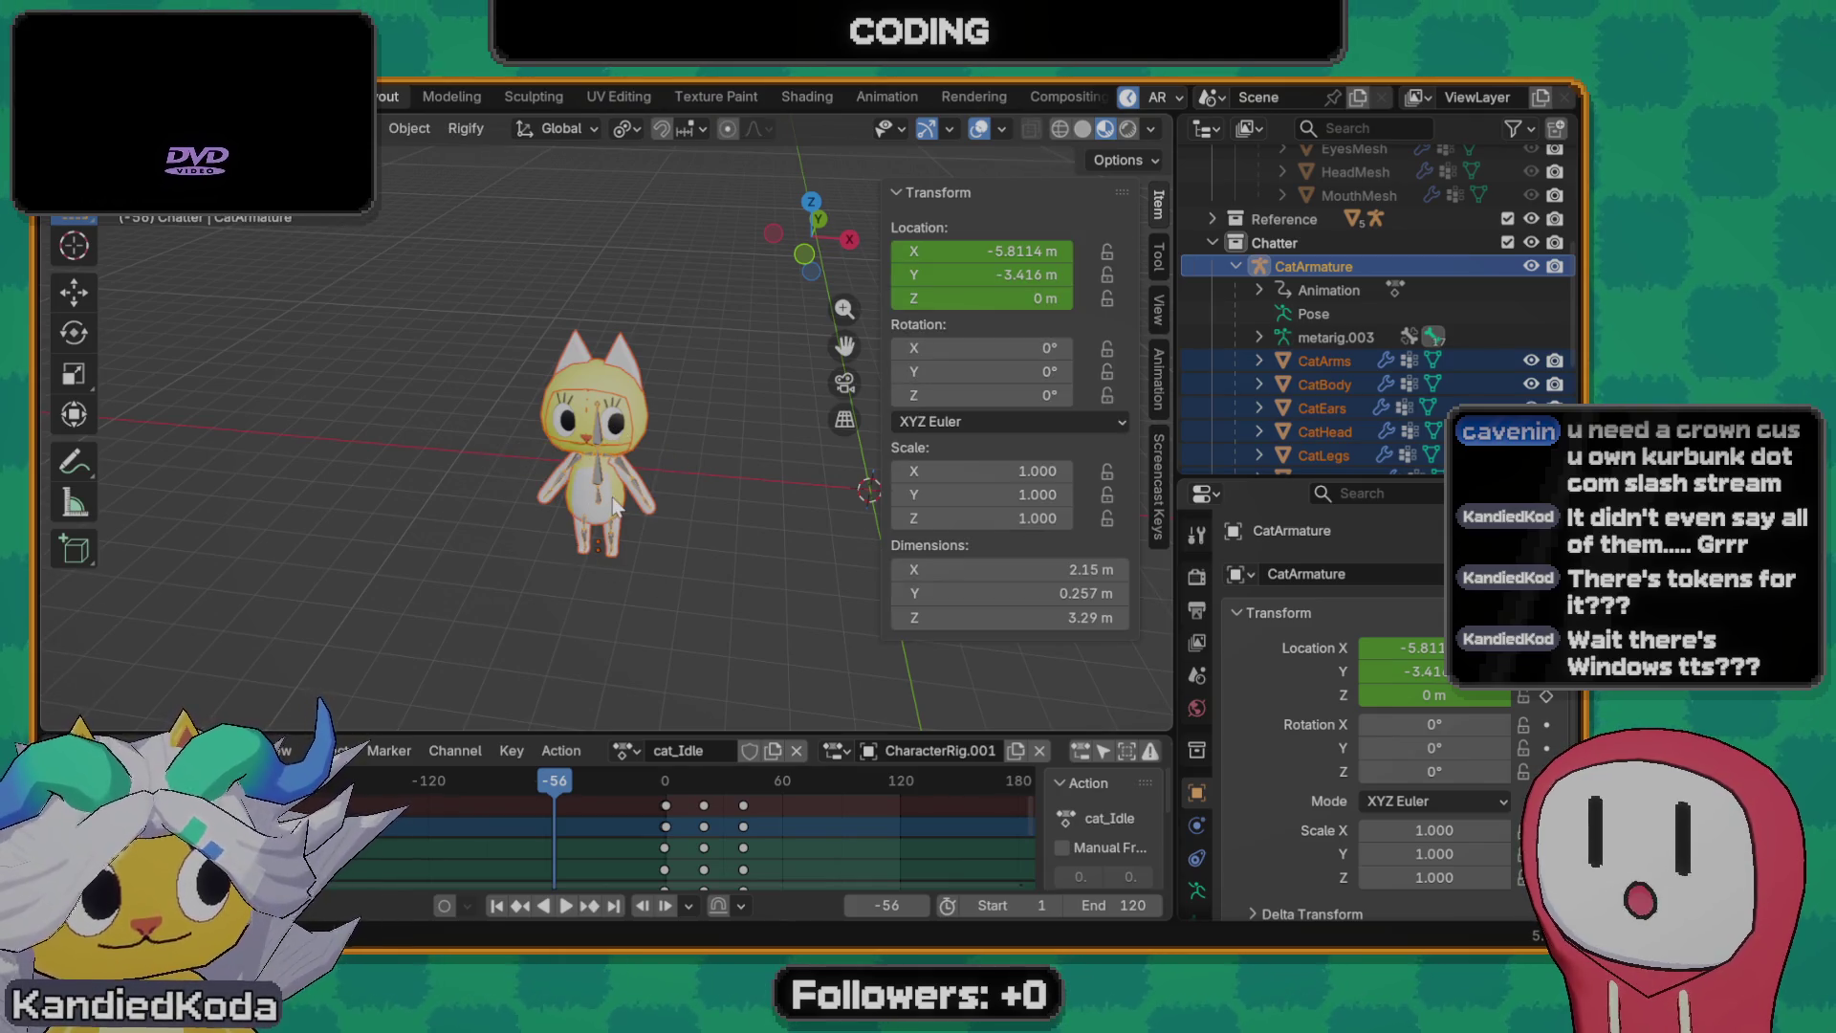
- Run Origin to 3D Cursor so CatArmature's location reads 0 m on every axis
key("F3")
key("Return")
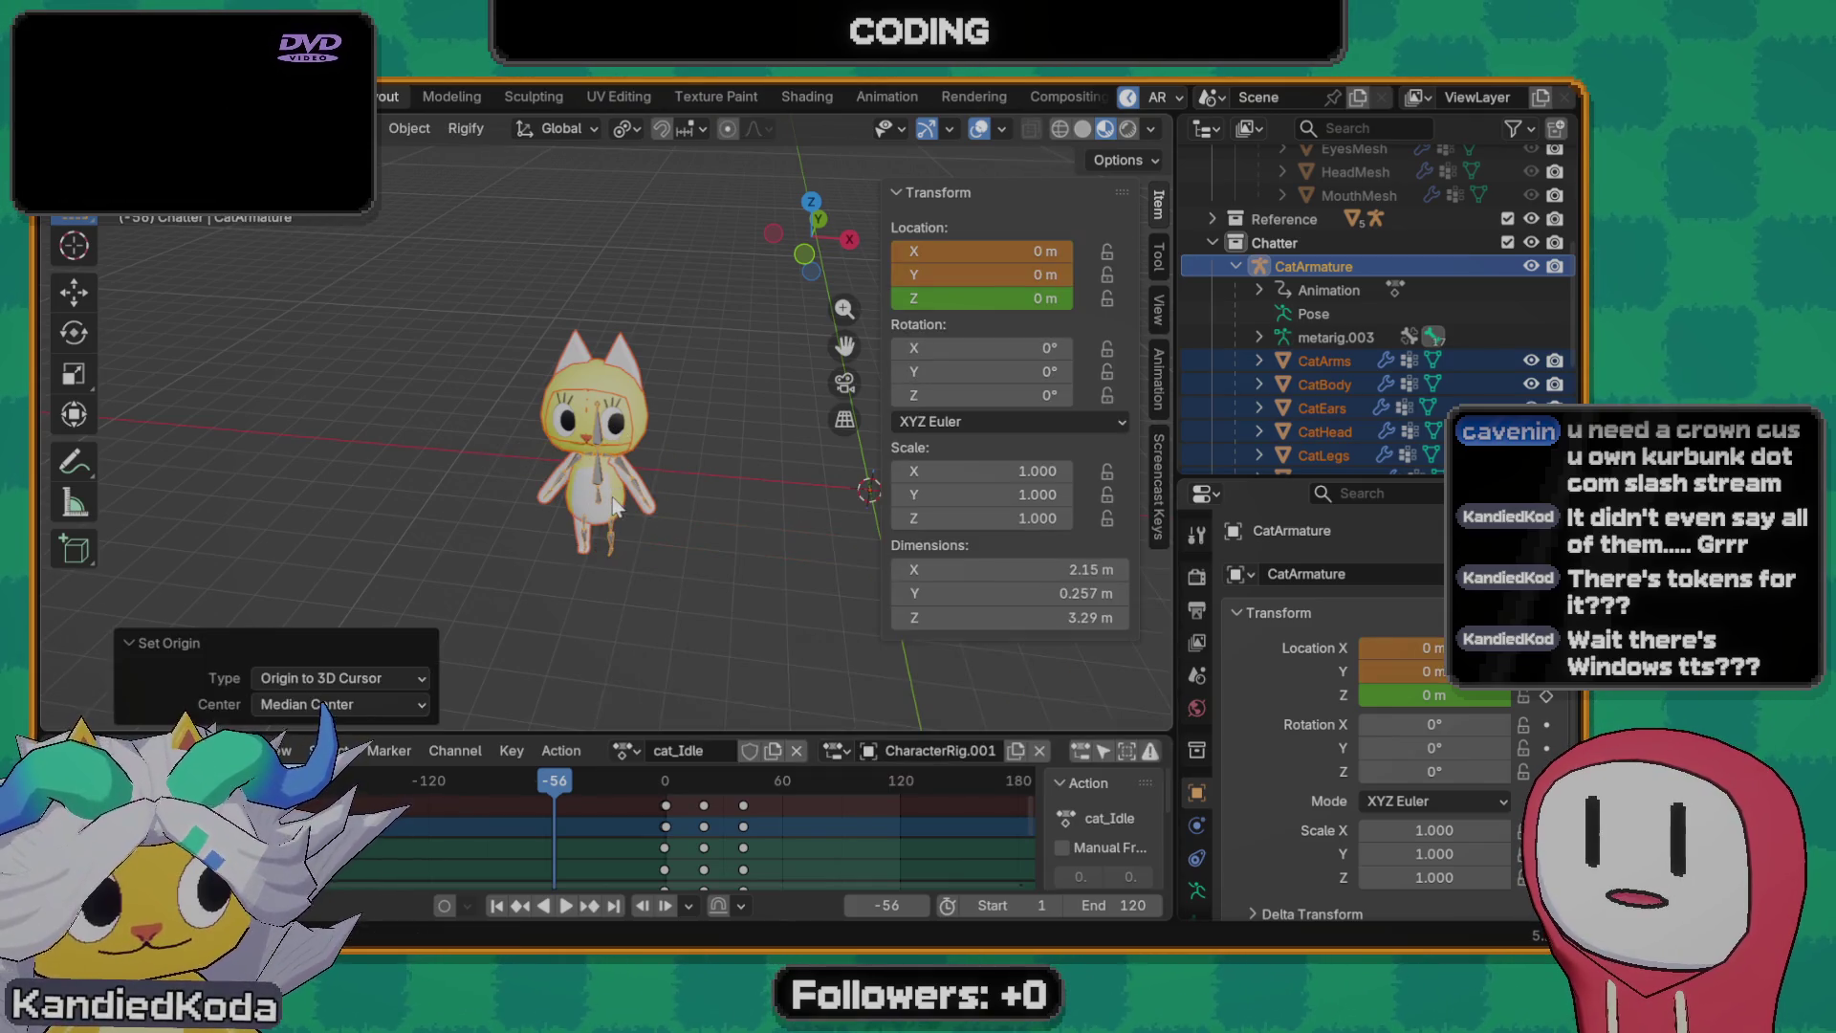
mouse_move(680, 553)
middle_mouse_down()
mouse_move(759, 499)
mouse_move(664, 505)
mouse_move(547, 472)
mouse_move(476, 496)
mouse_move(321, 472)
mouse_move(397, 451)
mouse_move(453, 473)
mouse_move(655, 432)
middle_mouse_up()
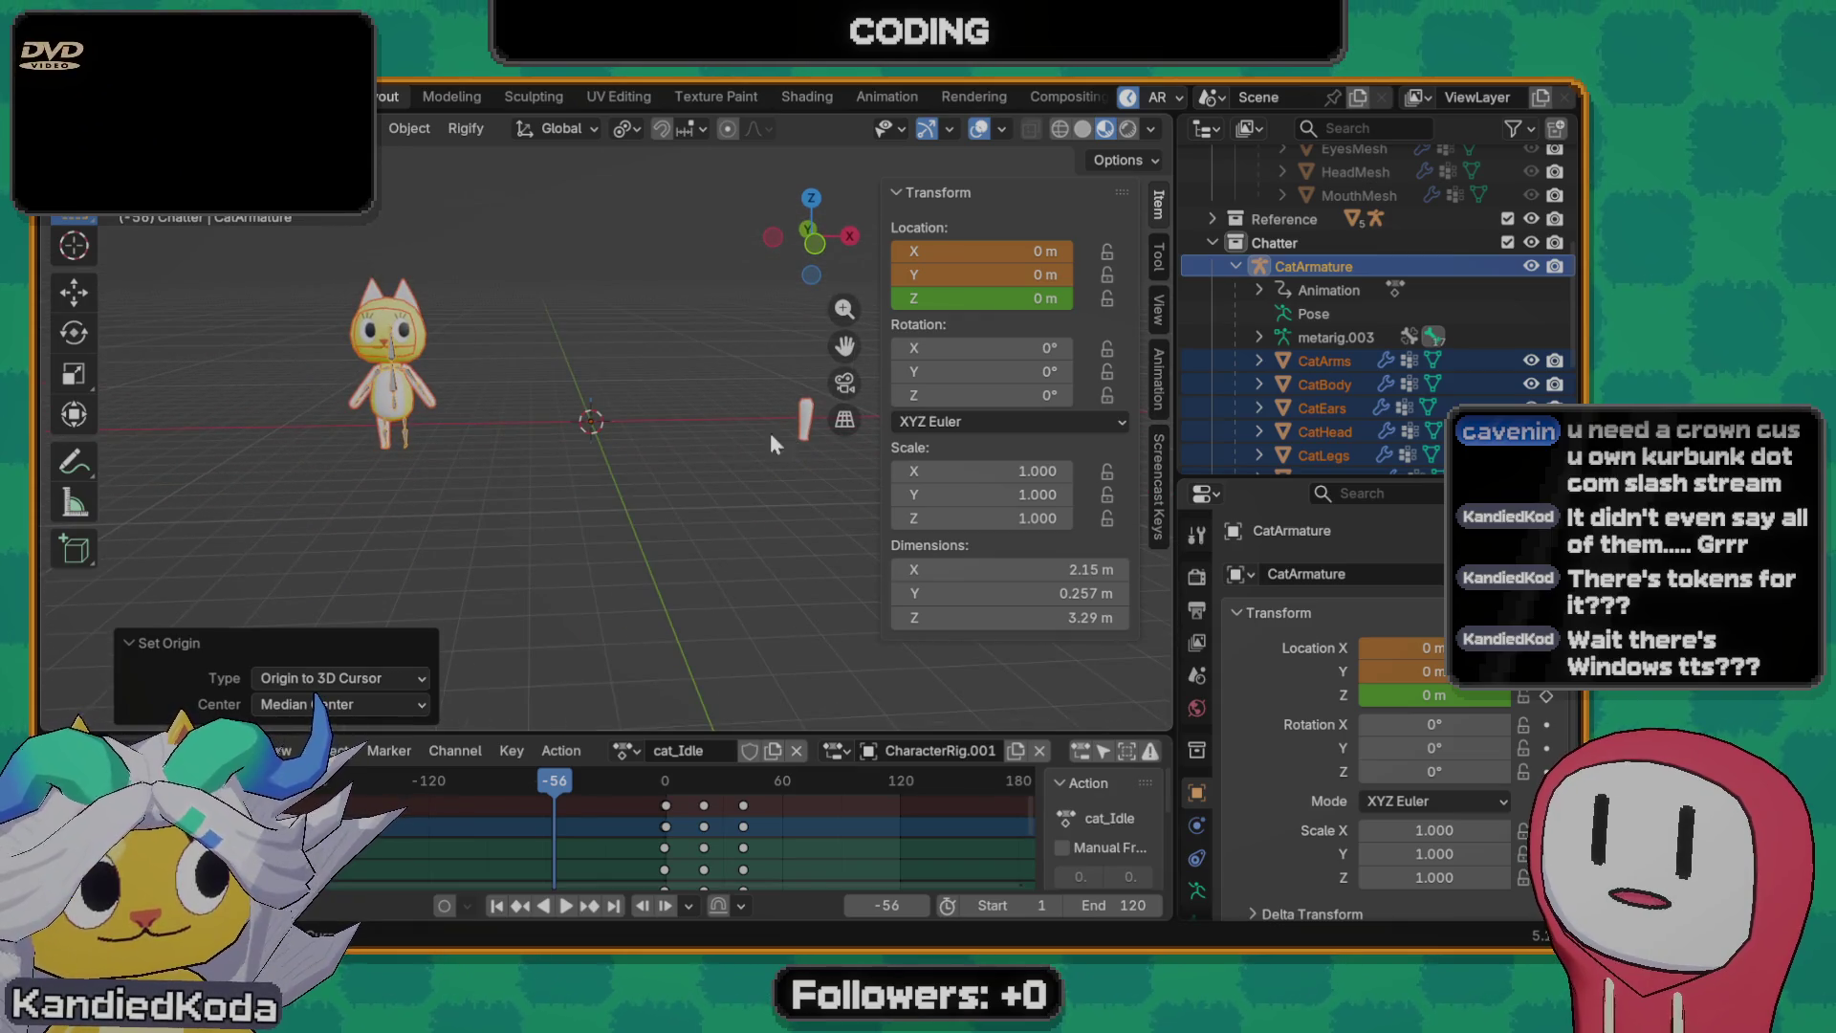
middle_click_drag(771, 432, 604, 460, "shift")
- Undo the origin change and frame the view on the cat
key("ctrl+z")
key("KP_Decimal")
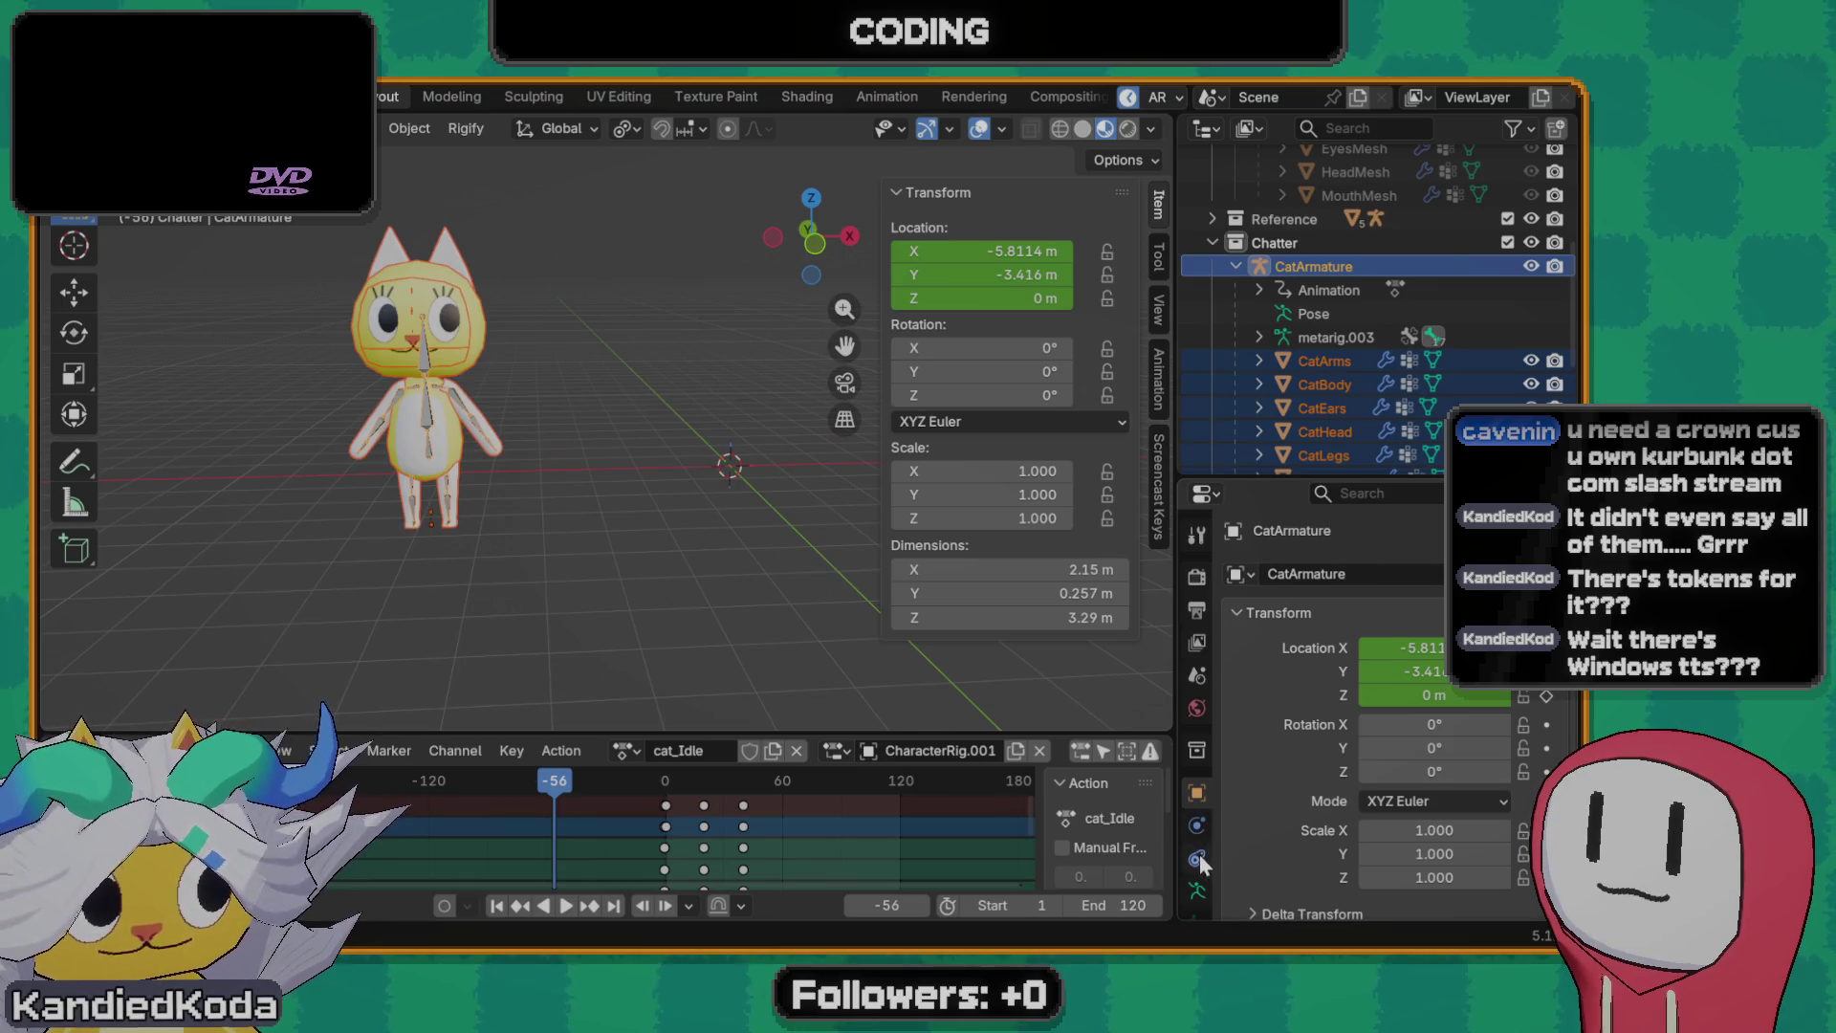
mouse_move(490, 507)
middle_mouse_down()
mouse_move(622, 489)
mouse_move(592, 517)
middle_mouse_up()
left_click(607, 576)
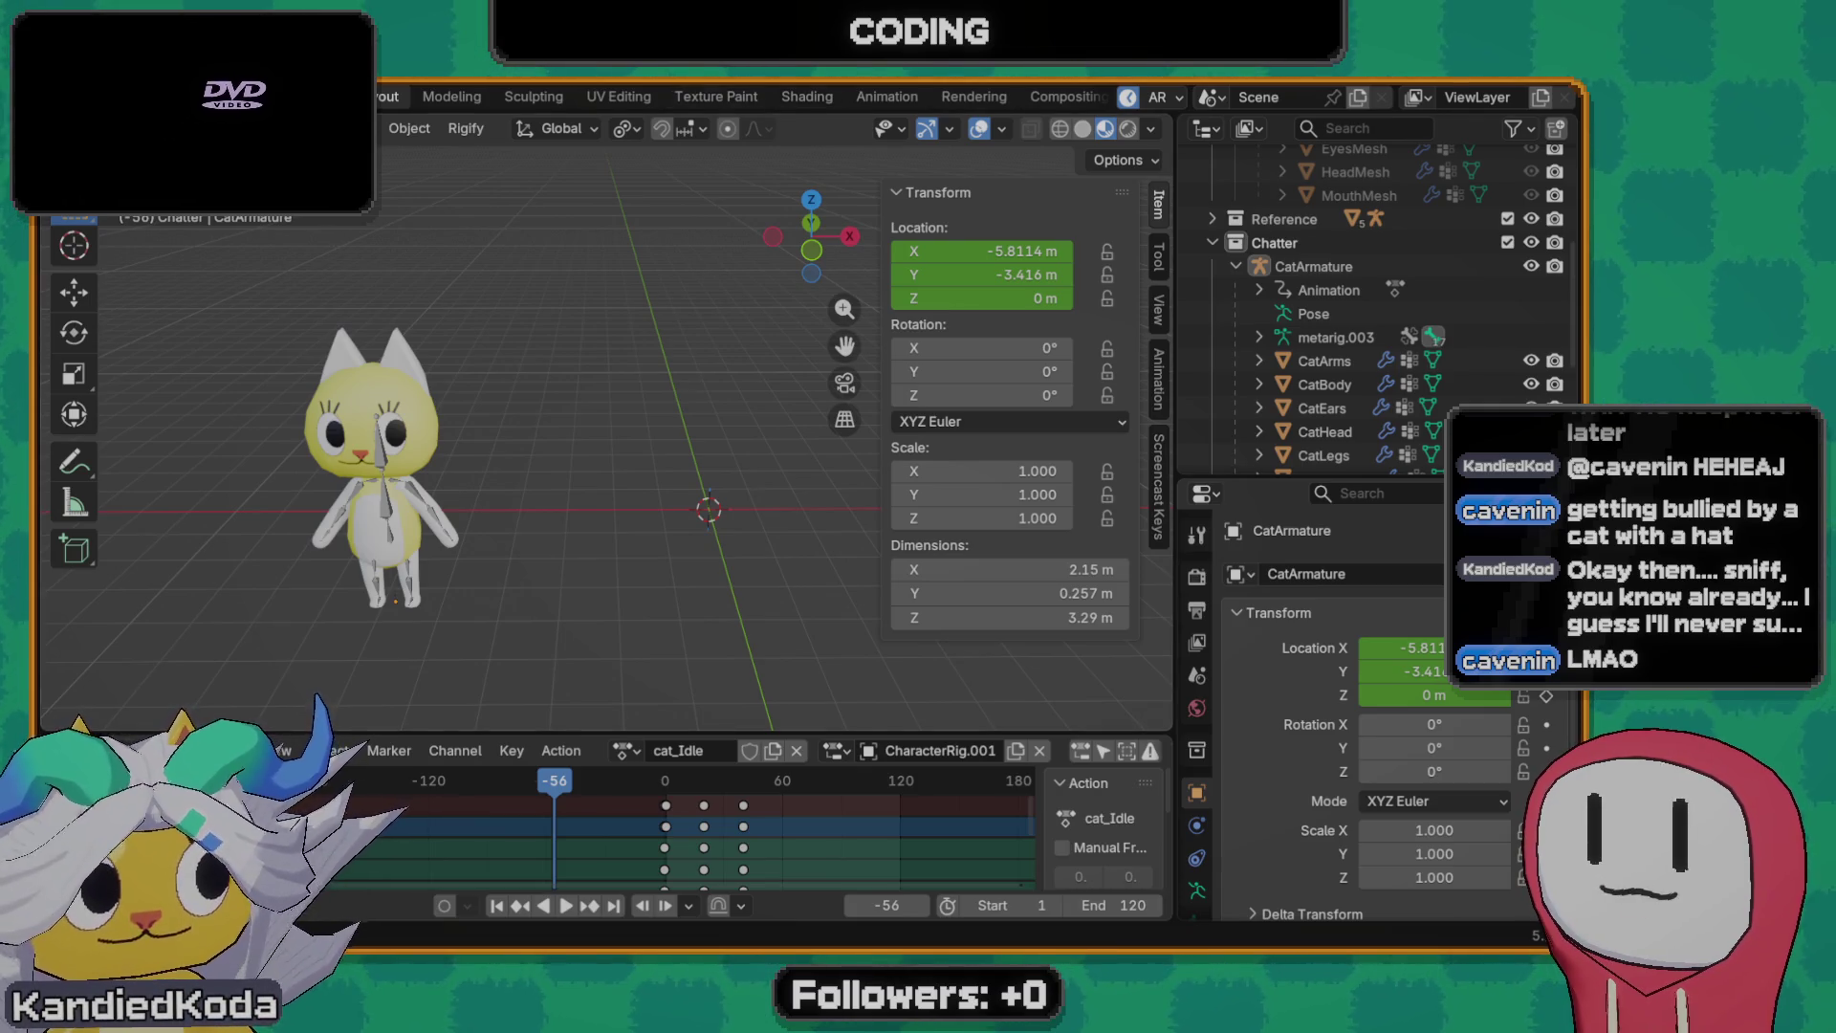
- Select the whole cat rig and start moving it with its height locked
middle_click_drag(511, 492, 449, 496)
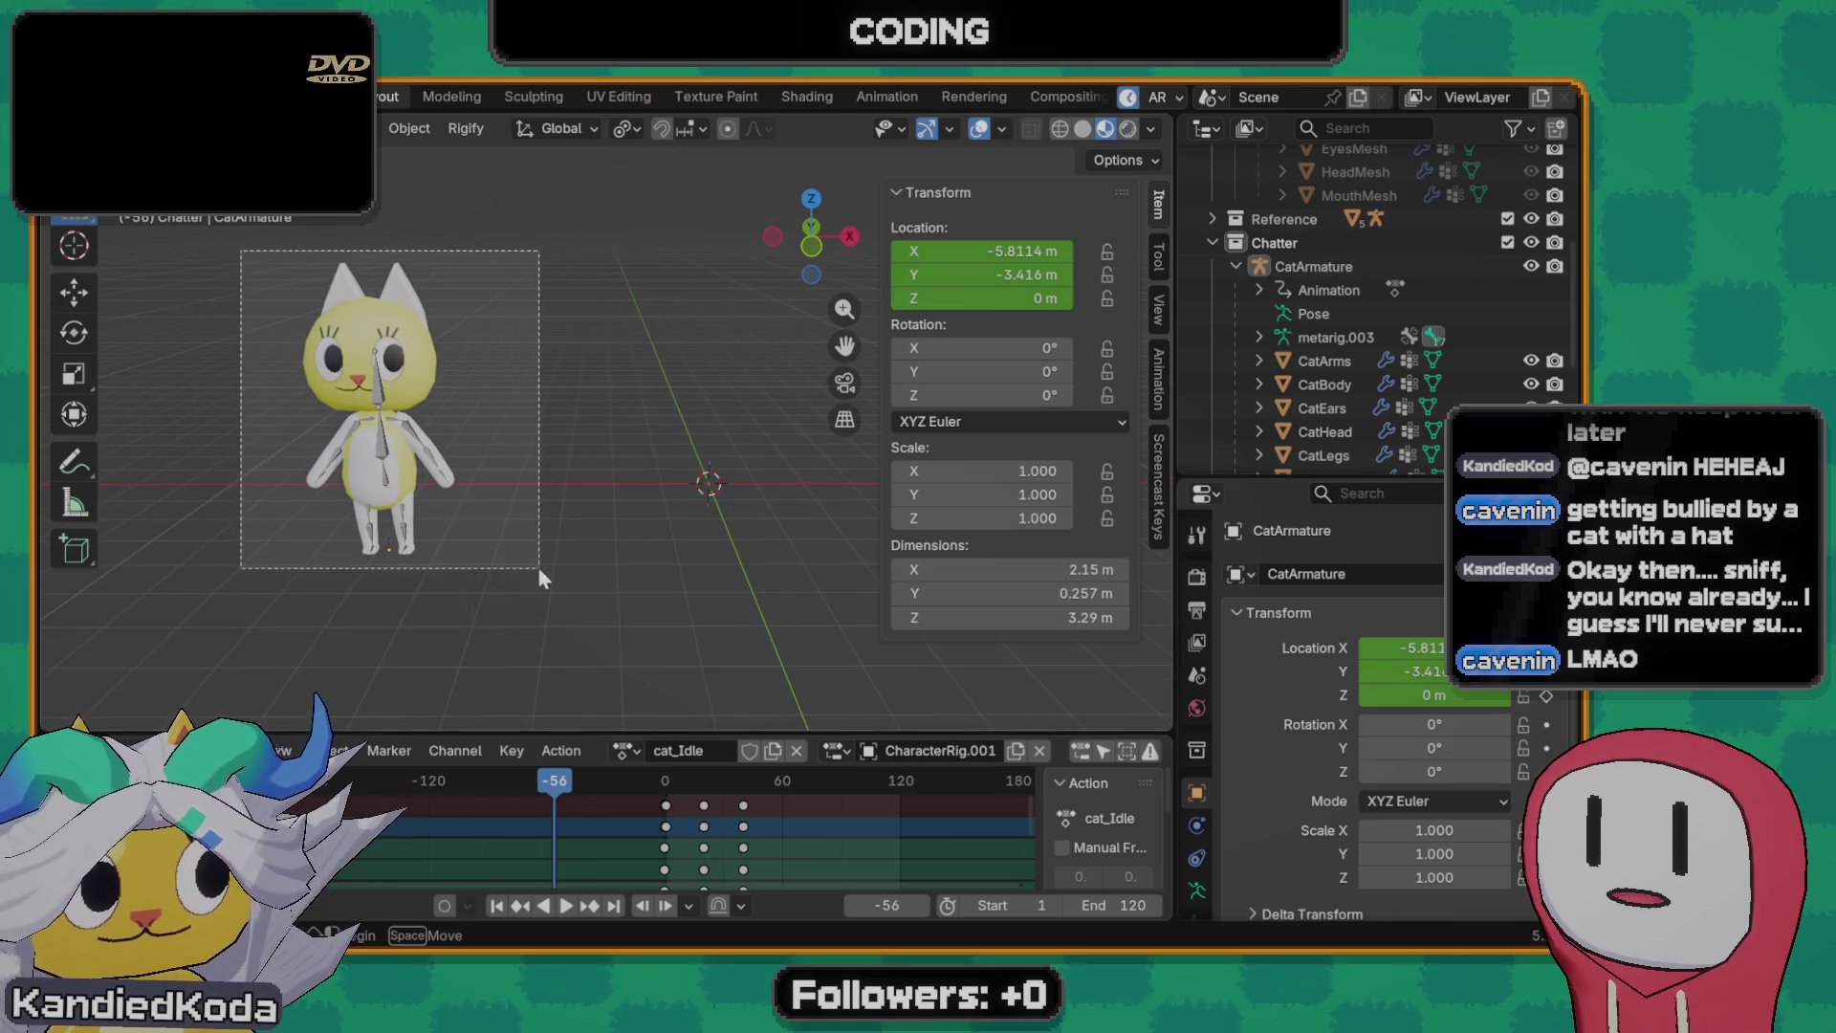
key("a")
mouse_move(545, 558)
middle_mouse_down()
mouse_move(581, 618)
mouse_move(582, 532)
mouse_move(584, 565)
middle_mouse_up()
key("g")
key("shift+z")
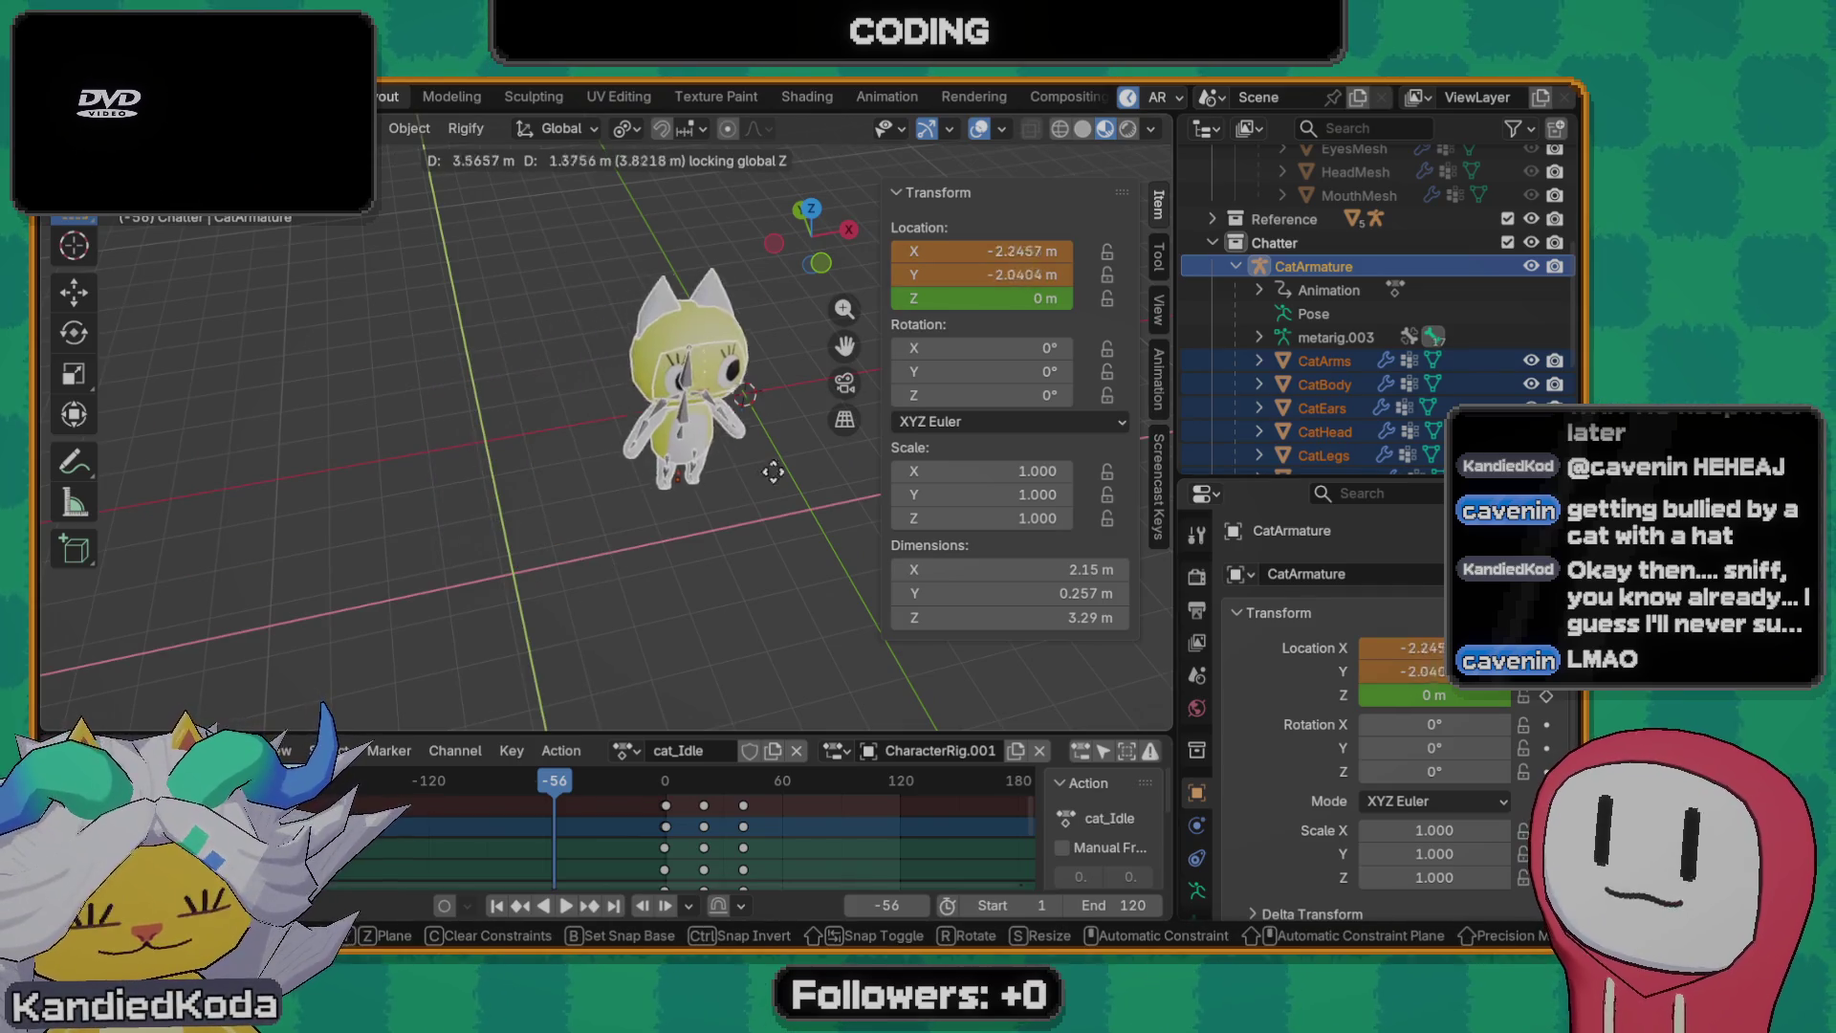
- Confirm the rig's moved position and scrub the timeline back to an earlier frame
left_click(824, 416)
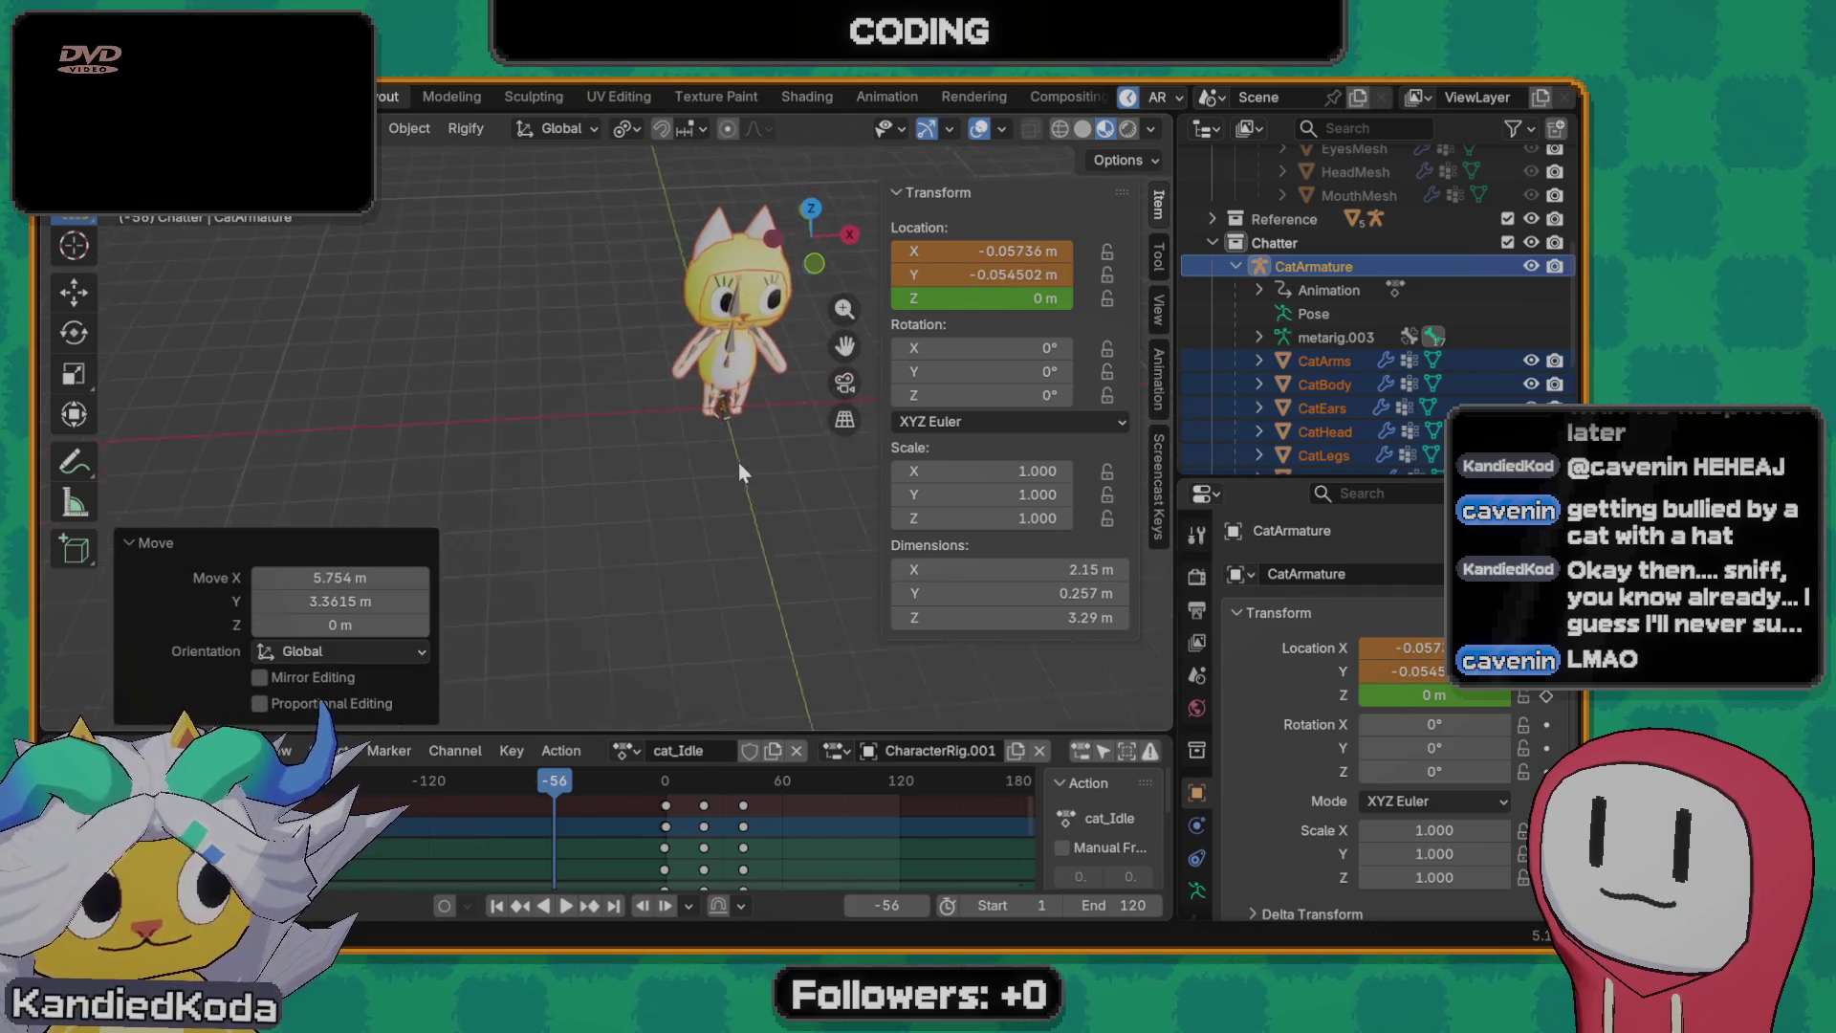
mouse_move(824, 416)
middle_mouse_down()
mouse_move(705, 415)
mouse_move(429, 527)
mouse_move(543, 495)
middle_mouse_up()
scroll(708, 409, "up", 5)
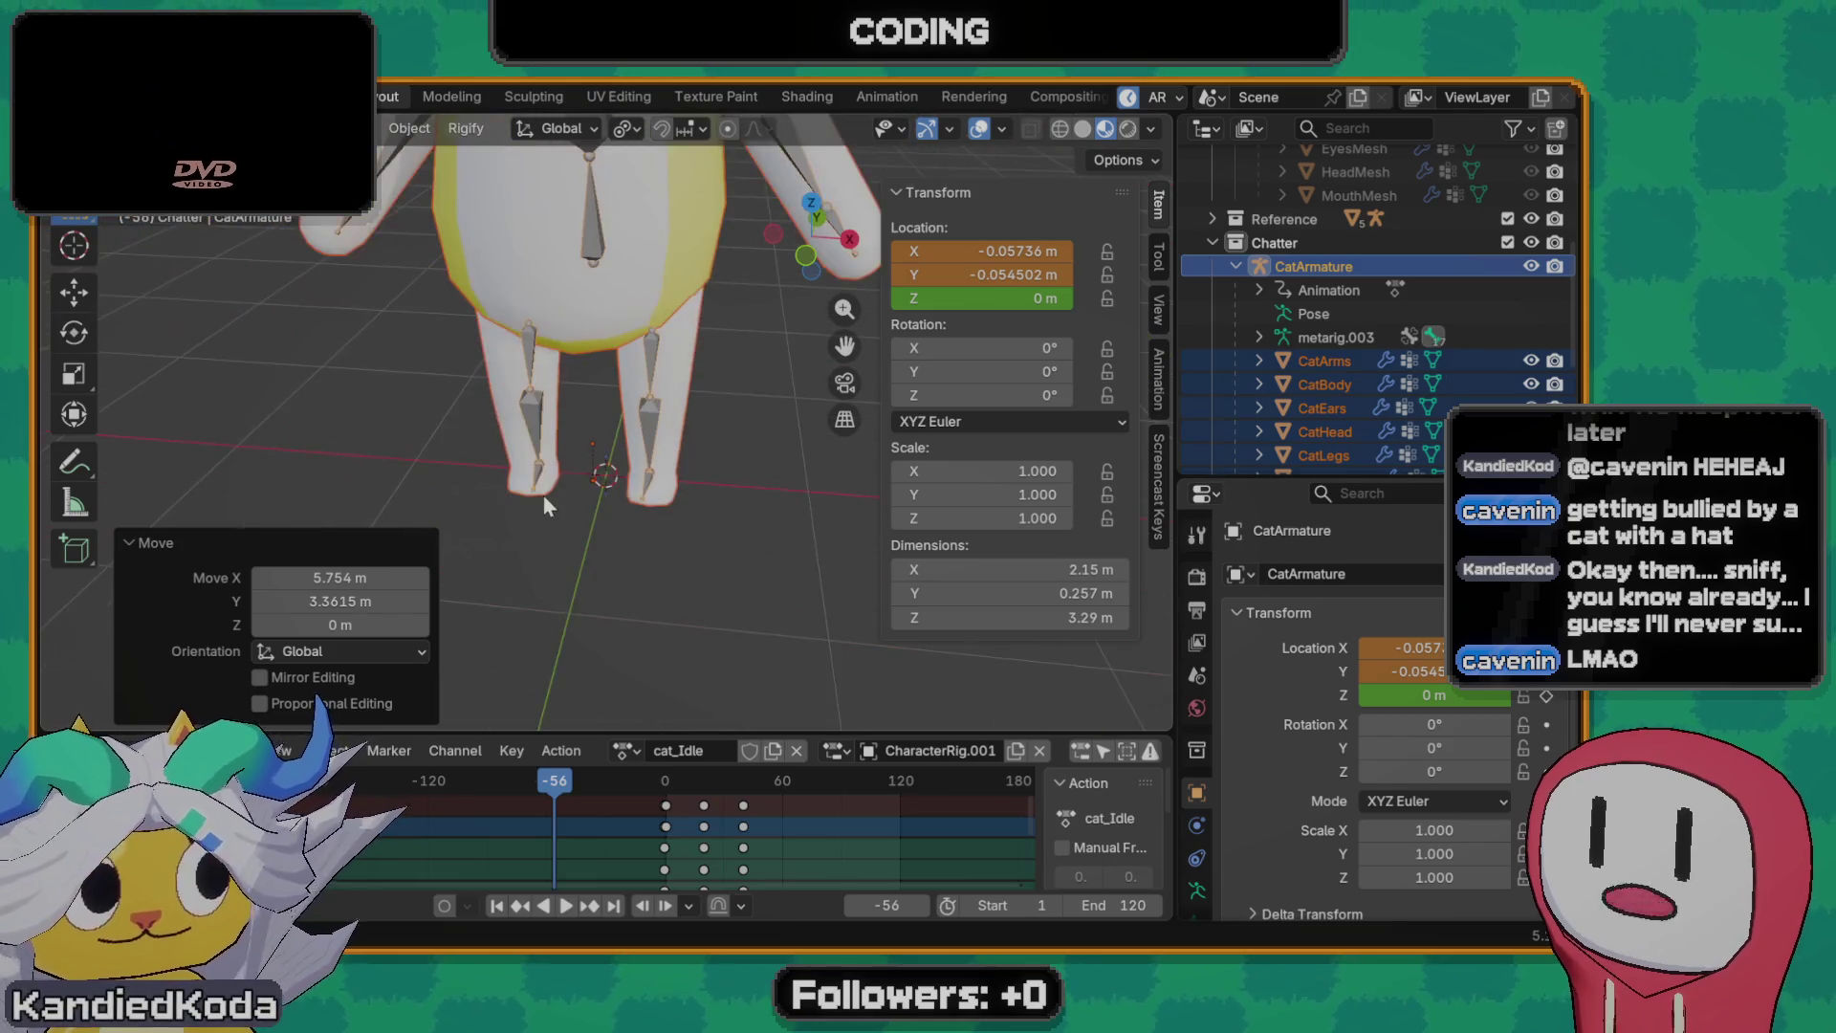
left_click_drag(554, 782, 571, 781)
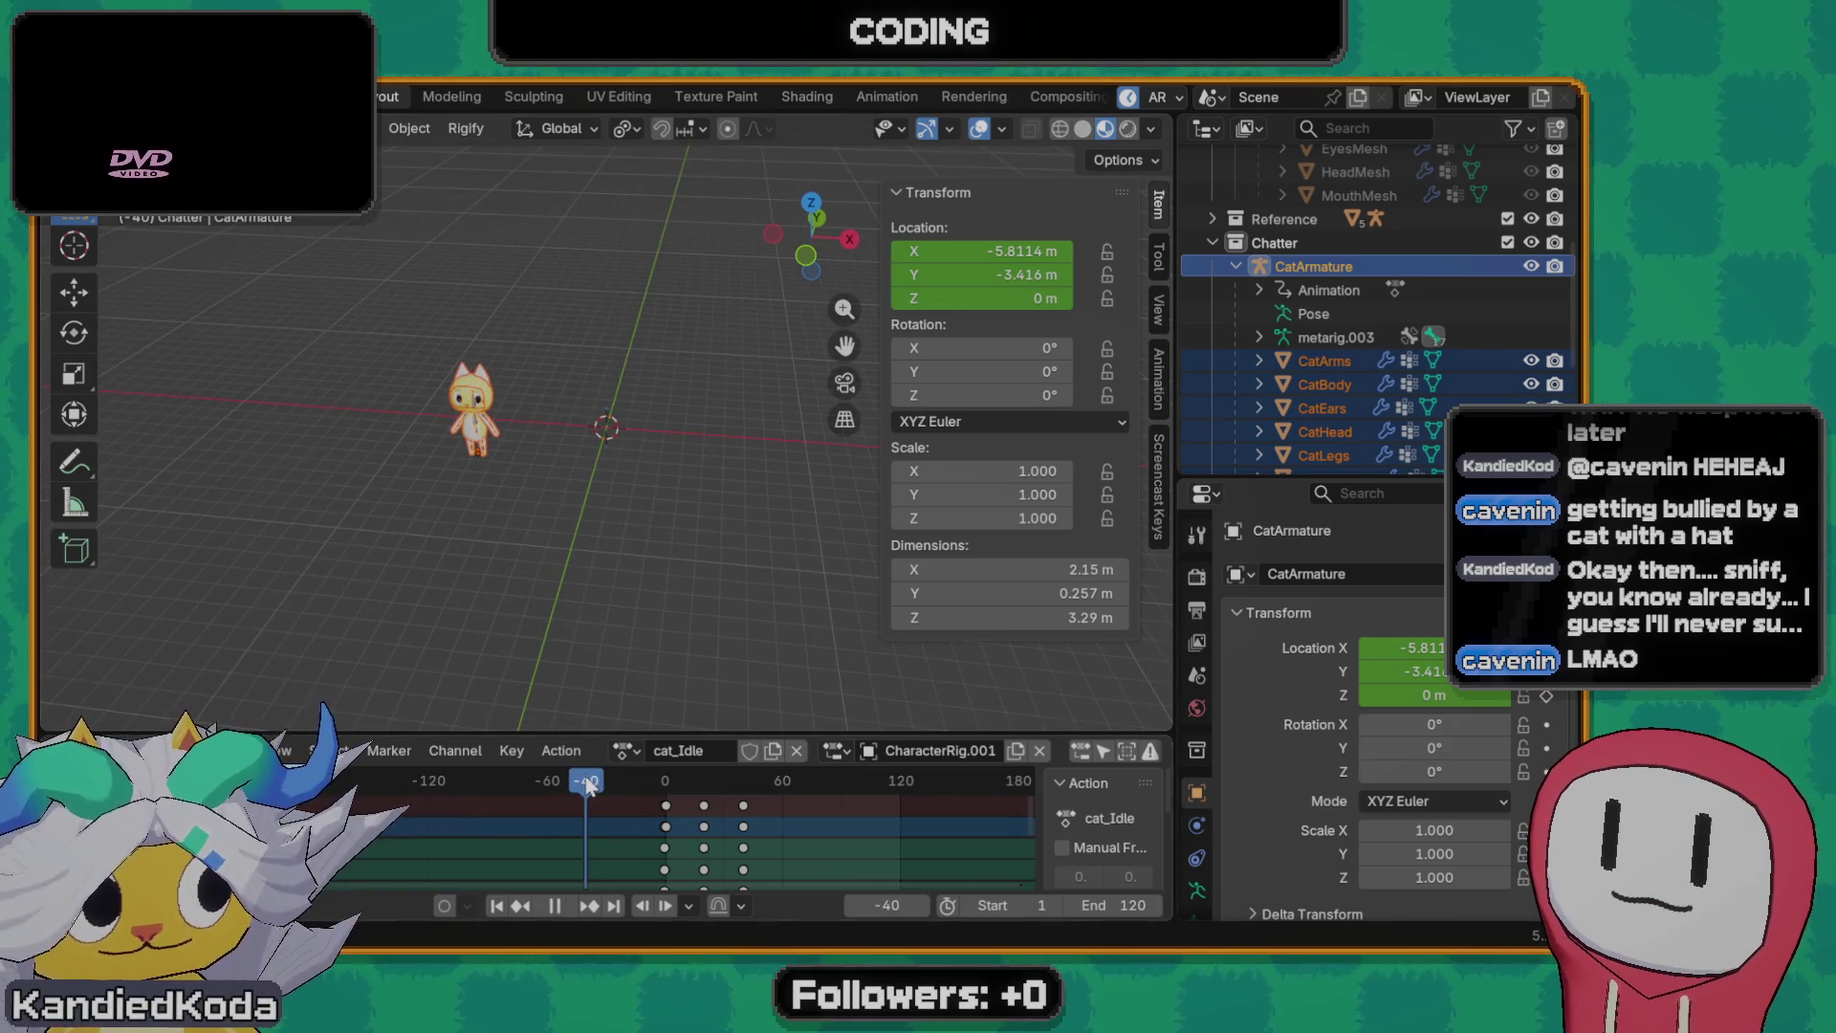
- Play the cat_Idle animation to watch it, then unlink cat_Idle from the rig
key("space")
key("space")
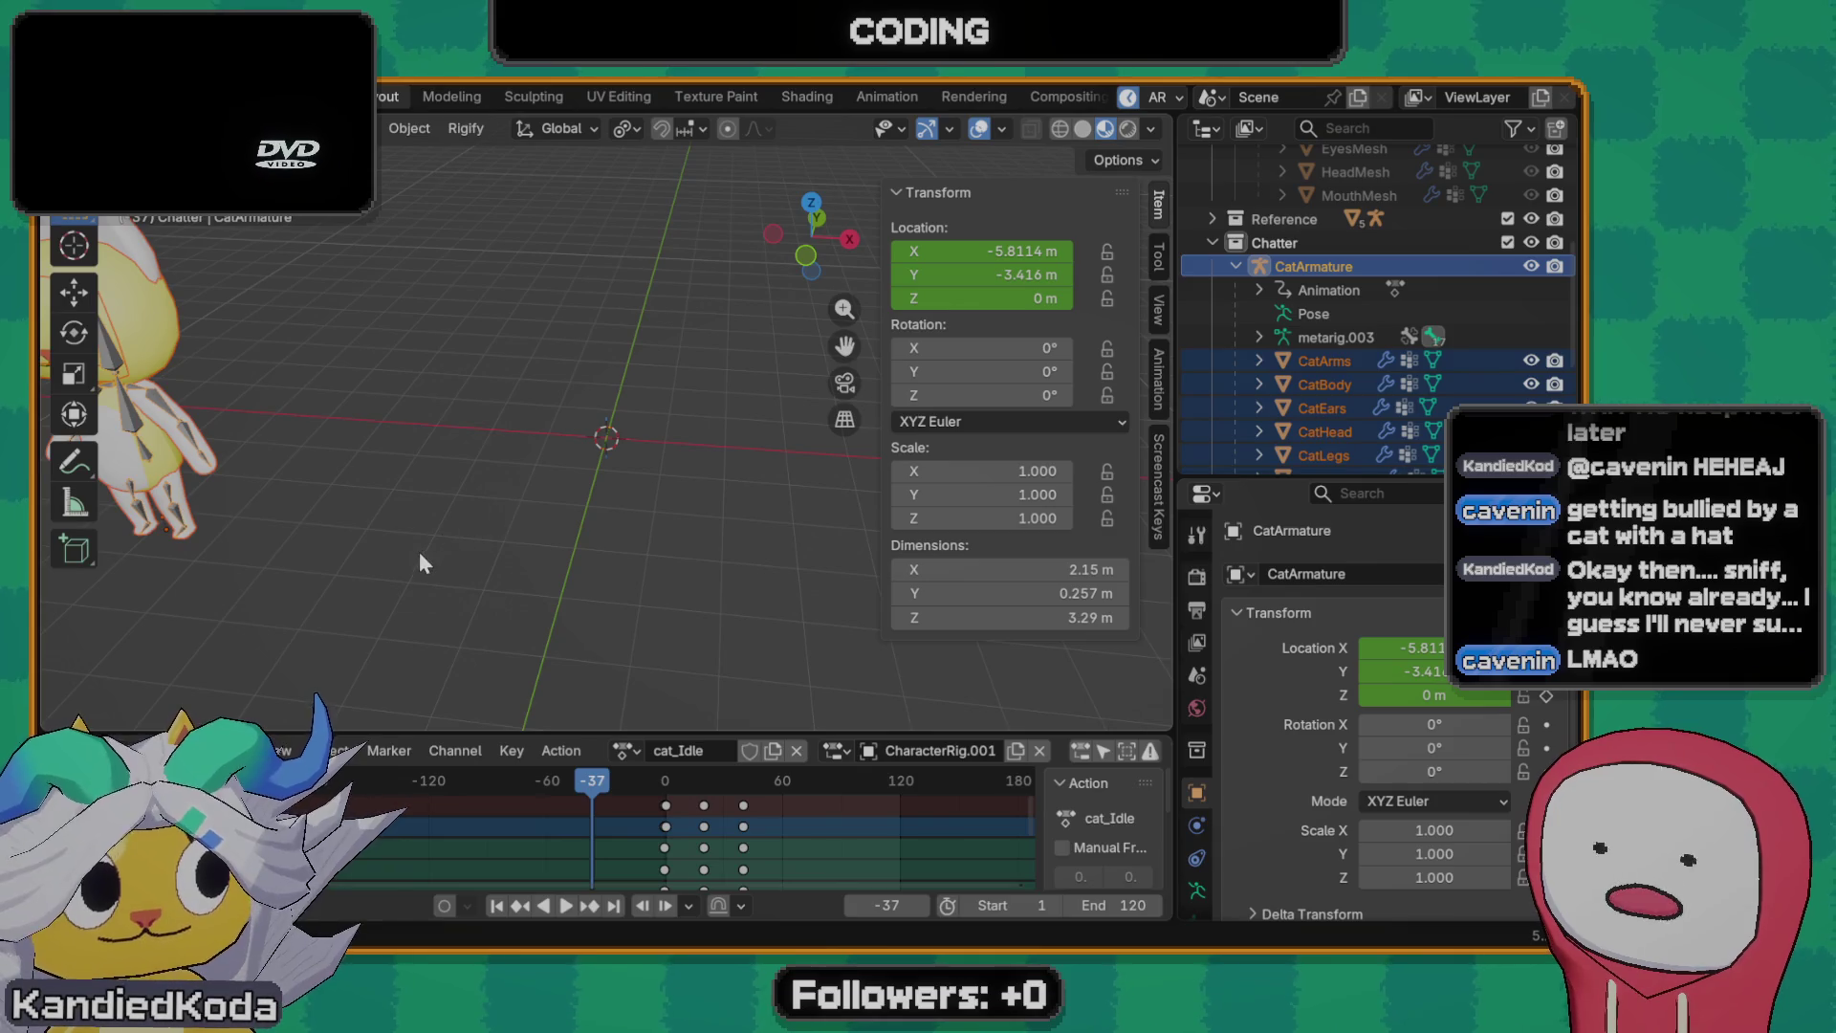
middle_click_drag(419, 551, 502, 515)
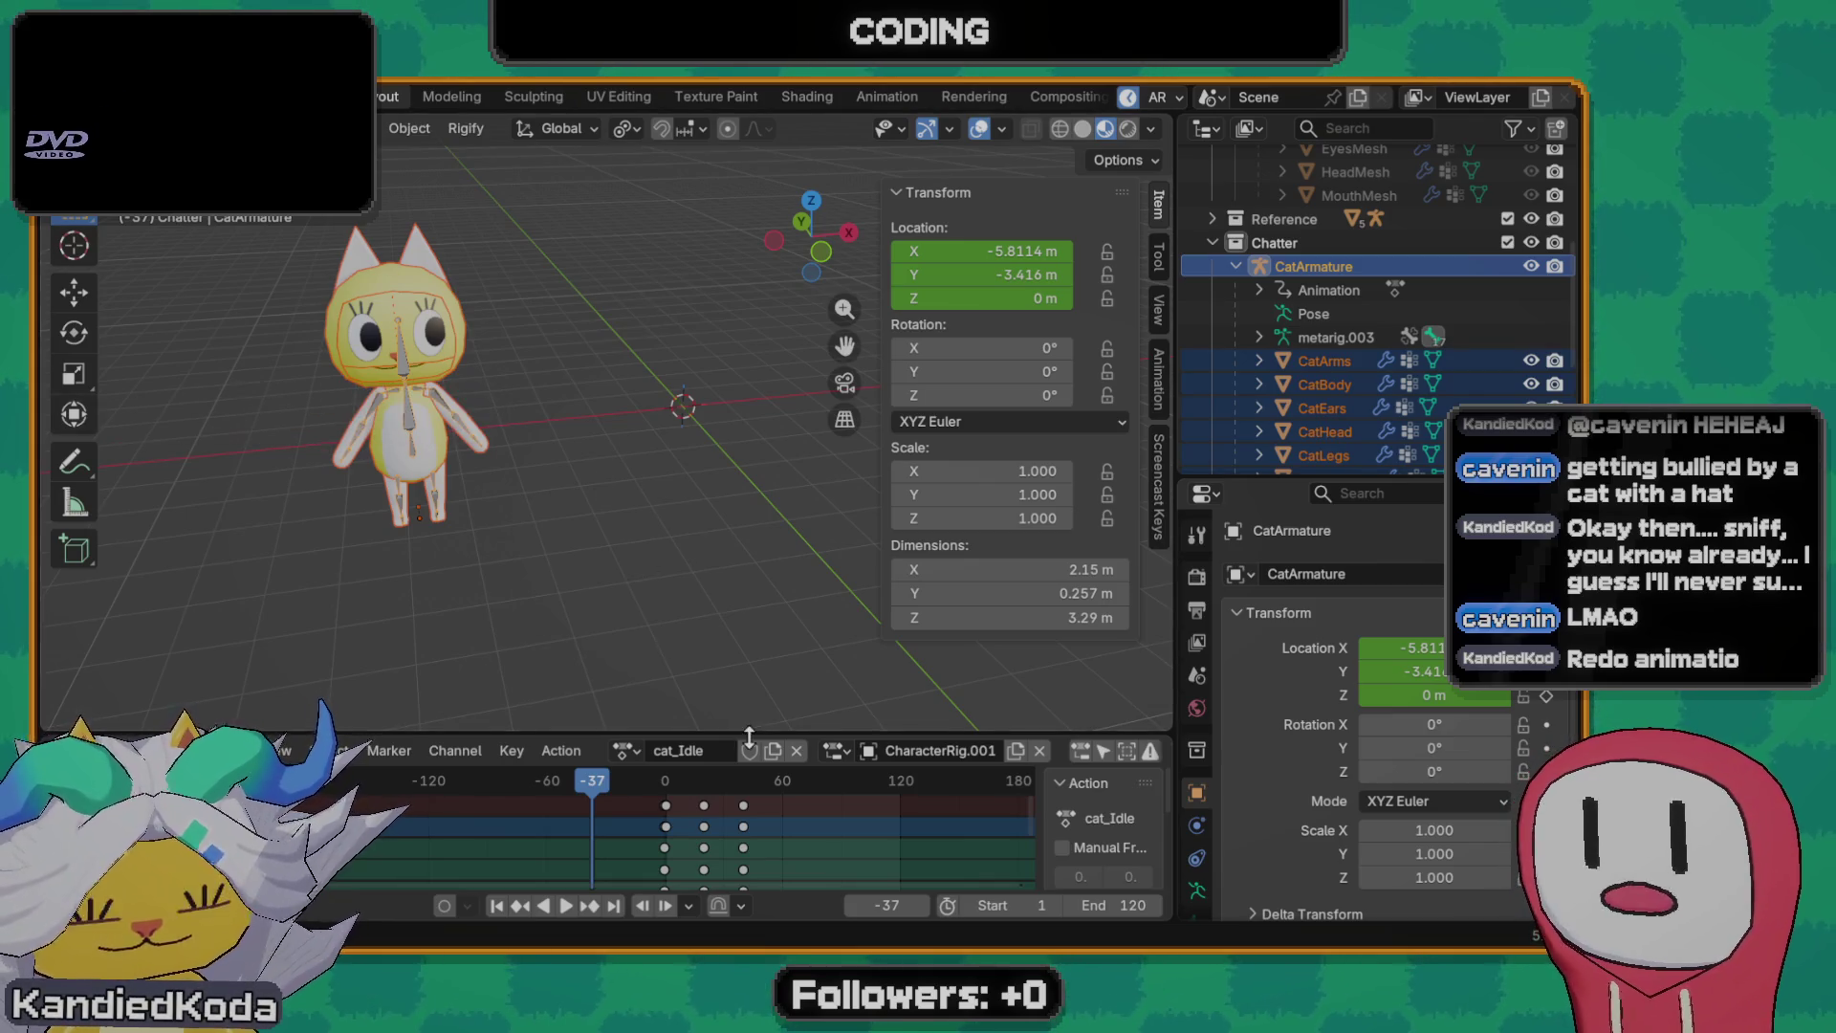
left_click(797, 751)
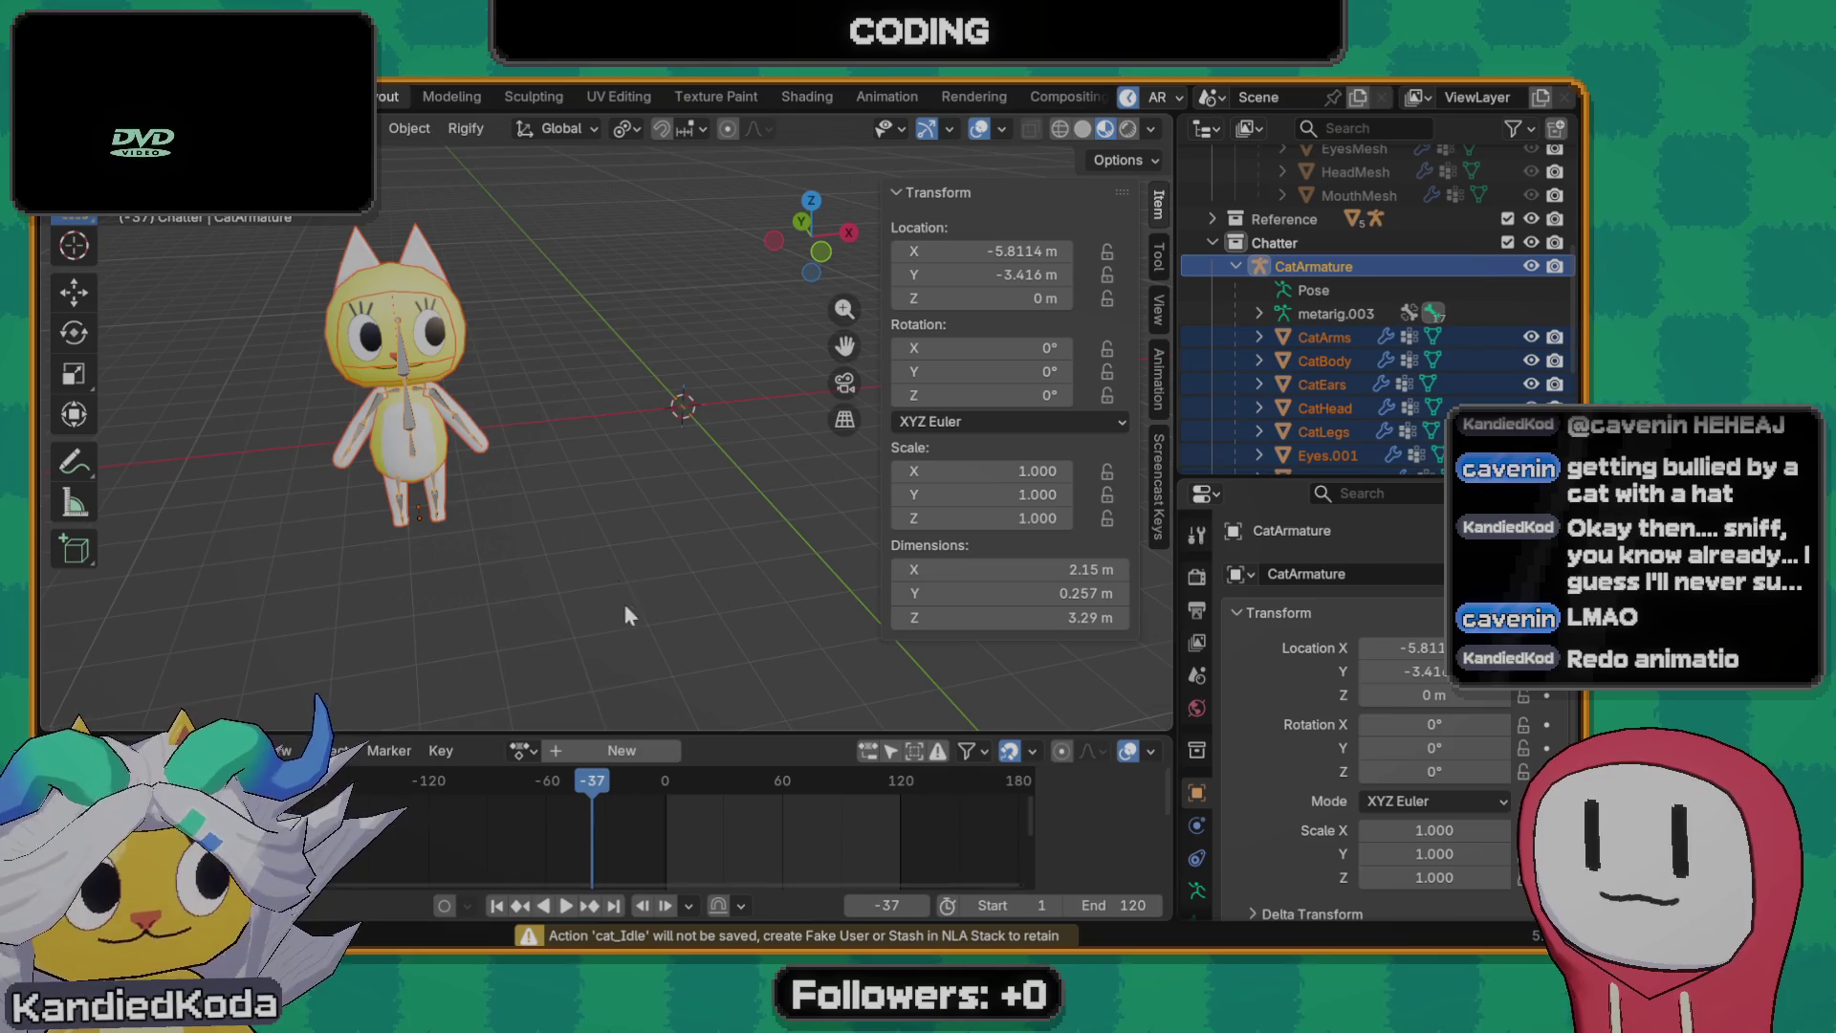
- Return the playhead to frame 1 and run Origin to 3D Cursor on the rig via F3 search
left_click_drag(584, 779, 664, 778)
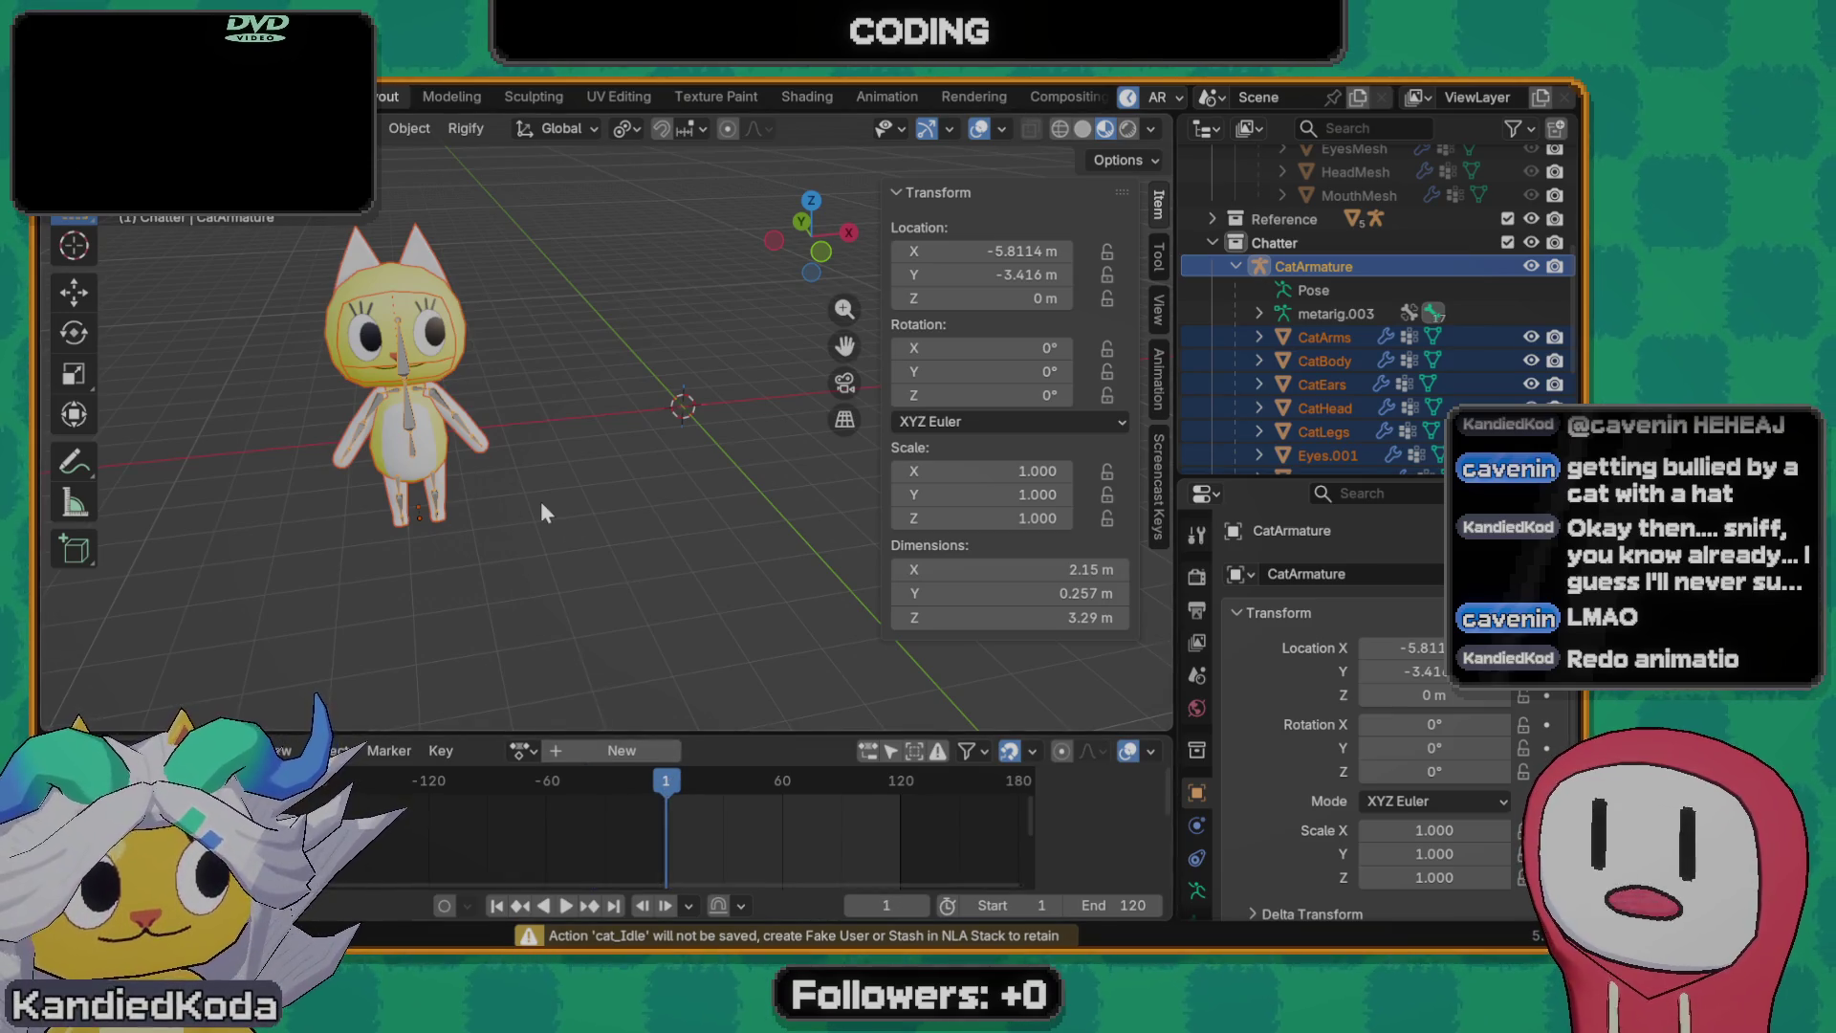
key("F3")
type("origin")
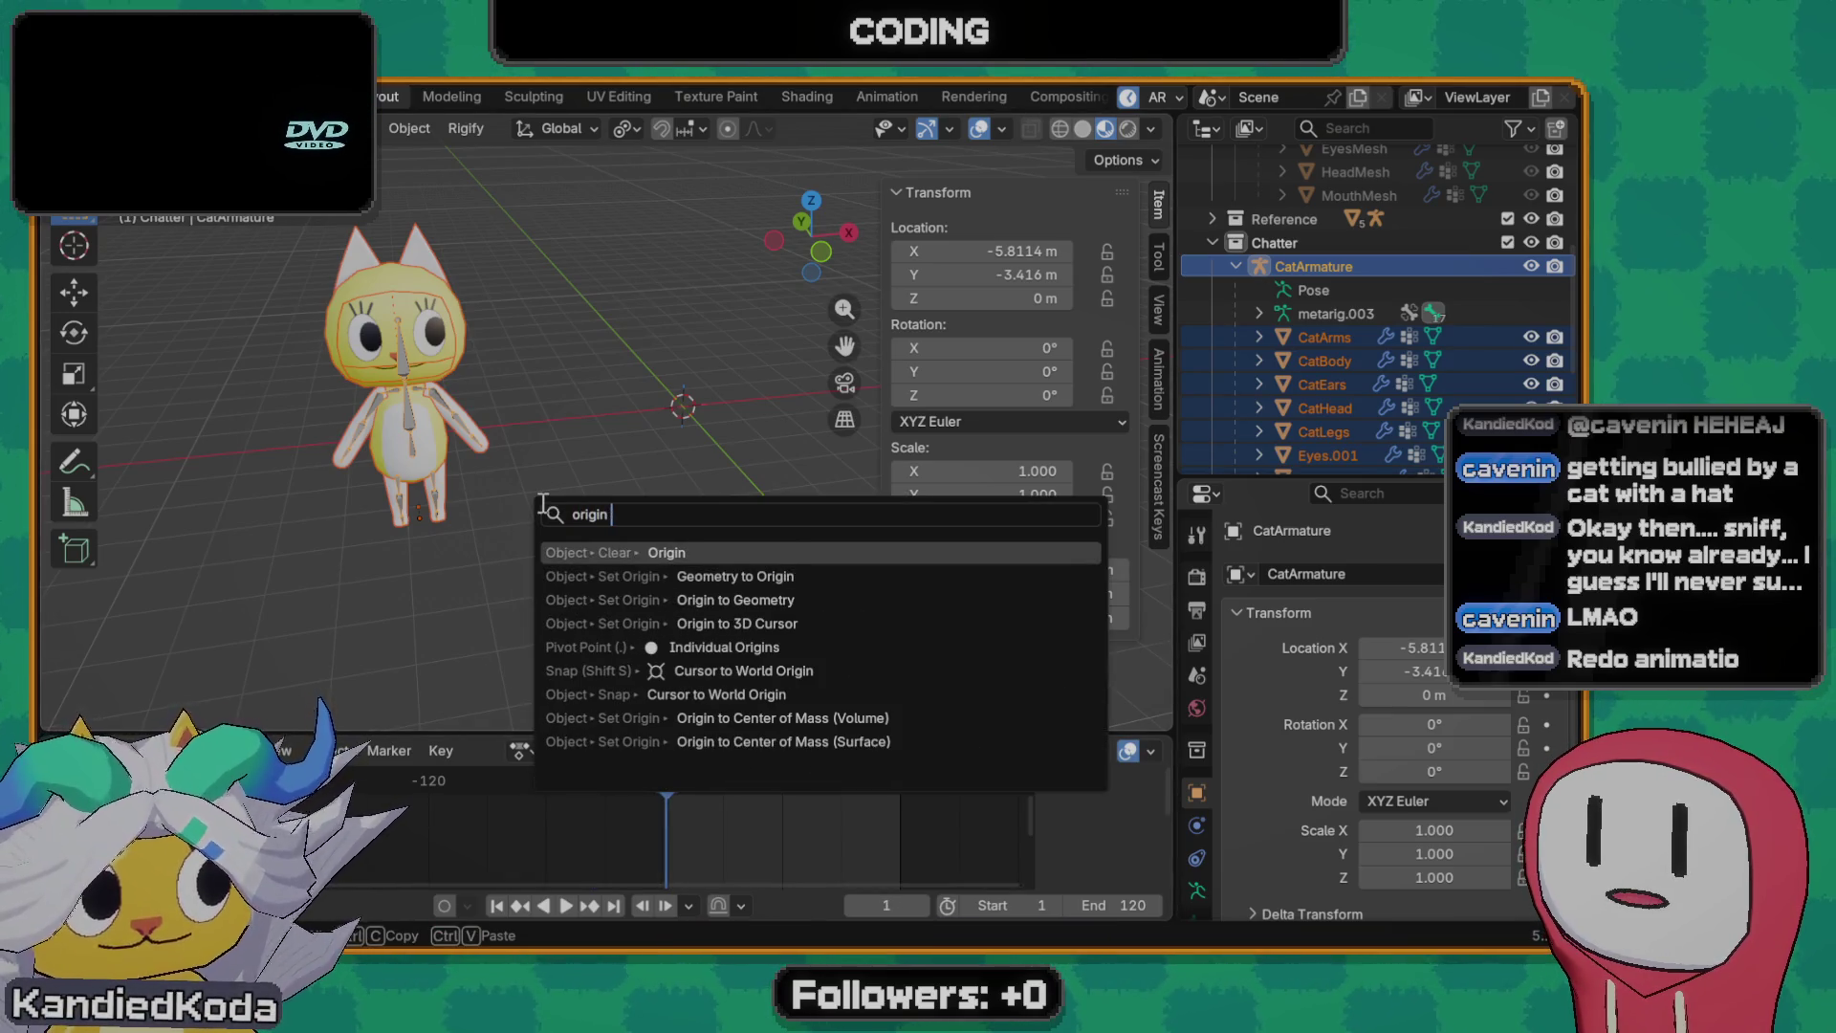
type(" to 3")
key("Return")
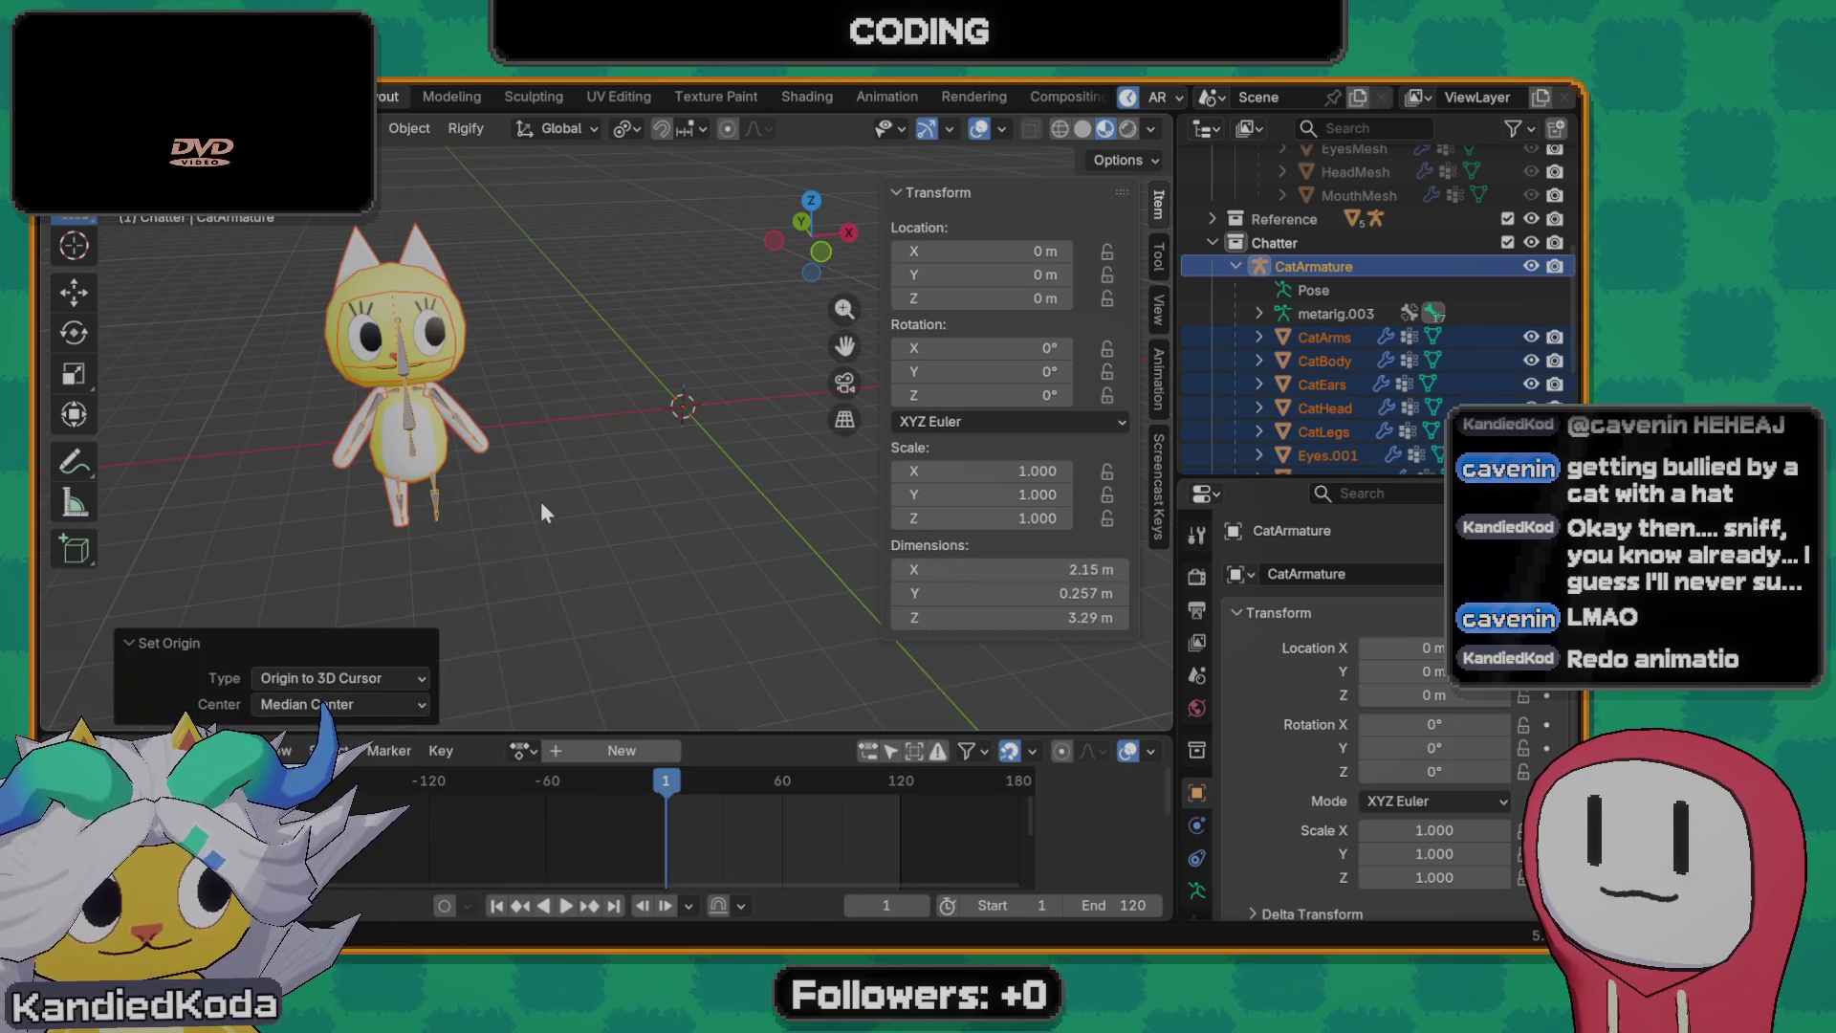
scroll(545, 501, "down", 3)
- Look over the scene and undo the origin change, restoring X −5.8114 m, Y −3.416 m
middle_click_drag(590, 501, 474, 471, "shift")
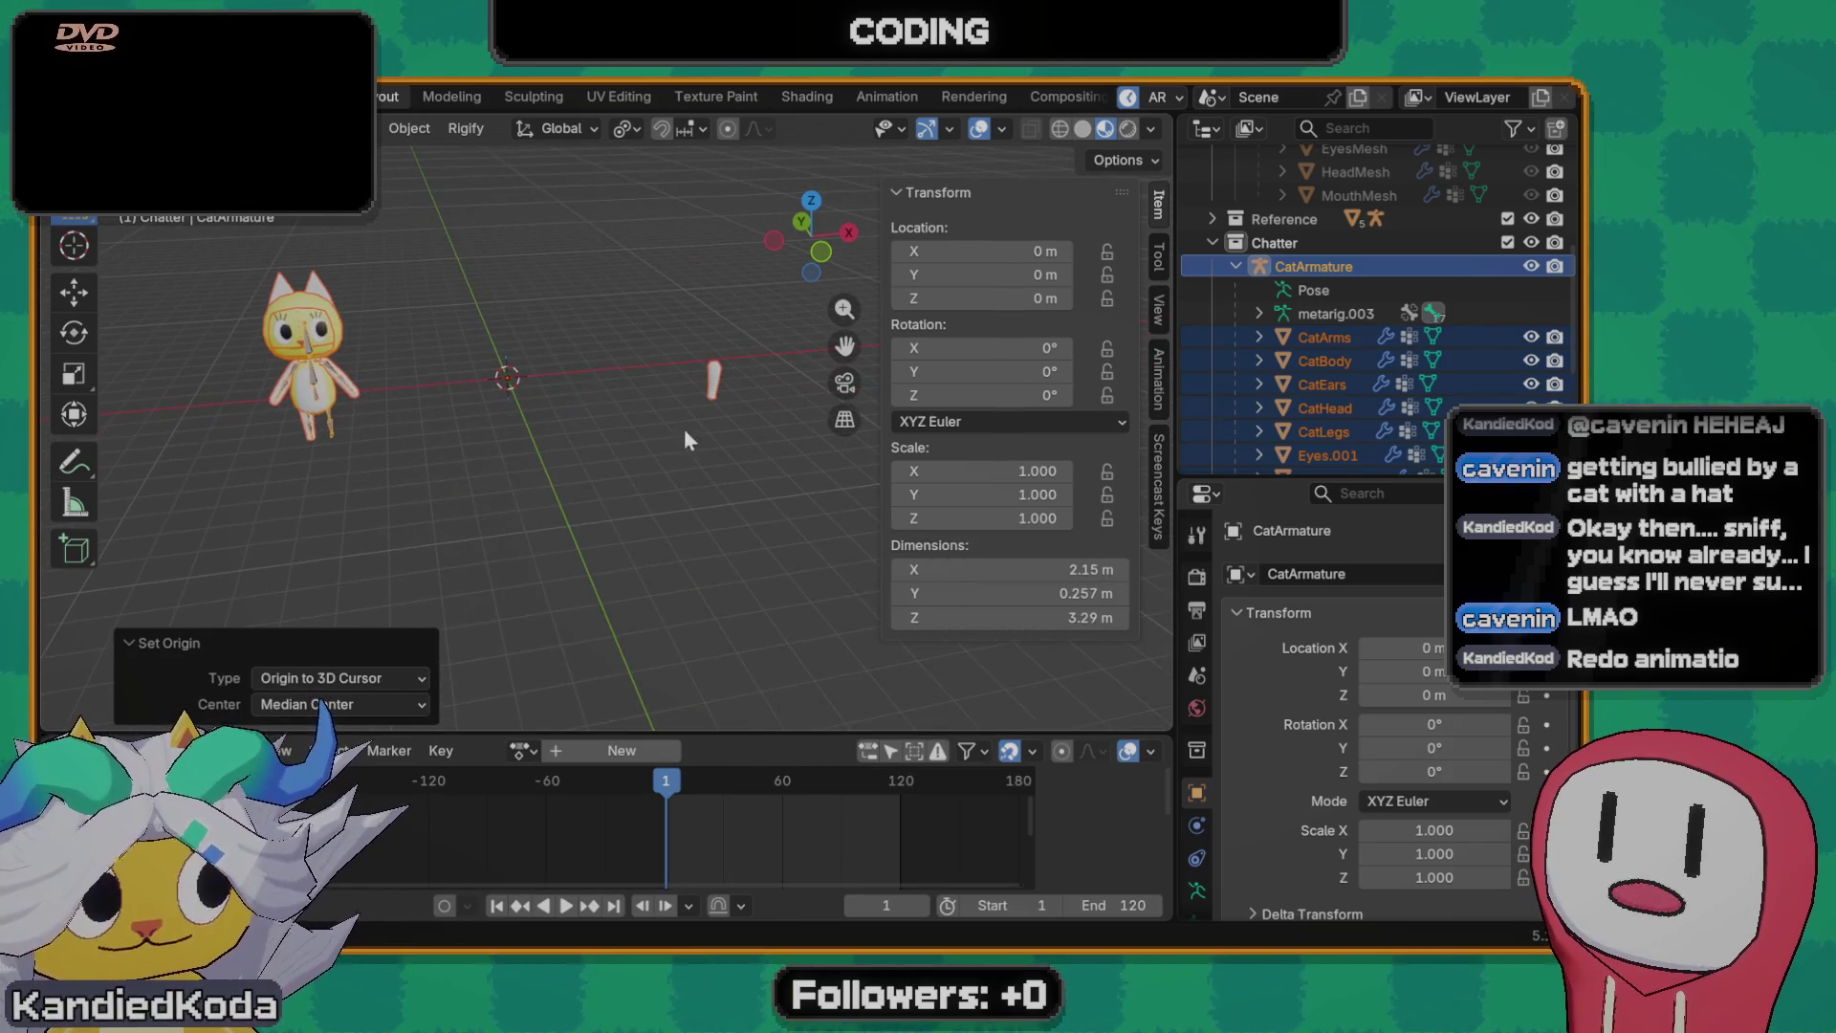
scroll(702, 430, "up", 3)
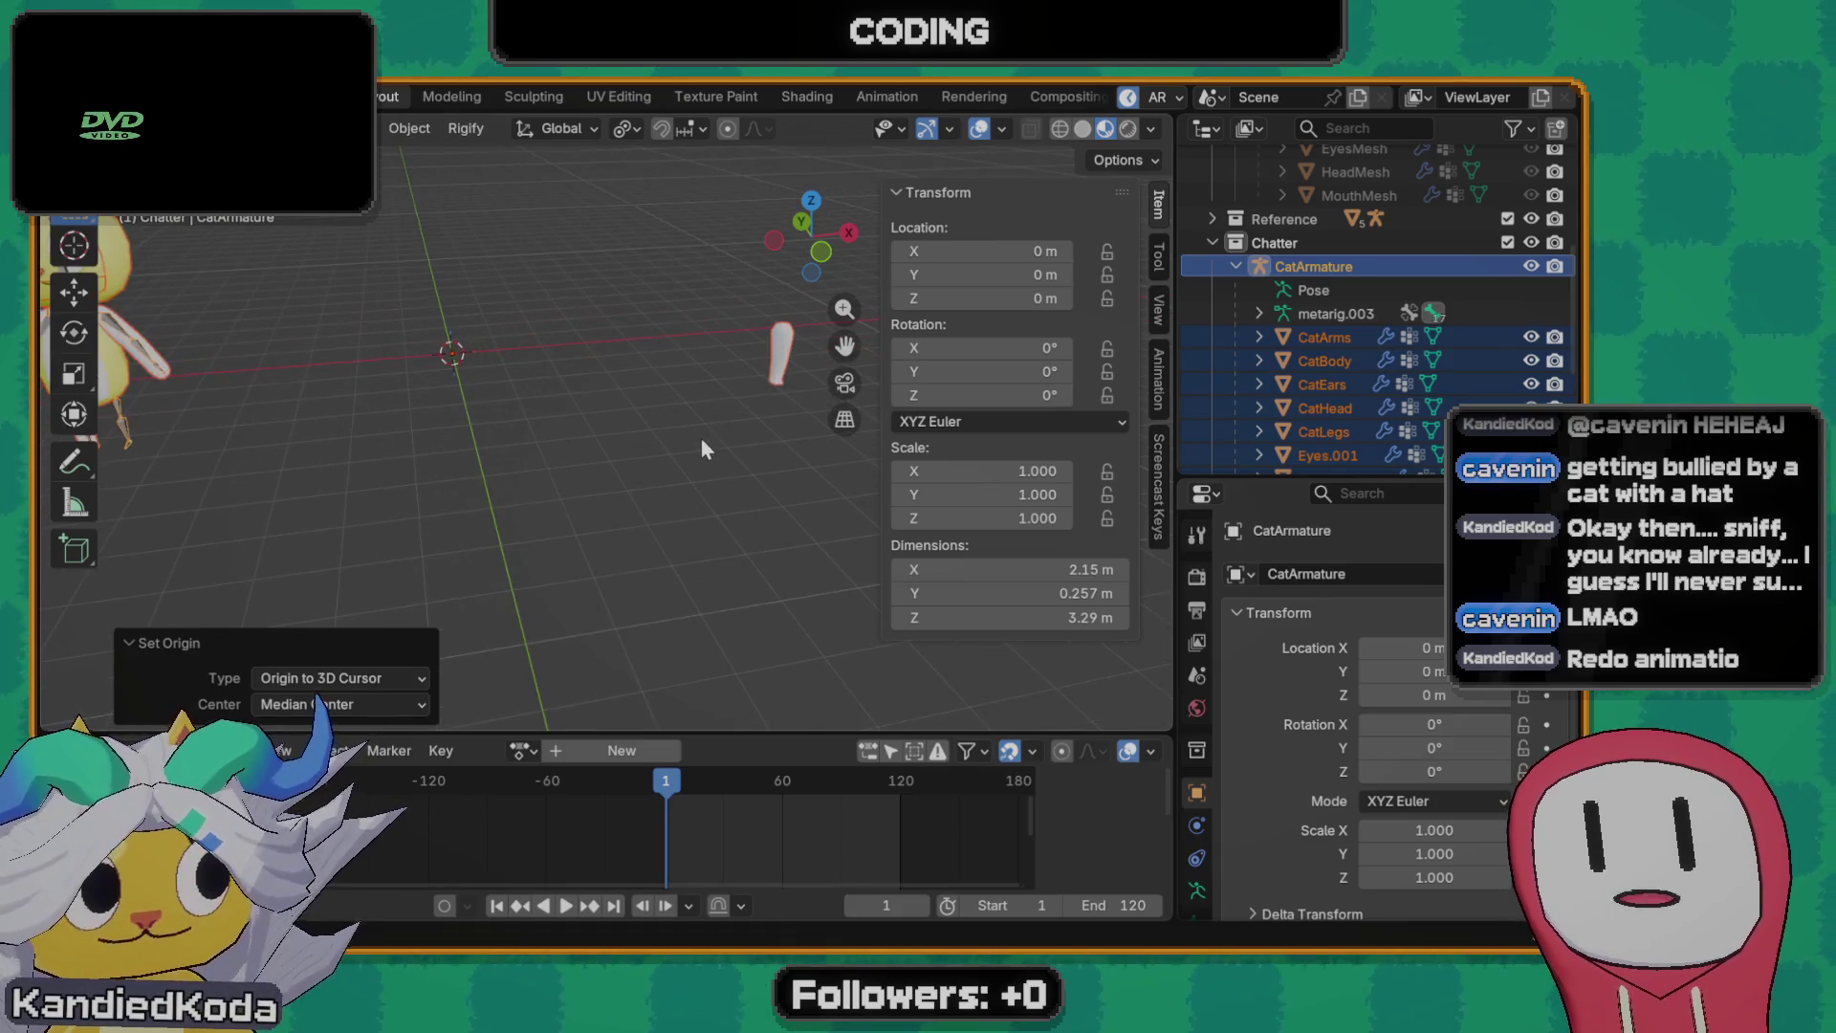
scroll(533, 437, "down", 1)
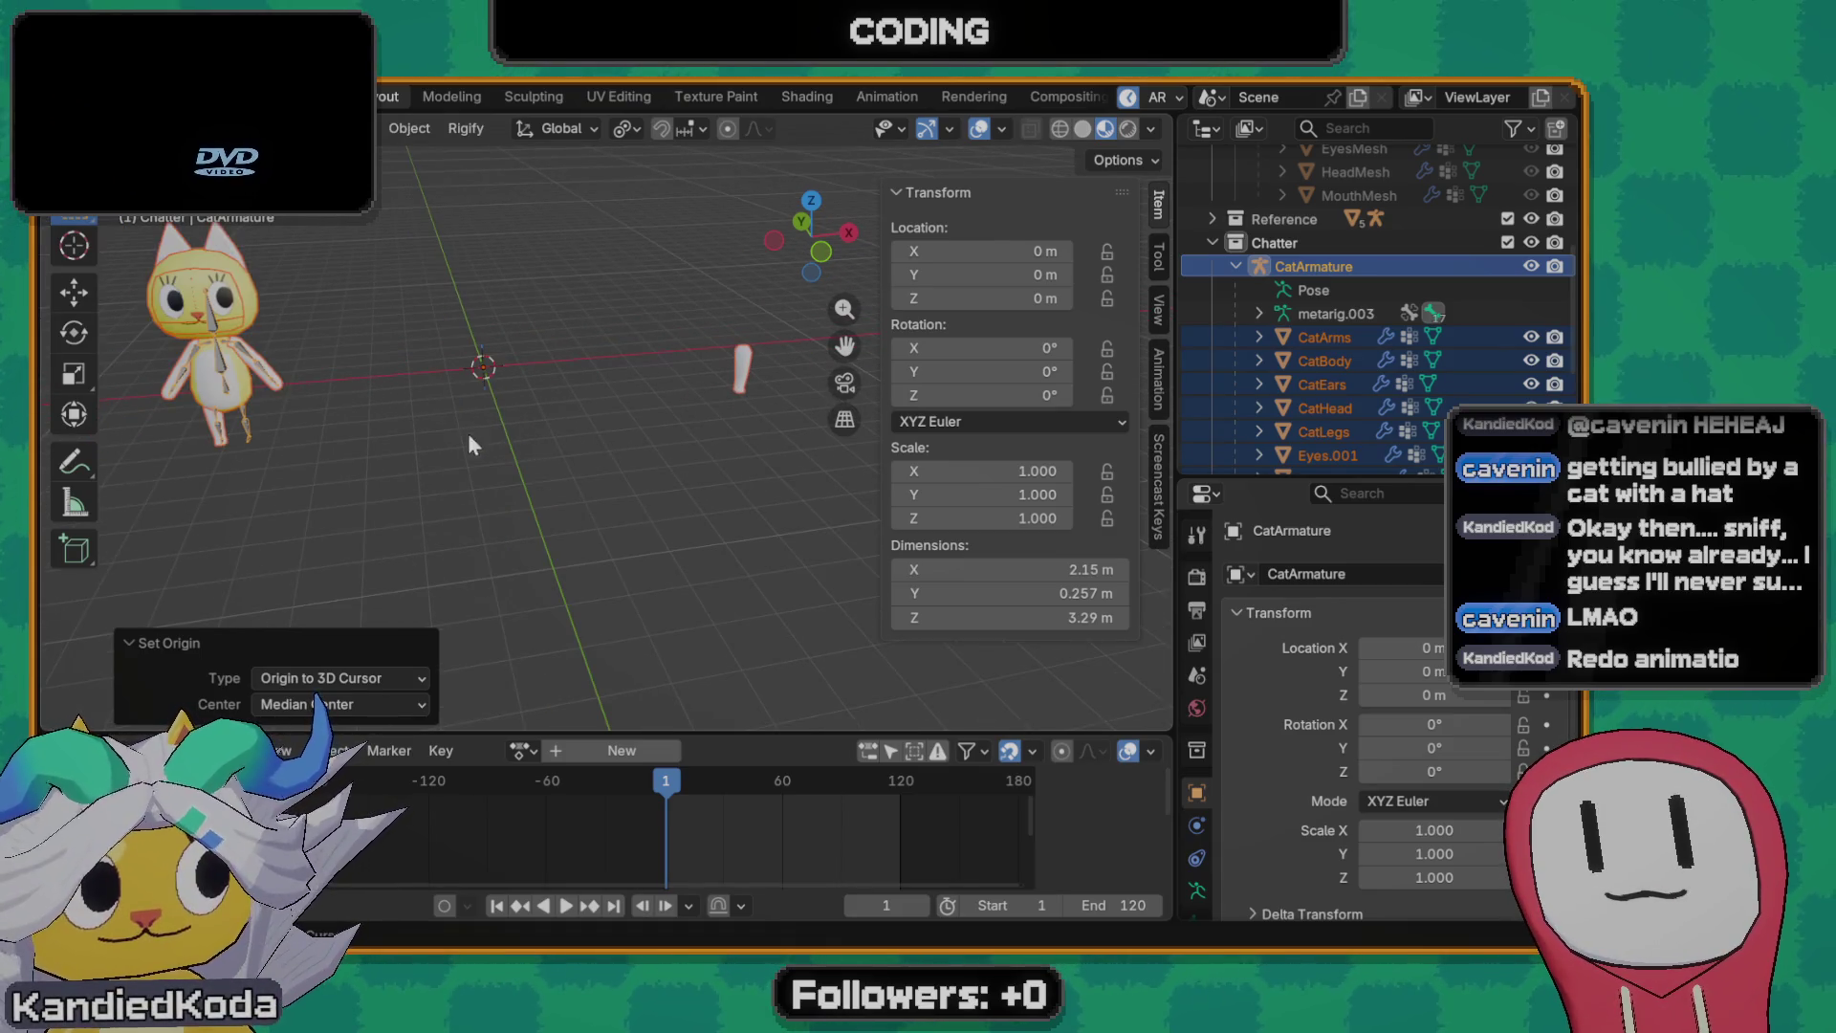
middle_click_drag(538, 435, 588, 466, "shift")
key("ctrl+z")
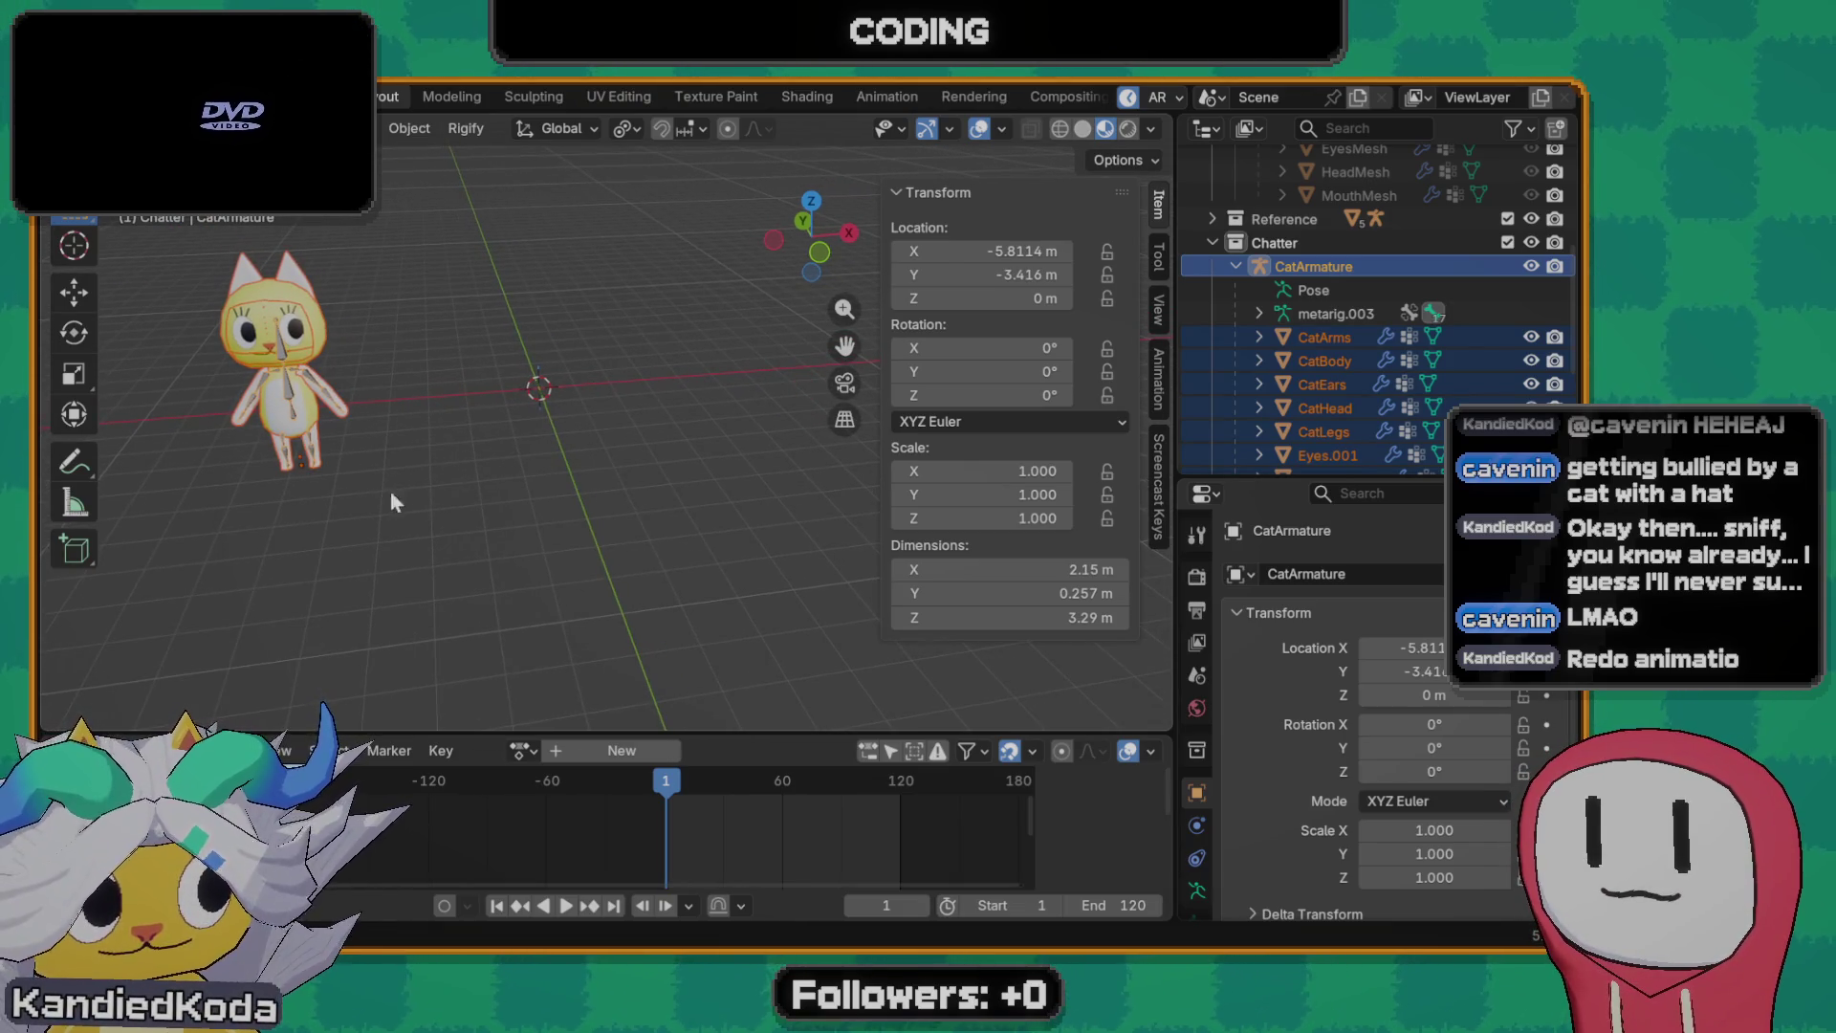
middle_click_drag(392, 553, 398, 557)
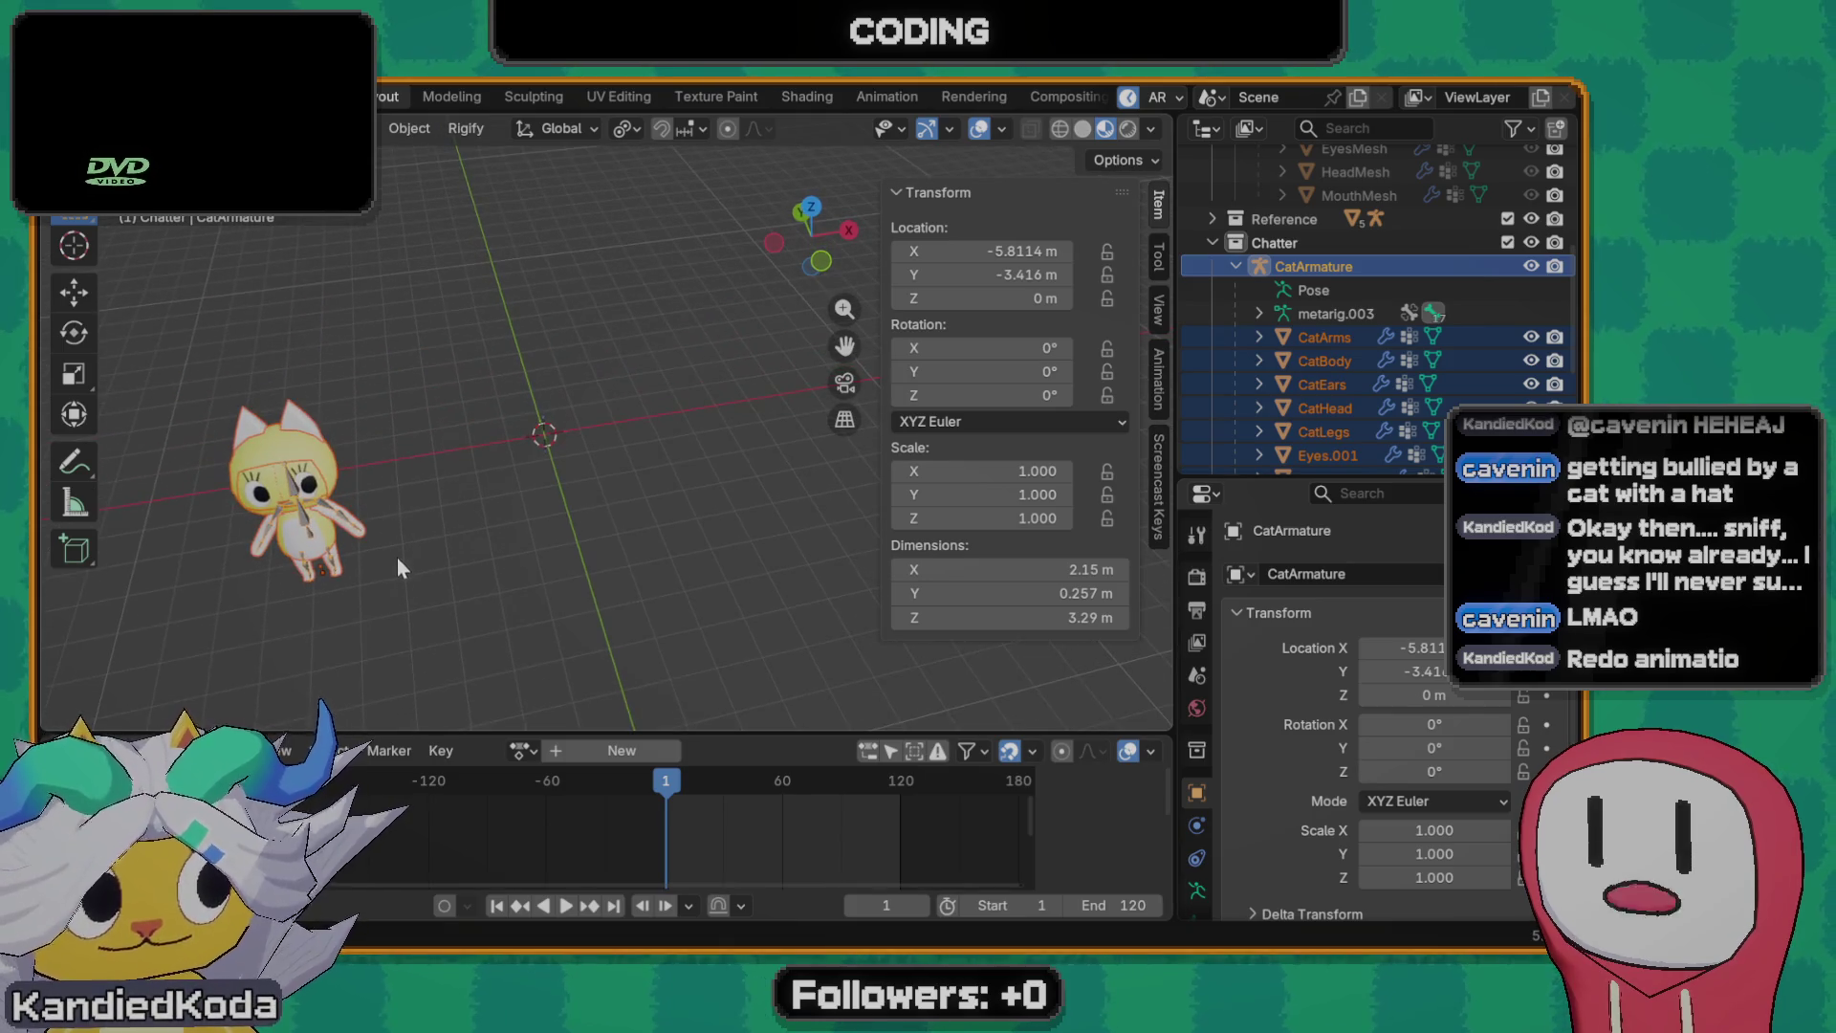
key("g")
key("z")
key("shift+z")
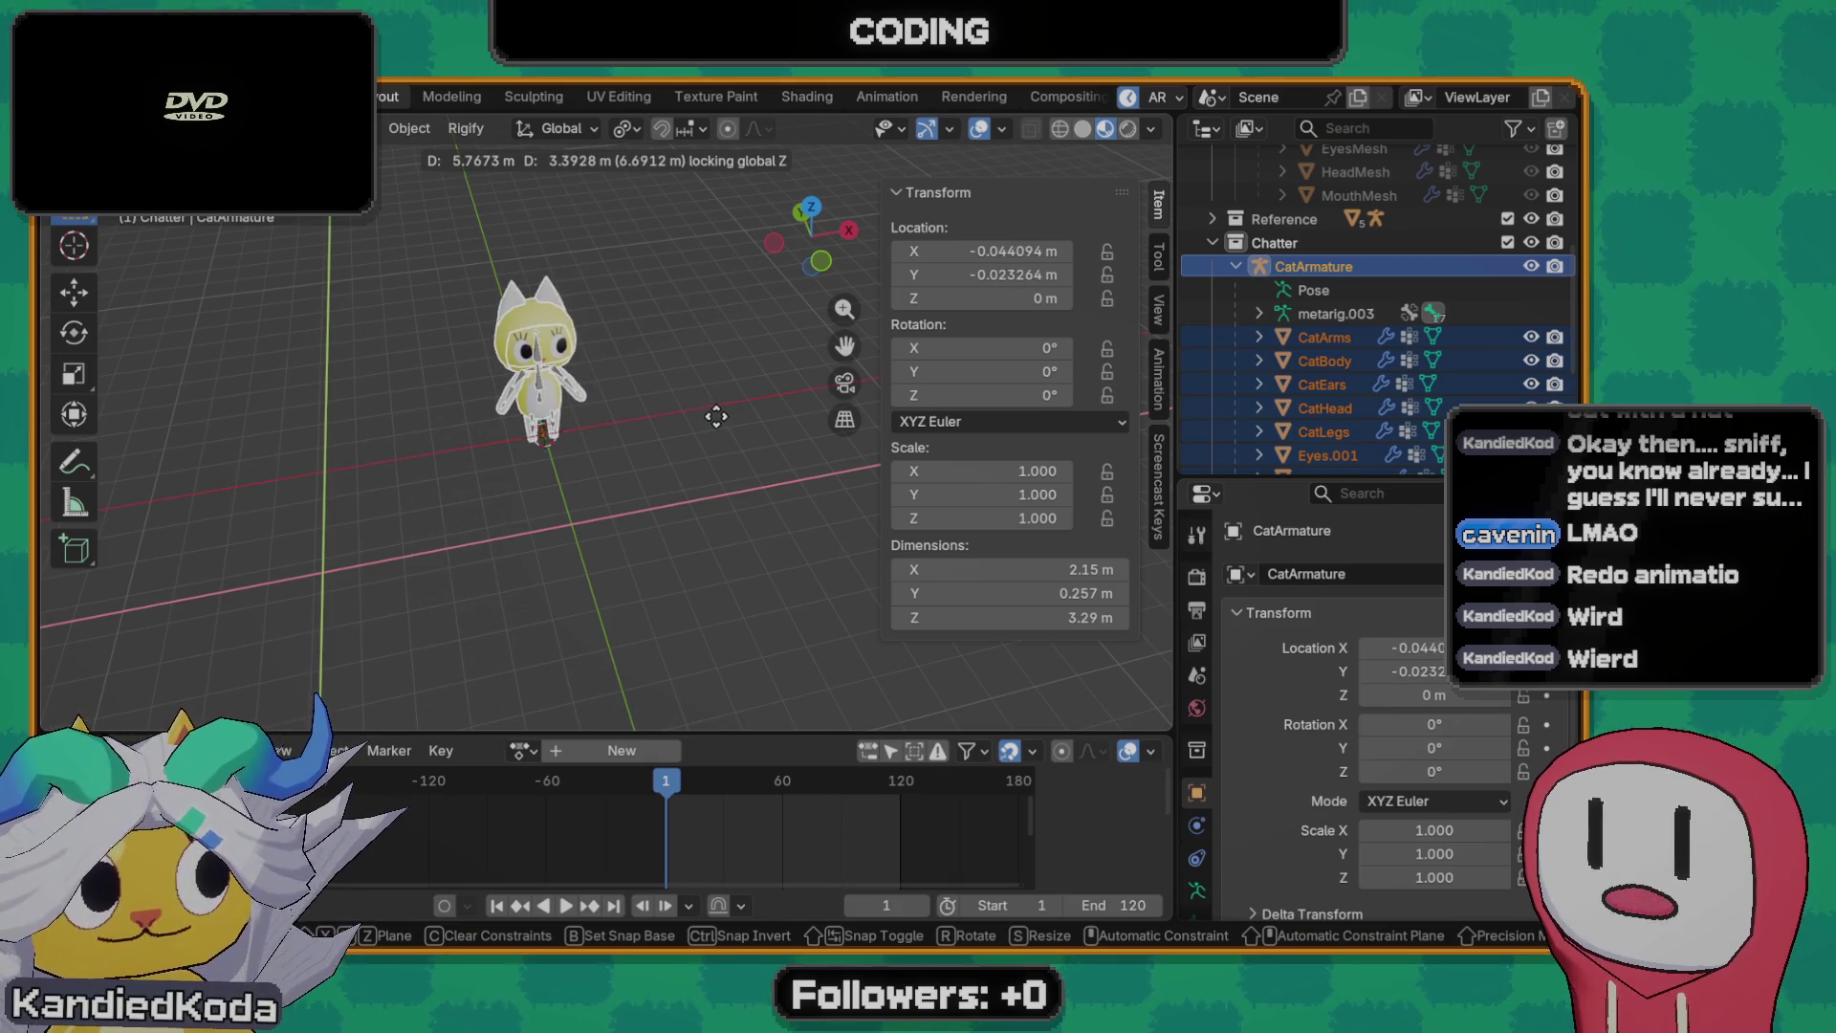
left_click(717, 416)
scroll(570, 479, "up", 5)
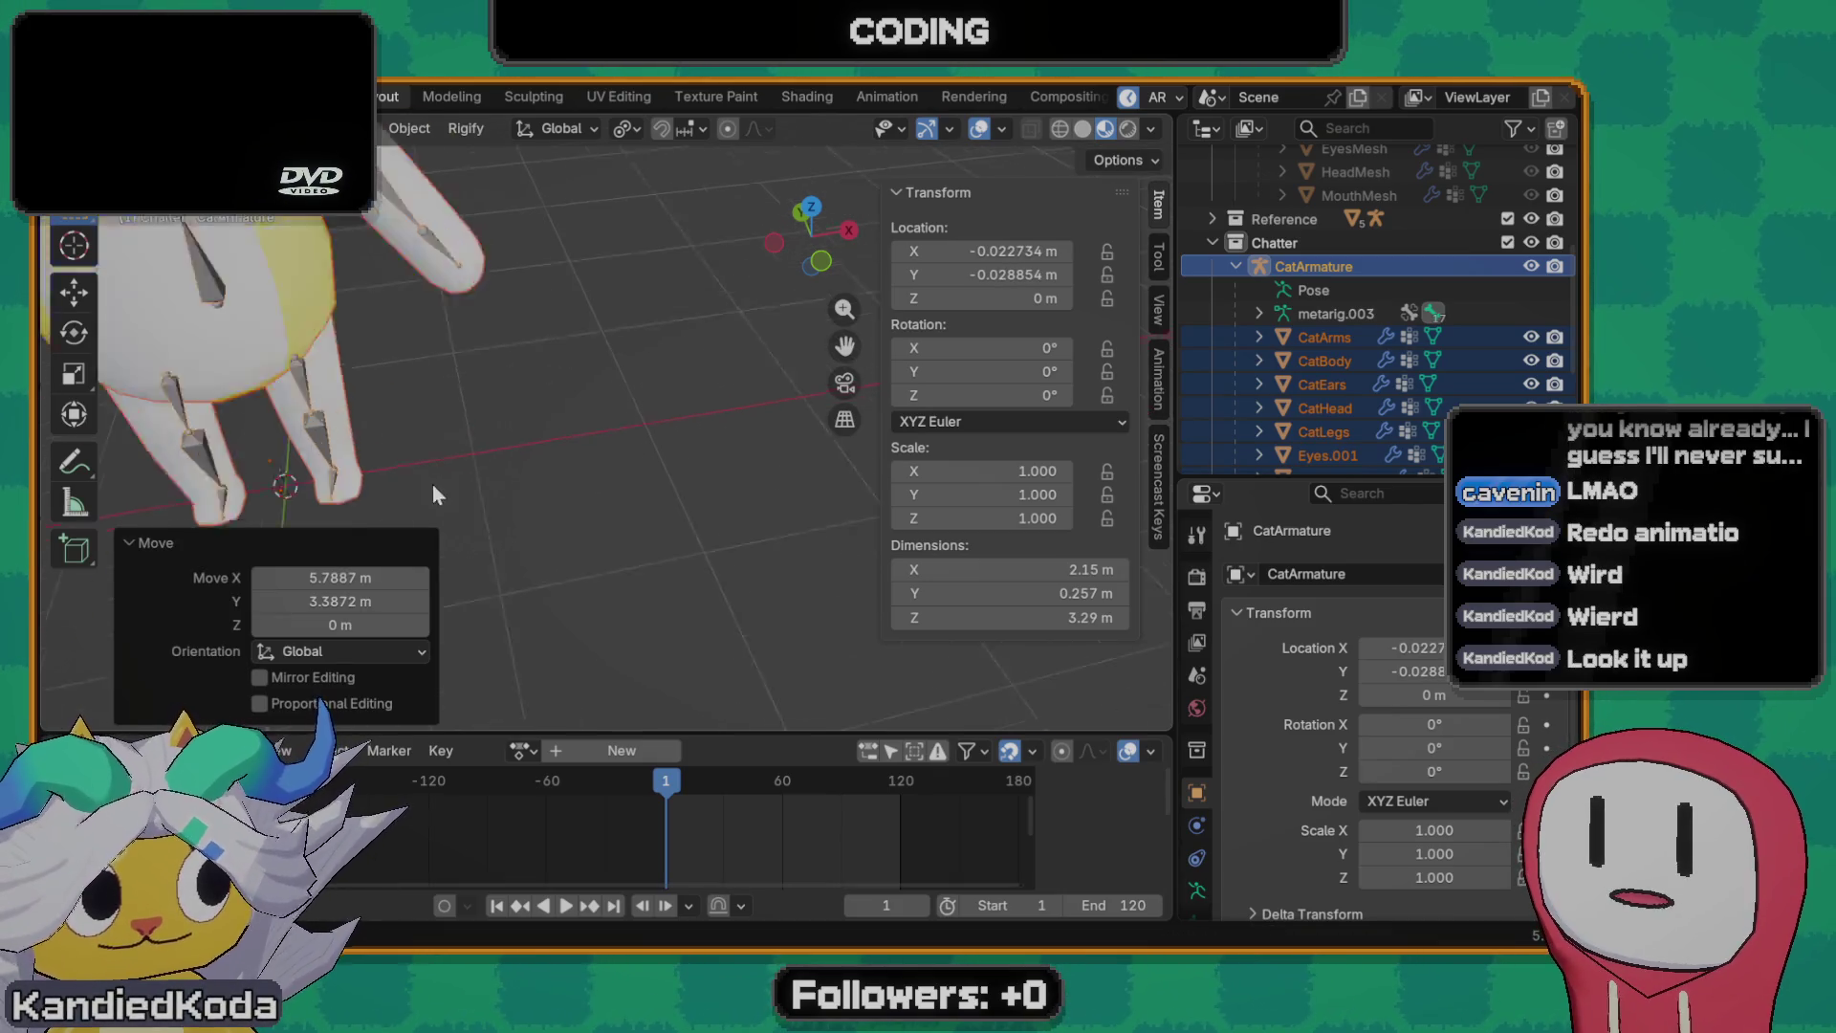
mouse_move(433, 484)
middle_mouse_down()
mouse_move(628, 469)
mouse_move(679, 533)
mouse_move(635, 508)
mouse_move(583, 543)
middle_mouse_up()
scroll(583, 543, "down", 3)
scroll(587, 525, "down", 3)
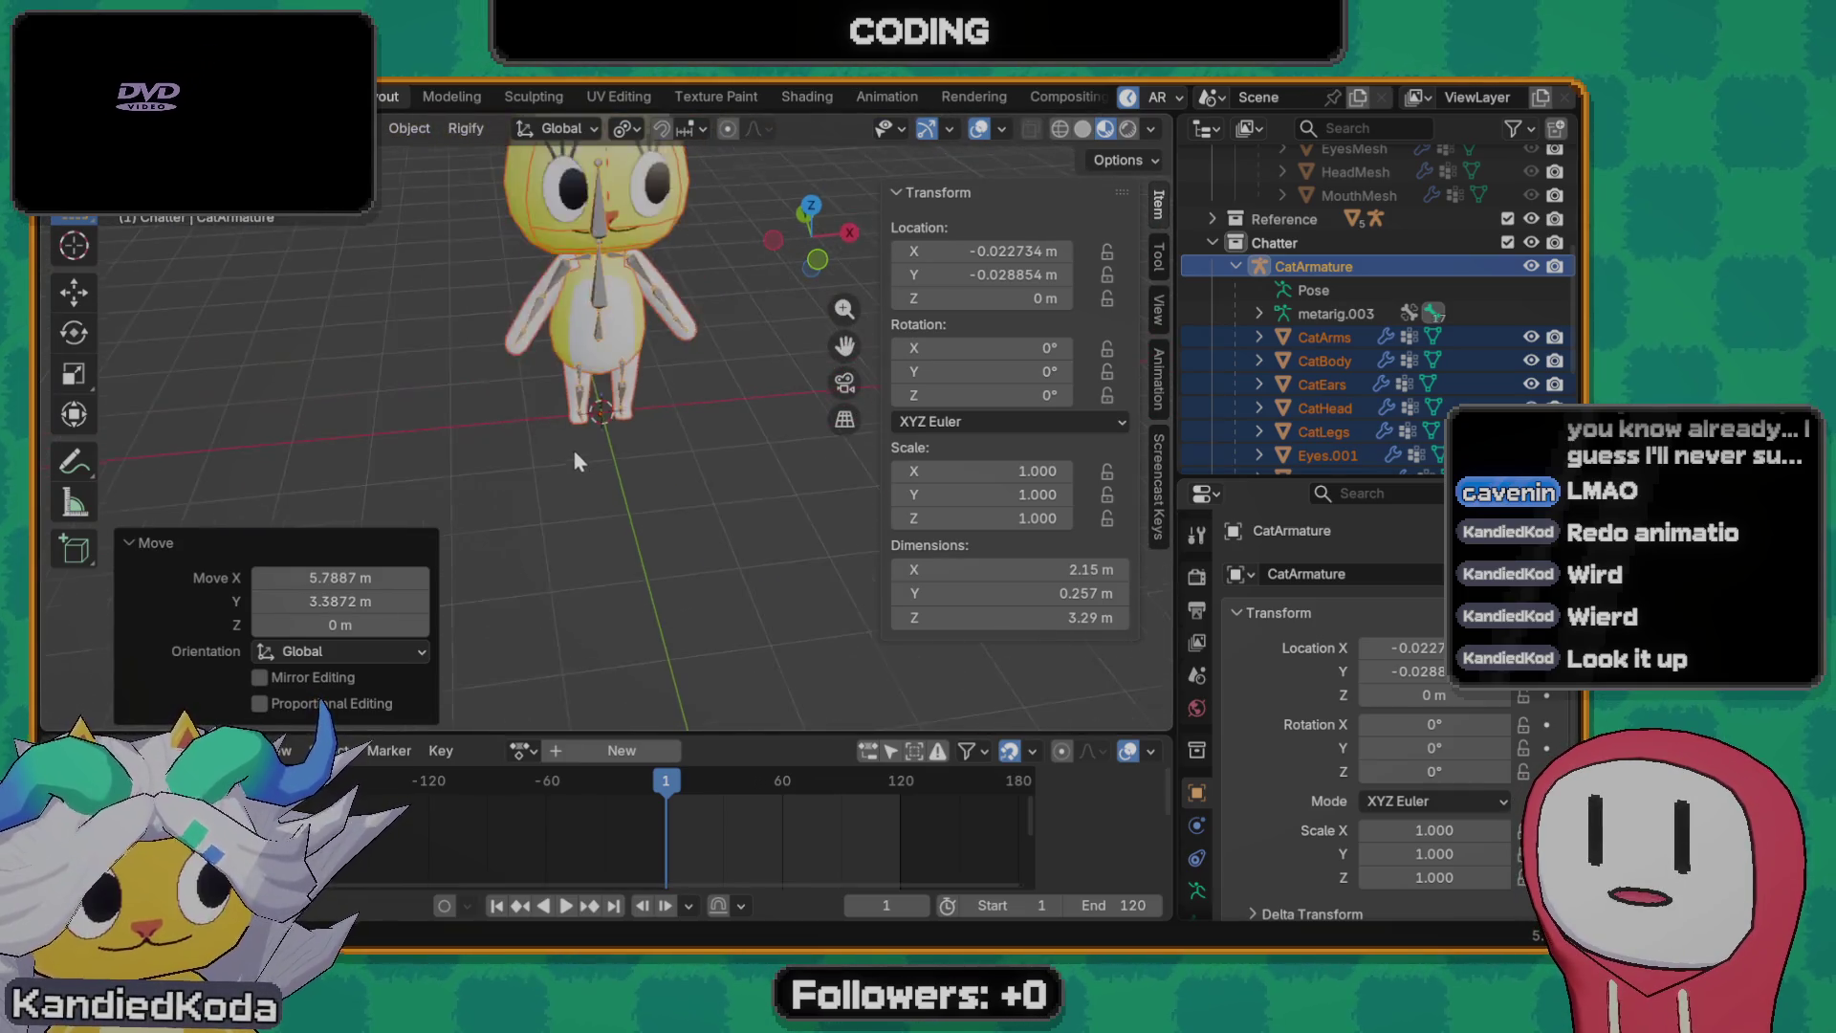
key("space")
key("space")
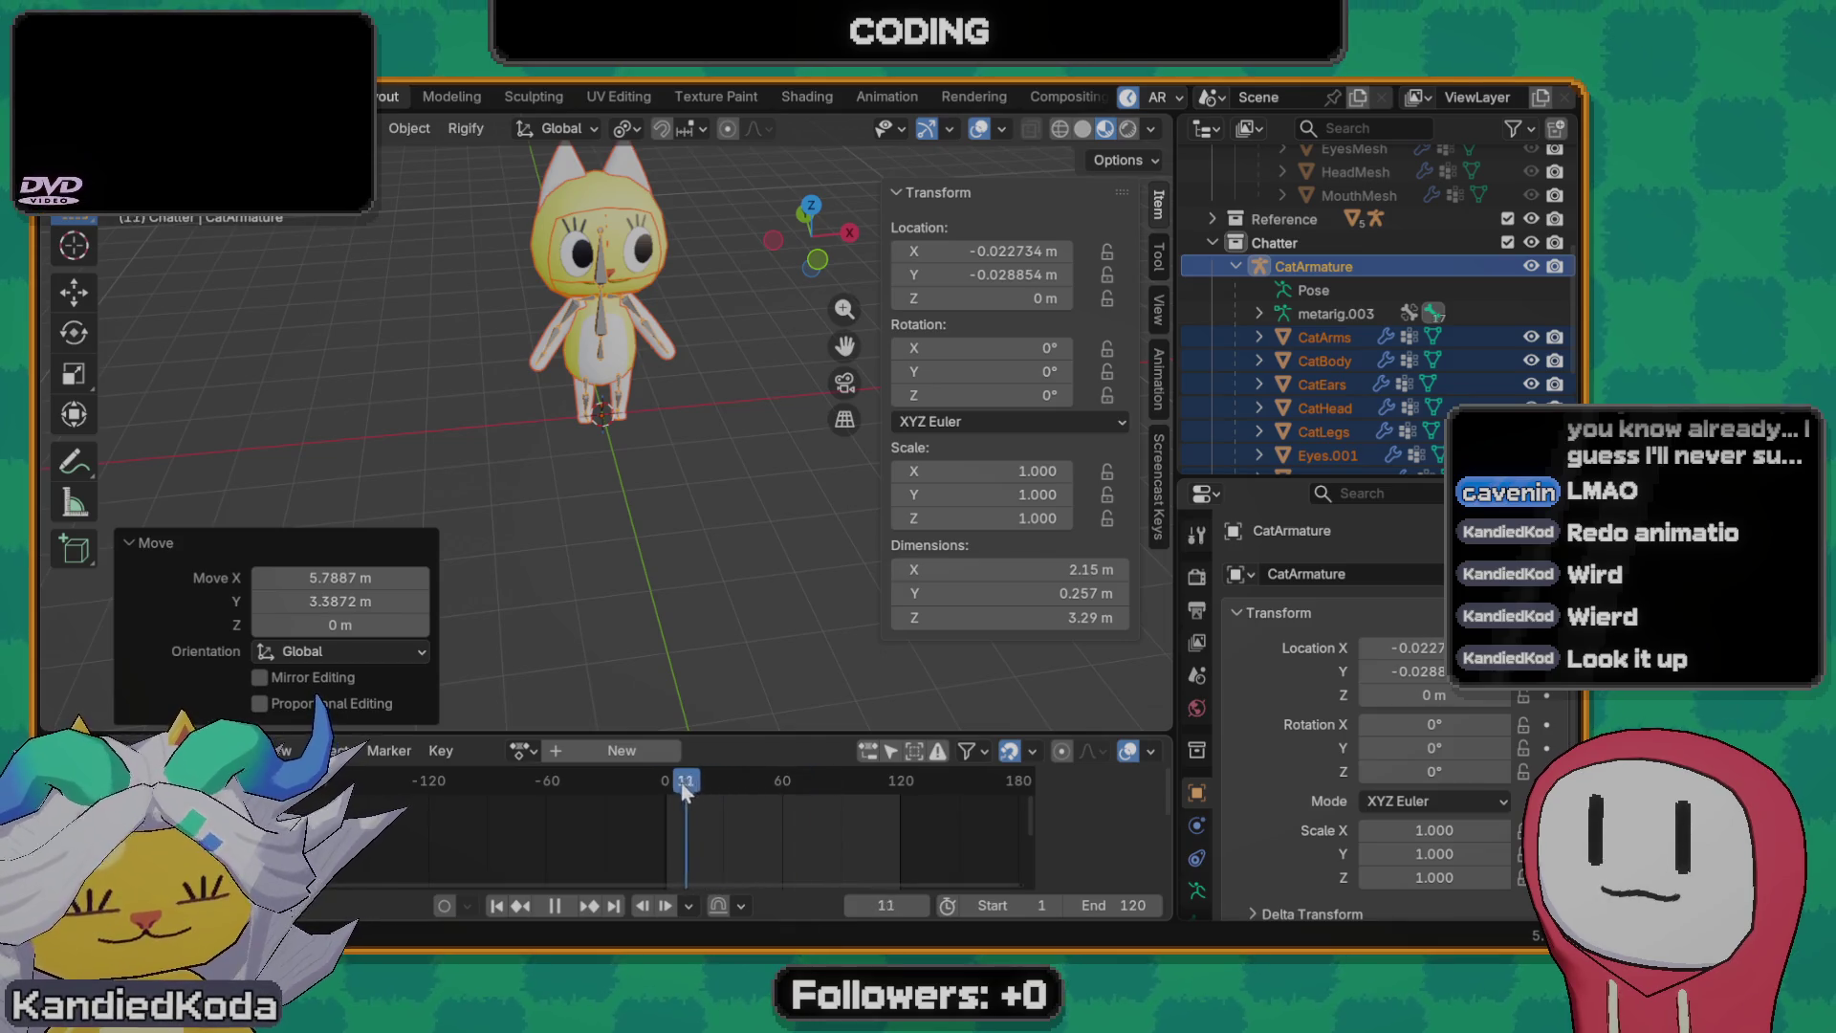
left_click_drag(704, 782, 657, 782)
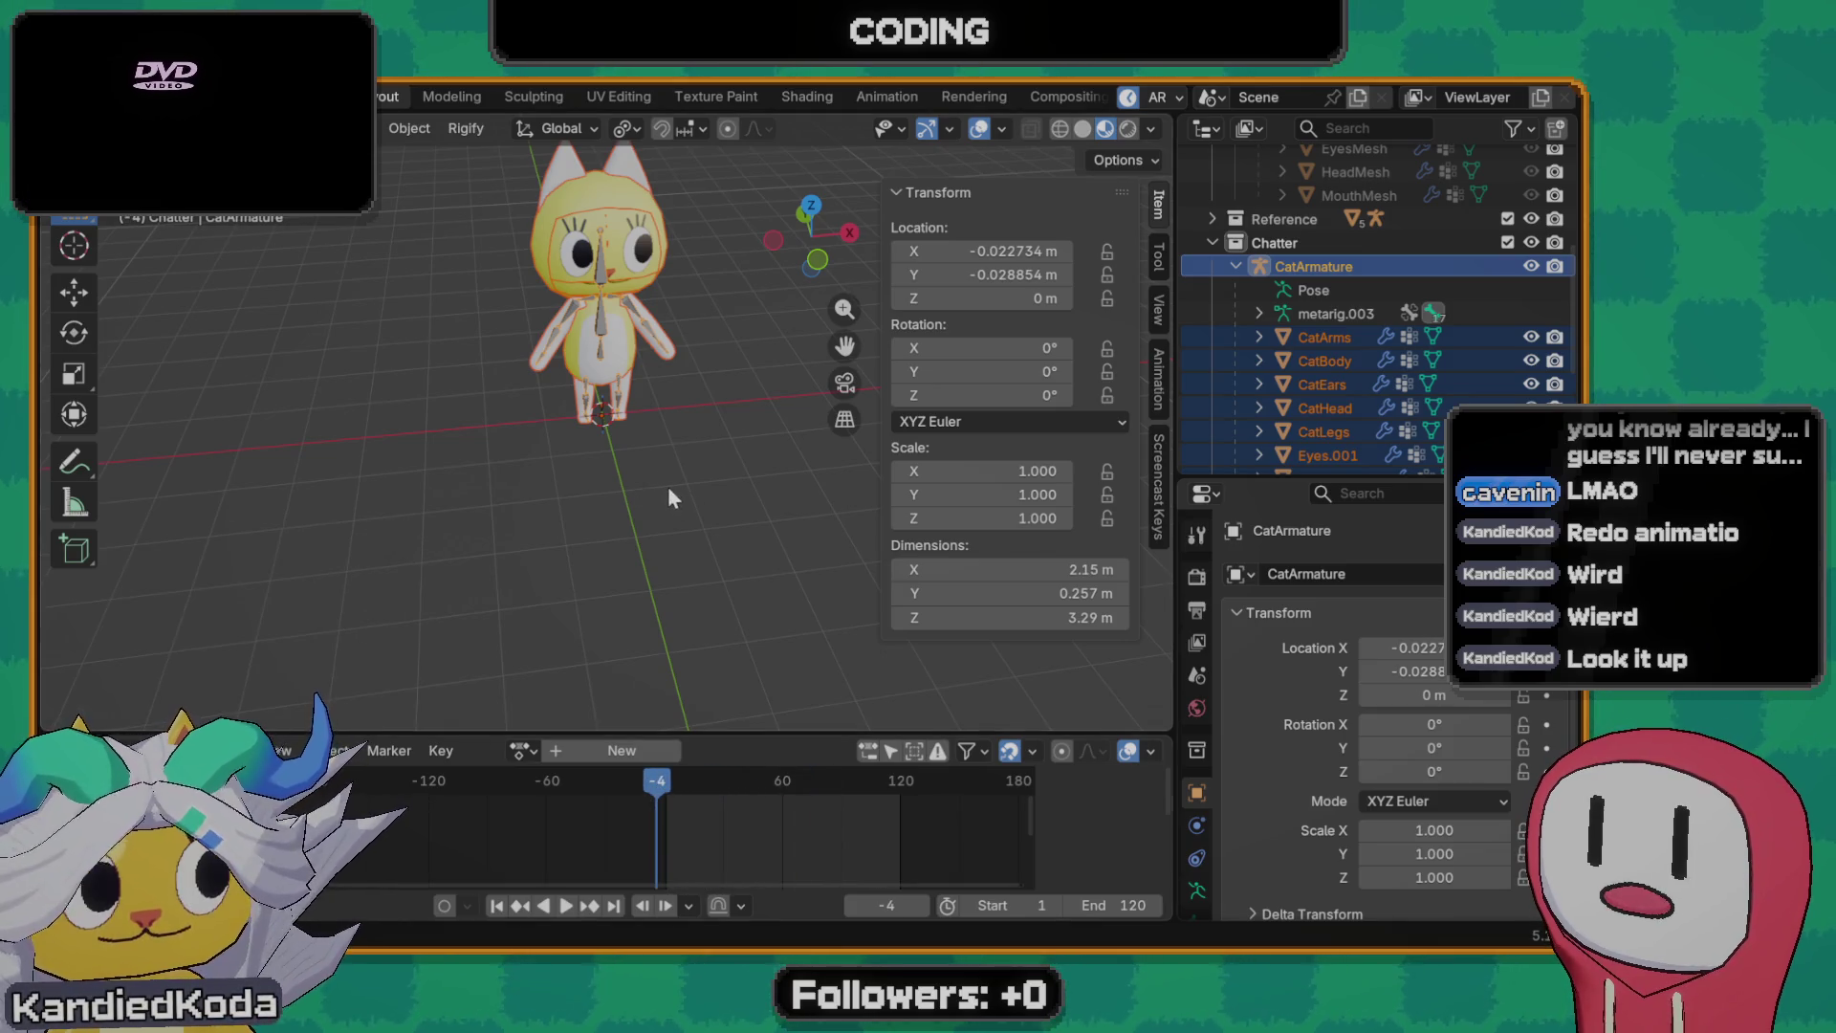
key("shift+Left")
key("g")
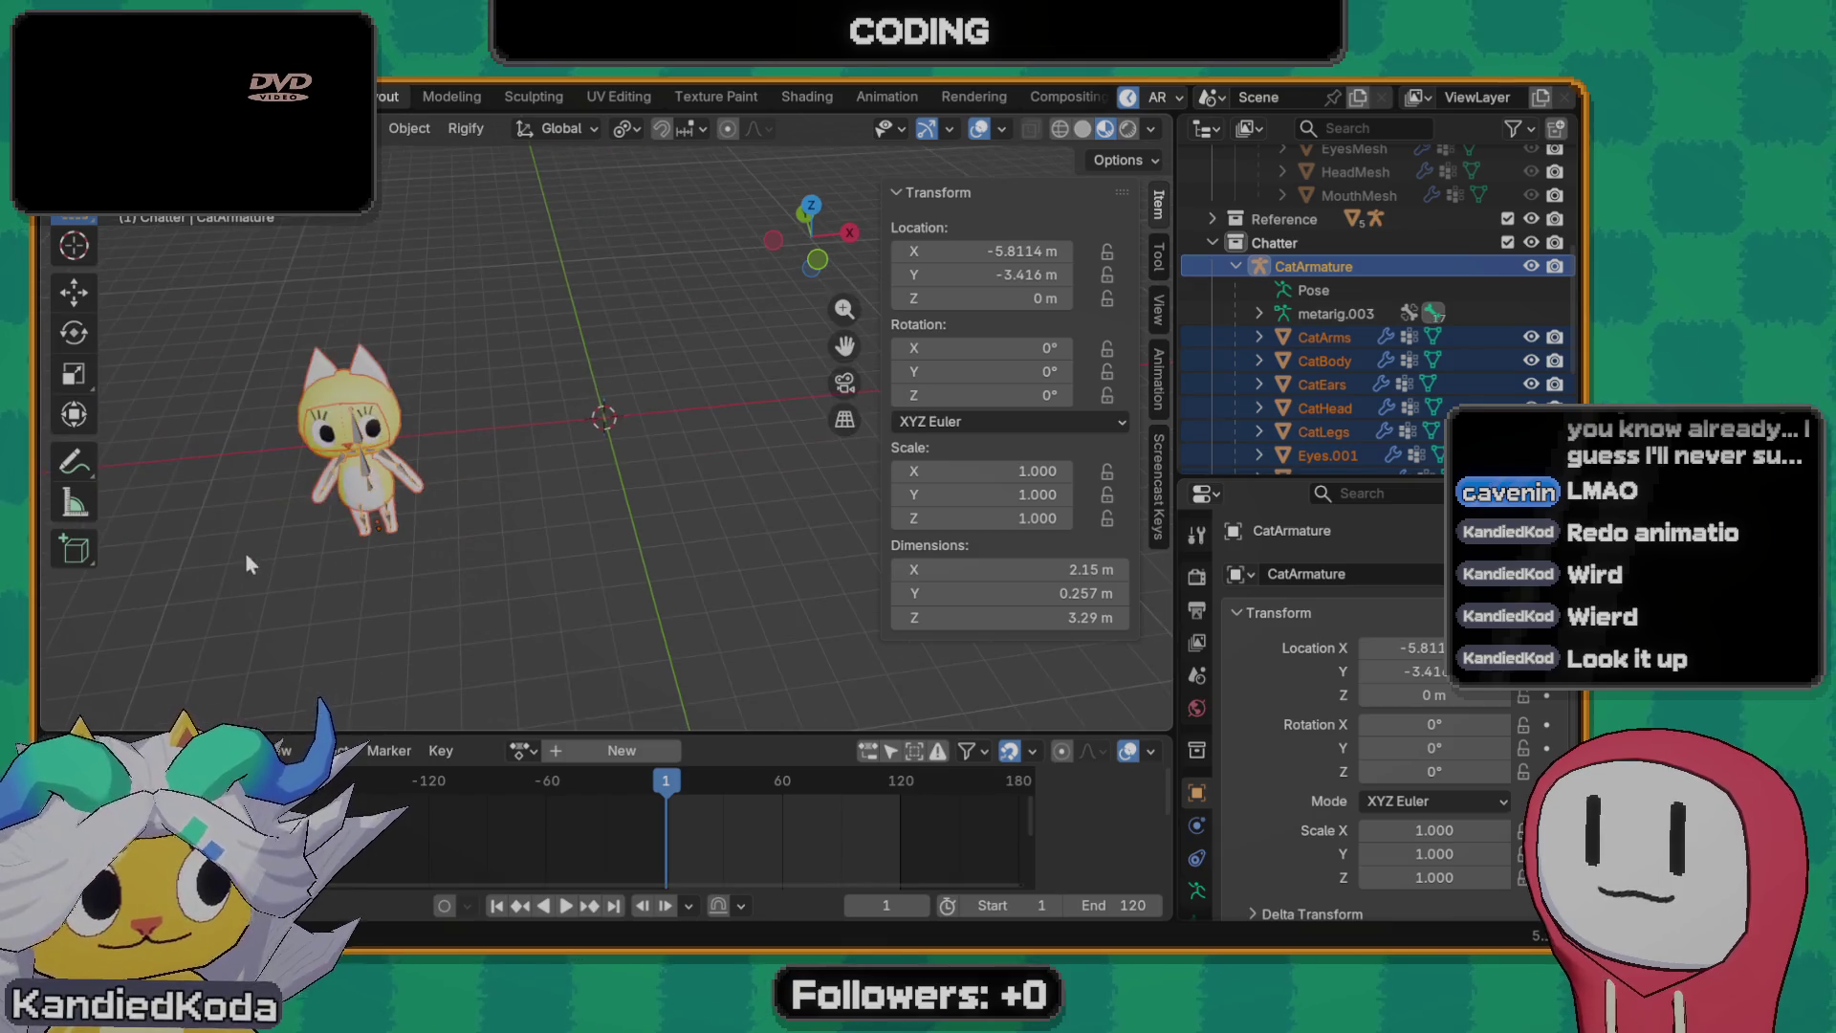
left_click(371, 447)
left_click(370, 447)
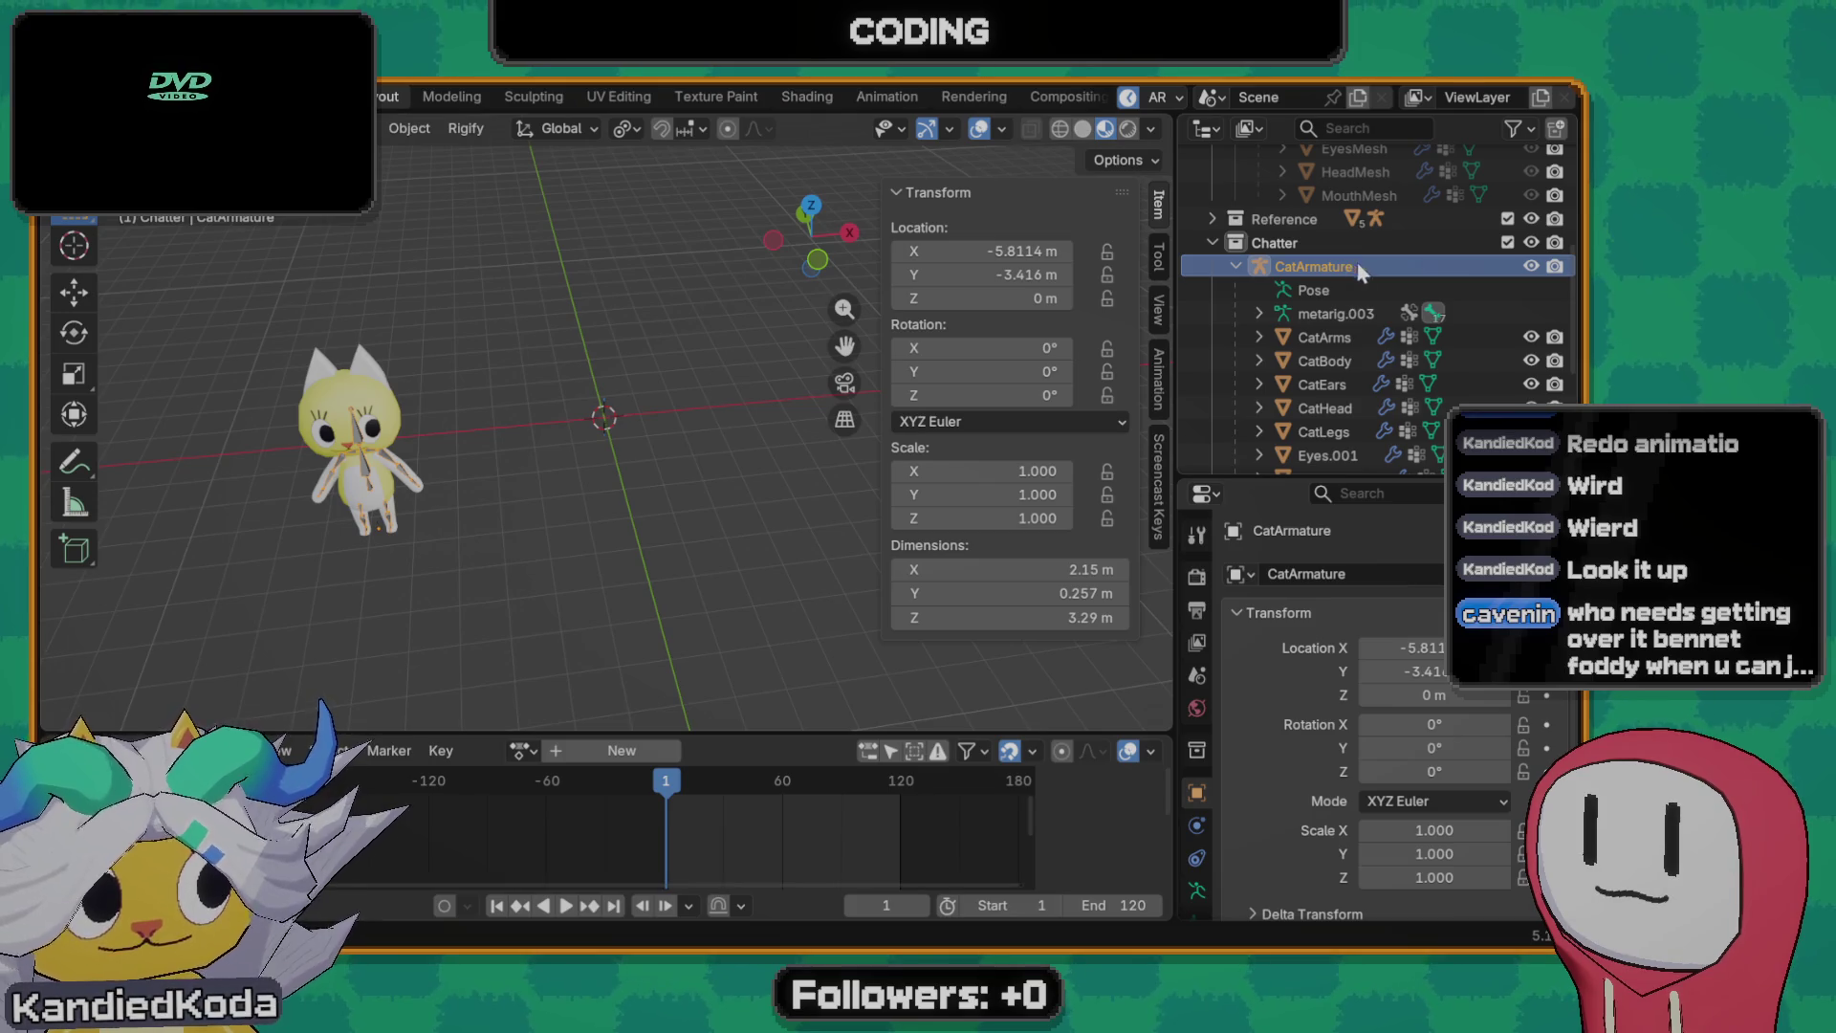
key("F3")
type("orig")
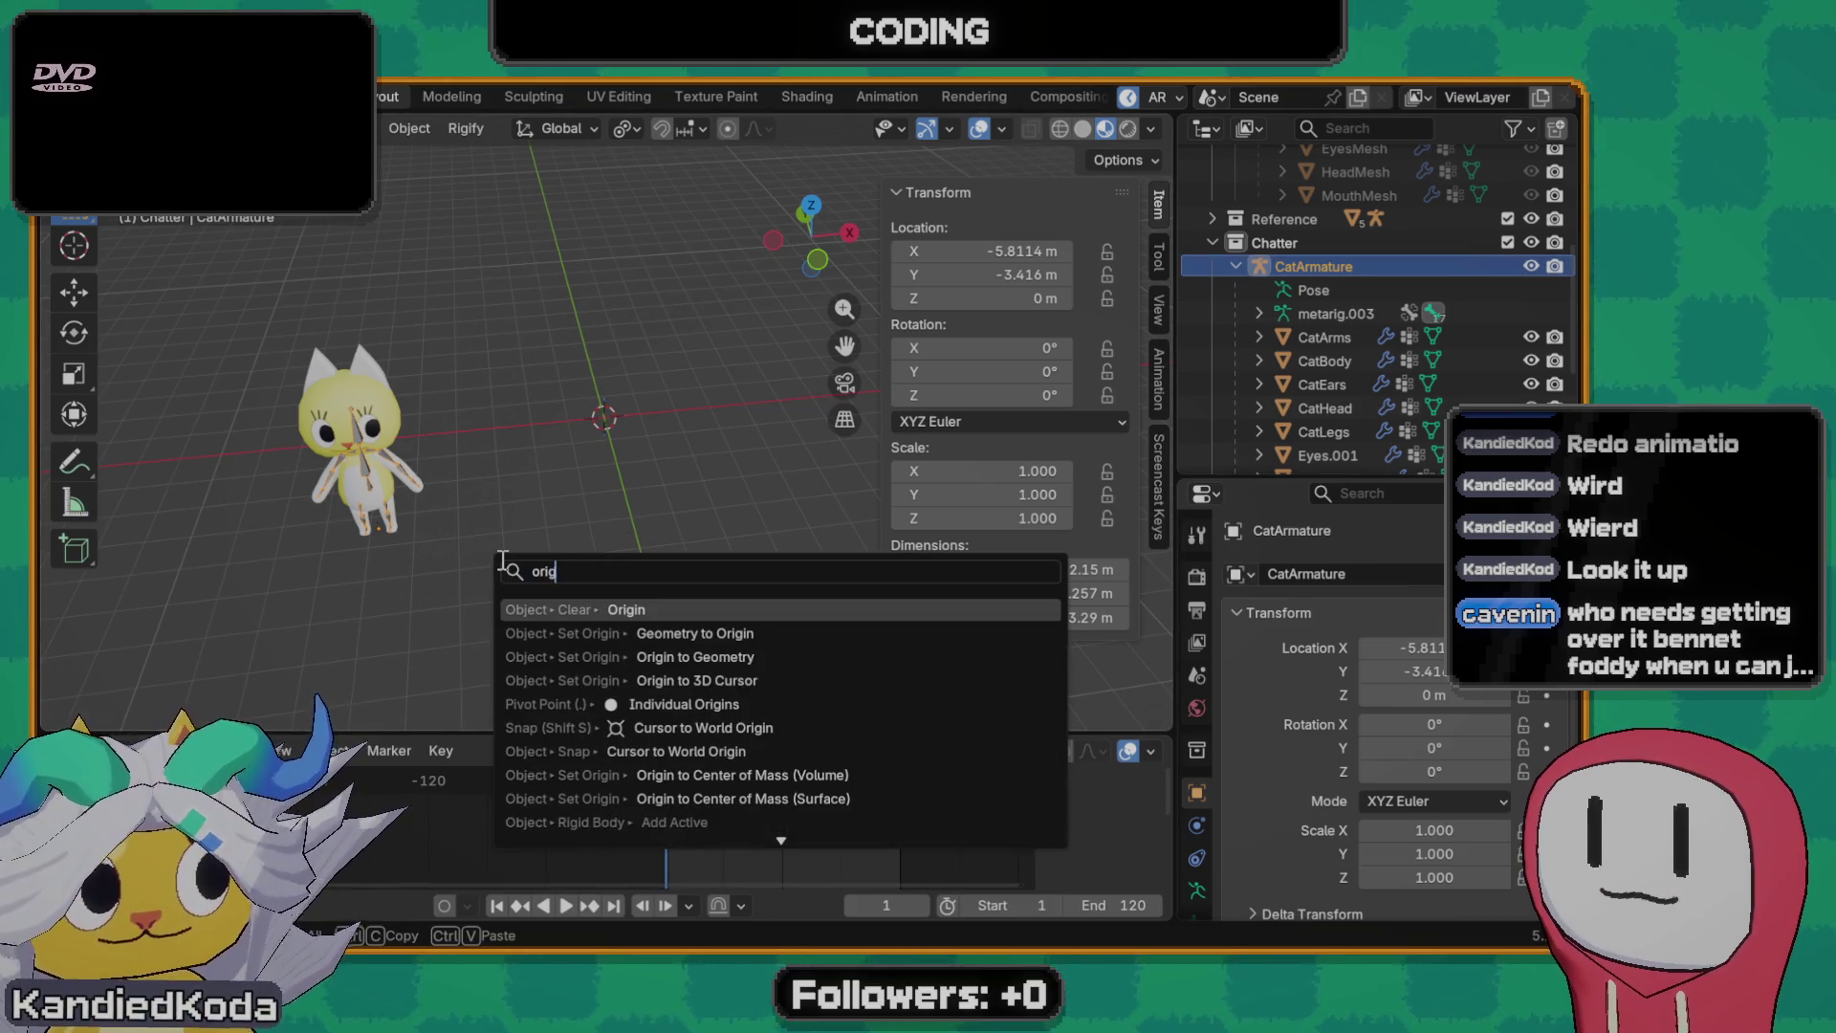
type("in")
key("Down")
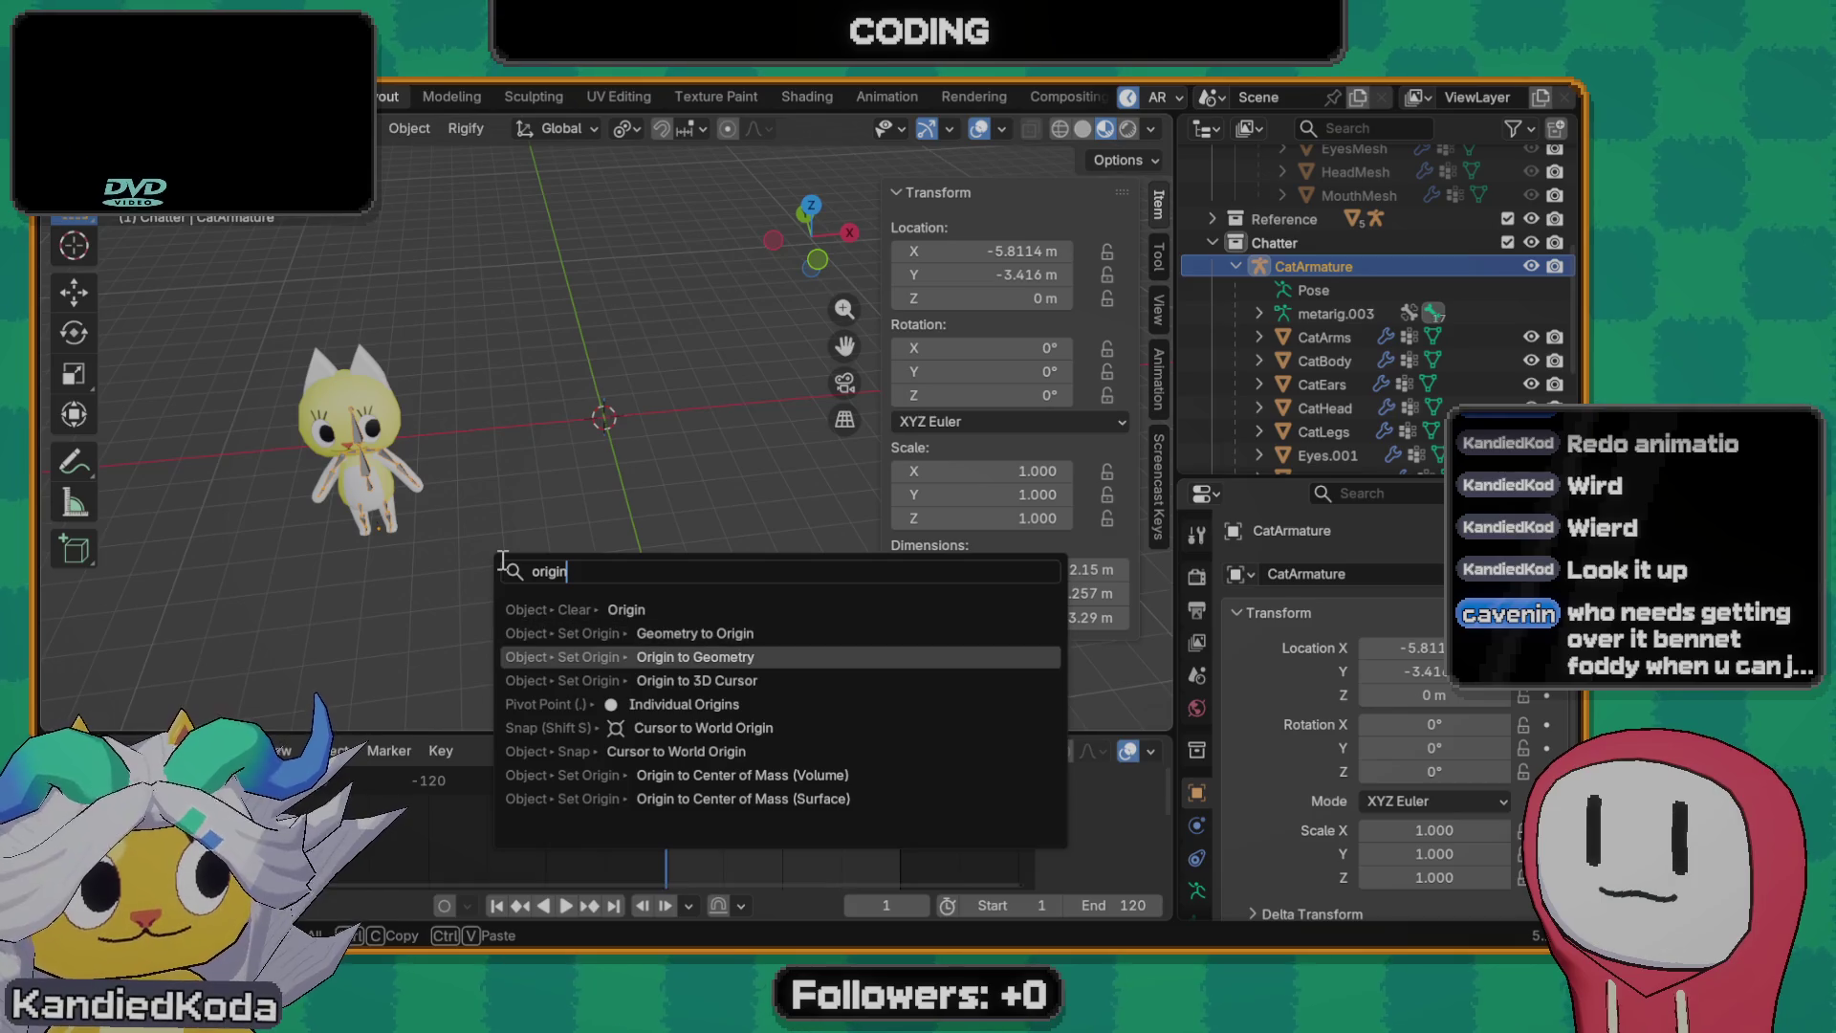
key("Down")
key("Return")
scroll(486, 521, "up", 5)
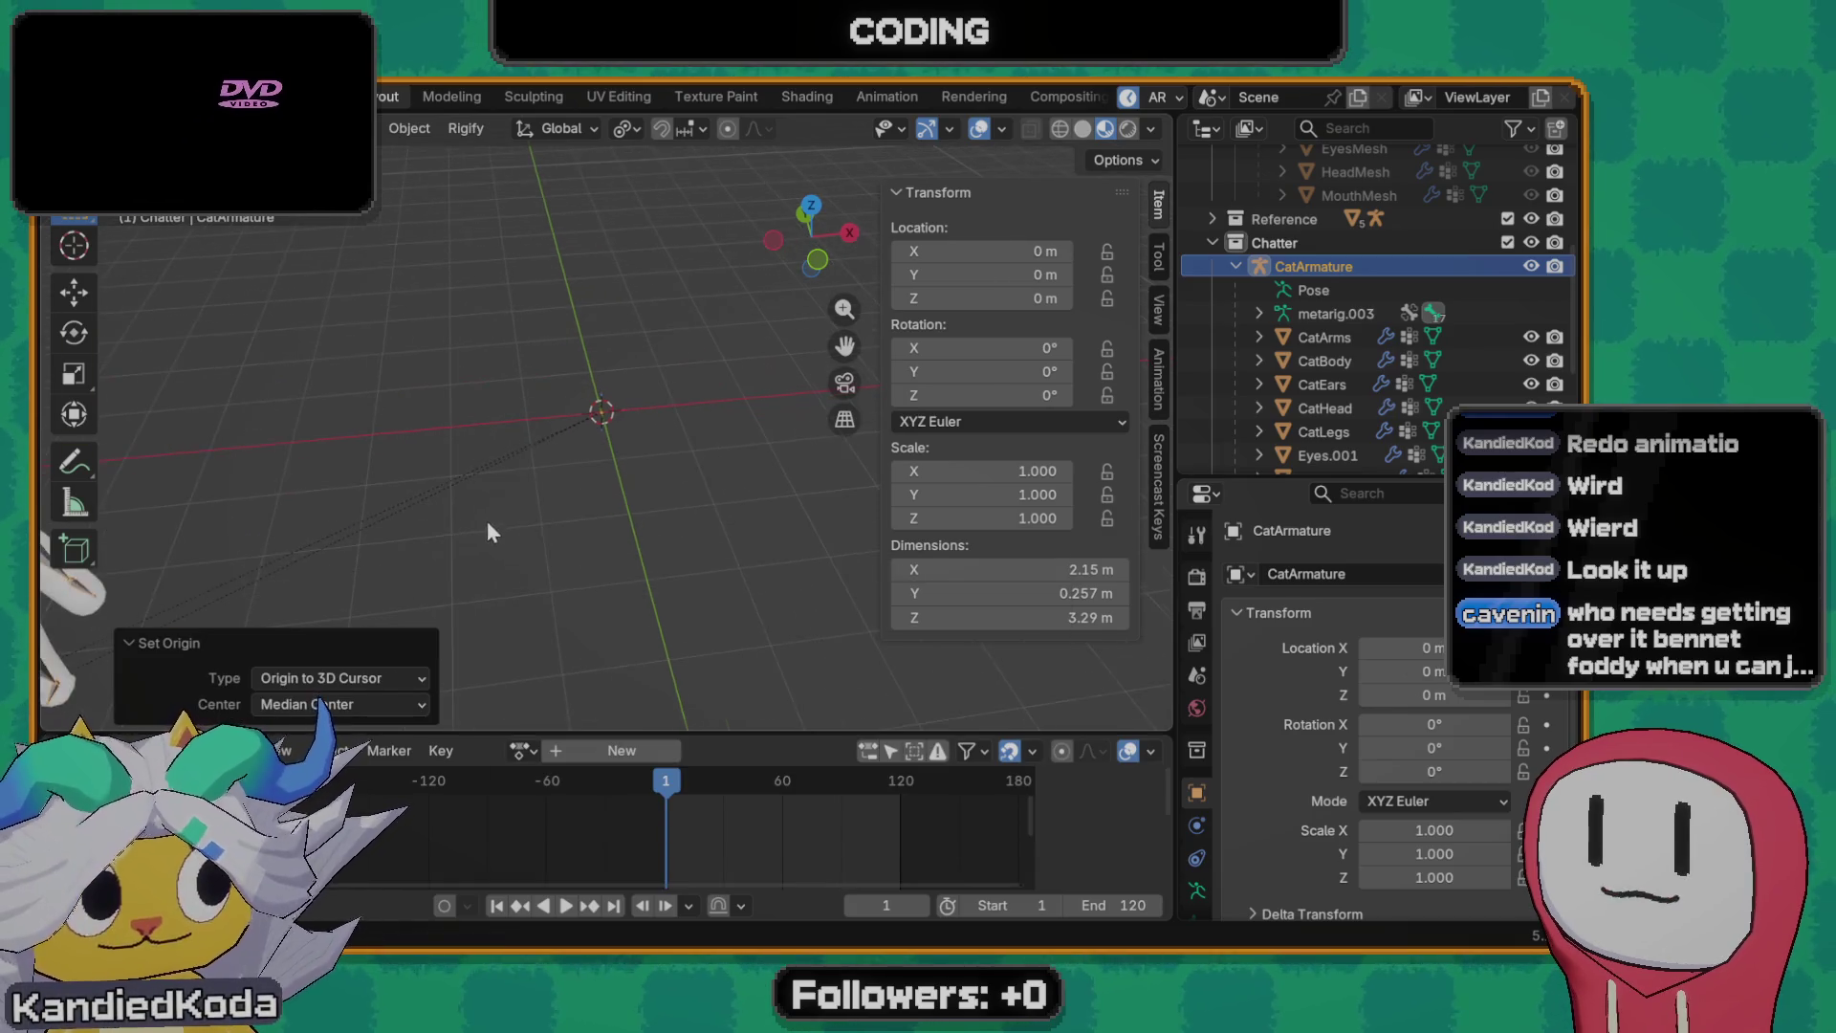
middle_click_drag(486, 521, 718, 431, "shift")
middle_click_drag(638, 493, 609, 494, "shift")
key("ctrl+z")
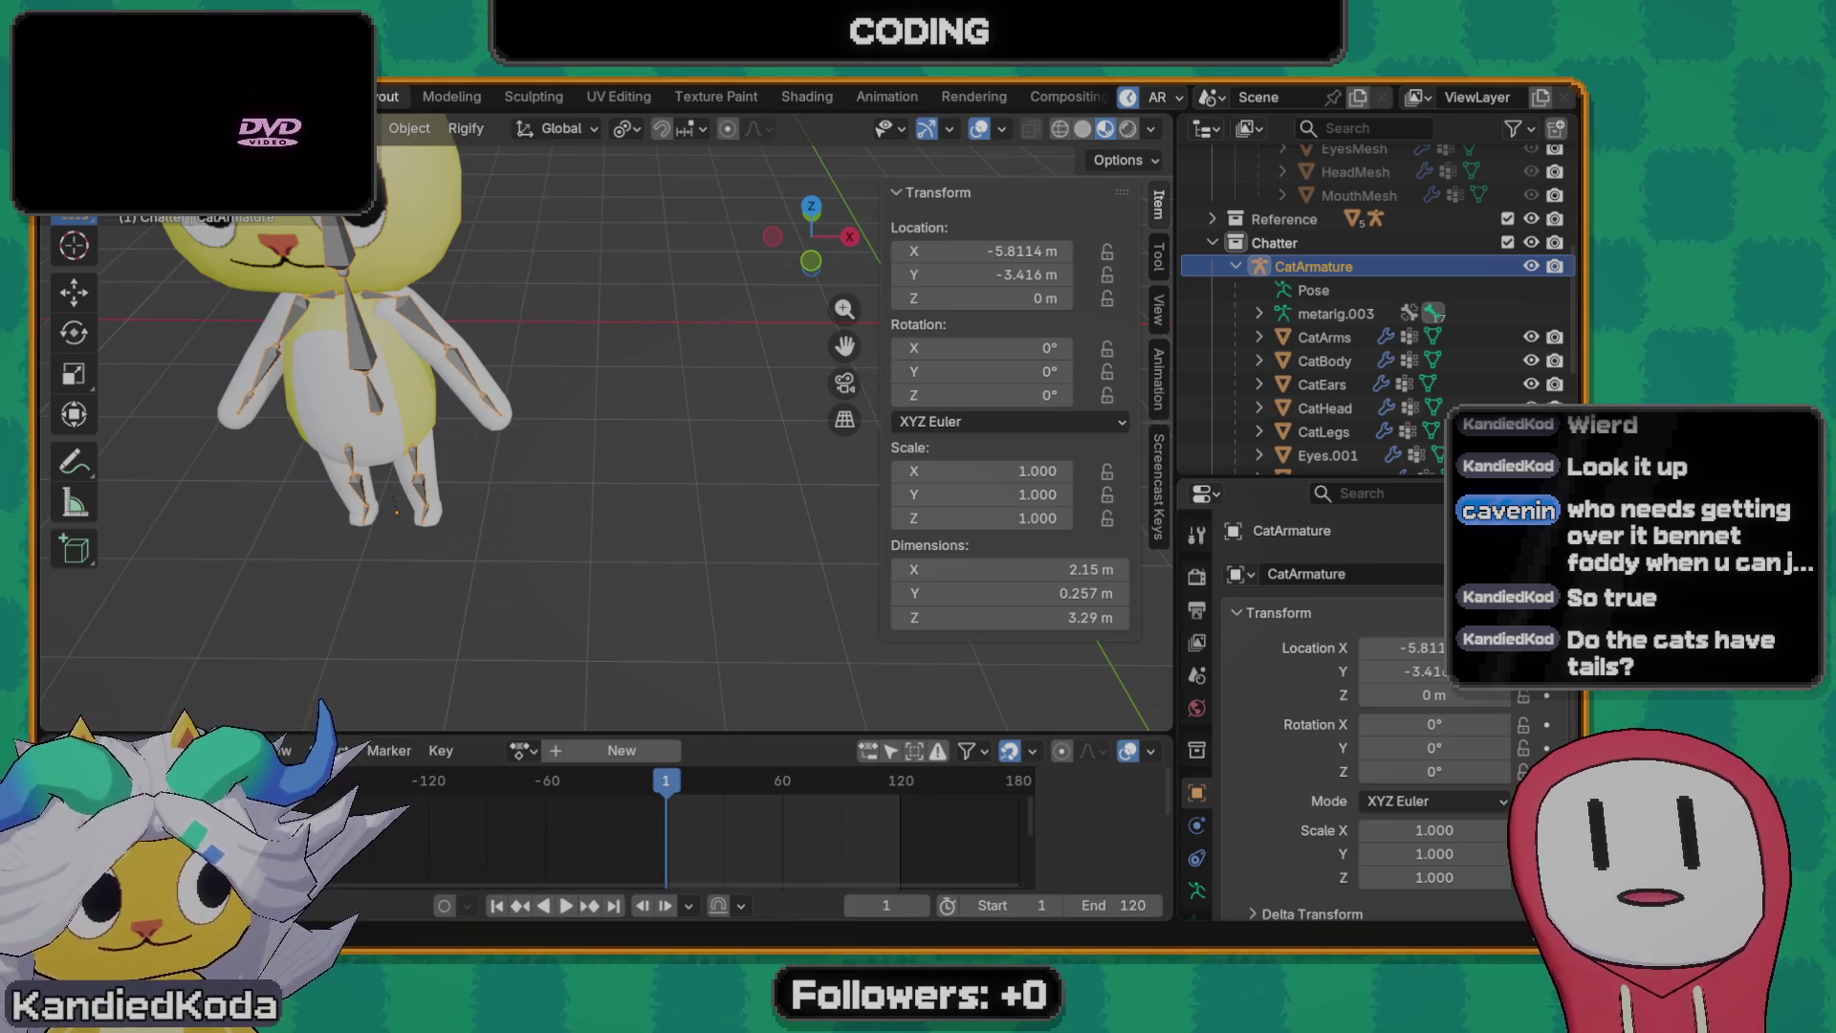
mouse_move(268, 450)
middle_mouse_down()
mouse_move(553, 515)
mouse_move(445, 508)
mouse_move(563, 425)
mouse_move(657, 424)
mouse_move(470, 434)
mouse_move(453, 461)
mouse_move(573, 469)
mouse_move(369, 441)
mouse_move(429, 443)
middle_mouse_up()
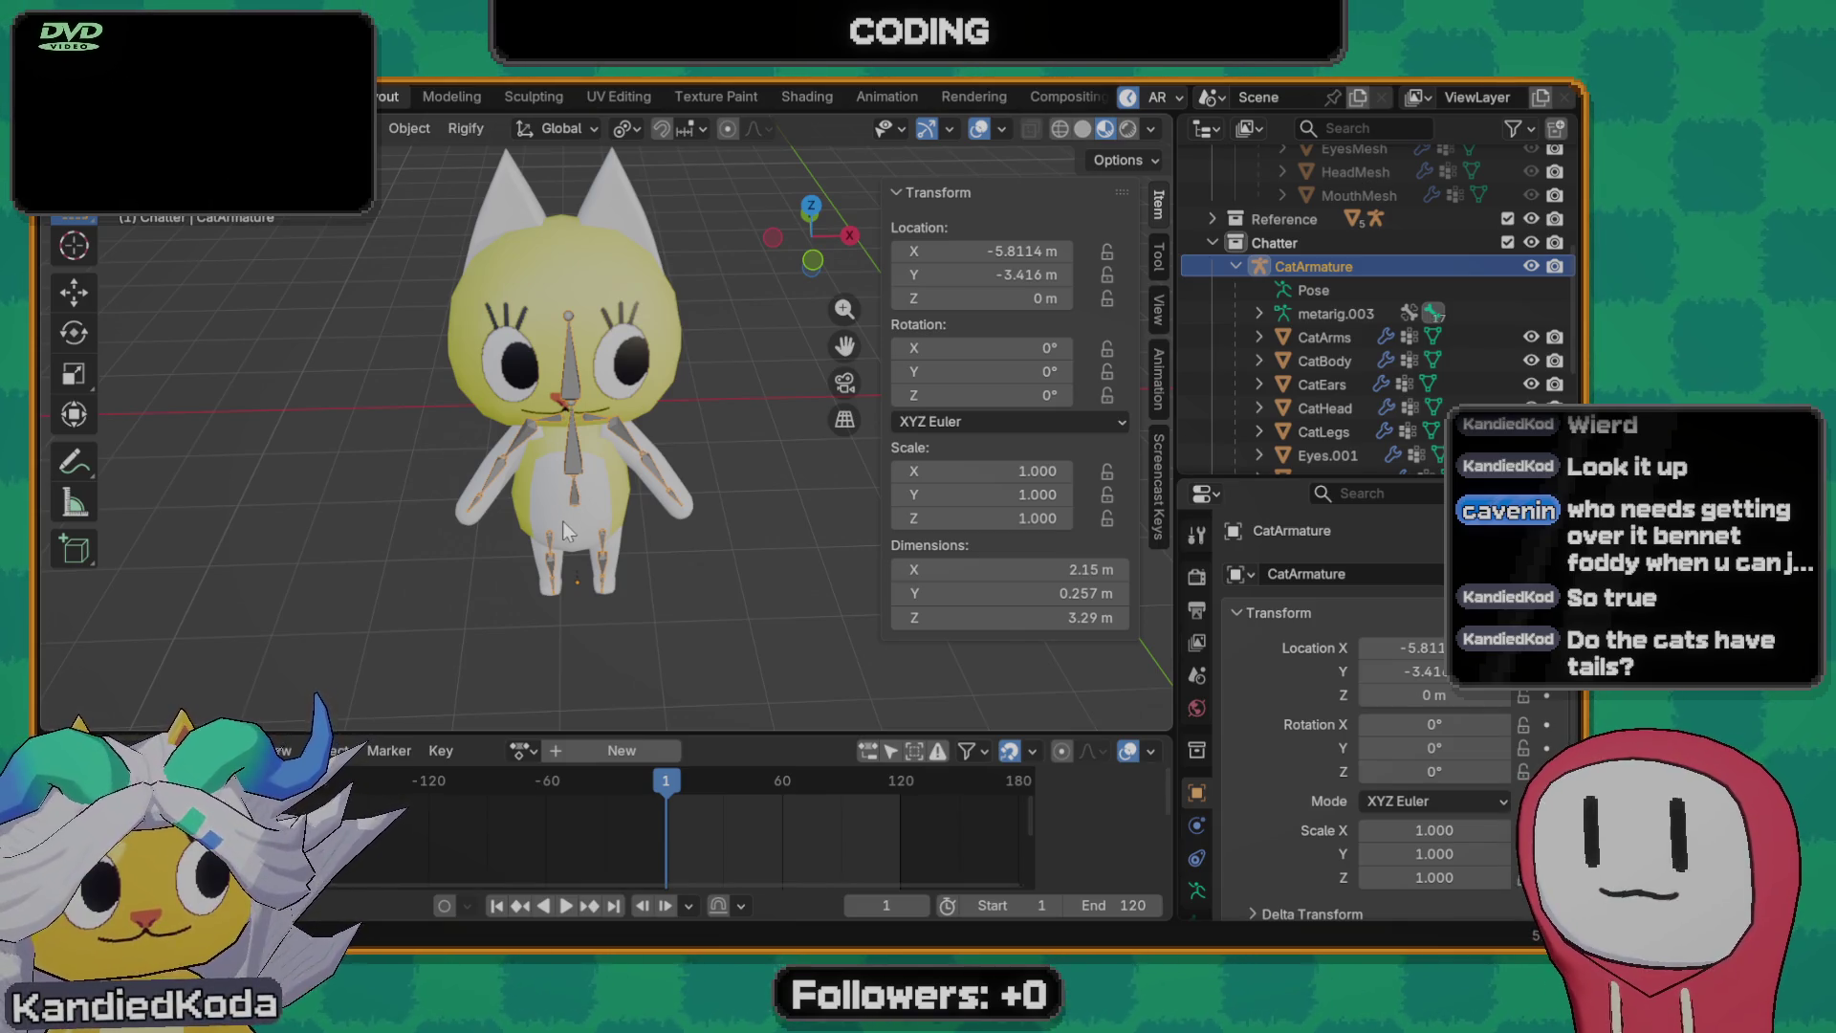
middle_click_drag(562, 520, 541, 485, "shift")
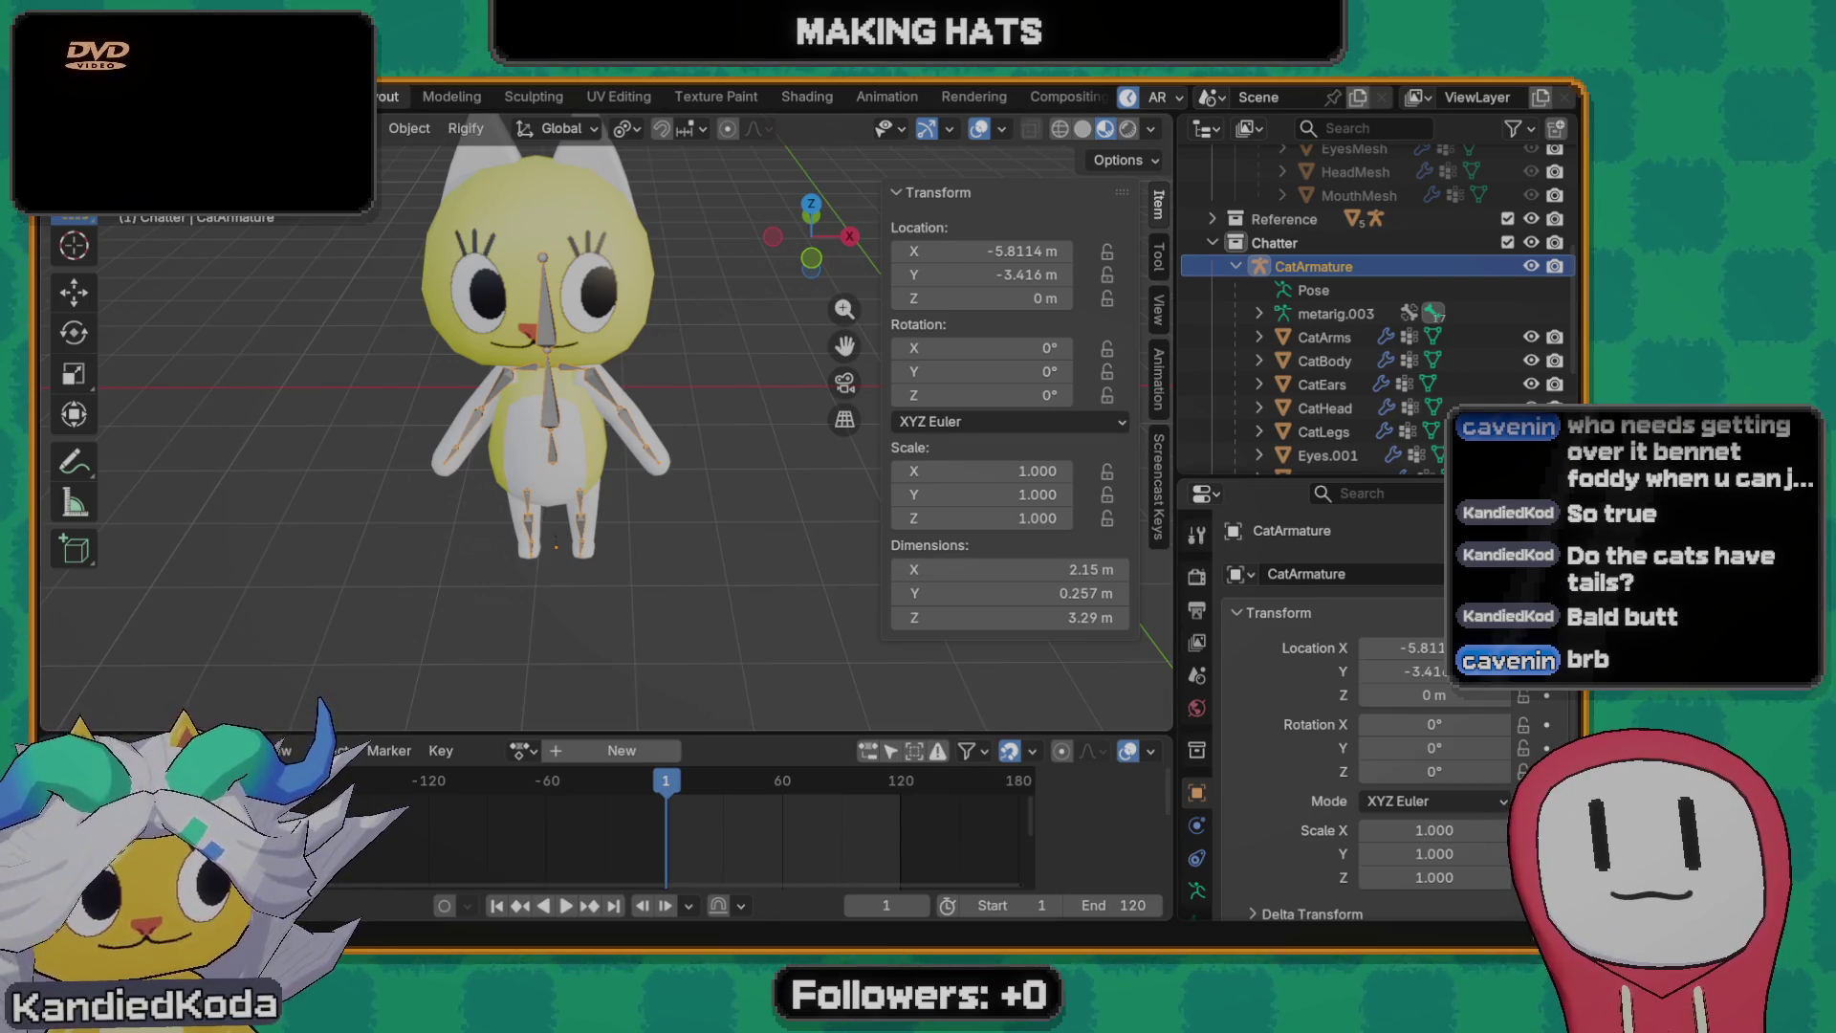
mouse_move(462, 457)
middle_mouse_down()
mouse_move(403, 446)
mouse_move(522, 484)
middle_mouse_up()
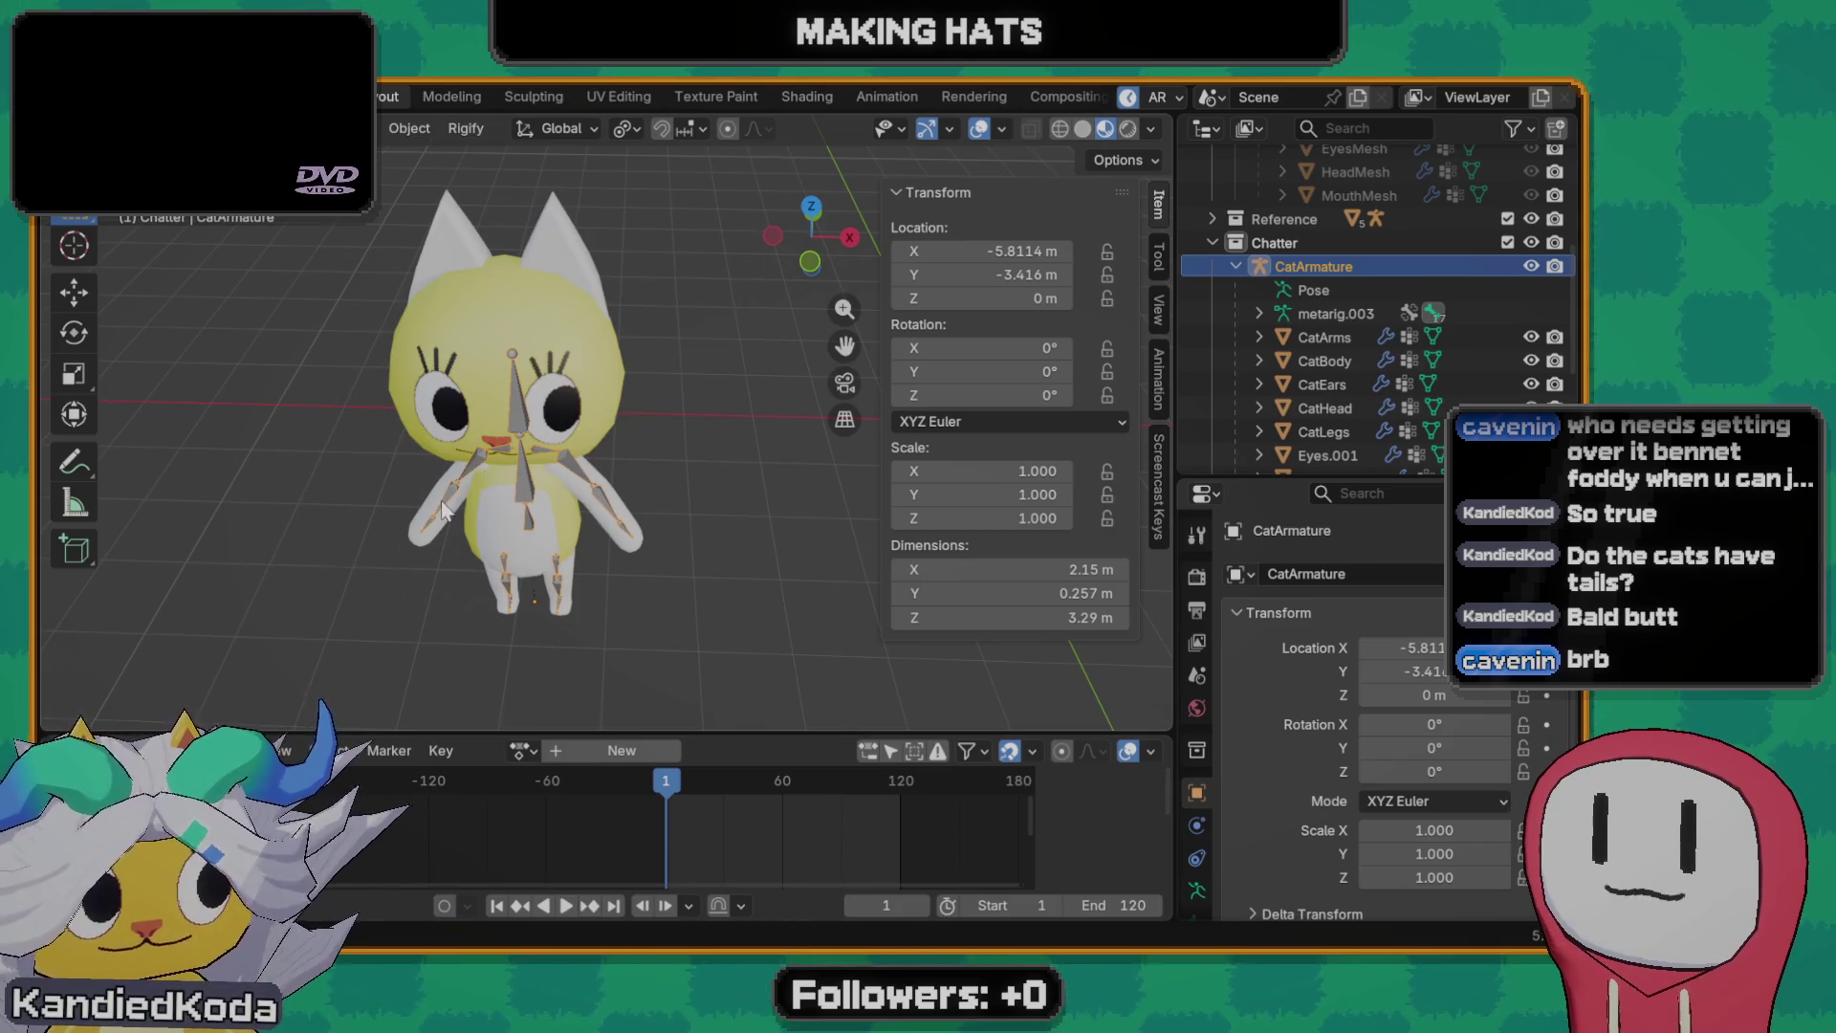
scroll(440, 501, "up", 3)
middle_click_drag(474, 484, 610, 489, "shift")
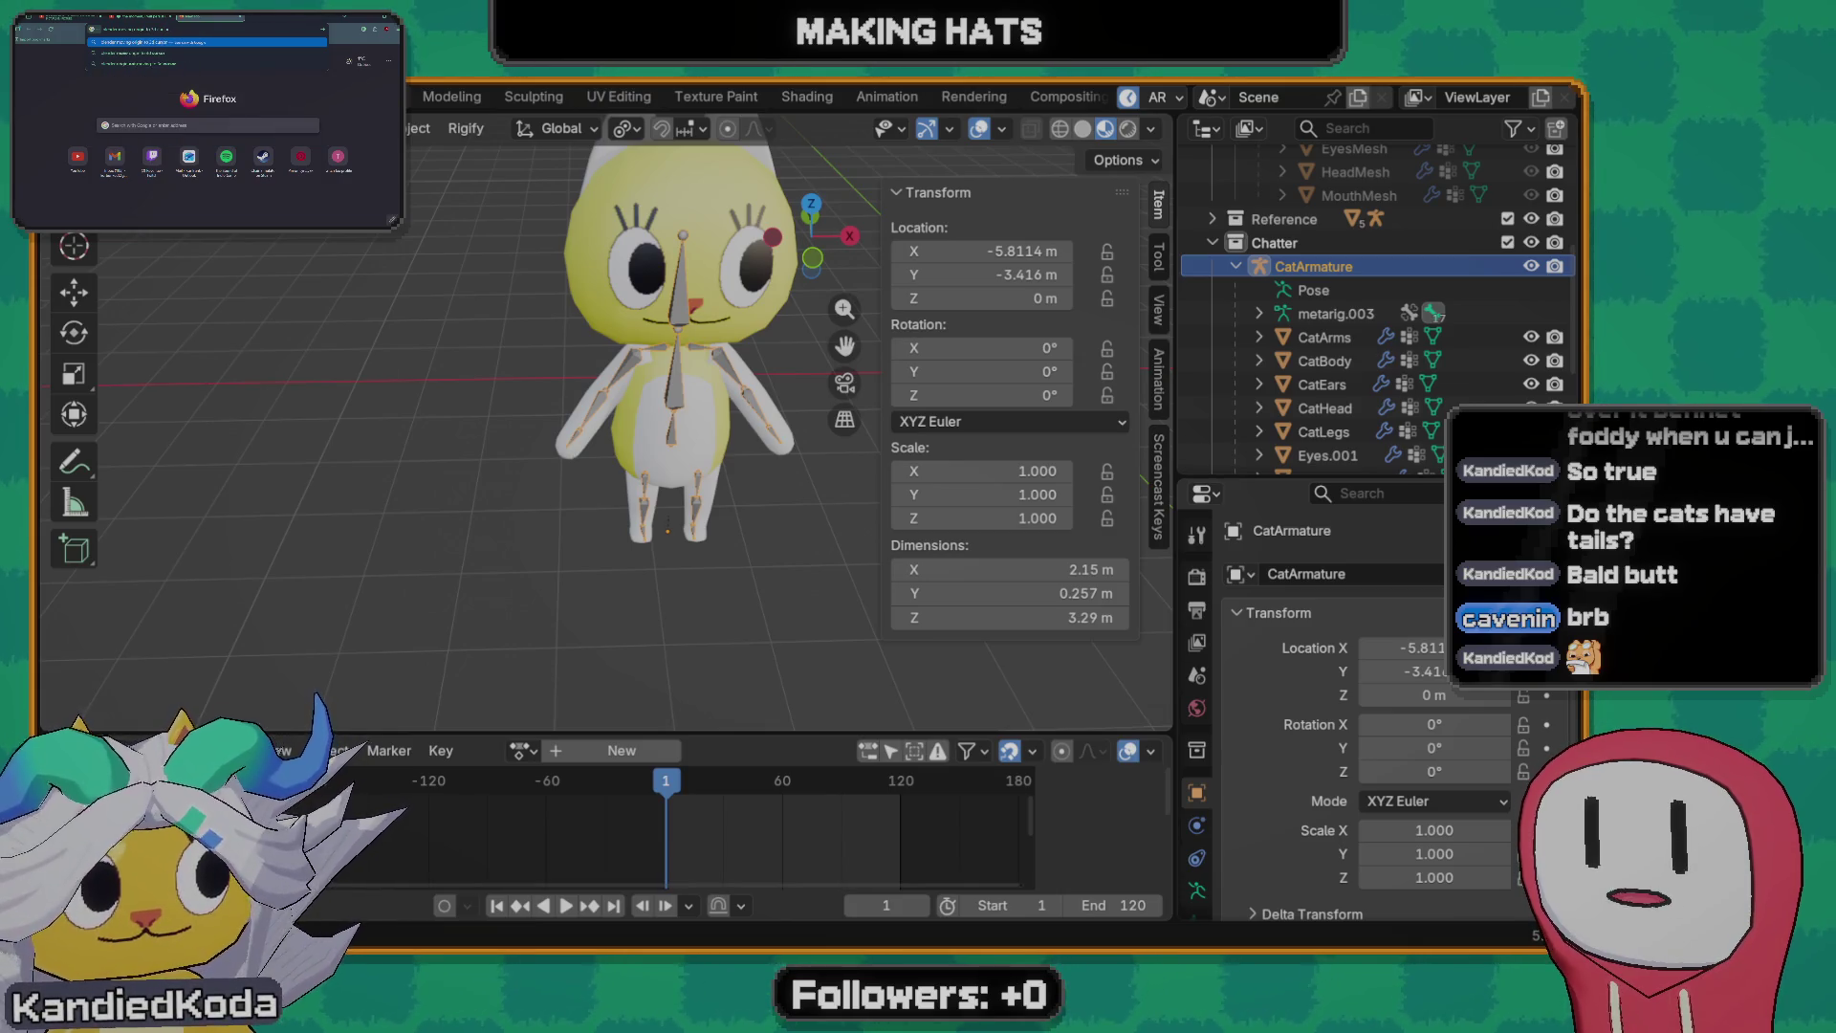
key("Return")
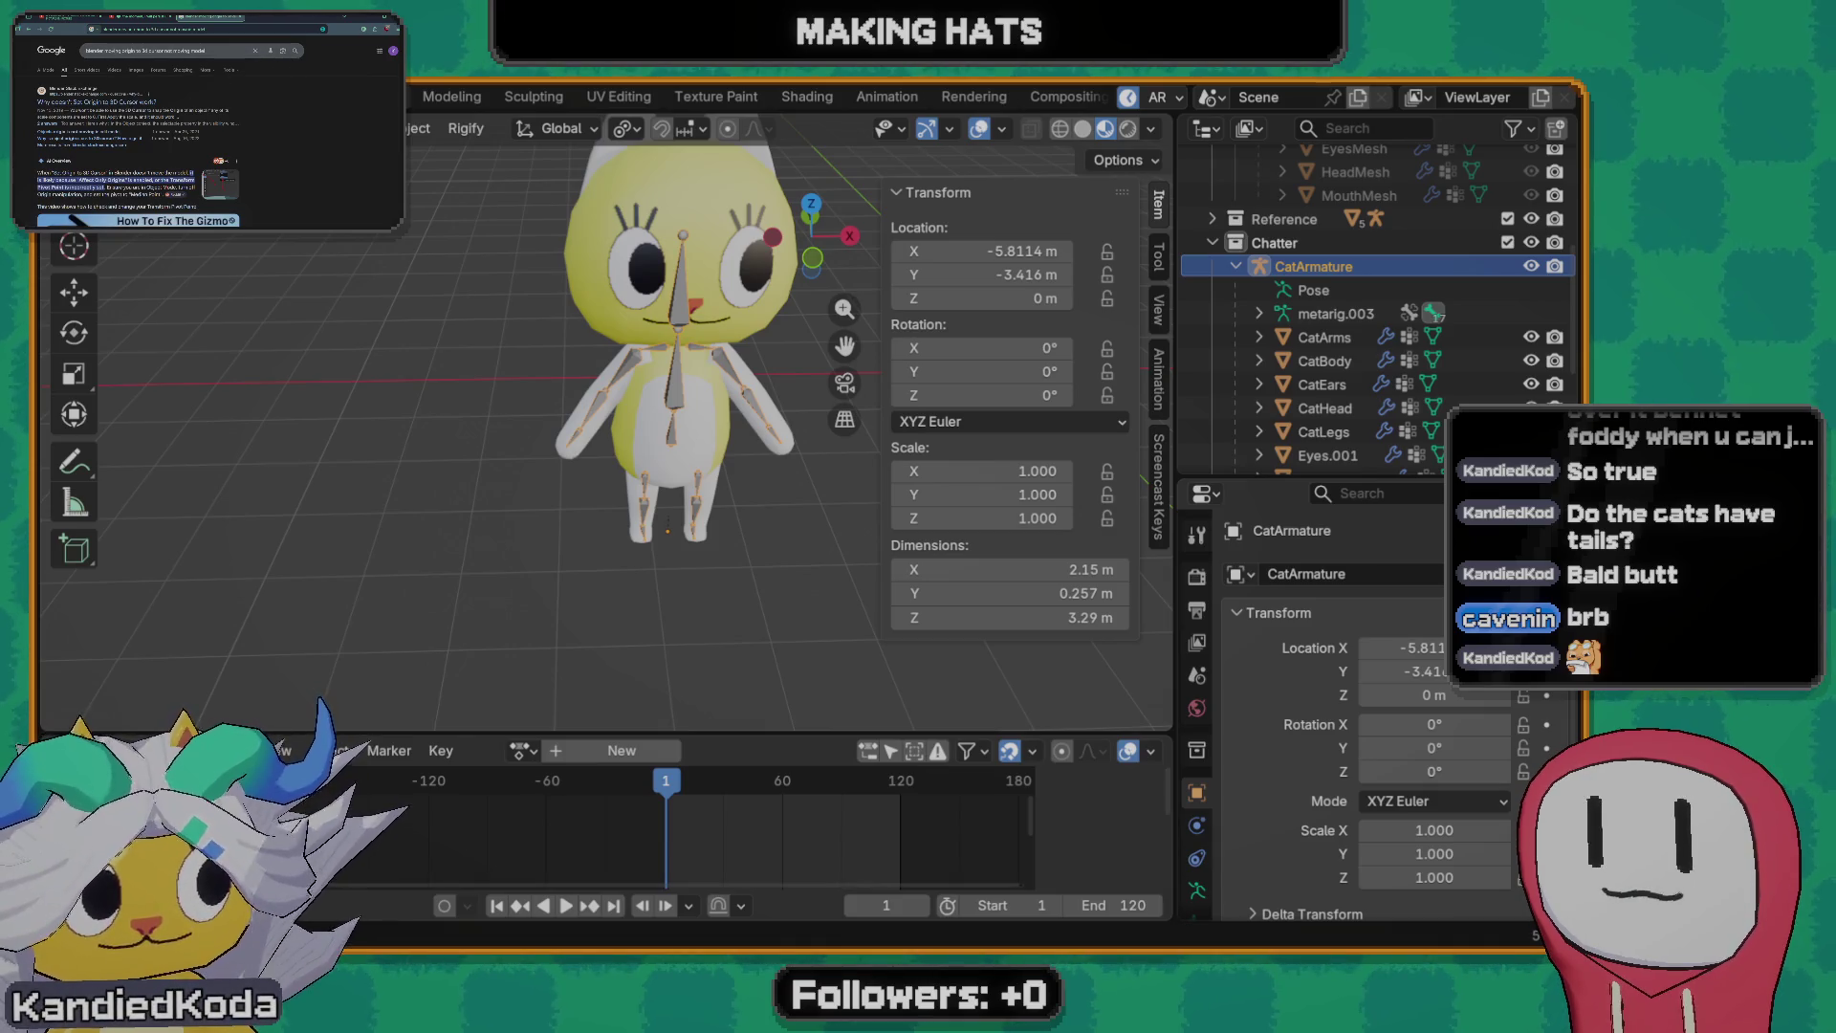
scroll(655, 522, "down", 2)
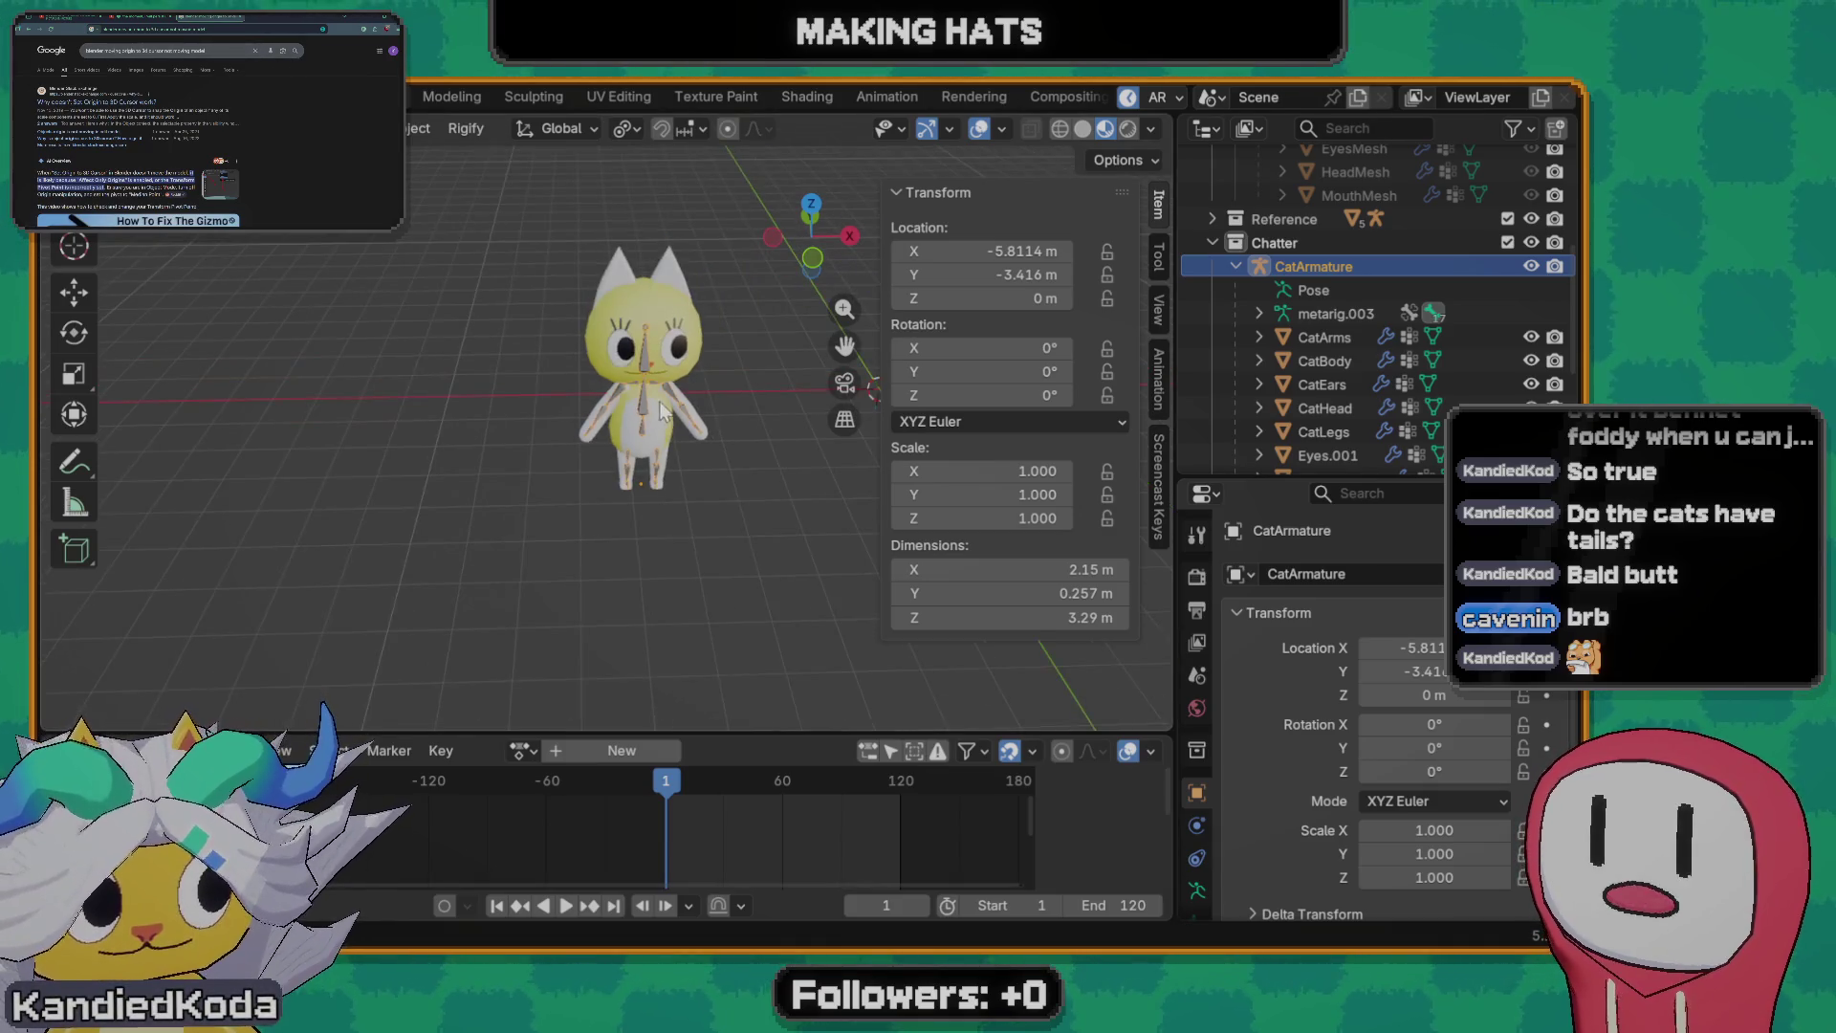
- Box-select the cat objects, apply All Transforms so locations read 0 m, then select CatLegs
left_click_drag(482, 178, 660, 442)
key("ctrl+a")
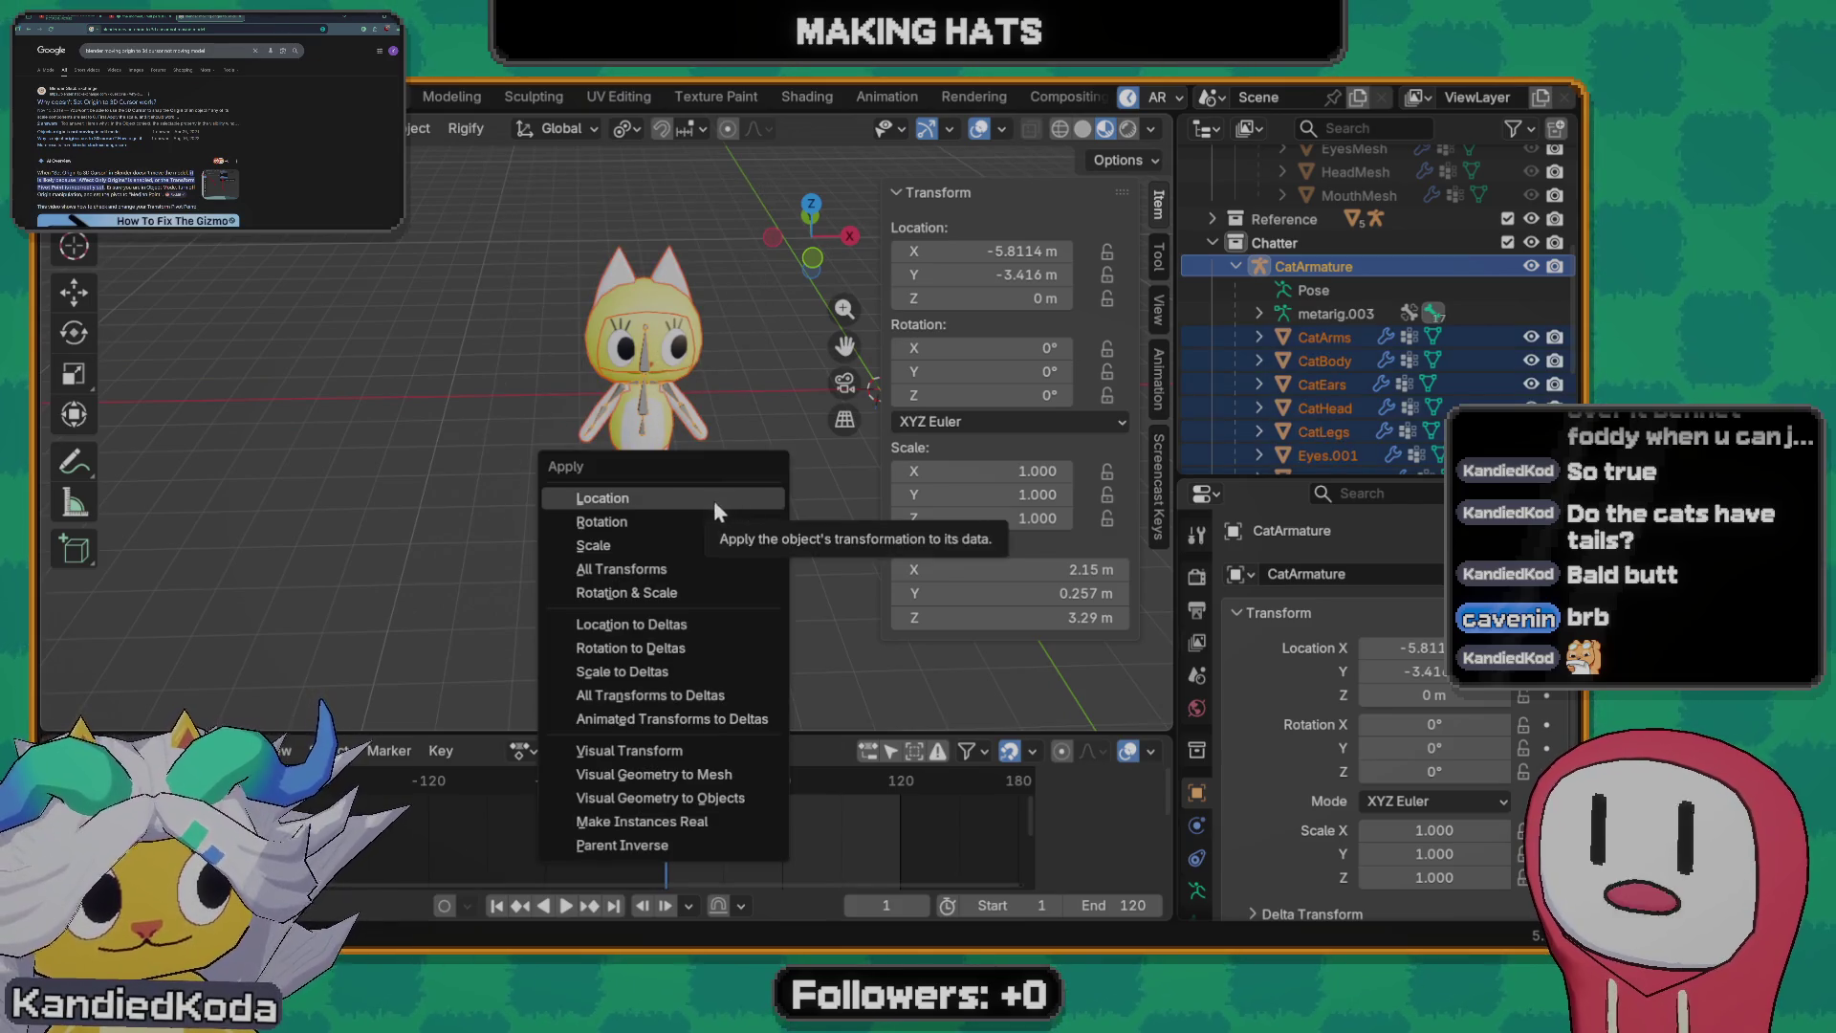
left_click(631, 570)
scroll(647, 499, "up", 3)
scroll(678, 521, "down", 3)
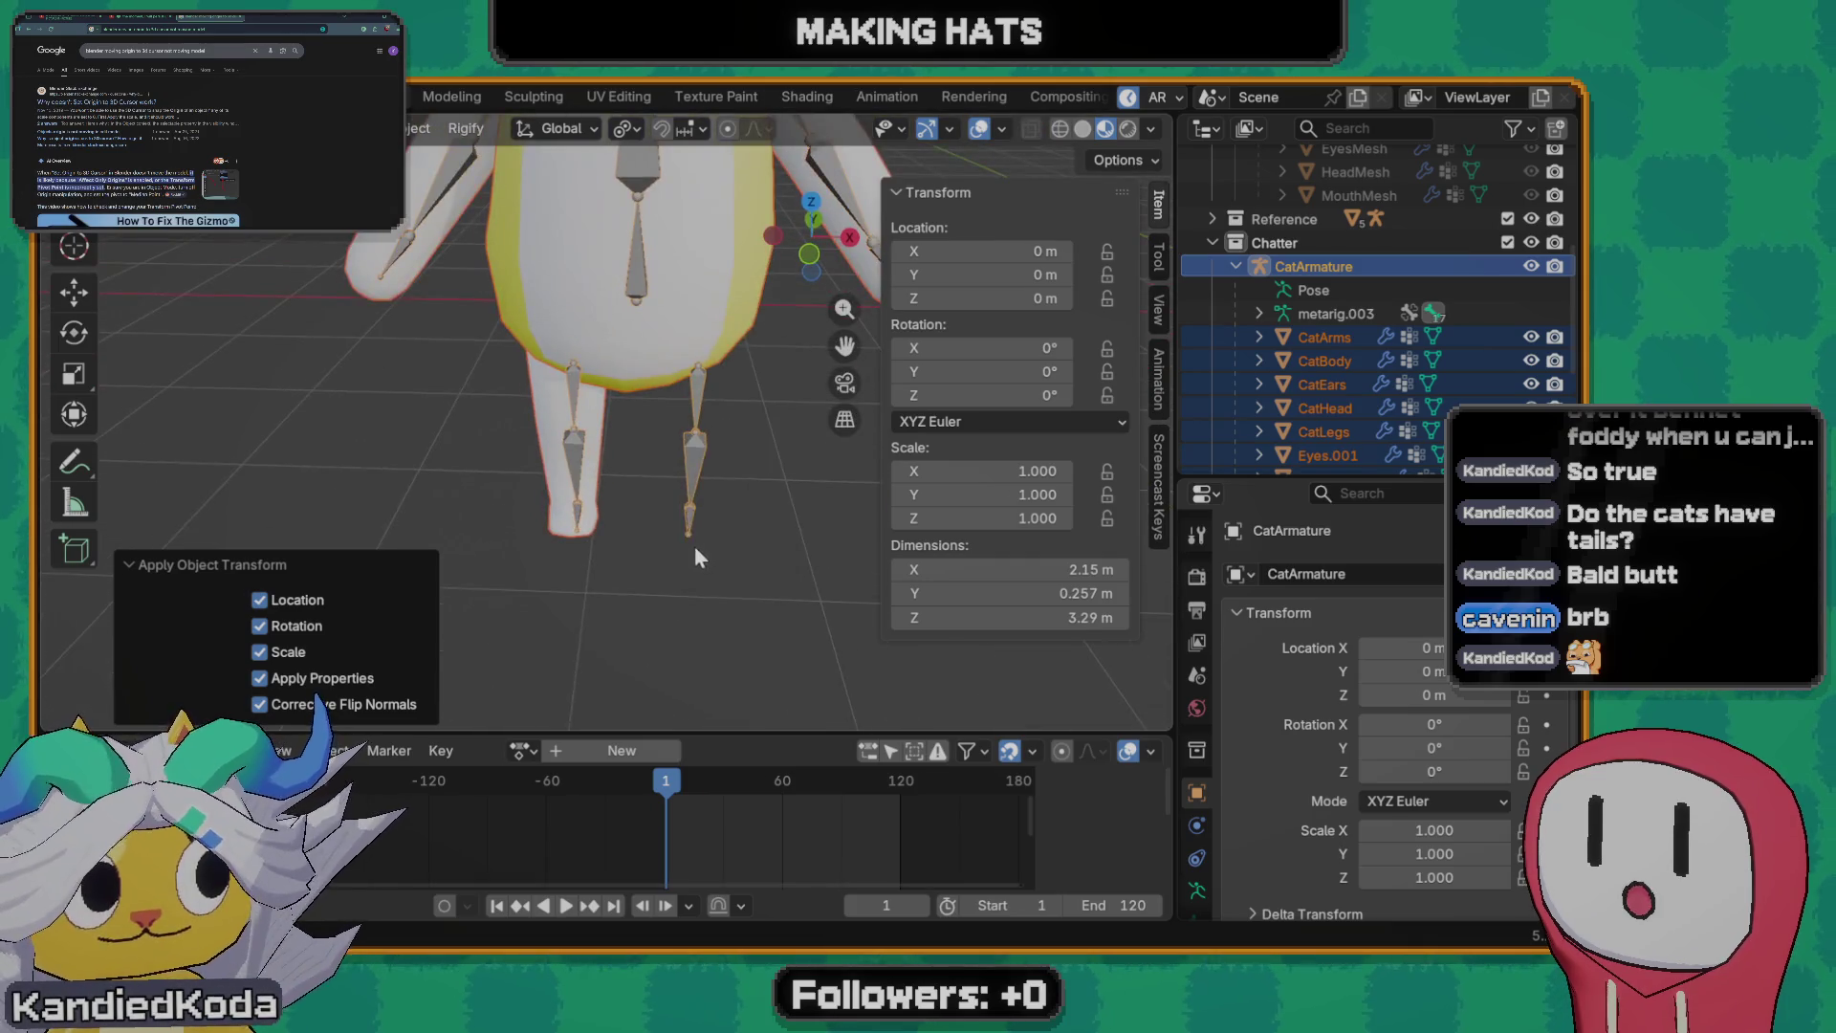
left_click(547, 411)
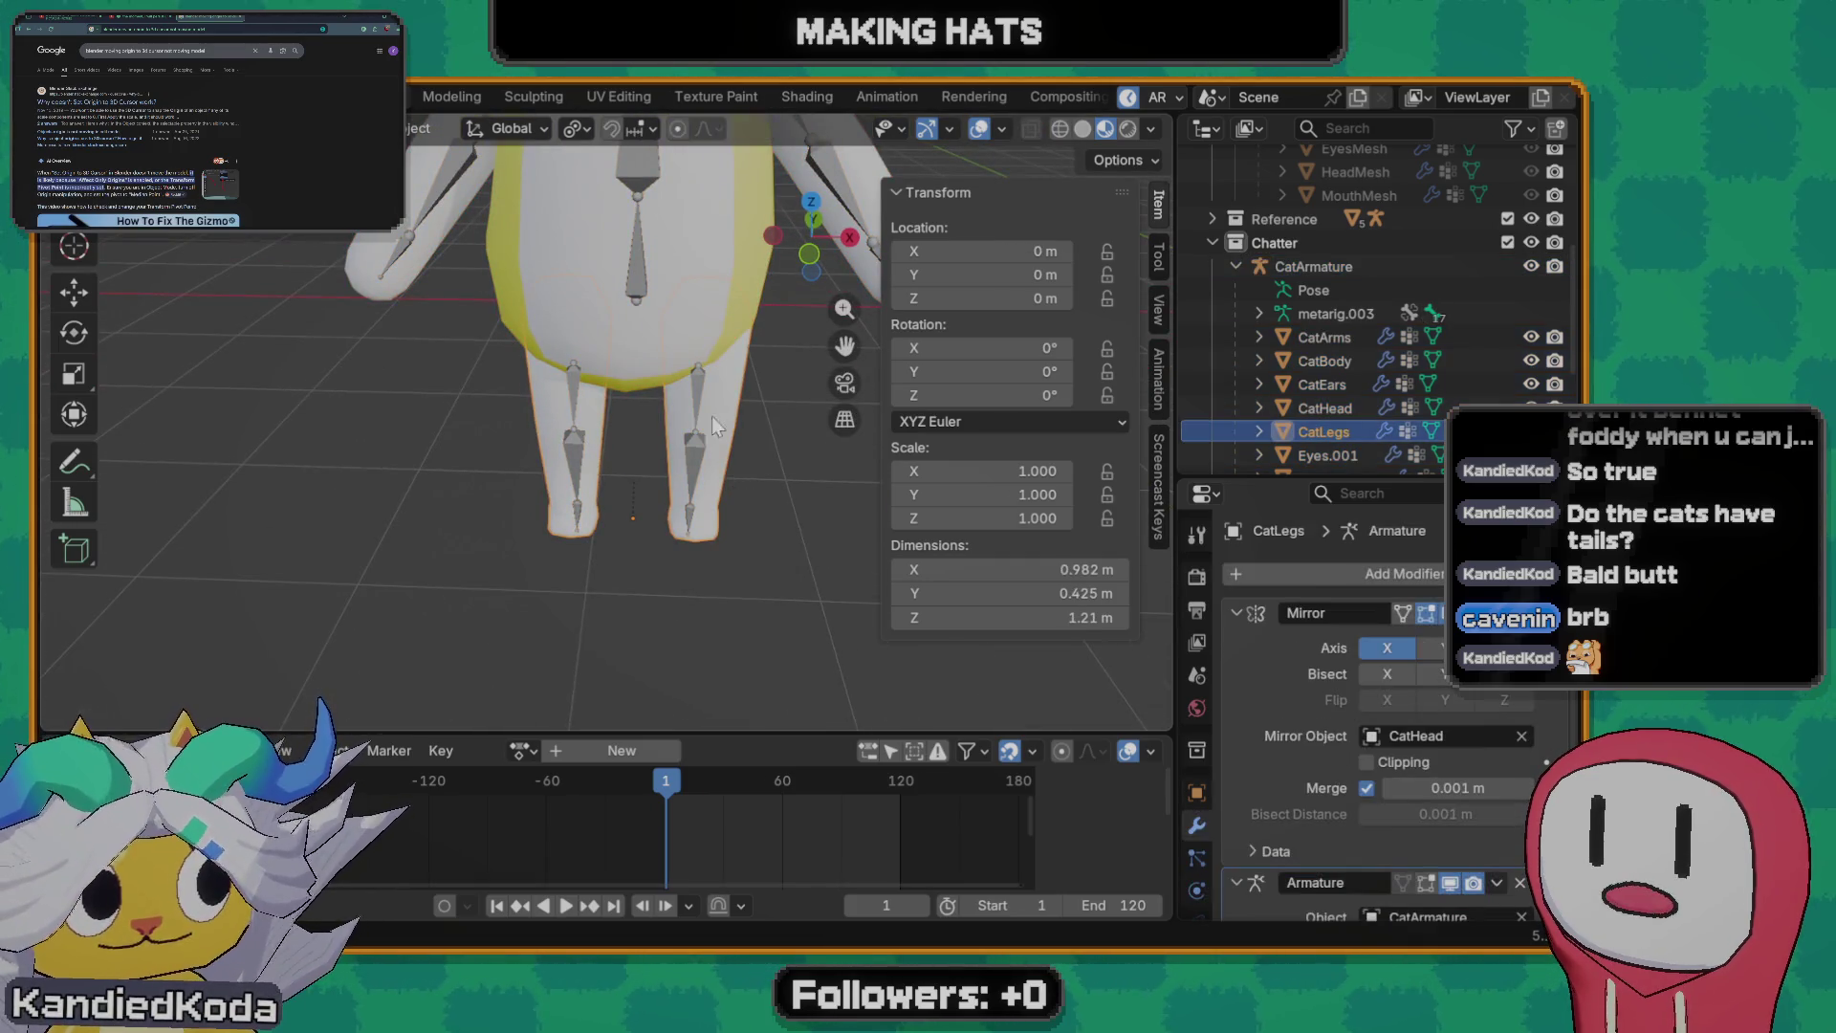
scroll(712, 416, "down", 2)
scroll(831, 428, "up", 1)
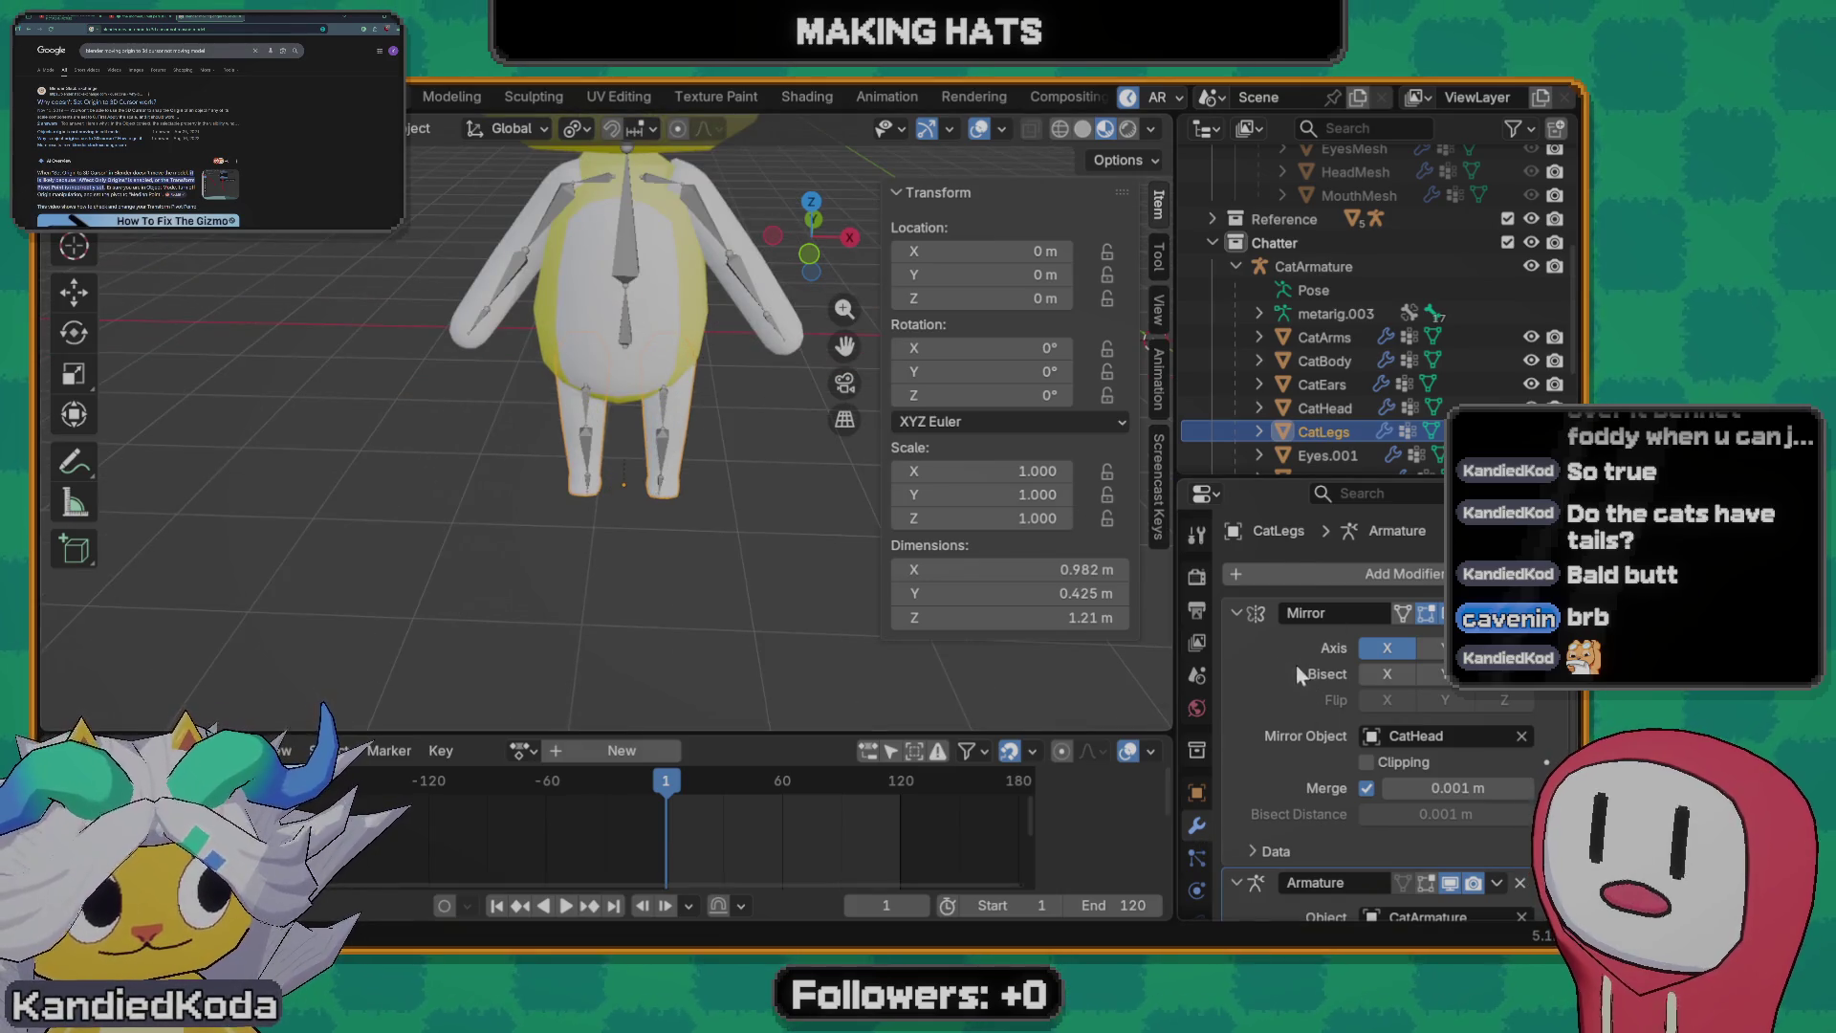
scroll(1295, 659, "down", 1)
scroll(1293, 652, "up", 1)
- Apply the Mirror modifier on CatLegs to make the mirrored geometry permanent
left_click(1498, 613)
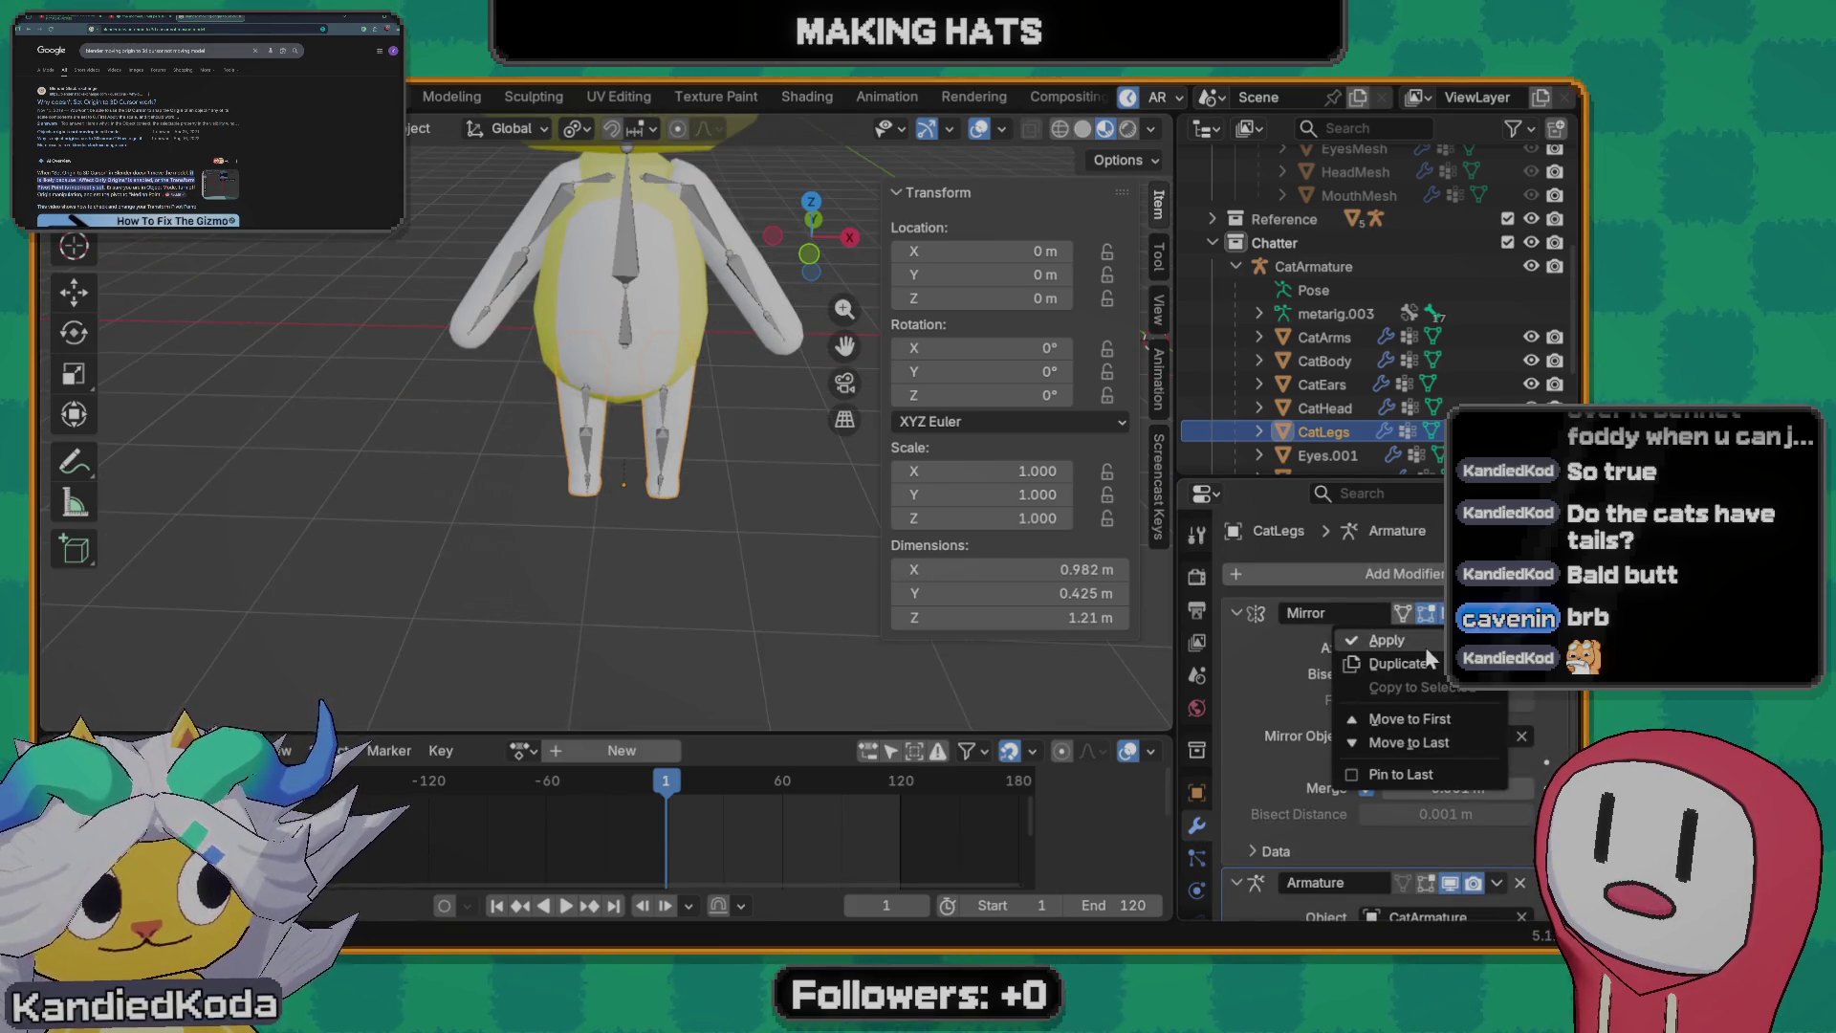
left_click(1425, 647)
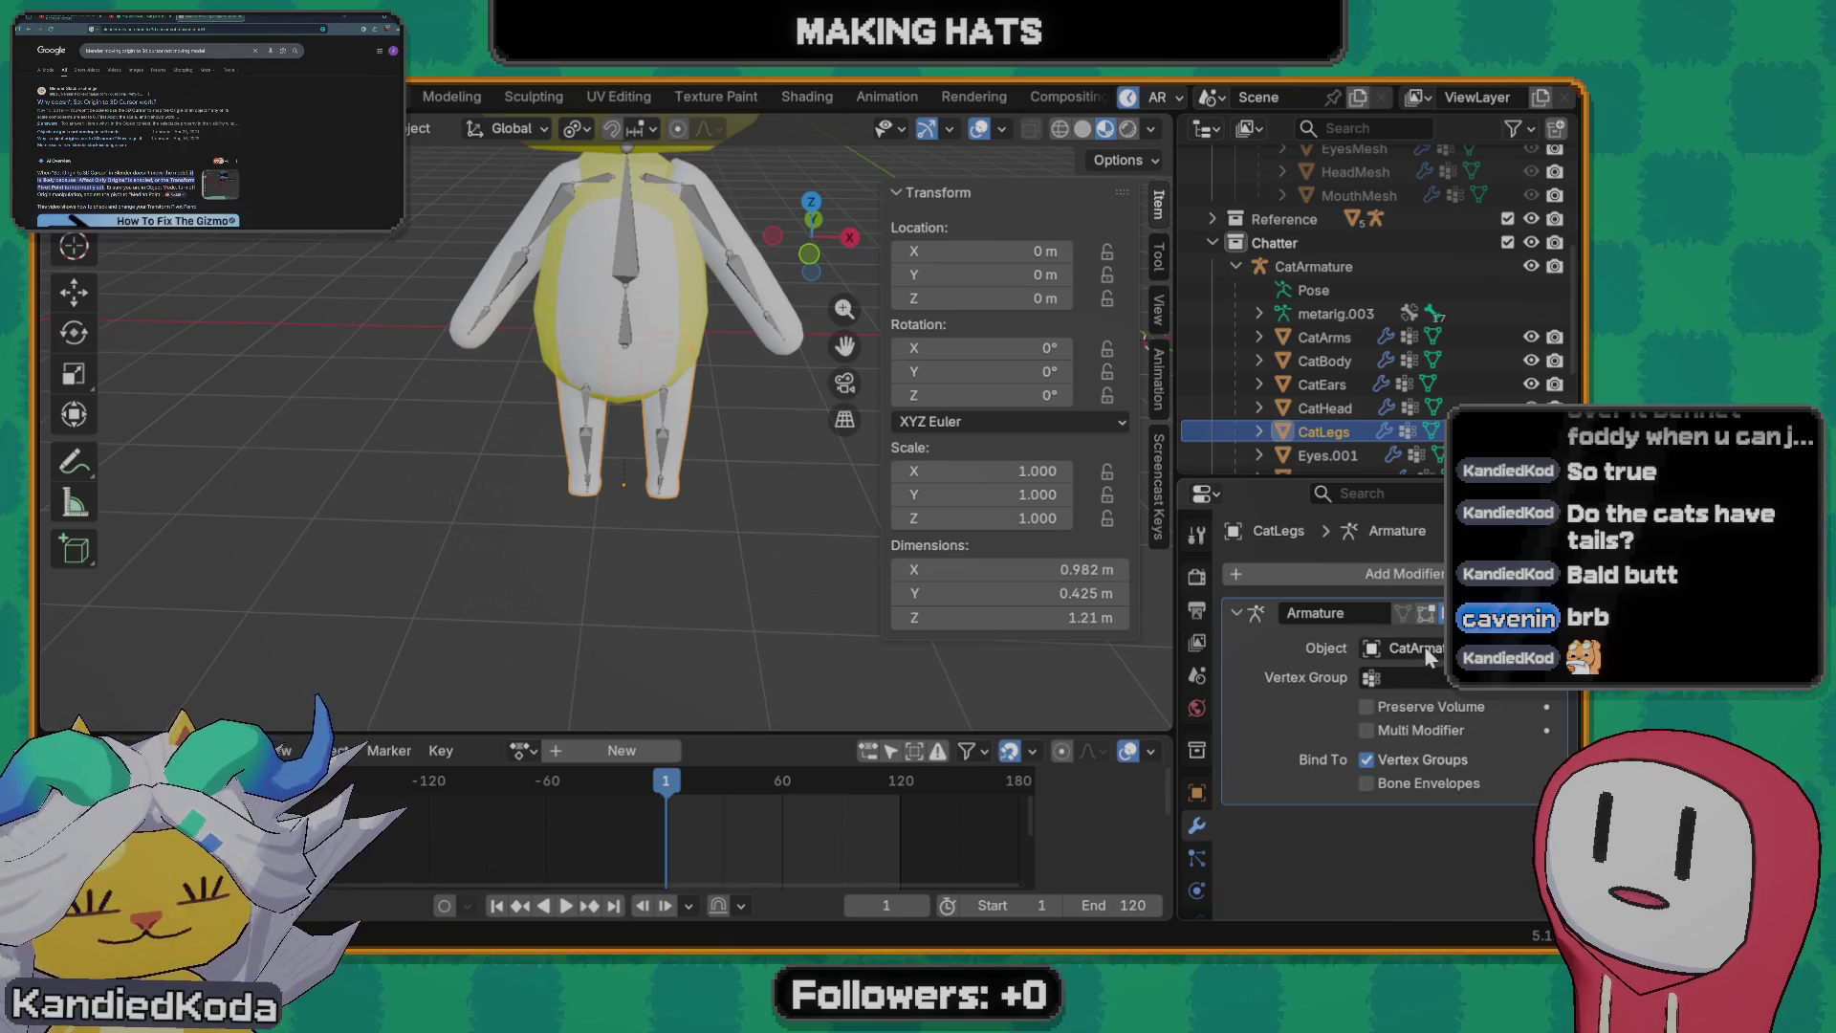
scroll(639, 412, "down", 3)
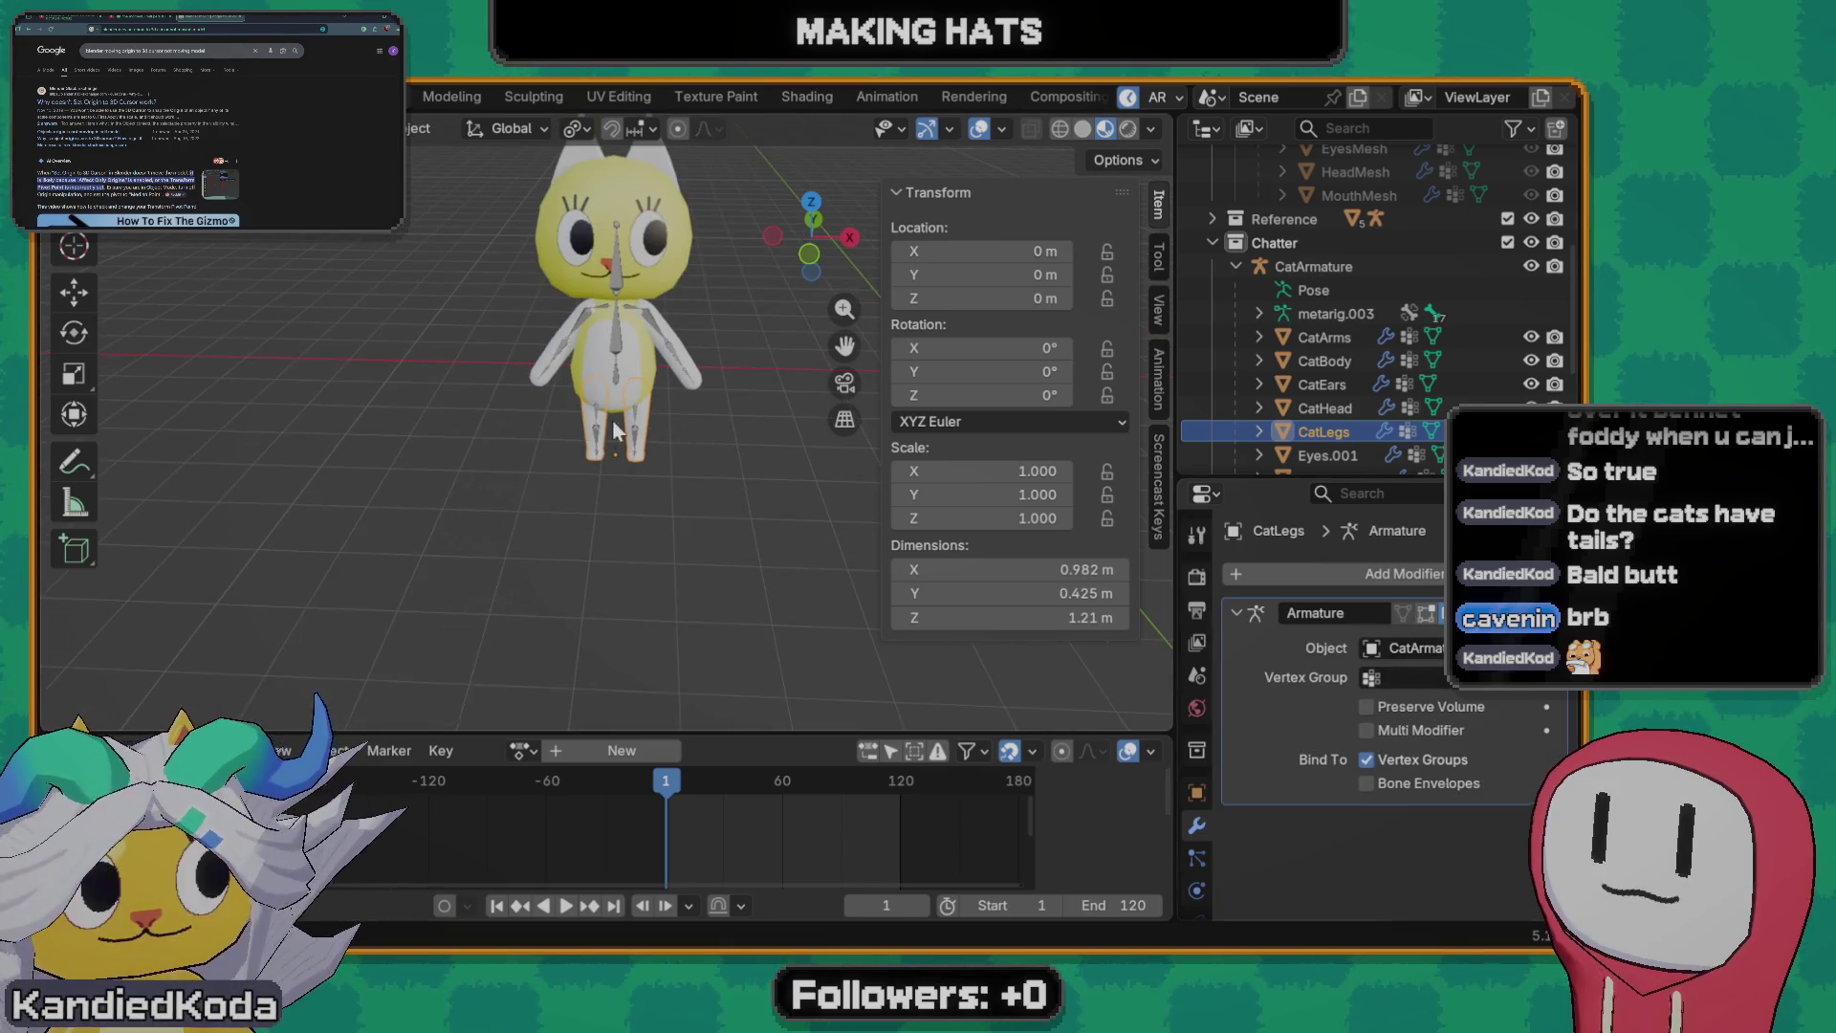
scroll(609, 440, "down", 2)
- Box-select the cat's objects and apply transforms again, then select only CatArmature
left_click_drag(516, 211, 709, 473)
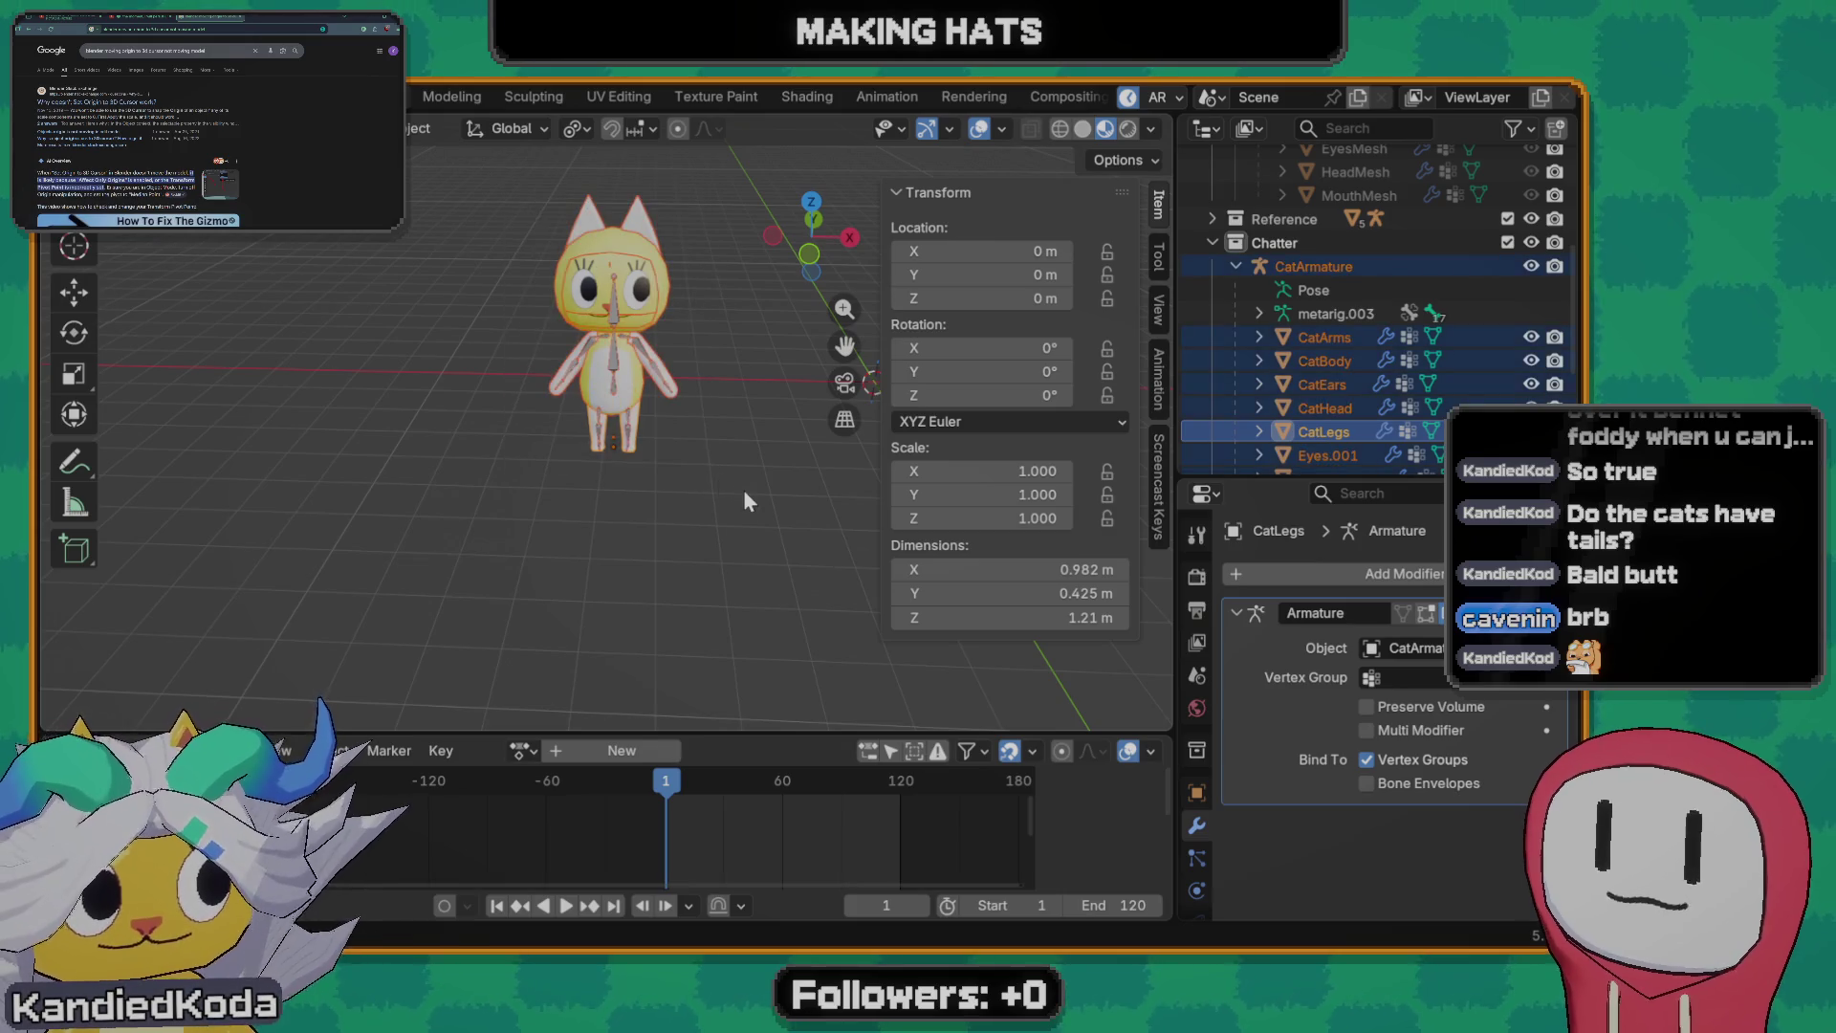
key("ctrl+a")
left_click(735, 489)
scroll(628, 419, "up", 3)
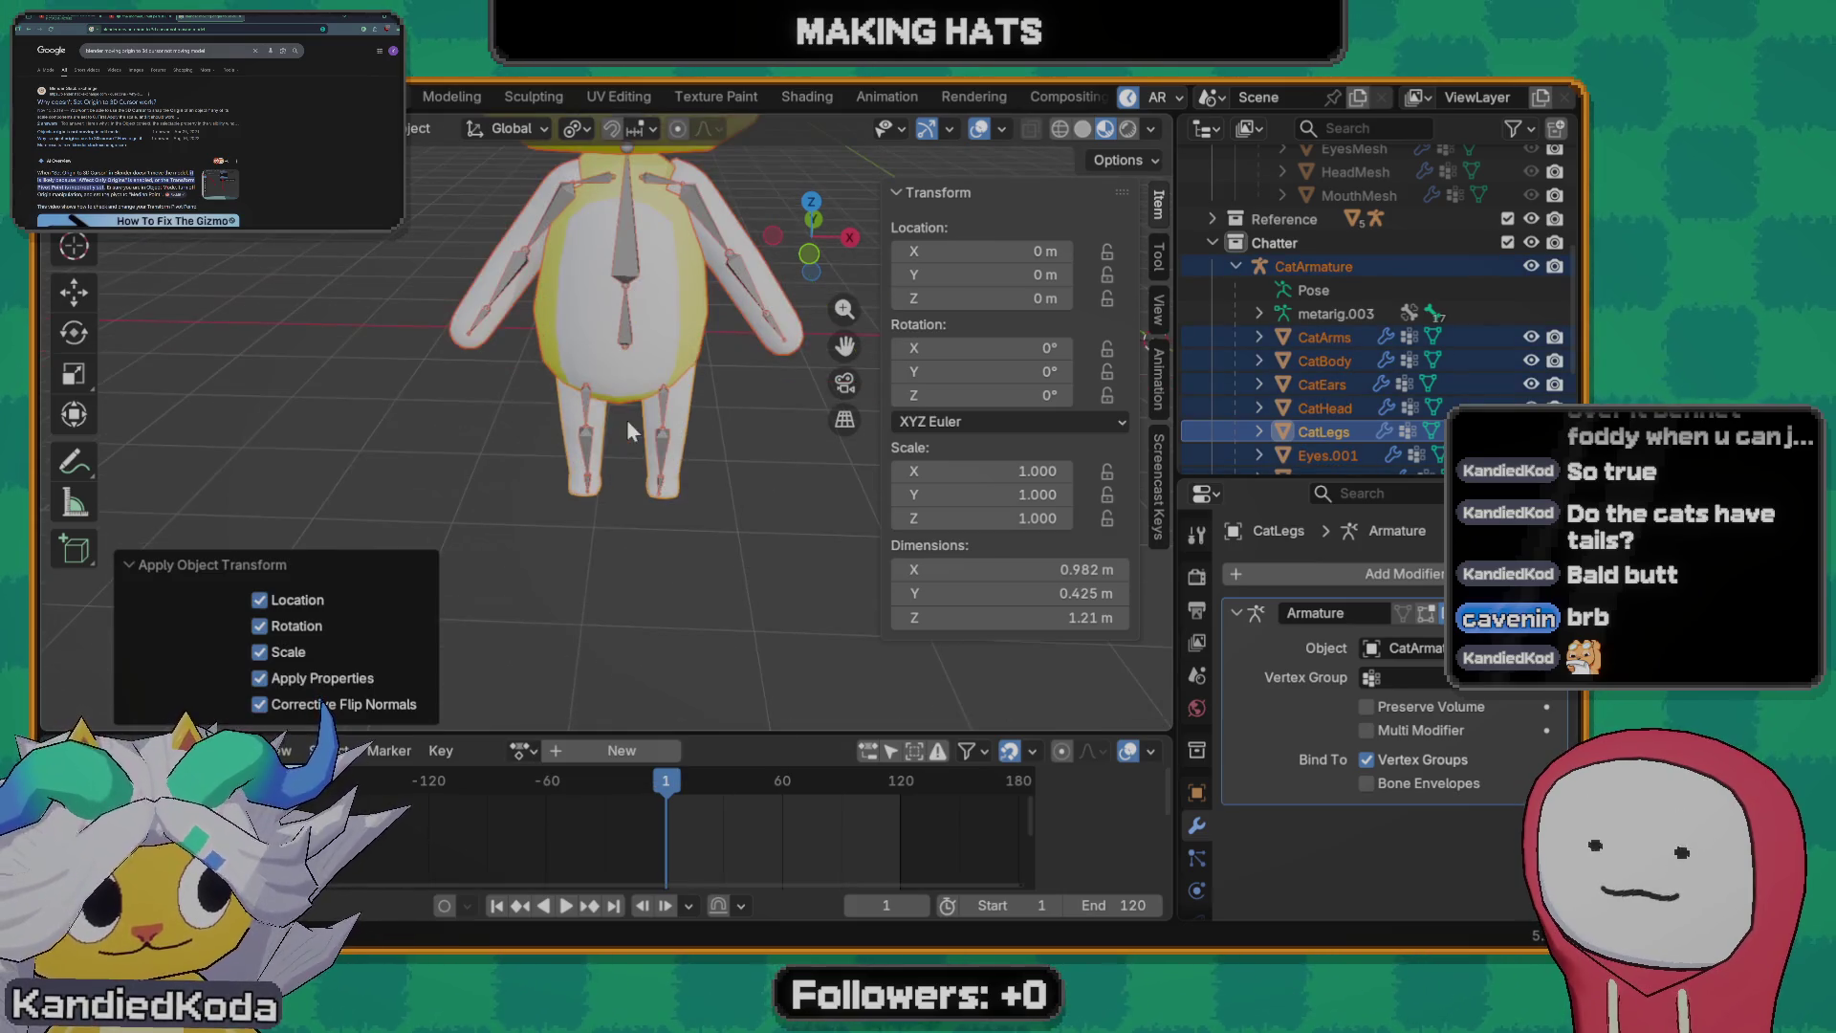
middle_click_drag(627, 419, 669, 486, "shift")
scroll(669, 486, "down", 4)
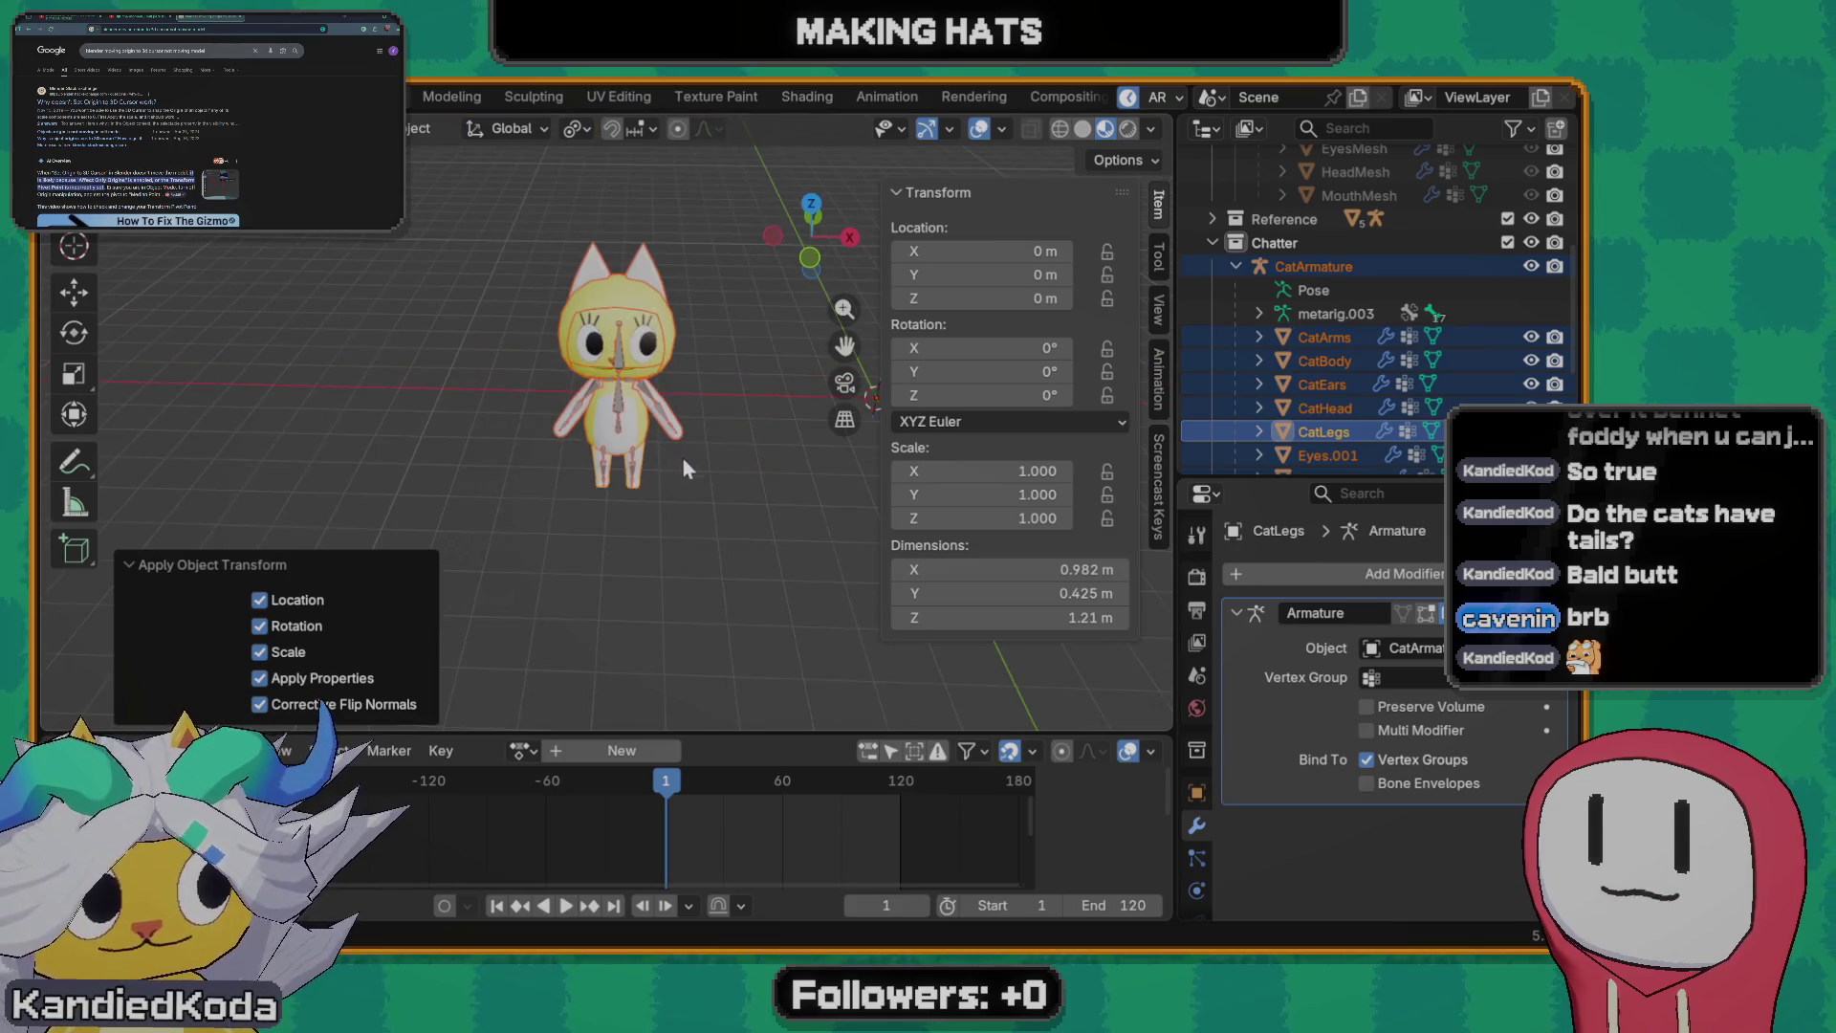
left_click(659, 435)
key("F3")
type("o")
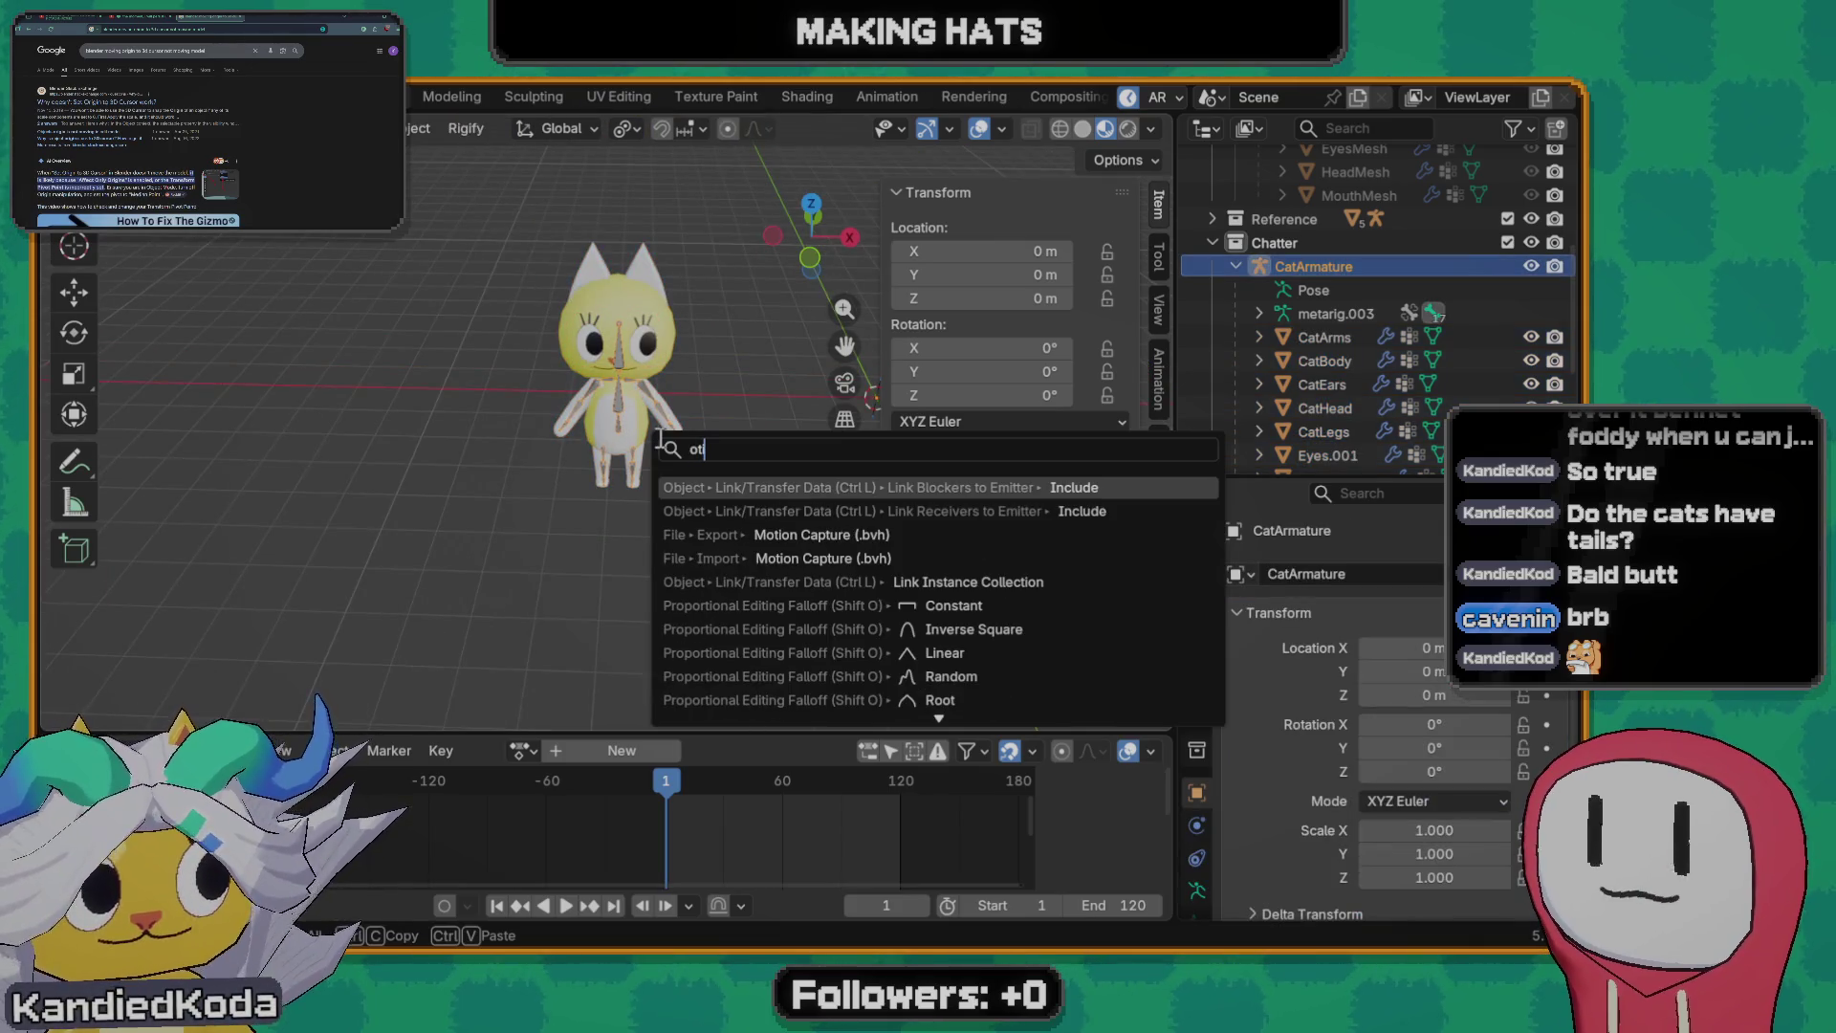
type("t")
- Search 'origin' and run Origin to 3D Cursor on the armature
key("BackSpace")
type("rigin")
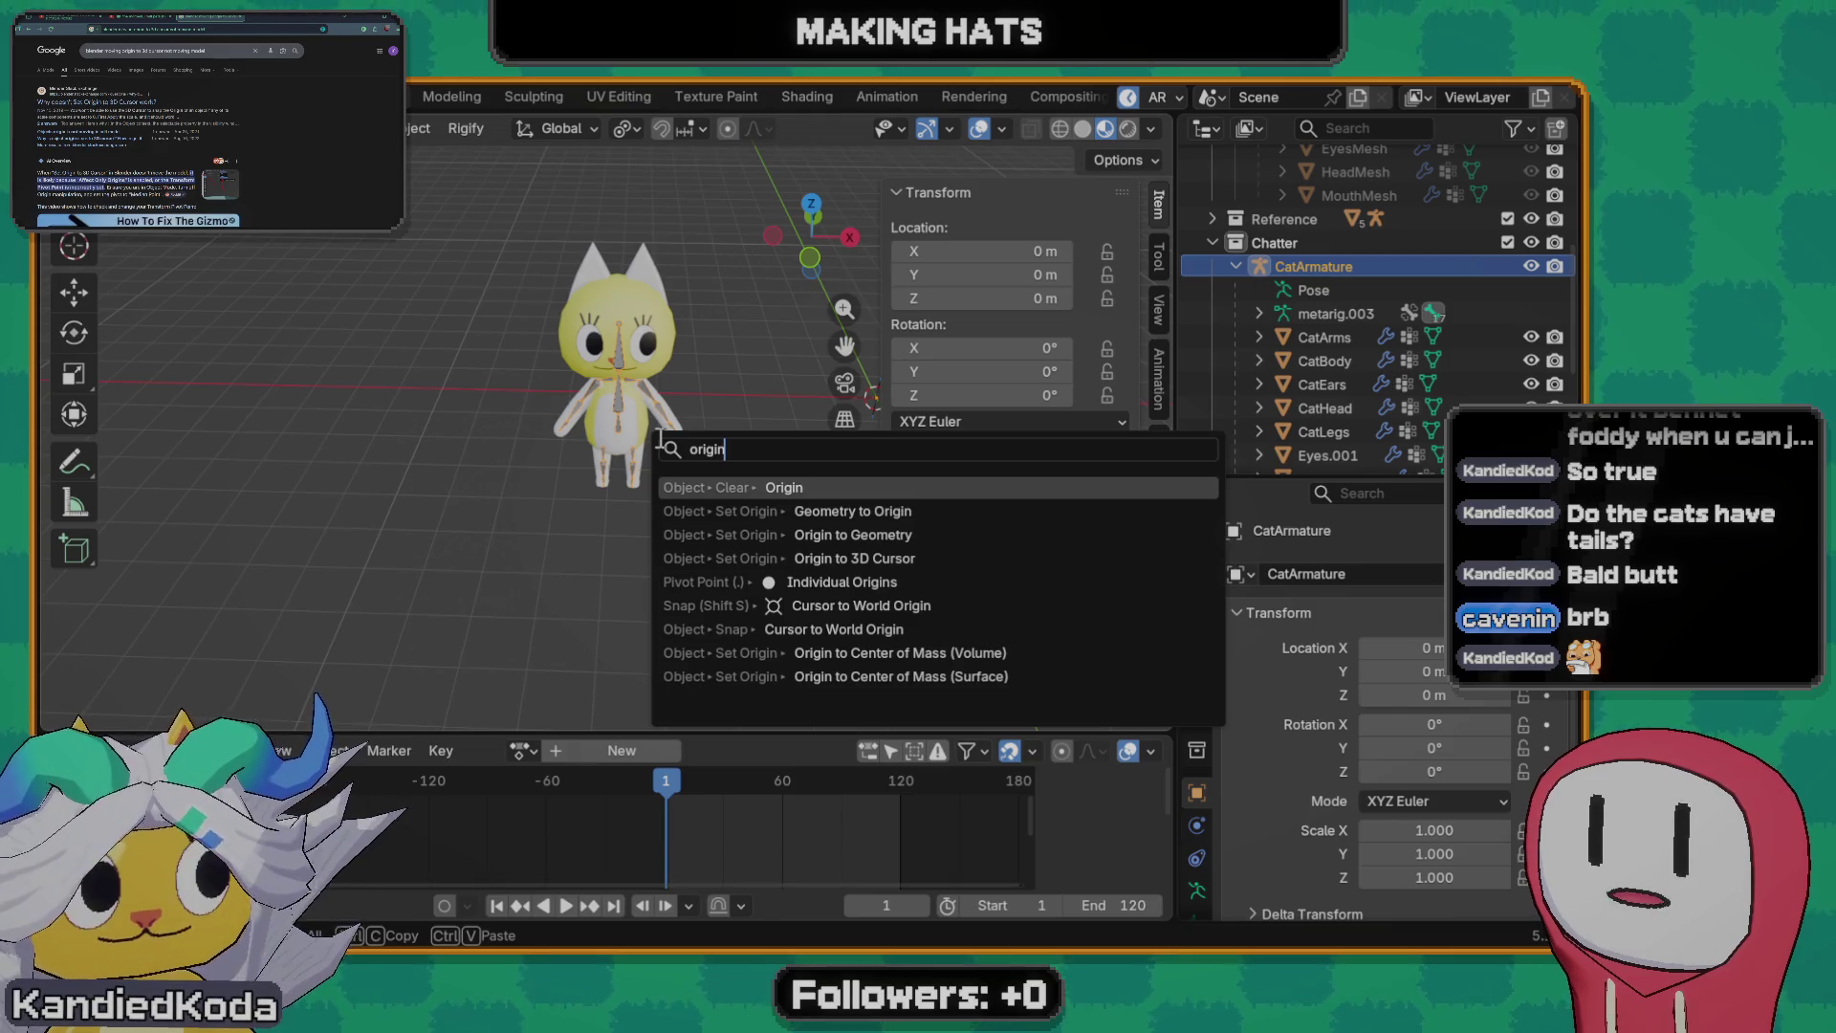
key("Down")
key("Down")
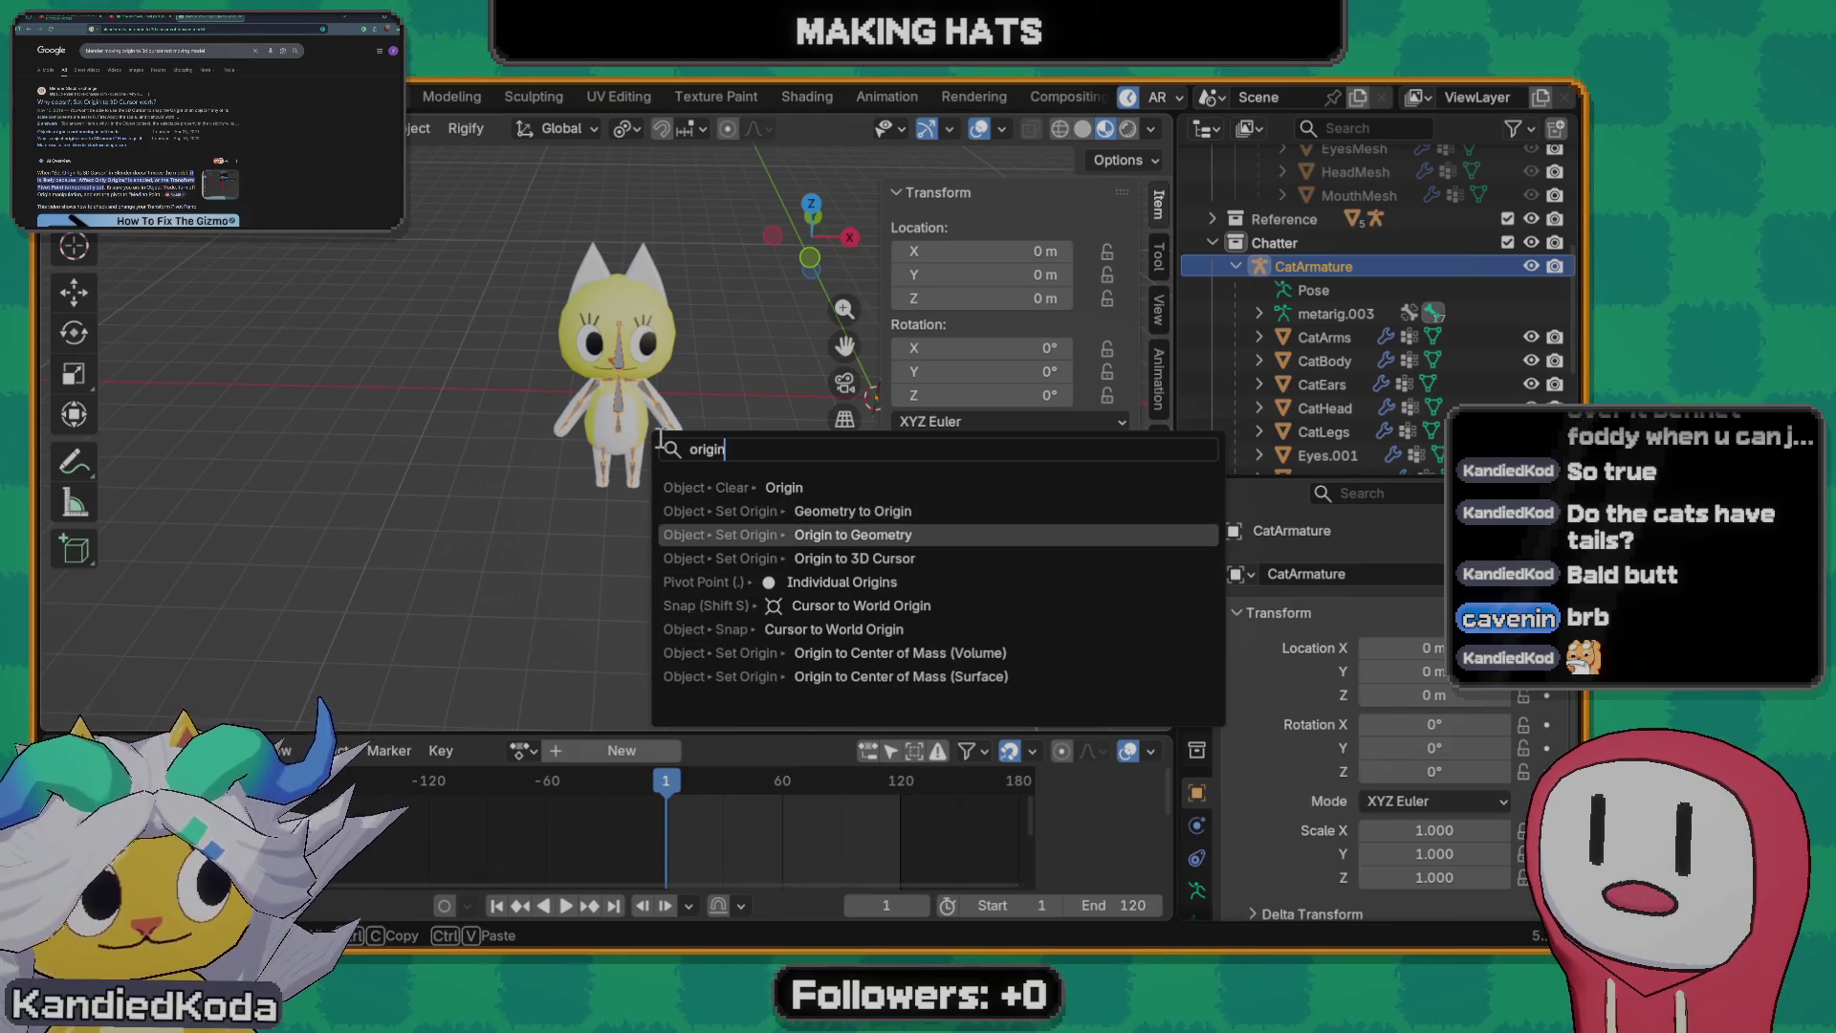
key("Down")
key("Return")
mouse_move(653, 443)
middle_mouse_down()
mouse_move(691, 510)
mouse_move(667, 484)
mouse_move(540, 496)
mouse_move(542, 463)
mouse_move(645, 463)
mouse_move(662, 435)
middle_mouse_up()
- Box-select all the cat's objects and run Origin to 3D Cursor on them, then reselect CatArmature
key("a")
key("alt+a")
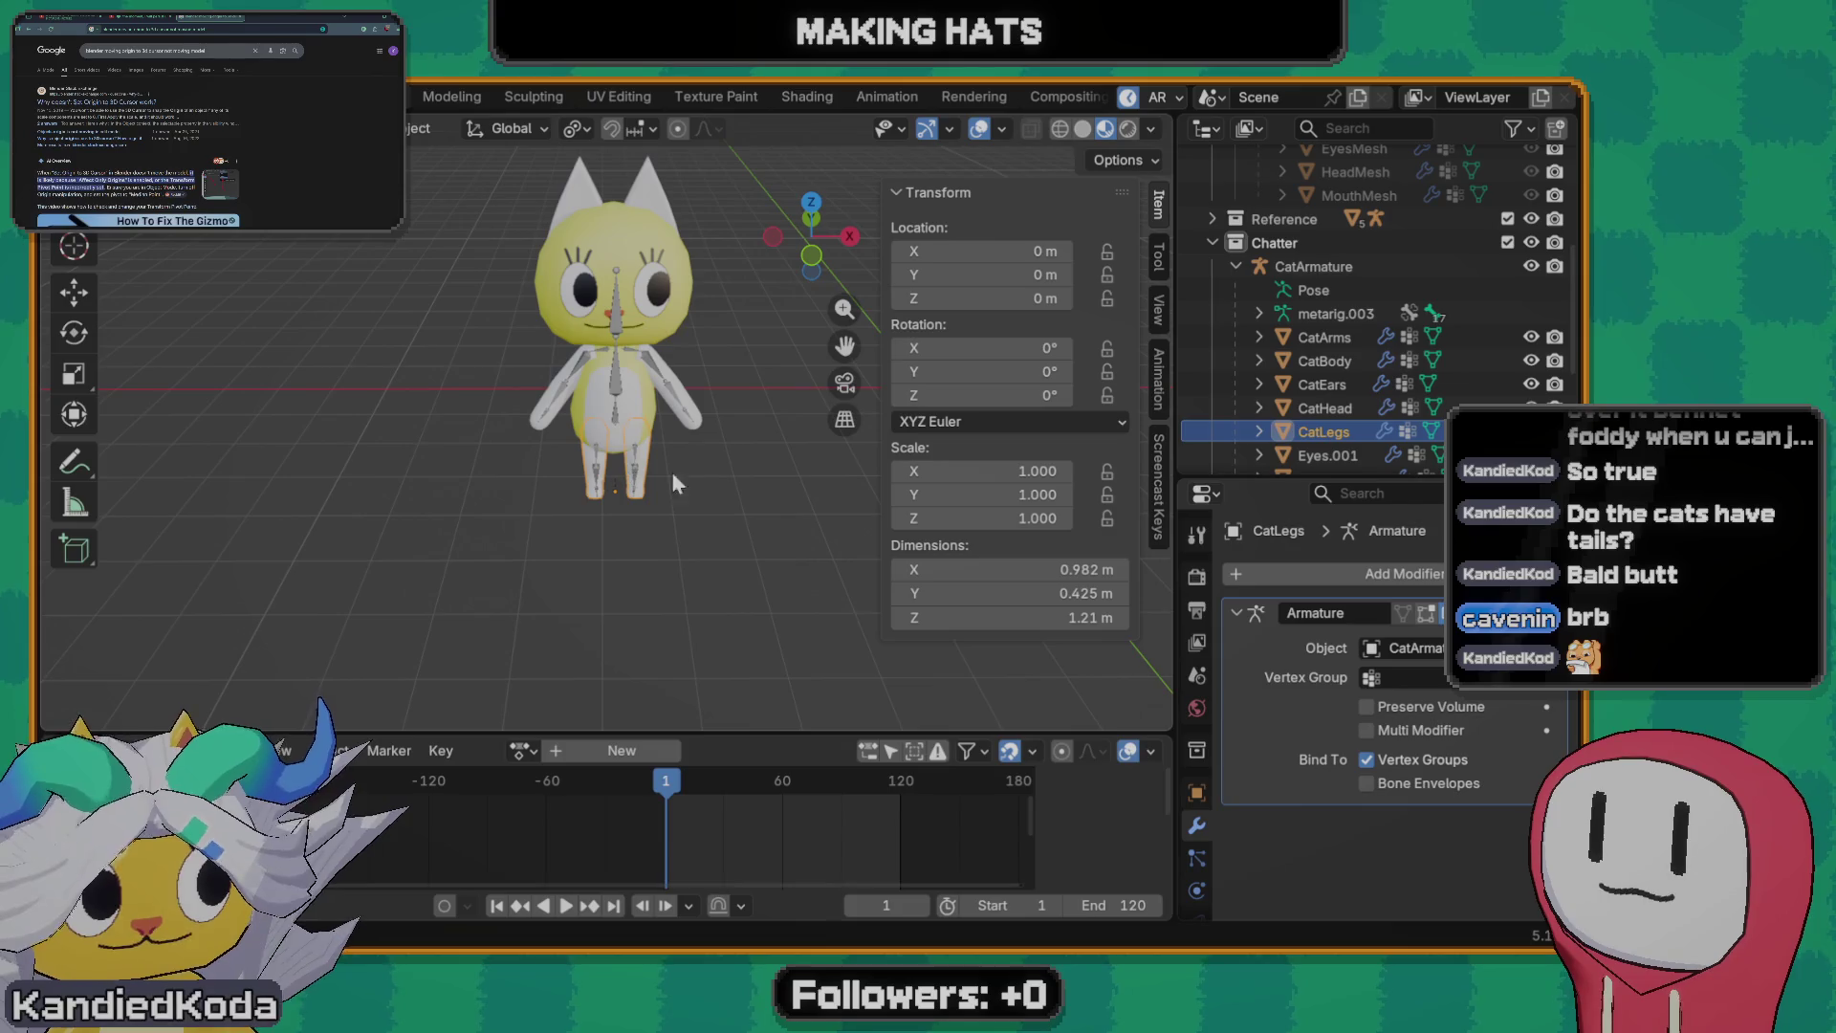
scroll(675, 491, "down", 2)
middle_click_drag(654, 511, 592, 340)
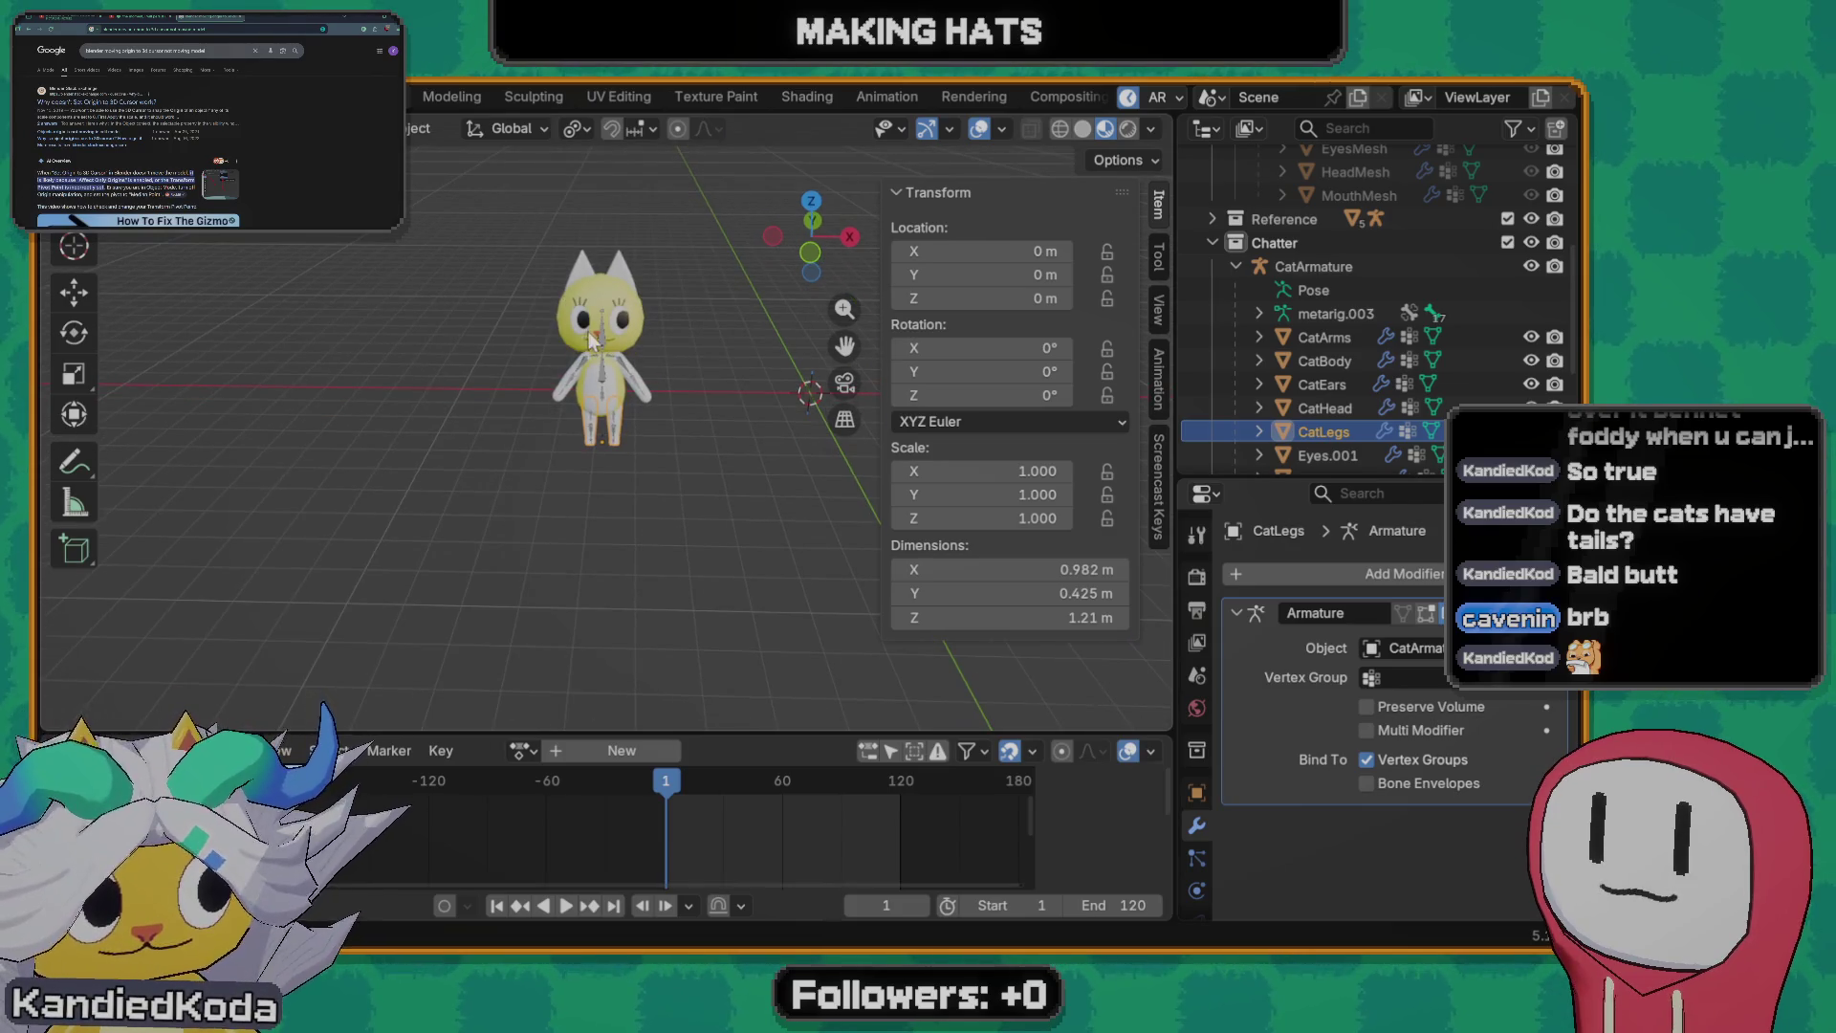
left_click_drag(523, 240, 696, 492)
key("F3")
type("orig")
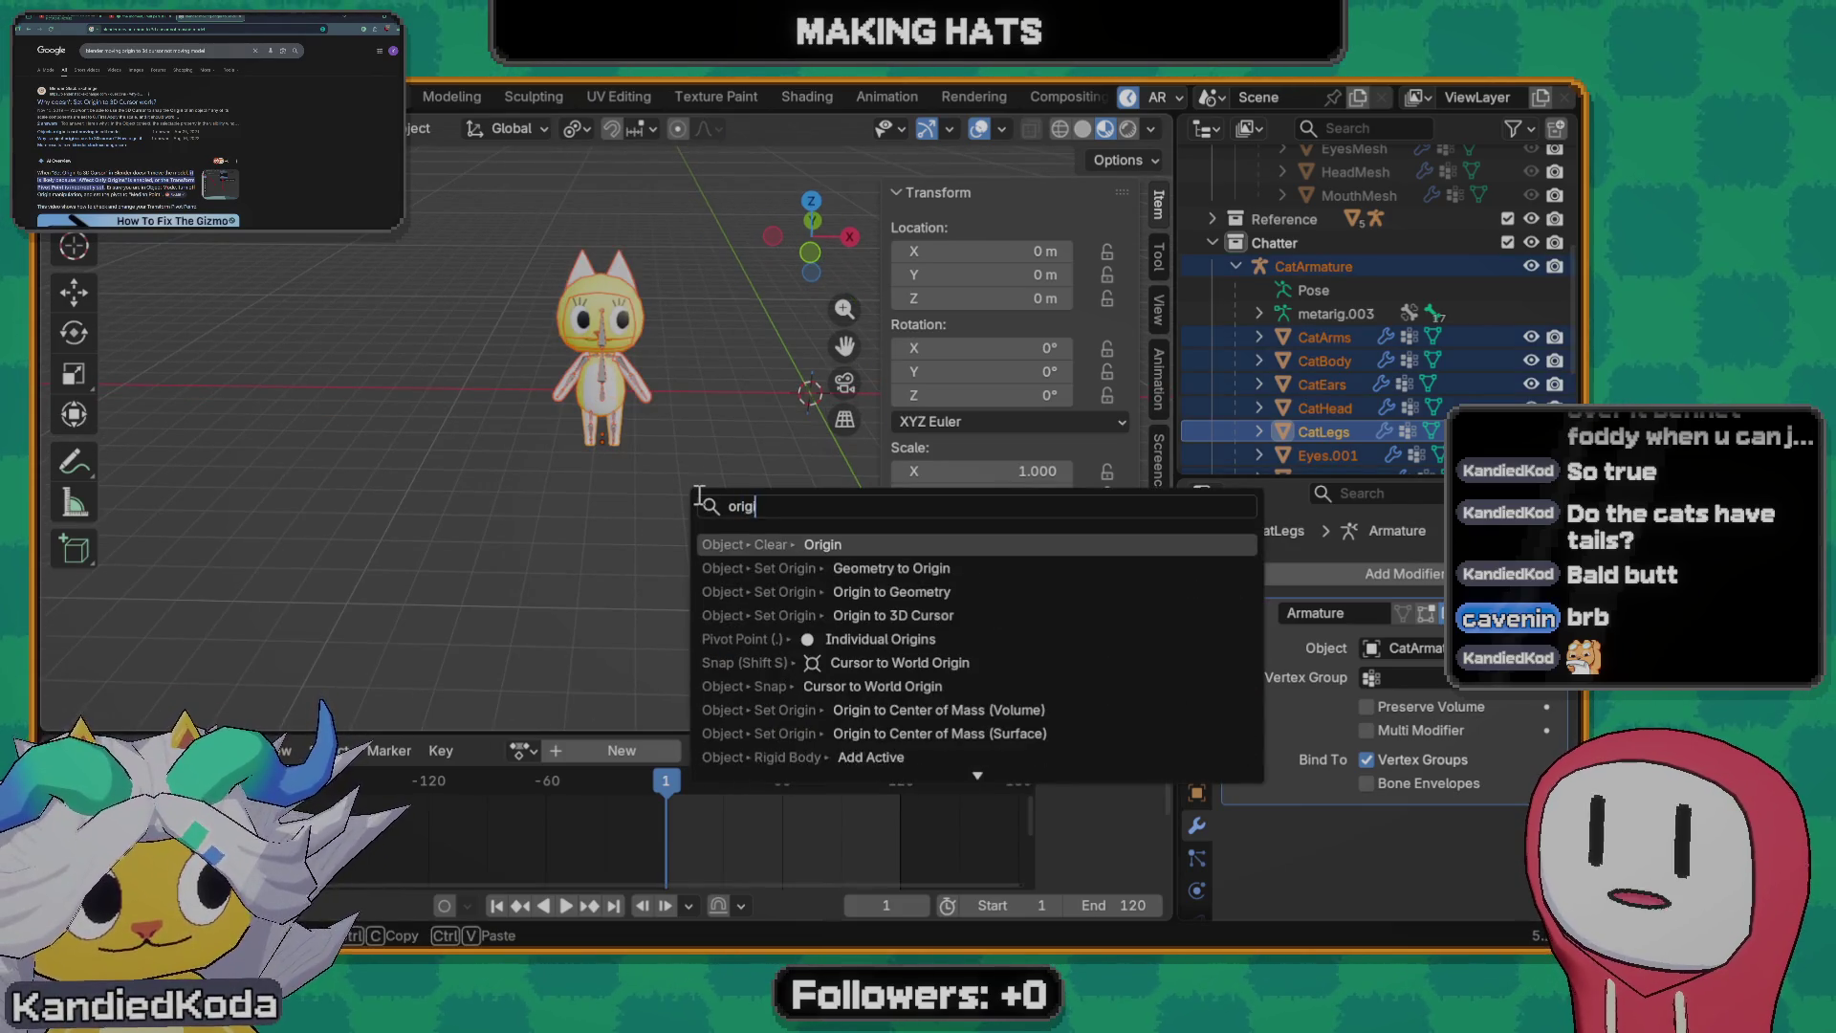
type("in")
key("Down")
key("Down")
key("Down")
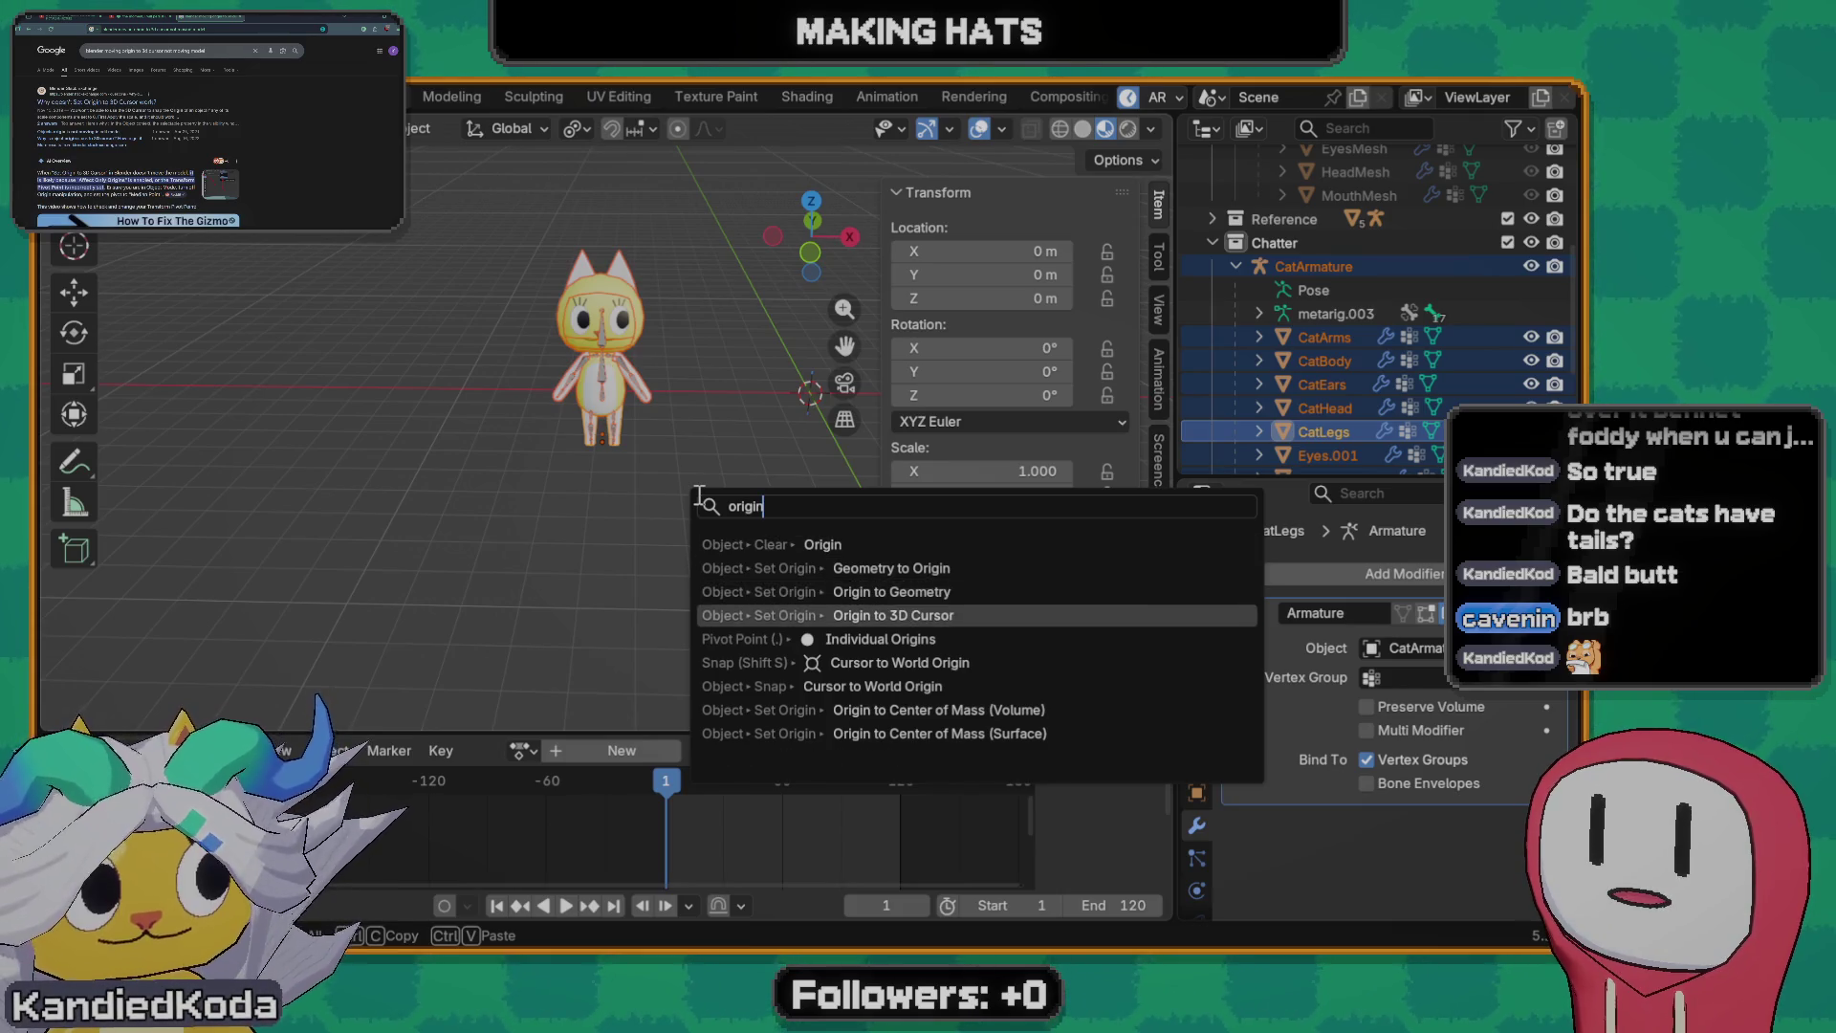
key("Return")
scroll(704, 445, "up", 1)
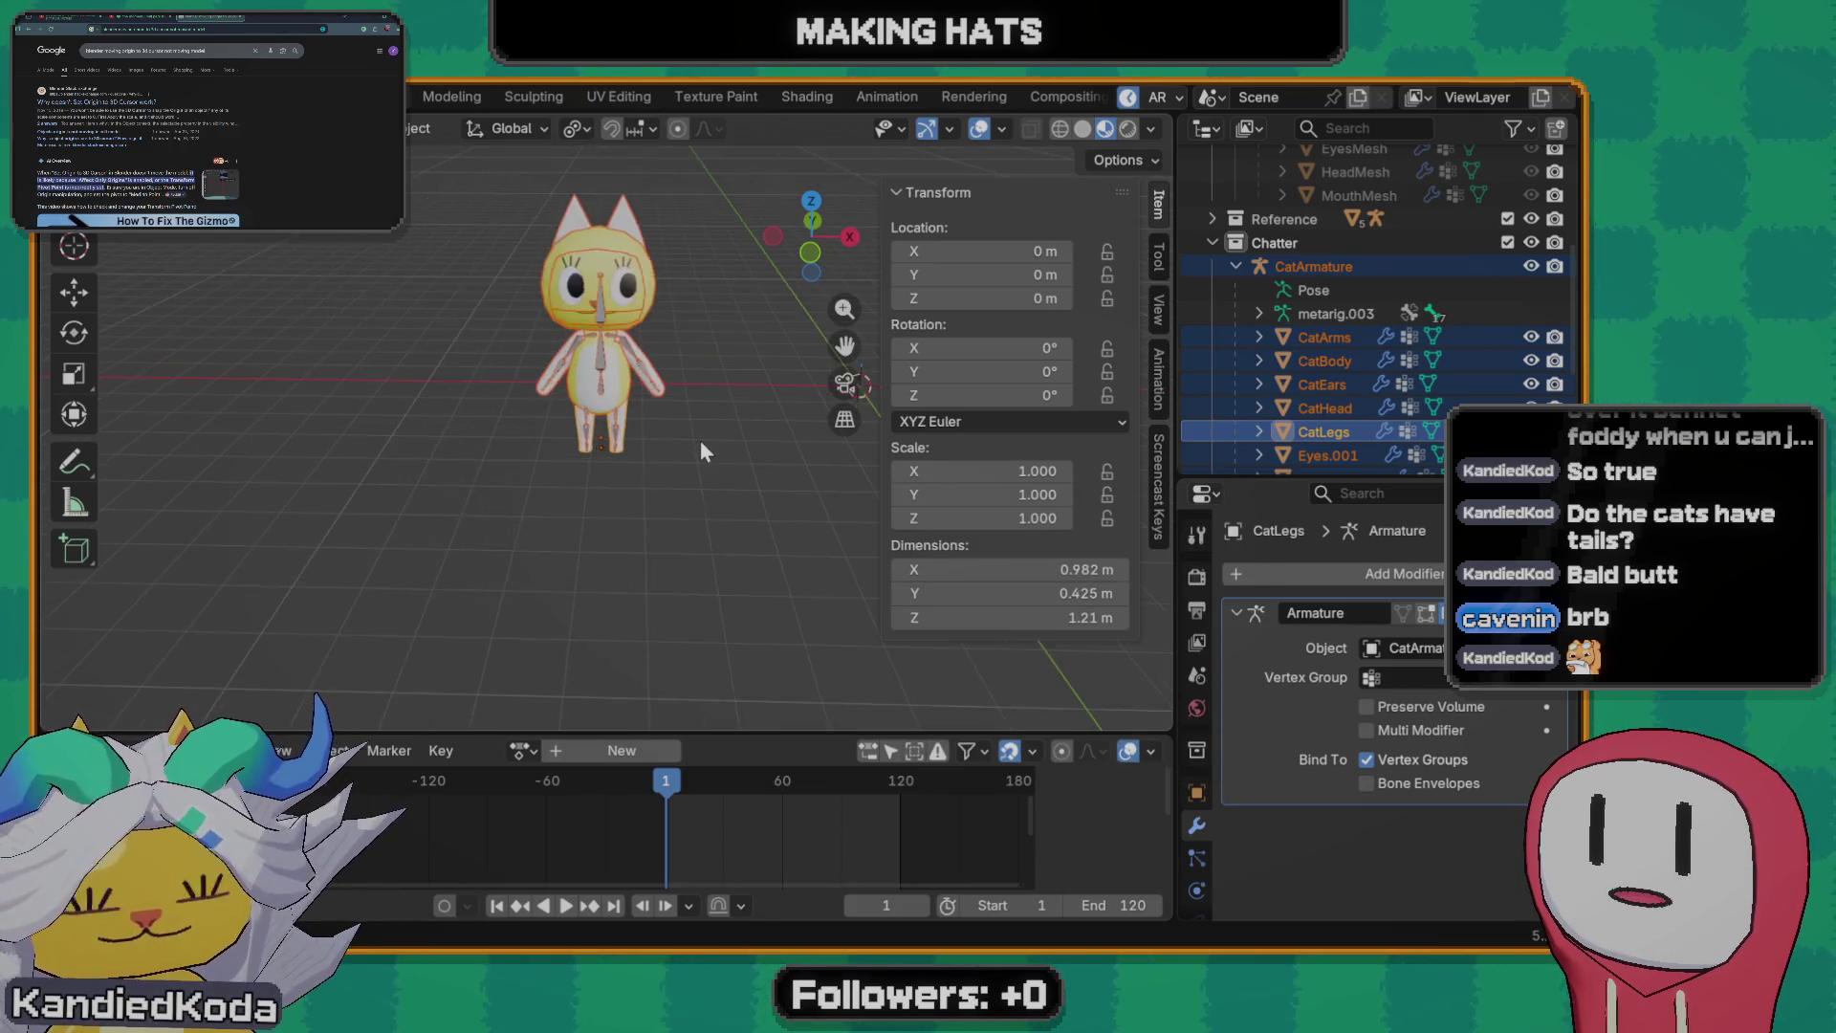
scroll(701, 441, "up", 2)
scroll(689, 428, "up", 1)
scroll(684, 420, "up", 2)
middle_click_drag(709, 474, 716, 485)
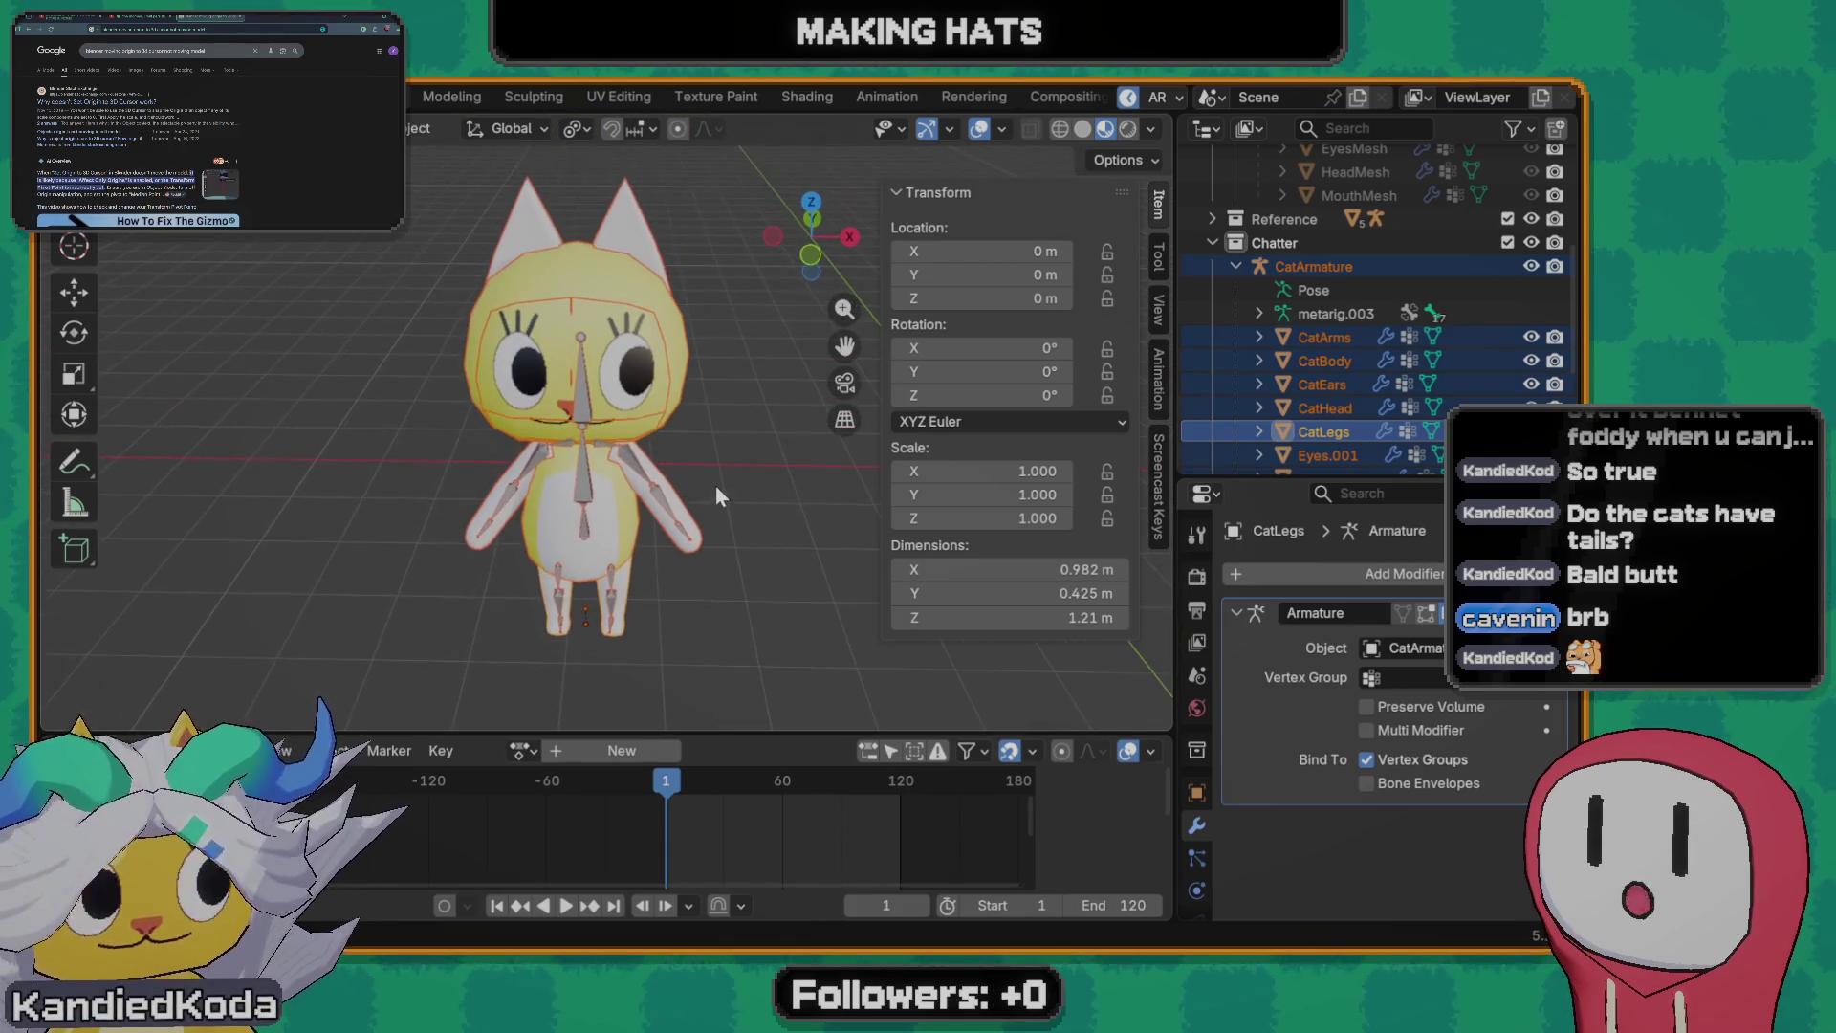
left_click(609, 507)
- Repeat Origin to 3D Cursor on the armature, then undo it with Ctrl+Z
key("F3")
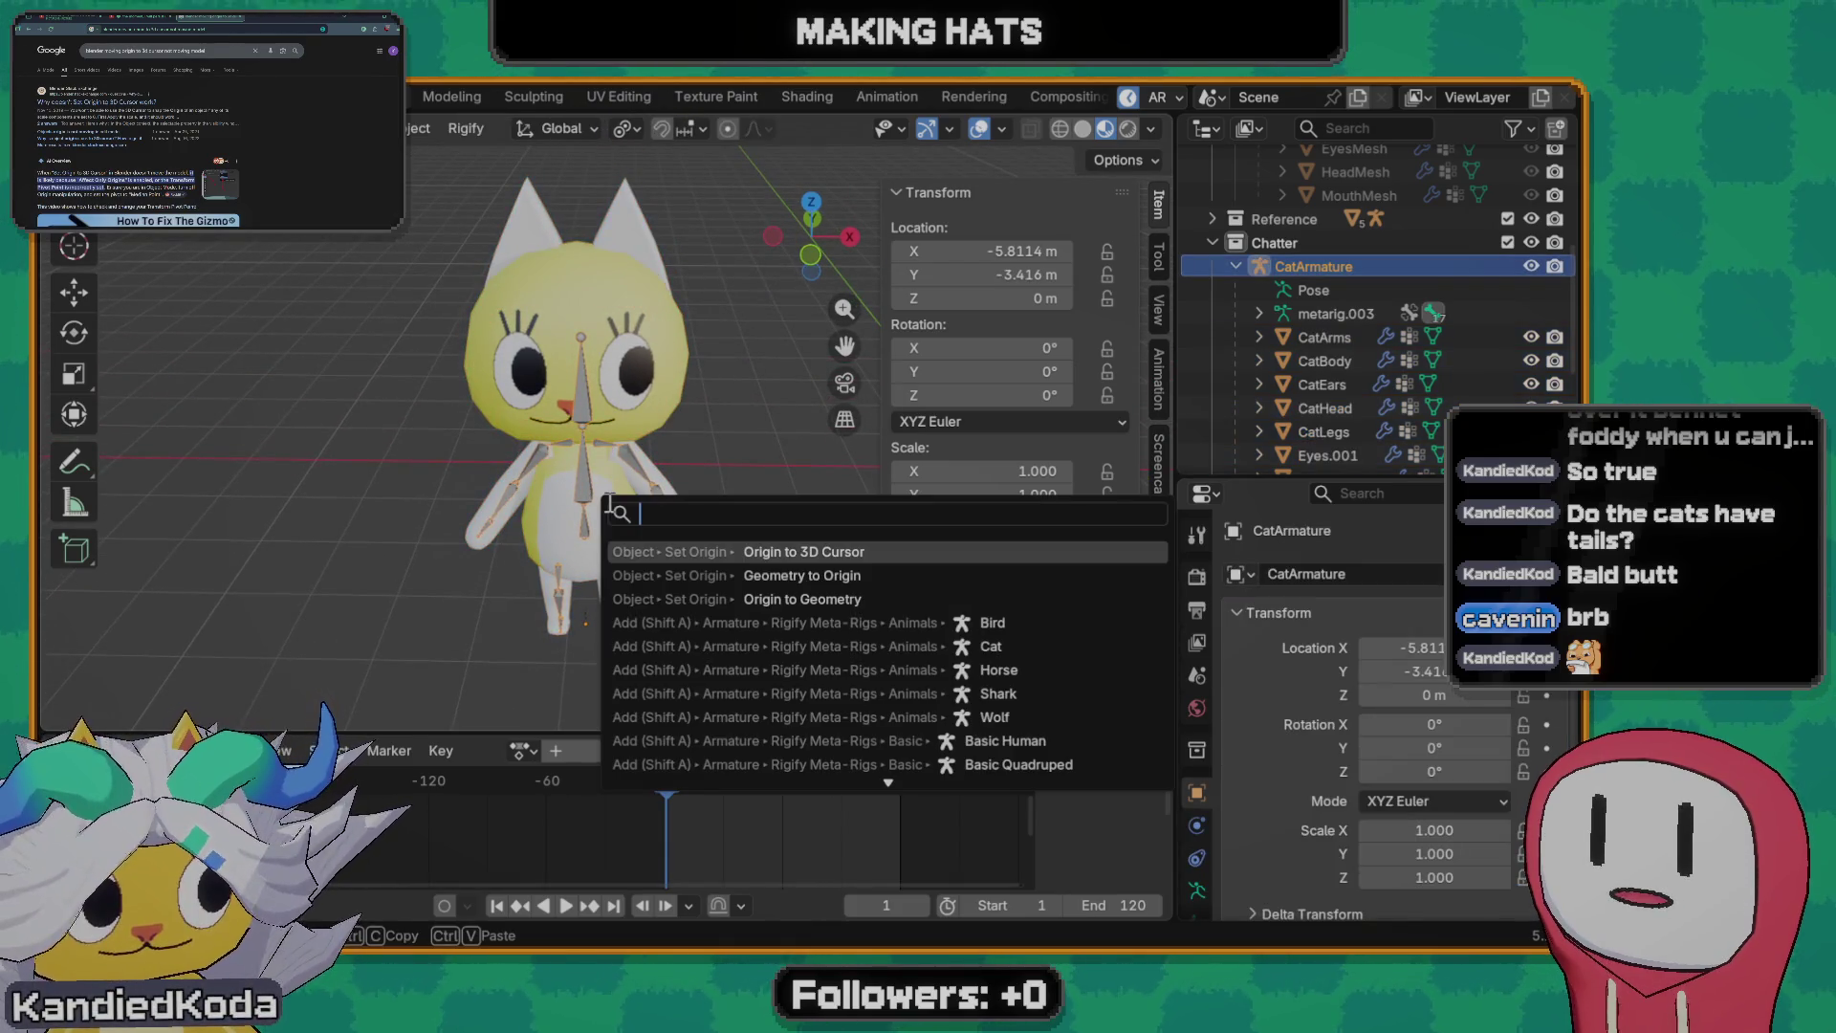
key("Return")
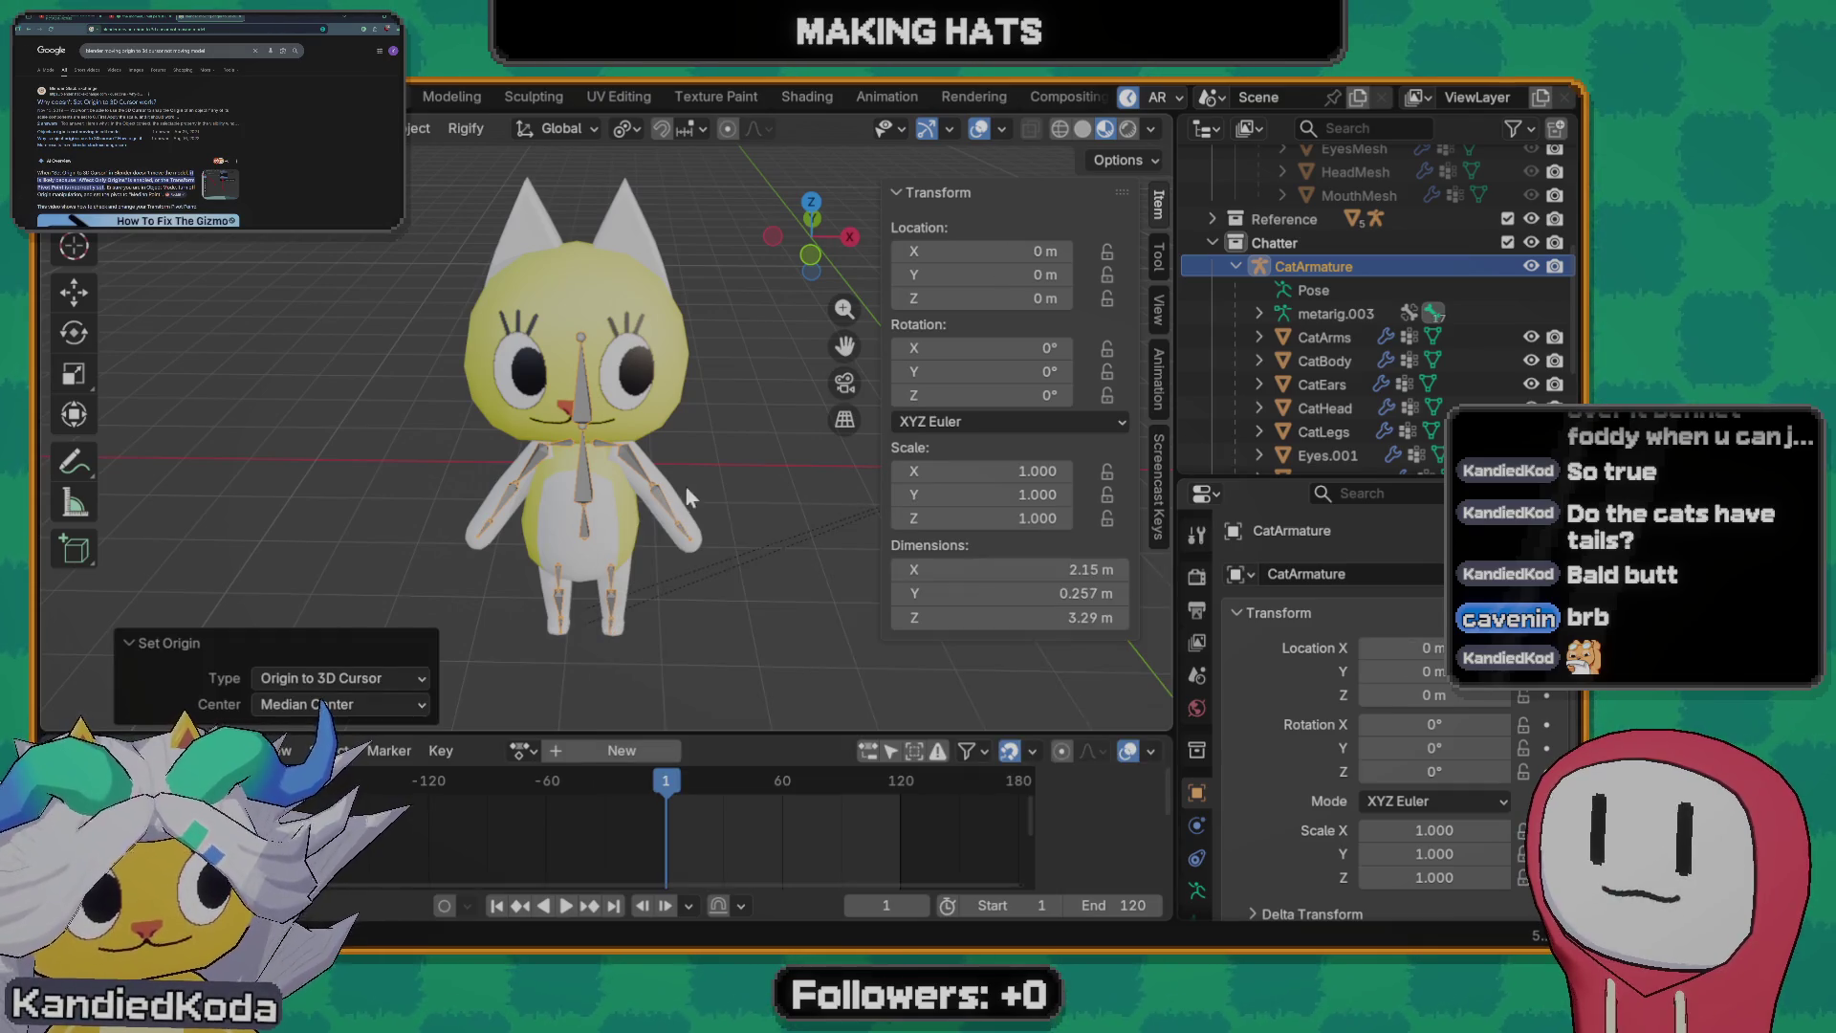
scroll(684, 495, "down", 2)
key("ctrl+z")
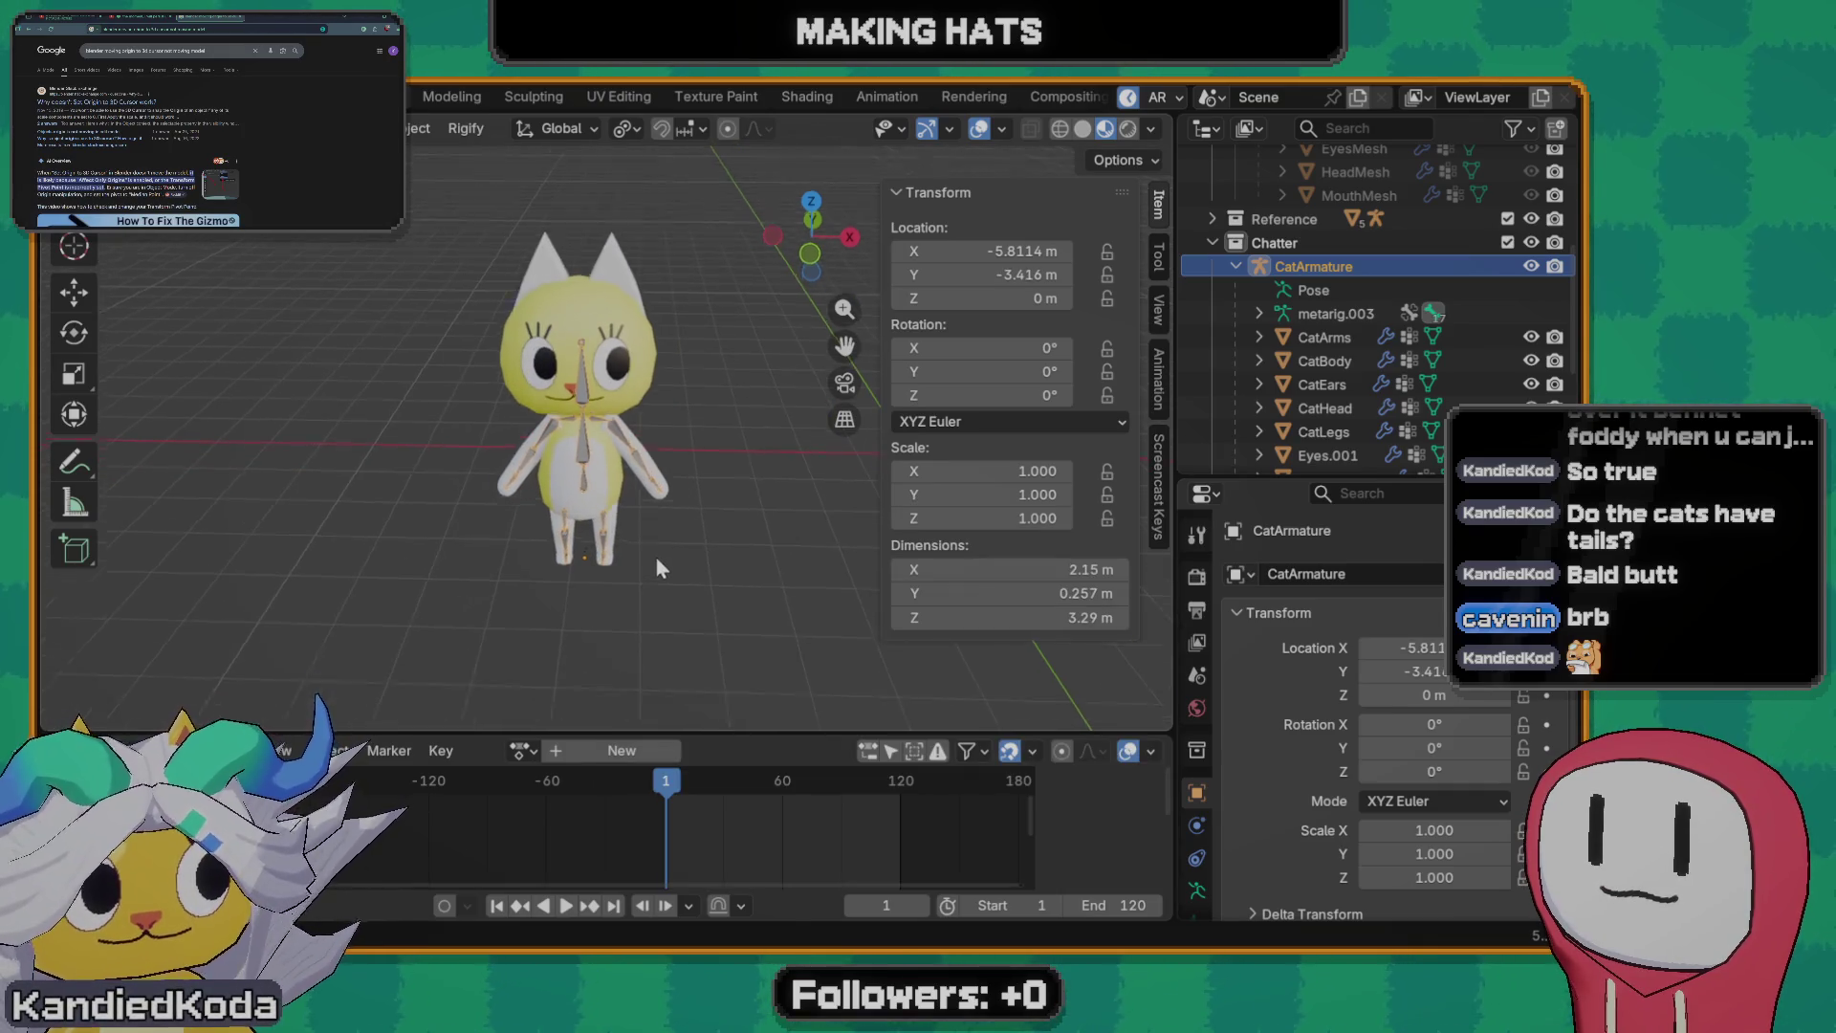
mouse_move(654, 553)
middle_mouse_down()
mouse_move(618, 525)
mouse_move(578, 559)
mouse_move(648, 544)
middle_mouse_up()
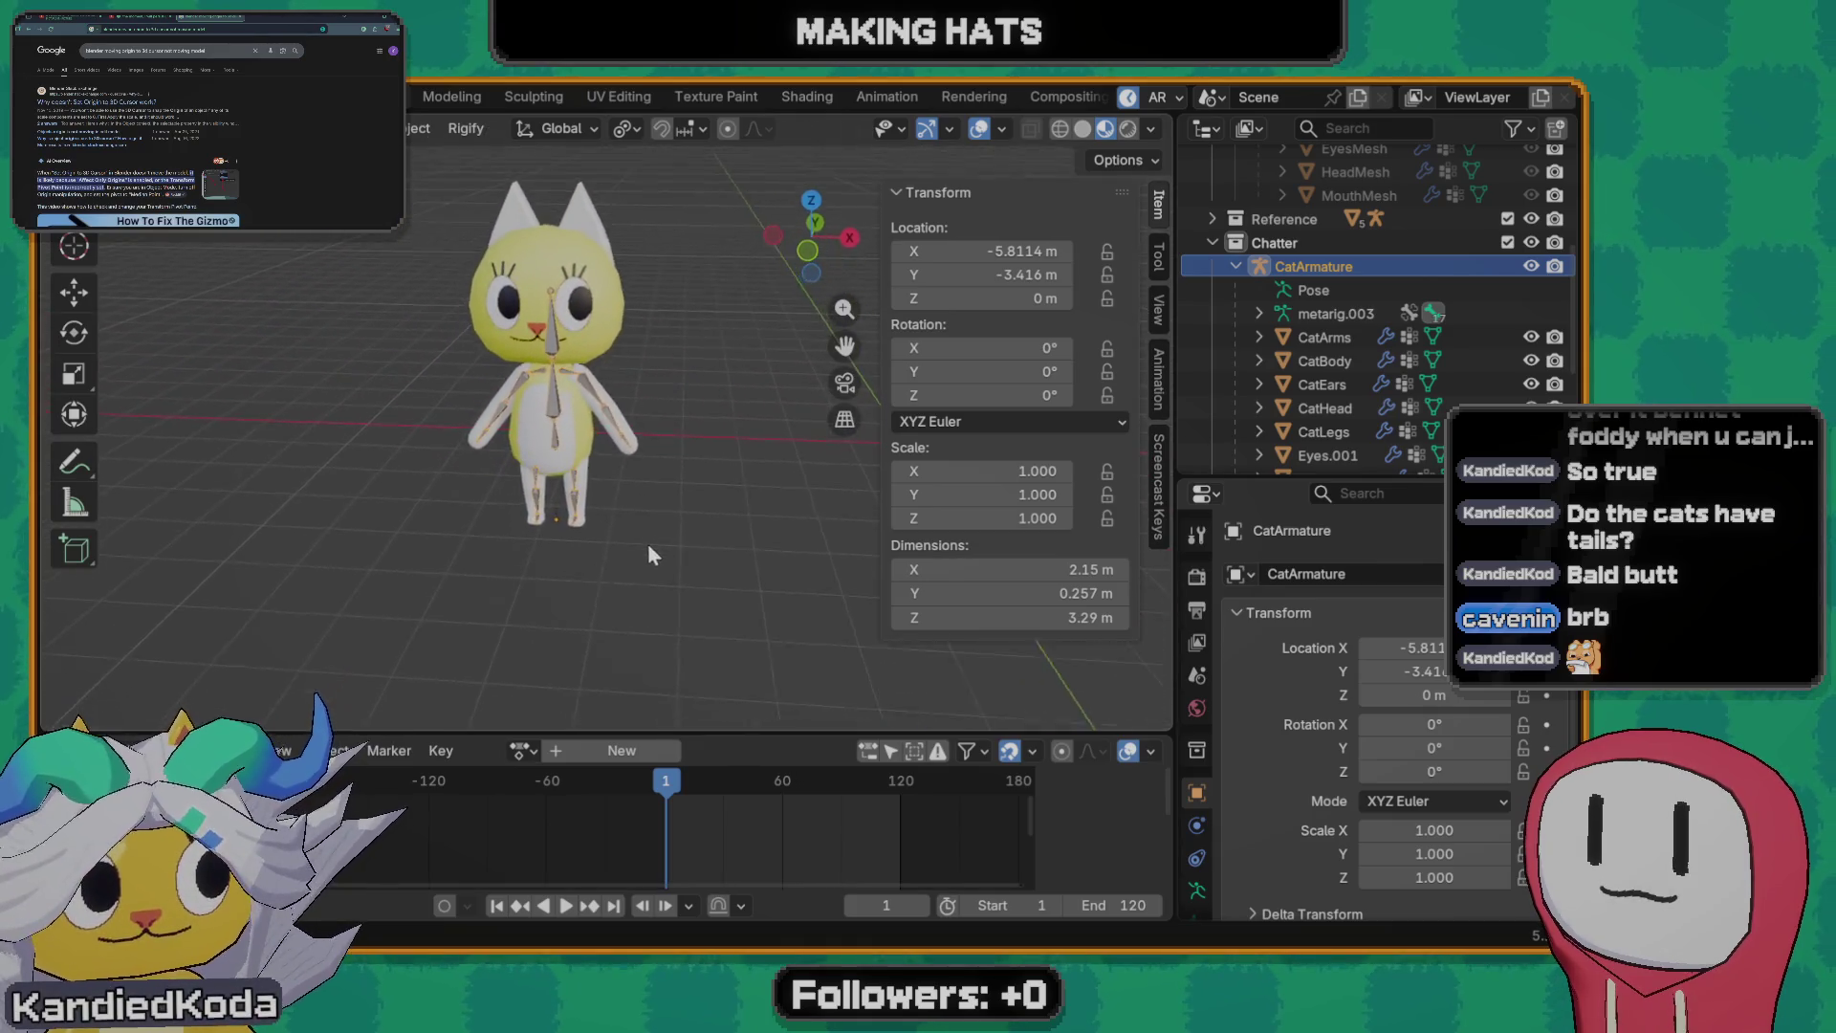
scroll(649, 541, "up", 1)
- Cycle the armature through Edit and Pose modes and back toward Object mode
key("Tab")
key("Tab")
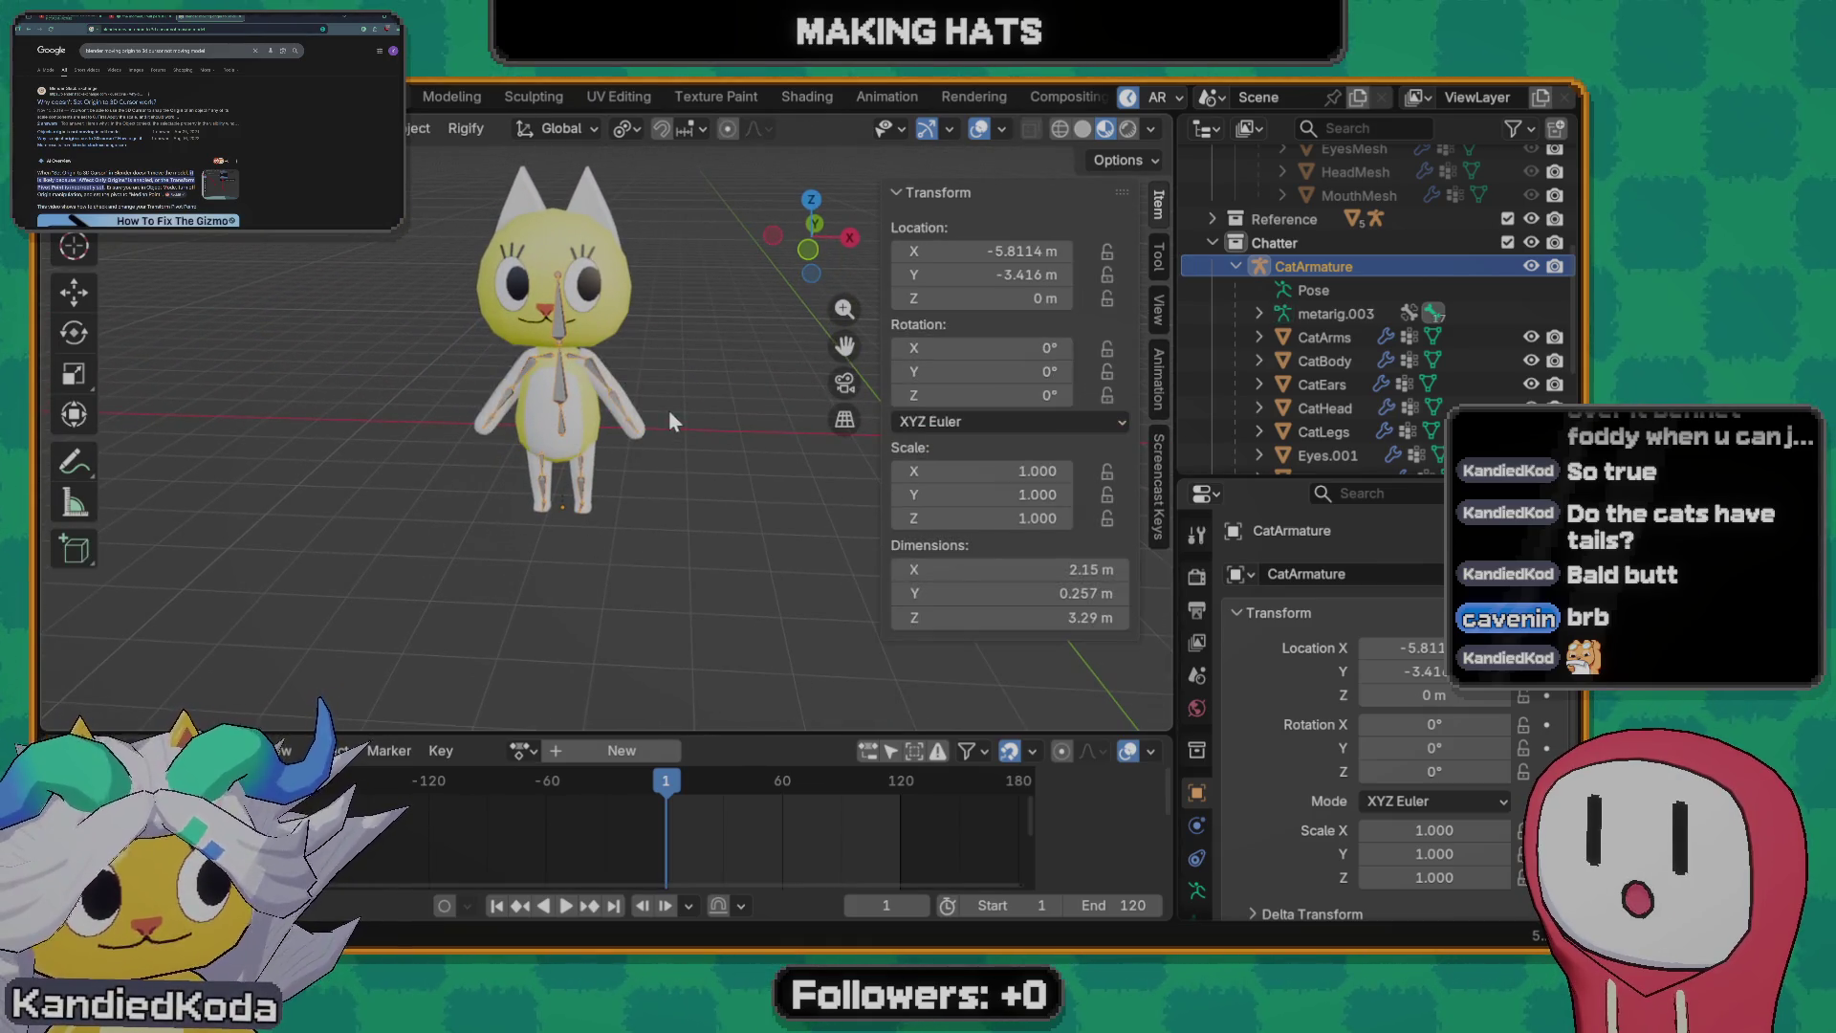
key("ctrl+Tab")
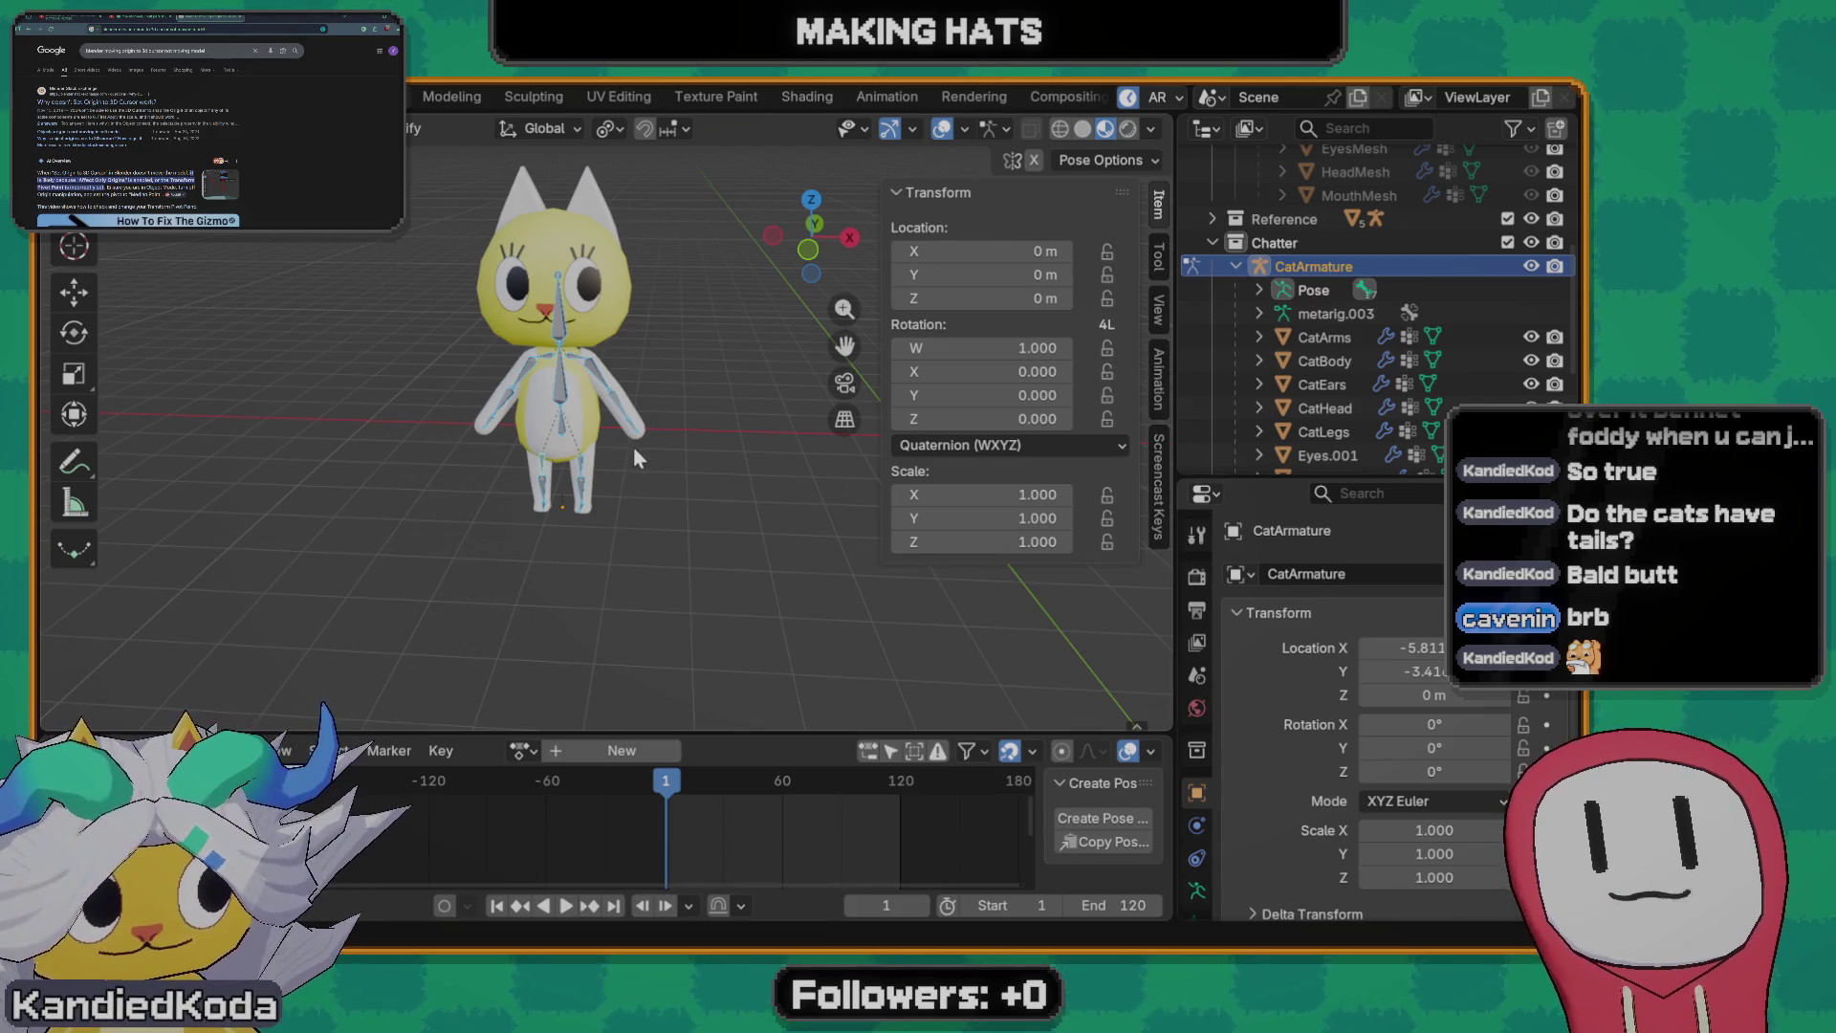
key("ctrl+Tab")
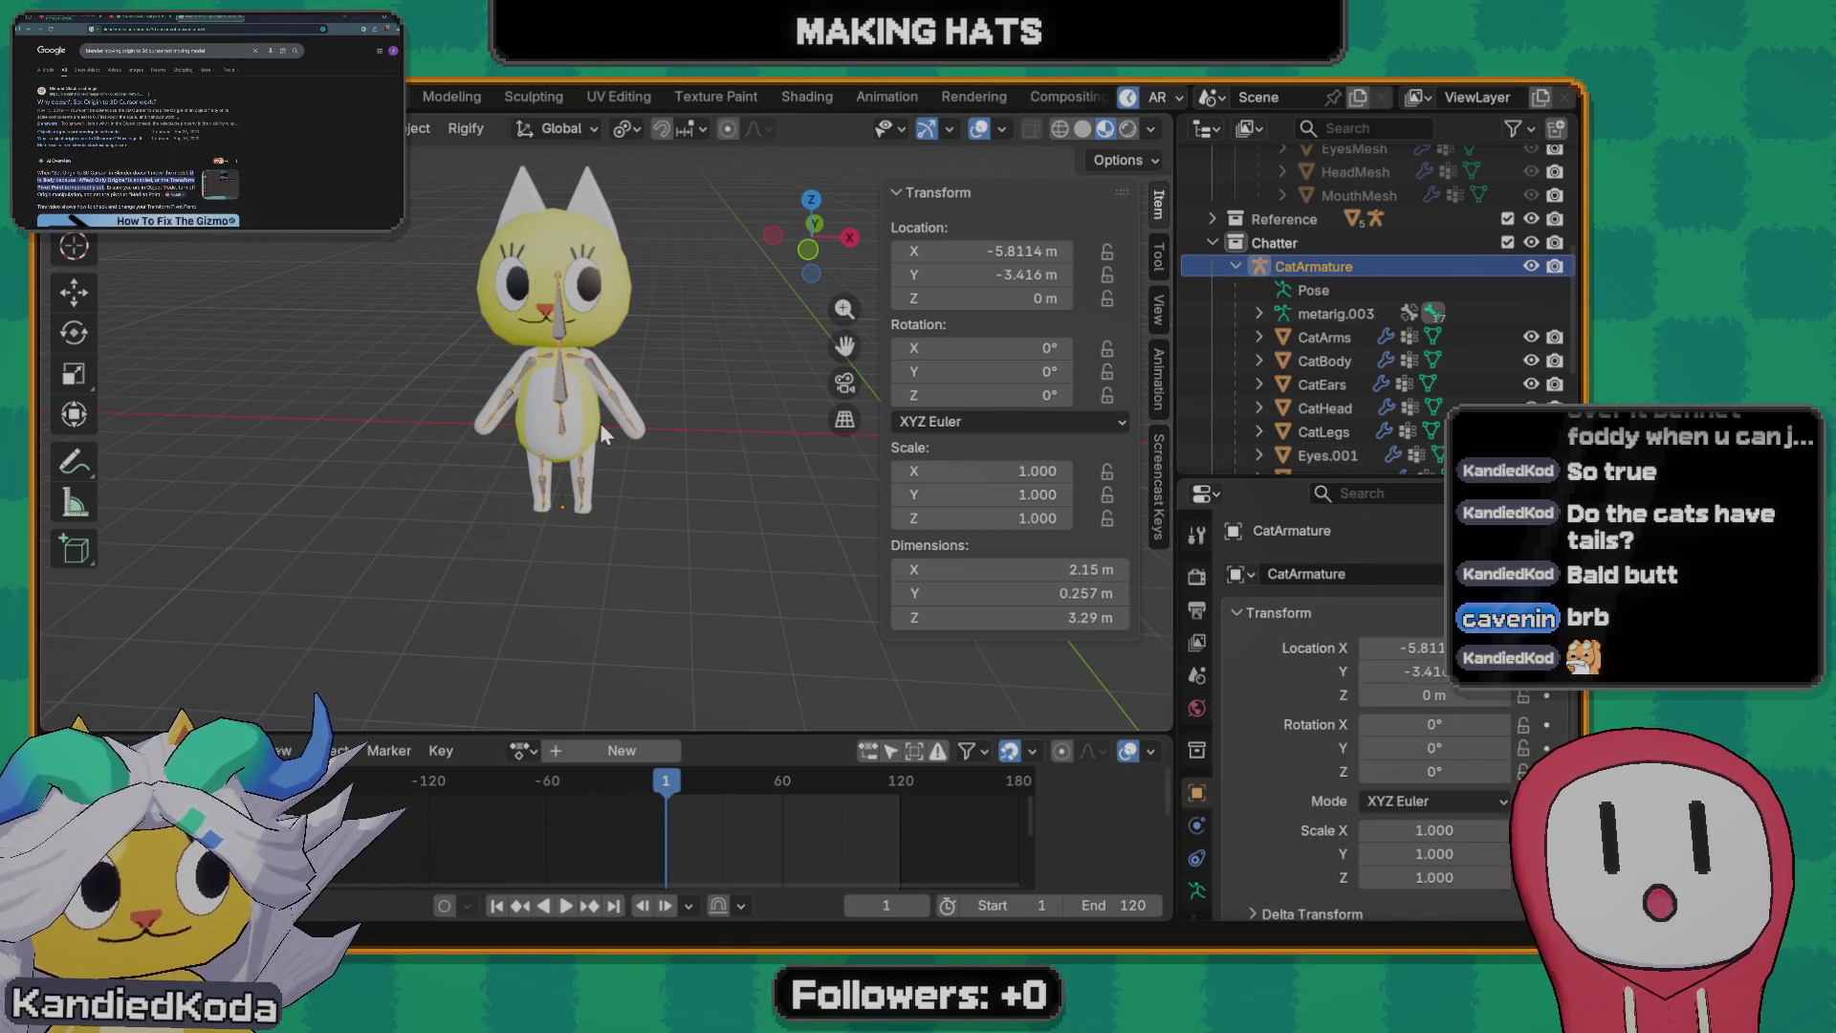
- Clear the armature's location to 0 m with Alt+G and orbit to a near front-on view
key("alt+g")
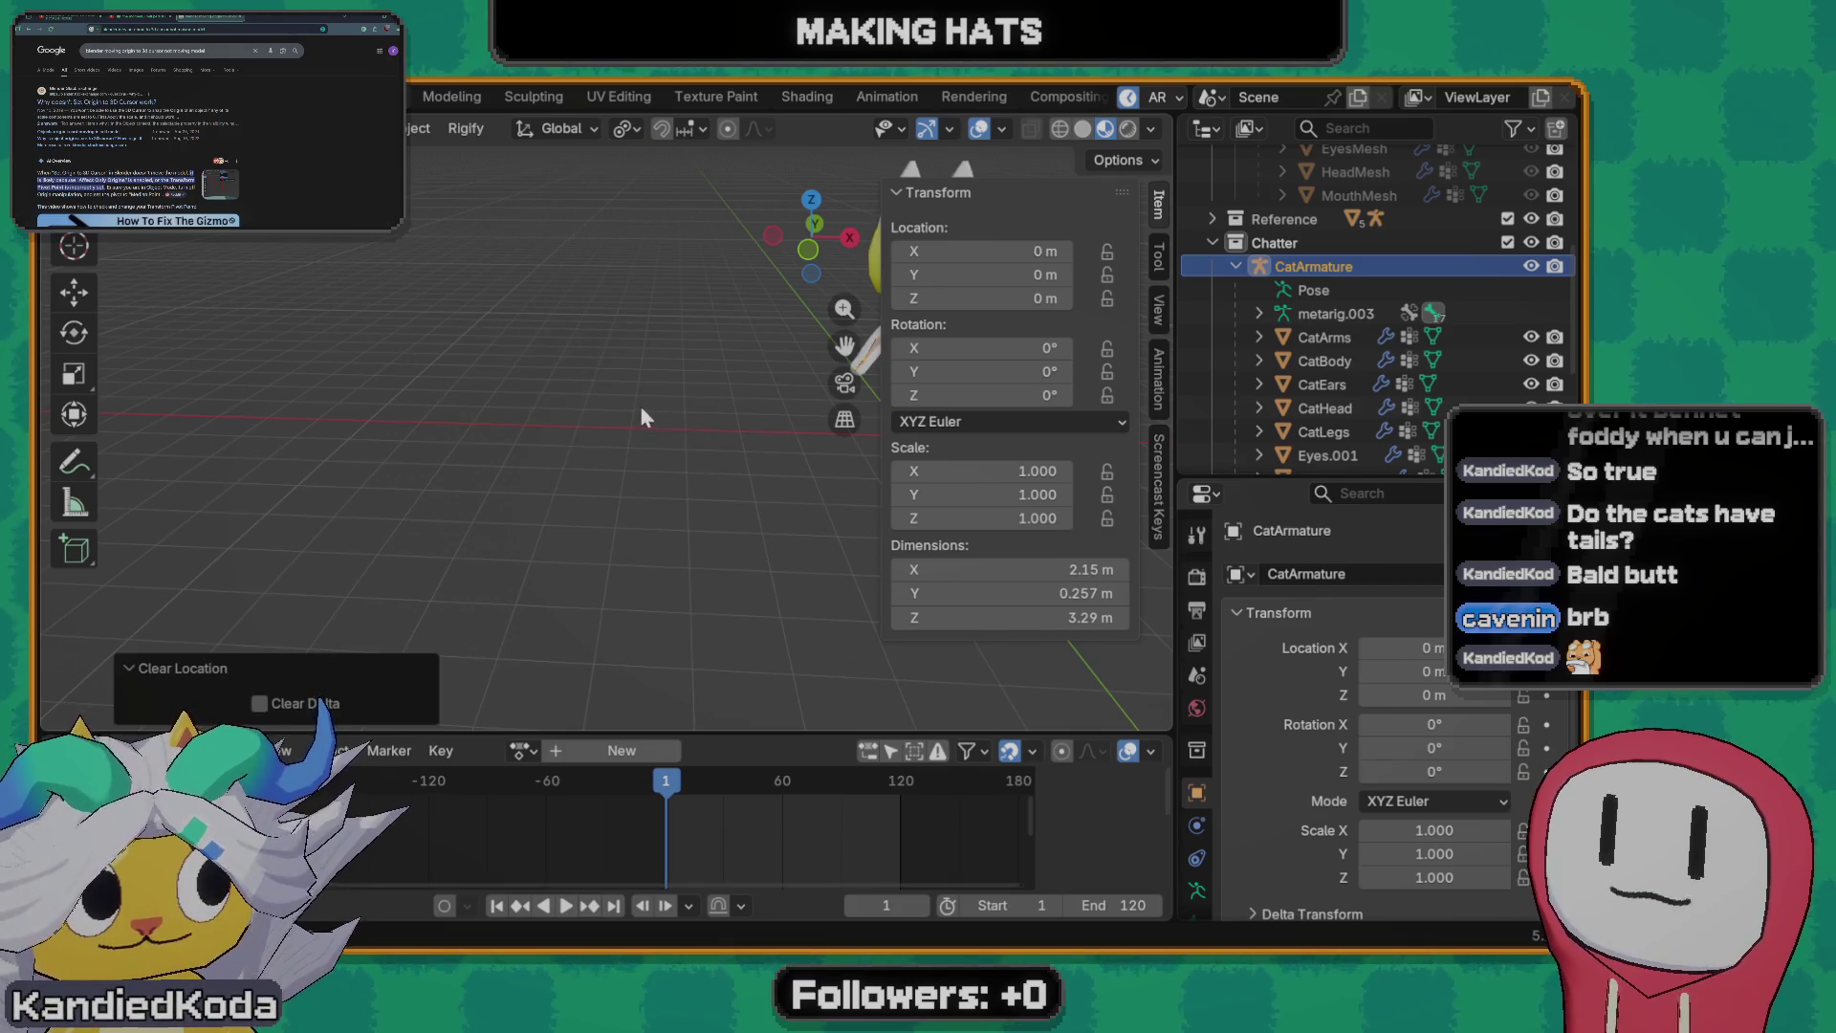
key("KP_Decimal")
scroll(399, 417, "down", 1)
scroll(628, 495, "up", 3)
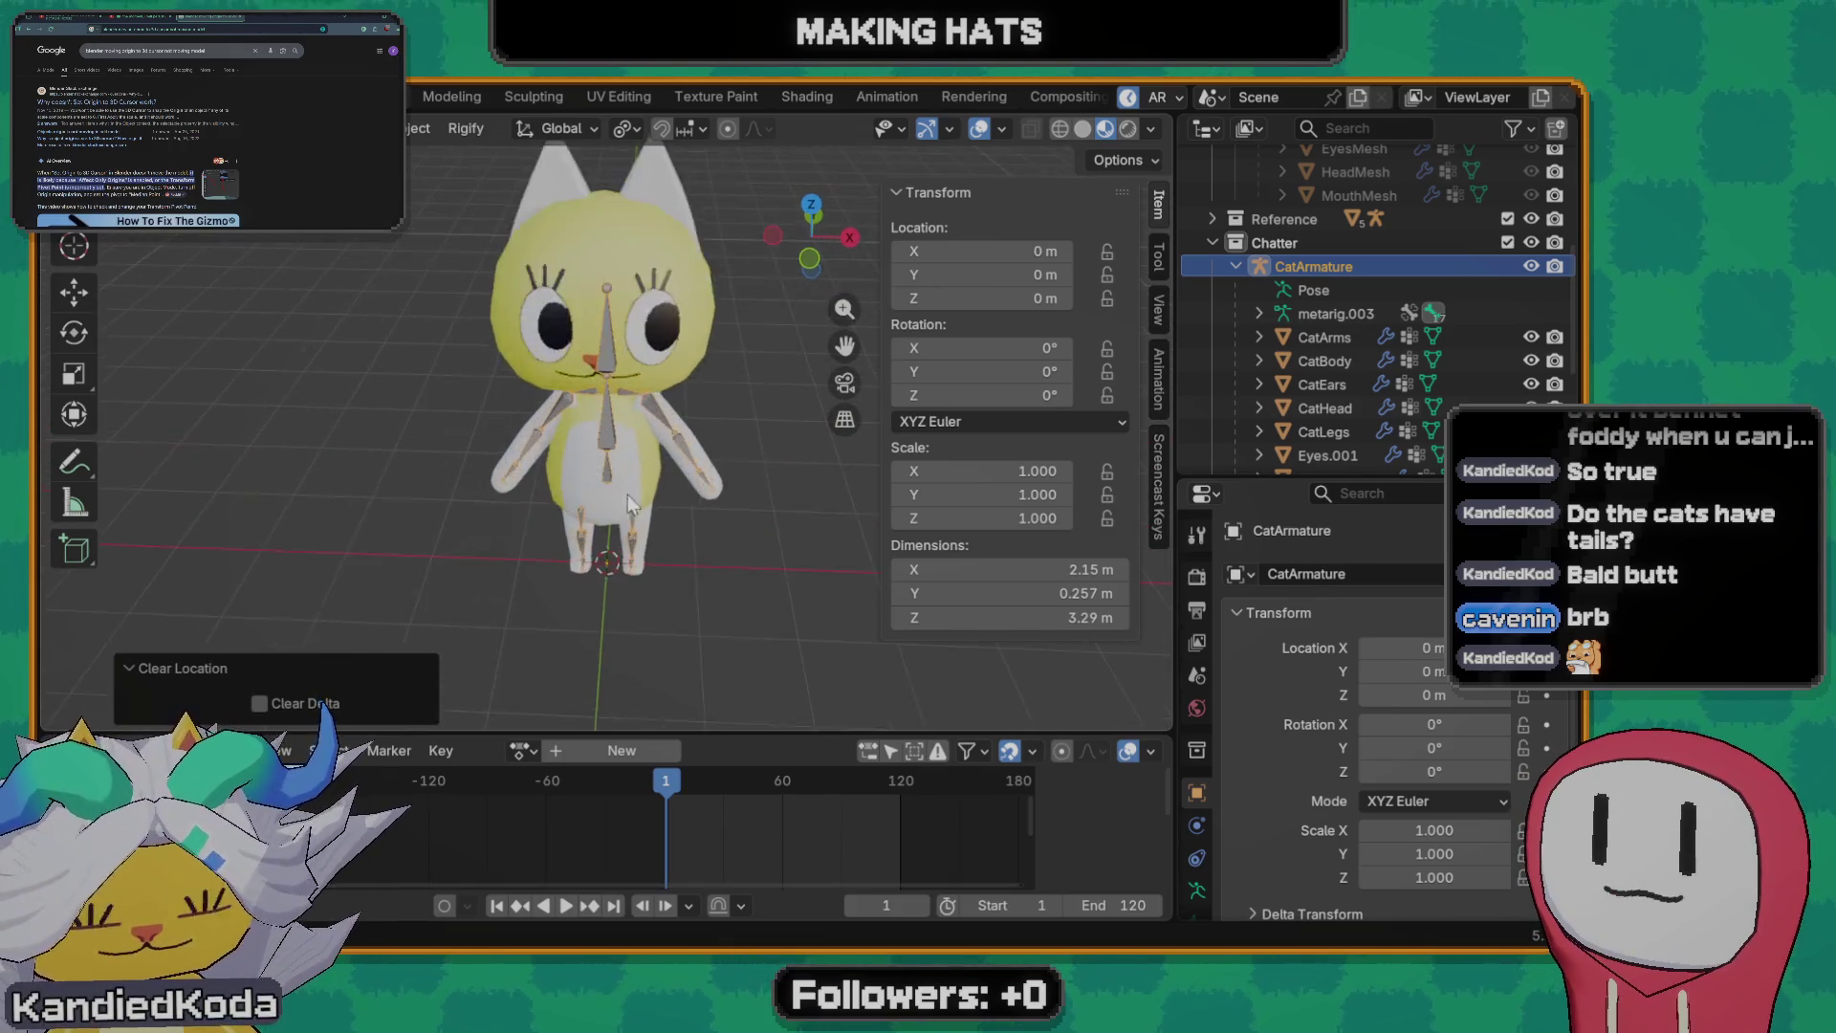
scroll(628, 494, "up", 1)
scroll(690, 562, "up", 1)
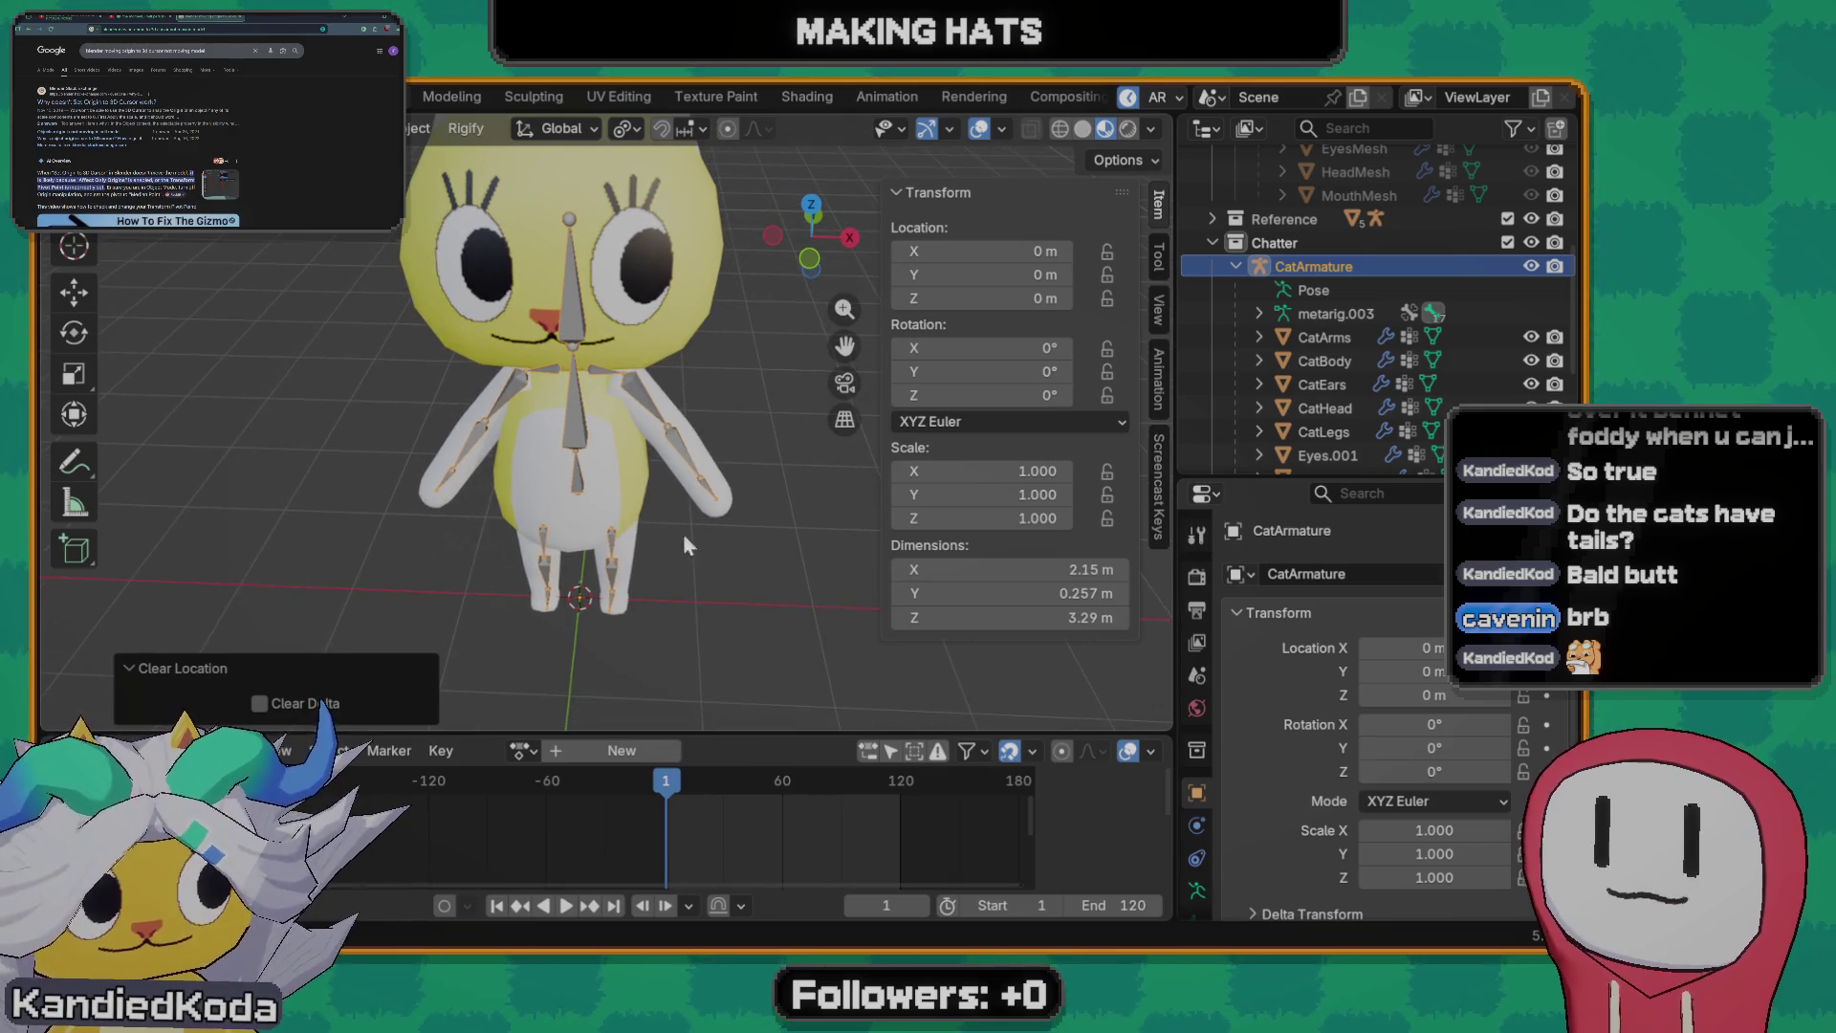
scroll(598, 400, "down", 4)
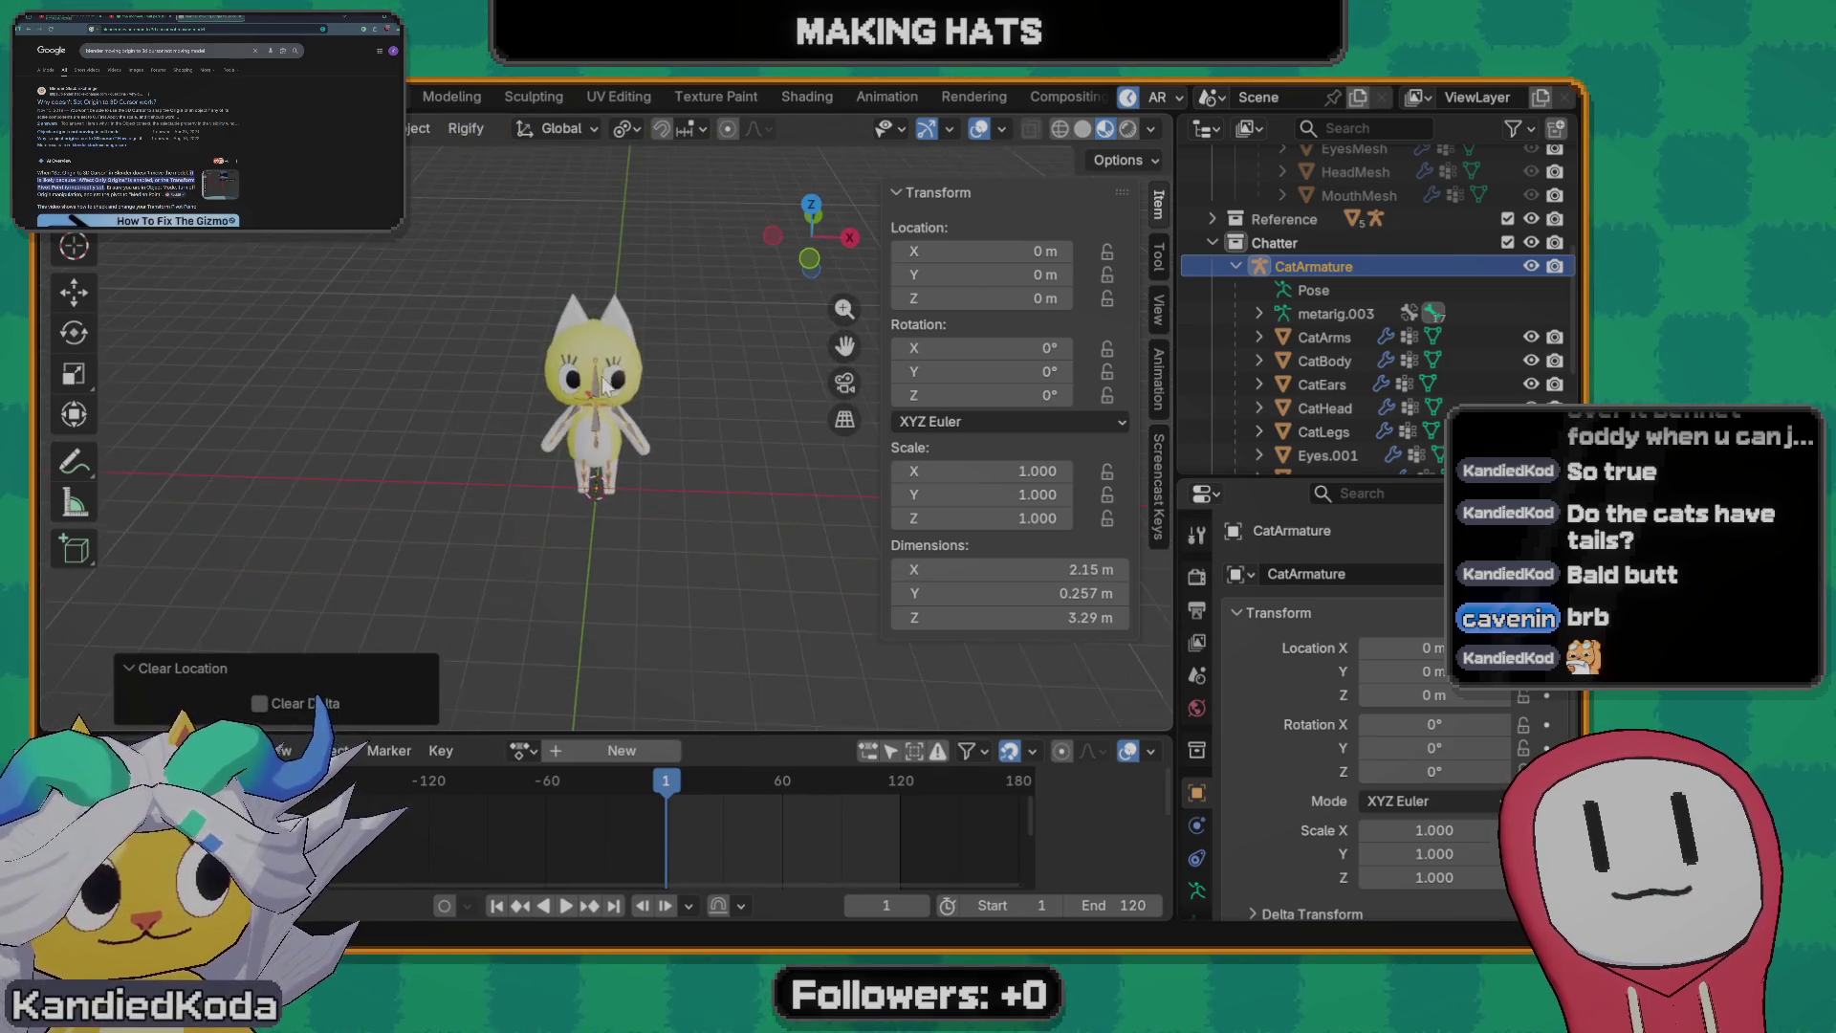
scroll(625, 417, "up", 1)
scroll(647, 438, "up", 1)
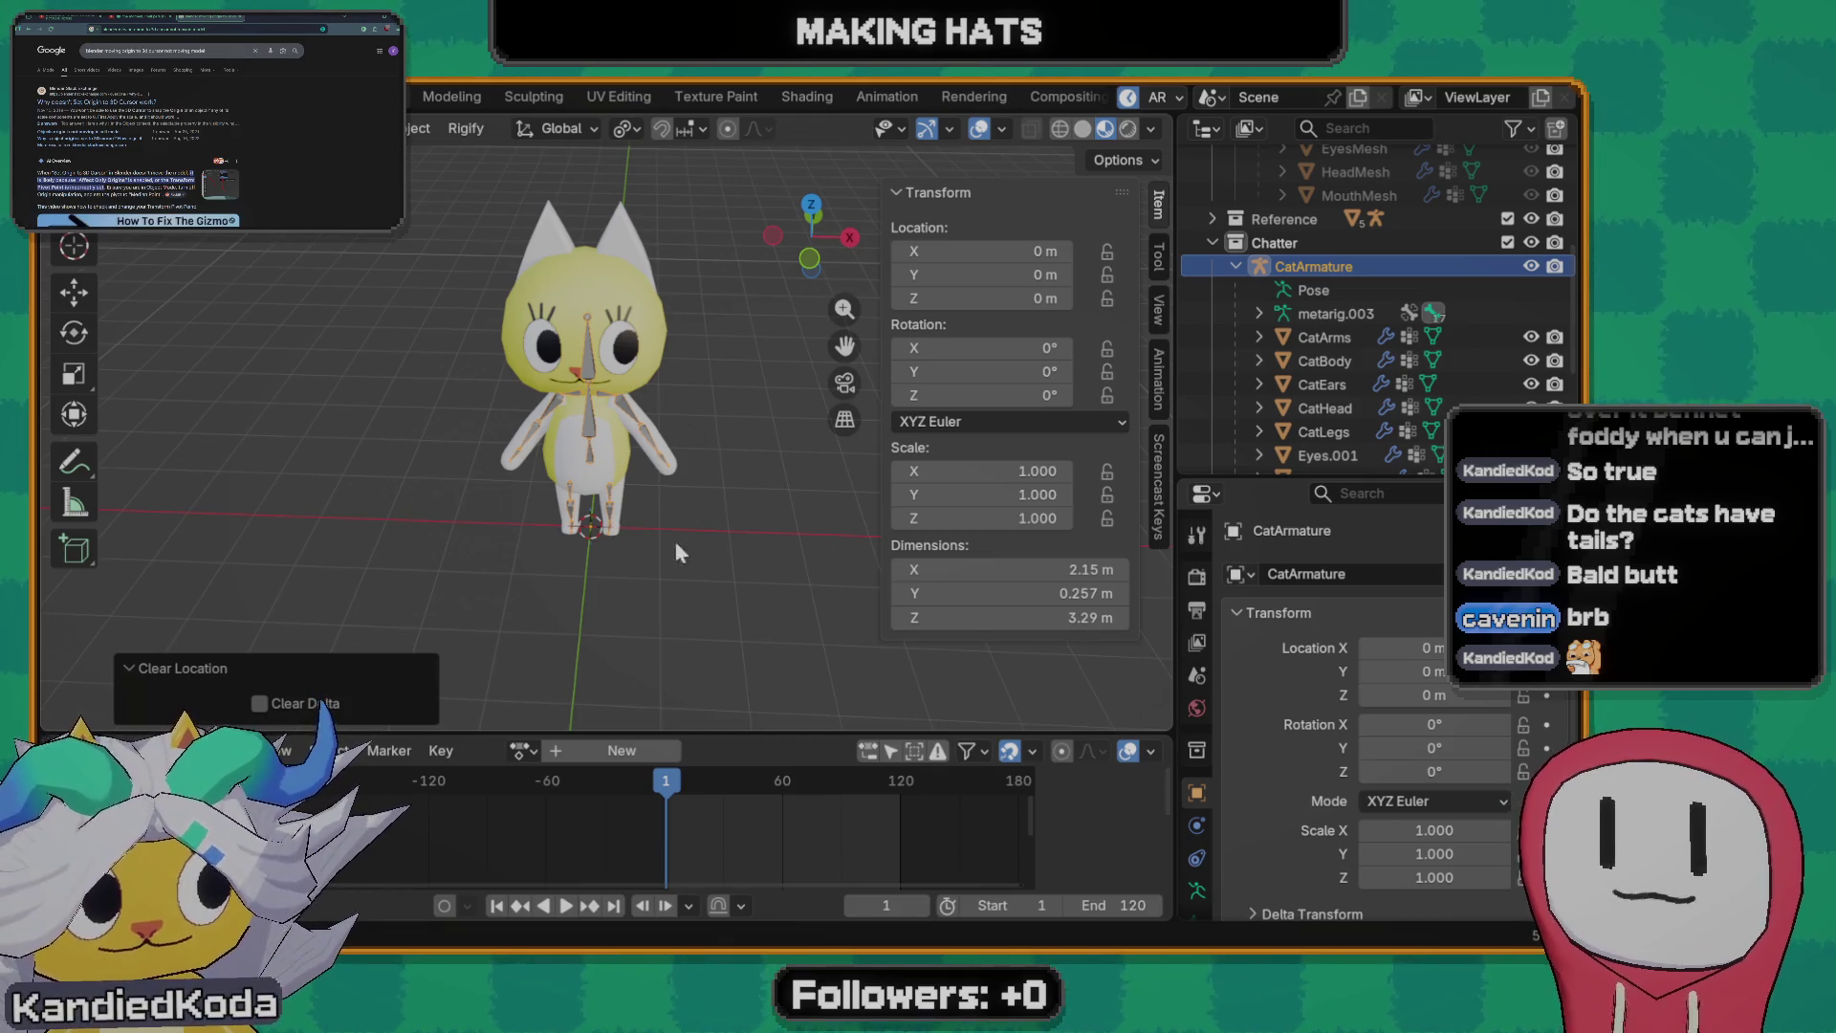
scroll(581, 525, "up", 2)
scroll(581, 523, "down", 2)
middle_click_drag(580, 523, 630, 469)
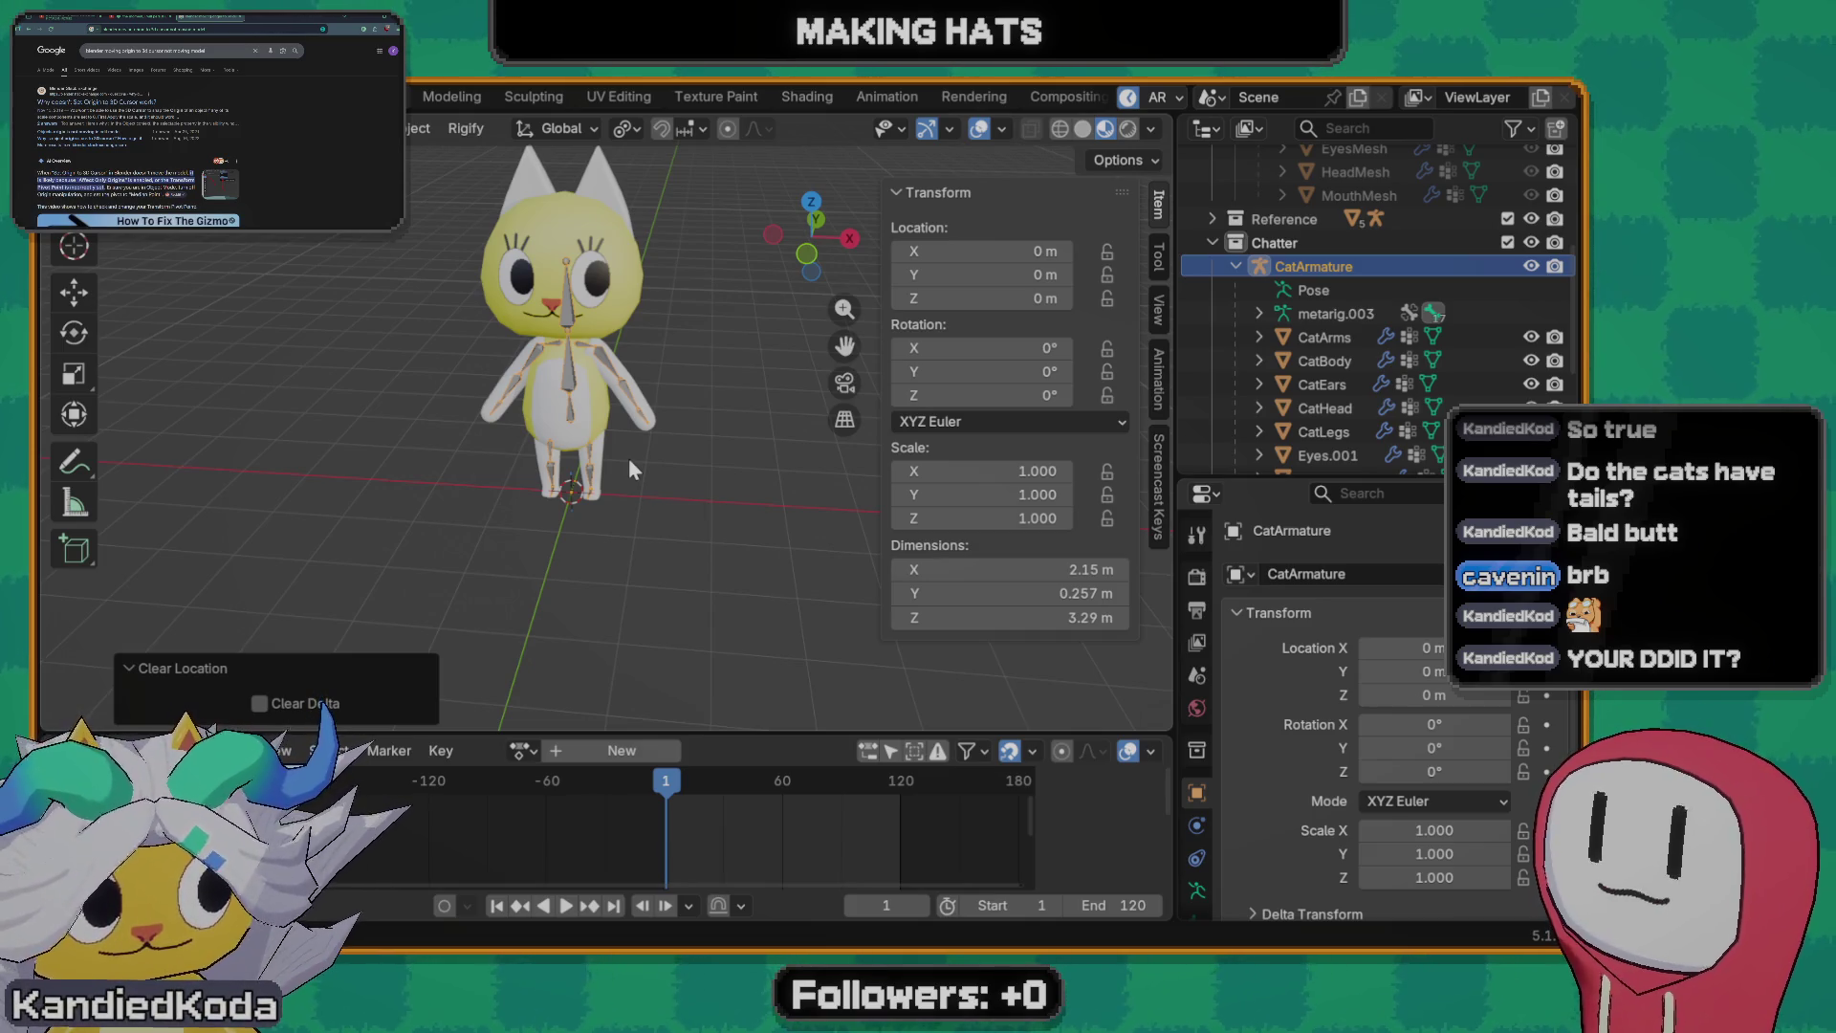
middle_click_drag(357, 476, 494, 461)
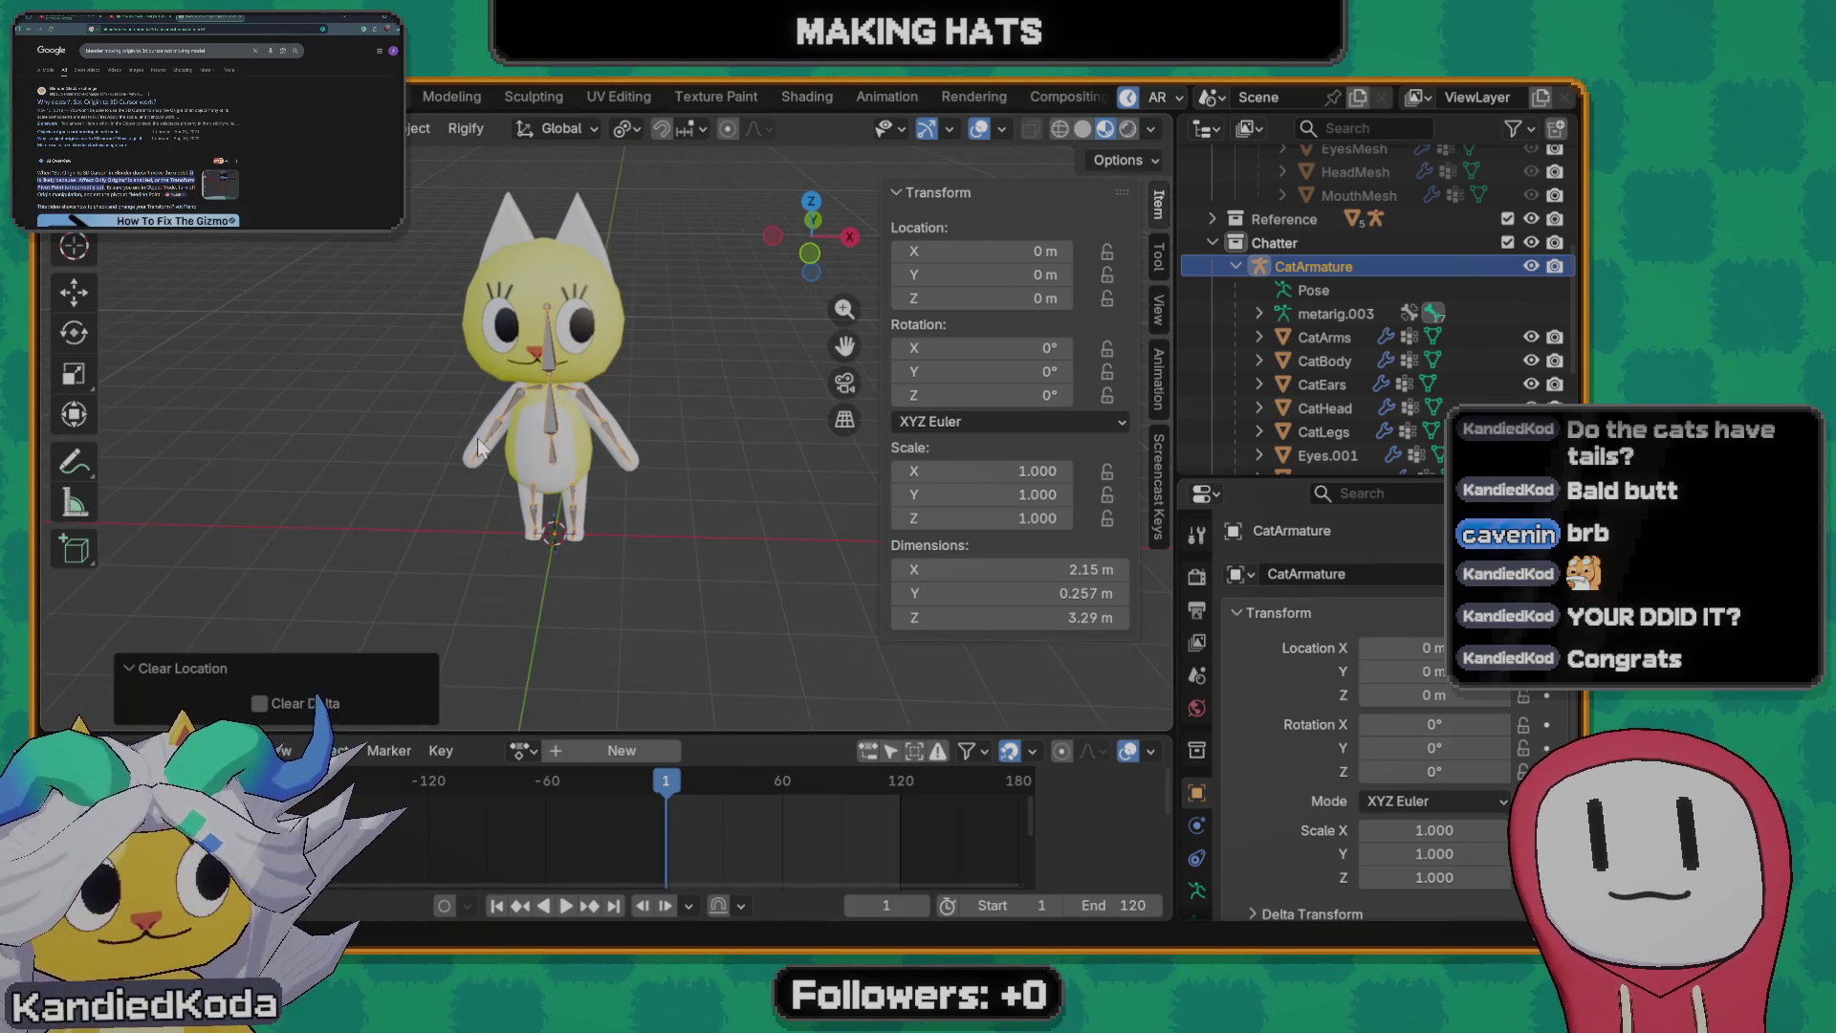
middle_click_drag(664, 473, 609, 489)
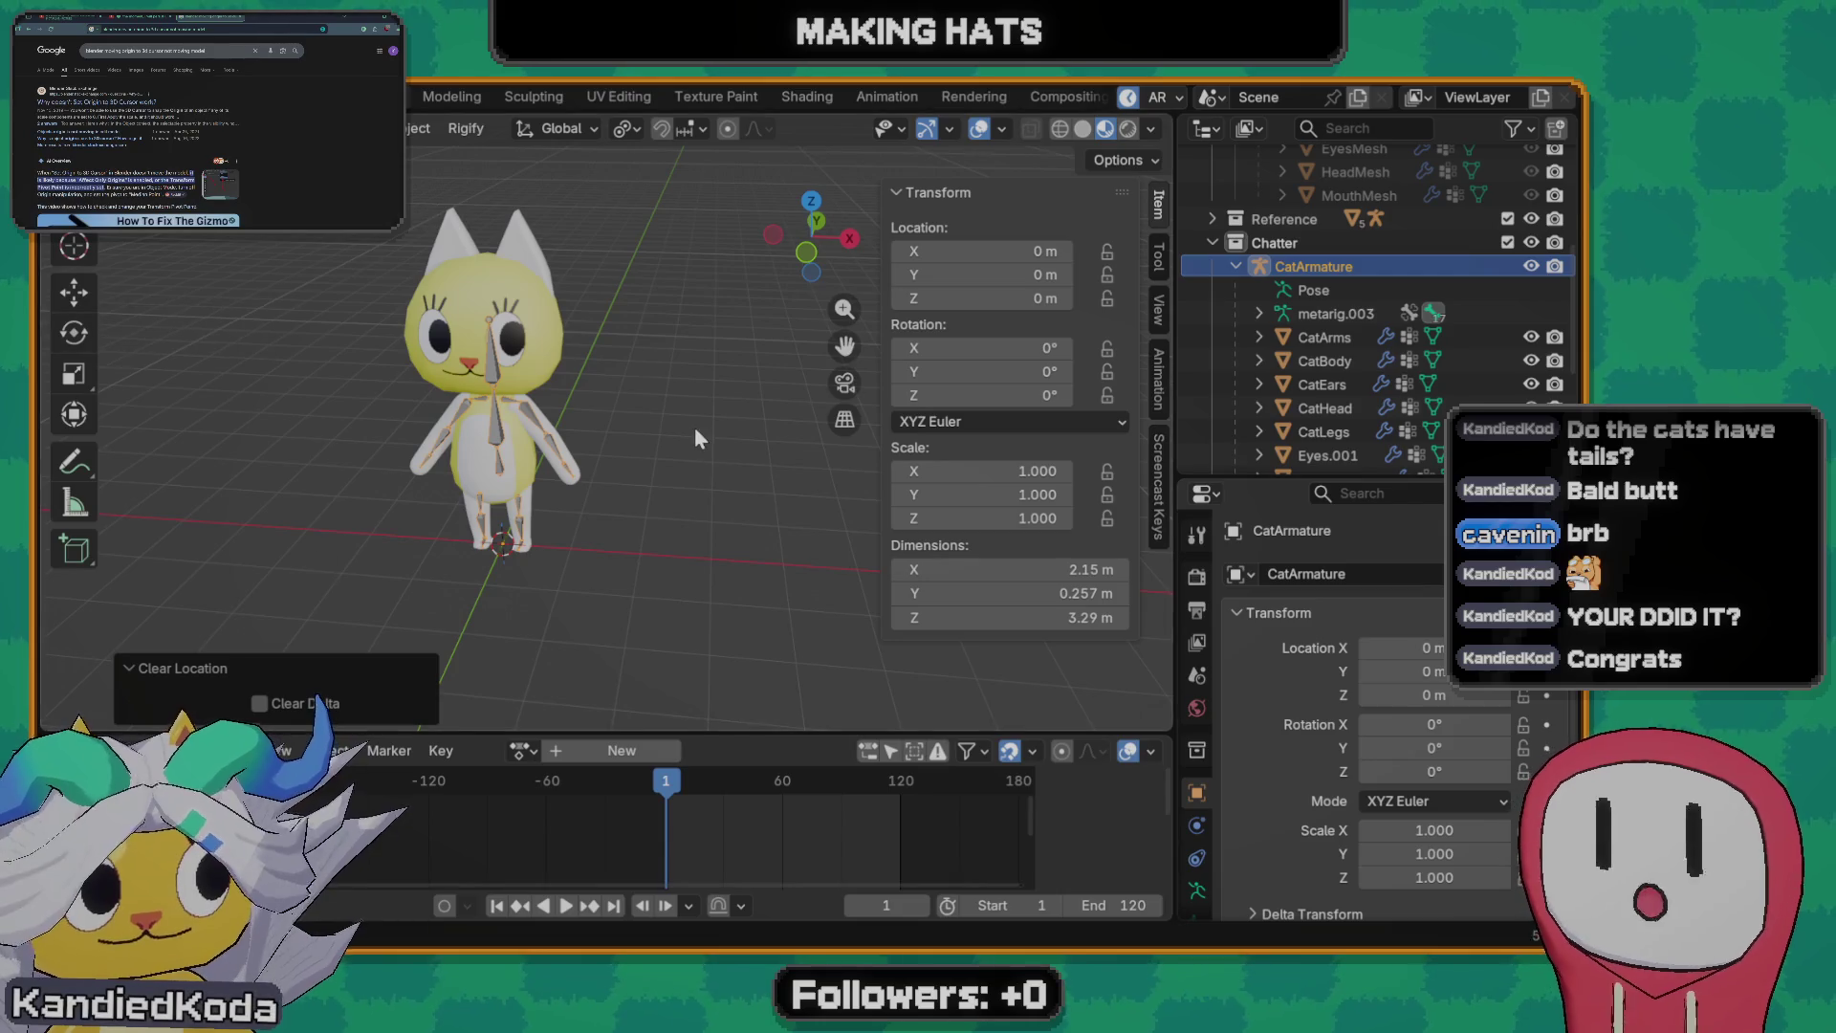
mouse_move(696, 426)
middle_mouse_down()
mouse_move(626, 536)
mouse_move(588, 464)
mouse_move(593, 496)
mouse_move(703, 502)
middle_mouse_up()
- Deselect the armature and bring up the Shift+A add-object menu
left_click(732, 509)
key("shift+a")
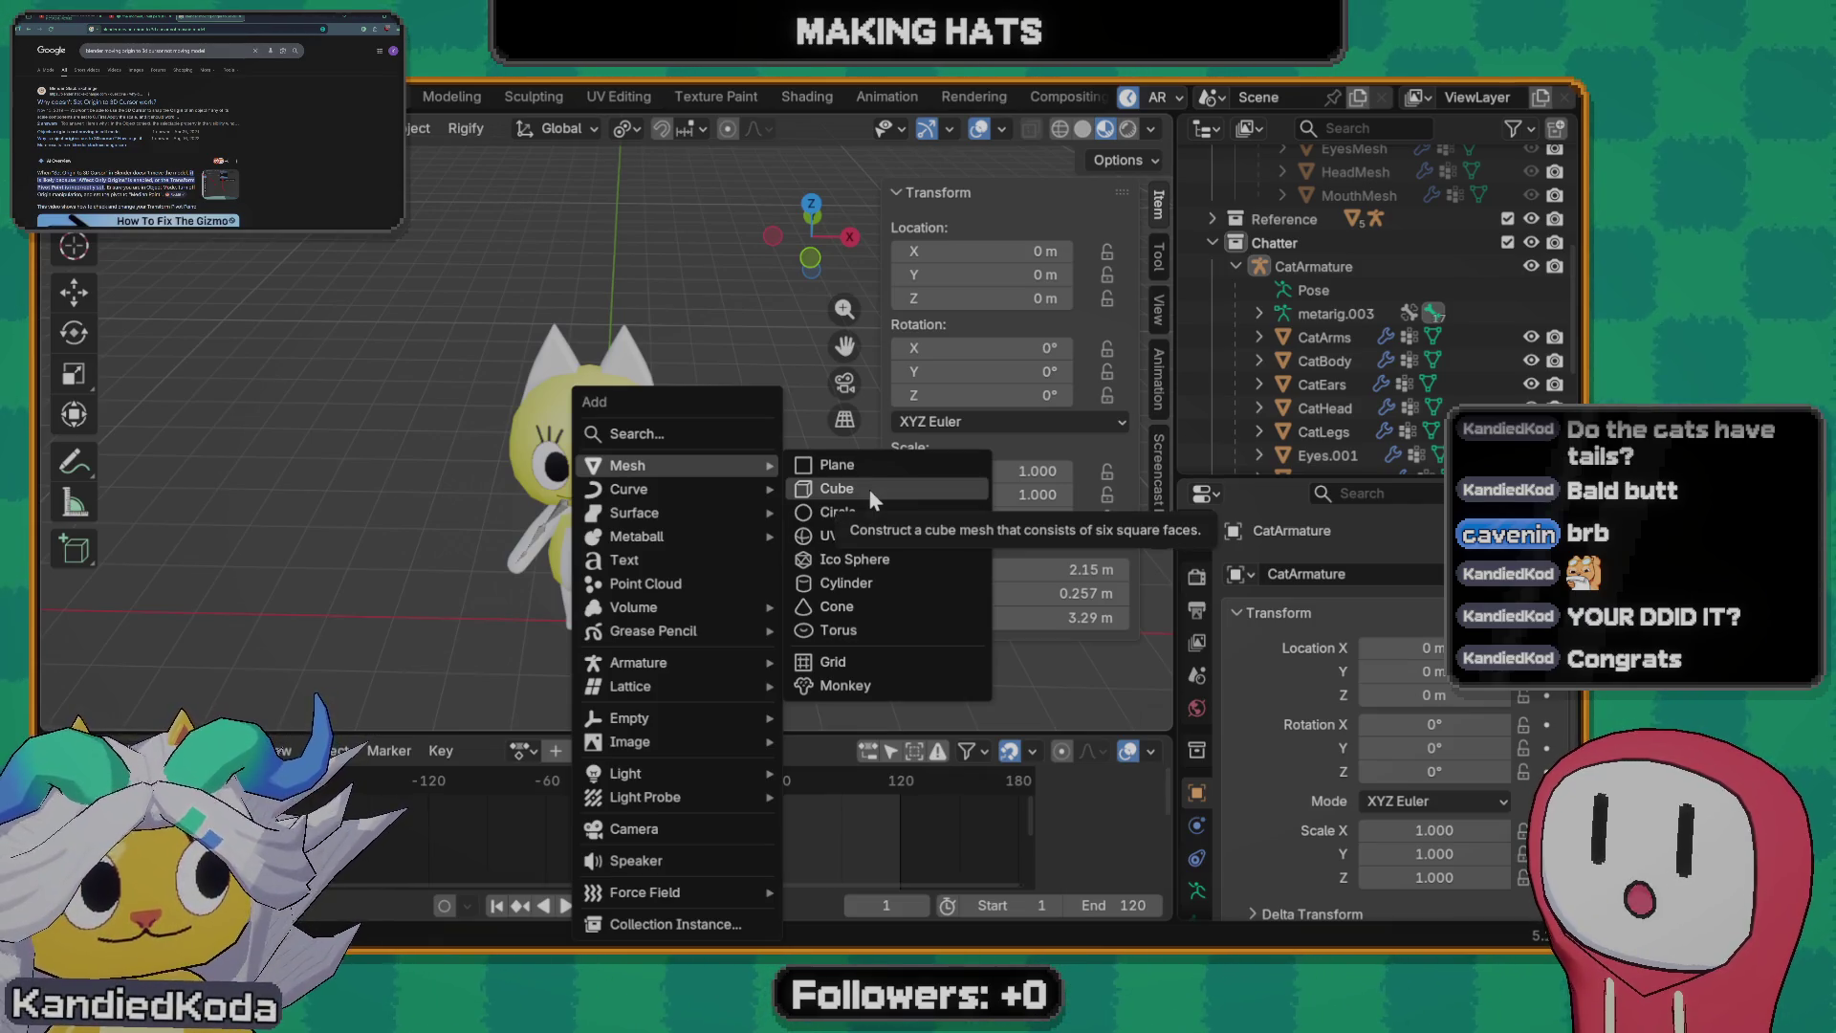
- Add a 12-vertex cylinder, raise it along Z above the cat's head and scale it to 0.591
left_click(846, 582)
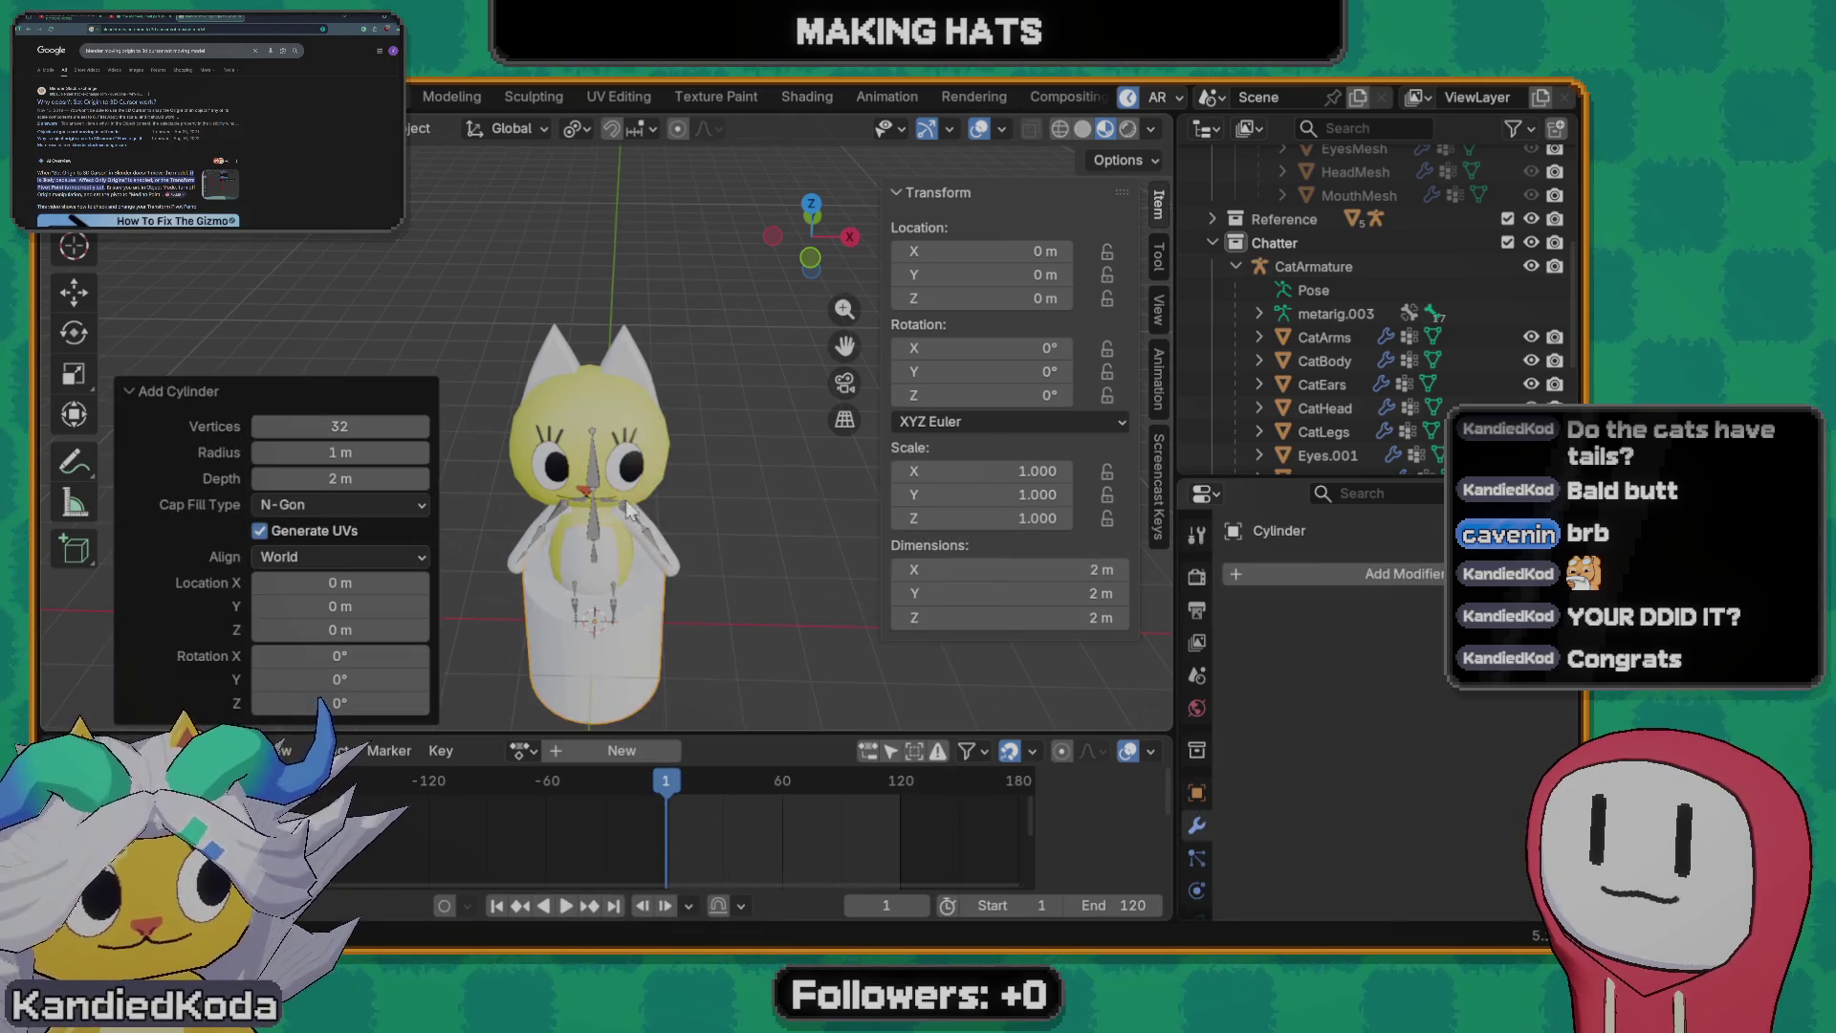
left_click(374, 428)
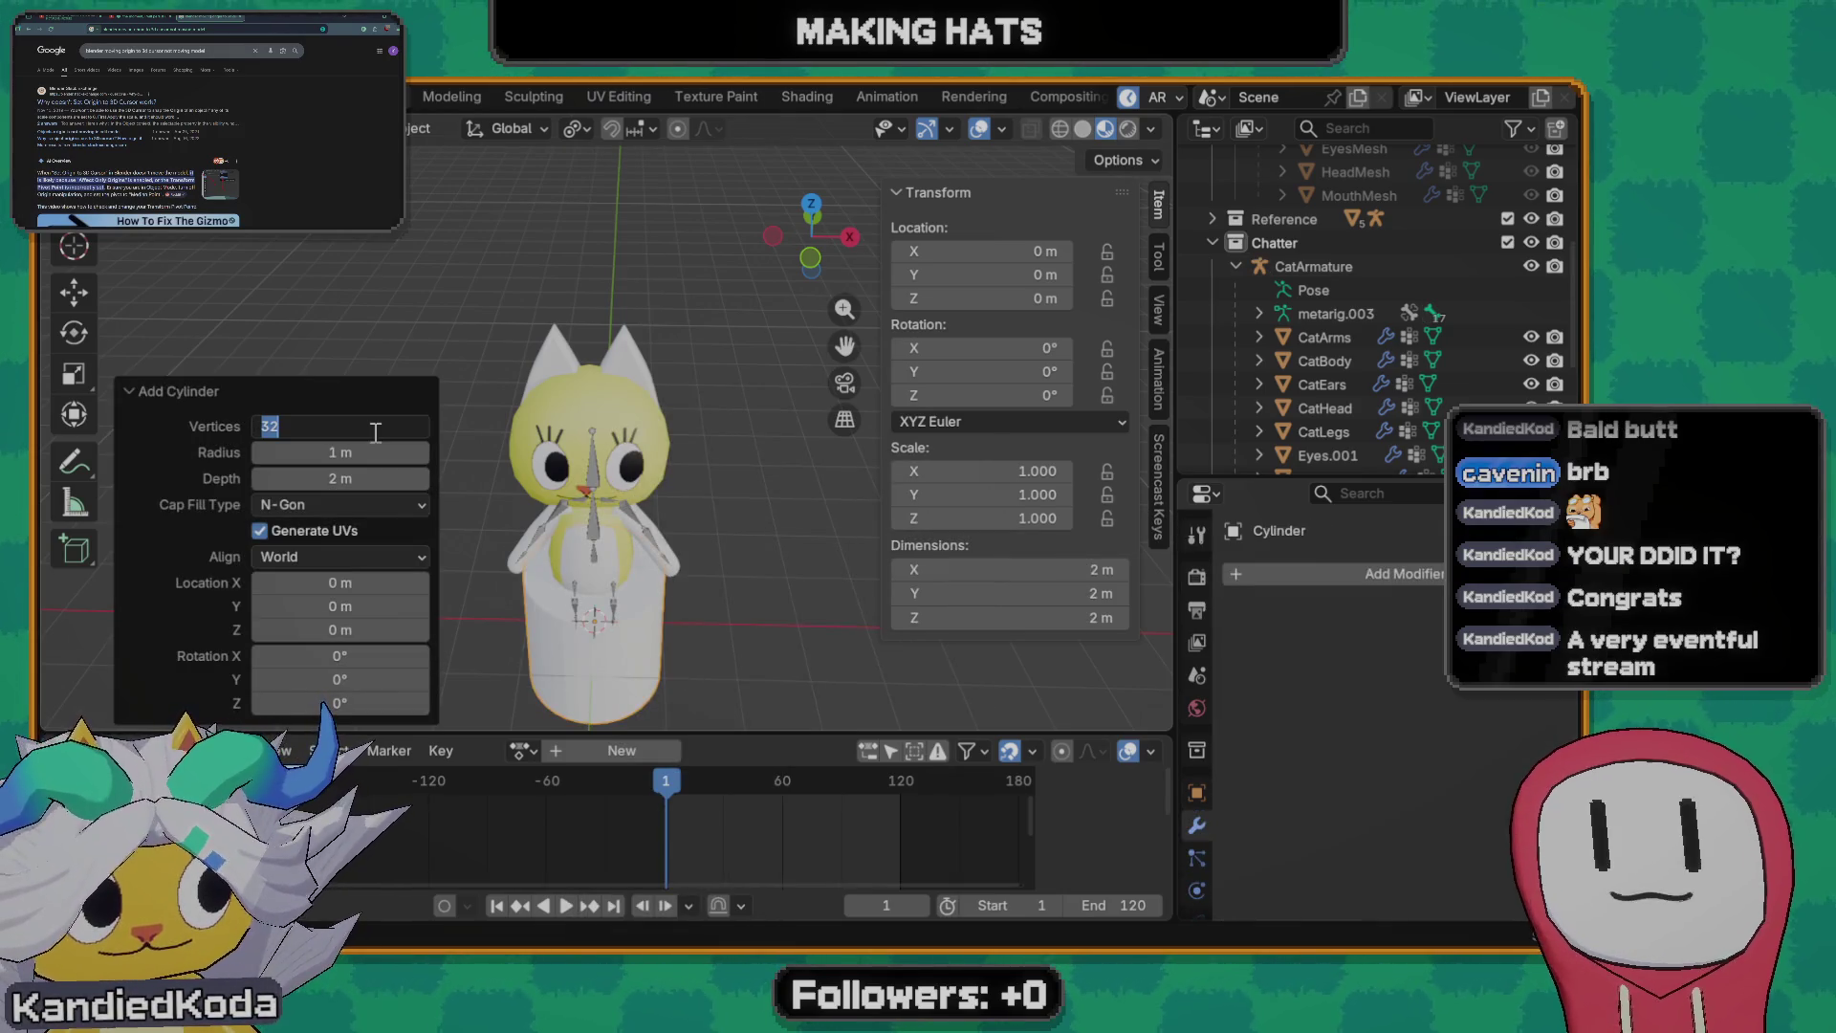
type("12")
key("Return")
key("g")
key("z")
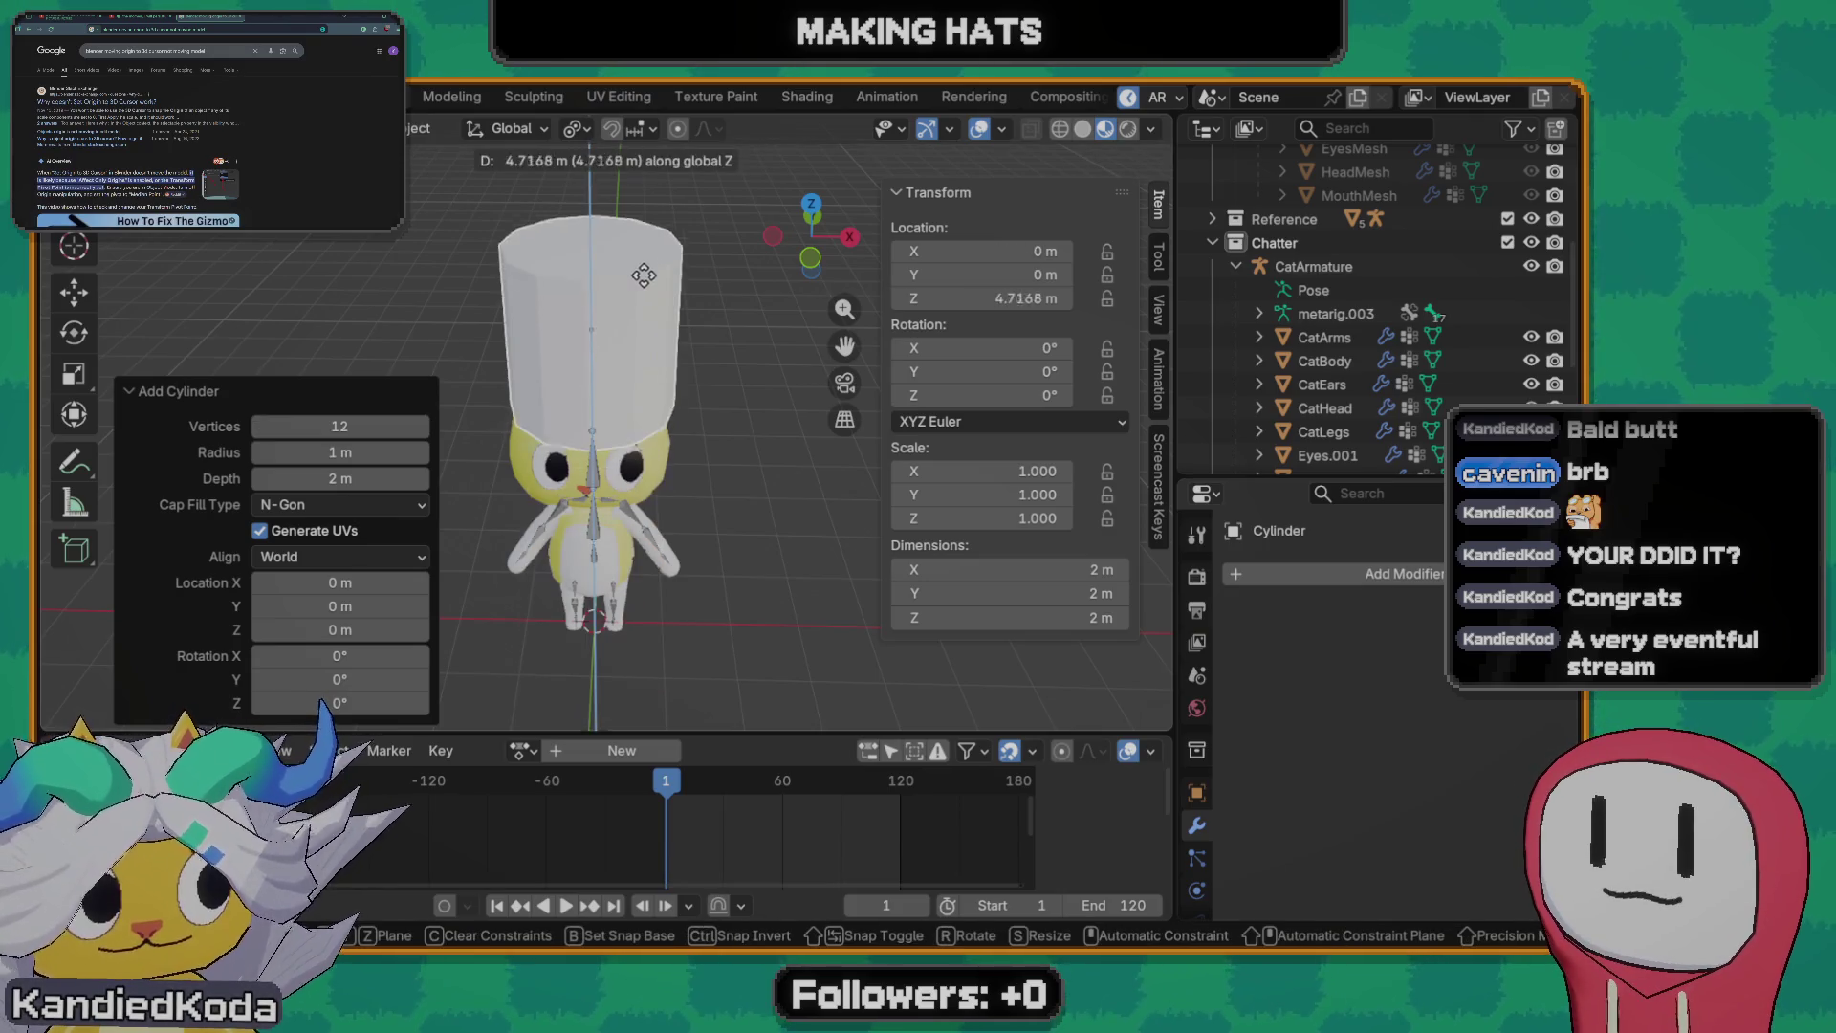
left_click(690, 439)
scroll(624, 523, "up", 4)
scroll(625, 520, "down", 2)
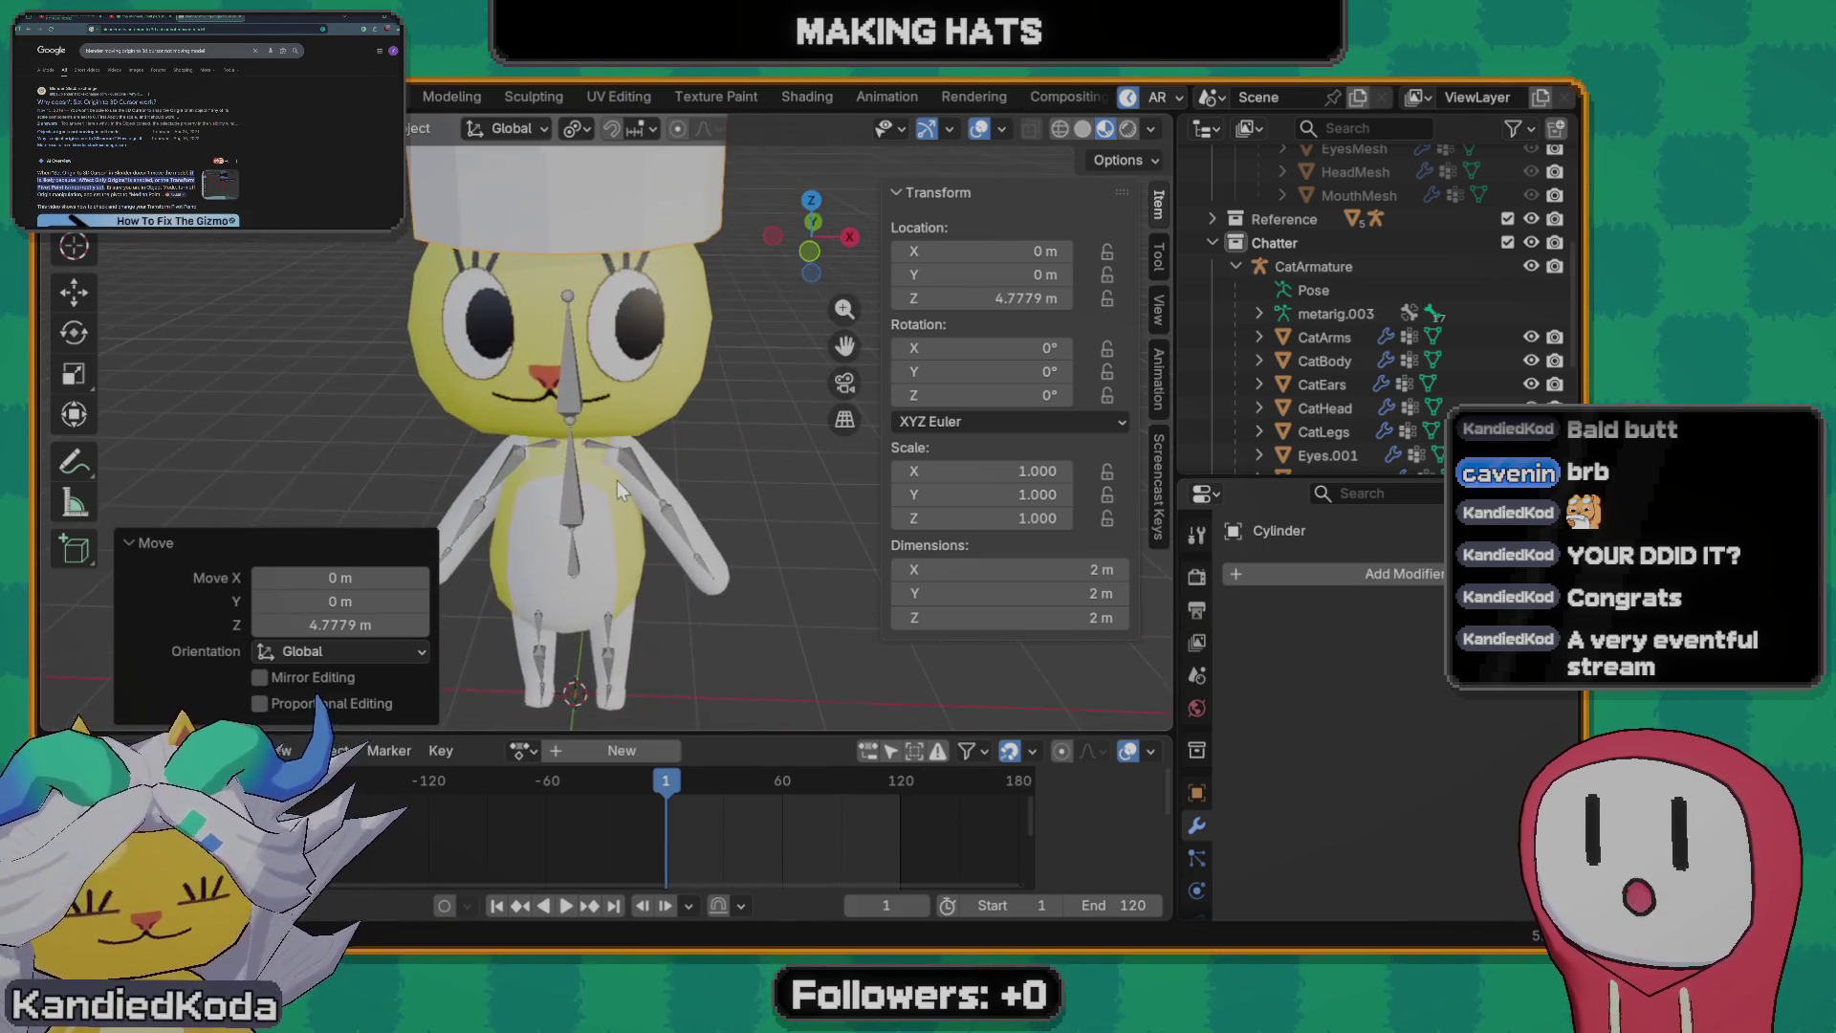
scroll(617, 481, "down", 2)
key("s")
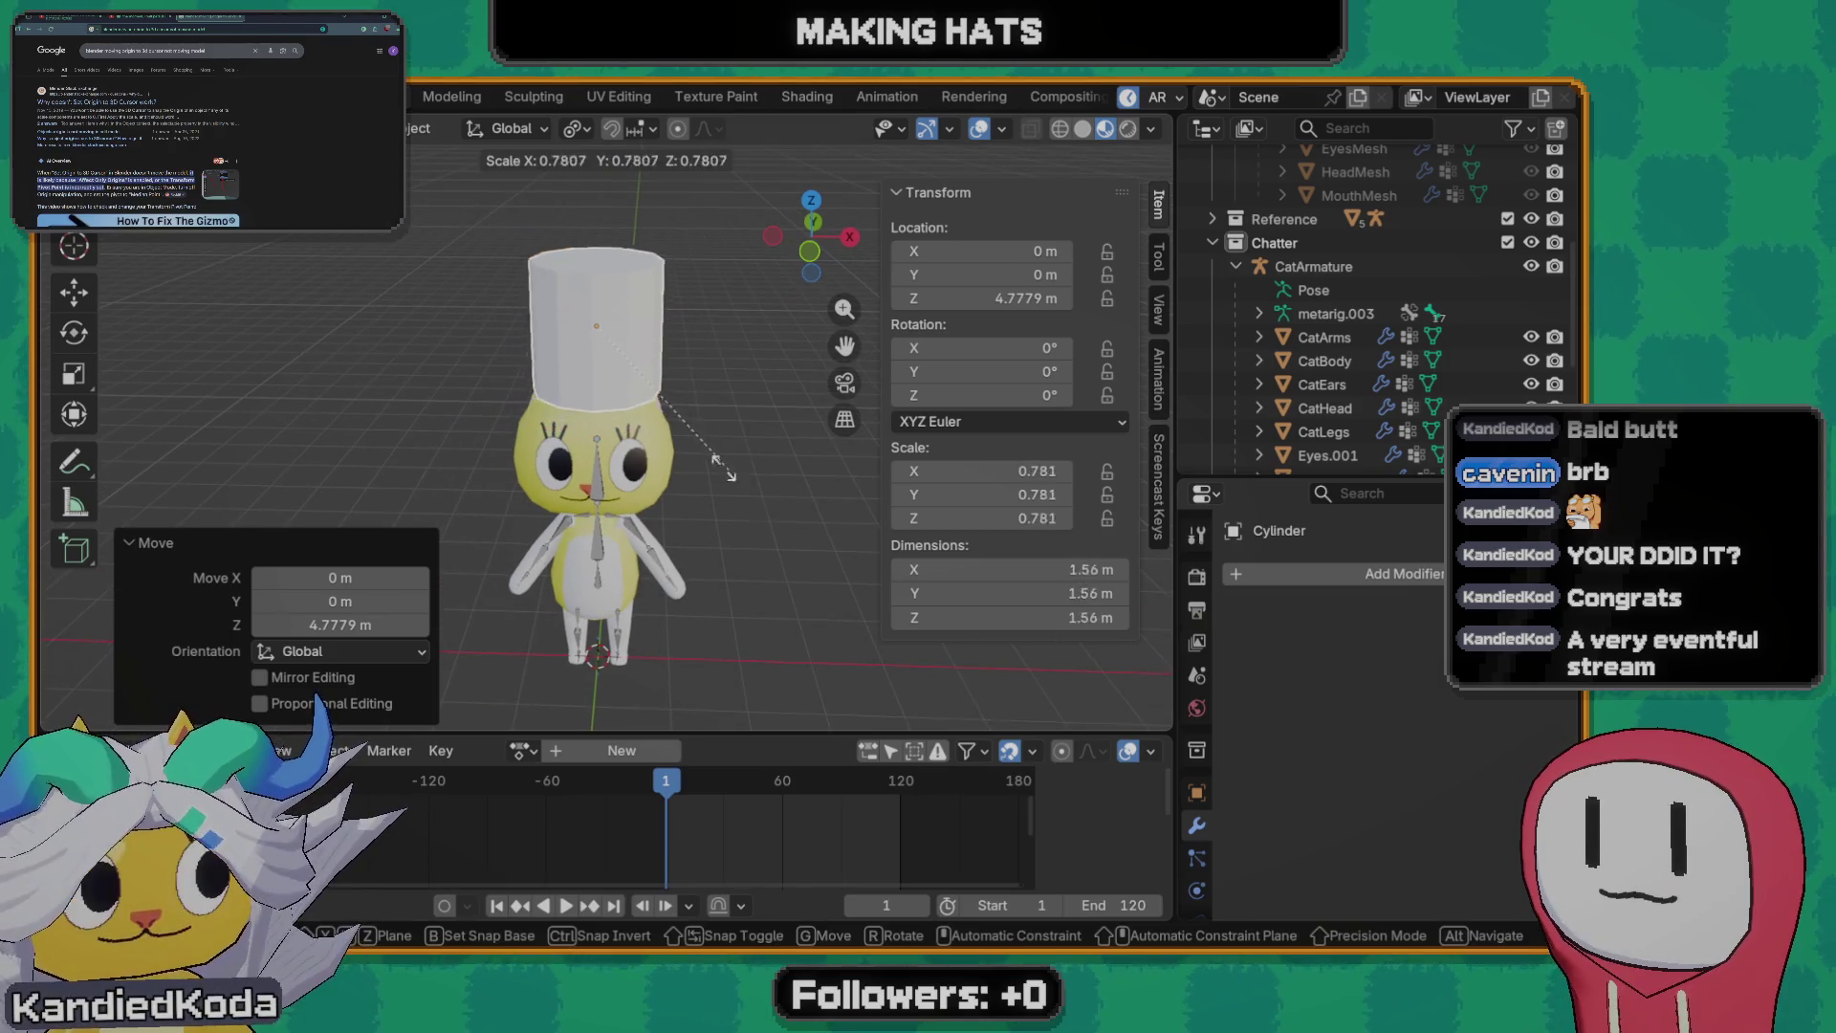
left_click(652, 462)
scroll(576, 446, "up", 3)
scroll(577, 446, "up", 1)
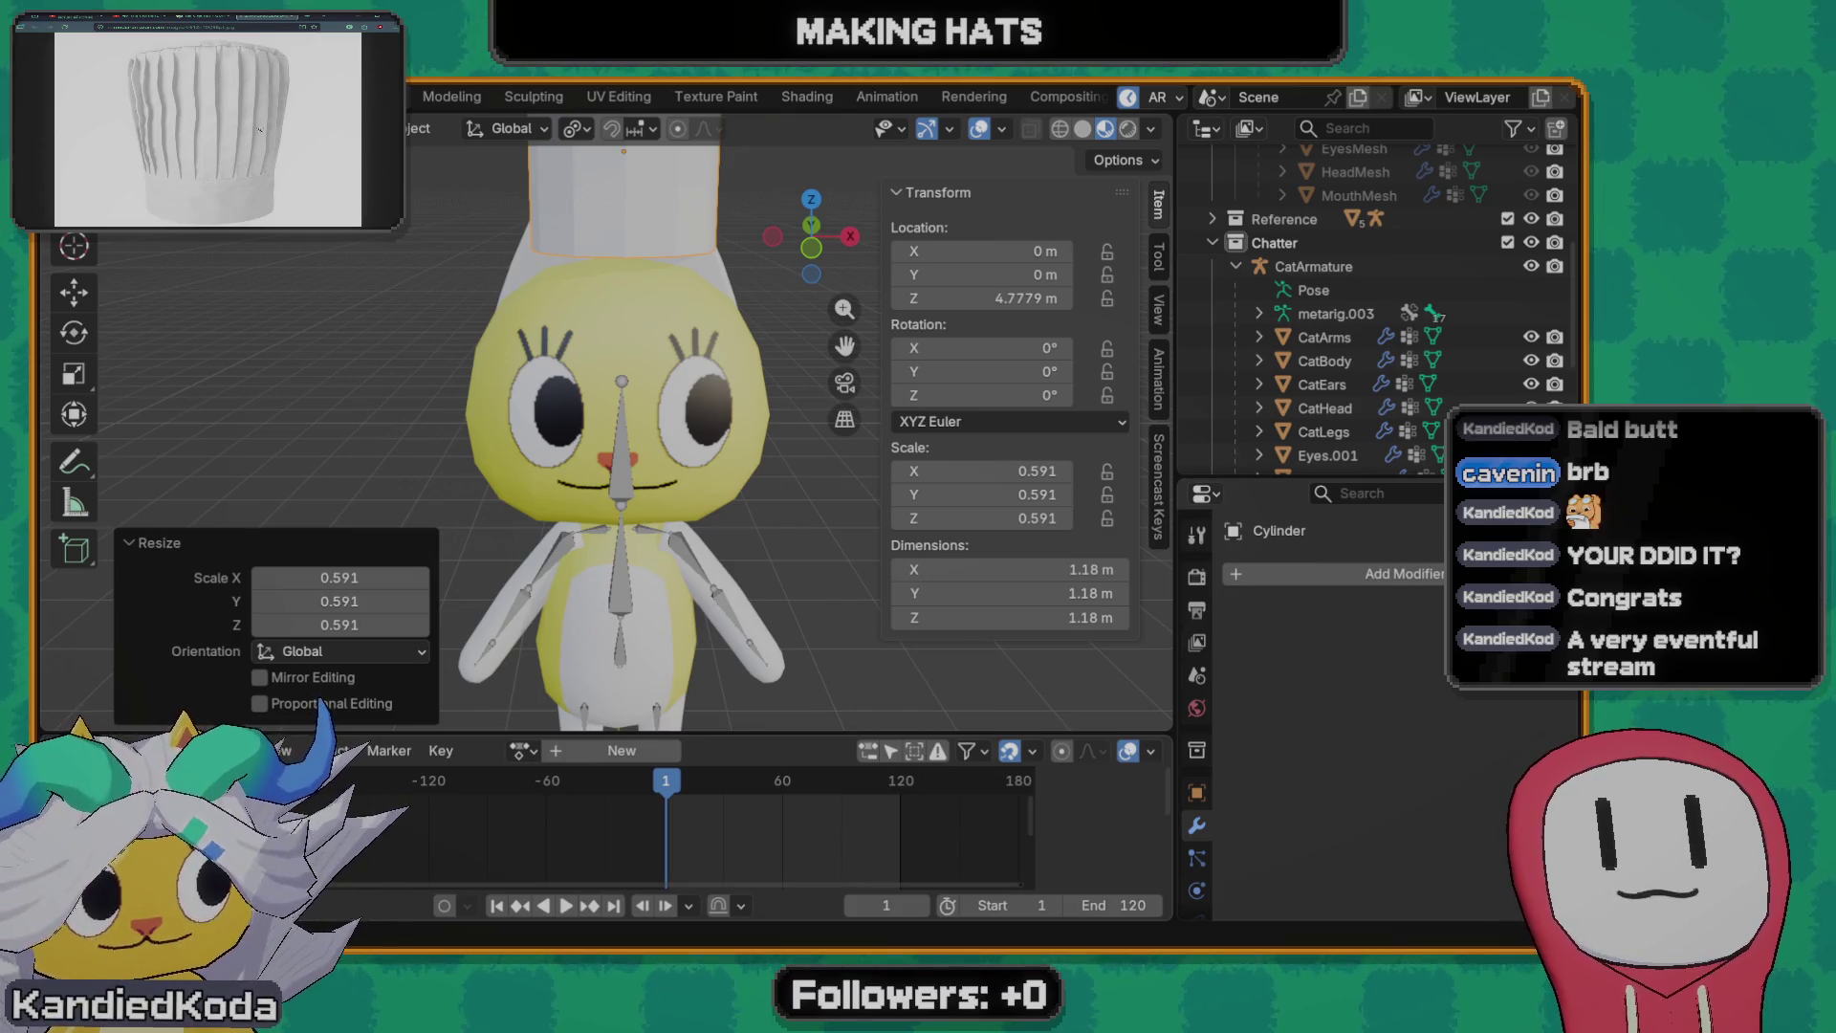
scroll(621, 430, "down", 3)
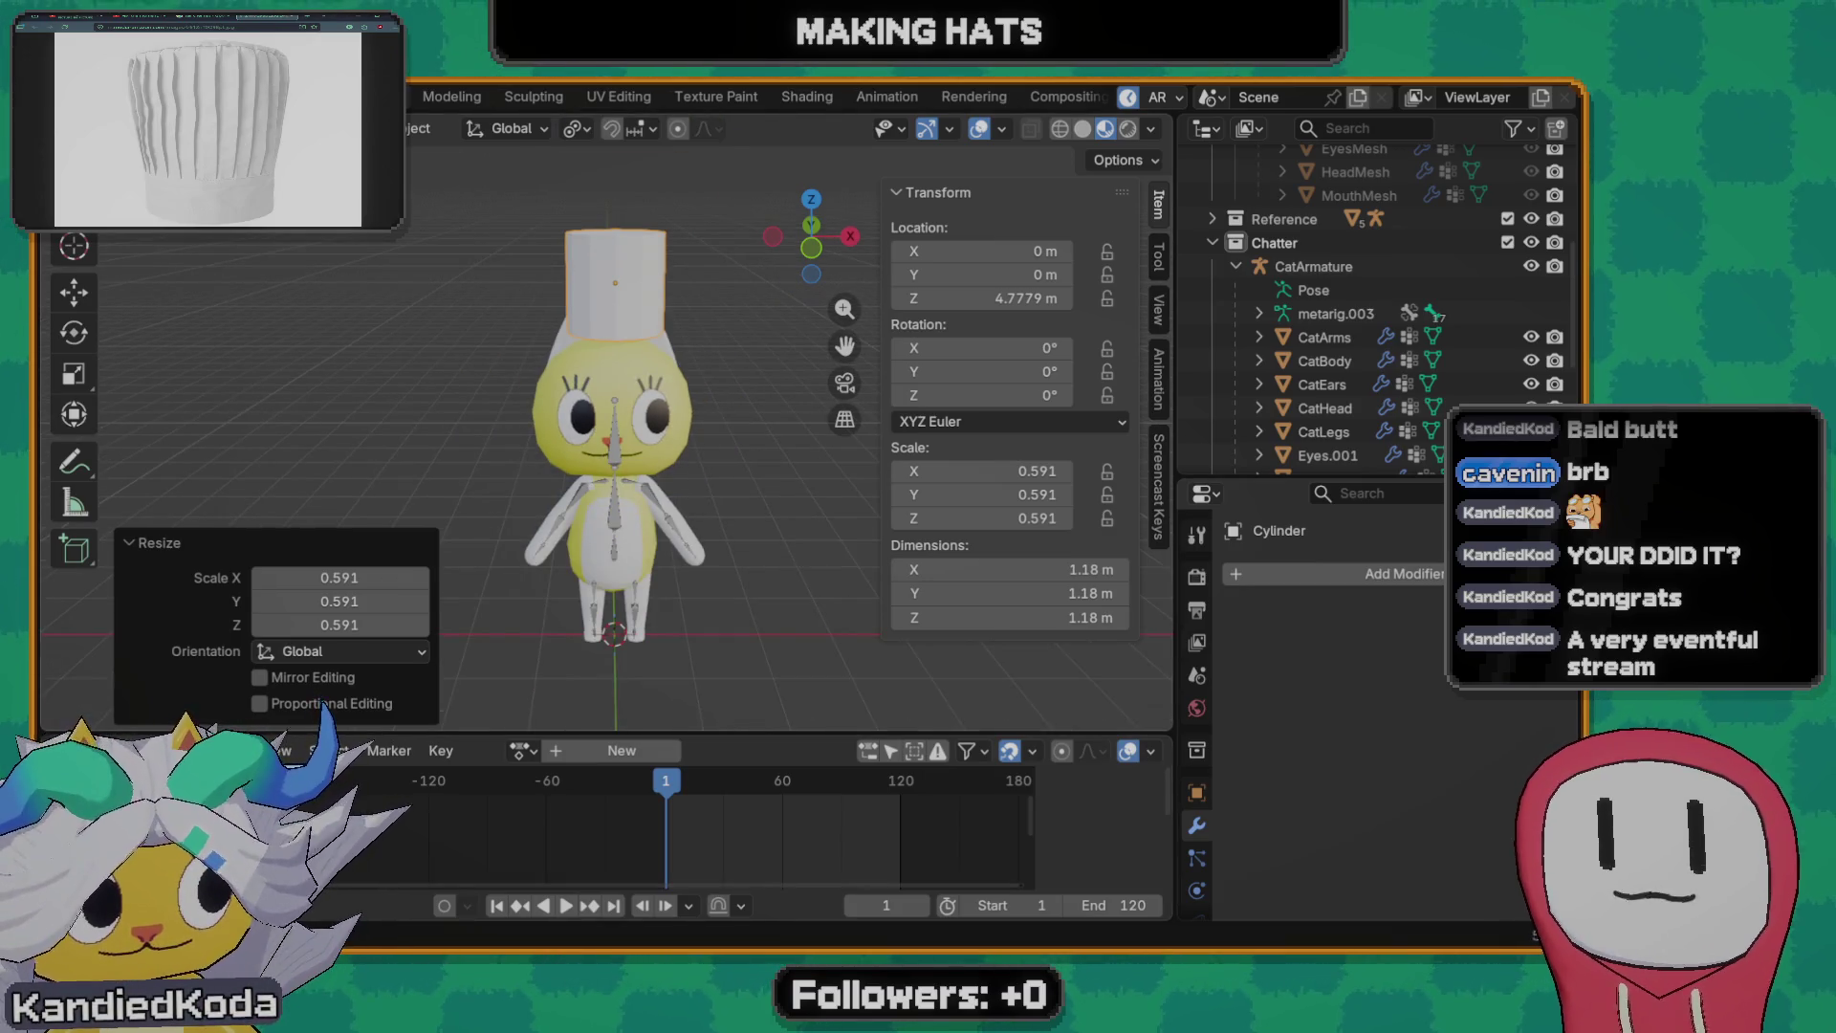
scroll(627, 383, "up", 1)
scroll(550, 418, "up", 4)
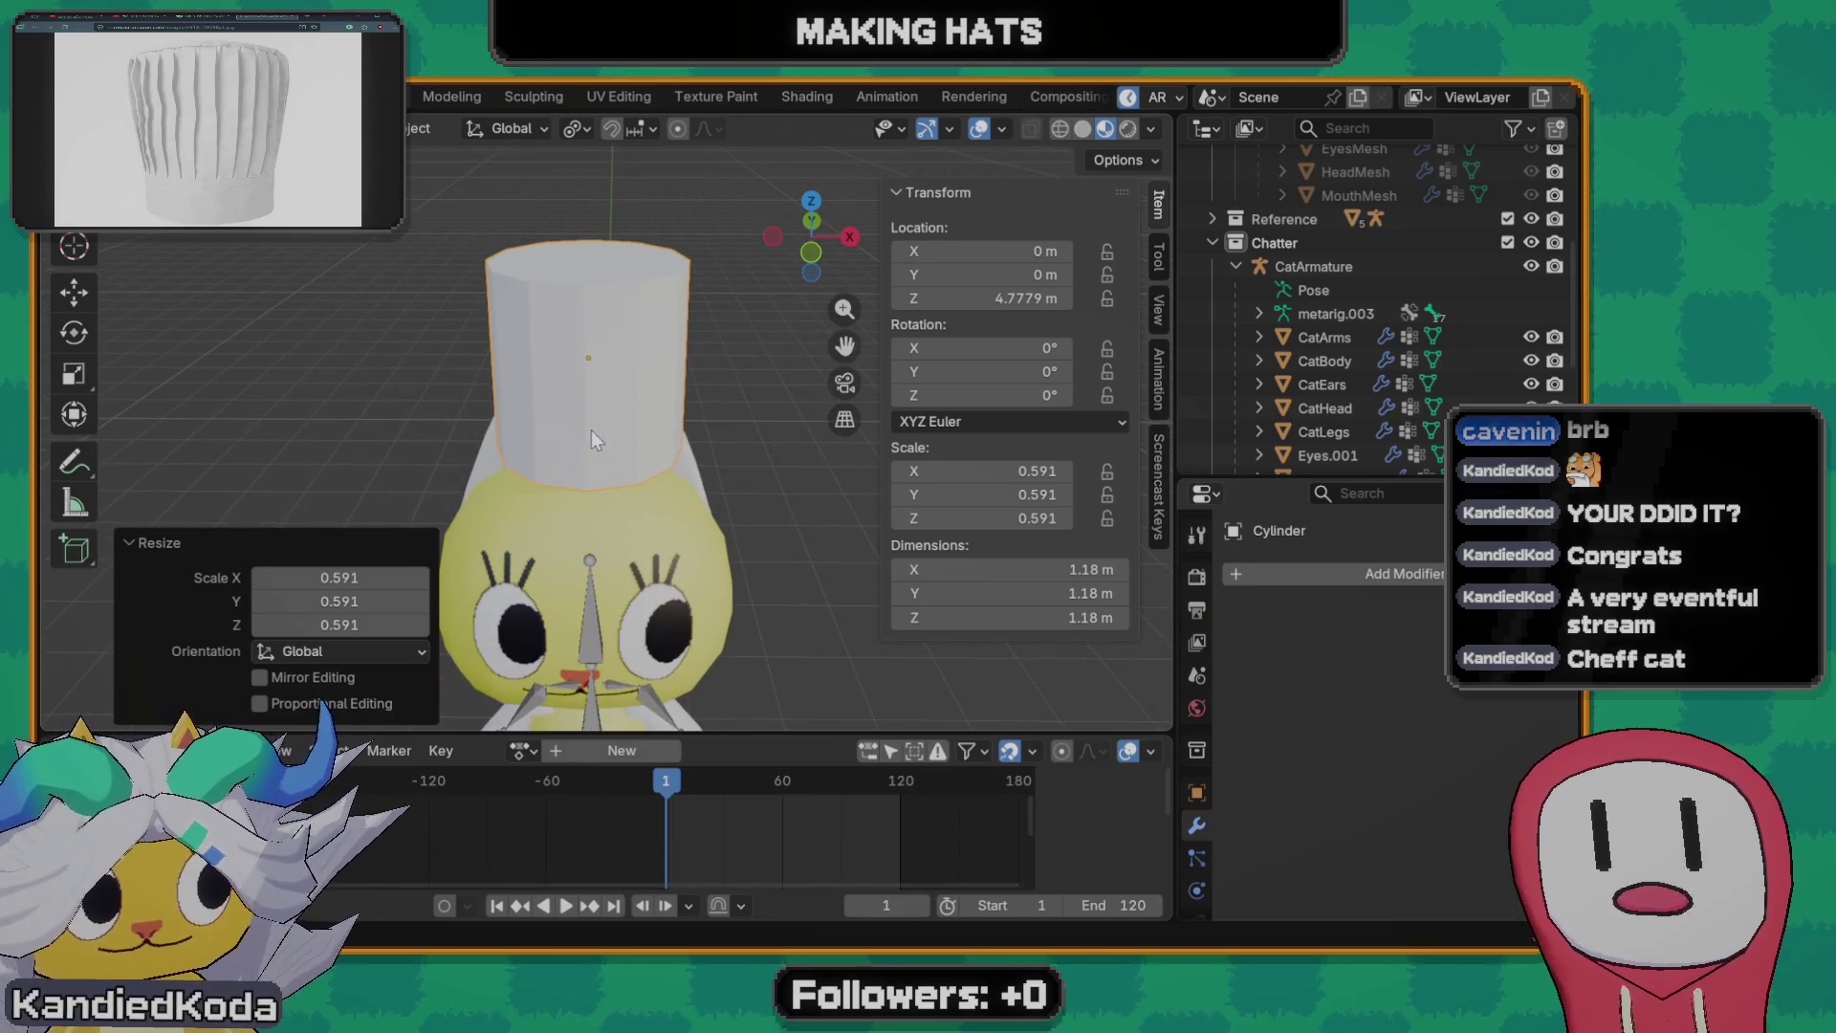
- Delete the trial hat cylinder and reopen the add-object menu
left_click(635, 402)
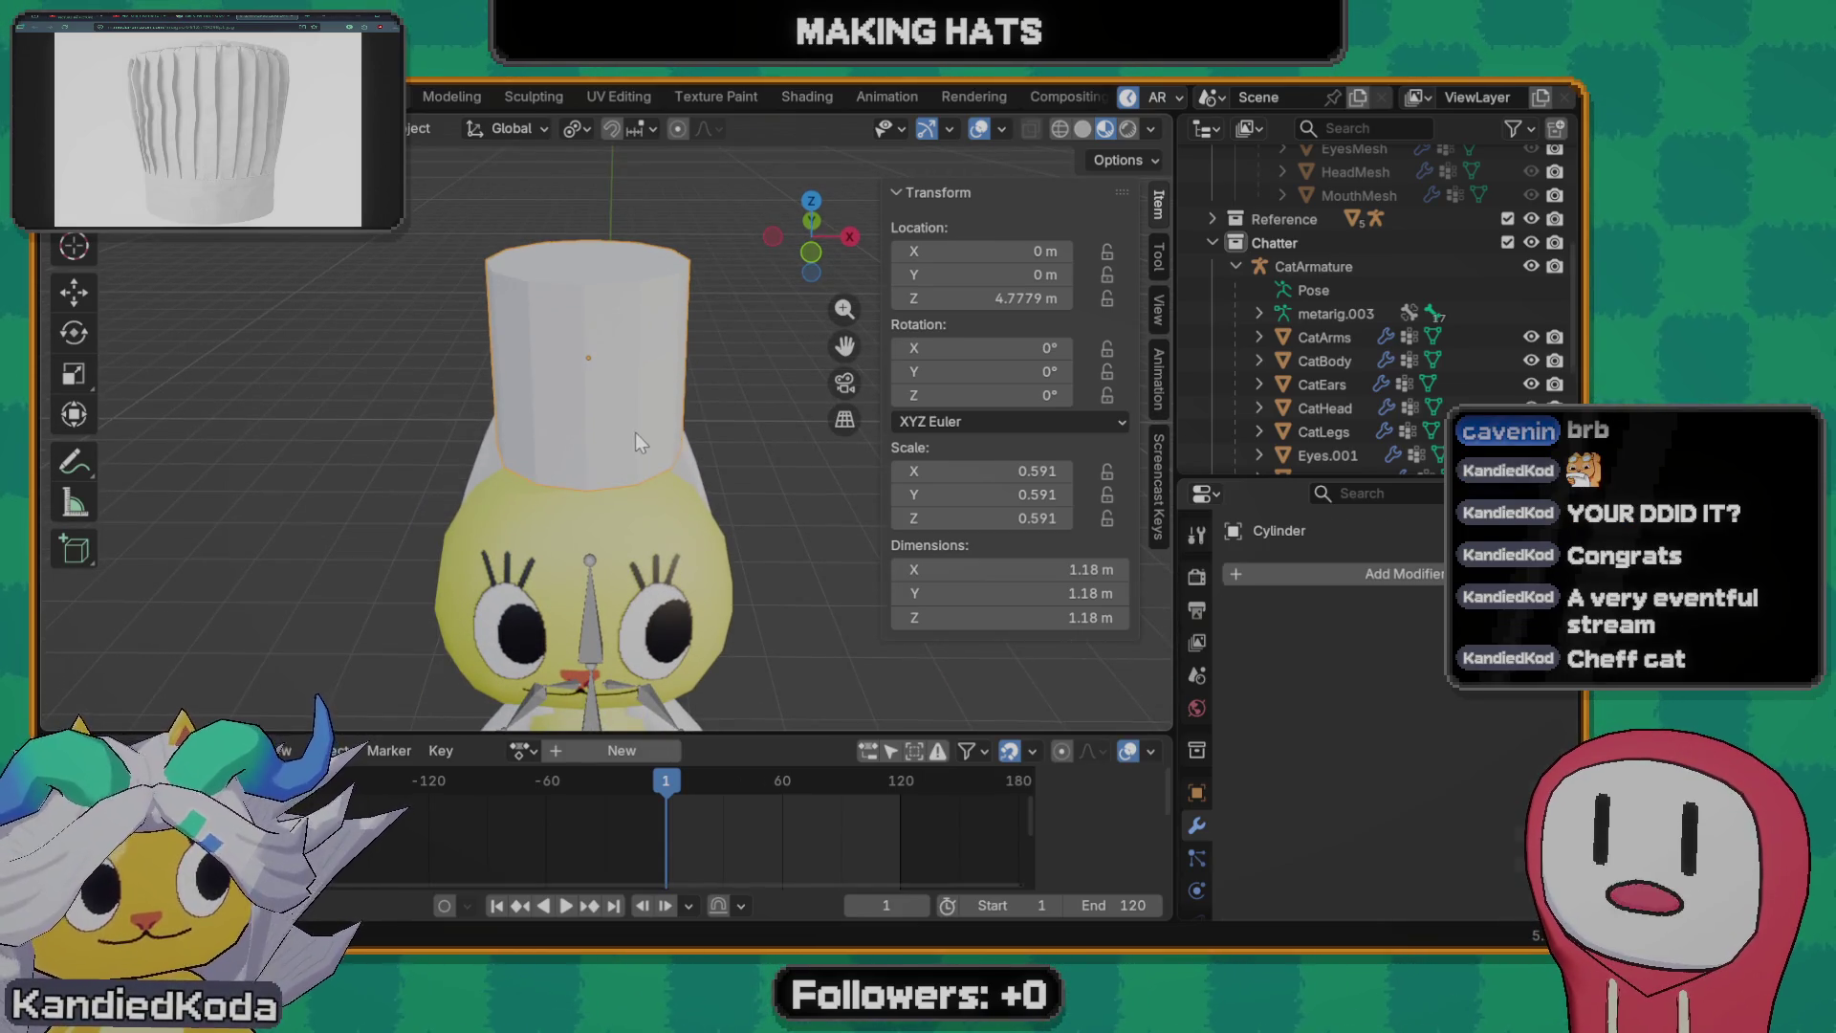
key("Delete")
key("shift+a")
mouse_move(568, 429)
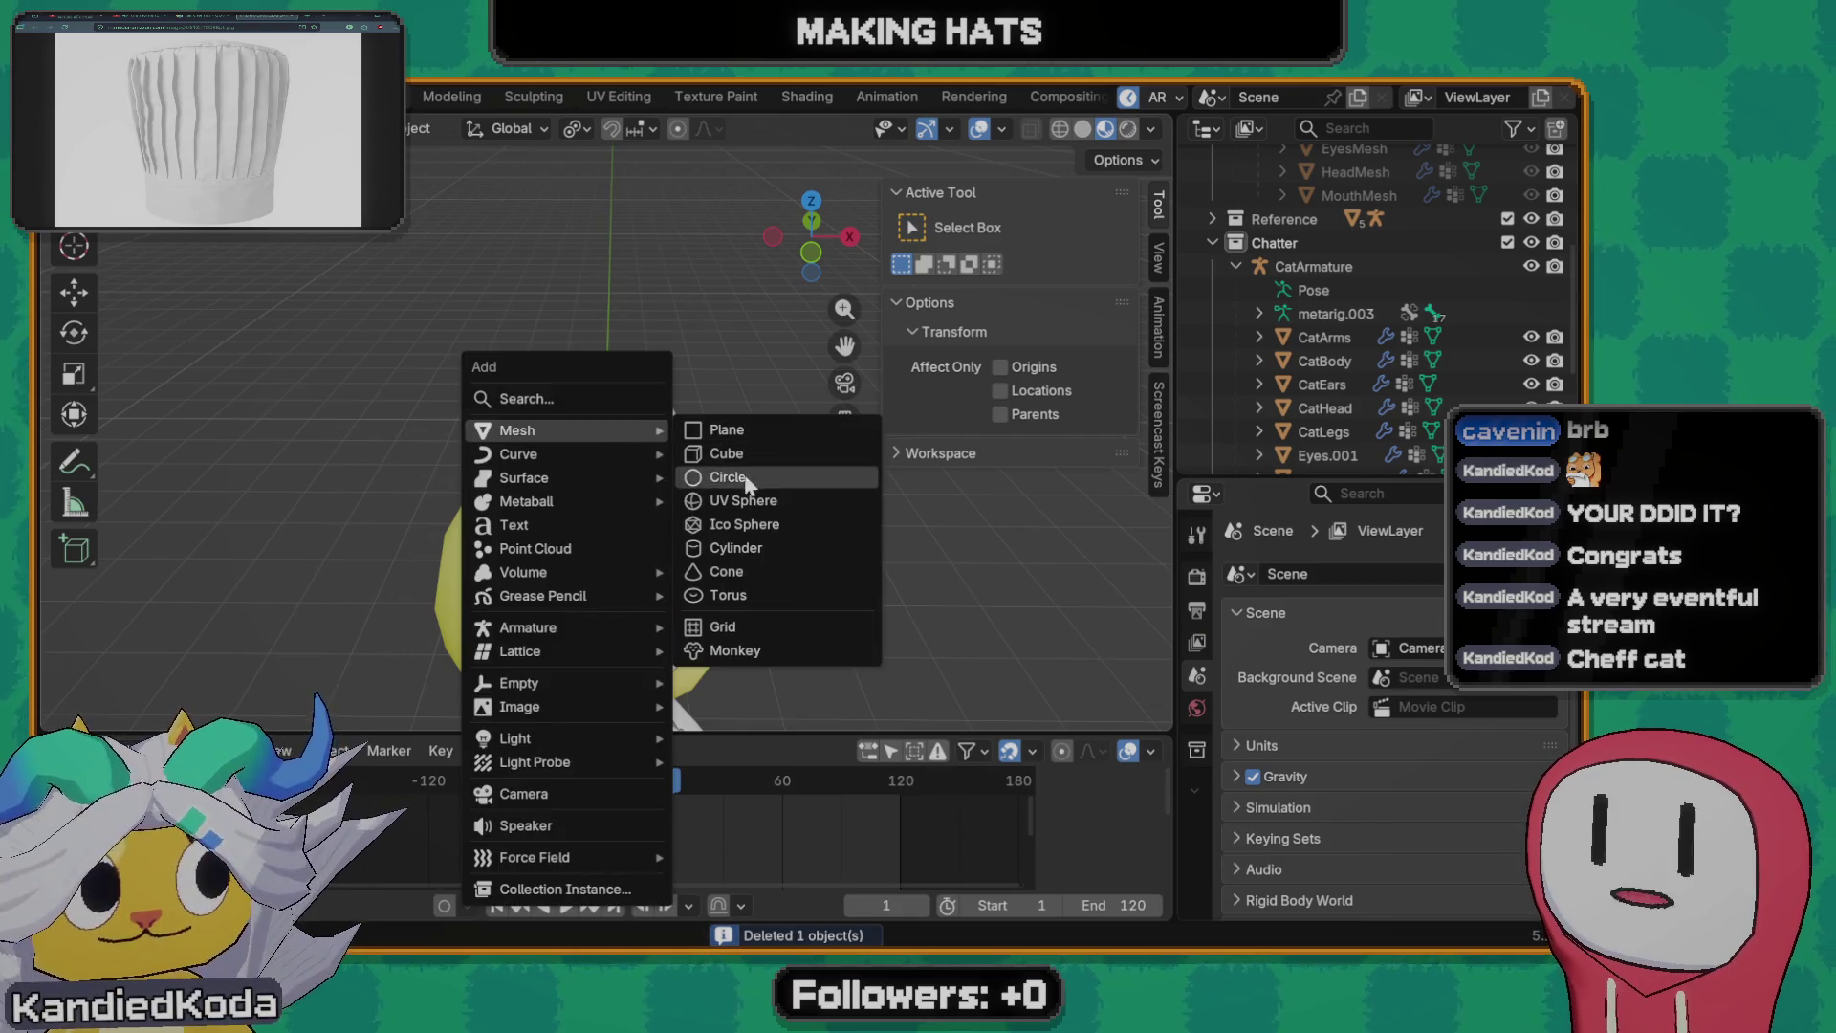
- Add a 16-vertex cylinder, lift it onto the cat's head, scale it to 0.664 and lower it
left_click(747, 552)
scroll(653, 591, "down", 5)
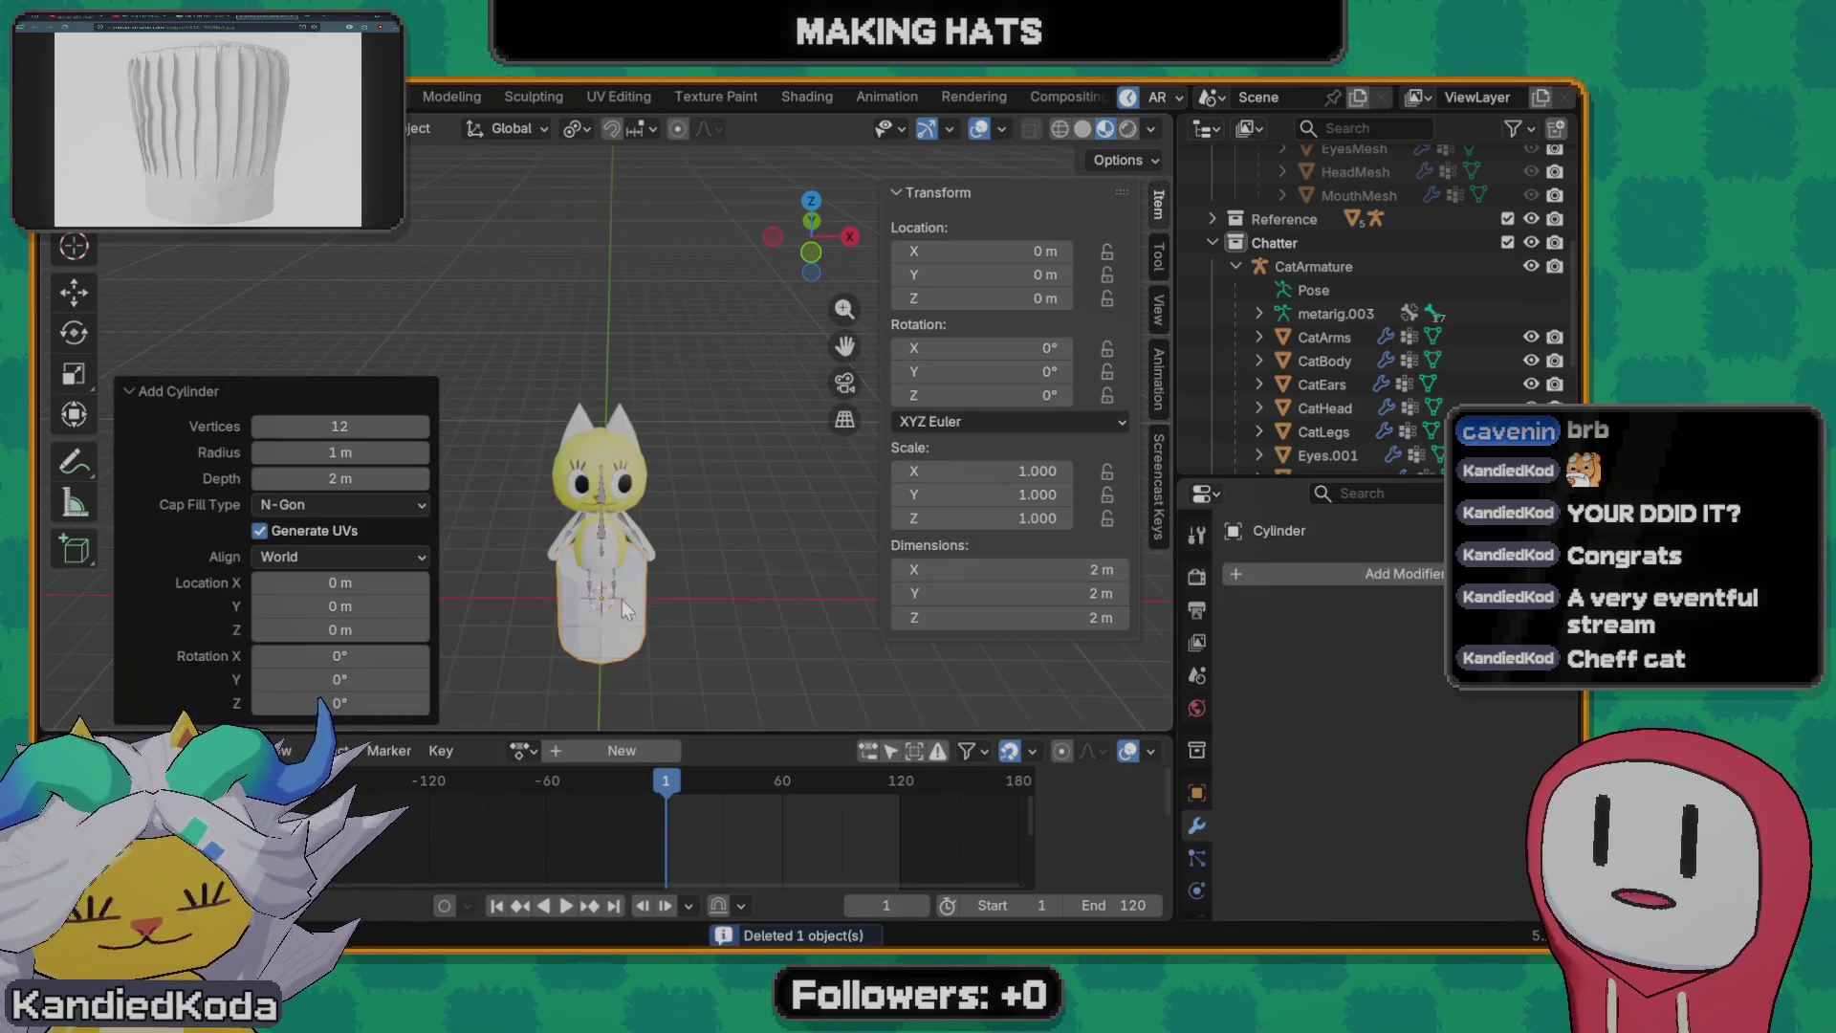
left_click(339, 426)
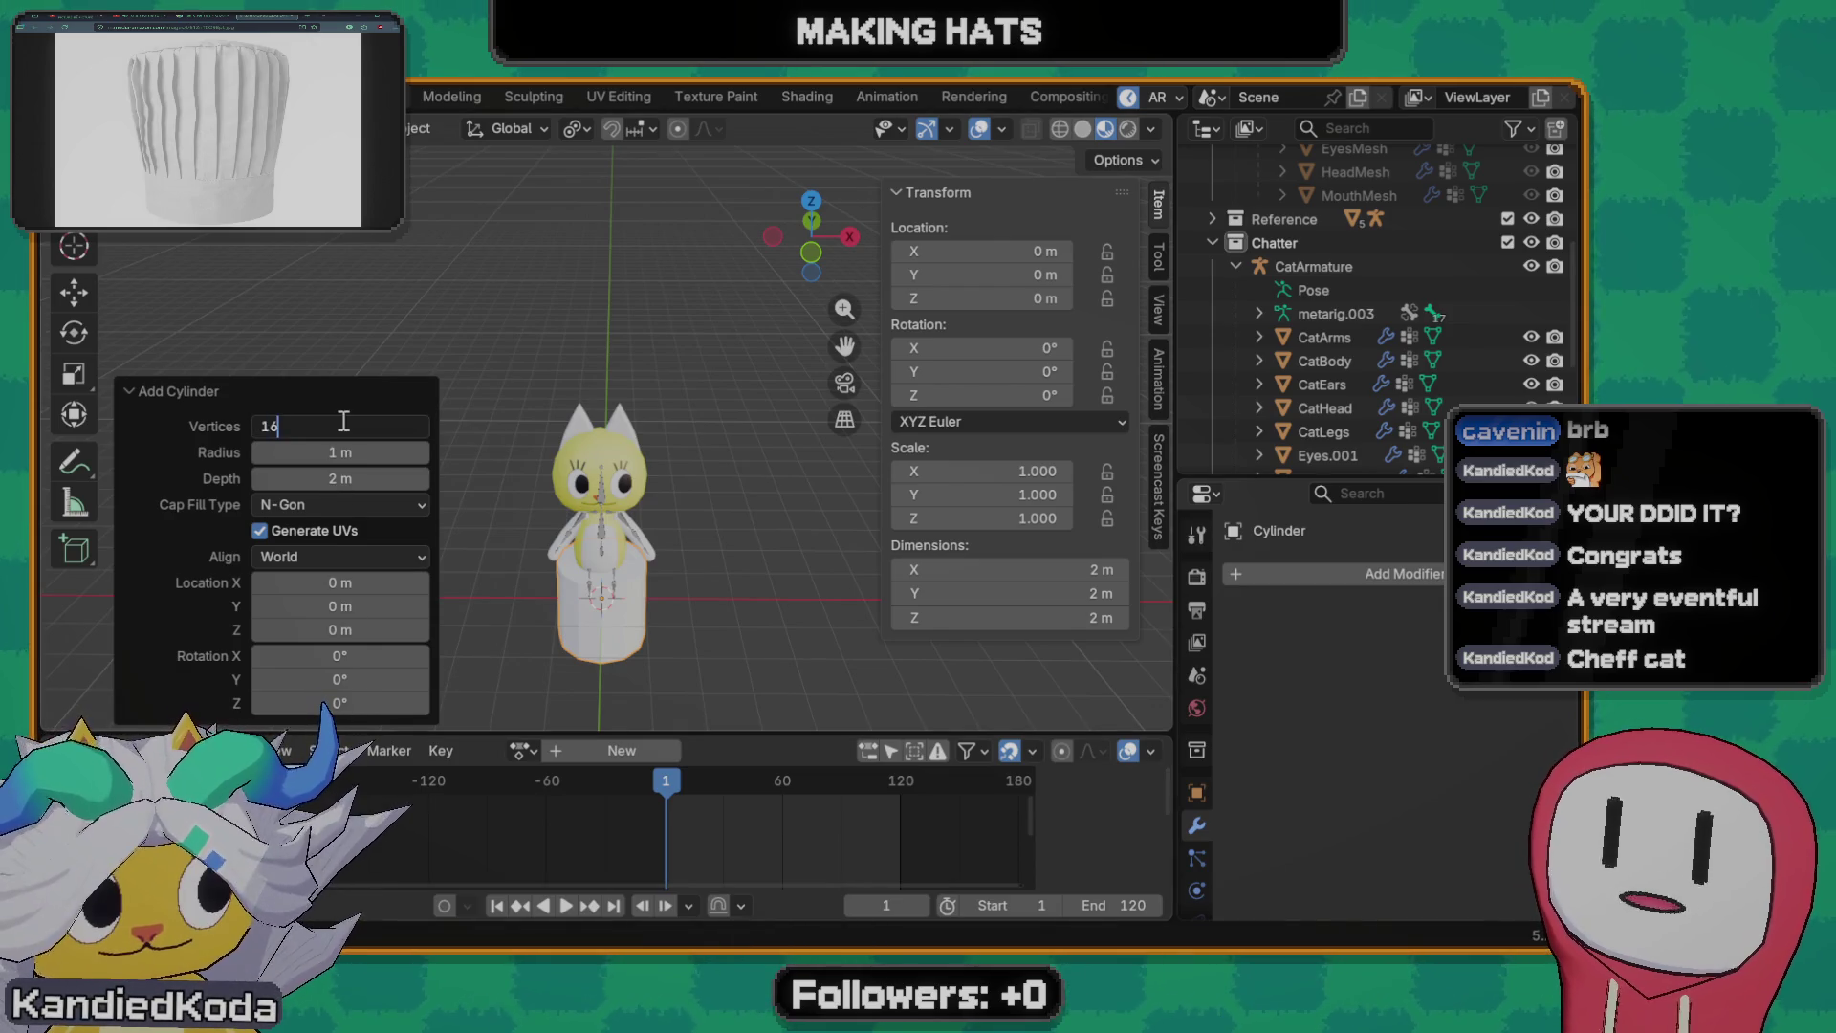
type("16")
key("Return")
middle_click_drag(648, 617, 660, 545)
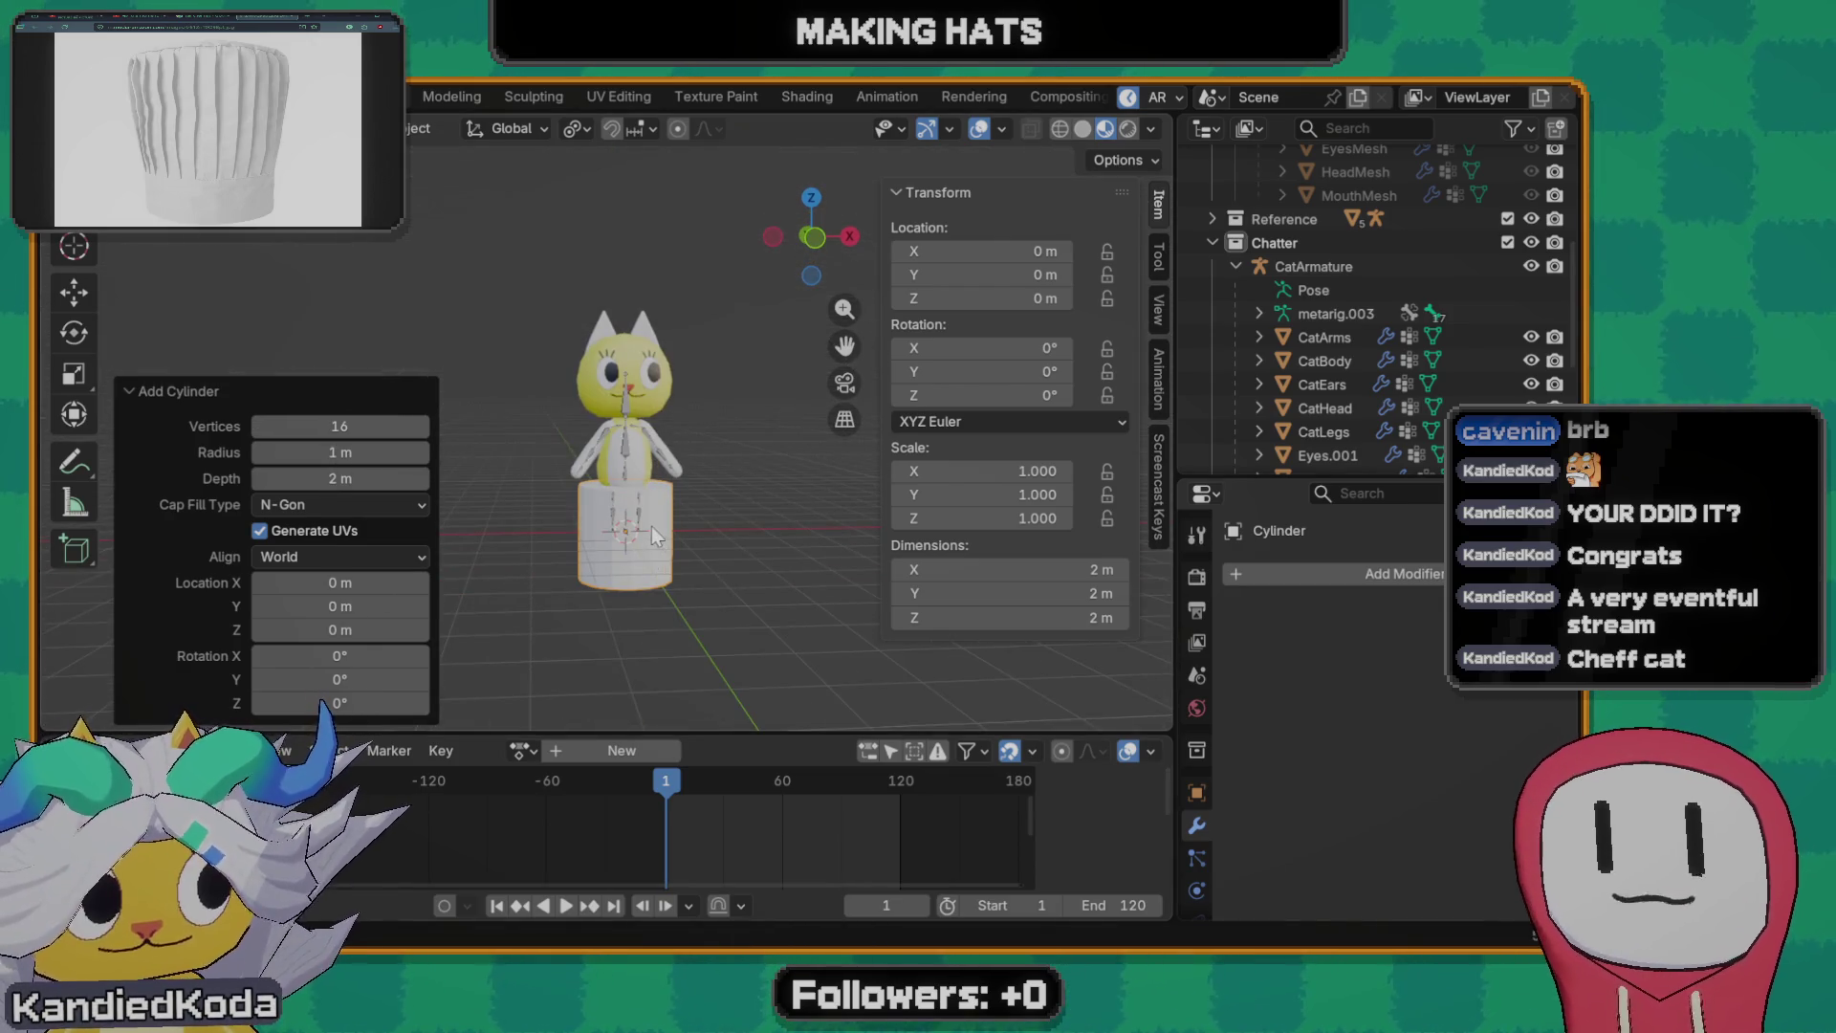
scroll(650, 526, "up", 1)
scroll(647, 532, "up", 2)
scroll(647, 559, "up", 2)
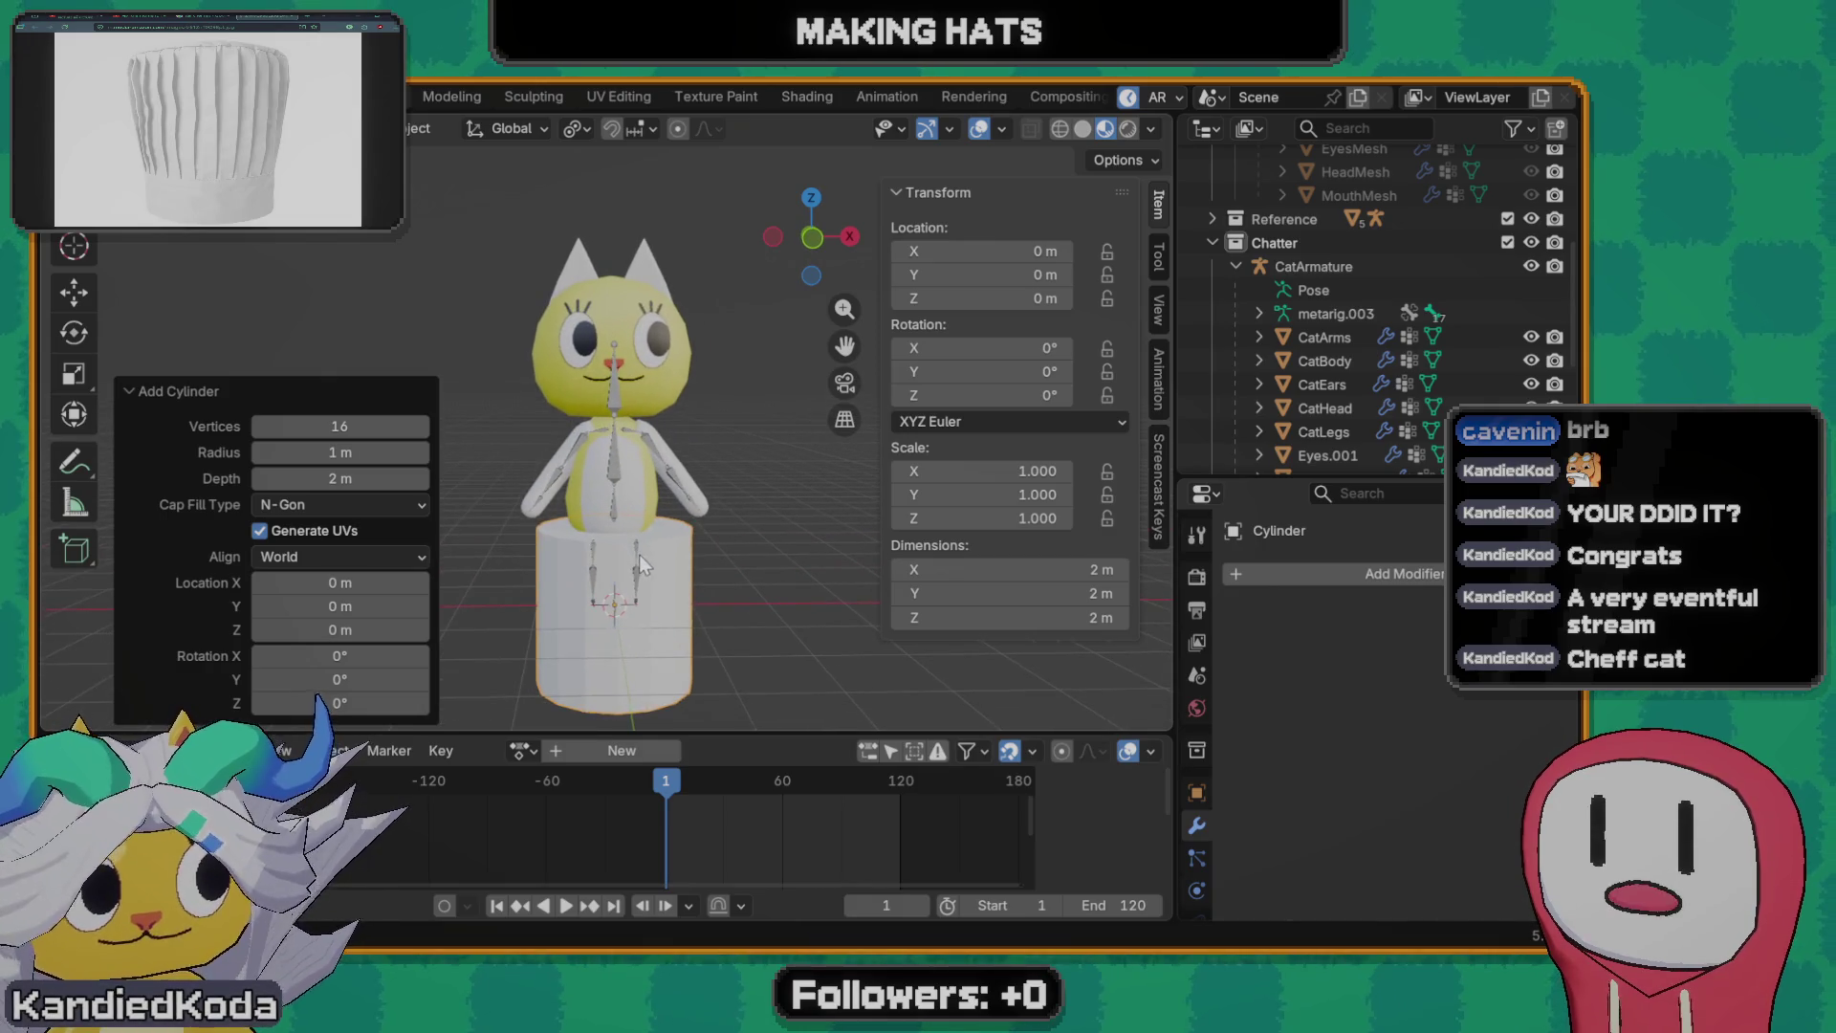
key("g")
key("z")
left_click(663, 352)
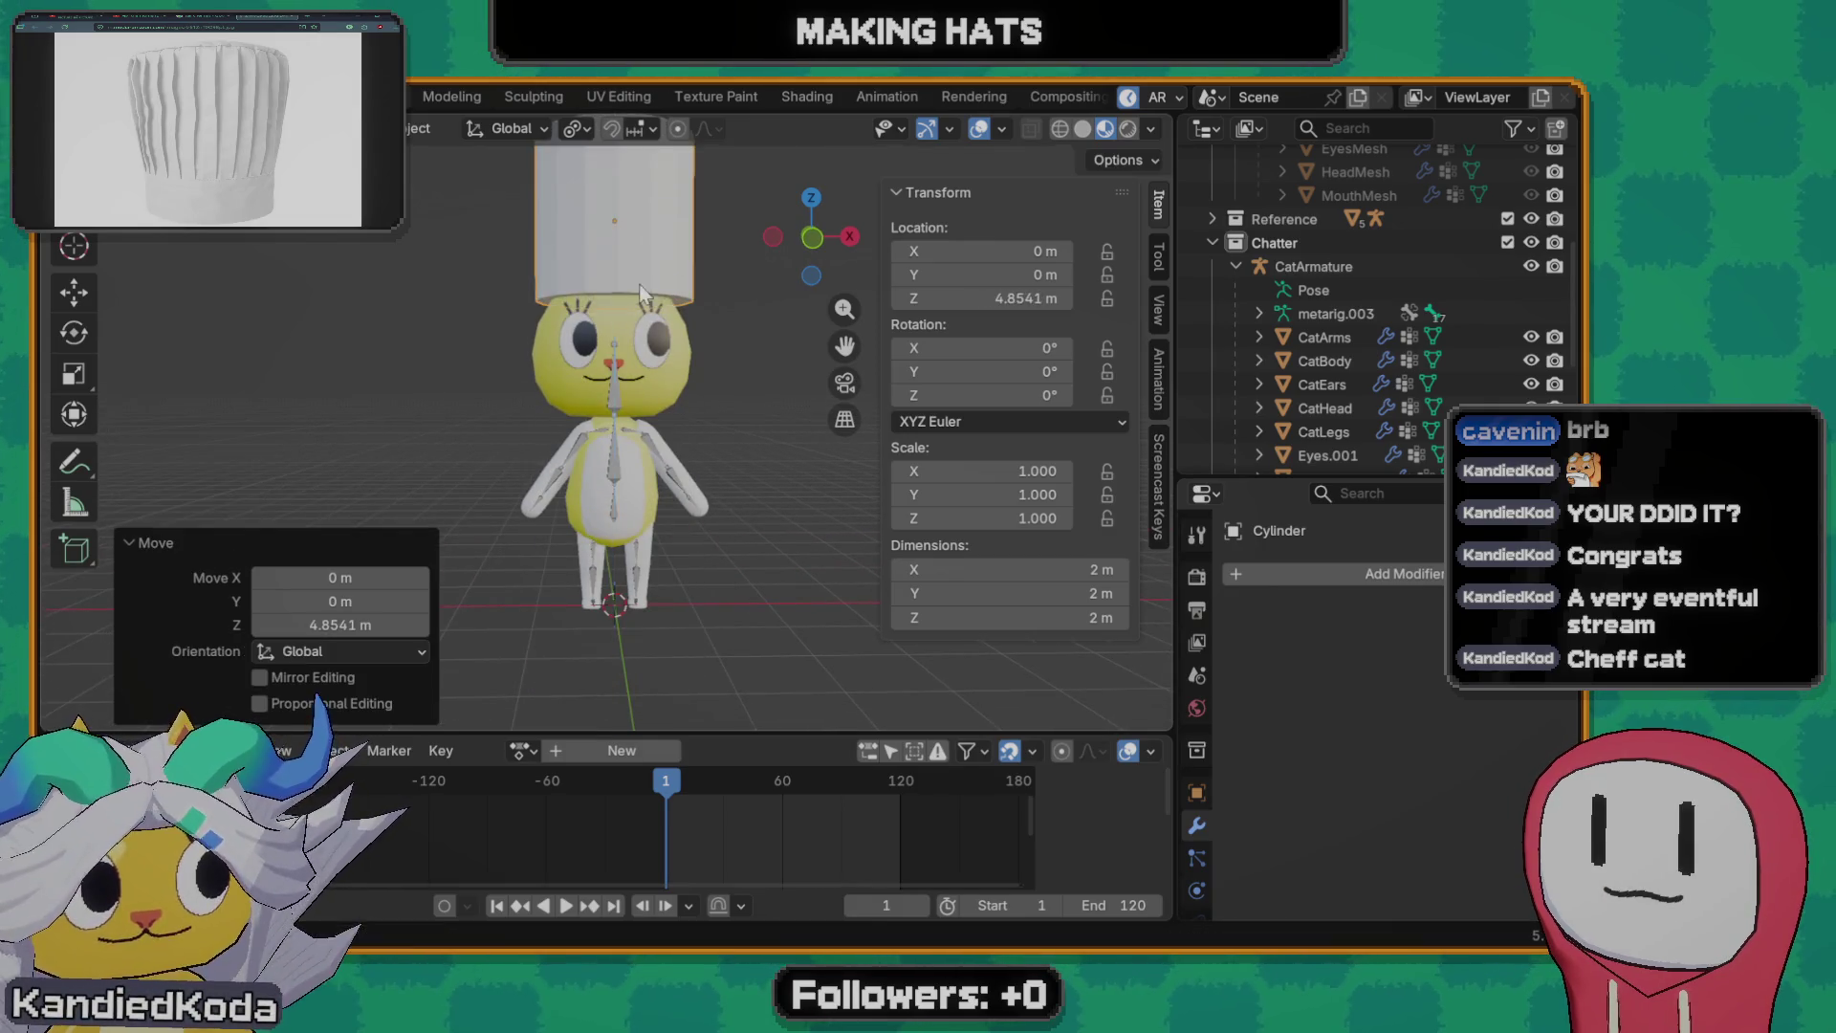
scroll(663, 345, "up", 3)
middle_click_drag(663, 345, 674, 617, "shift")
key("s")
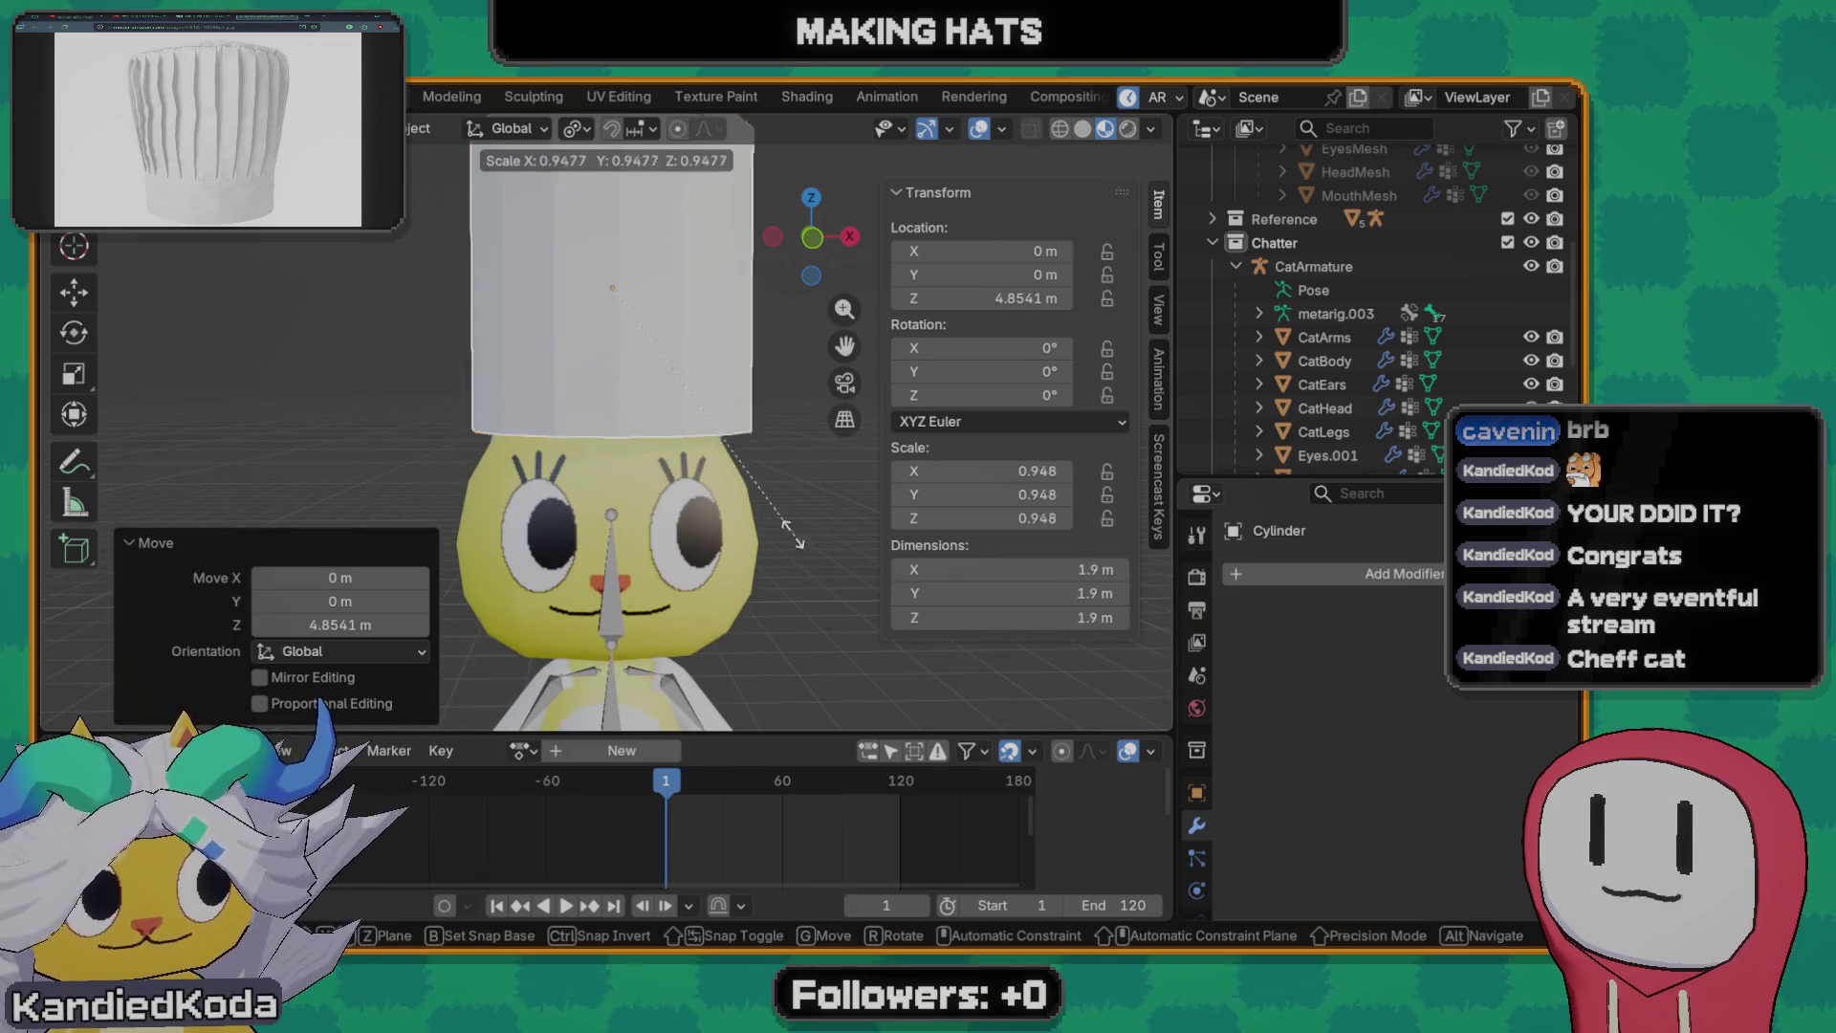
left_click(704, 490)
key("g")
key("z")
left_click(648, 524)
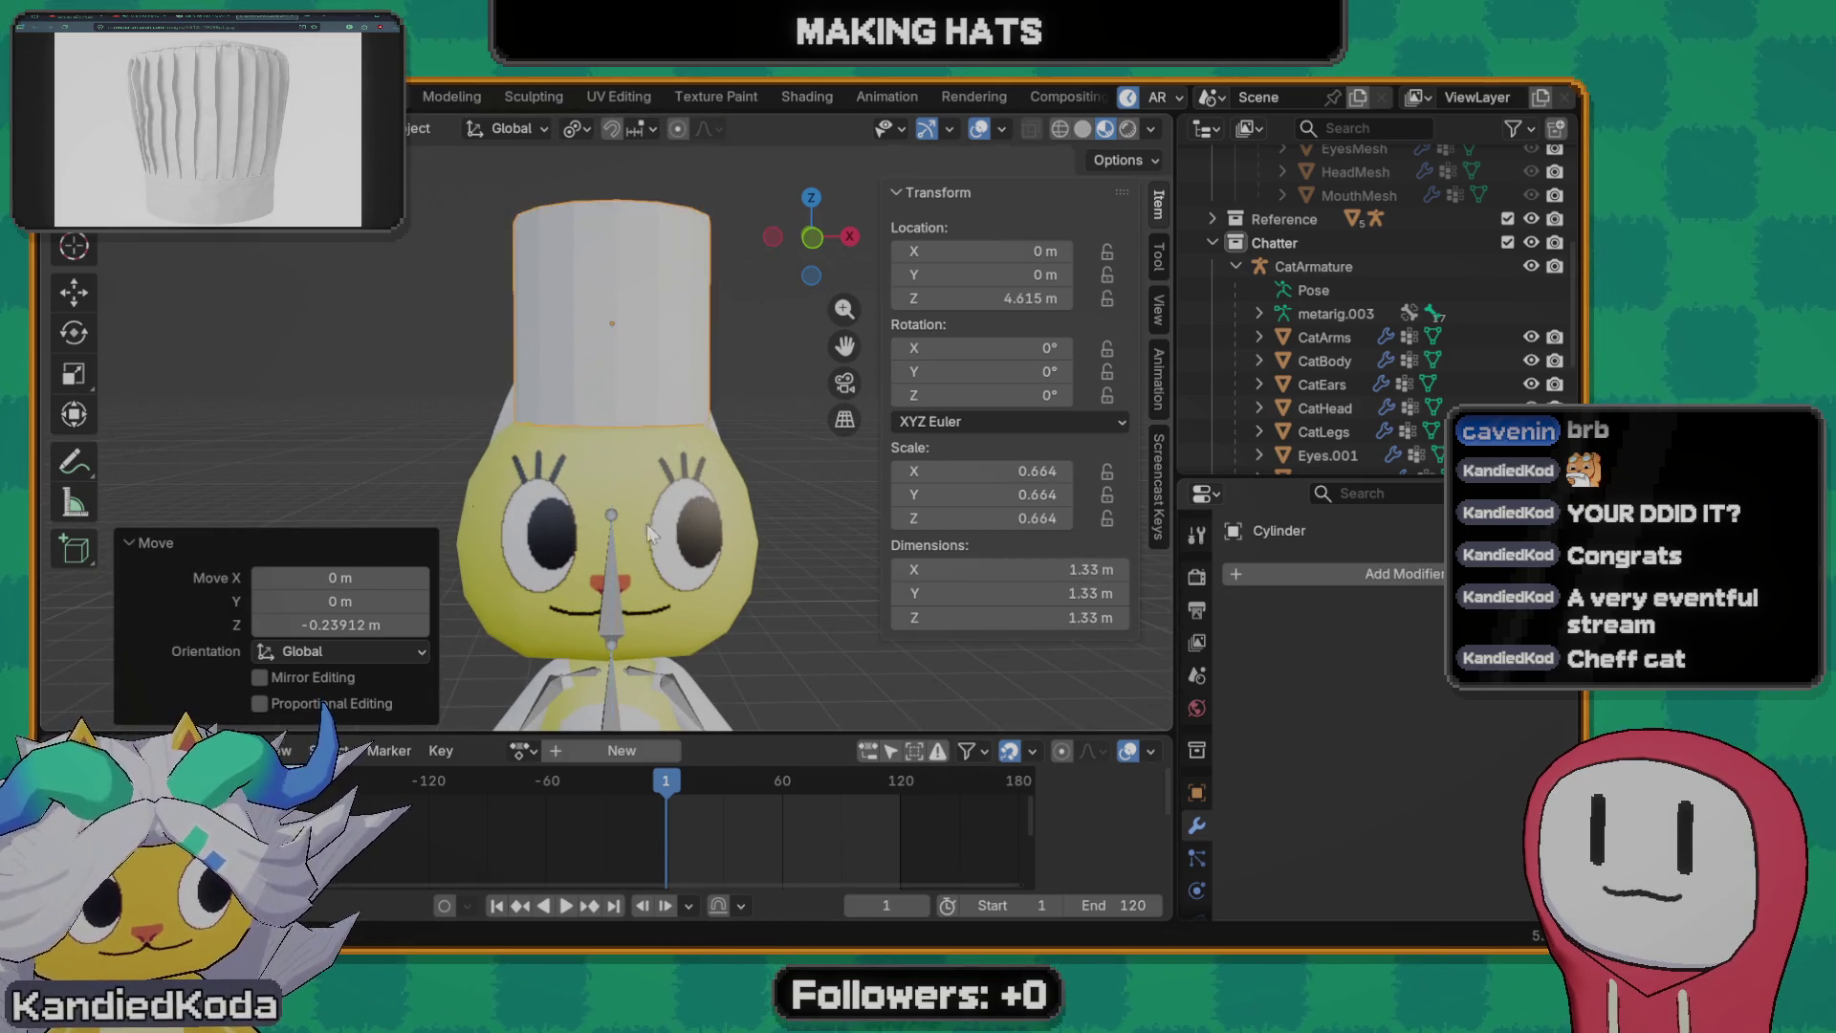
- Widen the hat with height locked, shrink it to 0.816 and switch to front orthographic view
mouse_move(646, 524)
middle_mouse_down()
mouse_move(536, 475)
mouse_move(704, 497)
mouse_move(865, 547)
mouse_move(929, 539)
mouse_move(752, 547)
mouse_move(809, 581)
middle_mouse_up()
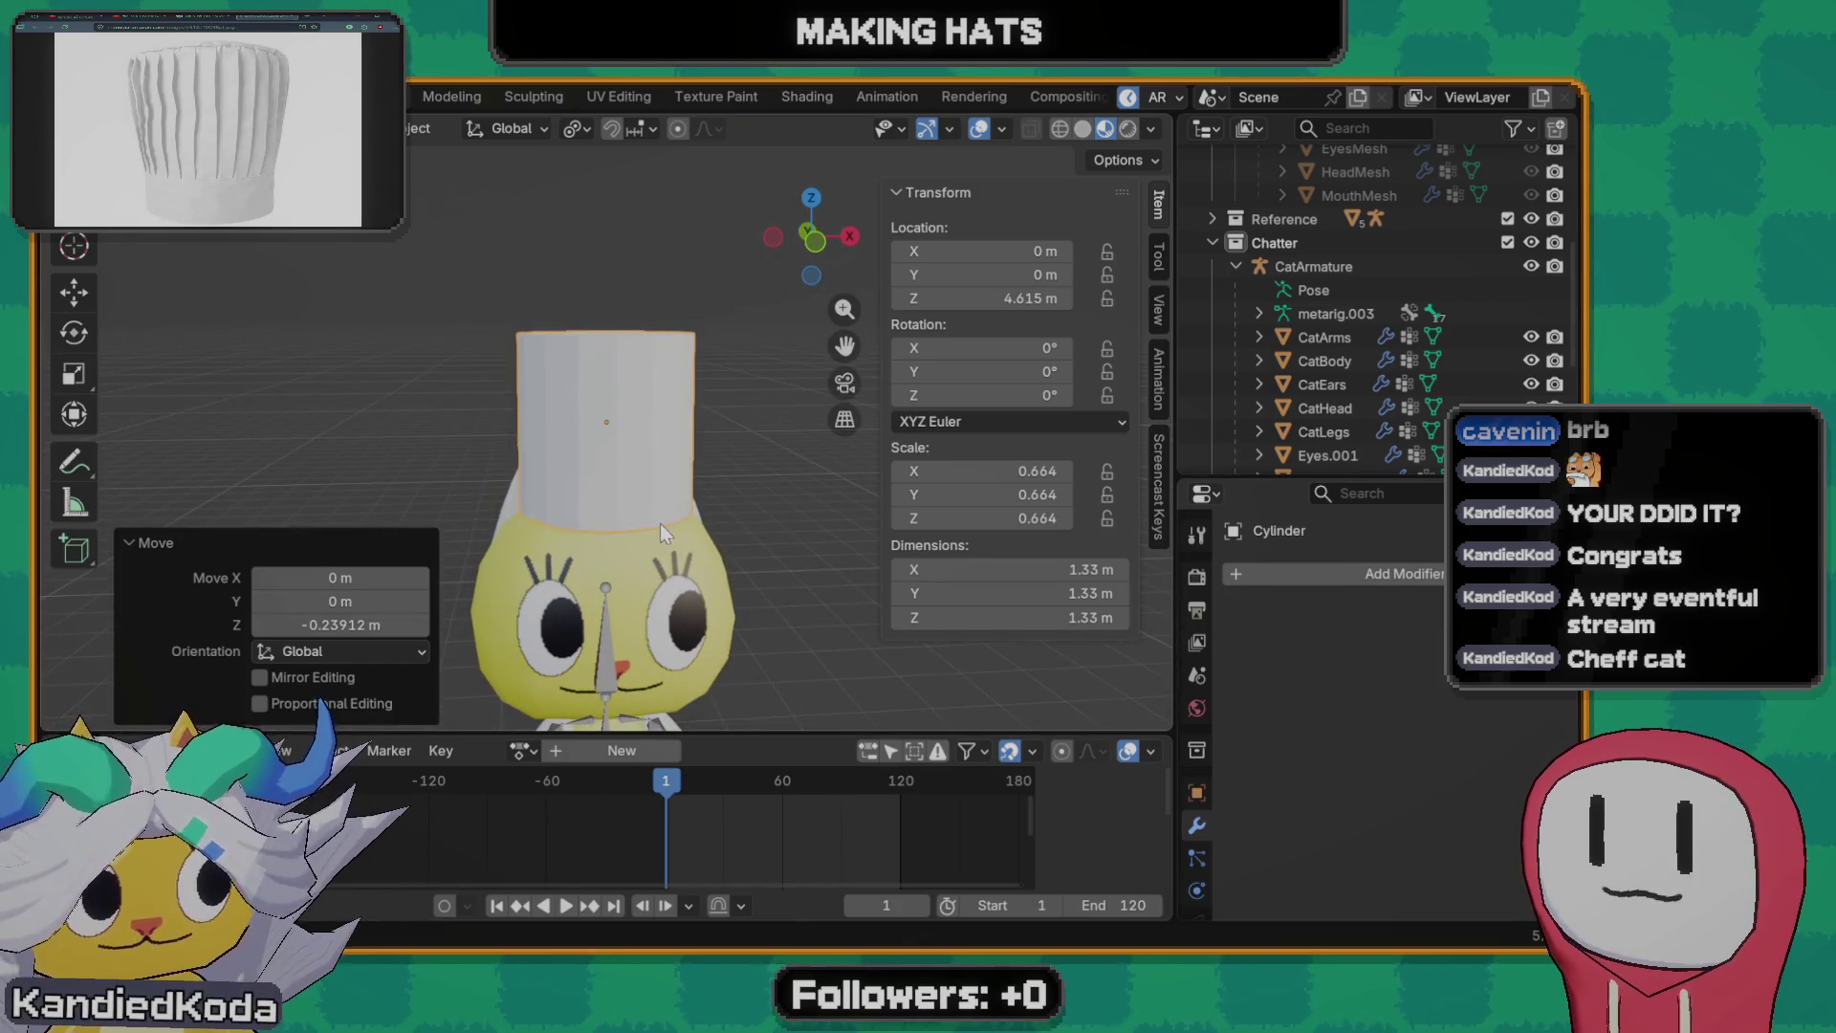
key("s")
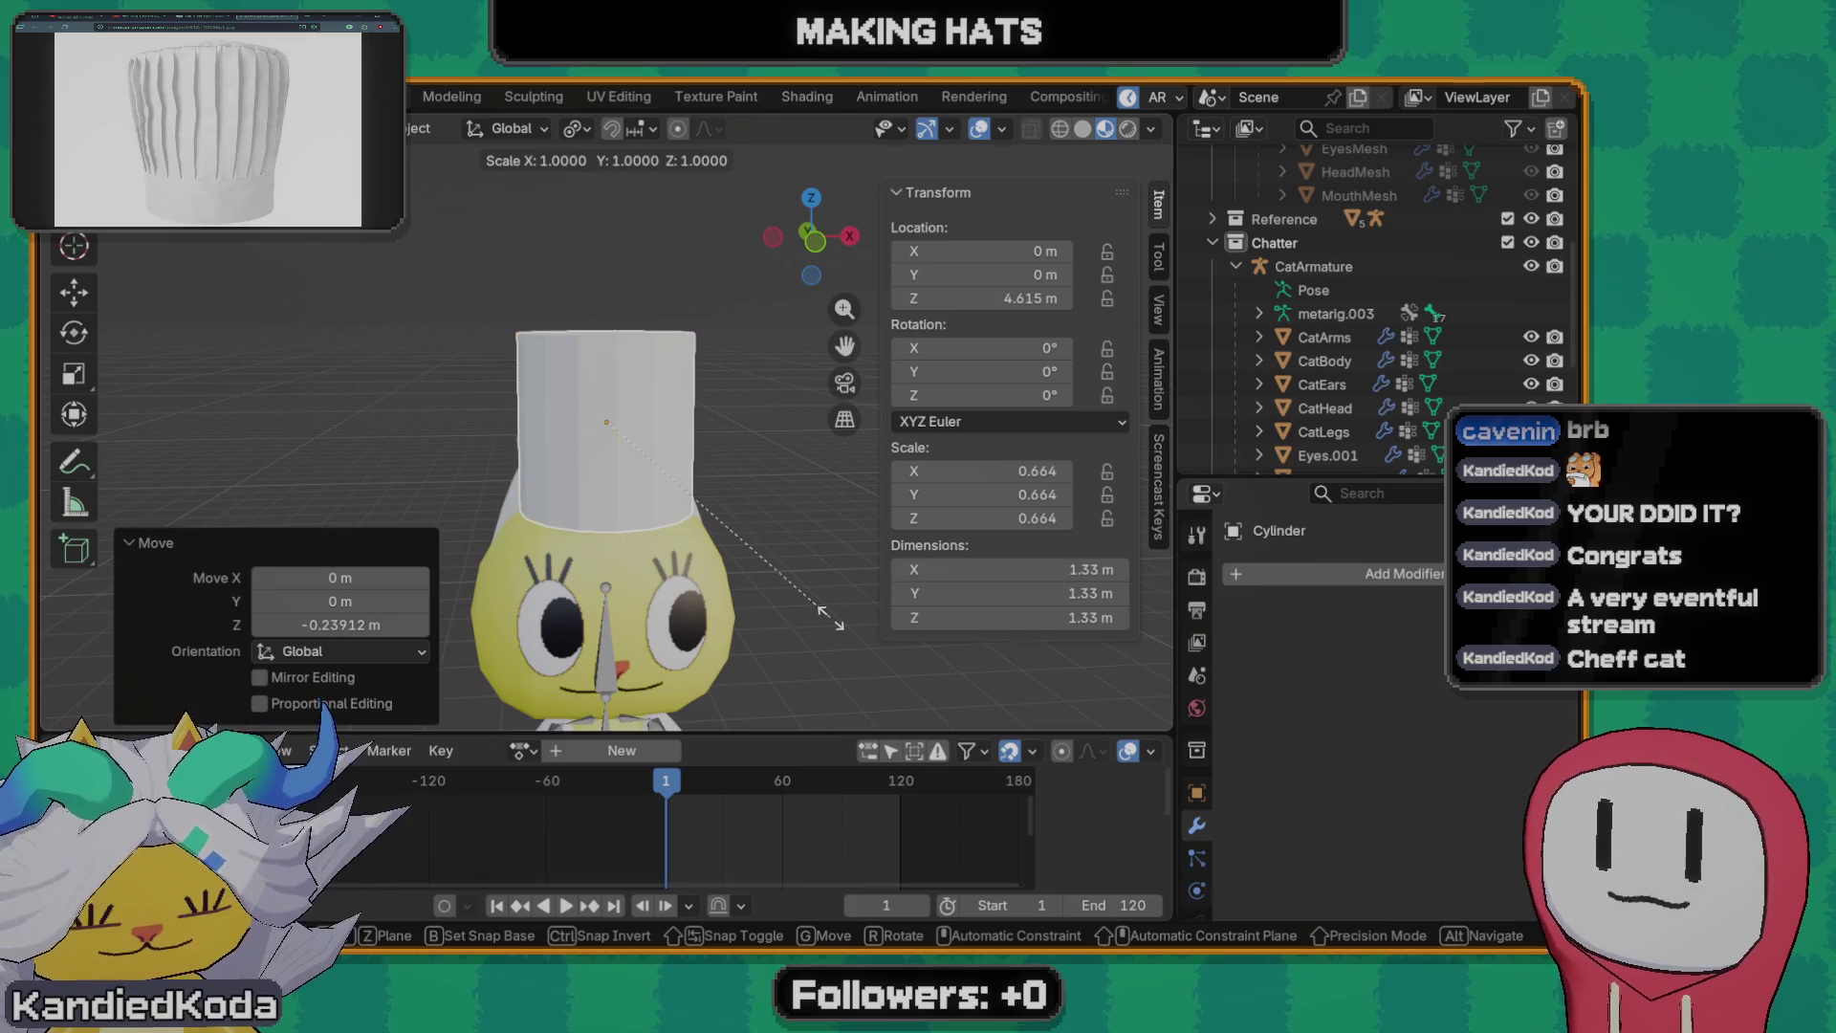
key("shift+z")
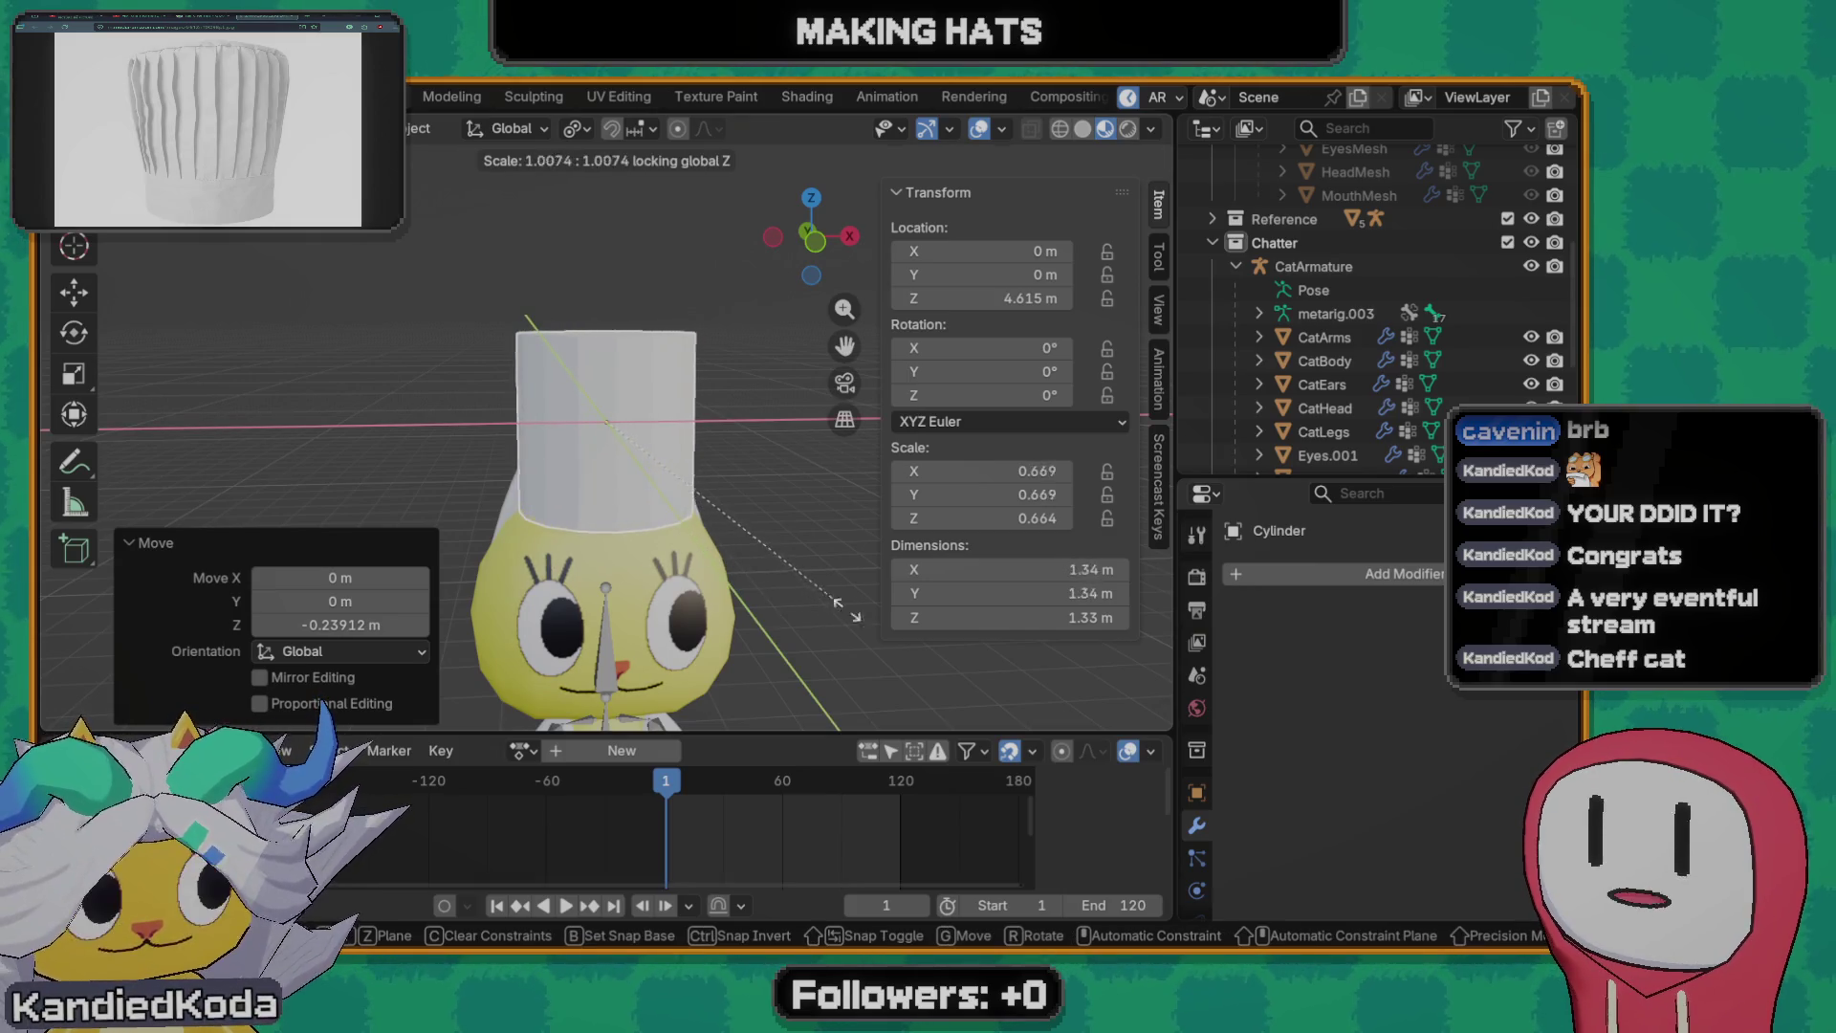
left_click(827, 589)
mouse_move(715, 589)
middle_mouse_down()
mouse_move(438, 599)
mouse_move(512, 559)
middle_mouse_up()
key("s")
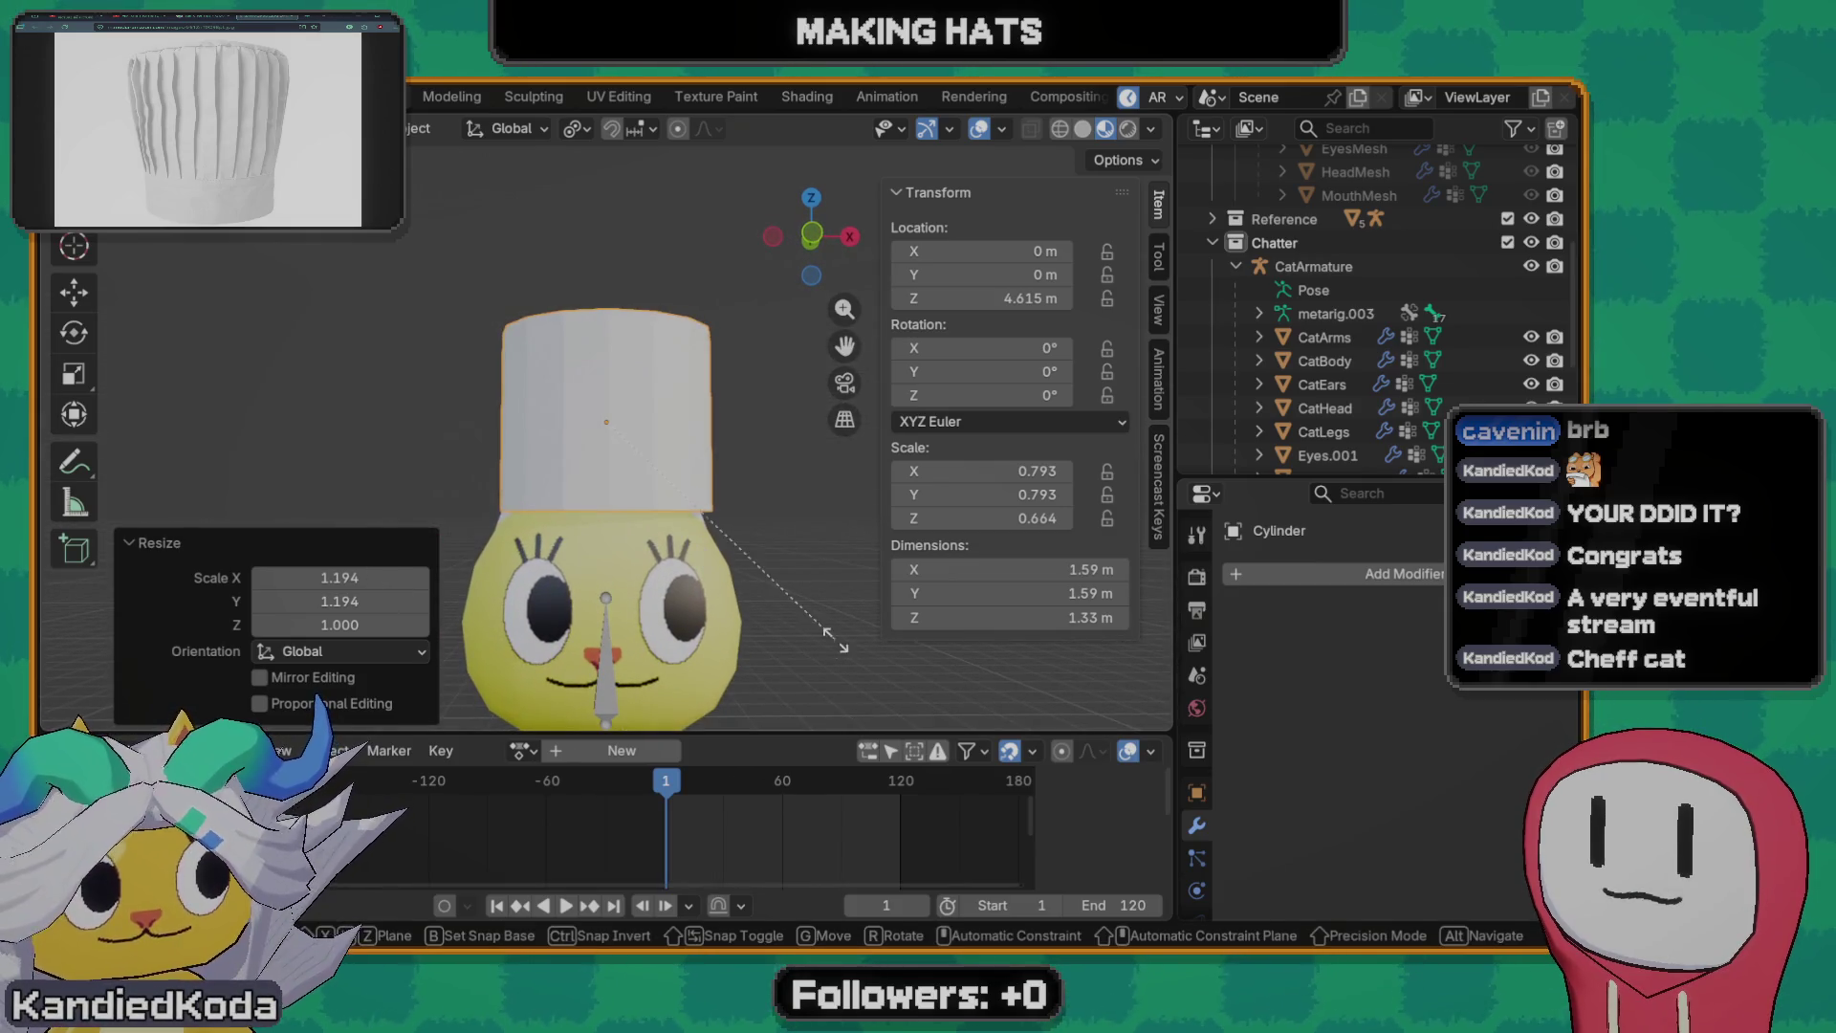
left_click(783, 617)
scroll(688, 592, "down", 2)
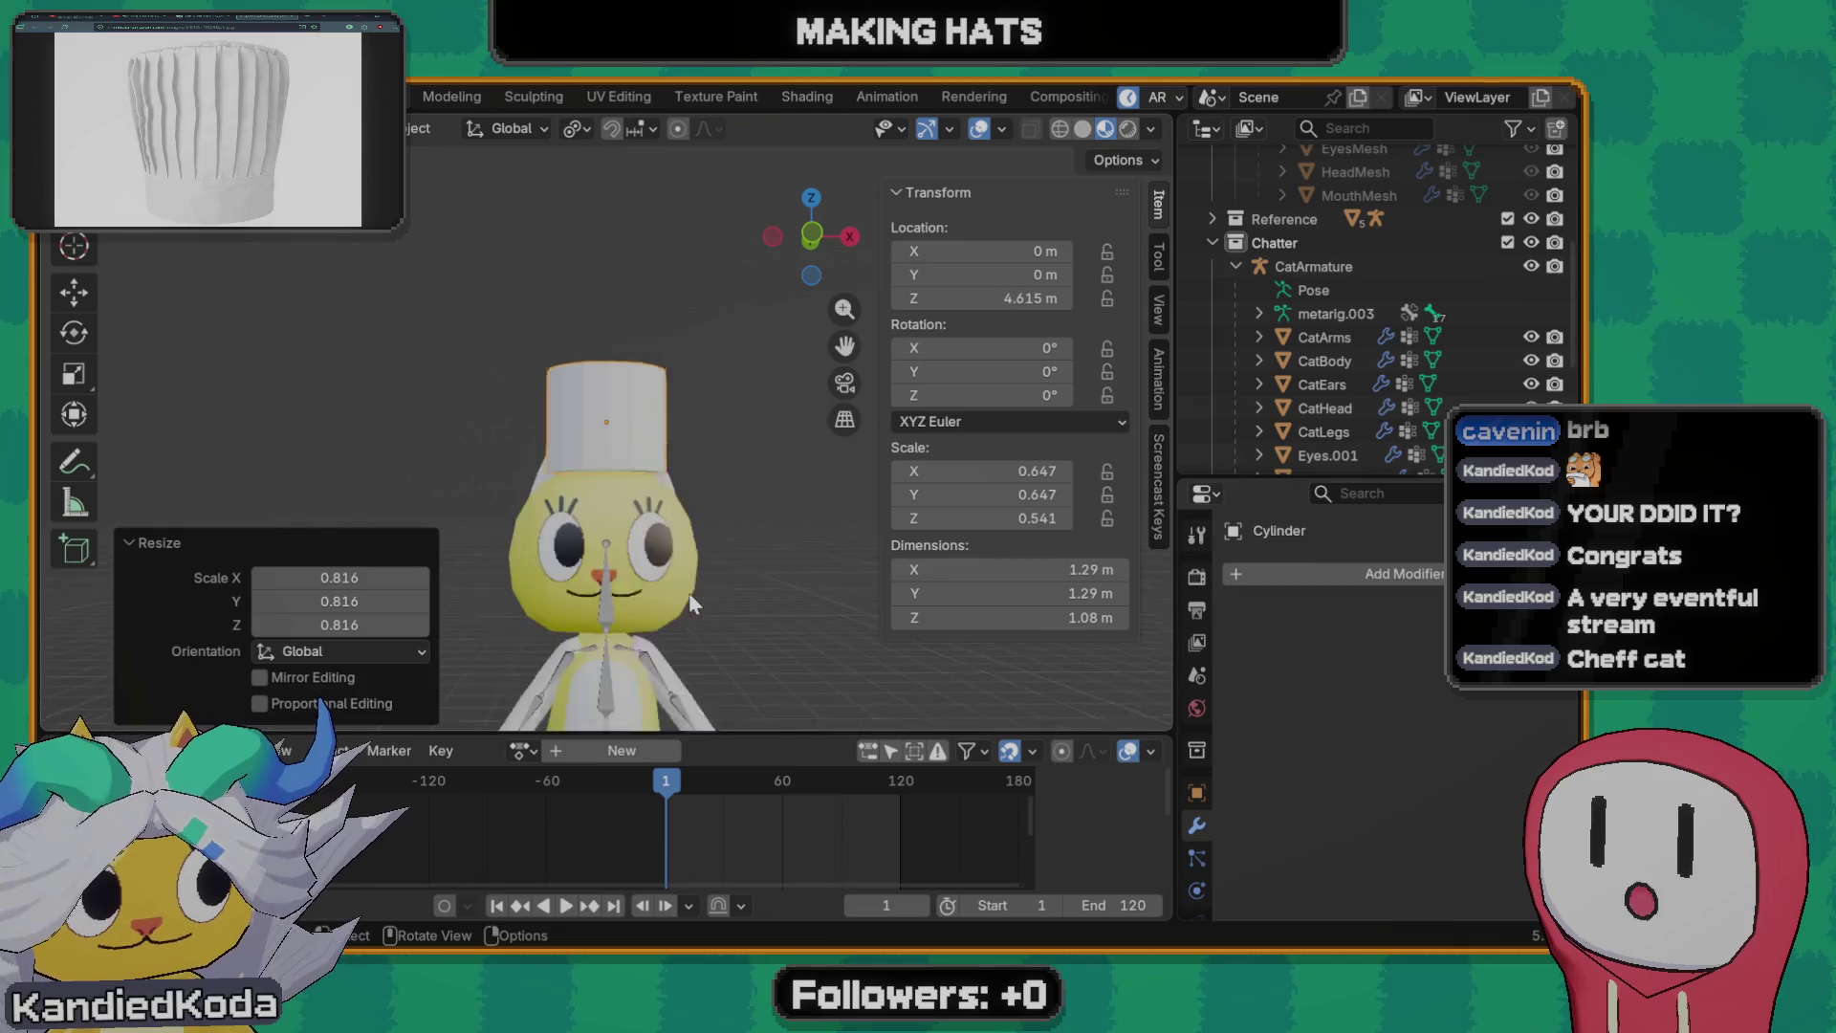
scroll(688, 592, "down", 2)
scroll(632, 567, "up", 5)
scroll(667, 594, "up", 2)
key("grave")
left_click(582, 504)
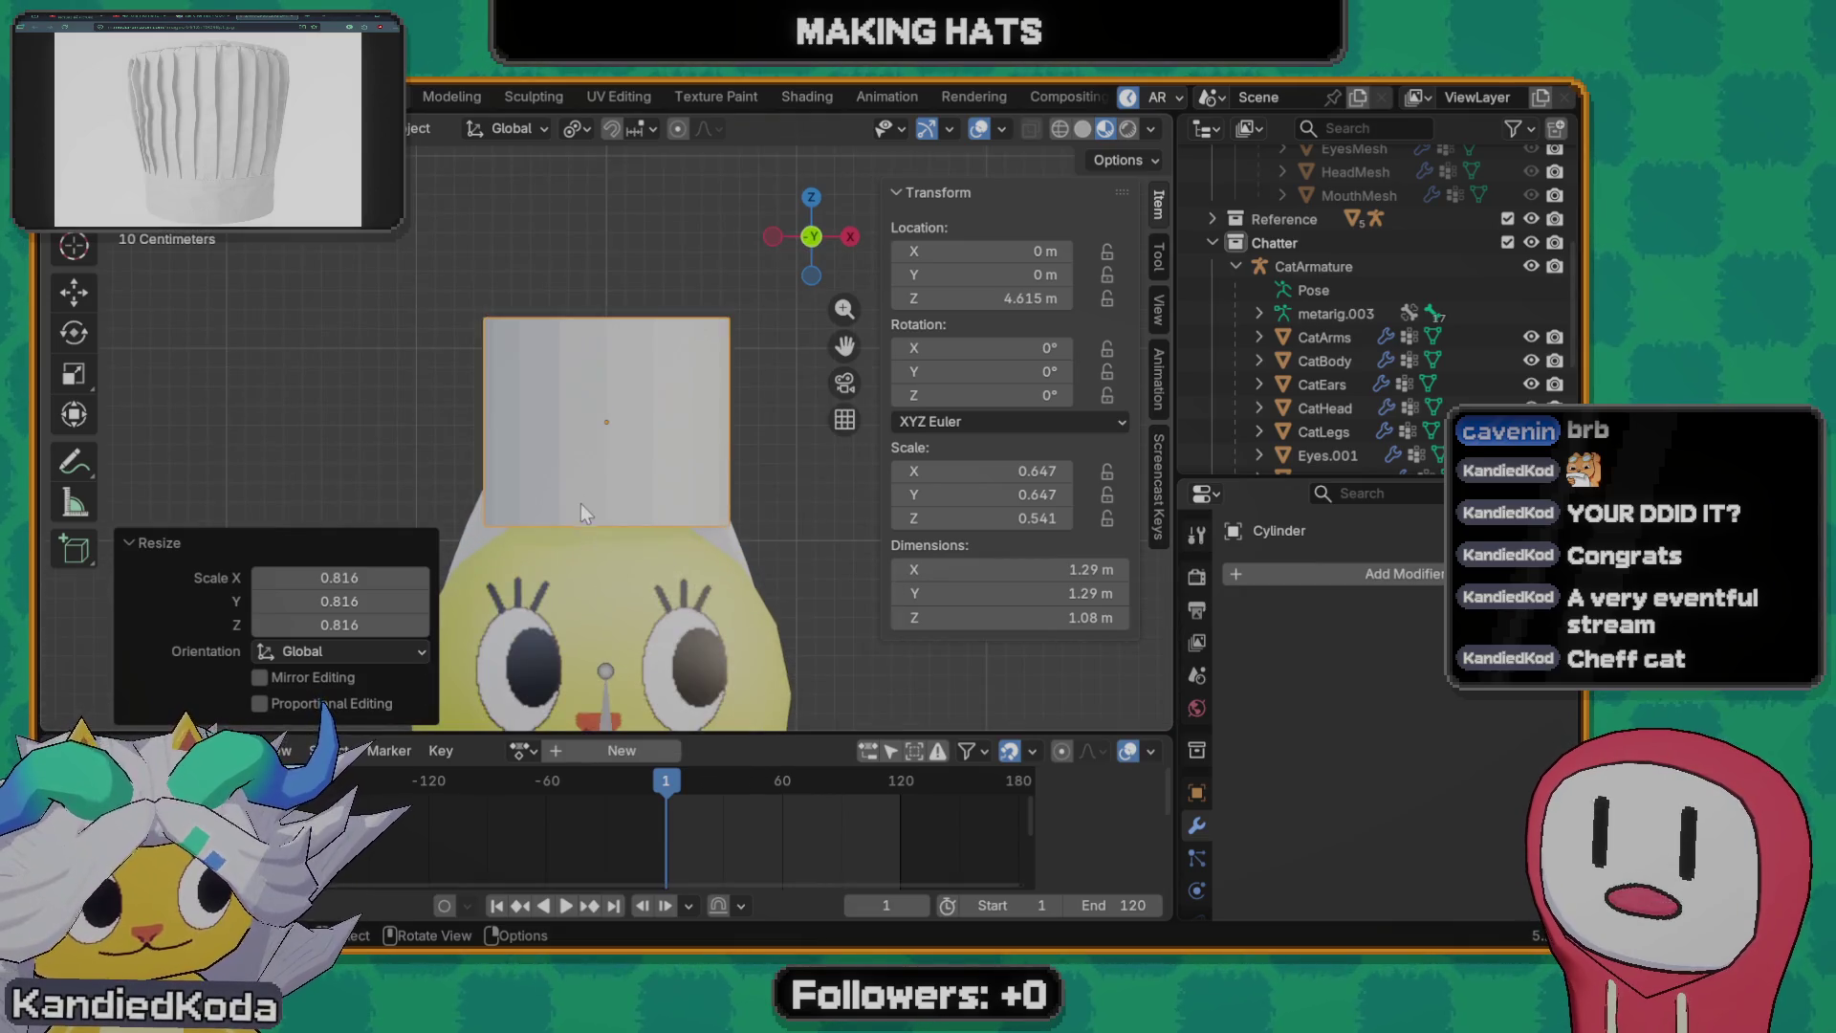
scroll(588, 542, "down", 2, "shift")
scroll(587, 569, "down", 2, "shift")
scroll(649, 425, "down", 3, "shift")
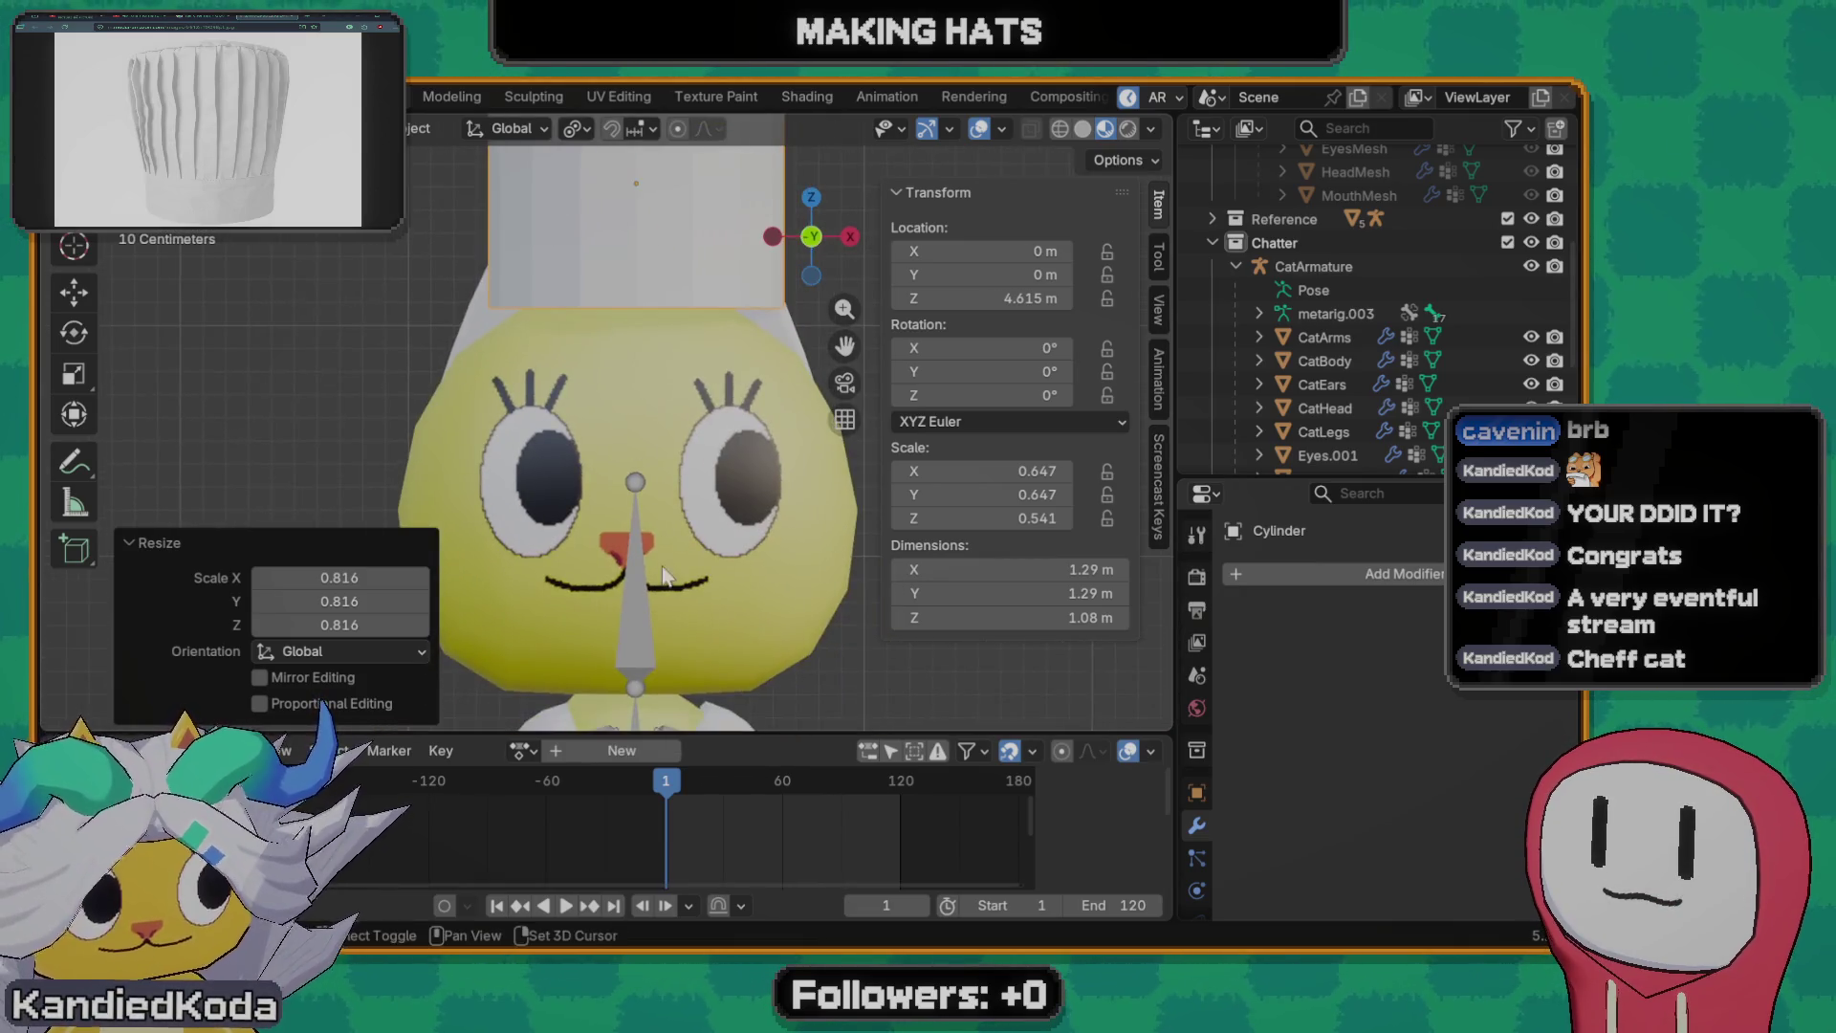
scroll(698, 490, "down", 3, "shift")
scroll(697, 490, "down", 4, "shift")
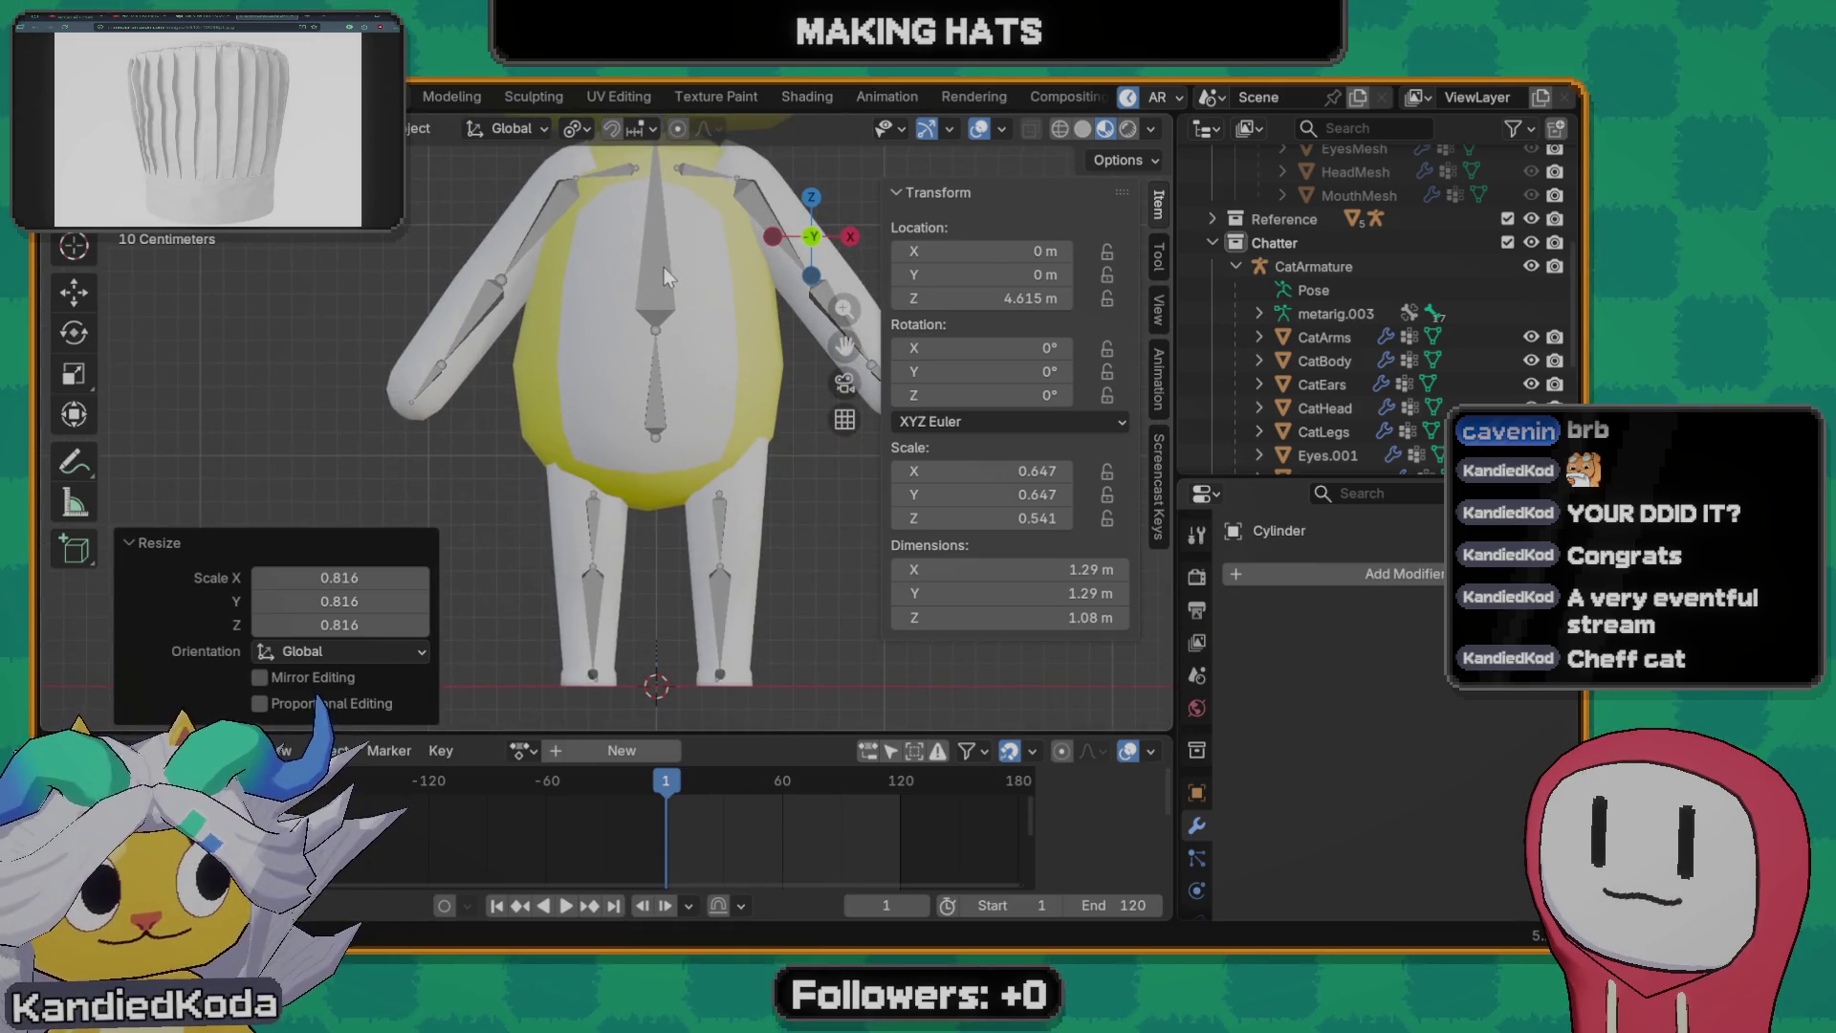
scroll(664, 270, "up", 4, "shift")
scroll(674, 387, "up", 3, "shift")
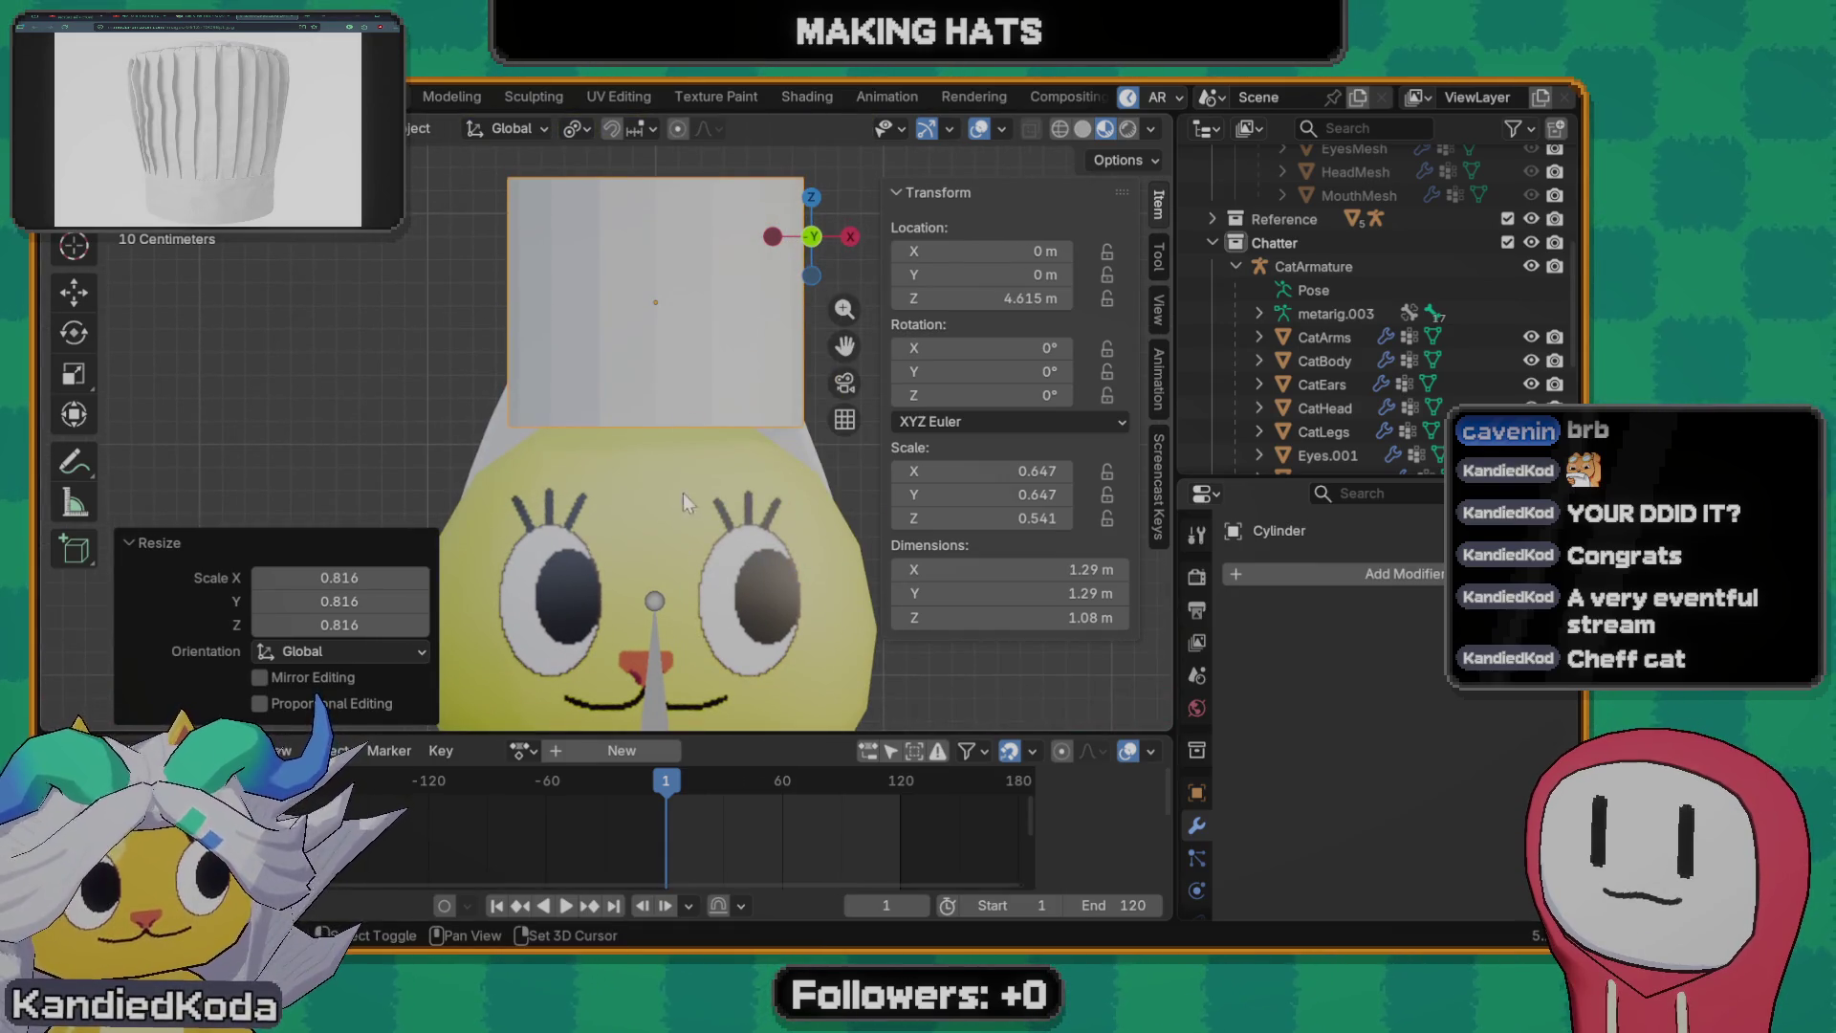
- Stretch the hat taller along Z, raise it and shift it back along Y over the head
mouse_move(683, 503)
middle_mouse_down()
mouse_move(689, 577)
mouse_move(662, 514)
mouse_move(601, 495)
middle_mouse_up()
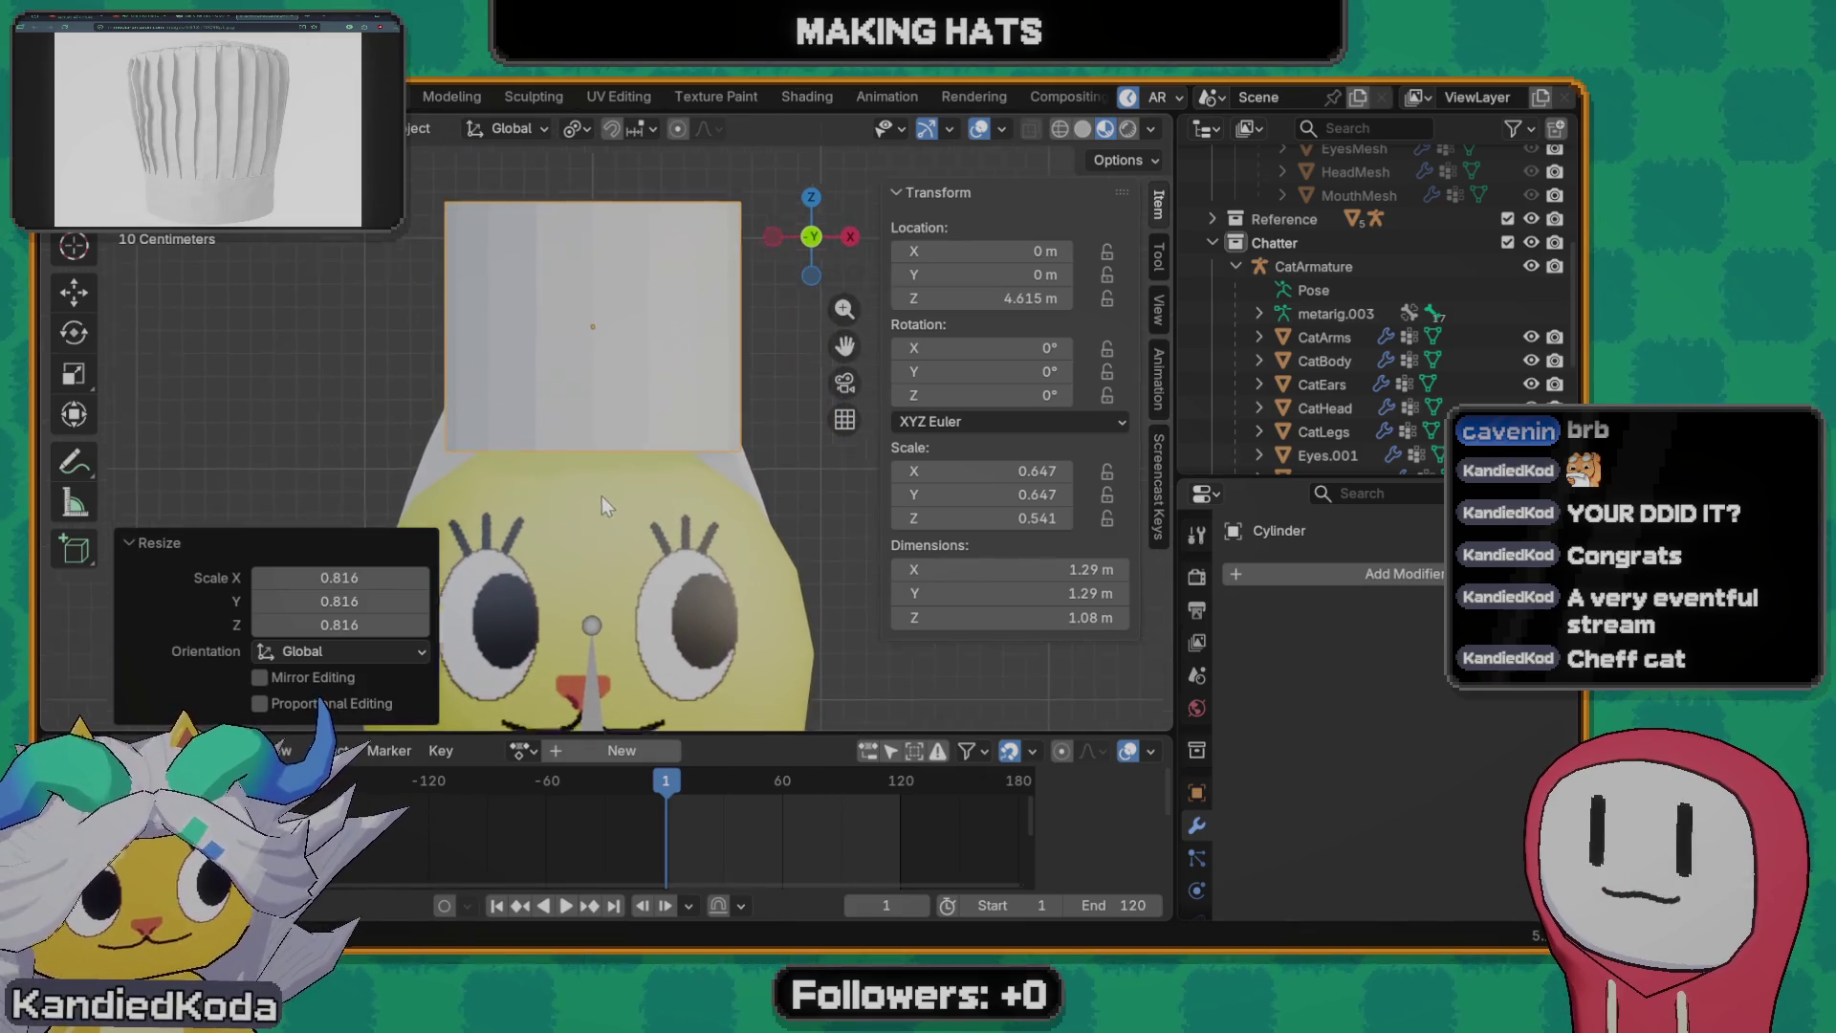
key("s")
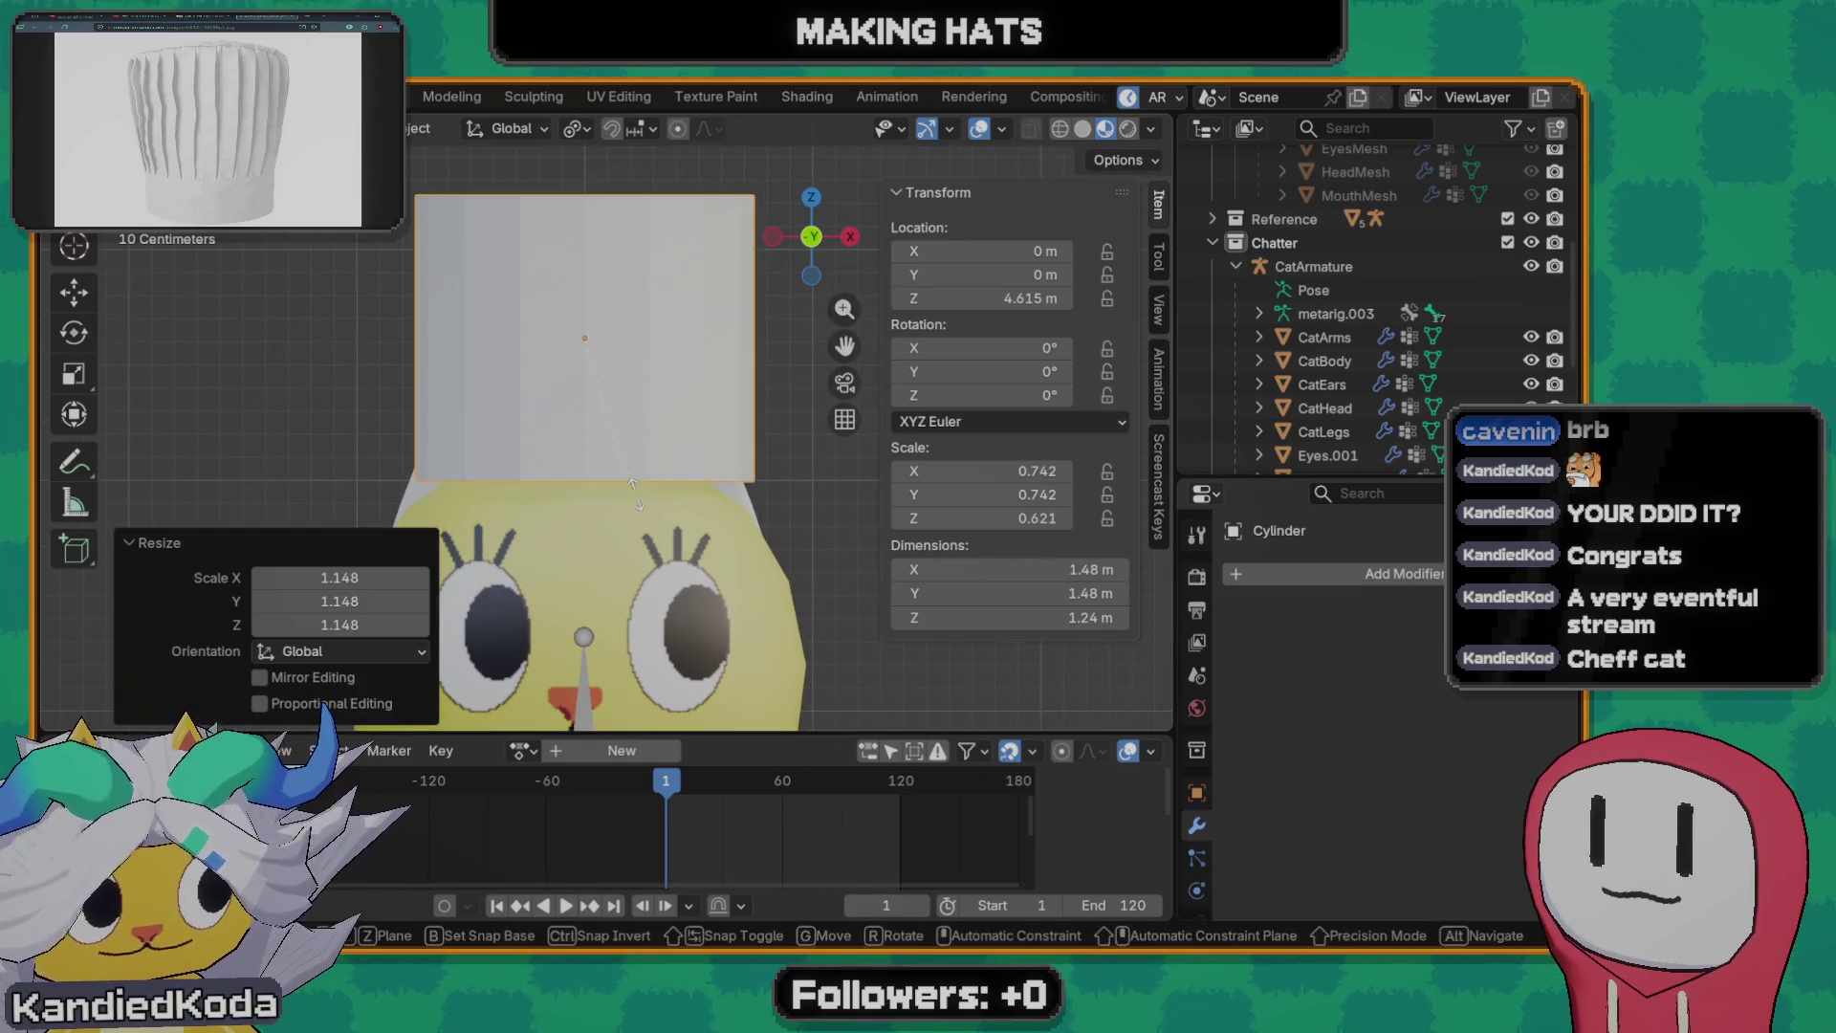
key("z")
left_click(735, 613)
key("g")
key("z")
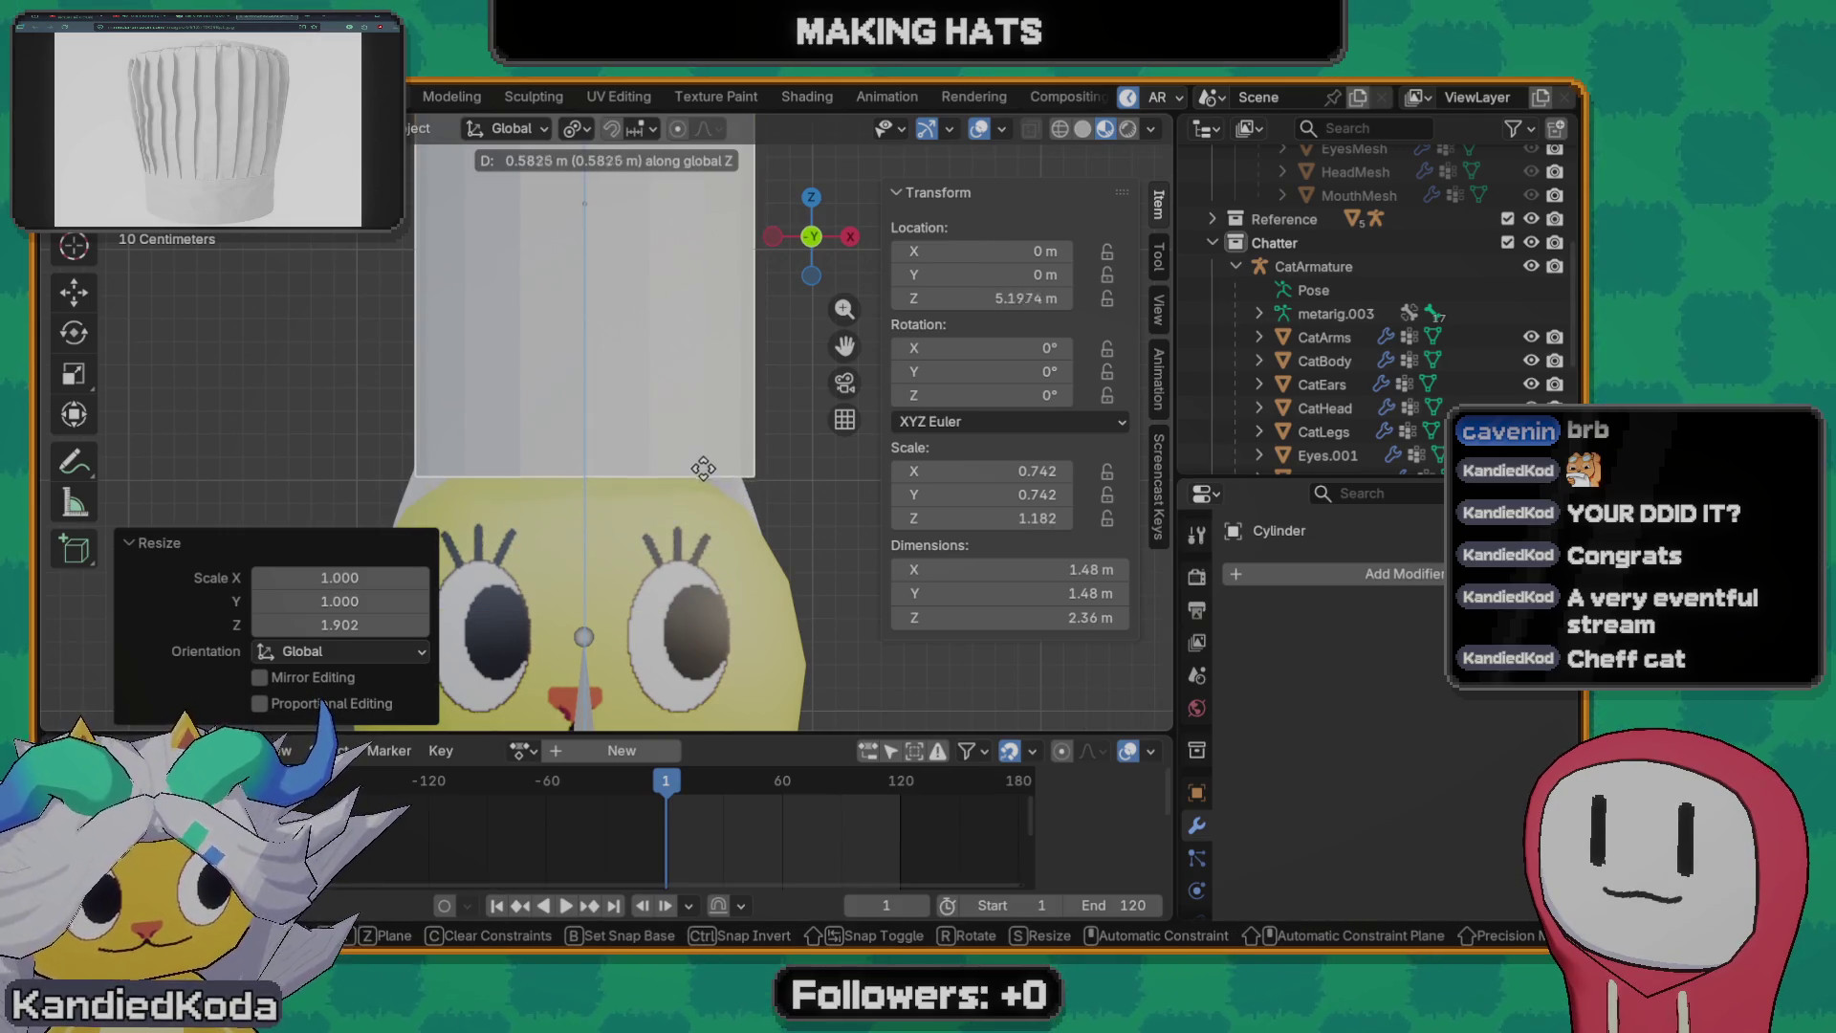
left_click(696, 445)
scroll(679, 418, "down", 4)
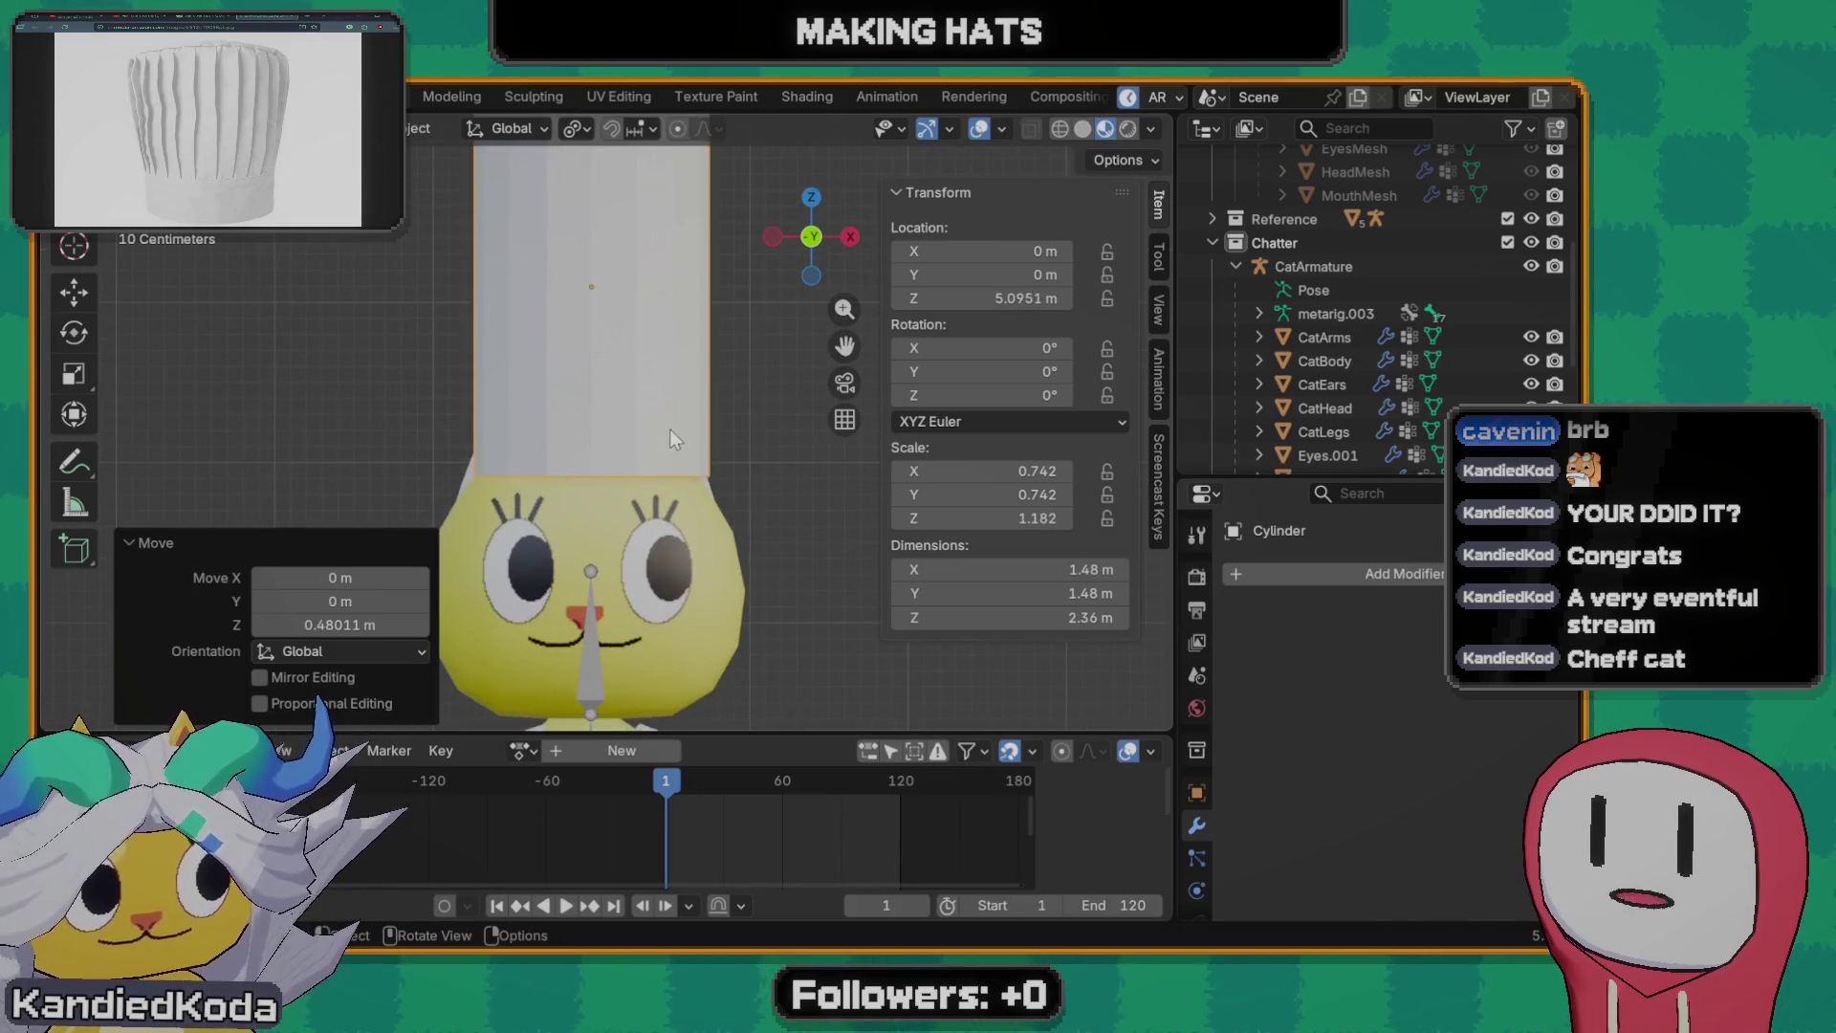
scroll(670, 429, "down", 1)
scroll(641, 553, "up", 2)
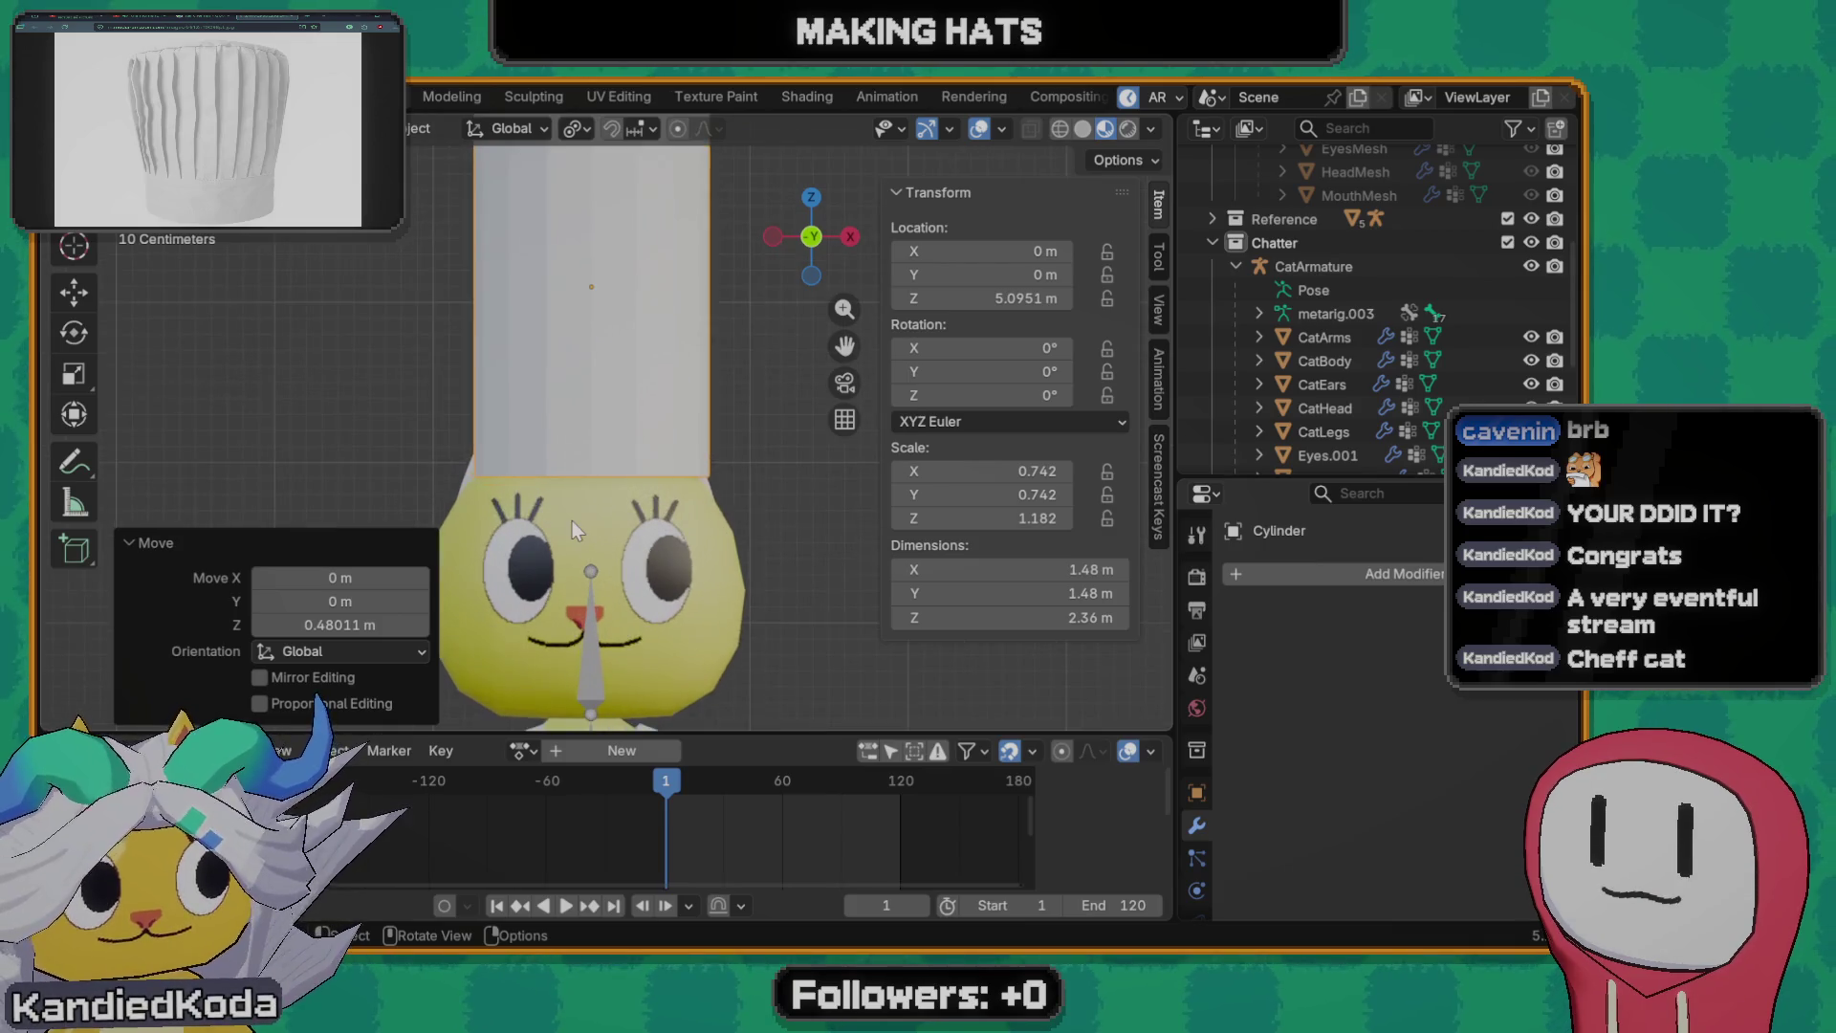
scroll(571, 520, "up", 1)
mouse_move(622, 521)
middle_mouse_down()
mouse_move(937, 515)
mouse_move(813, 497)
middle_mouse_up()
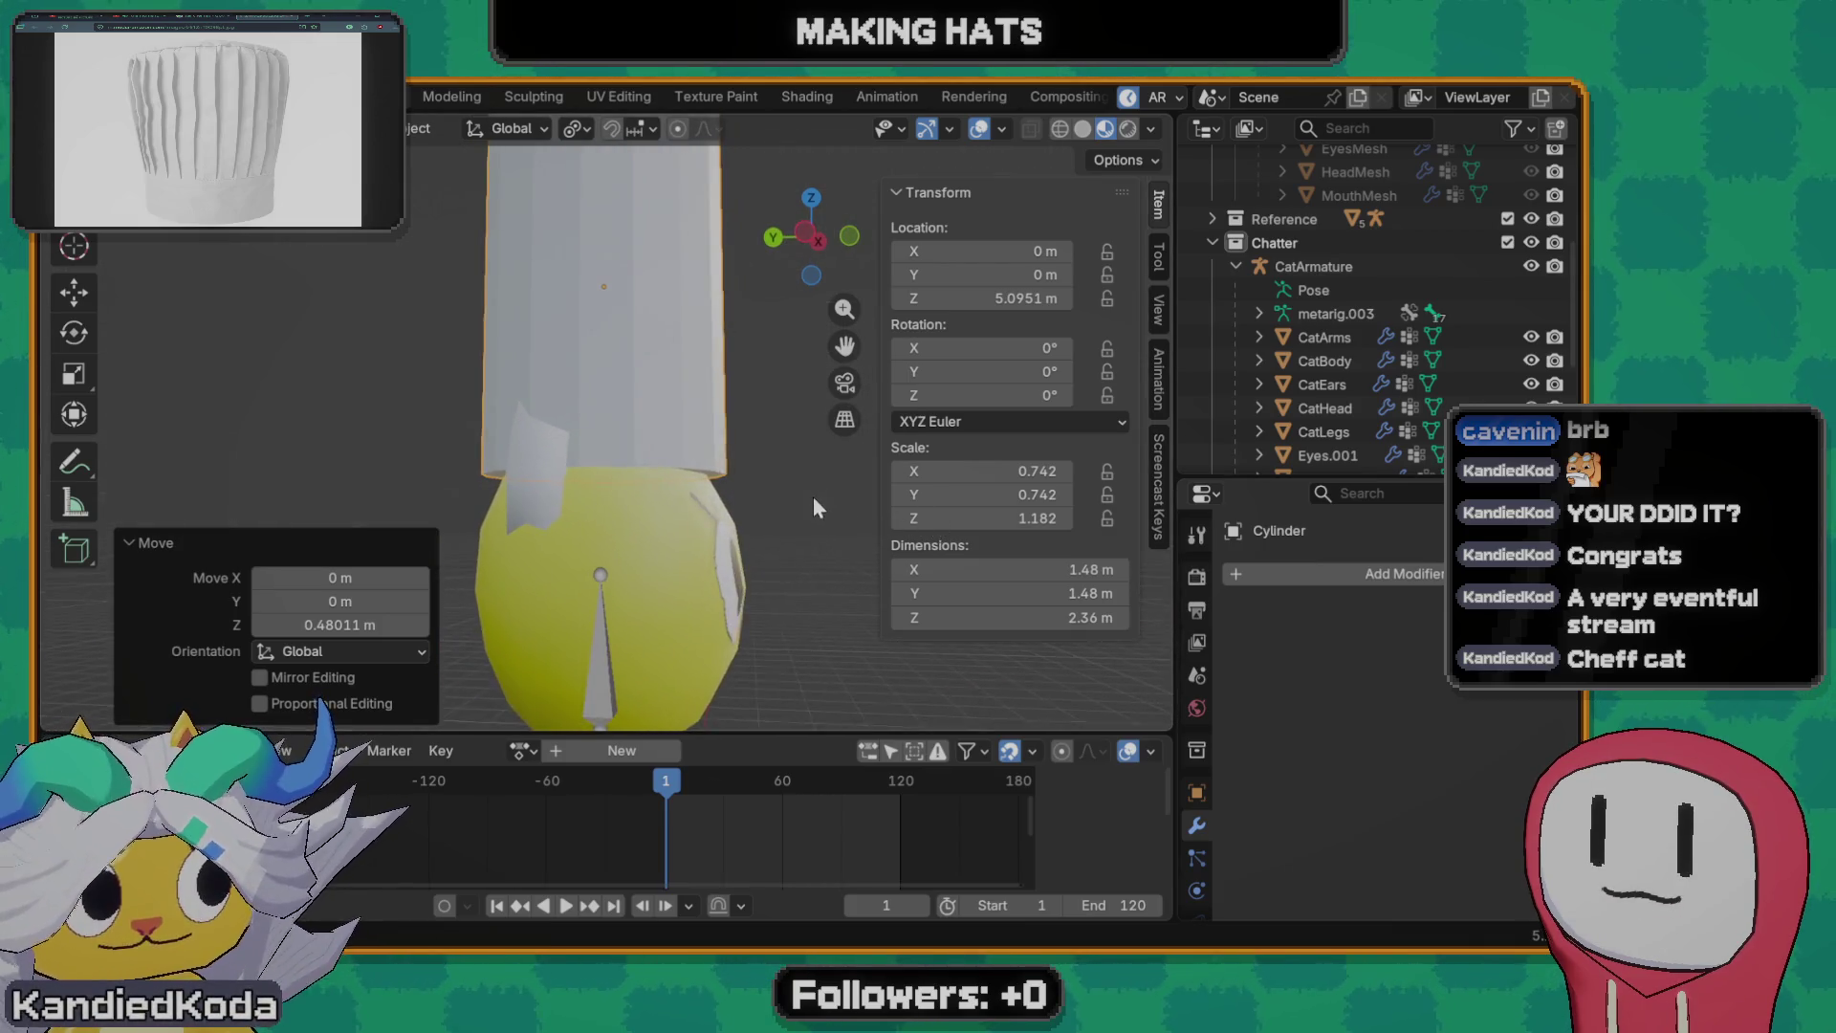
key("g")
key("y")
left_click(679, 527)
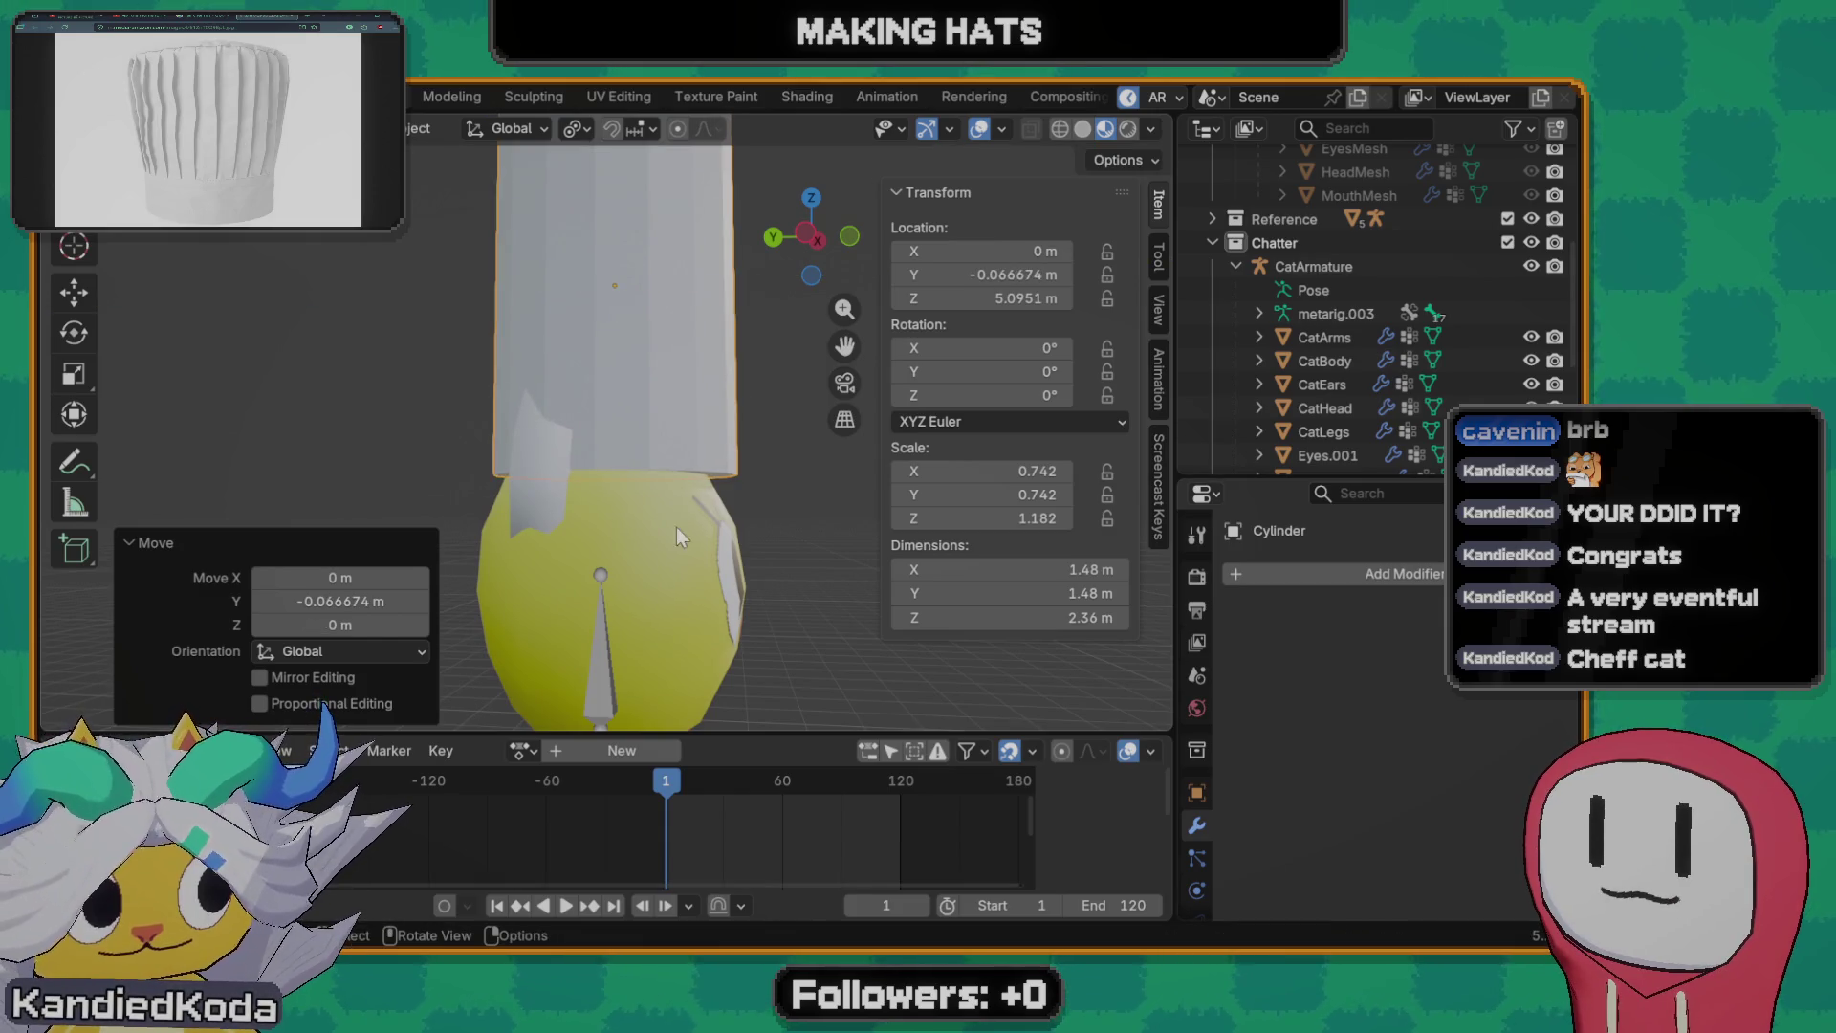
- Shrink the hat, lower it and nudge it along Y so it sits on the head, then enter Edit Mode
key("s")
left_click(785, 586)
key("g")
key("z")
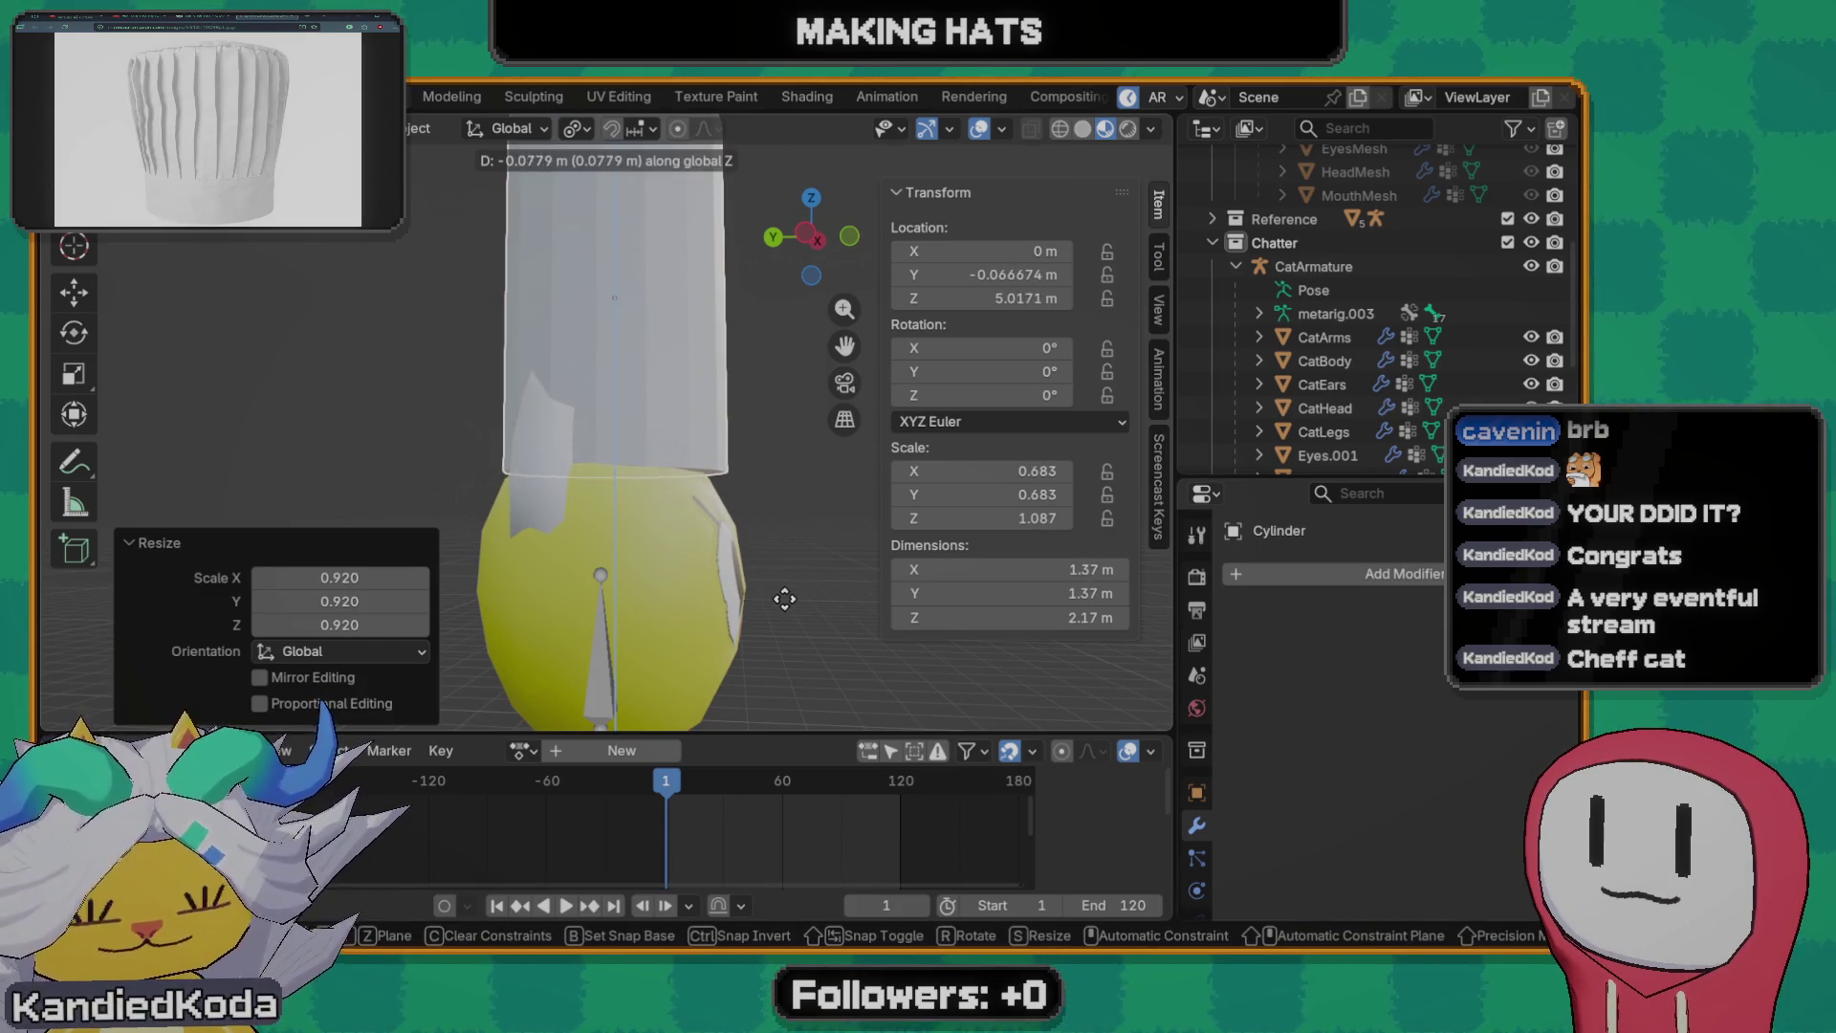
left_click(784, 602)
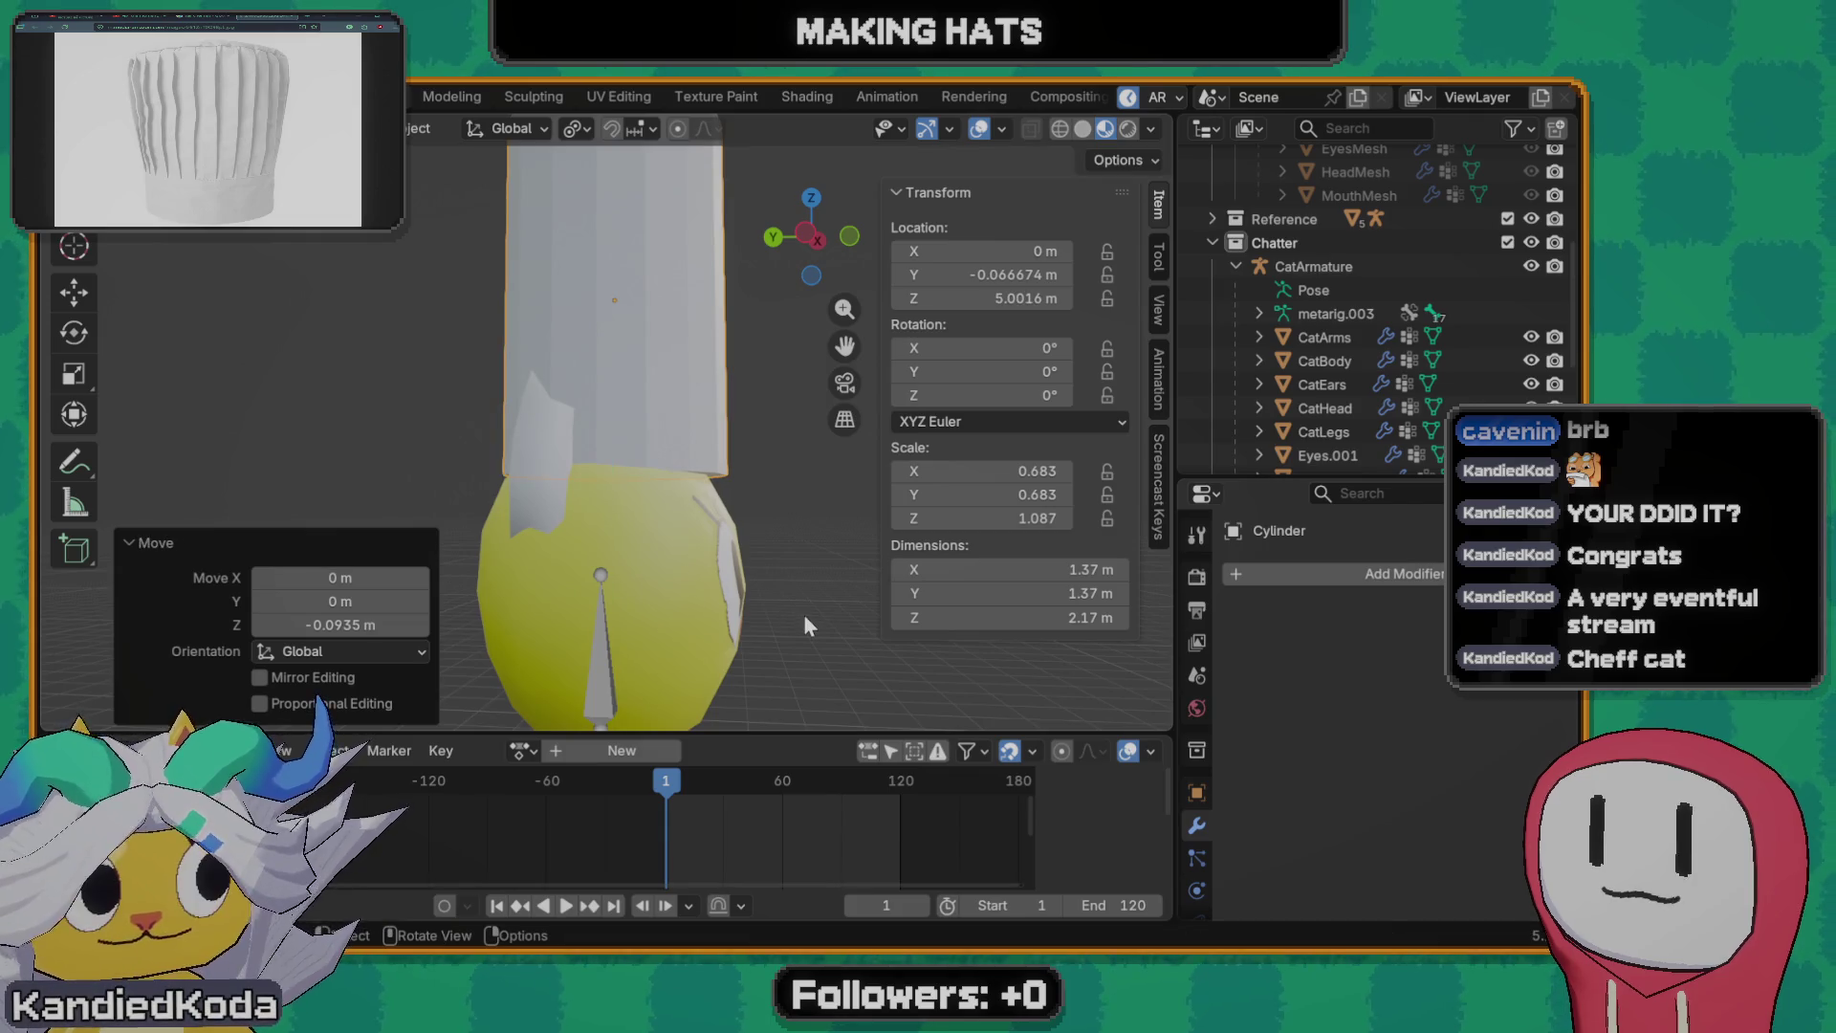
key("g")
key("y")
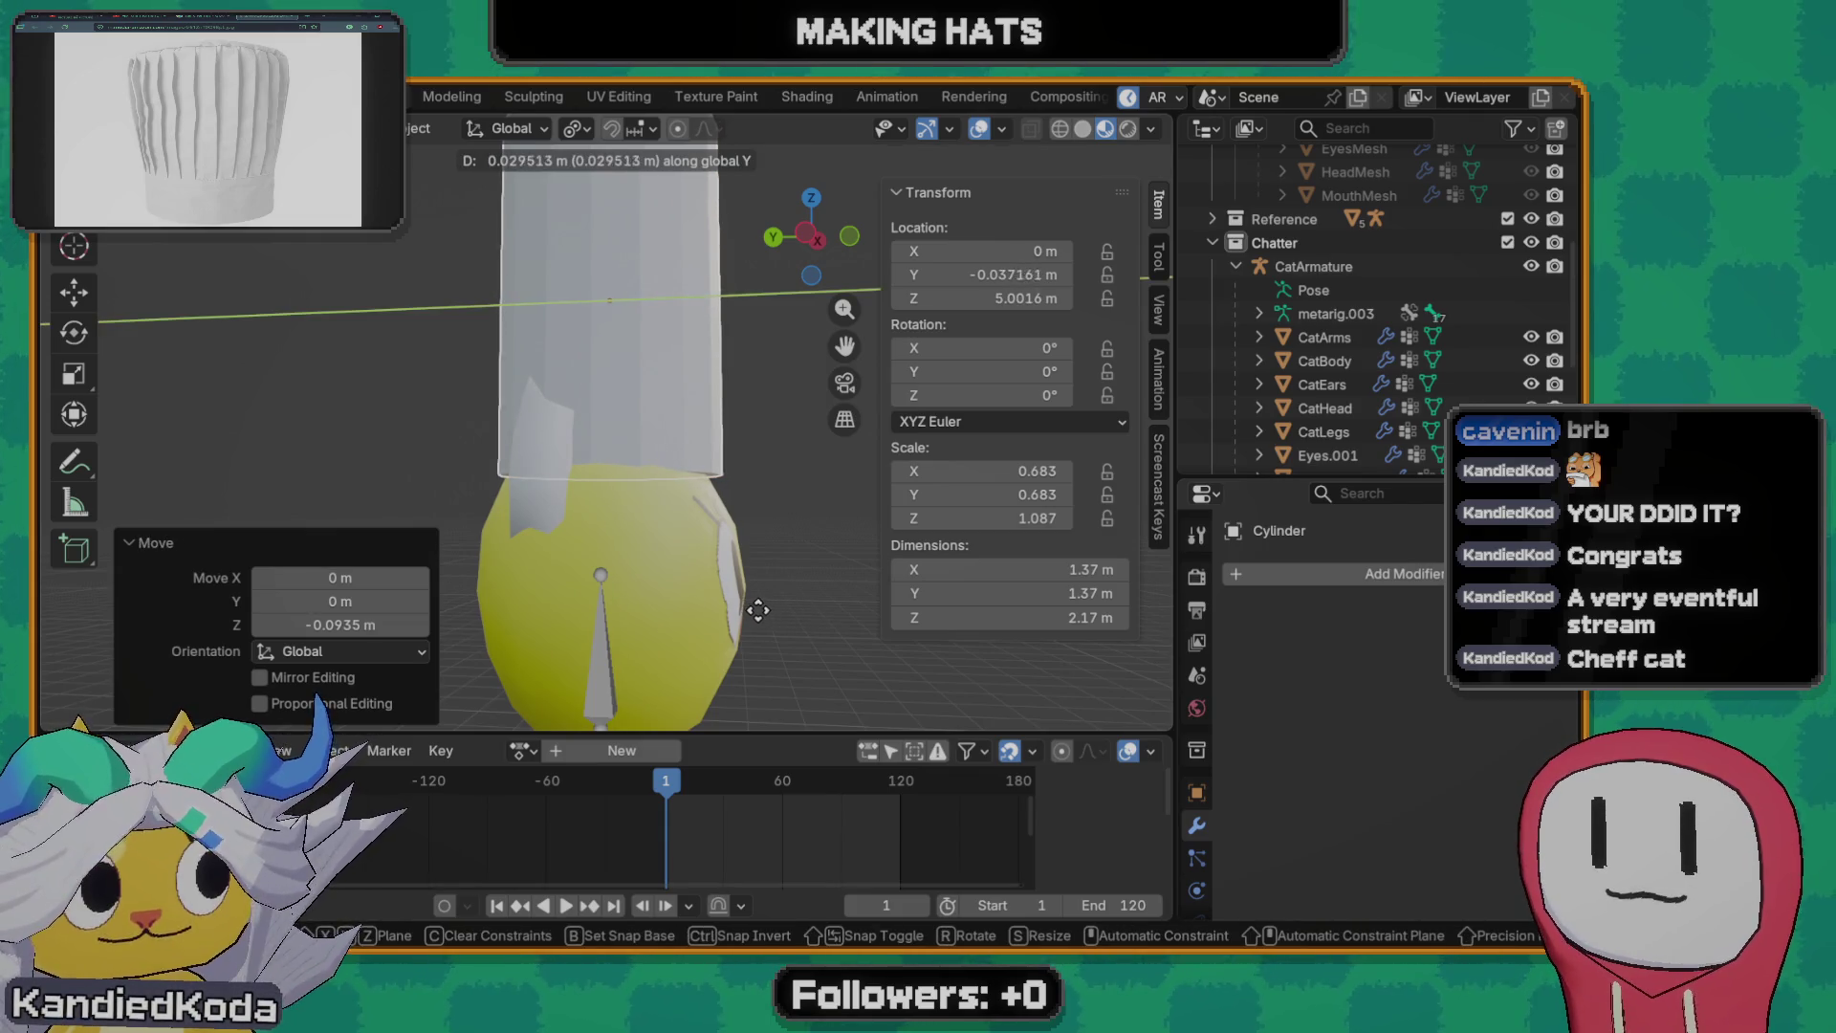
left_click(766, 618)
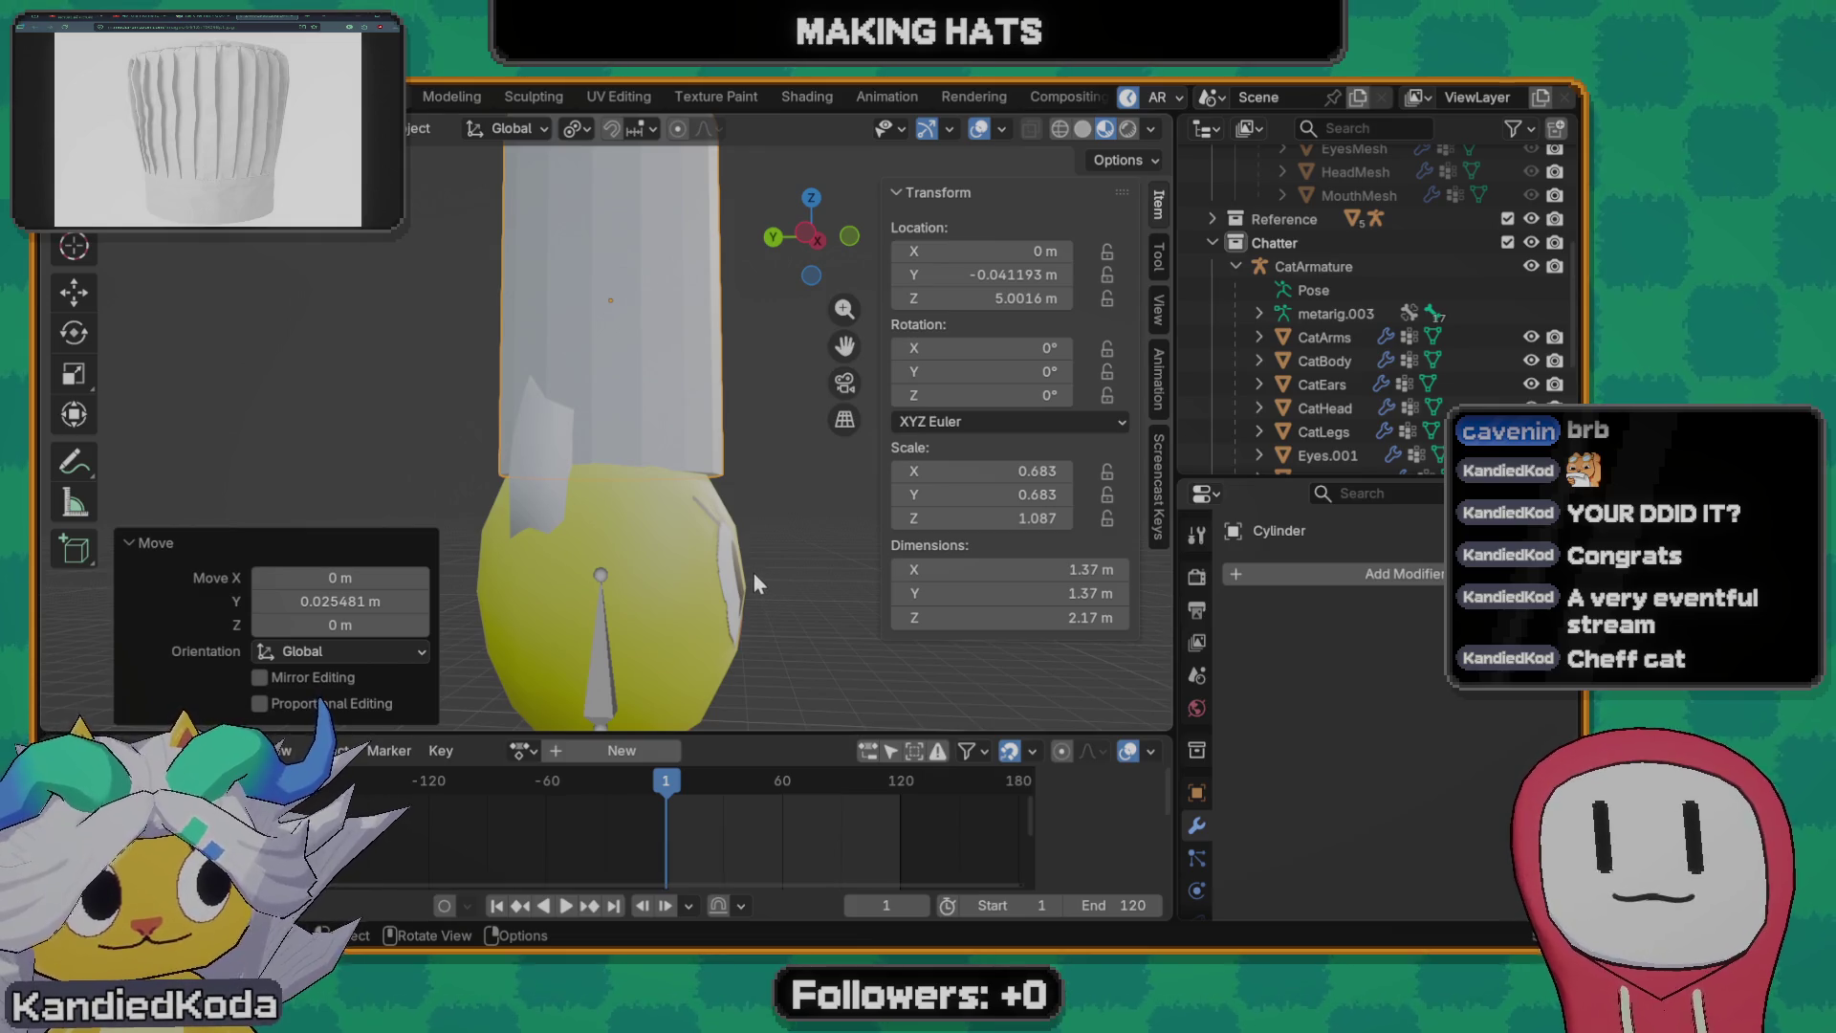
middle_click_drag(690, 521, 627, 502)
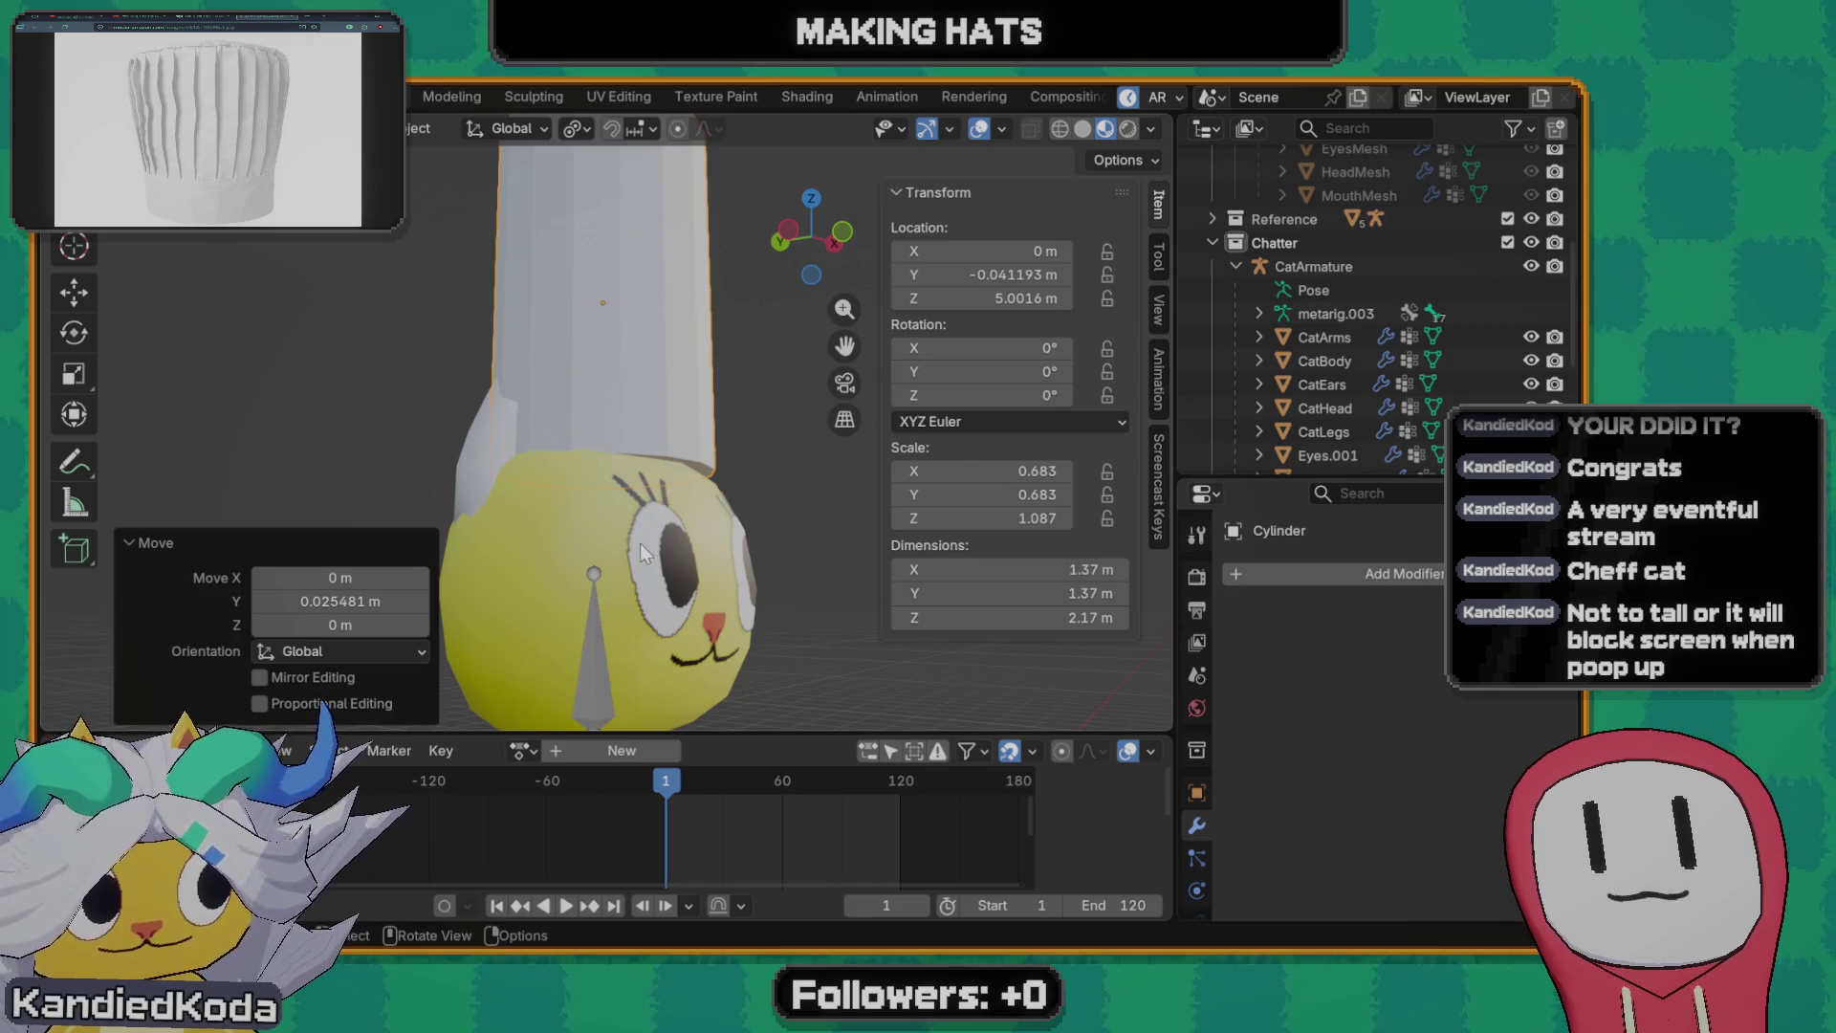
mouse_move(705, 469)
middle_mouse_down()
mouse_move(485, 462)
mouse_move(784, 418)
middle_mouse_up()
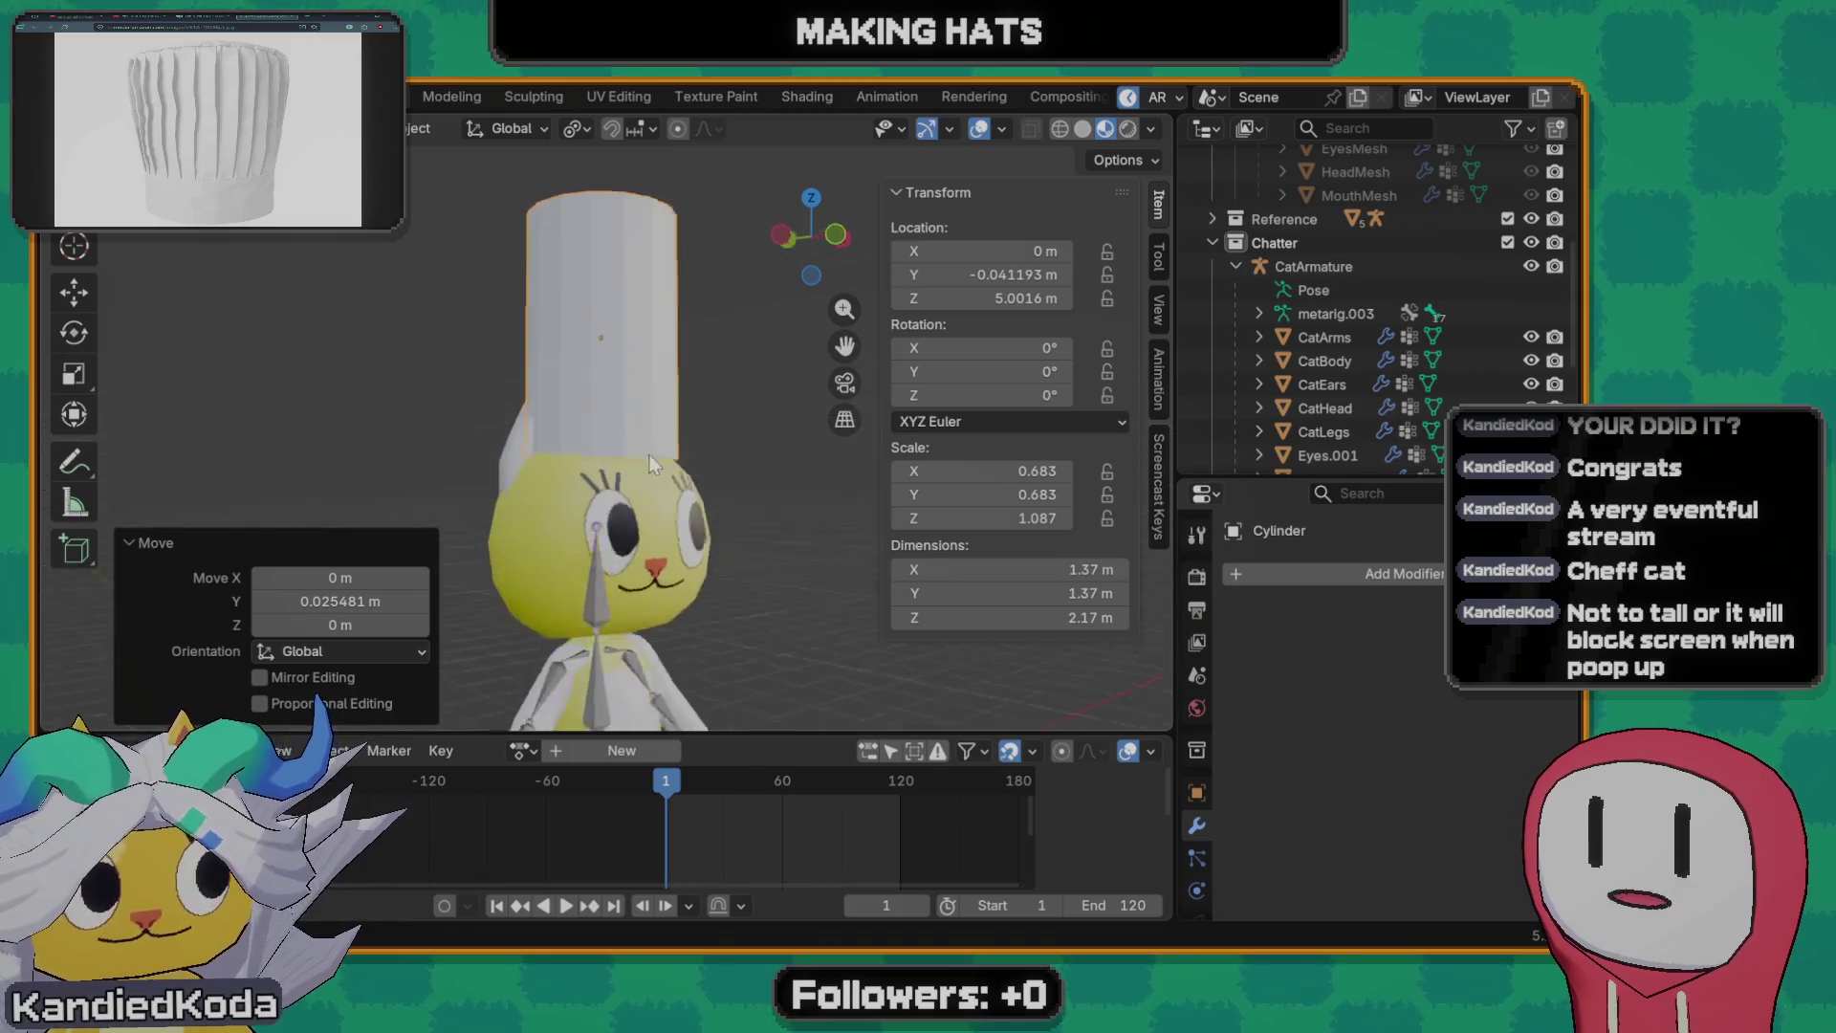
key("Tab")
scroll(640, 459, "up", 3)
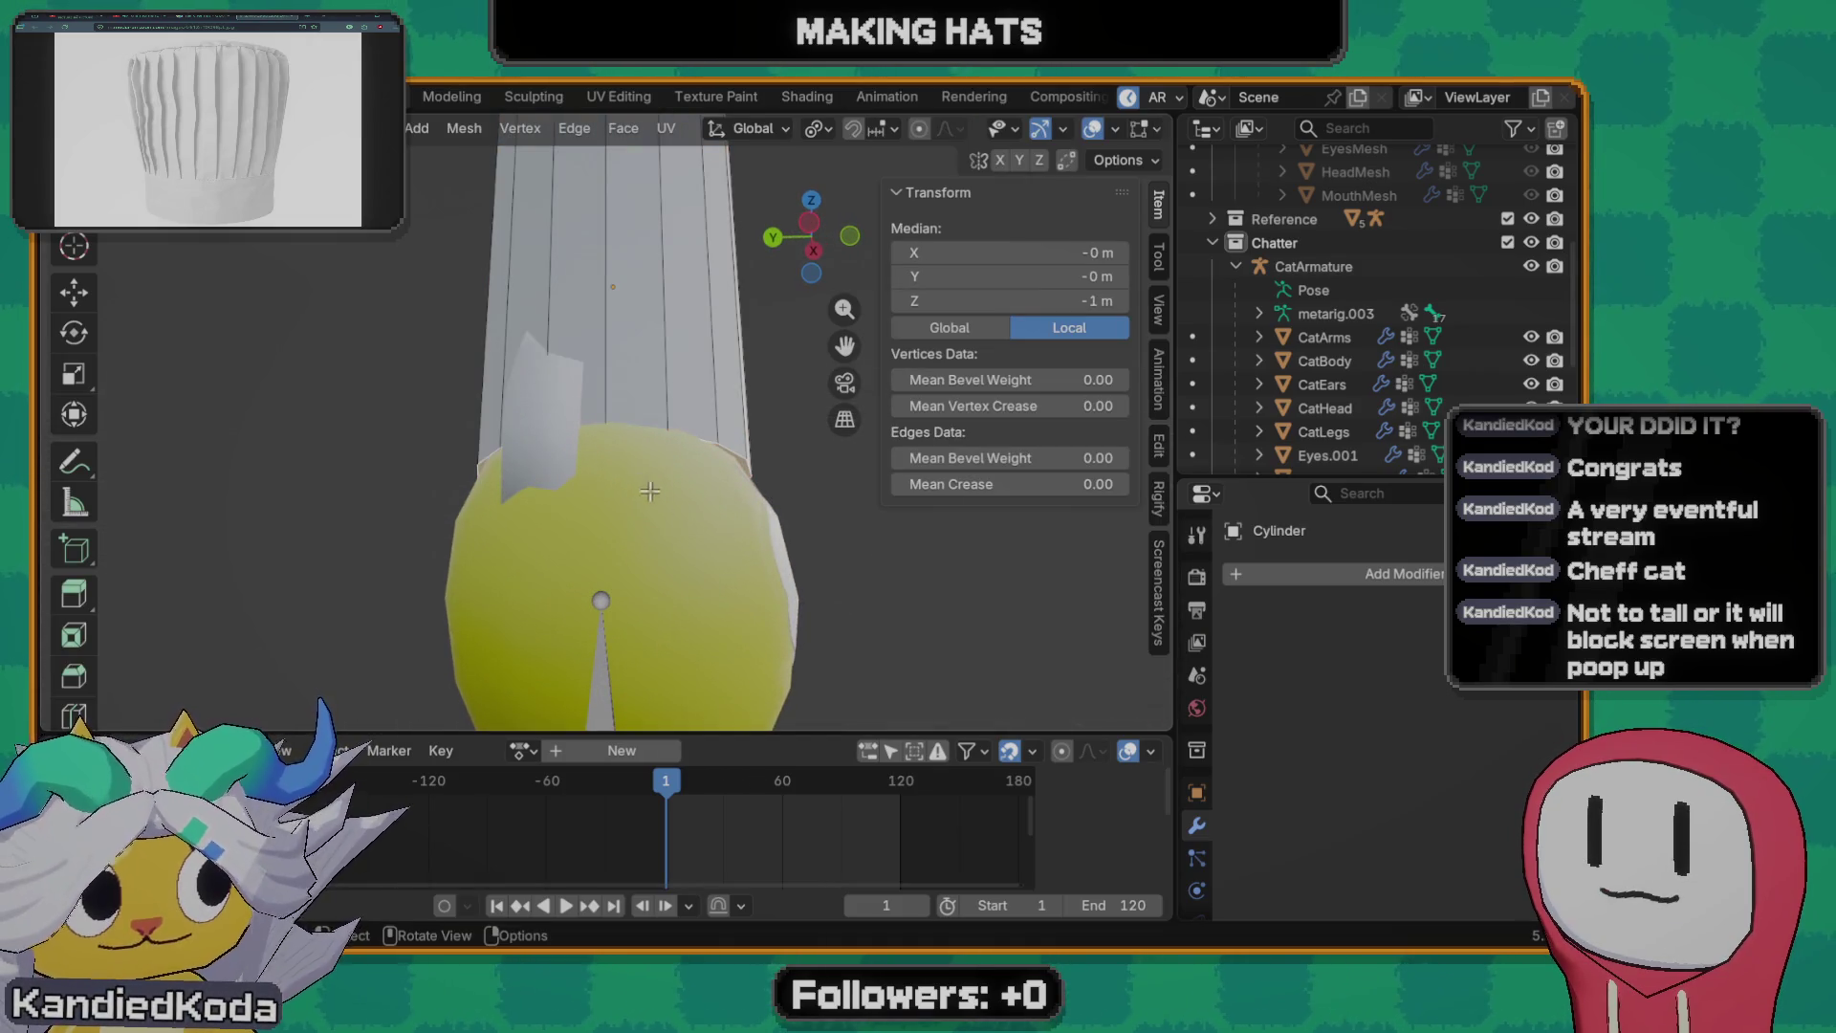
- Shrink the hat mesh to about 0.900 and flatten its depth along Y
middle_click_drag(650, 492, 709, 627)
key("s")
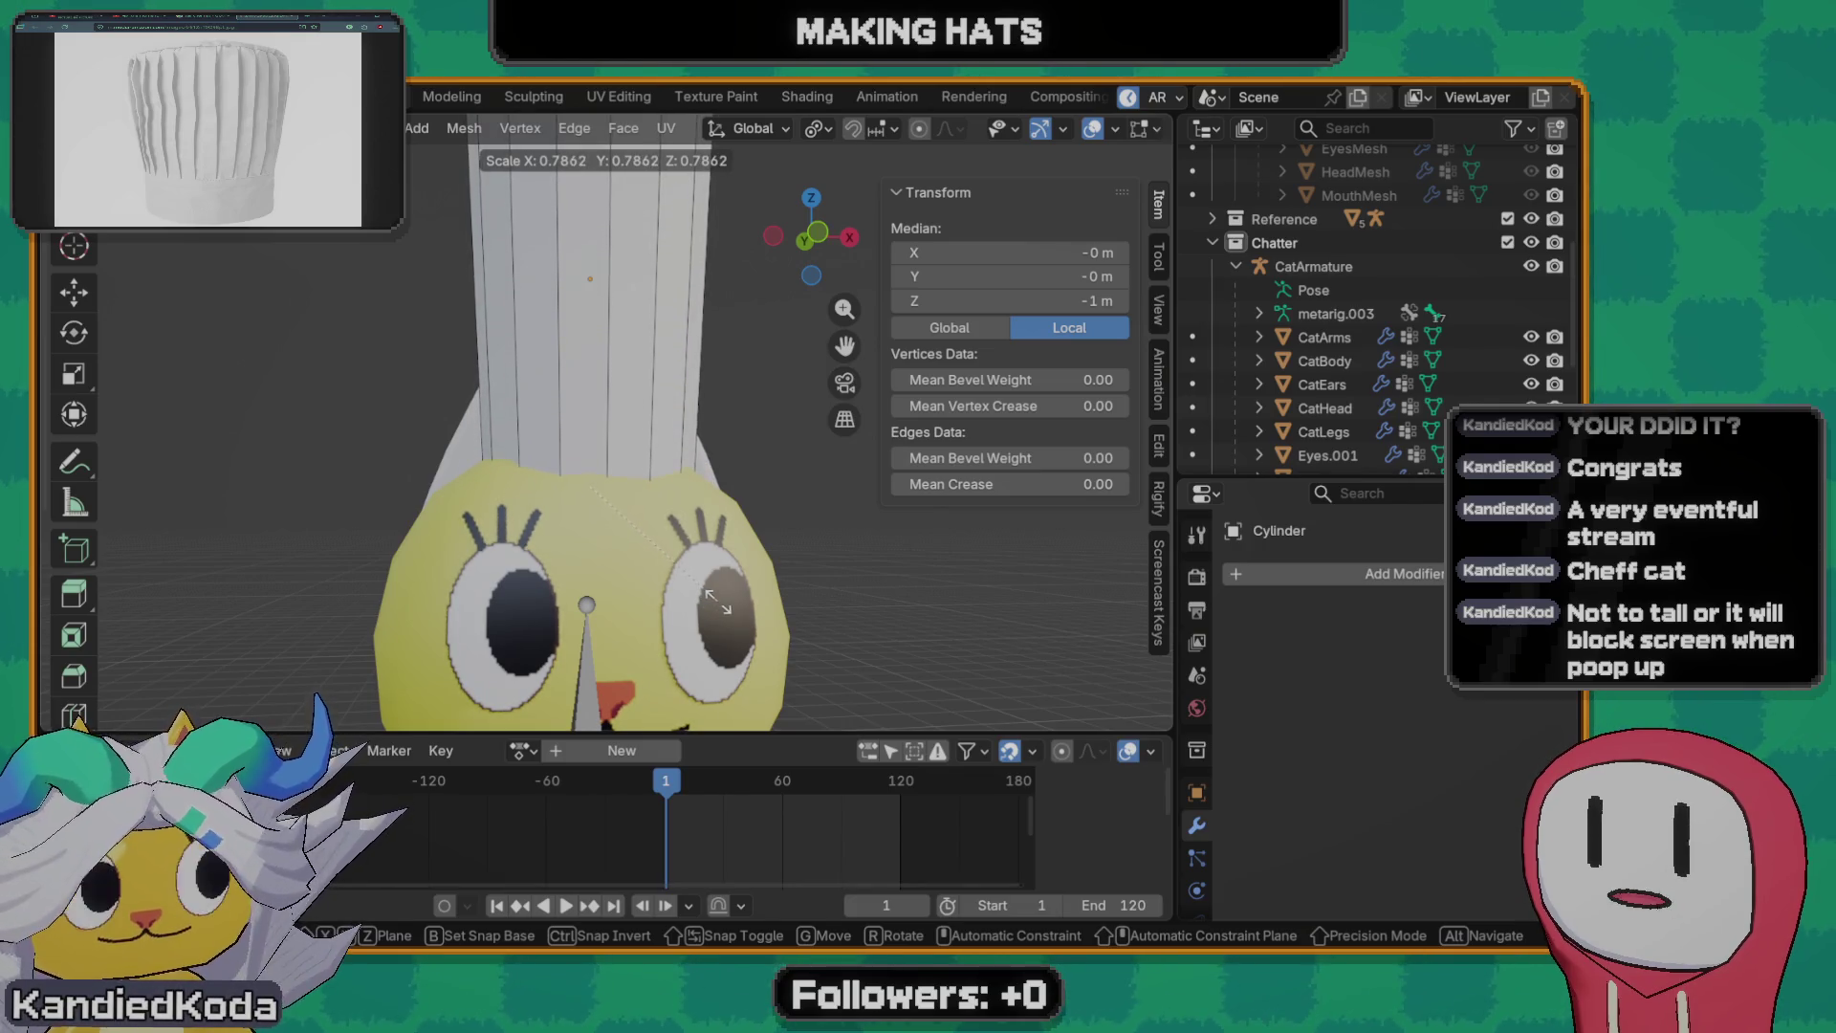
left_click(721, 613)
scroll(645, 545, "down", 2)
middle_click_drag(617, 509, 642, 471)
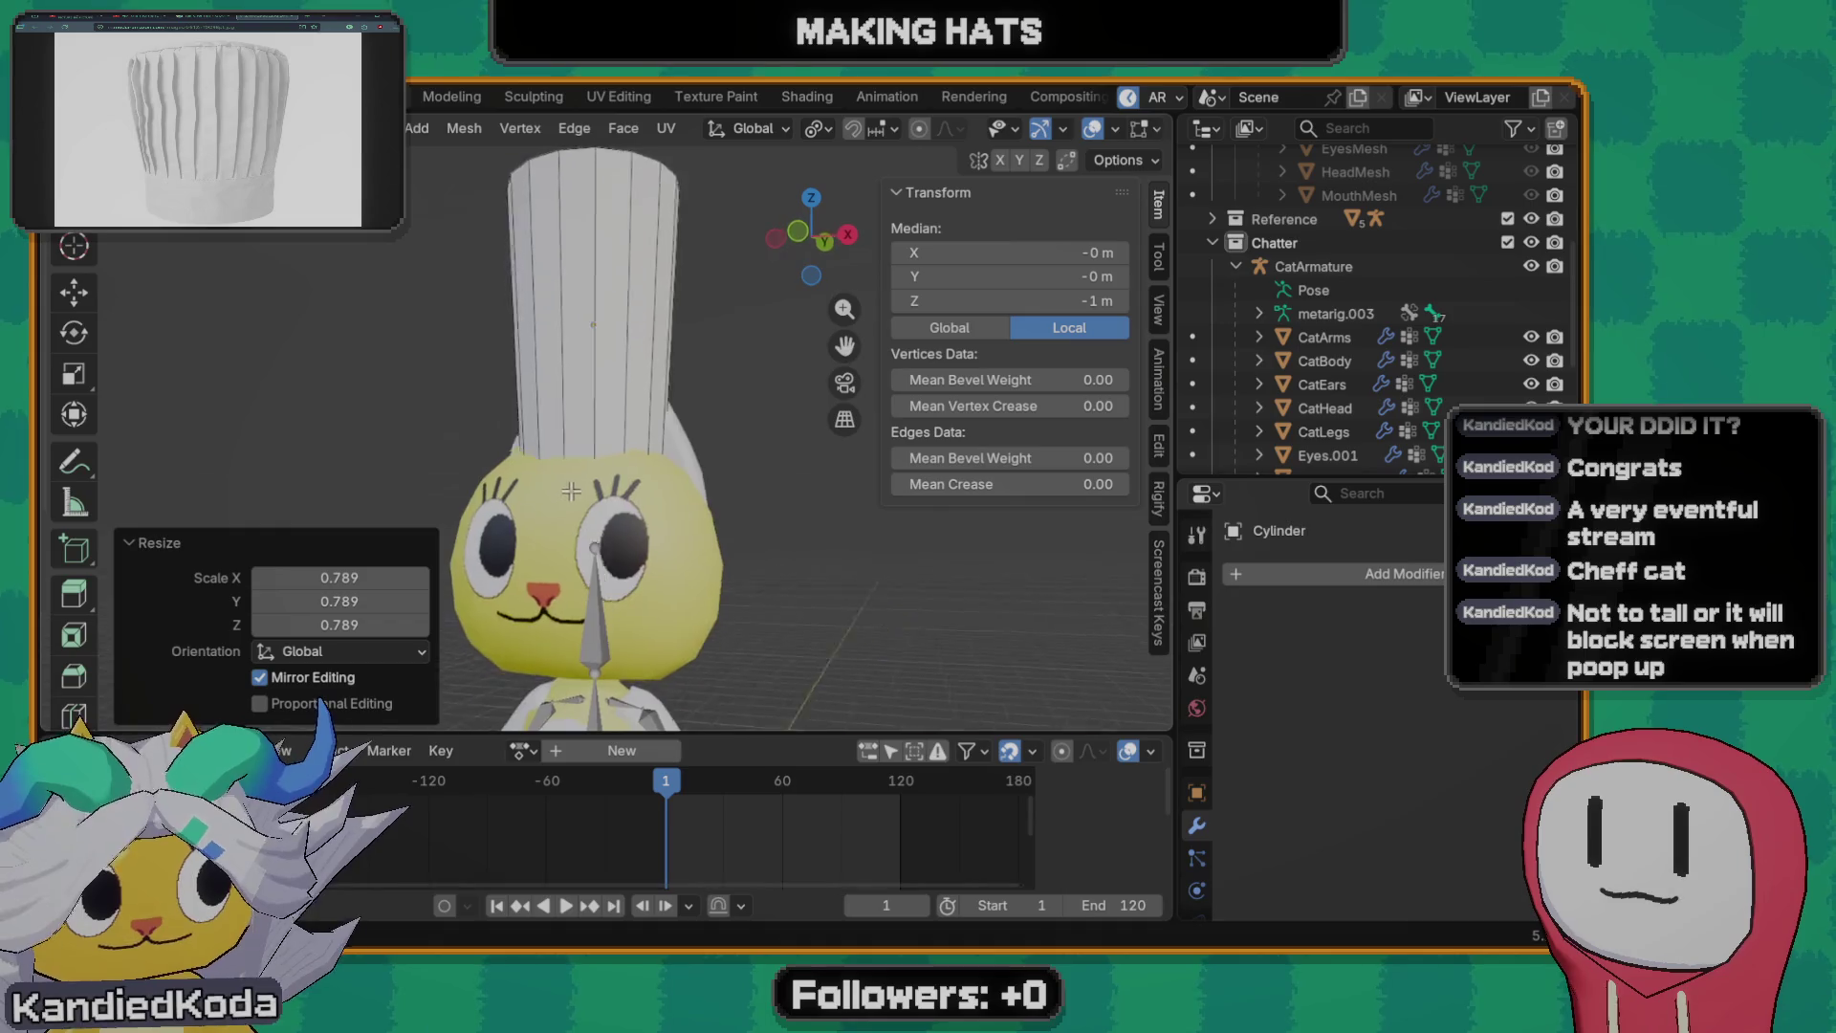
scroll(643, 471, "up", 1)
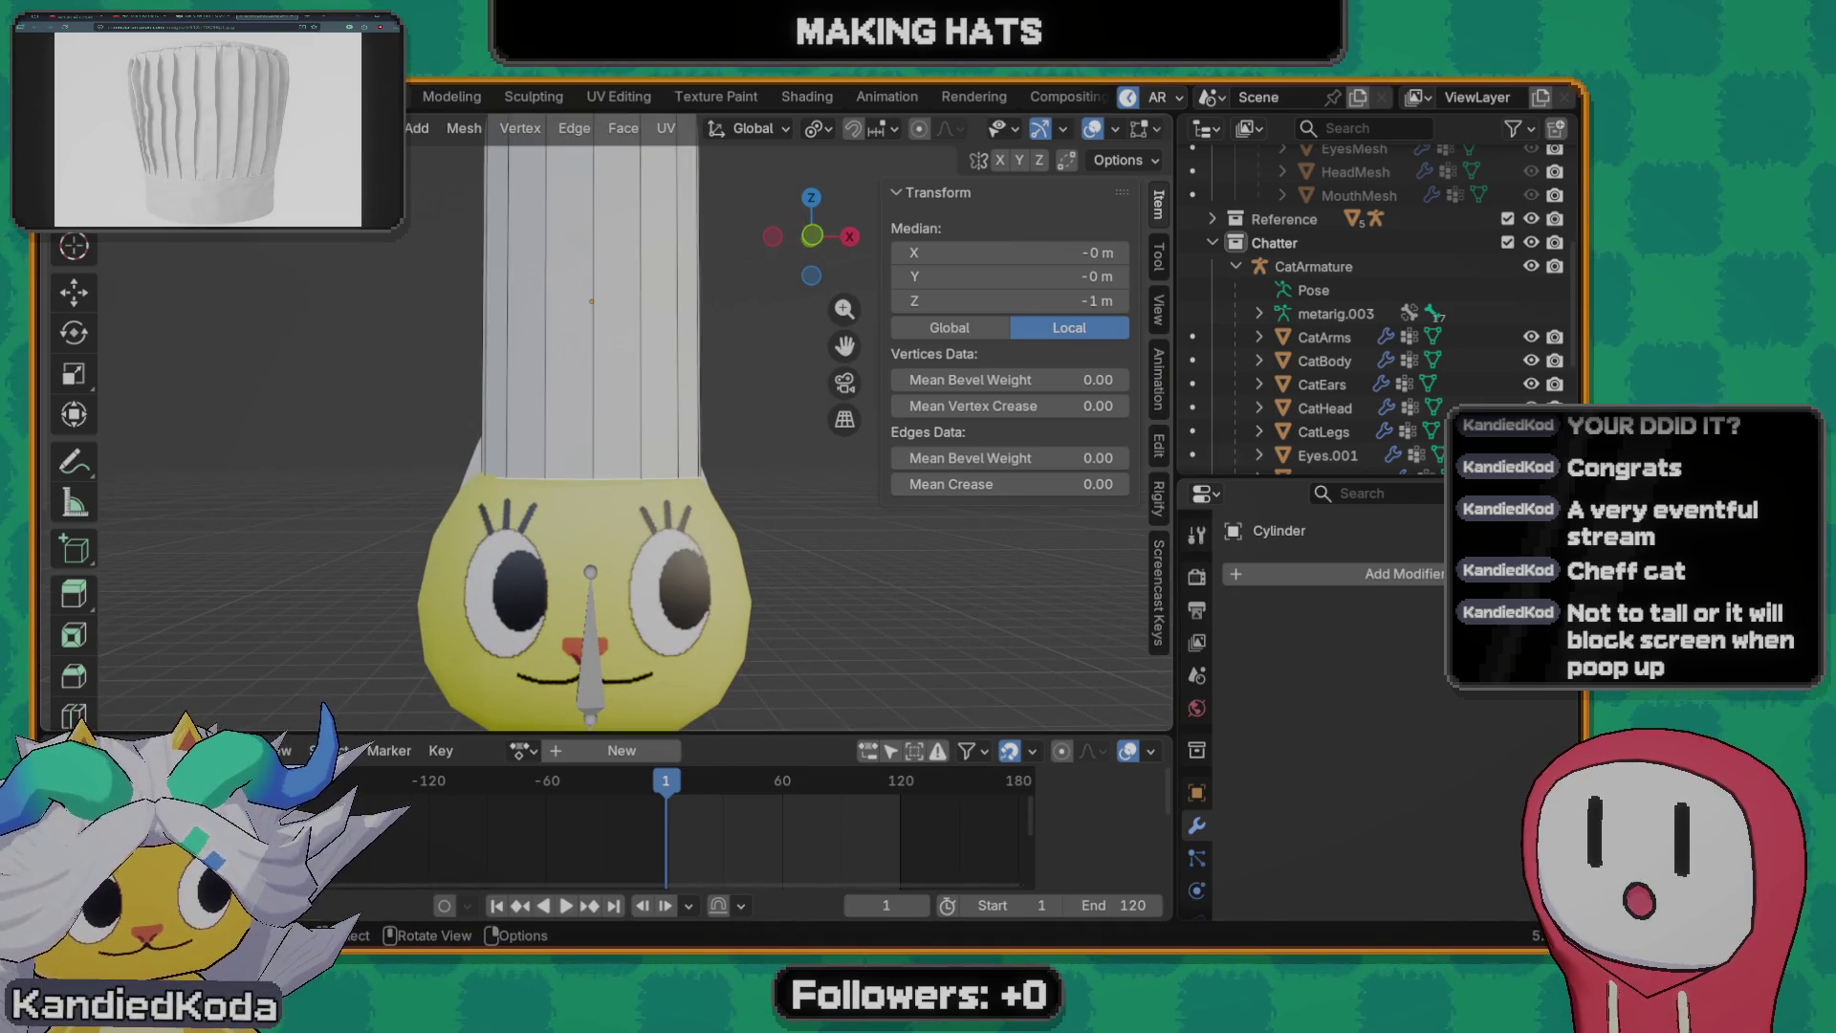
key("s")
left_click(683, 531)
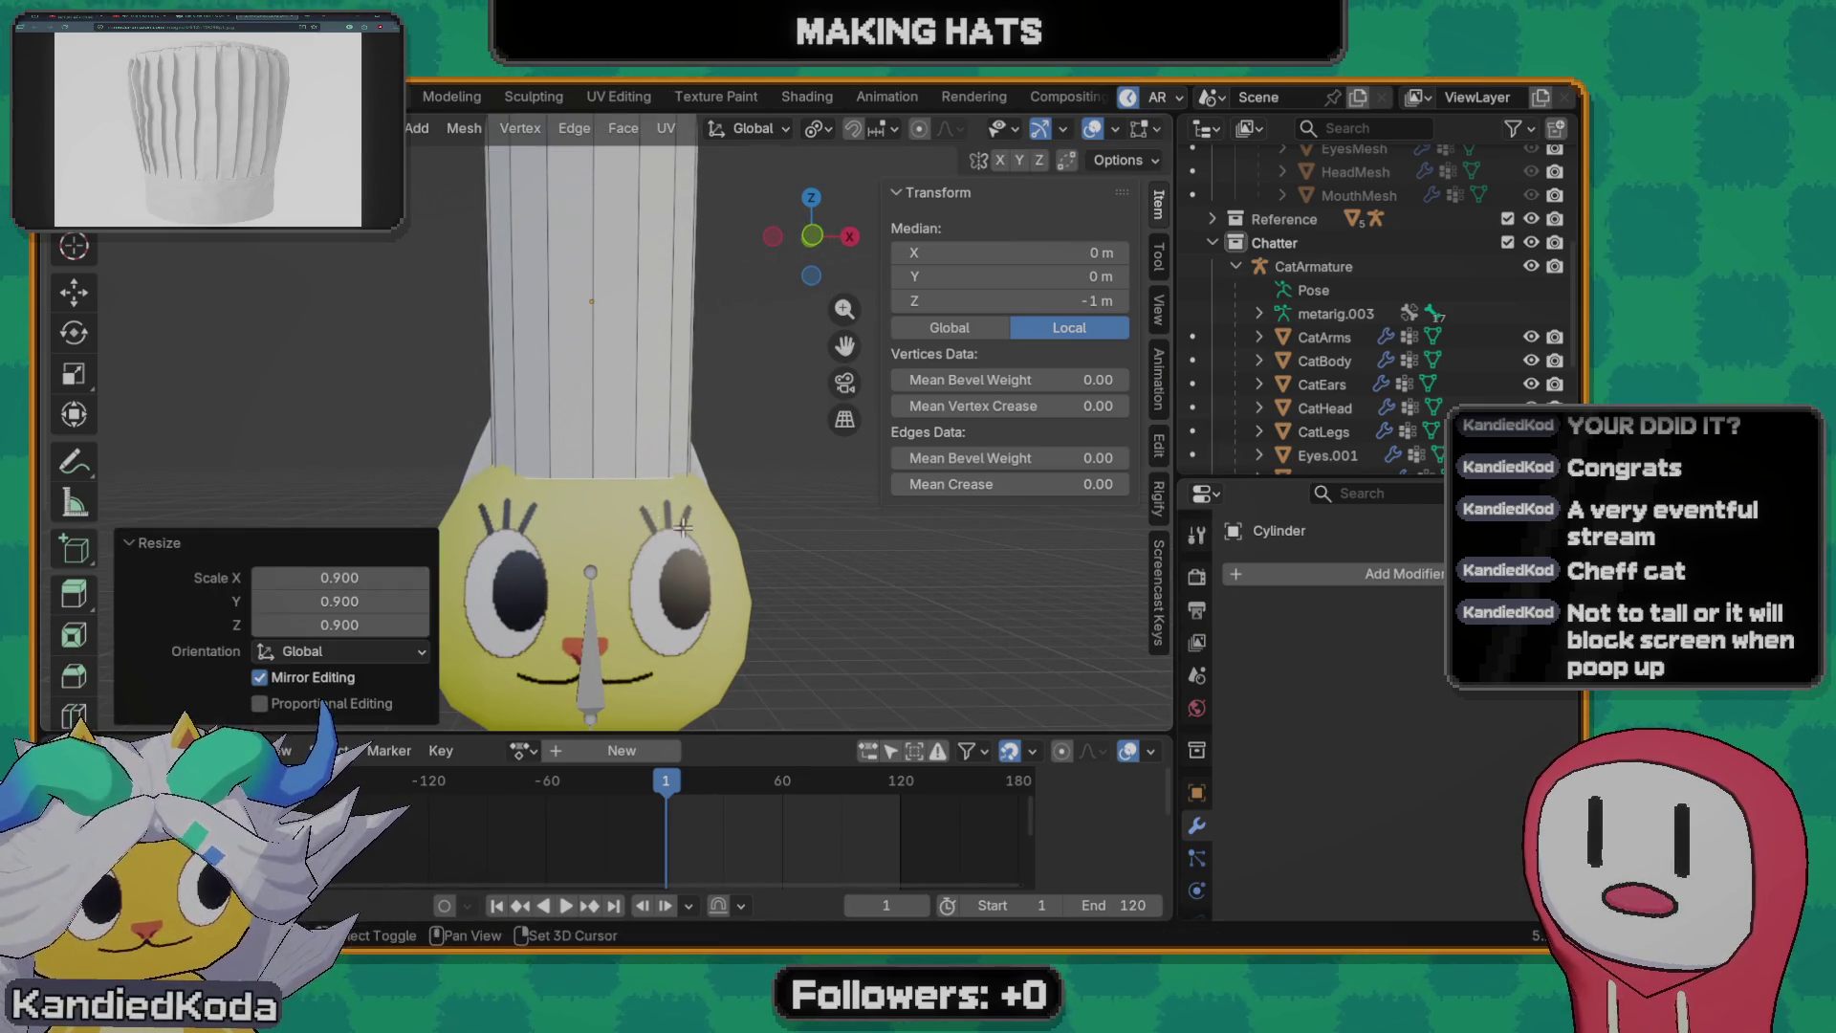
middle_click_drag(683, 531, 681, 534)
key("s")
key("y")
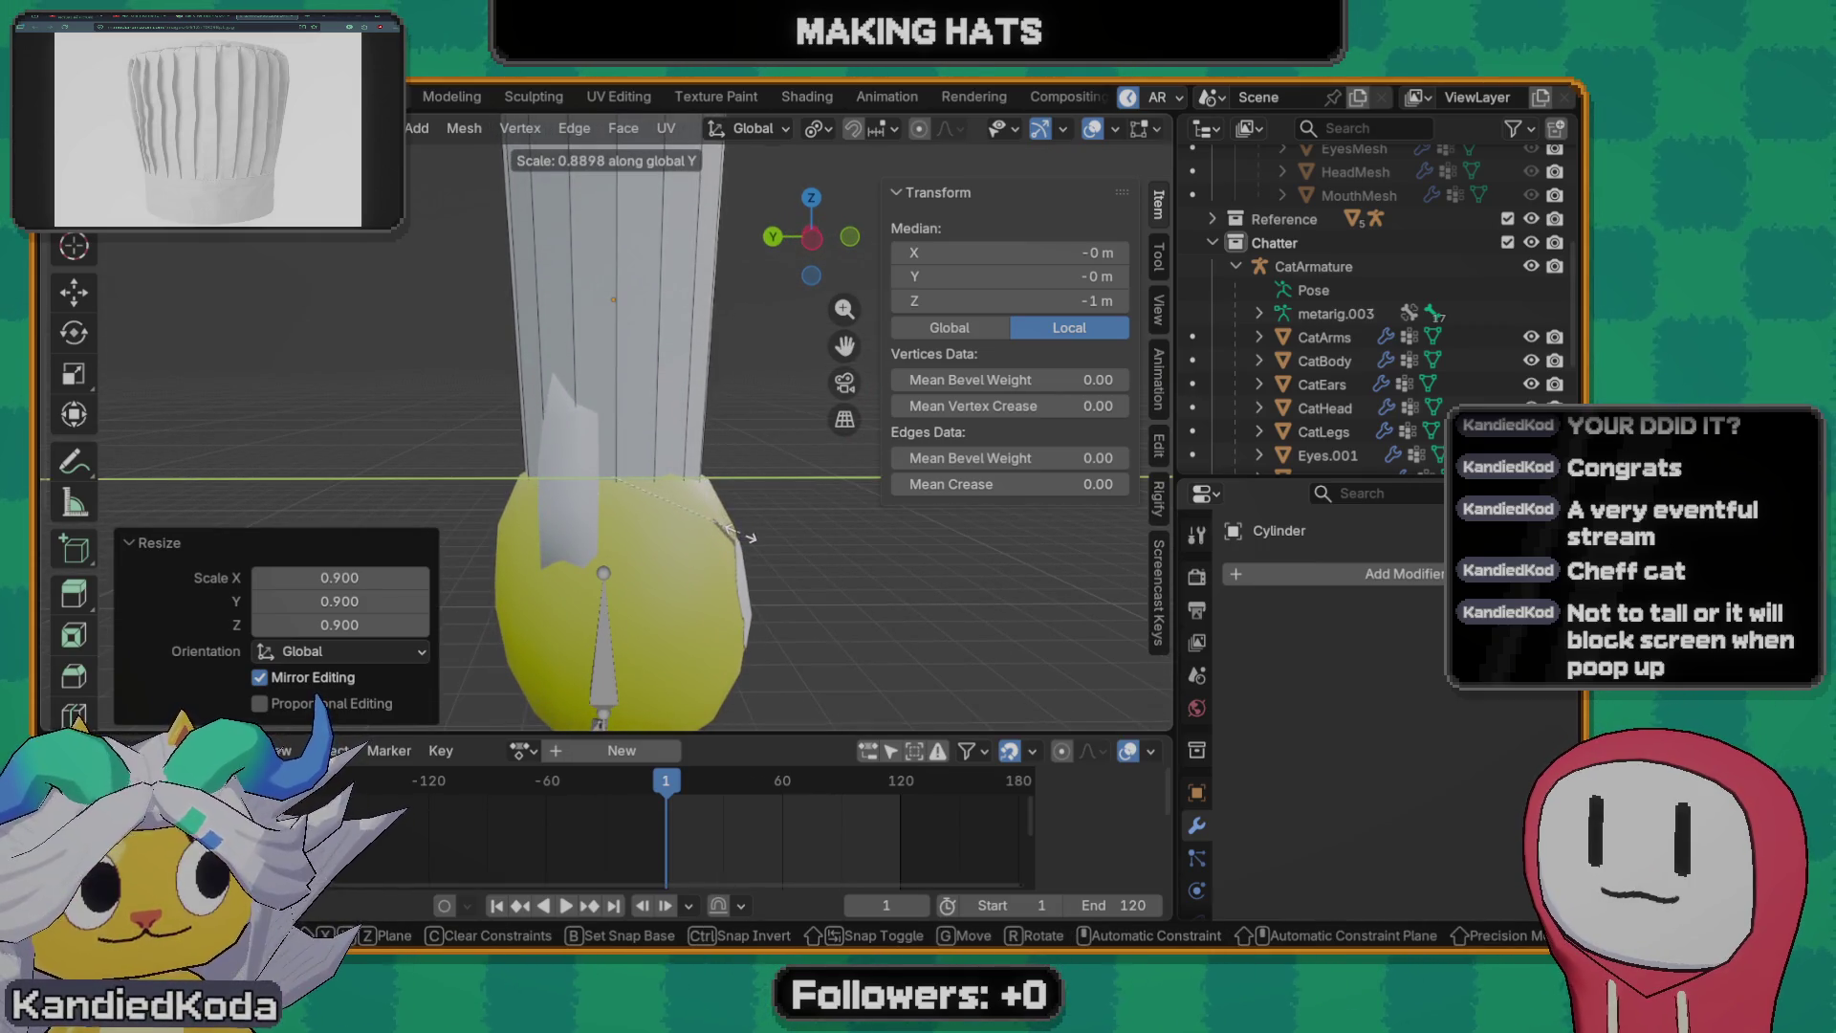
left_click(744, 537)
- Lower the hat onto the head and narrow it to 0.897 width with height locked
mouse_move(745, 538)
middle_mouse_down()
mouse_move(538, 333)
mouse_move(640, 415)
middle_mouse_up()
key("g")
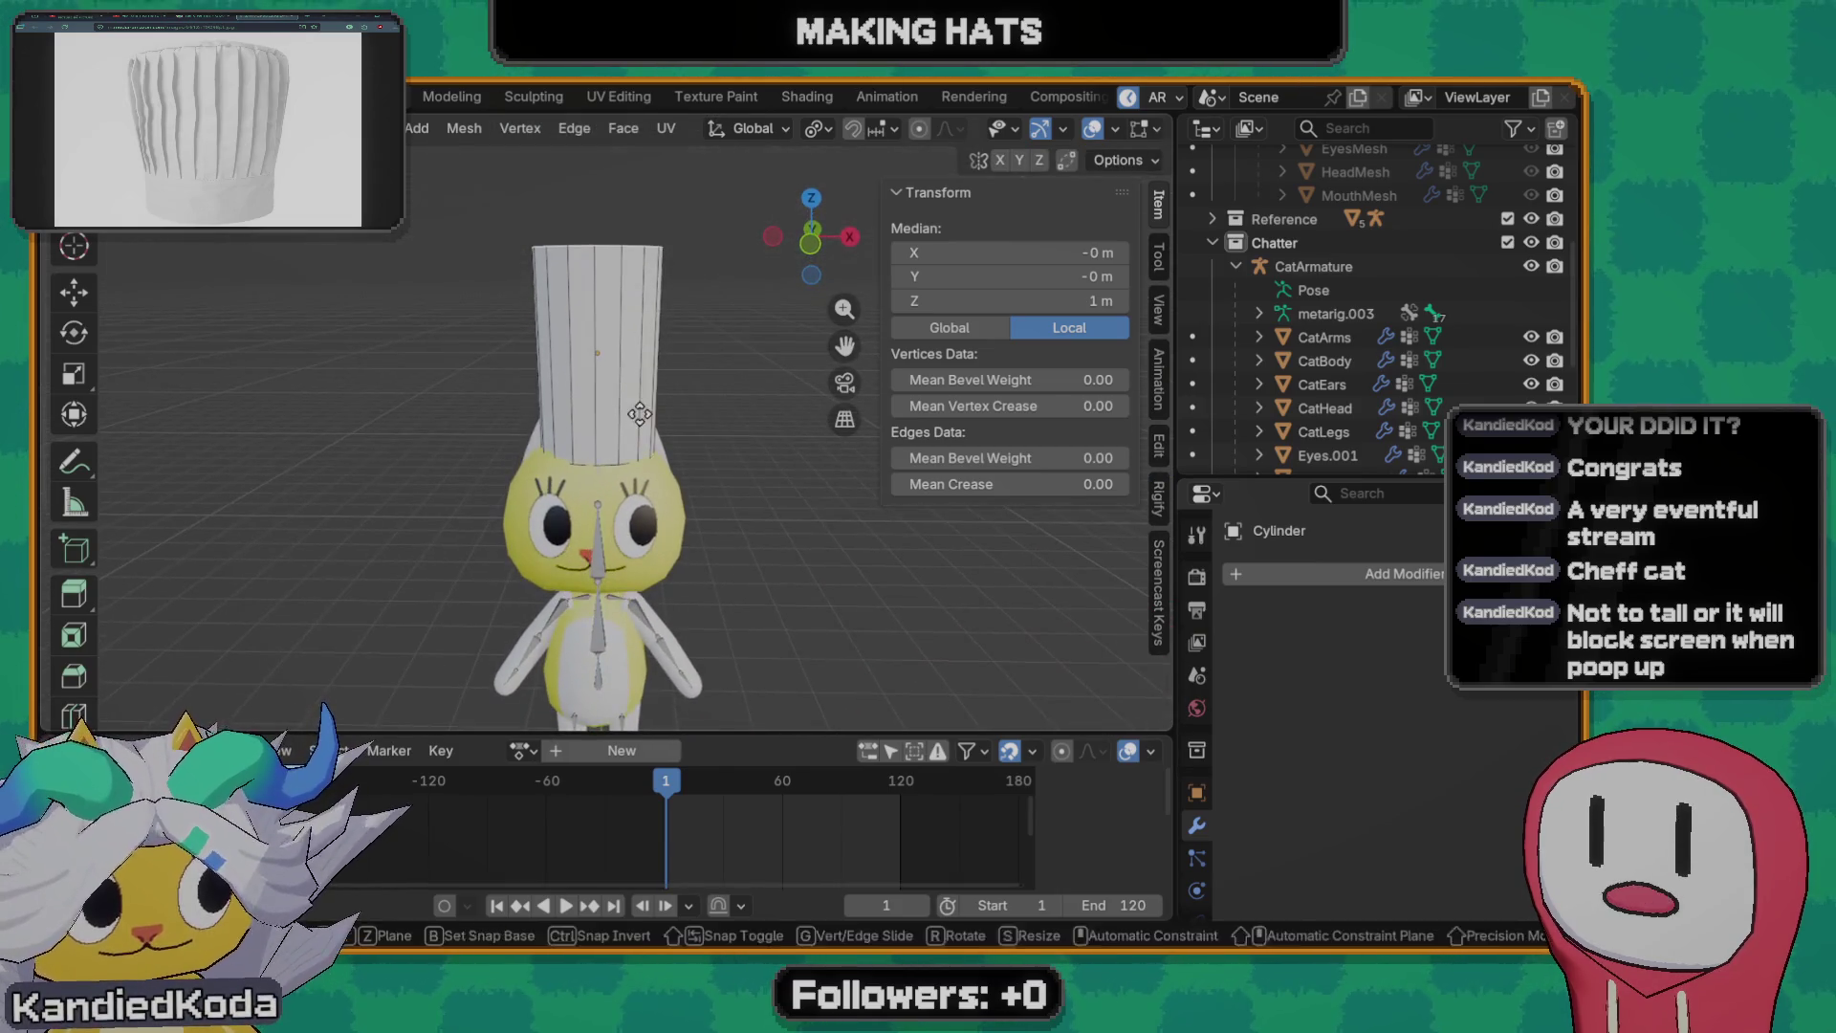
left_click(675, 473)
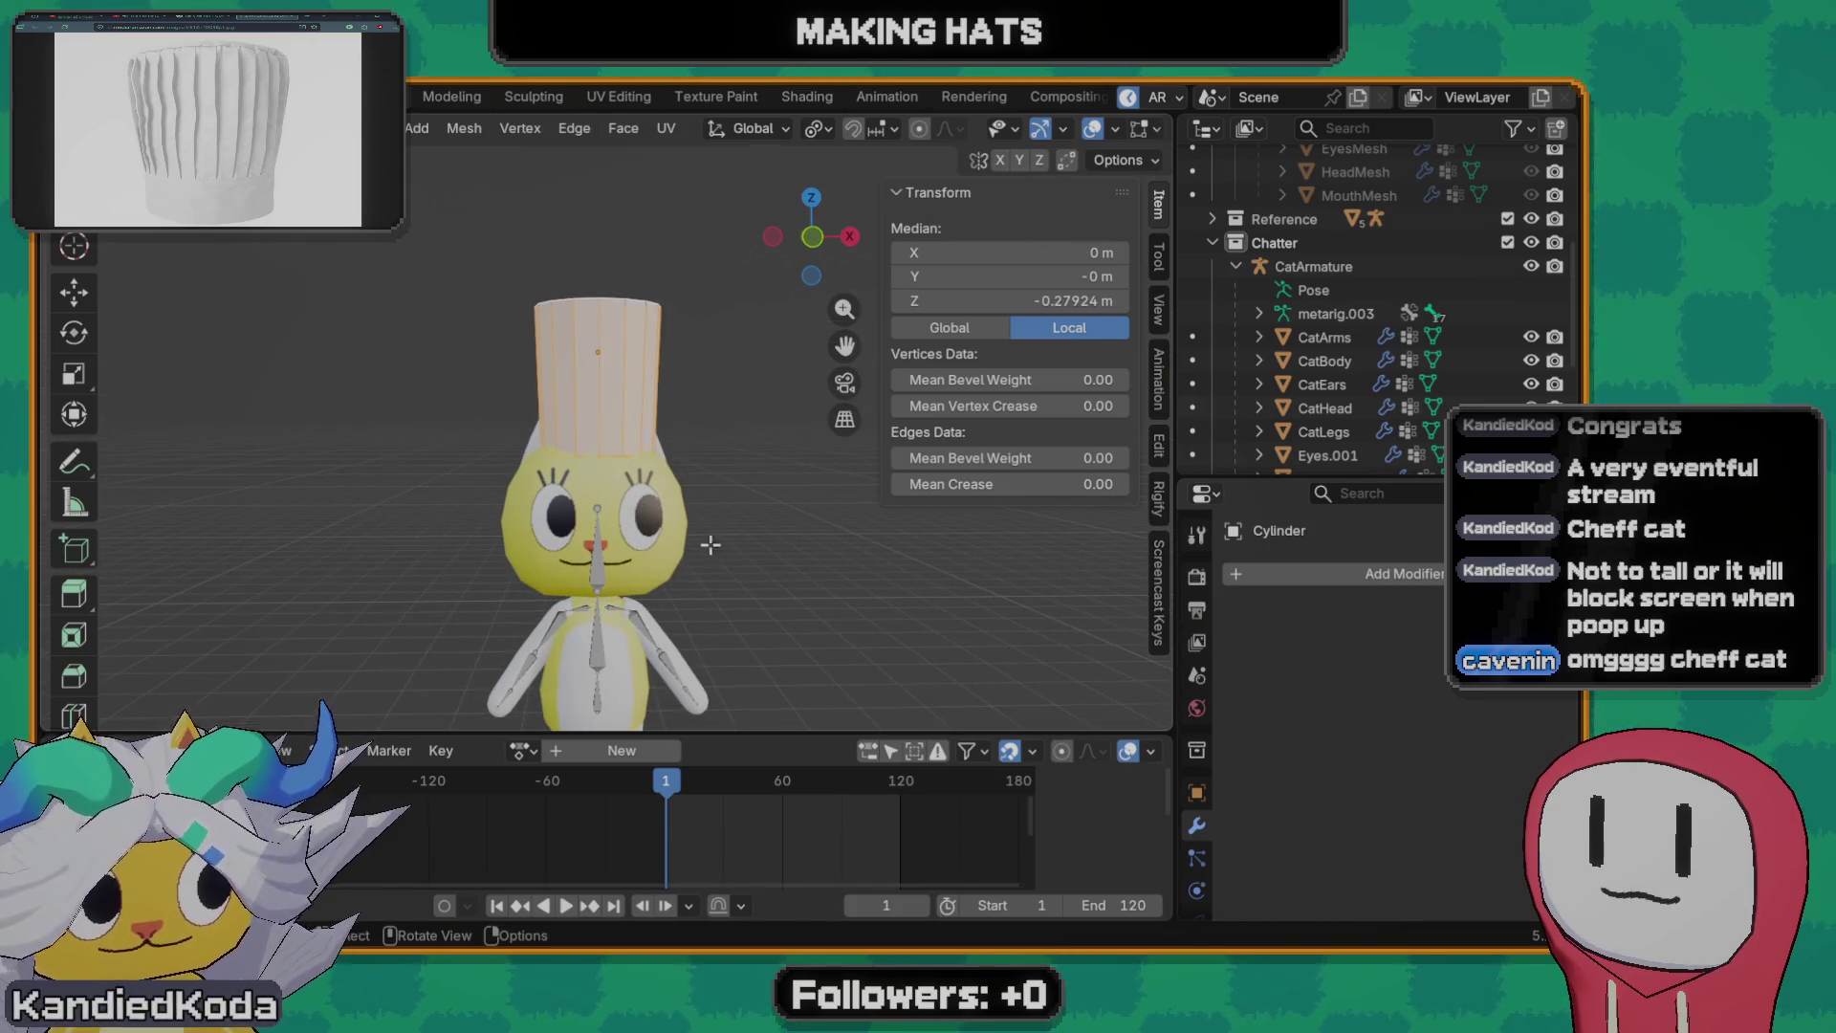
key("s")
key("shift+z")
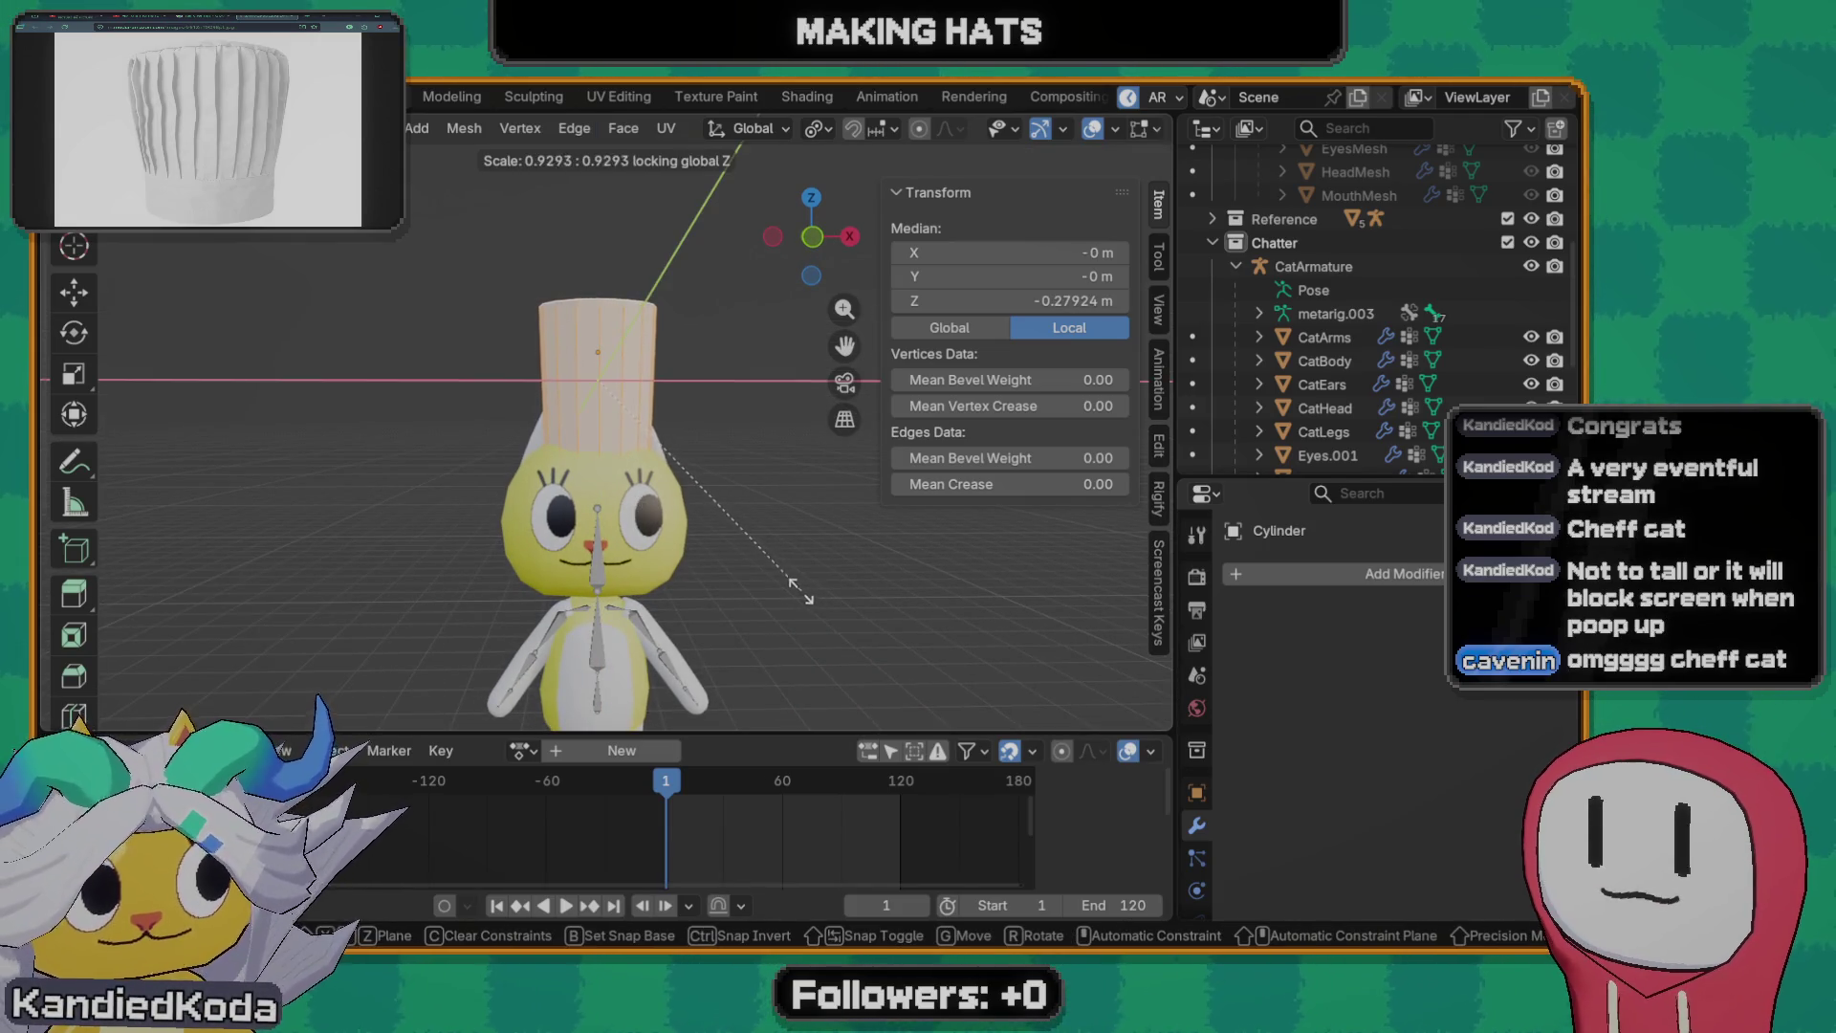
left_click(794, 588)
- Inspect the hat from behind, return to front orthographic and tilt to a slightly top-down view
mouse_move(793, 588)
middle_mouse_down()
mouse_move(1000, 495)
mouse_move(483, 493)
middle_mouse_up()
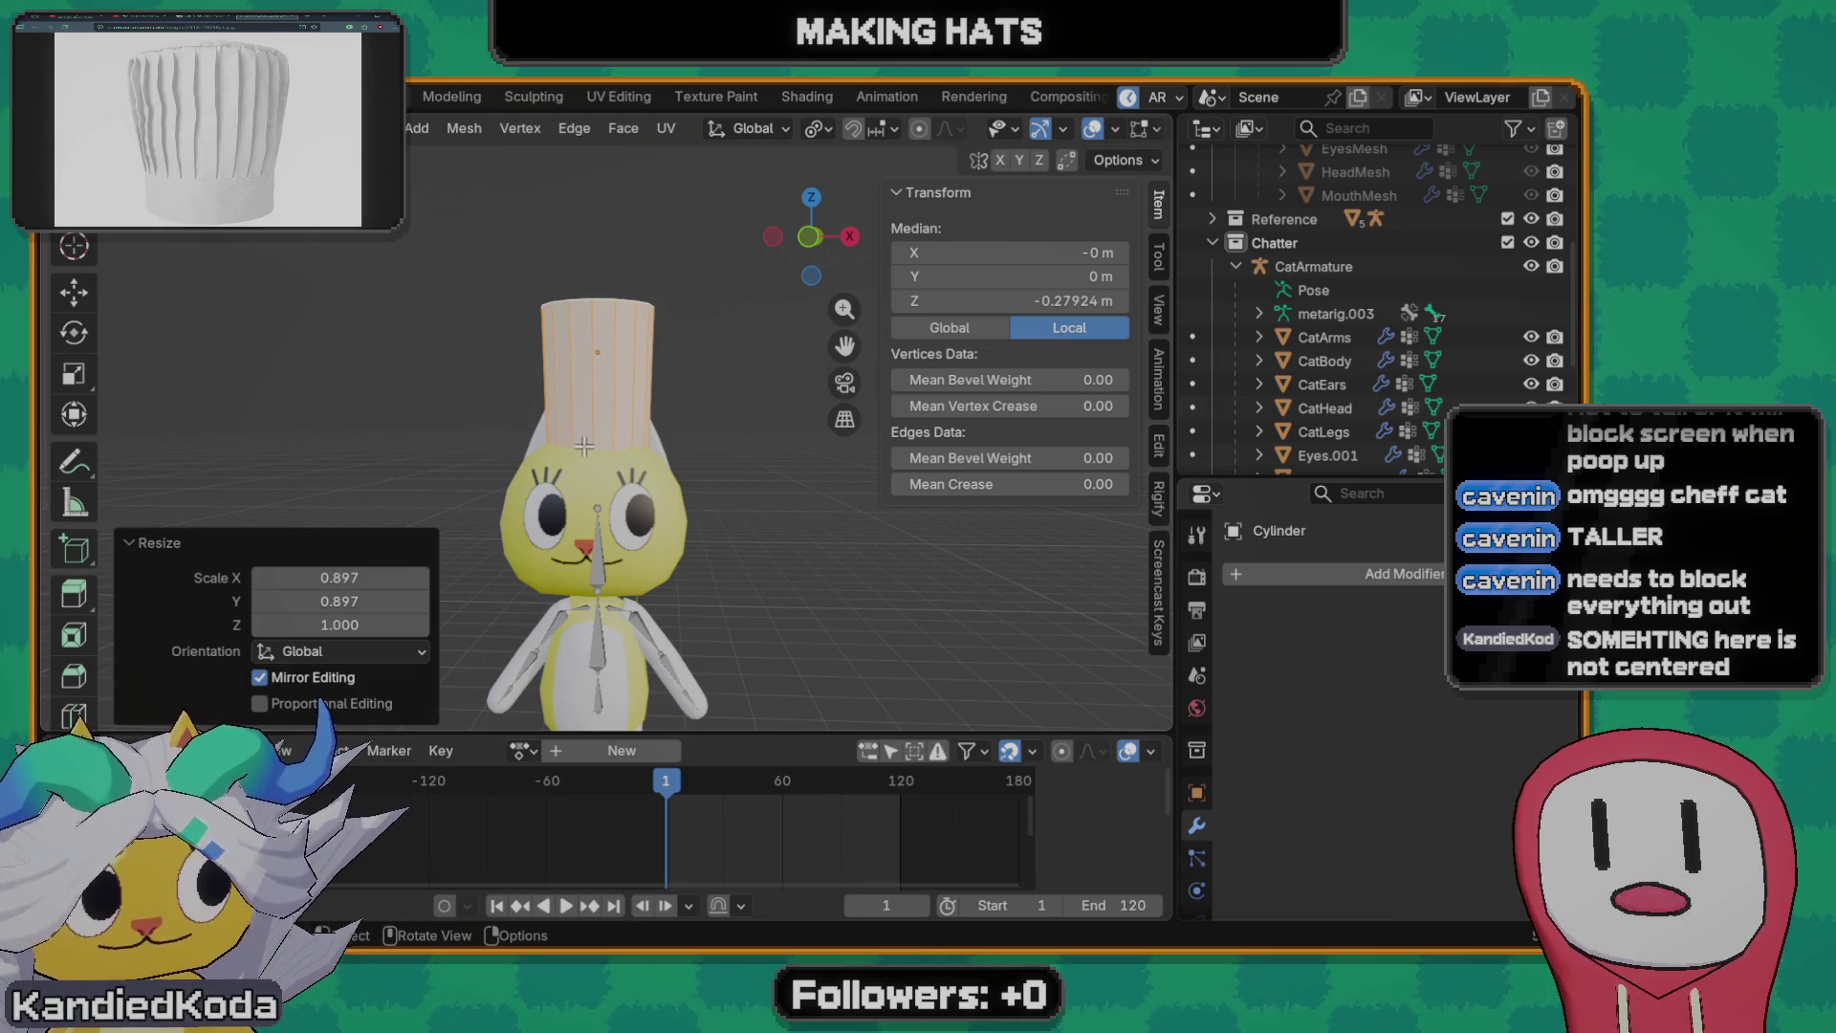
scroll(665, 437, "up", 2)
scroll(664, 437, "down", 2)
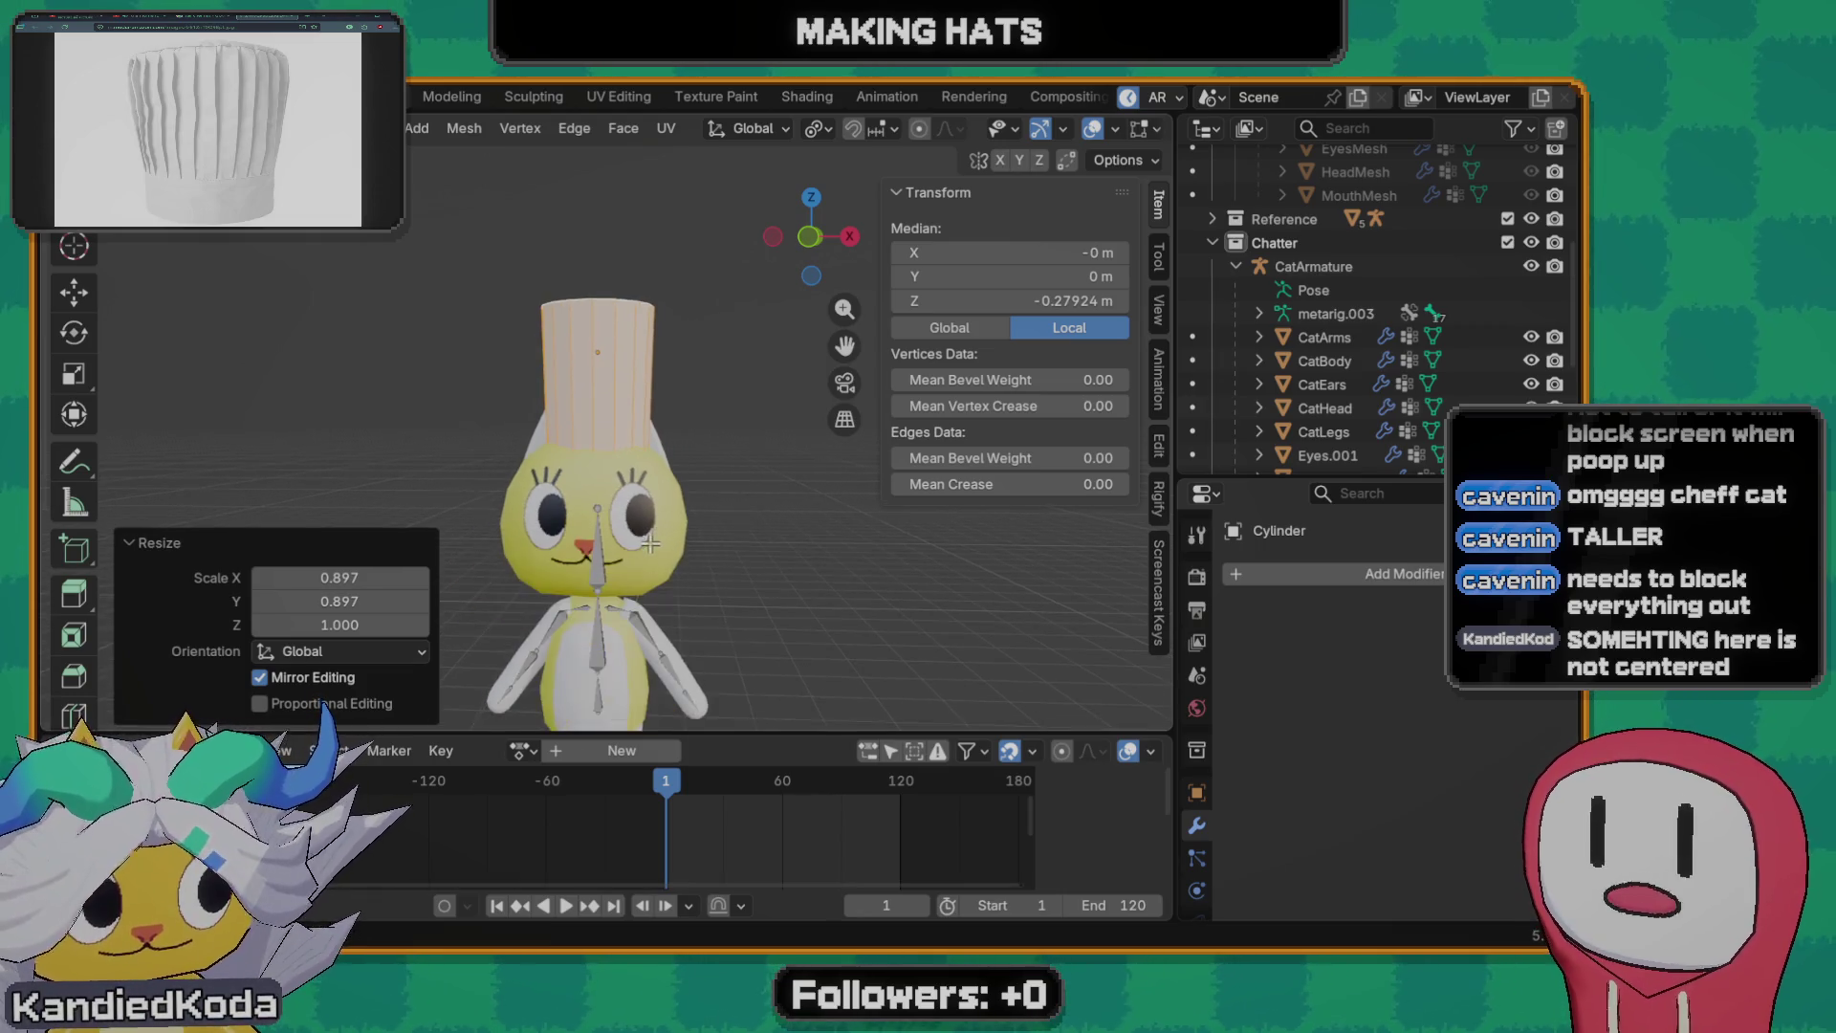
key("grave")
left_click(581, 487)
scroll(643, 436, "up", 3)
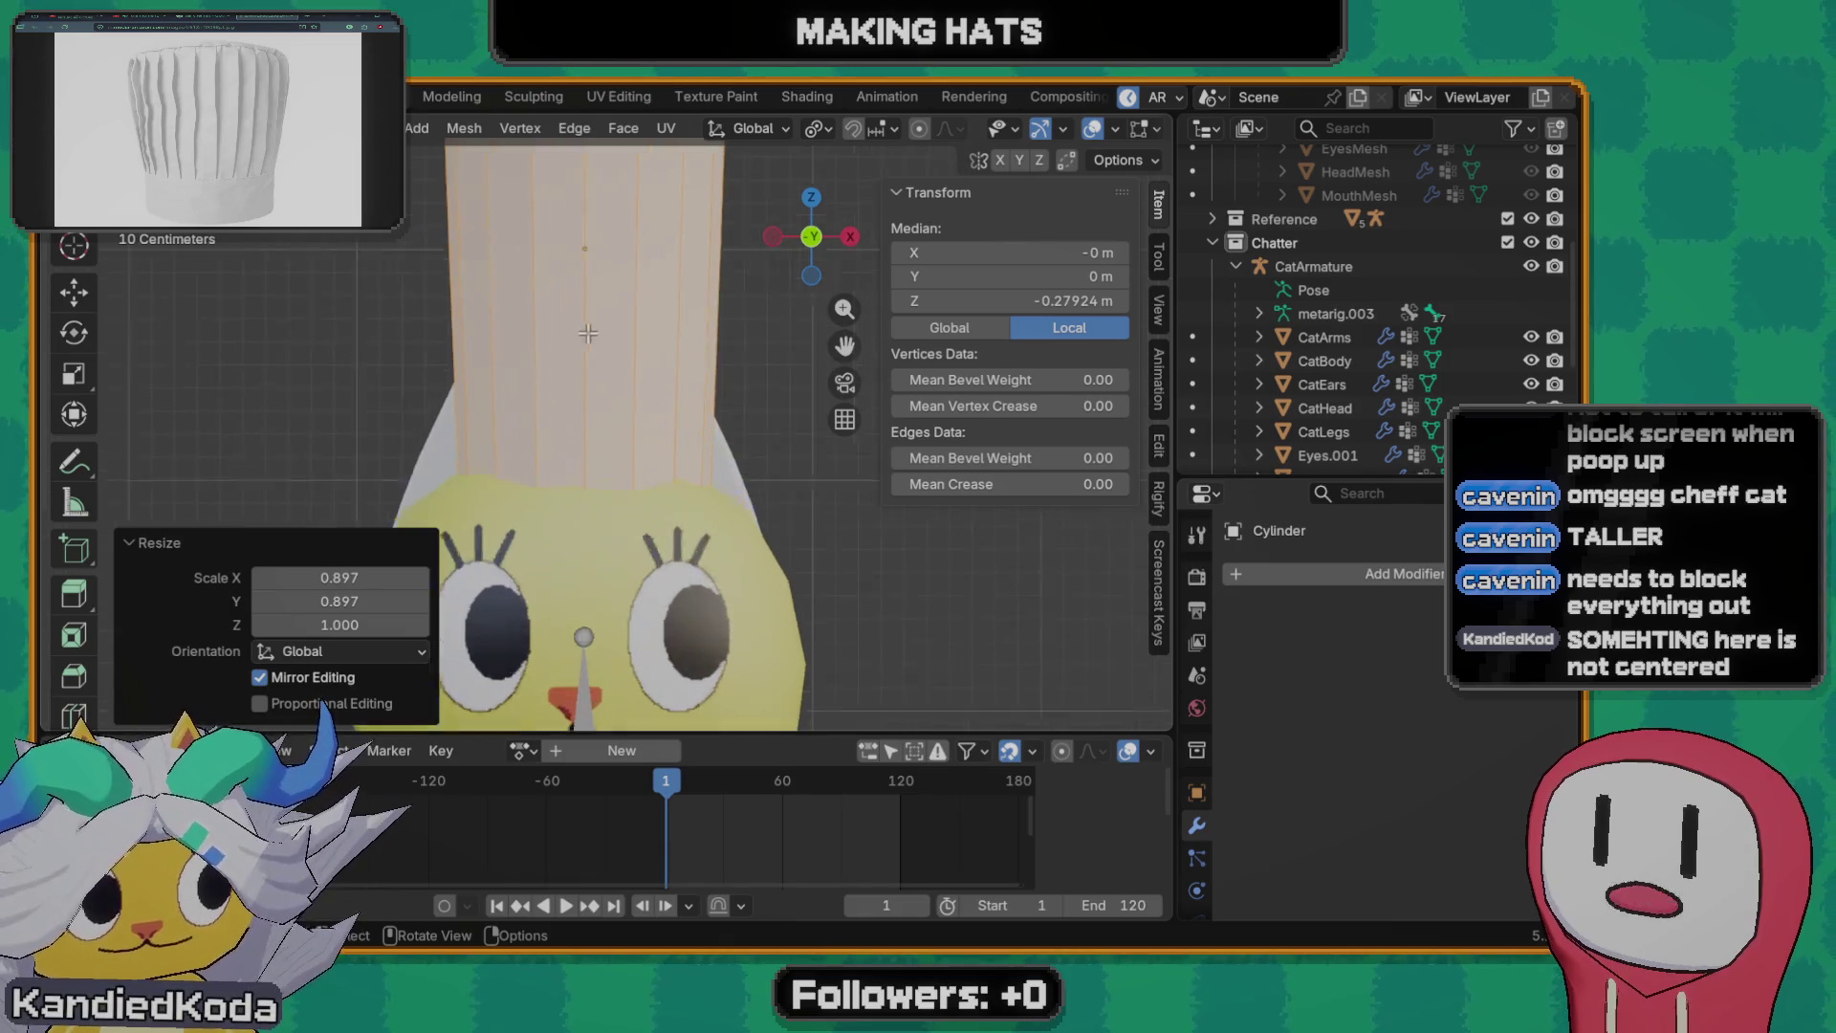
scroll(644, 435, "up", 2)
scroll(653, 431, "down", 4)
scroll(658, 427, "up", 1)
middle_click_drag(657, 426, 648, 389)
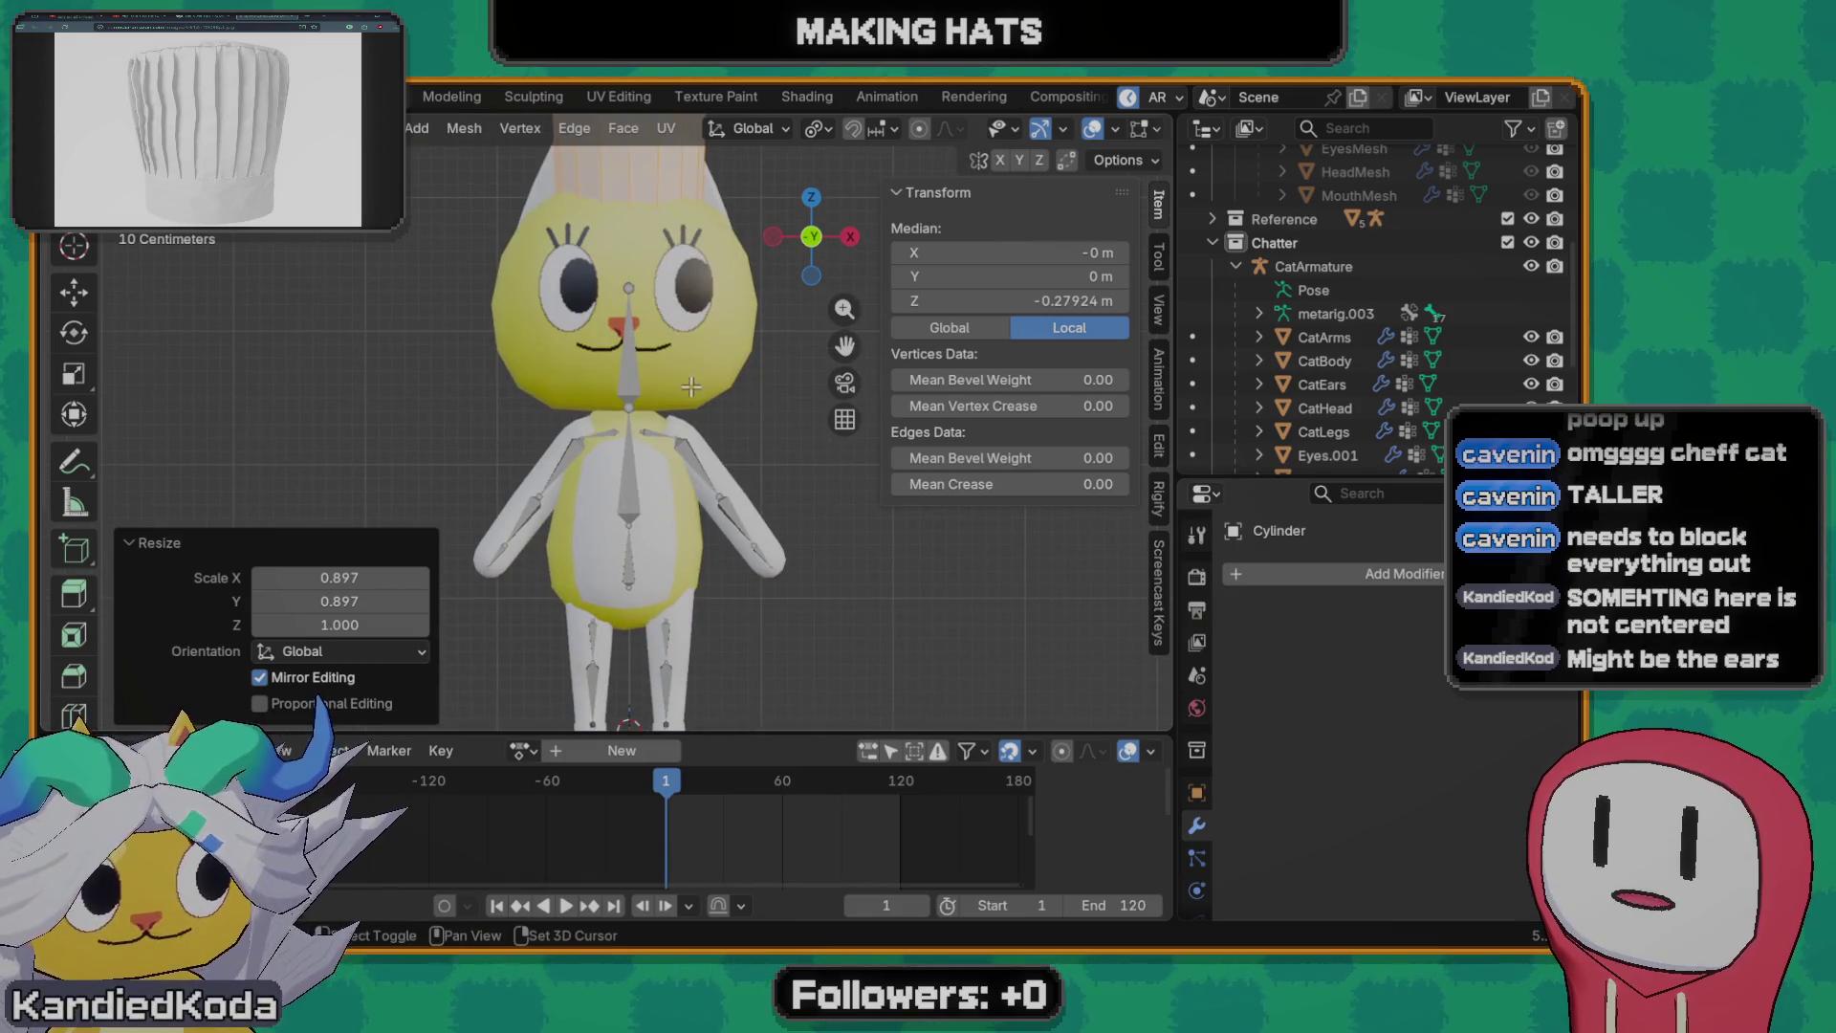
- Leave mesh editing, look over the cat's parts and reset the Mouth.001 rotation
key("Tab")
left_click(629, 366)
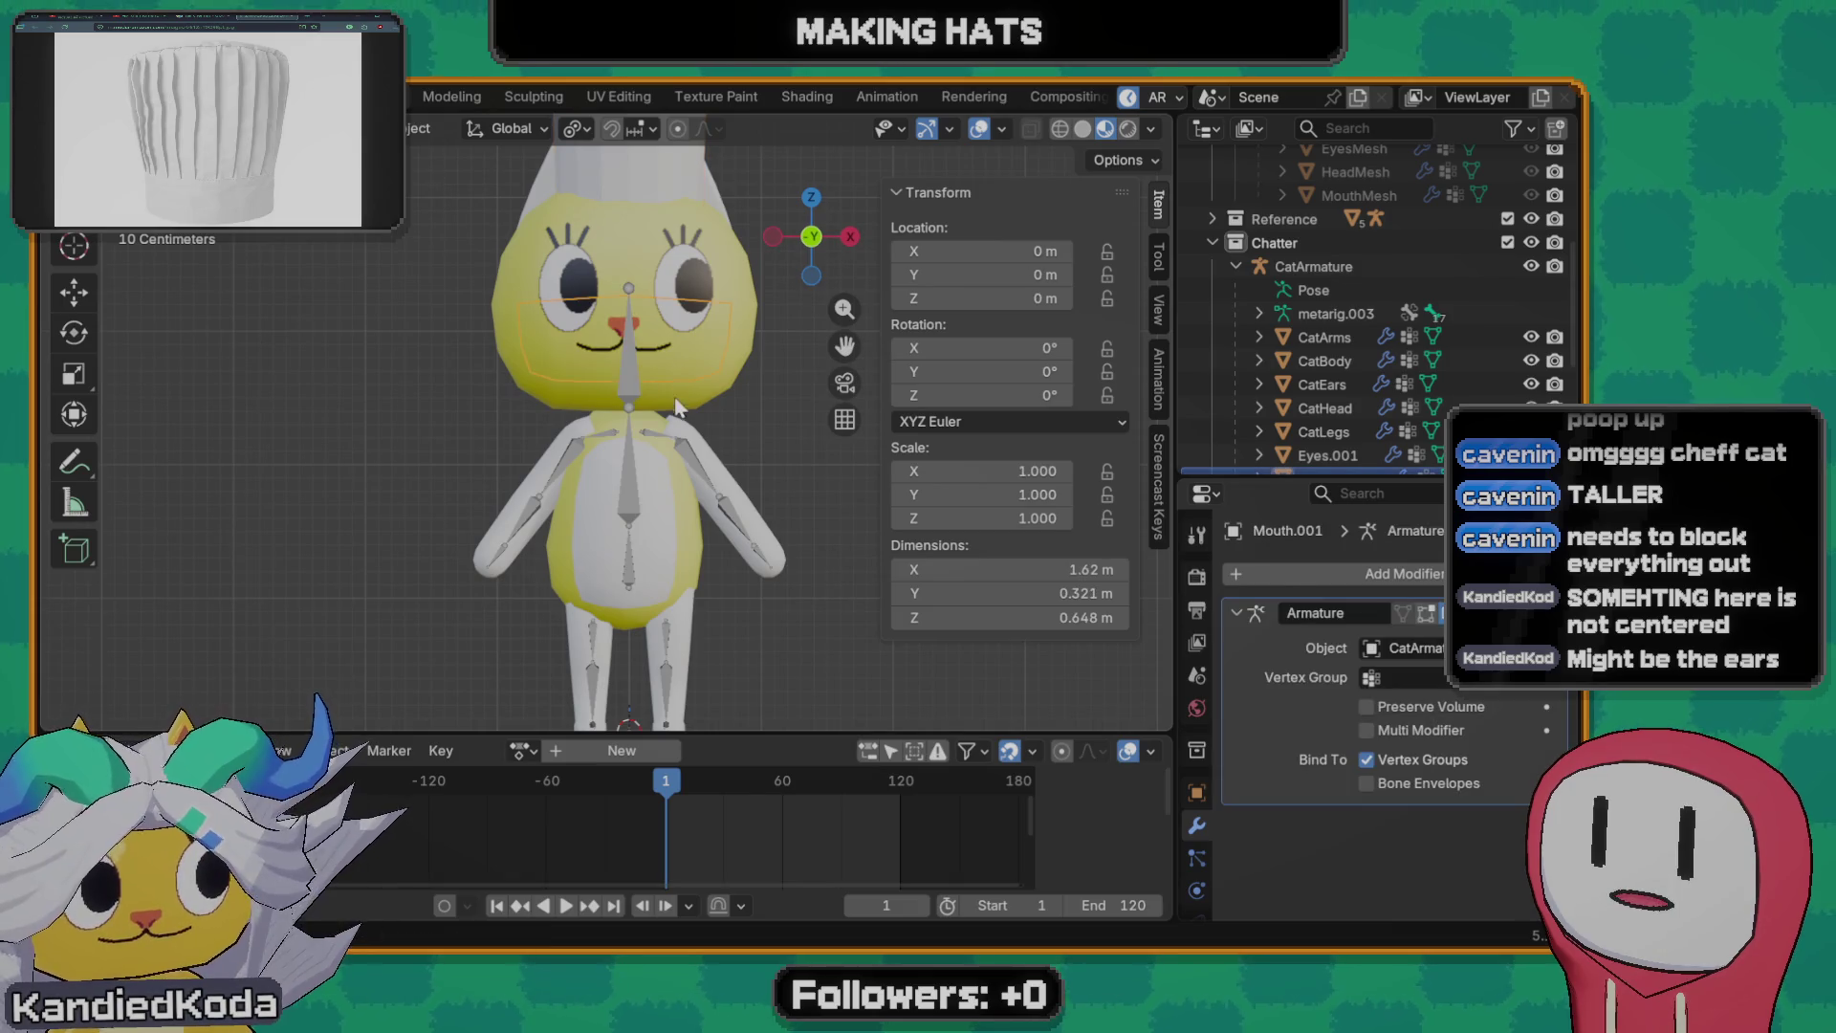
left_click(635, 413)
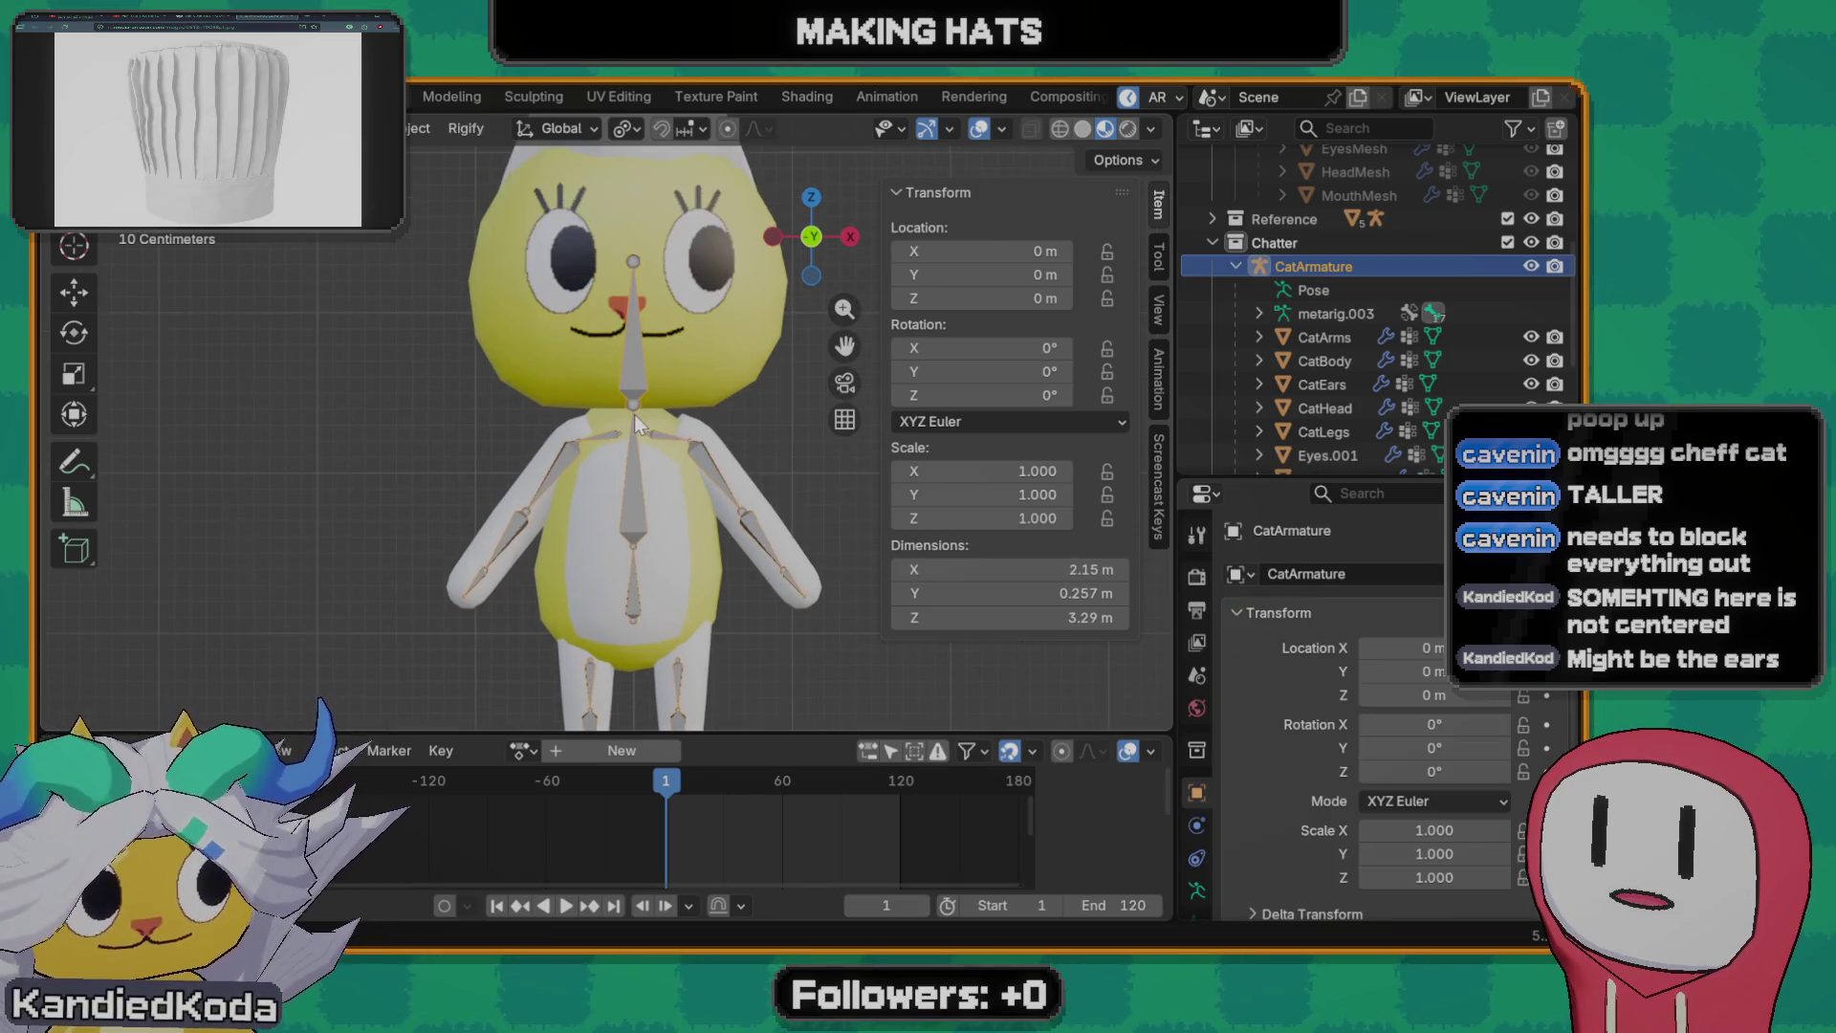
scroll(653, 405, "up", 1)
left_click(718, 369)
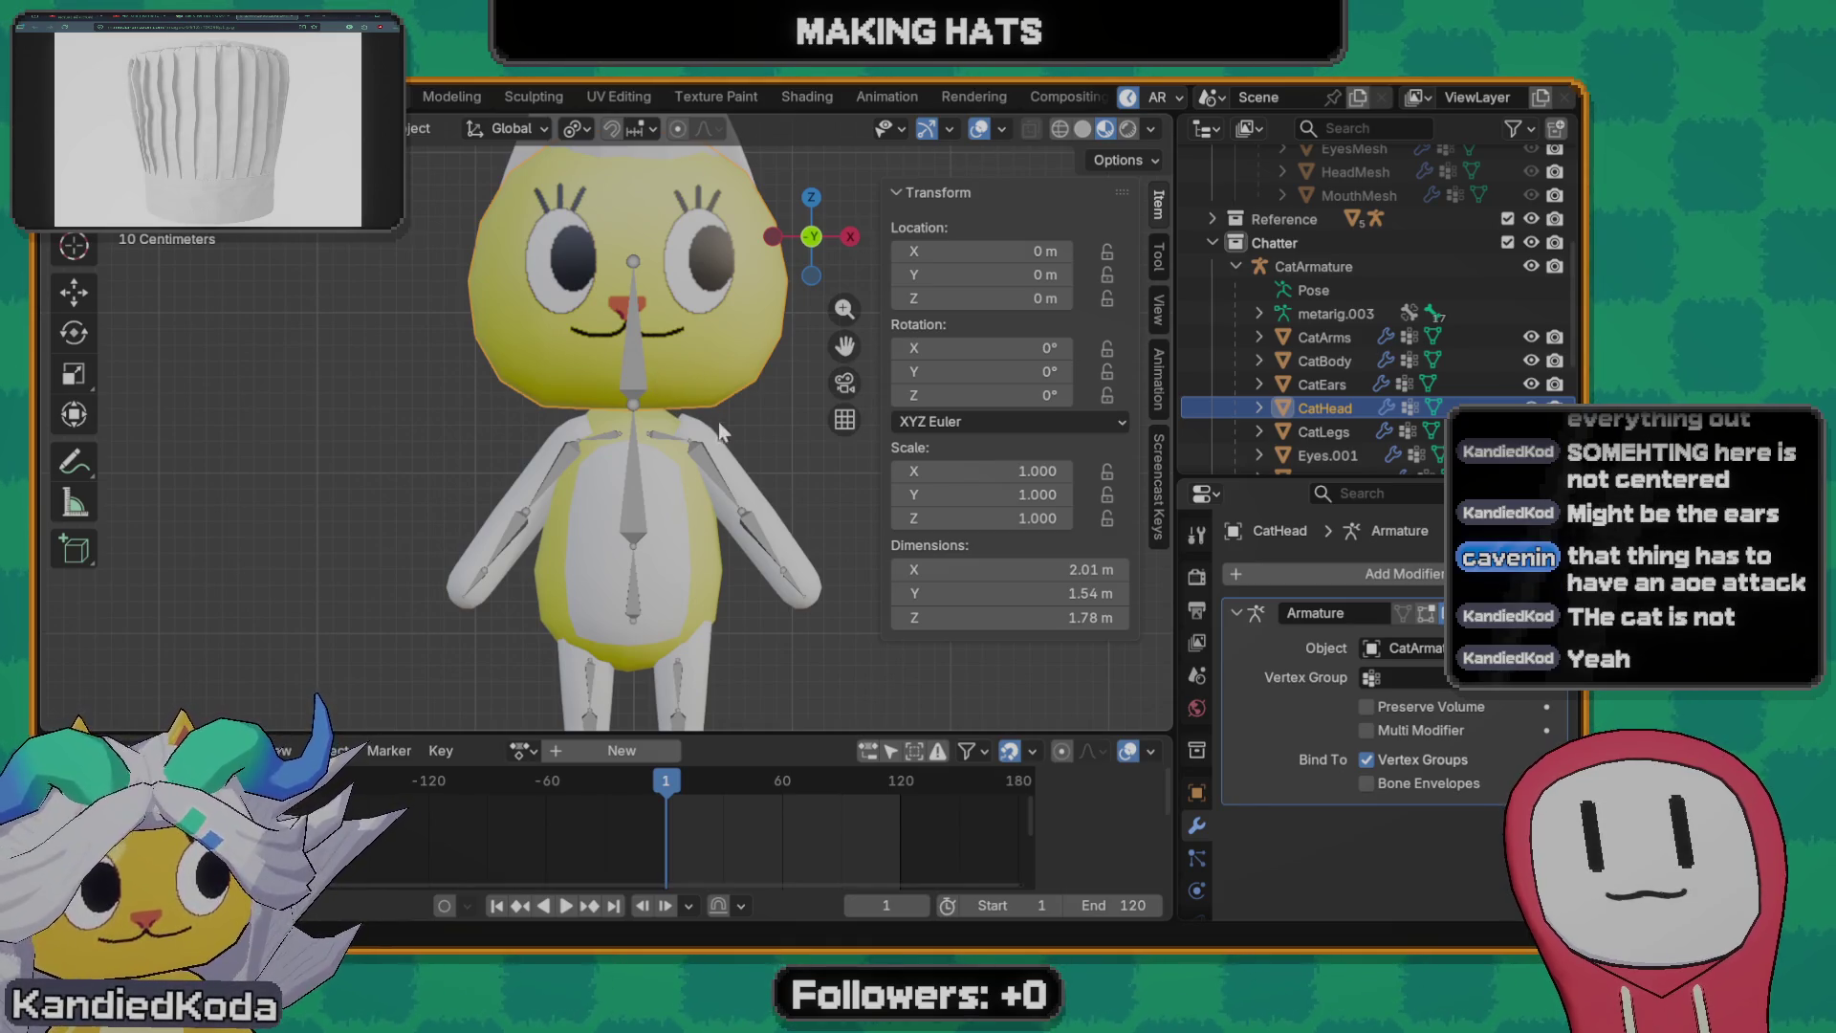
scroll(719, 541, "up", 3)
scroll(694, 552, "down", 3)
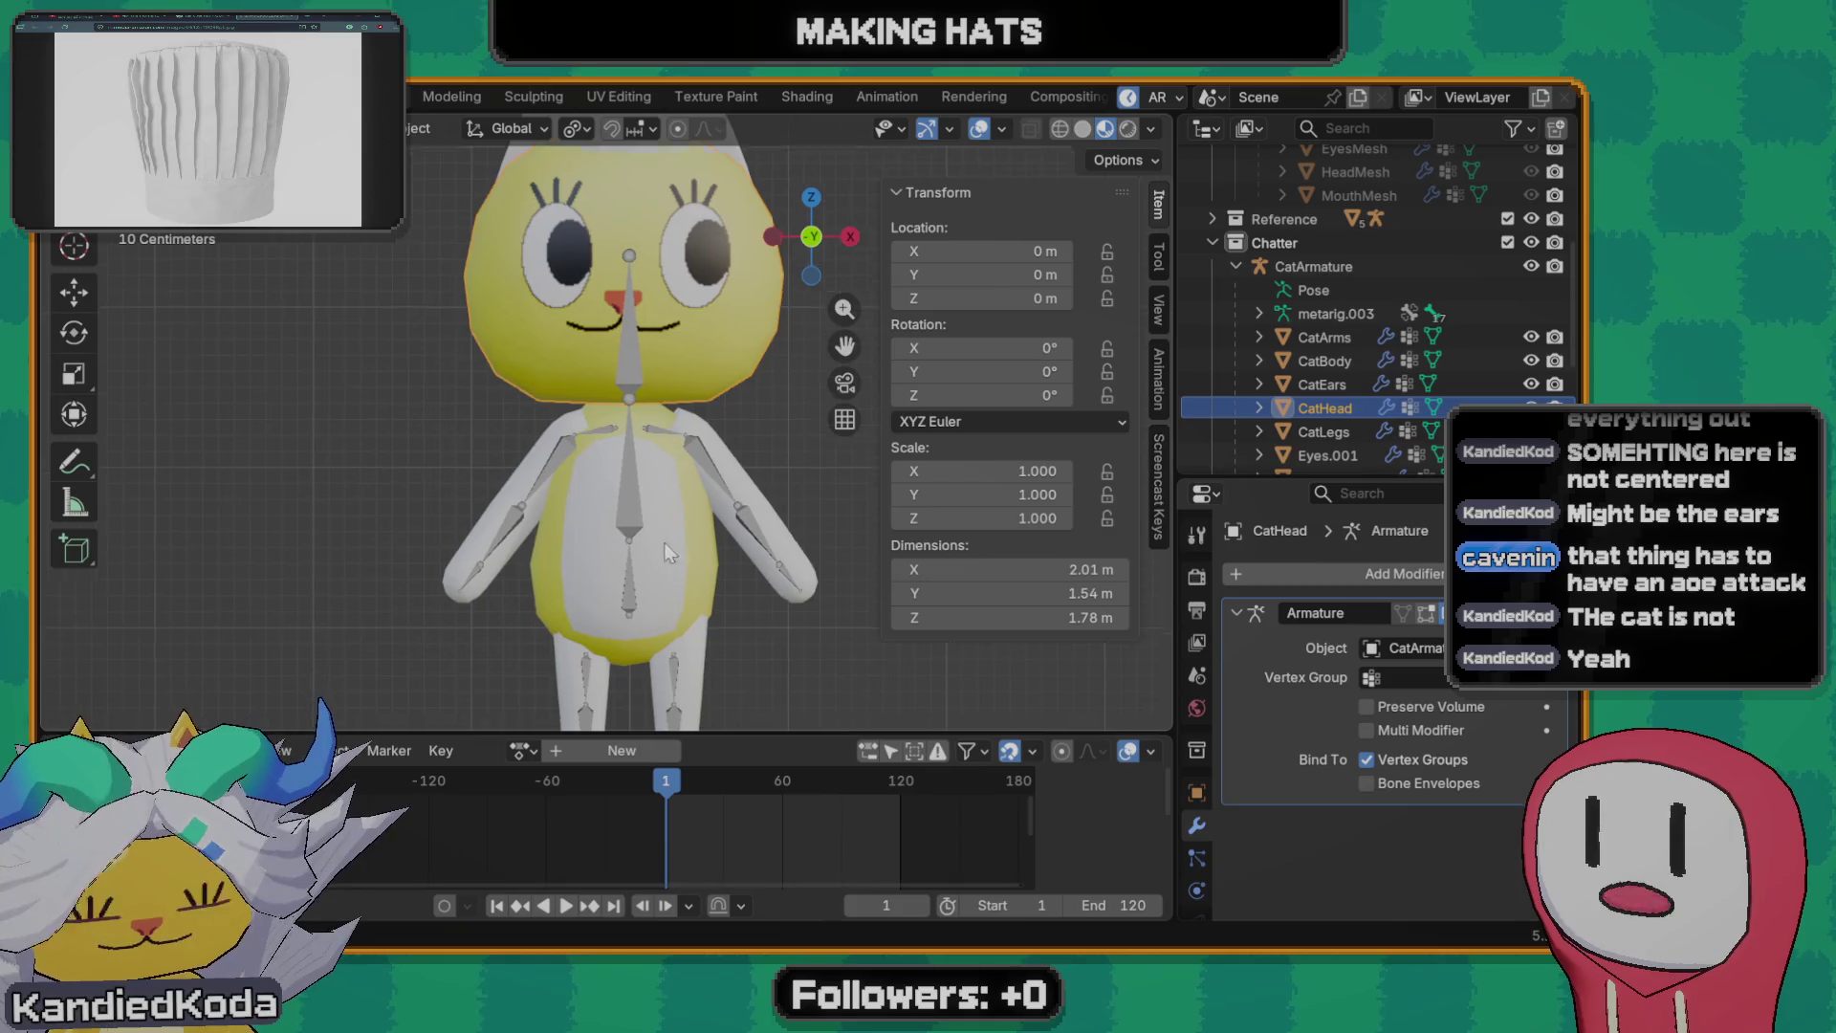
middle_click_drag(694, 552, 615, 443, "shift")
left_click(617, 442)
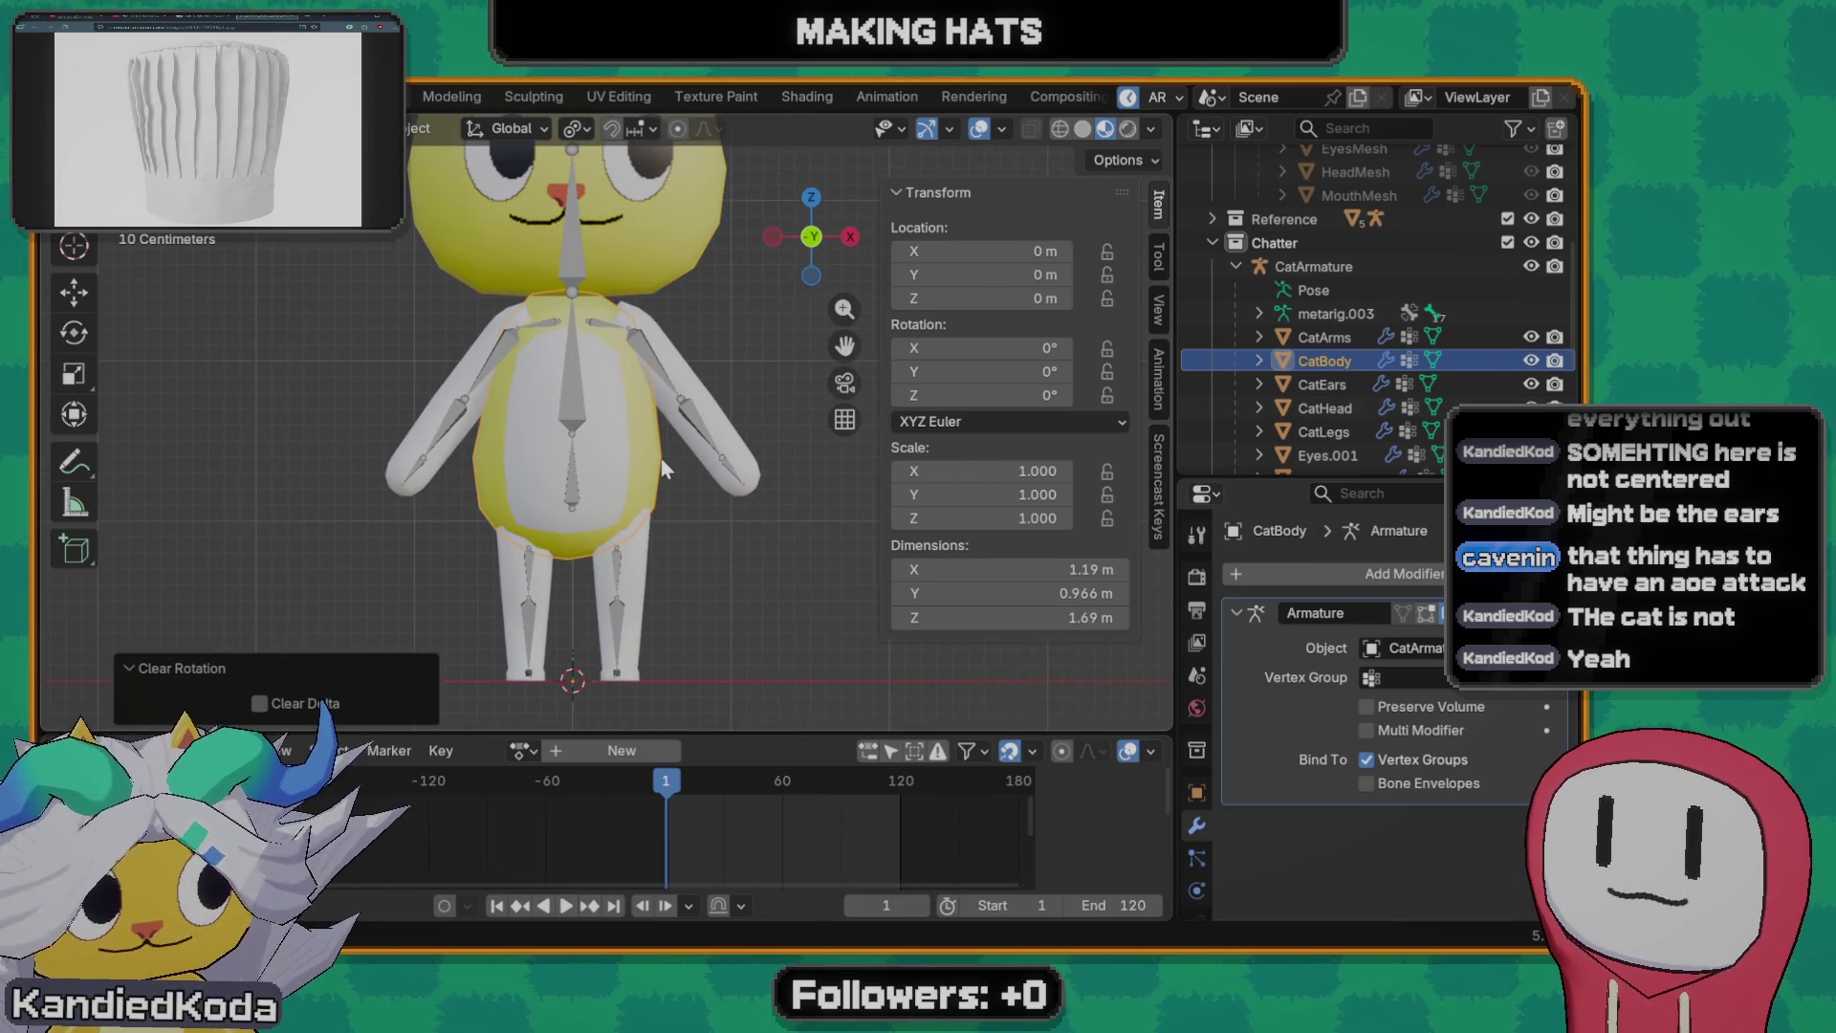
left_click(668, 369)
key("alt+r")
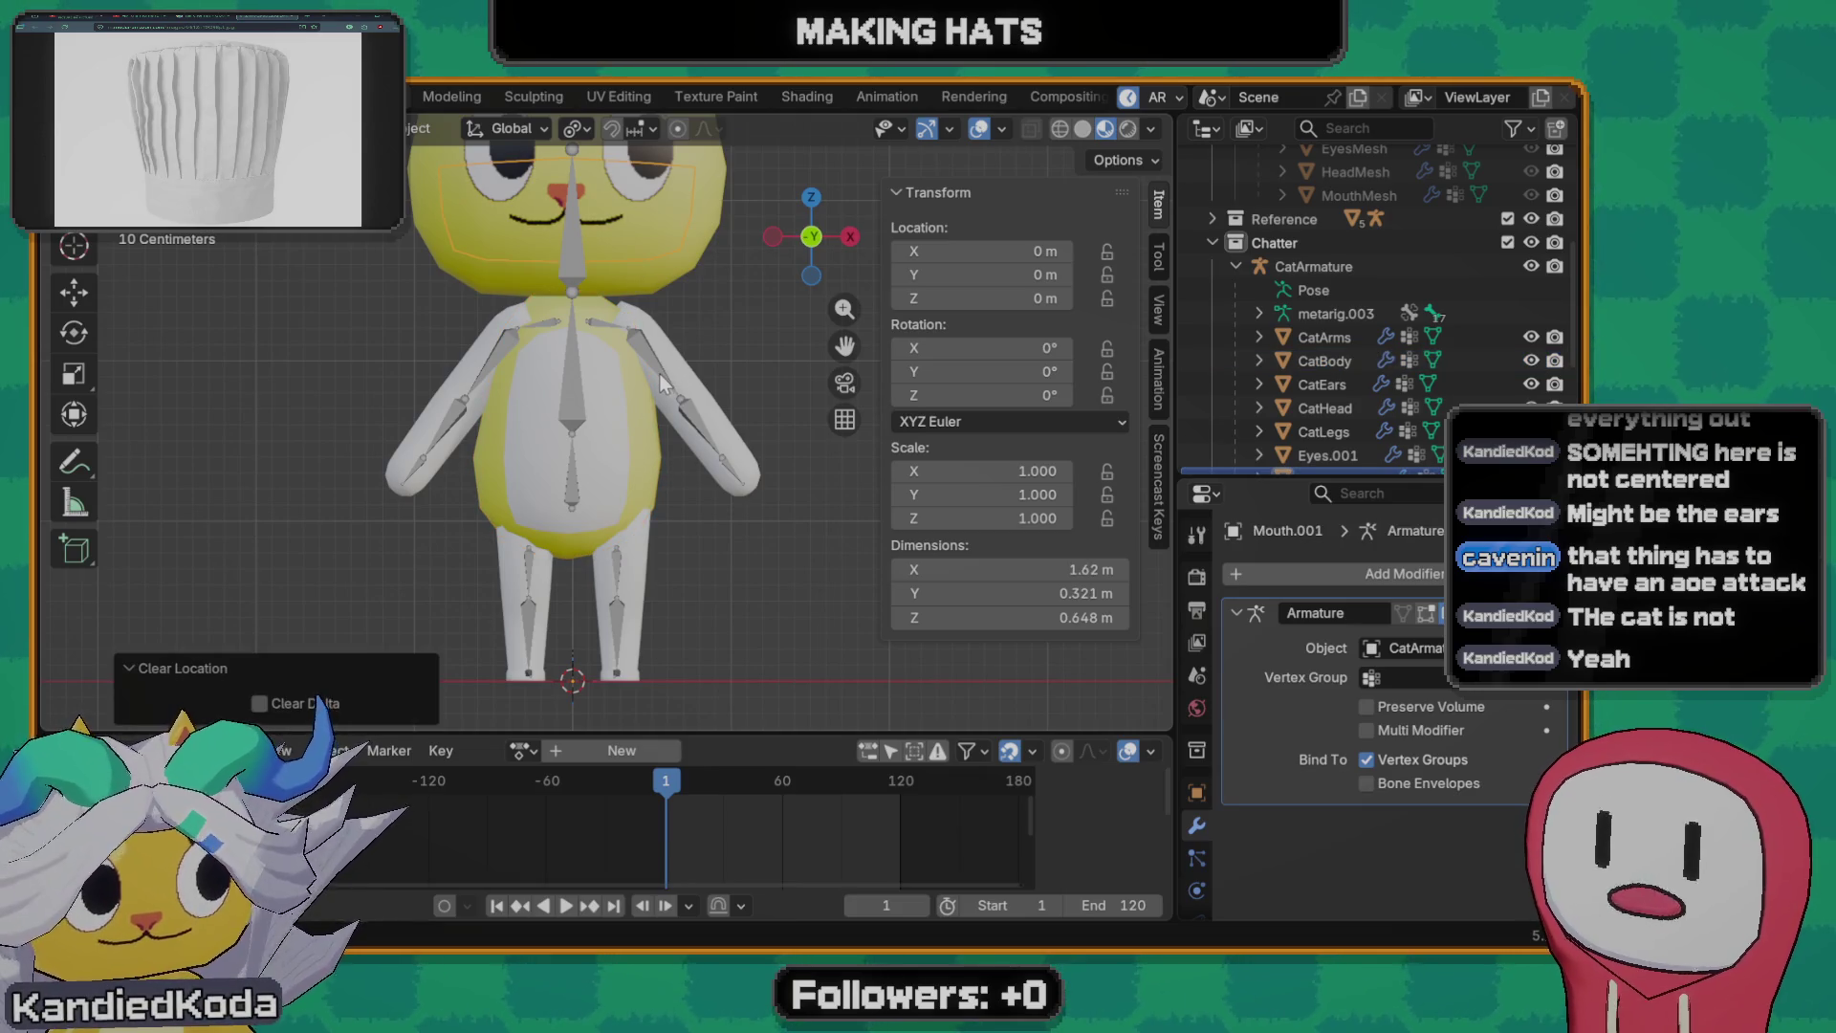
- Reset CatHead's location and rotation and CatLegs' location to zero
left_click(464, 279)
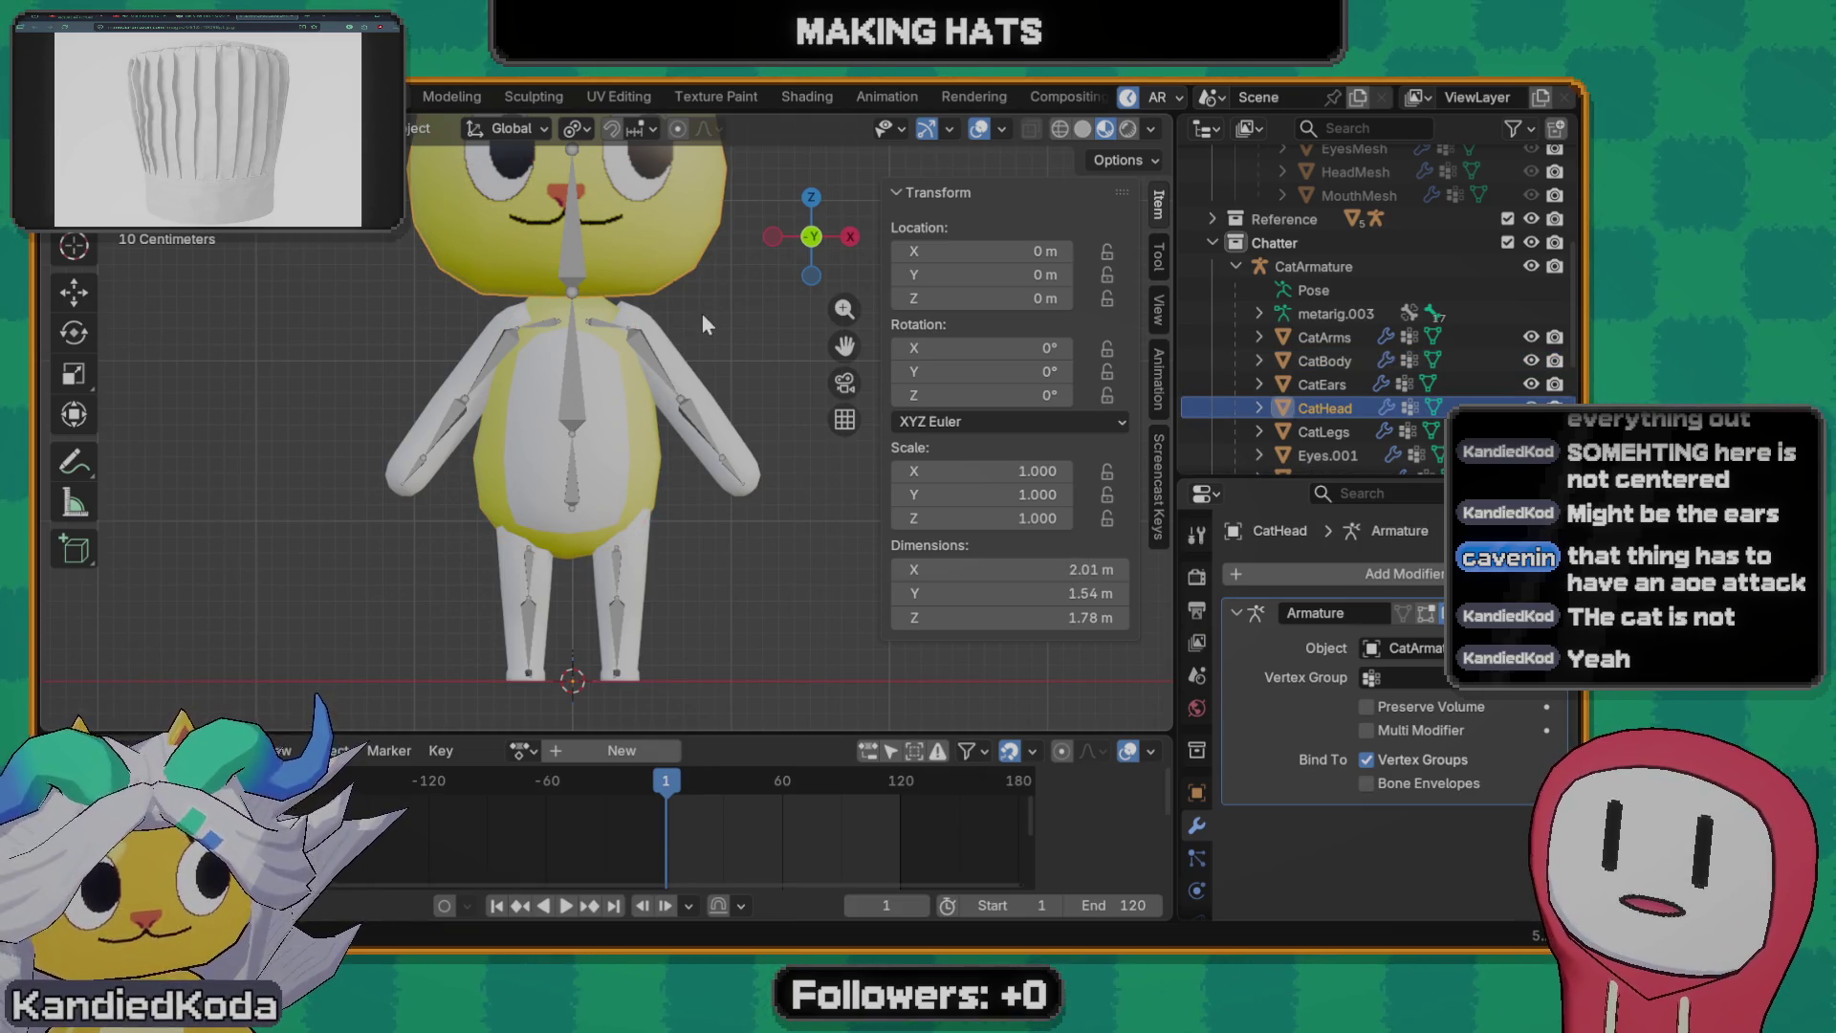
key("alt+g")
key("alt+r")
left_click(653, 576)
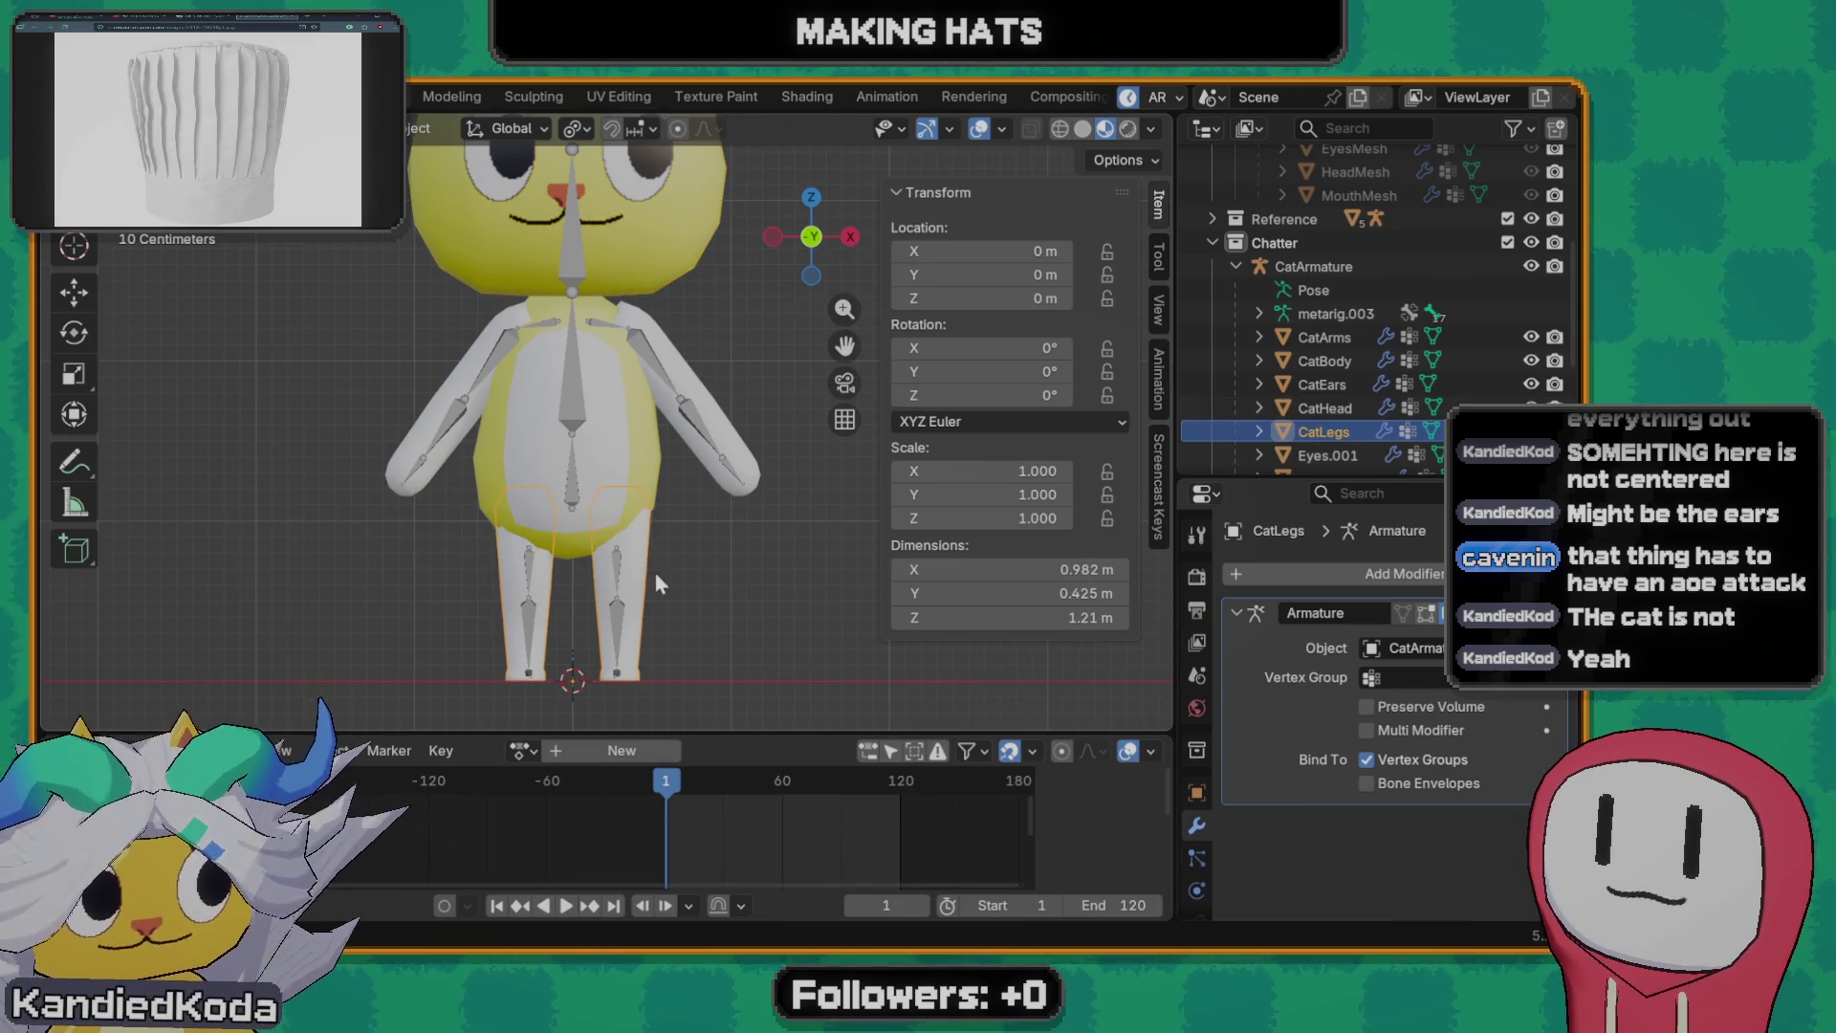
key("alt+g")
- Clear CatArms' location, undo it to keep the arms in place, then start editing the arms mesh
middle_click_drag(616, 434, 582, 461, "shift")
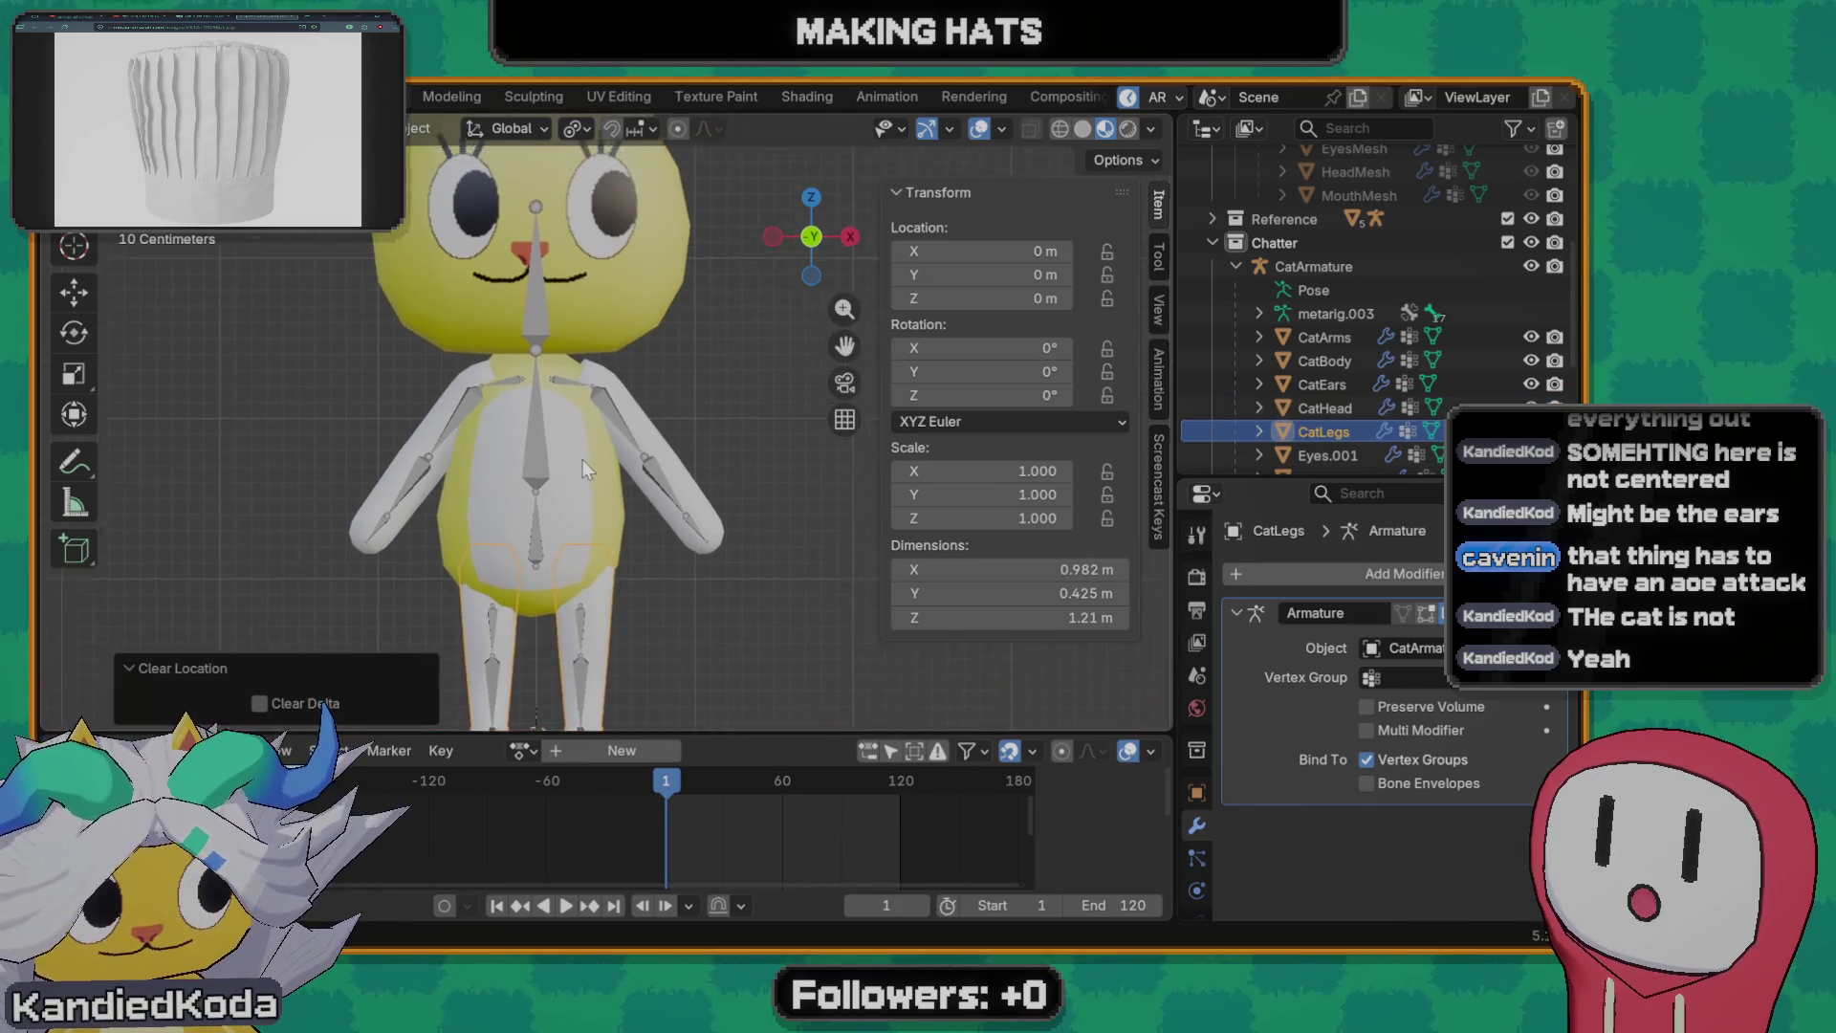
left_click(619, 451)
key("alt+g")
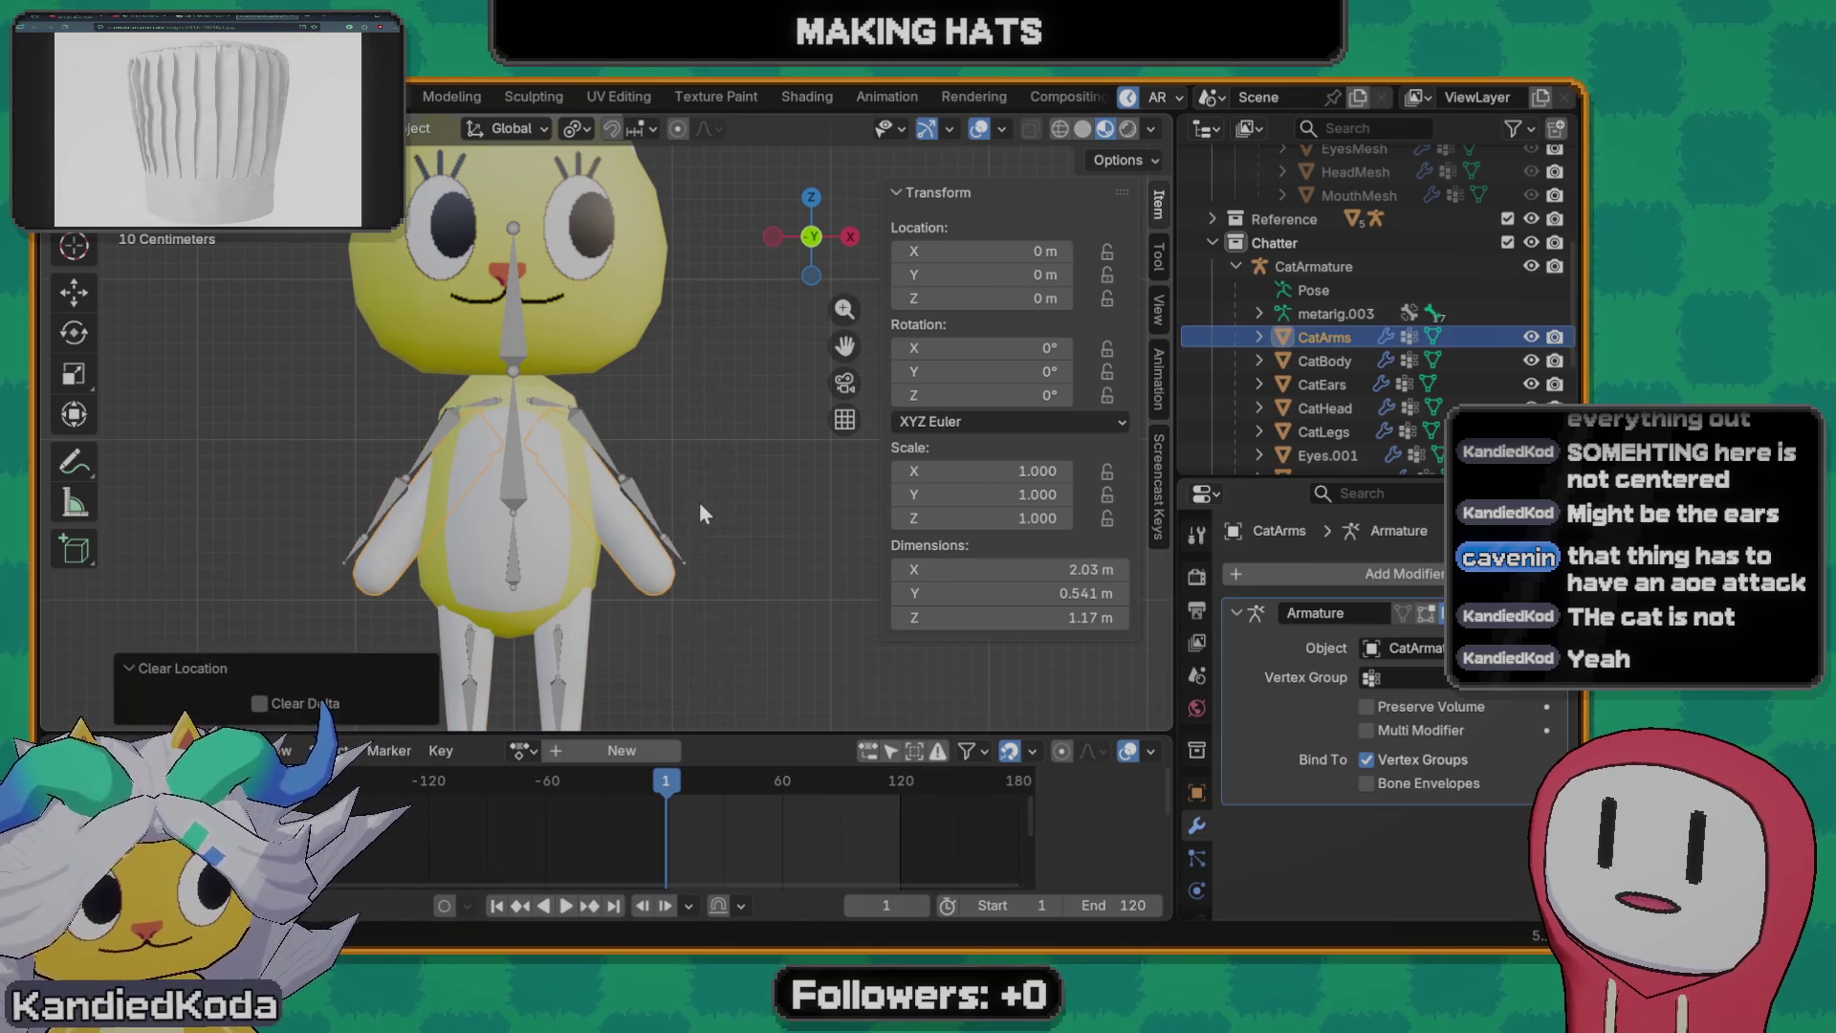
key("ctrl+z")
mouse_move(537, 391)
middle_mouse_down()
mouse_move(674, 451)
mouse_move(773, 419)
mouse_move(604, 489)
middle_mouse_up()
key("Tab")
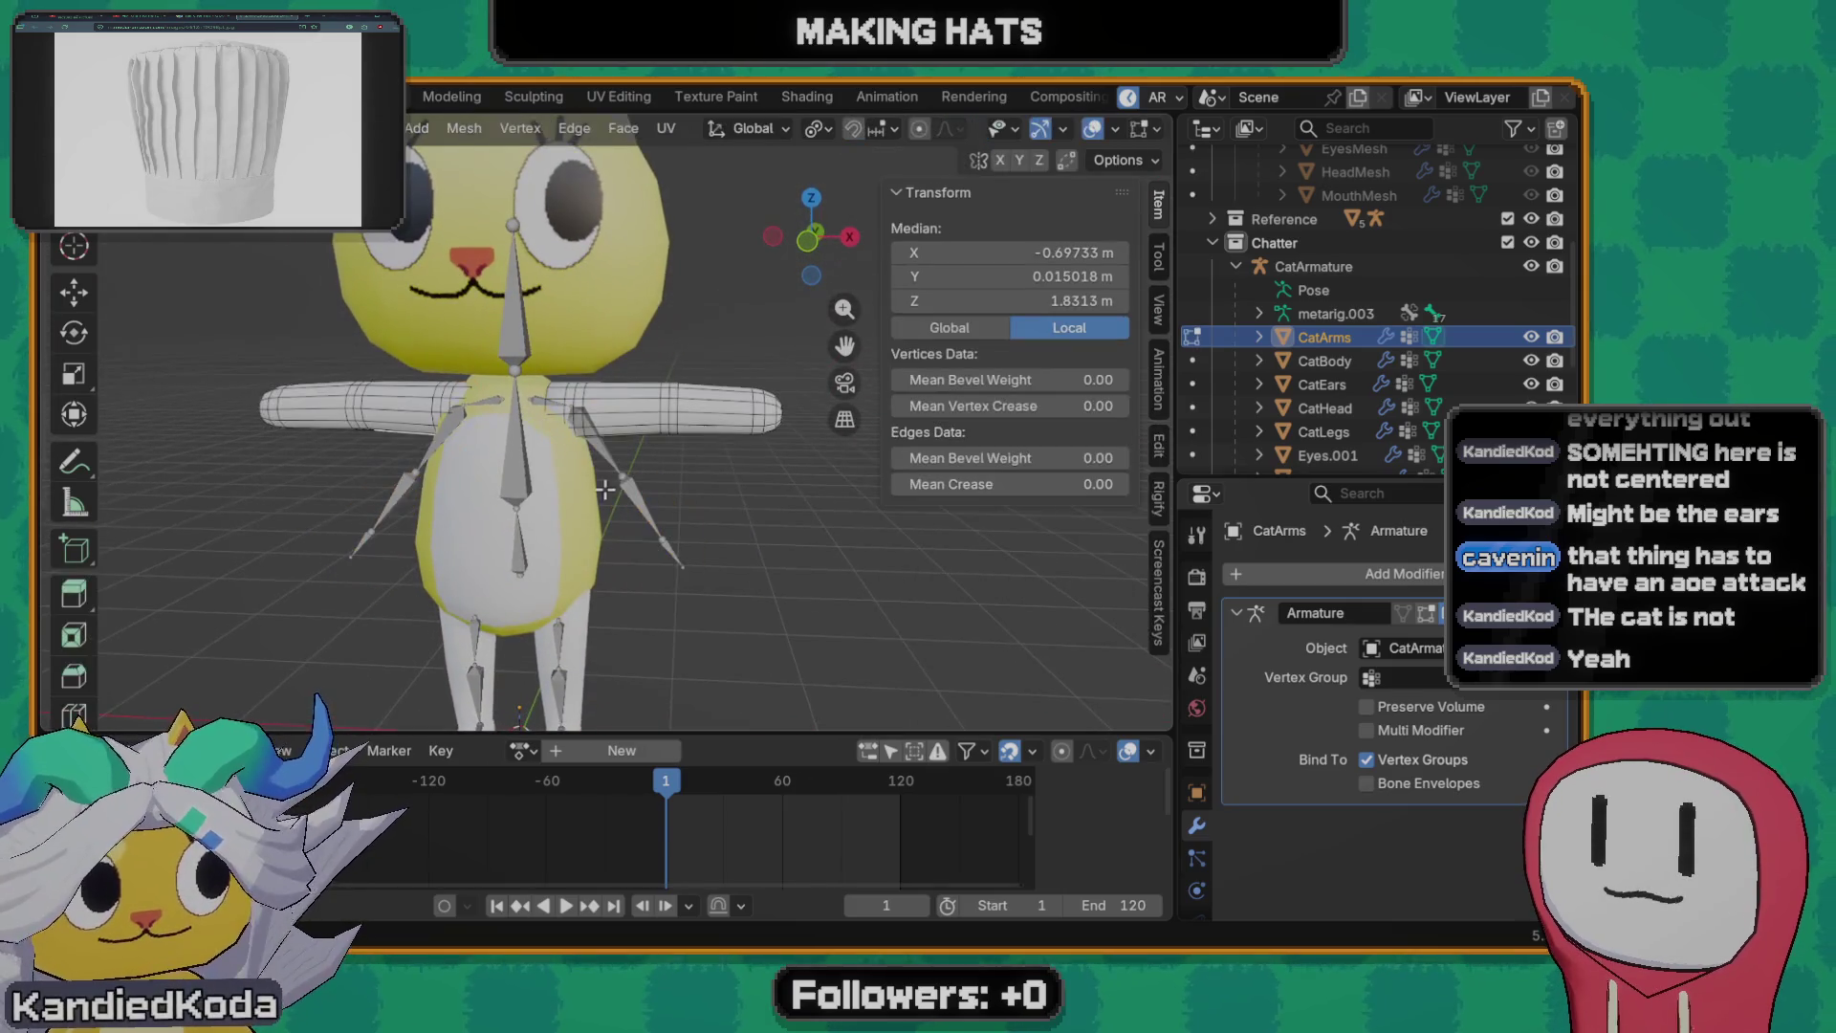
- Exit arms editing and switch to a front orthographic view centred on the cat's head and hat
key("Tab")
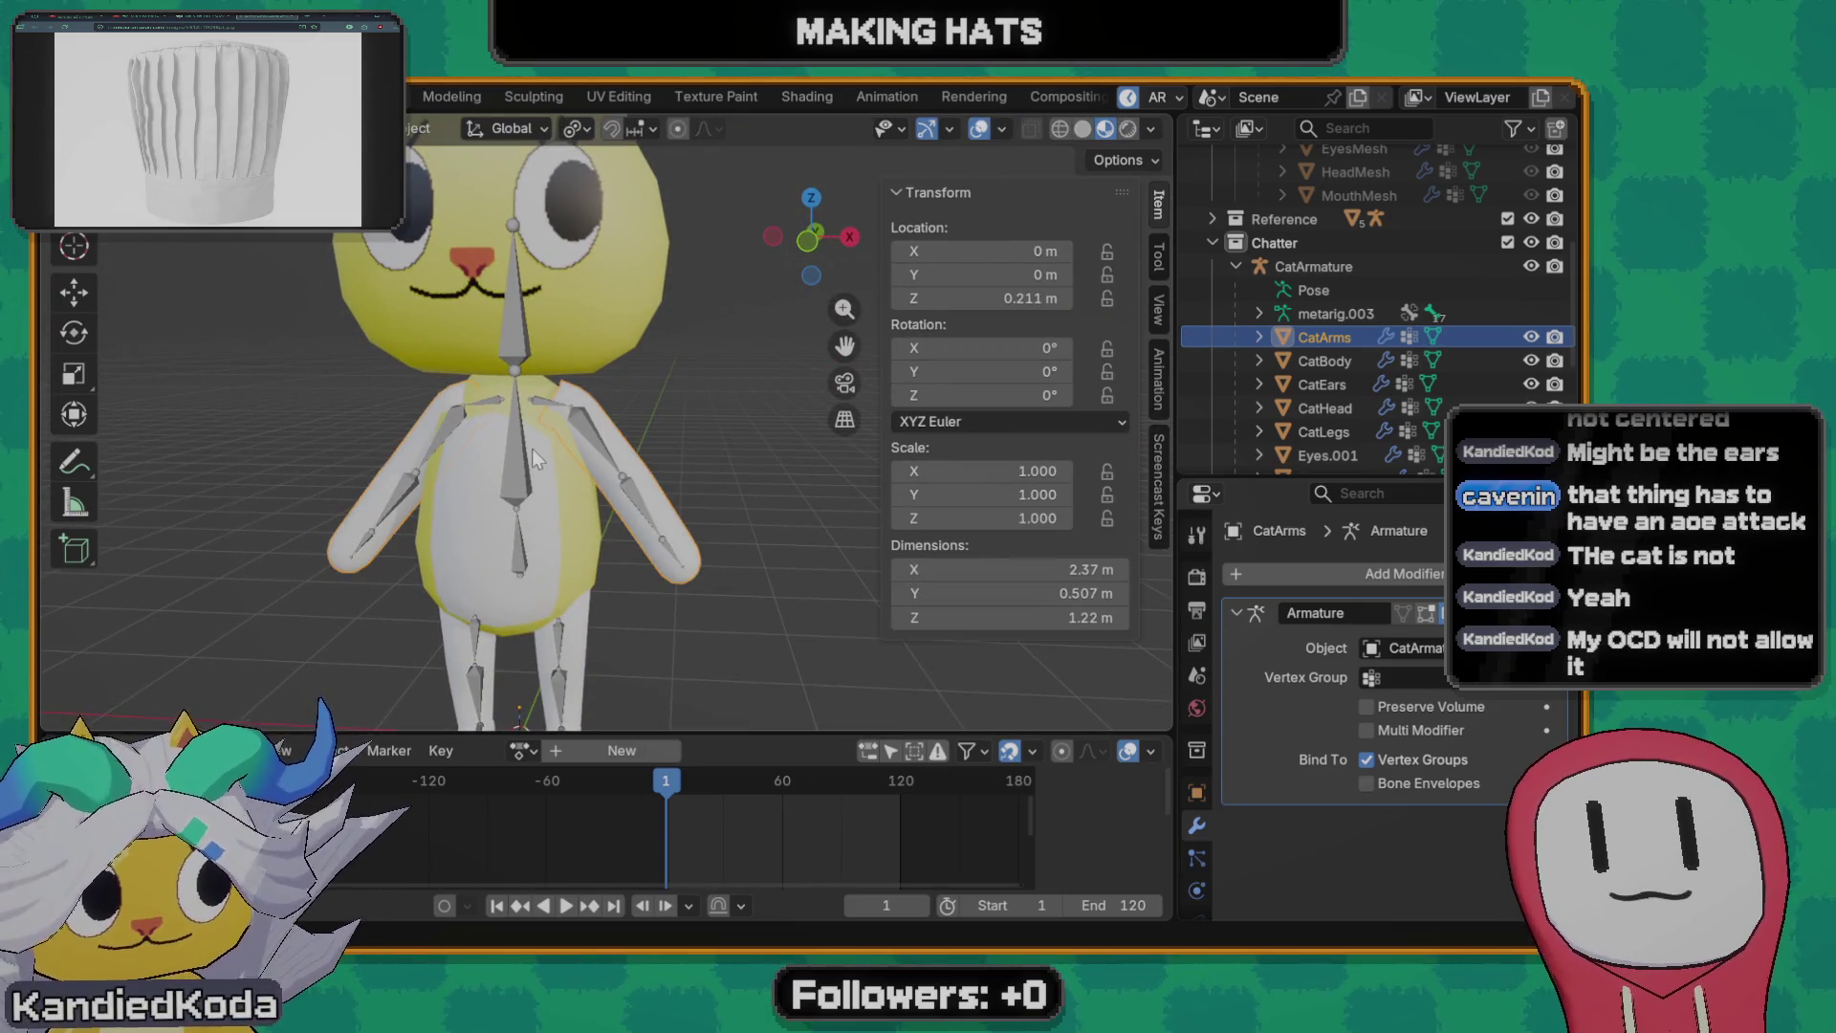
key("grave")
left_click(409, 379)
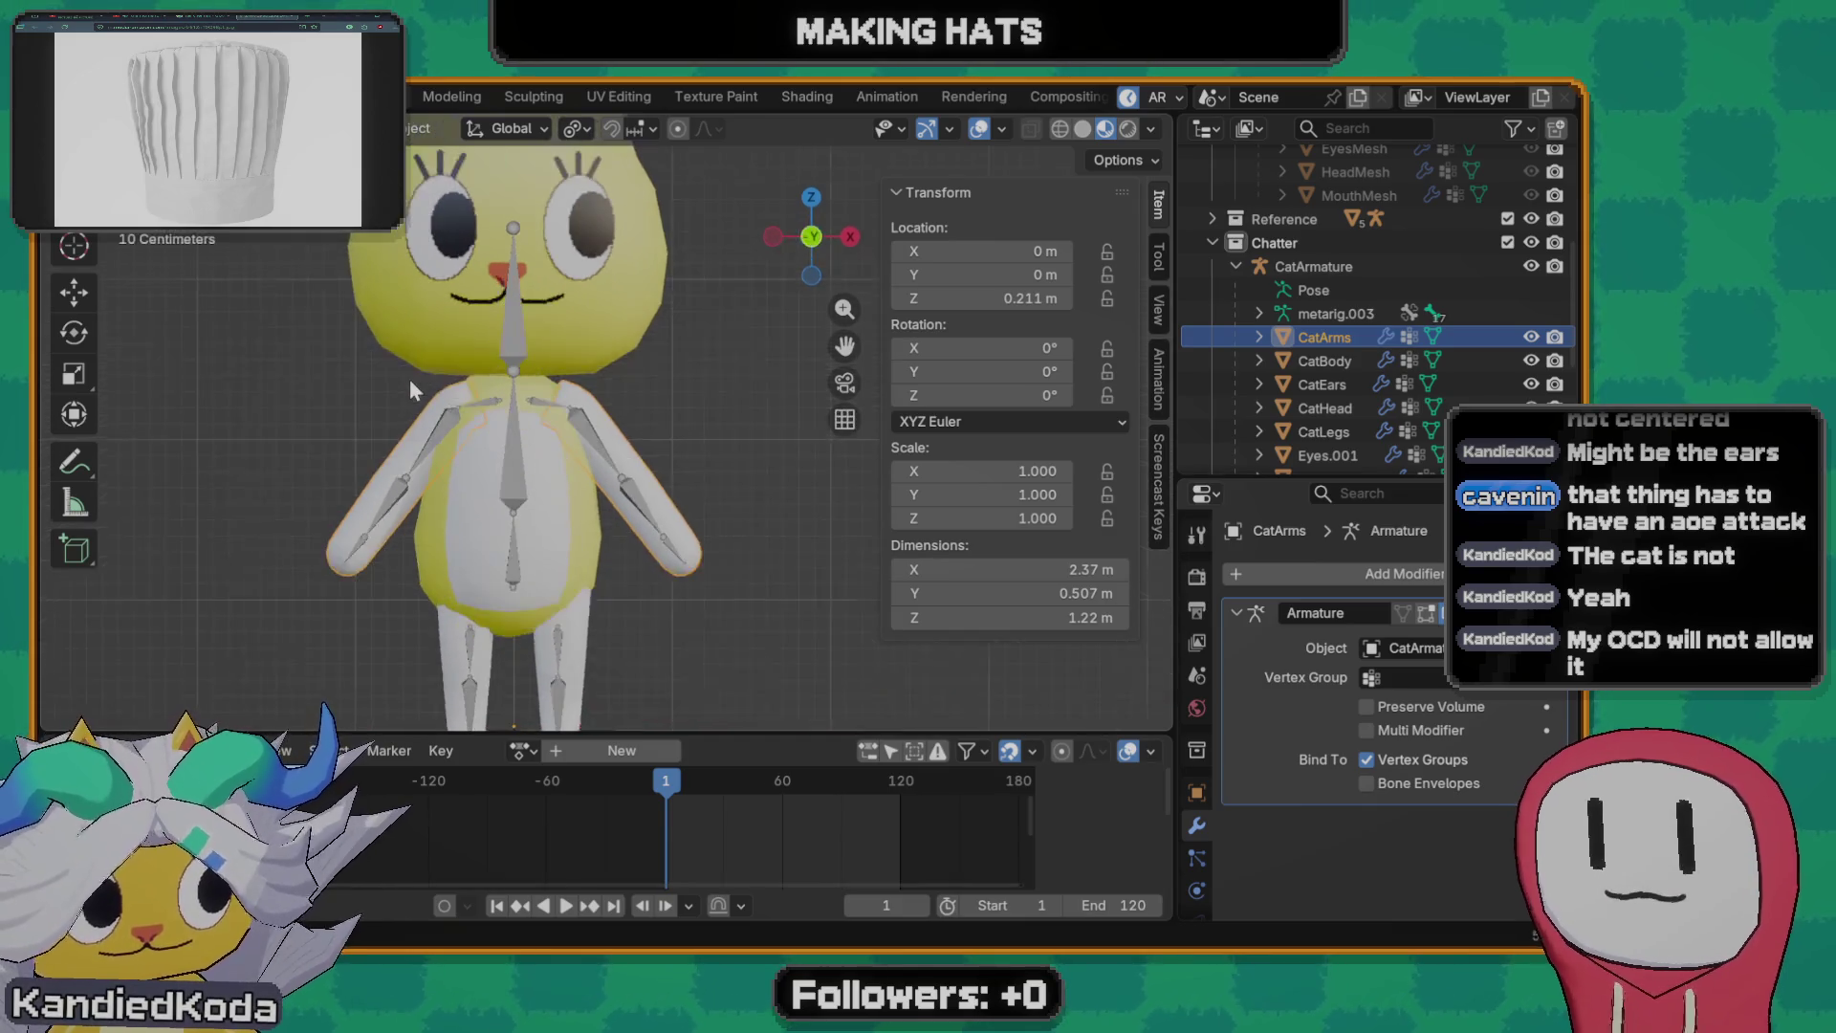
scroll(500, 386, "down", 2)
middle_click_drag(492, 453, 455, 584, "shift")
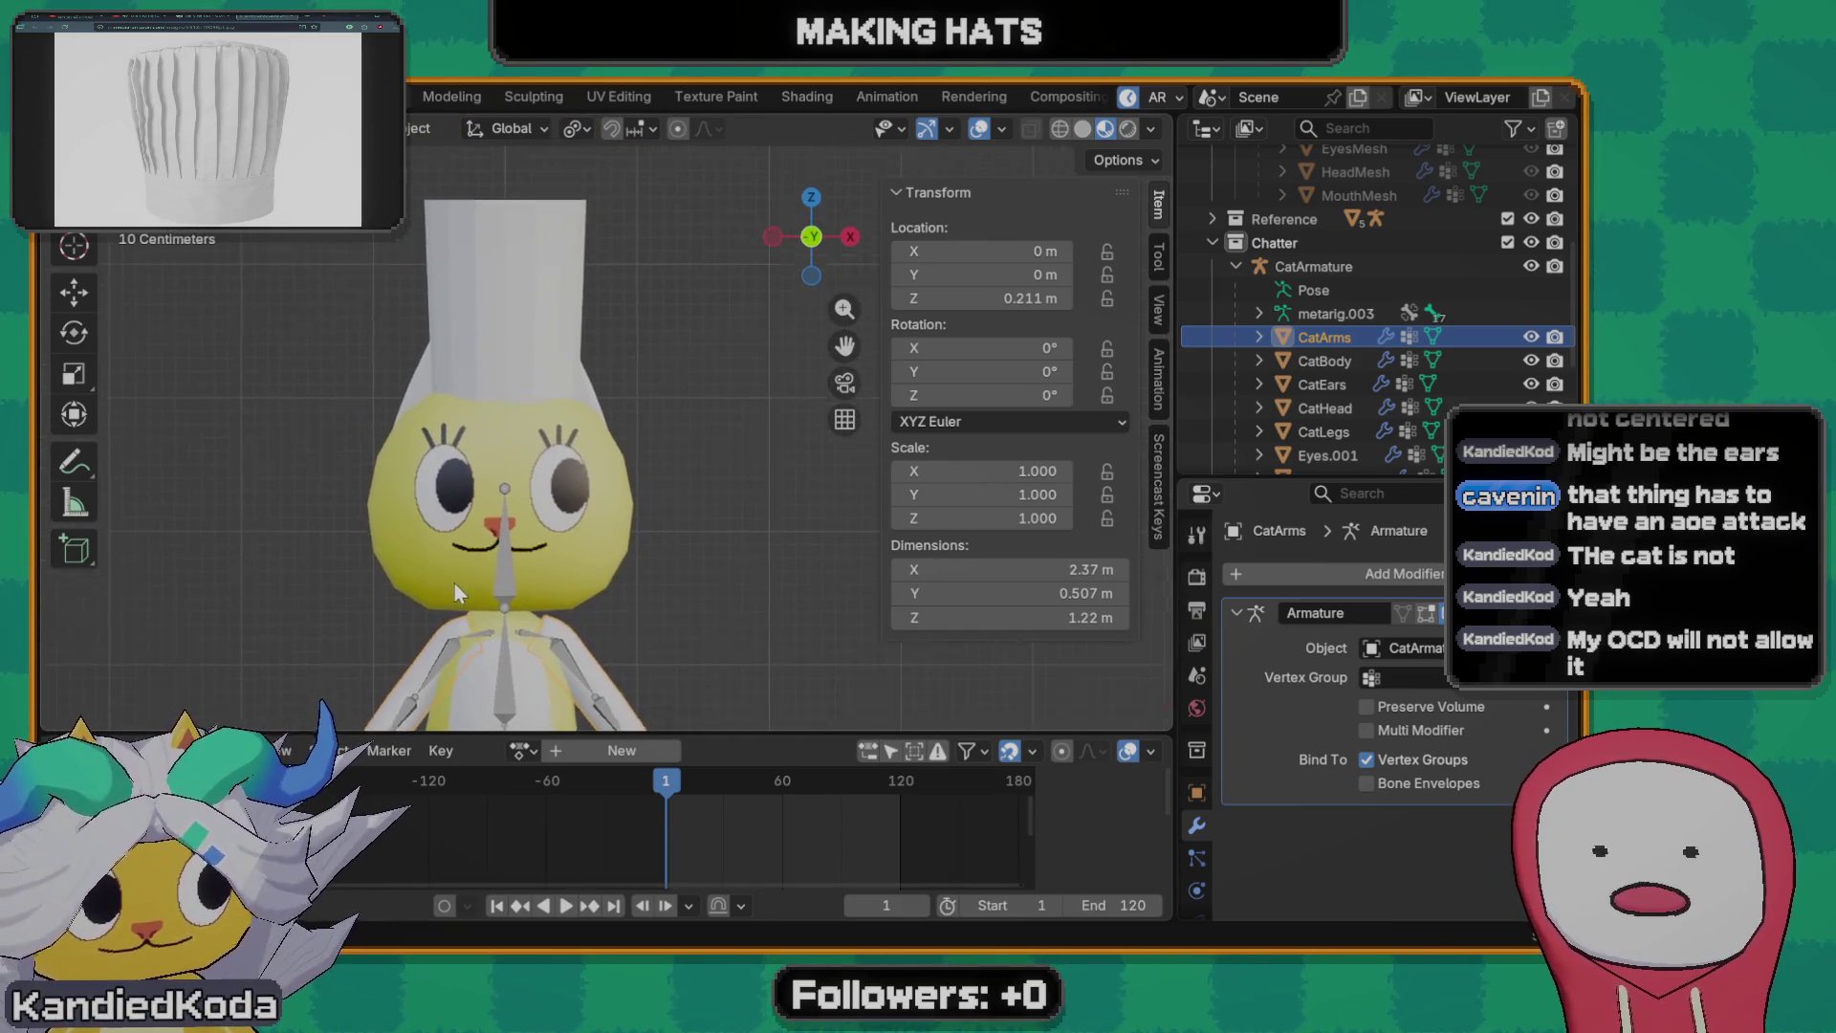
scroll(520, 475, "up", 1)
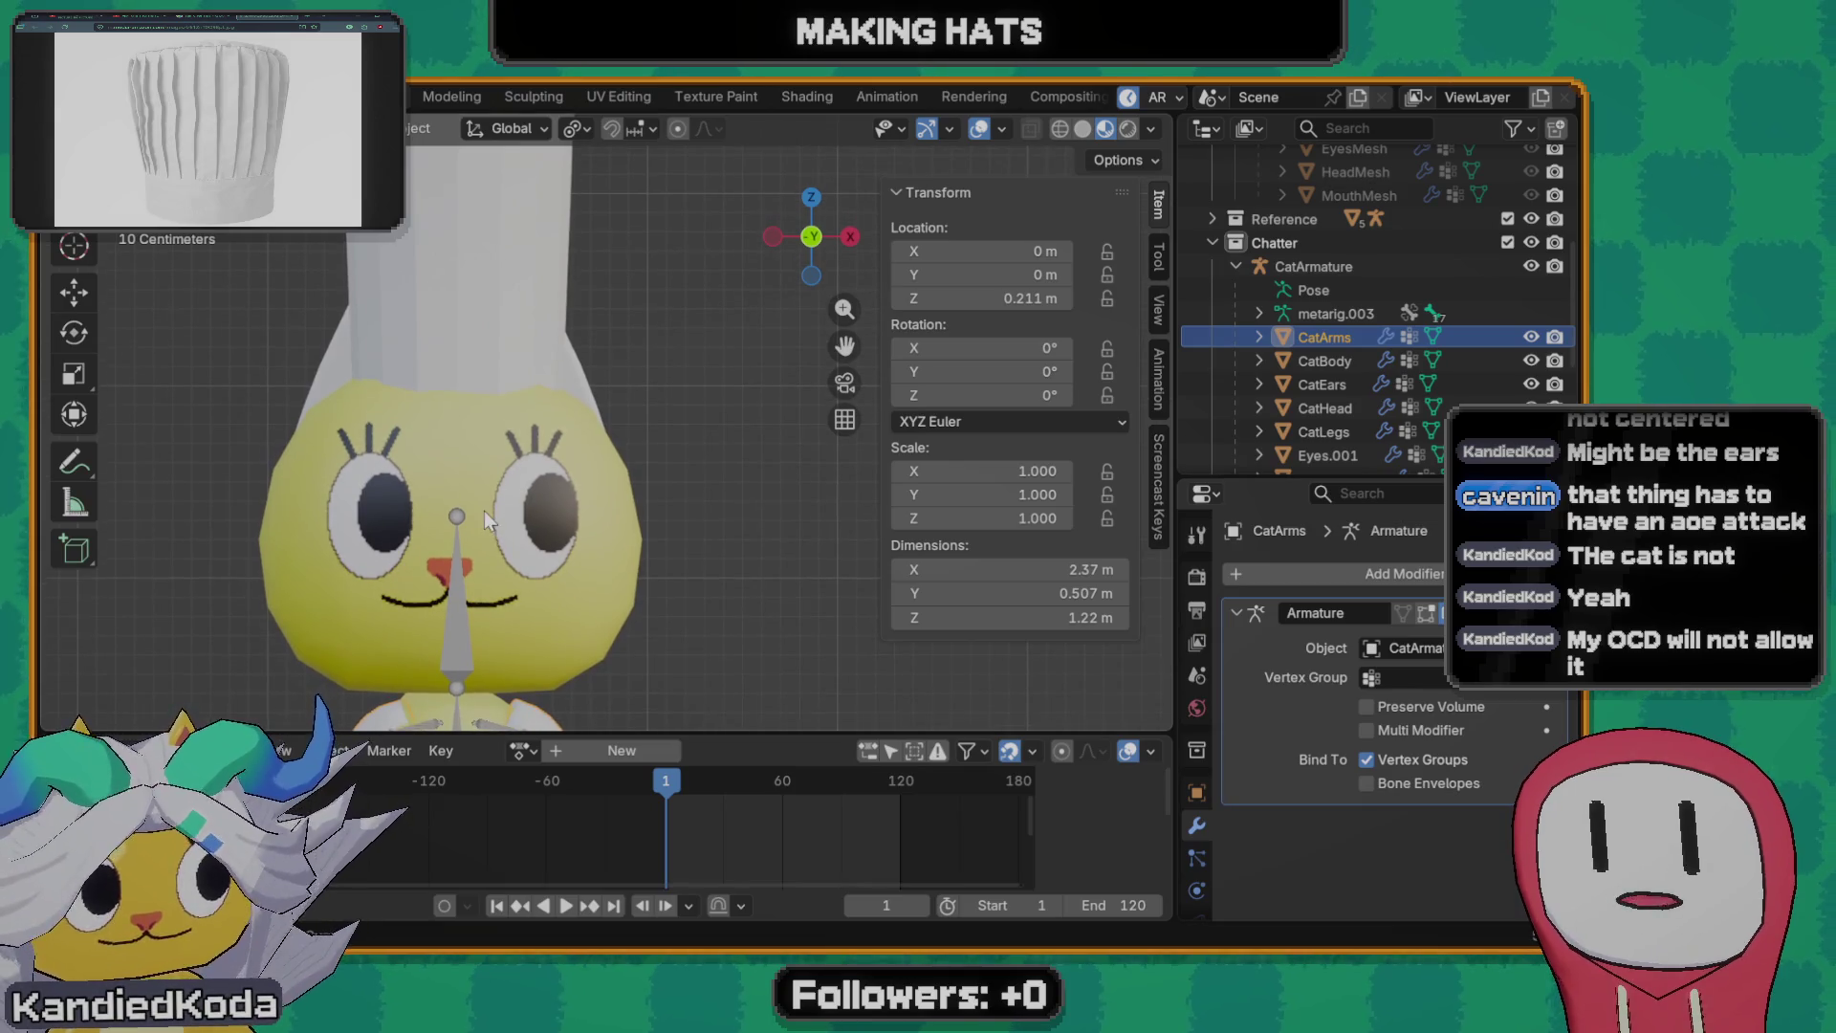
scroll(484, 512, "up", 1)
middle_click_drag(509, 490, 494, 498)
- Return to front view framing the hat's top, briefly toggling mesh editing on and off
key("grave")
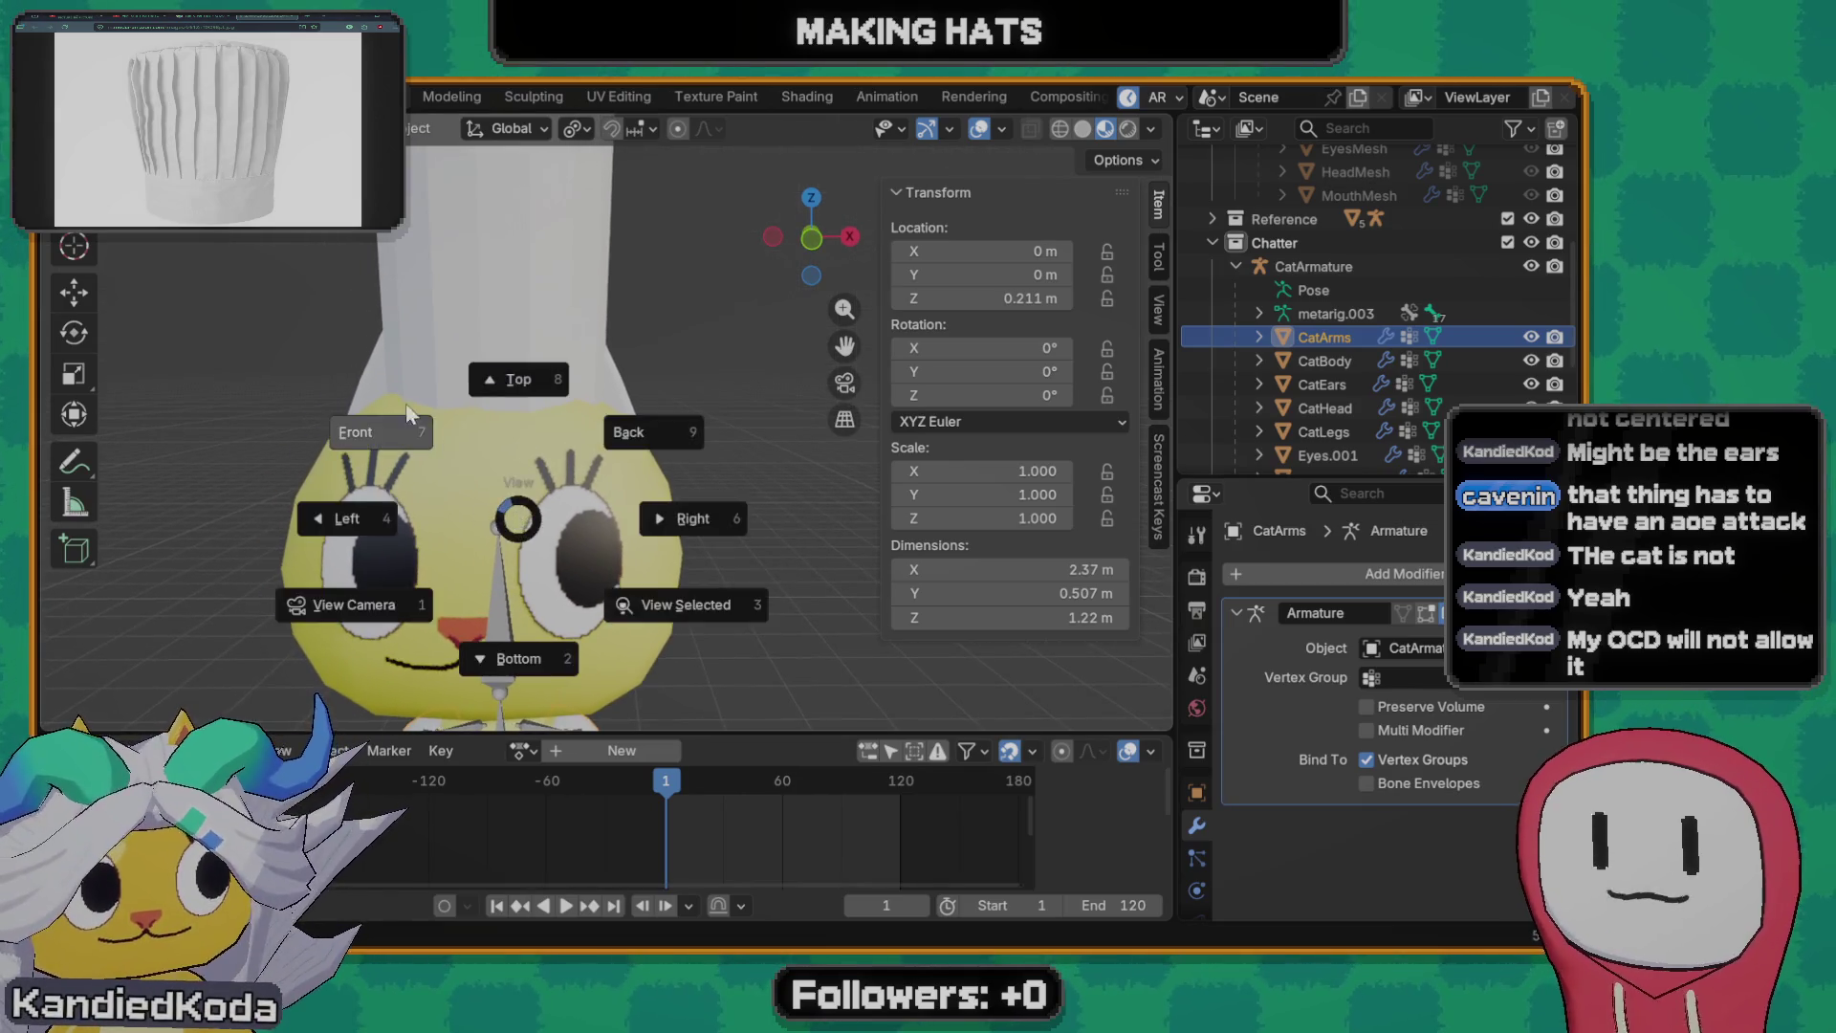
left_click(478, 397)
scroll(477, 396, "down", 1)
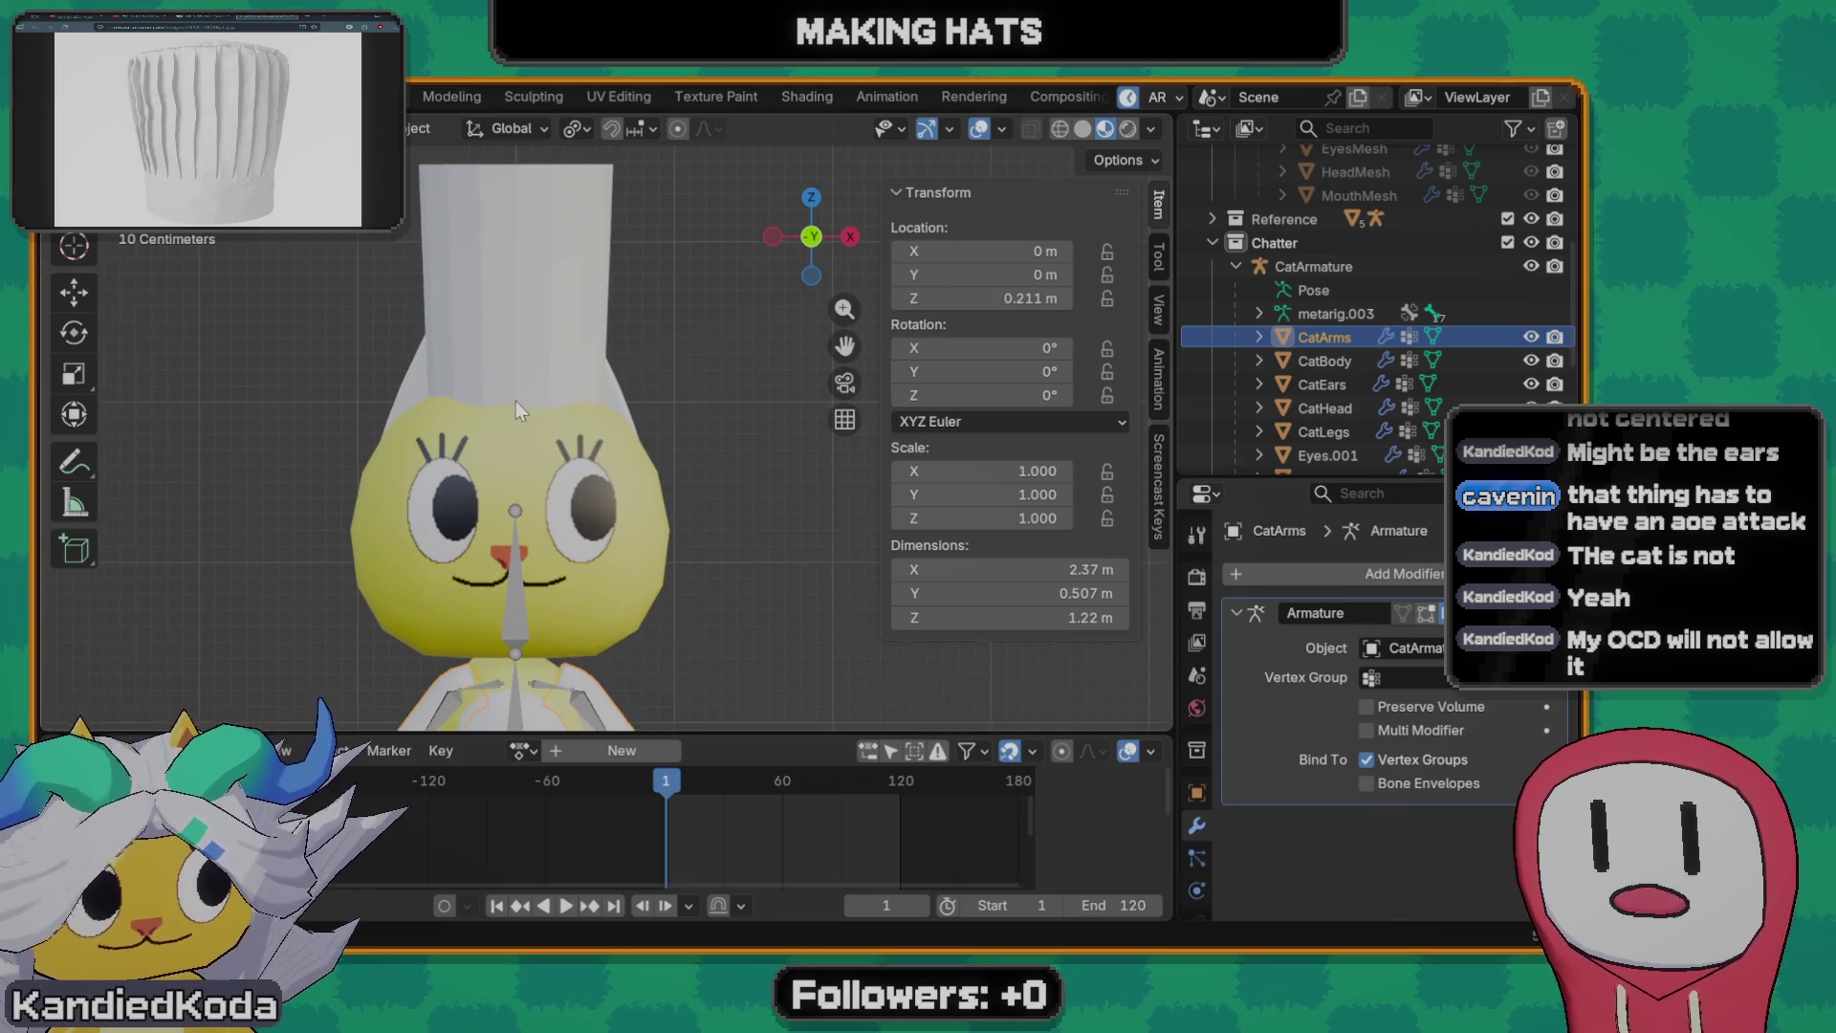
mouse_move(515, 399)
middle_mouse_down("shift")
mouse_move(536, 439)
mouse_move(531, 555)
middle_mouse_up("shift")
key("Tab")
key("Tab")
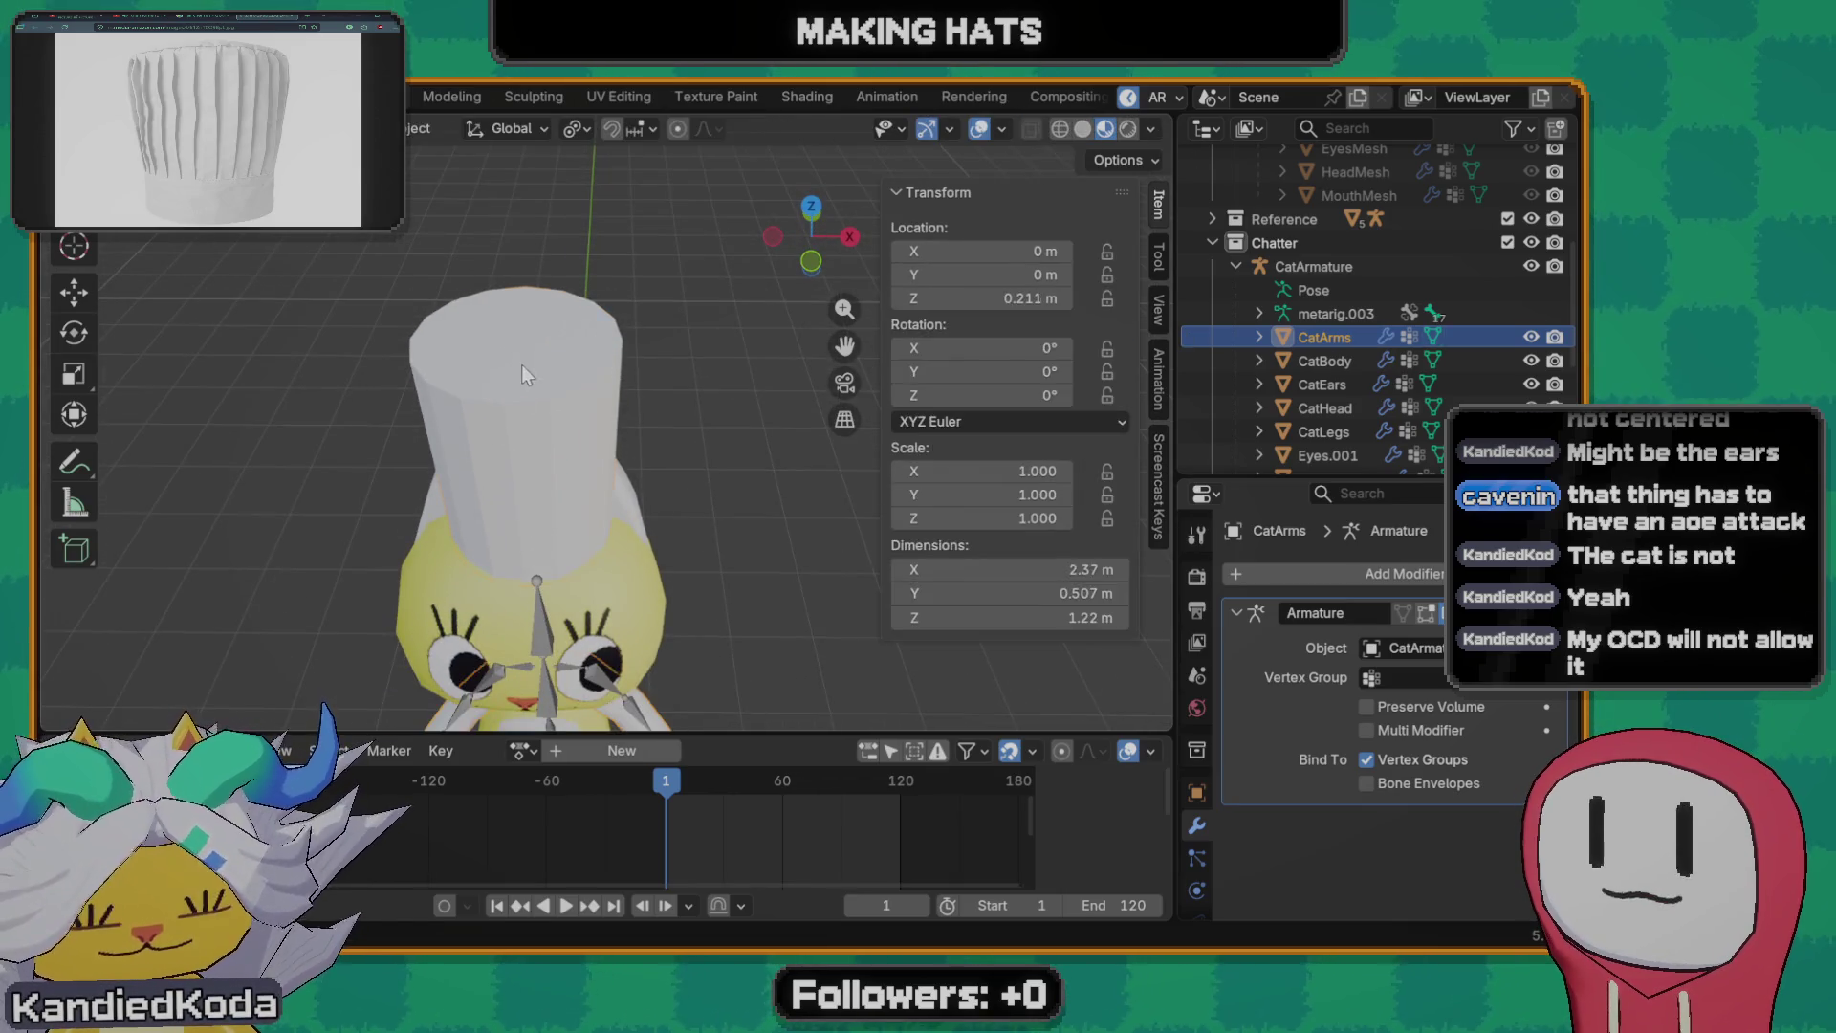
- Lengthen the chef hat cylinder upward along Z and widen it
left_click(521, 365)
key("Tab")
middle_click_drag(523, 362, 513, 574)
key("g")
key("z")
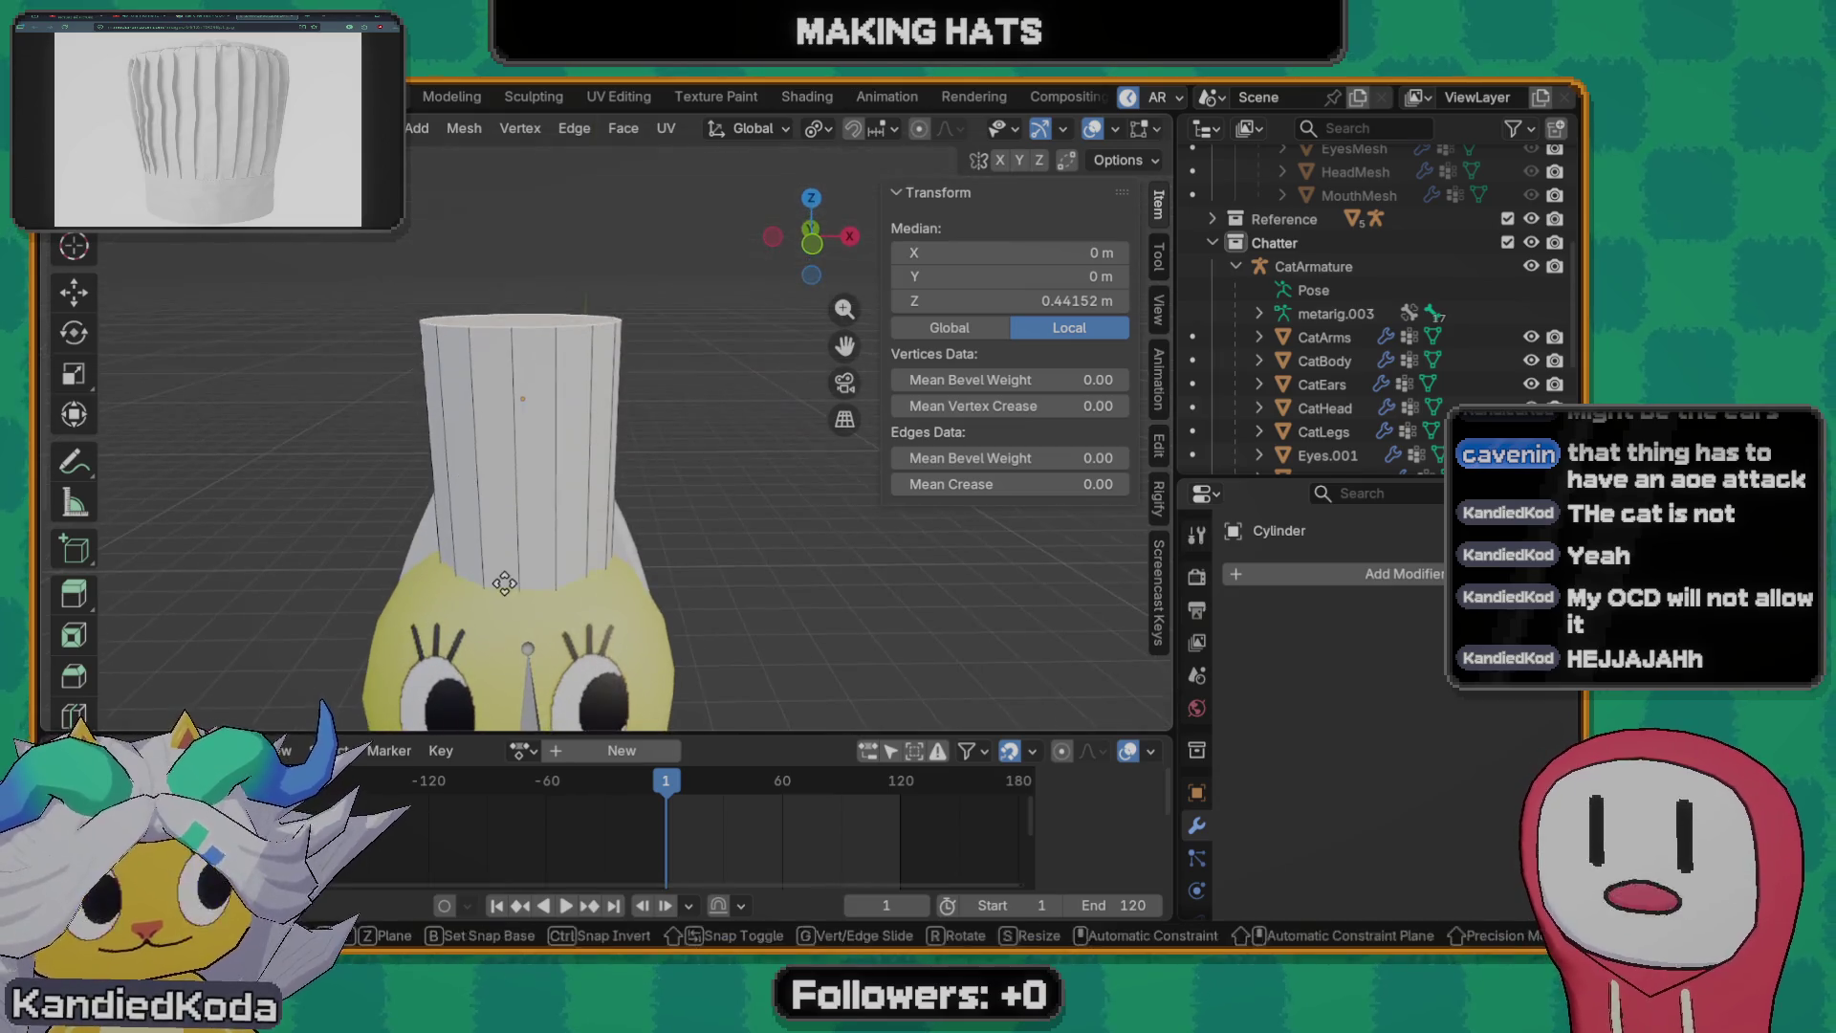
left_click(513, 512)
scroll(512, 513, "down", 2)
key("s")
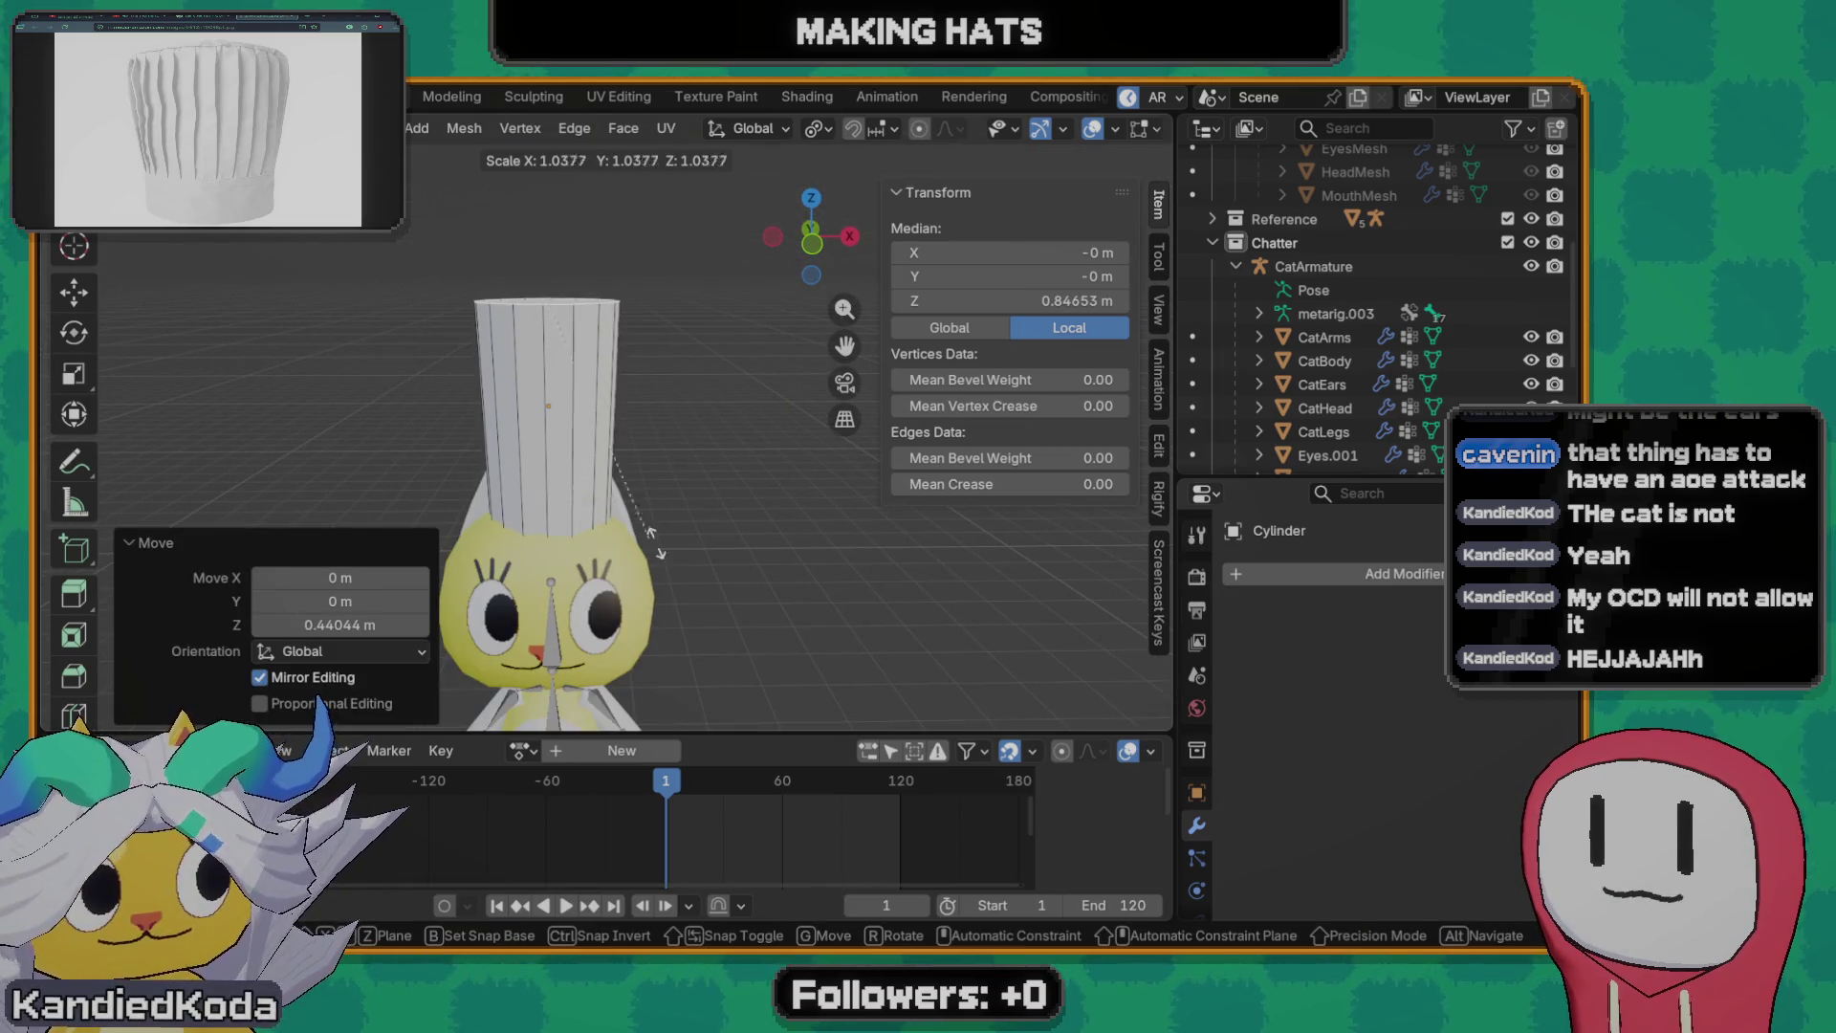
left_click(745, 610)
scroll(644, 455, "up", 1)
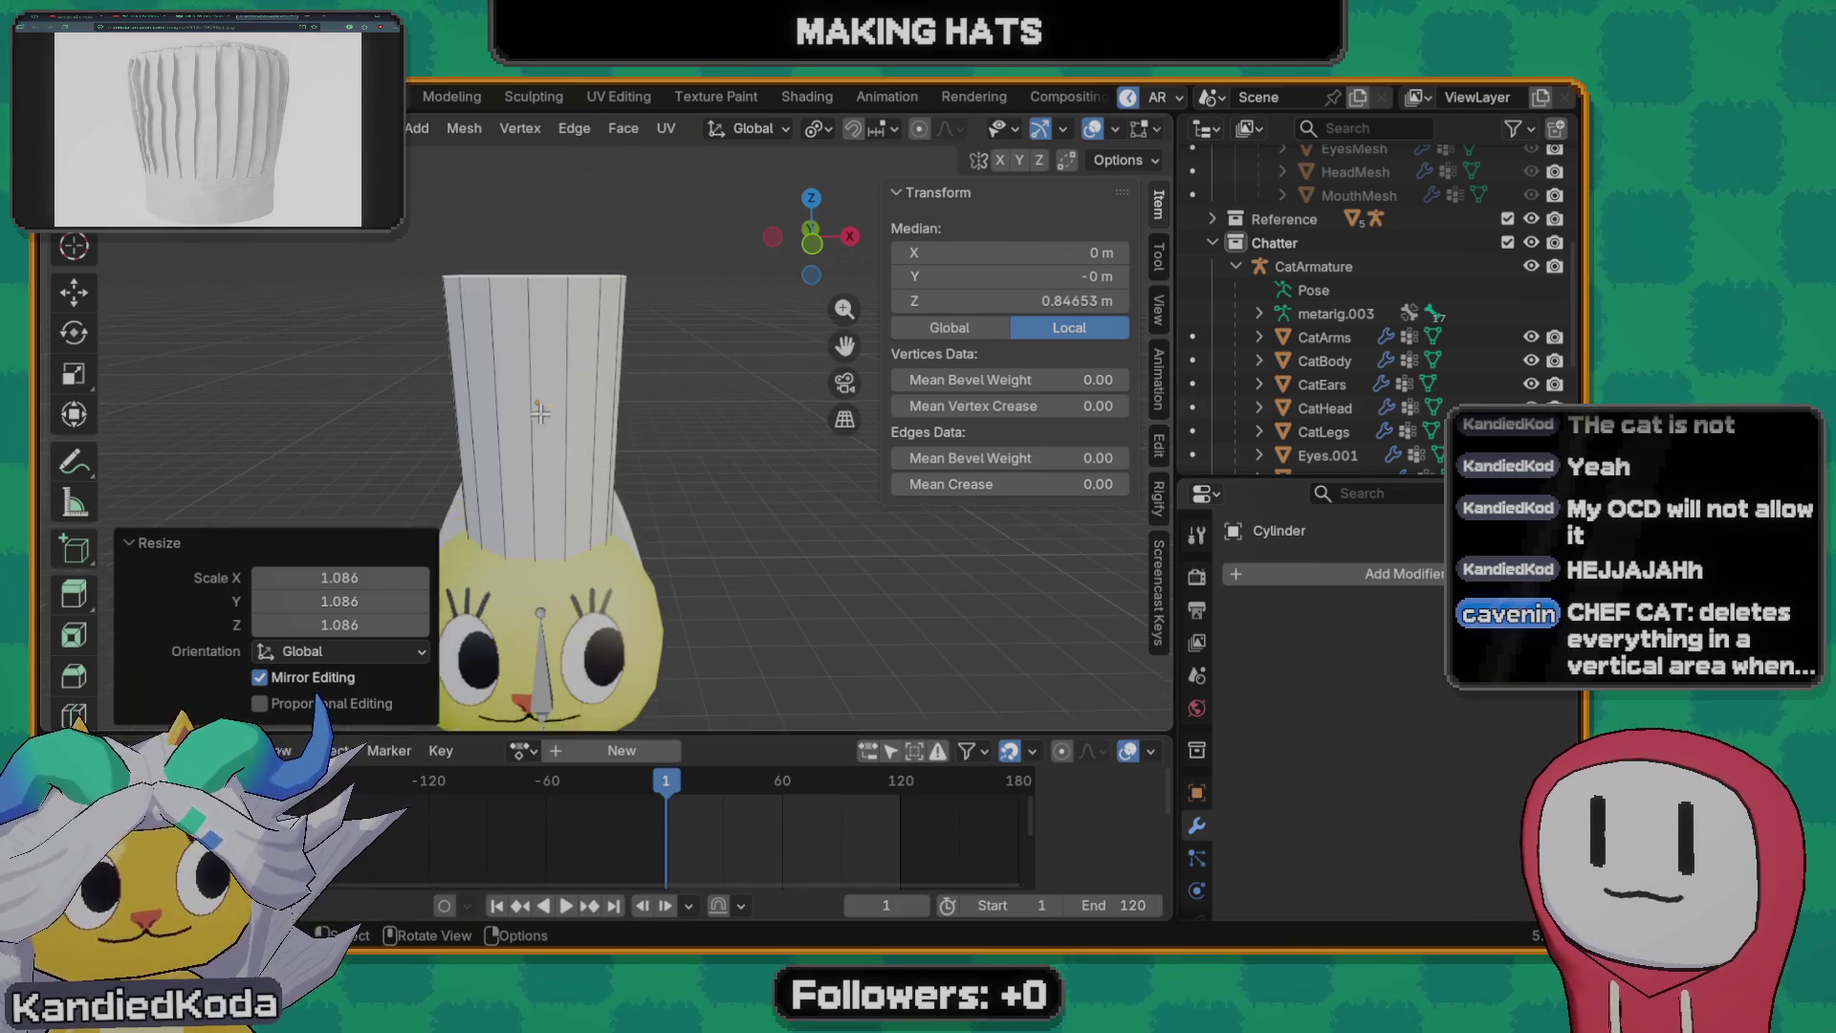
scroll(551, 461, "up", 1)
scroll(551, 460, "up", 1)
- Add a horizontal loop cut around the hat, widen it and slide it toward the base
key("ctrl+r")
left_click(523, 431)
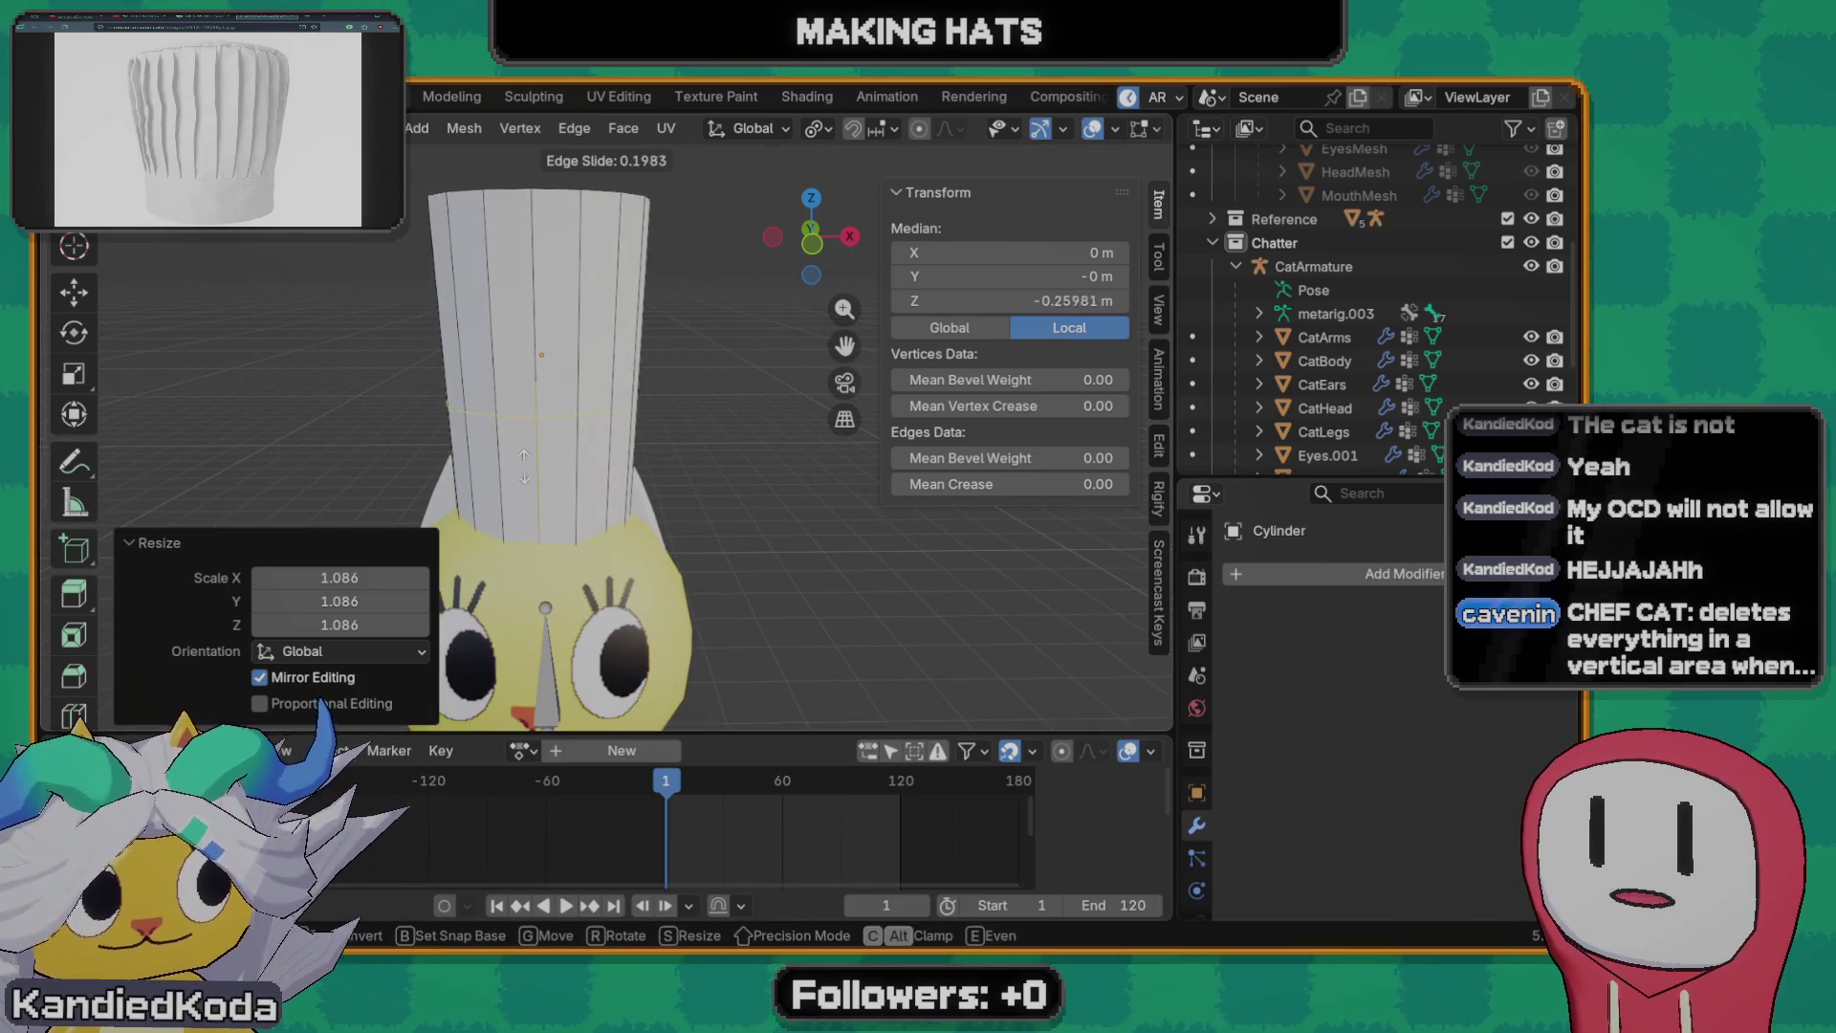
left_click(535, 375)
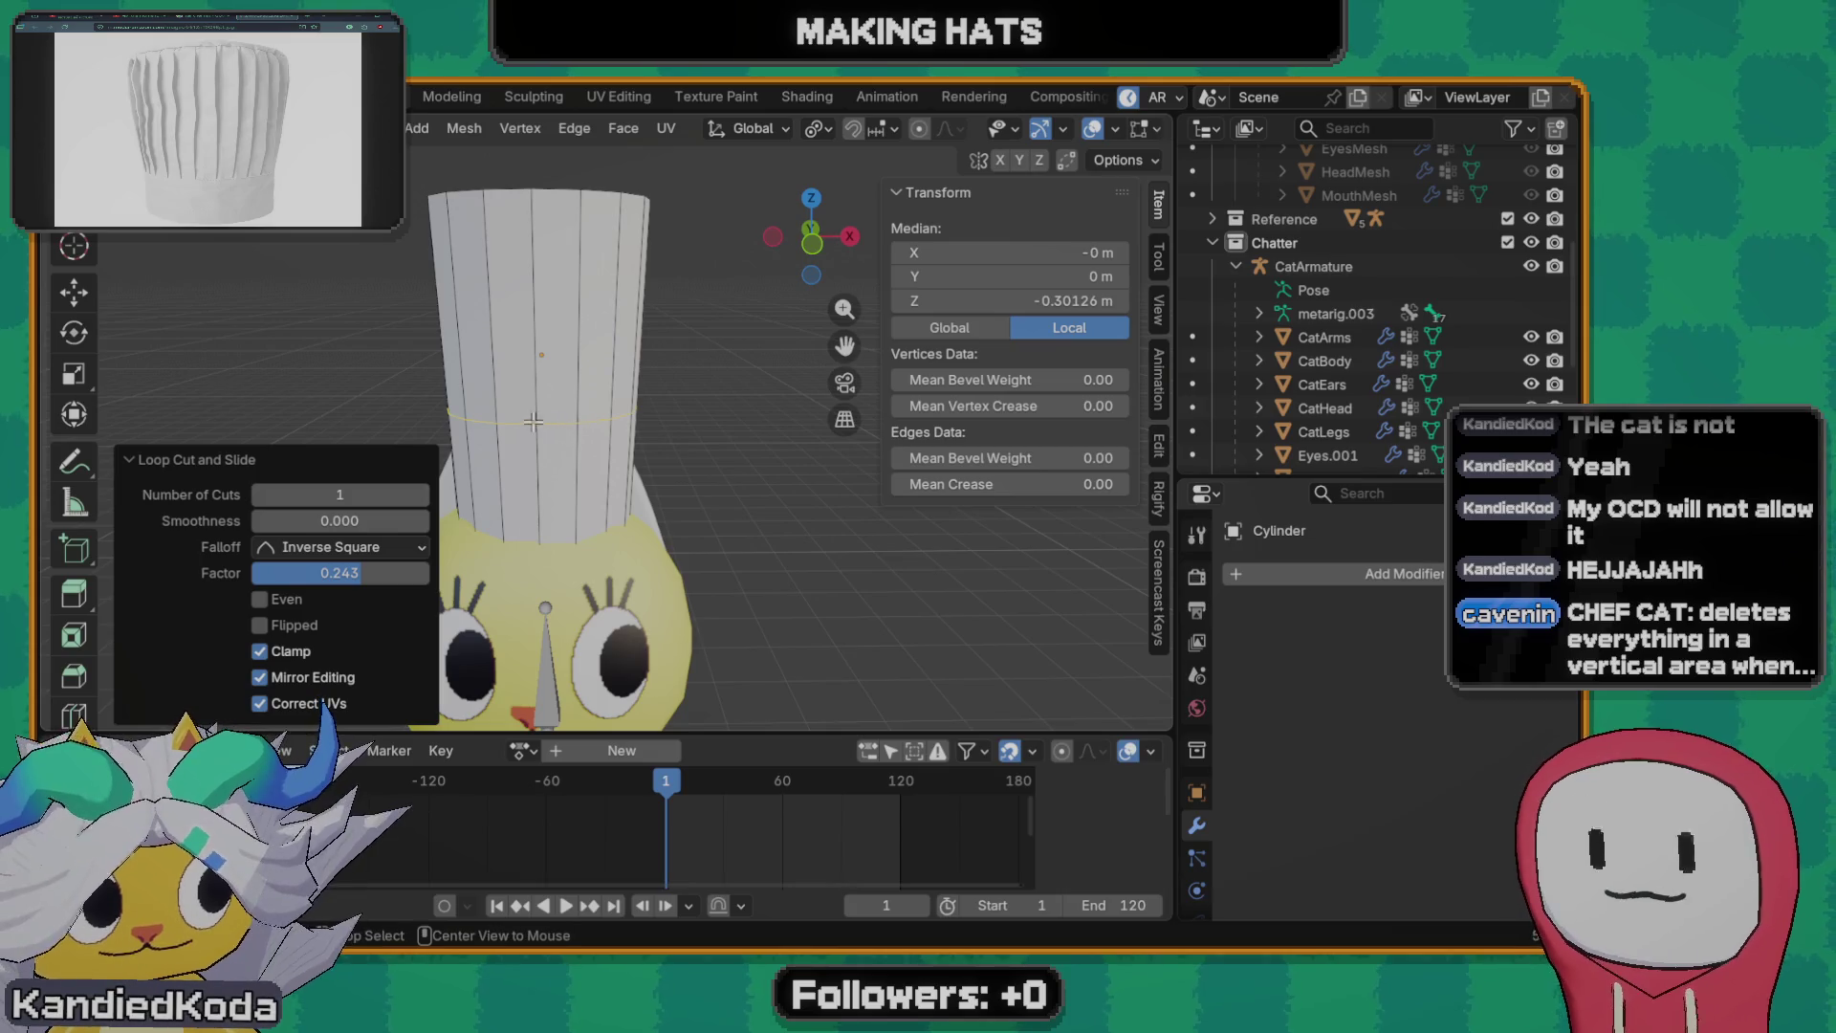
left_click(533, 419, "alt")
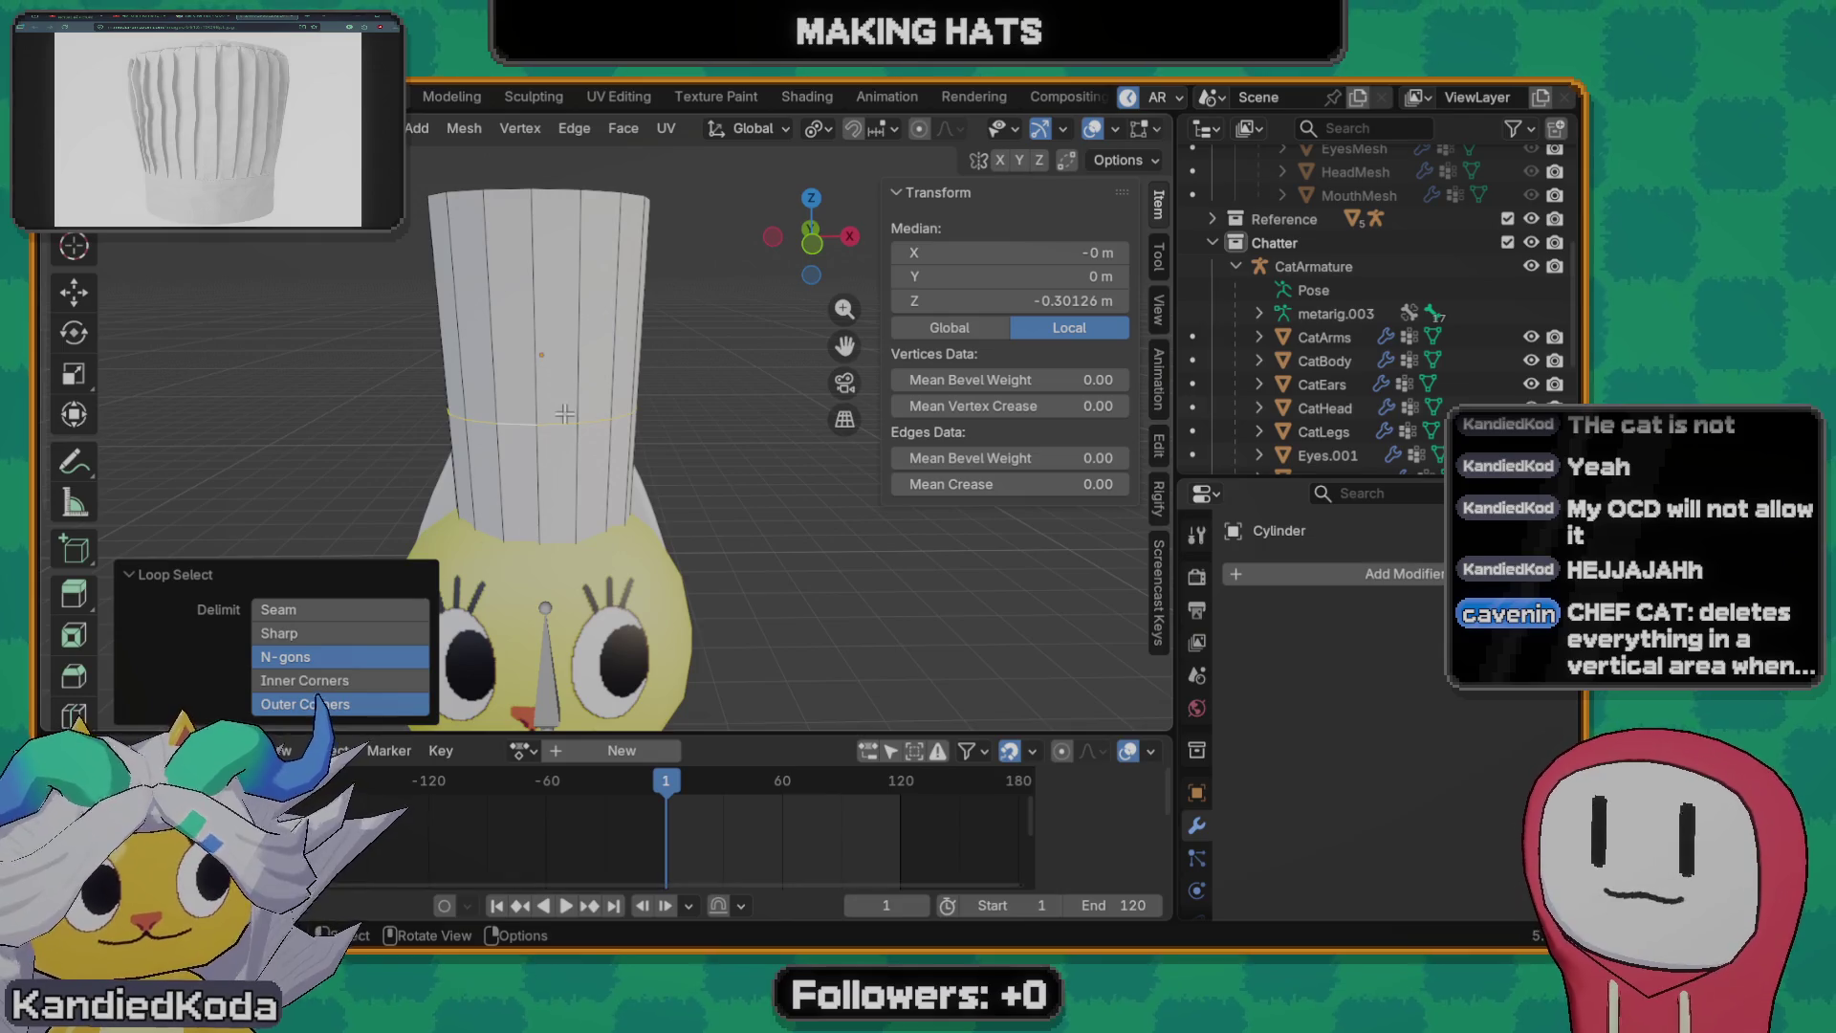
key("s")
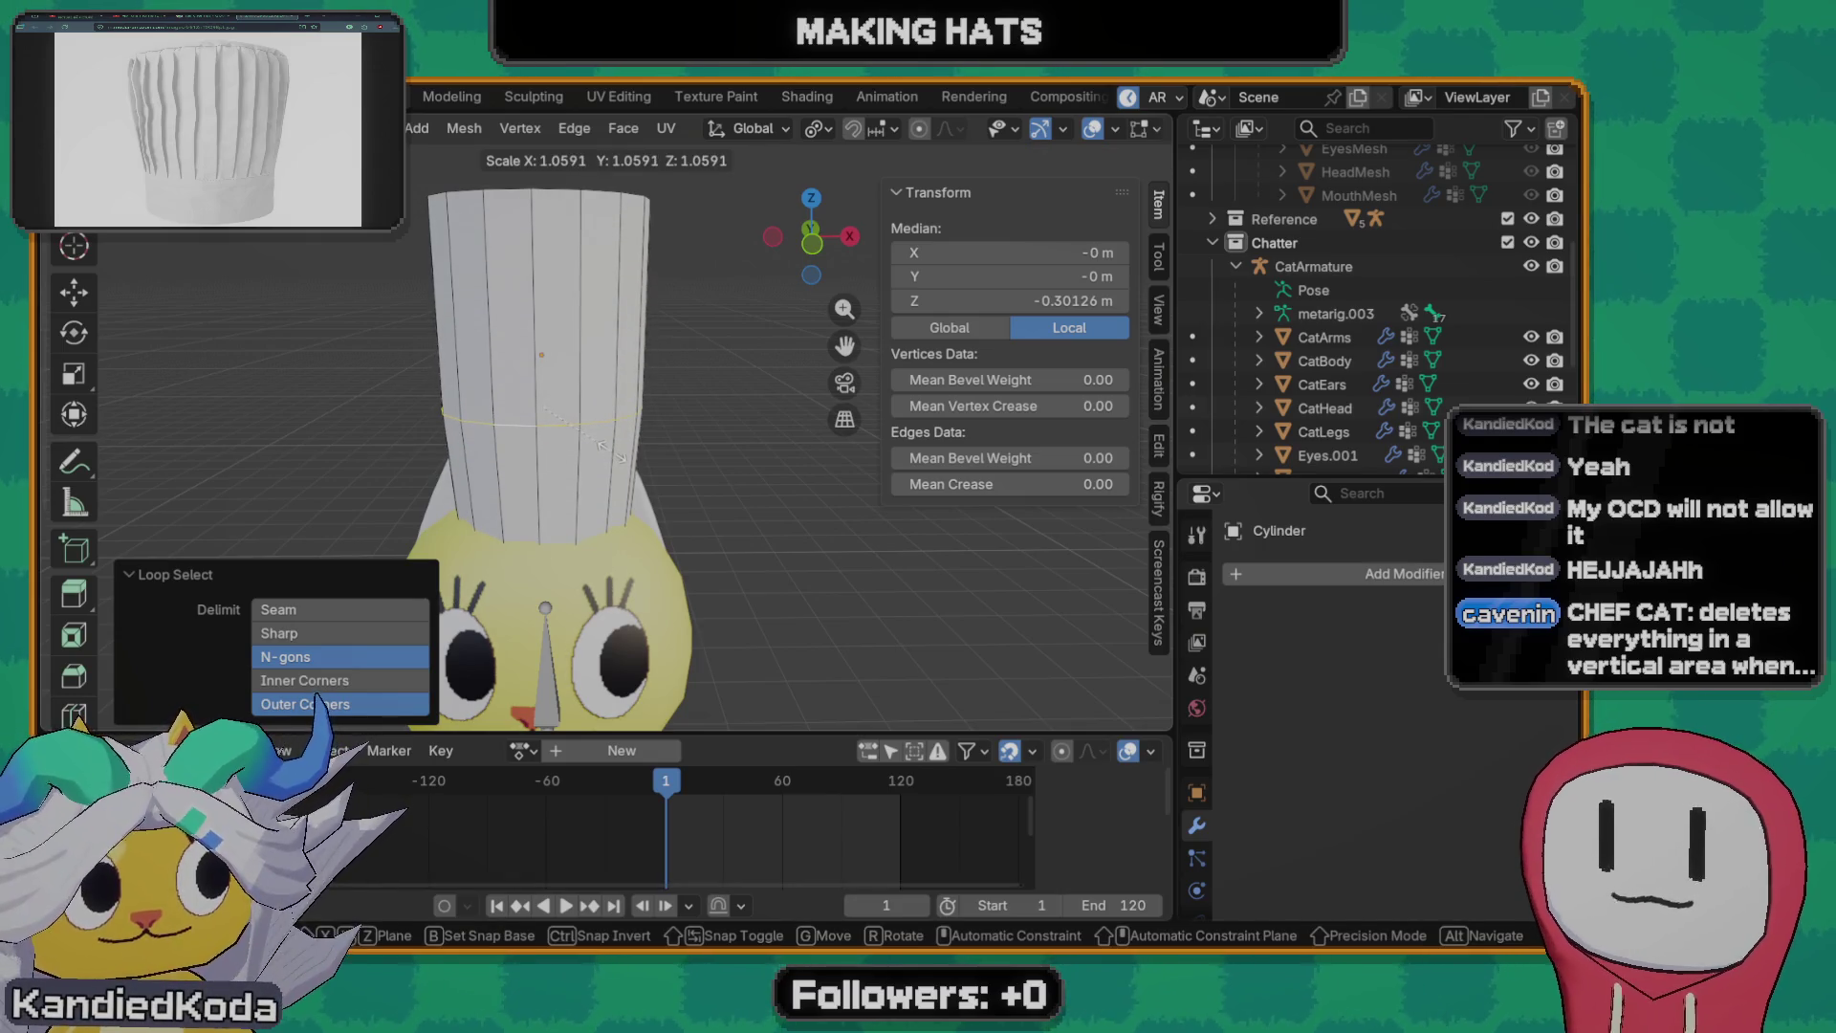
left_click(599, 447)
key("g")
key("g")
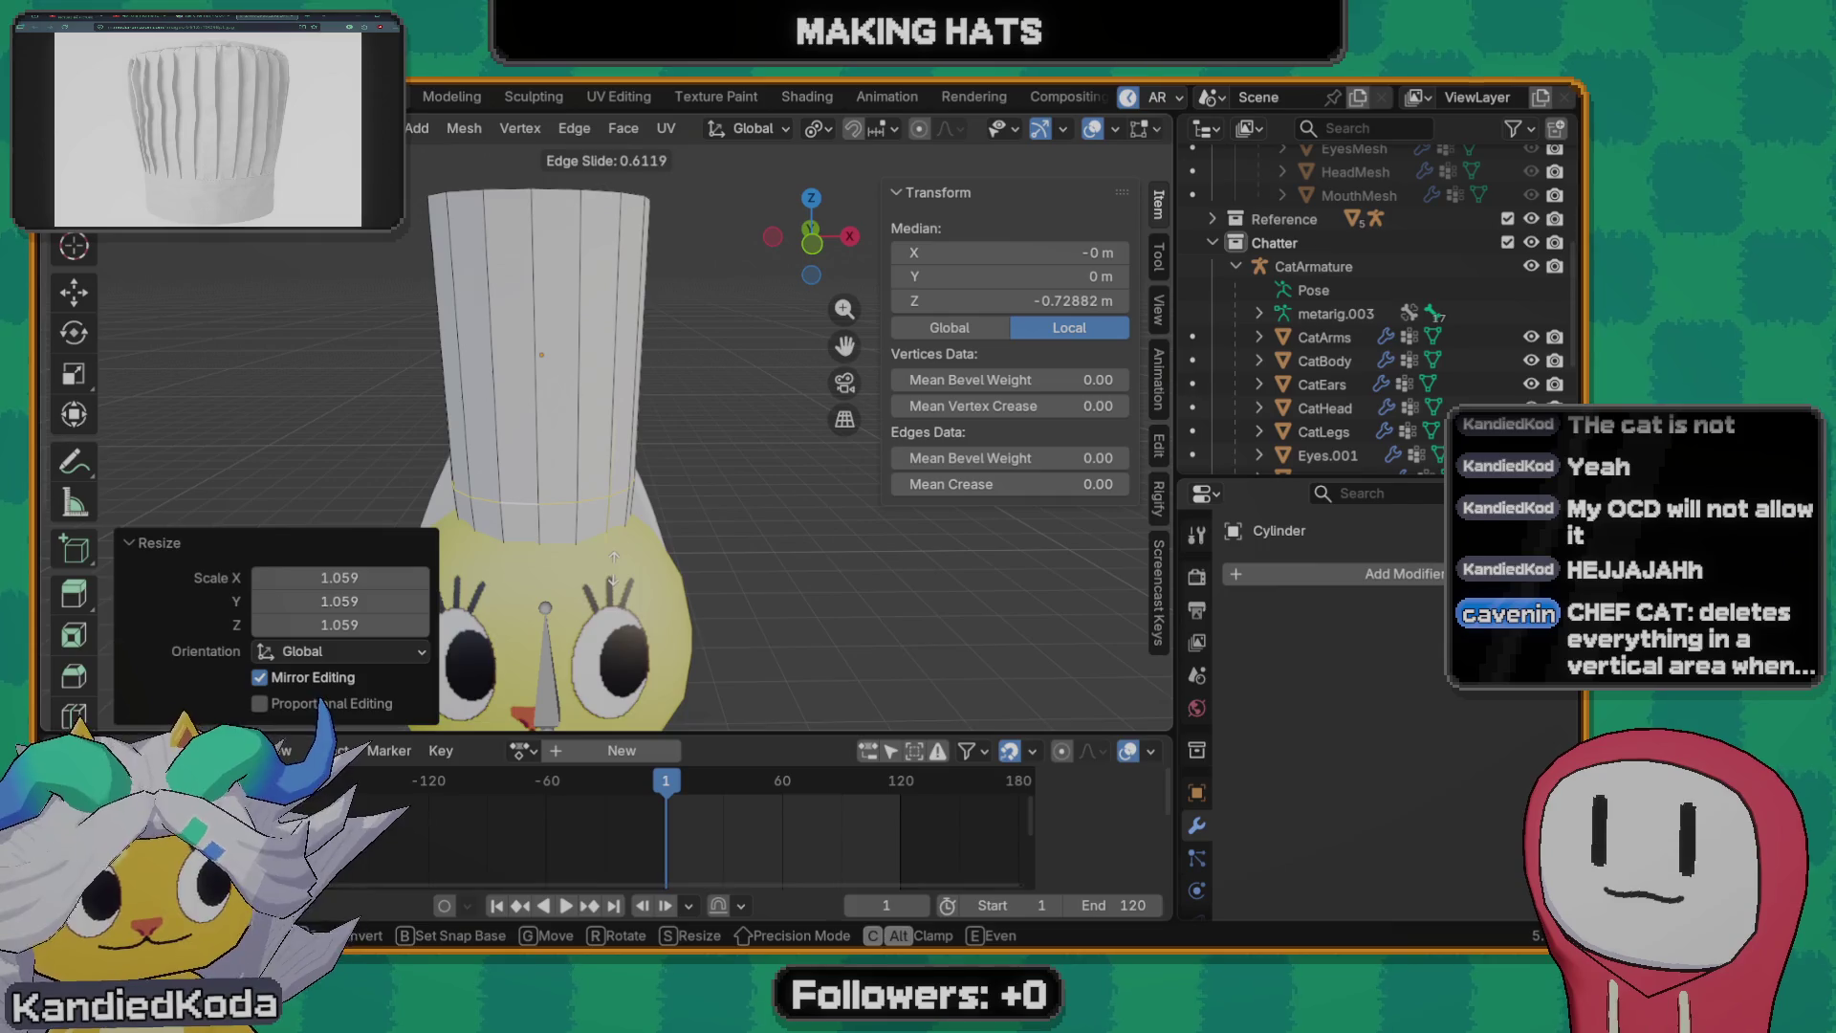
left_click(614, 559)
- Fine-tune the band loop's size and height into a slightly widened ring, then leave editing
key("s")
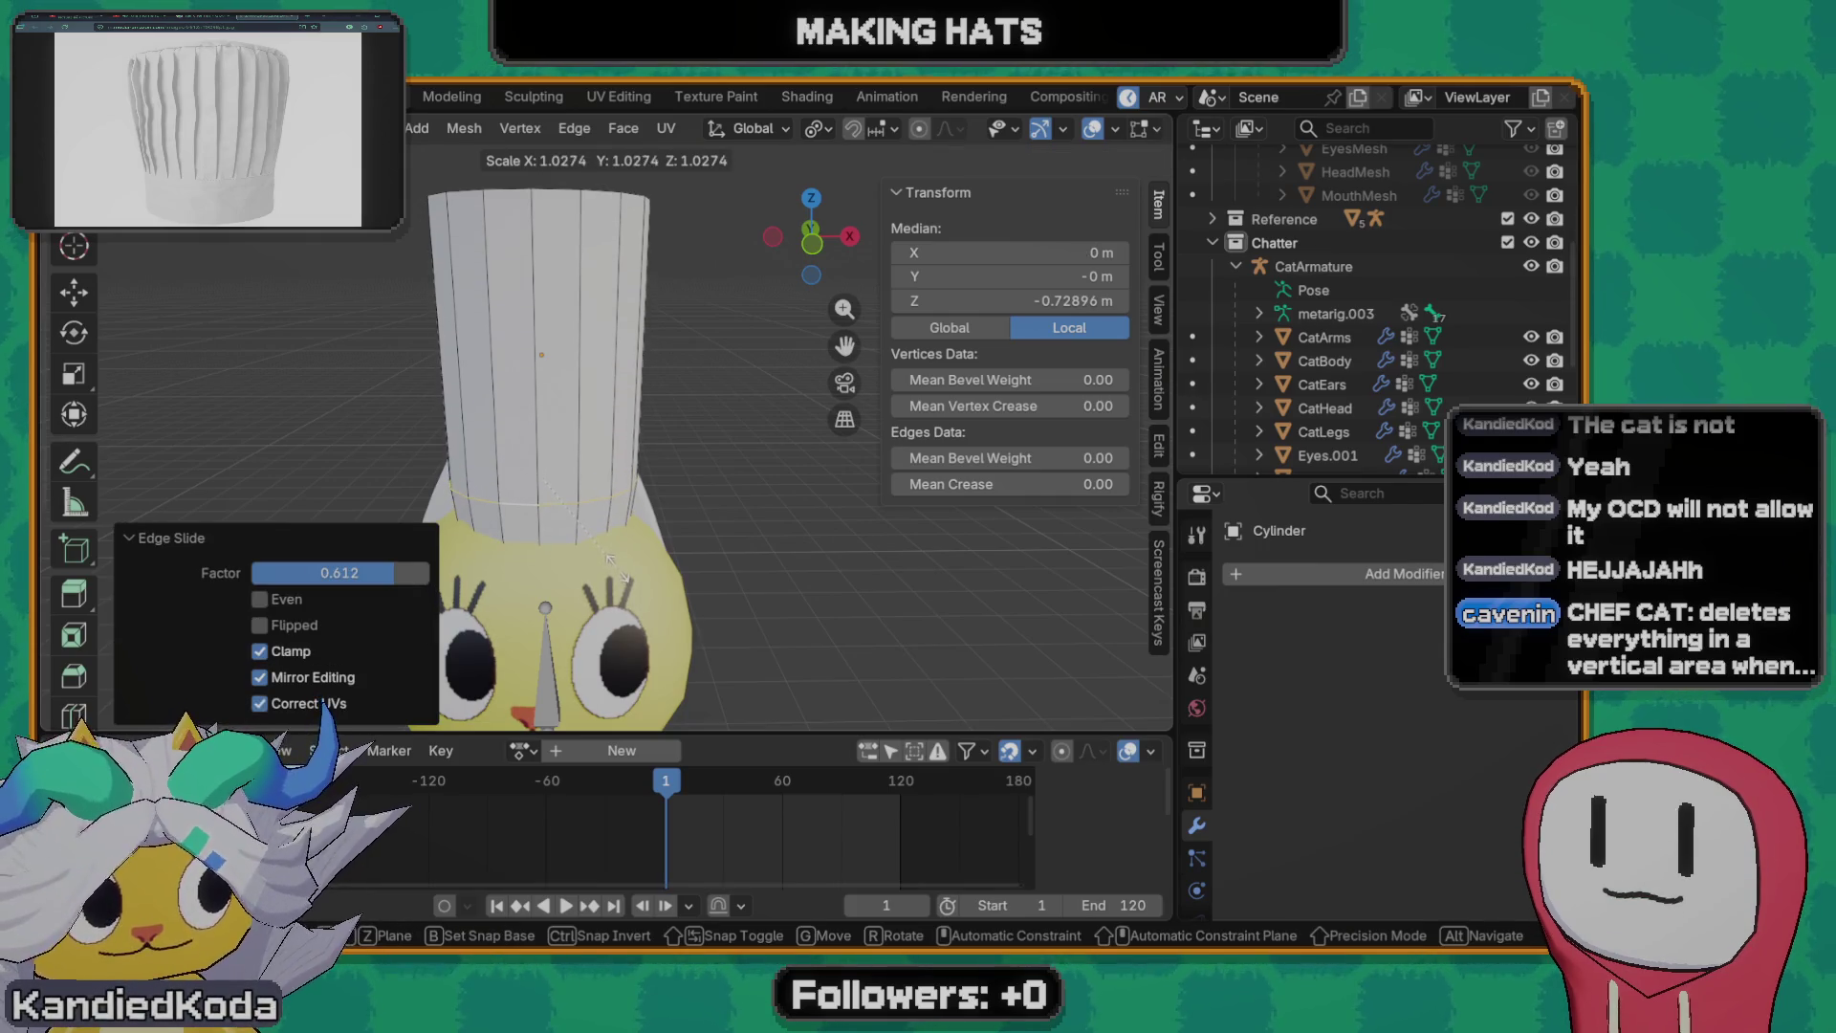
left_click(618, 563)
key("g")
key("g")
left_click(520, 158)
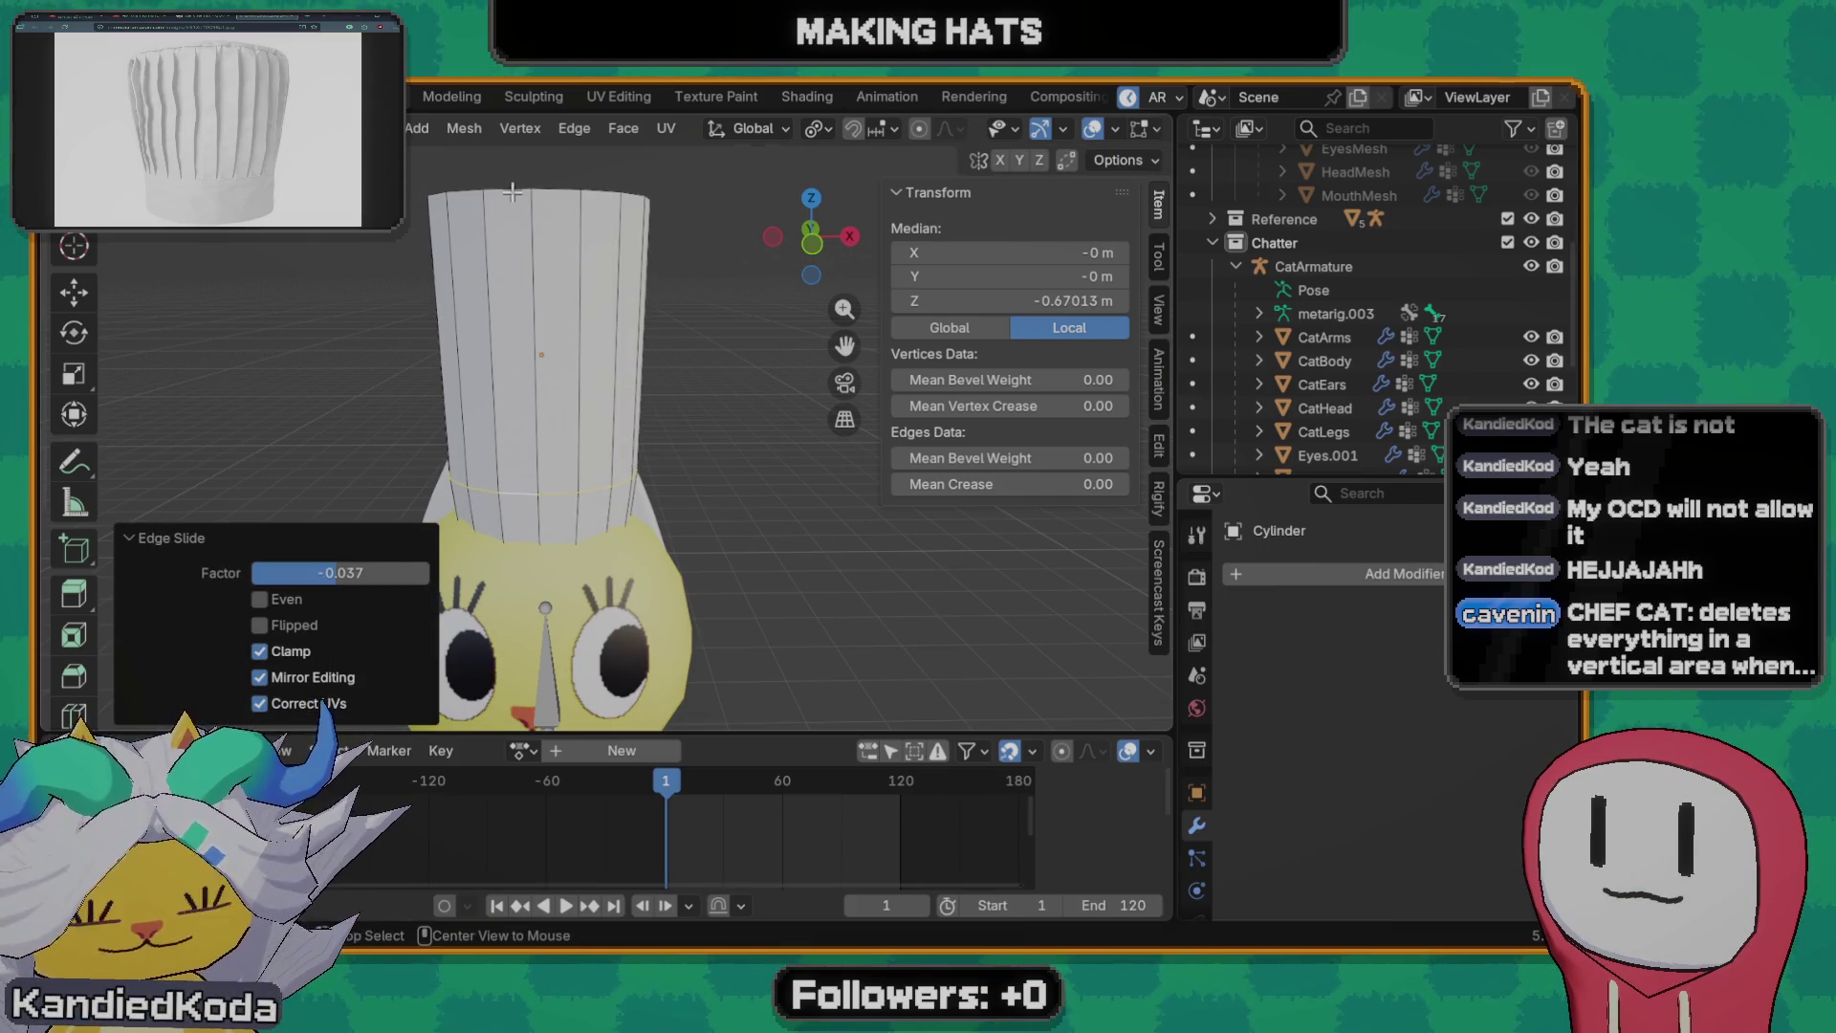
key("s")
left_click(617, 566)
scroll(630, 580, "down", 4)
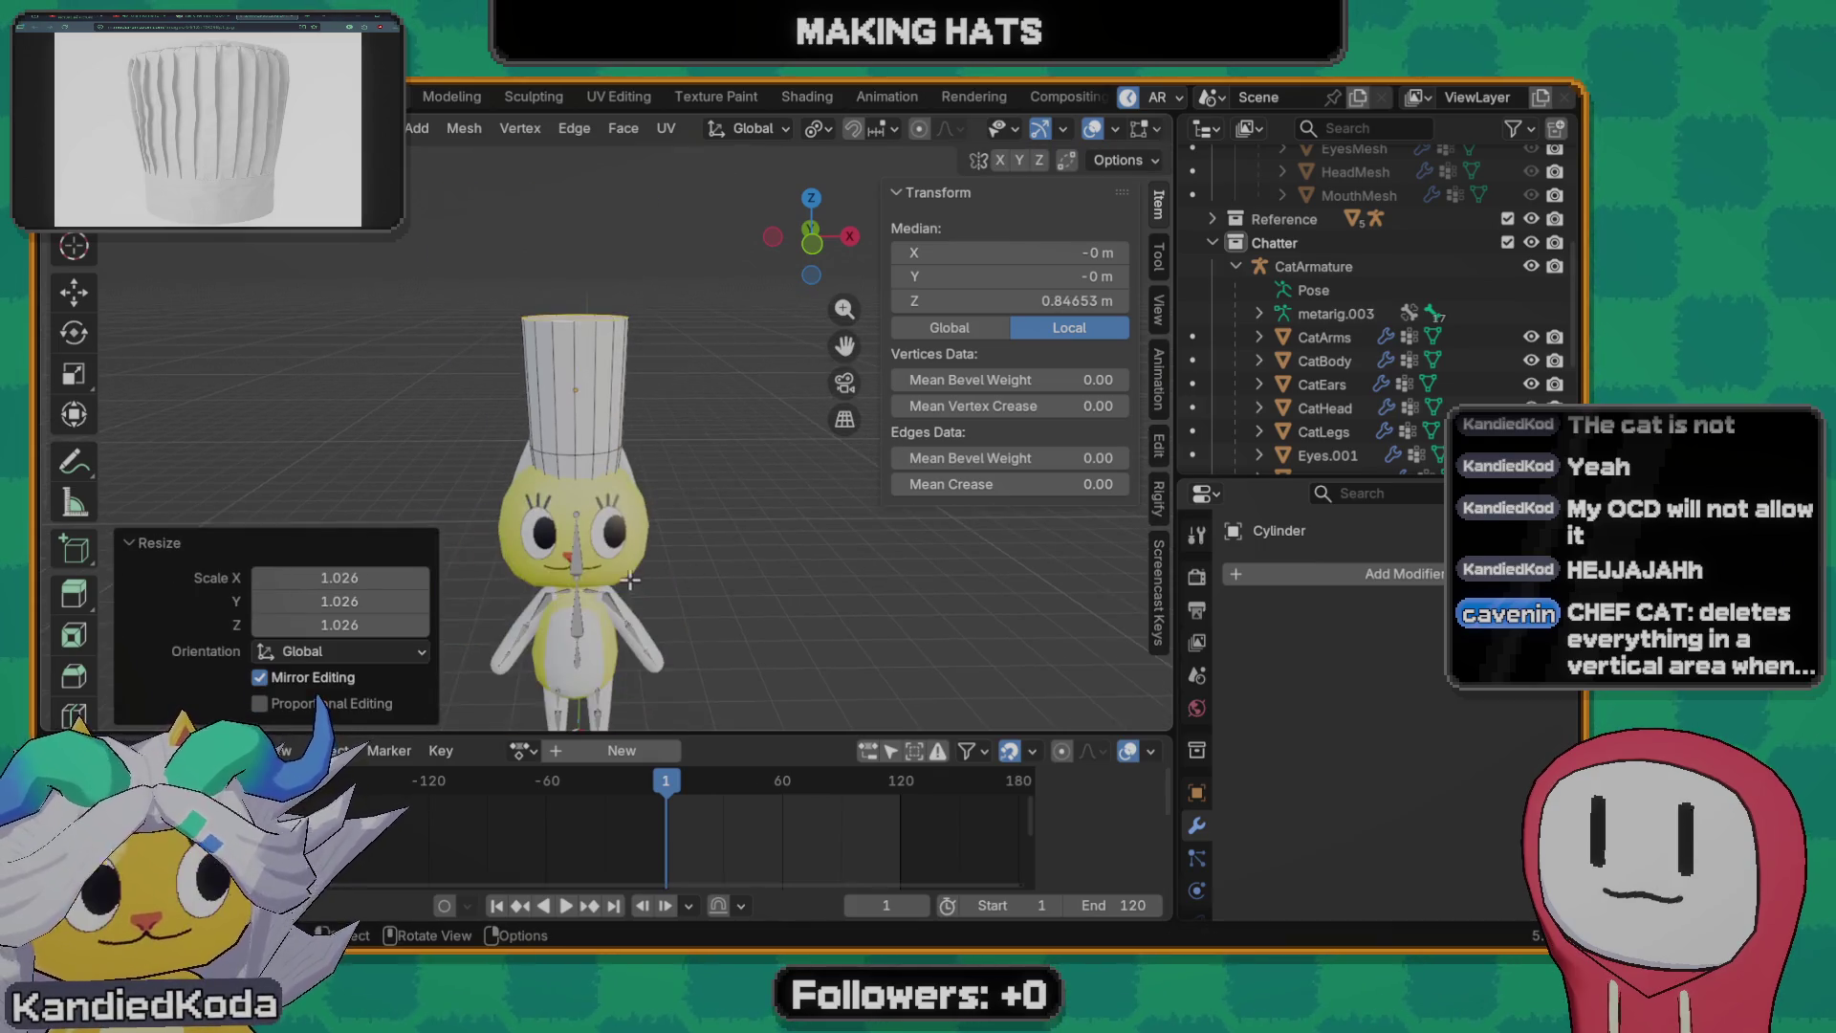
key("Tab")
scroll(673, 509, "up", 2)
scroll(617, 564, "up", 2)
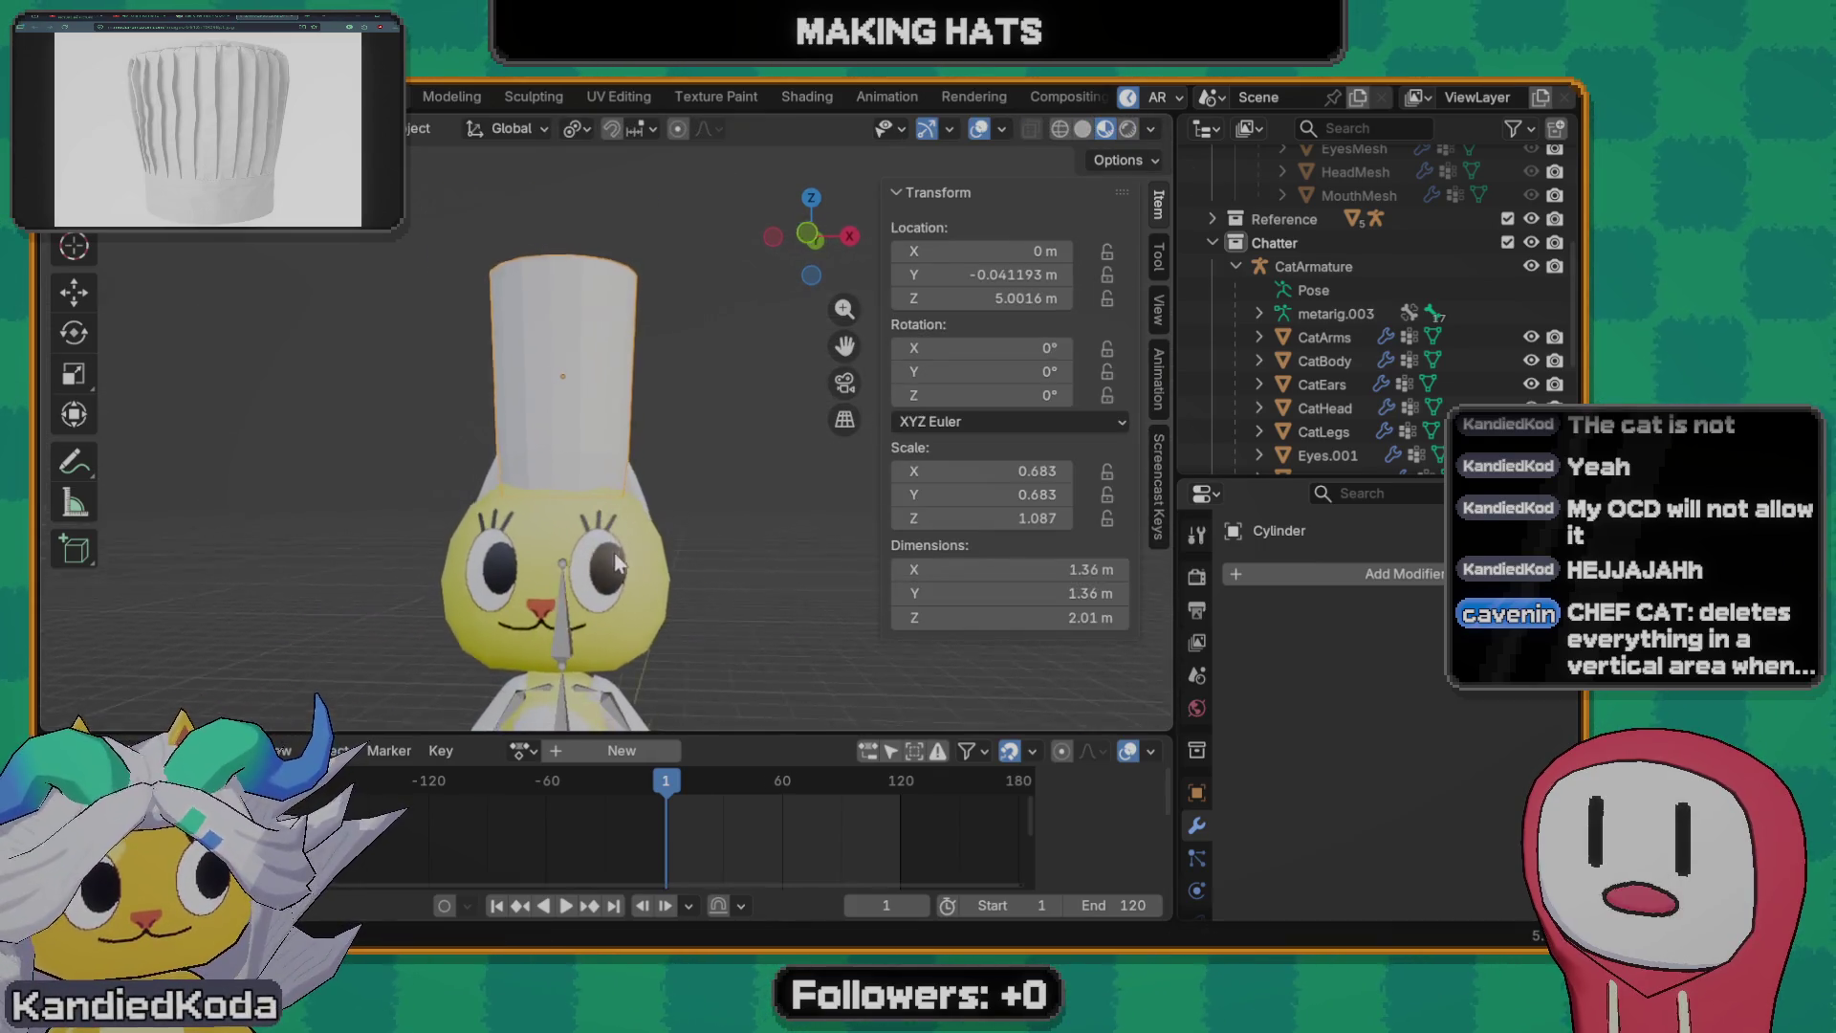
- Give the hat smooth shading and inspect it from several angles, in and out of mesh editing
middle_click_drag(617, 564, 588, 374)
right_click(588, 374)
left_click(588, 375)
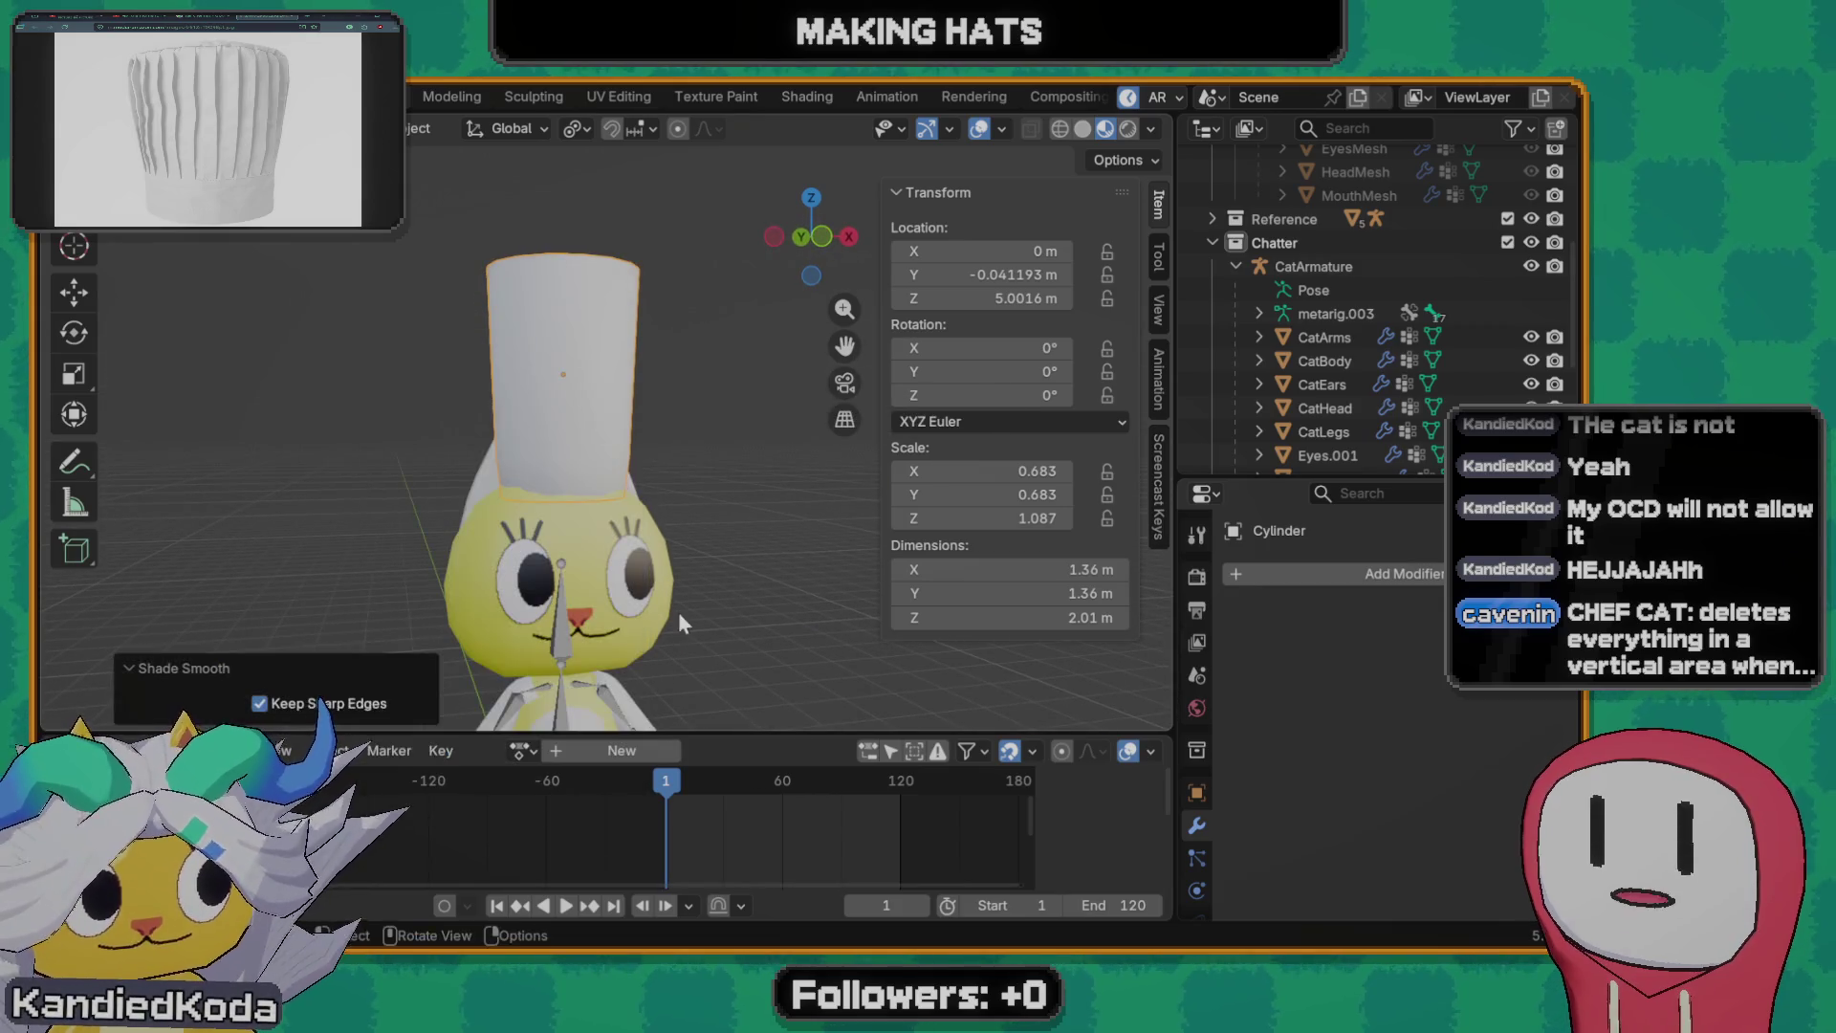
mouse_move(679, 611)
middle_mouse_down()
mouse_move(737, 542)
mouse_move(936, 578)
mouse_move(663, 529)
mouse_move(658, 628)
mouse_move(584, 380)
middle_mouse_up()
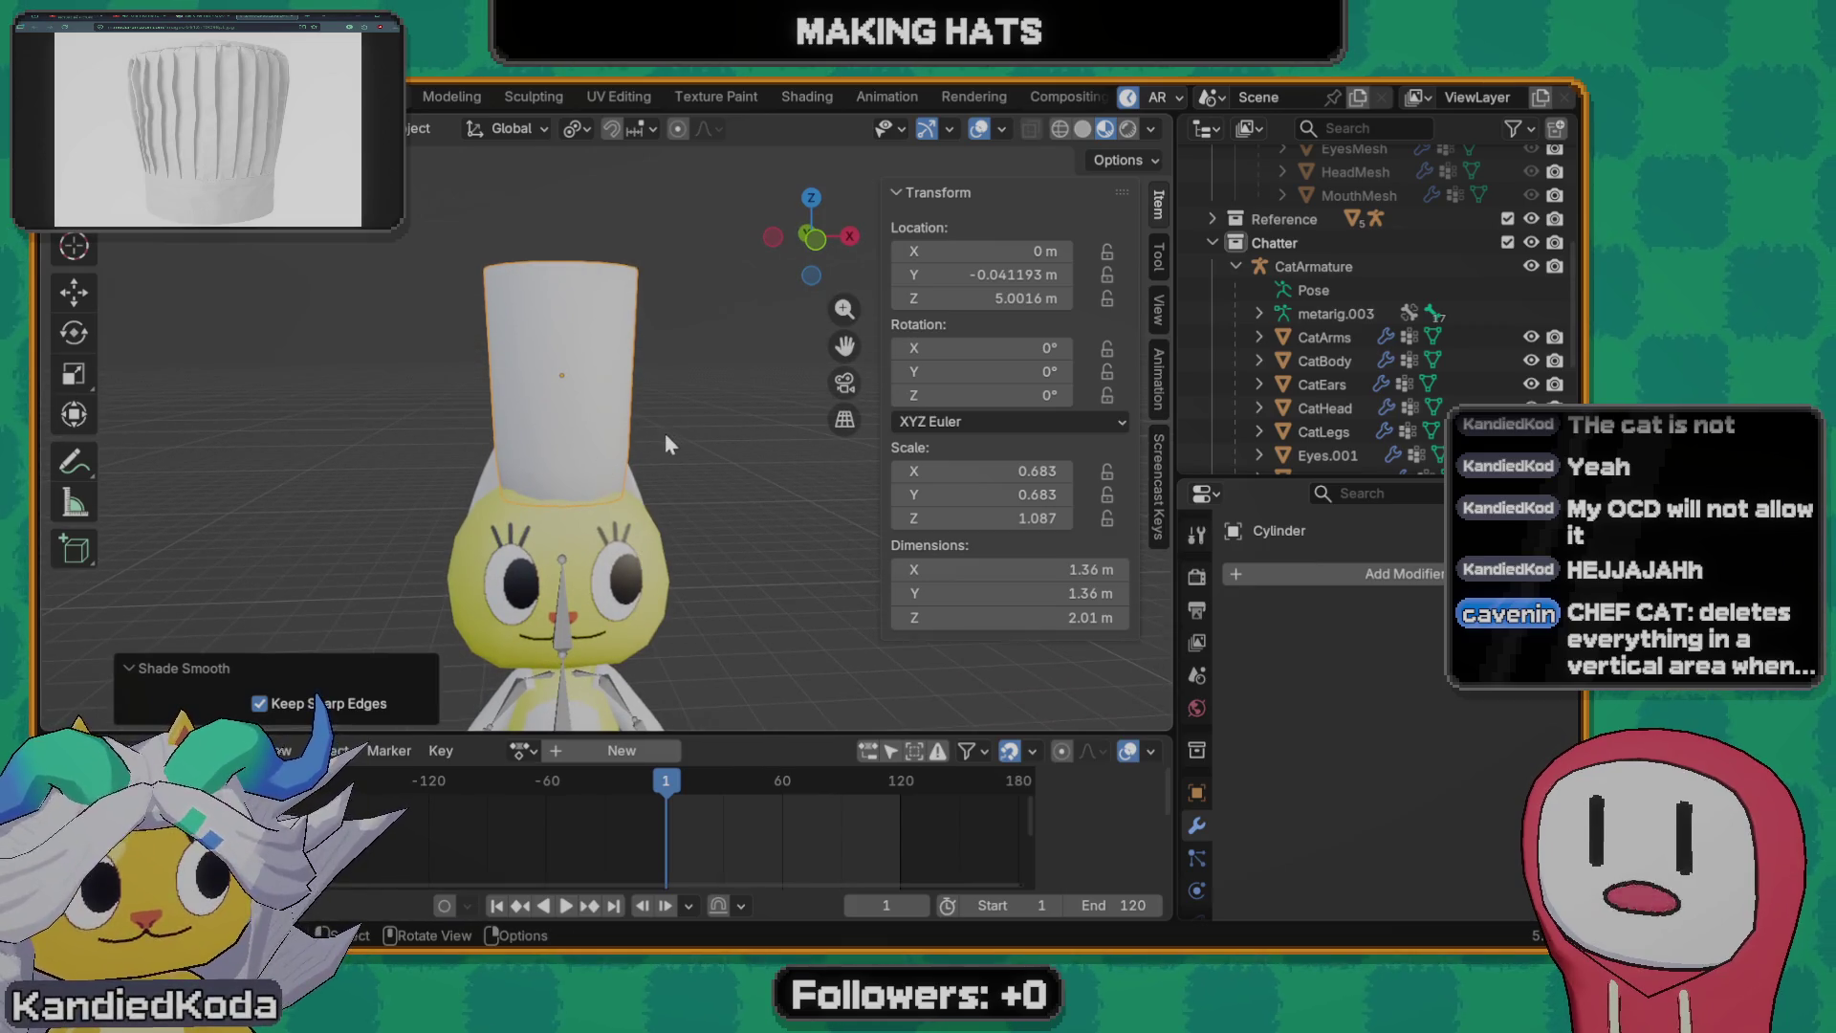
key("Tab")
scroll(602, 474, "up", 2)
scroll(600, 476, "up", 1)
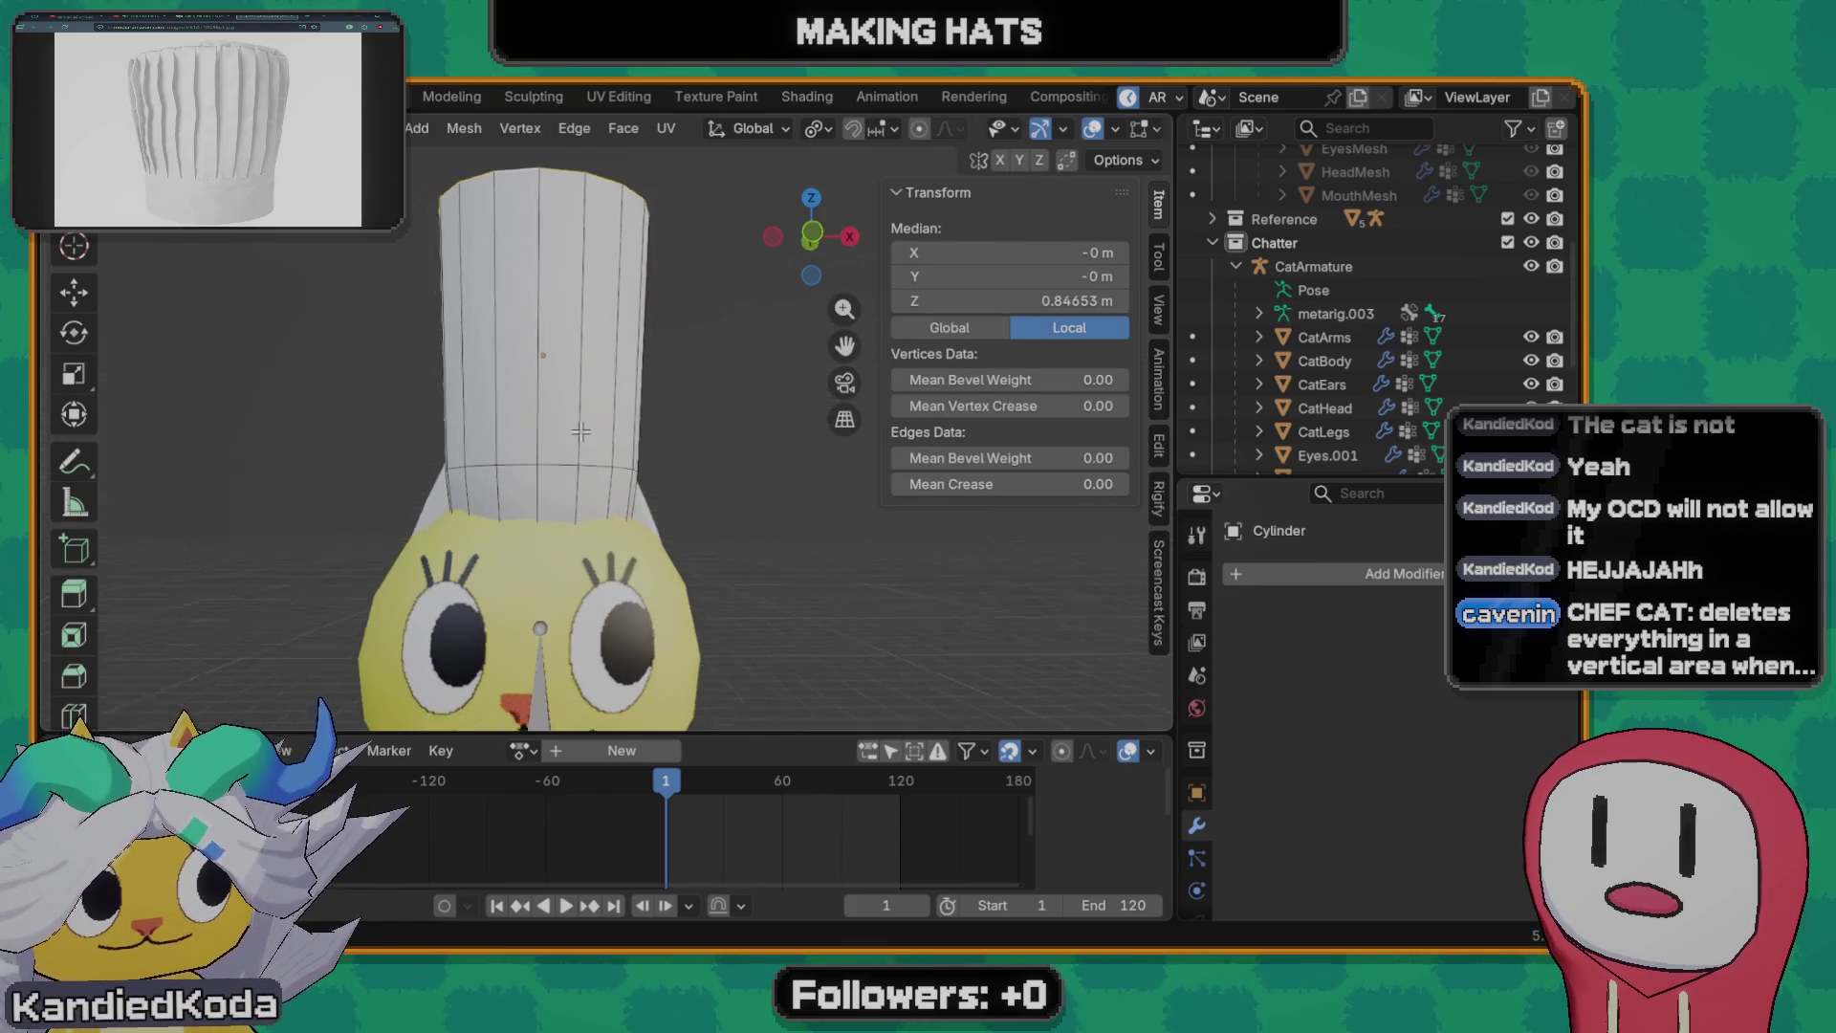
scroll(609, 469, "up", 1)
middle_click_drag(609, 470, 614, 457)
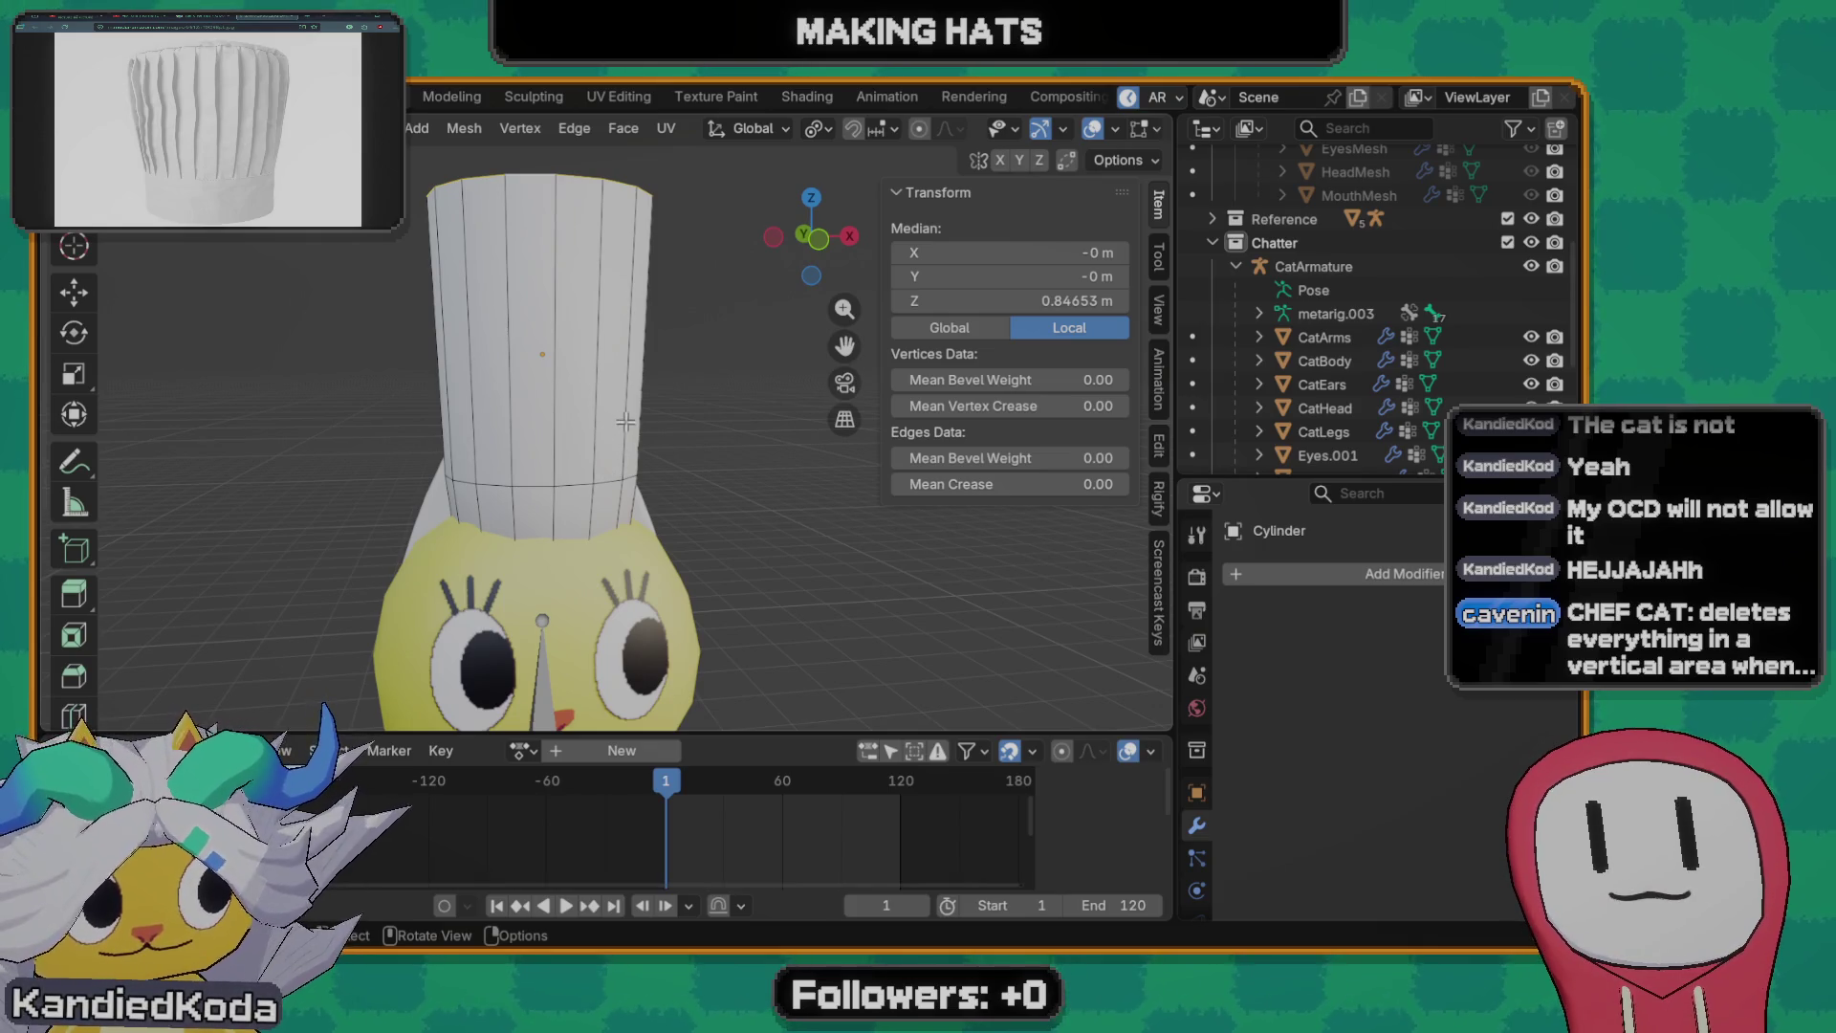
scroll(462, 428, "down", 2)
mouse_move(463, 427)
middle_mouse_down()
mouse_move(395, 506)
mouse_move(586, 448)
middle_mouse_up()
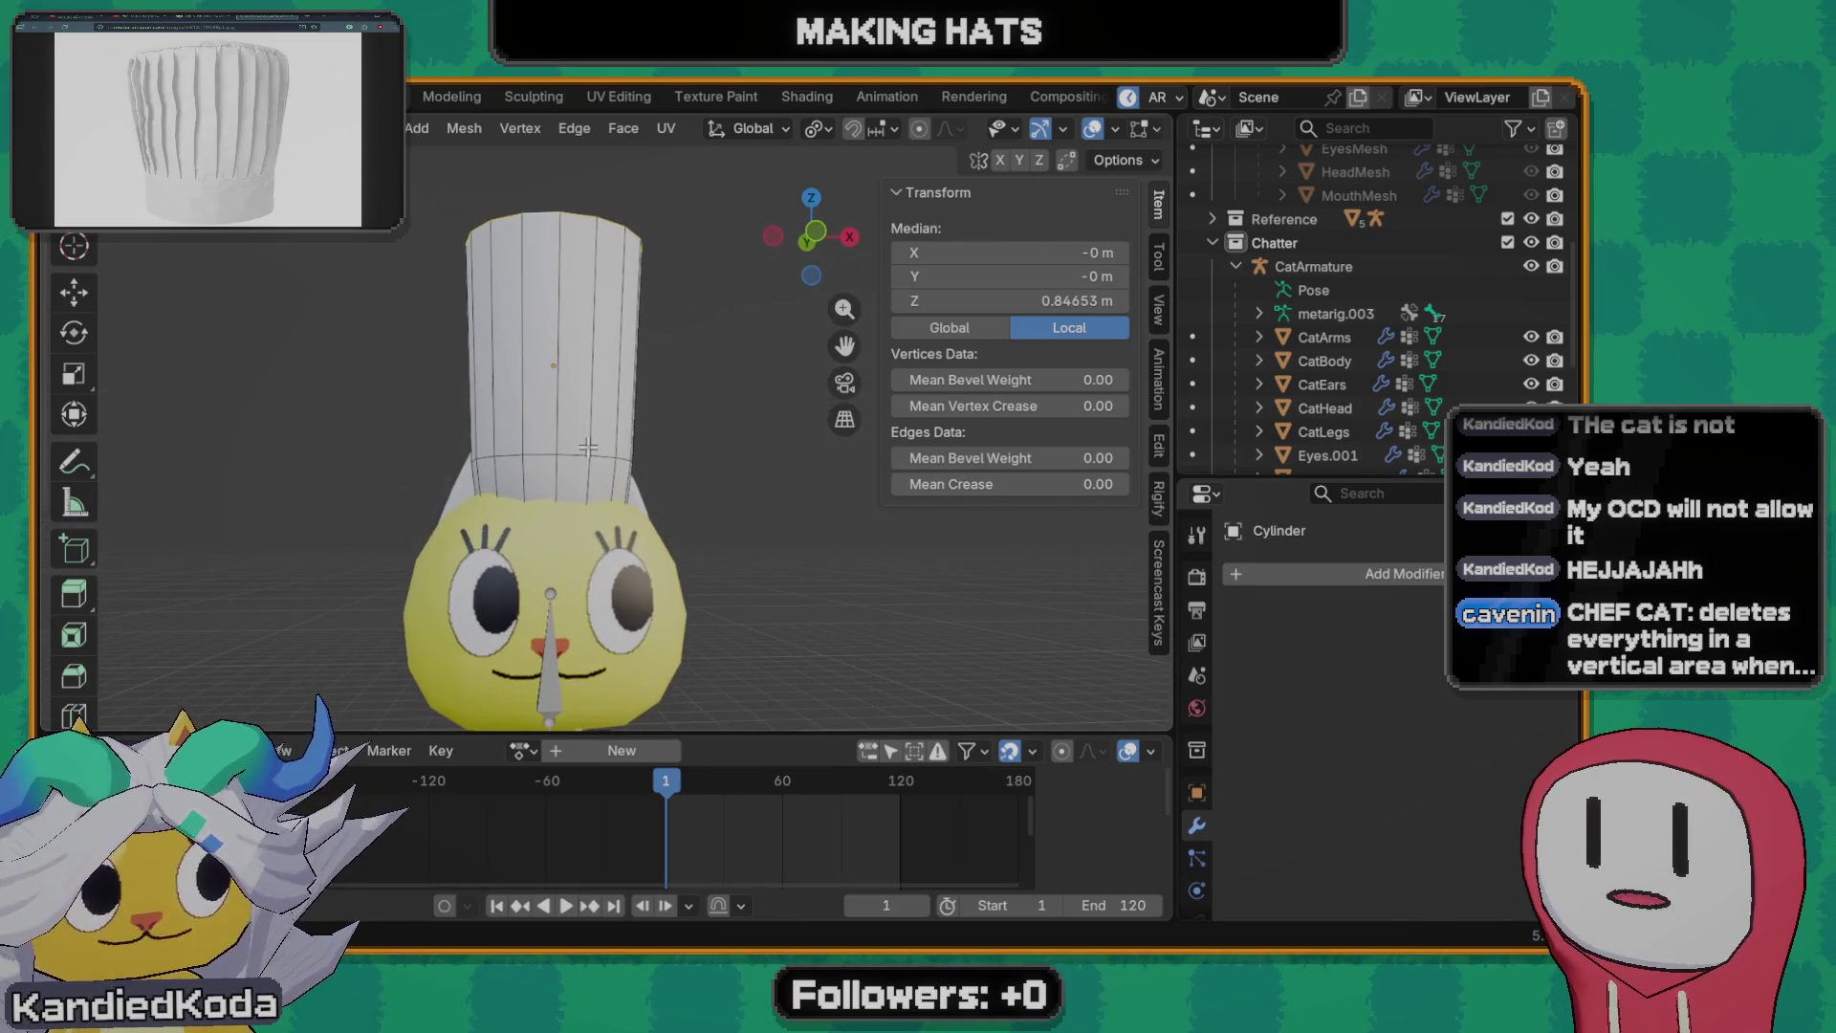
scroll(594, 448, "up", 2)
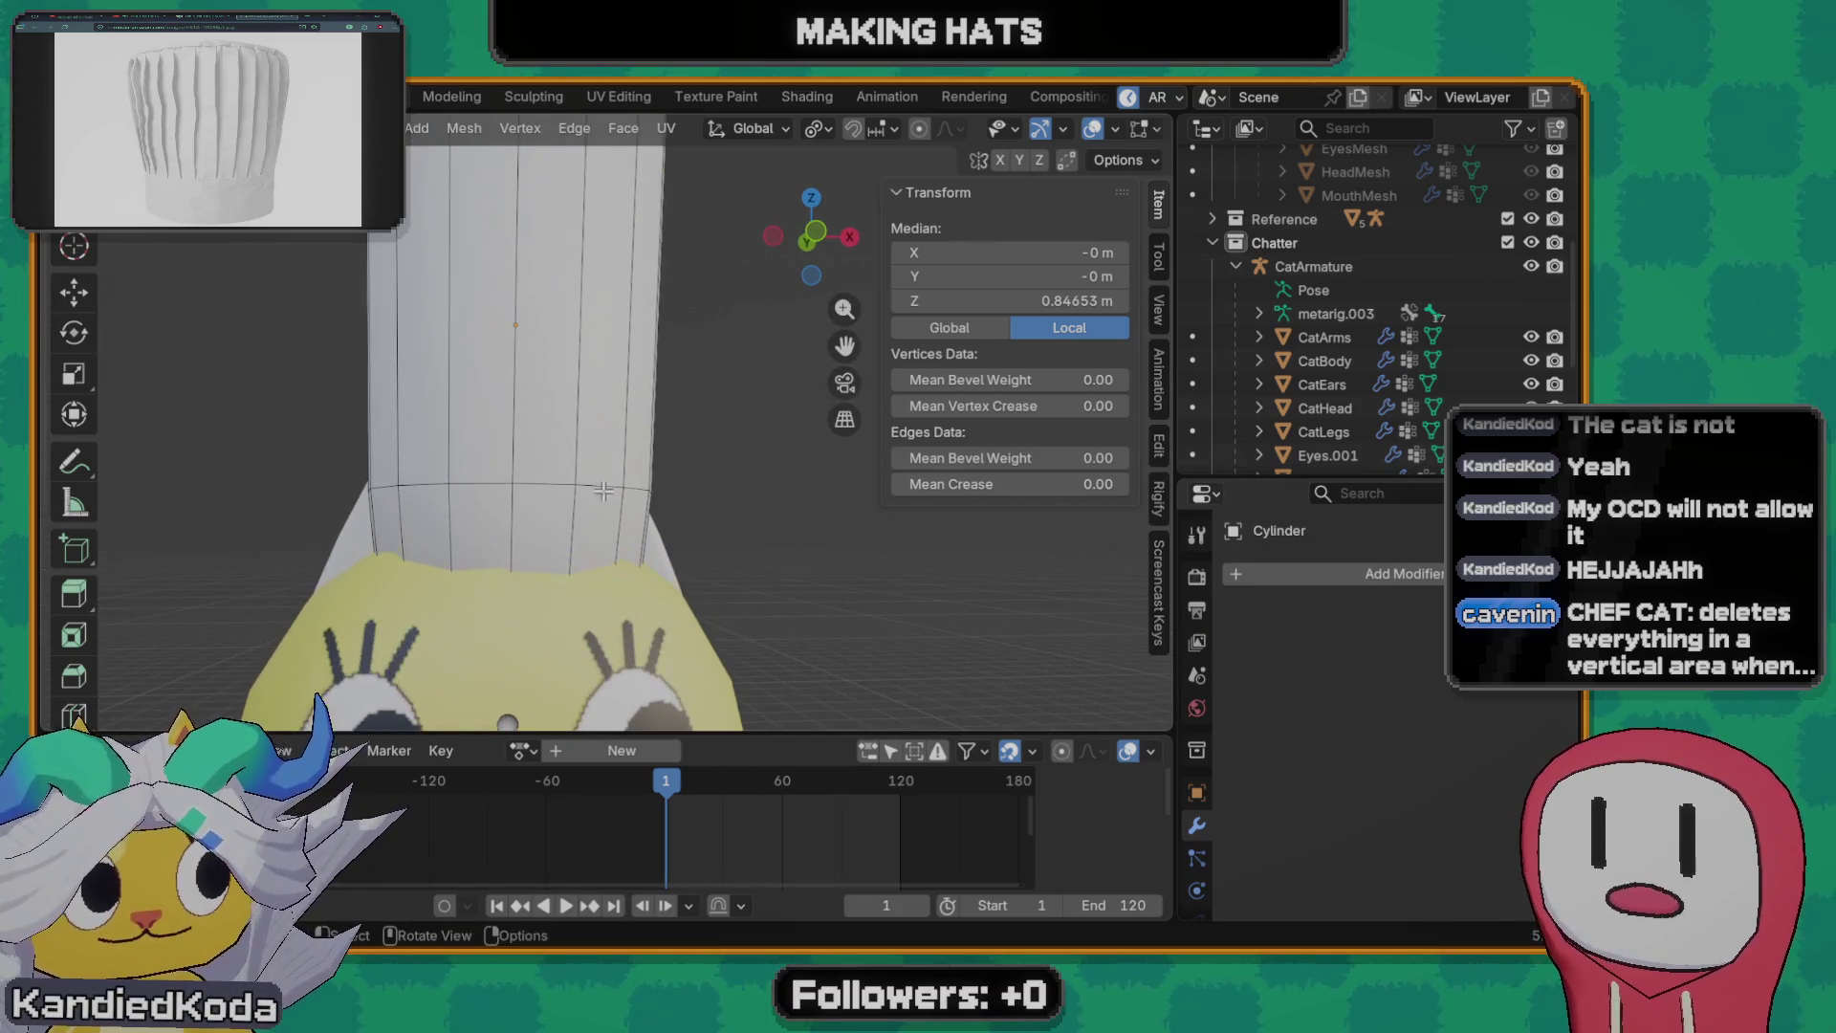
middle_click_drag(594, 448, 639, 452)
key("Tab")
- Reapply smooth shading, switch the hat back to flat shading, then reopen its mesh for editing
right_click(561, 376)
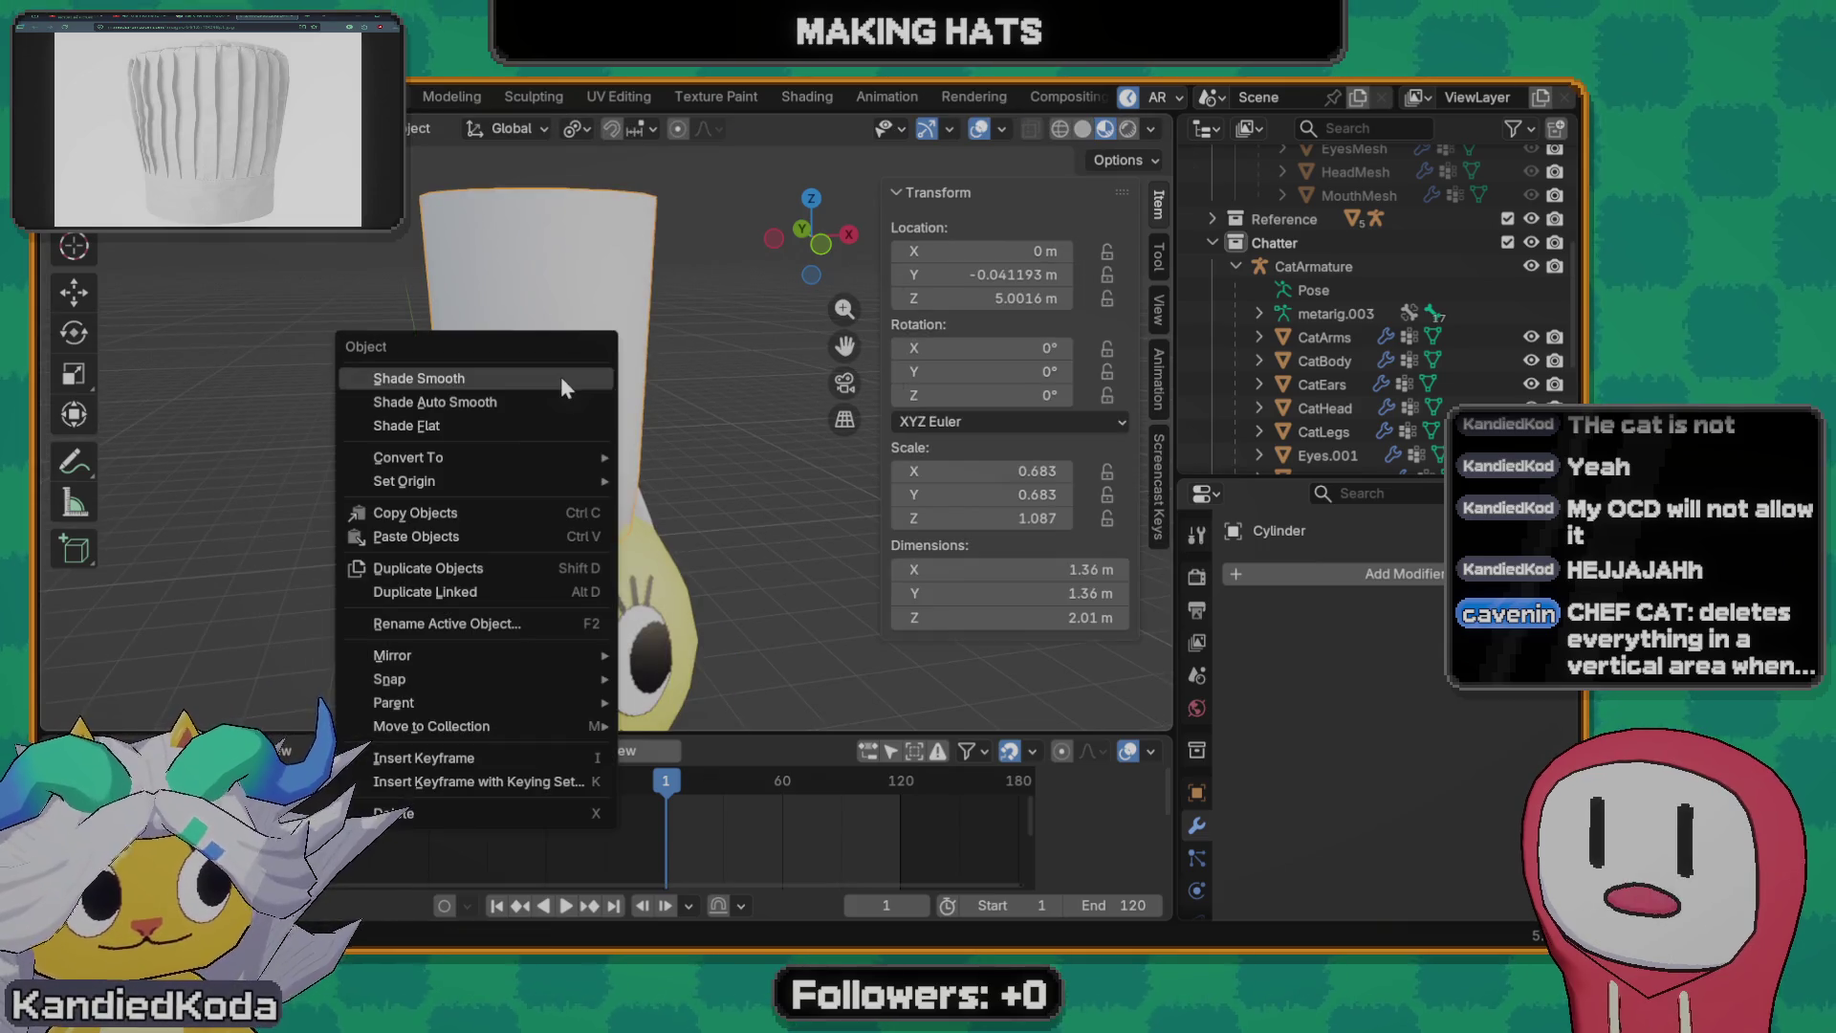
left_click(561, 376)
right_click(570, 400)
left_click(496, 451)
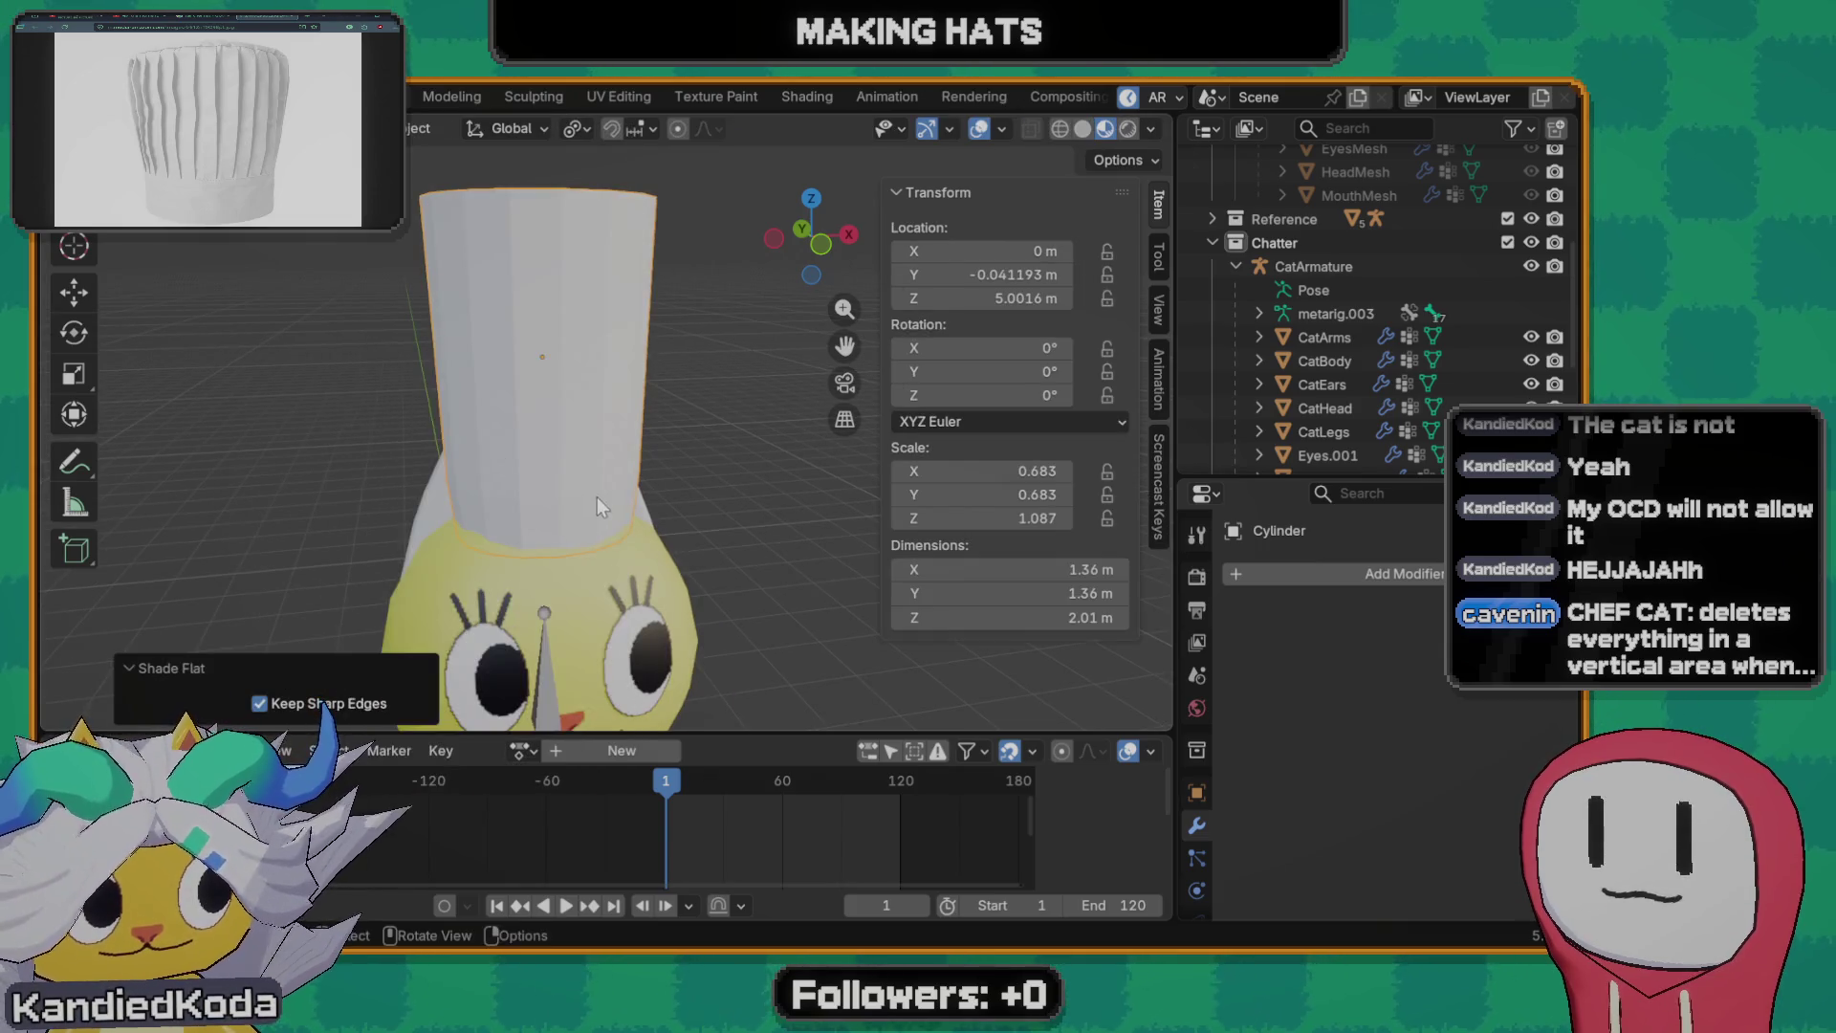
mouse_move(597, 496)
middle_mouse_down()
mouse_move(341, 693)
mouse_move(474, 577)
middle_mouse_up()
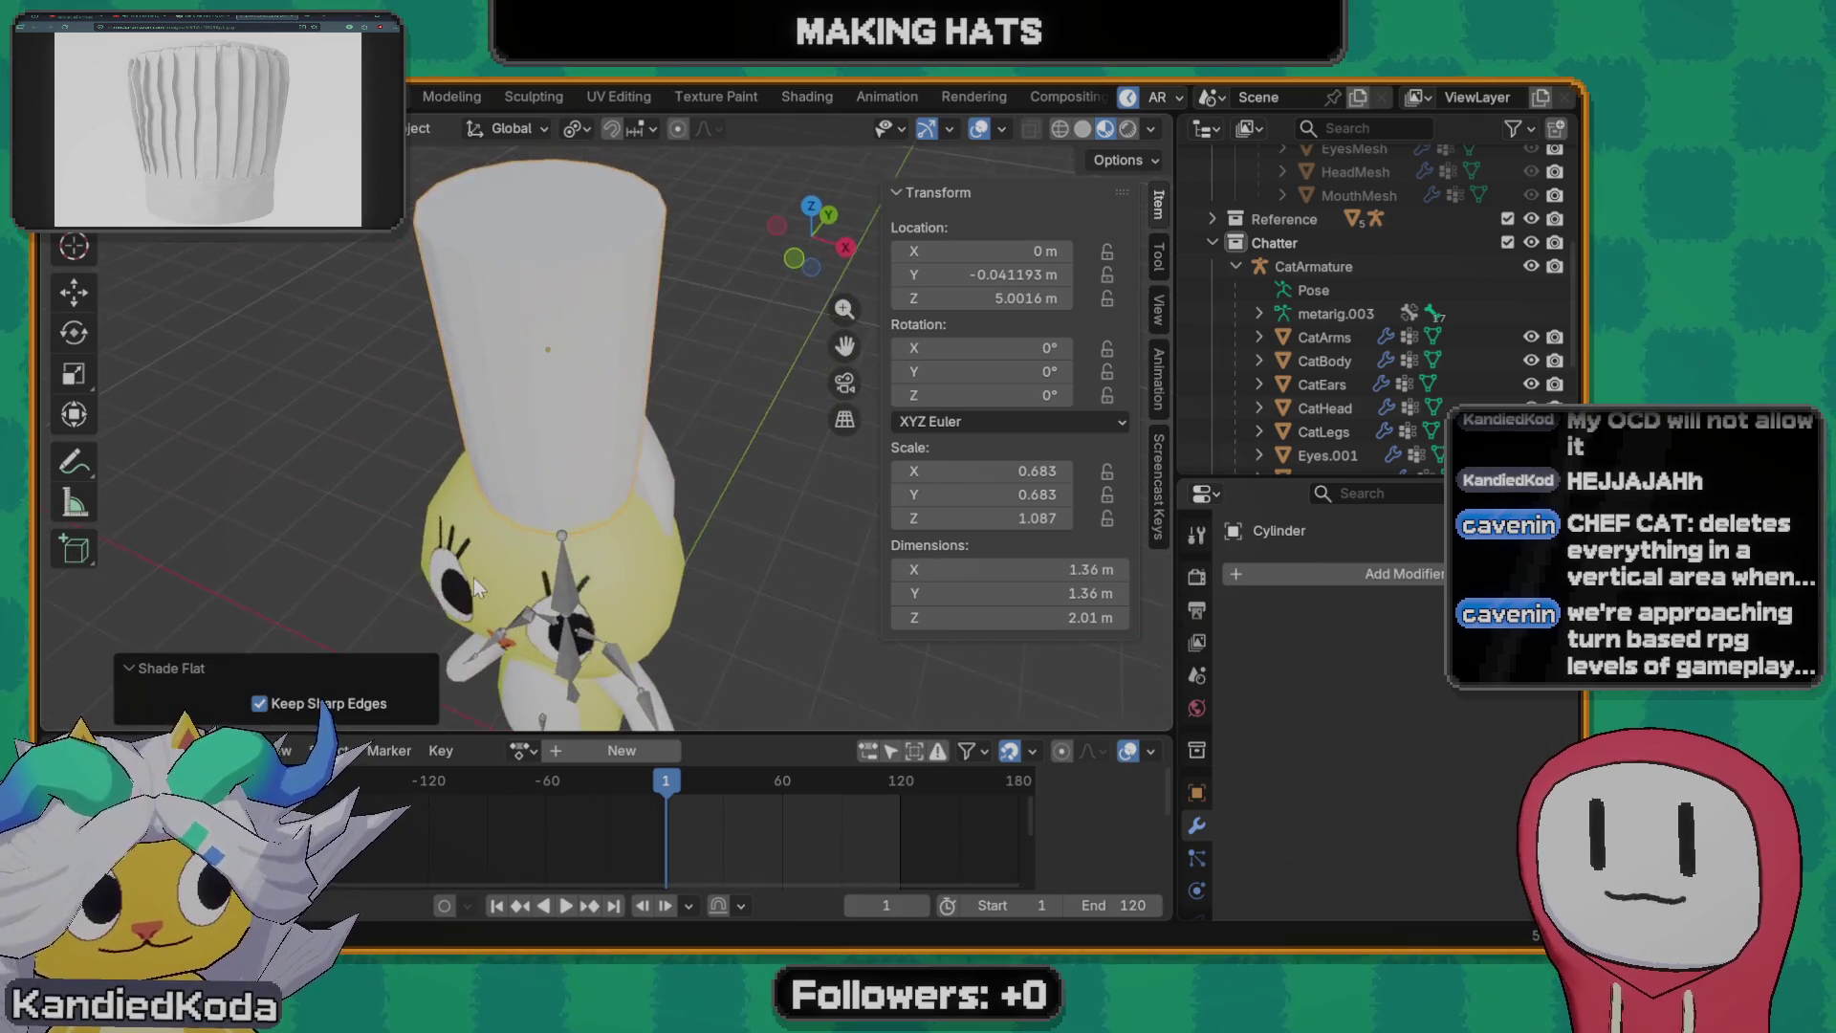
middle_click_drag(515, 484, 544, 474)
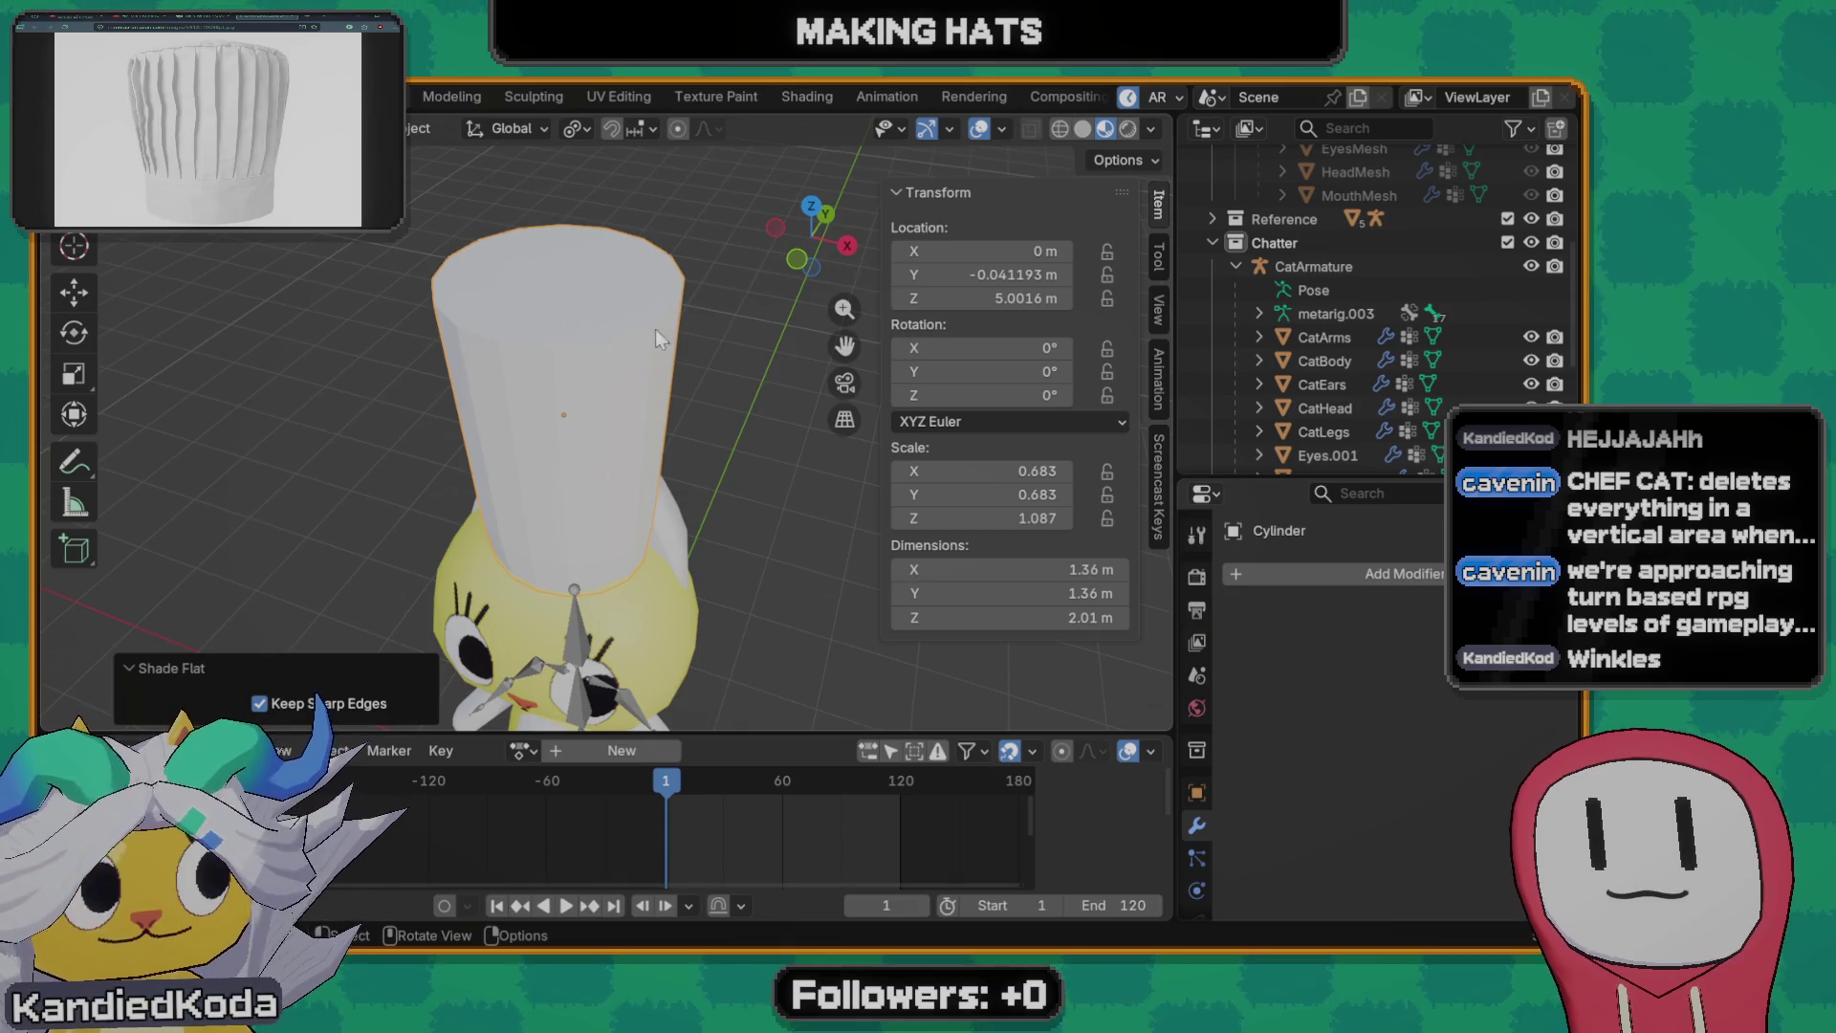
left_click(584, 335)
key("Tab")
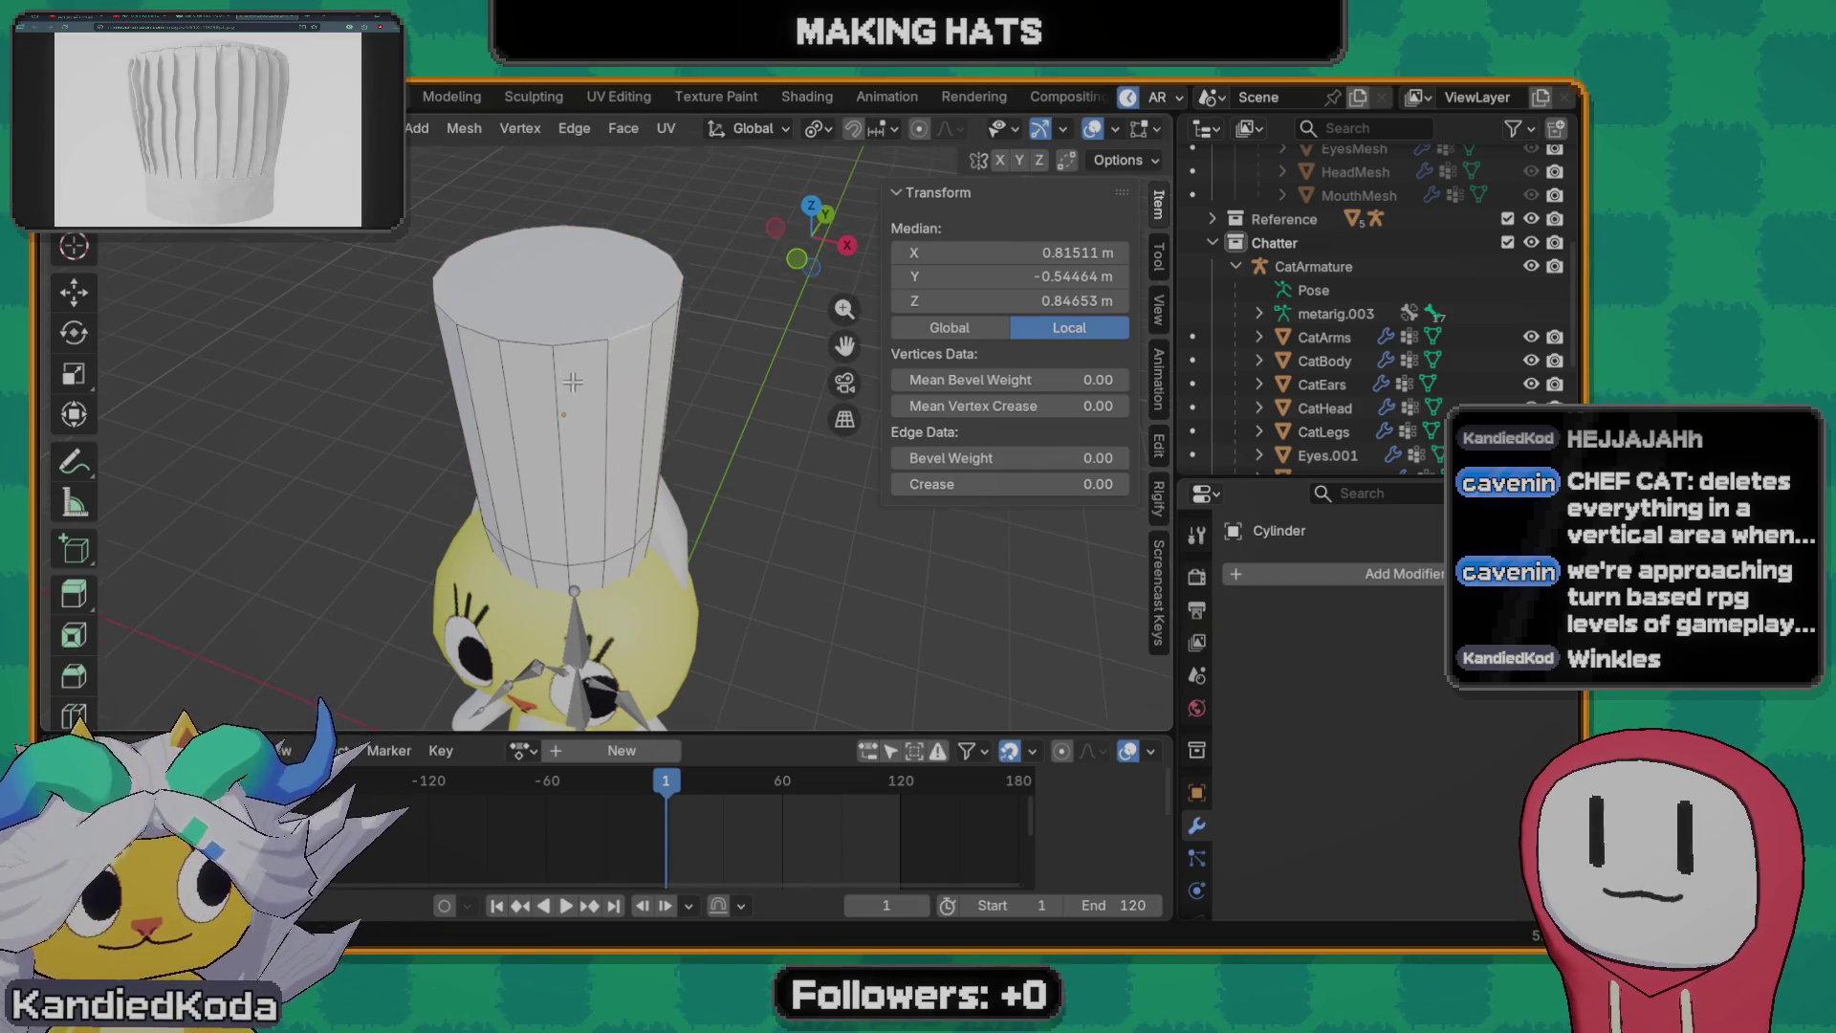
middle_click_drag(586, 390, 667, 457)
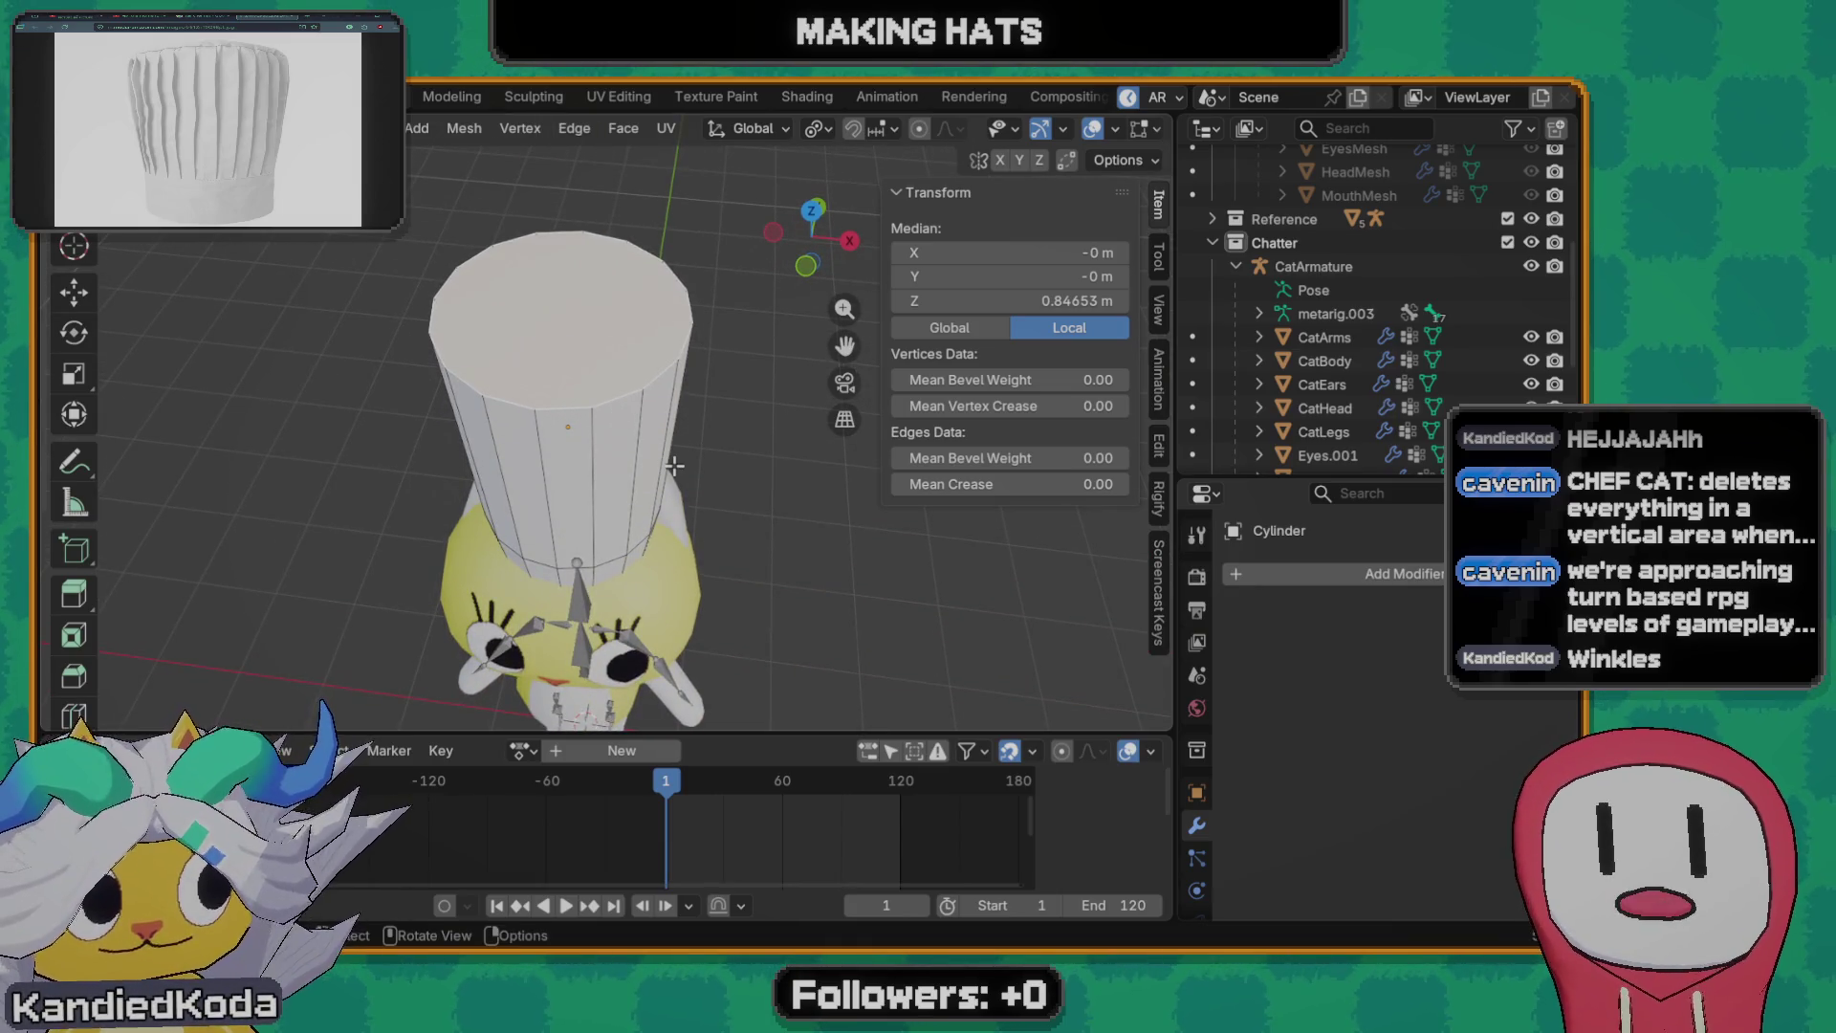
- Inset the hat's top faces and raise them along Z for a rounded top
key("i")
left_click(652, 434)
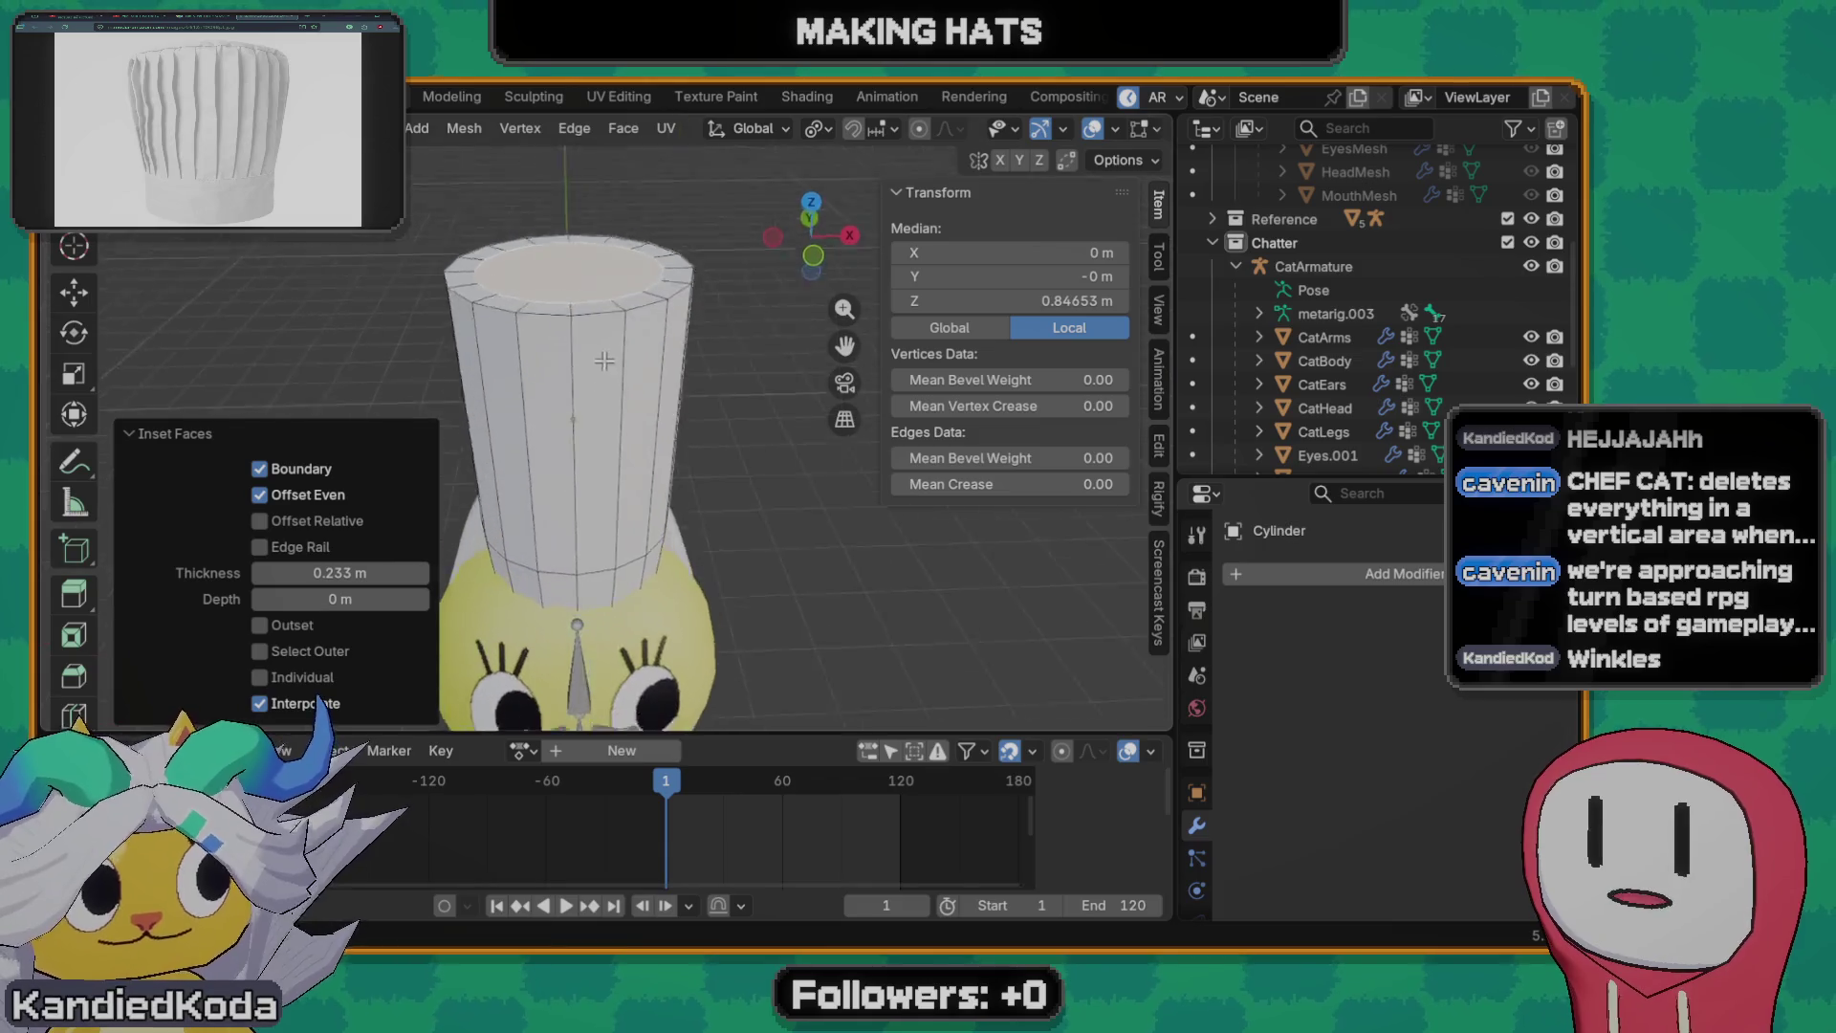
key("g")
key("z")
left_click(657, 397)
middle_click_drag(658, 396, 610, 258)
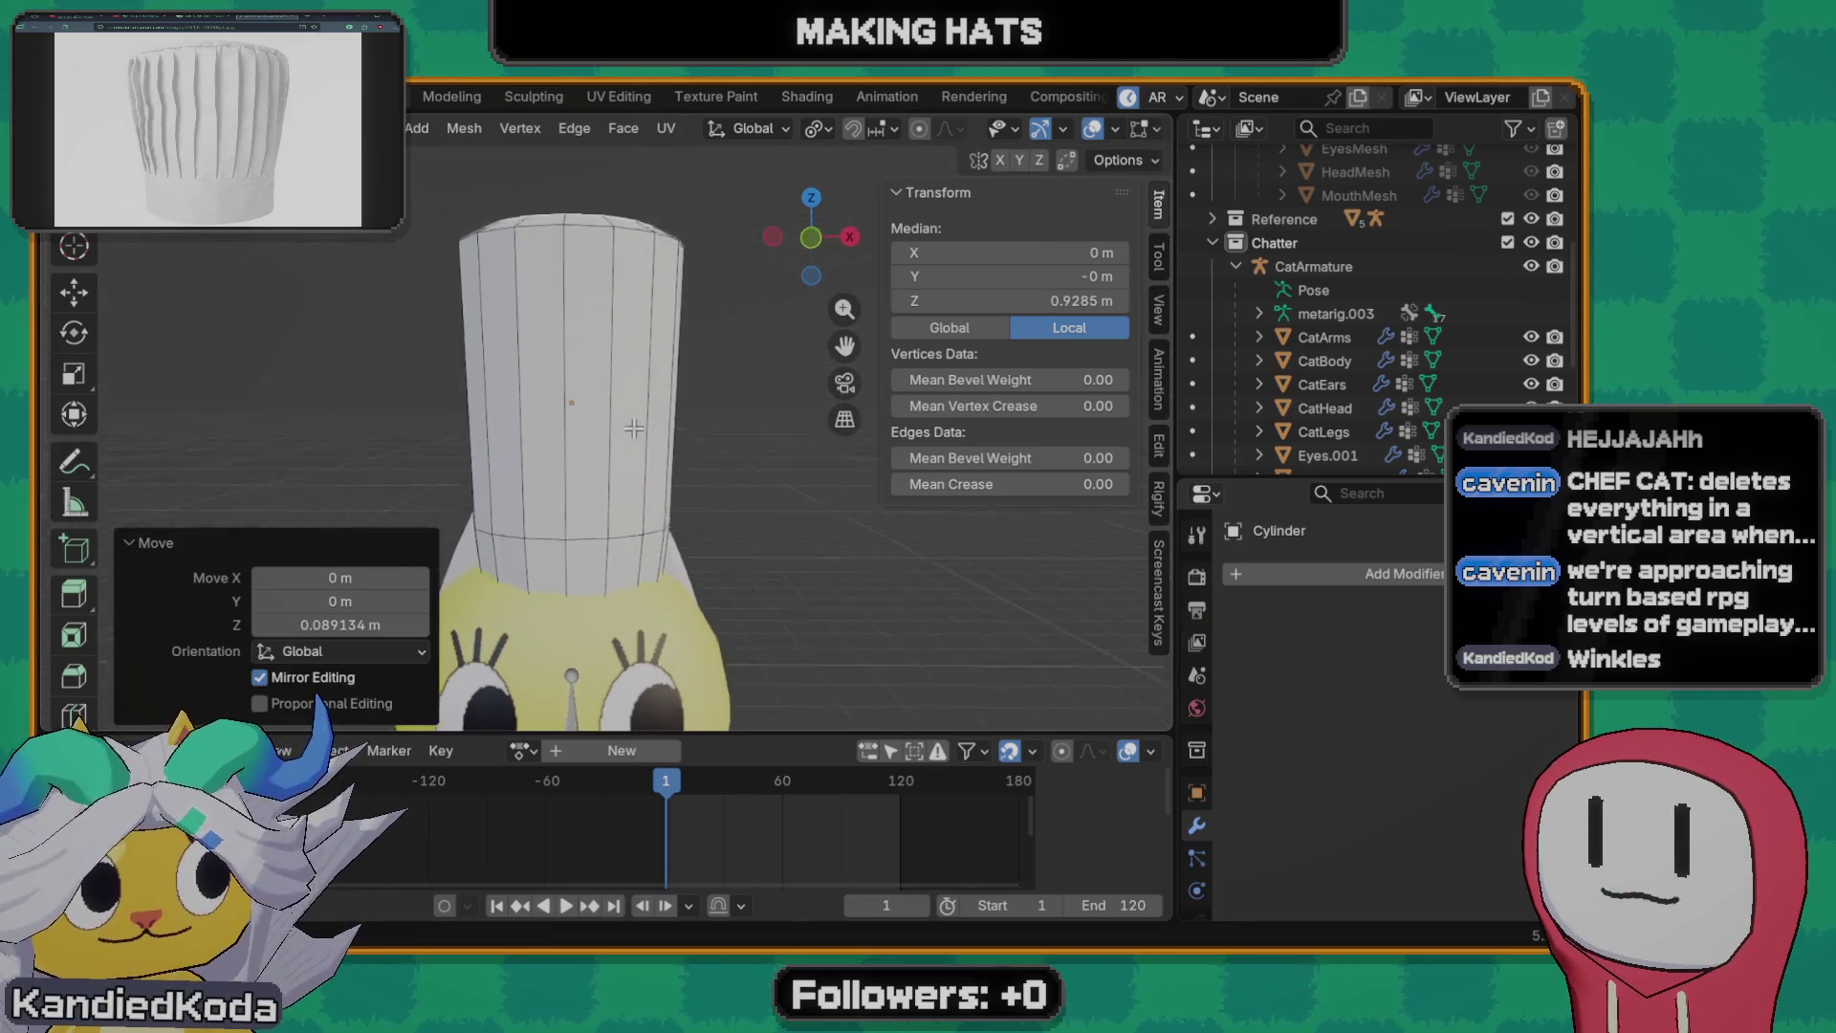
- Add a loop cut near the hat's top and shrink it slightly to taper the rim
left_click(609, 265)
key("ctrl+r")
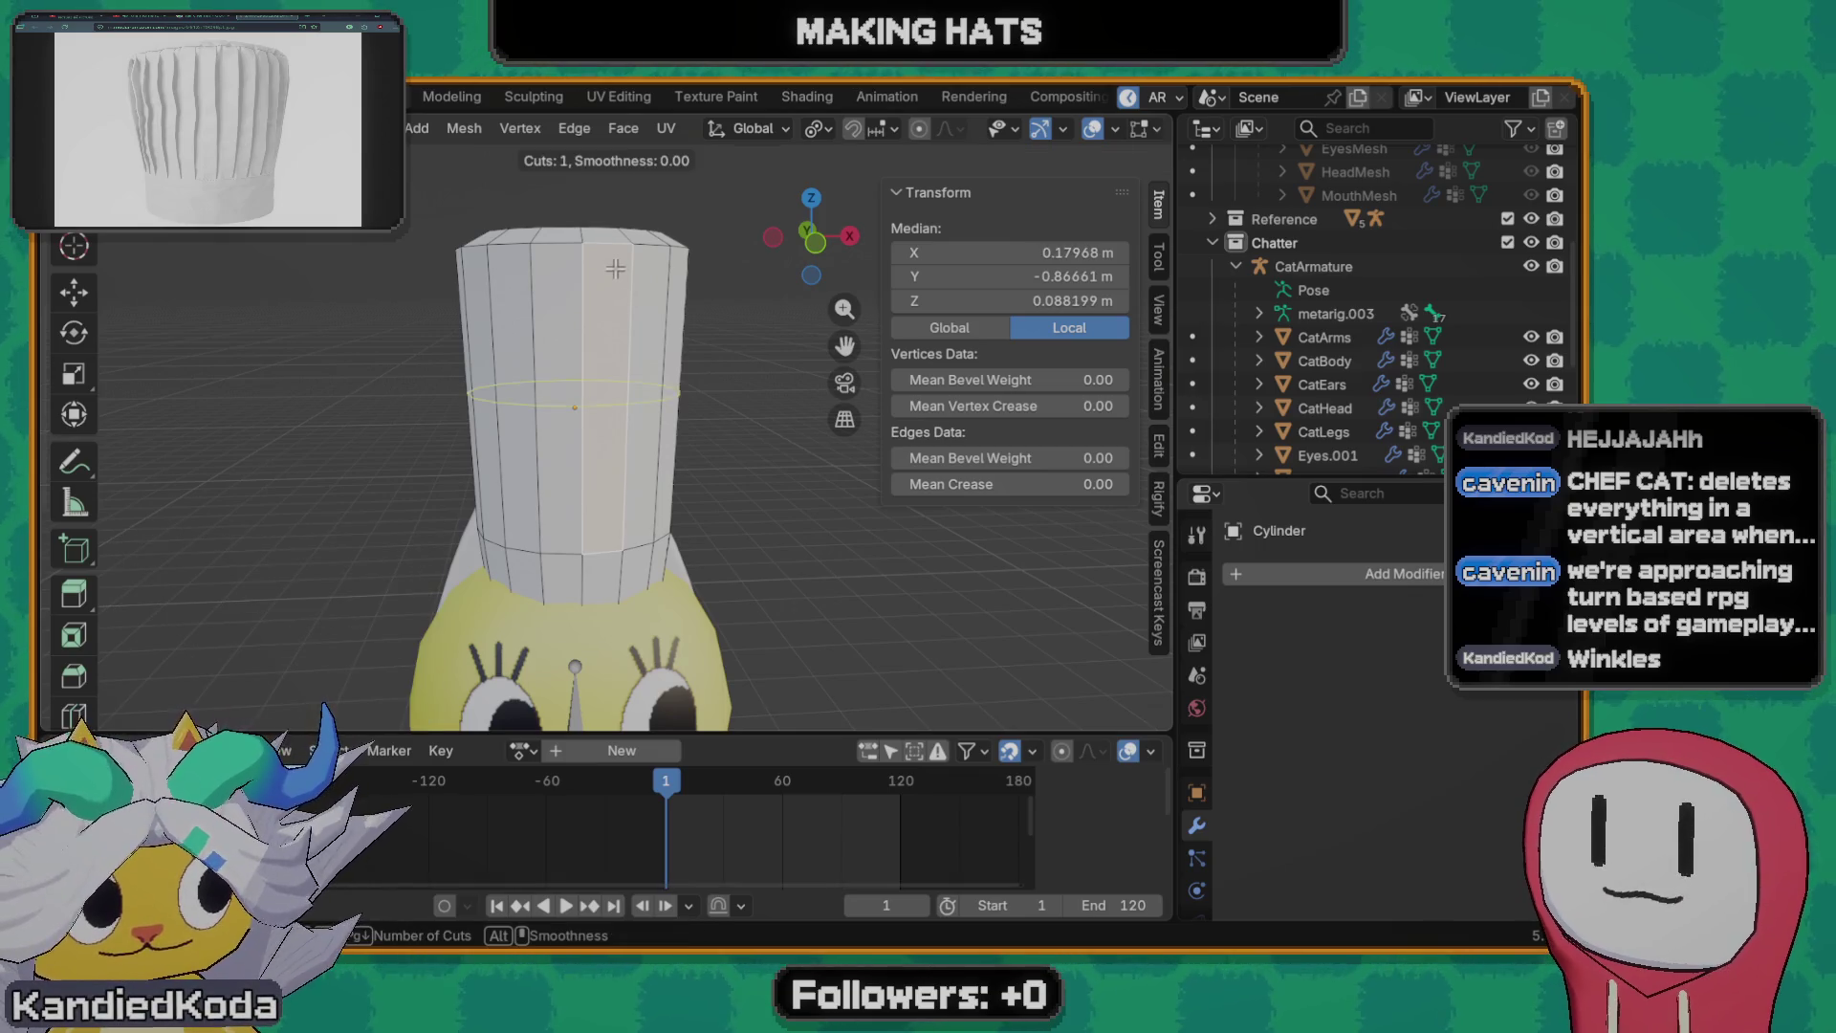
left_click(605, 288)
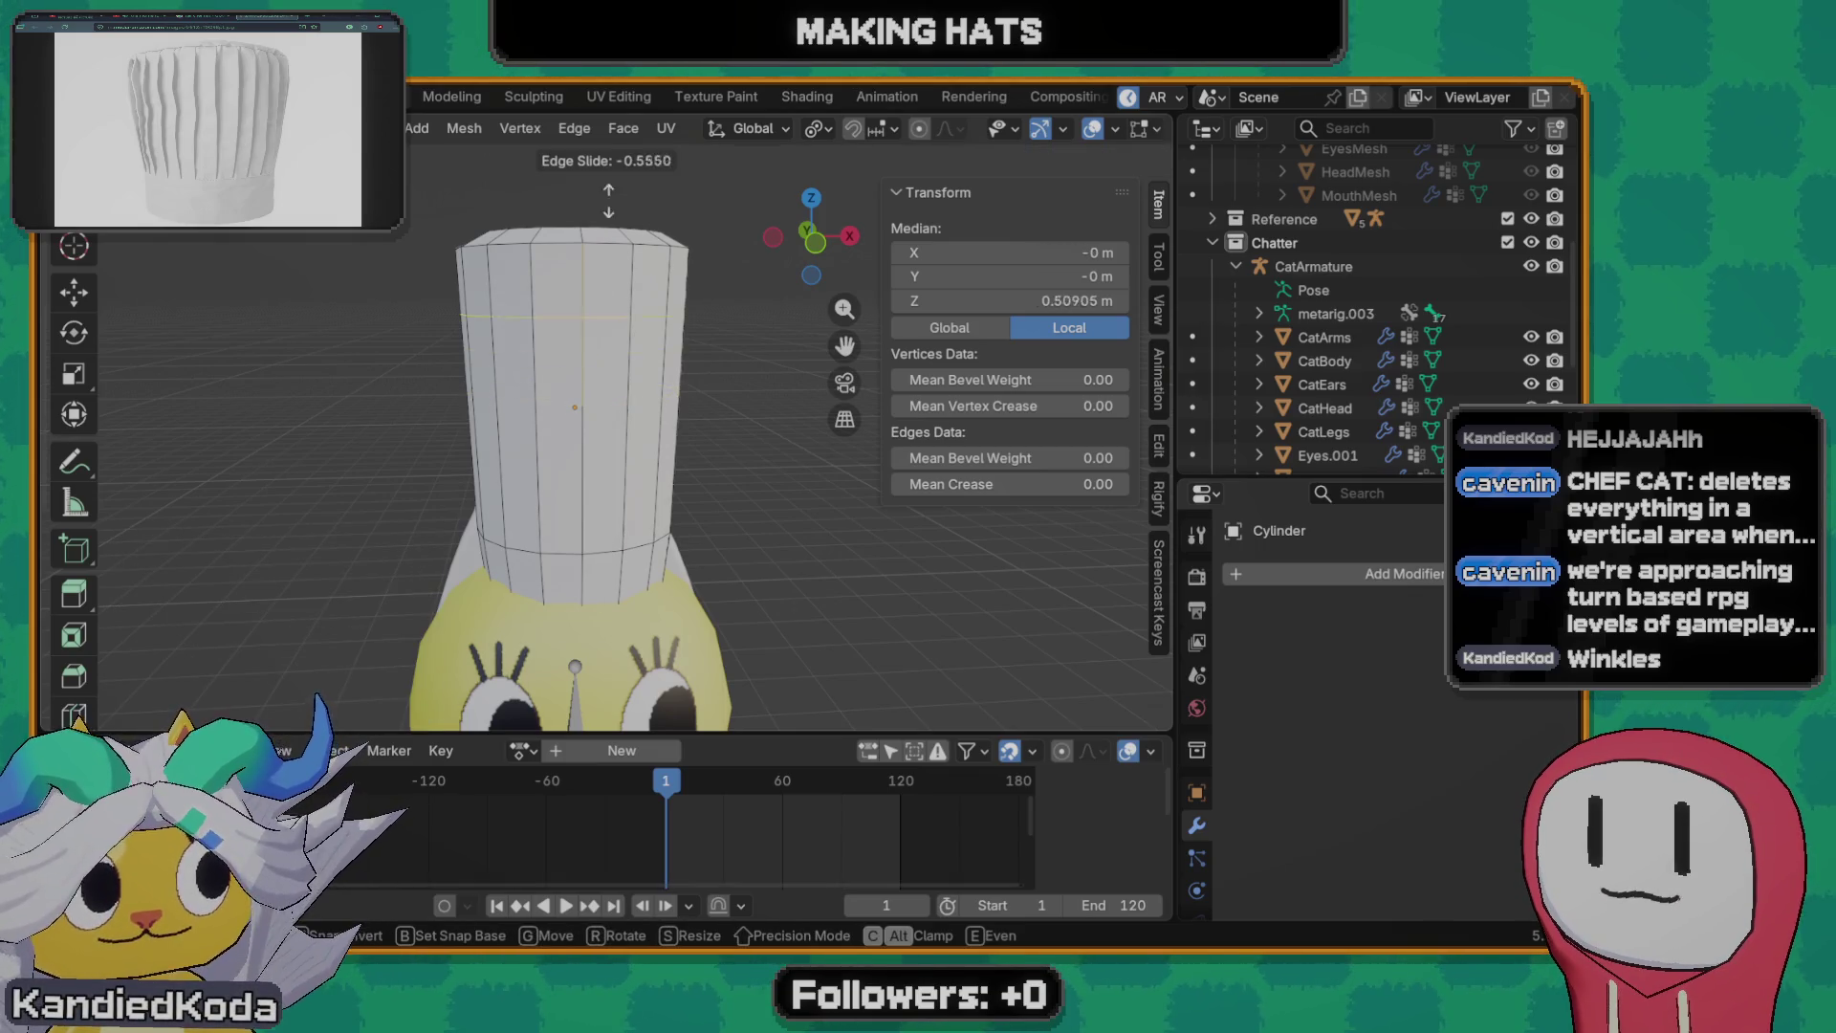
left_click(609, 140)
left_click(610, 261, "alt")
key("s")
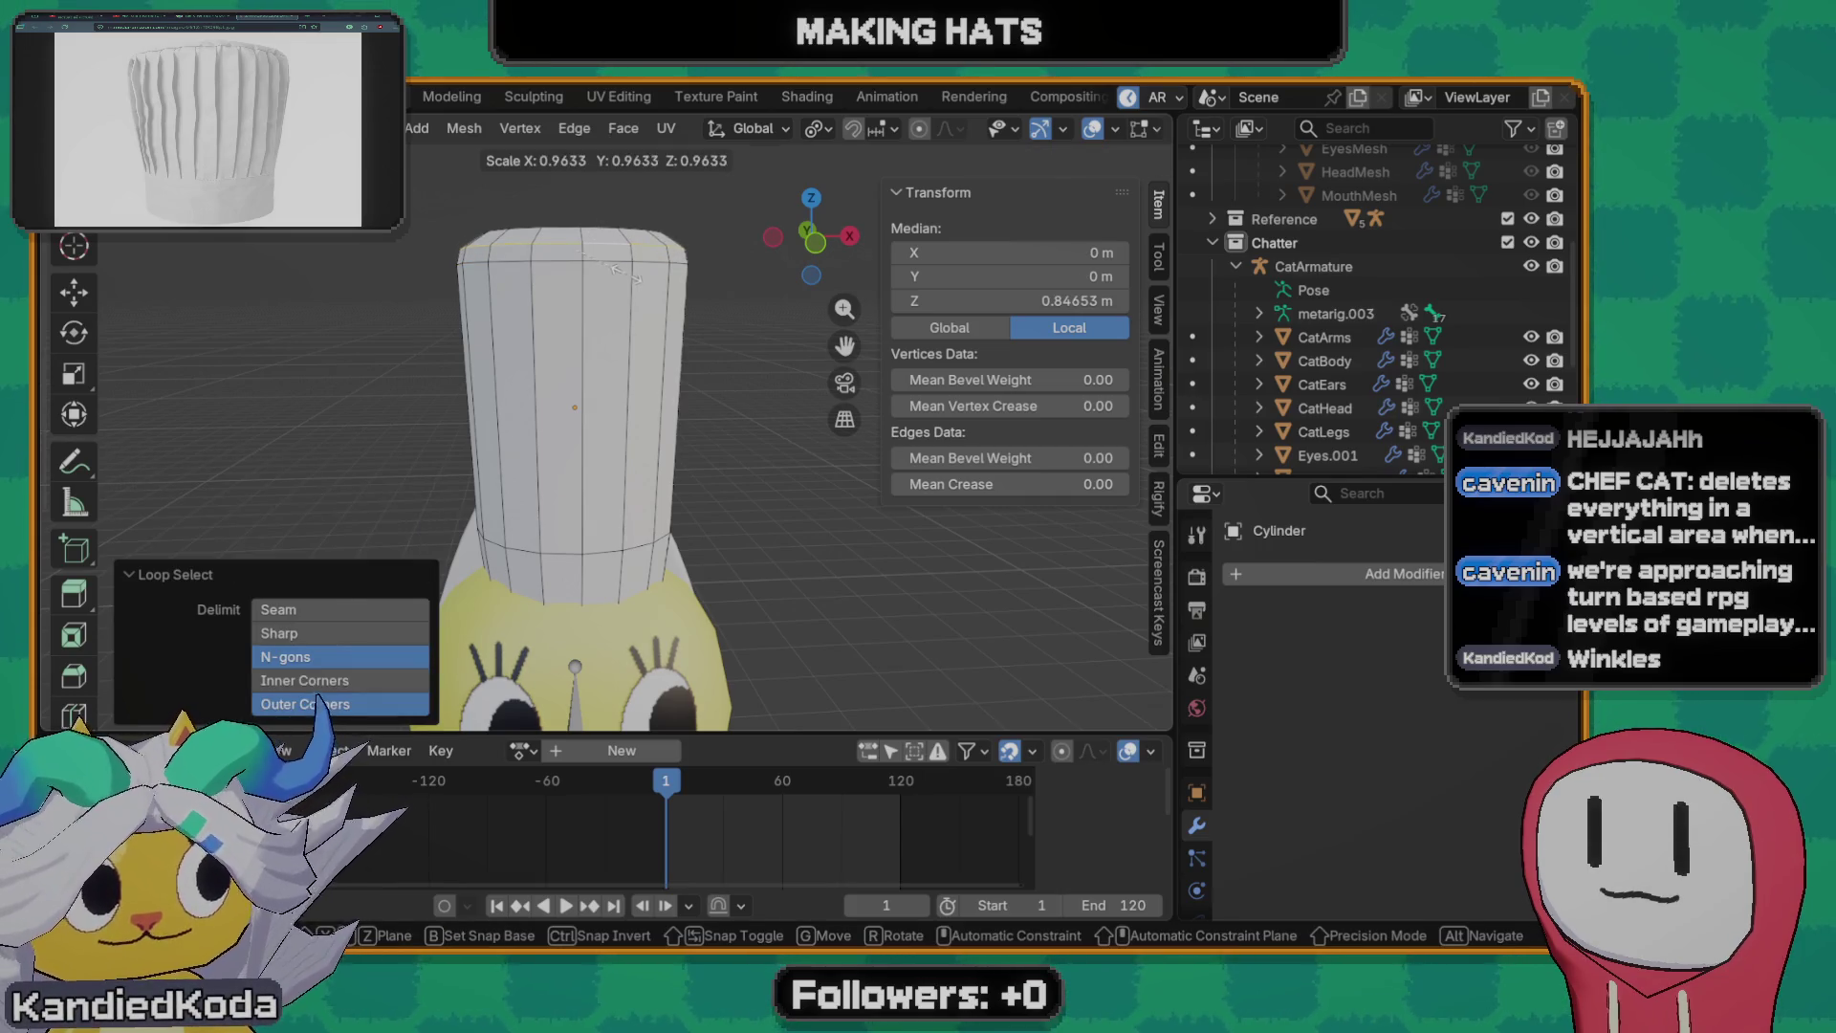
left_click(626, 414)
- Nudge the hat's top edge loop down along Z and return to object mode, hat now 2.07 m tall
left_click(616, 247, "alt")
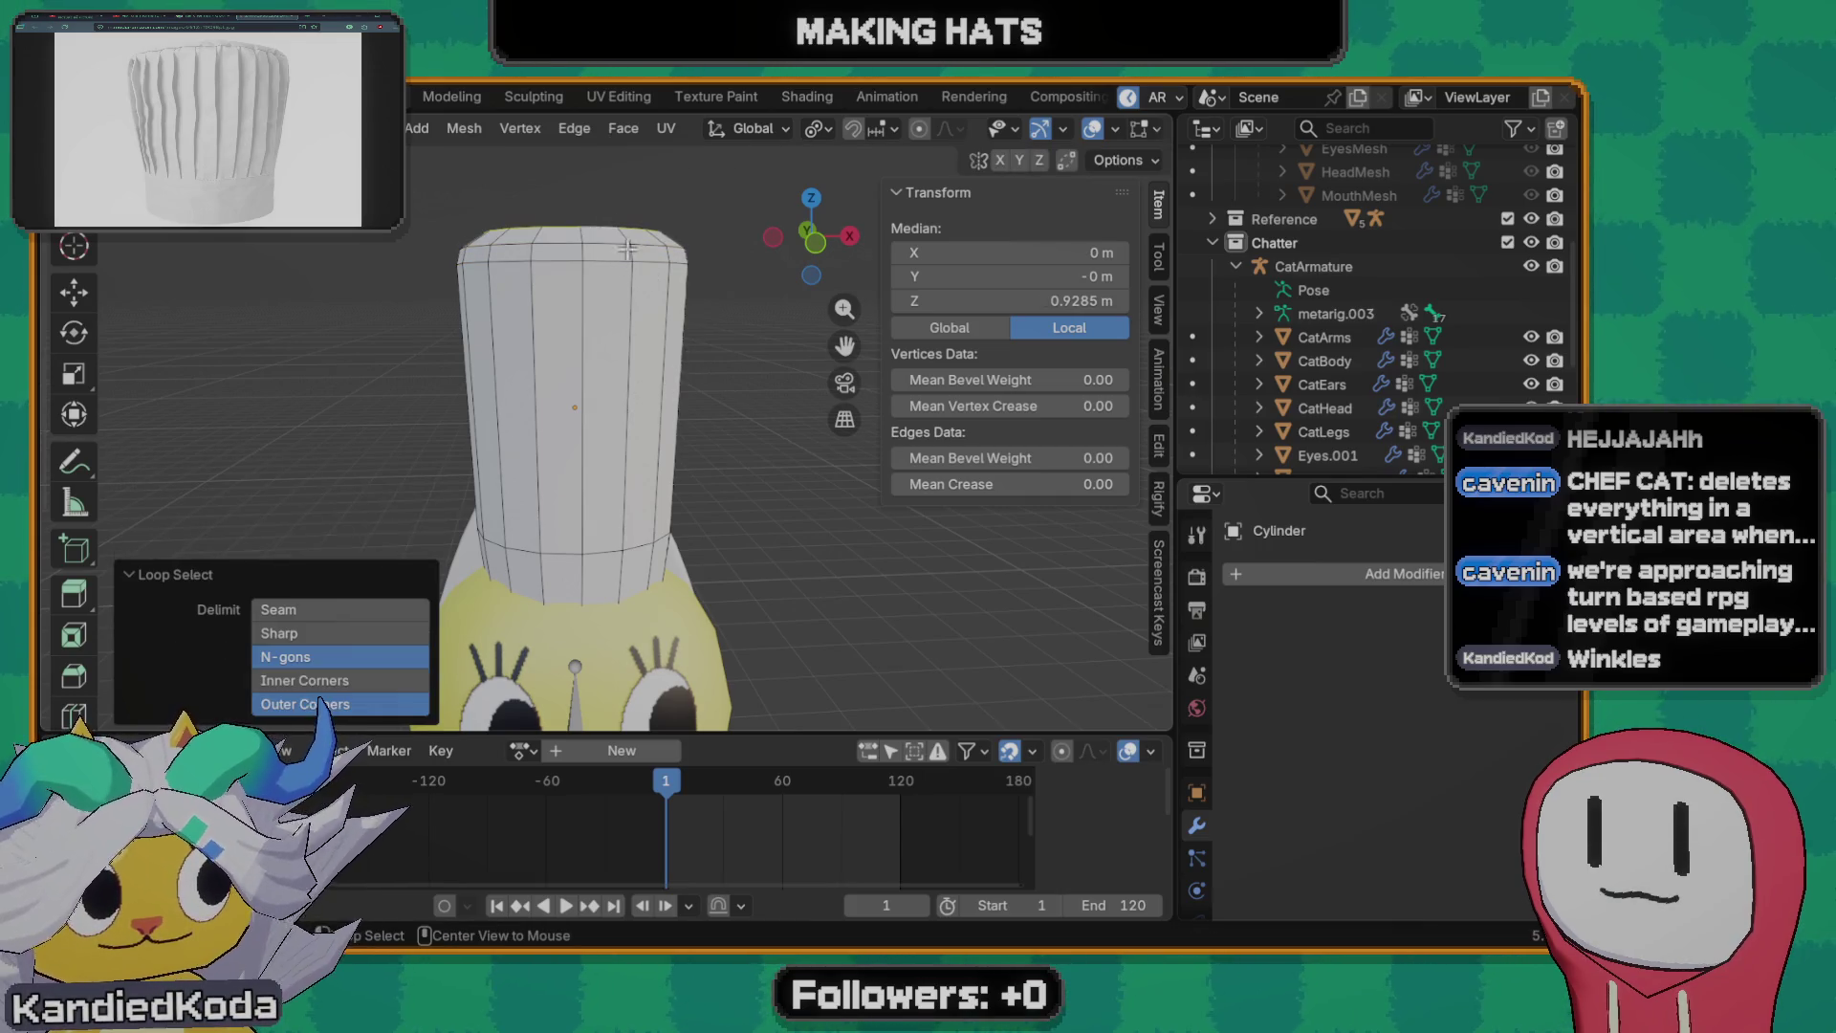
key("g")
key("z")
left_click(602, 337)
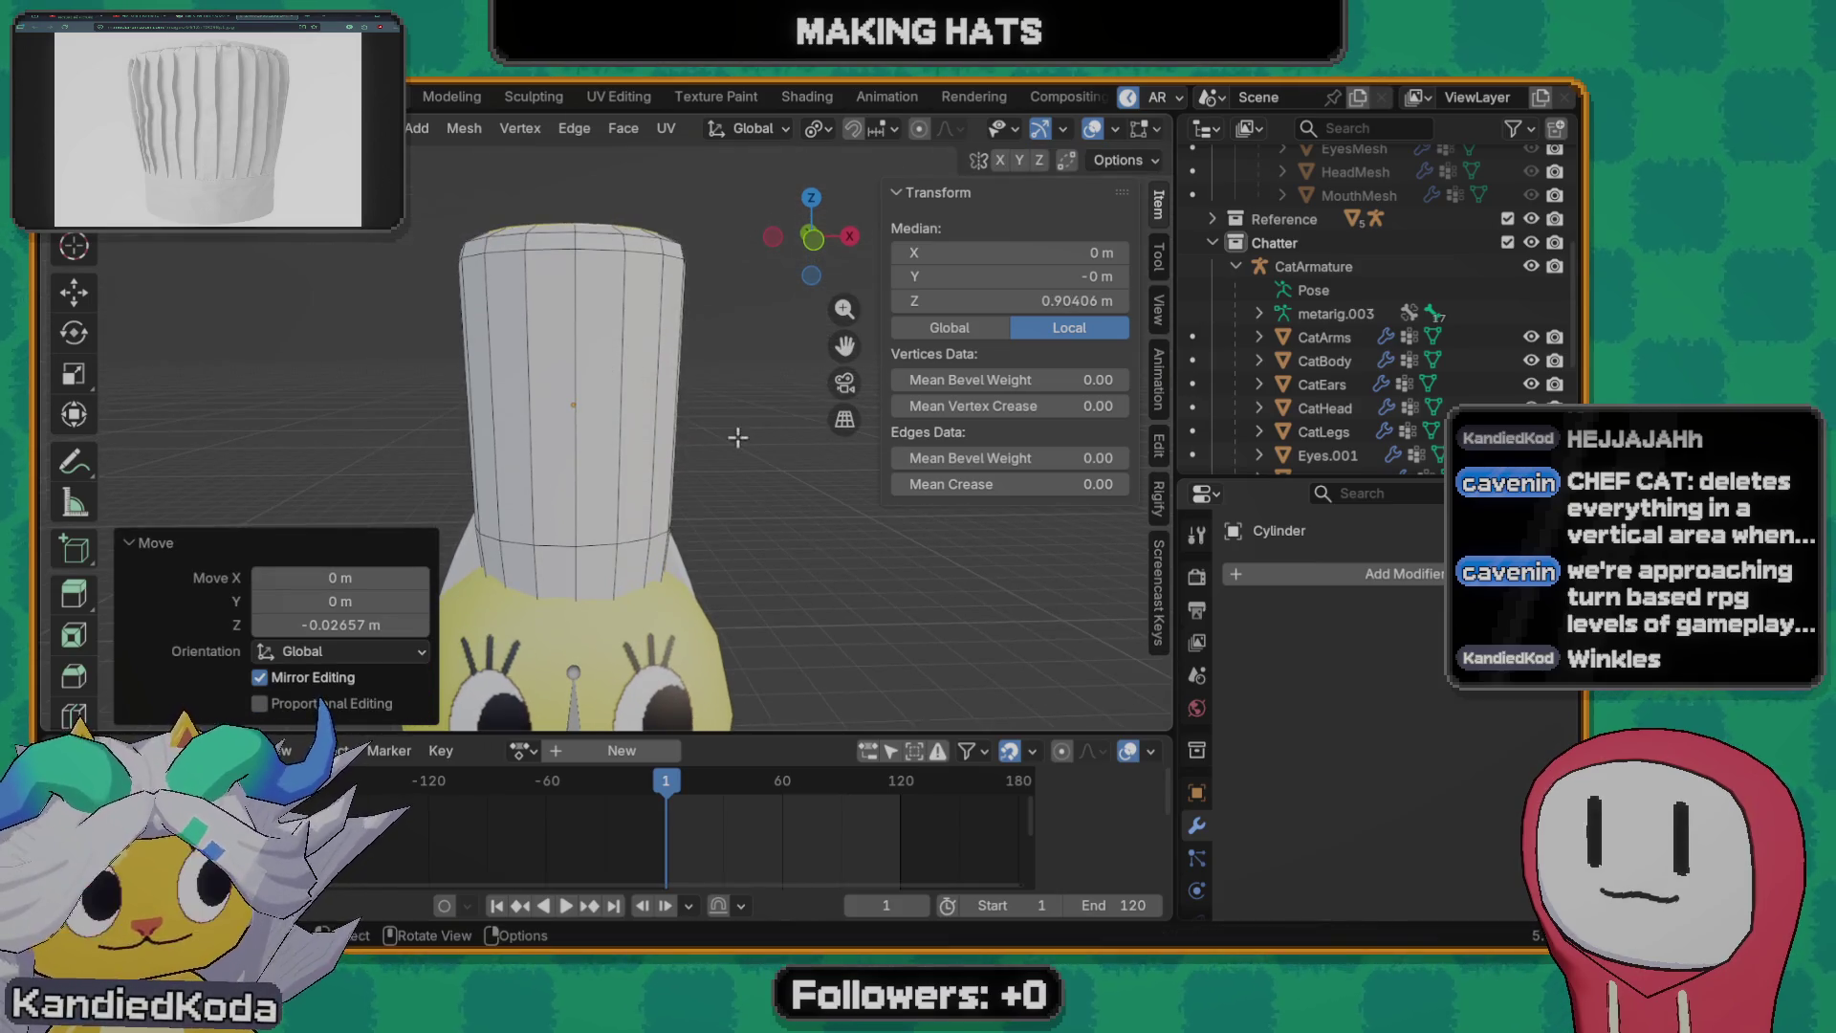
key("Tab")
mouse_move(609, 539)
middle_mouse_down()
mouse_move(640, 573)
mouse_move(576, 390)
middle_mouse_up()
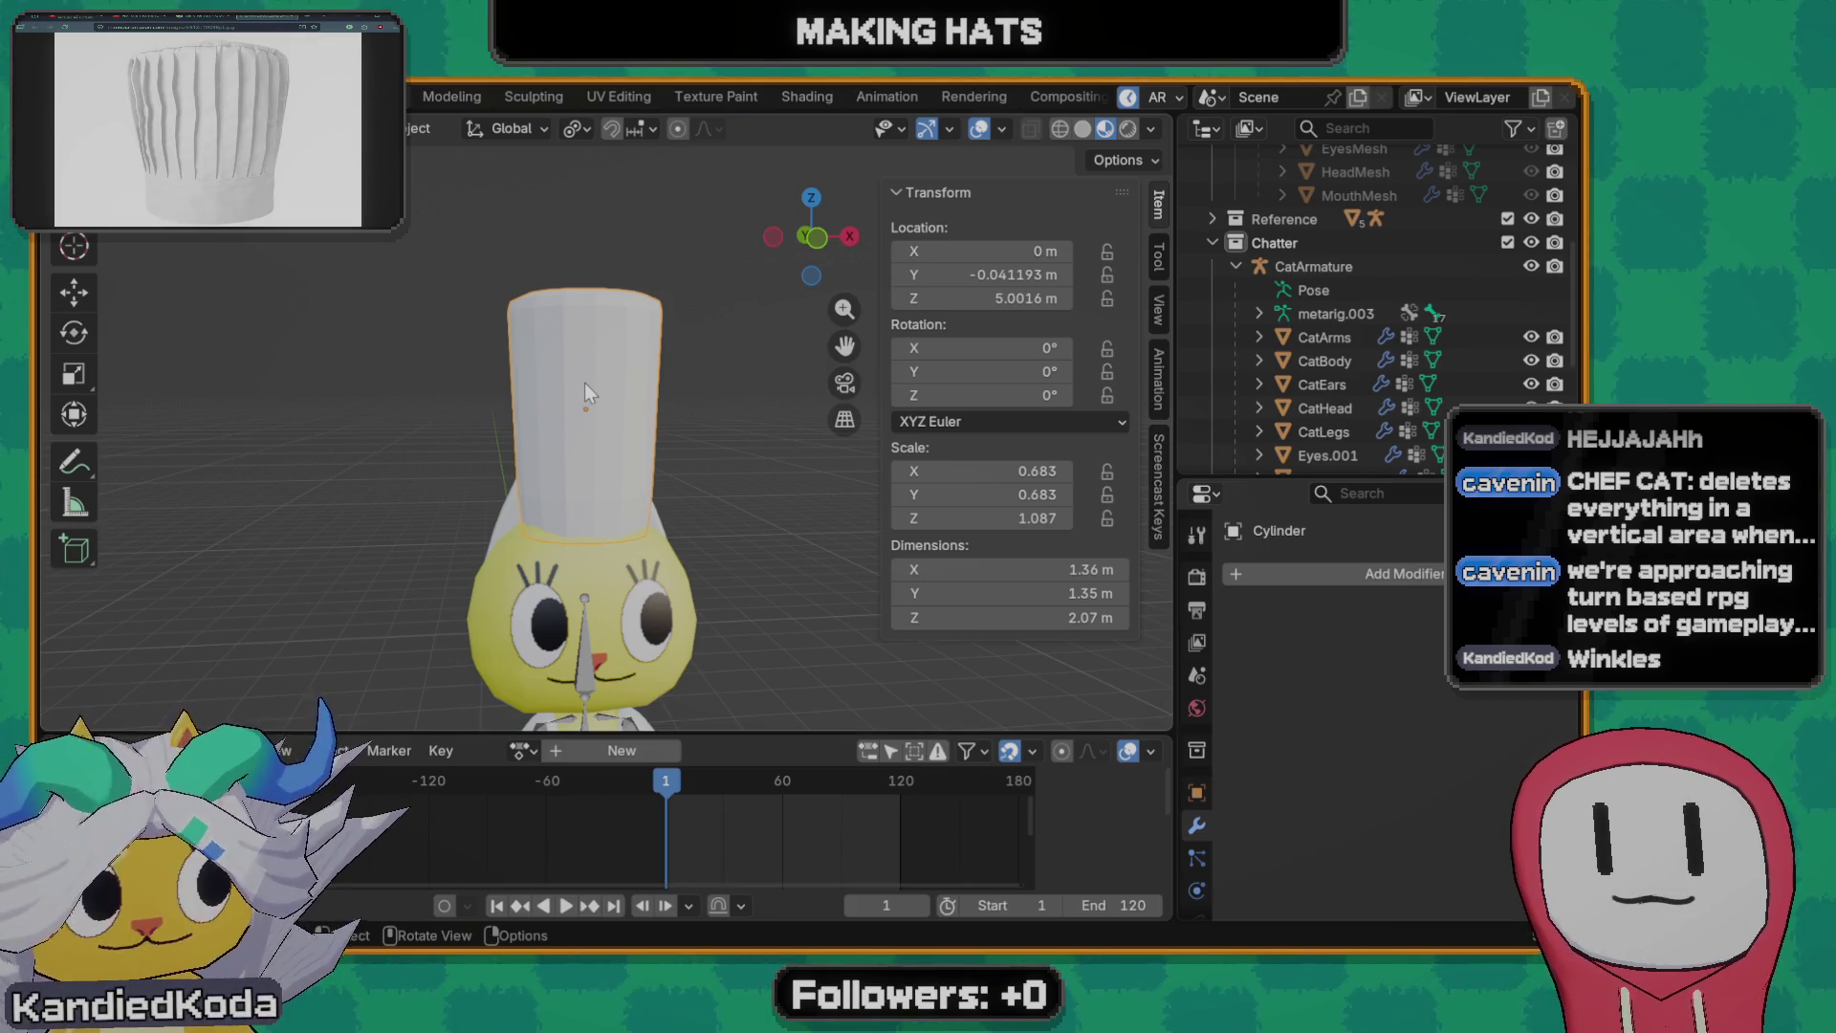
scroll(619, 374, "up", 2)
- Select two vertical edges of the hat and trial-scale them
key("Tab")
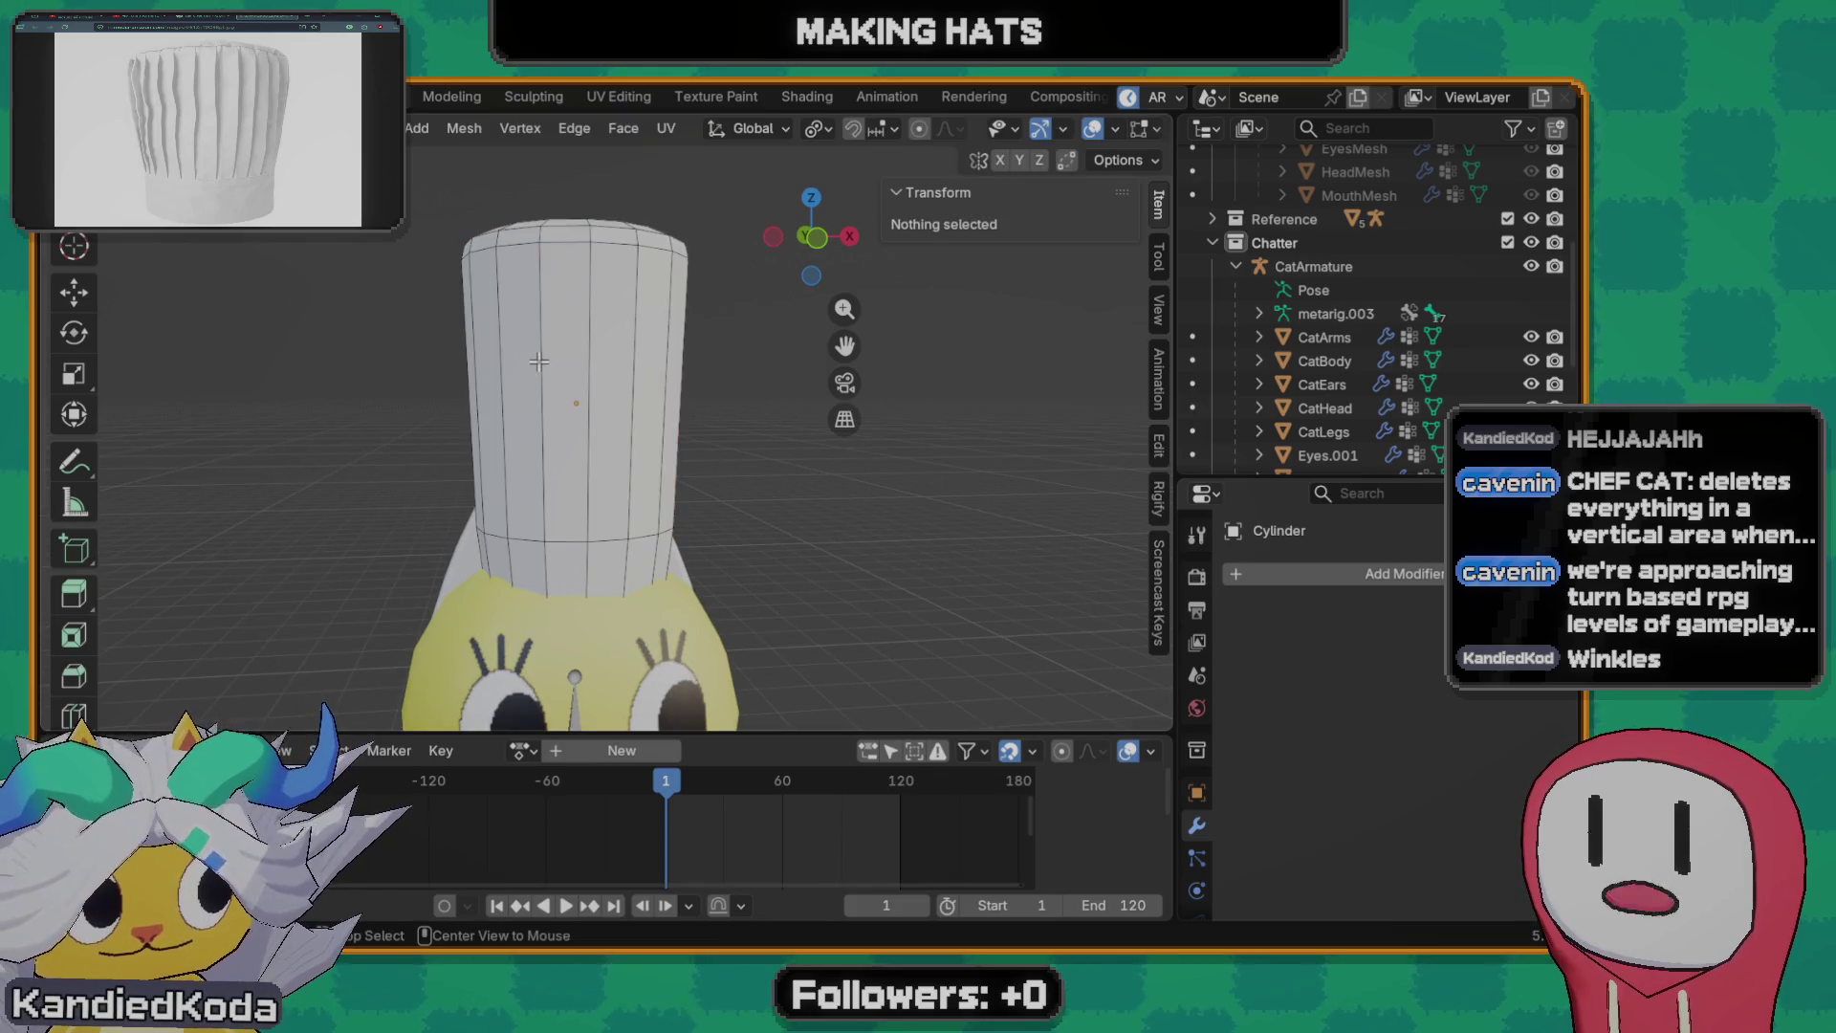
left_click(548, 383)
scroll(566, 369, "up", 2)
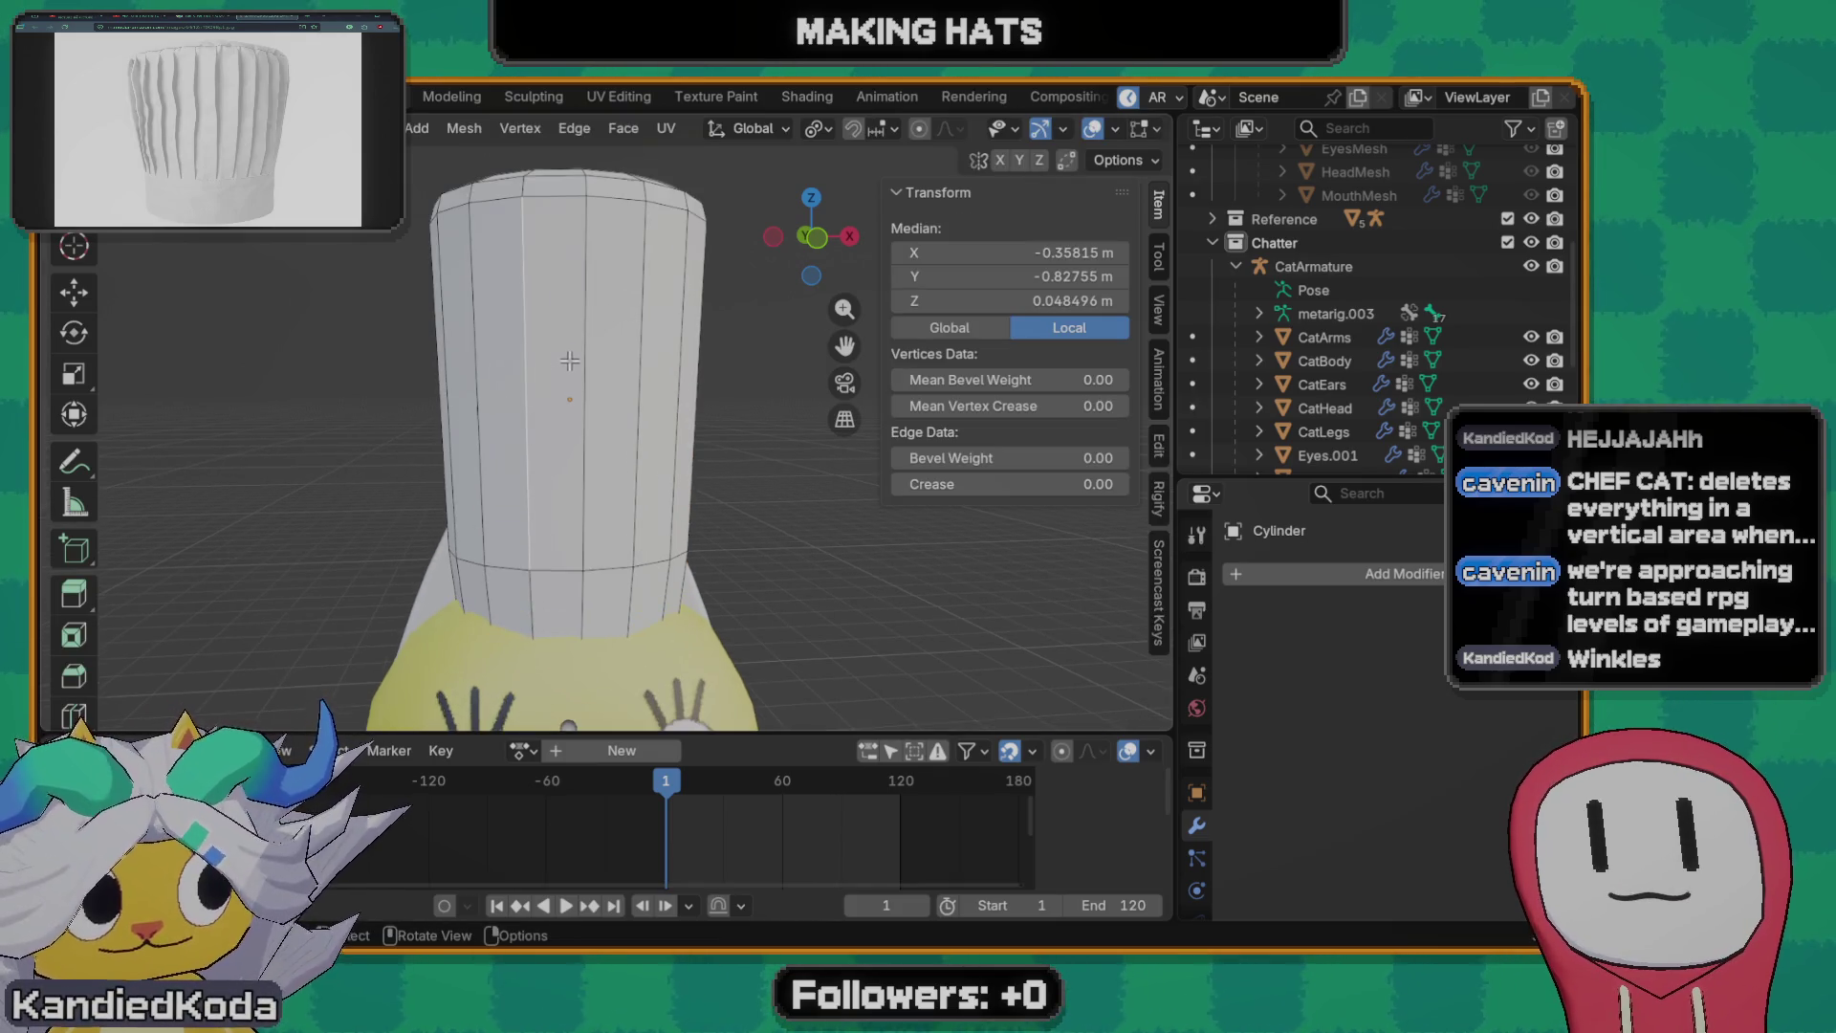
left_click(588, 356, "shift")
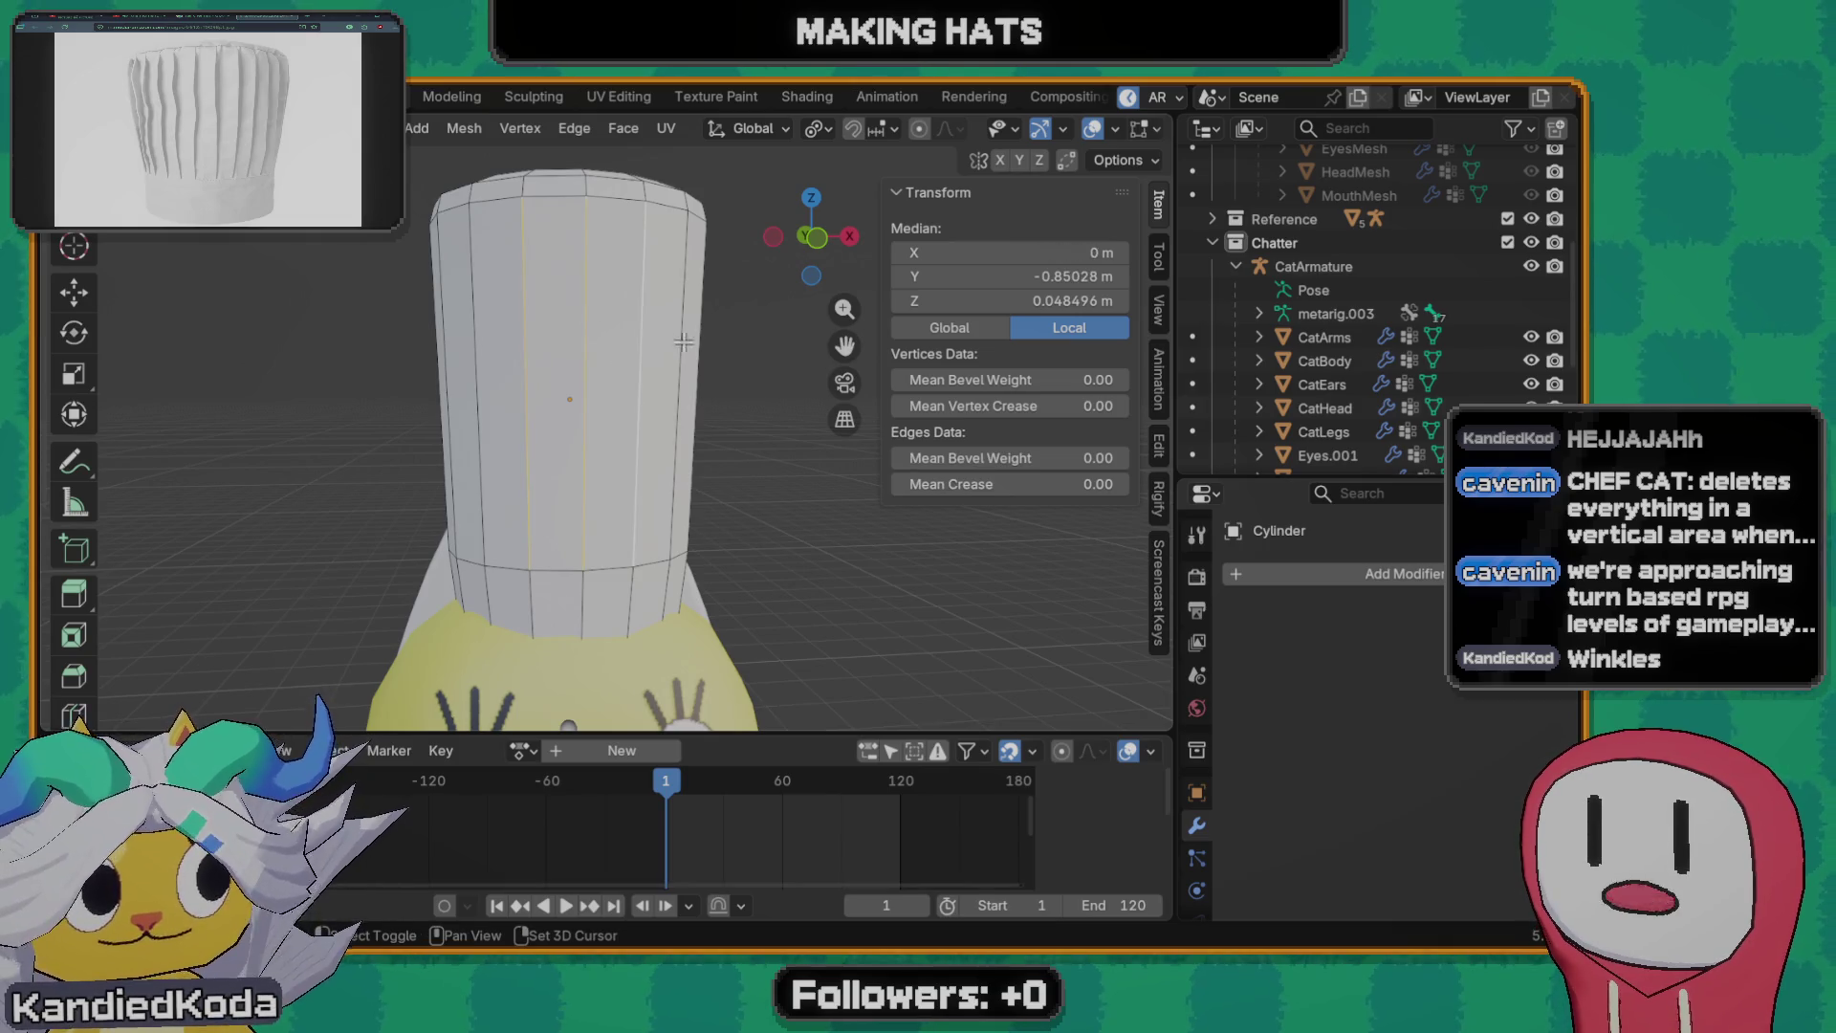
mouse_move(713, 380)
middle_mouse_down()
mouse_move(596, 368)
mouse_move(732, 460)
mouse_move(508, 534)
mouse_move(695, 546)
mouse_move(706, 505)
middle_mouse_up()
key("s")
left_click(767, 508)
- Select a ring of the hat's vertical edges and shift them outward to start pleat folds
left_click(566, 403)
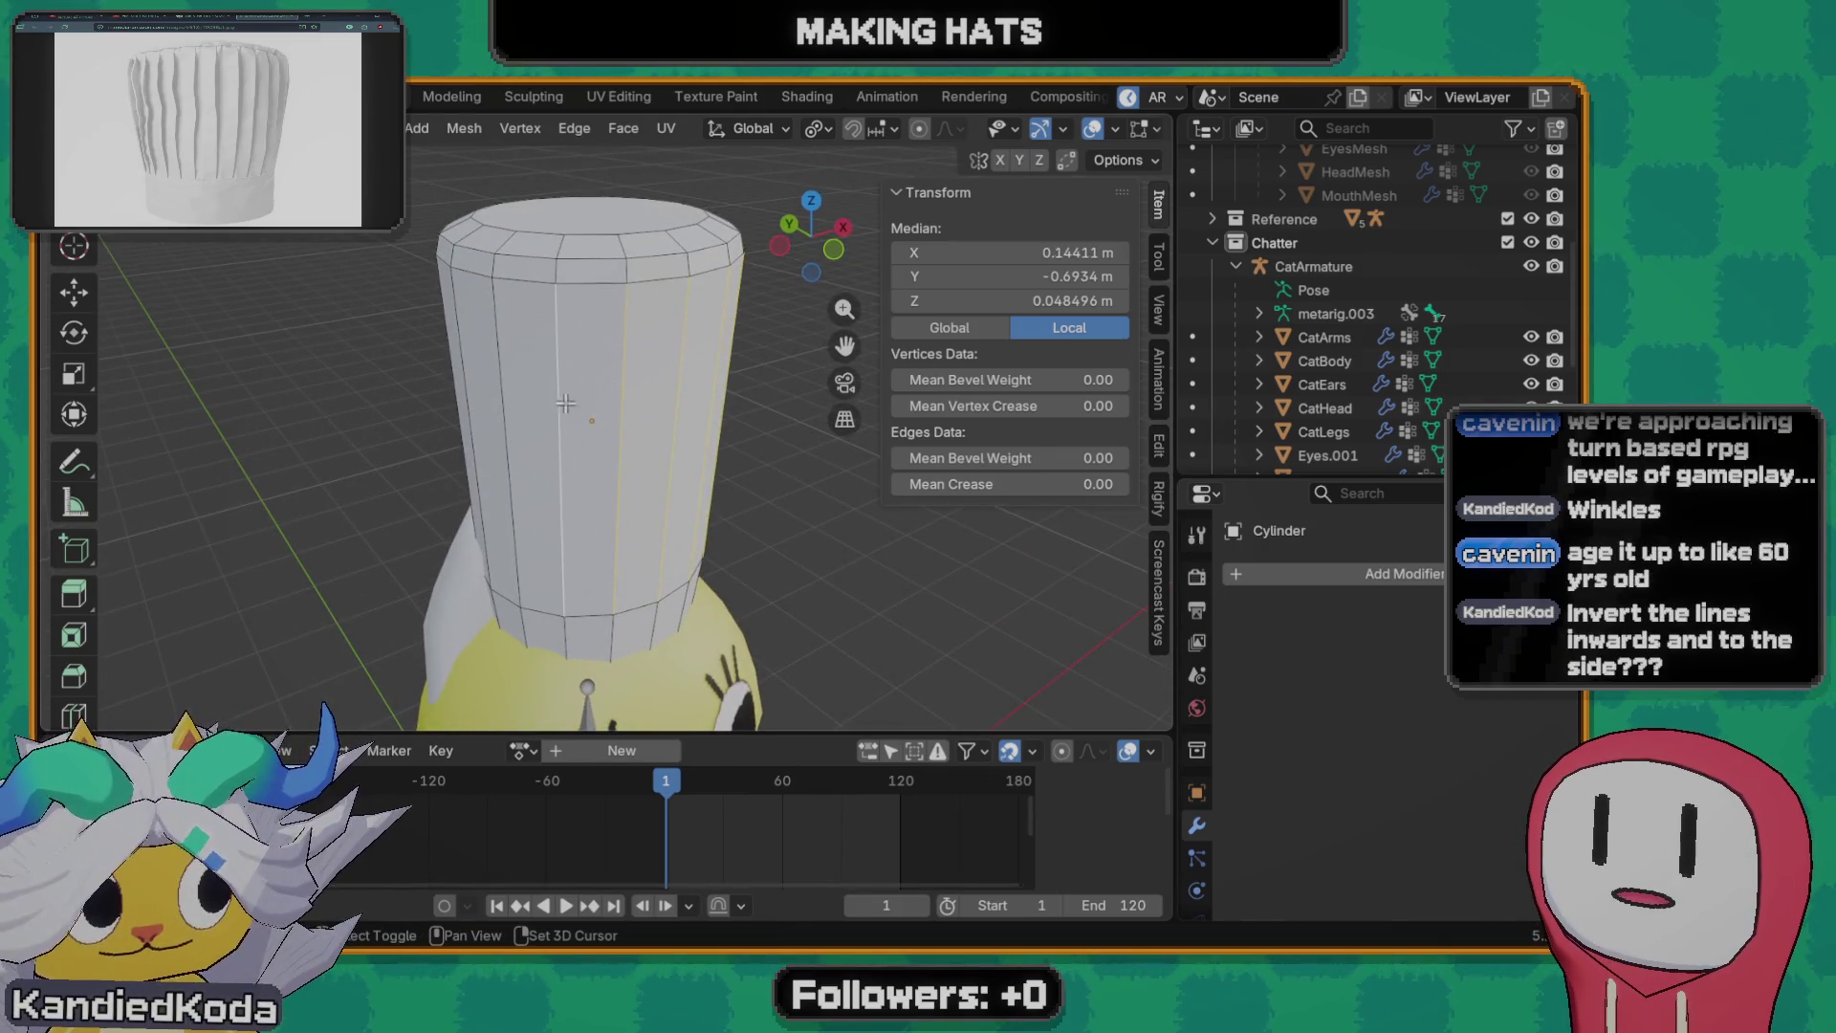
left_click(513, 367)
middle_click_drag(513, 367, 643, 392)
left_click(558, 352, "ctrl+alt")
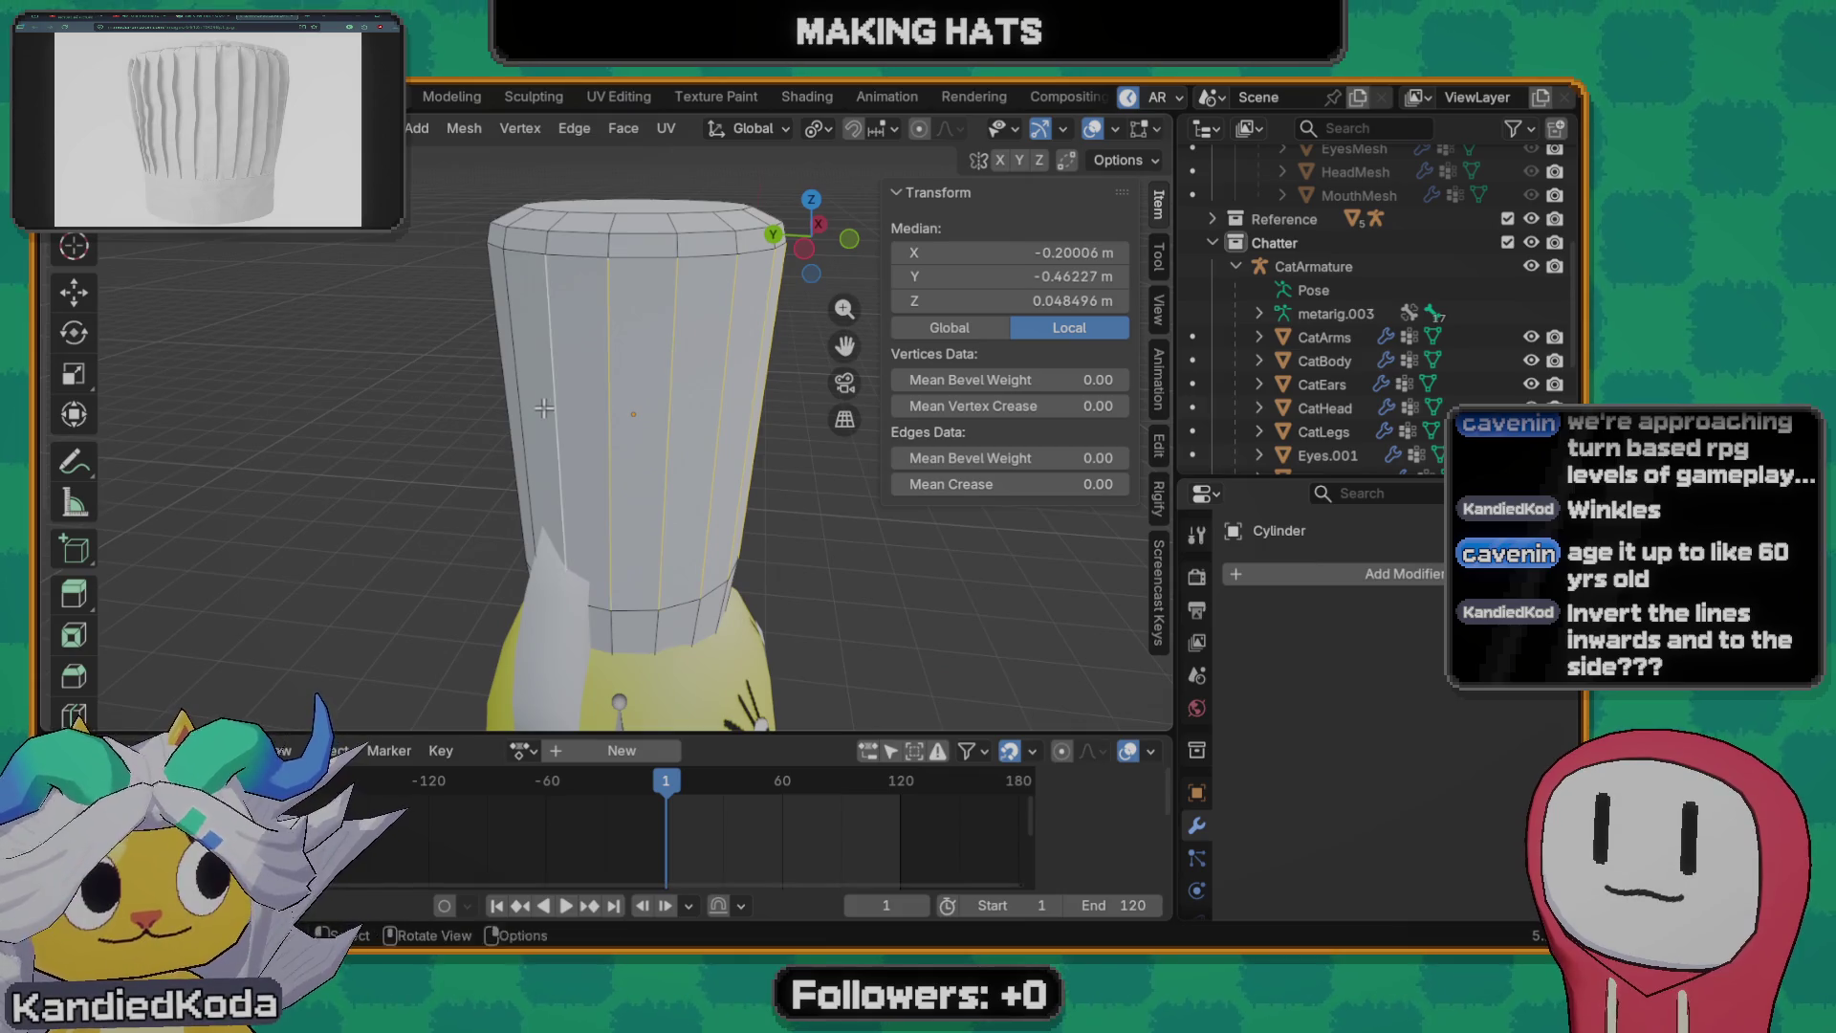
mouse_move(556, 351)
middle_mouse_down()
mouse_move(425, 397)
mouse_move(173, 398)
middle_mouse_up()
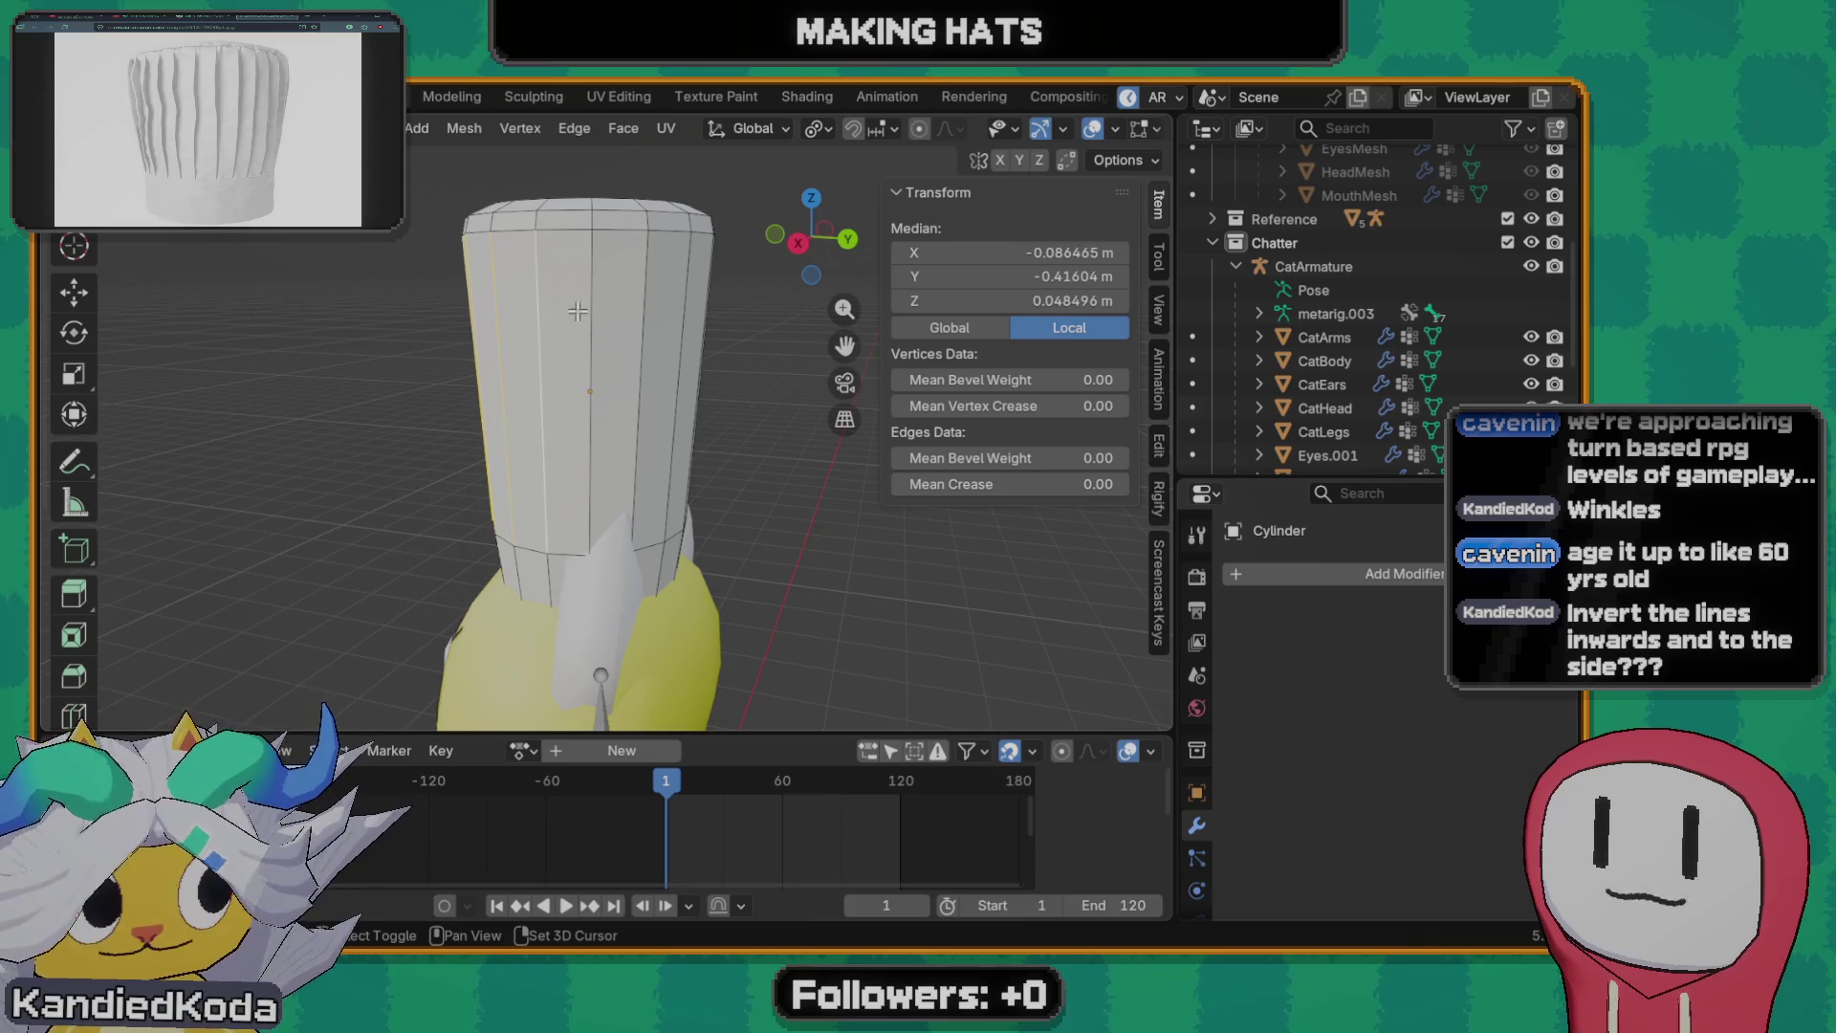
middle_click_drag(712, 321, 717, 388)
key("g")
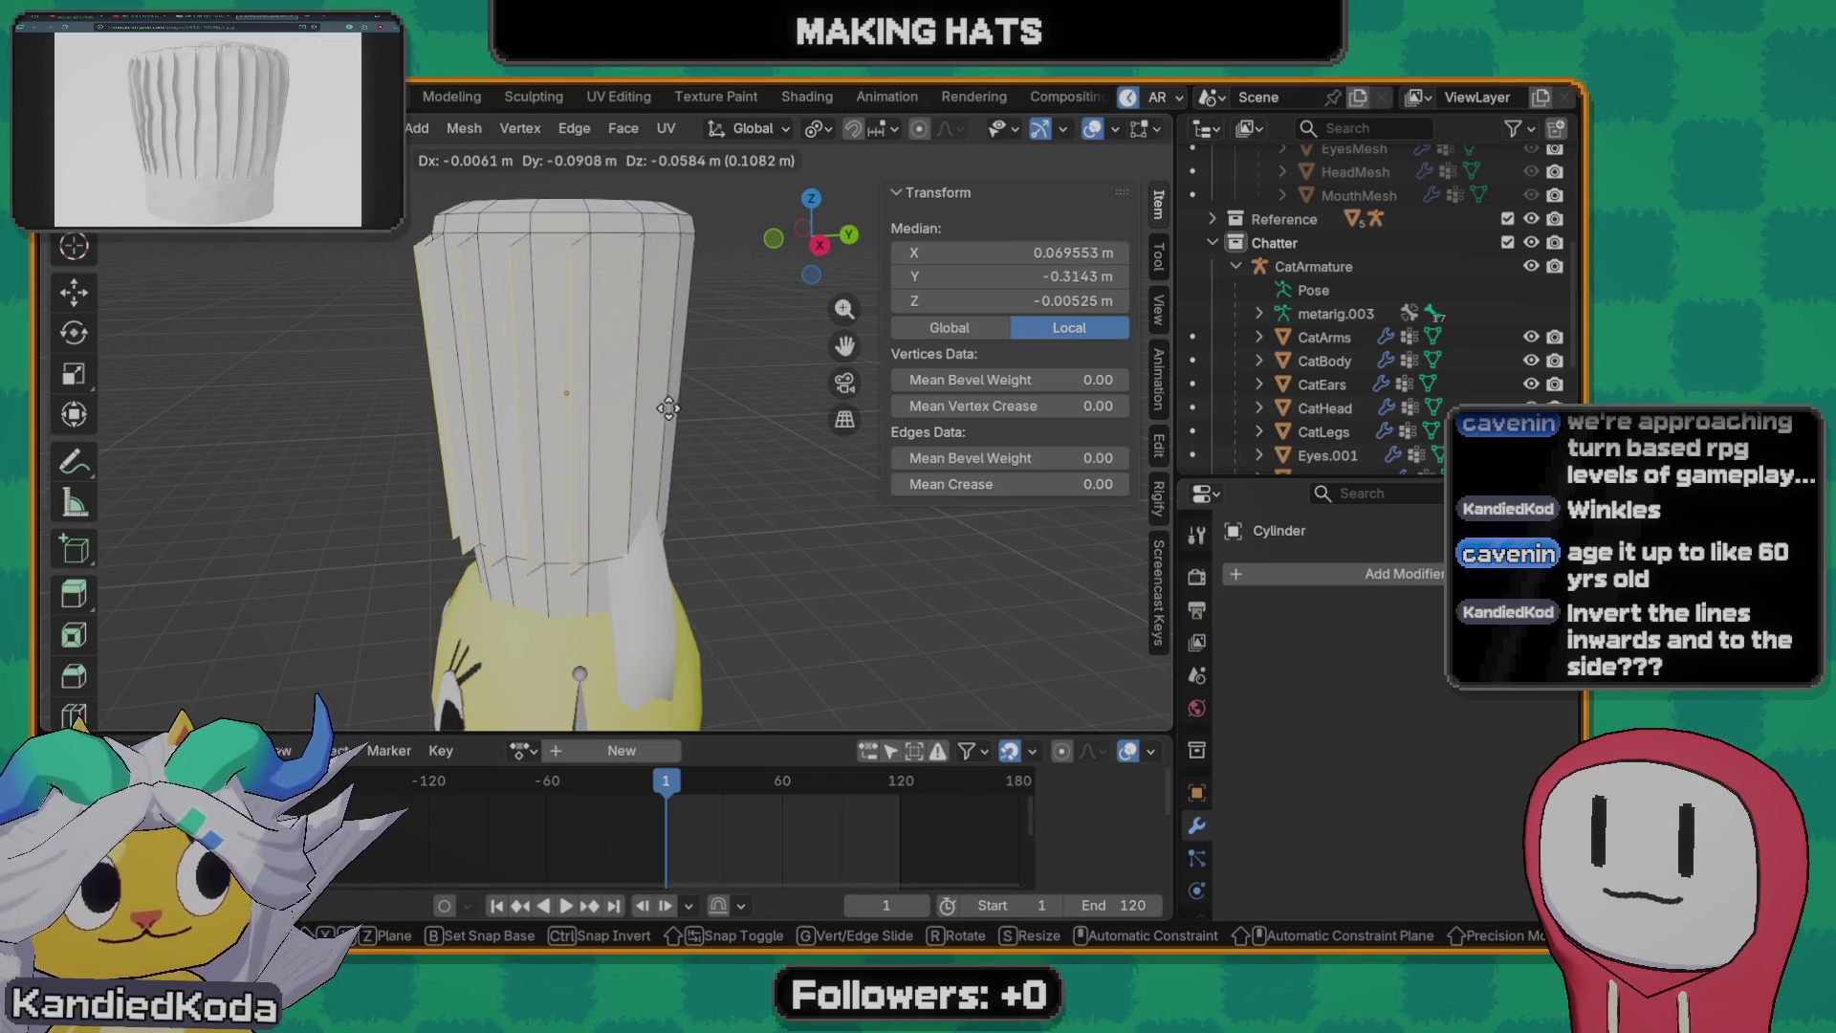
left_click(700, 431)
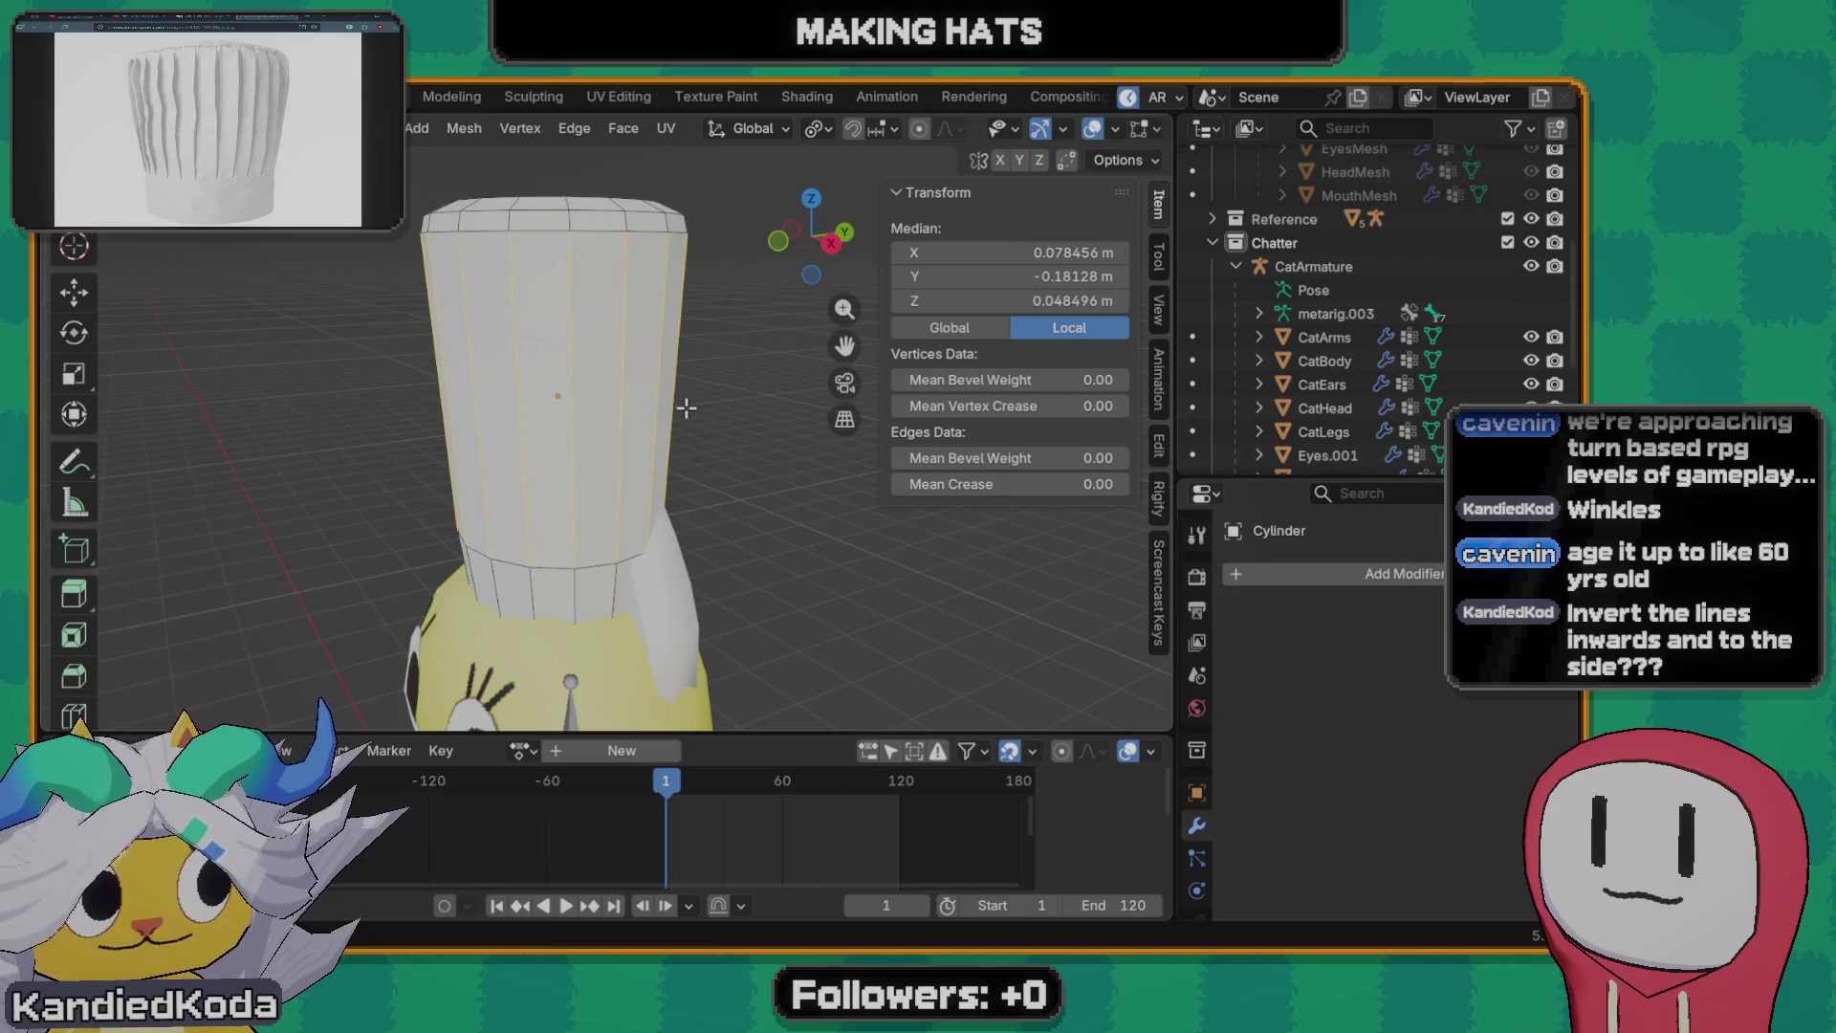
- Clear the selection and select the loop of side faces around the hat
mouse_move(463, 409)
middle_mouse_down()
mouse_move(468, 479)
mouse_move(494, 424)
mouse_move(434, 414)
middle_mouse_up()
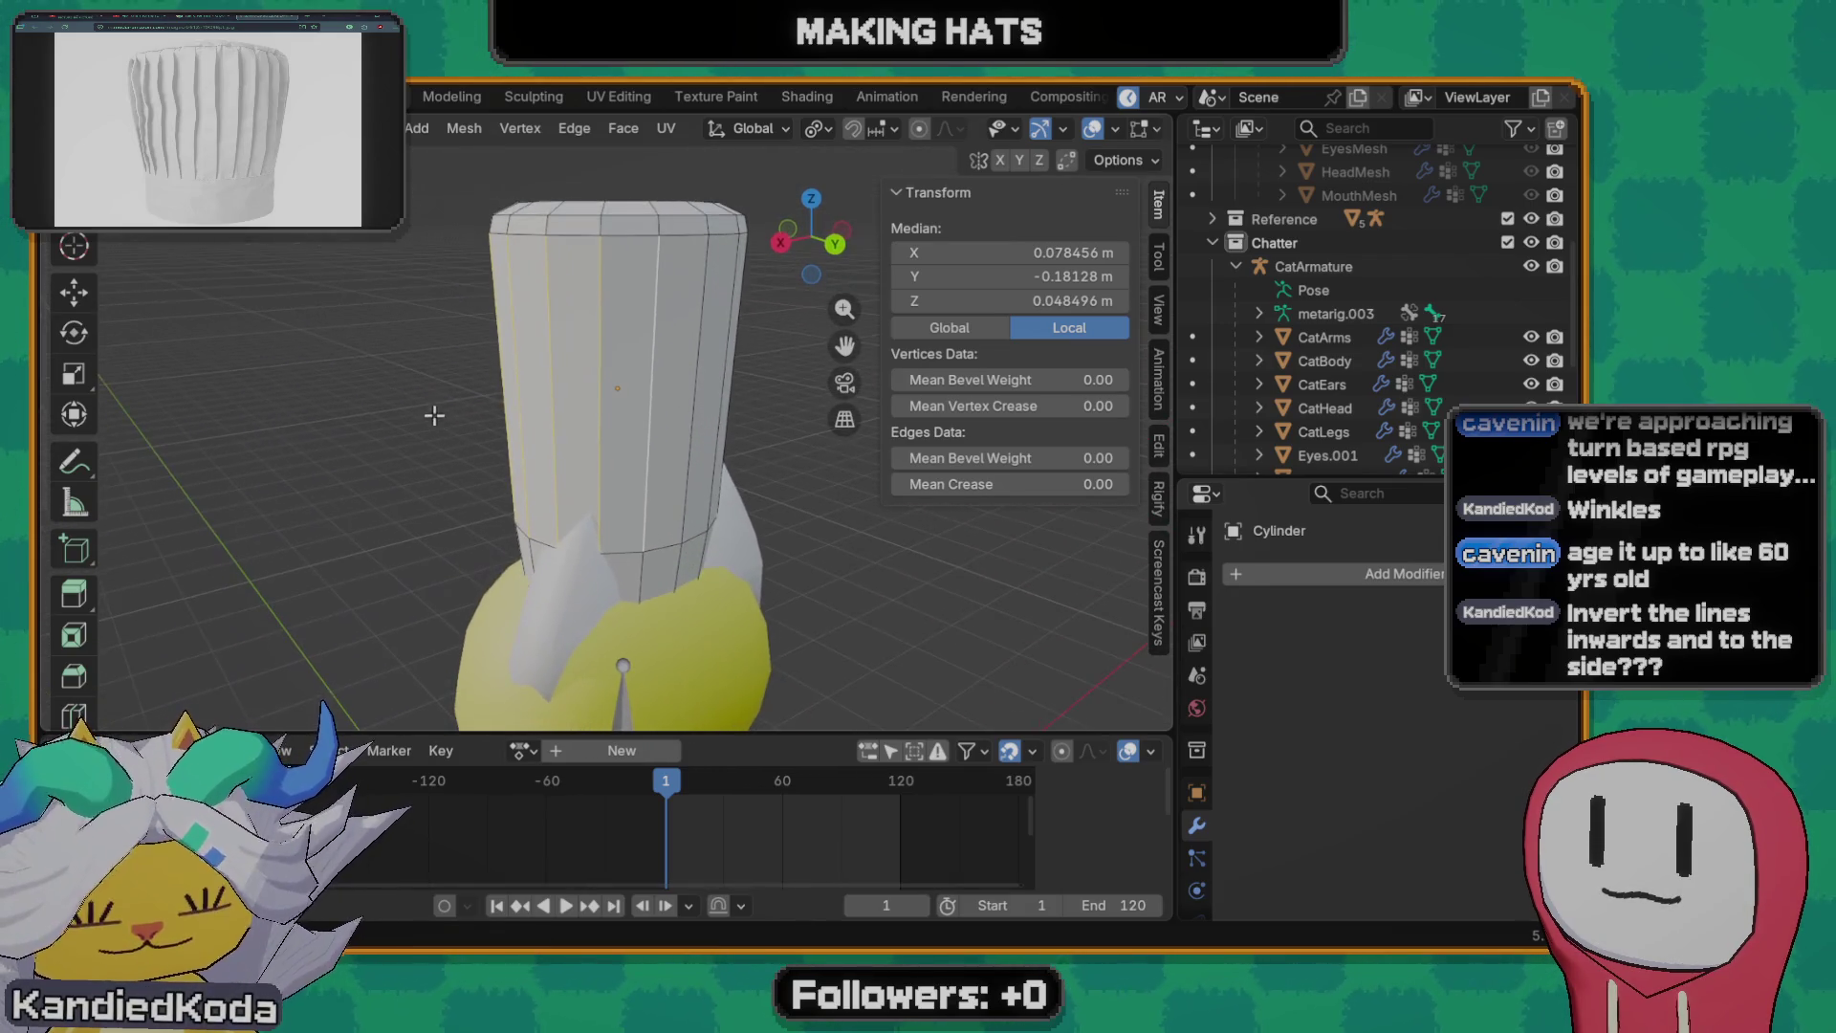
key("alt+a")
left_click(638, 346, "alt")
middle_click_drag(639, 344, 623, 462)
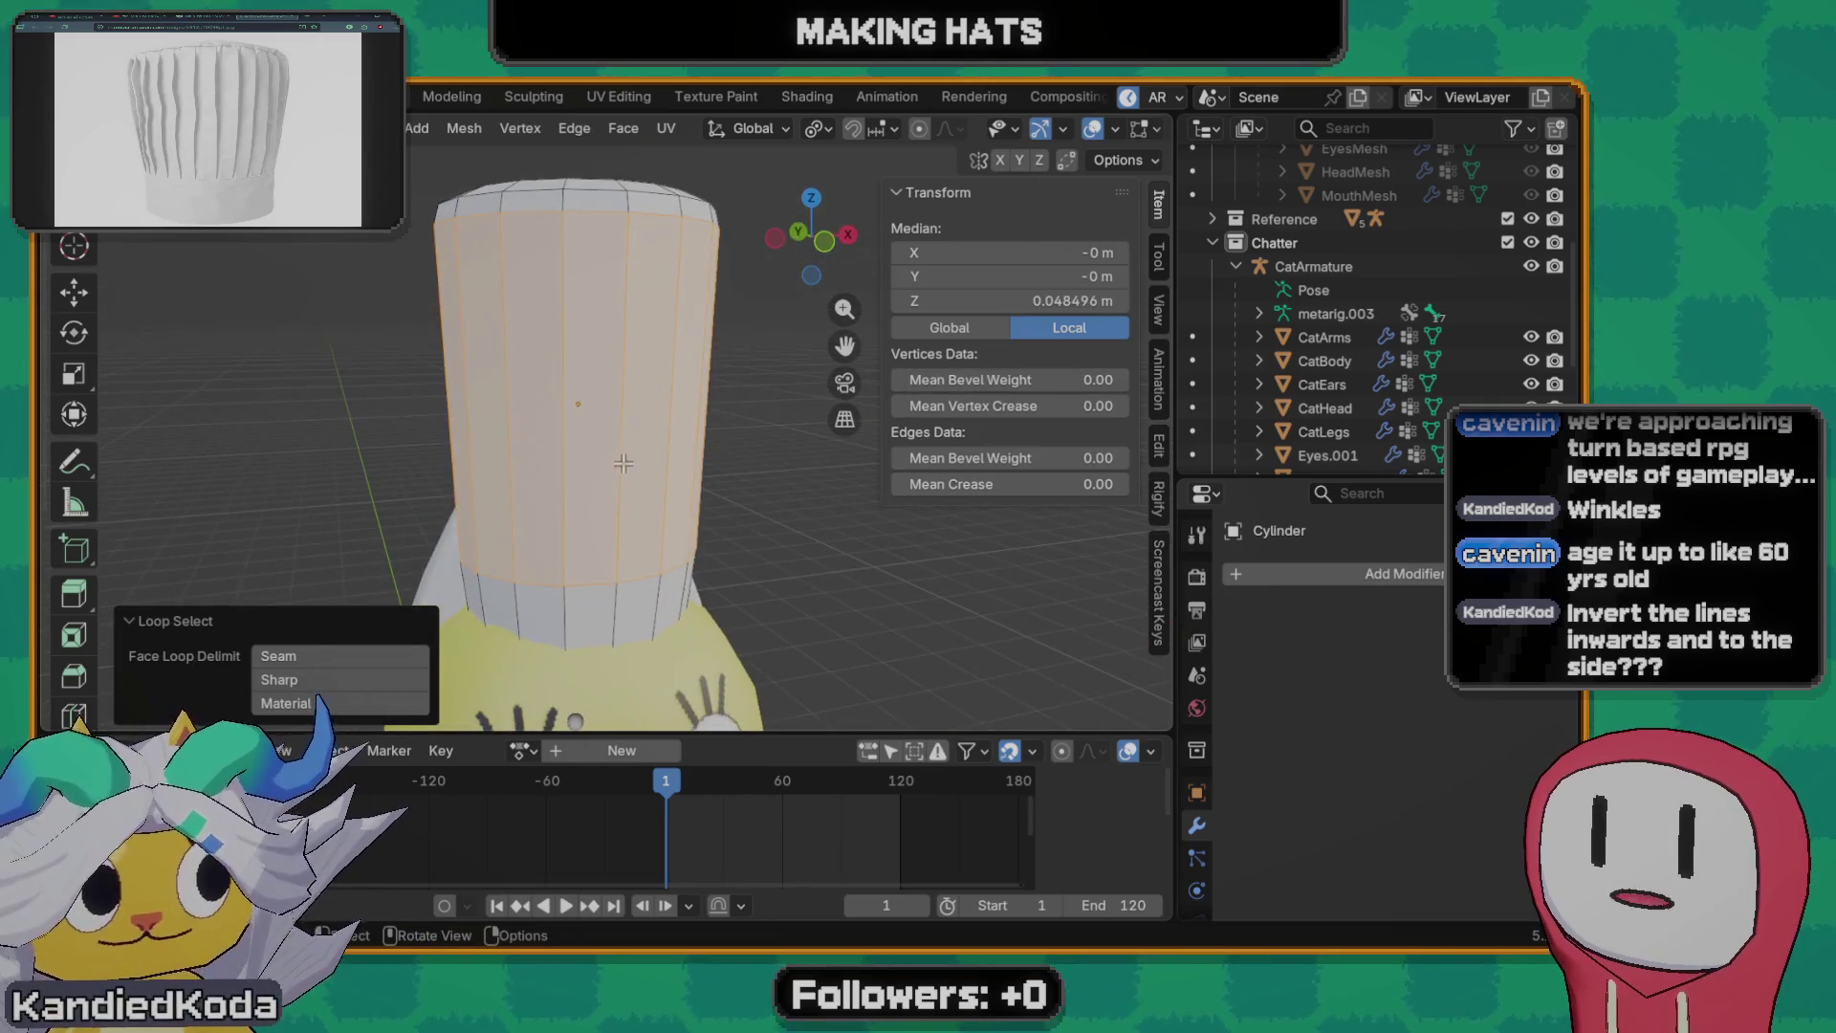
key("alt+e")
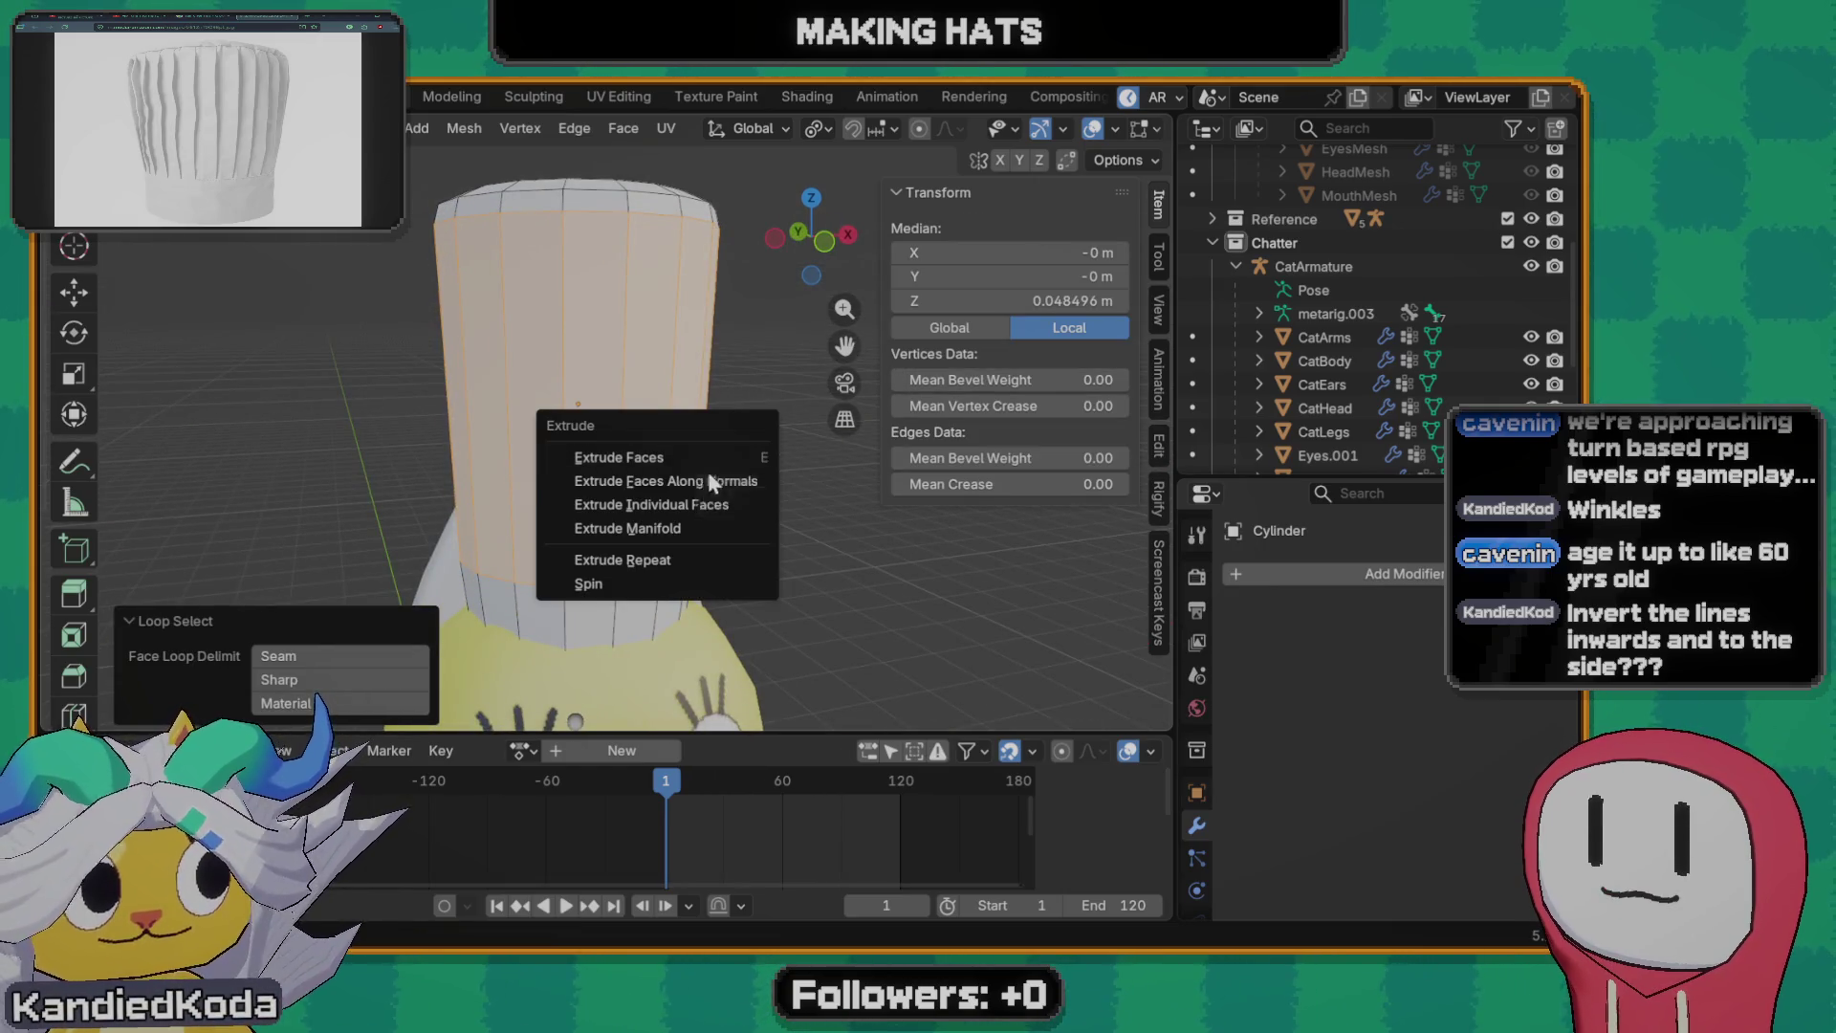
left_click(707, 480)
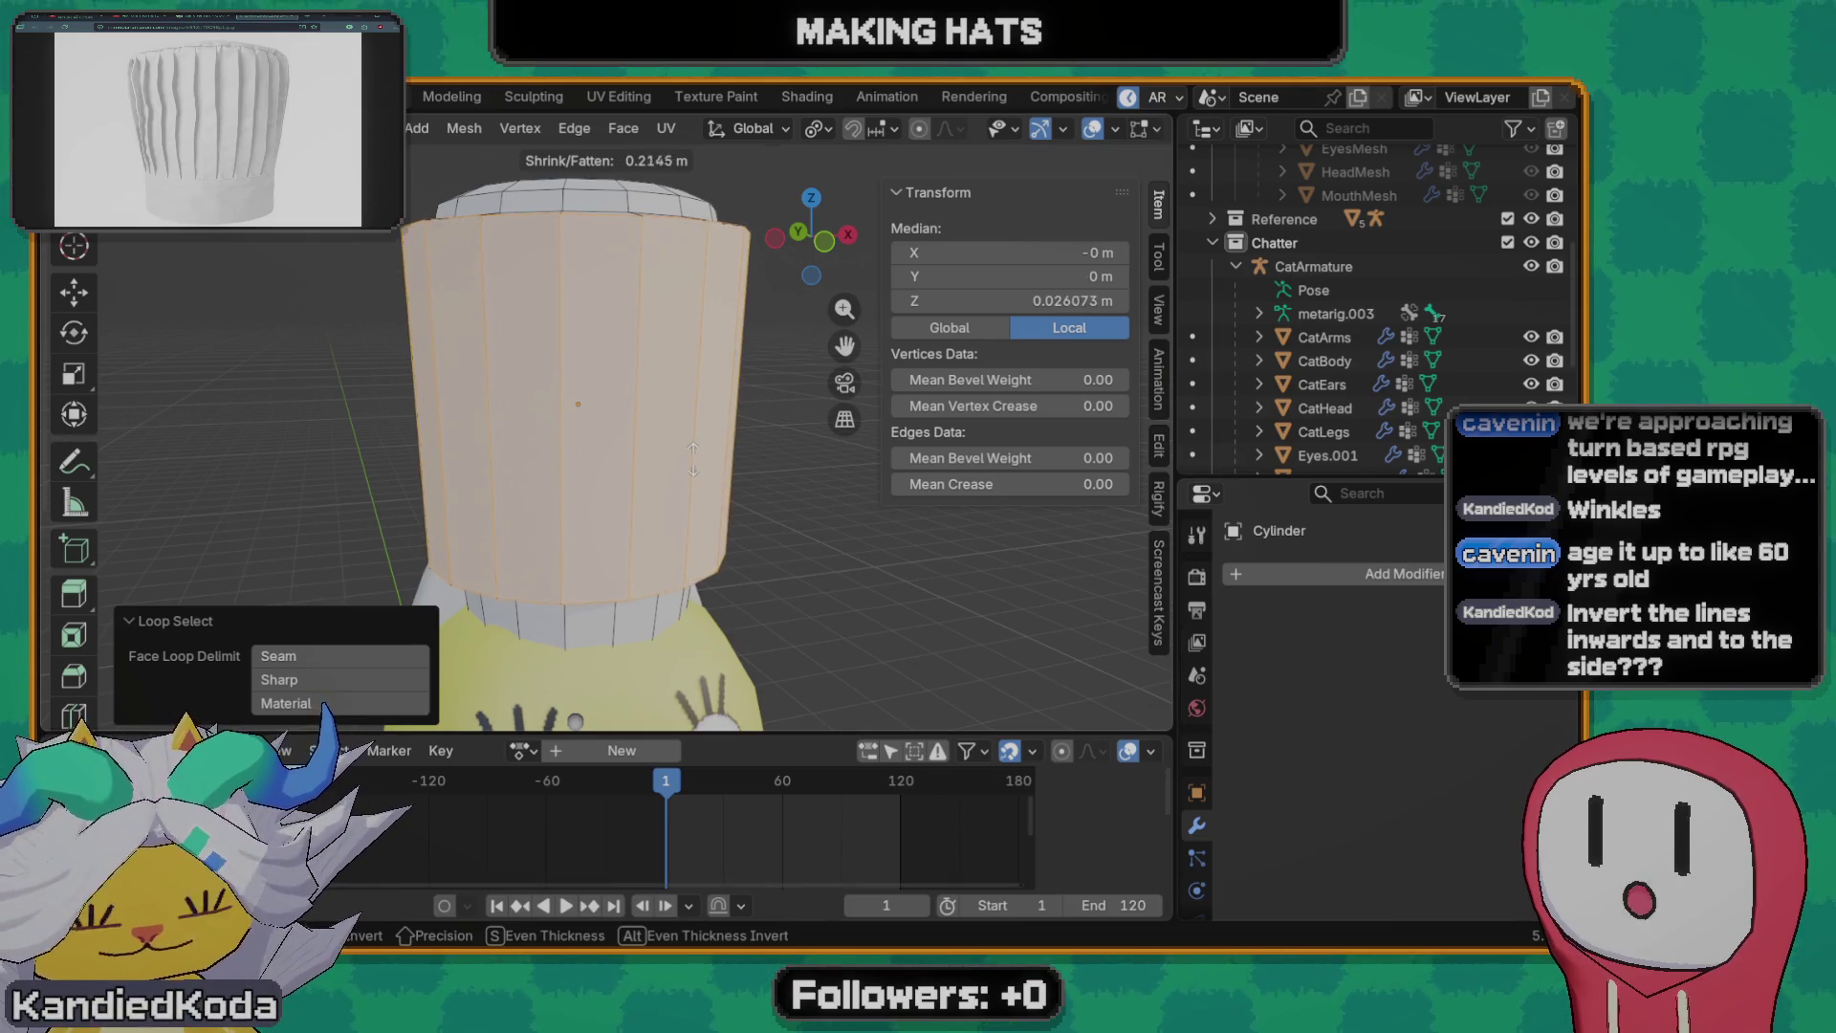
left_click(704, 474)
key("ctrl+z")
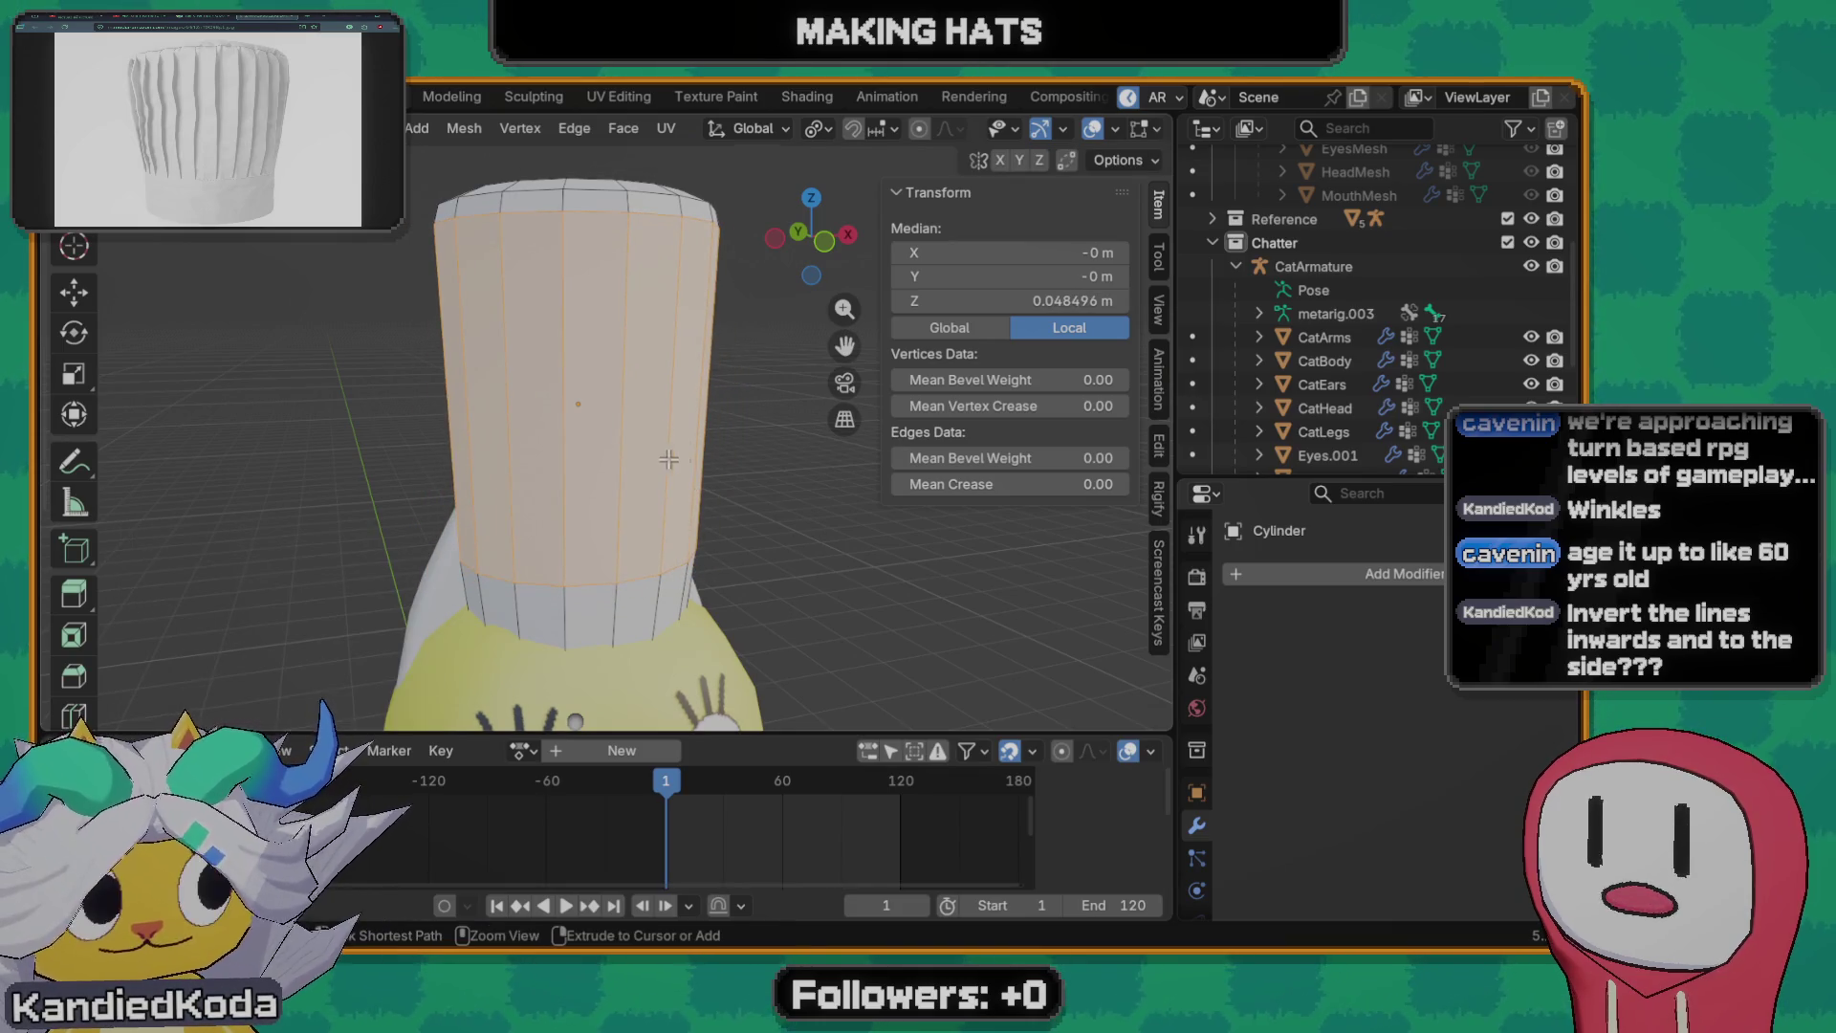
key("alt+s")
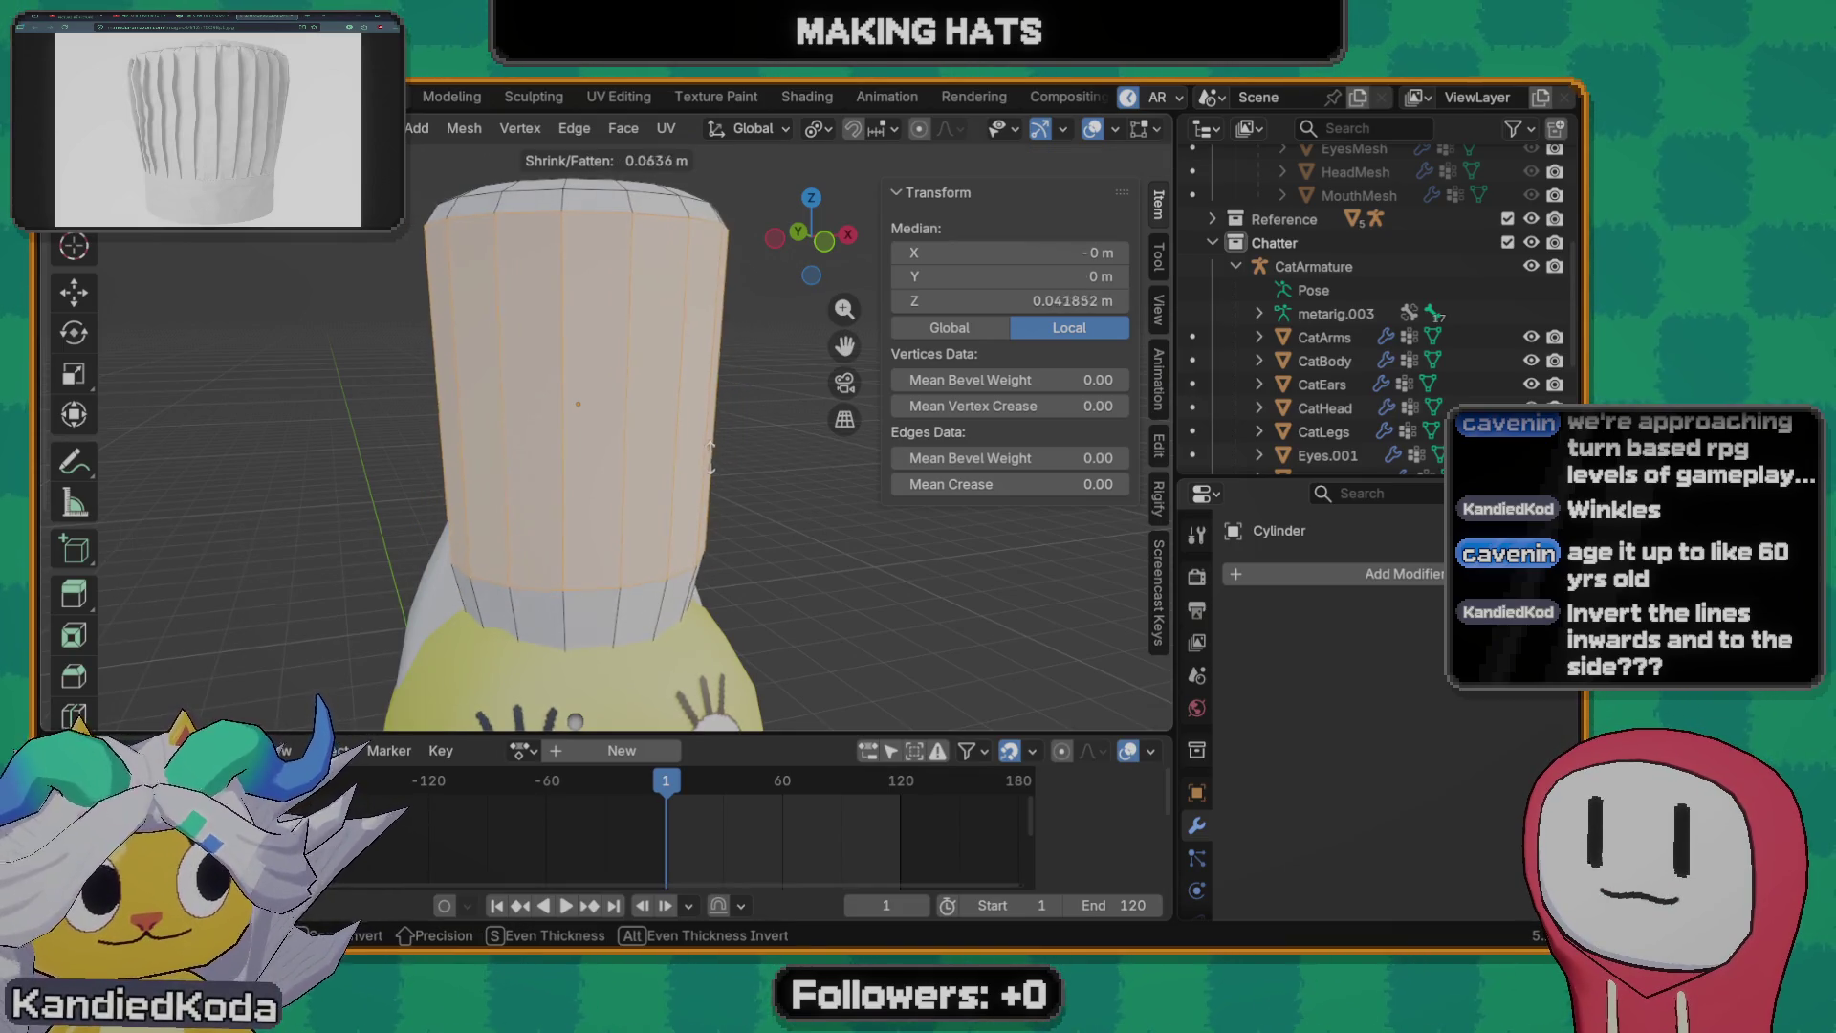
right_click(711, 459)
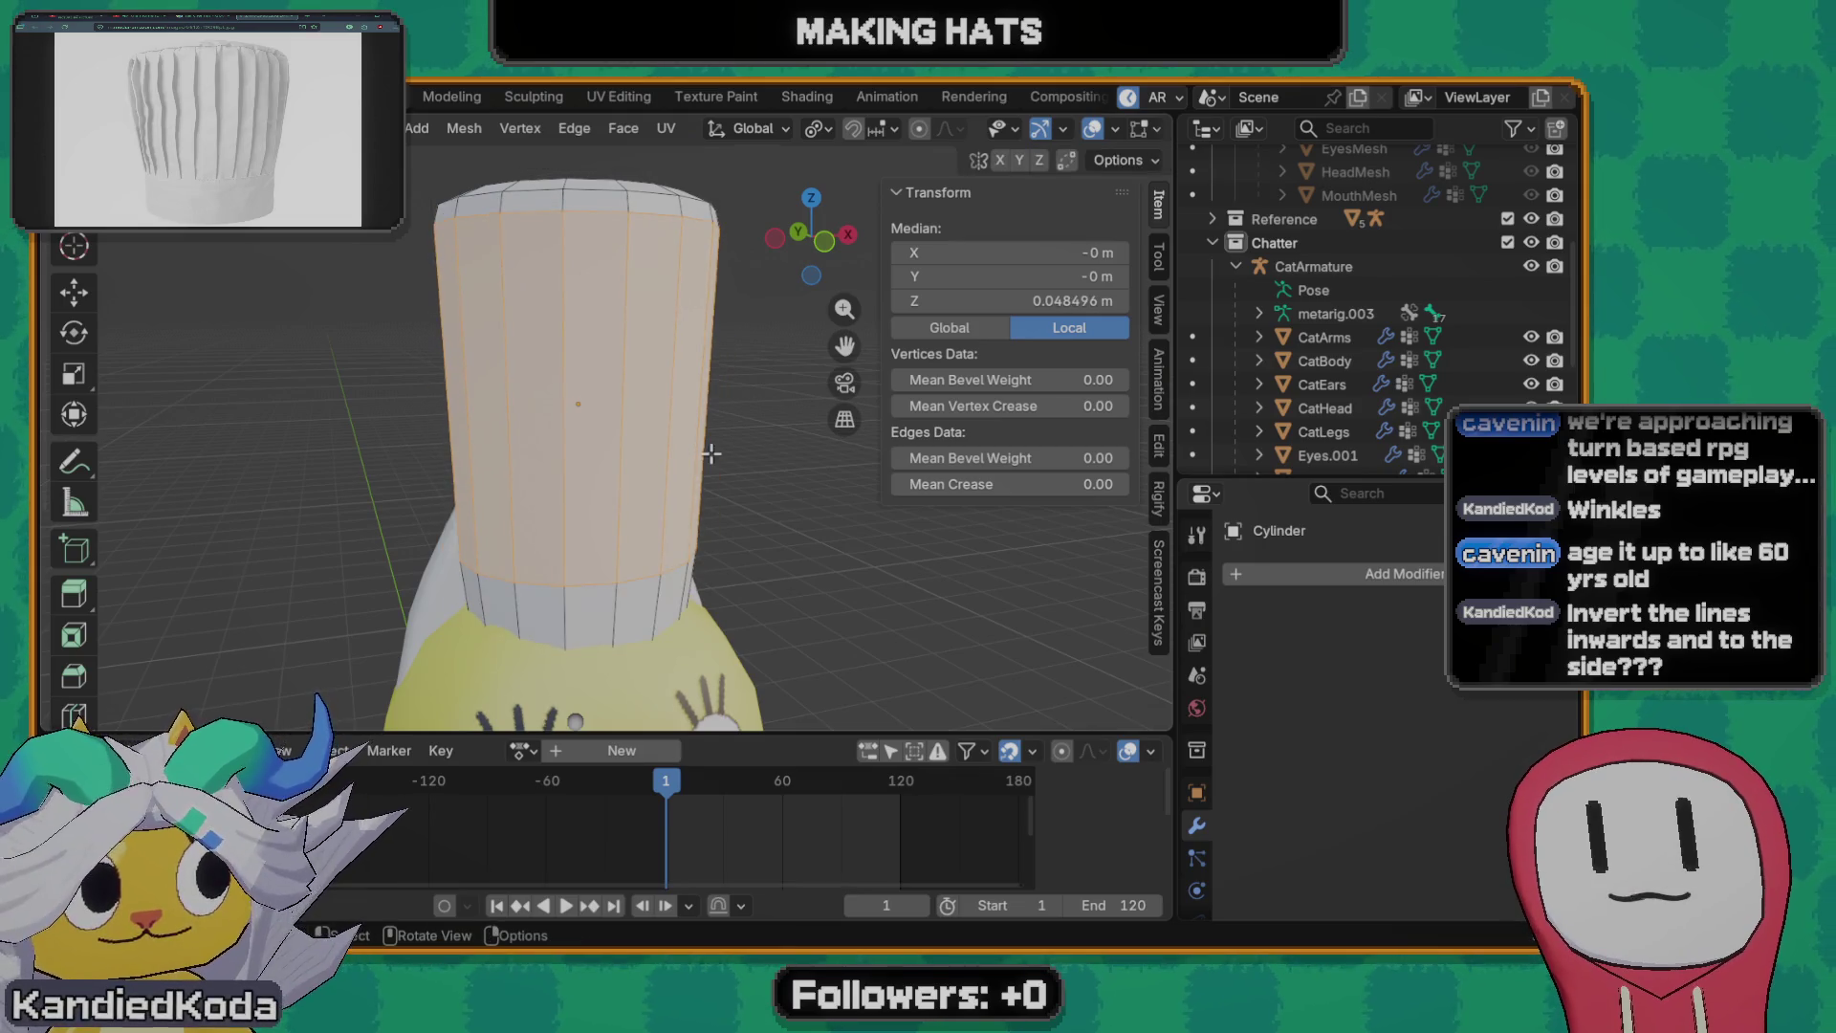
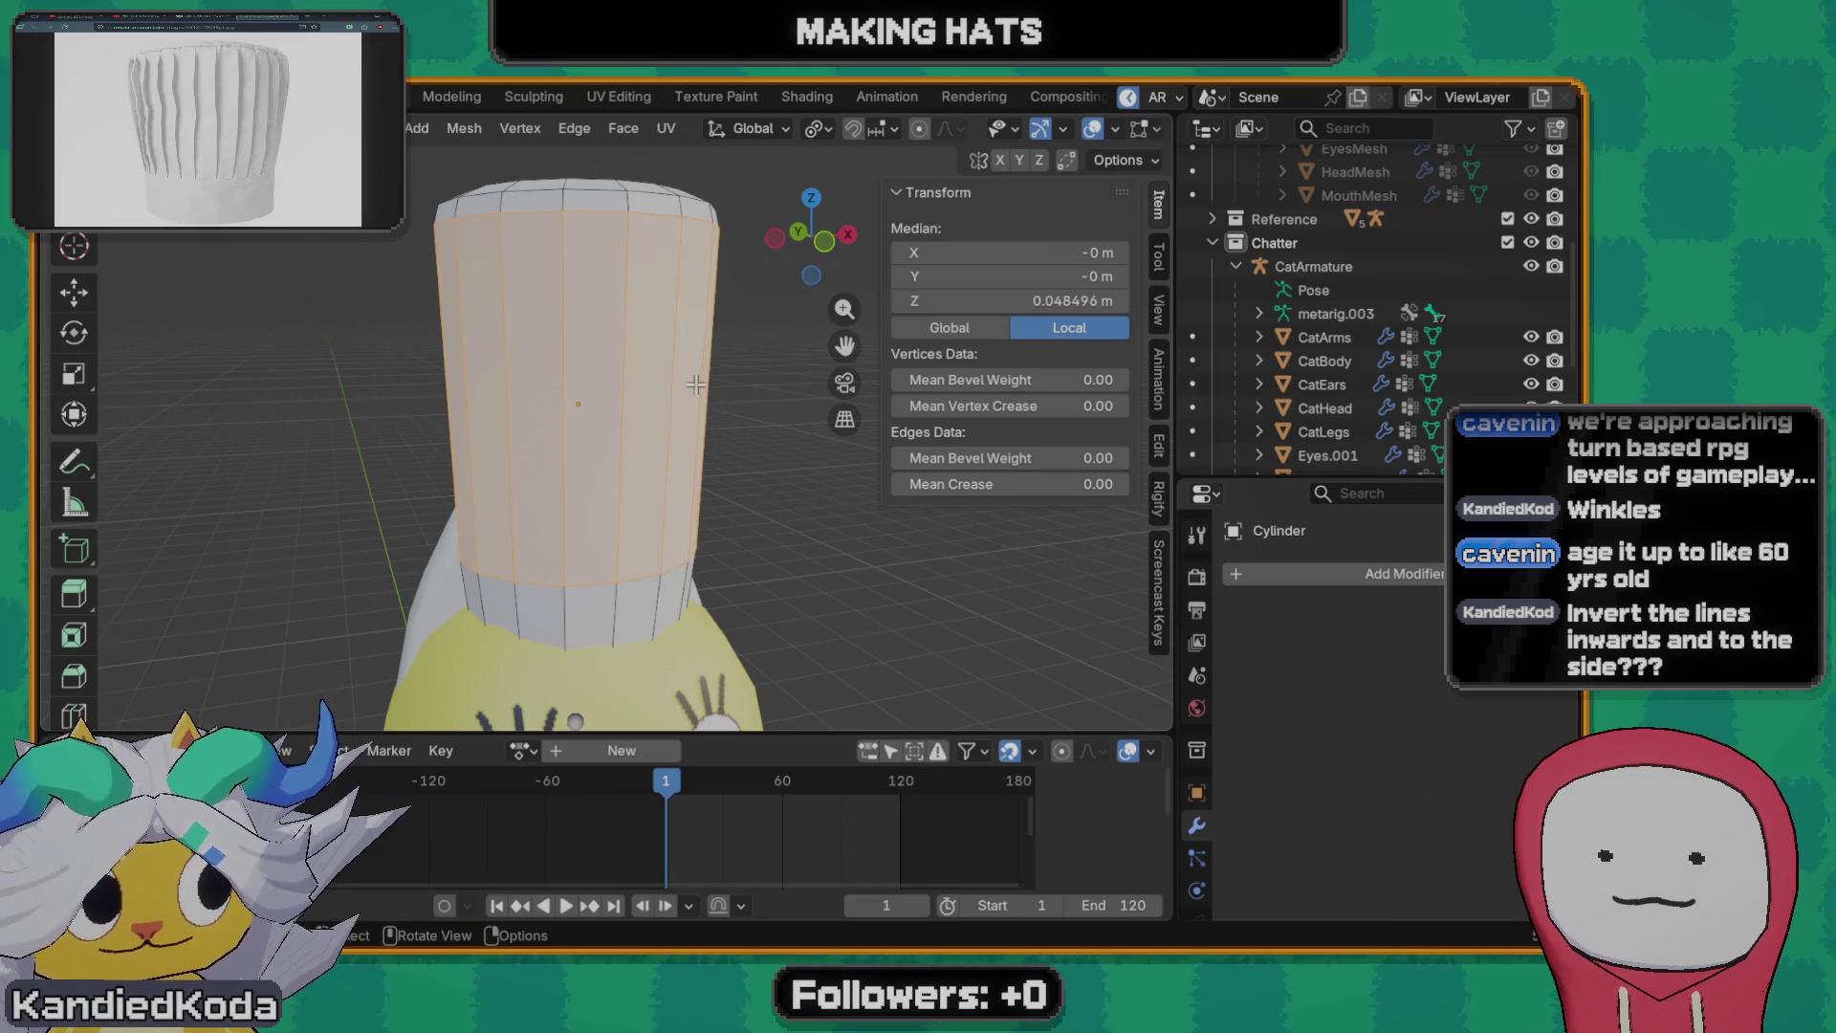
scroll(621, 367, "up", 3)
- Try out selections of side faces and vertical edge loops on the hat cylinder
left_click(599, 420)
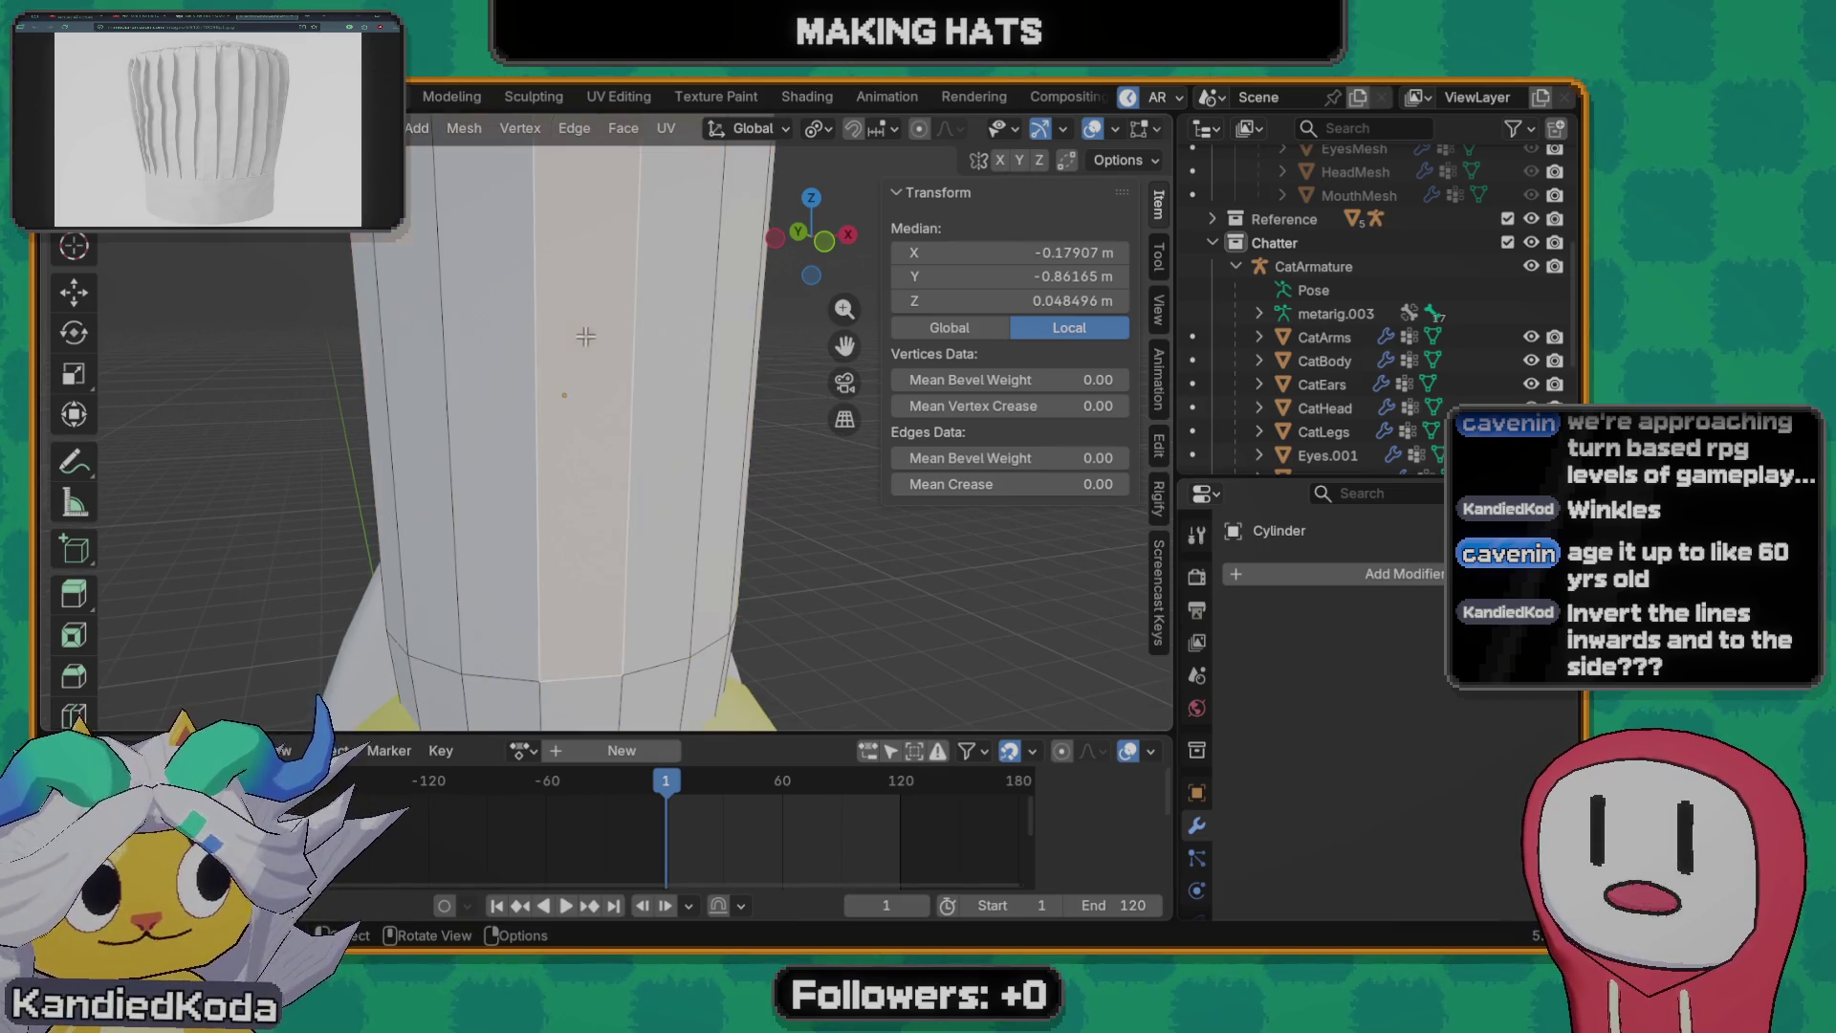
mouse_move(574, 429)
middle_mouse_down()
mouse_move(471, 383)
mouse_move(640, 323)
middle_mouse_up()
scroll(465, 333, "down", 2)
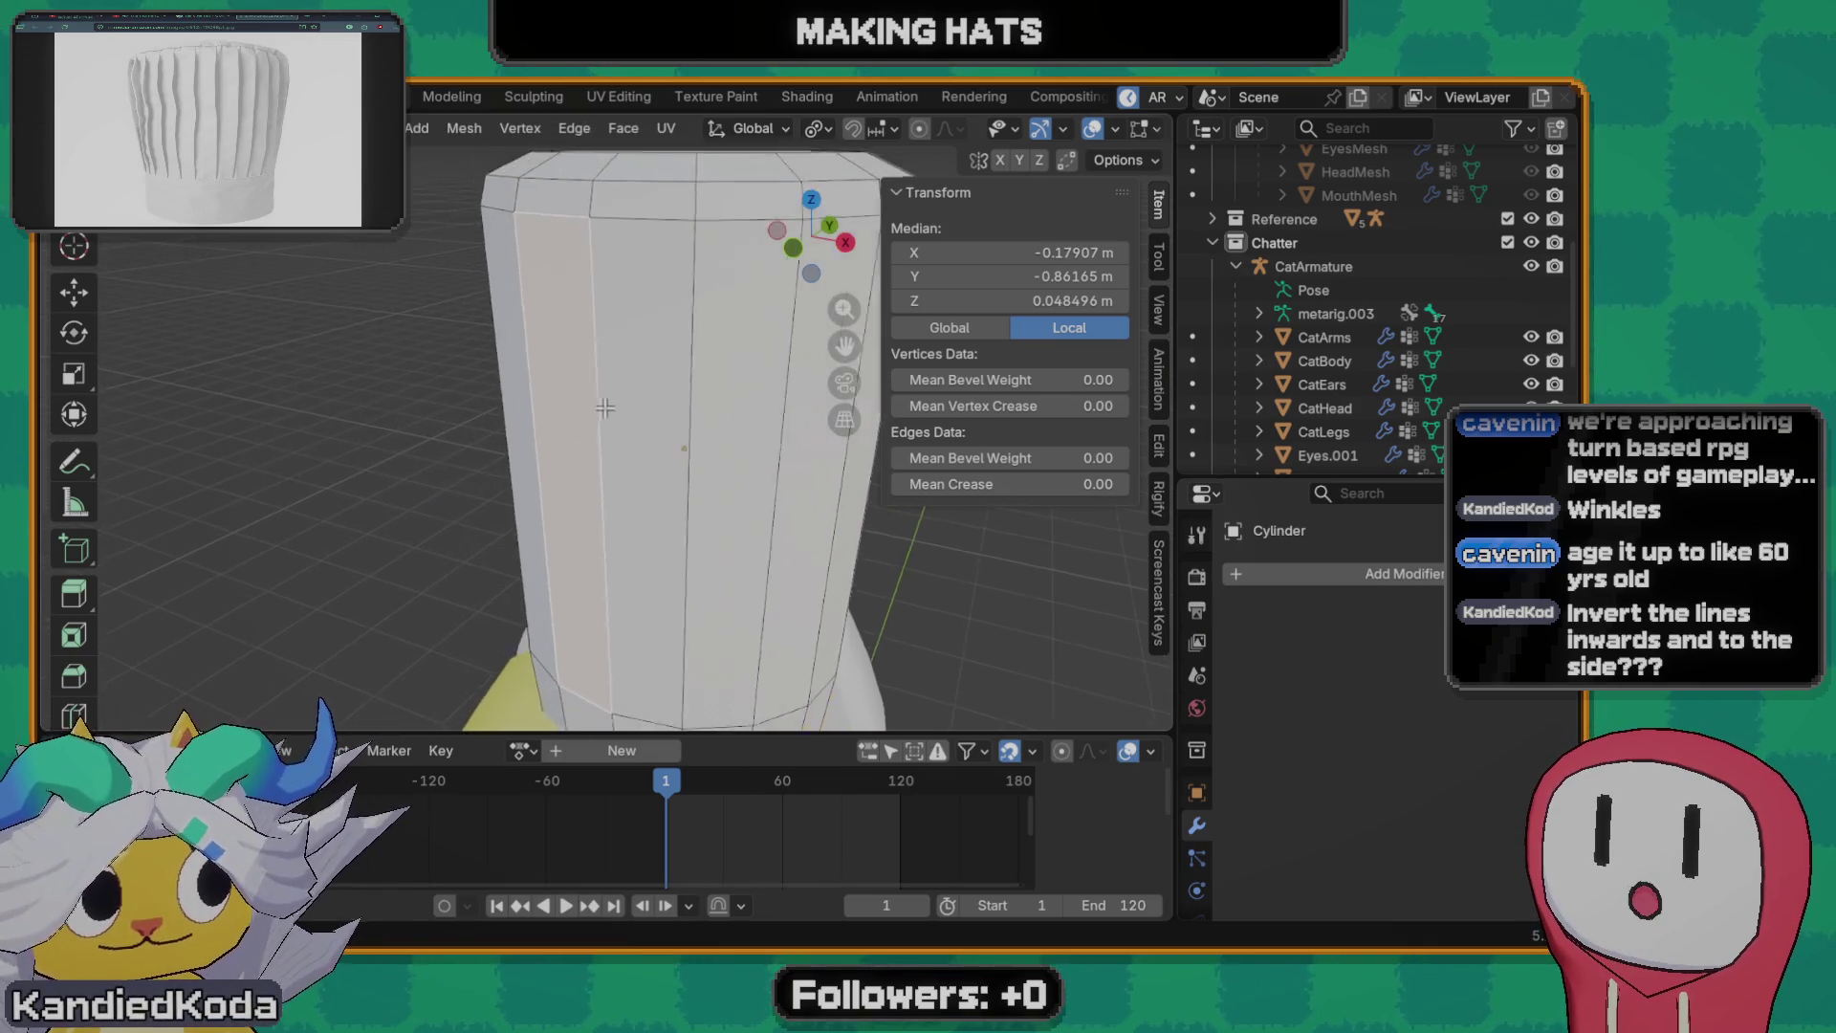
scroll(636, 302, "down", 1)
left_click(635, 464)
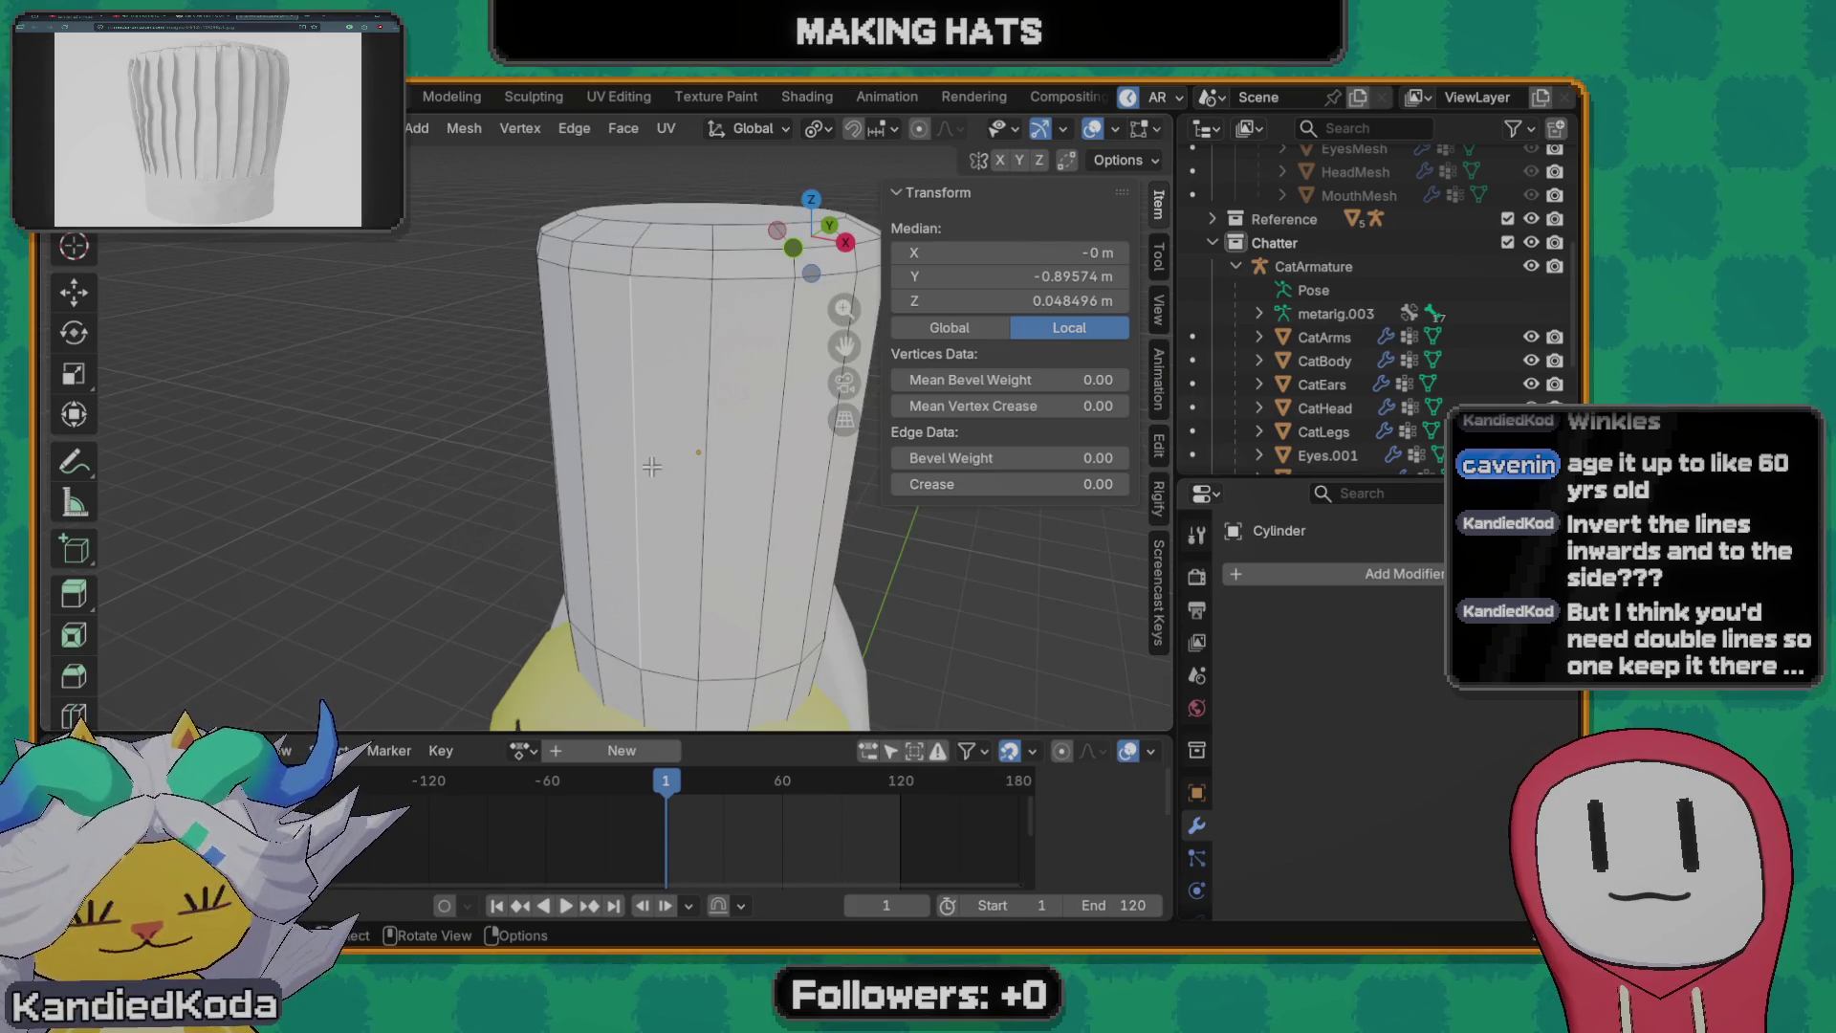
middle_click_drag(620, 488, 706, 427)
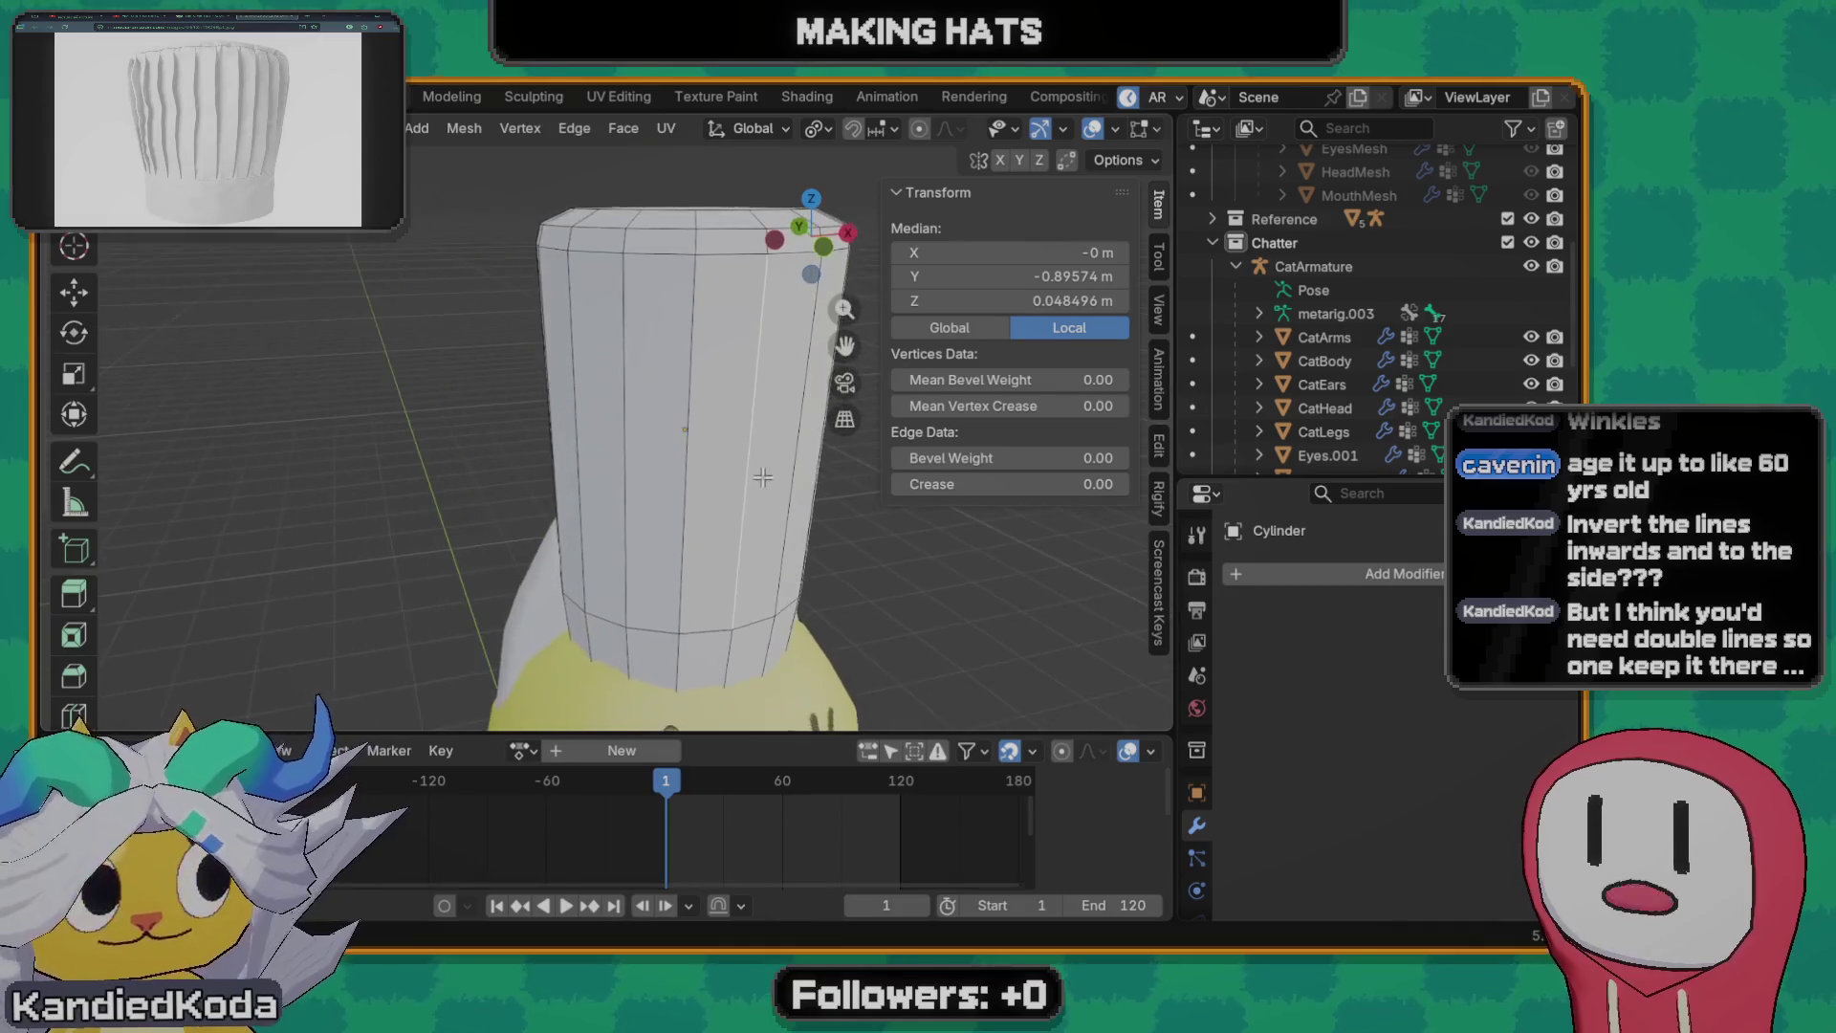
left_click(705, 427, "alt")
scroll(706, 426, "up", 2)
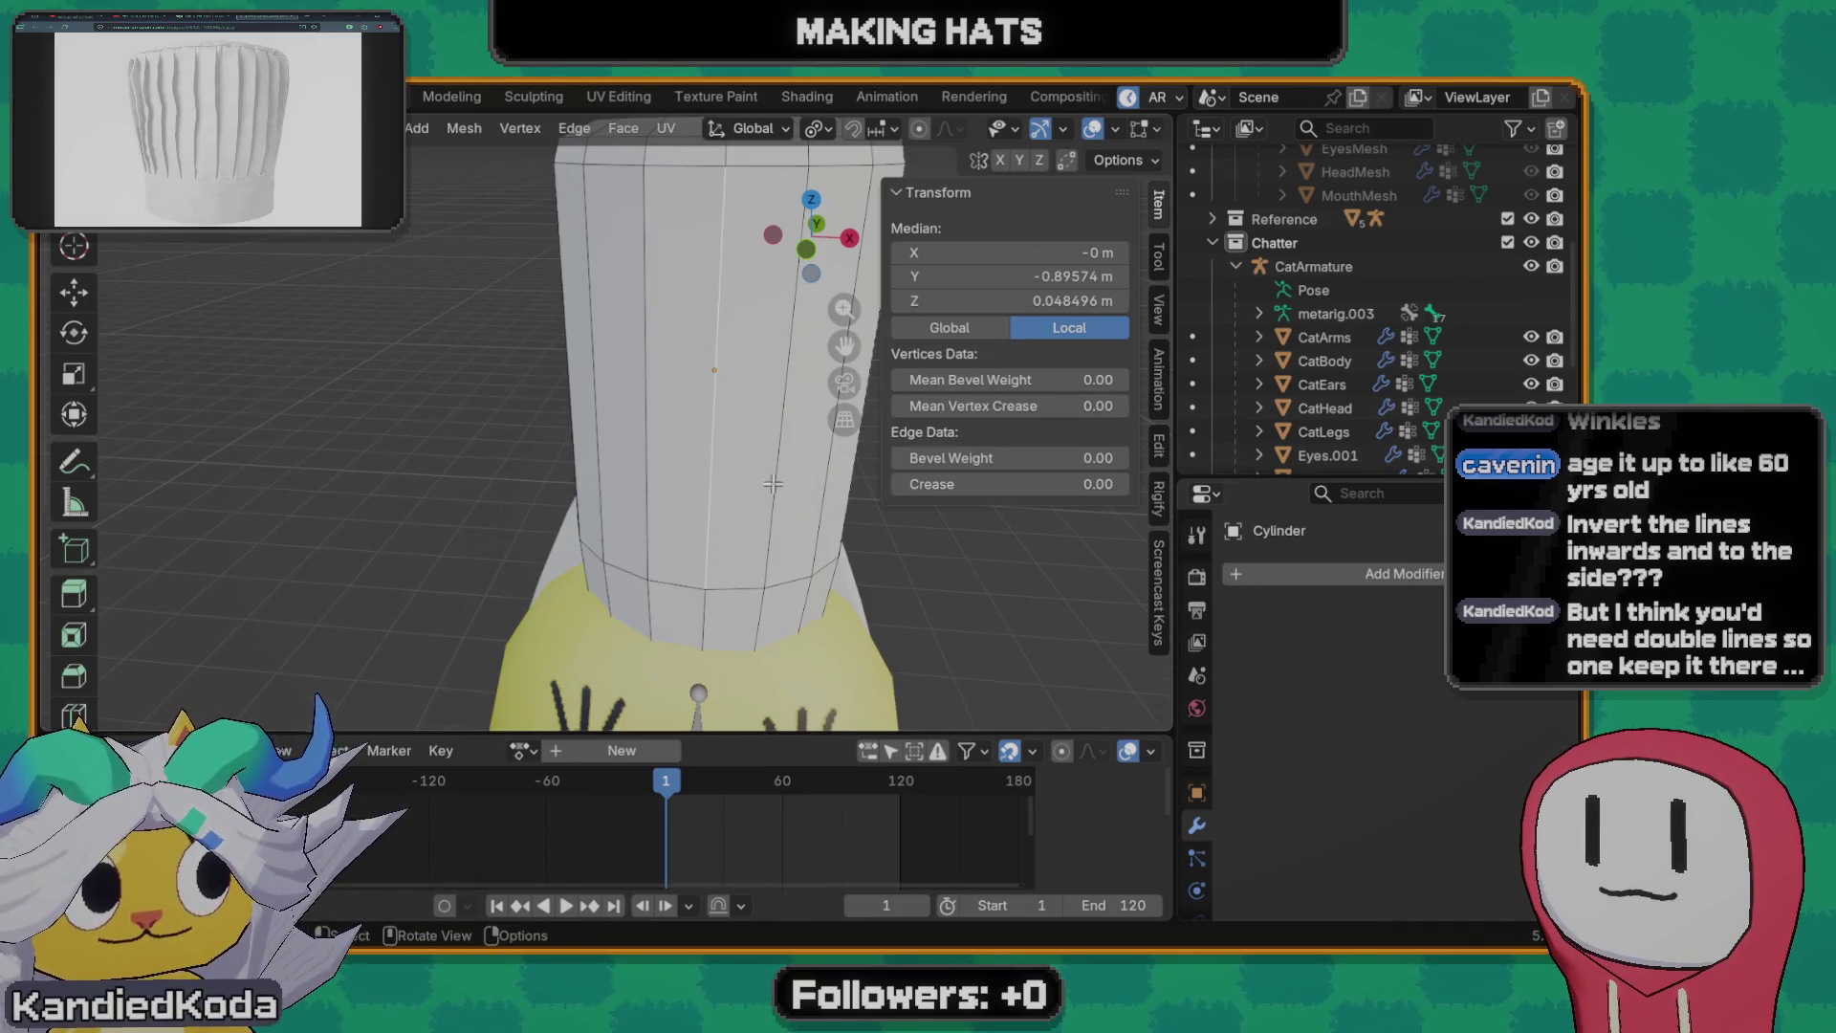
middle_click_drag(690, 430, 645, 435, "shift")
left_click(648, 411, "alt")
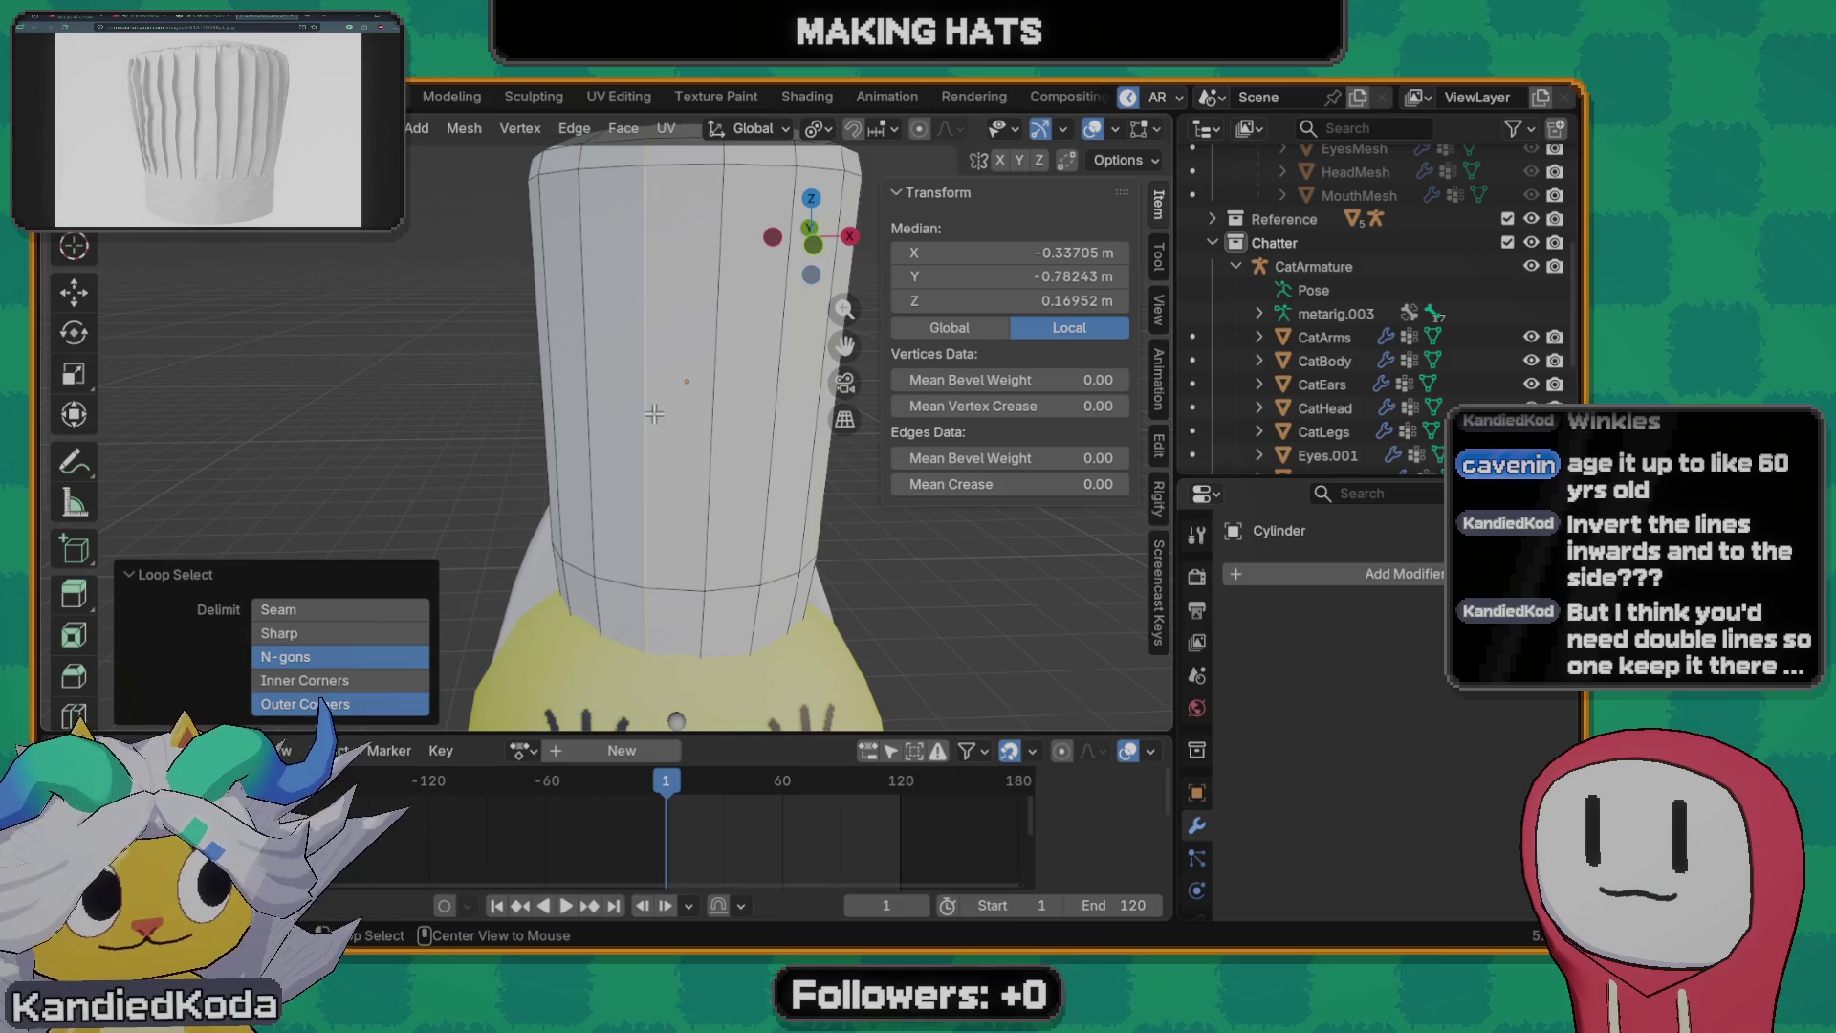
left_click(751, 413, "alt")
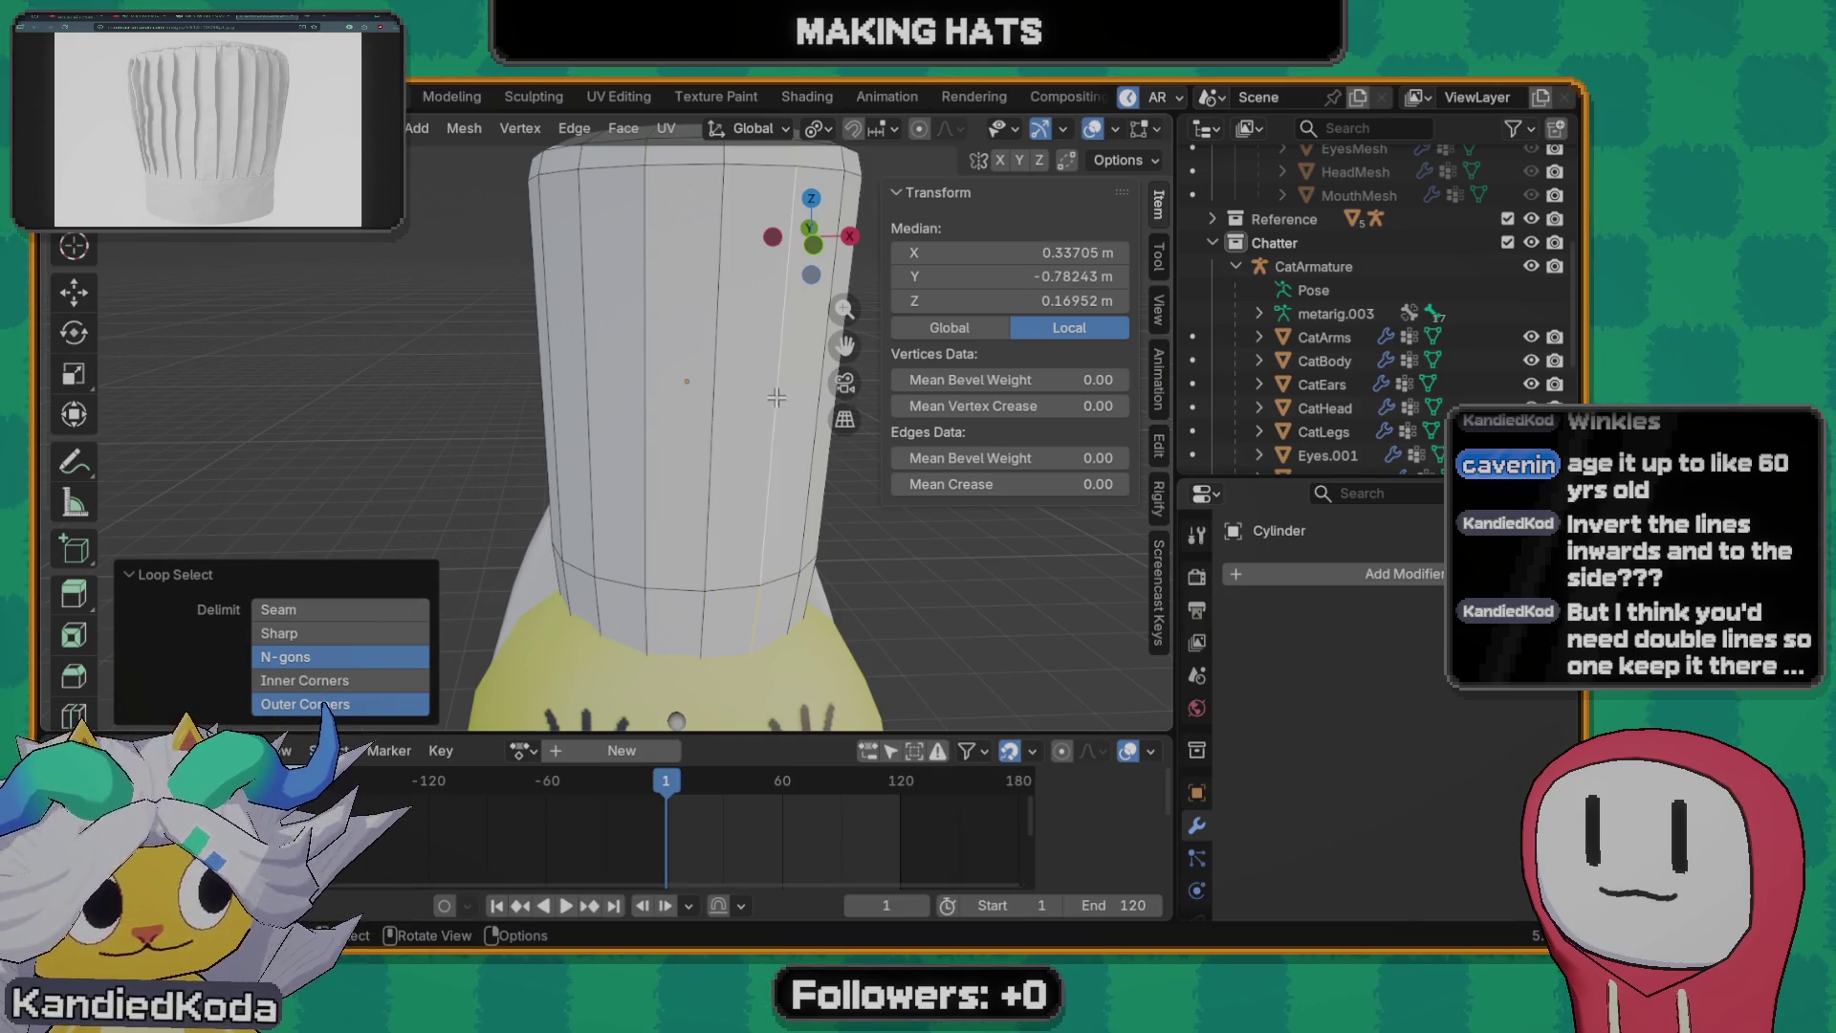
left_click(774, 444)
middle_click_drag(768, 473, 698, 487)
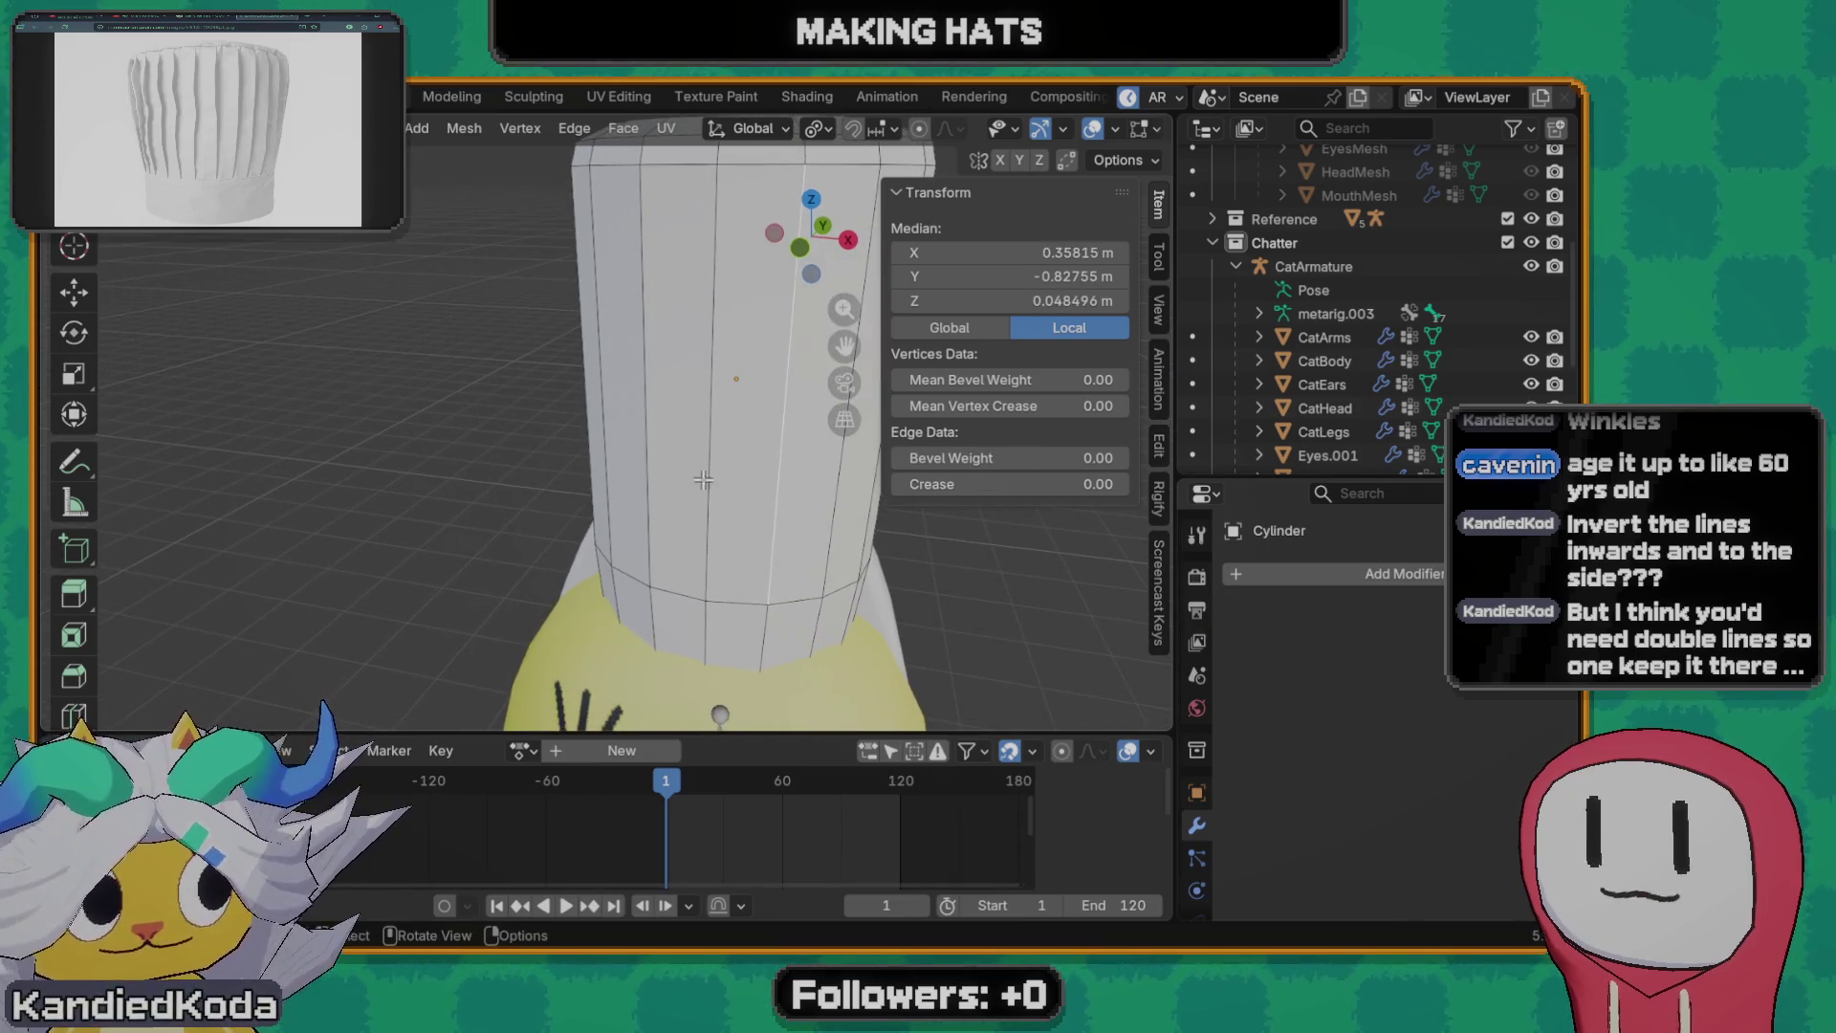
middle_click_drag(746, 417, 597, 394, "shift")
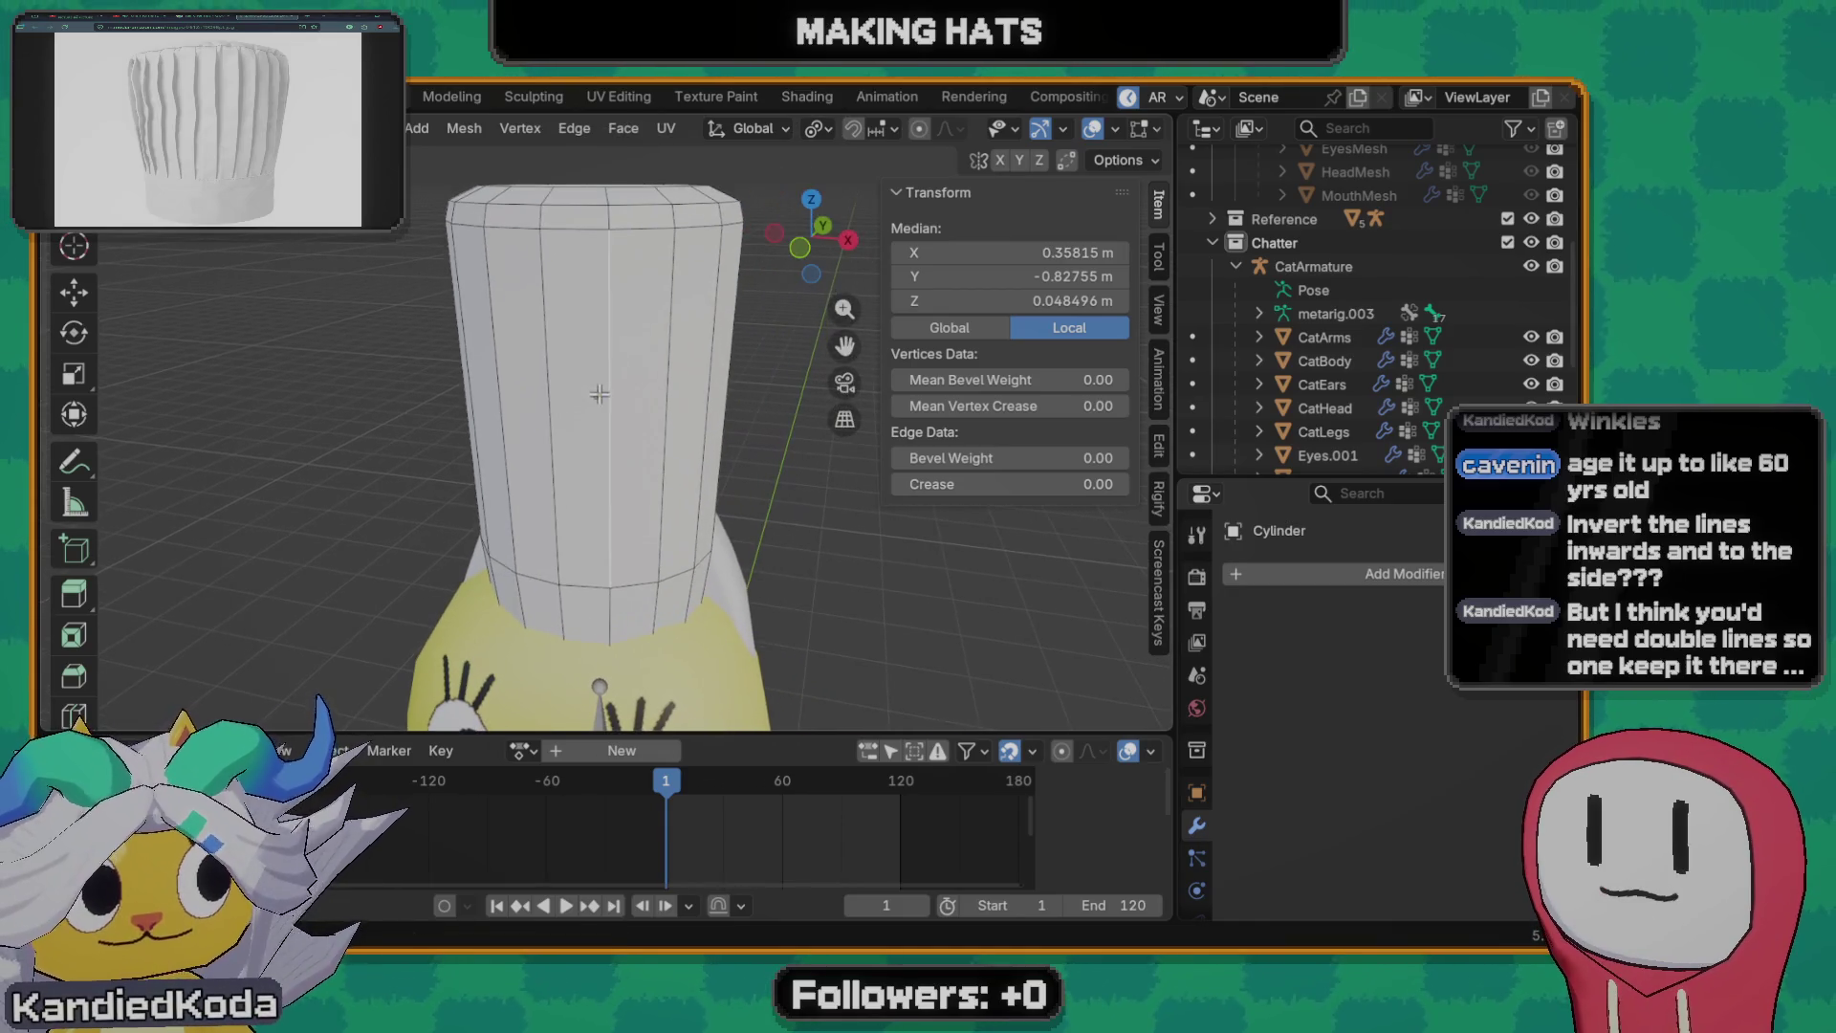
- Move an extruded side edge, then undo it to leave the cylinder unchanged
key("g")
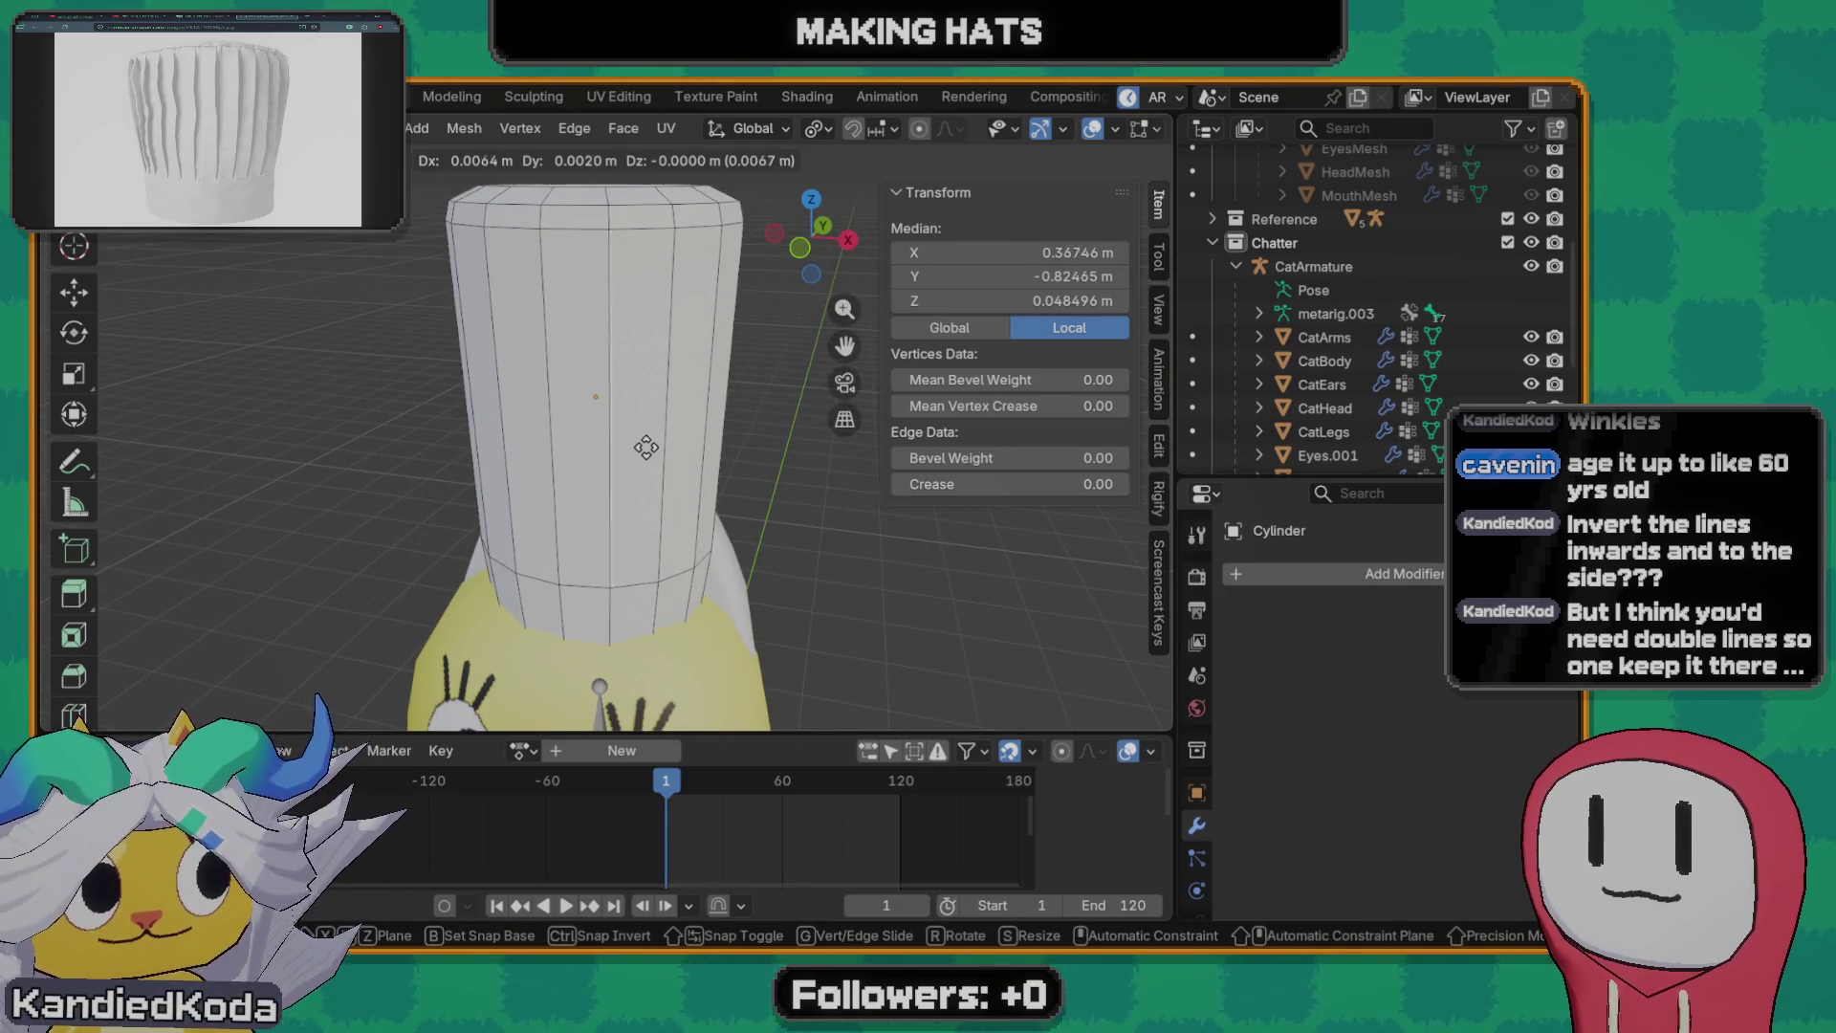
left_click(659, 447)
mouse_move(659, 448)
middle_mouse_down()
mouse_move(444, 435)
mouse_move(501, 410)
mouse_move(742, 426)
mouse_move(634, 357)
middle_mouse_up()
key("ctrl+z")
middle_click_drag(635, 461, 581, 465)
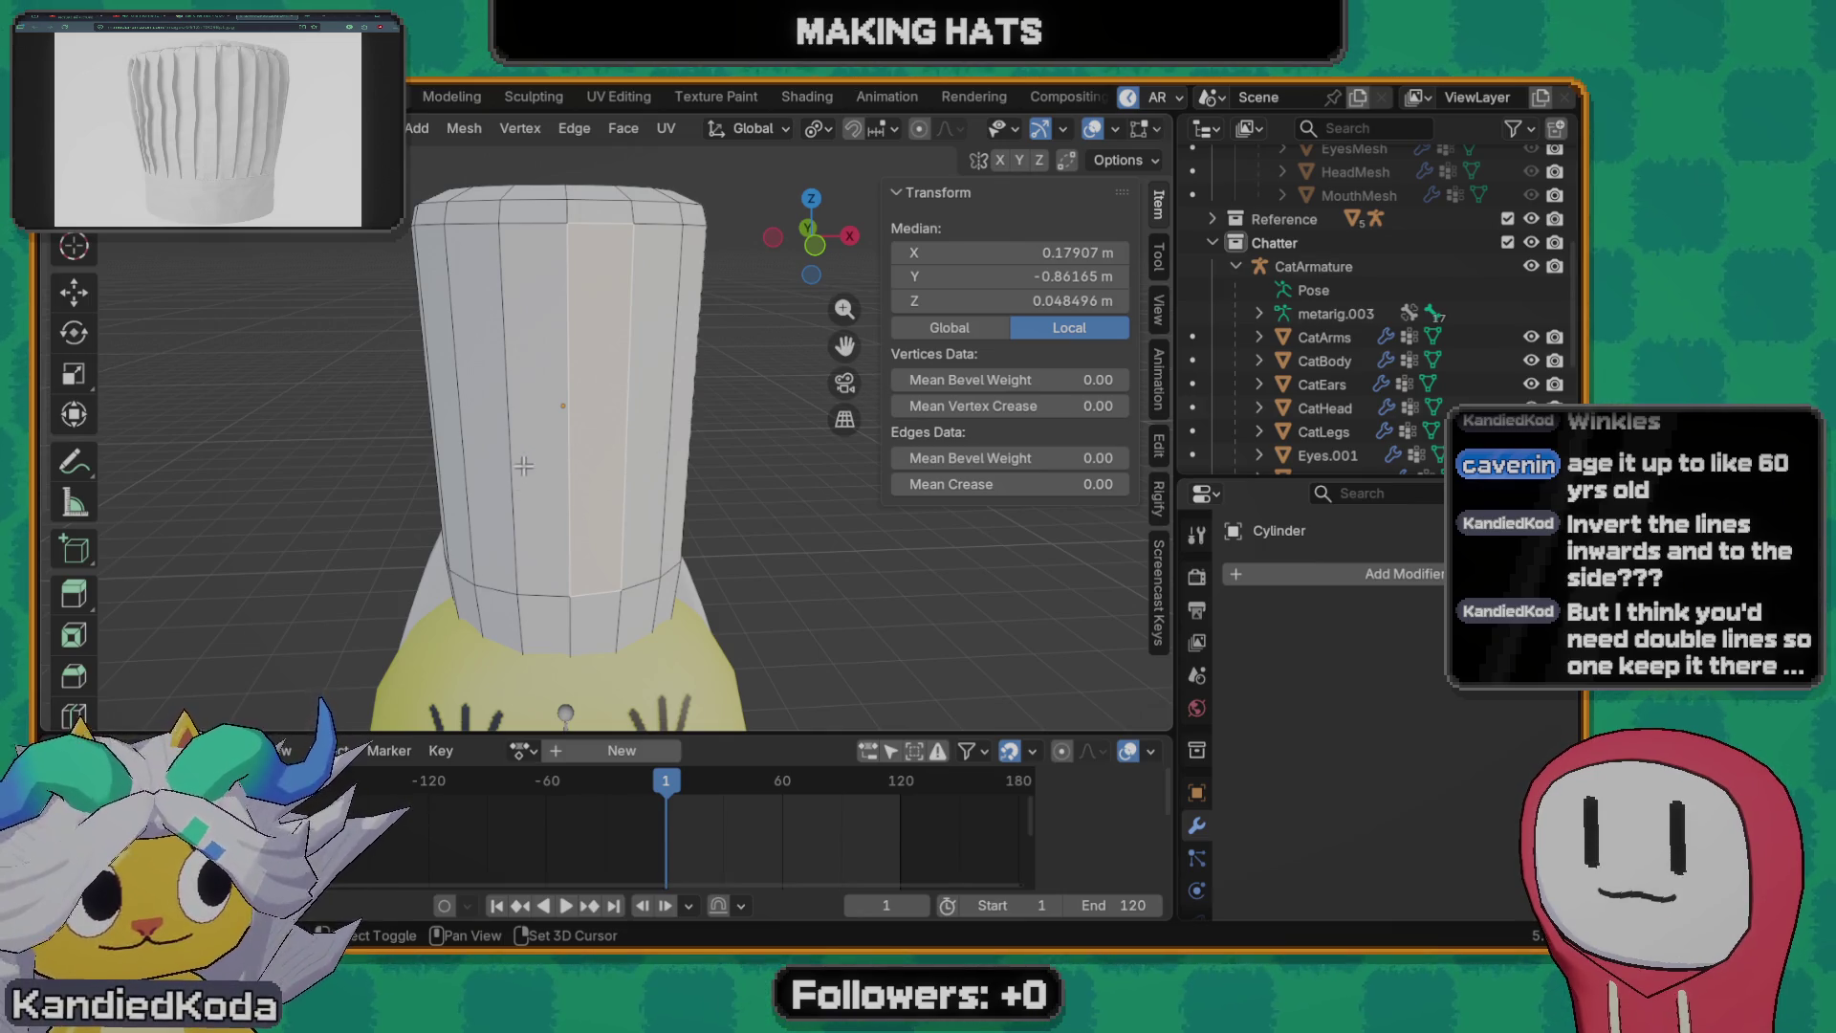
- Extrude the side face ring individually, shrunk about -0.045 m inward for pleats, and return to Object Mode
left_click(486, 426, "alt")
middle_click_drag(486, 426, 602, 521)
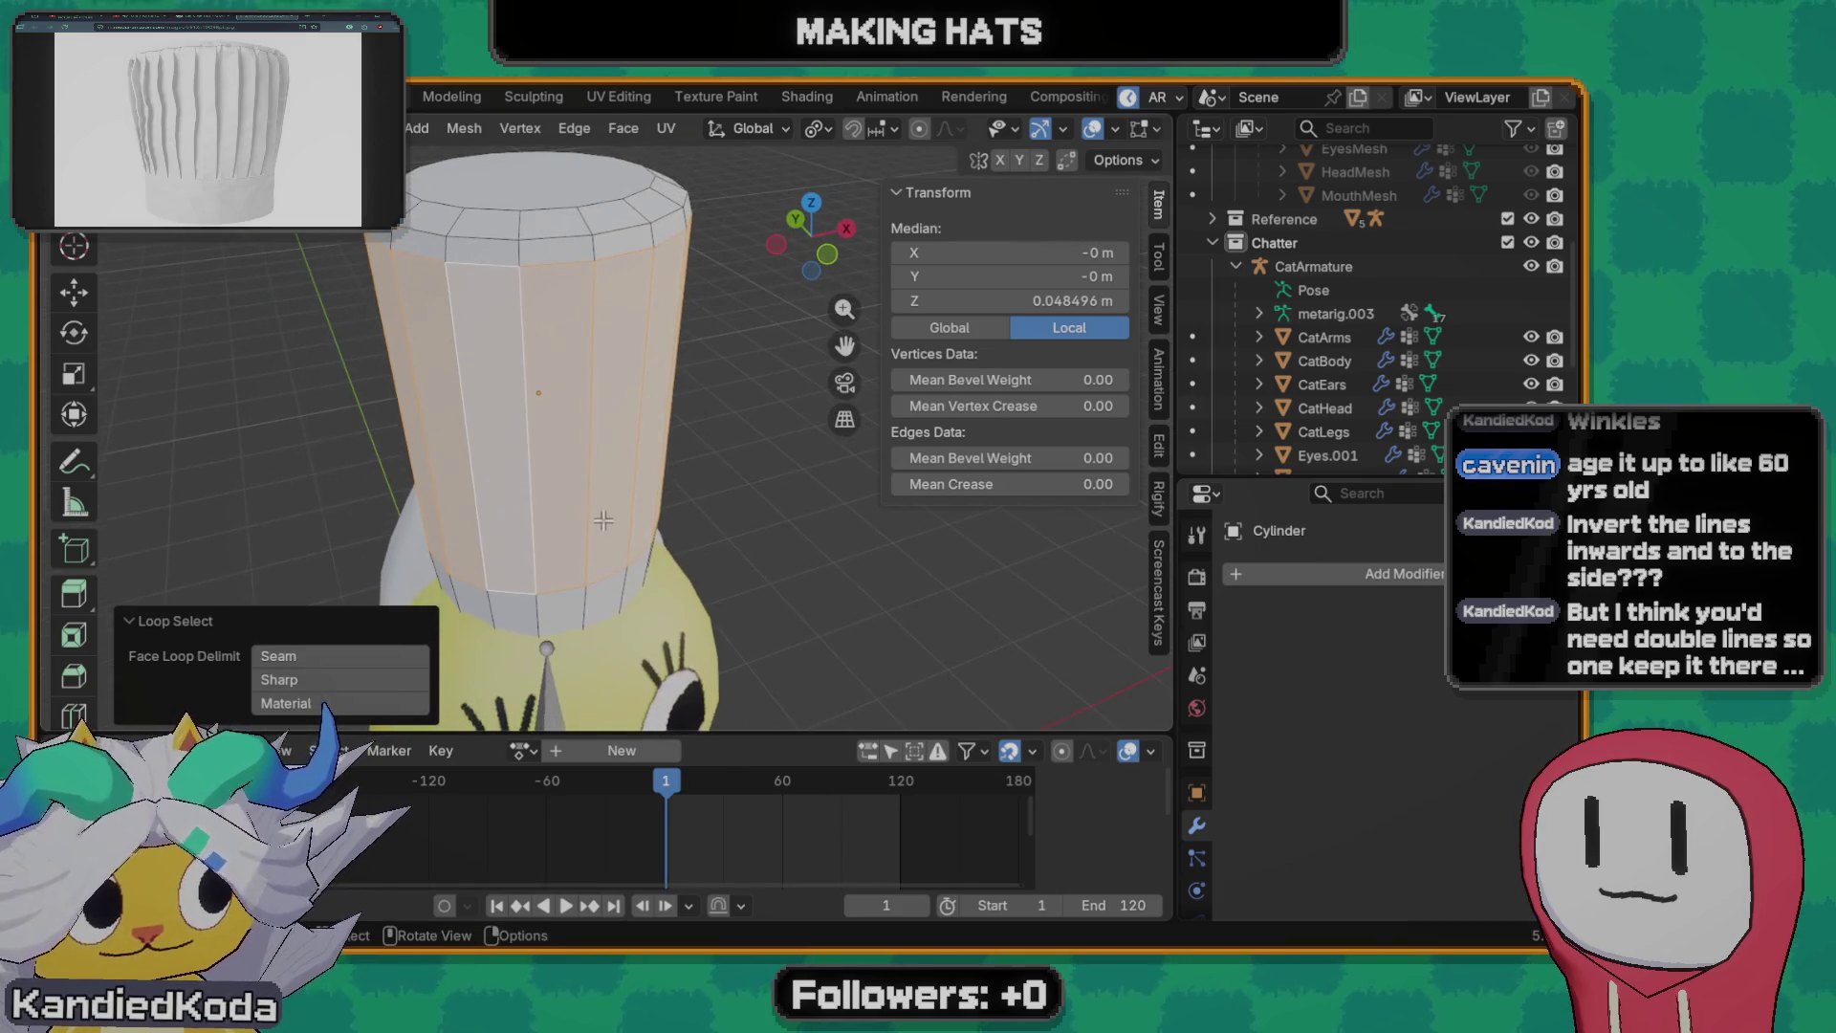
key("alt+e")
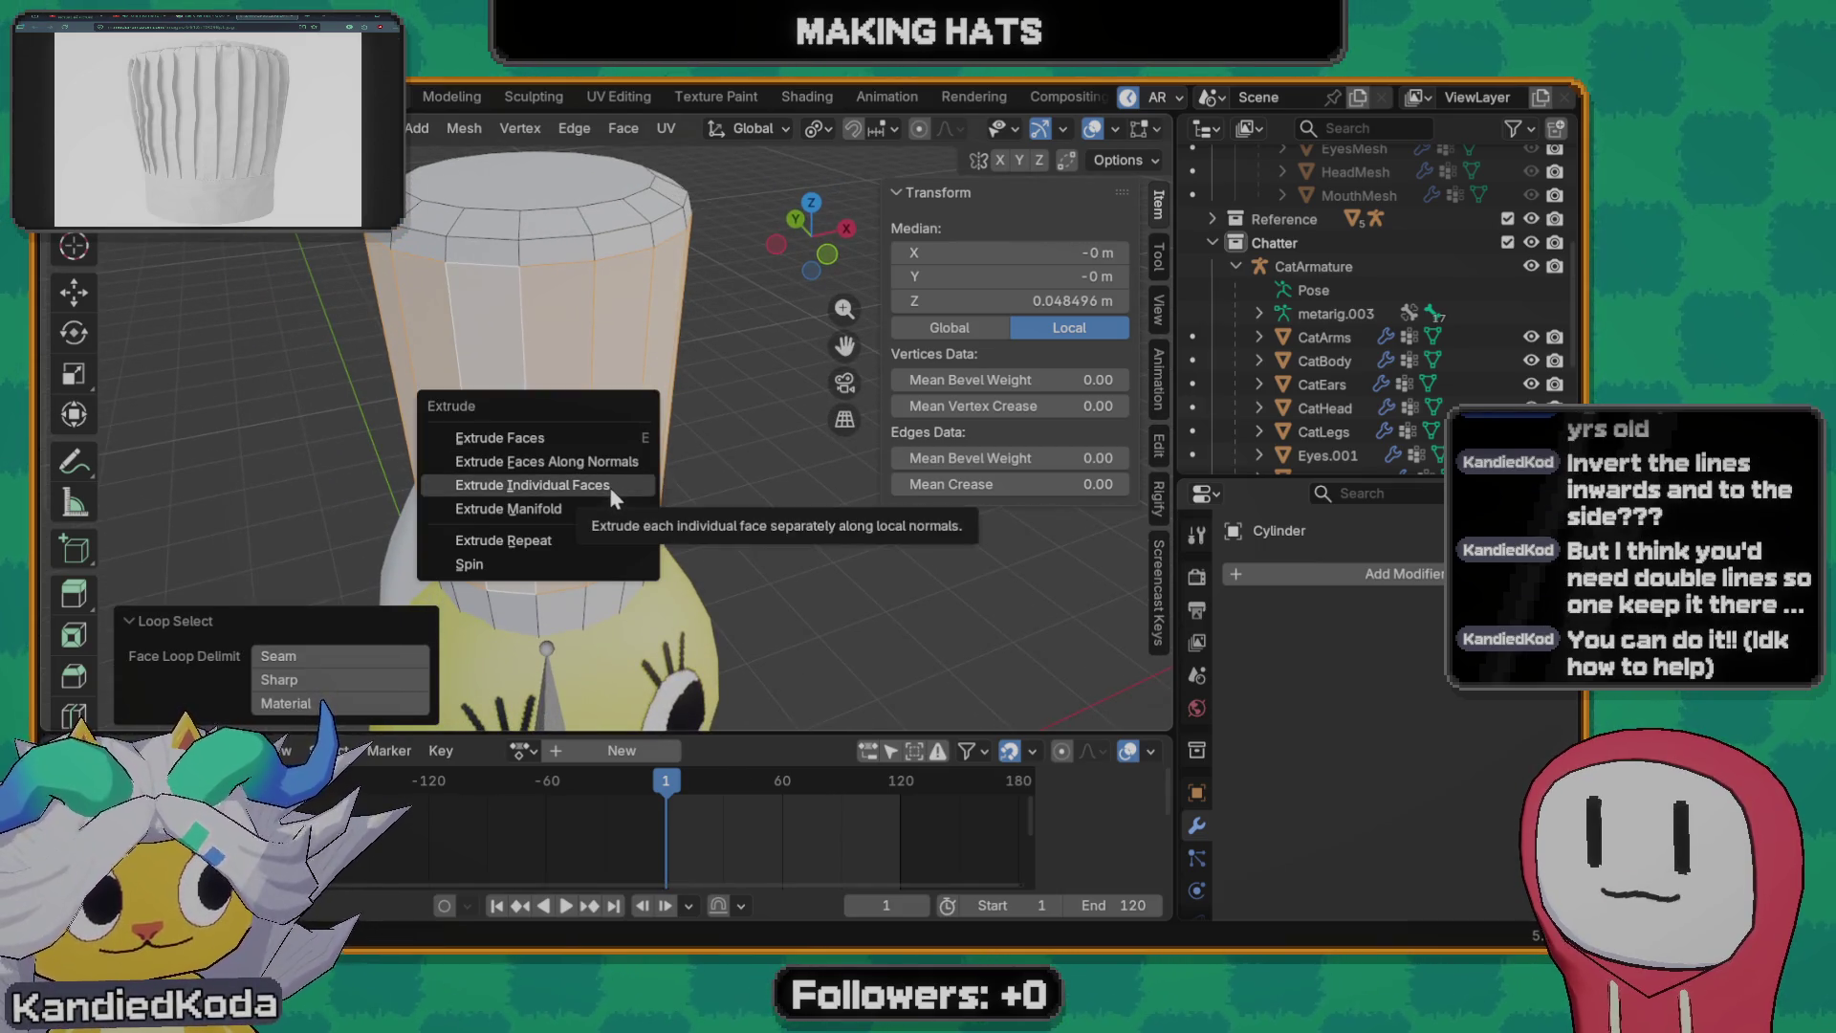
left_click(610, 486)
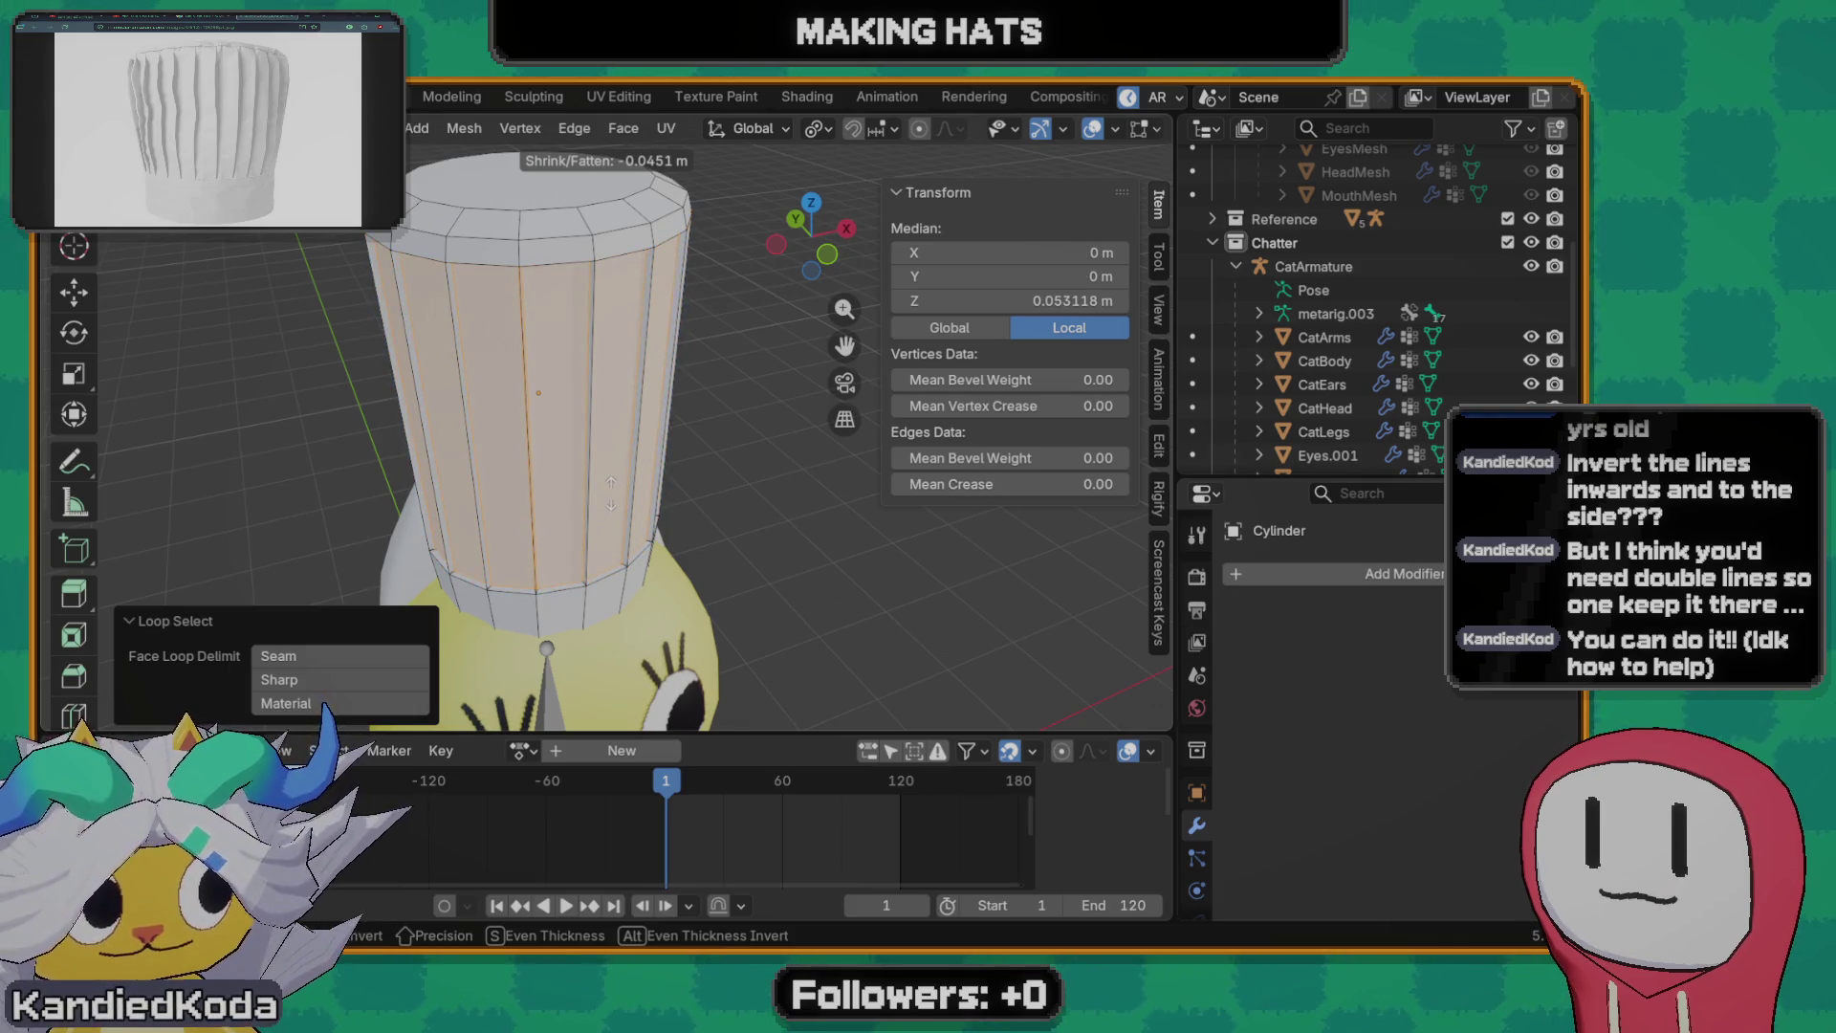
left_click(611, 492)
key("alt+a")
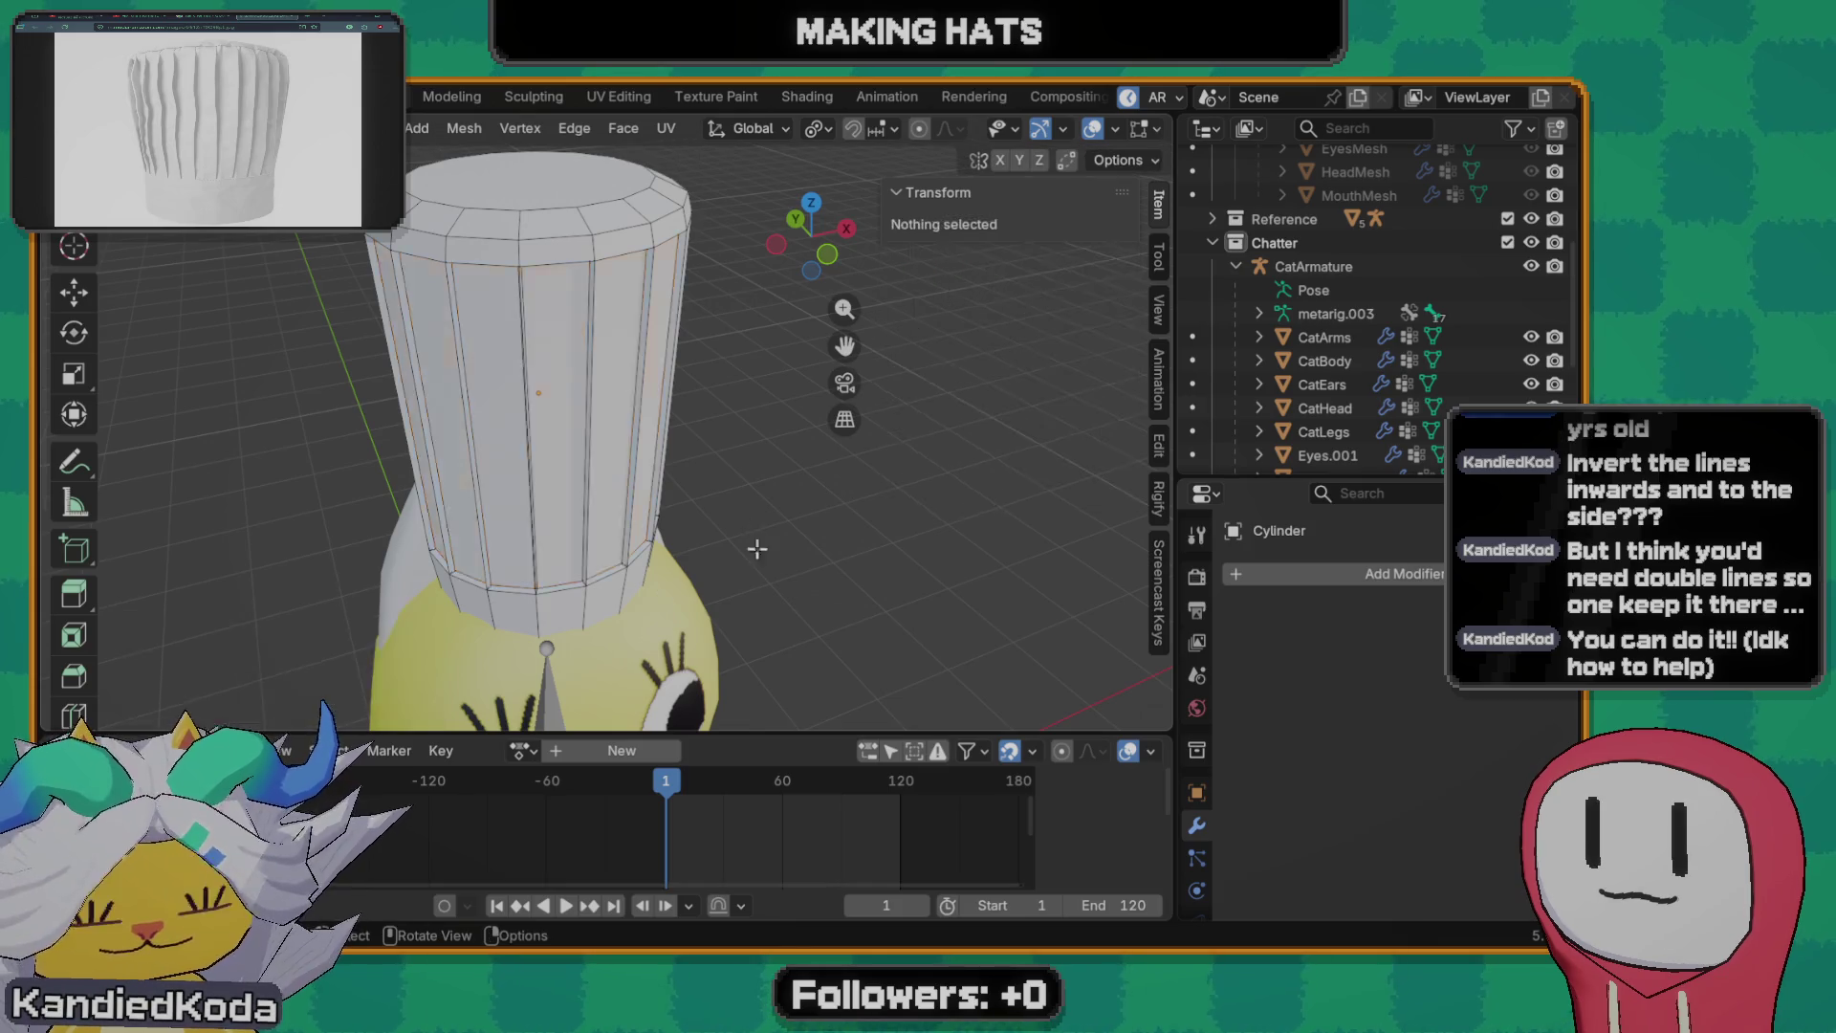
mouse_move(756, 545)
middle_mouse_down()
mouse_move(261, 501)
mouse_move(675, 492)
middle_mouse_up()
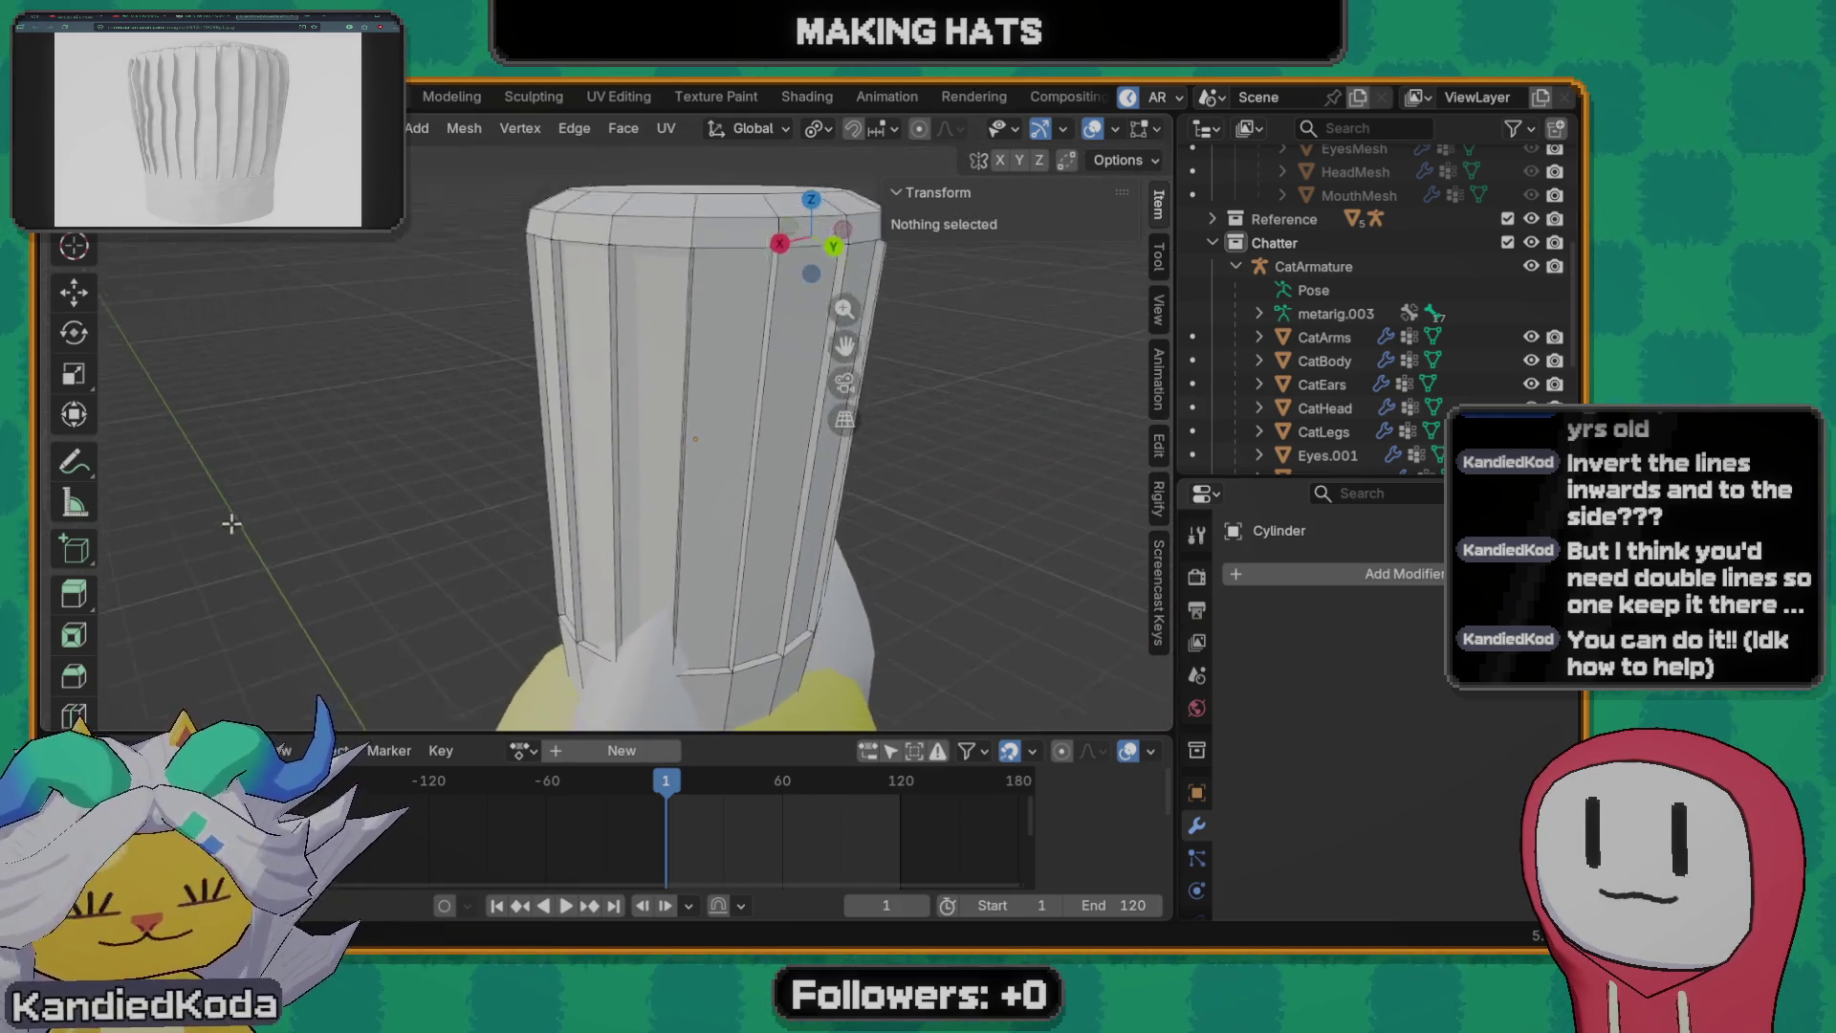
key("Tab")
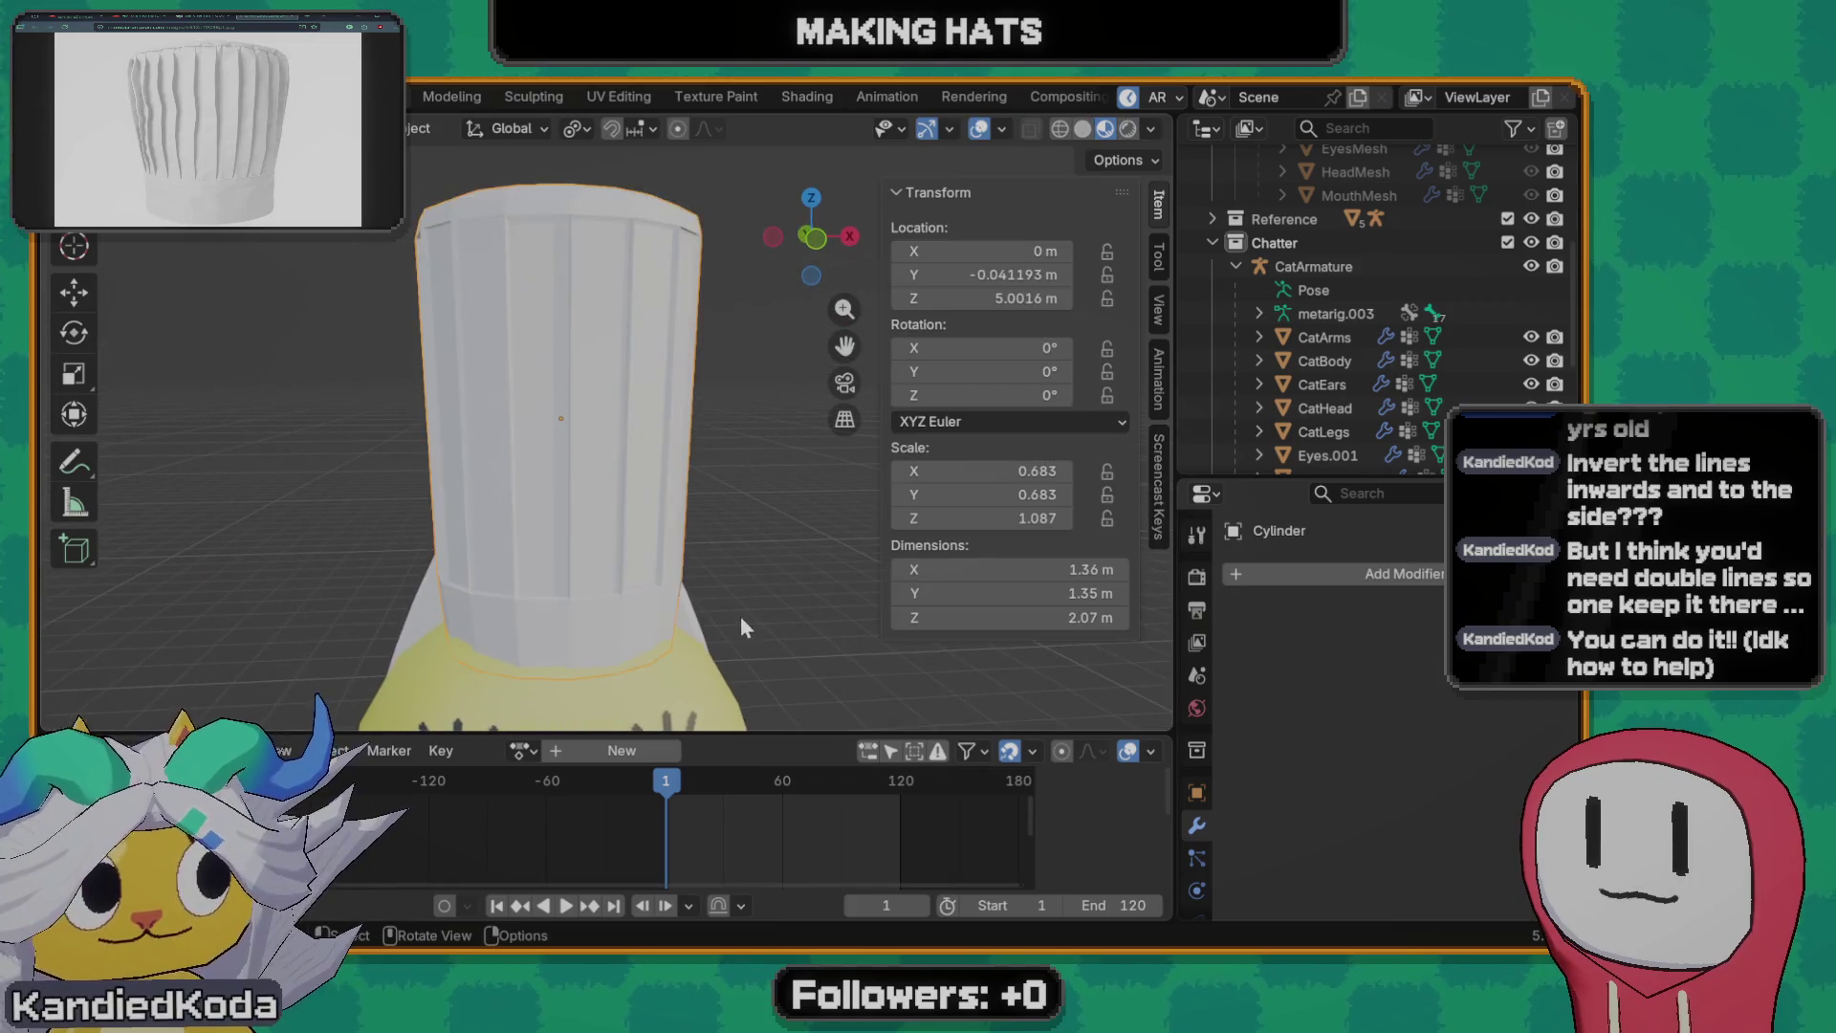
scroll(740, 616, "down", 4)
- Inspect the pleated hat, re-enter Edit Mode and select its top rim edge loop
mouse_move(756, 547)
middle_mouse_down()
mouse_move(561, 587)
mouse_move(733, 604)
mouse_move(843, 530)
mouse_move(912, 600)
mouse_move(860, 606)
middle_mouse_up()
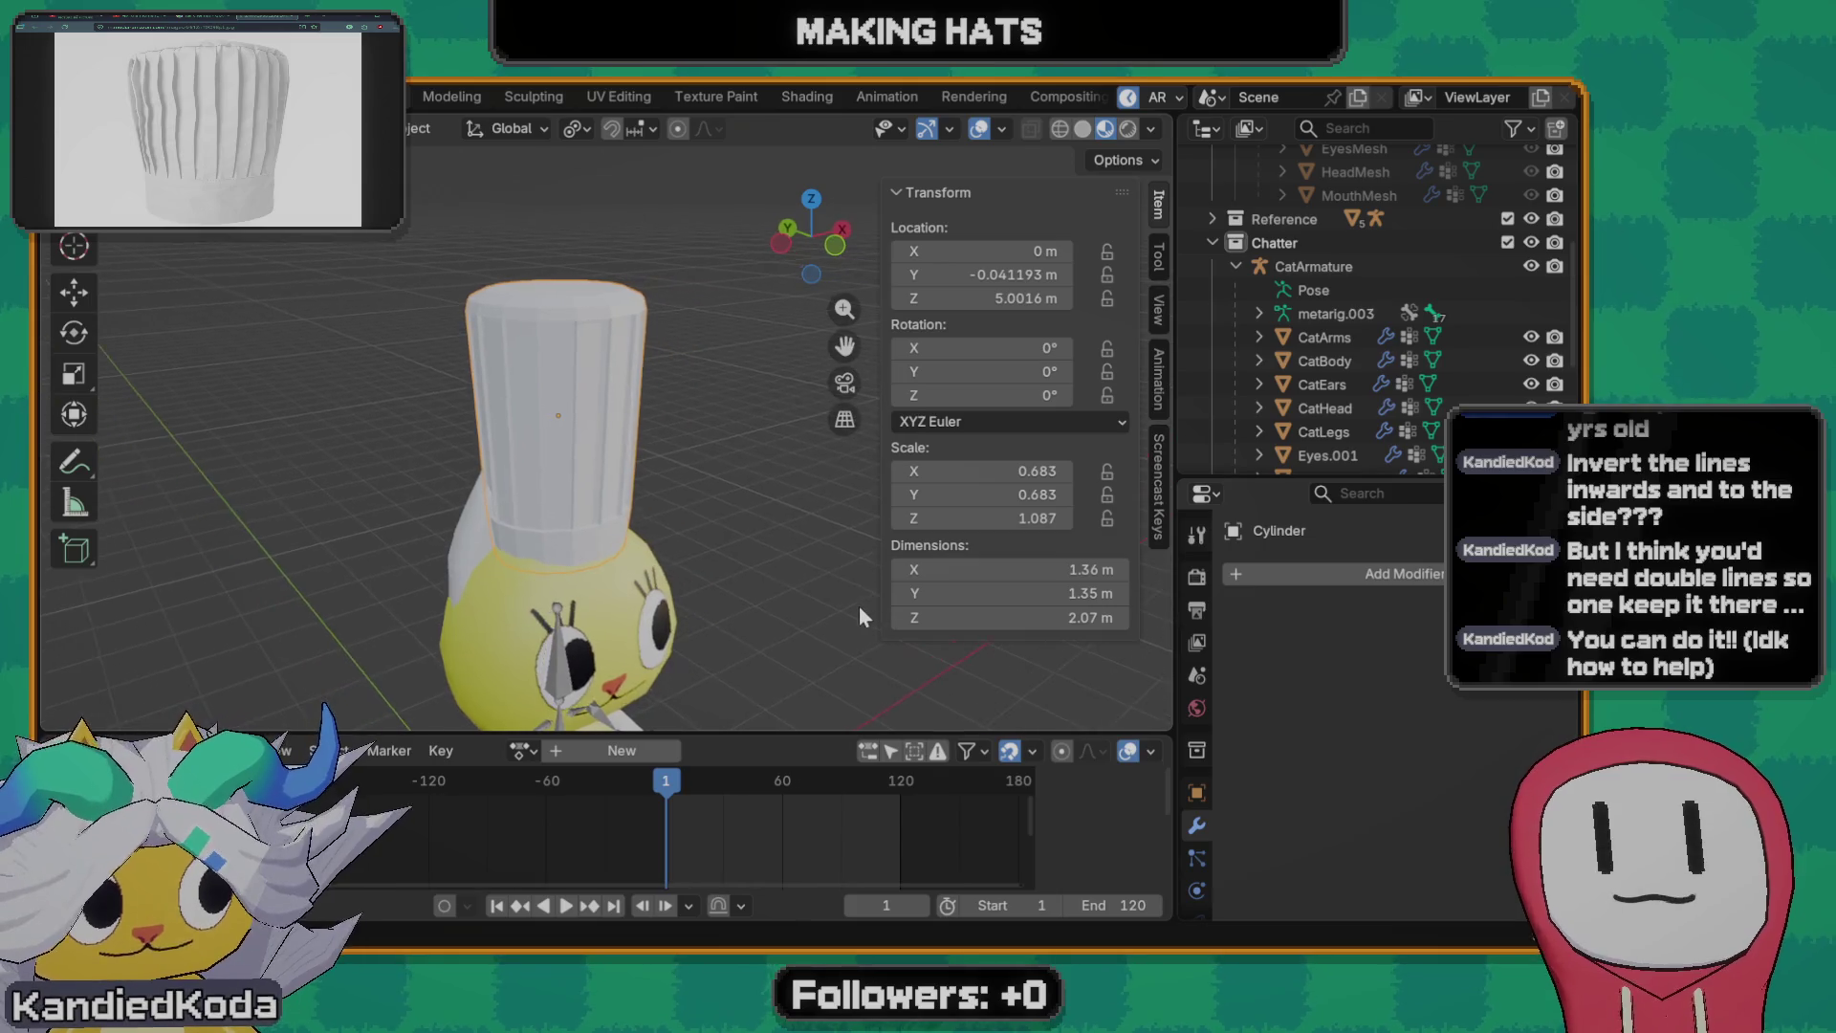
scroll(610, 329, "up", 3)
scroll(584, 292, "up", 2)
middle_click_drag(598, 313, 594, 262)
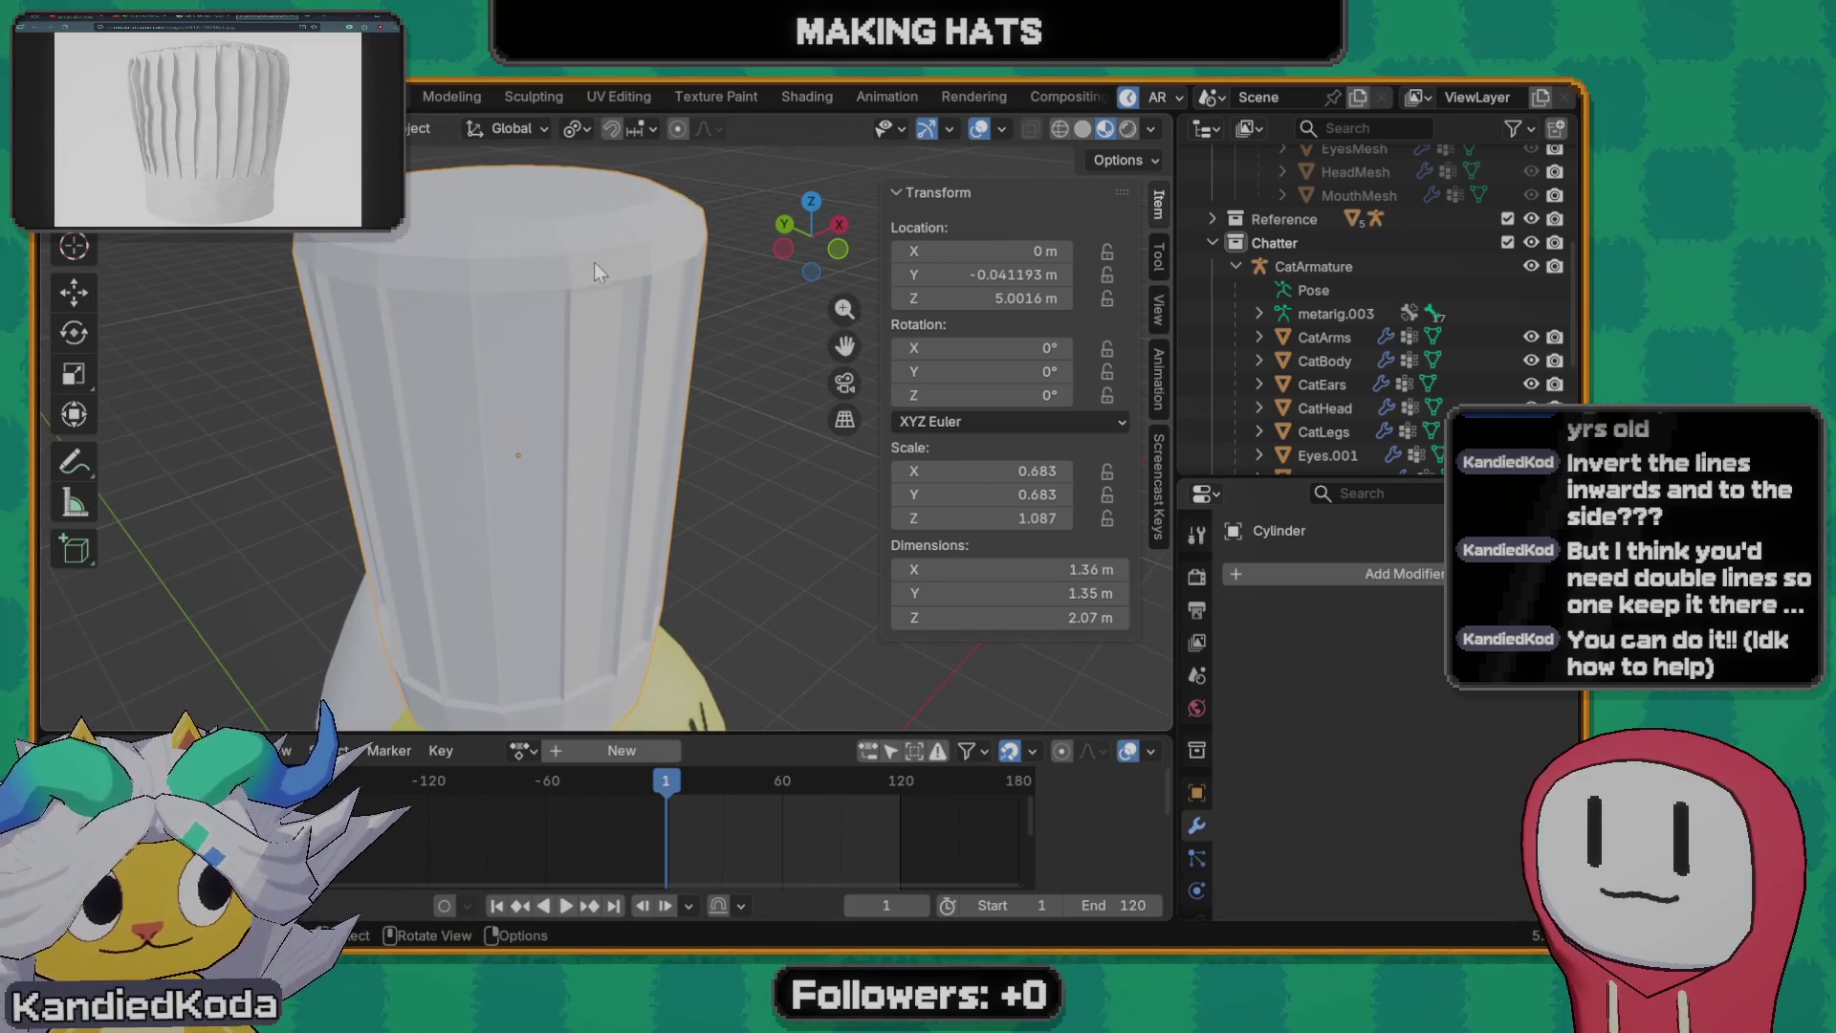
key("Tab")
left_click(620, 342, "alt")
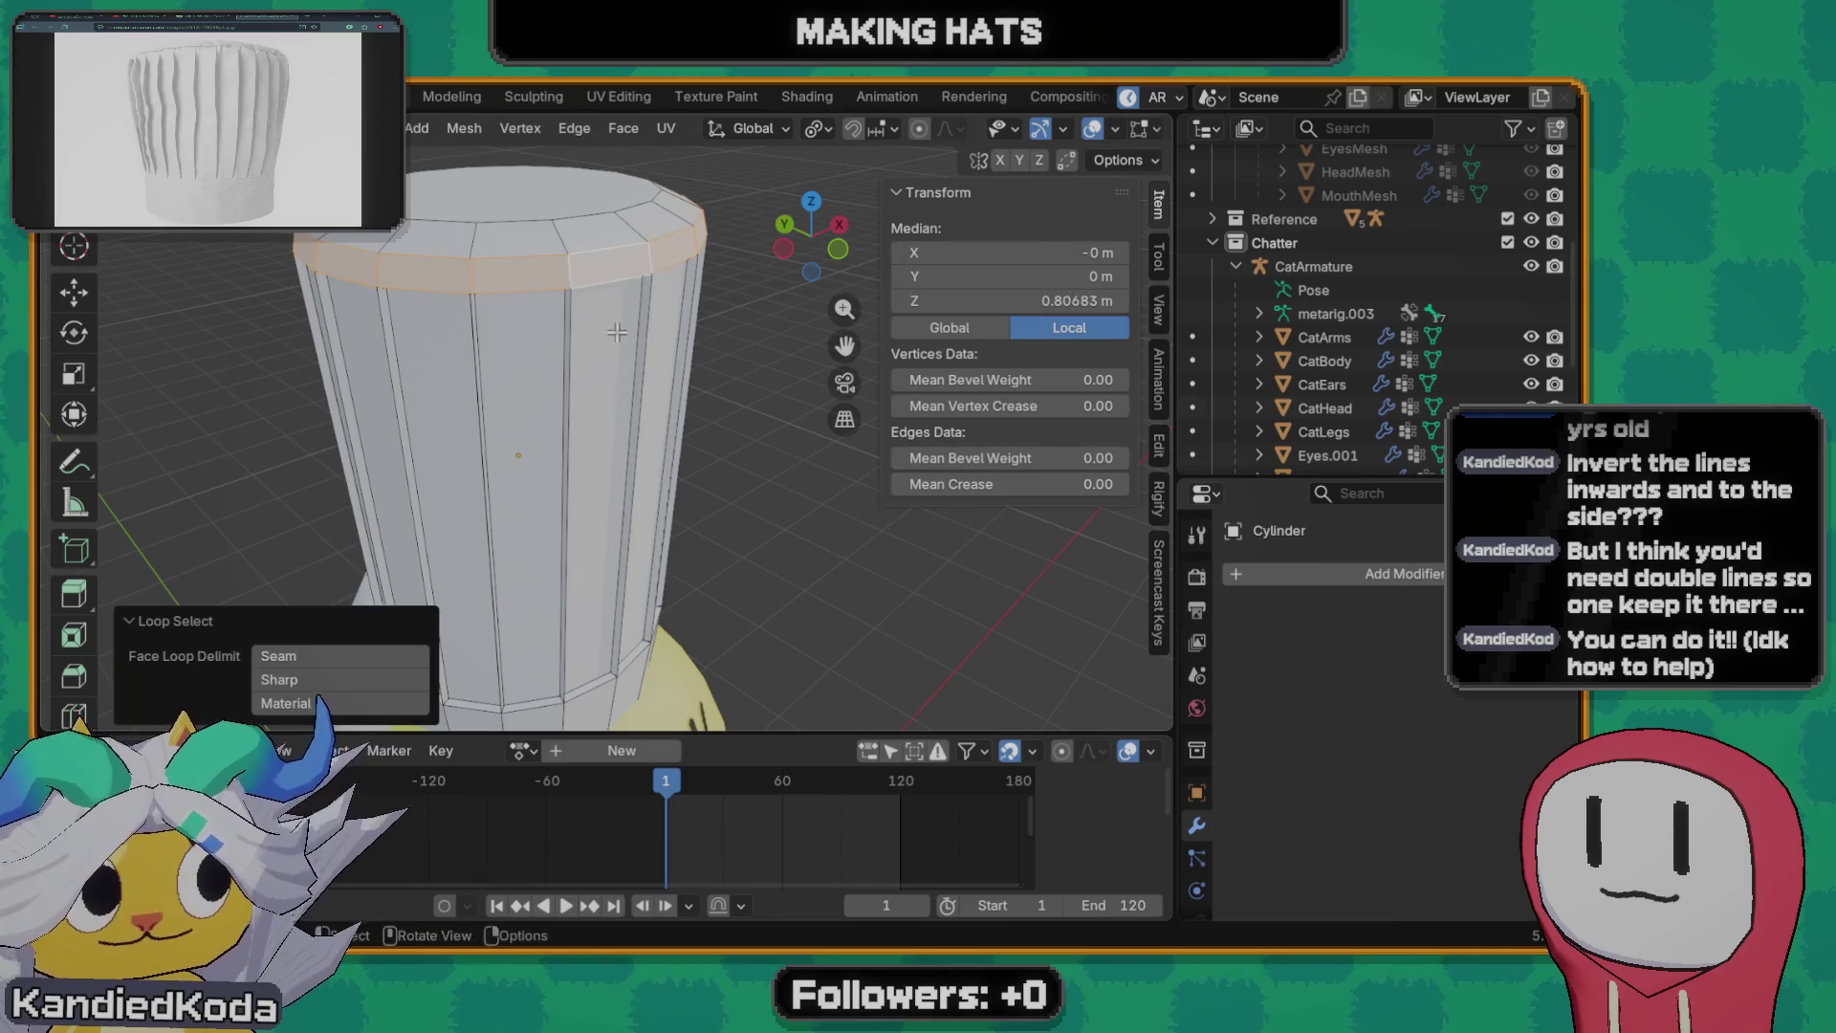
- Clear the selection and loop-select the hat's top rim from a level view
key("ctrl+z")
middle_click_drag(620, 343, 568, 273)
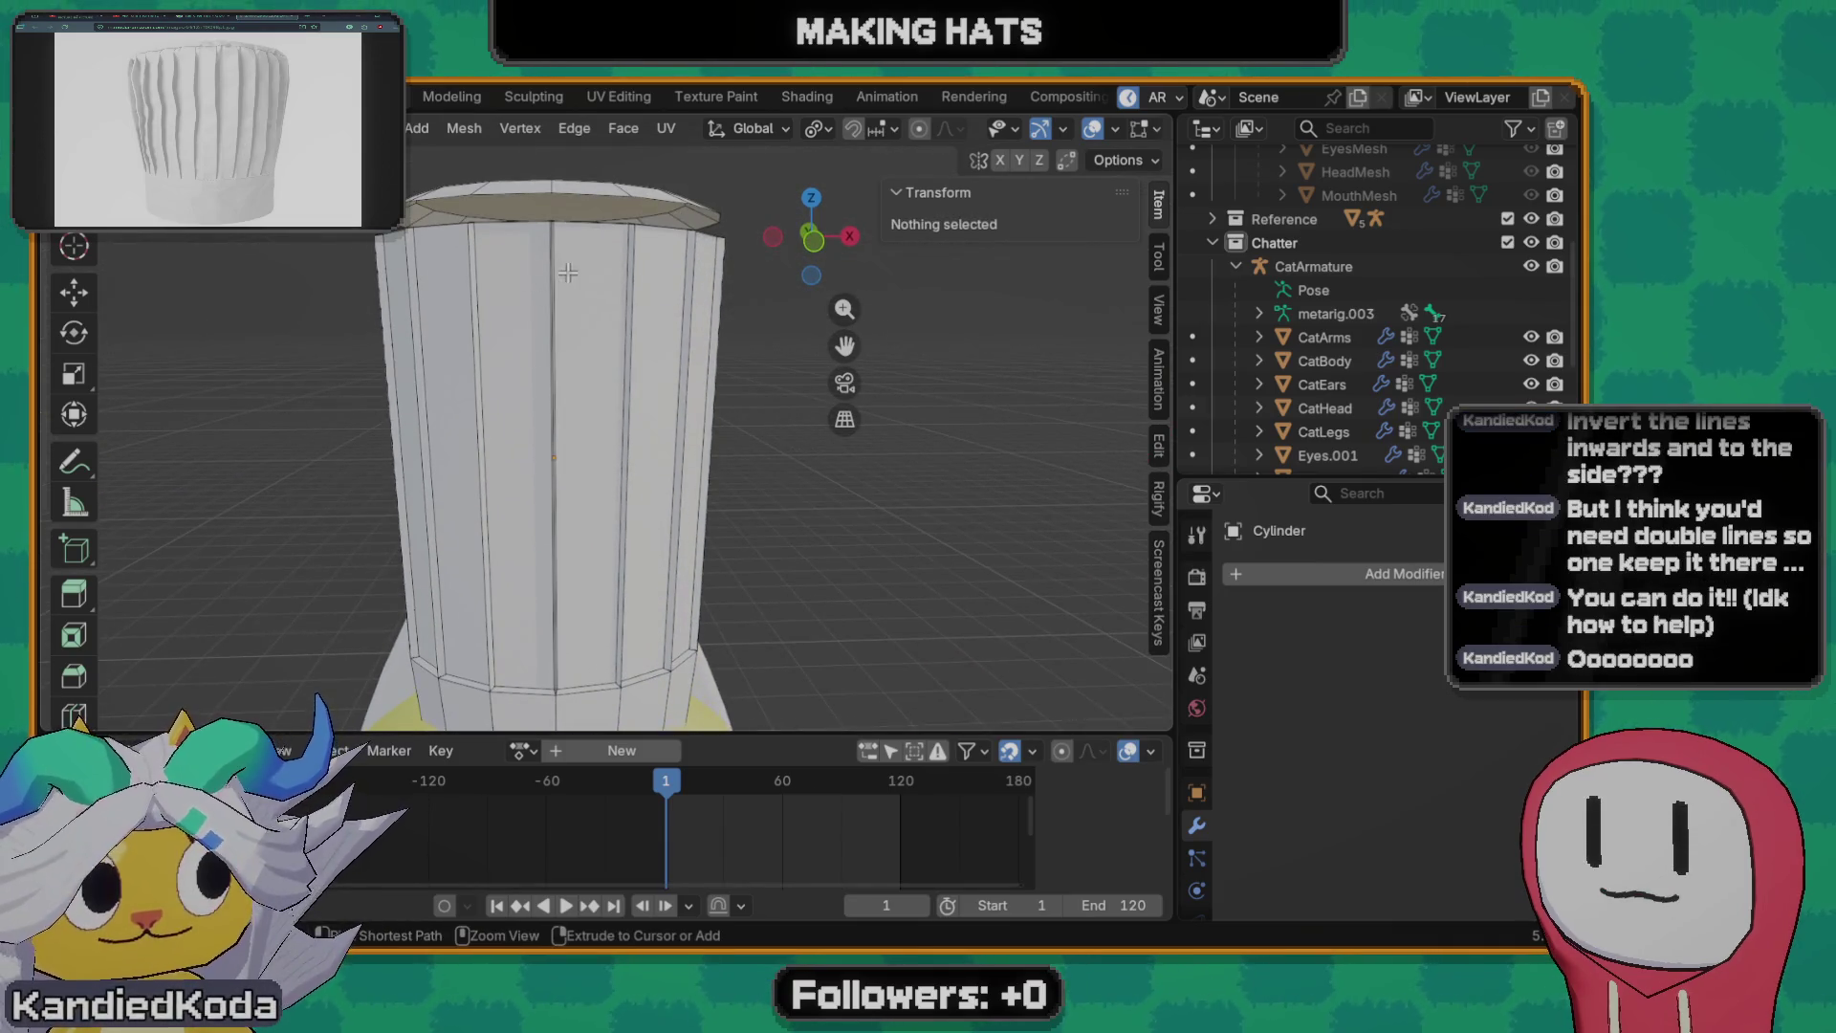
mouse_move(424, 272)
middle_mouse_down()
mouse_move(572, 342)
mouse_move(704, 341)
middle_mouse_up()
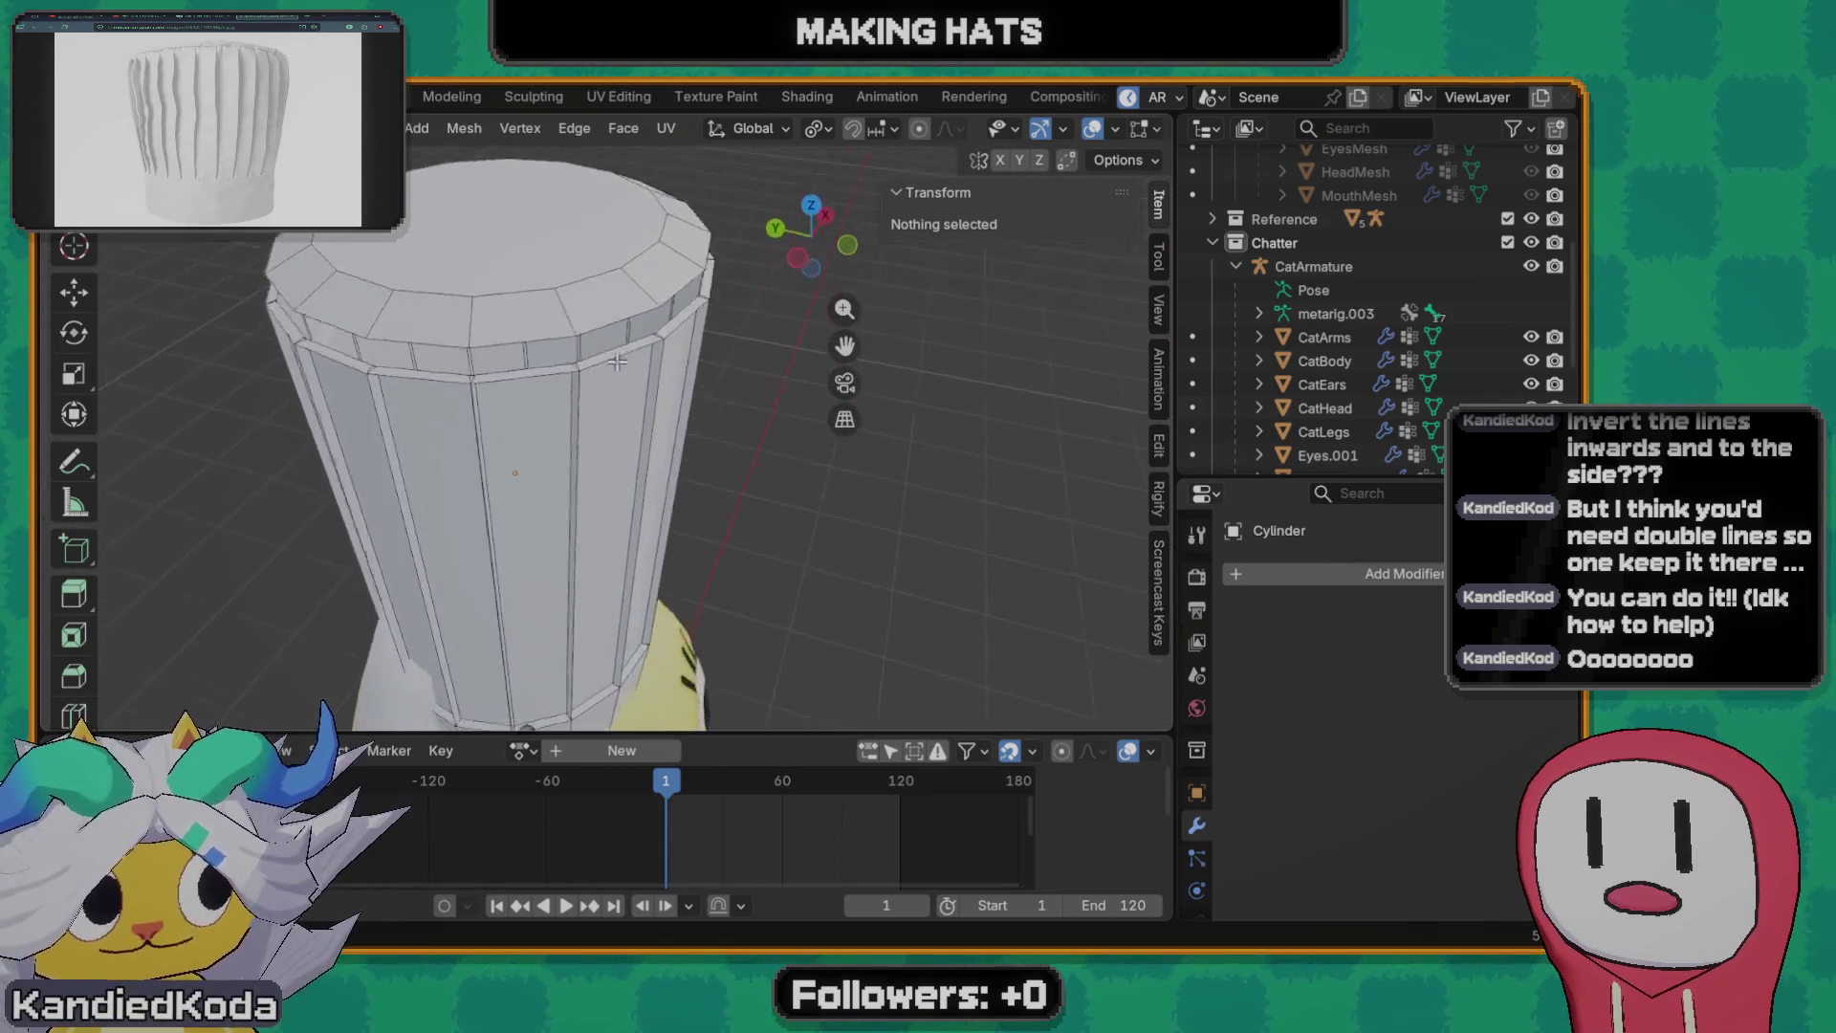
mouse_move(704, 341)
middle_mouse_down()
mouse_move(547, 273)
mouse_move(609, 286)
middle_mouse_up()
left_click(549, 273, "alt")
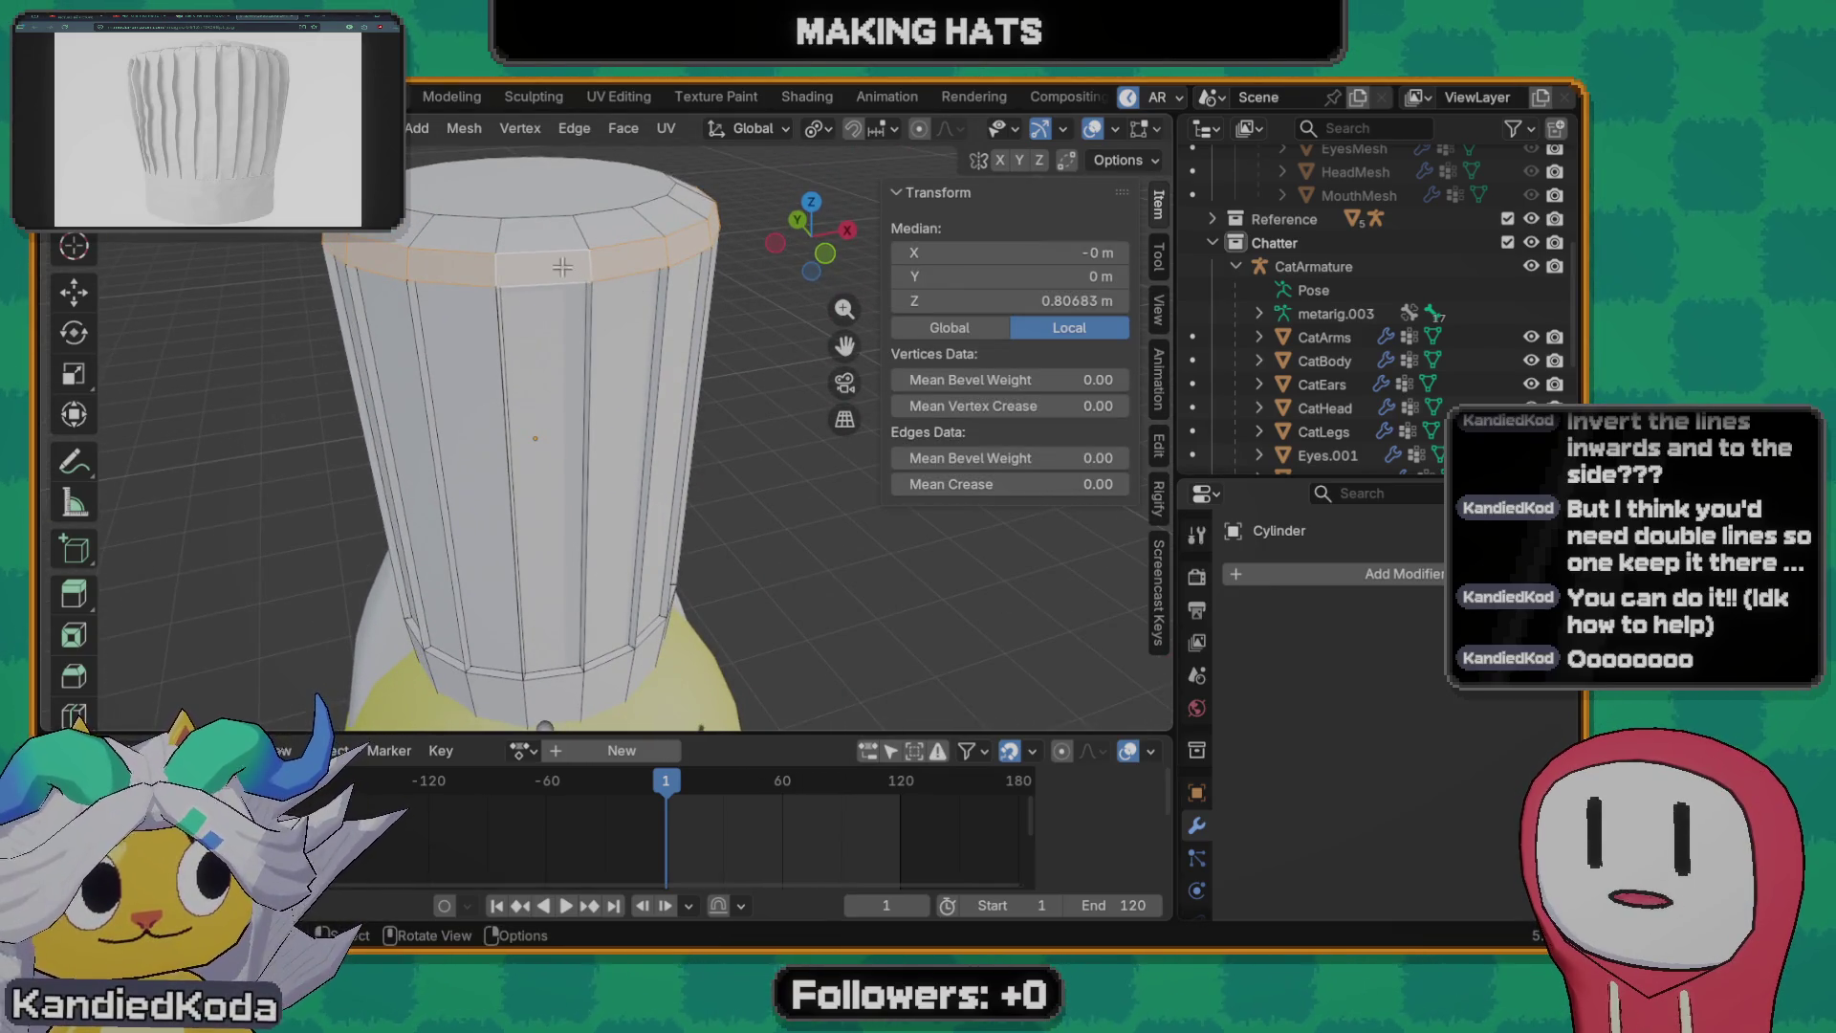
- Dissolve the top rim faces, delete its edges, and select the new top edge loop
key("x")
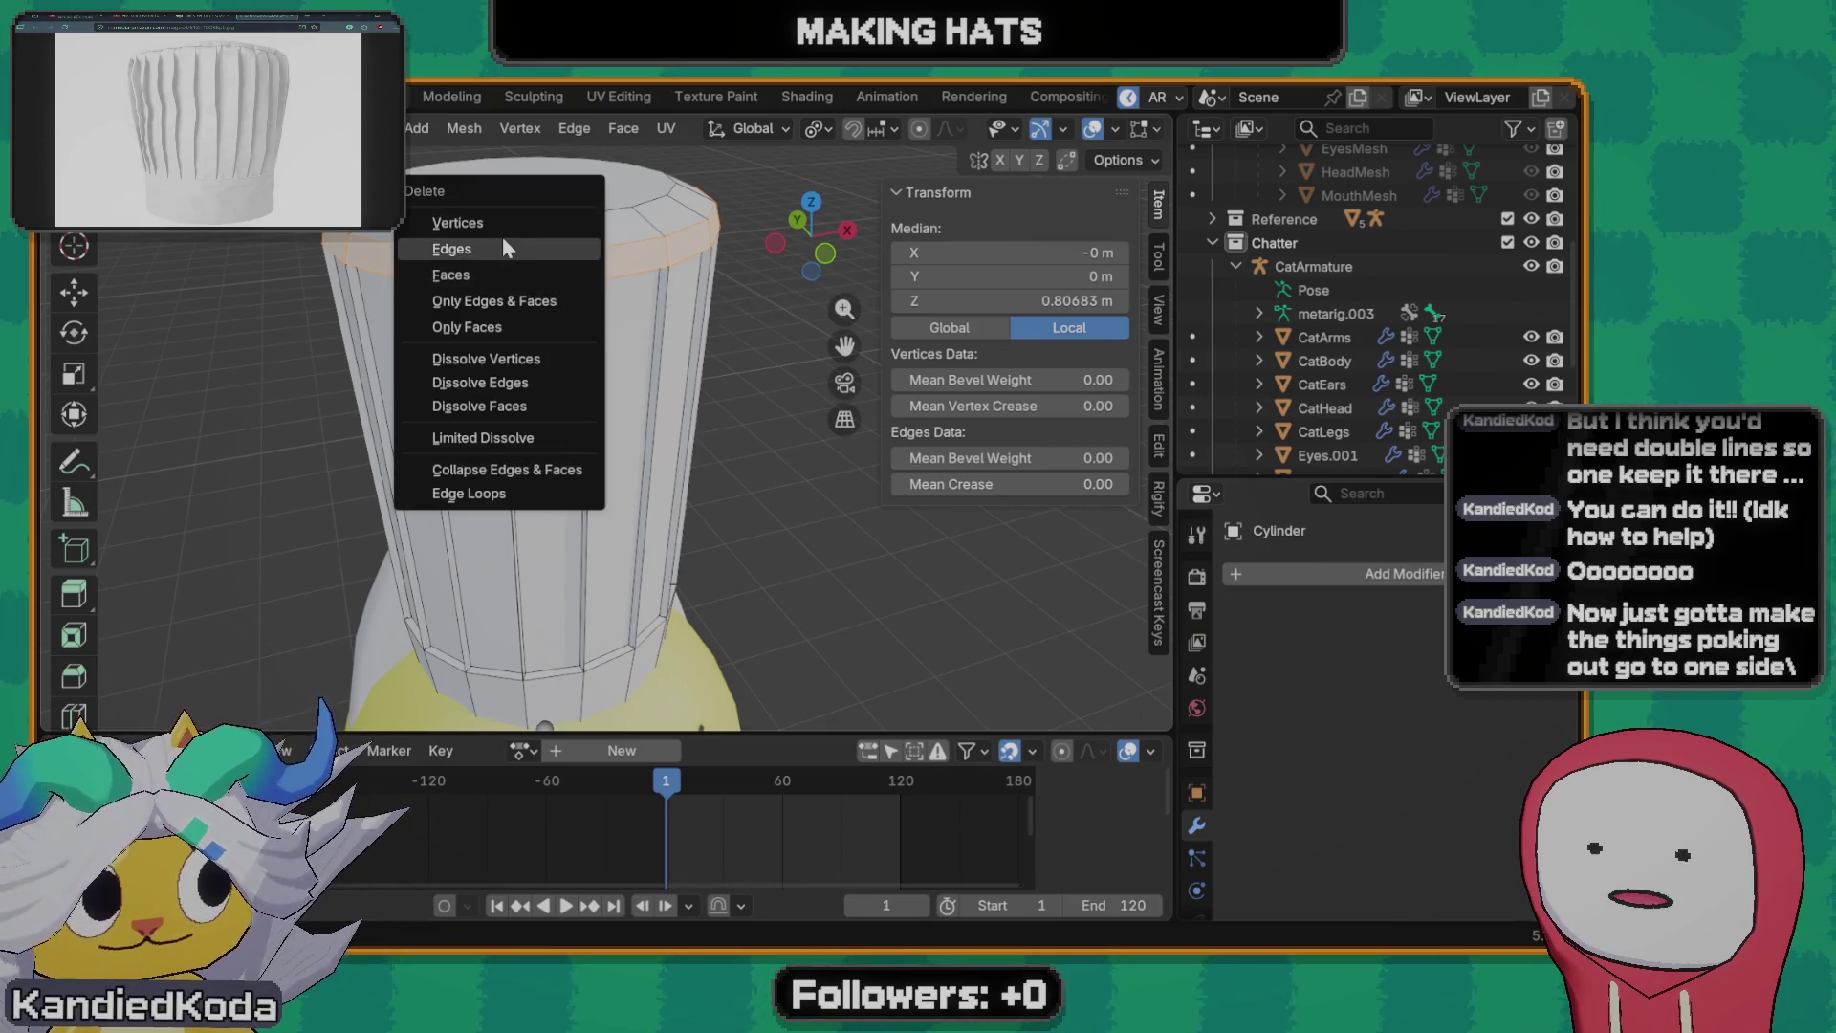
left_click(498, 406)
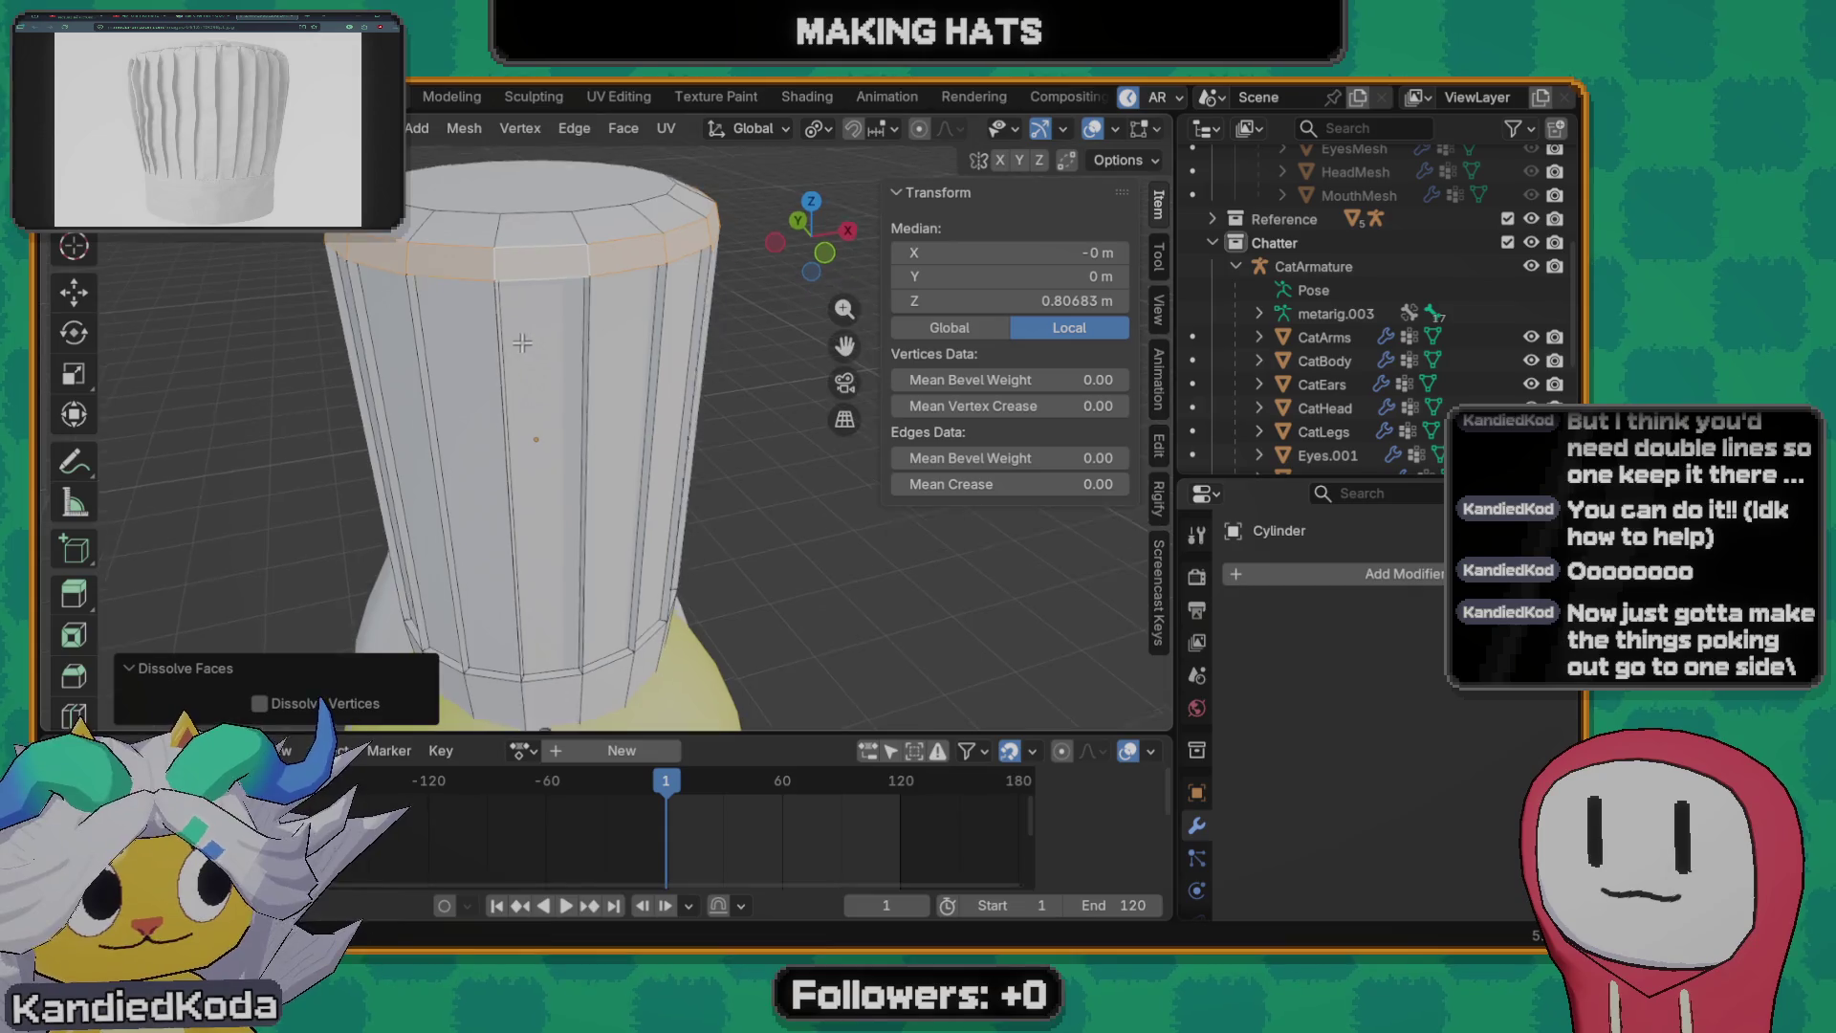
key("x")
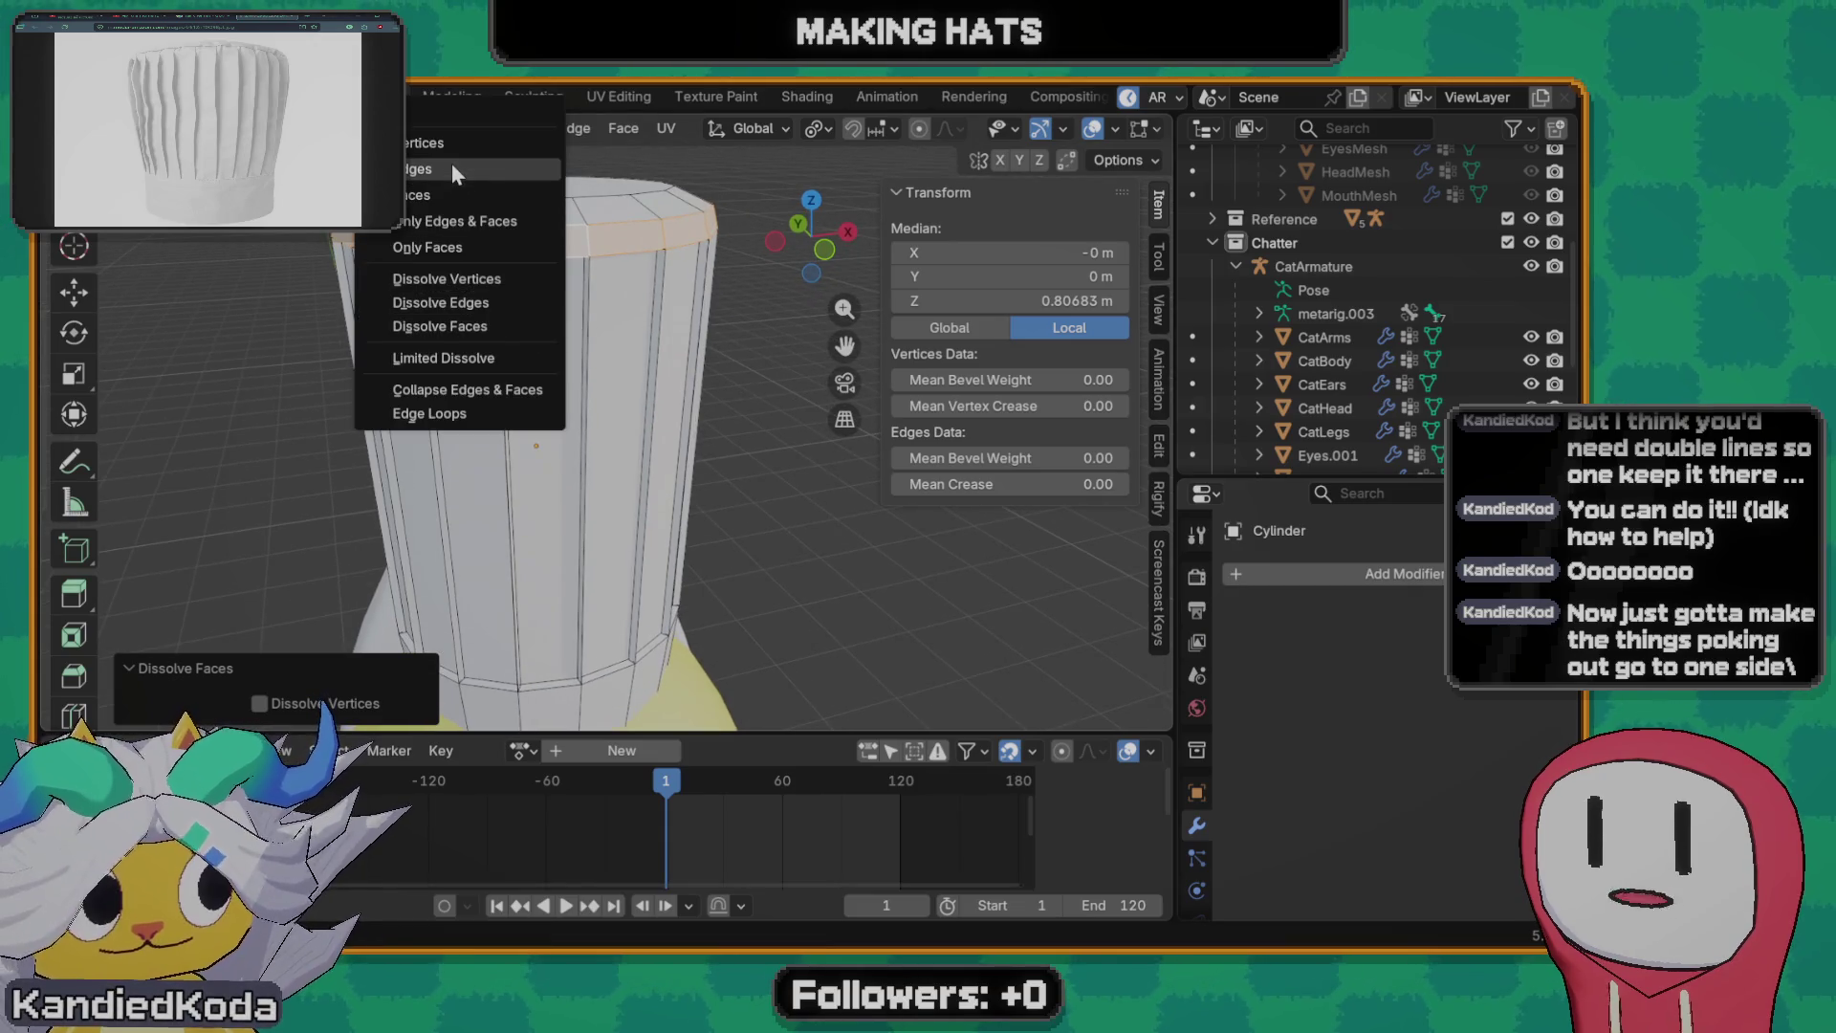
left_click(439, 191)
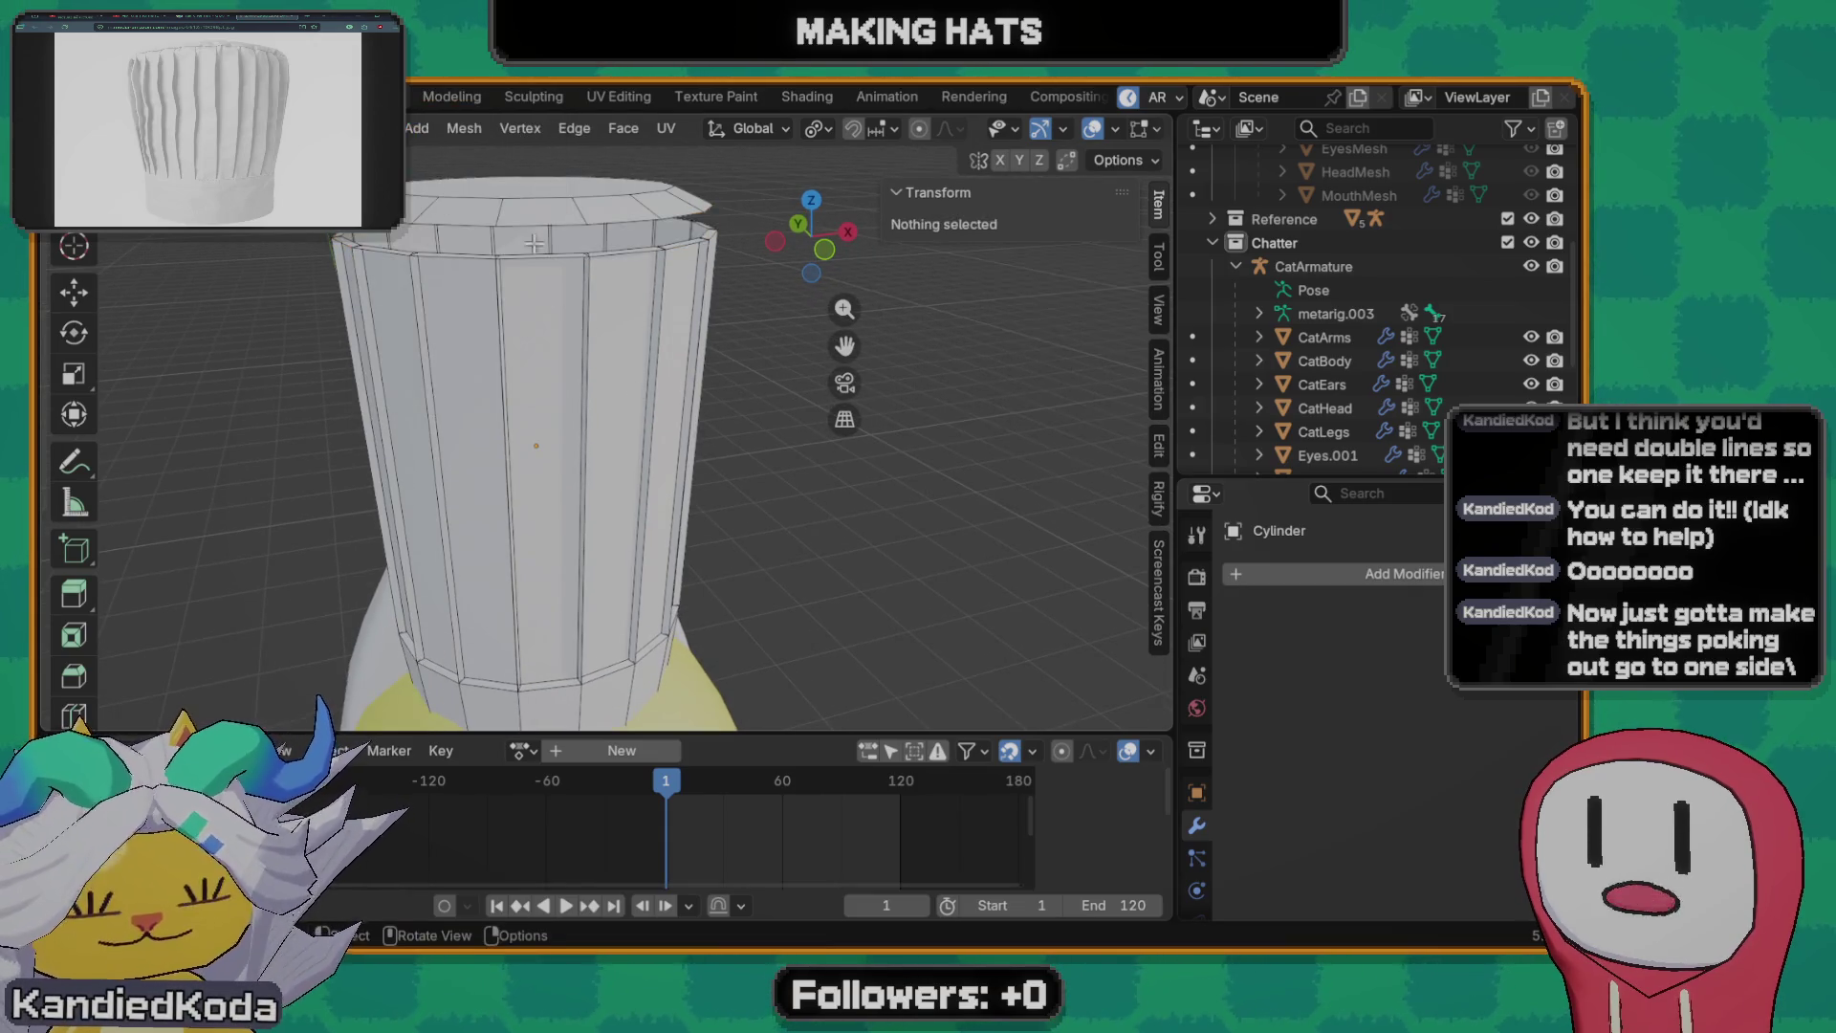
left_click(534, 169, "alt")
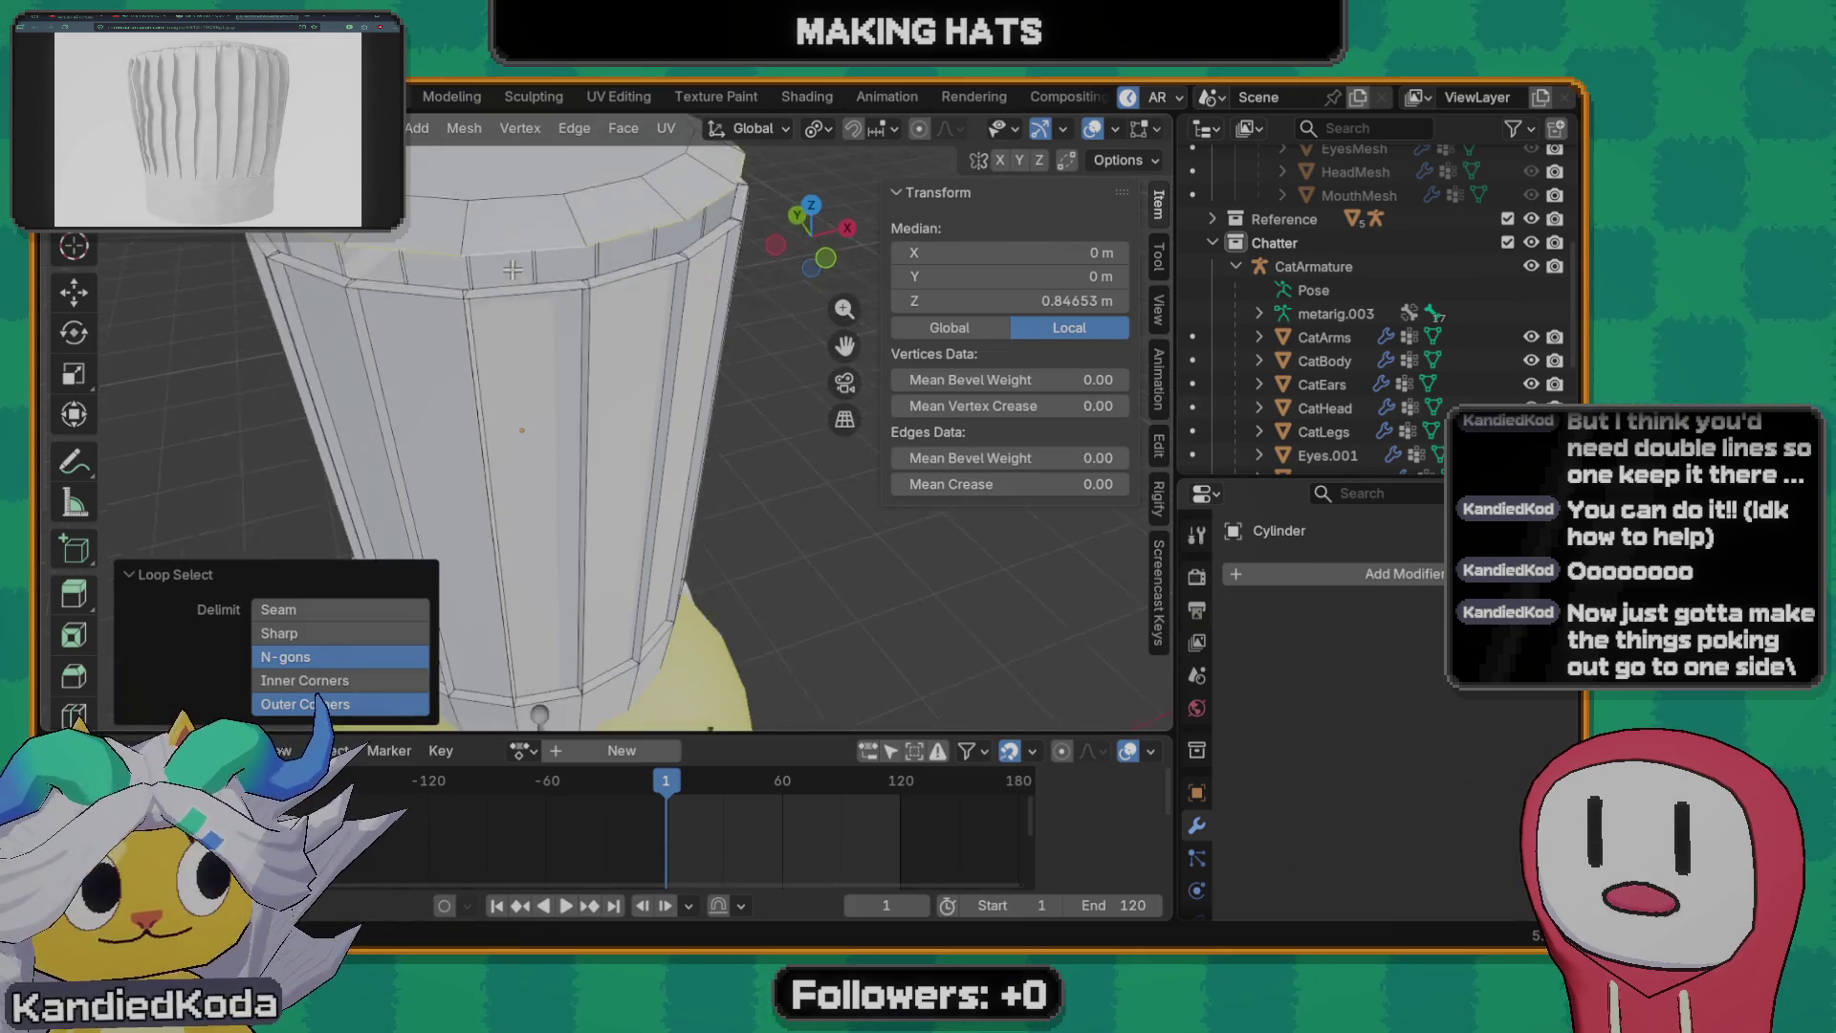
scroll(474, 216, "up", 2)
scroll(401, 248, "up", 2)
middle_click_drag(402, 247, 425, 265)
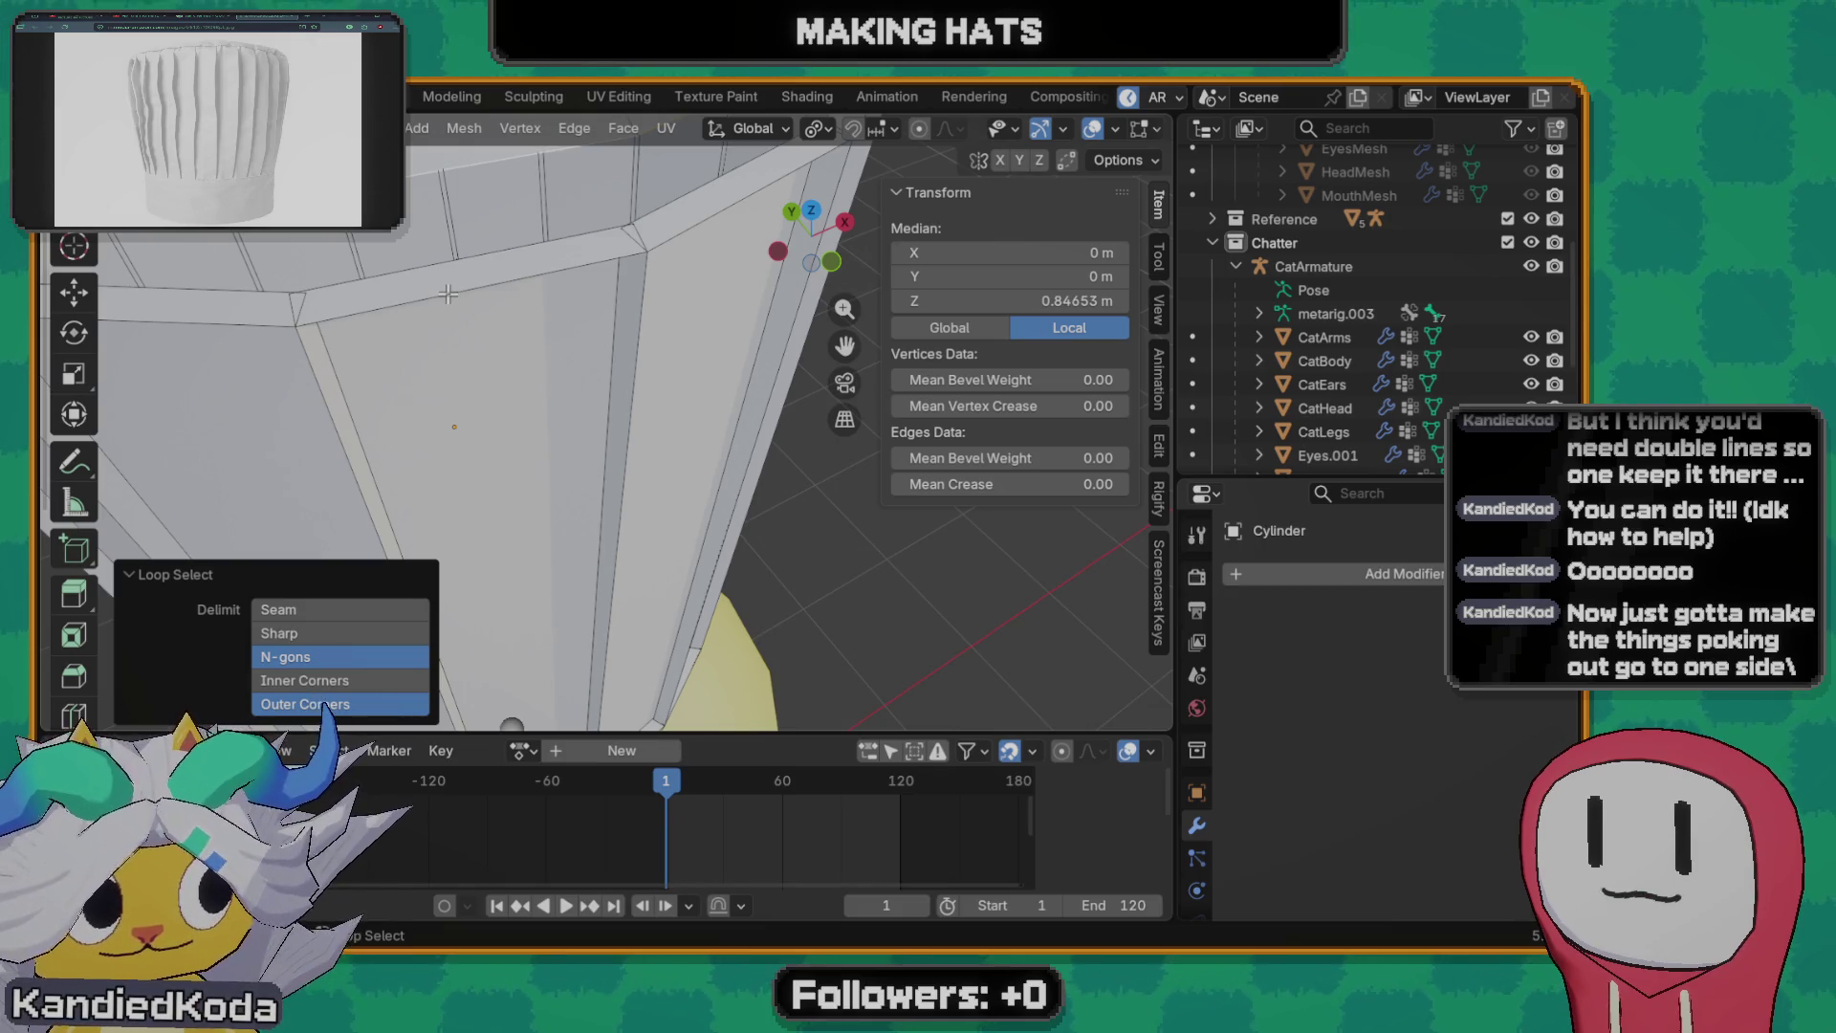
scroll(461, 287, "down", 3)
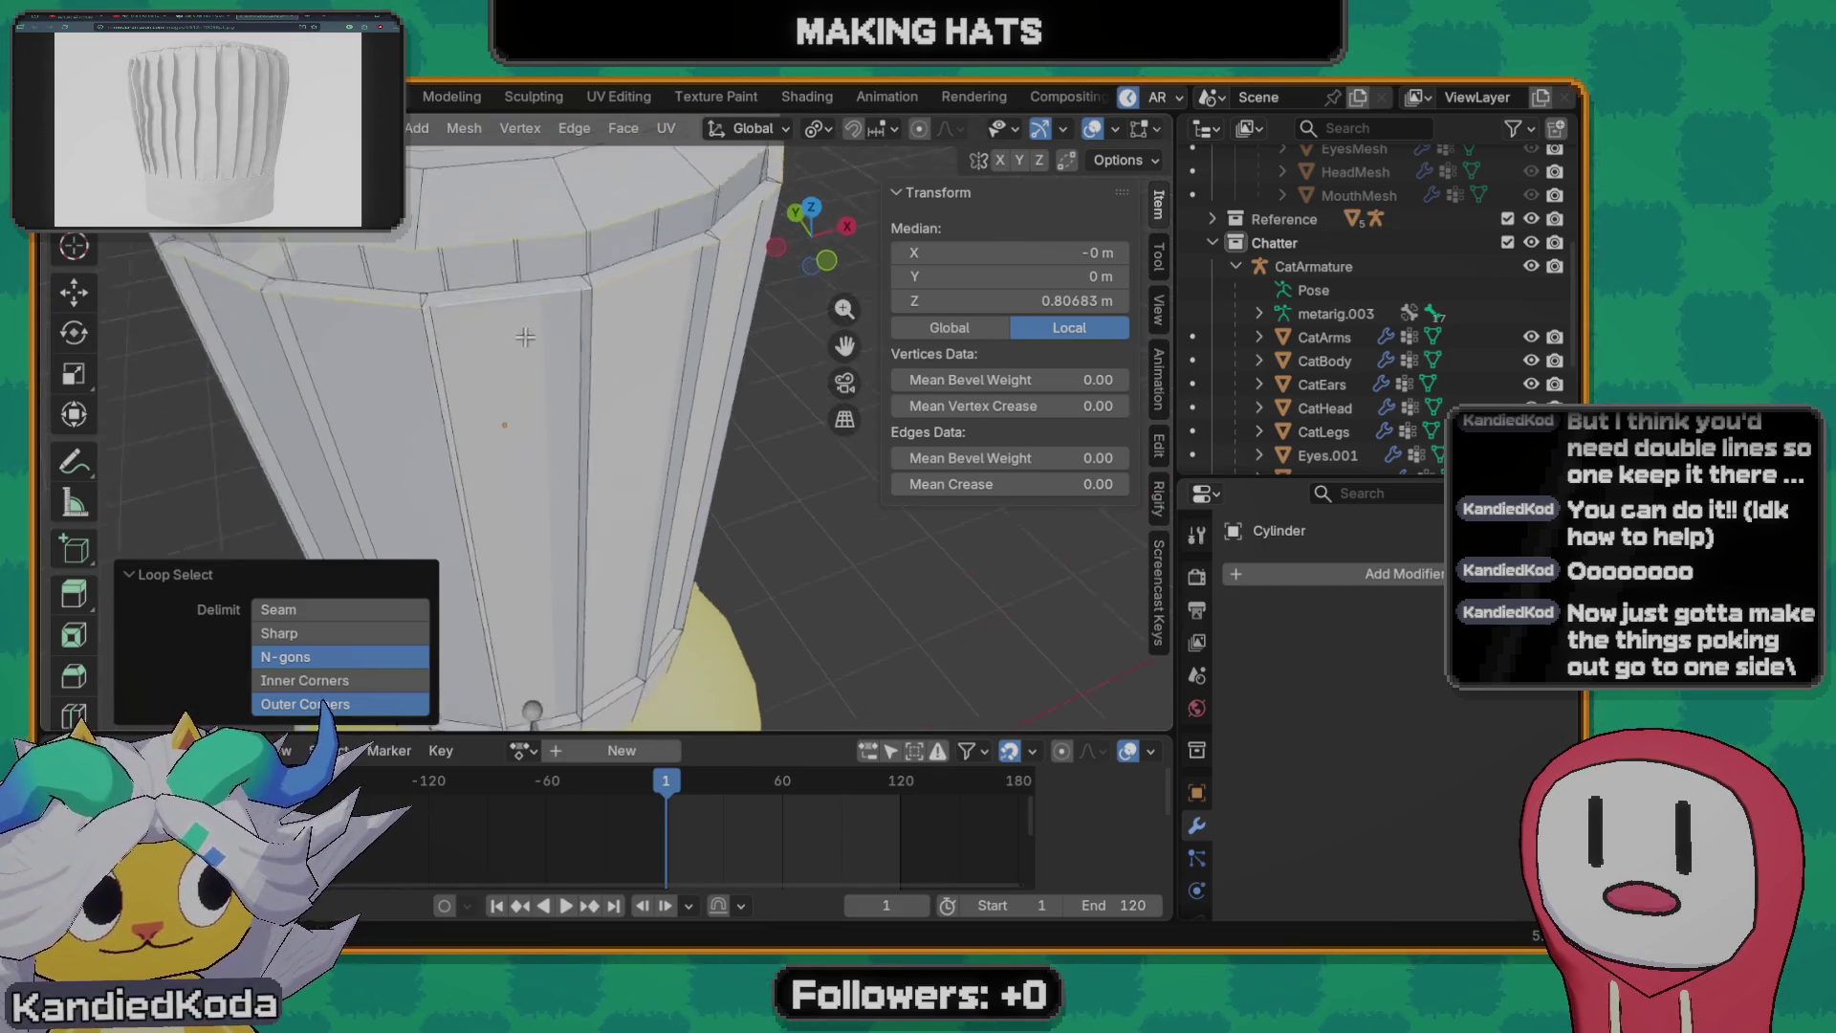
mouse_move(460, 288)
middle_mouse_down()
mouse_move(579, 305)
mouse_move(585, 322)
middle_mouse_up()
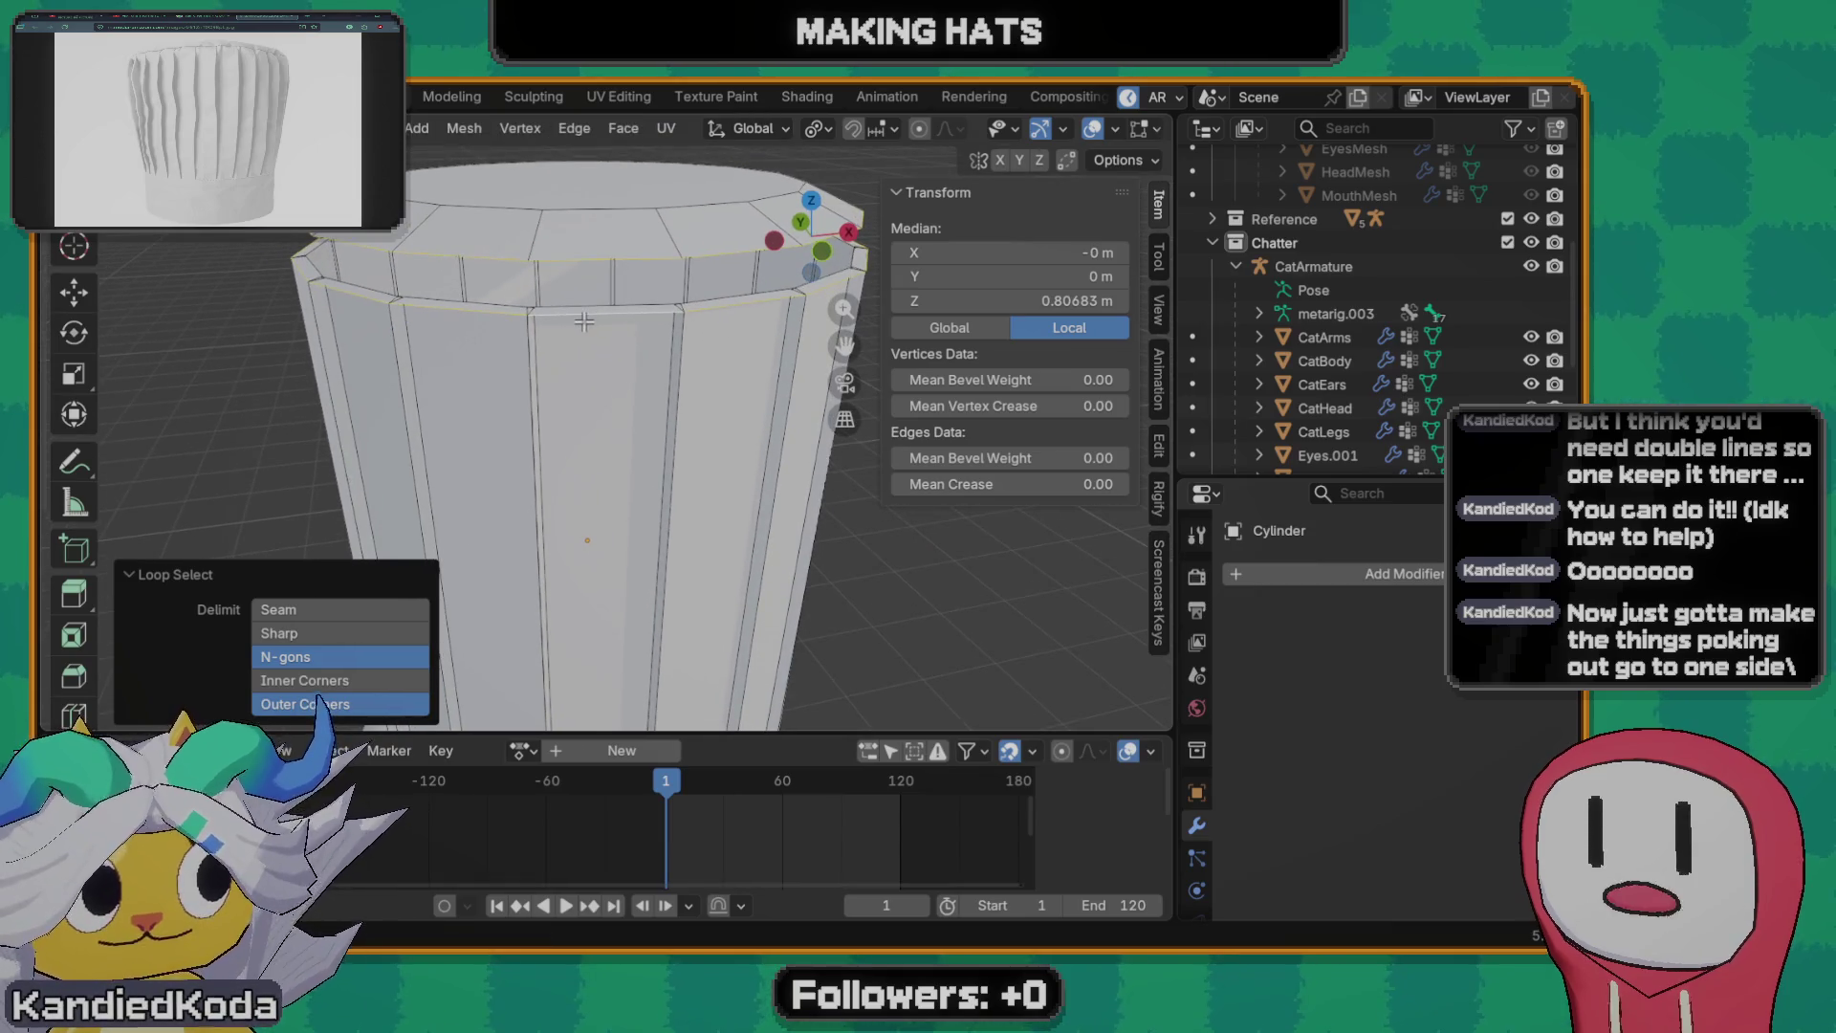
key("m")
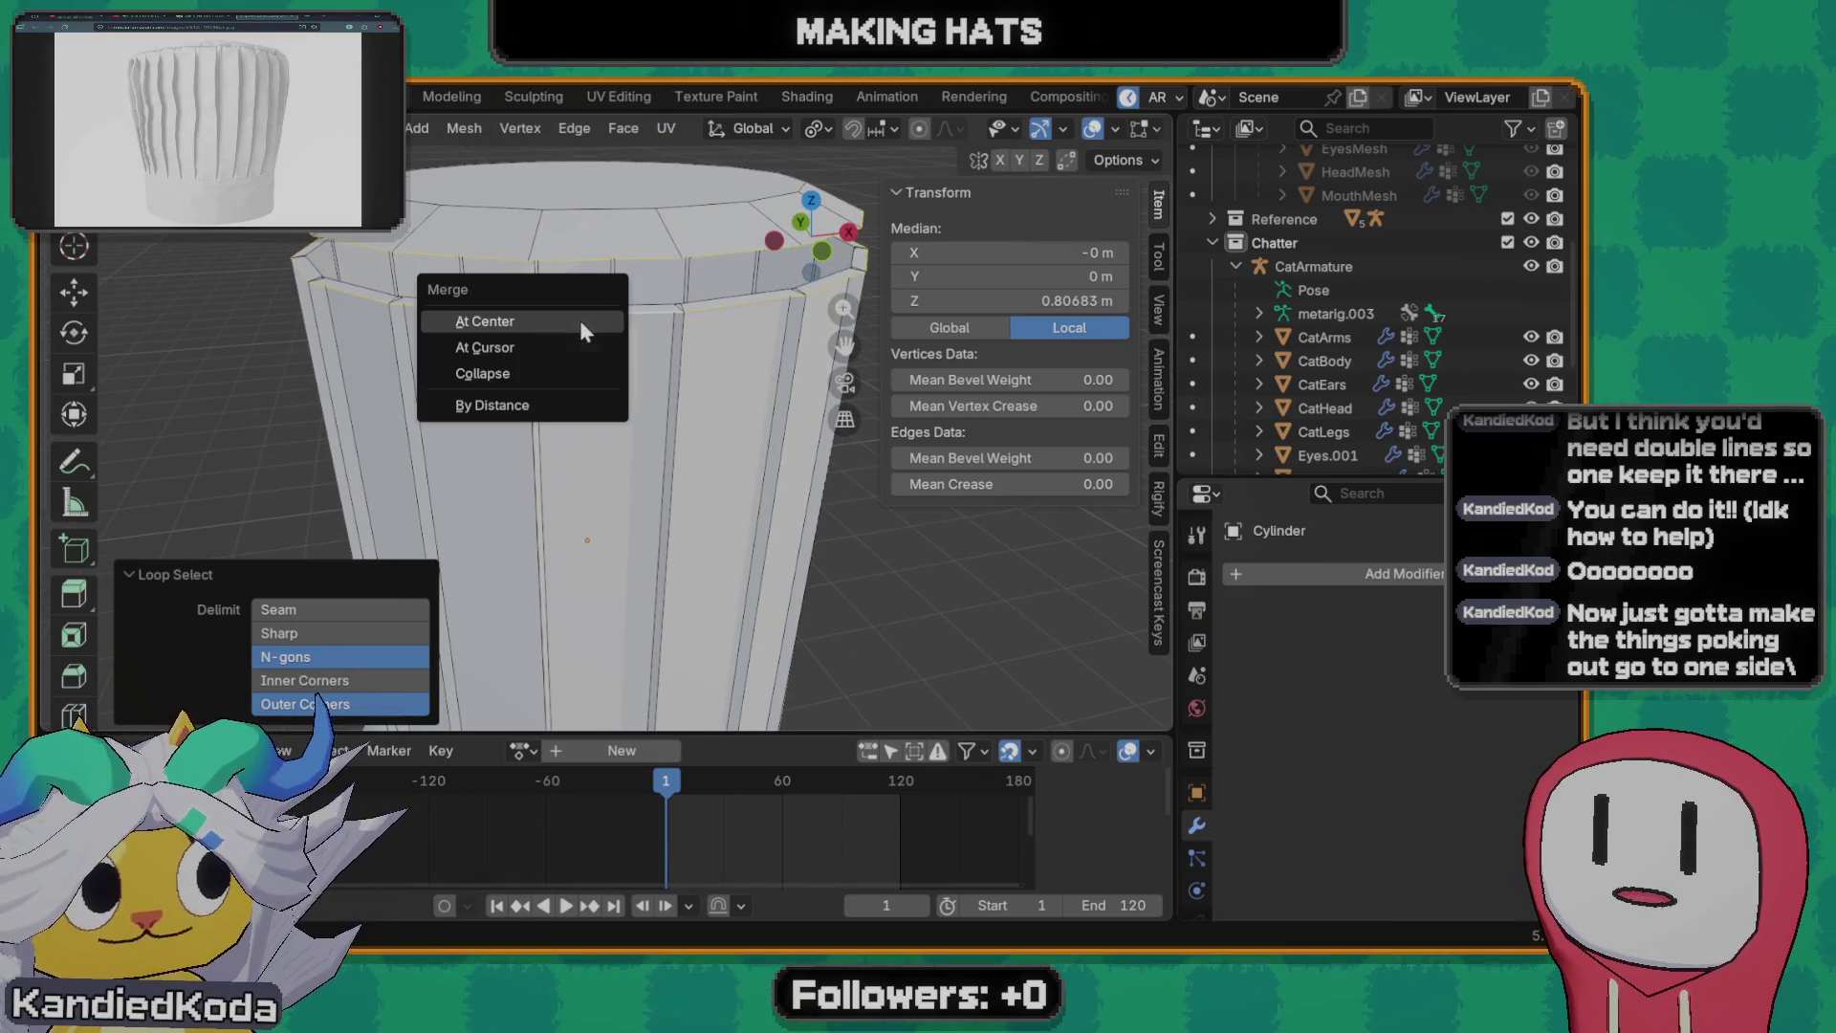
left_click(580, 321)
key("ctrl+z")
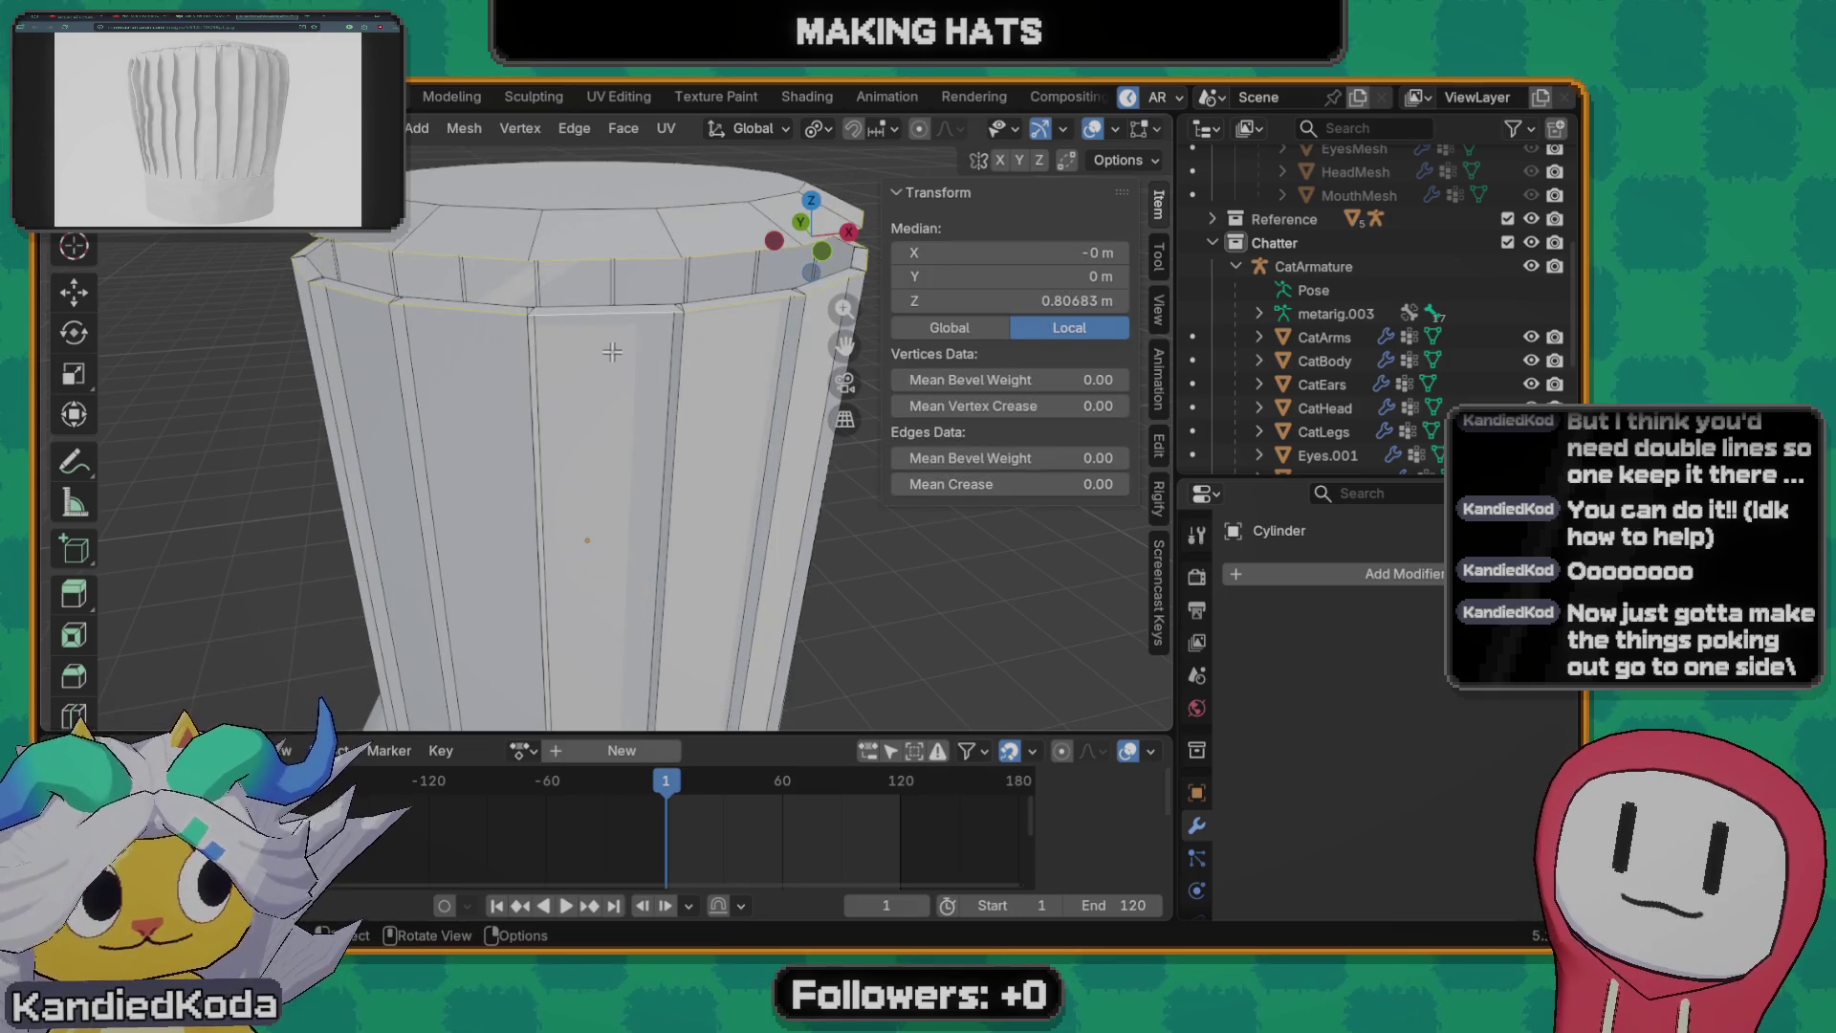
key("m")
left_click(573, 401)
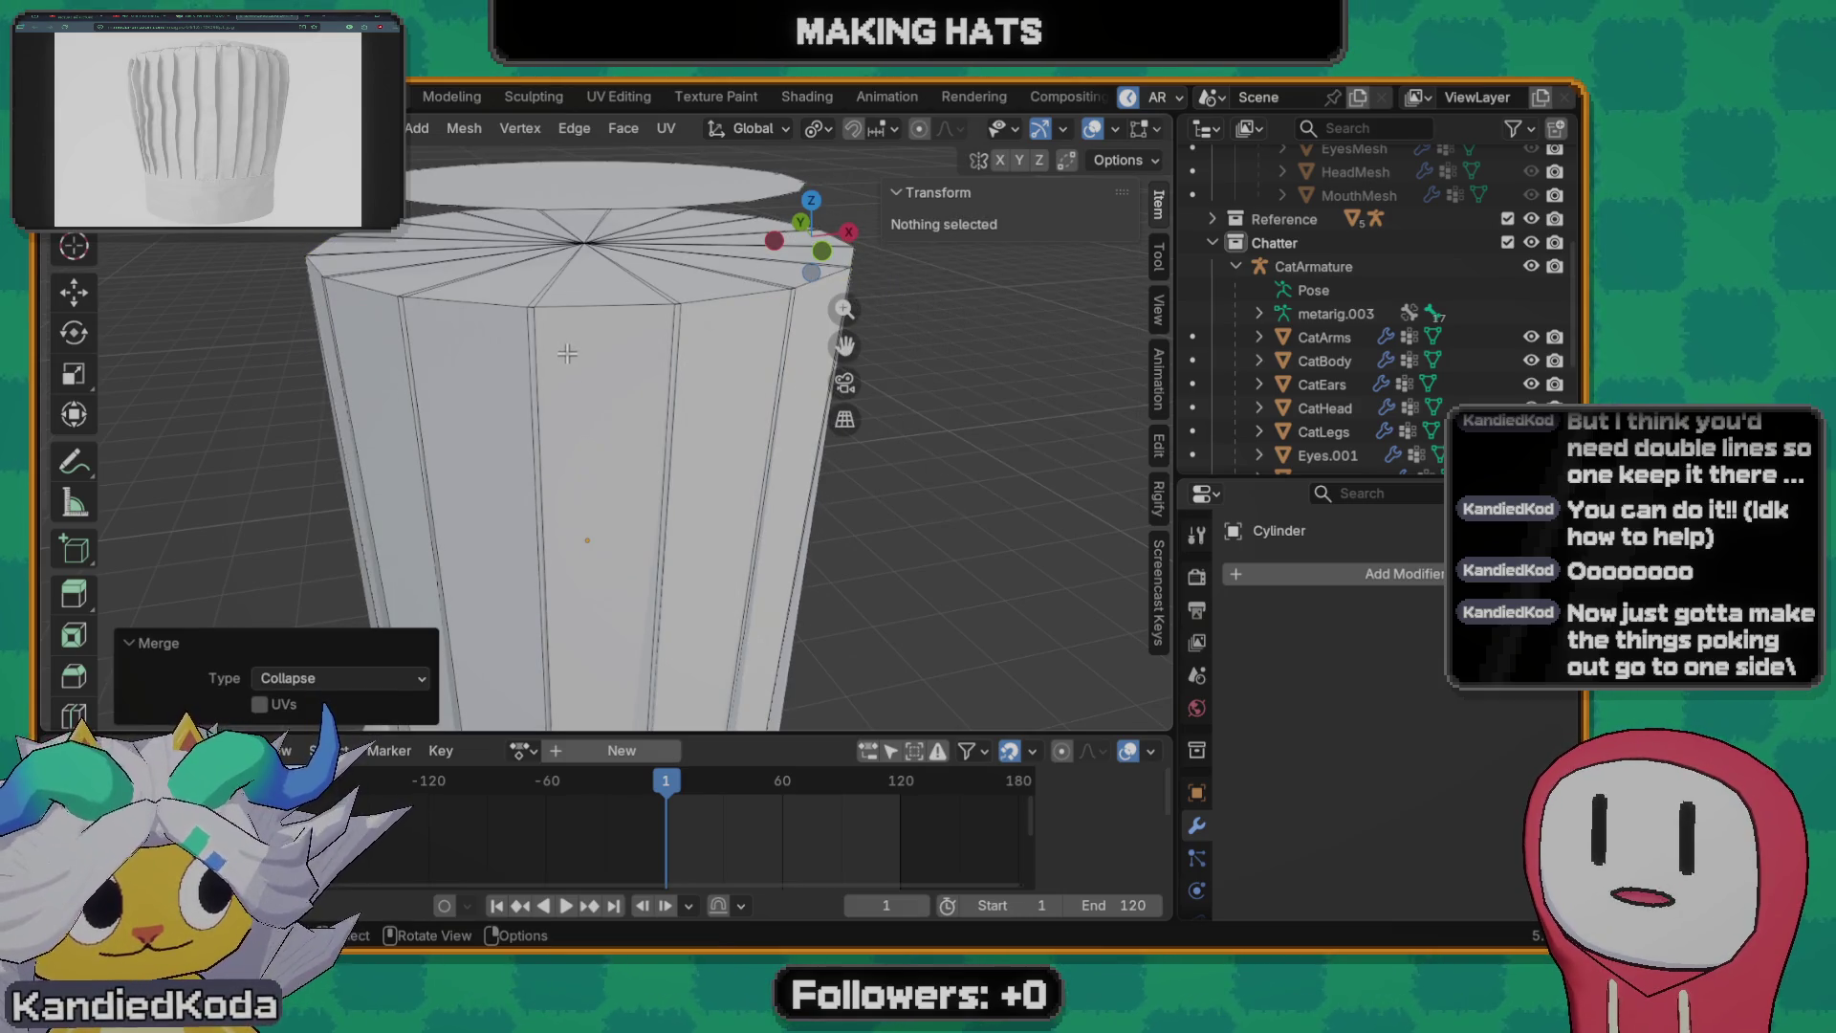
key("ctrl+z")
key("m")
left_click(570, 397)
key("m")
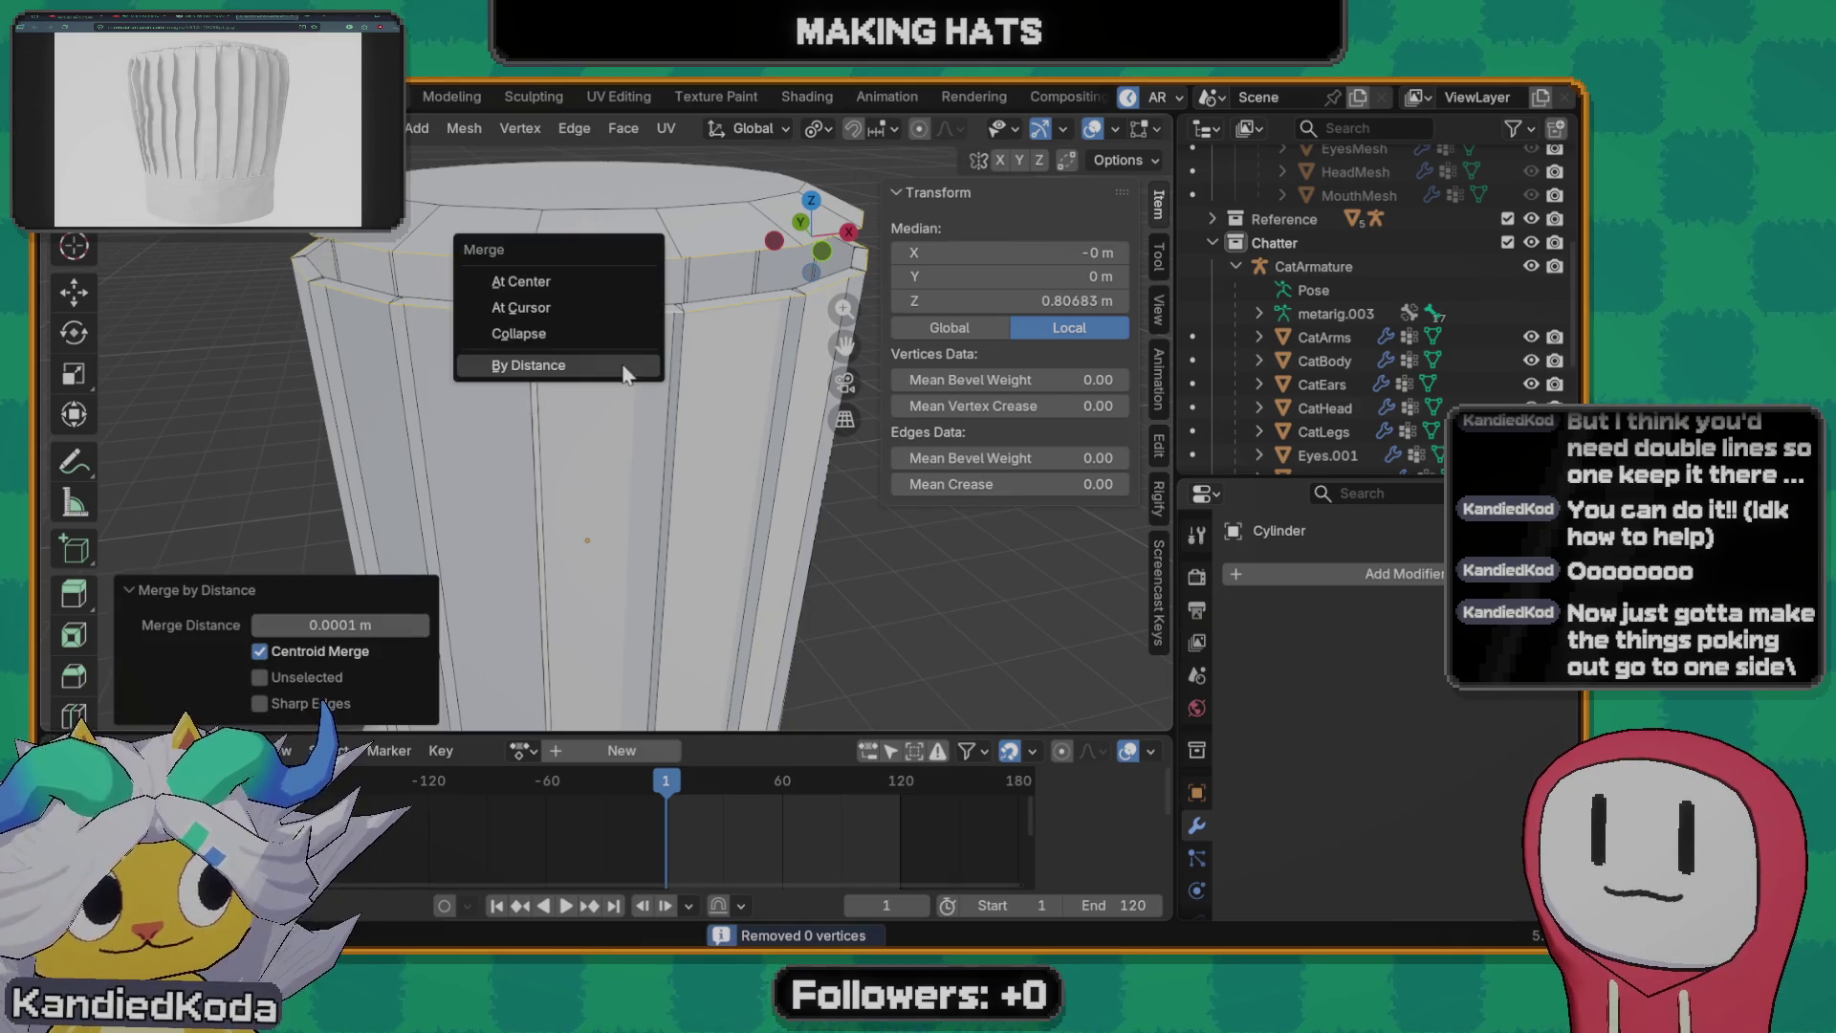
left_click(558, 311)
mouse_move(615, 423)
middle_mouse_down()
mouse_move(575, 434)
mouse_move(605, 433)
middle_mouse_up()
scroll(574, 435, "down", 4)
key("ctrl+z")
scroll(553, 439, "up", 2)
scroll(605, 433, "up", 2)
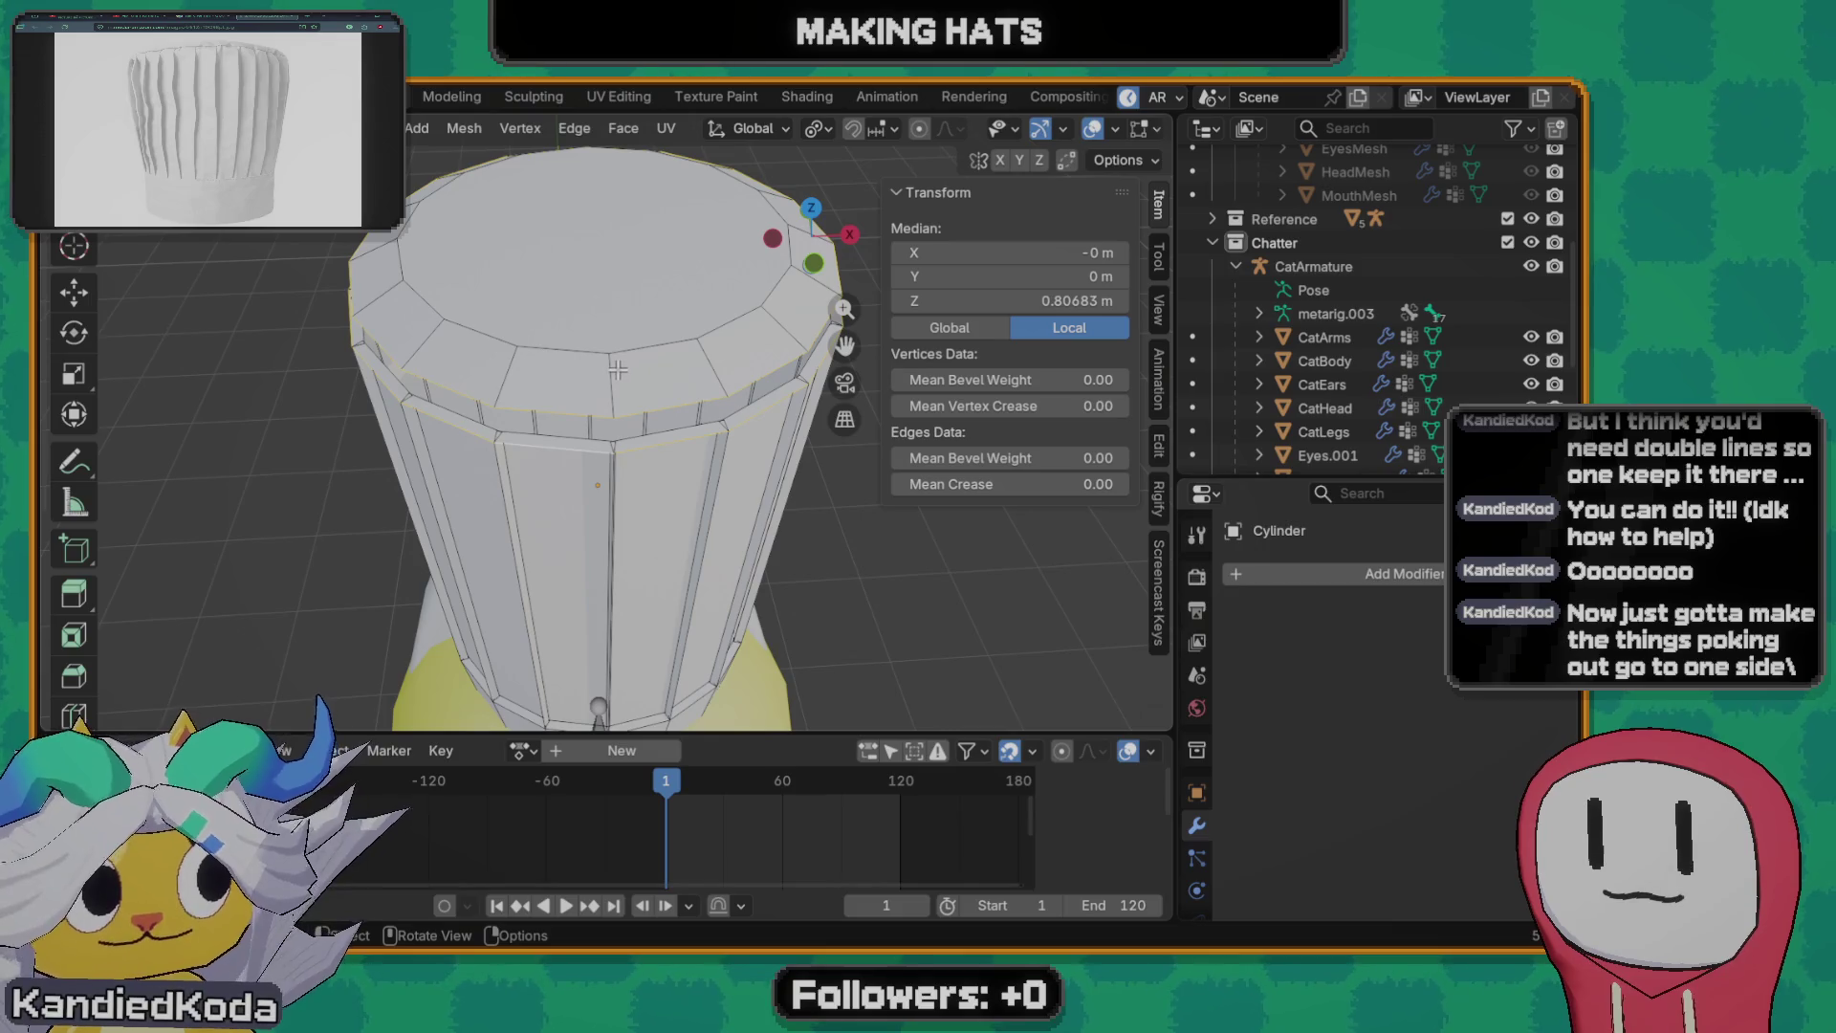
- Test-move a side edge along X and cancel, then look at the cylinder's top face
middle_click_drag(680, 586, 611, 445)
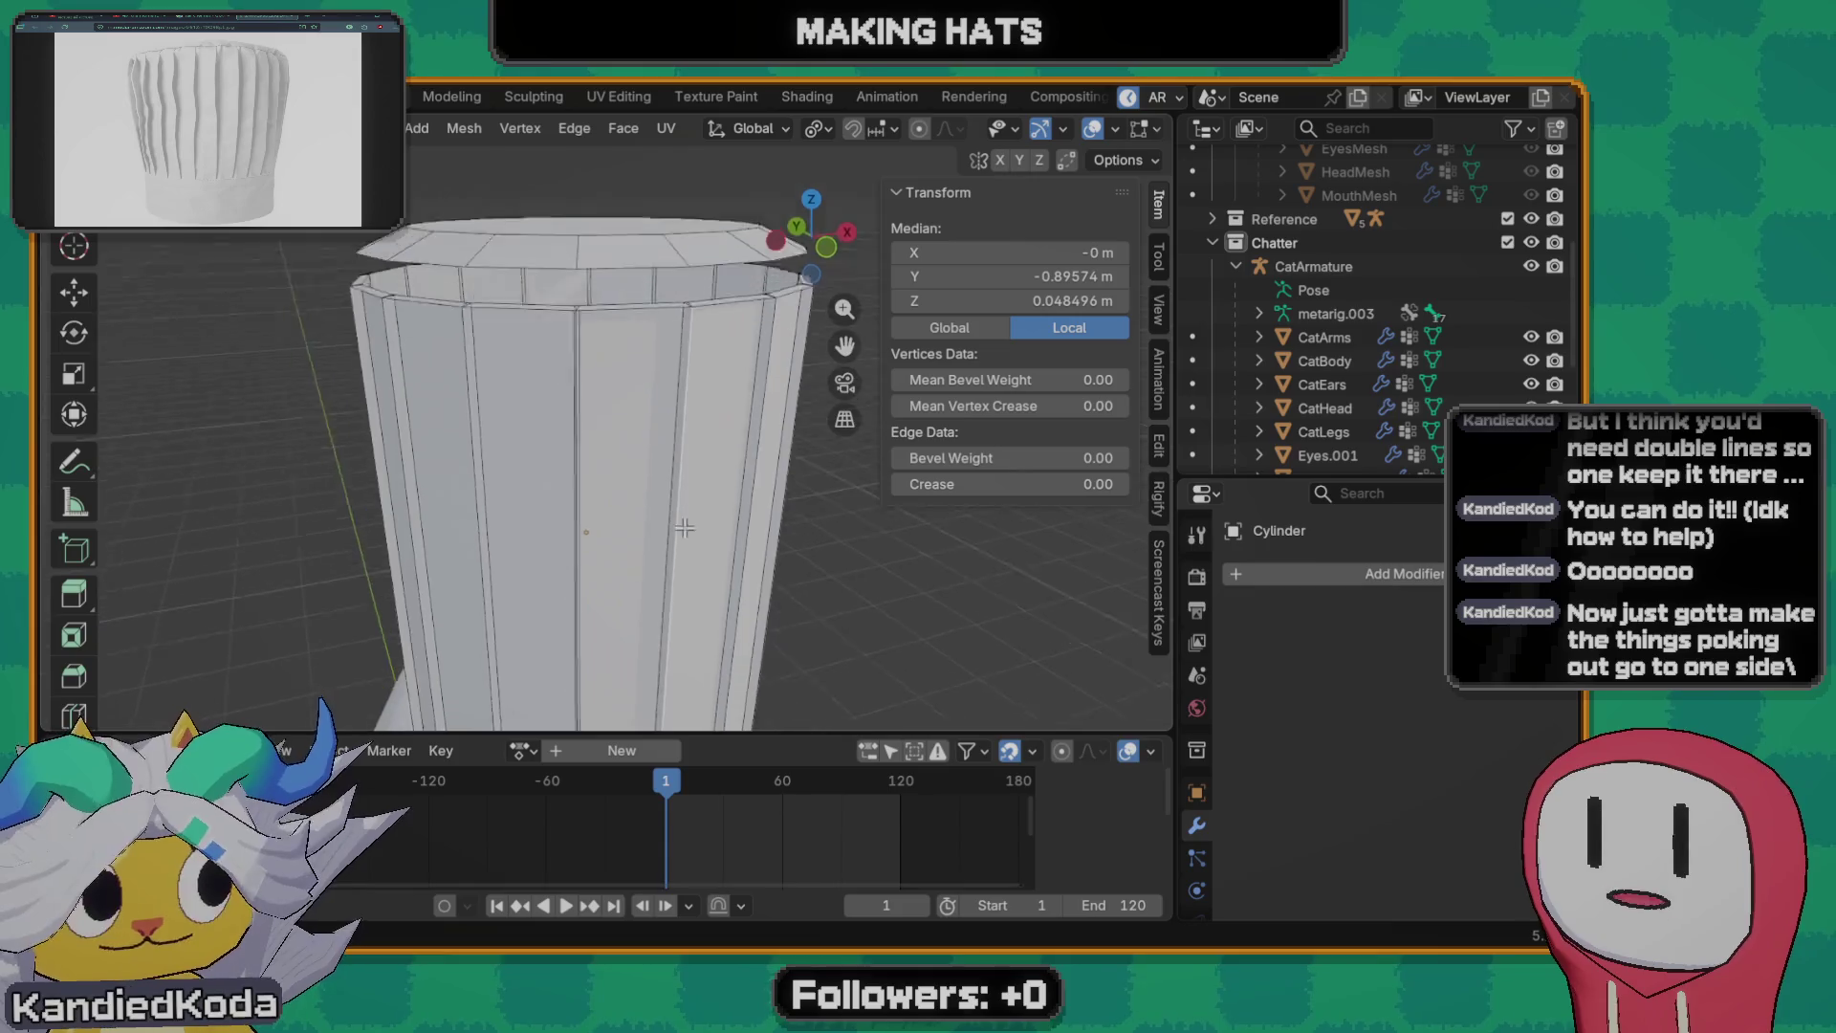
middle_click_drag(614, 417, 604, 555)
left_click(605, 554)
key("g")
key("x")
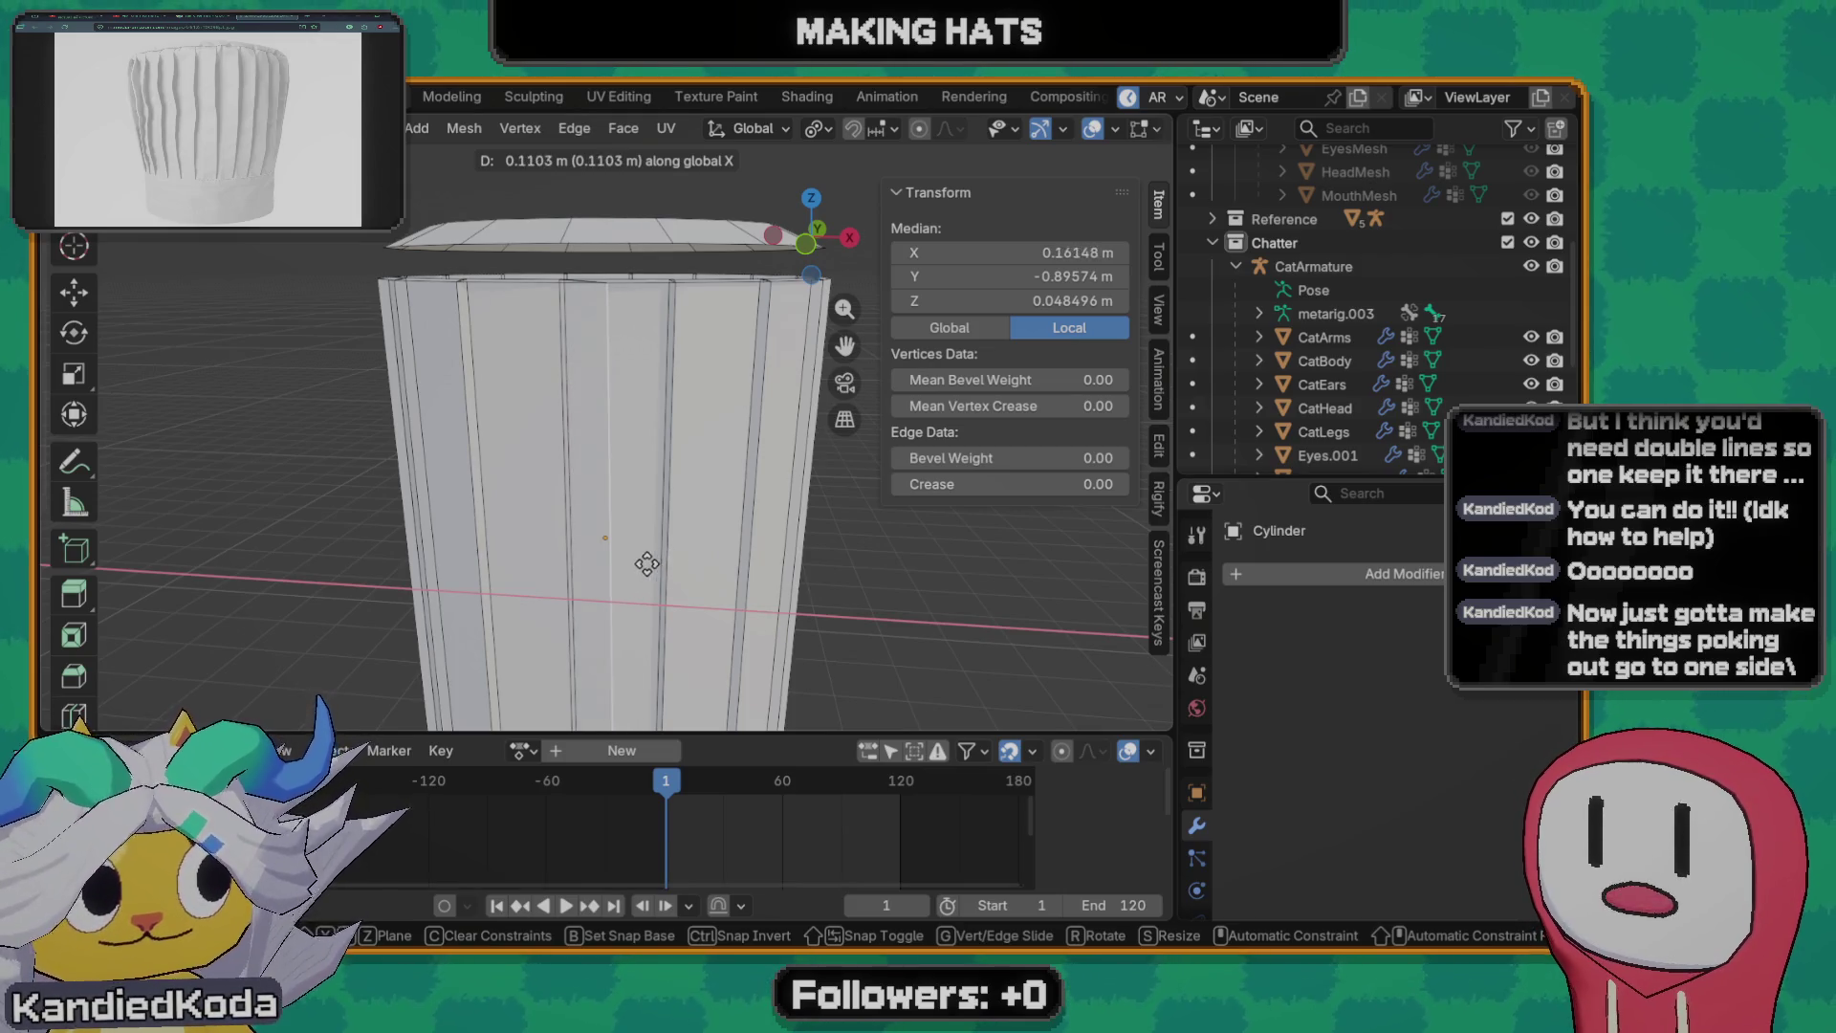
key("Escape")
middle_click_drag(647, 562, 610, 489)
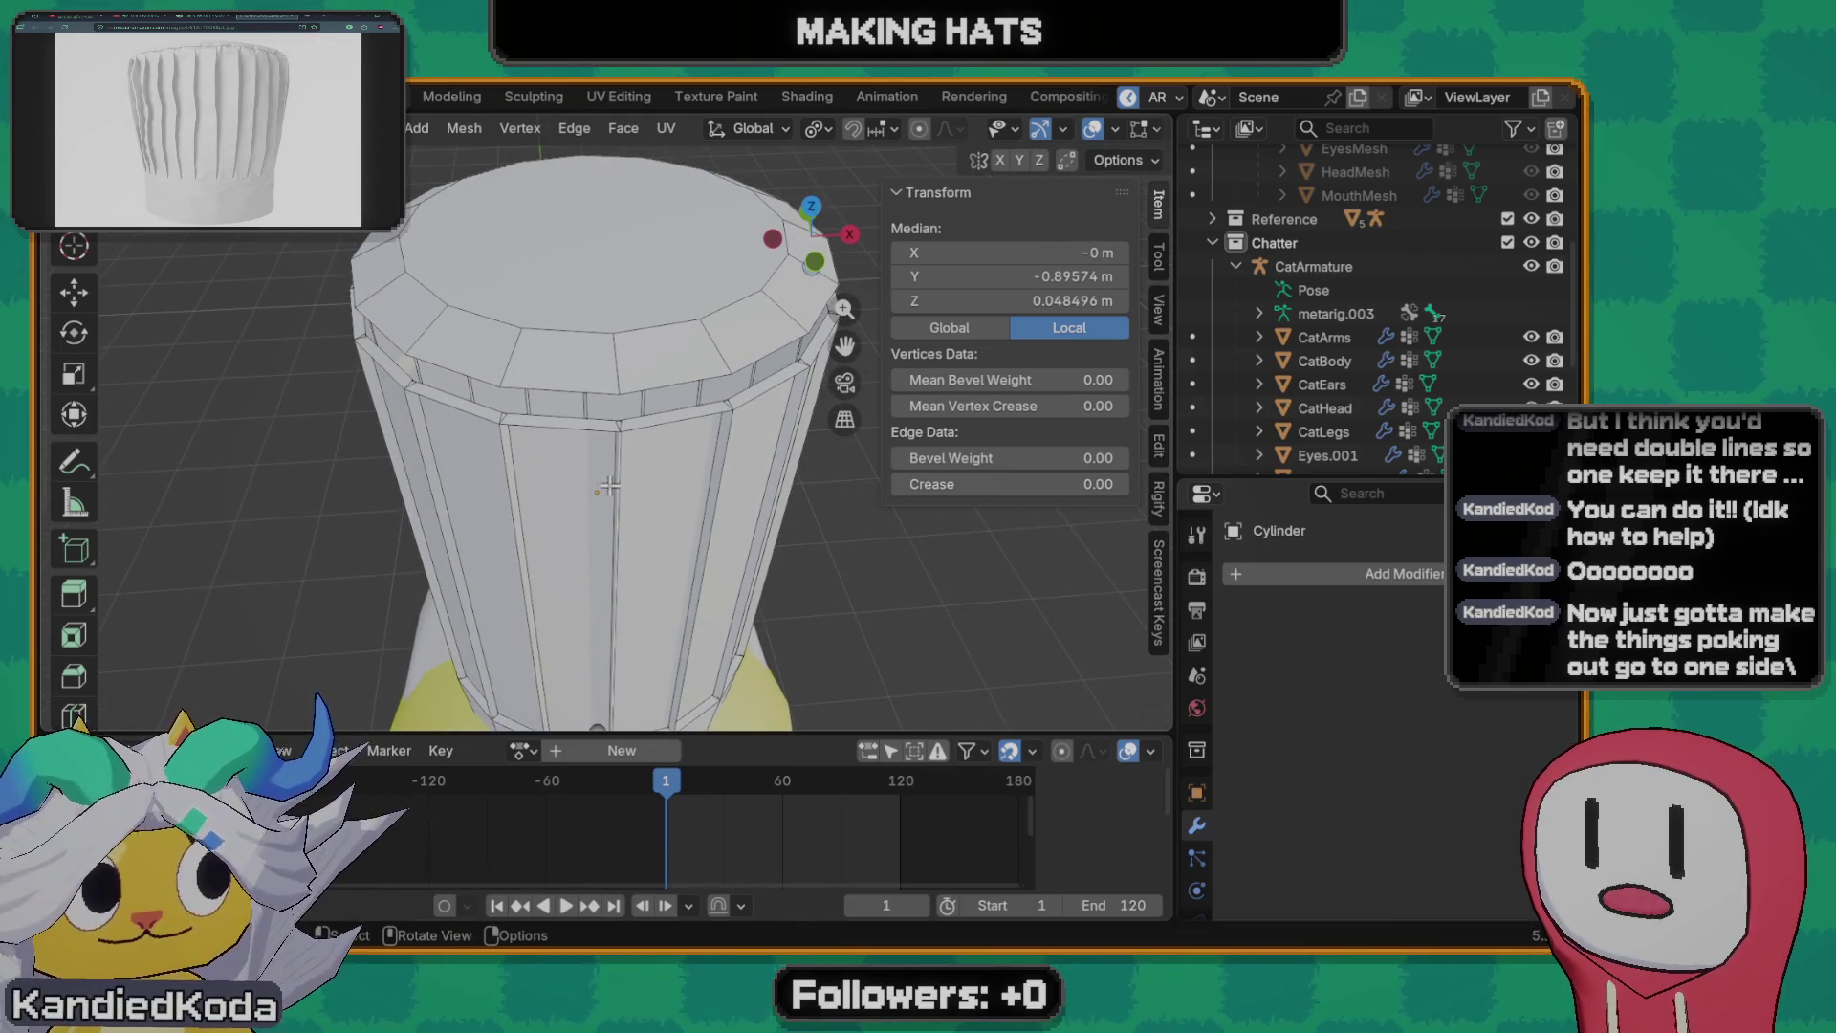
left_click(620, 457)
scroll(616, 503, "up", 5)
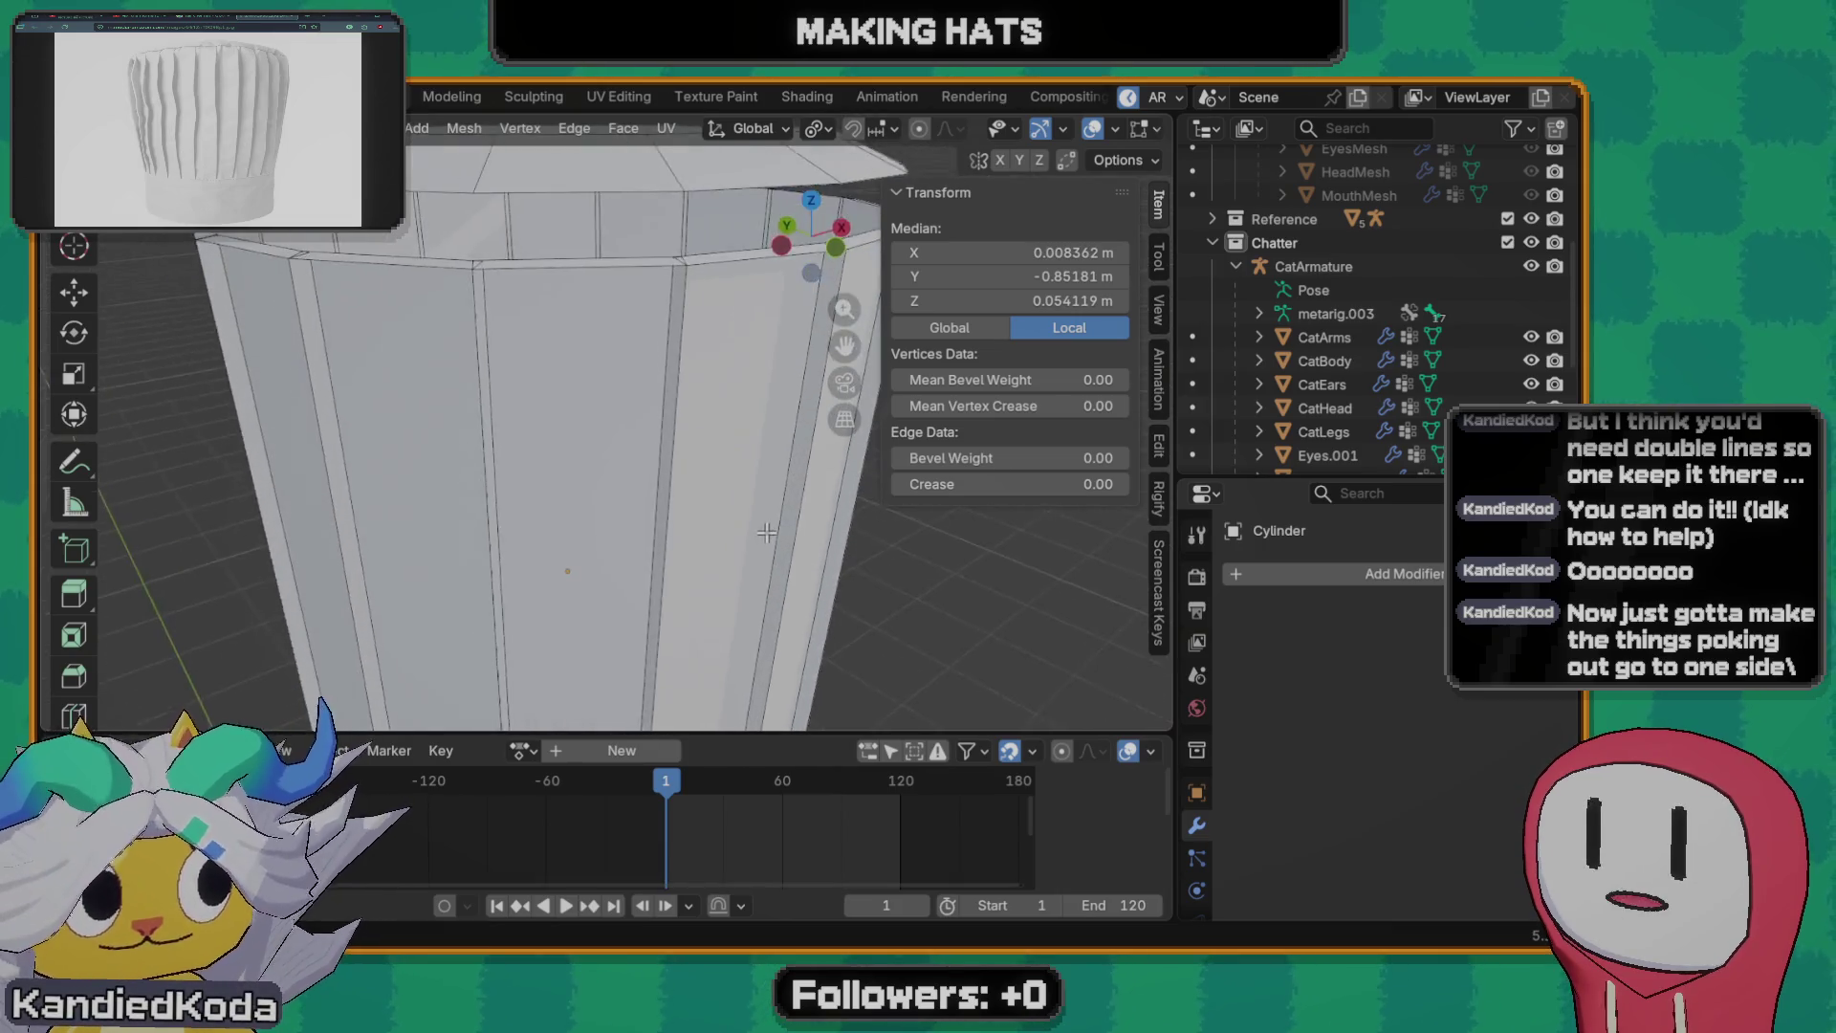
scroll(612, 551, "down", 3)
middle_click_drag(613, 551, 592, 213)
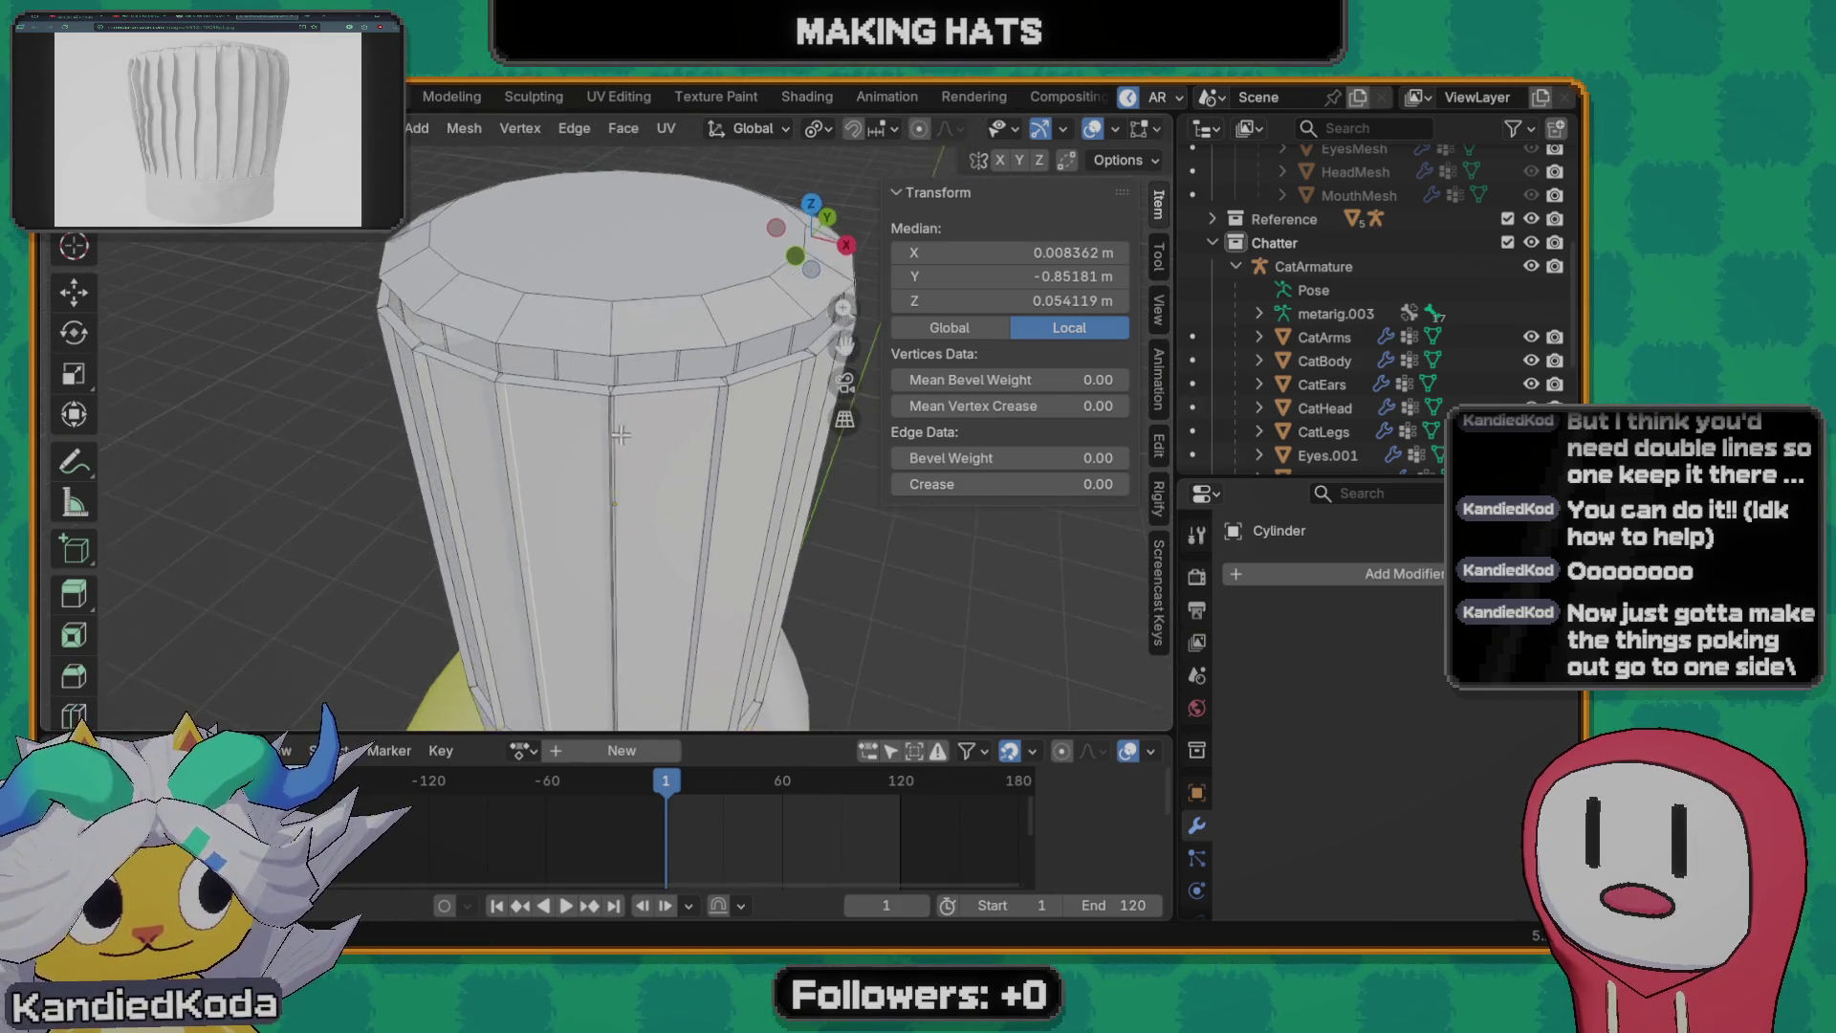
- Delete the cylinder's top cap face and the rim faces around it
left_click(624, 244)
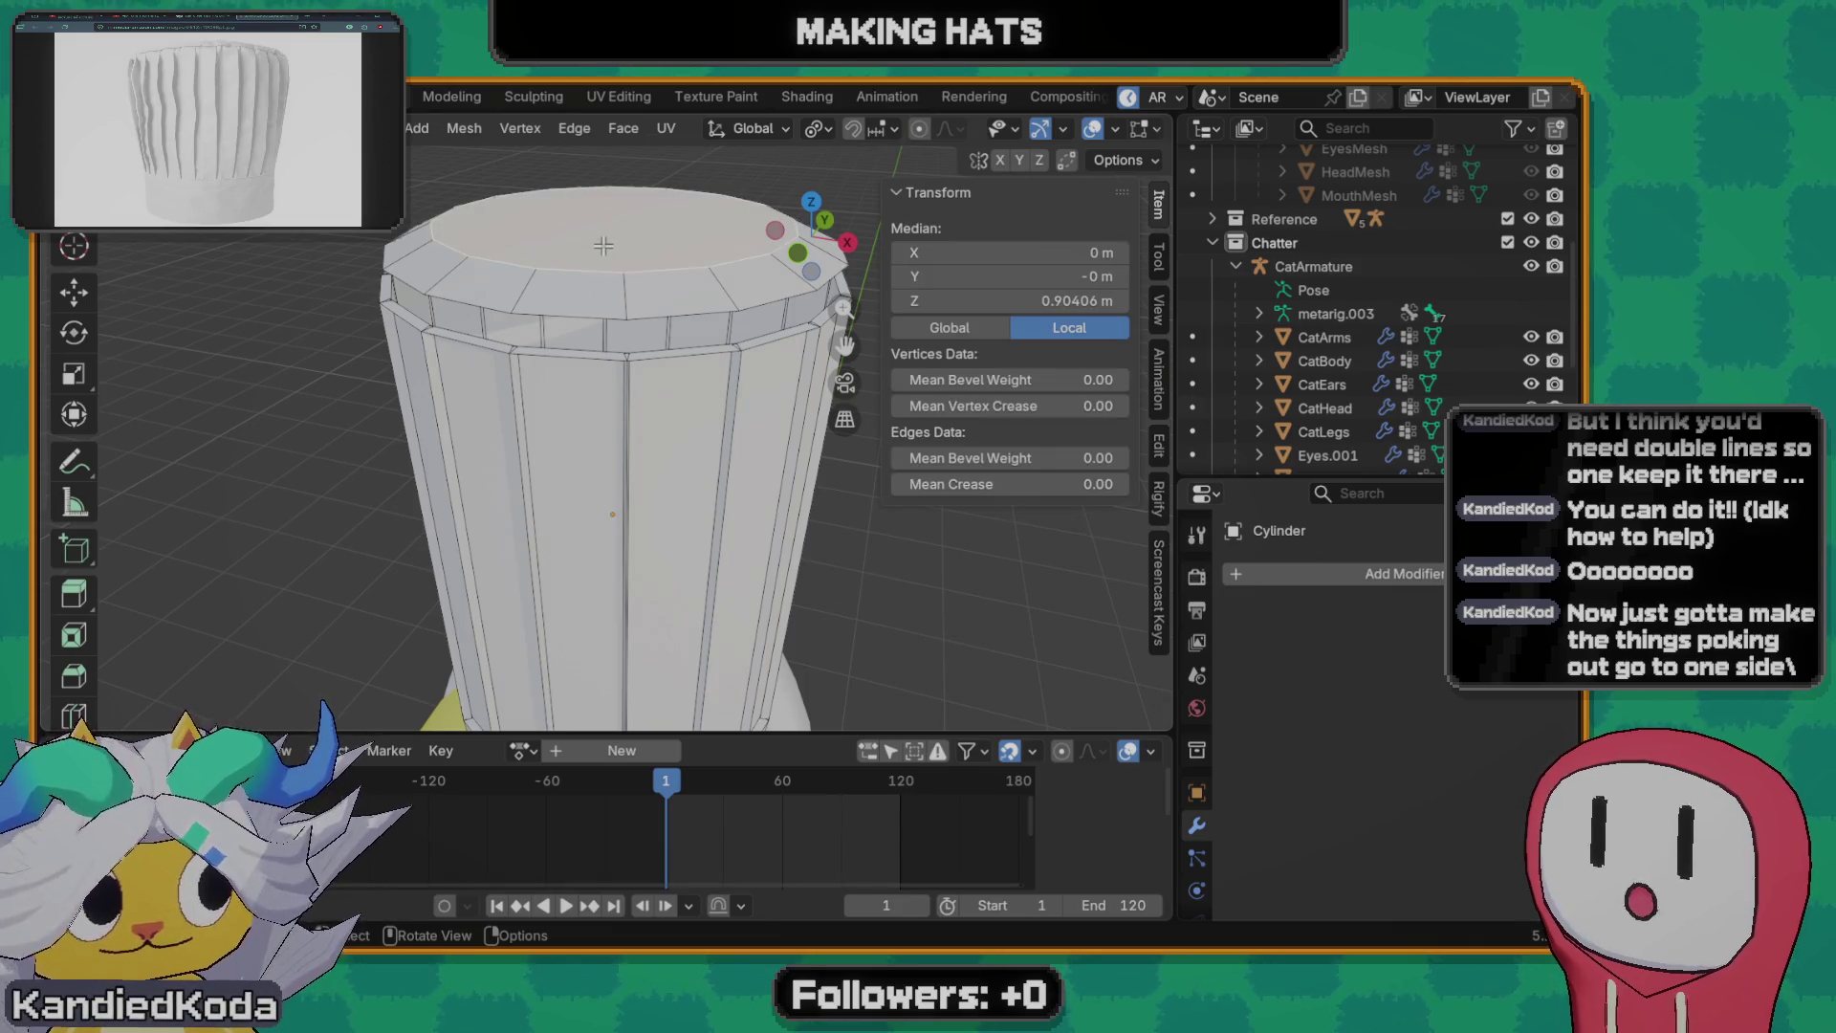
key("x")
left_click(655, 255)
middle_click_drag(655, 254, 555, 484)
left_click(526, 406, "alt")
key("x")
left_click(606, 398)
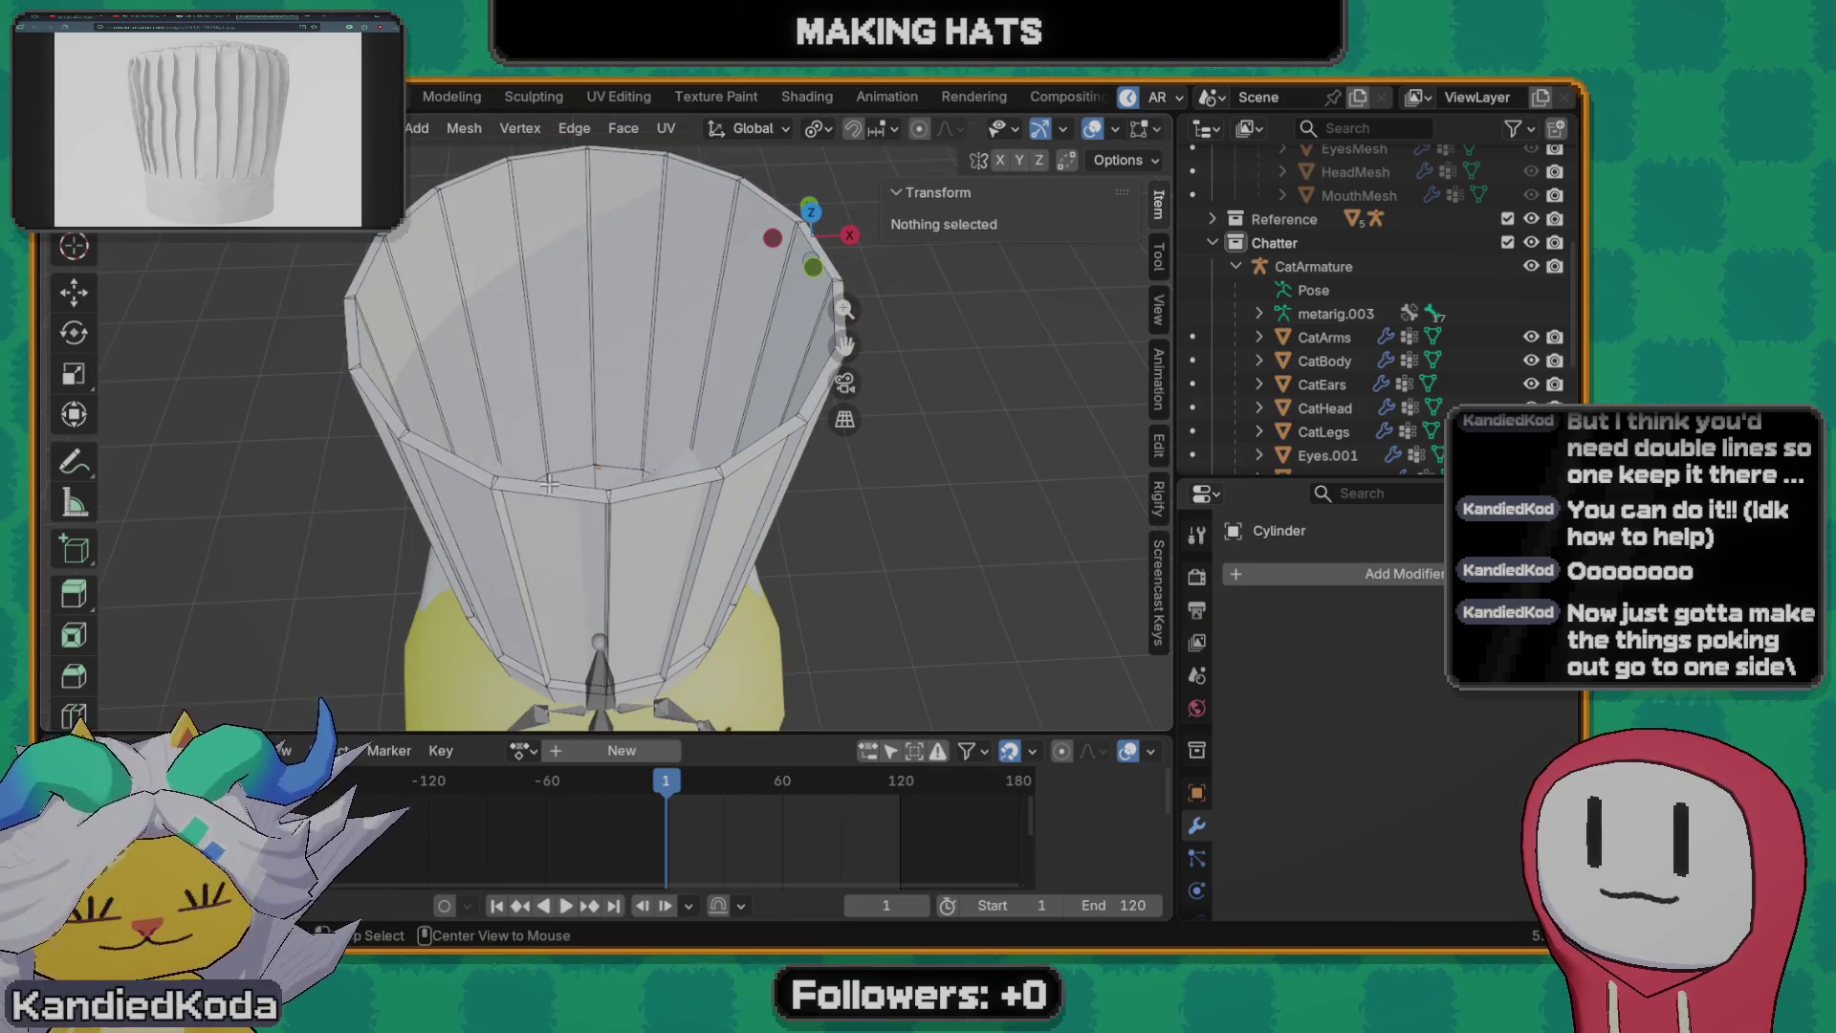
- Select the open top edge loop and extrude it upward along Z
left_click(624, 503, "alt")
left_click(574, 503, "alt")
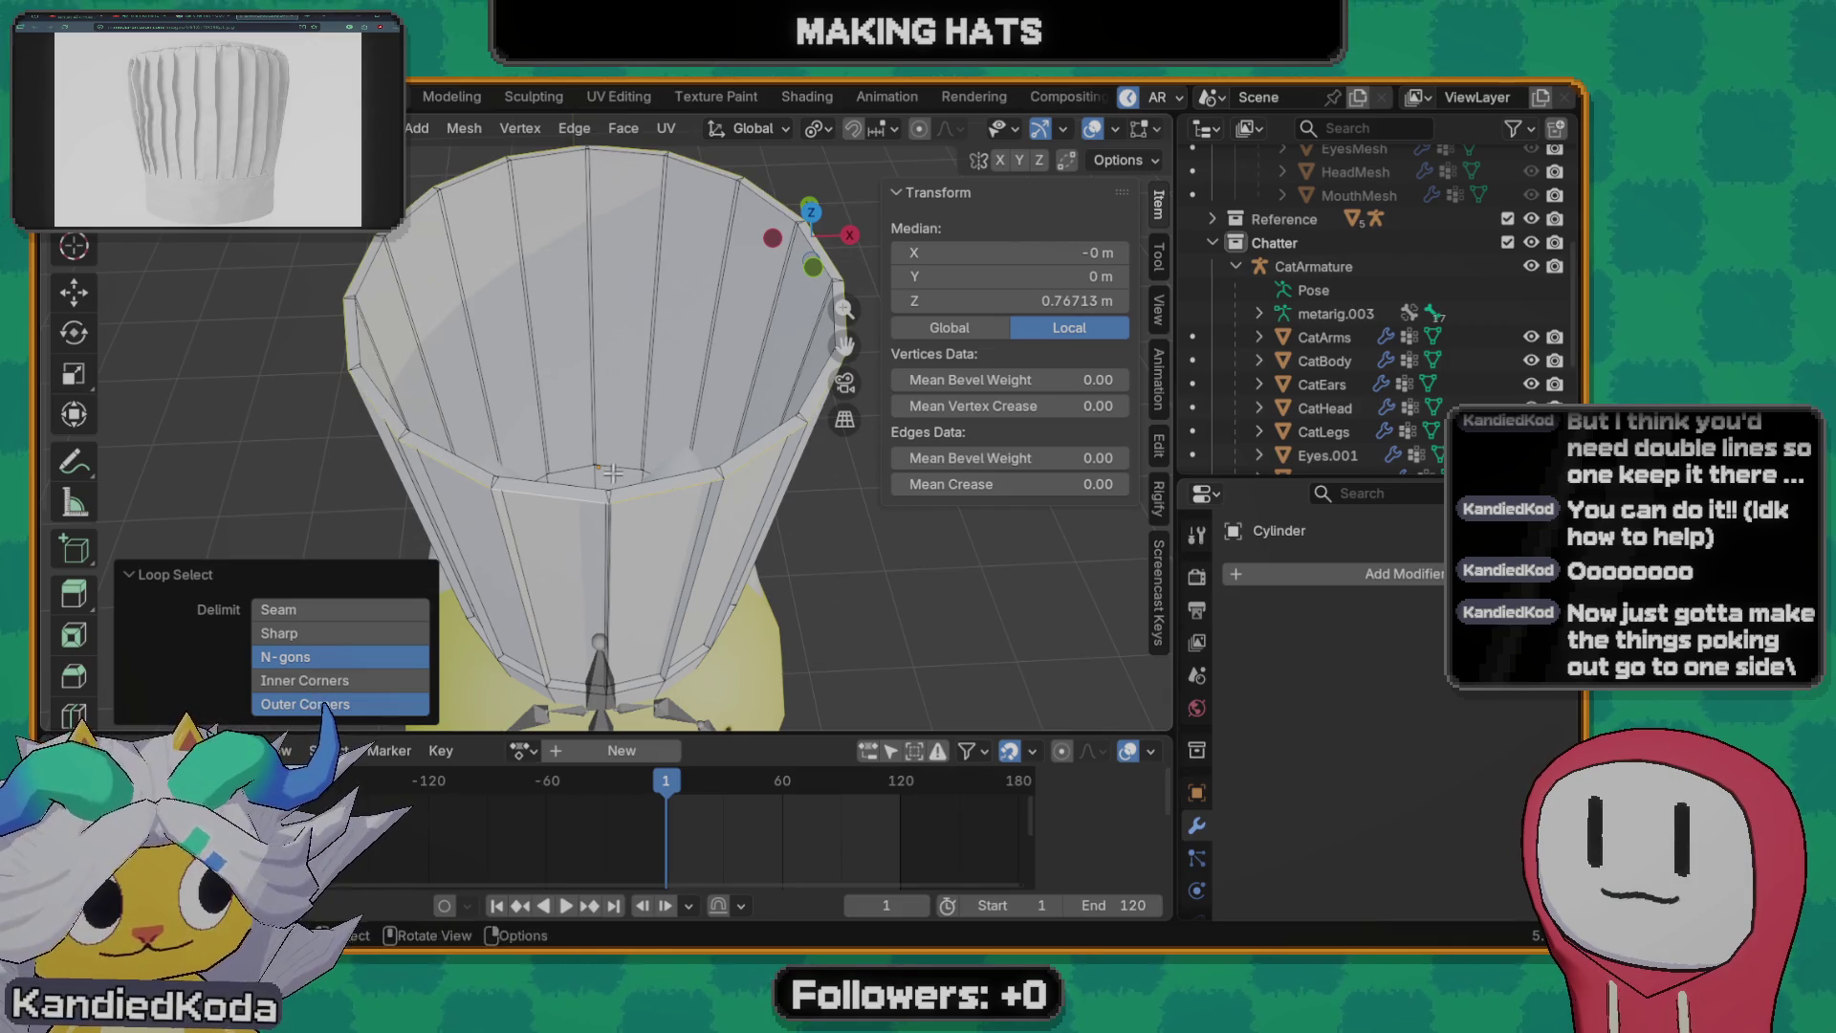
middle_click_drag(613, 475, 620, 398)
key("g")
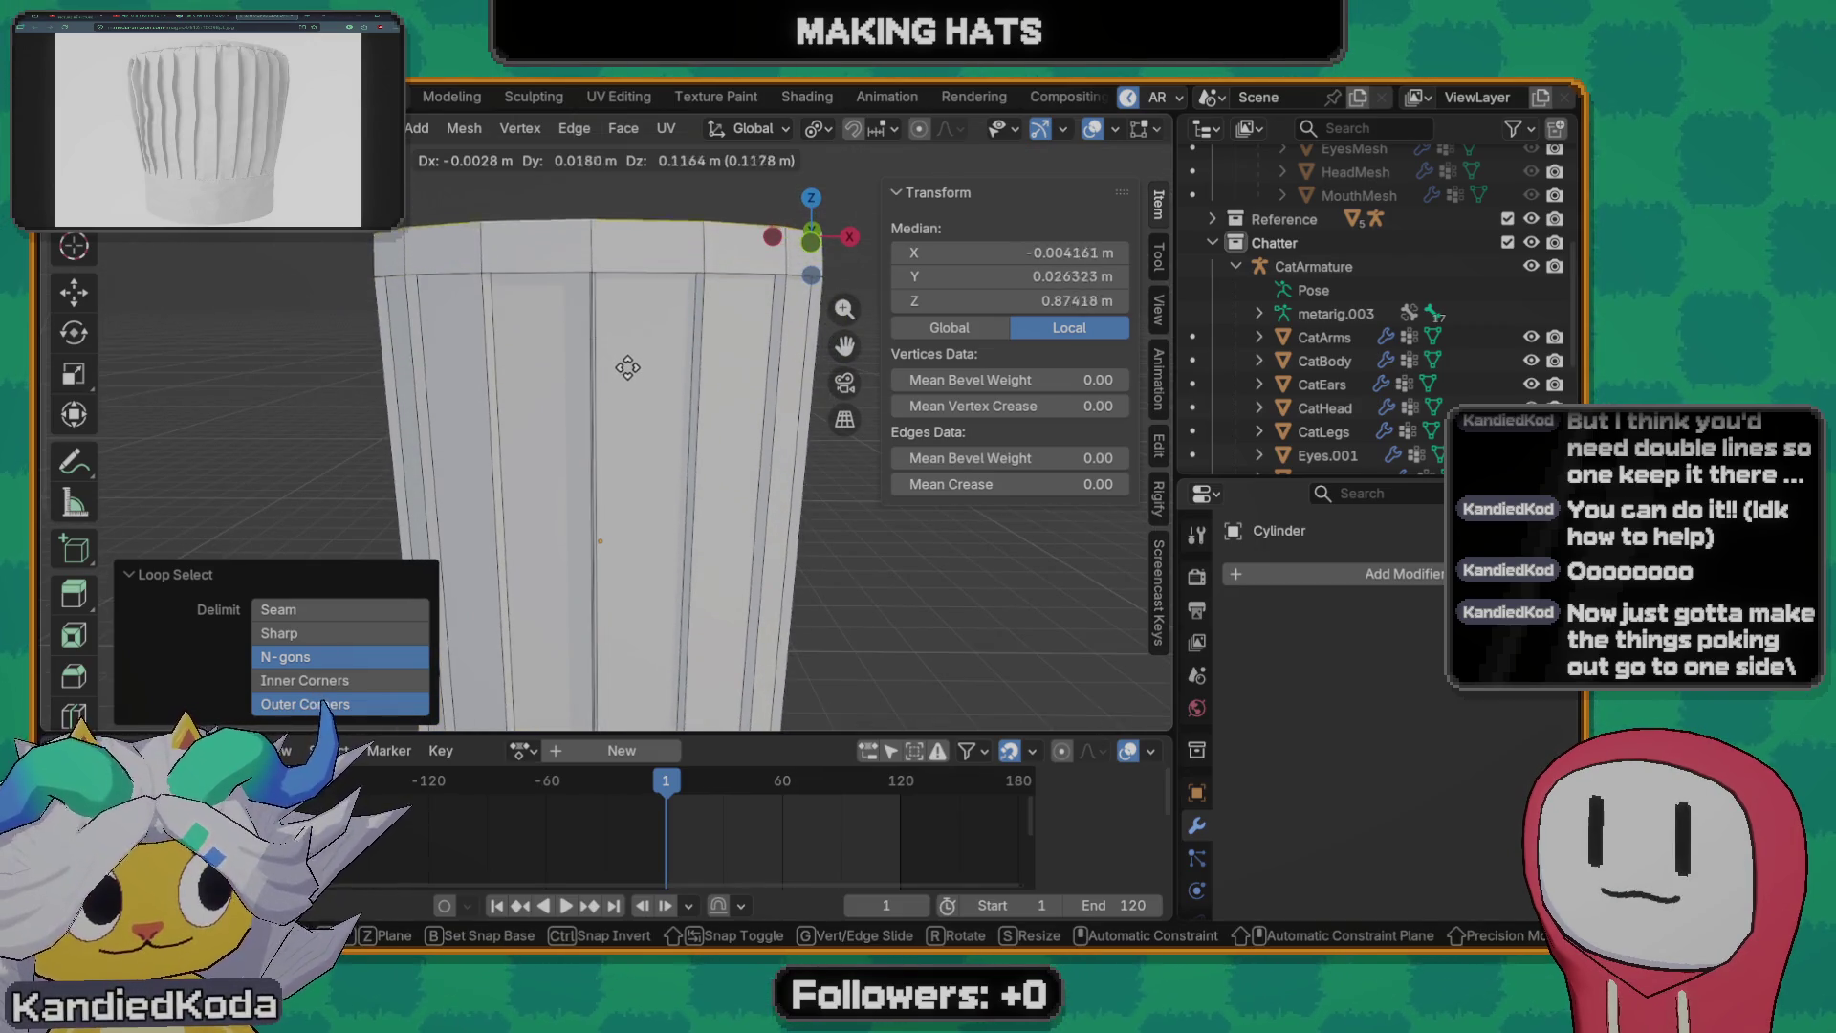
key("z")
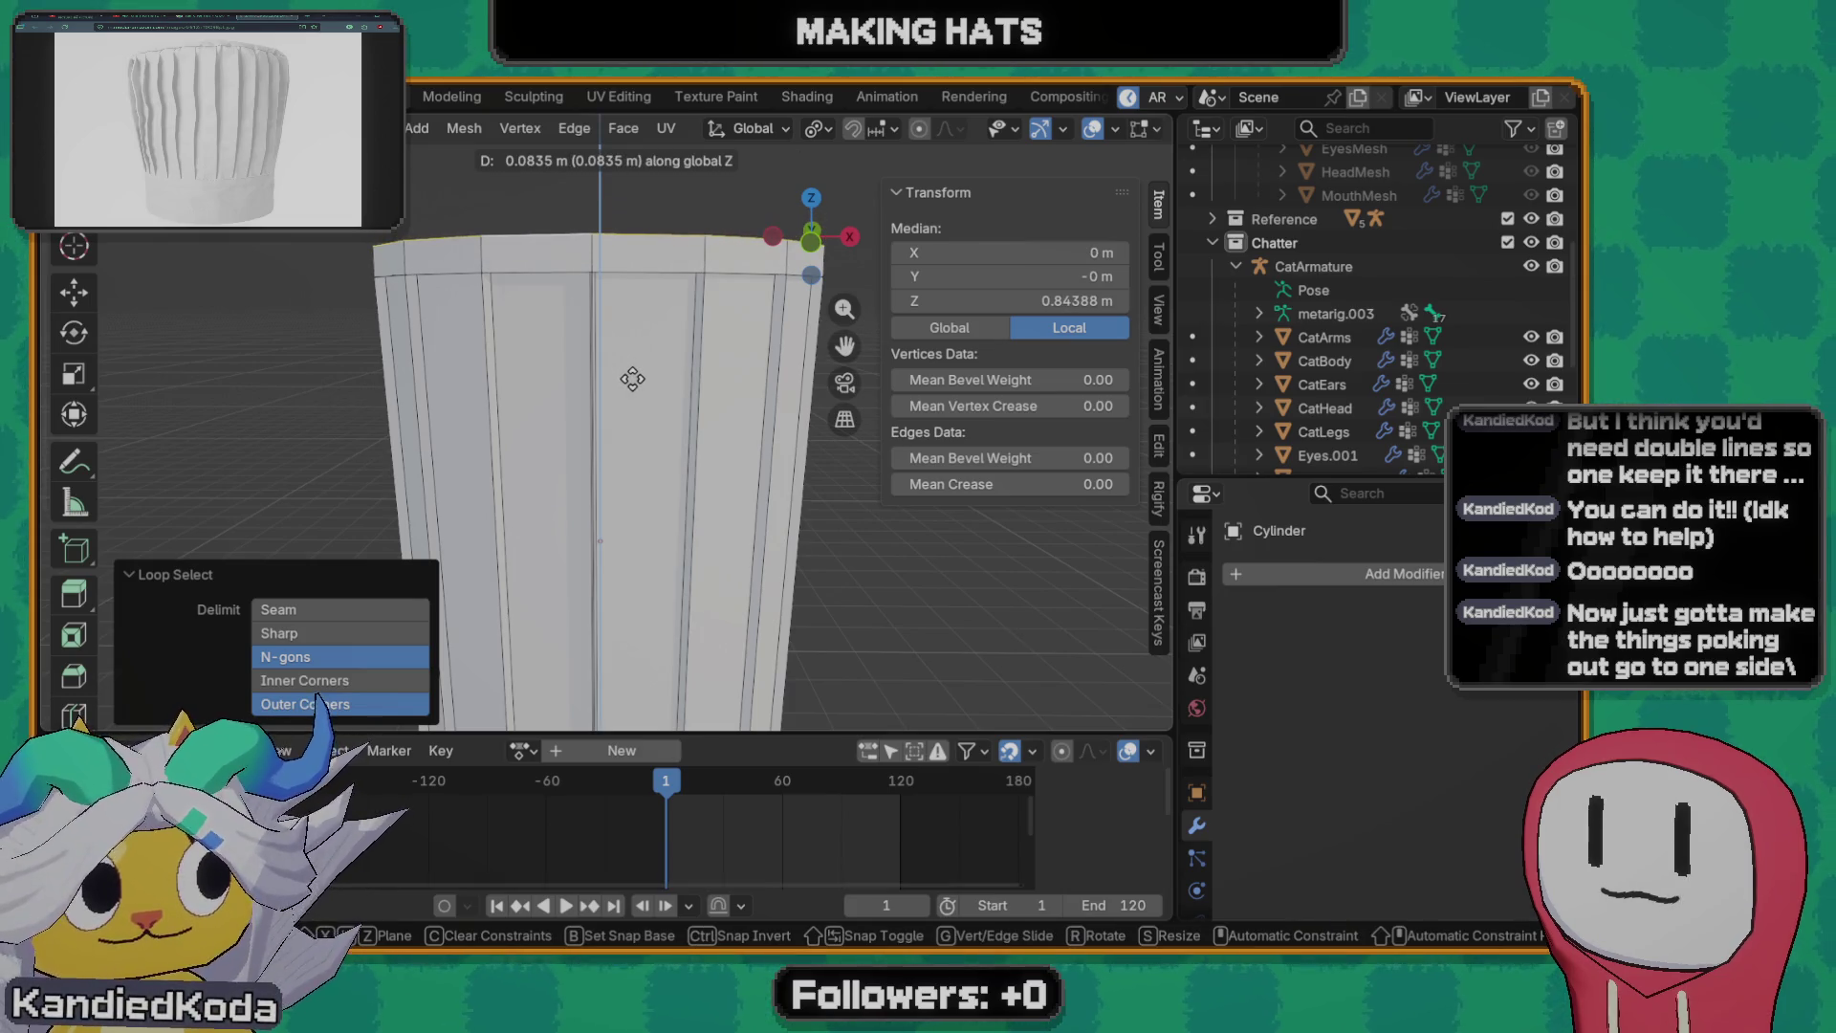
right_click(633, 381)
key("e")
key("z")
left_click(632, 383)
- Adjust the extruded rim's height along Z and bring up the merge options
mouse_move(610, 302)
middle_mouse_down()
mouse_move(609, 348)
mouse_move(837, 437)
middle_mouse_up()
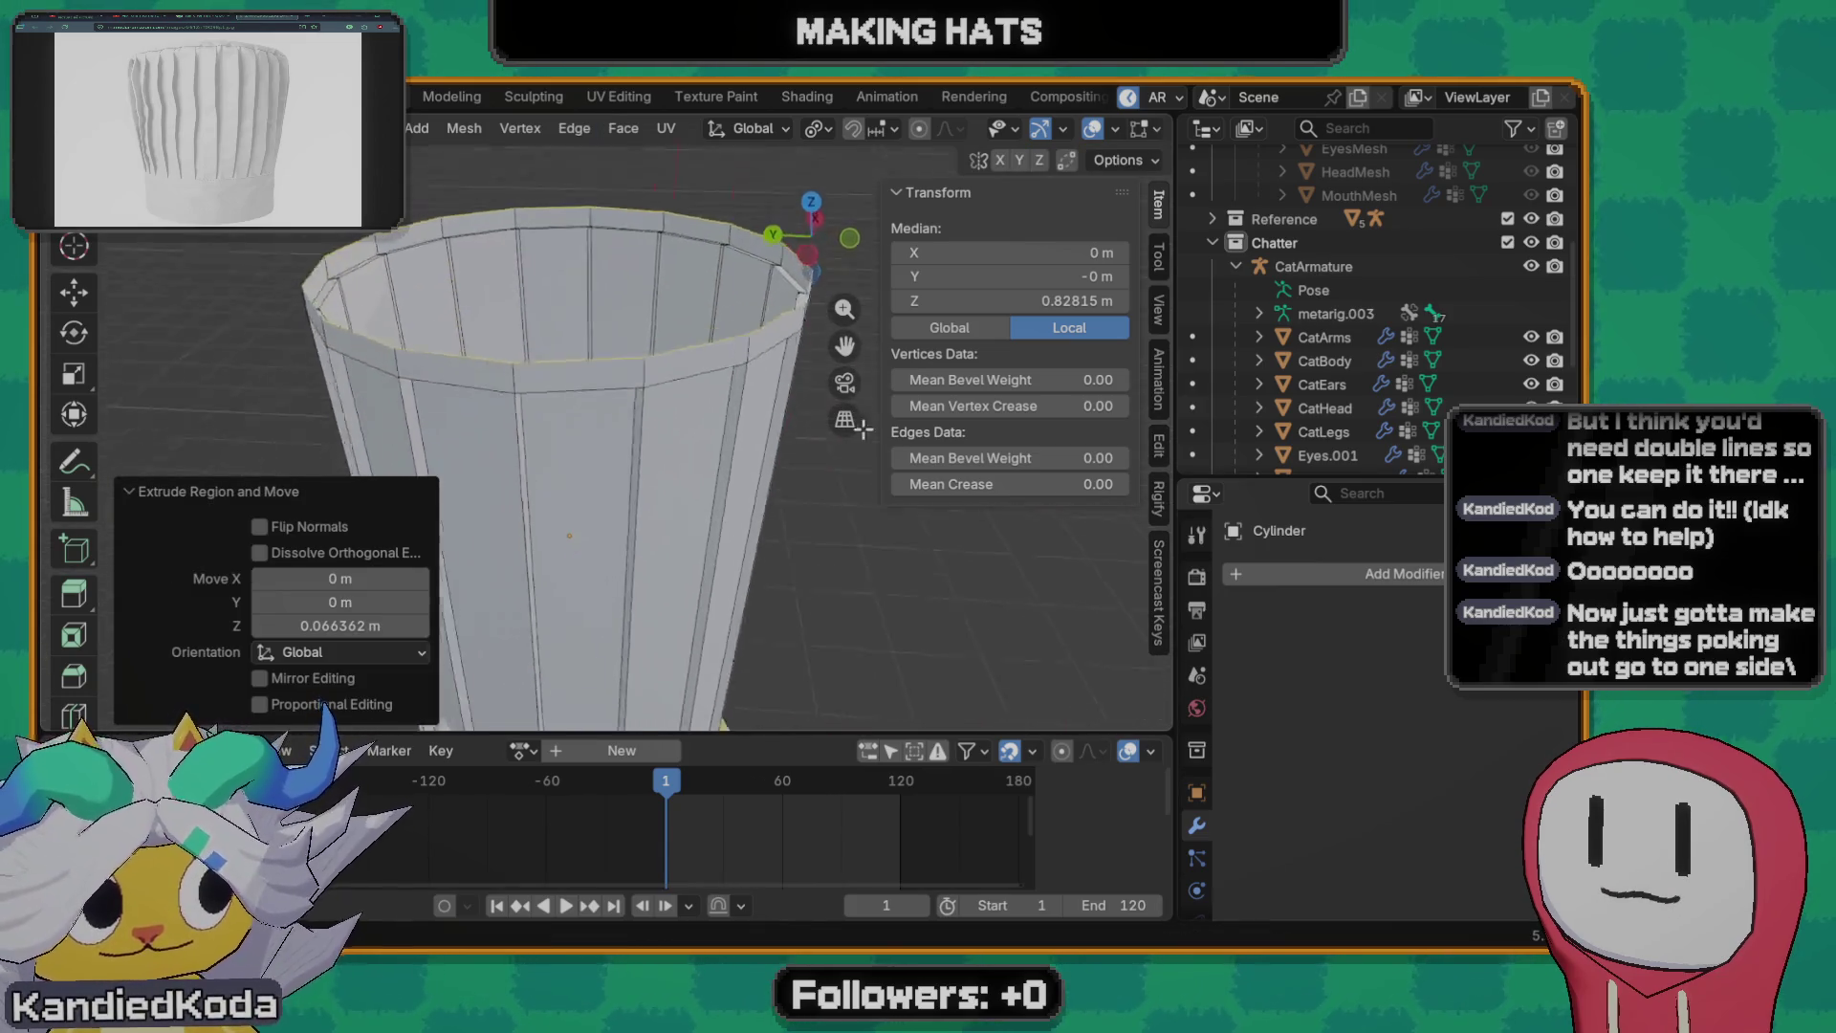
middle_click_drag(837, 437, 693, 409)
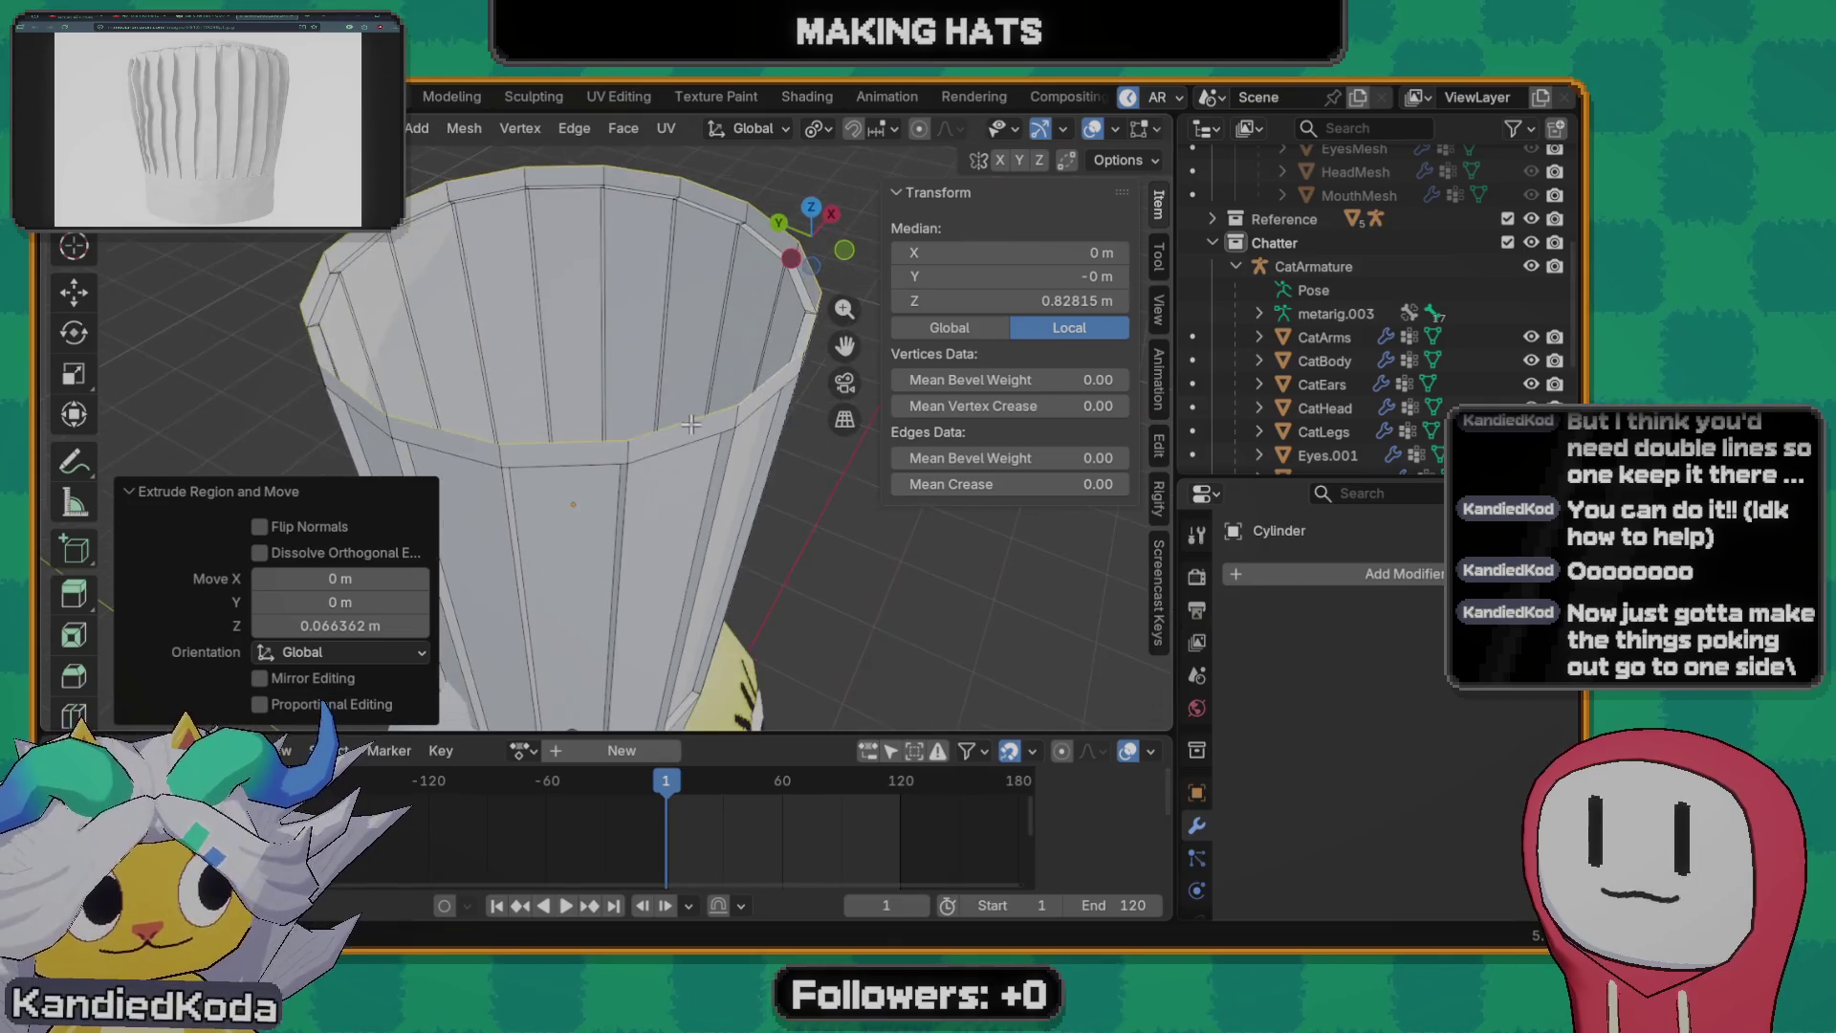
key("g")
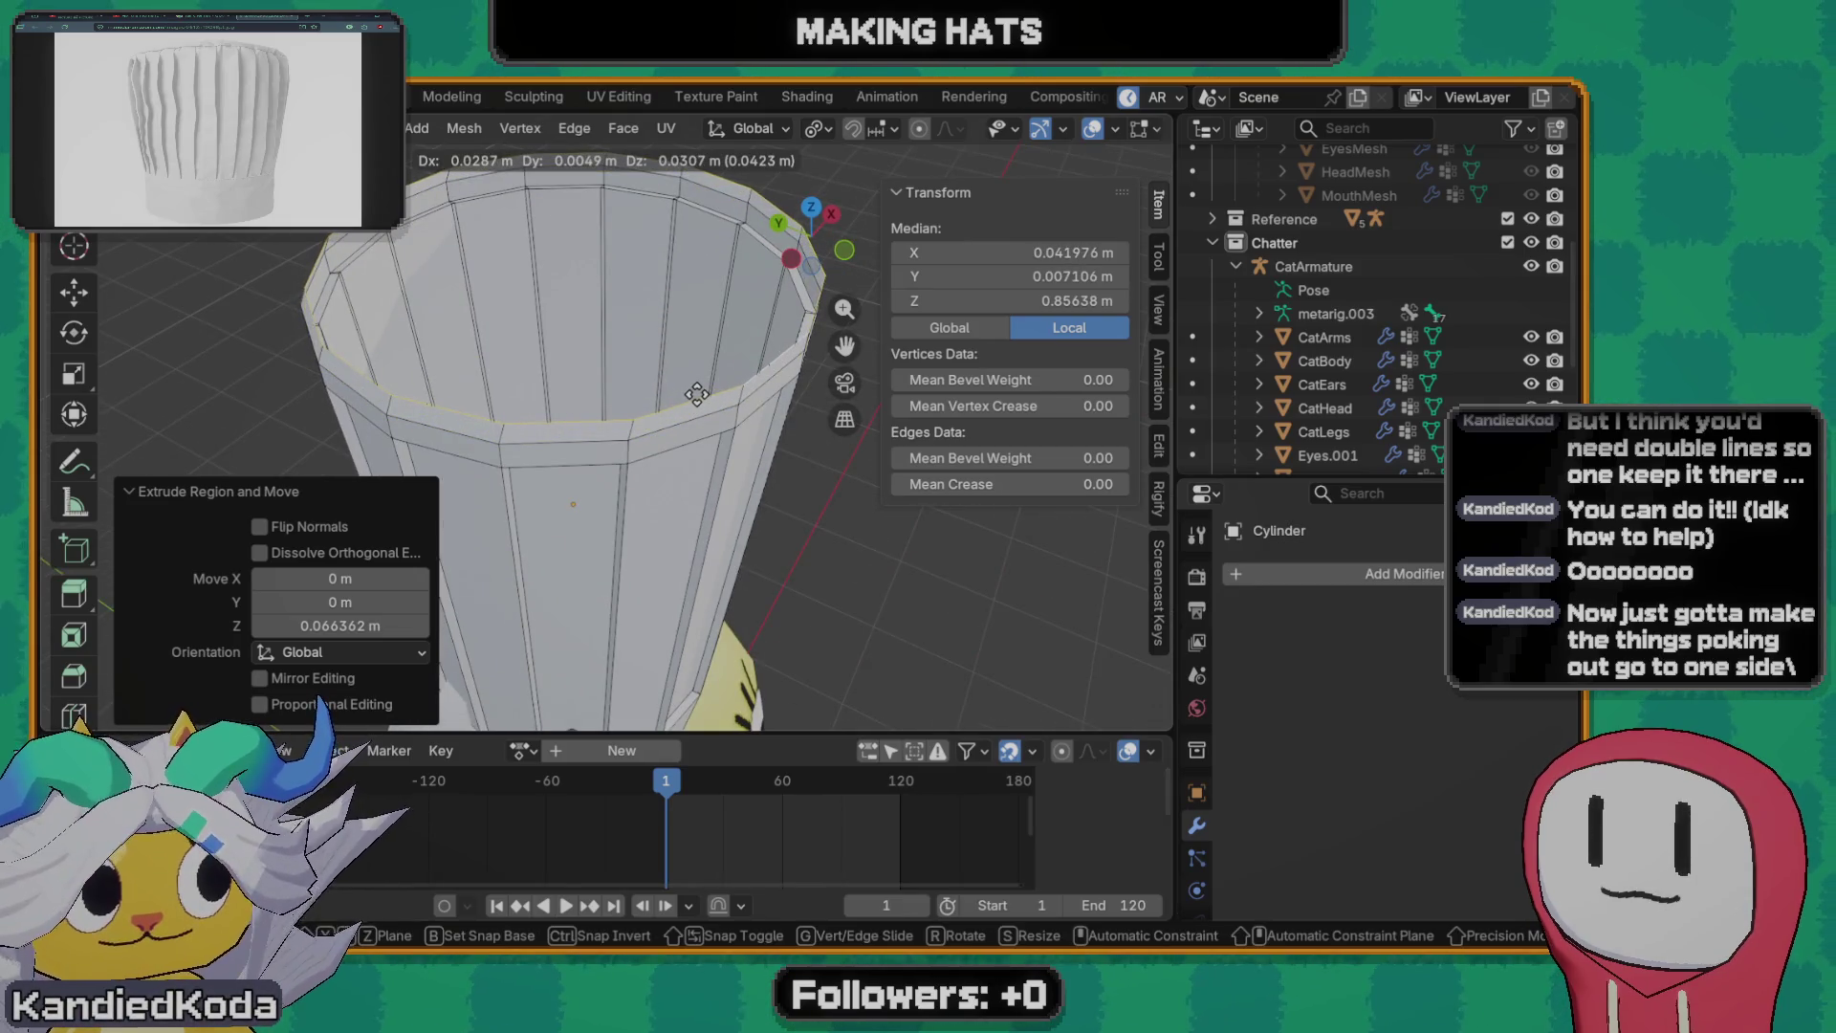
key("z")
left_click(695, 392)
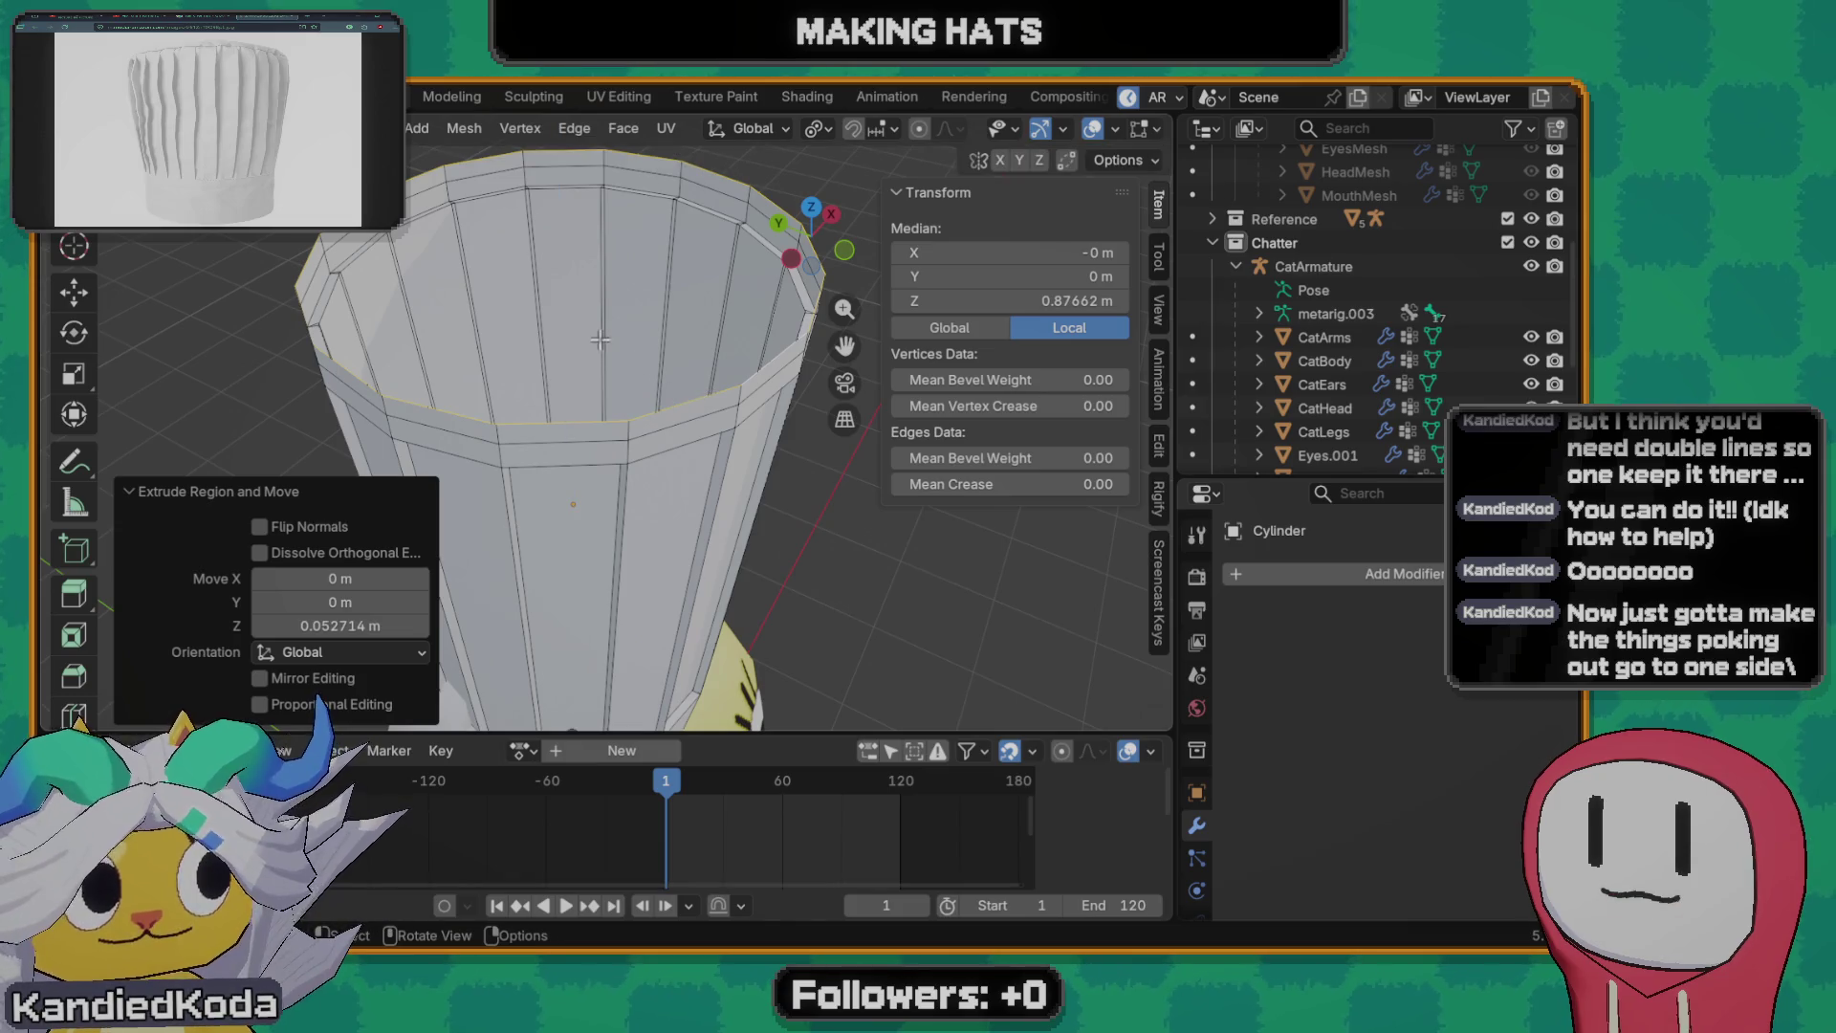
key("m")
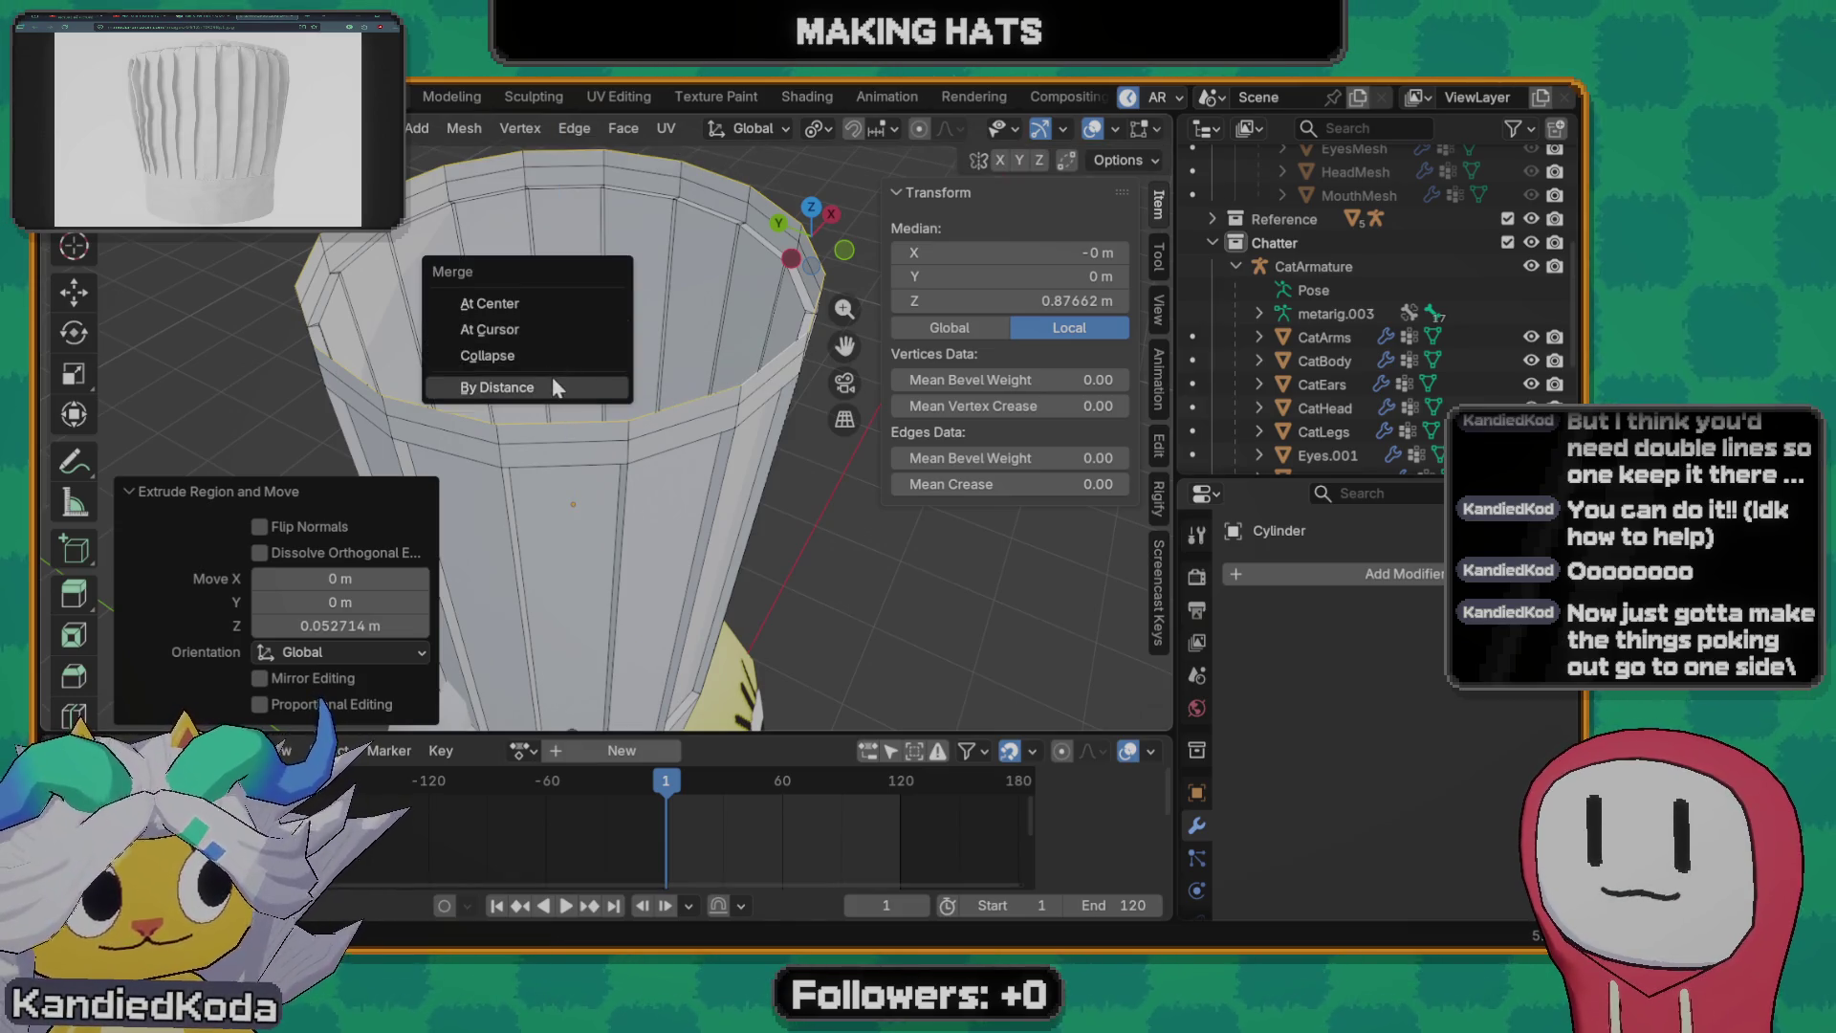
- Merge the top loop at centre and raise the centre vertex along Z into a point
left_click(489, 303)
mouse_move(489, 303)
middle_mouse_down()
mouse_move(409, 346)
mouse_move(460, 326)
middle_mouse_up()
left_click(553, 251)
middle_click_drag(553, 251, 612, 335)
key("g")
key("z")
left_click(595, 312)
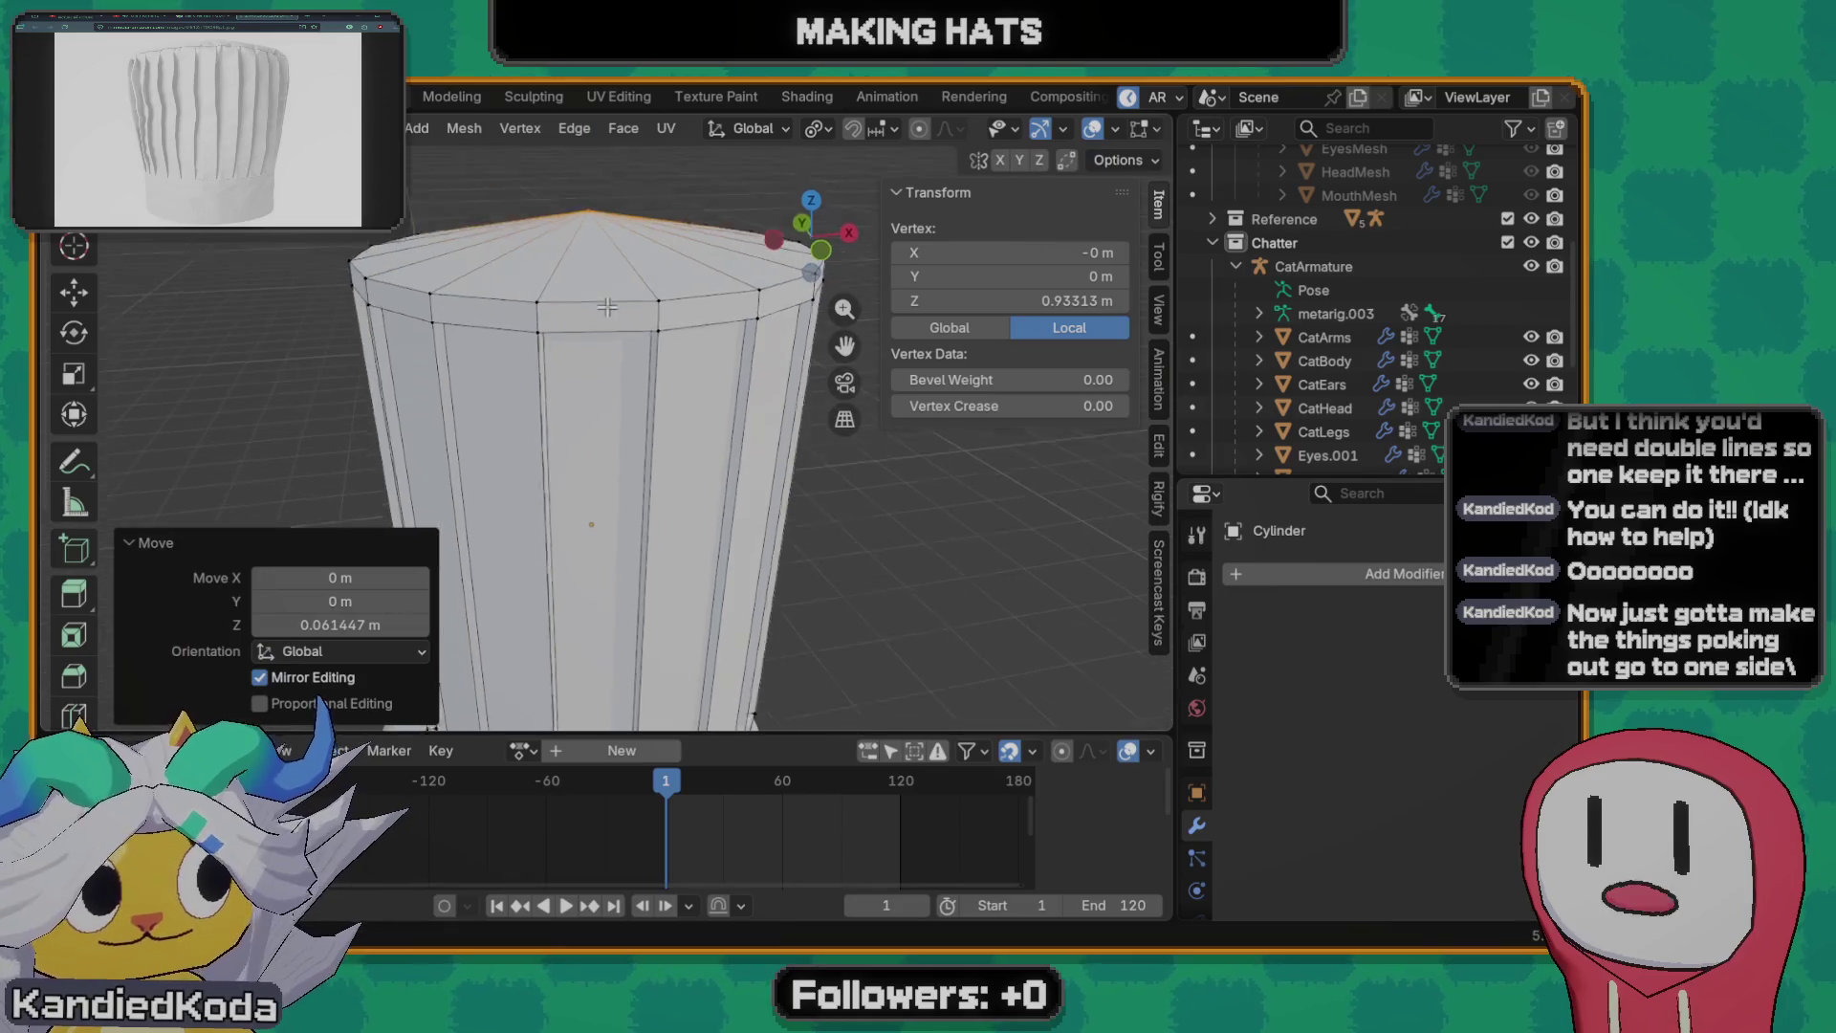
- Scale the ring below the top to 0.828 and lower the top along Z into a gentle dome
left_click(612, 334, "alt")
key("s")
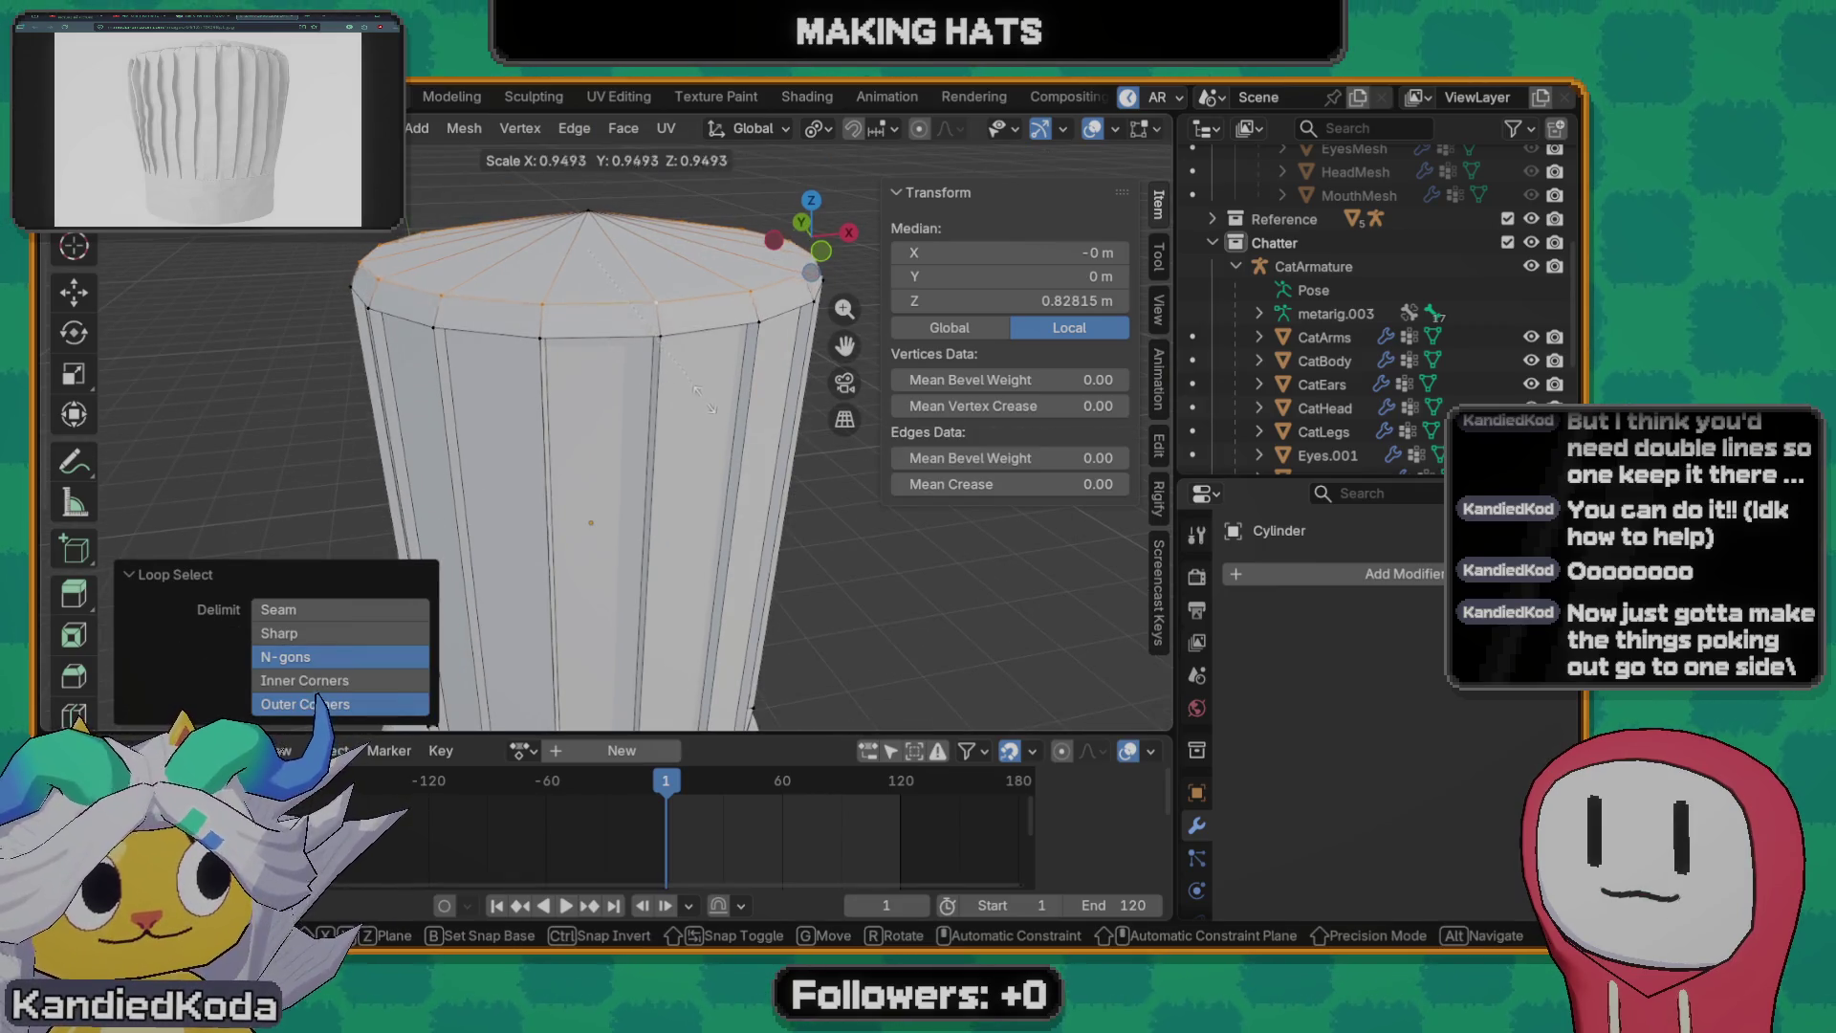
left_click(699, 391)
middle_click_drag(699, 390, 661, 453)
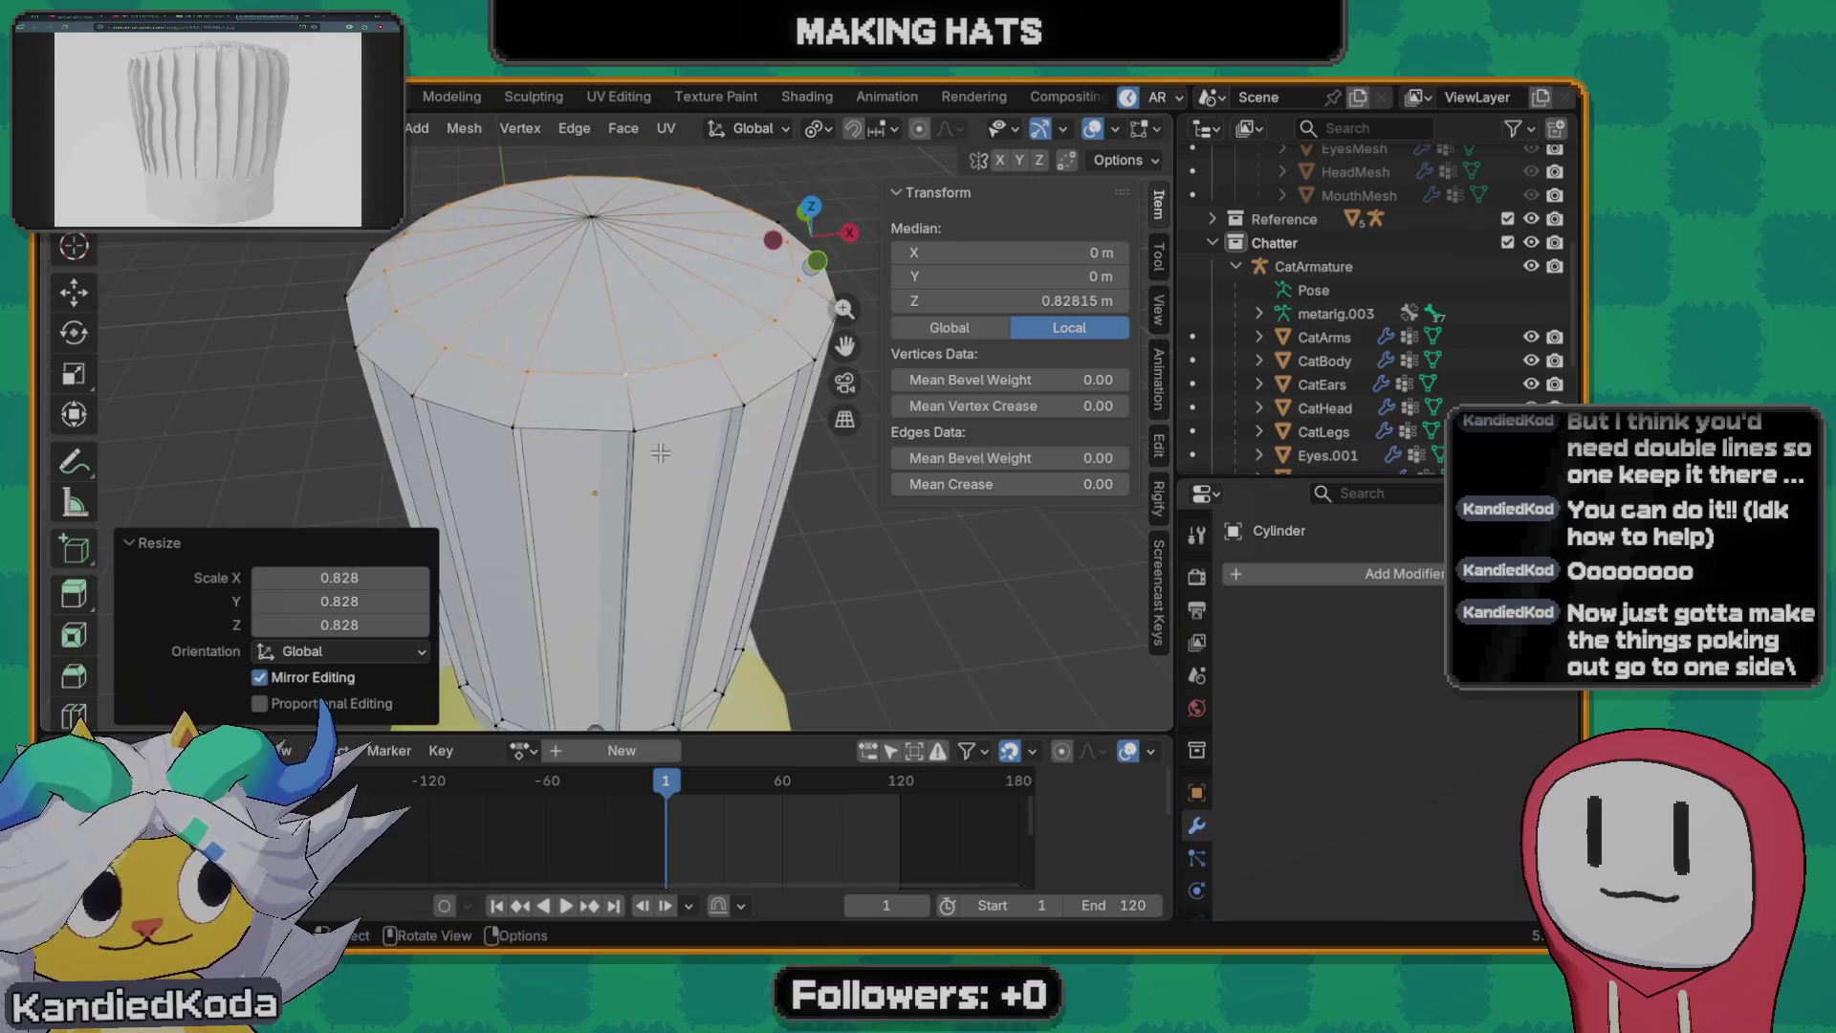
mouse_move(596, 223)
middle_mouse_down()
mouse_move(617, 280)
mouse_move(426, 265)
mouse_move(727, 267)
middle_mouse_up()
key("g")
key("z")
left_click(620, 278)
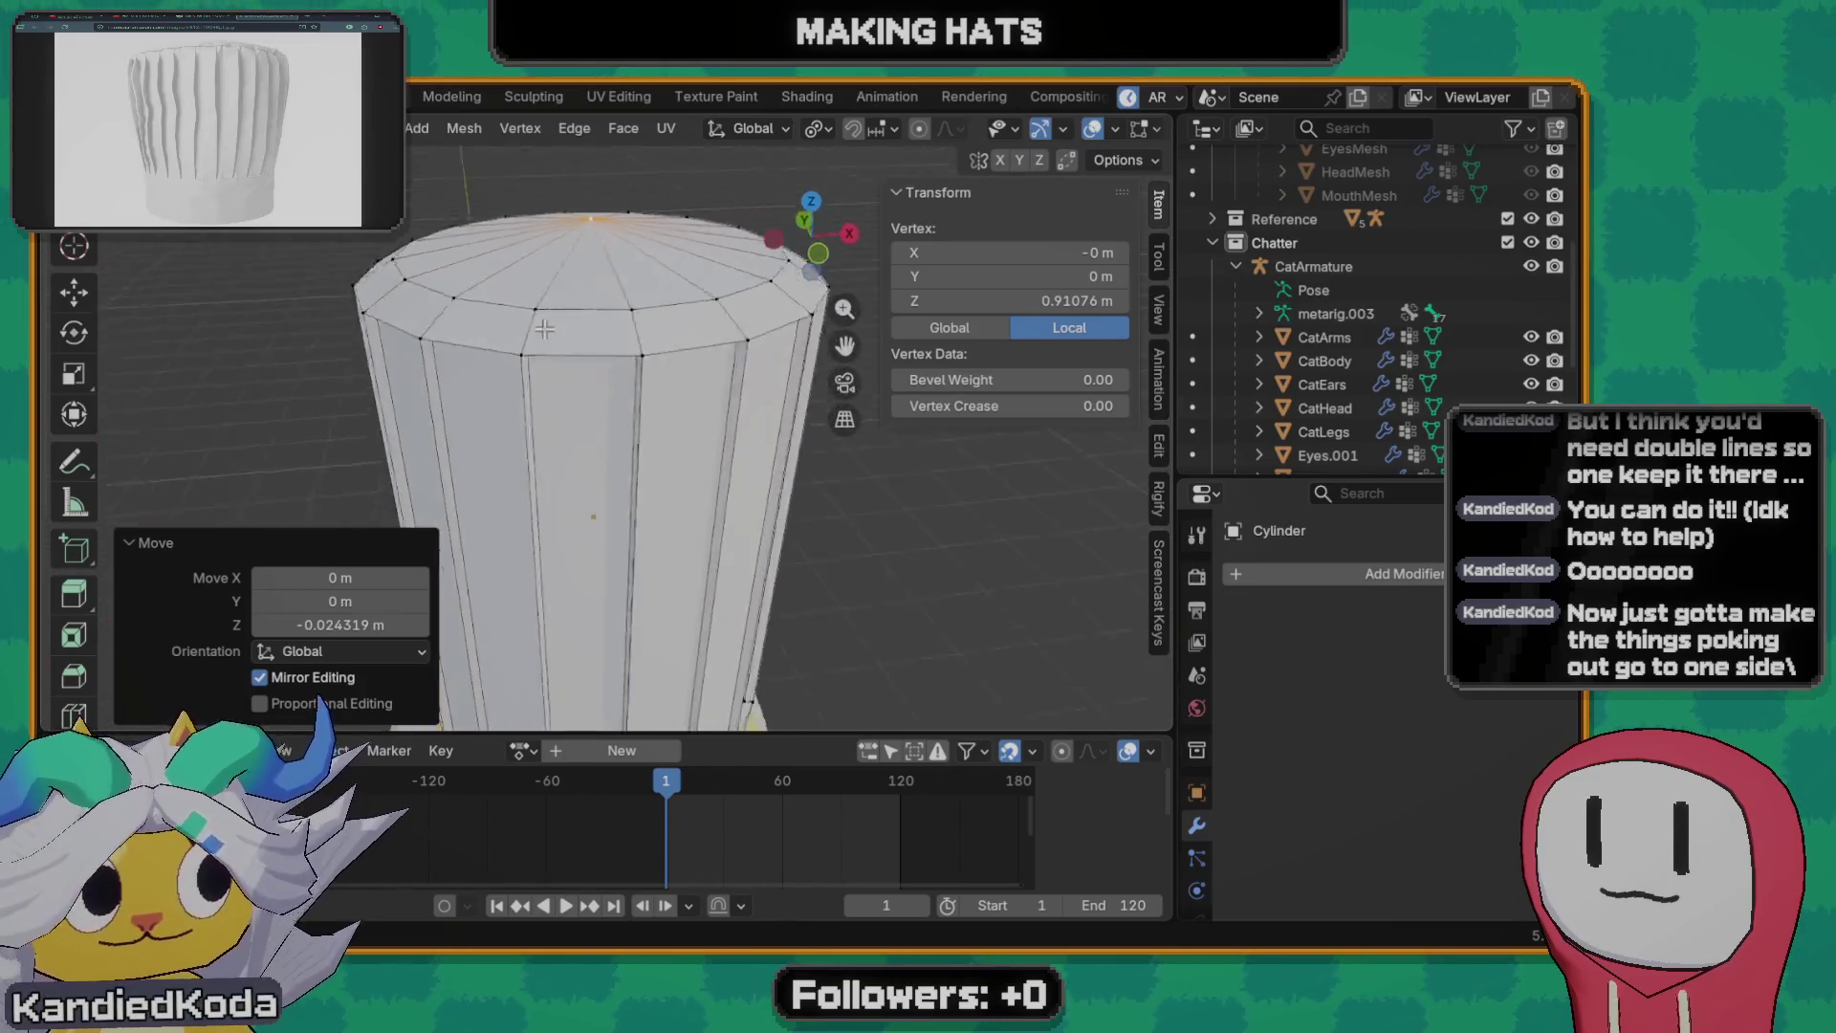
scroll(717, 373, "down", 3)
key("grave")
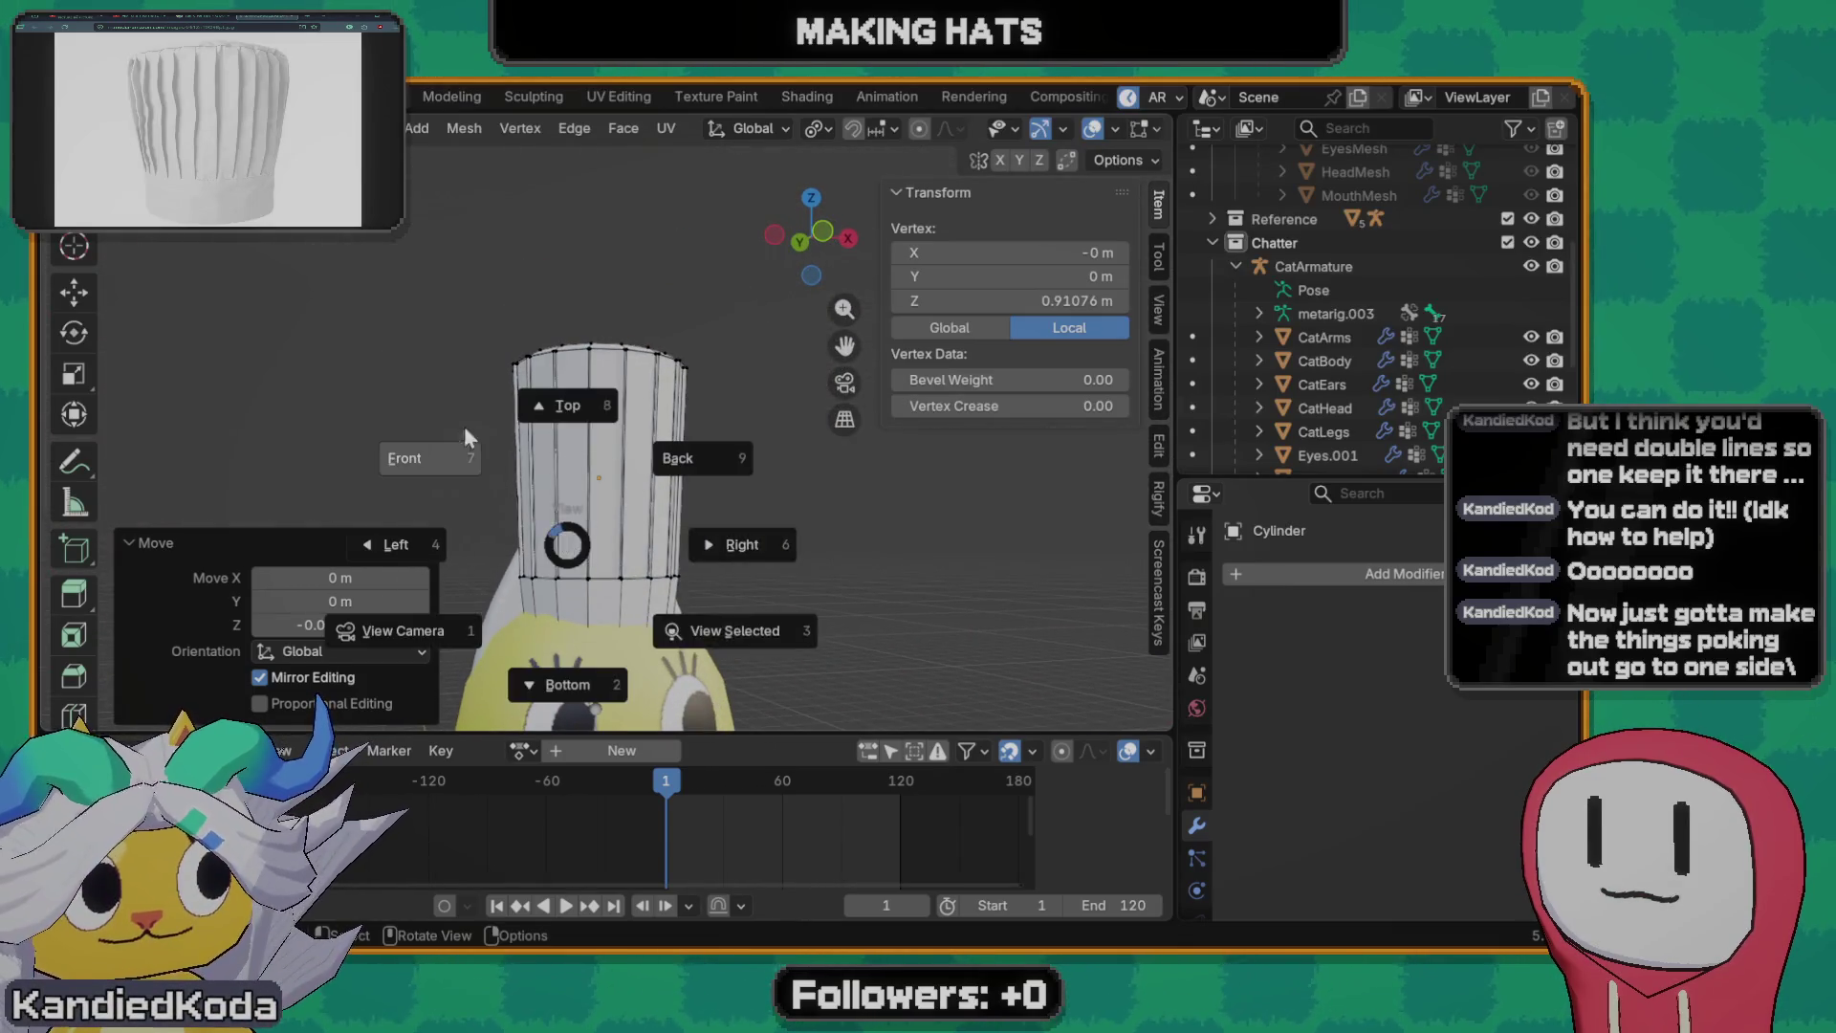
- From Front view, lower the dome's centre vertex along Z to flatten the top, then deselect
left_click(631, 473)
scroll(631, 475, "up", 2)
scroll(631, 473, "up", 2)
key("g")
key("z")
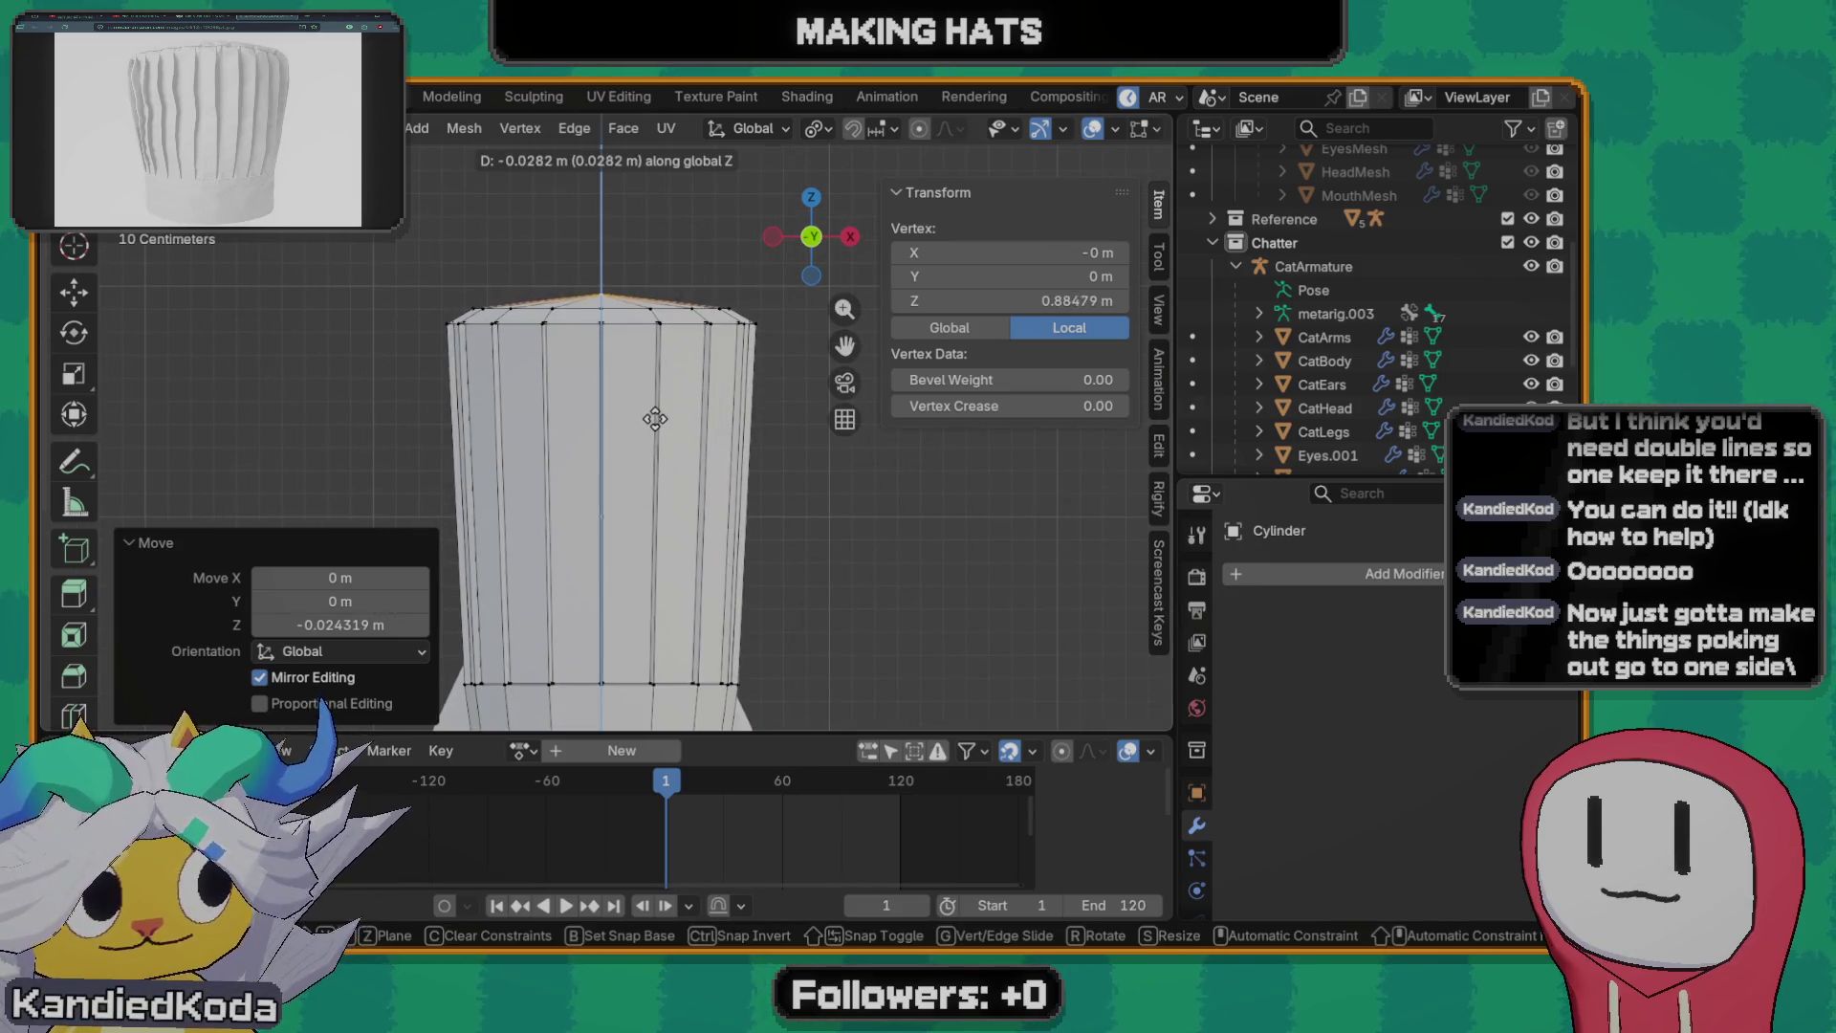
left_click(656, 423)
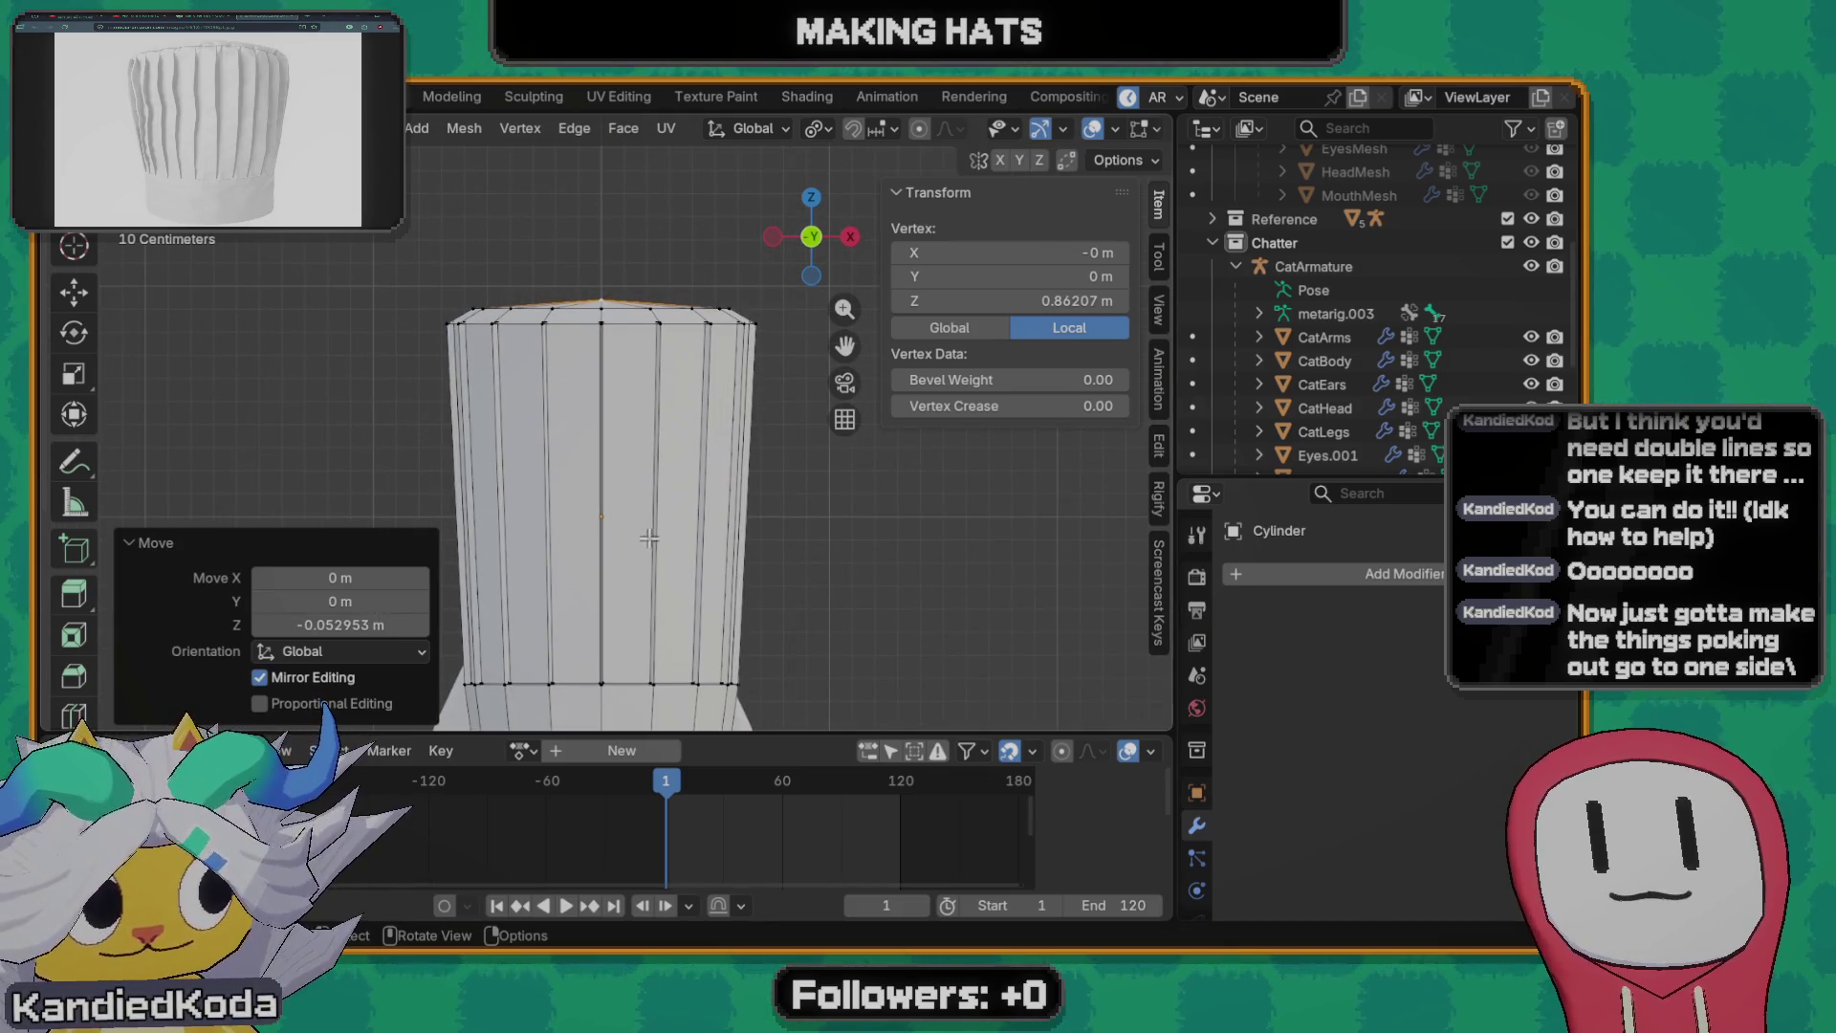
scroll(628, 549, "down", 2)
key("alt+a")
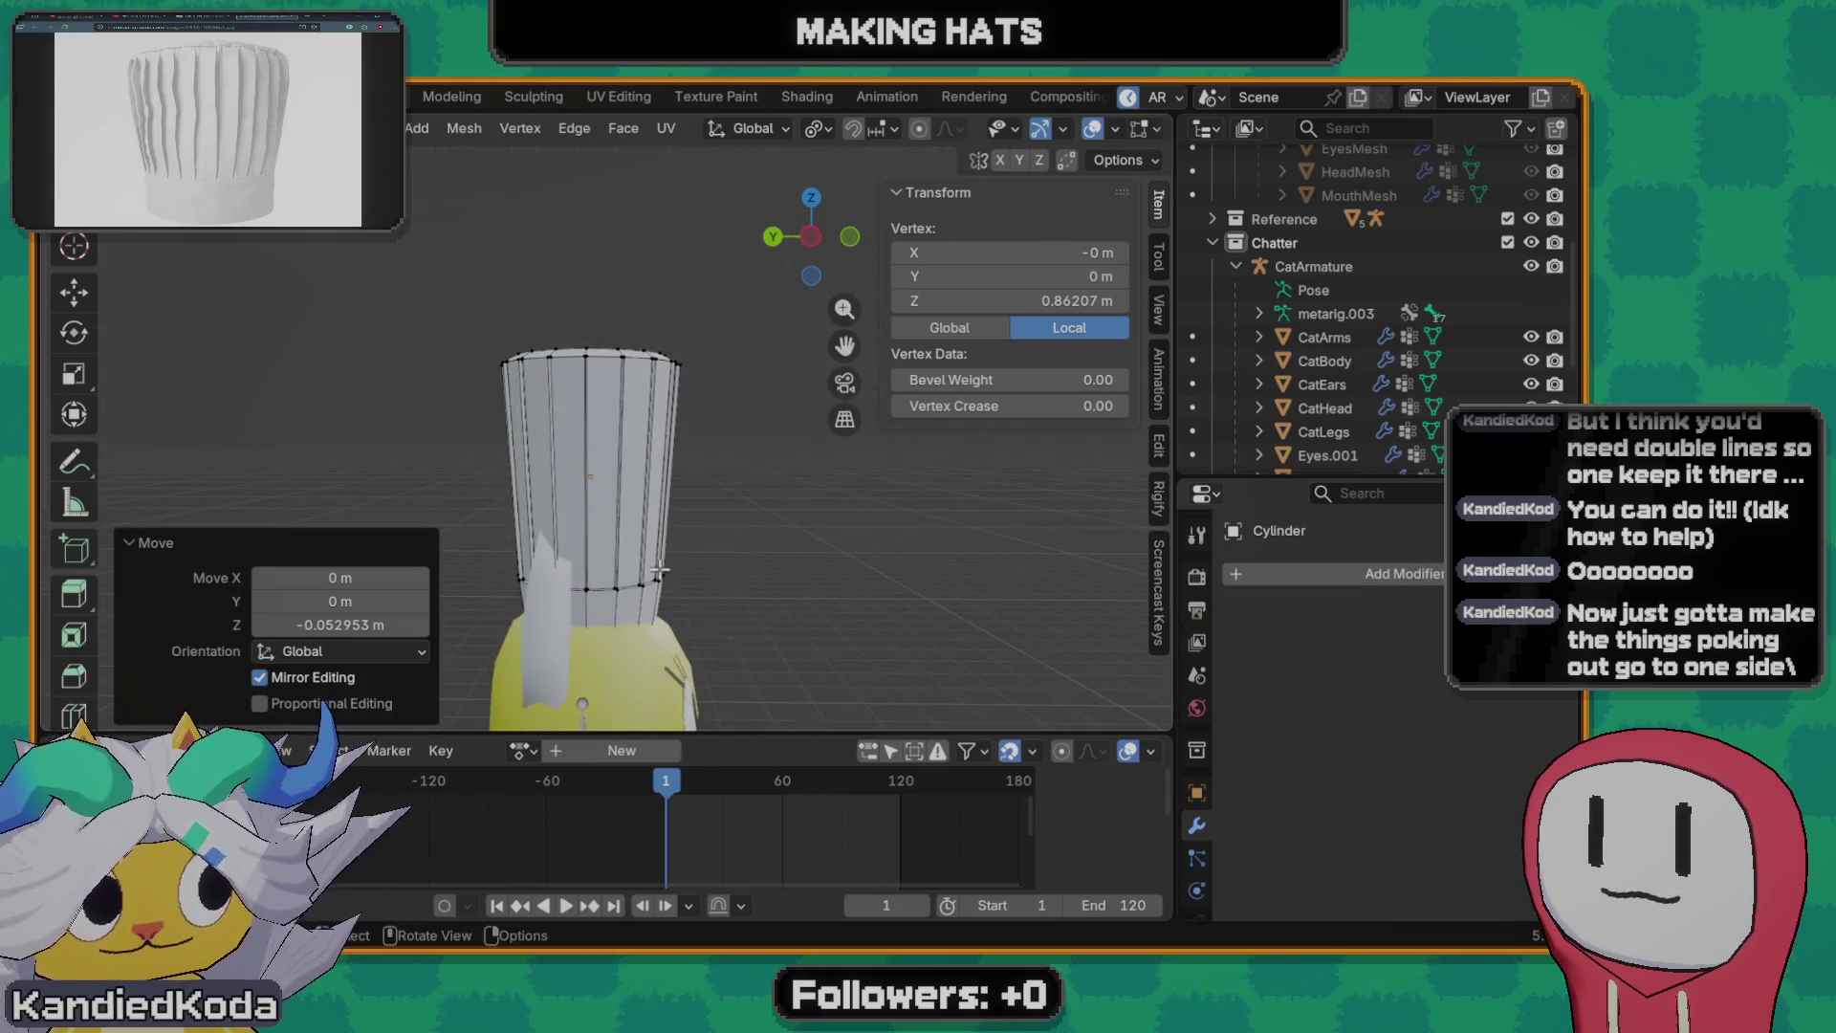
mouse_move(628, 548)
middle_mouse_down()
mouse_move(533, 439)
mouse_move(492, 466)
middle_mouse_up()
scroll(574, 488, "up", 3)
left_click(531, 440)
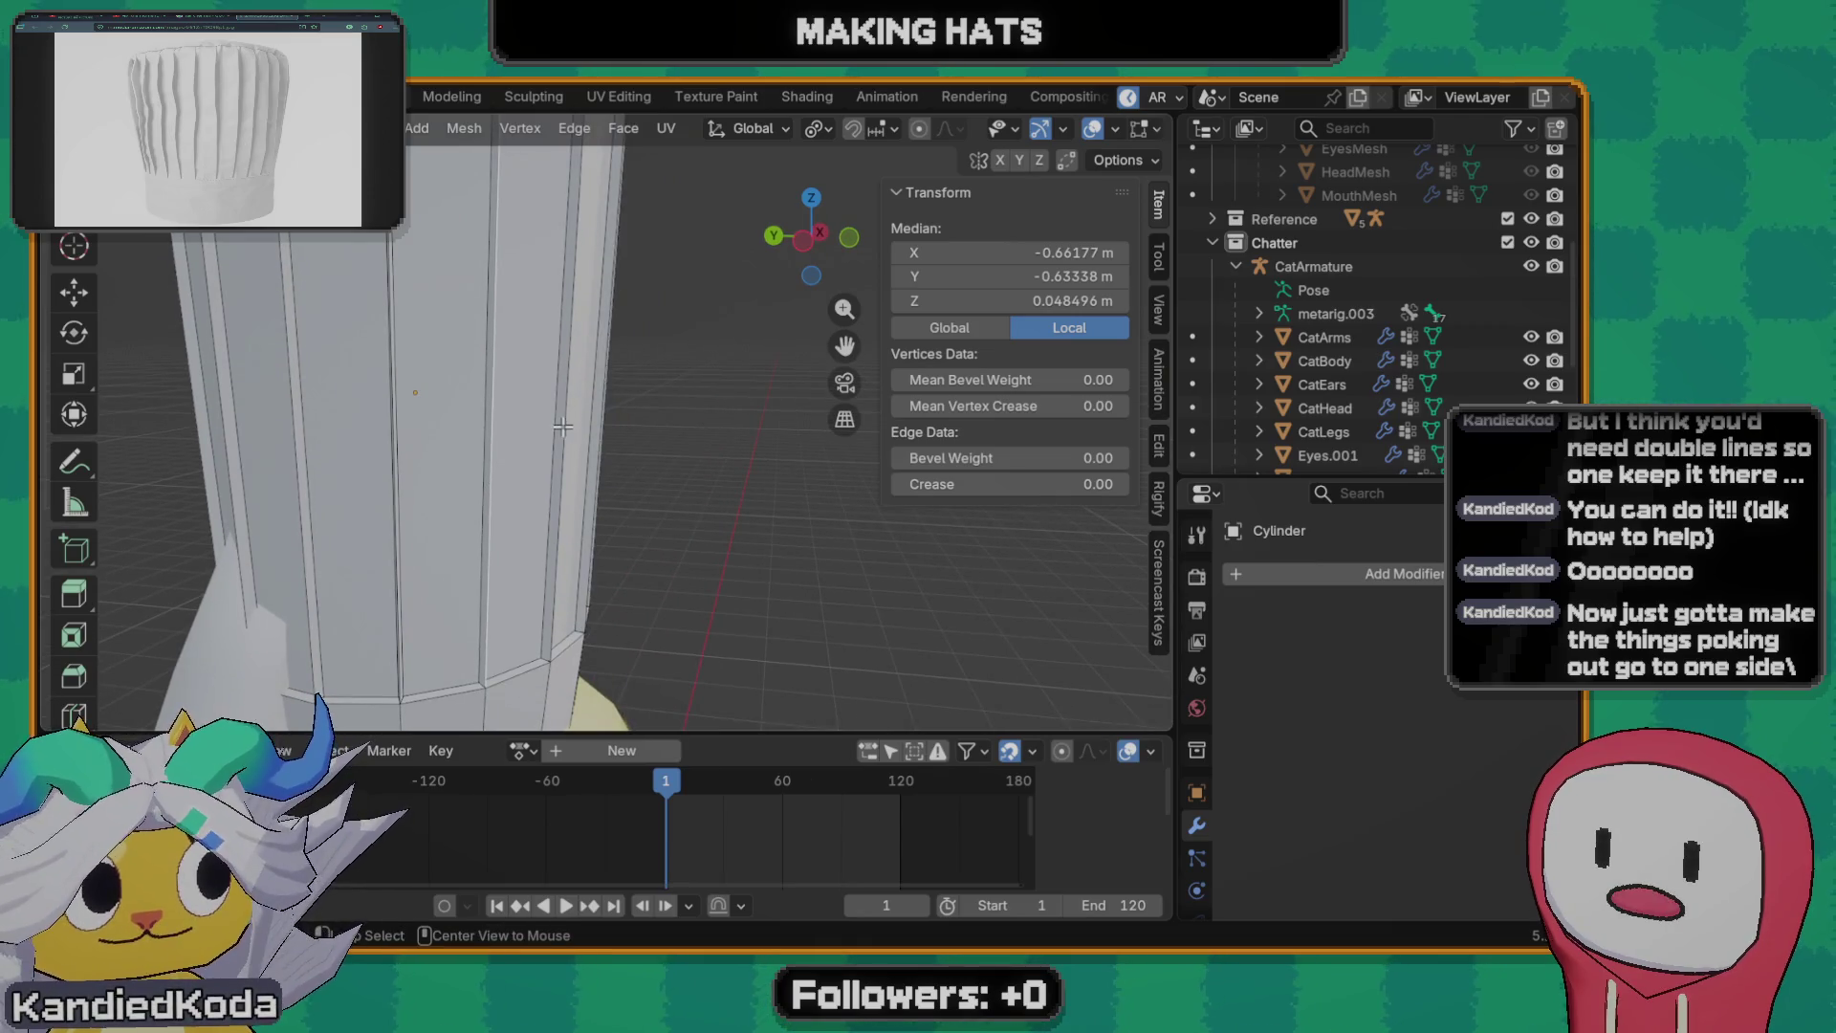
- Select two vertical side edges and nudge them with an edge slide turned free move
middle_click_drag(562, 425, 518, 426)
left_click(518, 426, "ctrl")
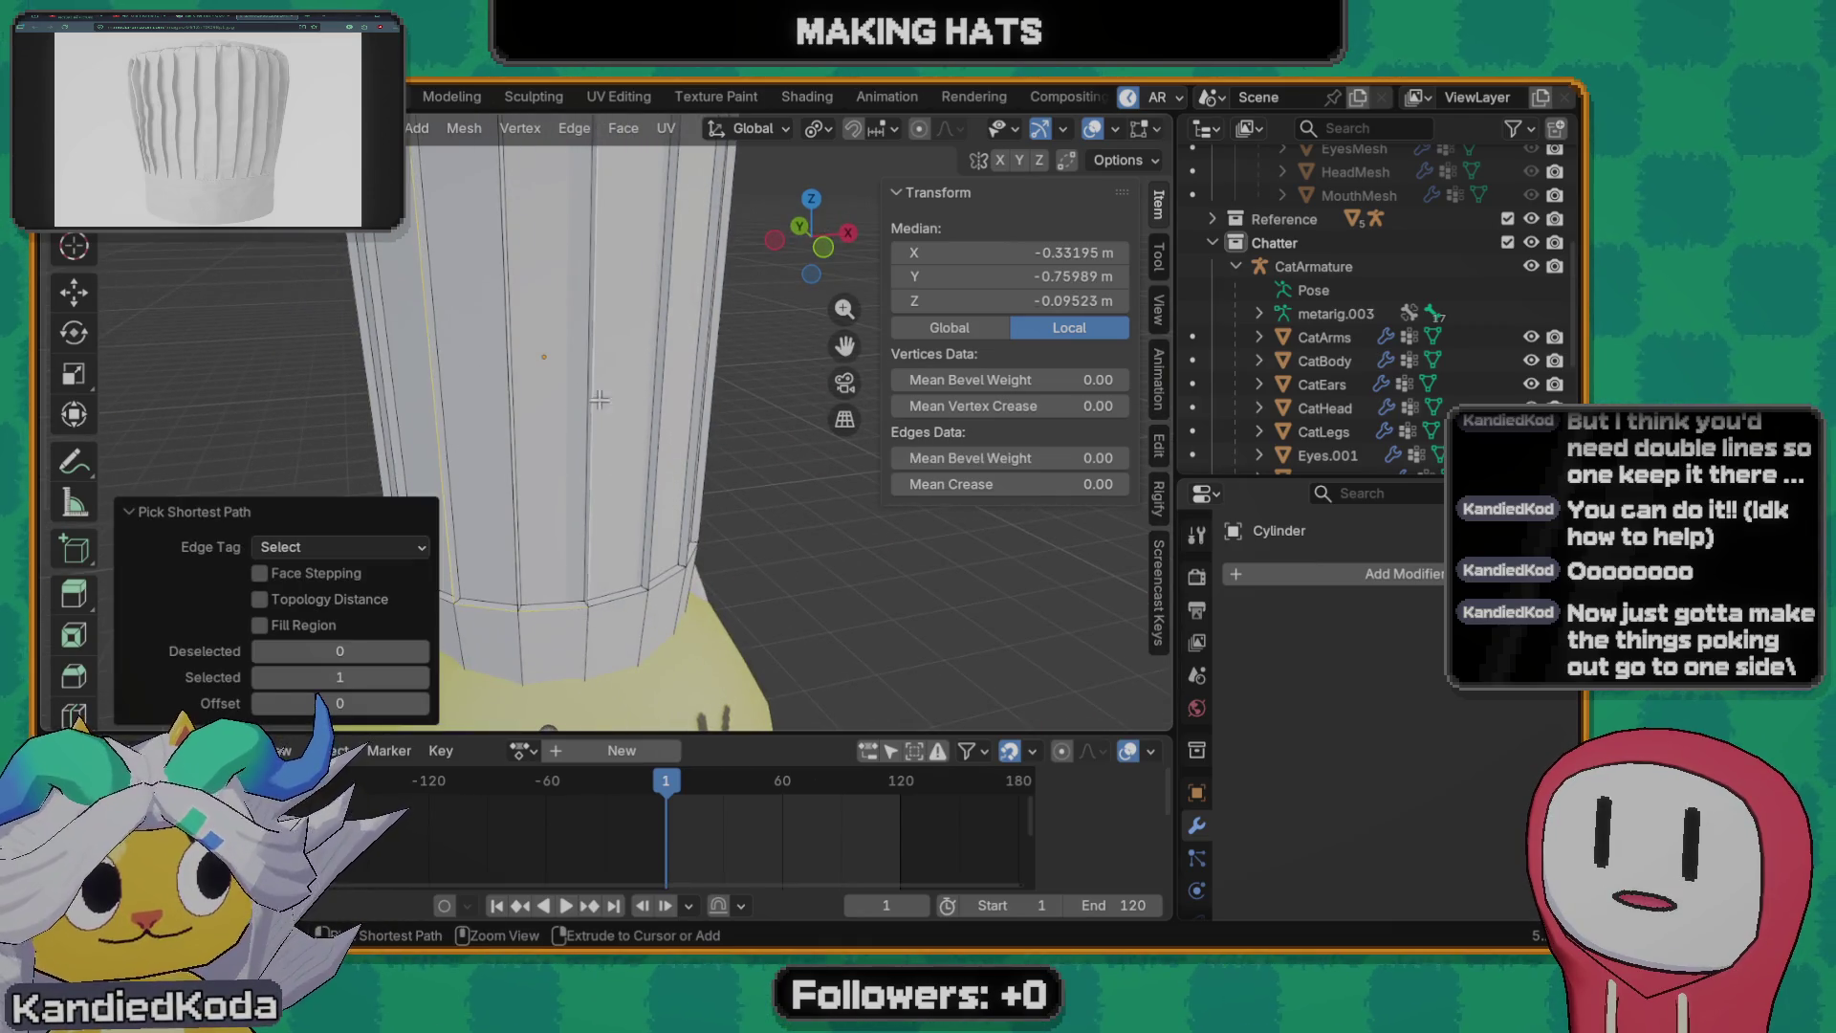
left_click(513, 417)
left_click(445, 413, "shift")
middle_click_drag(445, 414, 646, 446)
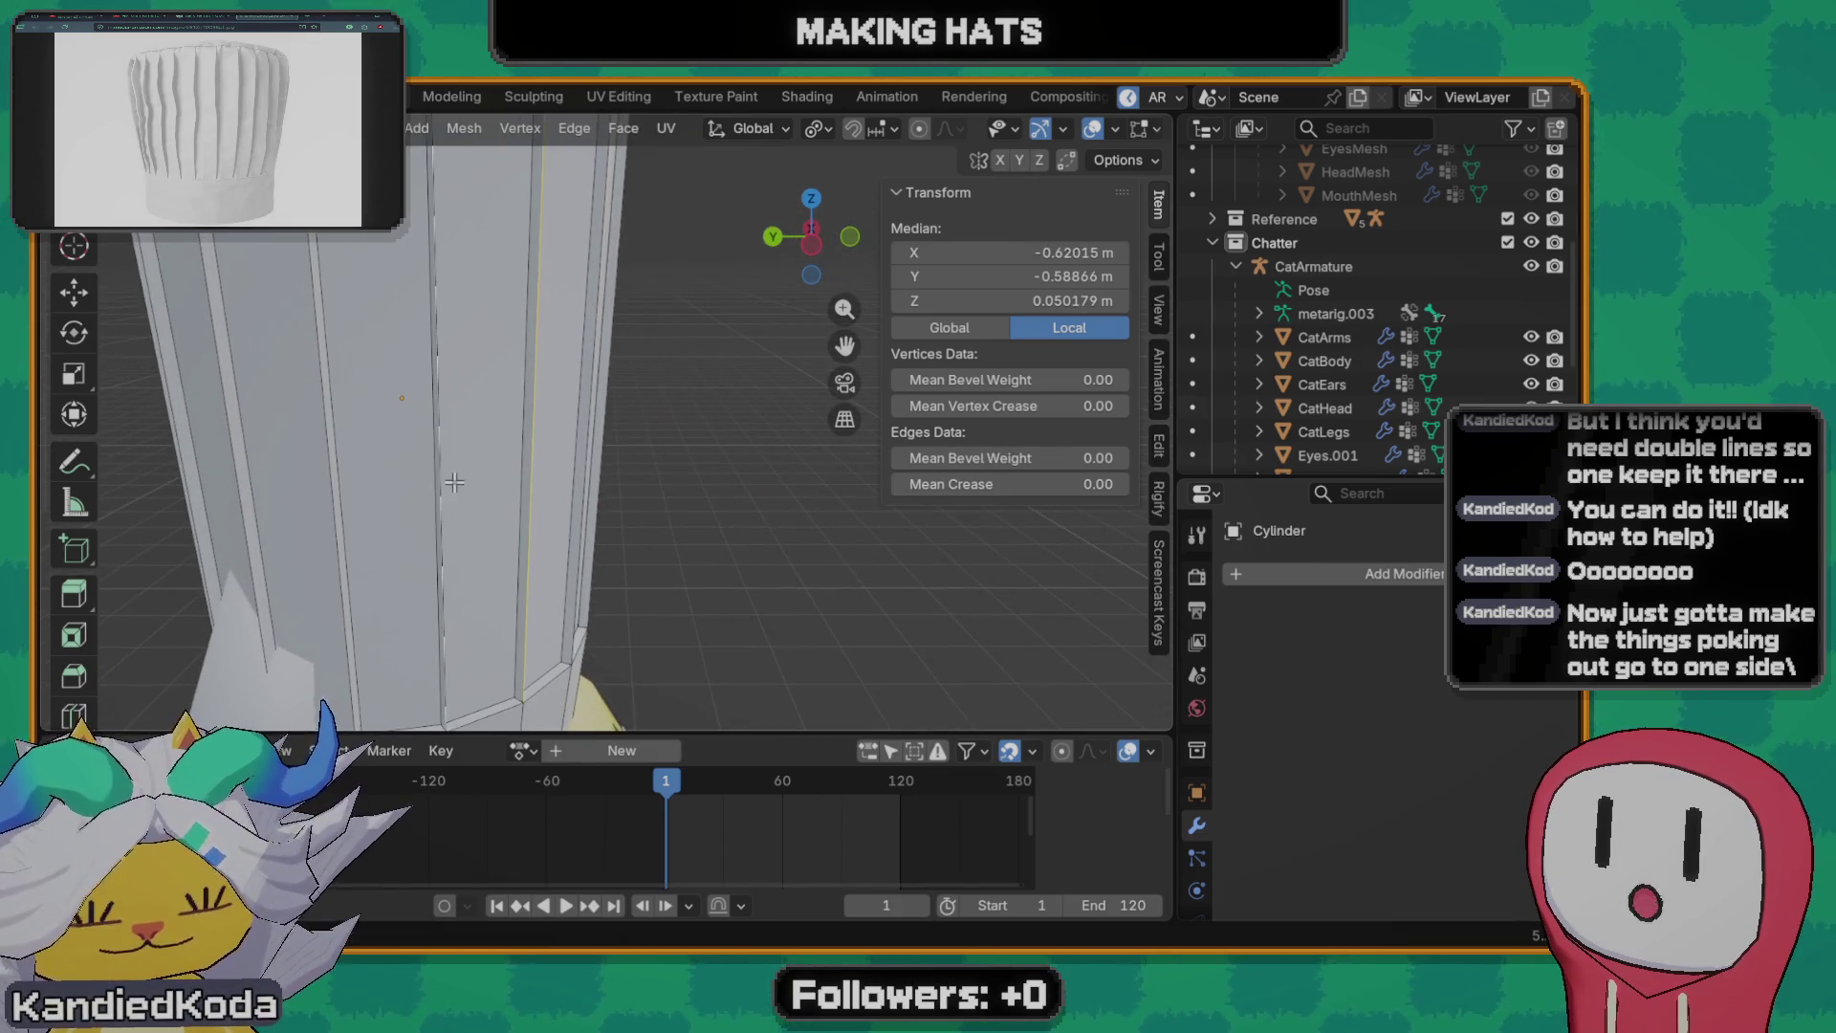
middle_click_drag(453, 482, 254, 509)
key("g")
key("g")
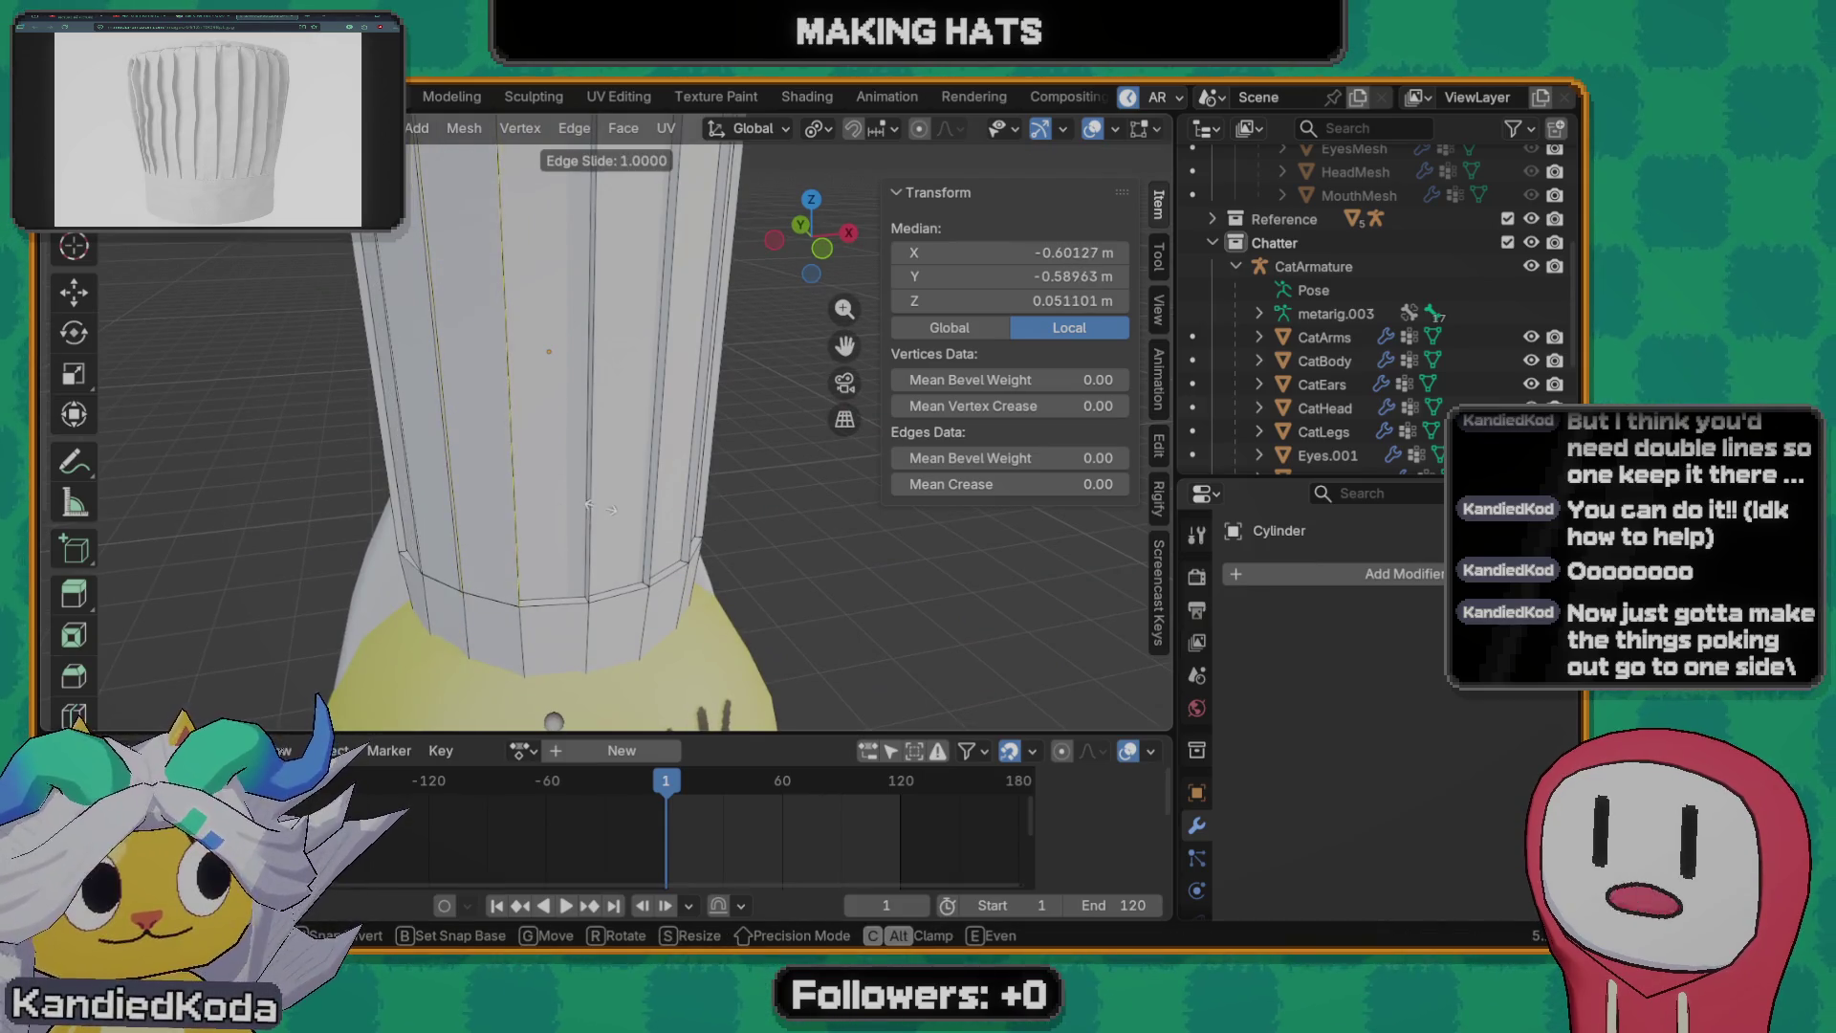
key("g")
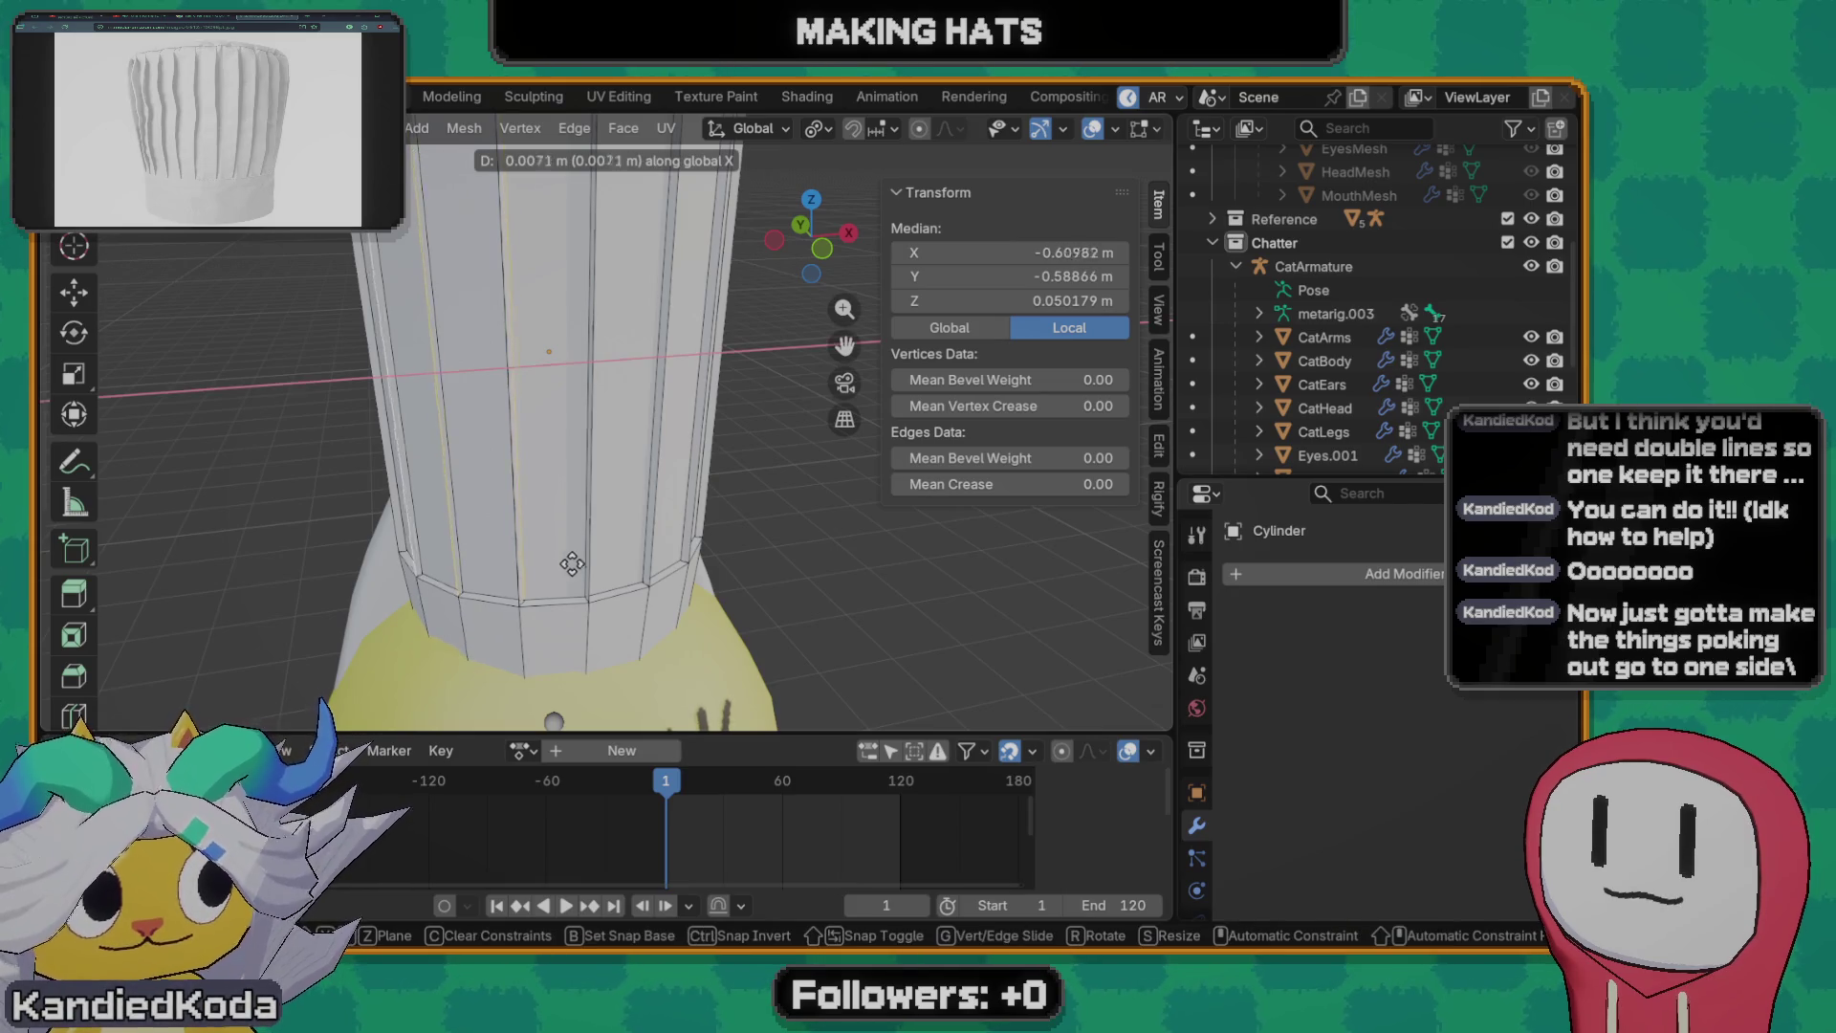
left_click(572, 576)
middle_click_drag(572, 588, 698, 239)
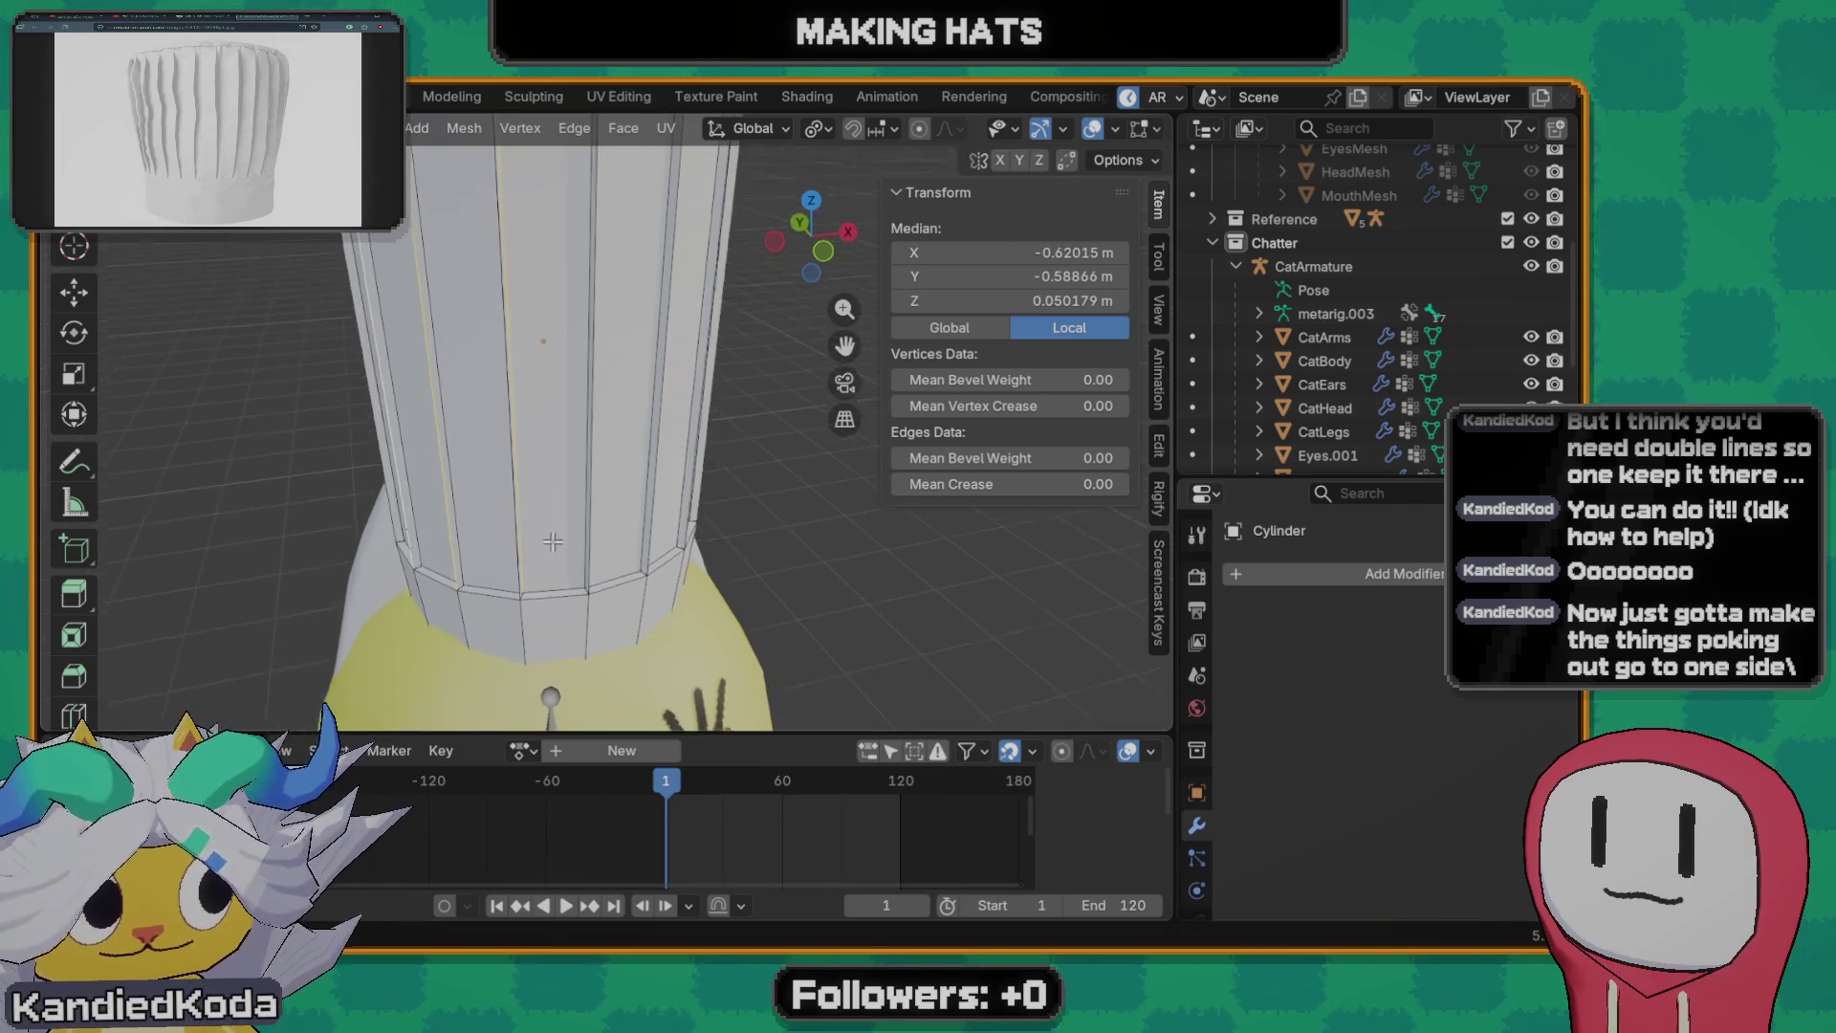
- Switch Transform Orientation to Local and move the edges along local X, Y then Z
left_click(786, 138)
left_click(709, 229)
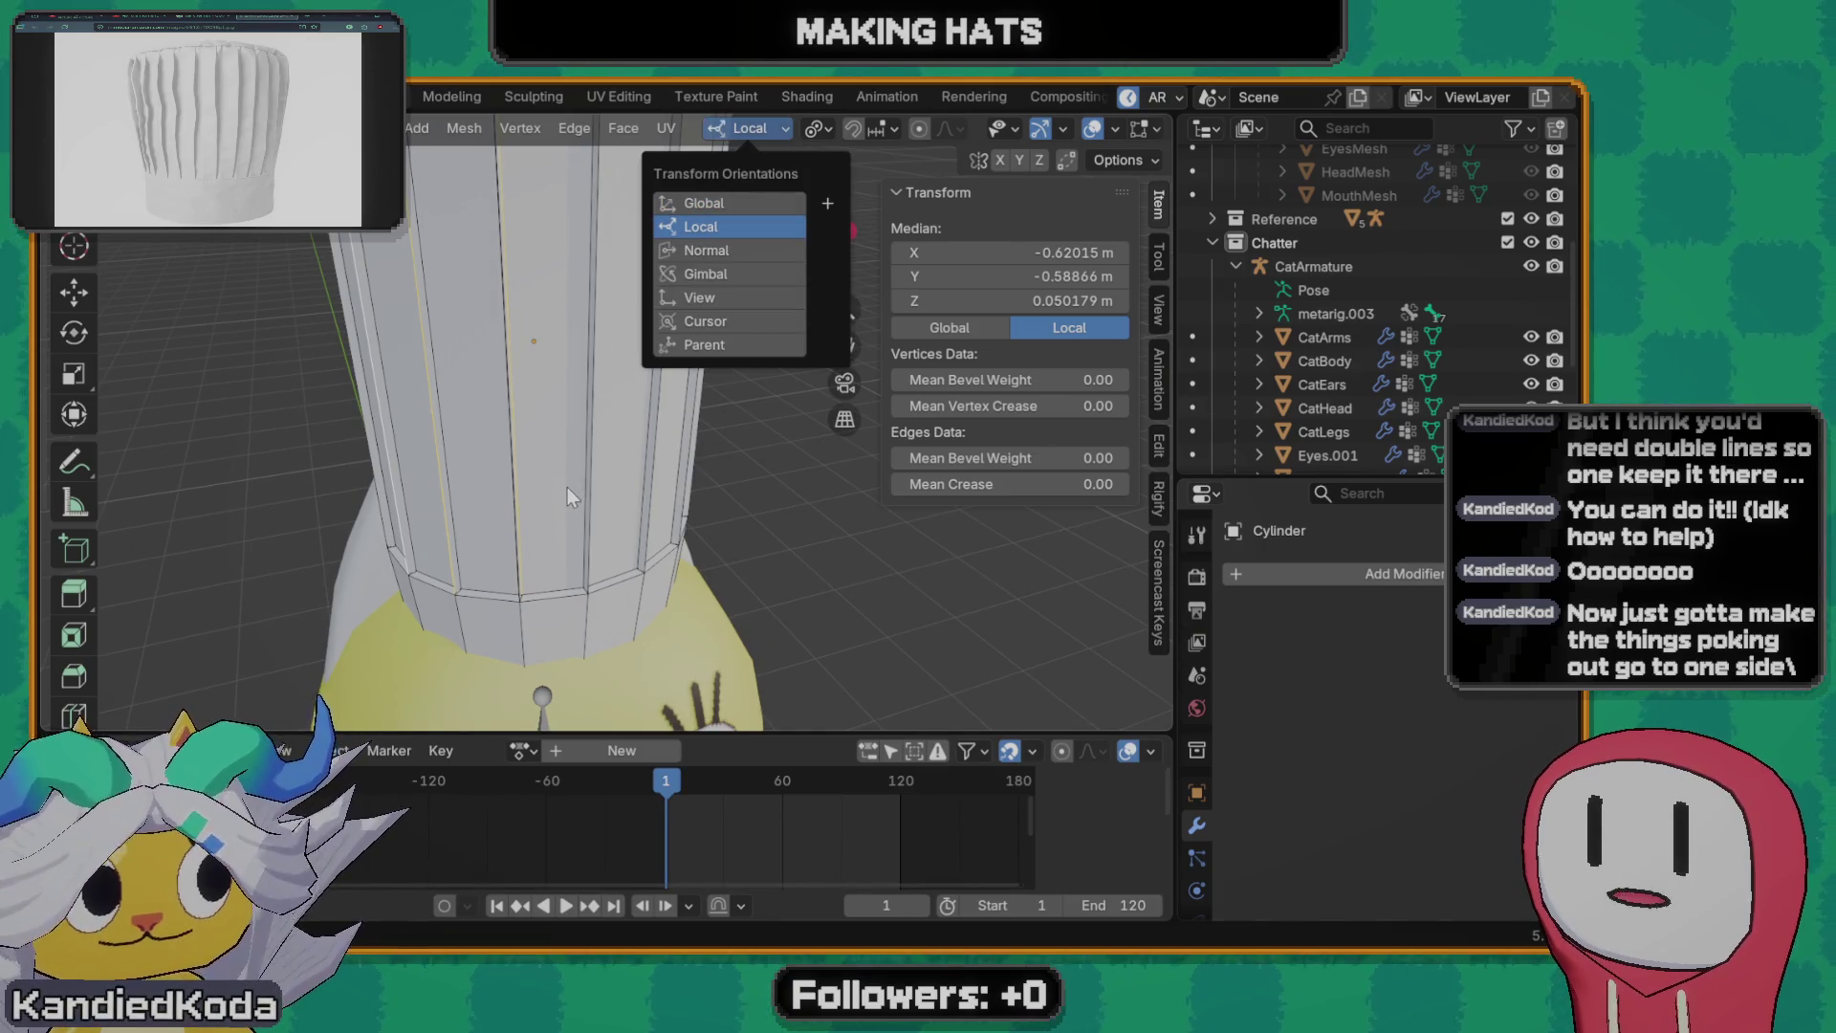
middle_click_drag(478, 456, 517, 488)
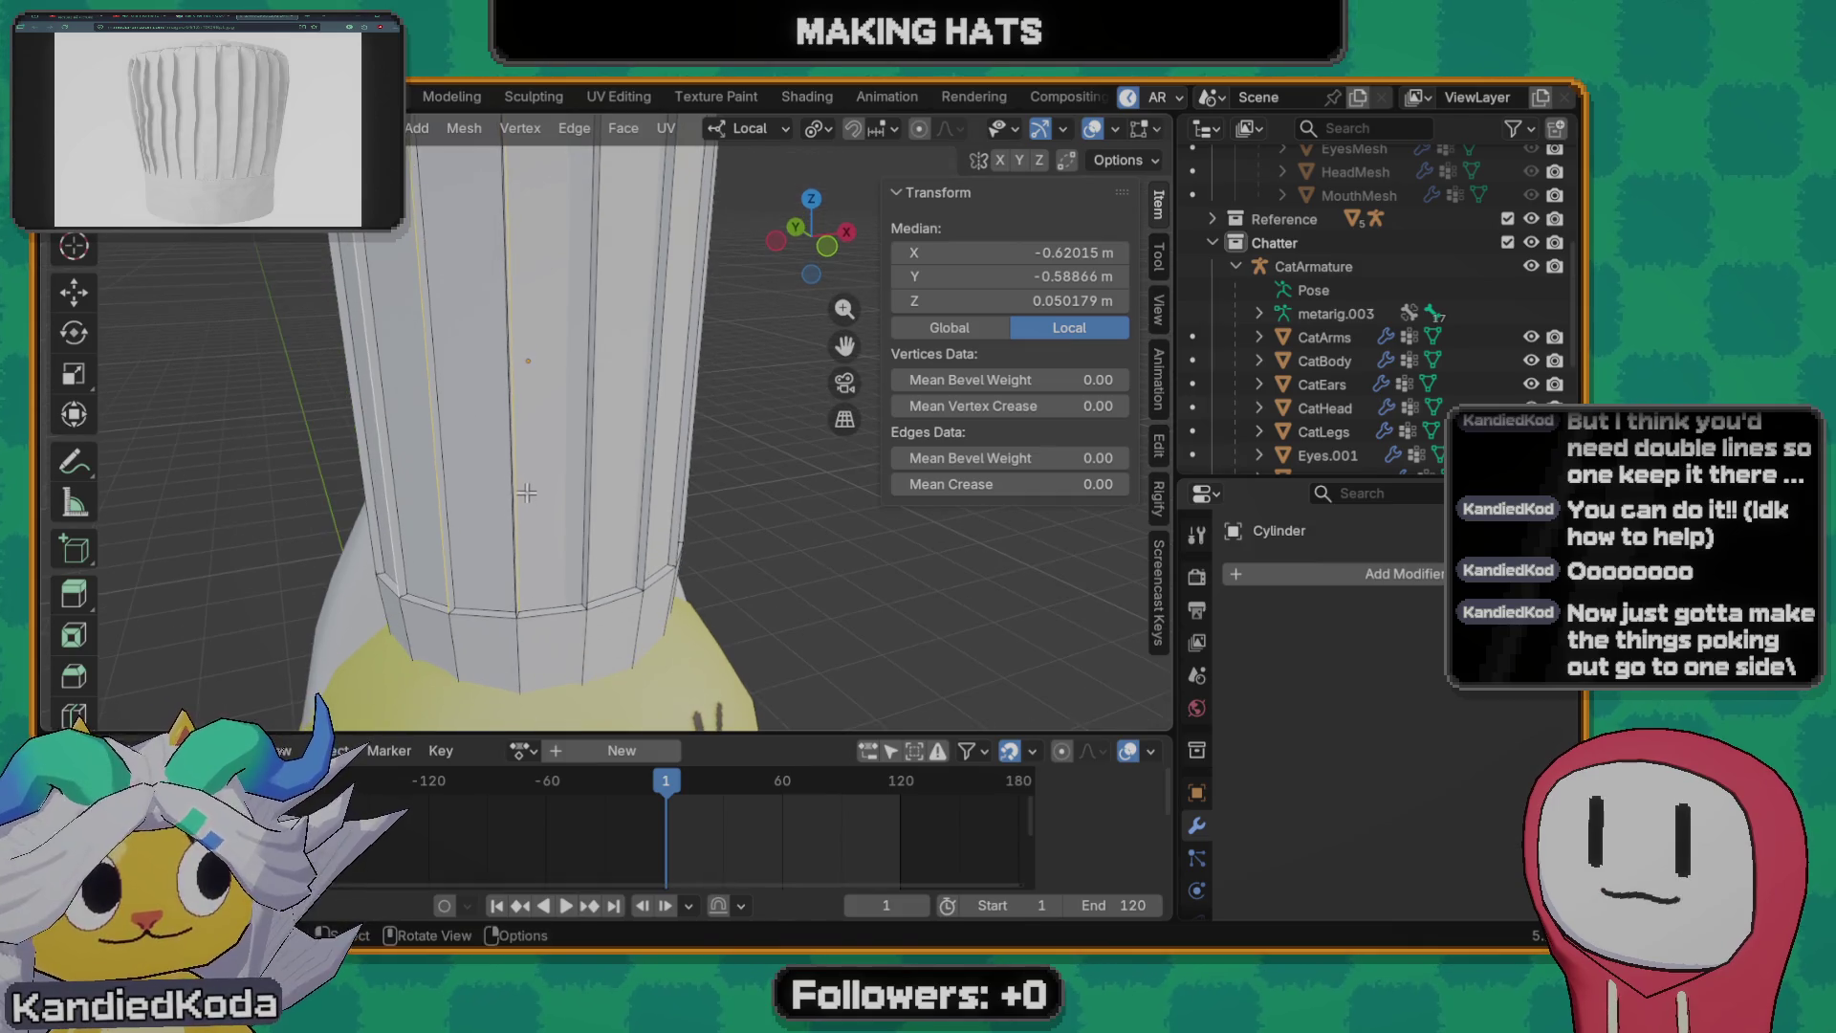
key("g")
key("x")
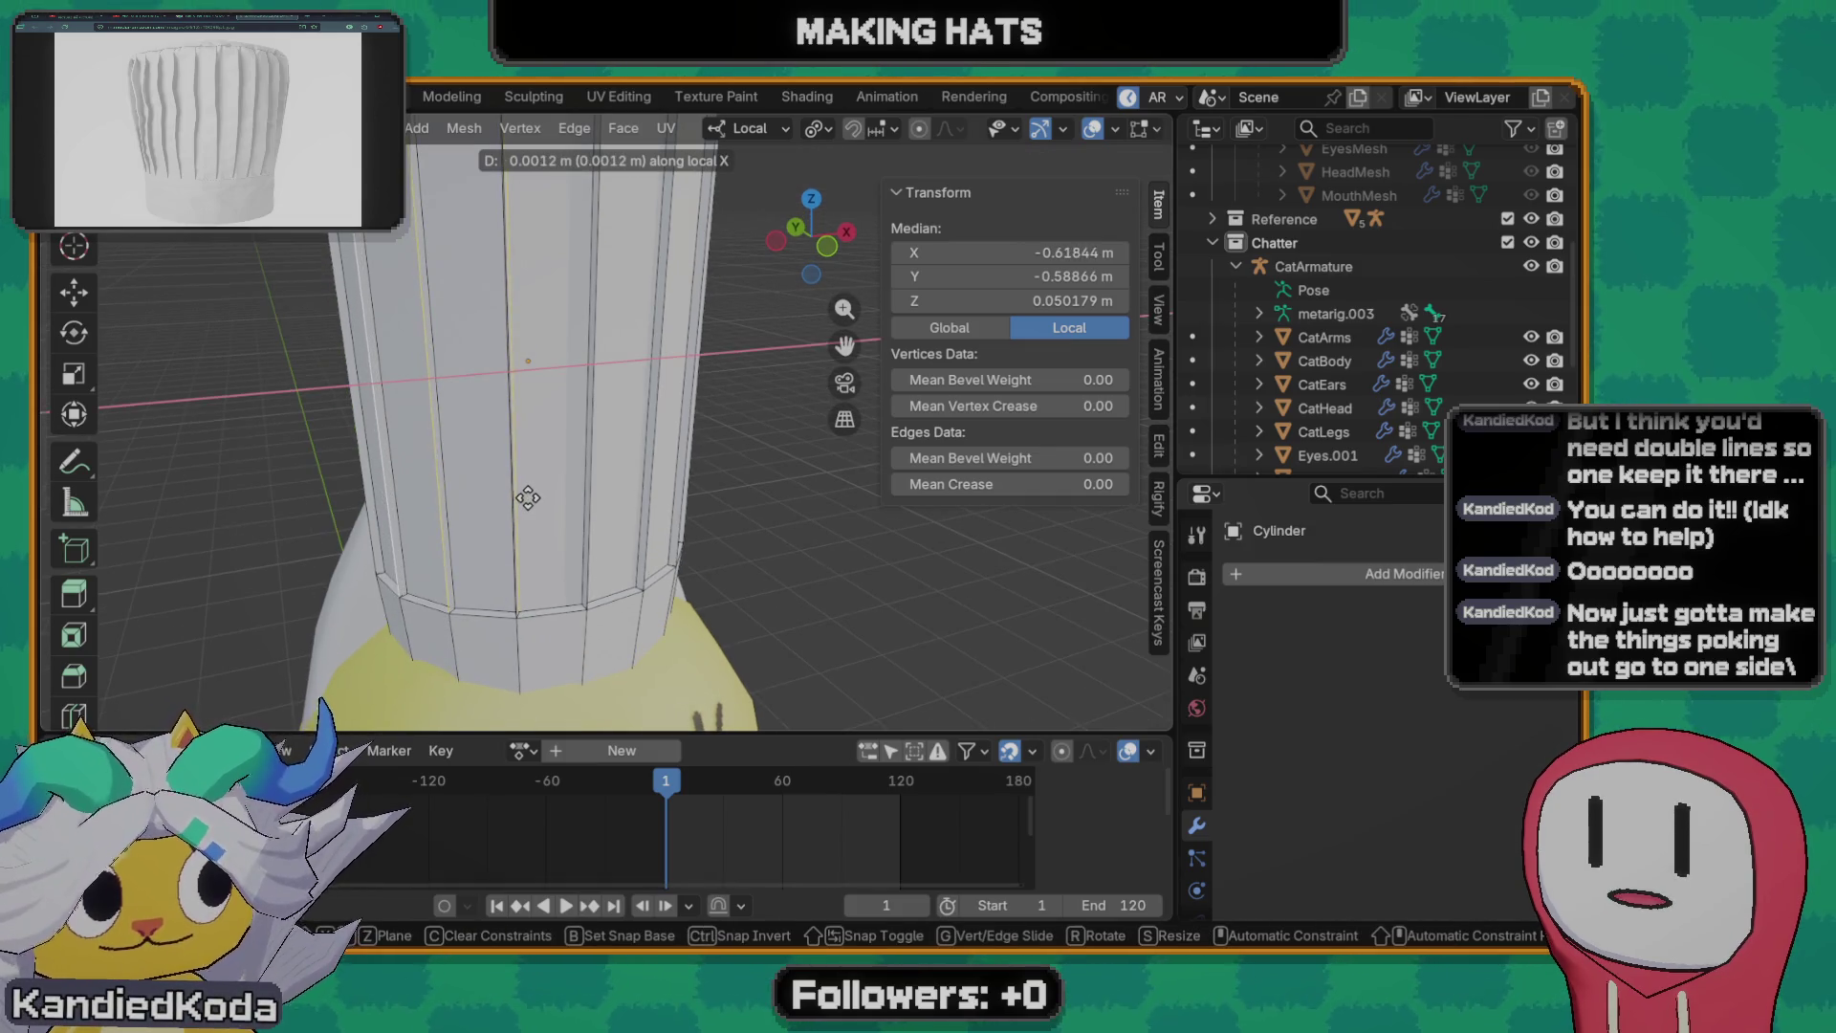
key("y")
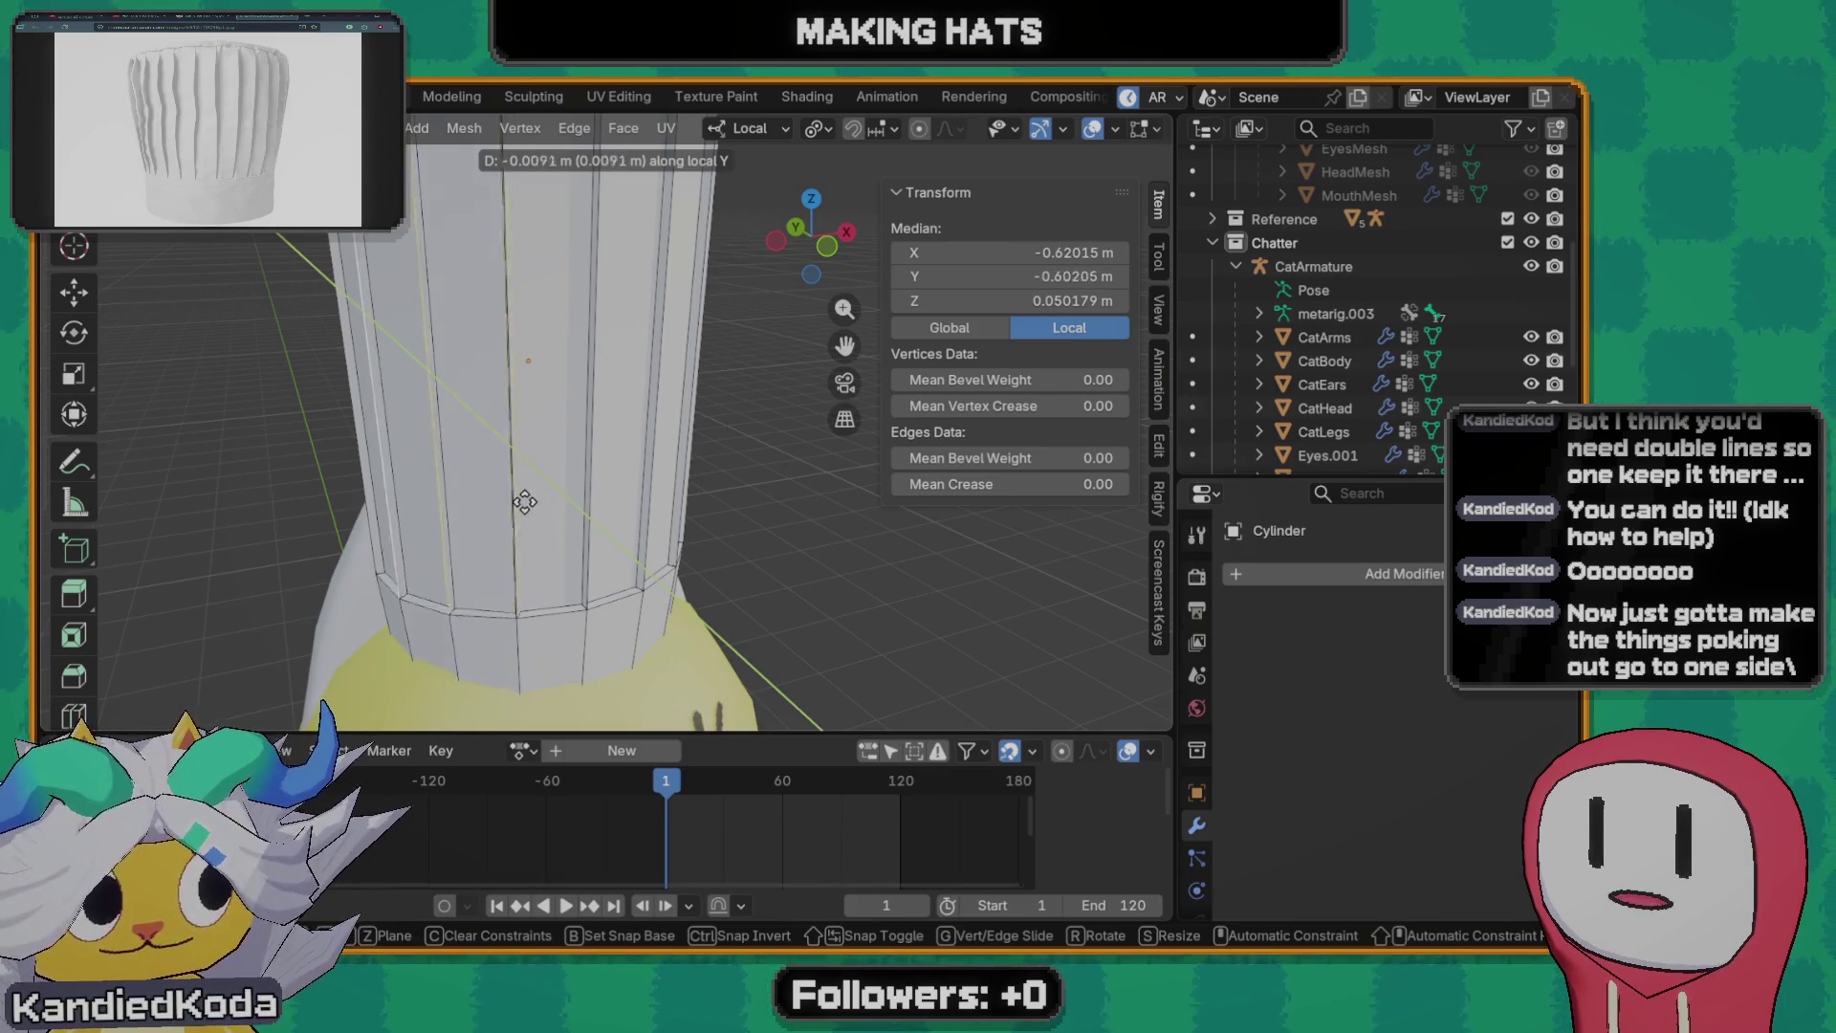
key("z")
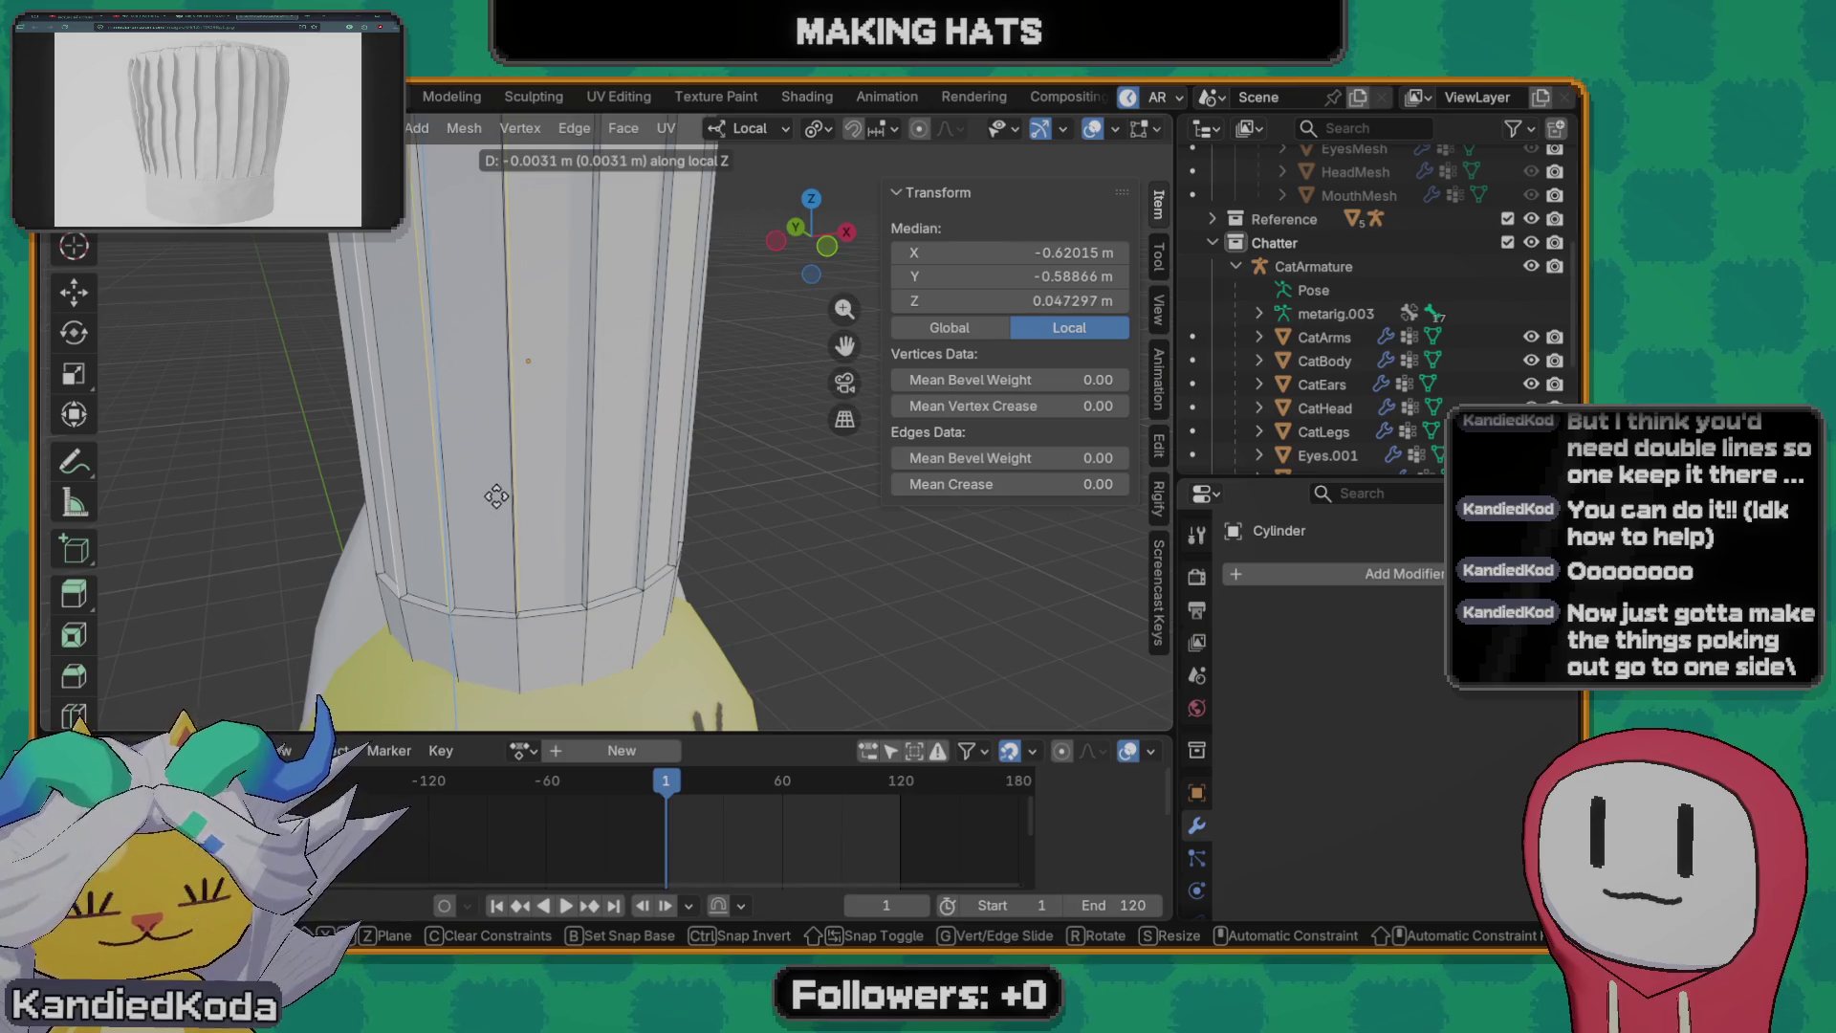
left_click(553, 489)
left_click(764, 127)
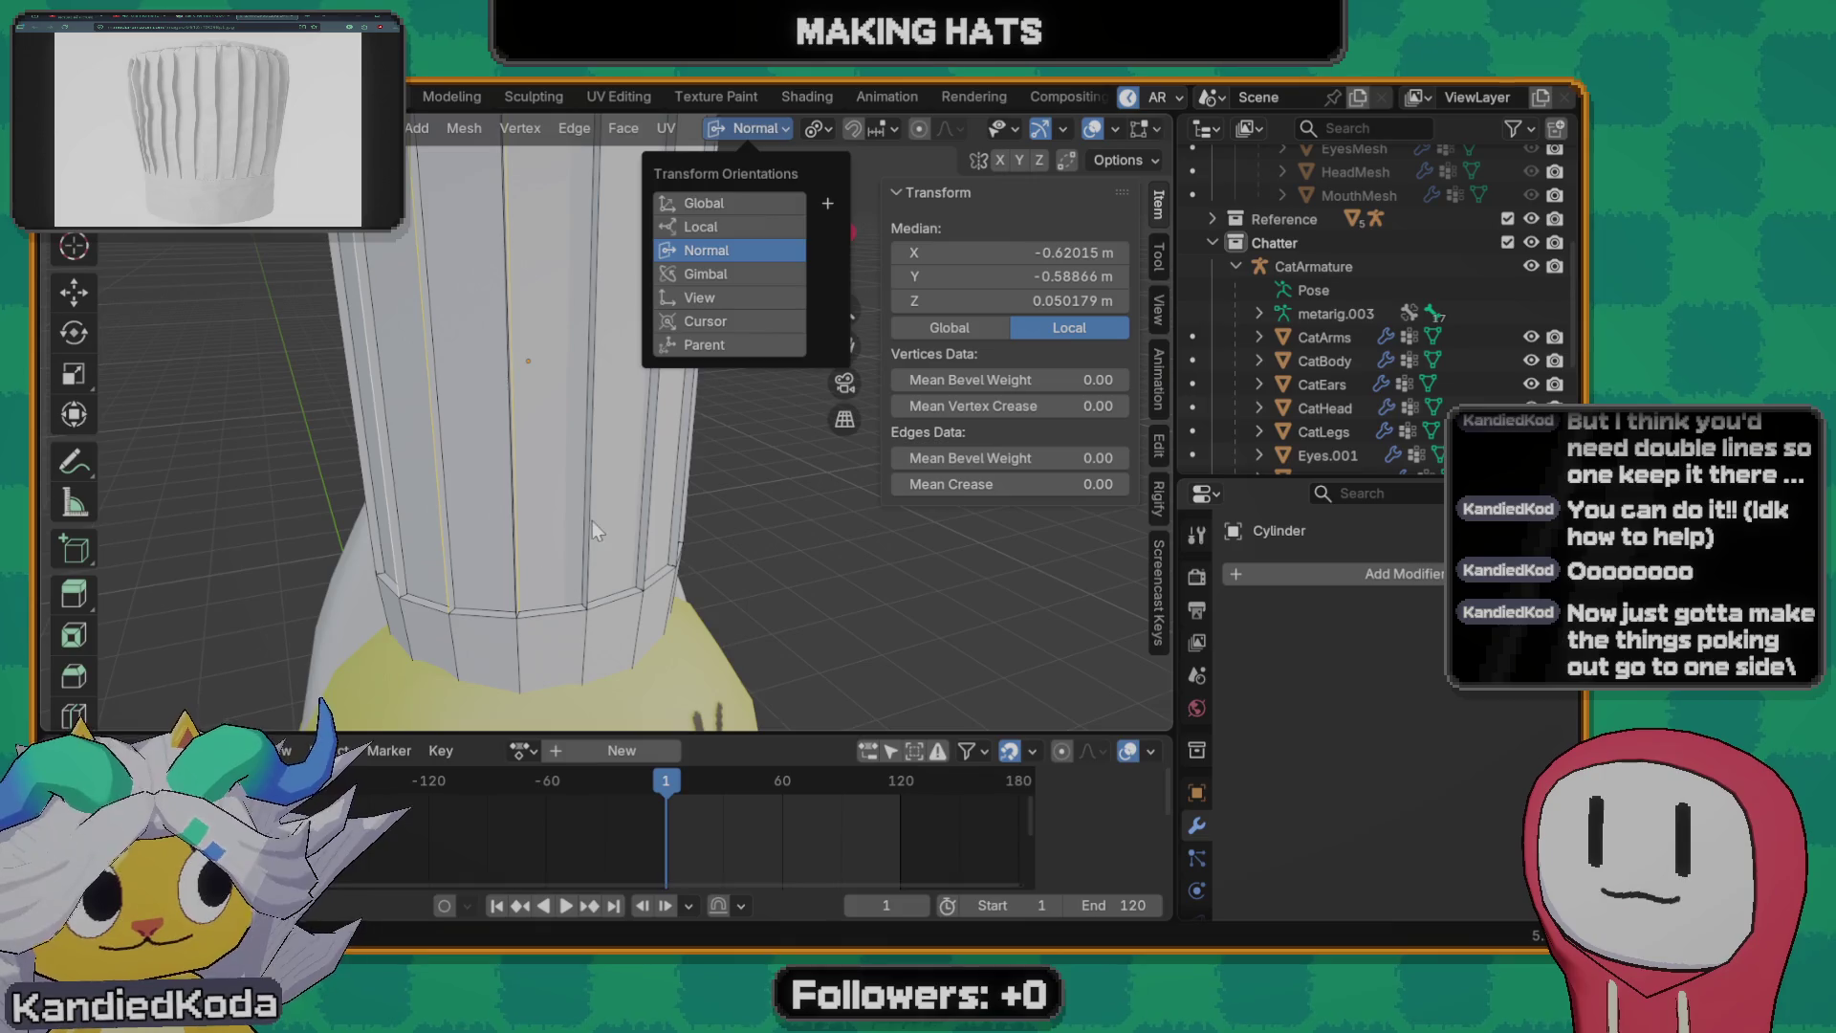
key("g")
key("x")
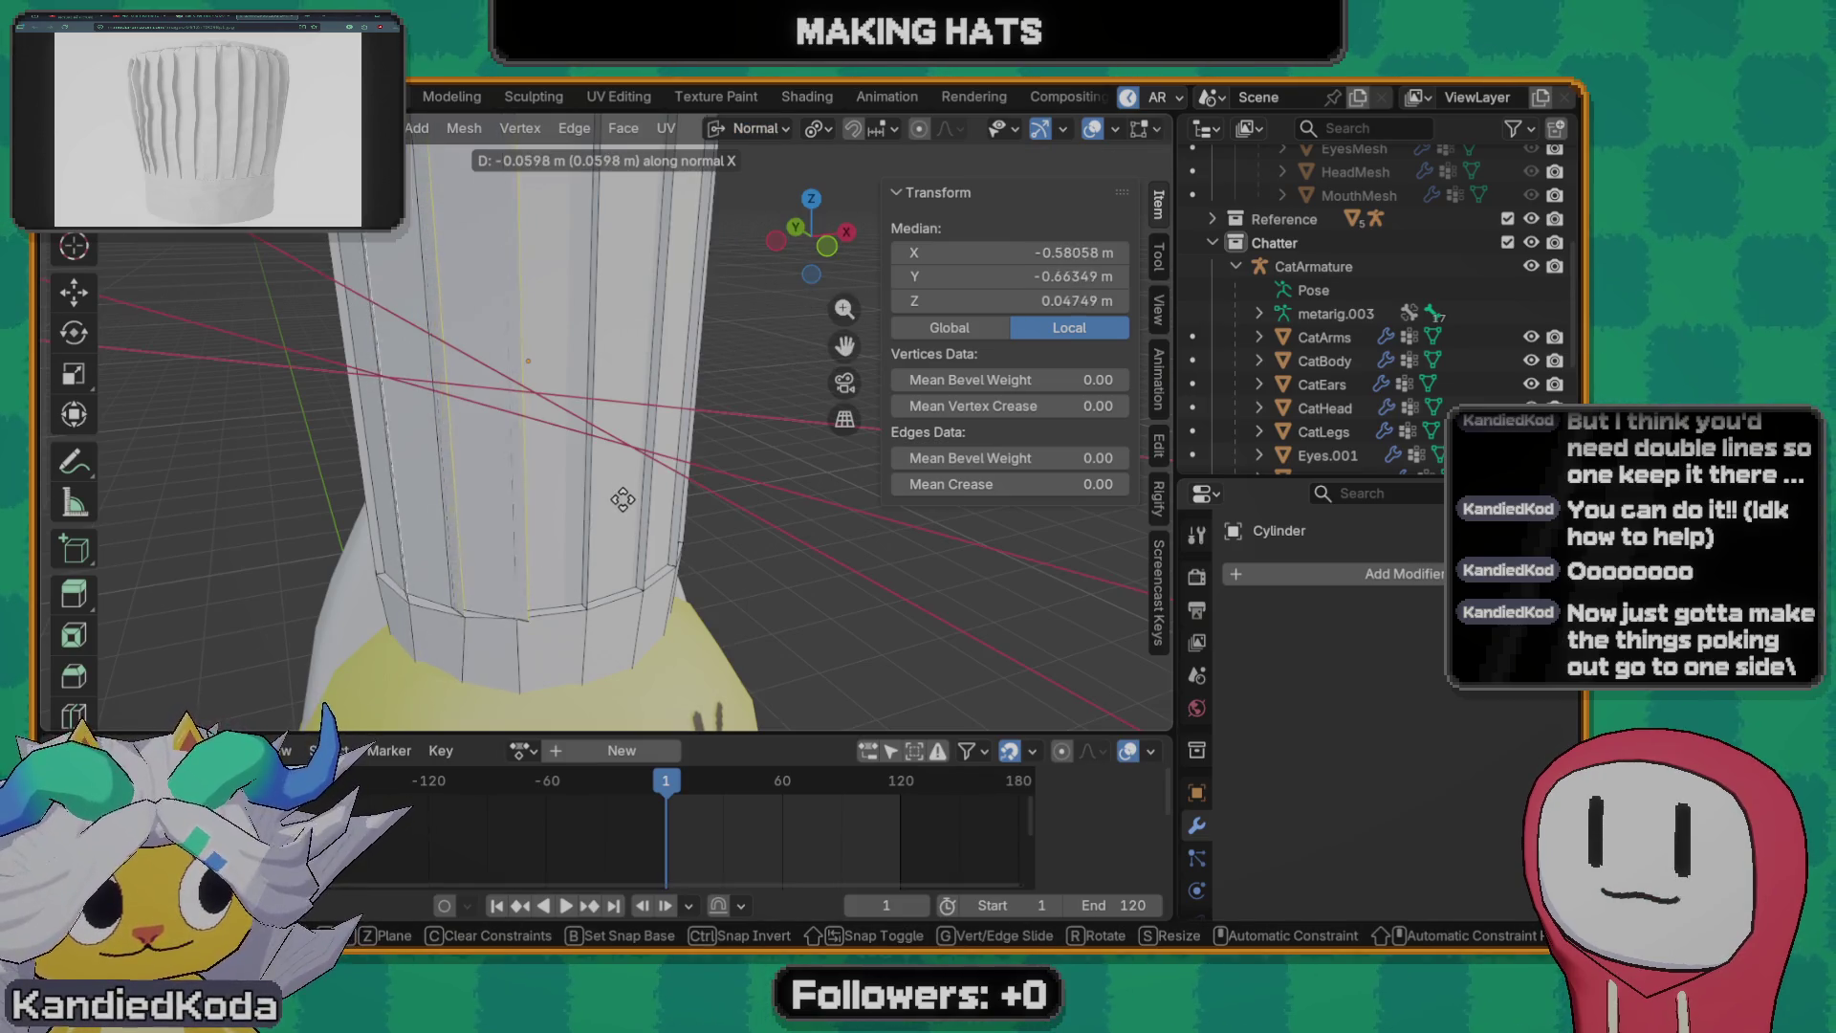
right_click(624, 489)
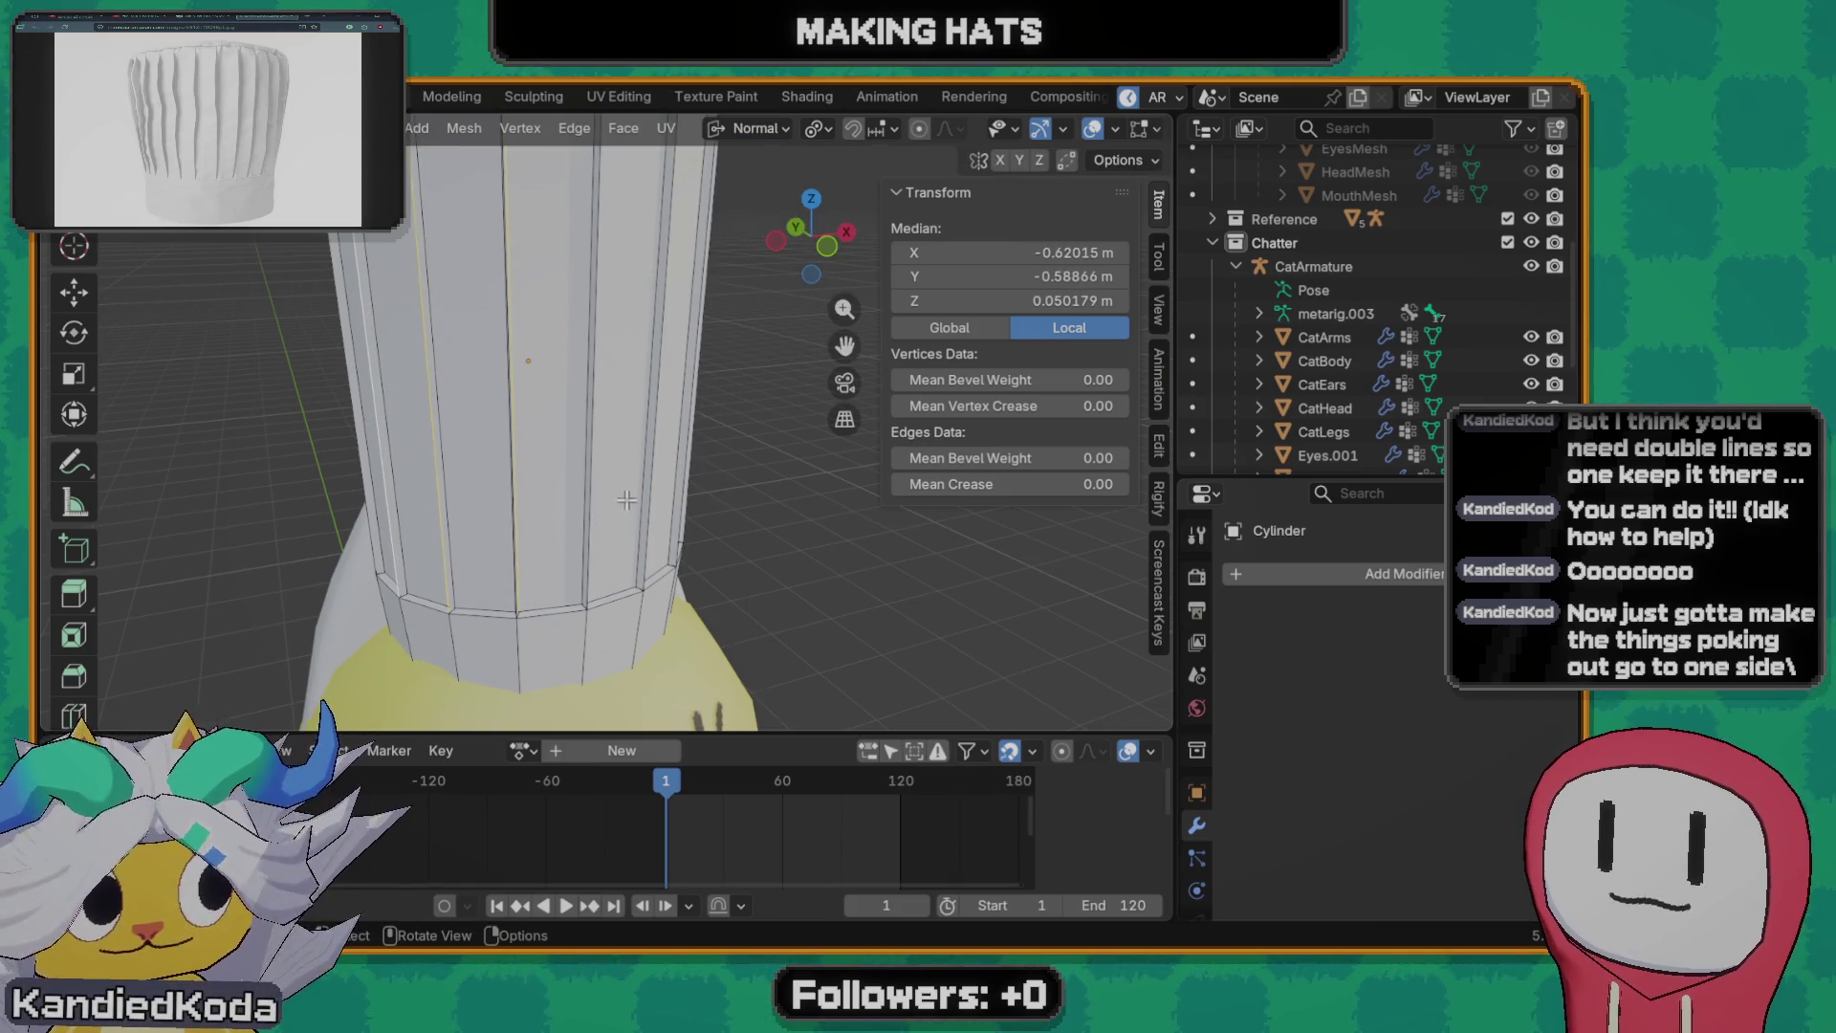
key("alt+s")
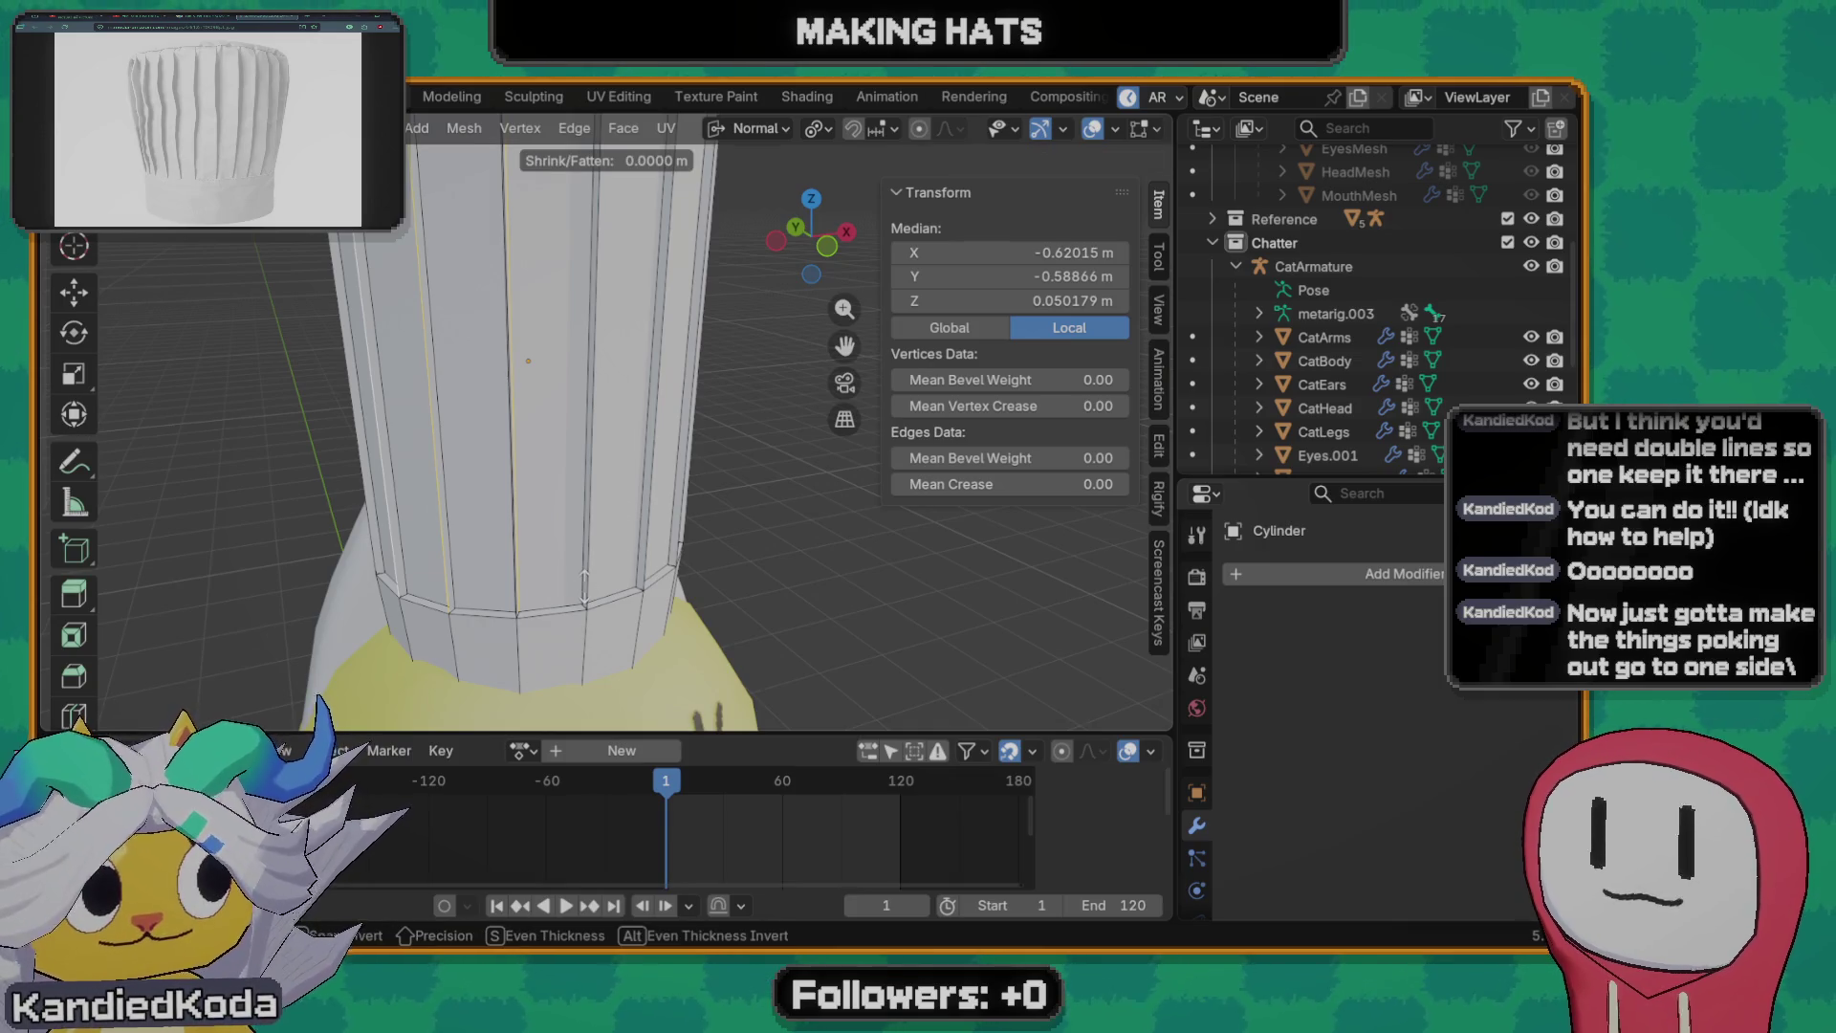
left_click(602, 592)
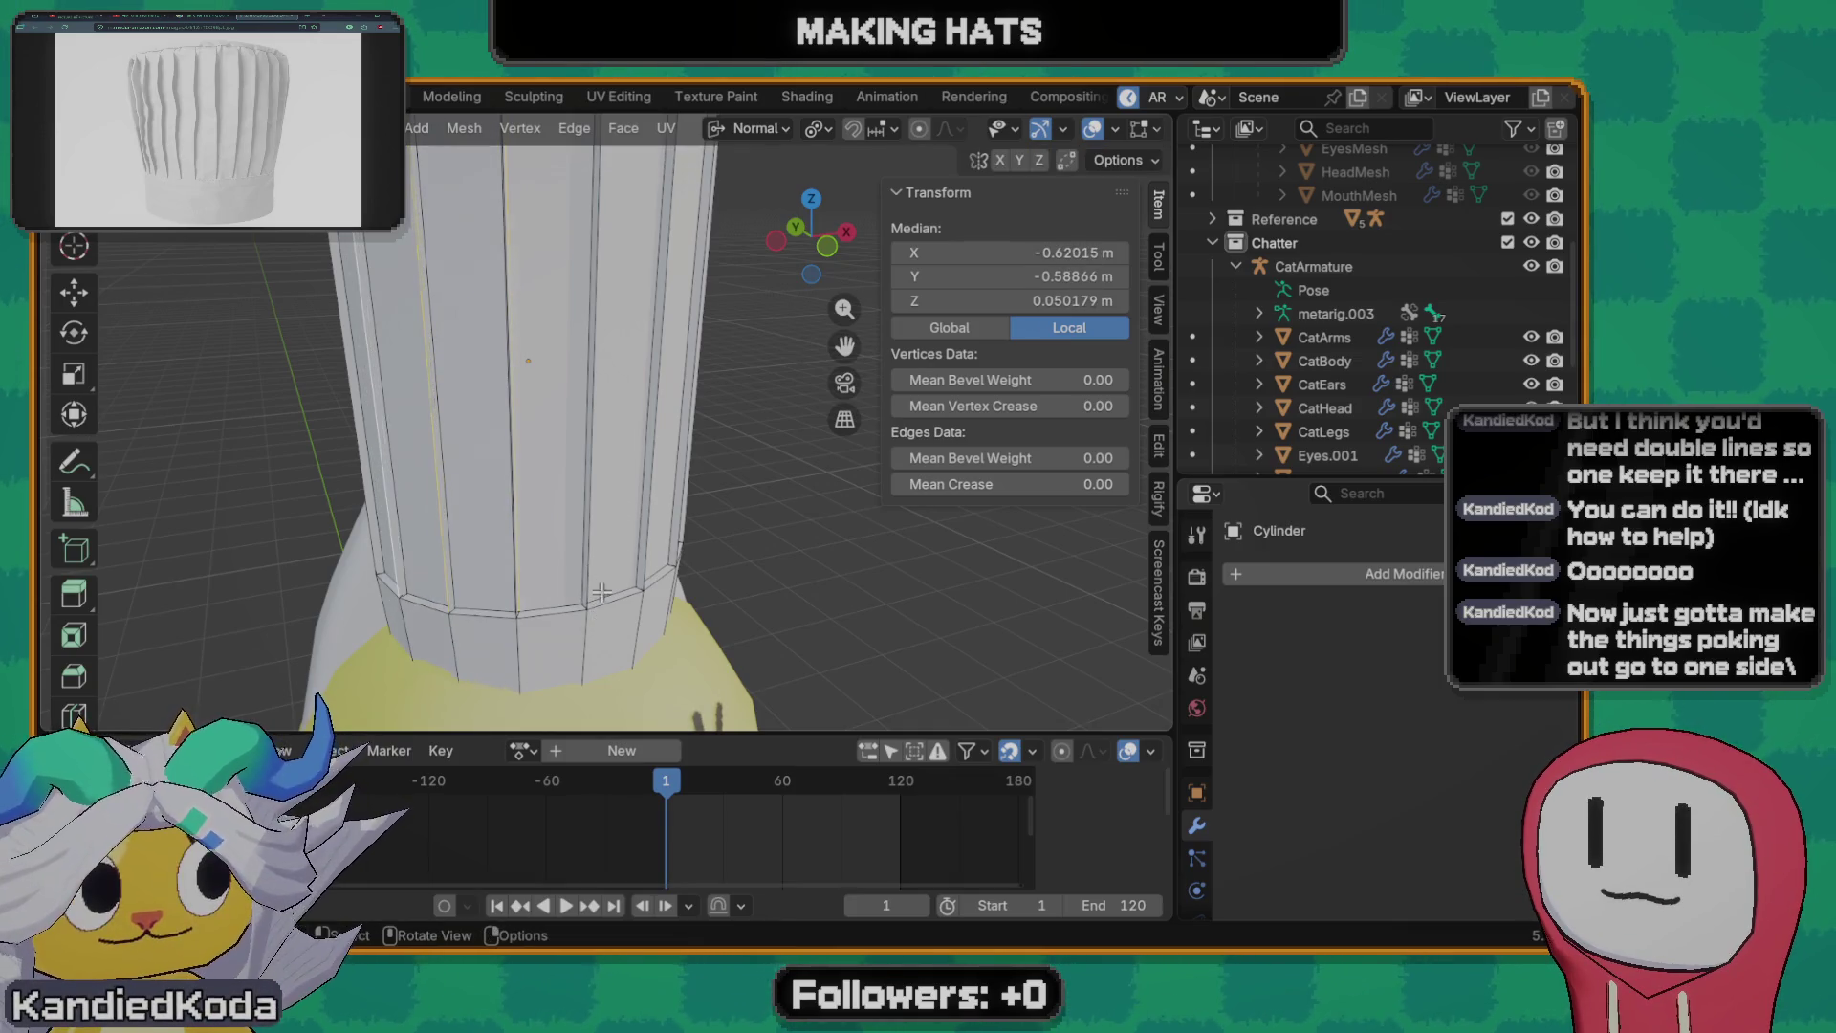
mouse_move(554, 561)
middle_mouse_down()
mouse_move(274, 550)
mouse_move(680, 557)
middle_mouse_up()
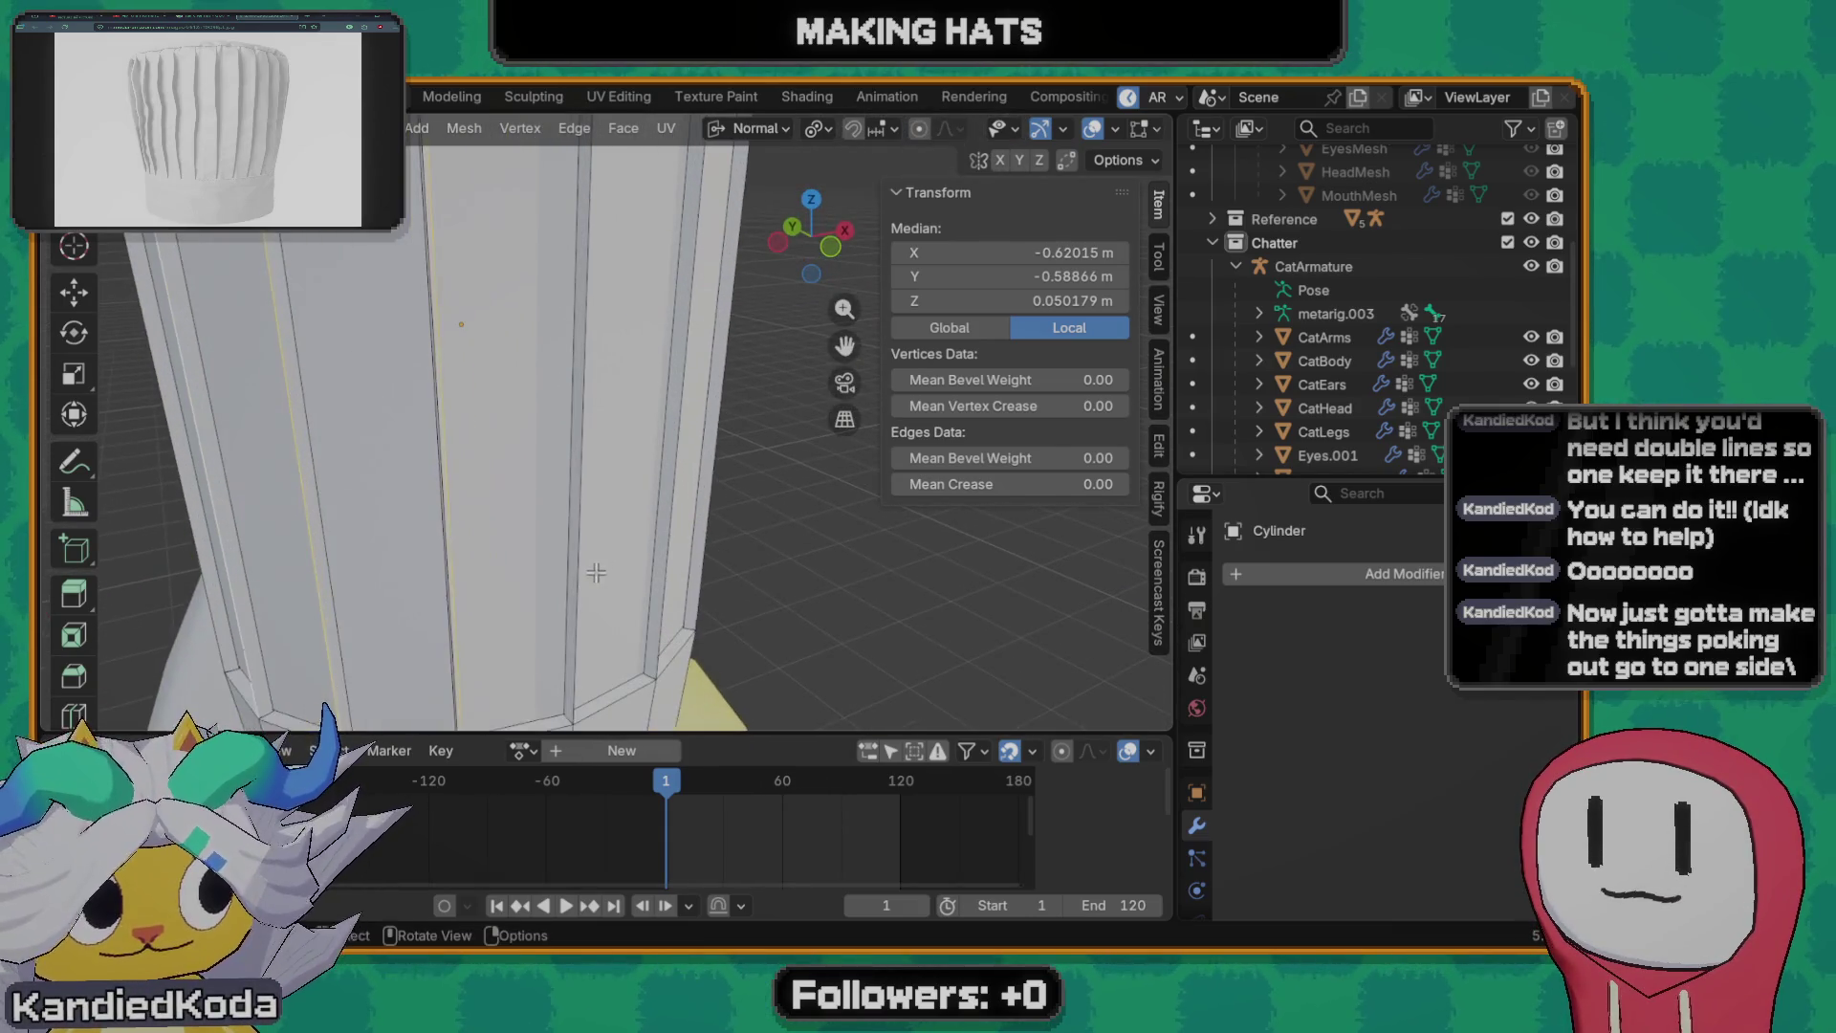
- Select a pair of vertical edges and push them about -0.1 m inward along Normal X
left_click(586, 574)
left_click(593, 572)
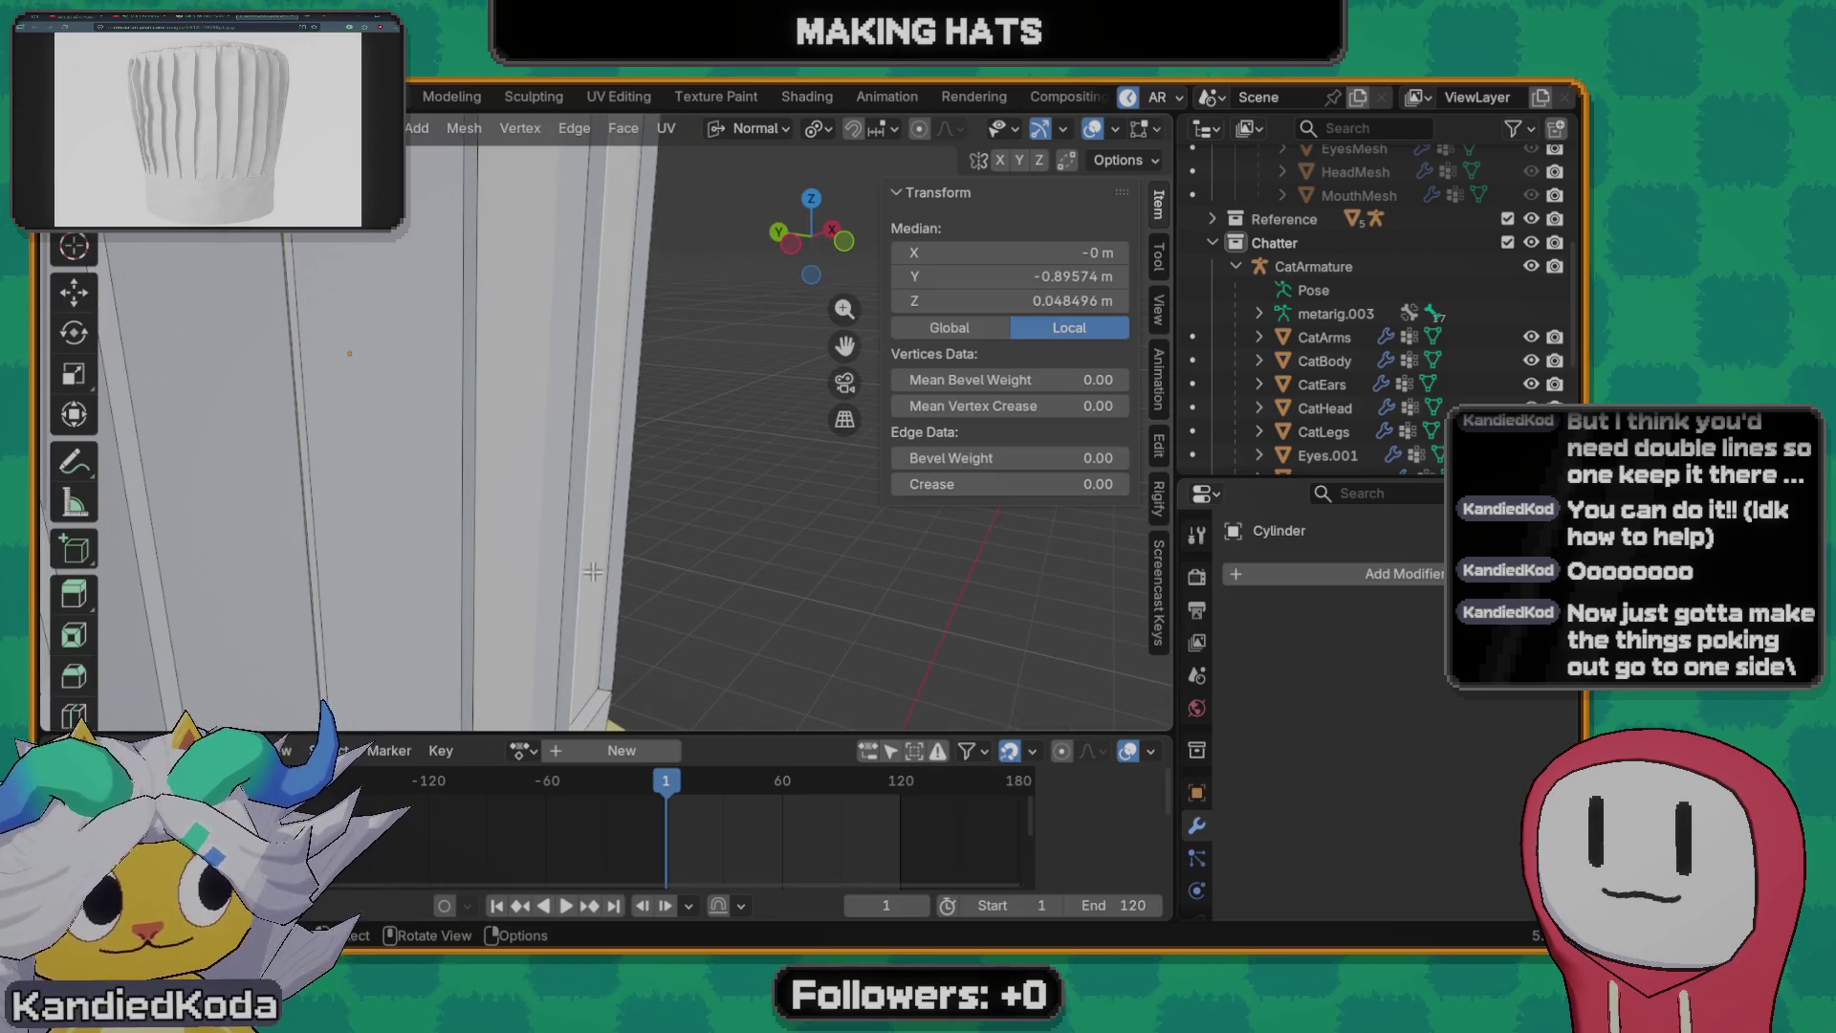
left_click(474, 556, "shift")
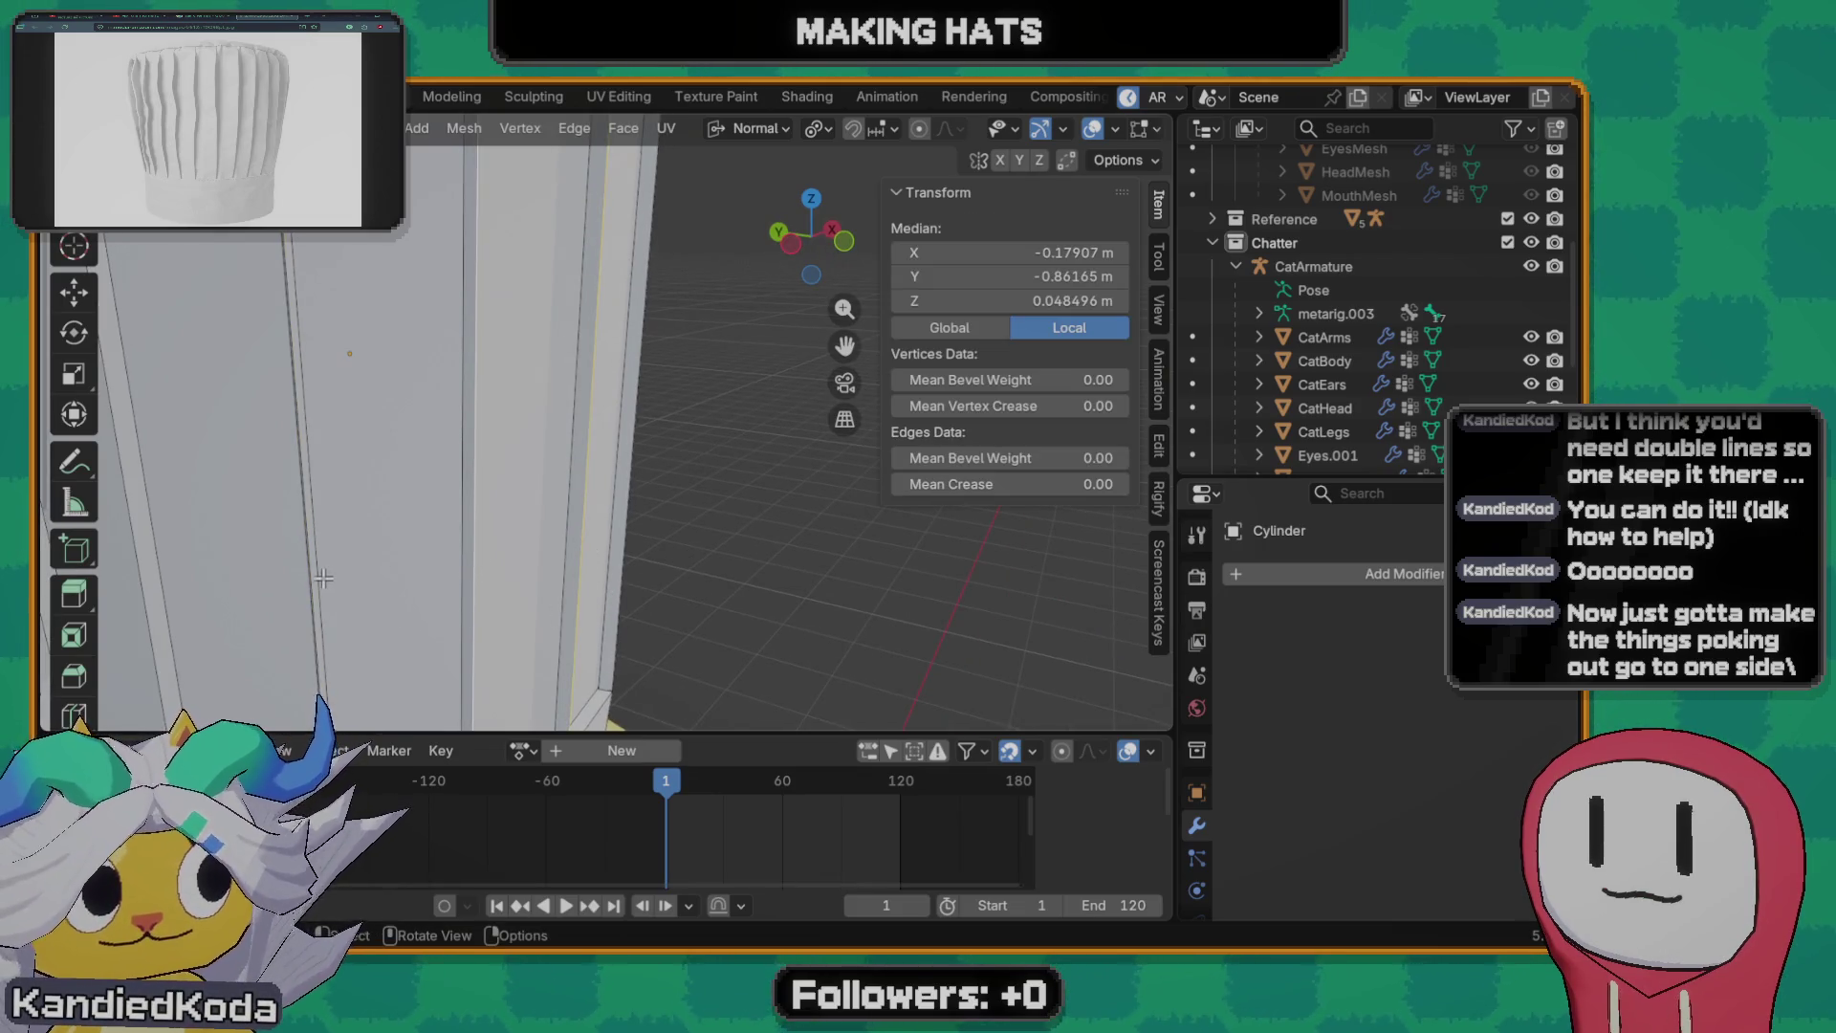
mouse_move(322, 577)
middle_mouse_down()
mouse_move(500, 551)
mouse_move(502, 616)
middle_mouse_up()
left_click(530, 519, "shift")
scroll(531, 520, "down", 4)
key("g")
key("g")
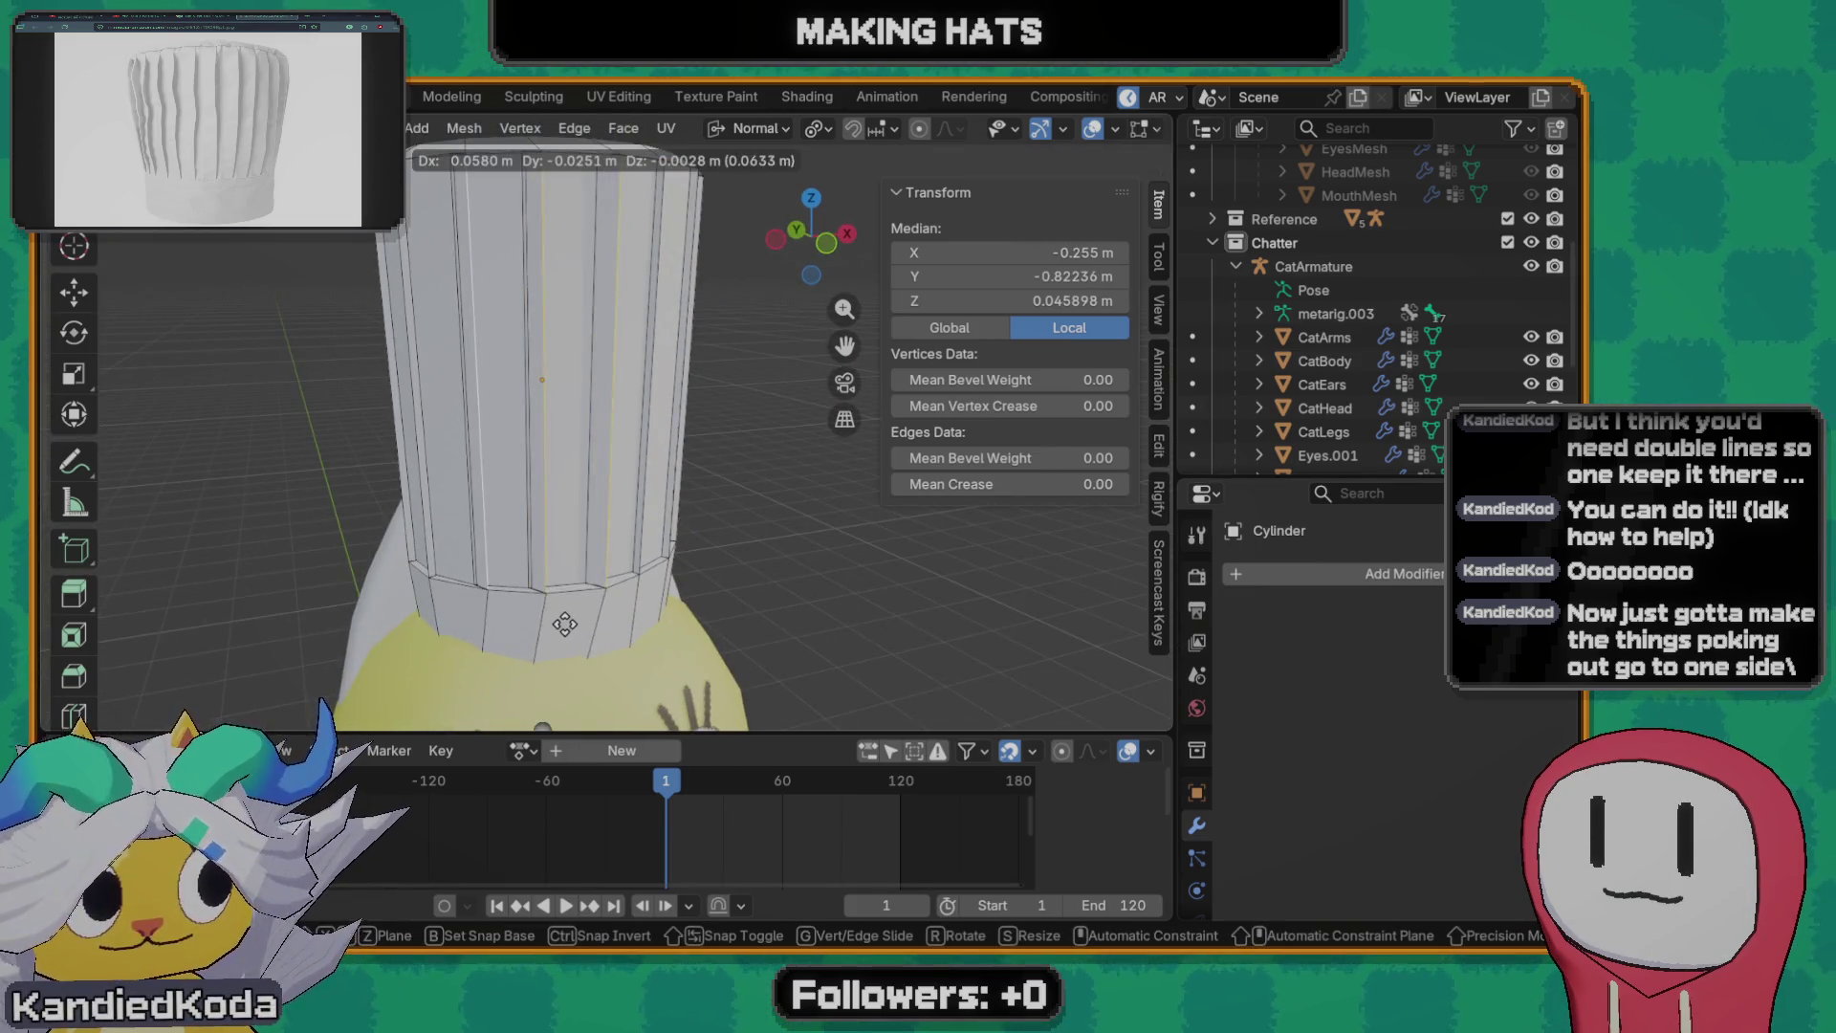
key("Escape")
key("g")
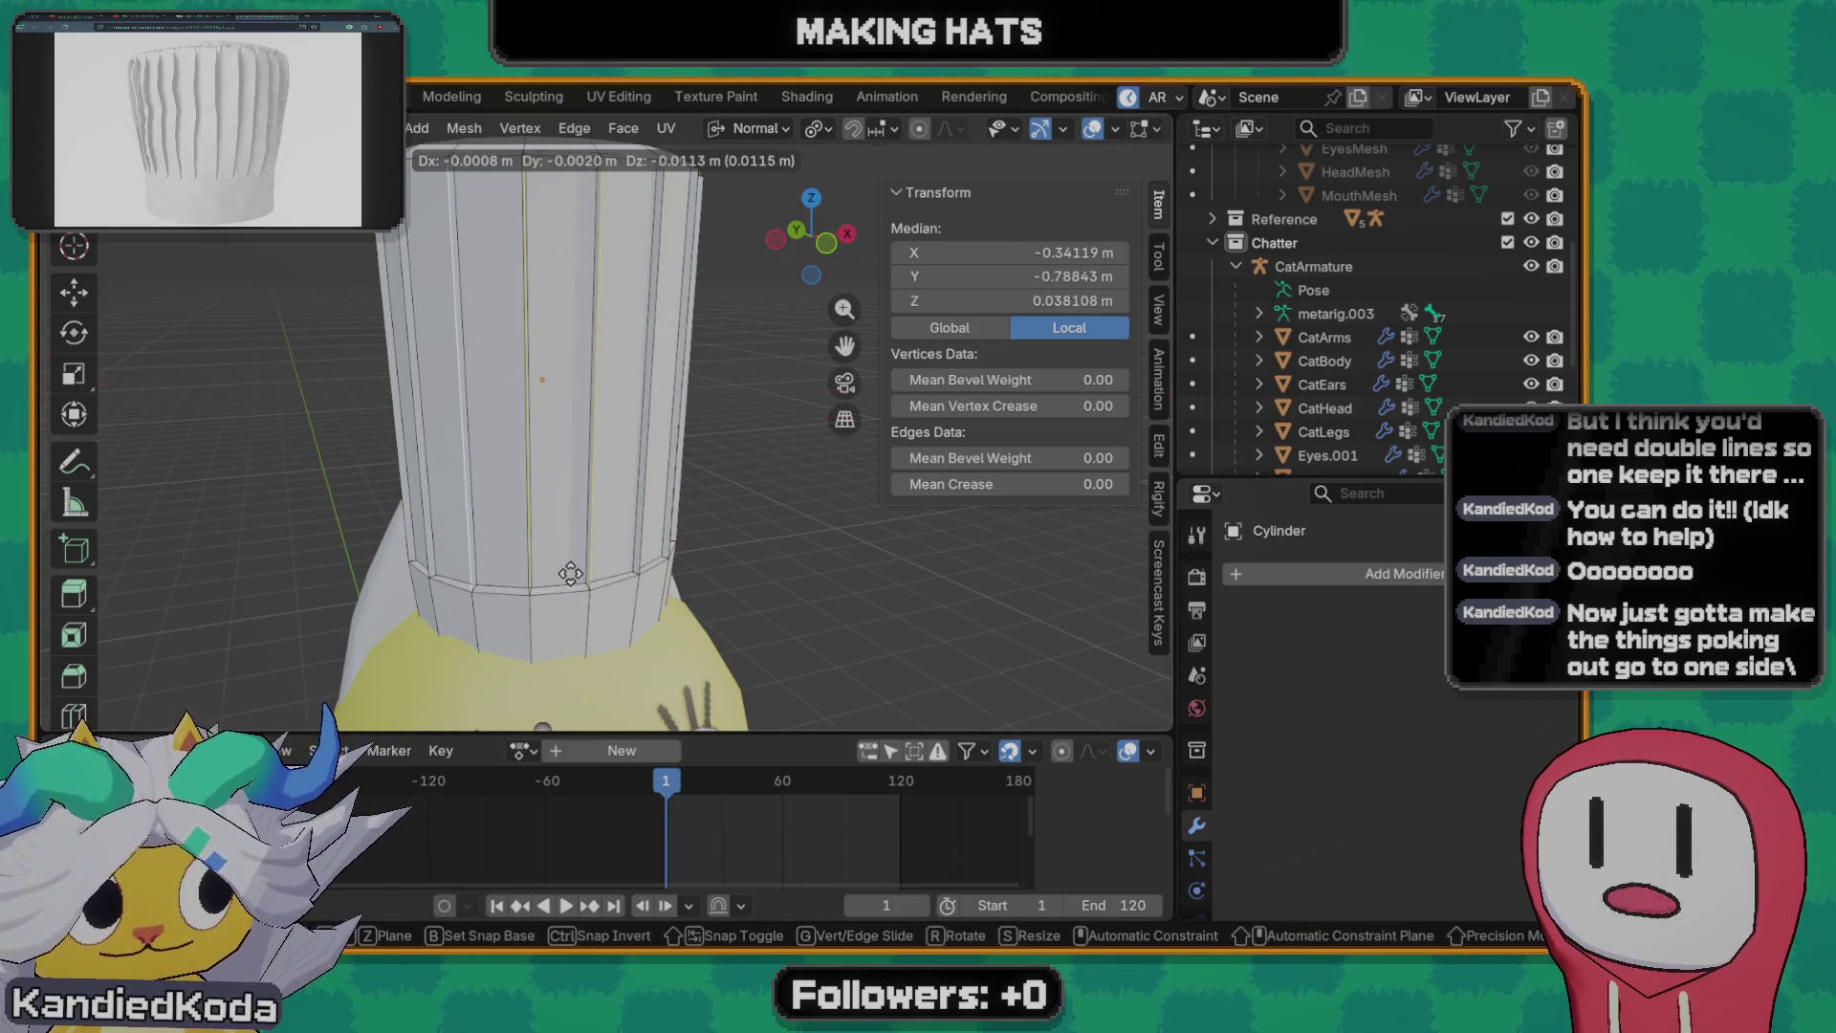
key("x")
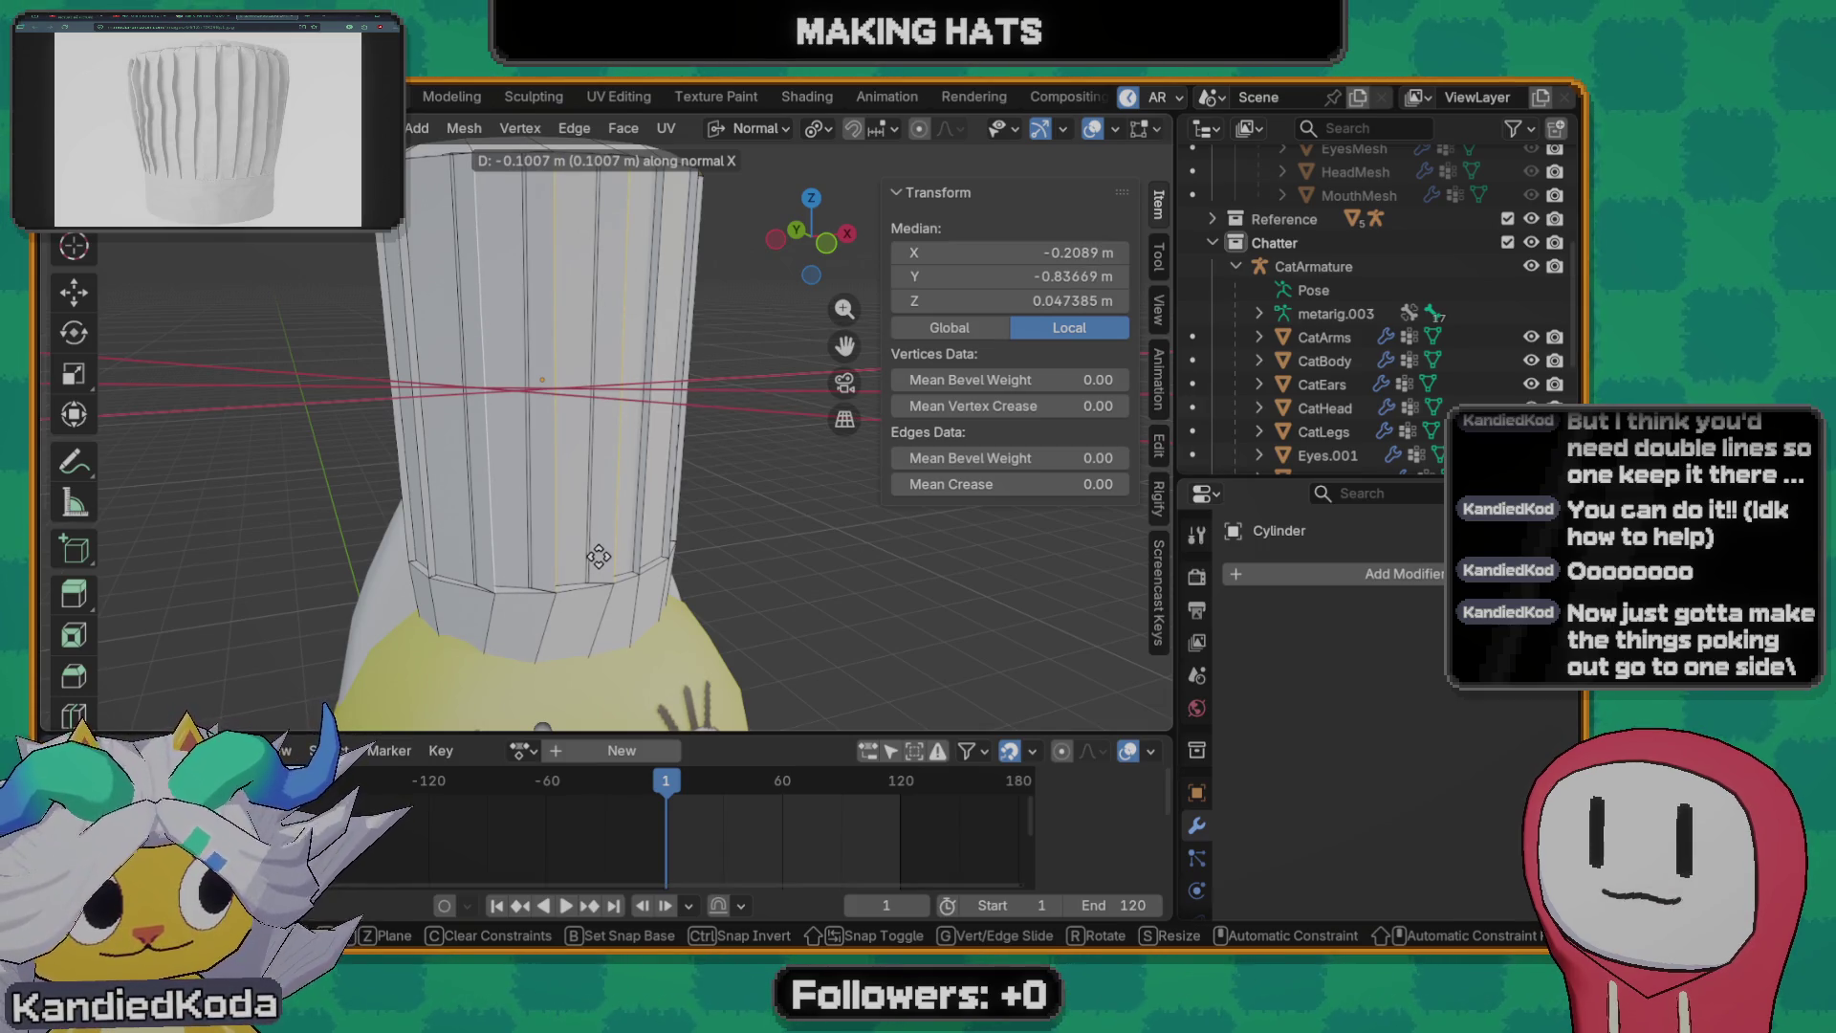
left_click(598, 557)
scroll(598, 558, "up", 2)
- Build up a selection of several more vertical side edges around the hat for the next pleat
middle_click_drag(599, 558, 779, 550)
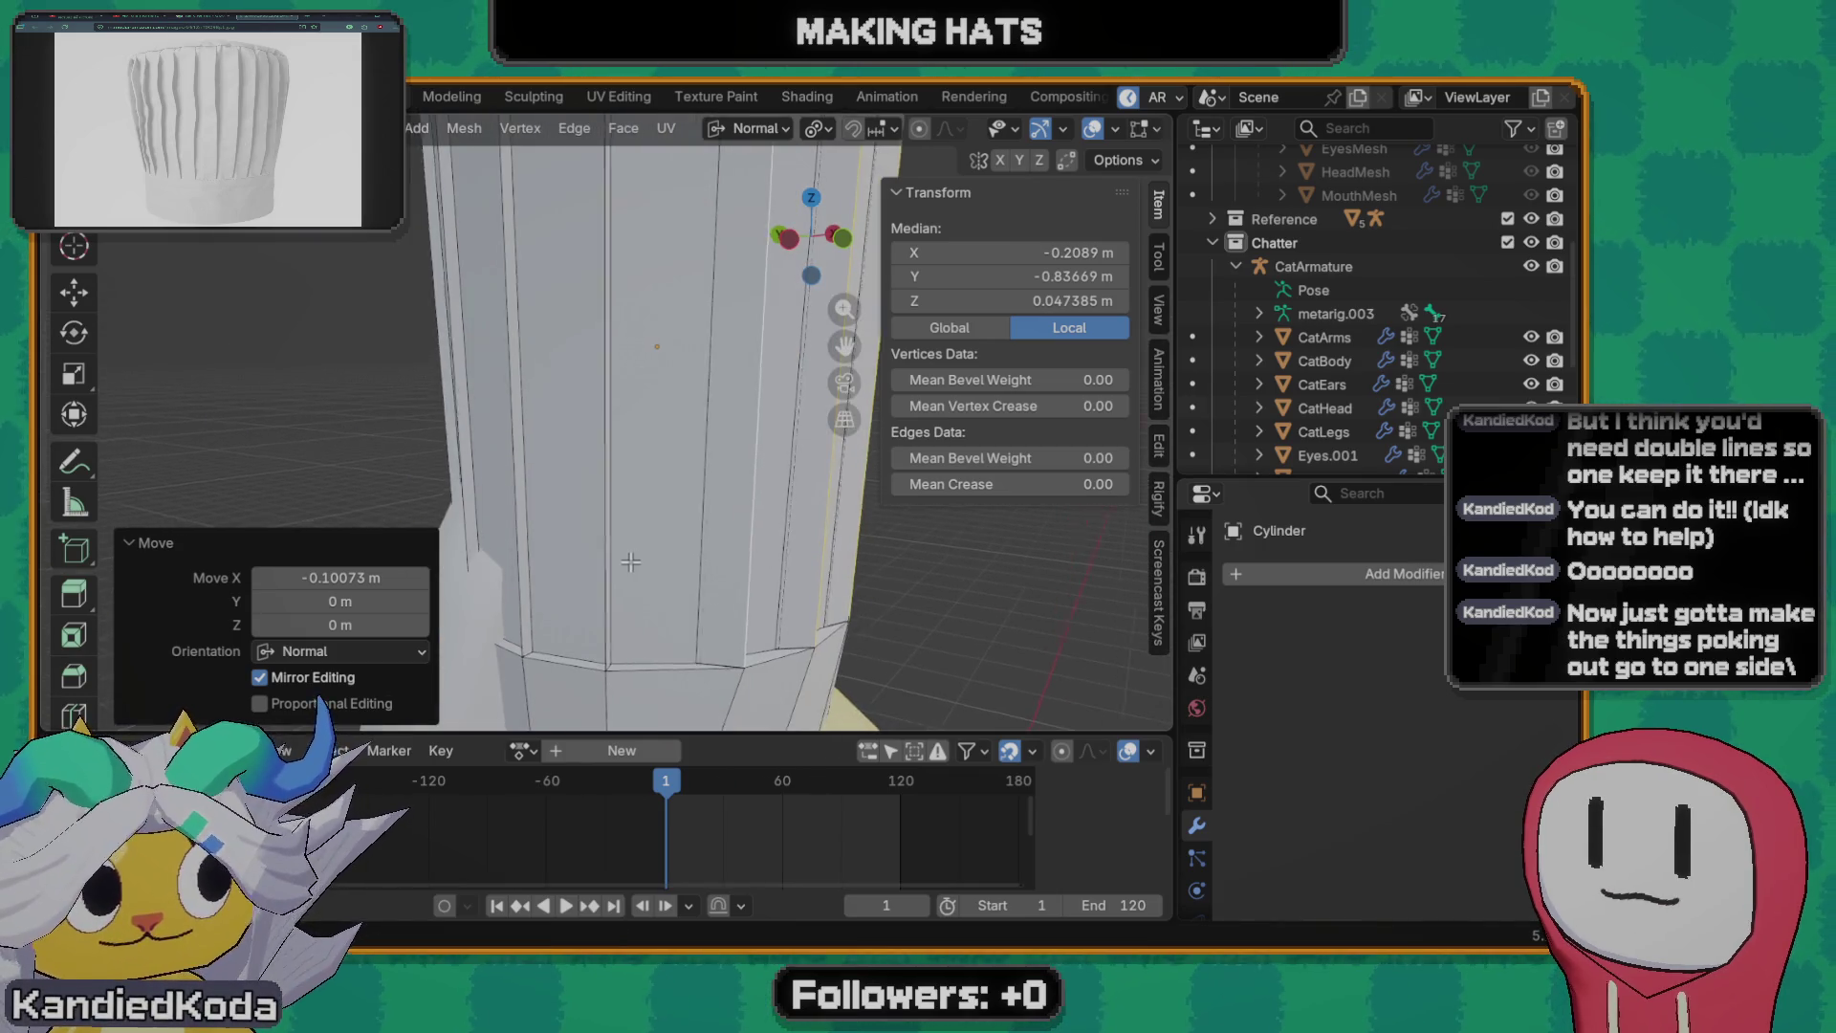
left_click(595, 572)
left_click(519, 548, "shift")
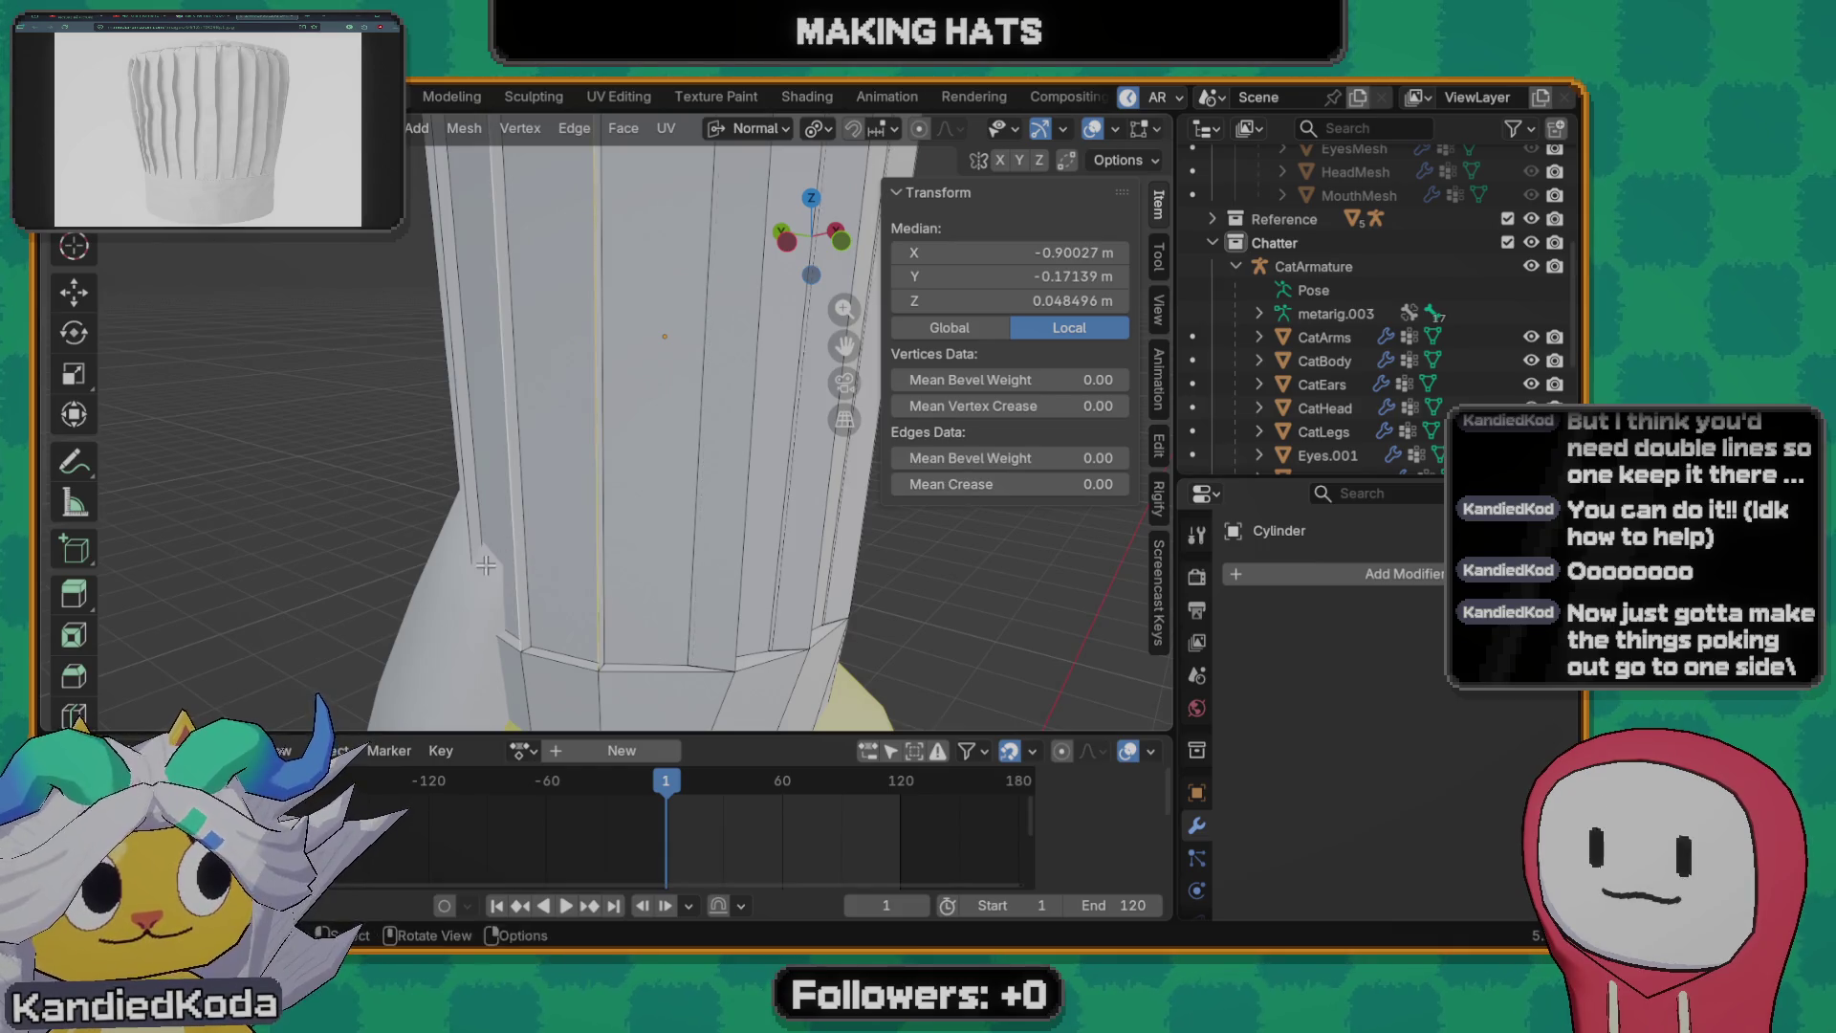
middle_click_drag(517, 548, 688, 573)
mouse_move(548, 528)
middle_mouse_down()
mouse_move(491, 516)
mouse_move(428, 583)
middle_mouse_up()
left_click(491, 517, "shift")
left_click(412, 514, "shift")
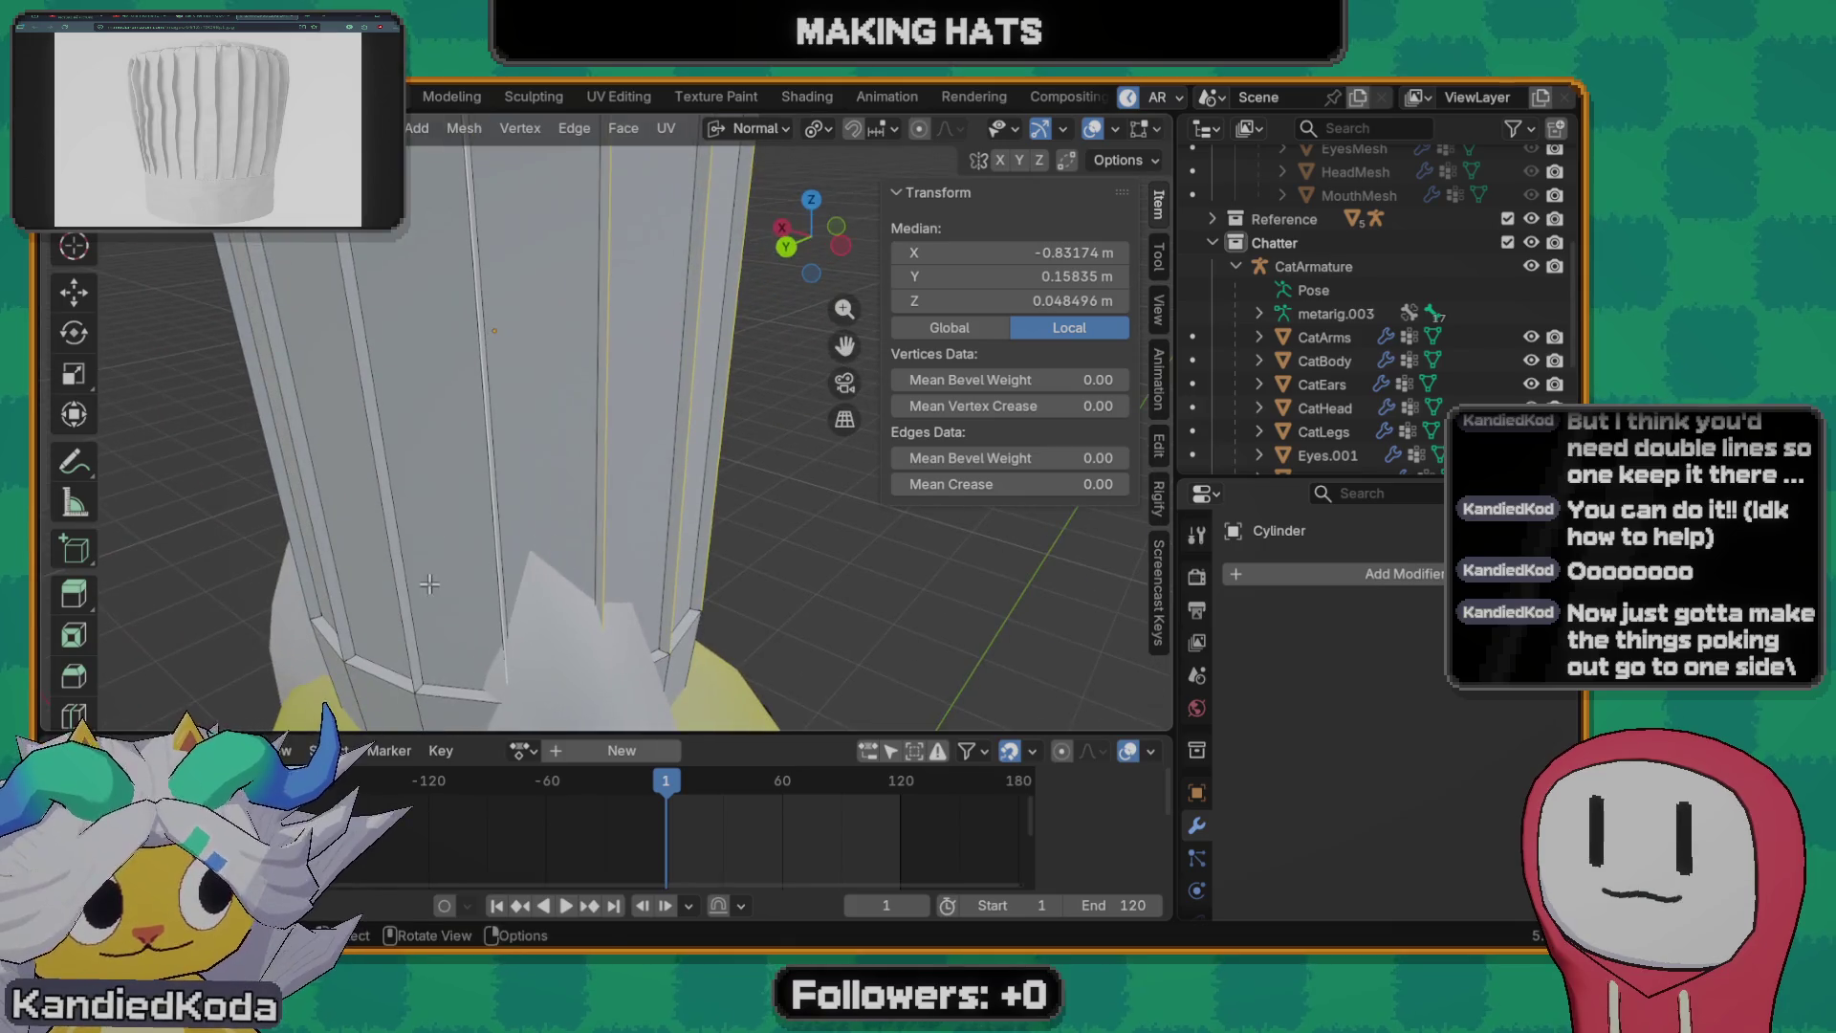
left_click(318, 557, "shift")
mouse_move(319, 558)
middle_mouse_down()
mouse_move(296, 585)
mouse_move(208, 553)
middle_mouse_up()
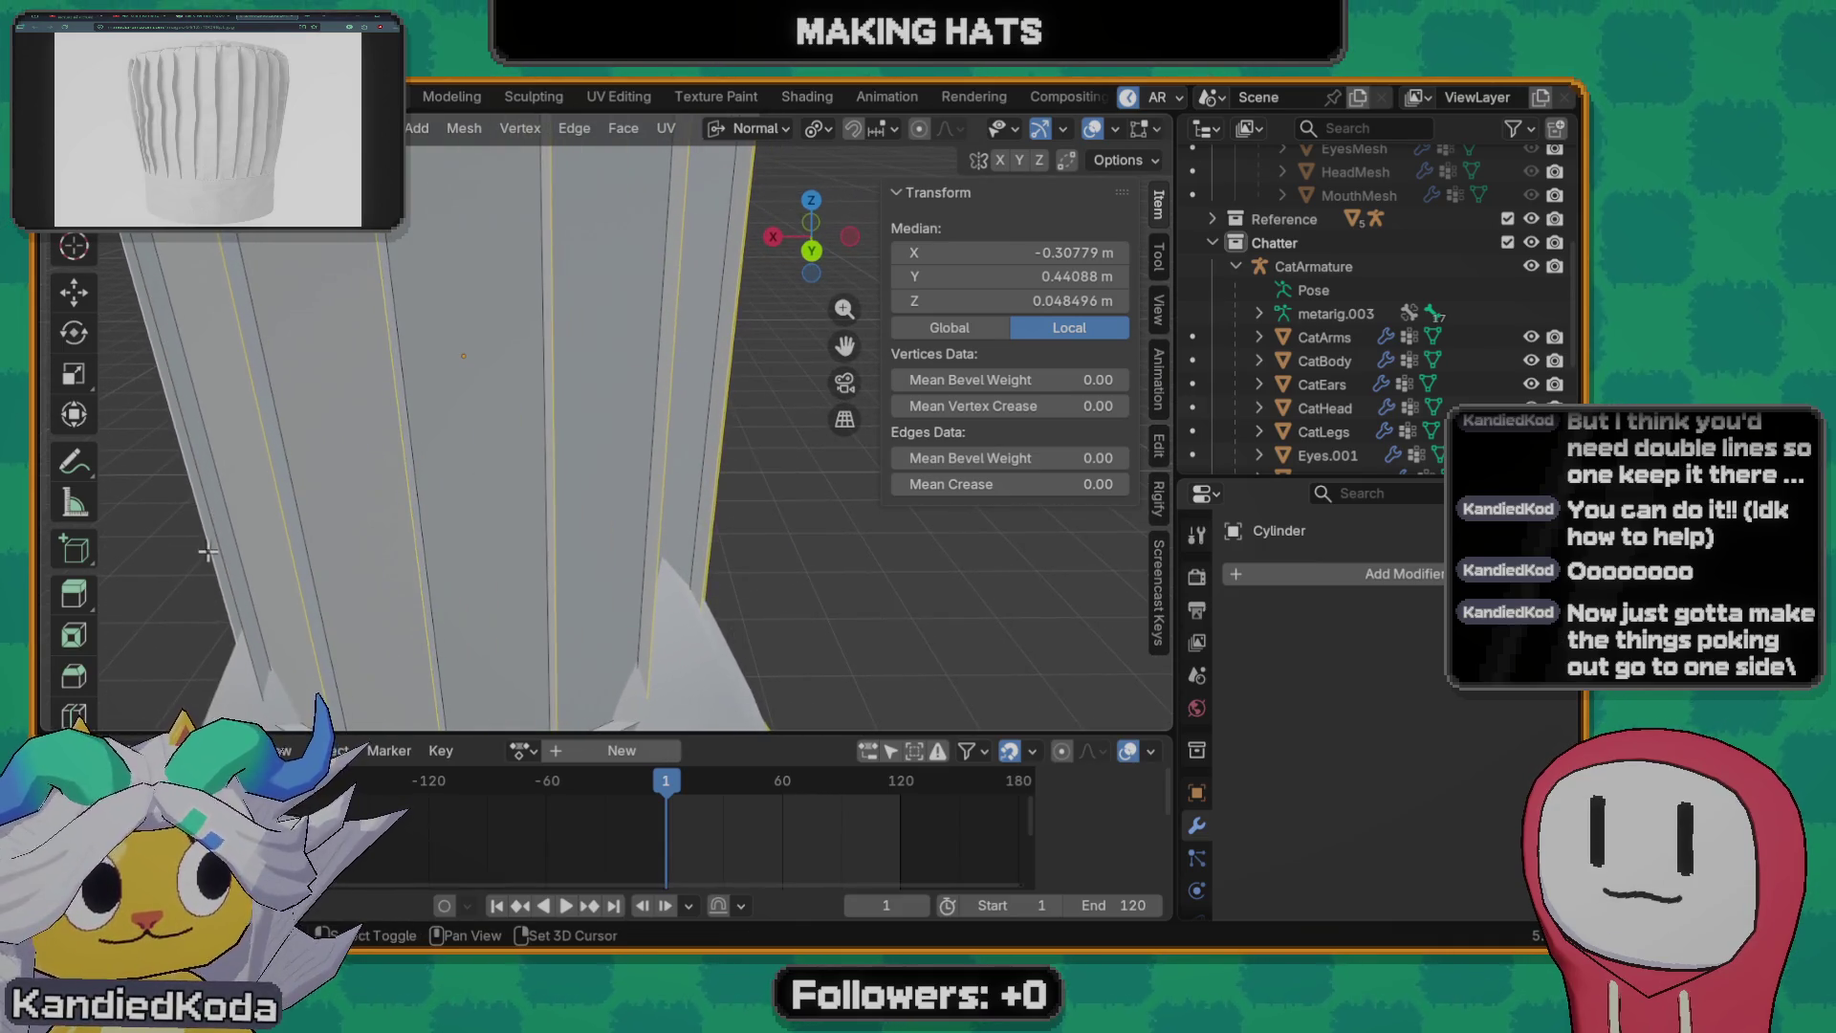
left_click(223, 555, "shift")
mouse_move(223, 554)
middle_mouse_down()
mouse_move(275, 592)
mouse_move(454, 587)
mouse_move(370, 590)
middle_mouse_up()
left_click(454, 587, "shift")
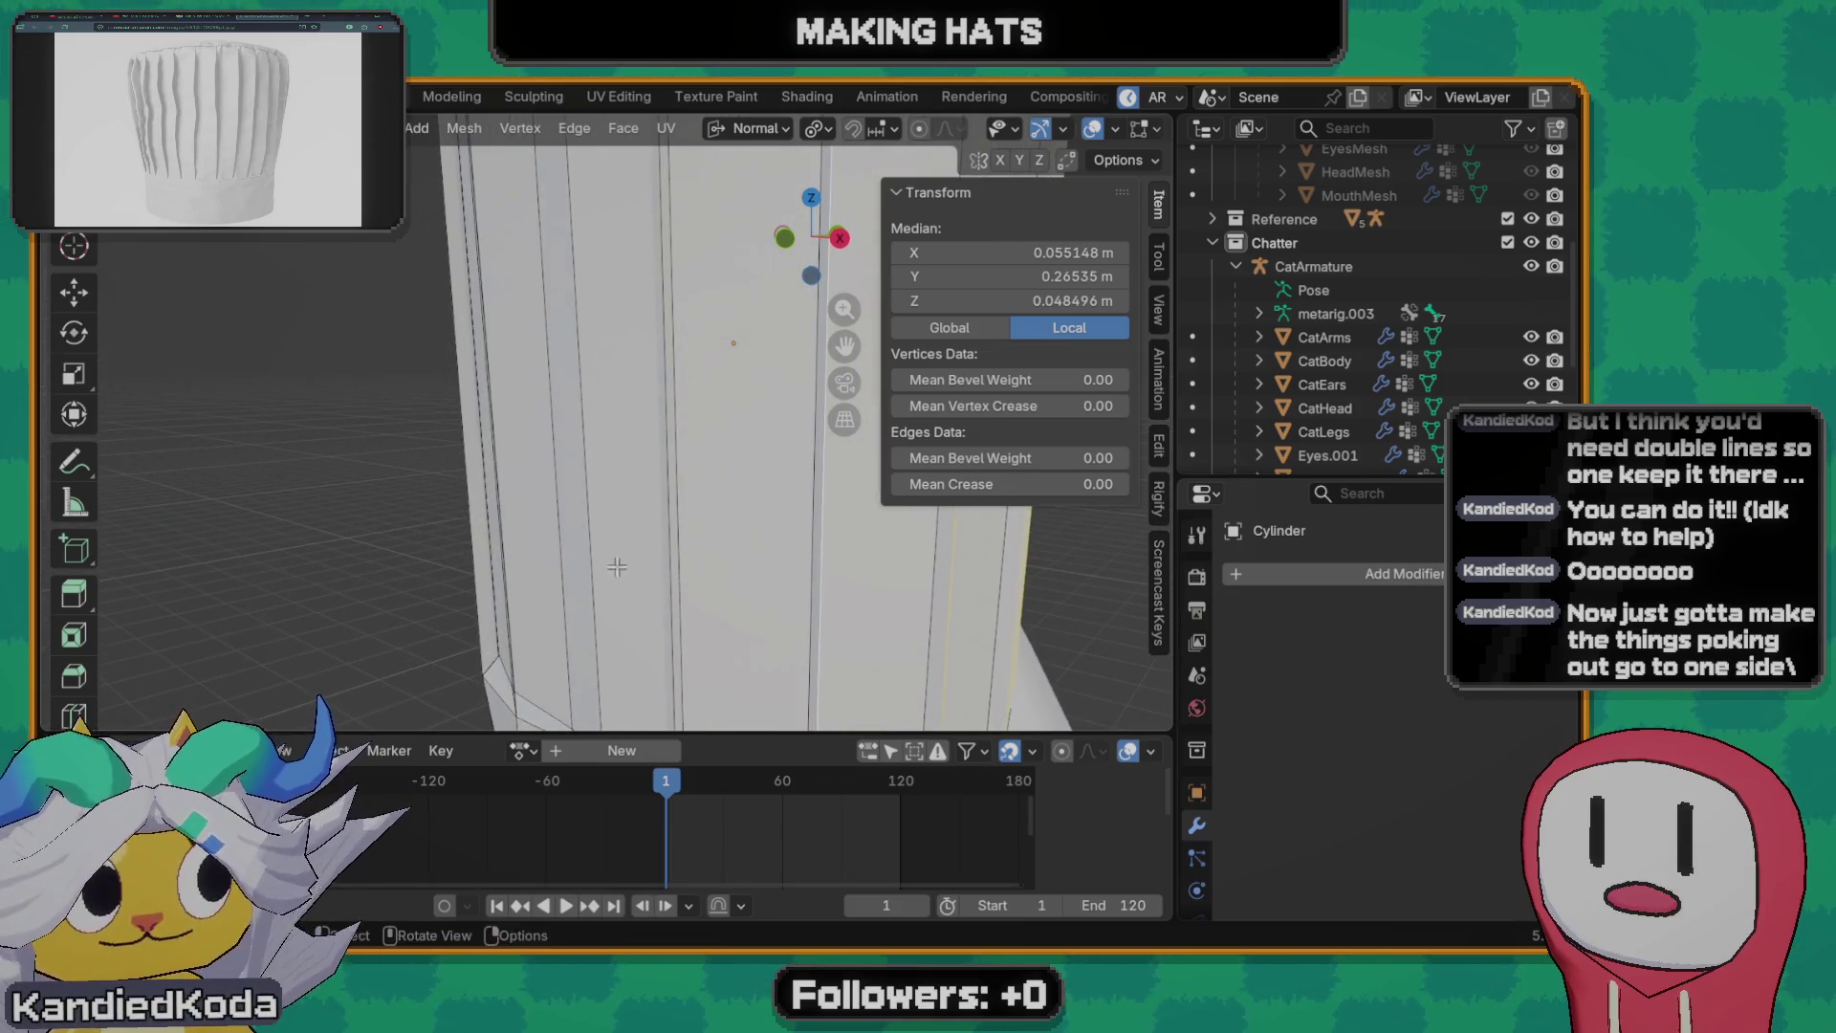
mouse_move(403, 607)
middle_mouse_down()
mouse_move(420, 548)
mouse_move(384, 568)
mouse_move(454, 587)
mouse_move(405, 572)
mouse_move(616, 540)
middle_mouse_up()
scroll(406, 572, "down", 5)
key("grave")
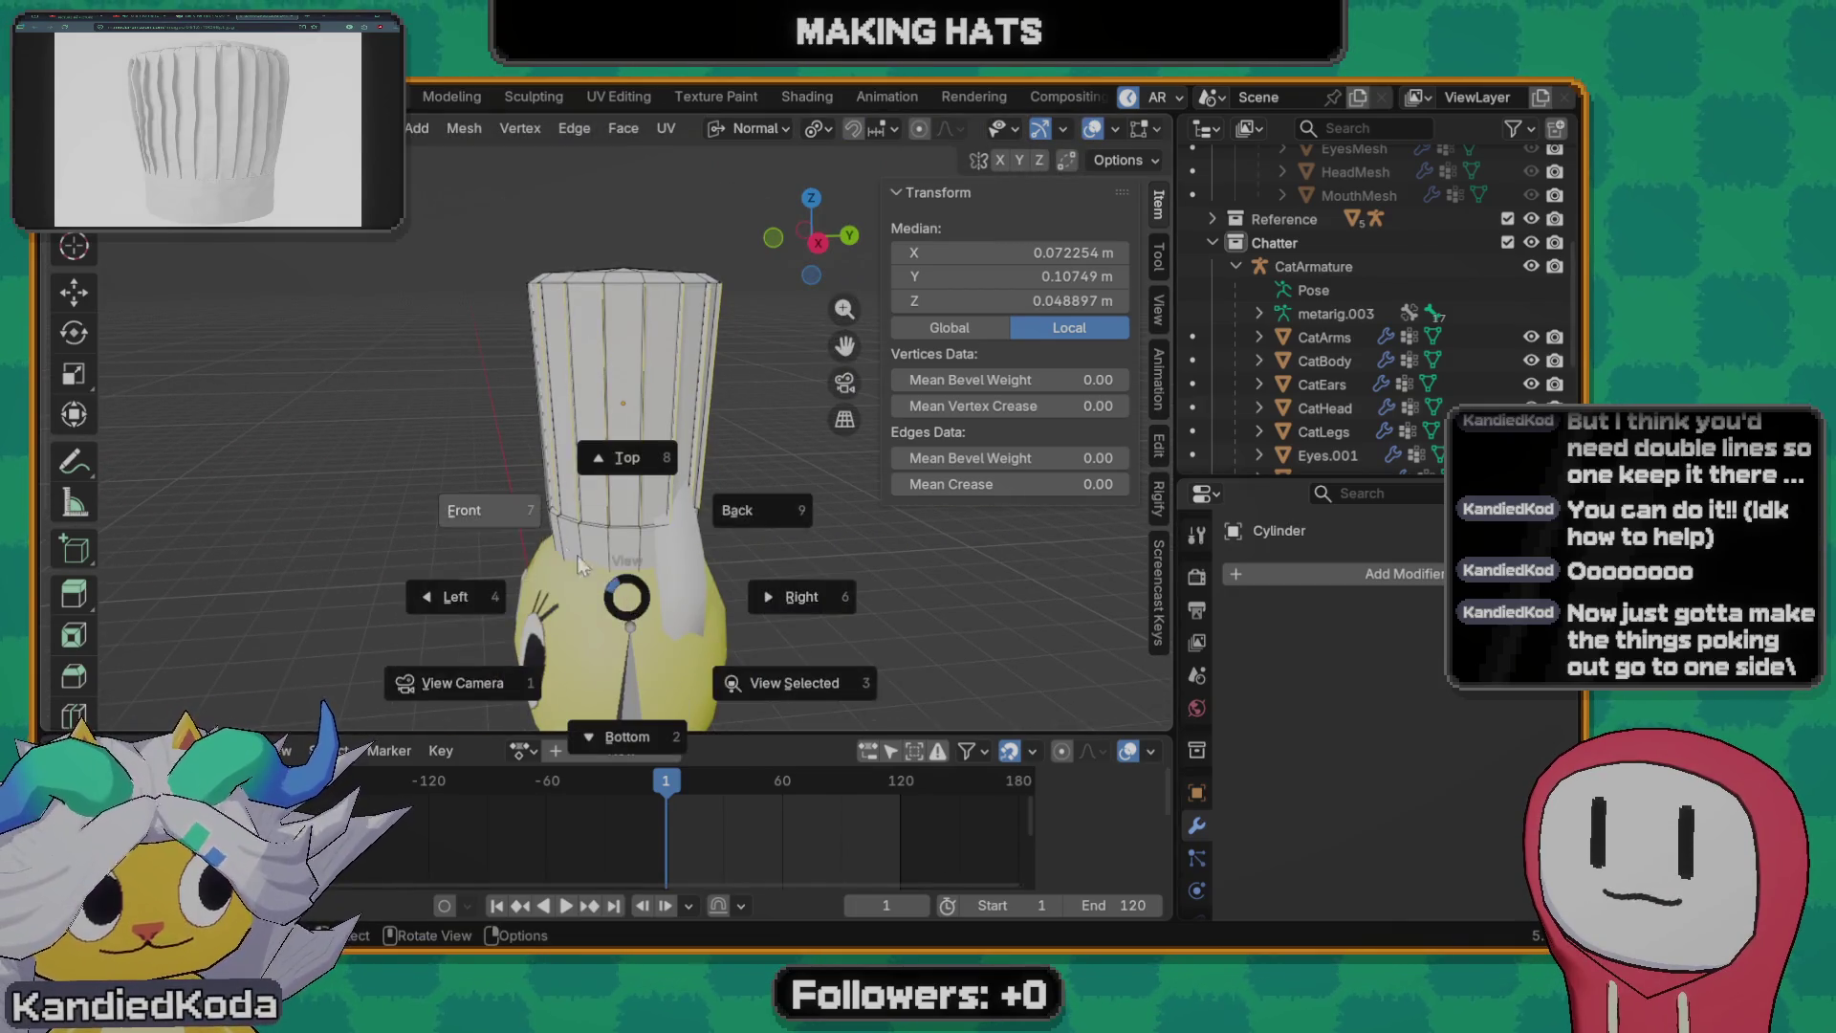
- From the front view, push the selected vertical edge strip about 0.12 m inward along X
left_click(459, 508)
scroll(695, 514, "up", 2)
scroll(675, 559, "up", 2)
scroll(647, 608, "up", 2)
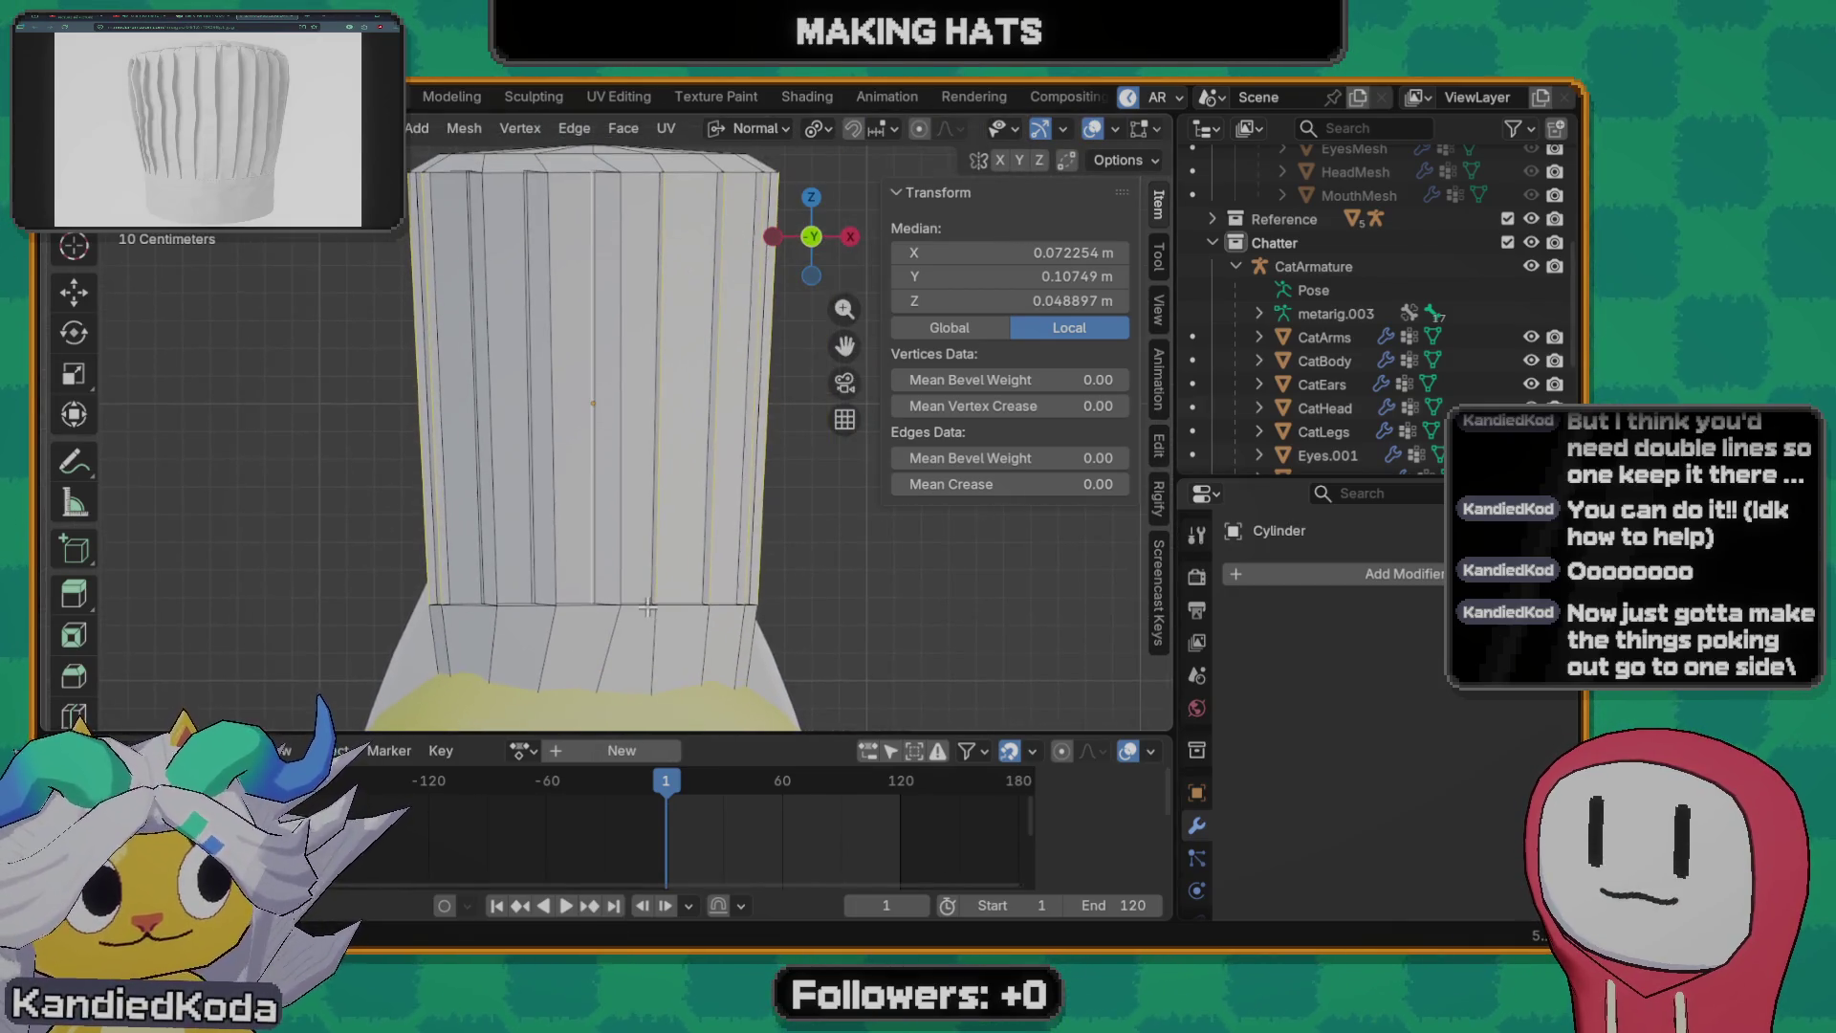
key("g")
key("x")
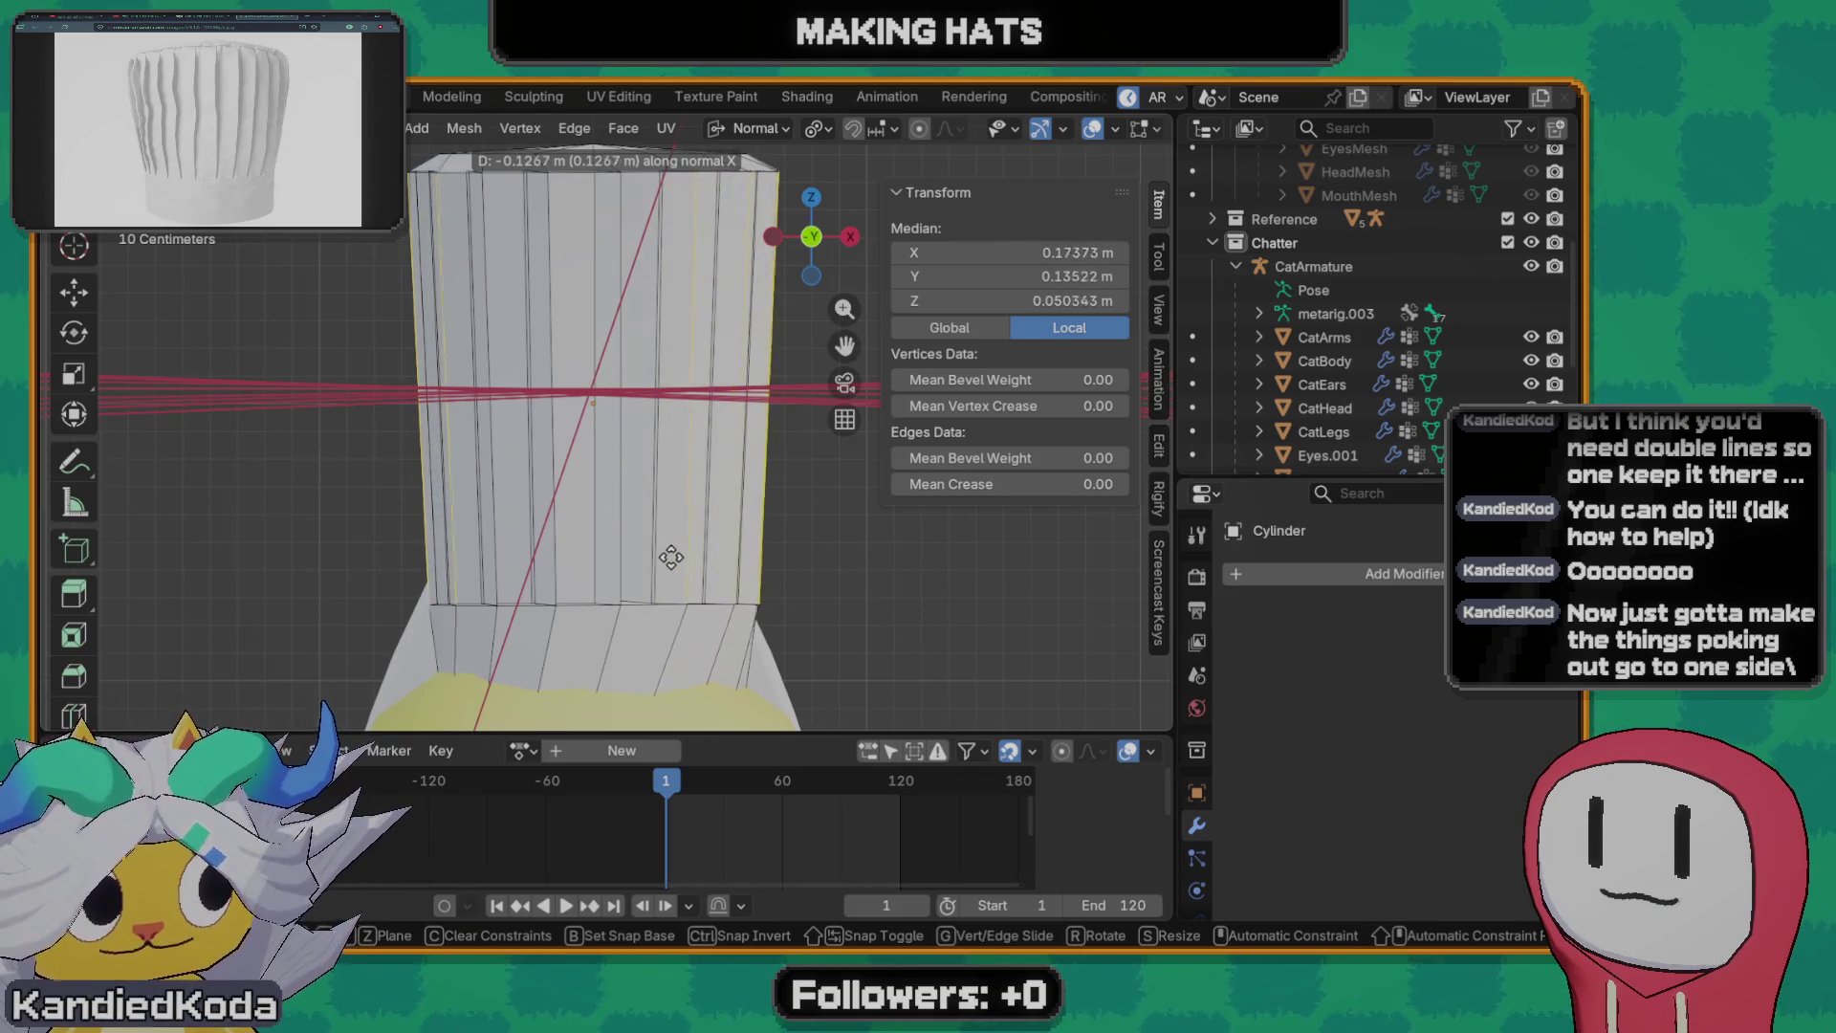
left_click(677, 557)
- Return to a straight front view and leave mesh editing for object mode
mouse_move(677, 558)
middle_mouse_down()
mouse_move(578, 527)
mouse_move(601, 590)
mouse_move(533, 533)
middle_mouse_up()
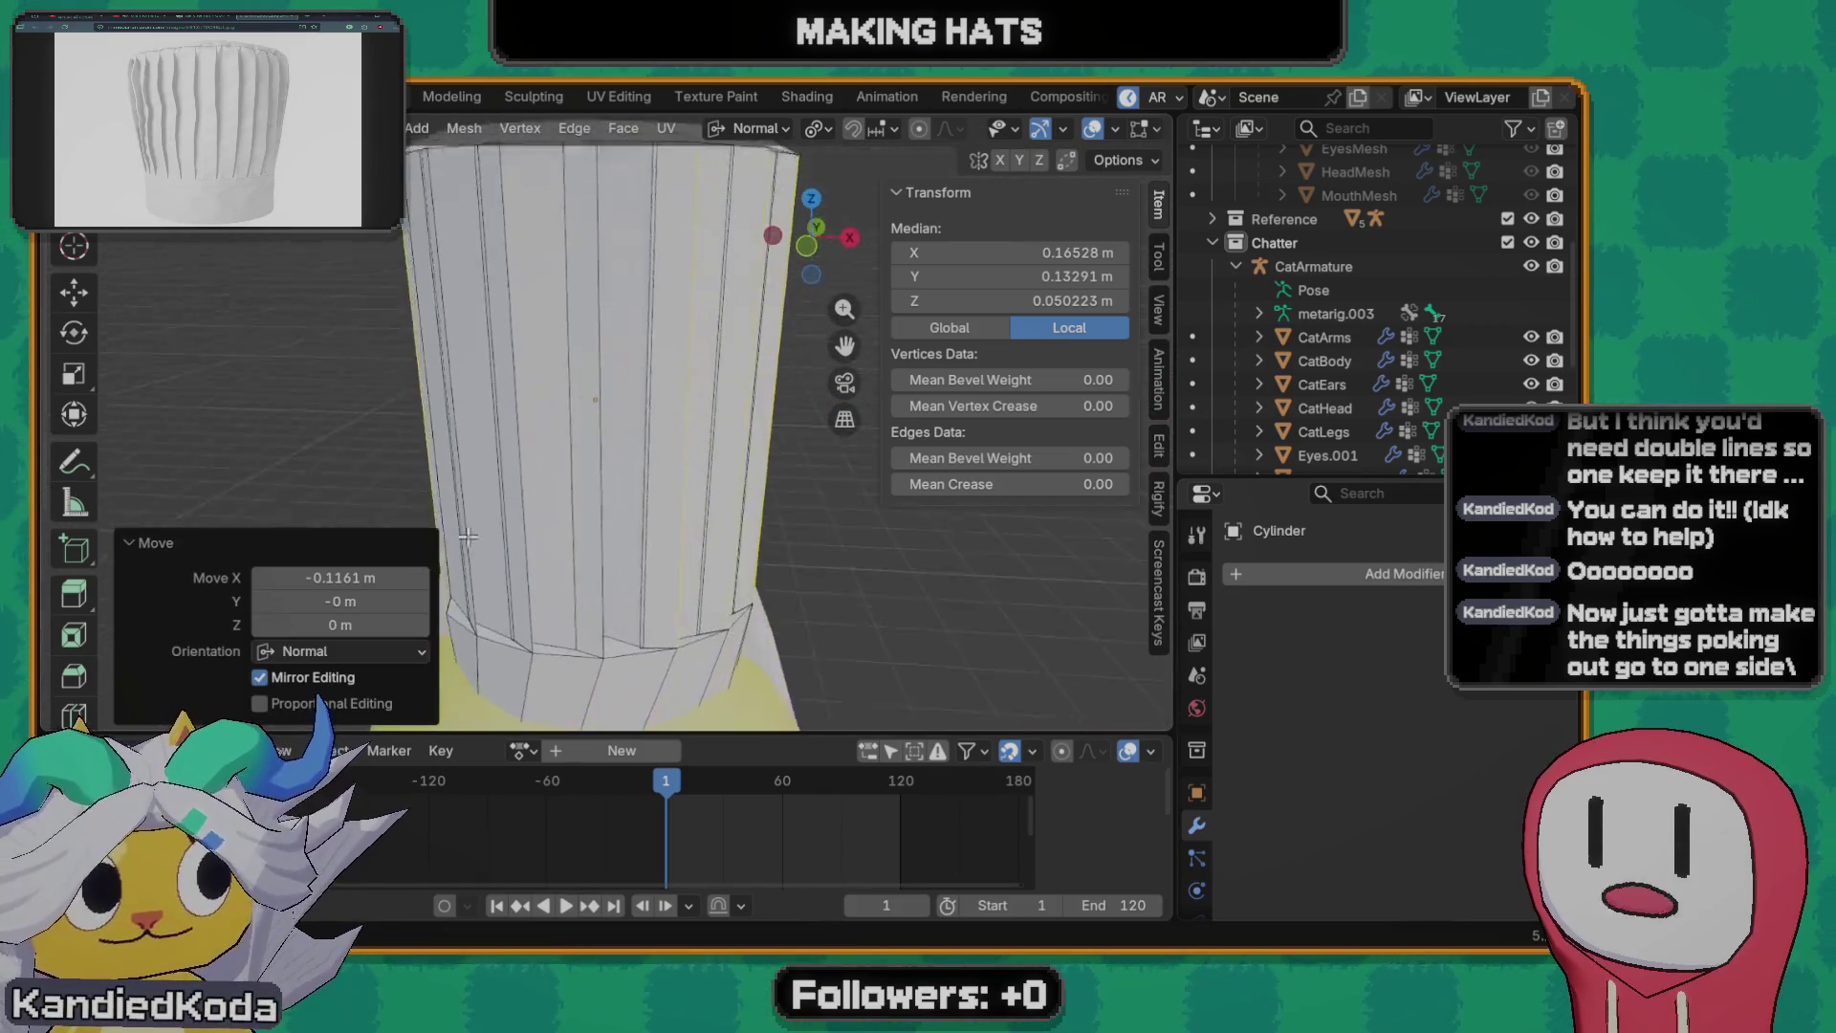
key("grave")
left_click(381, 443)
key("Tab")
scroll(705, 582, "down", 4)
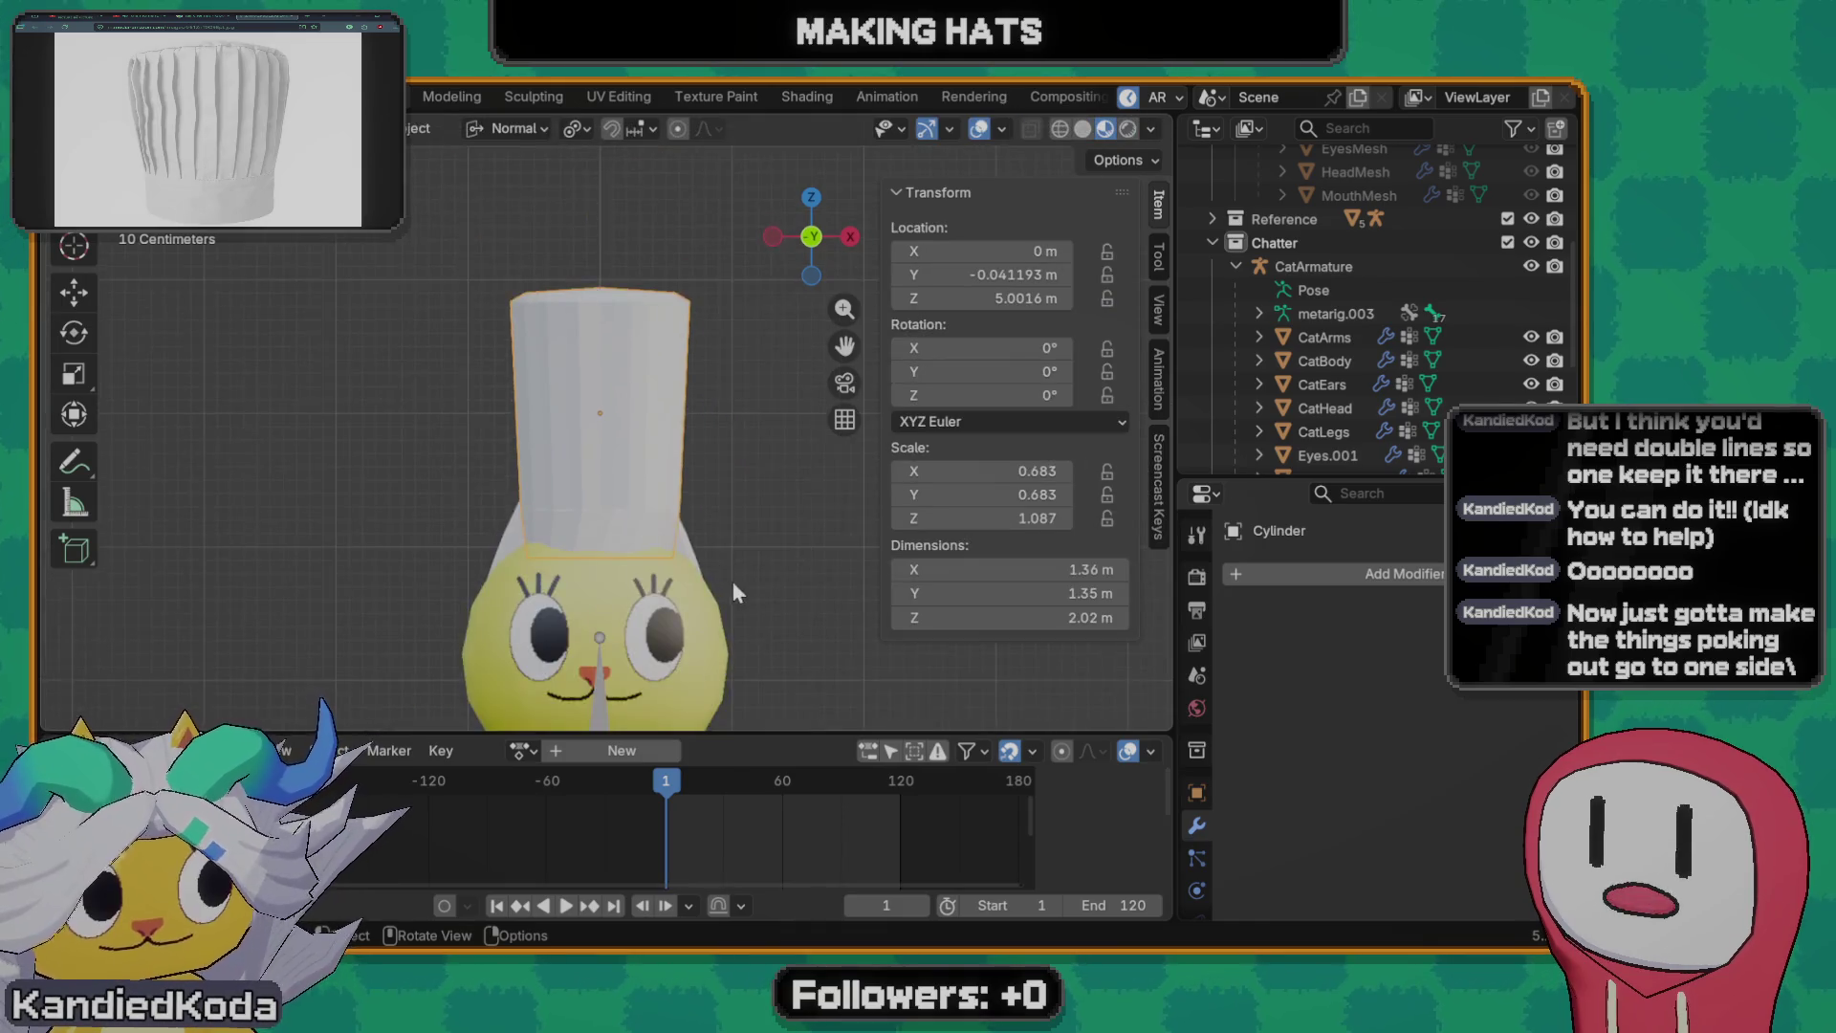
- Briefly edit the hat's mesh, try vertical edge selections from the front, clear them and exit
mouse_move(732, 582)
middle_mouse_down()
mouse_move(722, 600)
mouse_move(633, 520)
middle_mouse_up()
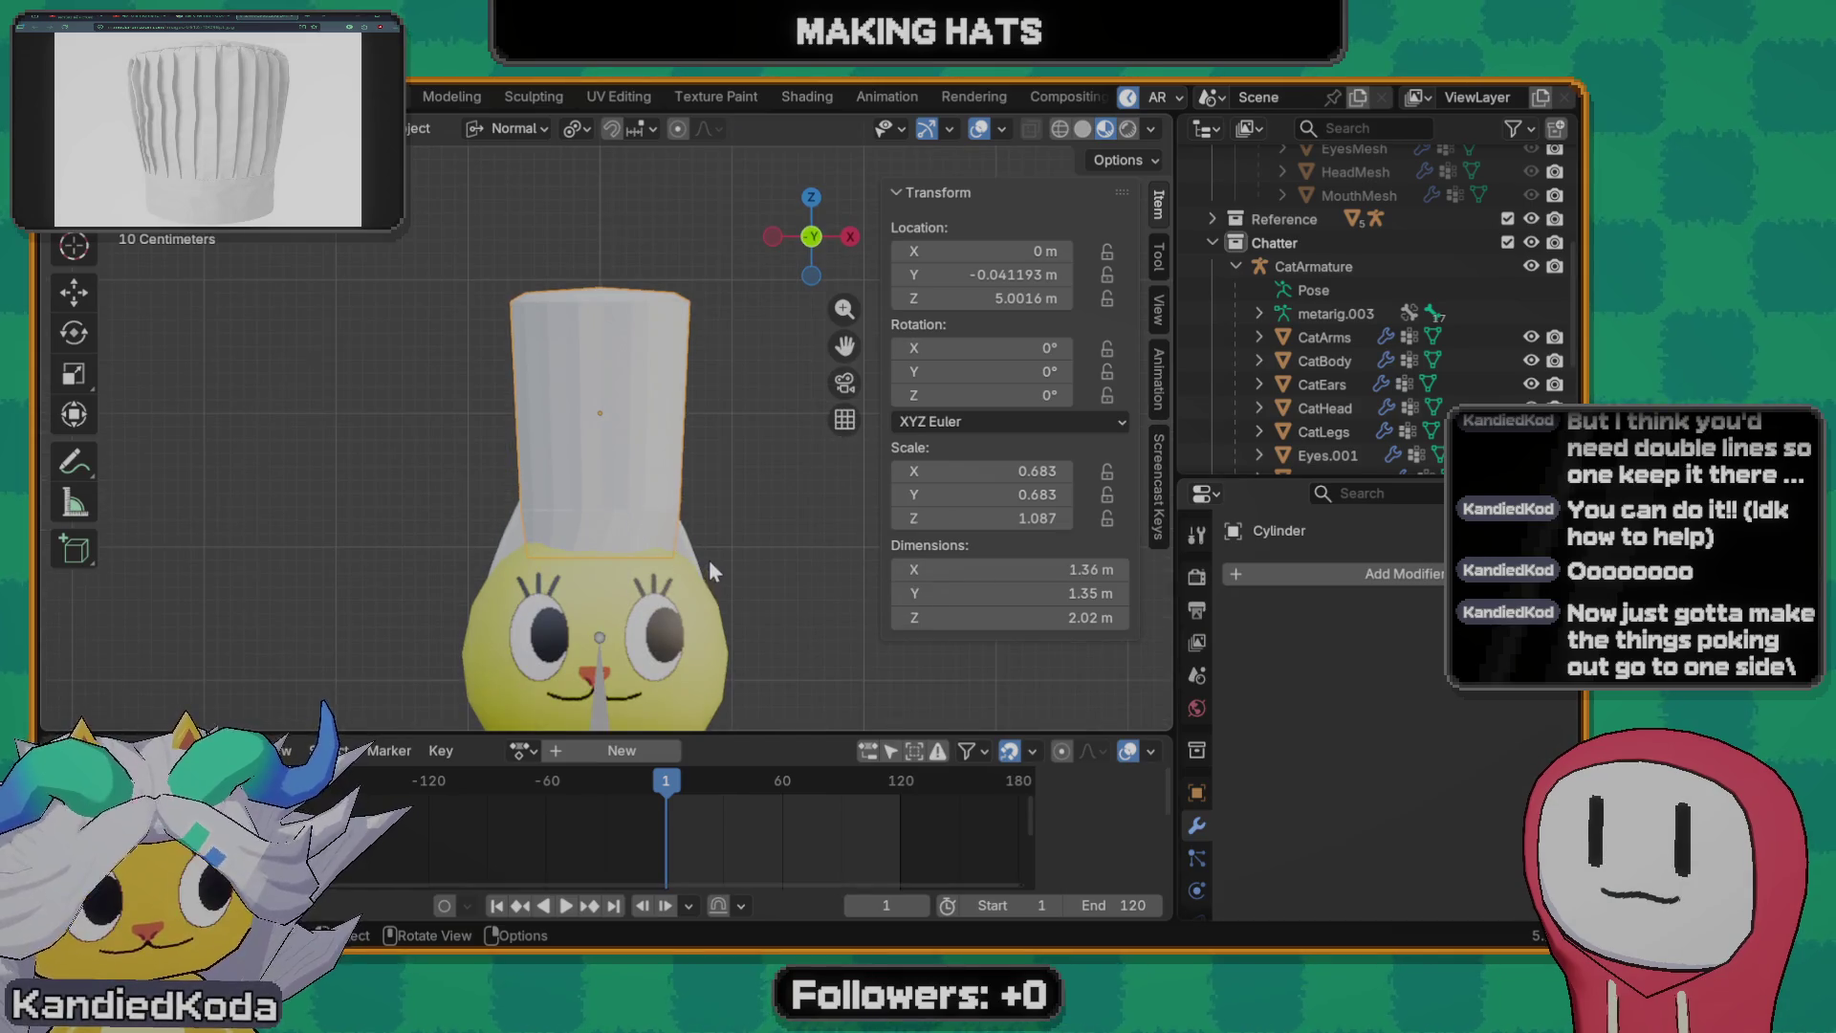
scroll(710, 565, "down", 2)
scroll(663, 560, "up", 3)
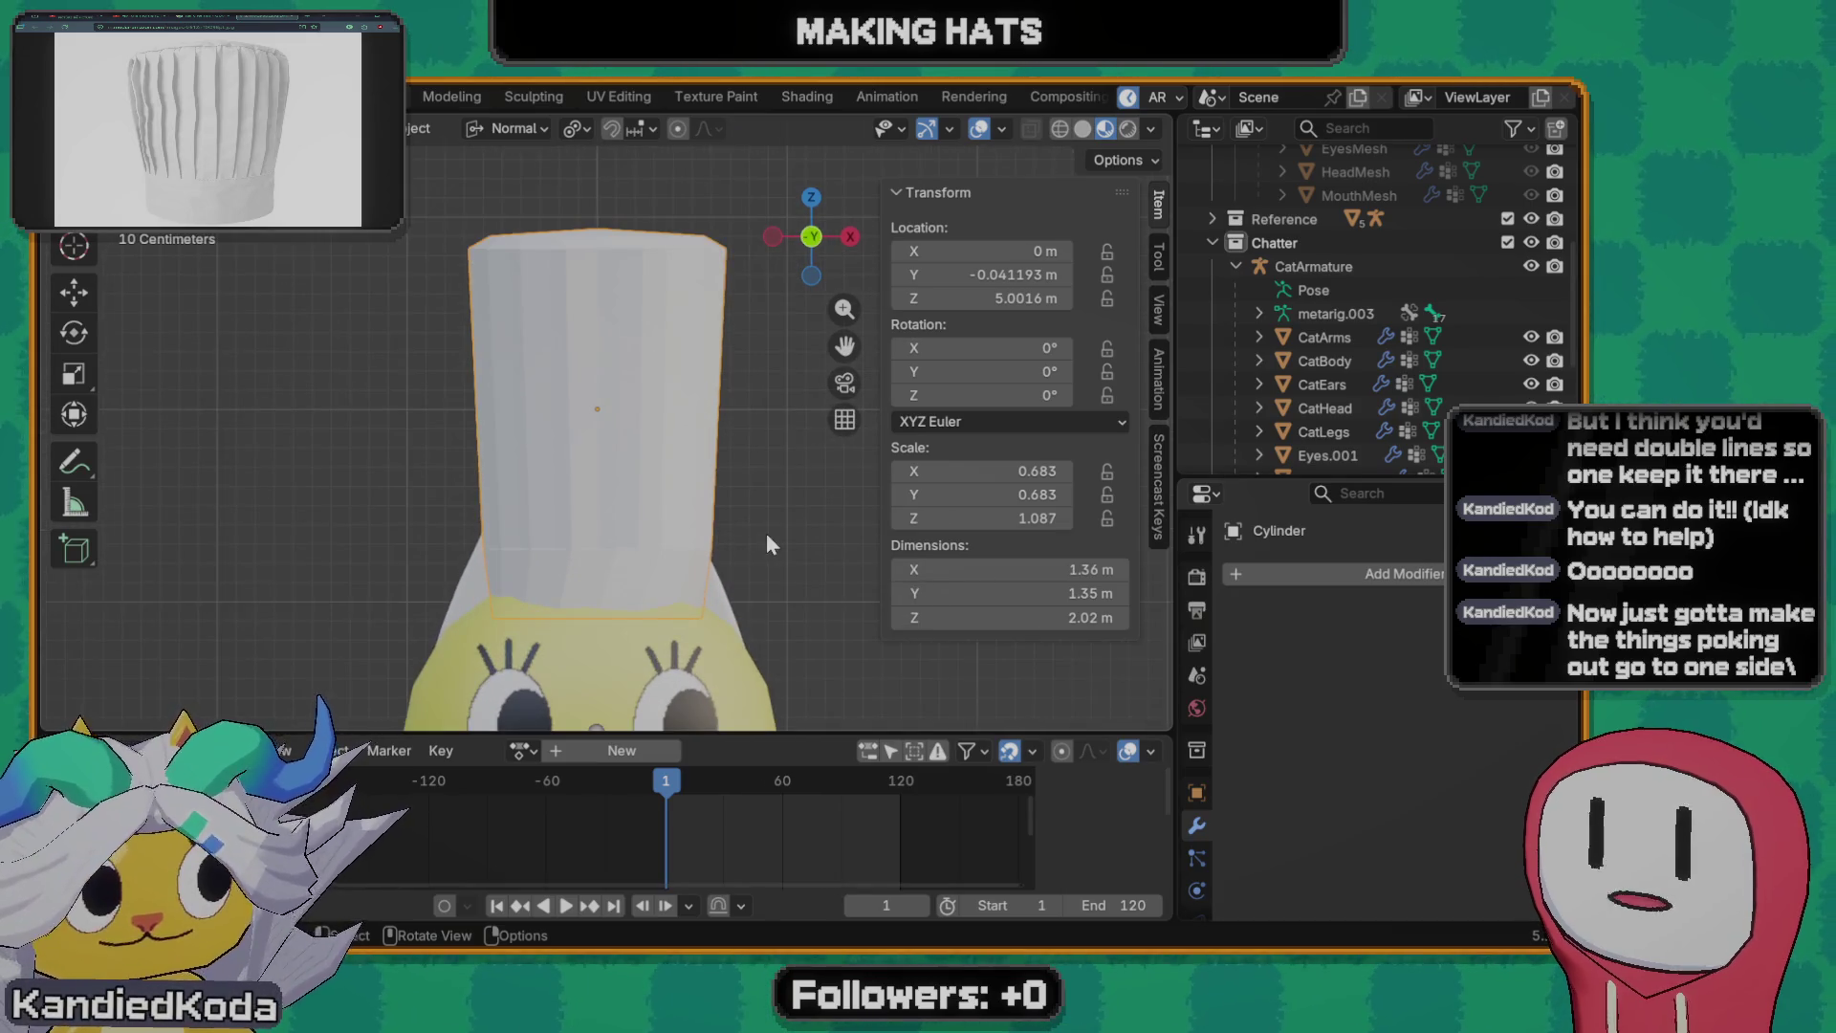
middle_click_drag(766, 532, 813, 528)
key("Tab")
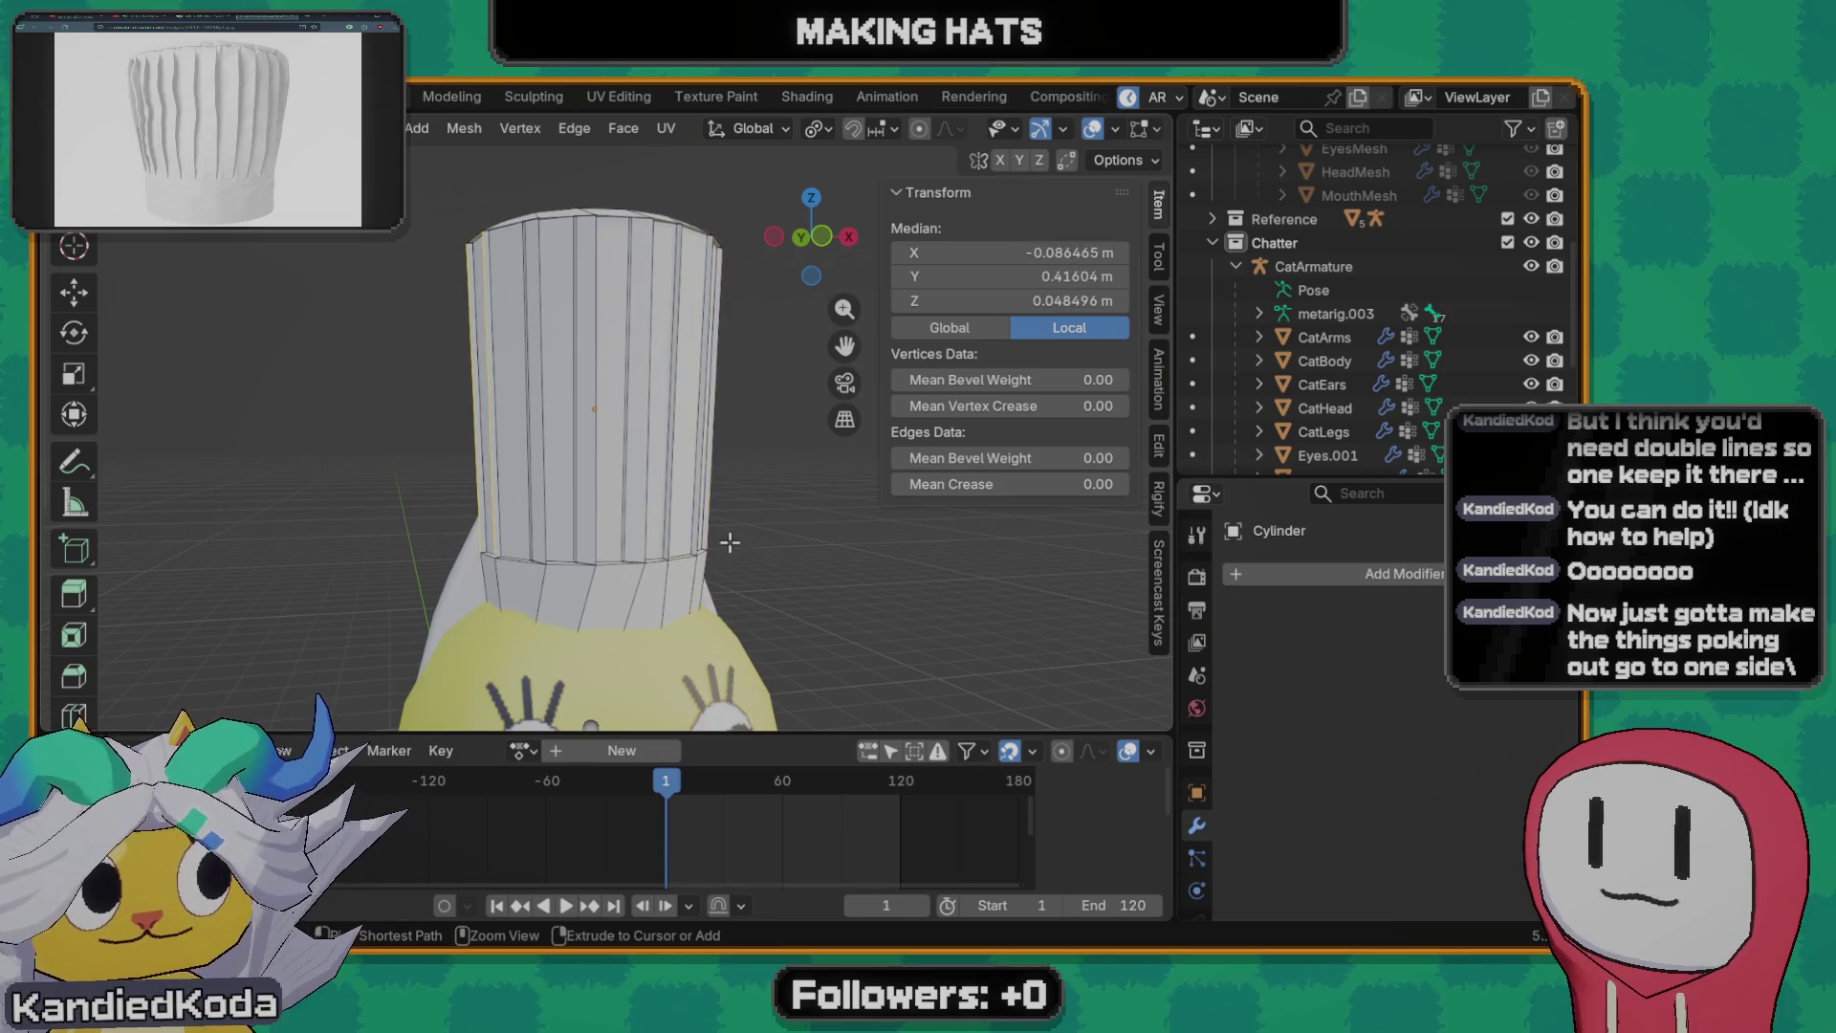
left_click(737, 539, "ctrl")
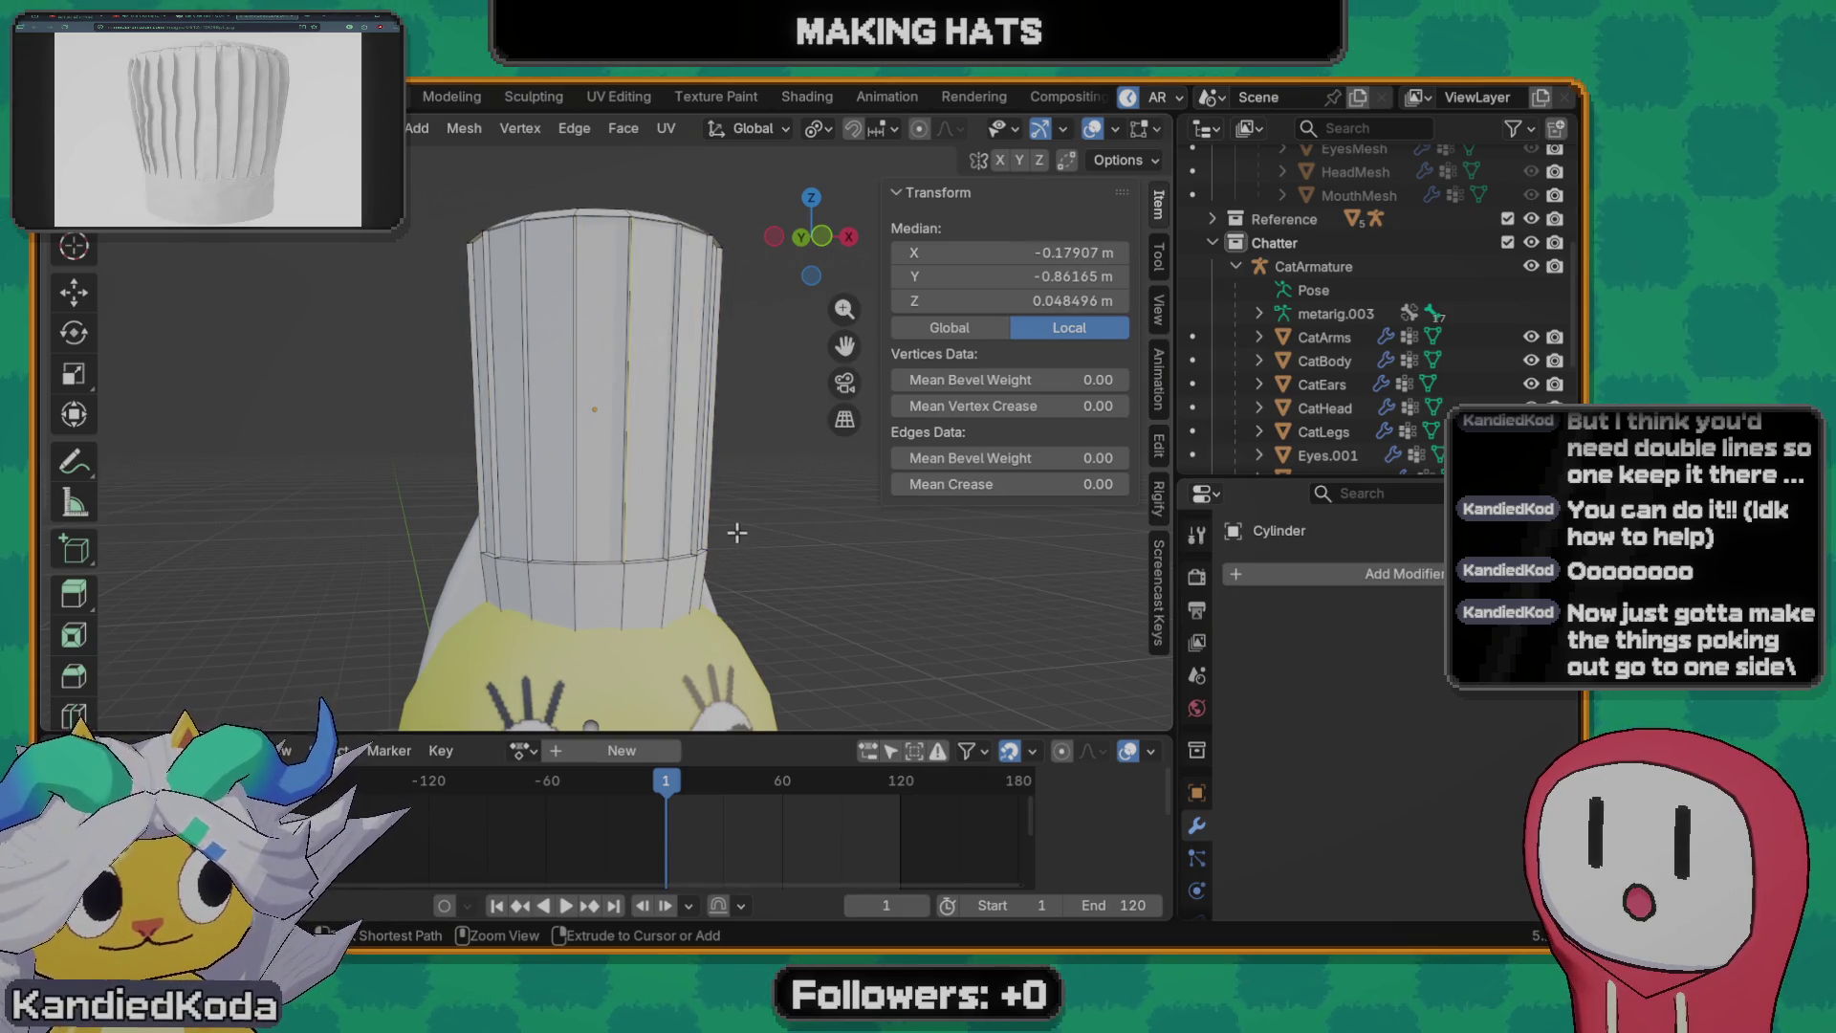
left_click(758, 534, "ctrl")
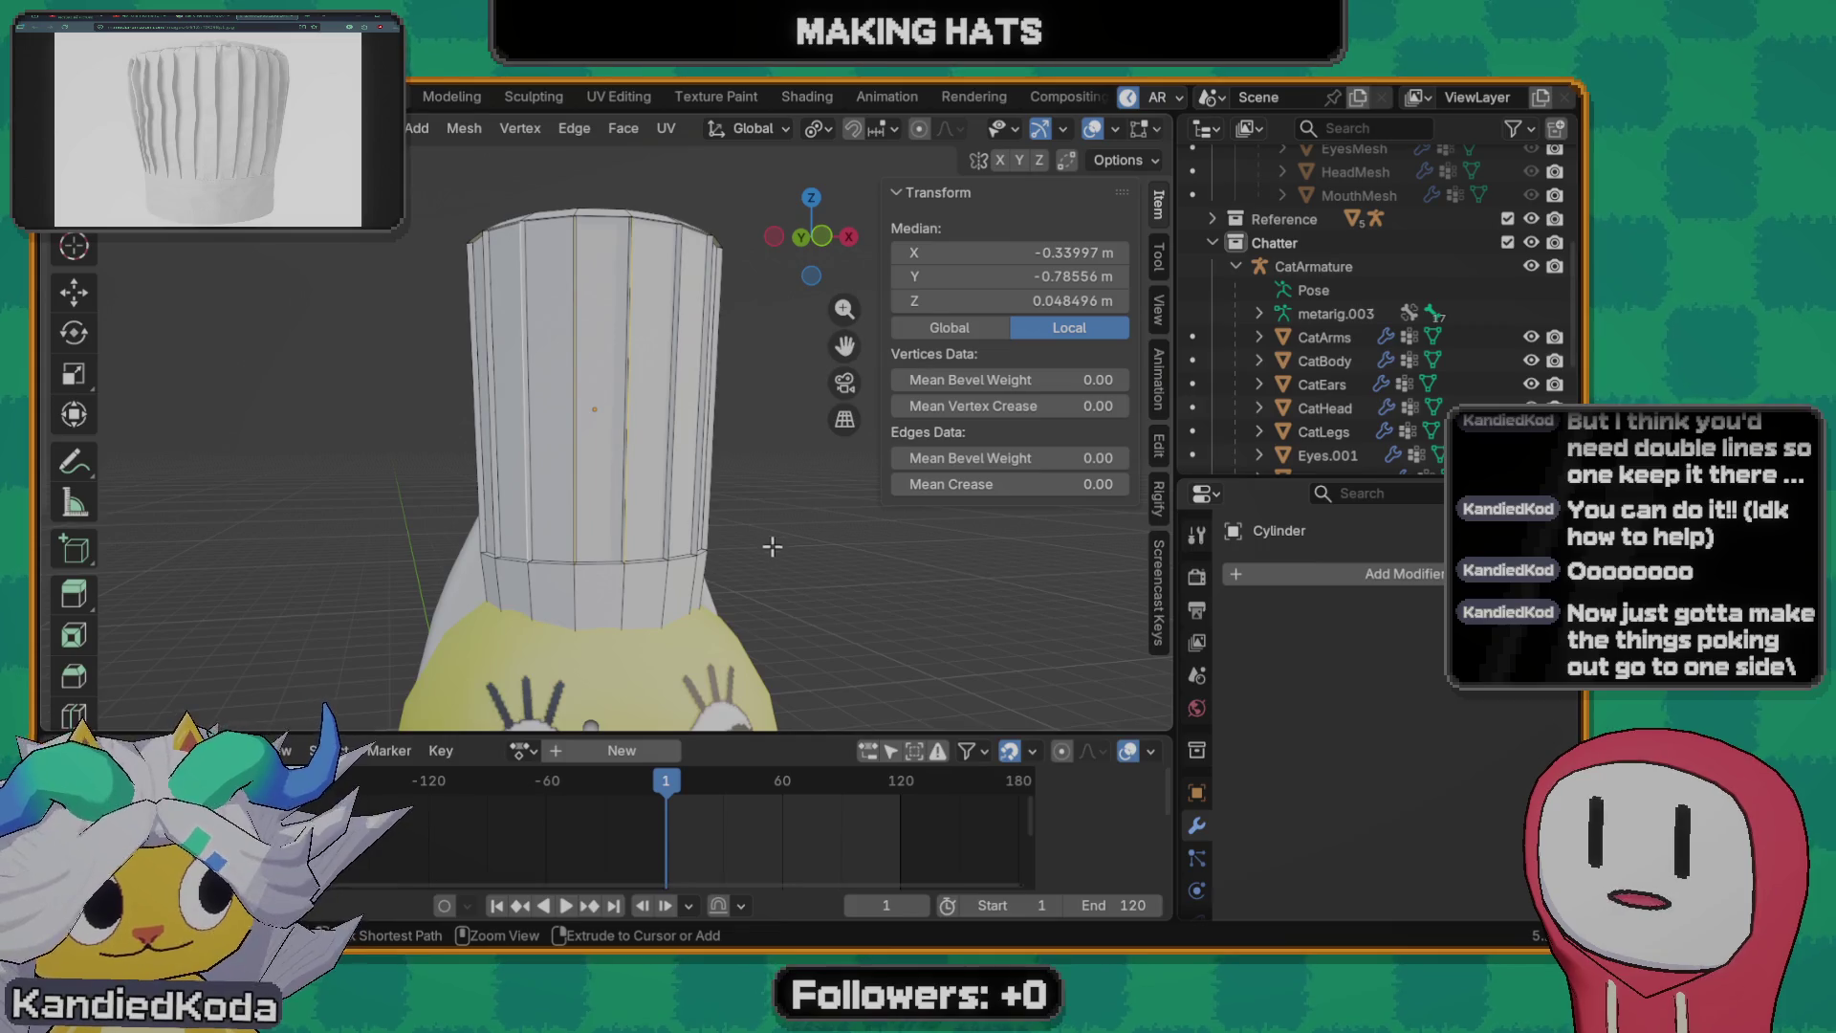
key("grave")
left_click(902, 520)
key("alt+a")
key("Tab")
scroll(819, 579, "down", 3)
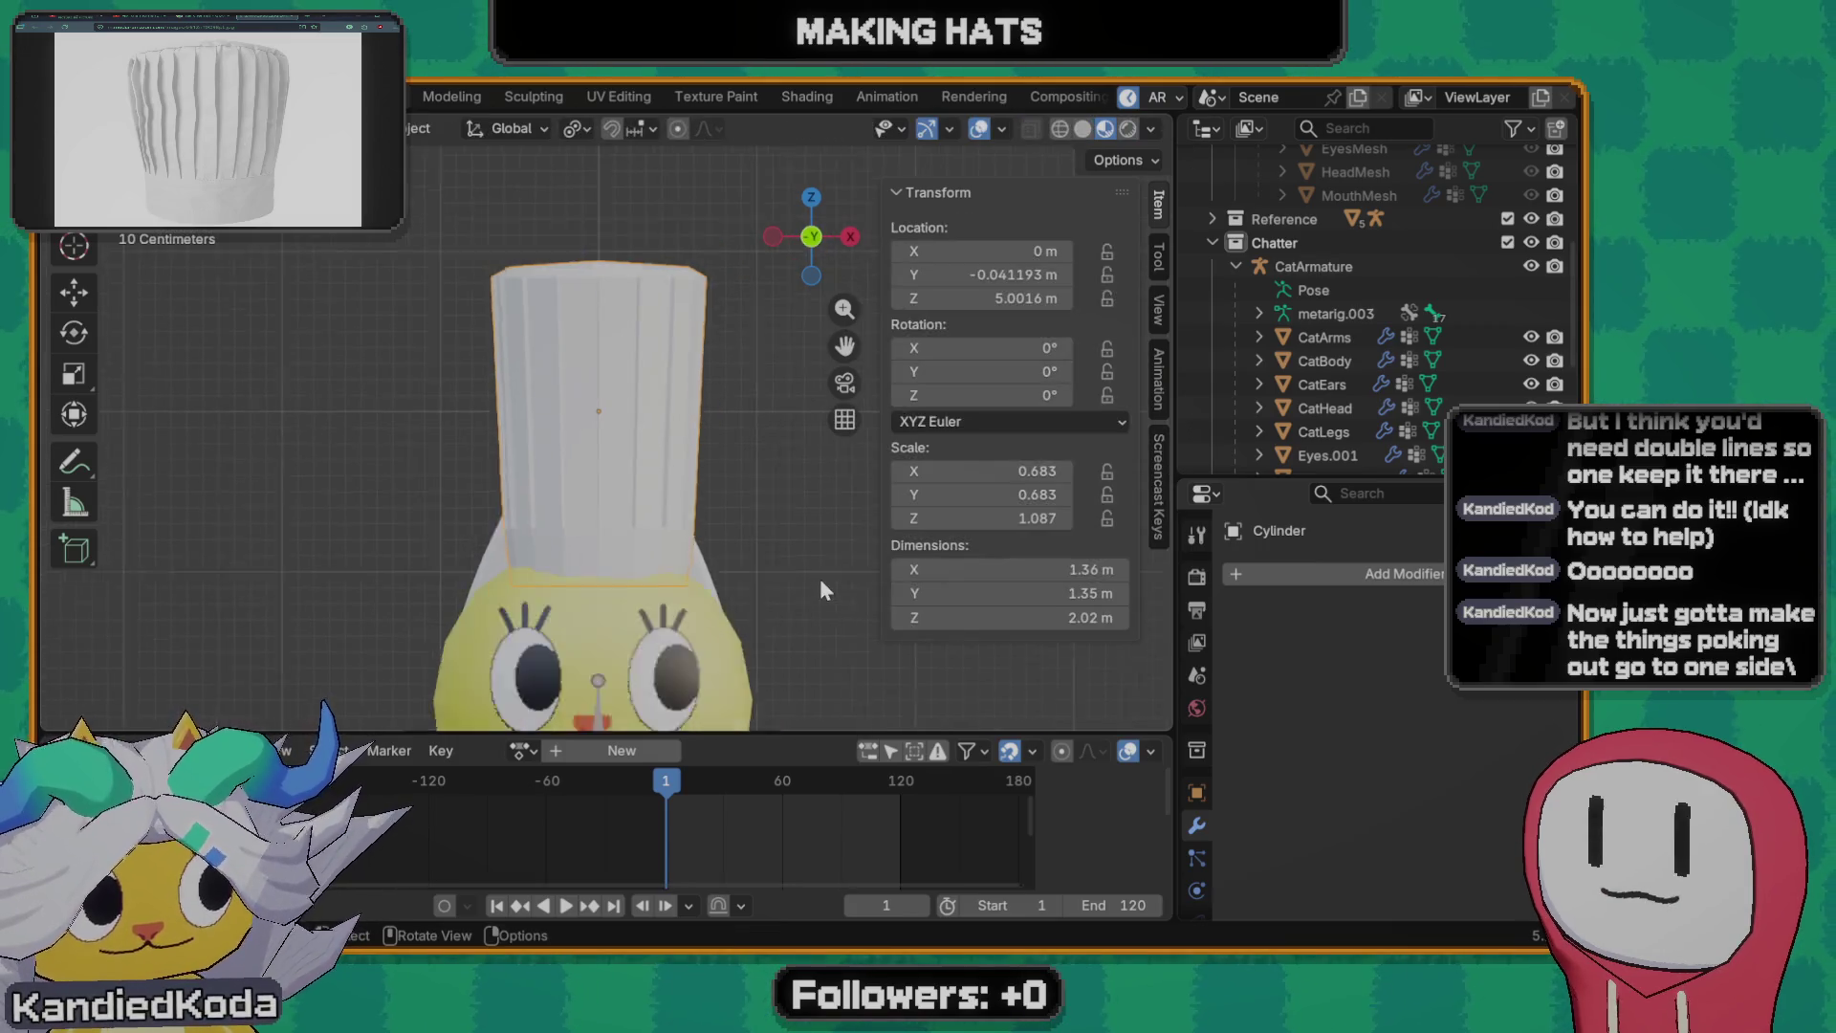
scroll(790, 614, "down", 2)
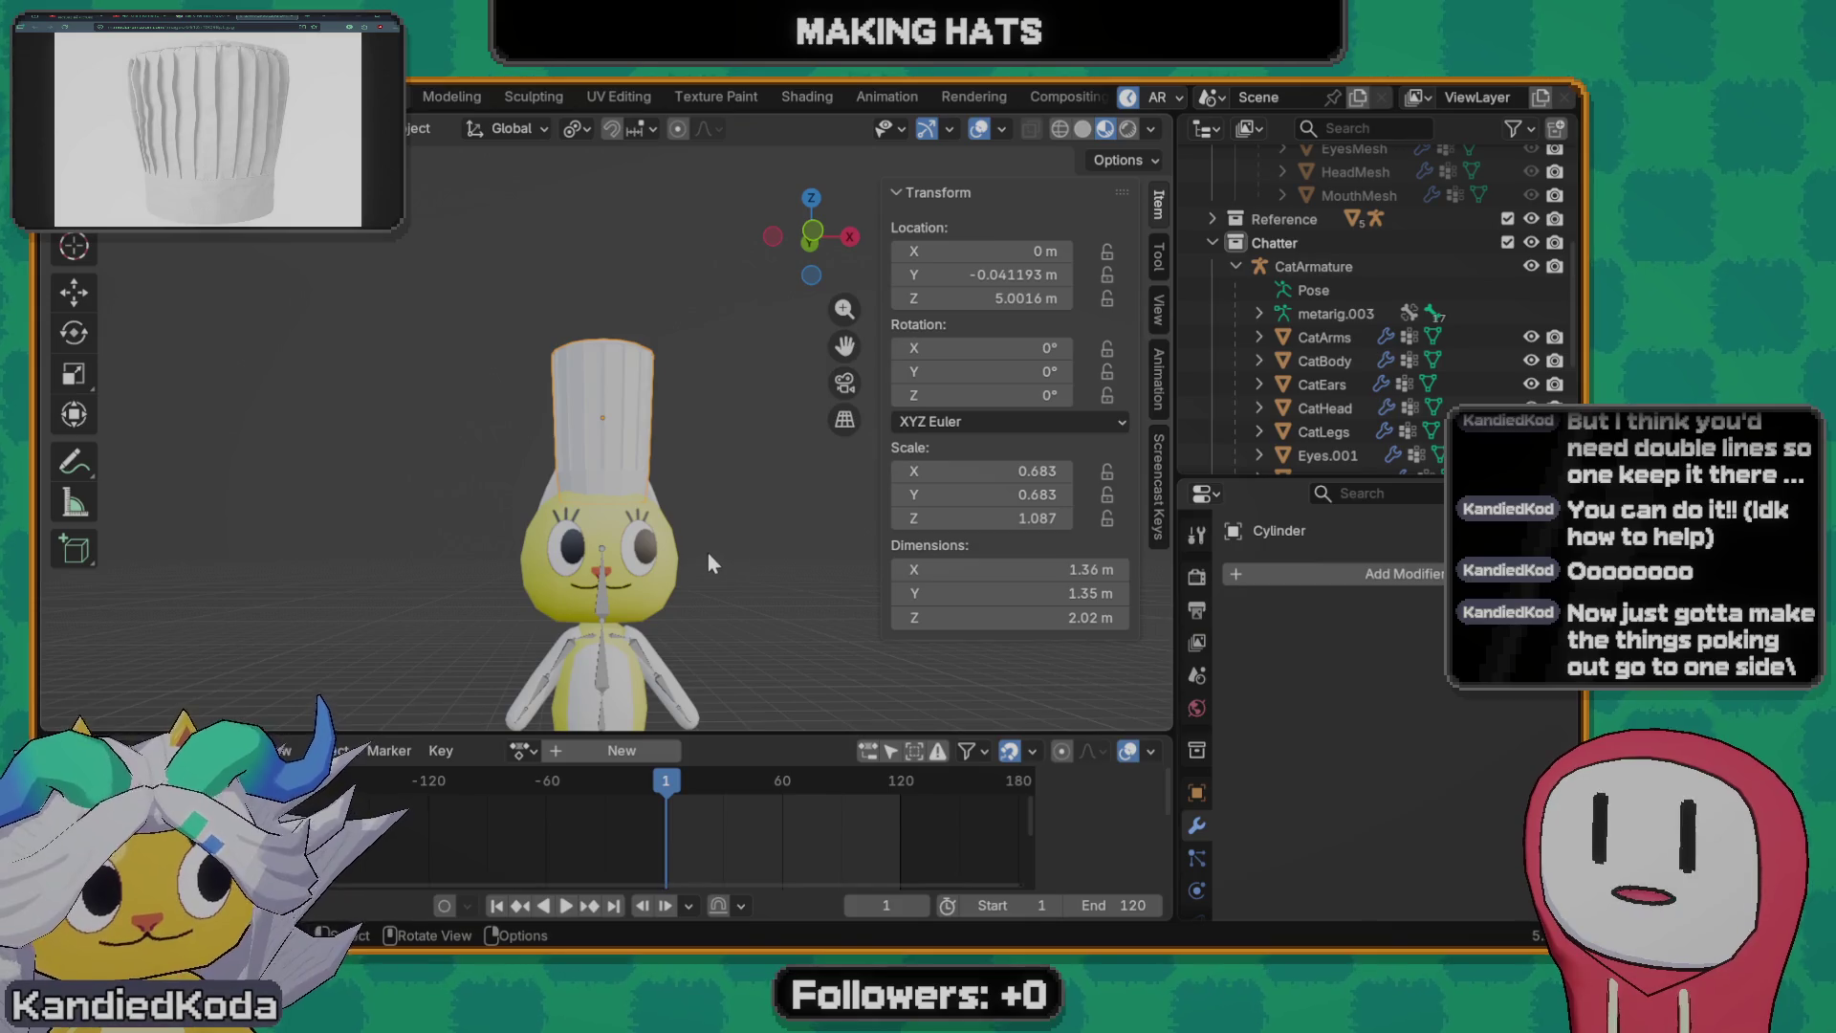
scroll(703, 523, "up", 3)
- Re-enter the hat's mesh and start a loop cut around its tall column
mouse_move(708, 514)
middle_mouse_down()
mouse_move(650, 554)
mouse_move(791, 561)
mouse_move(547, 583)
mouse_move(681, 584)
mouse_move(608, 594)
middle_mouse_up()
scroll(790, 562, "down", 4)
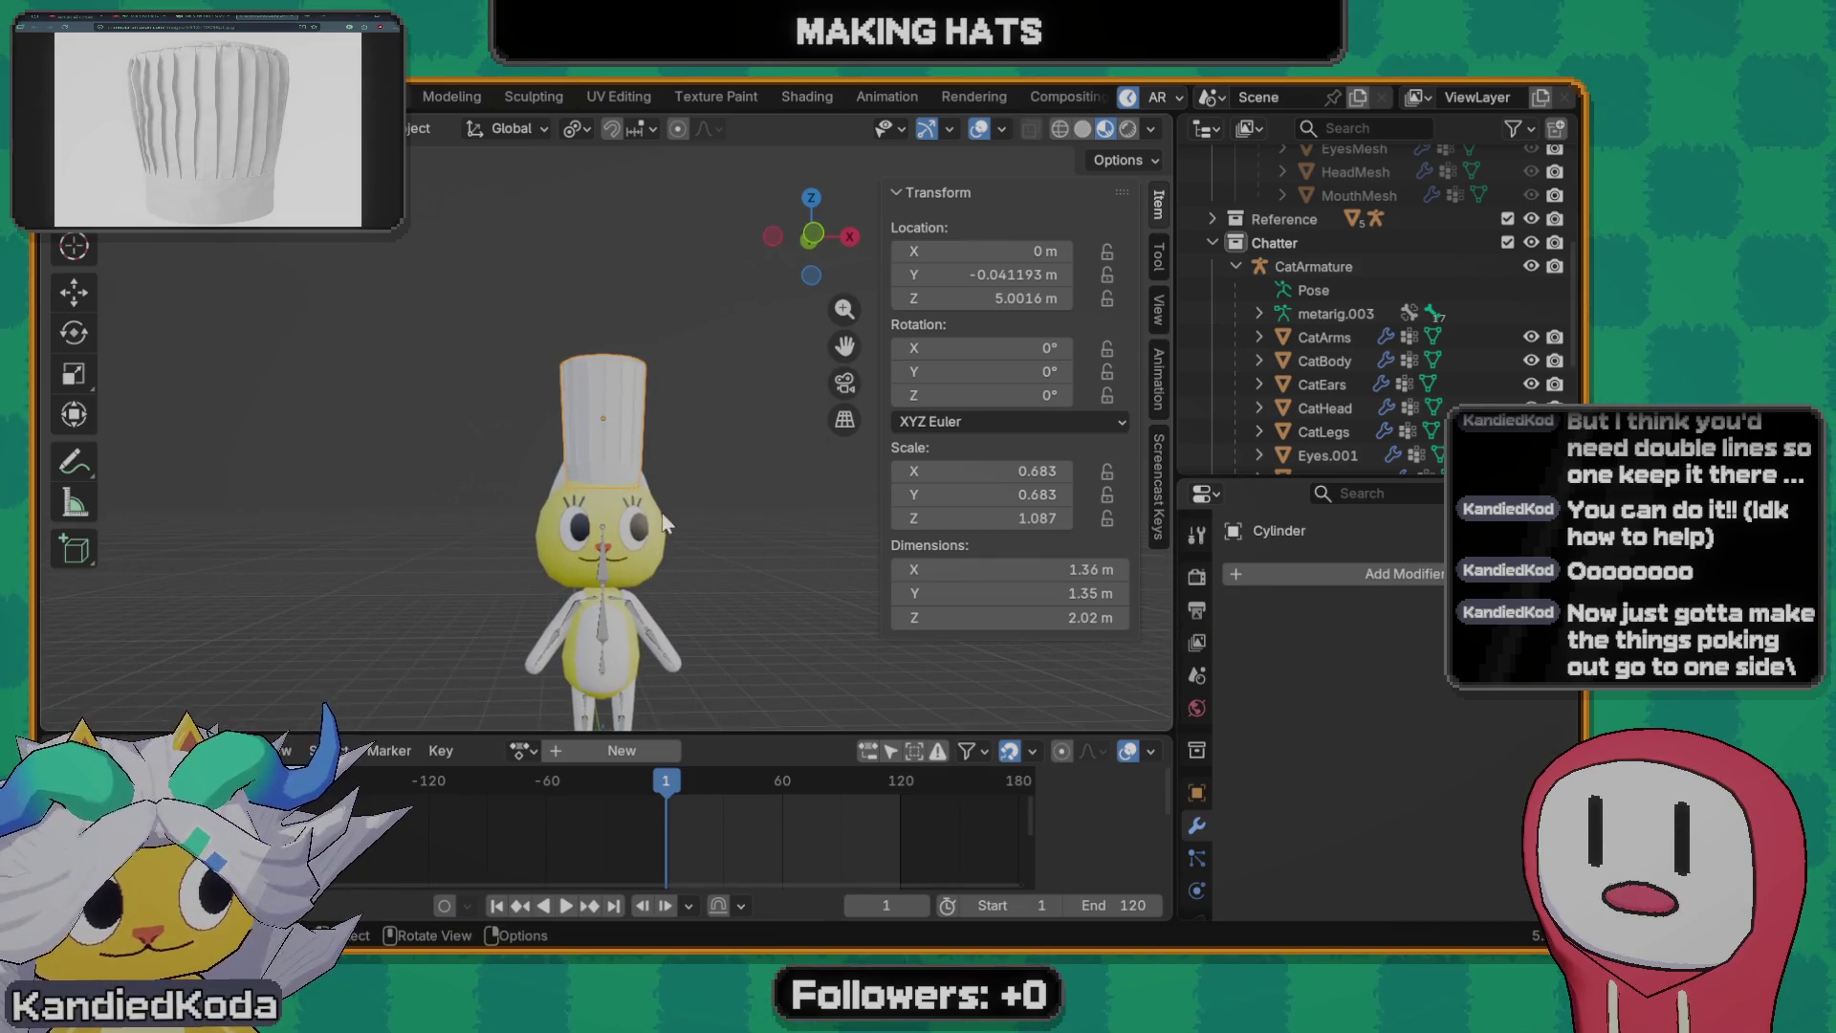
scroll(704, 578, "up", 4)
scroll(684, 489, "up", 1)
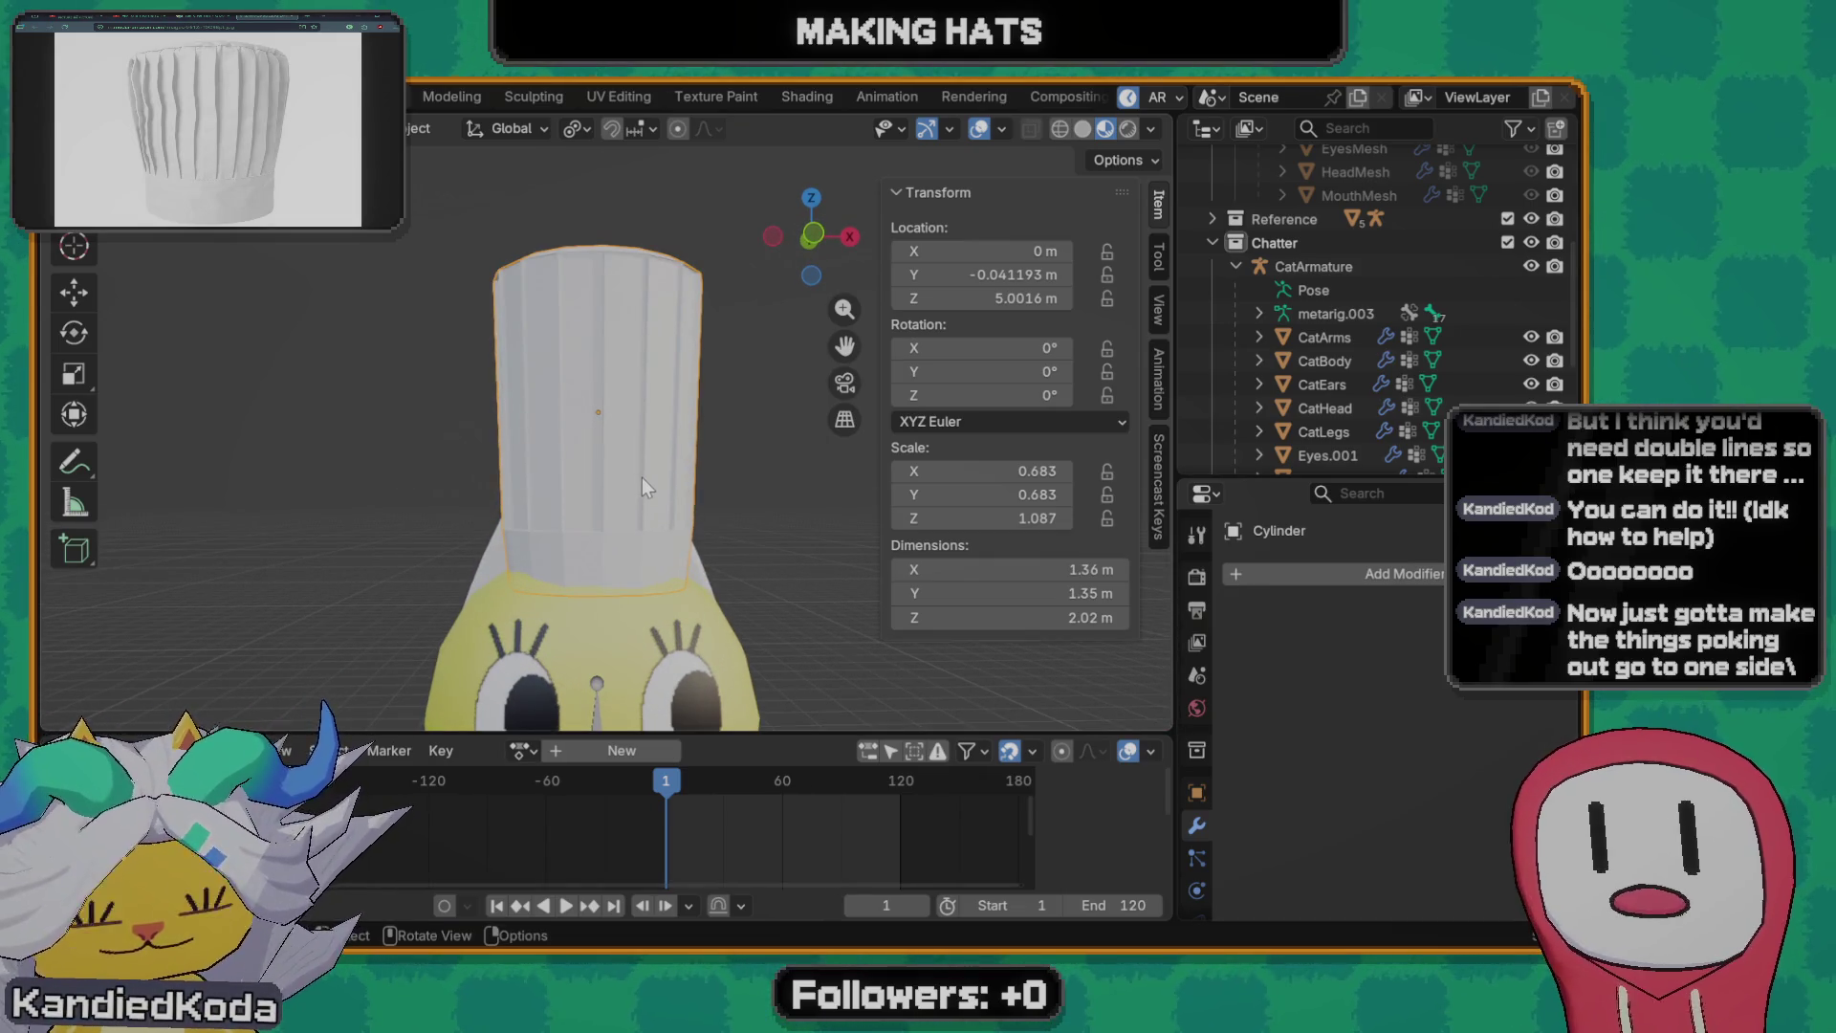
scroll(698, 513, "up", 1)
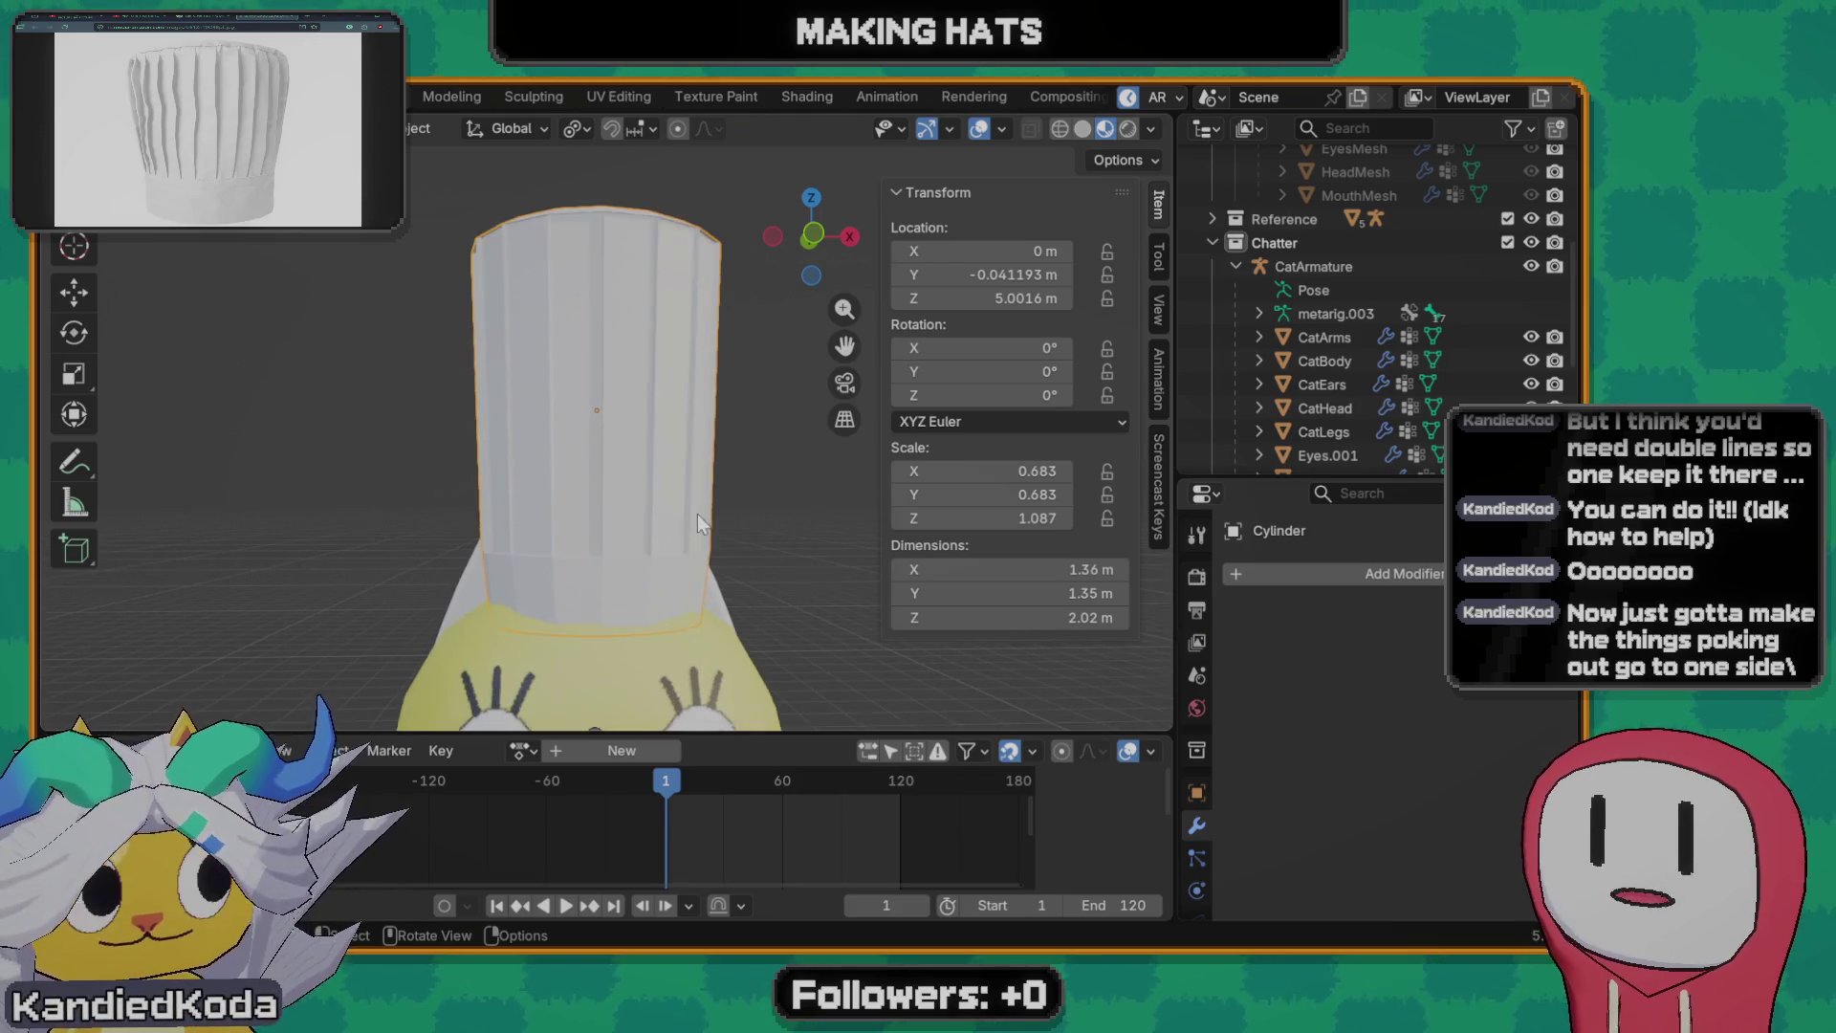
key("Tab")
key("ctrl+r")
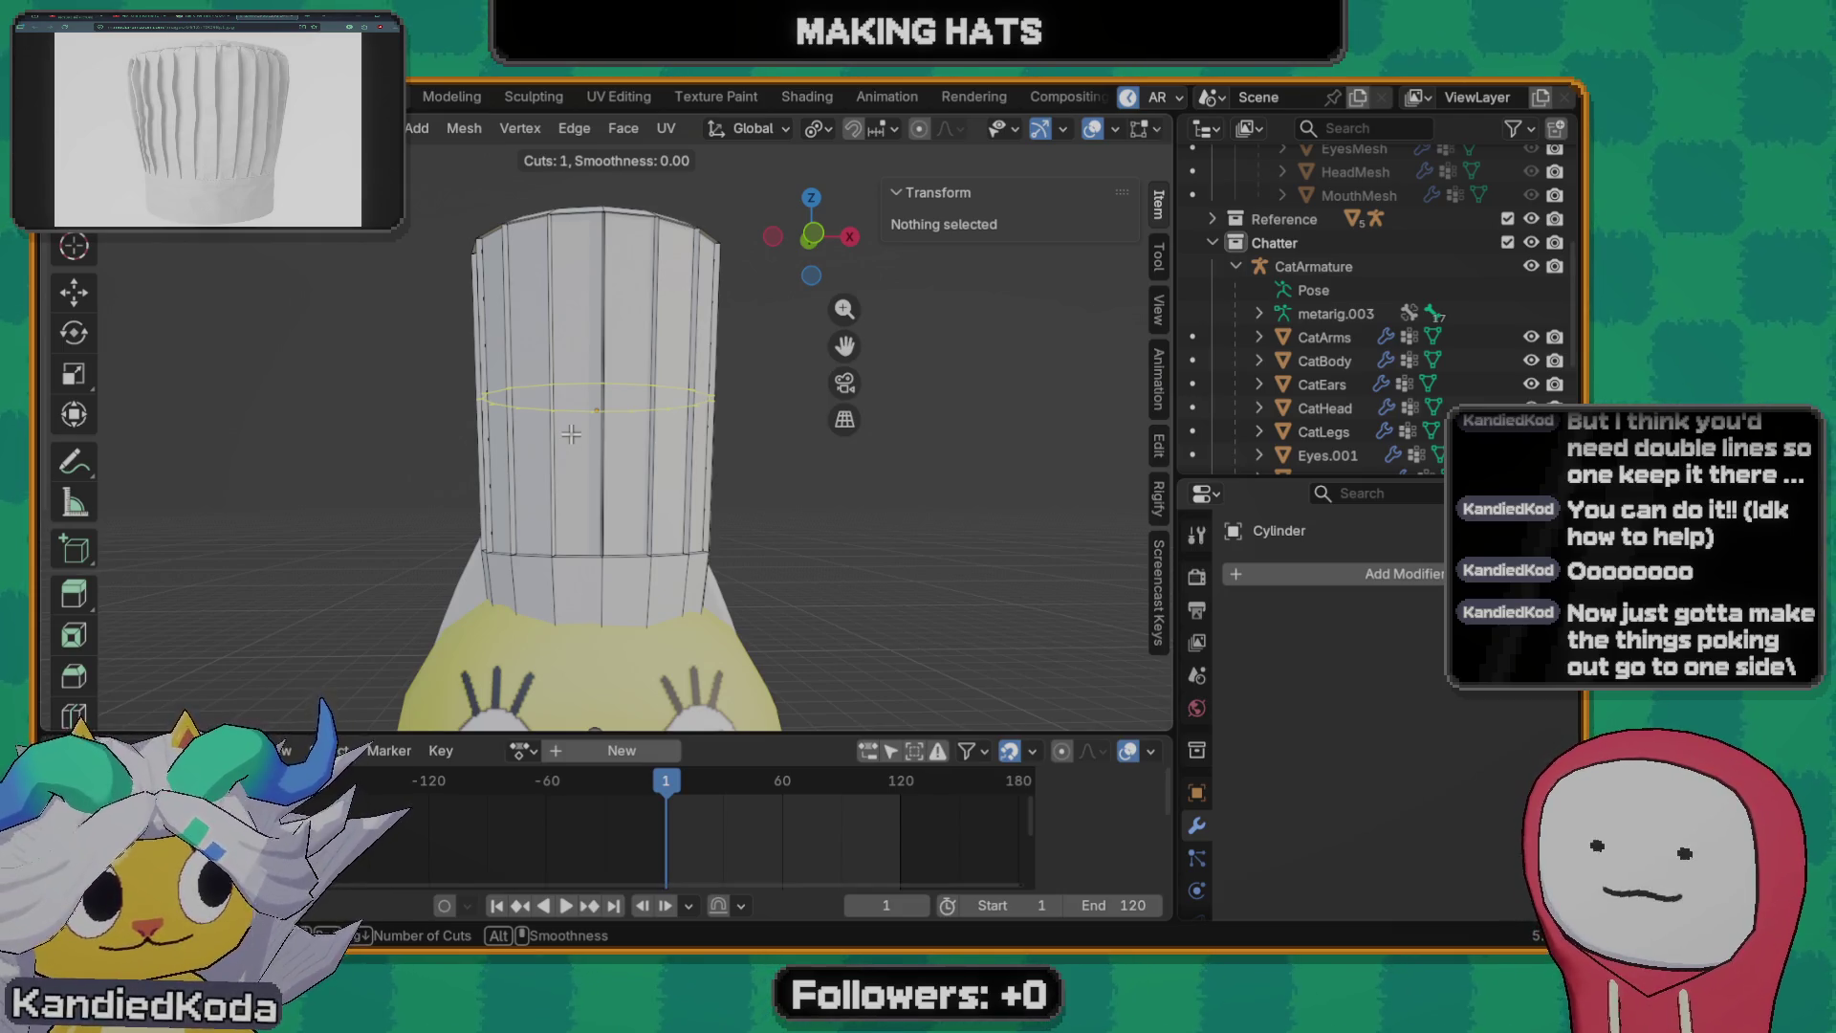
- Place a horizontal edge loop below the column's middle and shift a selected part along X
left_click(572, 433)
left_click(571, 456)
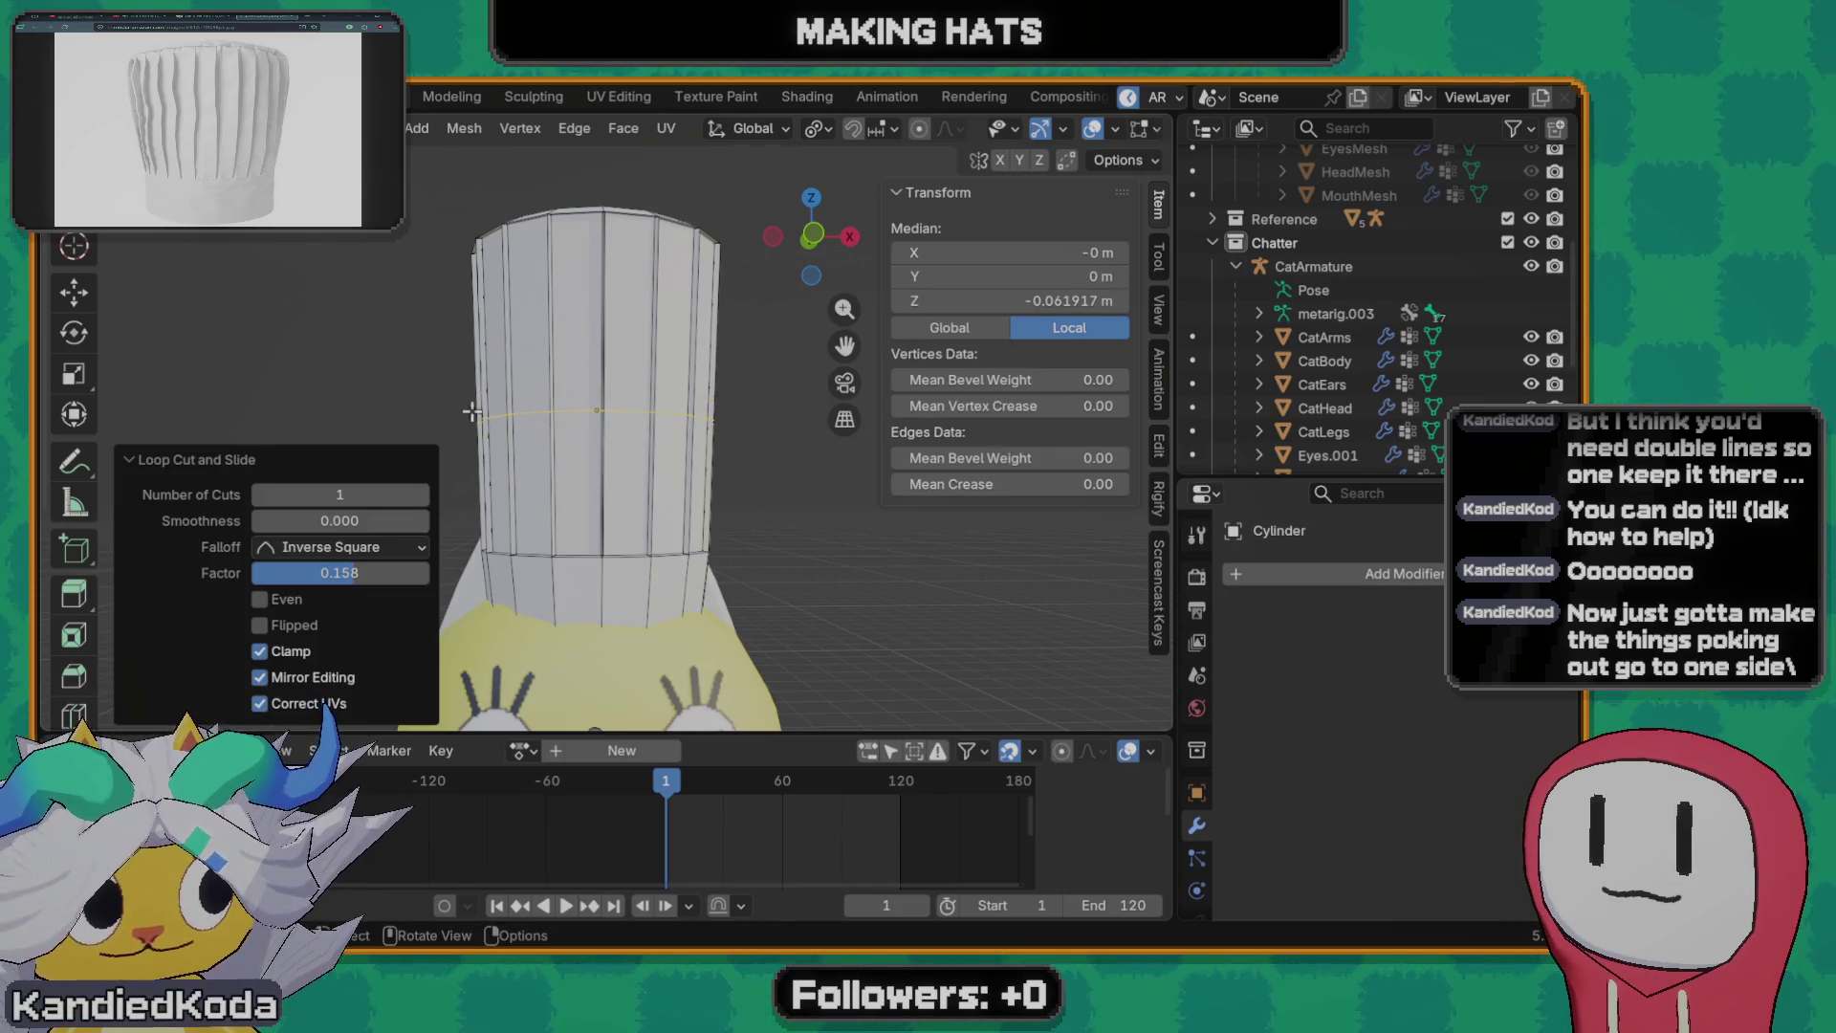
key("grave")
left_click(501, 443)
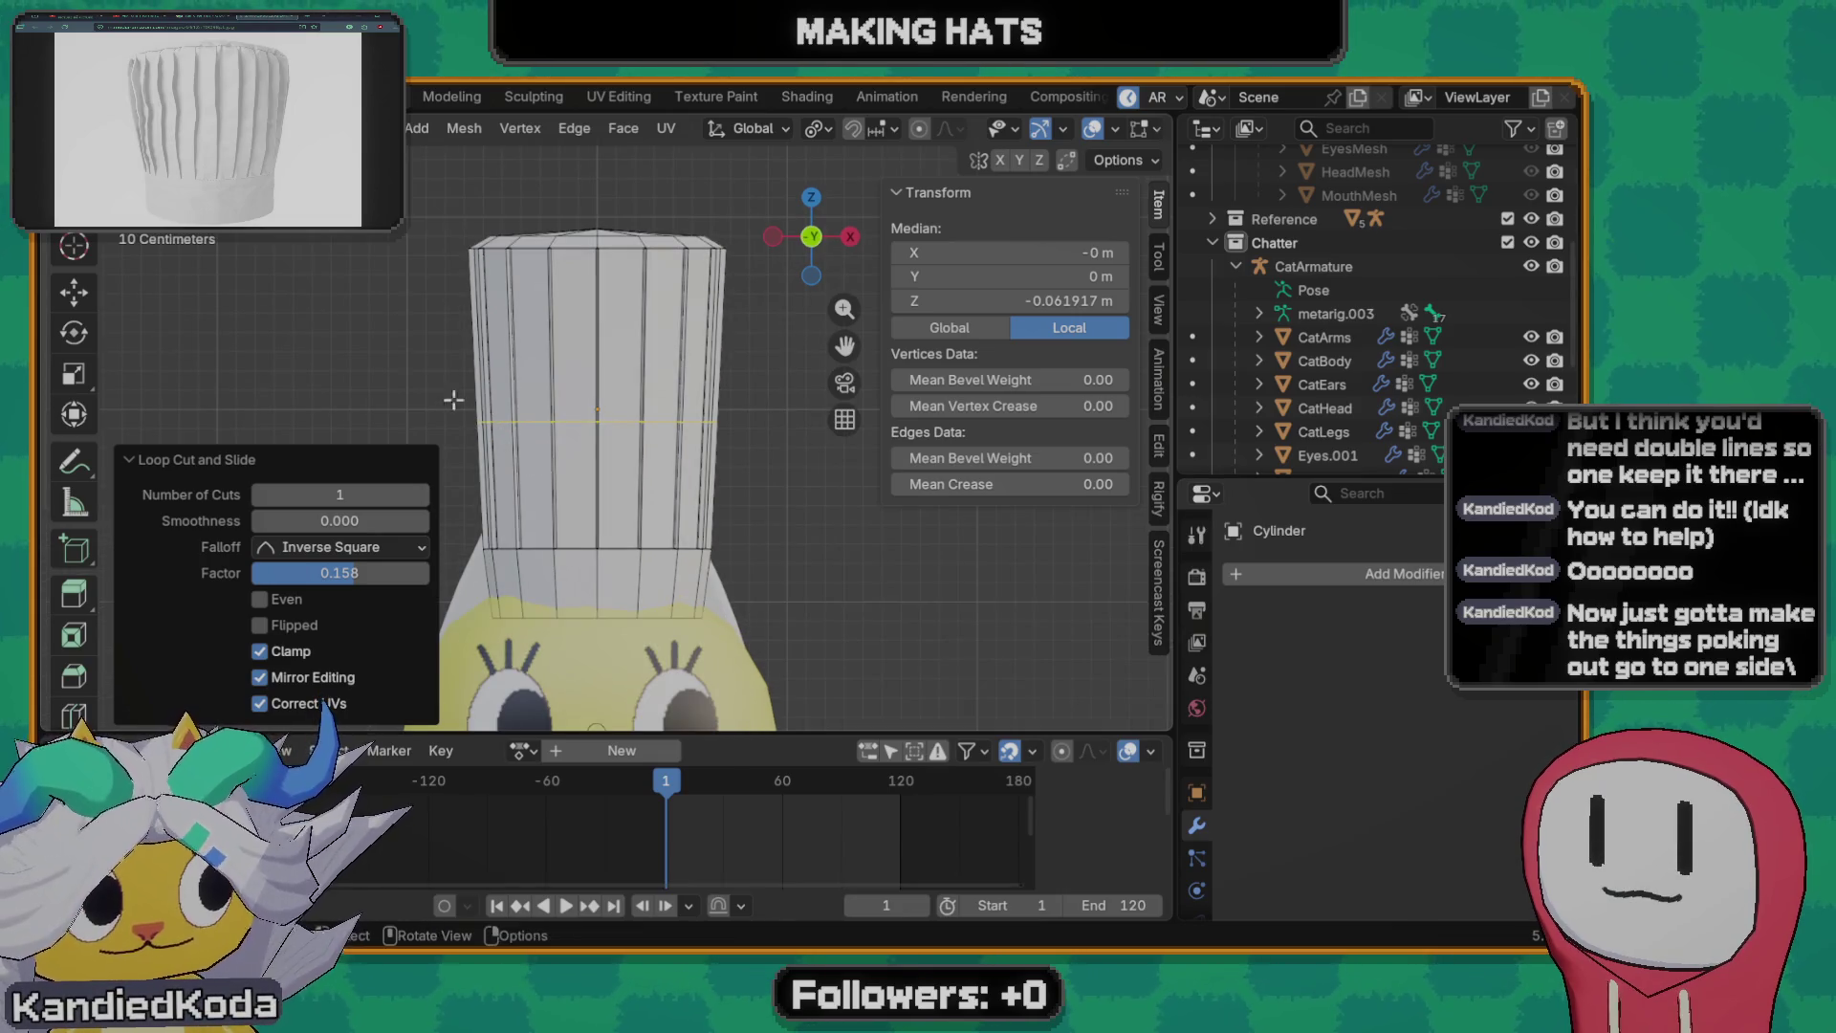
left_click(582, 446)
key("g")
key("x")
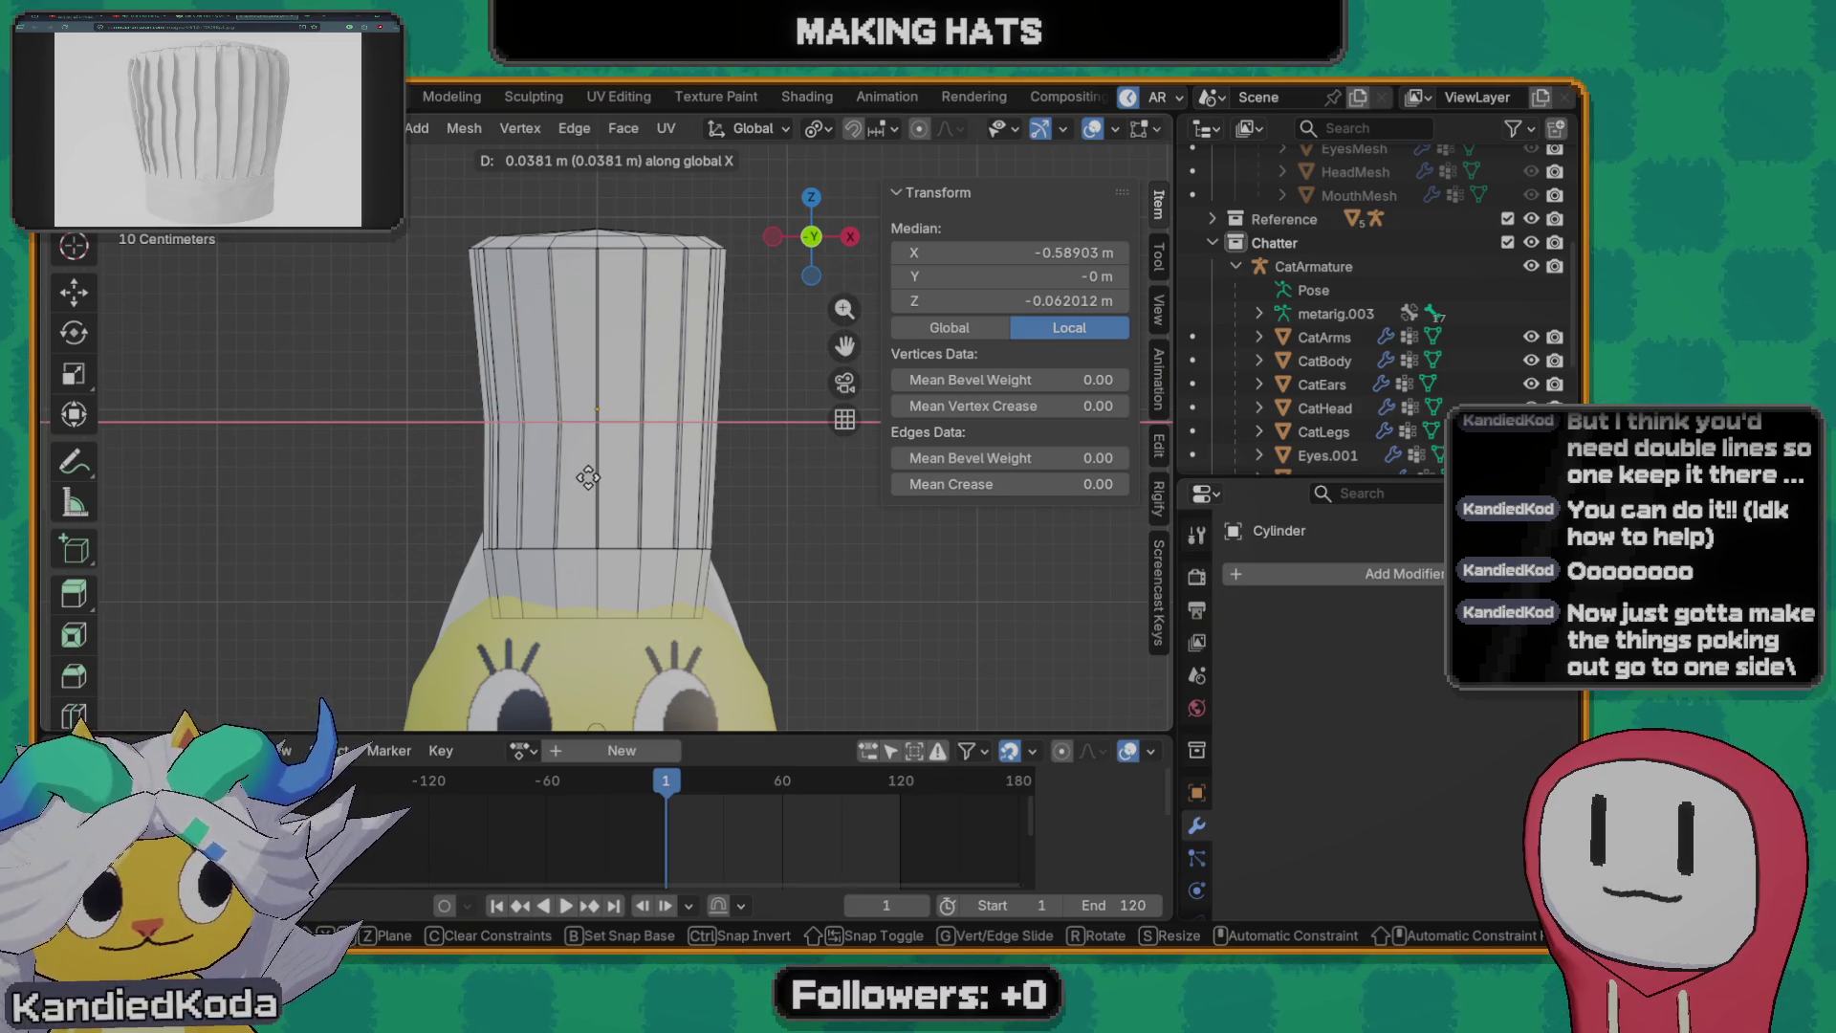
left_click(582, 456)
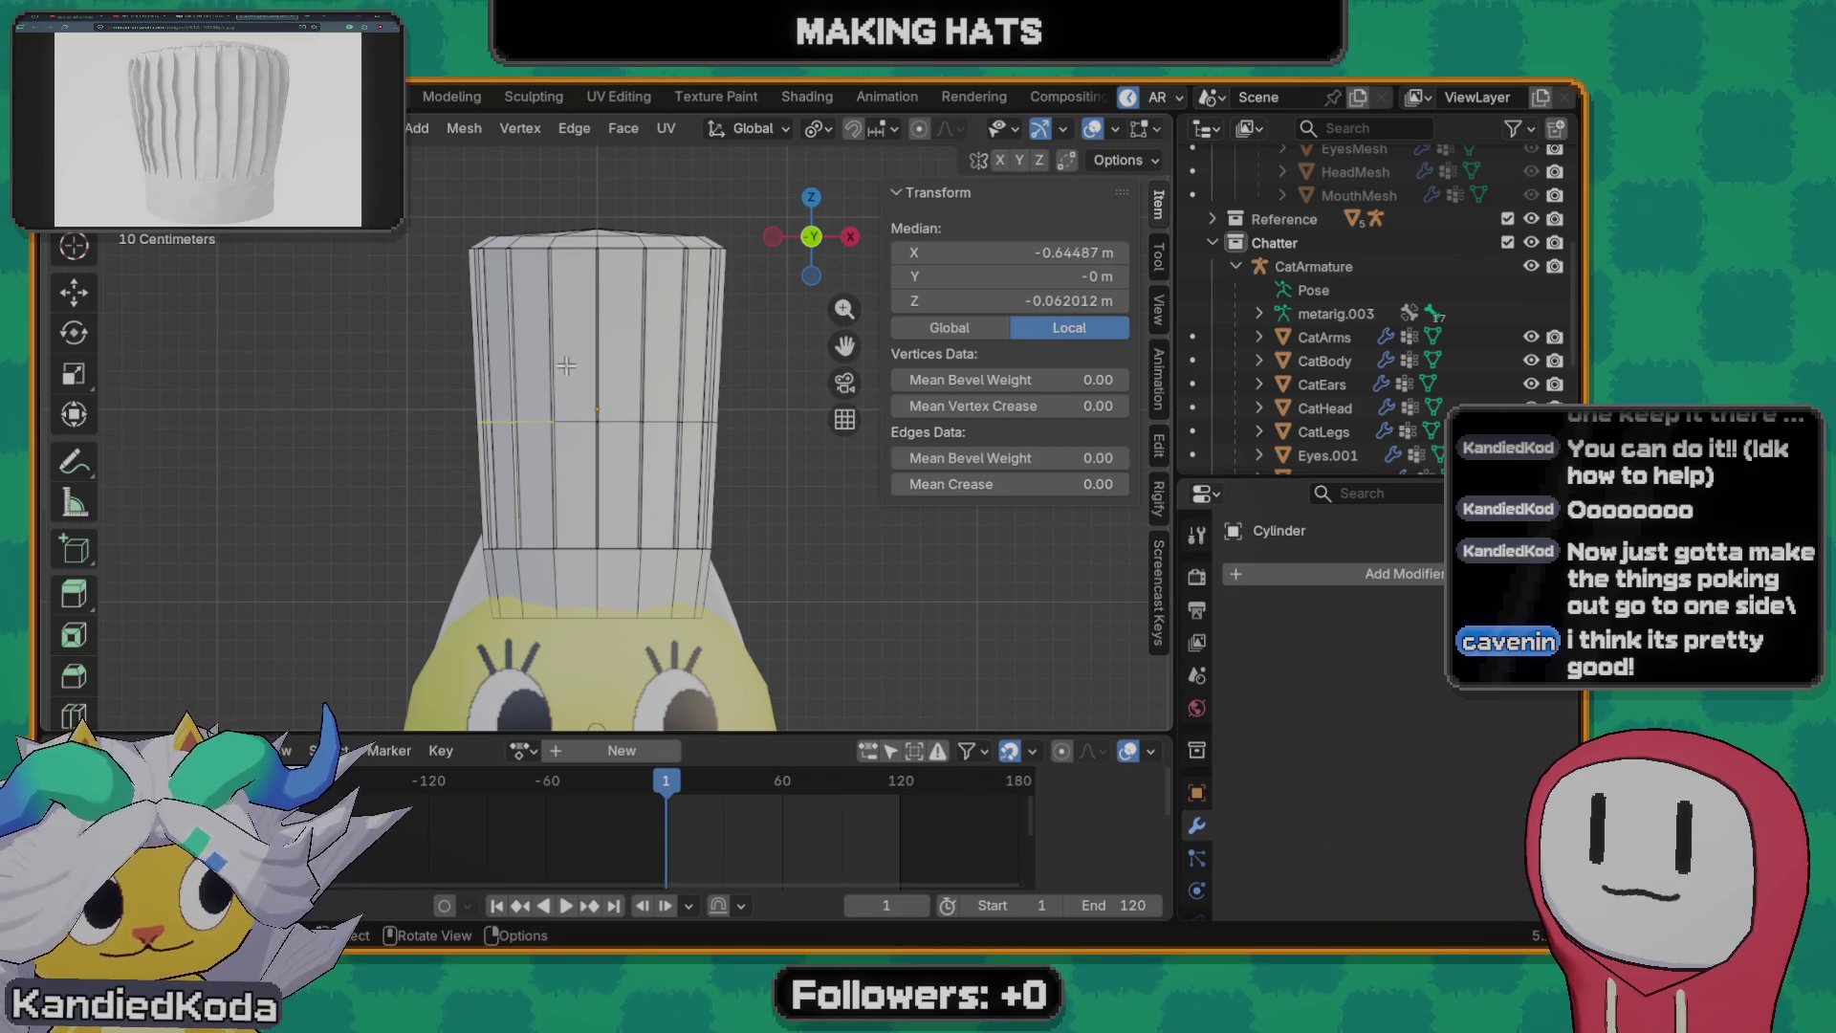
- Add a second edge loop lower on the column and select a short edge on the left side
key("ctrl+r")
left_click(549, 466)
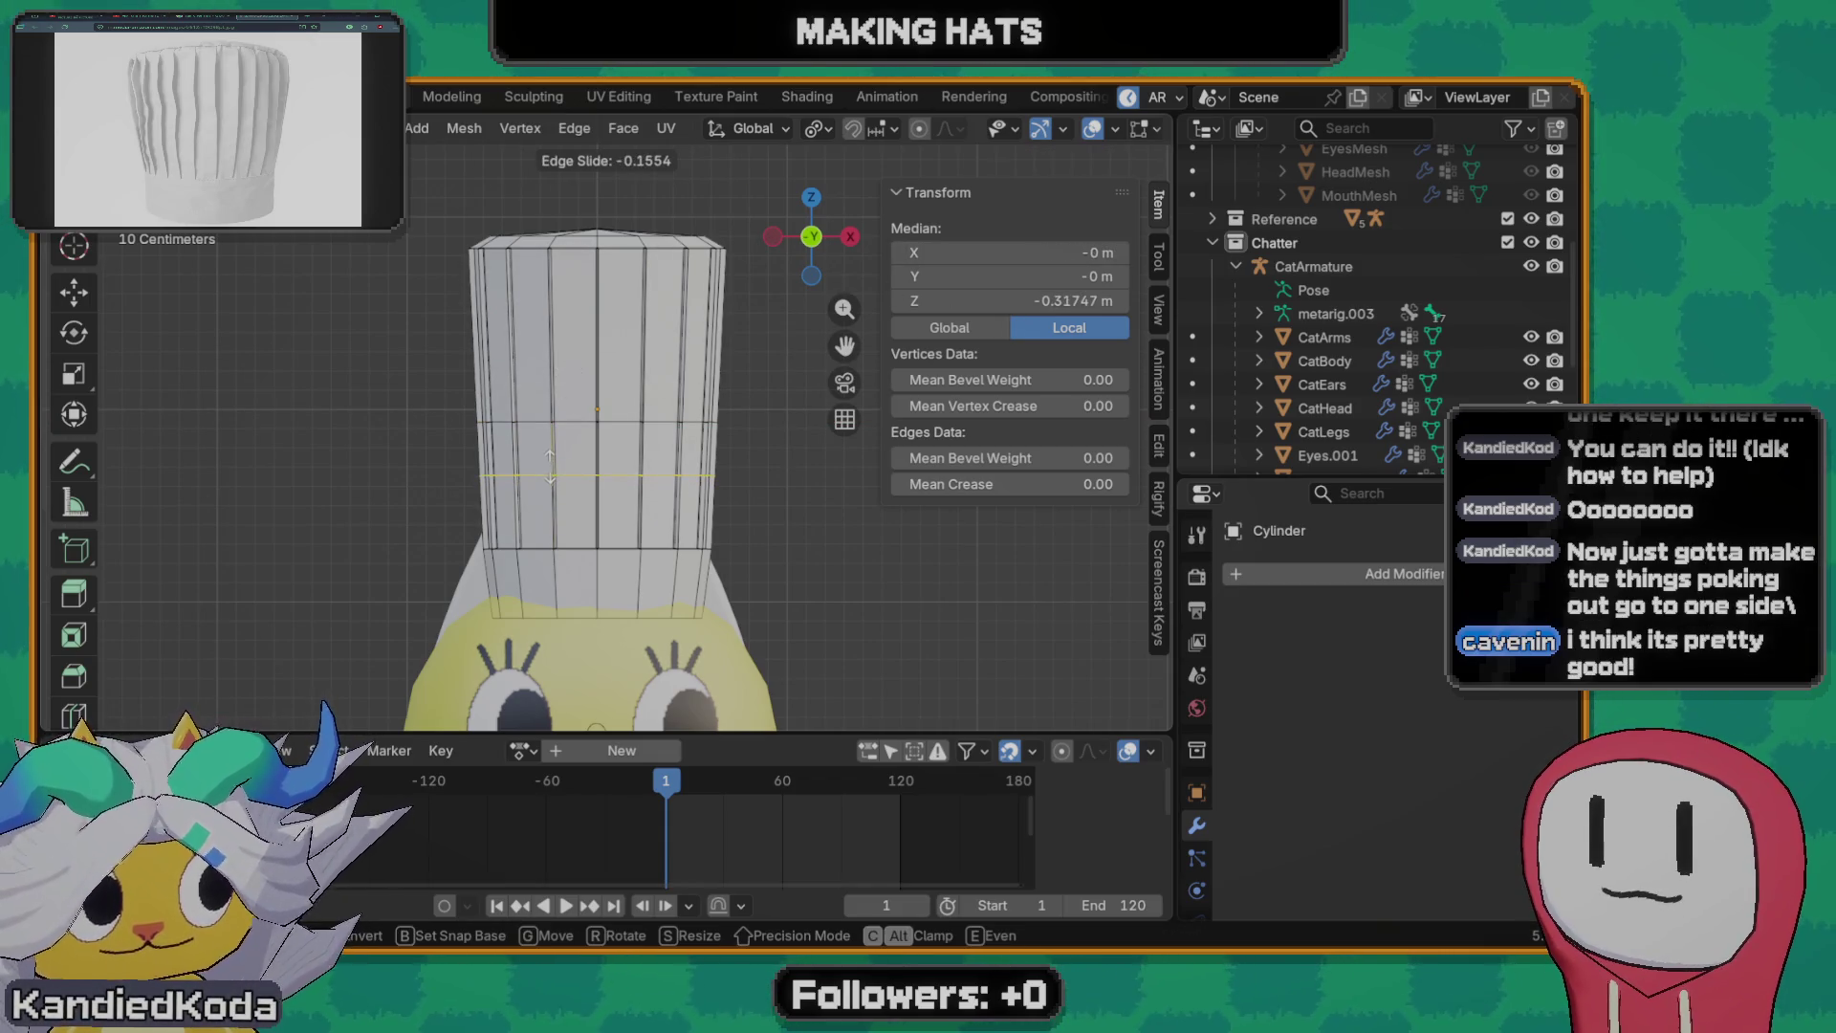
left_click(549, 462)
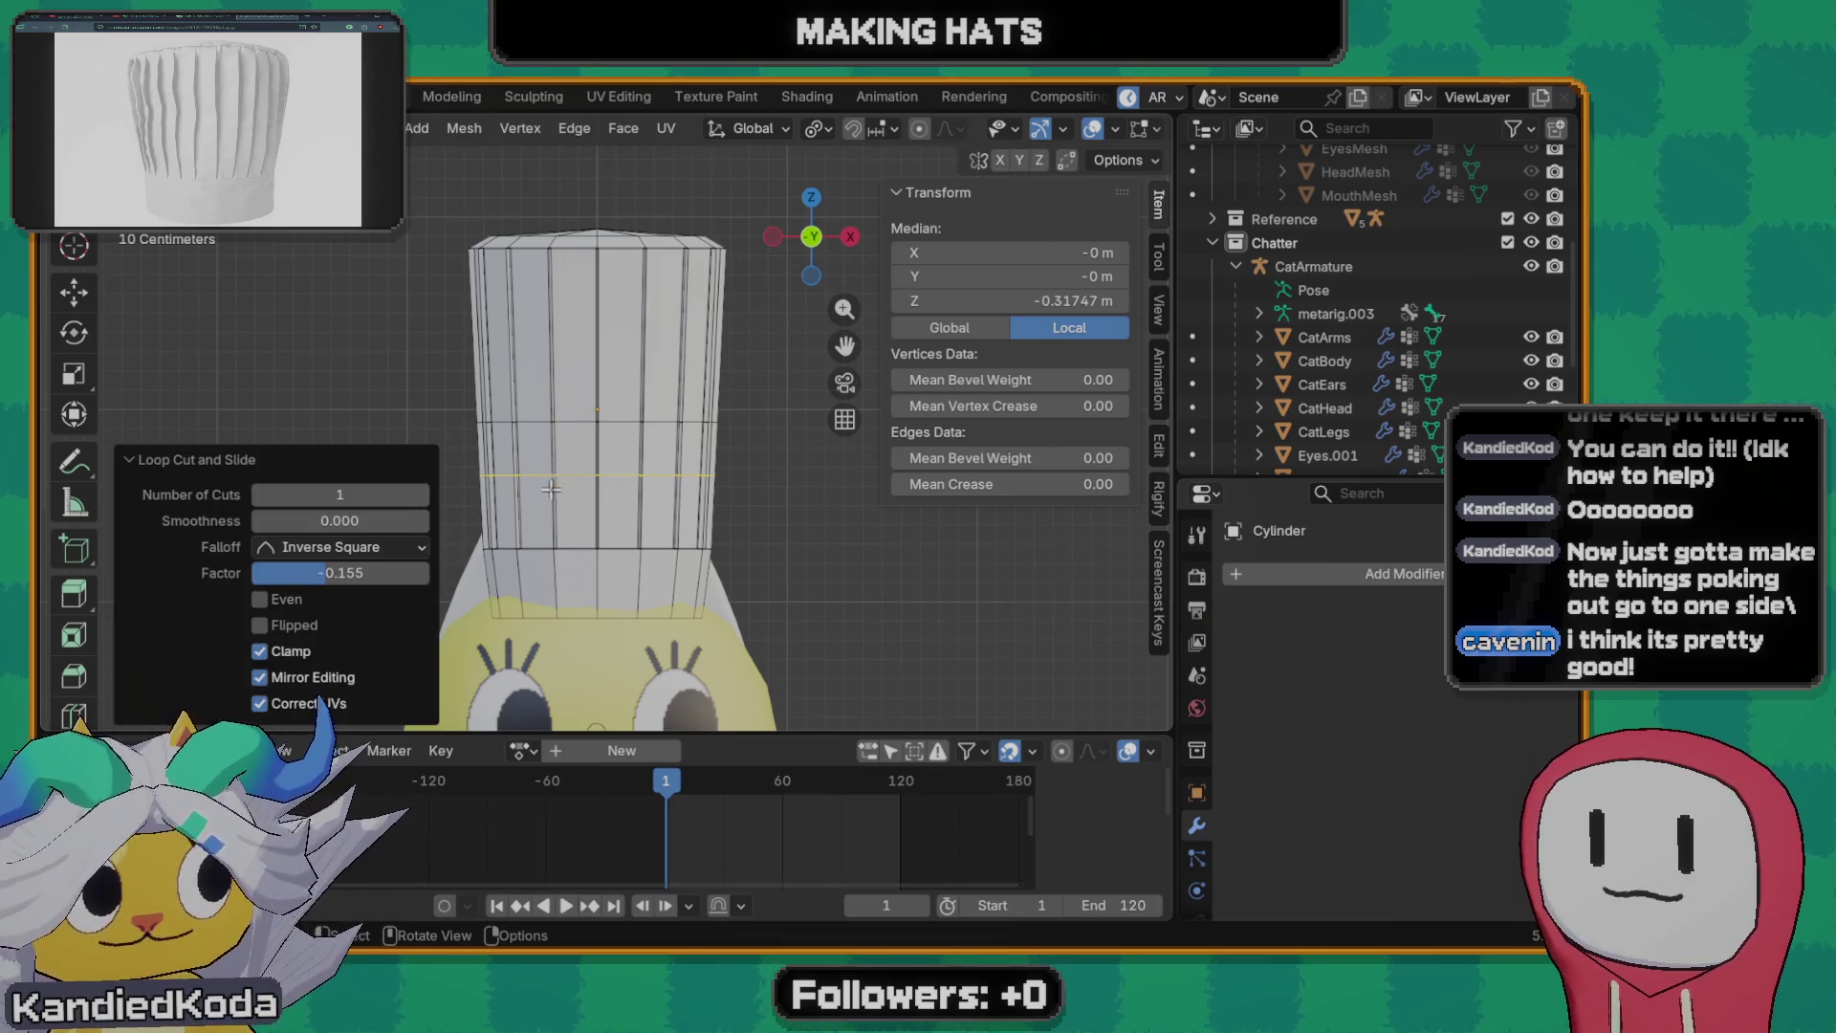
left_click(574, 489)
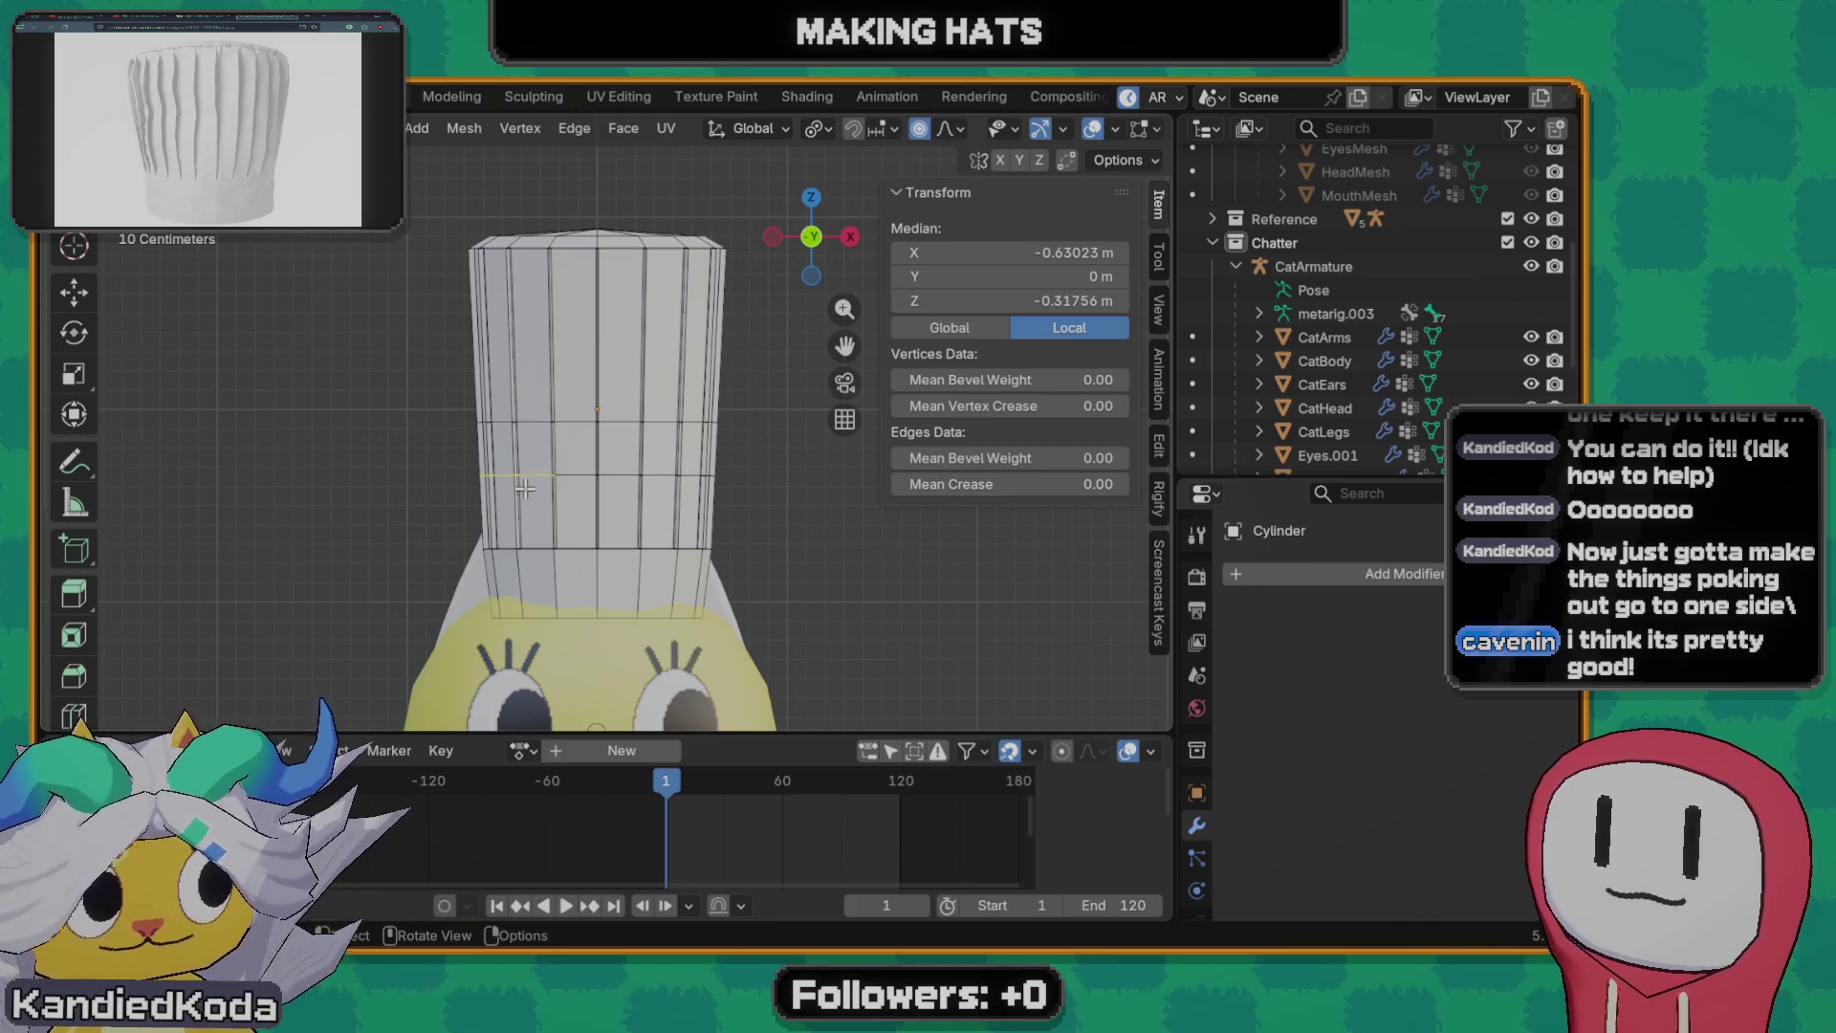
- Bend the left wall about 0.07 m along X with wide proportional falloff, then pick a new area
key("g")
key("Escape")
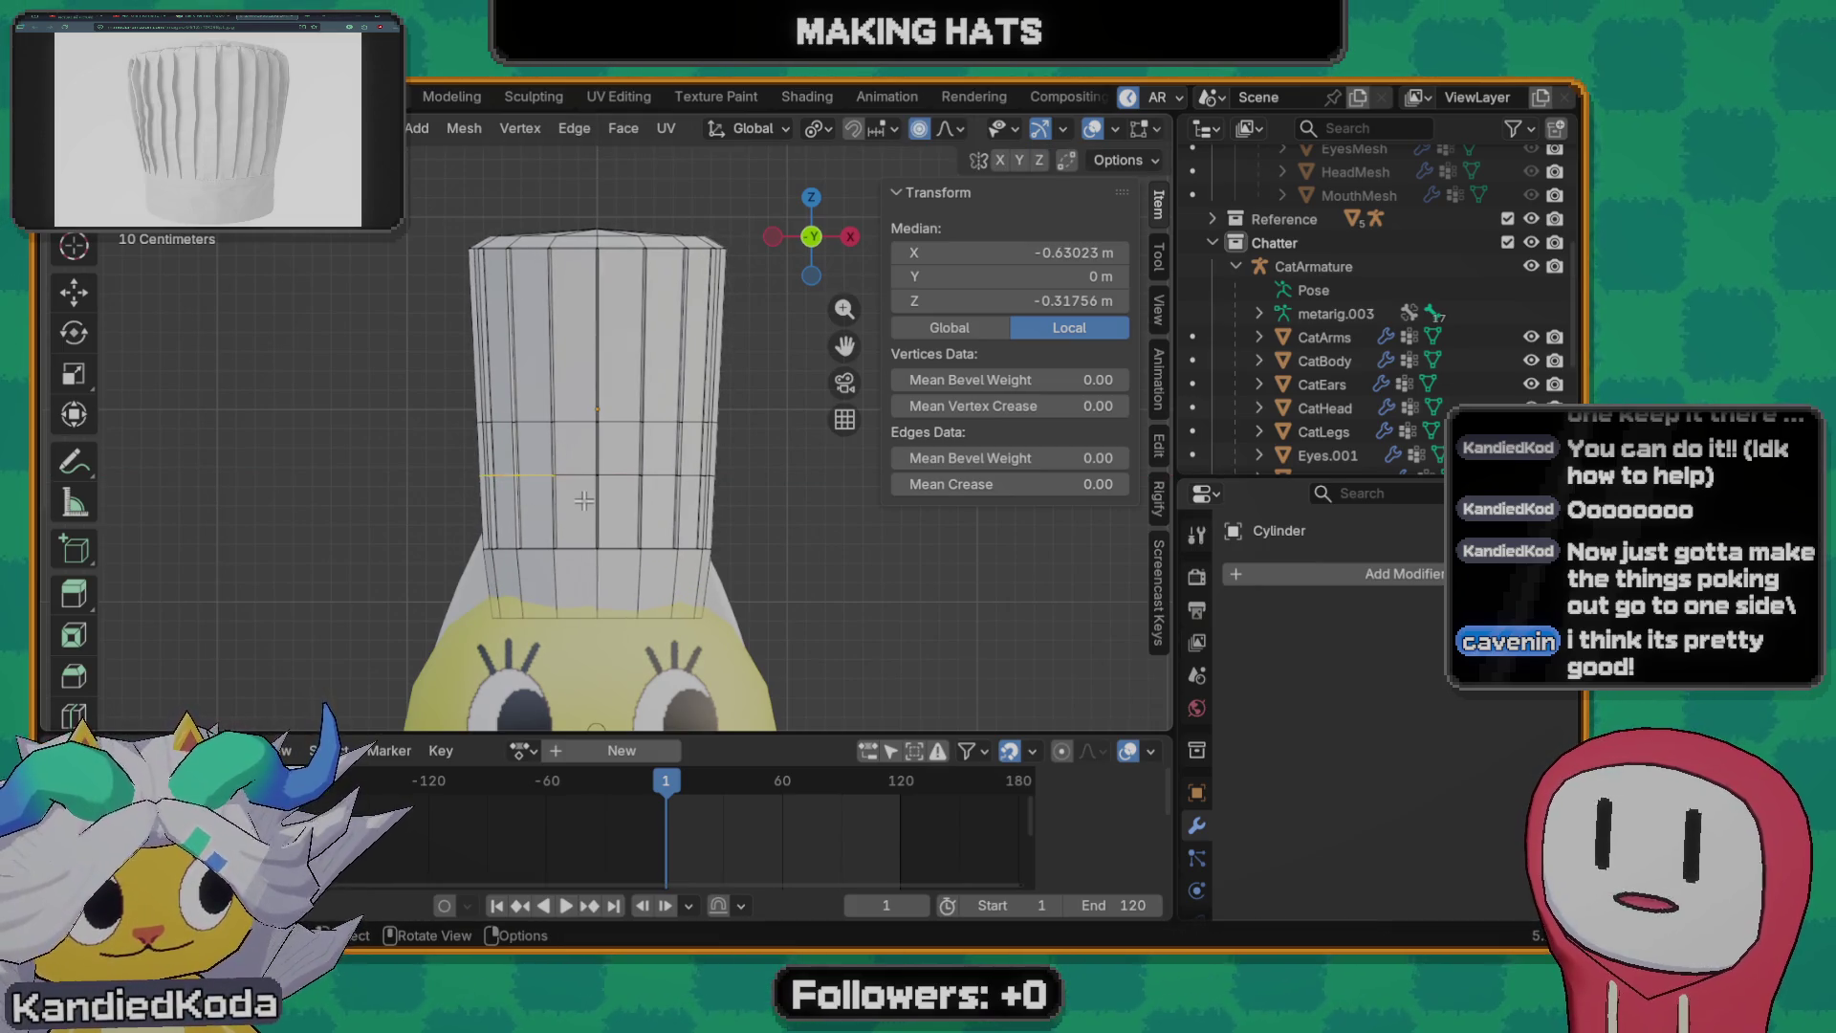
key("g")
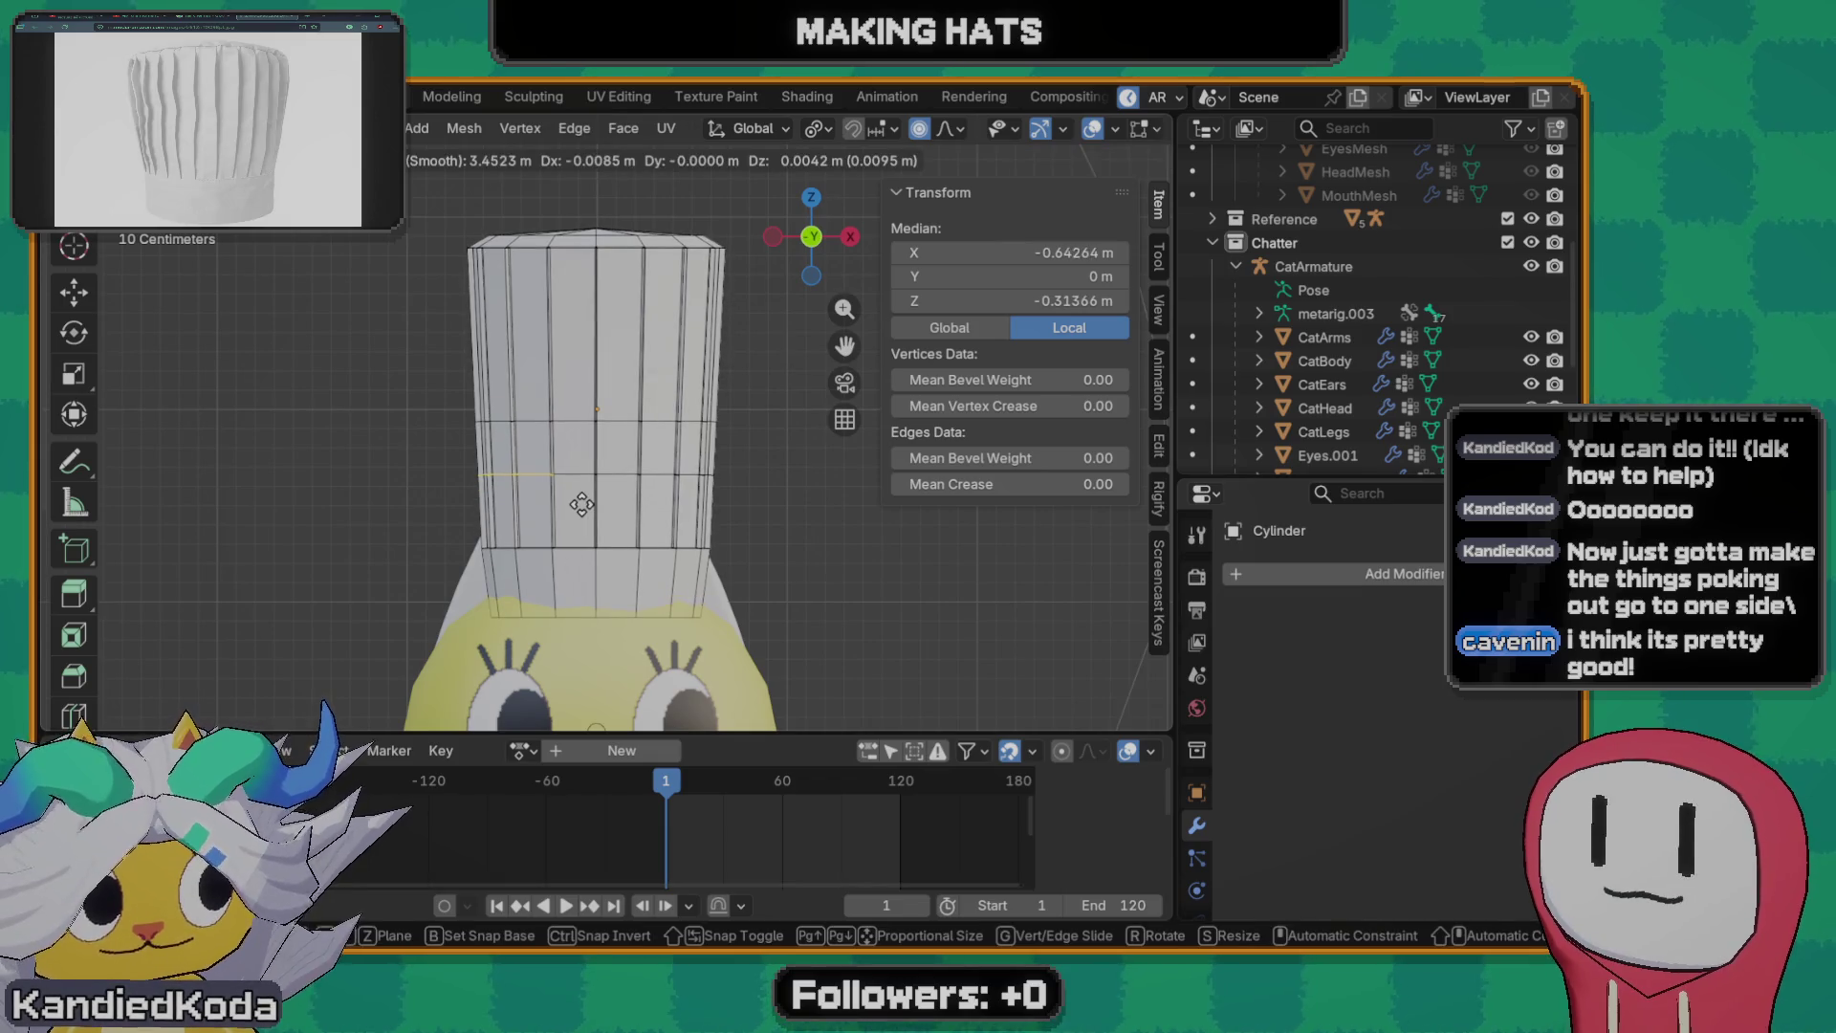
key("x")
scroll(588, 503, "up", 6)
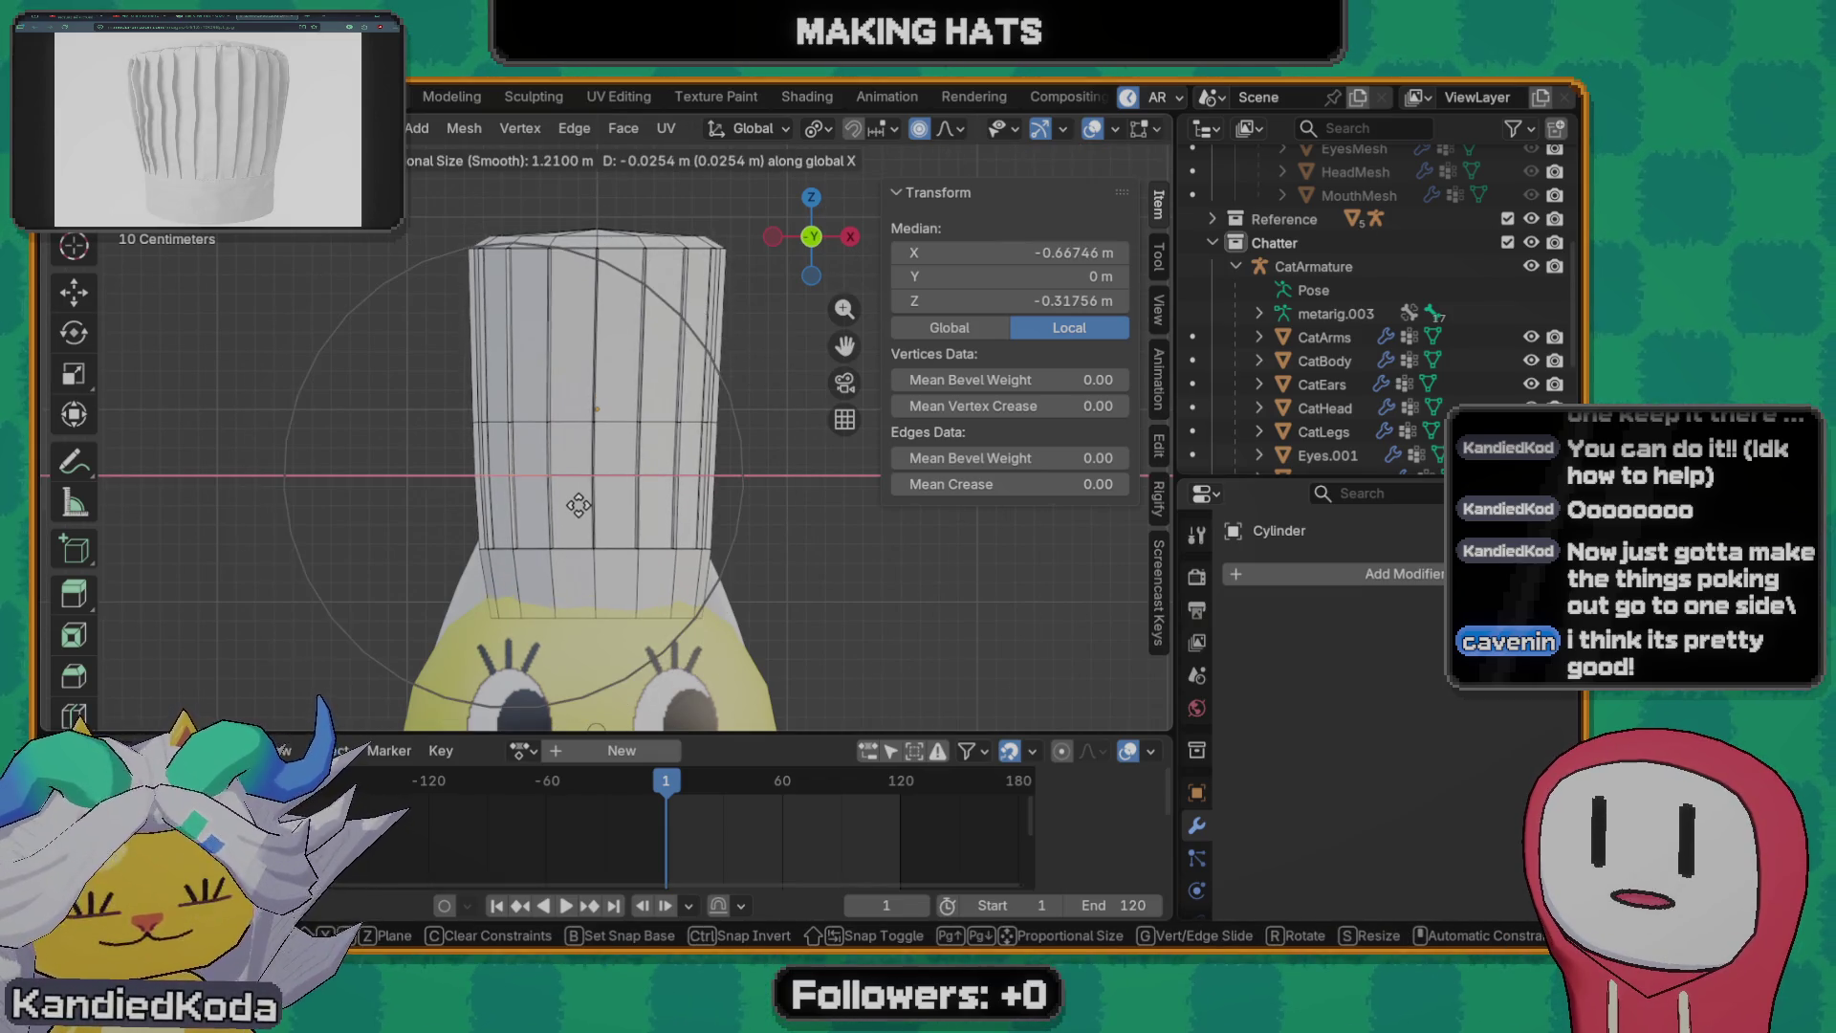
scroll(593, 504, "up", 6)
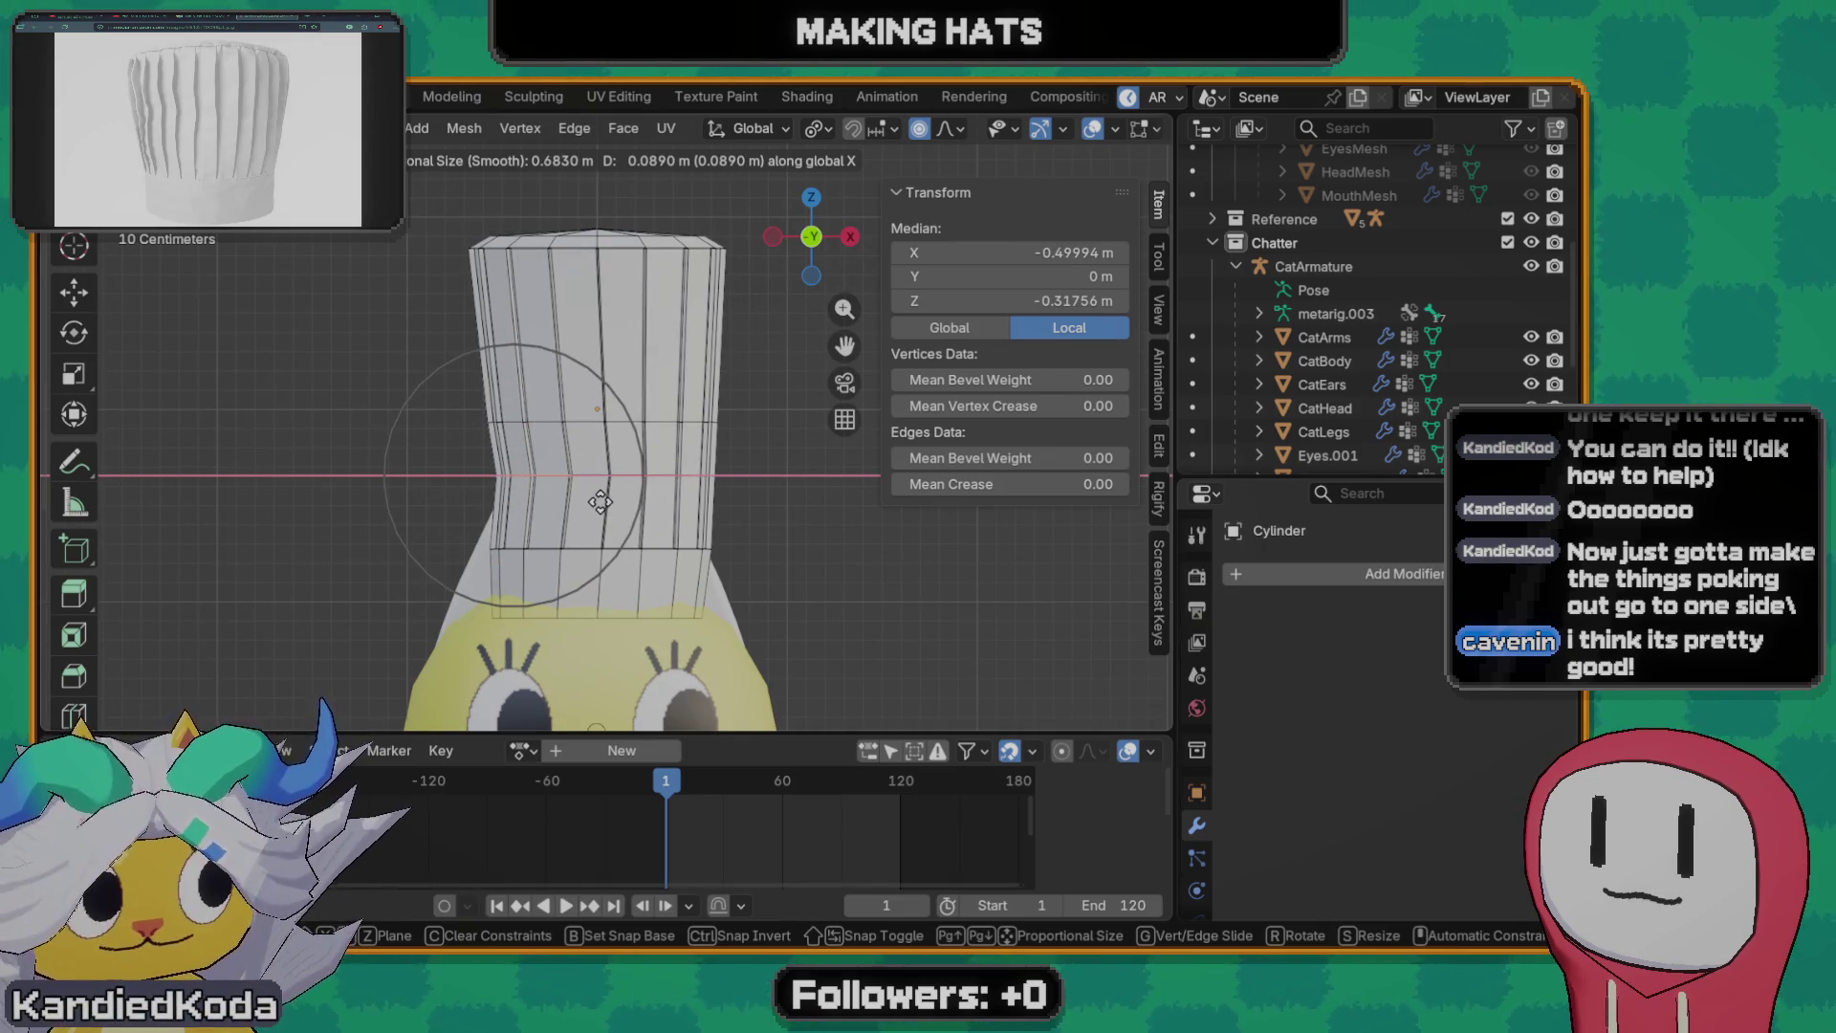
scroll(600, 503, "down", 2)
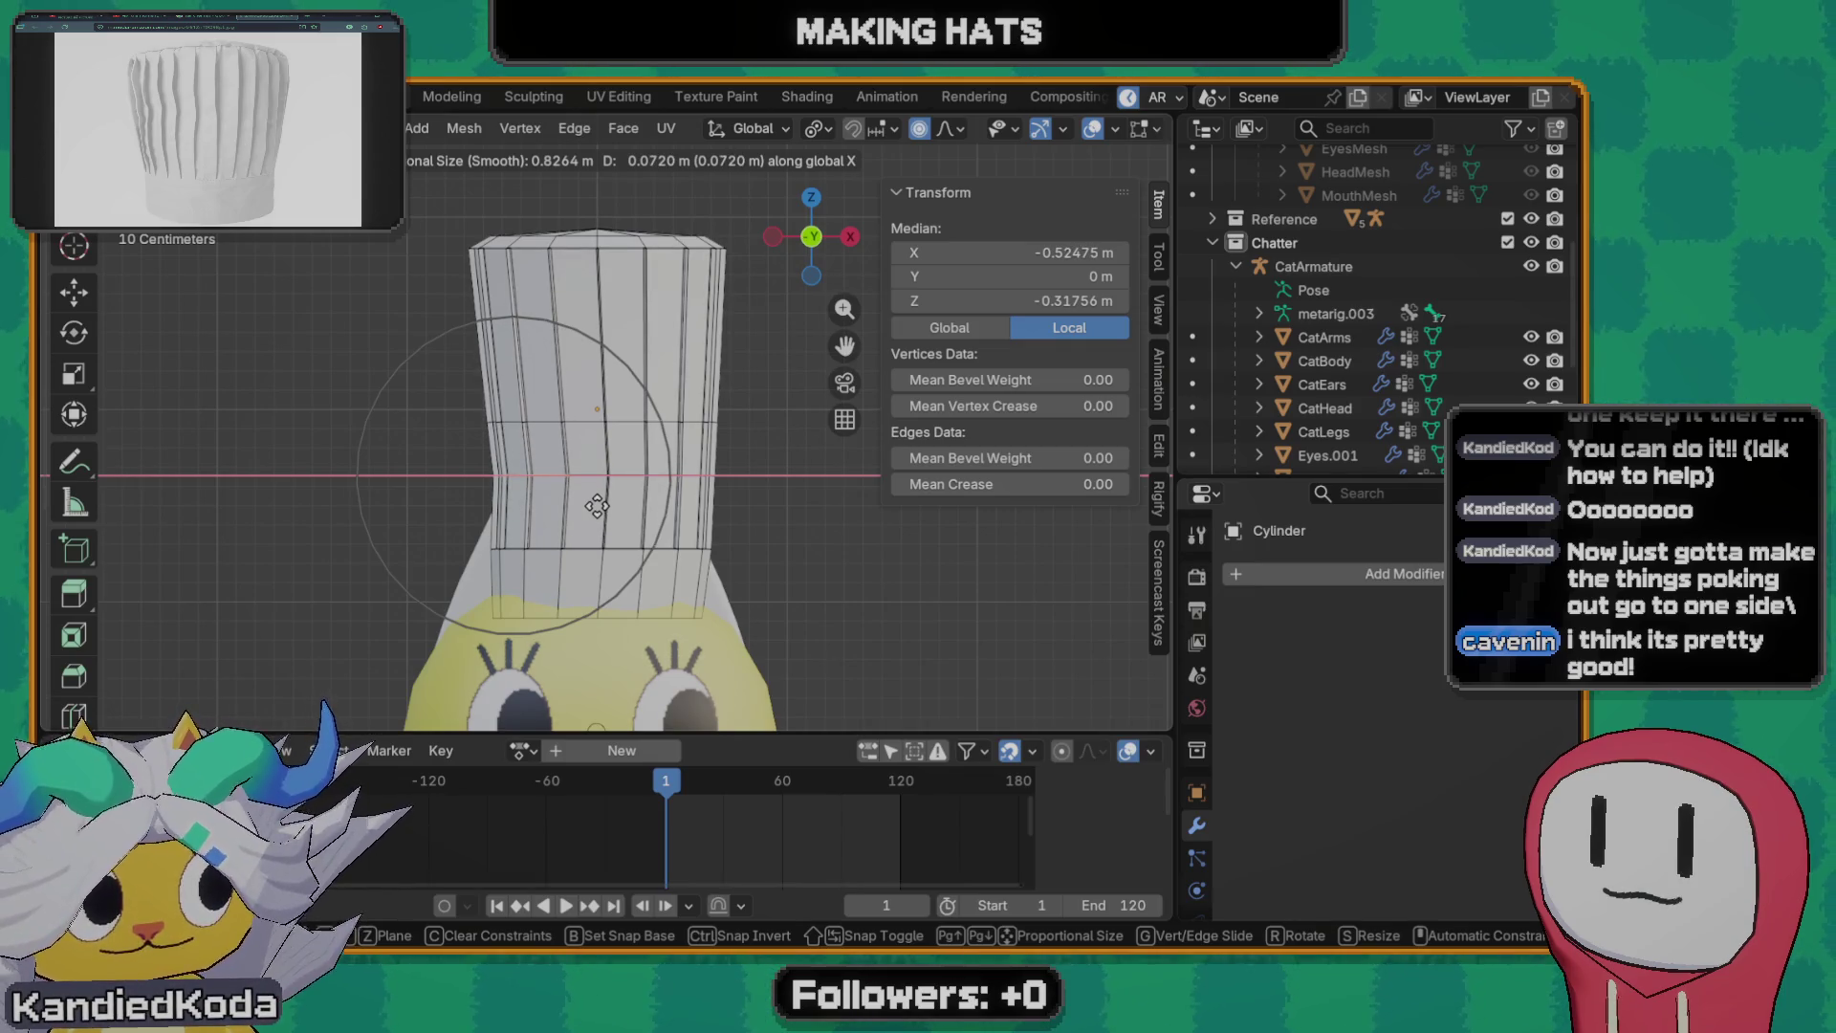
left_click(597, 505)
mouse_move(597, 505)
middle_mouse_down()
mouse_move(769, 474)
mouse_move(692, 441)
mouse_move(649, 482)
mouse_move(617, 424)
middle_mouse_up()
left_click(730, 468)
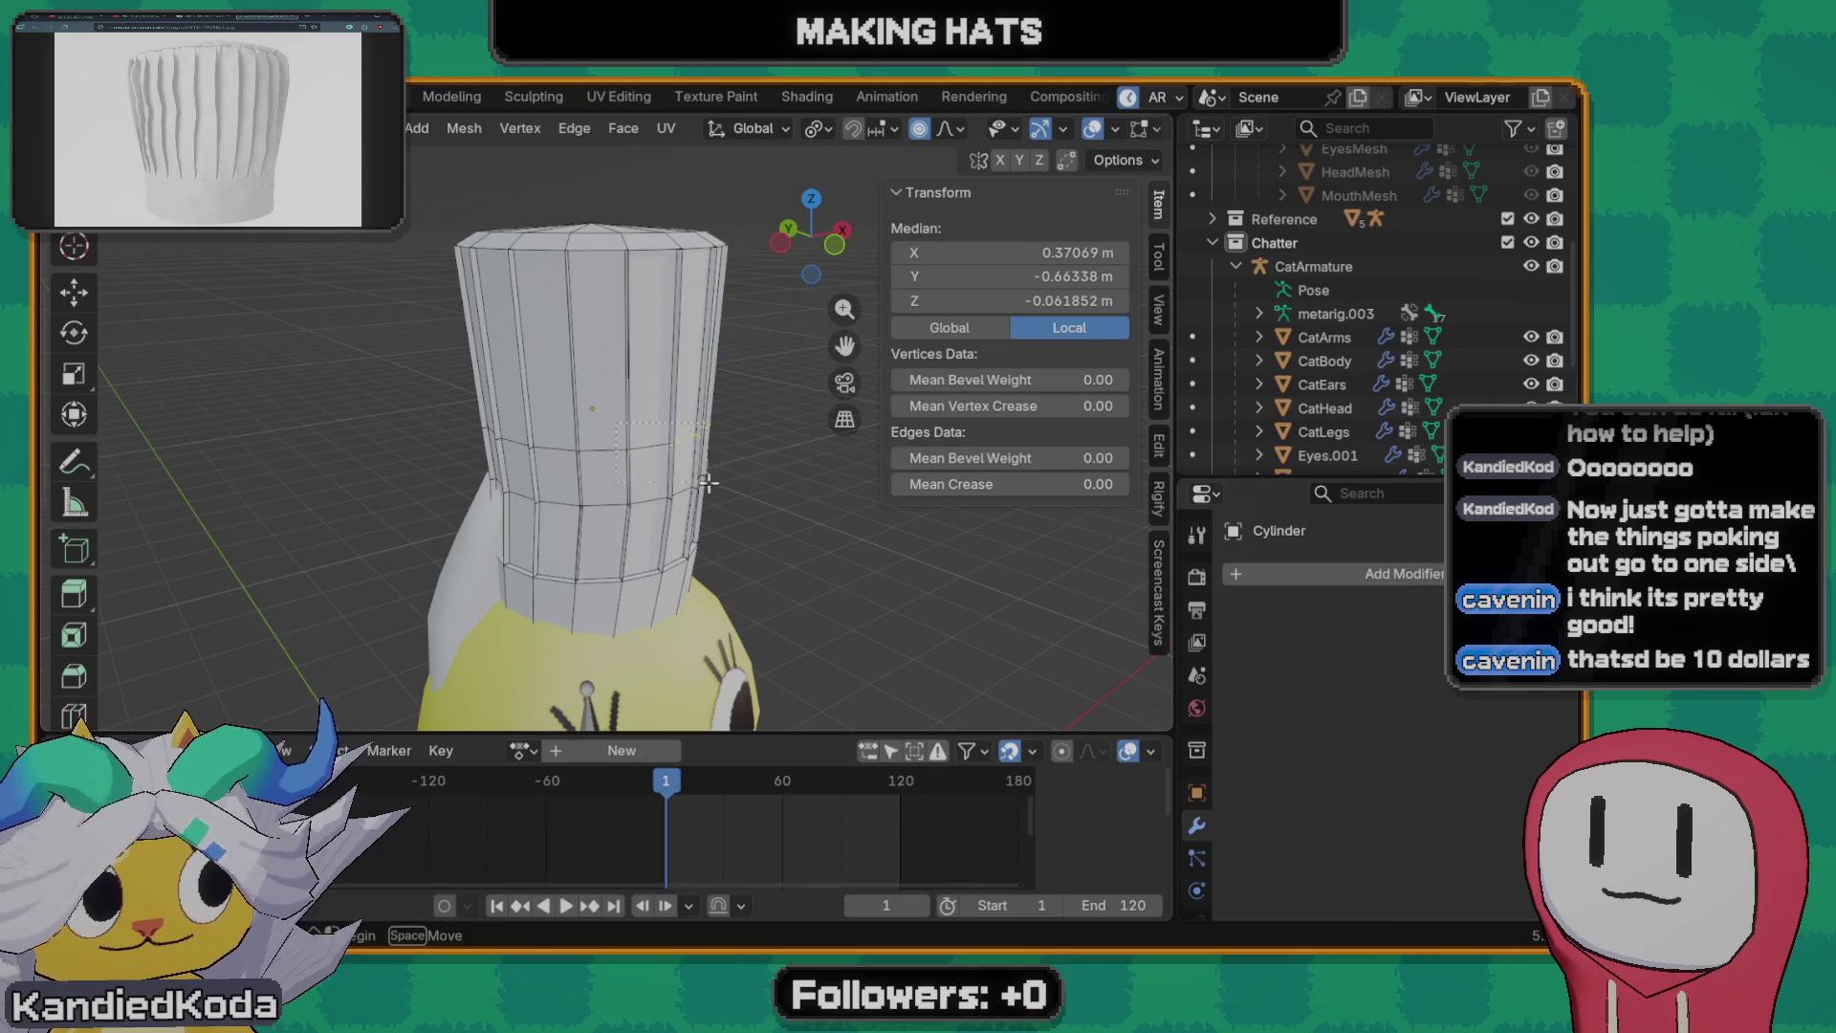
- Lean a group of hat vertices about -0.058 m along Y with smooth falloff
left_click_drag(707, 484, 703, 481)
left_click(689, 504)
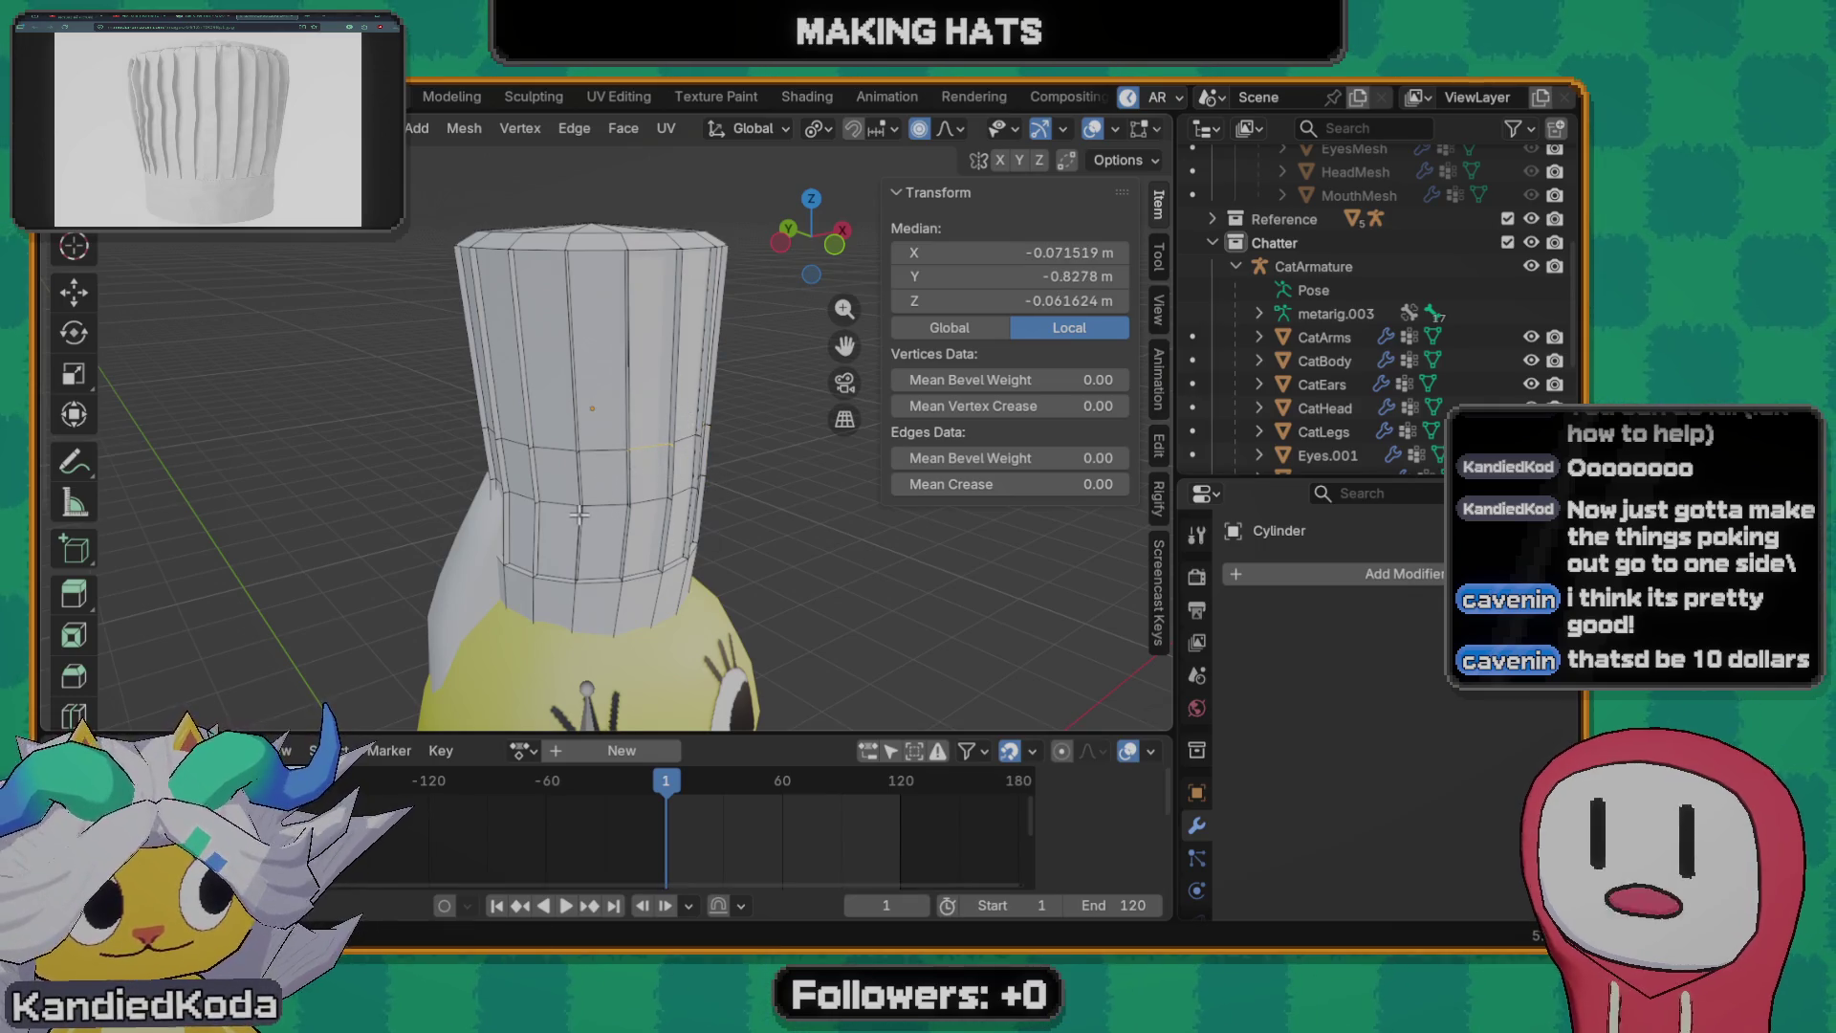
middle_click_drag(688, 505, 657, 508)
key("g")
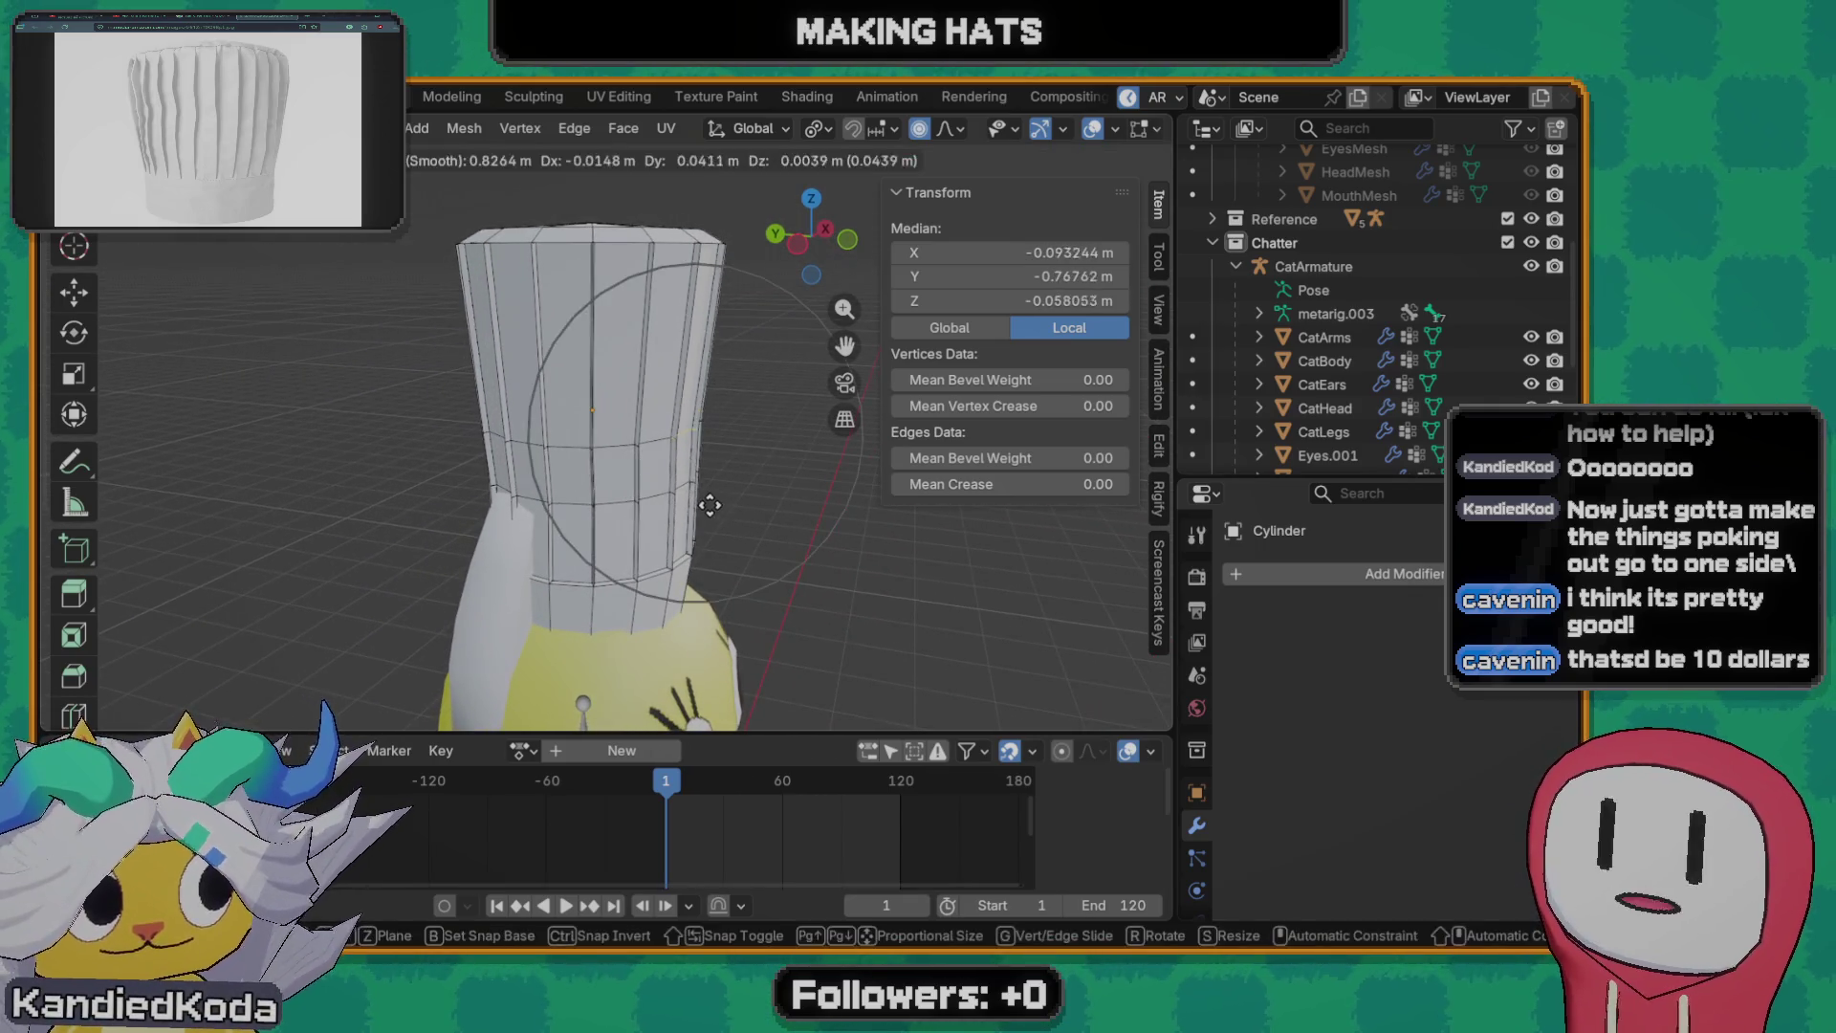
key("y")
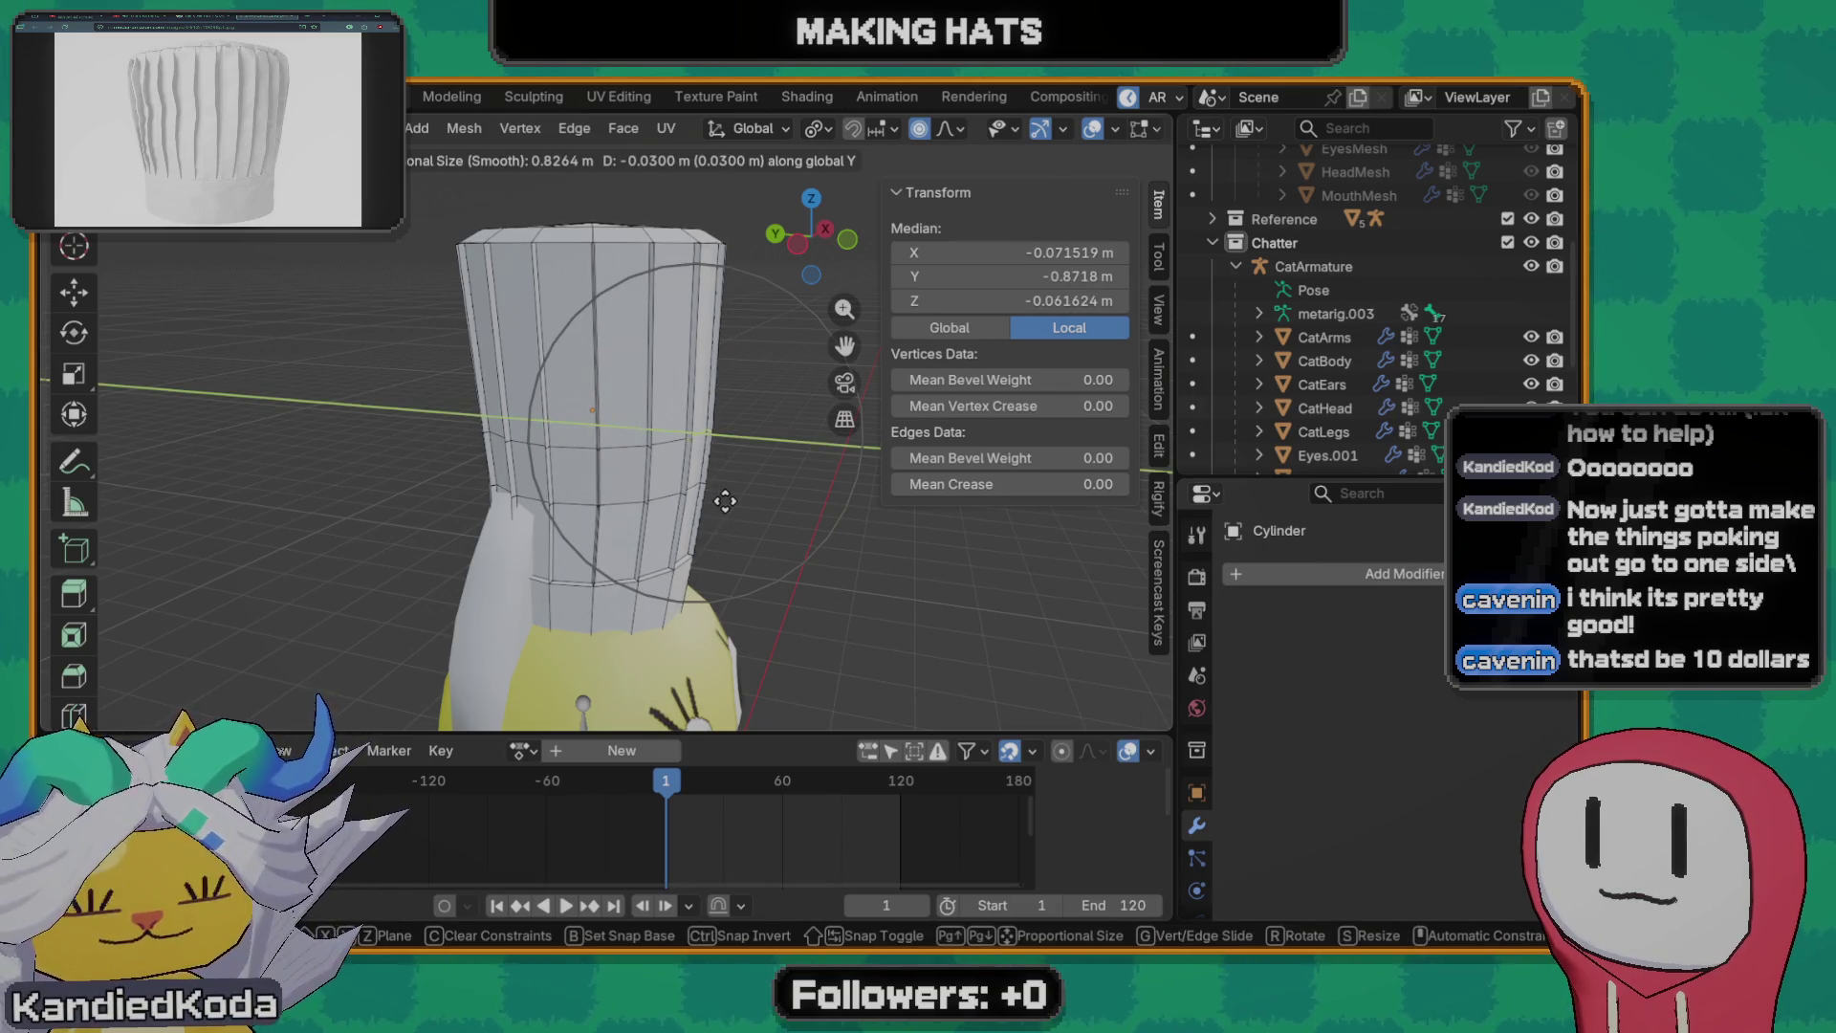
left_click(724, 499)
- Nudge another part of the column along Y proportionally, check the front view and exit to object mode
mouse_move(725, 499)
middle_mouse_down()
mouse_move(171, 481)
mouse_move(78, 502)
middle_mouse_up()
middle_click_drag(618, 446, 712, 470)
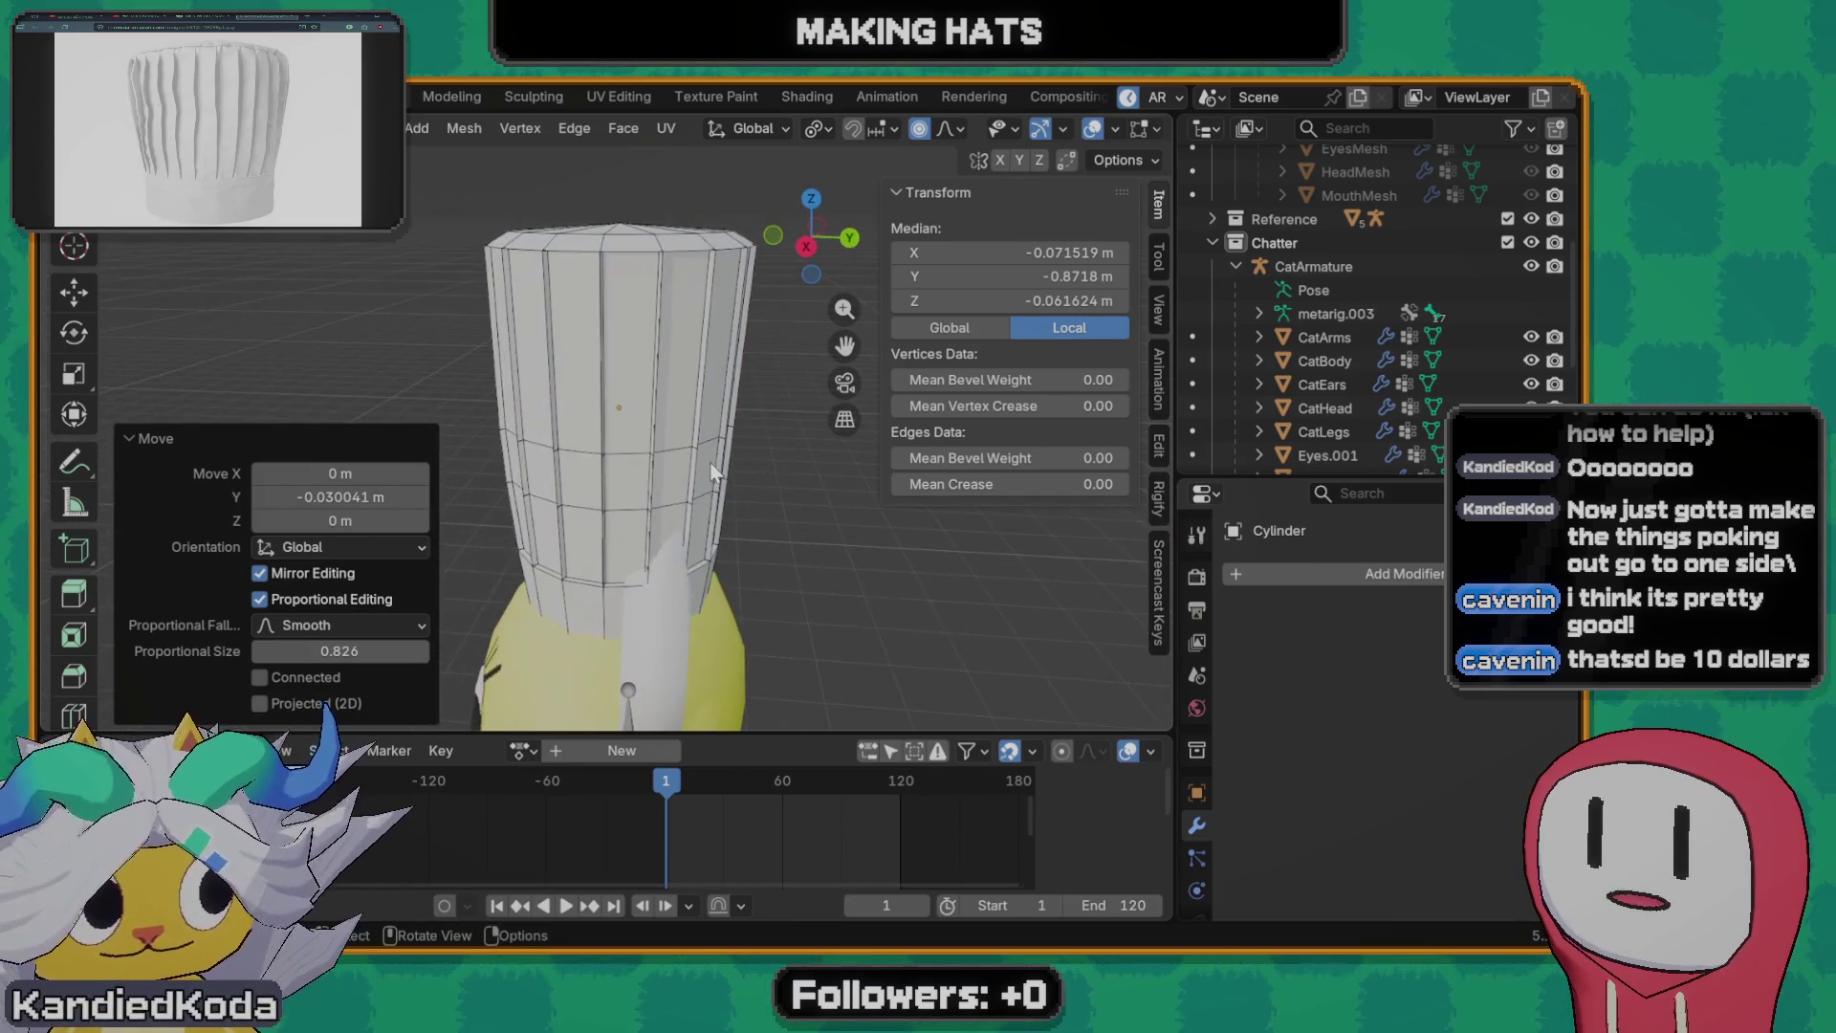
left_click(672, 447)
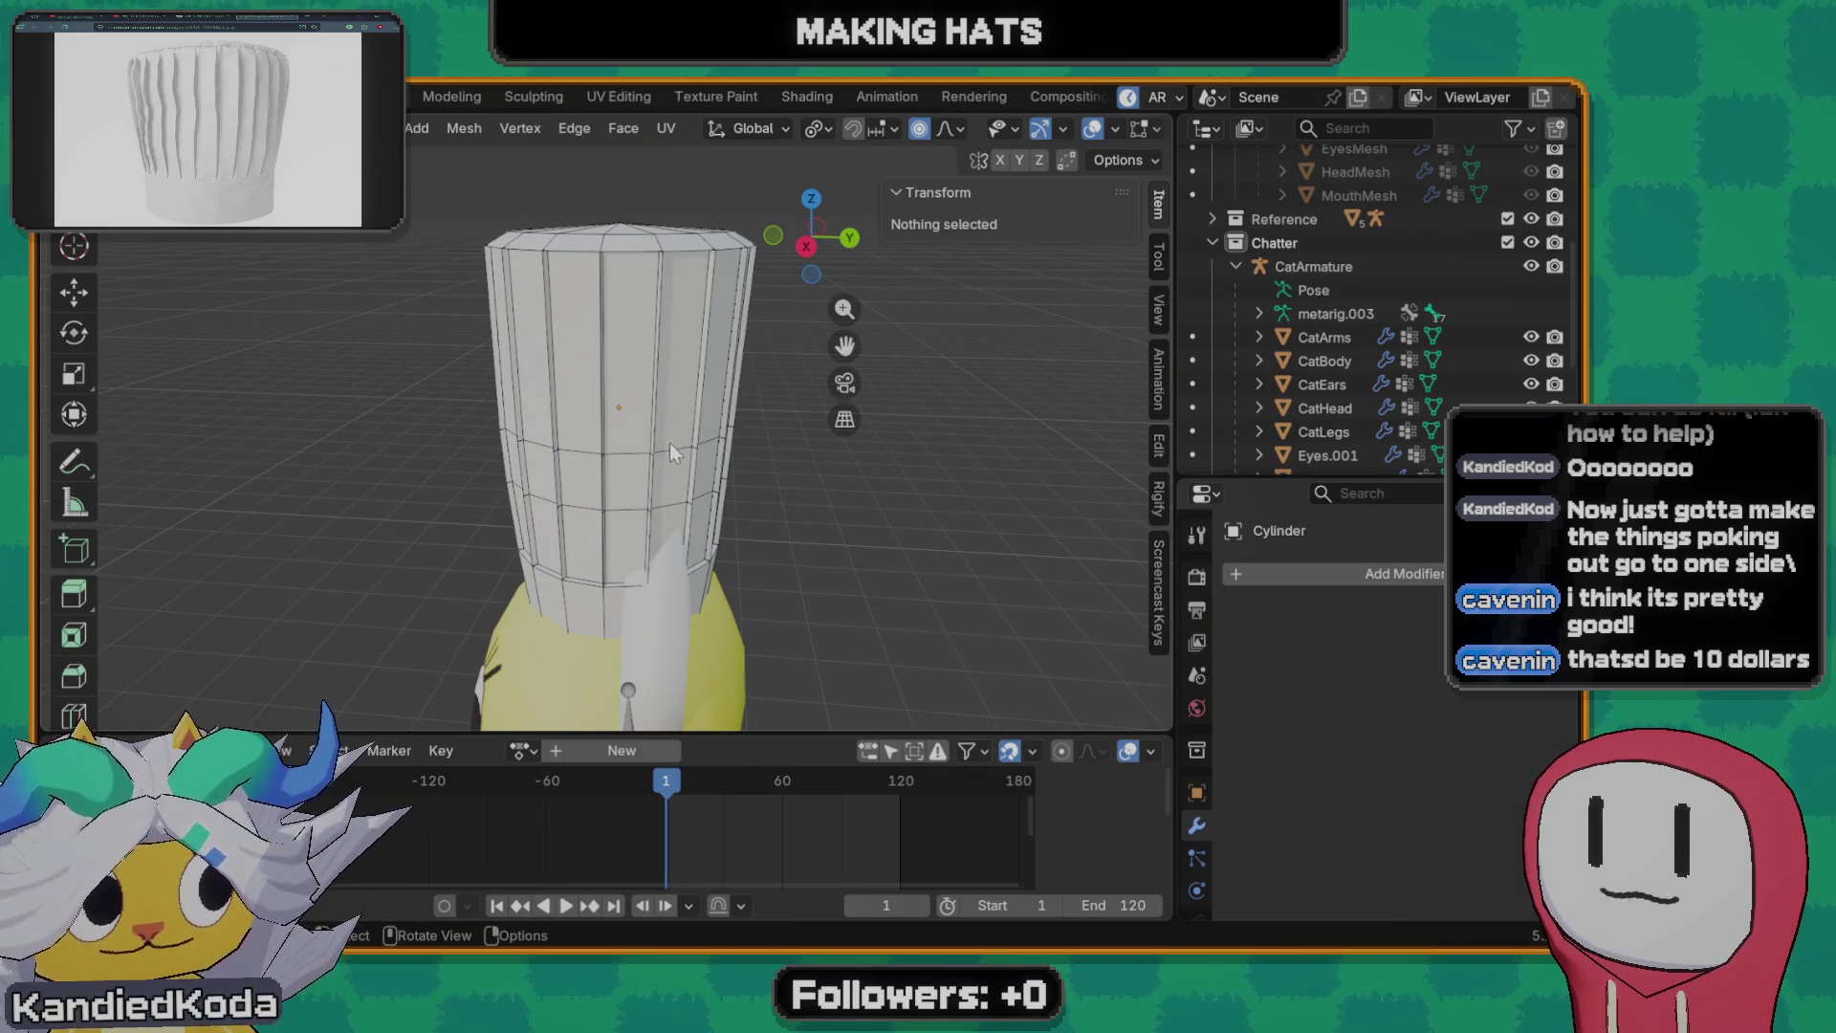
middle_click_drag(604, 471, 730, 449)
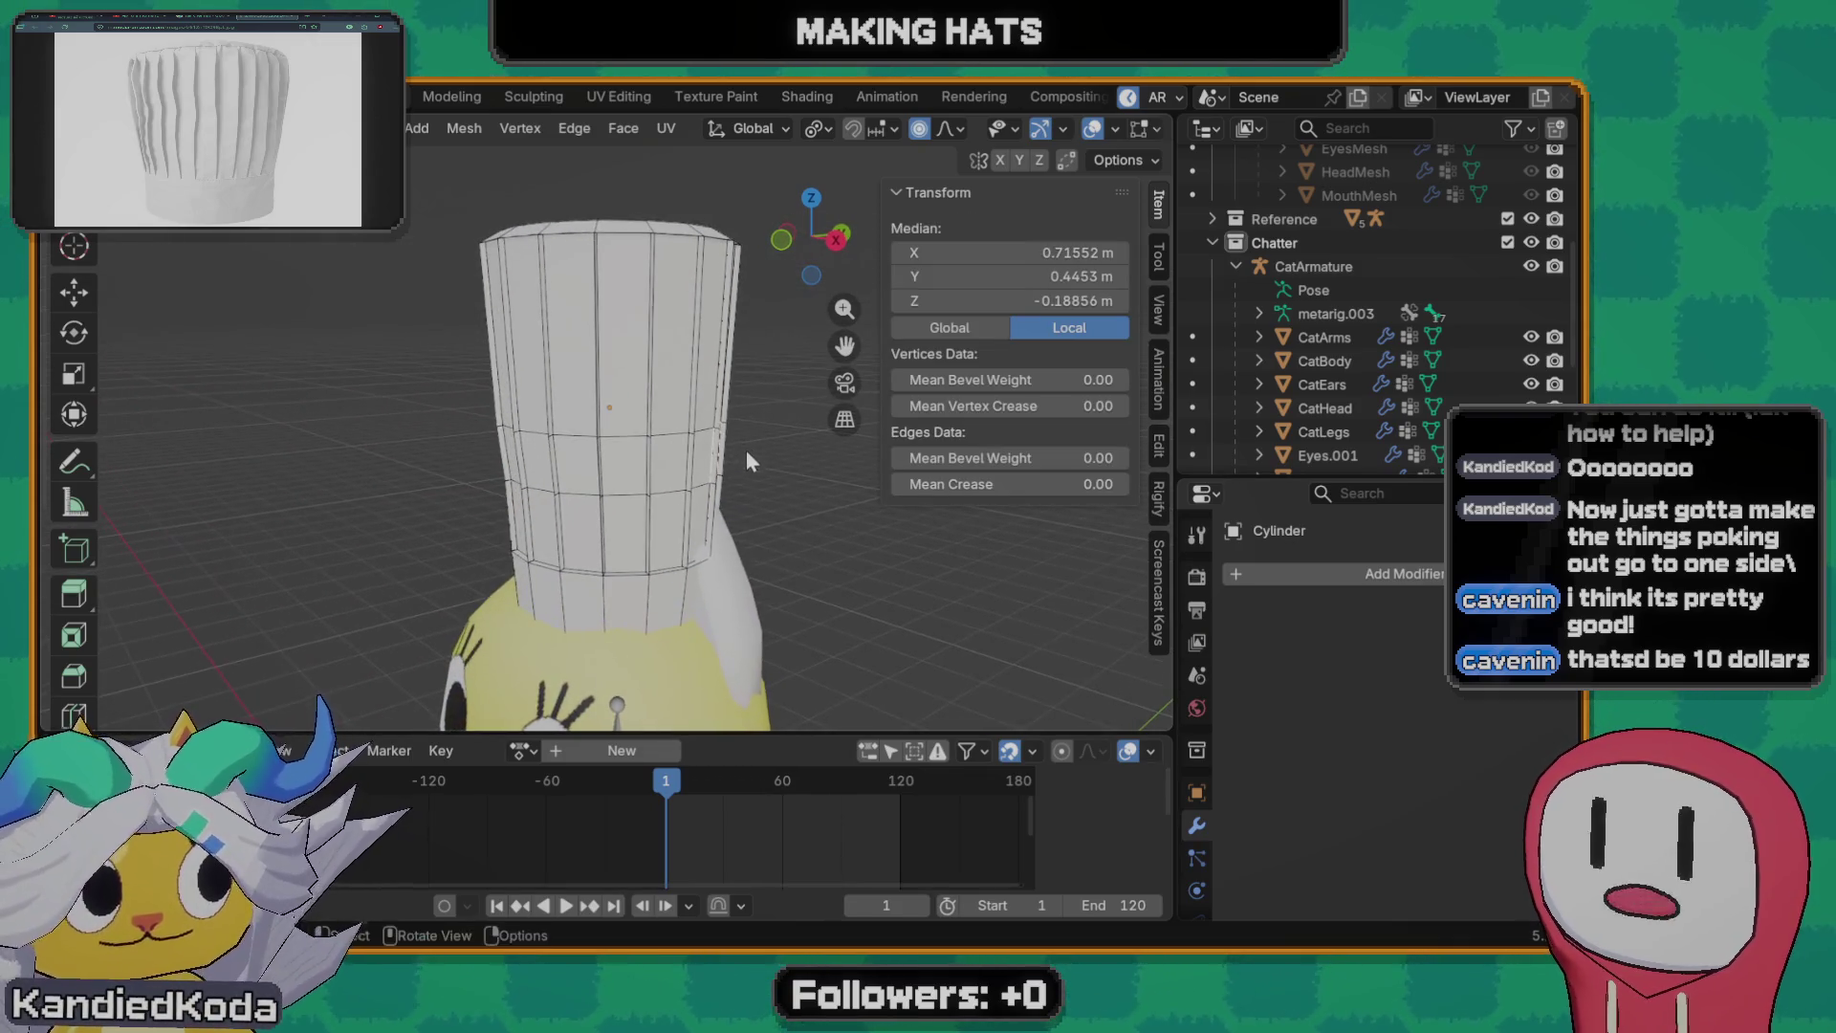
key("g")
key("y")
scroll(760, 463, "down", 2)
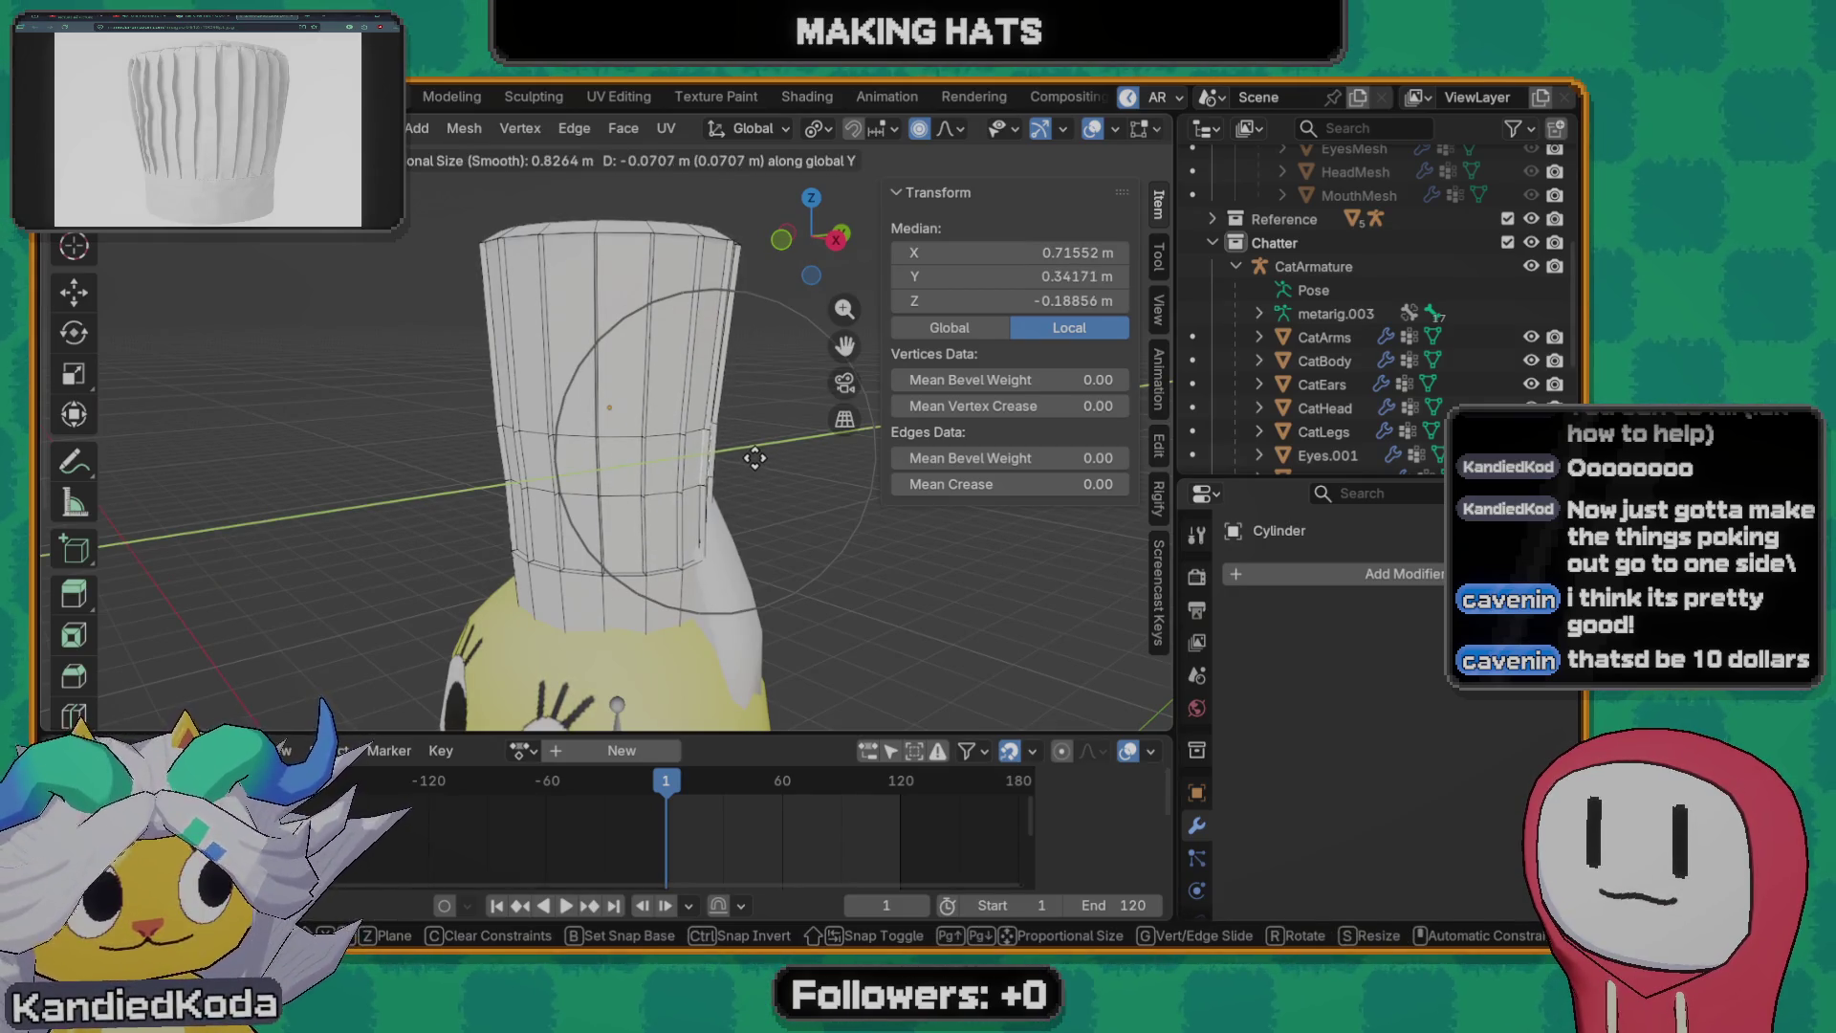
left_click(756, 457)
key("KP_1")
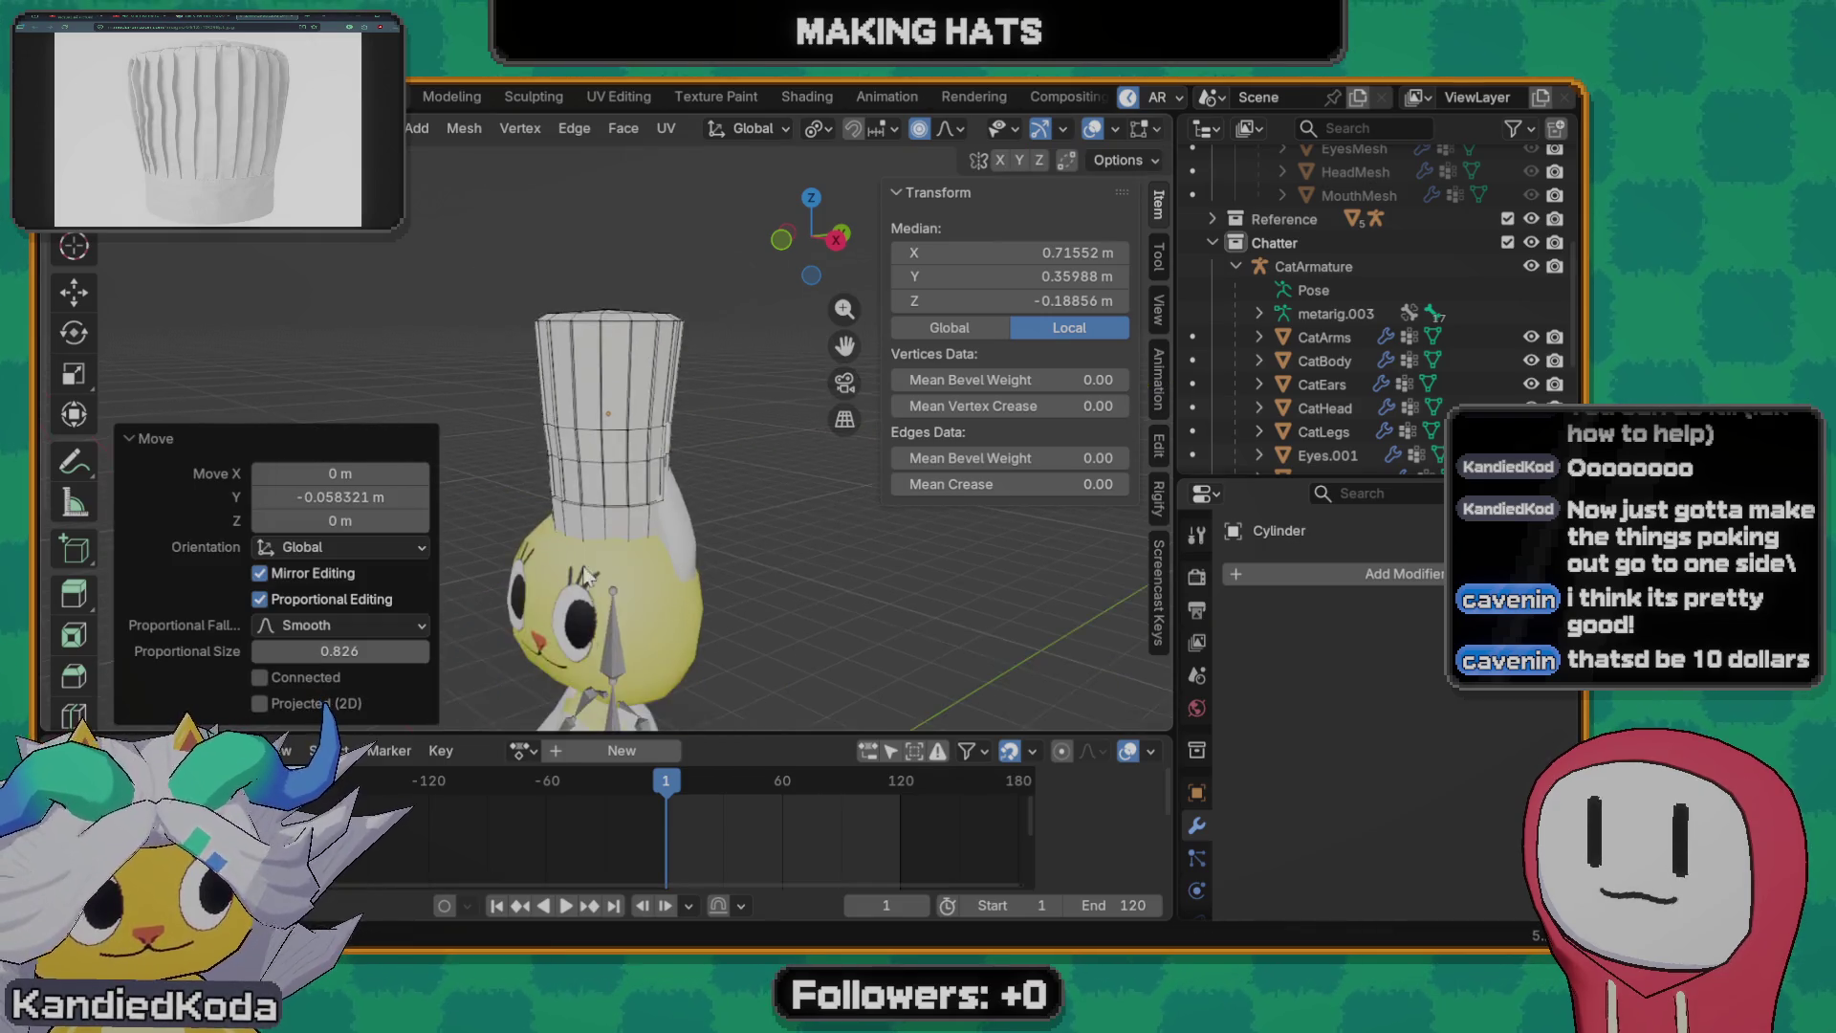
scroll(733, 532, "down", 3)
scroll(734, 533, "down", 2)
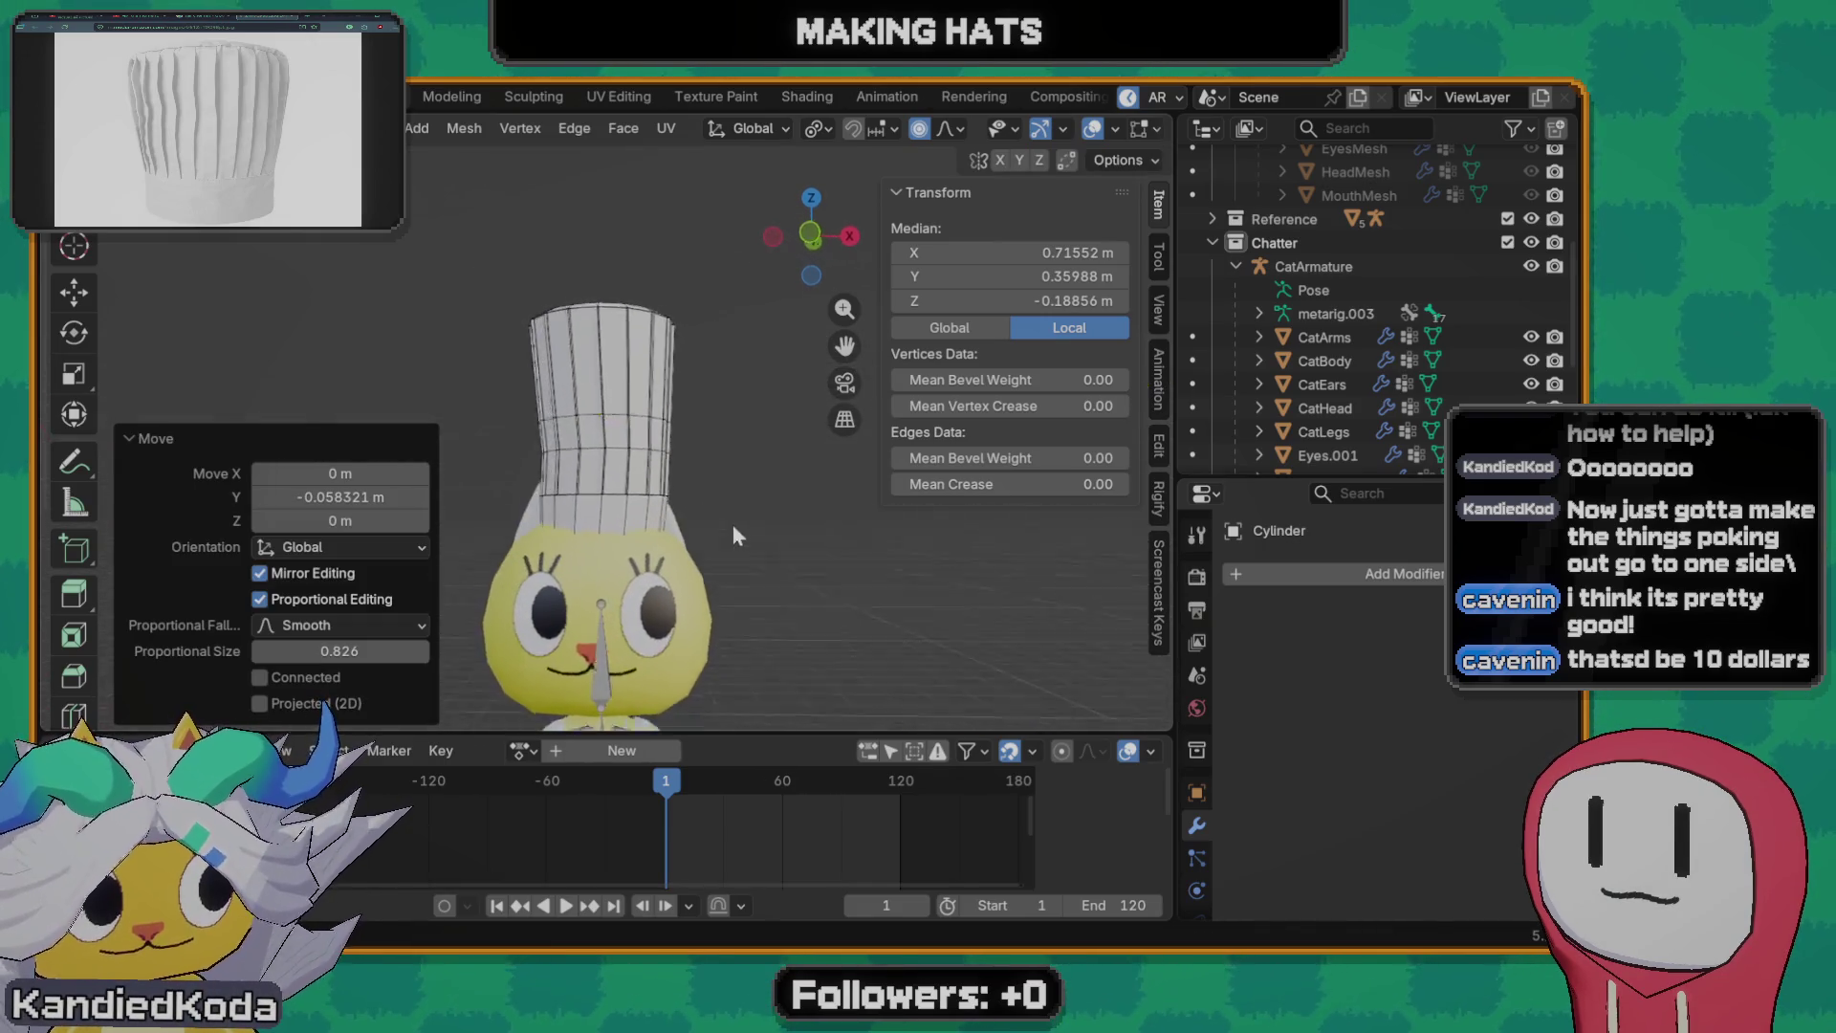
key("Tab")
scroll(747, 555, "up", 2)
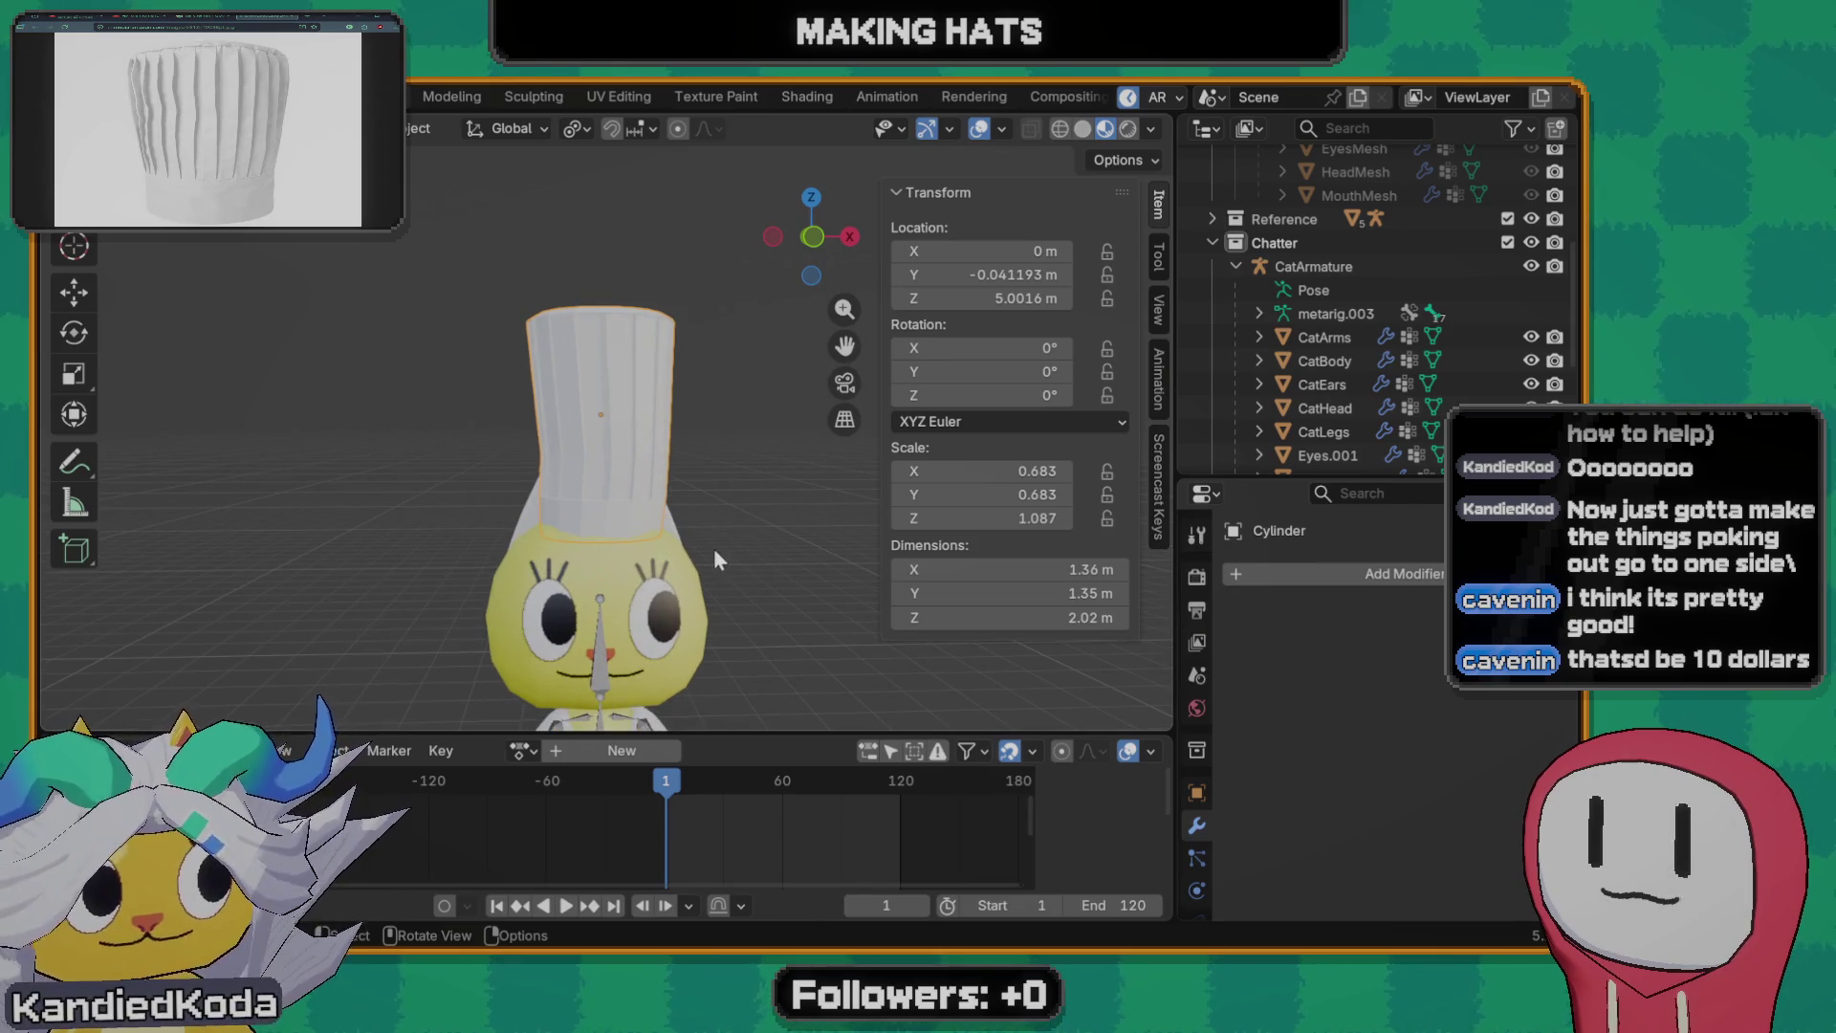
scroll(714, 548, "up", 2)
scroll(693, 496, "up", 1)
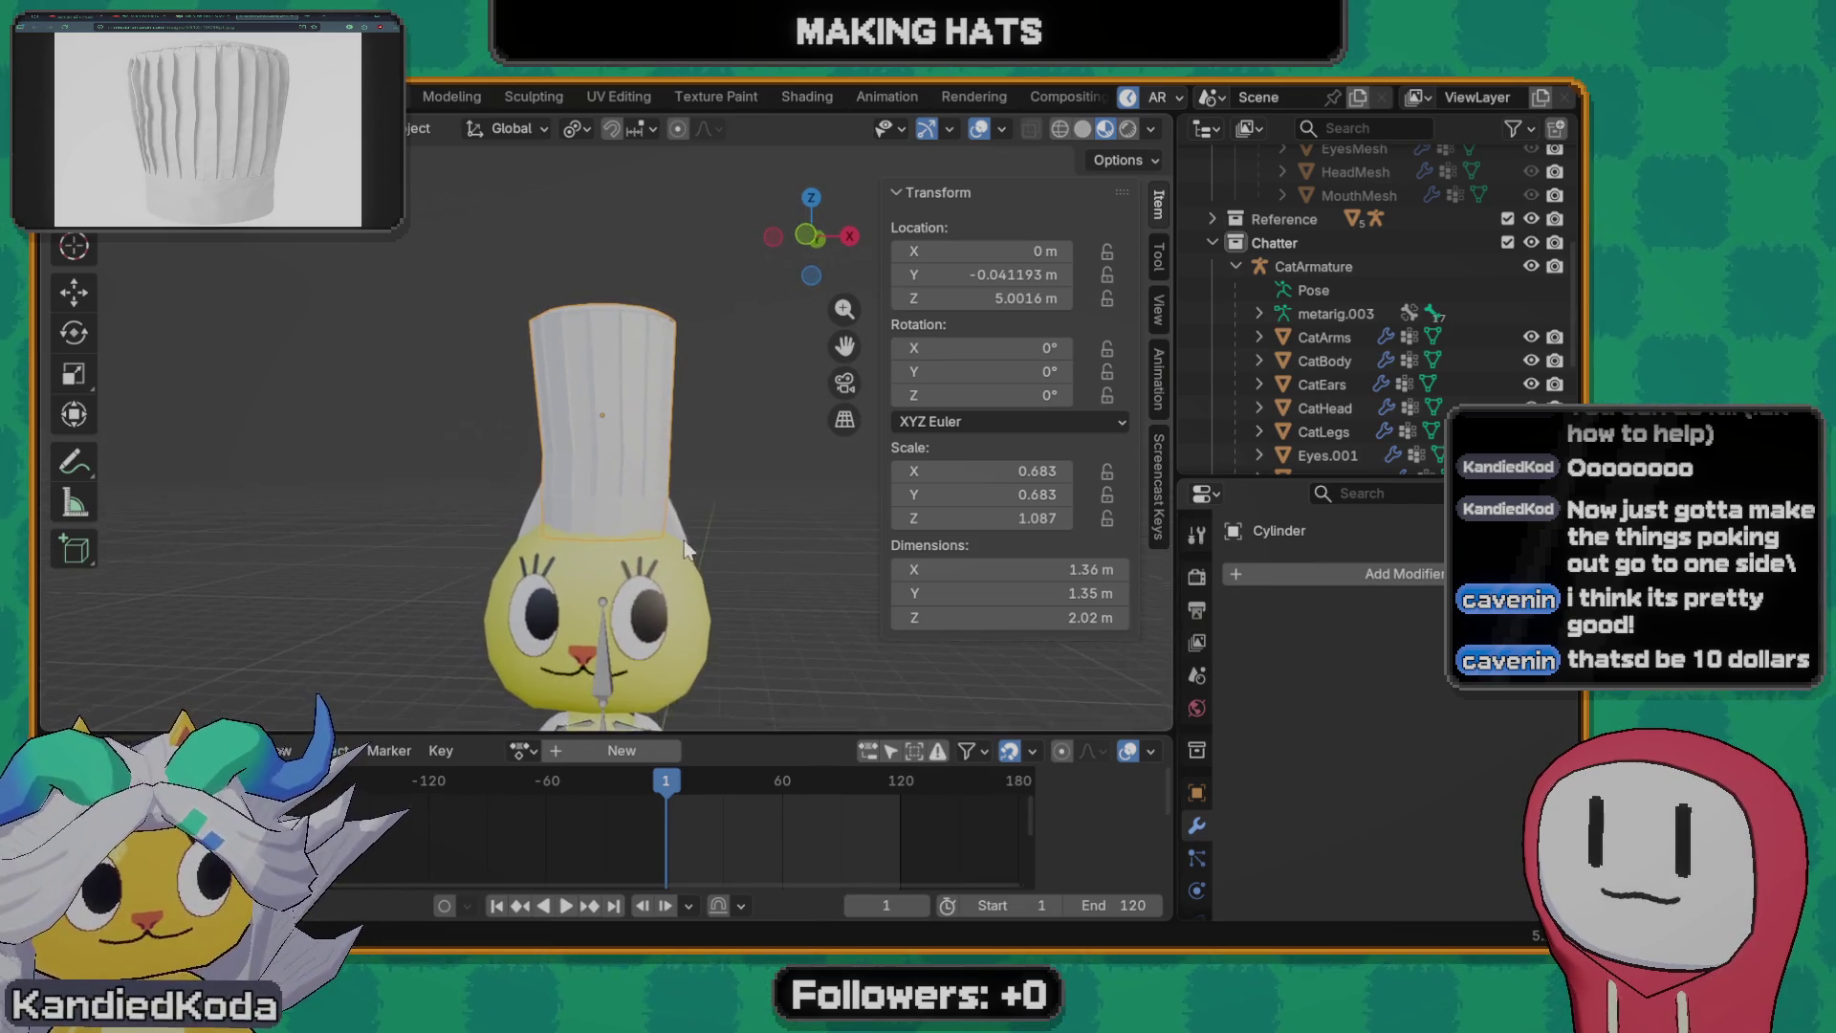
- Check the hat from the front orthographic view and an elevated angle
key("grave")
left_click(603, 512)
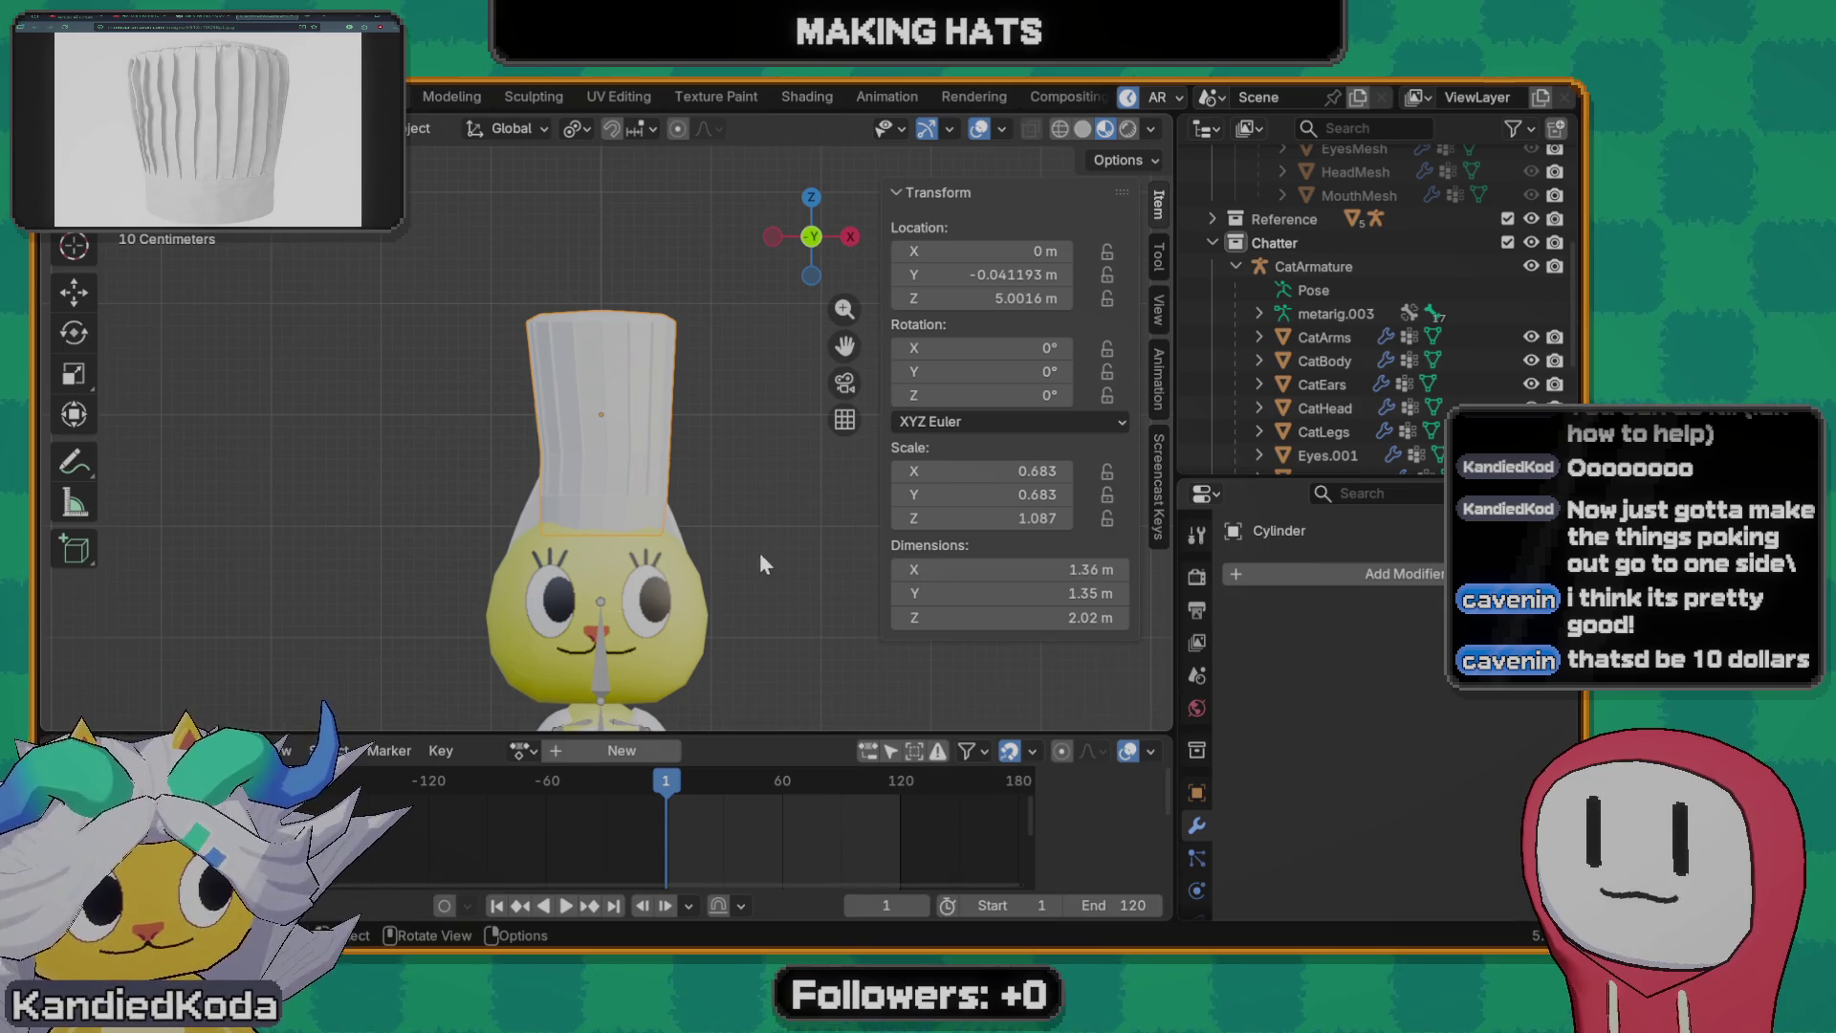
middle_click_drag(759, 551, 696, 580)
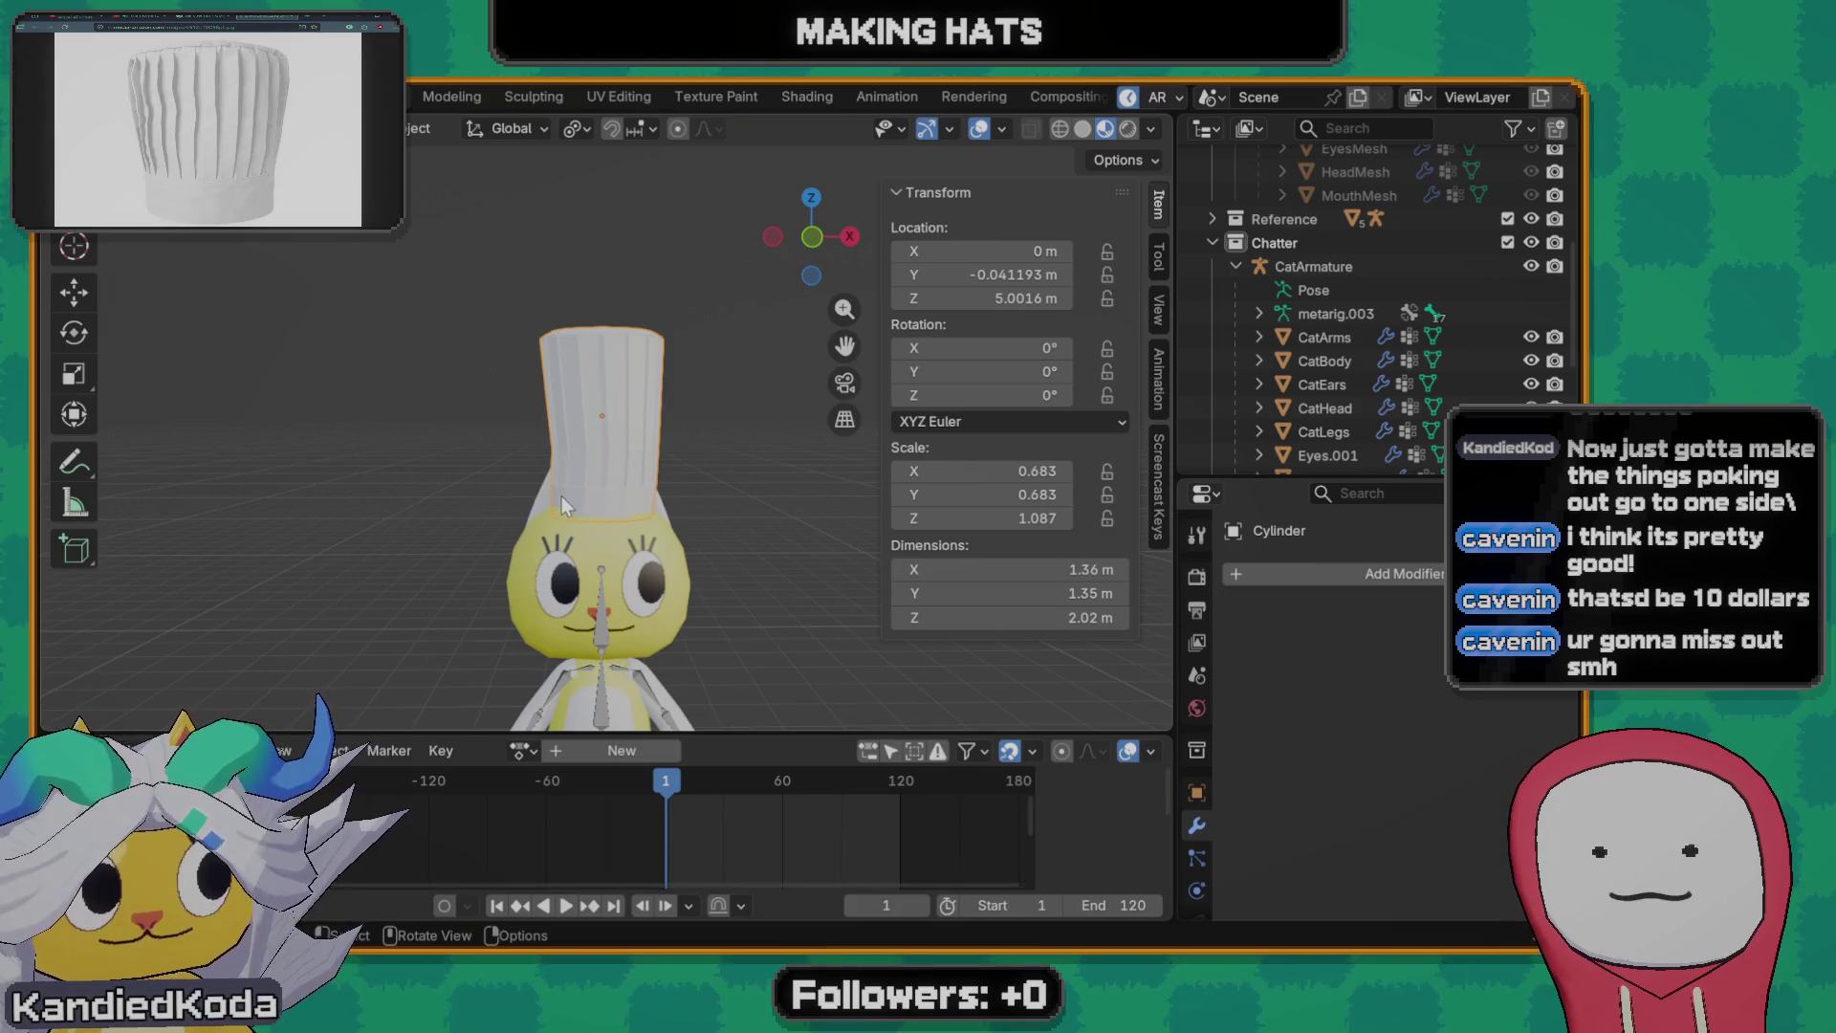
scroll(561, 496, "up", 3)
scroll(596, 527, "down", 3)
key("grave")
left_click(587, 498)
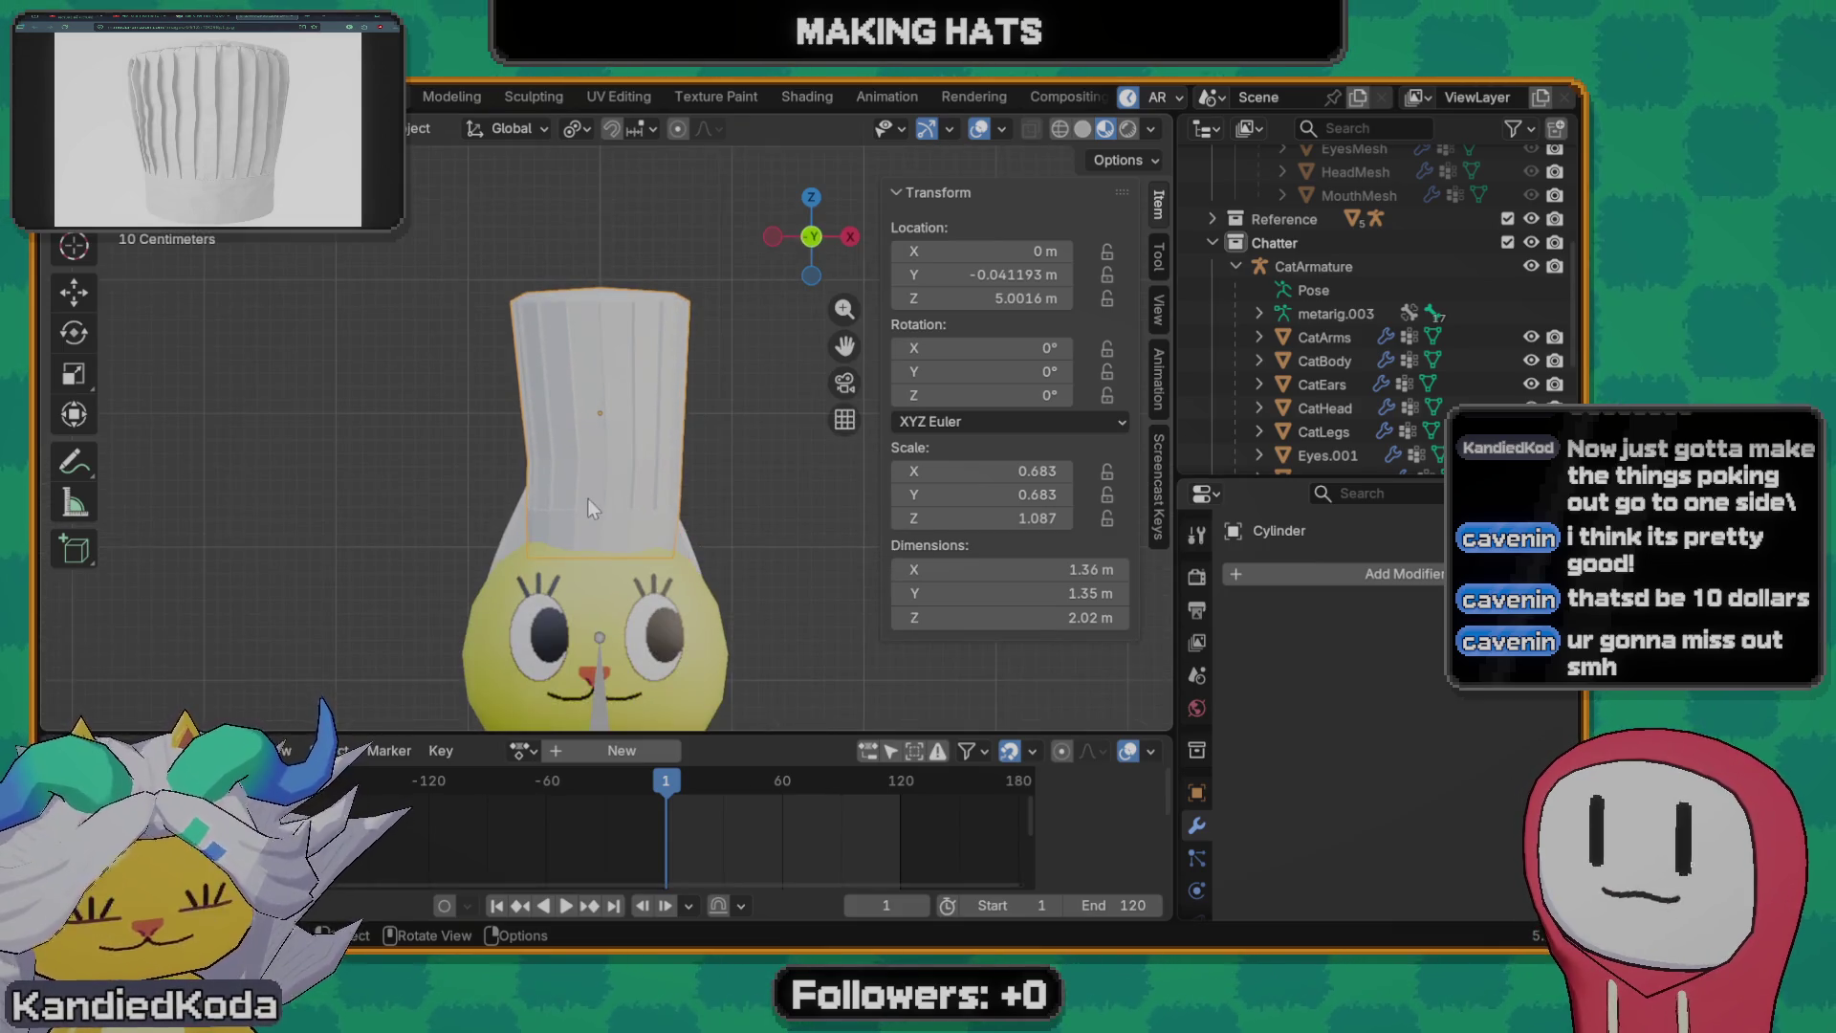
scroll(587, 498, "up", 3)
scroll(632, 524, "down", 3)
mouse_move(626, 478)
middle_mouse_down()
mouse_move(624, 325)
mouse_move(565, 234)
mouse_move(545, 292)
mouse_move(636, 397)
middle_mouse_up()
- Enter the hat's mesh and select the edge ring just below its domed top
key("Tab")
scroll(624, 327, "up", 3)
left_click(567, 233, "alt")
left_click(572, 230, "alt")
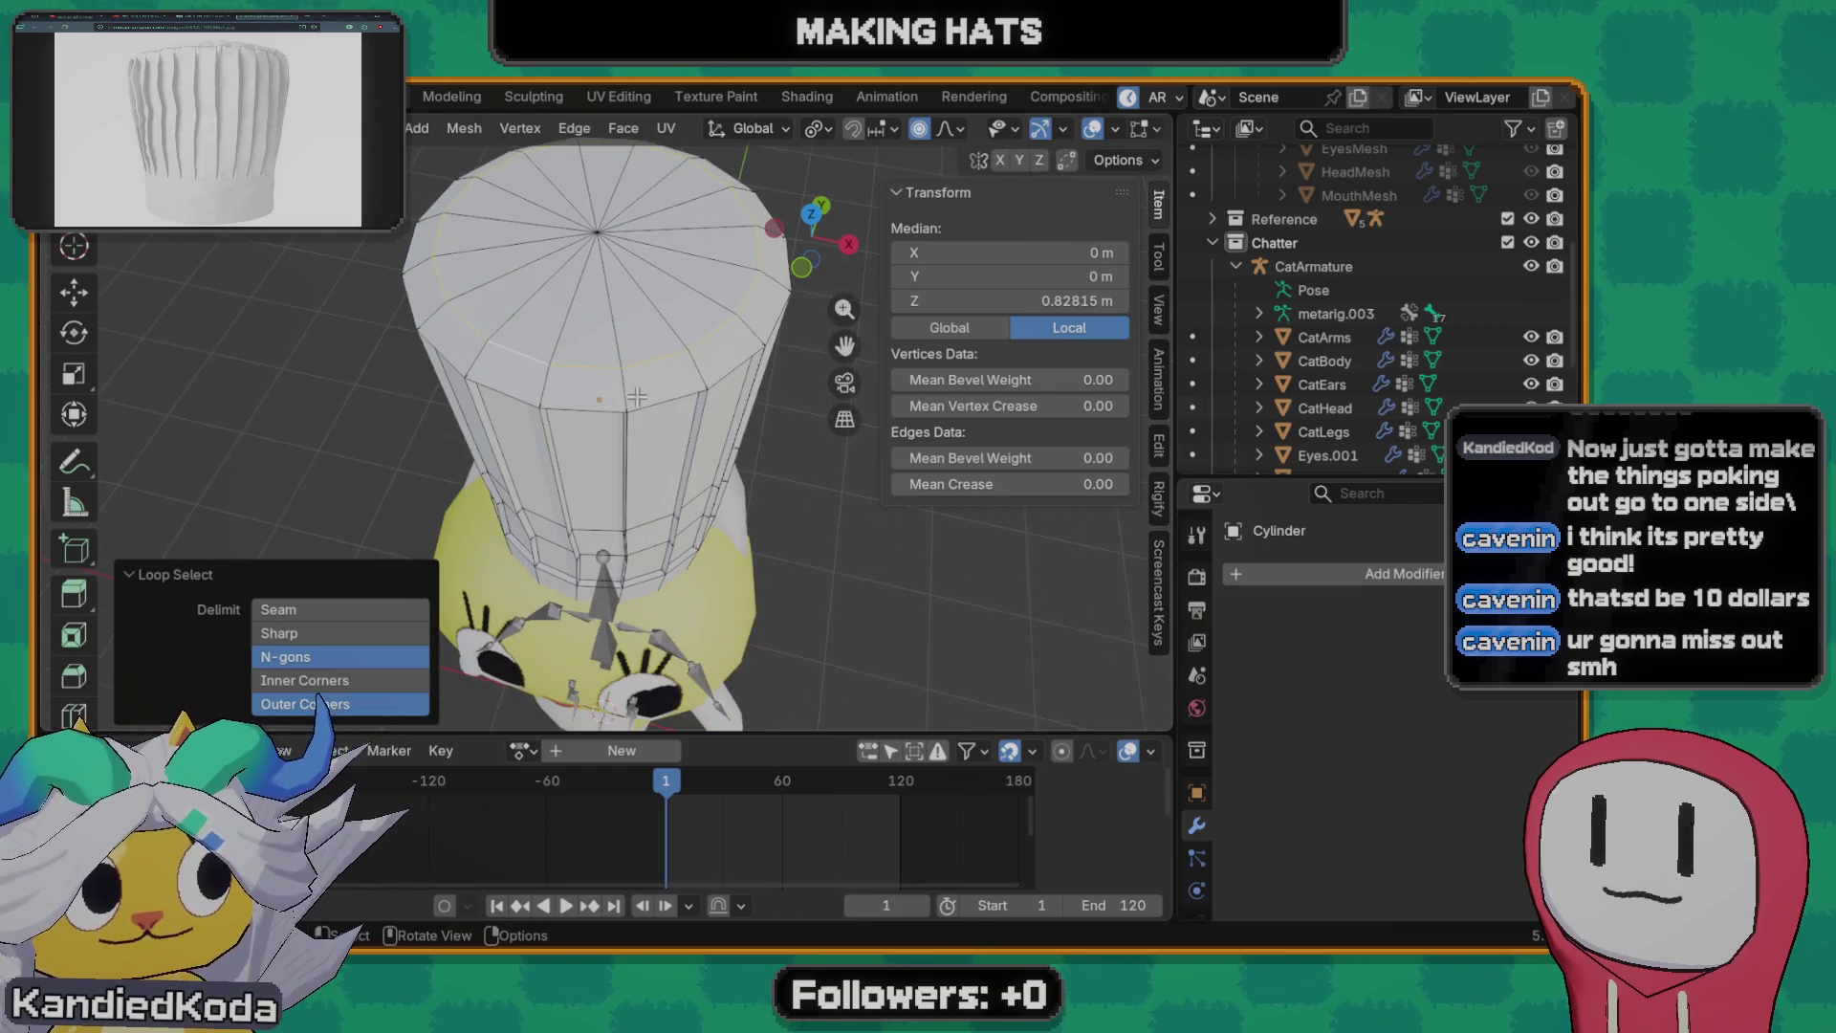
- Scale the top edge ring to 0.768, return to object mode and save the file
key("s")
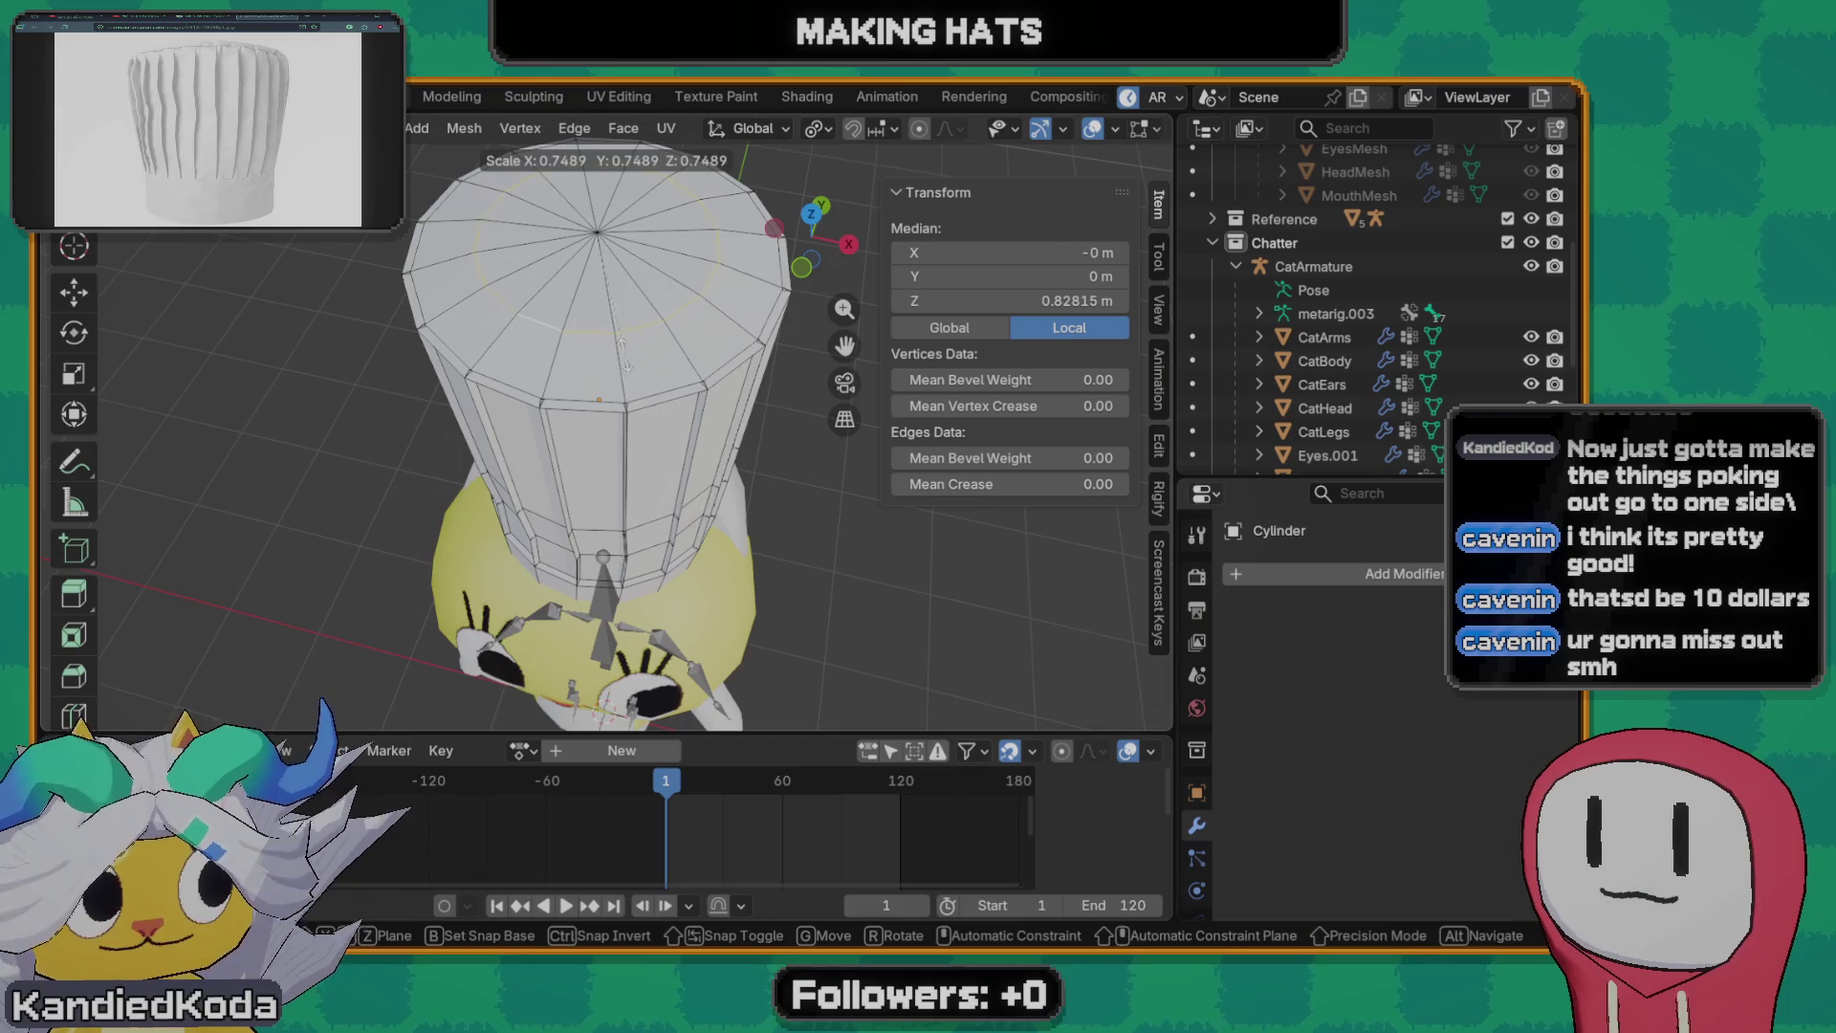
left_click(625, 352)
mouse_move(626, 351)
middle_mouse_down()
mouse_move(774, 377)
mouse_move(670, 519)
mouse_move(742, 530)
middle_mouse_up()
scroll(718, 430, "down", 4)
key("Tab")
key("ctrl+s")
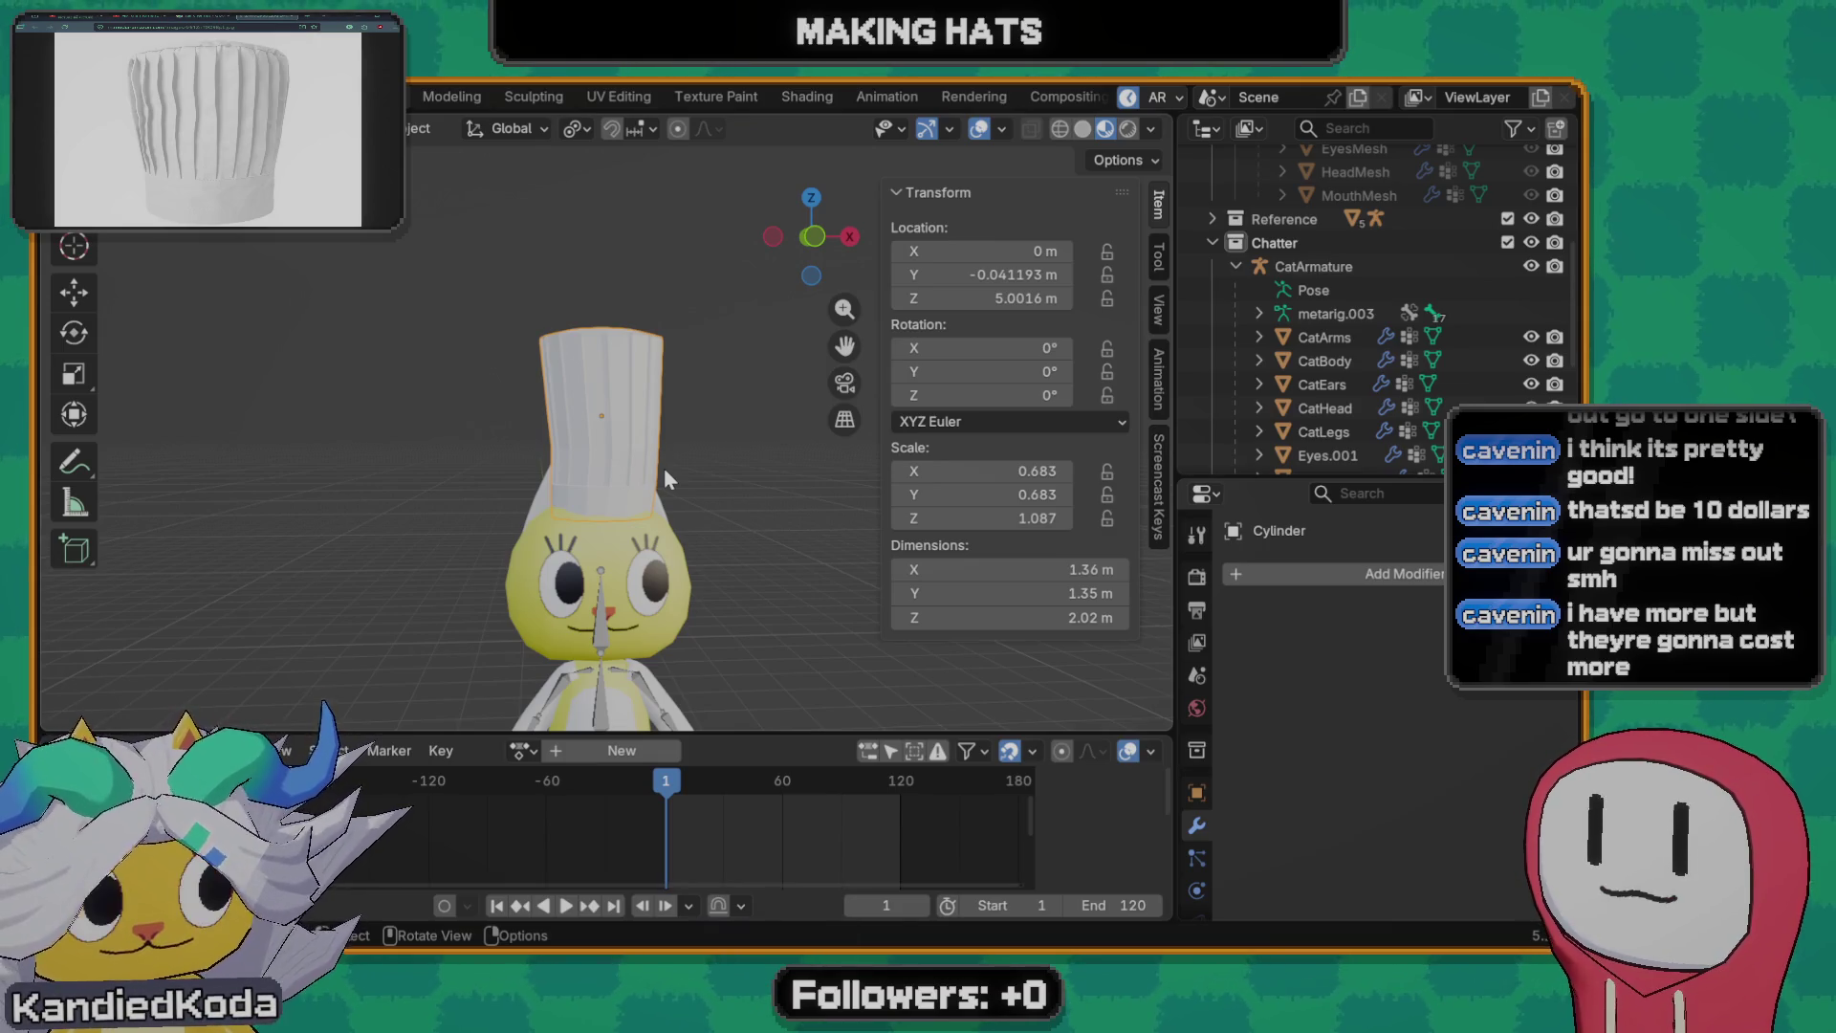
scroll(665, 468, "up", 3)
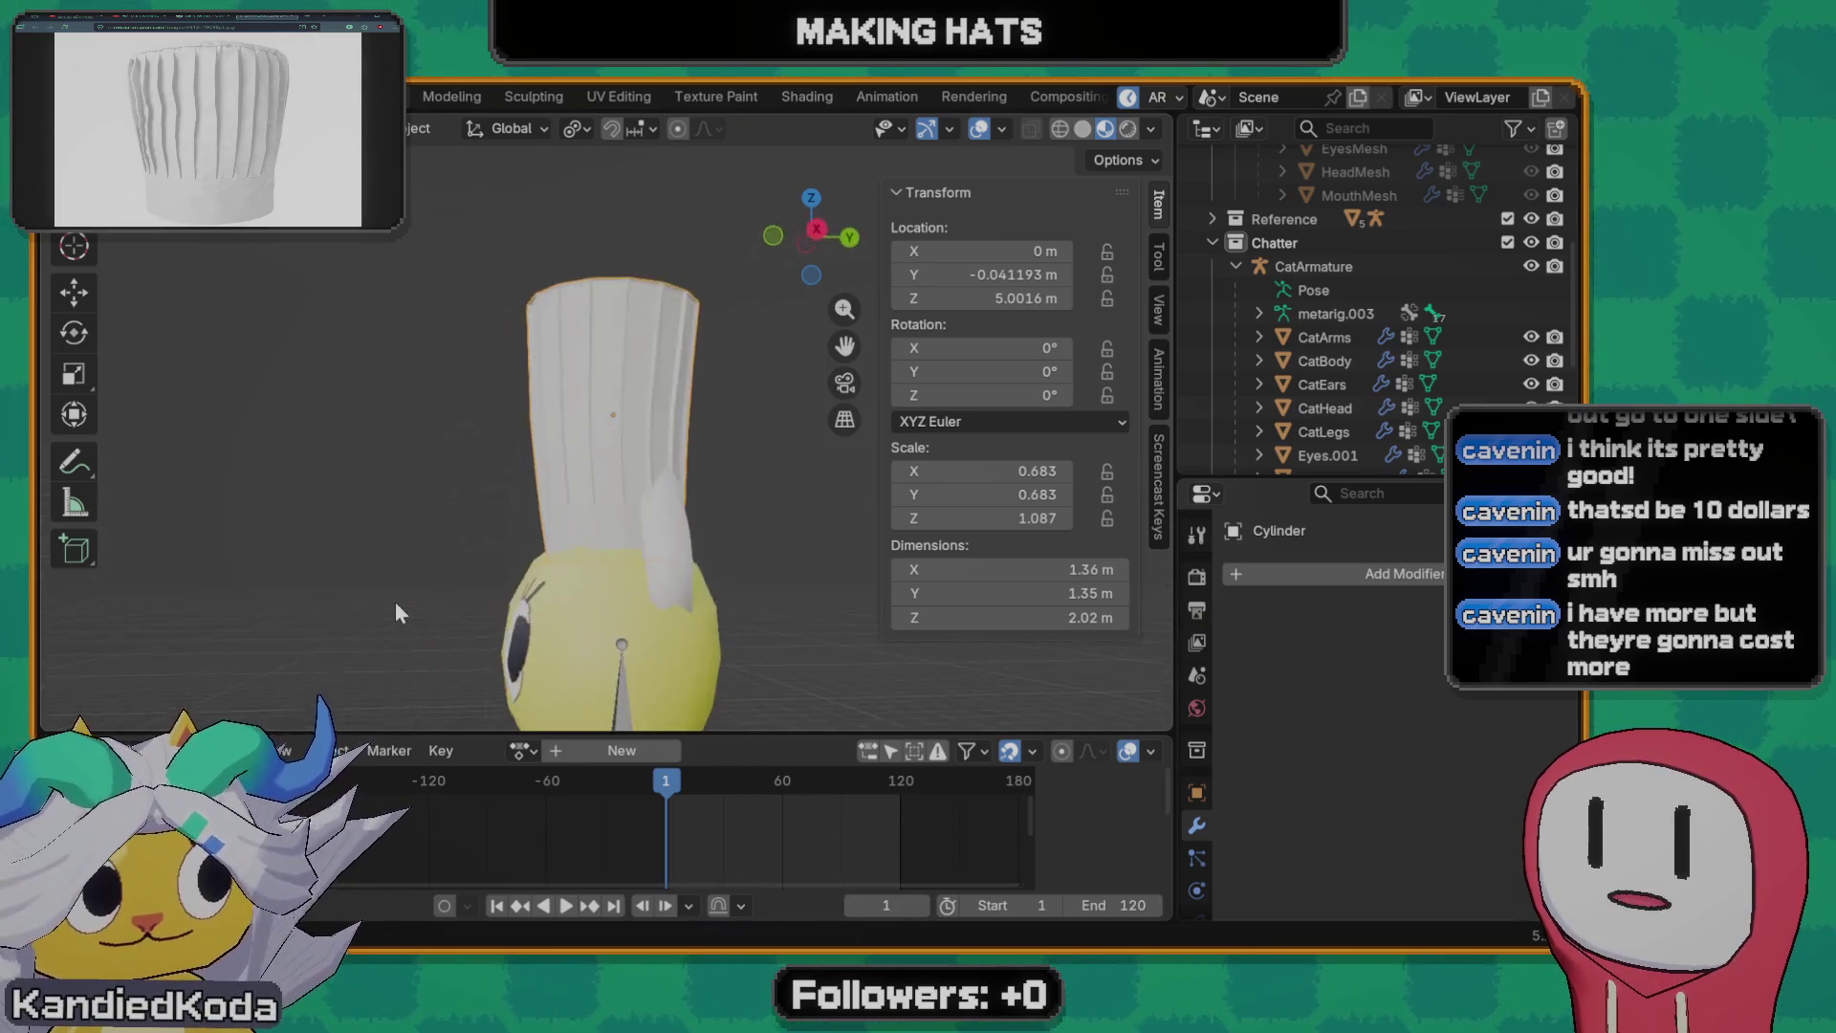
- Inspect the hat from the side and front, then select the CatArmature object
middle_click_drag(664, 468, 625, 617)
scroll(626, 617, "down", 2)
scroll(613, 452, "down", 1)
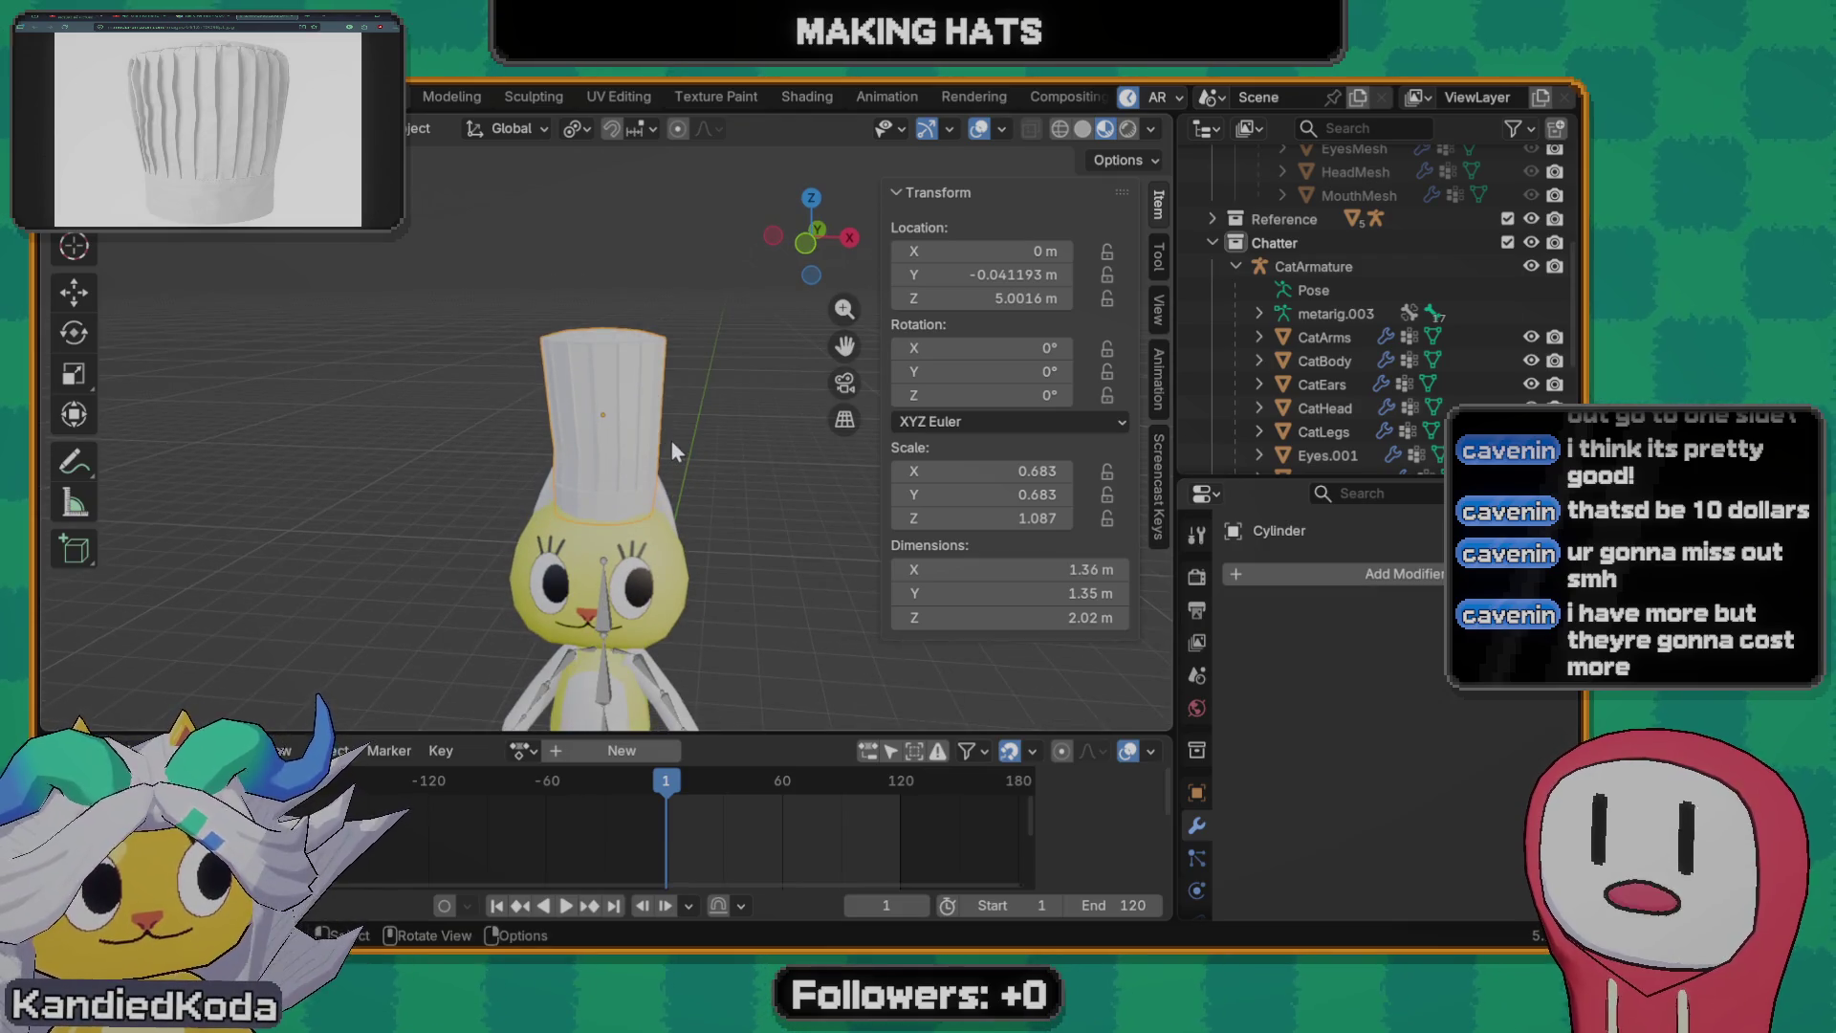
middle_click_drag(670, 441, 641, 438)
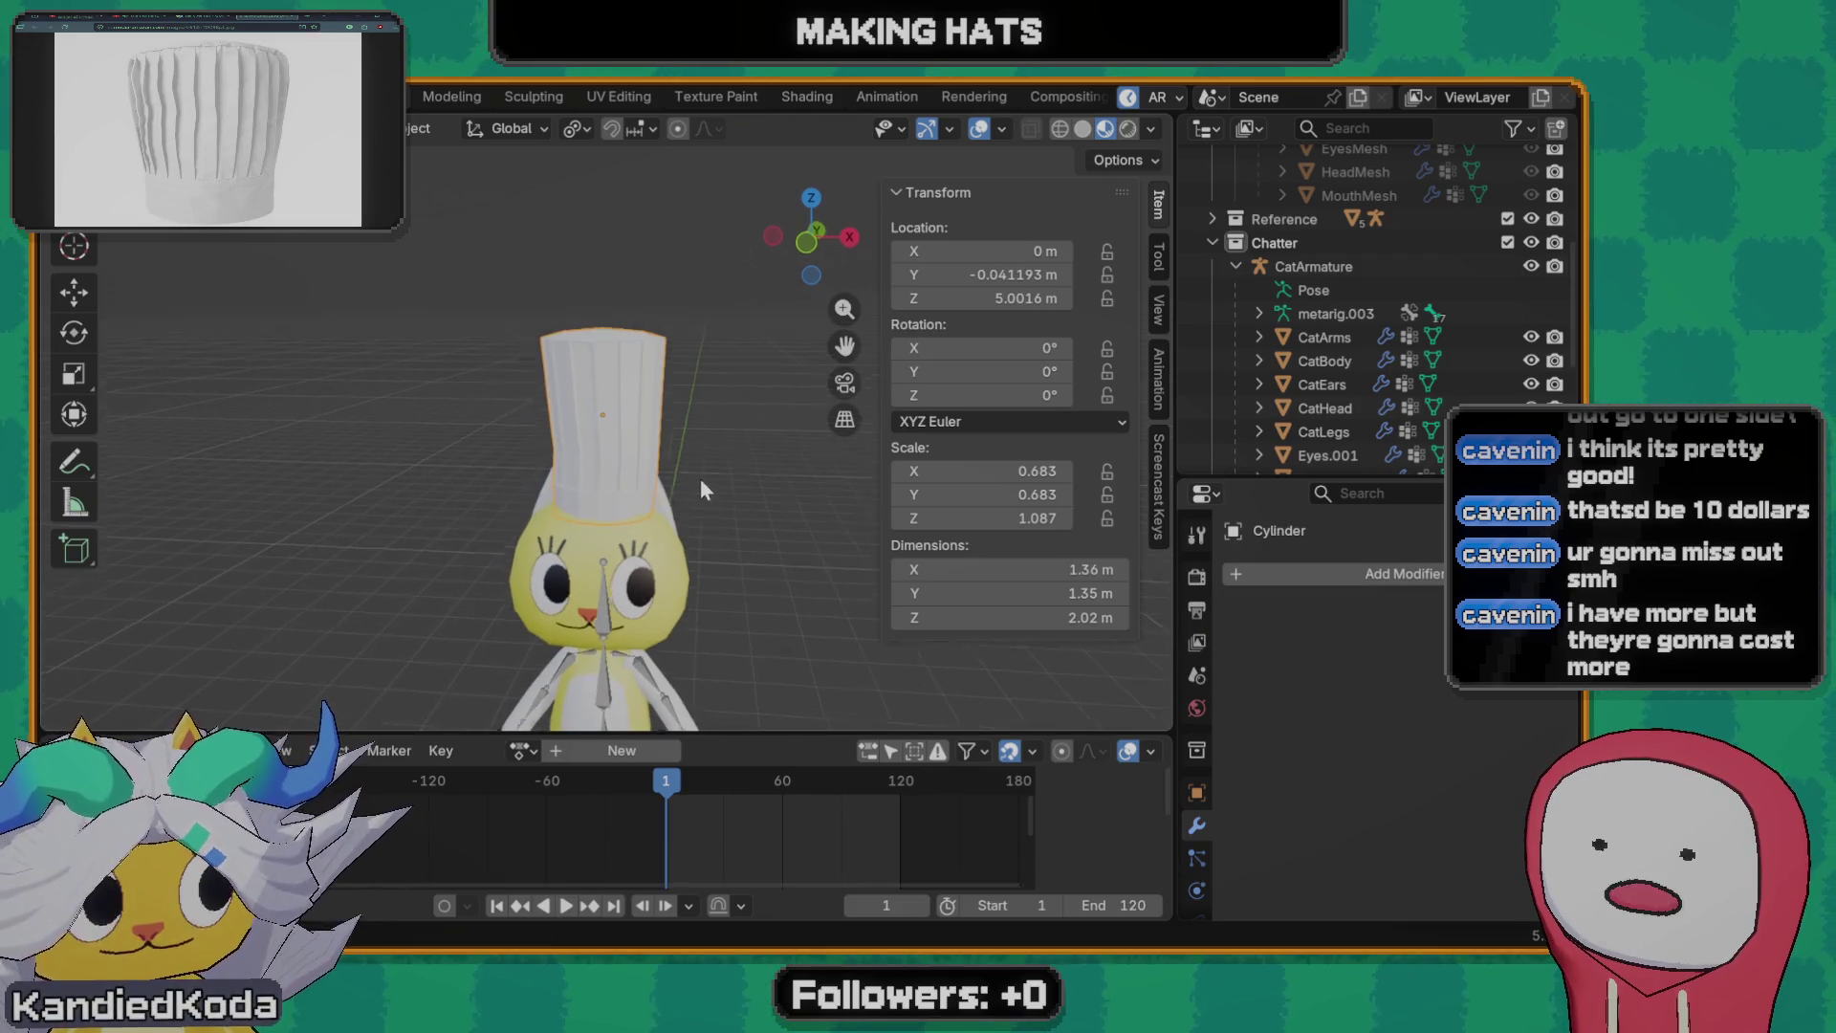
middle_click_drag(639, 592, 624, 499, "shift")
left_click(641, 567)
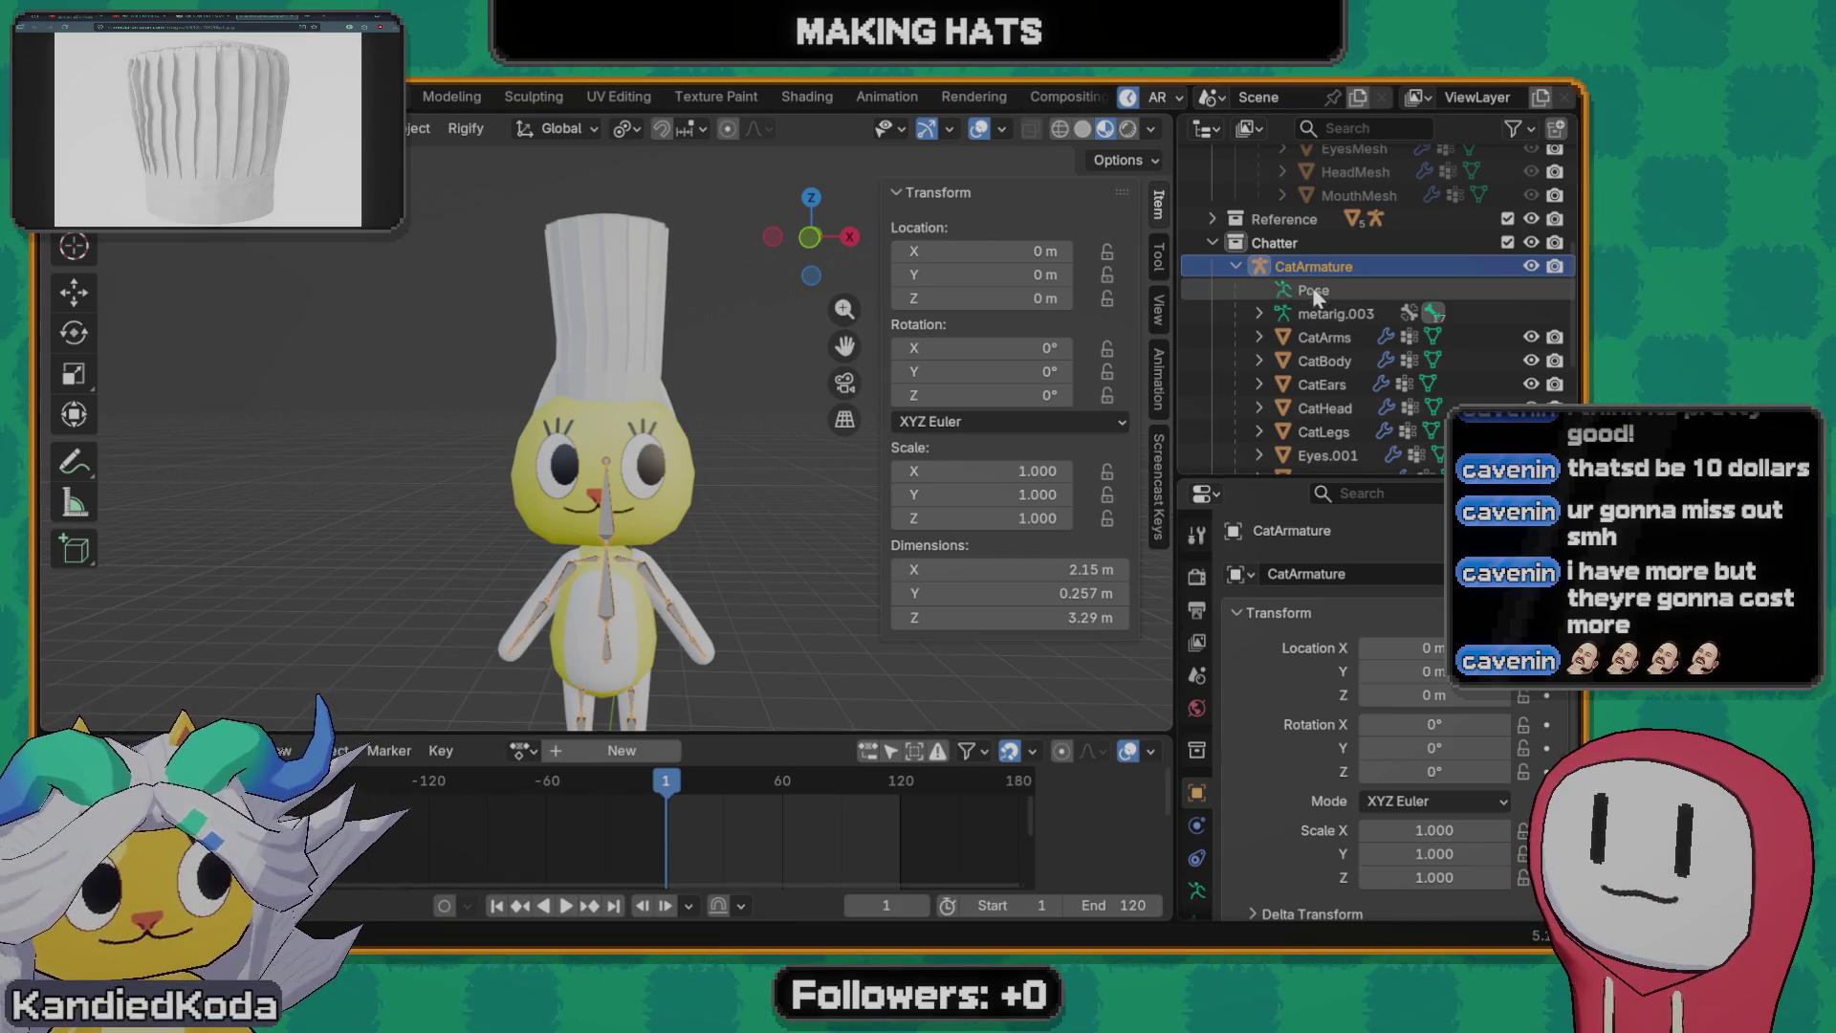
scroll(1346, 266, "down", 4)
- After a fruitless command search, rename the Cylinder object to CatHat_ChefHat
left_click(1347, 265)
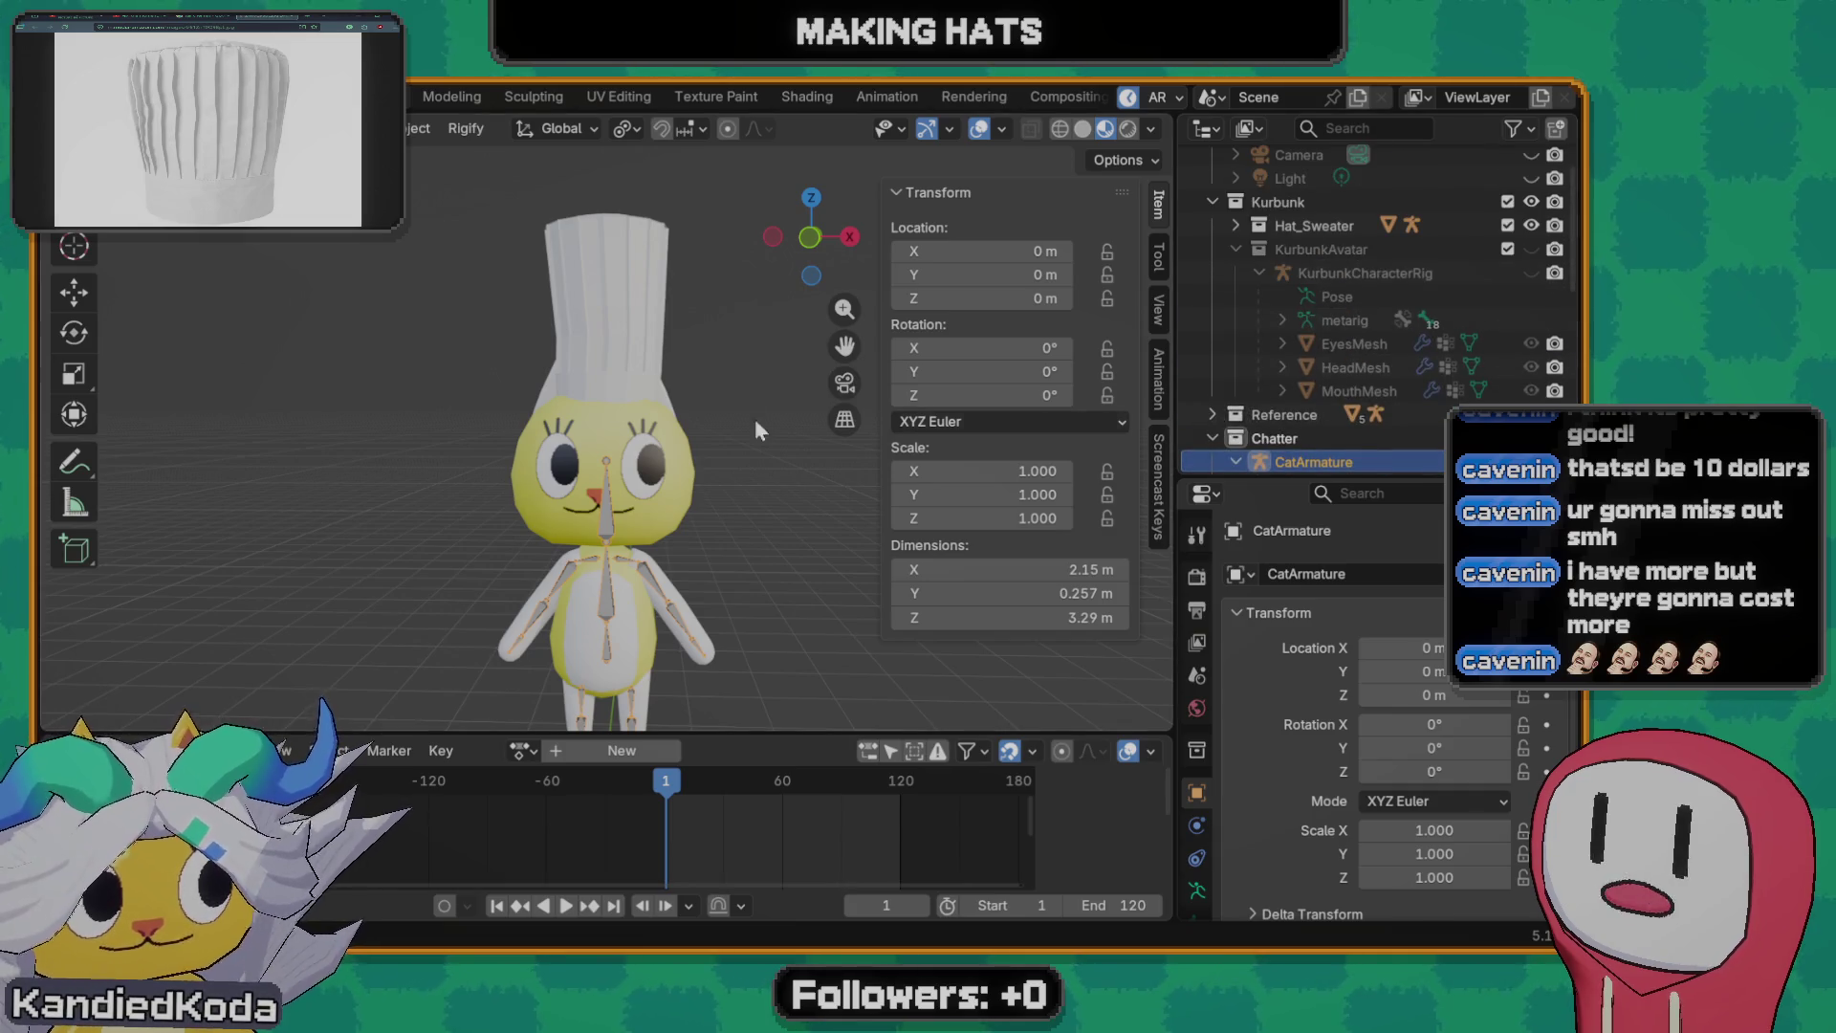
scroll(1336, 362, "up", 1)
scroll(1336, 362, "down", 2)
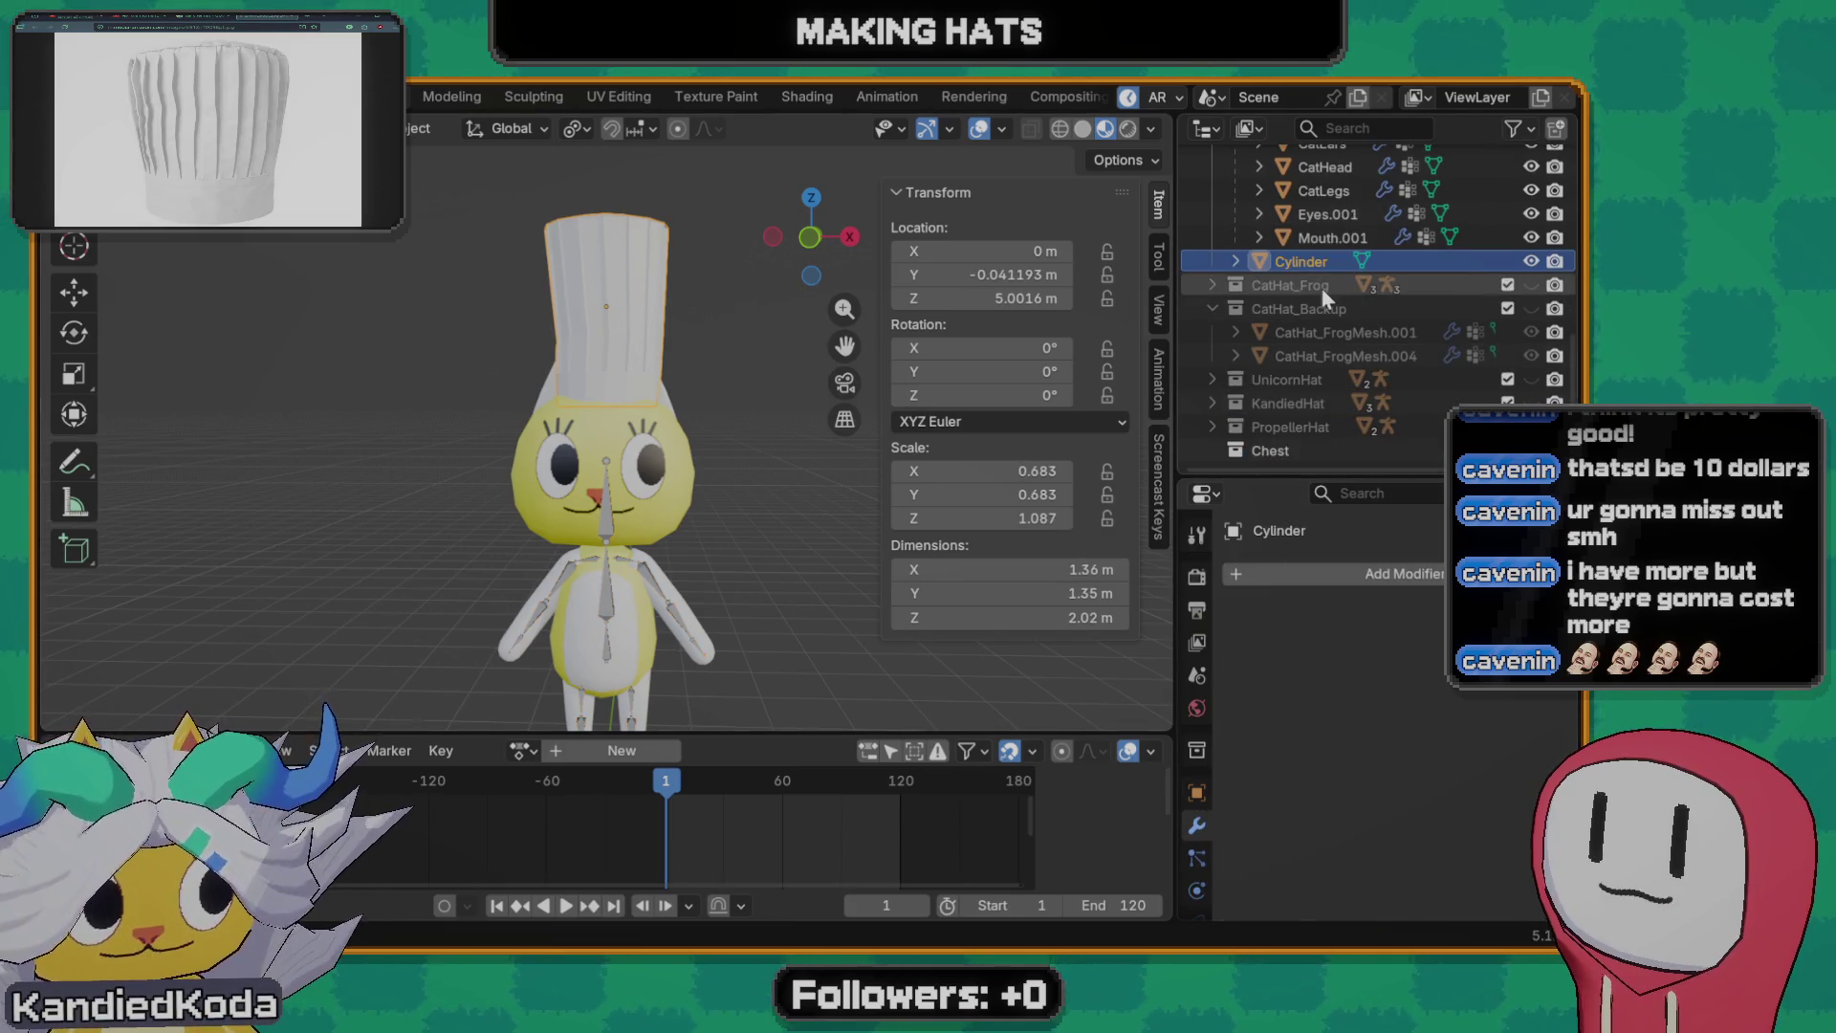
key("F3")
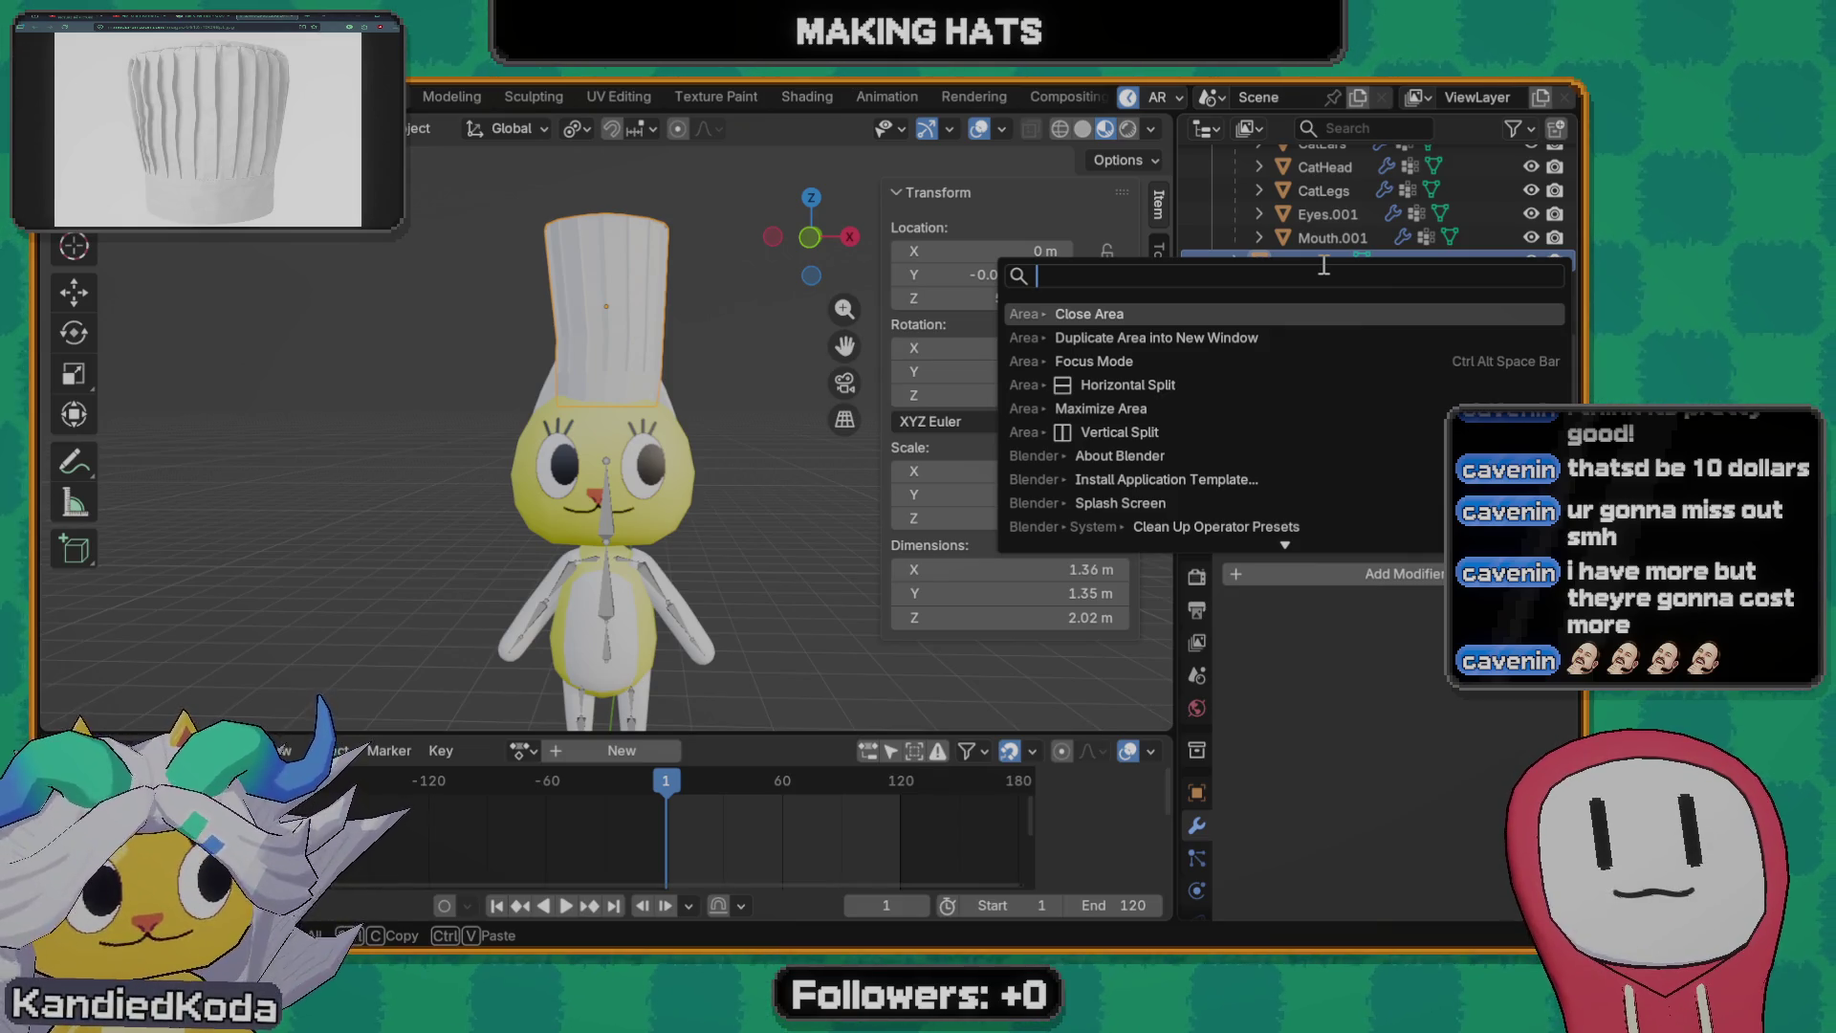
type("ChefHat")
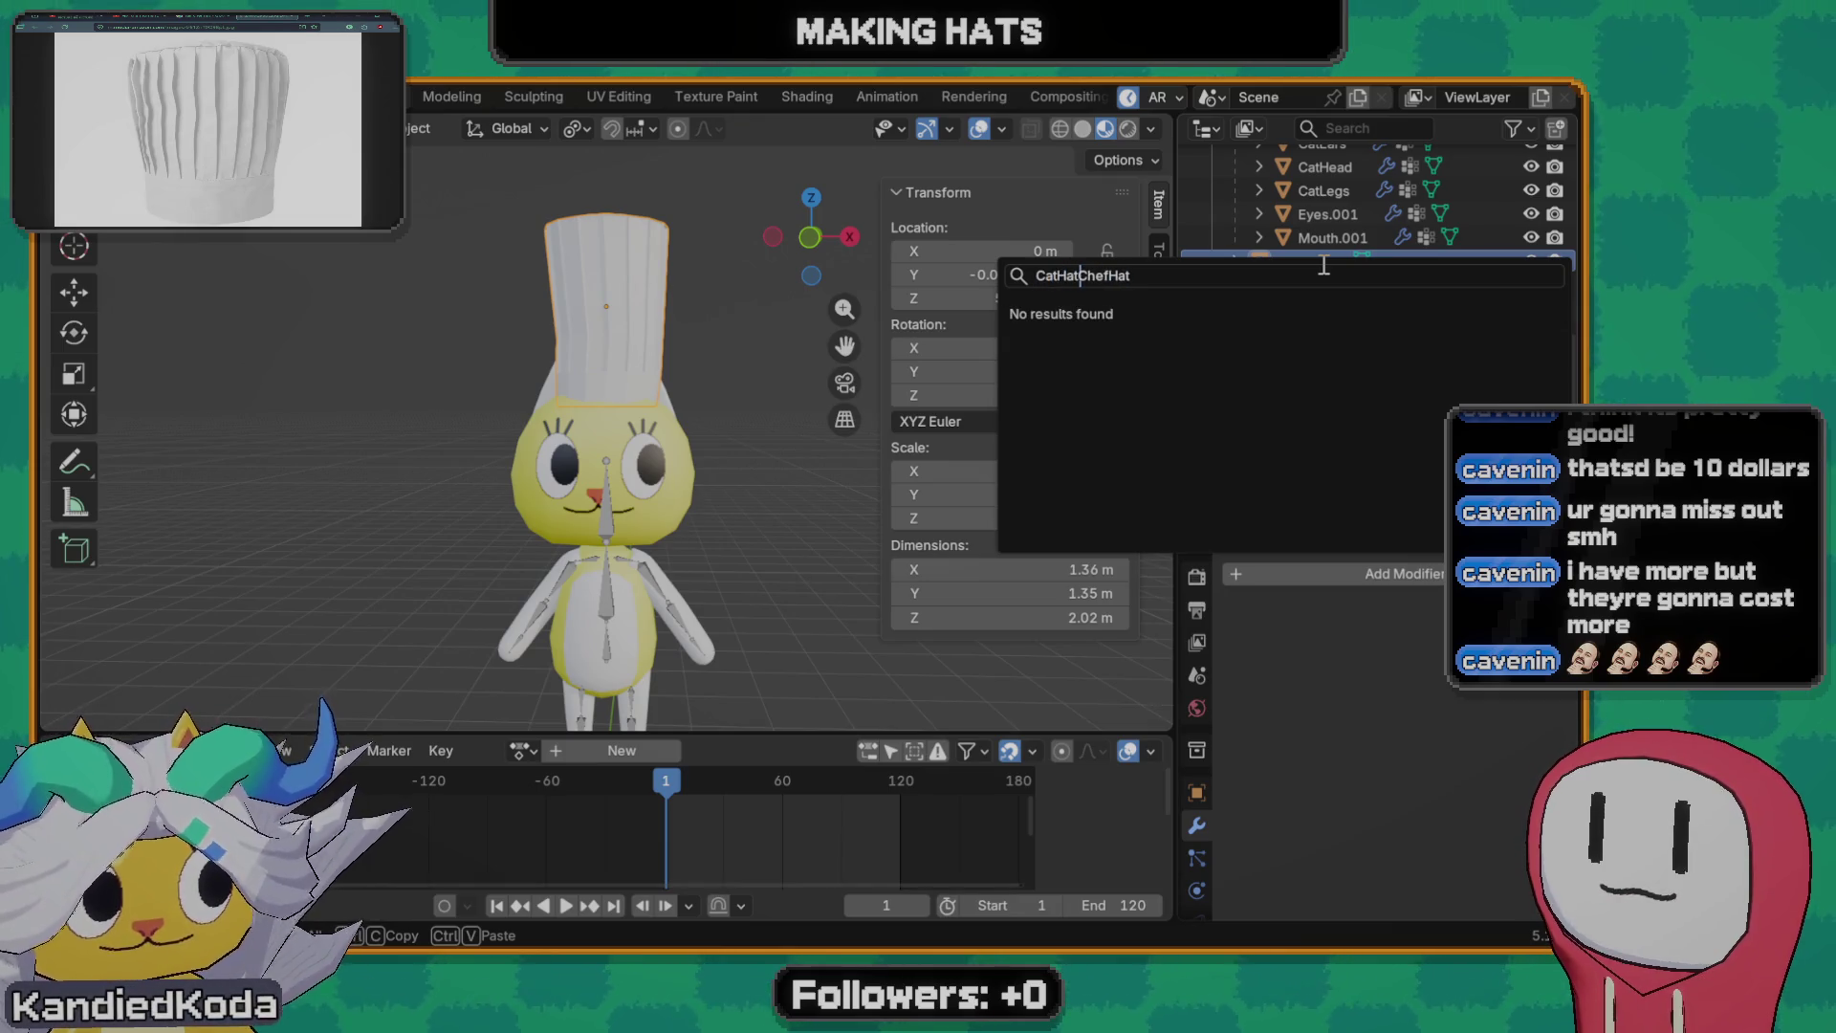
key("Return")
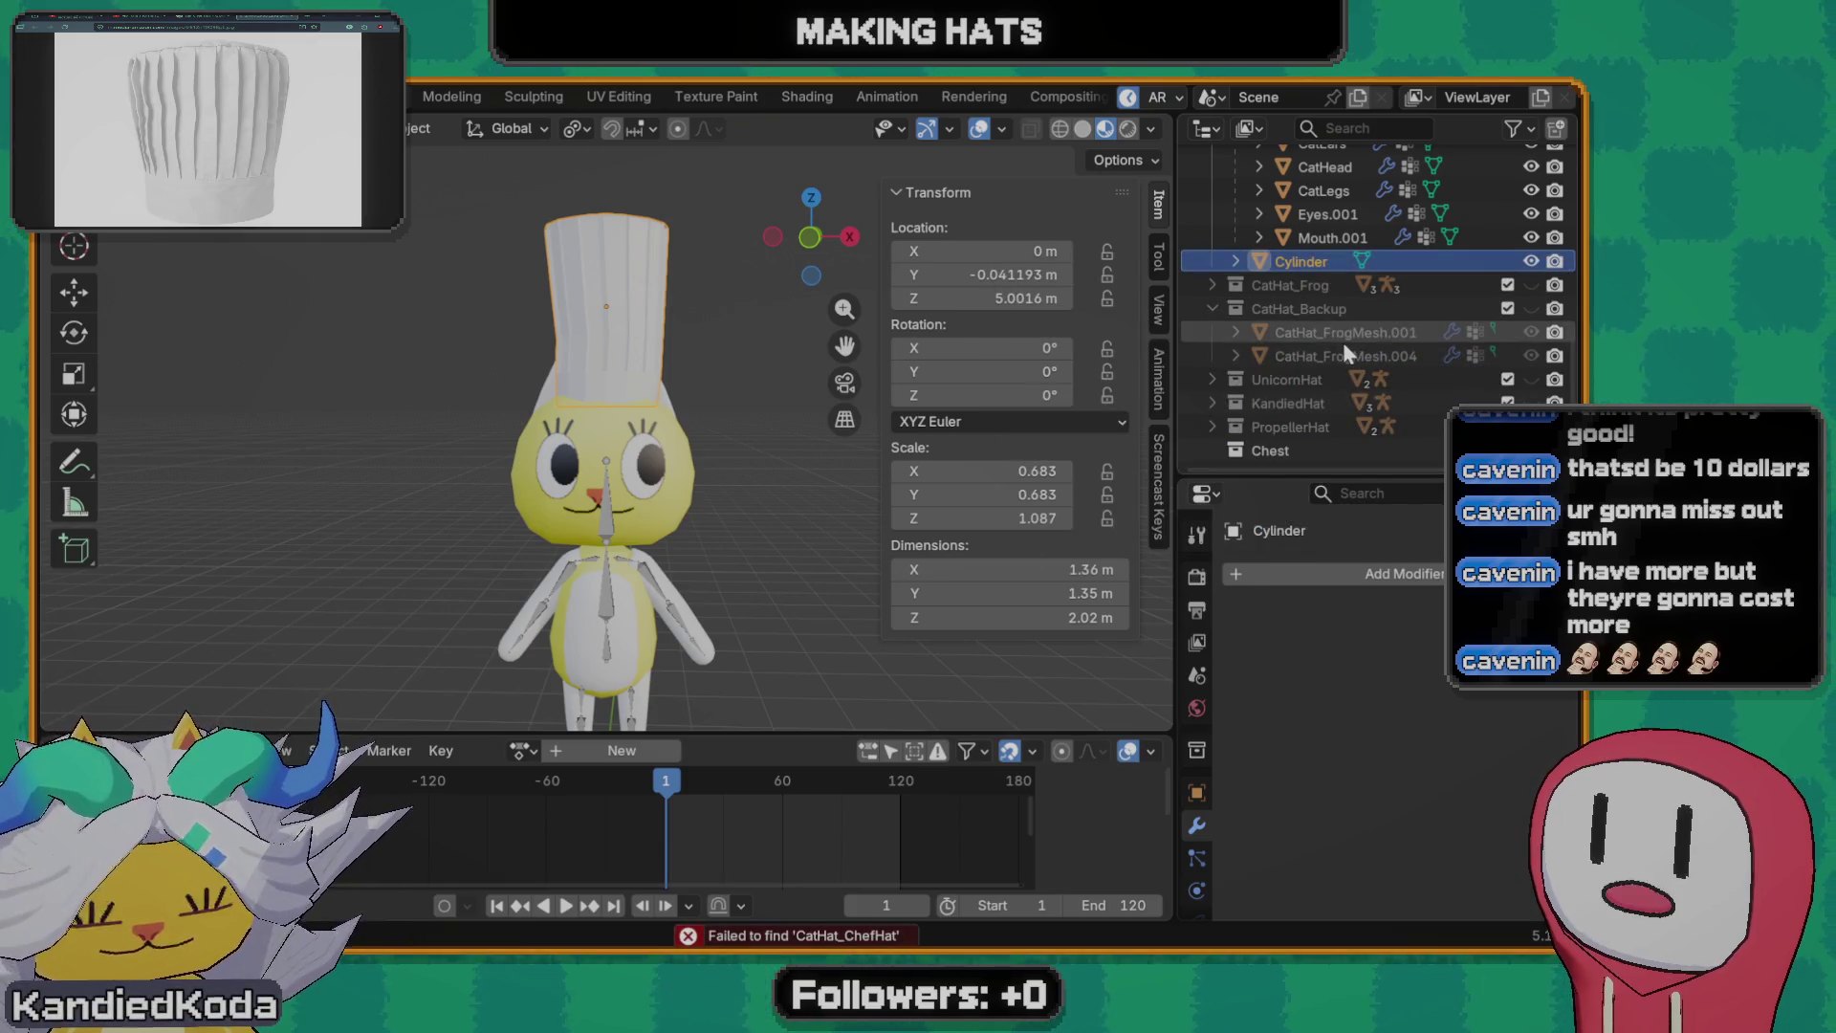
scroll(1333, 323, "up", 4)
scroll(1366, 328, "up", 4)
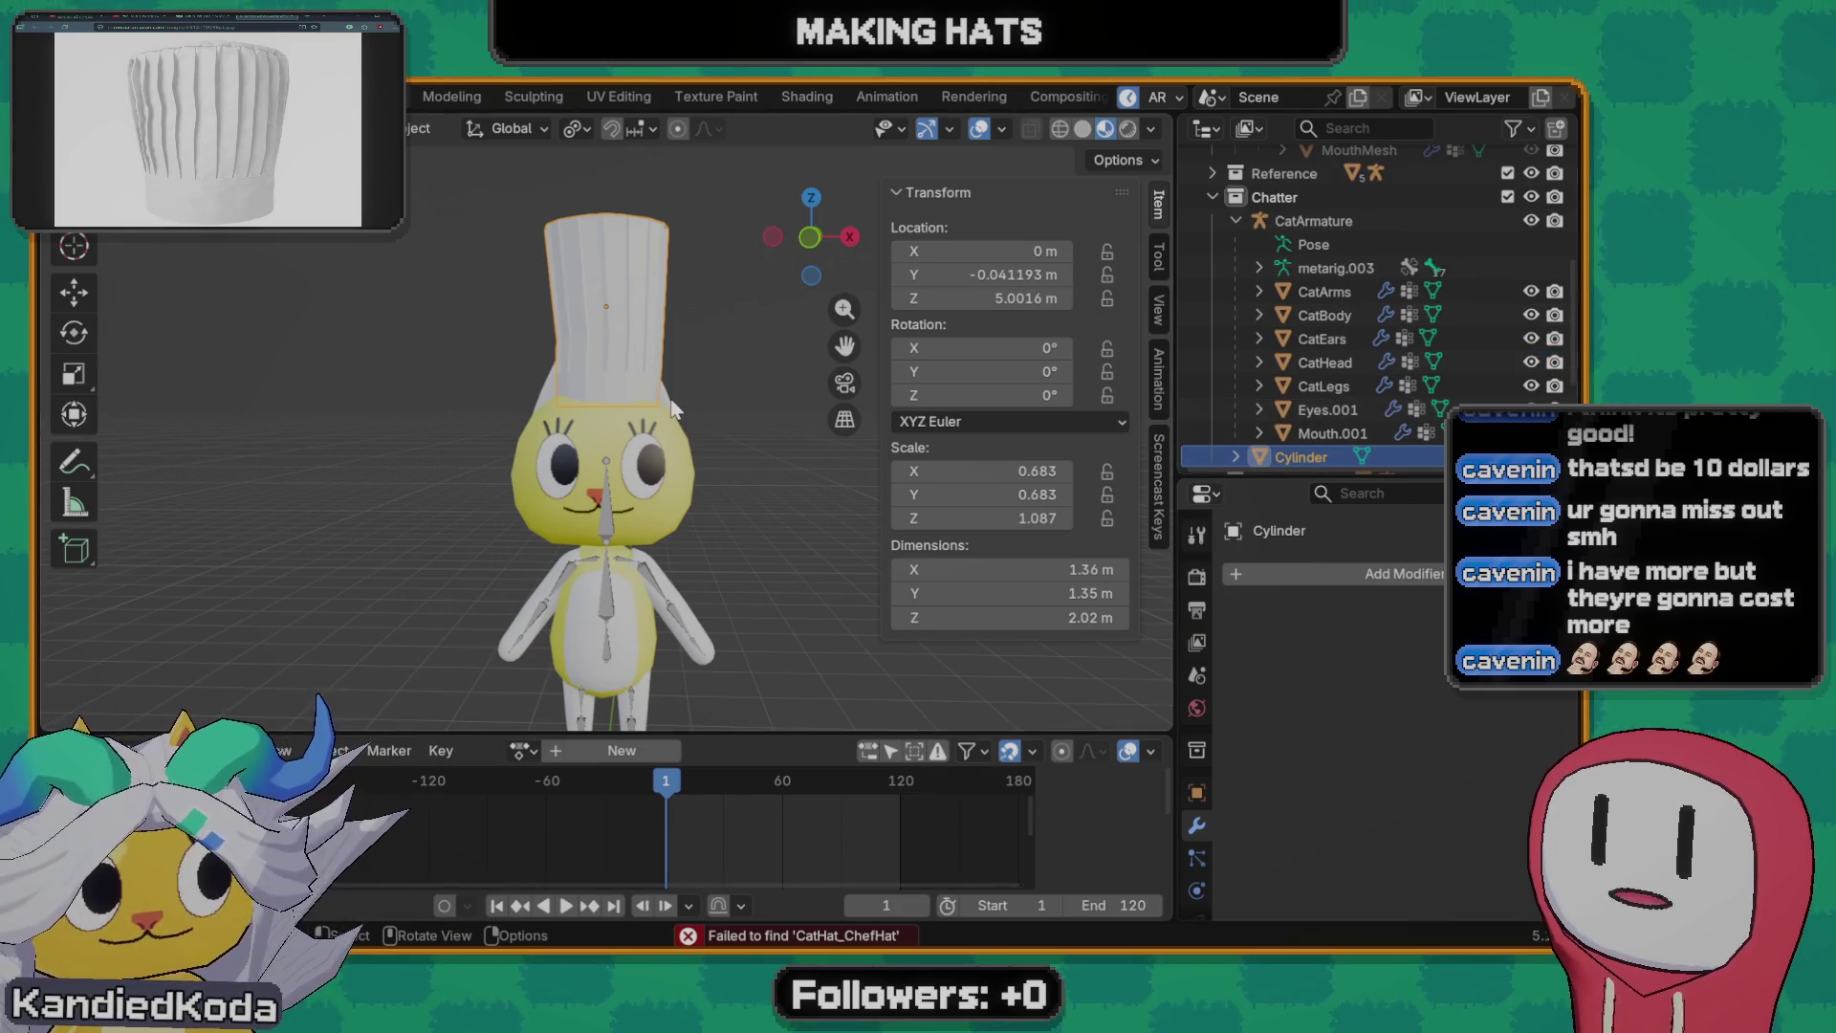
key("F3")
key("Escape")
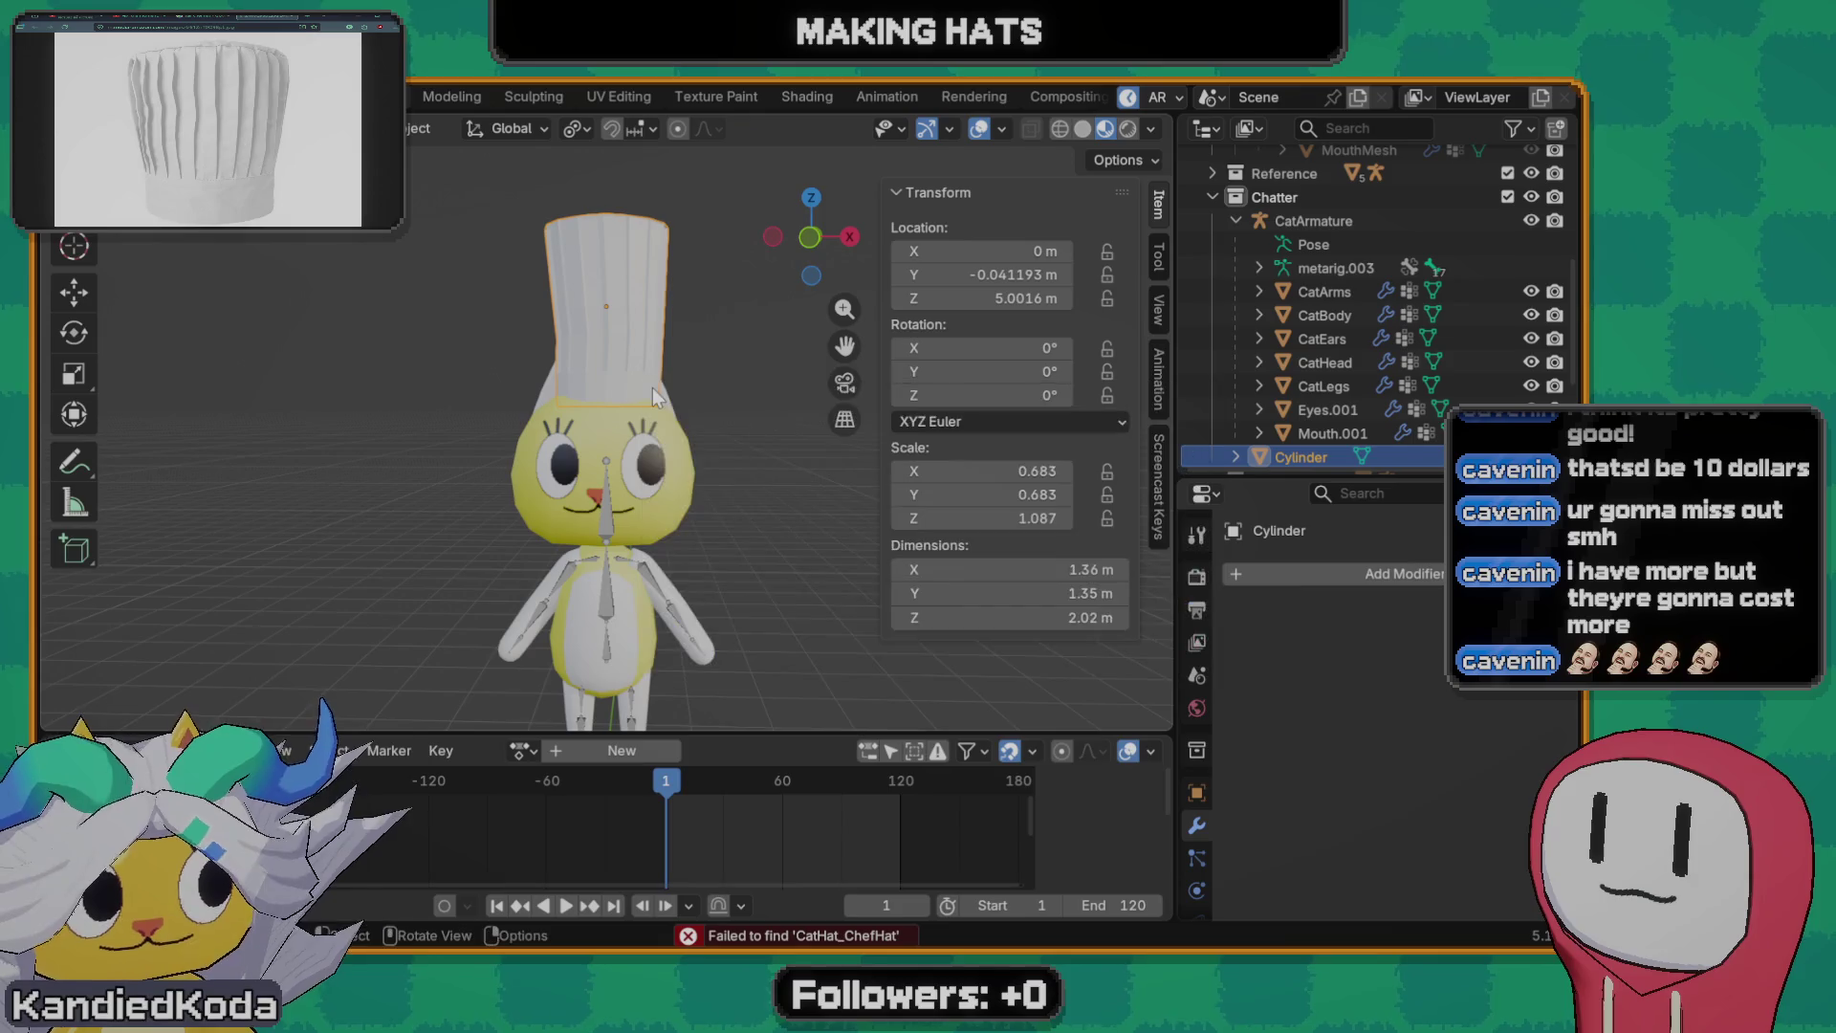
double_click(1296, 456)
scroll(1295, 452, "down", 1)
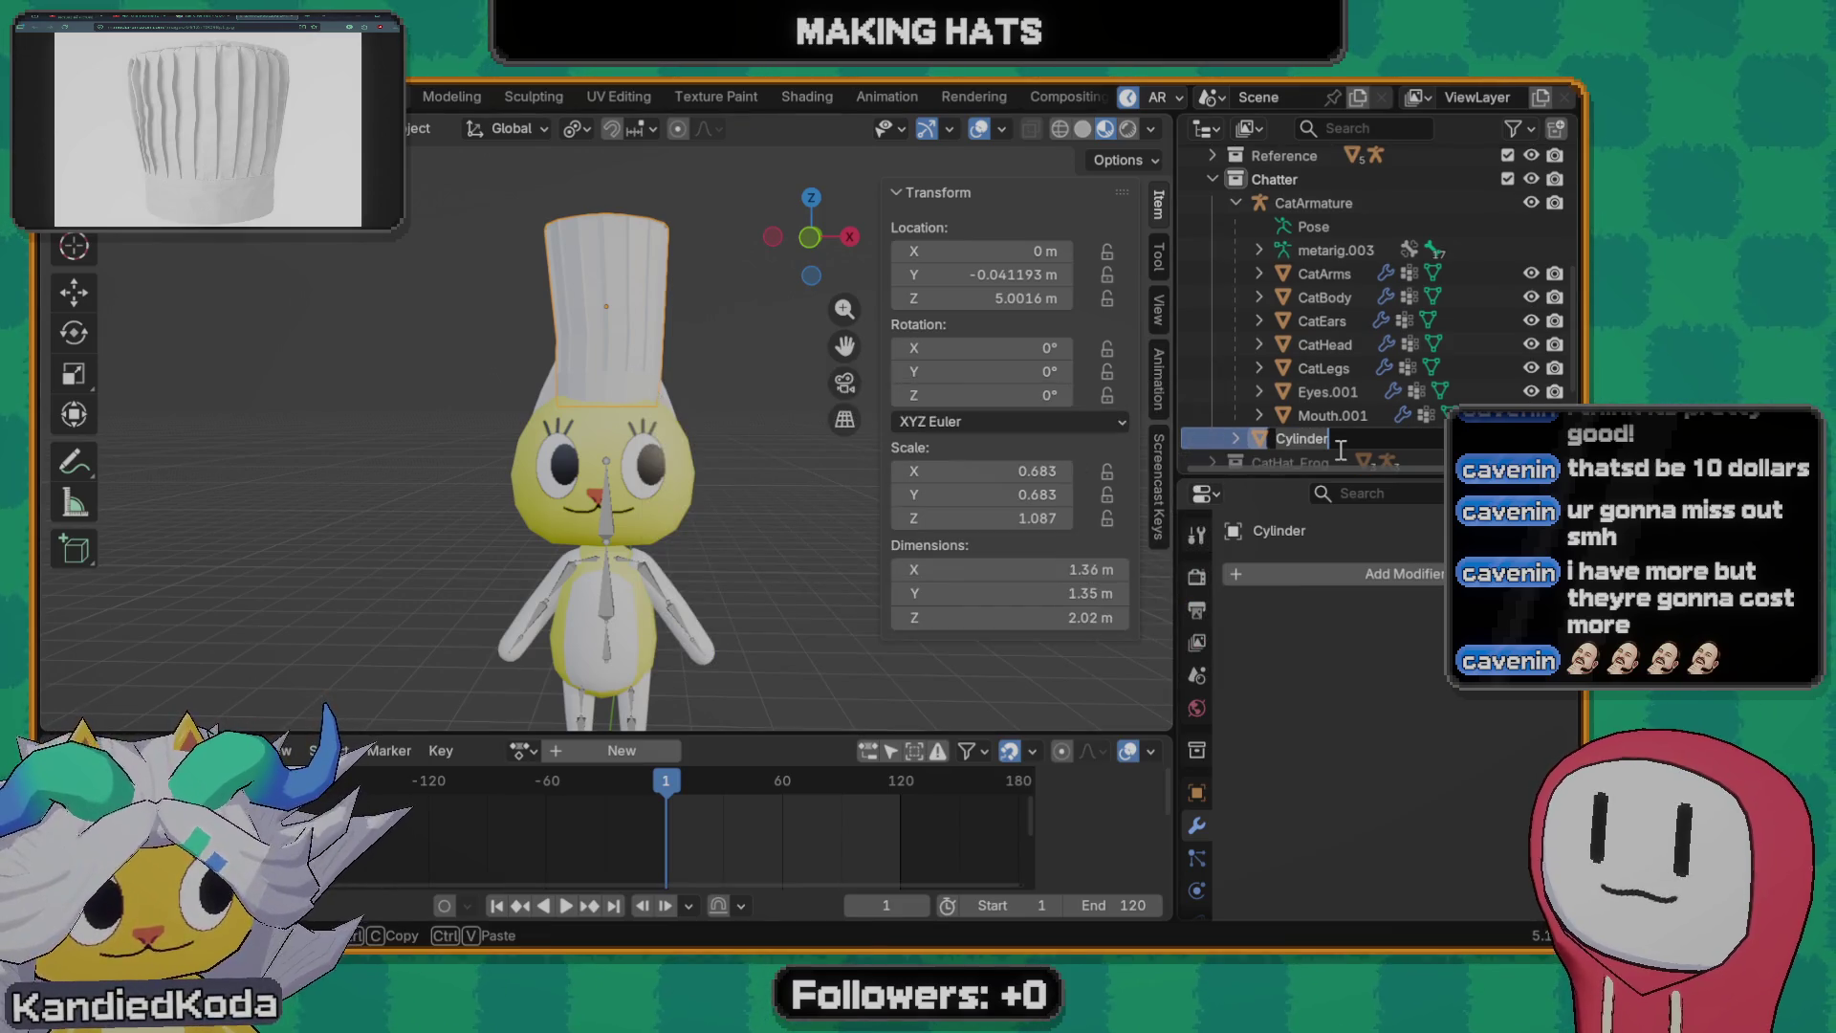
type("CatHat_ChefHat")
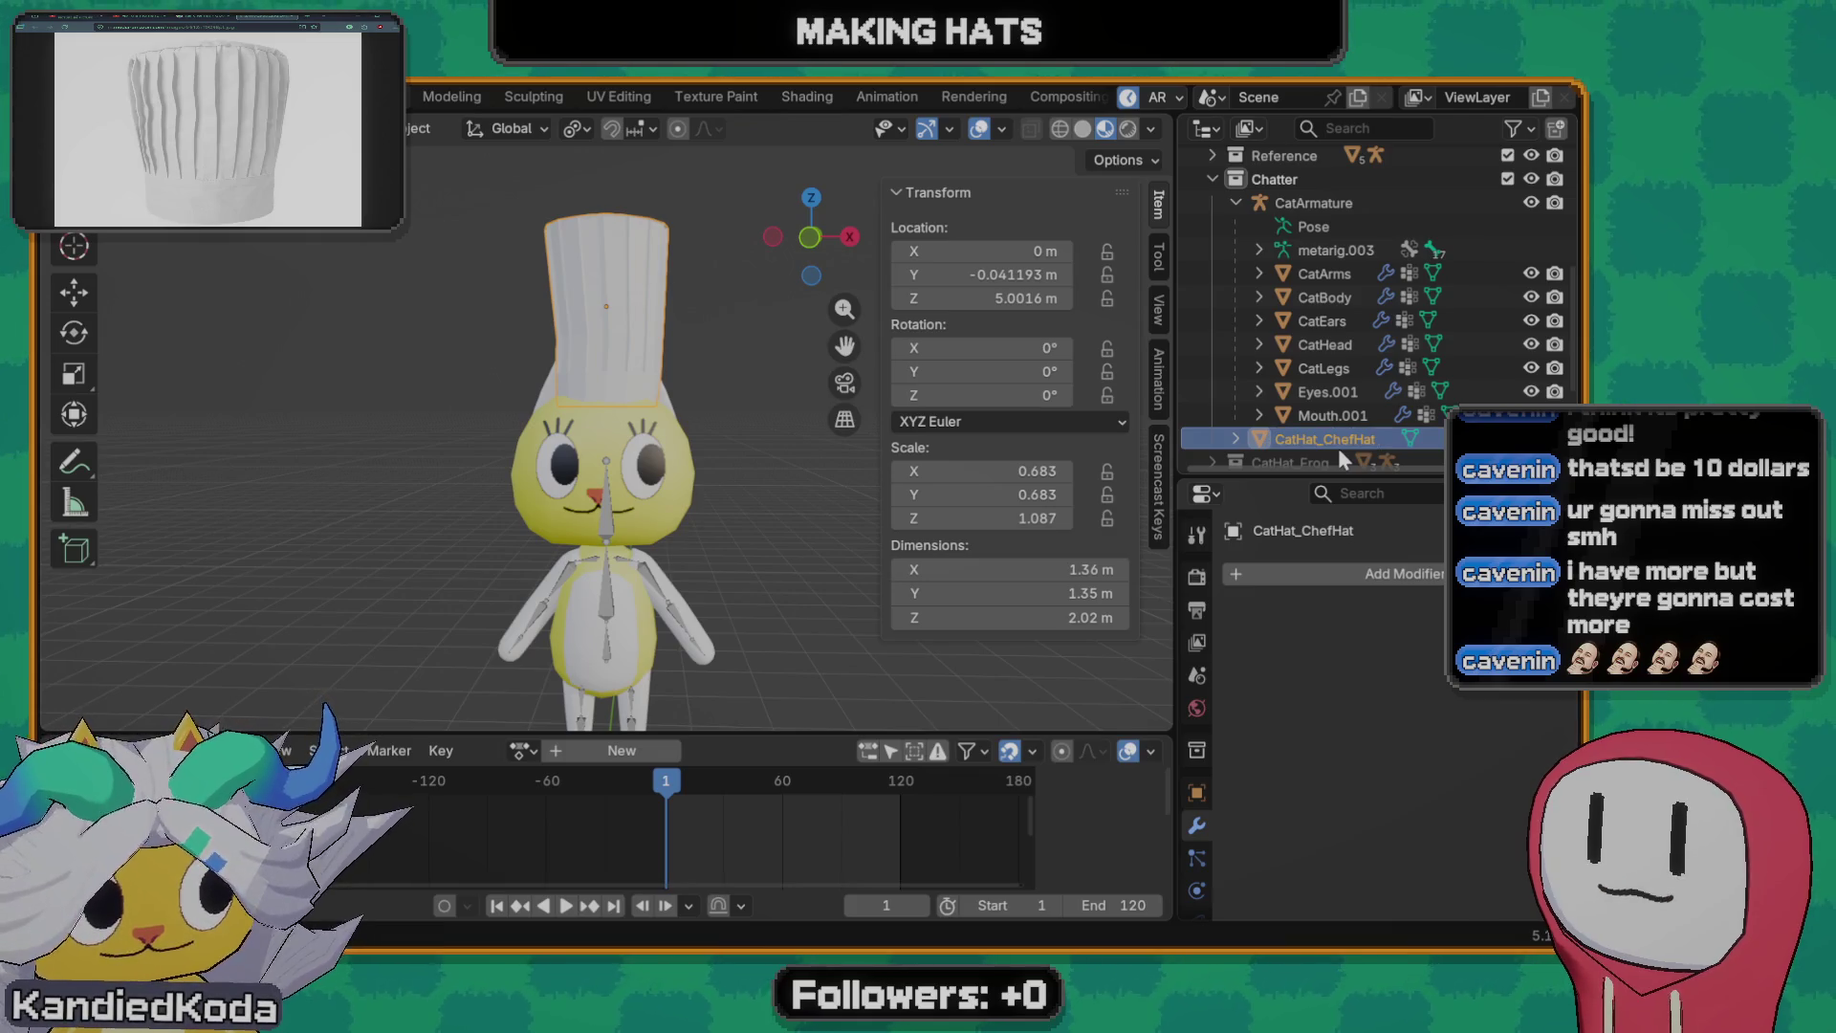
key("Return")
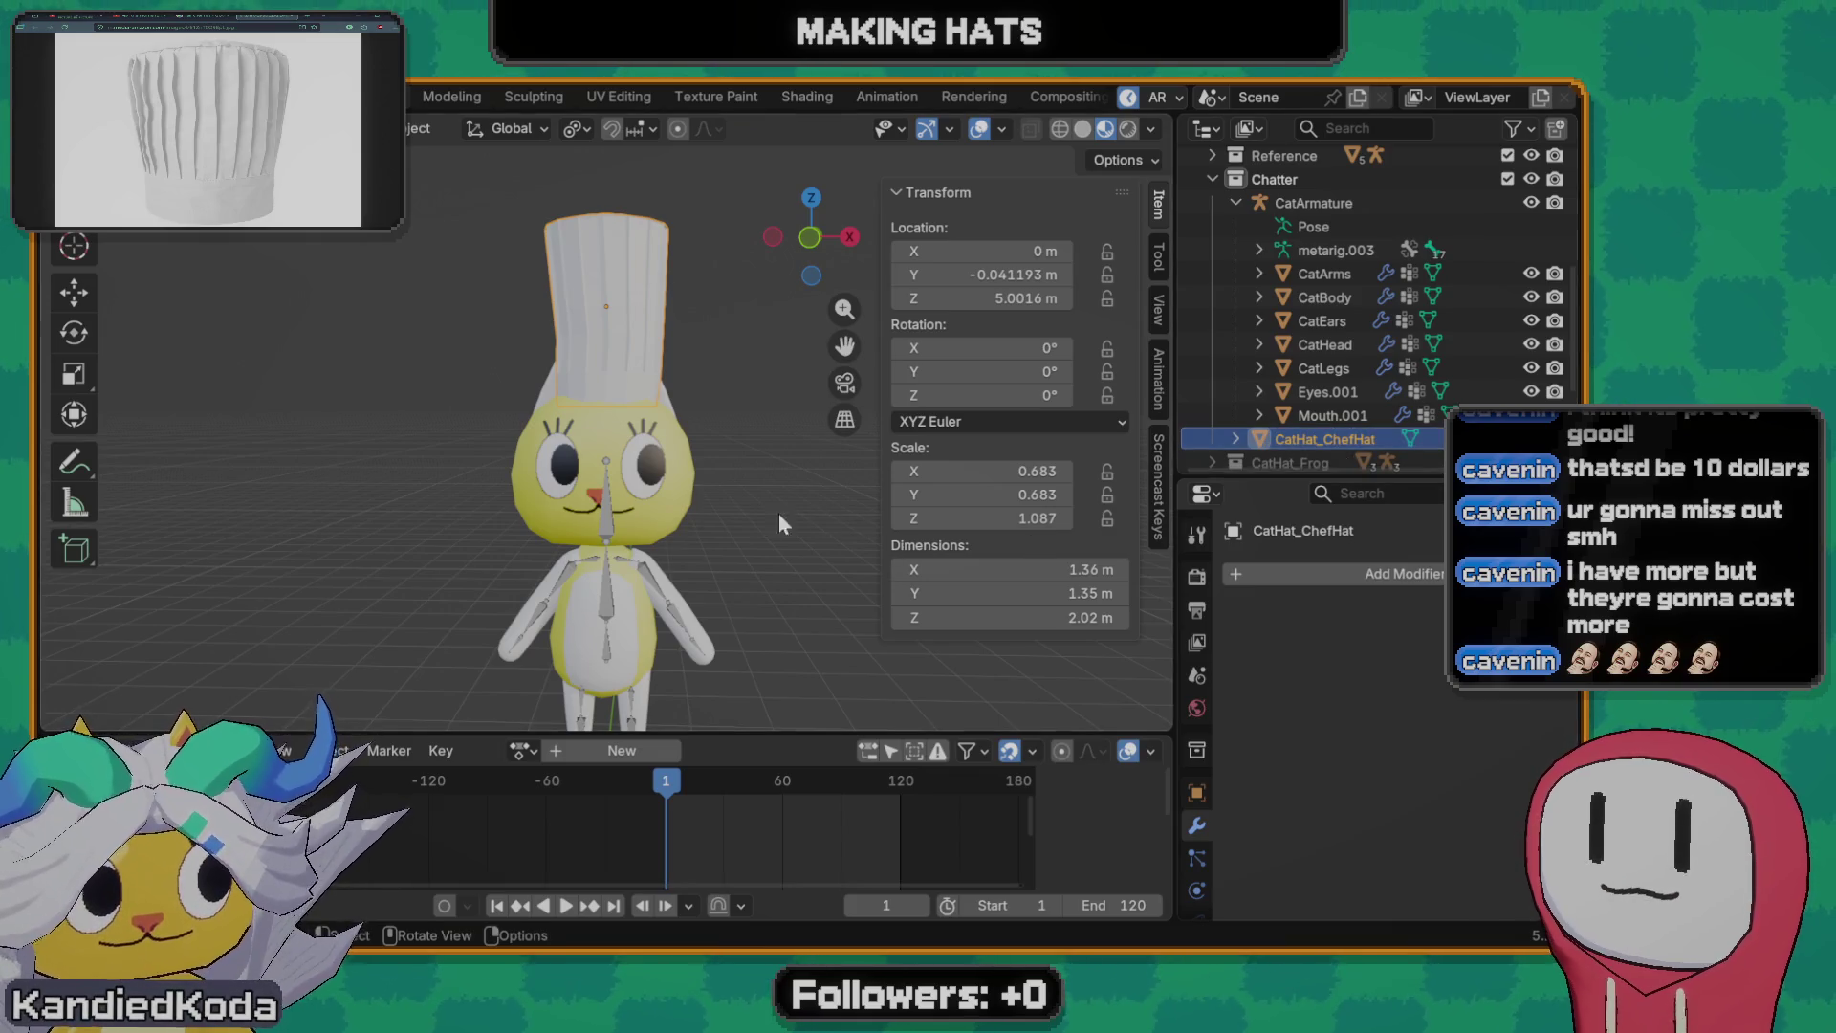
- Move CatHat_ChefHat into a new collection named ChefHat
left_click(616, 508)
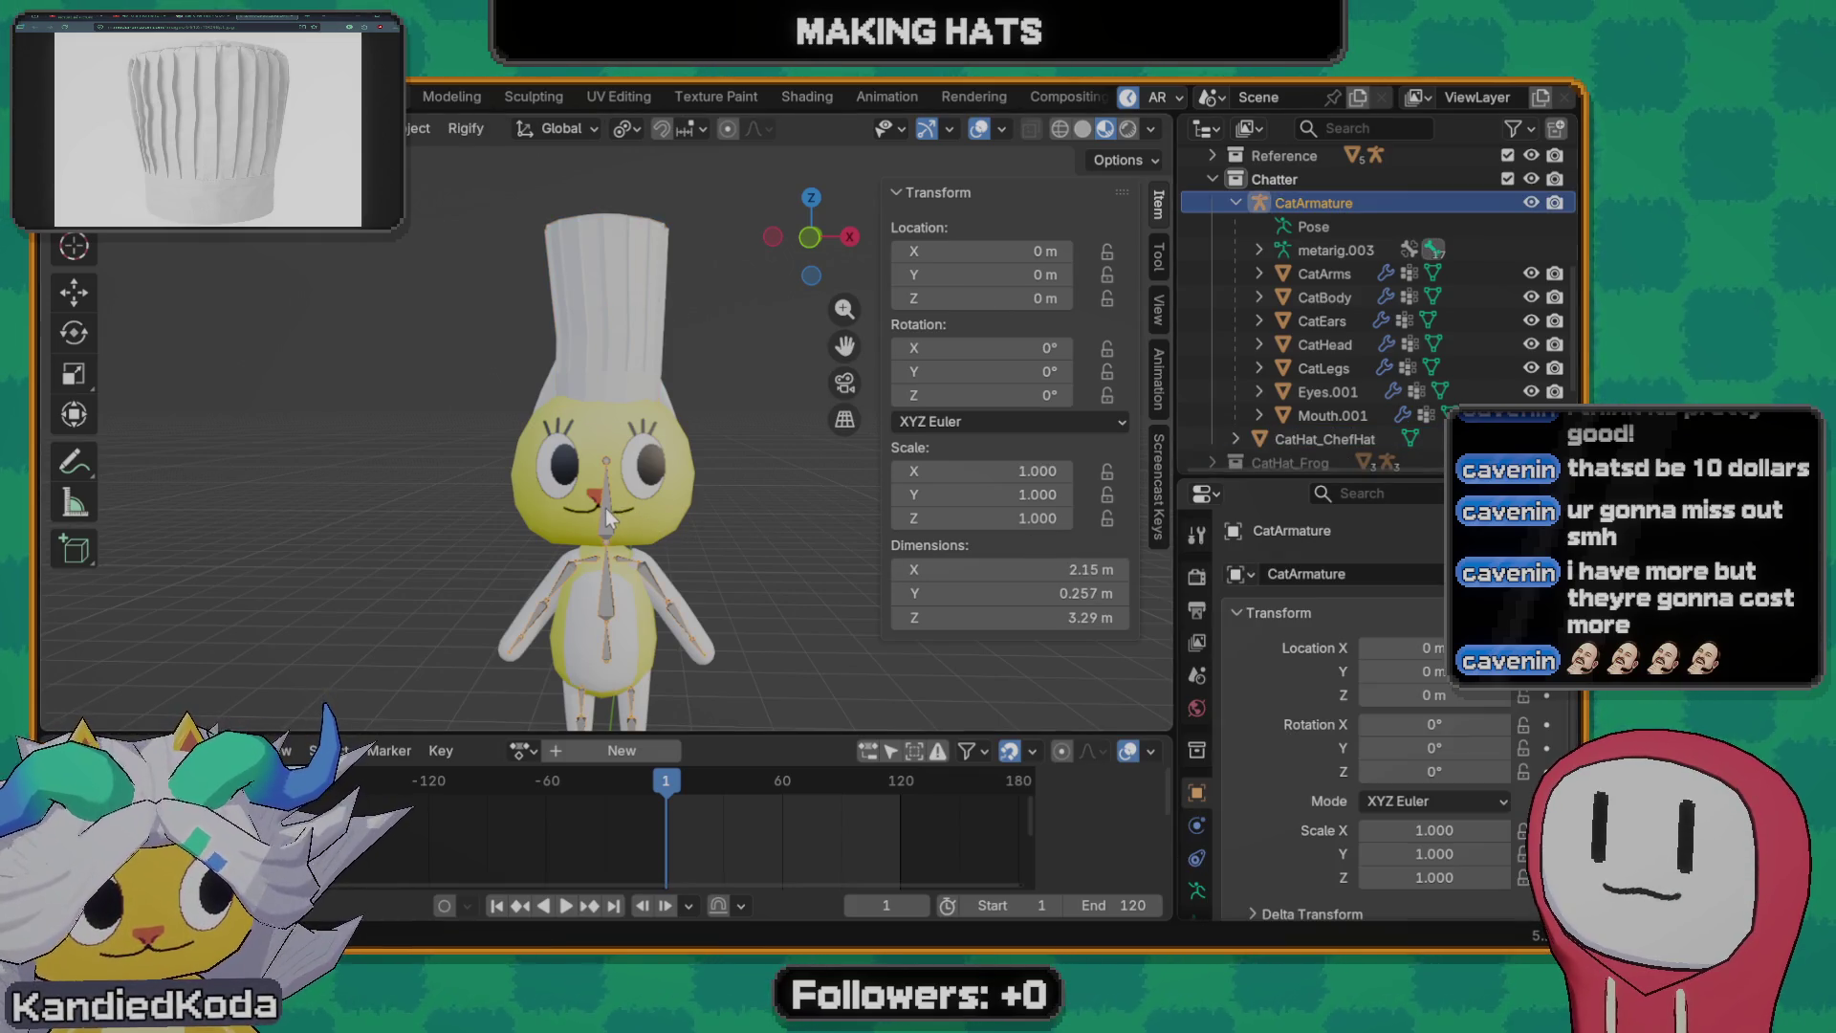
left_click(1317, 444)
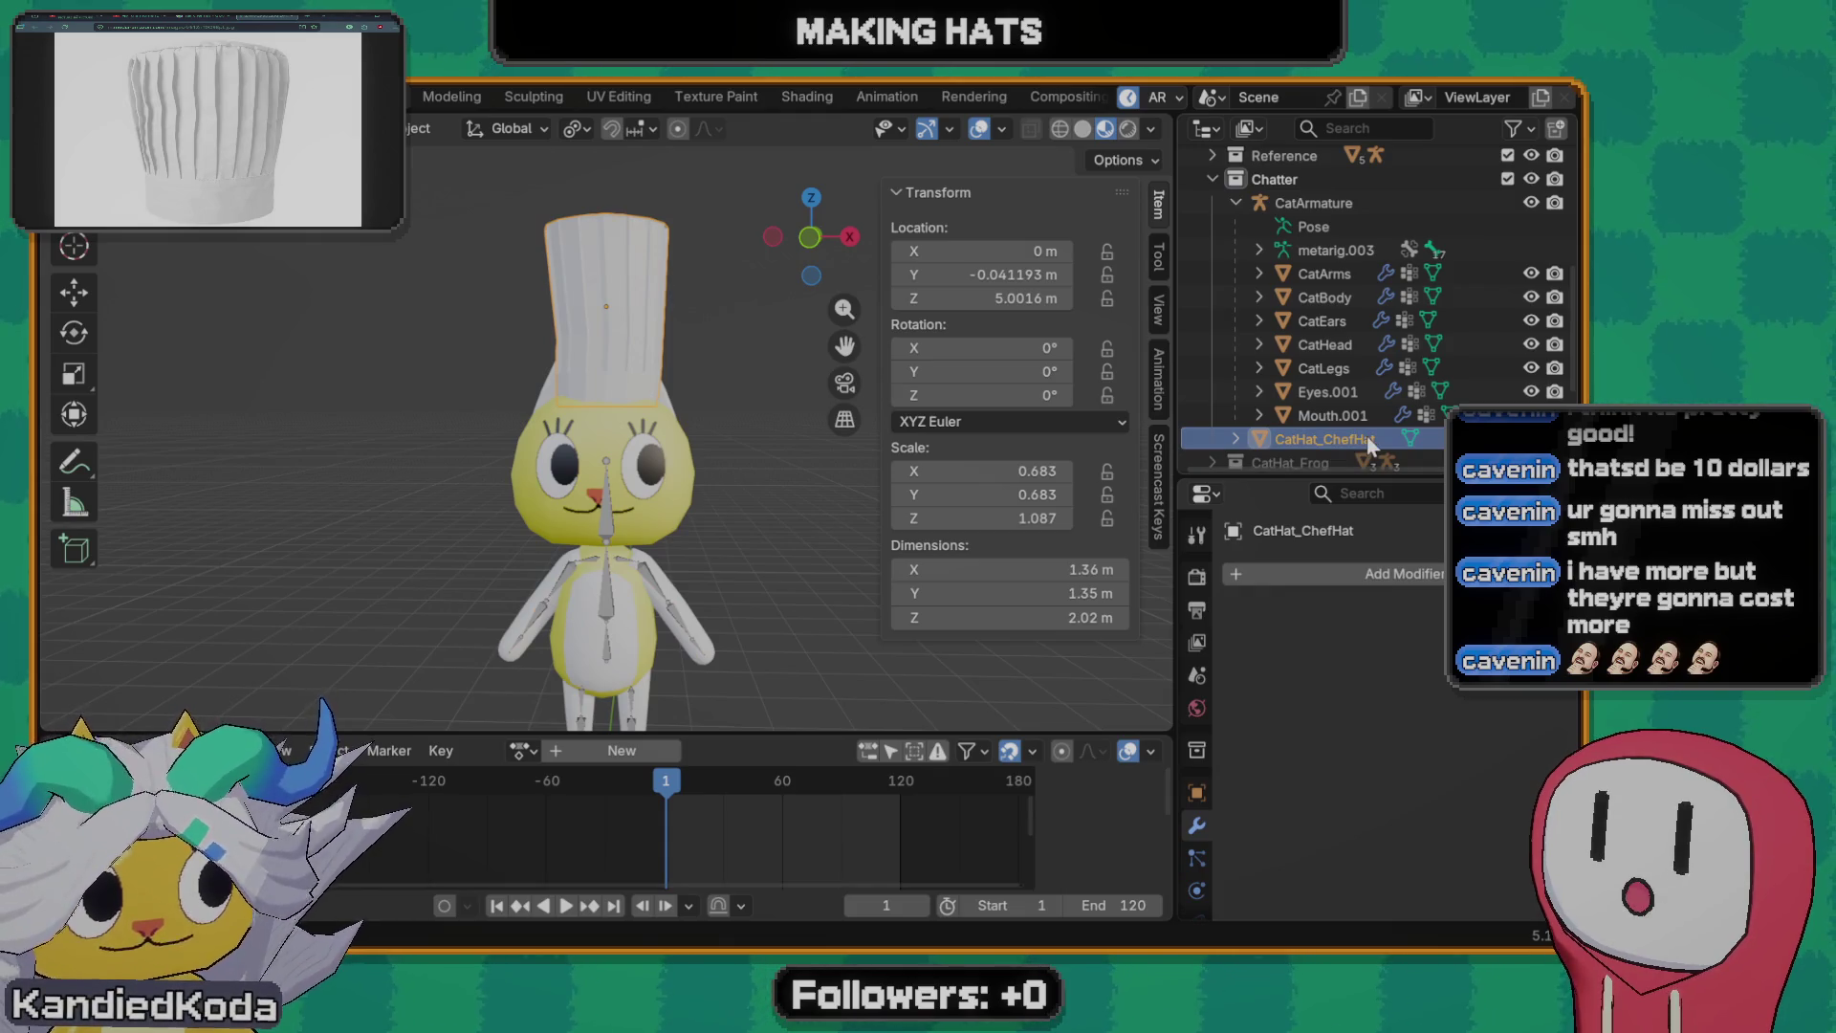
key("m")
key("Down")
key("Return")
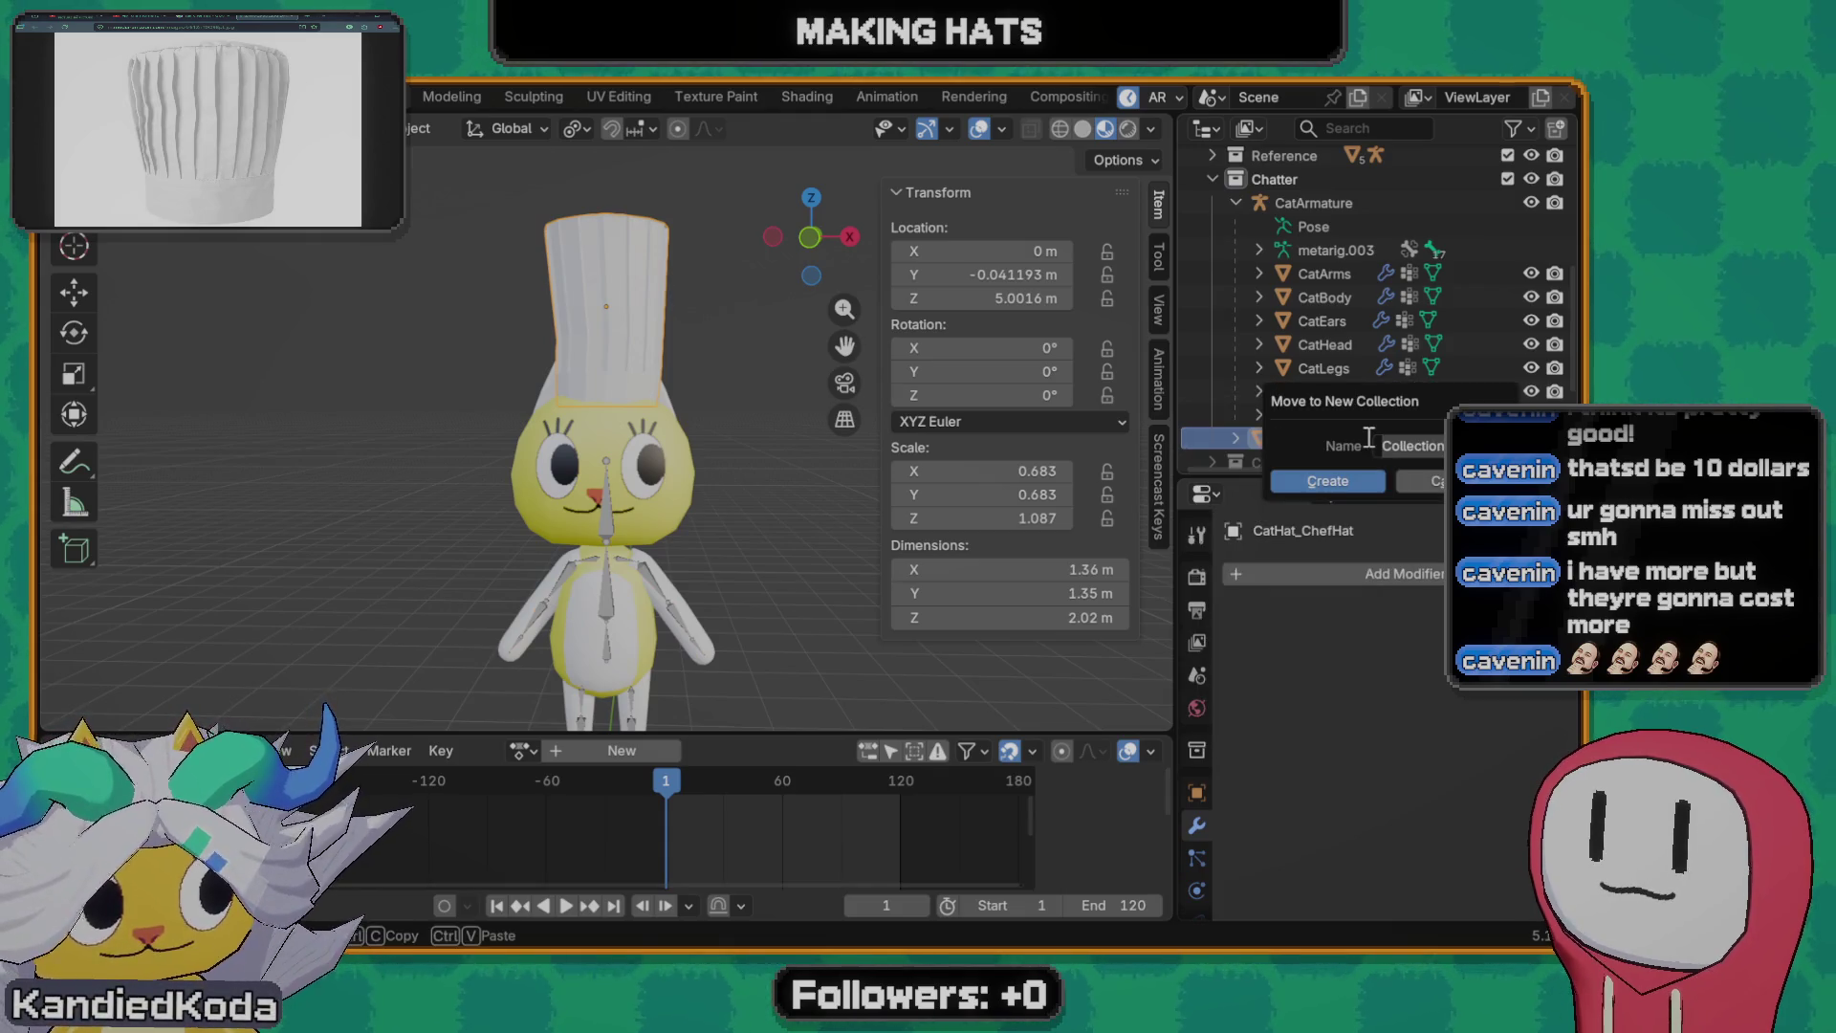
type("c")
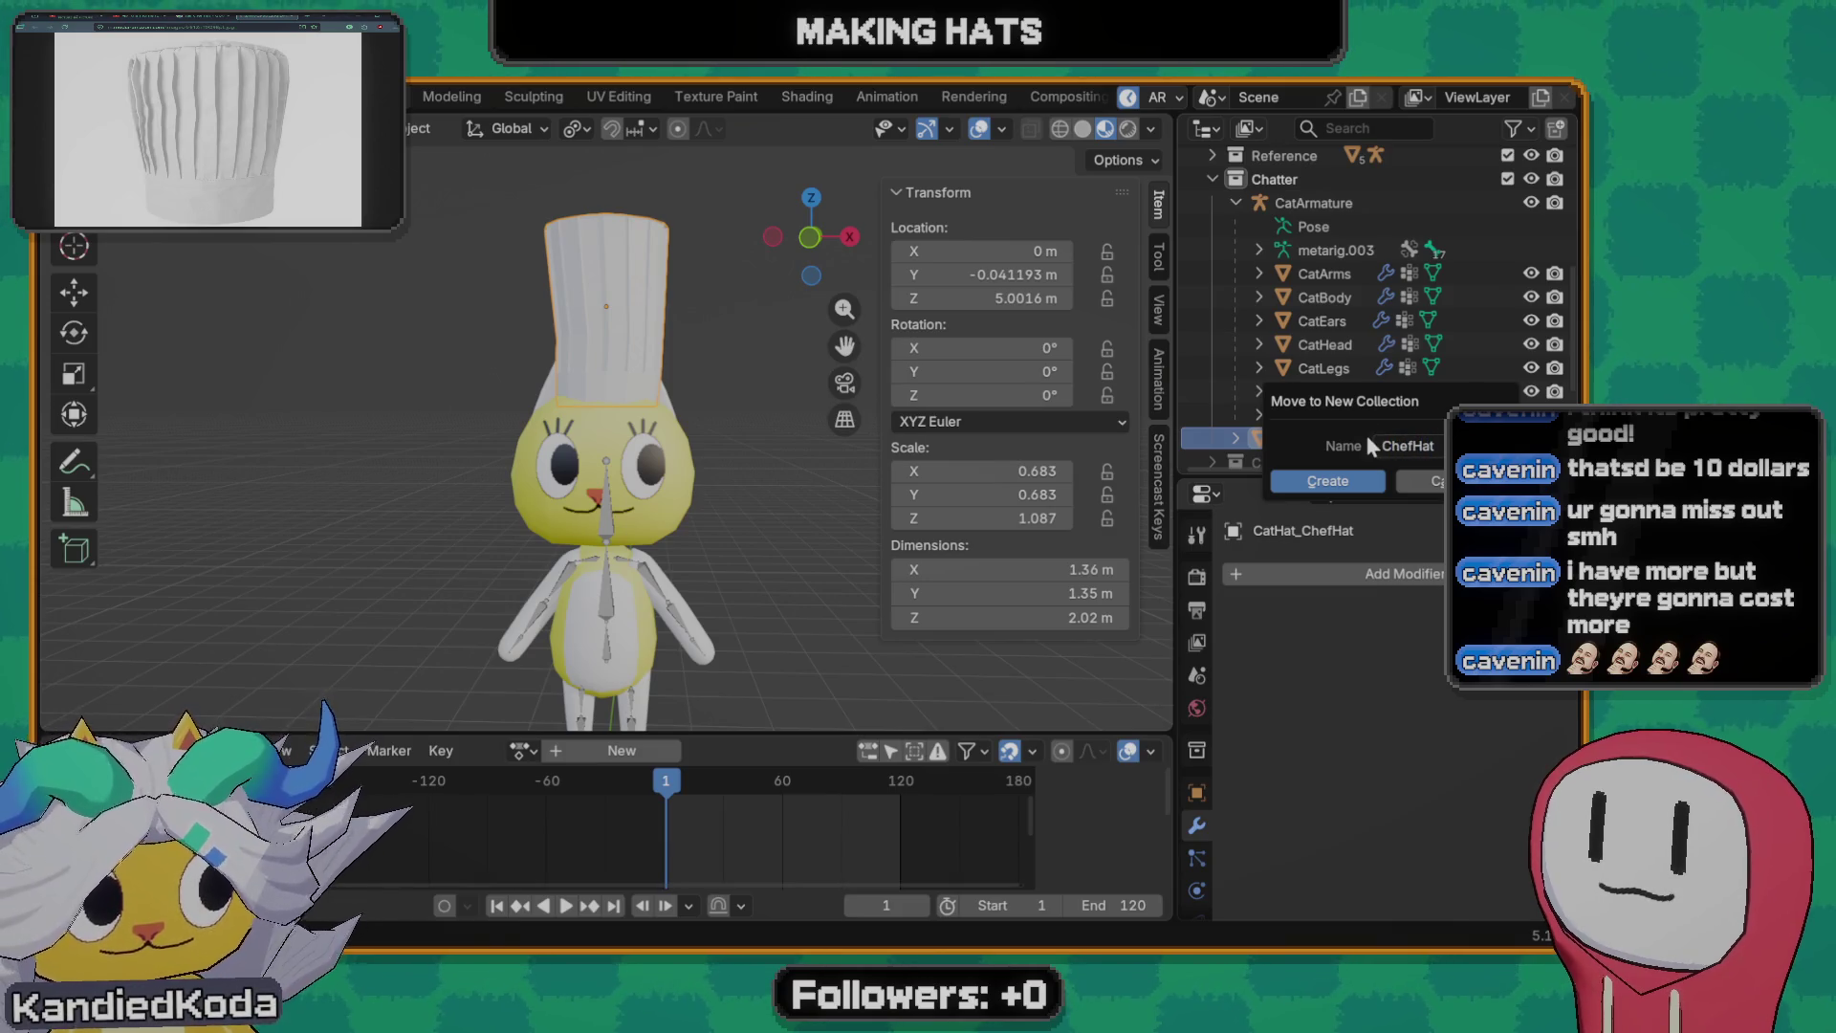
left_click(1360, 483)
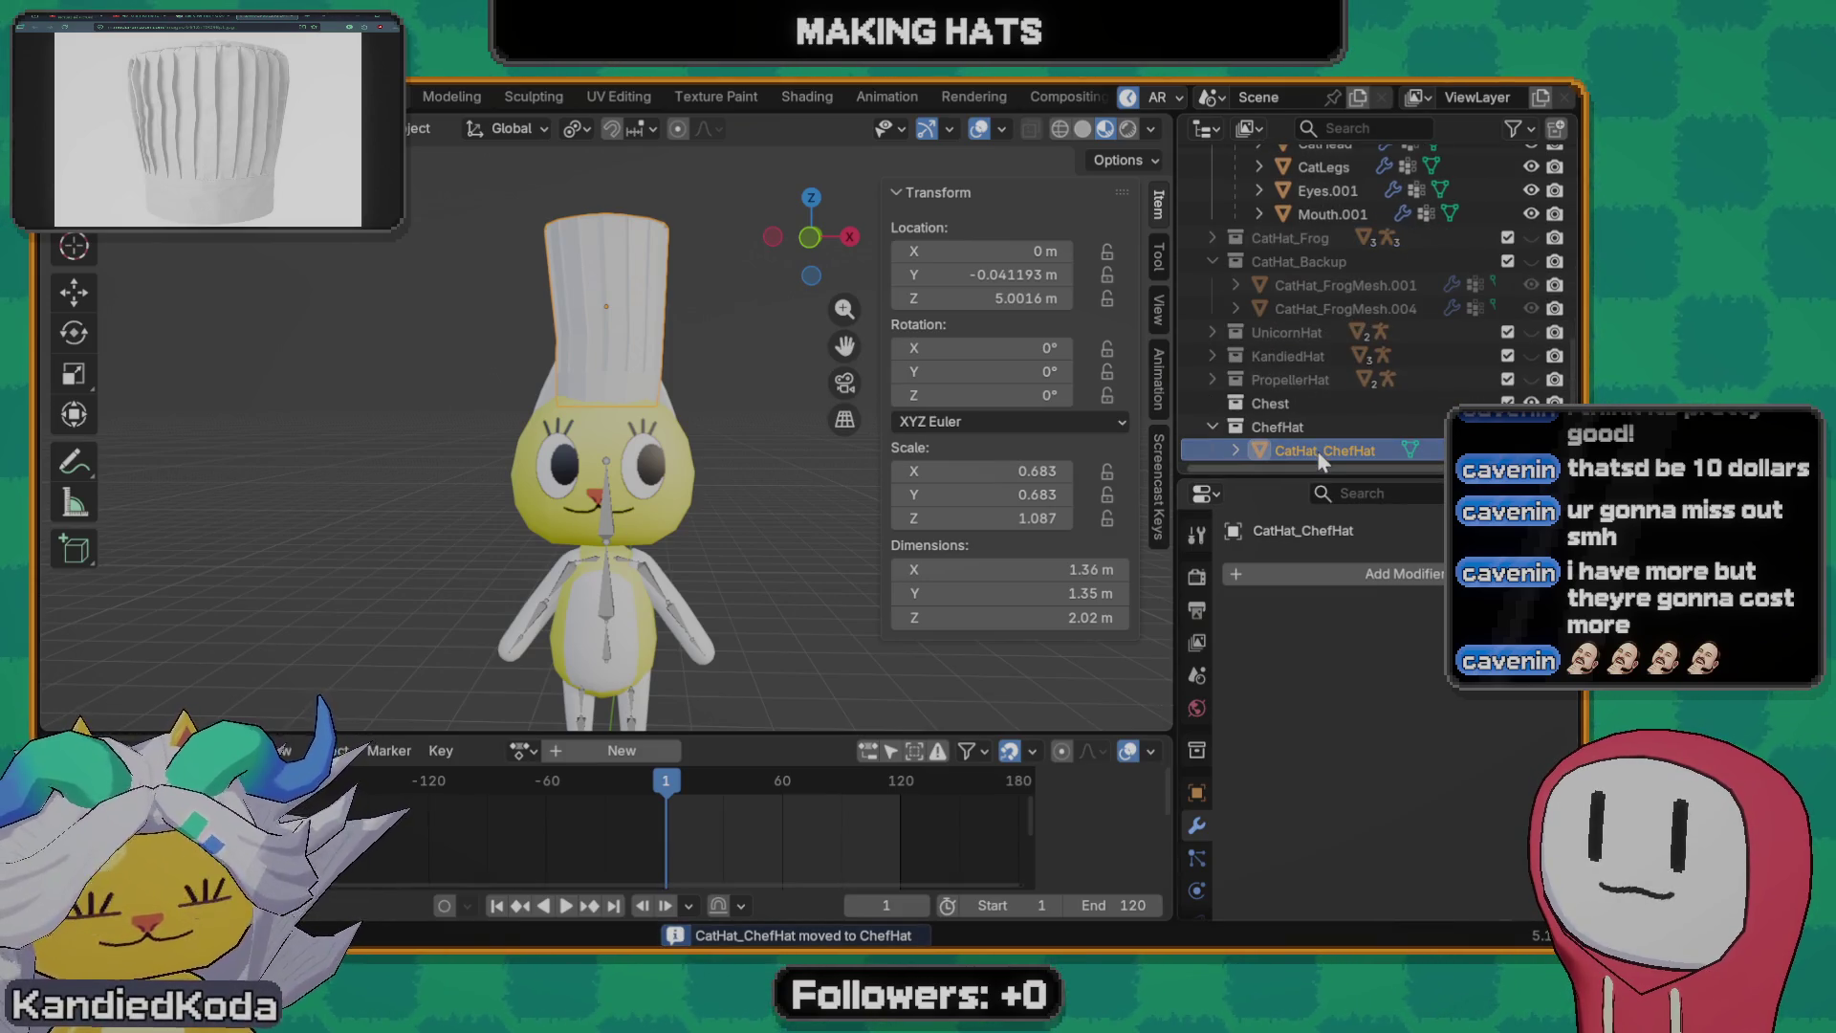
scroll(1316, 406, "up", 3)
scroll(1313, 287, "up", 2)
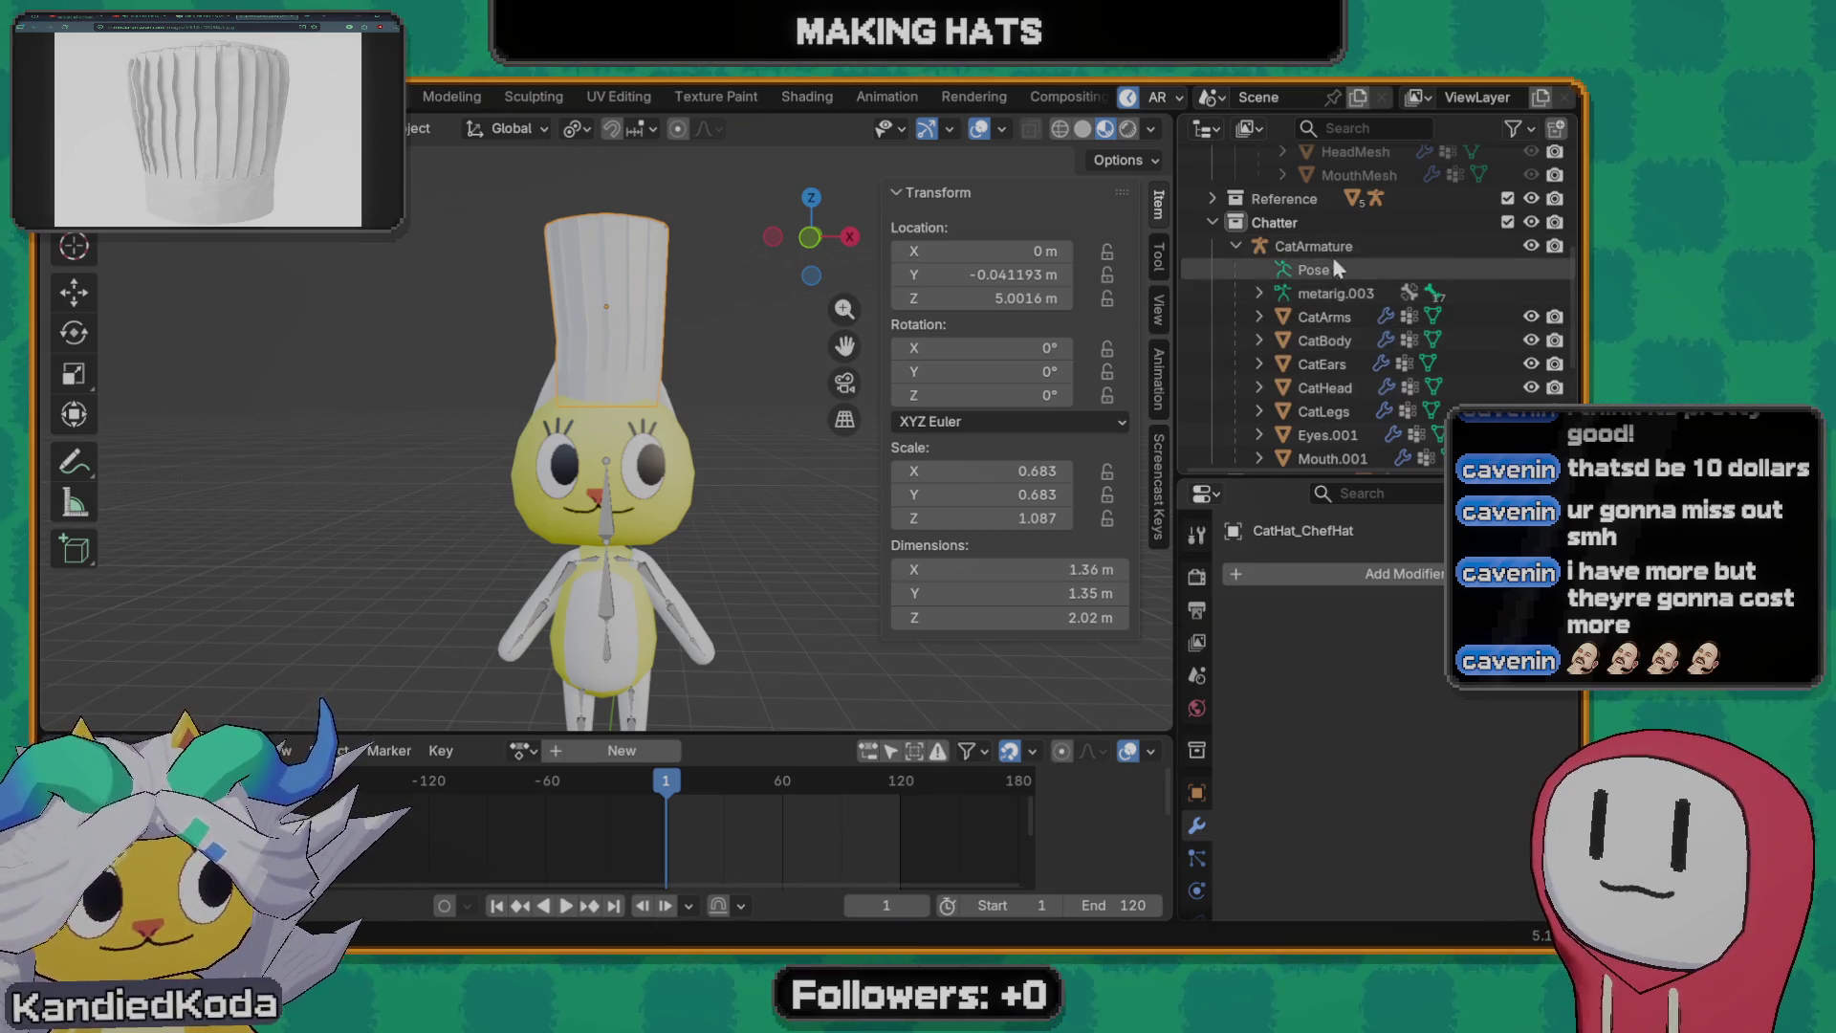
- Duplicate CatArmature in place and move the copy into the ChefHat collection
left_click(1312, 245)
key("shift+d")
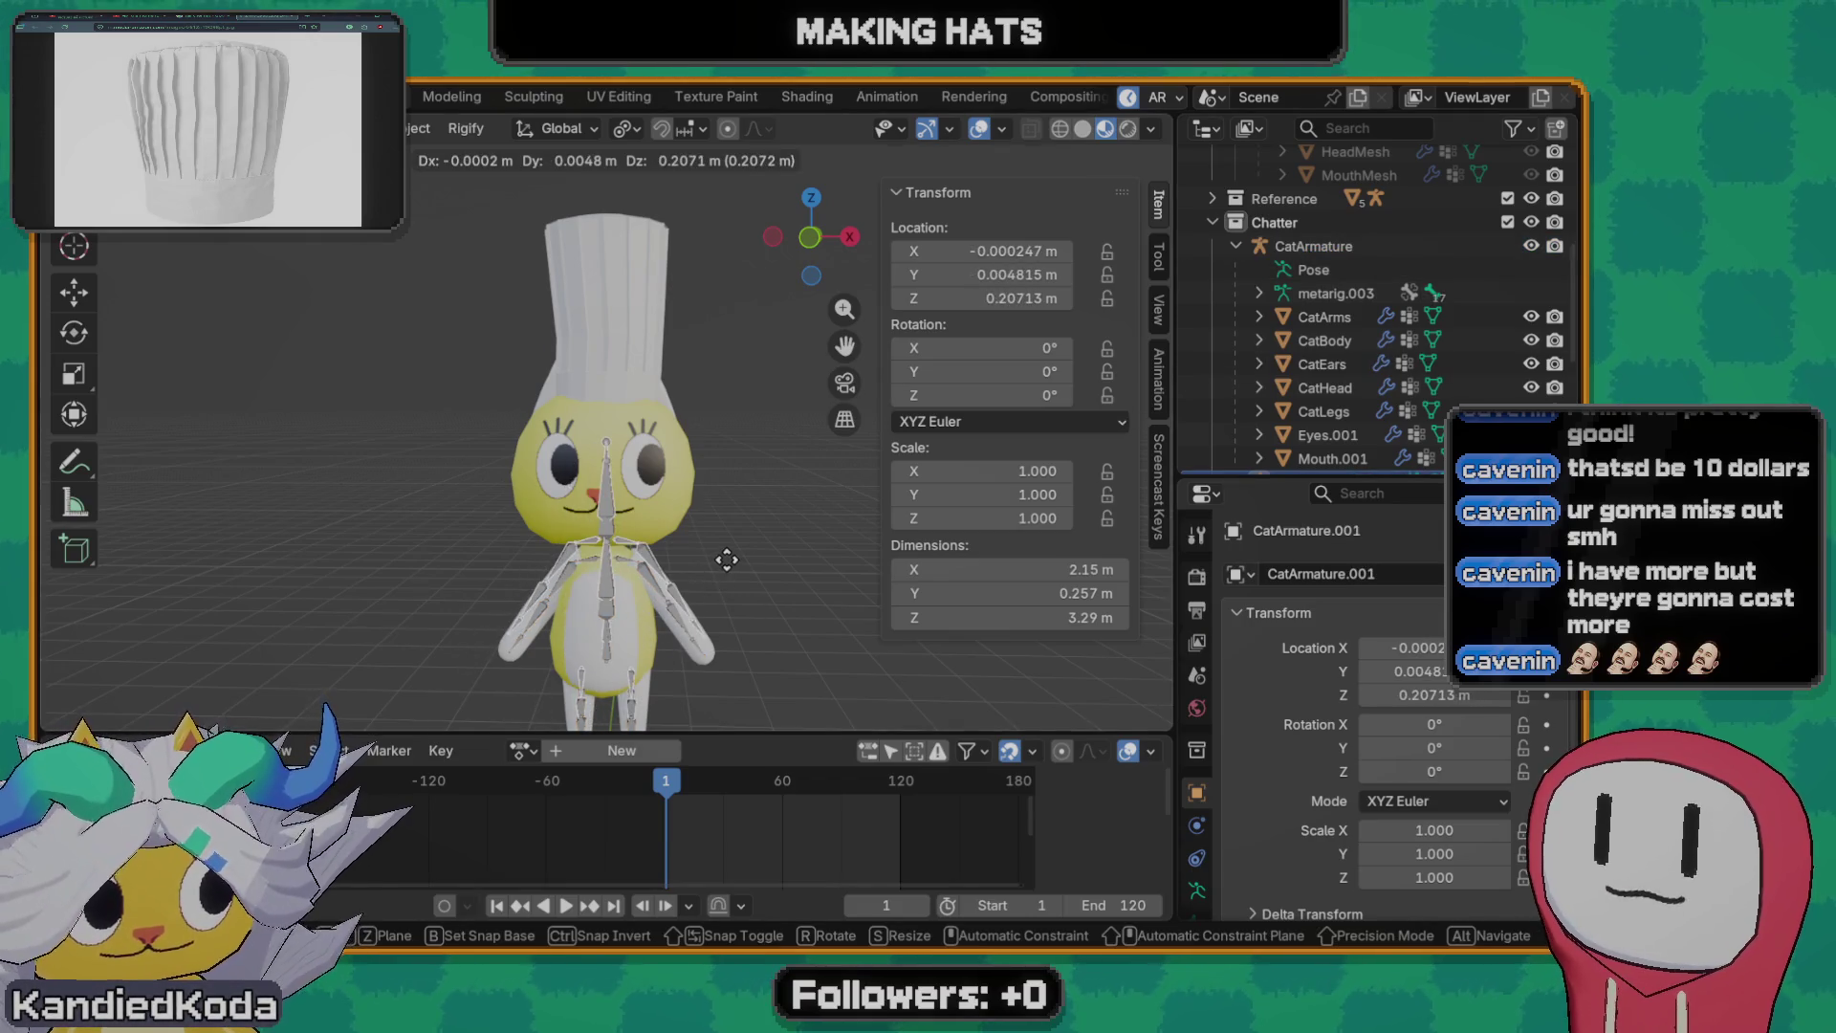
key("Escape")
key("m")
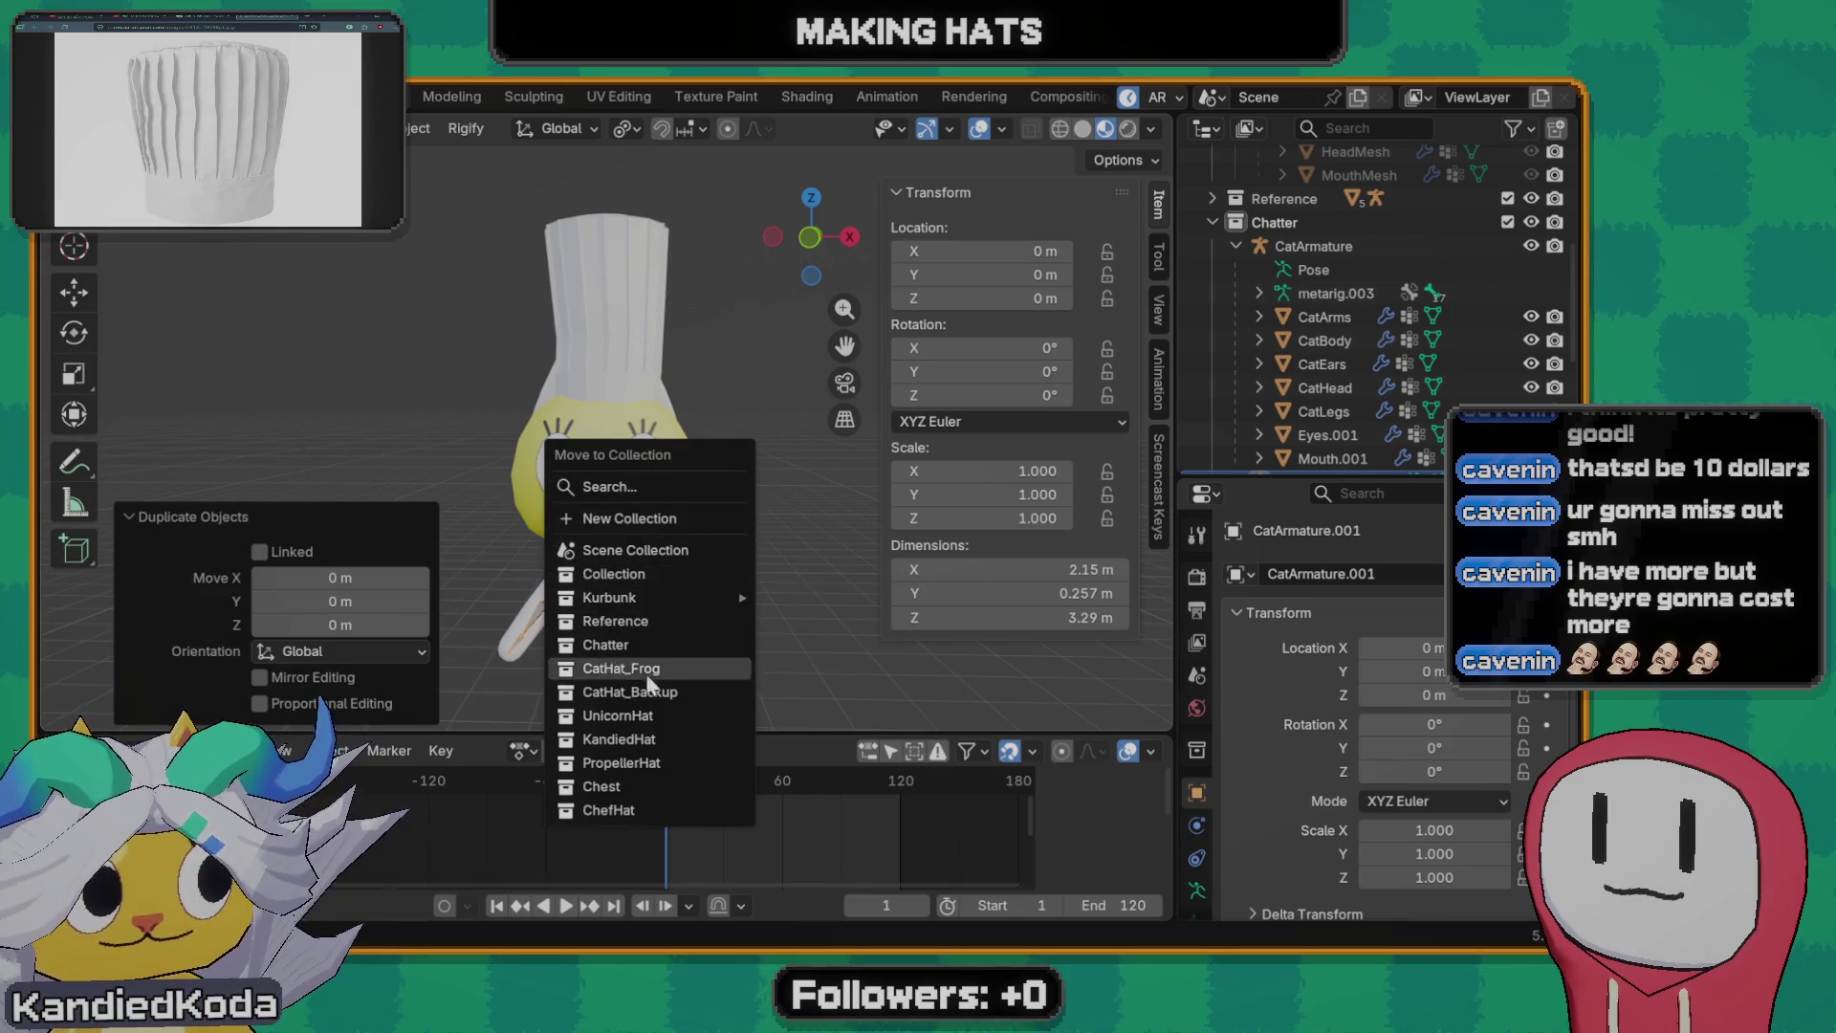
left_click(614, 810)
scroll(675, 548, "up", 1)
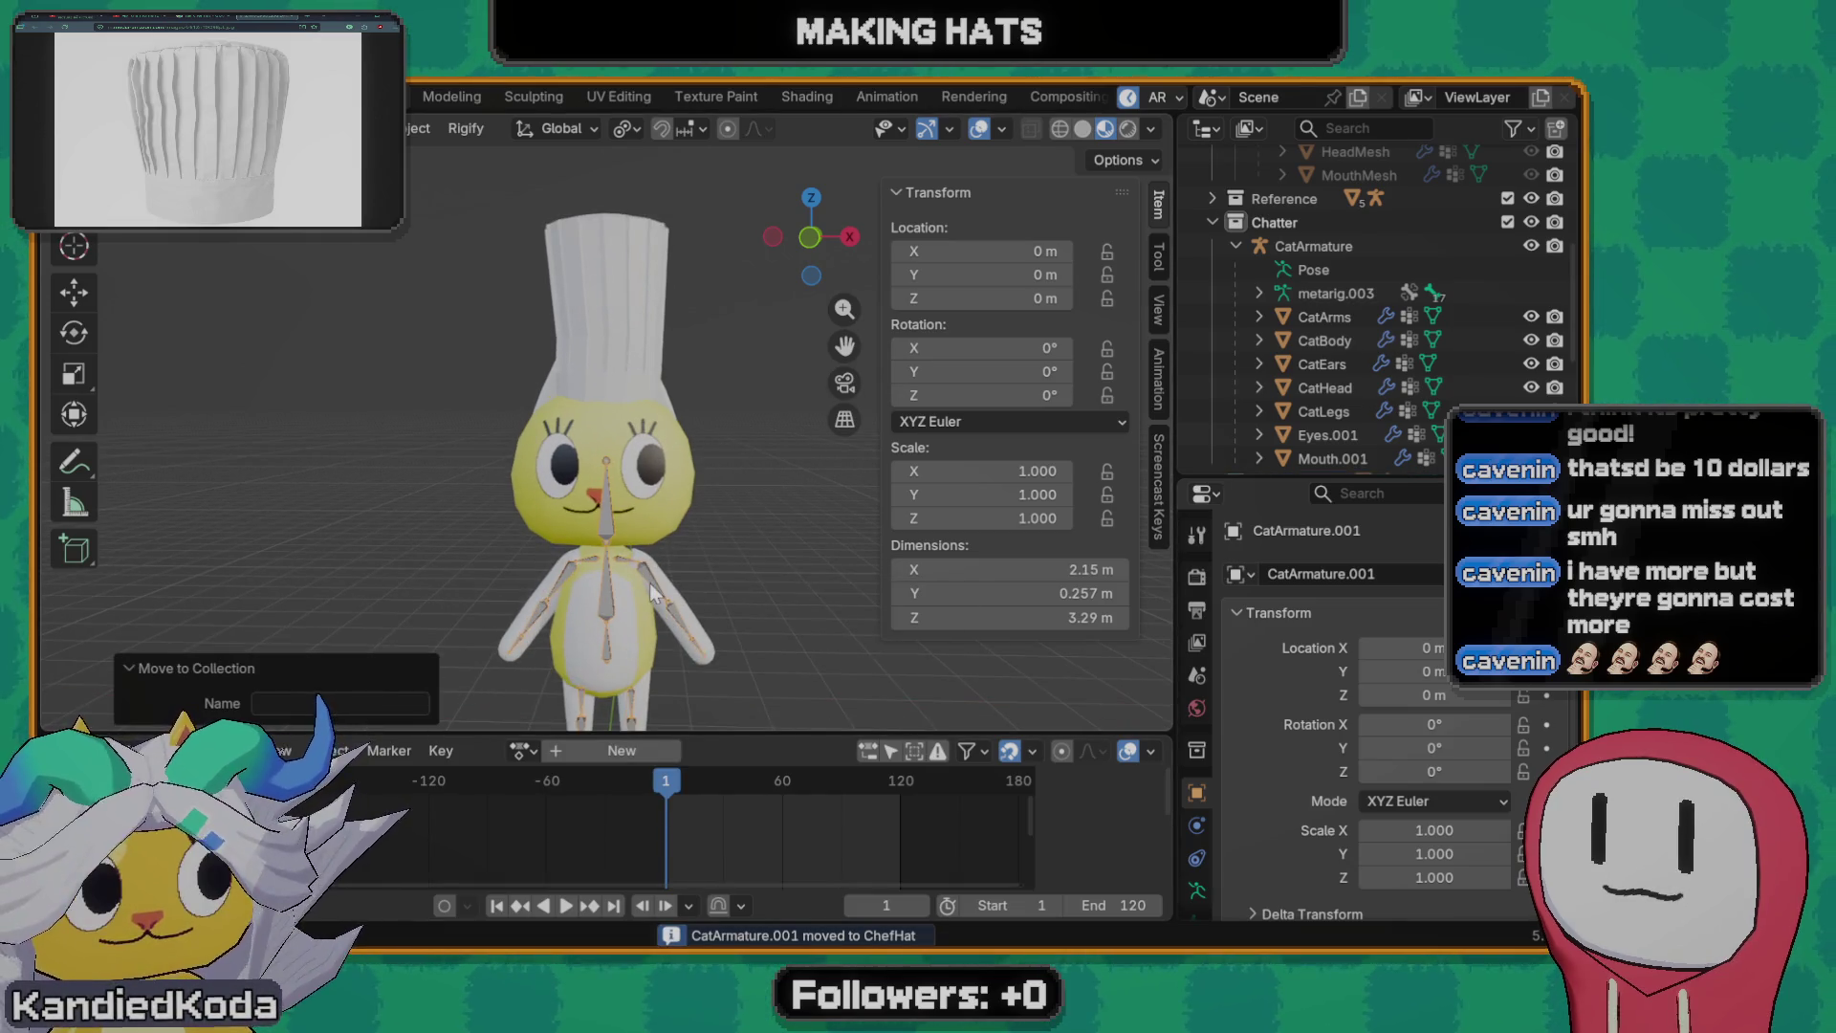
scroll(703, 542, "up", 2)
scroll(1356, 358, "down", 4)
- Rename the armature copy to ChefHat_Armature
double_click(1356, 427)
type("ChefHat_Armatur")
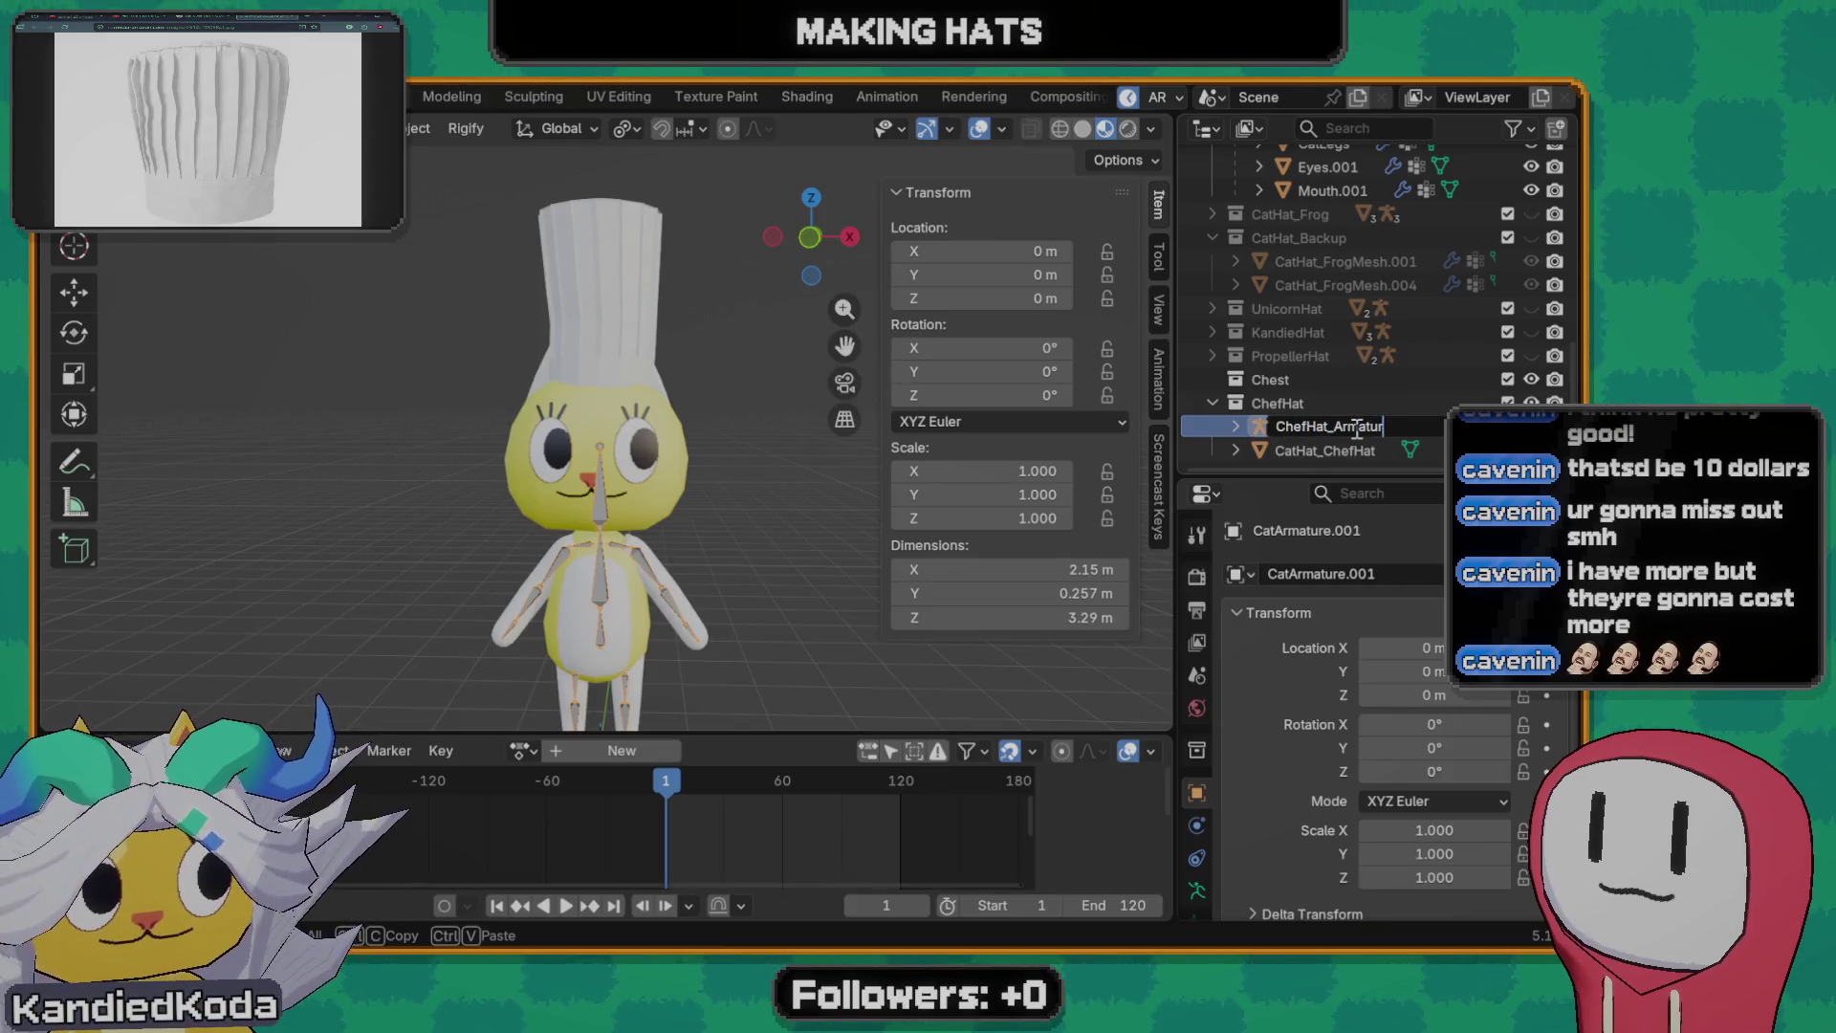
type("e")
key("Return")
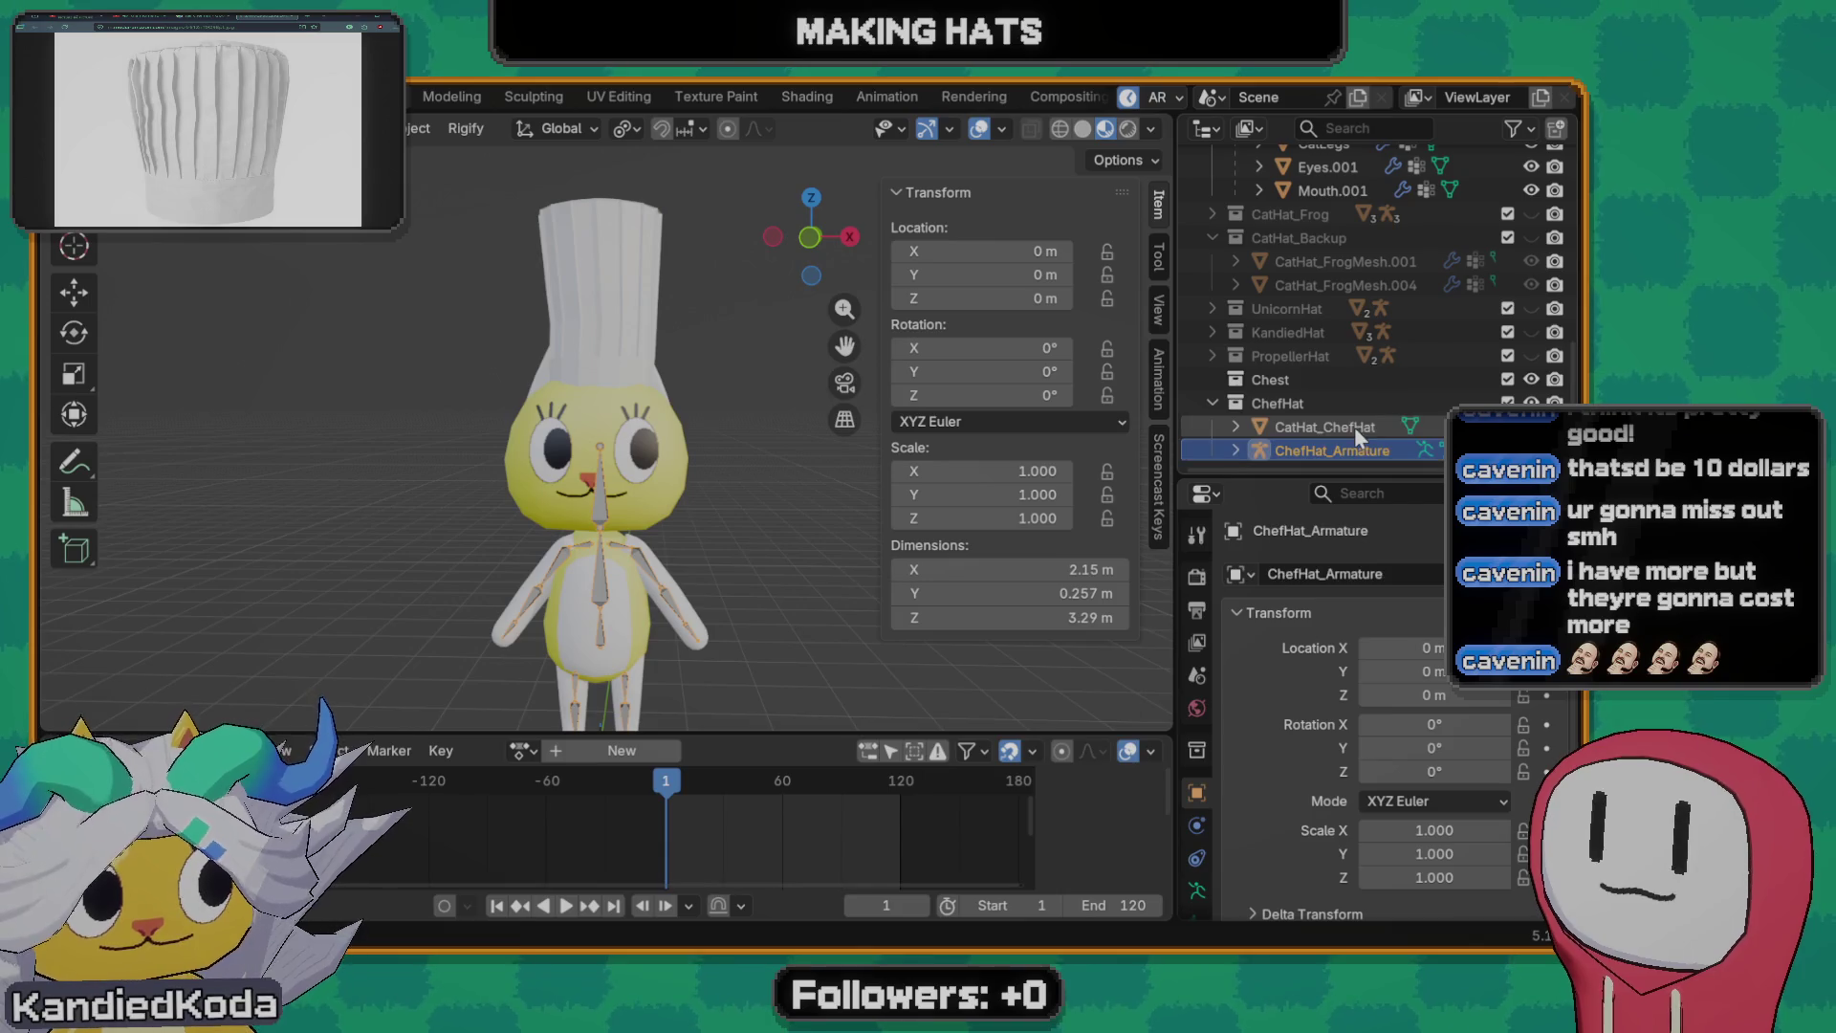
middle_click_drag(662, 541, 682, 499, "shift")
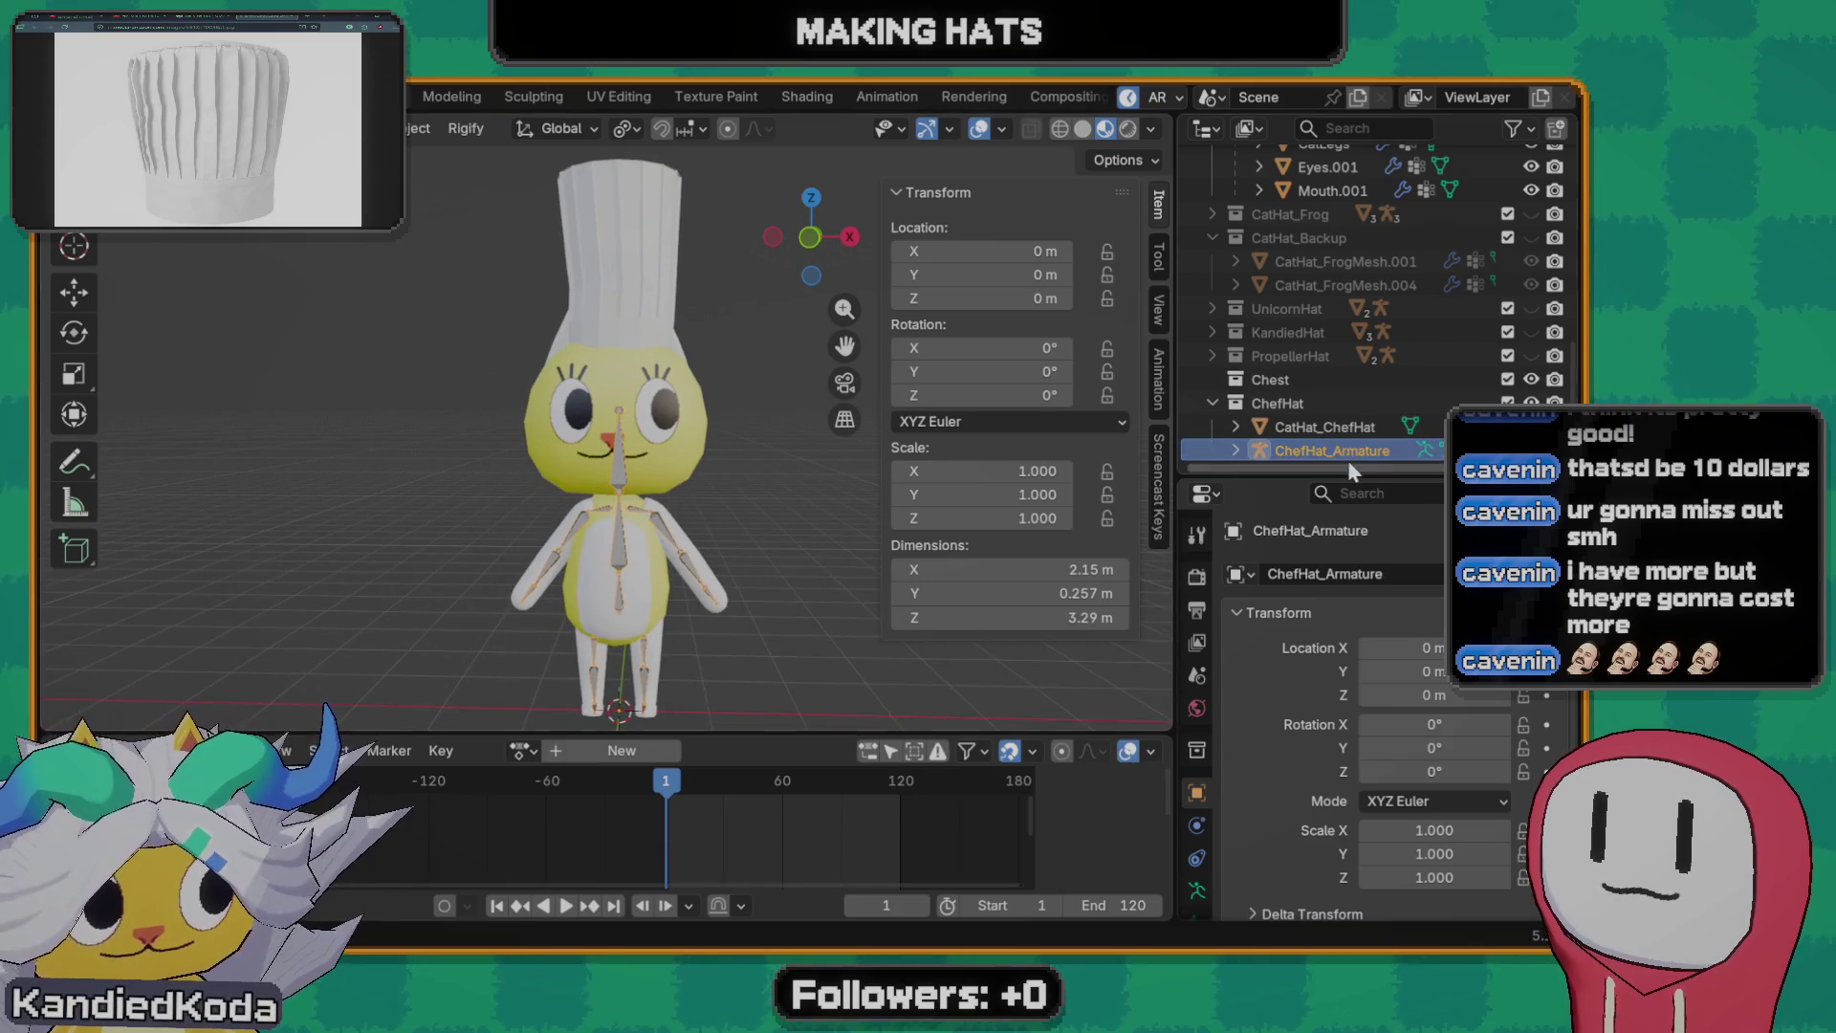
scroll(658, 528, "up", 1)
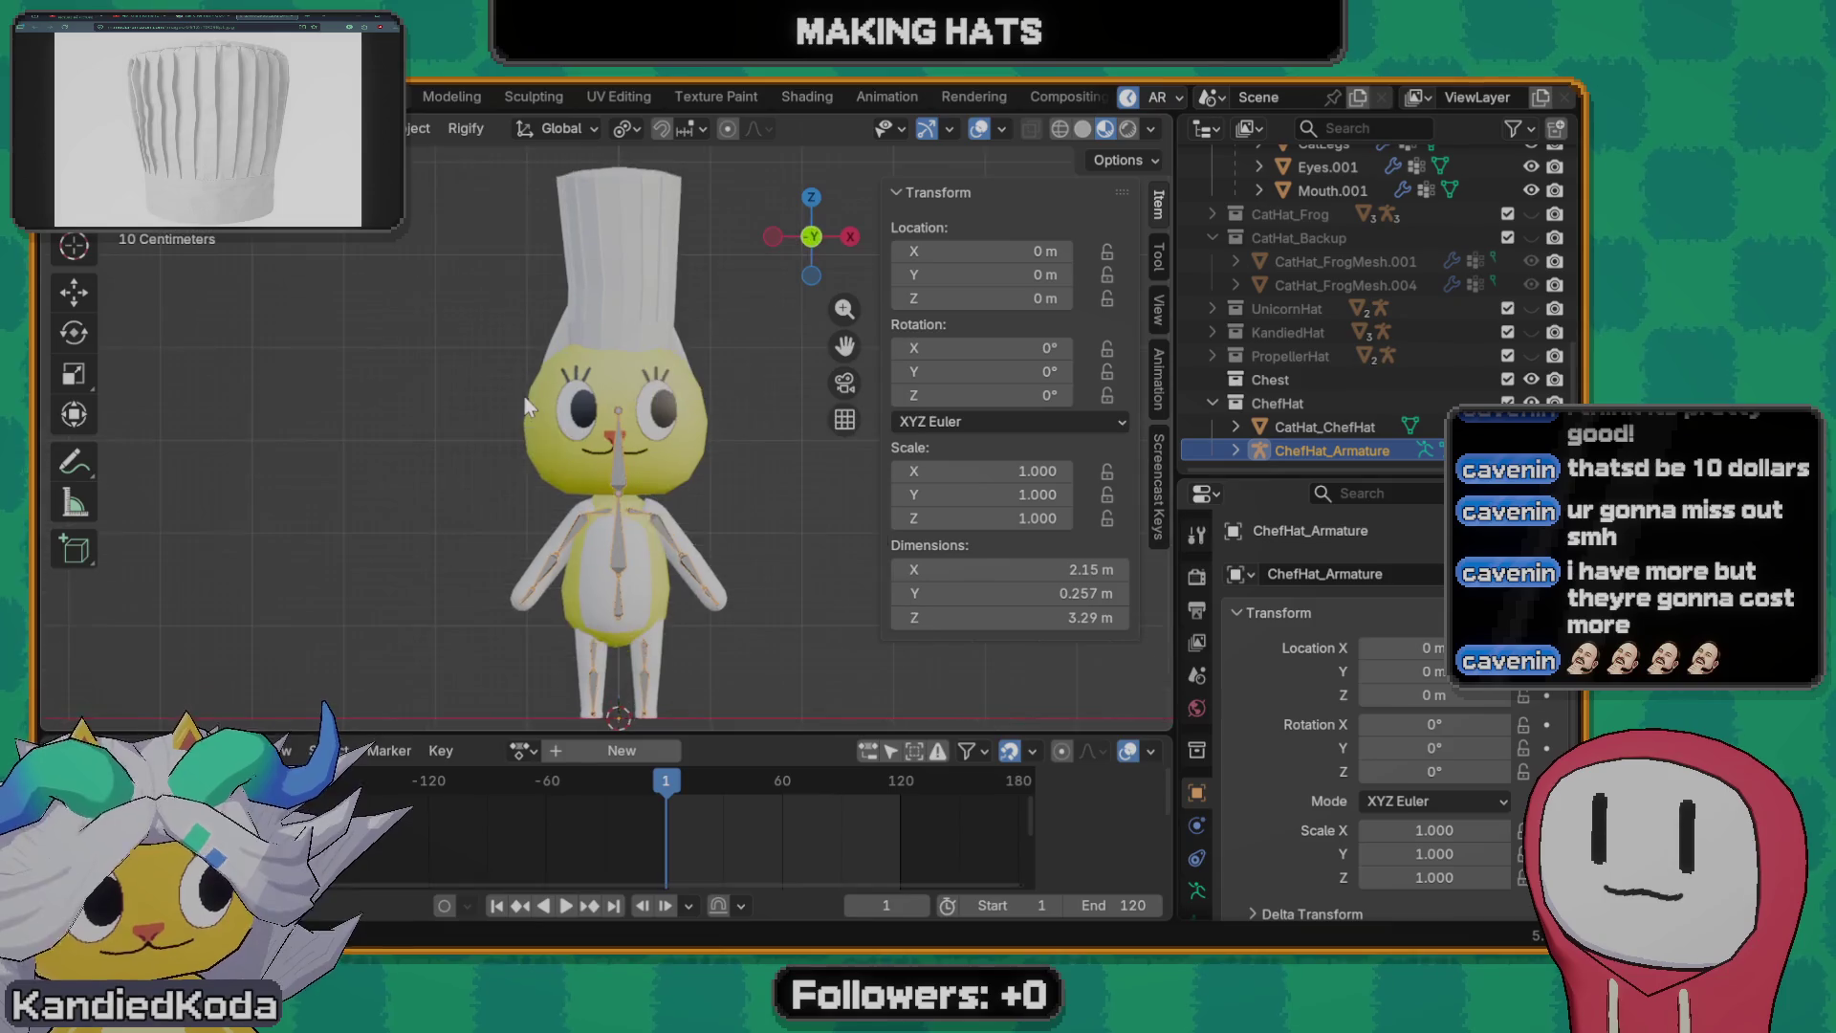
scroll(649, 531, "up", 2)
scroll(608, 482, "up", 1)
- In bone editing, invert the selection from the Head bone and delete all other bones
key("Tab")
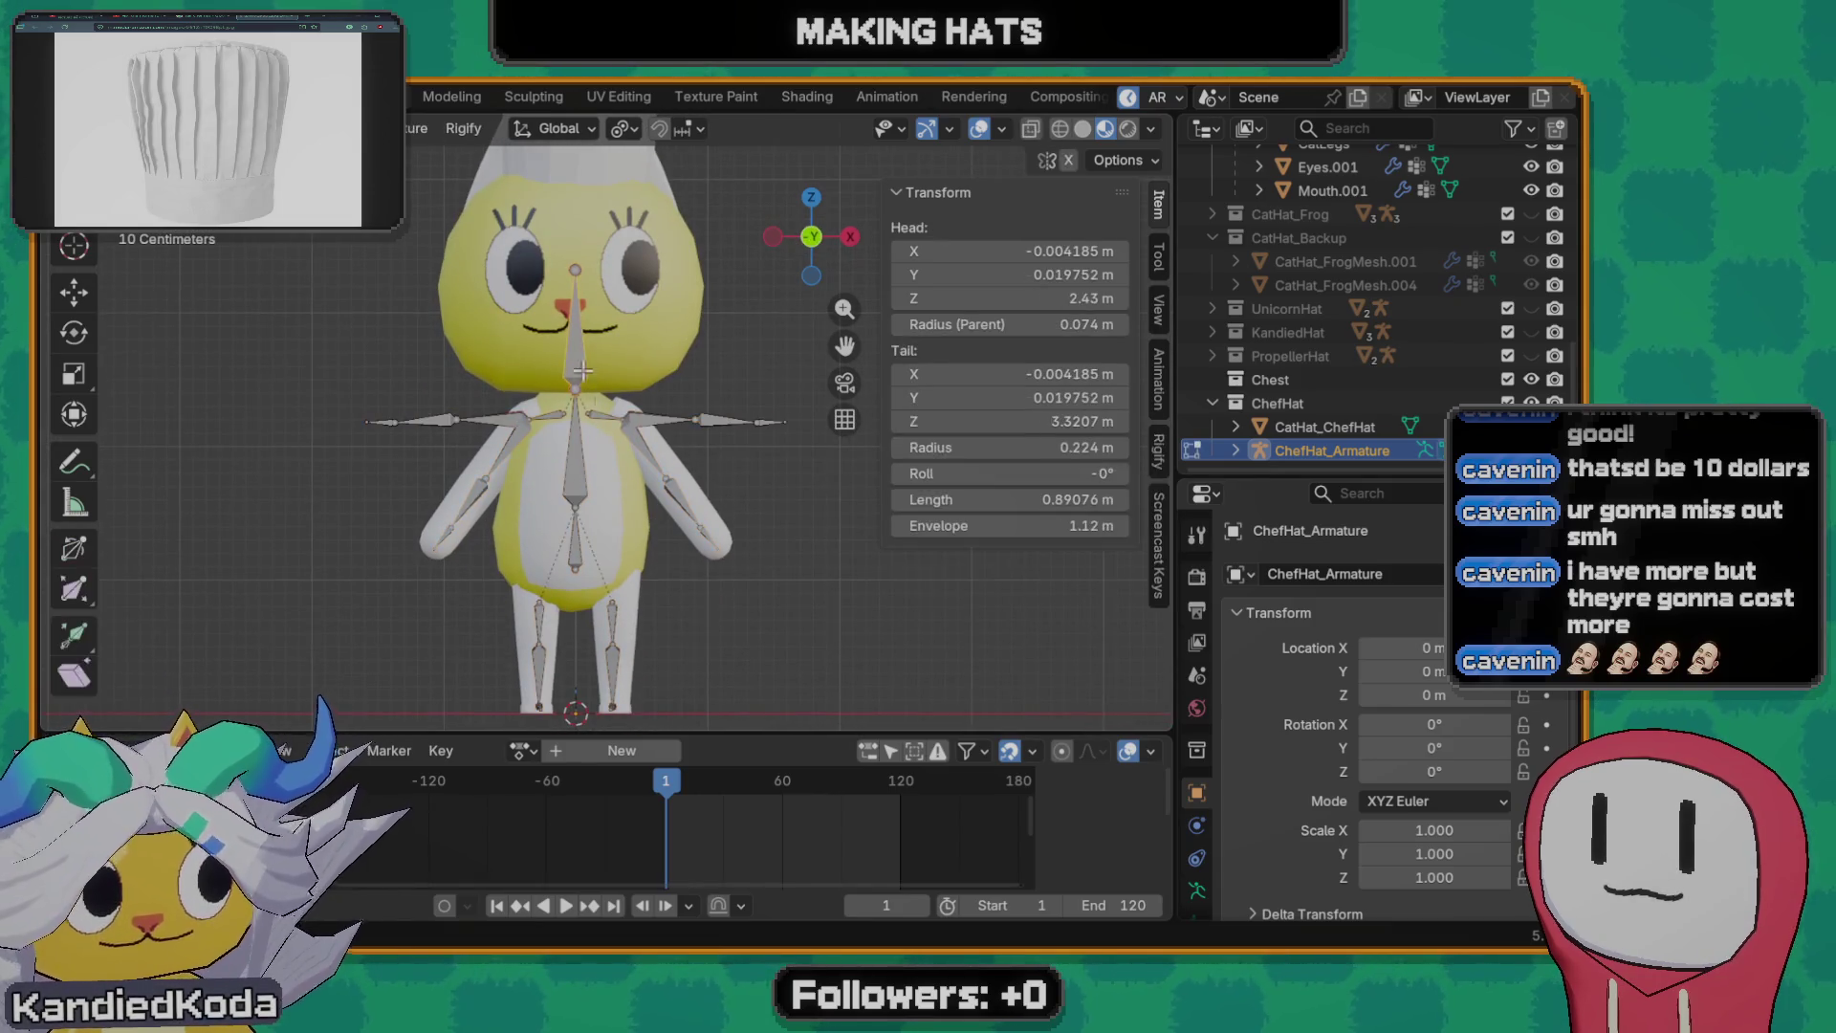
key("F3")
type("sele")
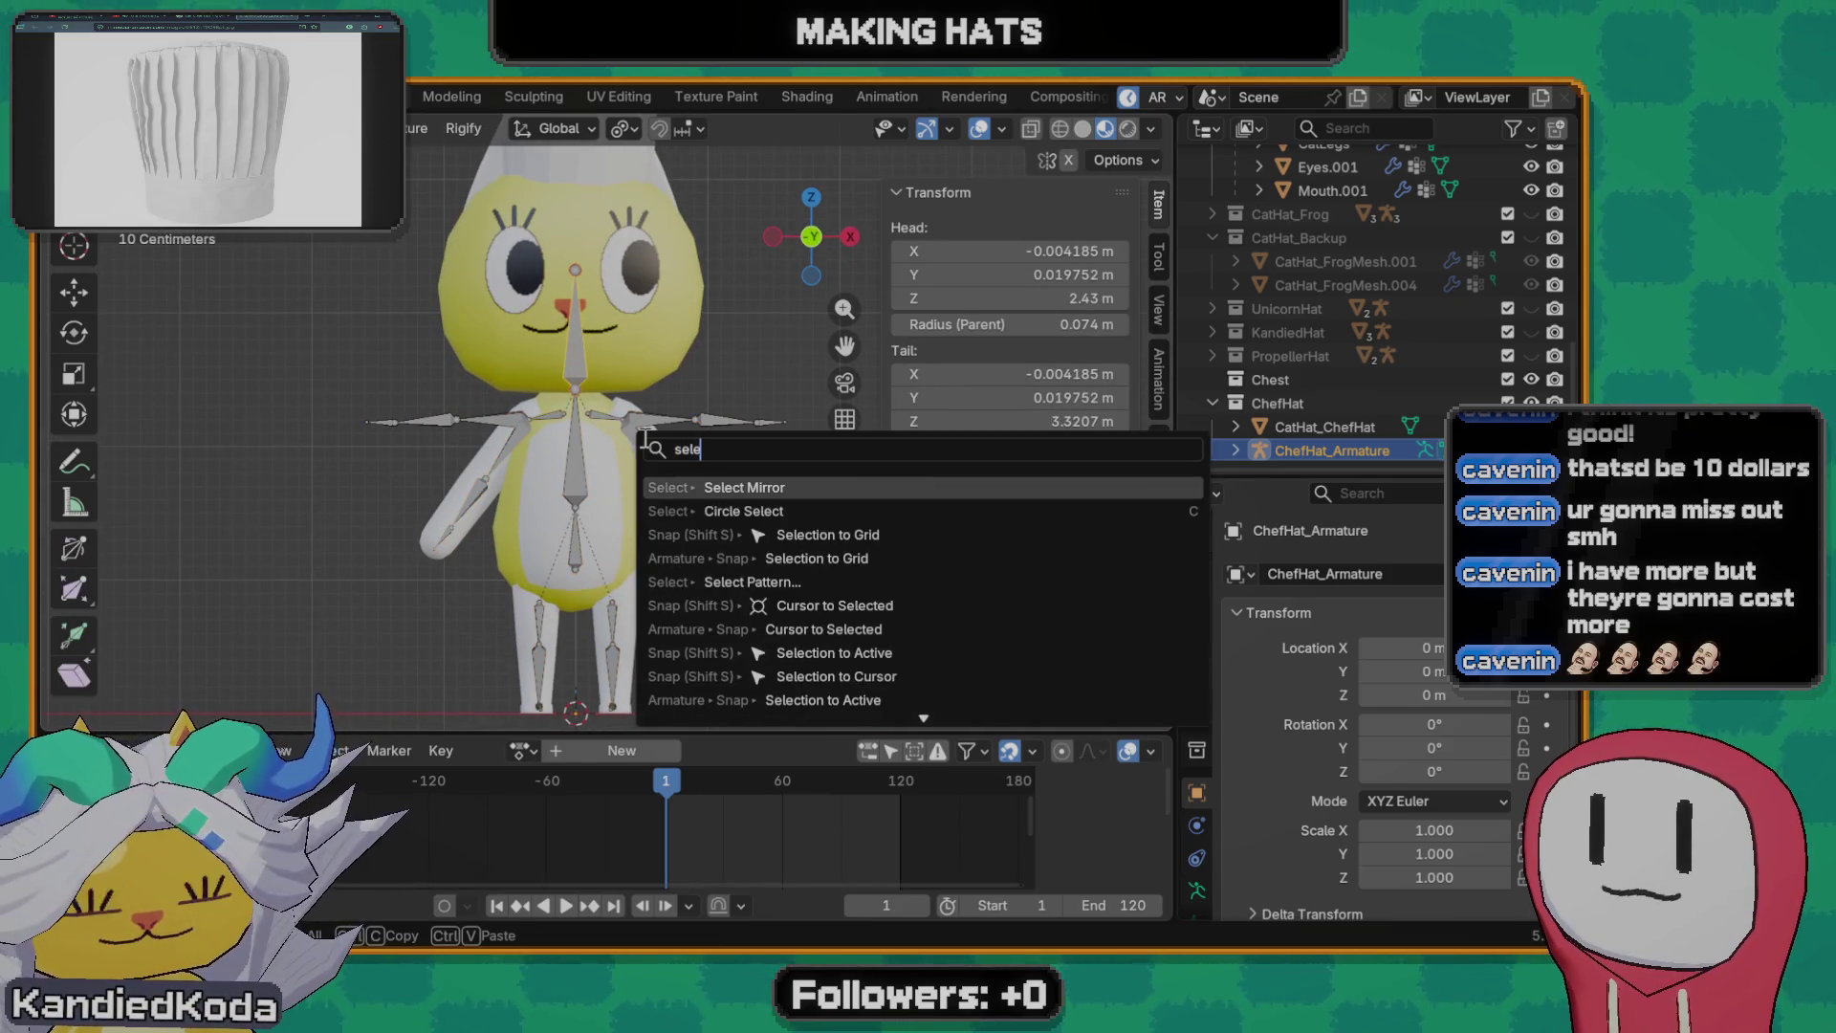
type("ct inver")
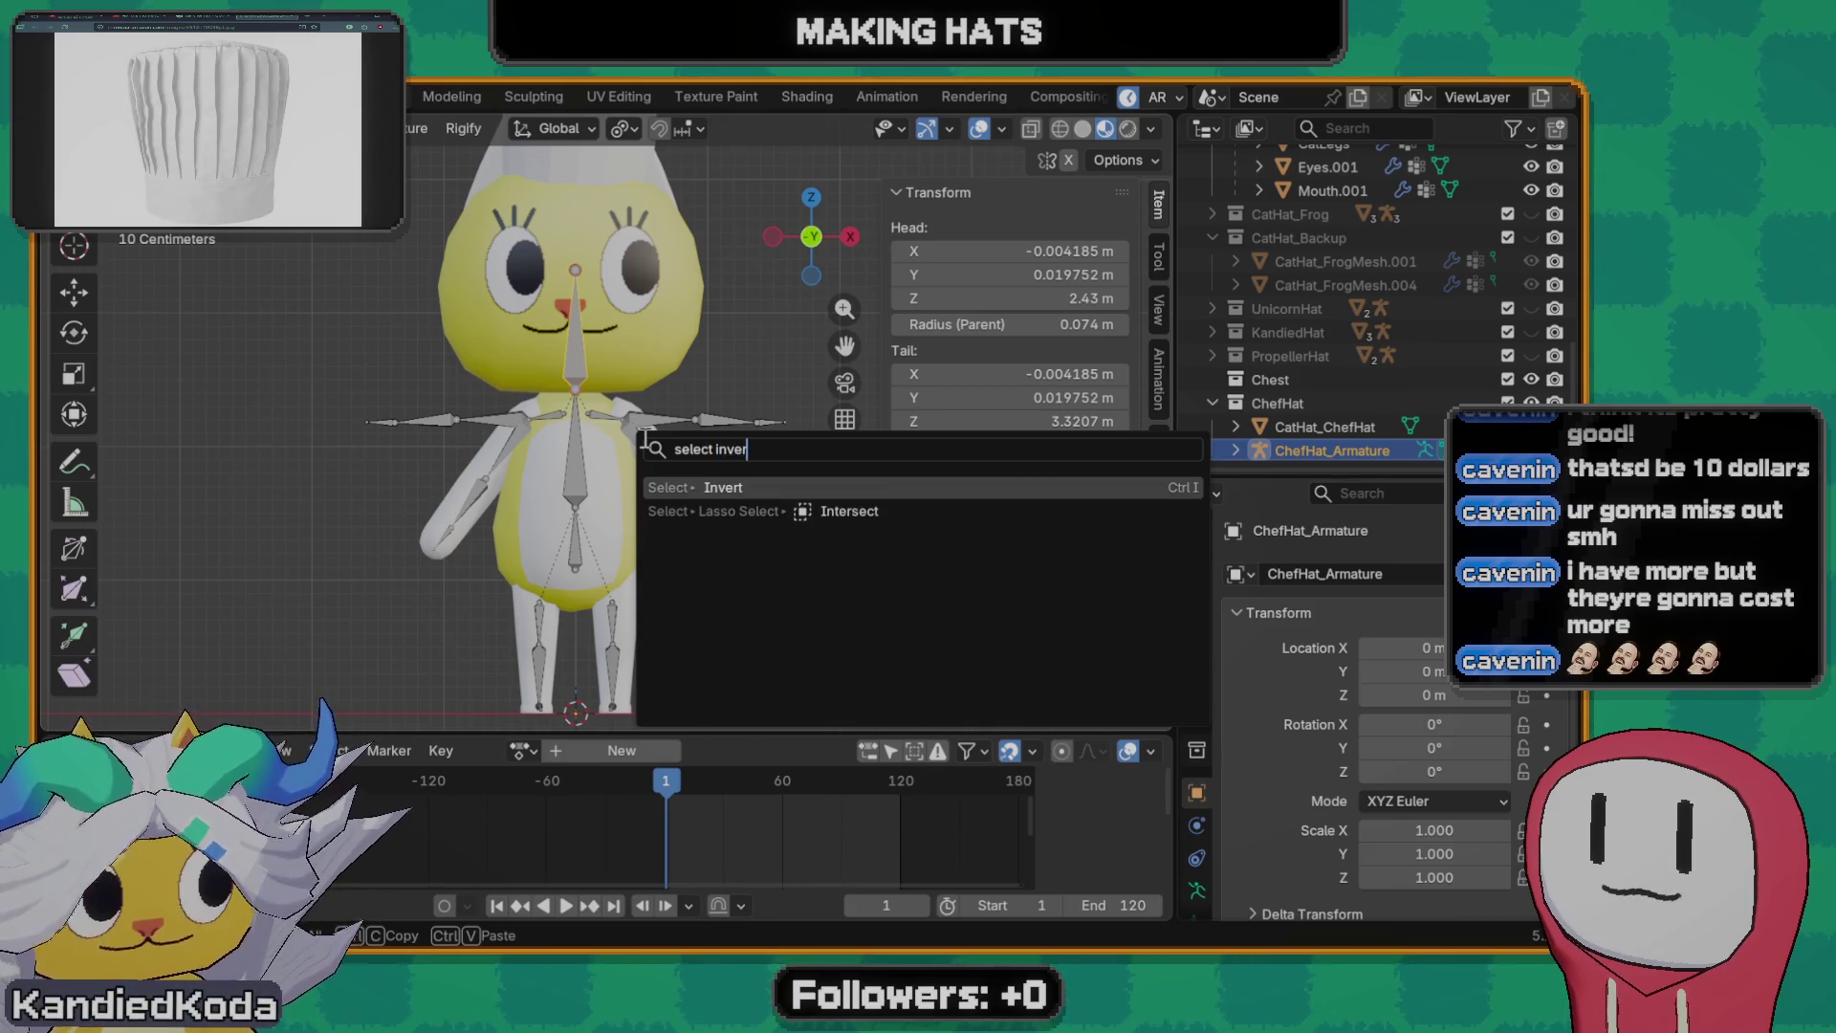
key("Return")
key("x")
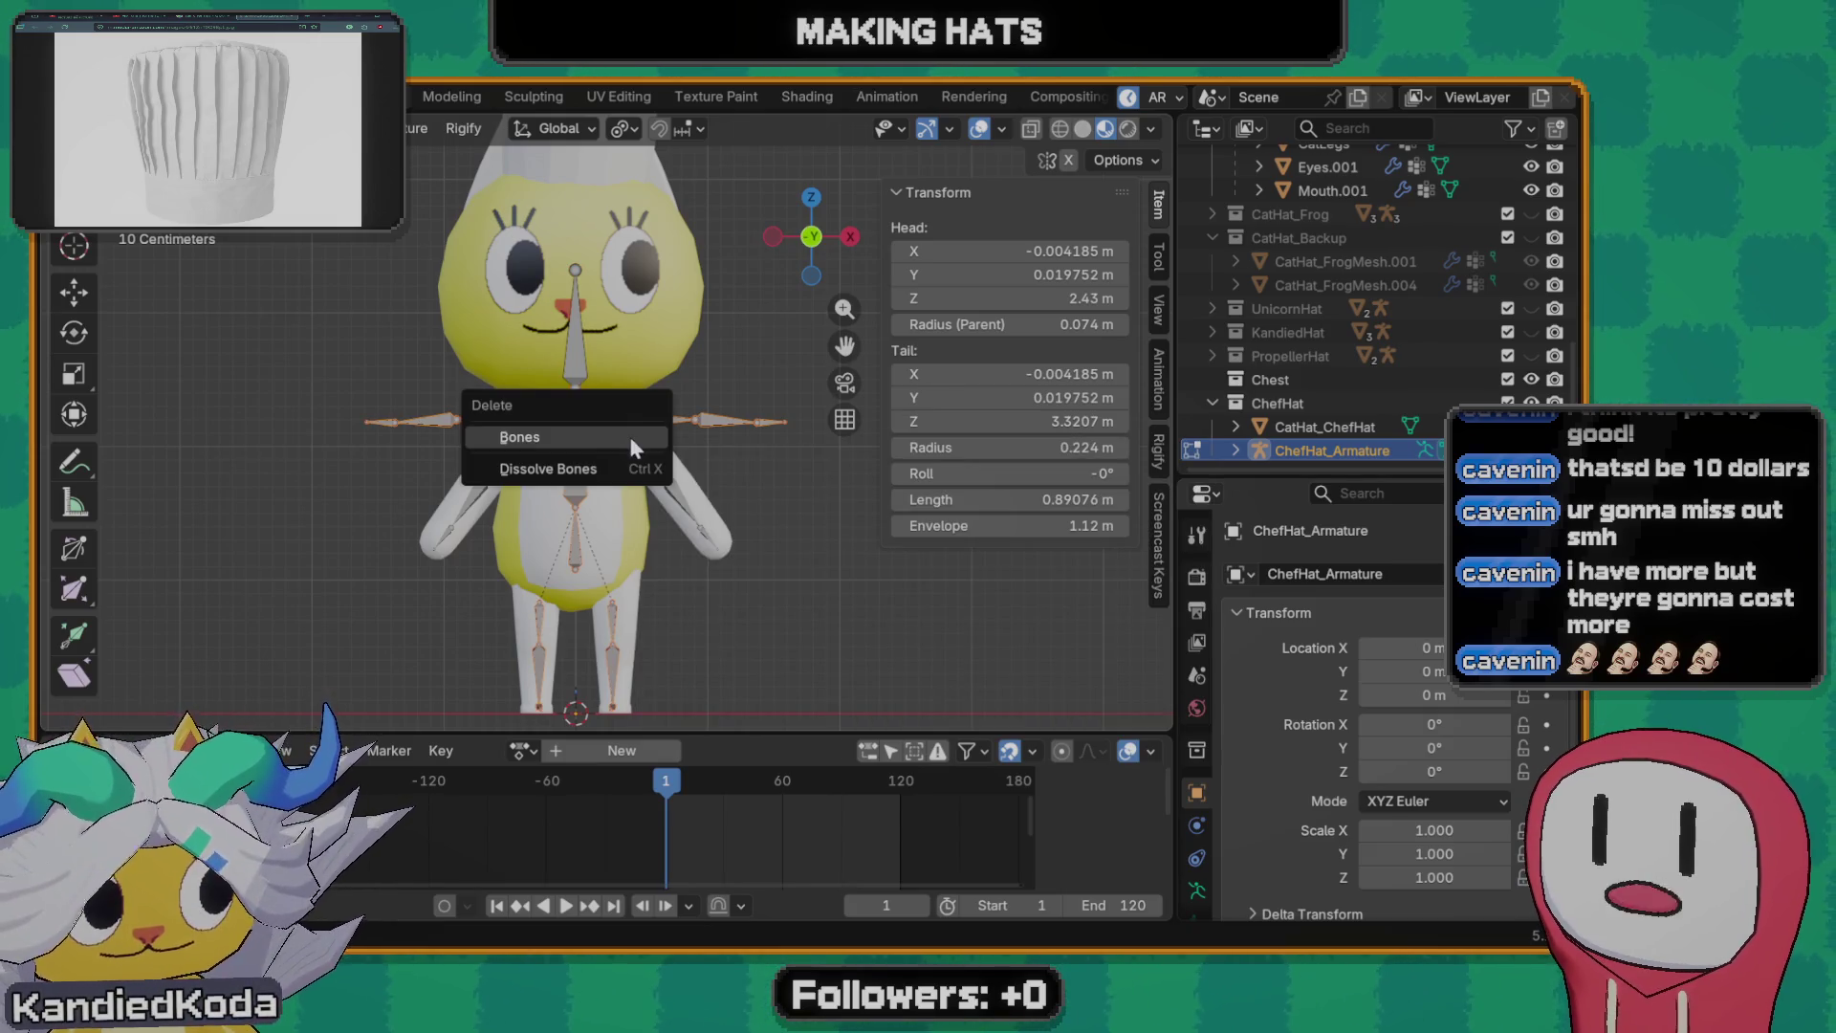
left_click(630, 436)
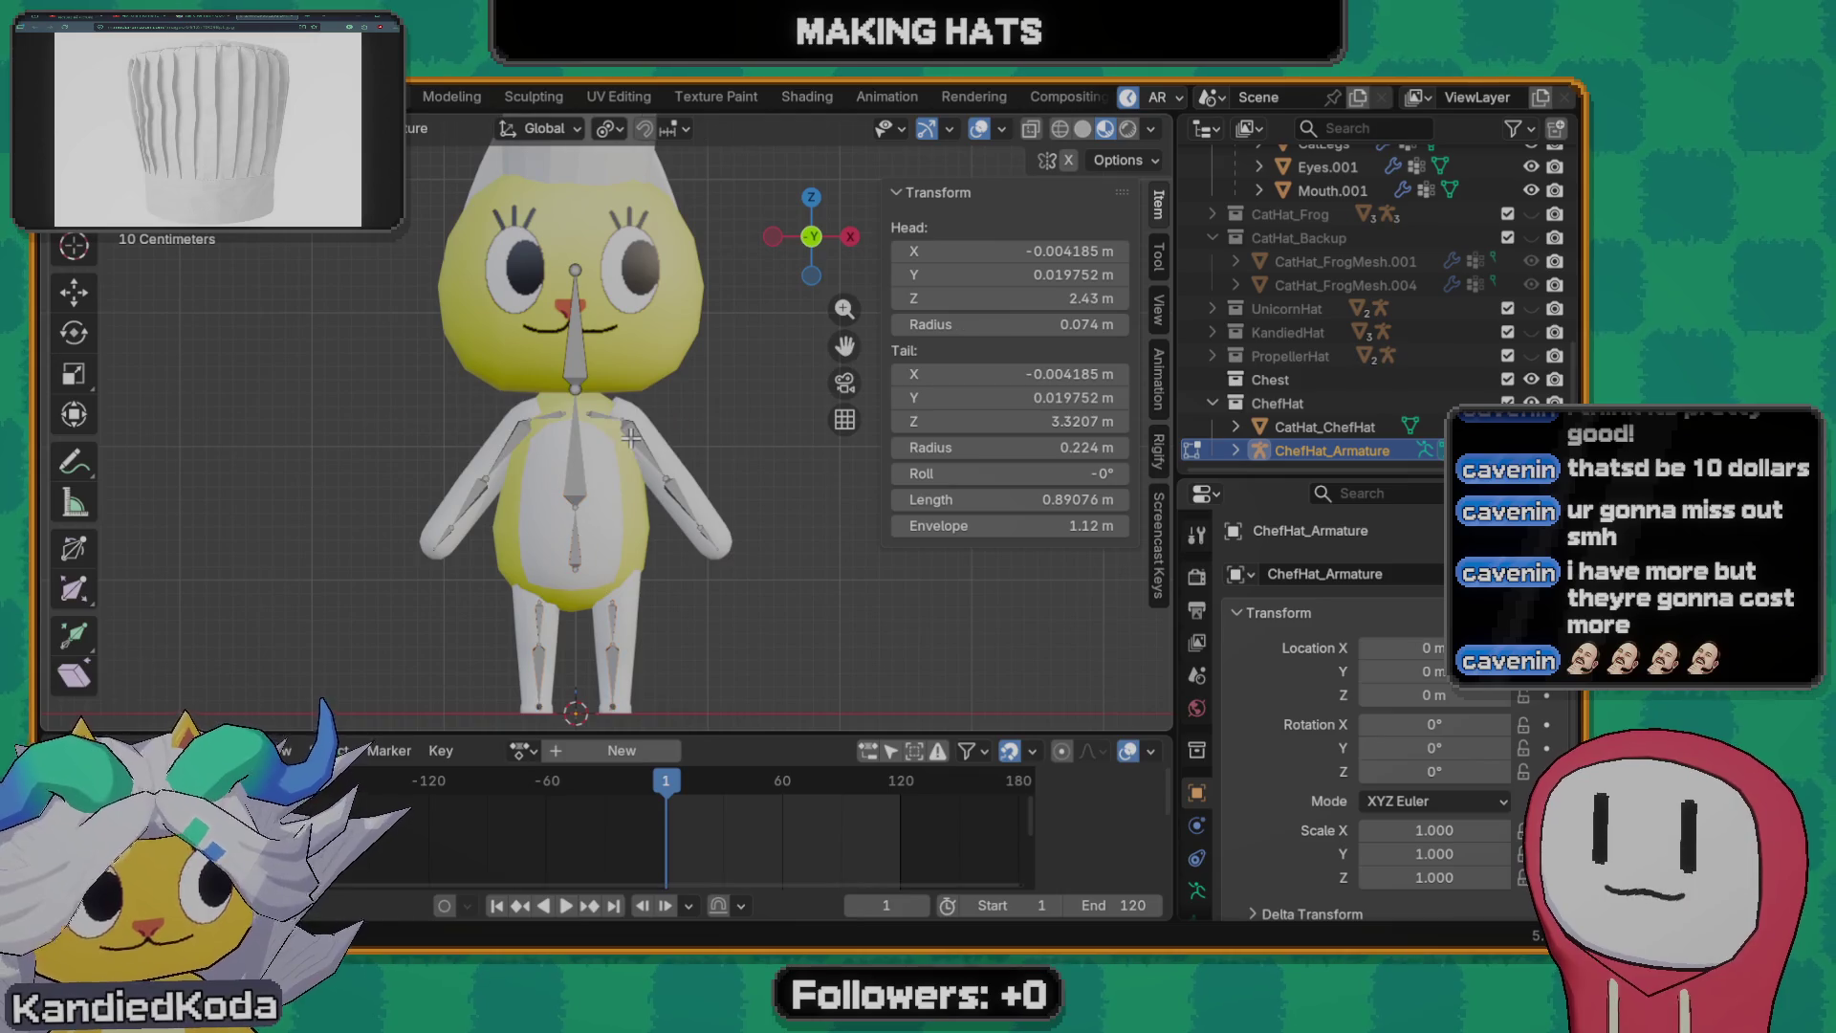
- Toggle the chef hat's visibility and local view to check it, then leave bone editing
left_click(1331, 425)
key("h")
key("alt+h")
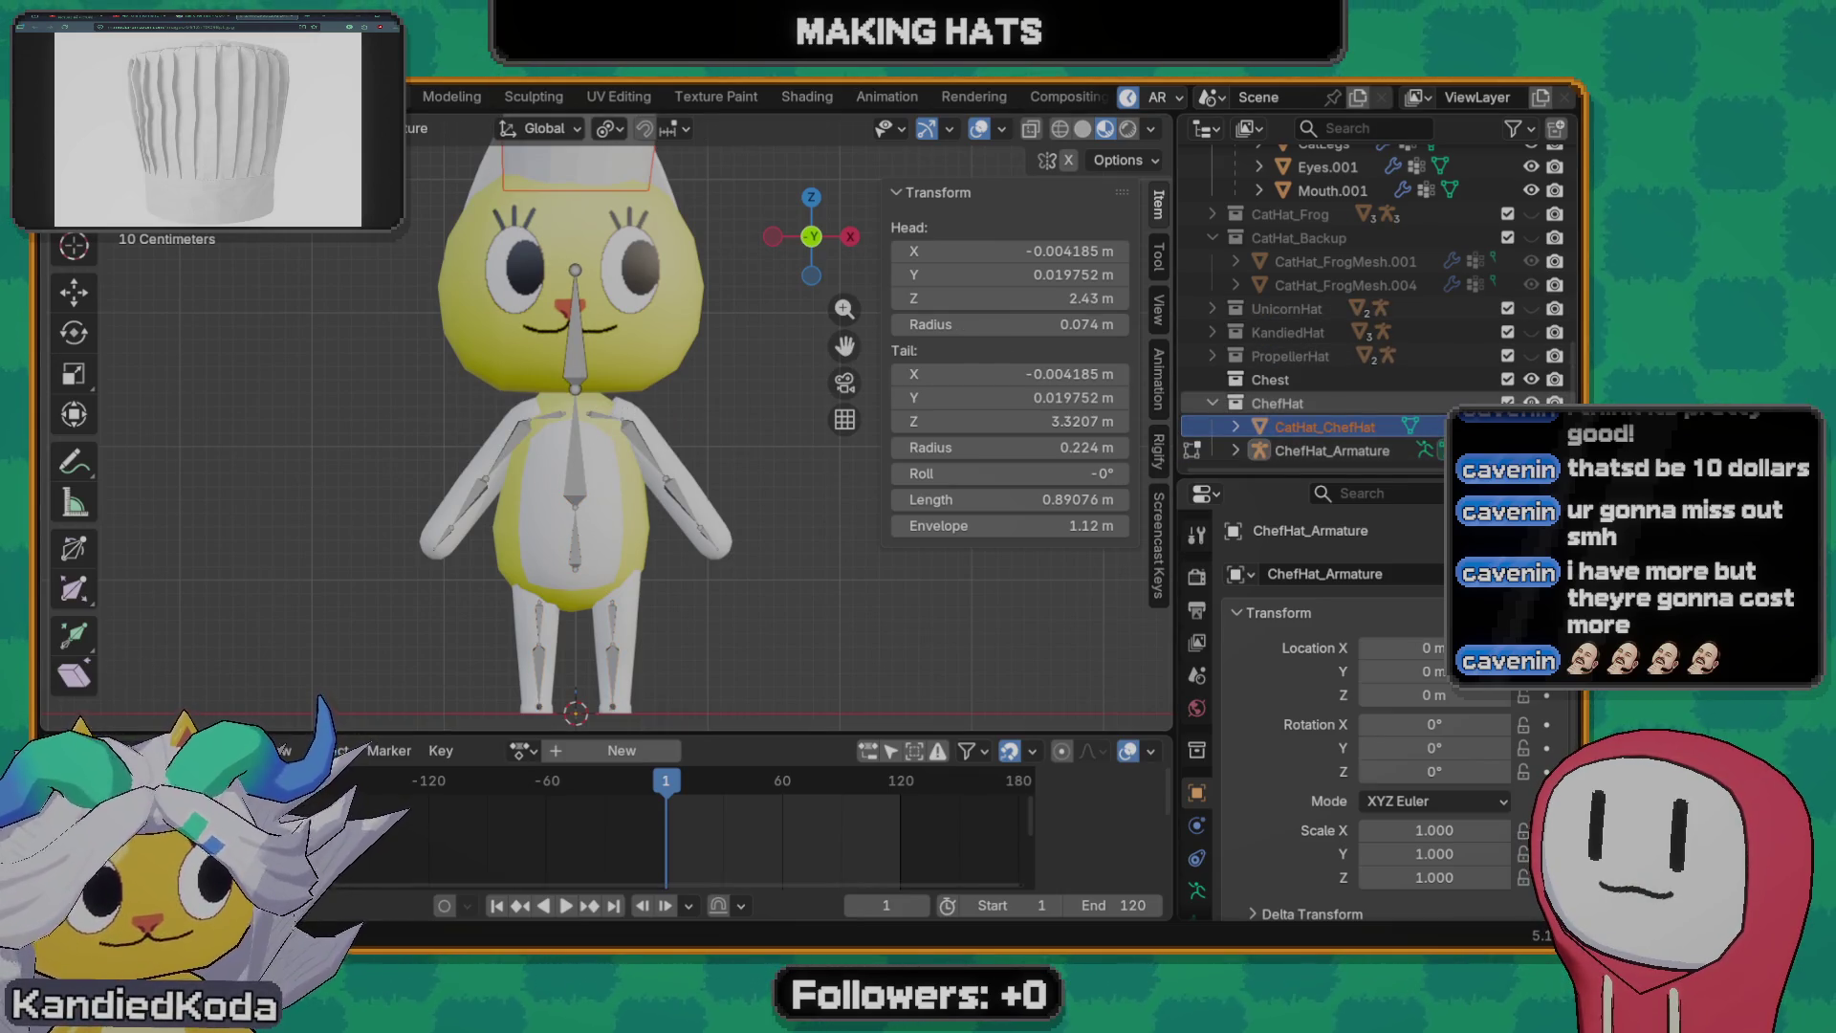
left_click(1344, 404)
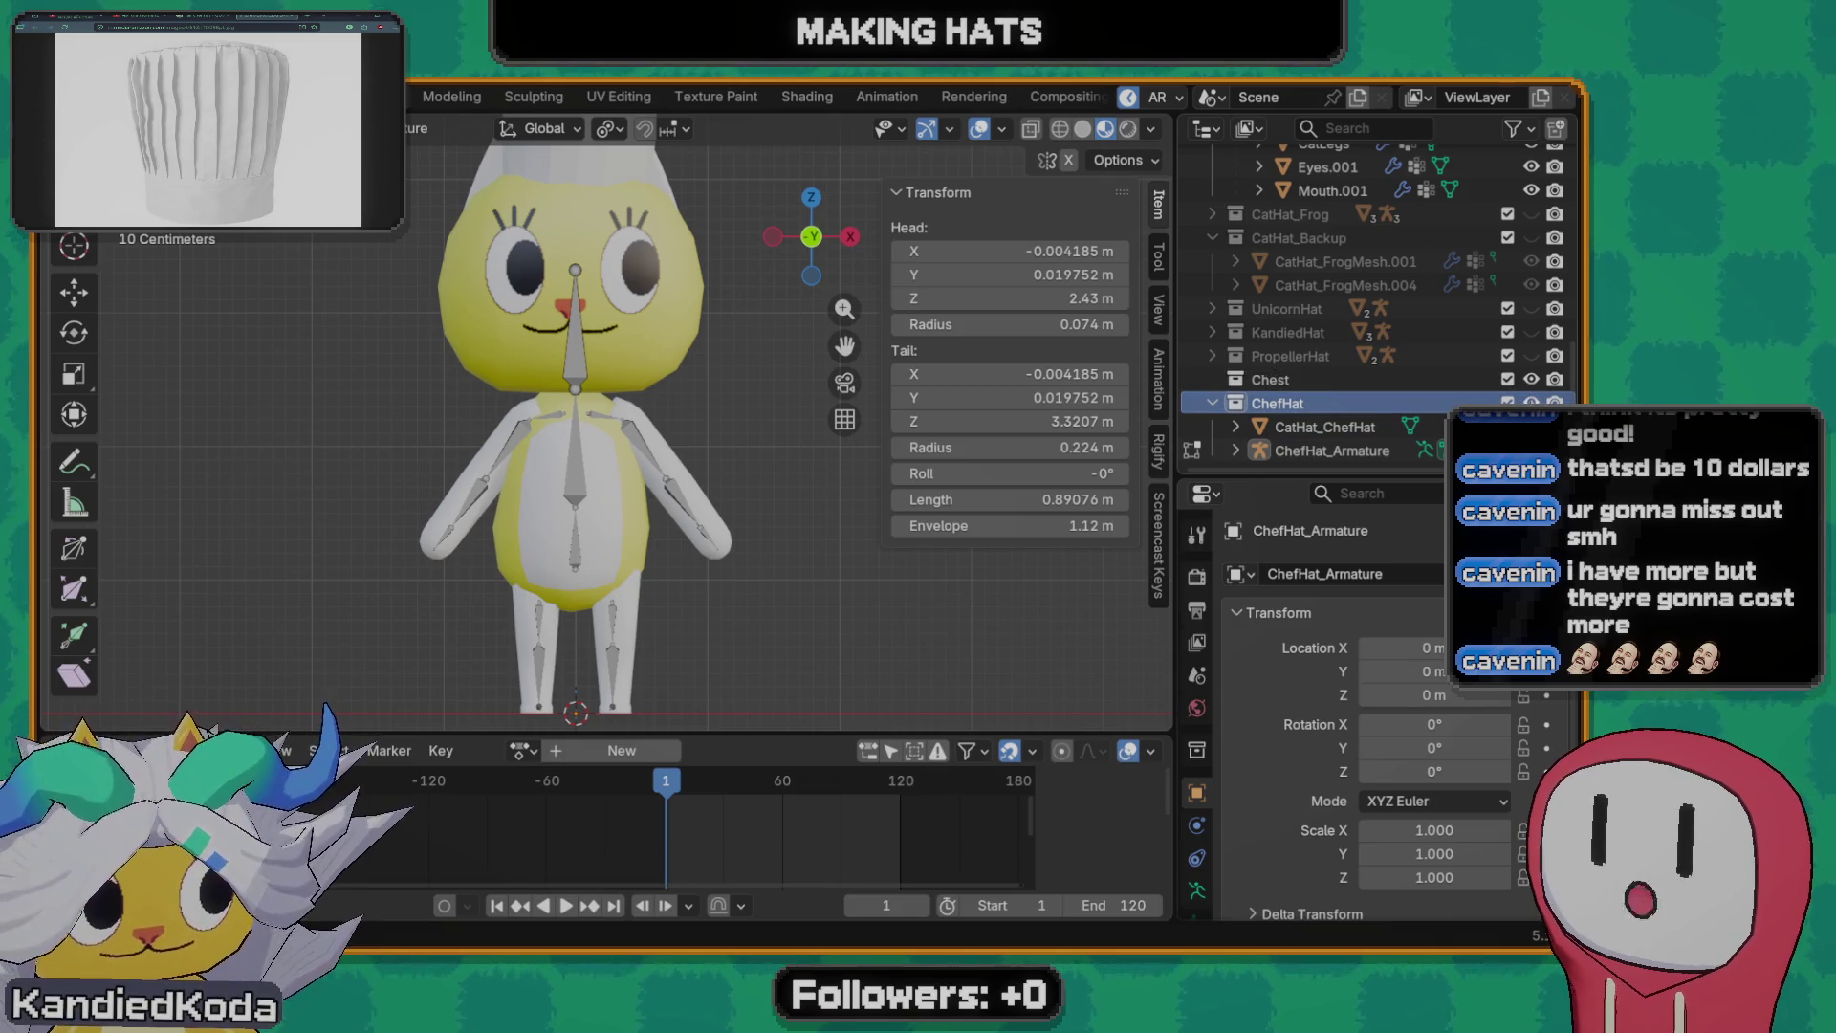
left_click(1365, 423)
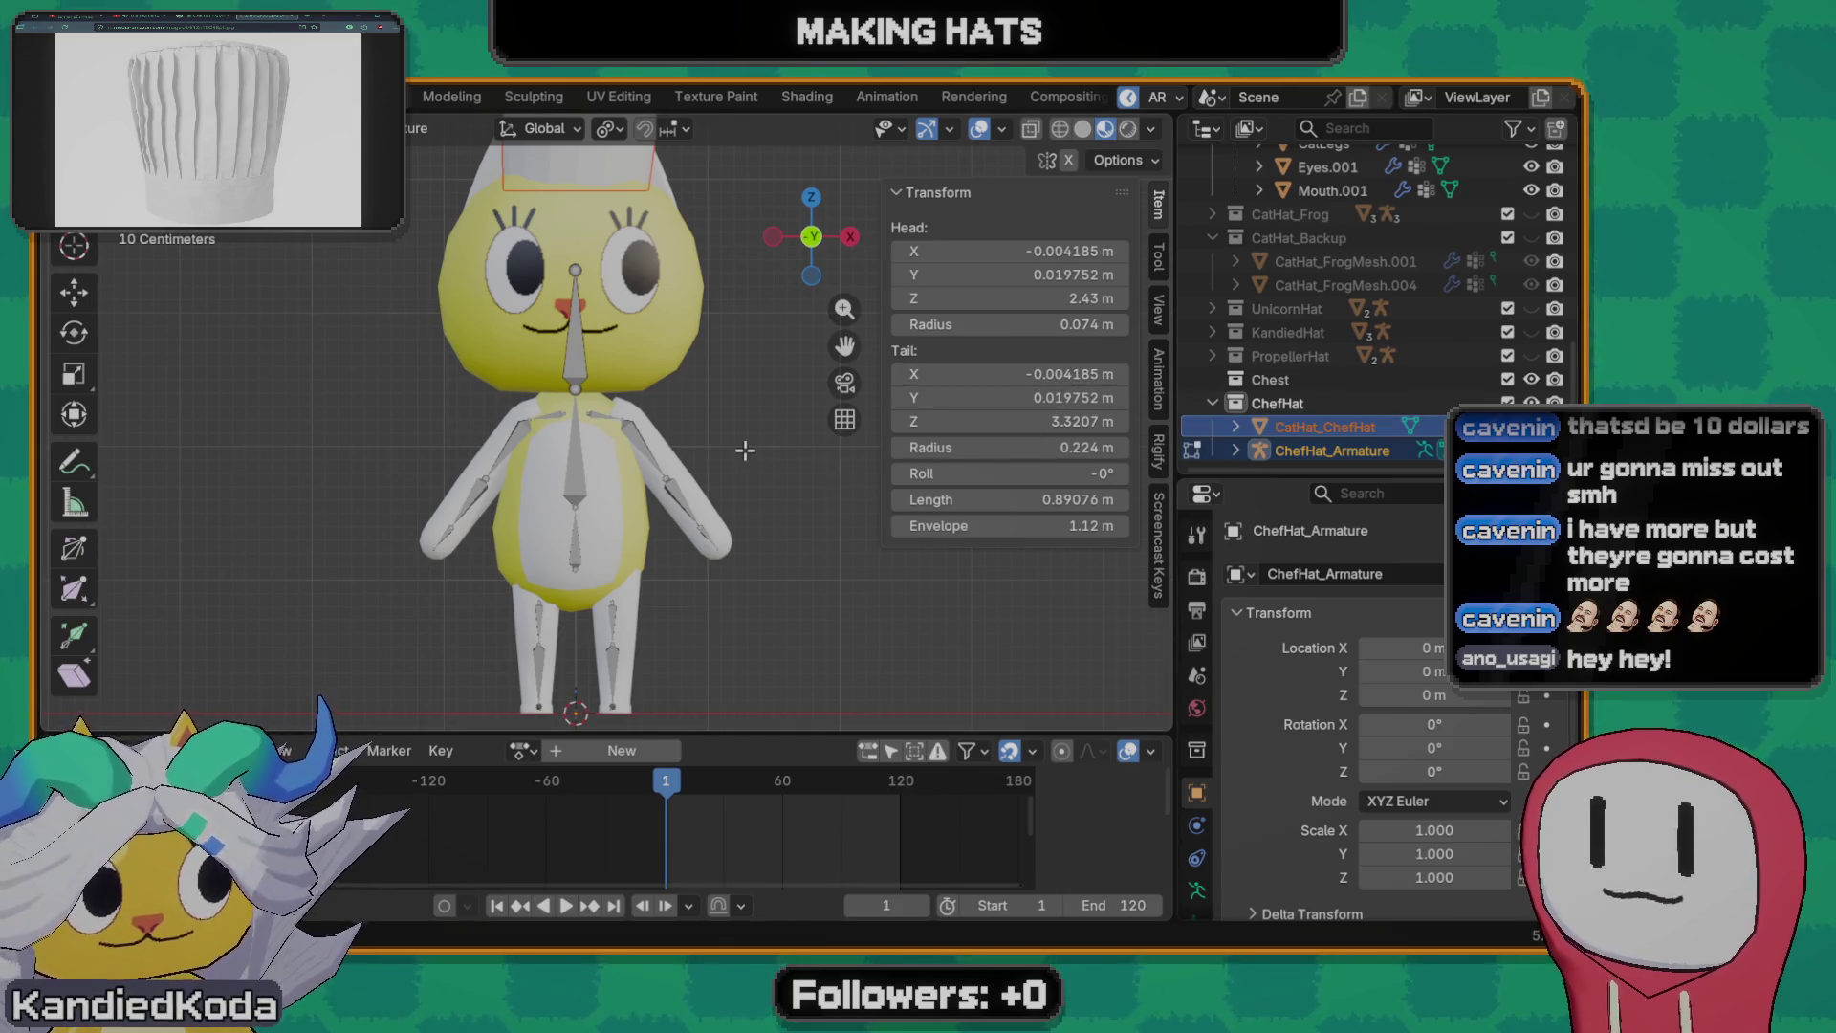
key("slash")
key("slash")
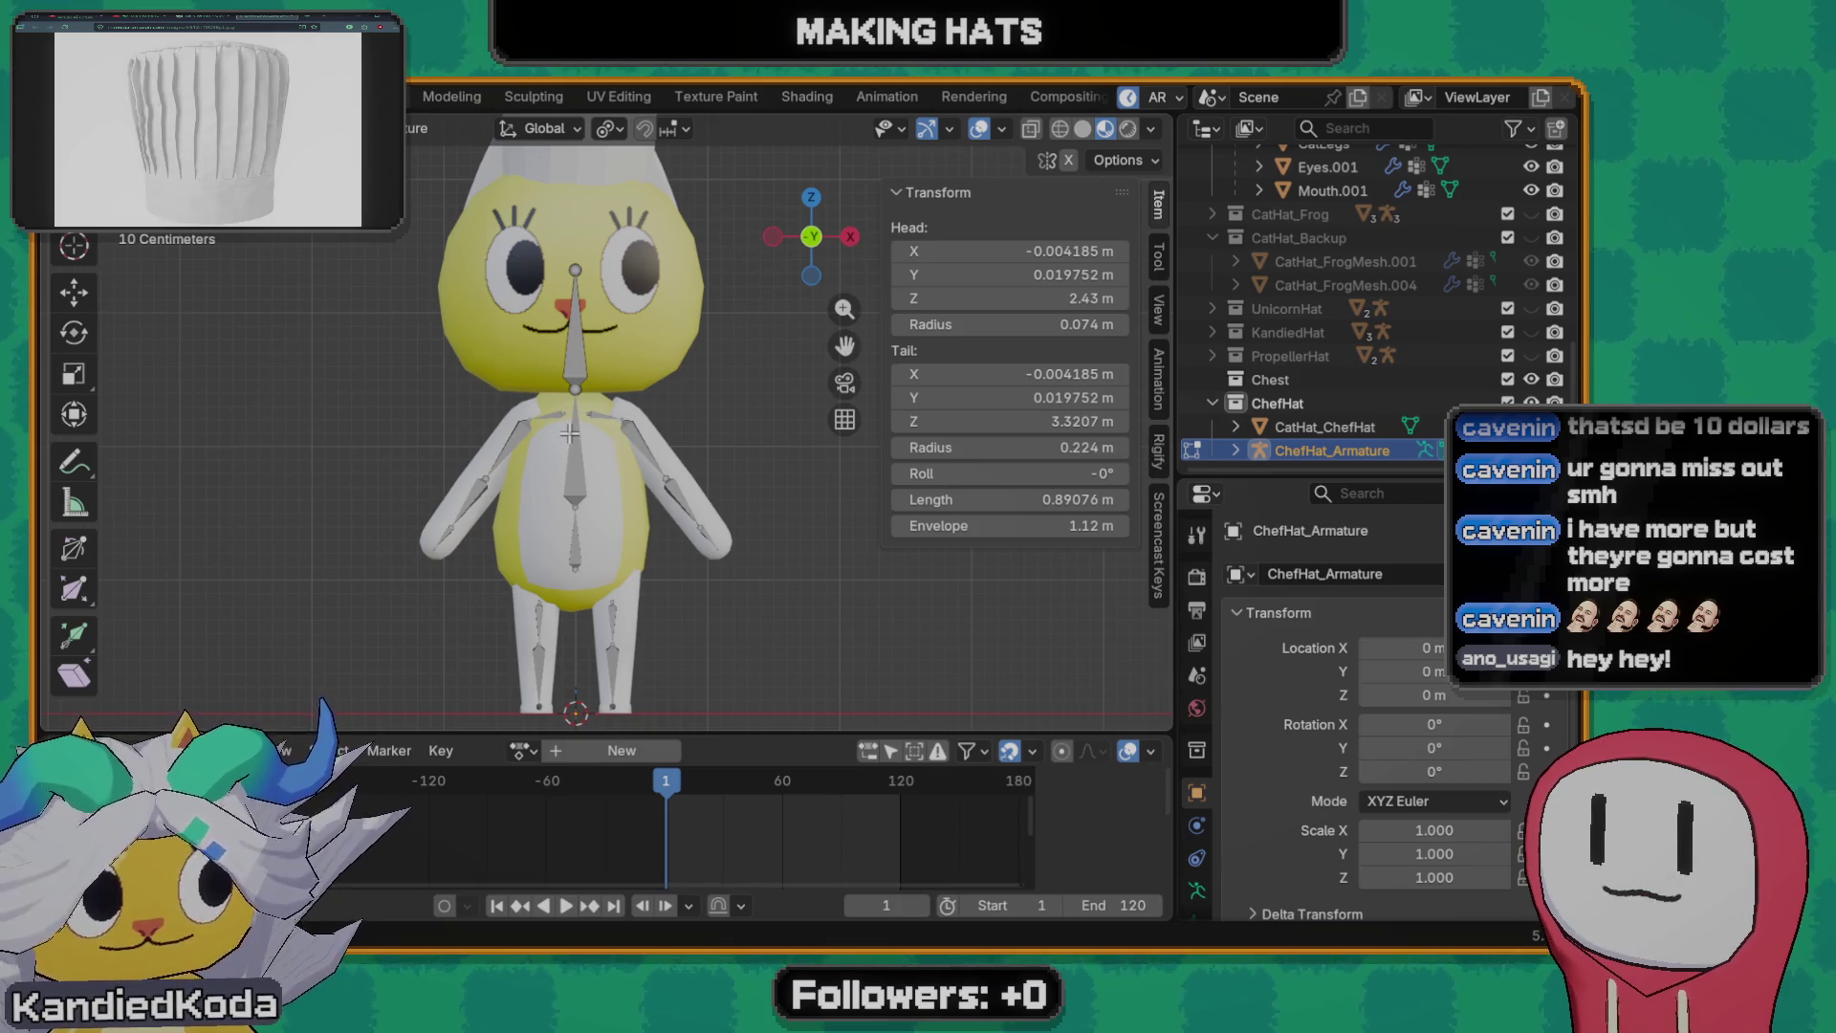
key("Tab")
- Hide the original CatArmature, confirm ChefHat_Armature holds only the Head bone, and select the hat
left_click(606, 488)
key("h")
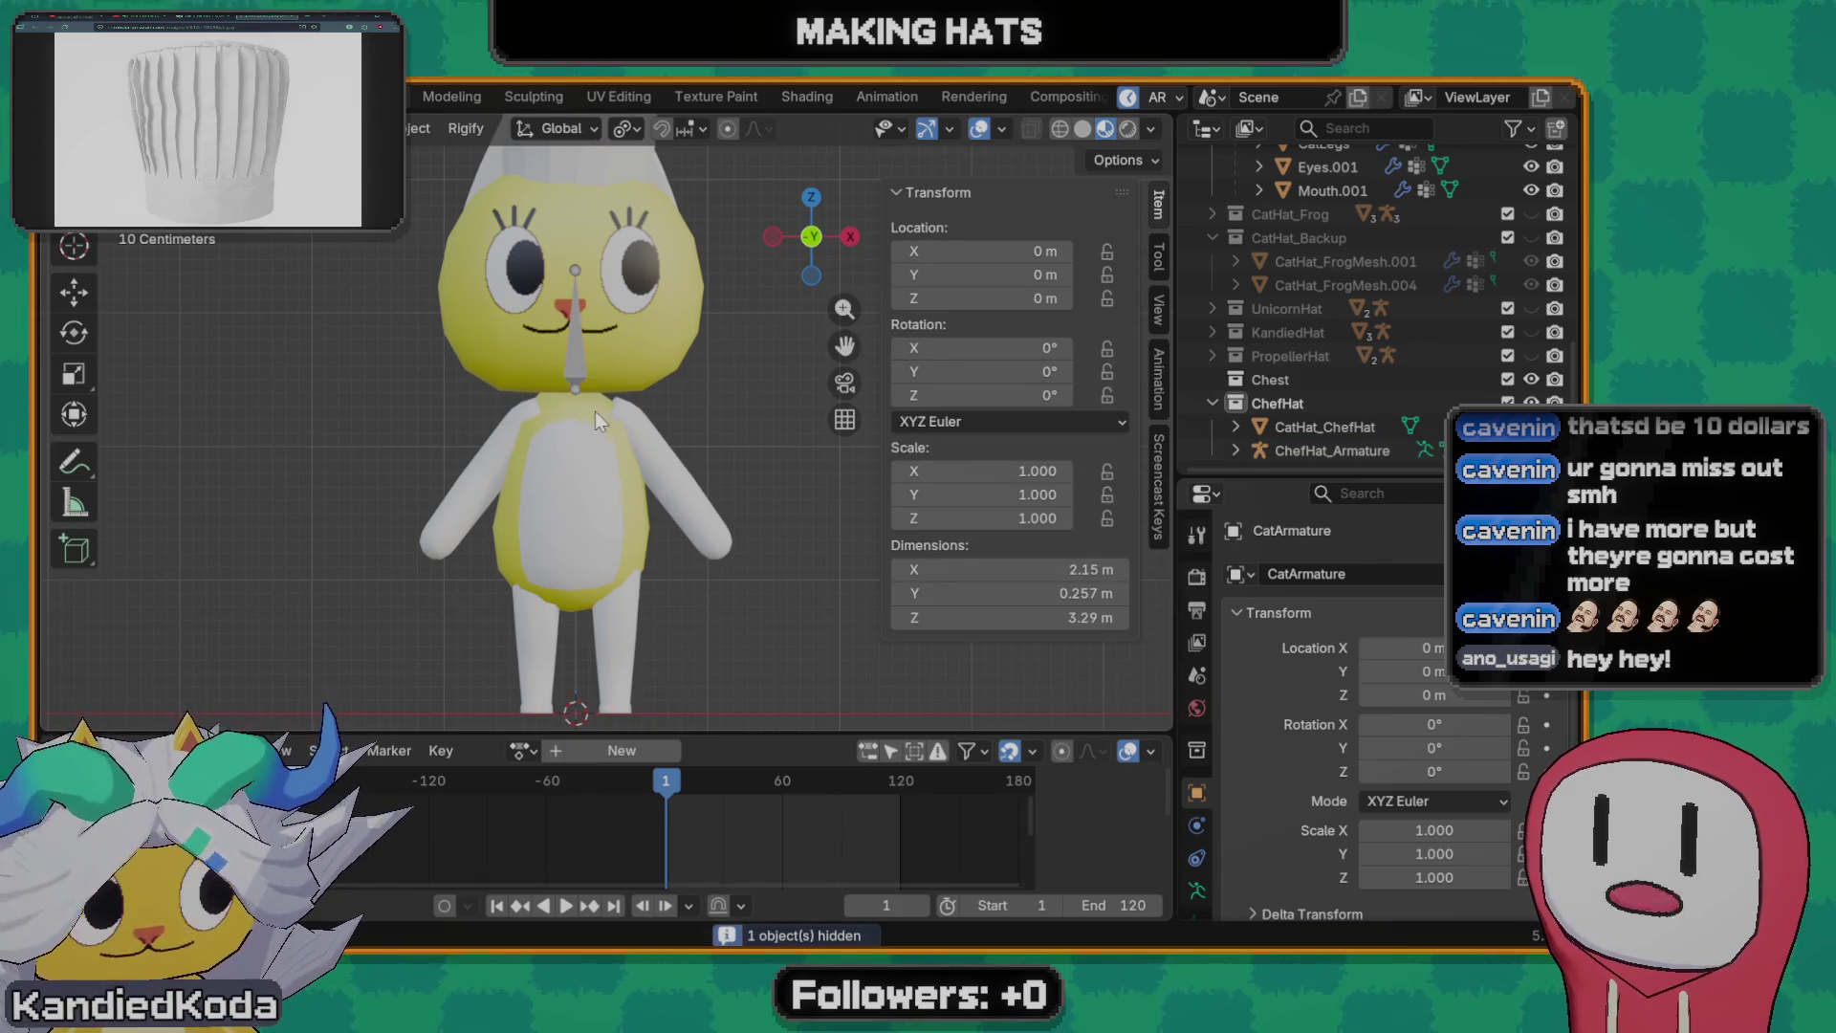
scroll(595, 412, "up", 2)
left_click(572, 347)
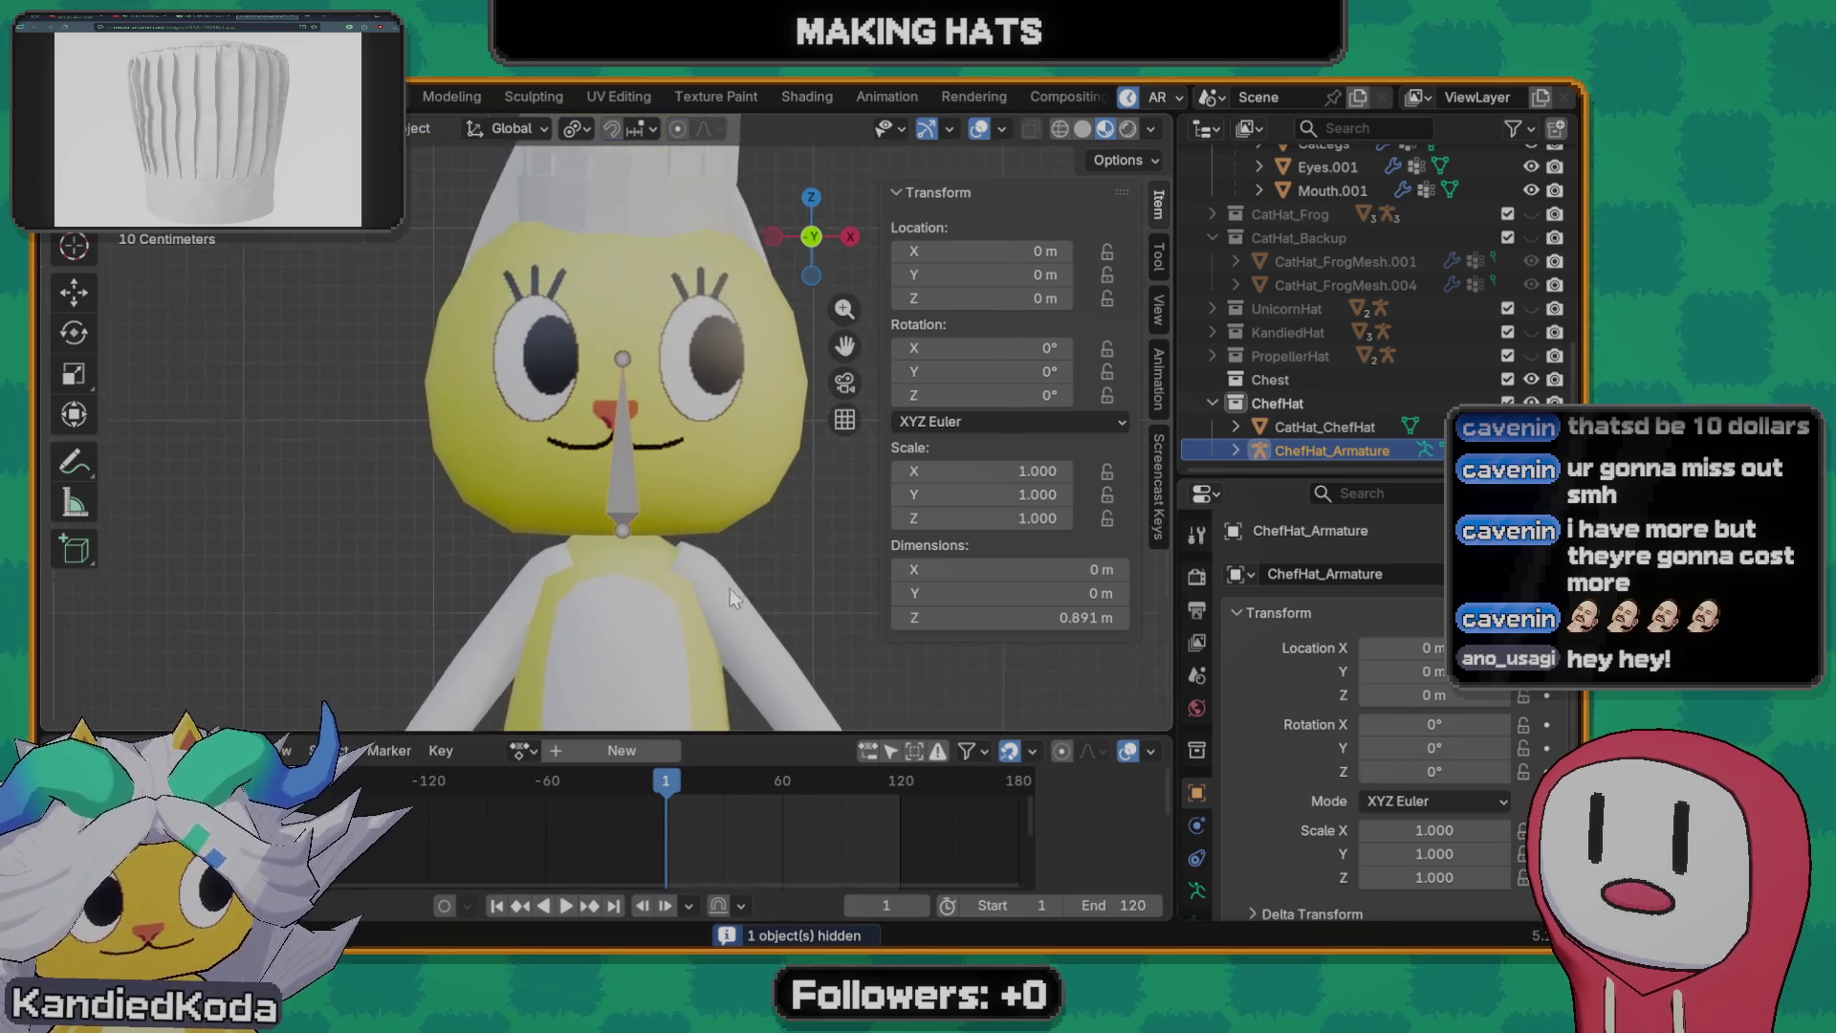
middle_click_drag(661, 428, 748, 629, "shift")
left_click(1237, 449, "shift")
scroll(1291, 416, "down", 1)
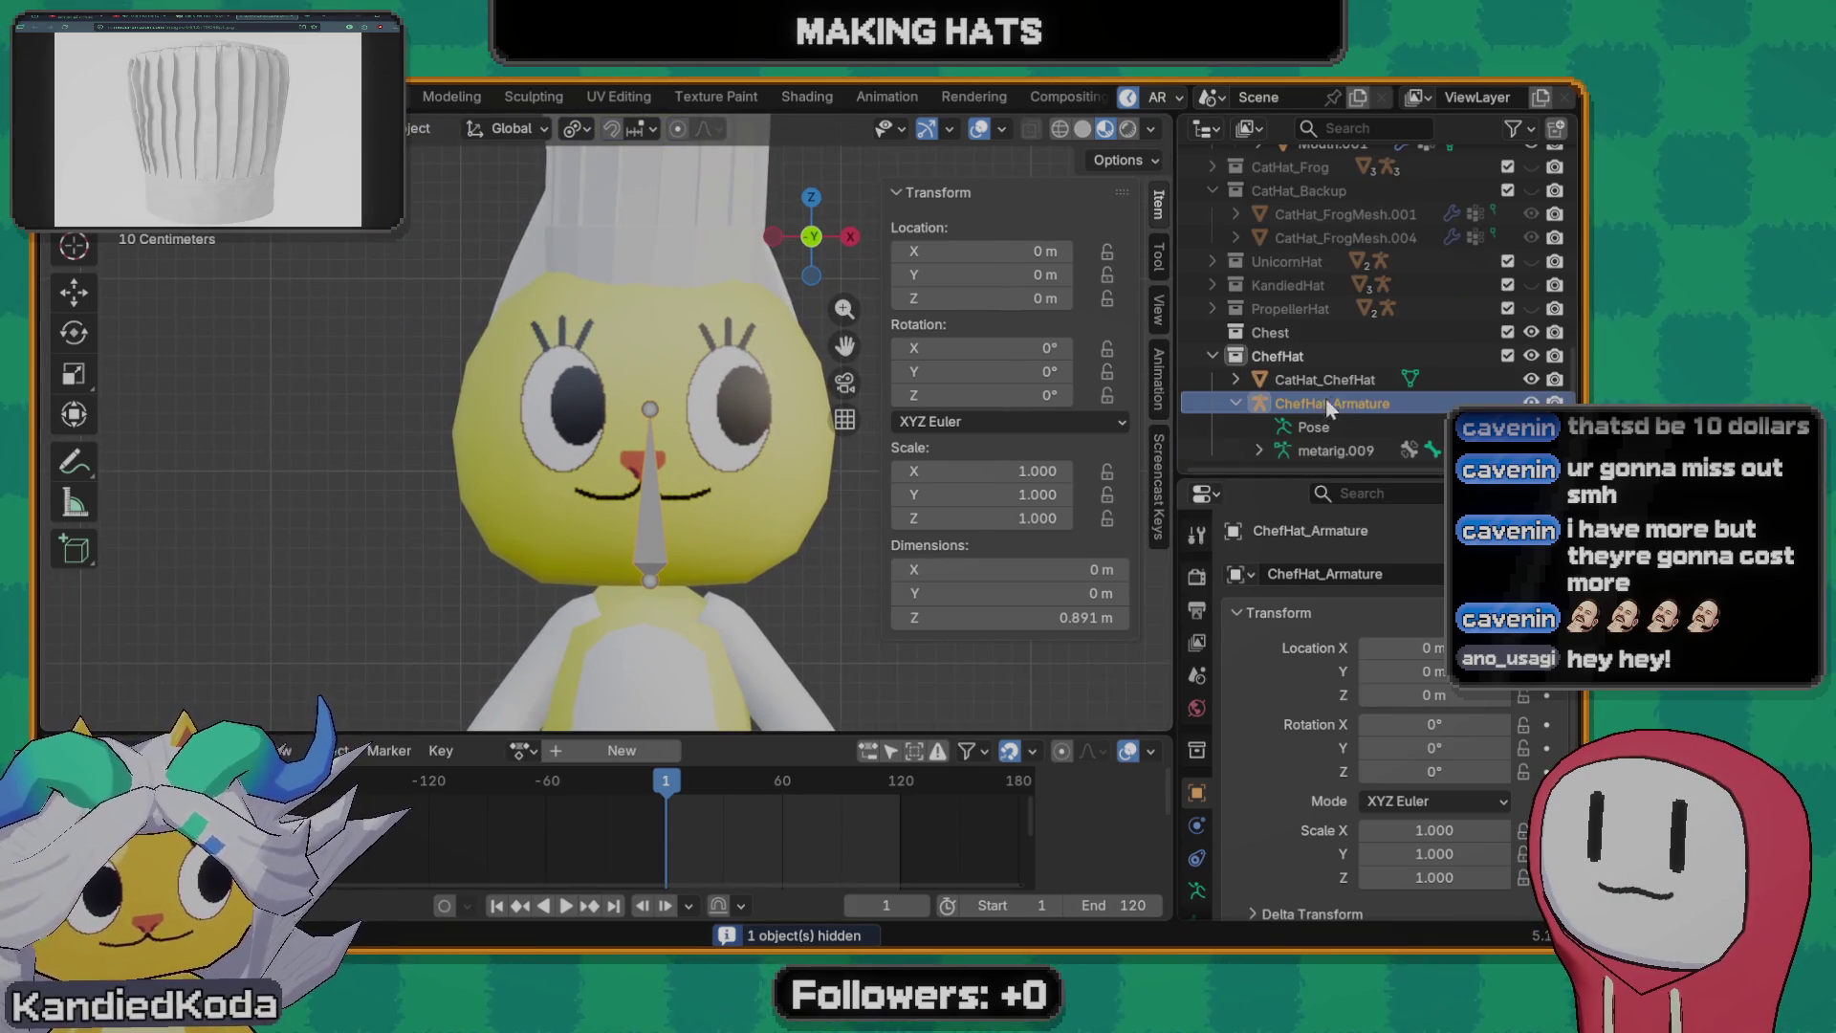
scroll(1332, 407, "down", 1)
left_click(1334, 426)
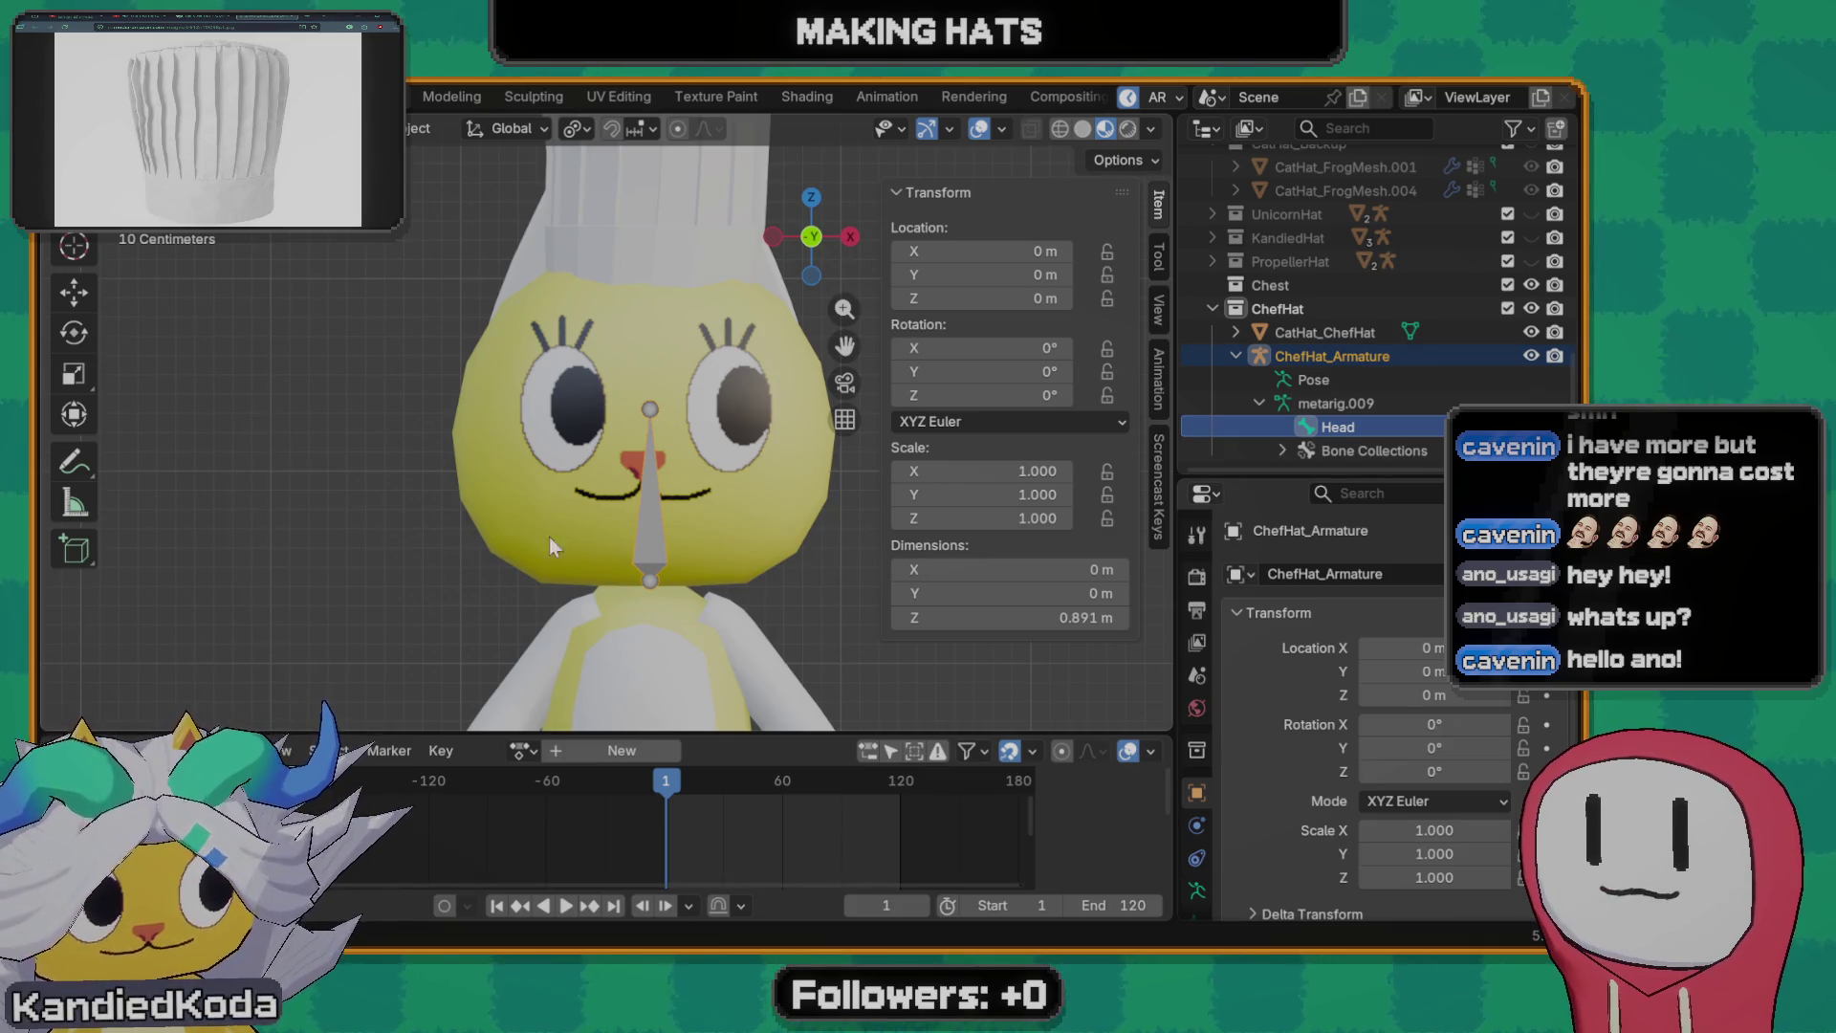
scroll(706, 438, "down", 3)
scroll(706, 438, "down", 2)
scroll(674, 430, "up", 3)
left_click(672, 426)
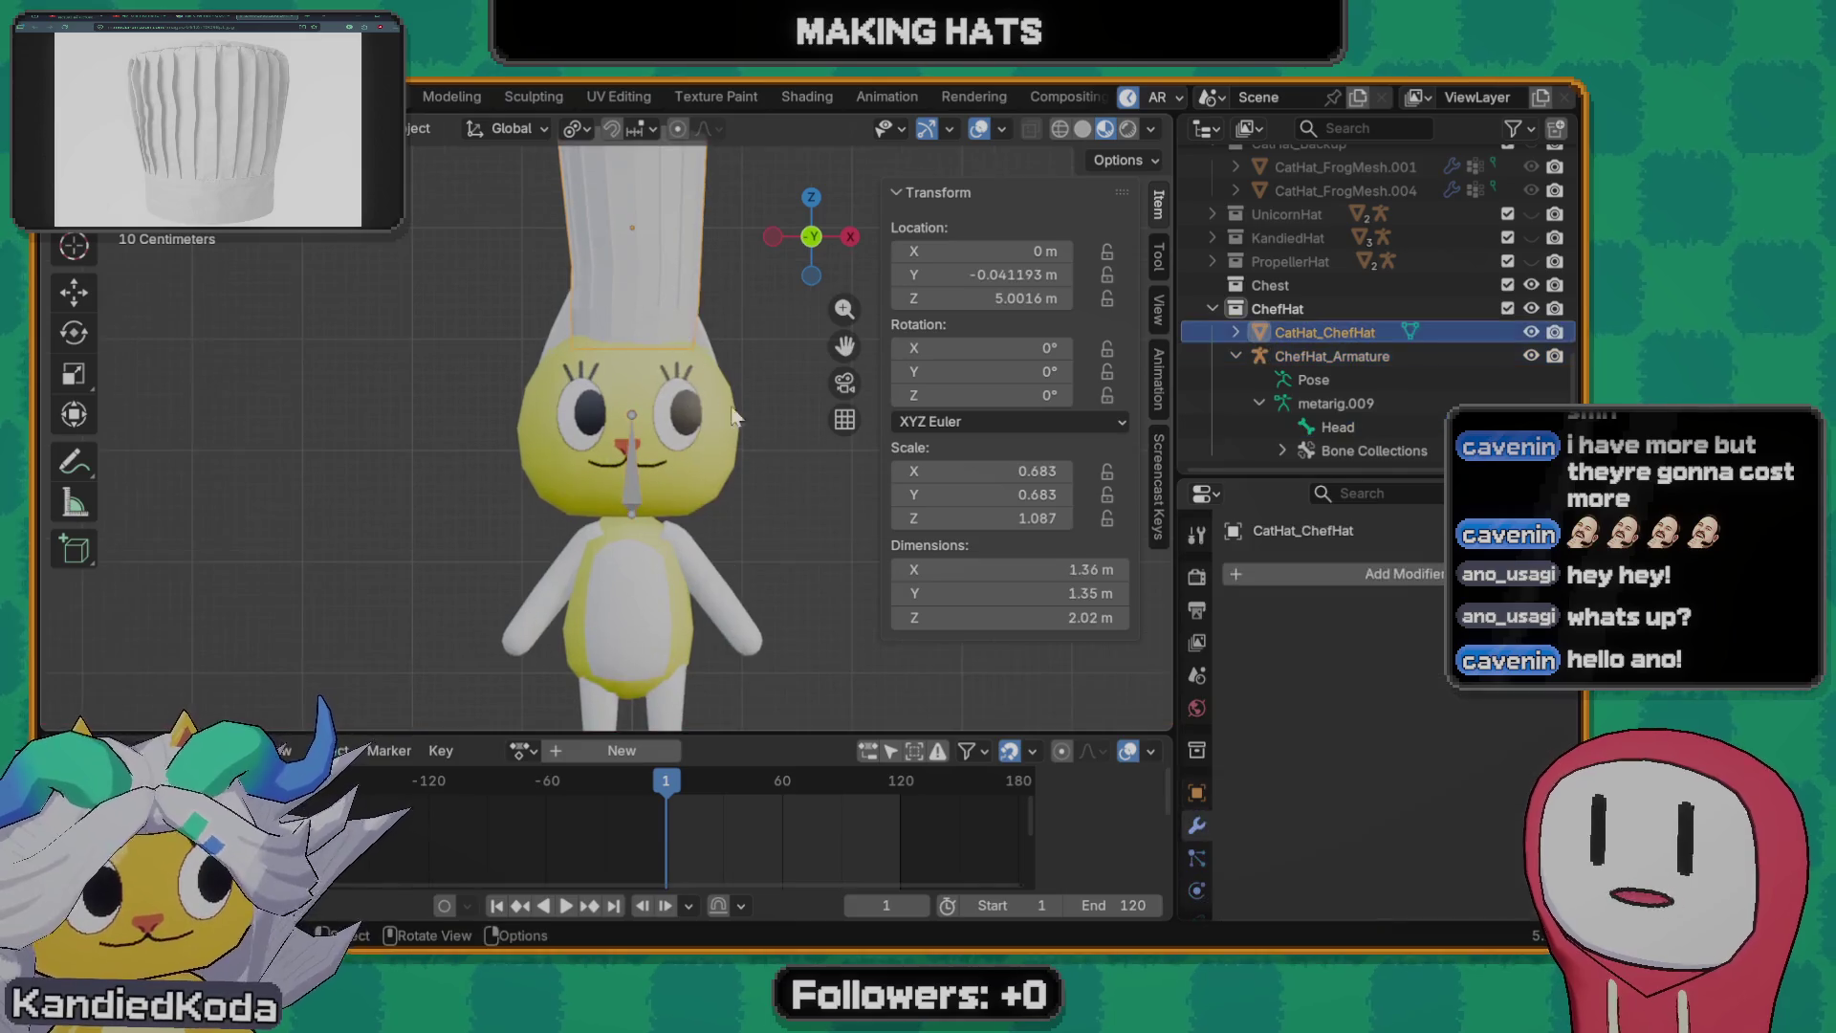
scroll(670, 426, "down", 1)
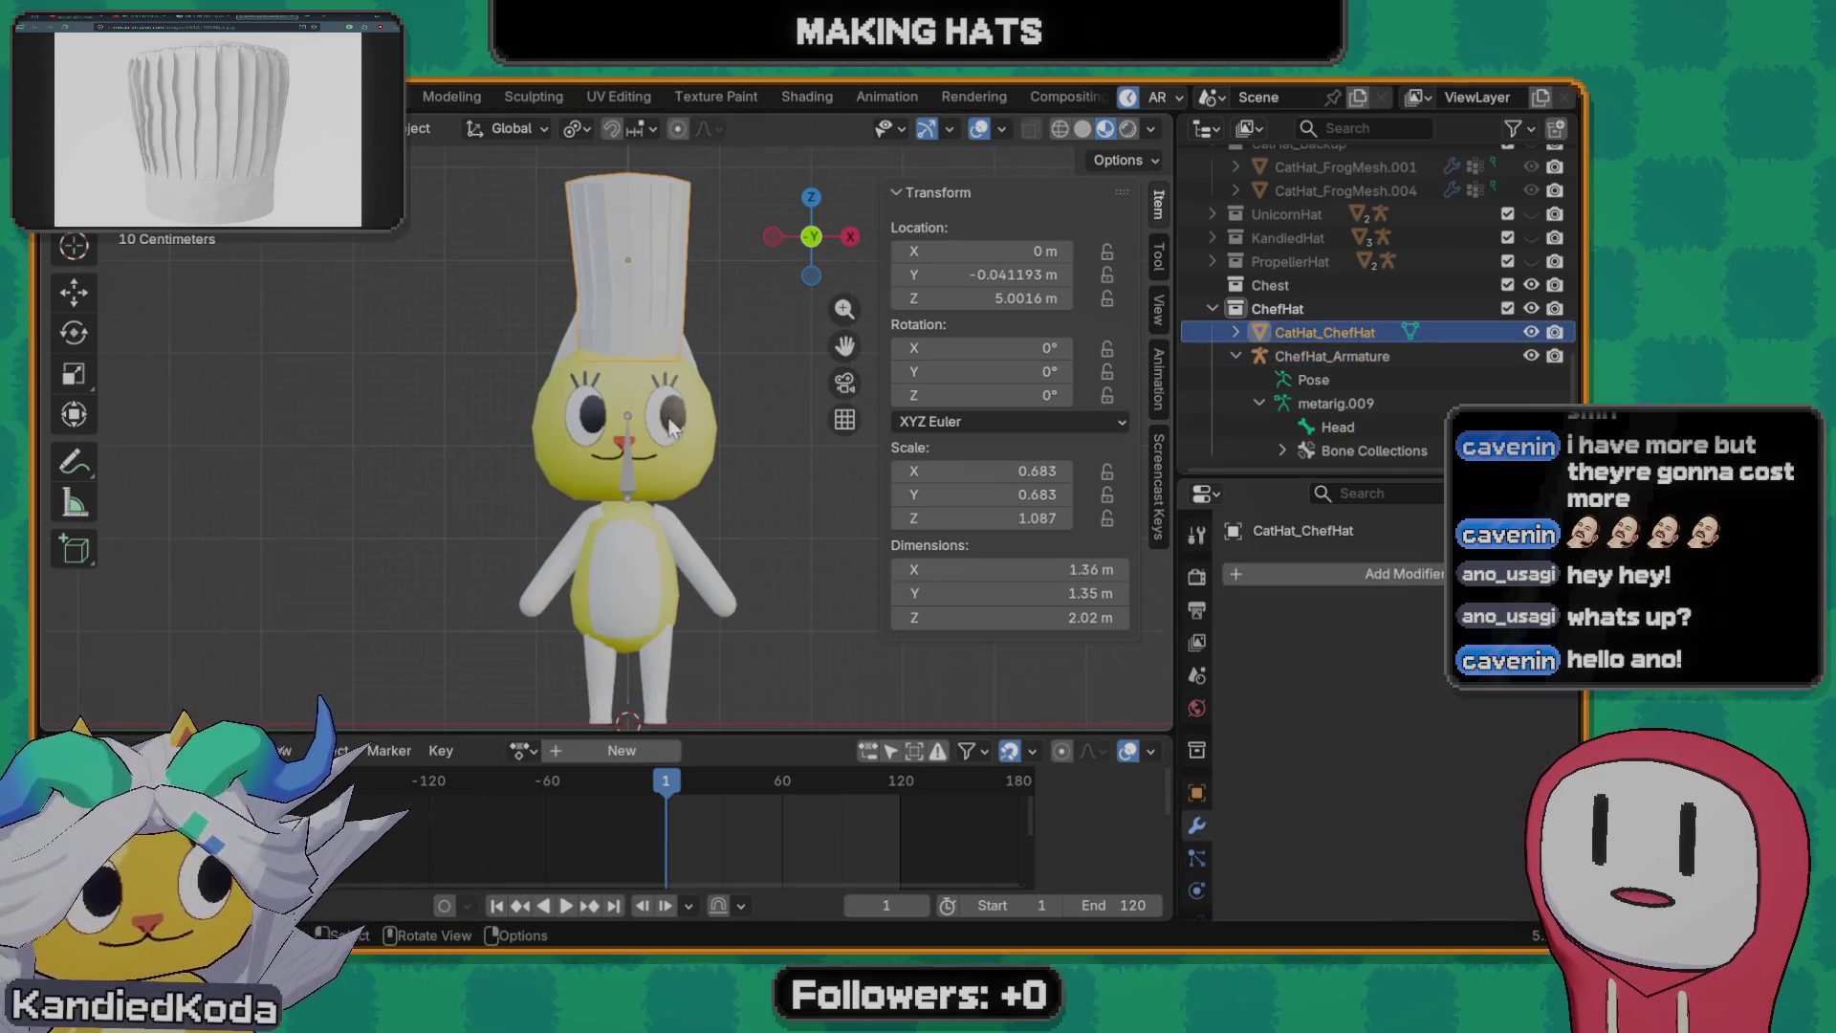
key("s")
left_click(702, 464)
key("s")
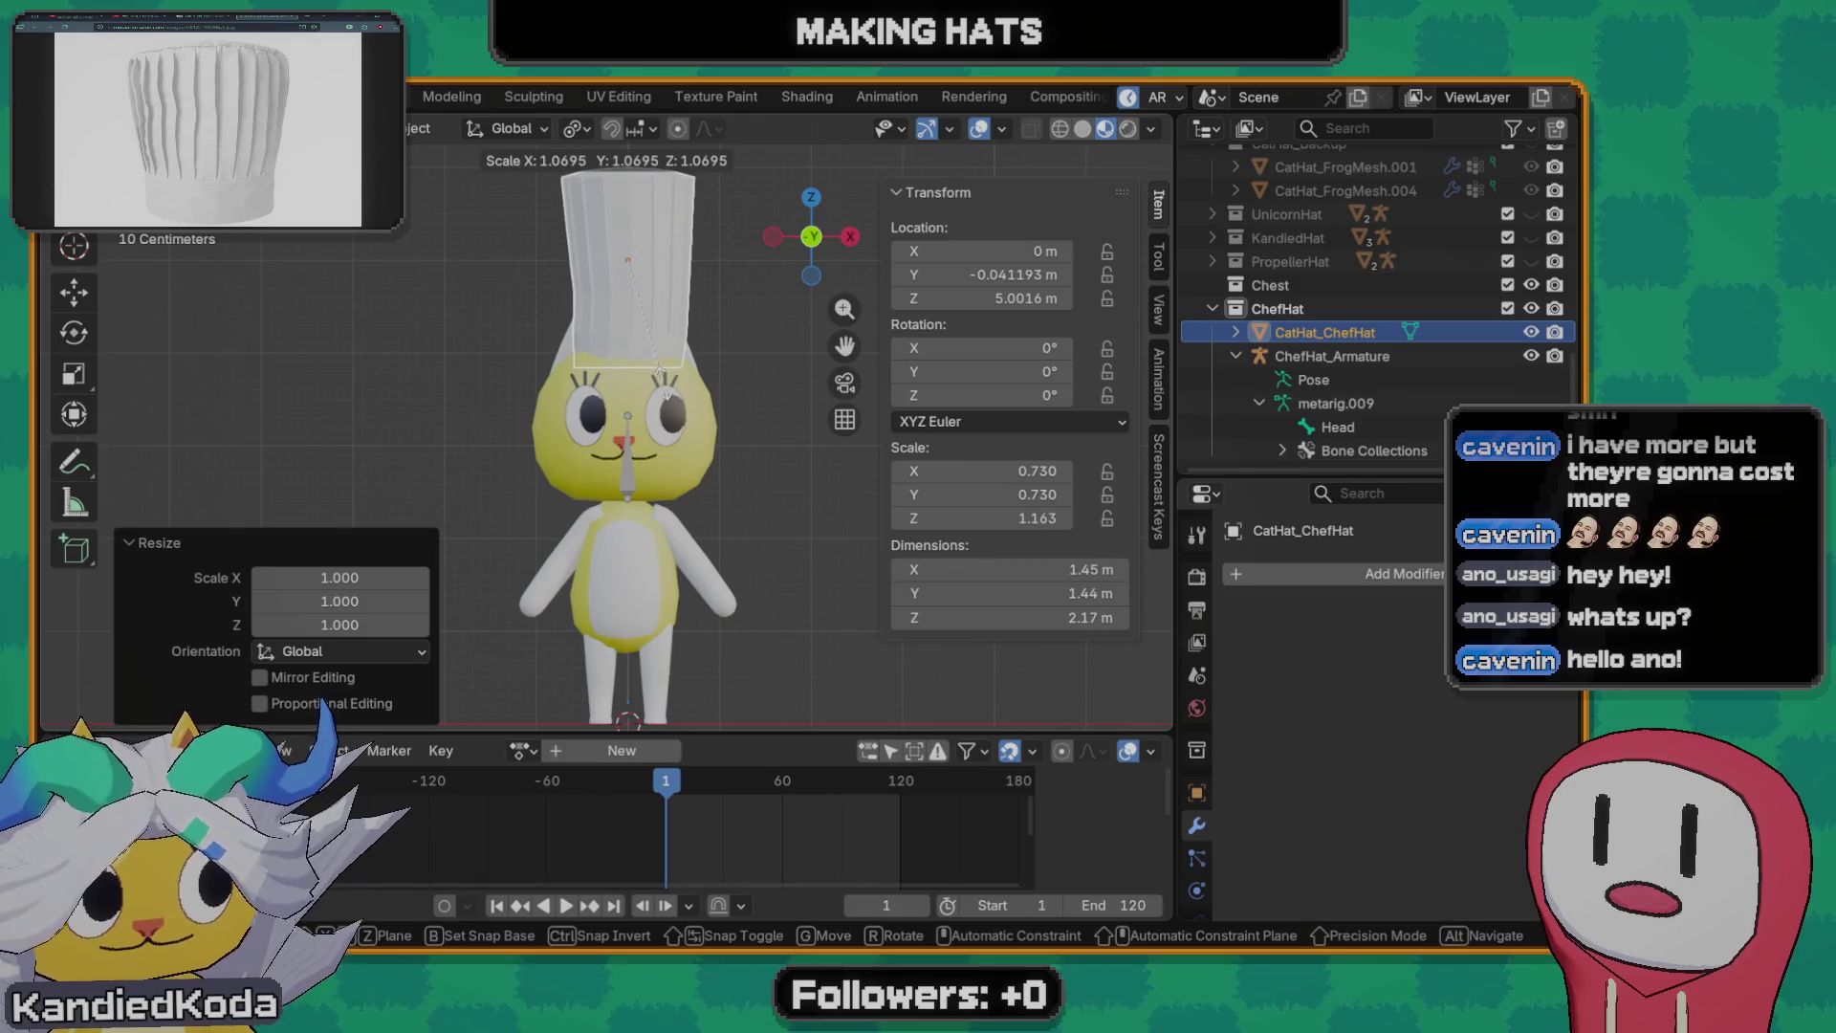
key("Escape")
middle_click_drag(598, 371, 610, 398)
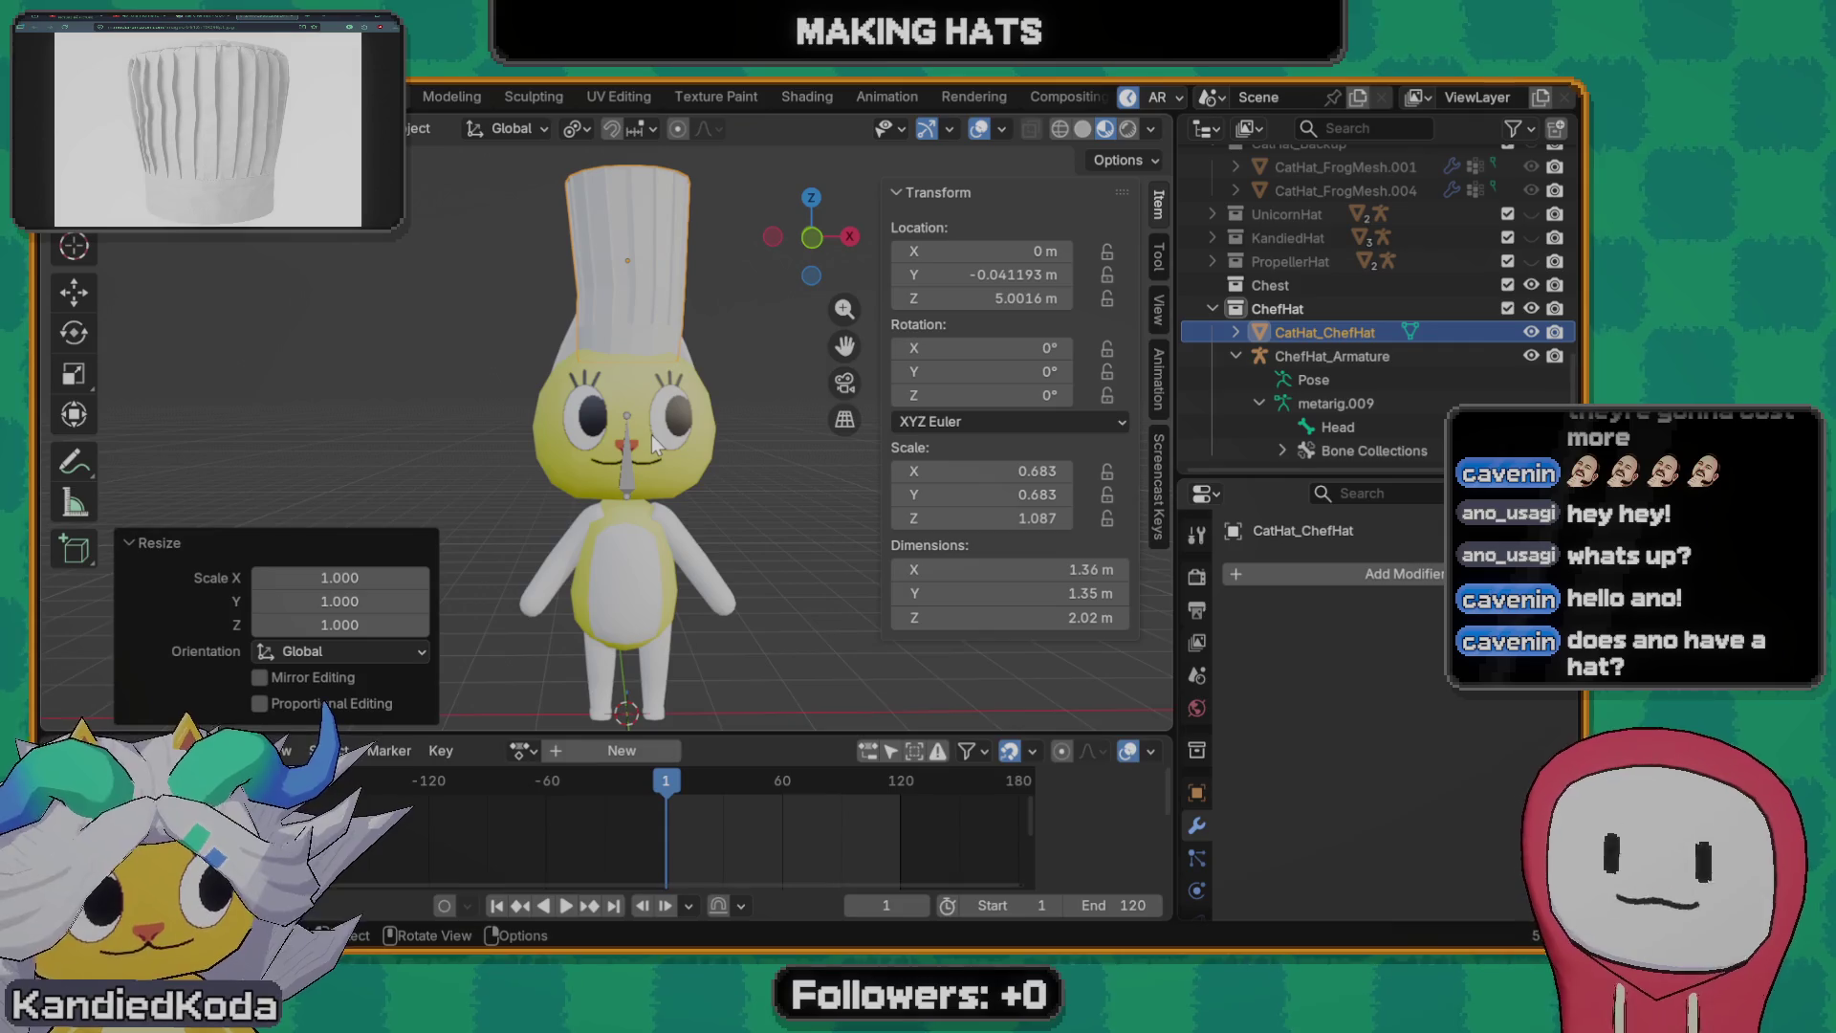
key("s")
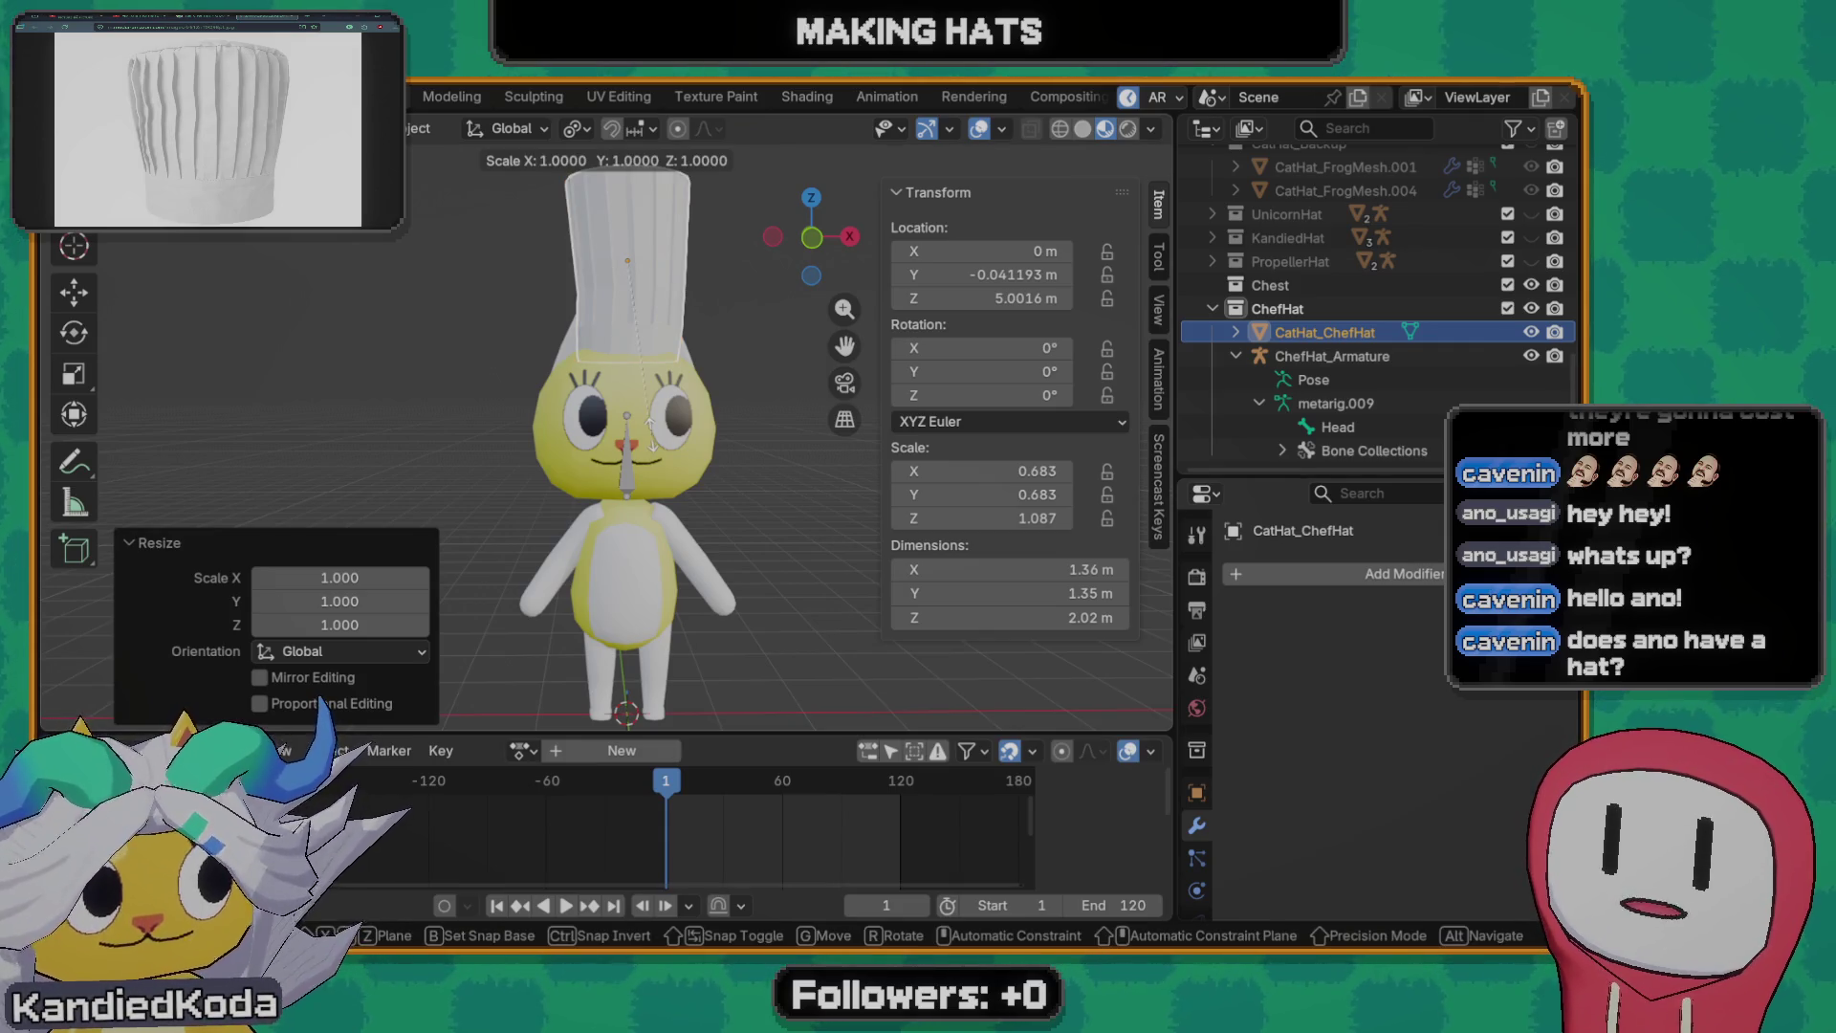
key("shift+z")
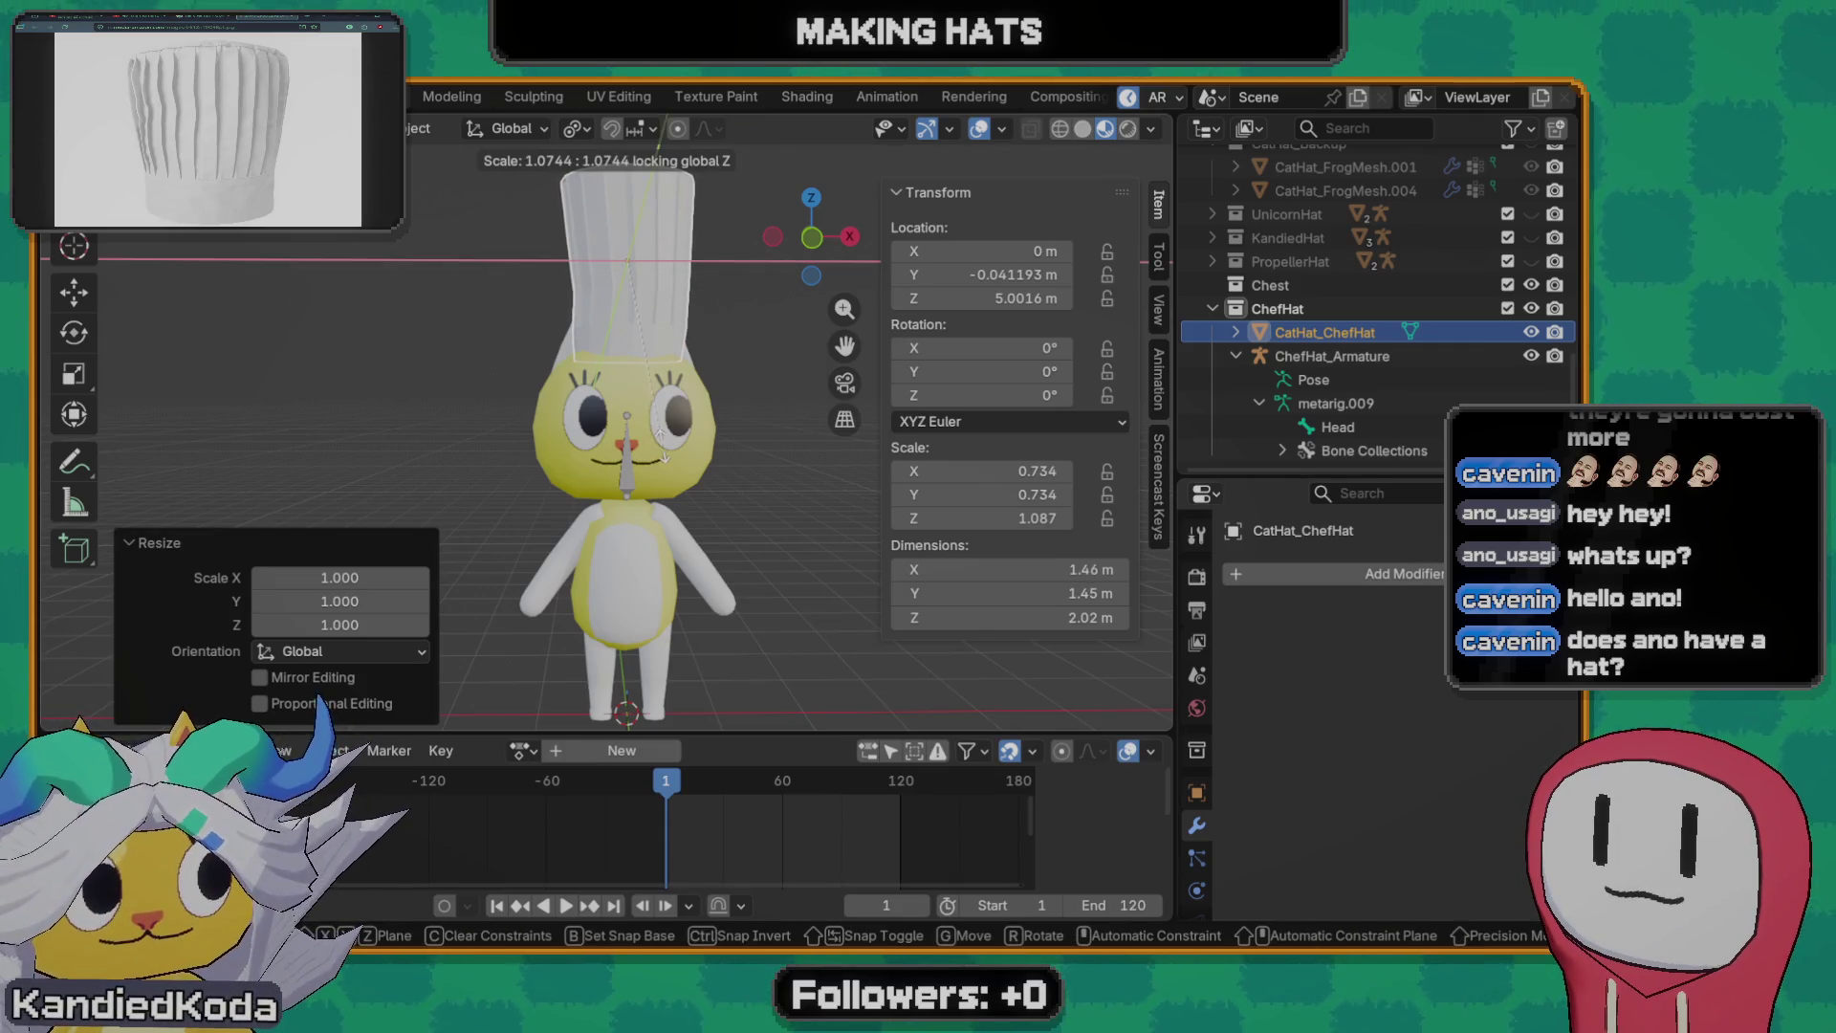
left_click(665, 457)
mouse_move(602, 422)
middle_mouse_down()
mouse_move(576, 438)
mouse_move(609, 475)
middle_mouse_up()
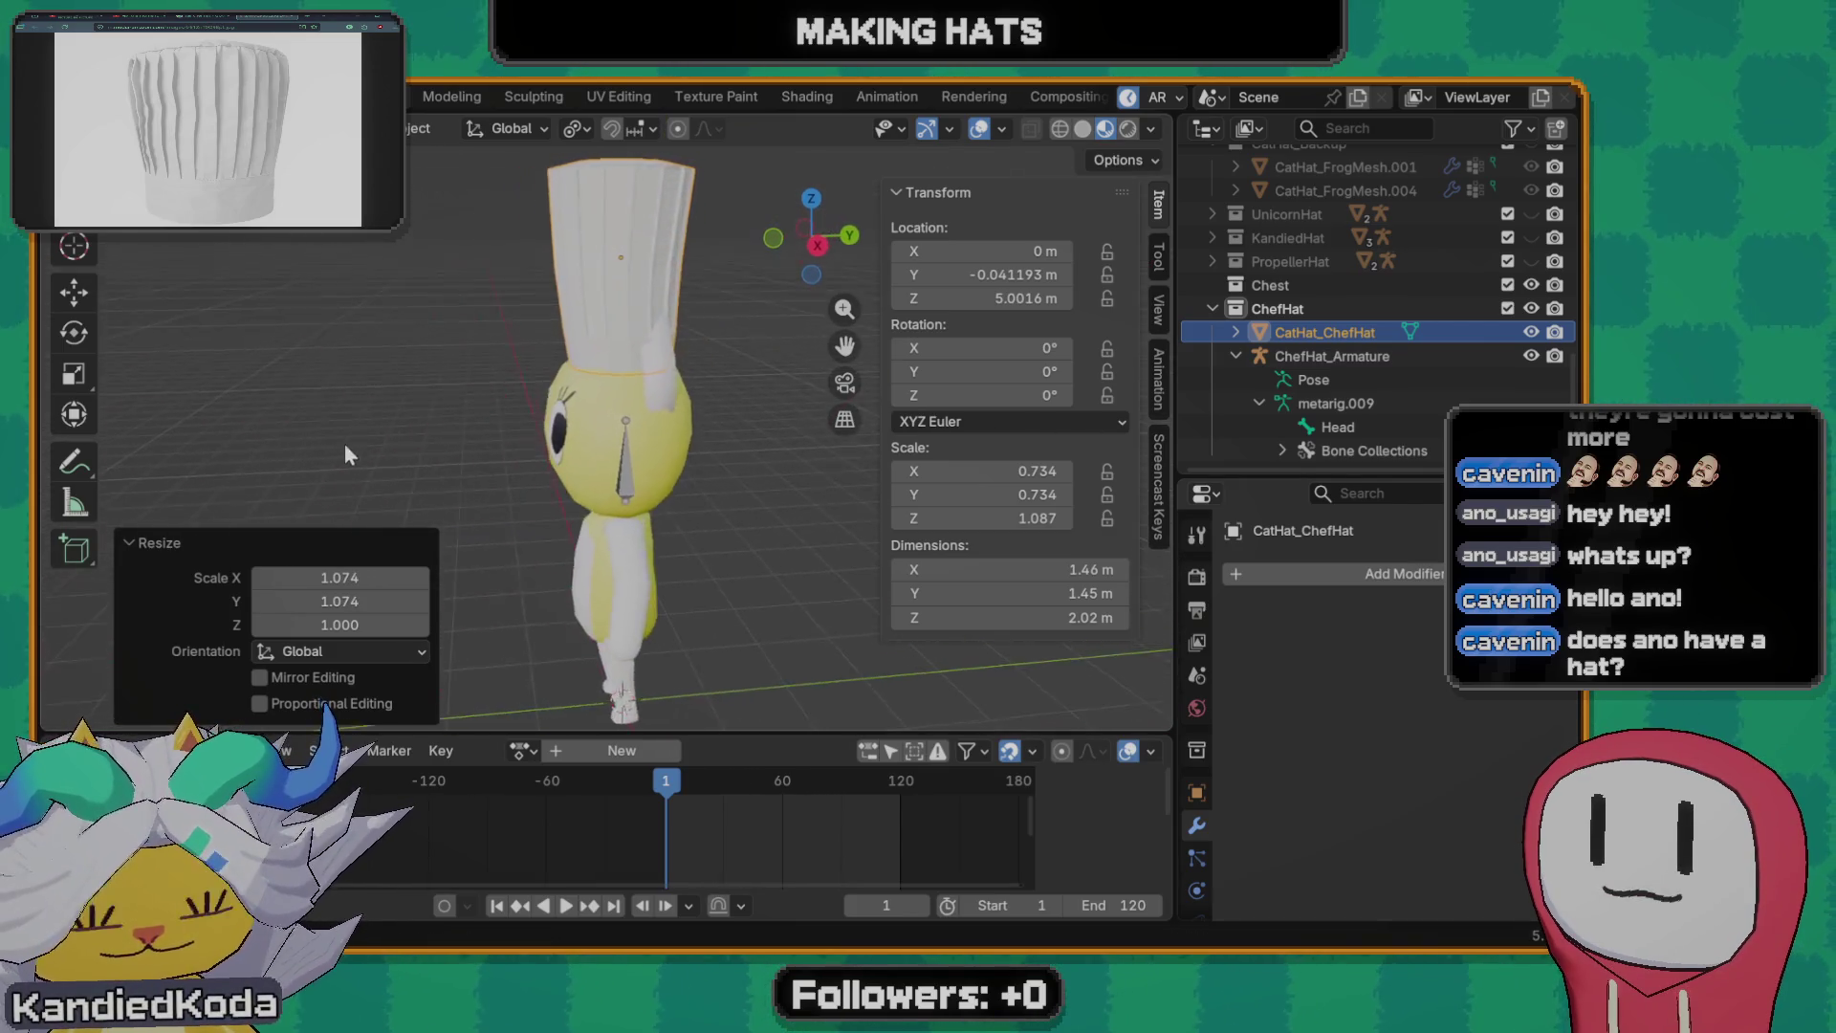
key("r")
key("x")
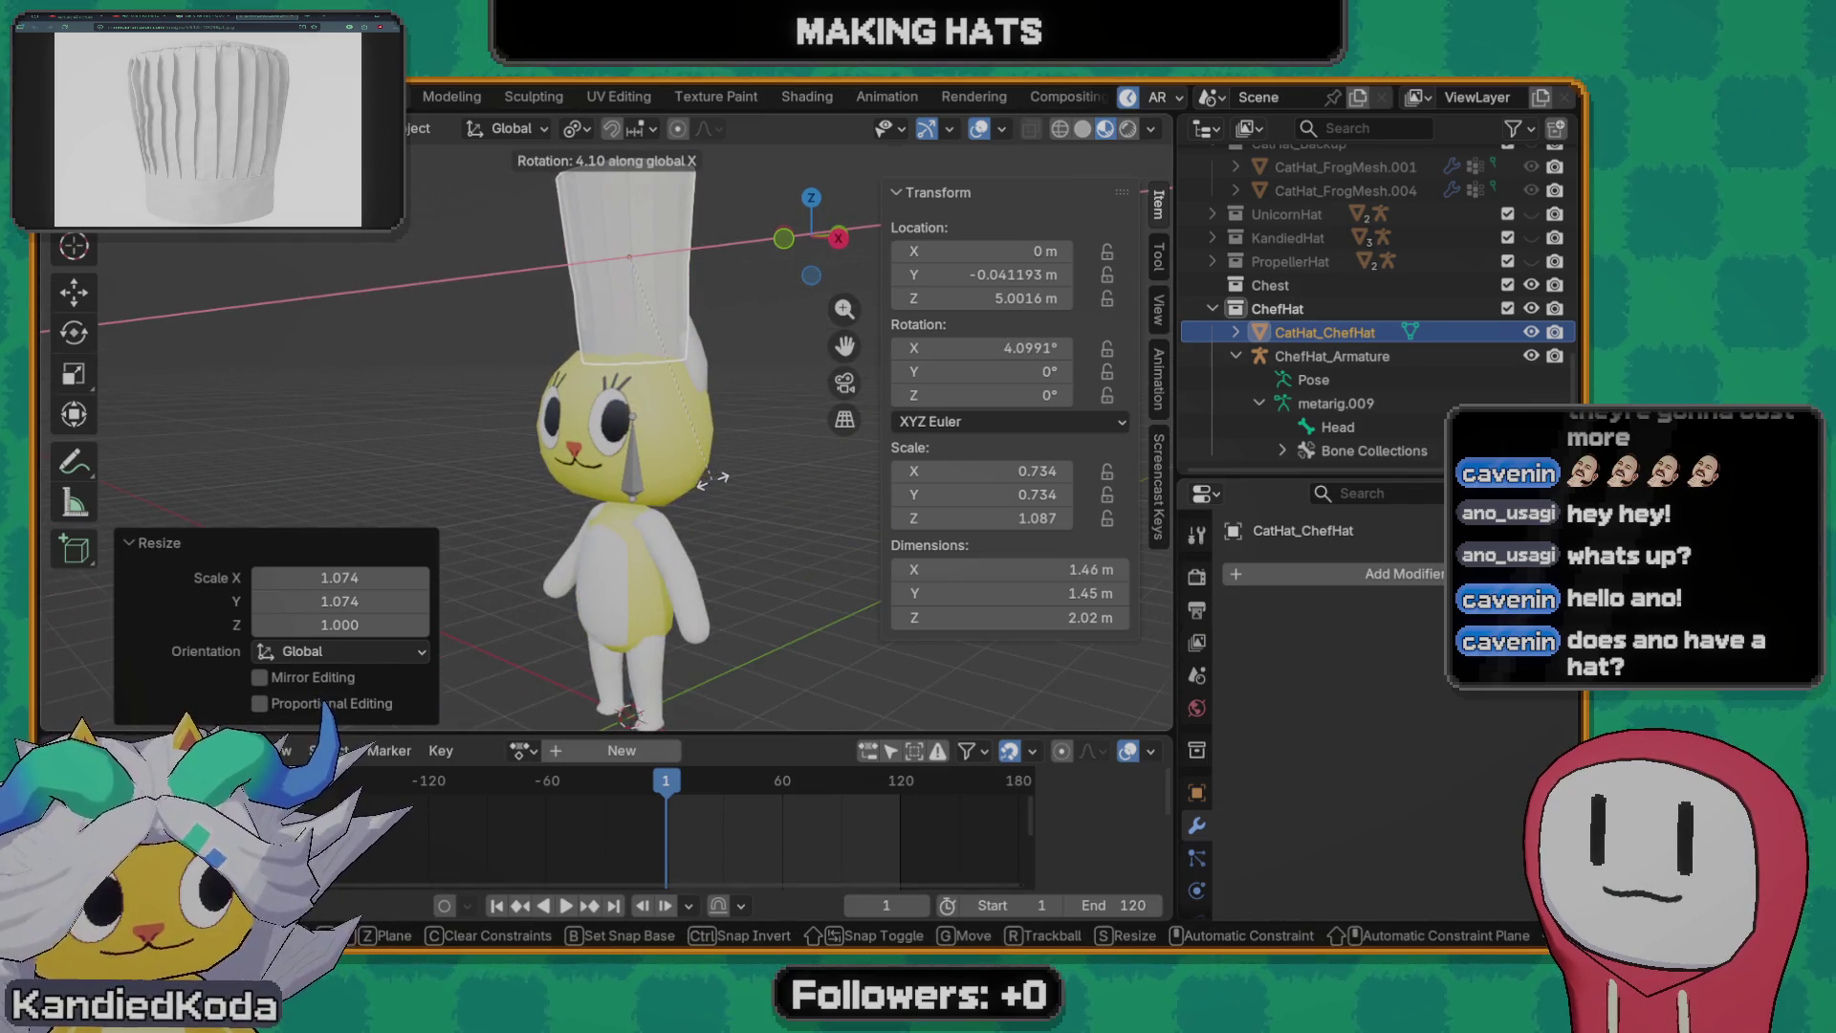
middle_click_drag(714, 478, 609, 472)
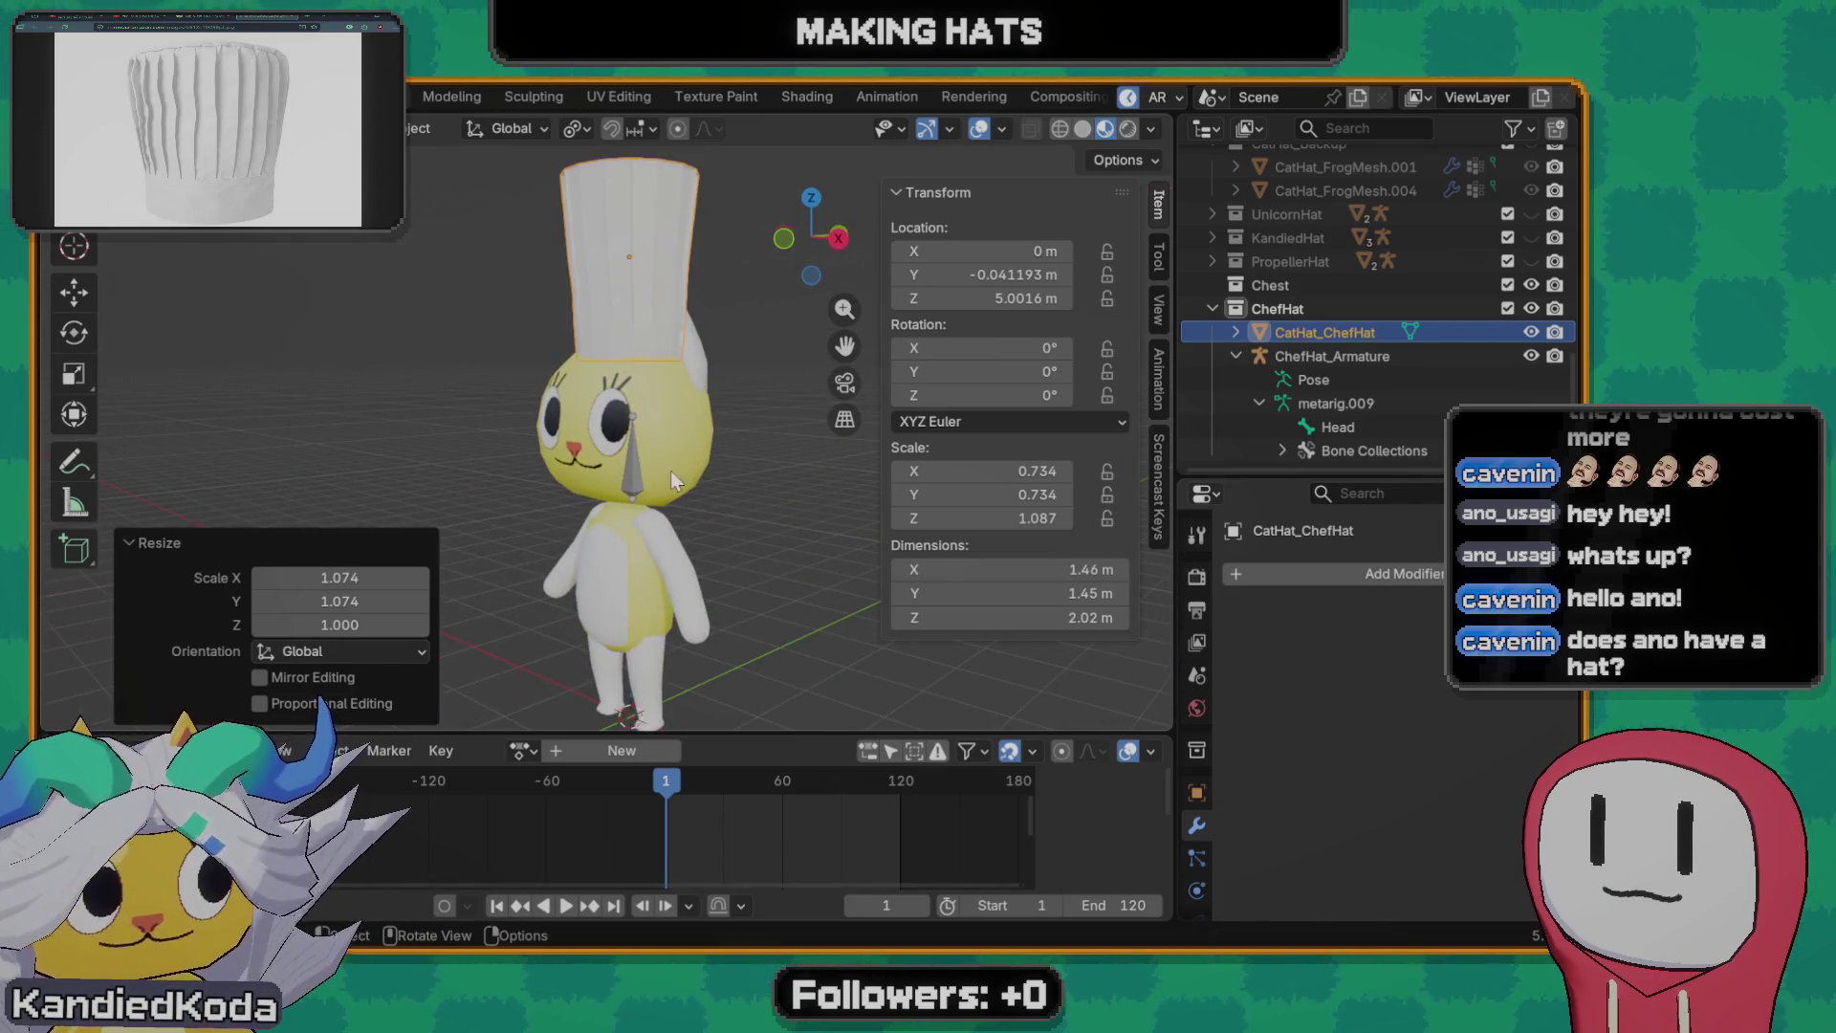
key("Escape")
middle_click_drag(770, 464, 713, 455)
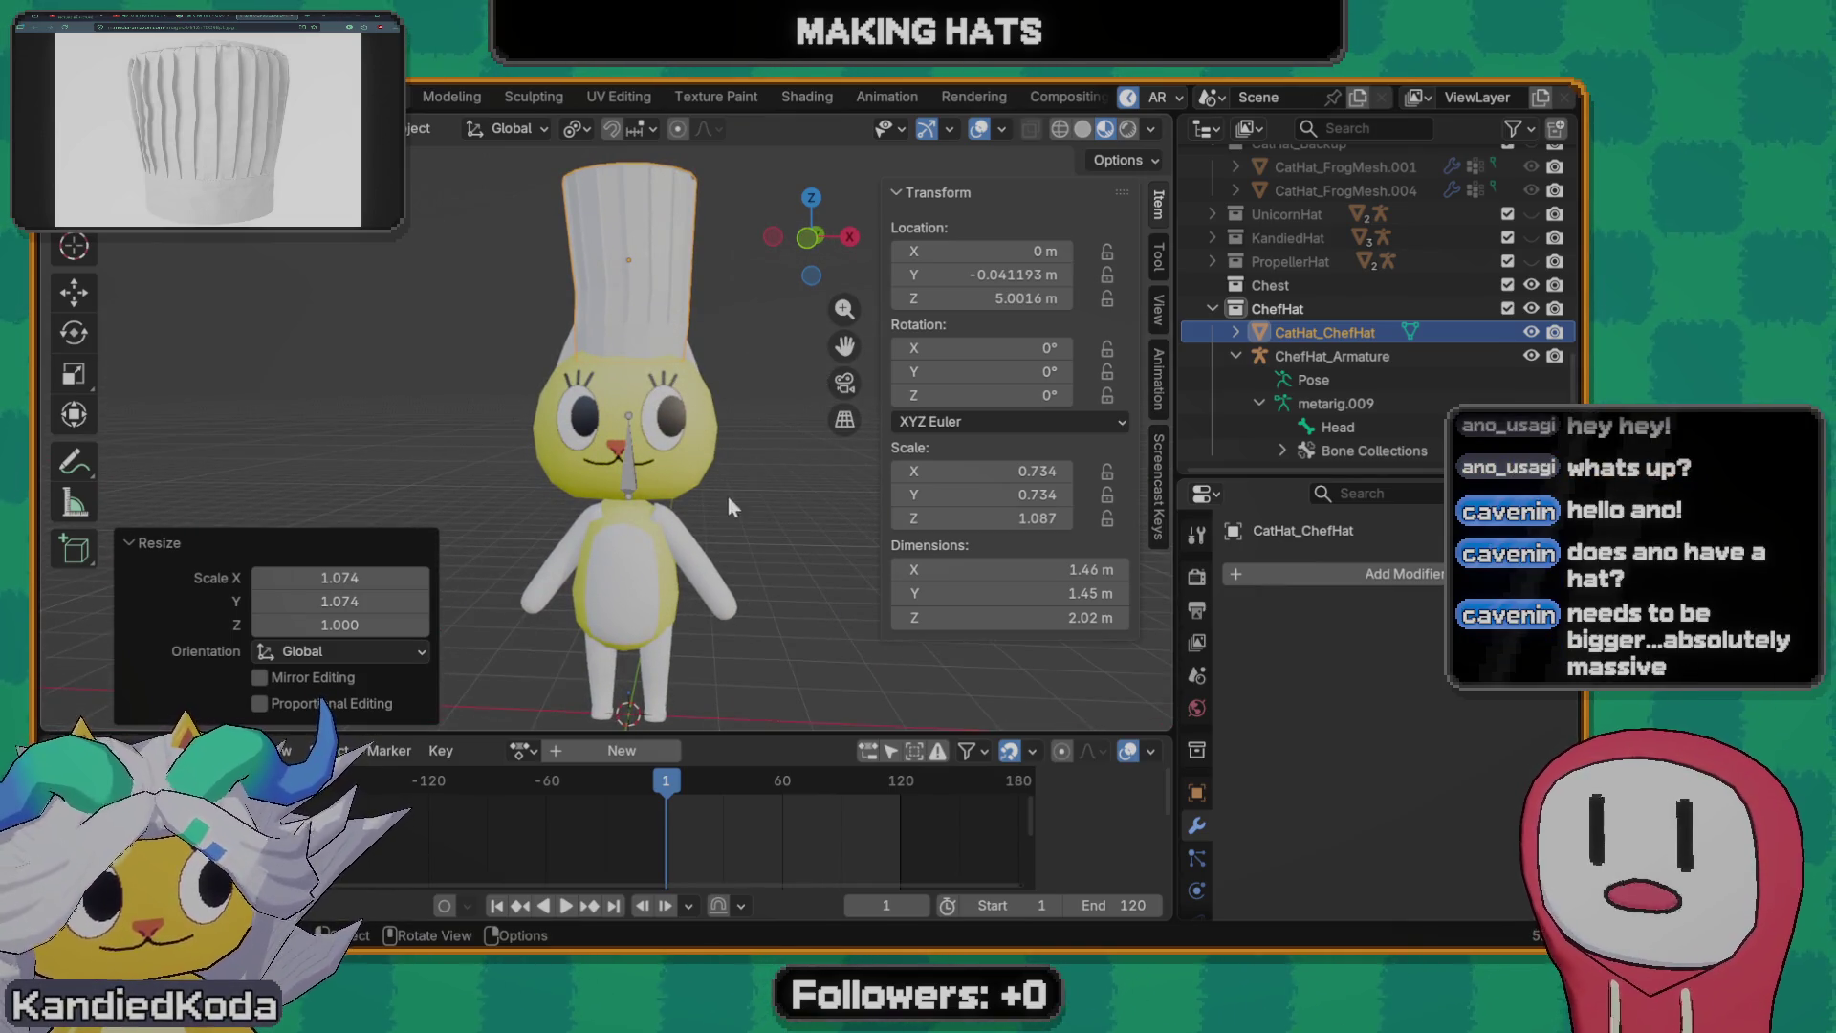
key("s")
key("z")
key("Escape")
key("s")
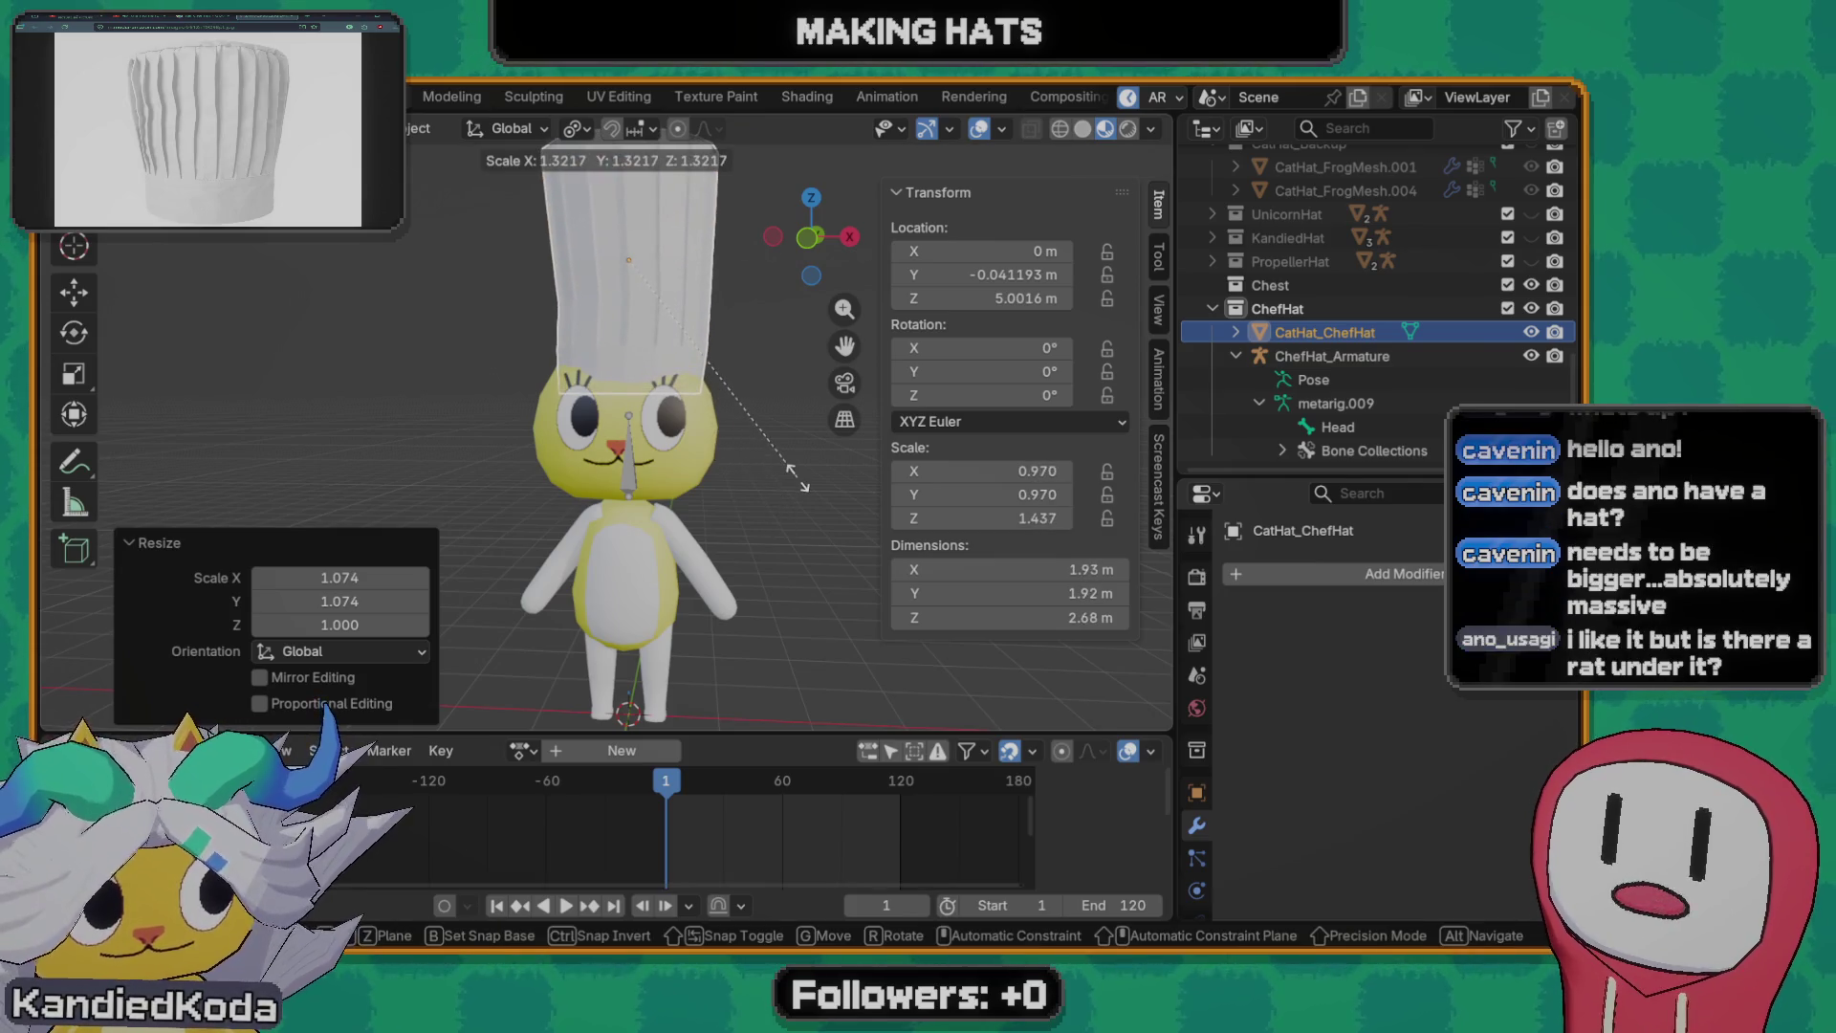
left_click(811, 447)
key("g")
key("z")
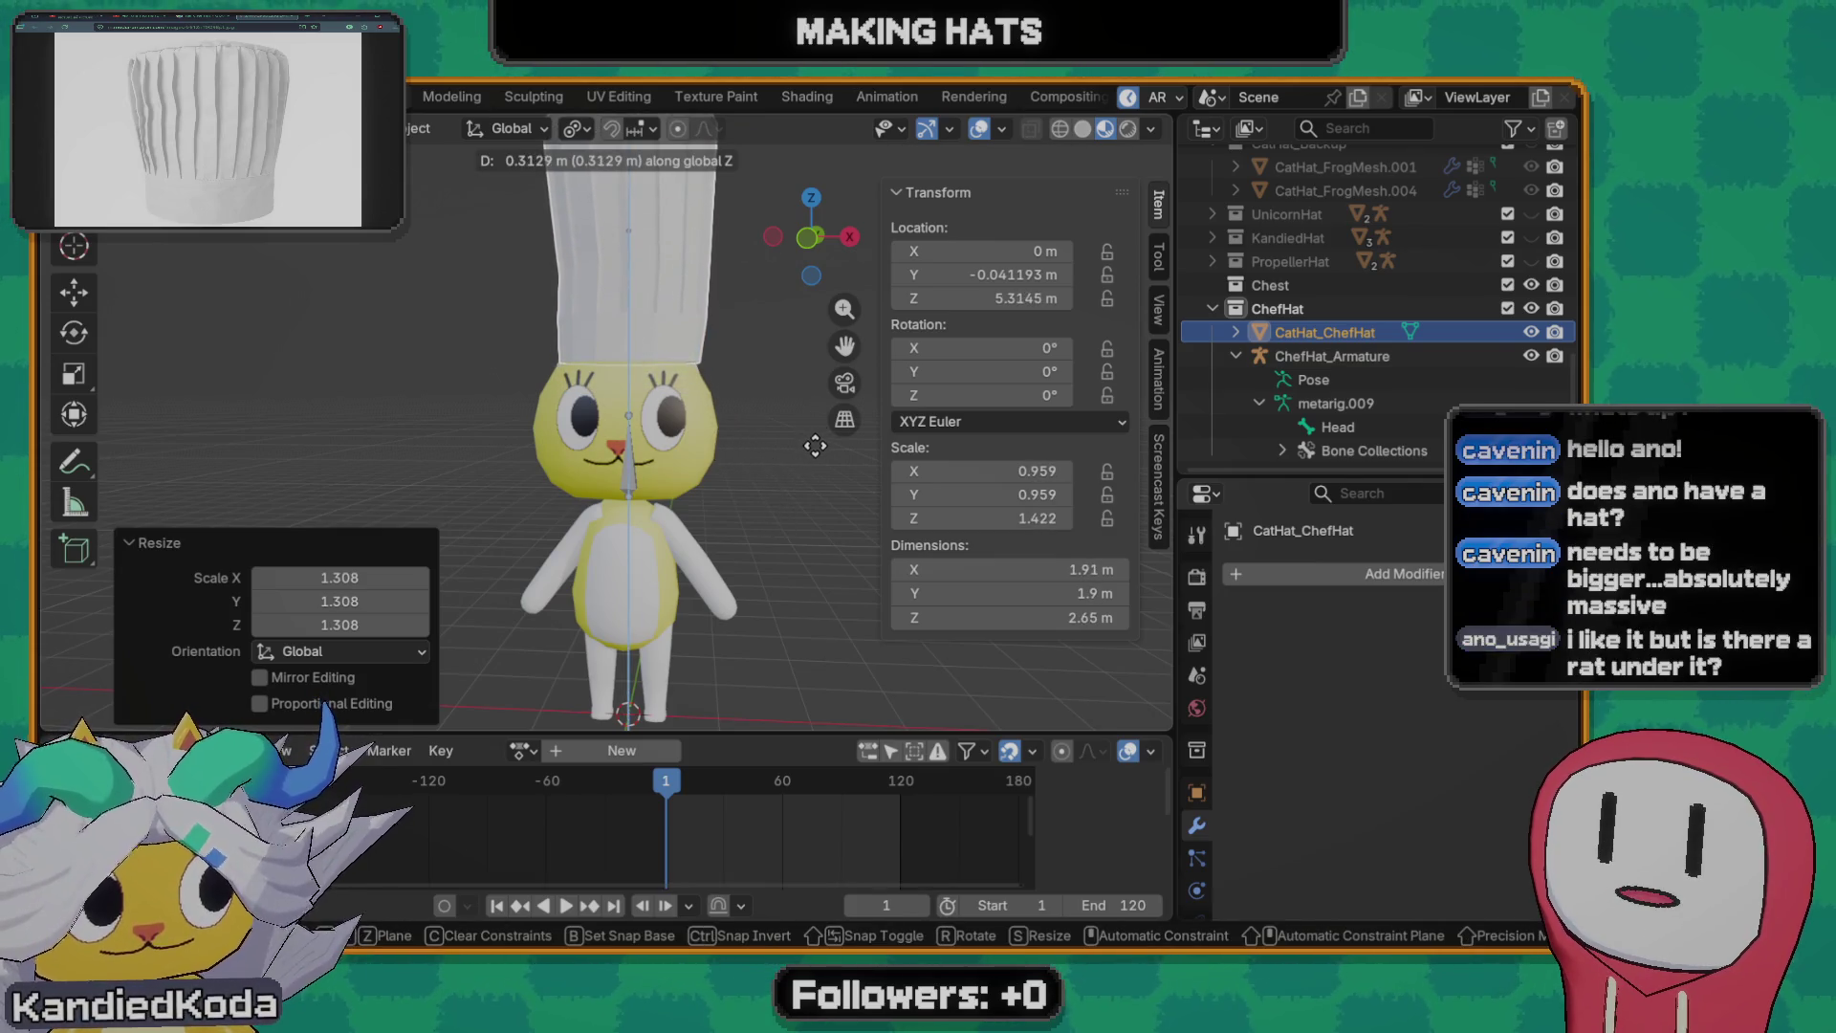
left_click(815, 445)
mouse_move(815, 444)
middle_mouse_down()
mouse_move(681, 429)
mouse_move(768, 434)
middle_mouse_up()
scroll(746, 444, "up", 2)
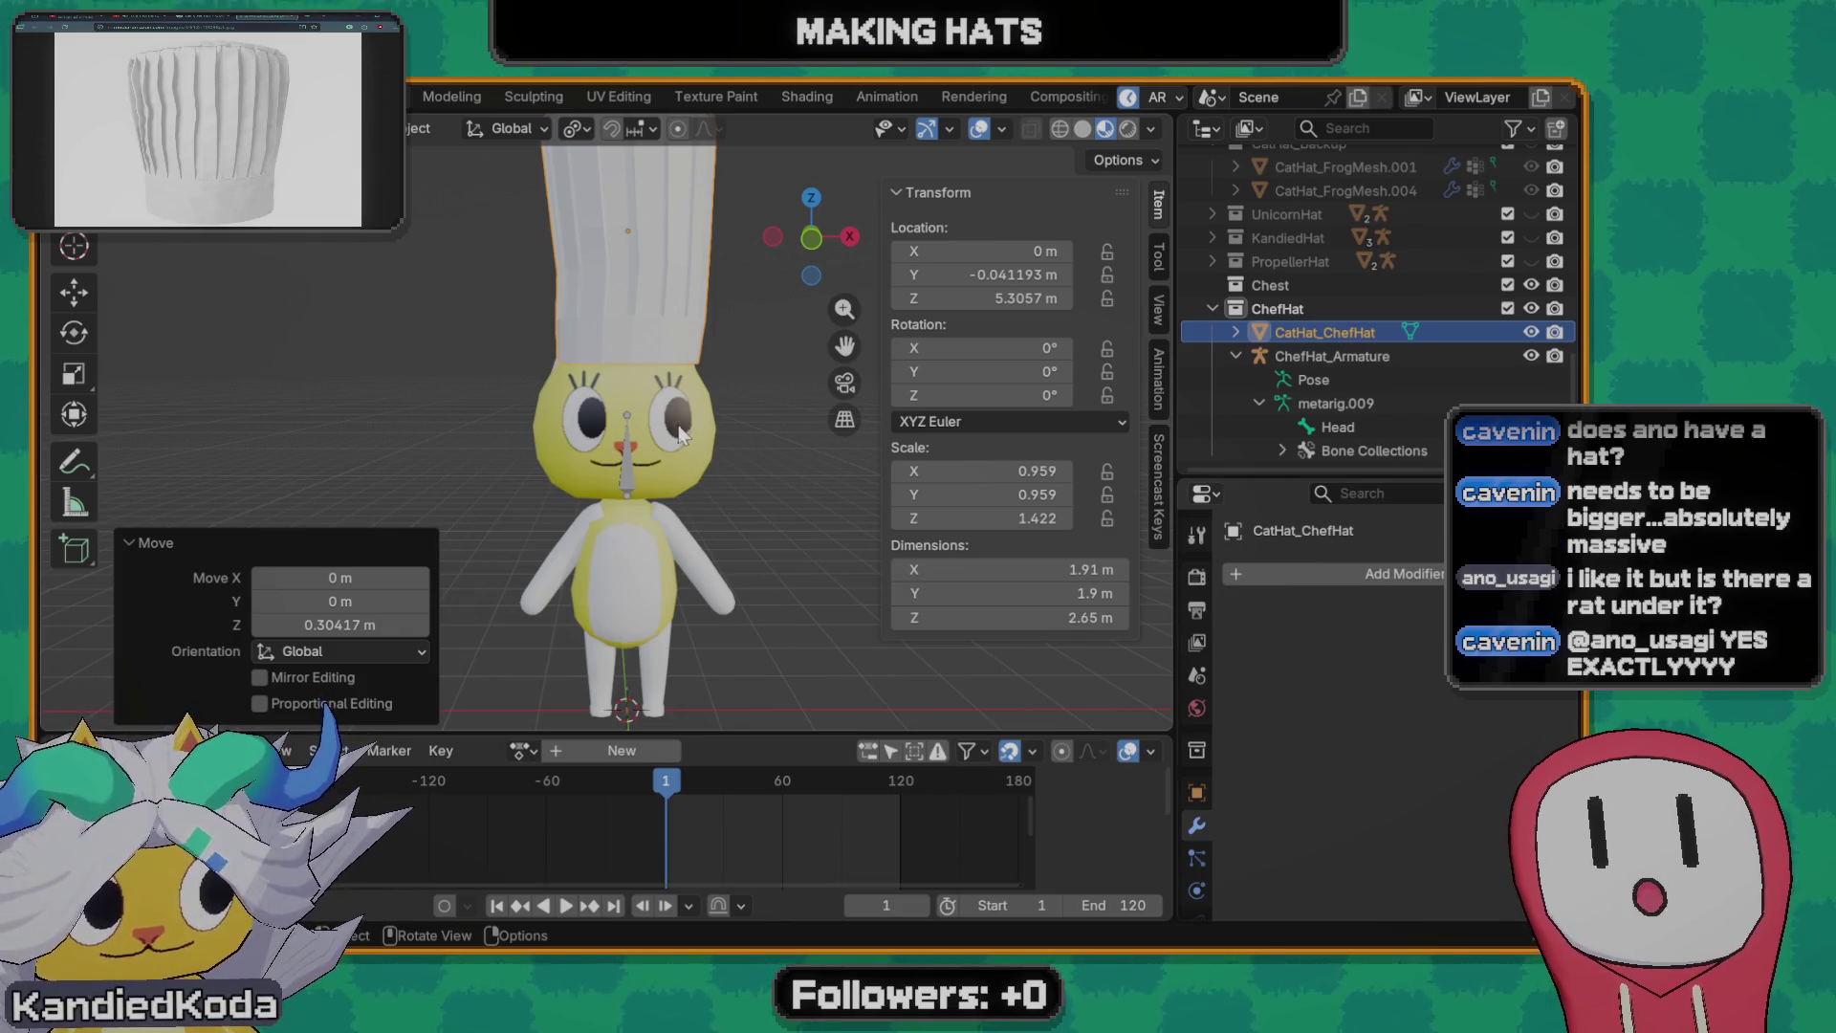
key("s")
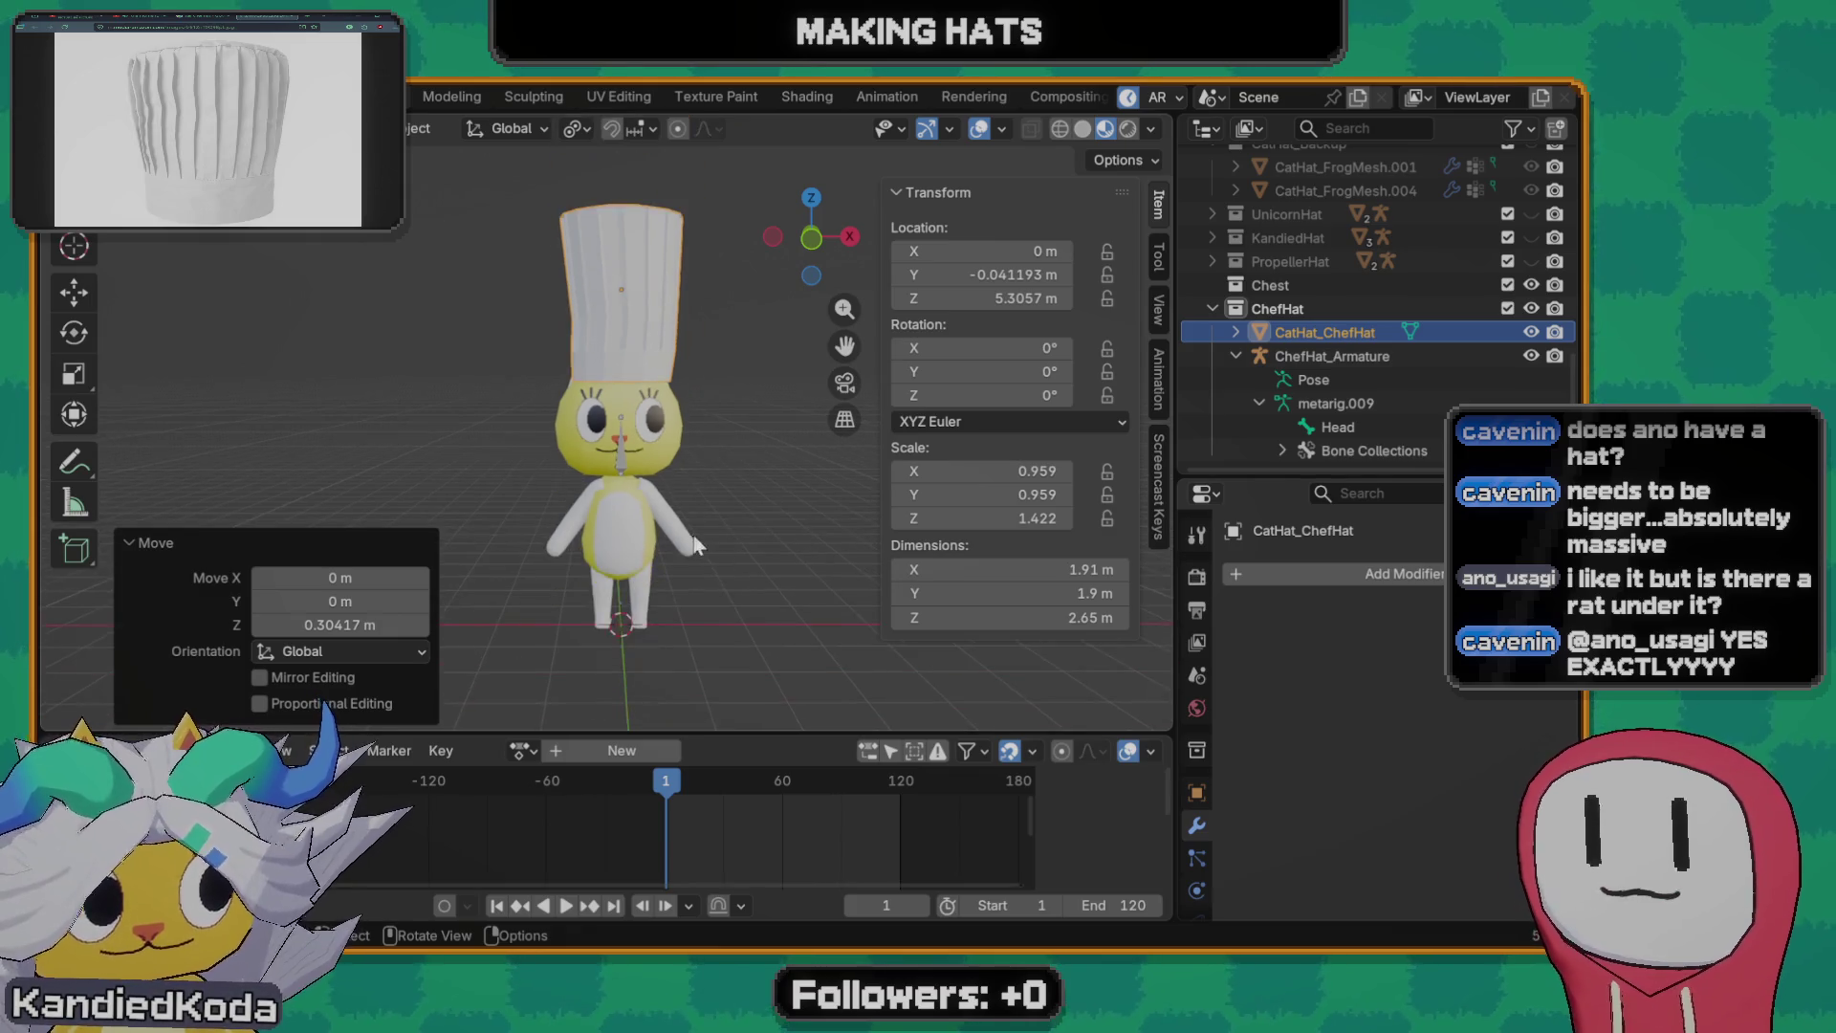
key("Escape")
key("s")
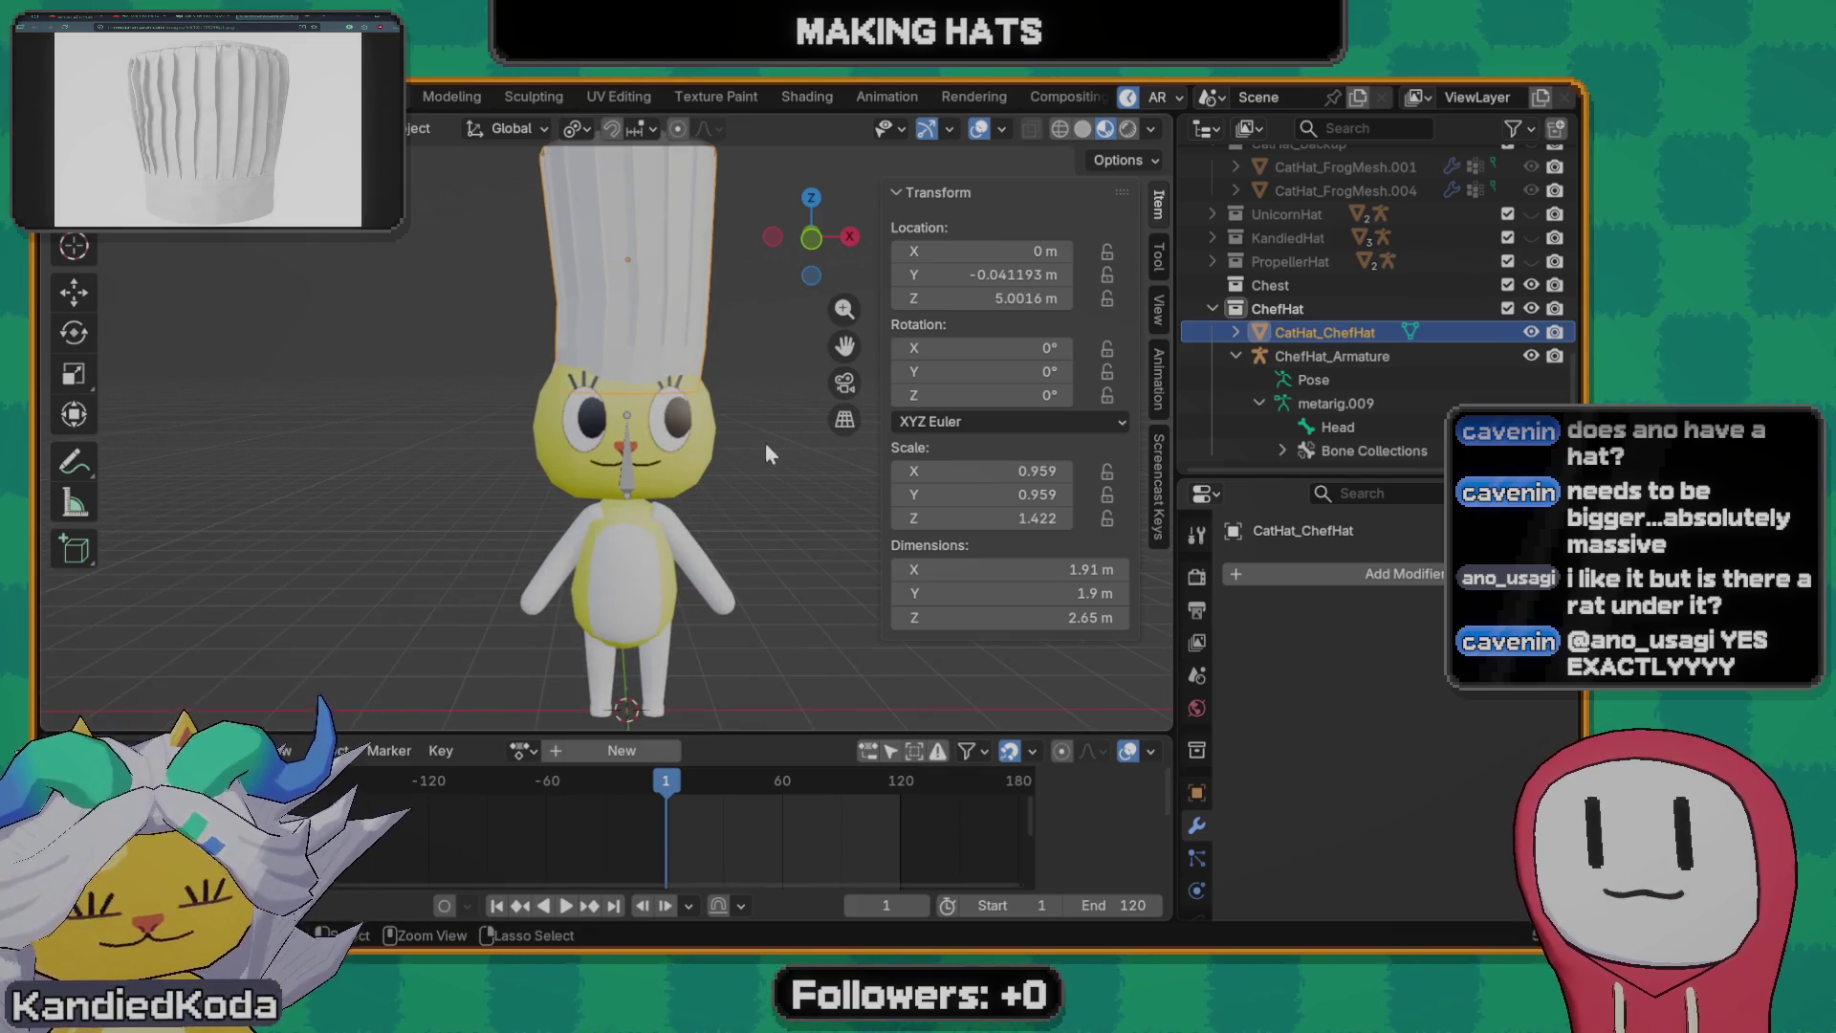
mouse_move(702, 448)
middle_mouse_down()
mouse_move(649, 363)
mouse_move(512, 409)
mouse_move(720, 480)
mouse_move(731, 521)
mouse_move(506, 493)
mouse_move(721, 477)
mouse_move(632, 486)
mouse_move(574, 546)
middle_mouse_up()
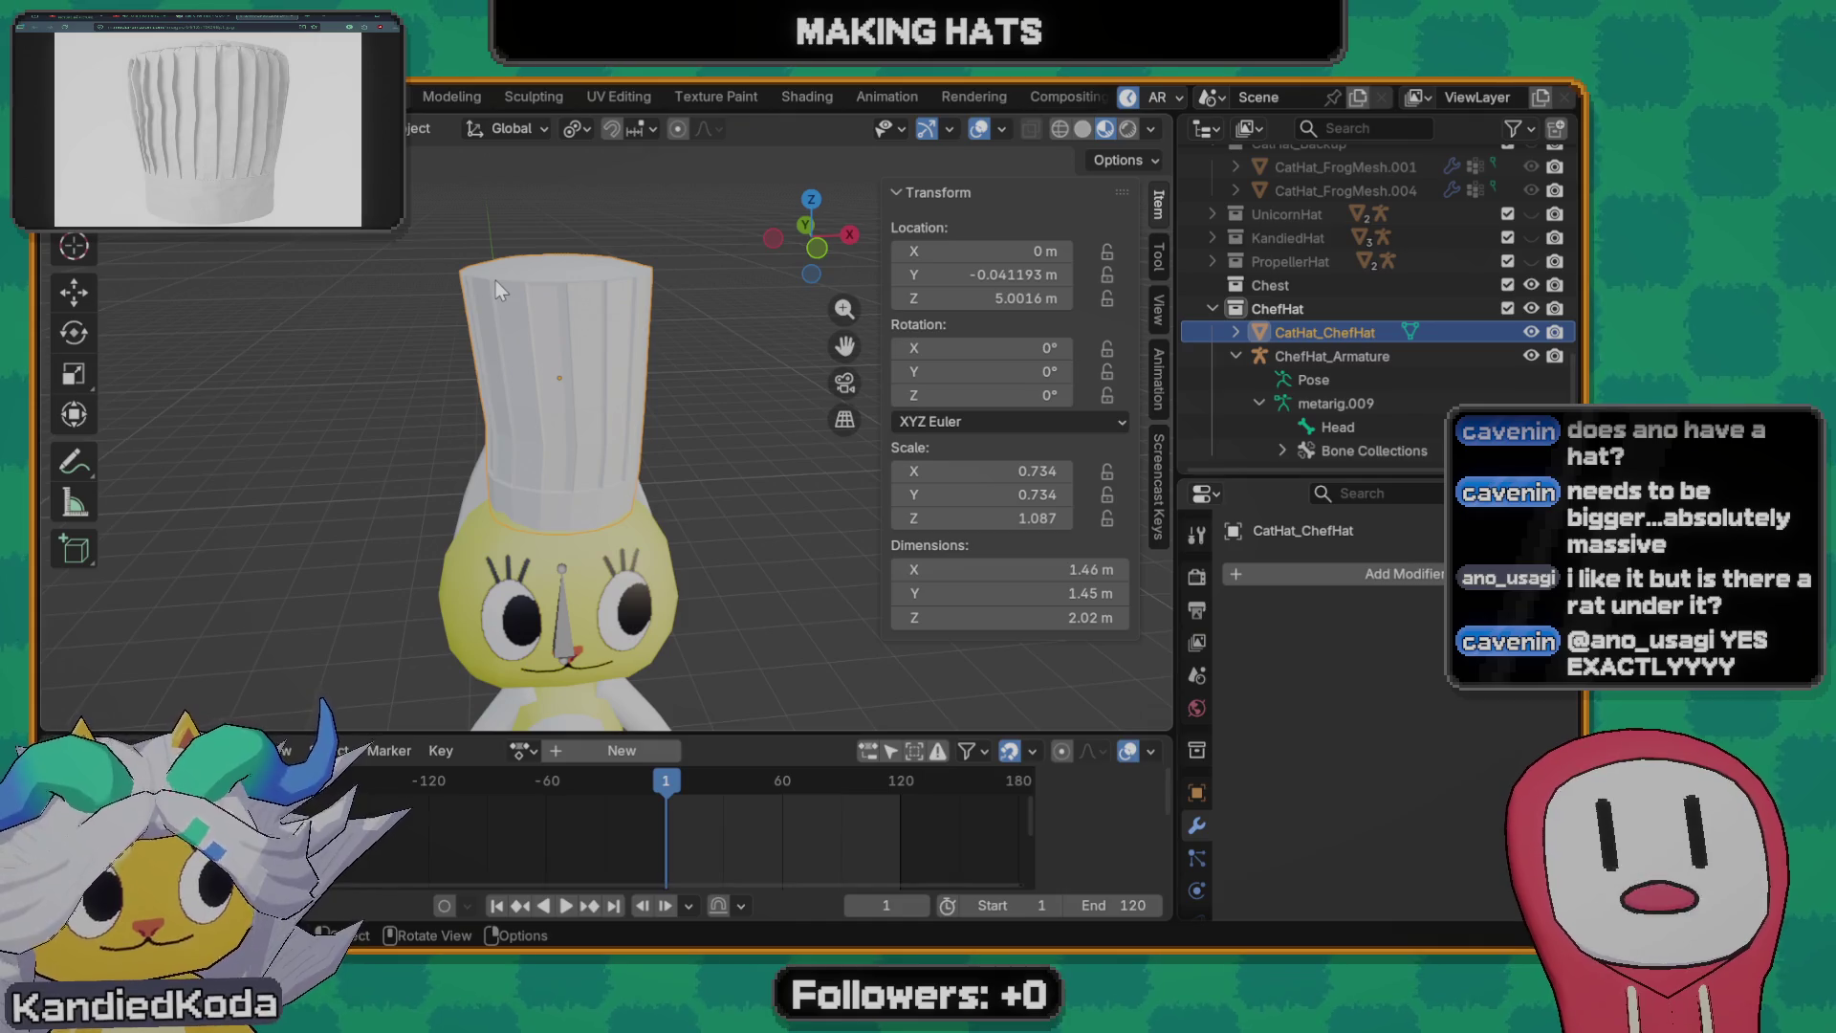
- Save the blend file with the chef hat work so far
middle_click_drag(524, 315, 533, 443)
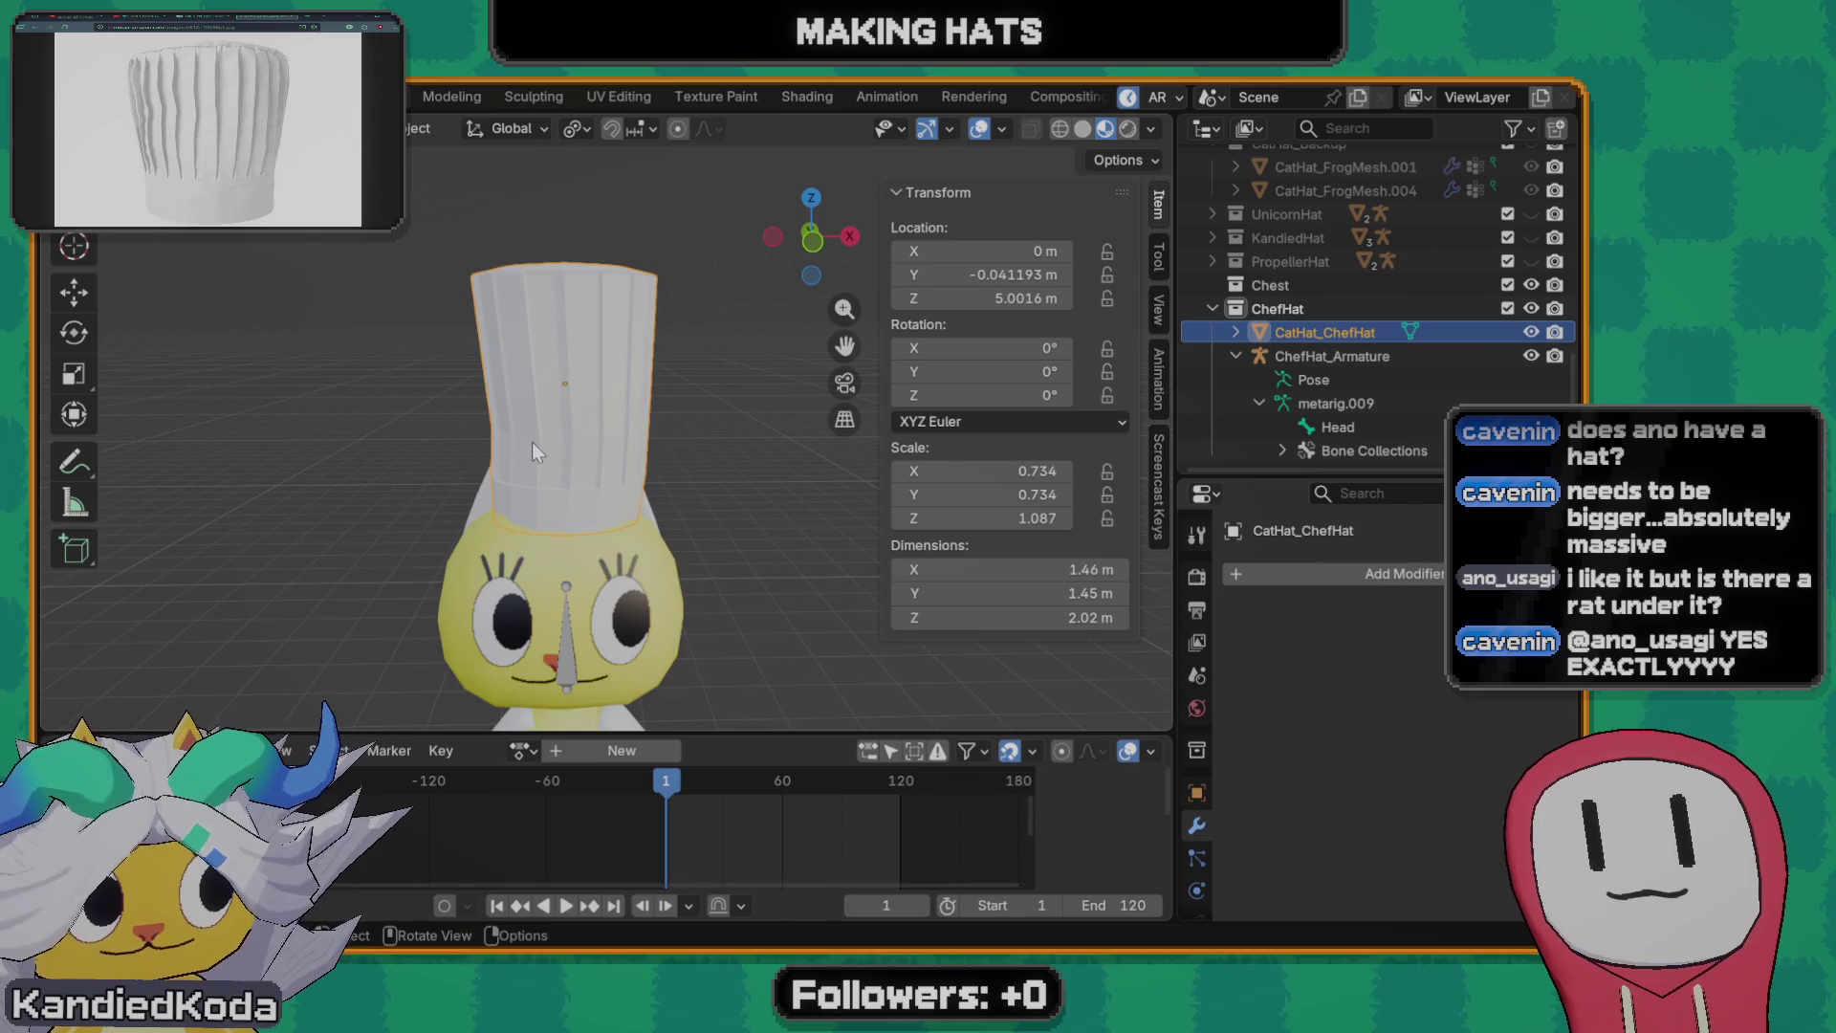
mouse_move(616, 574)
middle_mouse_down("shift")
mouse_move(595, 412)
mouse_move(638, 432)
mouse_move(563, 555)
middle_mouse_up("shift")
key("ctrl+s")
scroll(594, 411, "down", 2)
scroll(652, 453, "up", 1)
scroll(653, 453, "up", 1)
- Parent the chef hat to the cat's armature with automatic weights (Ctrl+P)
left_click(561, 557)
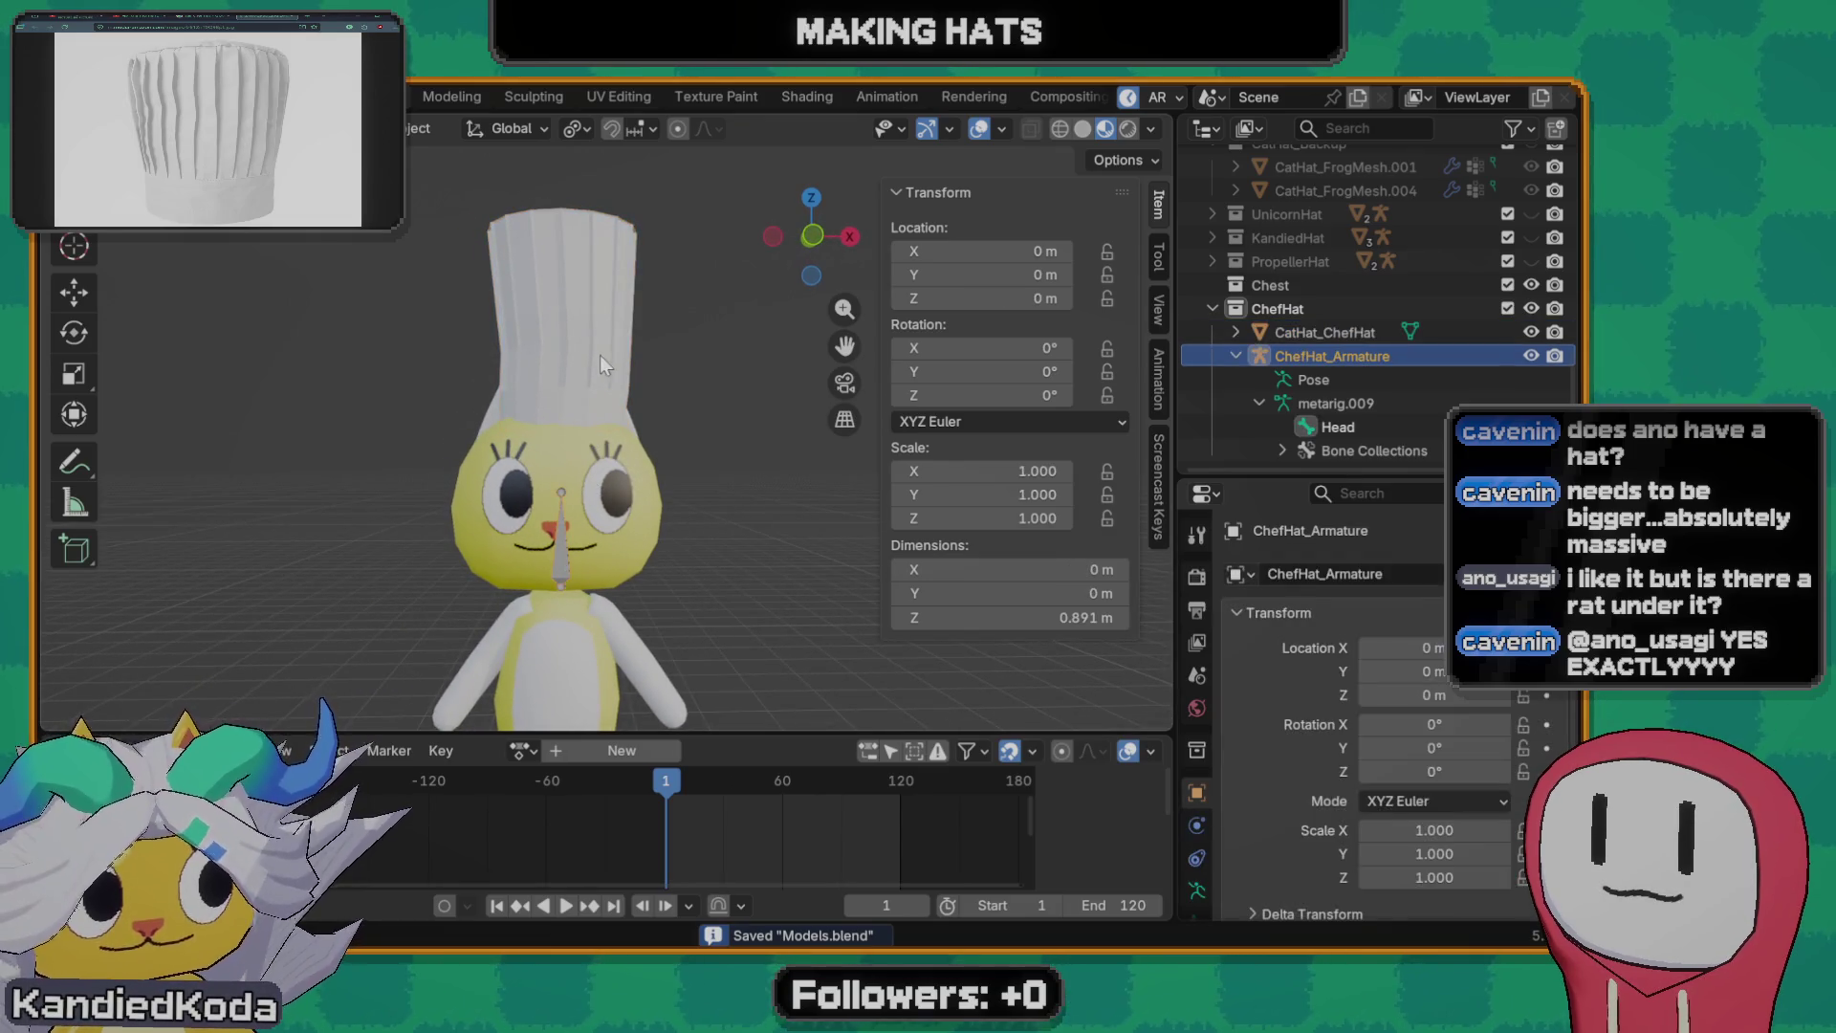
left_click(584, 385)
left_click(565, 561, "shift")
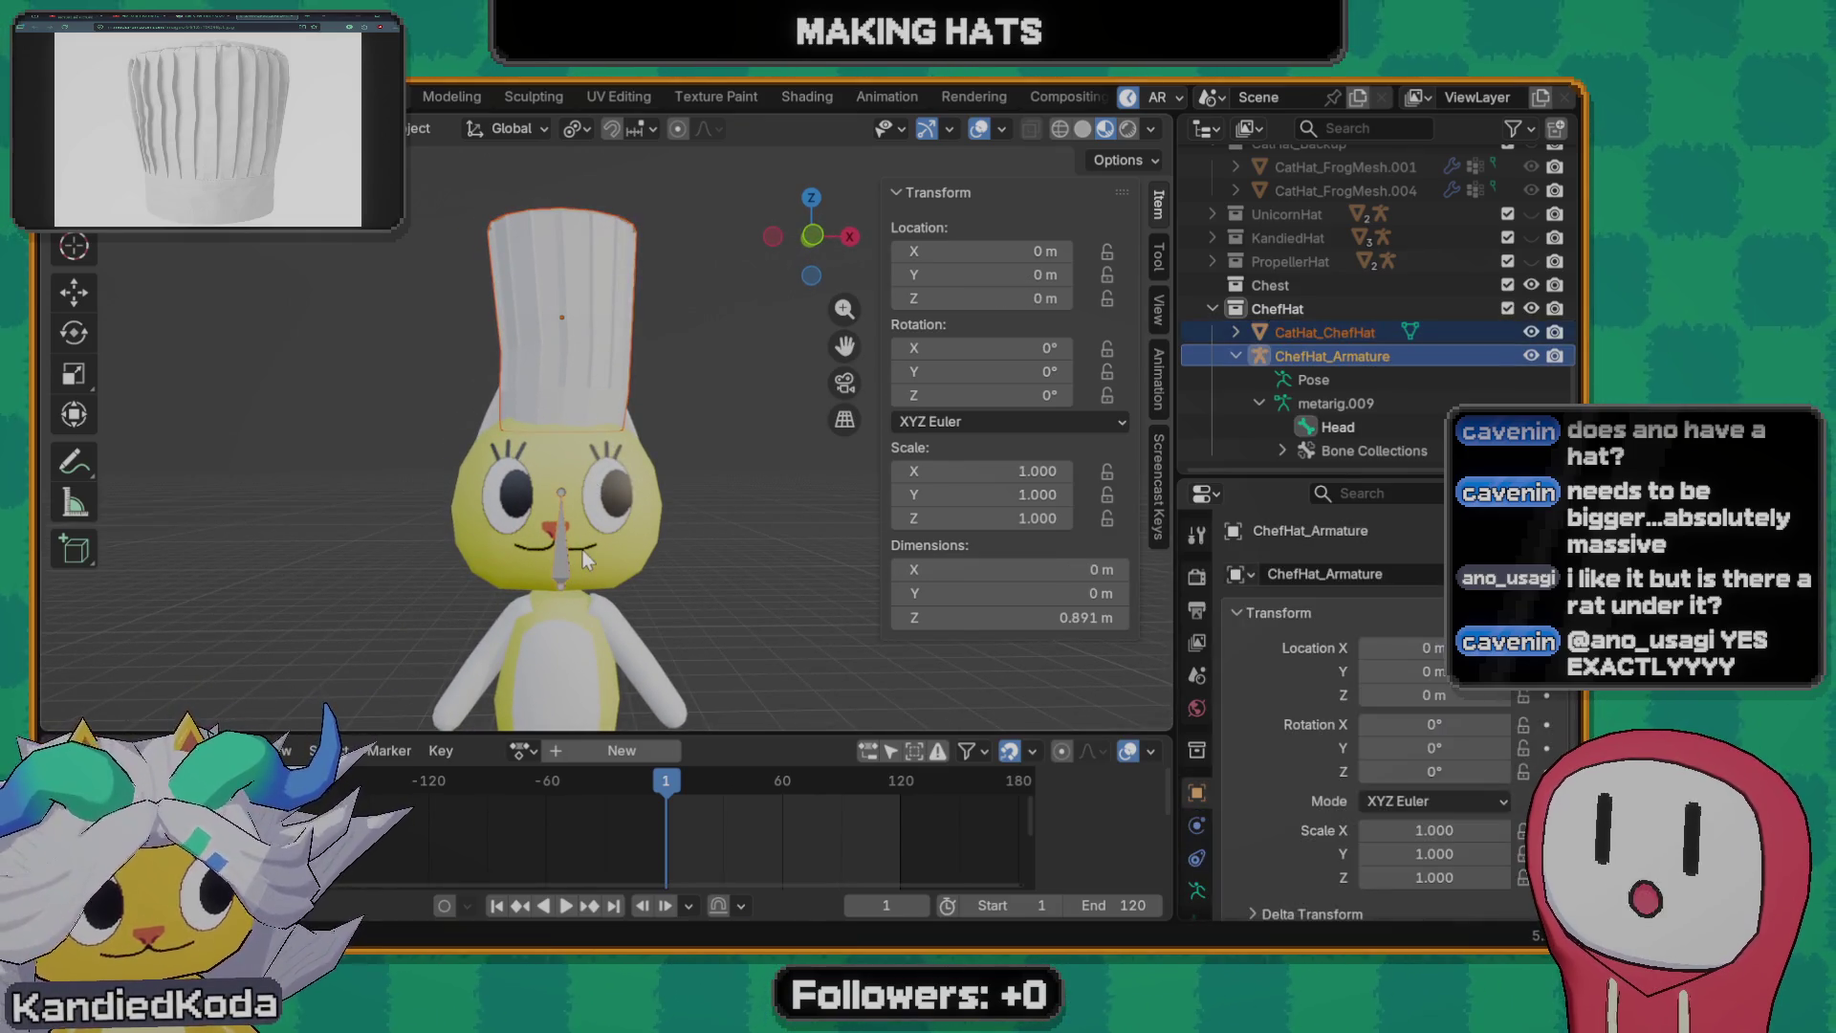
key("ctrl+p")
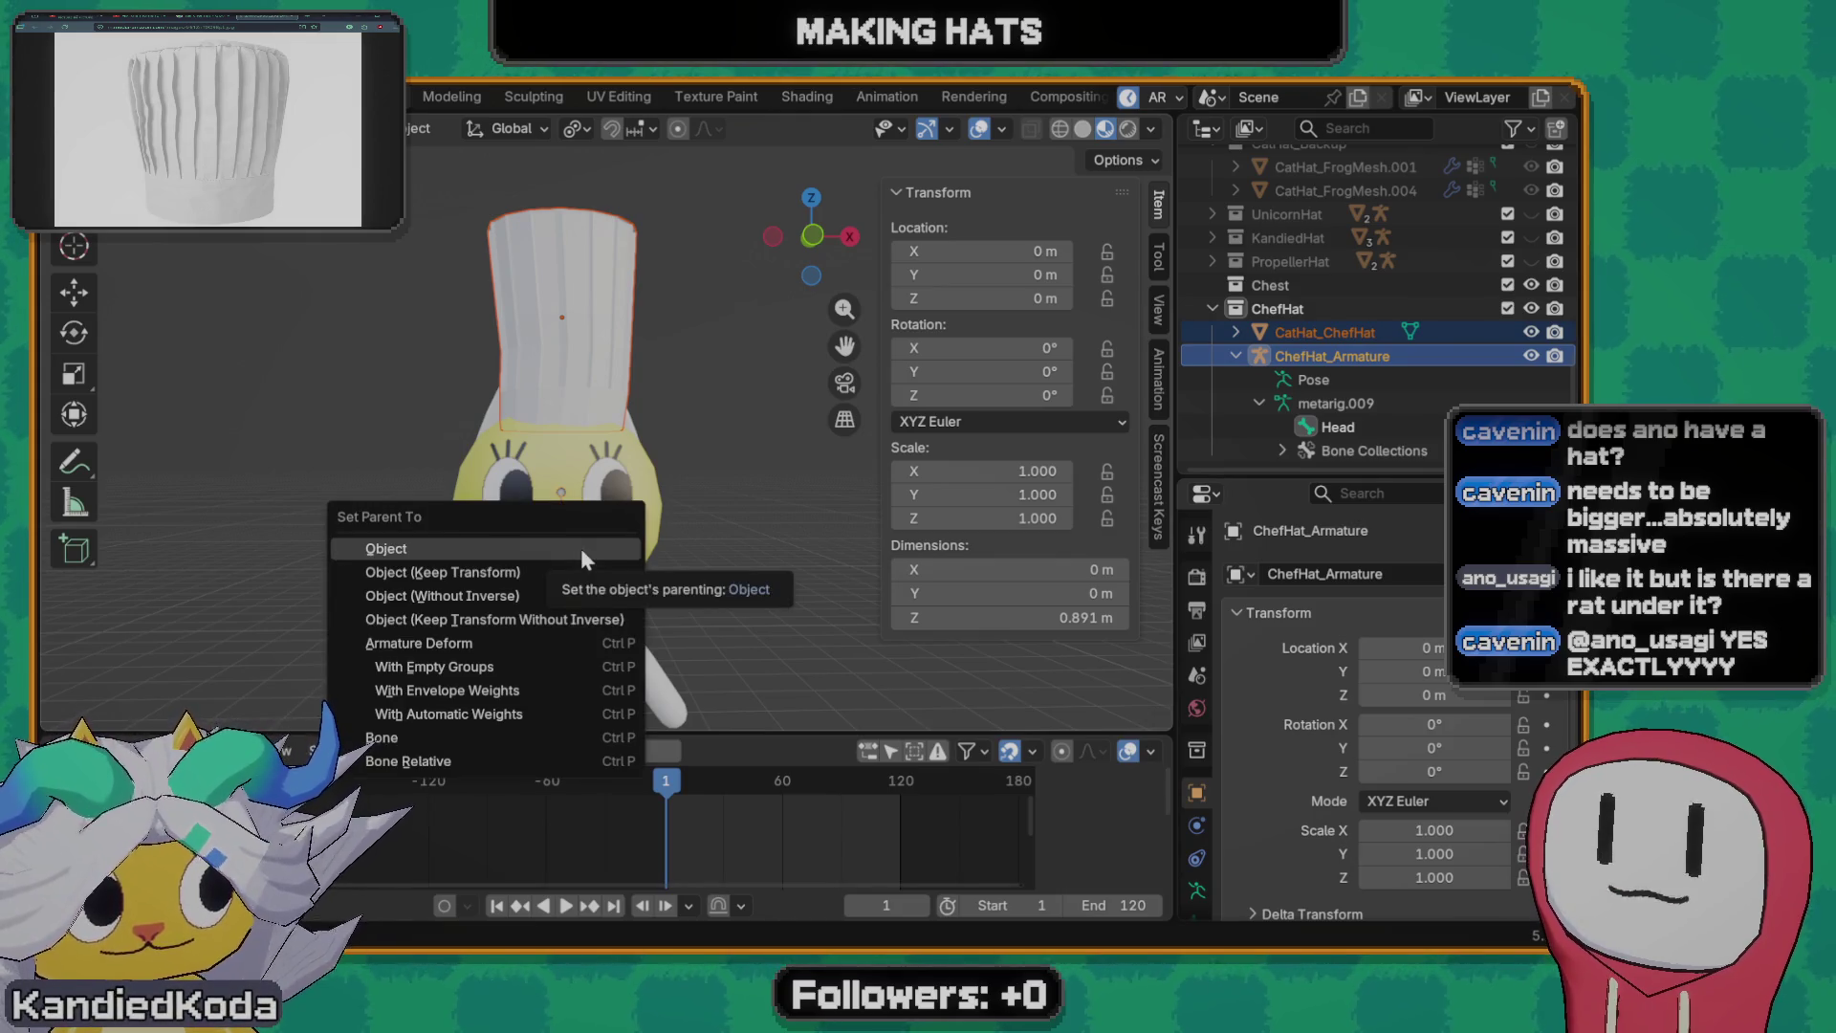
left_click(473, 713)
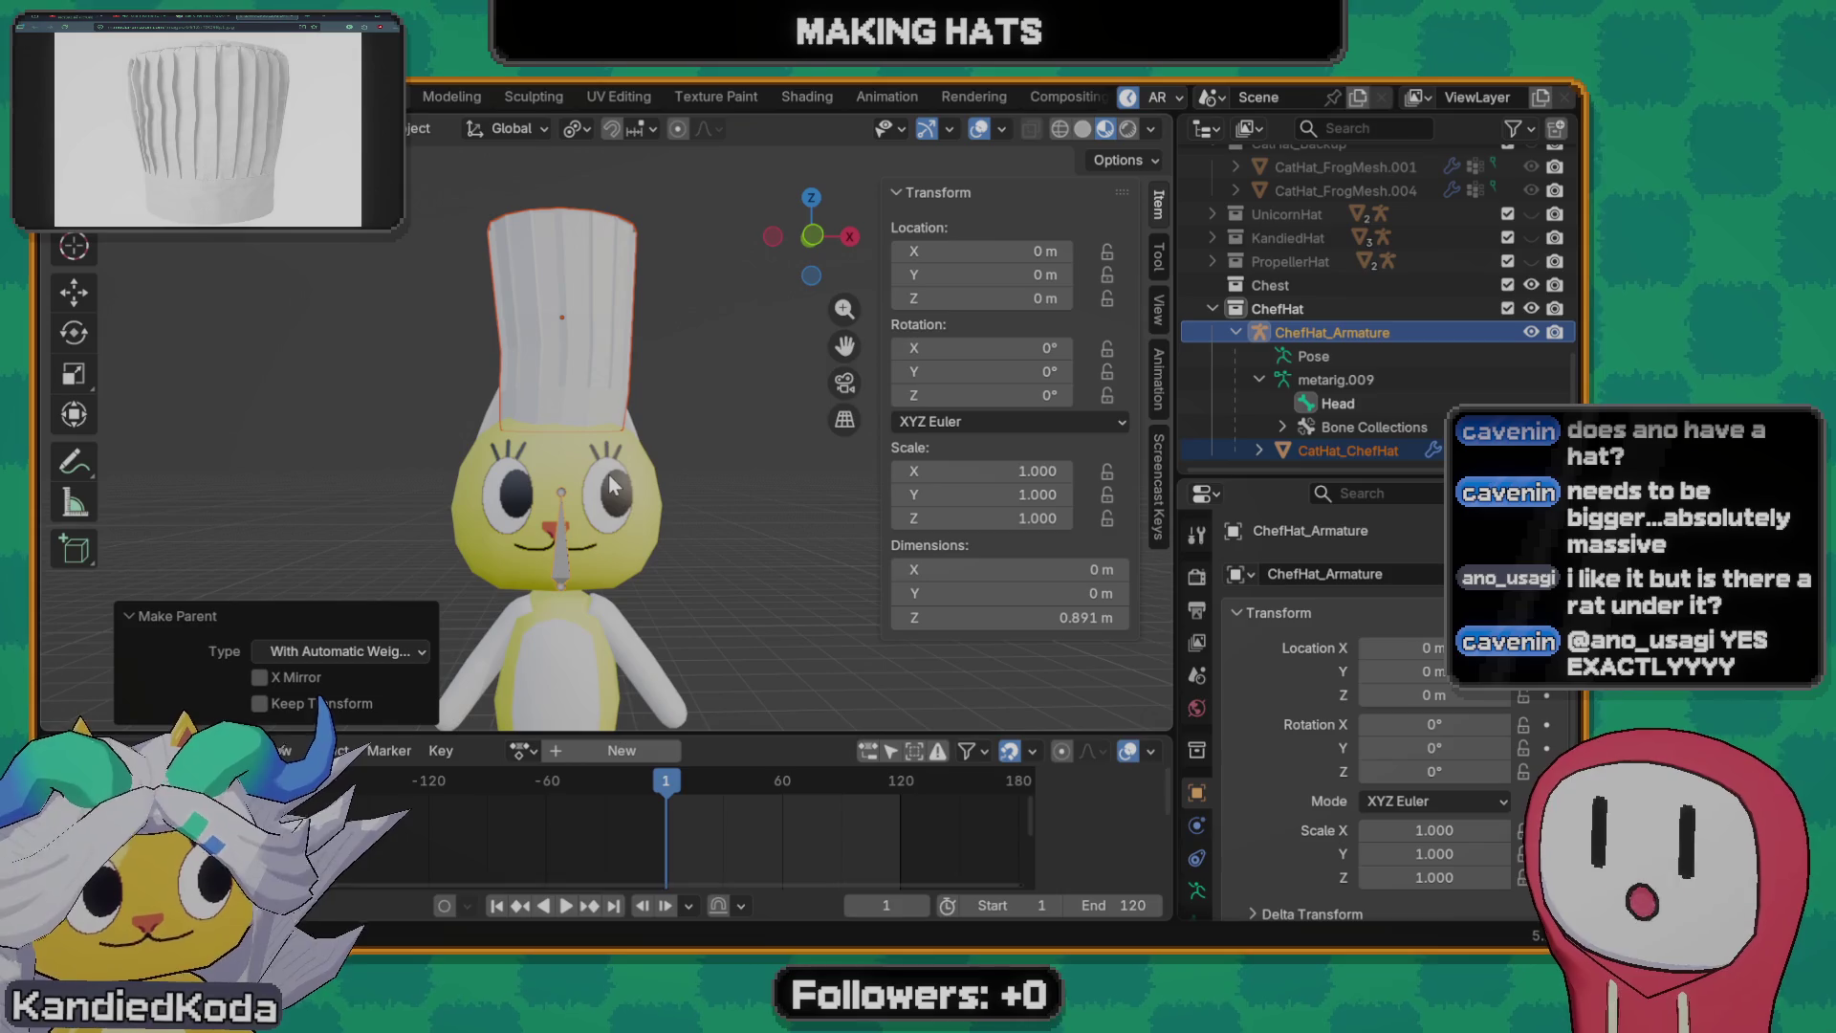
- Put the chef hat into Weight Paint mode to show its bone weighting
left_click(592, 371, "shift")
key("ctrl+Tab")
left_click(473, 360)
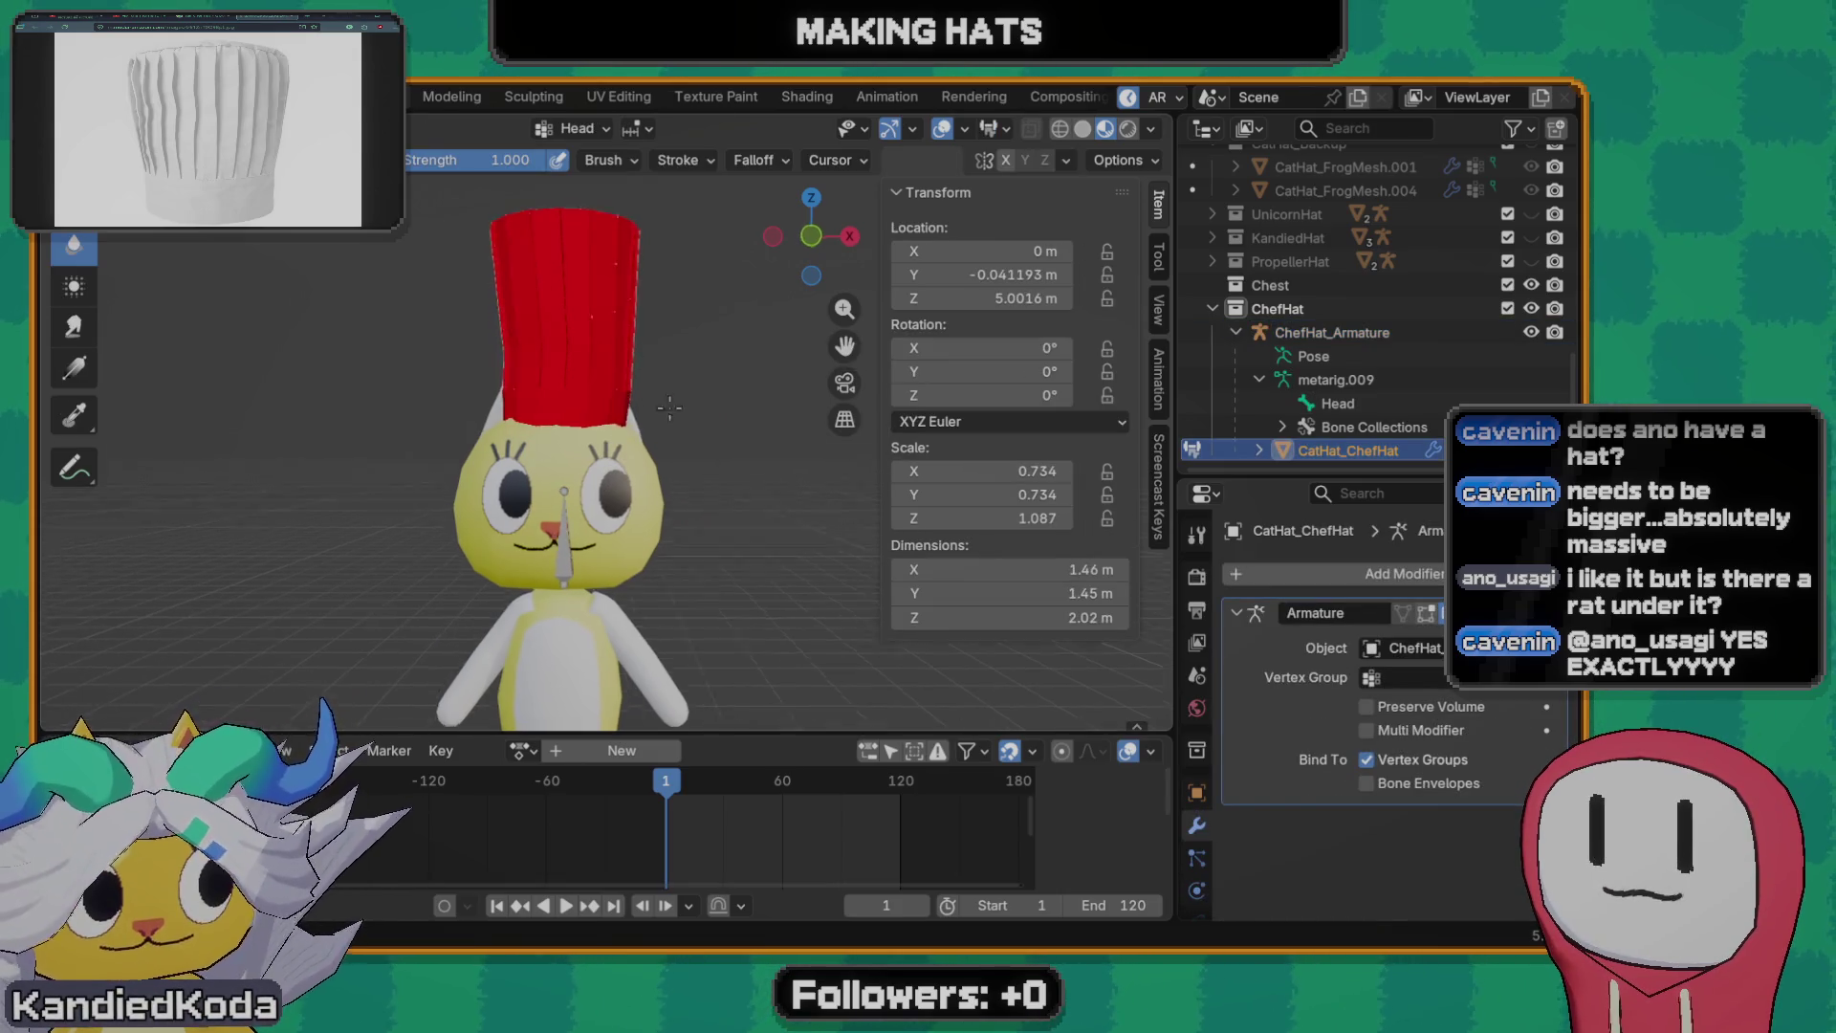
- Take the chef hat out of weight painting back to Object Mode
middle_click_drag(668, 407, 584, 568)
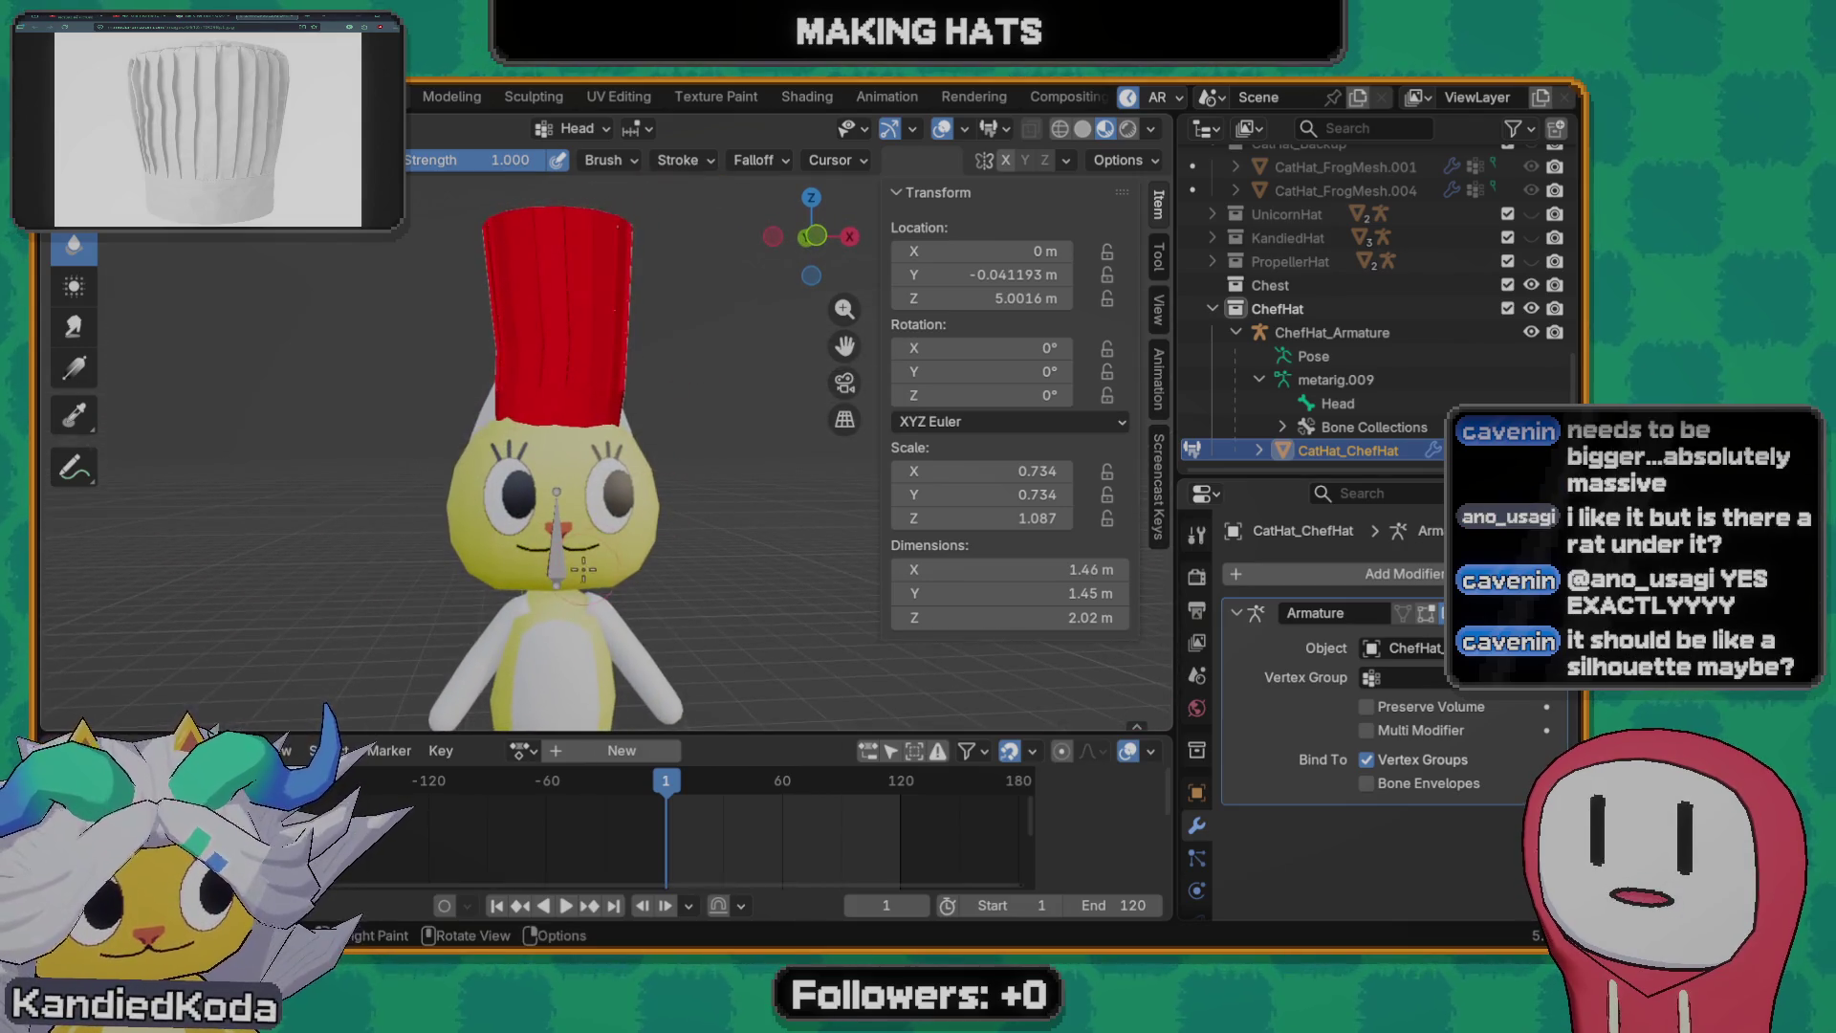
key("Tab")
key("Tab")
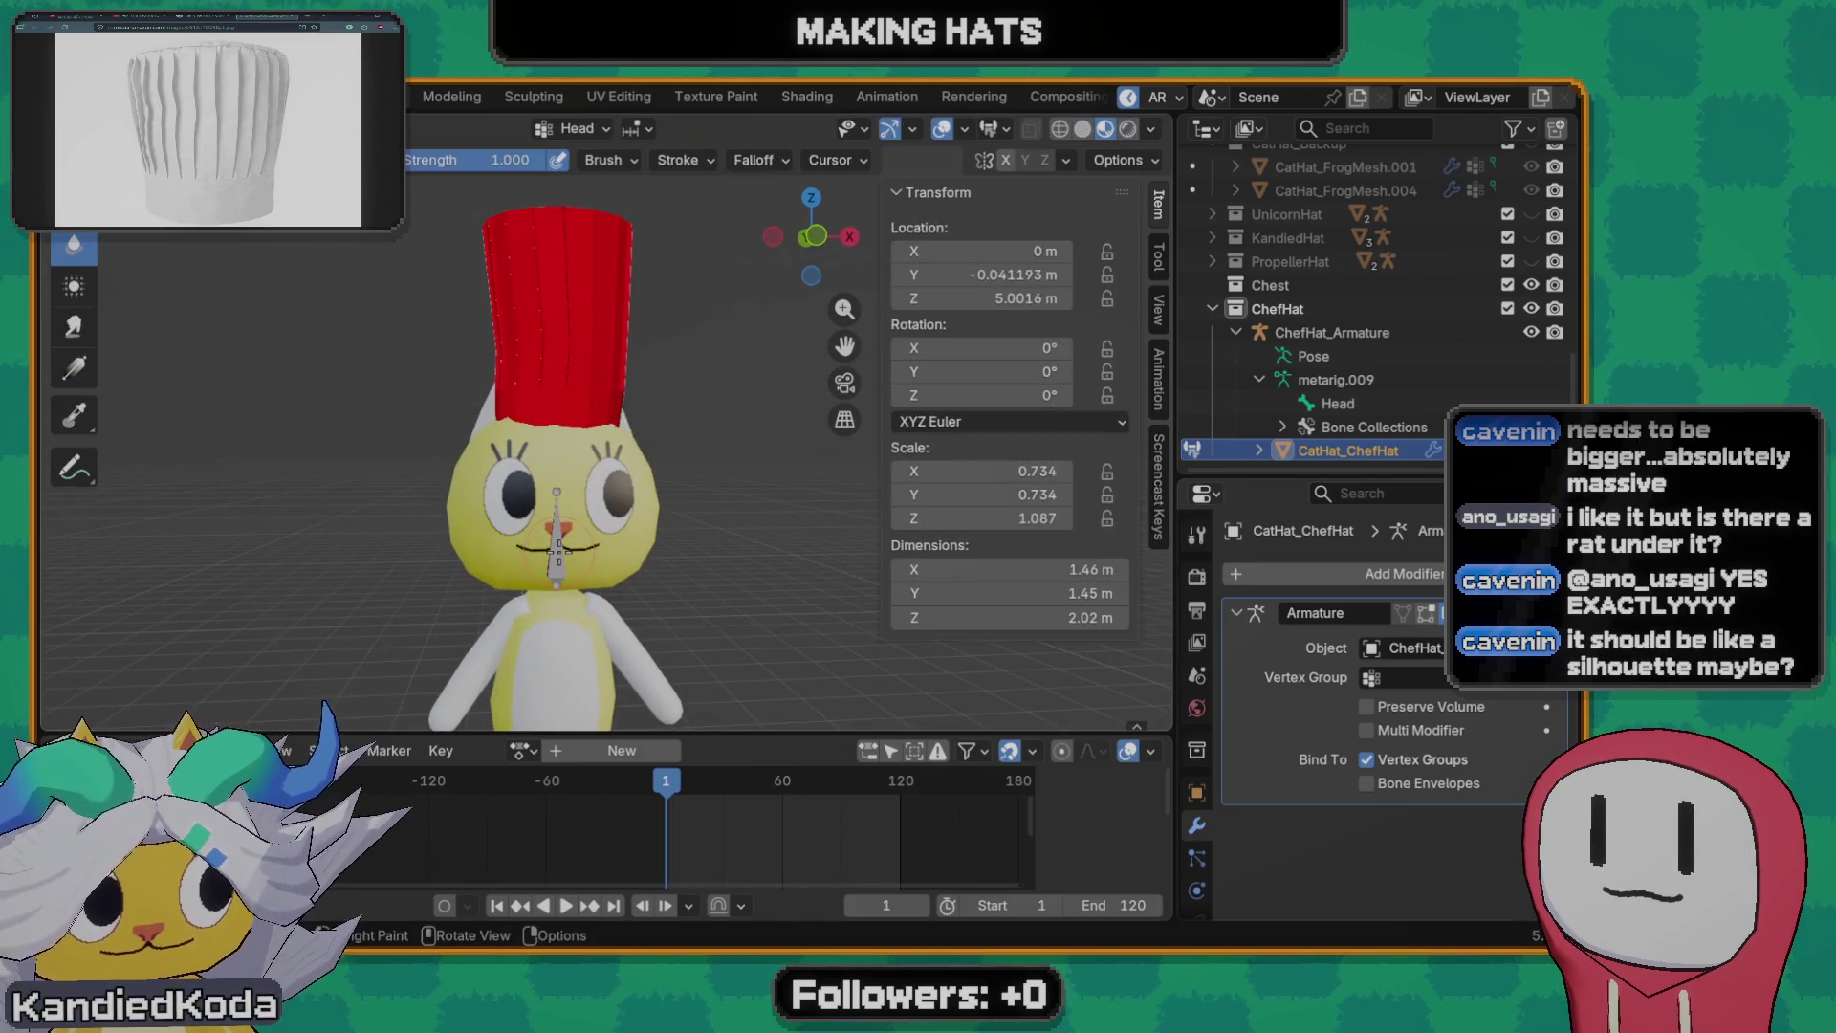
key("ctrl+Tab")
left_click(379, 543)
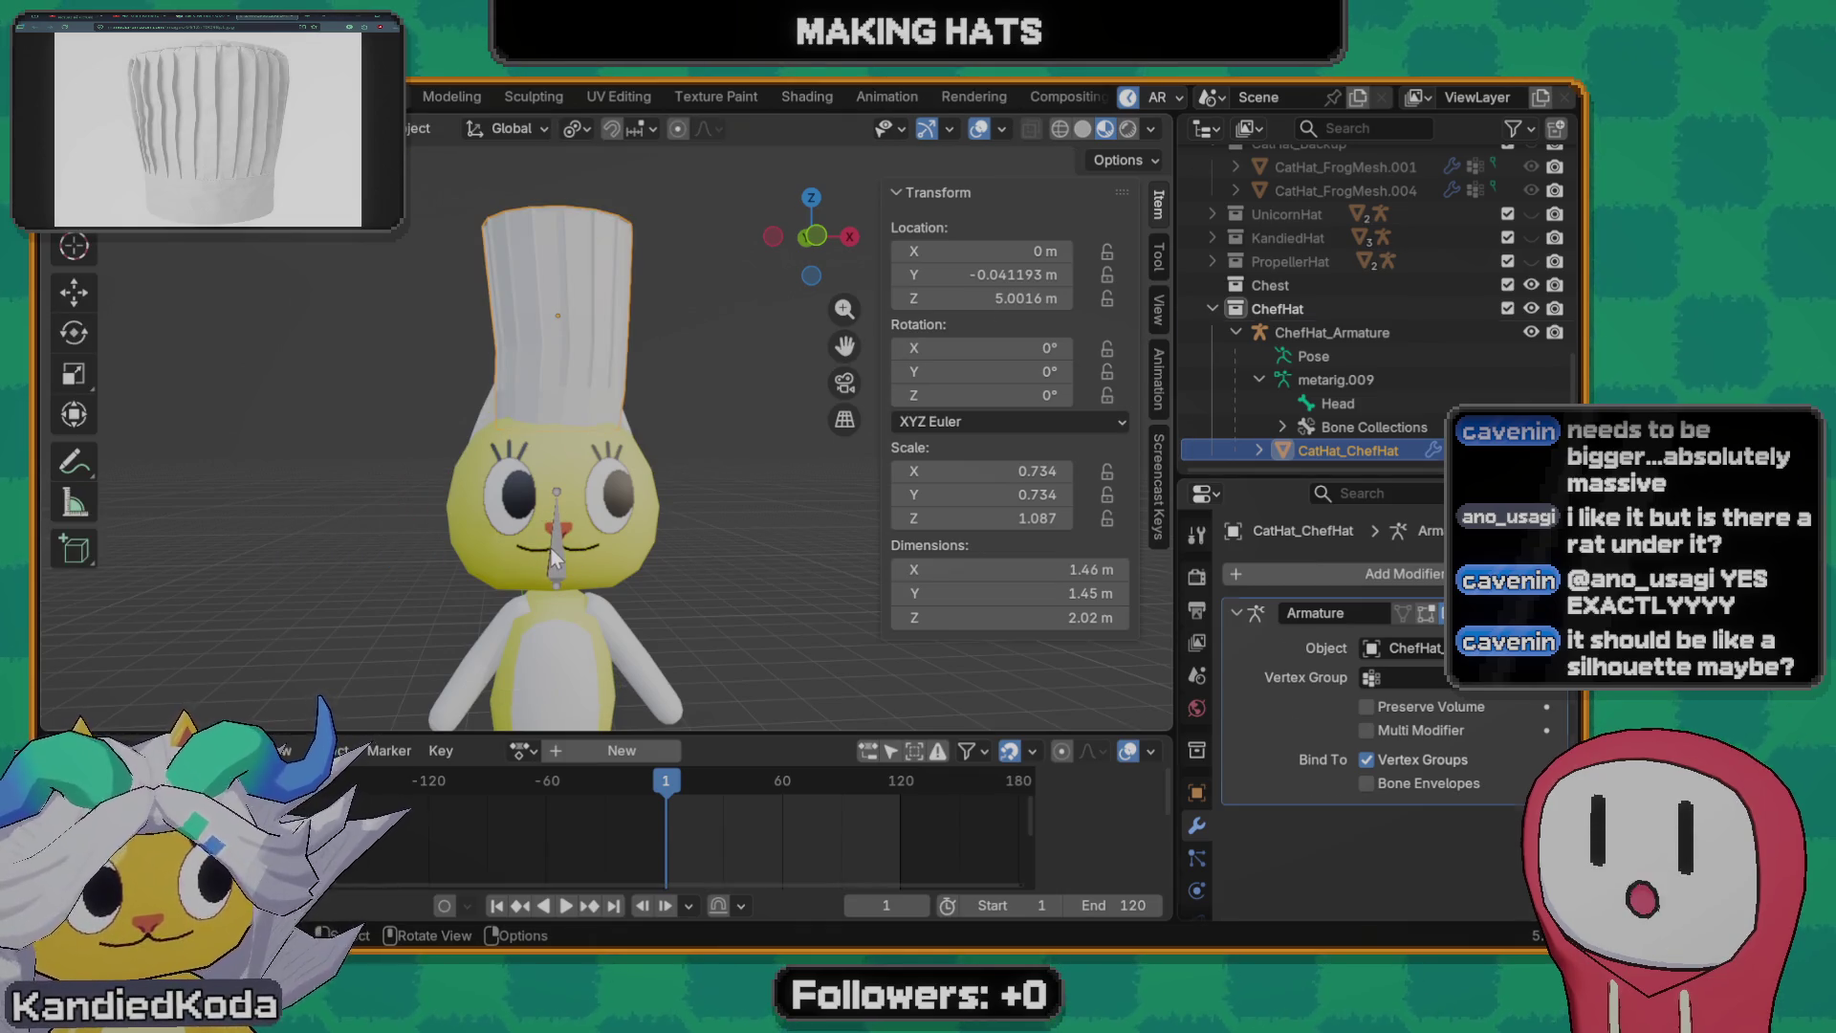
- Select the cat's armature bone and bring up its mode pie
left_click(552, 548)
key("ctrl+Tab")
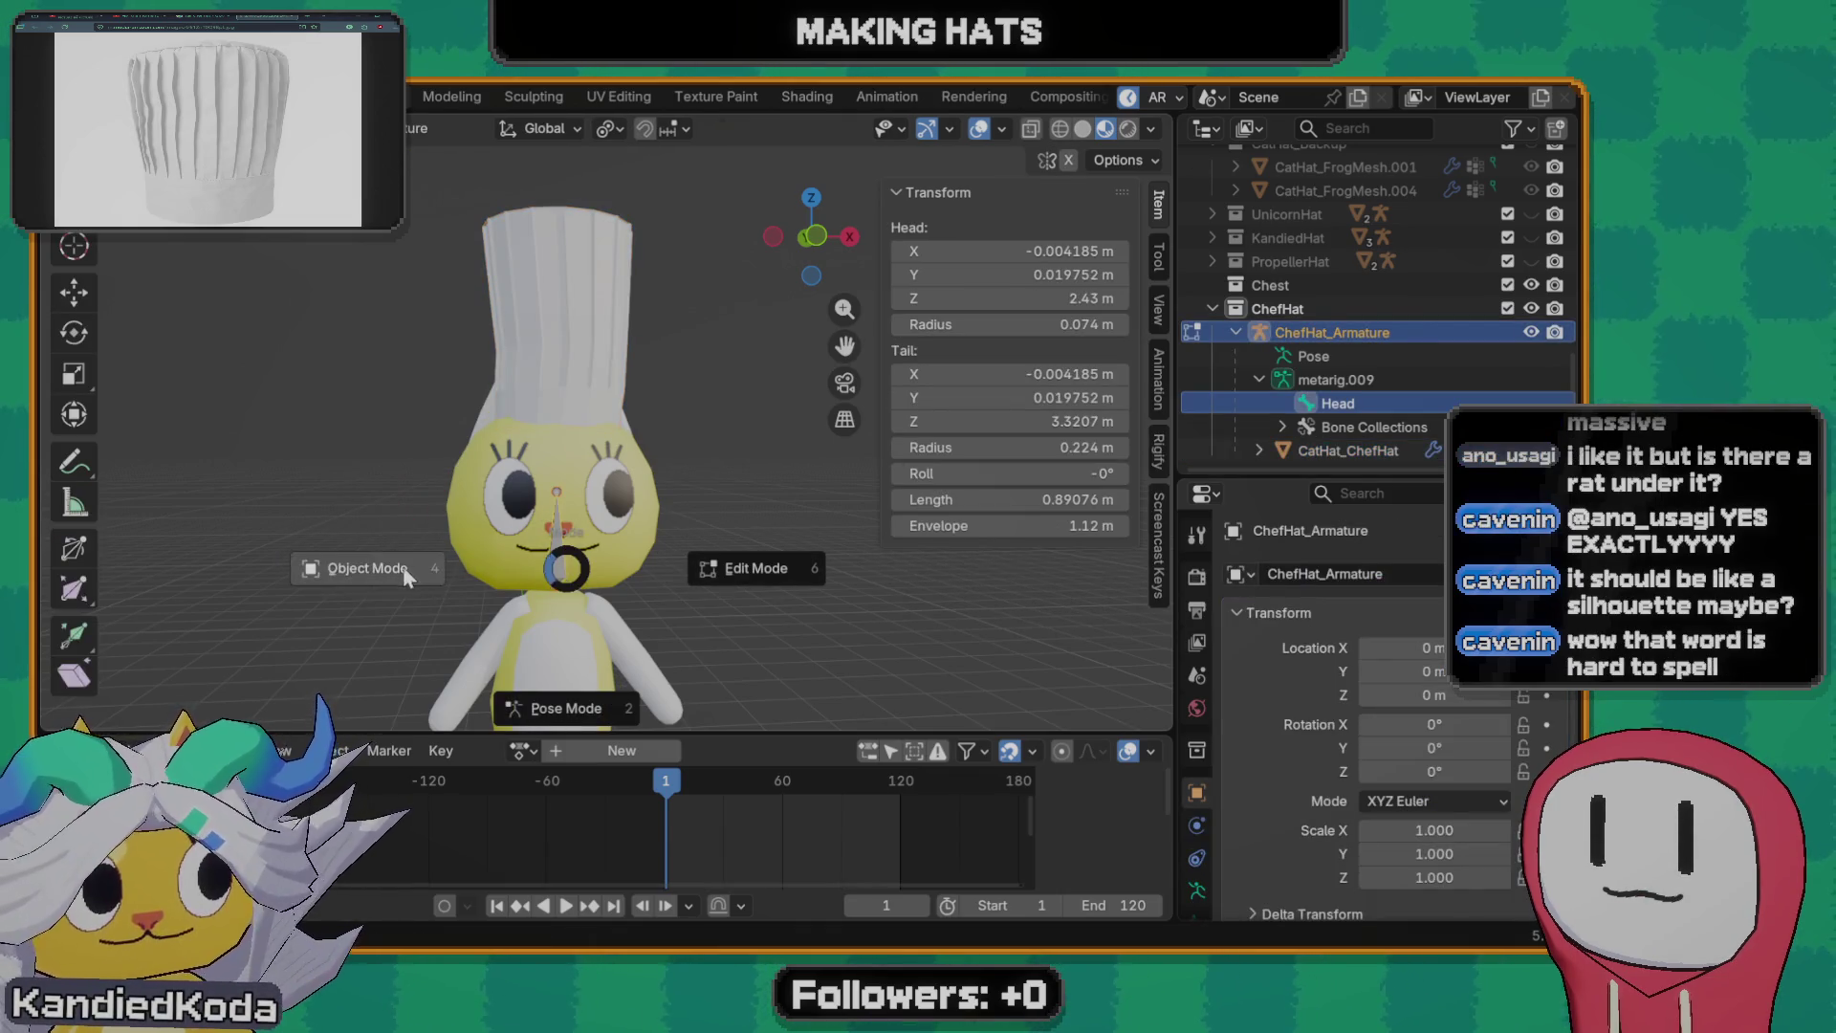
- In Pose Mode, rotate the head bone to test the hat follows, then cancel the rotation
left_click(584, 620)
key("r")
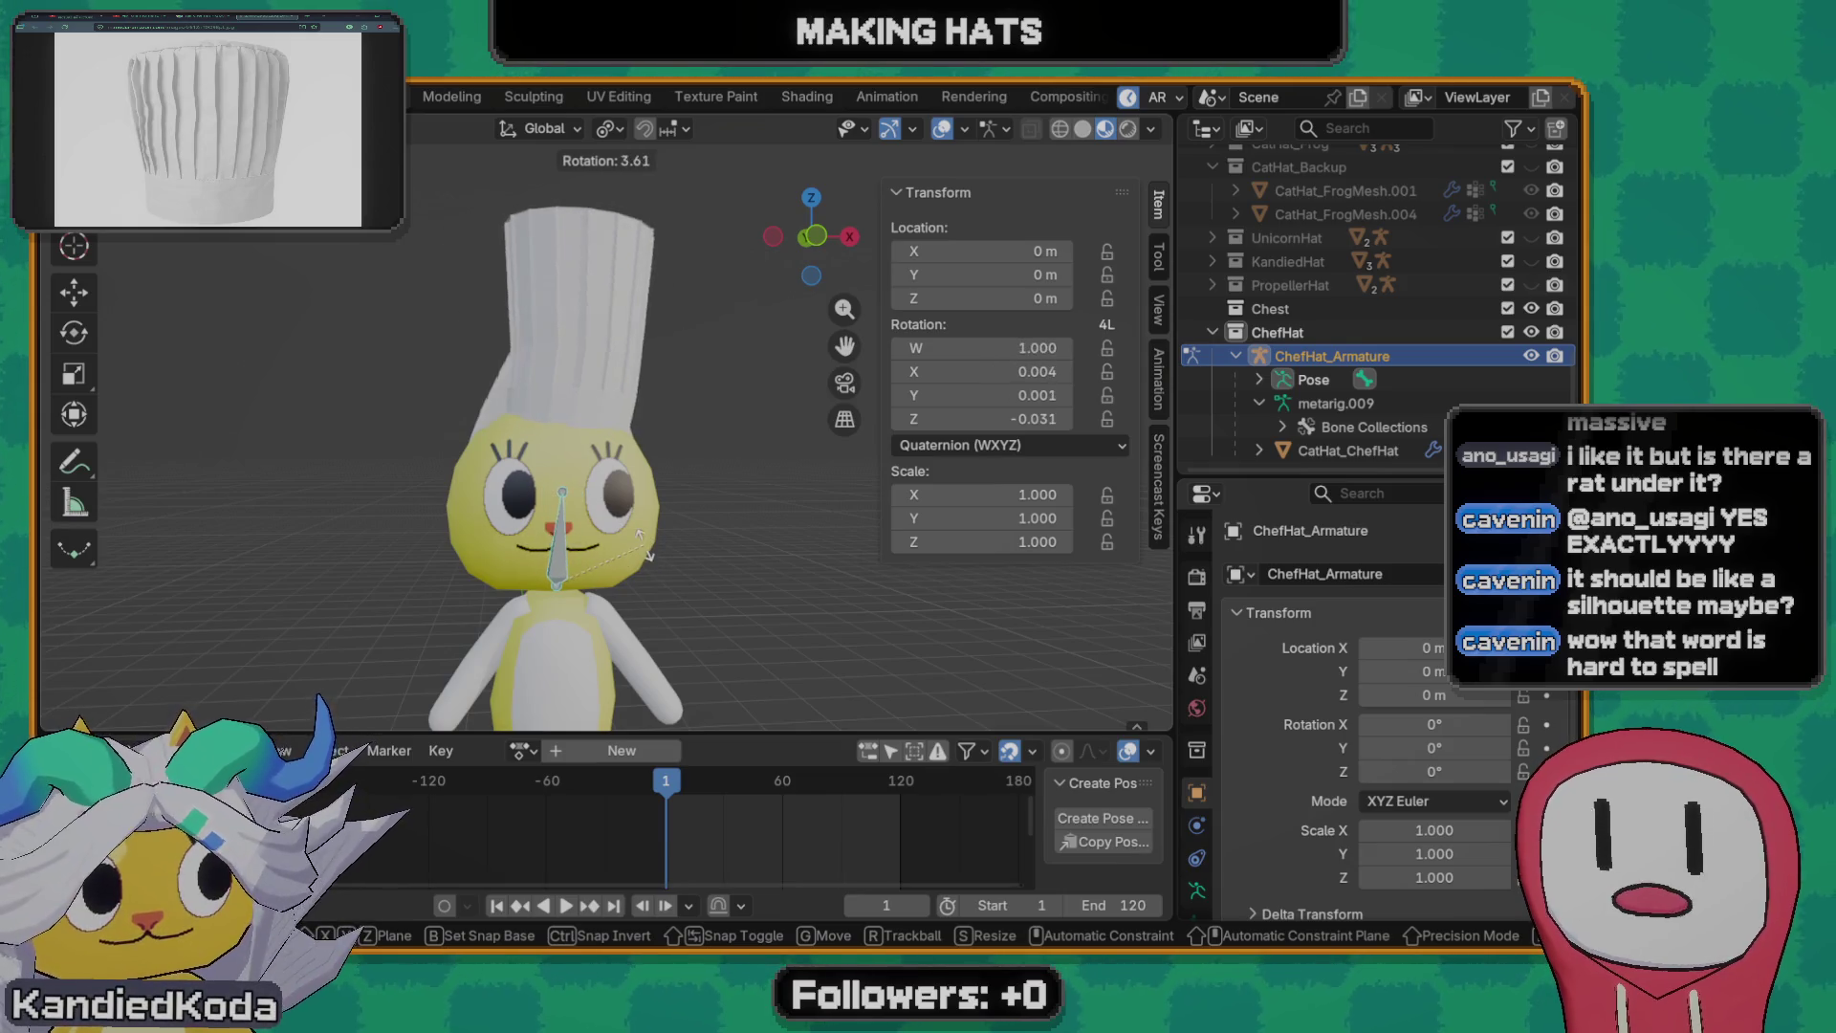
key("Escape")
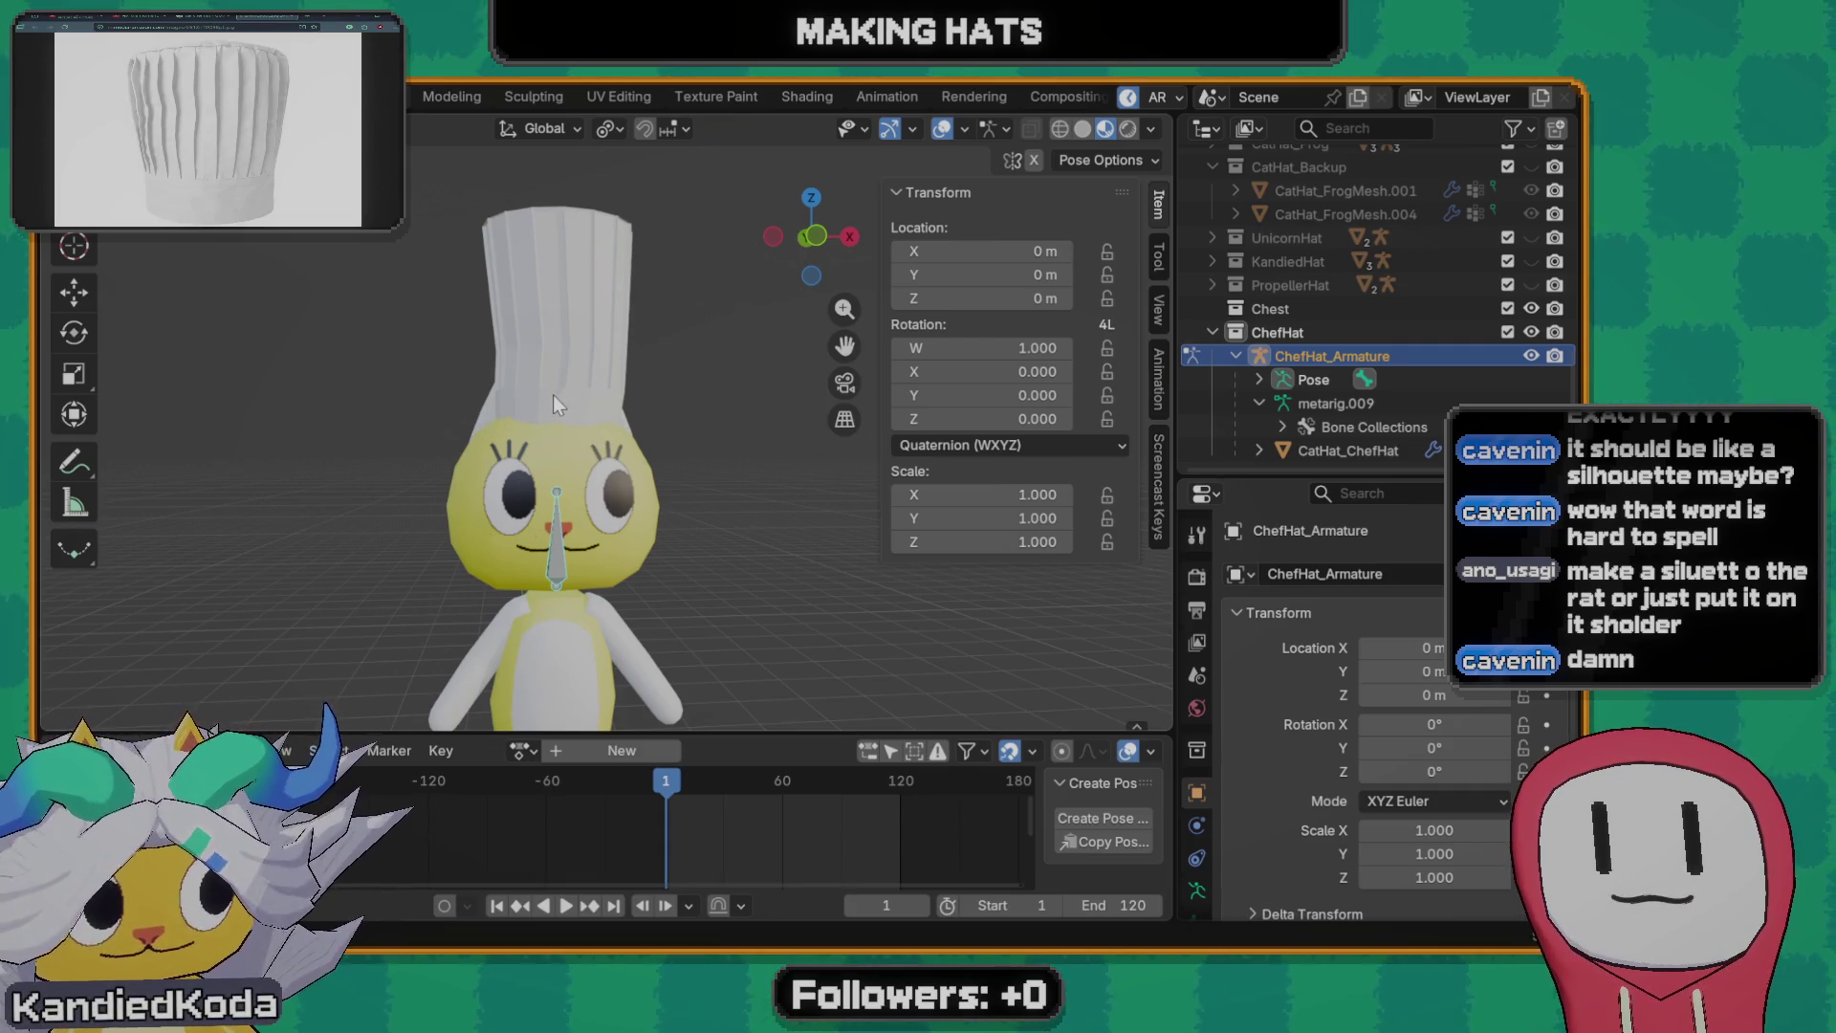
scroll(552, 394, "up", 3)
scroll(610, 444, "down", 3)
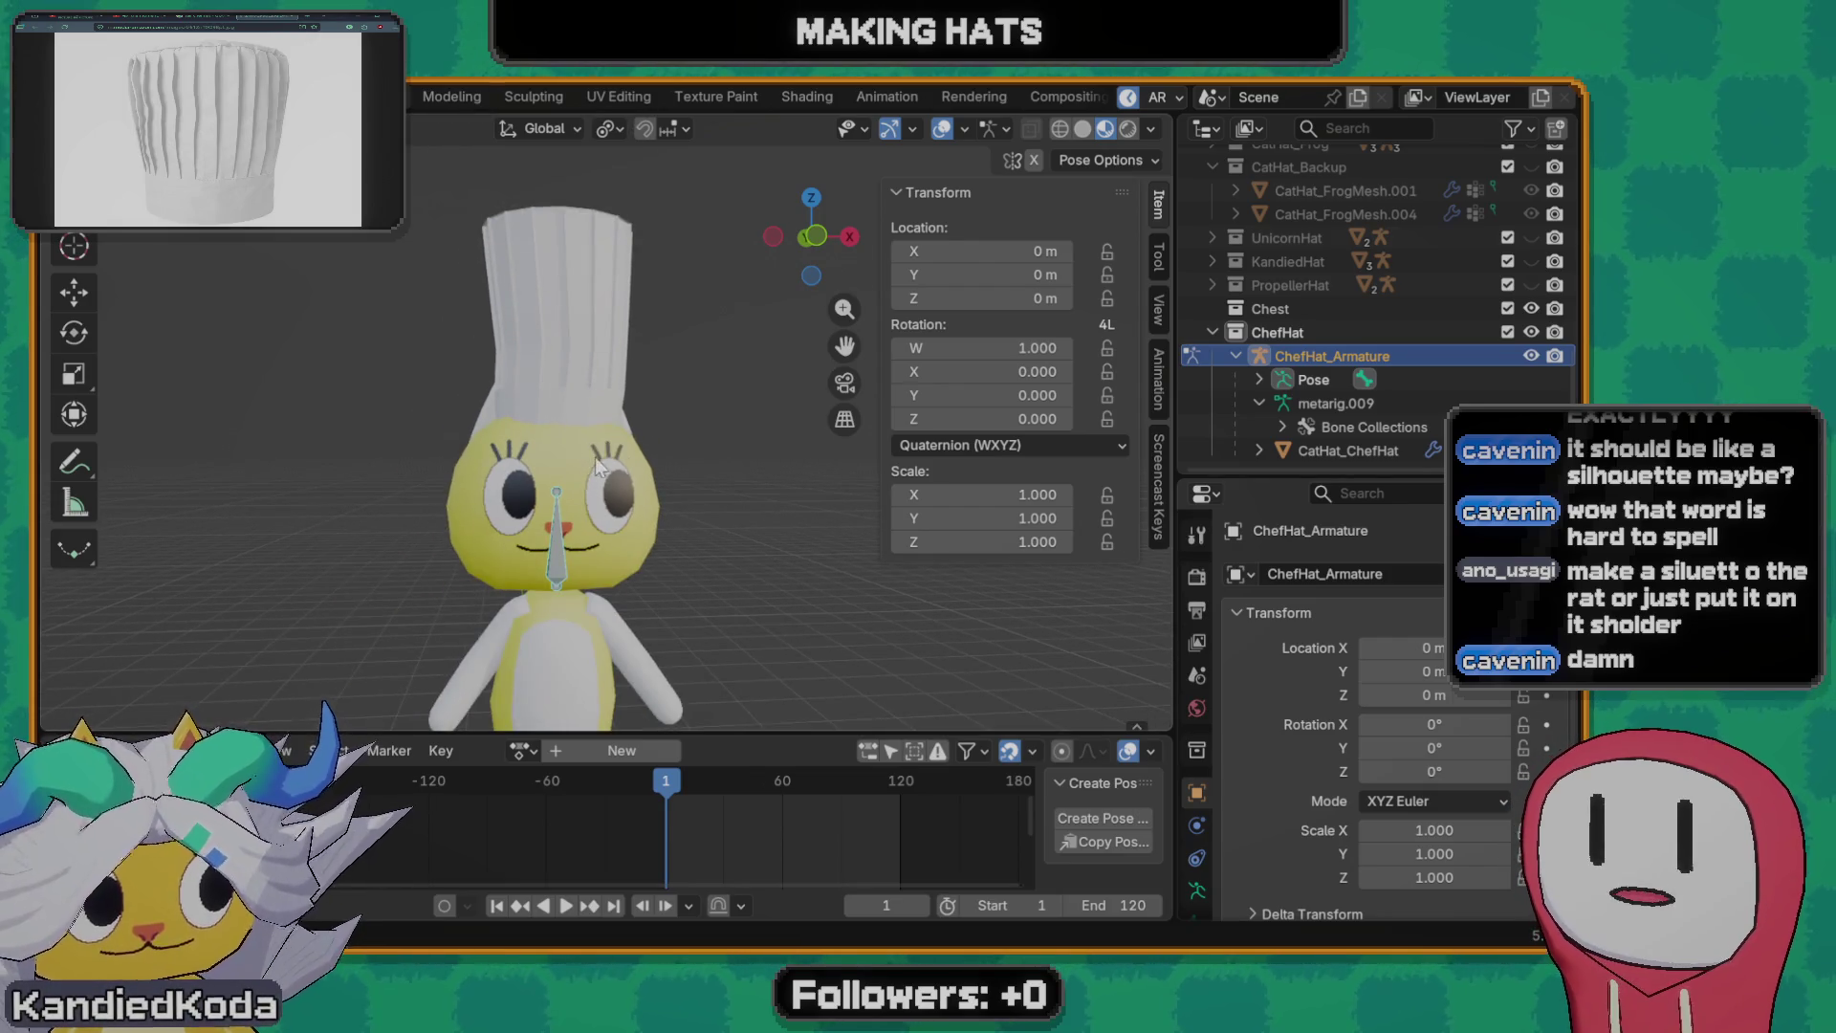
- Leave posing, return the armature to Object Mode and select the chef hat
left_click(632, 475)
key("Tab")
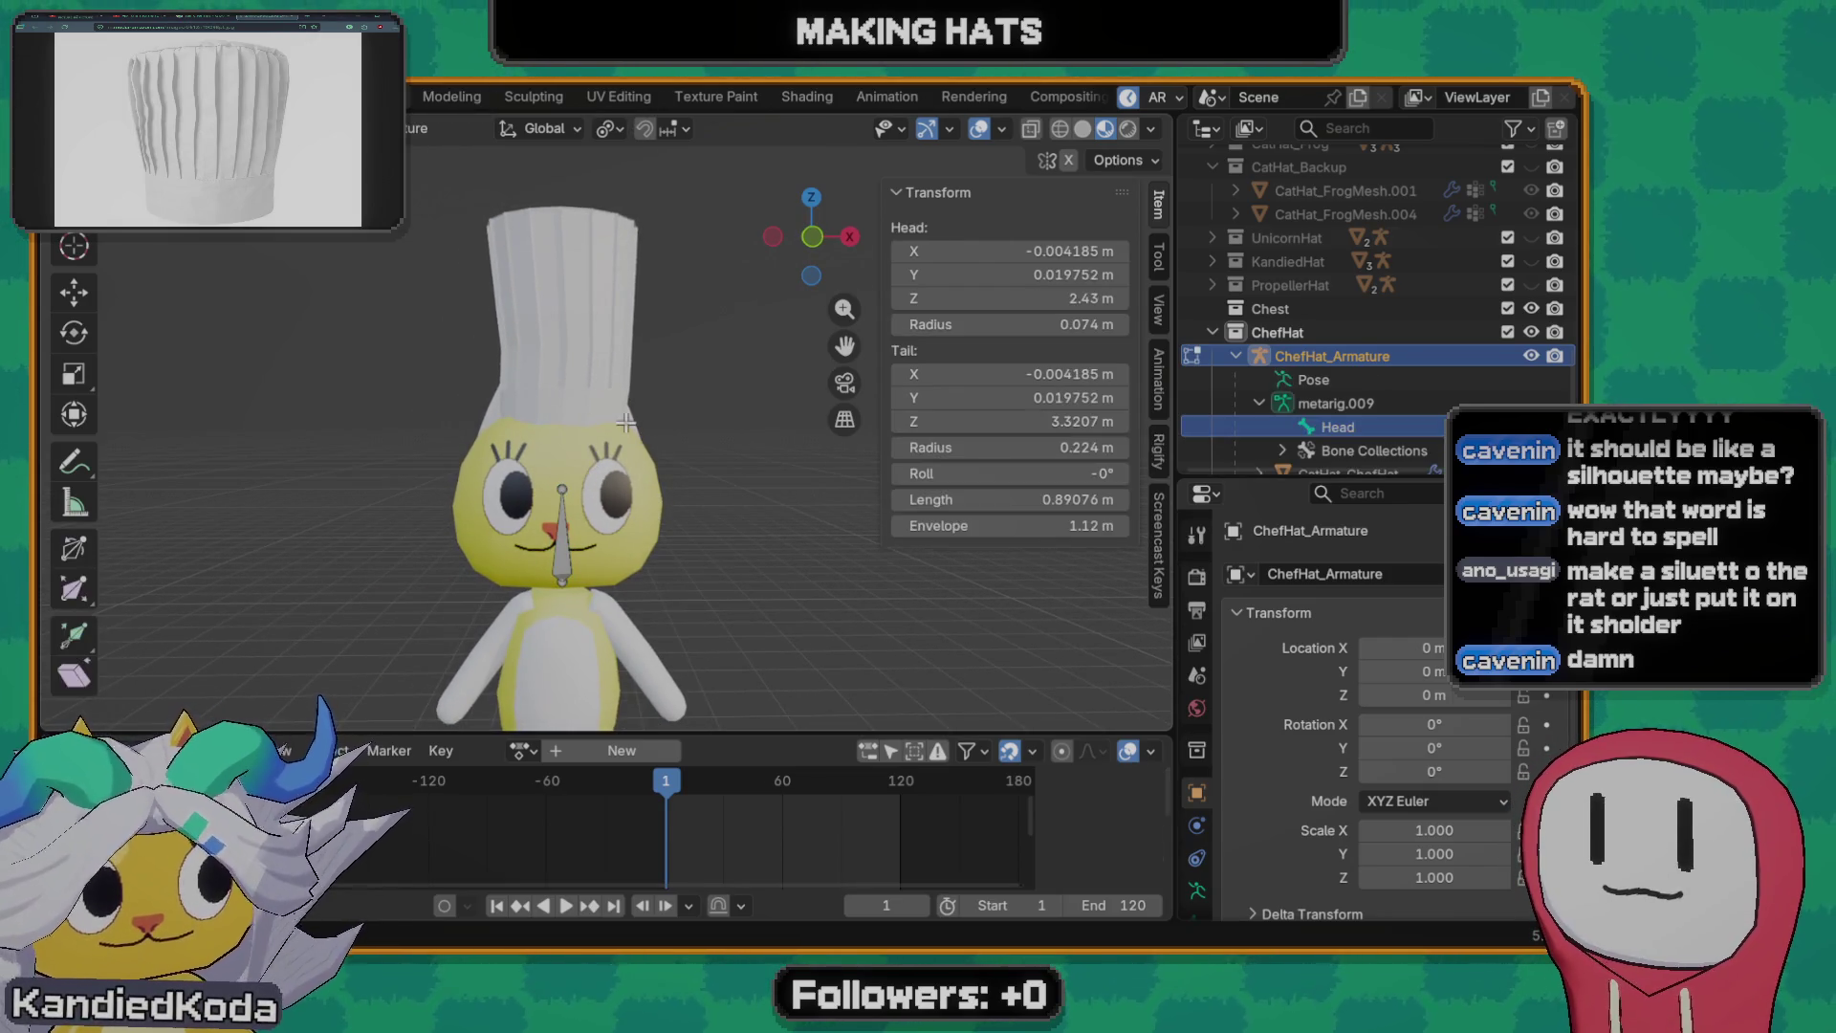
key("ctrl+Tab")
left_click(470, 452)
left_click(603, 344)
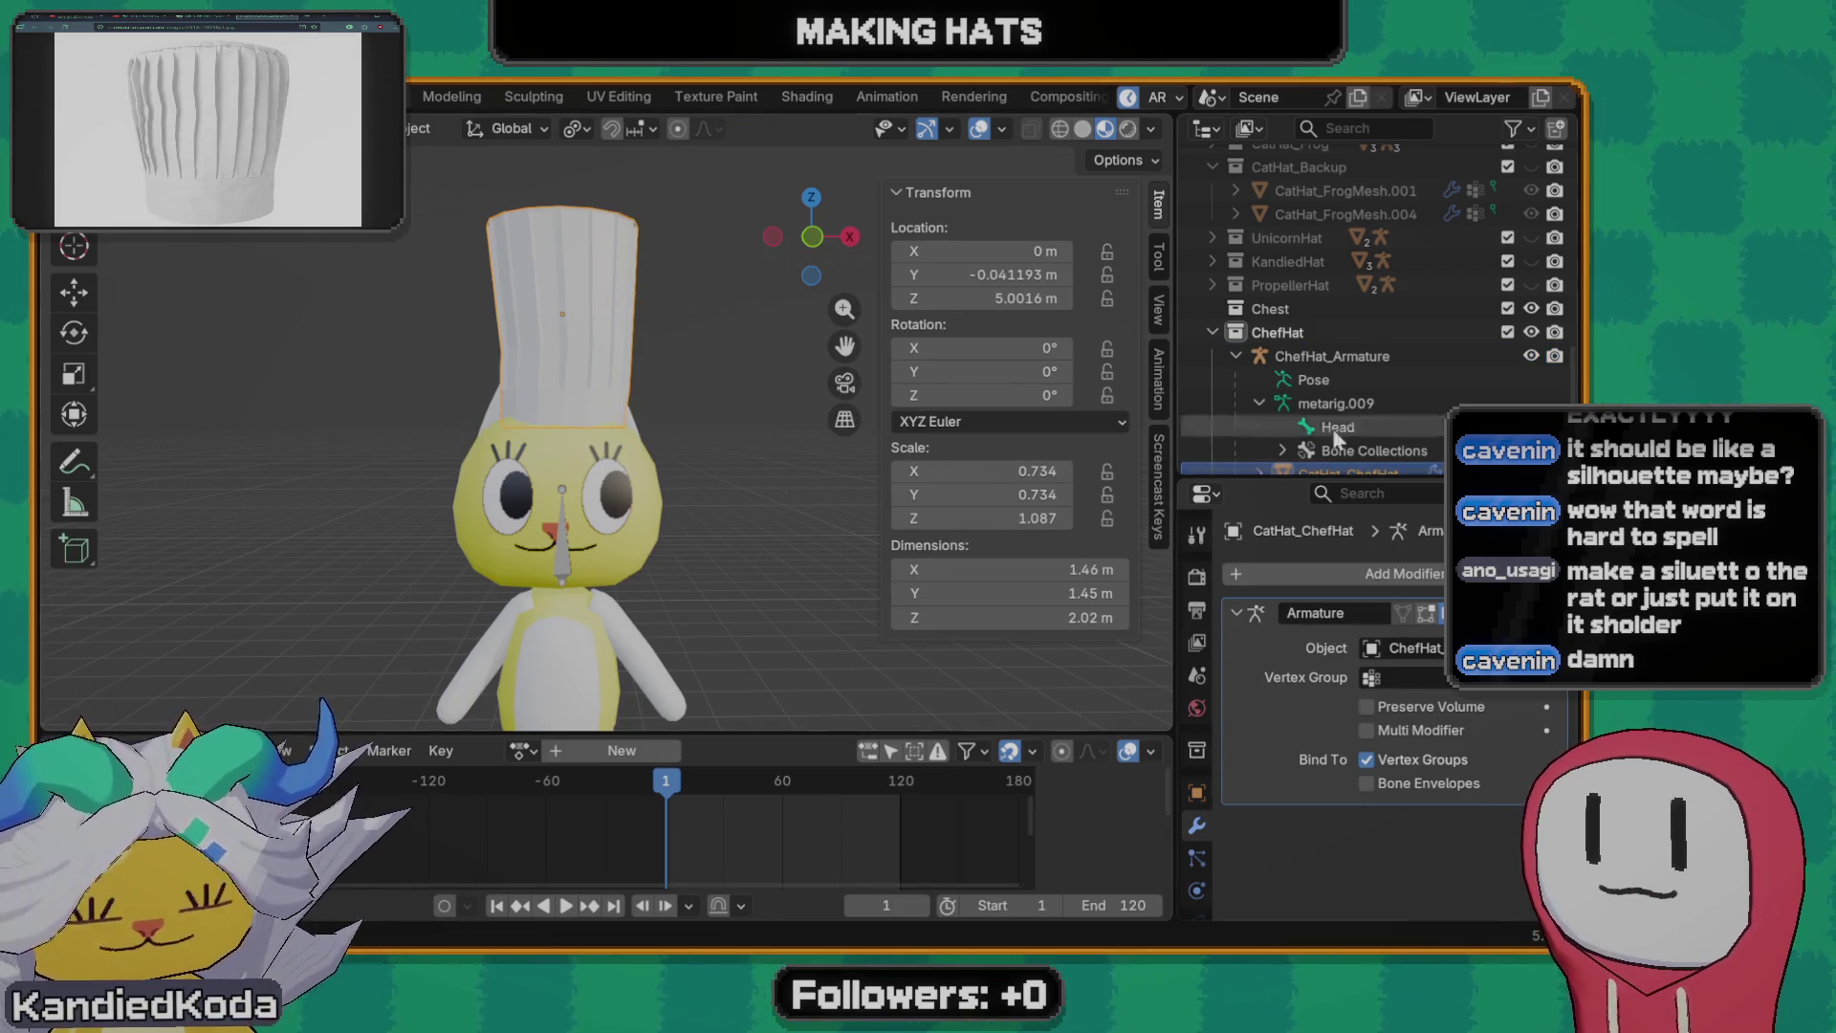
scroll(1387, 396, "down", 1)
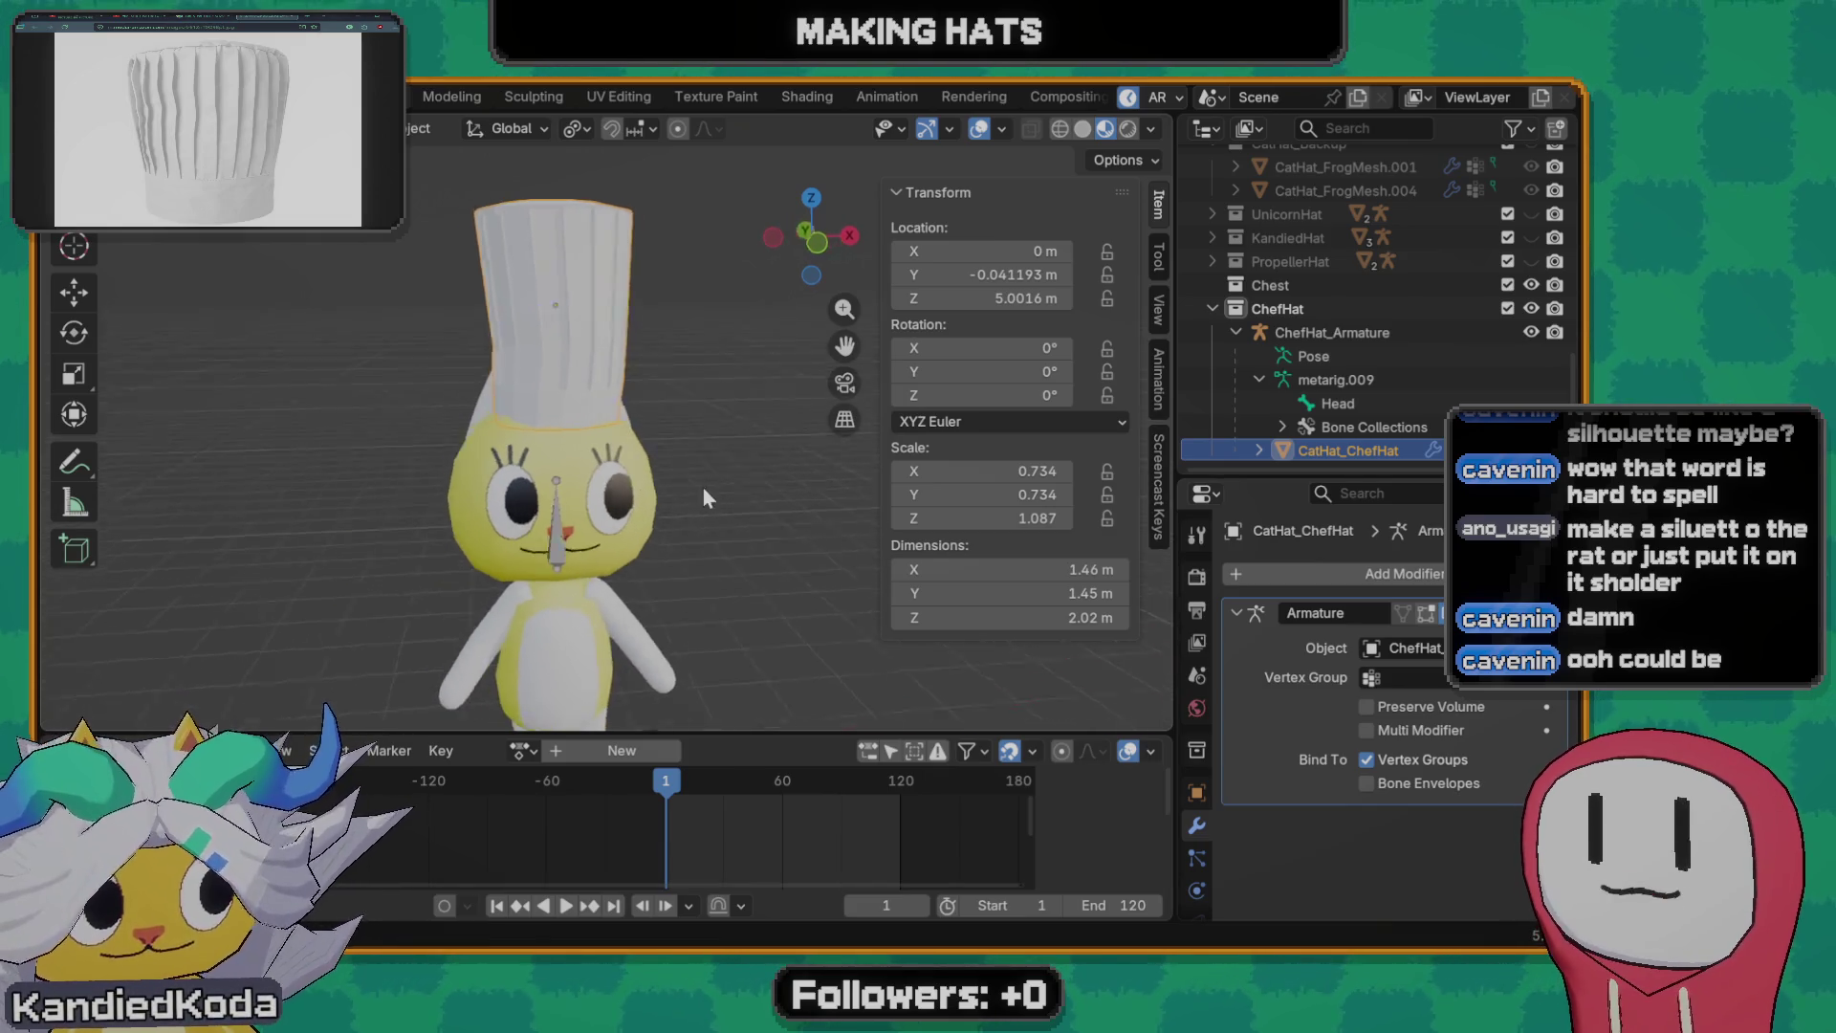
key("ctrl+s")
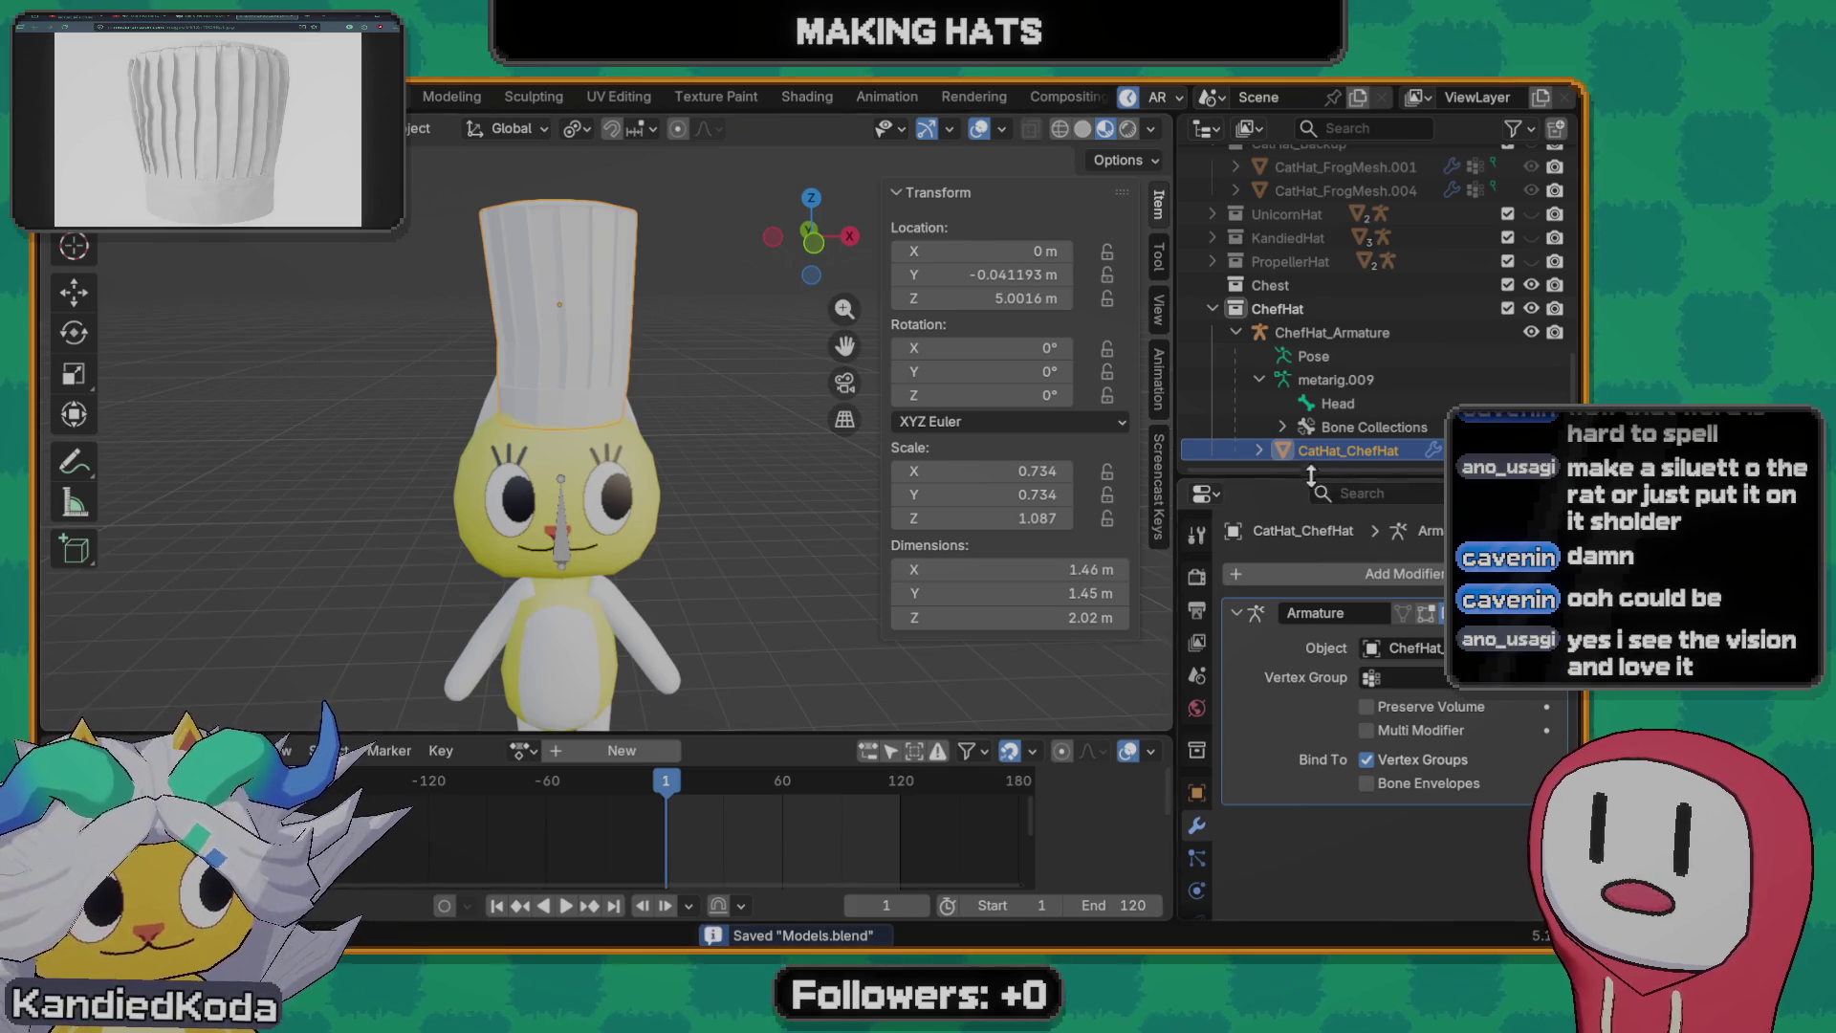
left_click(1345, 336)
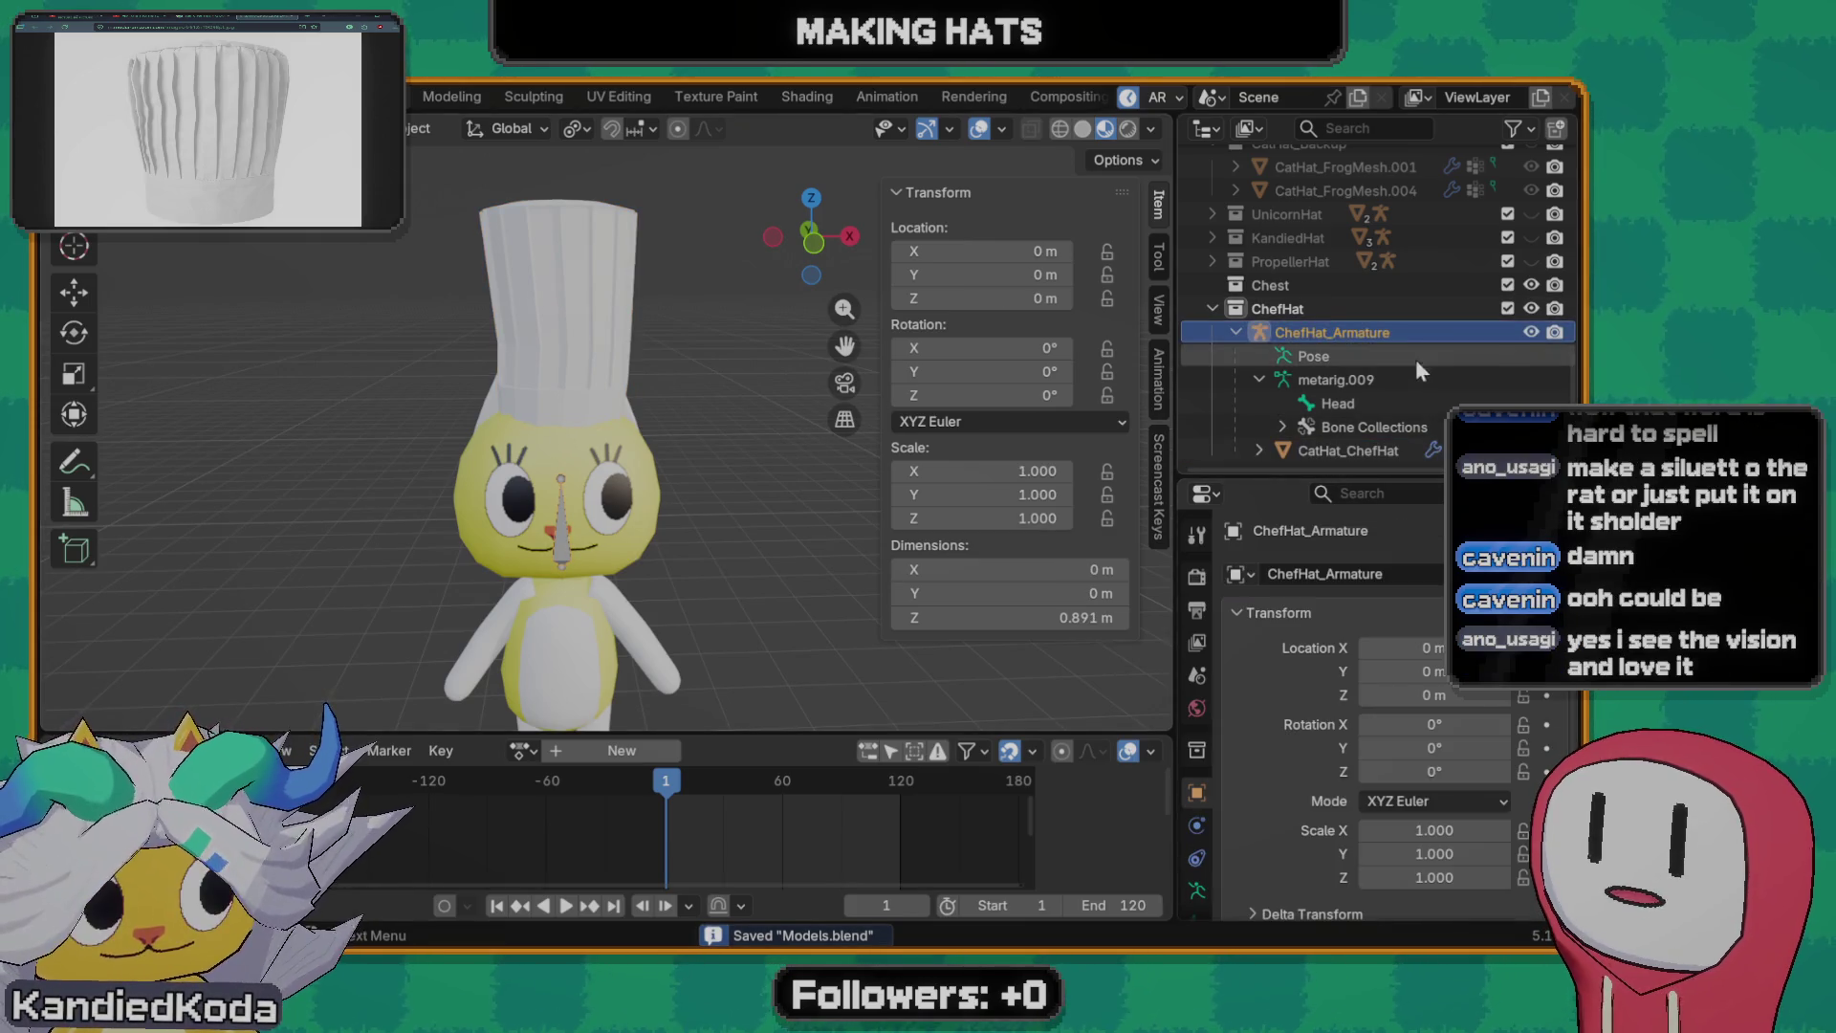
double_click(1370, 332)
key("Return")
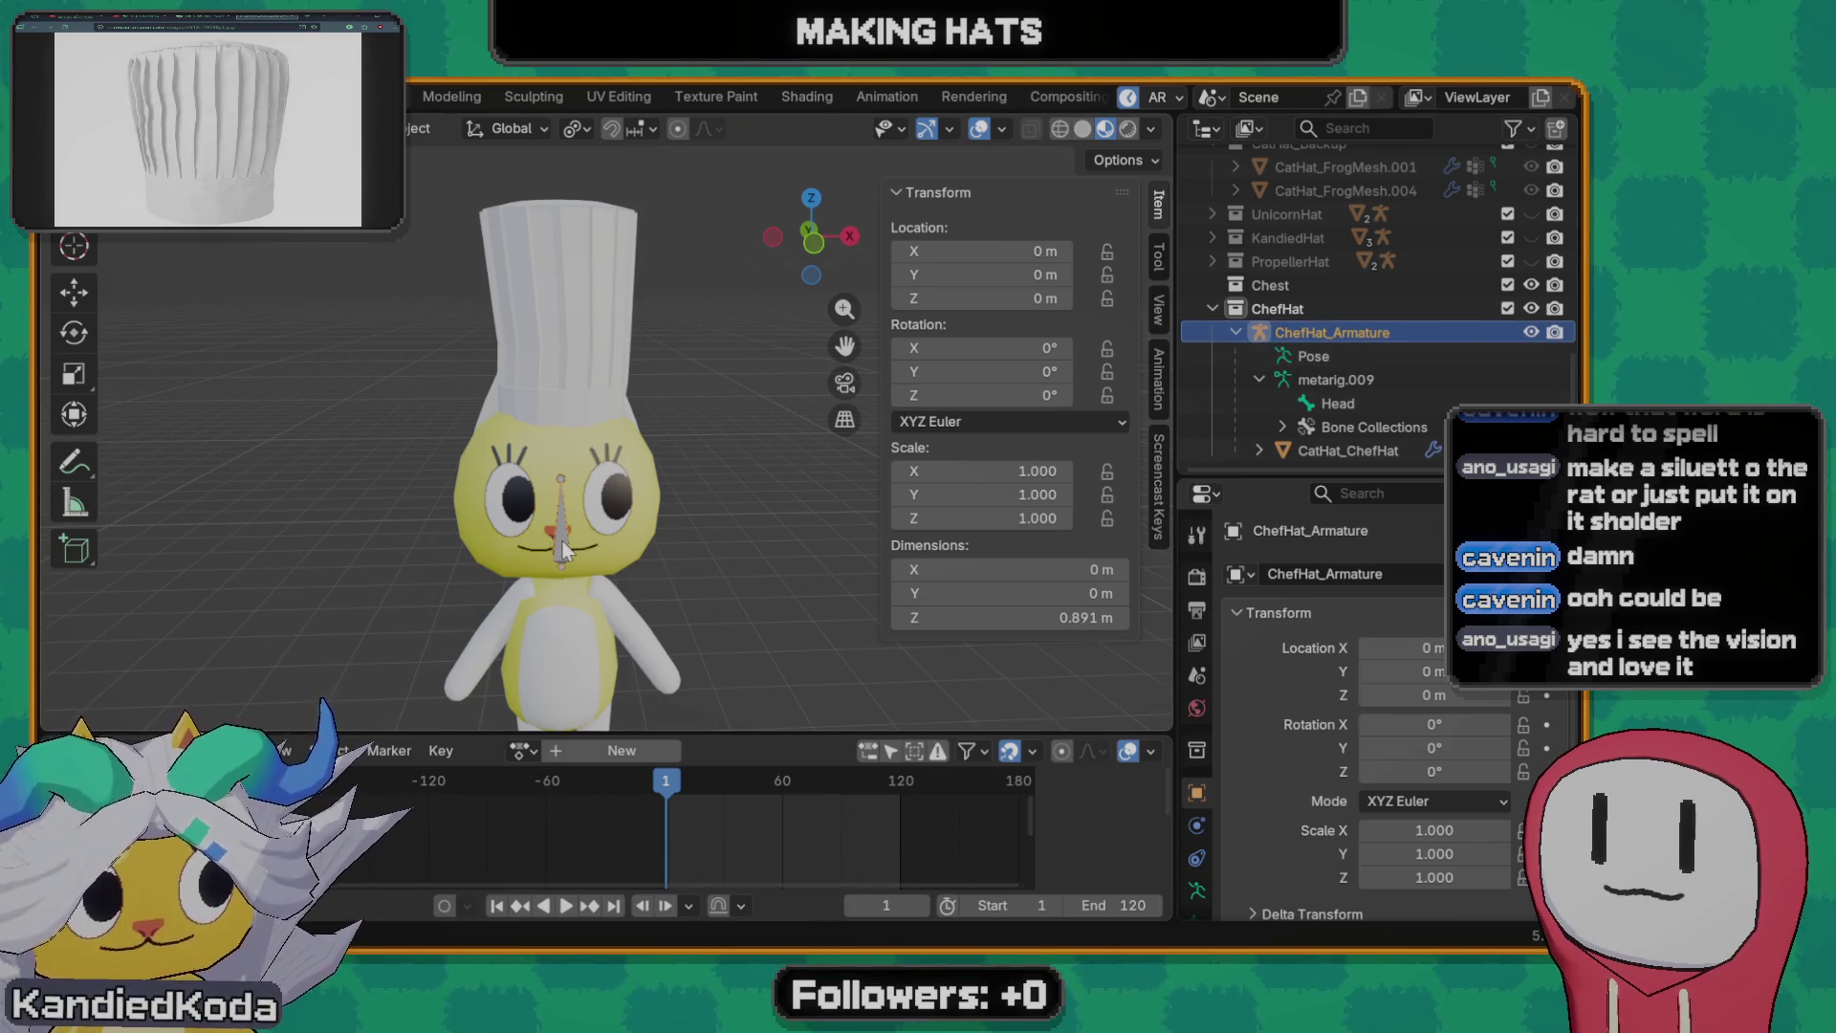
left_click(602, 400)
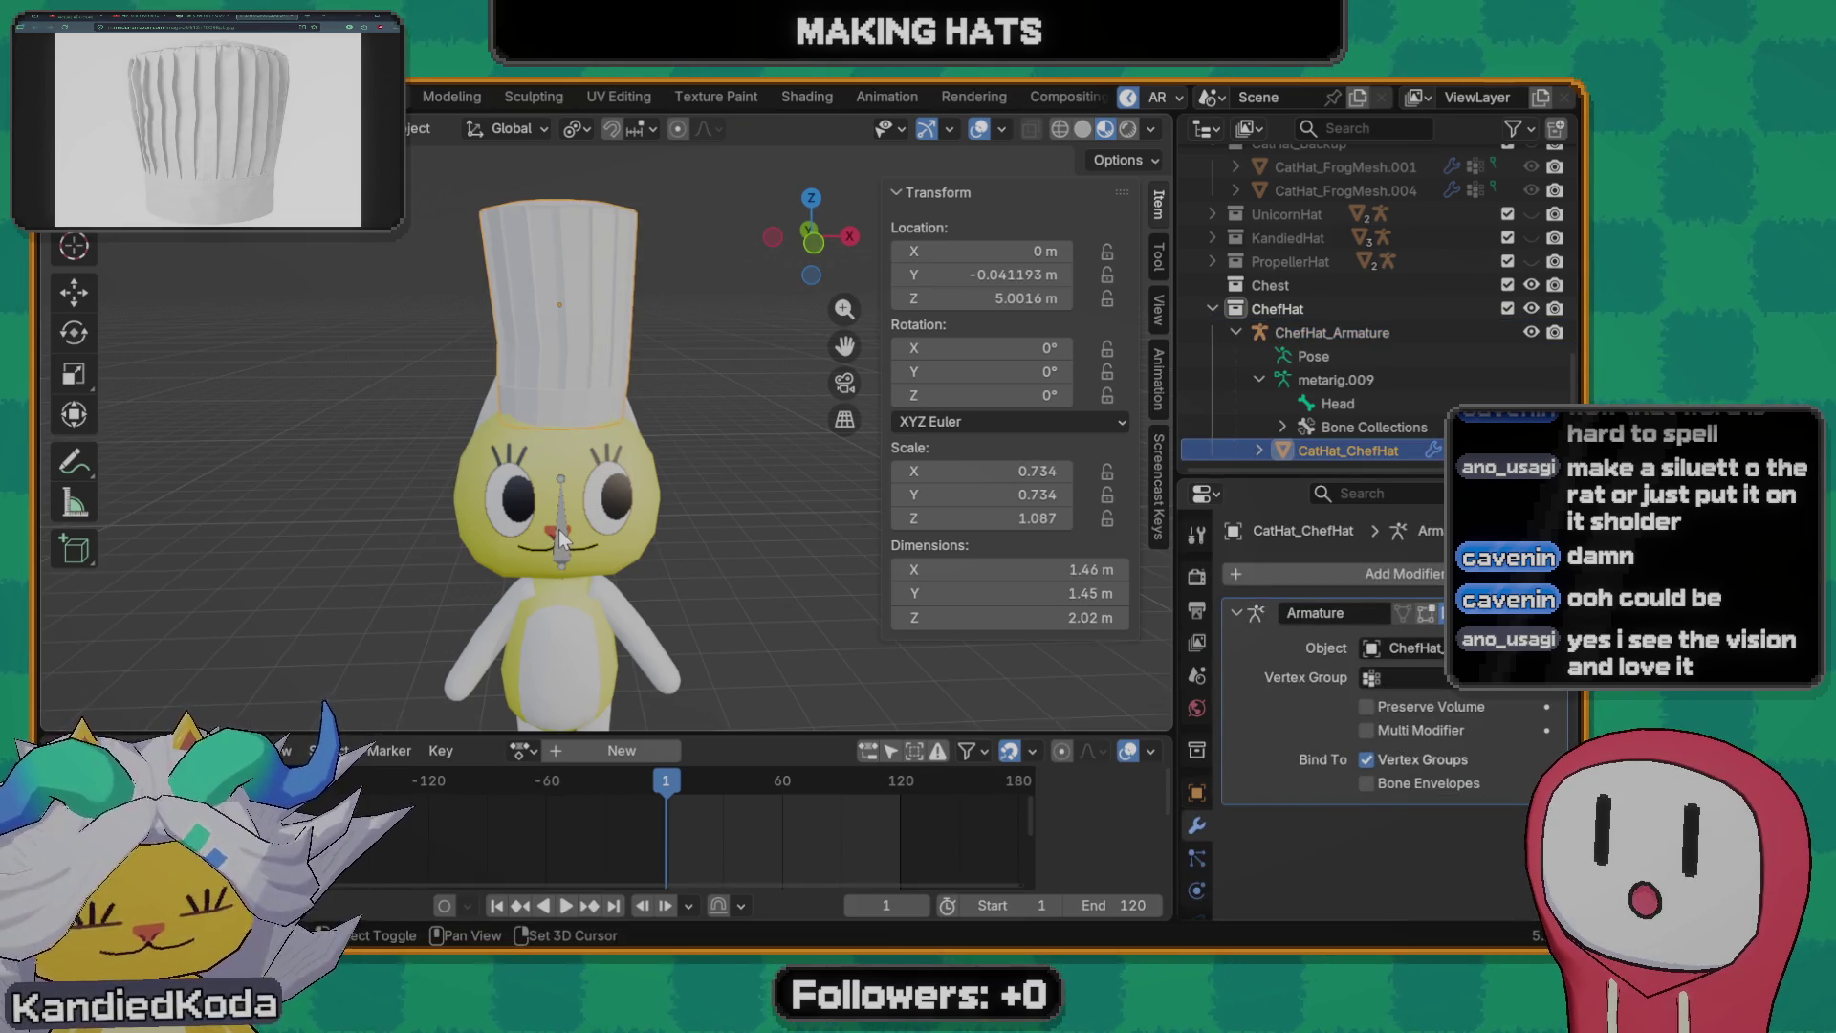
left_click(604, 406)
key("ctrl+a")
left_click(603, 398)
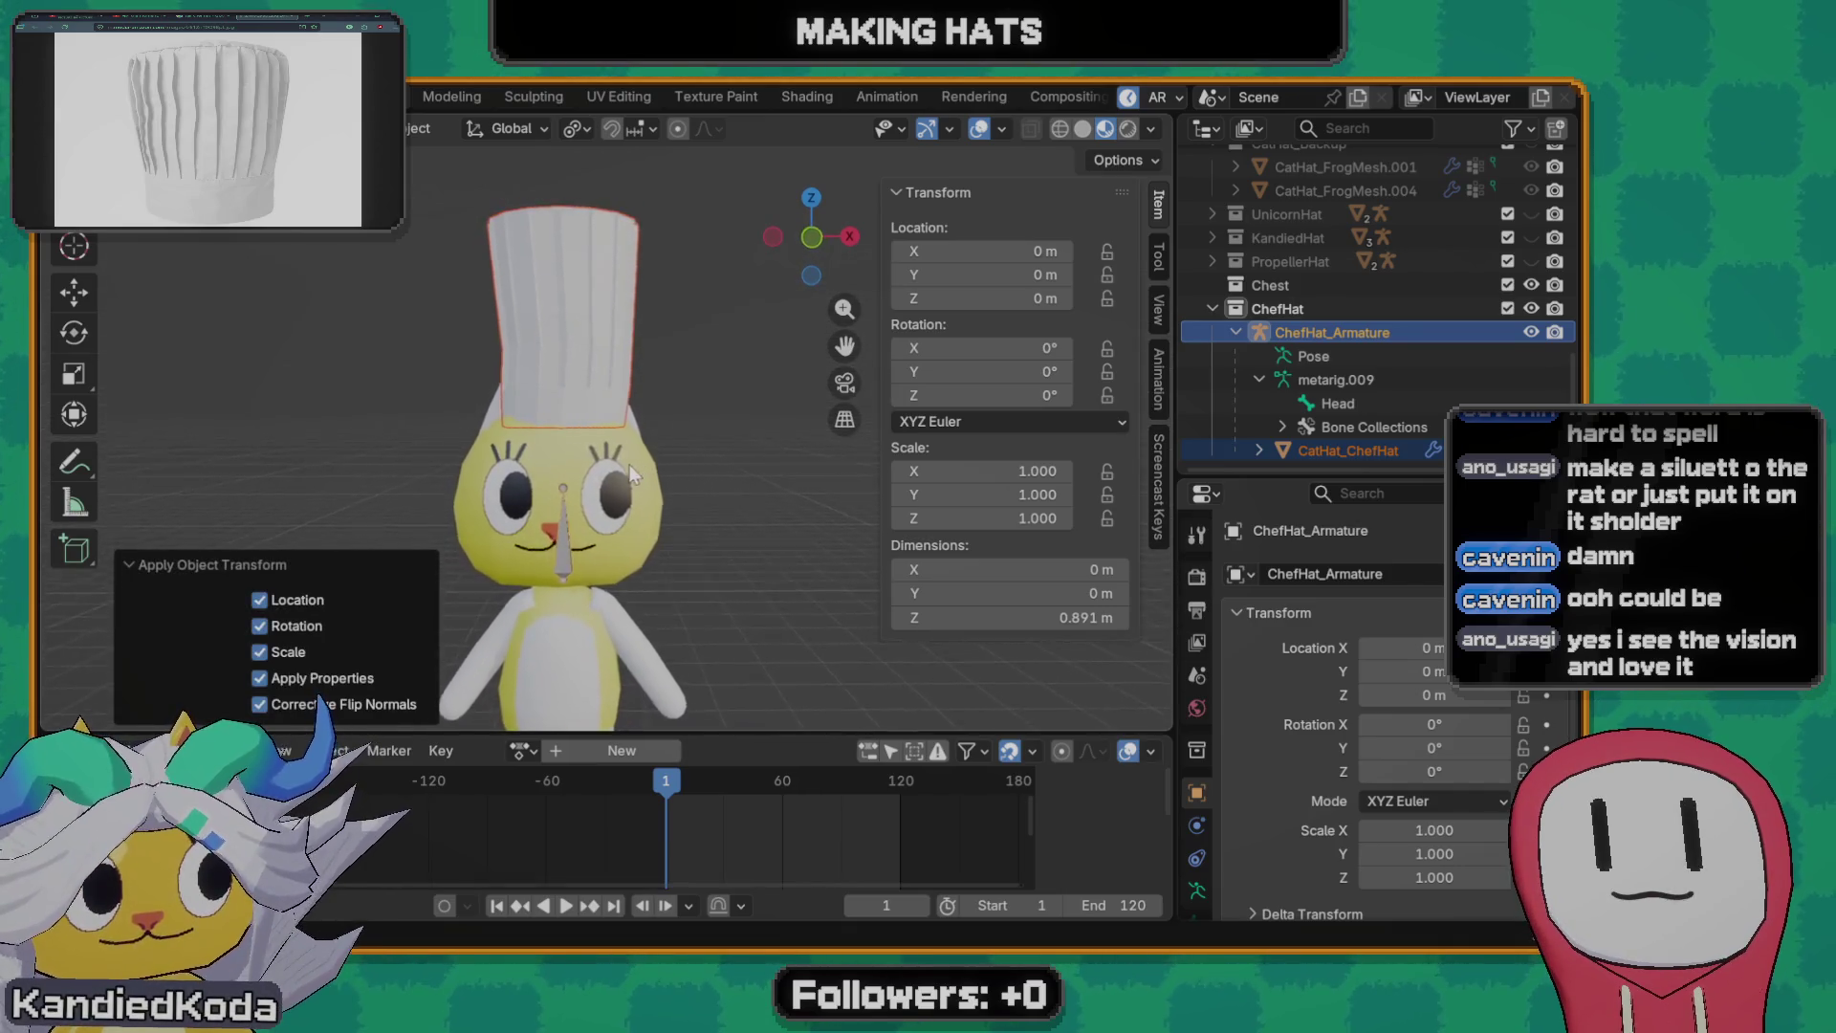
left_click(555, 458)
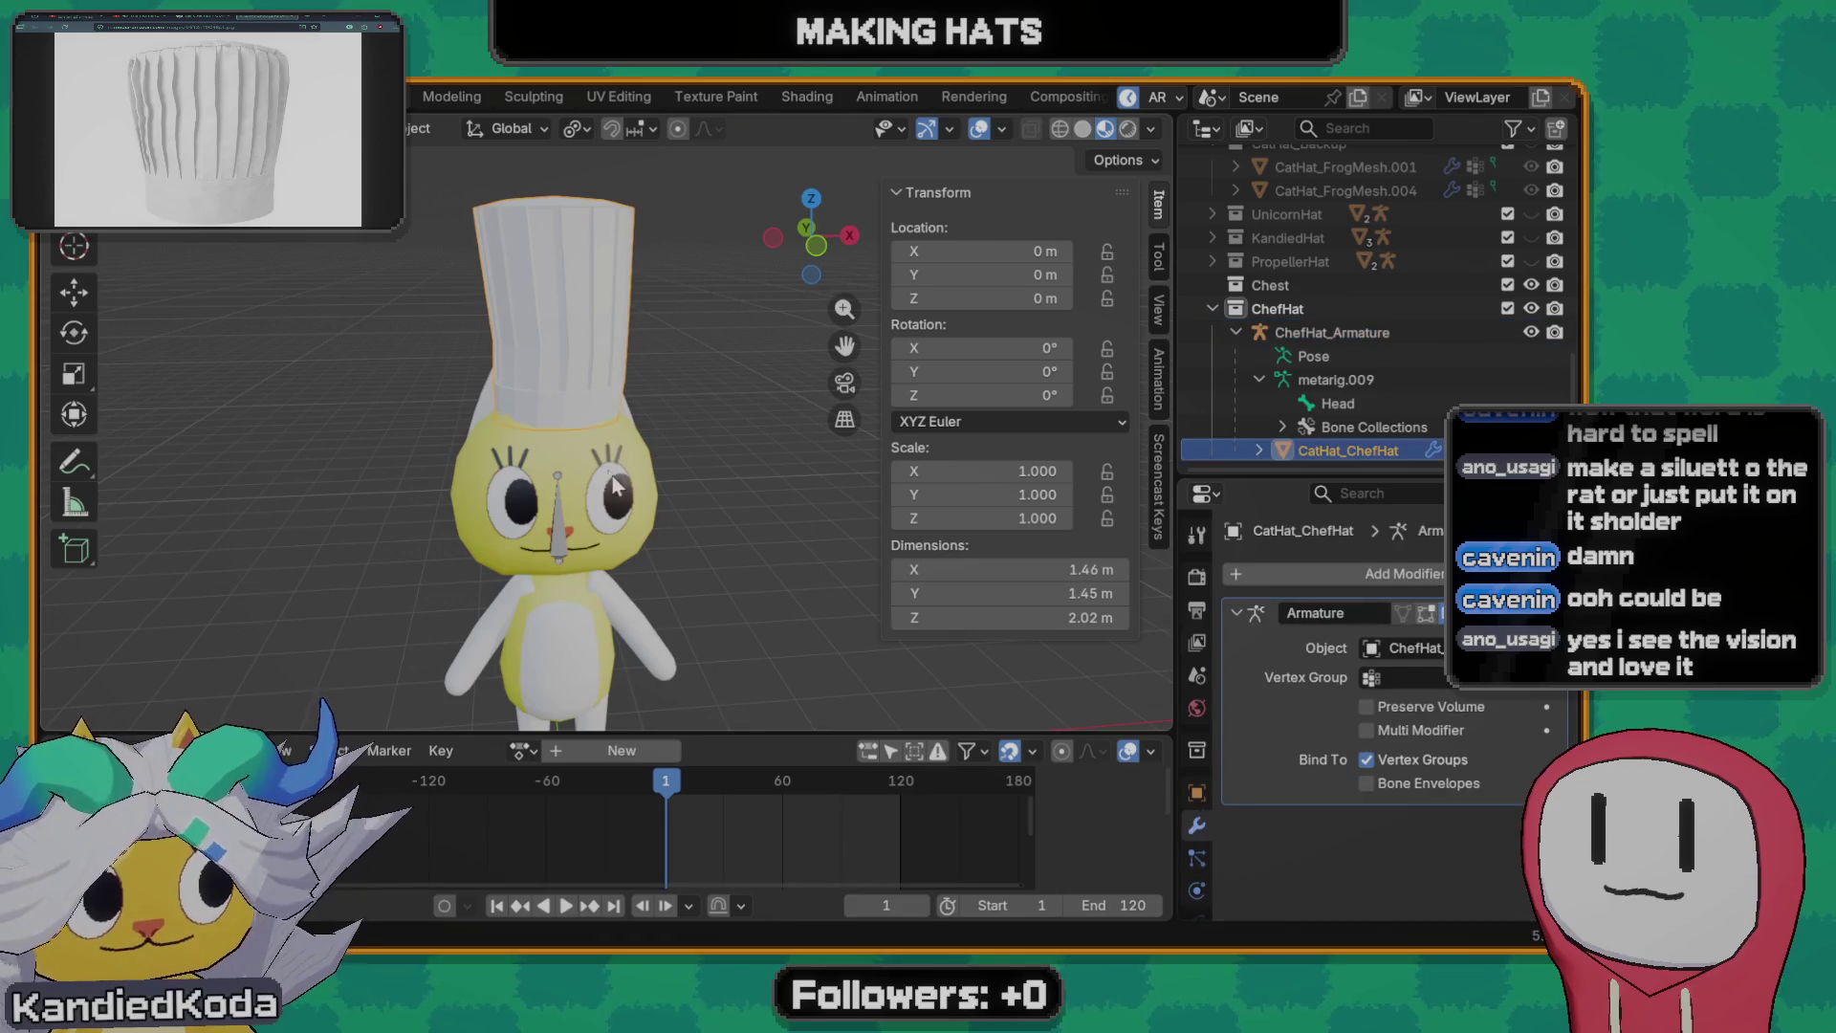
left_click(566, 538)
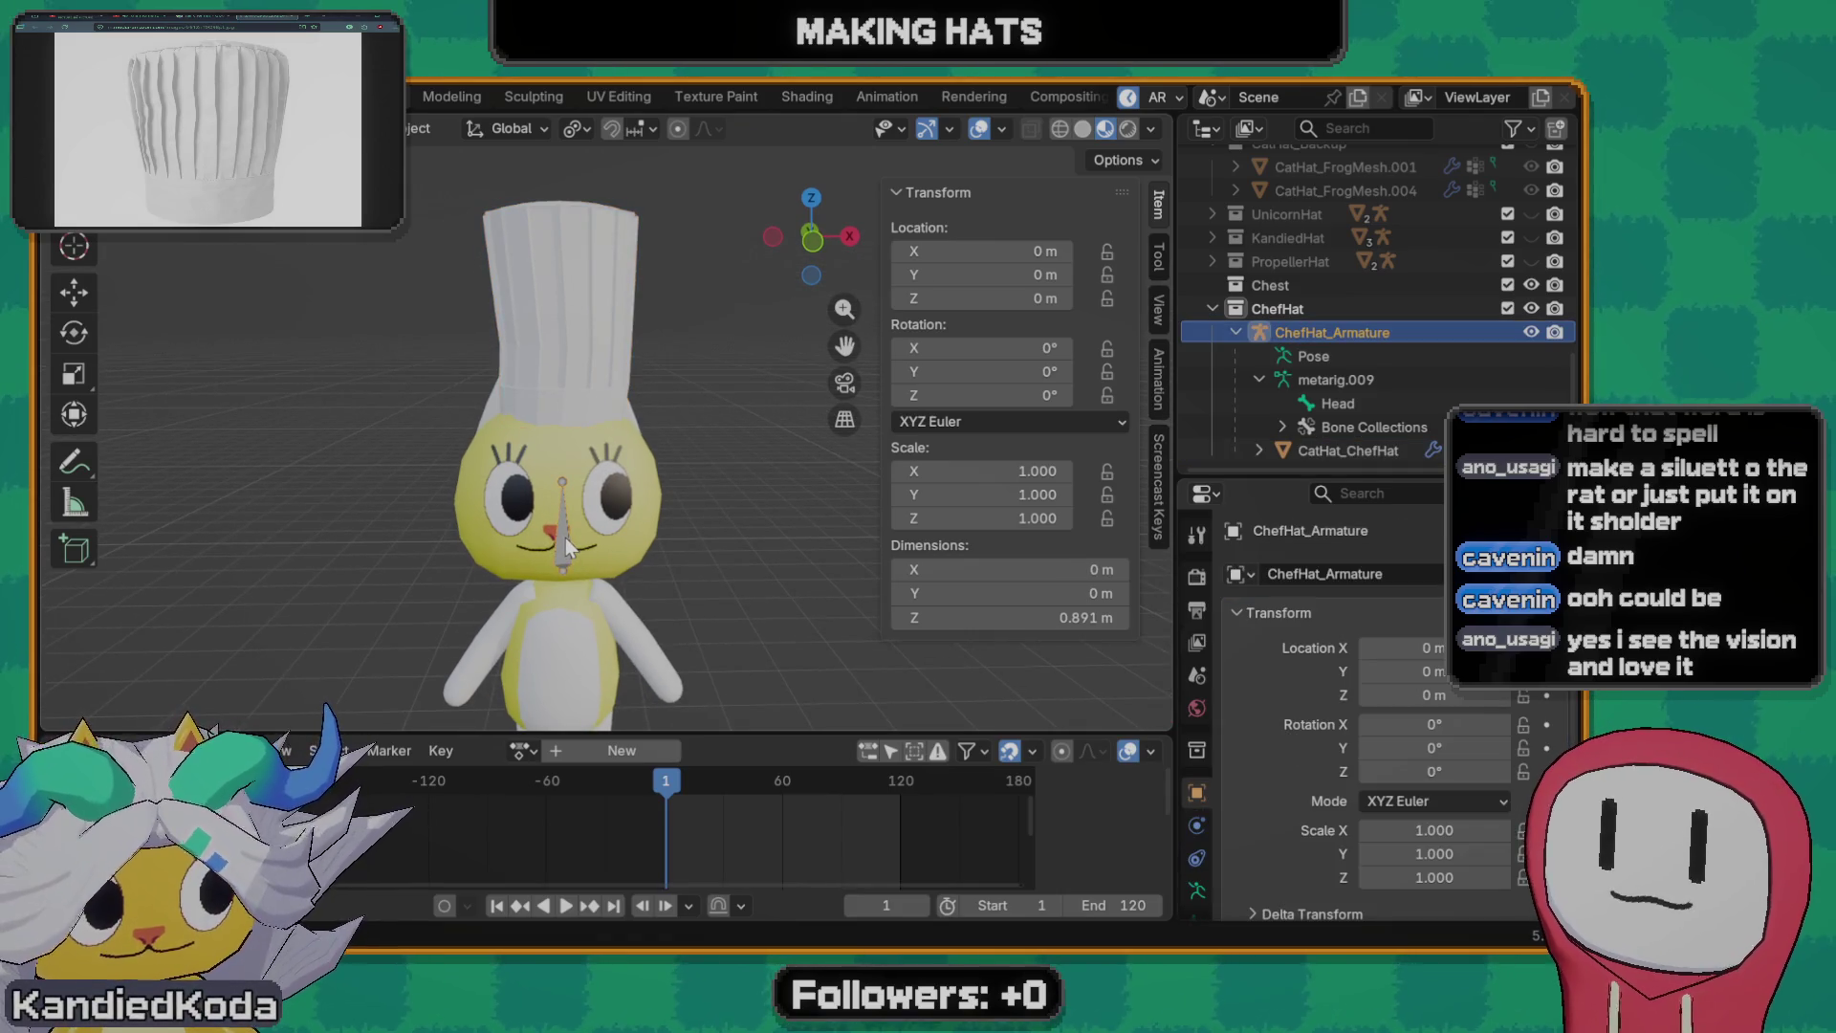
right_click(561, 535)
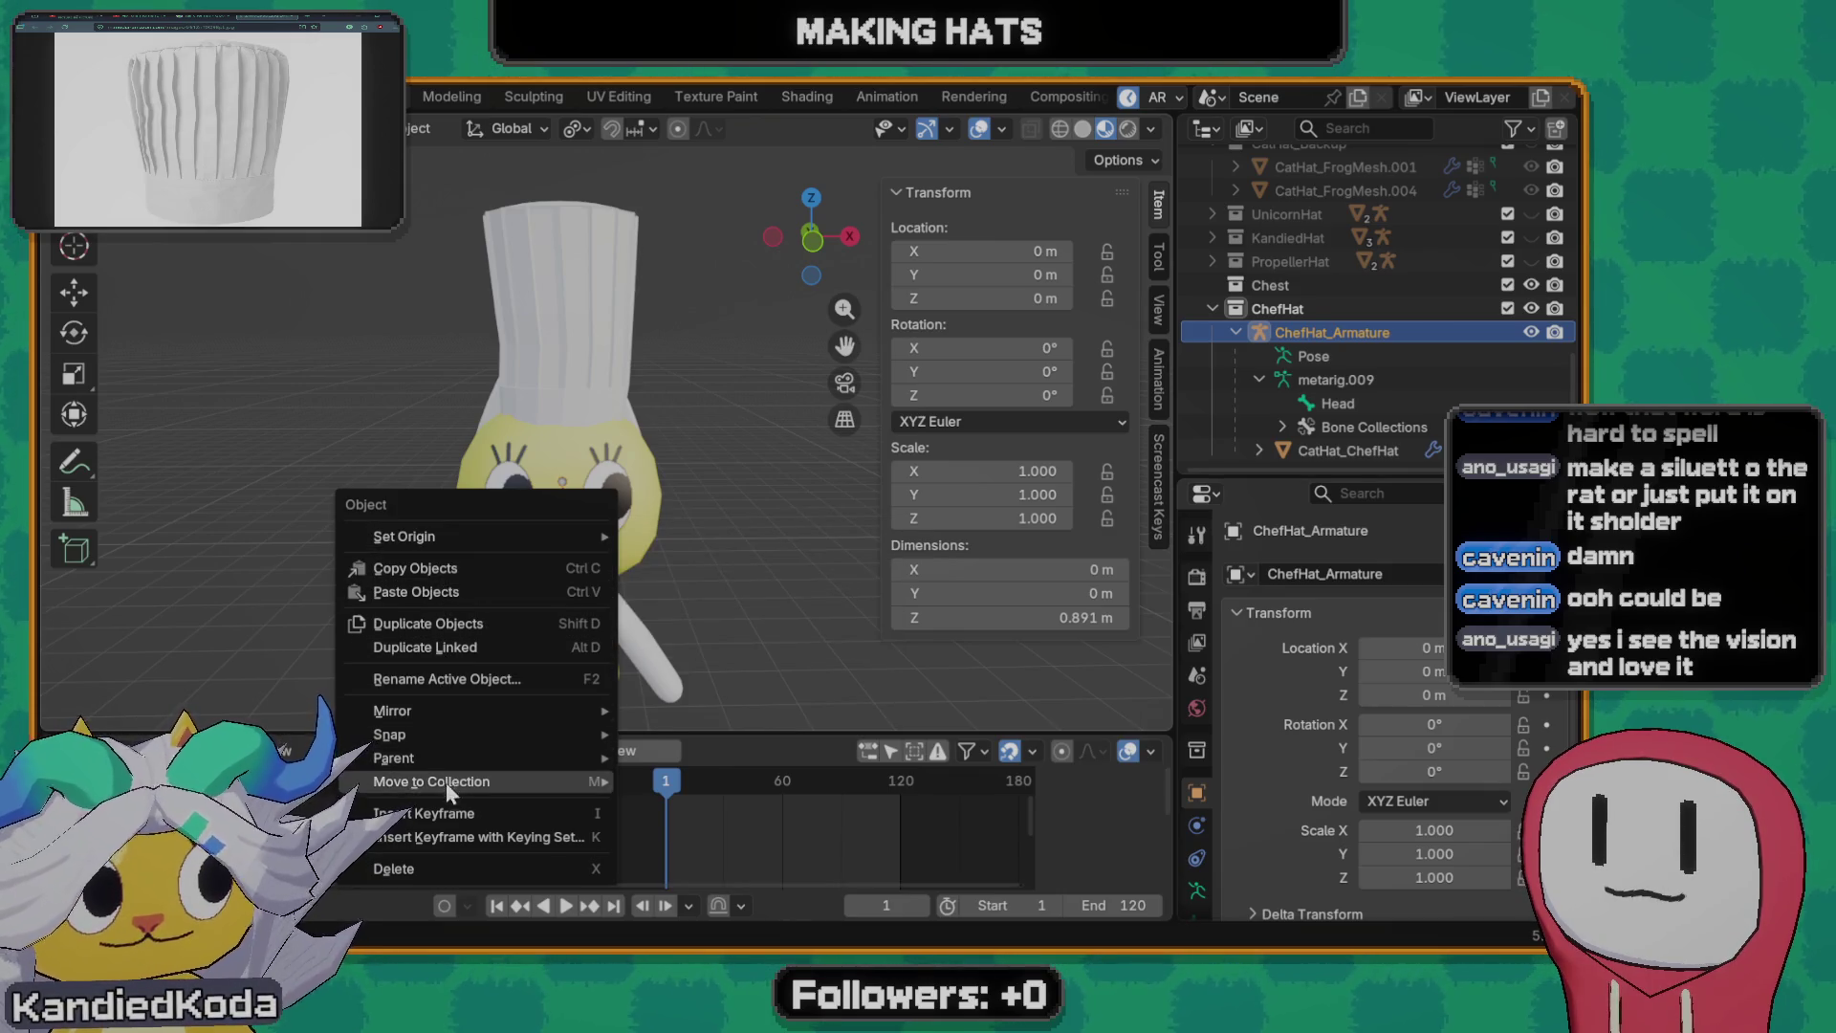
left_click(570, 316)
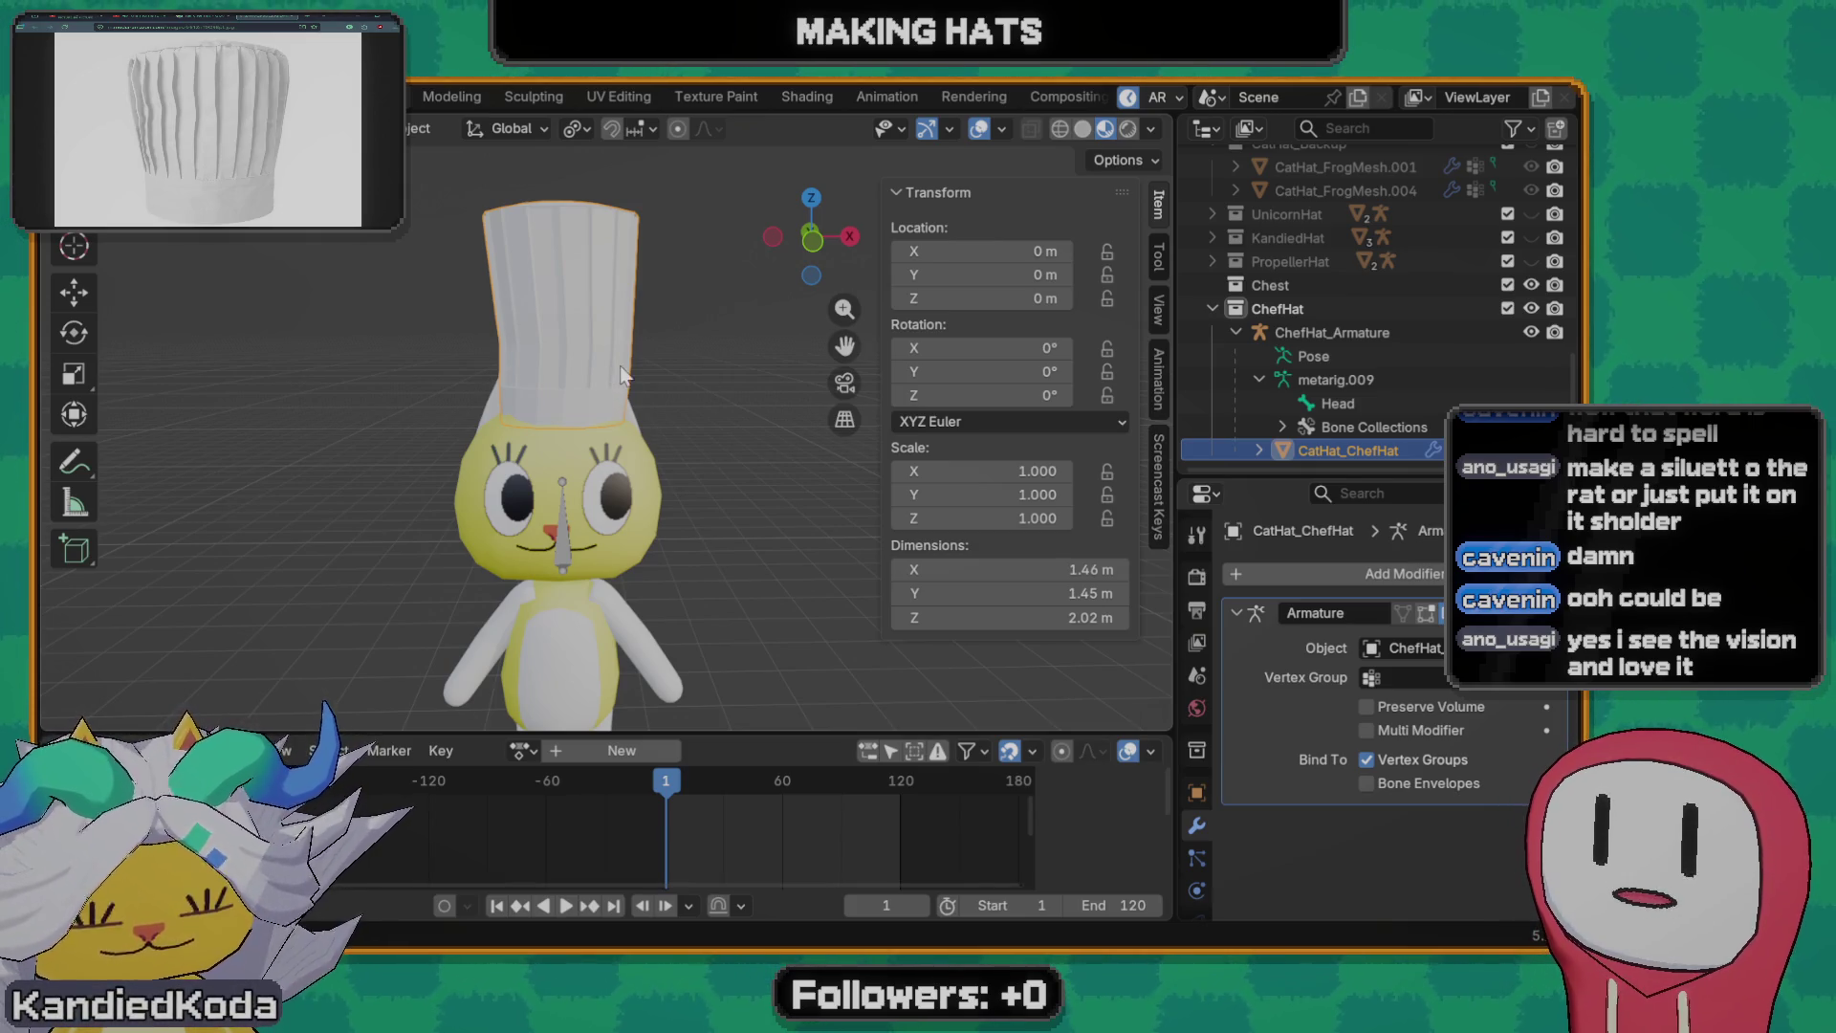
mouse_move(609, 483)
middle_mouse_down()
mouse_move(698, 446)
mouse_move(723, 387)
middle_mouse_up()
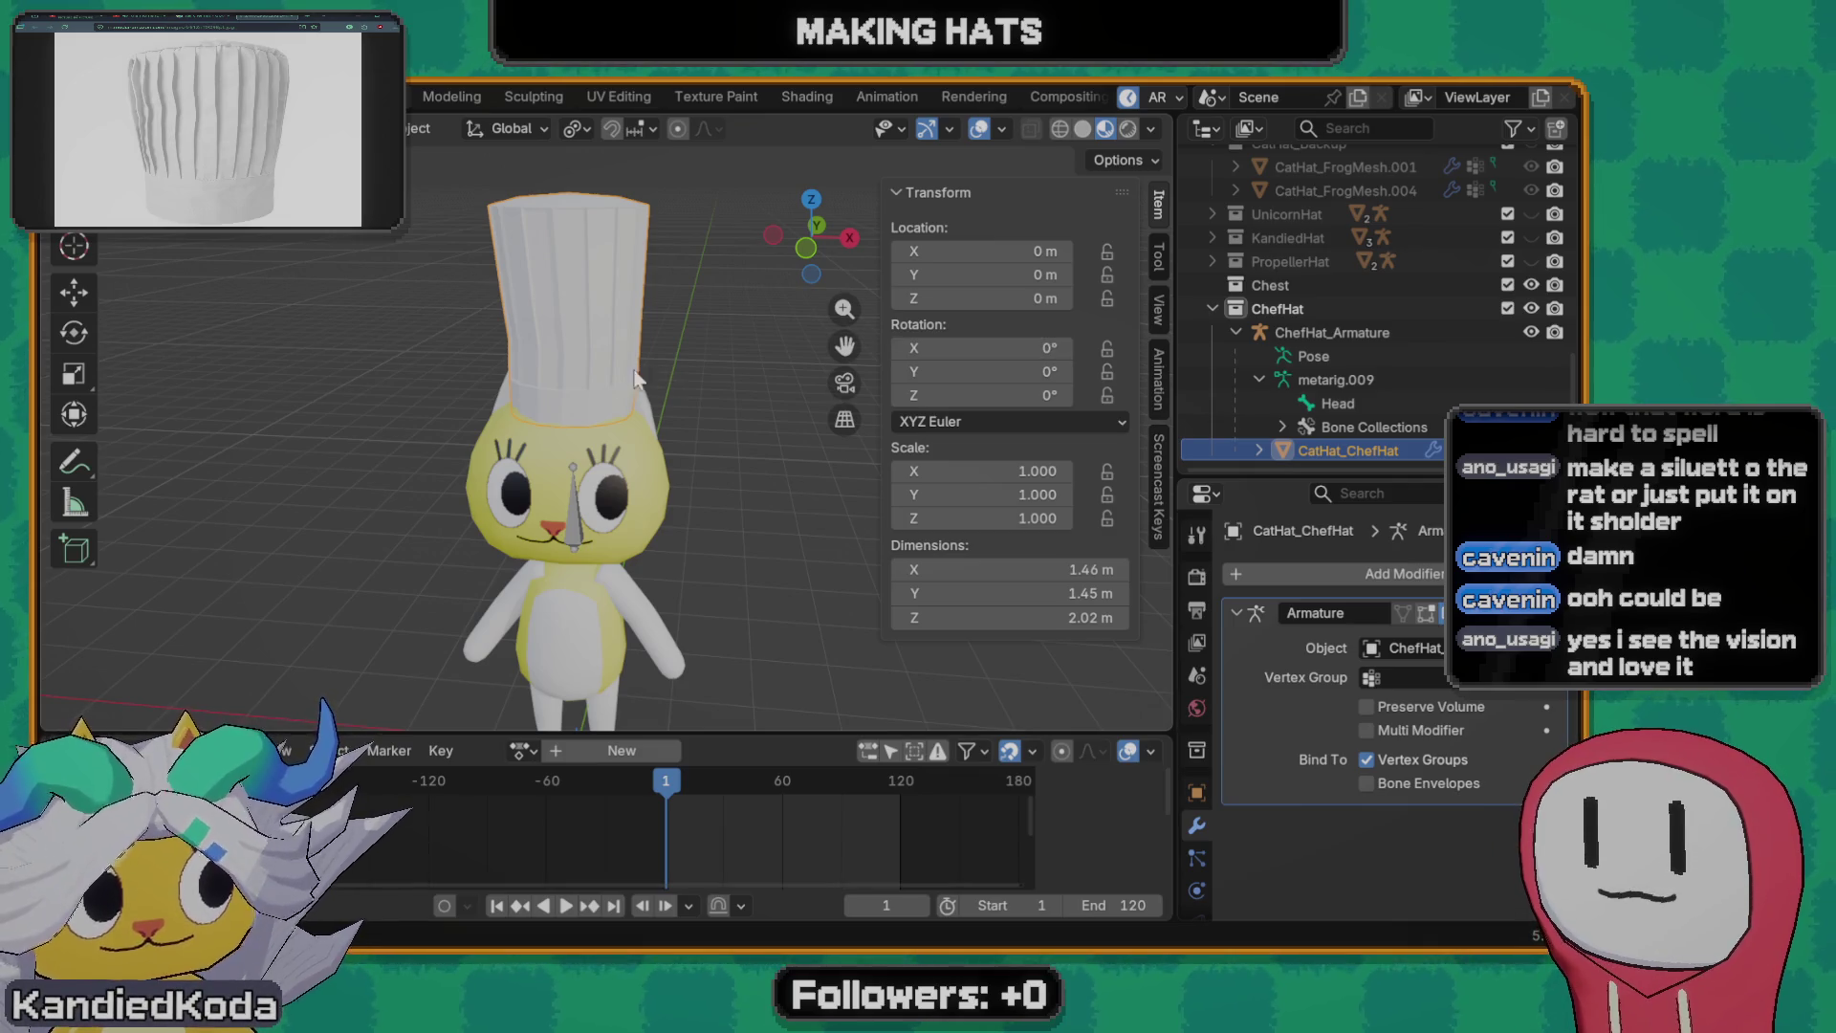
mouse_move(652, 376)
middle_mouse_down()
mouse_move(614, 538)
mouse_move(567, 565)
middle_mouse_up()
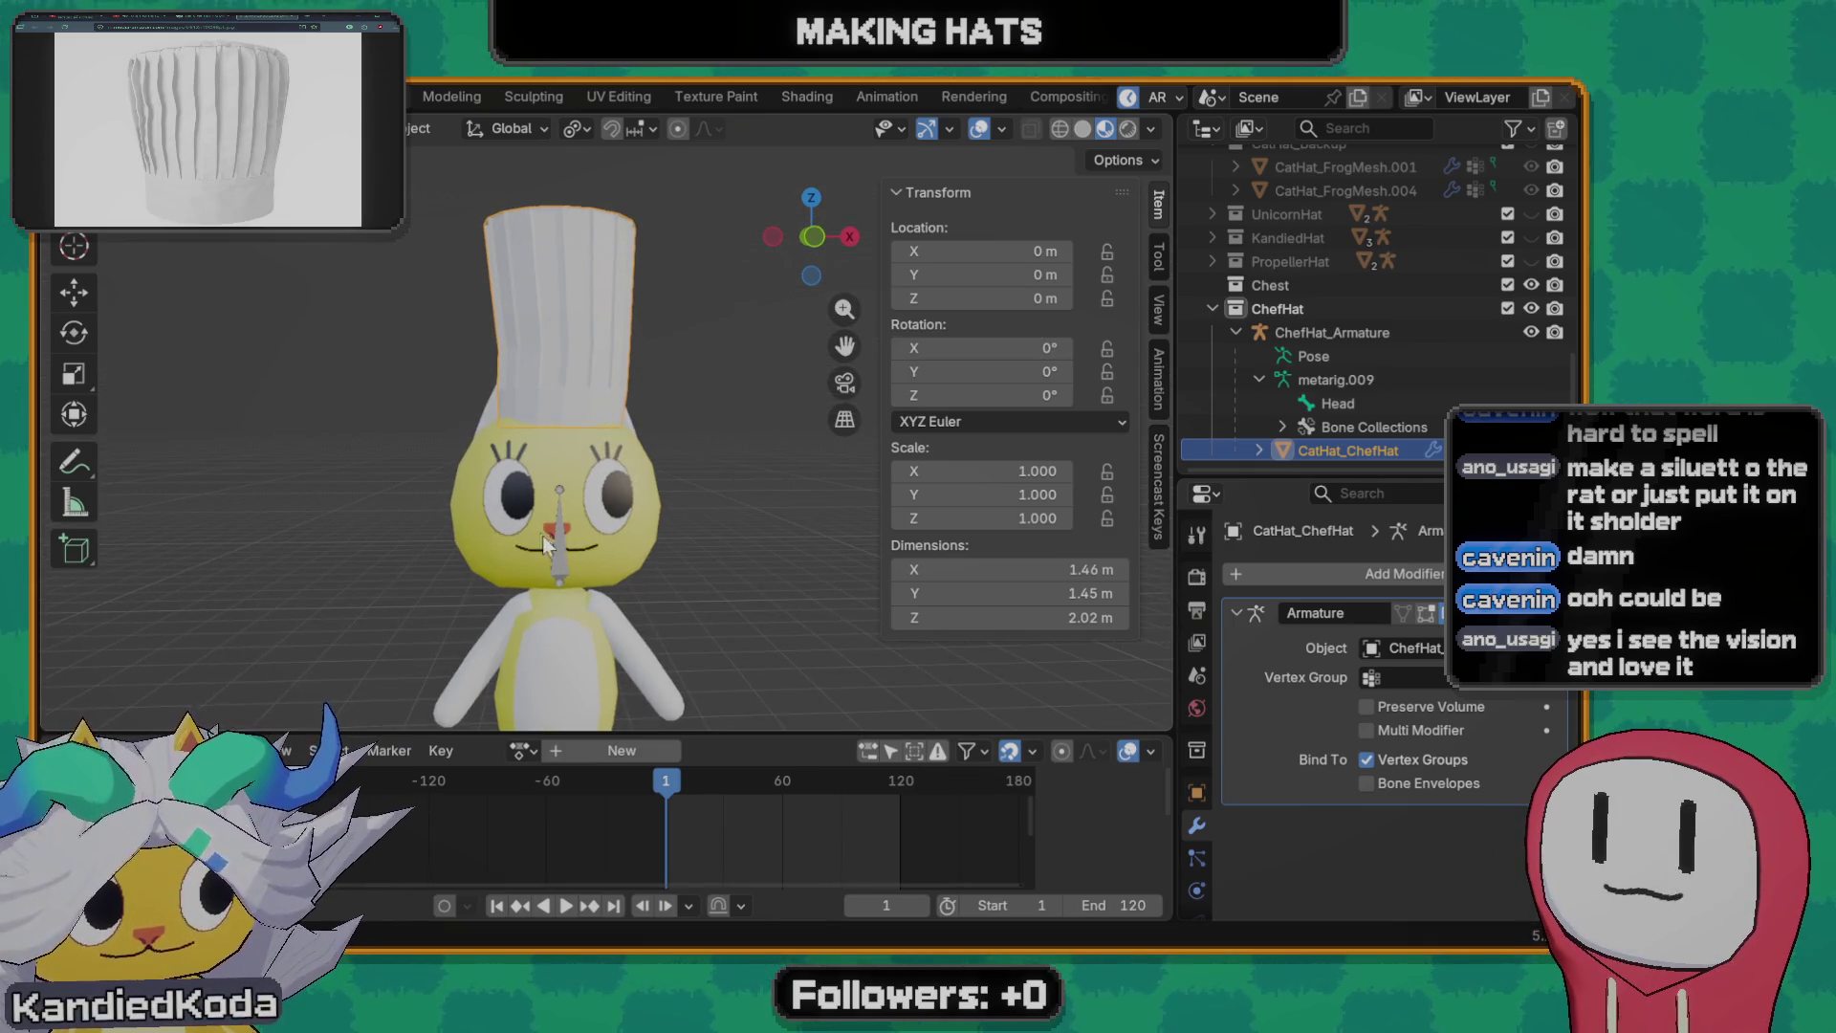
left_click(560, 542)
right_click(565, 534)
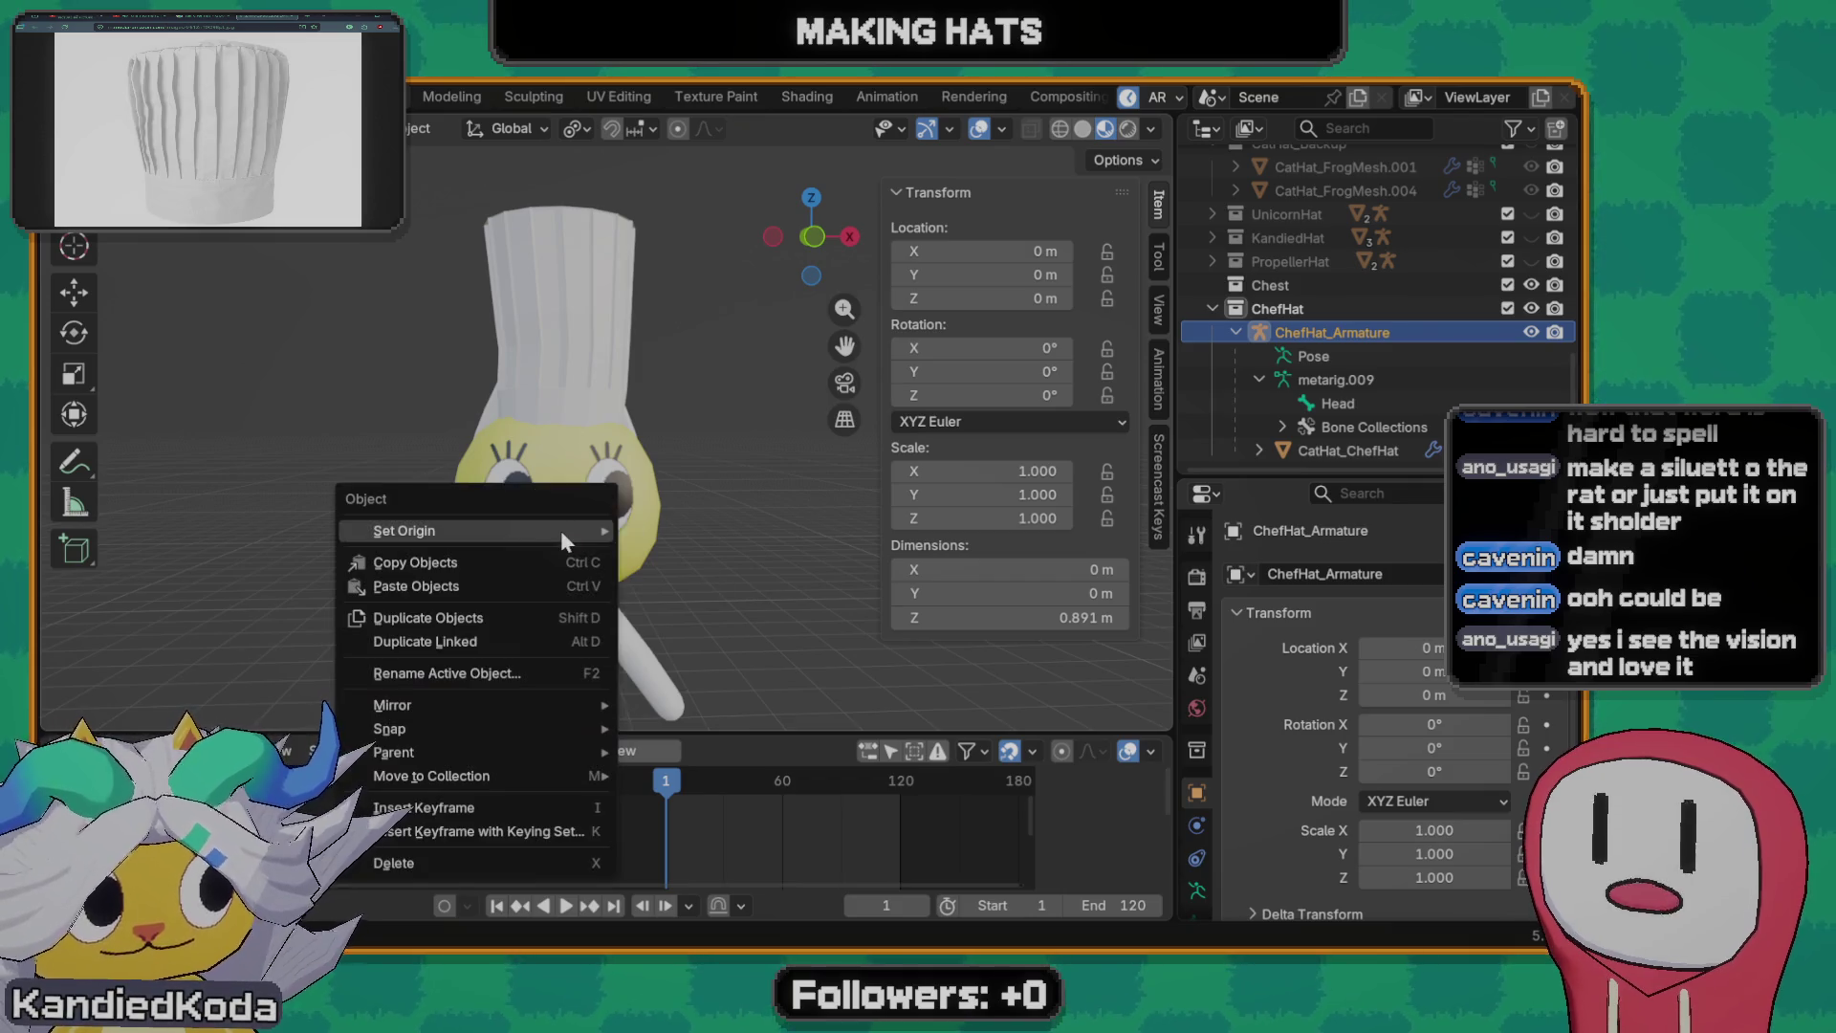
right_click(1343, 334)
left_click(1278, 460)
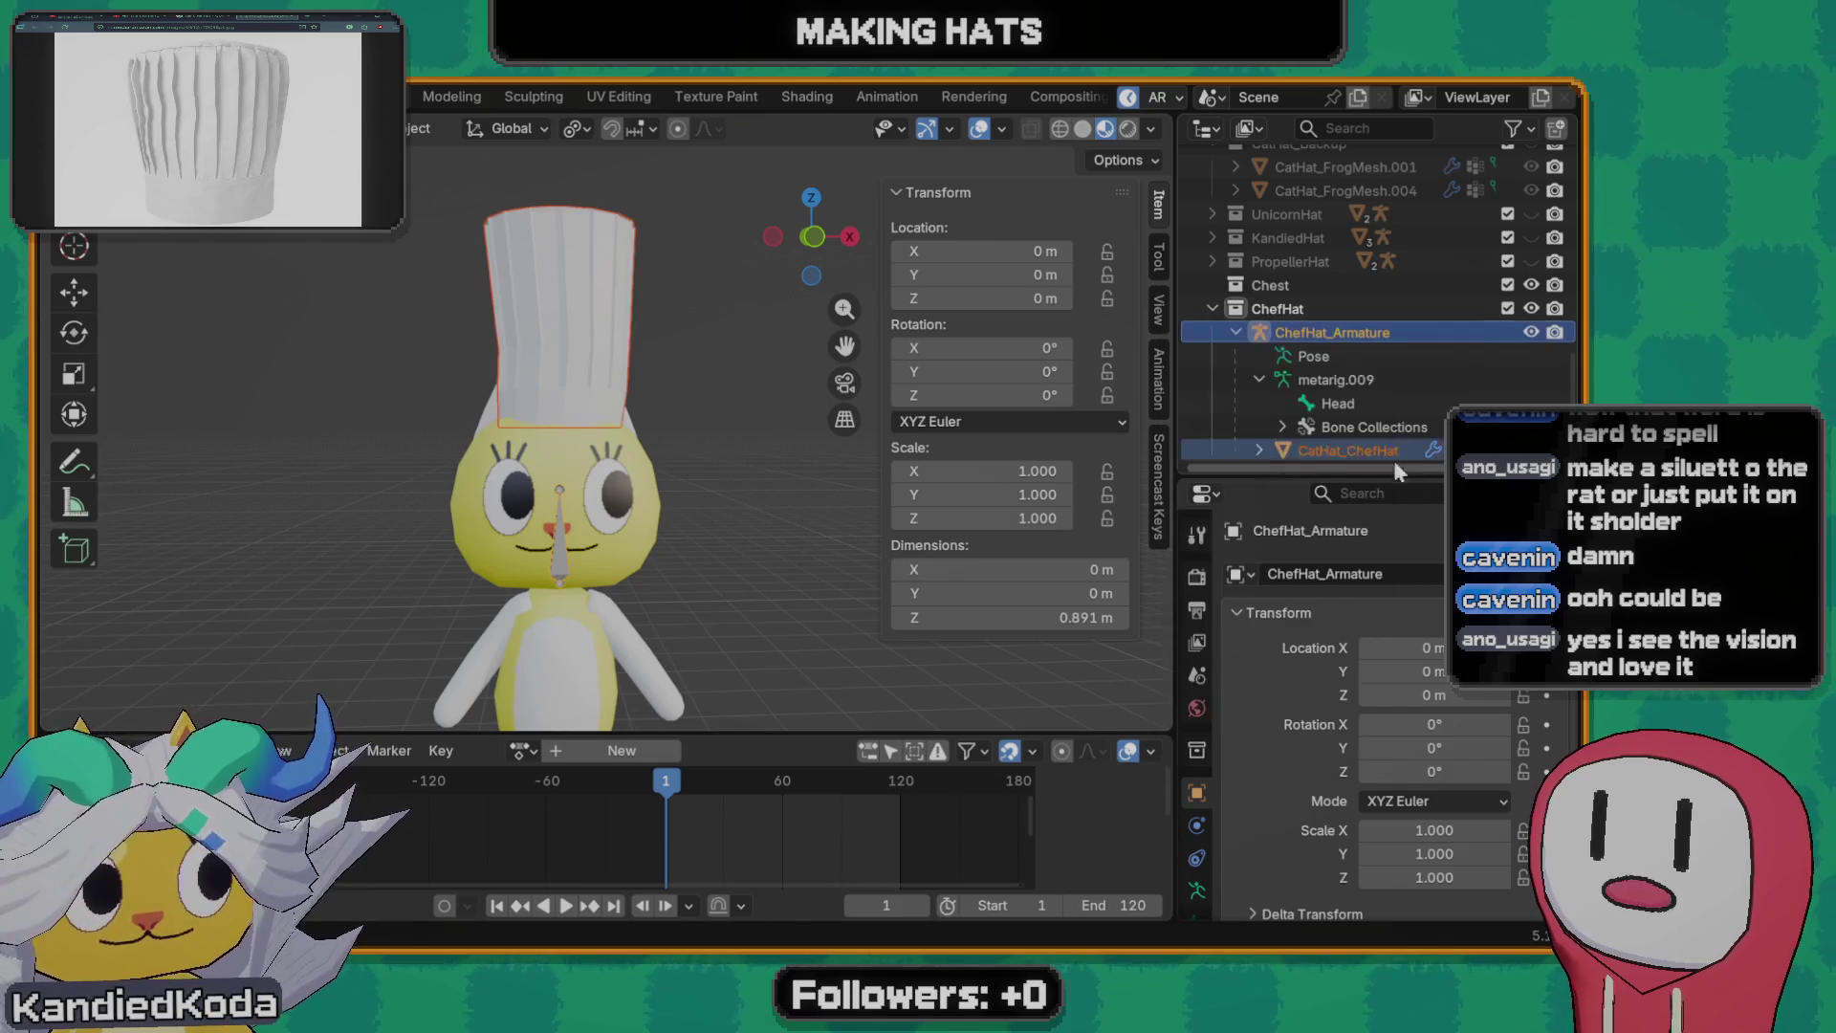
- Dismiss Quick Favorites, save Models.blend and reselect the chef hat mesh
key("q")
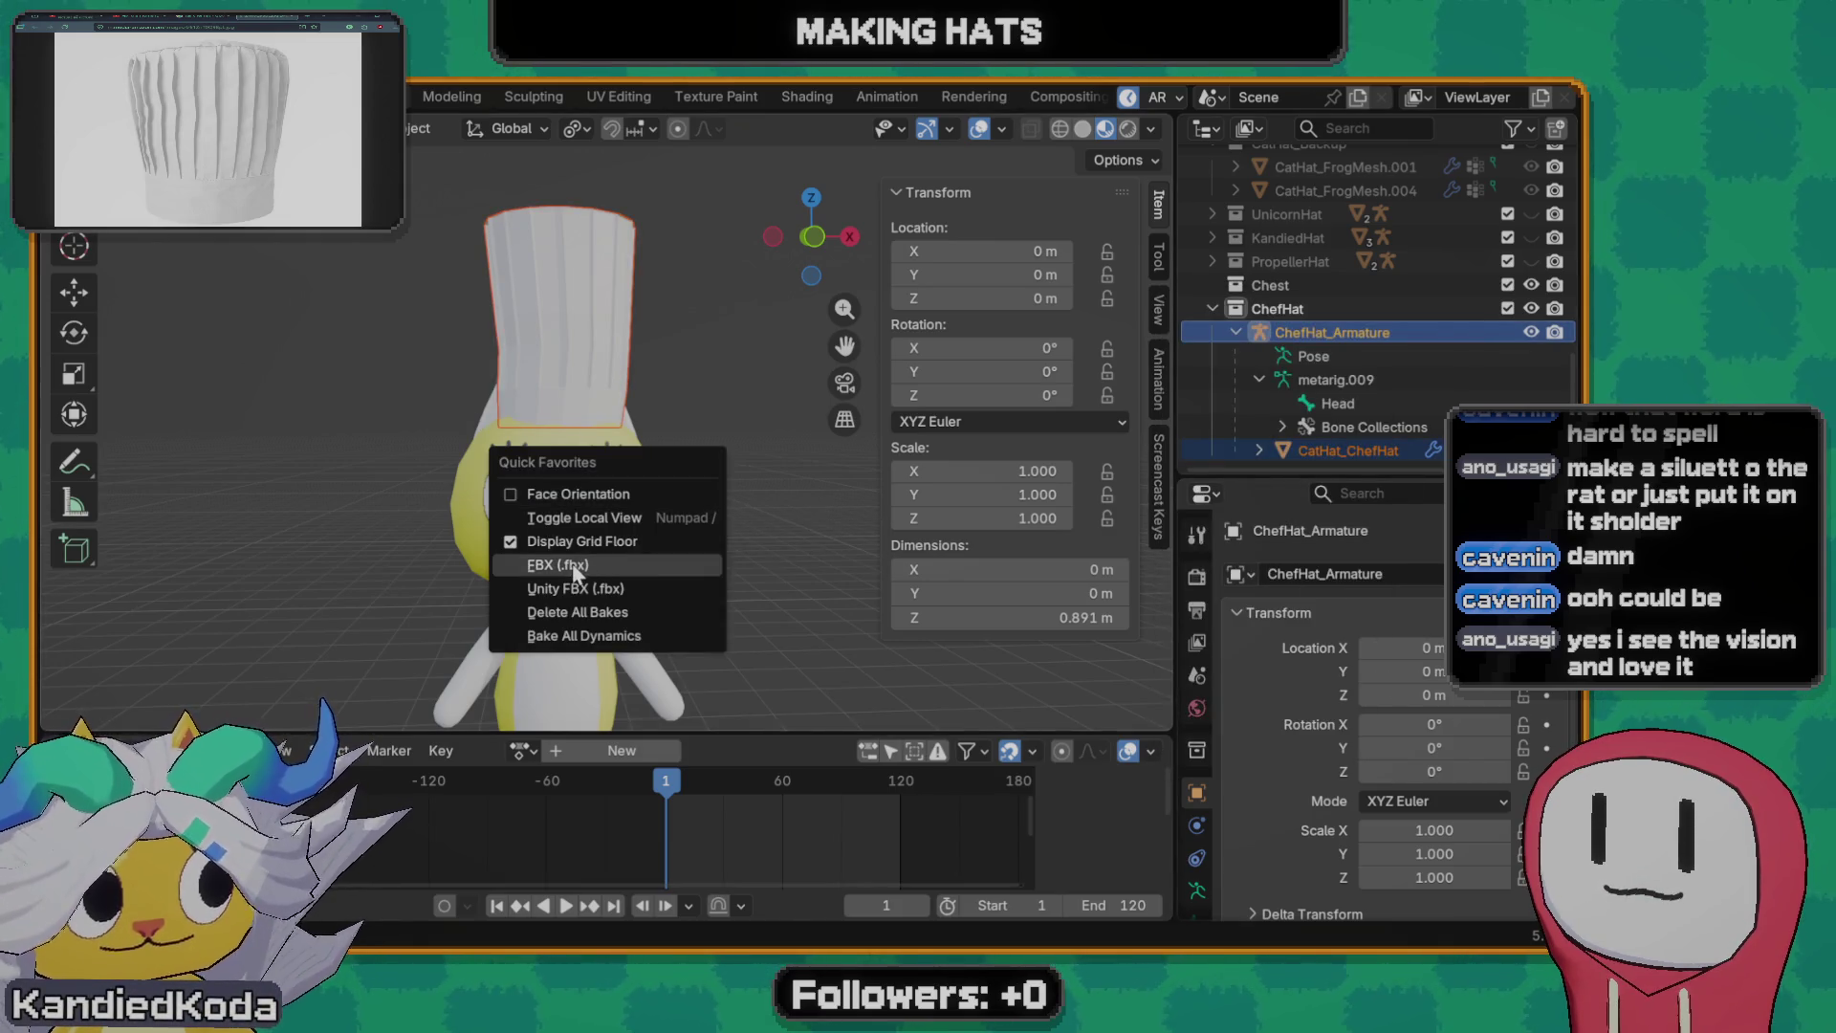
key("Escape")
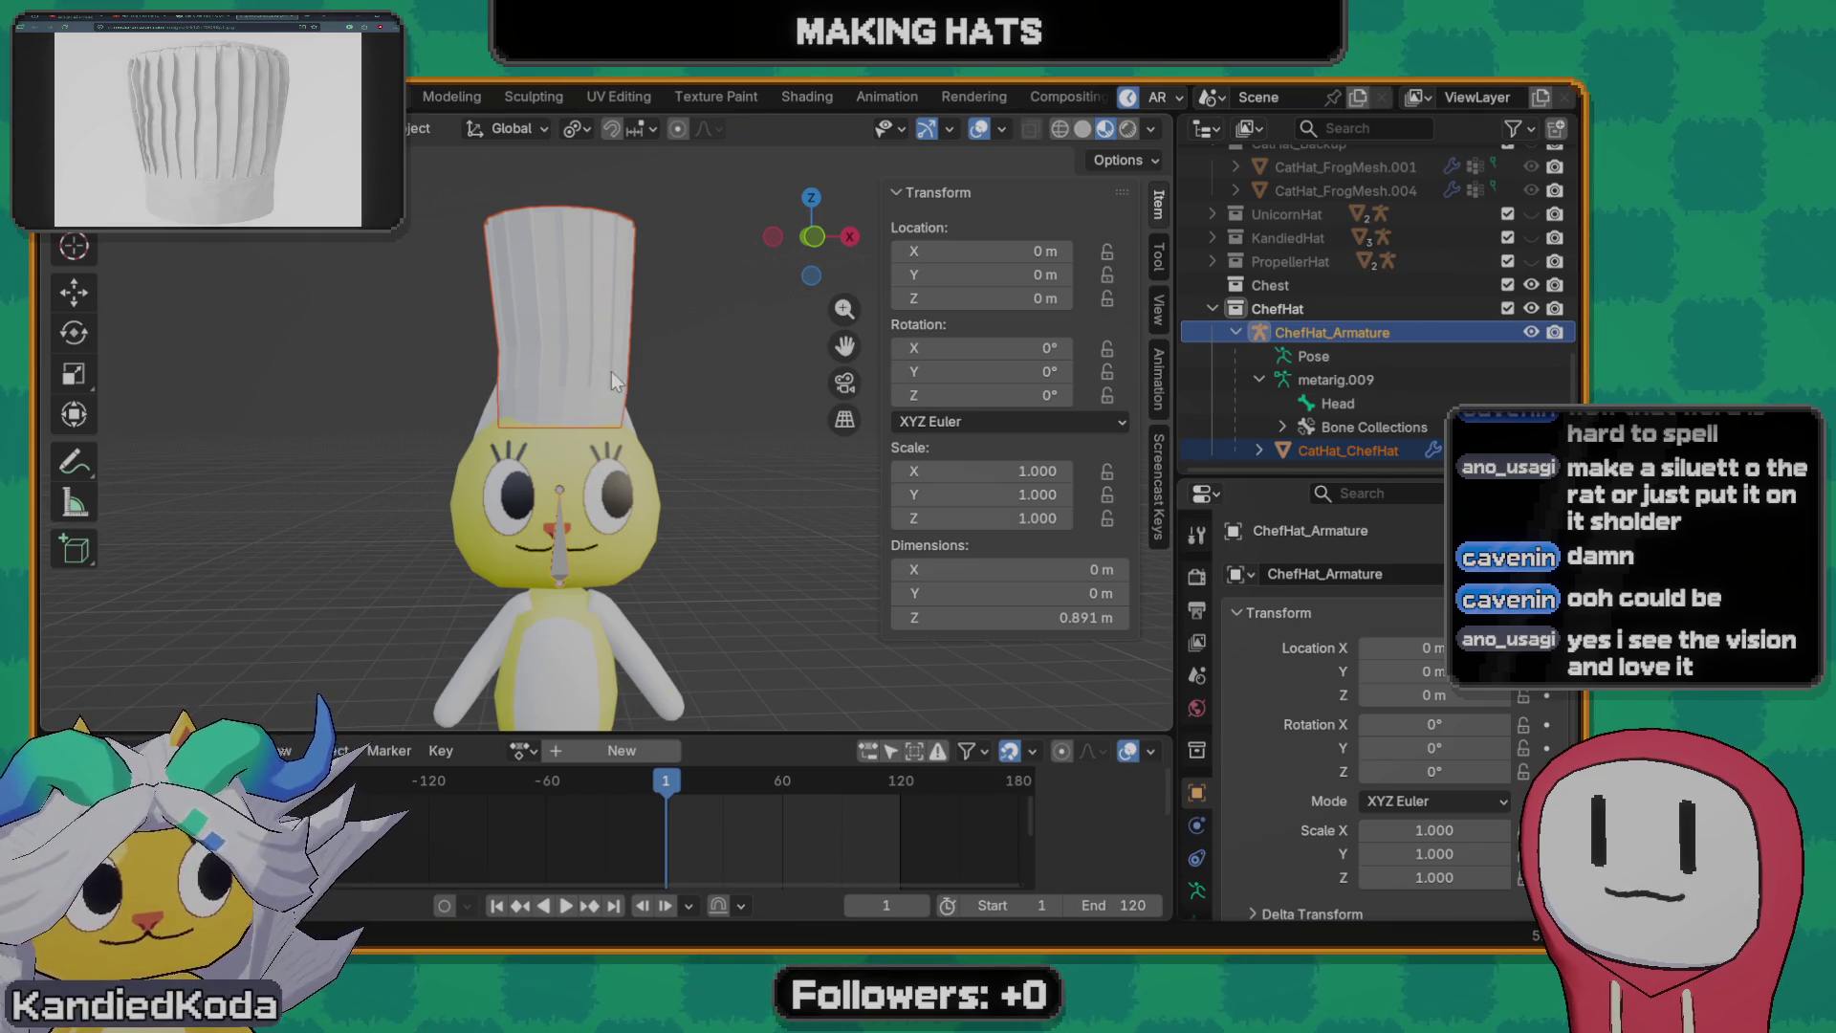
mouse_move(612, 371)
middle_mouse_down()
mouse_move(501, 365)
mouse_move(589, 366)
mouse_move(599, 386)
mouse_move(560, 454)
mouse_move(659, 310)
middle_mouse_up()
key("ctrl+s")
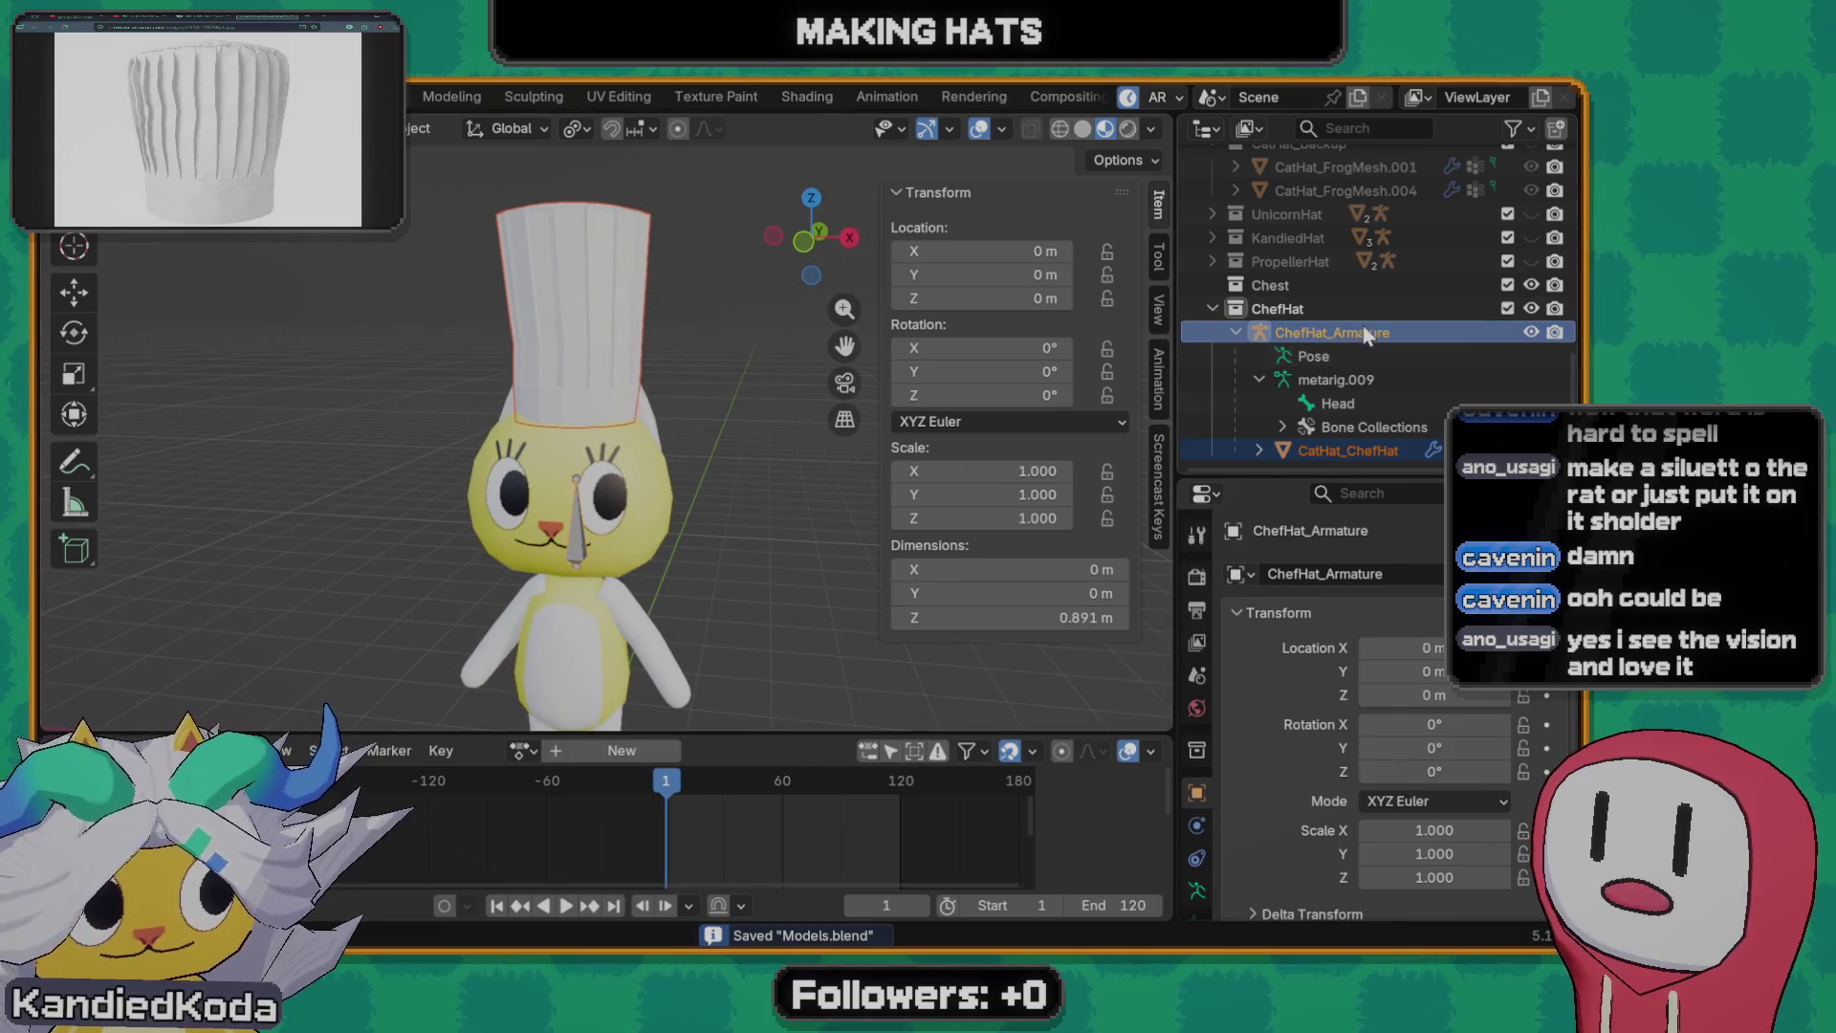
left_click(1356, 450)
- Collapse the ChefHat collection in the Outliner and hide it from the scene
left_click(1432, 449)
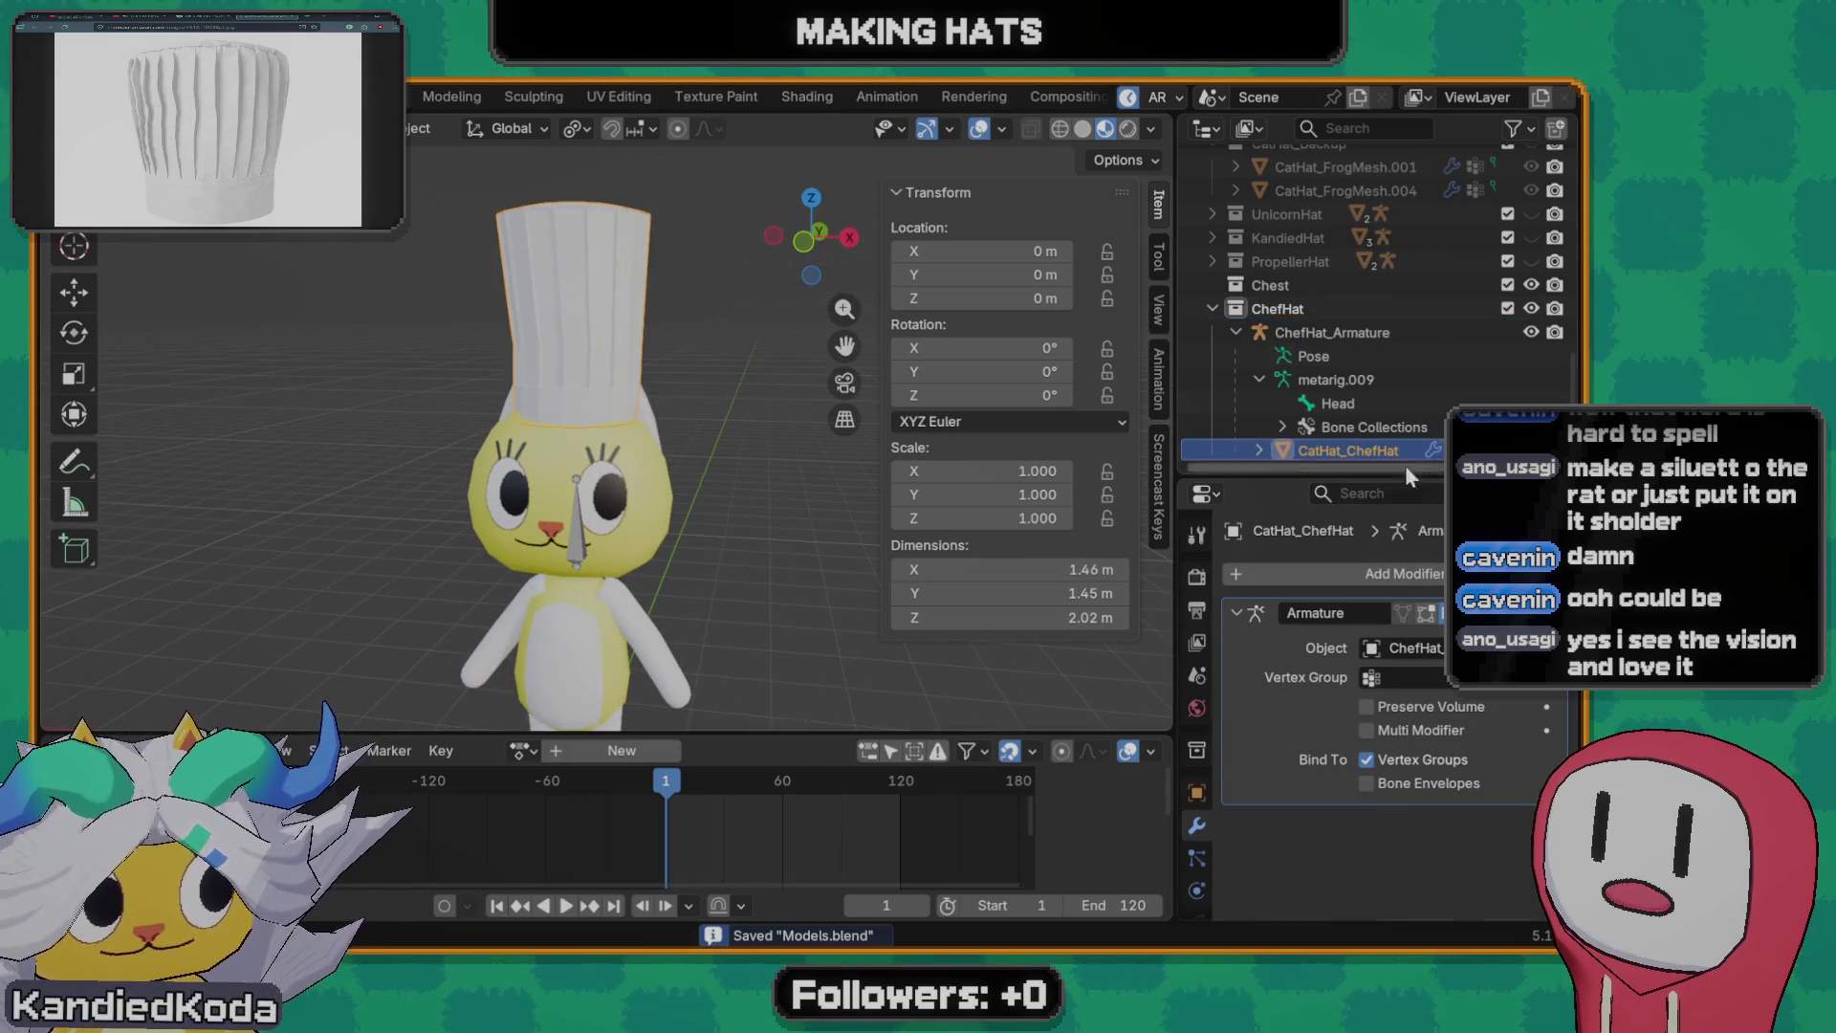
left_click(1343, 334)
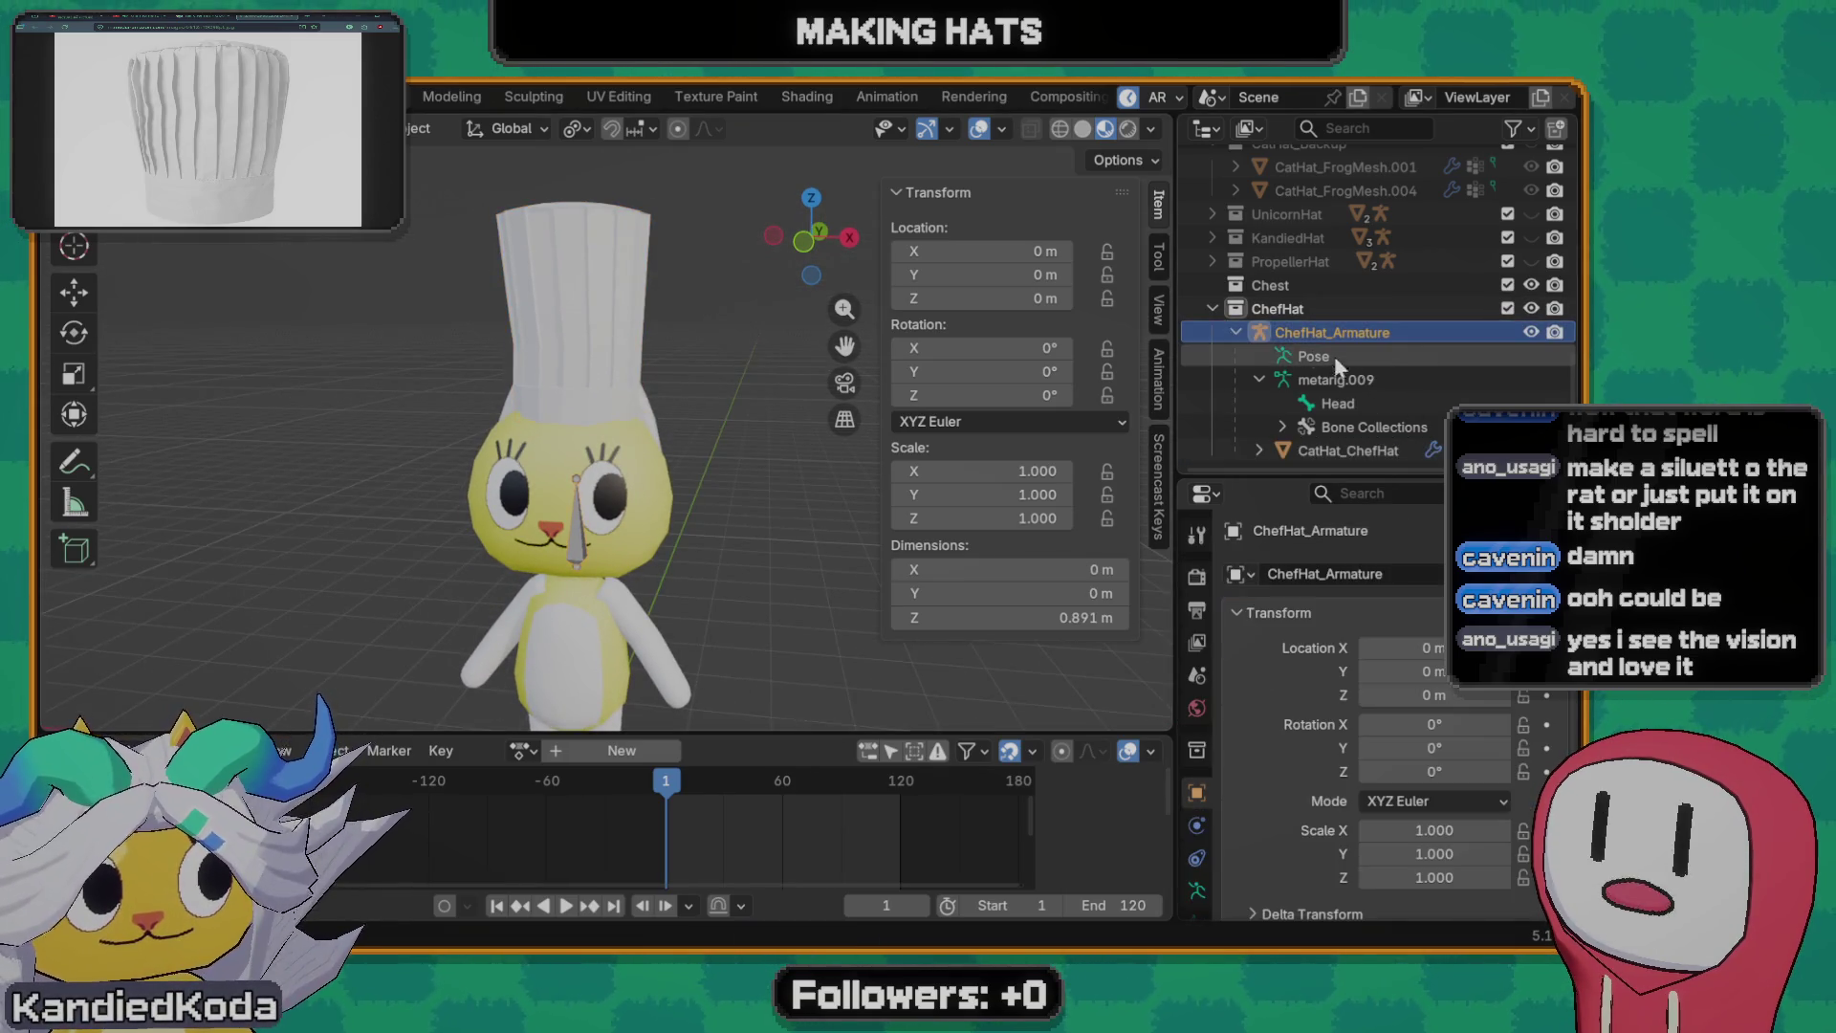
left_click(1212, 307)
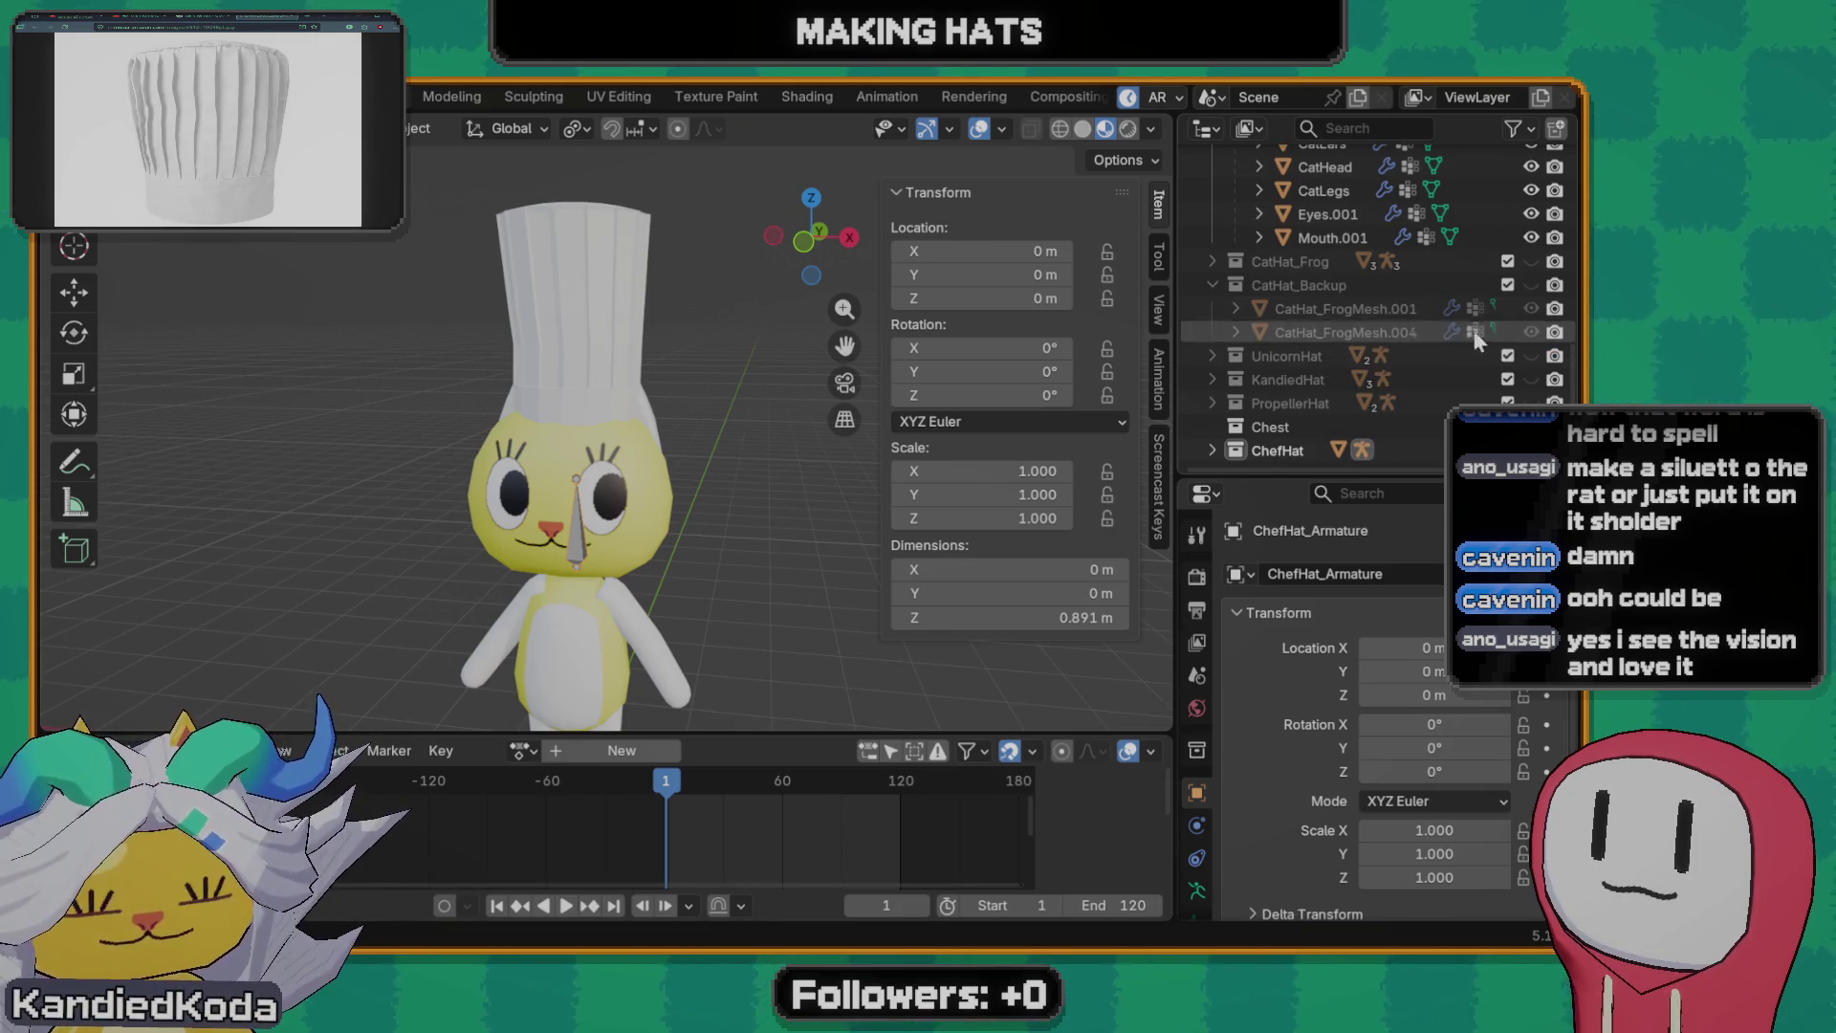
left_click(1531, 450)
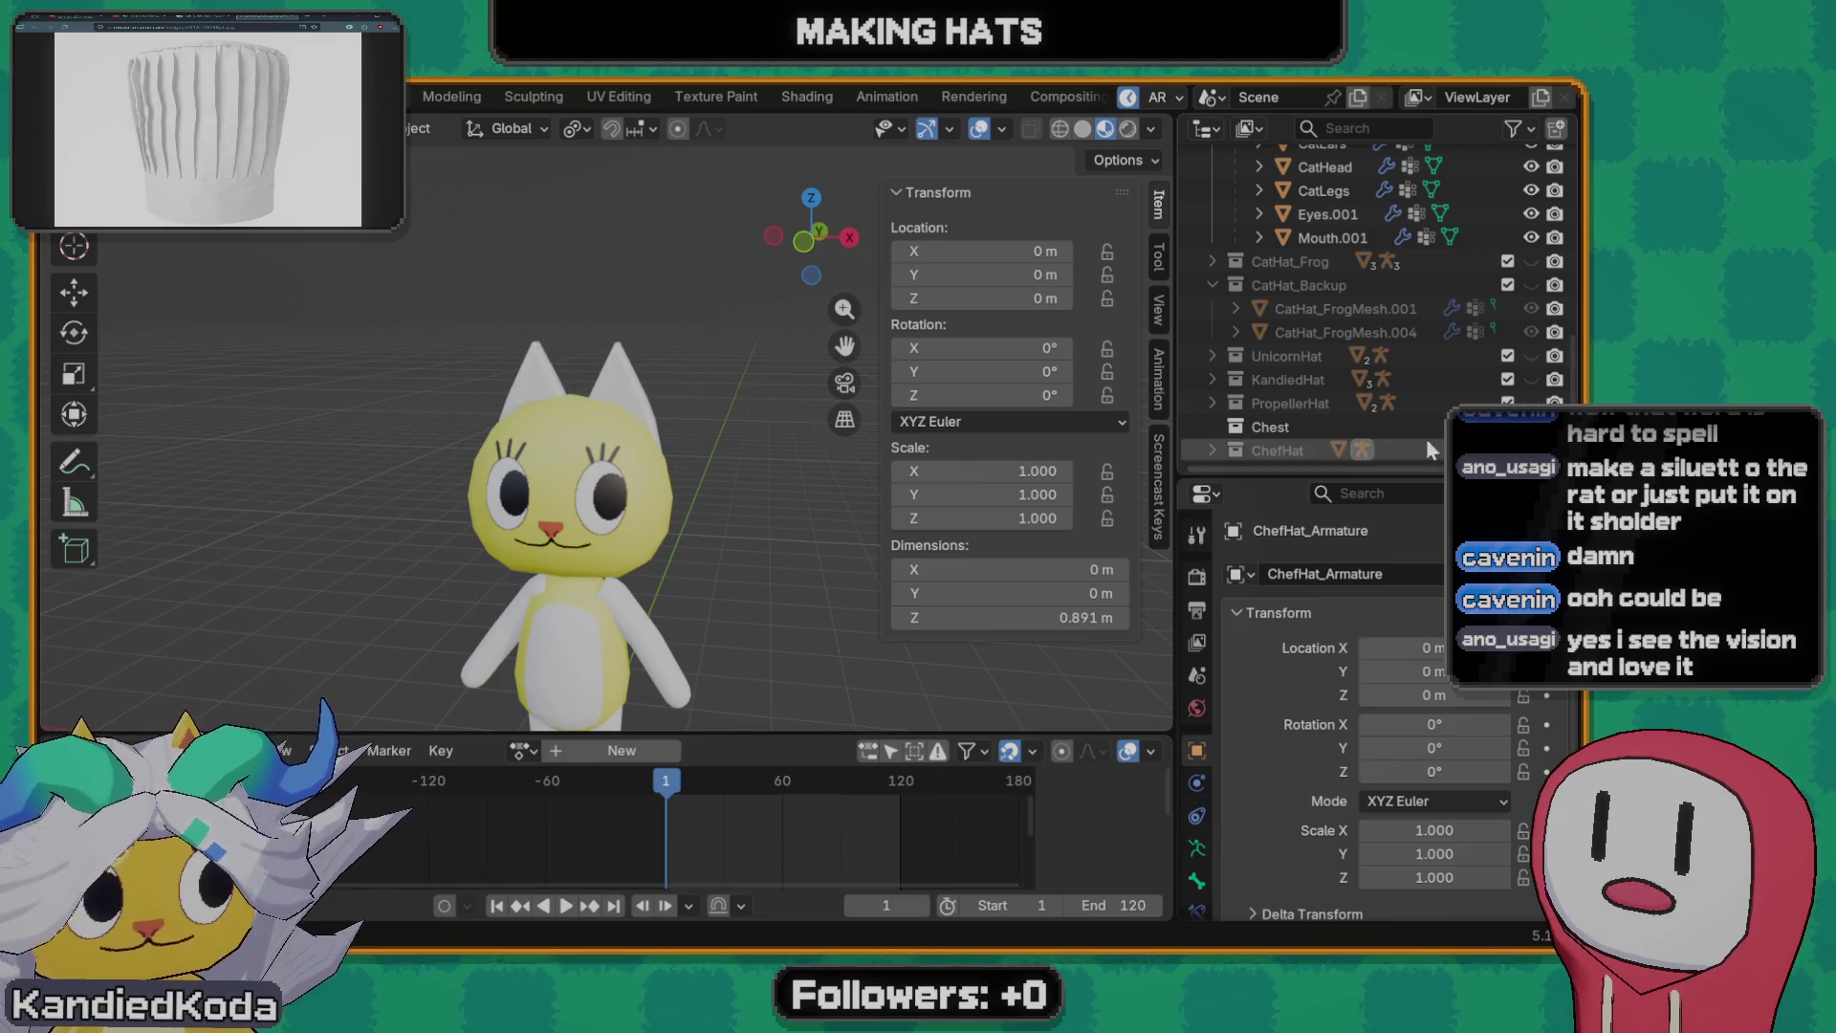
scroll(1330, 325, "up", 5)
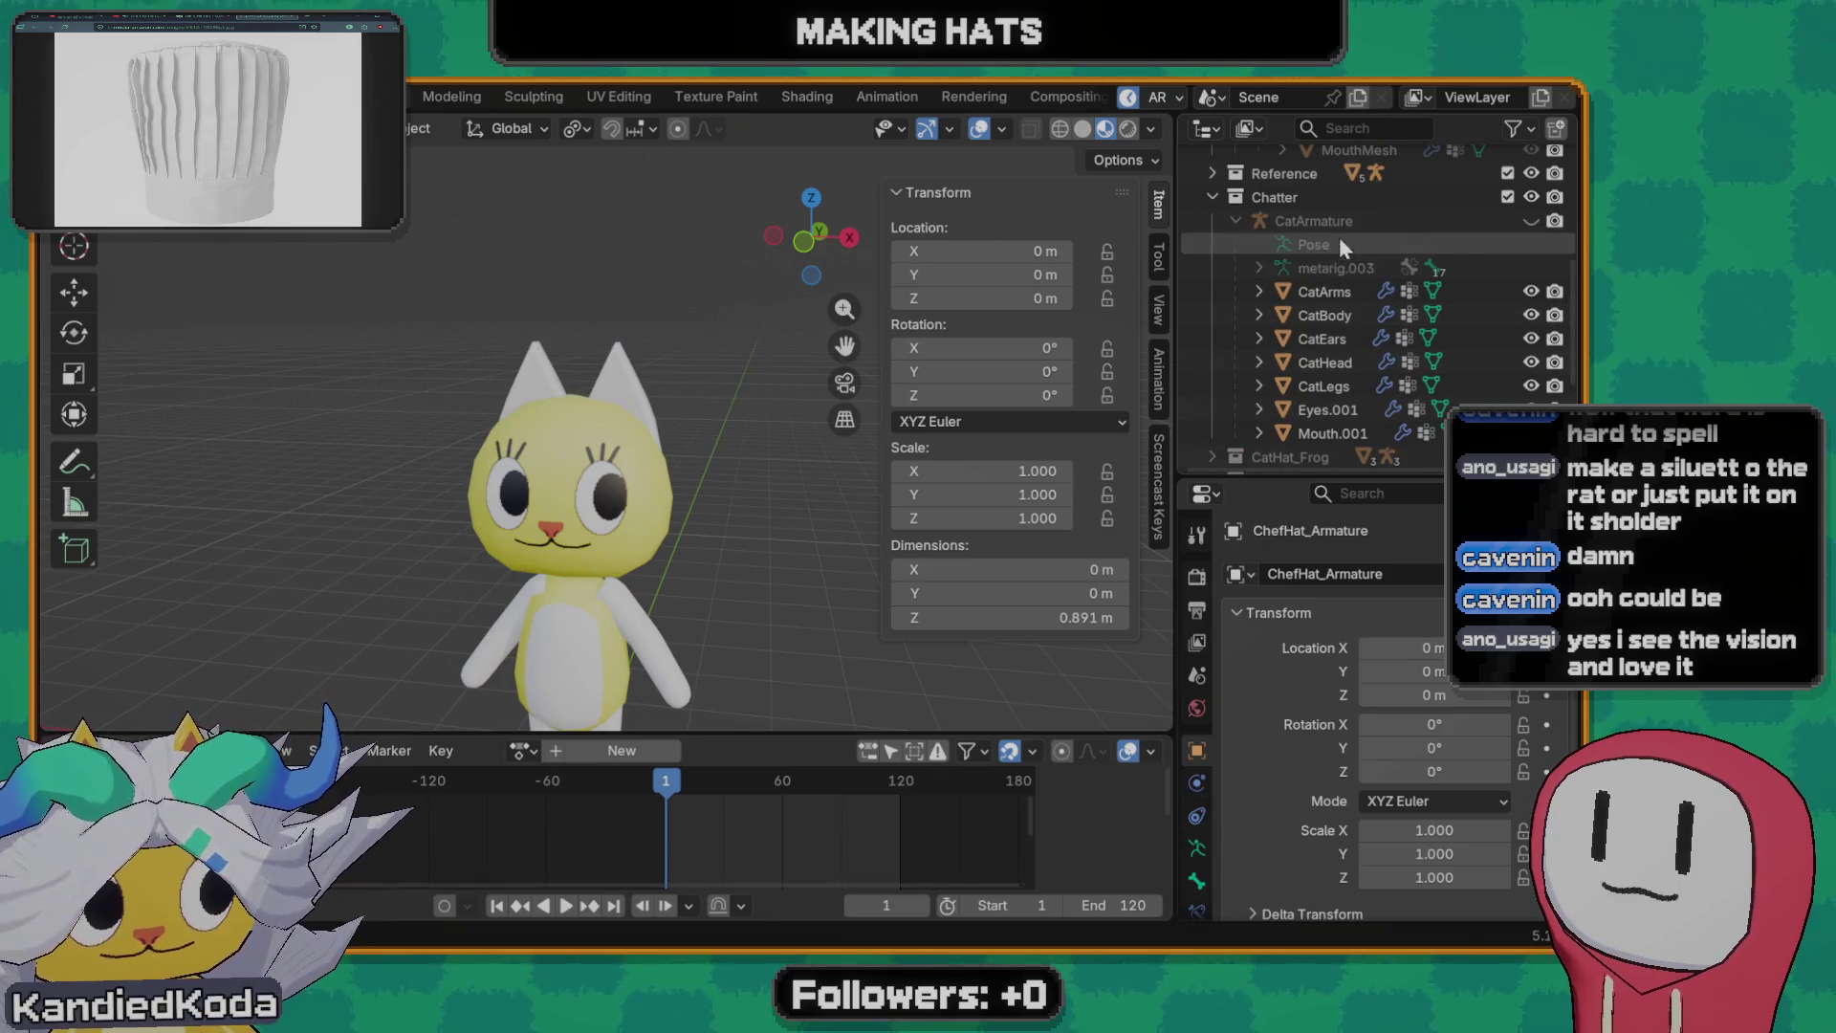
- Make the CatArmature visible again and frame the bare cat in the viewport
left_click(1477, 222)
left_click(1531, 220)
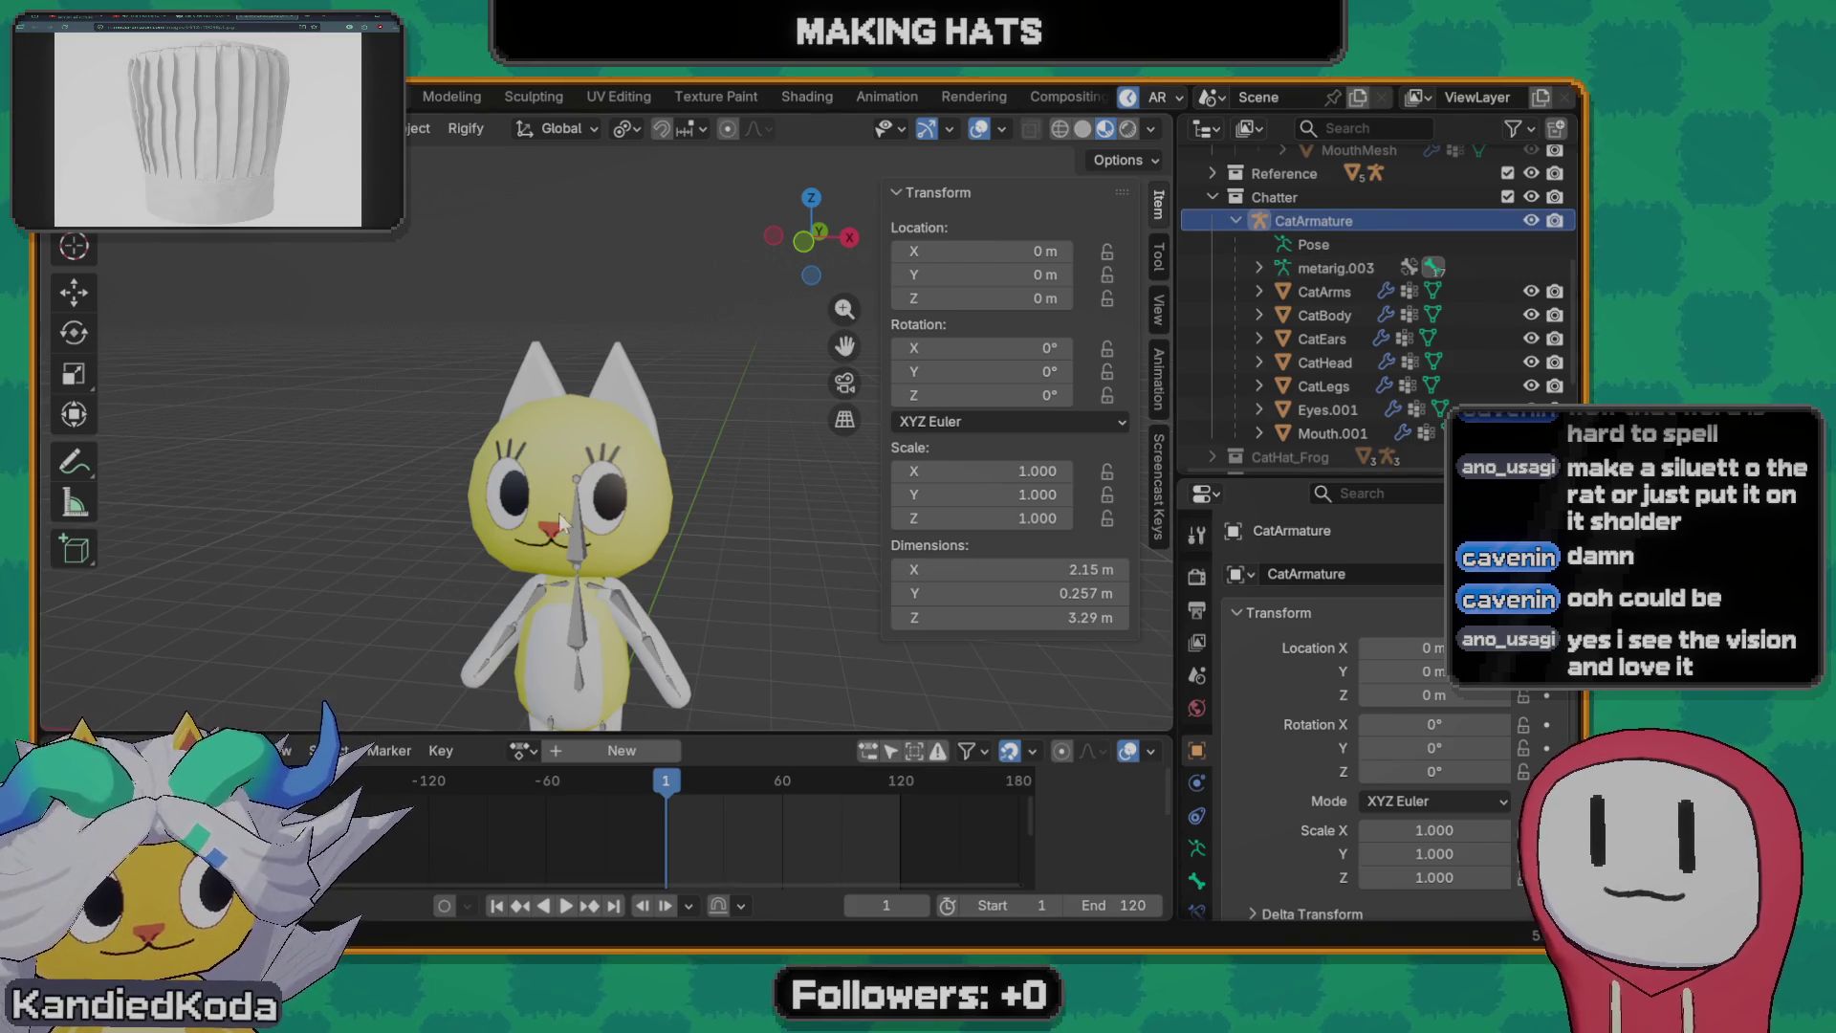
middle_click_drag(543, 448, 592, 442)
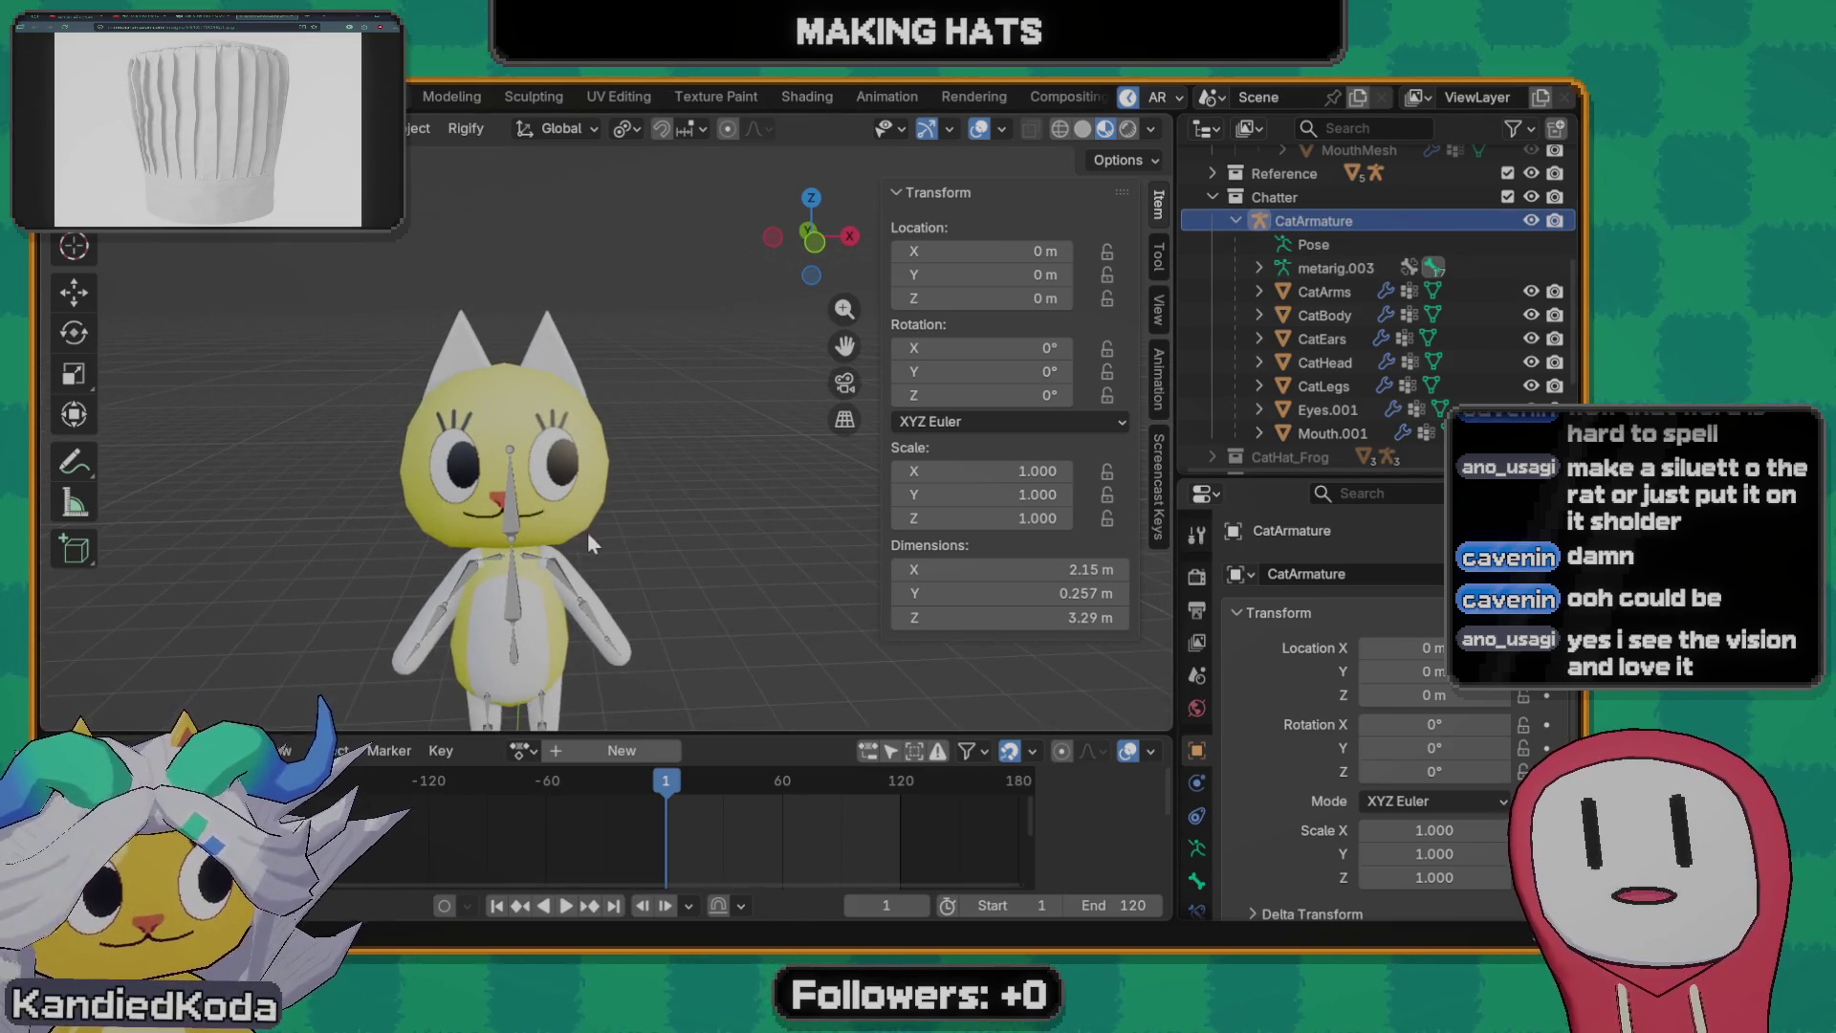
scroll(556, 518, "up", 3)
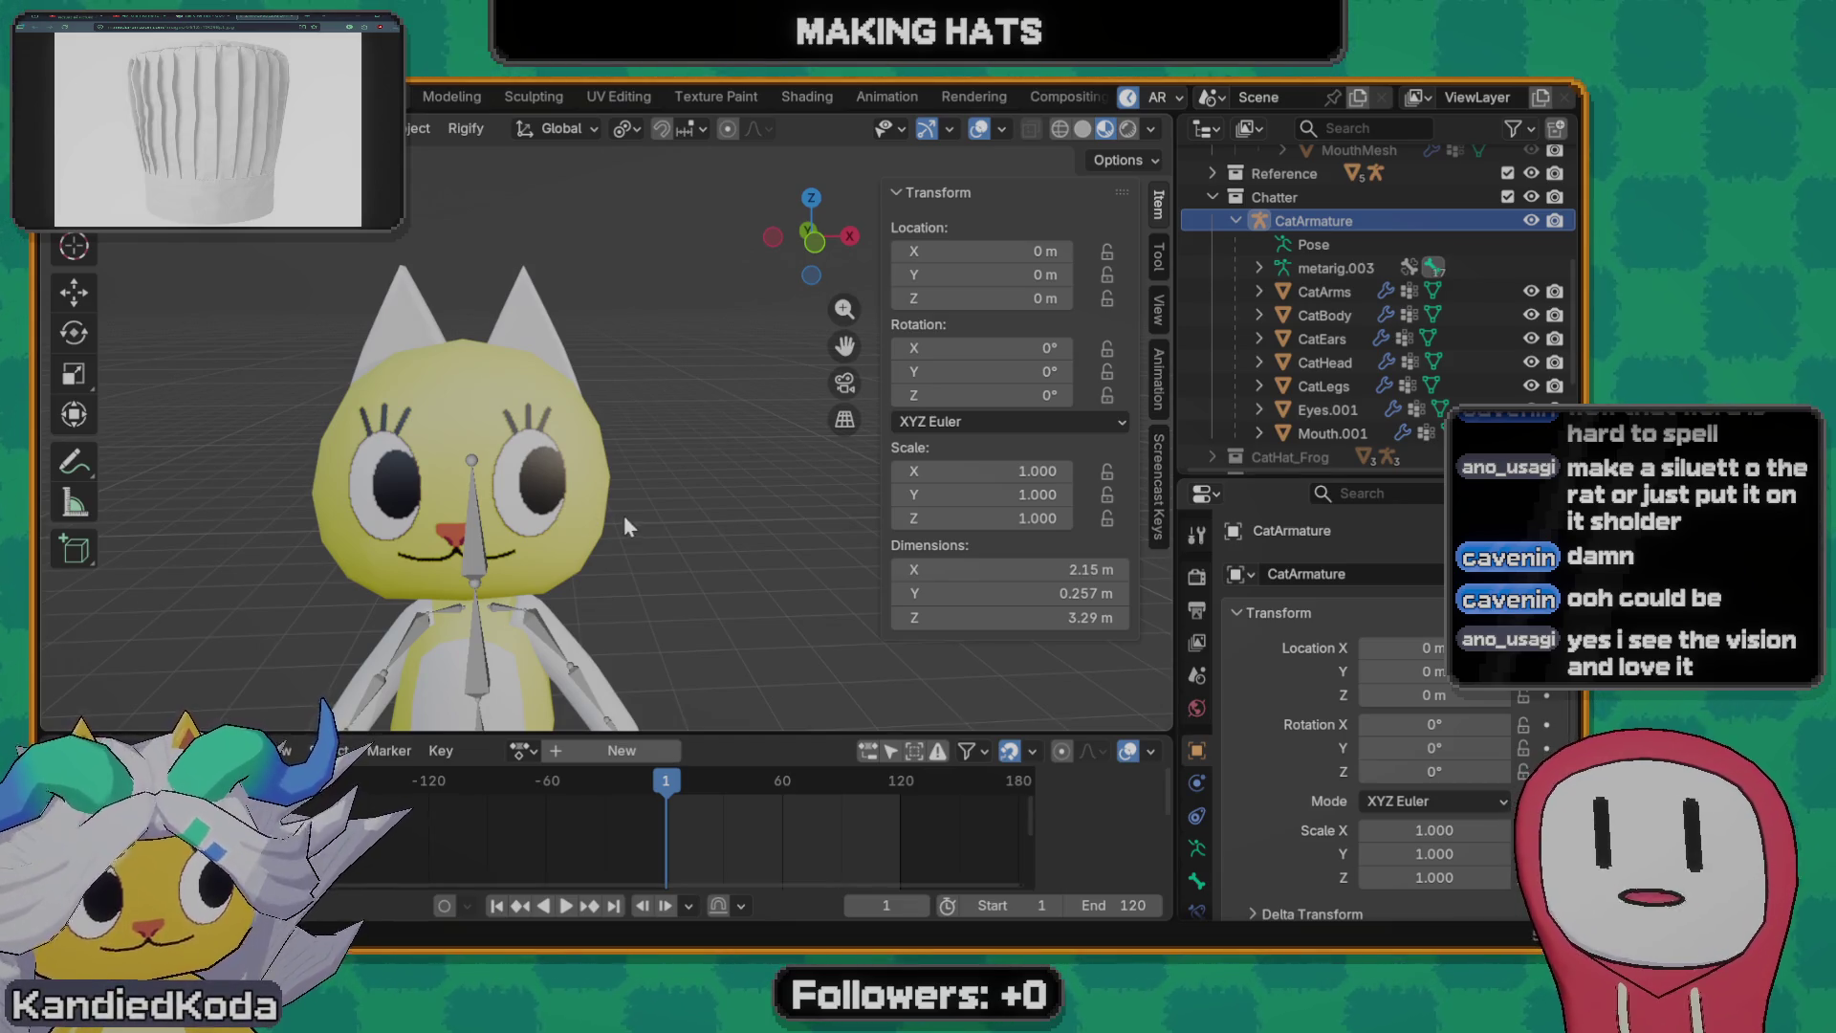
mouse_move(556, 518)
middle_mouse_down("shift")
mouse_move(581, 429)
mouse_move(704, 429)
middle_mouse_up("shift")
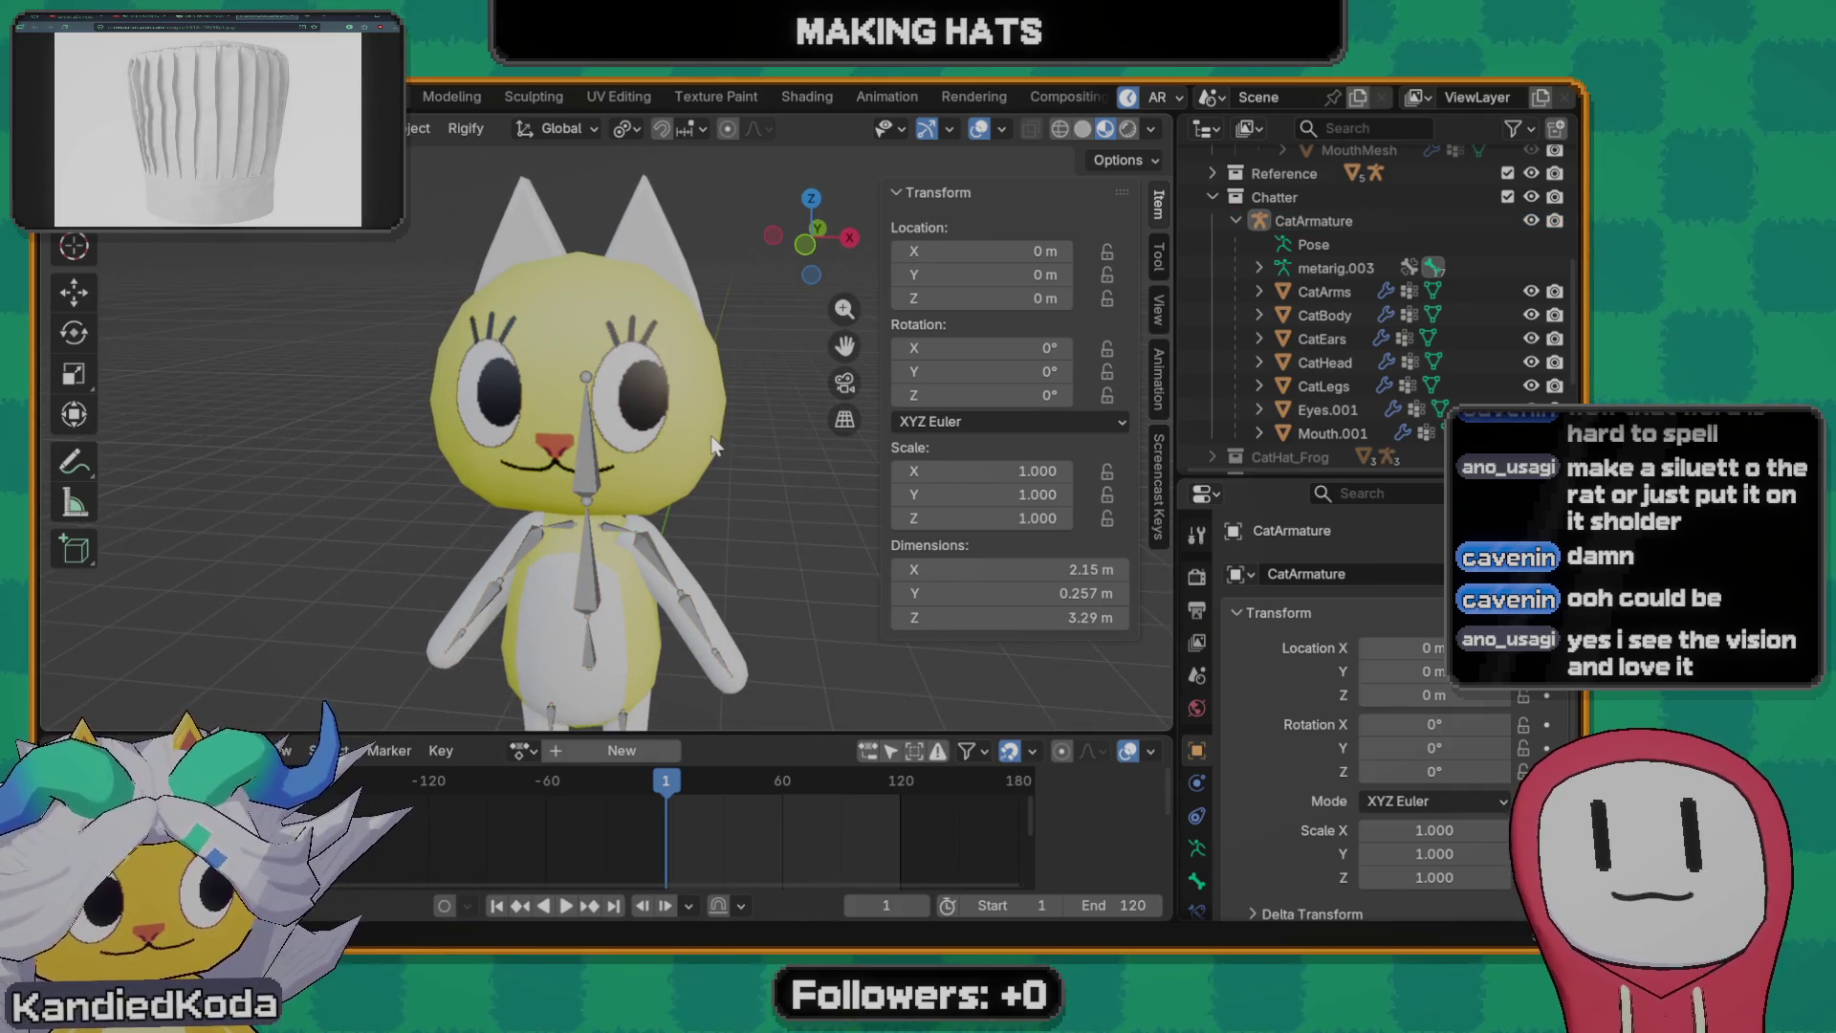
middle_click_drag(702, 429, 682, 475)
key("shift+a")
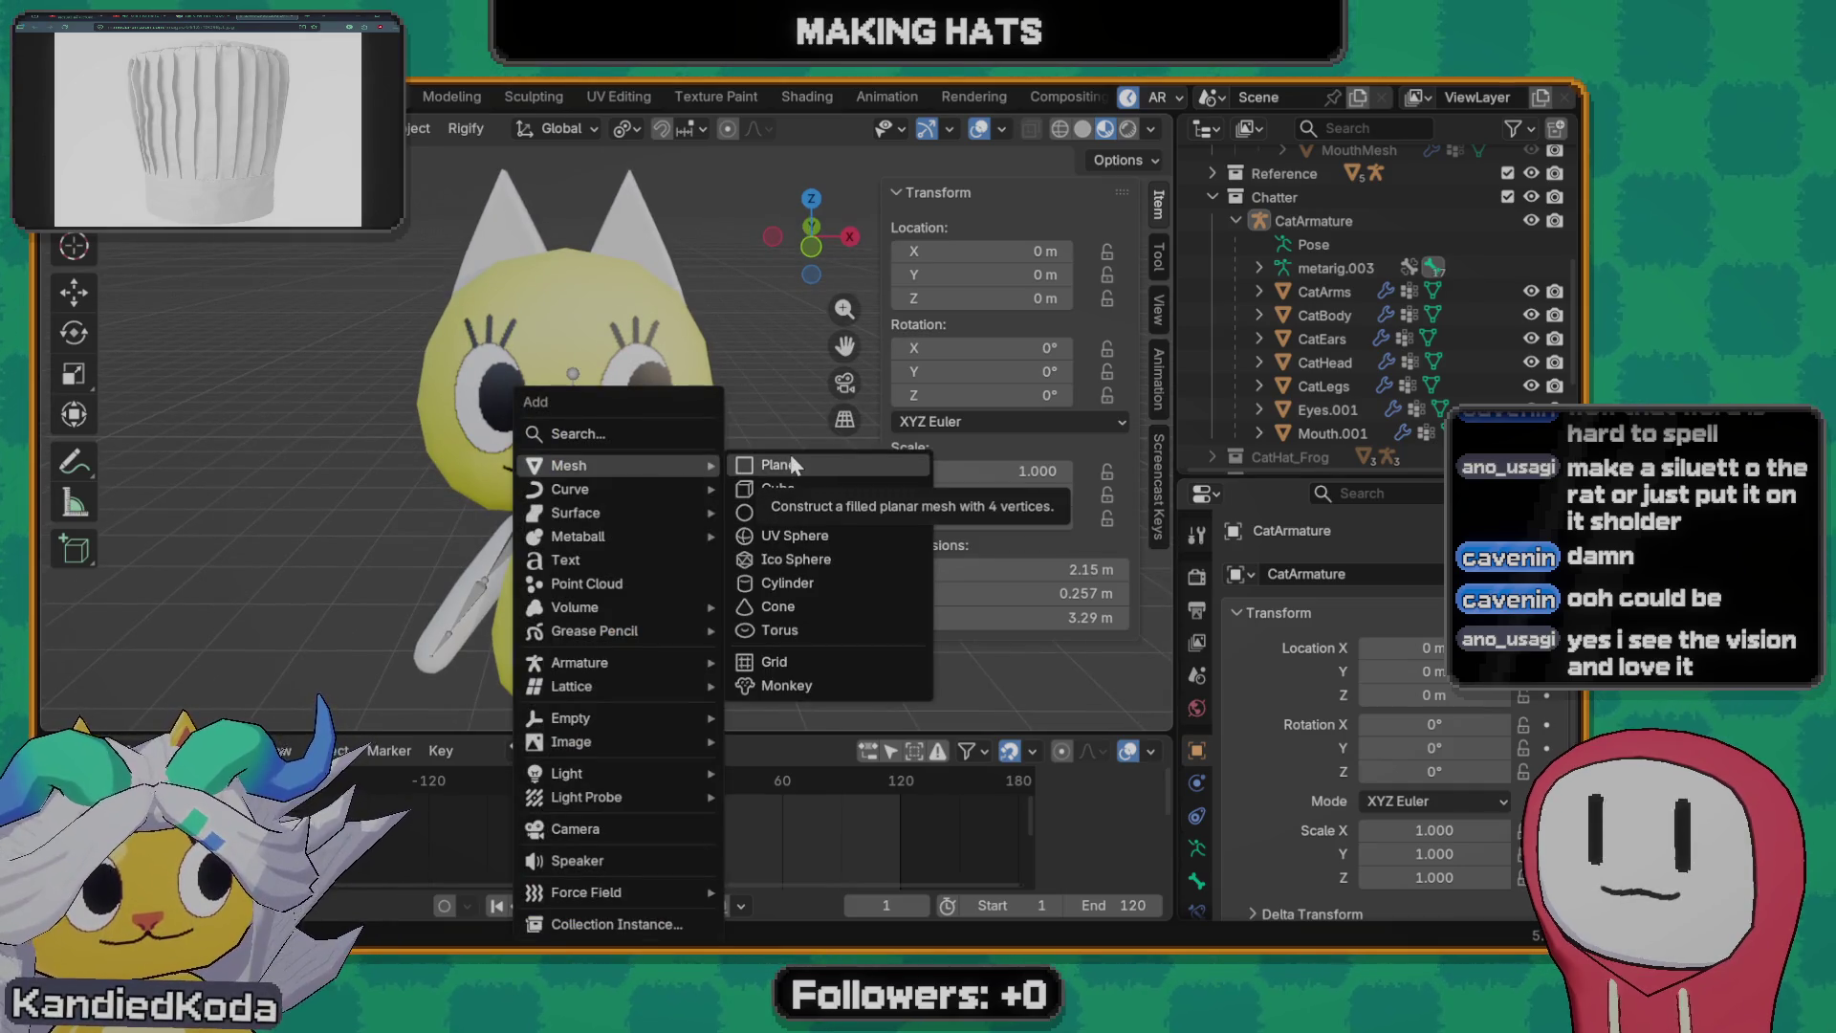
- Add a 12-vertex cylinder, raise it along Z, then undo it
left_click(807, 583)
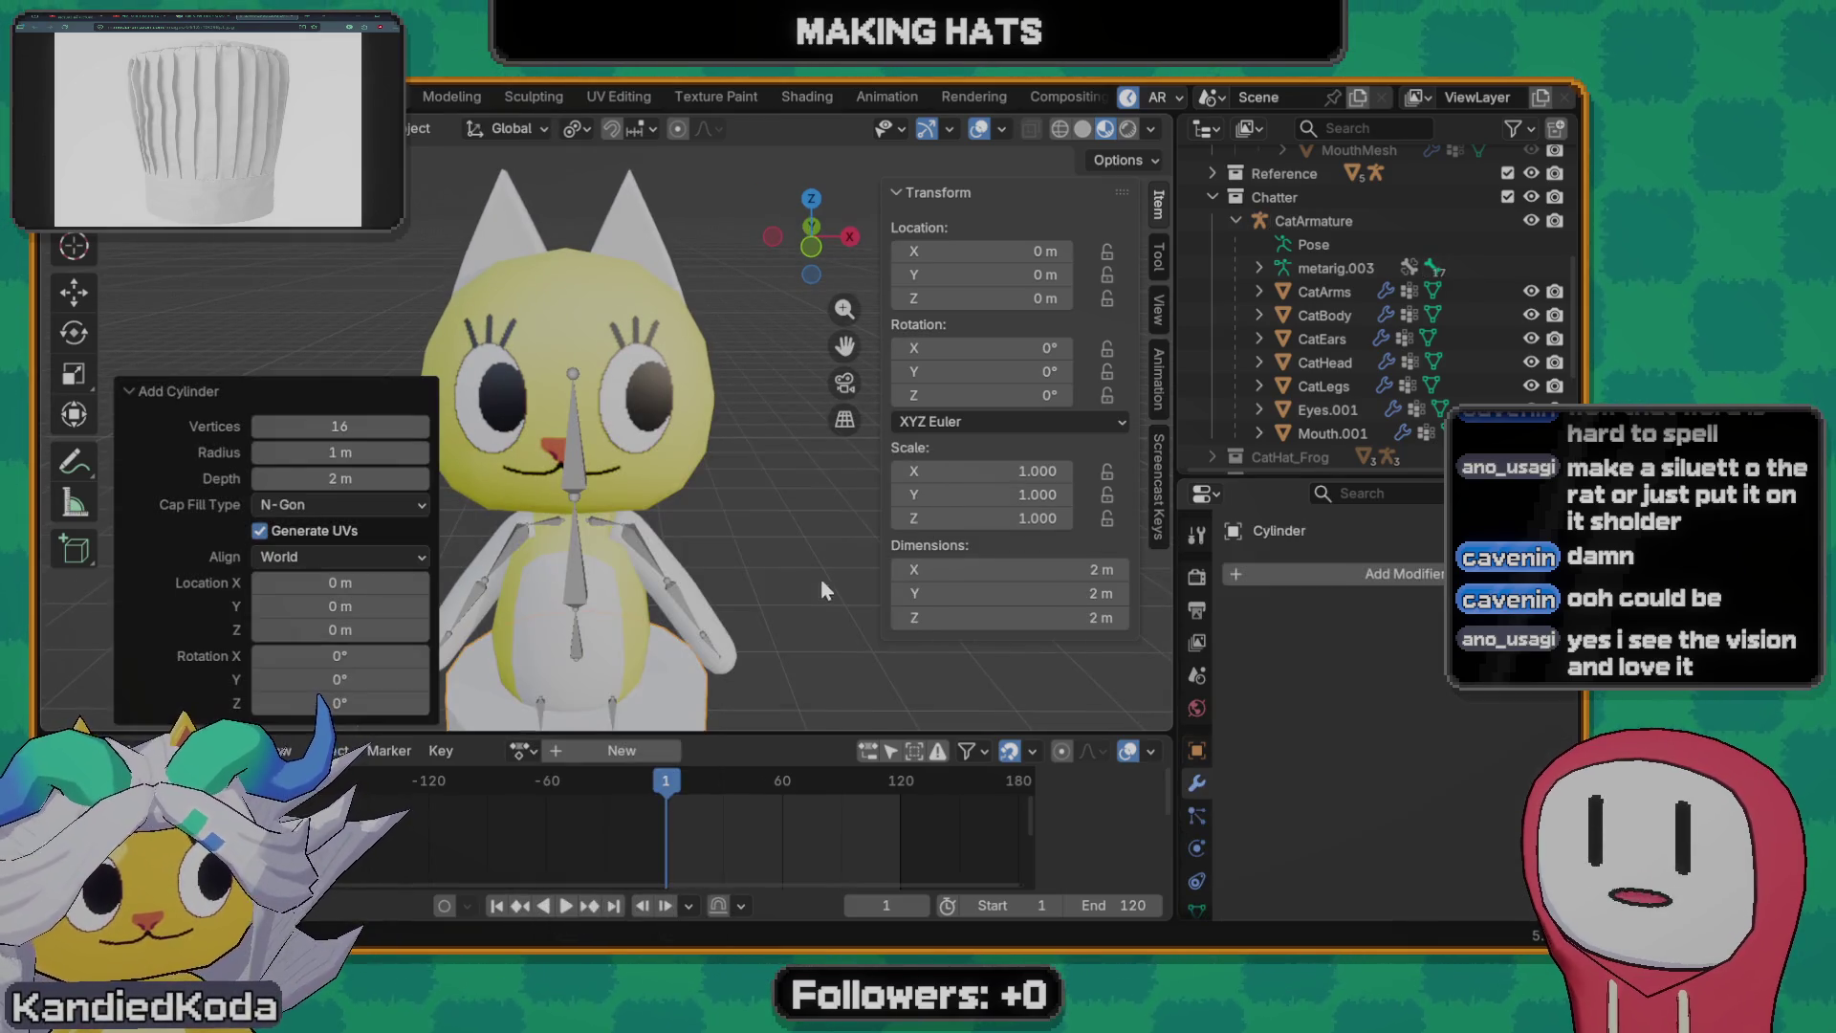
left_click(363, 427)
type("12")
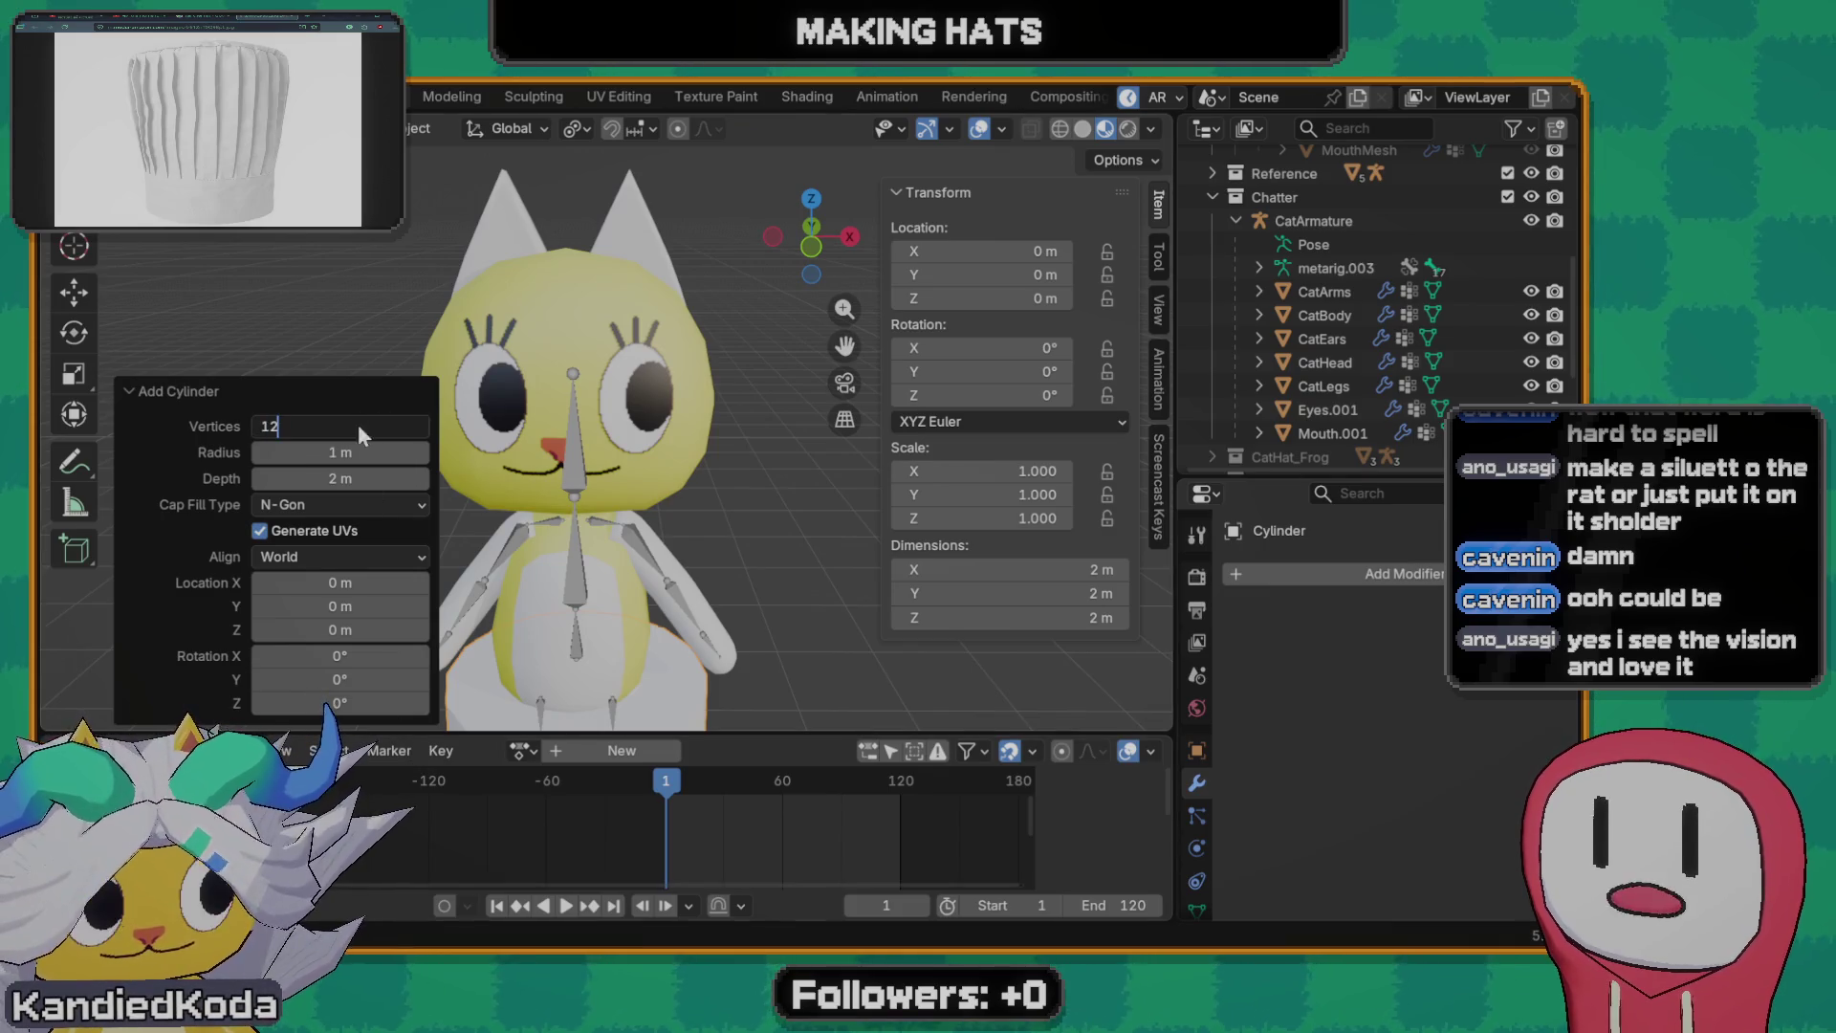
key("Return")
key("KP_1")
key("g")
key("z")
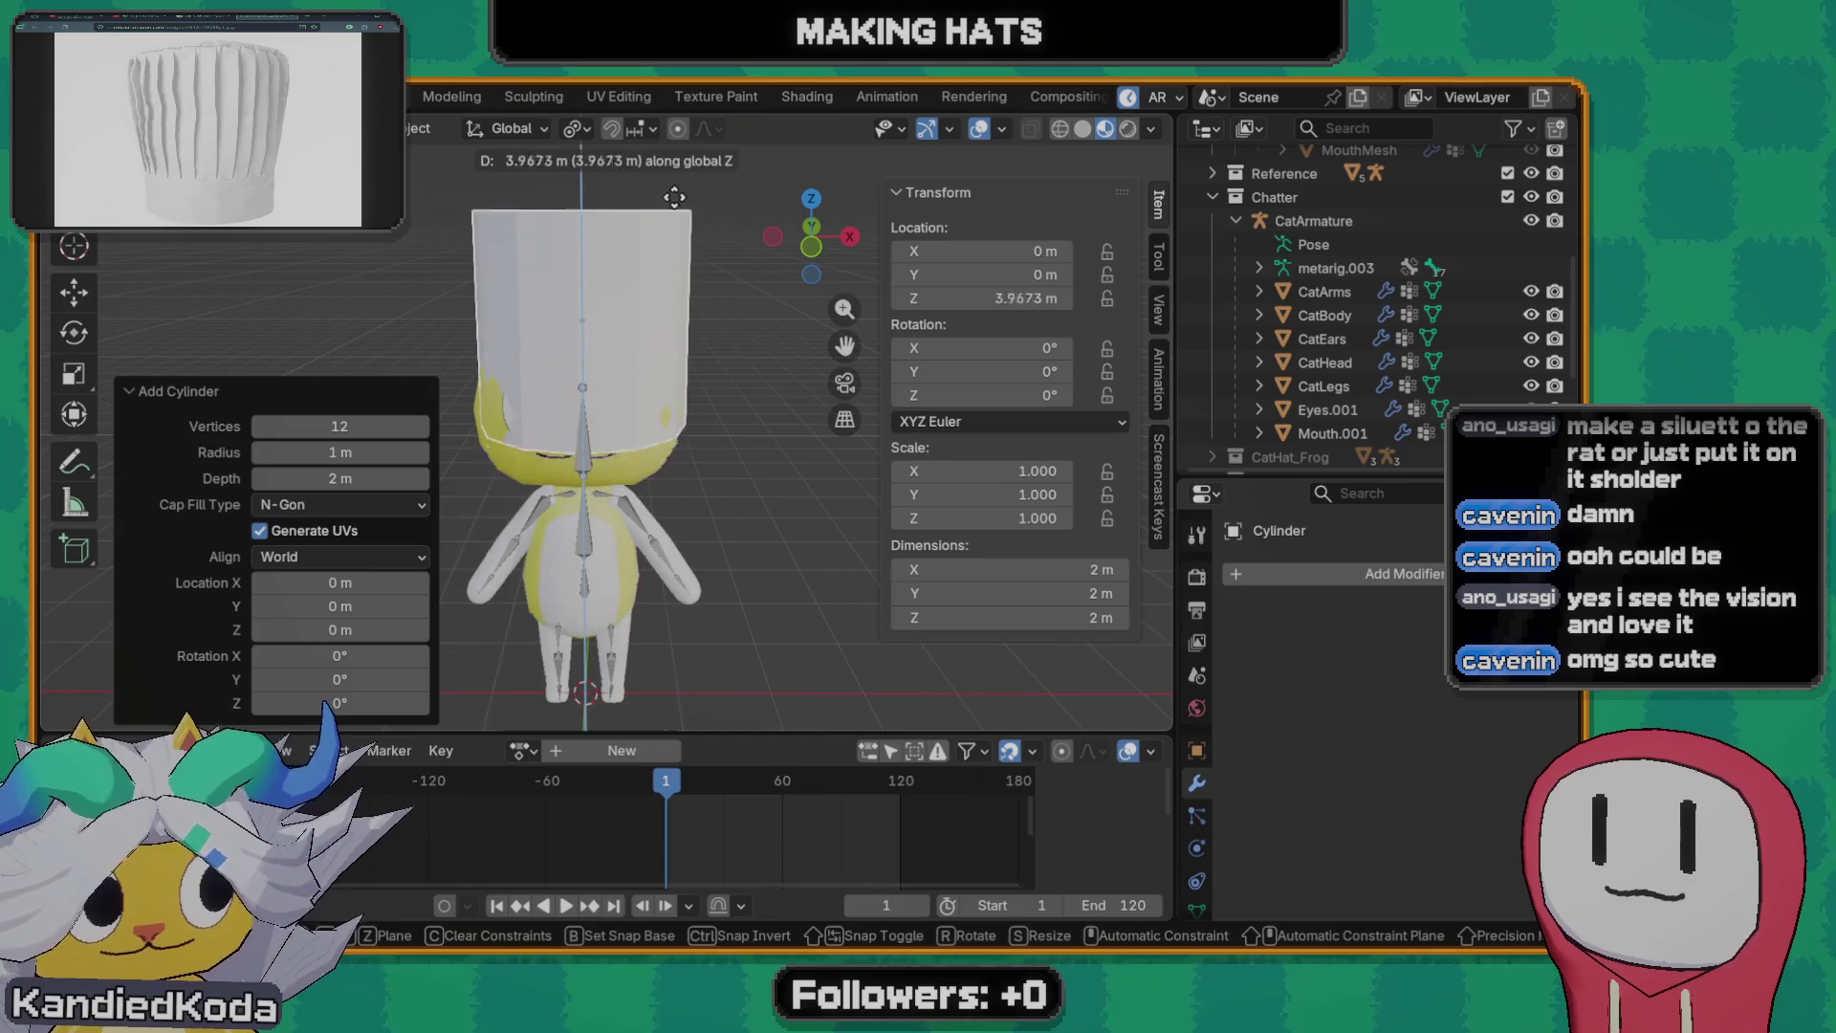
key("Return")
key("ctrl+z")
key("ctrl+z")
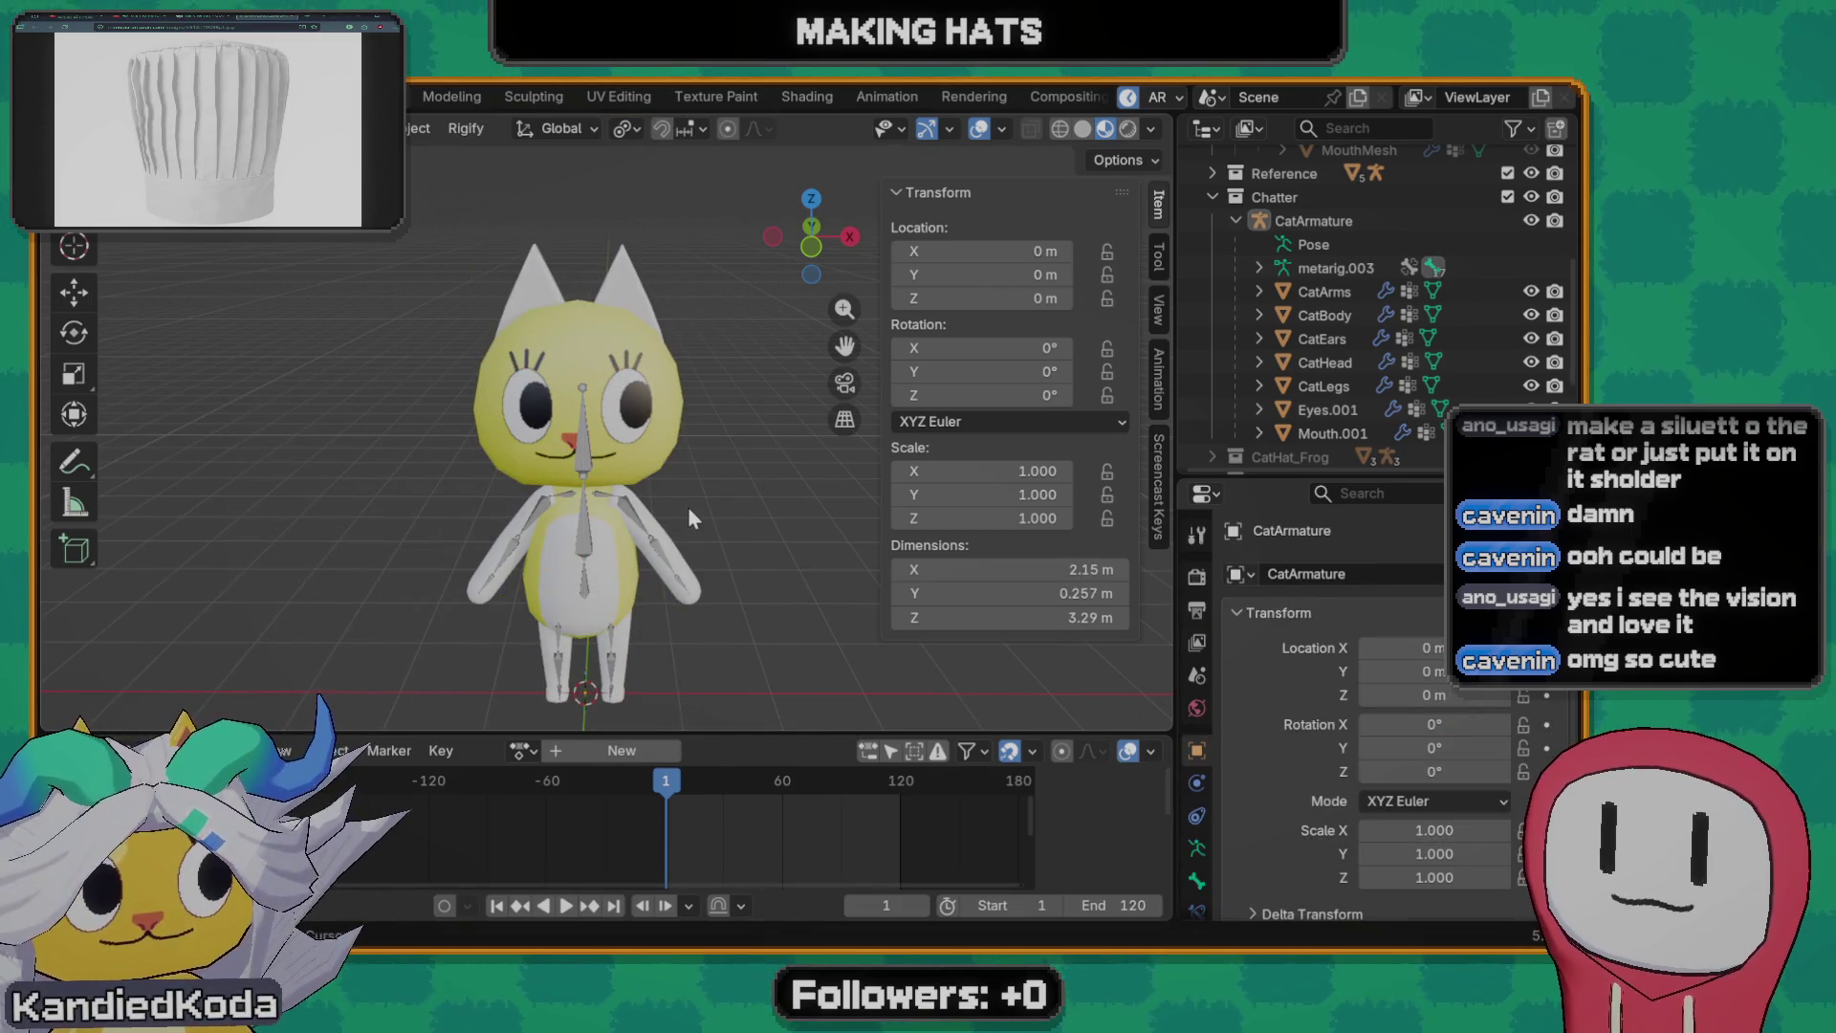
- Add a 16-vertex cylinder and move it up above the cat's head
key("shift+a")
mouse_move(576, 464)
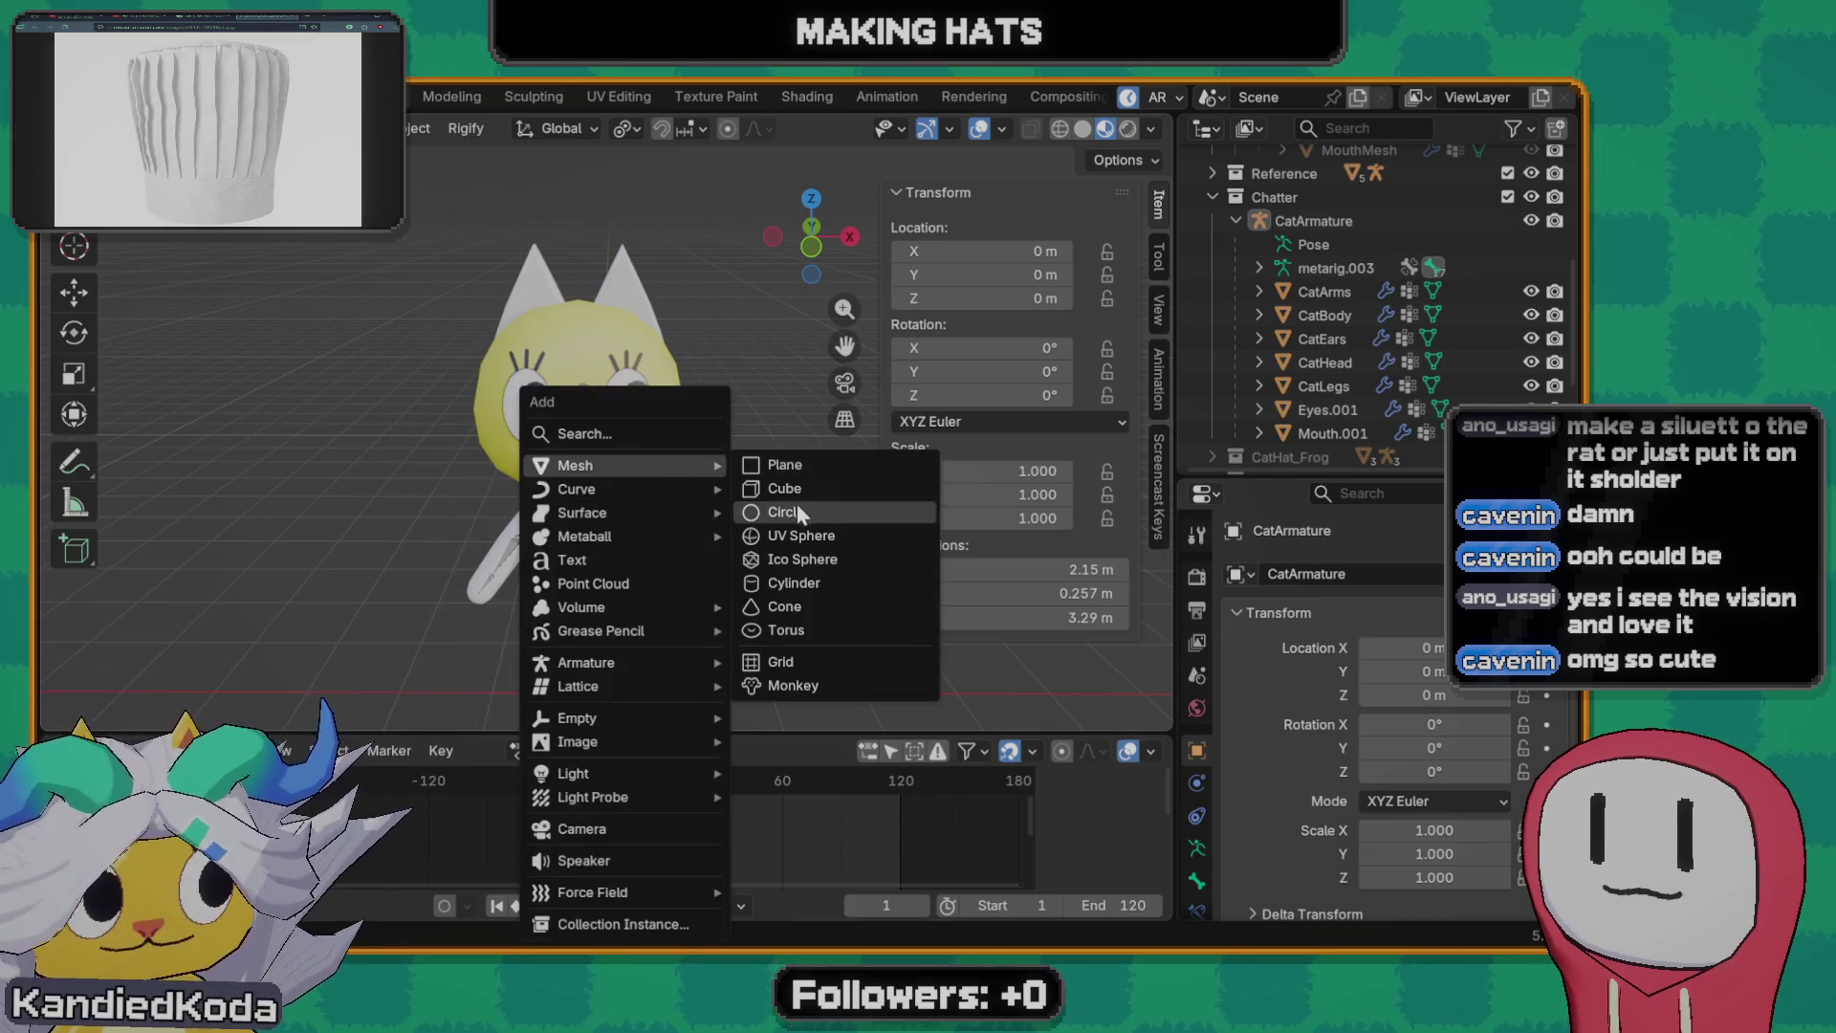
left_click(792, 583)
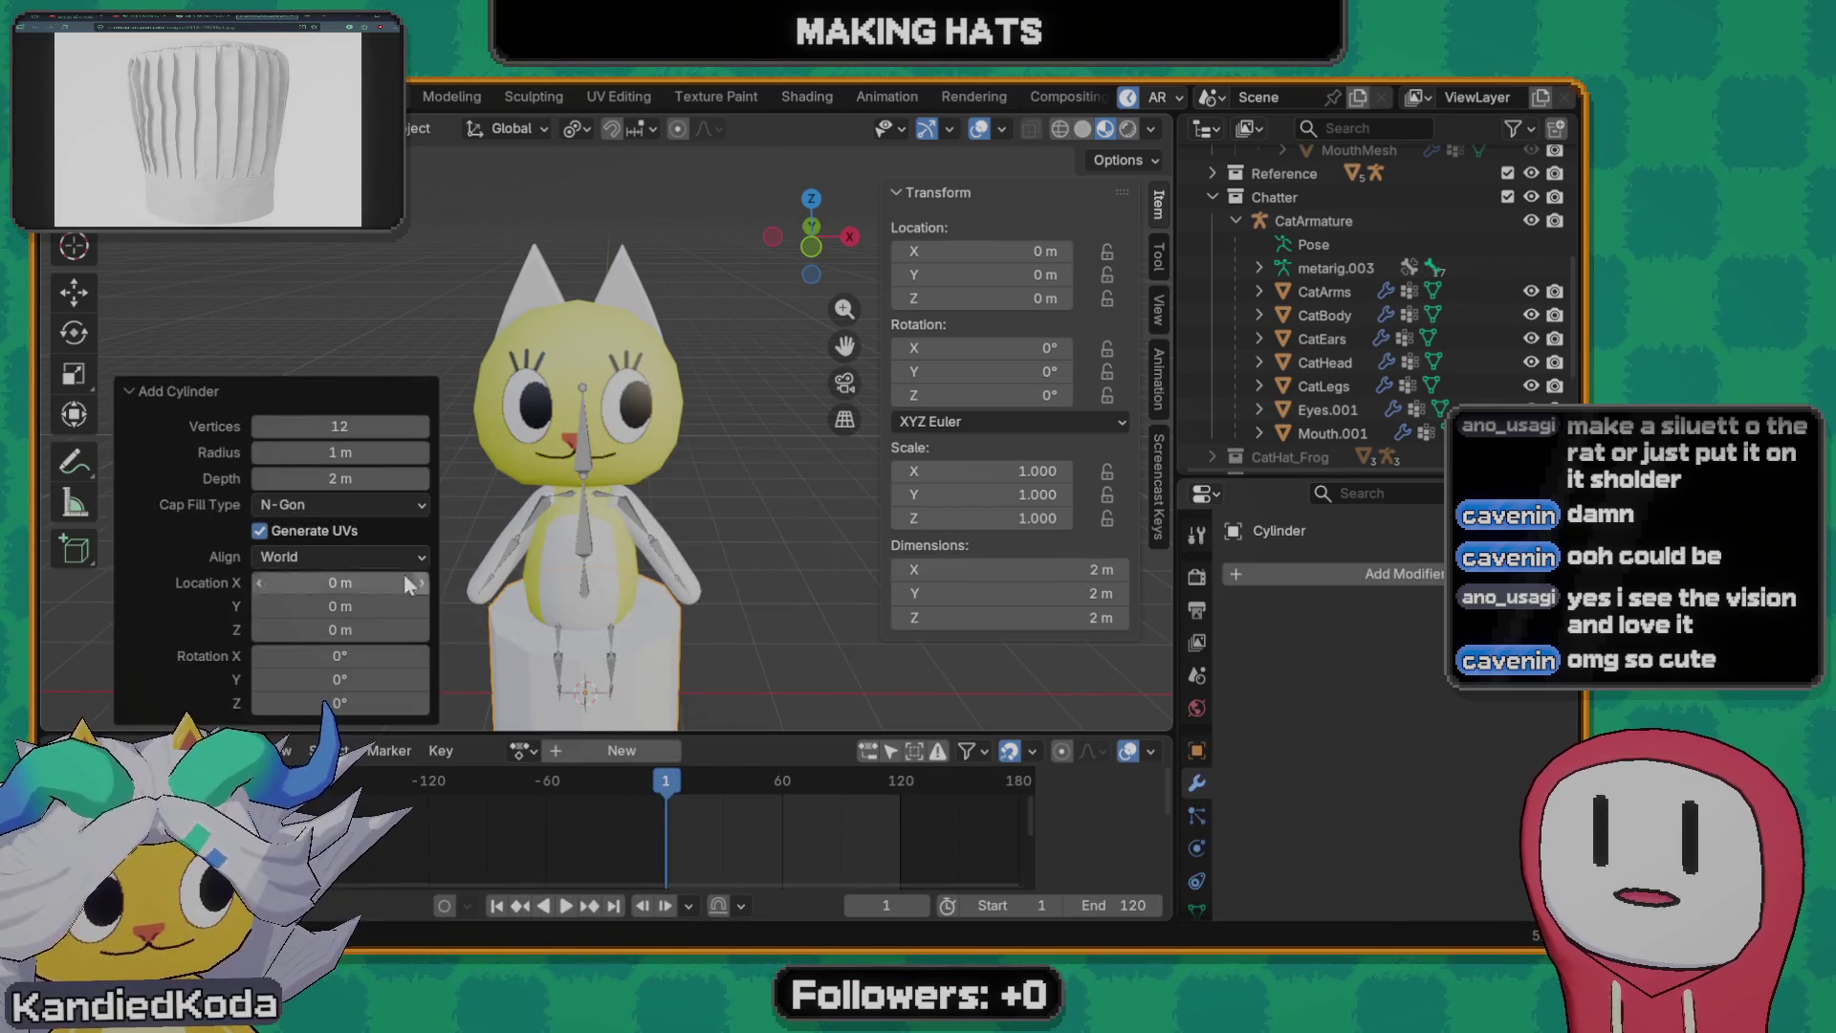
left_click(344, 425)
type("16")
key("Return")
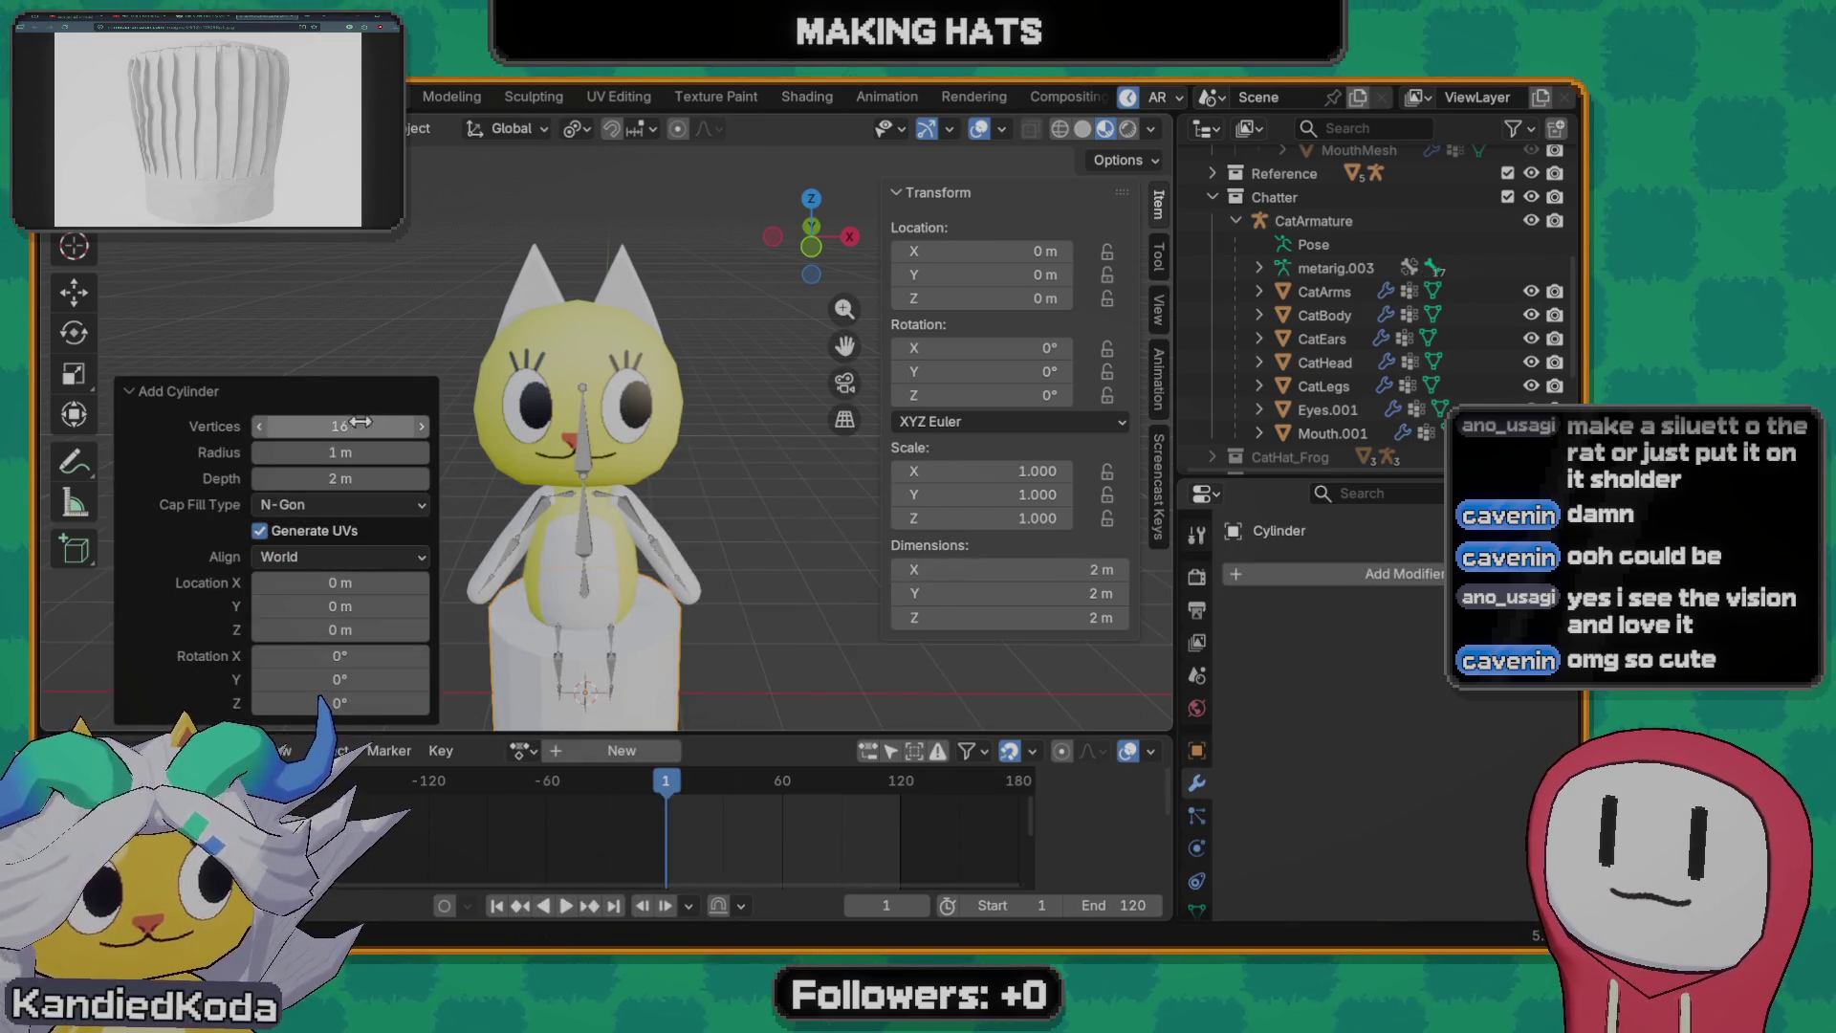
key("g")
key("z")
left_click(650, 151)
scroll(646, 331, "up", 2)
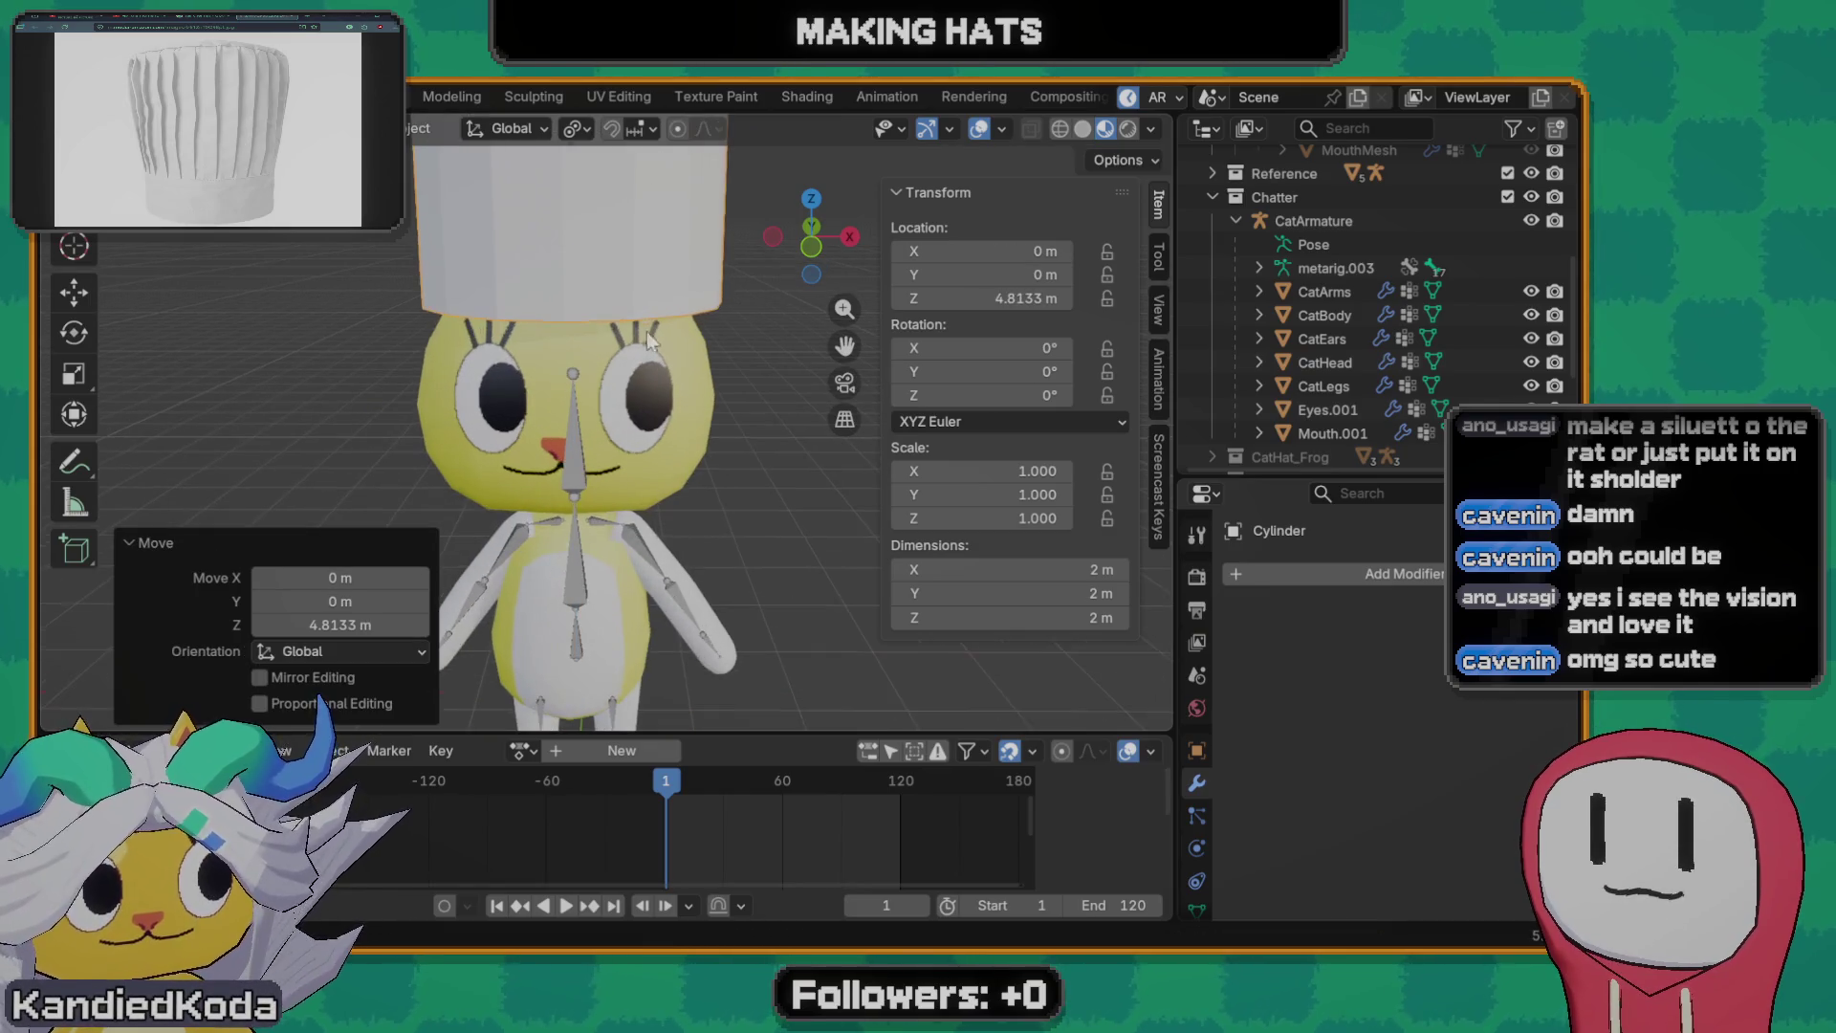
scroll(584, 431, "up", 2)
scroll(578, 376, "up", 1)
scroll(578, 385, "up", 2)
scroll(507, 416, "down", 2)
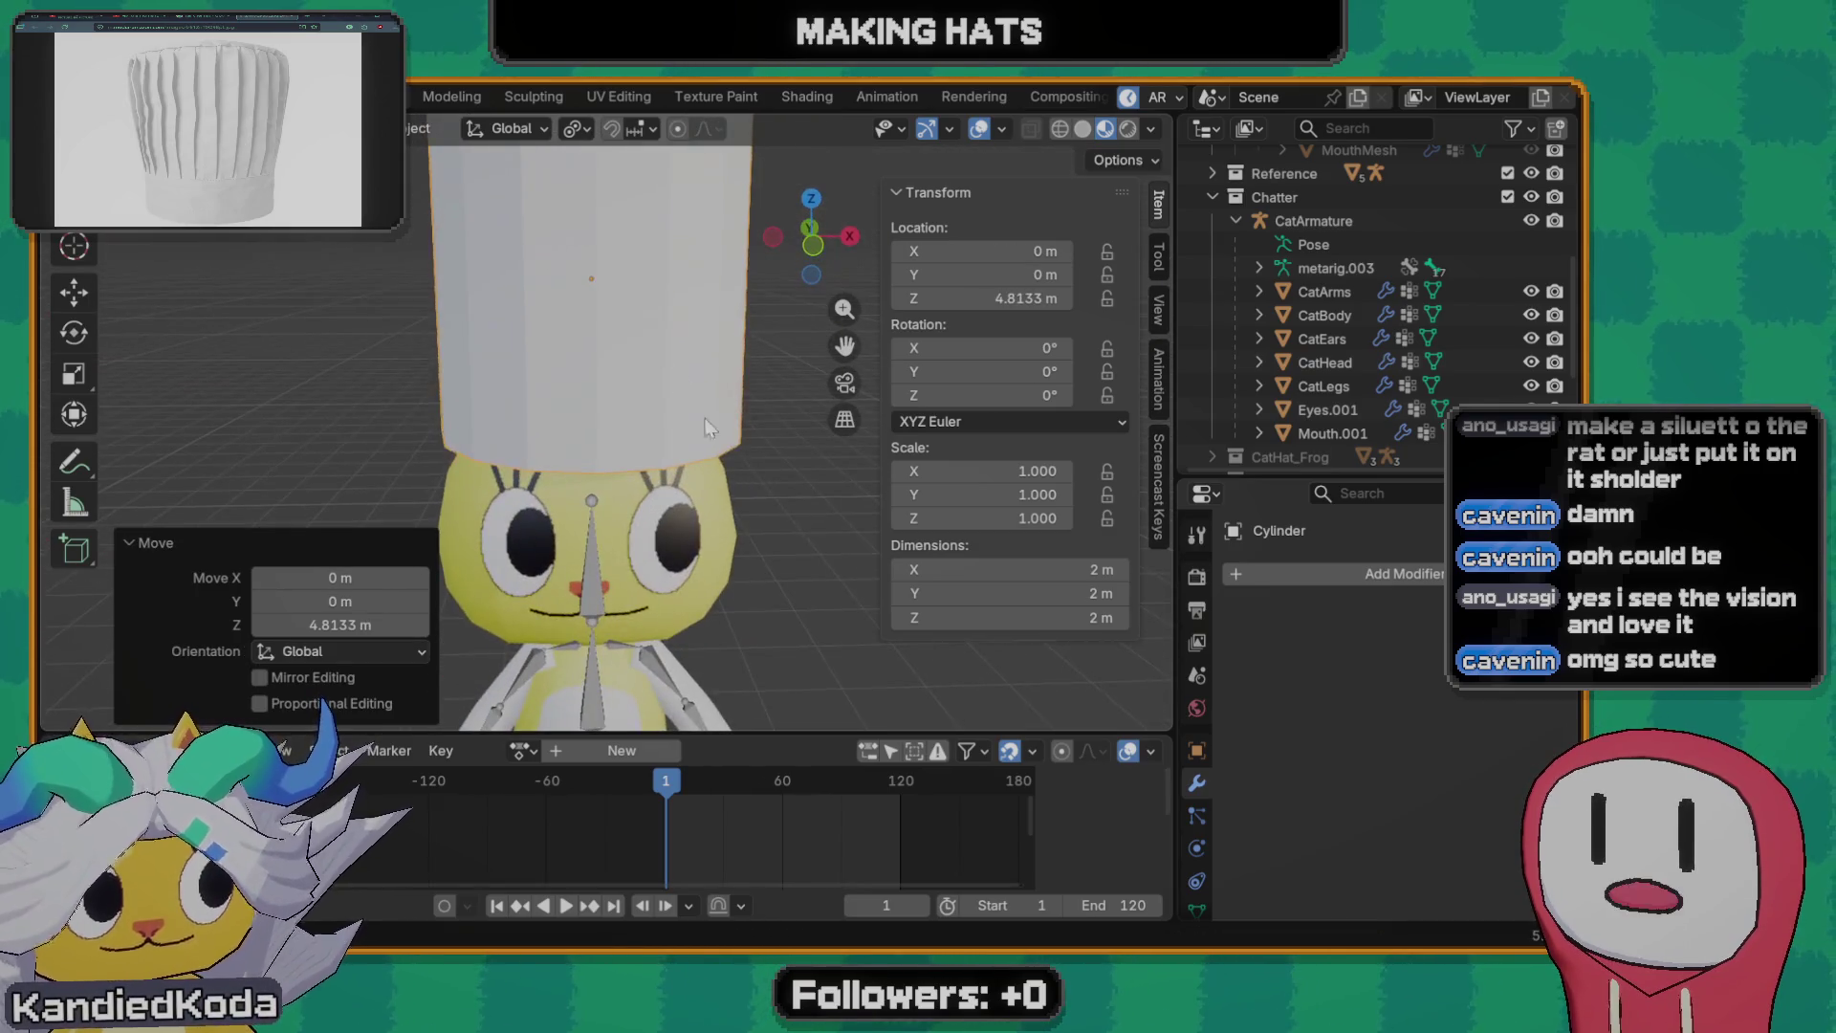
- Flatten the cylinder along Z into a thin disc and lower it onto the cat's head
key("s")
key("z")
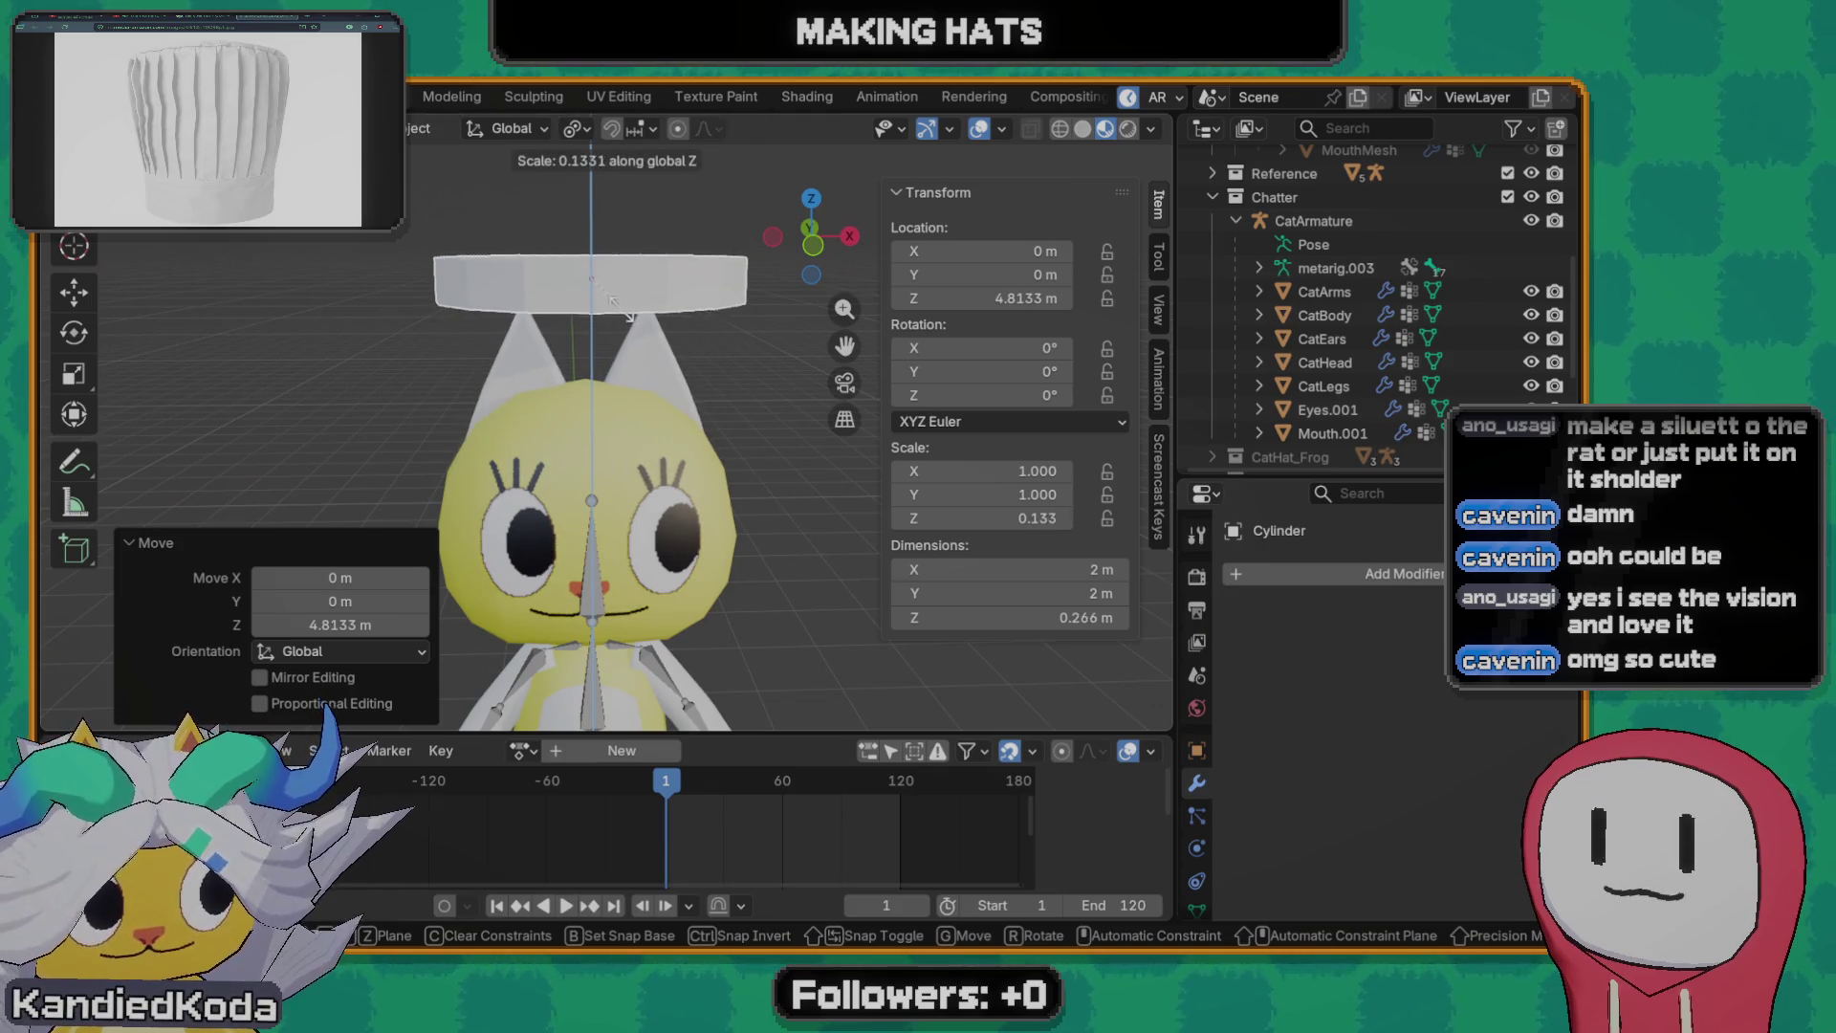
left_click(604, 290)
key("g")
key("z")
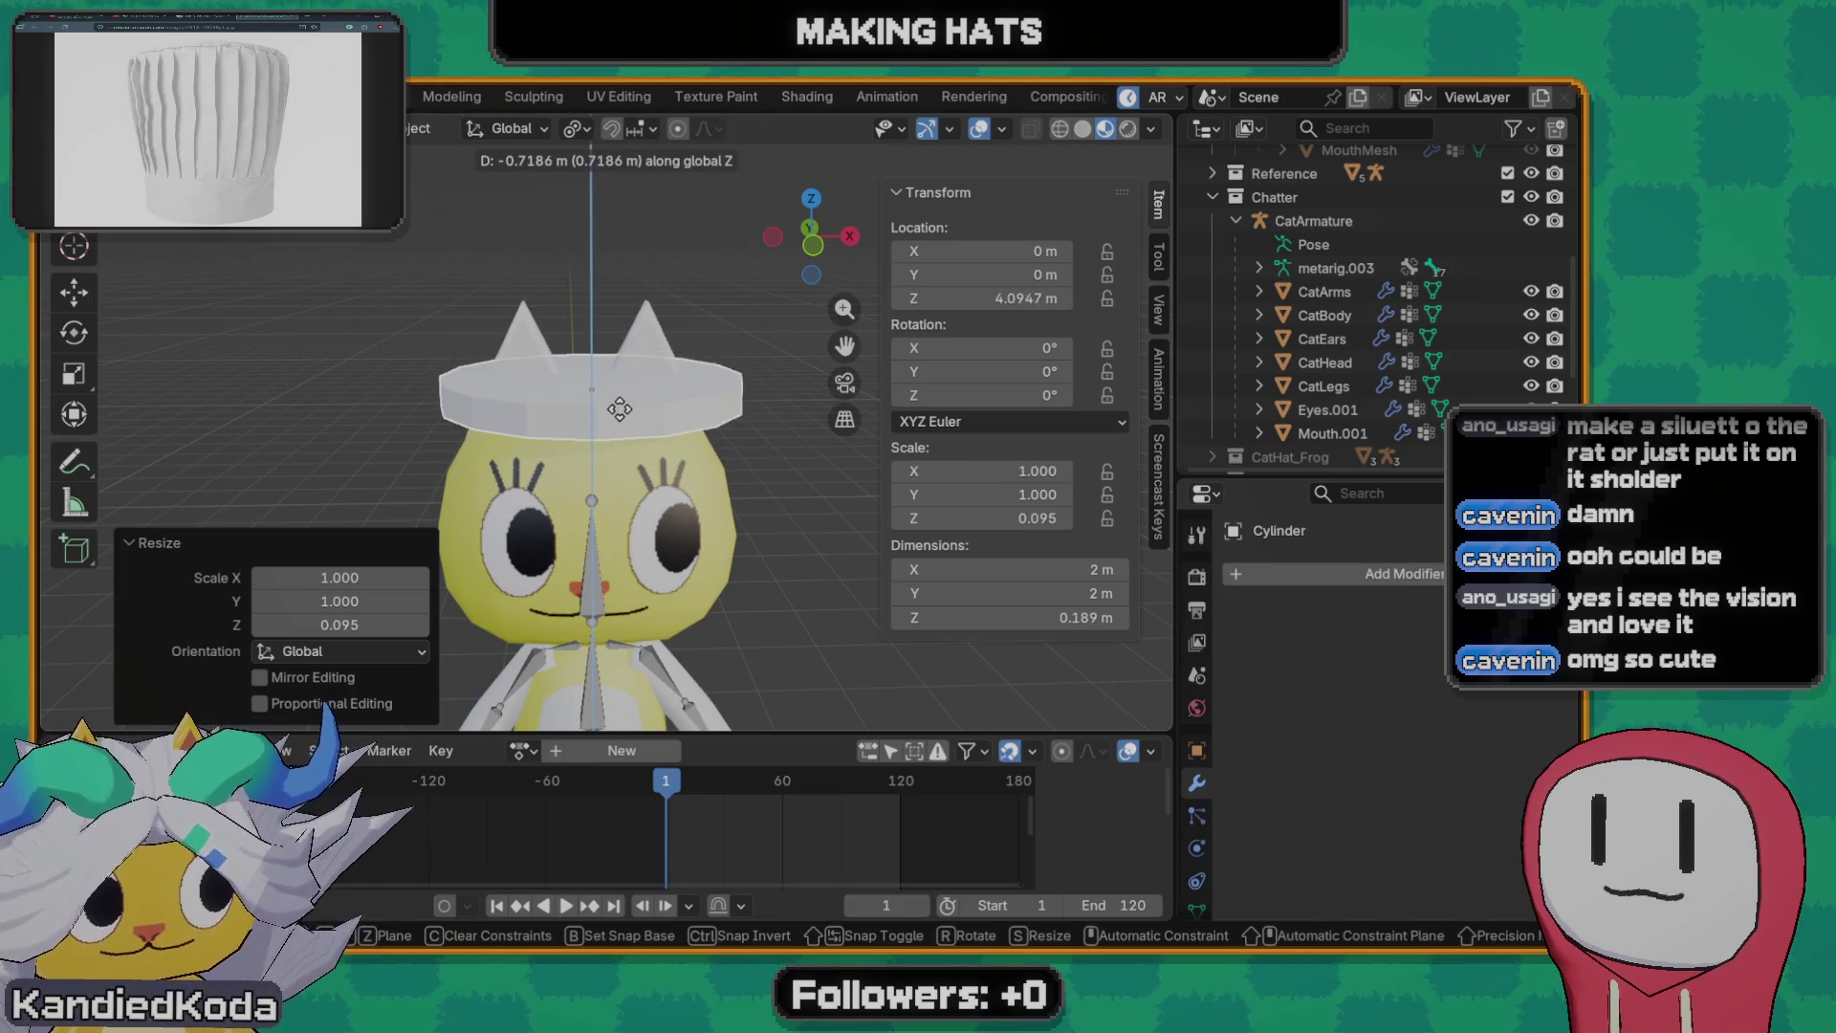
left_click(602, 513)
mouse_move(602, 511)
middle_mouse_down()
mouse_move(585, 476)
mouse_move(607, 514)
middle_mouse_up()
key("s")
key("z")
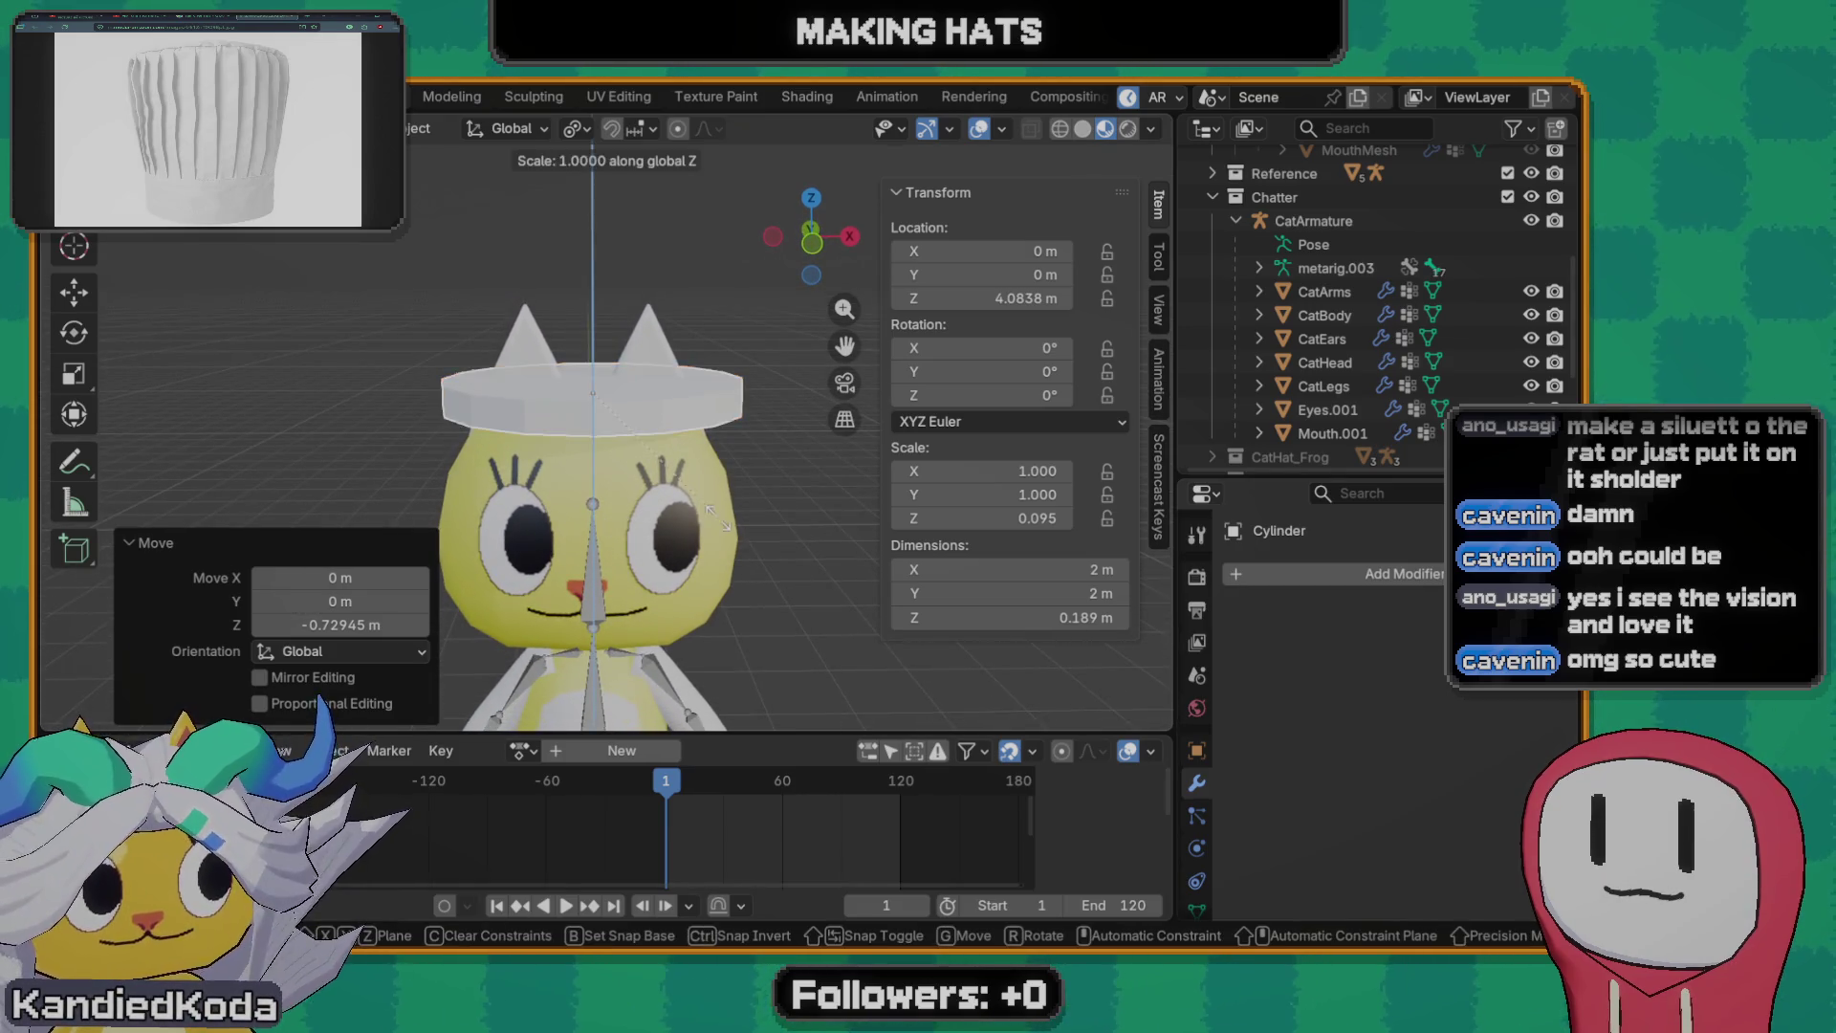
right_click(682, 492)
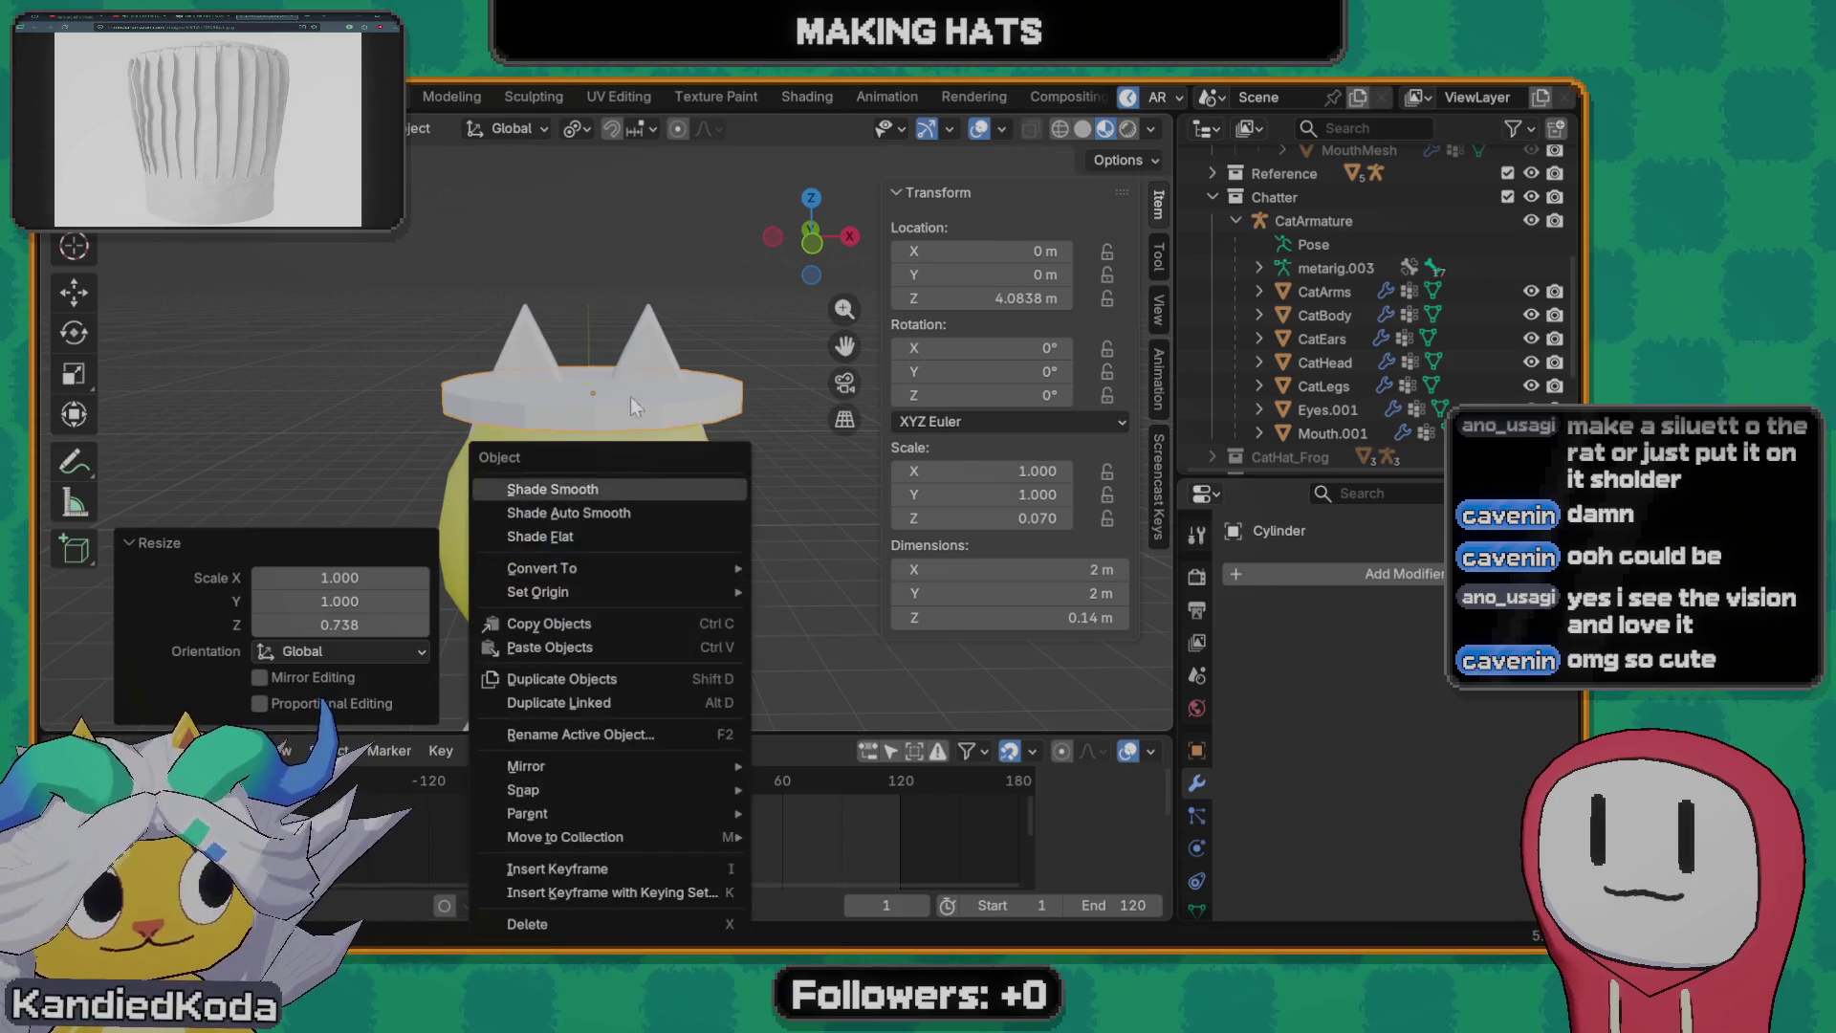
- In Edit Mode, inset the disc's top face to outline the crown
mouse_move(621, 422)
middle_mouse_down()
mouse_move(642, 506)
mouse_move(674, 511)
middle_mouse_up()
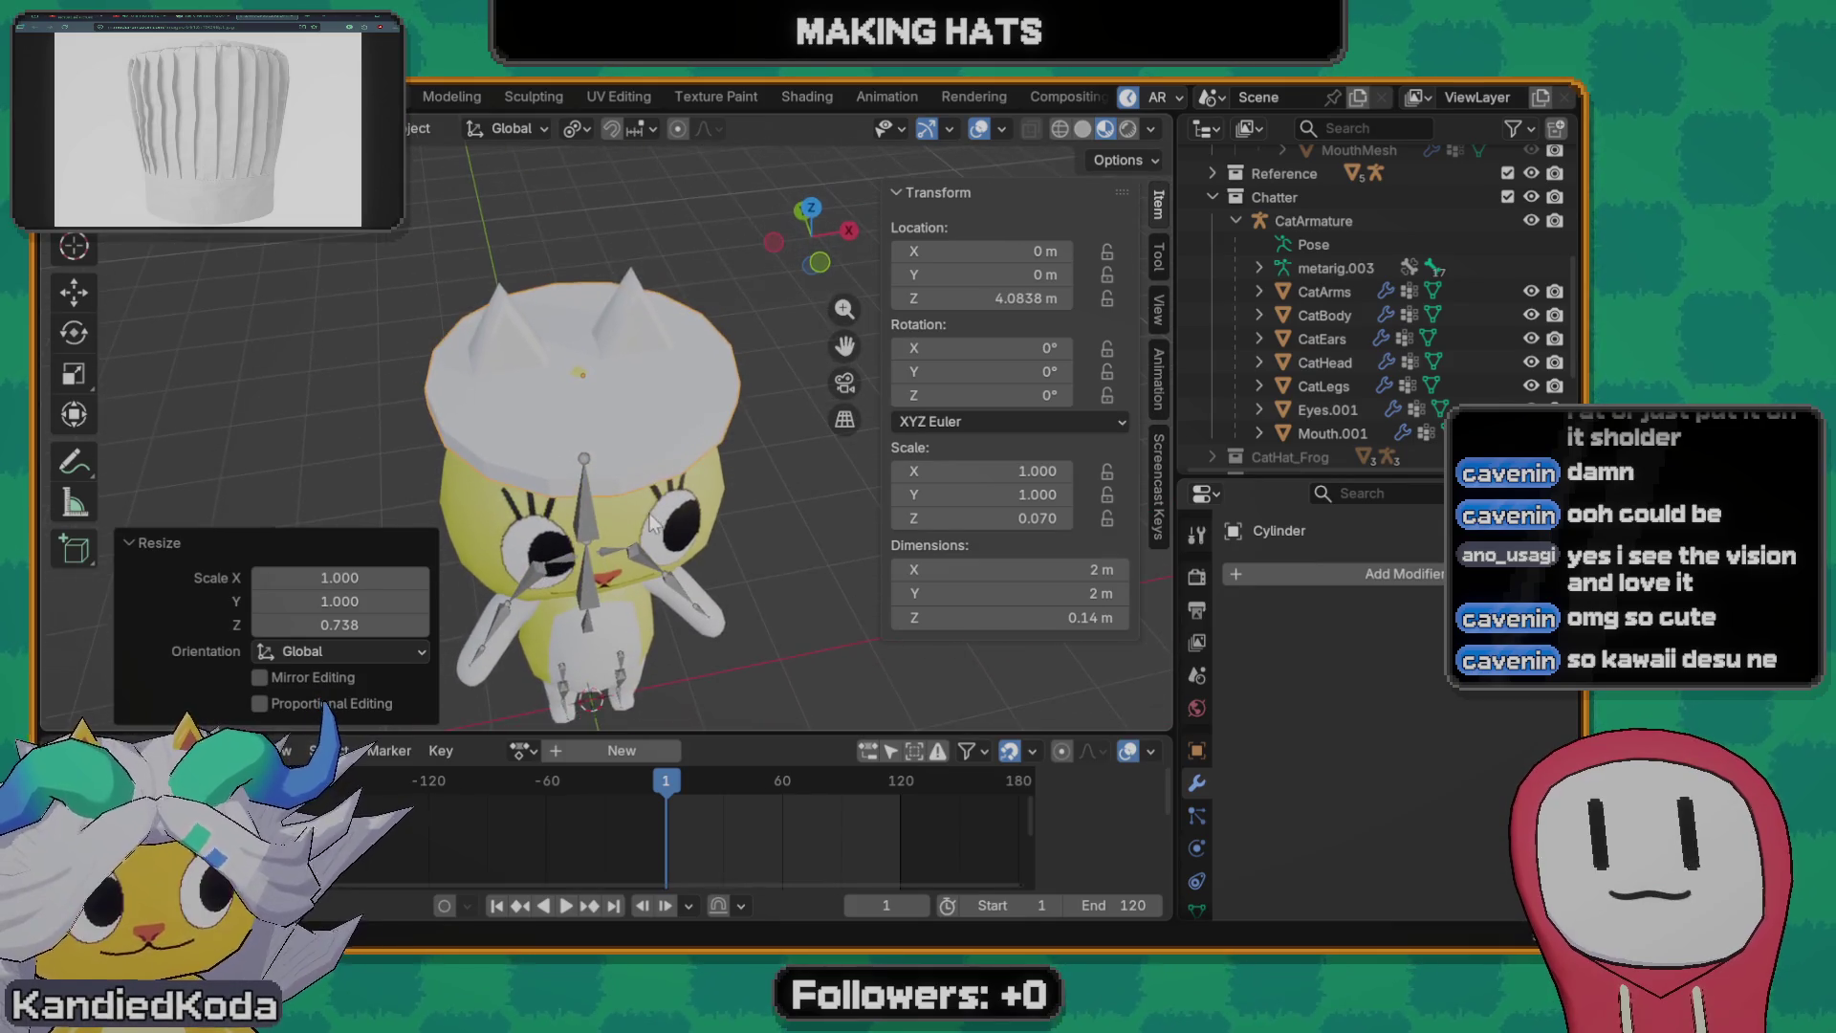
scroll(692, 509, "up", 1)
scroll(693, 510, "down", 1)
key("Tab")
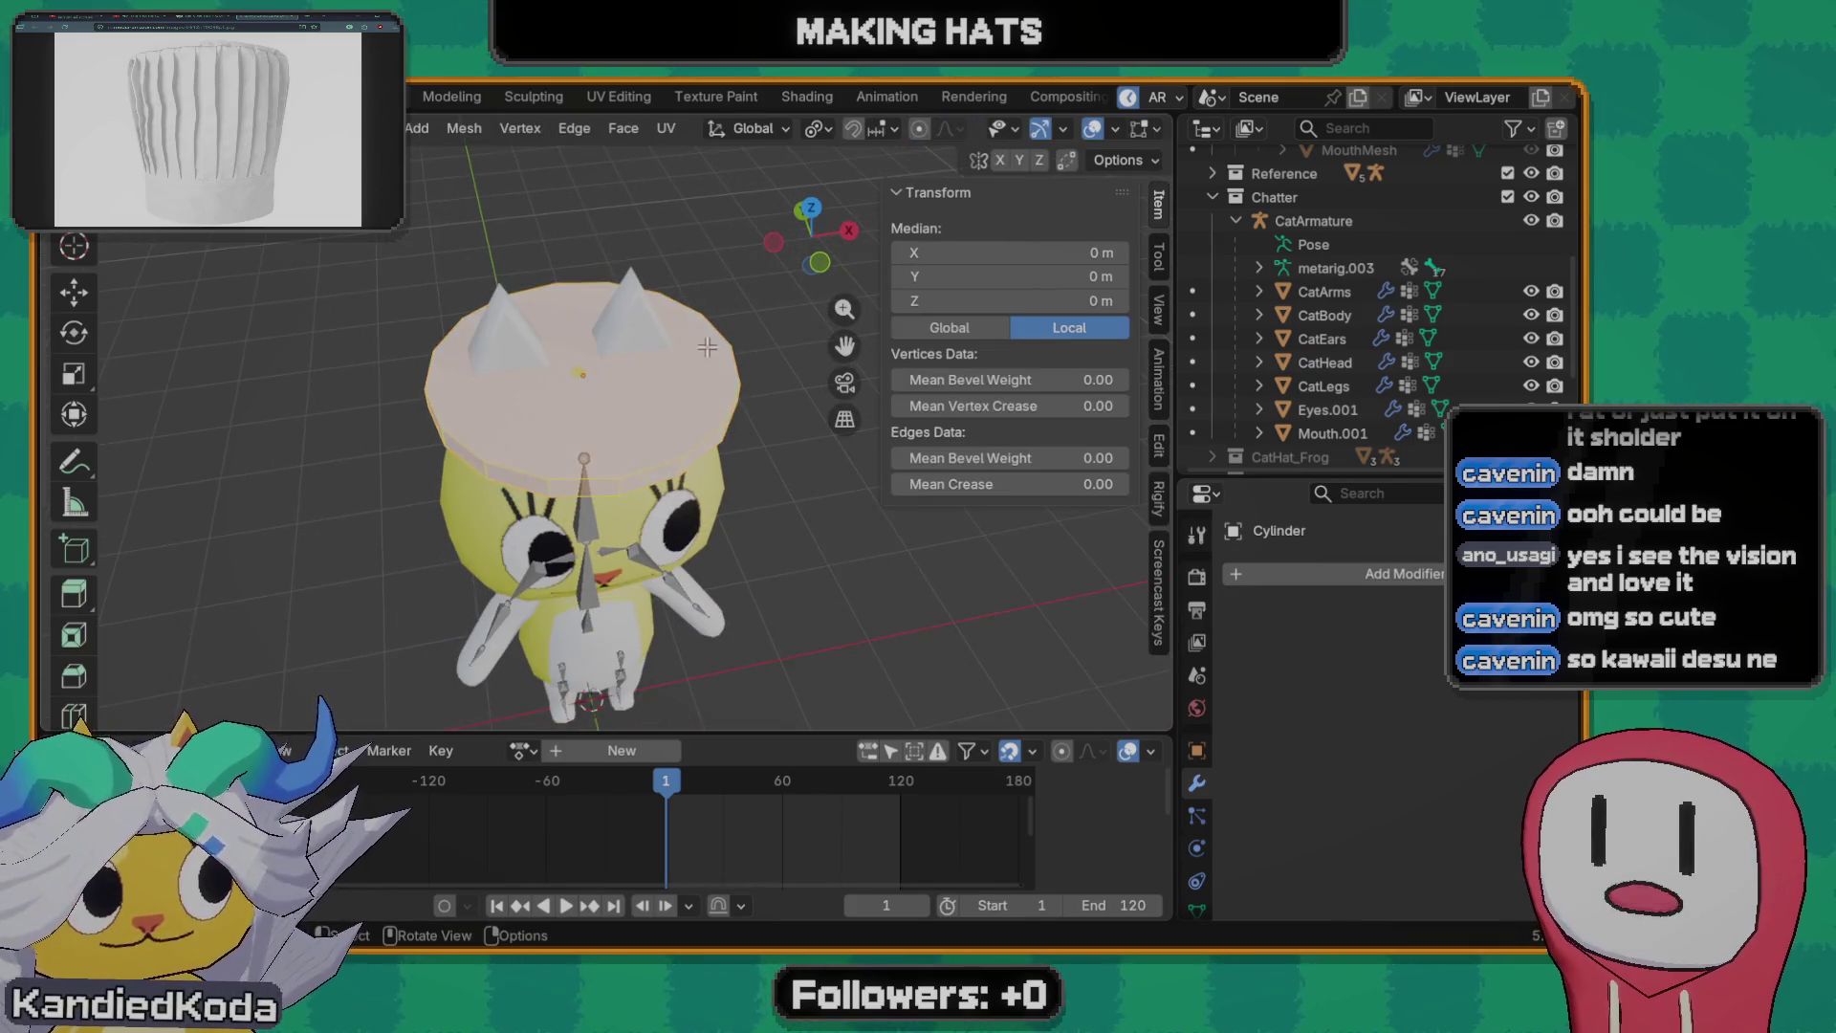
middle_click_drag(630, 442, 637, 434)
key("alt+a")
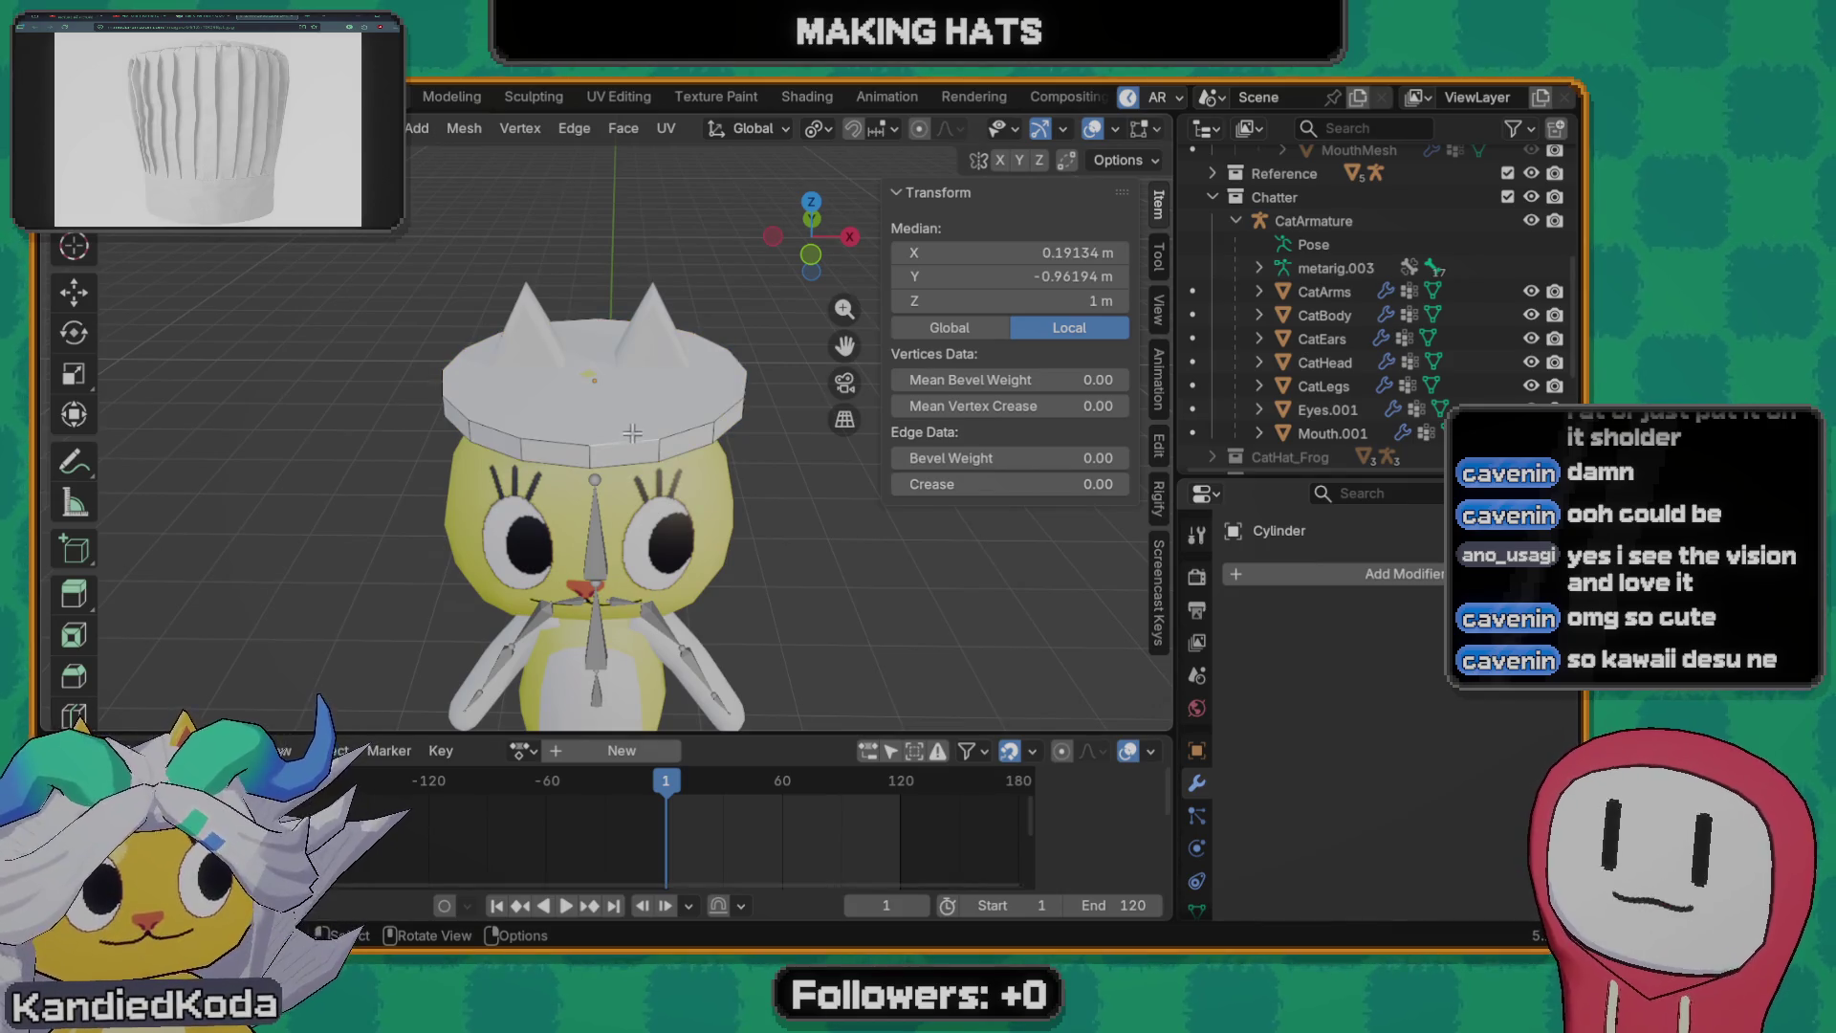
key("a")
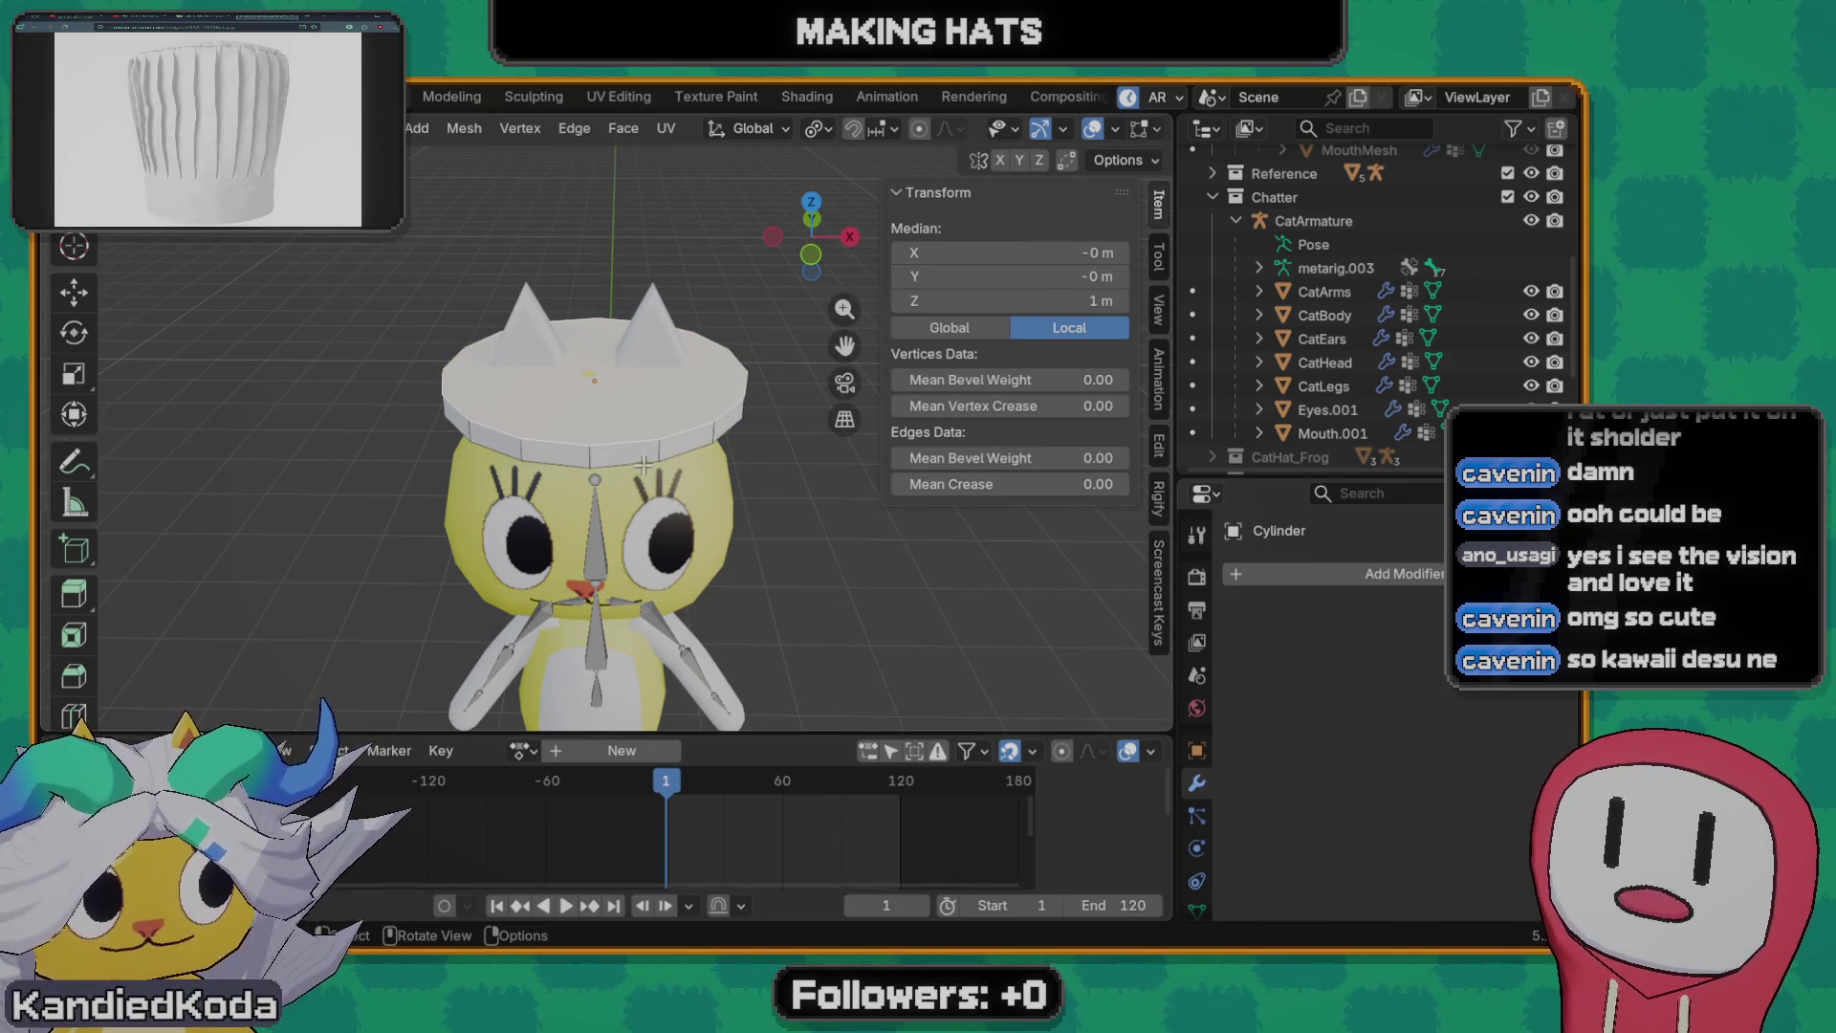
key("i")
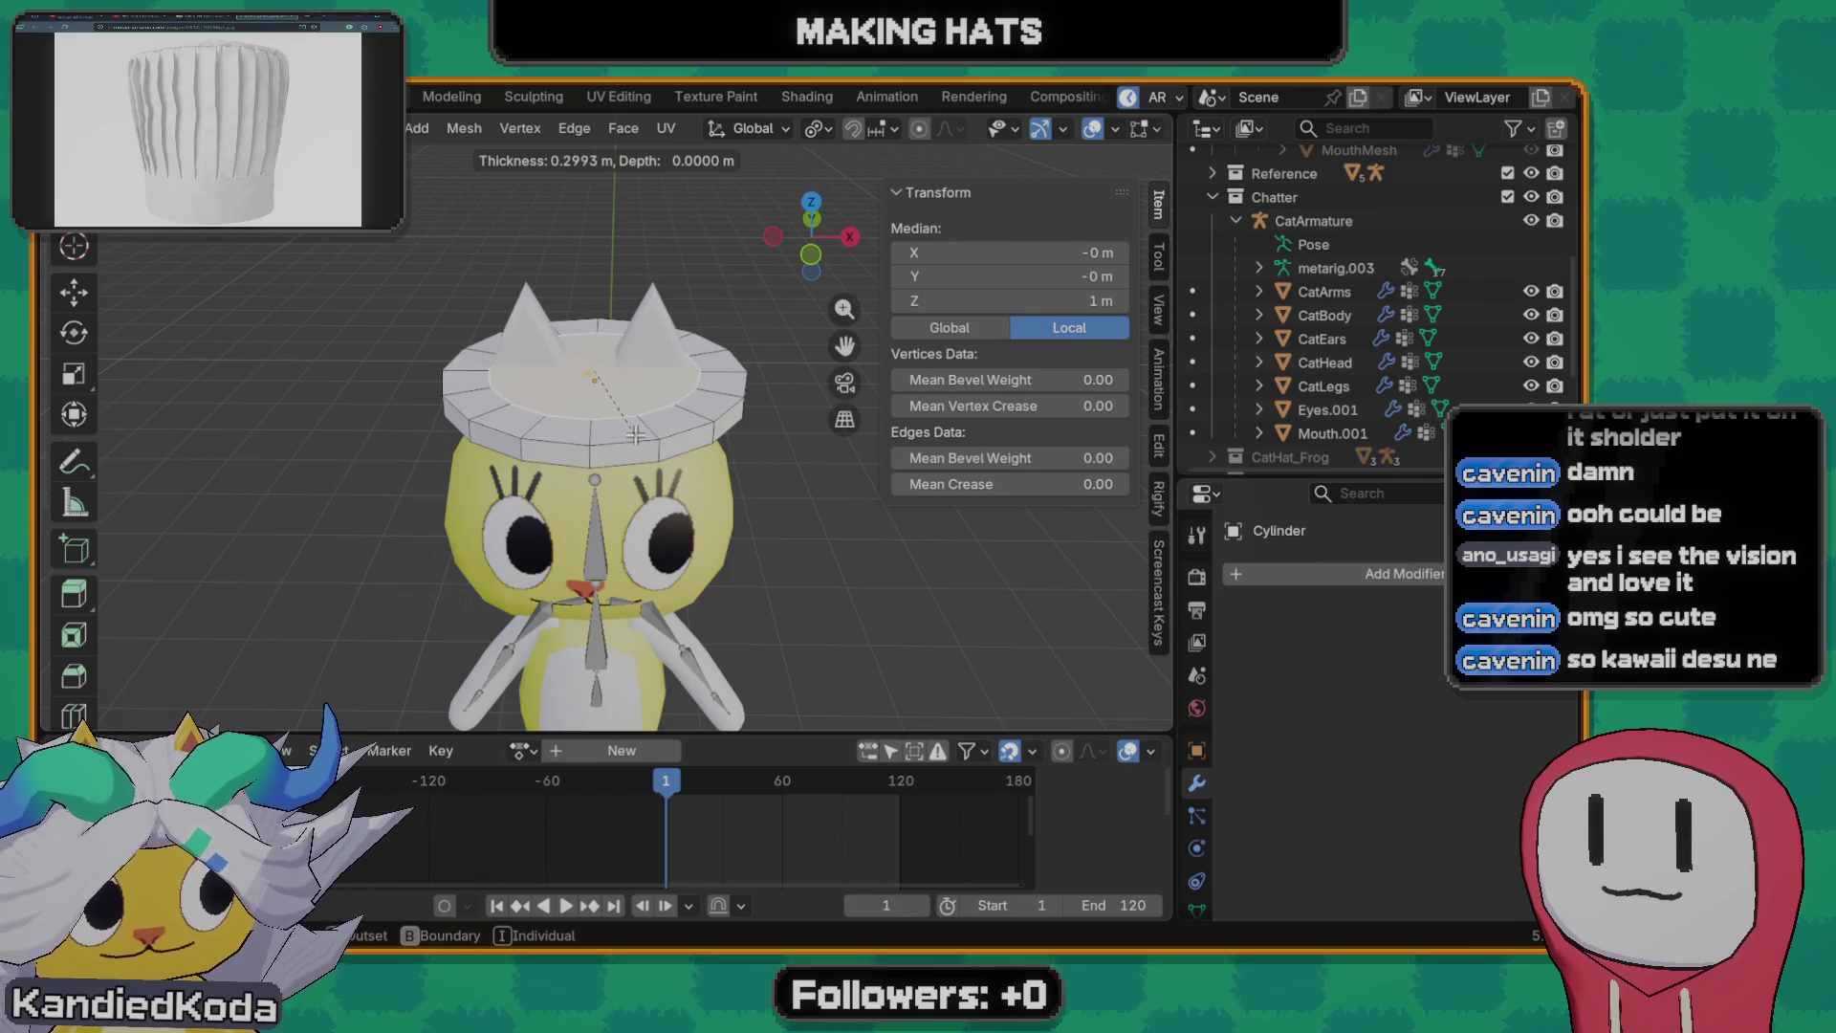
left_click(636, 434)
- Extrude the inner face upward into a tall crown and adjust its height along Z
middle_click_drag(635, 433, 599, 414)
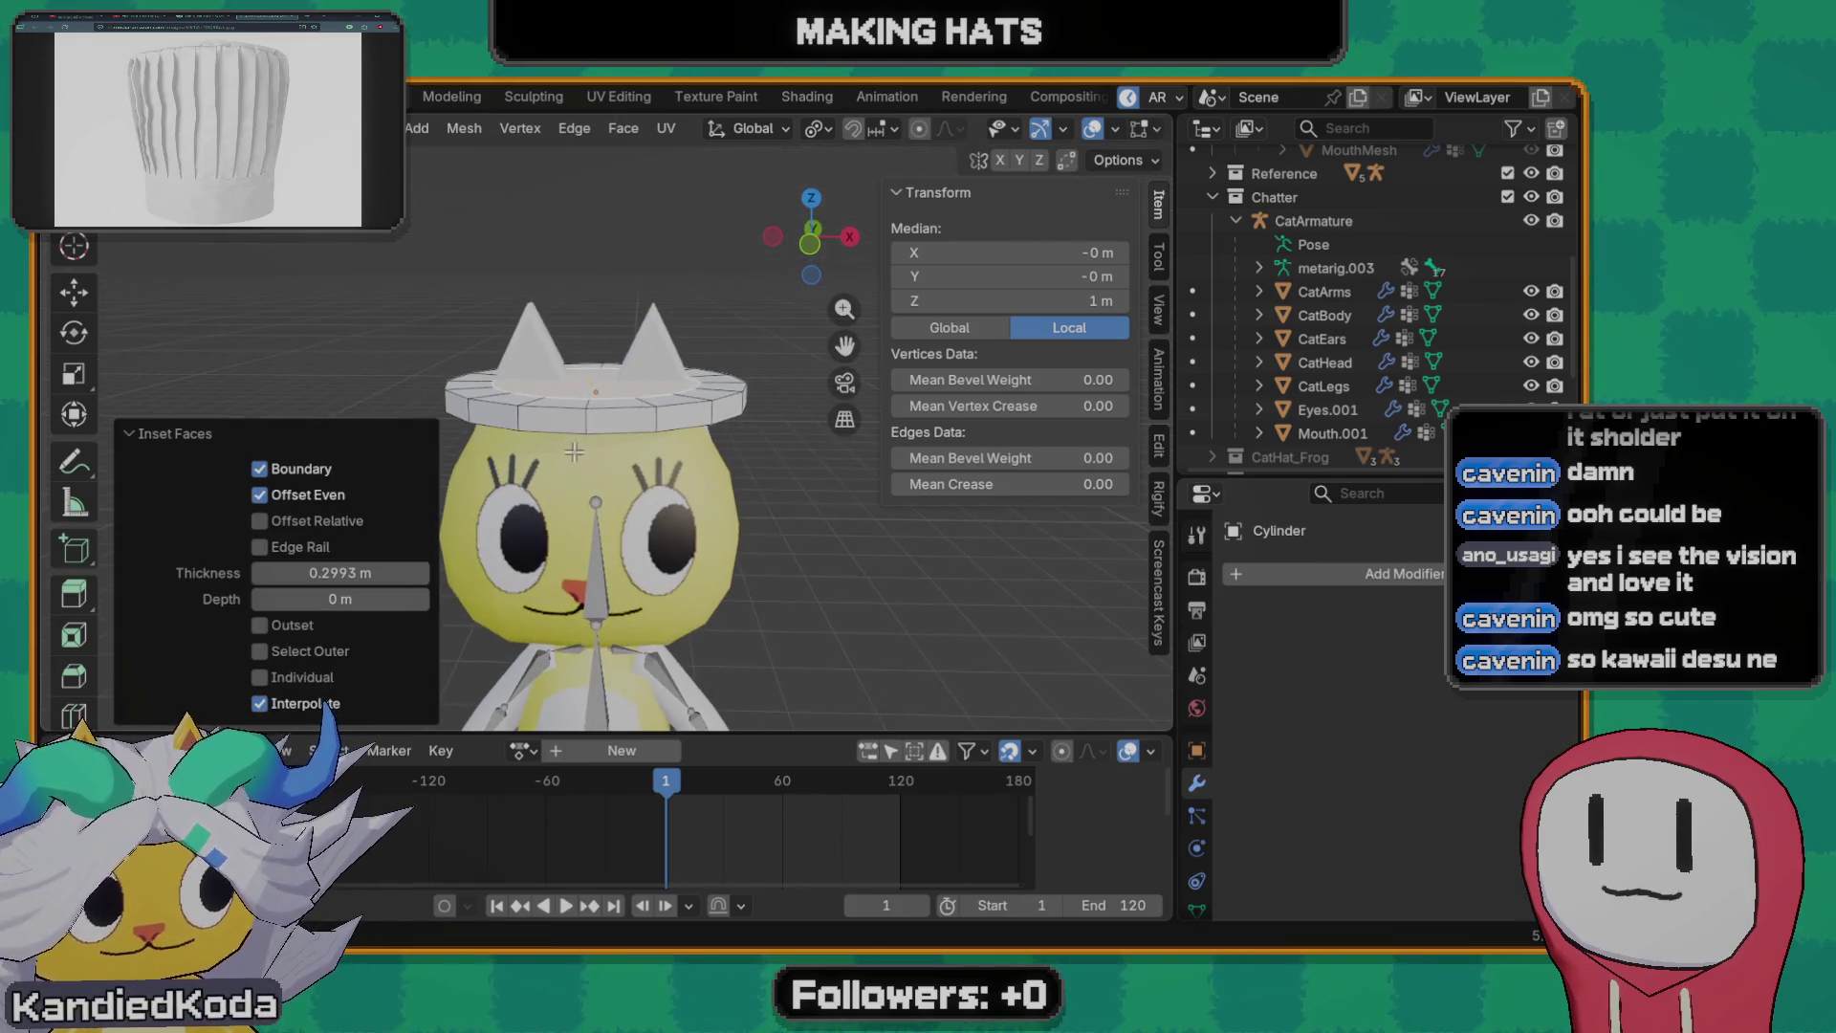
key("e")
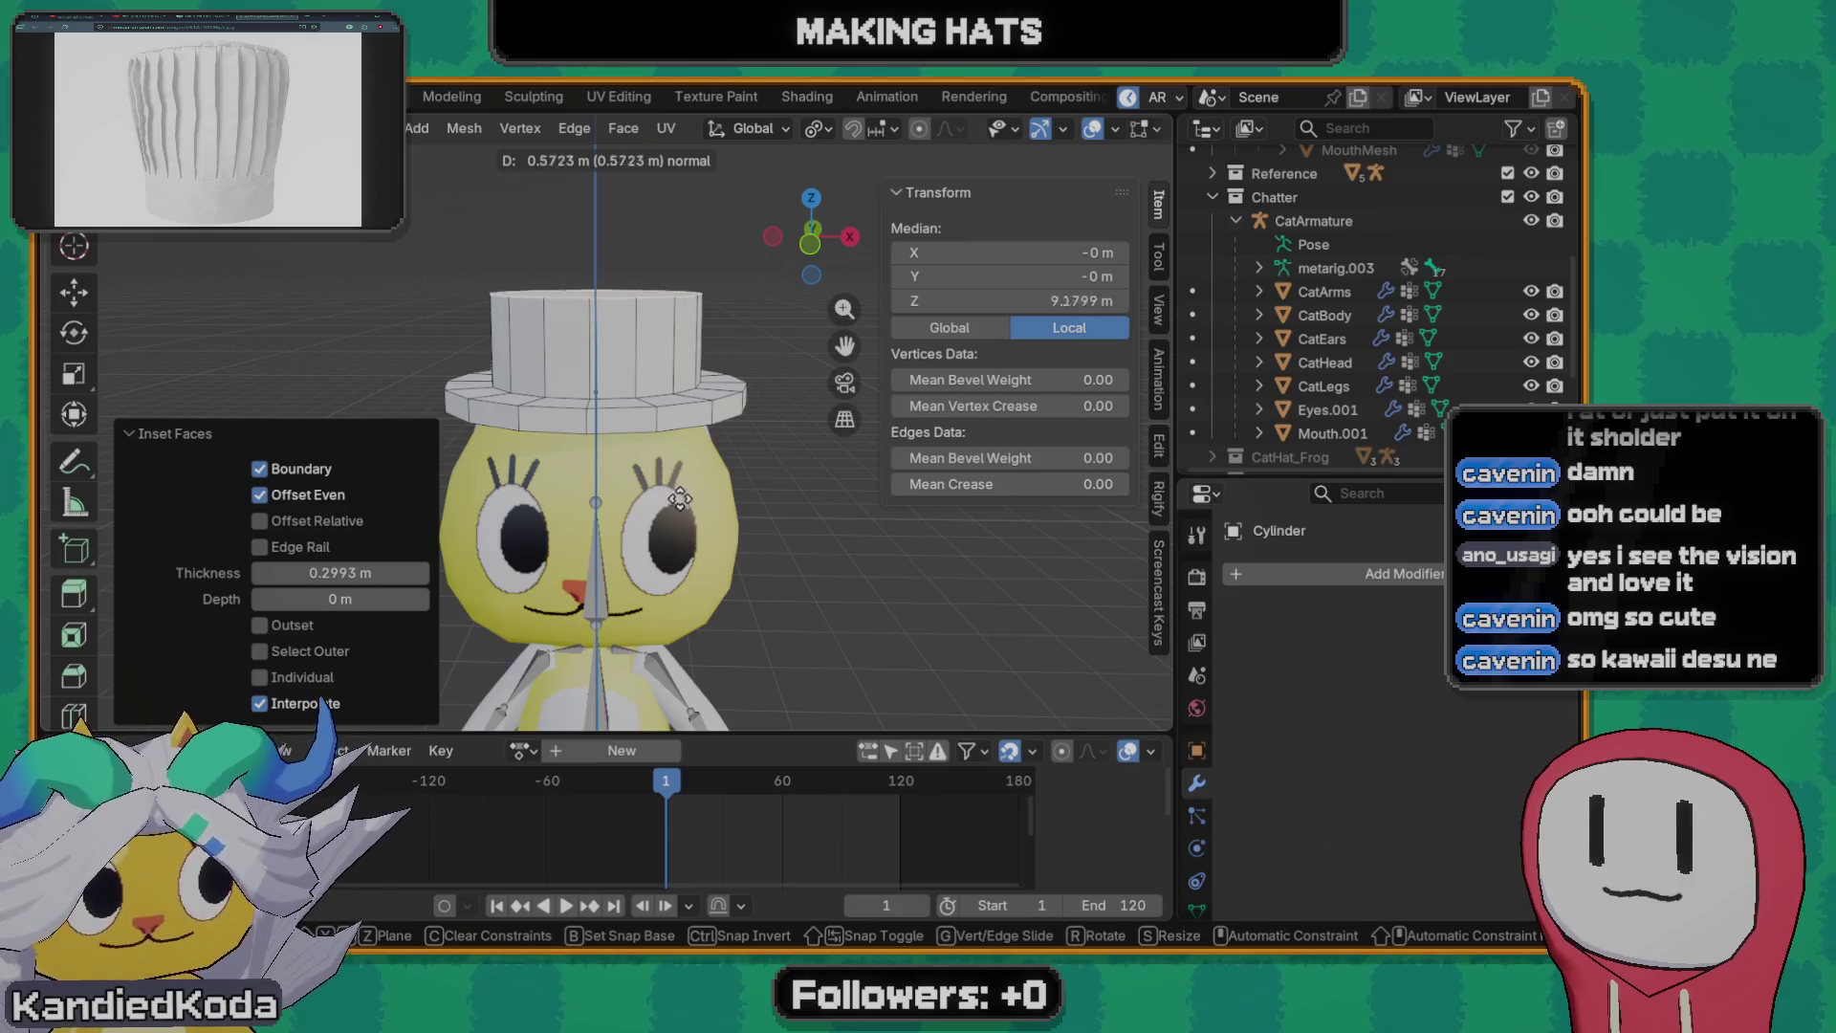
left_click(675, 487)
scroll(655, 556, "down", 5)
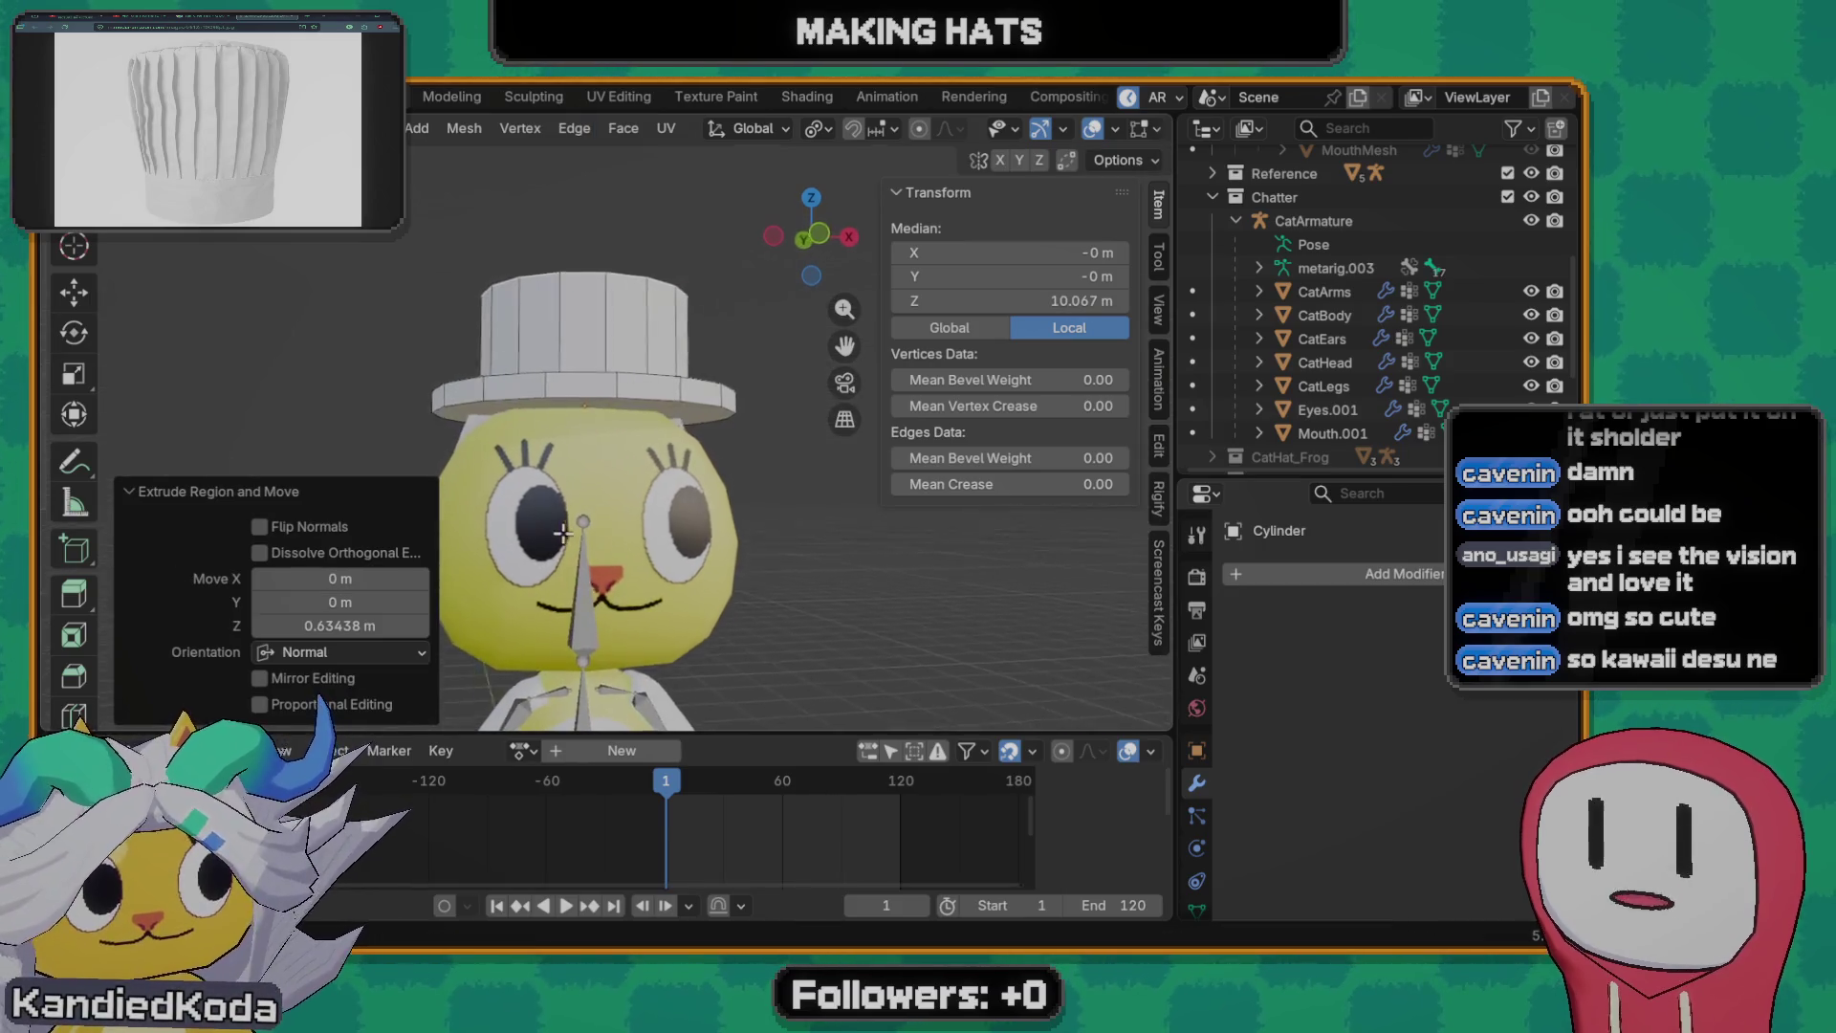
key("grave")
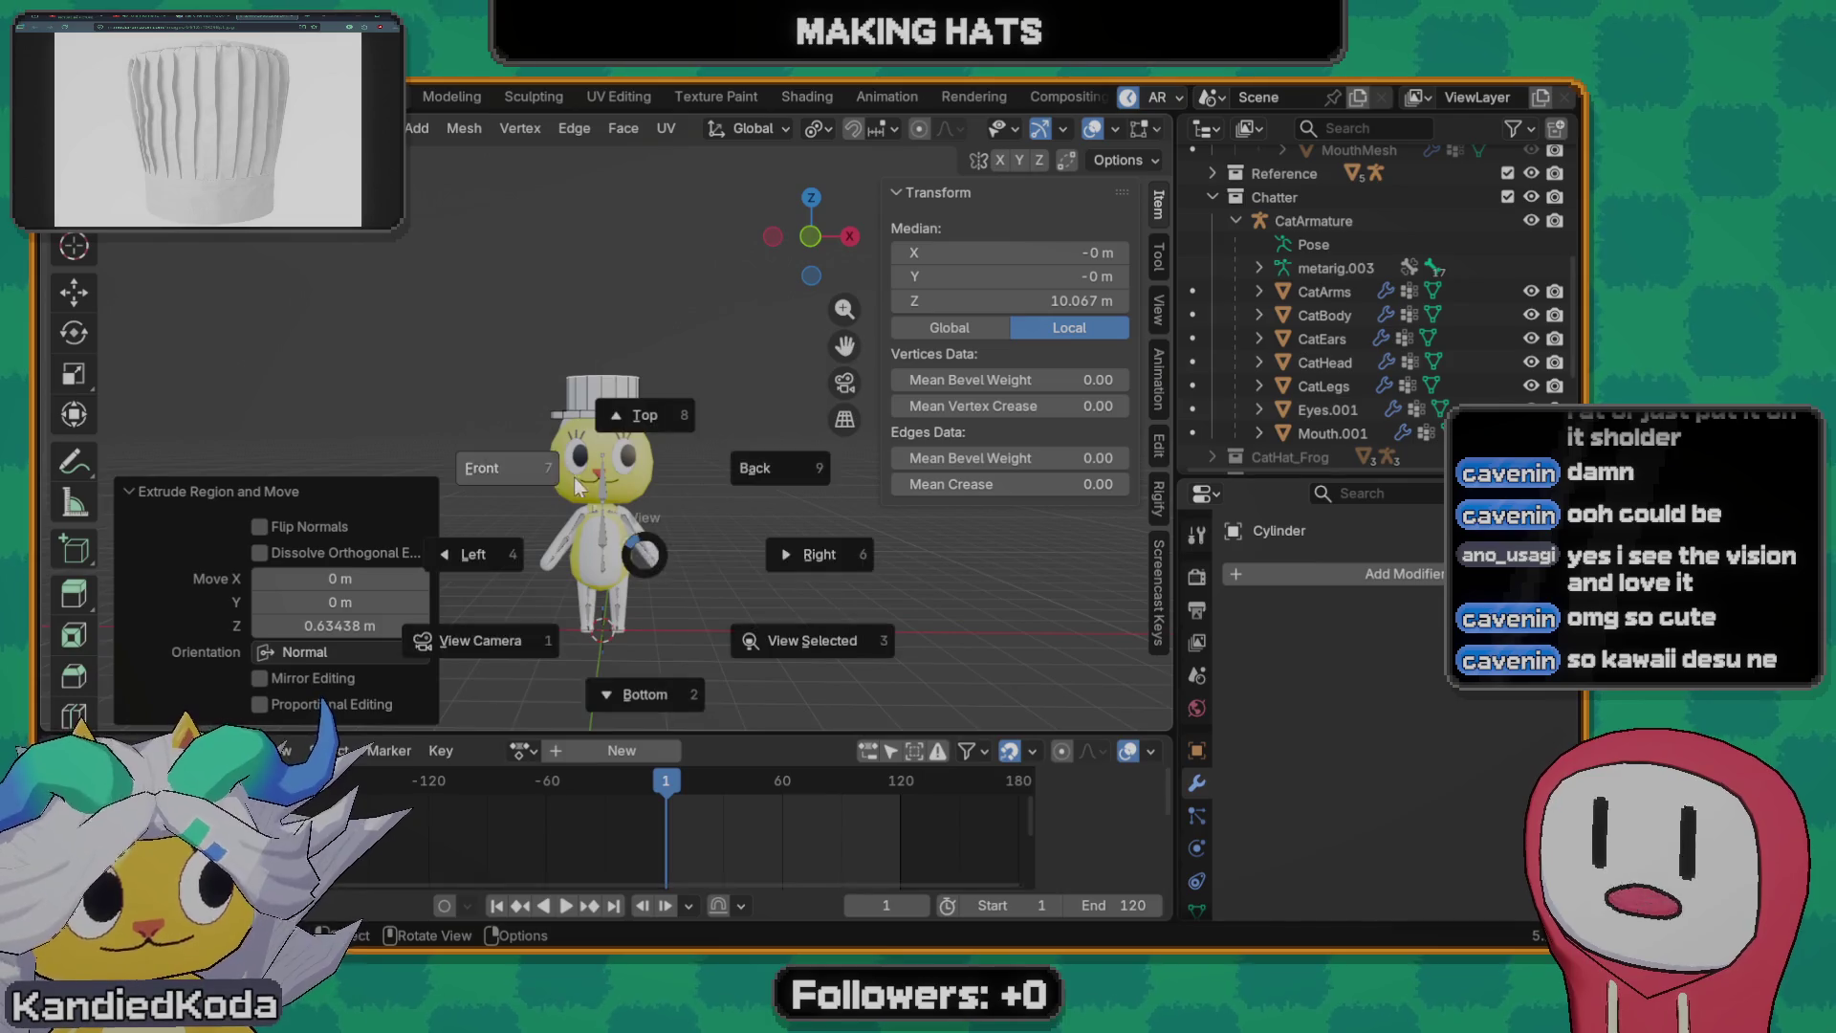
left_click(616, 563)
middle_click_drag(618, 562, 632, 485)
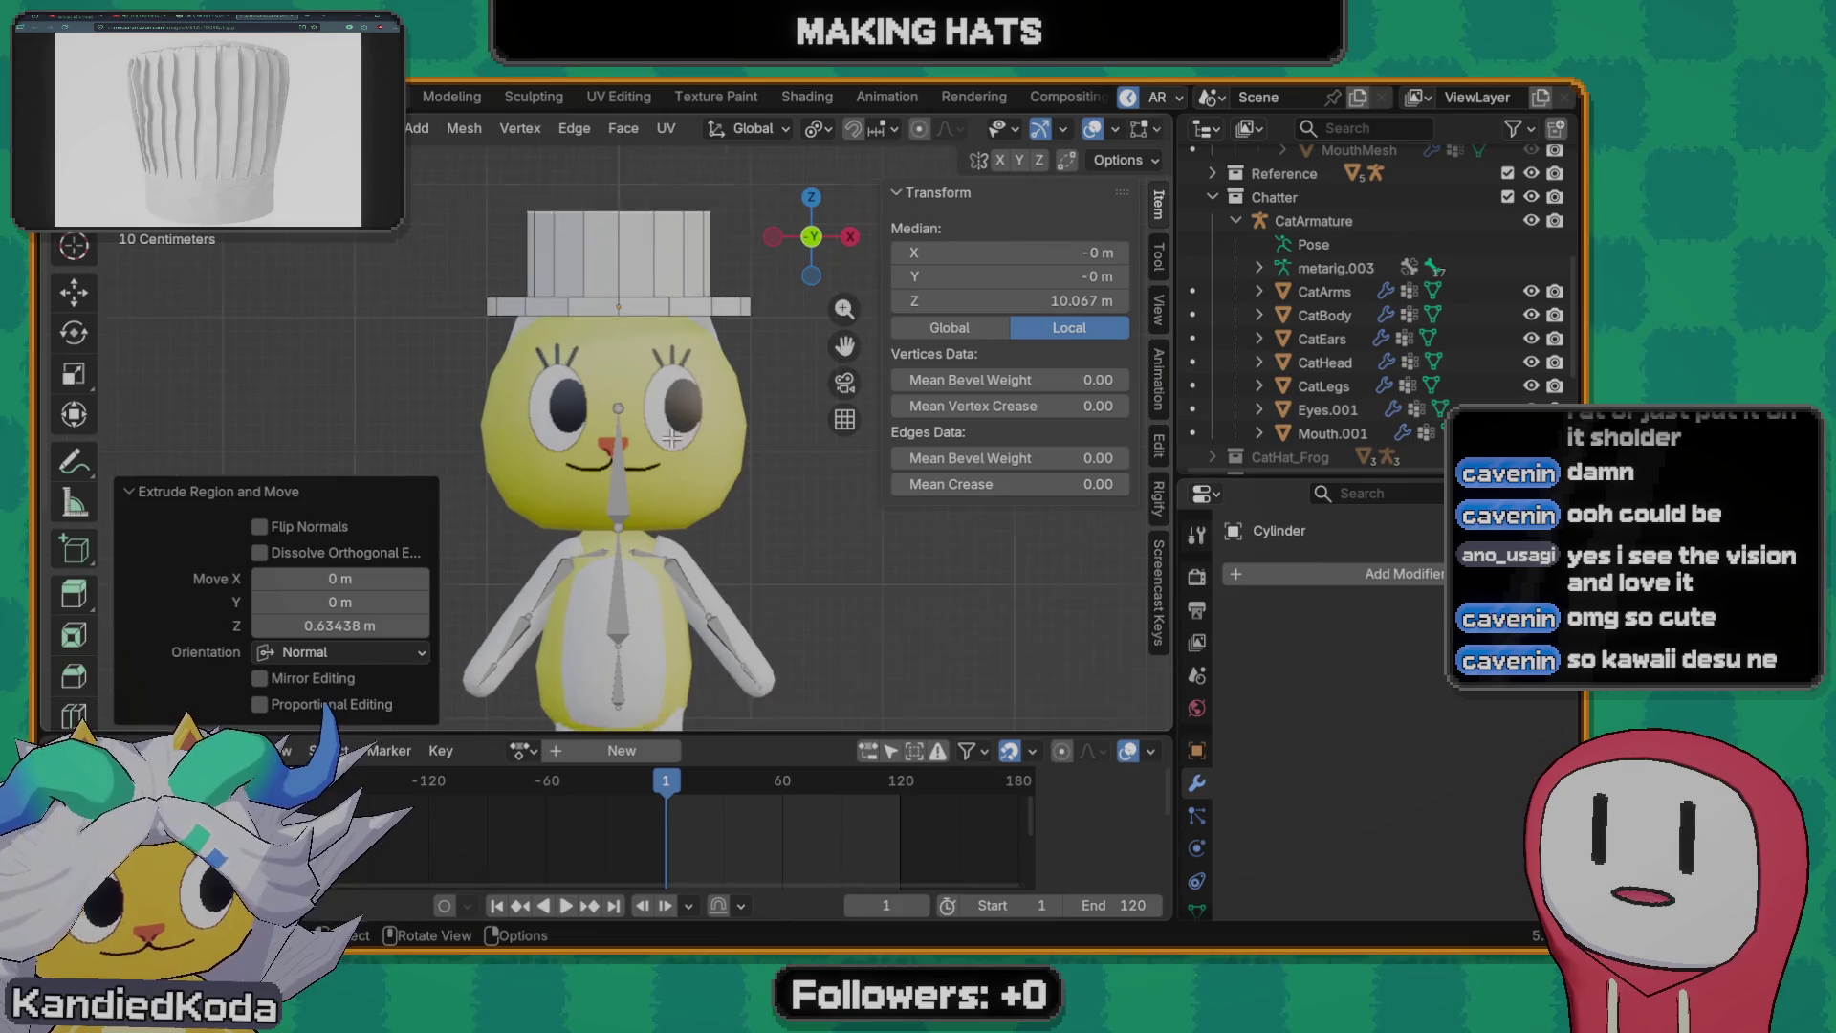
middle_click_drag(673, 437, 661, 301)
key("g")
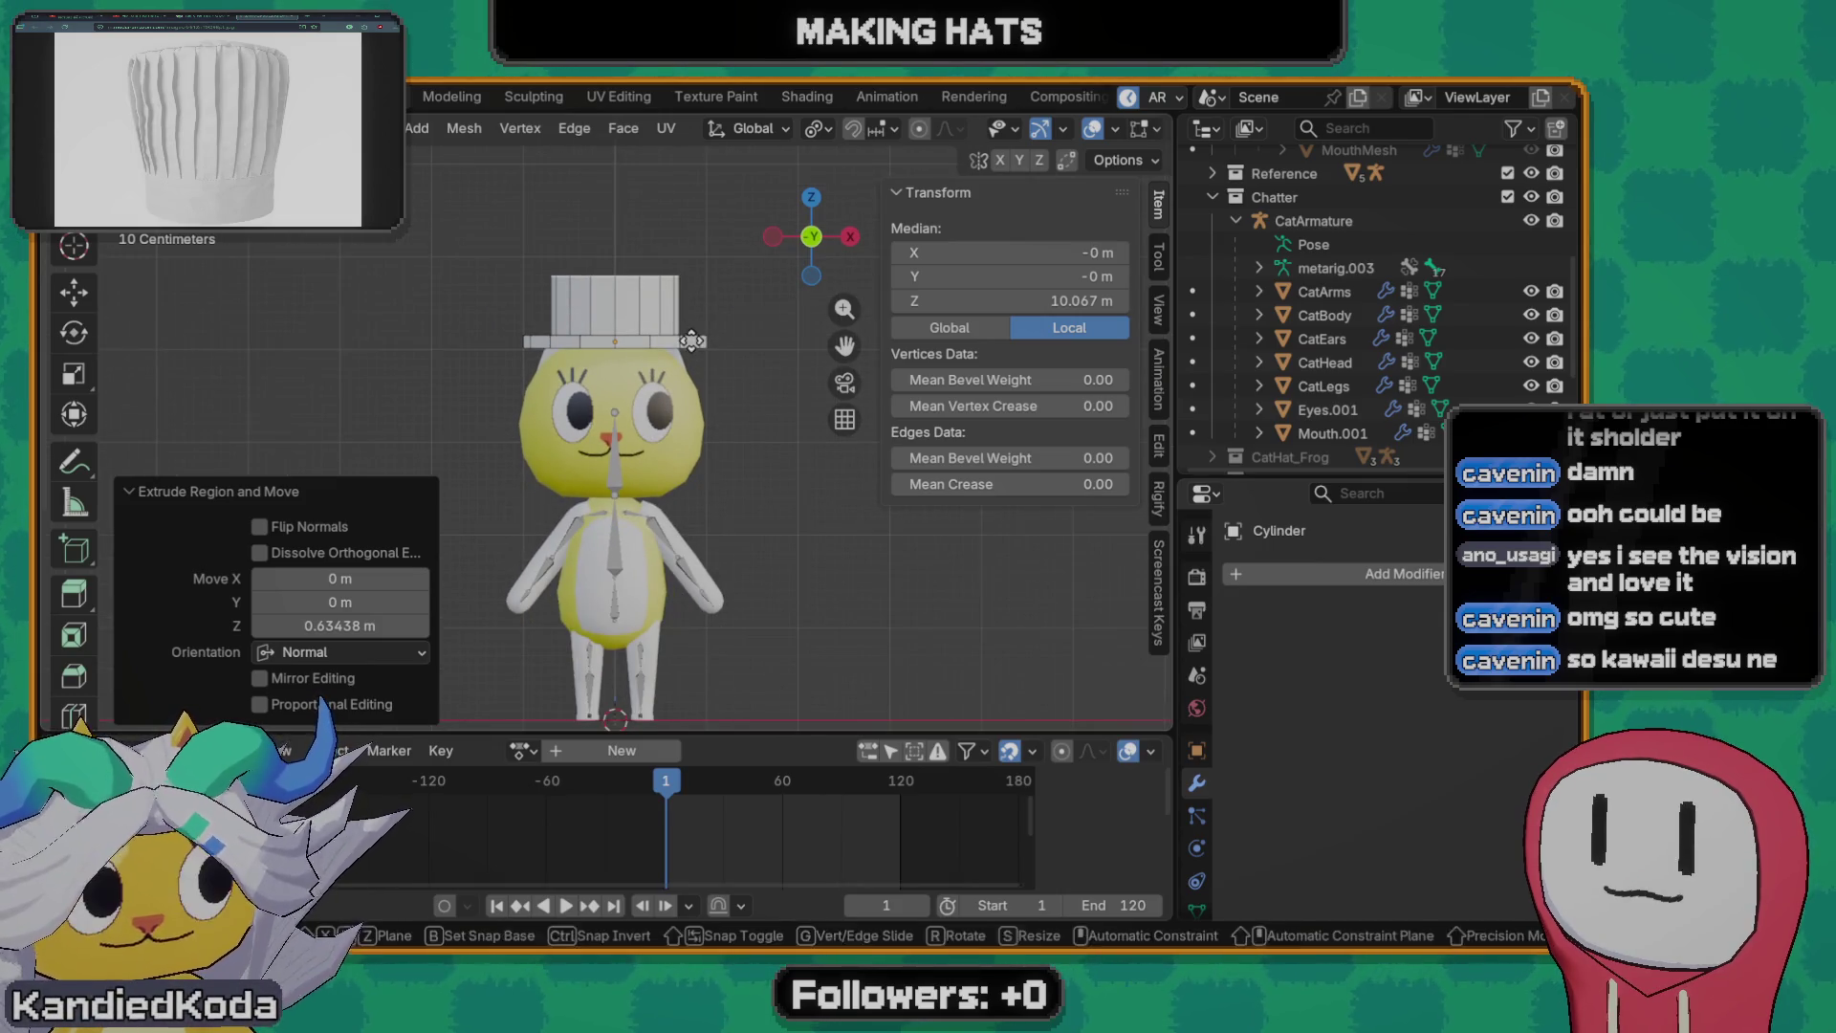
key("z")
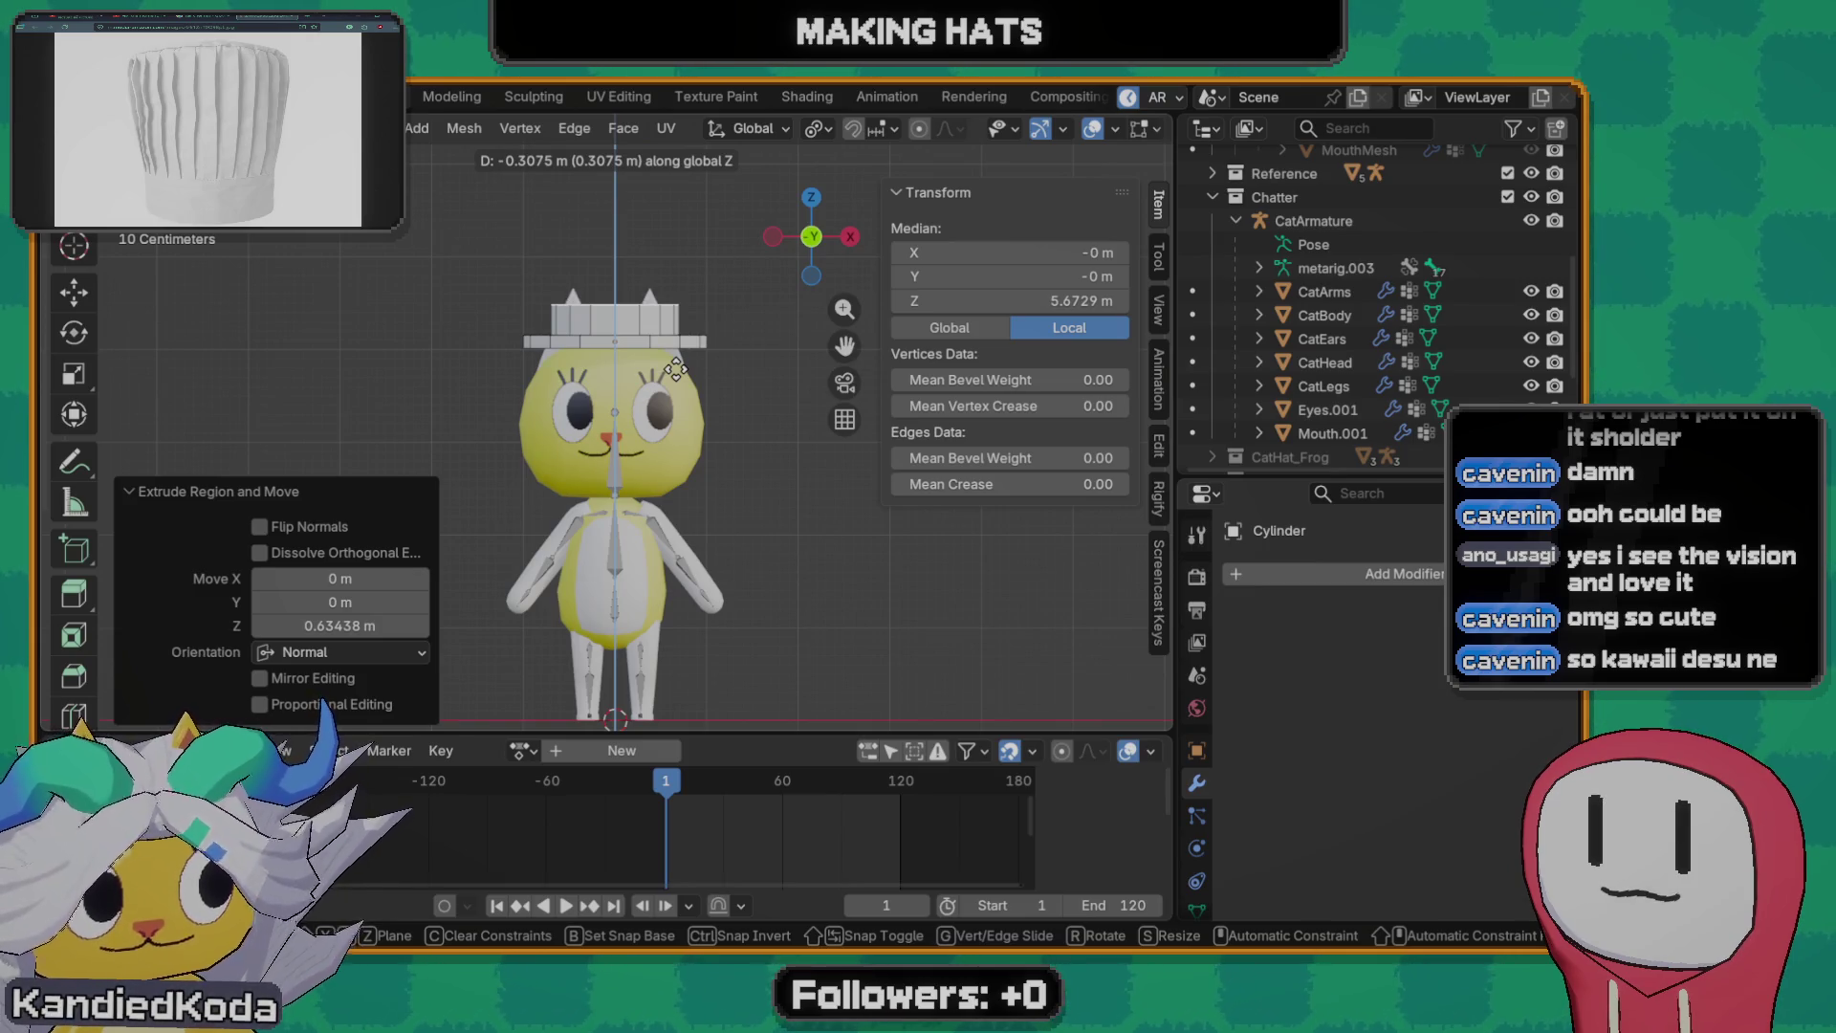
left_click(690, 322)
- Select the brim edge loop, lower it along Z, and leave Edit Mode
middle_click_drag(632, 339, 606, 412)
left_click(629, 363, "alt")
left_click(606, 412, "alt")
key("KP_1")
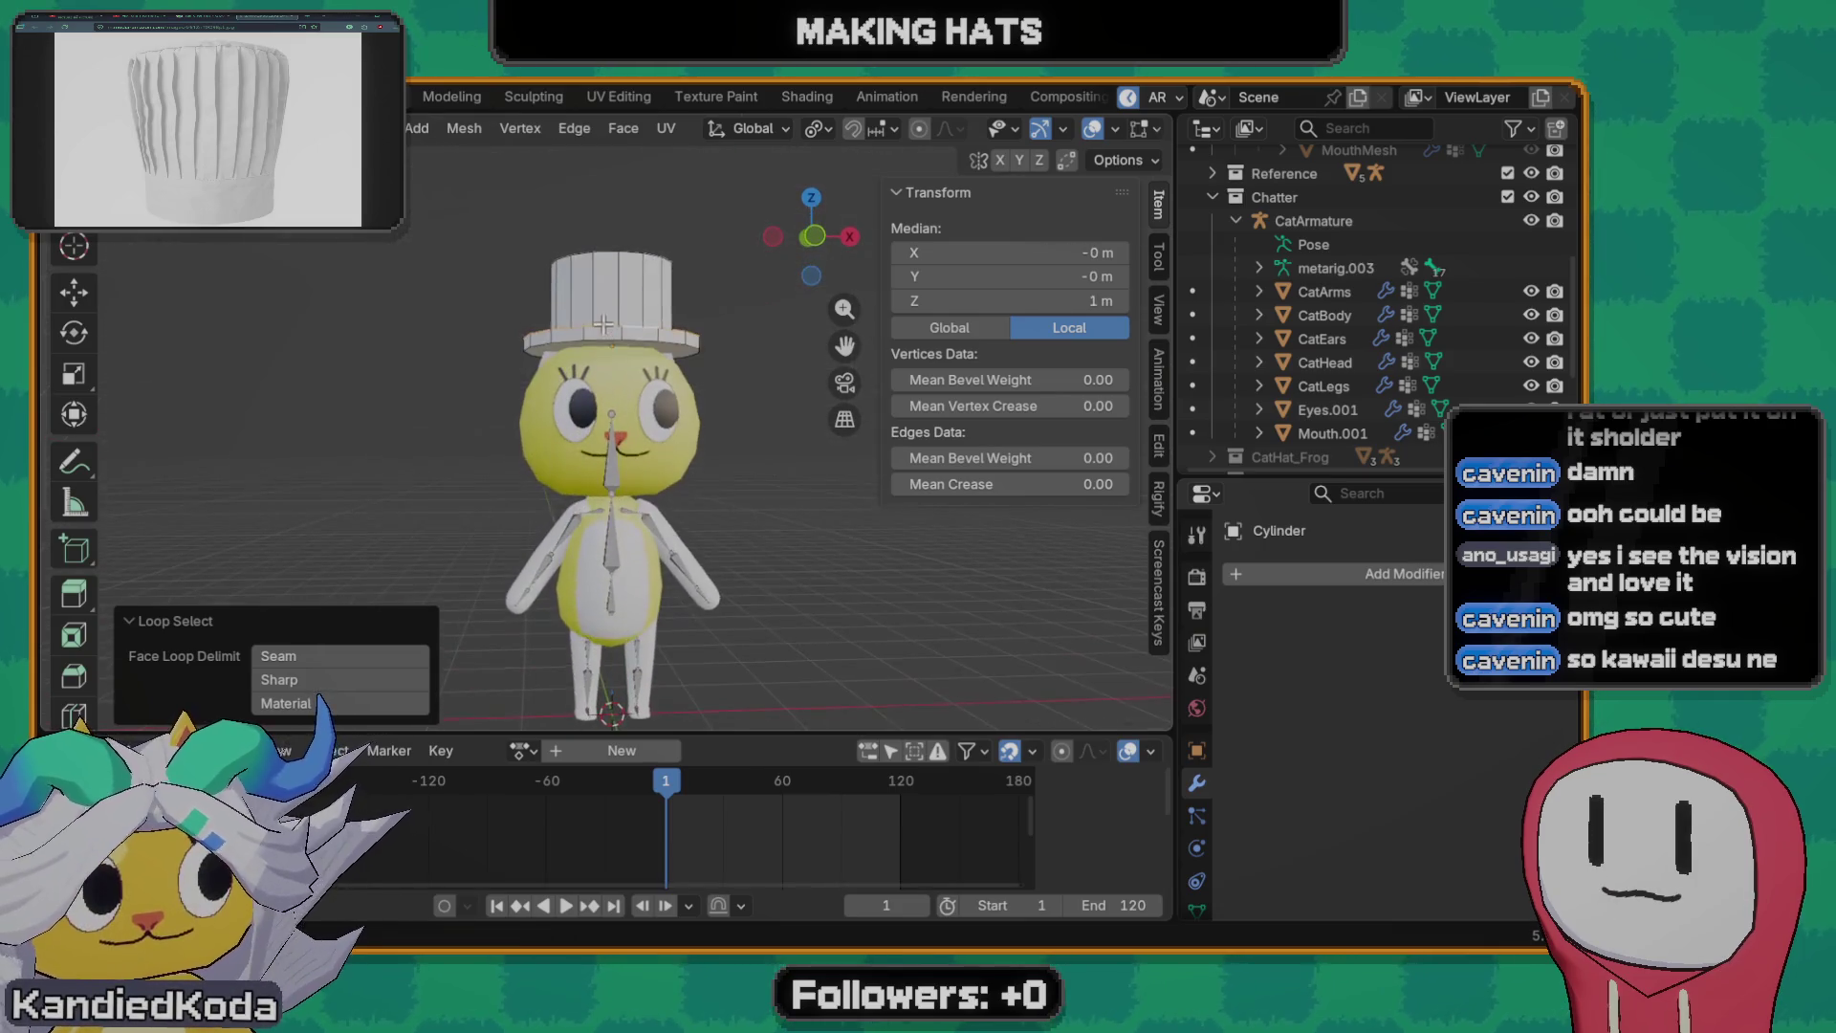
key("g")
key("z")
left_click(661, 427)
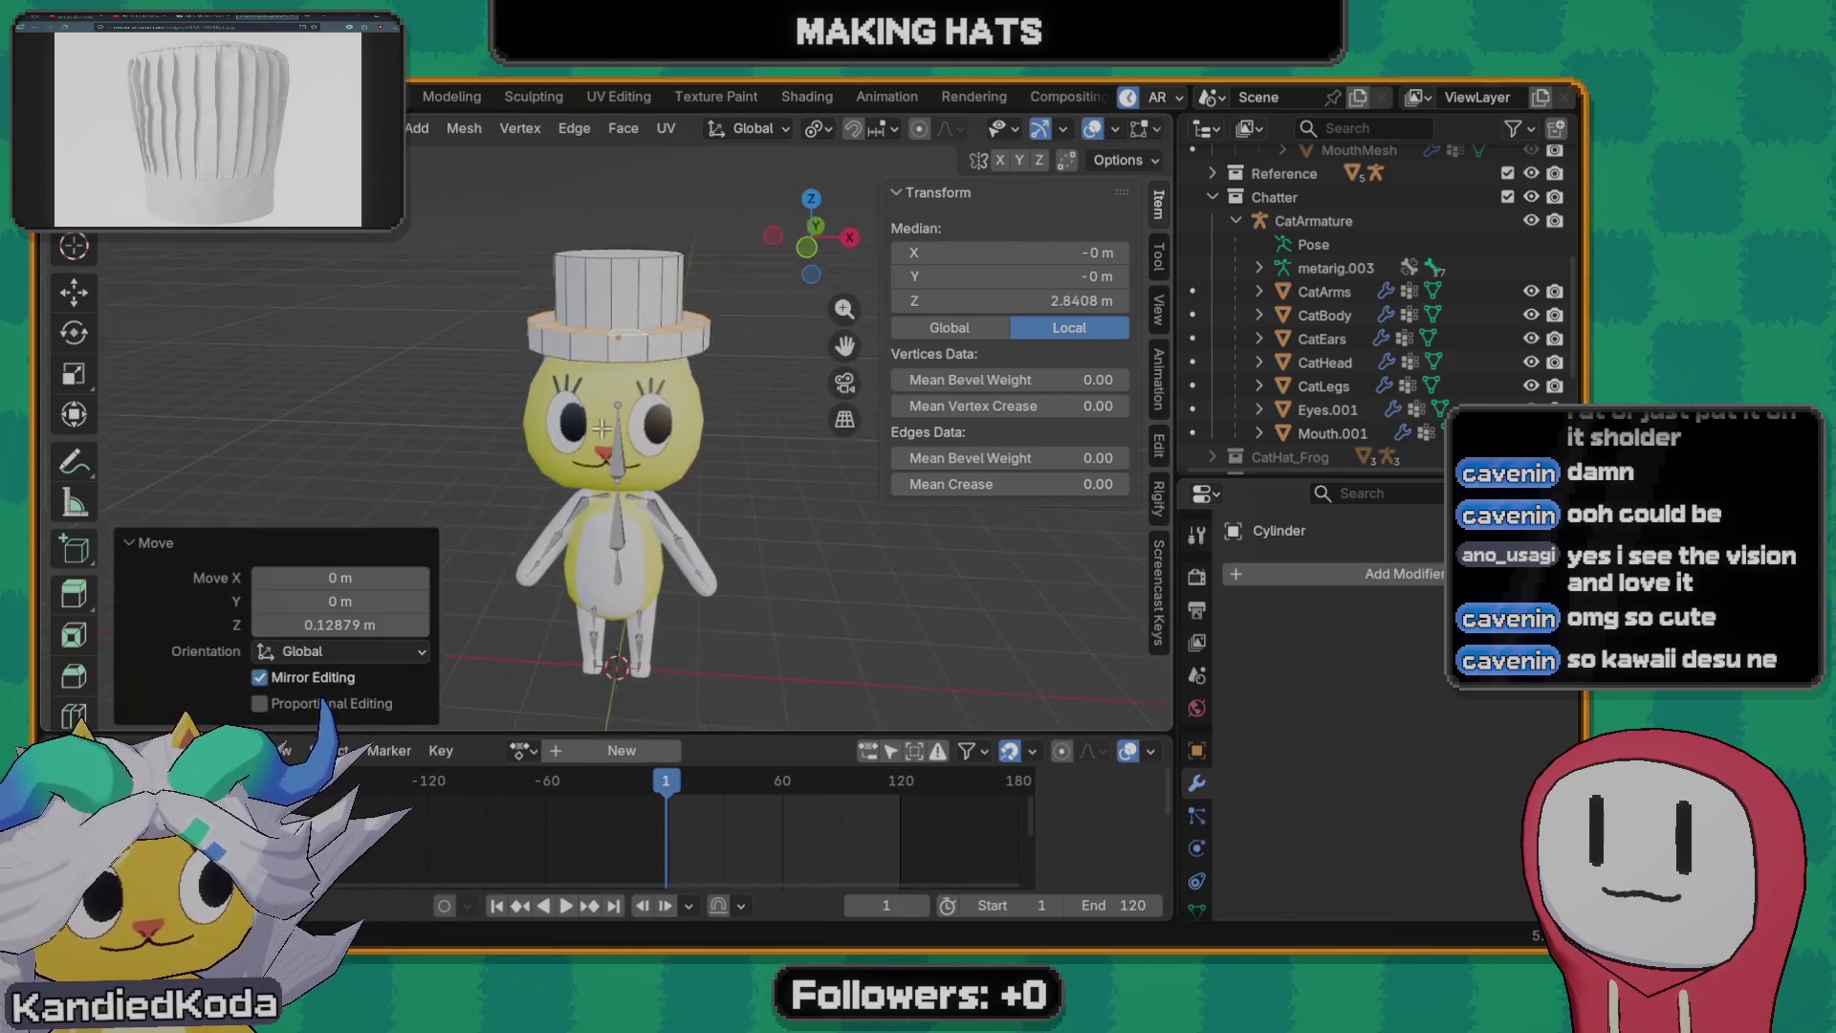
key("g")
key("z")
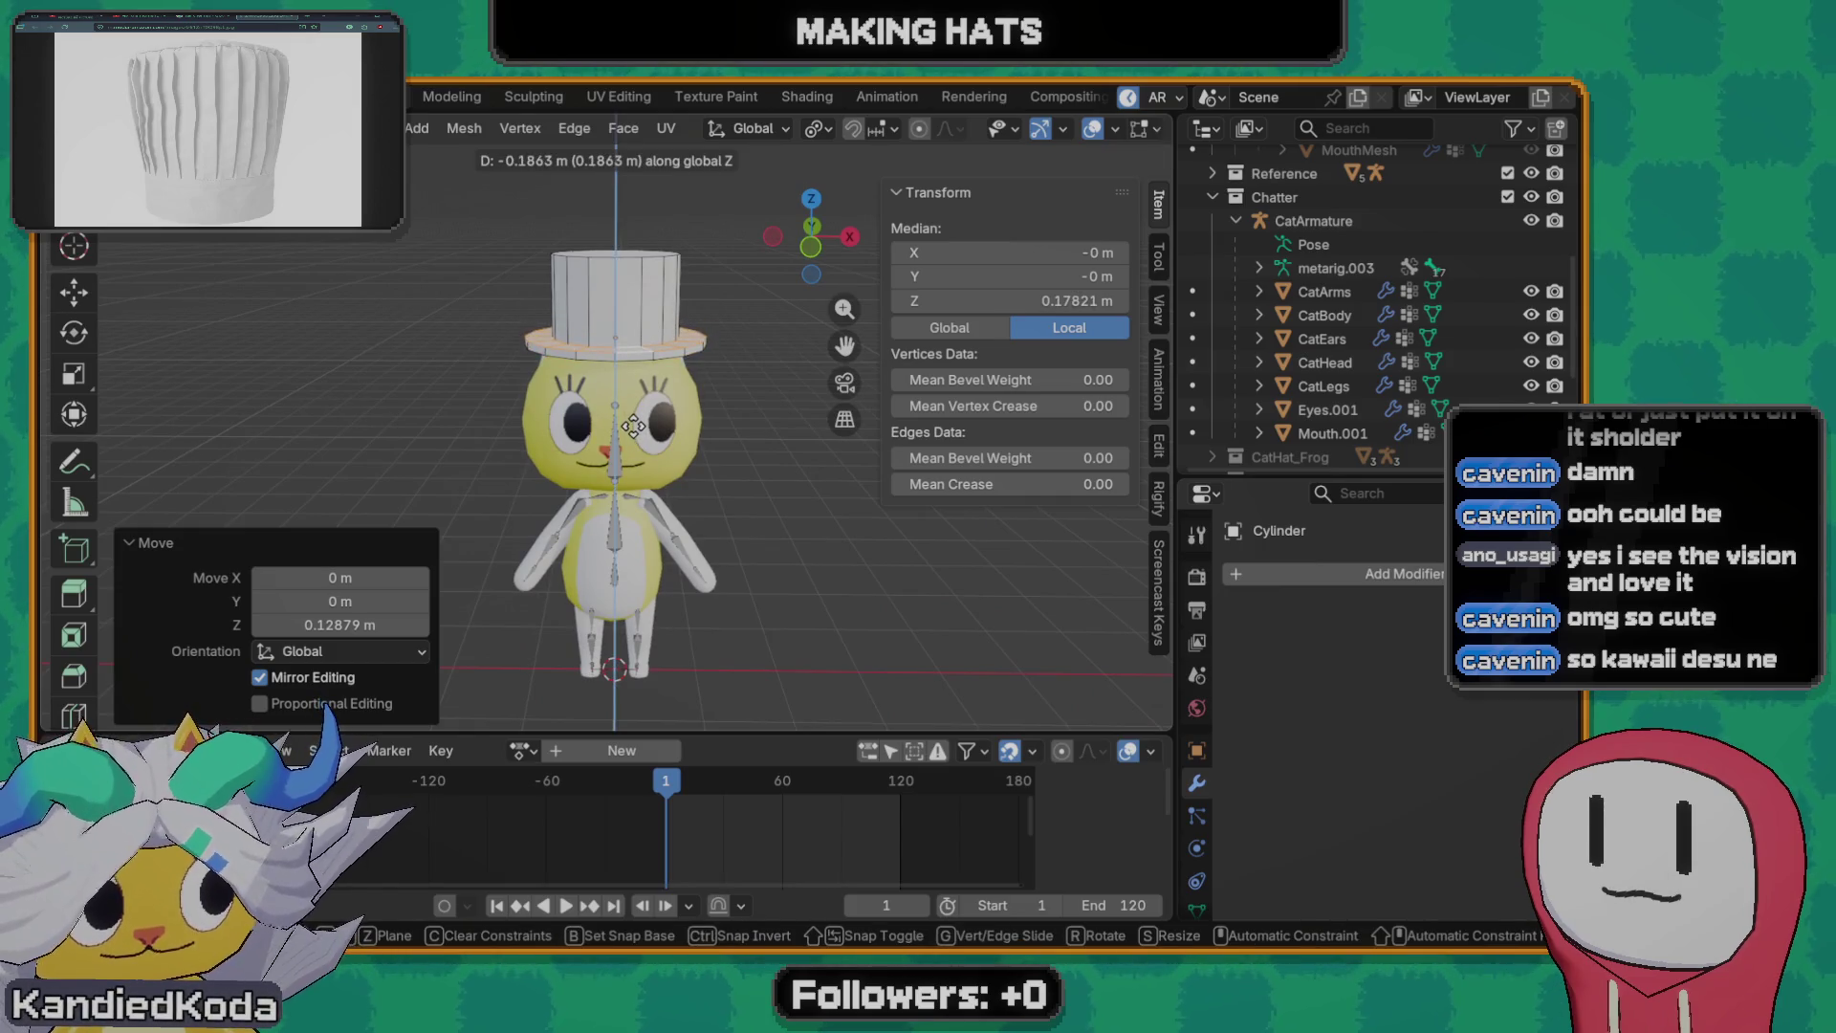
left_click(635, 425)
middle_click_drag(634, 425, 665, 380)
right_click(666, 380)
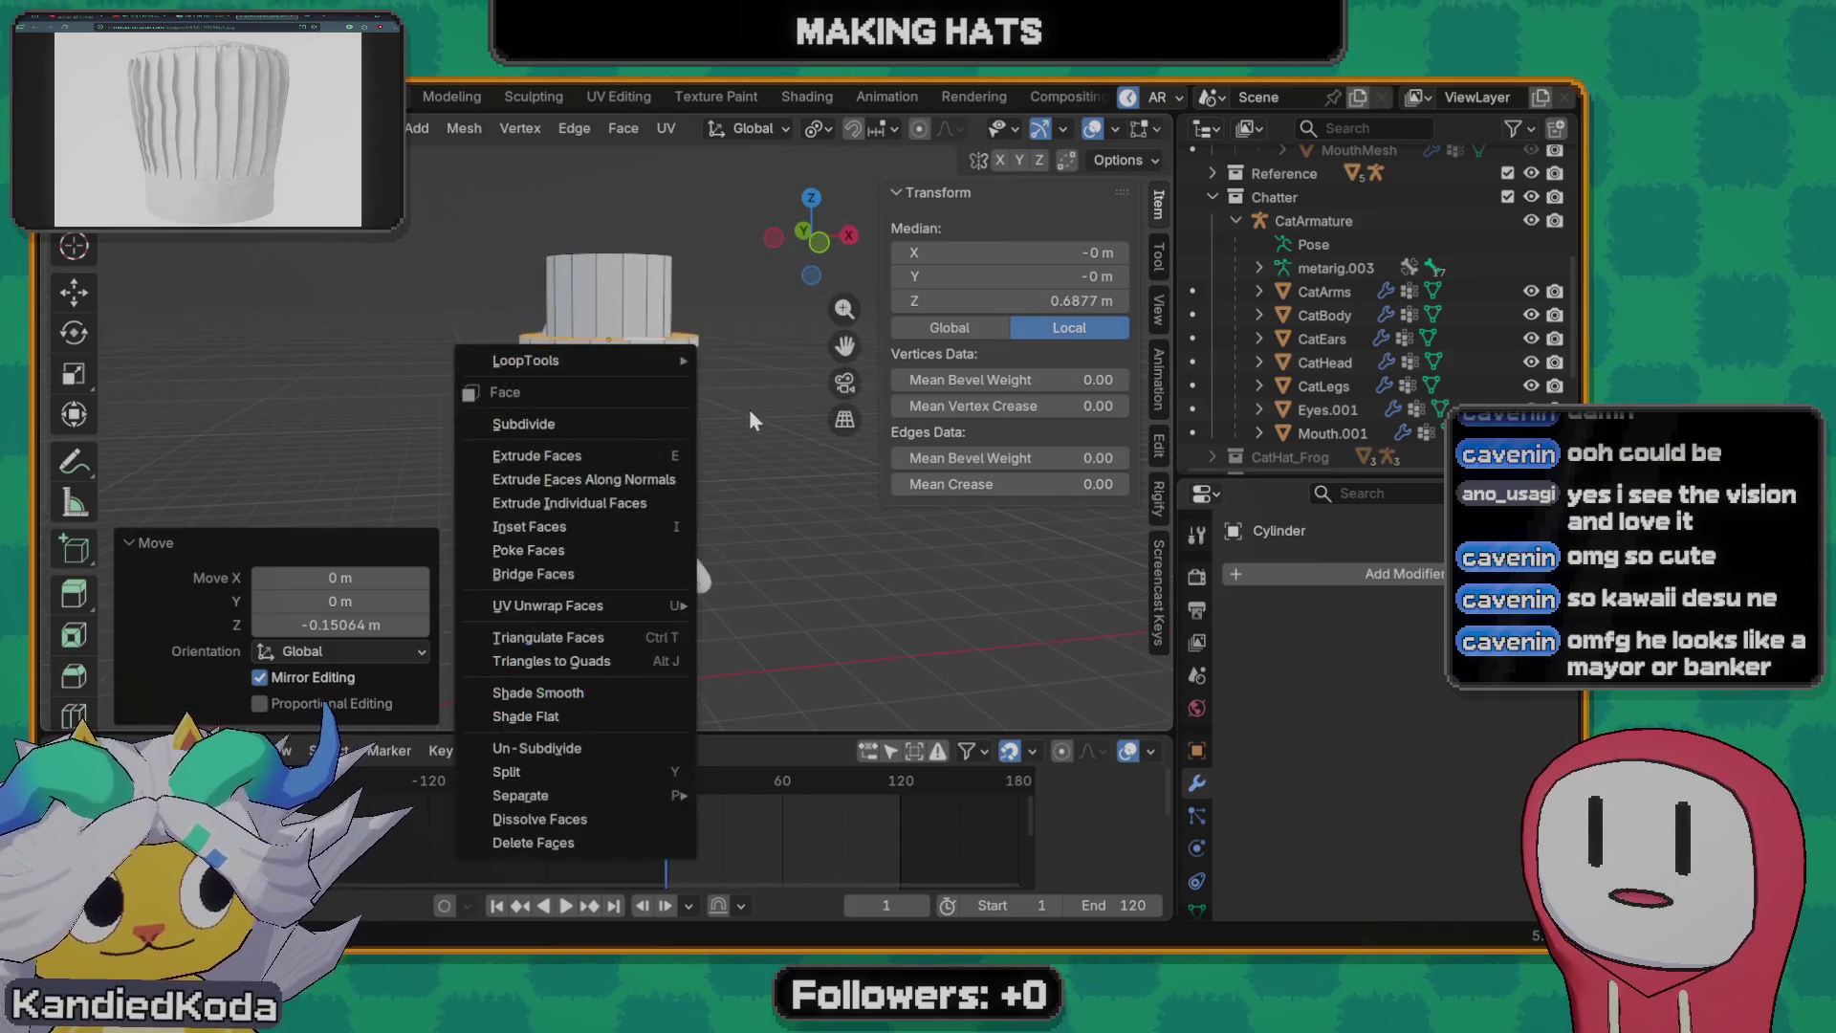
key("Escape")
key("Tab")
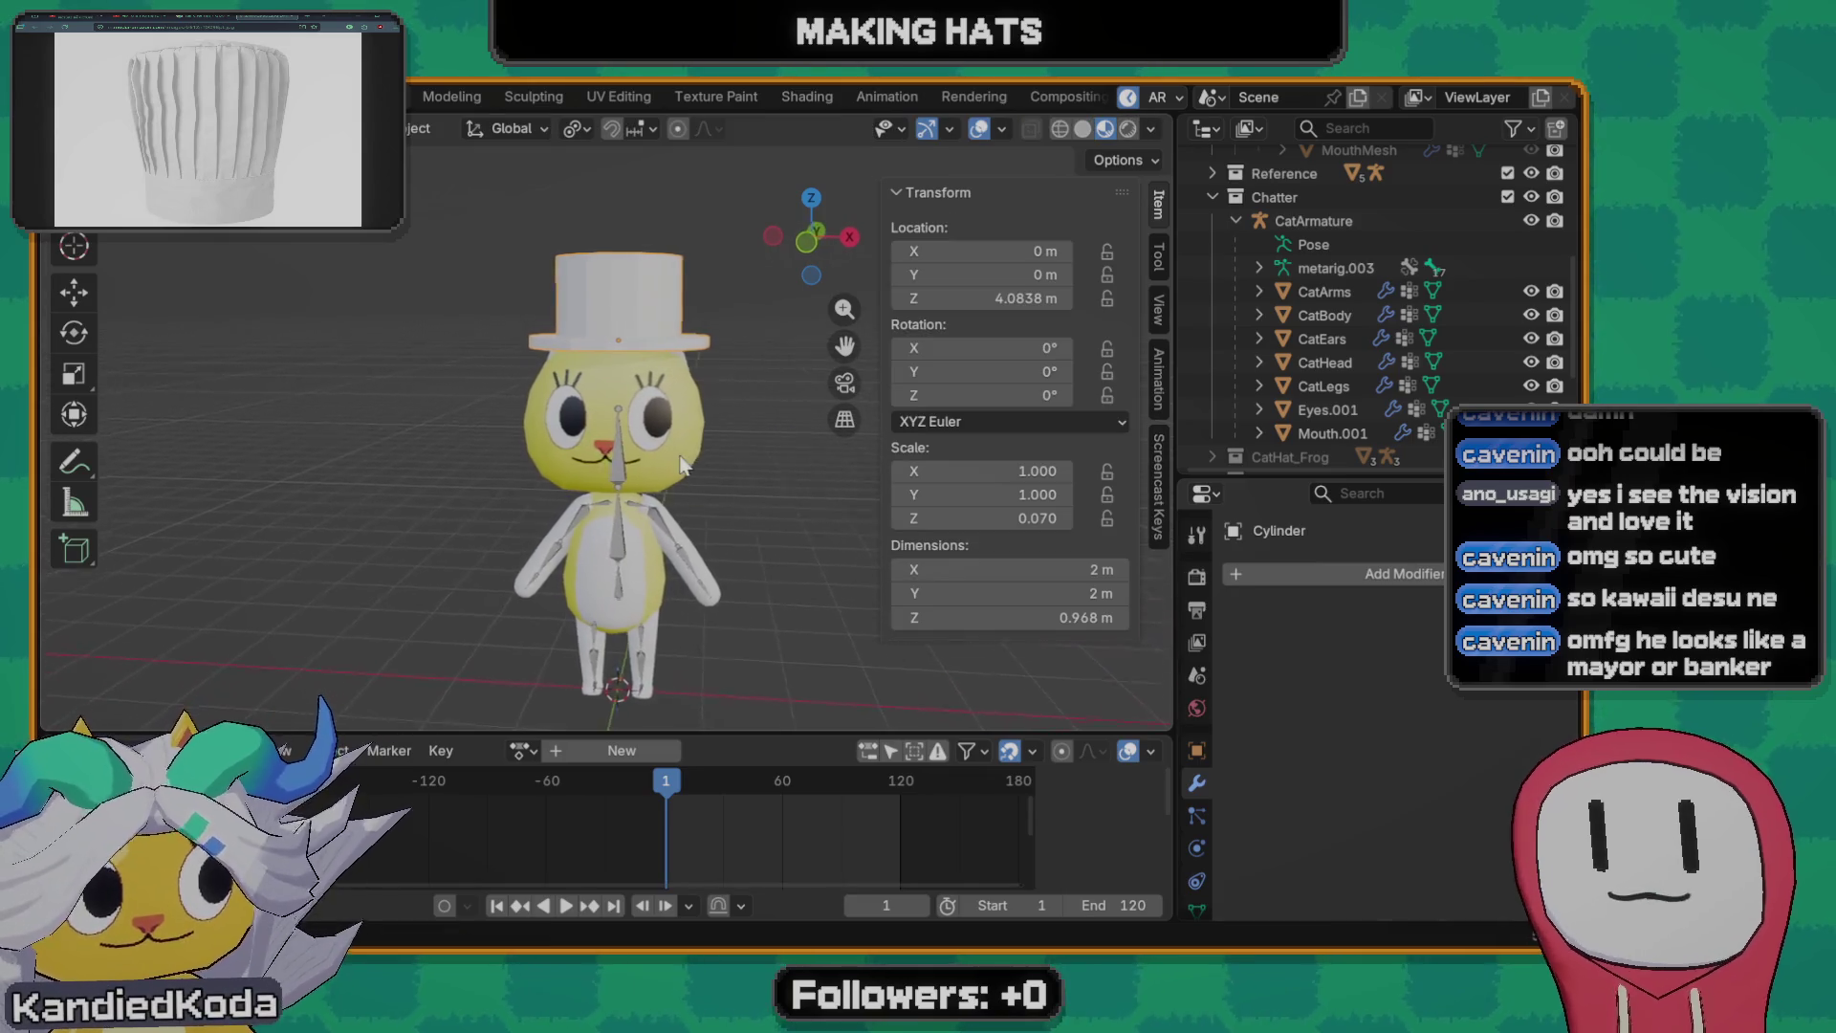
- Inspect the finished top hat from several angles, select it and go to Material Properties
mouse_move(728, 461)
middle_mouse_down()
mouse_move(635, 457)
mouse_move(692, 474)
mouse_move(730, 421)
mouse_move(704, 446)
middle_mouse_up()
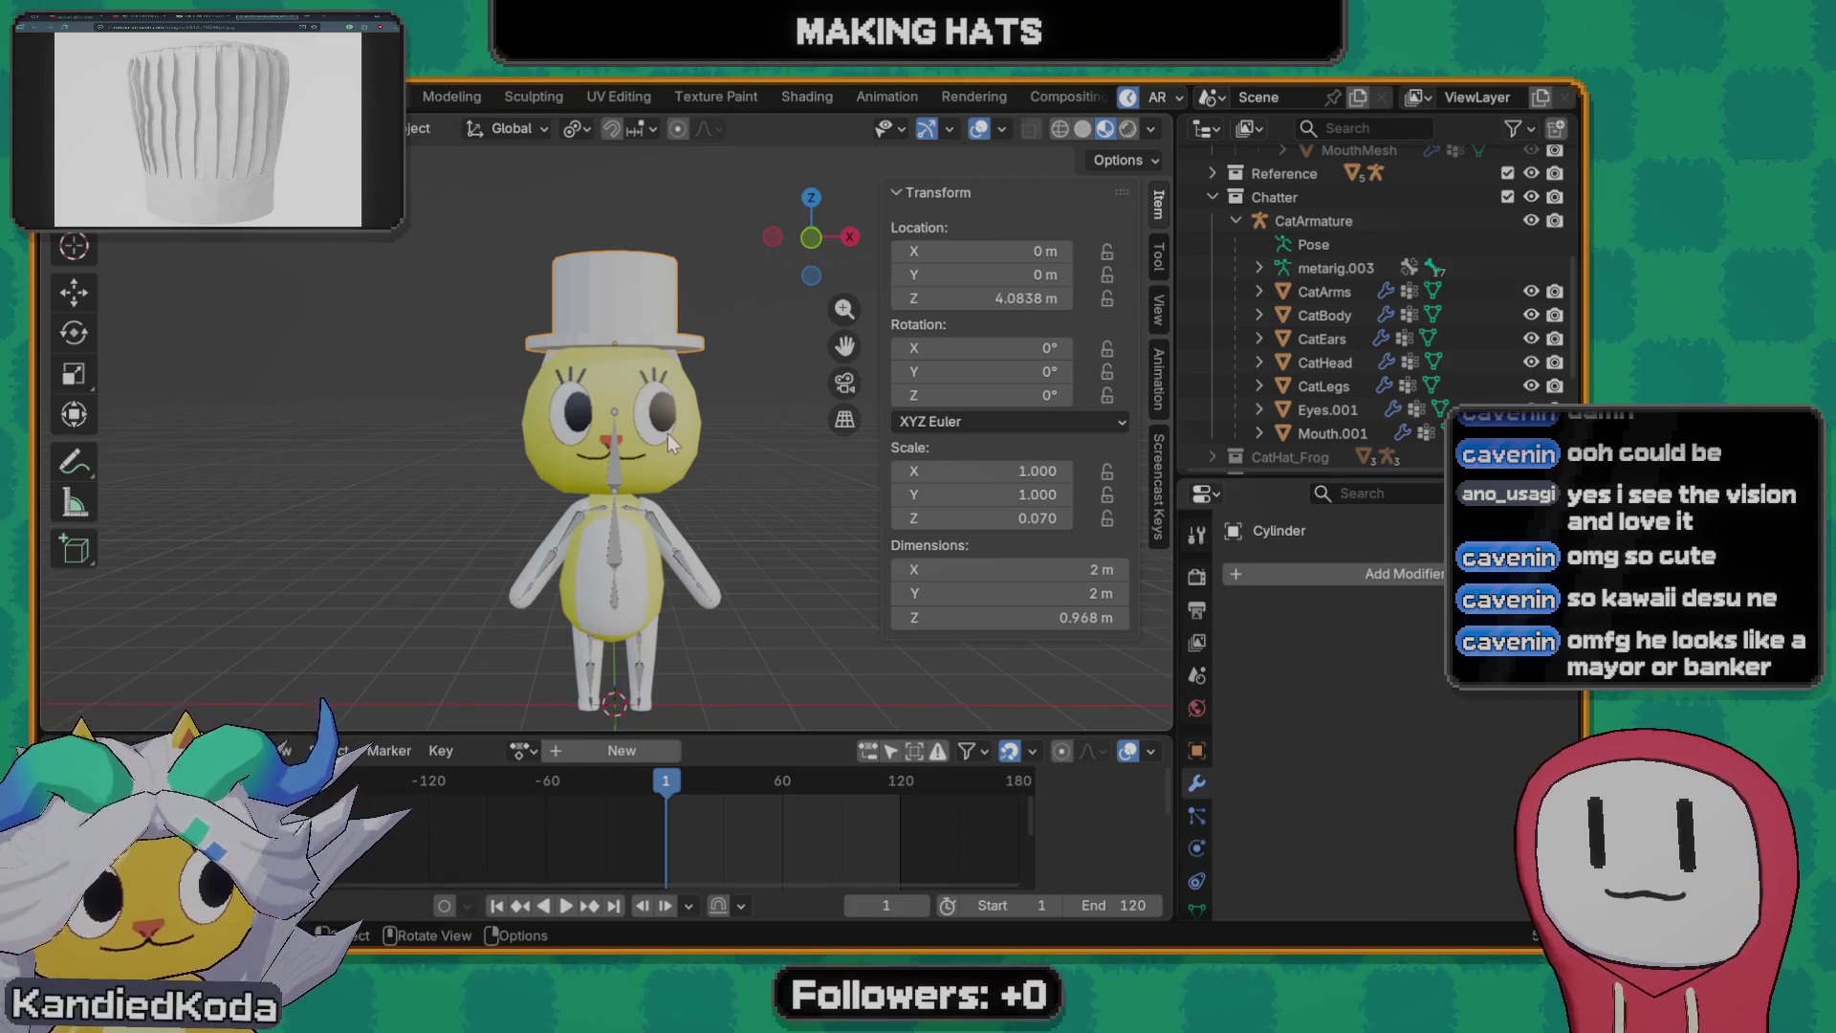
scroll(655, 446, "up", 1)
scroll(654, 434, "down", 1)
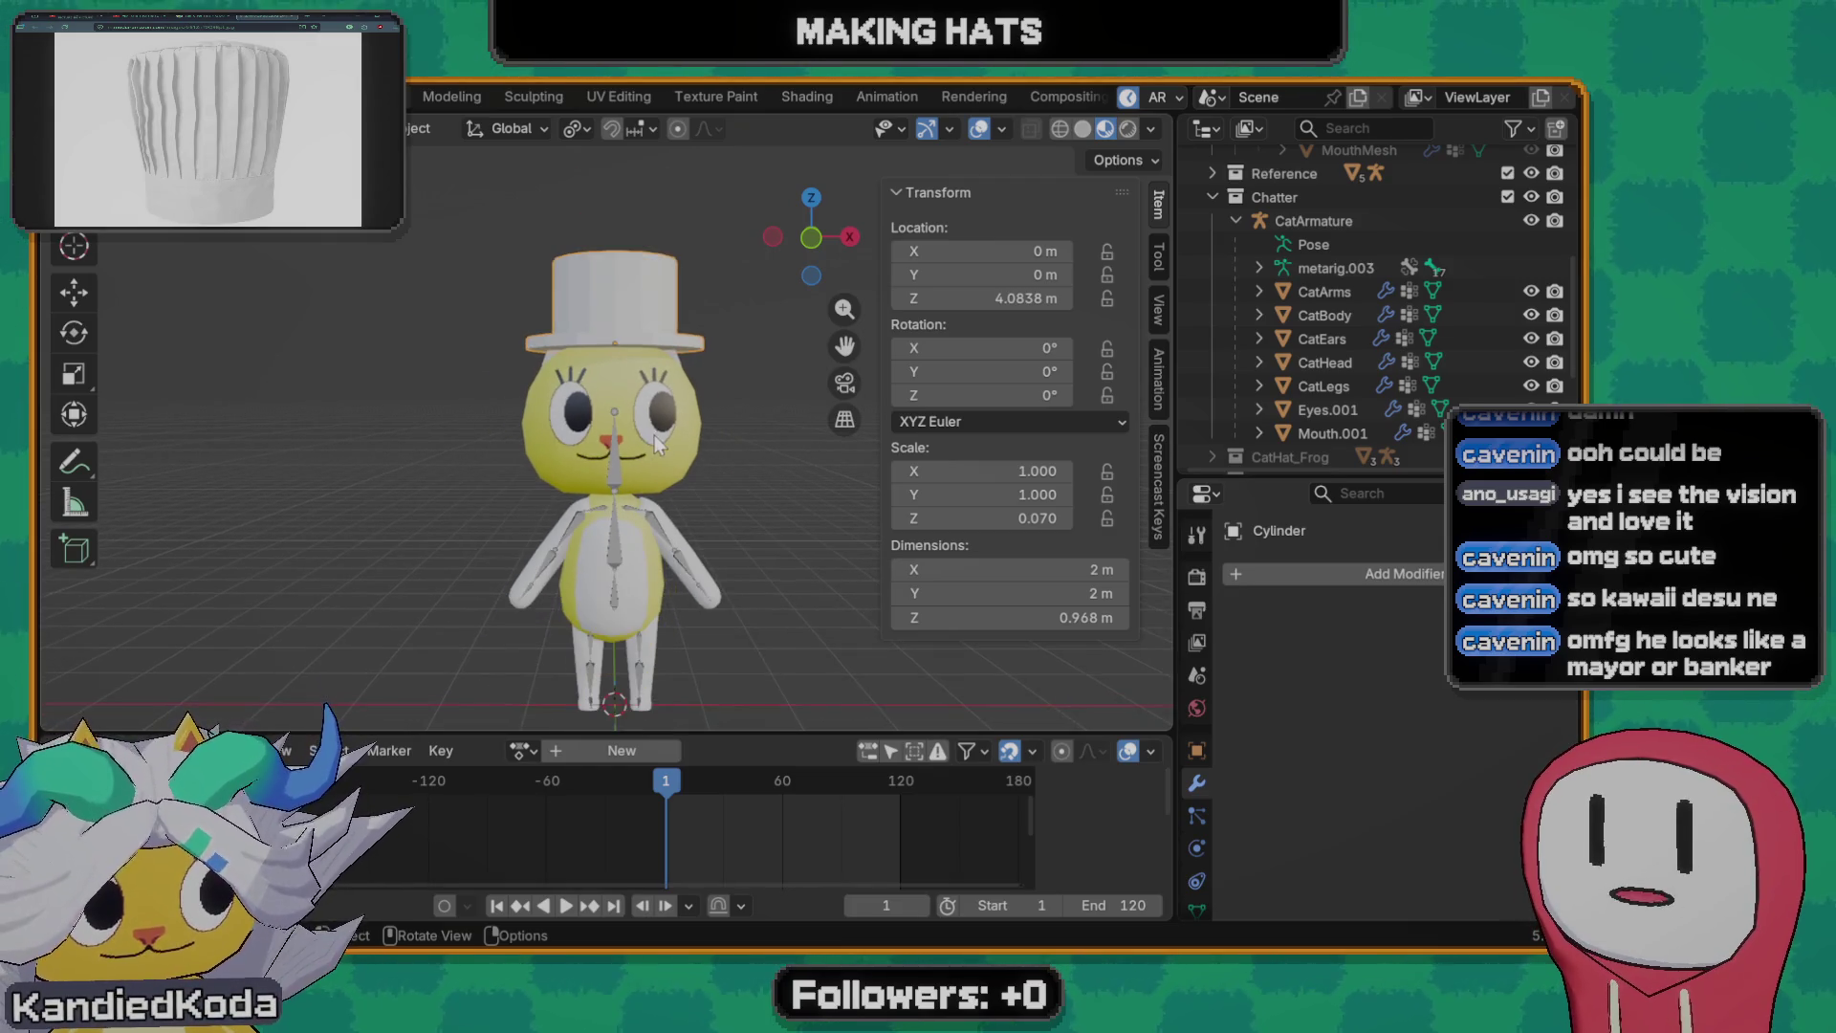
mouse_move(654, 435)
middle_mouse_down()
mouse_move(632, 477)
mouse_move(572, 516)
mouse_move(650, 457)
mouse_move(612, 501)
middle_mouse_up()
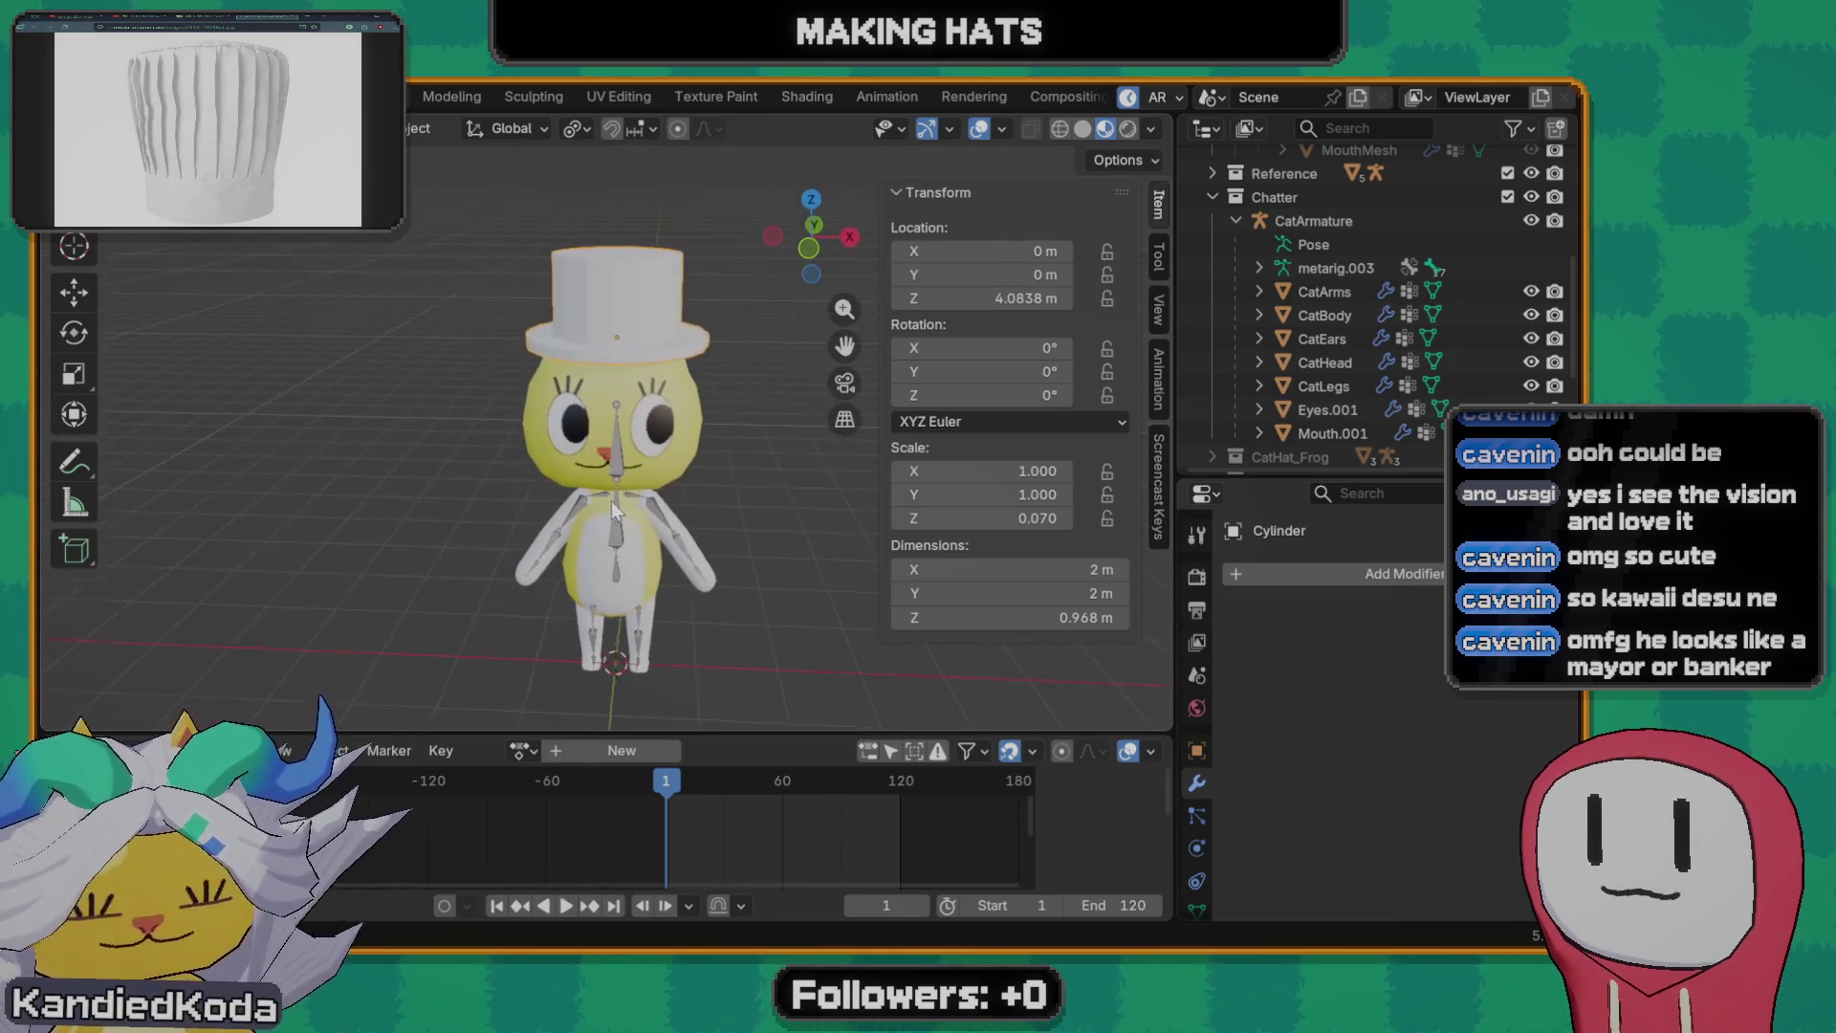
scroll(621, 492, "up", 1)
scroll(624, 499, "down", 1)
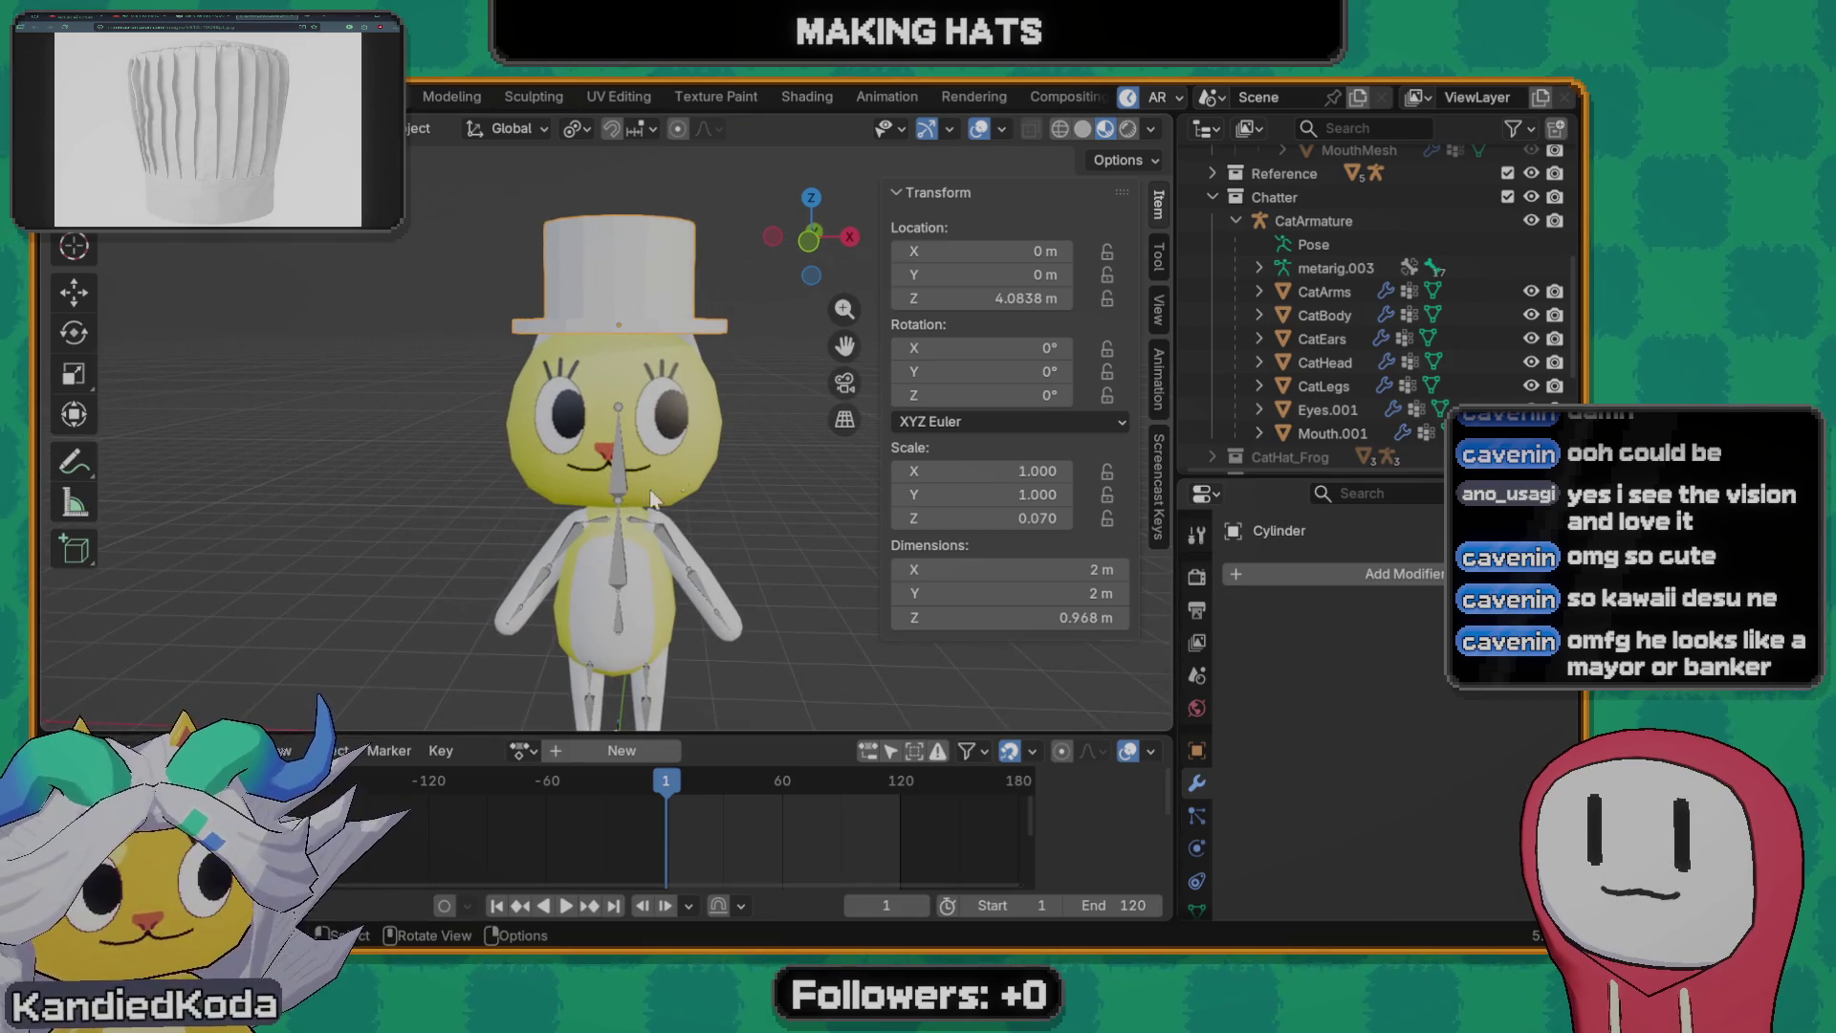
key("Tab")
key("KP_1")
key("grave")
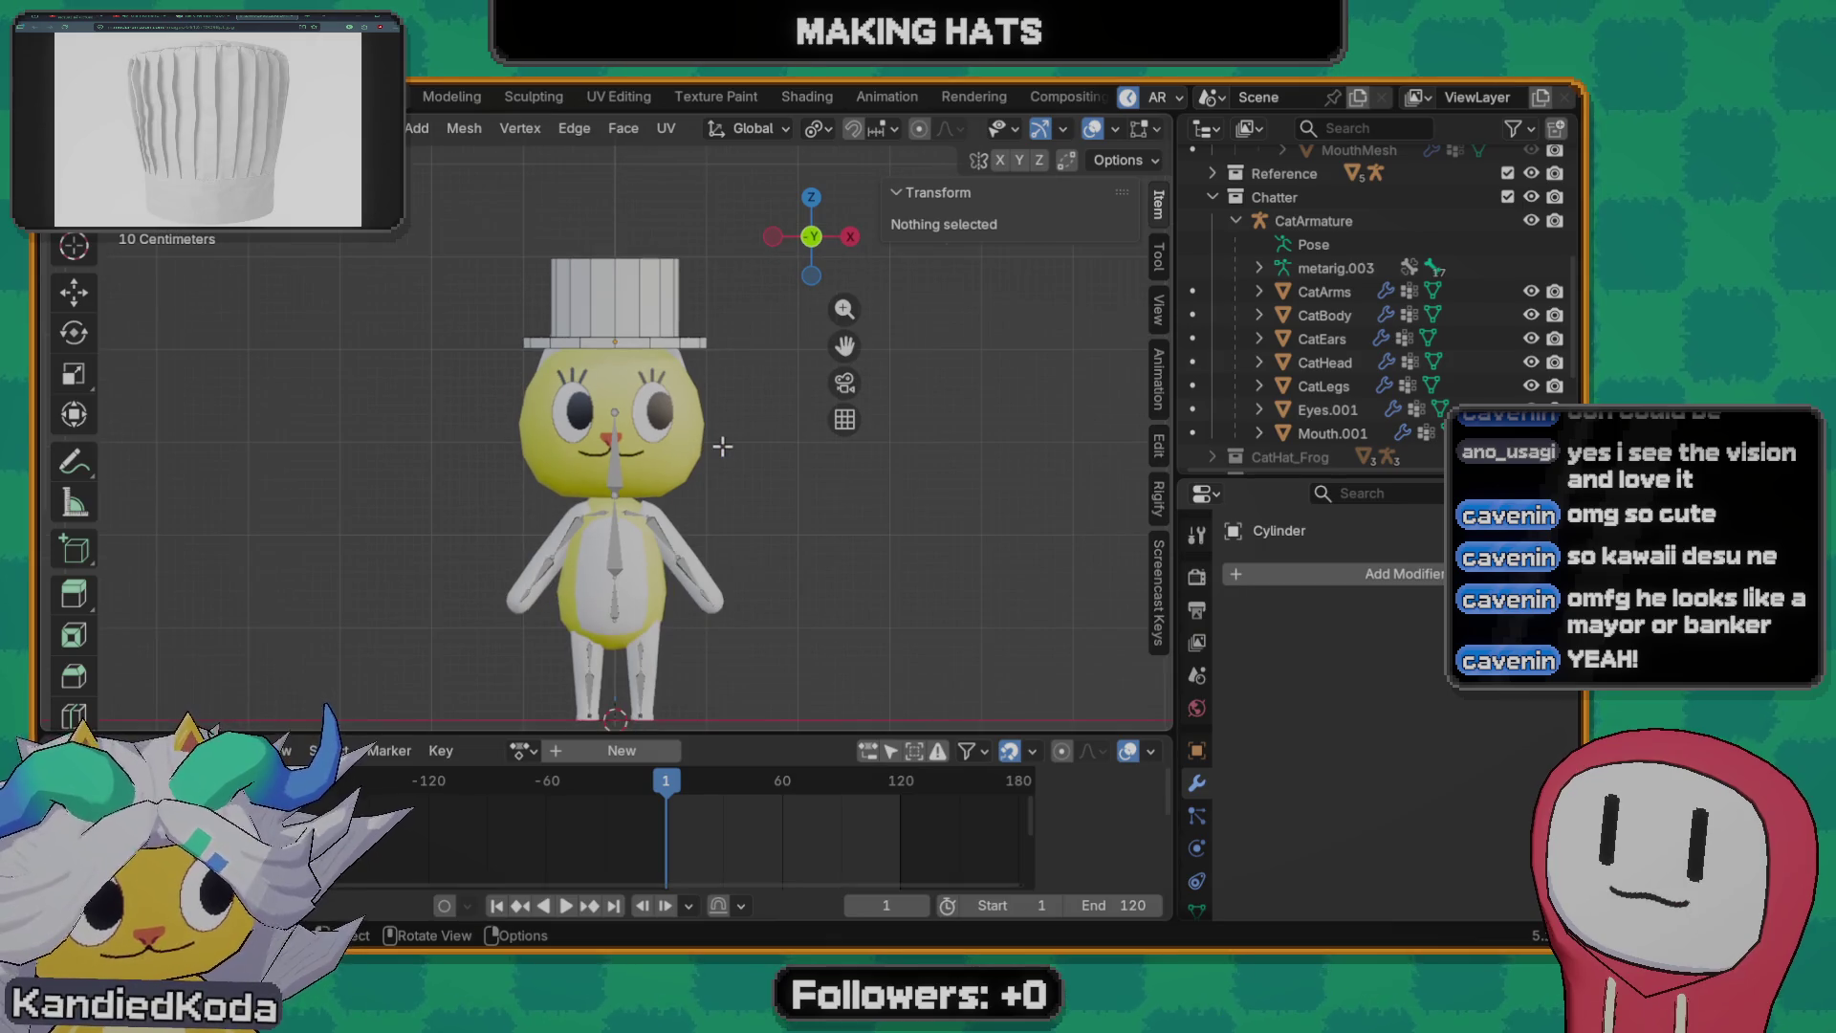
scroll(702, 448, "up", 2)
scroll(692, 473, "up", 1)
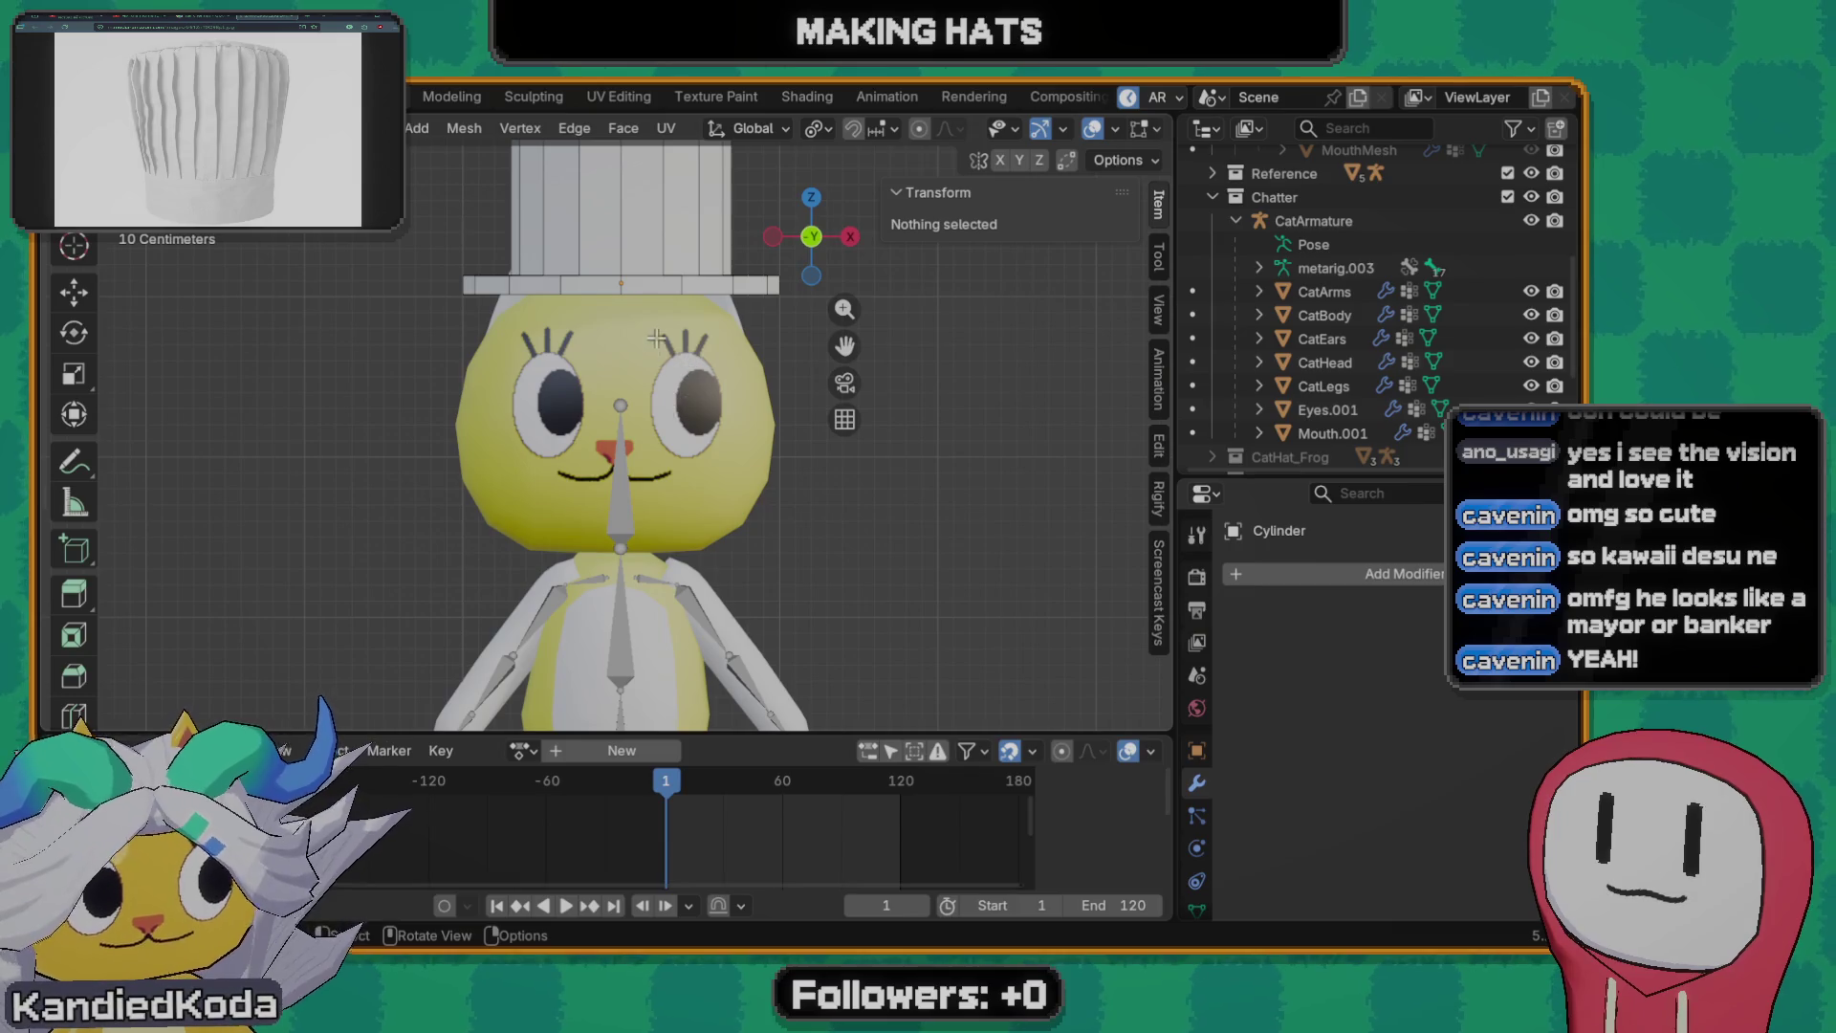
scroll(656, 339, "down", 3)
middle_click_drag(656, 338, 637, 316)
left_click(637, 317)
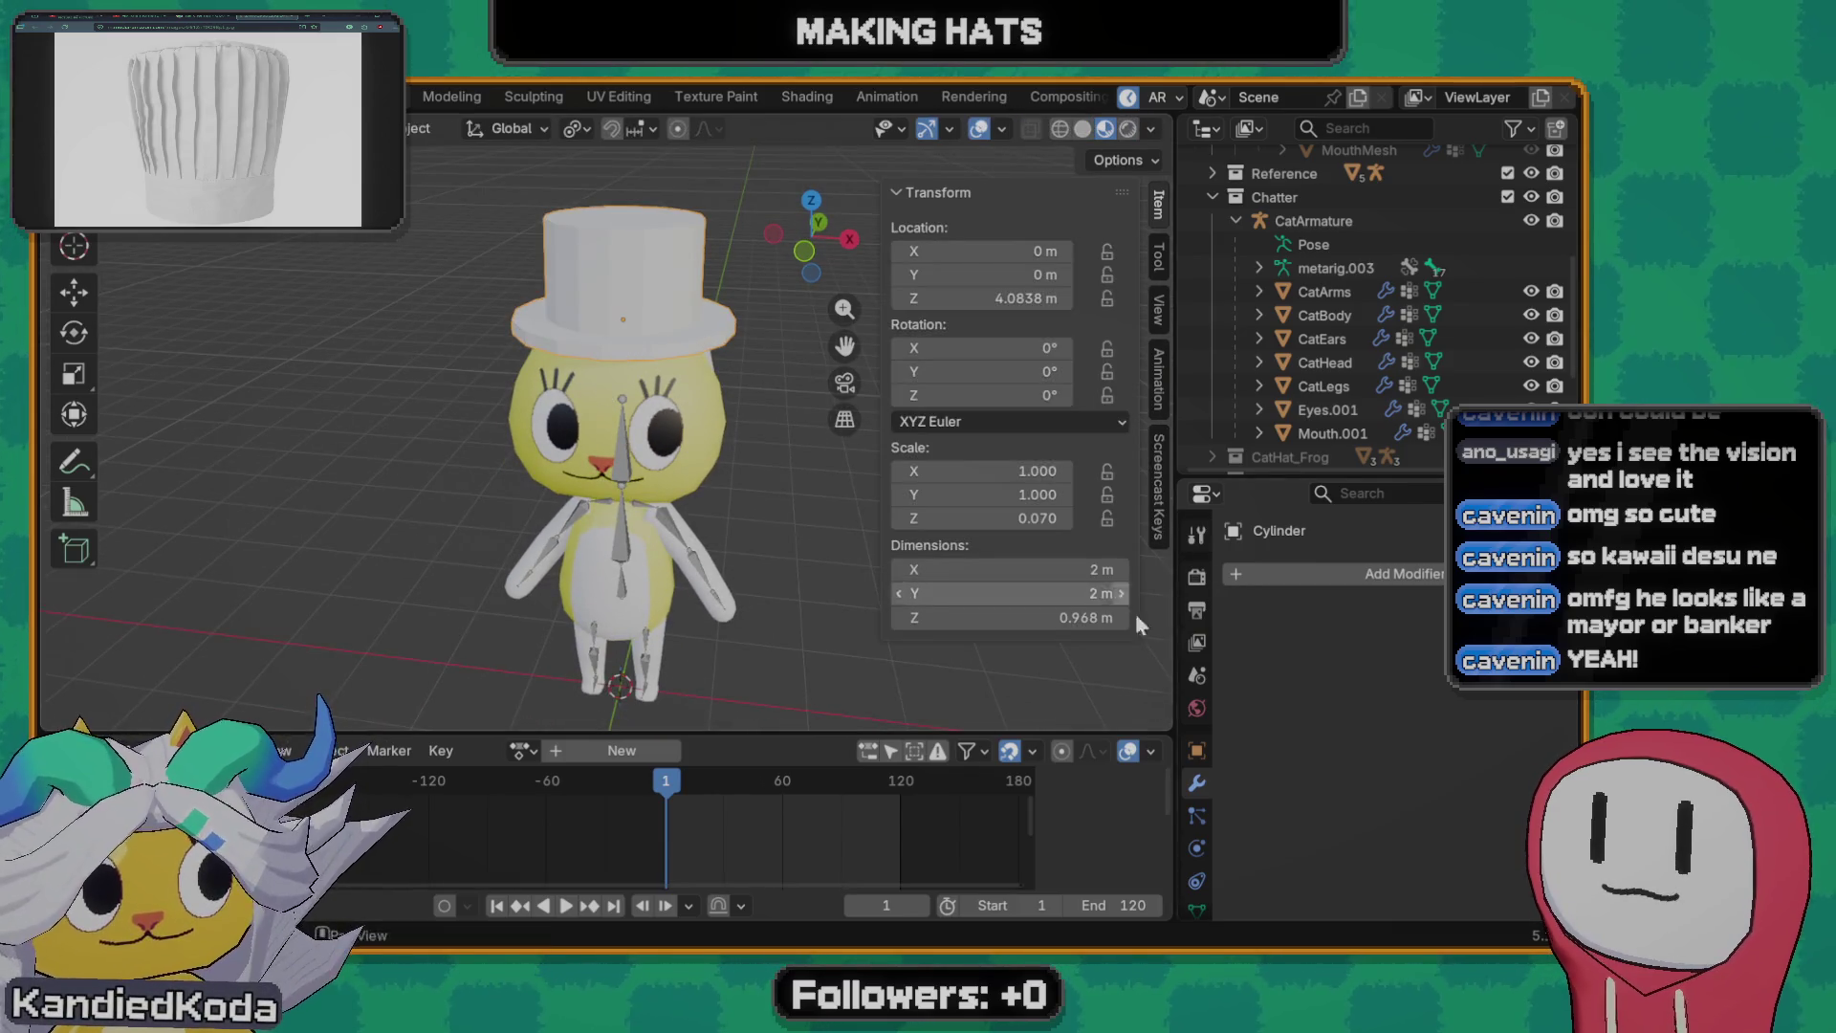
scroll(1204, 825, "down", 3)
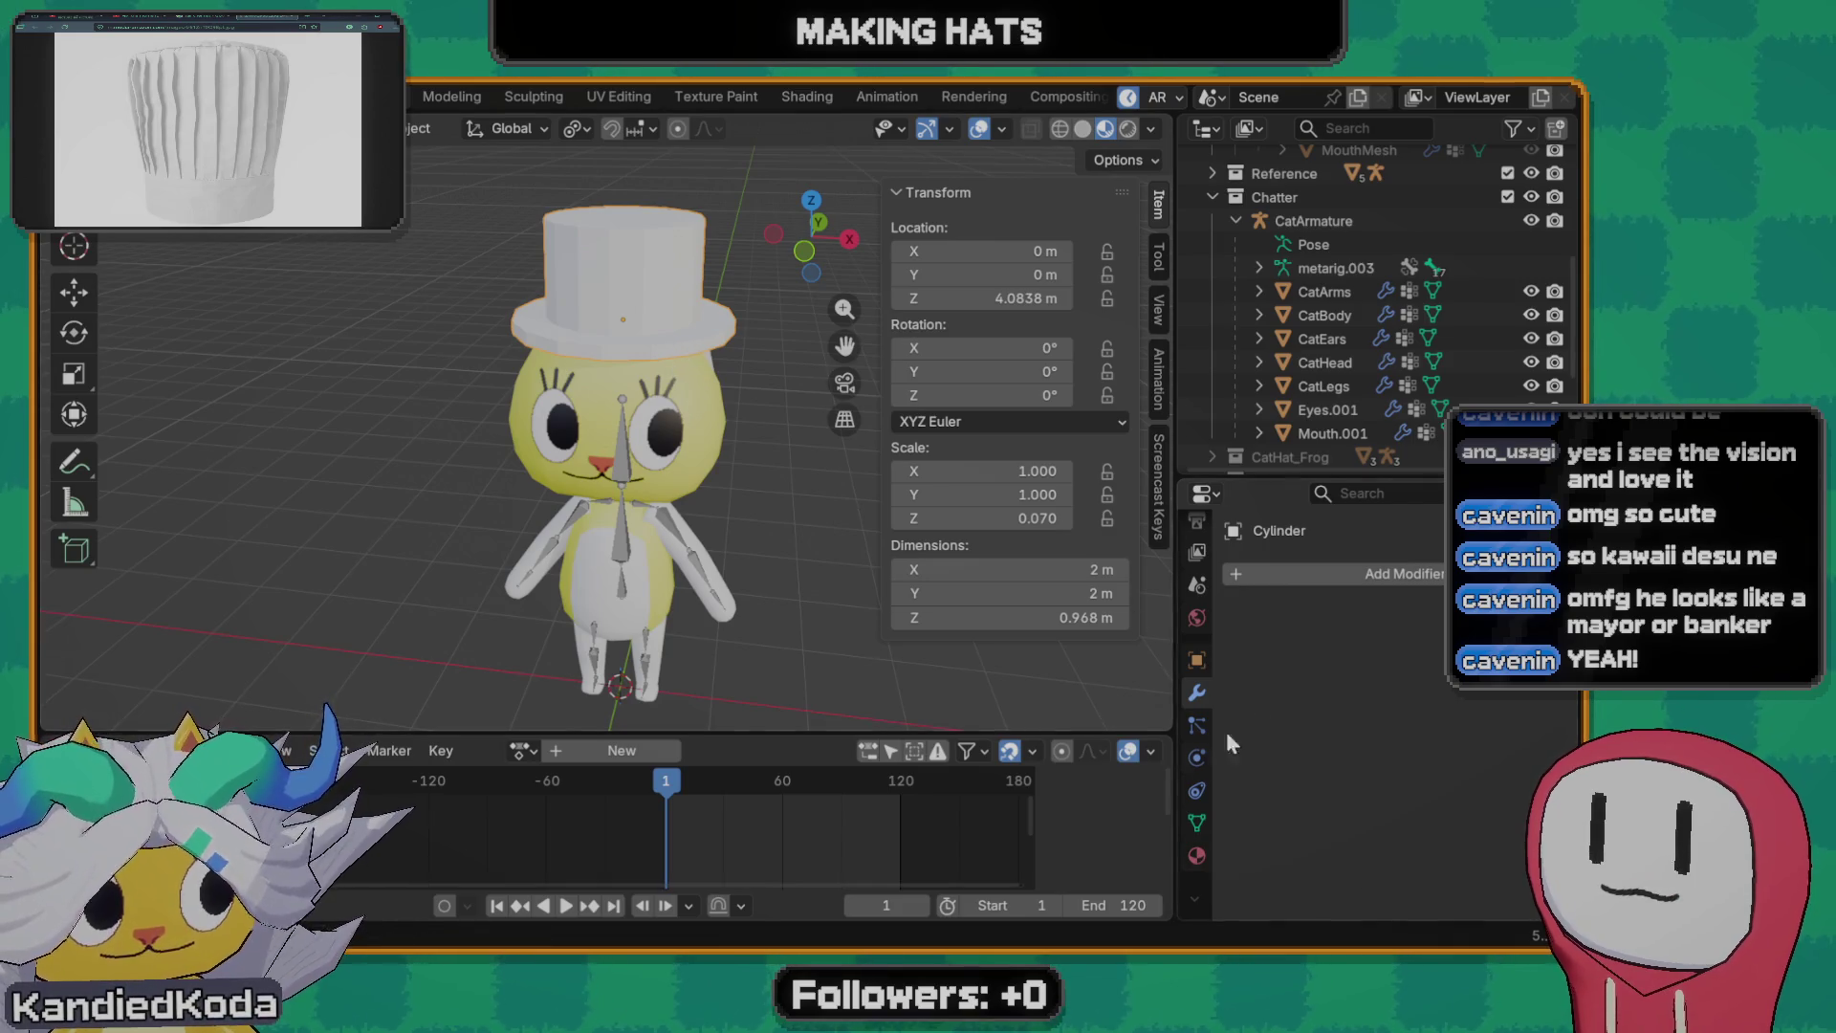
left_click(1197, 860)
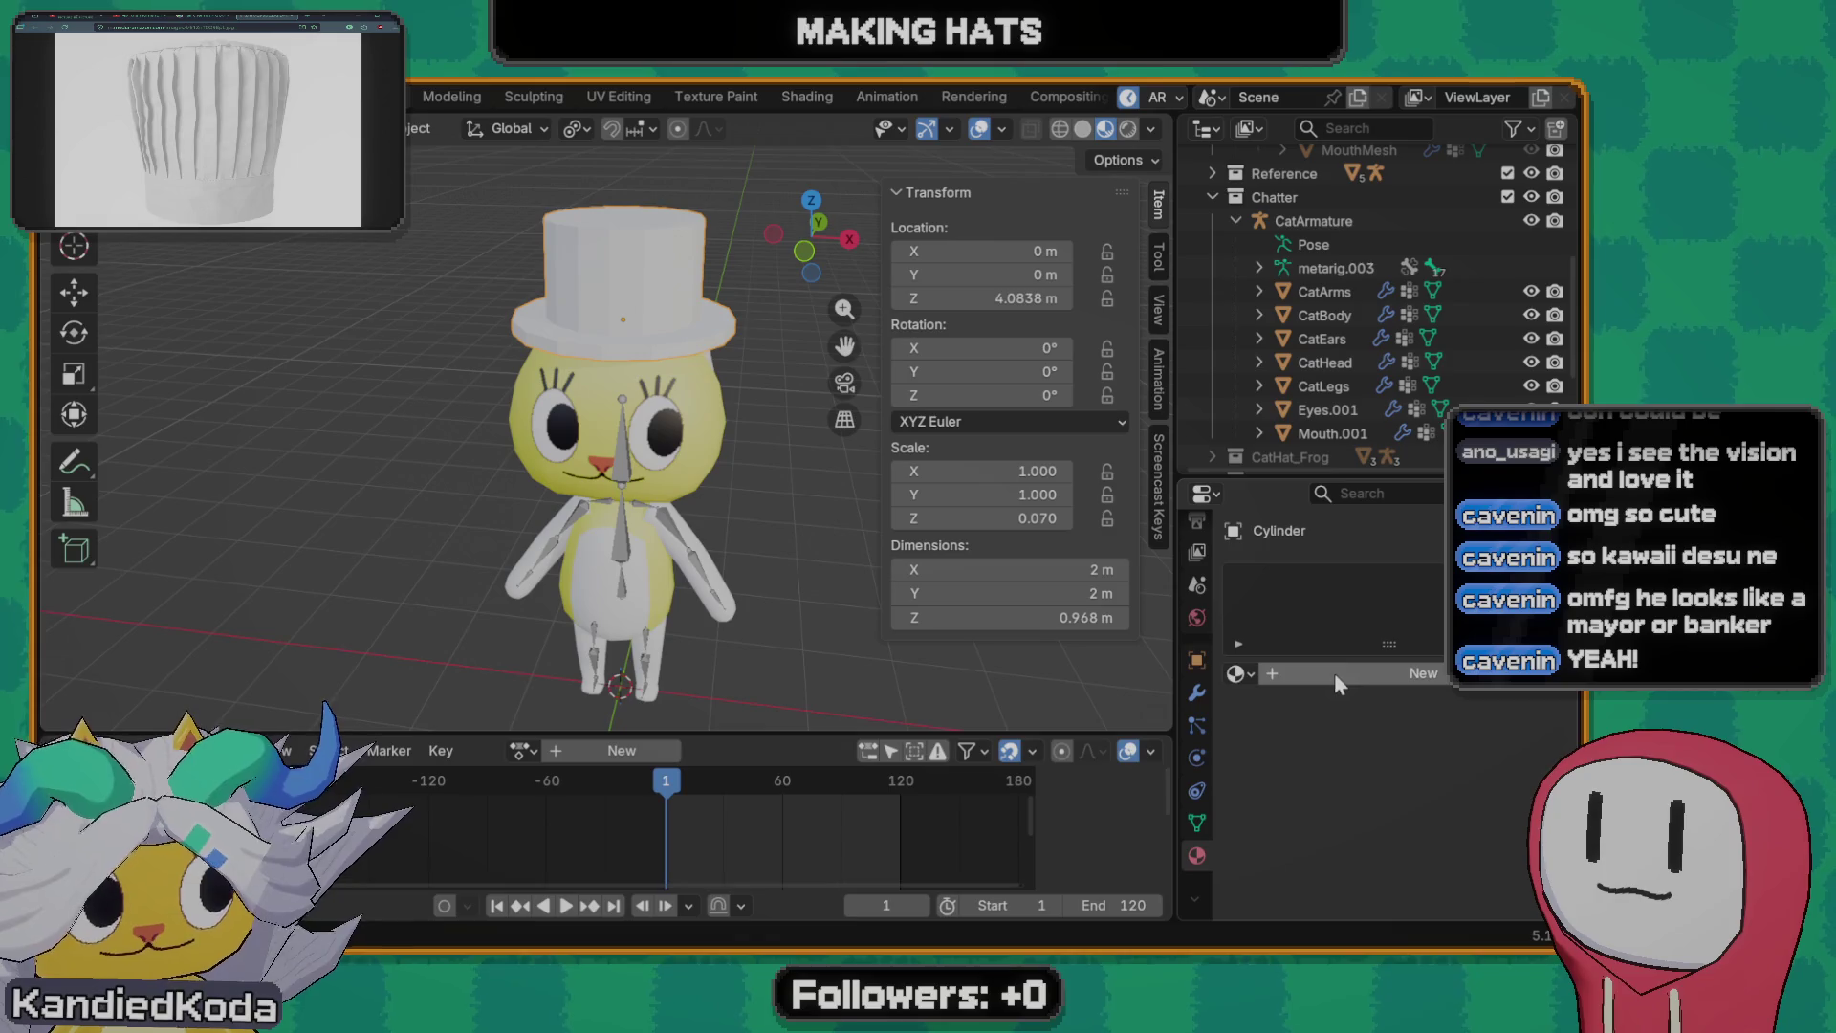
- Create a new material on the hat and name it M_TopHat
left_click(1334, 671)
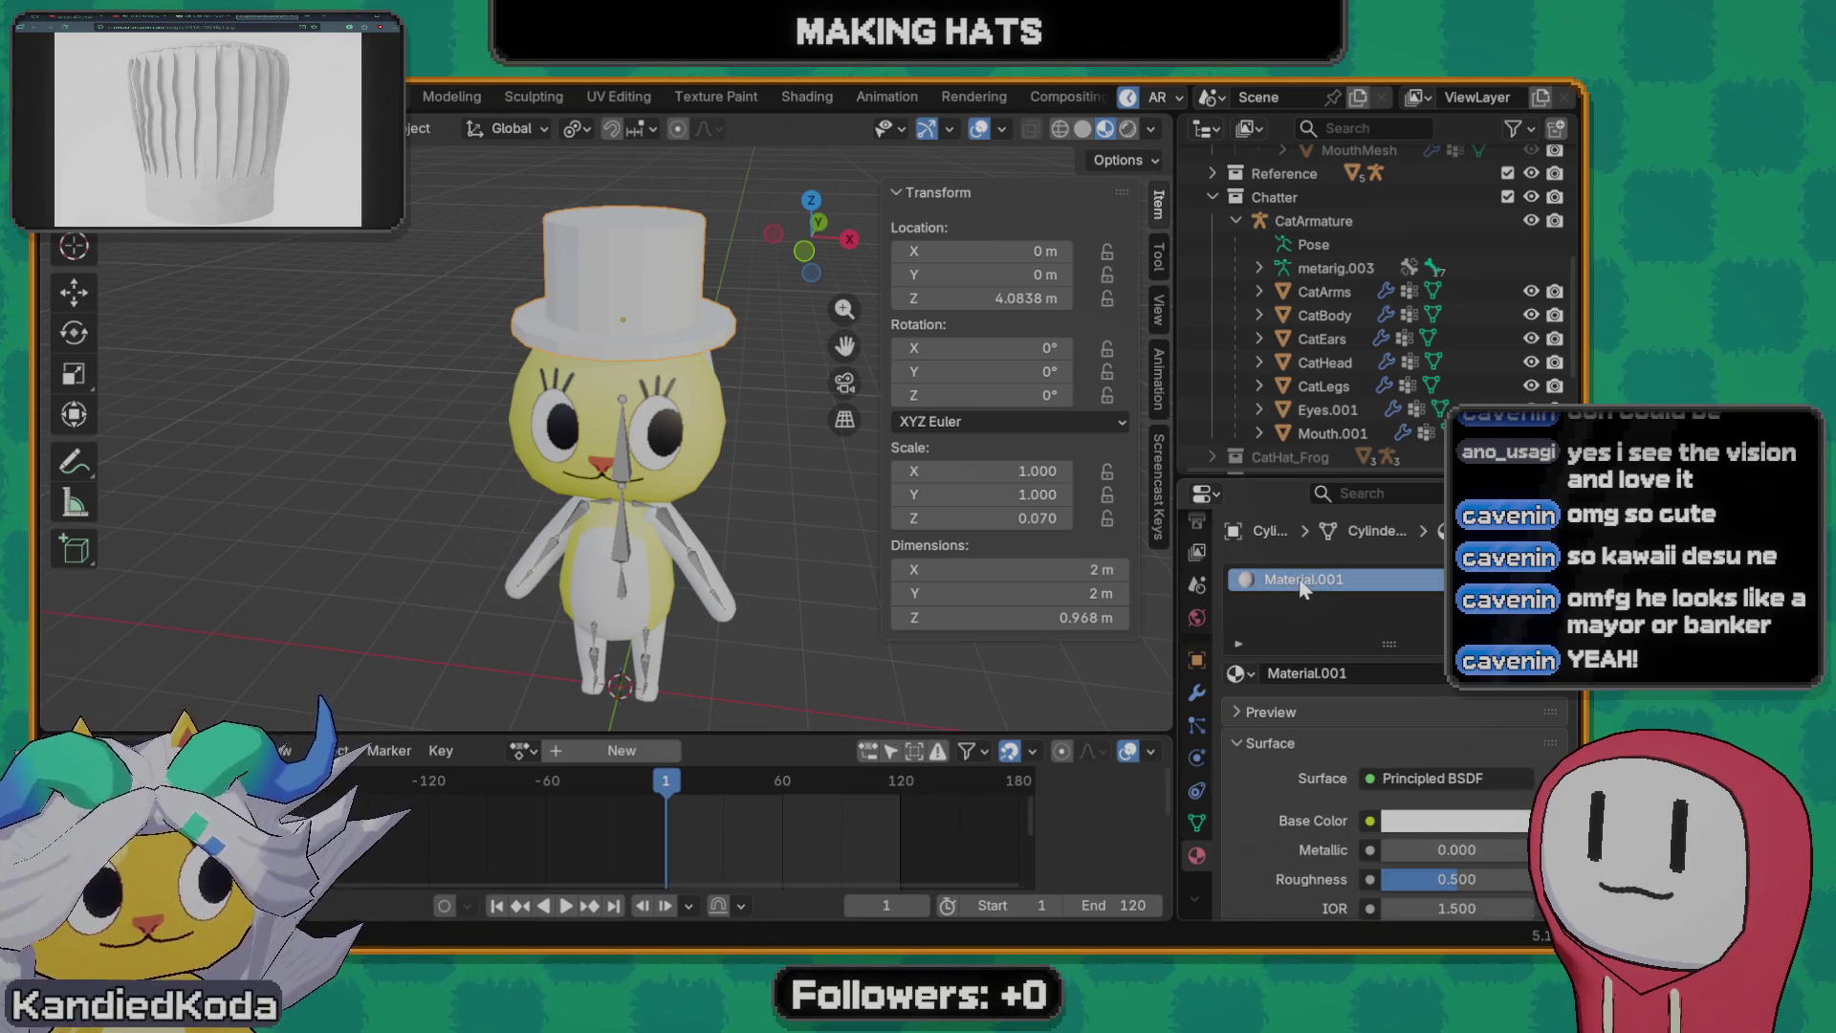
left_click(1364, 673)
type("M_TopHat")
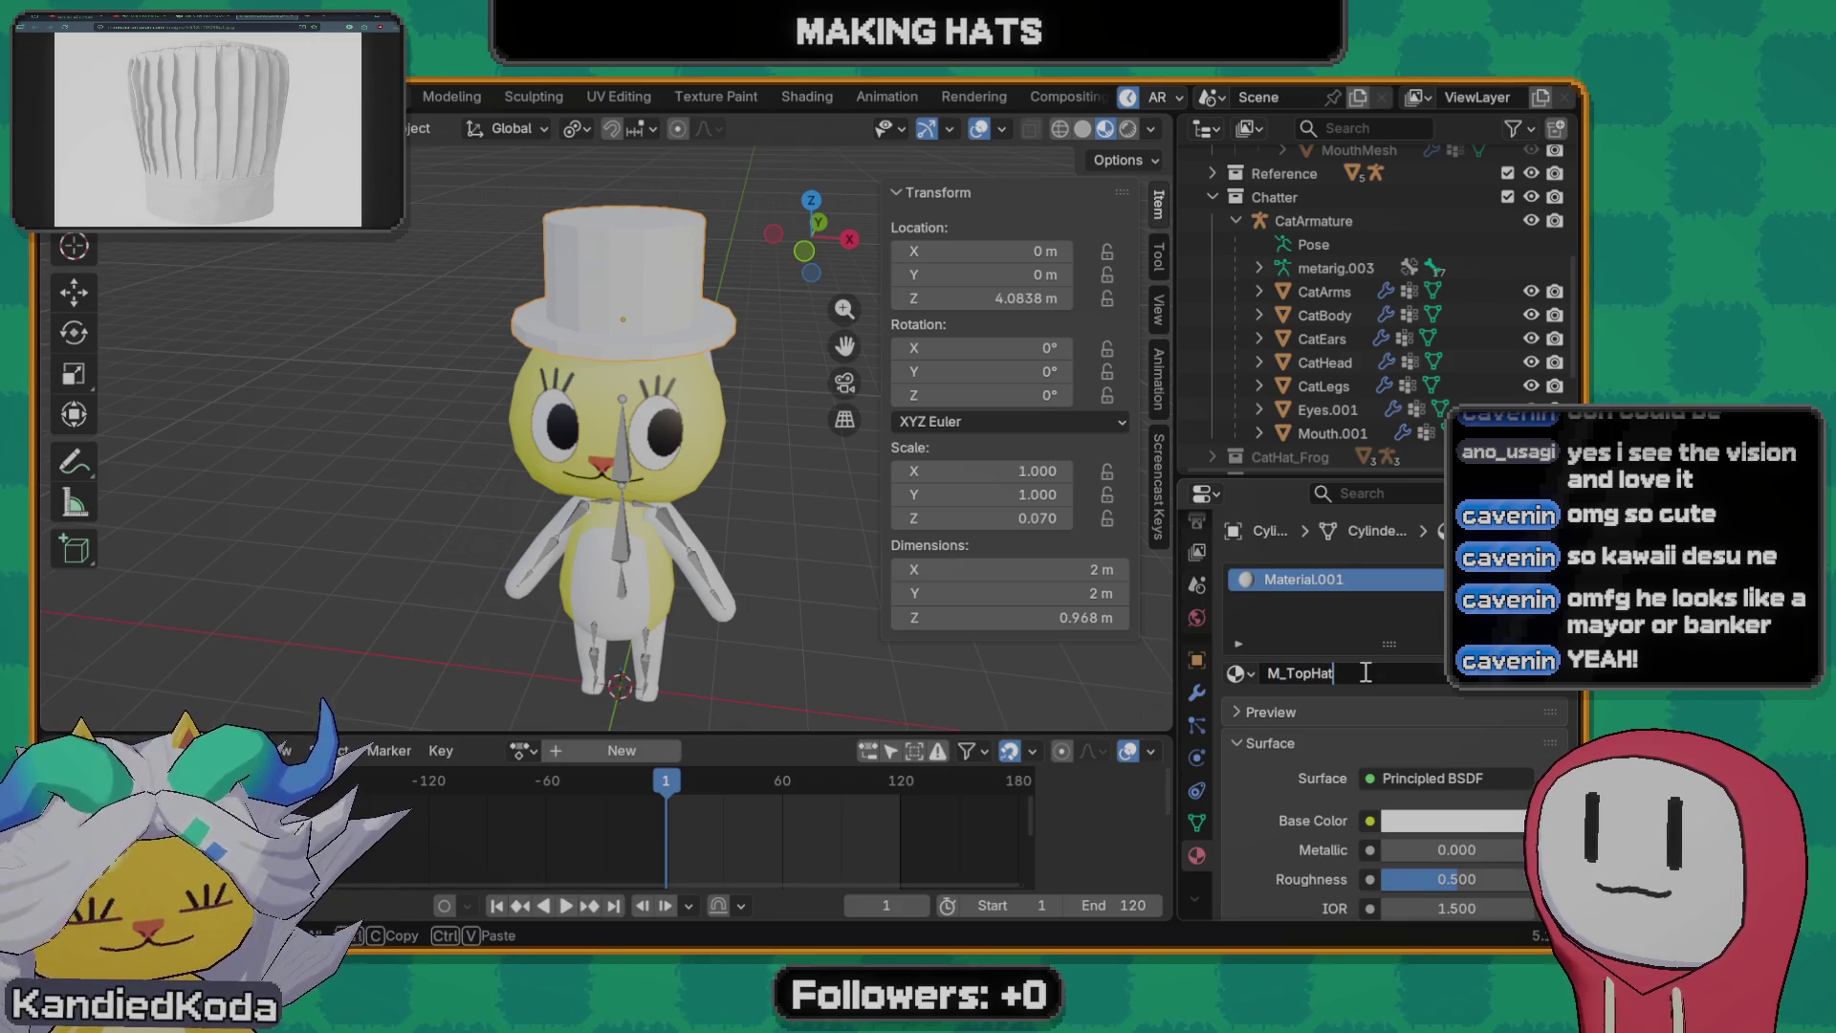
key("Return")
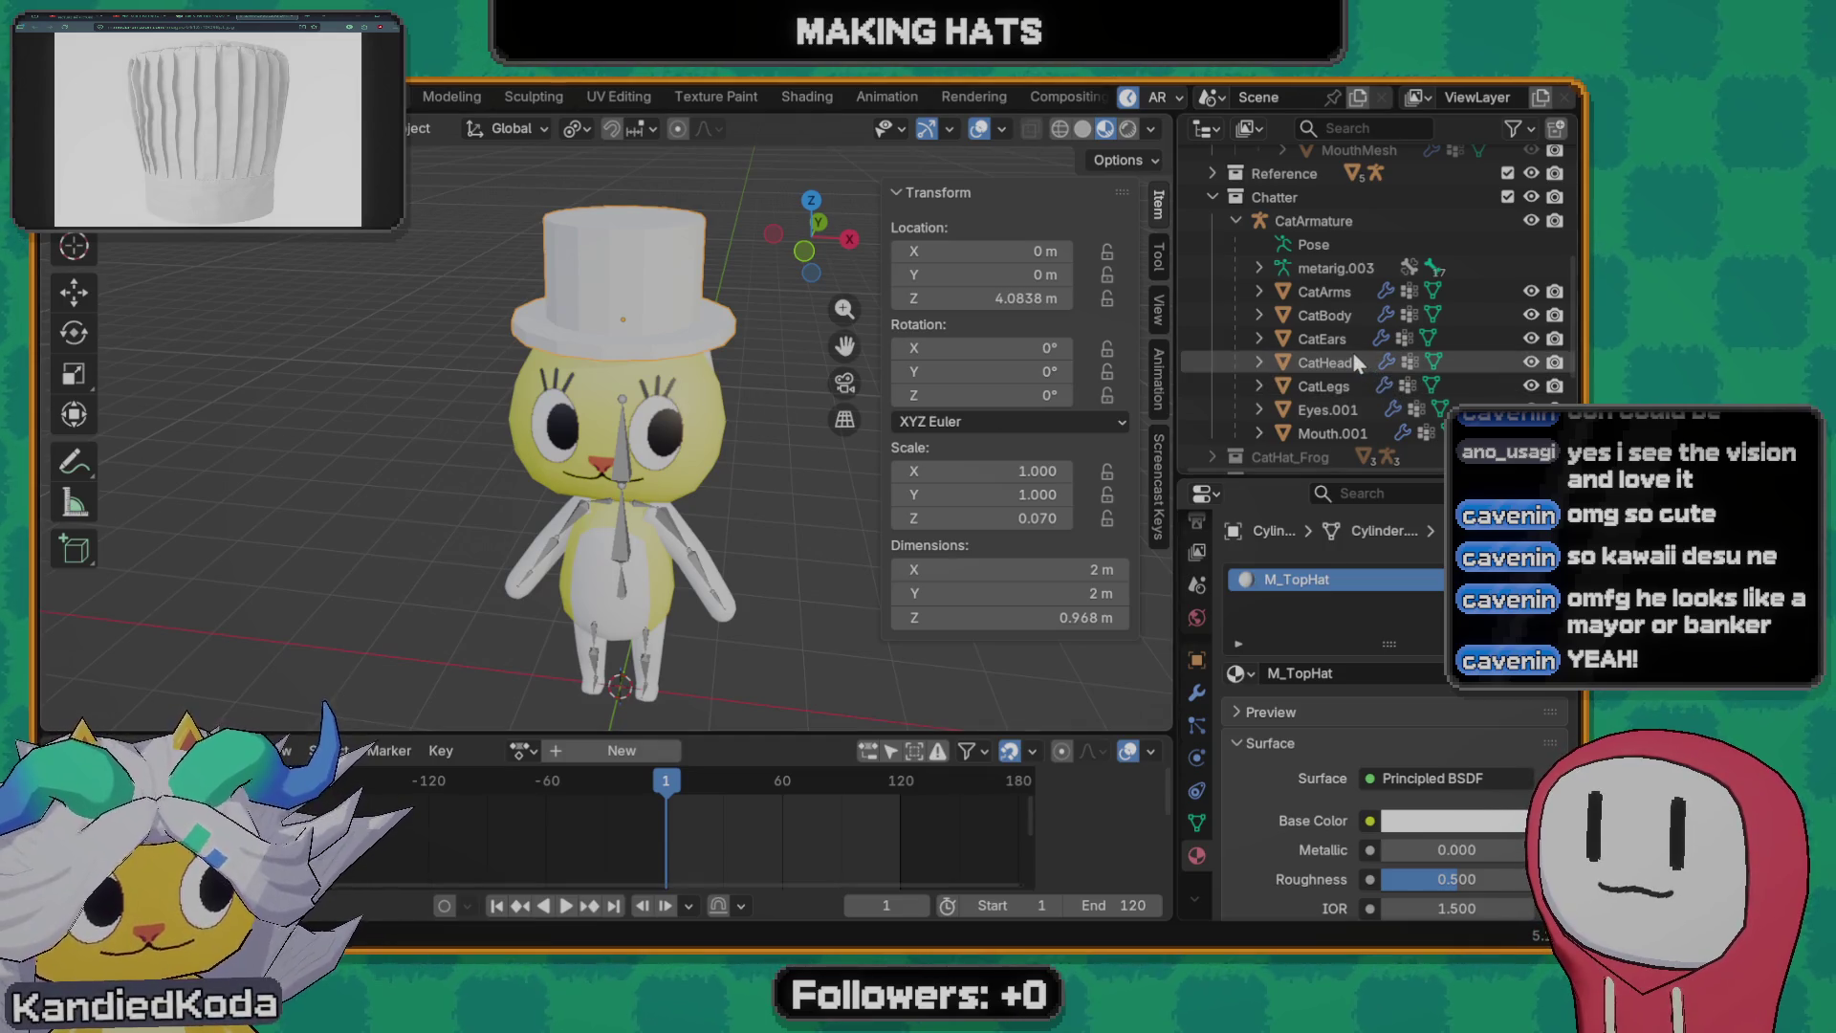
scroll(1356, 366, "down", 5)
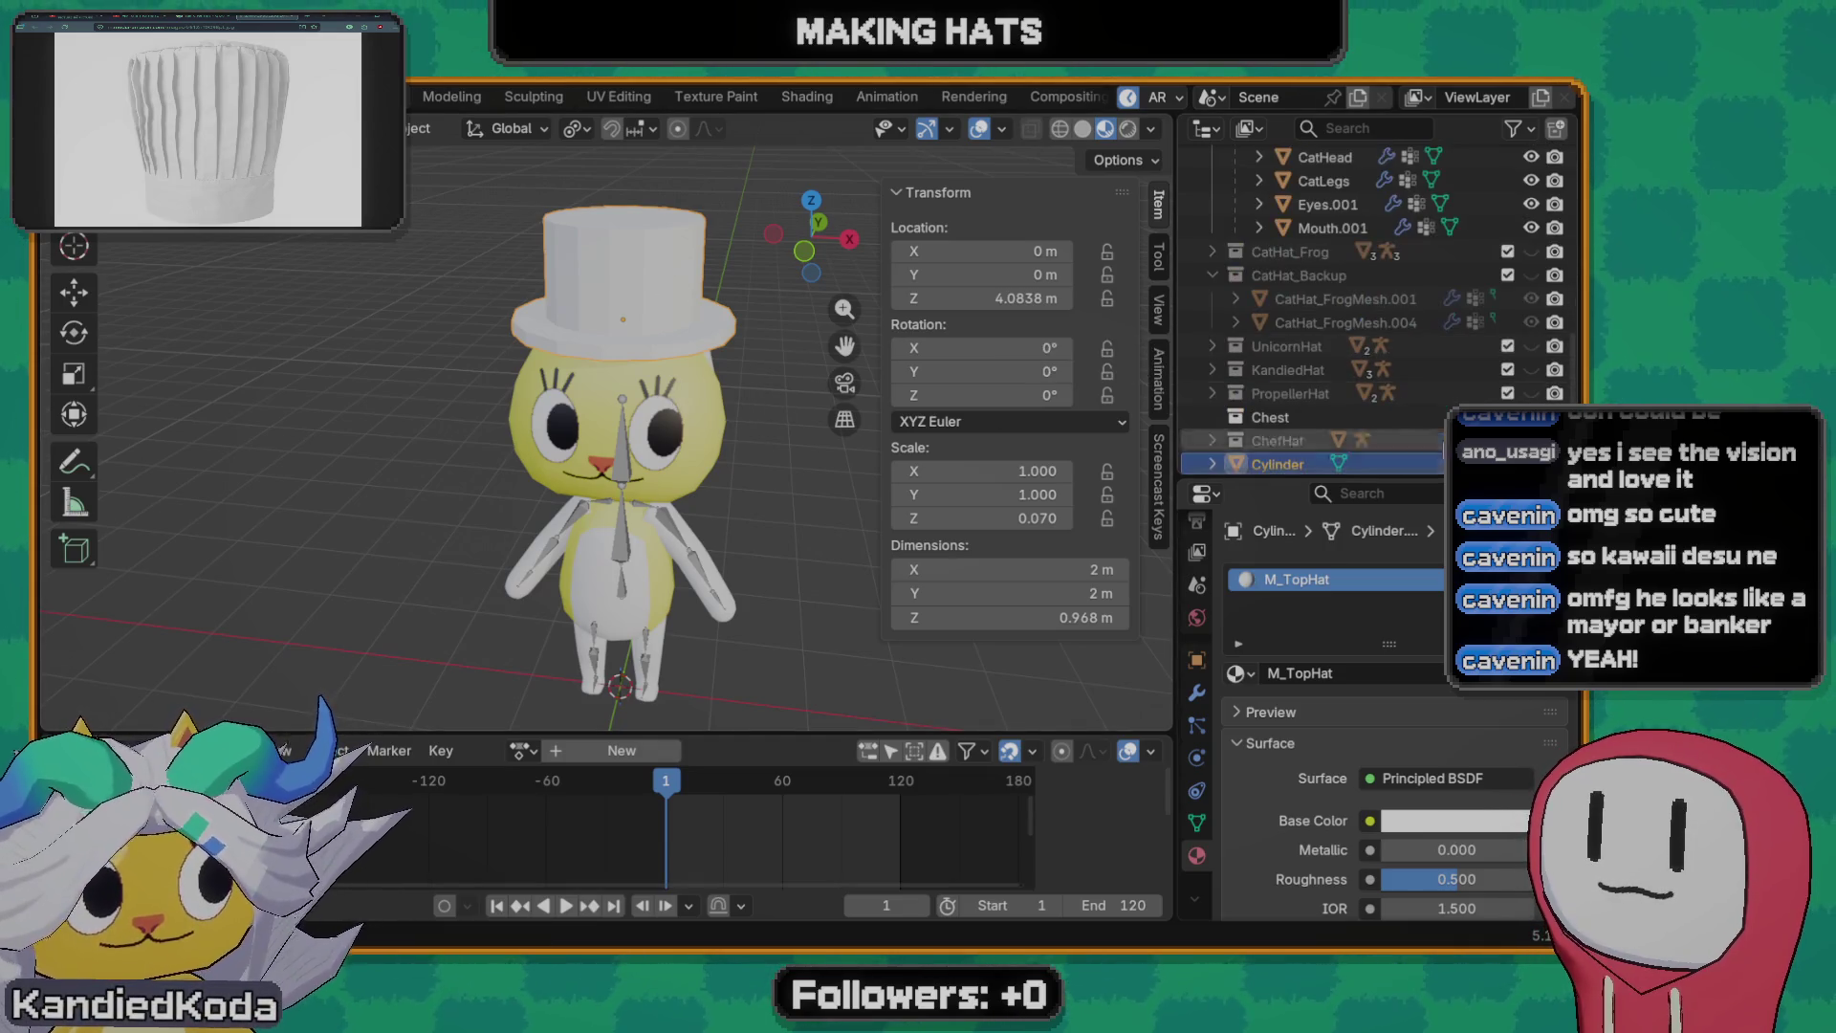
scroll(1299, 449, "down", 1)
- Rename the Cylinder object to CatHat_TopHat in the Outliner
double_click(1271, 448)
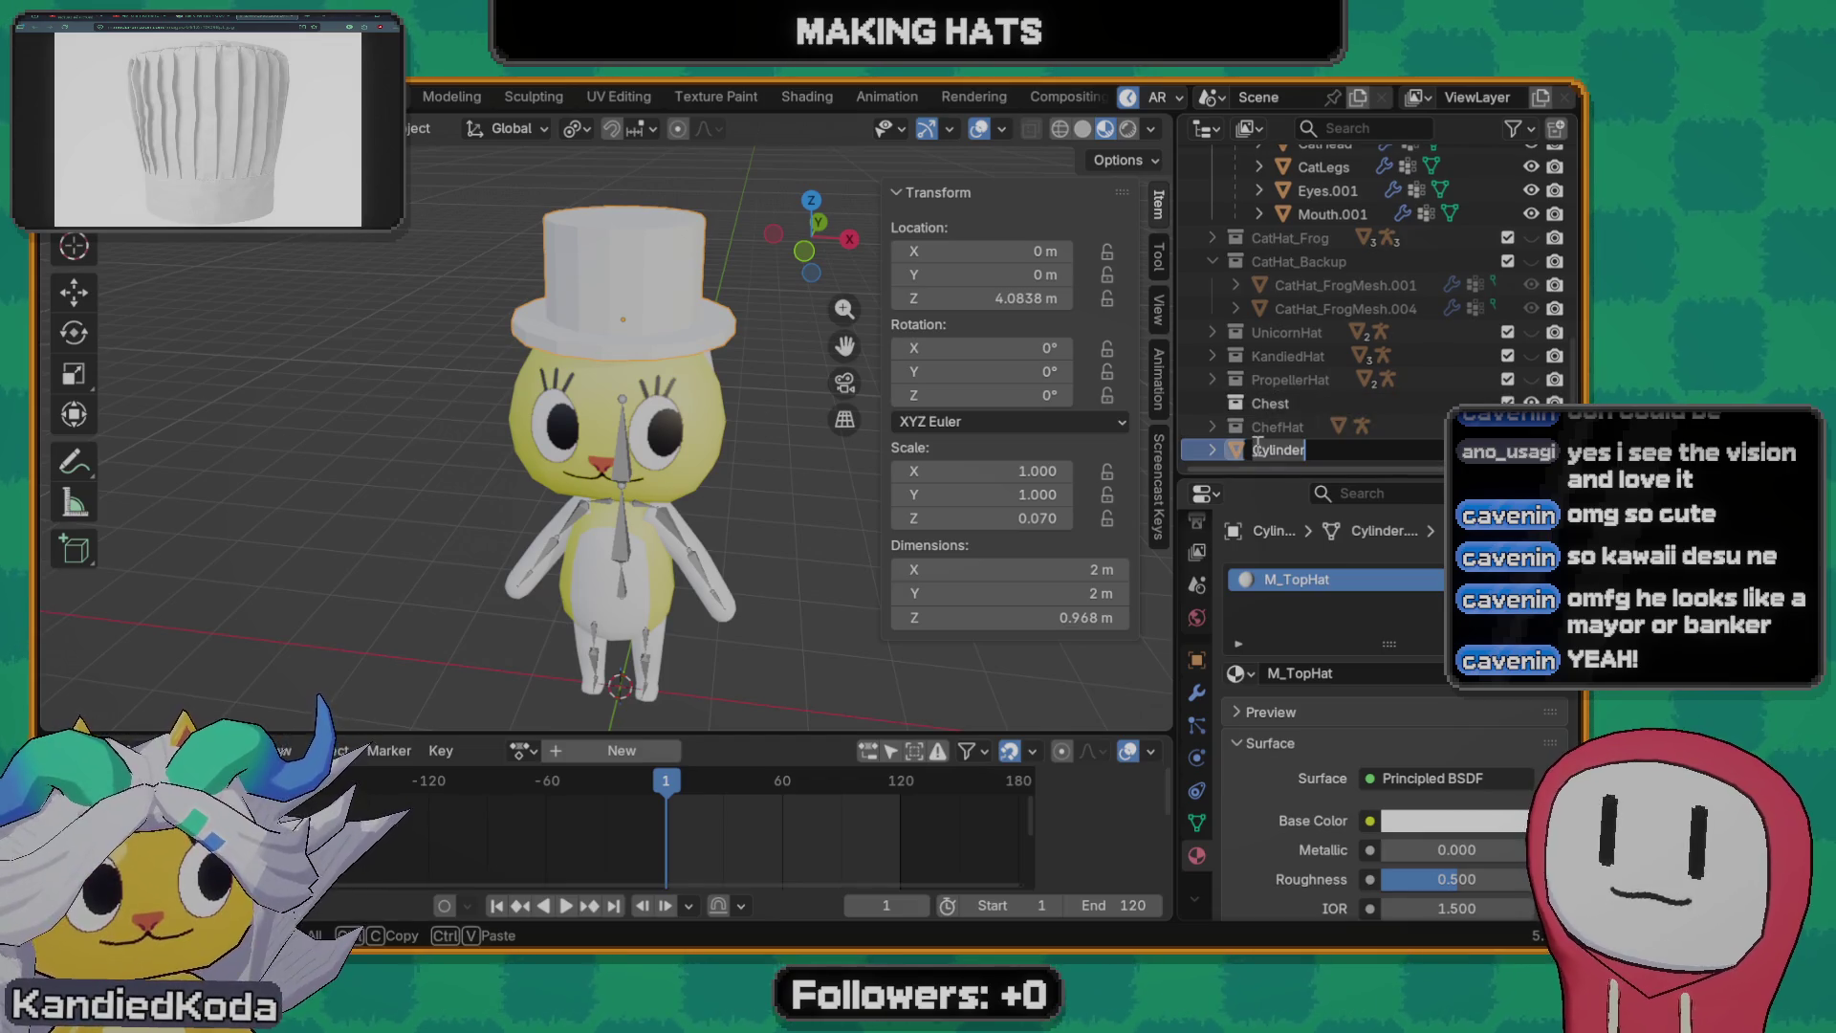
key("BackSpace")
type("CatHat_TopHa")
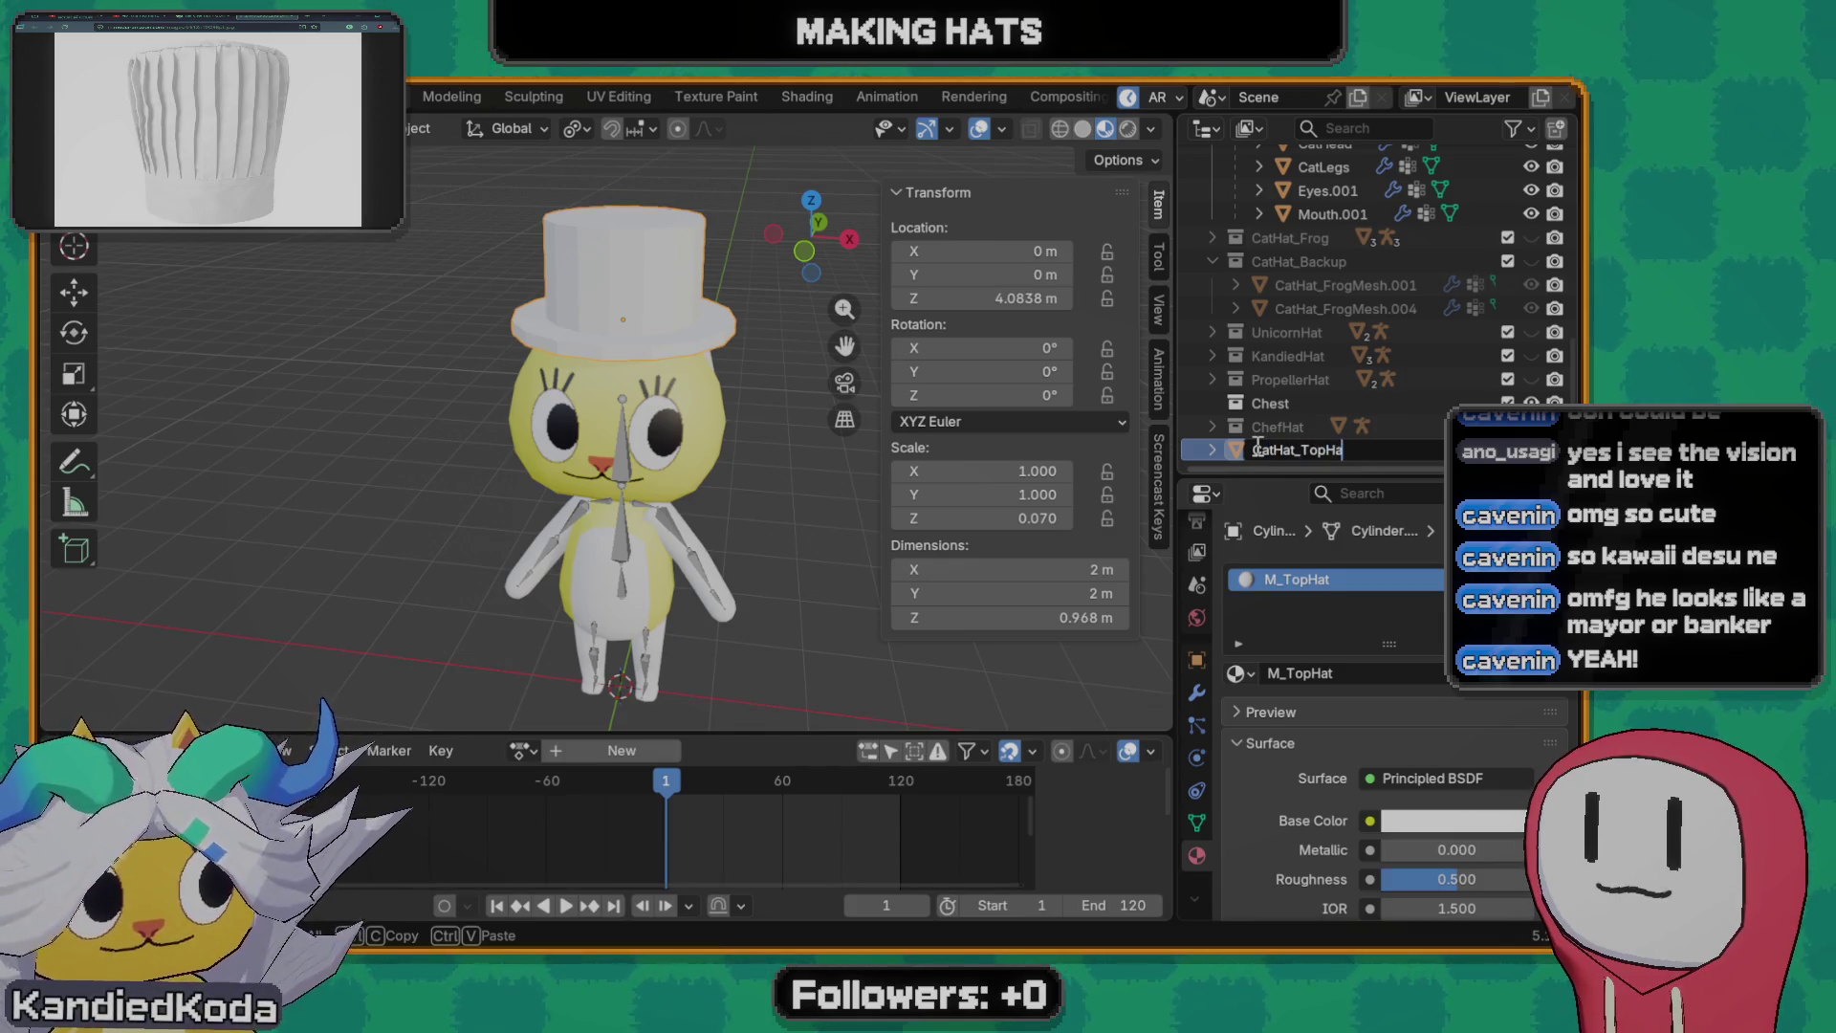
type("t")
key("Return")
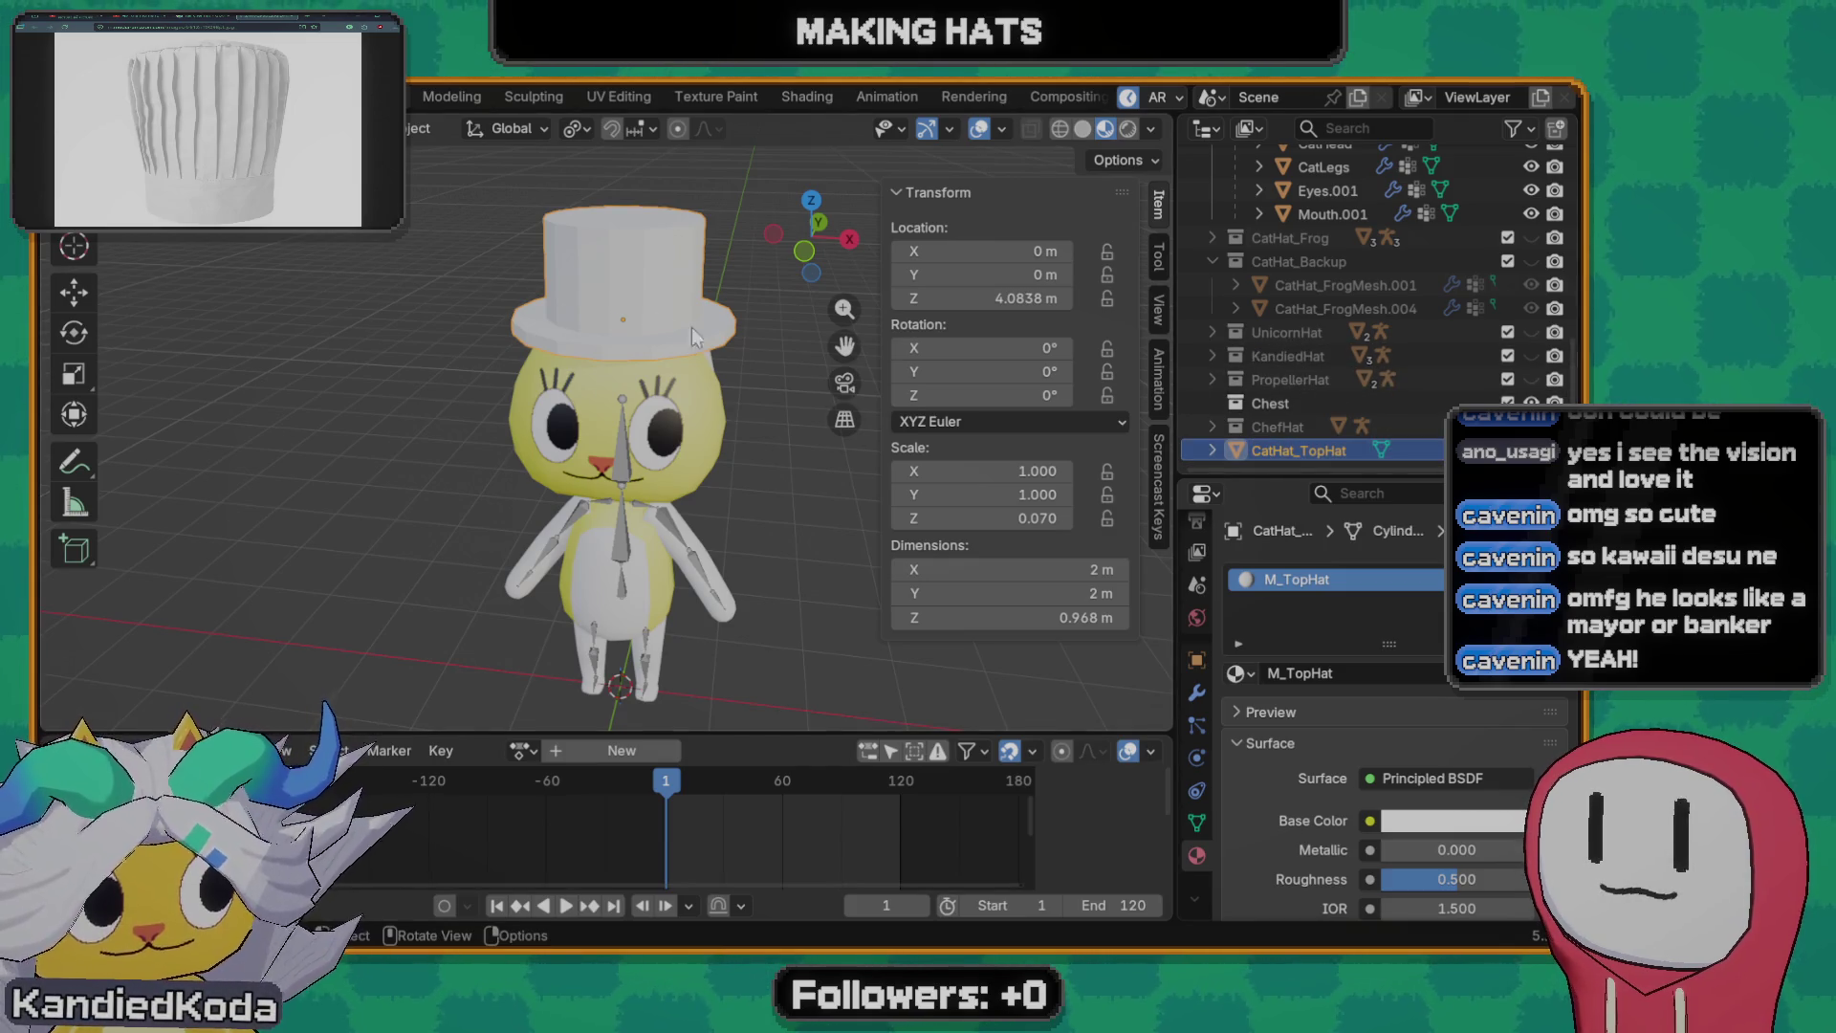
mouse_move(702, 479)
middle_mouse_down()
mouse_move(719, 436)
mouse_move(694, 447)
mouse_move(718, 451)
middle_mouse_up()
key("g")
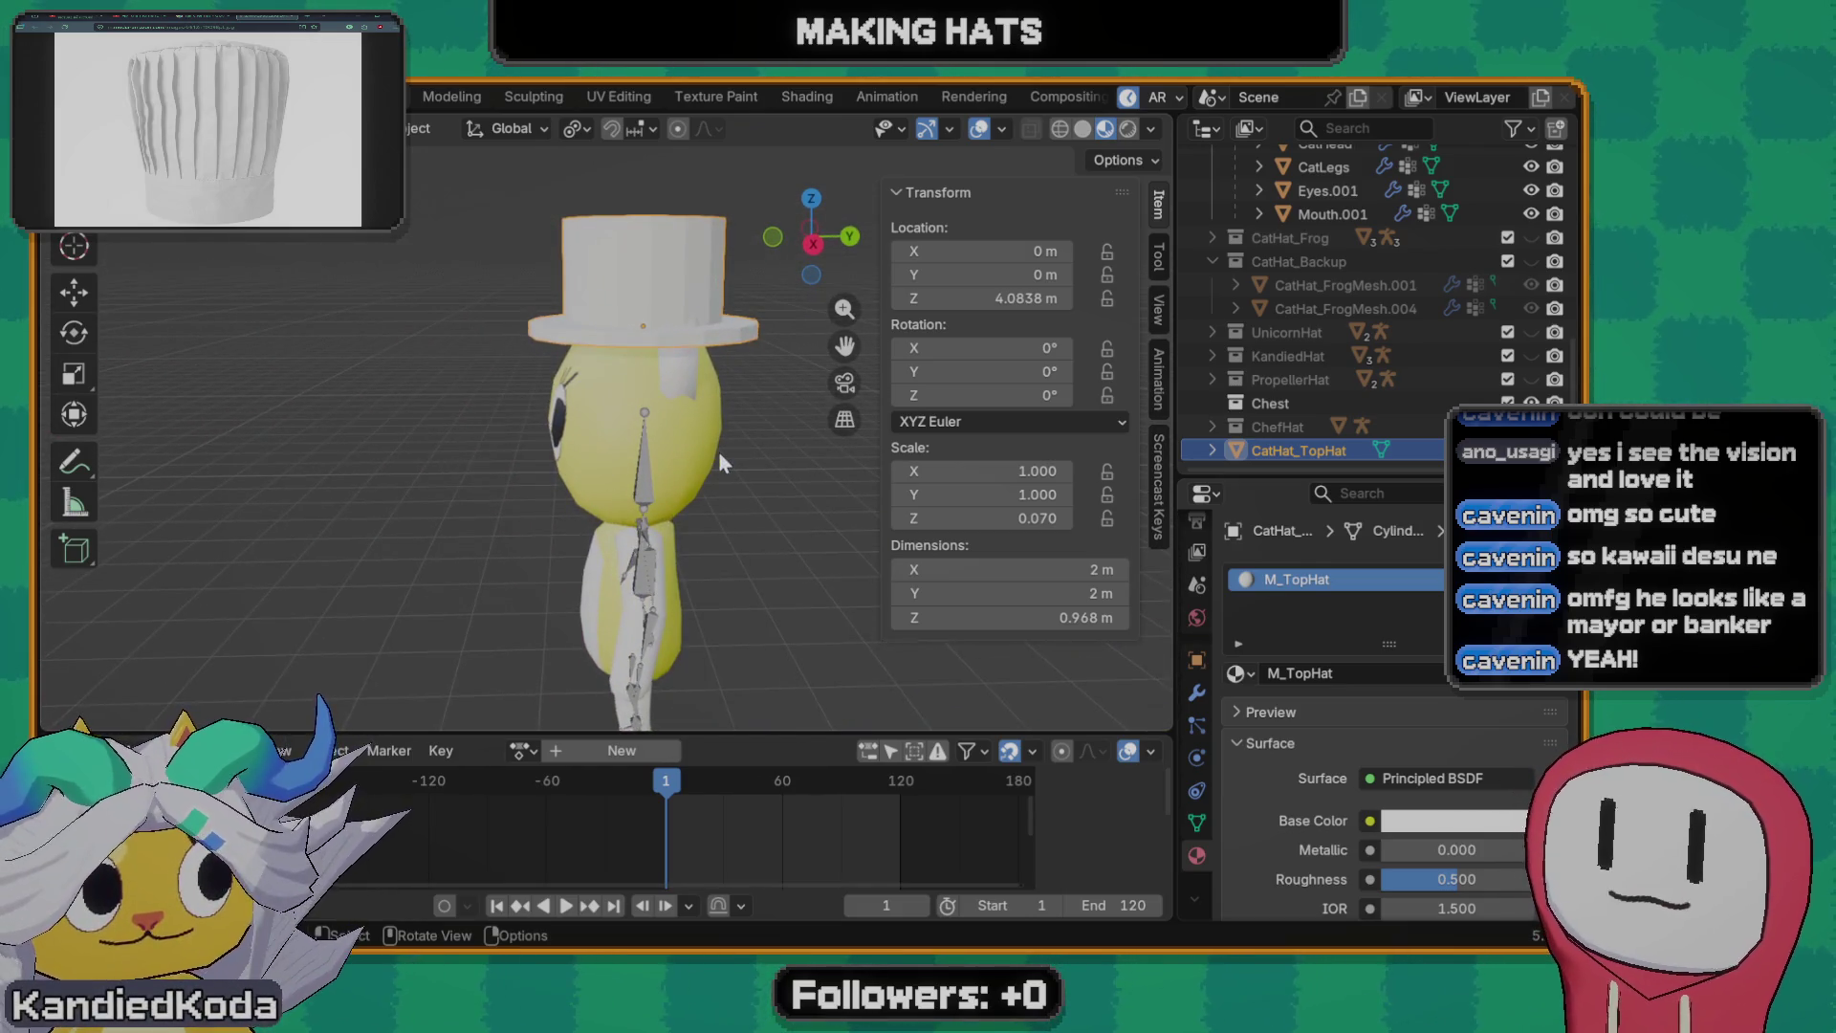
- Nudge the hat along Y and scale it narrower front-to-back on Y
key("y")
left_click(632, 455)
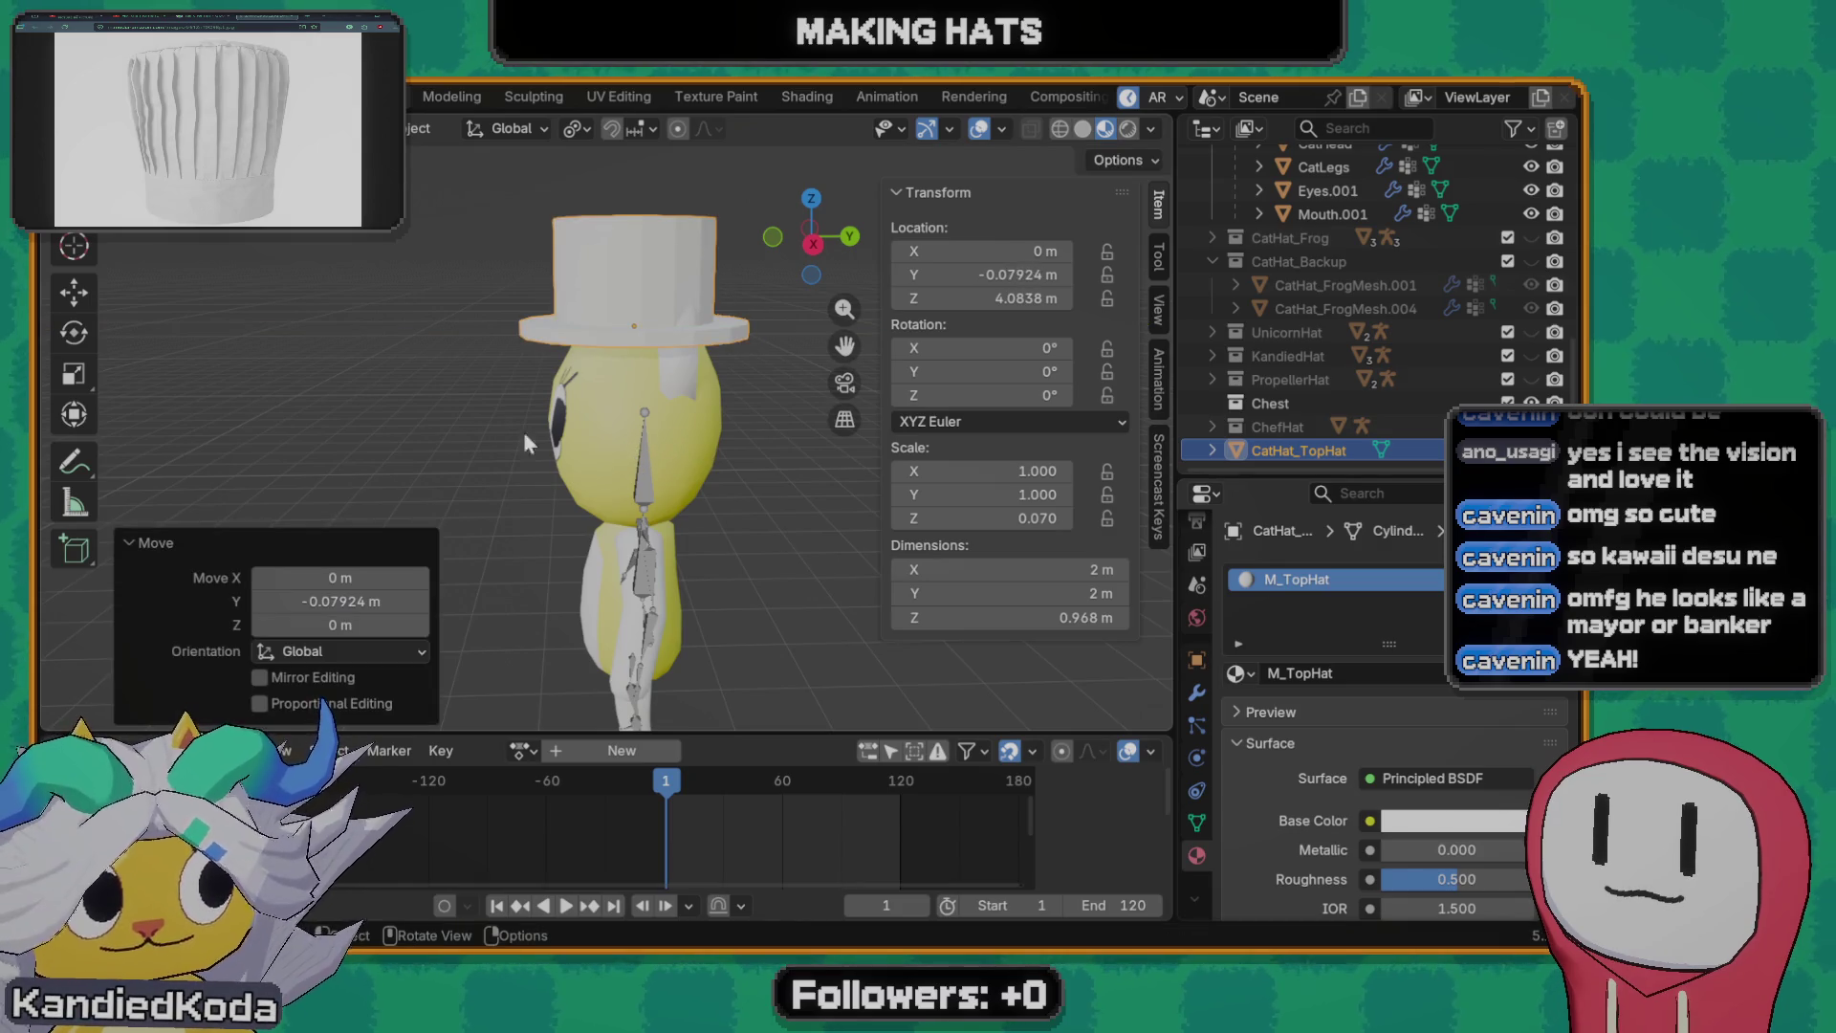
key("s")
key("y")
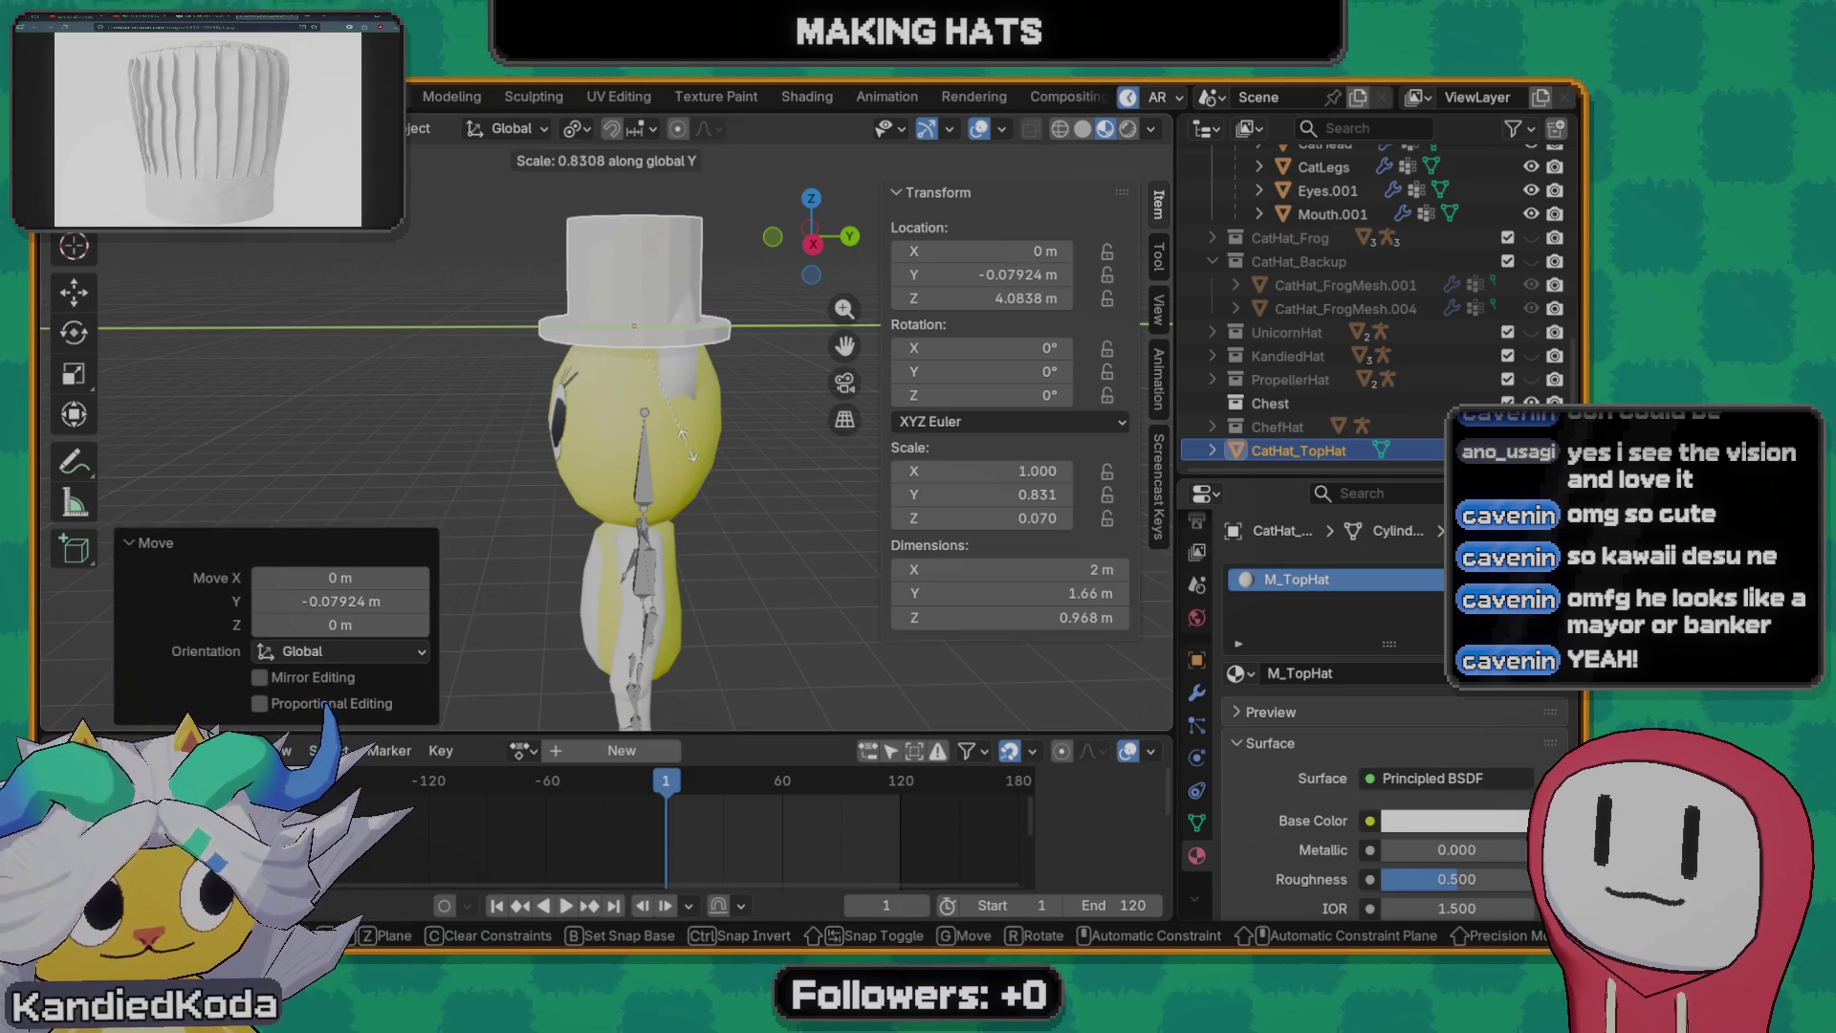
left_click(643, 458)
mouse_move(645, 459)
middle_mouse_down()
mouse_move(886, 444)
mouse_move(680, 447)
mouse_move(603, 426)
mouse_move(834, 424)
mouse_move(711, 414)
mouse_move(781, 422)
mouse_move(336, 447)
mouse_move(476, 442)
mouse_move(402, 439)
middle_mouse_up()
- Lower the hat on Z onto the head and re-centre it along Y
key("g")
key("z")
left_click(713, 433)
key("g")
key("y")
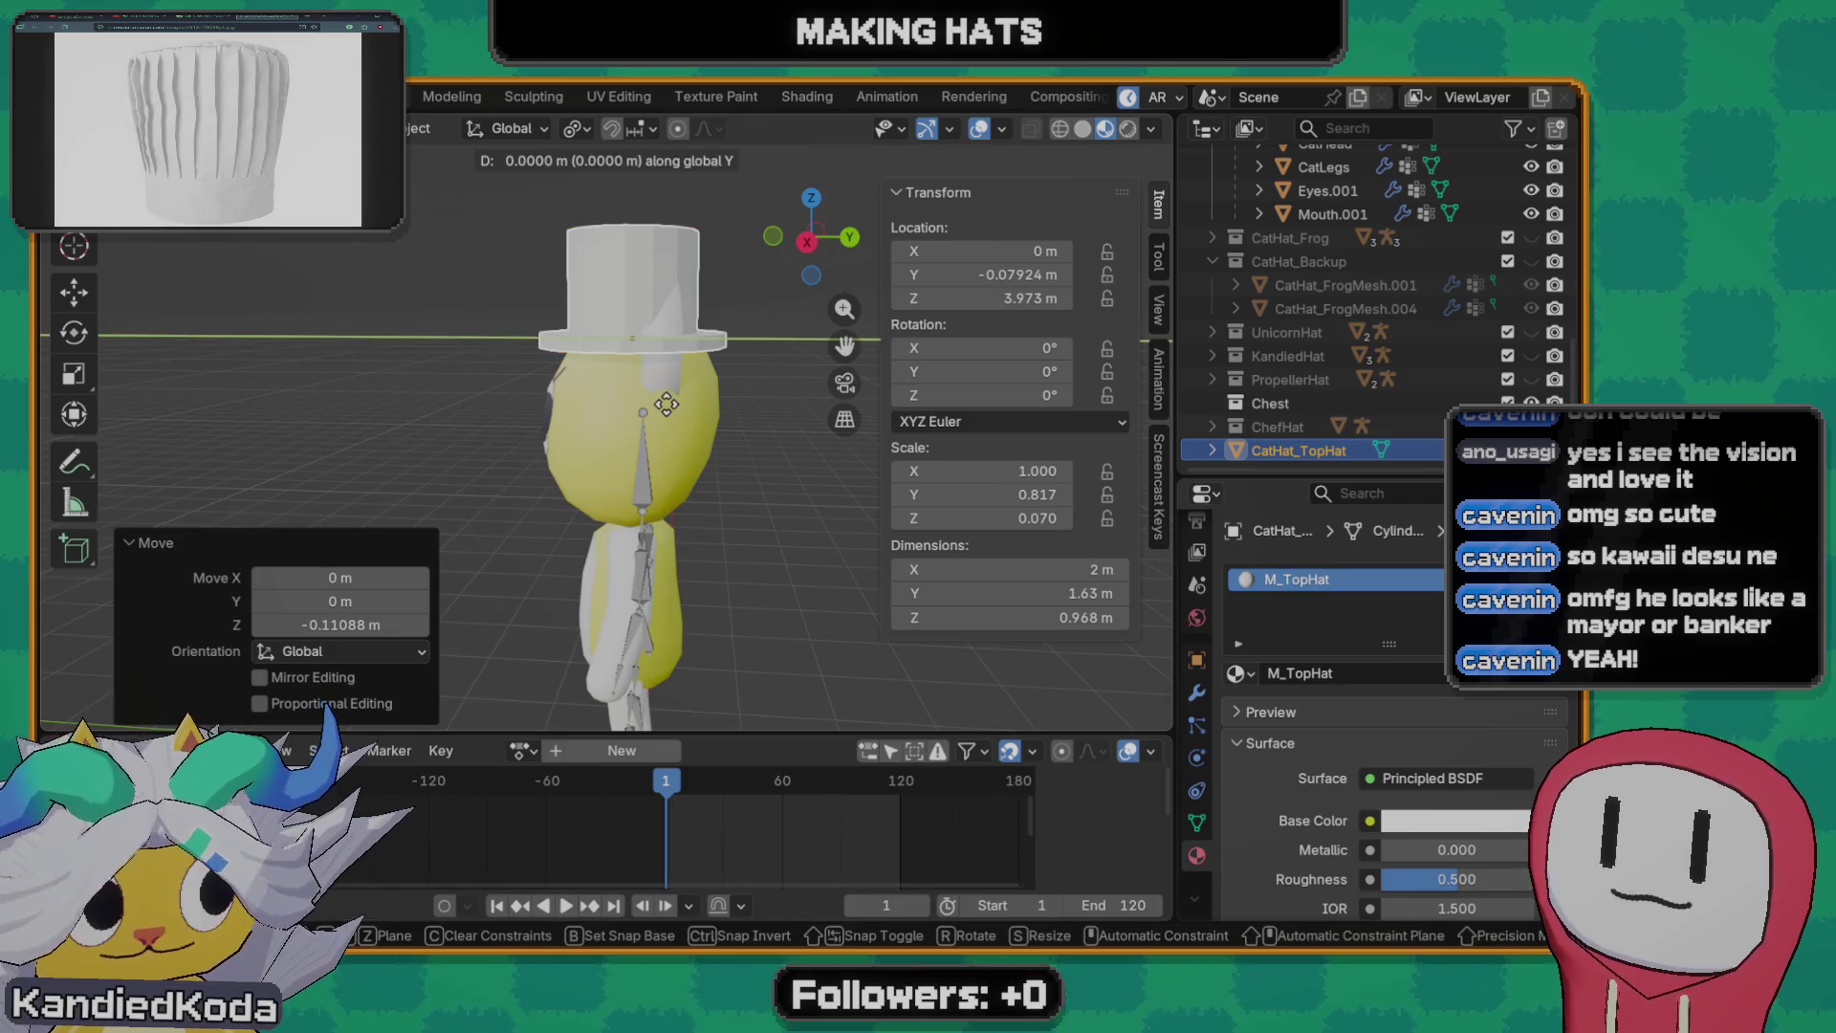
left_click(675, 403)
mouse_move(674, 403)
middle_mouse_down()
mouse_move(680, 433)
mouse_move(893, 403)
mouse_move(911, 420)
mouse_move(785, 440)
middle_mouse_up()
- Try a uniform scale of the hat, cancel it, and deselect the hat
key("s")
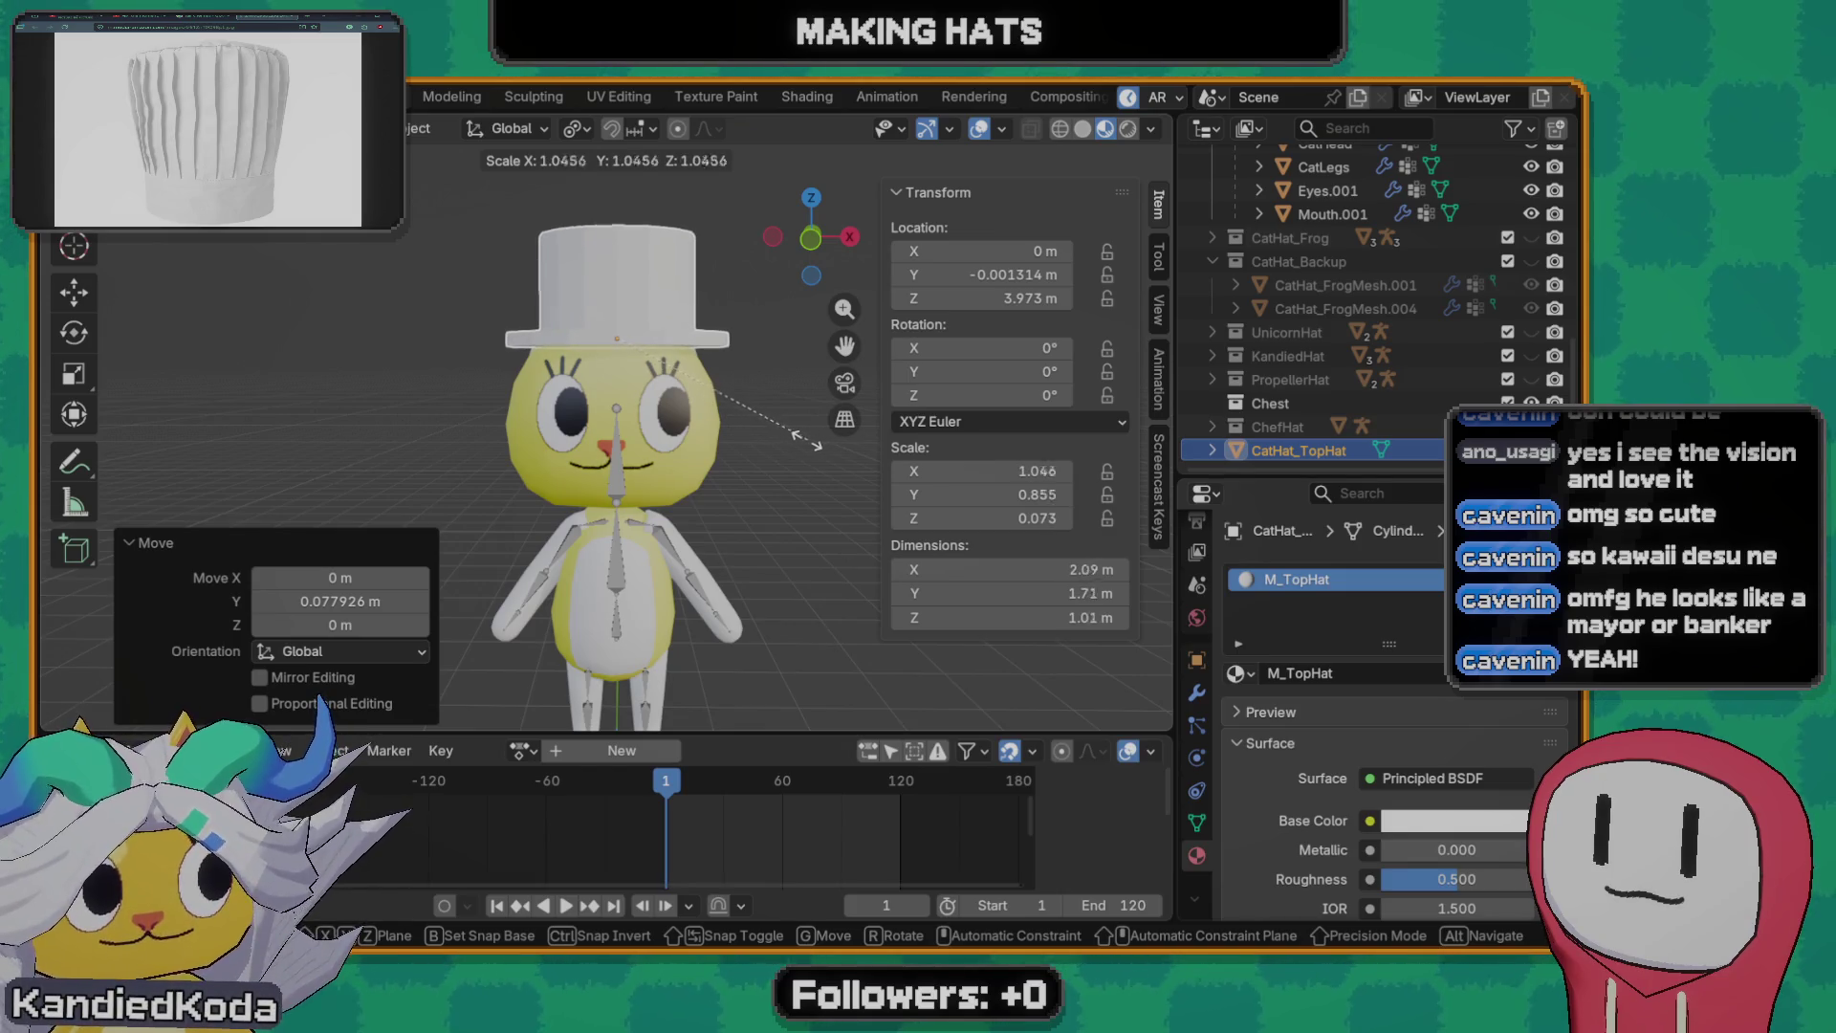
right_click(769, 481)
left_click(758, 574)
mouse_move(758, 576)
middle_mouse_down()
mouse_move(475, 528)
mouse_move(776, 515)
mouse_move(744, 569)
middle_mouse_up()
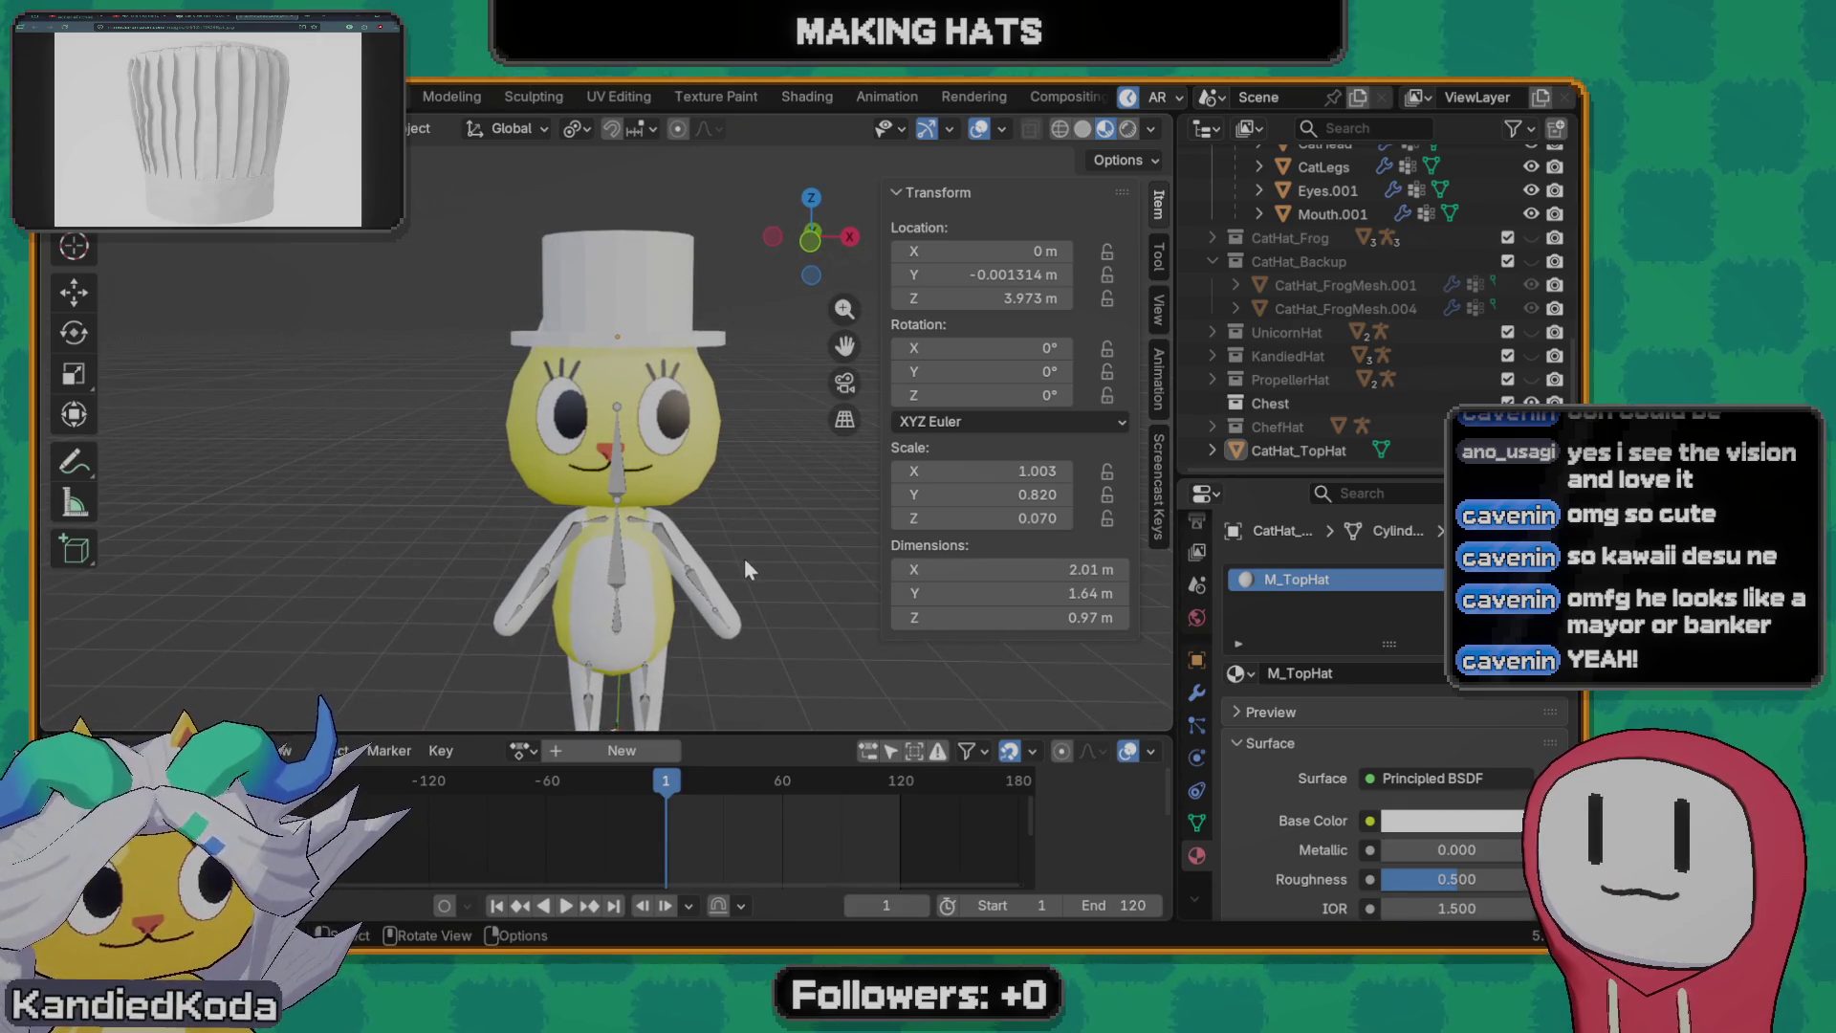
- Move the CatHat_TopHat object into a new collection named CatHat_TopHat
left_click(1310, 449)
key("m")
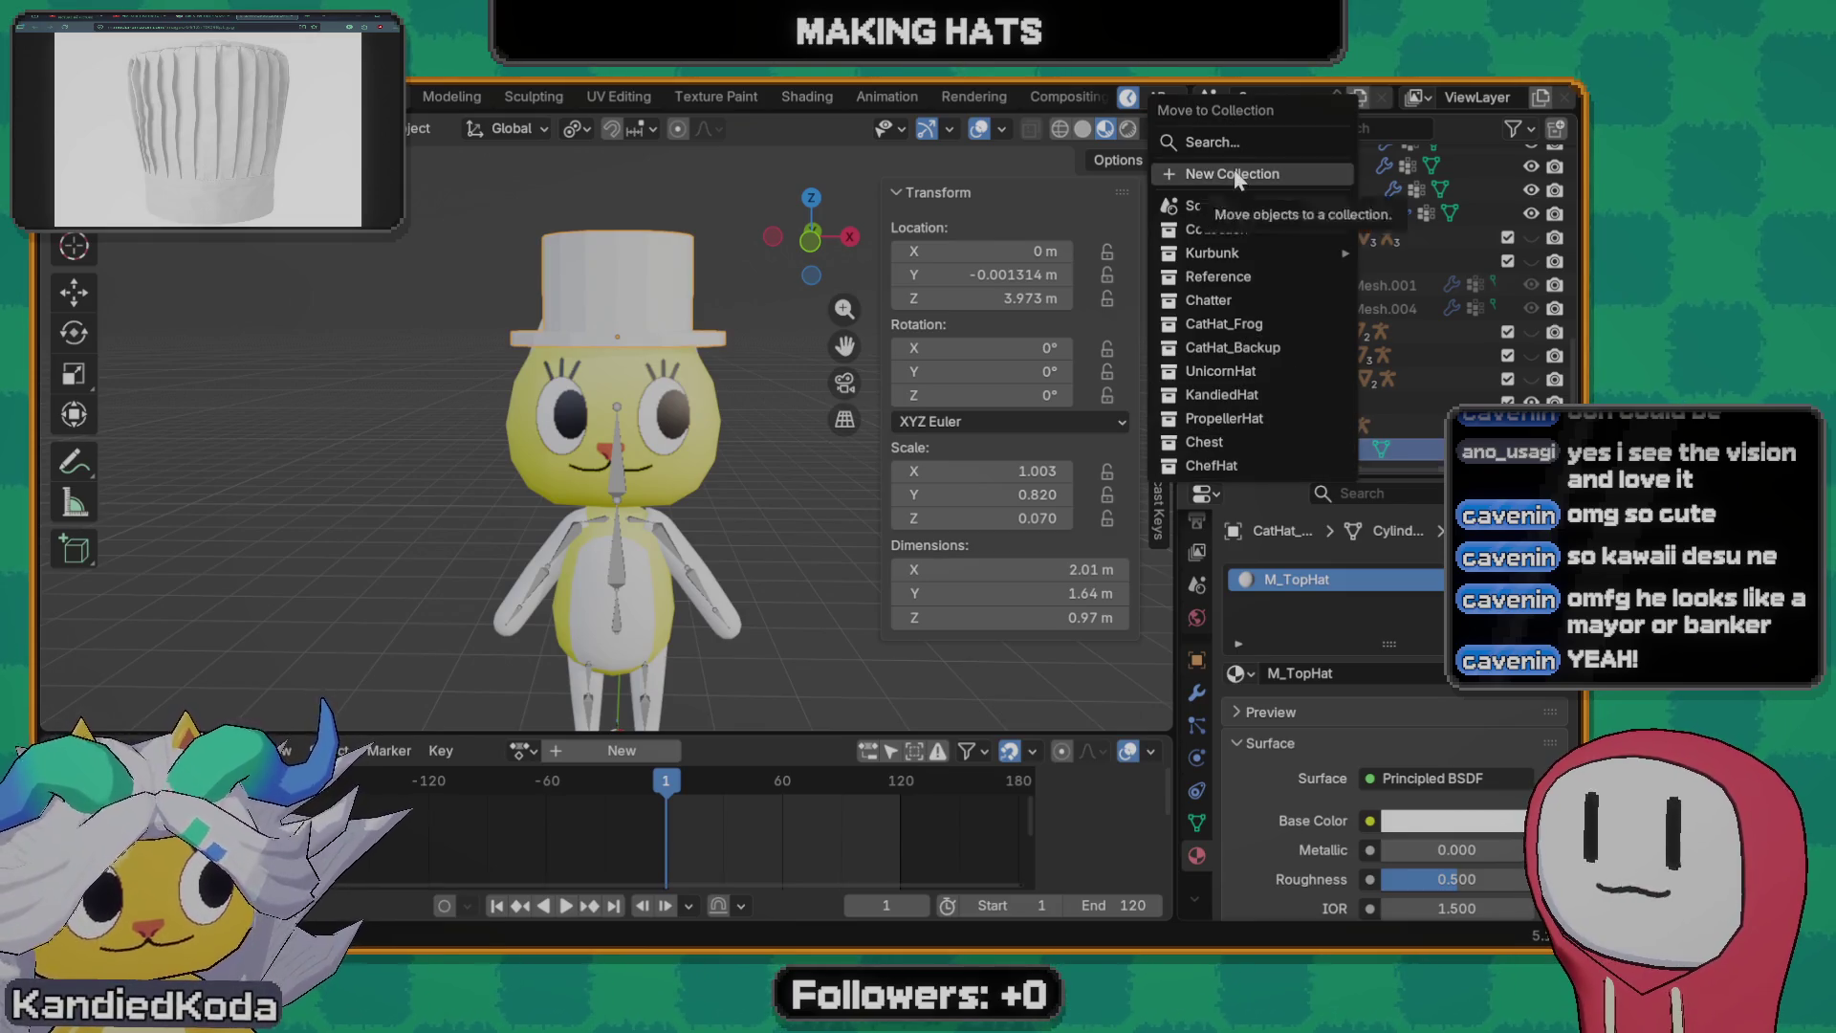
left_click(1236, 174)
type("Ca")
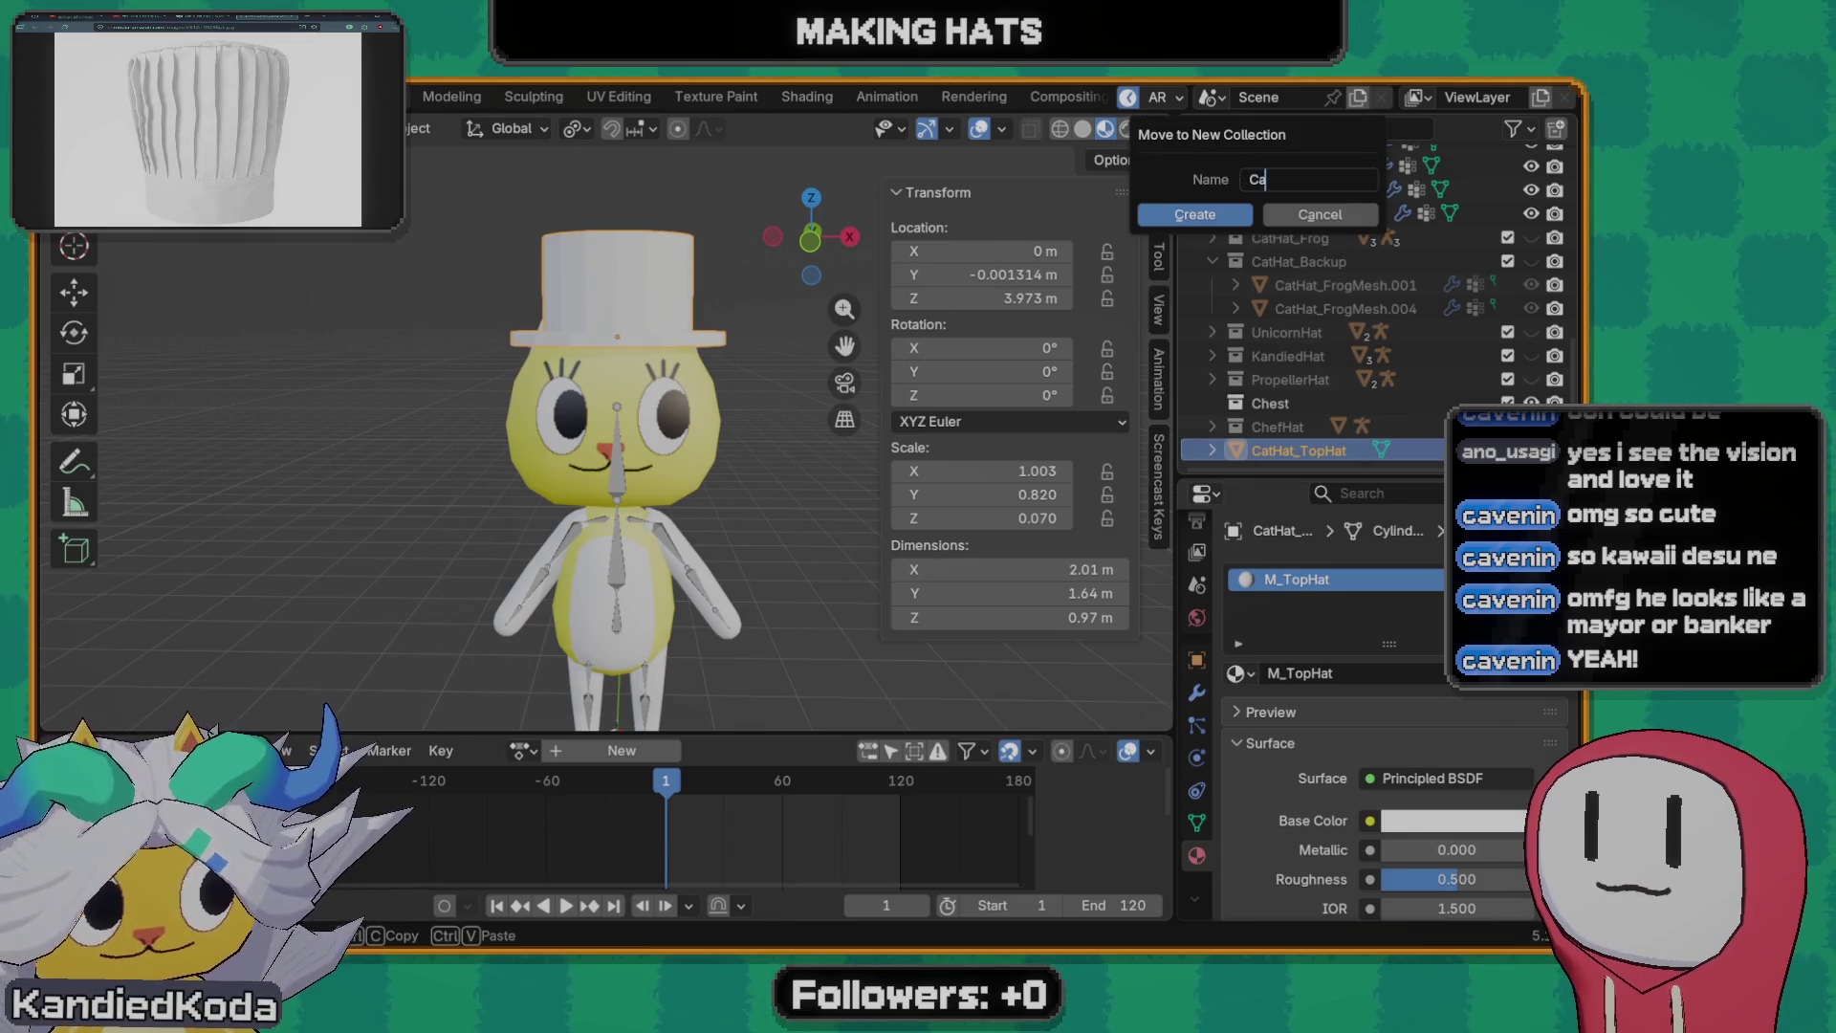
type("tHat_TopHat")
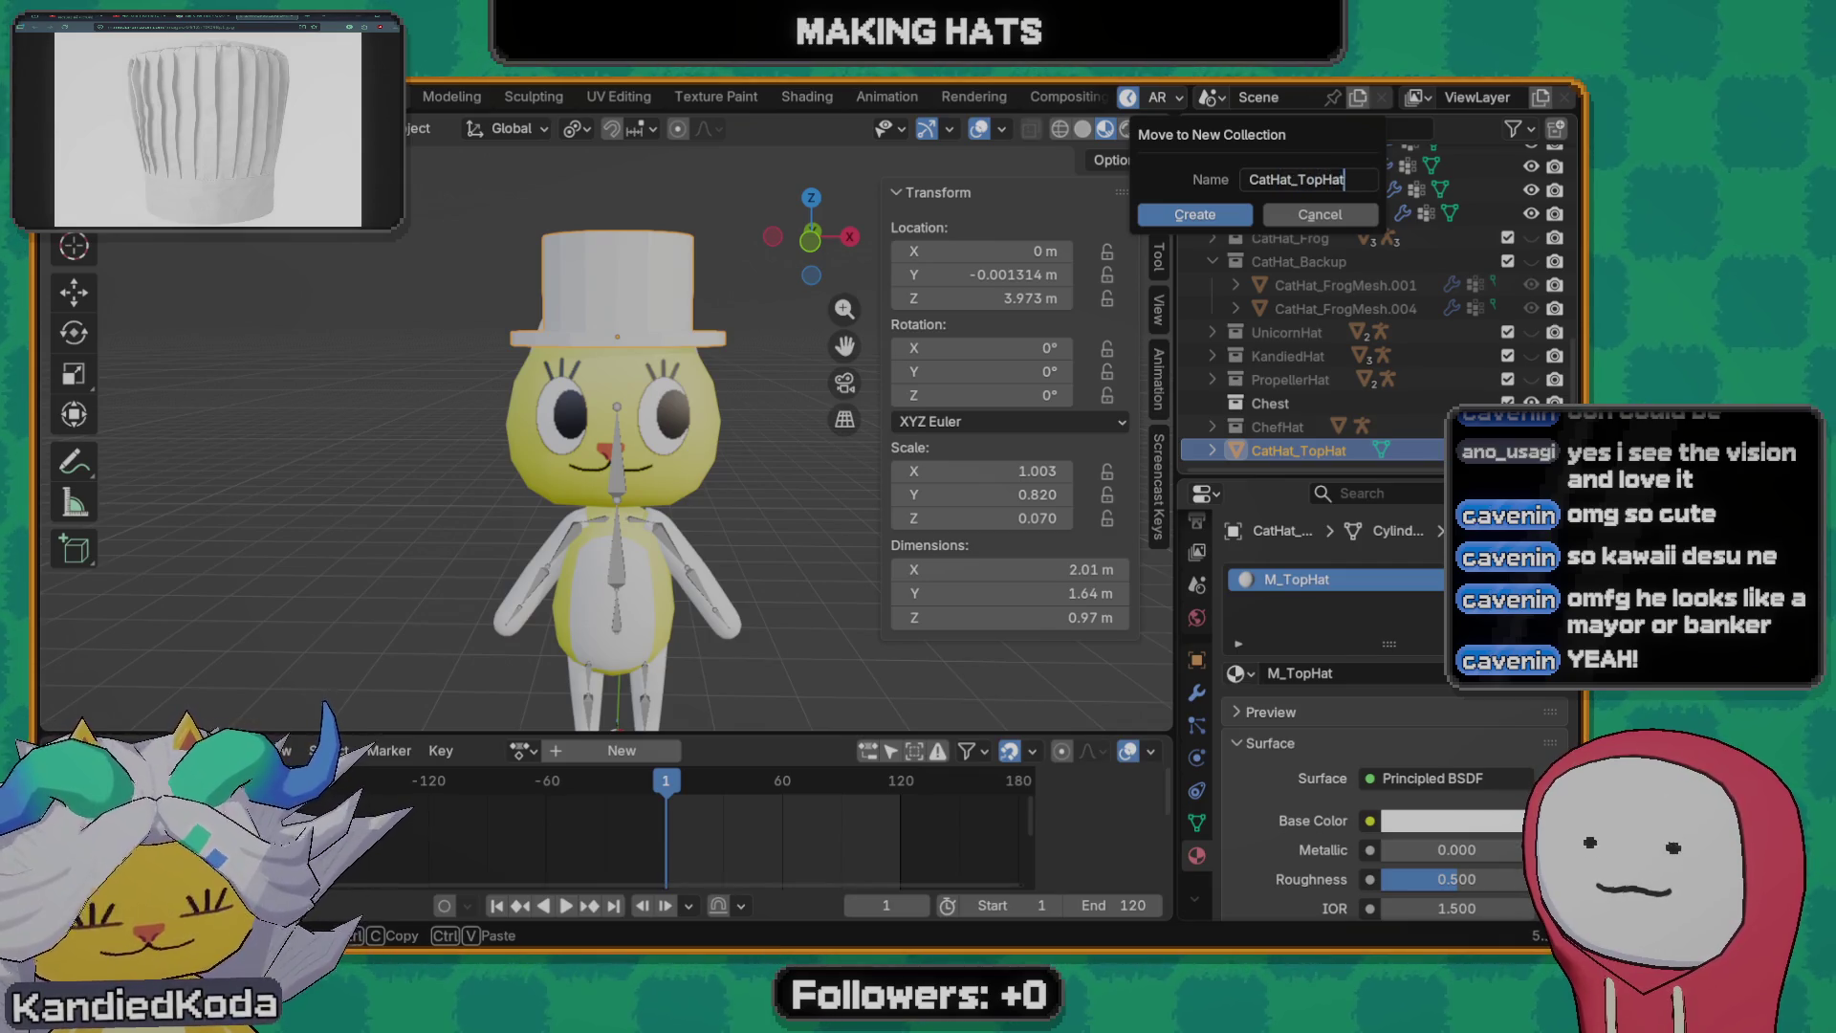
left_click(1192, 215)
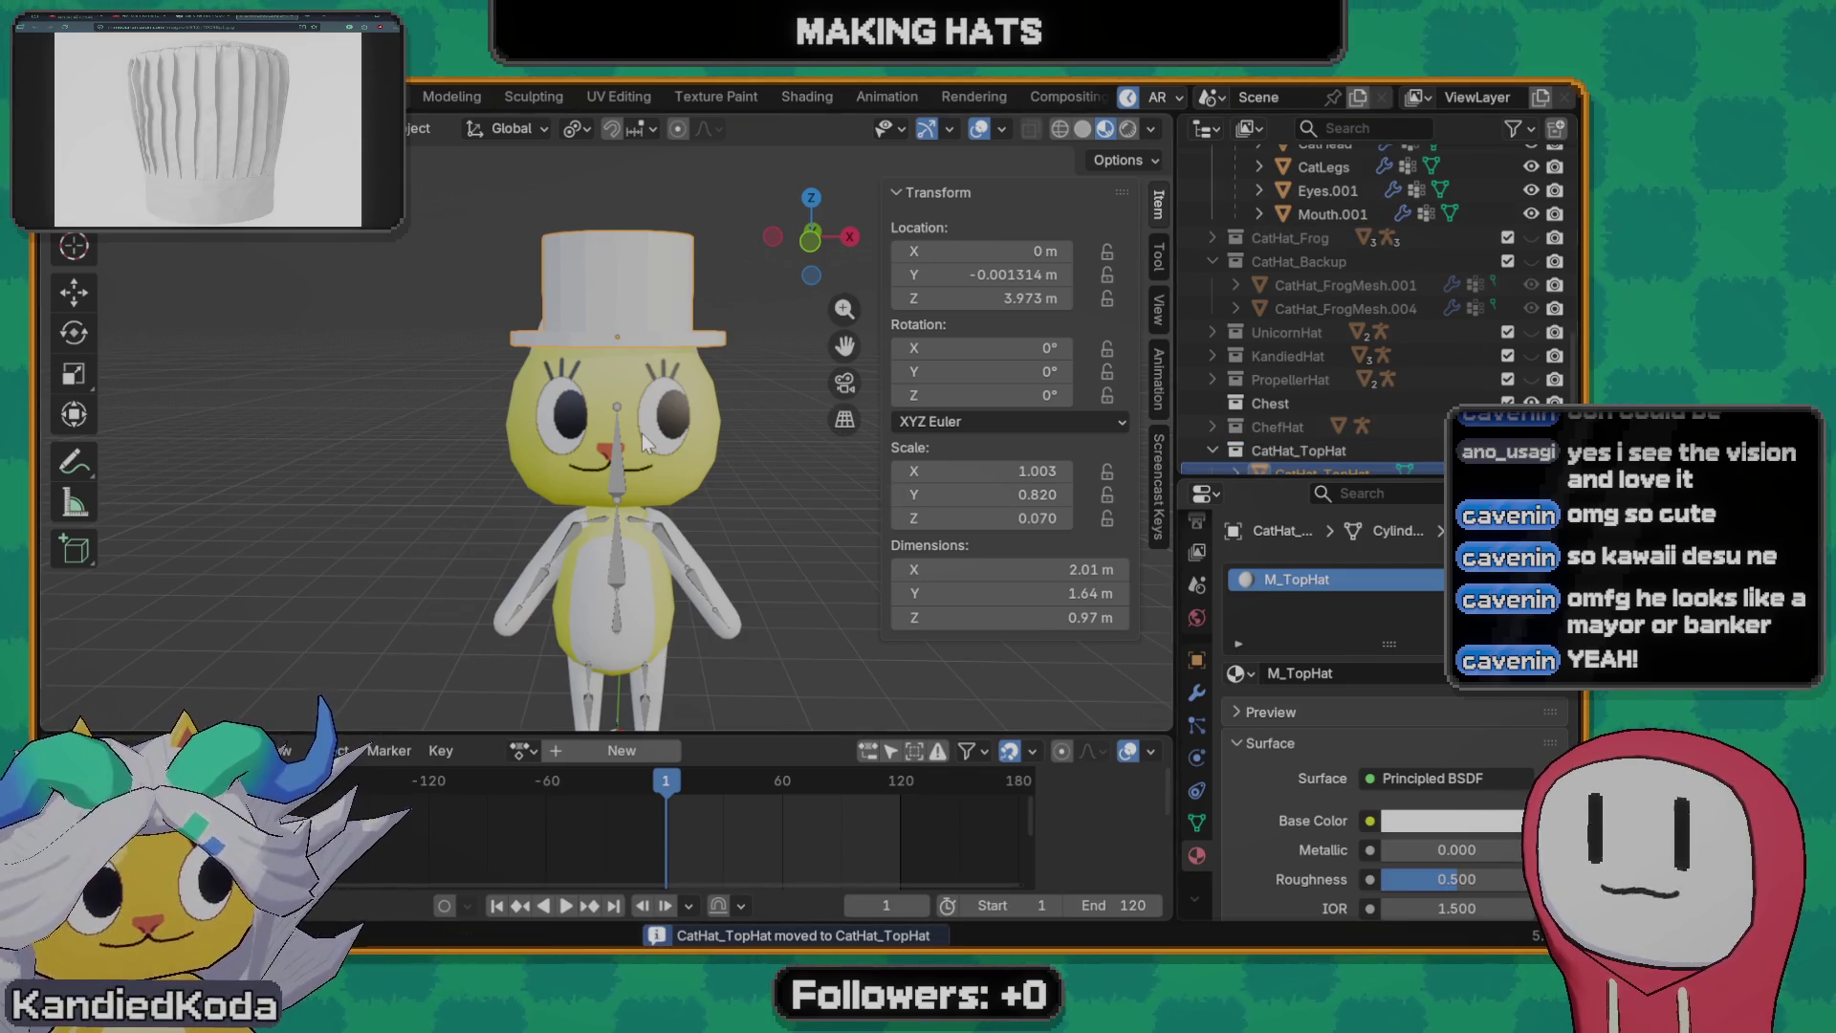
scroll(1373, 422, "down", 1)
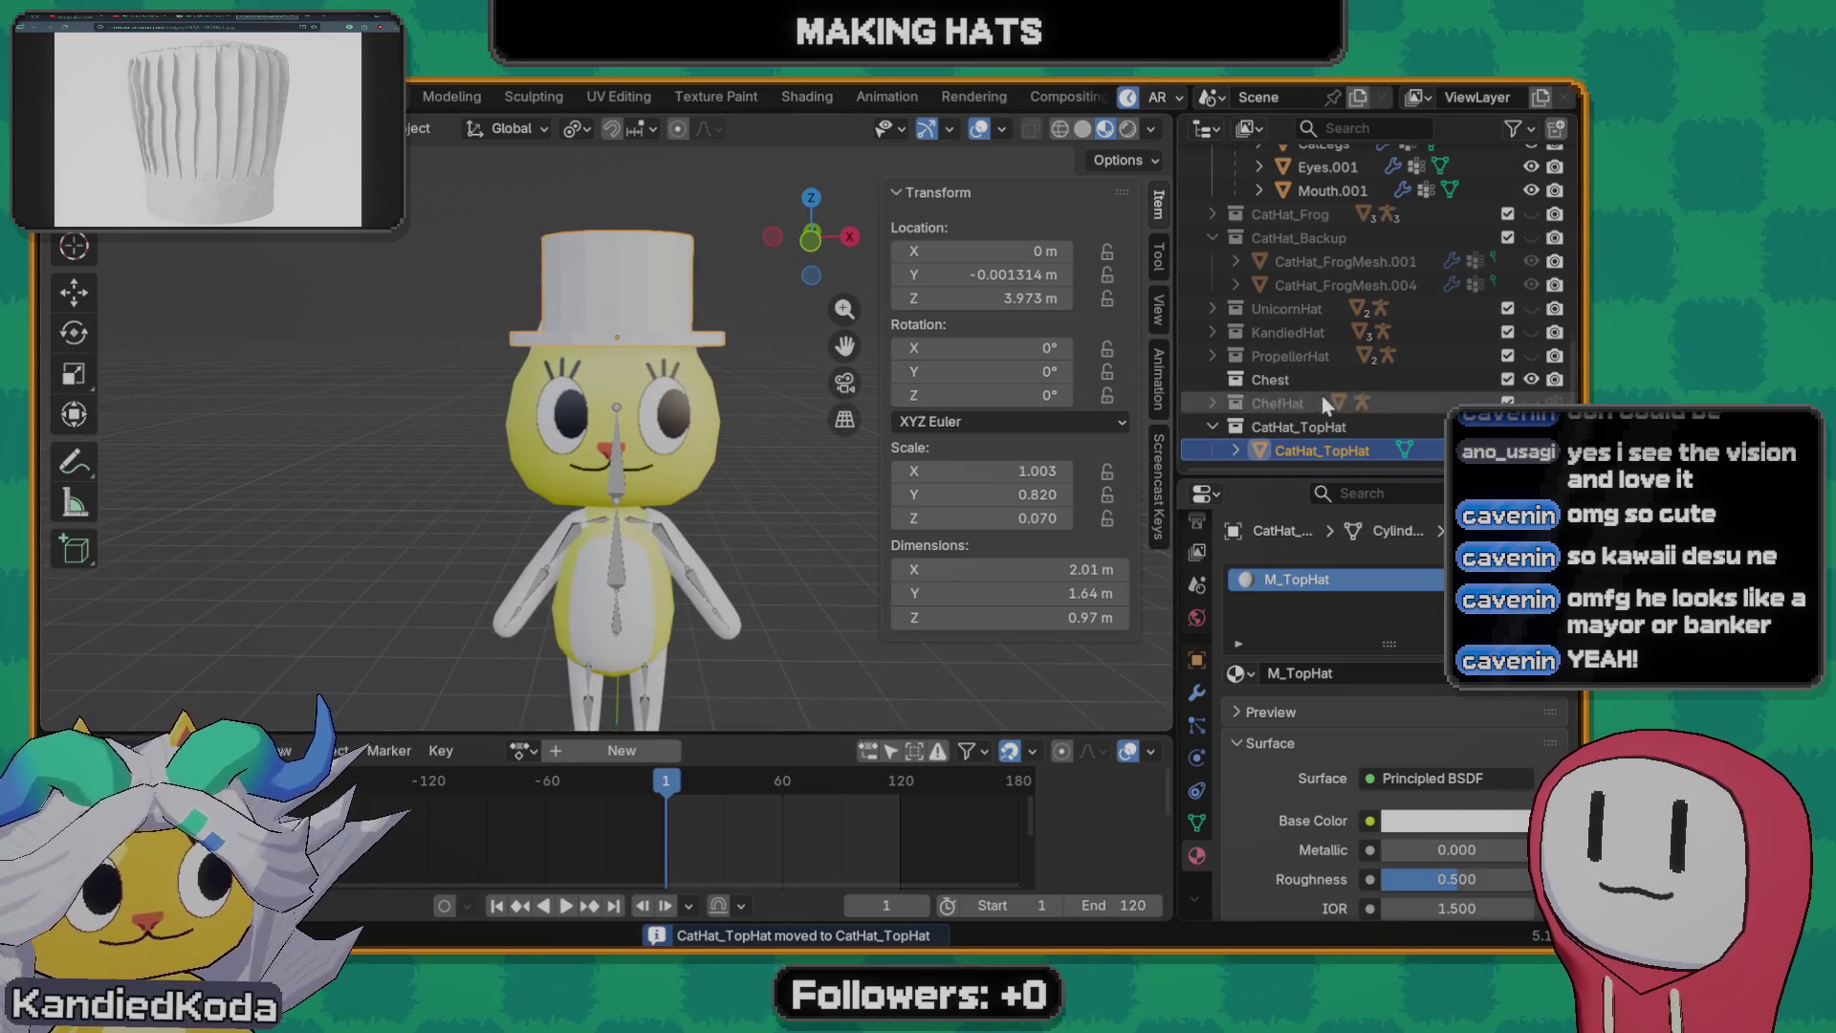
scroll(1398, 768, "down", 1)
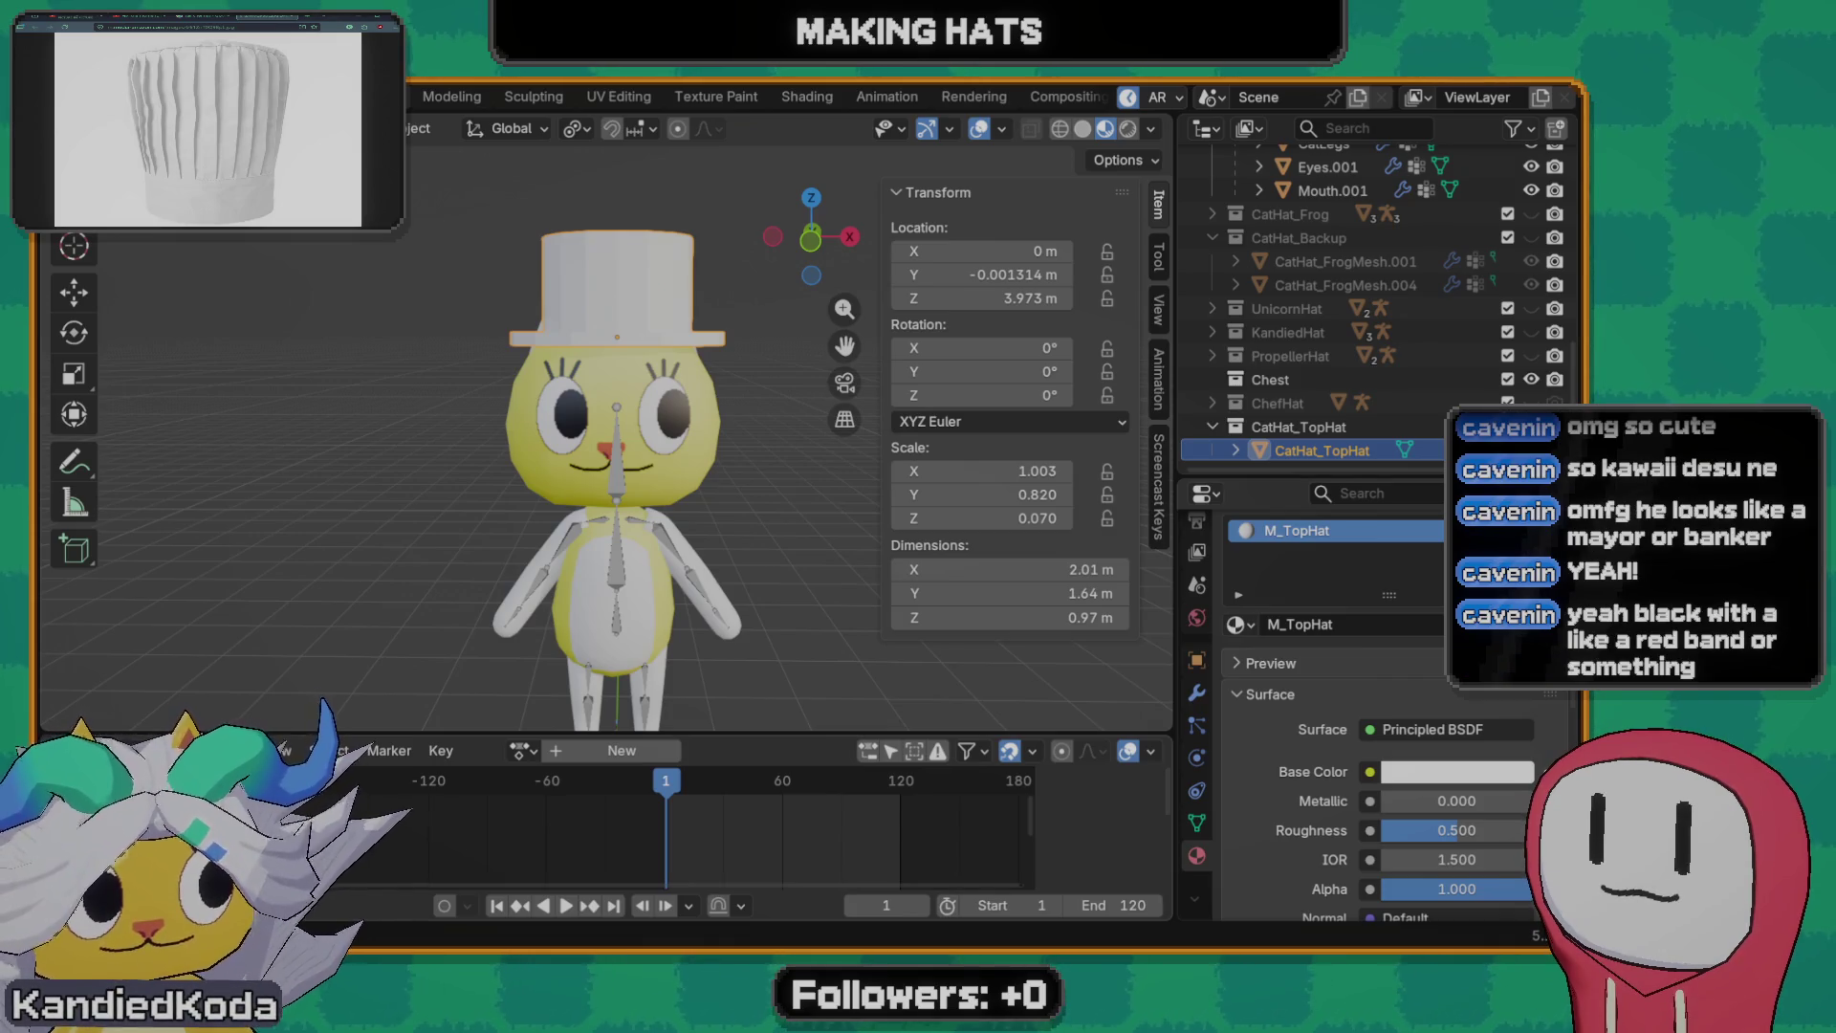
- Bring up the File menu commands
left_click(72, 95)
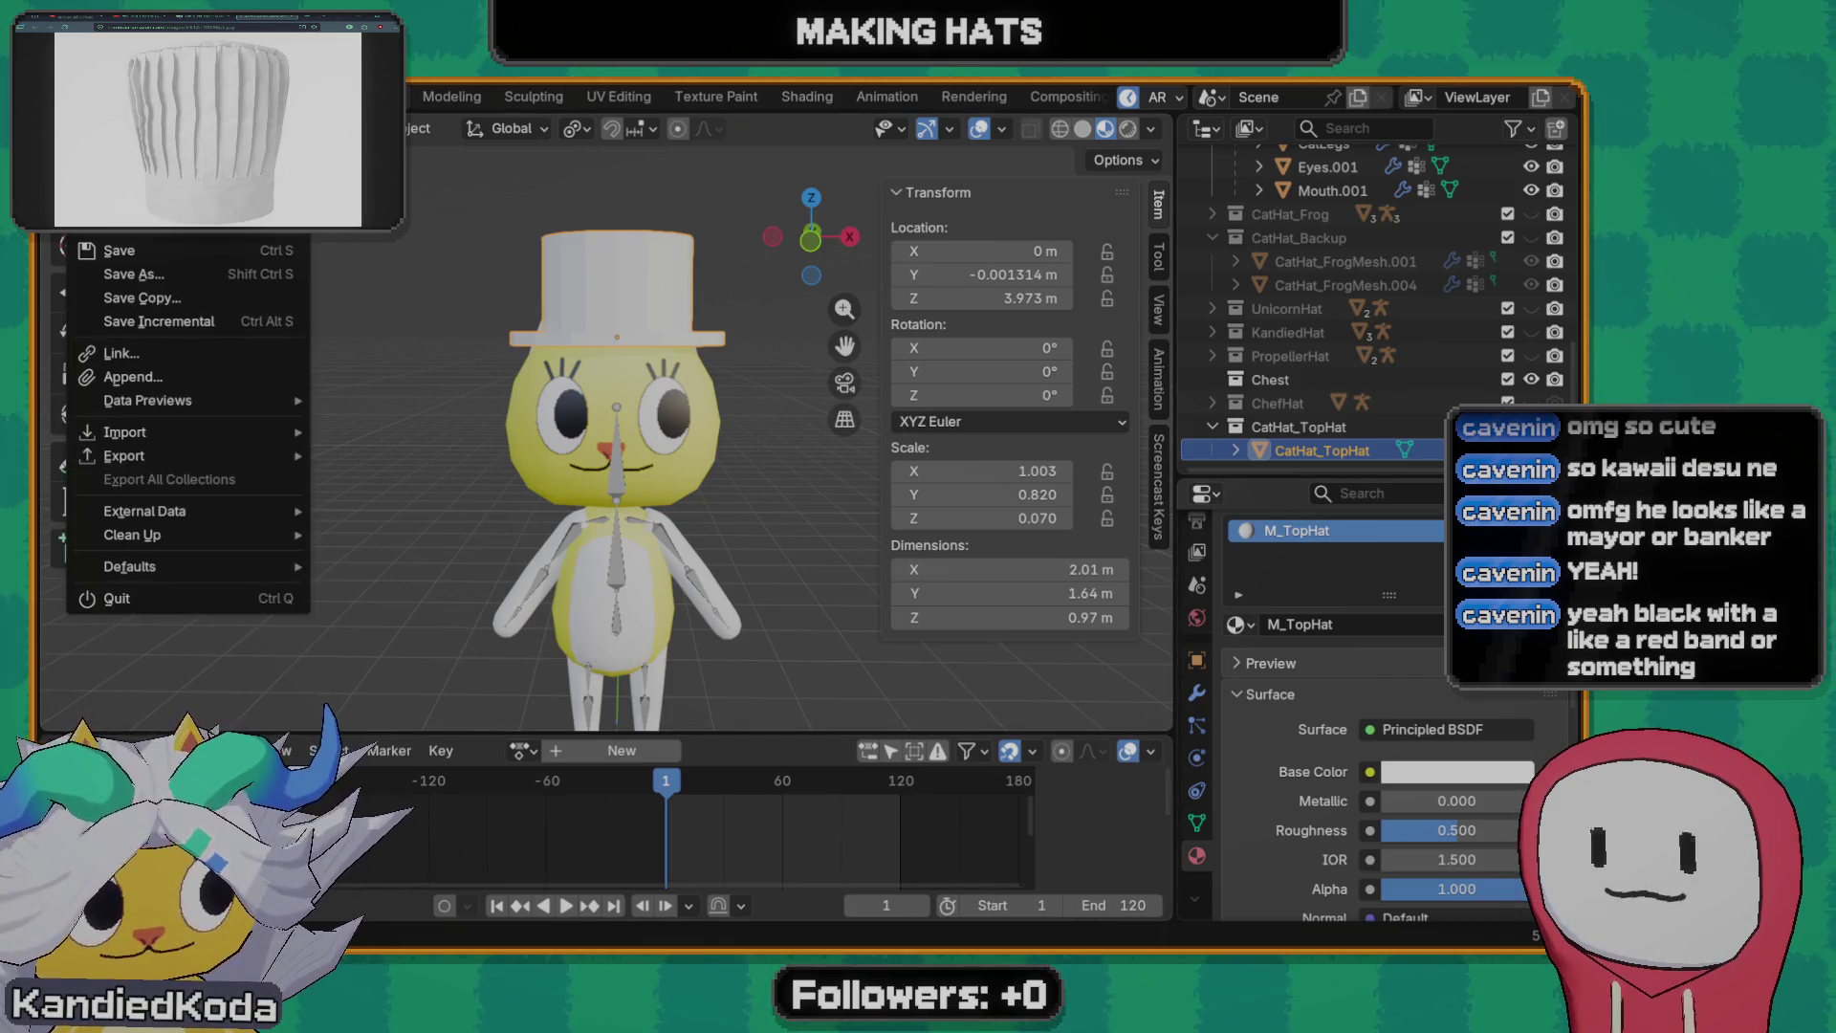
- Save the changes to Models.blend via the save-before-closing prompt
left_click(107, 585)
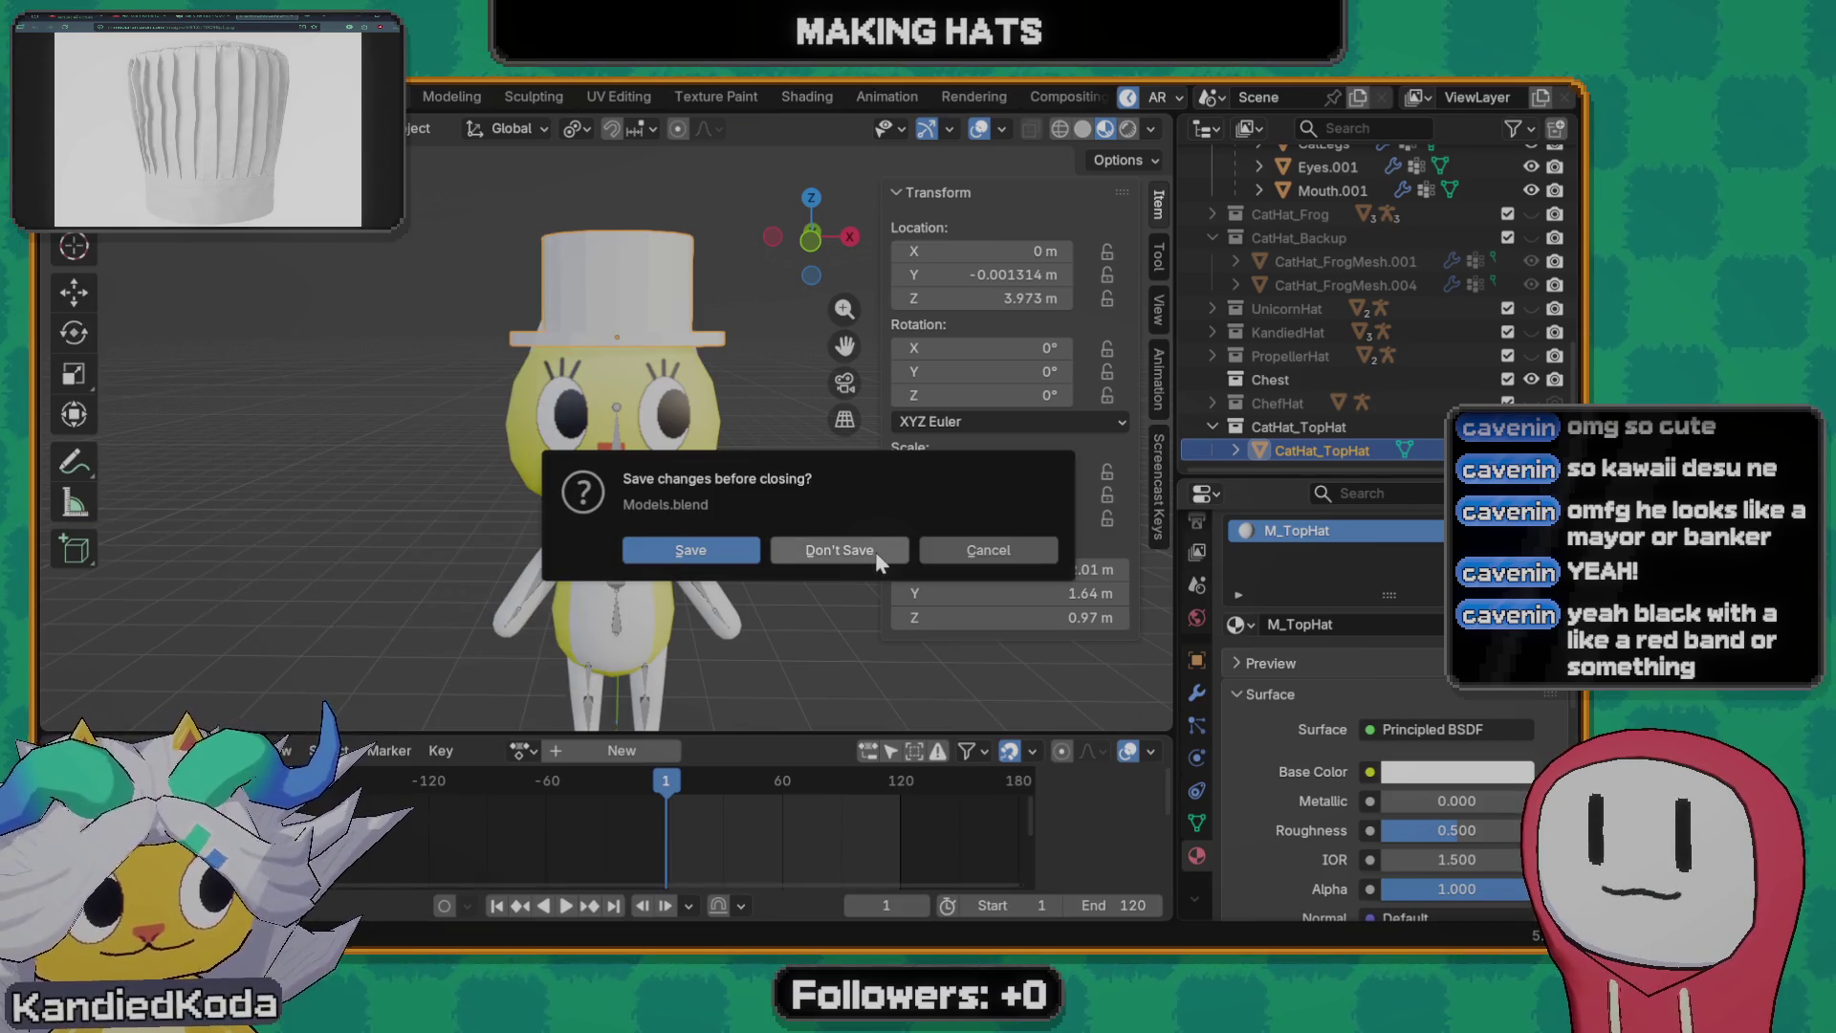
left_click(725, 552)
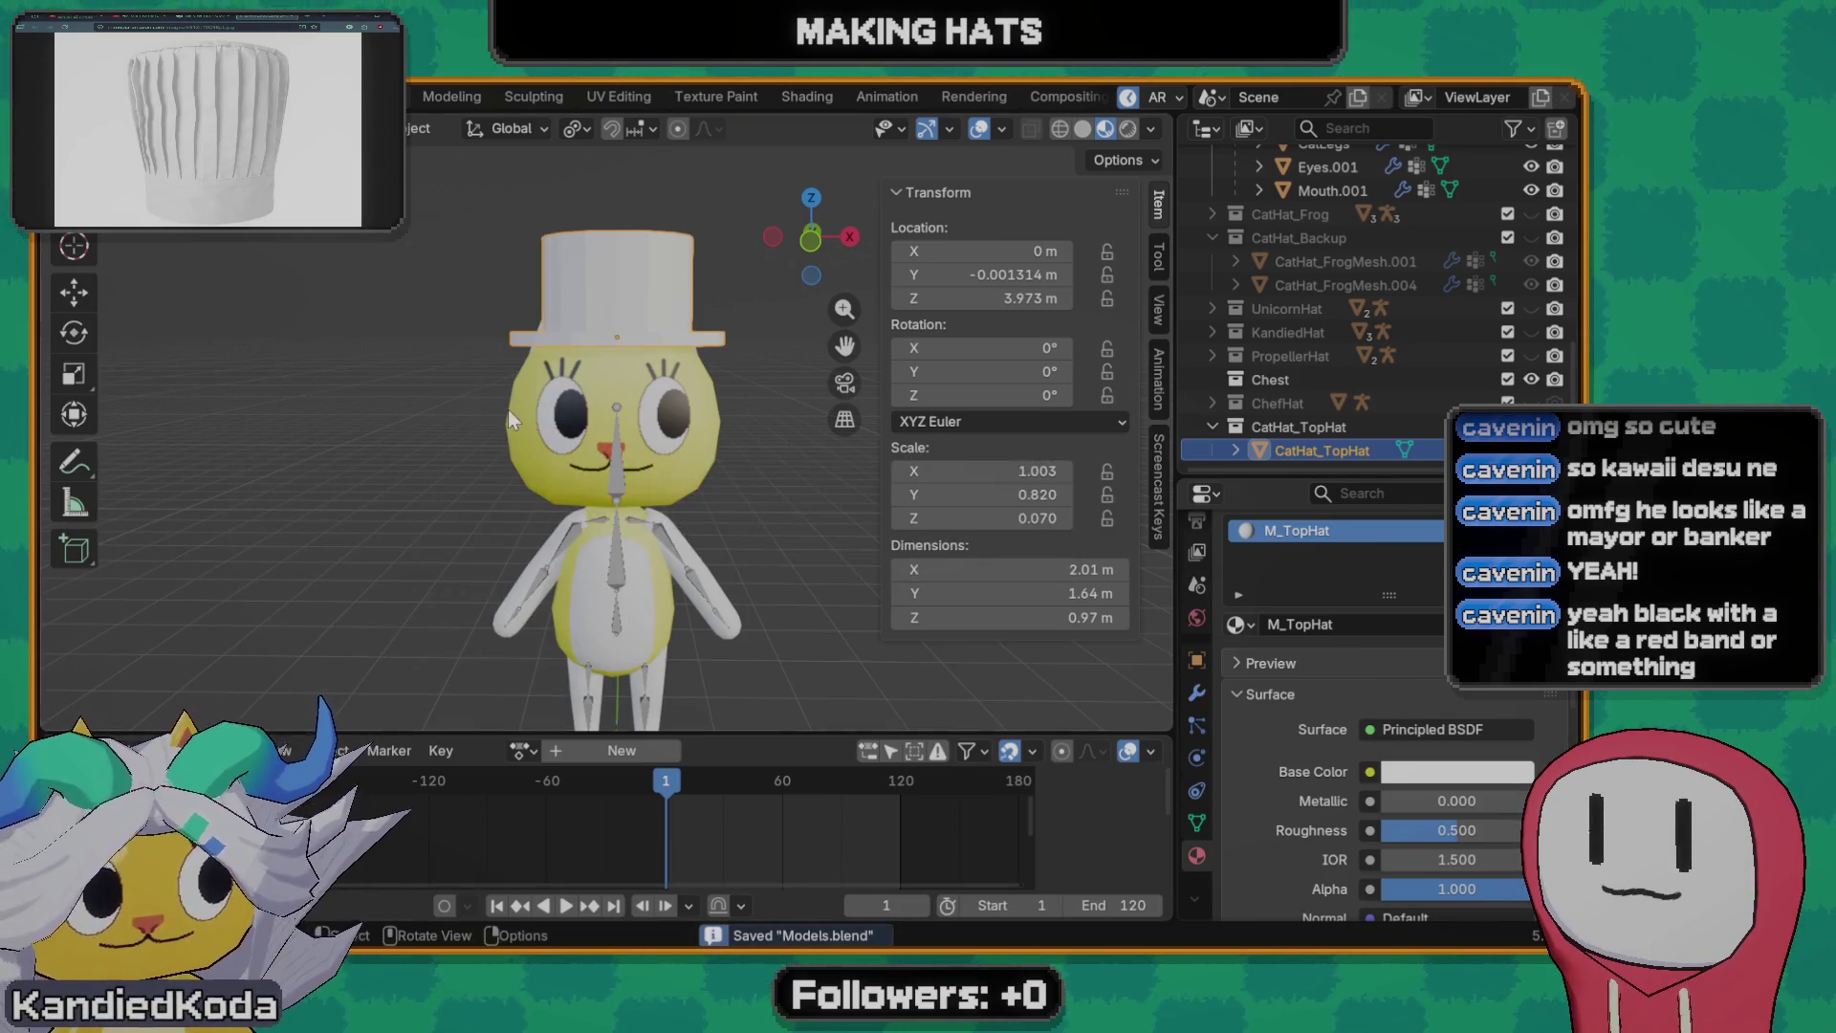
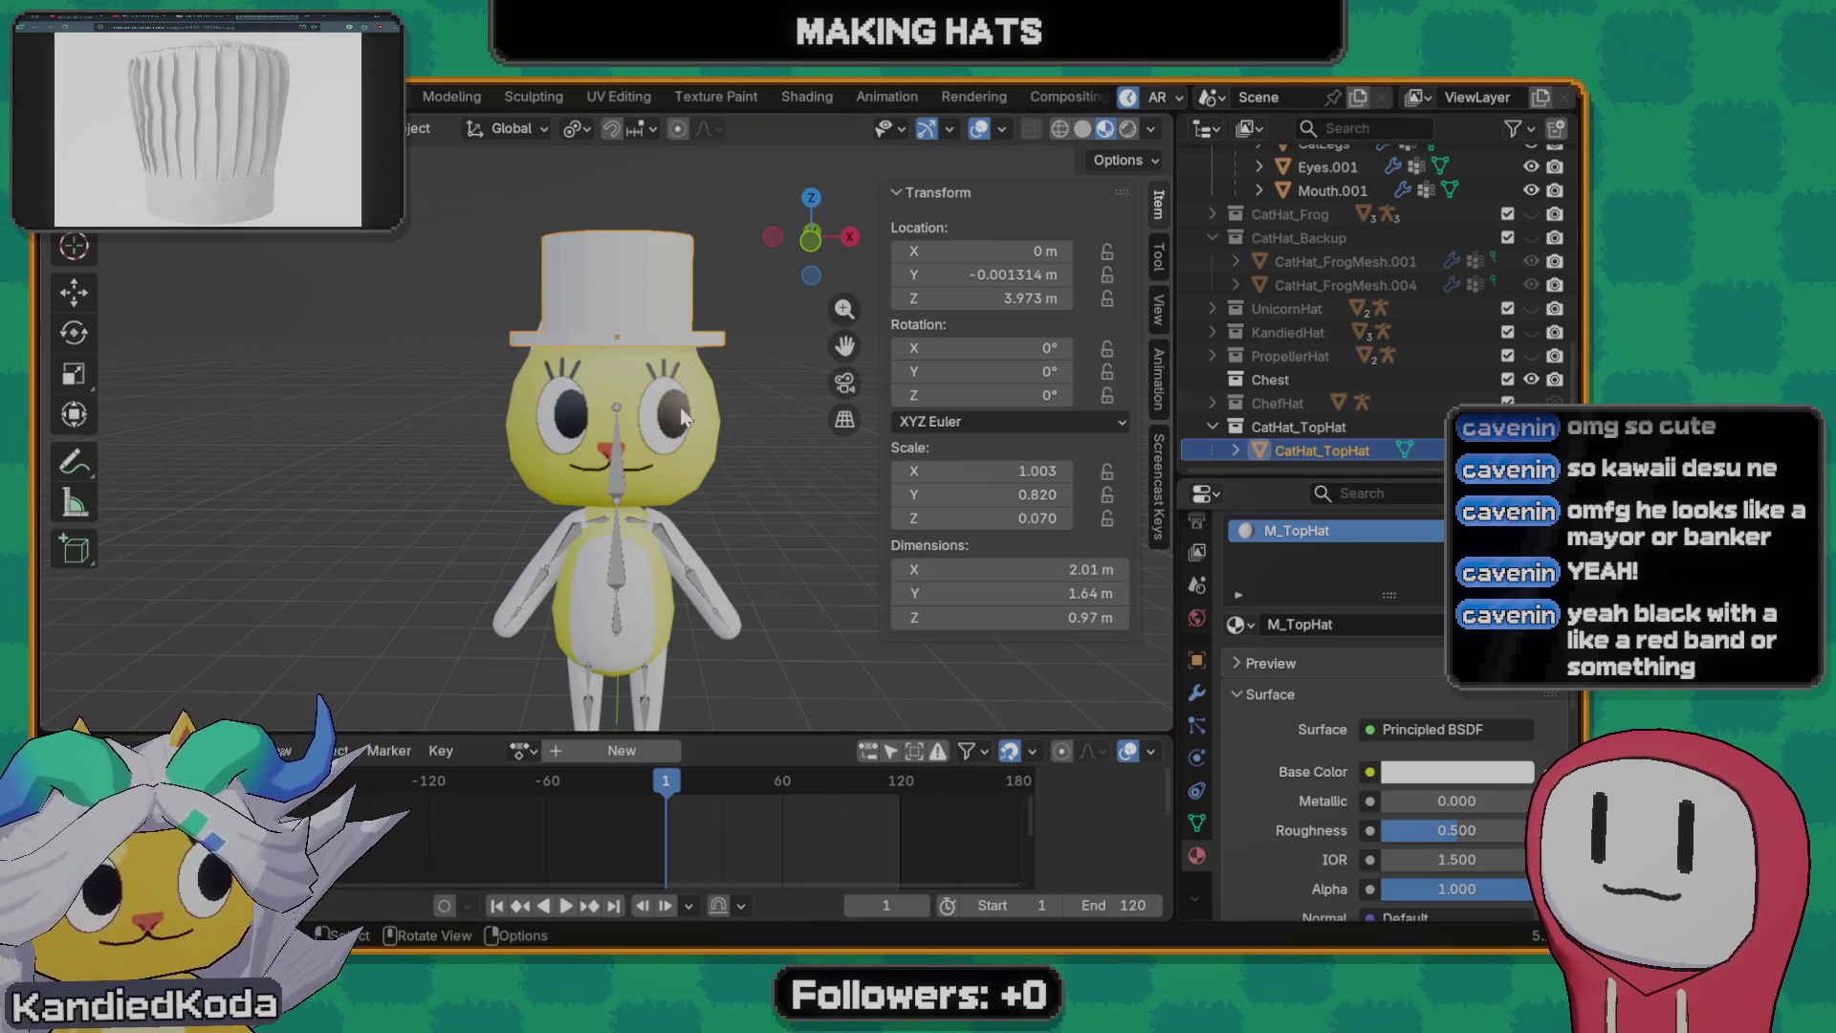
- Switch the bottom area to the Shader Editor and add an Image Texture node via F3 search
mouse_move(603, 476)
middle_mouse_down()
mouse_move(634, 481)
mouse_move(609, 481)
middle_mouse_up()
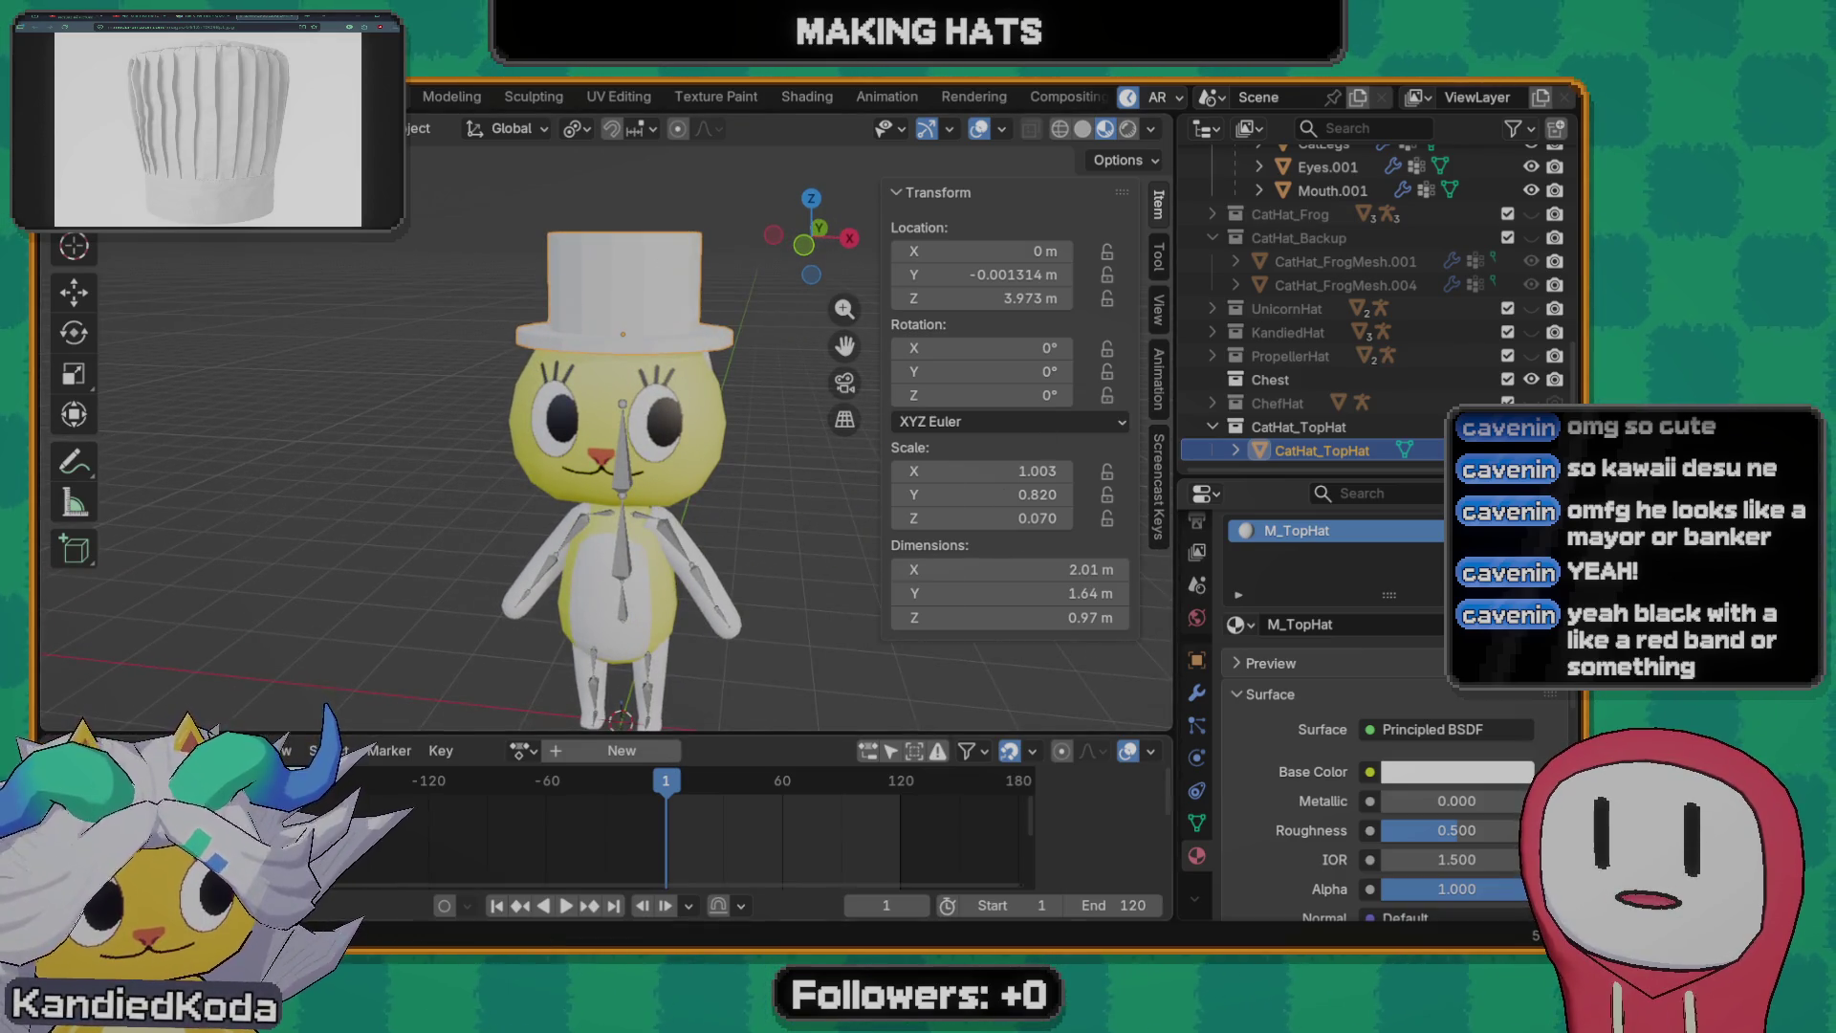
left_click(65, 749)
left_click(115, 645)
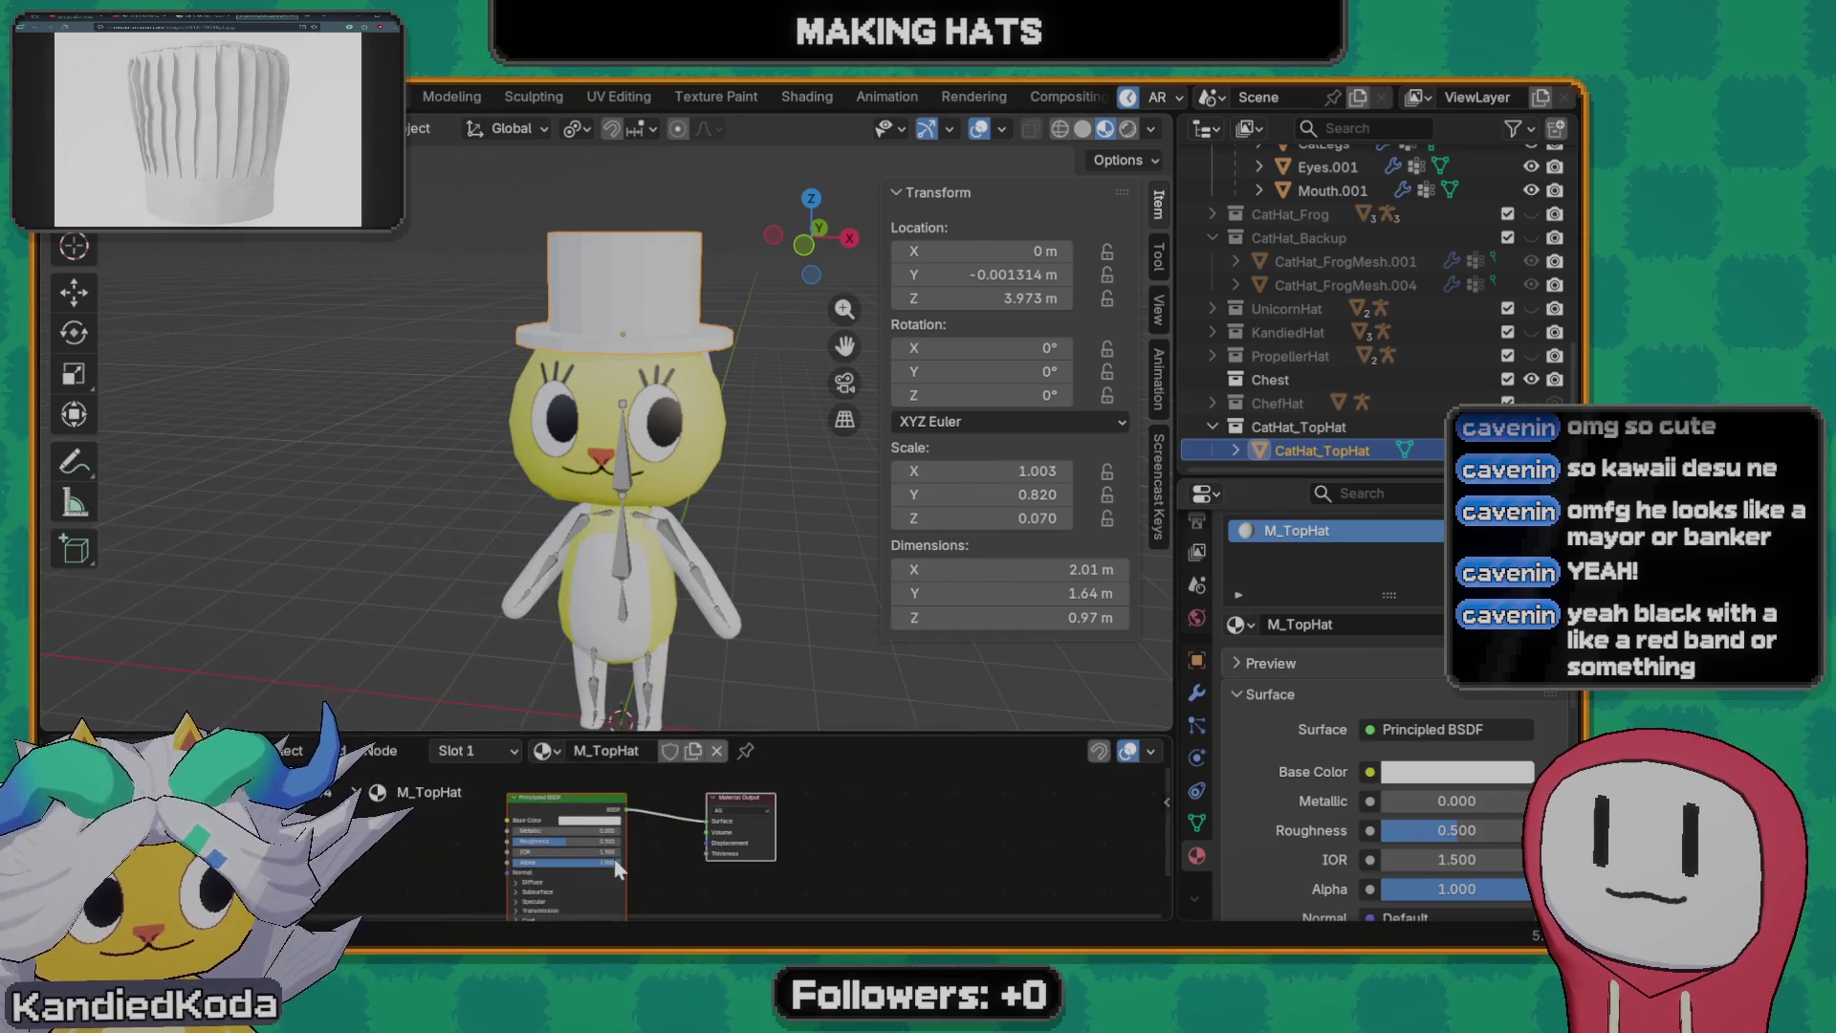
scroll(532, 856, "up", 1)
scroll(435, 856, "up", 1)
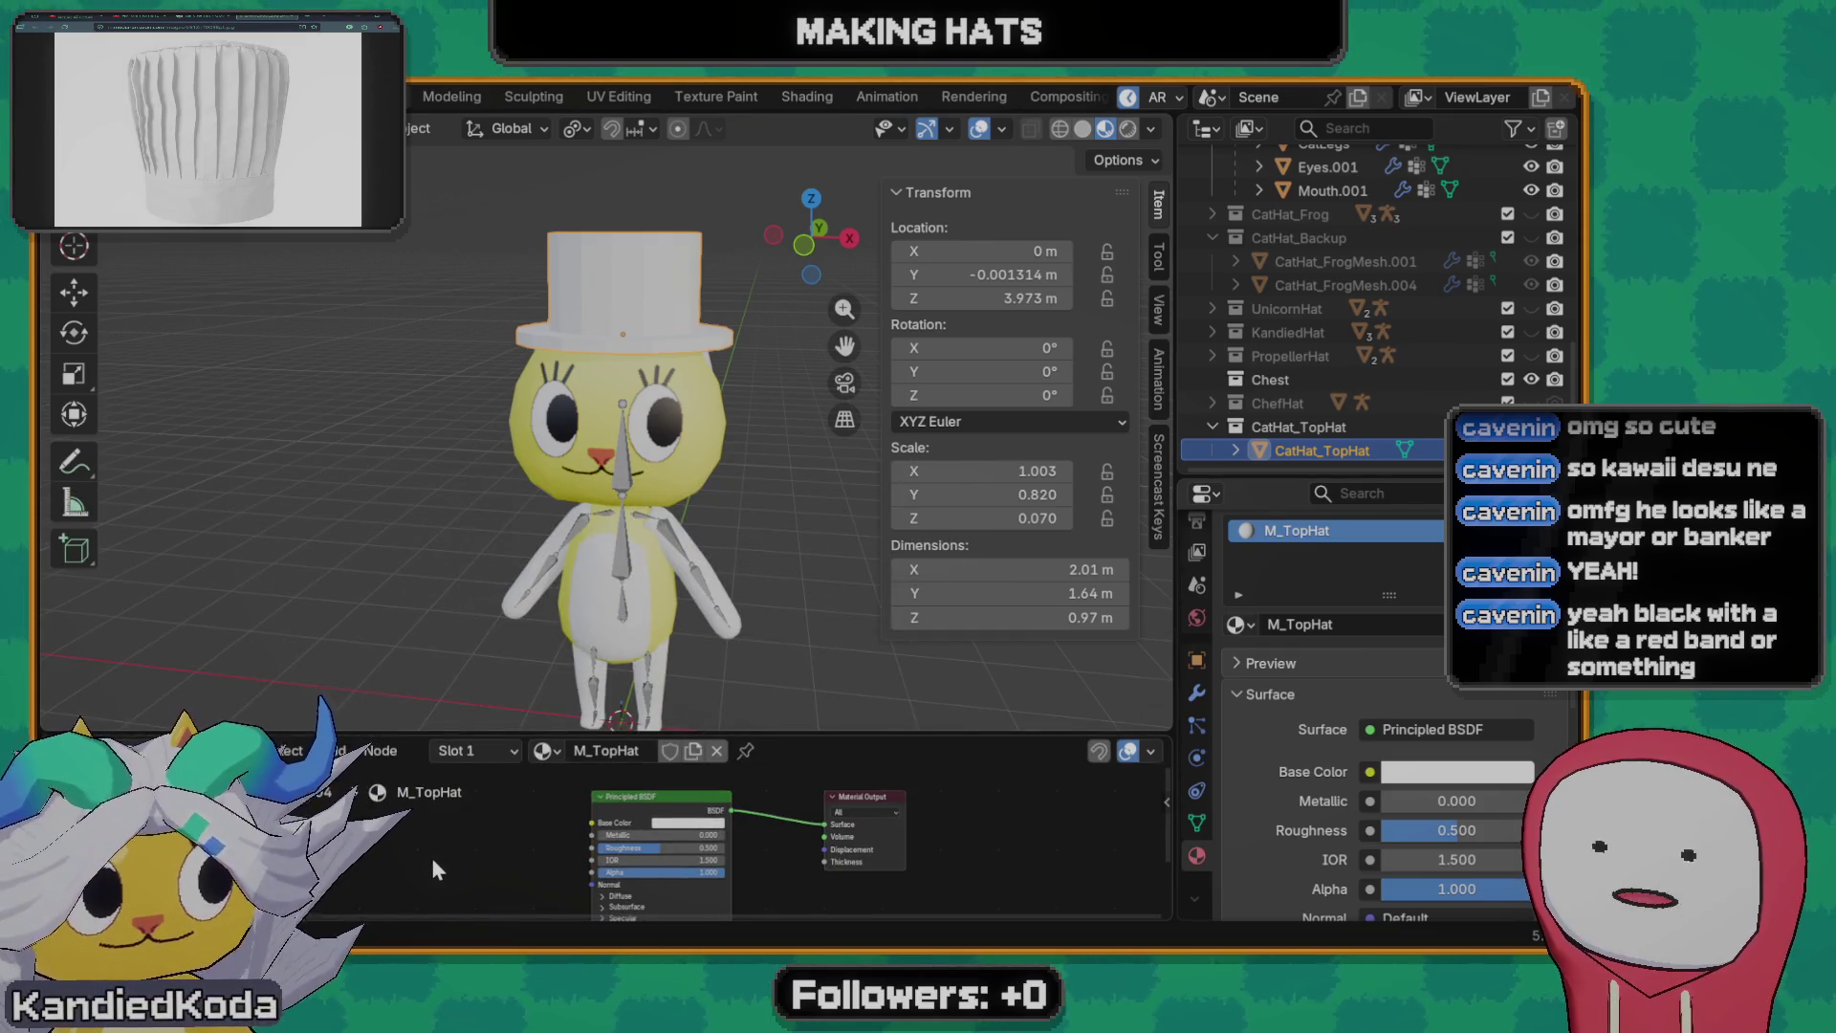
key("F3")
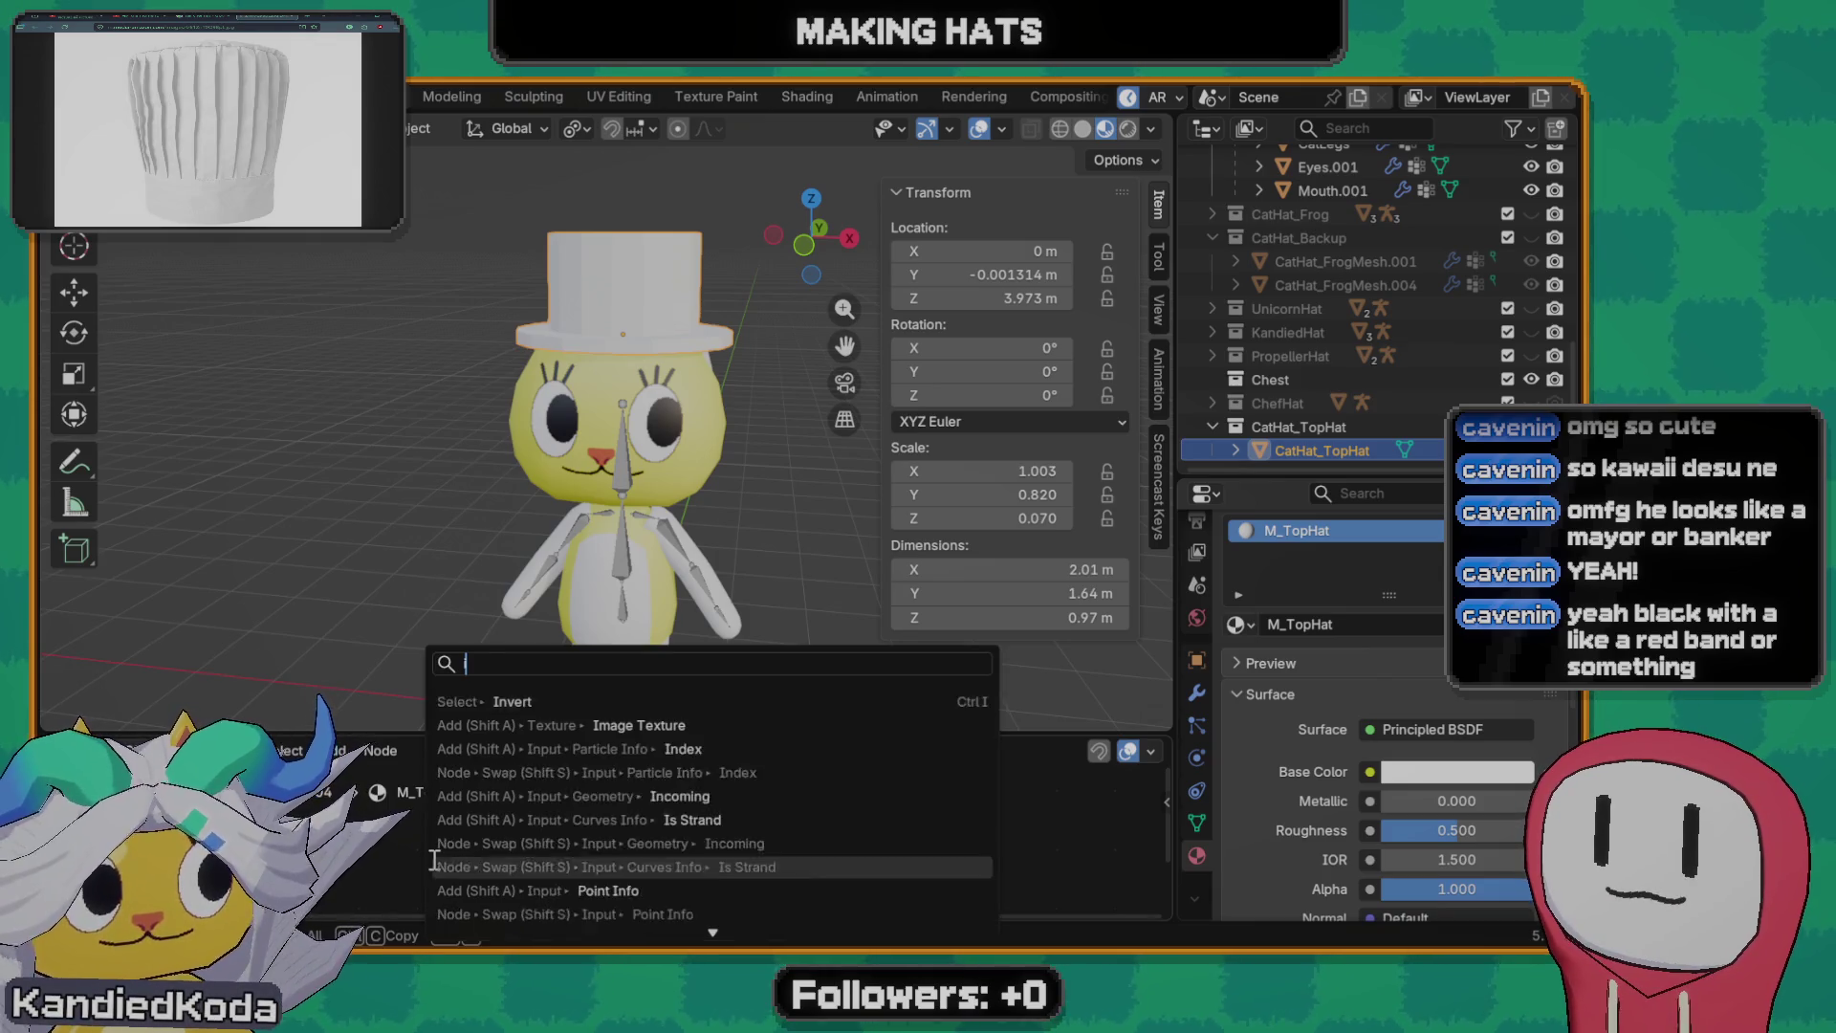
type("image")
key("Return")
left_click(366, 833)
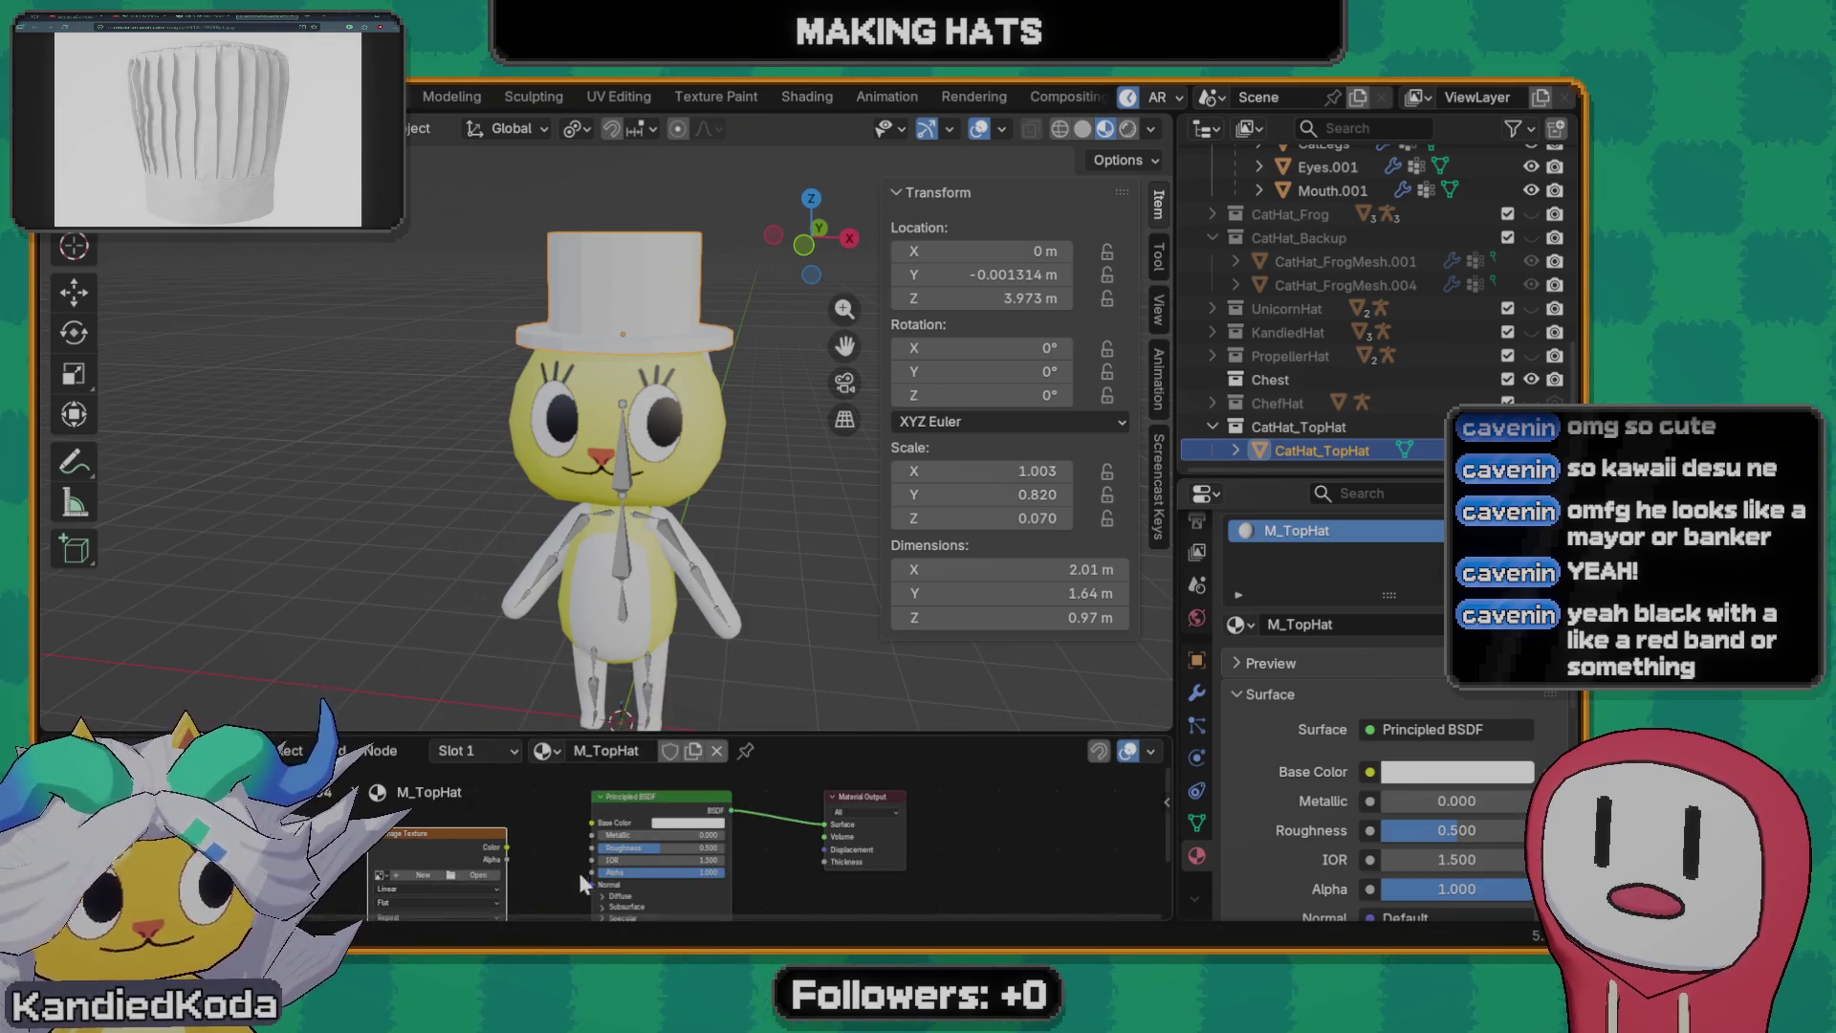
- Wire the texture's Color into the shader's Base Color and check the textured hat in the viewport
left_click_drag(506, 846, 593, 822)
middle_click_drag(472, 878, 479, 825)
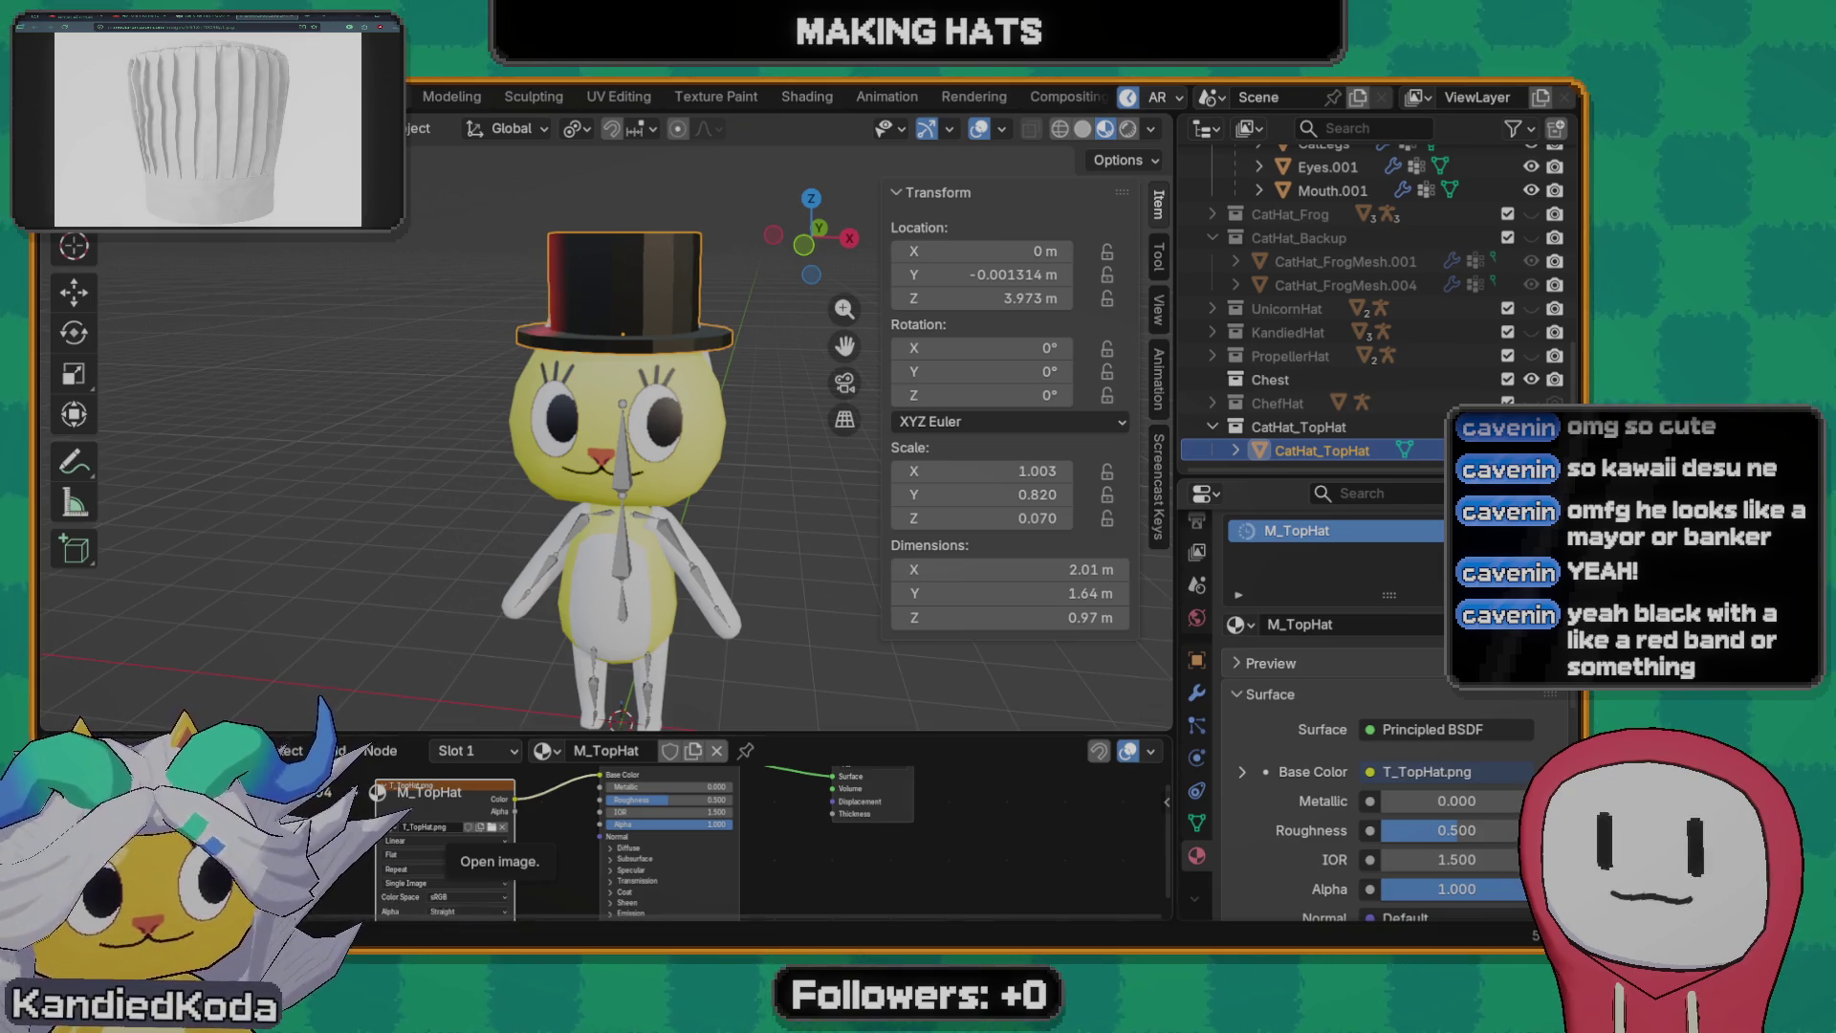
mouse_move(560, 574)
middle_mouse_down()
mouse_move(691, 576)
mouse_move(557, 572)
mouse_move(761, 434)
middle_mouse_up()
- In Edit Mode from the front view, select the whole hat mesh and unwrap its UVs
key("Tab")
key("grave")
left_click(674, 391)
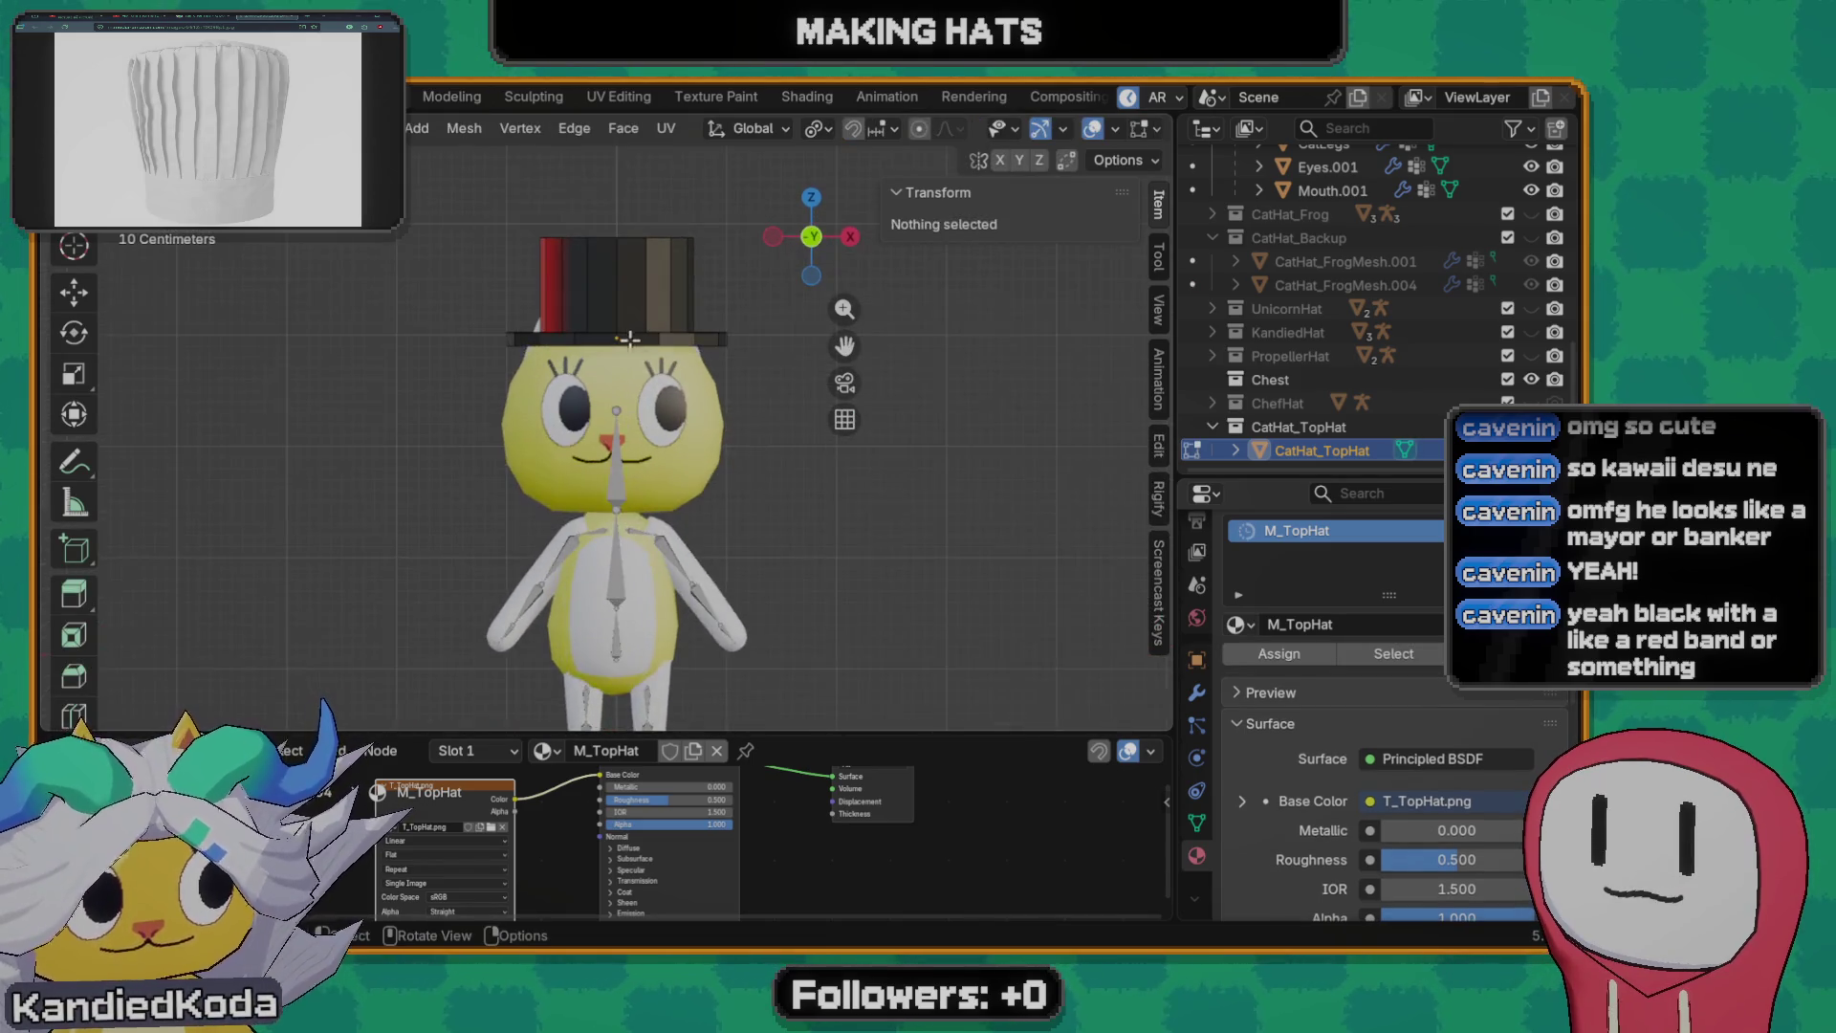
scroll(639, 381, "up", 3)
scroll(634, 376, "up", 1)
key("a")
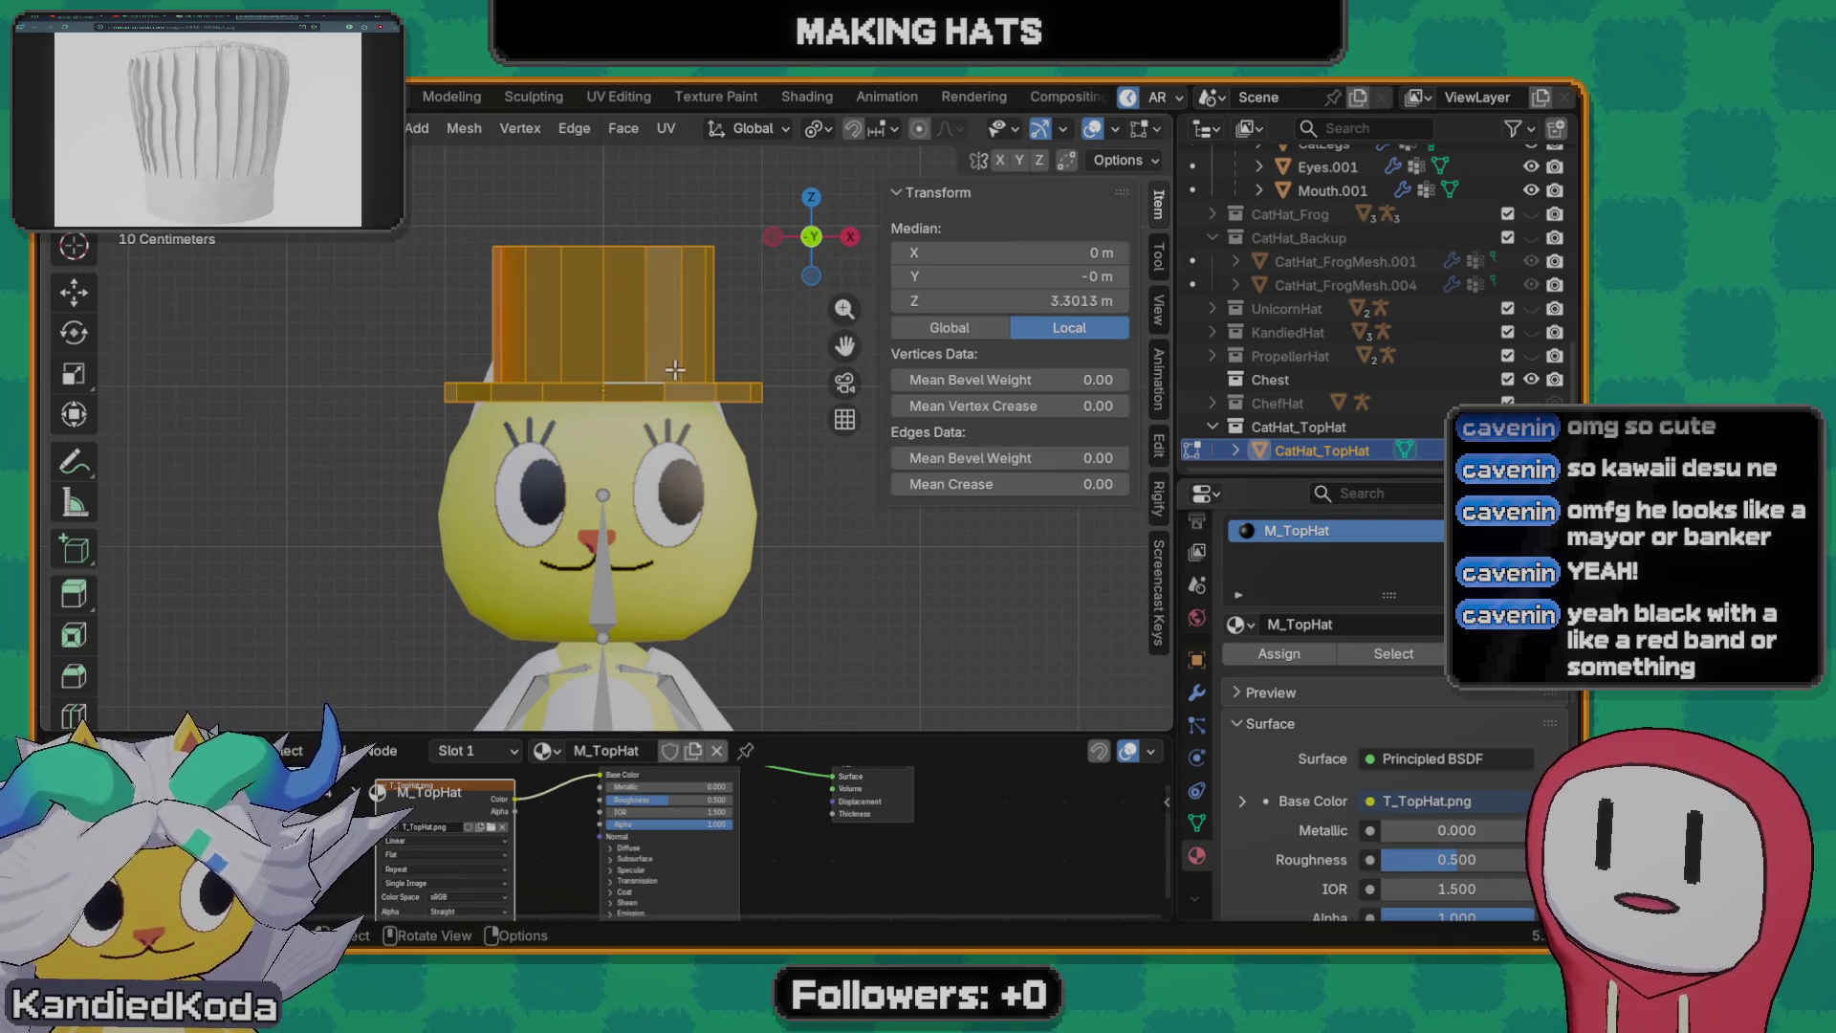
key("u")
left_click(665, 368)
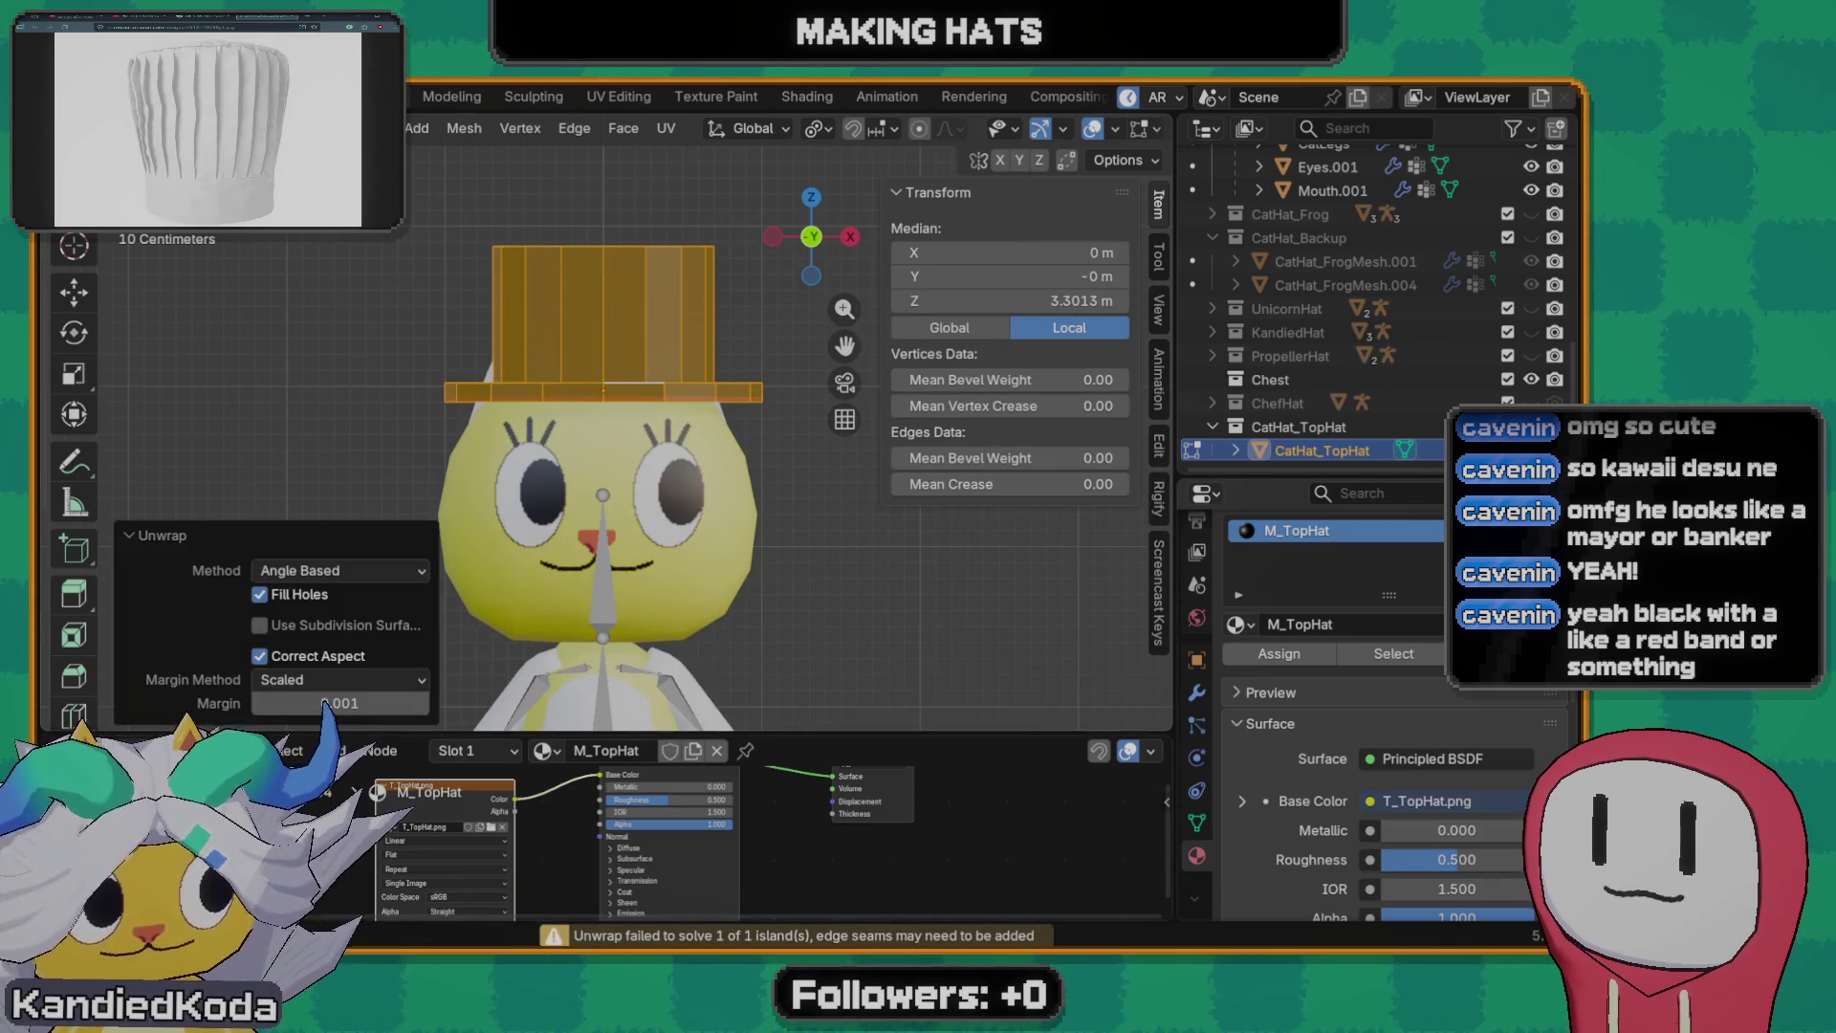
- In the UV Editor, scale all hat UVs to 0 and move the collapsed point onto the texture's red strip
left_click(65, 749)
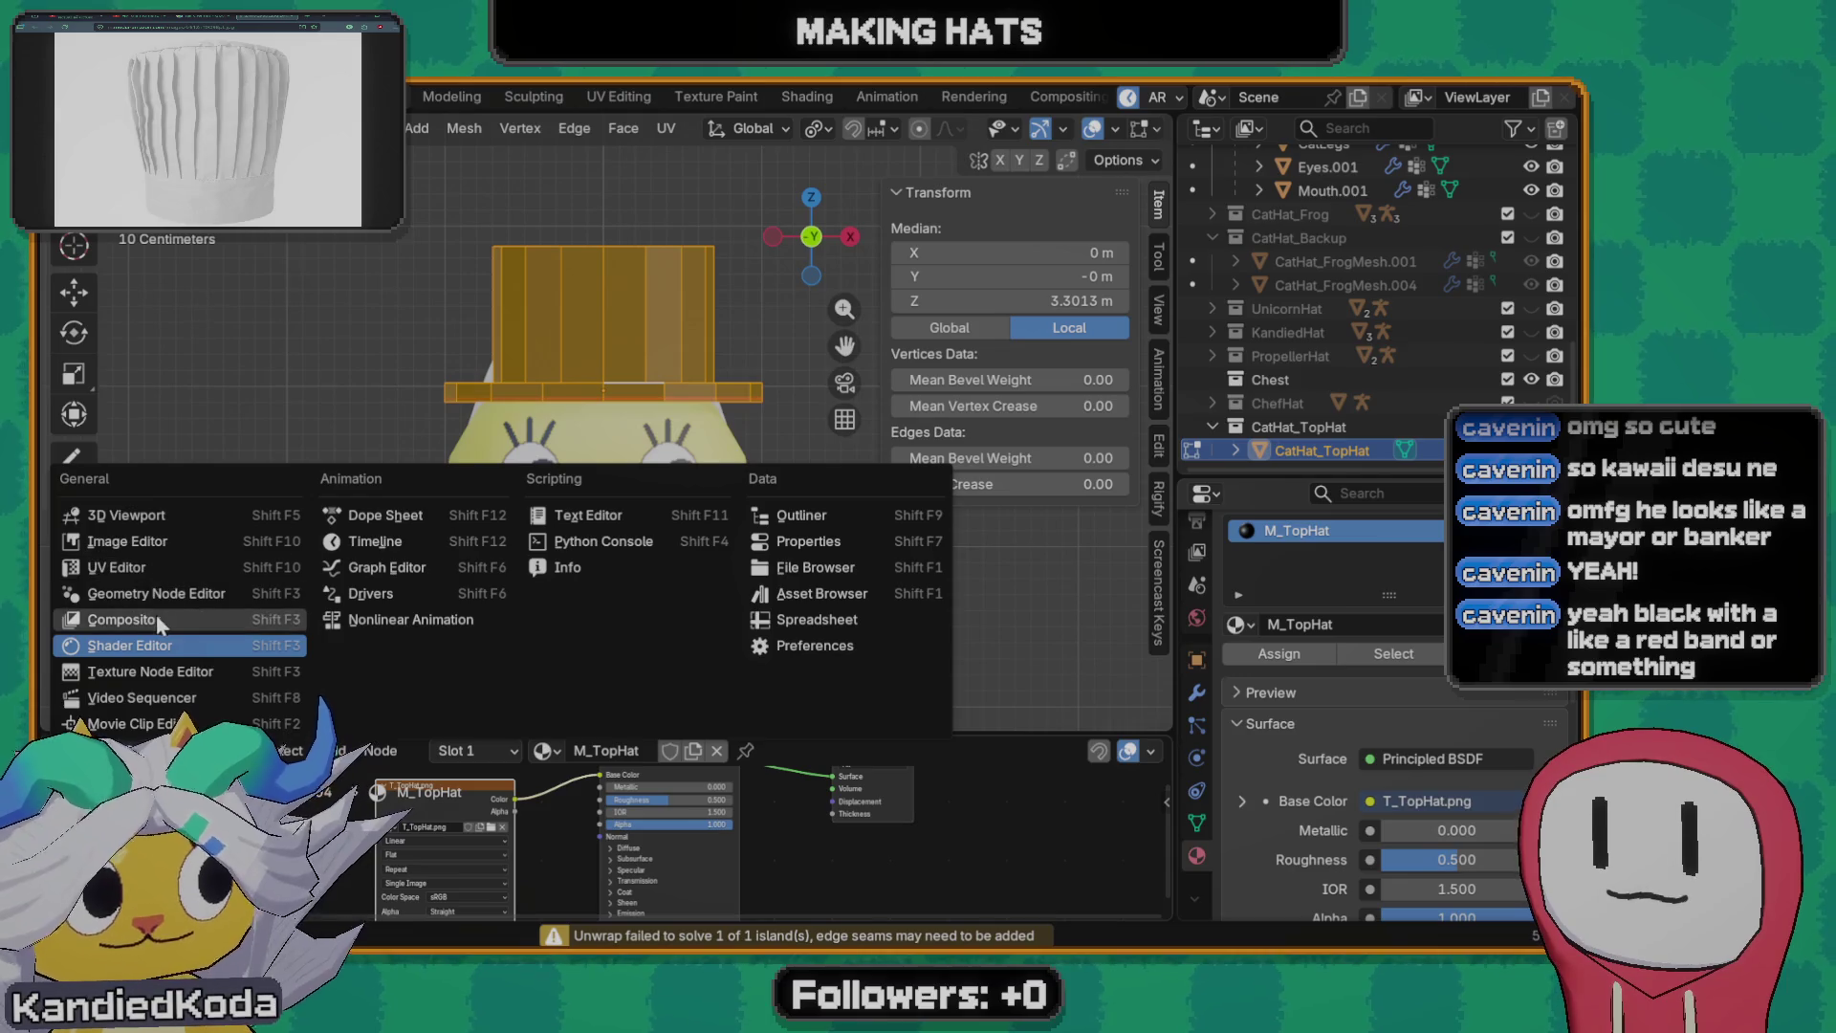
left_click(142, 569)
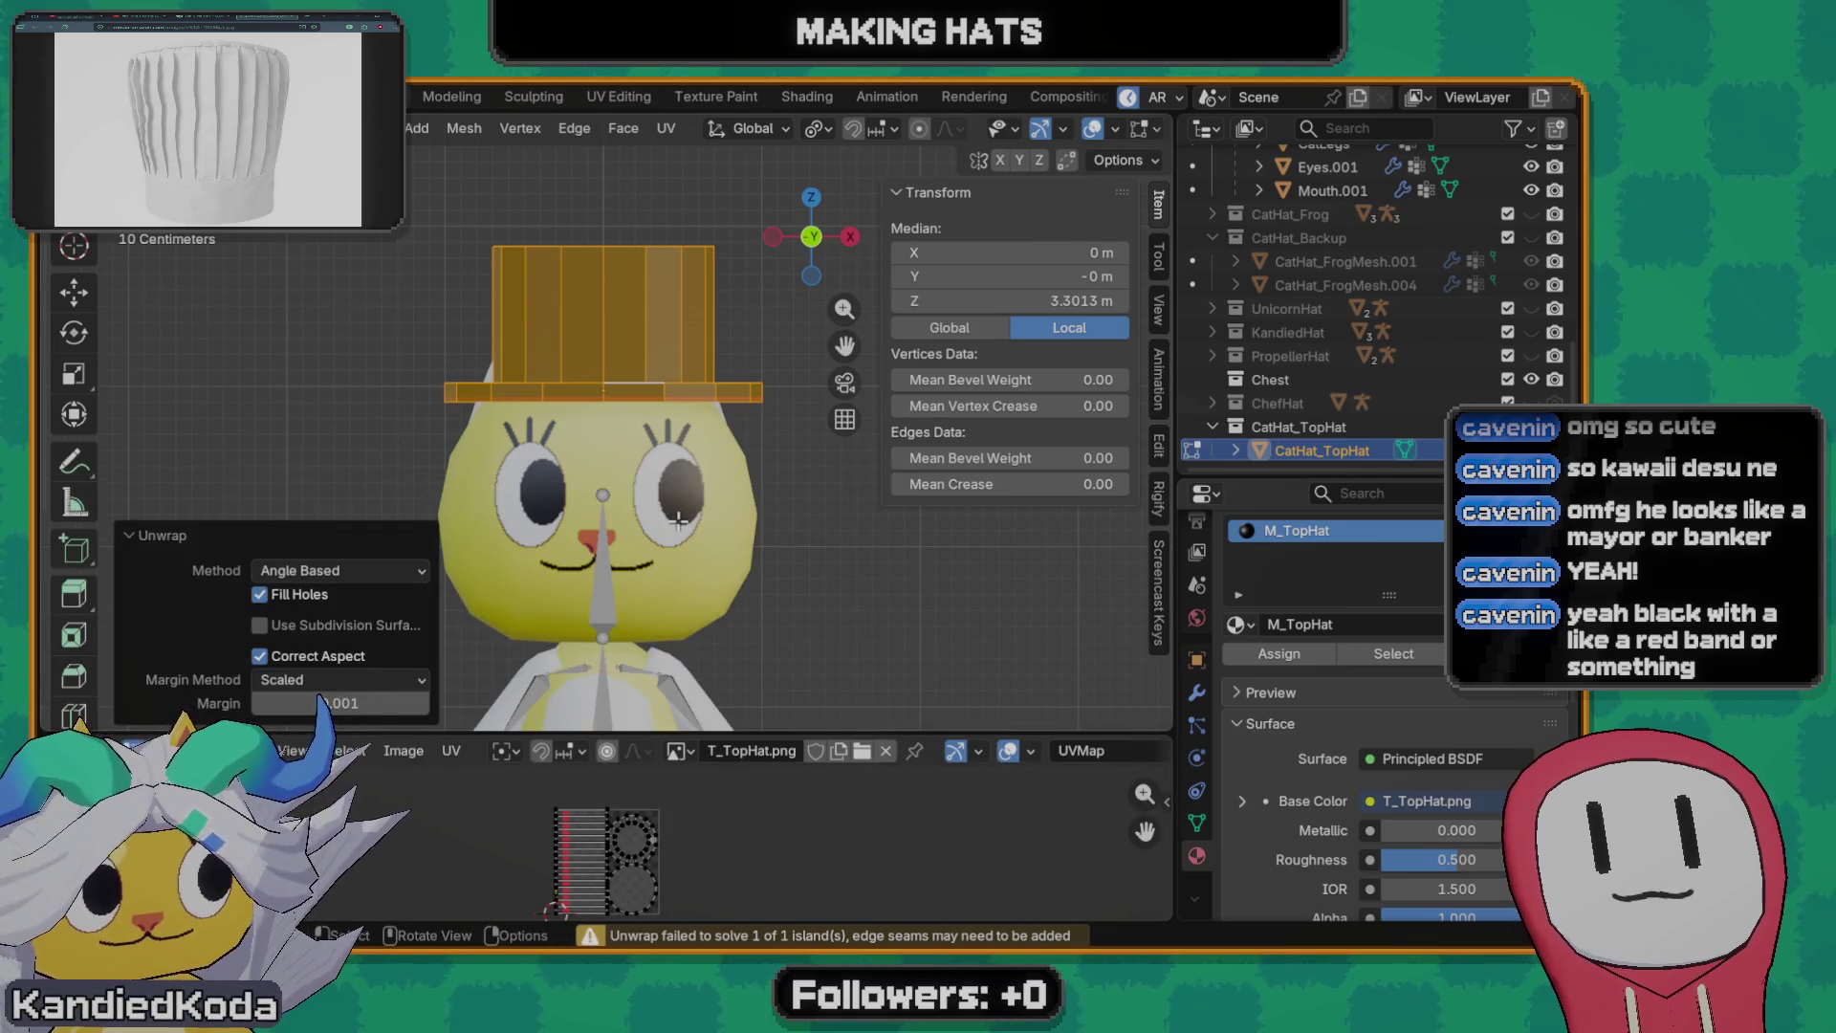
scroll(583, 847, "up", 3)
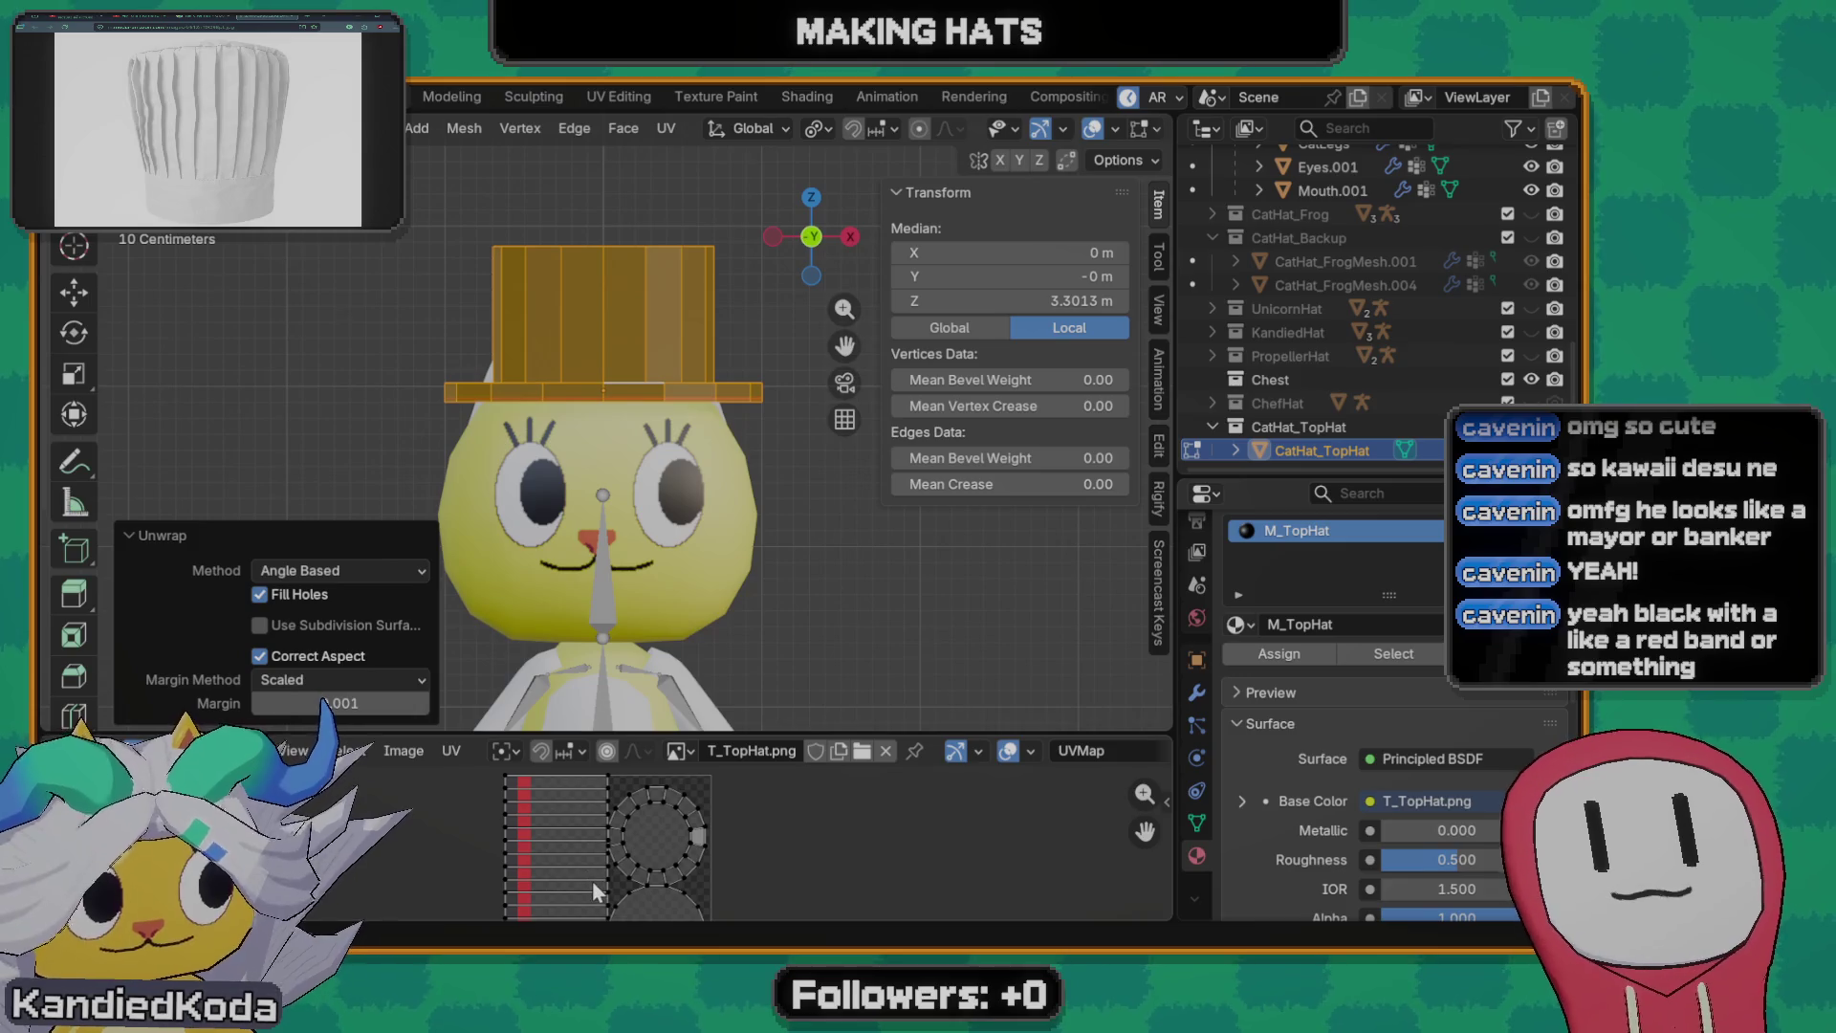
middle_click_drag(593, 881, 663, 888)
key("a")
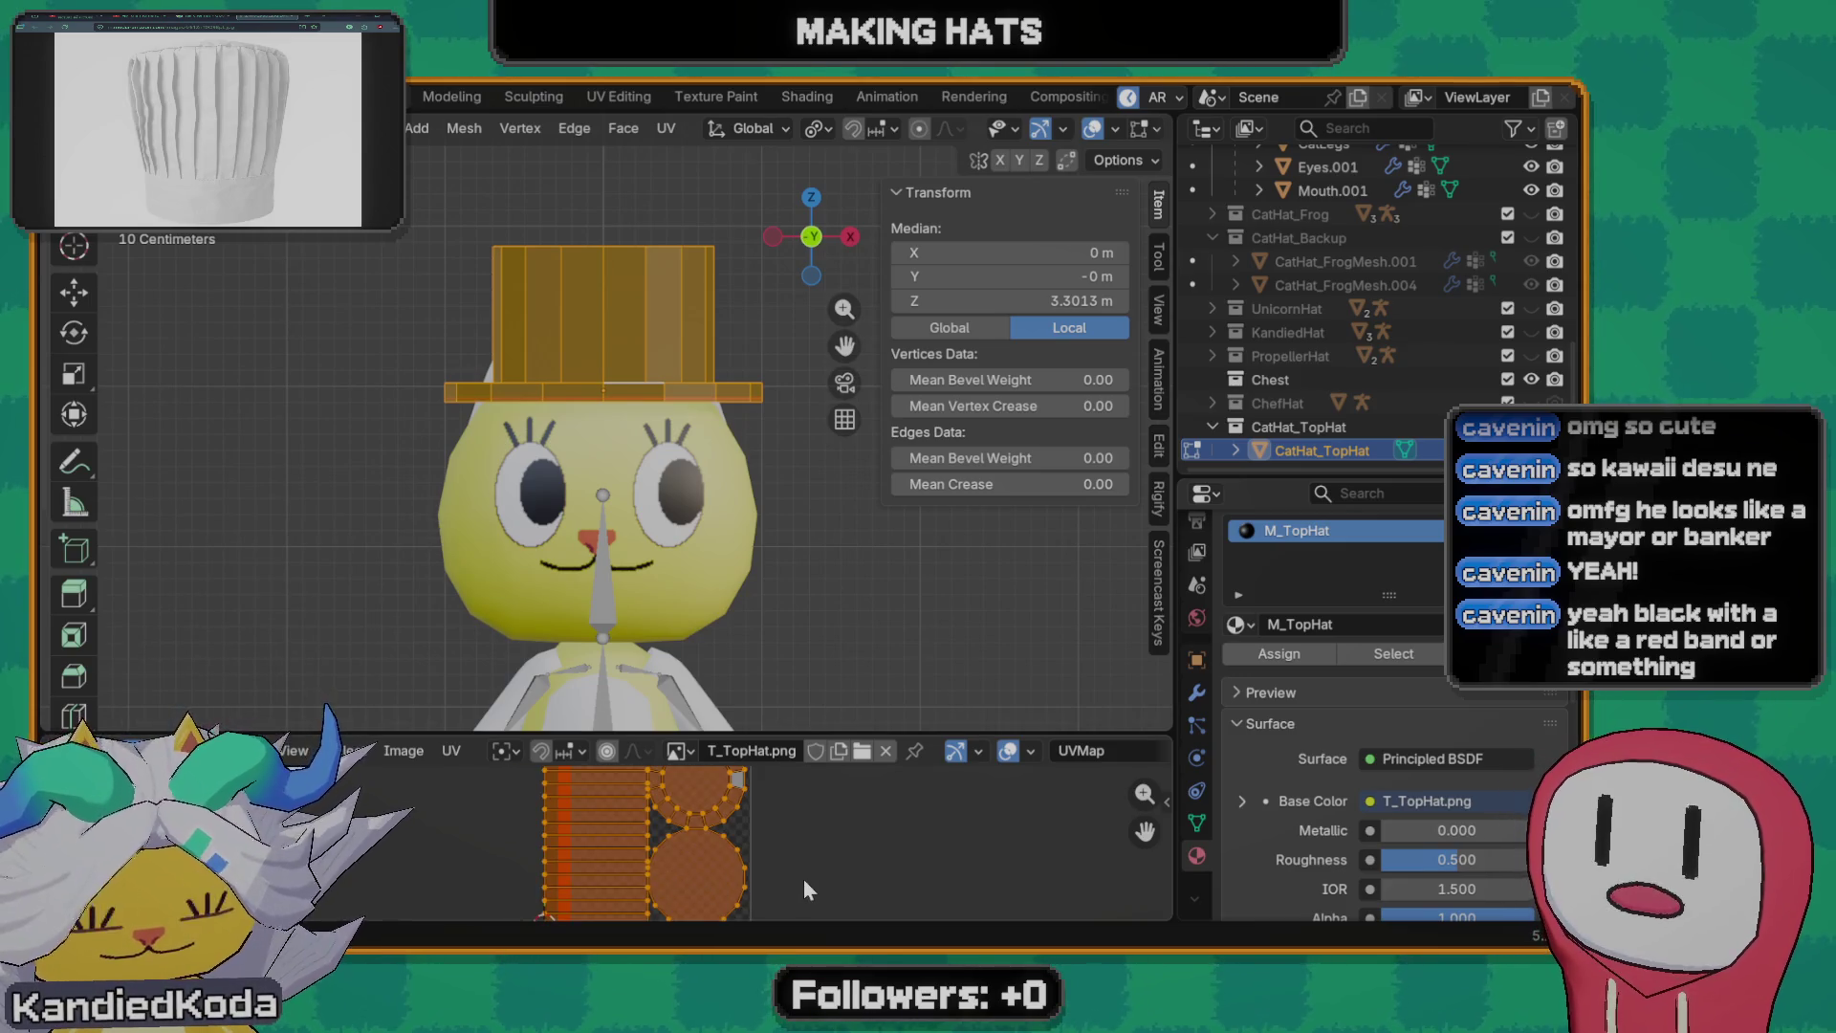
key("s")
key("0")
key("Return")
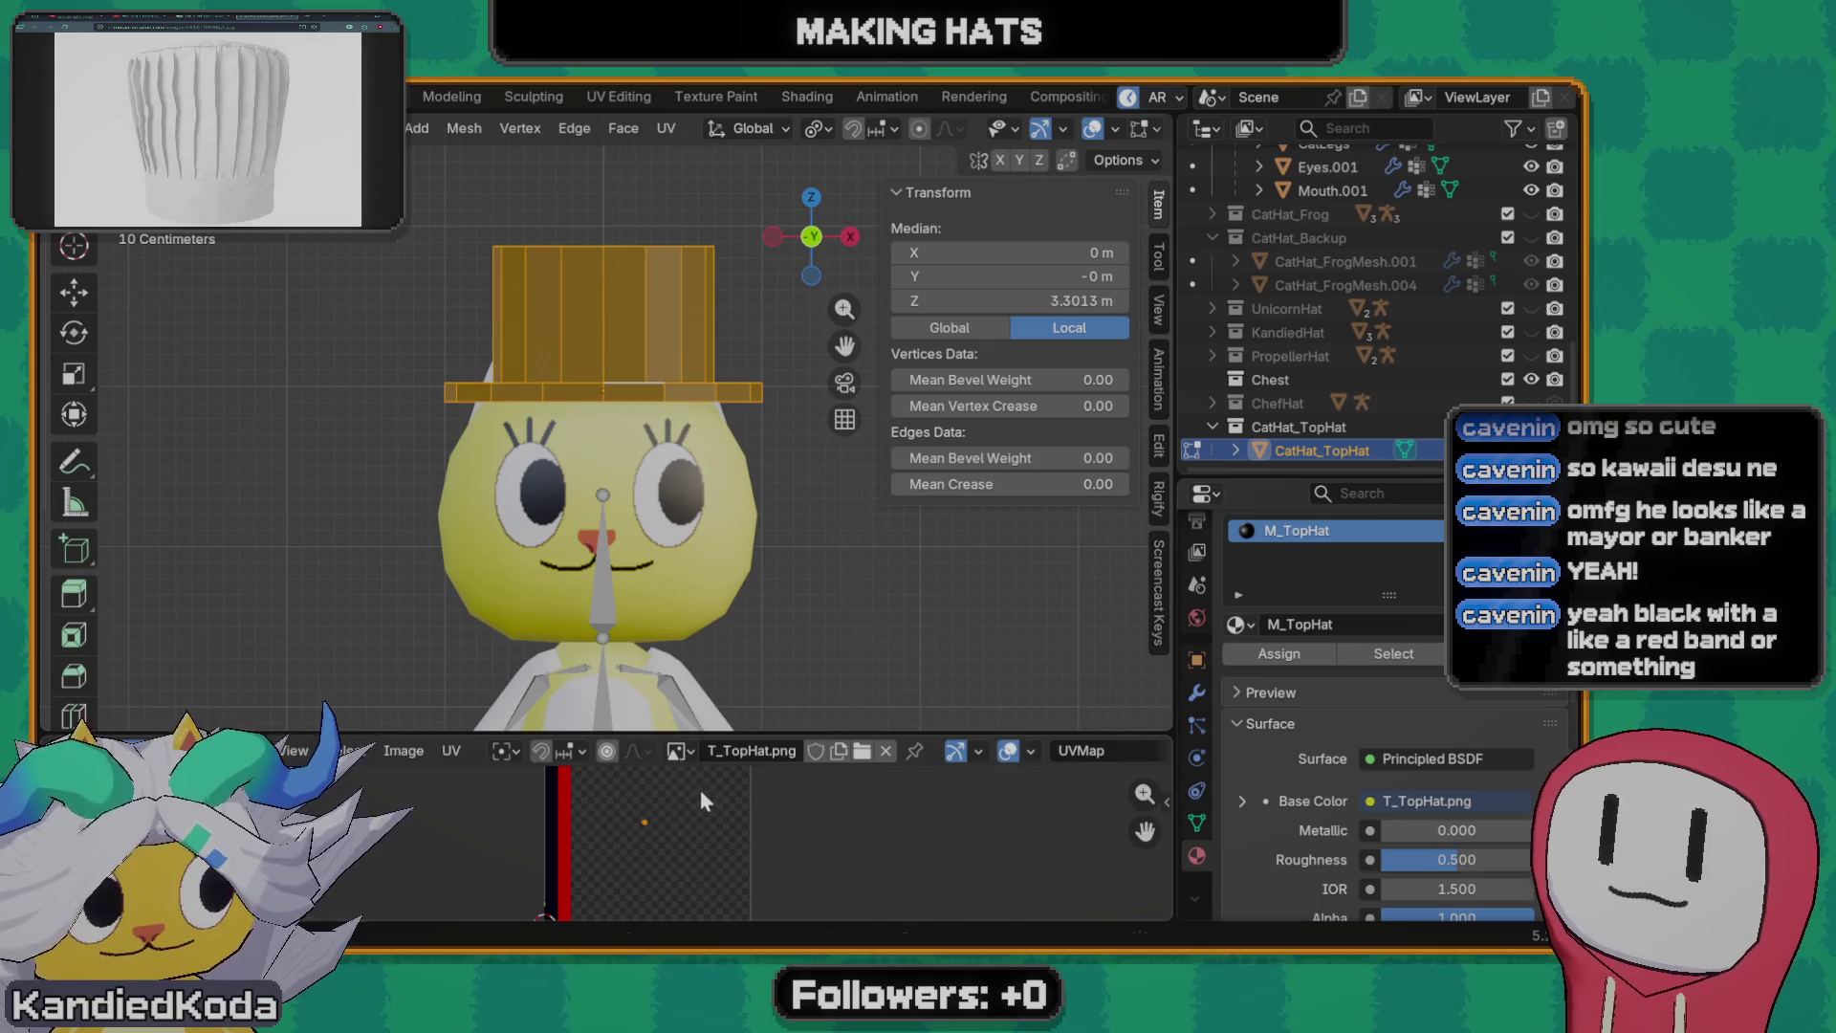
key("g")
left_click(607, 787)
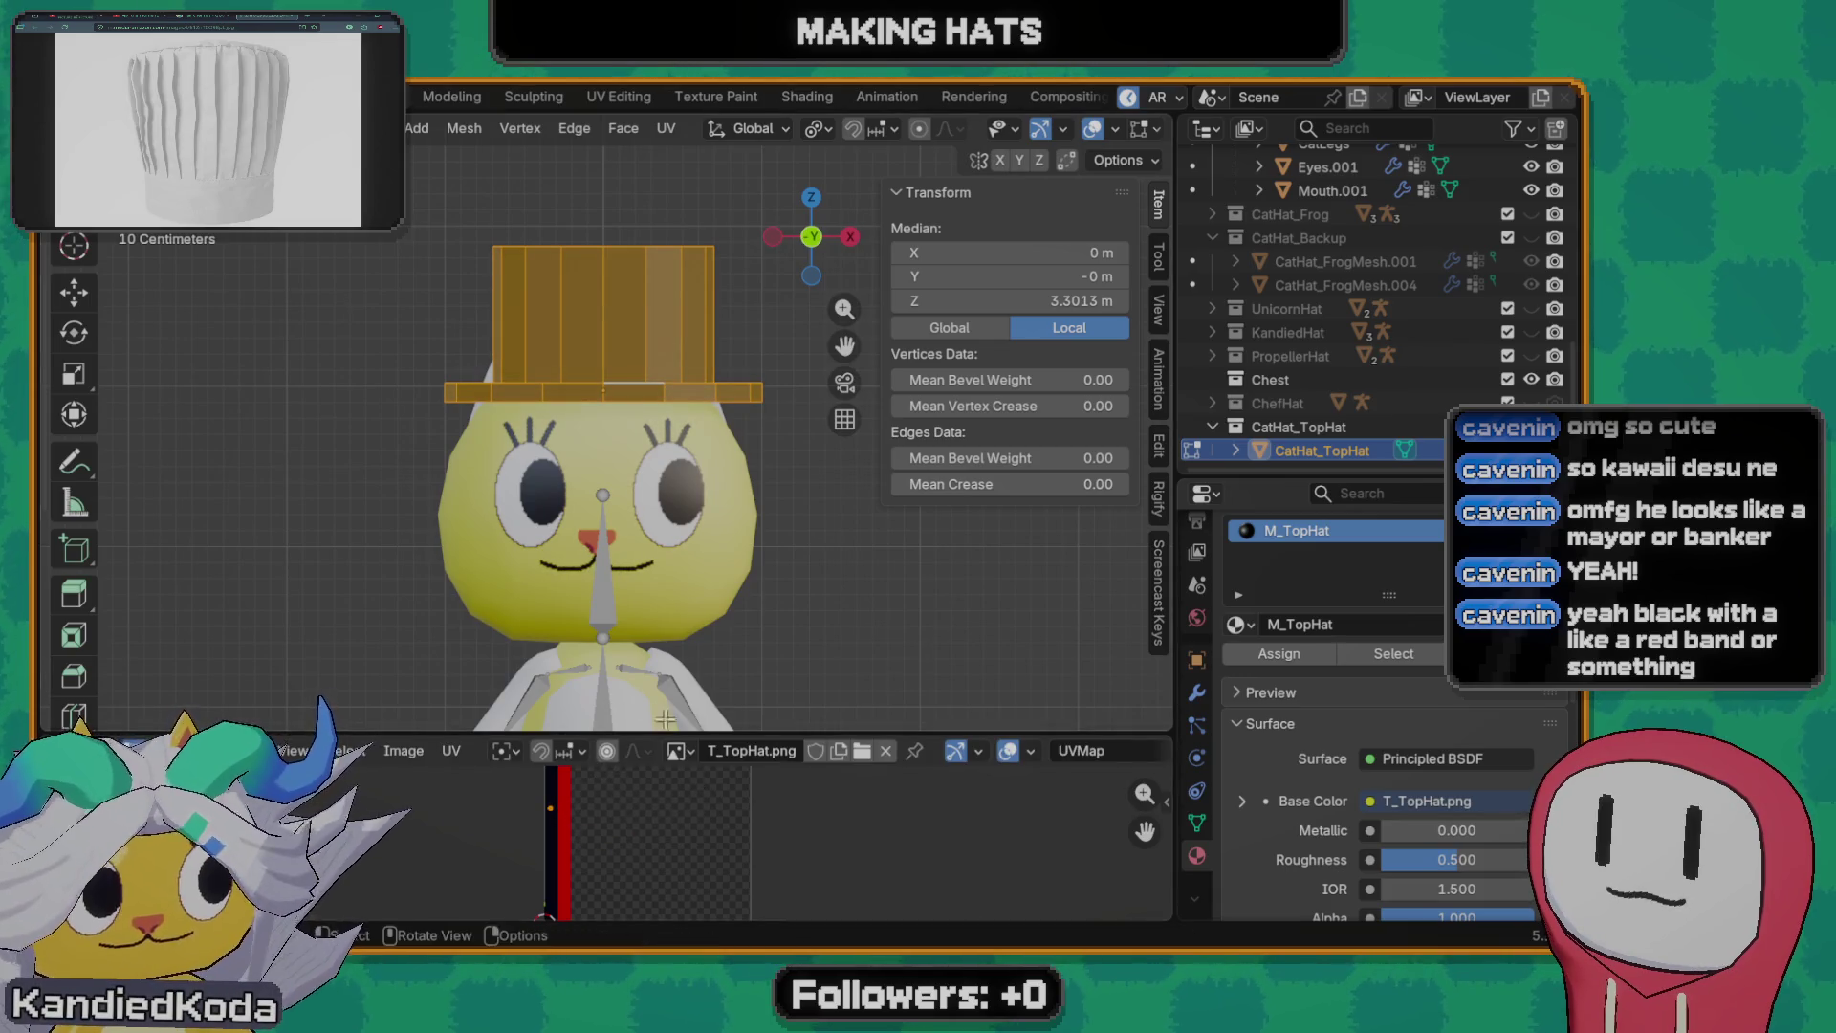
- Back in the shader nodes, change the image texture's interpolation mode and save Models.blend
left_click(65, 751)
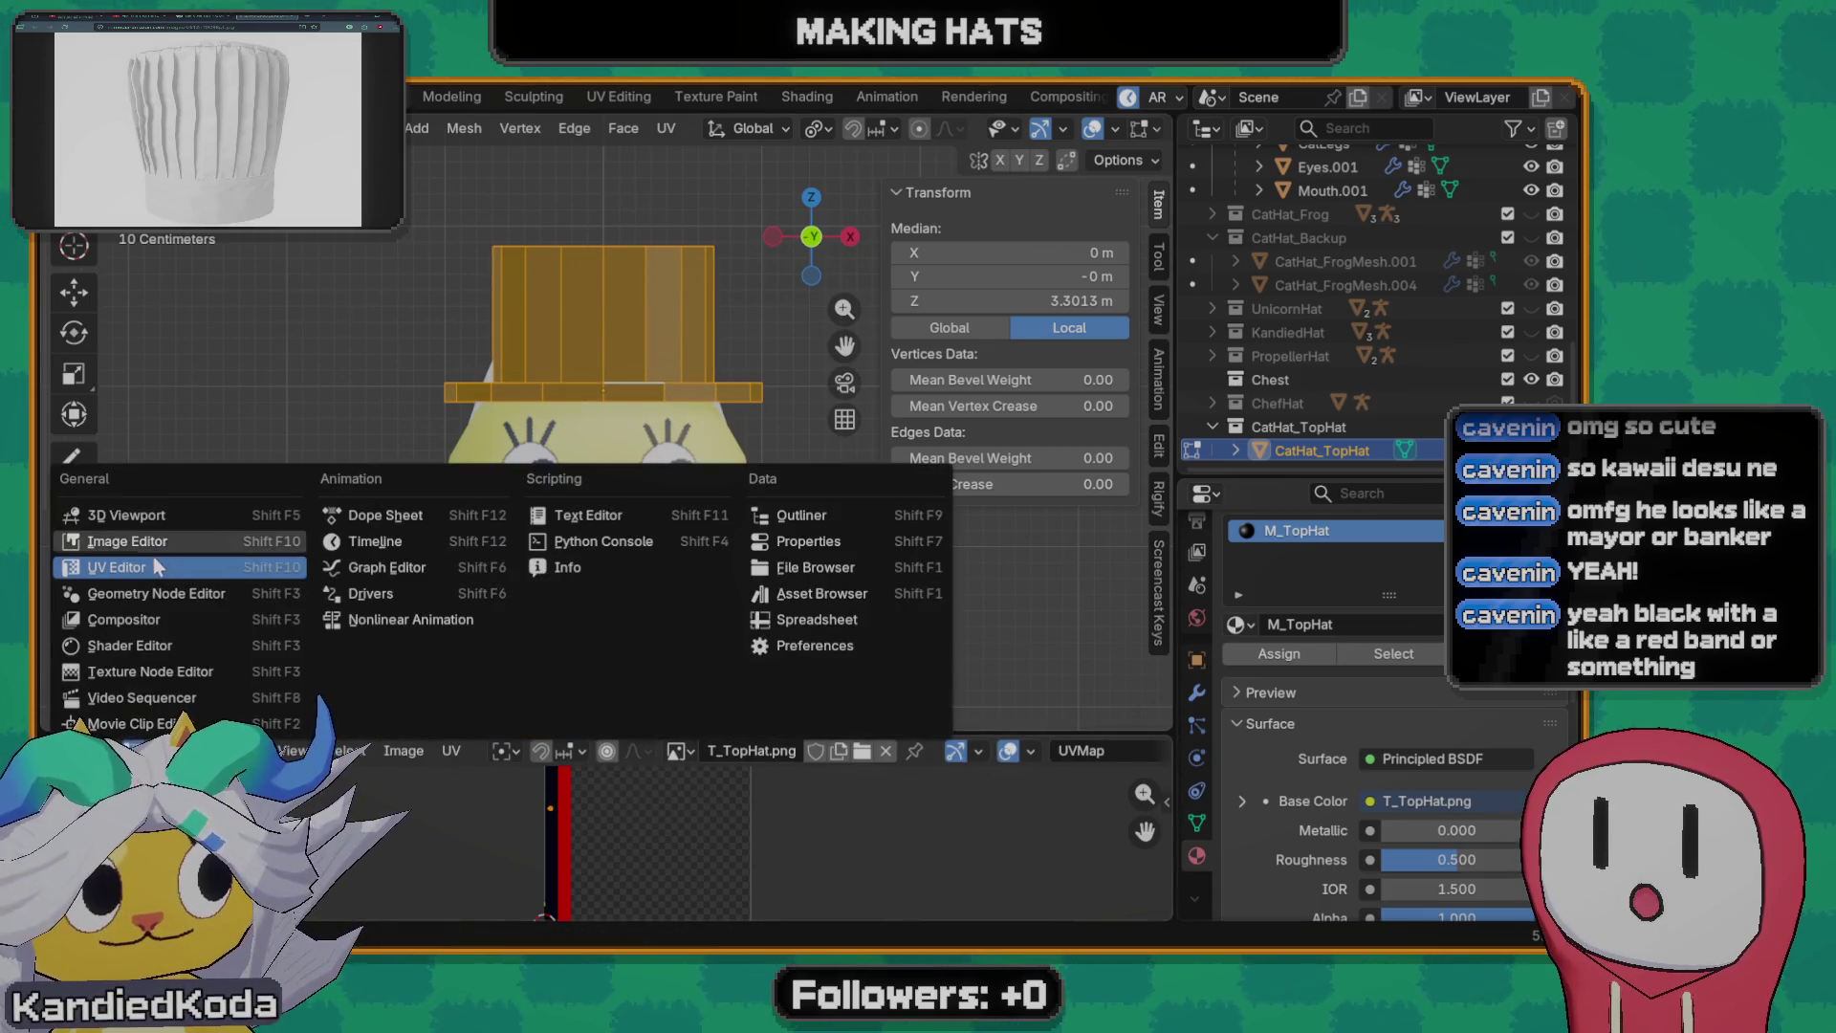
left_click(130, 645)
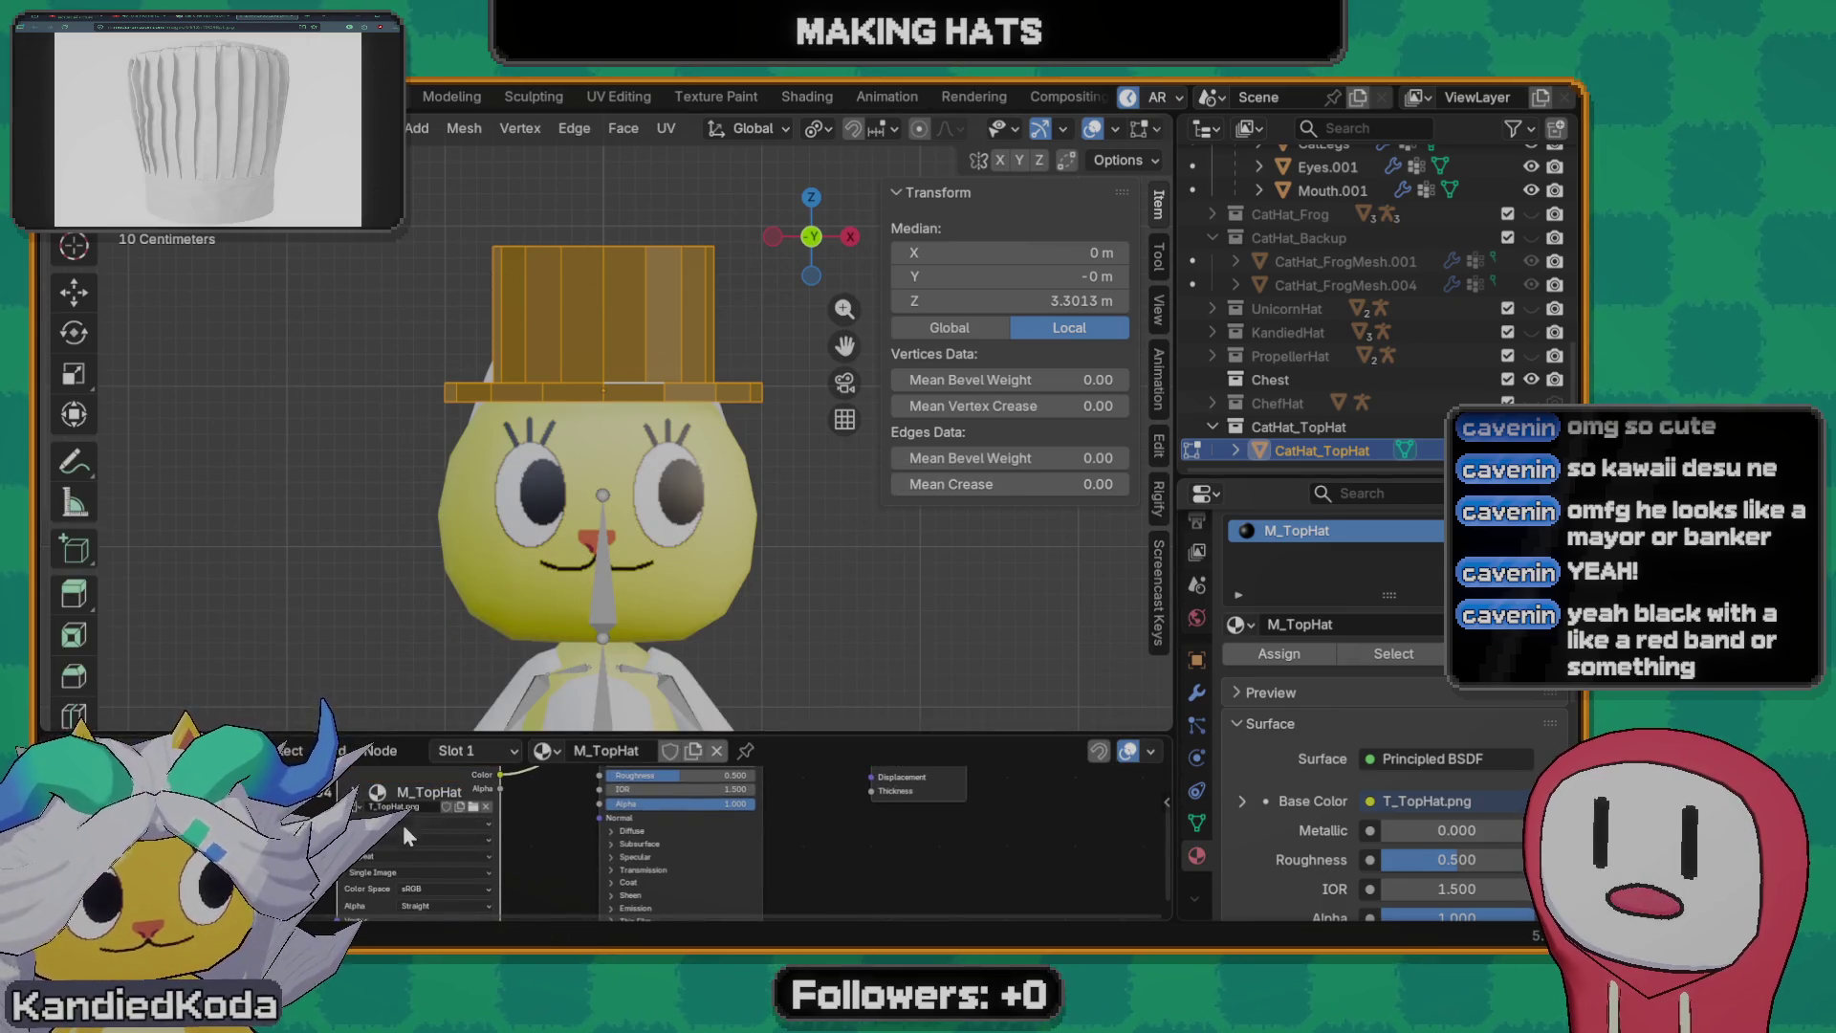
left_click(403, 825)
left_click(385, 867)
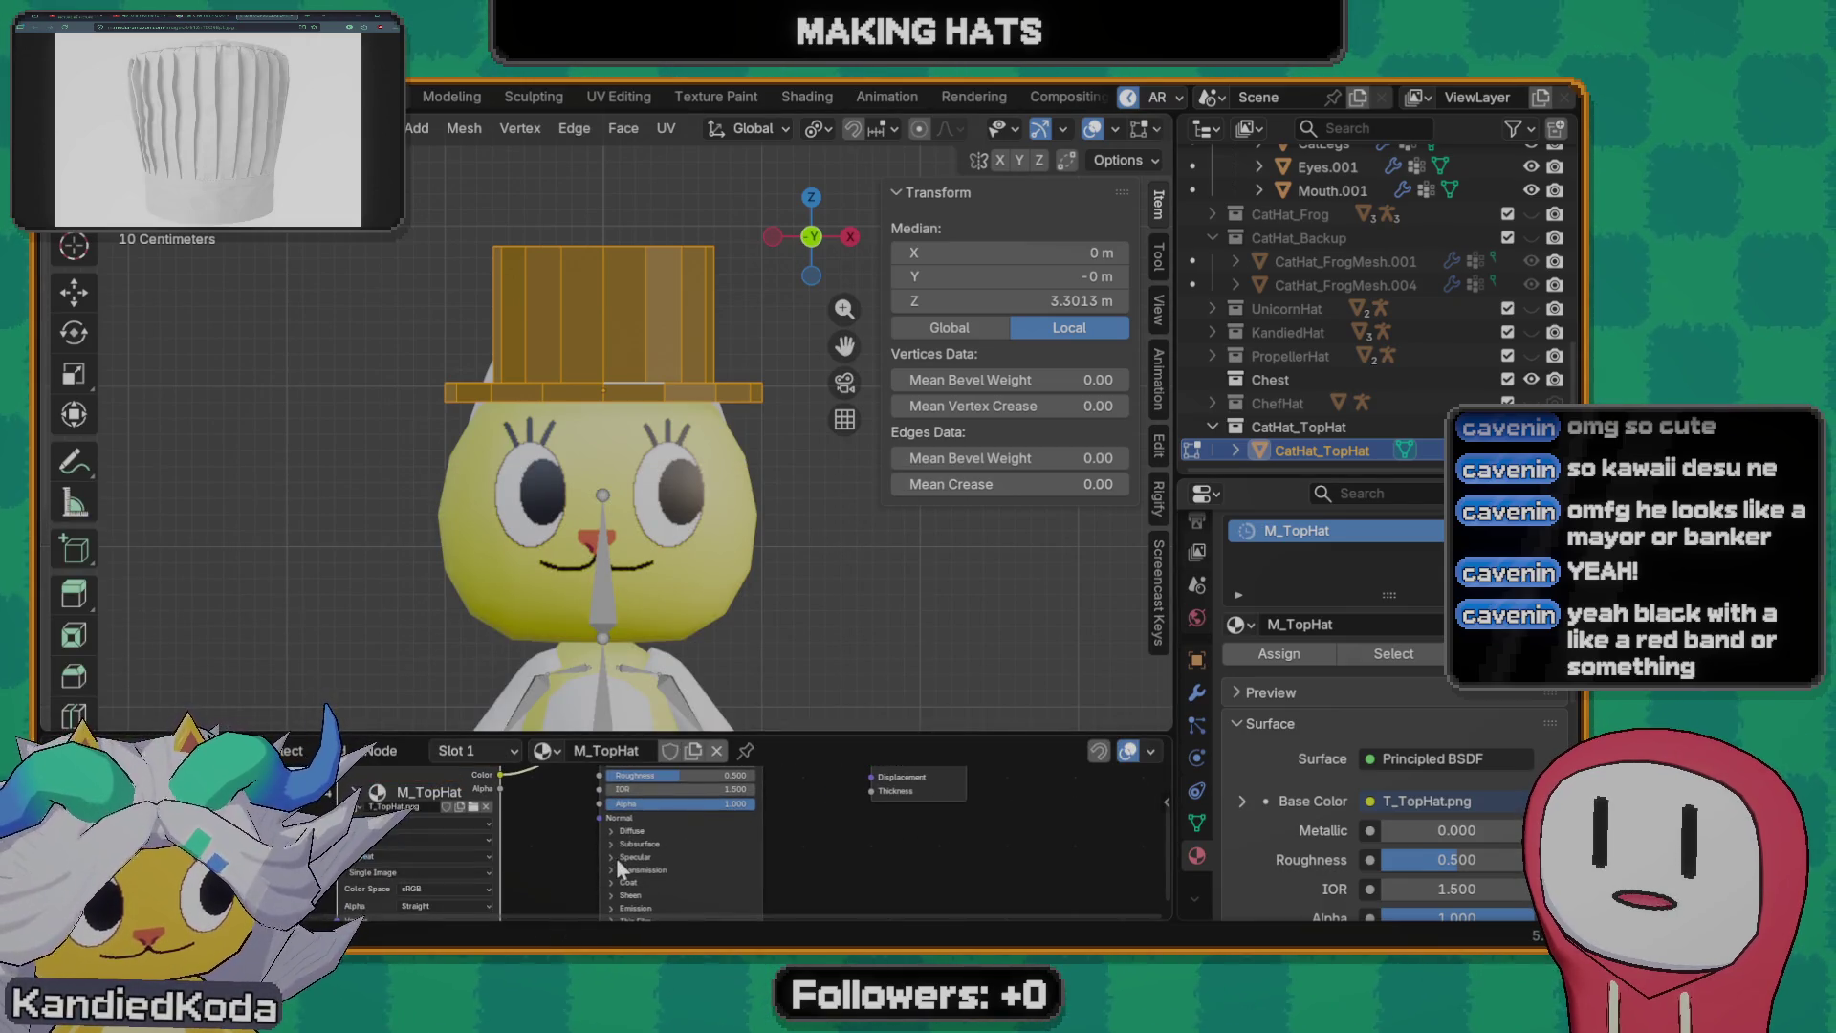
key("ctrl+s")
- Return the bottom area to the UV Editor, deselect the hat and select the ring of brim faces
left_click(64, 749)
key("Escape")
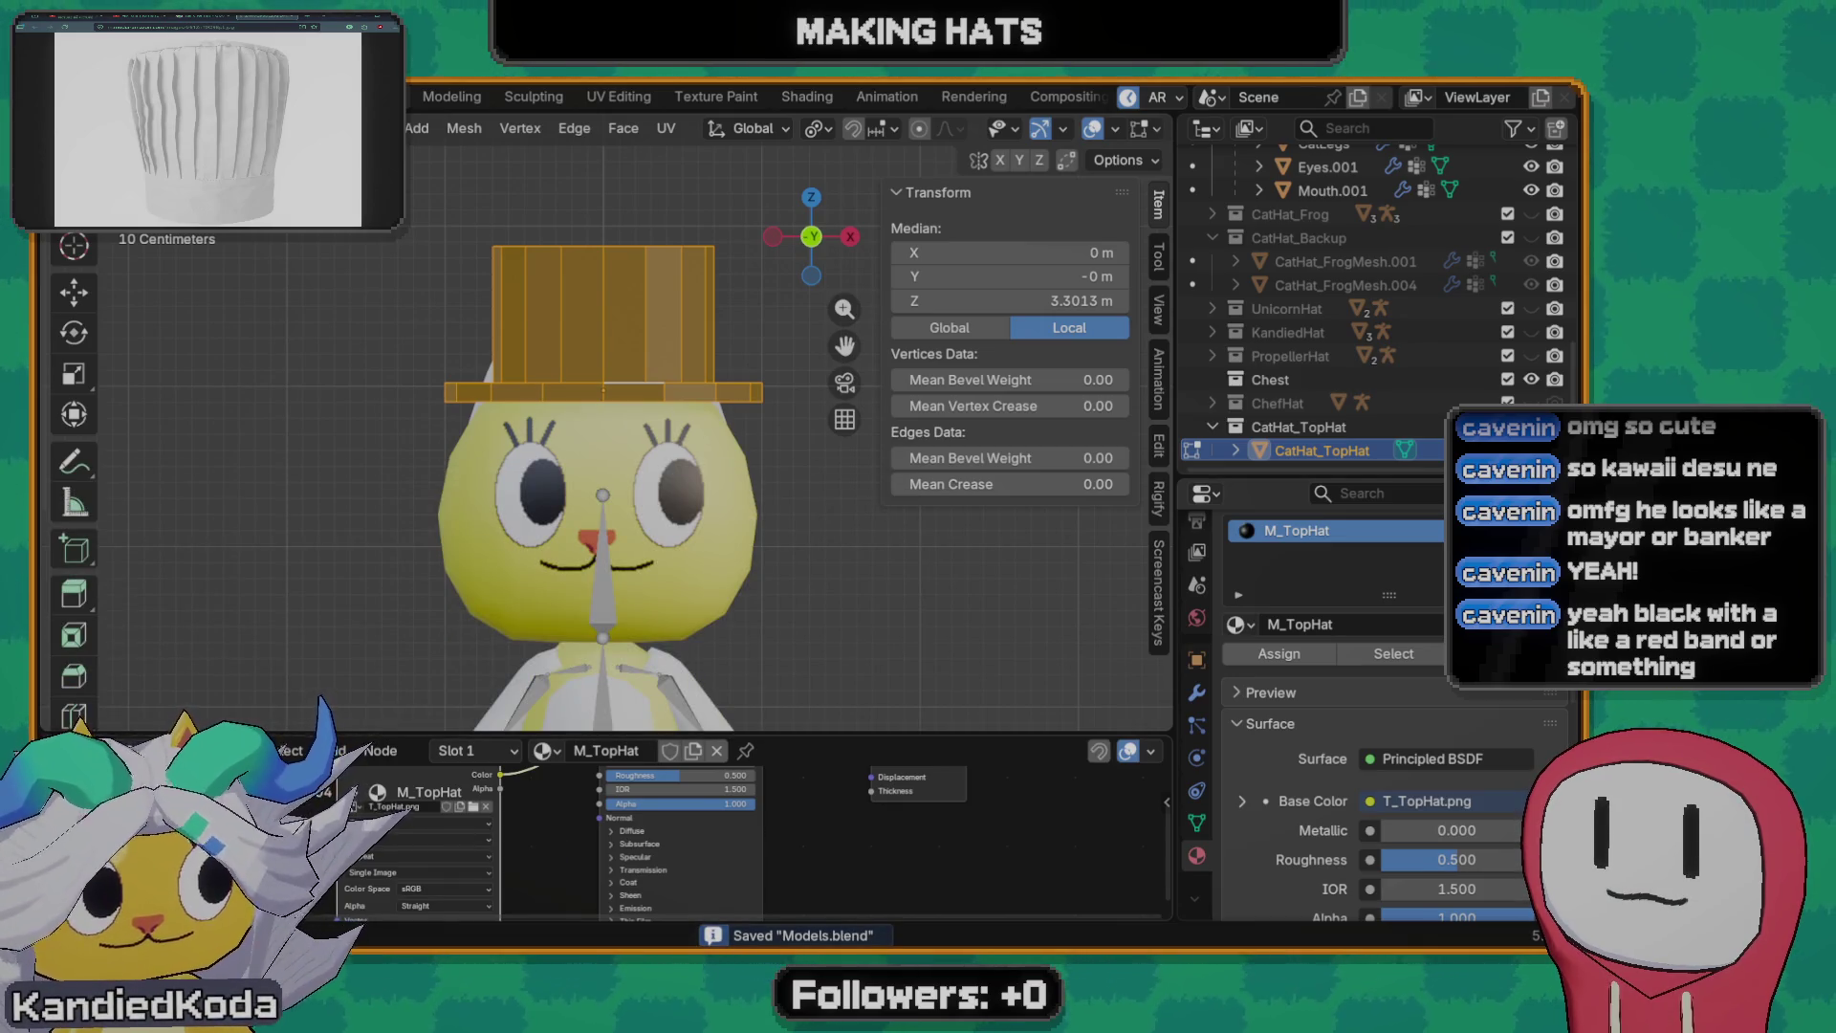
left_click(64, 750)
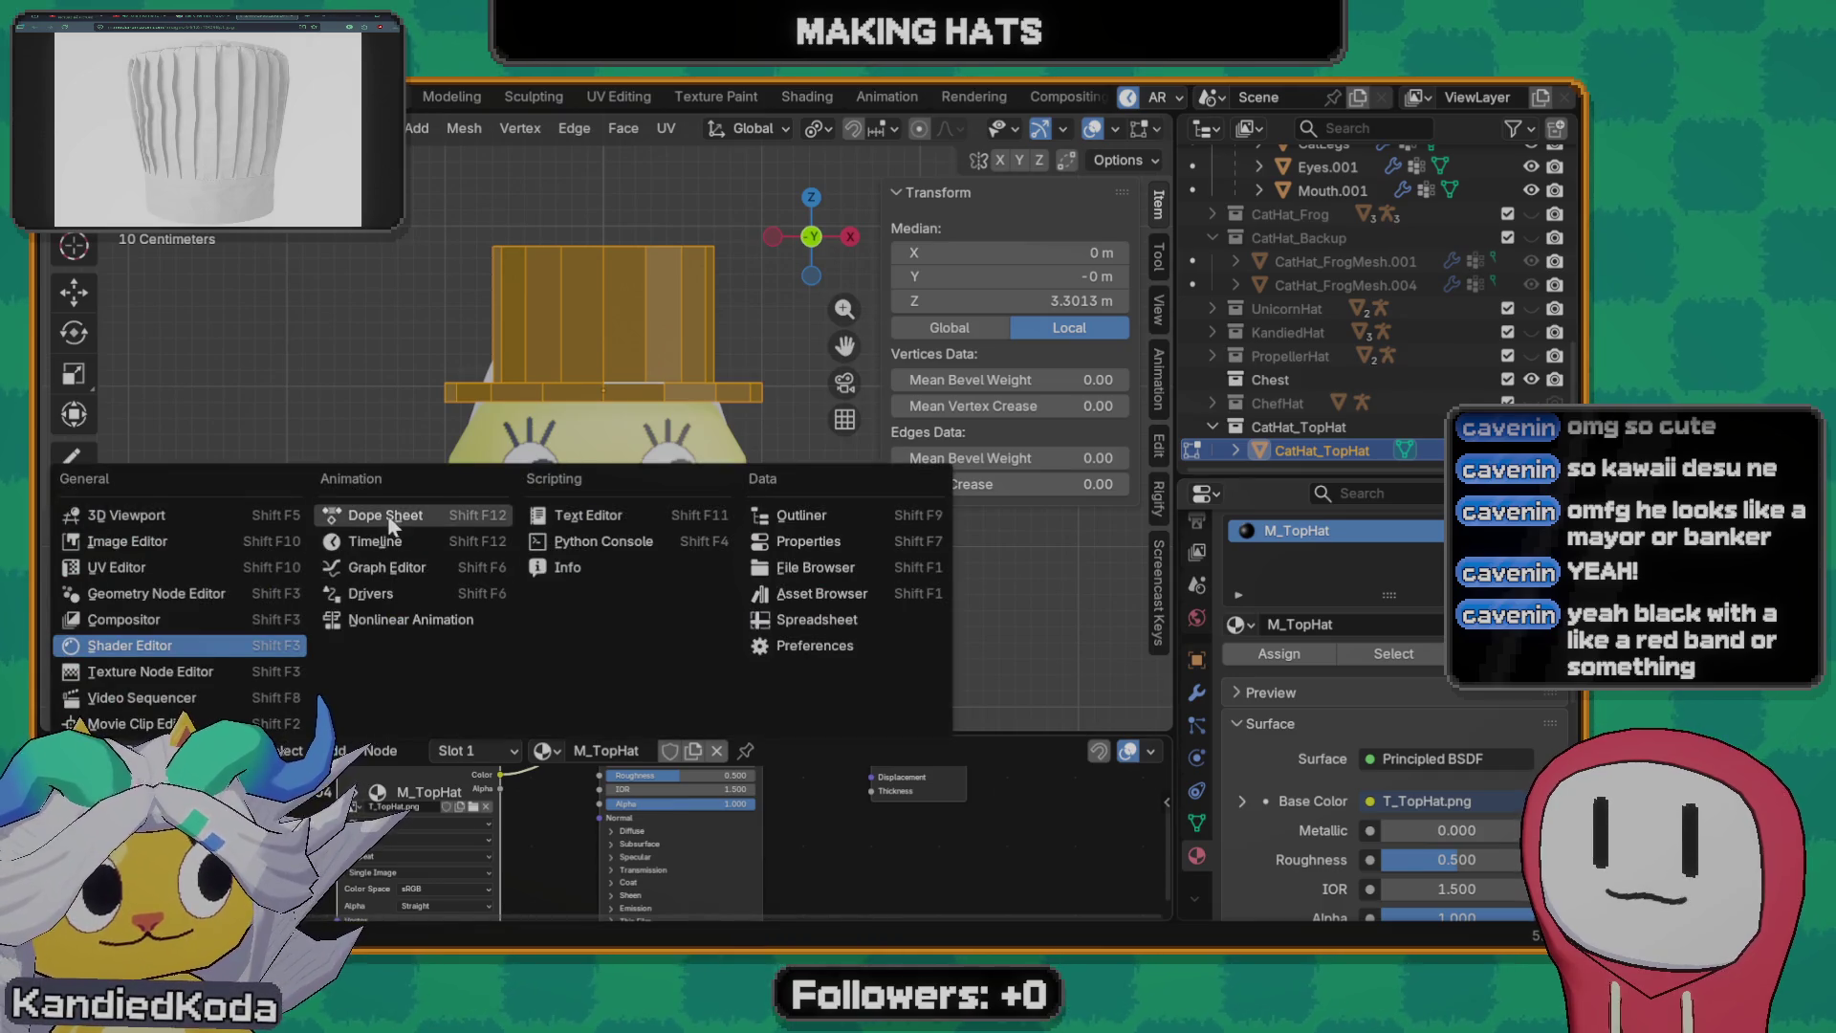
left_click(146, 568)
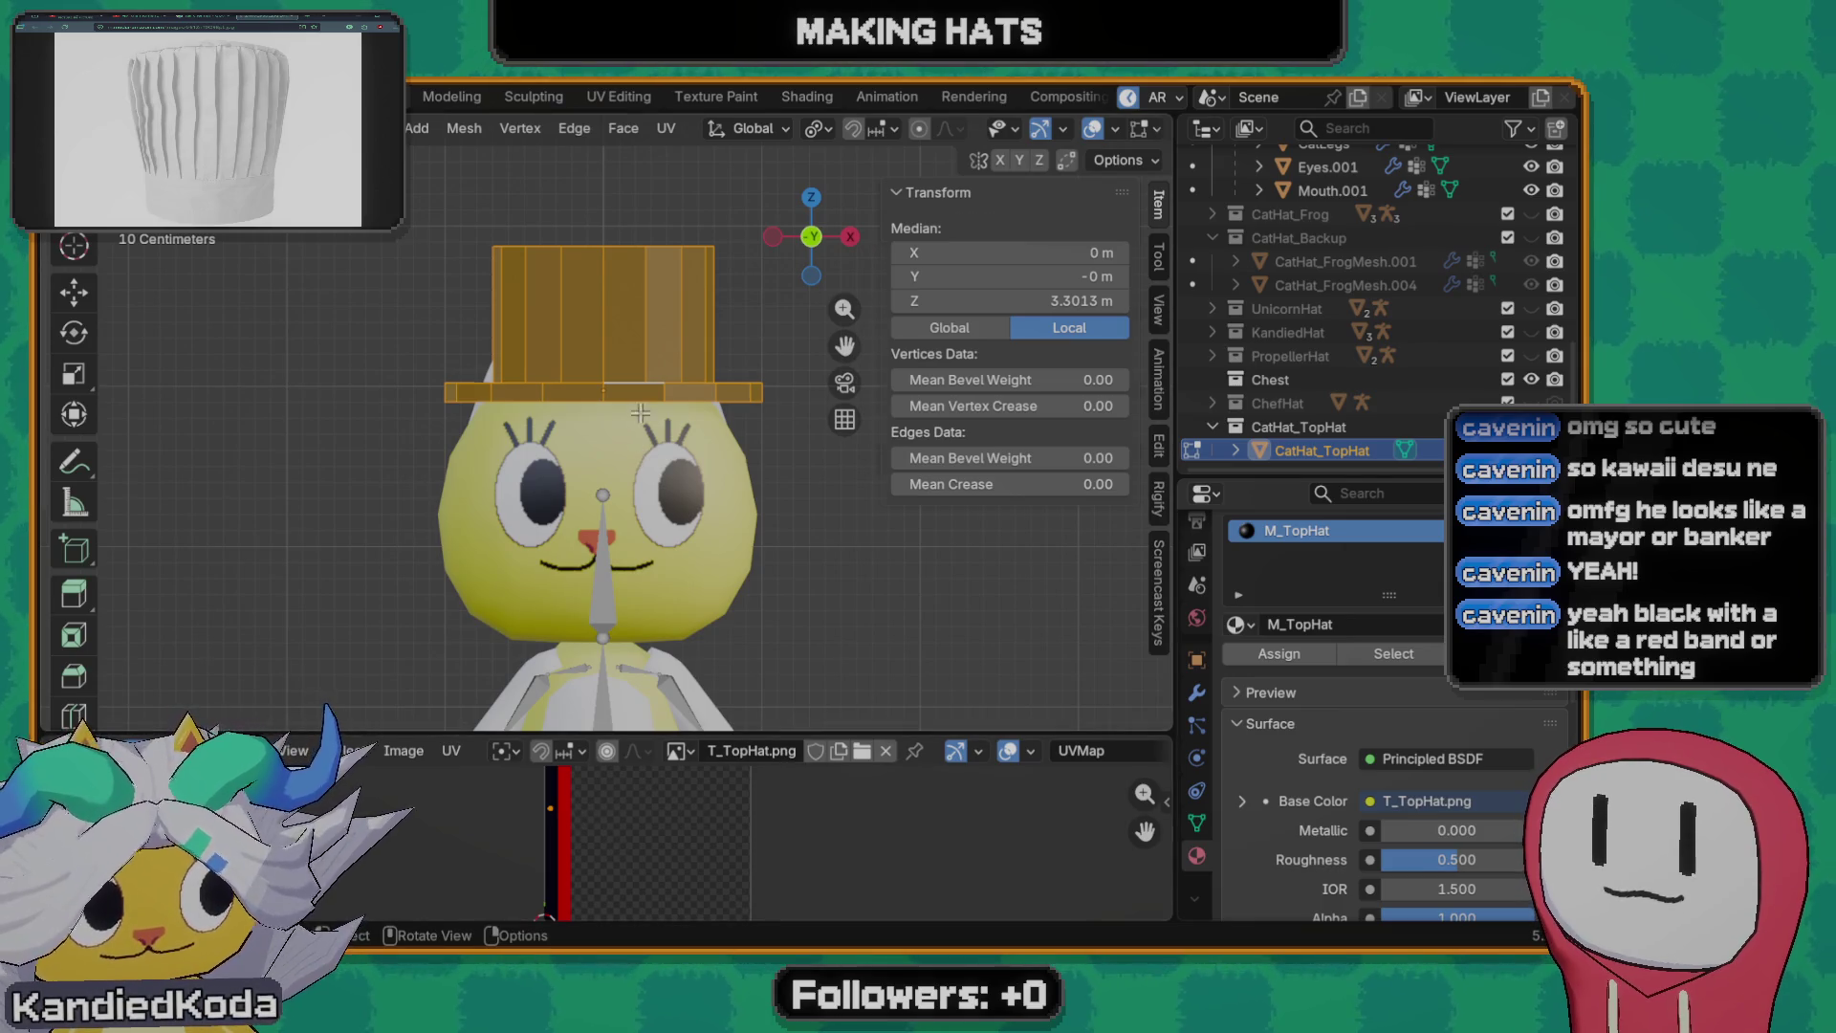
key("alt+a")
left_click(661, 391, "alt")
left_click(660, 396, "alt")
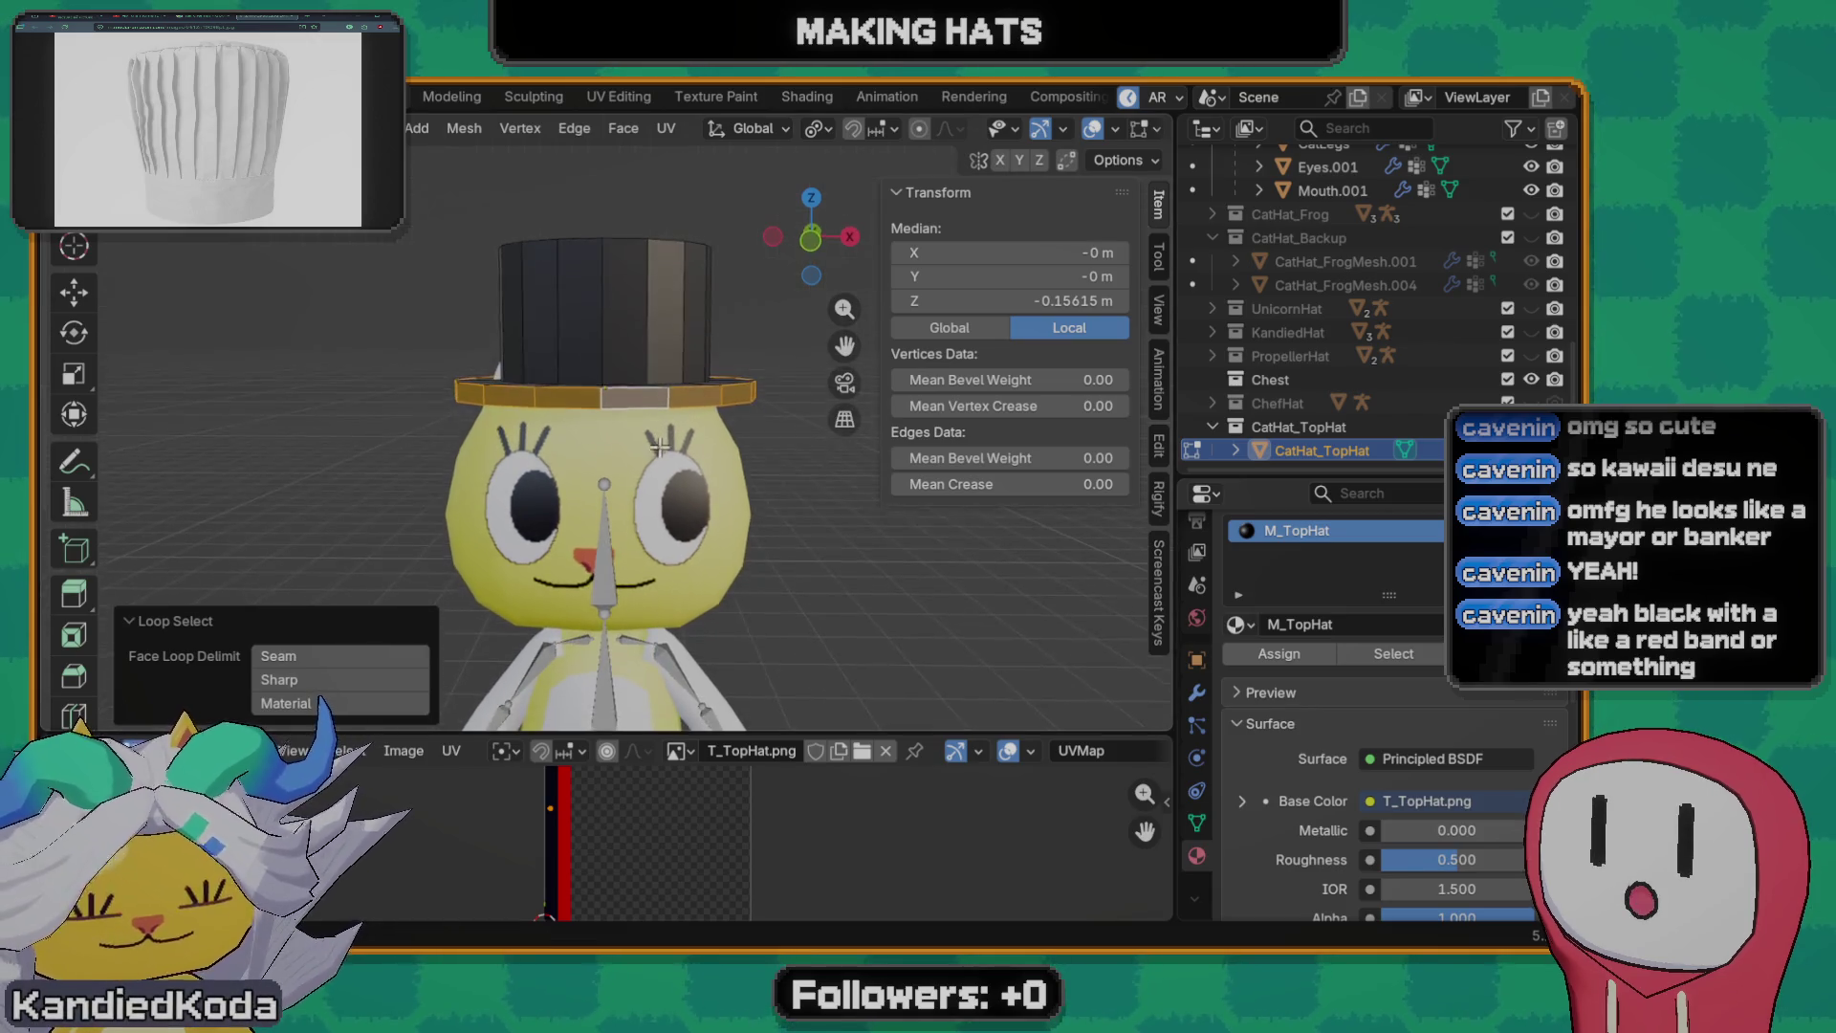
- Add an edge loop with Ctrl+R around the hat near its base to bound the band
mouse_move(636, 368)
middle_mouse_down()
mouse_move(572, 357)
mouse_move(631, 376)
middle_mouse_up()
left_click(631, 372, "alt")
scroll(631, 372, "up", 1)
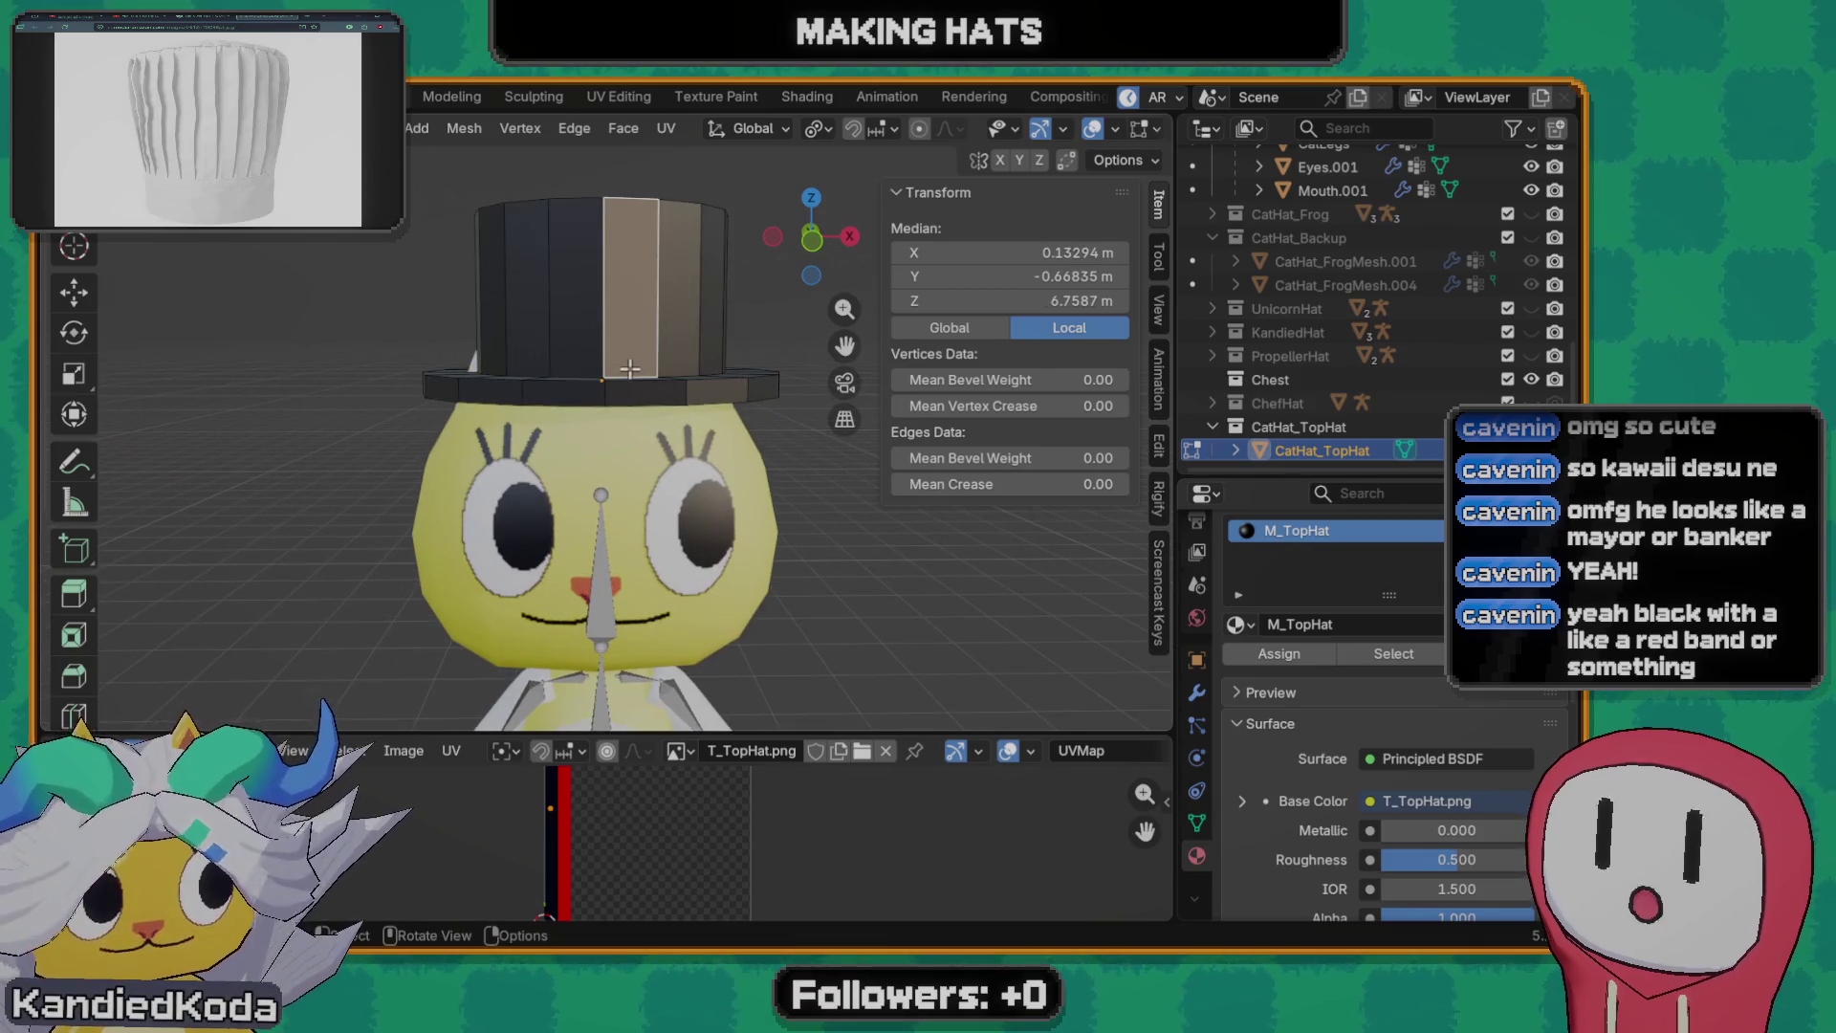
key("ctrl+r")
left_click(598, 356)
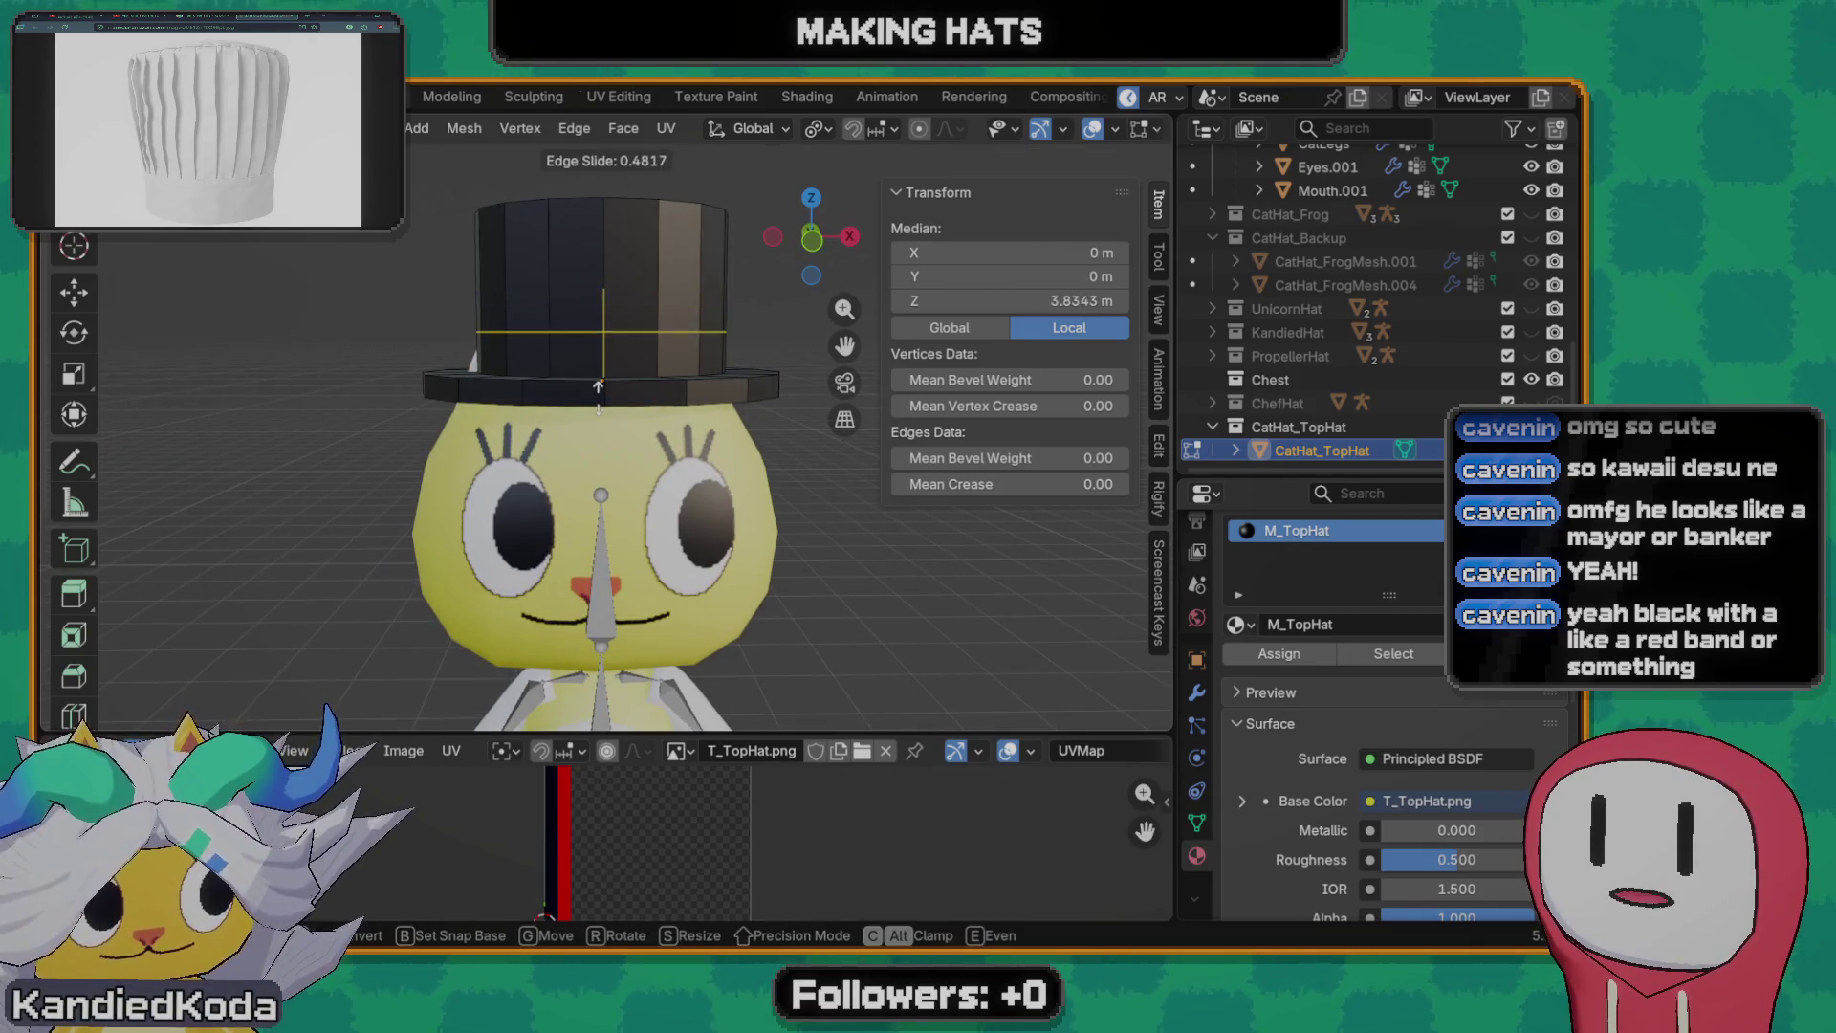
left_click(599, 417)
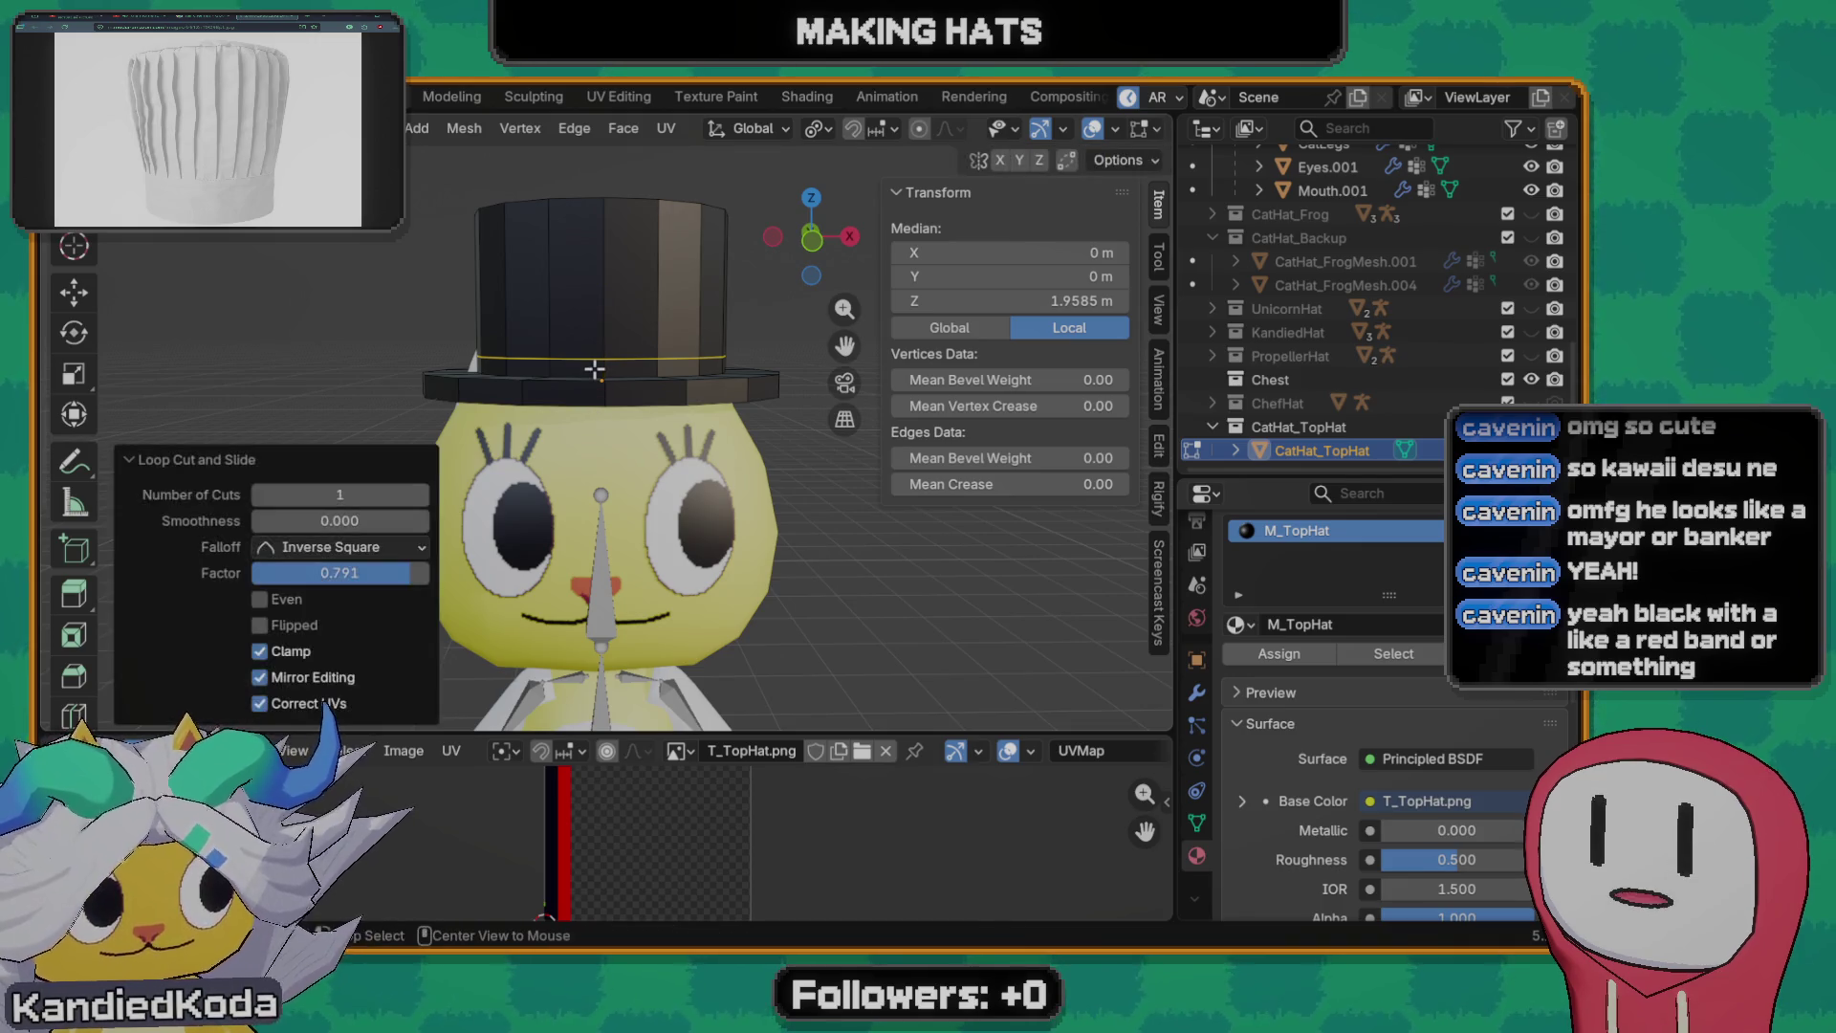
- Select the horizontal band of faces around the hat and move their UVs onto the red texture area
left_click(586, 376, "alt")
left_click(581, 370, "alt")
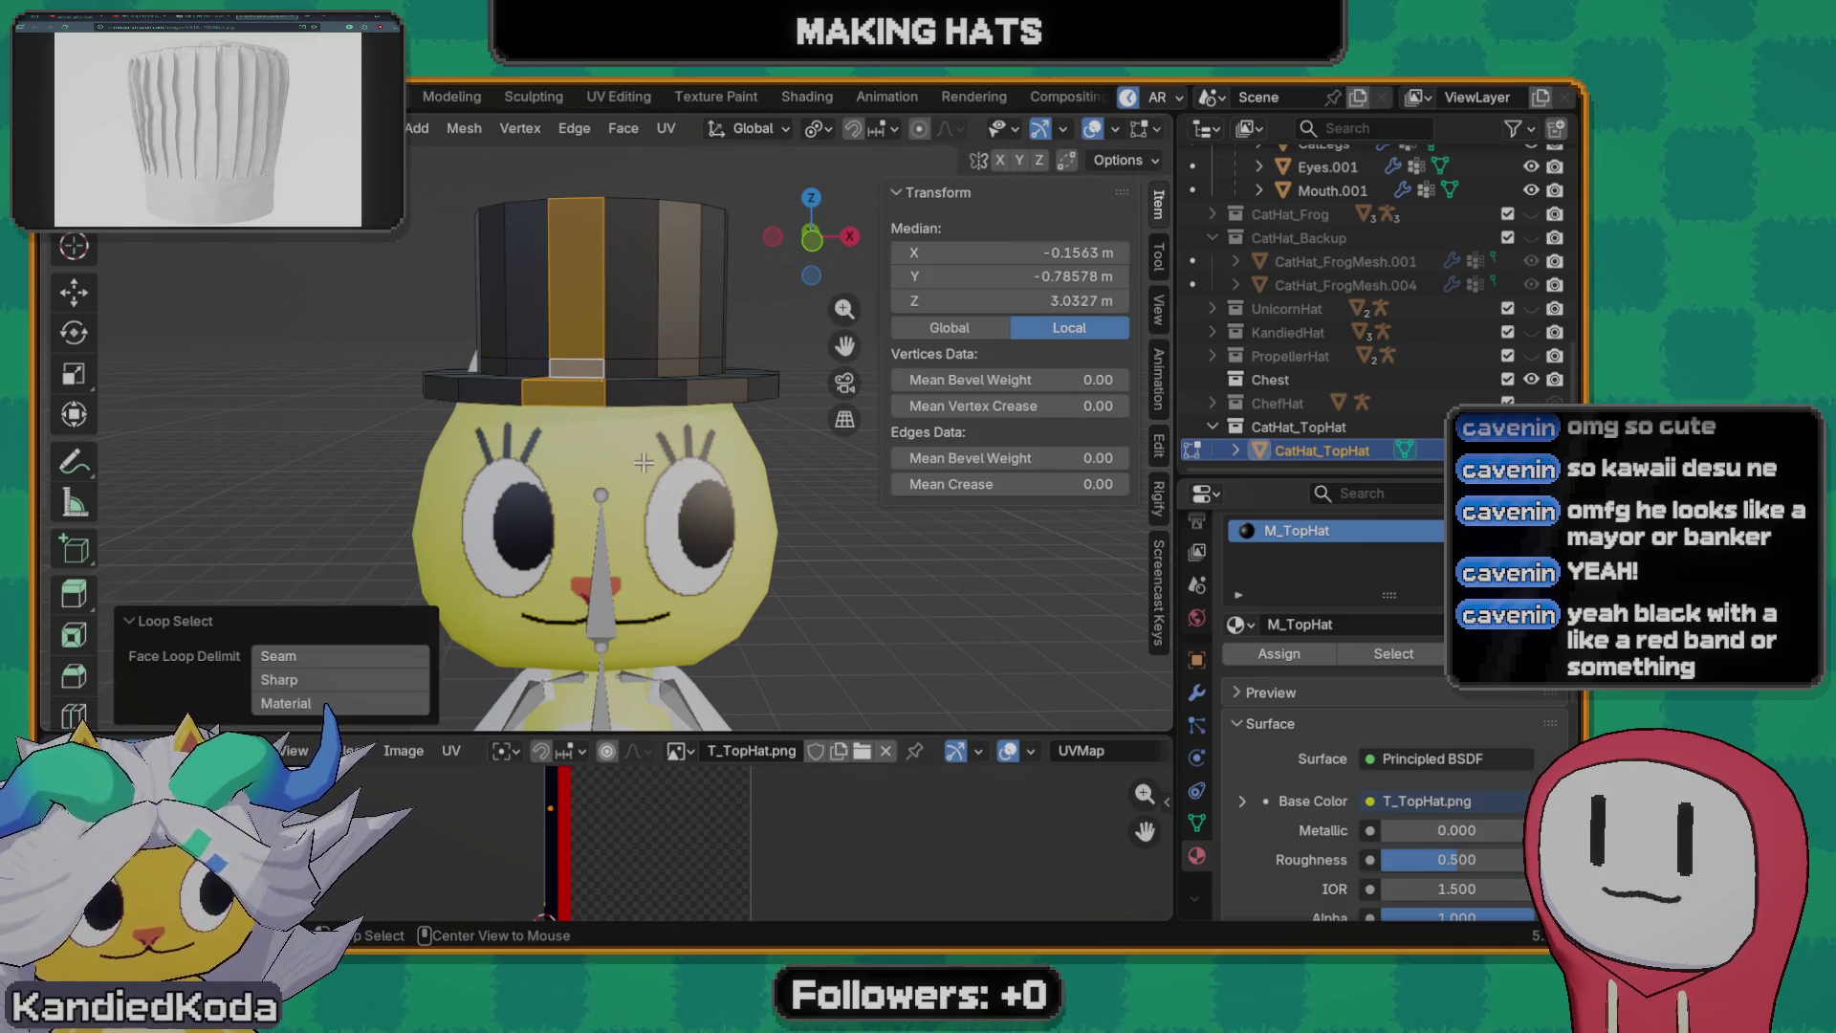
left_click(601, 365, "alt")
middle_click_drag(744, 413, 668, 460)
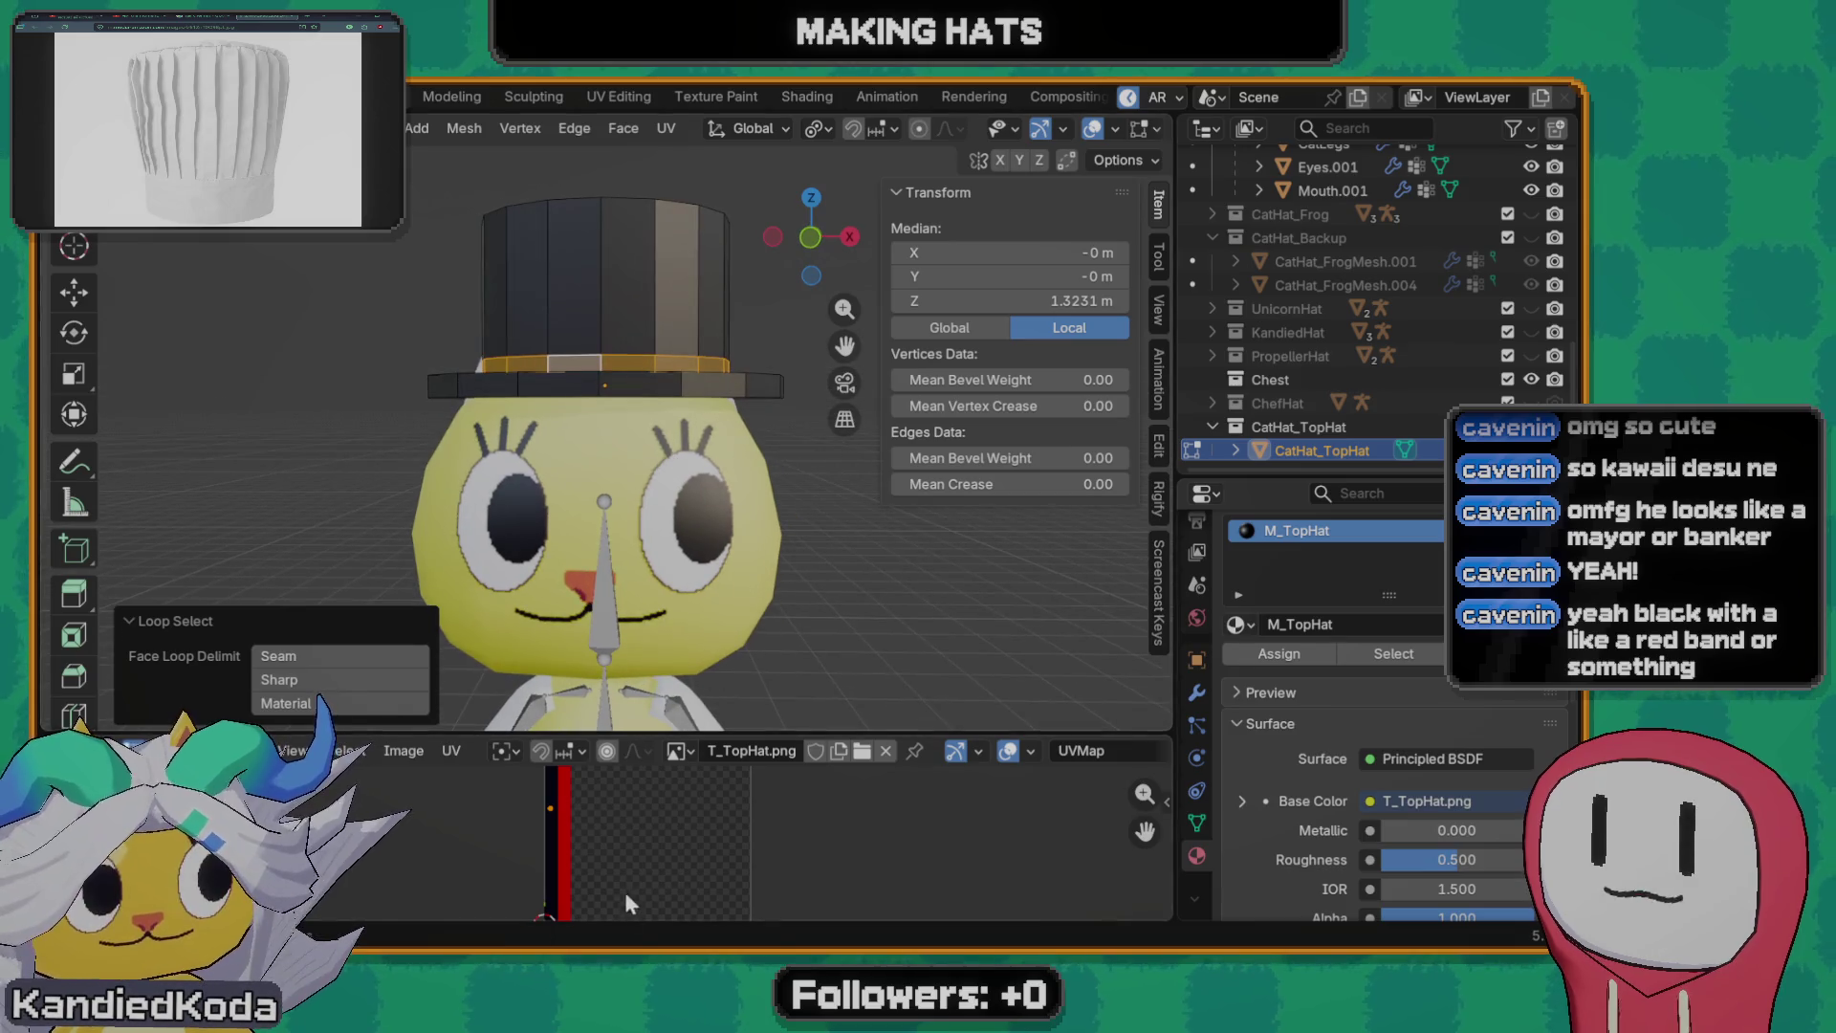
key("g")
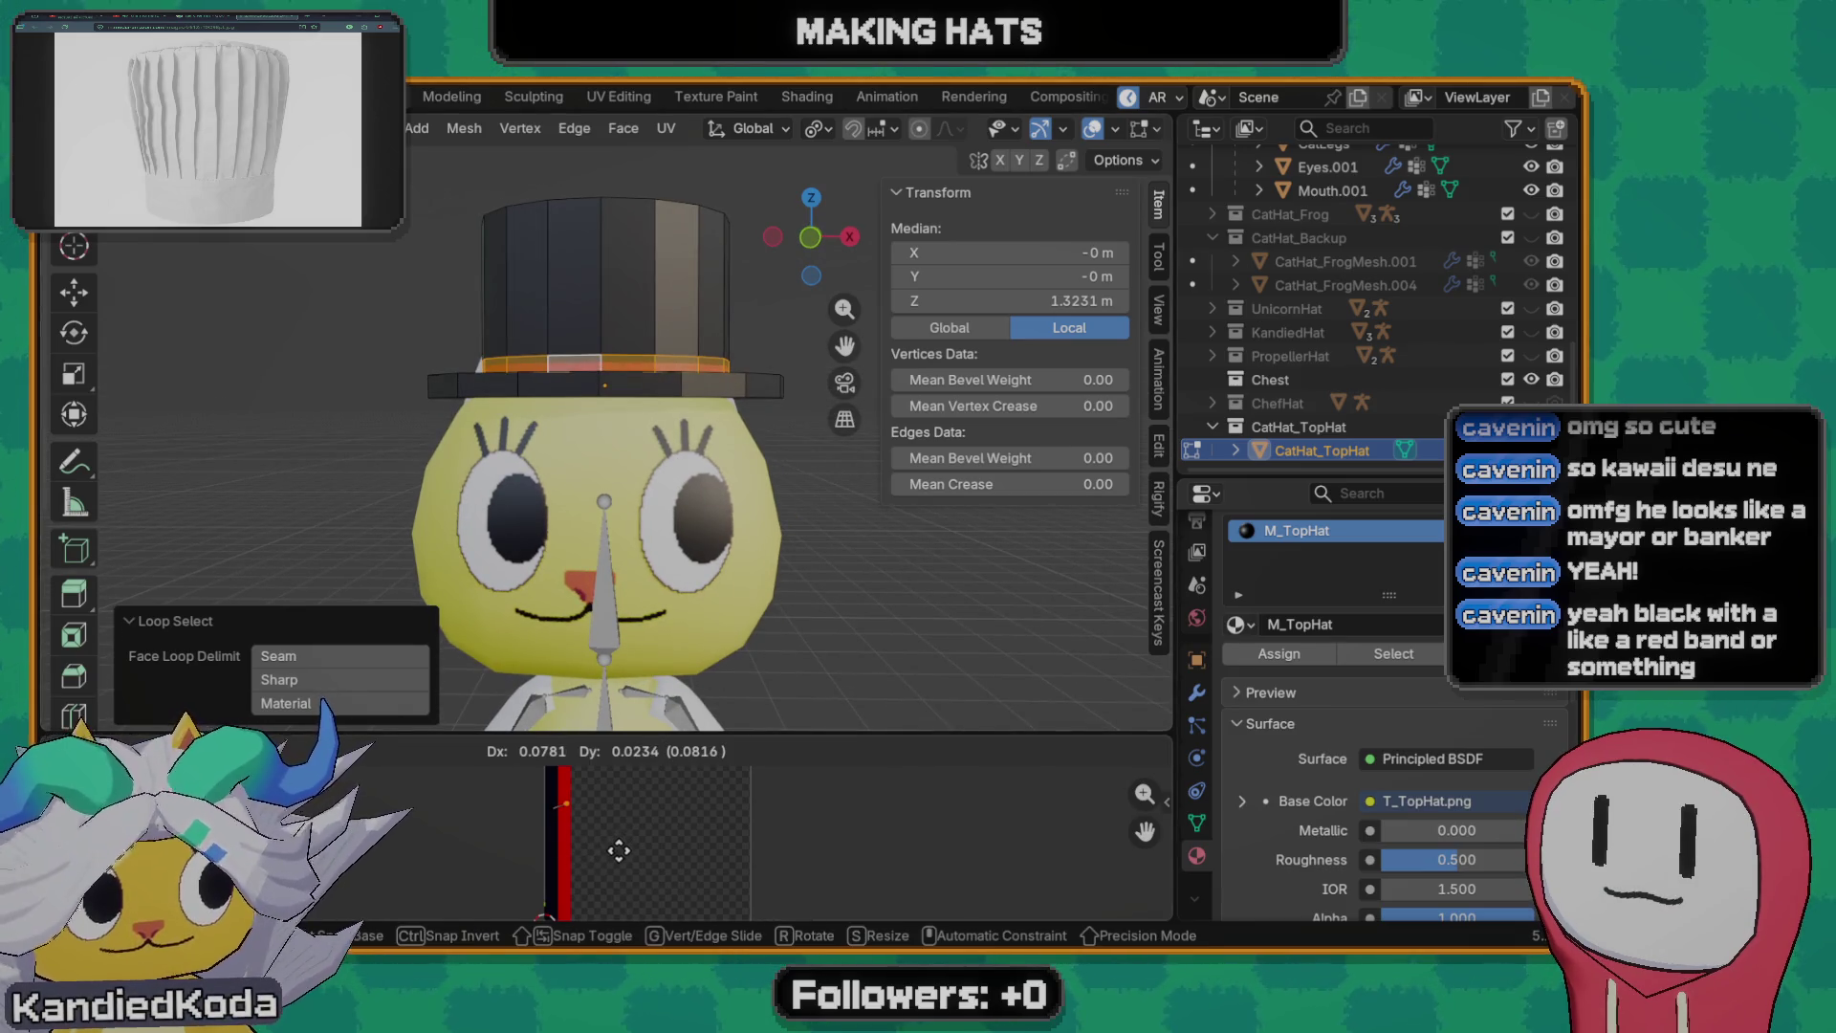
left_click(590, 827)
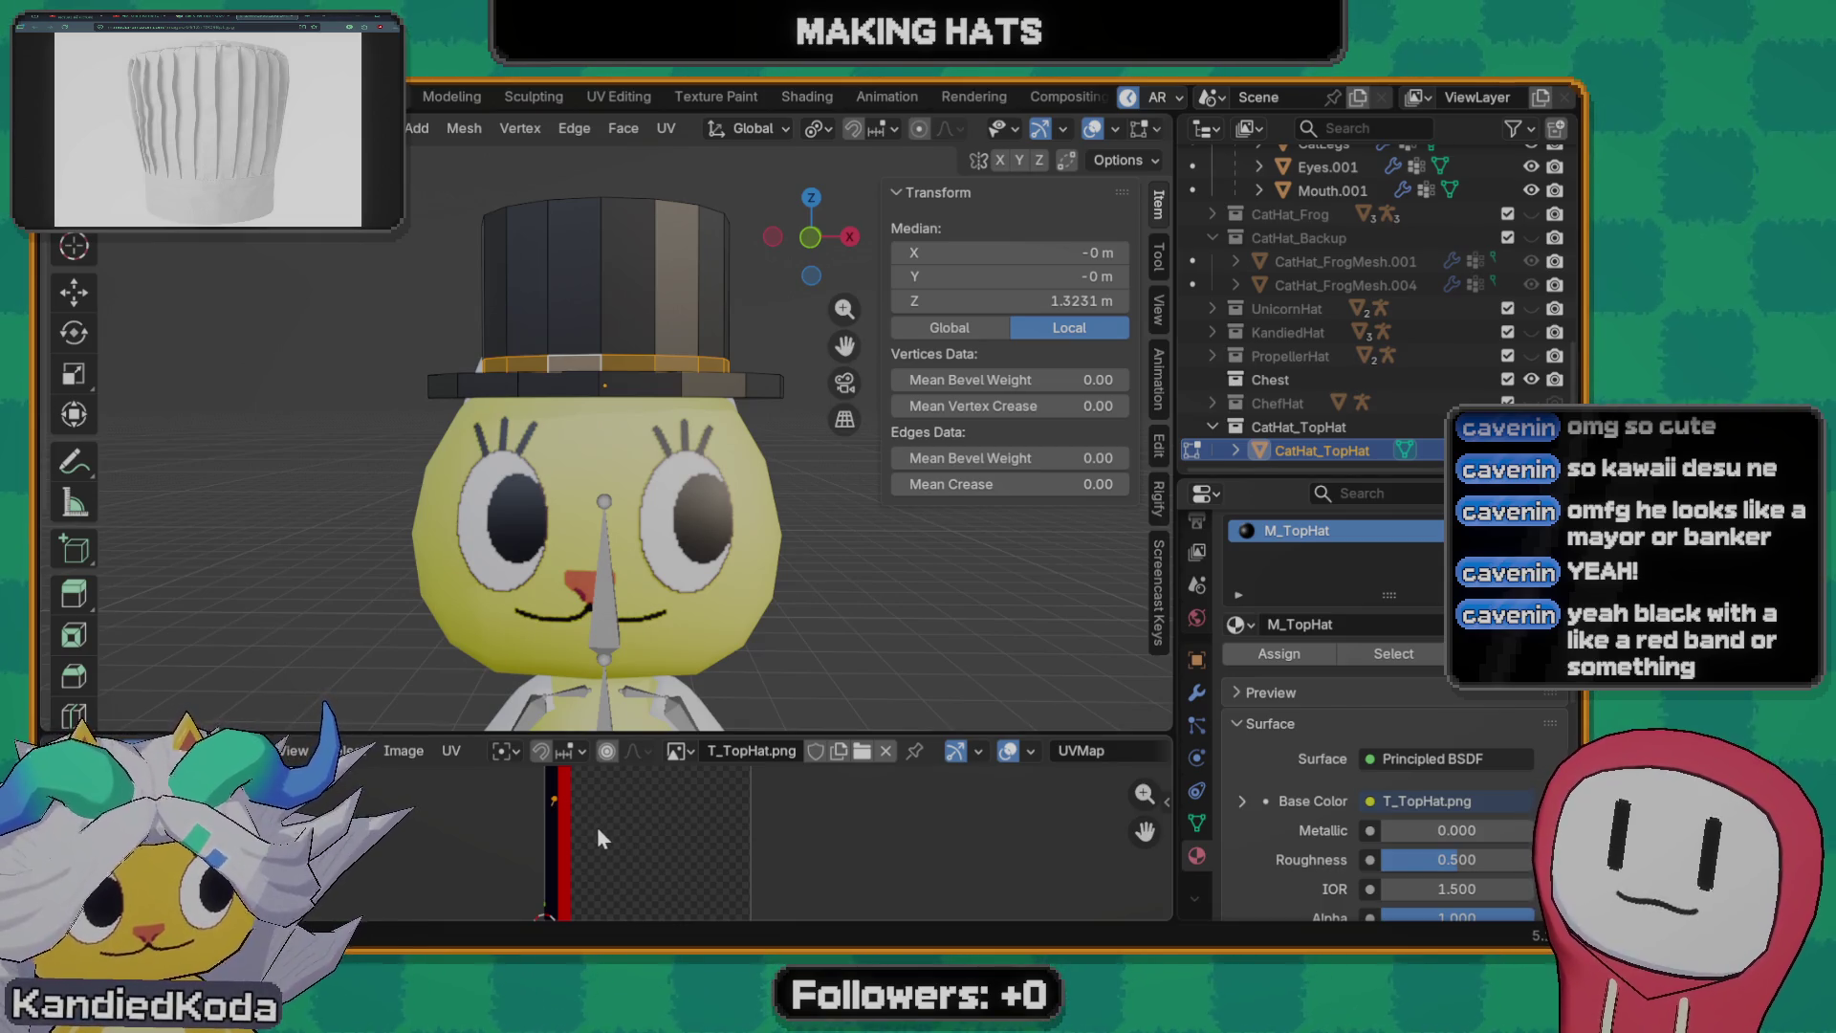
key("g")
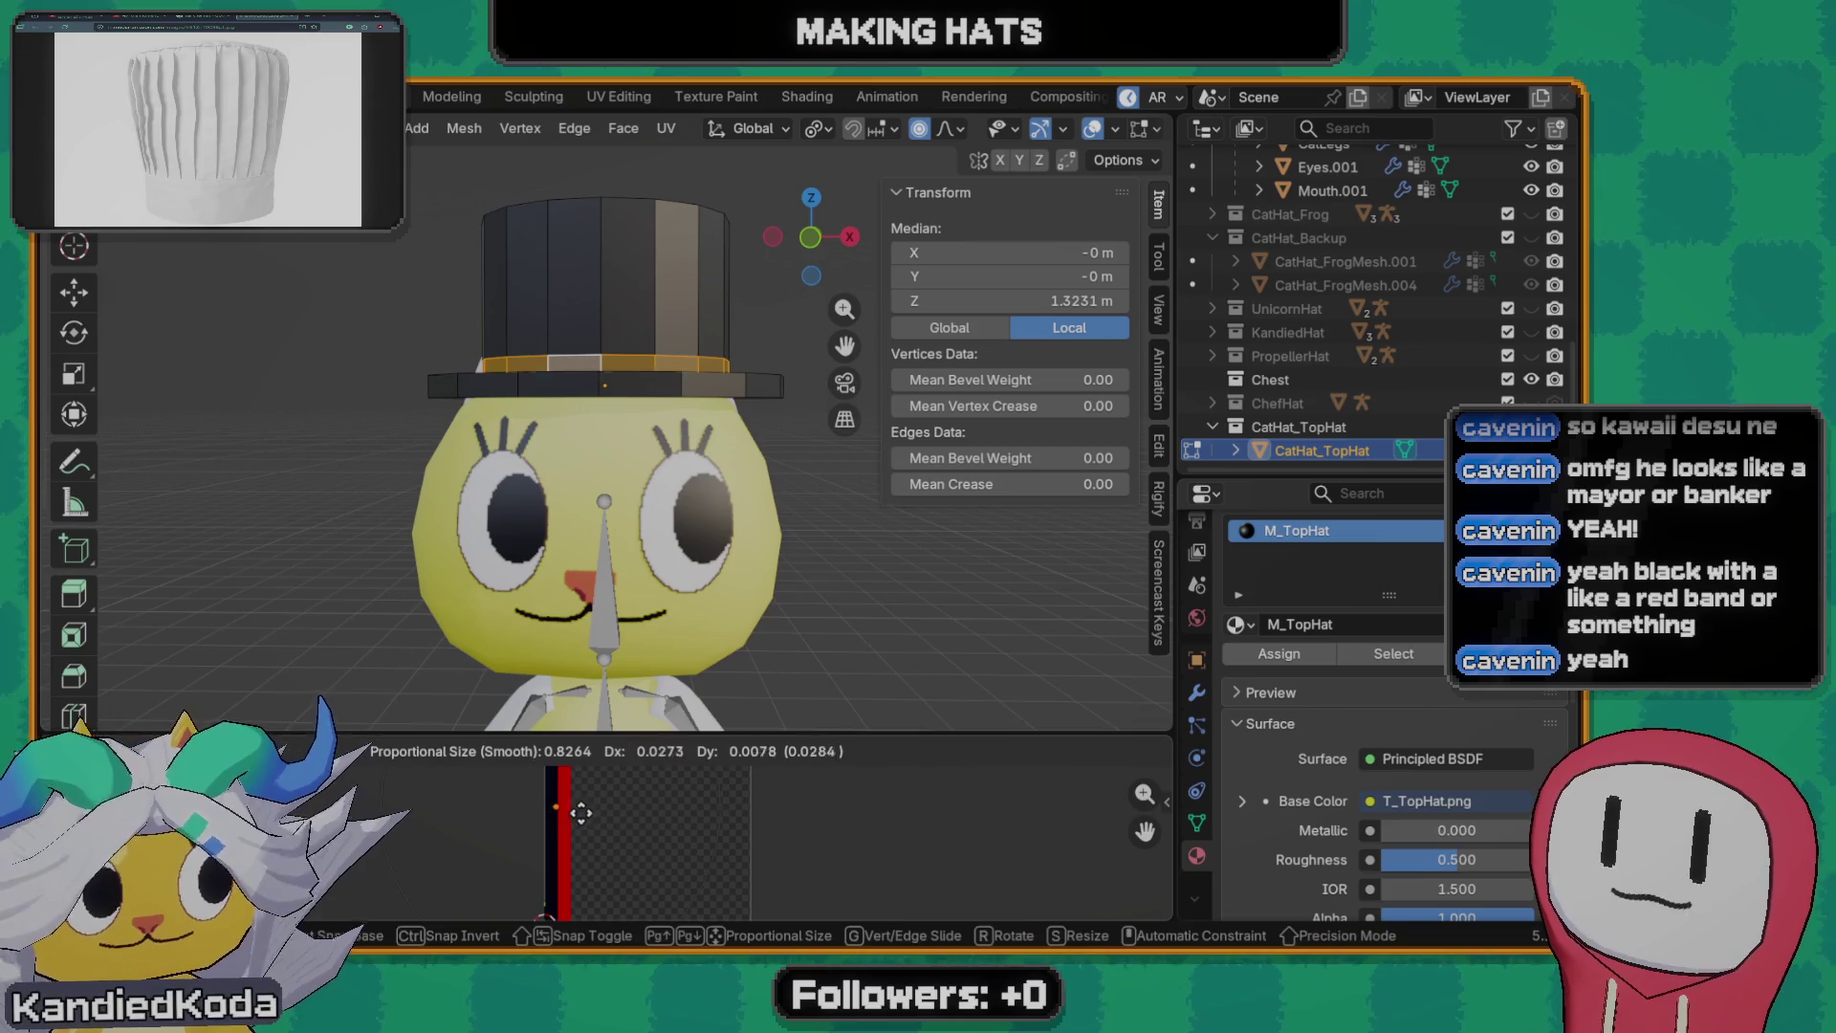
left_click(589, 804)
- Deselect the hat faces and orbit out to view the whole cat with its red-banded hat
middle_click_drag(676, 517, 690, 540)
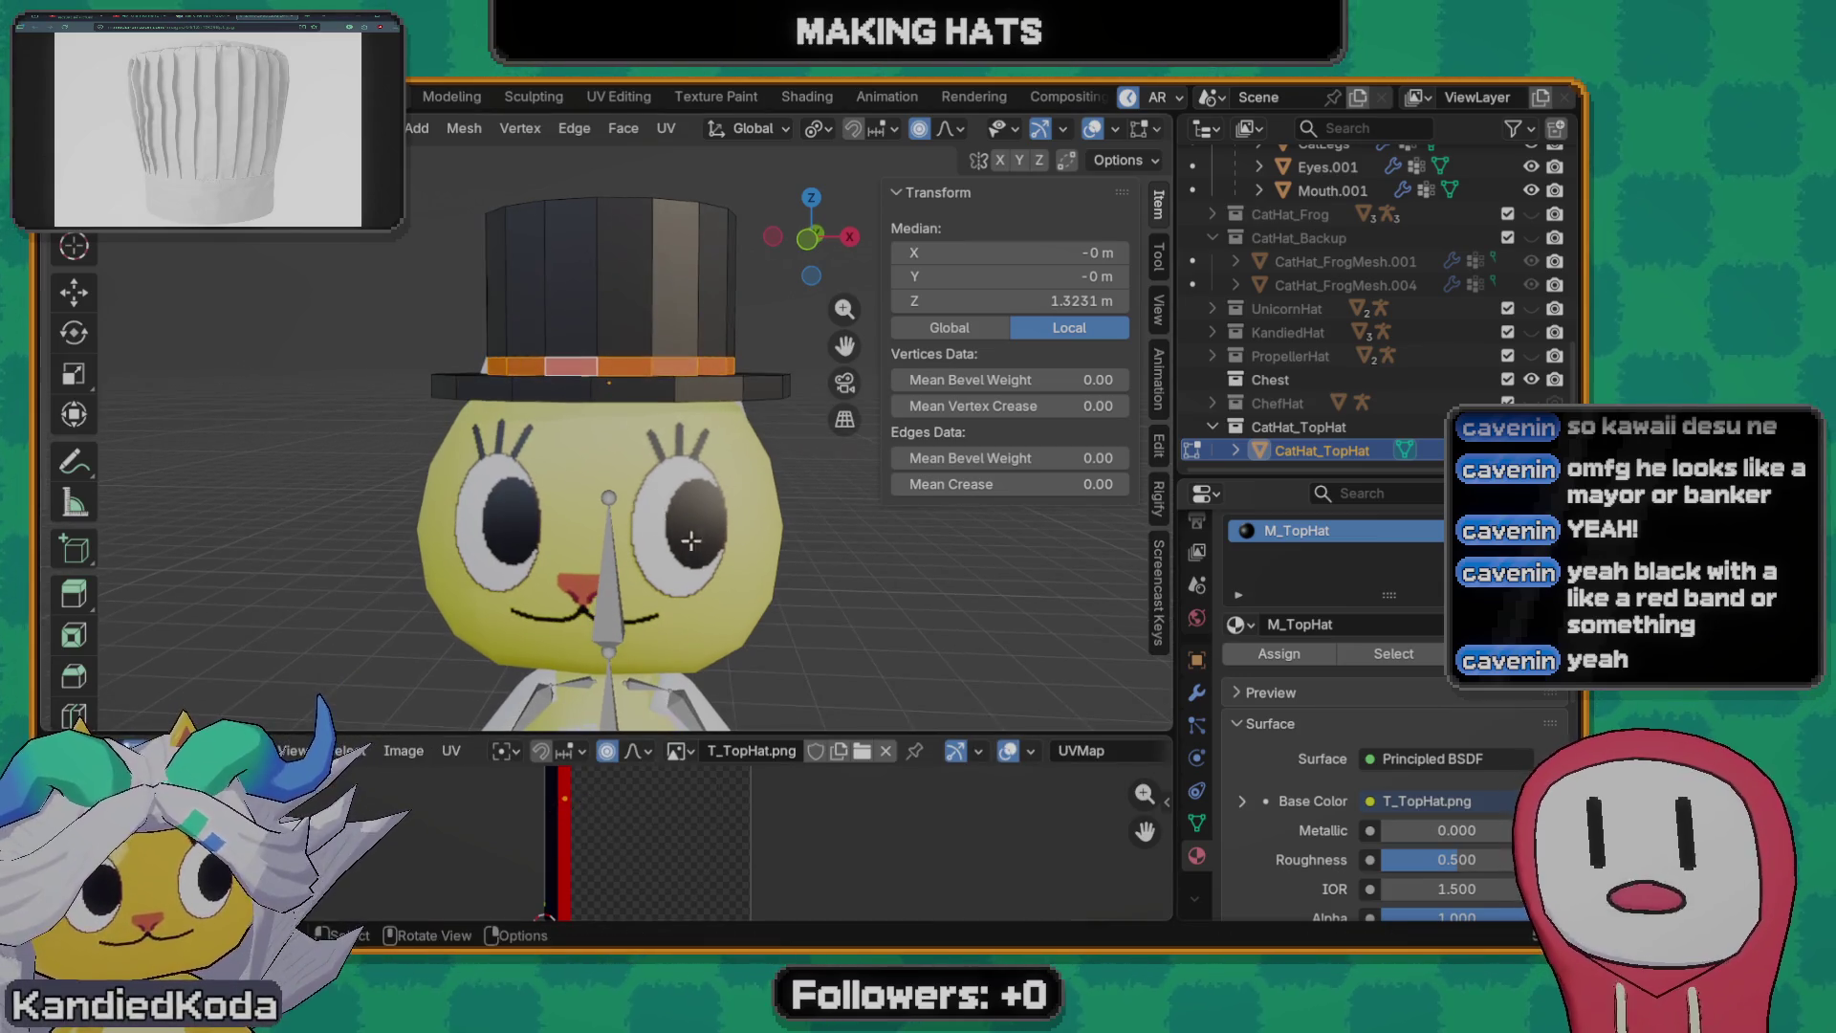
left_click(811, 469)
scroll(811, 467, "down", 3)
middle_click_drag(803, 473, 703, 497)
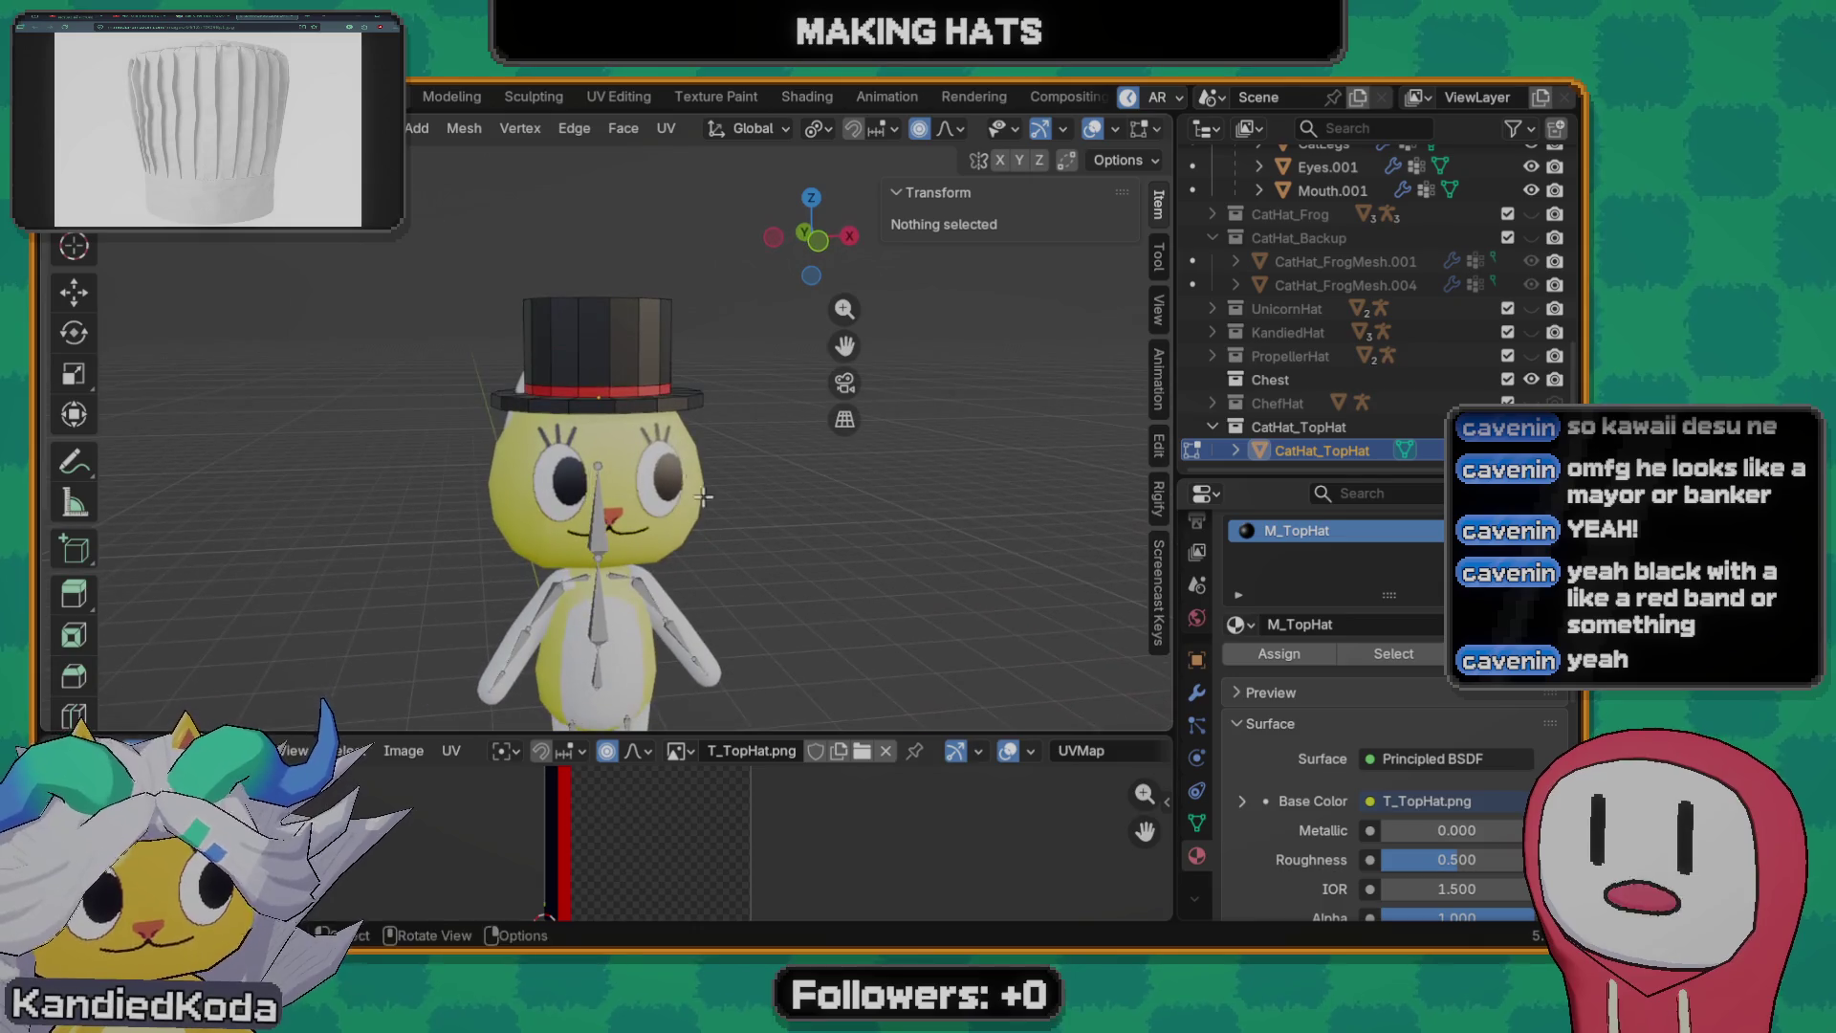
- Try sliding a hat edge loop, cancel it, deselect and switch to the straight-on front view
left_click(620, 388)
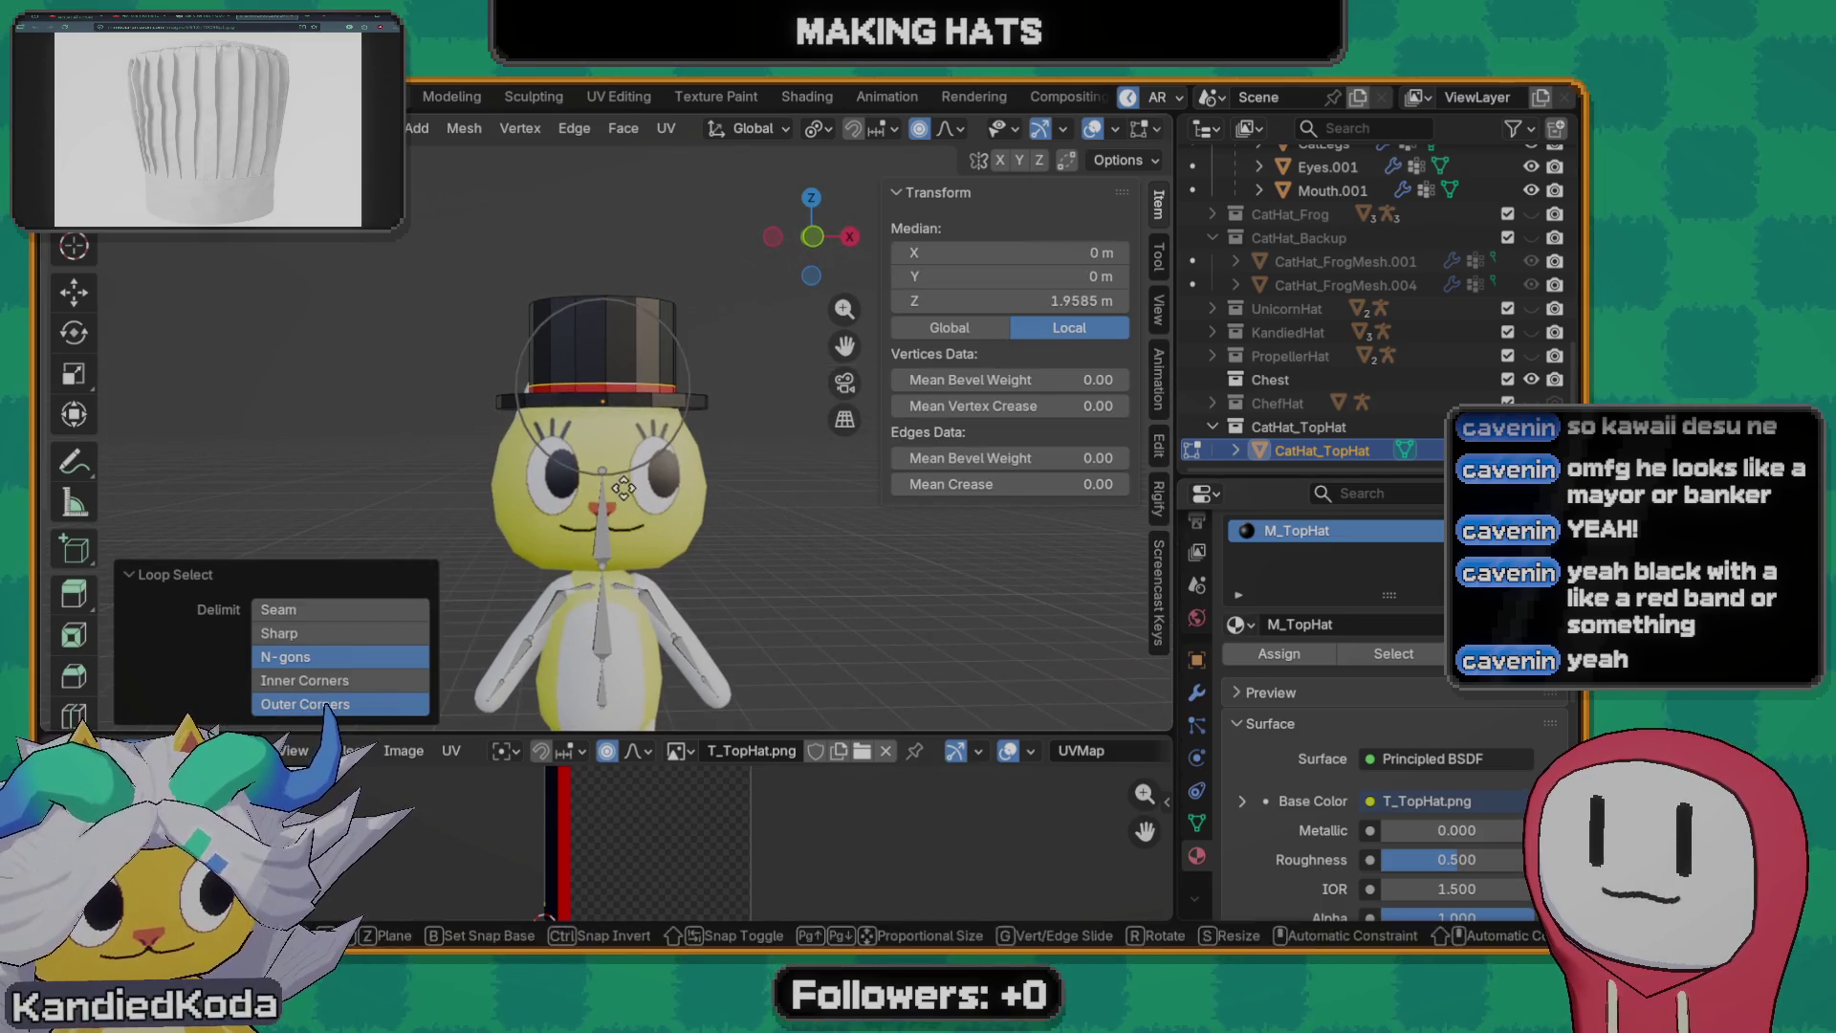
key("g")
key("g")
key("Escape")
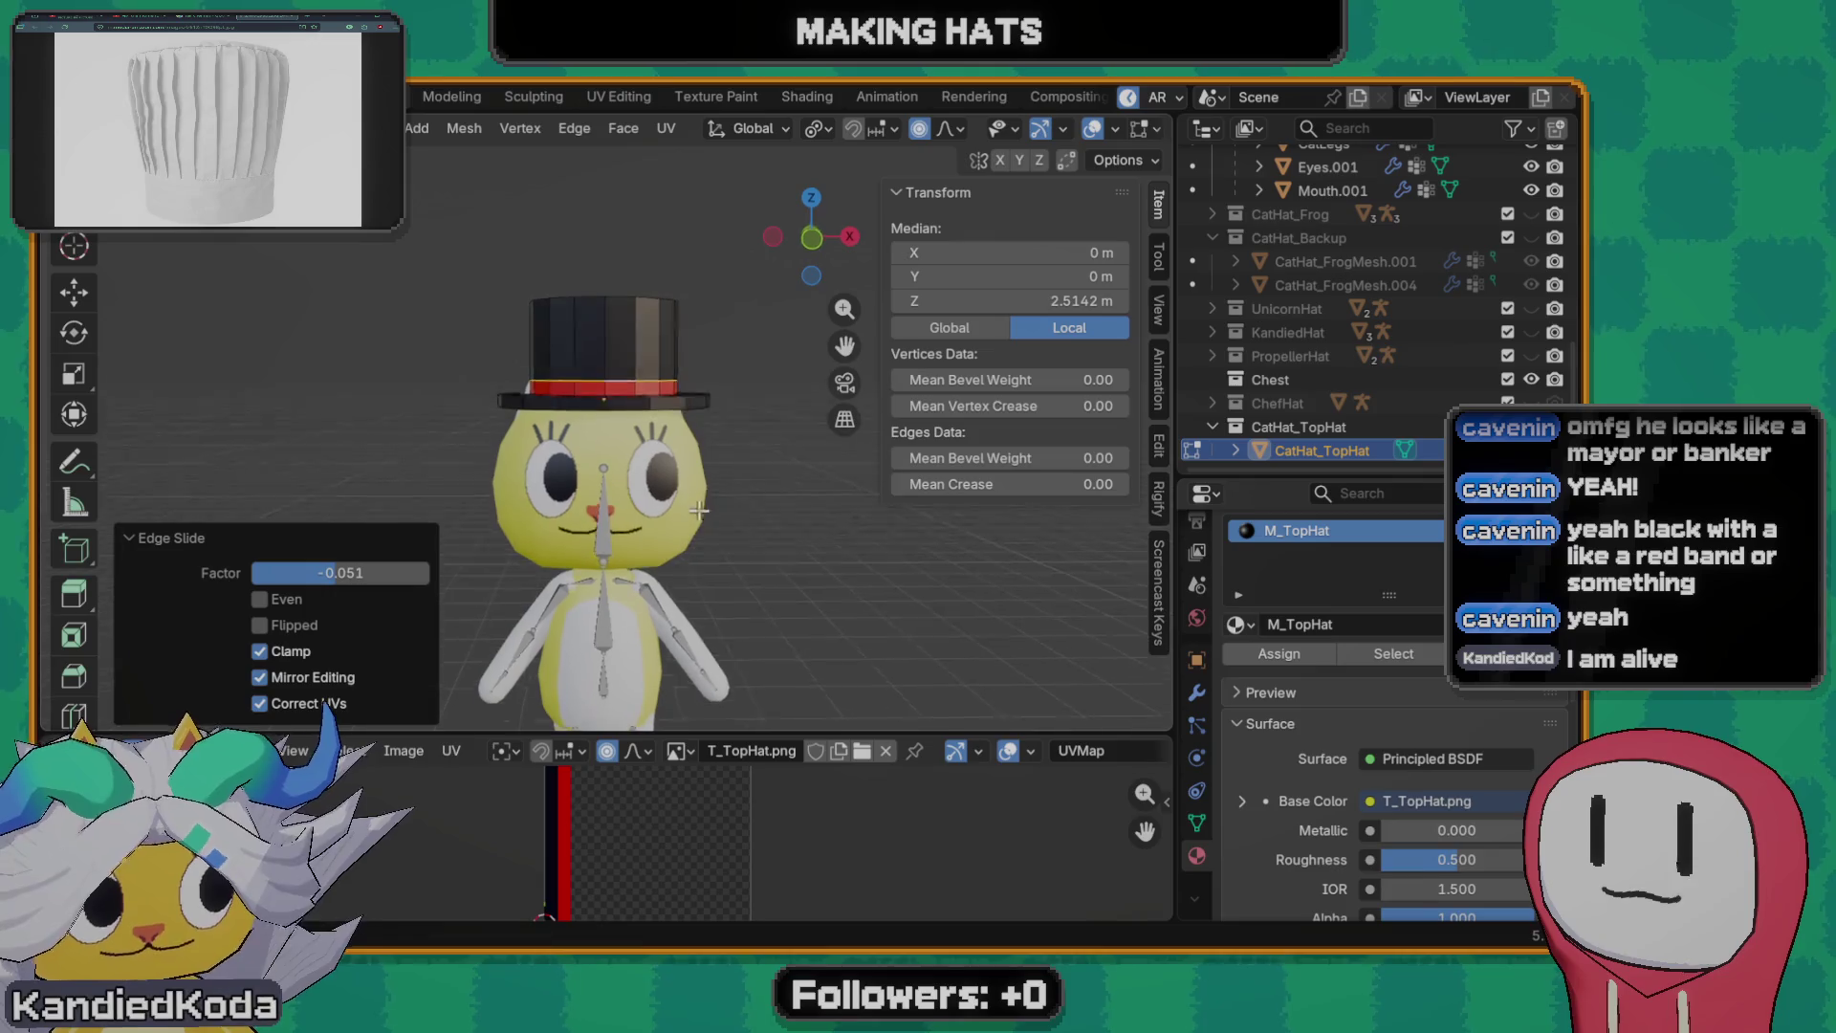
left_click(750, 631)
mouse_move(593, 504)
middle_mouse_down()
mouse_move(578, 471)
mouse_move(648, 456)
middle_mouse_up()
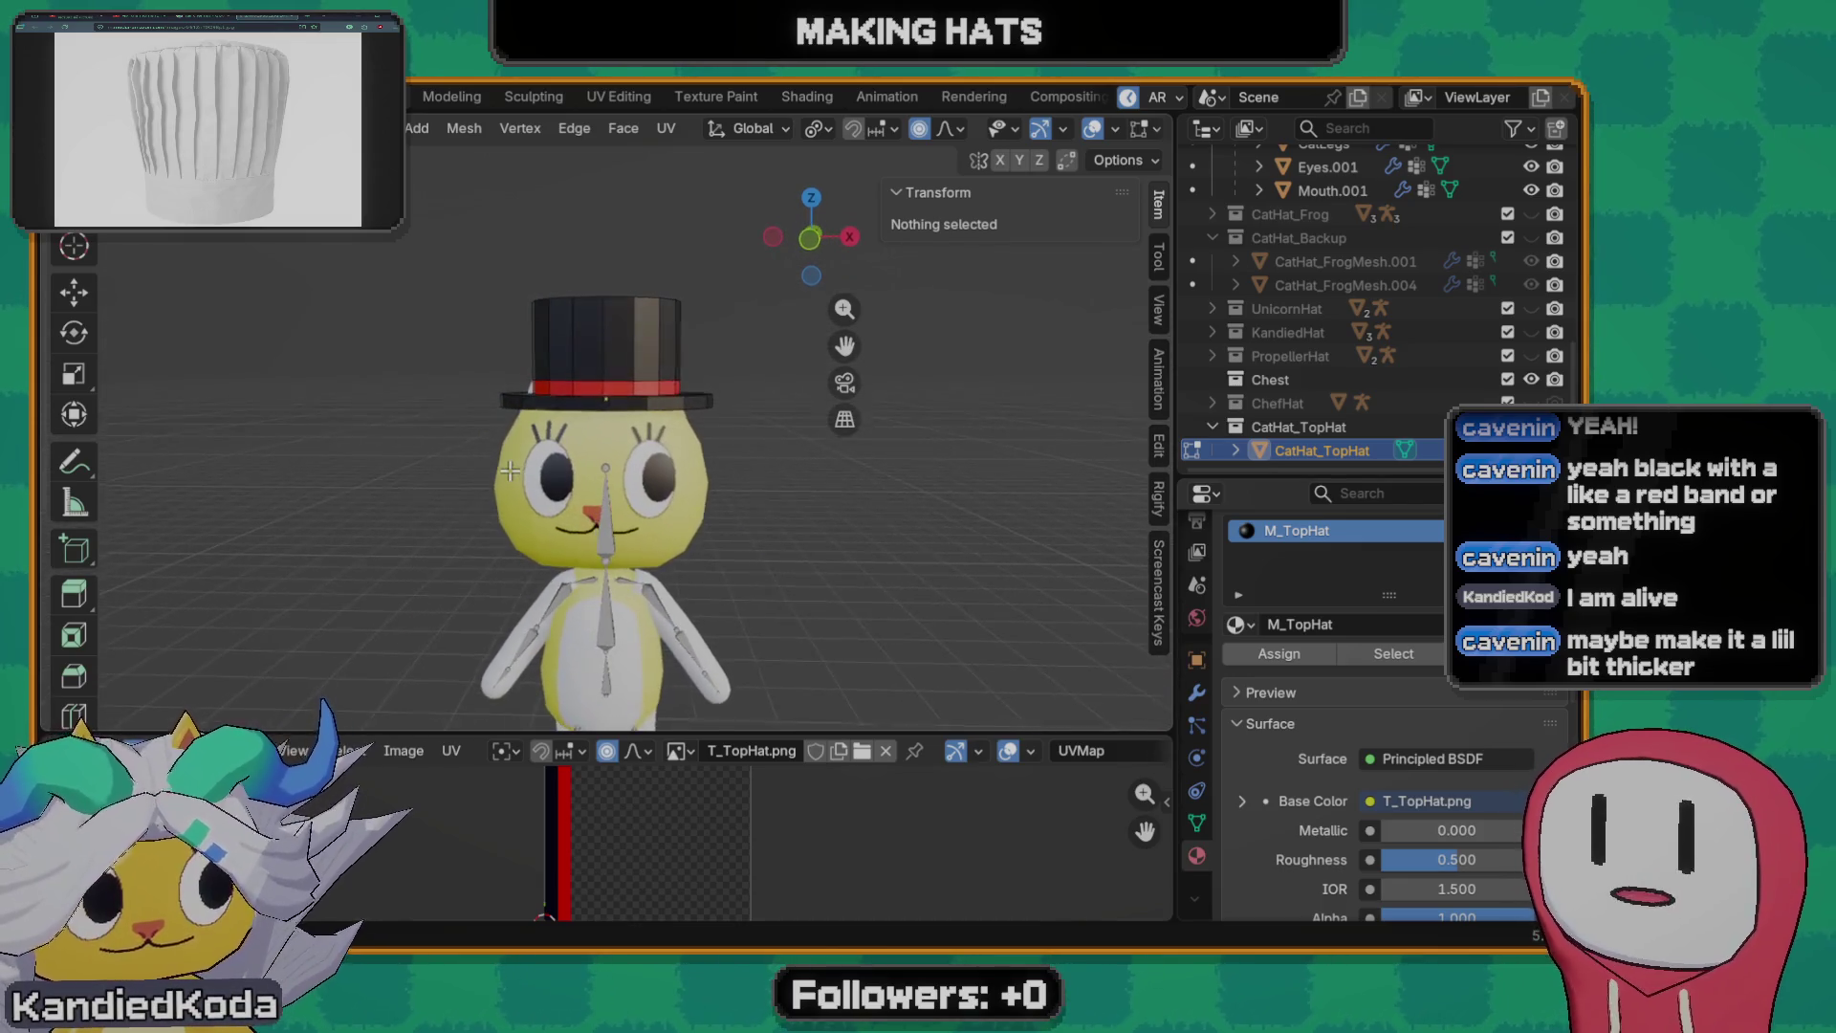
key("grave")
left_click(554, 374)
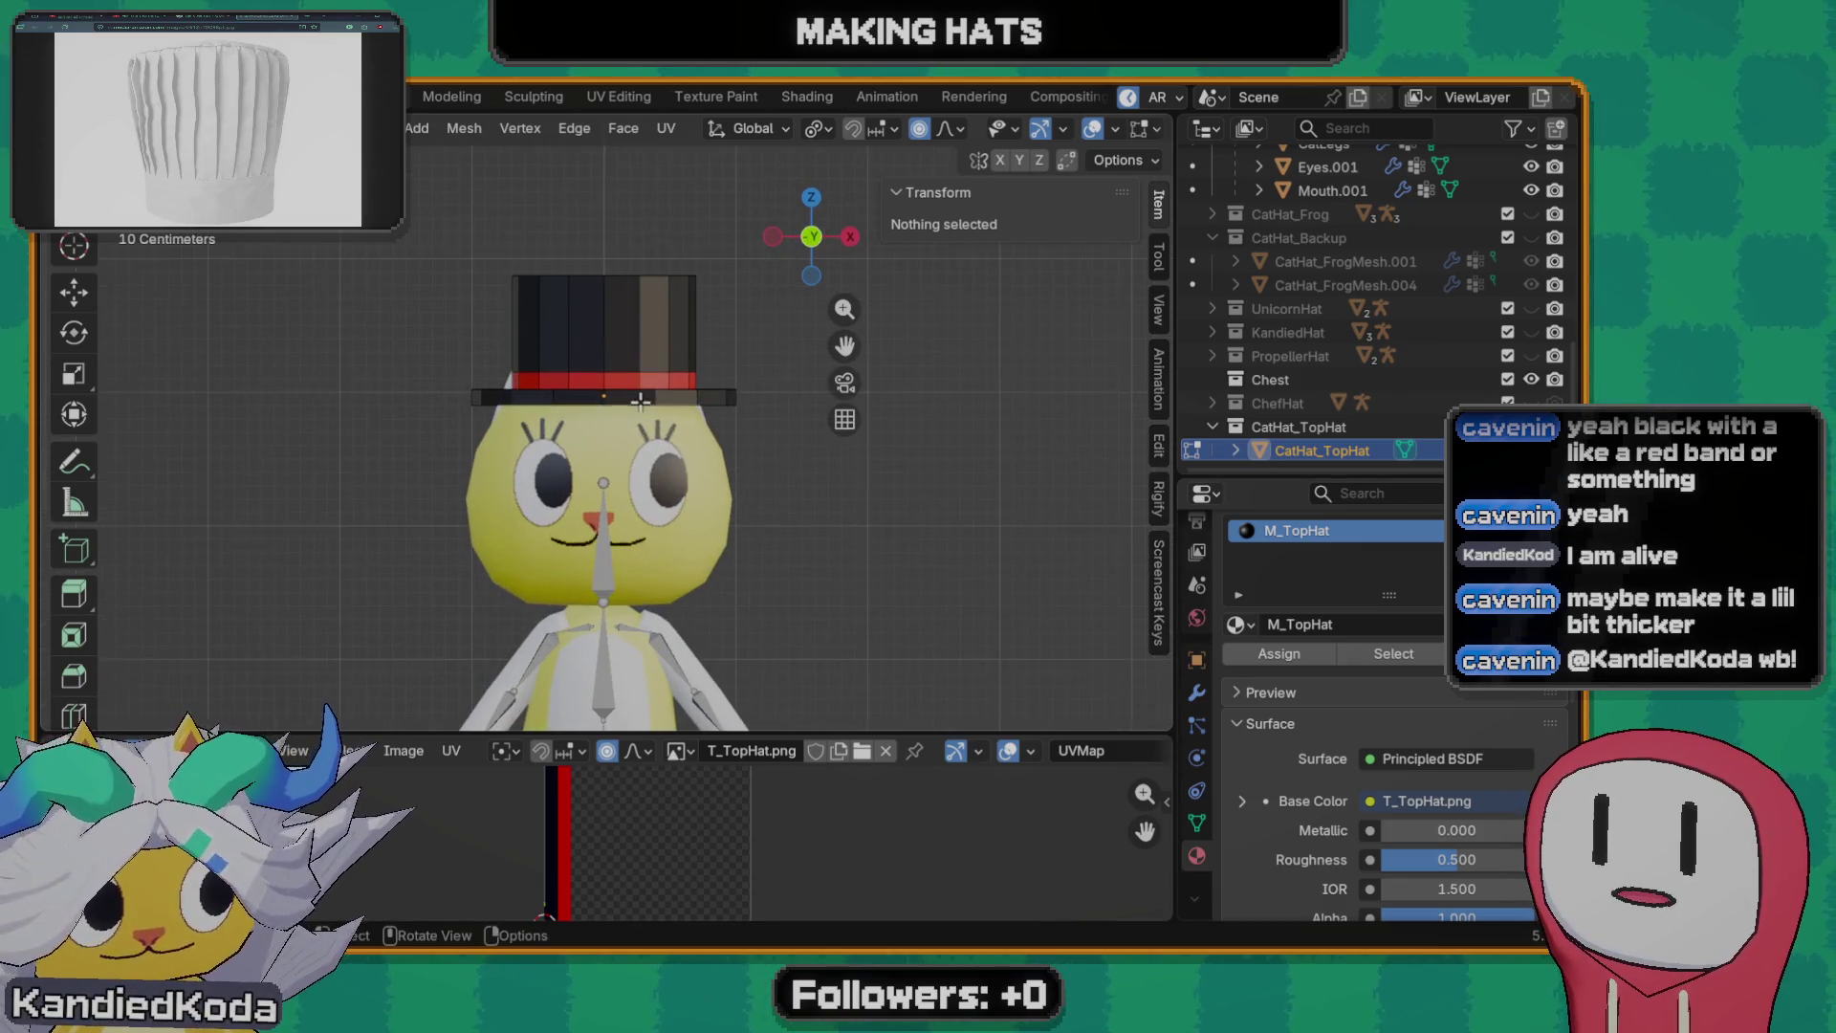
- Edge Slide the red band's loop by about -0.04 to thicken the band, after two cancelled attempts
left_click(625, 371, "alt")
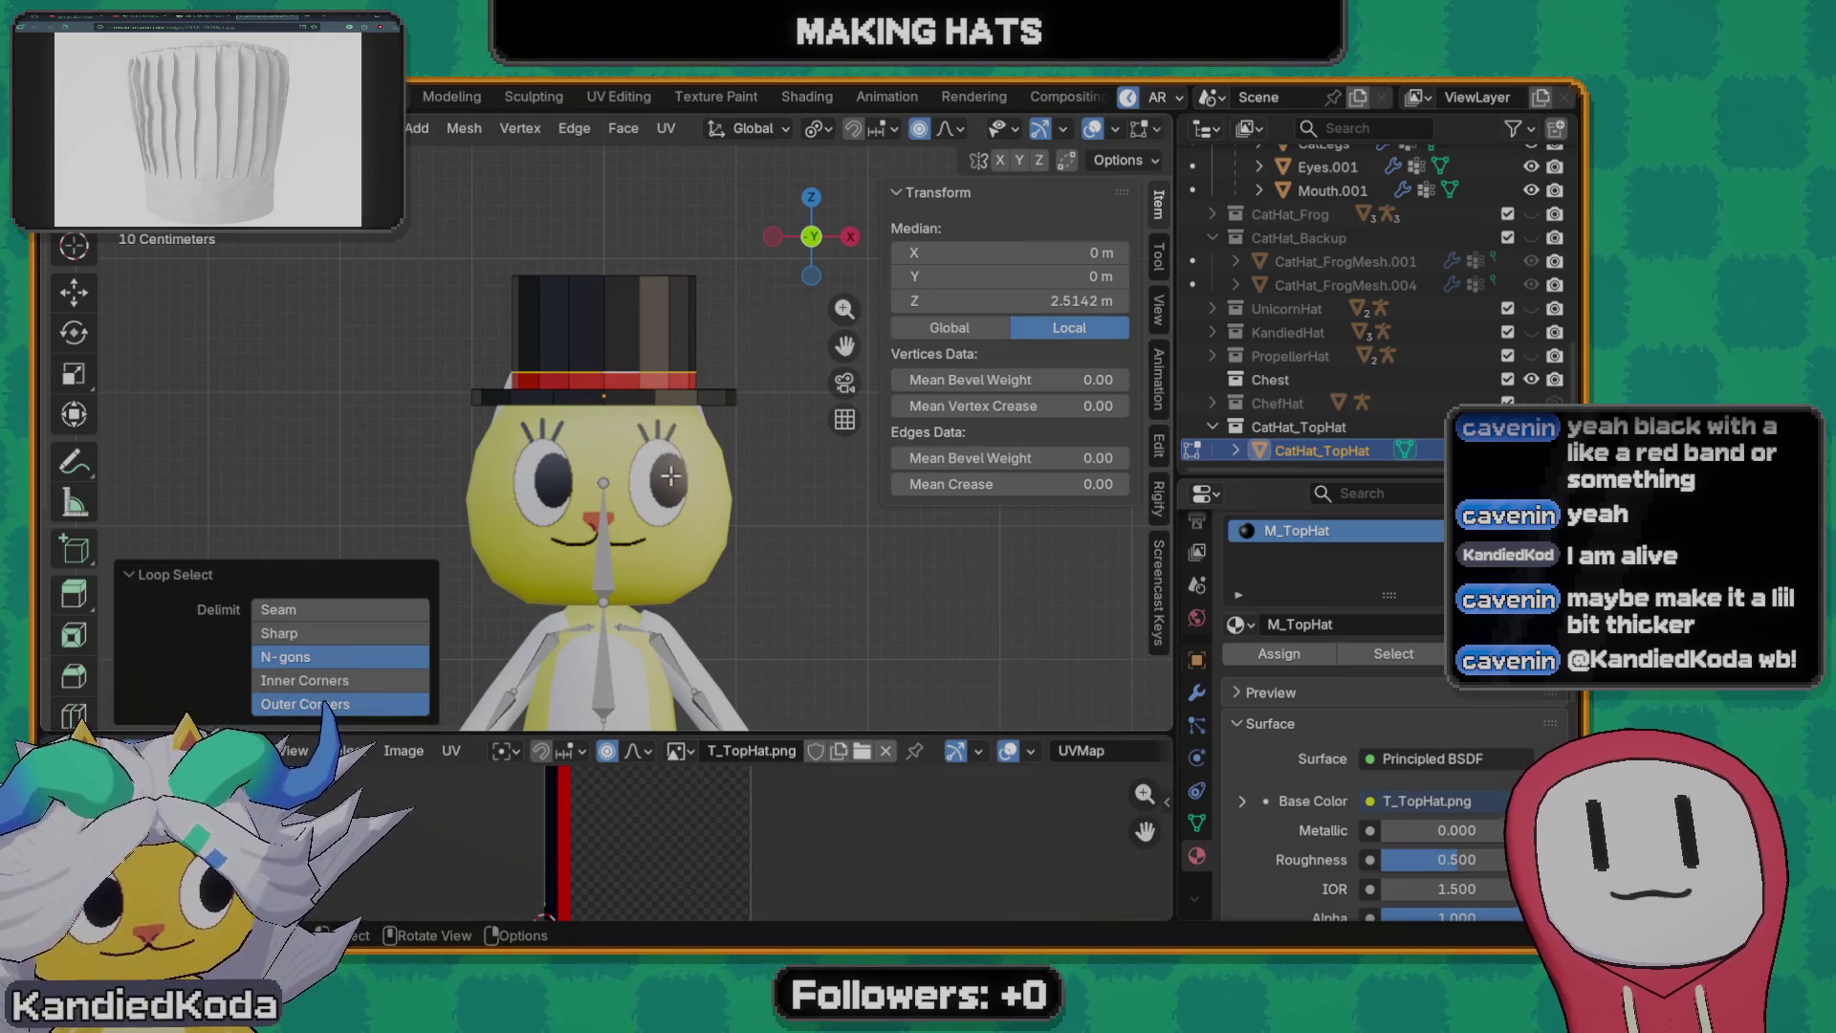
key("g")
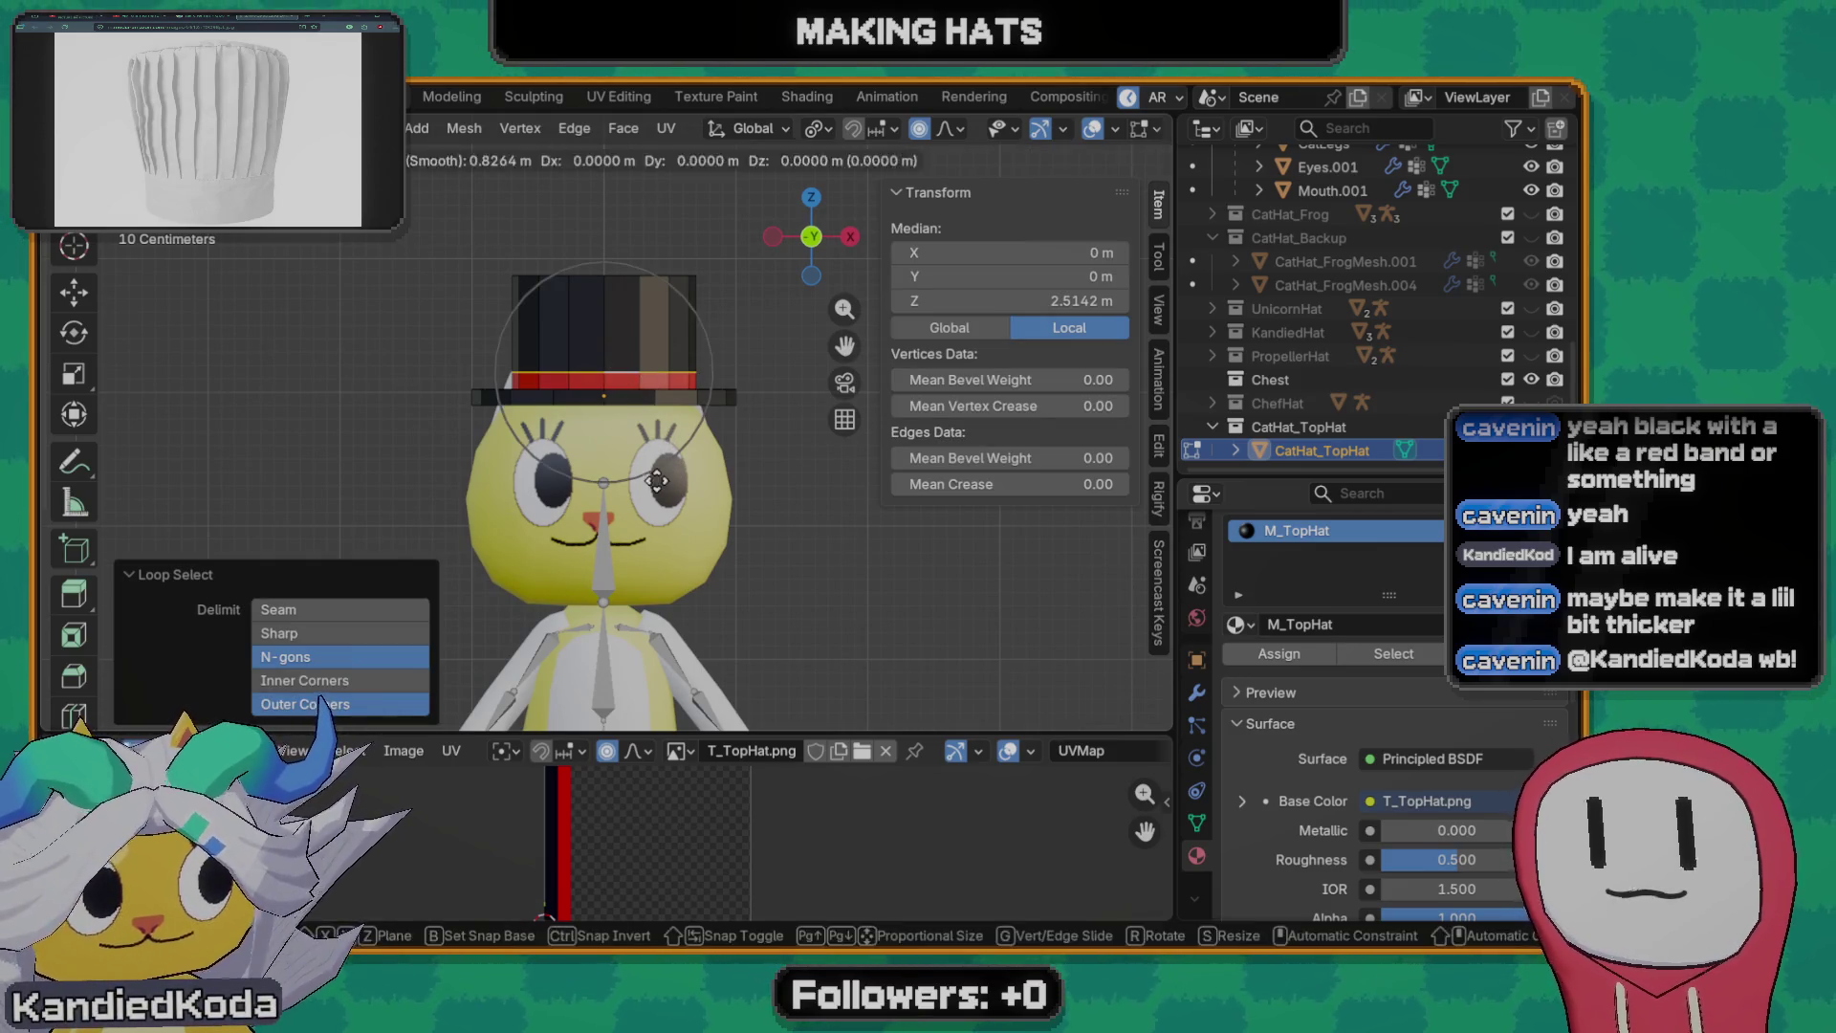
key("g")
right_click(664, 492)
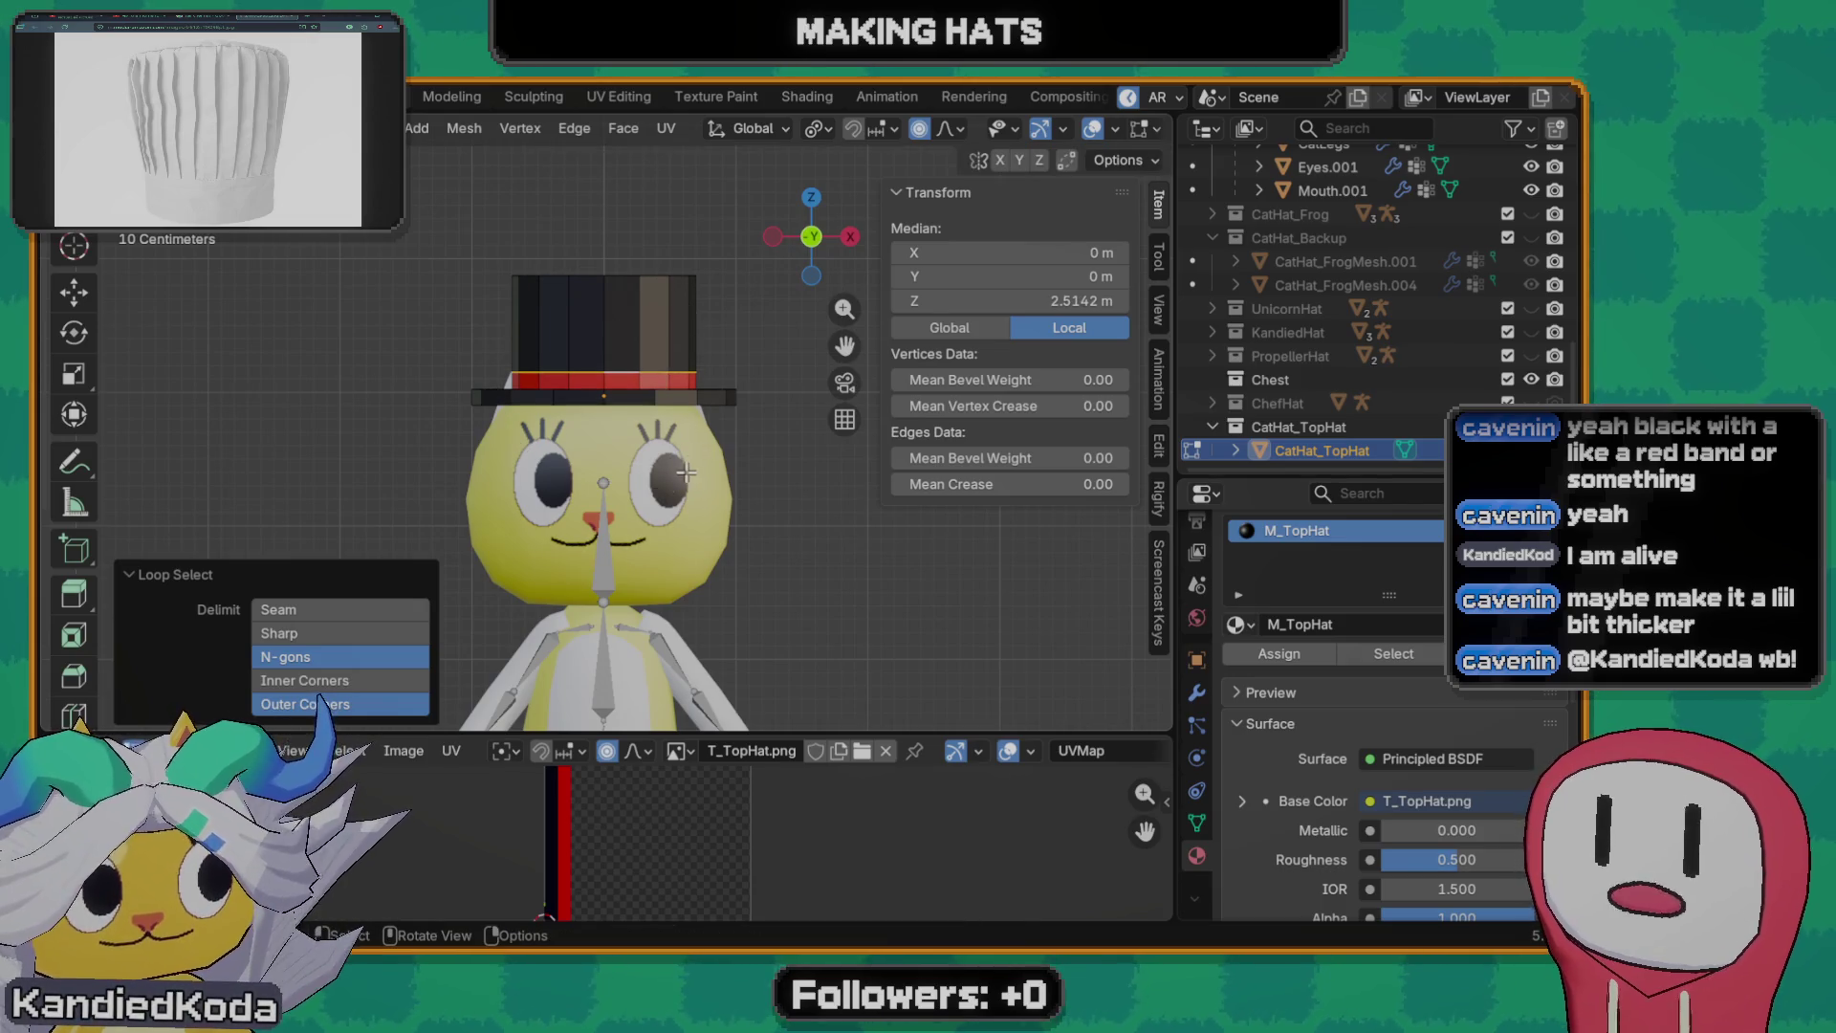
key("g")
key("g")
right_click(689, 471)
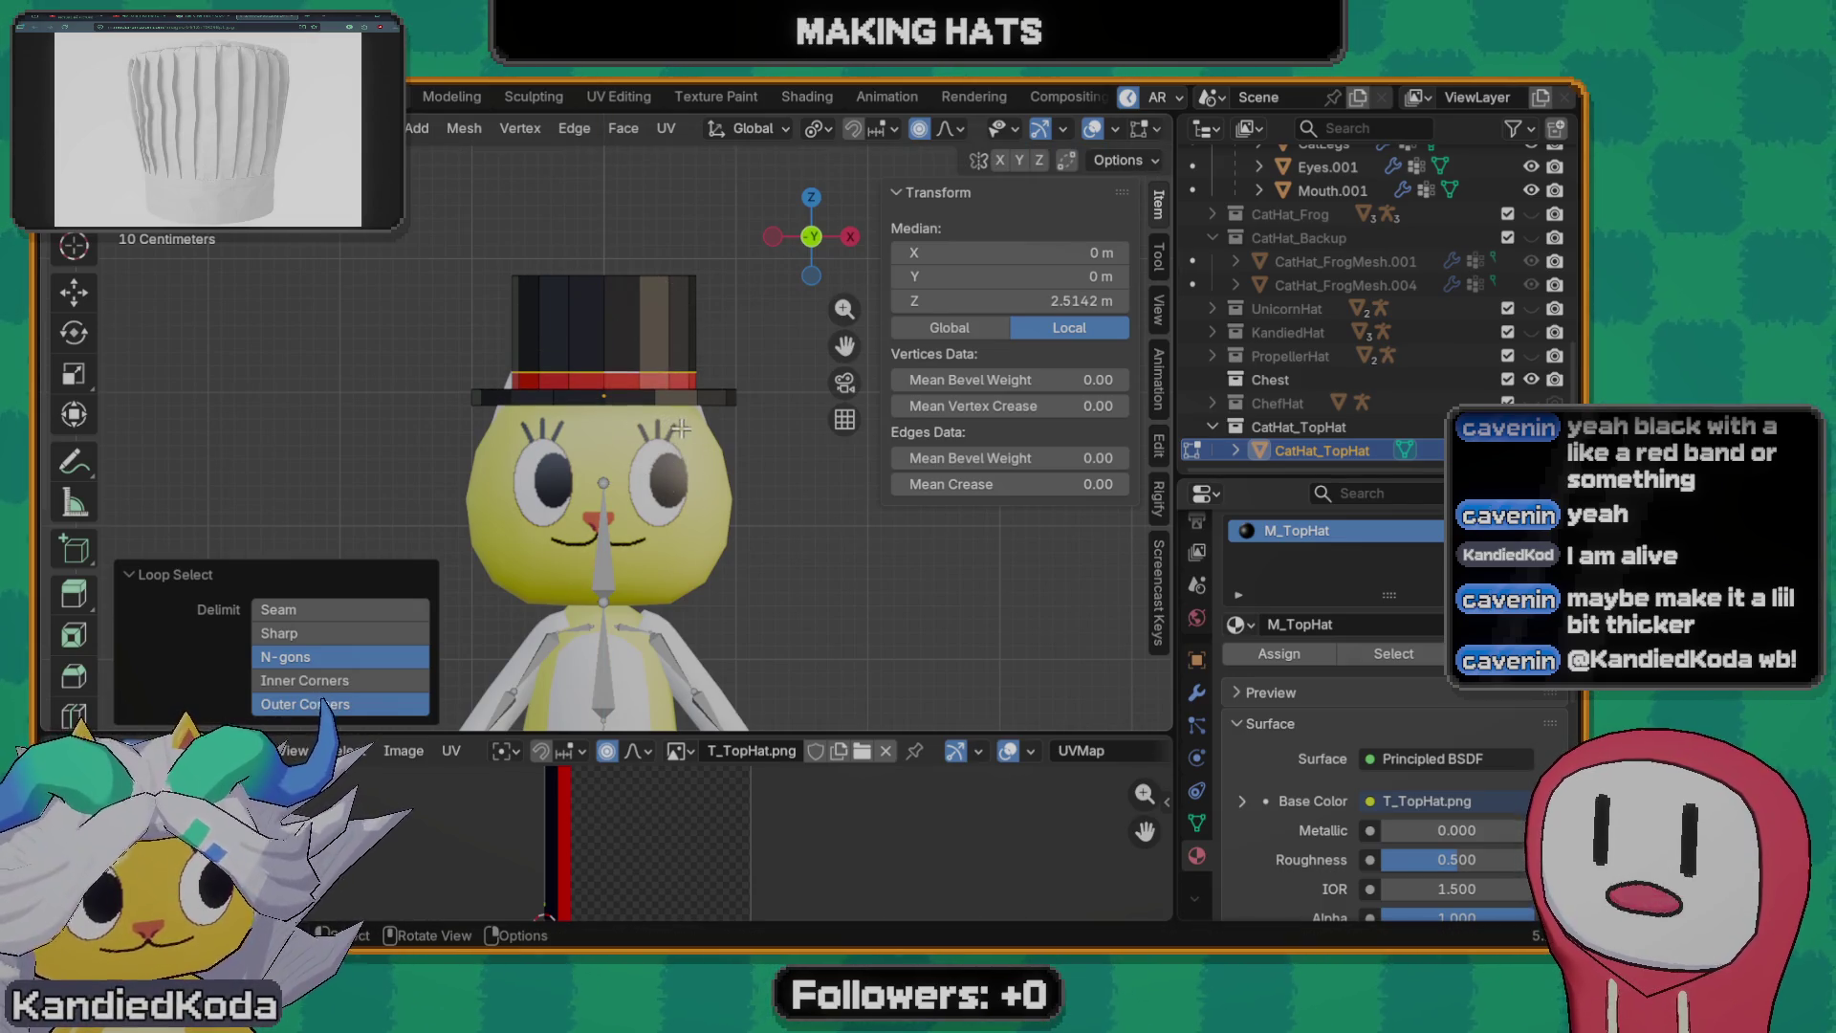
scroll(633, 422, "up", 3)
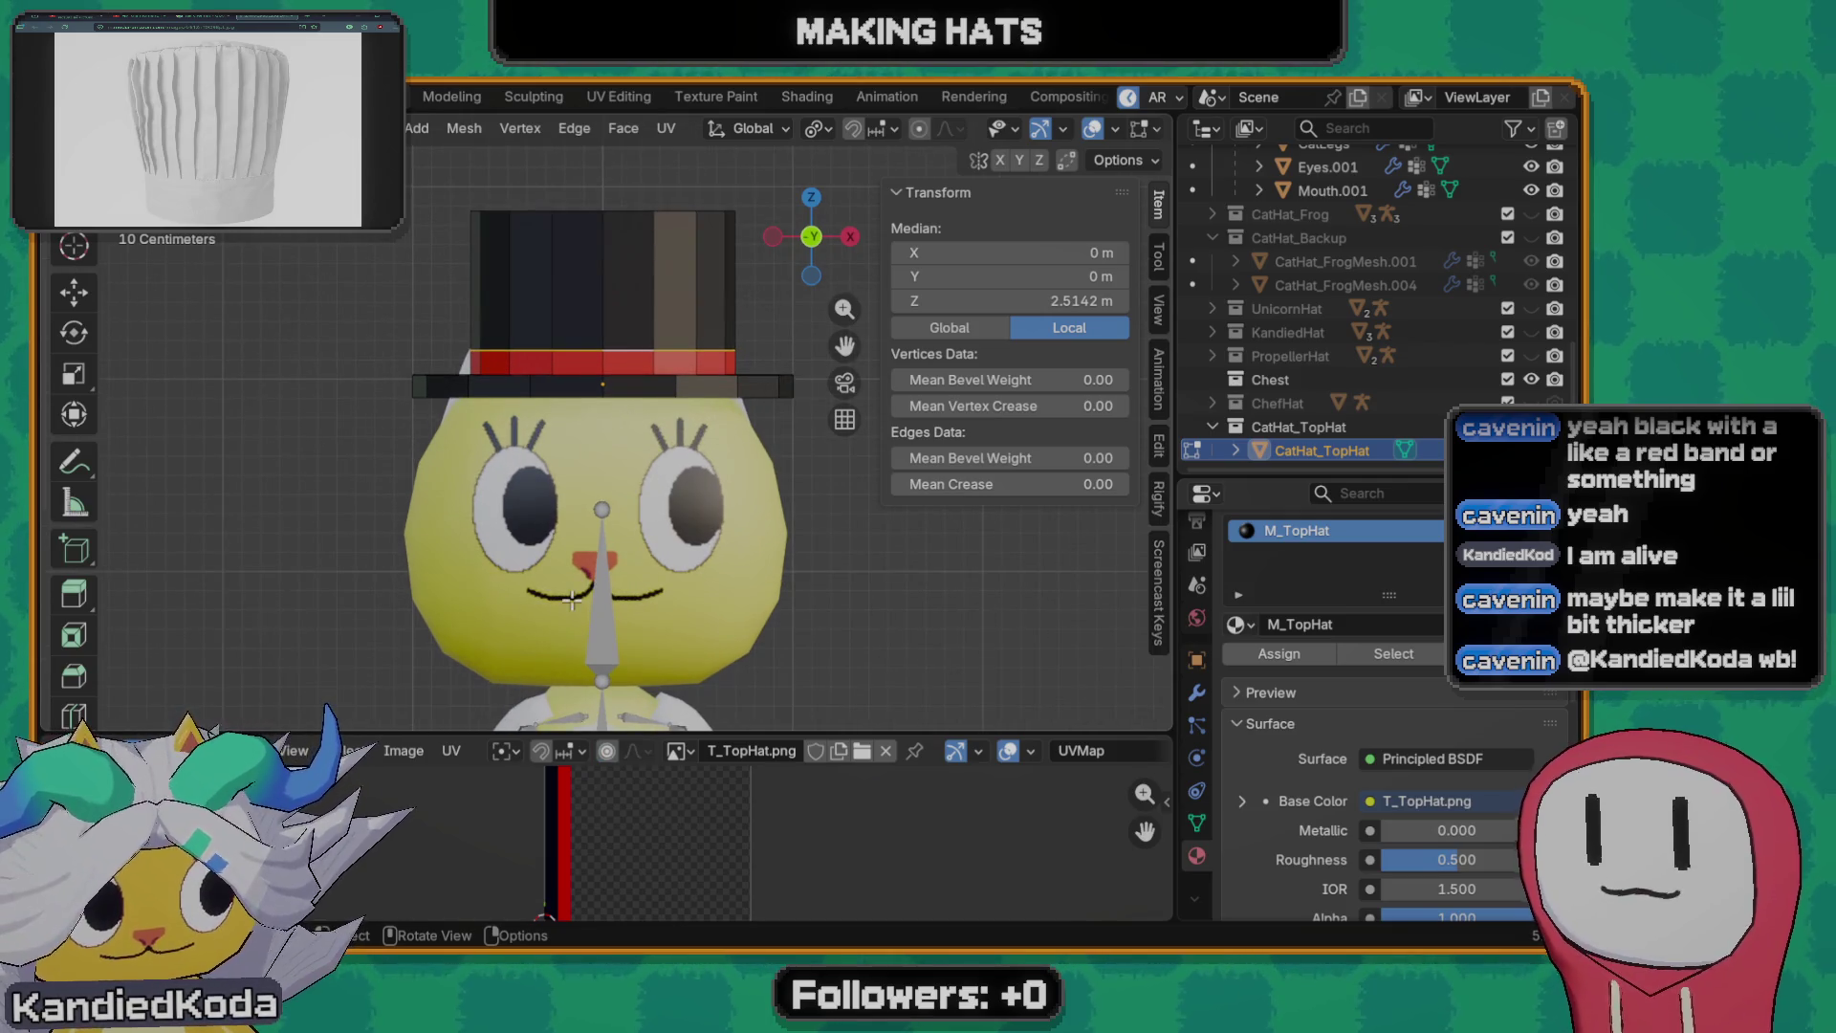
key("g")
key("g")
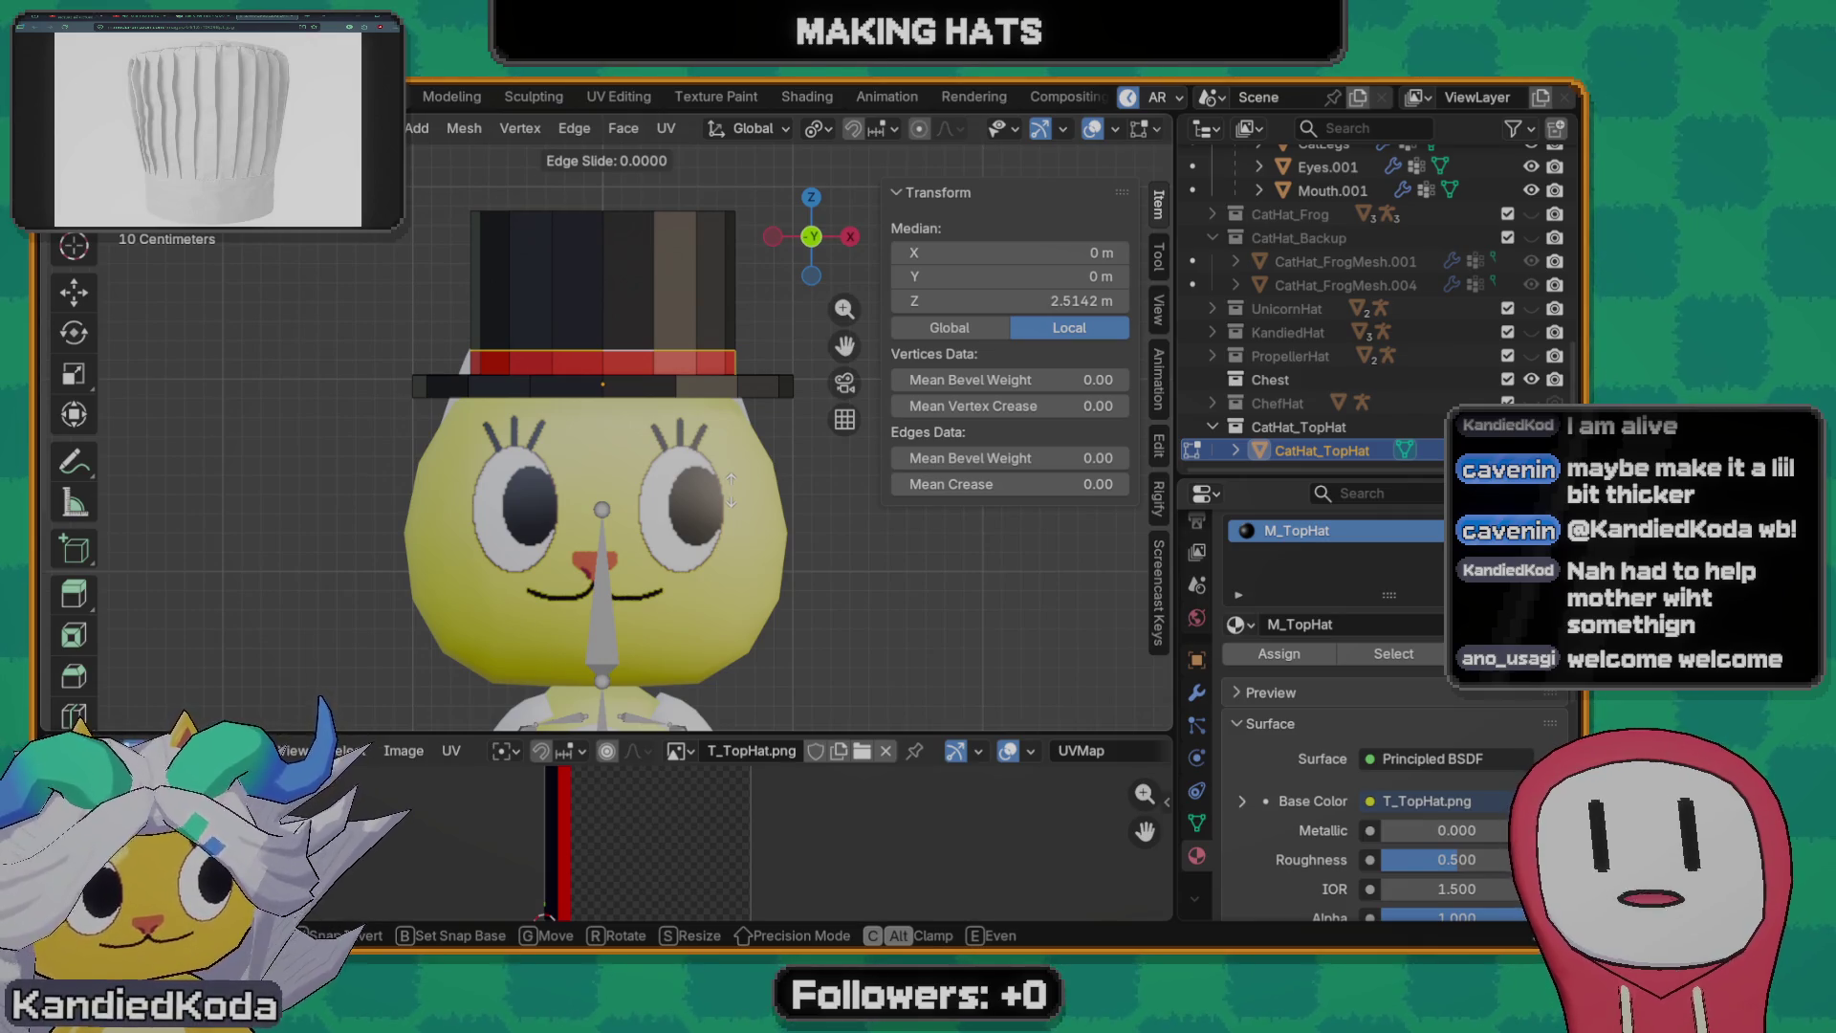
left_click(733, 484)
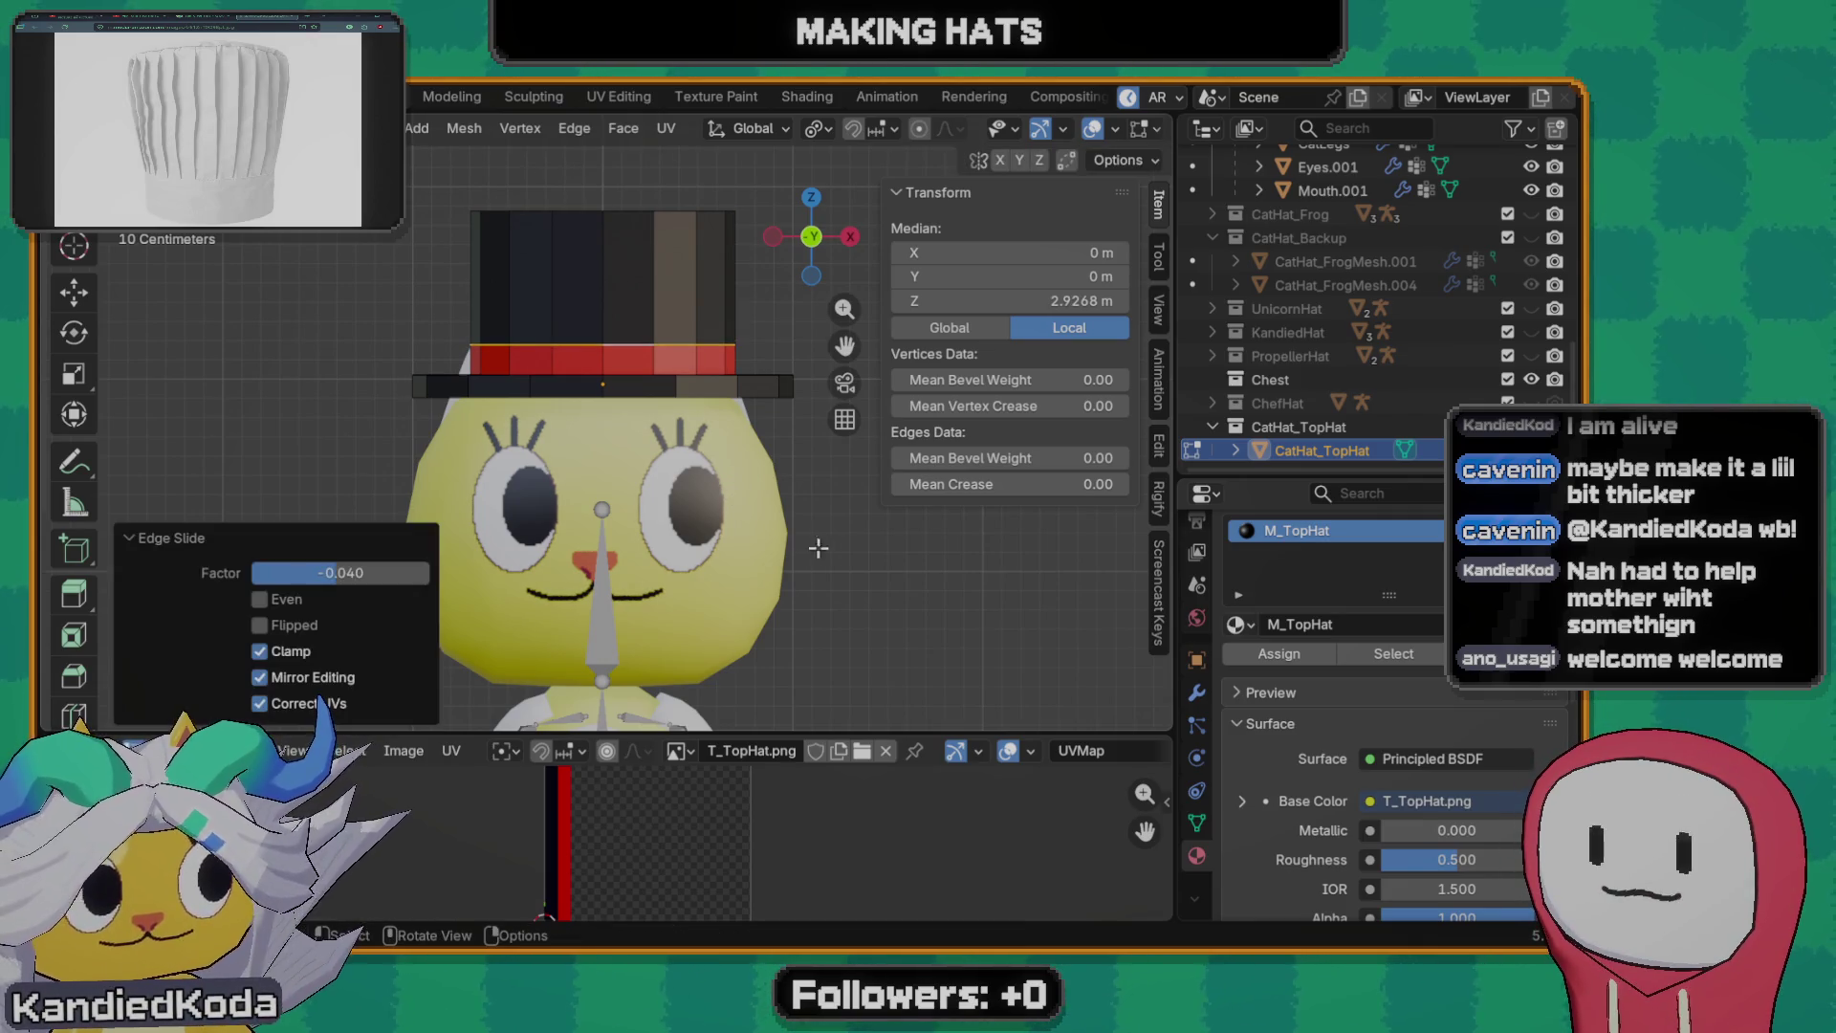
- Return to Object Mode and orbit to a side view of the cat
key("Tab")
scroll(760, 474, "down", 3)
mouse_move(760, 473)
middle_mouse_down()
mouse_move(792, 465)
mouse_move(467, 498)
middle_mouse_up()
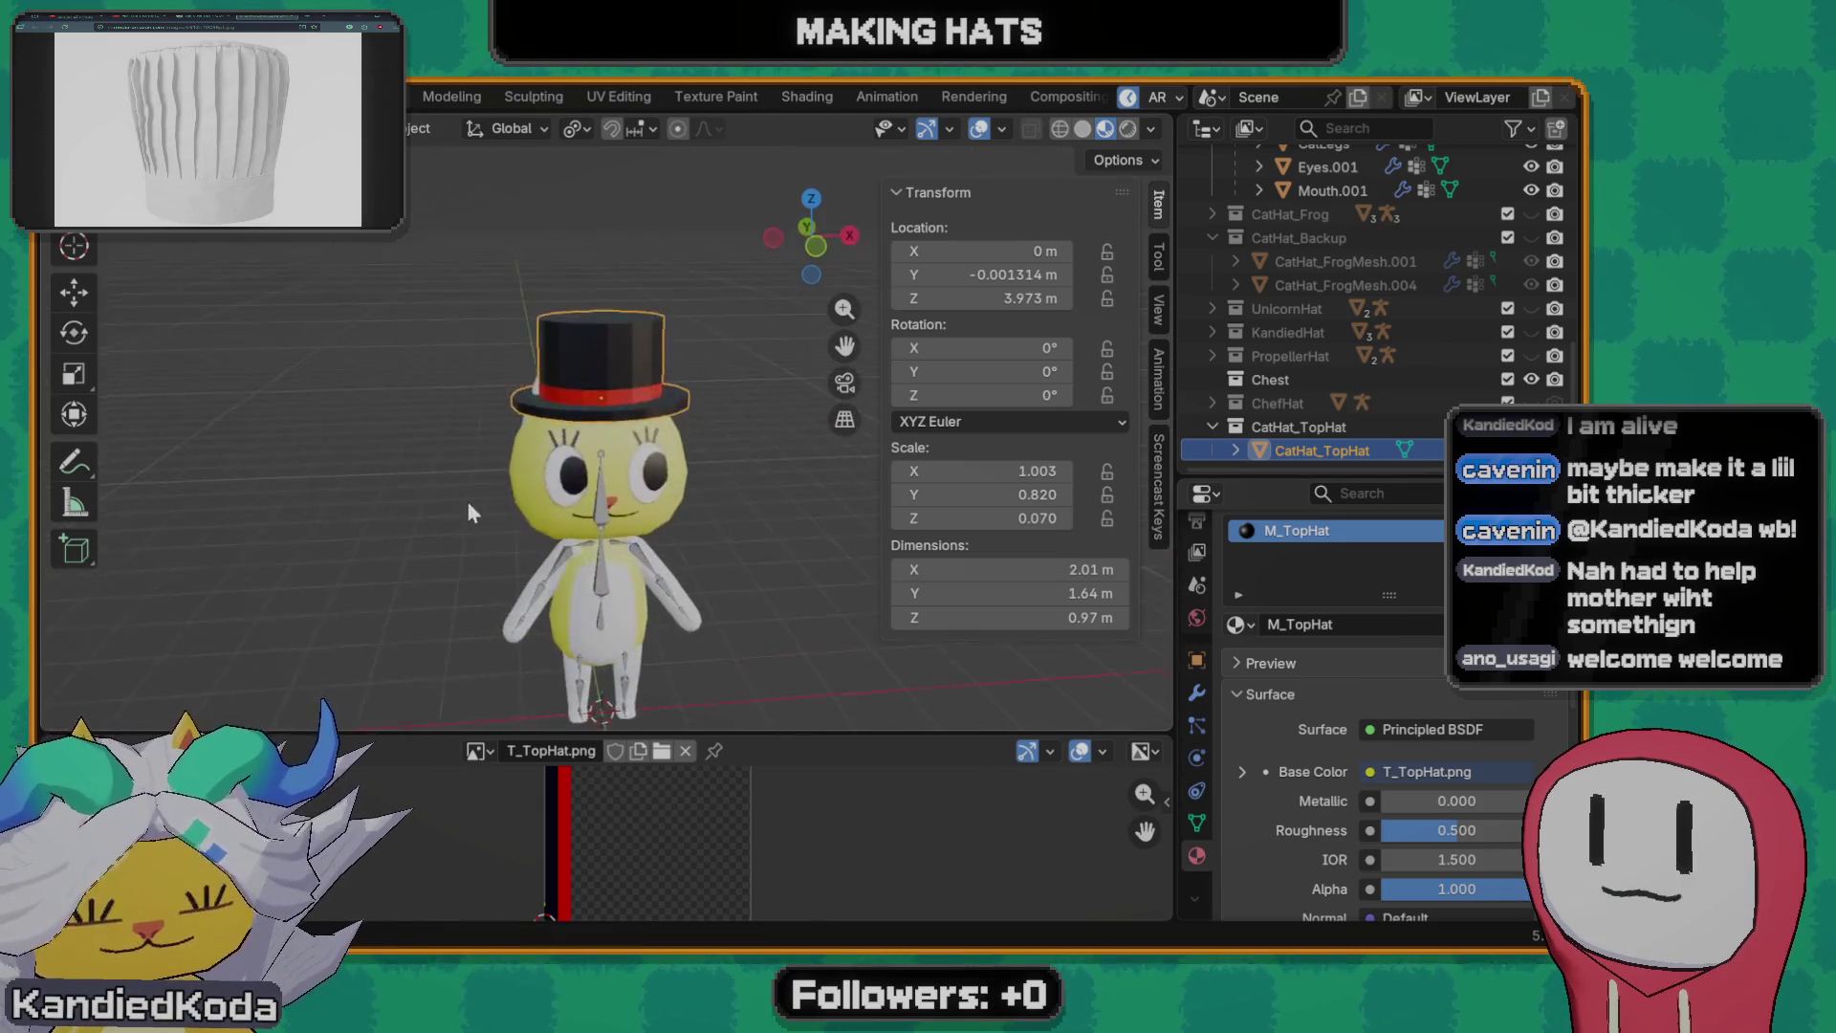
scroll(466, 498, "up", 1)
scroll(635, 461, "up", 2)
- Shade Smooth the top hat from the object context menu and orbit to inspect it from the side
mouse_move(634, 461)
middle_mouse_down()
mouse_move(343, 508)
mouse_move(571, 486)
mouse_move(405, 469)
mouse_move(598, 471)
mouse_move(773, 505)
mouse_move(780, 523)
middle_mouse_up()
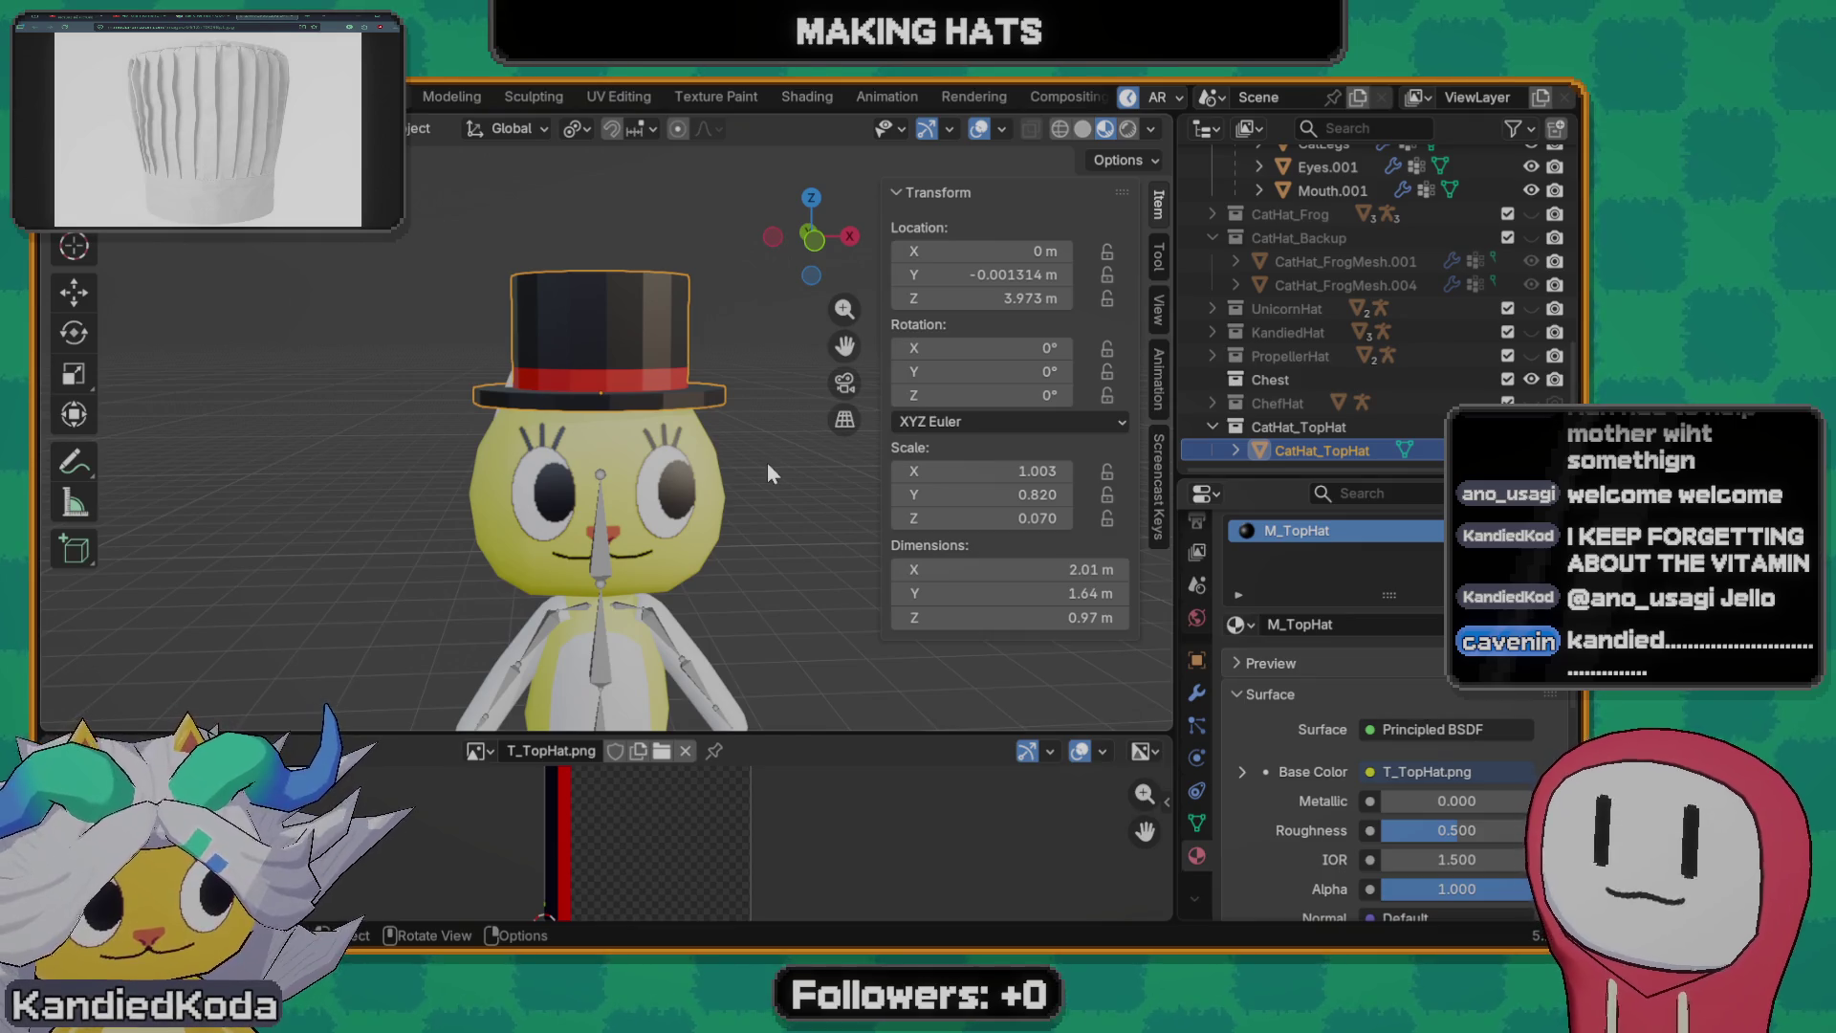
right_click(664, 405)
left_click(669, 385)
mouse_move(691, 477)
middle_mouse_down()
mouse_move(443, 490)
mouse_move(784, 482)
mouse_move(1027, 569)
middle_mouse_up()
scroll(645, 474, "up", 3)
- Preview the scene in Wireframe shading with Z, then return to Material Preview
mouse_move(645, 473)
middle_mouse_down()
mouse_move(244, 434)
mouse_move(579, 465)
middle_mouse_up()
key("z")
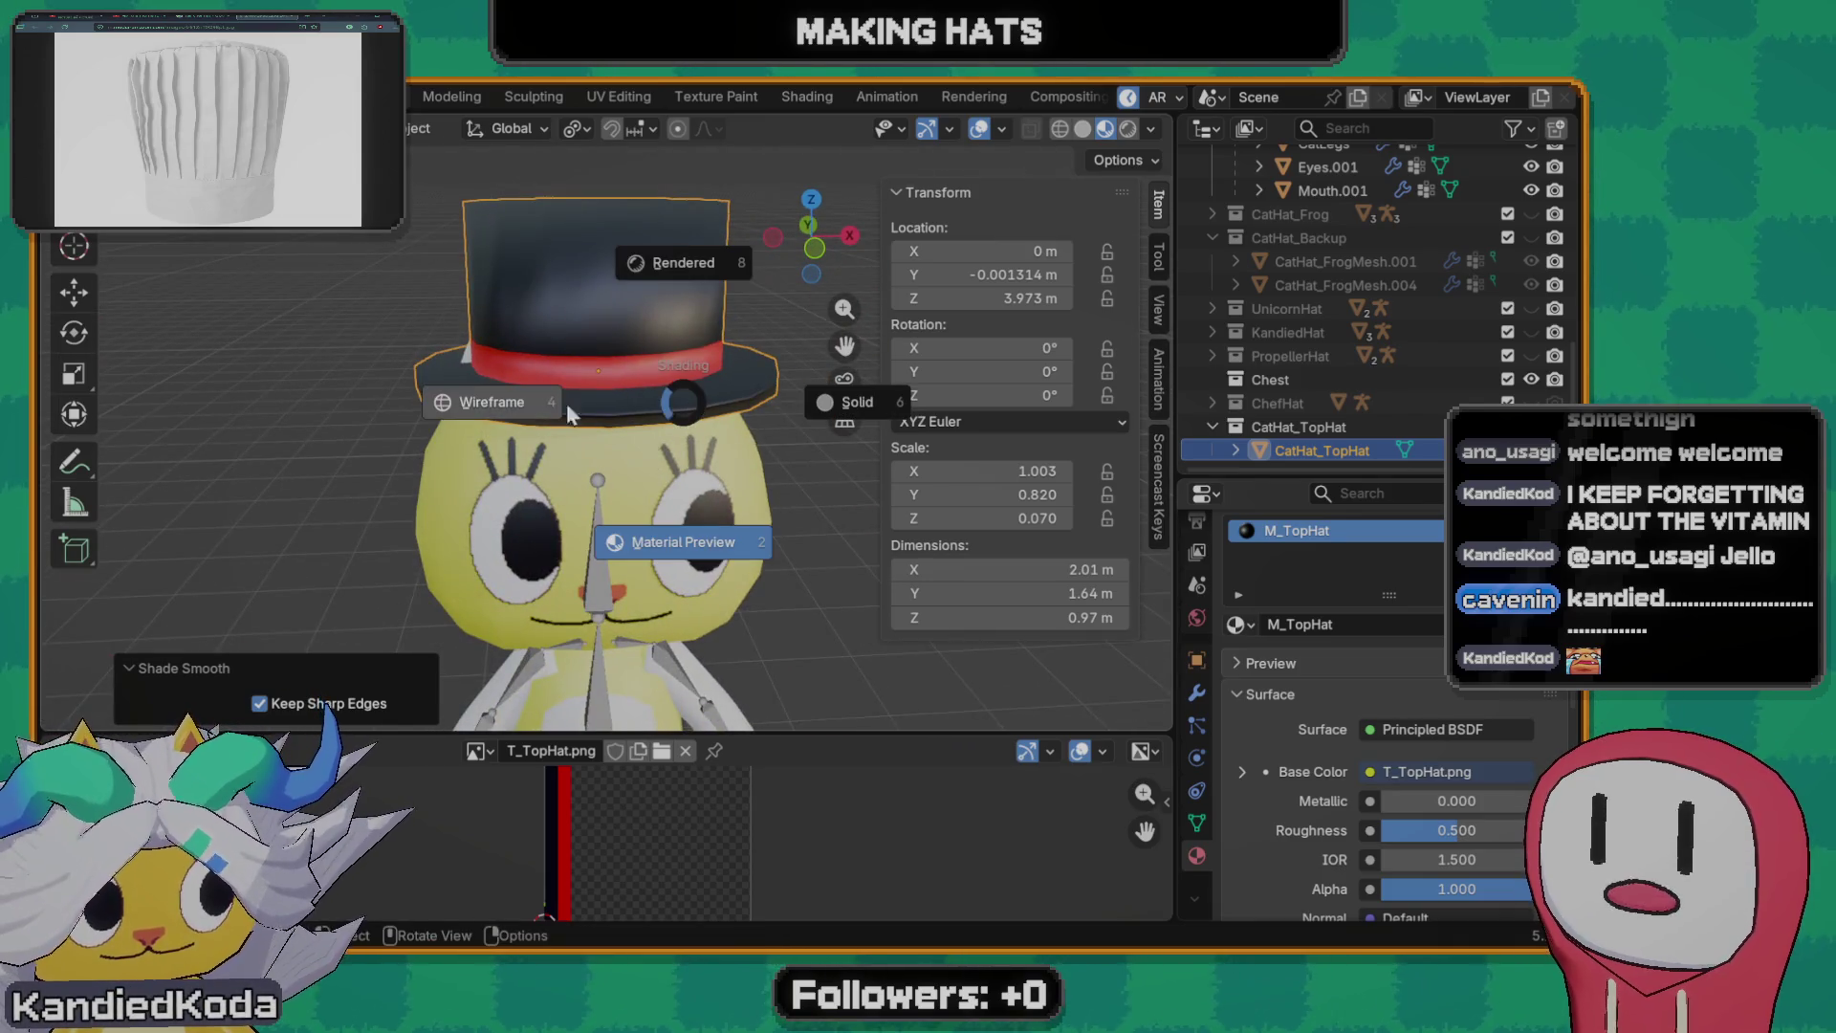
left_click(511, 404)
left_click(558, 536)
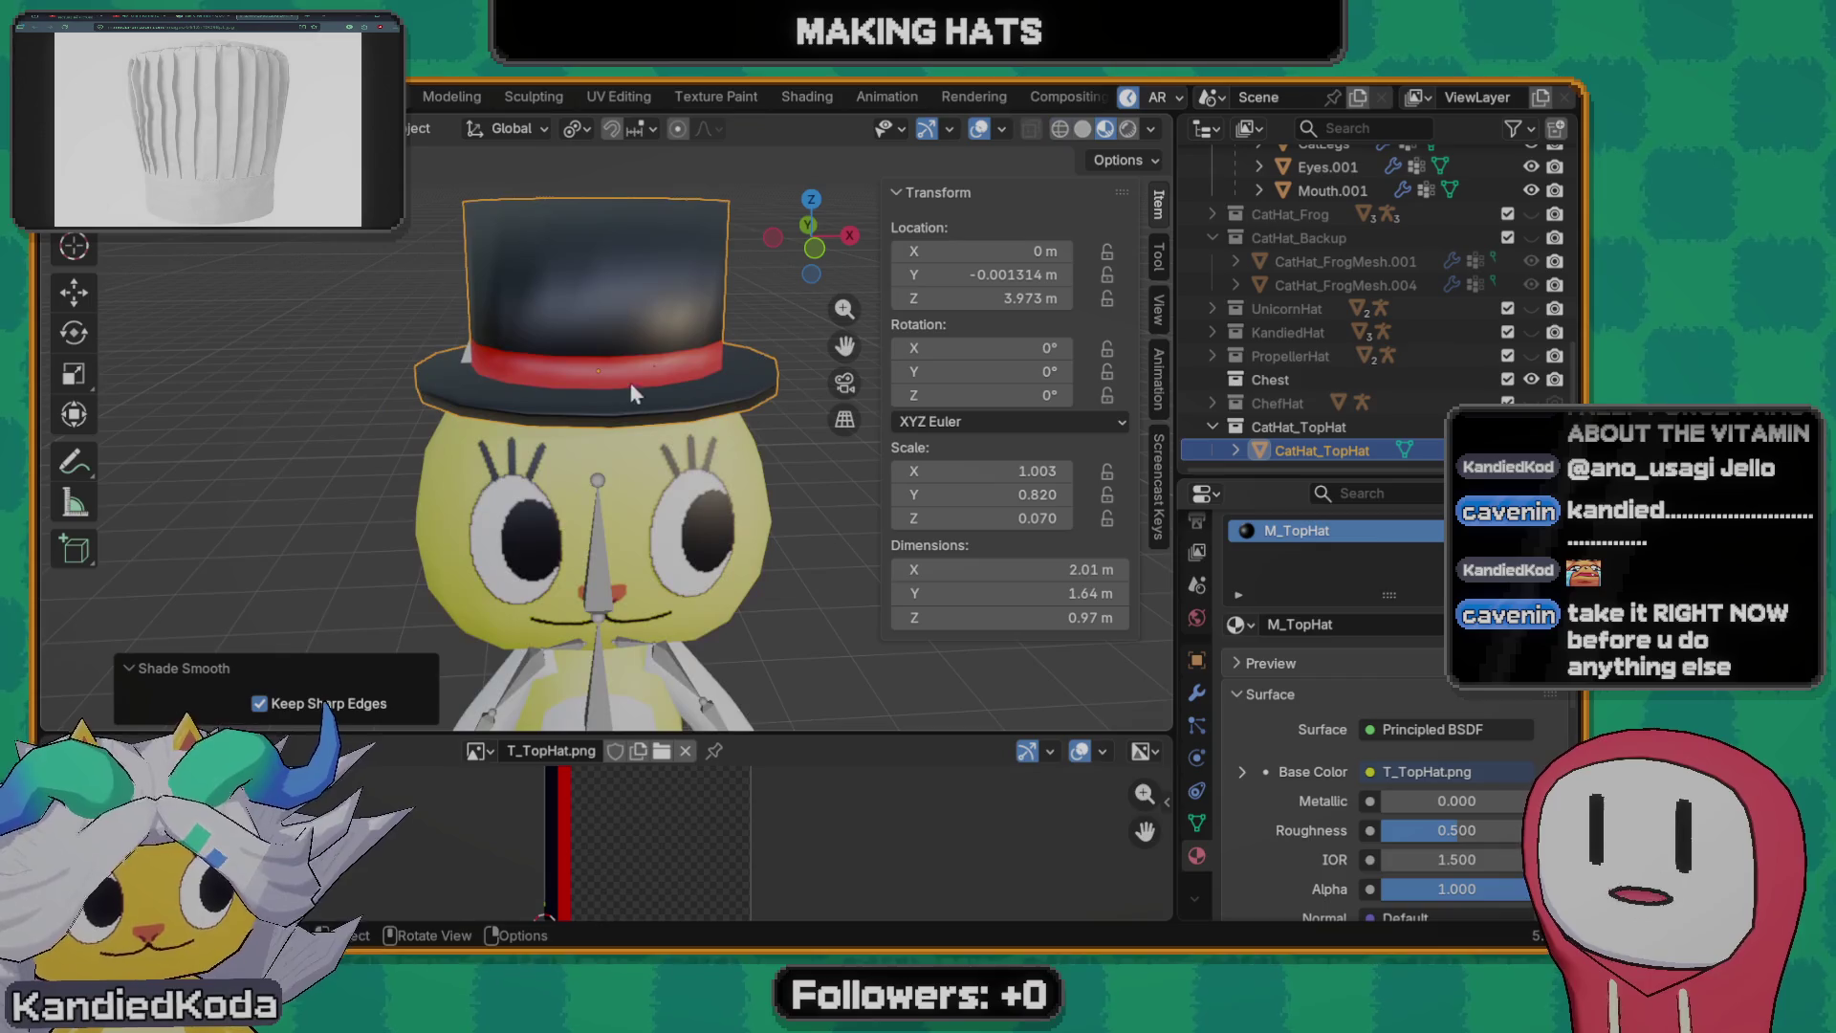
- Set the Viewport Shading Wireframe Color to Object, briefly check Rendered shading and go back to Material Preview
left_click(1152, 128)
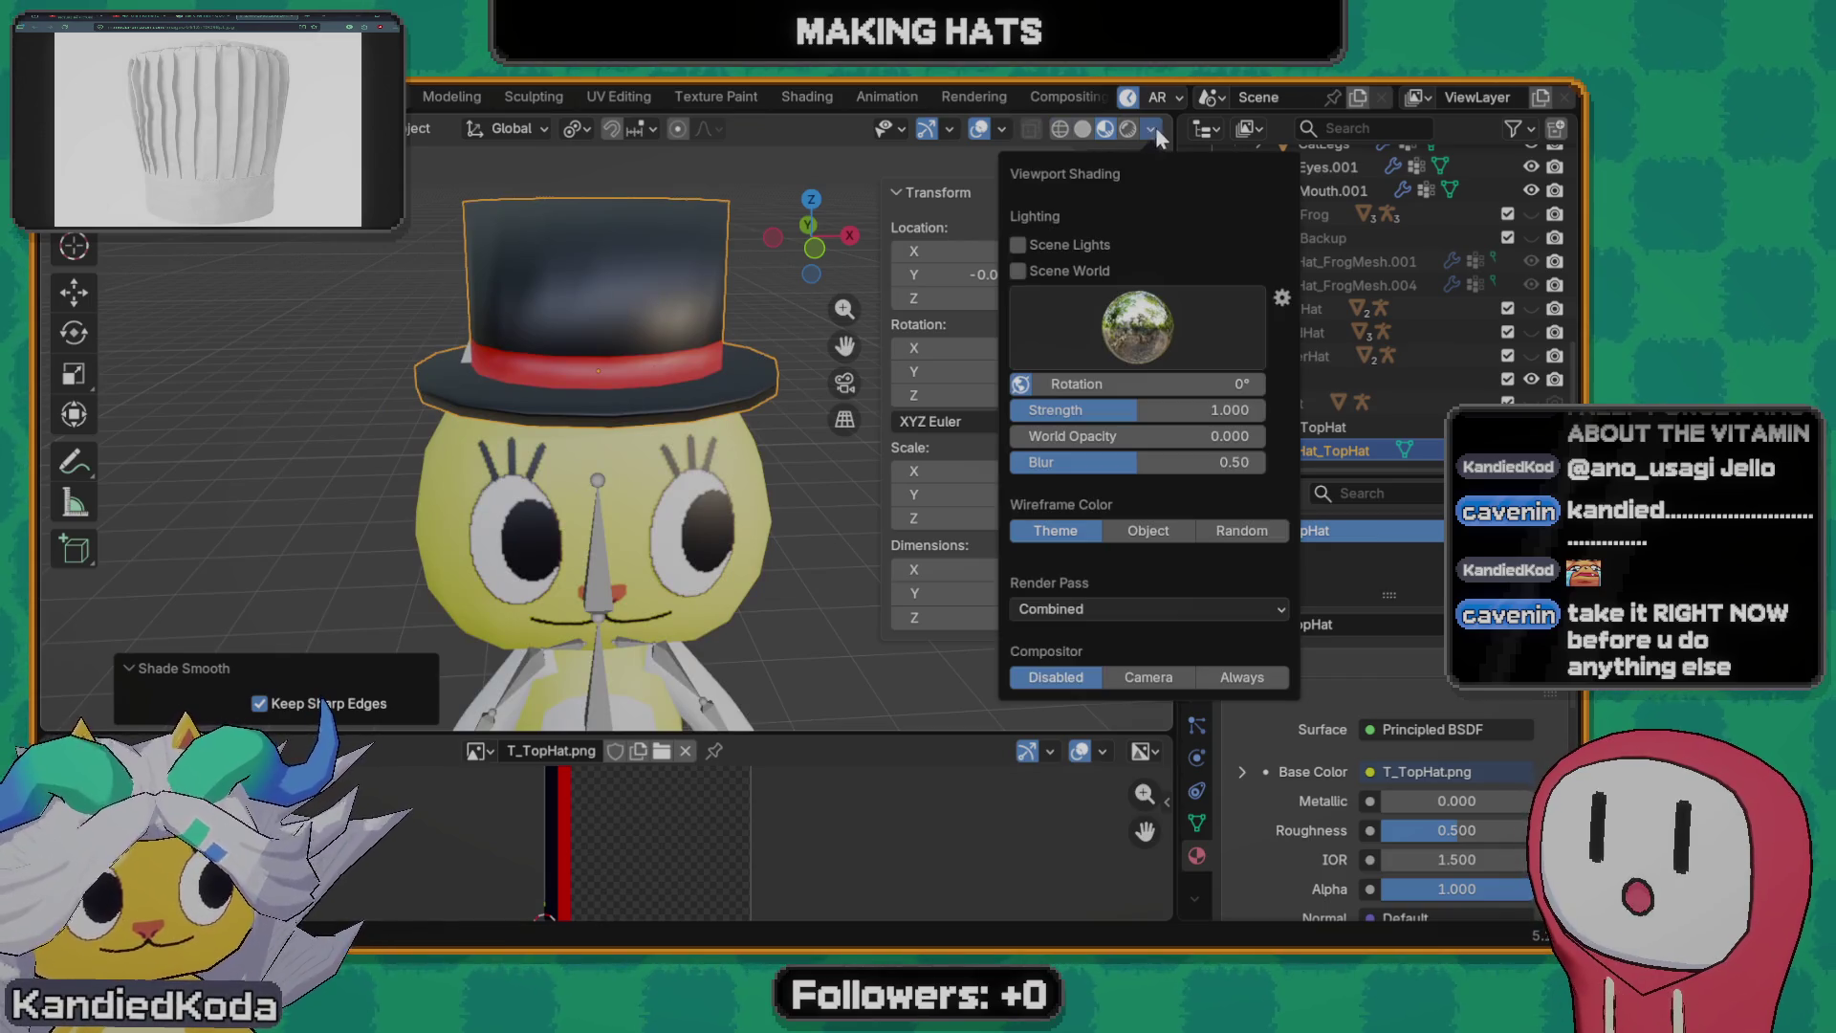
left_click(1149, 532)
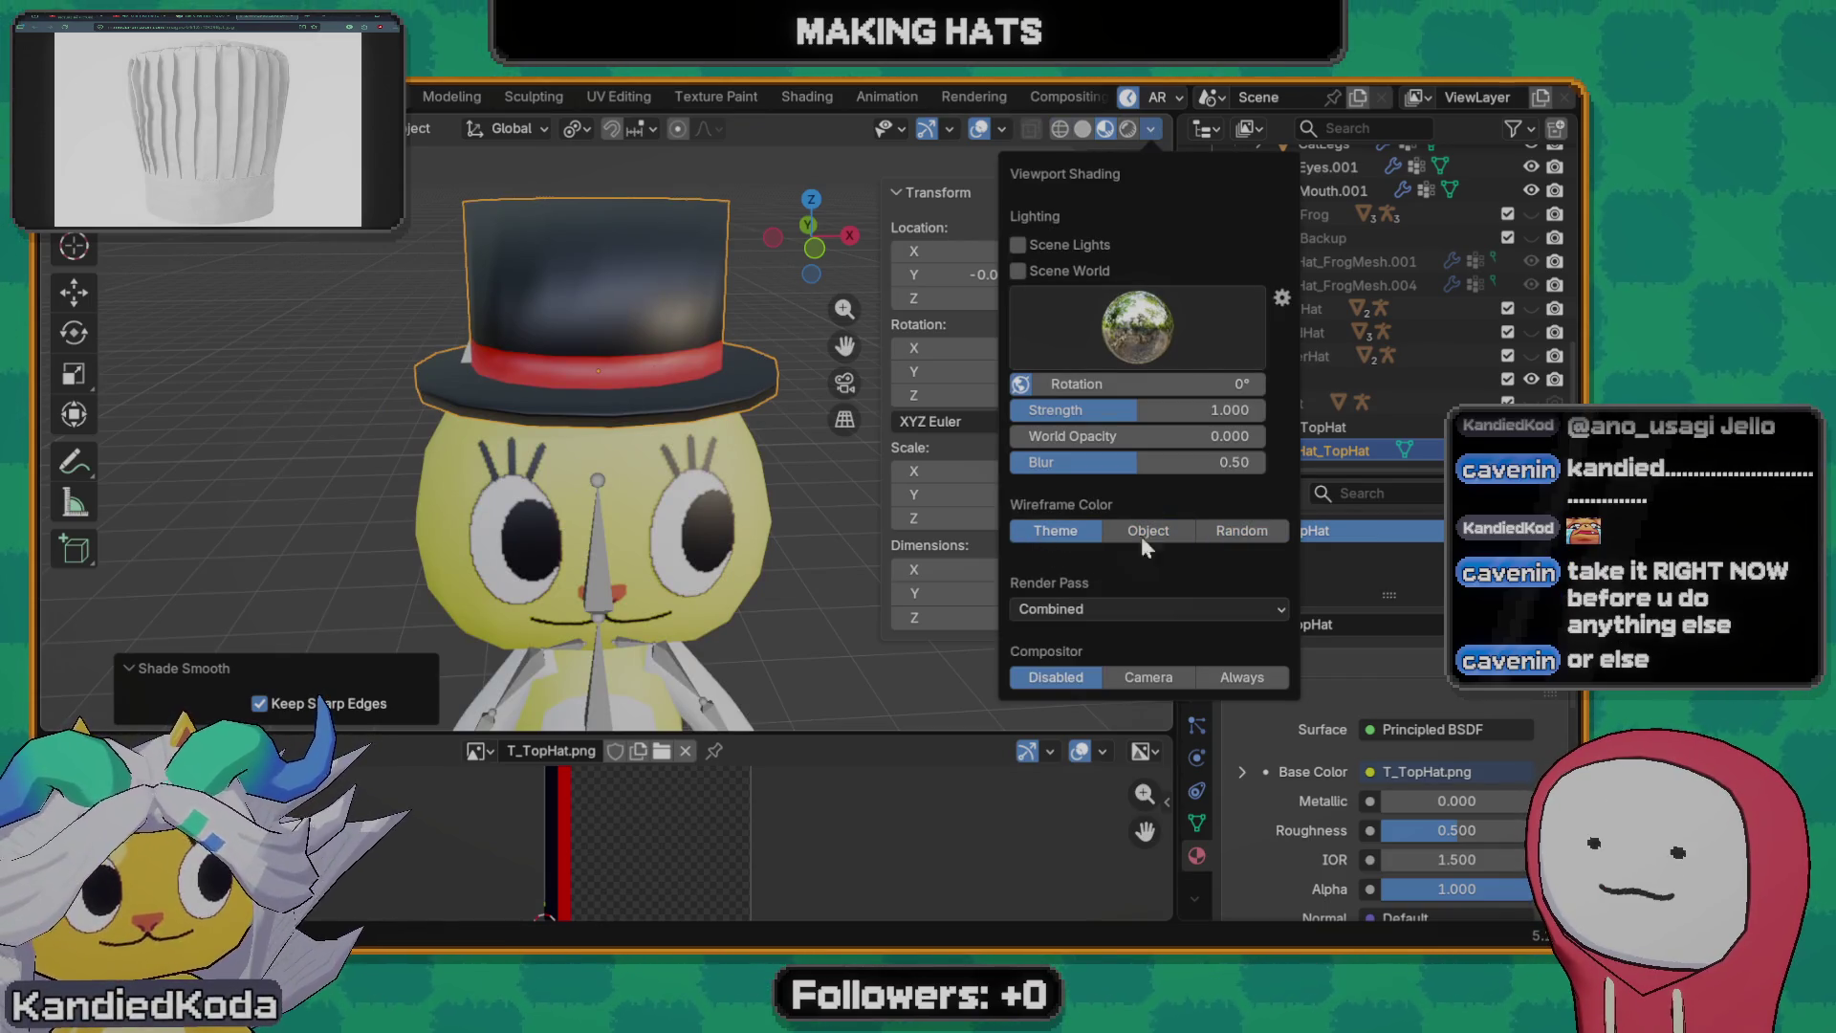
left_click(1128, 129)
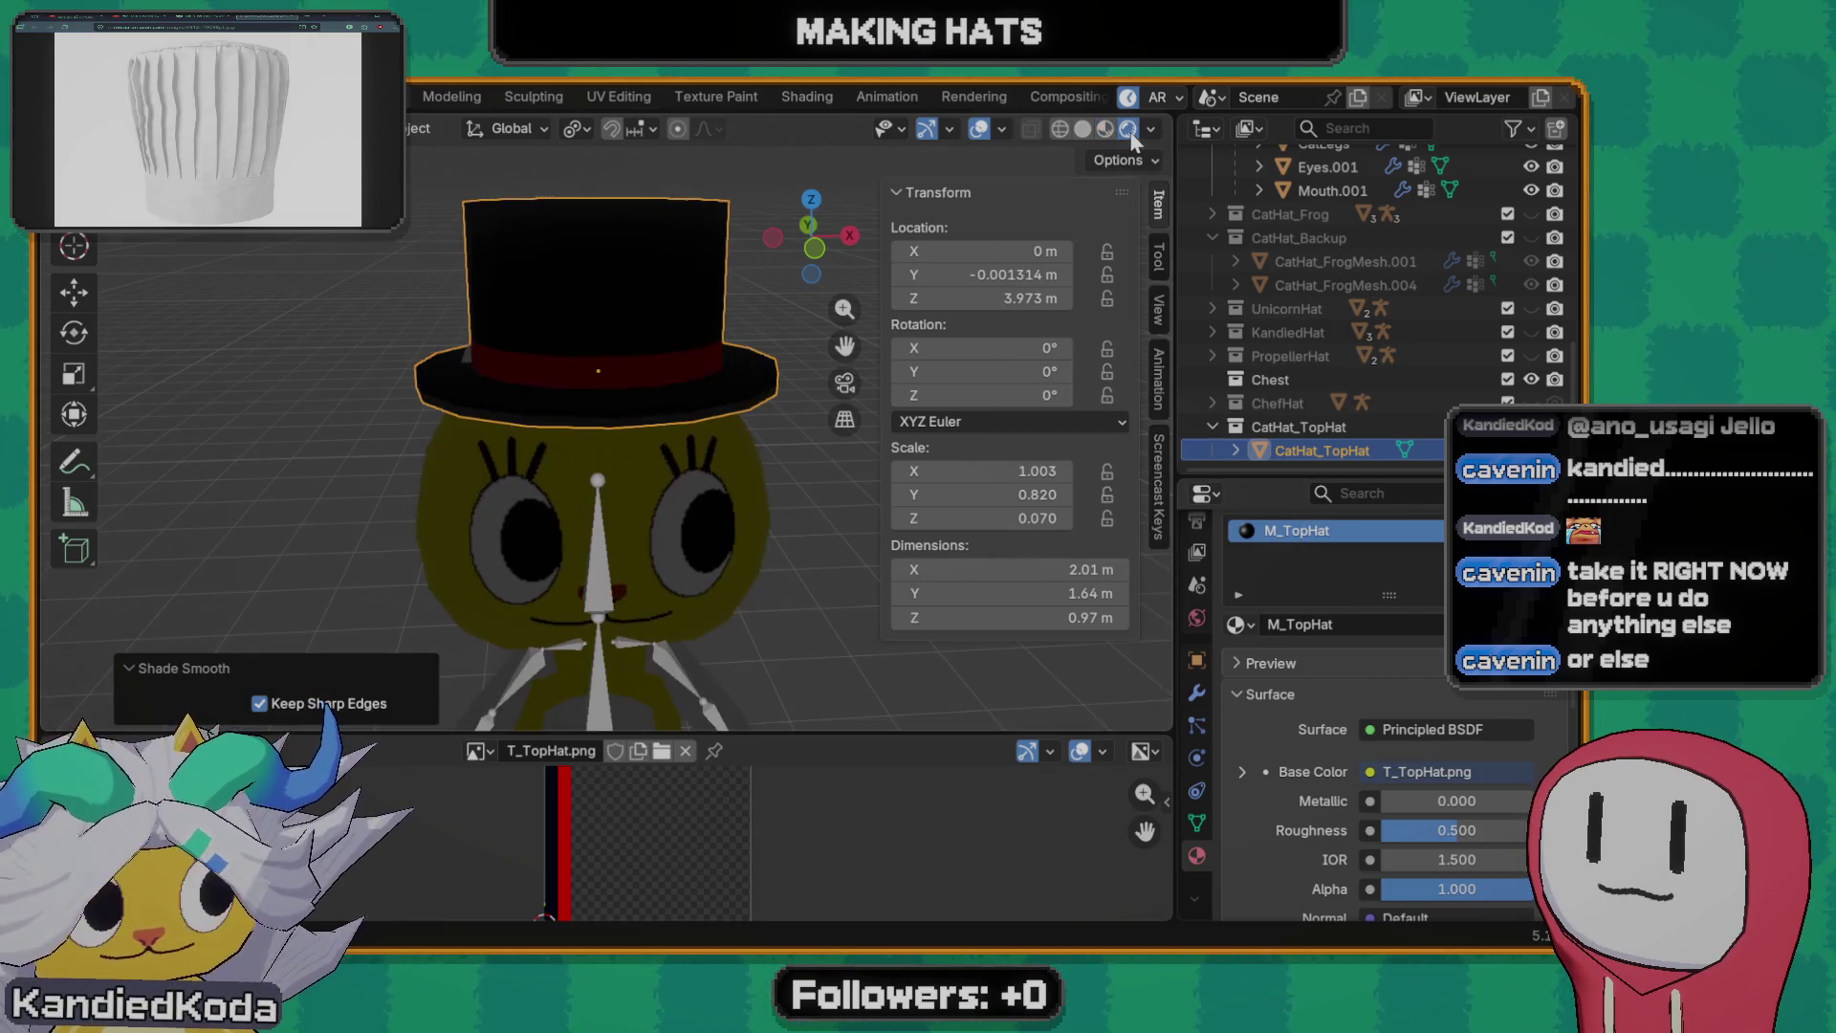
left_click(1106, 129)
mouse_move(1135, 188)
middle_mouse_down()
mouse_move(584, 303)
mouse_move(655, 388)
mouse_move(620, 375)
mouse_move(642, 394)
mouse_move(327, 362)
mouse_move(702, 410)
mouse_move(660, 354)
mouse_move(566, 376)
mouse_move(626, 361)
mouse_move(670, 331)
mouse_move(668, 288)
mouse_move(746, 258)
mouse_move(787, 301)
mouse_move(702, 217)
mouse_move(681, 252)
mouse_move(672, 235)
middle_mouse_up()
- In Edit Mode delete the hat's top faces and select the open rim loop
key("Tab")
key("a")
key("x")
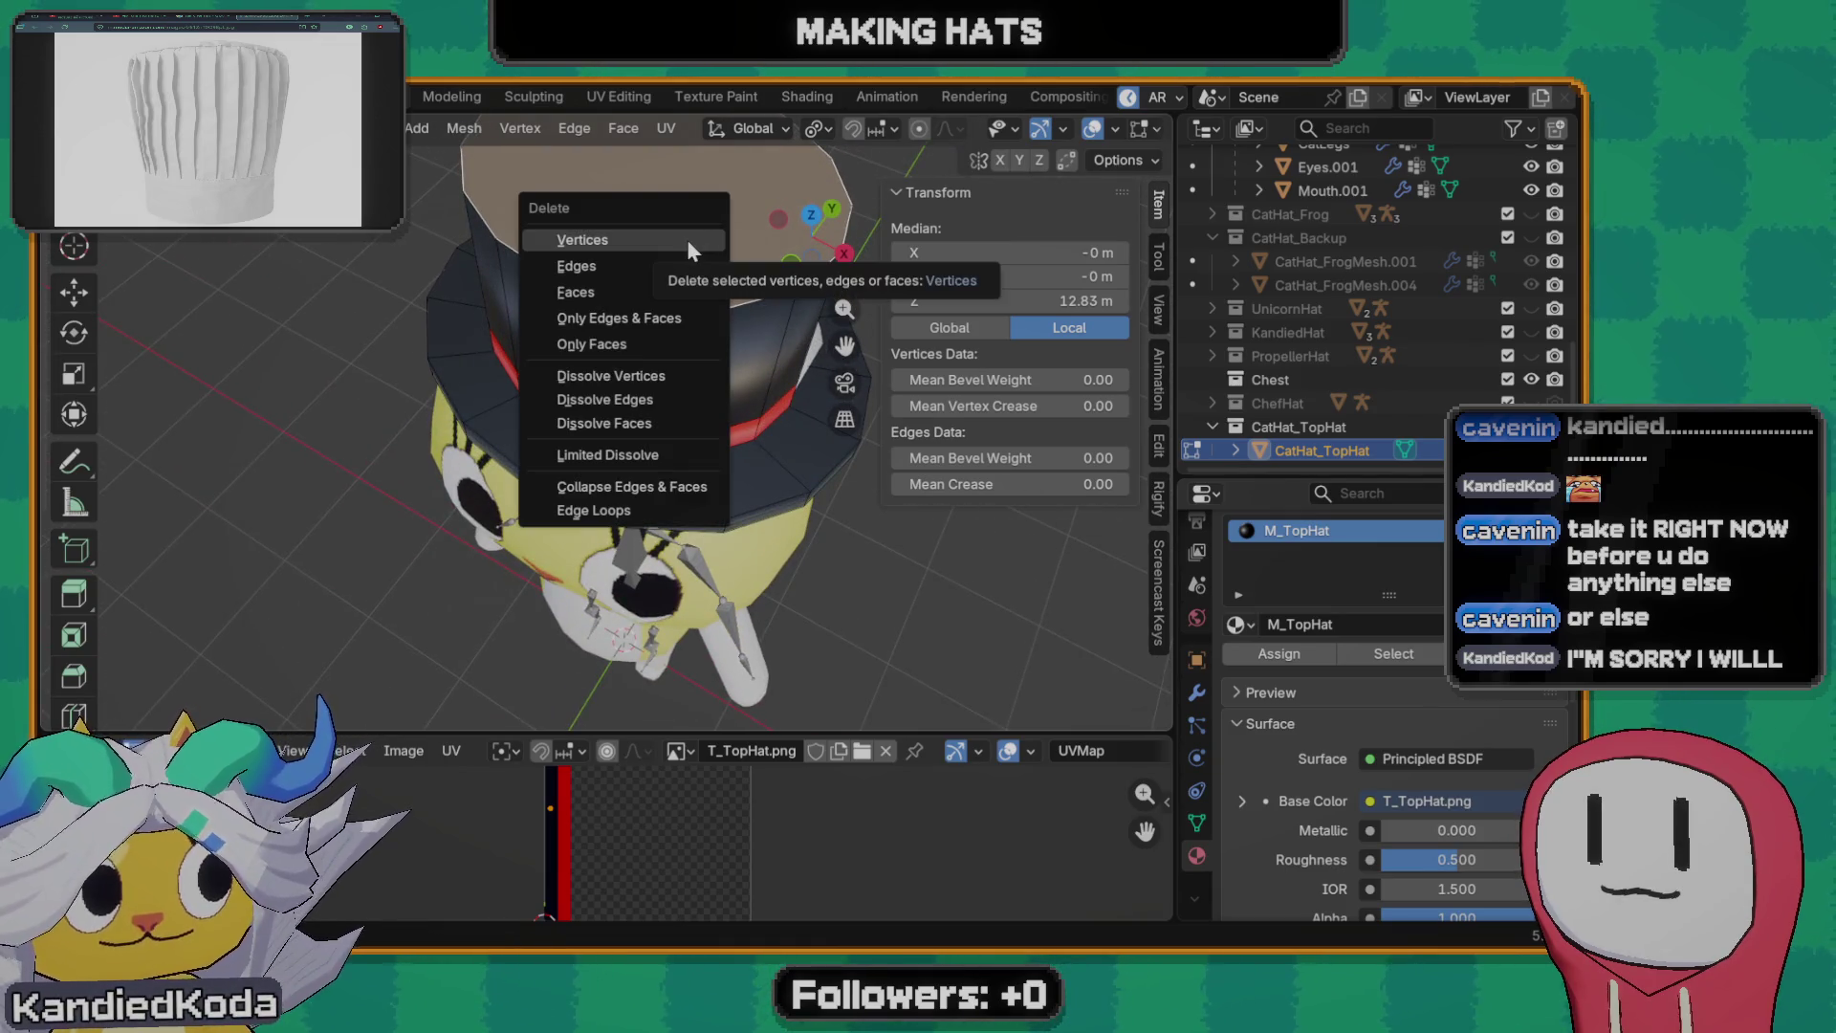
left_click(650, 292)
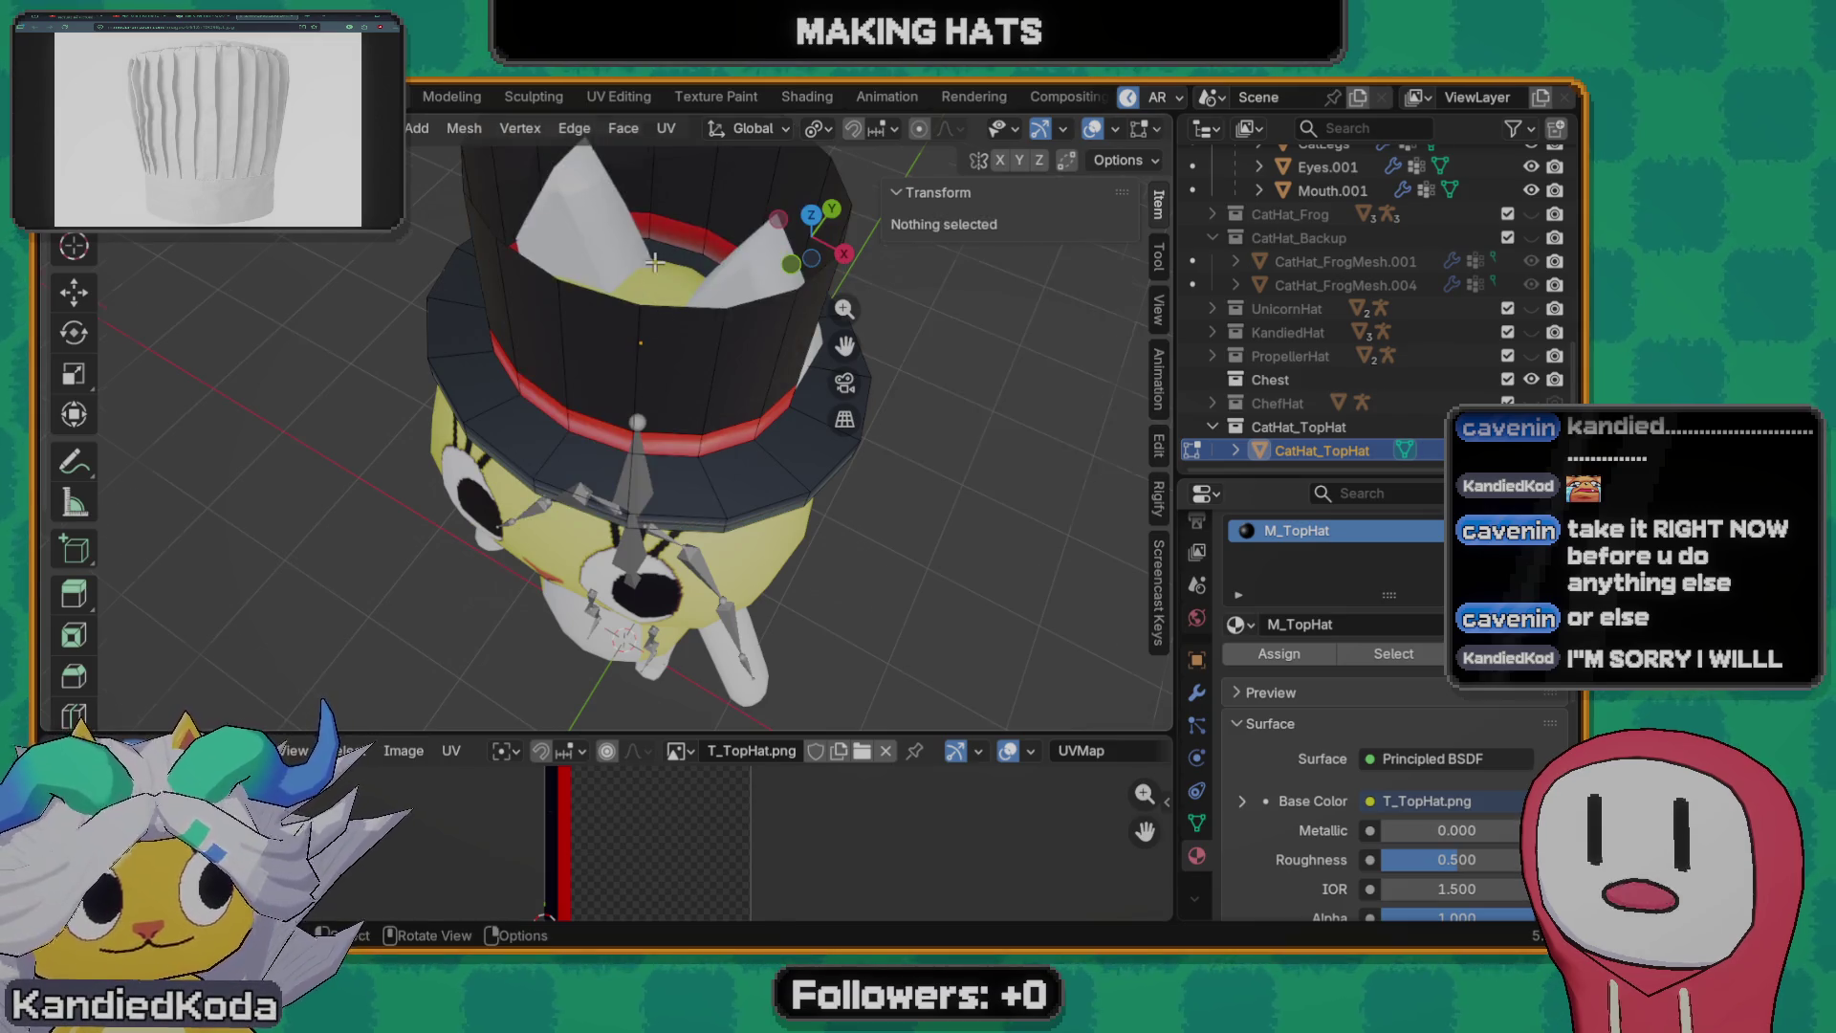
mouse_move(649, 290)
middle_mouse_down()
mouse_move(614, 348)
mouse_move(657, 344)
middle_mouse_up()
left_click(614, 348, "alt")
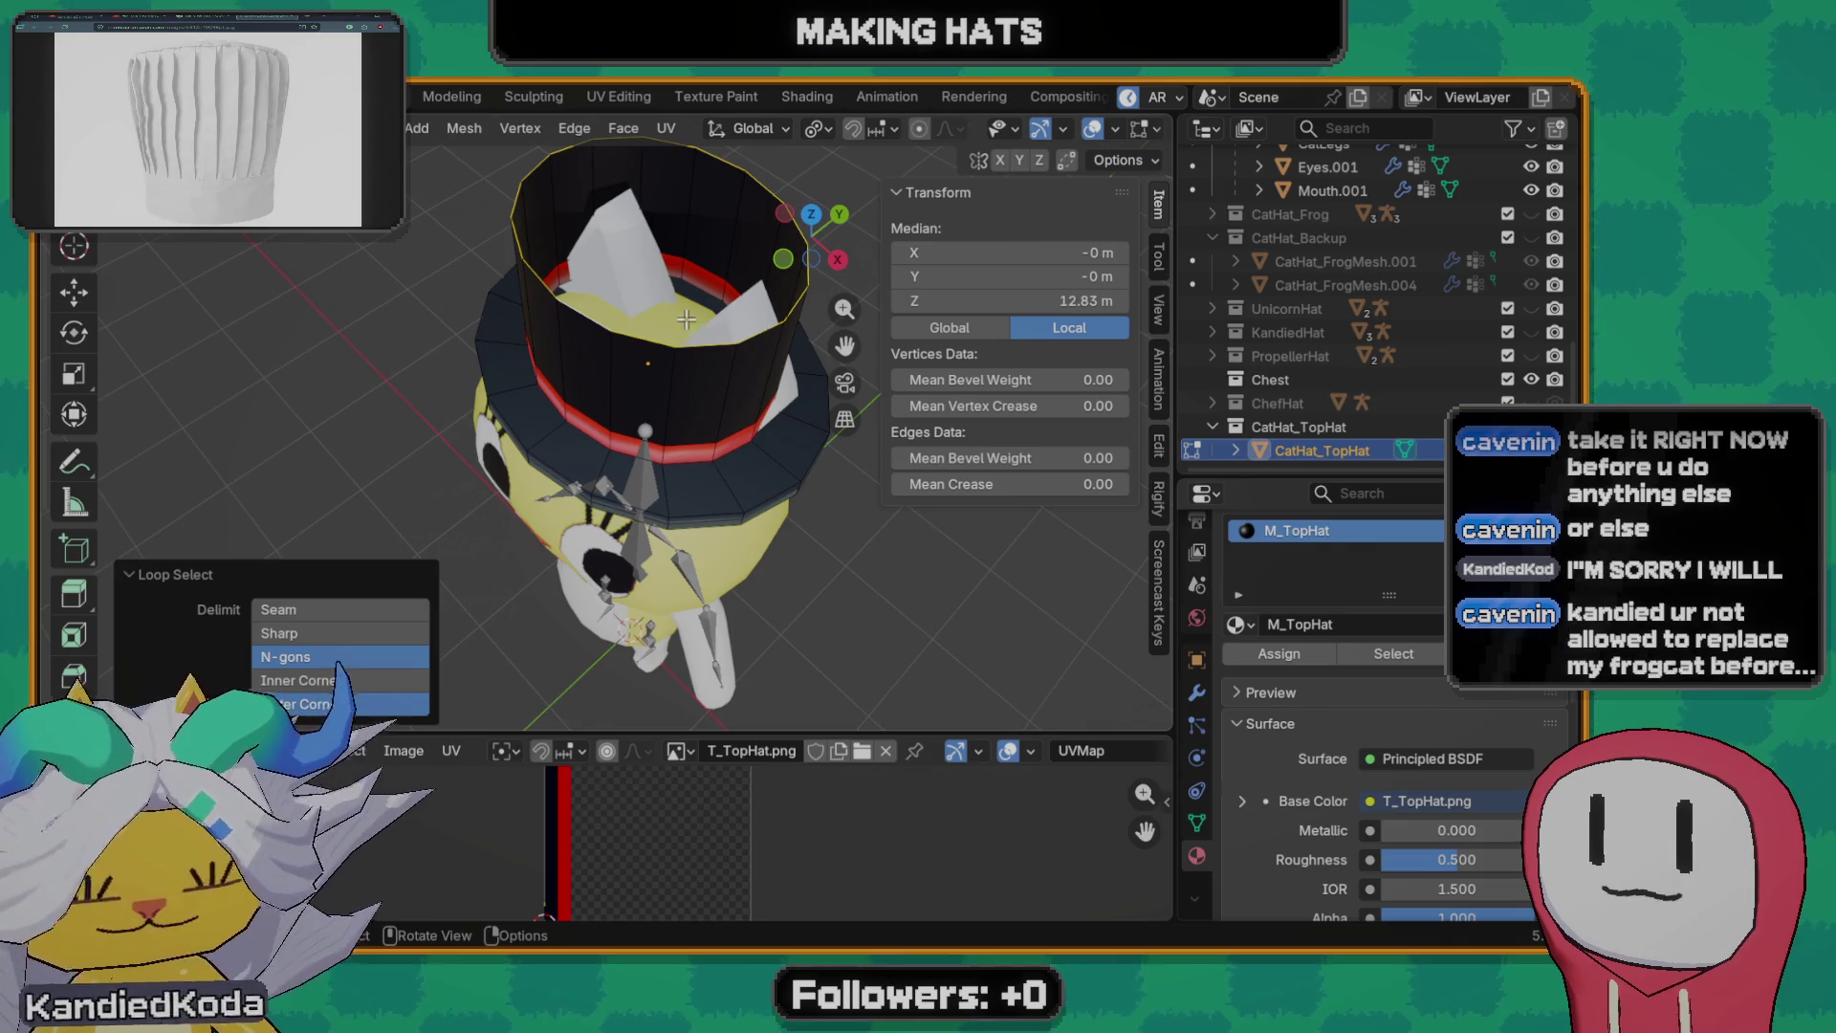
- Extrude the rim loop slightly upward with E after dismissing the Alt+E extrude menu
key("alt+e")
right_click(696, 342)
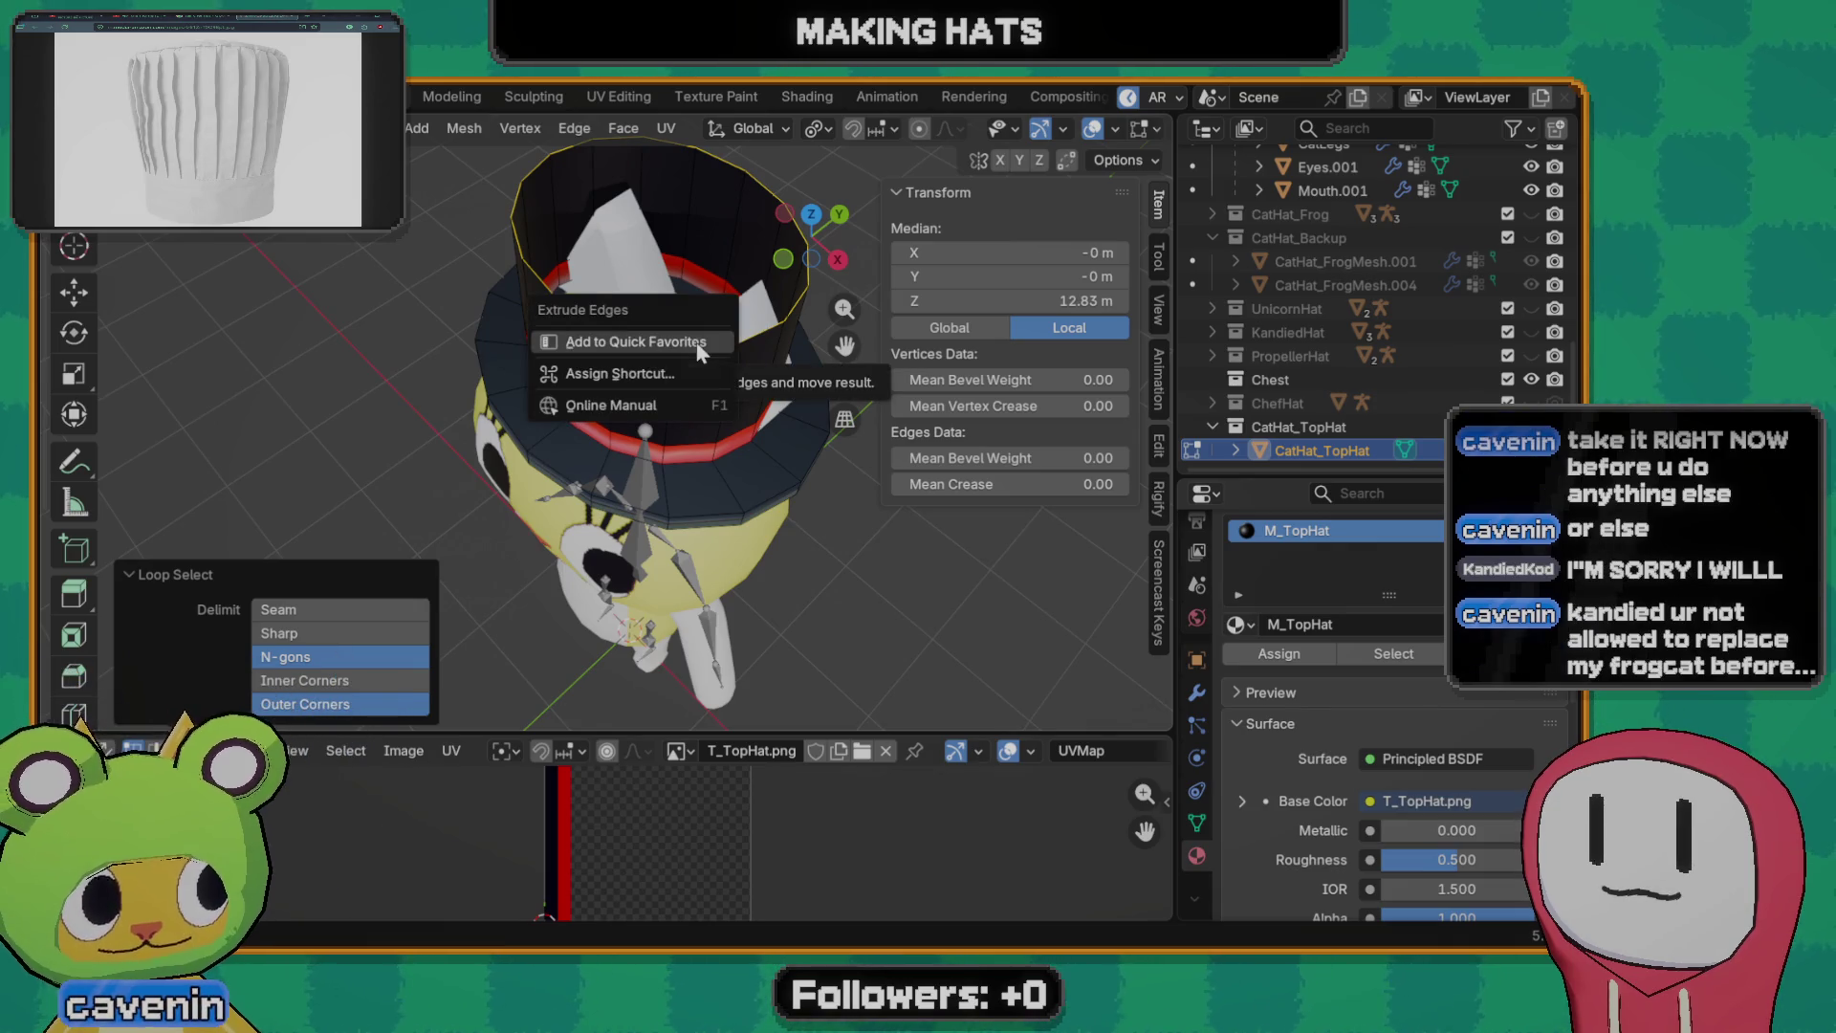
key("Escape")
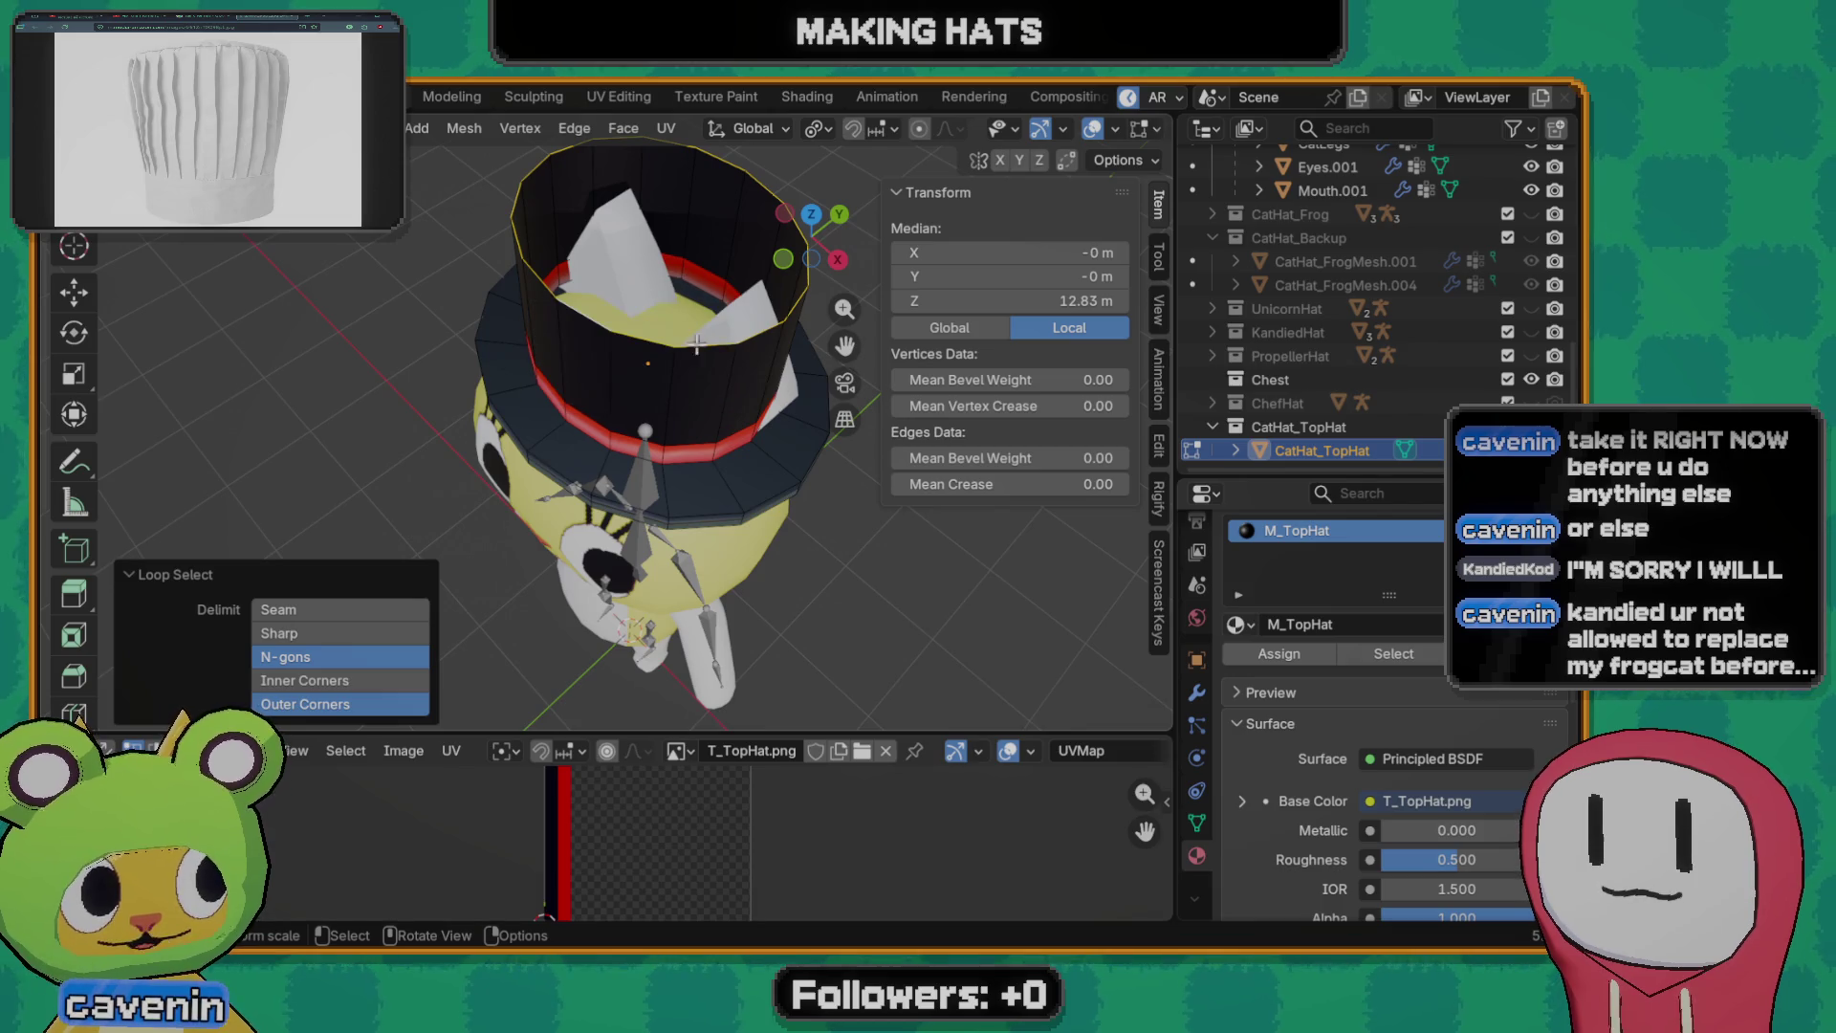
key("e")
left_click(653, 293)
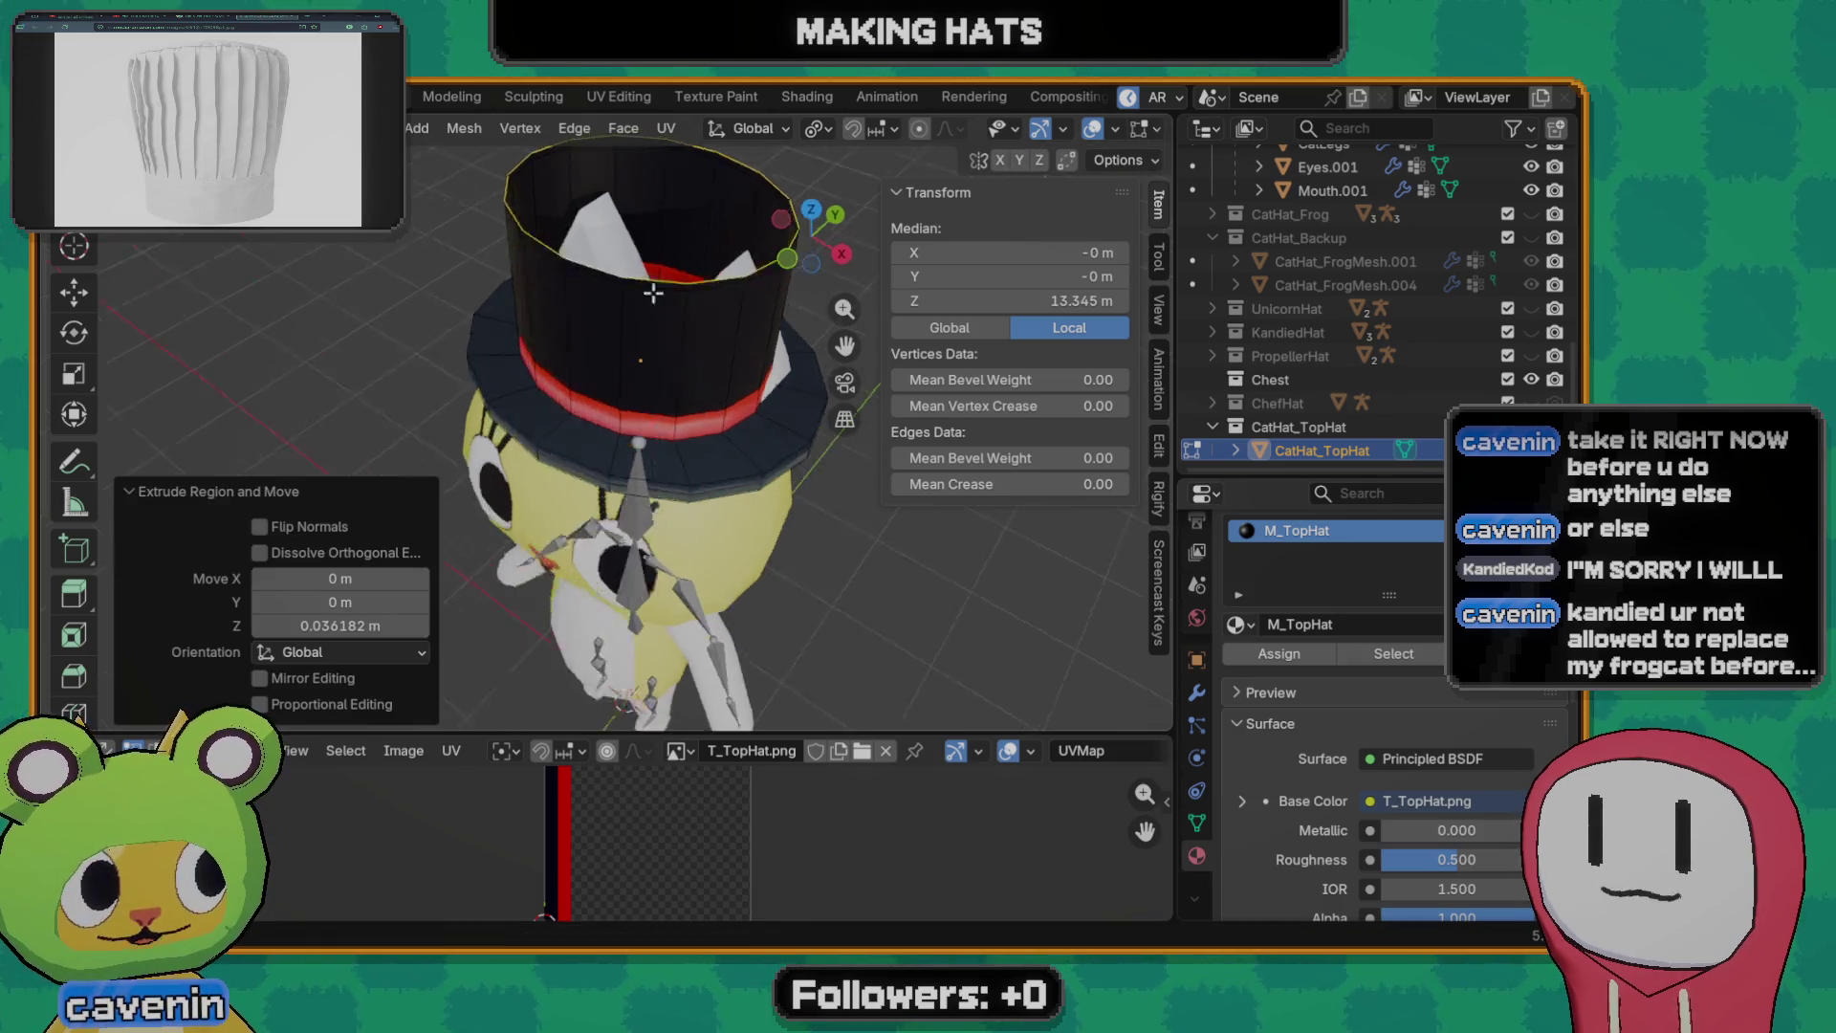
mouse_move(653, 294)
middle_mouse_down()
mouse_move(603, 227)
mouse_move(577, 312)
middle_mouse_up()
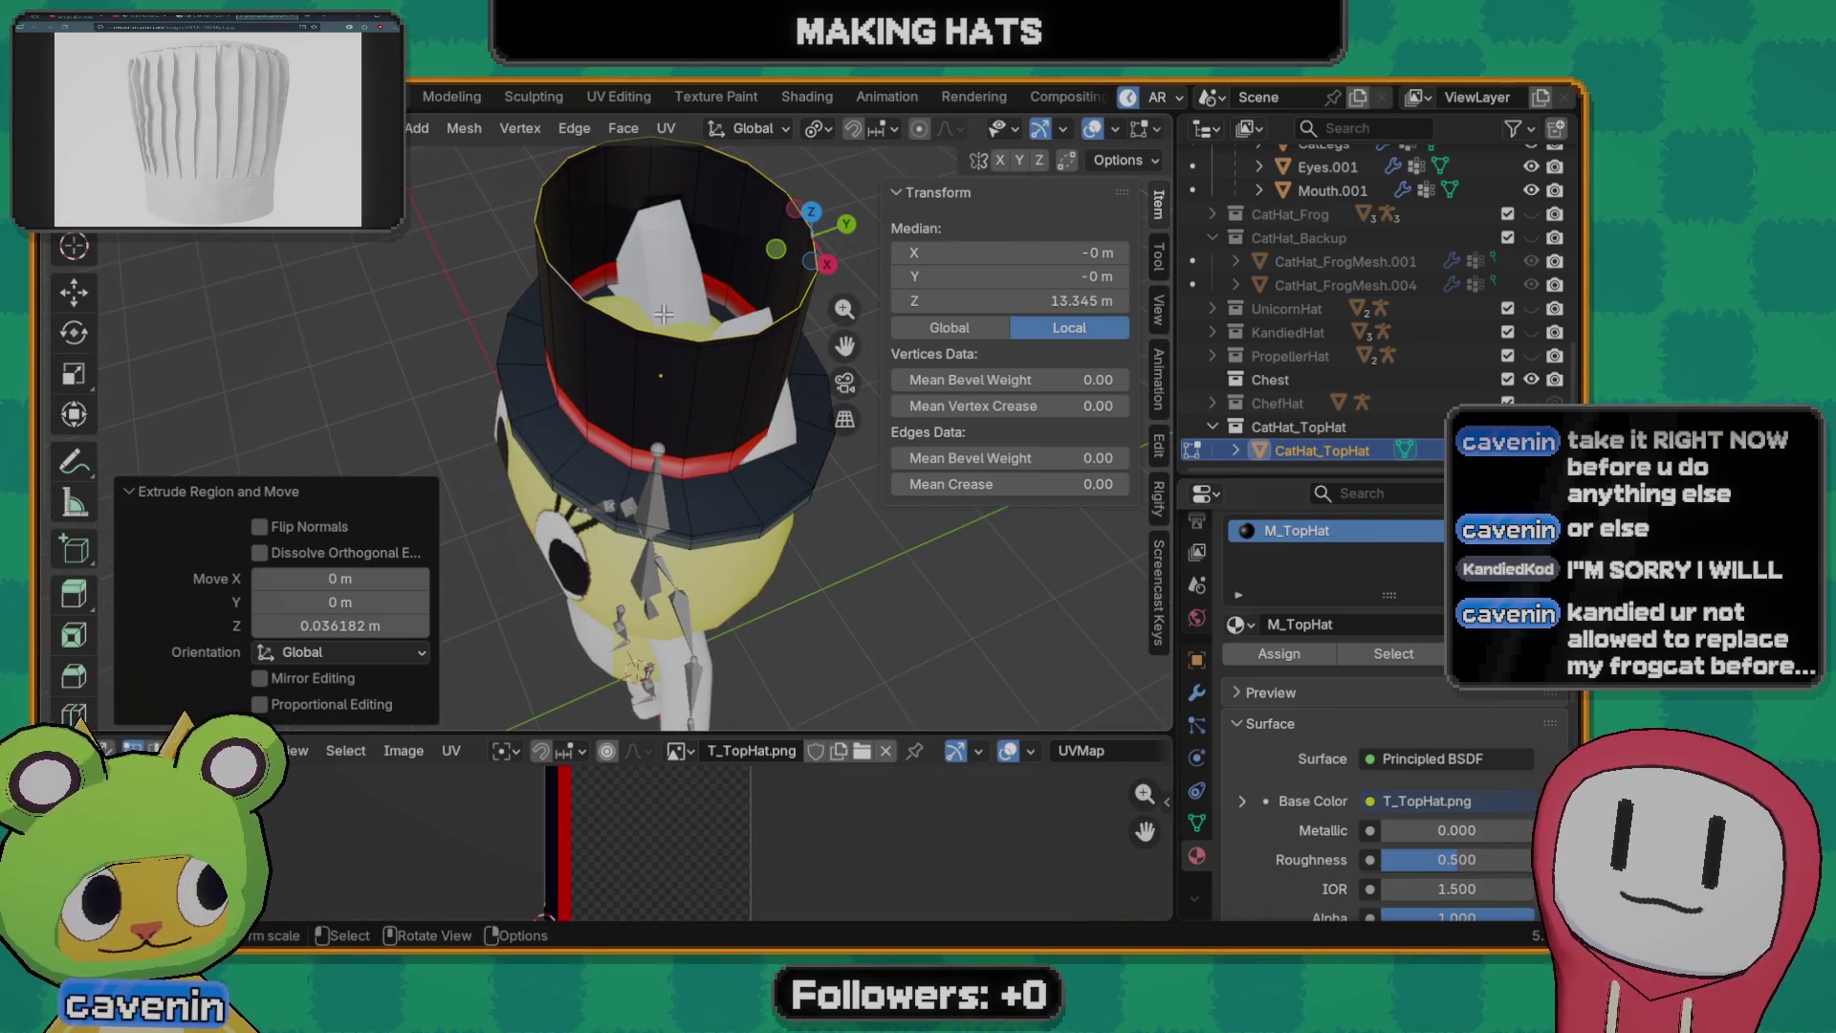
- Merge the extruded rim At Center to close the crown, save Models.blend and return to Object Mode
key("m")
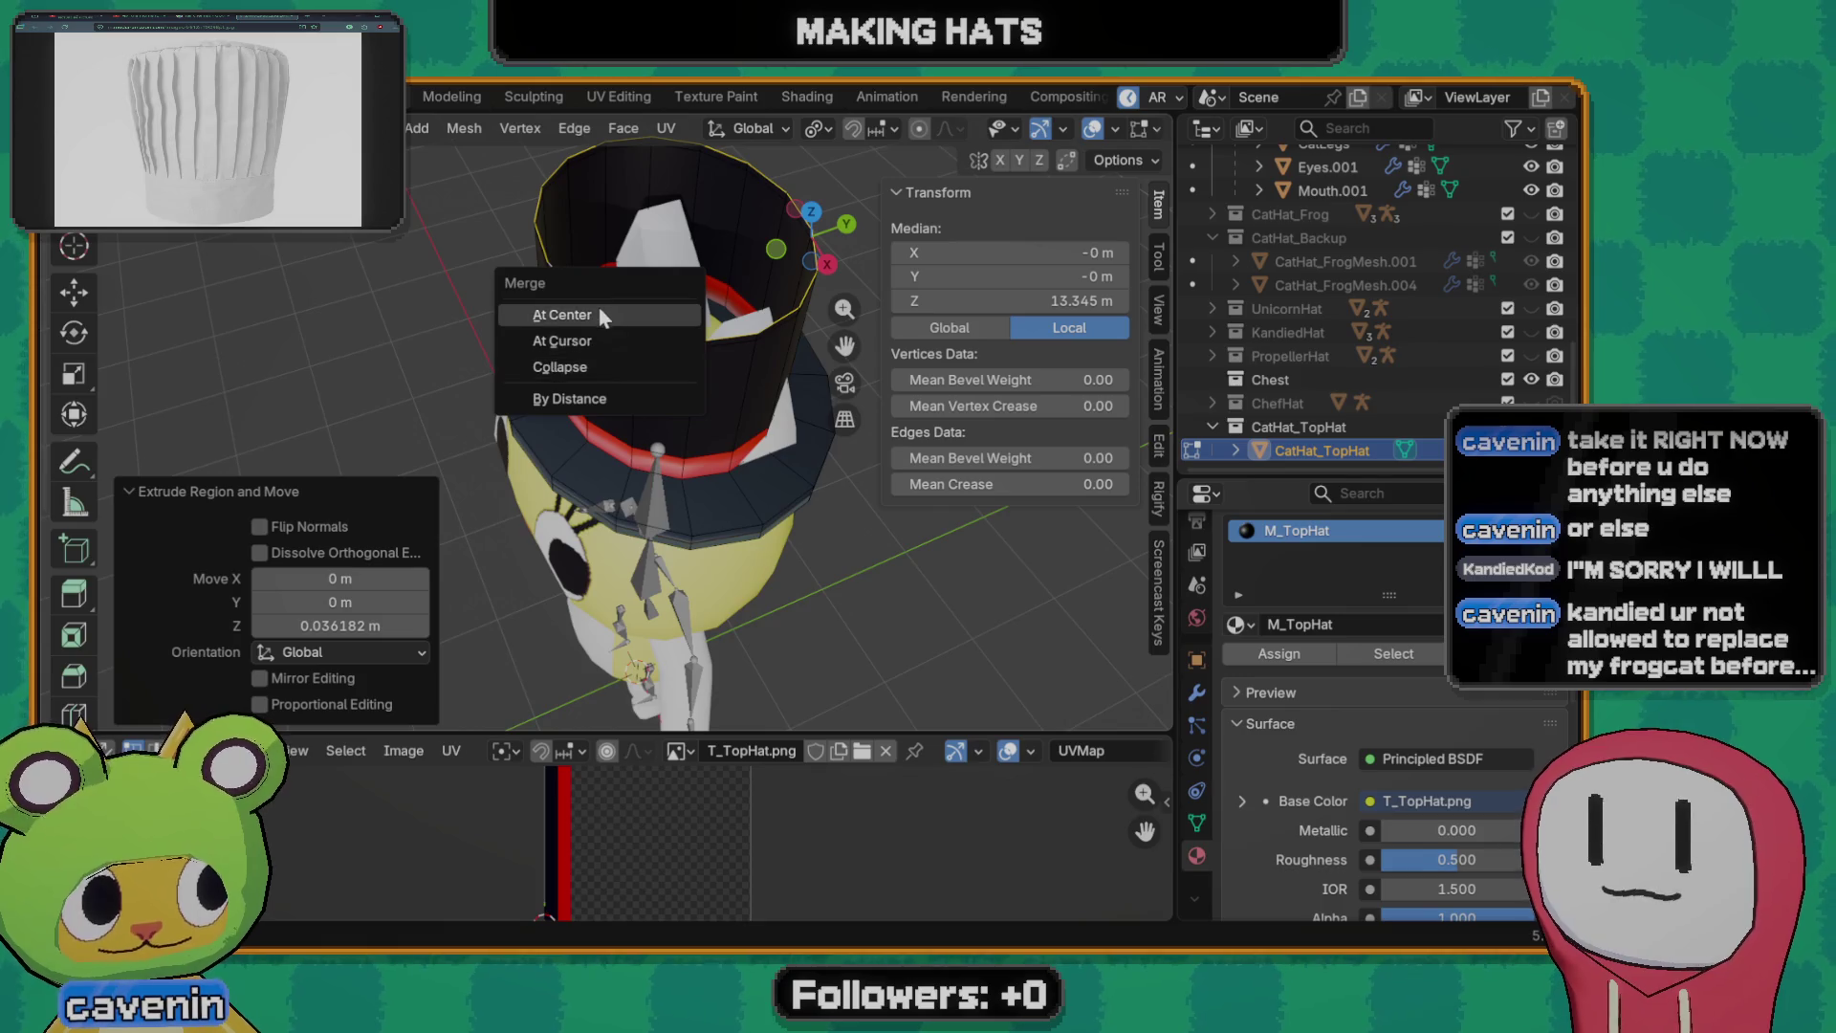
left_click(602, 315)
mouse_move(609, 344)
middle_mouse_down()
mouse_move(699, 366)
mouse_move(120, 391)
mouse_move(675, 390)
middle_mouse_up()
key("ctrl+s")
key("Tab")
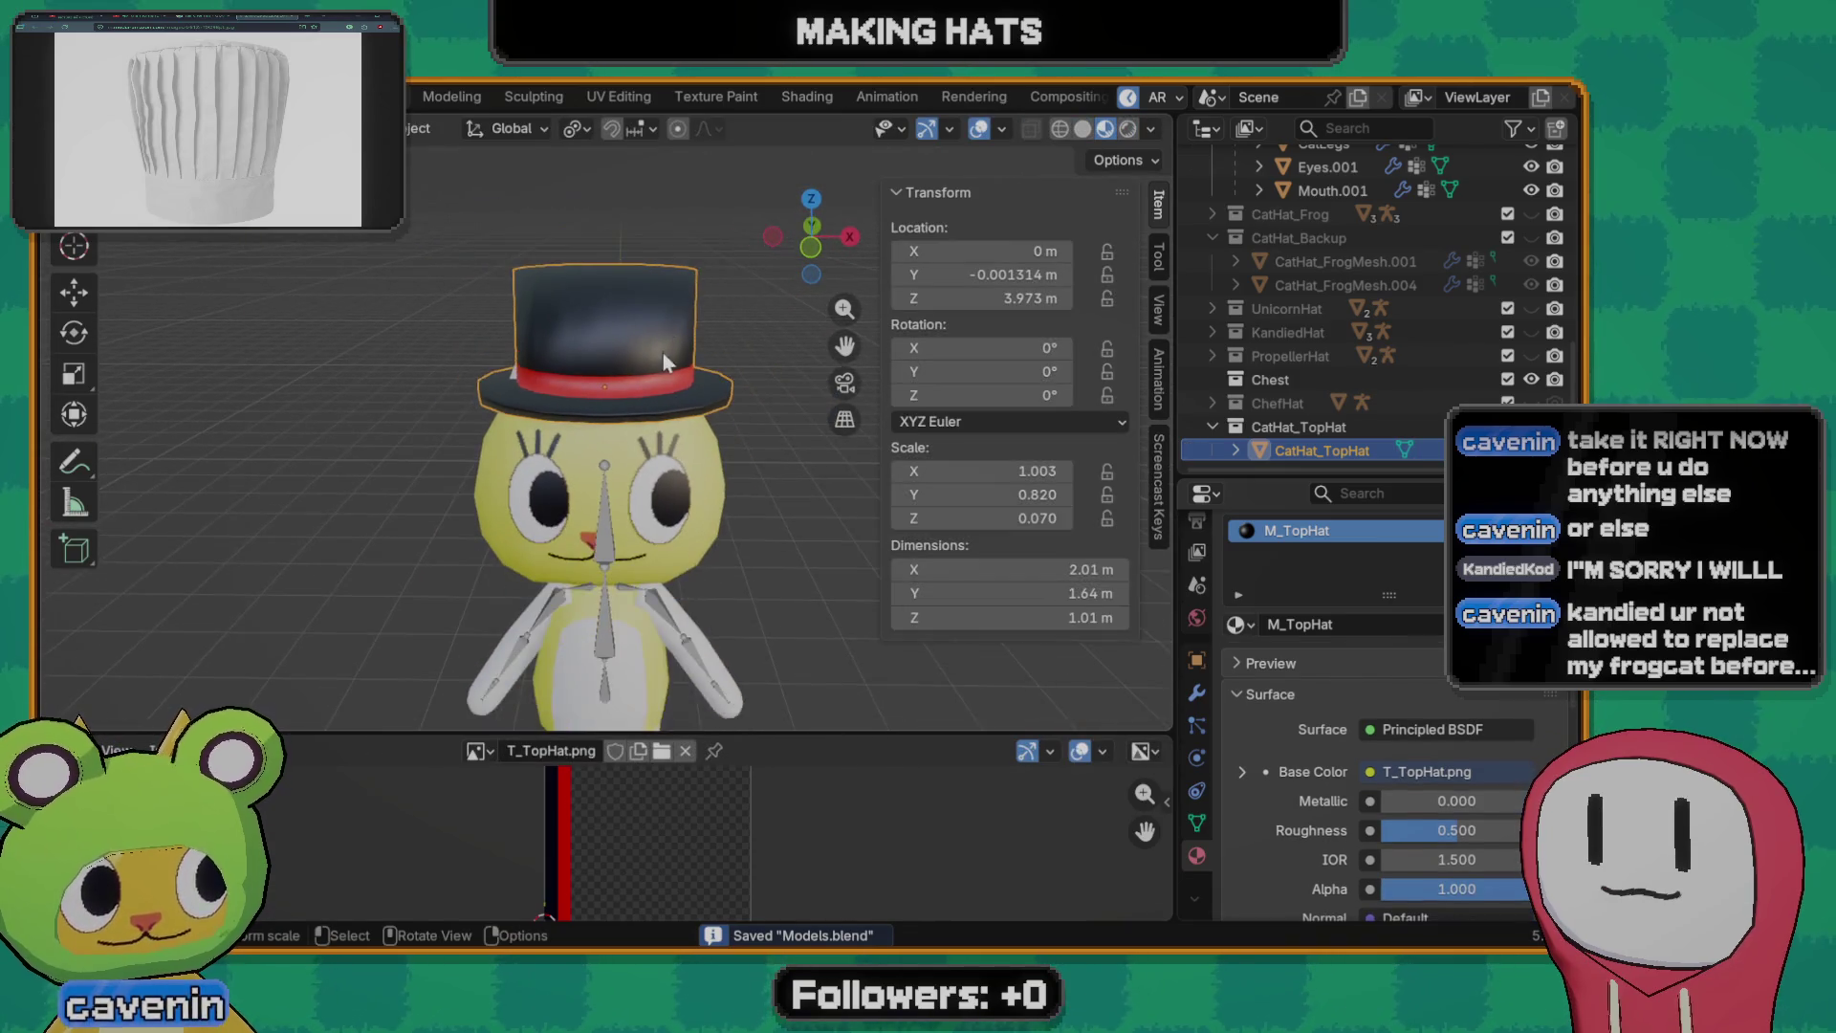
- Switch the hat to flat shading, enter Edit Mode and select its top-centre vertex
right_click(573, 326)
left_click(574, 371)
mouse_move(574, 372)
middle_mouse_down()
mouse_move(550, 354)
mouse_move(627, 403)
middle_mouse_up()
key("Tab")
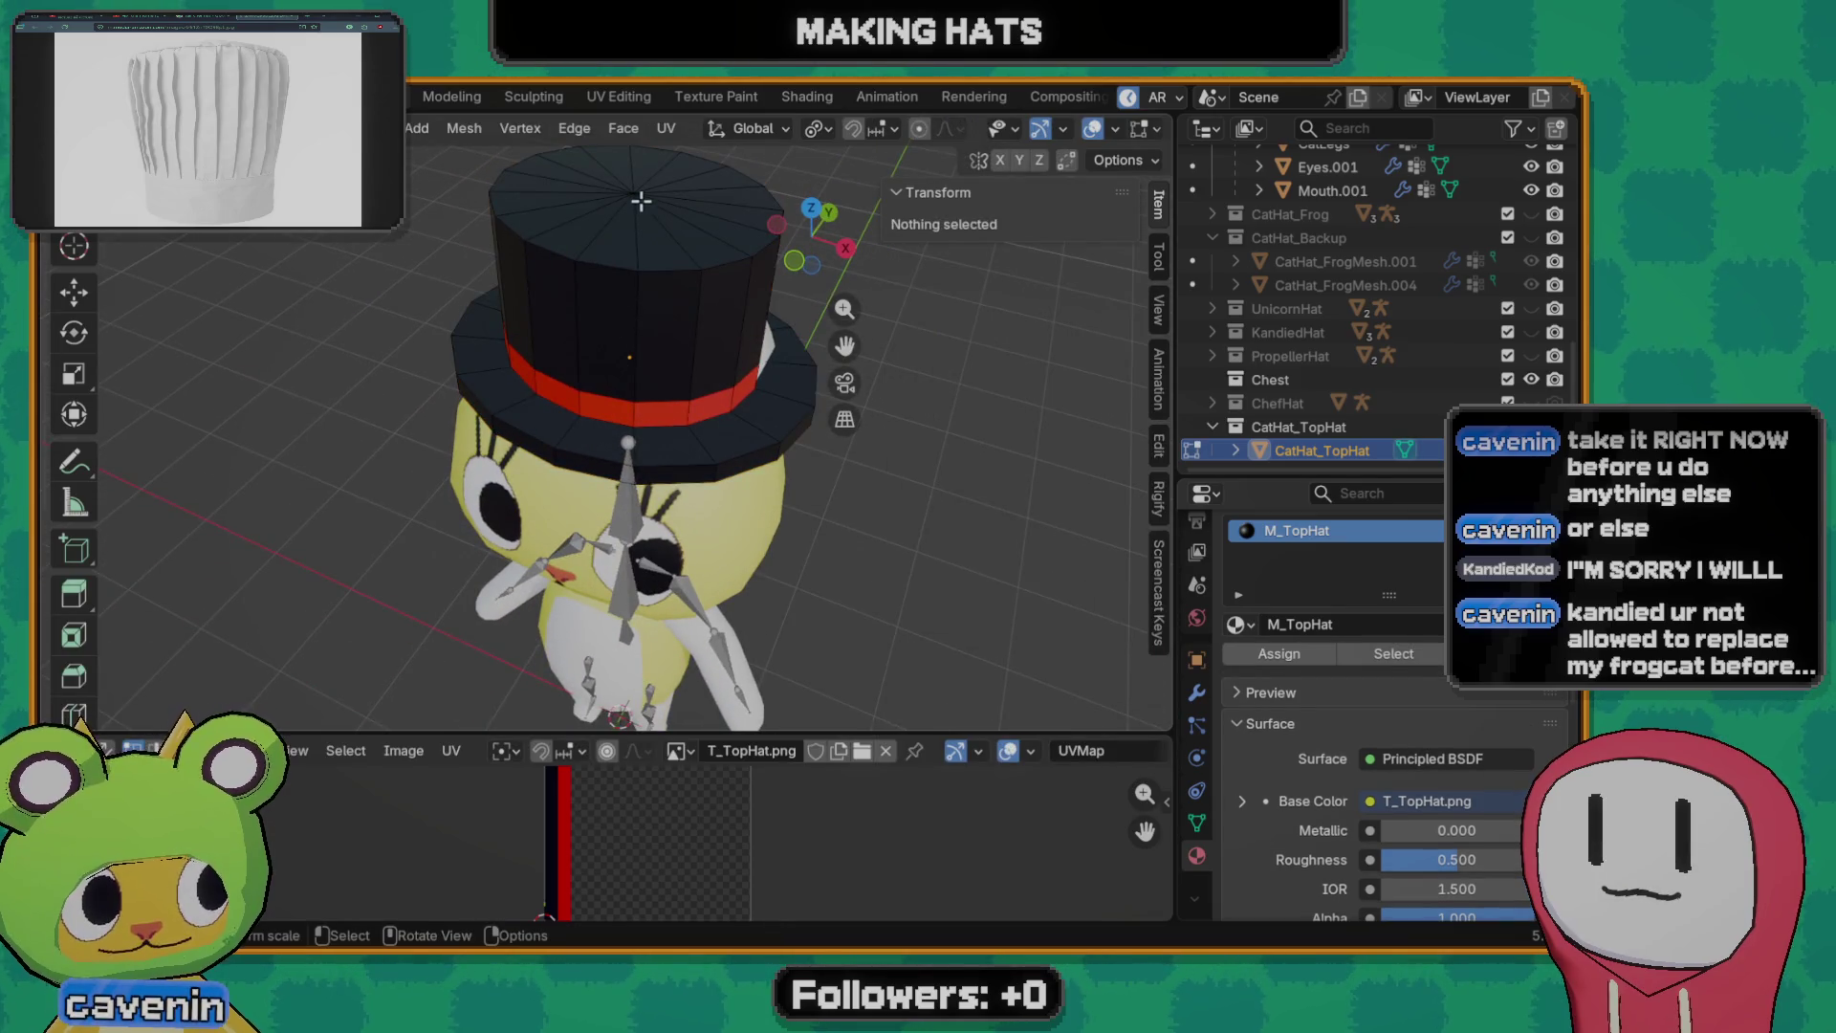
left_click(640, 202)
middle_click_drag(641, 201, 689, 251)
- Move the centre vertex down along Z so the crown top sits nearly flat, and orbit to a front view
key("g")
key("z")
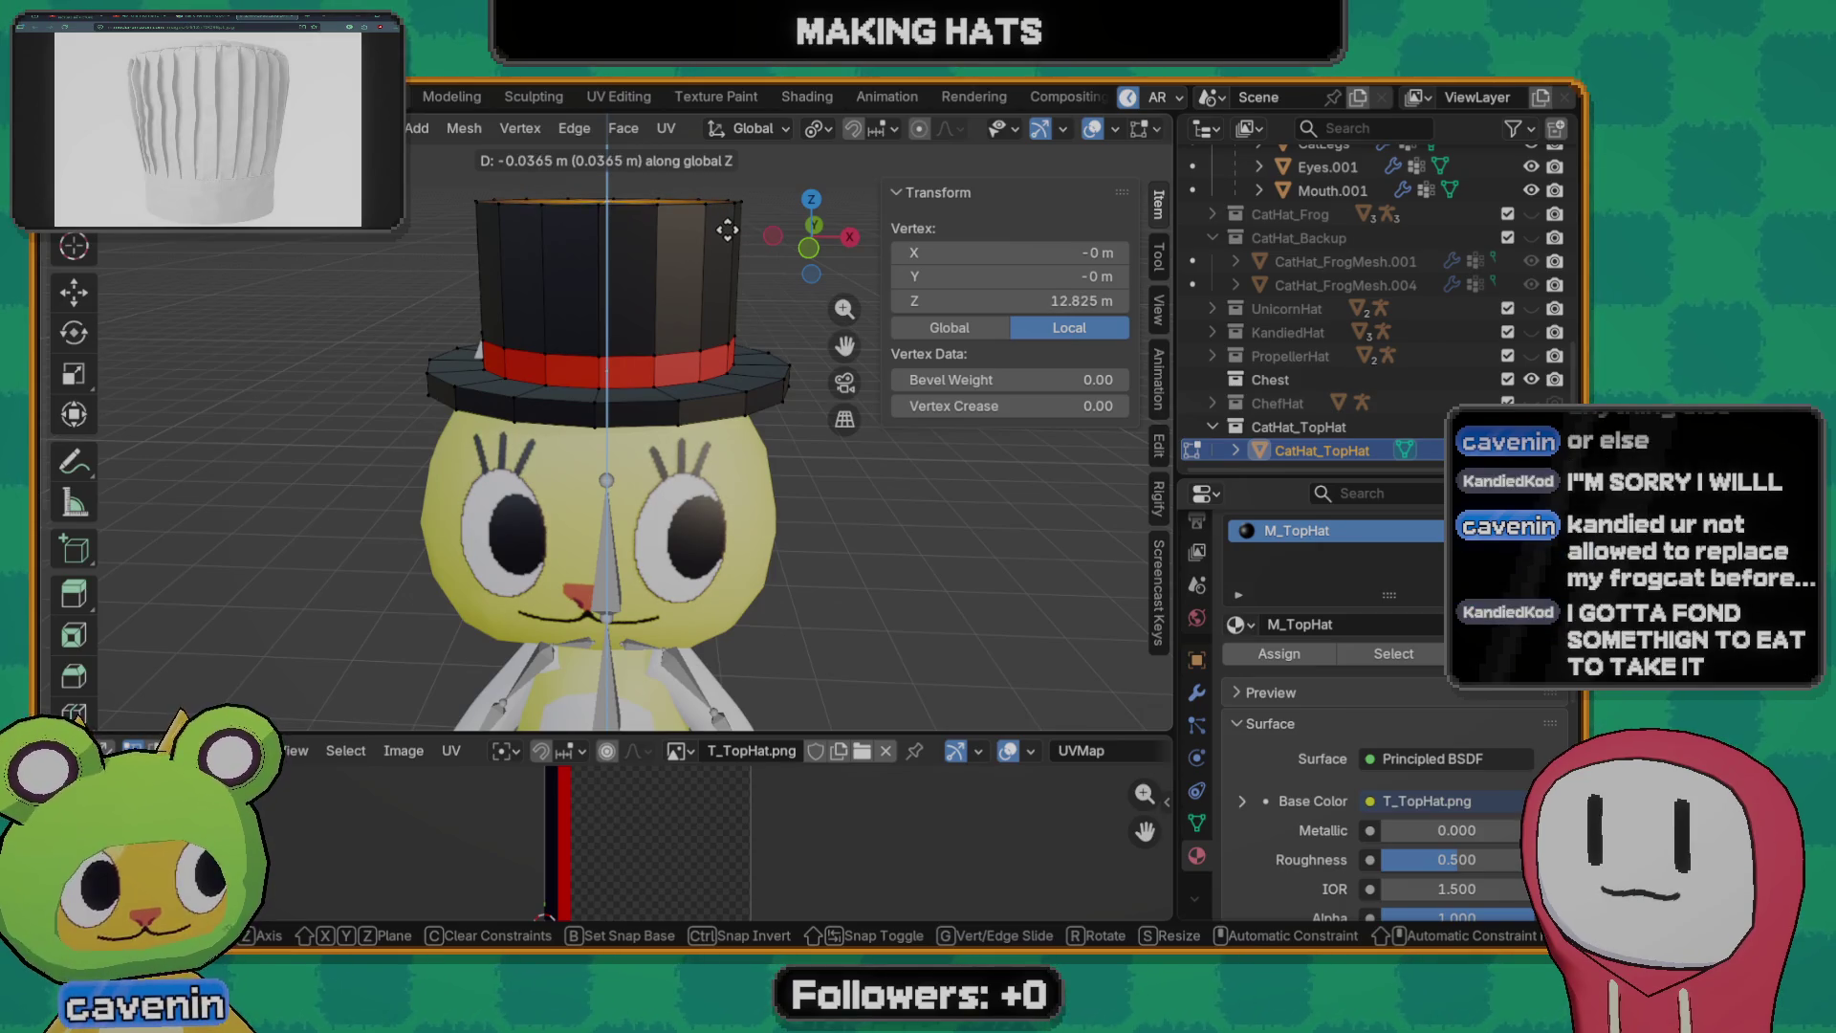
left_click(726, 230)
middle_click_drag(727, 229, 582, 319)
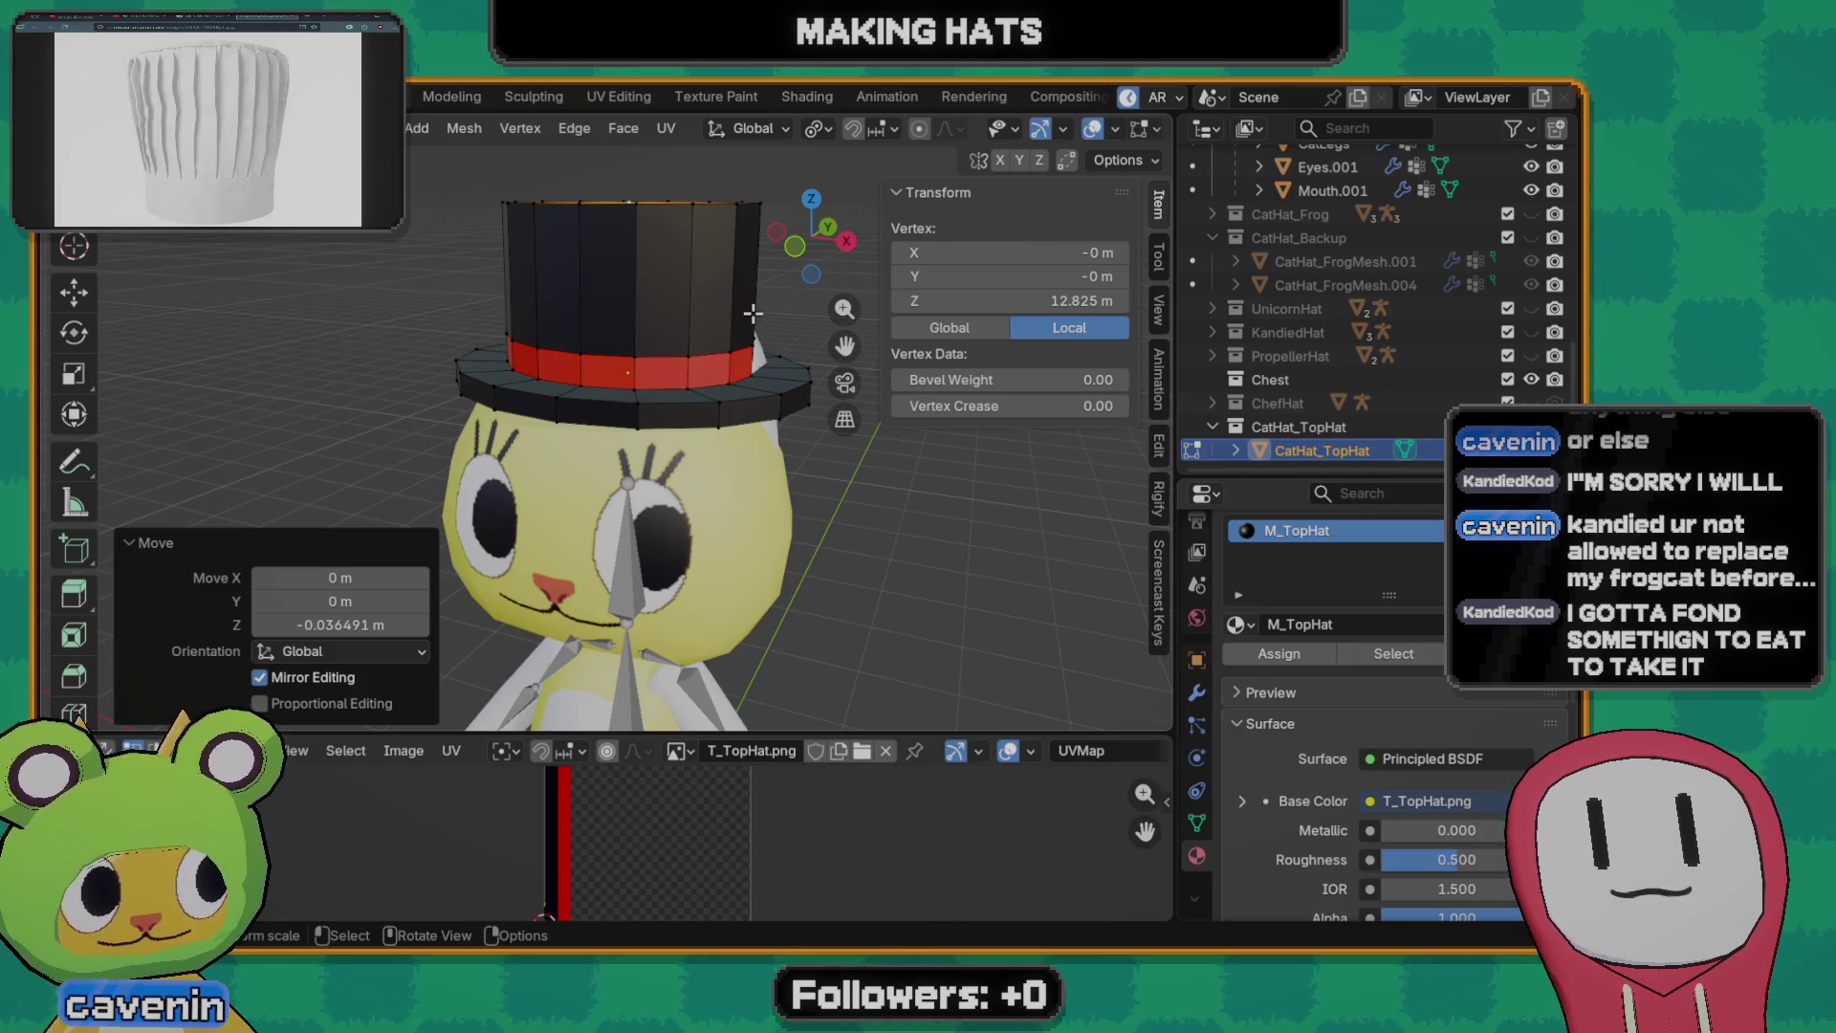
mouse_move(568, 254)
middle_mouse_down()
mouse_move(654, 297)
mouse_move(600, 232)
mouse_move(660, 334)
mouse_move(638, 253)
middle_mouse_up()
- Check the whole hat in Object Mode, then re-enter Edit Mode and clear the selection
key("Tab")
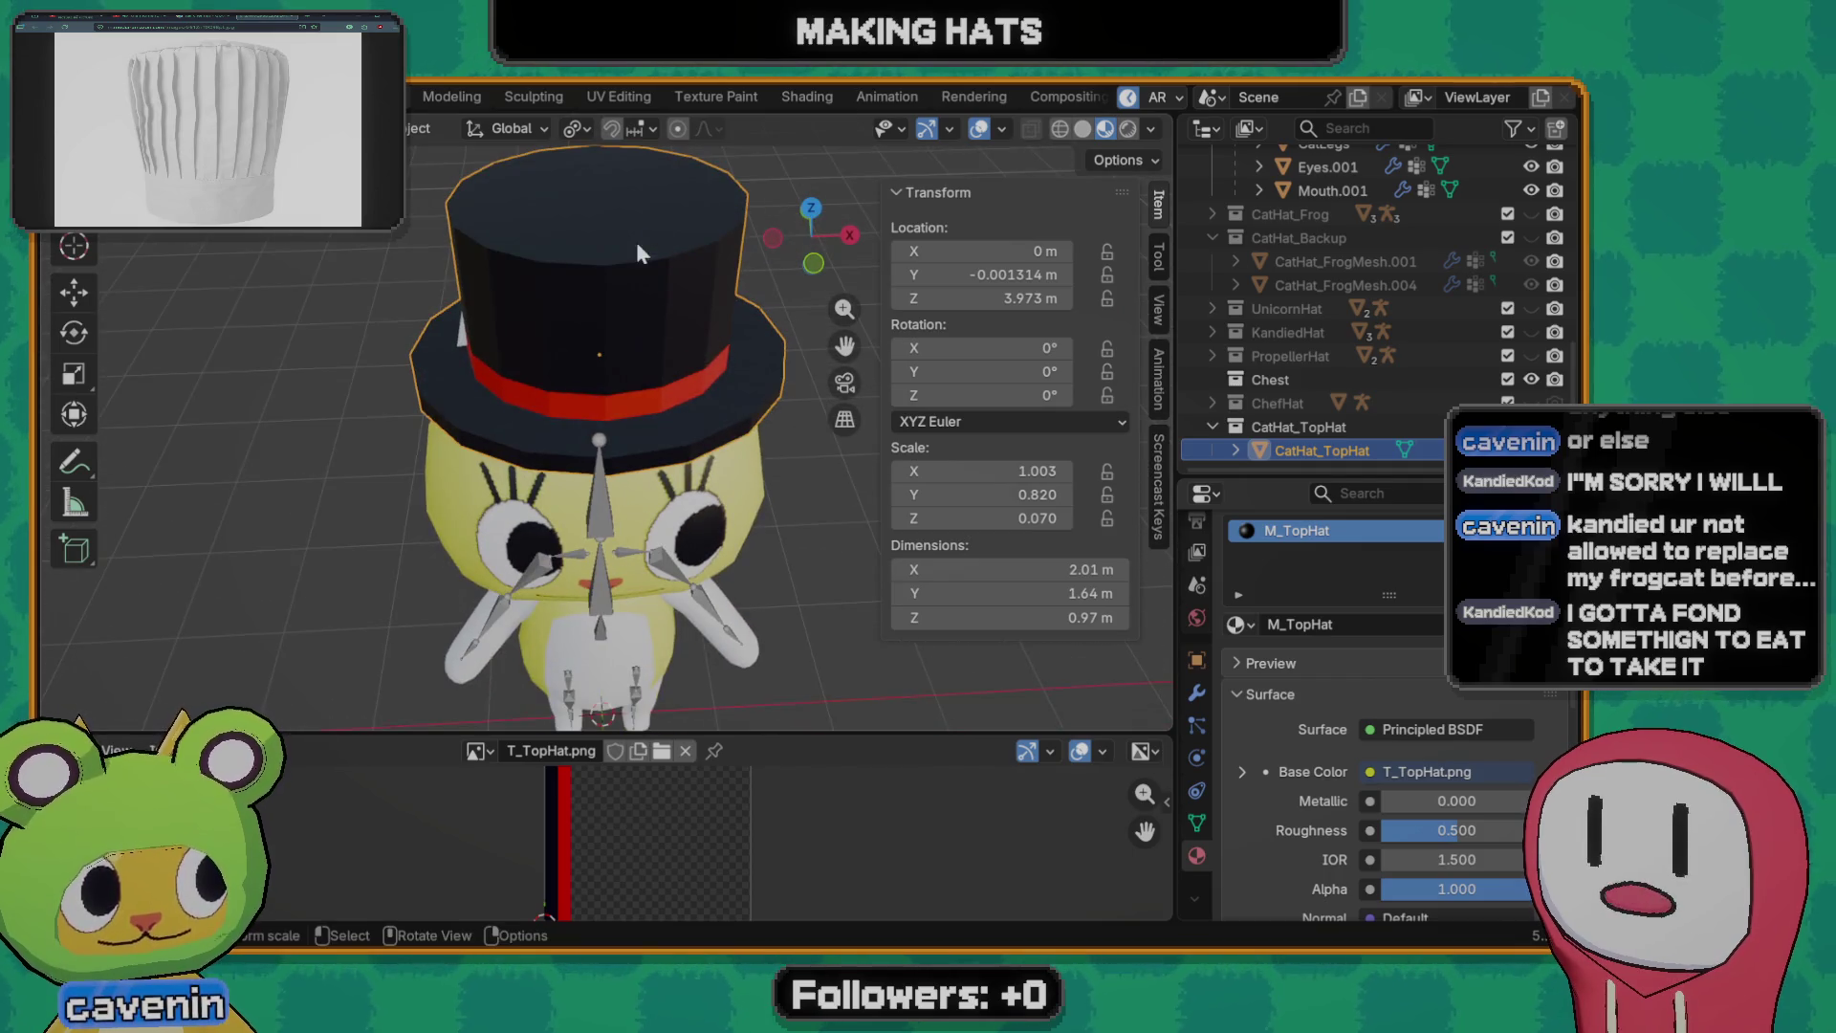
key("Tab")
key("alt+a")
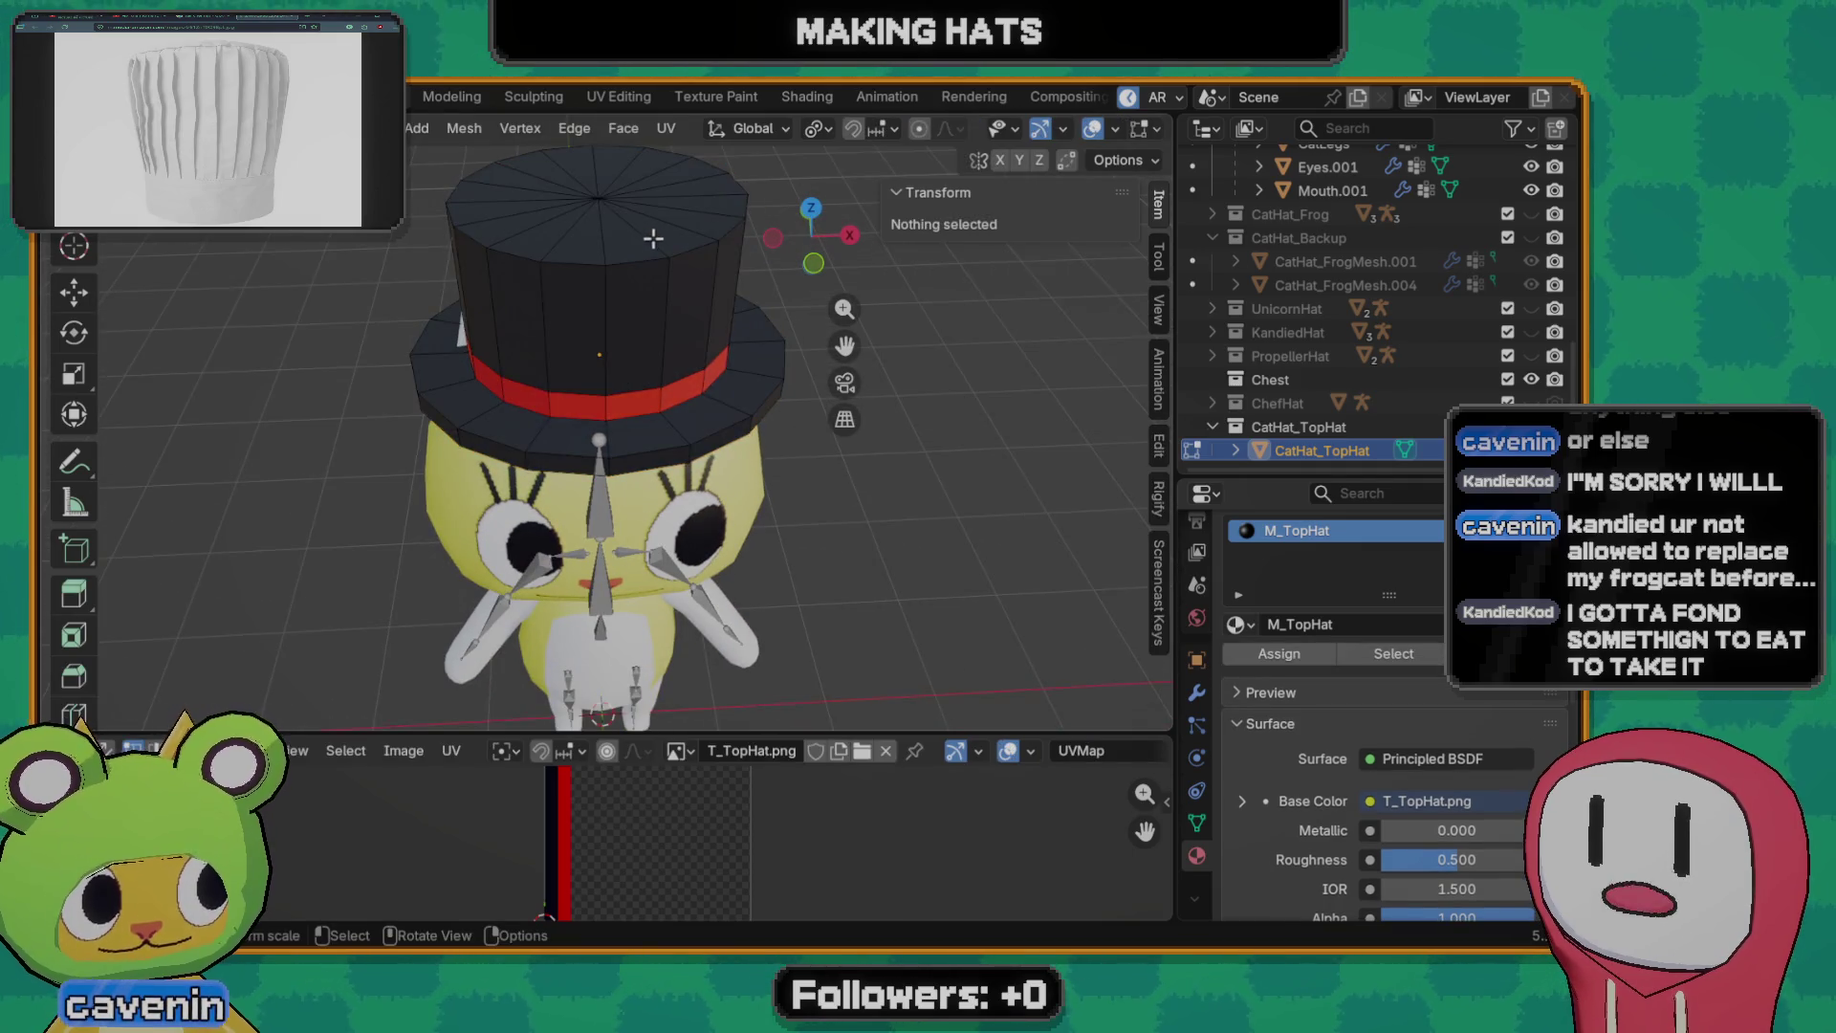
- Pick faces on the hat top, select the linked mesh with L to check connectivity, then deselect all
left_click(641, 234)
key("Tab")
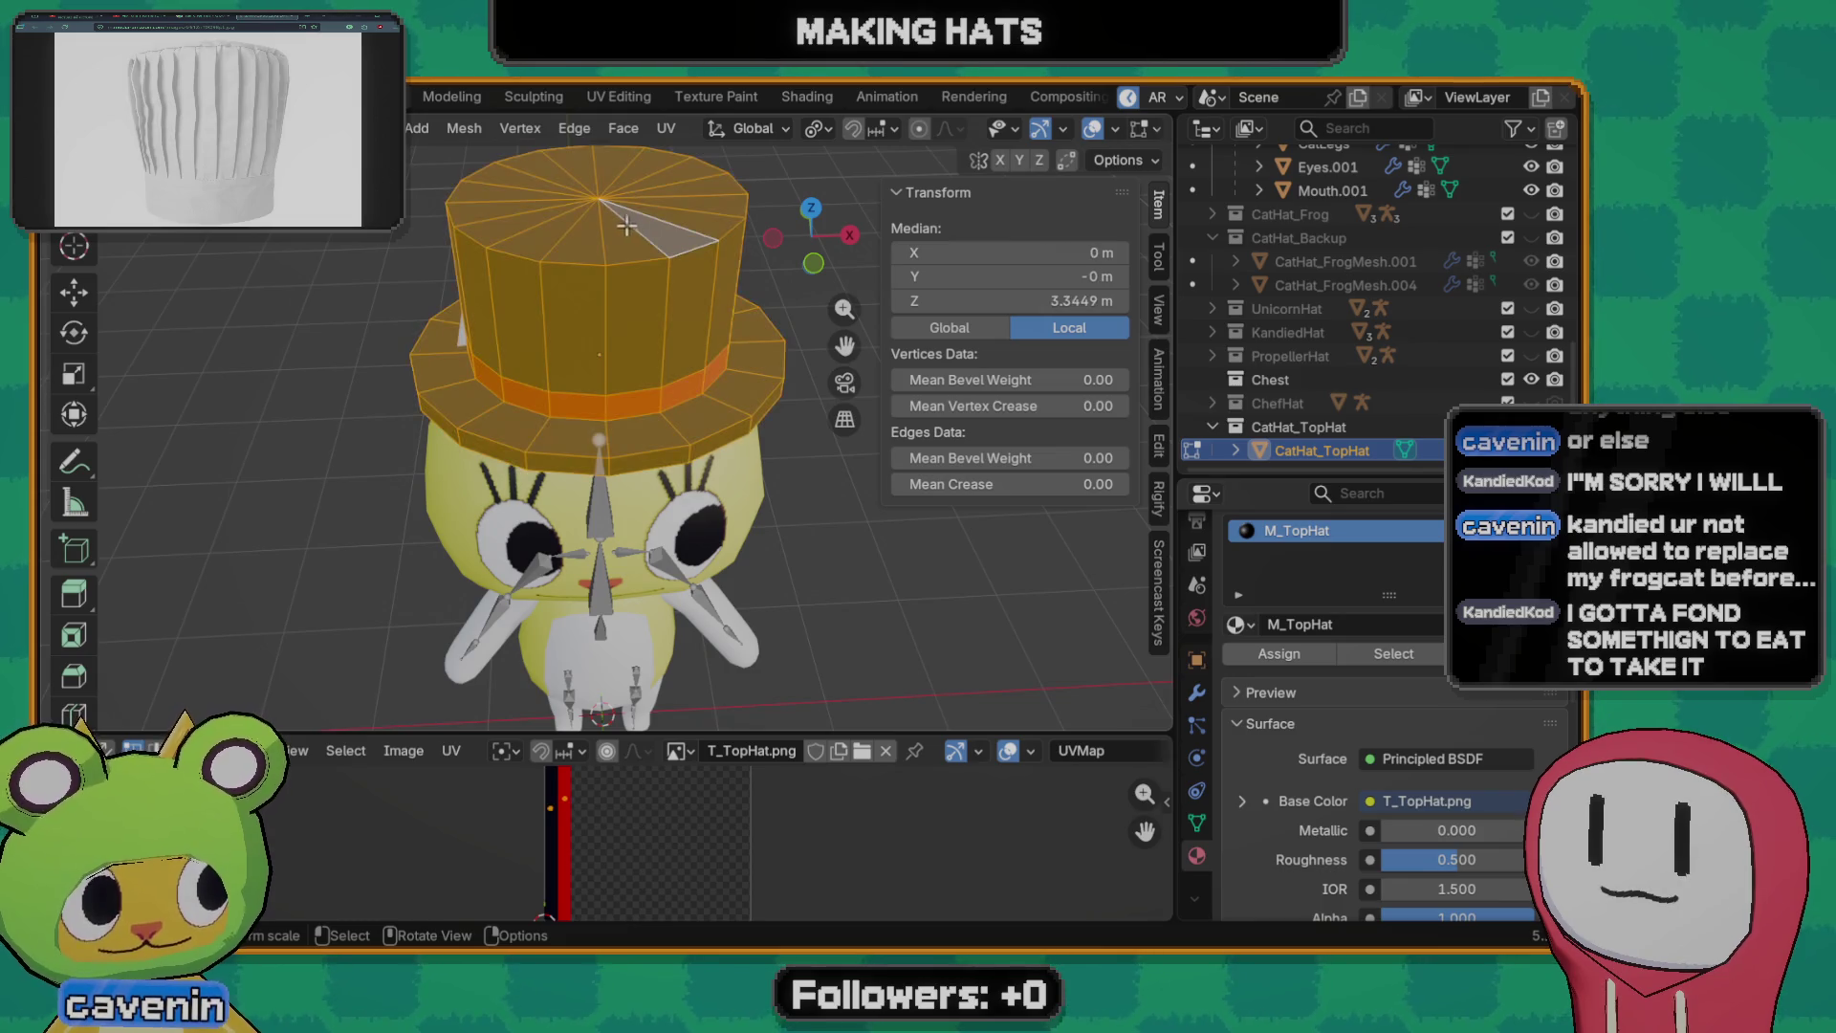
middle_click_drag(640, 178, 605, 233)
key("Tab")
left_click(605, 232)
key("Tab")
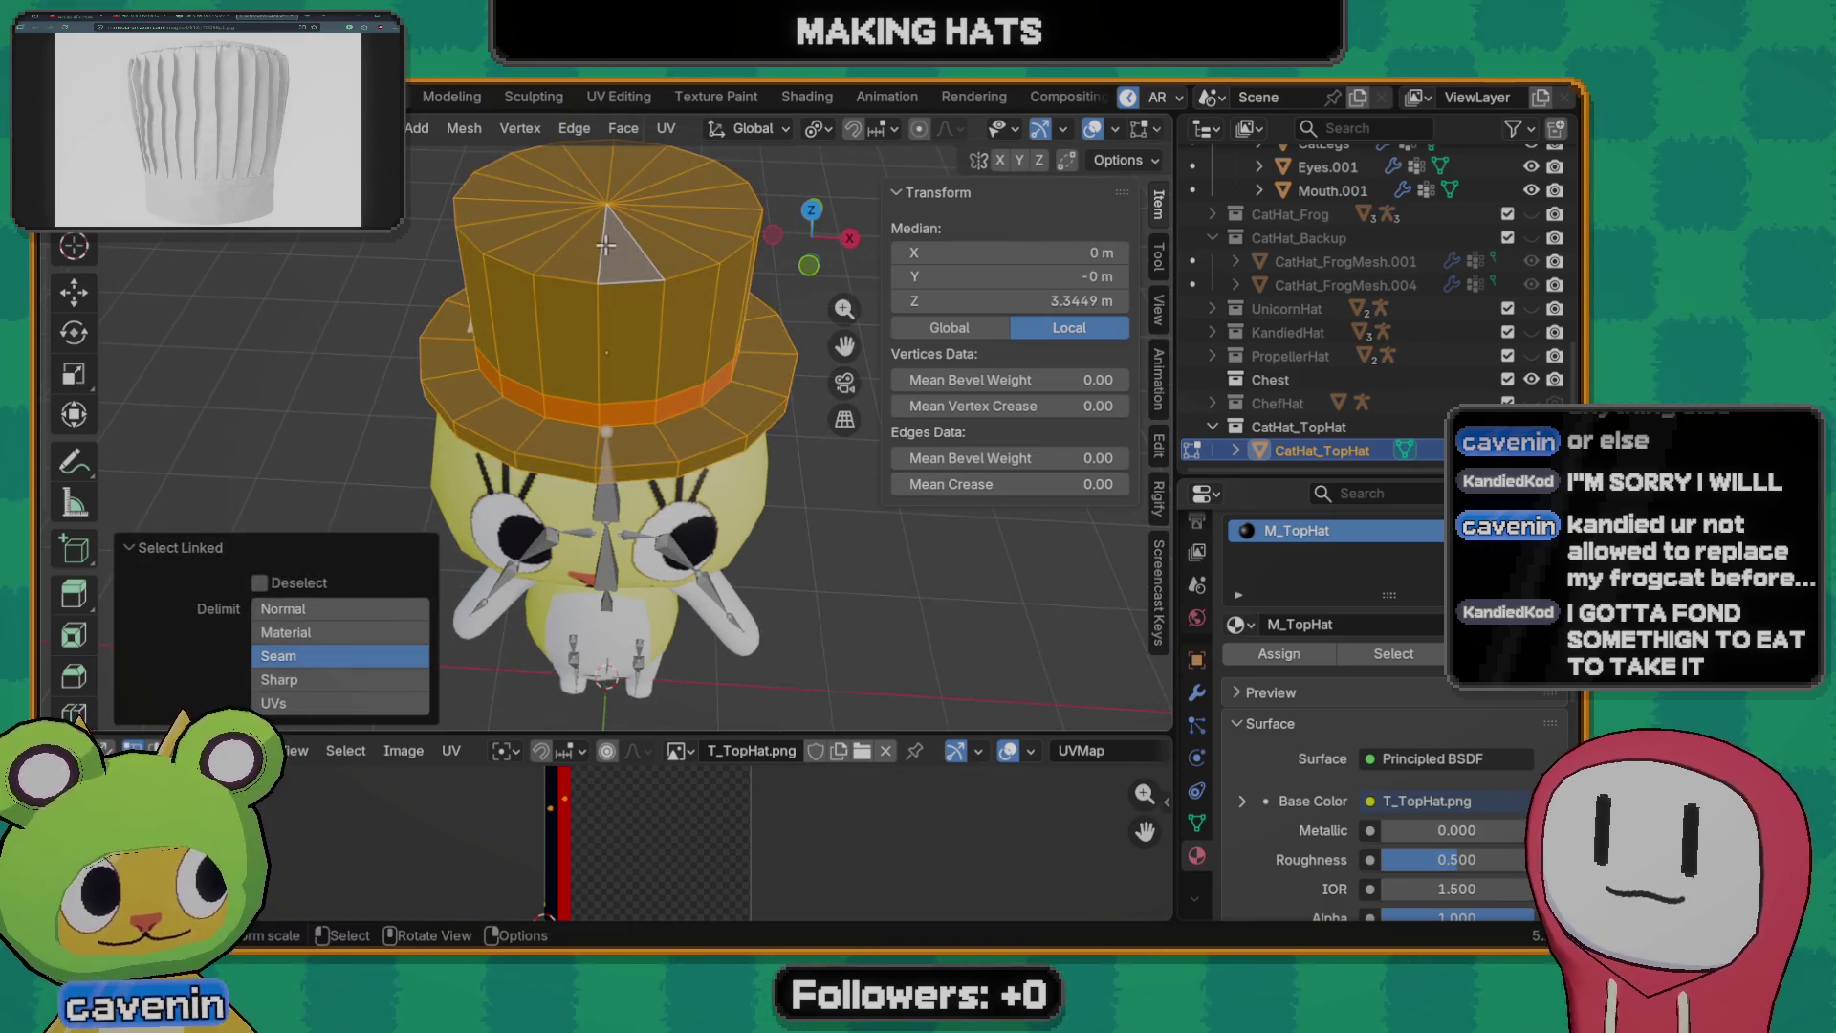
key("Tab")
key("l")
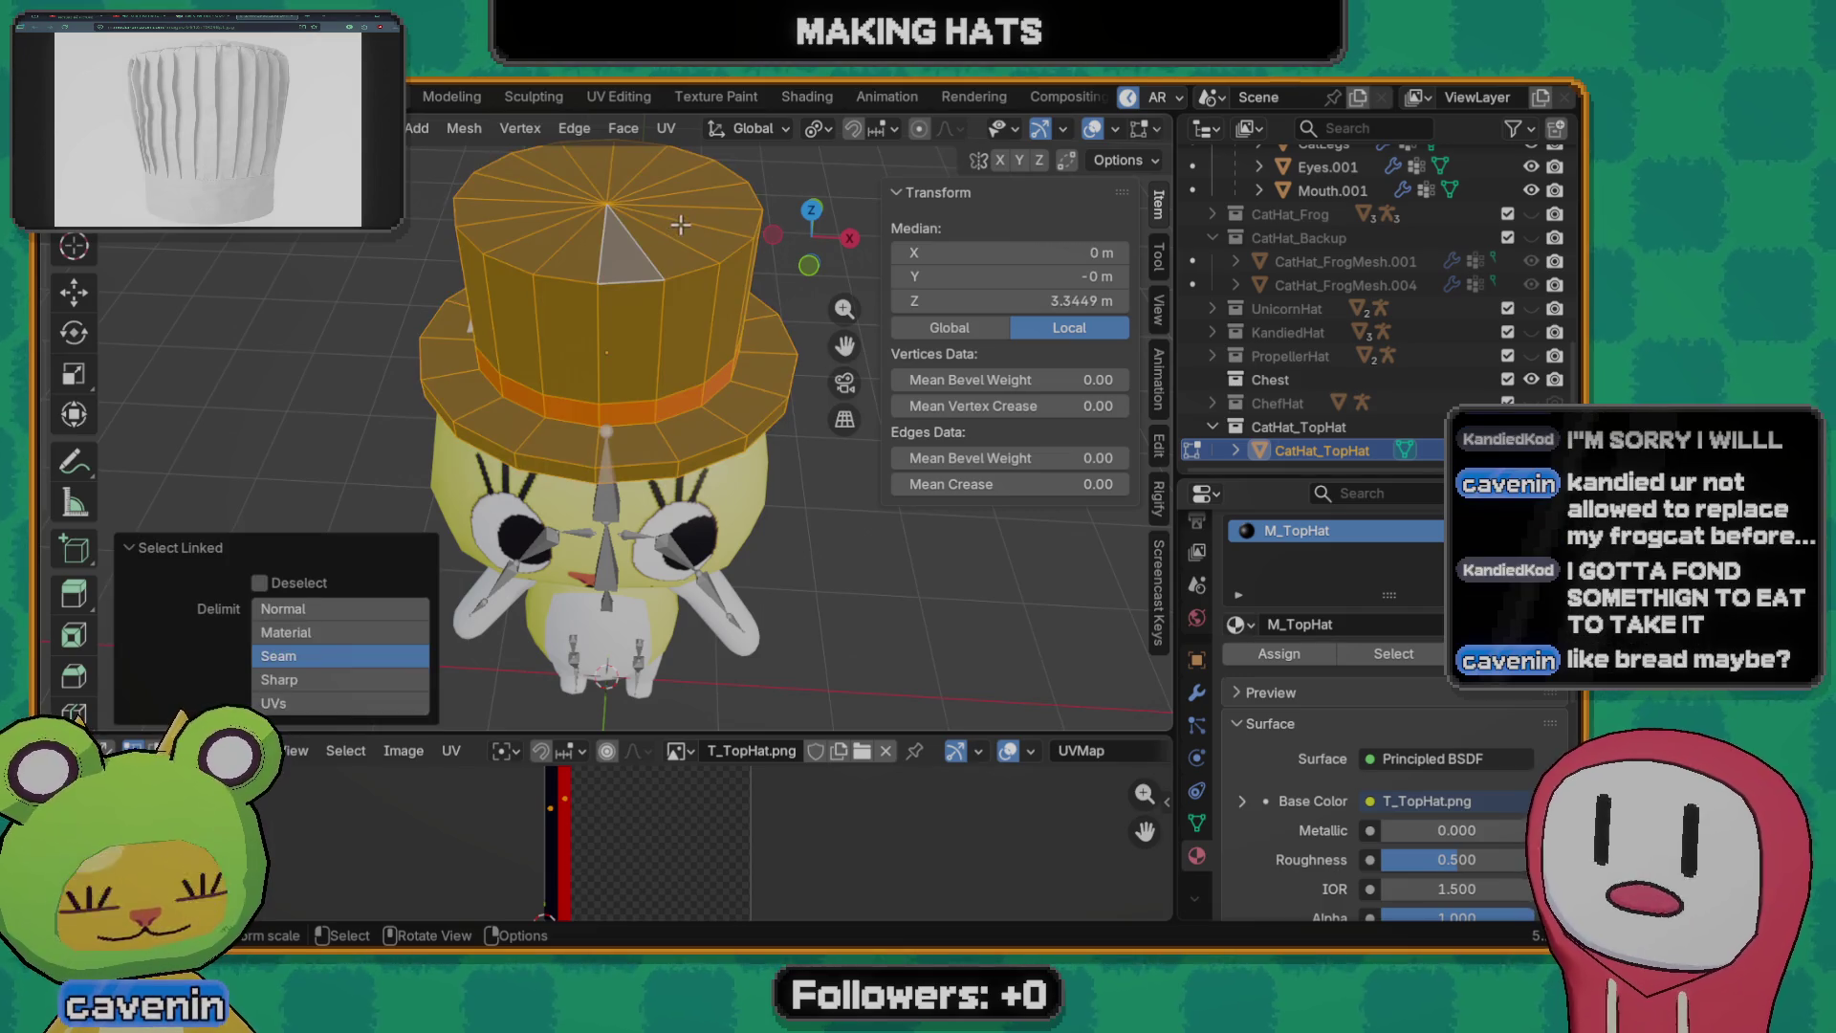
key("alt+a")
middle_click_drag(725, 223, 694, 445)
scroll(694, 445, "down", 3)
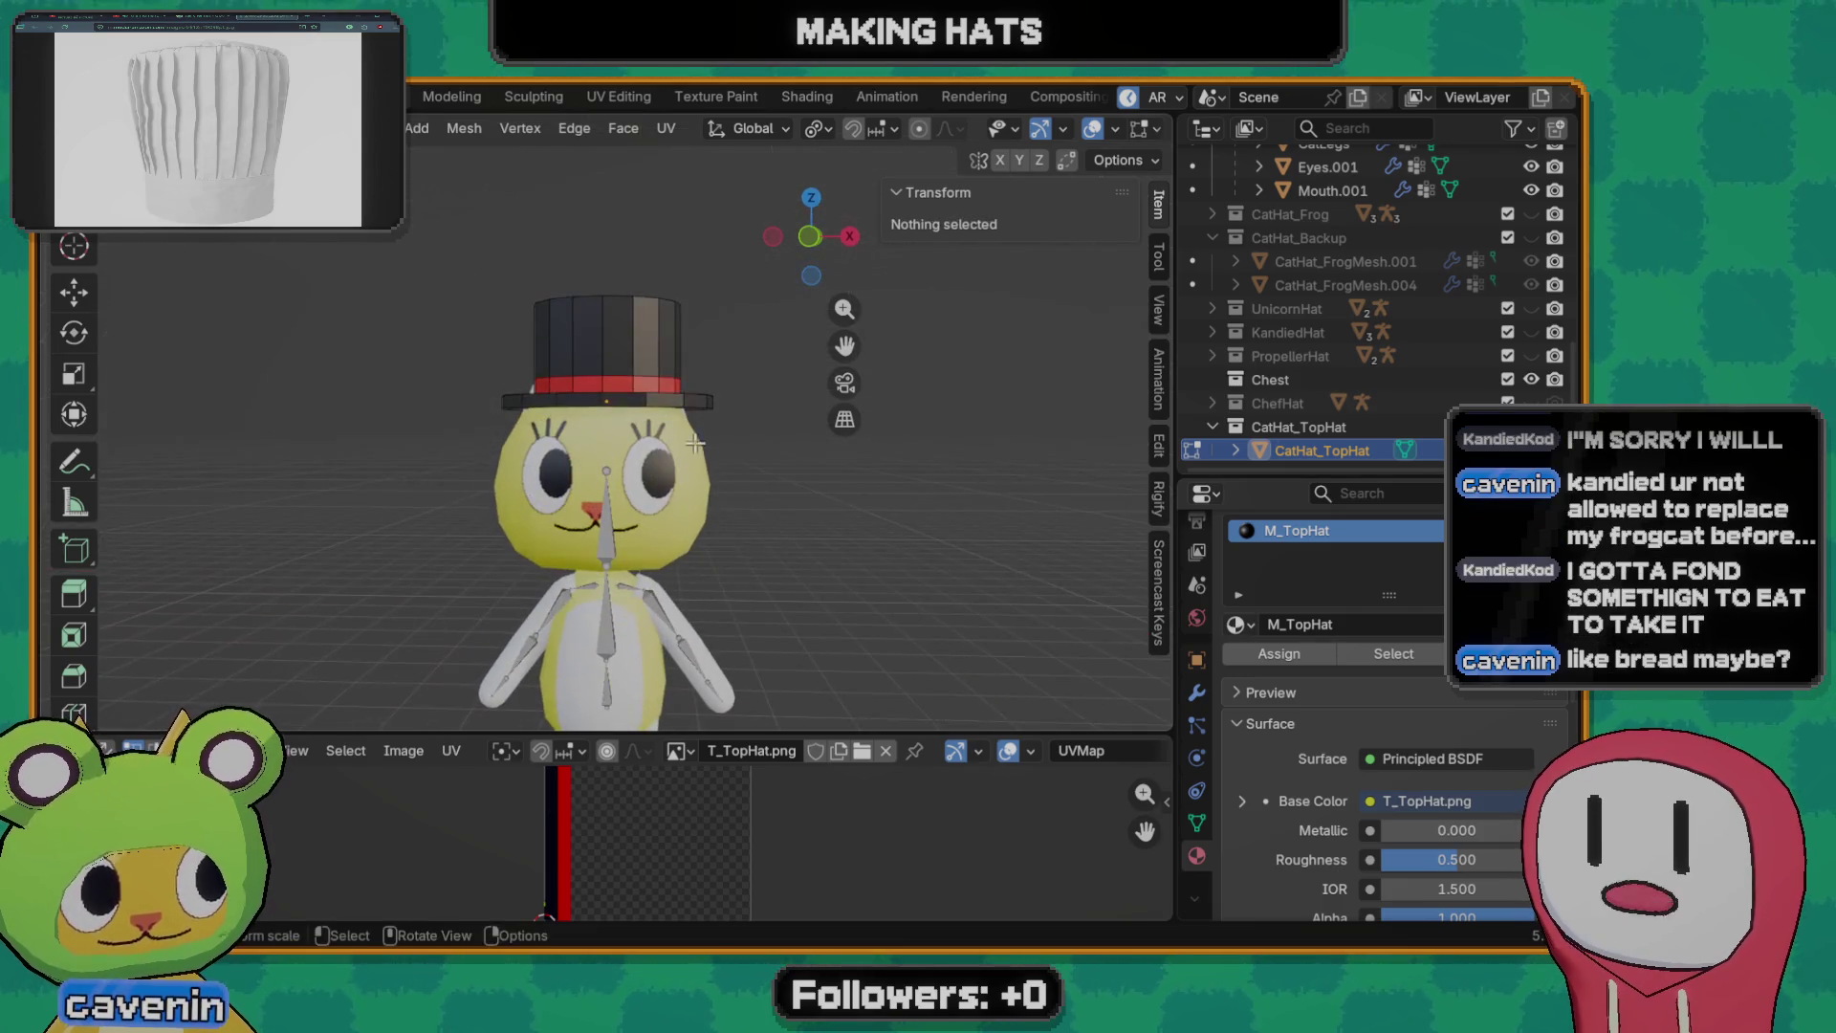
- In Object Mode apply Shade Smooth with Keep Sharp Edges to the hat and orbit to inspect the shading
key("Tab")
middle_click_drag(625, 352, 574, 485)
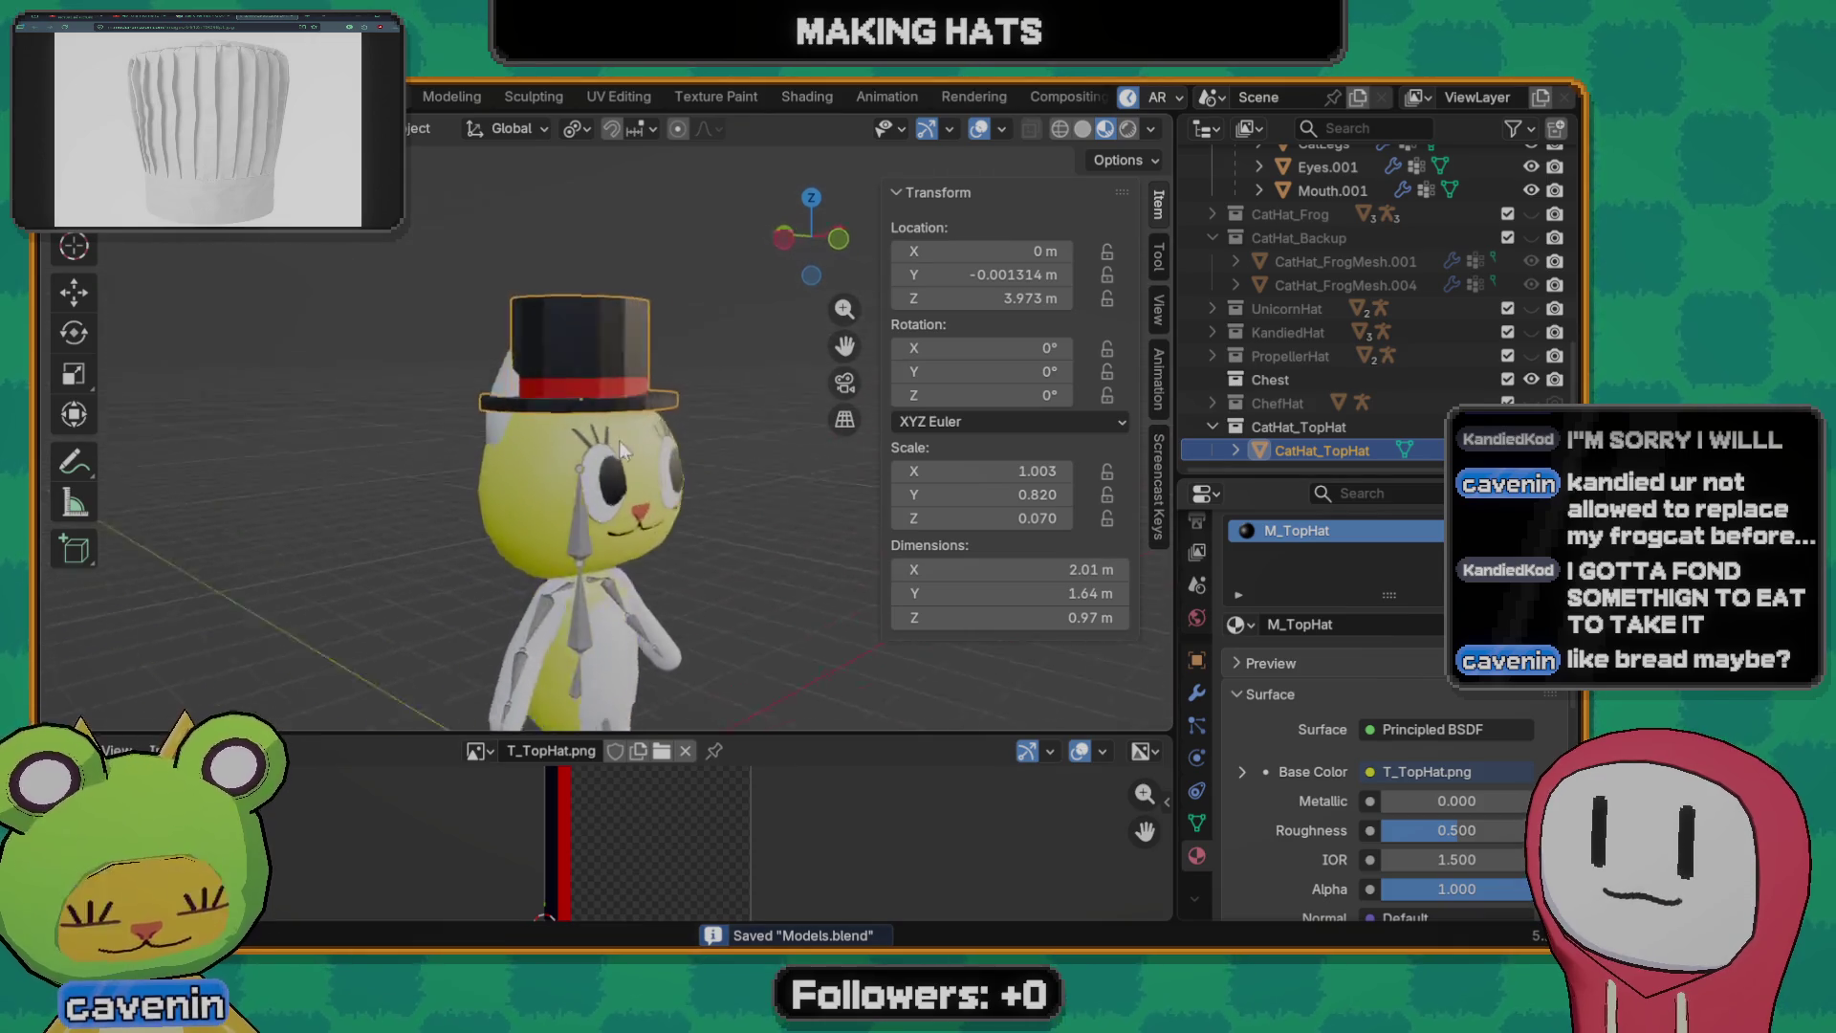
scroll(574, 485, "up", 2)
right_click(605, 361)
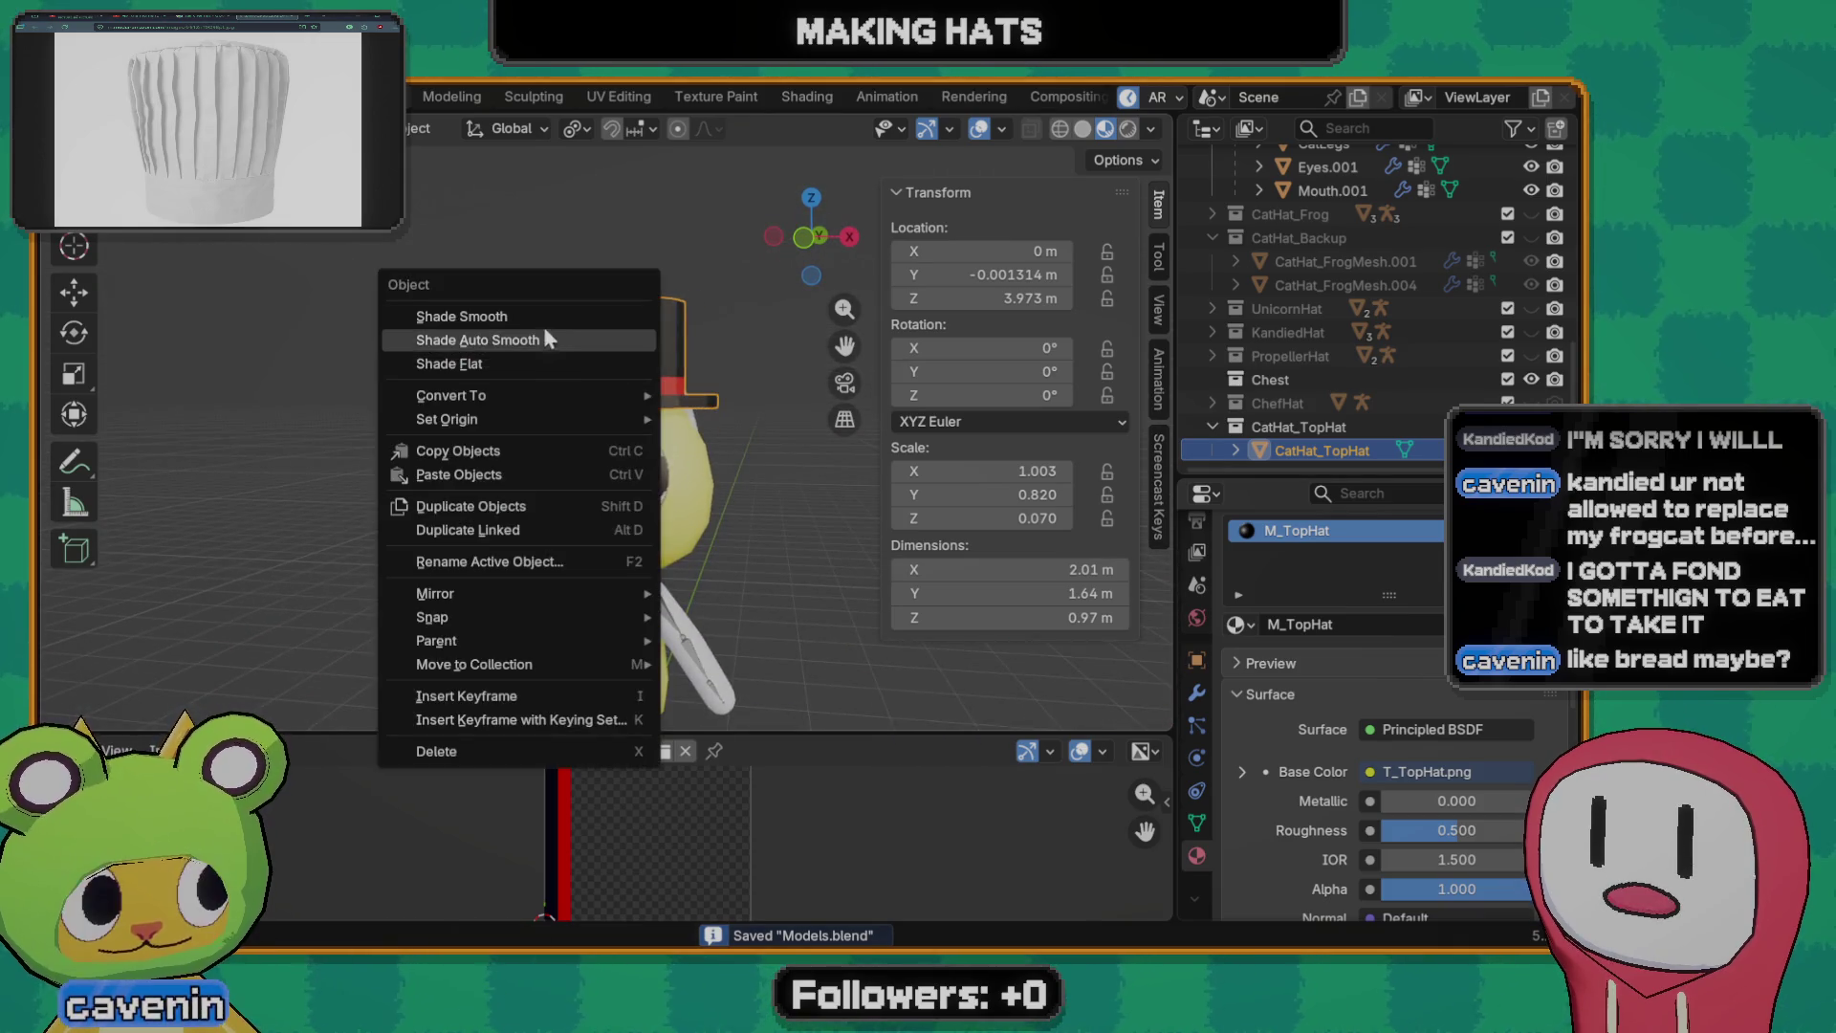
left_click(544, 317)
mouse_move(544, 315)
middle_mouse_down()
mouse_move(484, 464)
mouse_move(667, 380)
middle_mouse_up()
scroll(632, 402, "up", 3)
- Scale the red hat band face loop and extrude it along normals so it juts out from the crown
key("Tab")
left_click(631, 355, "alt")
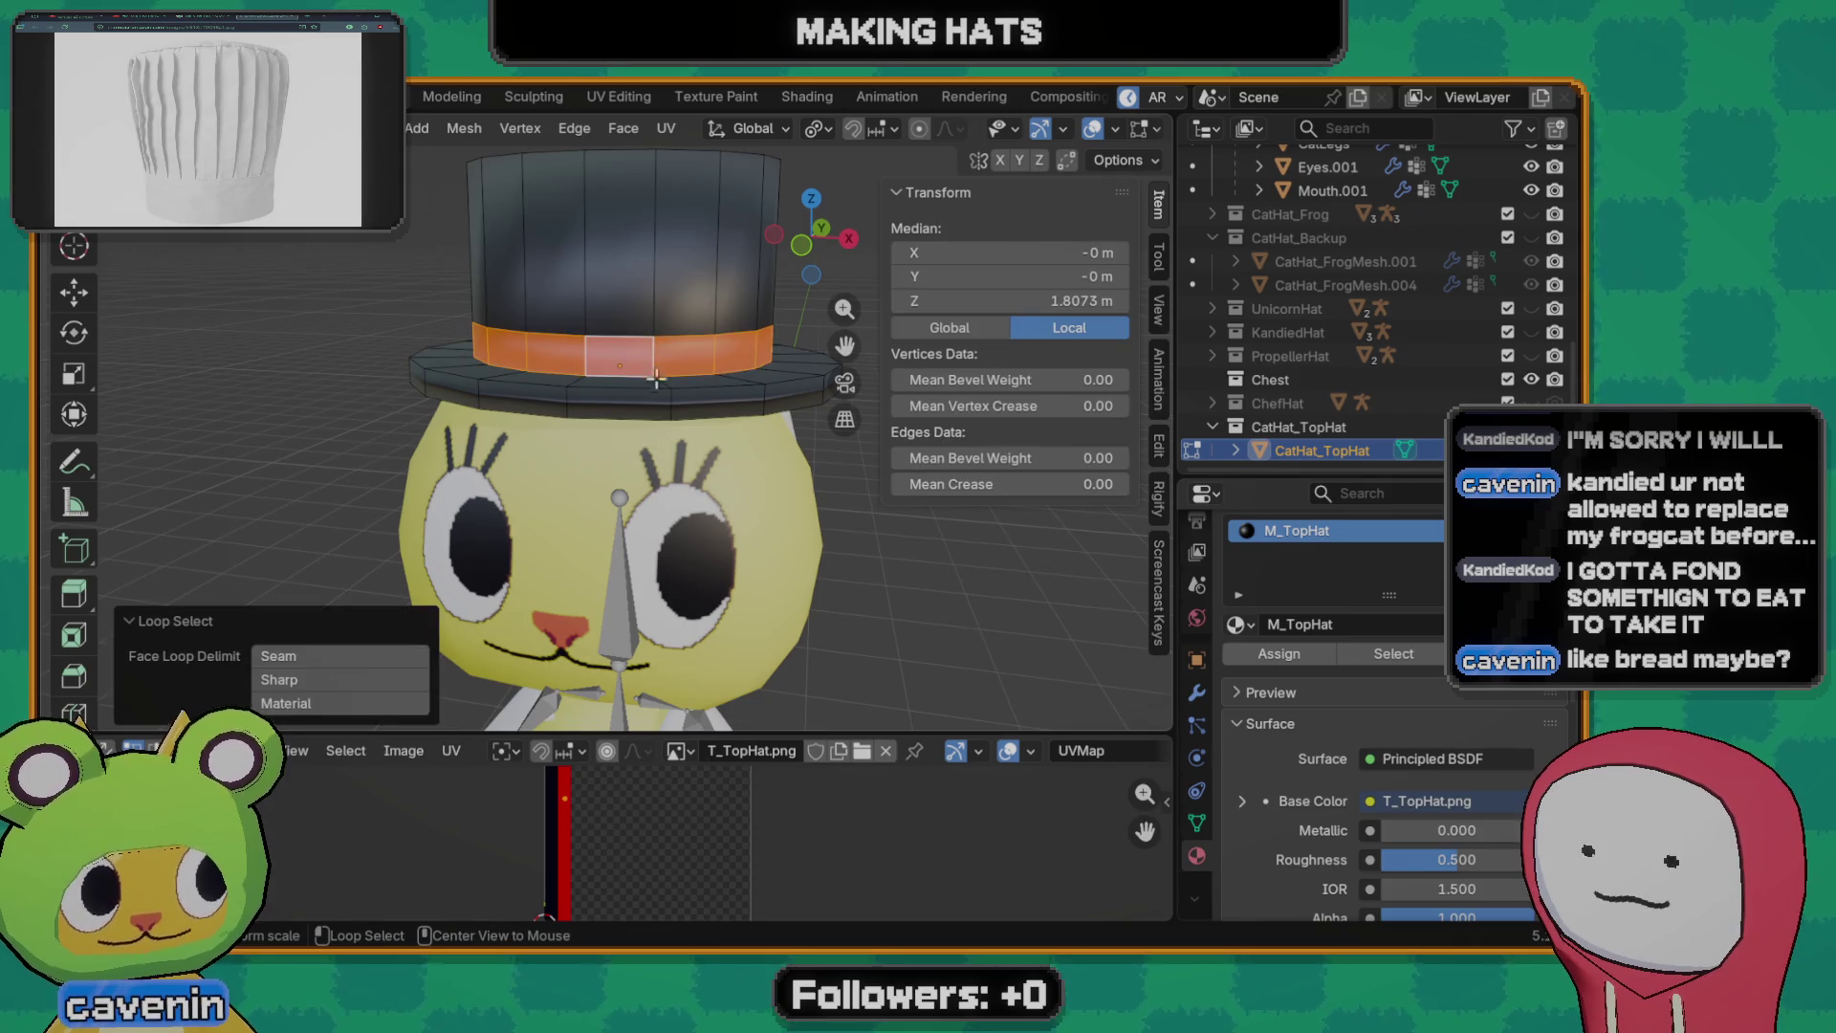
key("KP_3")
middle_click_drag(654, 418, 669, 398)
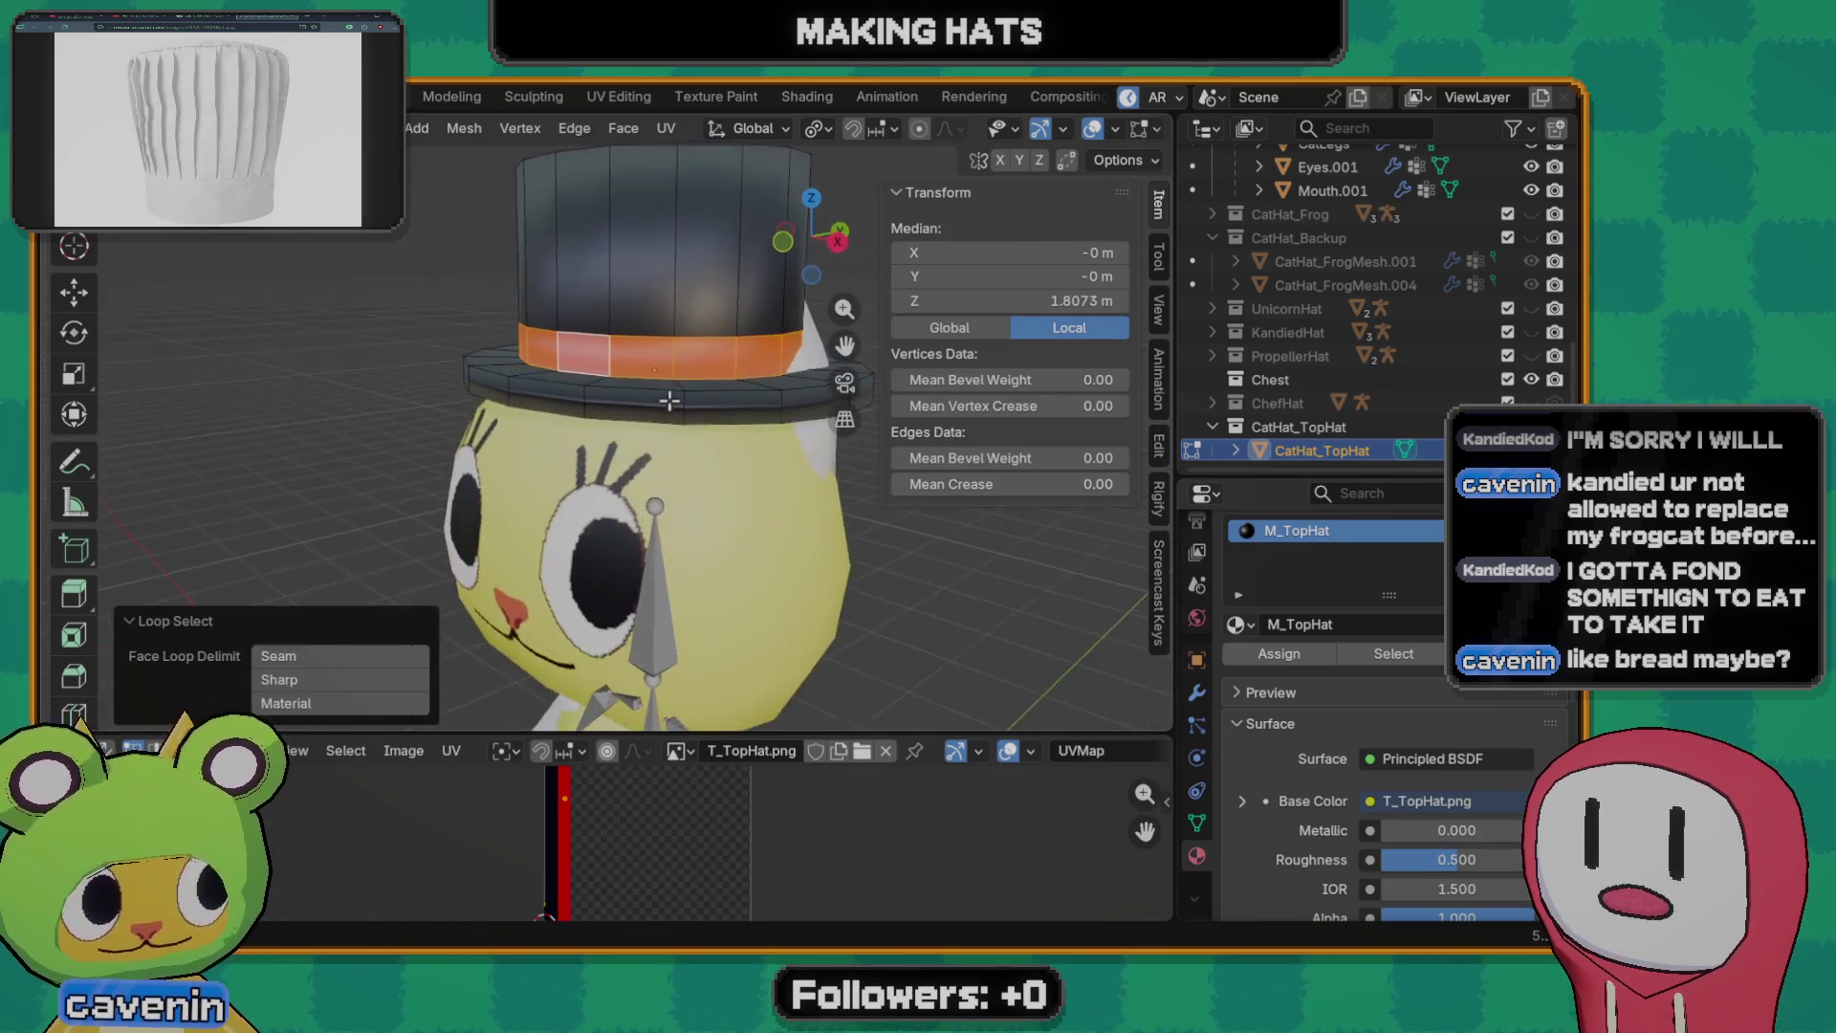
key("s")
left_click(745, 450)
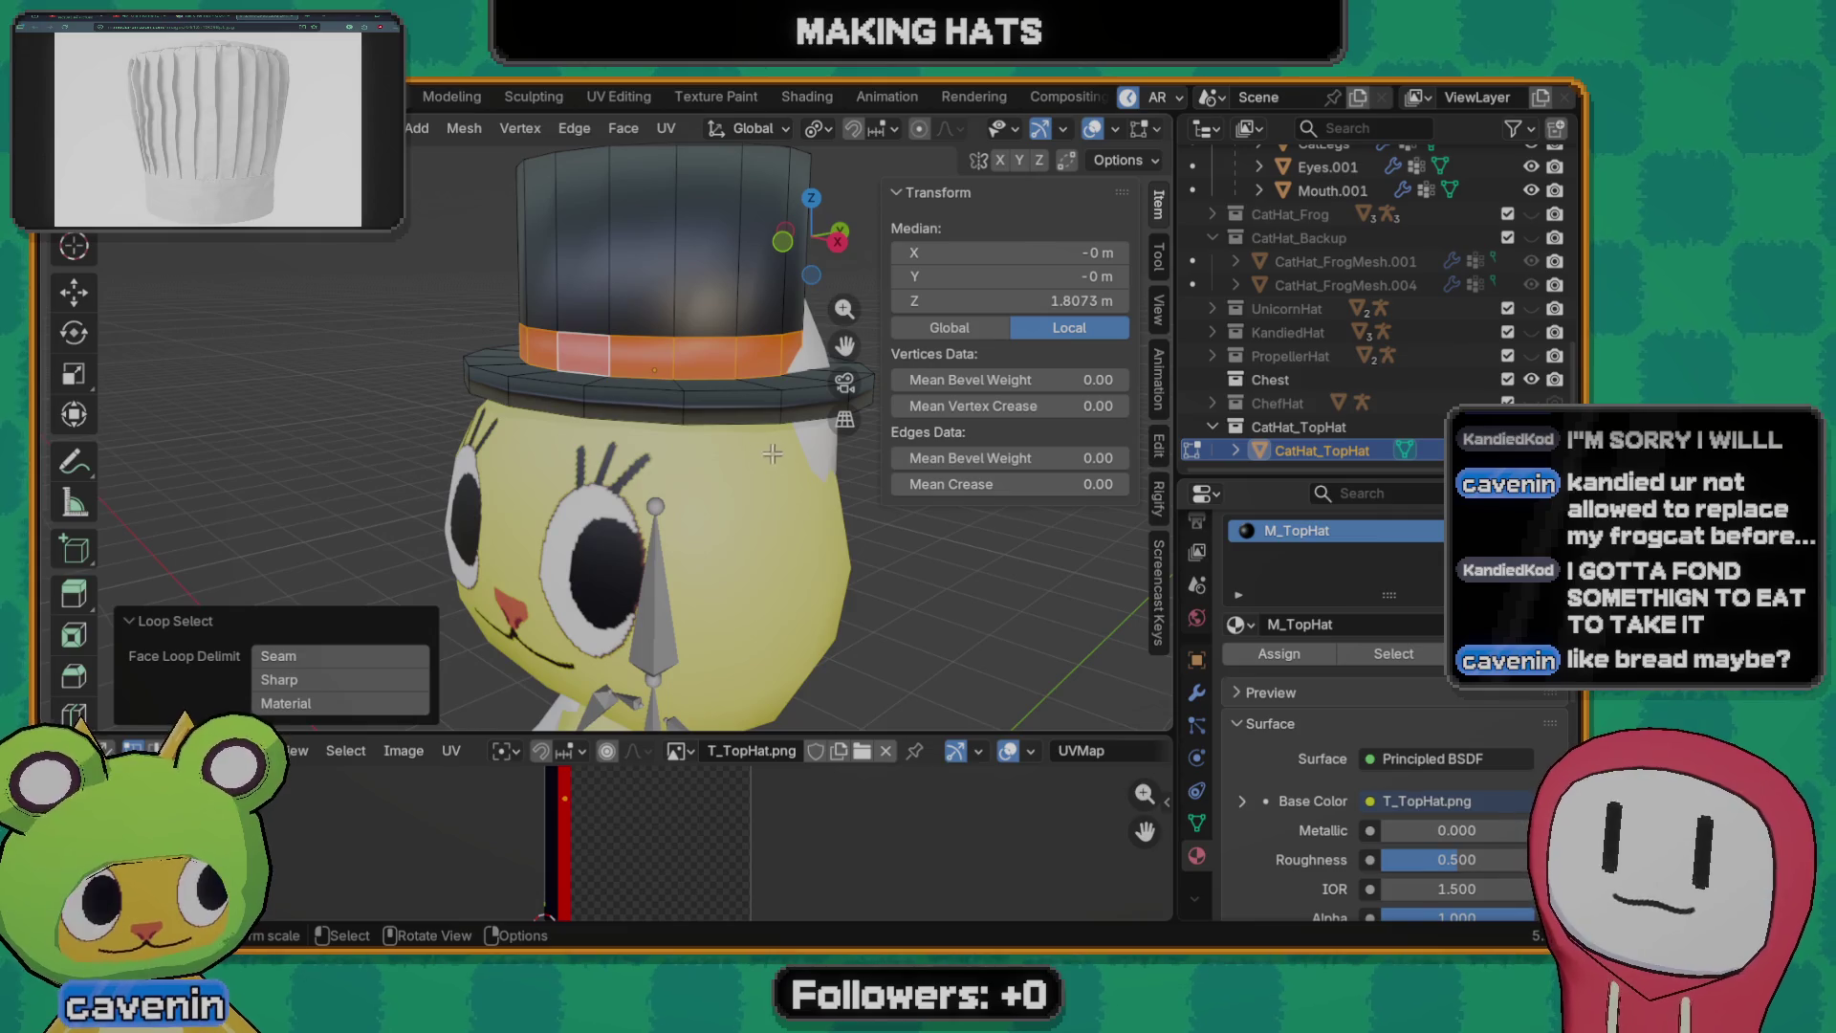
key("e")
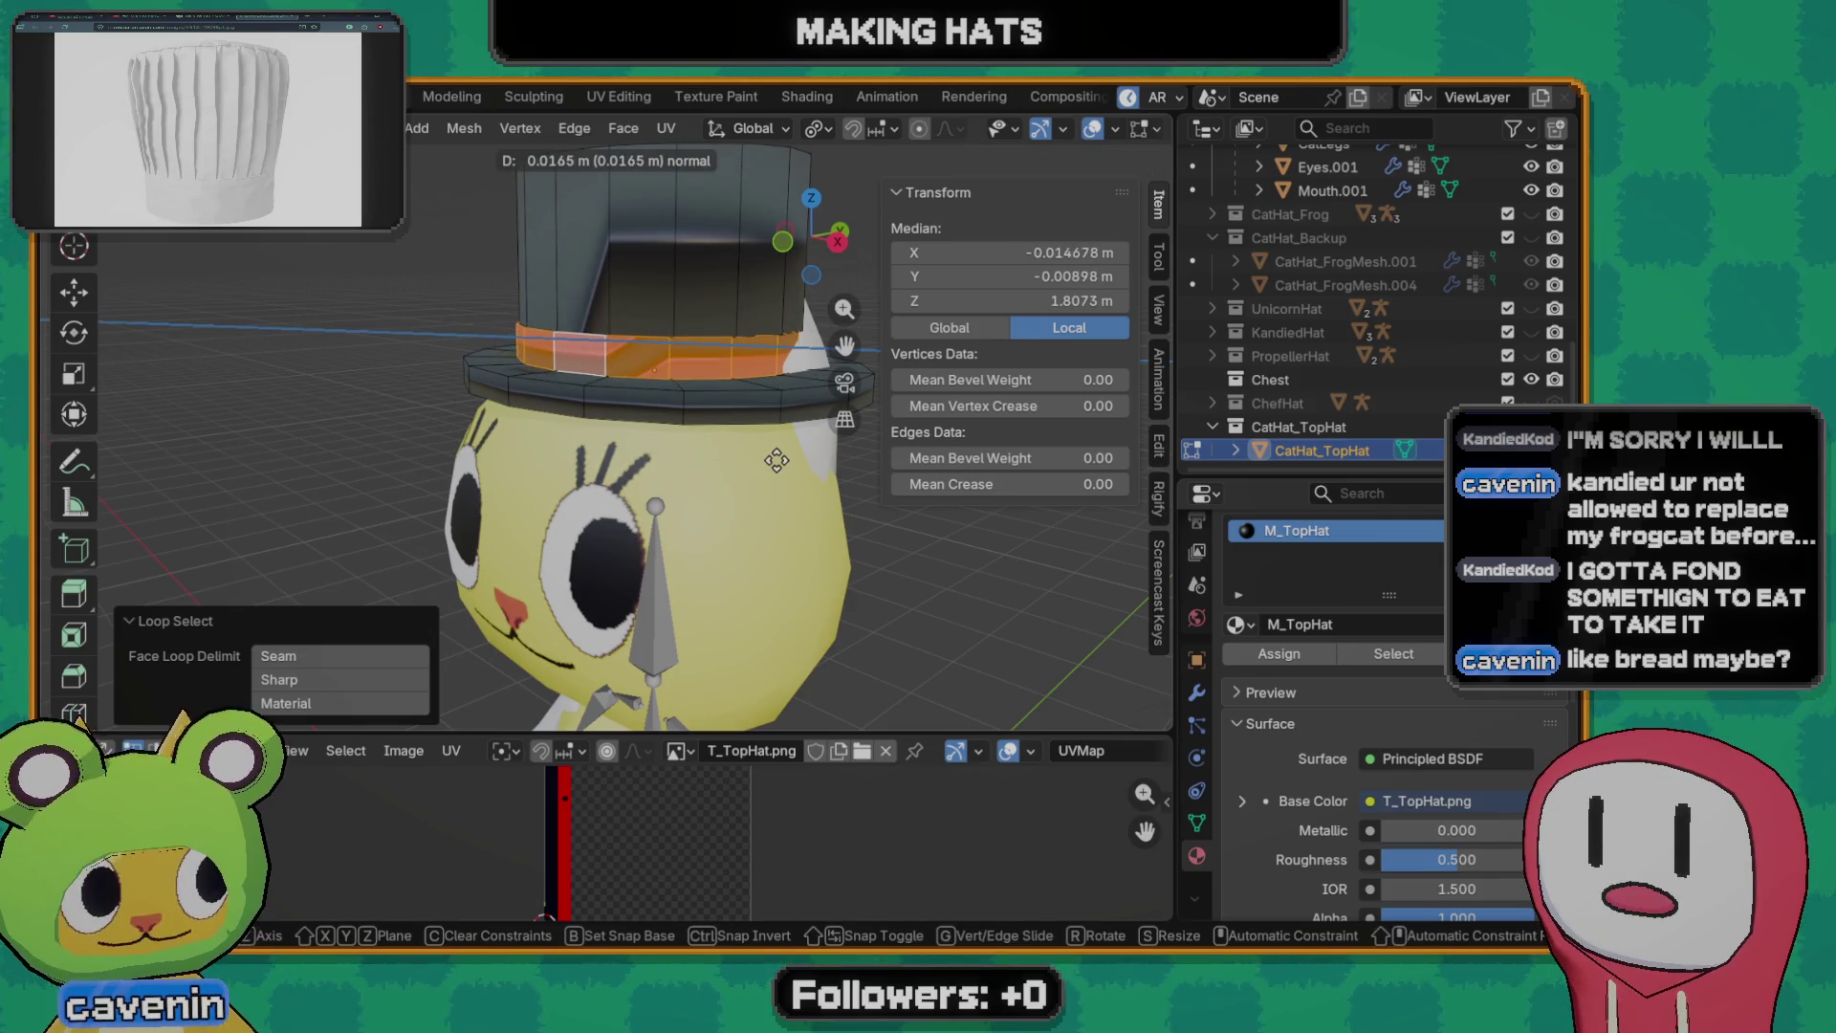
right_click(732, 418)
key("alt+e")
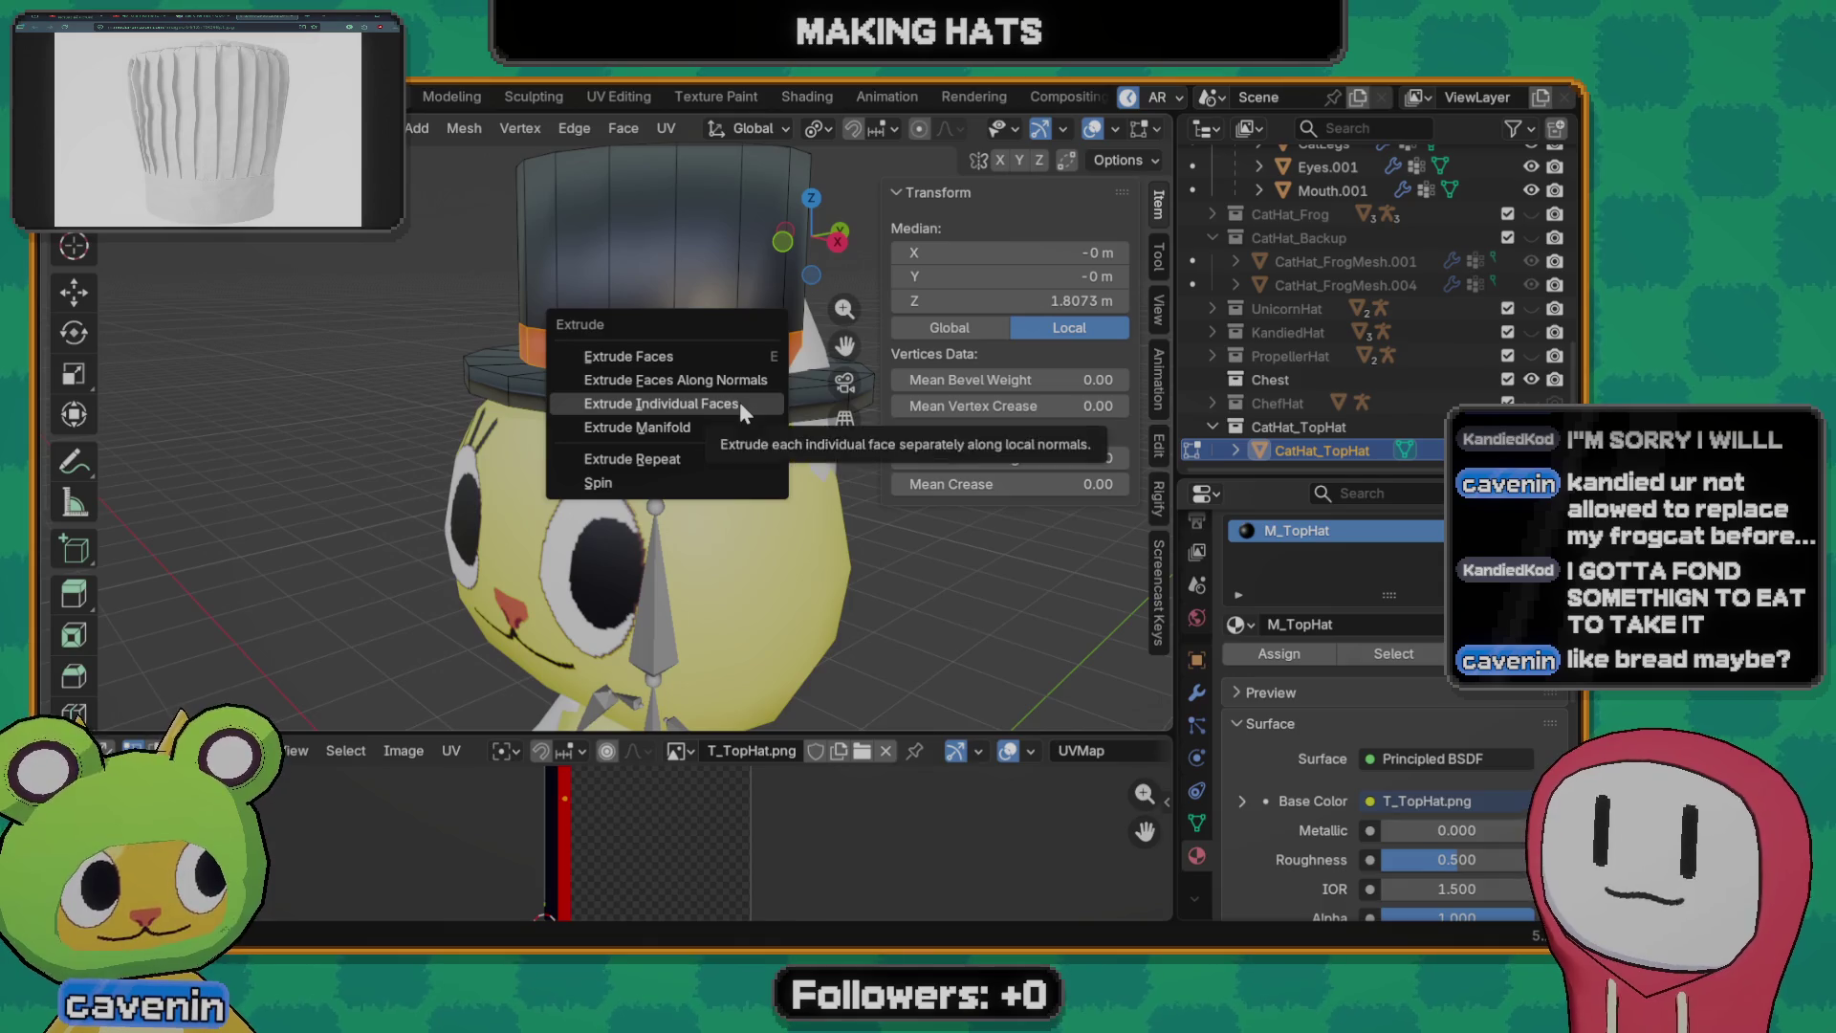
left_click(689, 378)
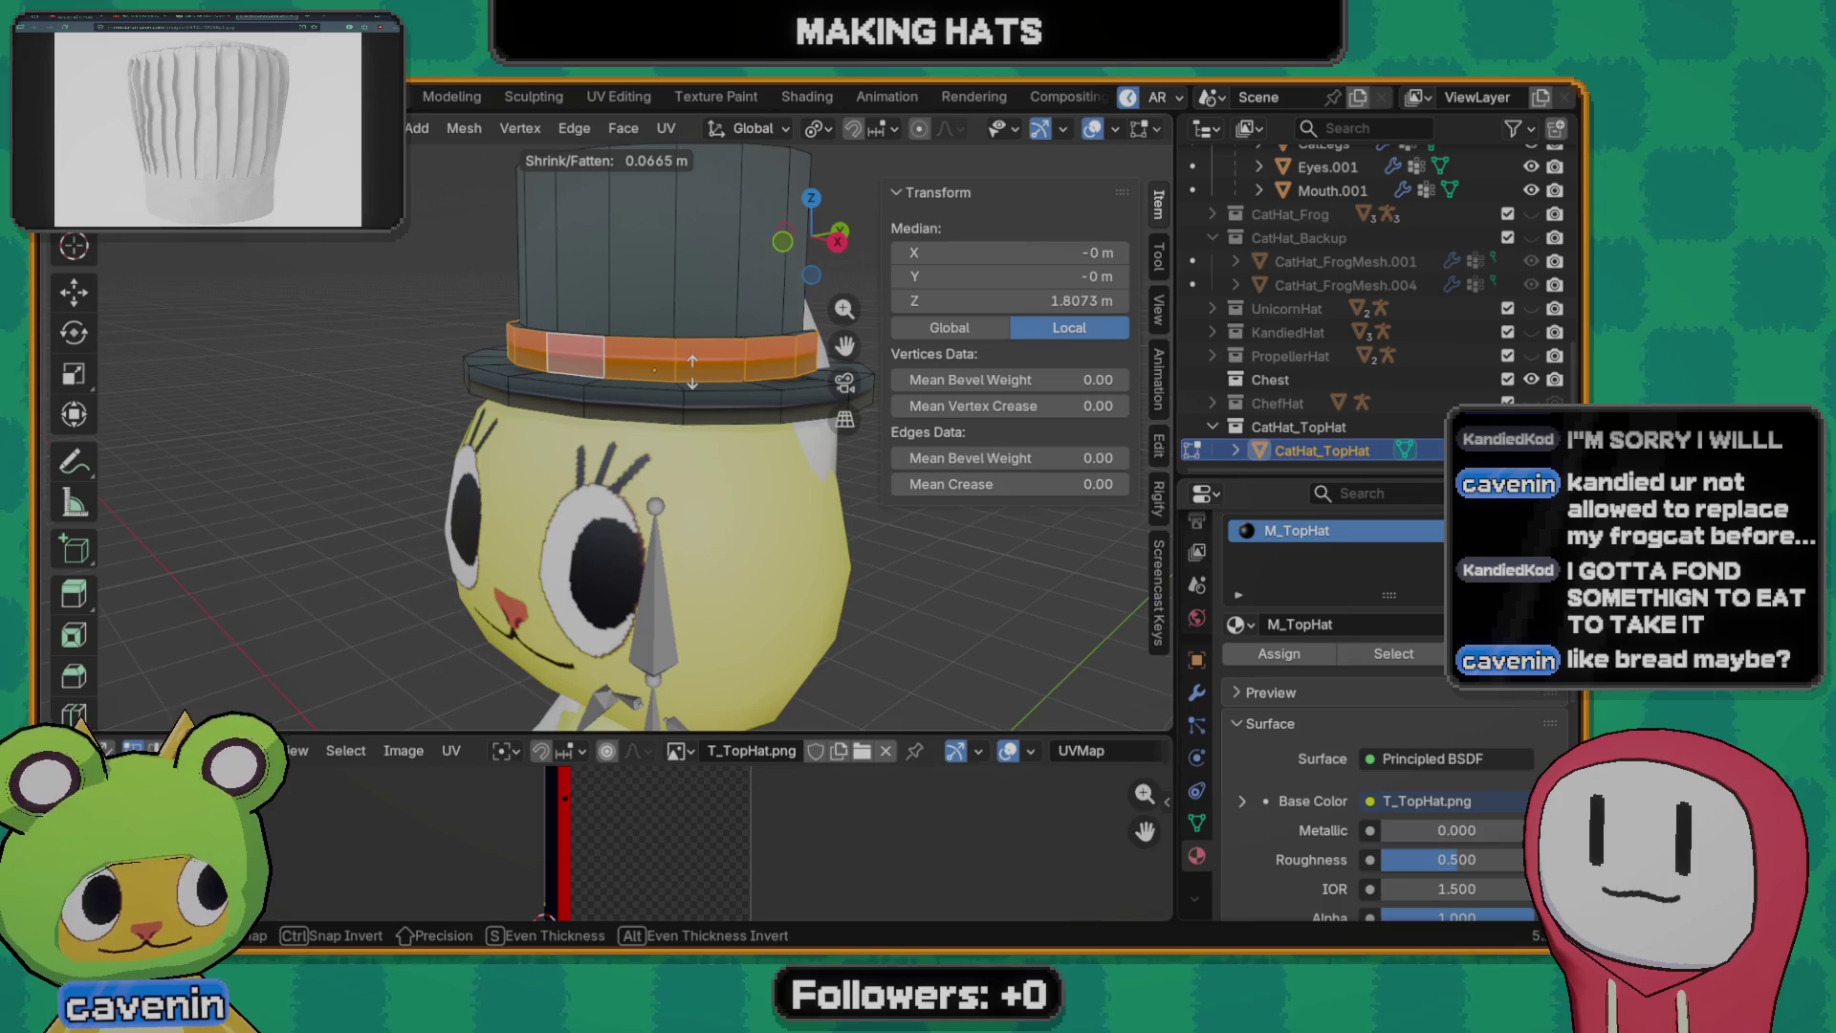
left_click(694, 369)
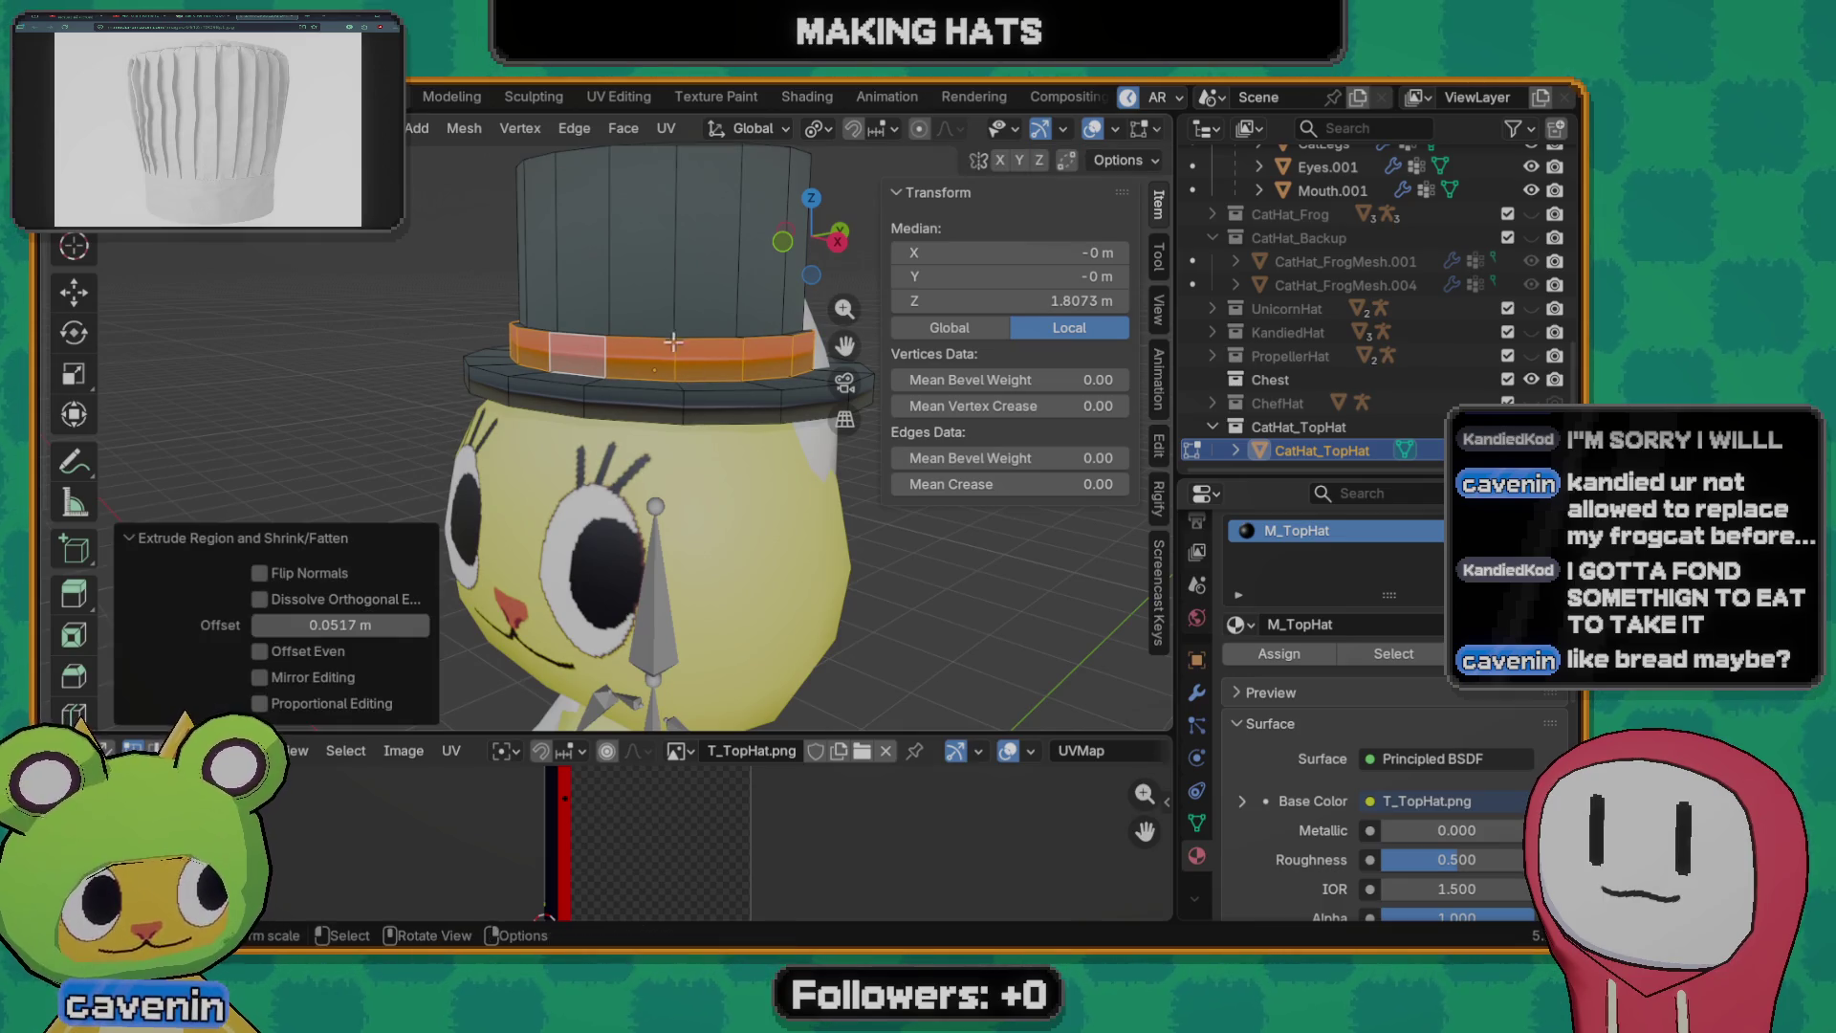
- Slide a nearby edge loop along the hat to a new position and return to object mode
mouse_move(694, 368)
middle_mouse_down()
mouse_move(656, 478)
mouse_move(675, 378)
middle_mouse_up()
left_click(657, 478, "alt")
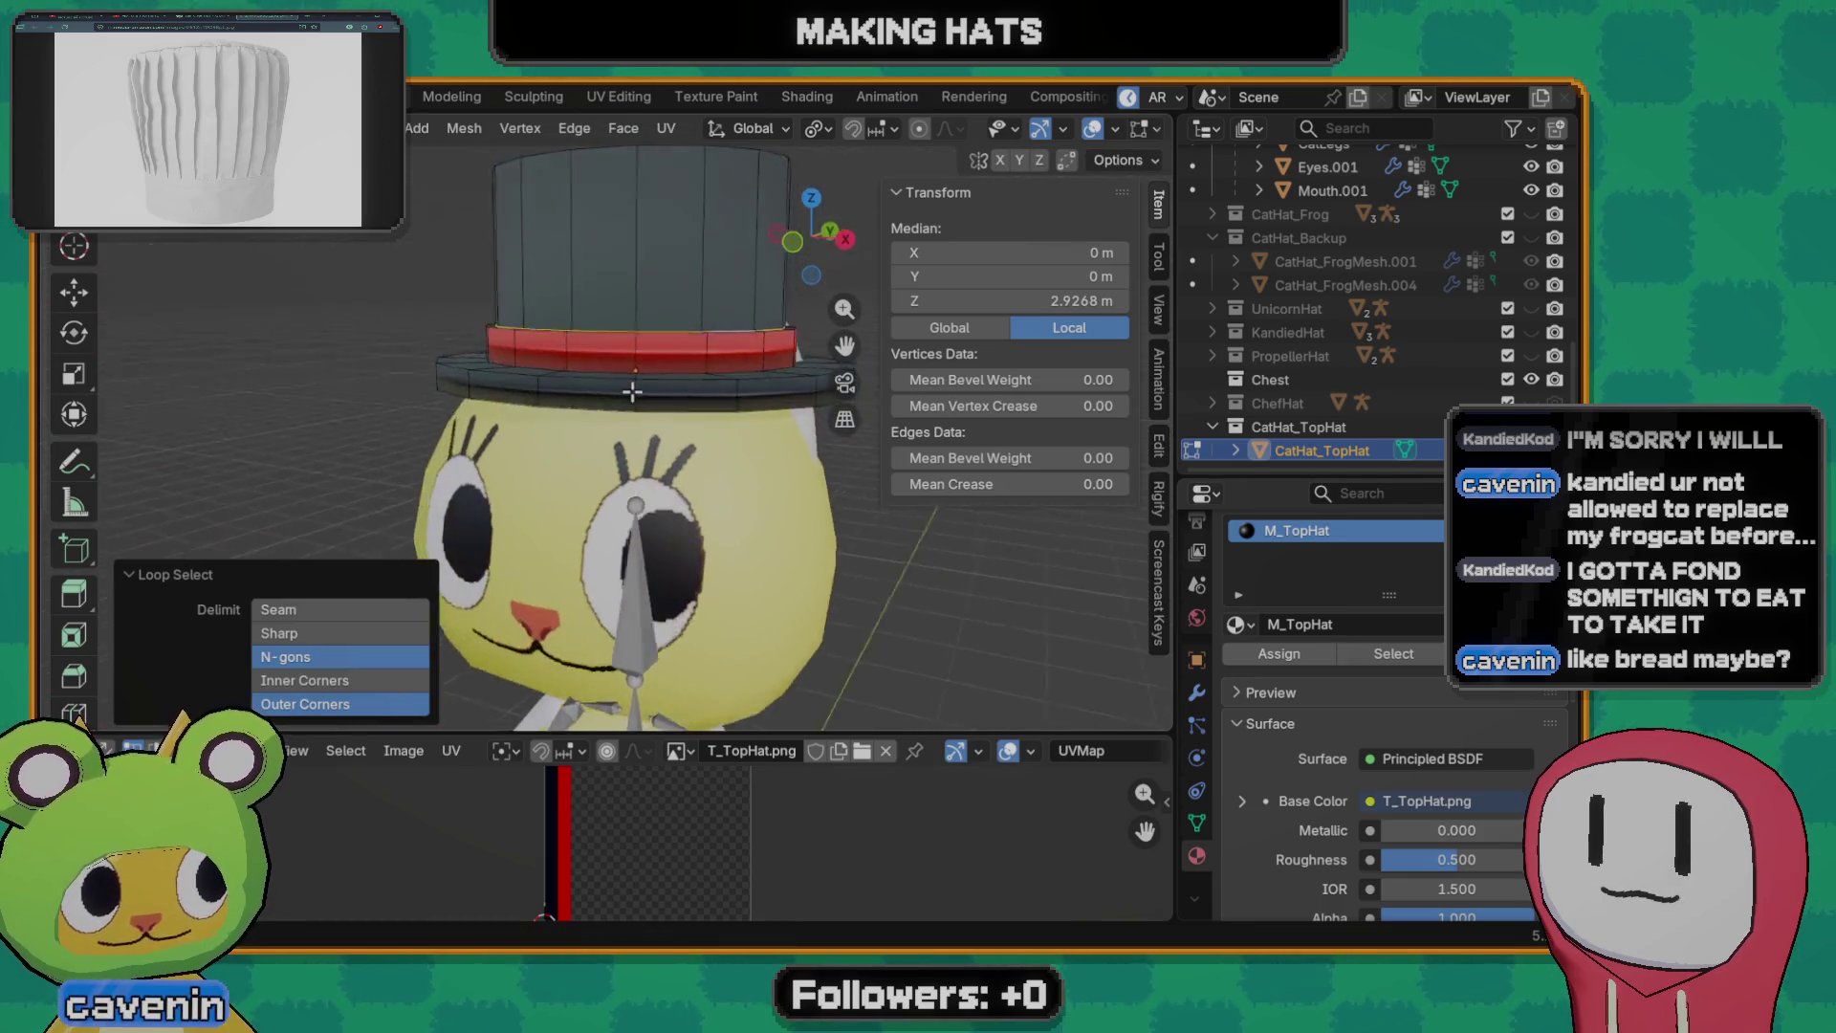
key("g")
key("g")
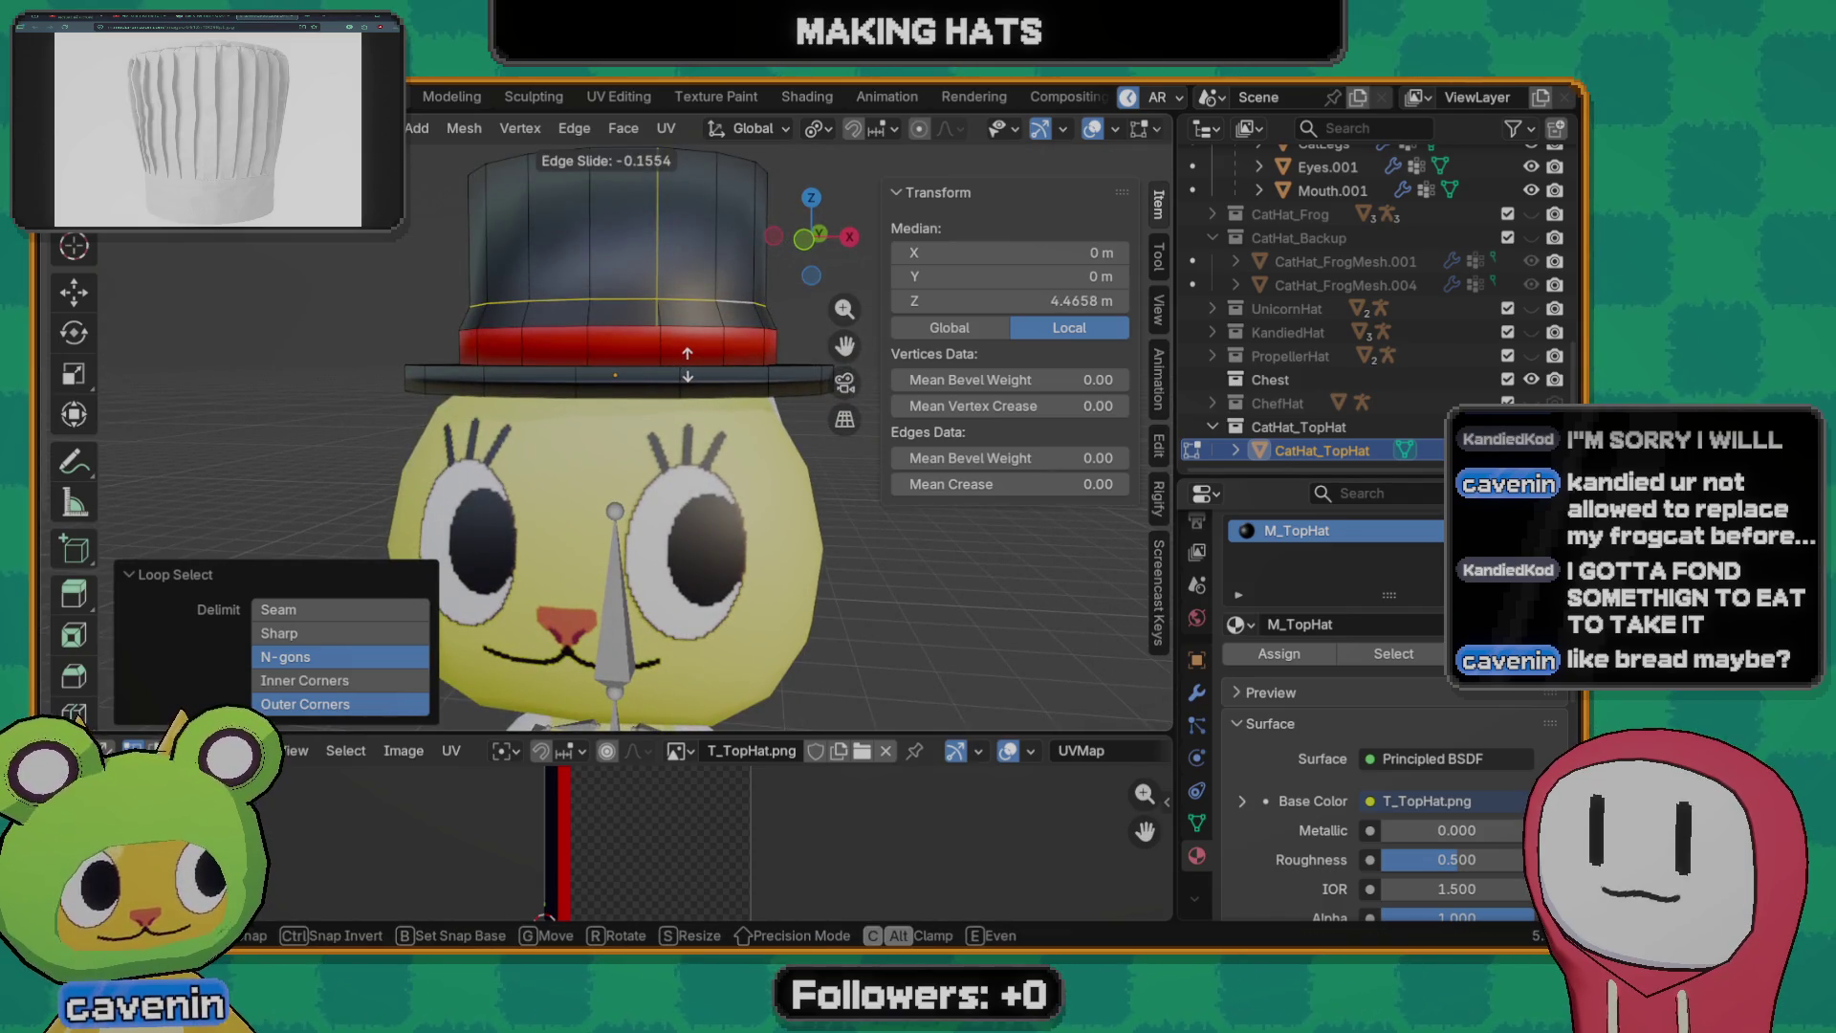
left_click(688, 359)
middle_click_drag(682, 487, 682, 438)
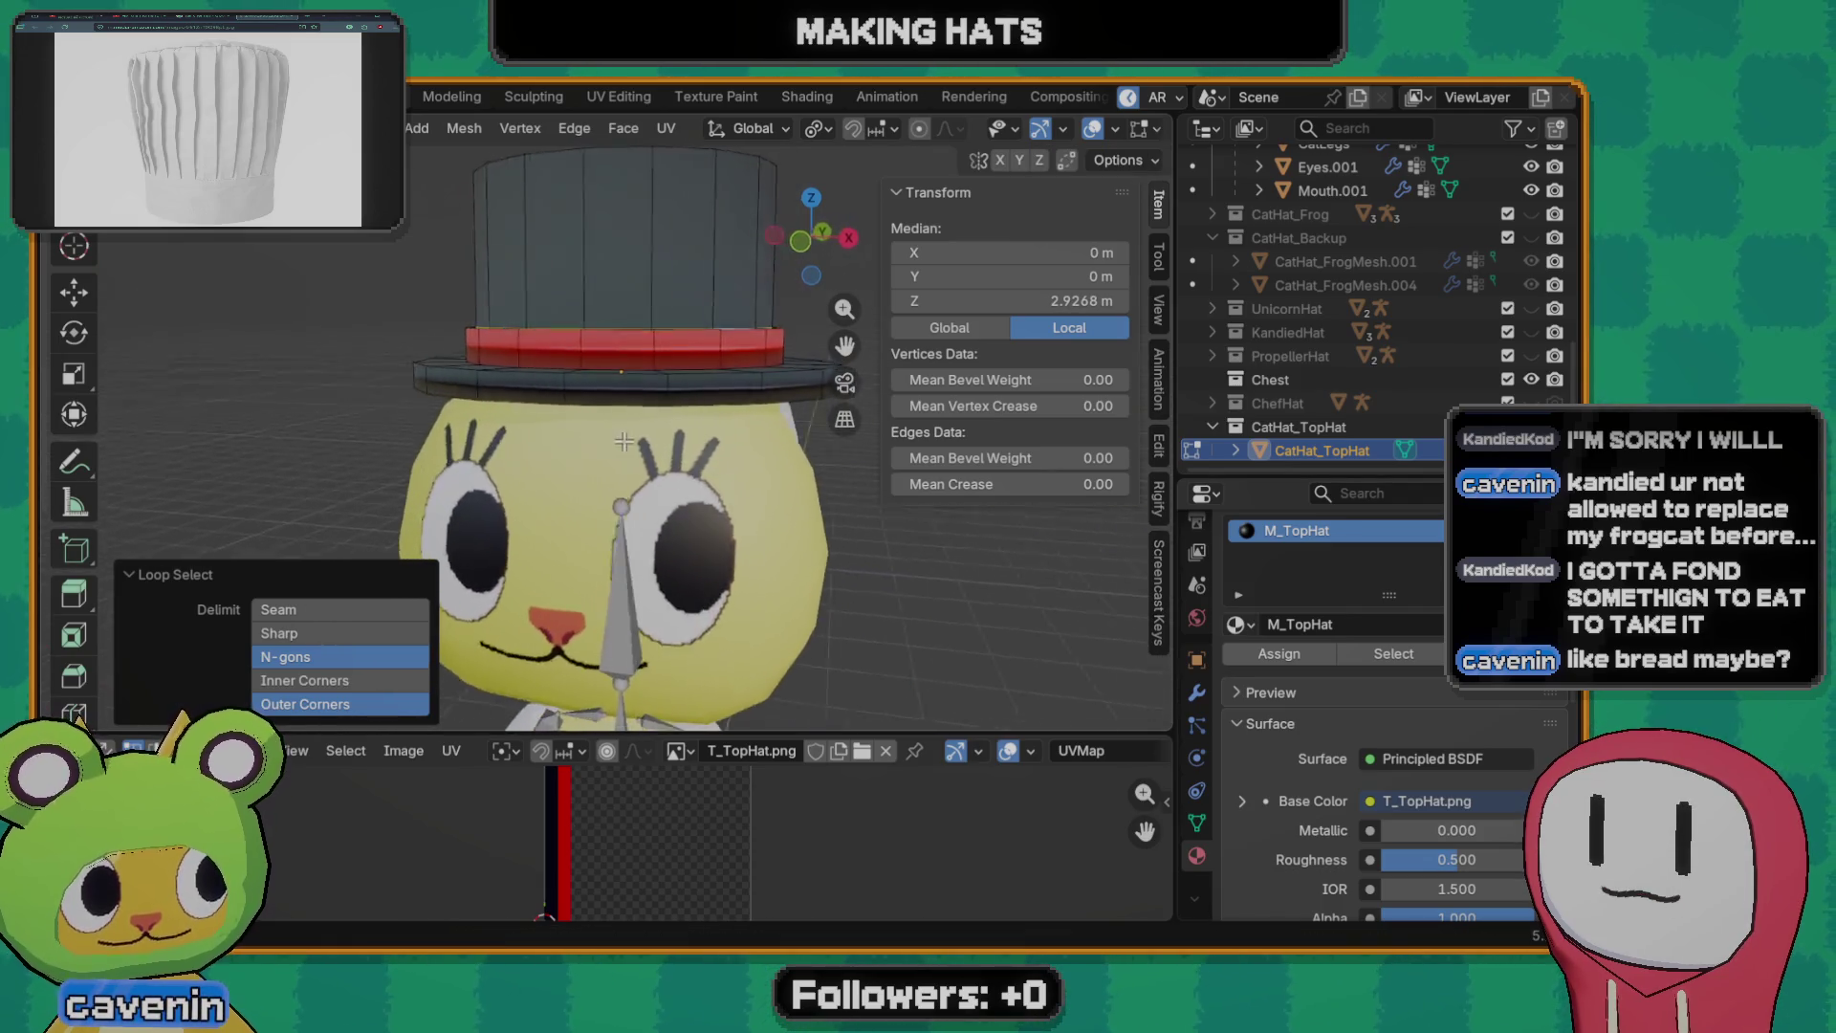
scroll(681, 437, "down", 4)
key("Tab")
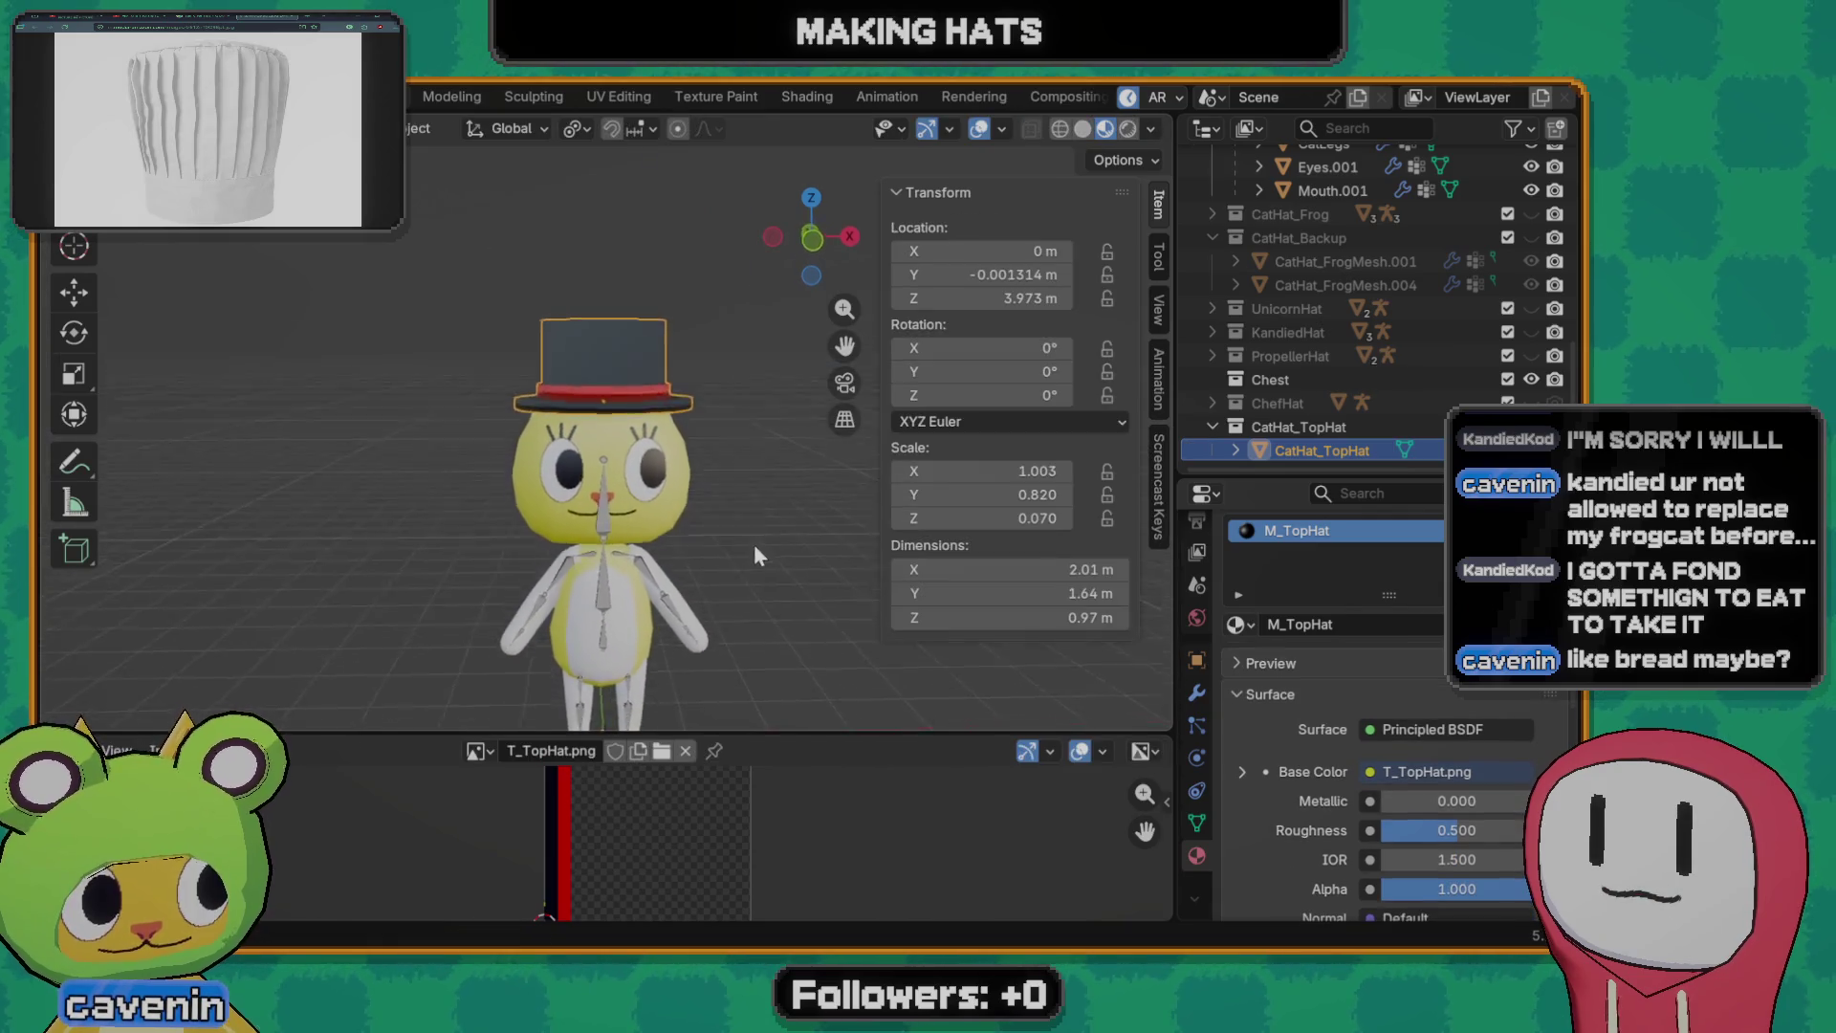
- Select the hat band face loop, try an unwrap, undo it and move the band UVs toward the red strip
mouse_move(752, 593)
middle_mouse_down()
mouse_move(842, 544)
mouse_move(757, 553)
mouse_move(546, 447)
mouse_move(360, 439)
mouse_move(360, 468)
mouse_move(402, 476)
middle_mouse_up()
scroll(757, 553, "up", 5)
key("Tab")
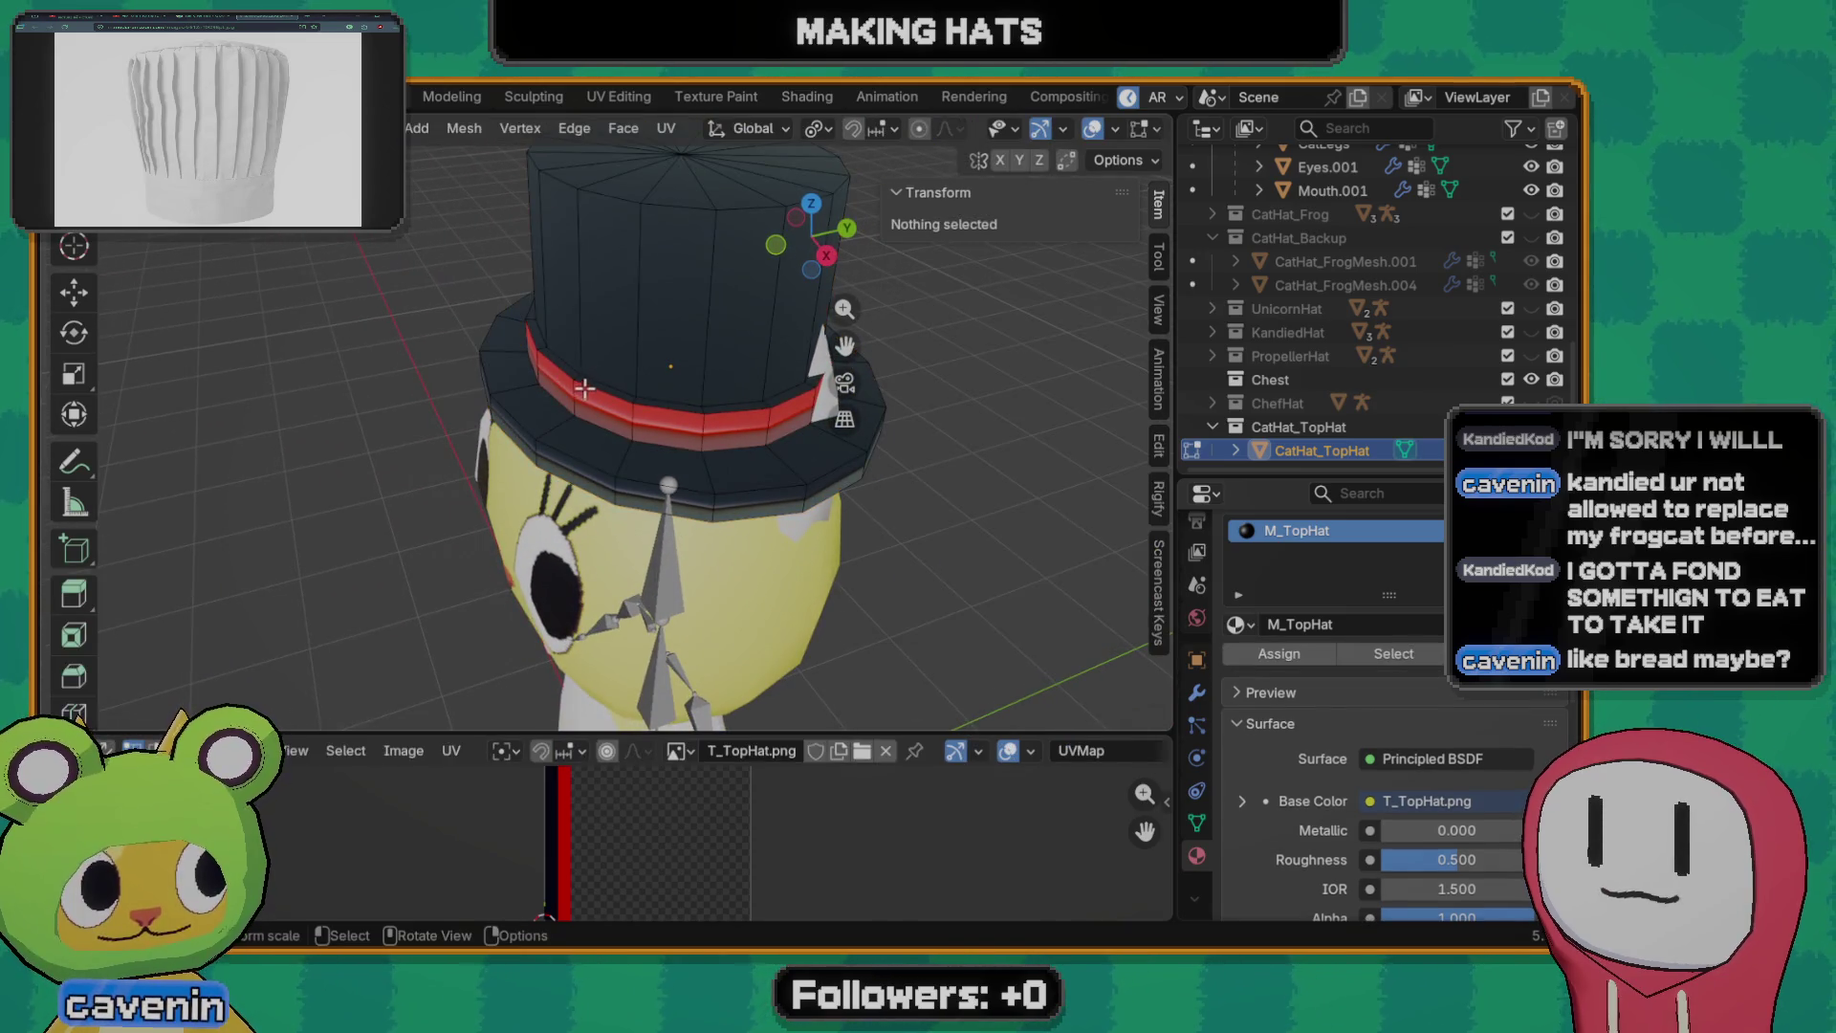
scroll(600, 438, "up", 3)
middle_click_drag(600, 437, 647, 333)
left_click(647, 330, "alt")
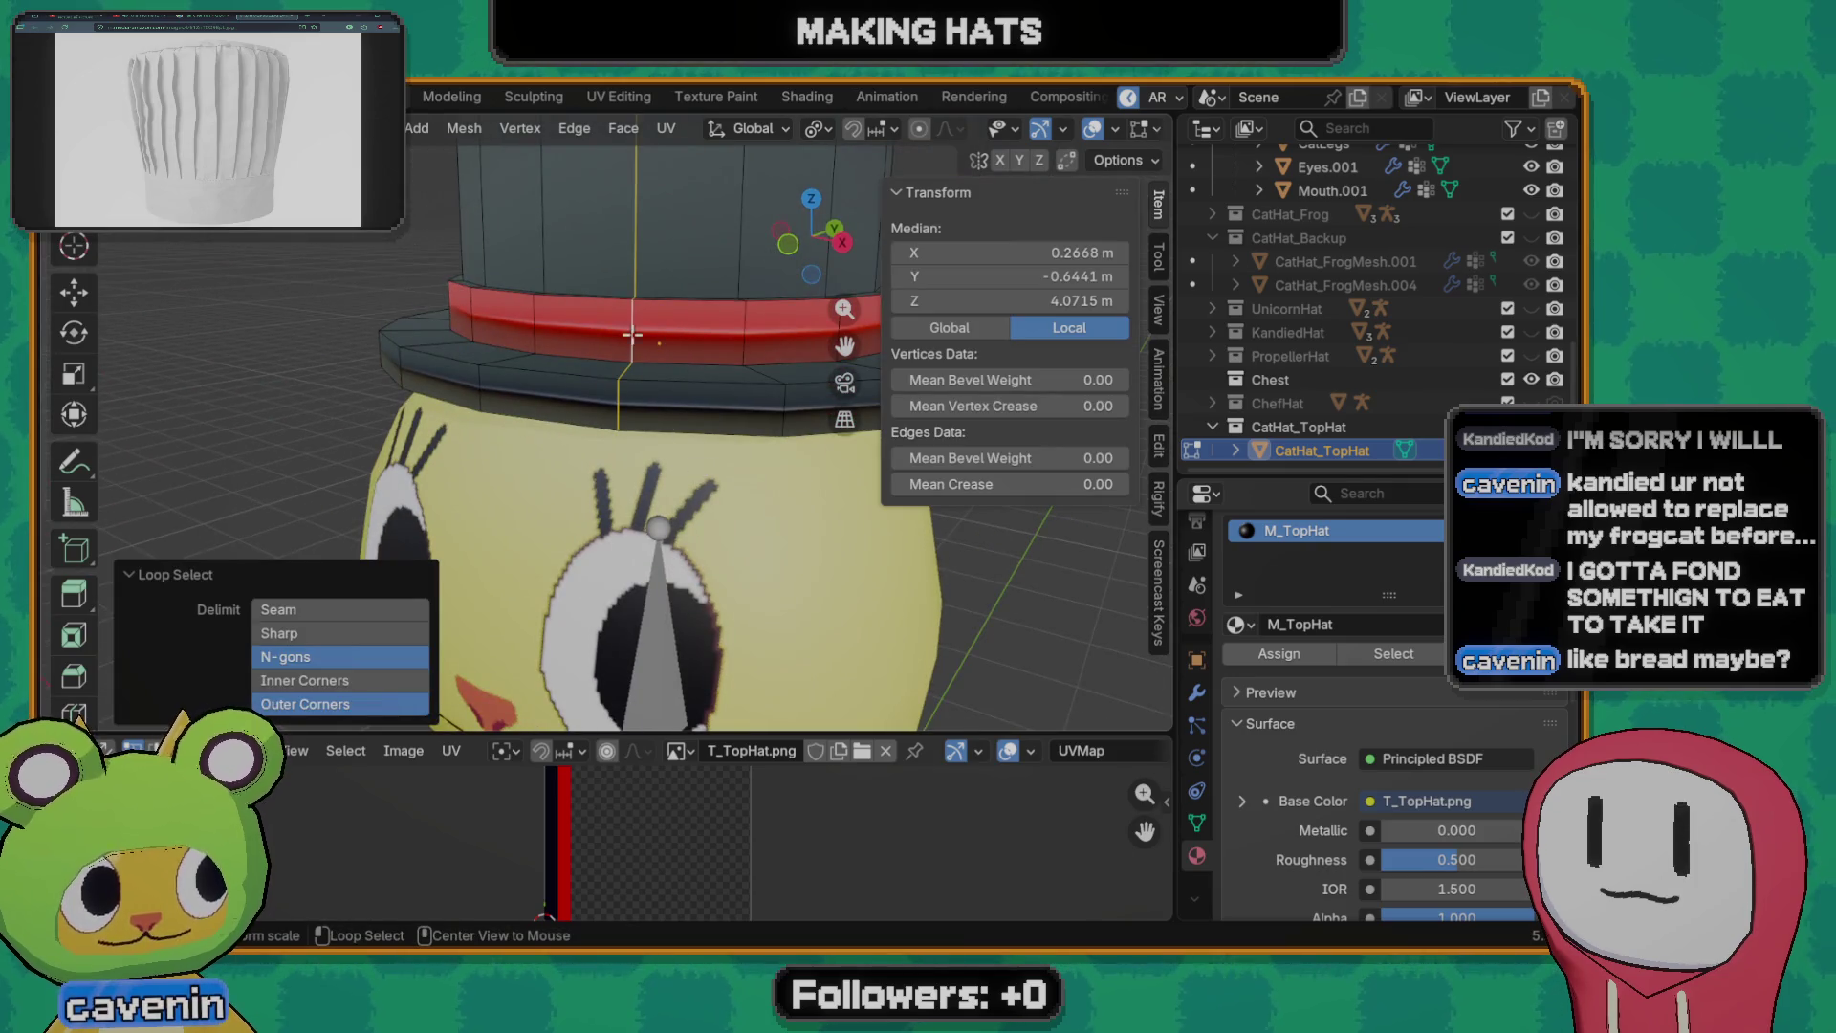
key("3")
left_click(644, 333, "alt")
scroll(614, 854, "down", 2)
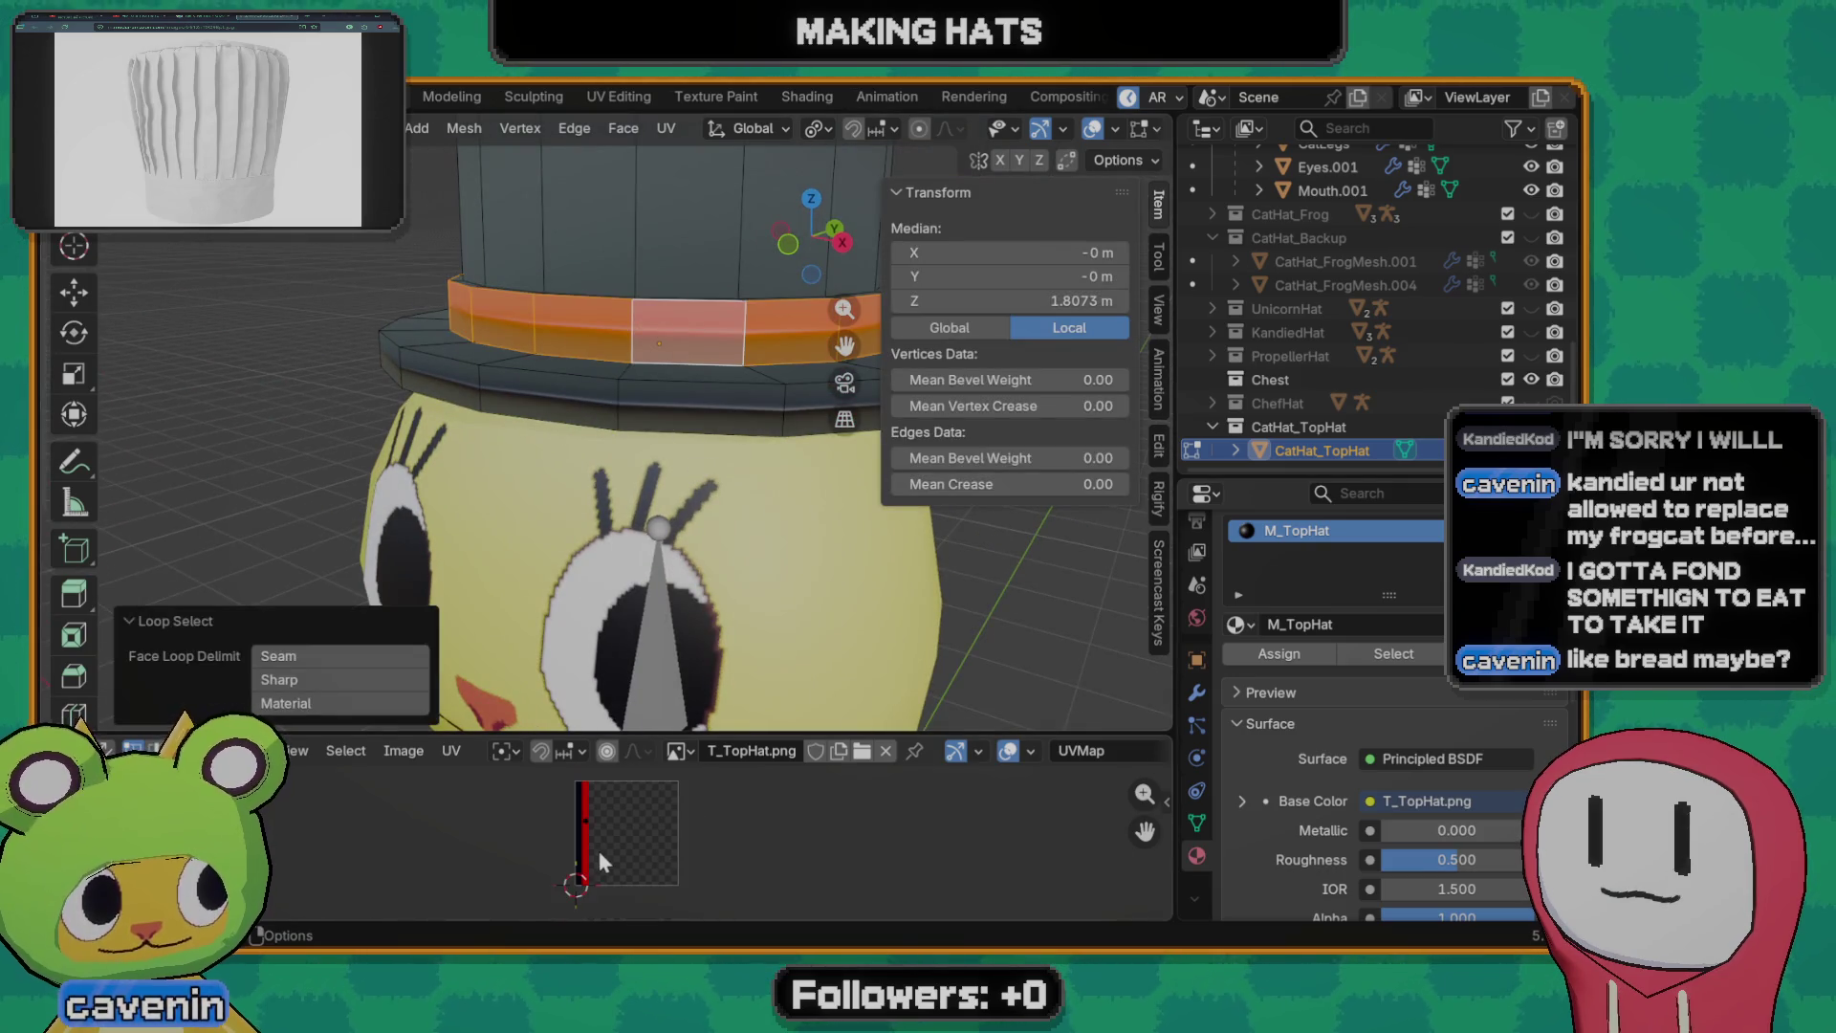
key("u")
left_click(640, 457)
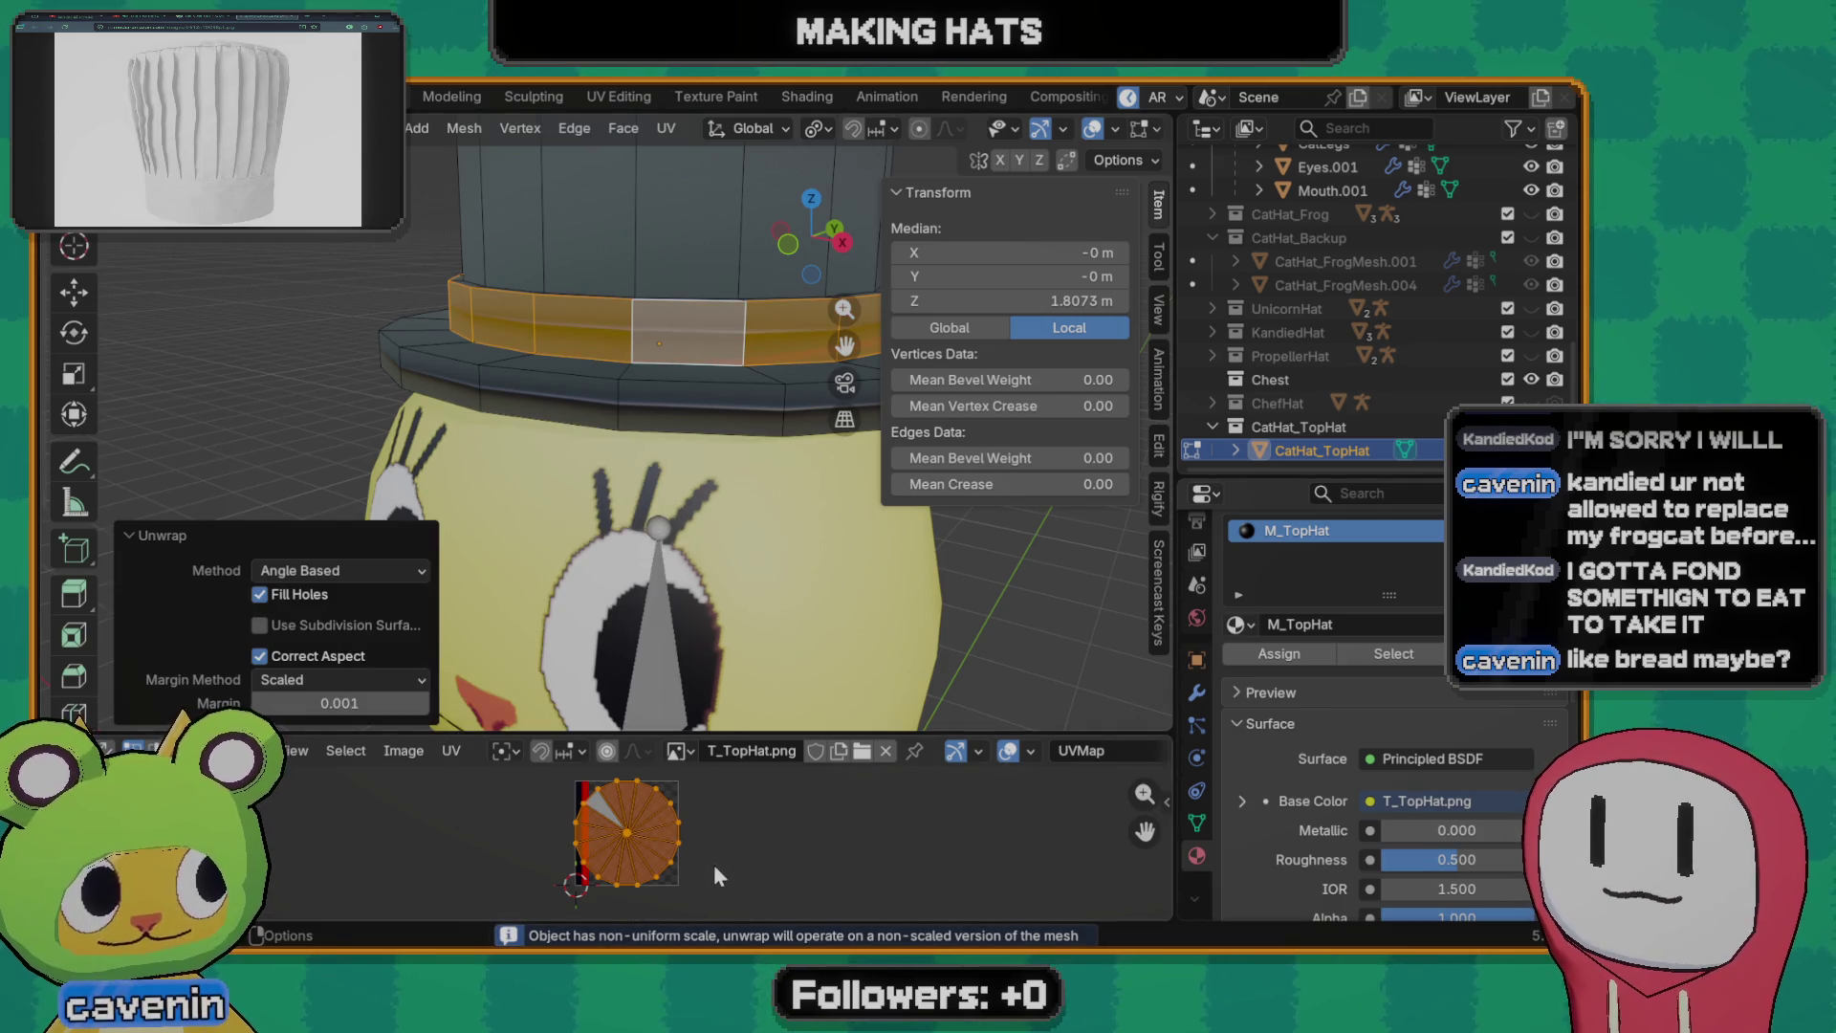
key("ctrl+z")
key("g")
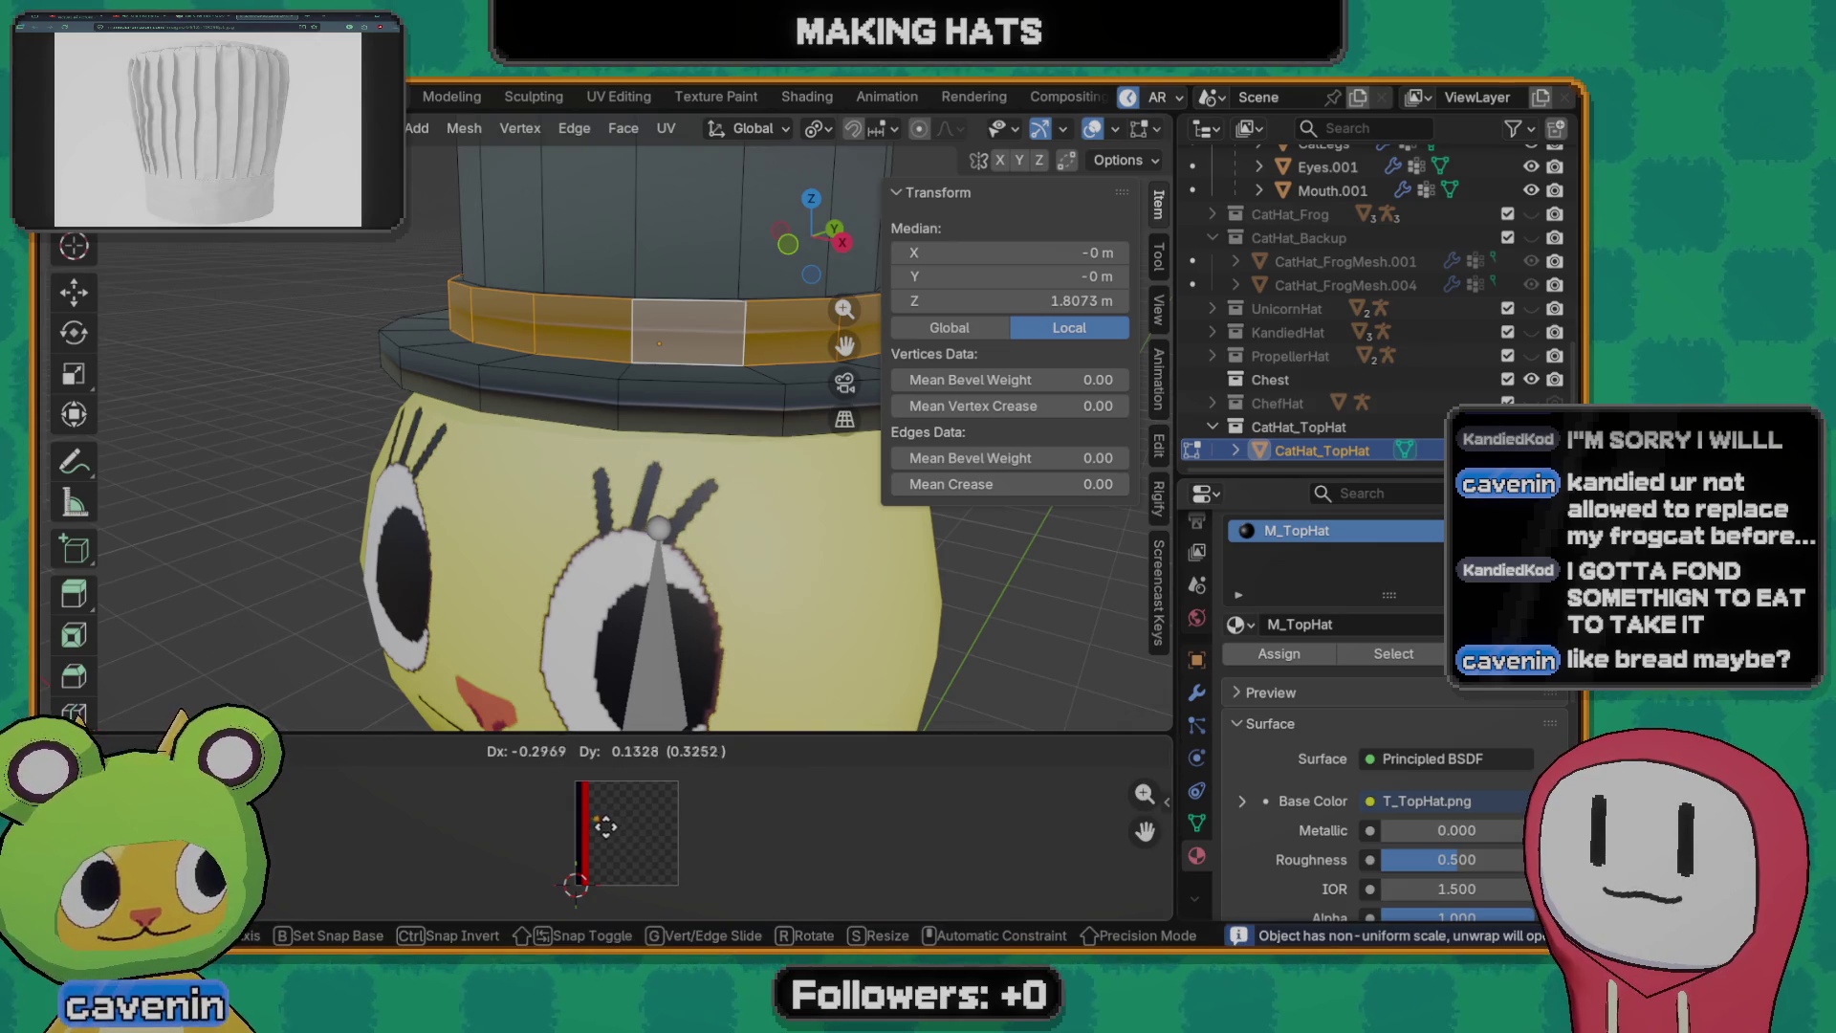
left_click(596, 818)
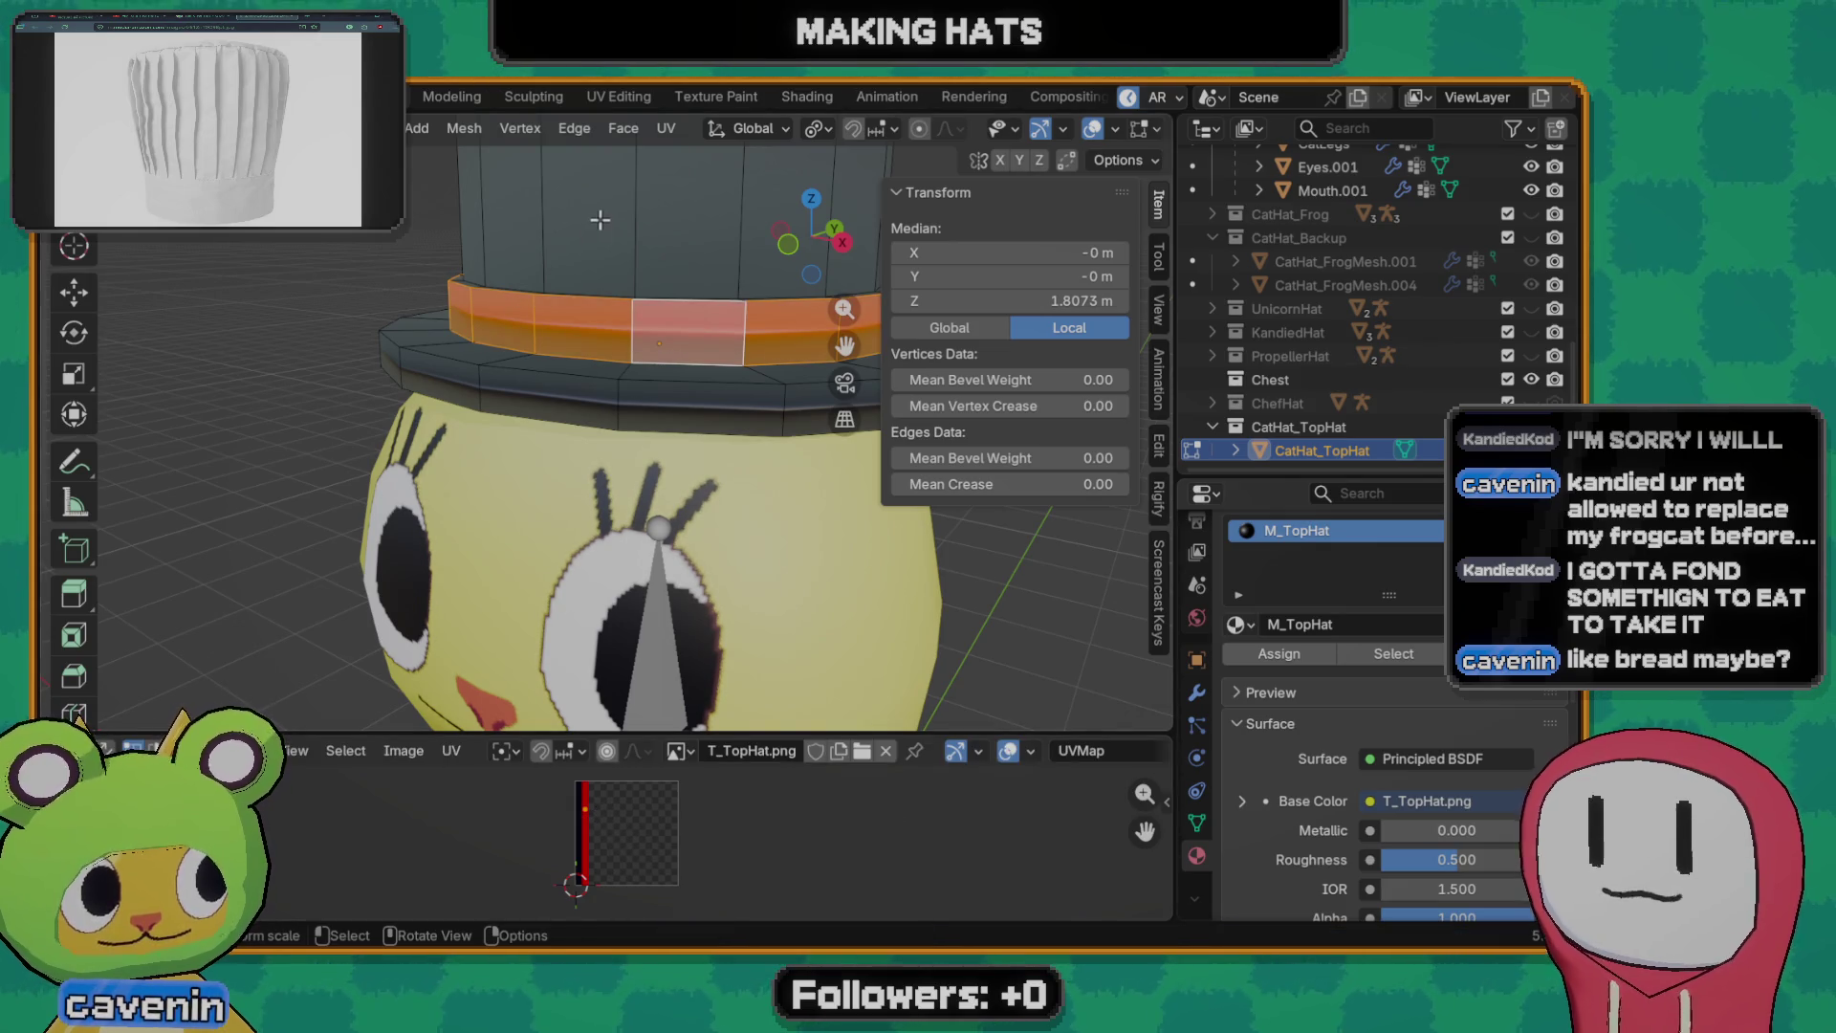
- Unwrap the whole band loop, place all its UVs on the texture's red strip and return to object mode
middle_click_drag(603, 306, 656, 375)
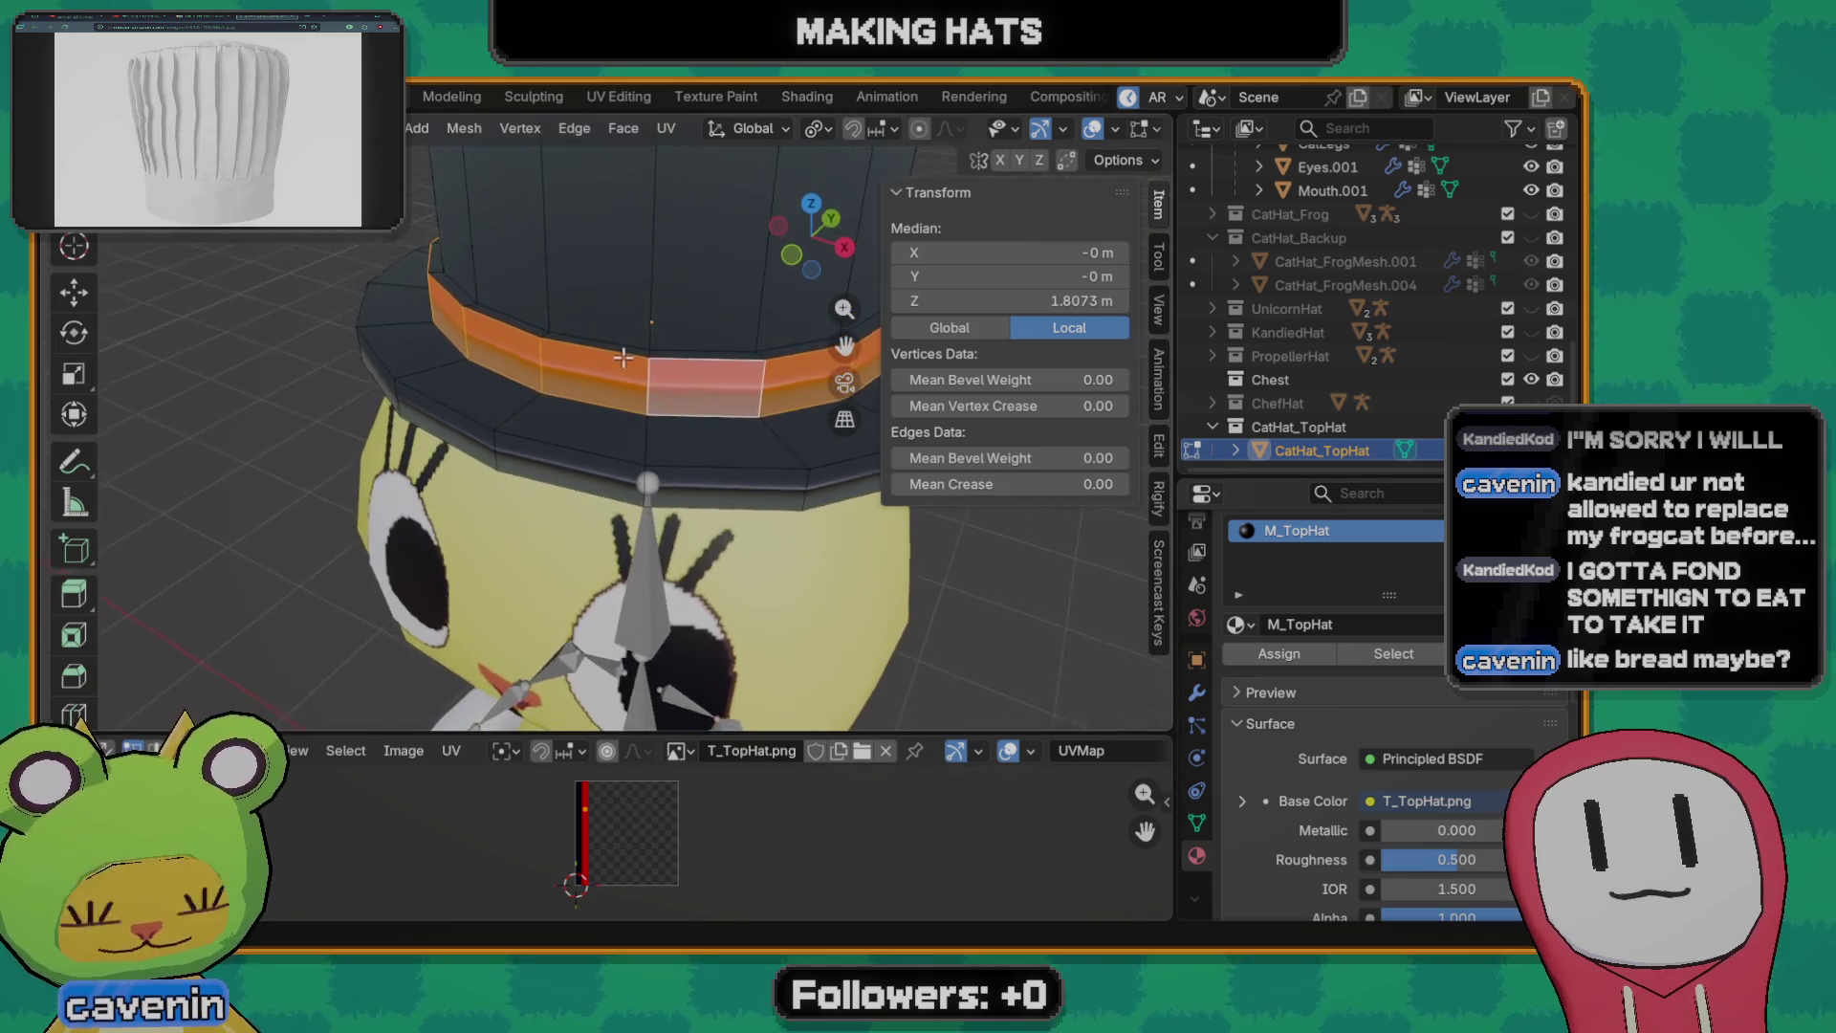
left_click(671, 368, "alt")
middle_click_drag(718, 473, 728, 390)
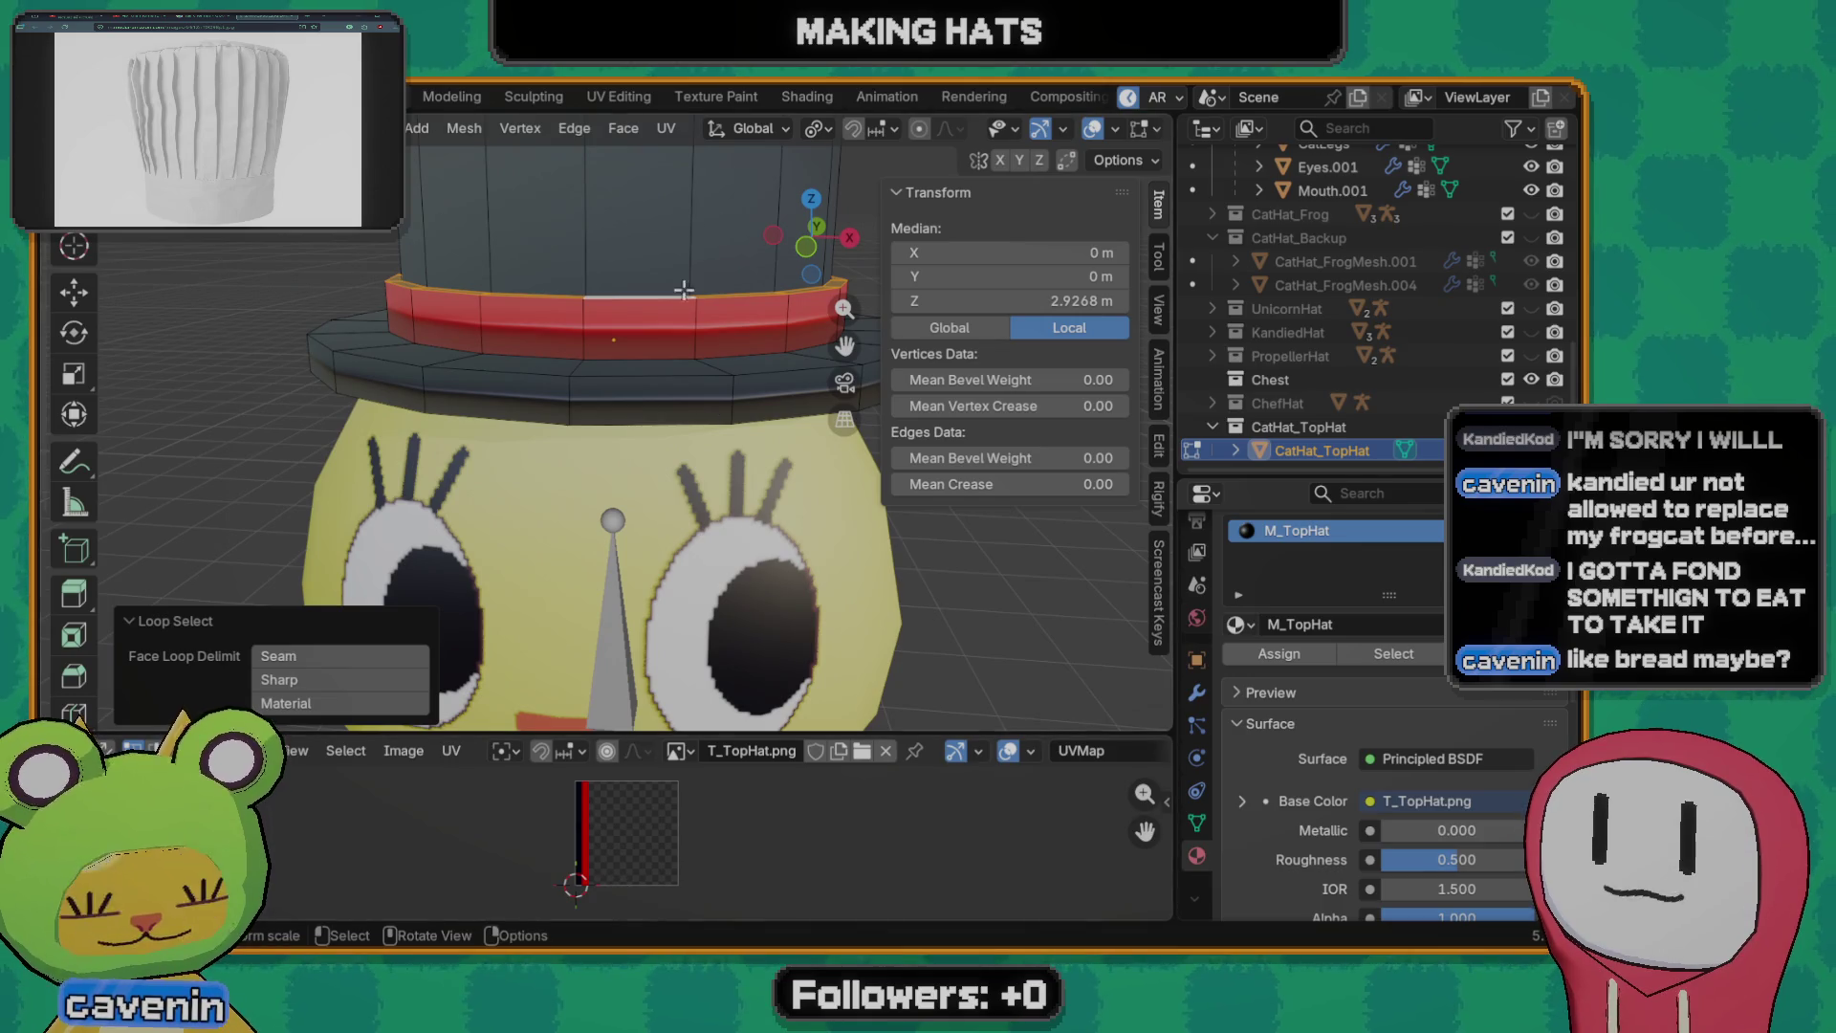
key("u")
left_click(704, 467)
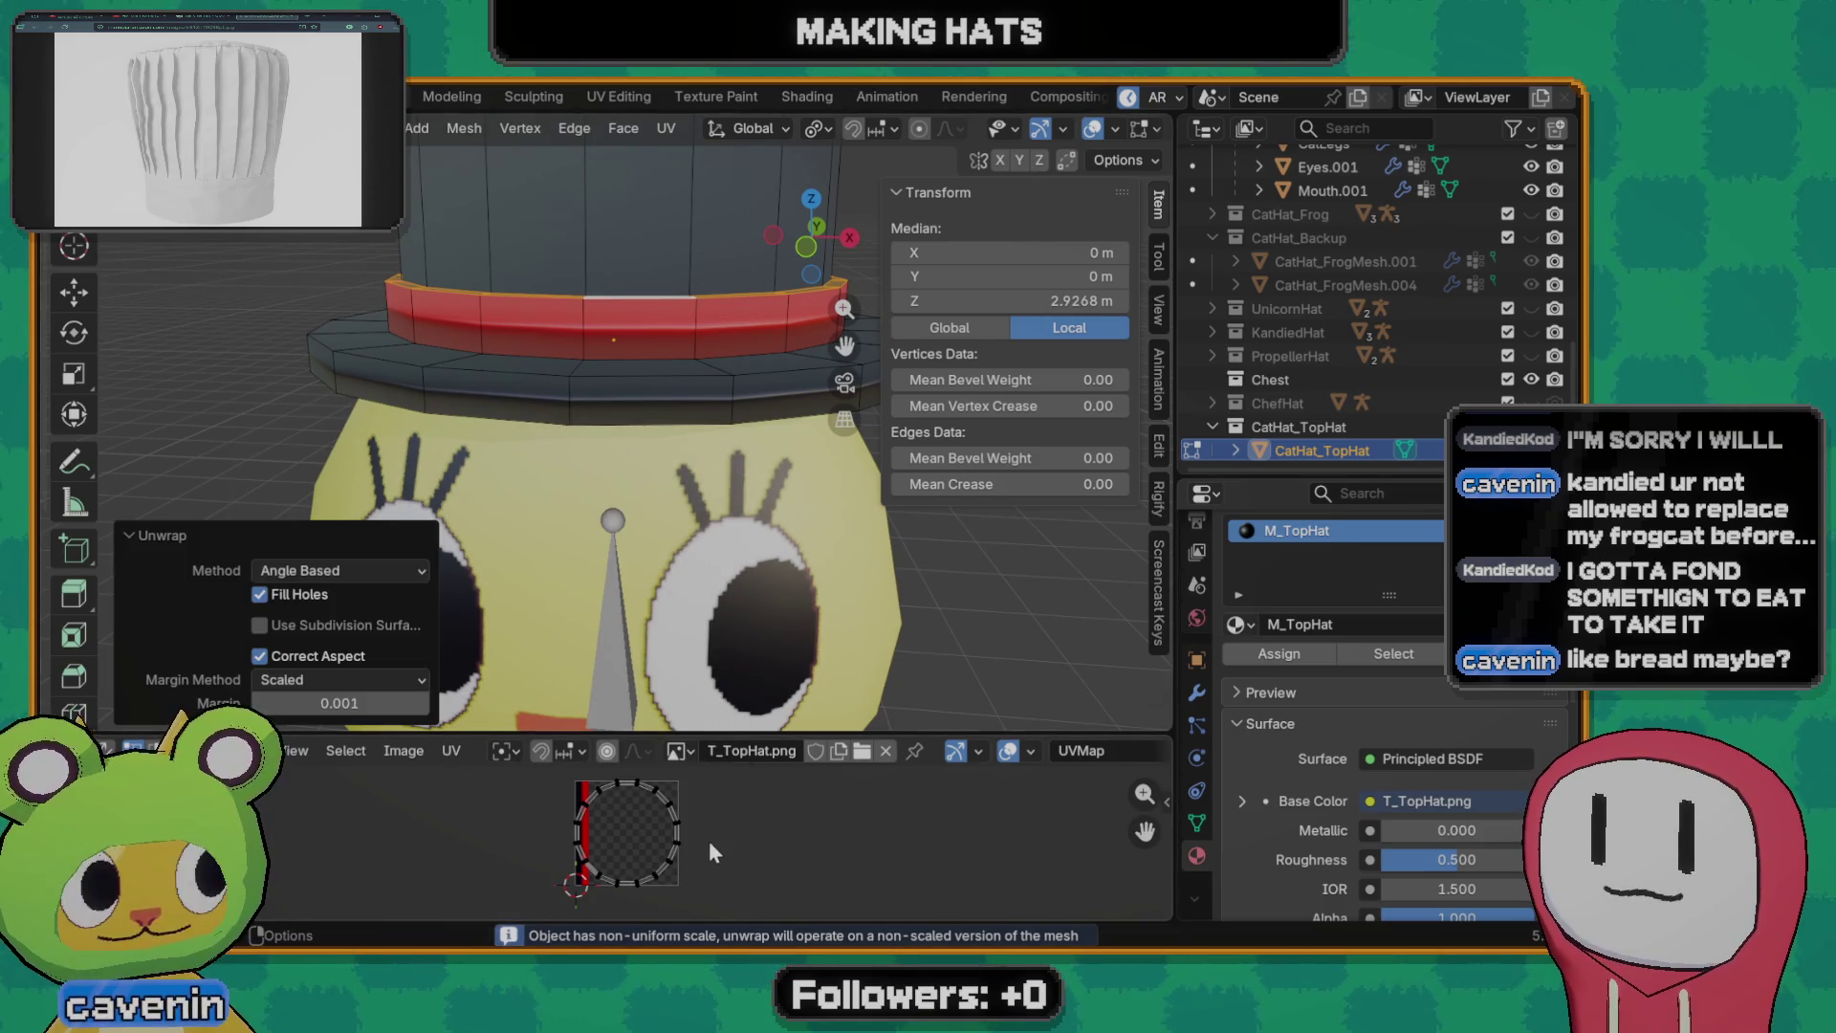
key("a")
key("g")
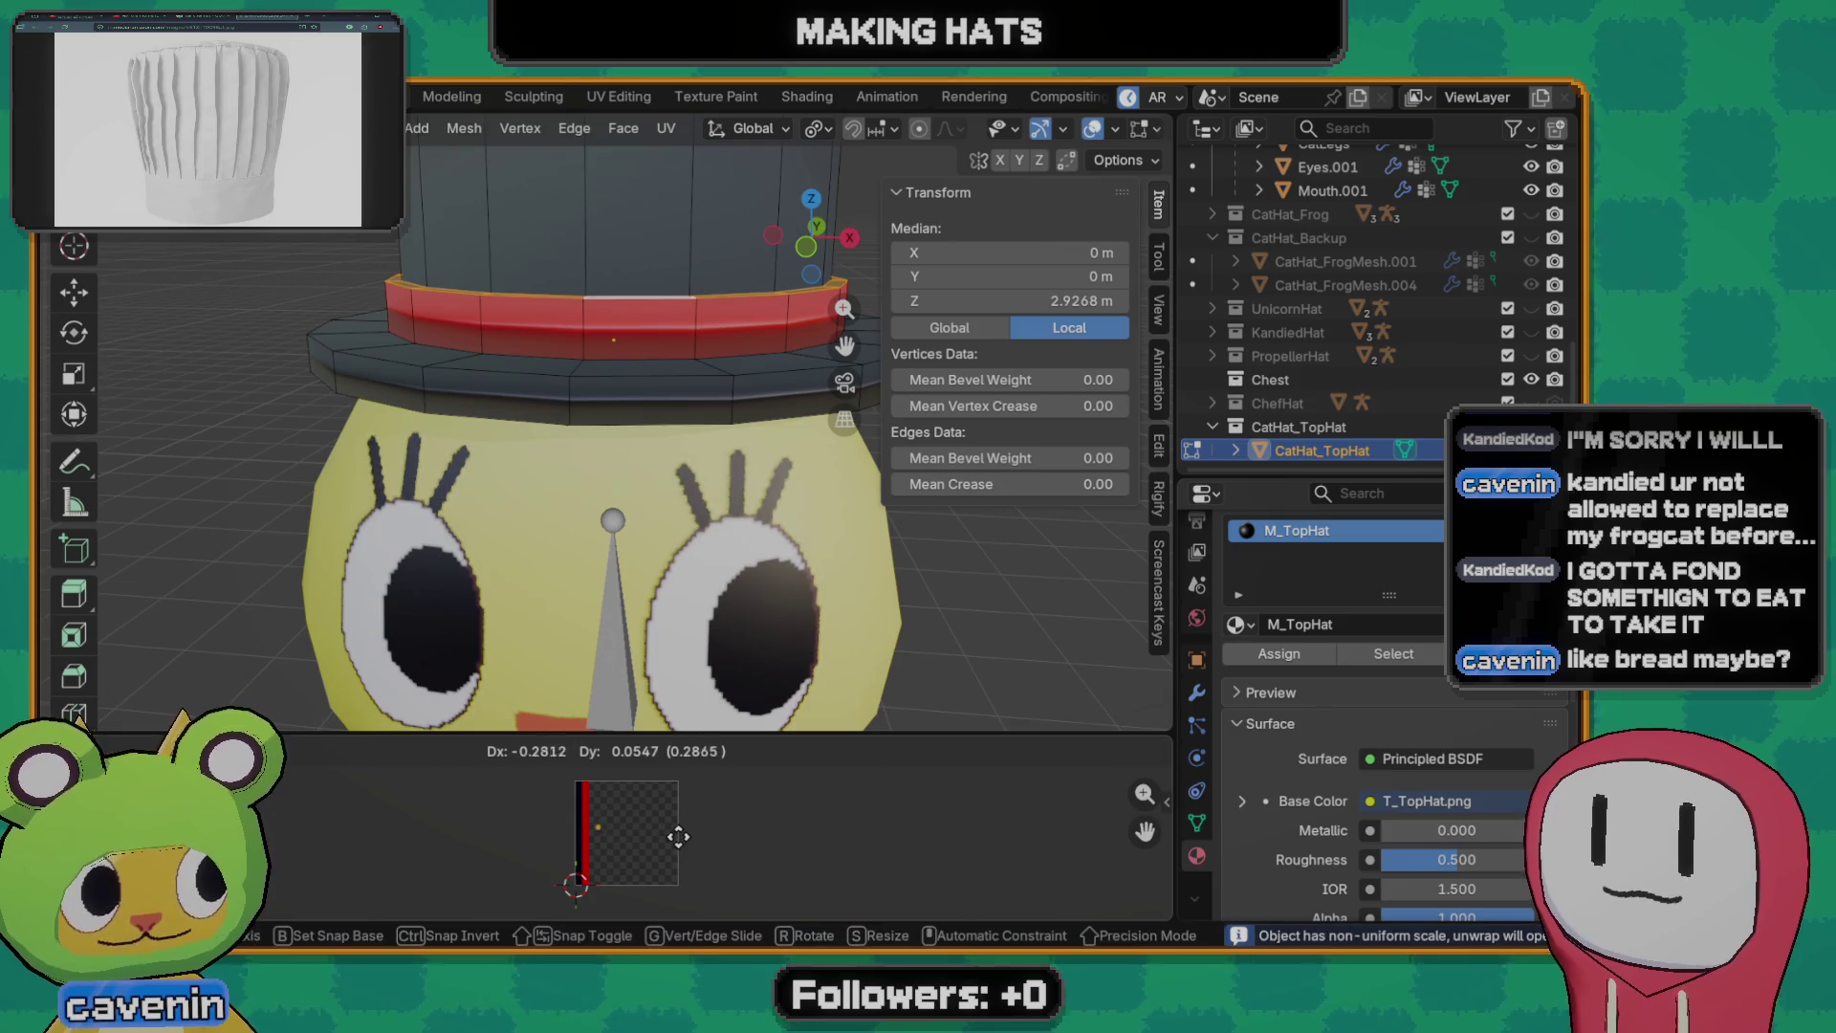
left_click(666, 834)
key("Tab")
scroll(653, 456, "down", 4)
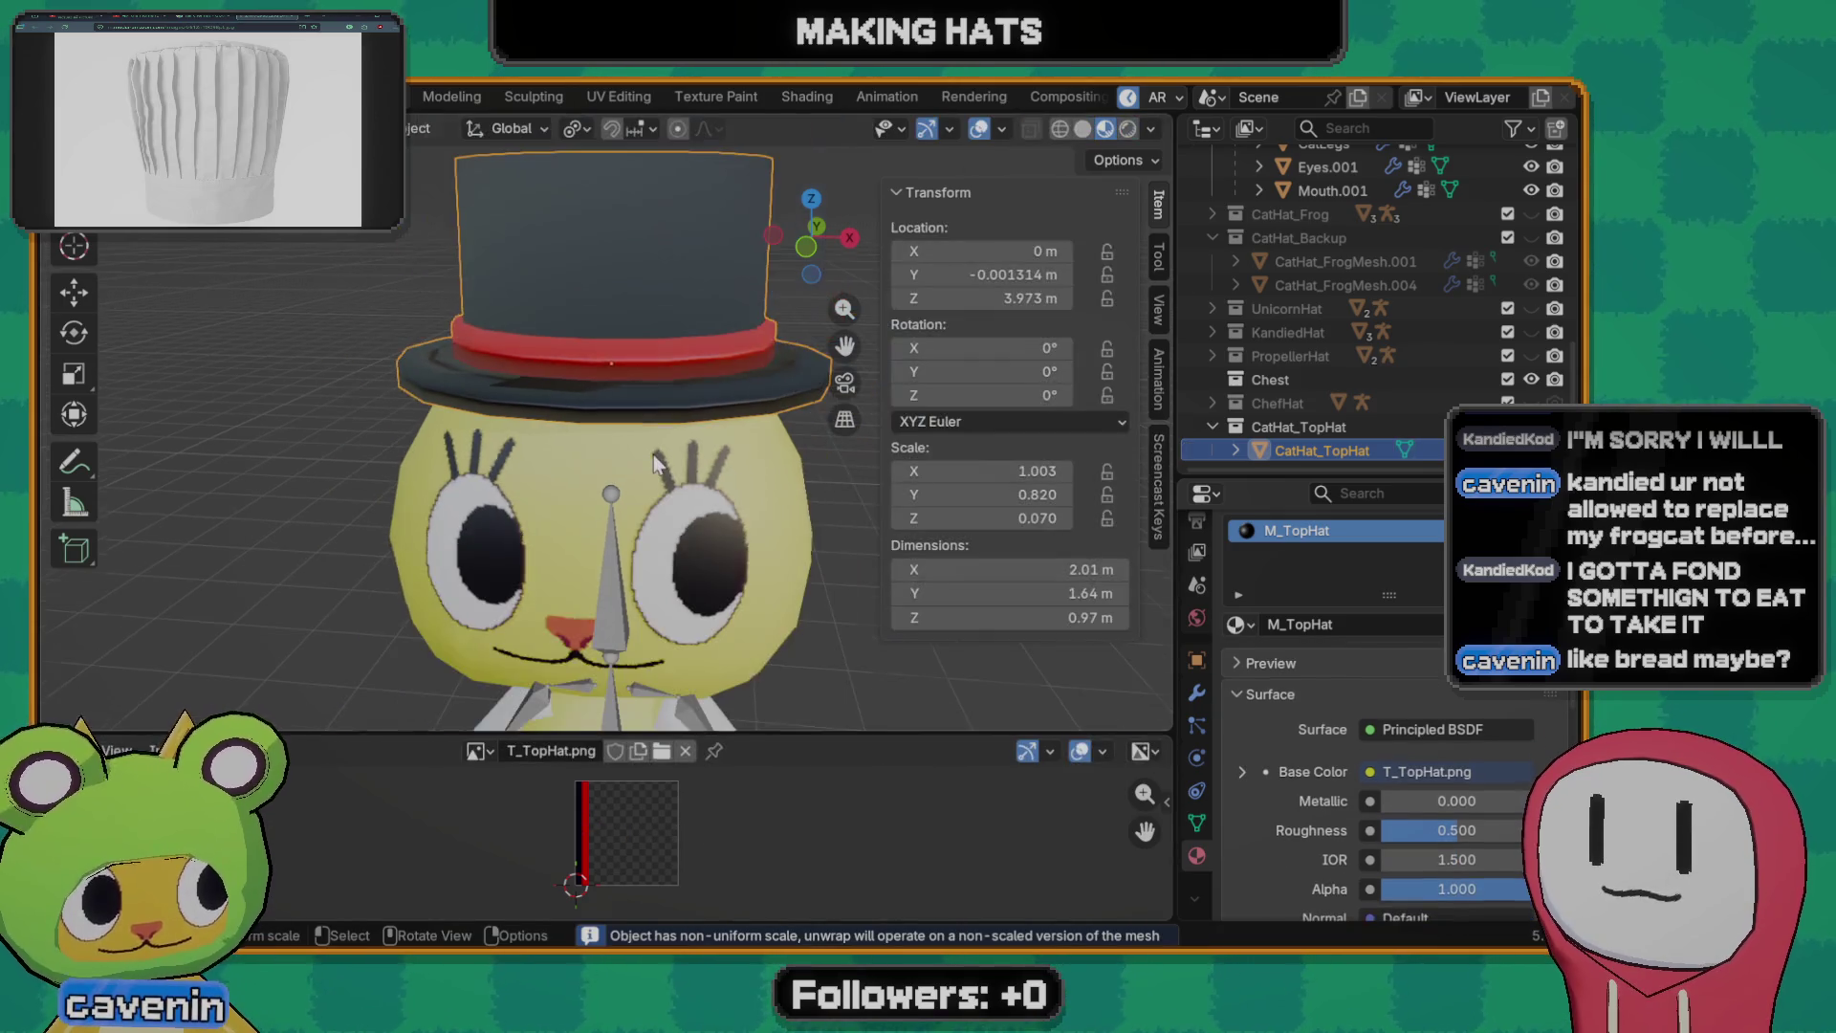
scroll(612, 484, "down", 3)
scroll(600, 504, "up", 3)
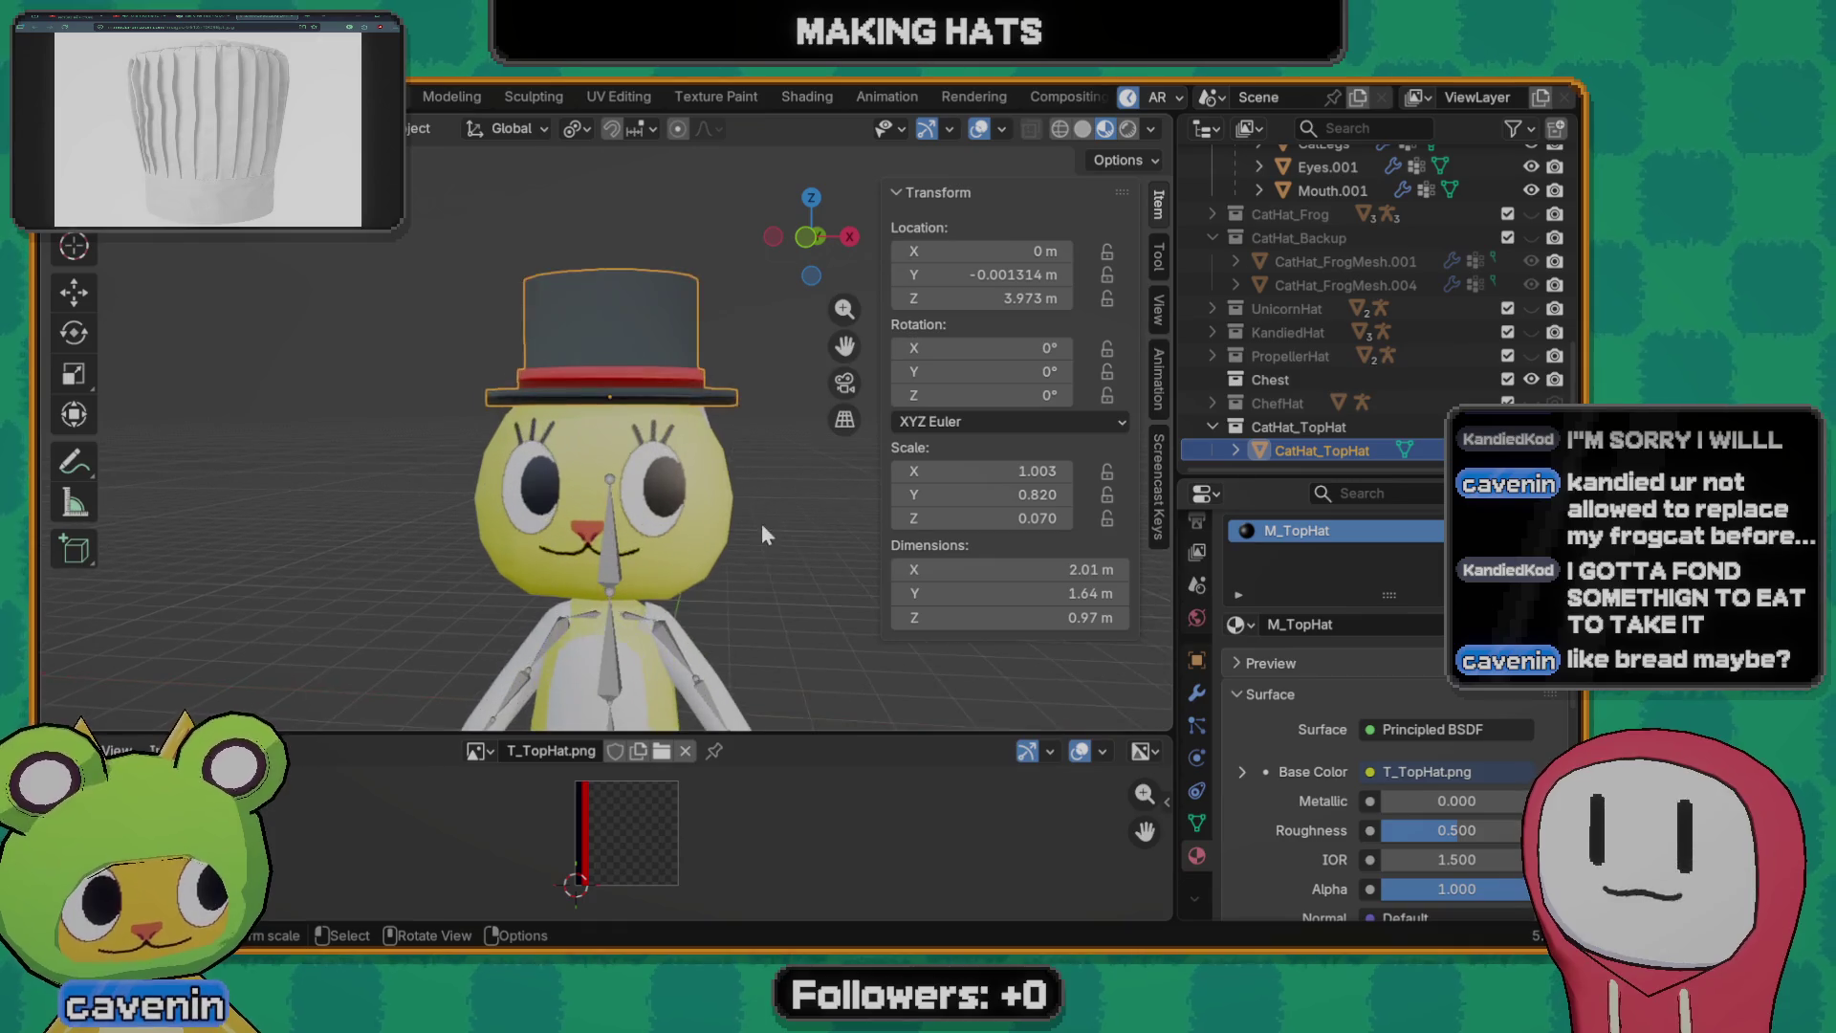
- Orbit around the head, enter the top hat's edit mode and inspect the mesh up close
left_click(762, 524)
scroll(532, 497, "down", 2)
scroll(535, 506, "down", 2)
middle_click_drag(507, 481, 371, 536)
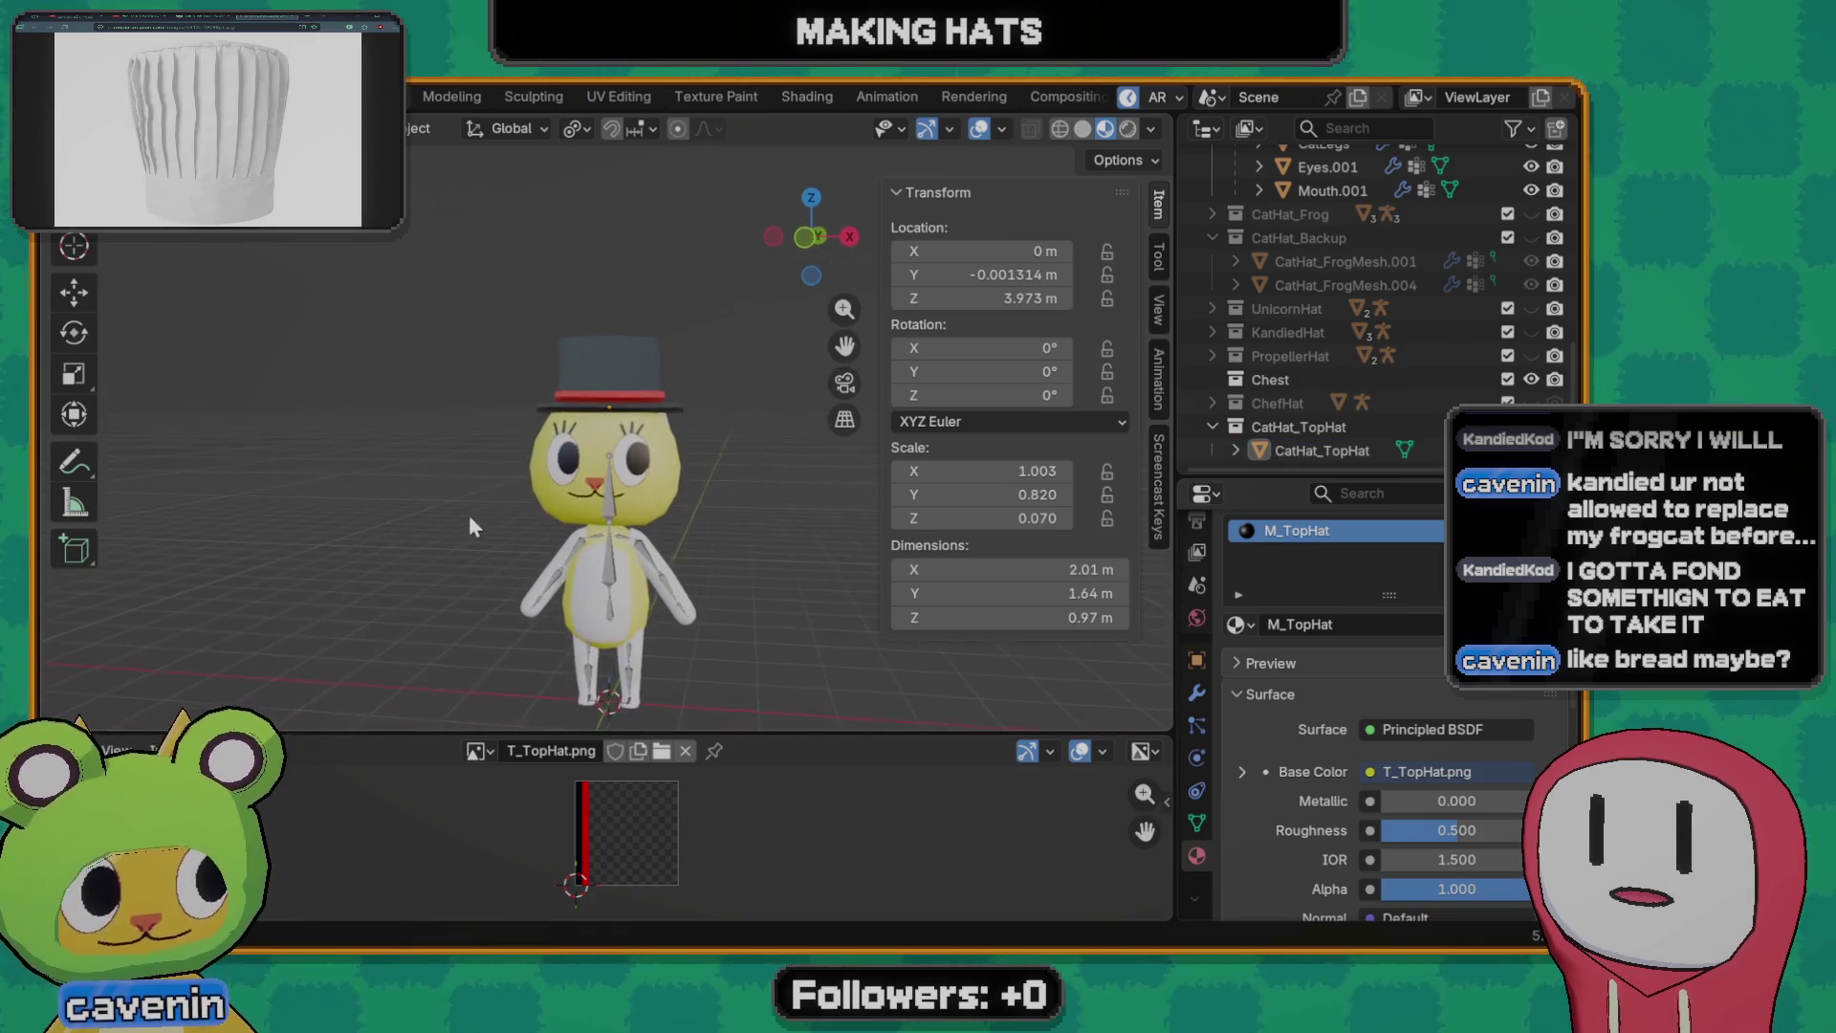
scroll(430, 509, "up", 1)
scroll(559, 445, "up", 3)
scroll(601, 431, "down", 1)
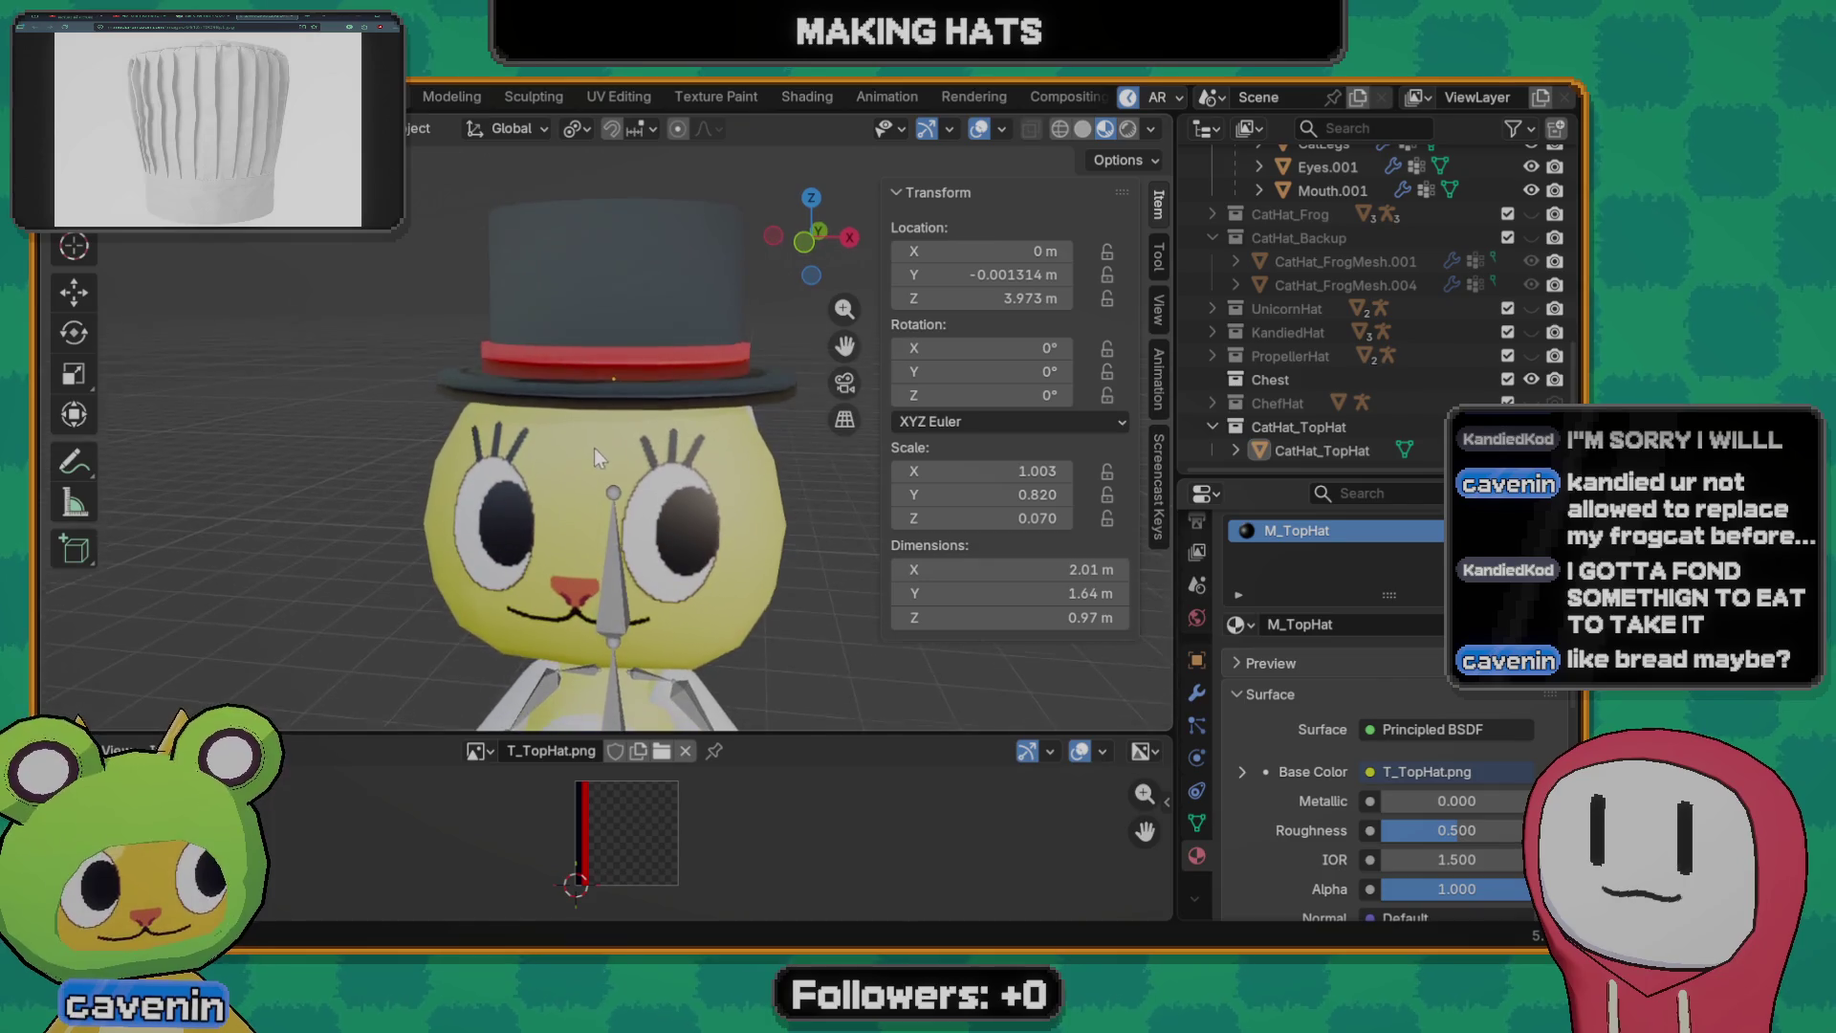
key("Tab")
mouse_move(616, 407)
middle_mouse_down()
mouse_move(573, 394)
mouse_move(575, 439)
mouse_move(732, 519)
mouse_move(594, 526)
mouse_move(534, 446)
middle_mouse_up()
left_click(552, 400)
scroll(579, 430, "up", 2)
left_click(608, 499)
- In front orthographic wireframe, box-select the crown vertices and move them up along Z
key("grave")
left_click(576, 404)
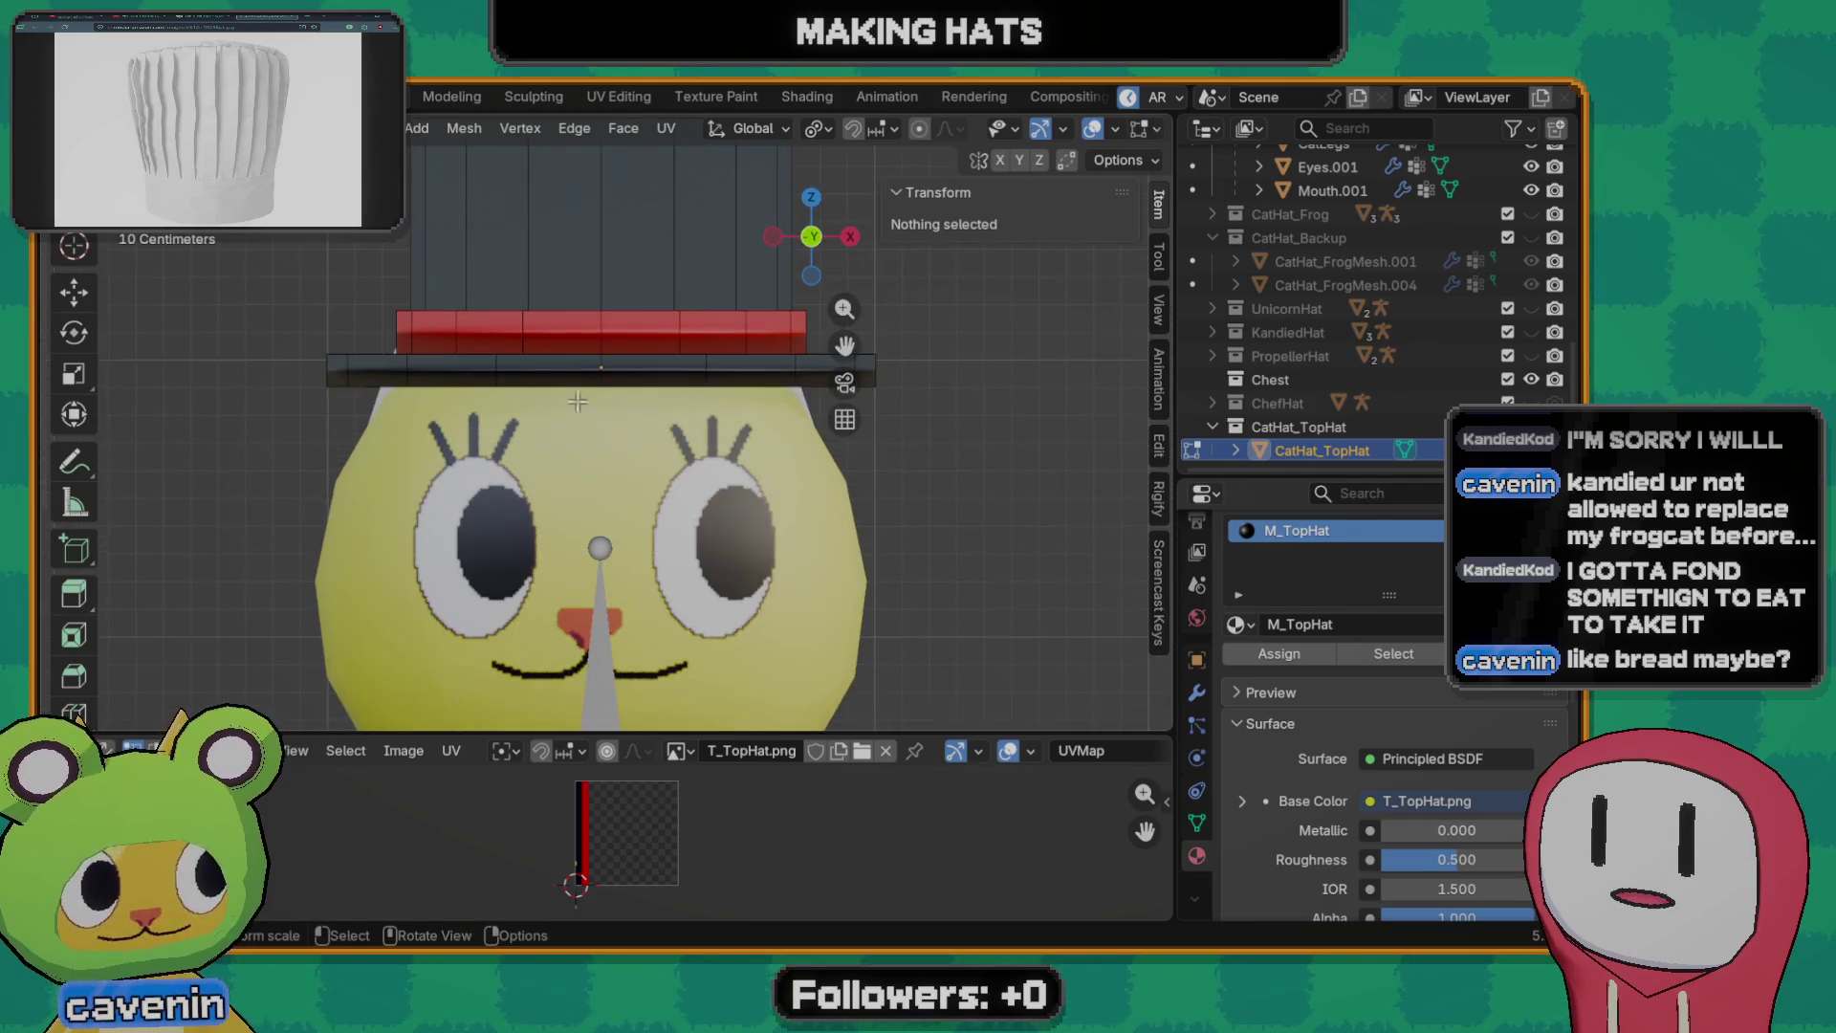
key("z")
left_click(513, 411)
scroll(507, 368, "down", 3)
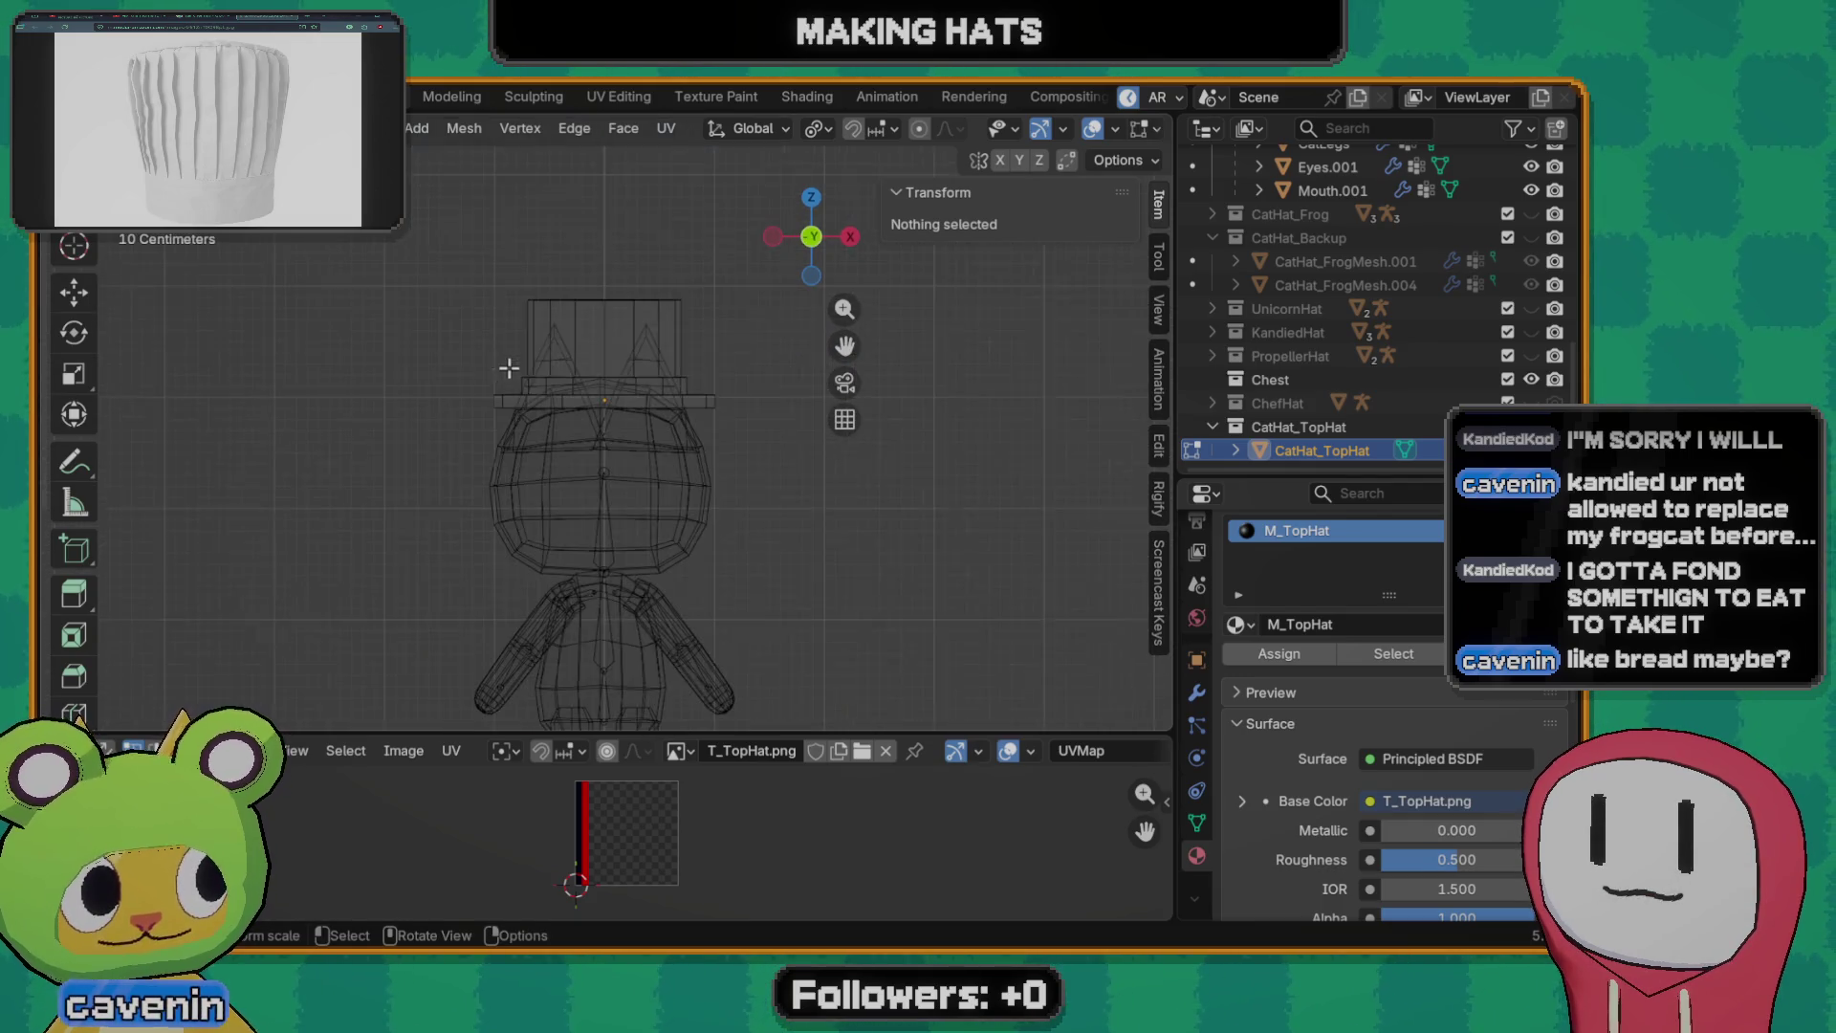
scroll(511, 326, "up", 3)
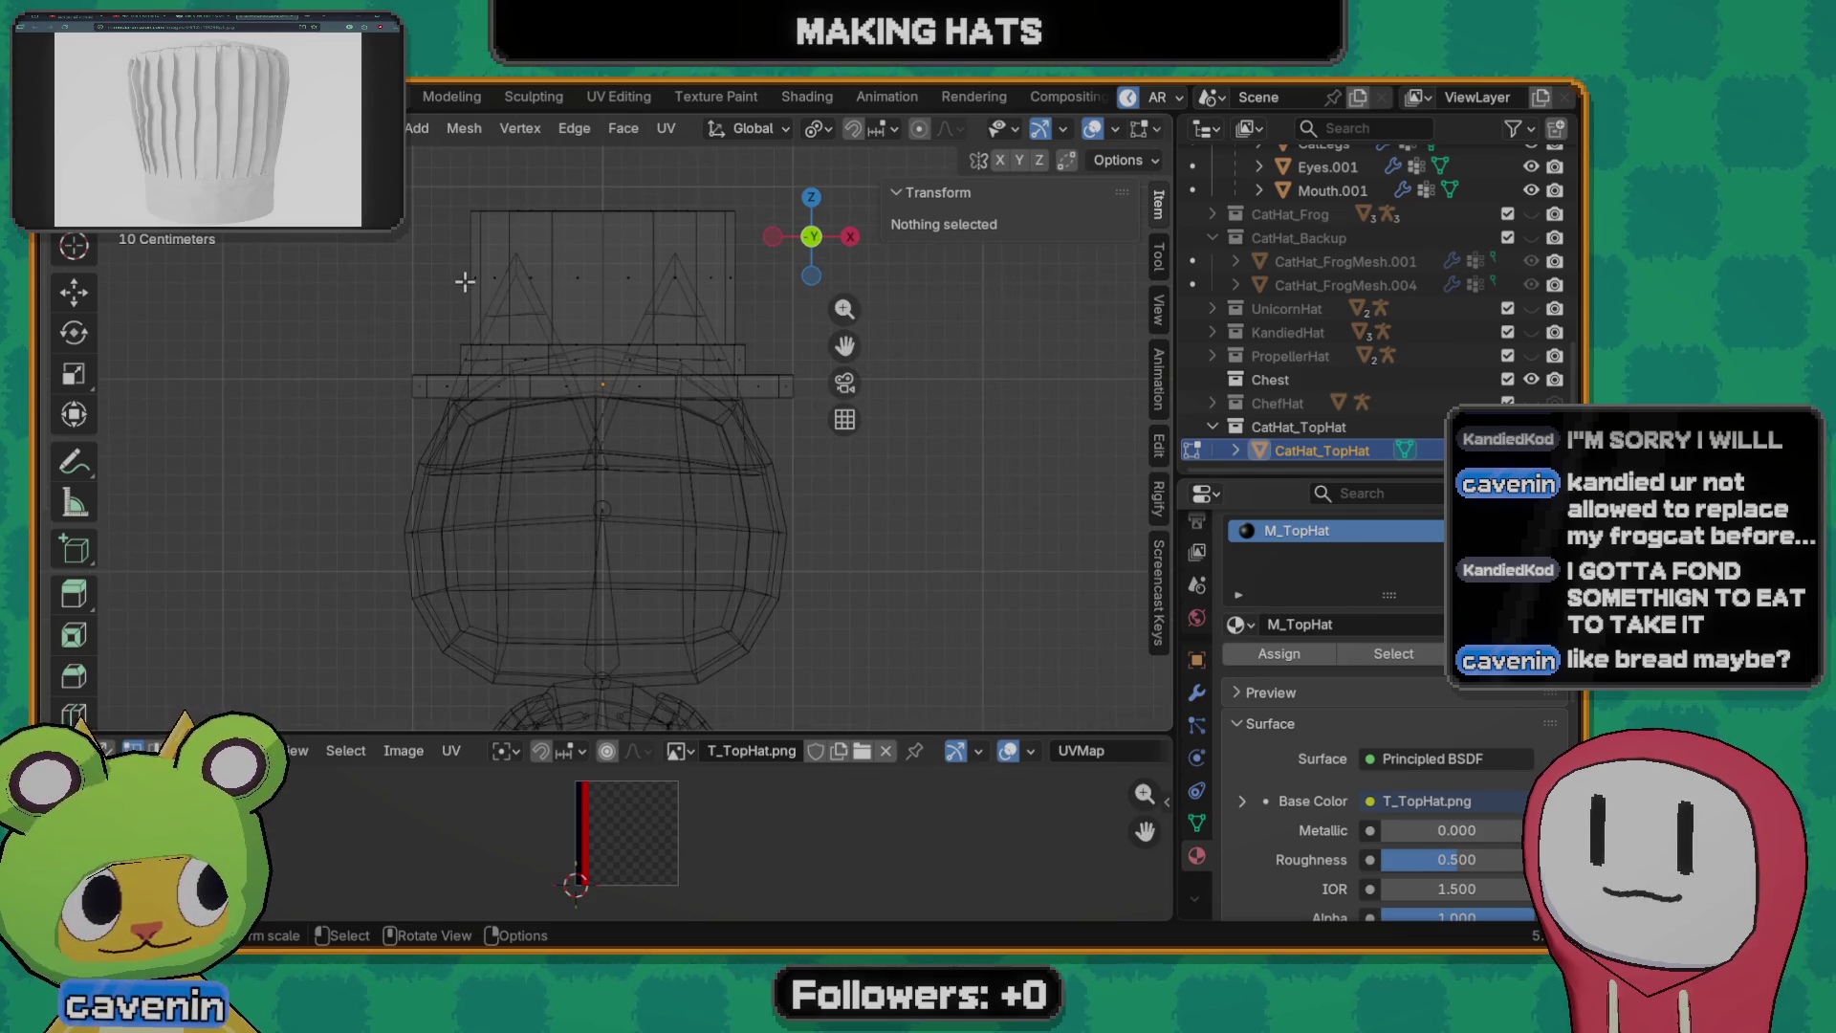
left_click_drag(364, 167, 850, 381)
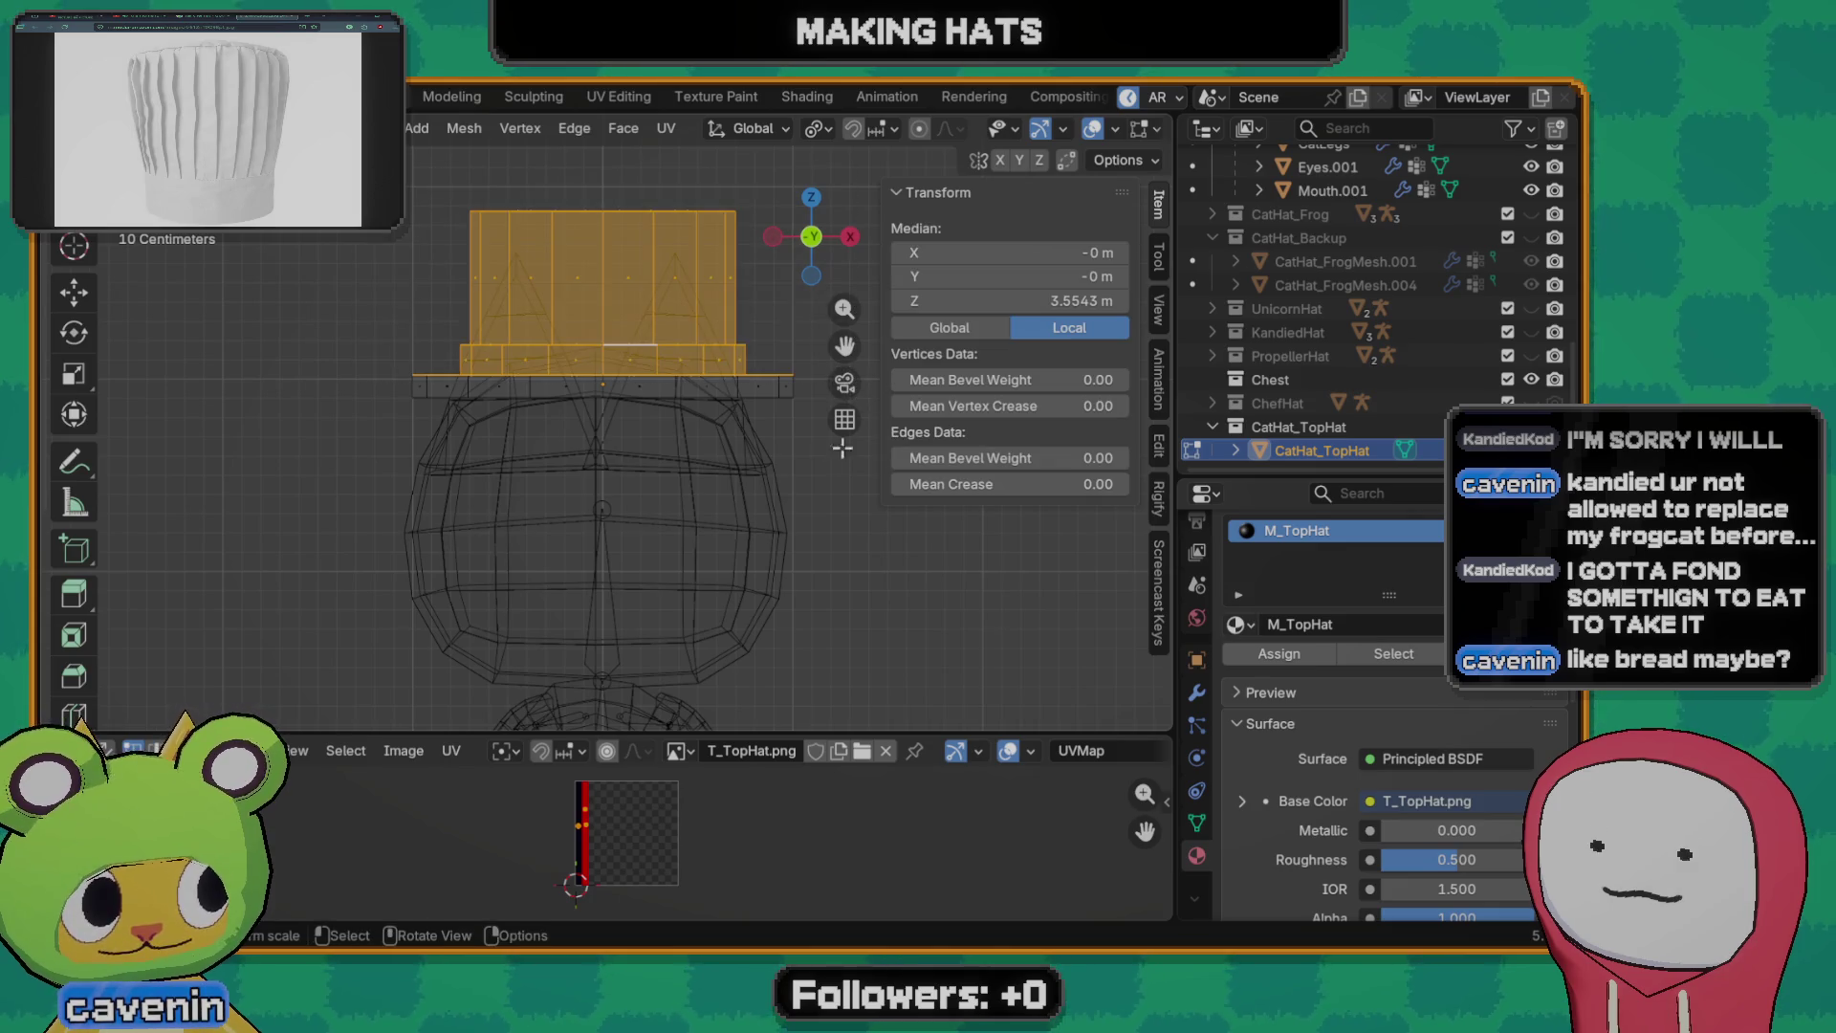
key("g")
key("z")
left_click(713, 497)
- Return to object mode in solid shading and save Models.blend
mouse_move(602, 531)
middle_mouse_down()
mouse_move(604, 498)
mouse_move(632, 505)
middle_mouse_up()
key("Tab")
key("z")
key("alt+a")
key("ctrl+s")
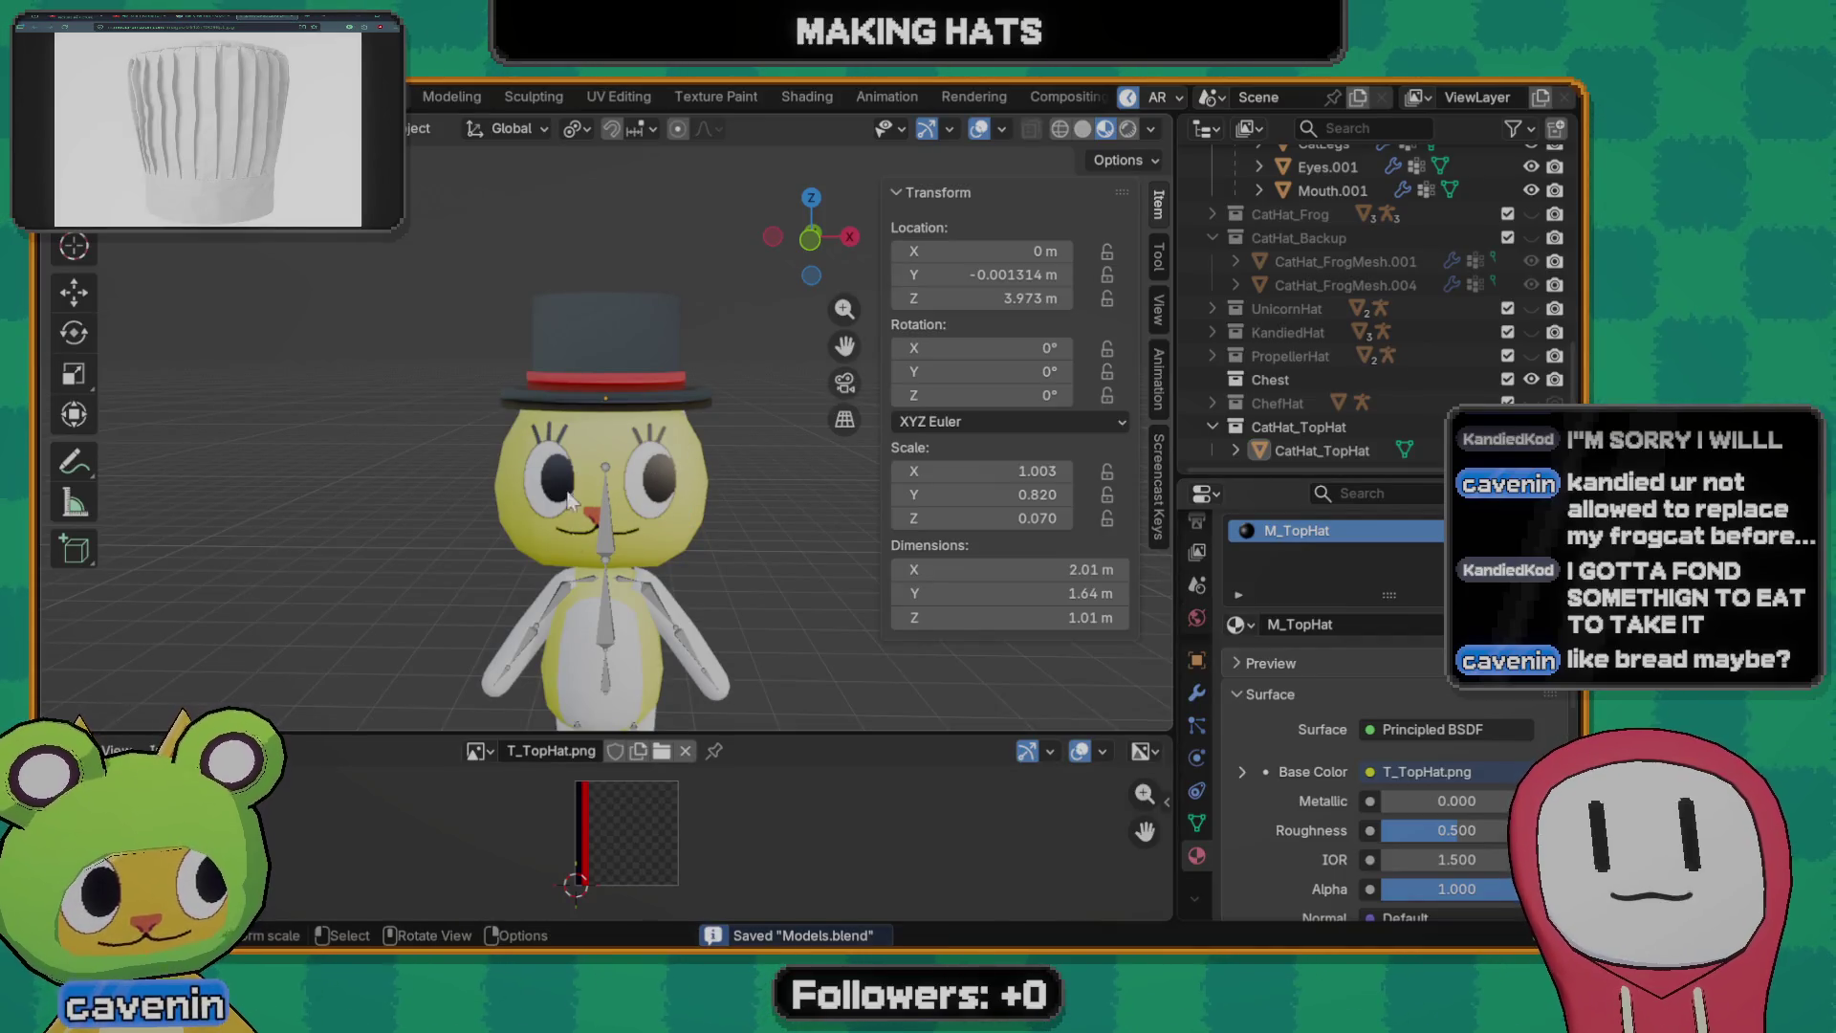
scroll(609, 494, "up", 4)
- Apply All Transforms to the top hat with Ctrl+A, undoing once and reapplying
middle_click_drag(593, 539, 524, 537)
left_click(621, 411)
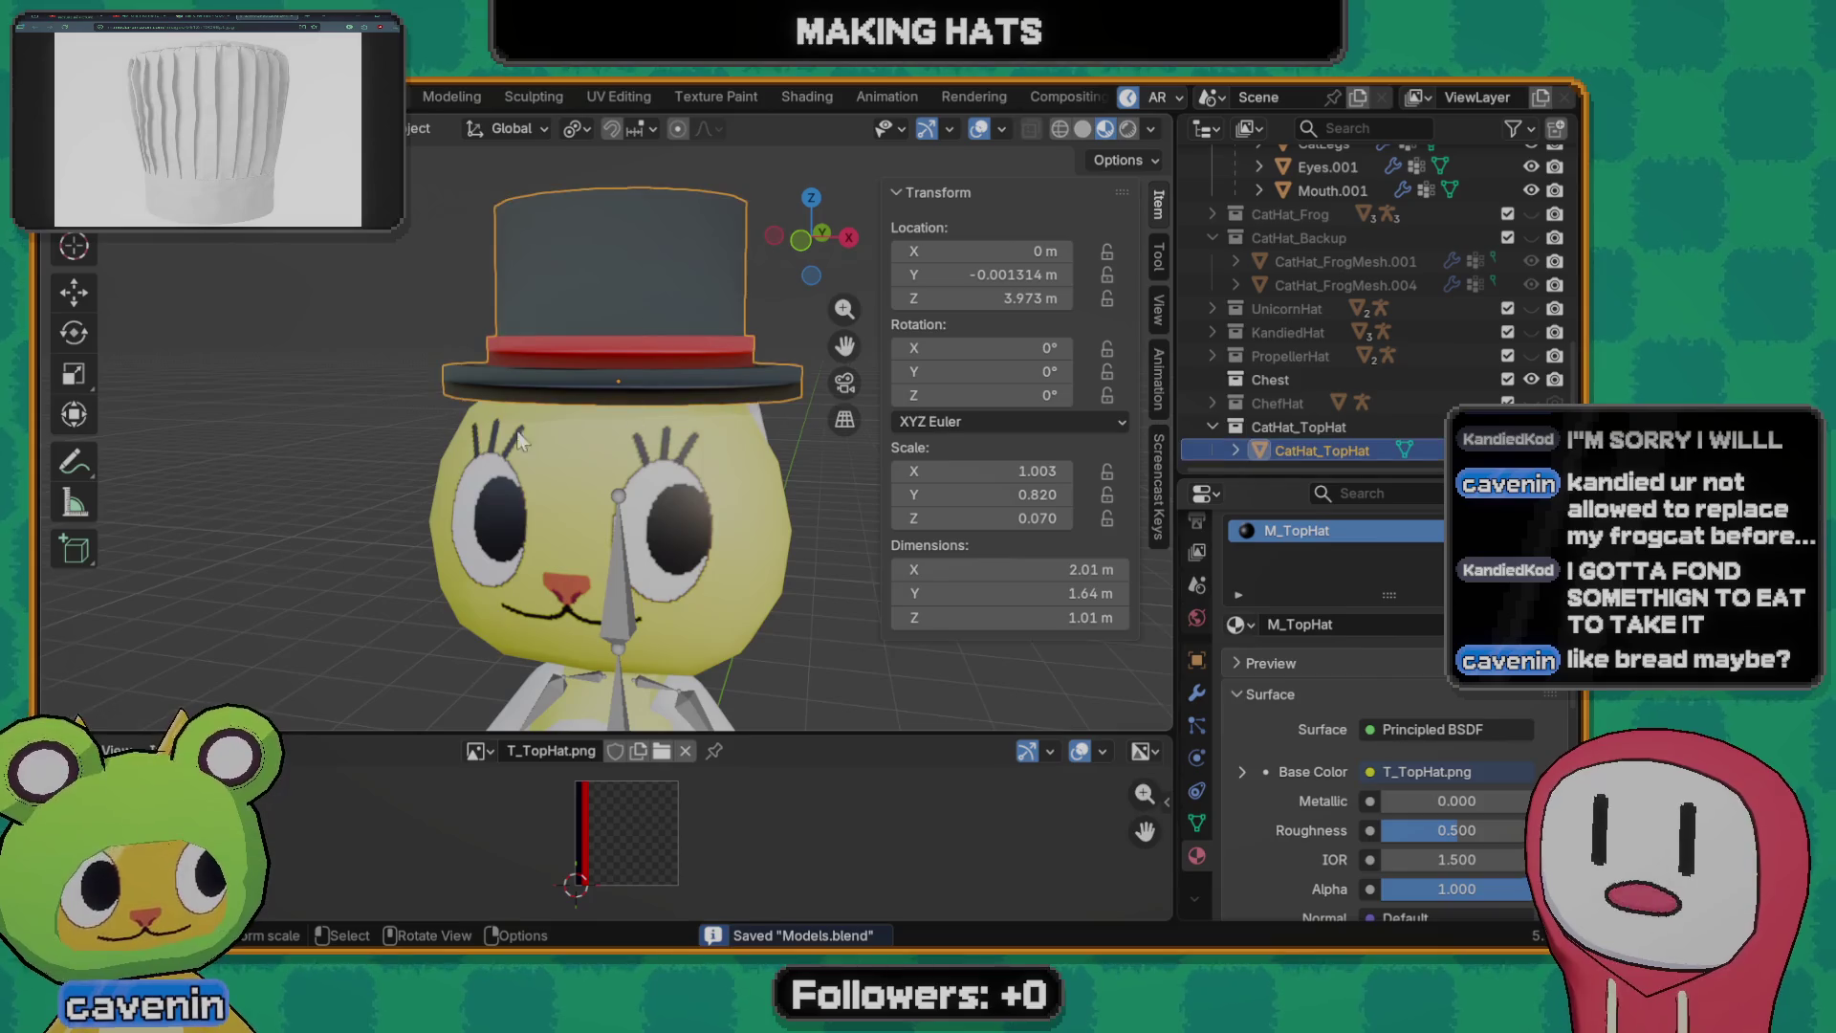
scroll(606, 414, "down", 2)
key("ctrl+a")
left_click(607, 414)
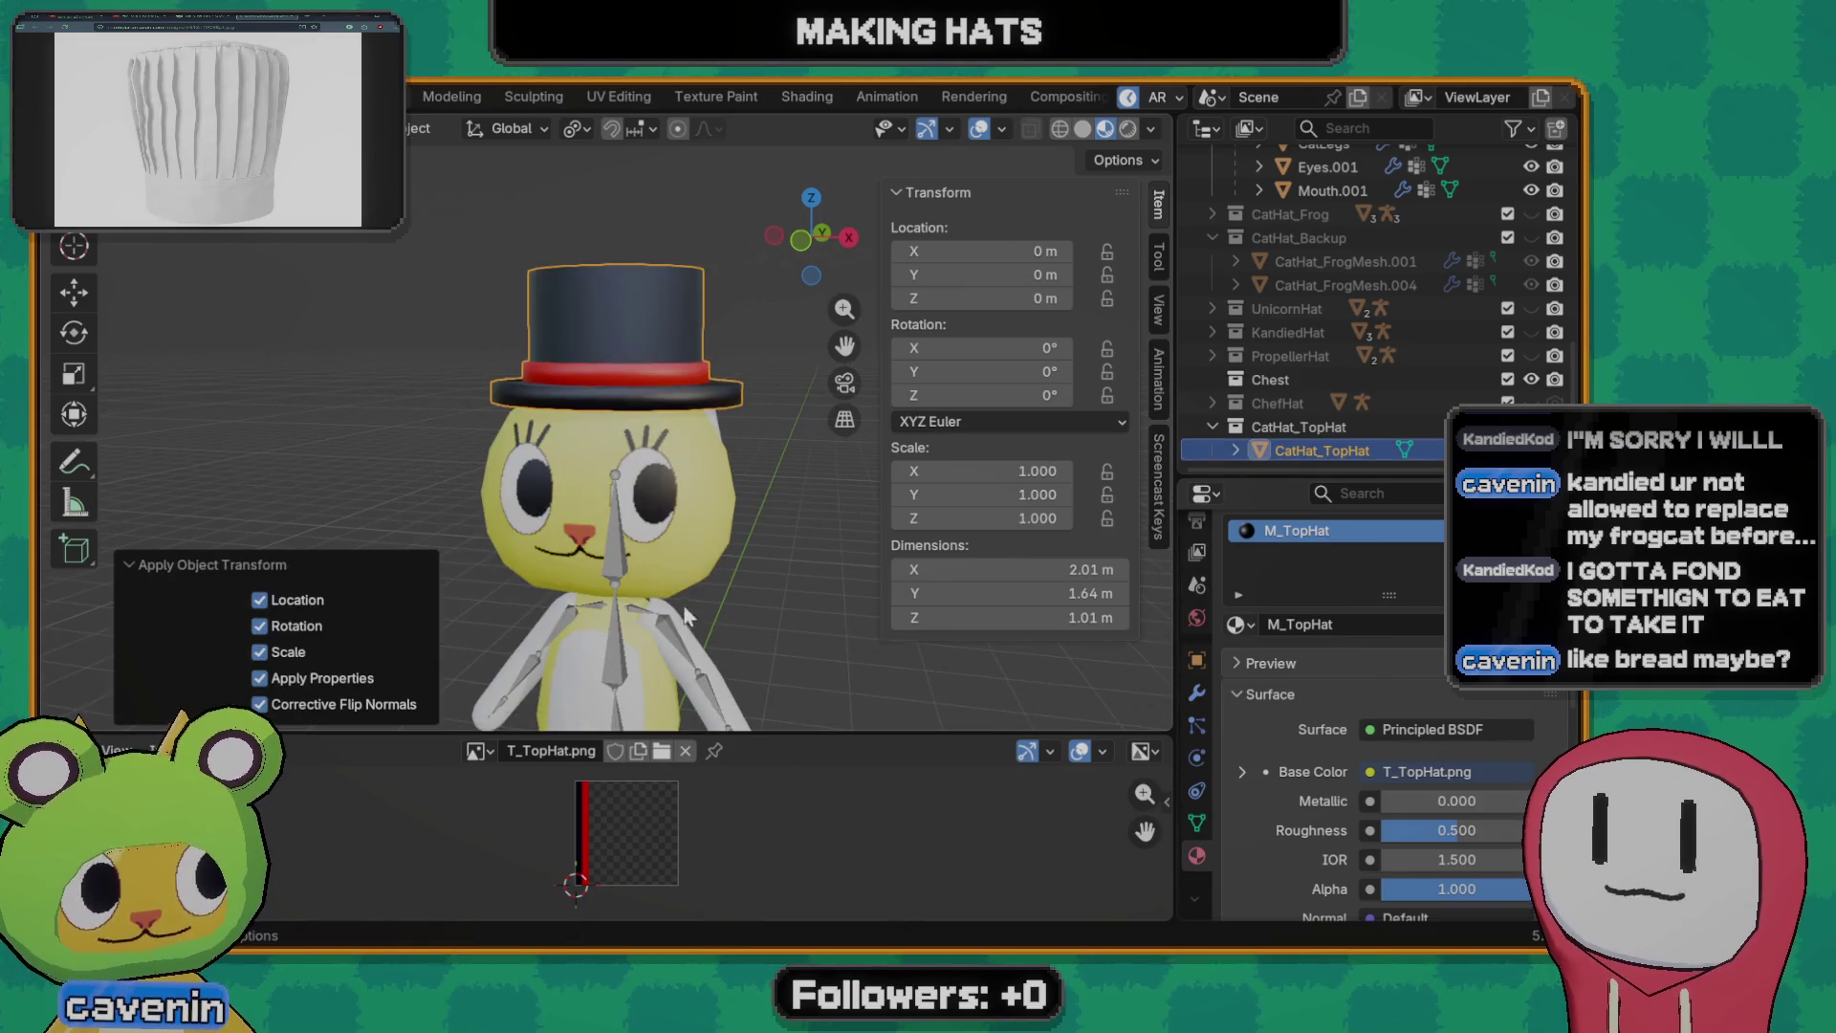
mouse_move(572, 538)
middle_mouse_down()
mouse_move(665, 505)
mouse_move(643, 520)
mouse_move(483, 498)
mouse_move(698, 593)
mouse_move(594, 438)
middle_mouse_up()
key("ctrl+z")
key("ctrl+a")
left_click(665, 505)
scroll(595, 437, "up", 3)
- Enter edit mode and check individual brim faces and the whole hat selection from front and side
key("Tab")
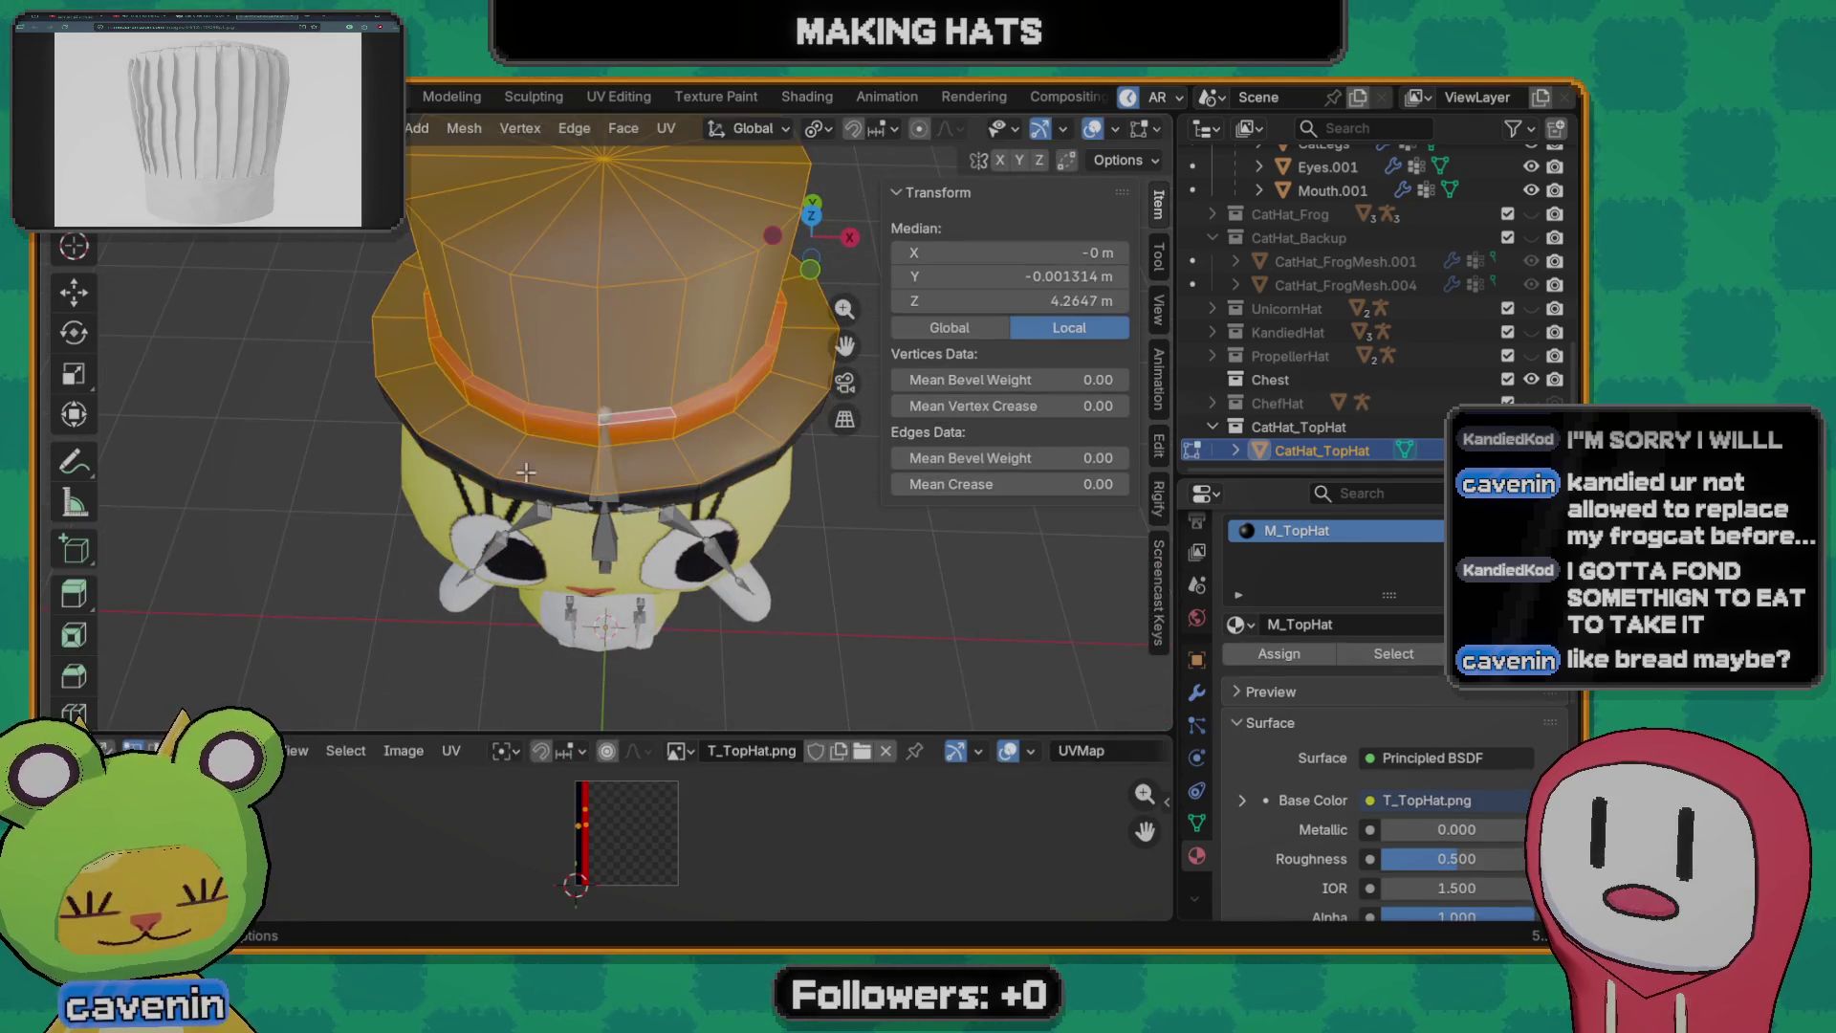
left_click(547, 488)
middle_click_drag(485, 457, 628, 454)
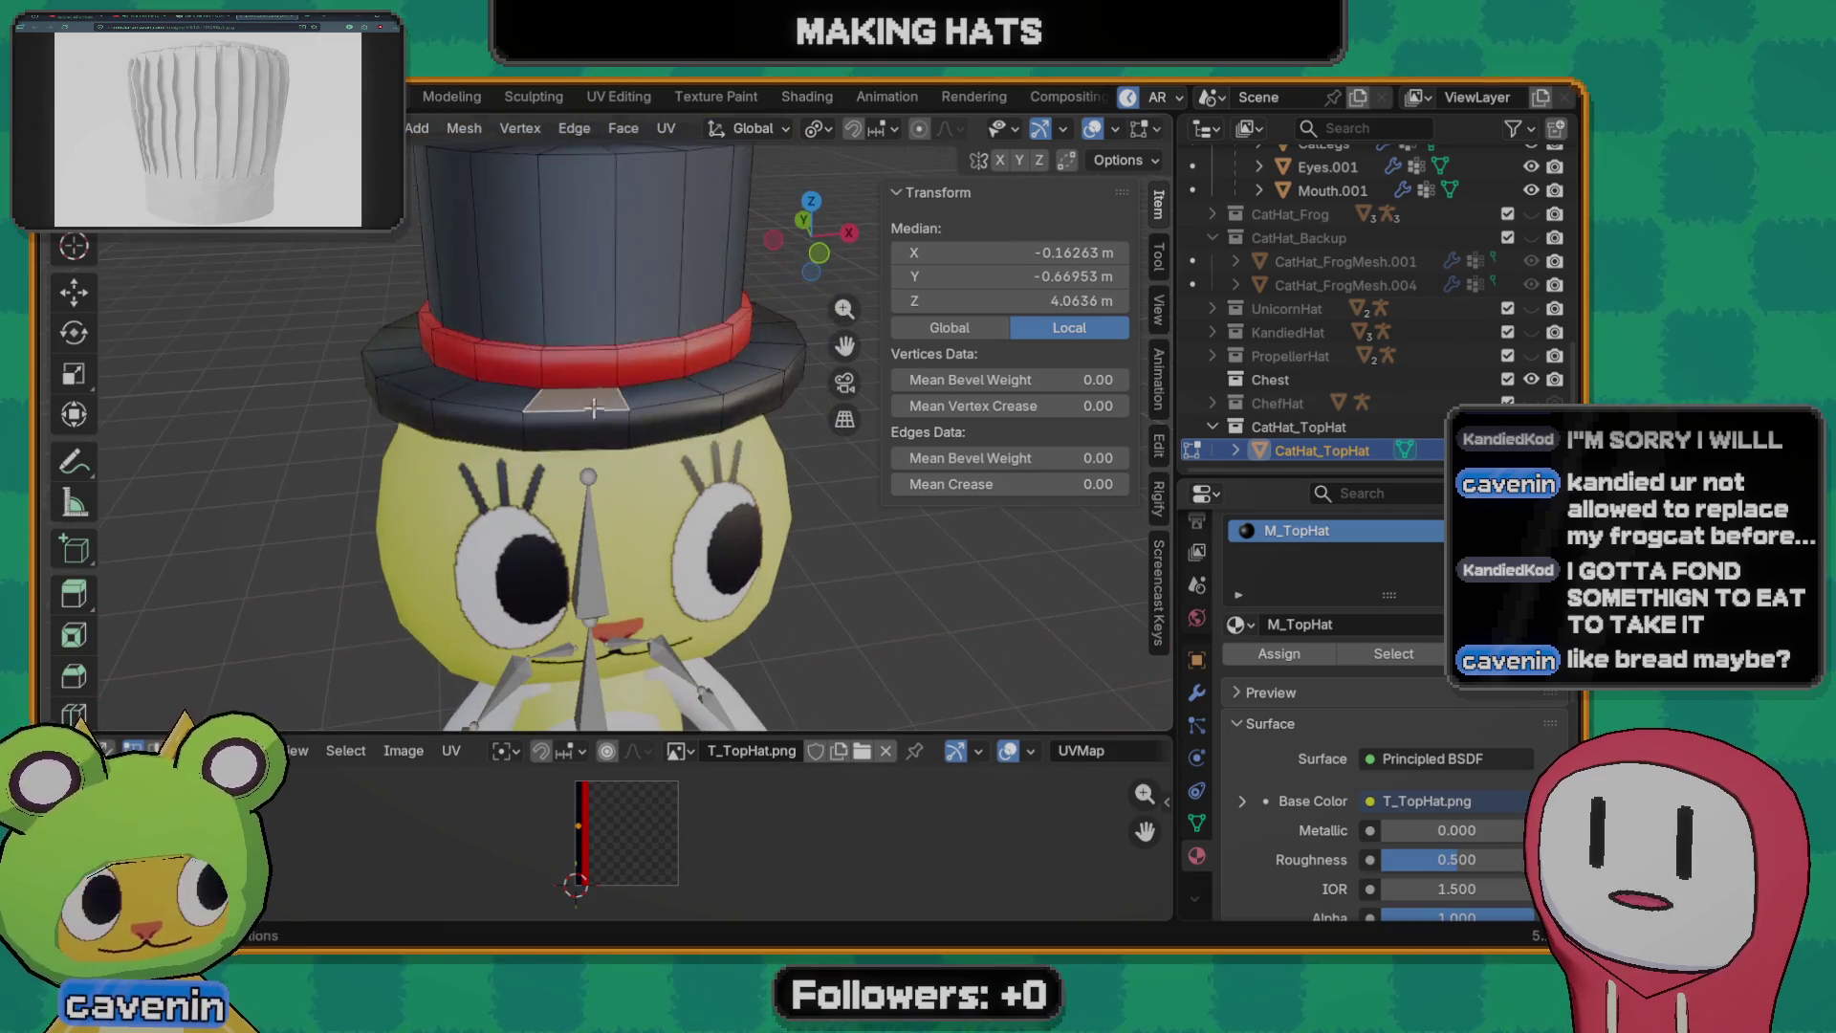
key("a")
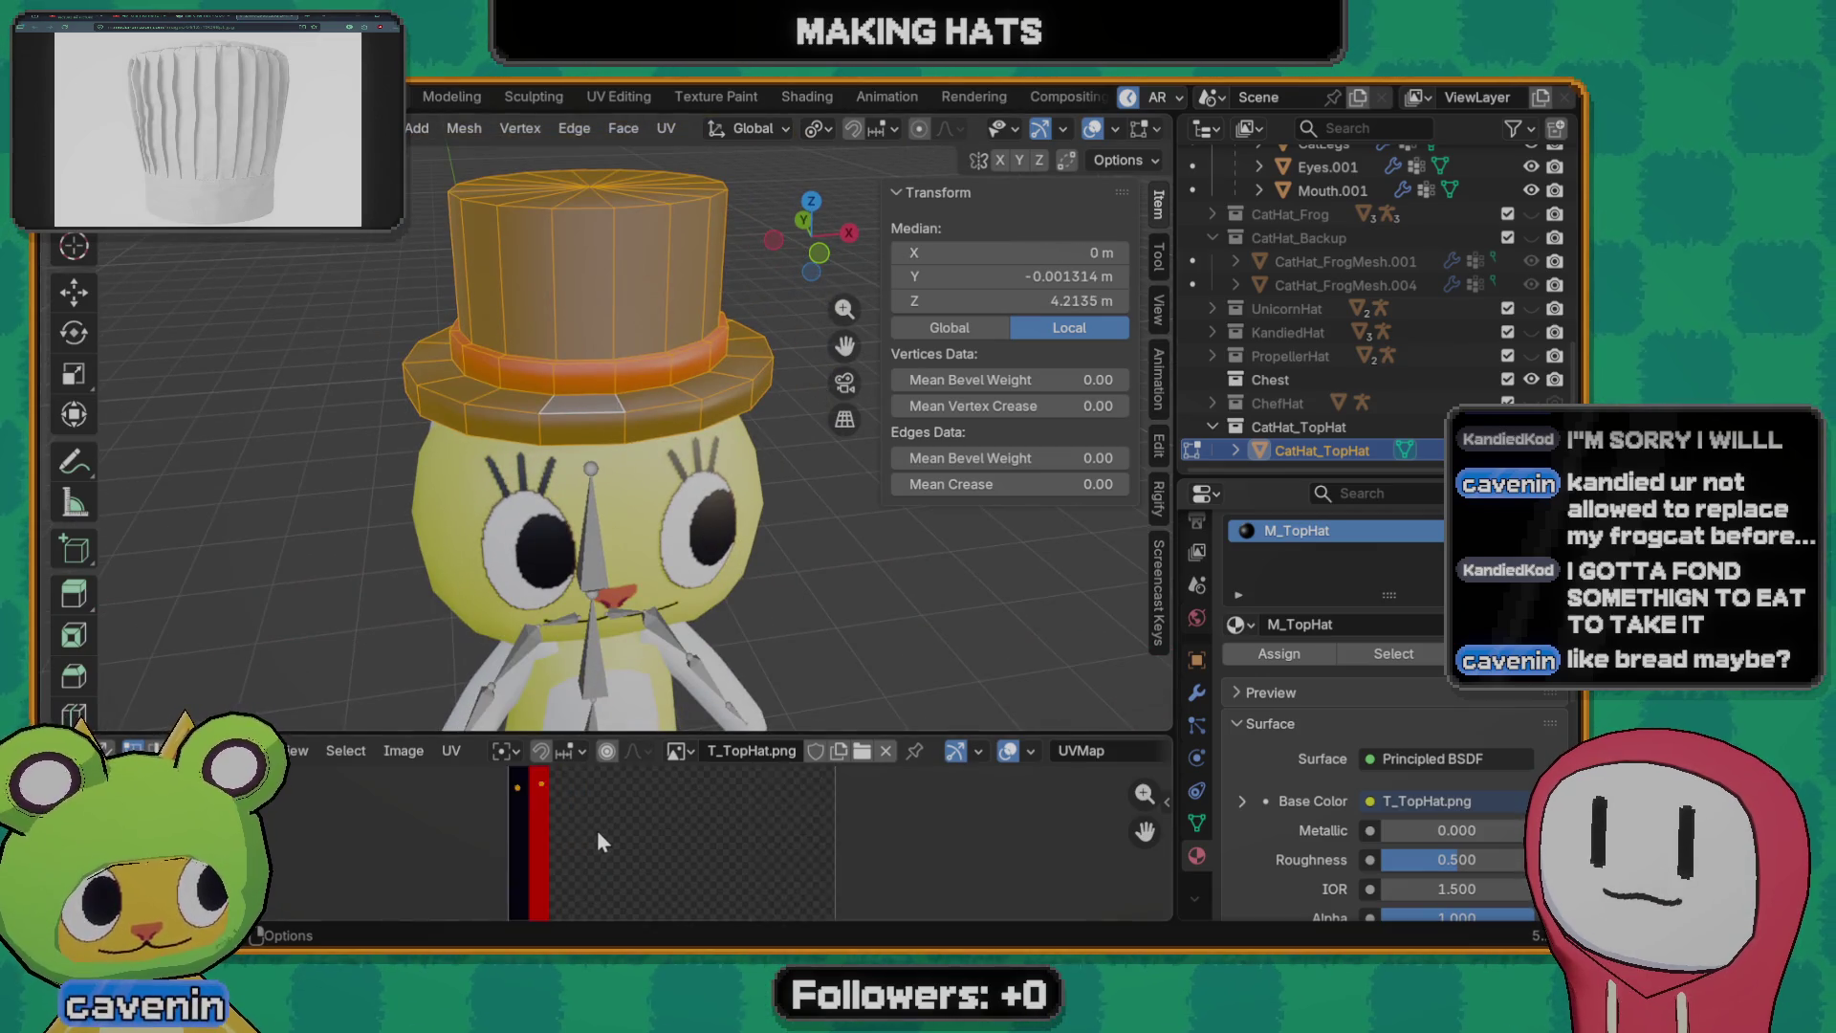
scroll(597, 831, "down", 5)
left_click(621, 501)
left_click(692, 401)
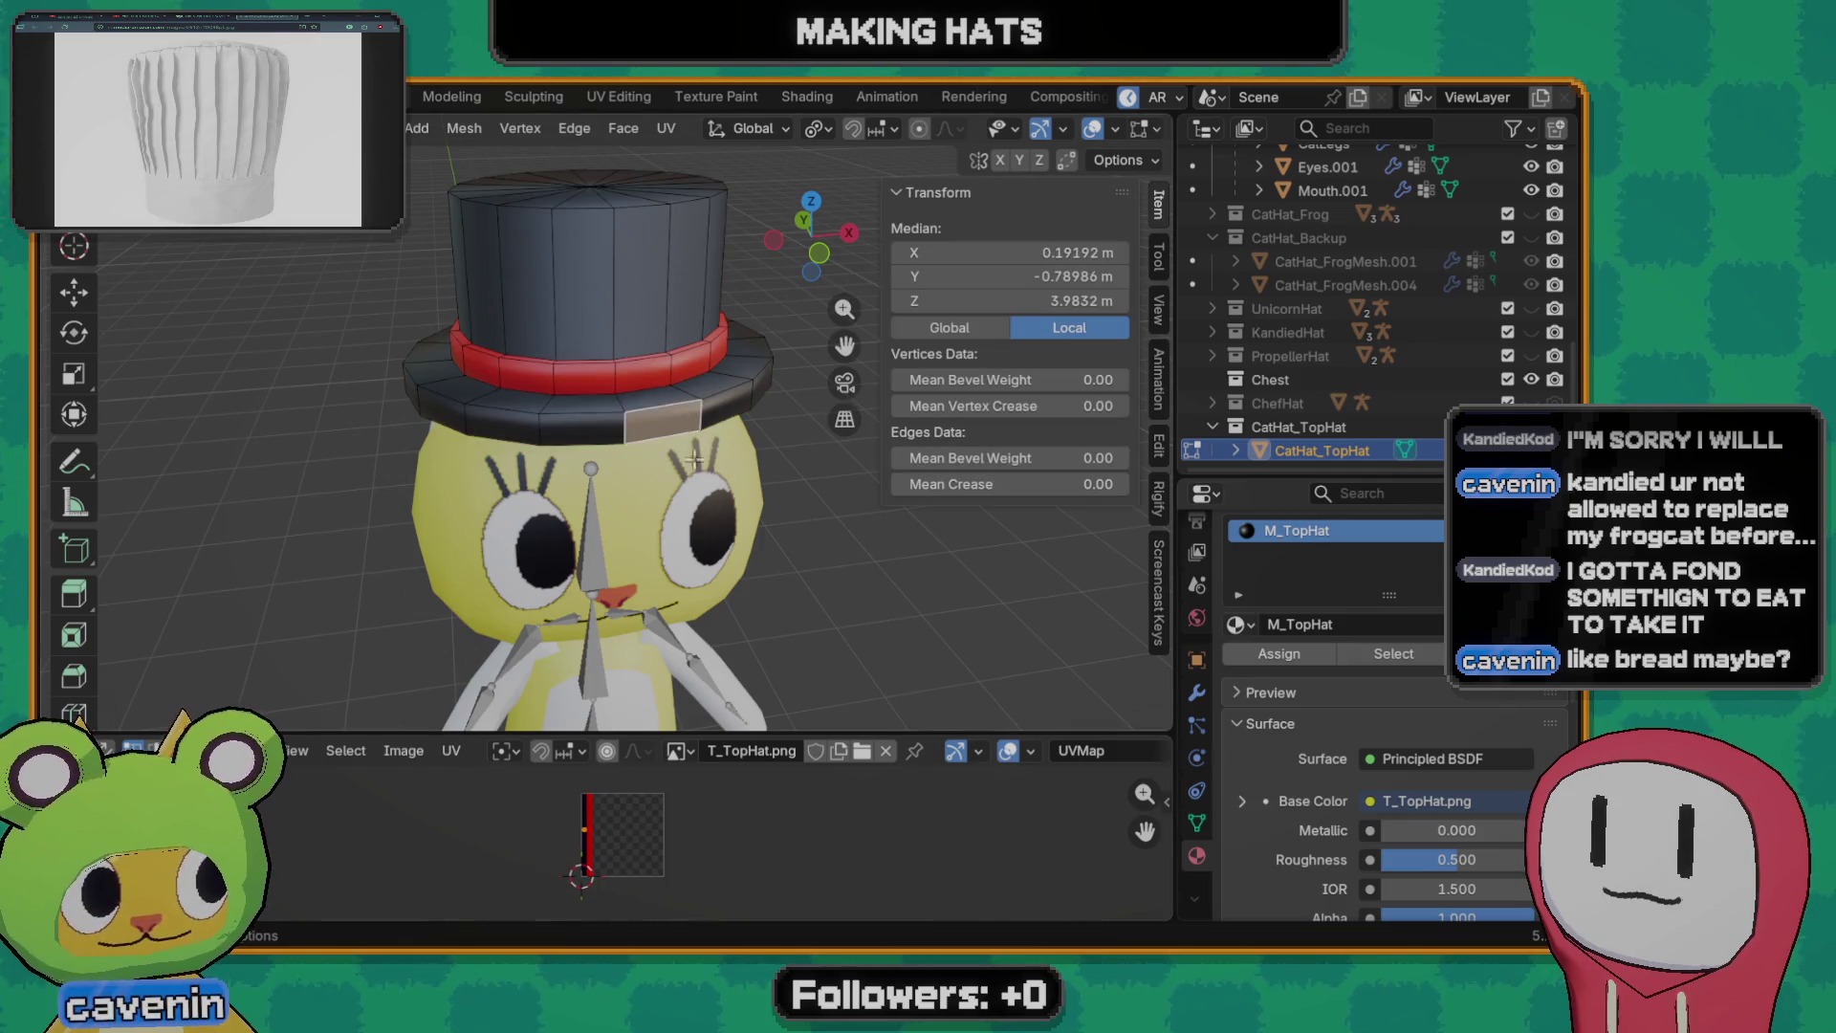
mouse_move(695, 460)
middle_mouse_down()
mouse_move(350, 442)
mouse_move(686, 433)
mouse_move(650, 570)
middle_mouse_up()
key("Tab")
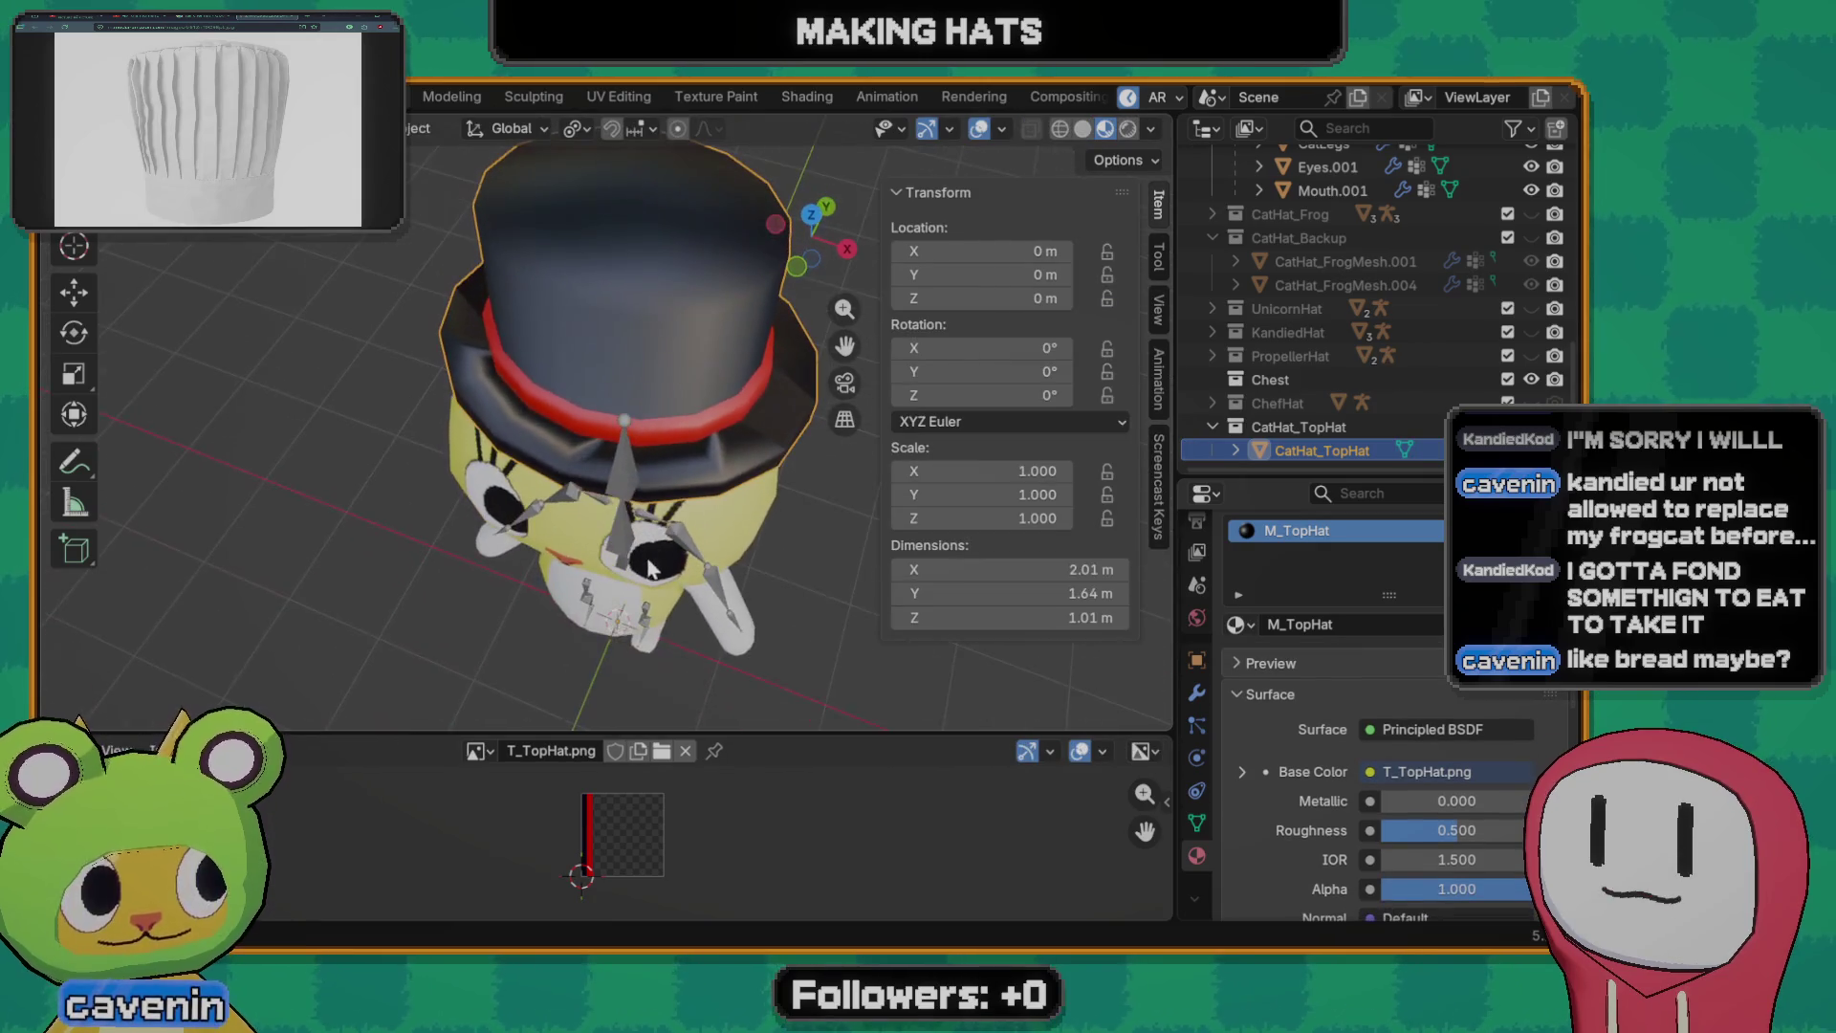
- Inspect a face under the brim, leave edit mode and bring up the Quick Favorites list
key("Tab")
scroll(492, 479, "up", 5)
scroll(492, 479, "down", 3)
scroll(513, 496, "up", 1)
left_click(512, 496)
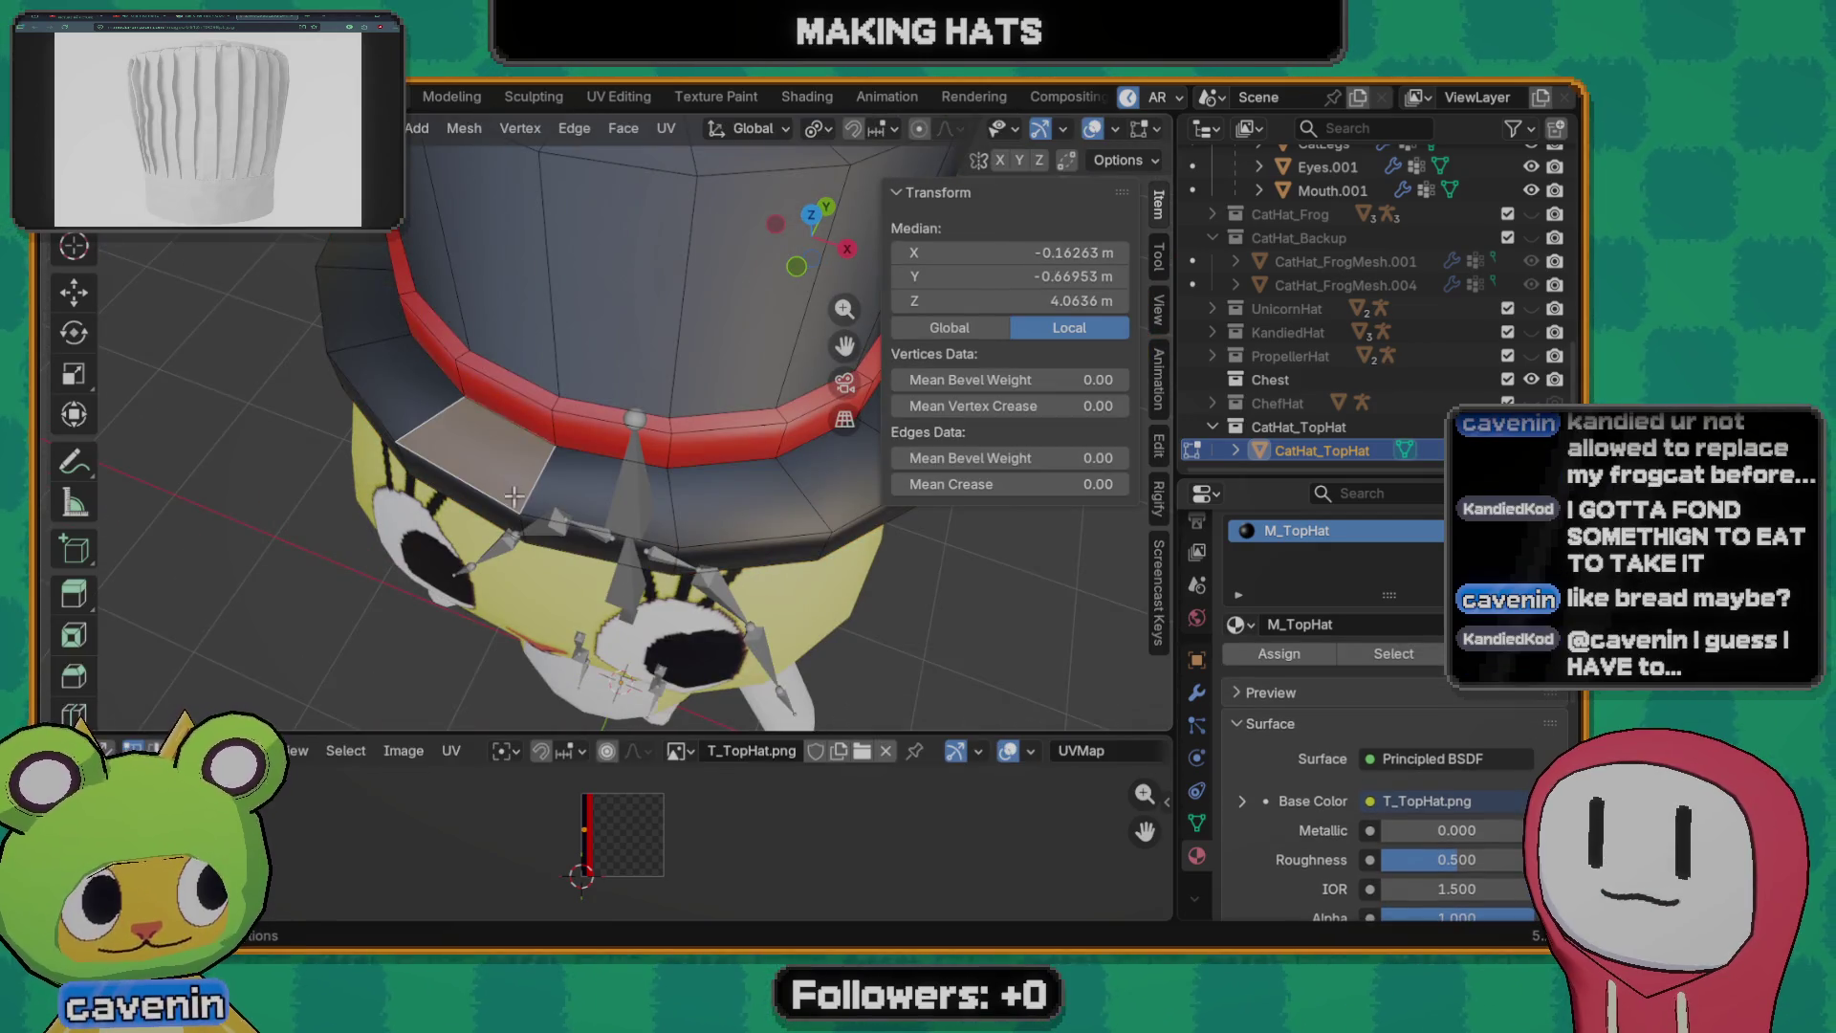
key("Tab")
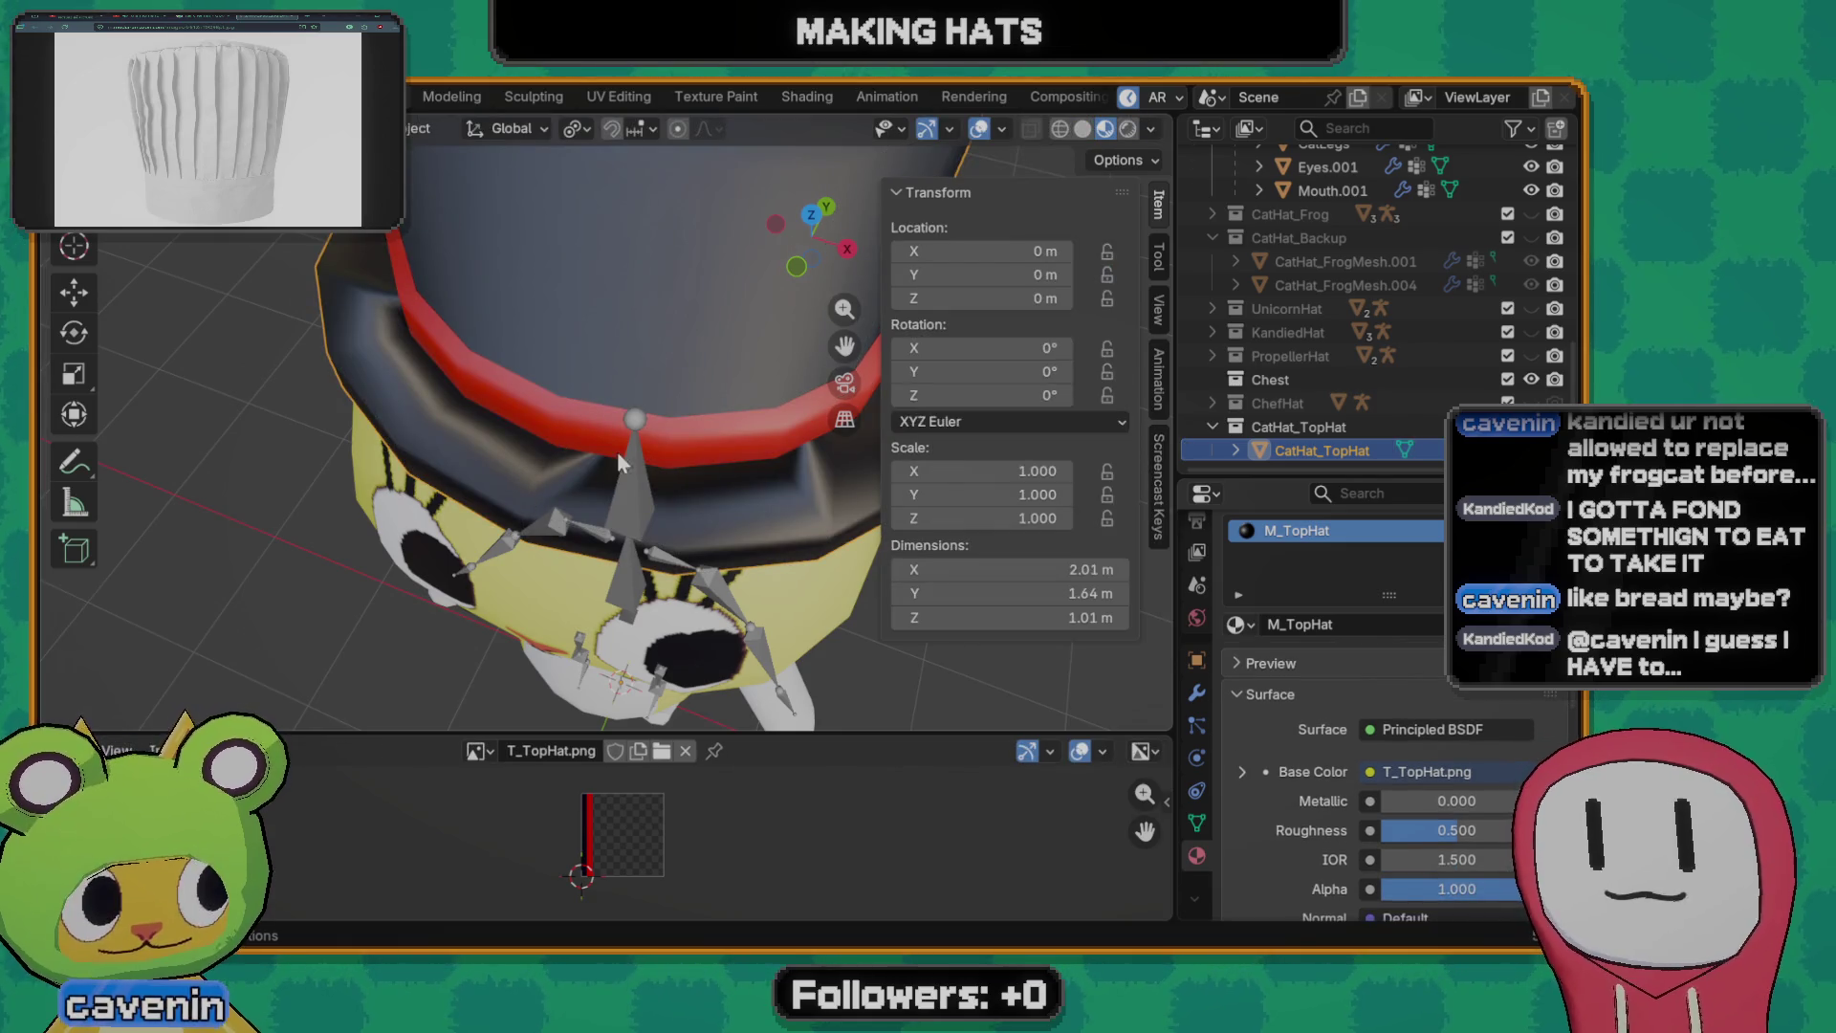
mouse_move(584, 369)
middle_mouse_down()
mouse_move(200, 308)
mouse_move(685, 380)
mouse_move(658, 375)
middle_mouse_up()
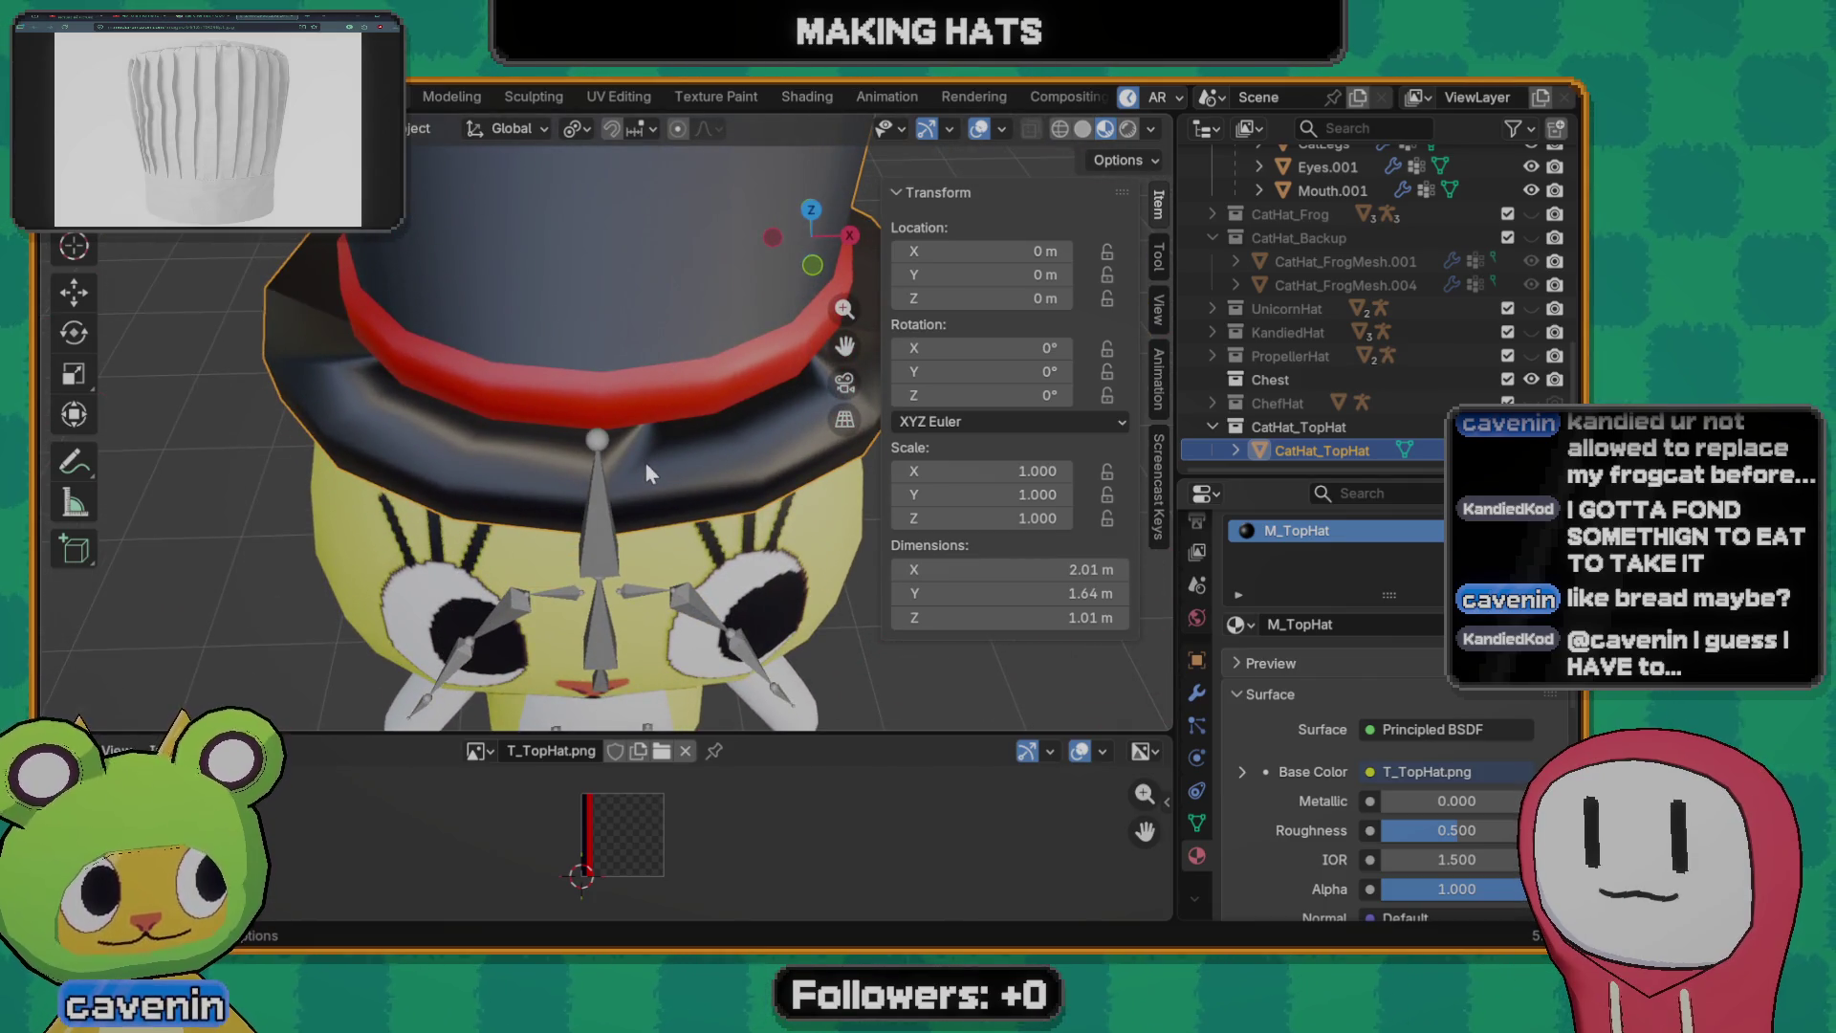
key("q")
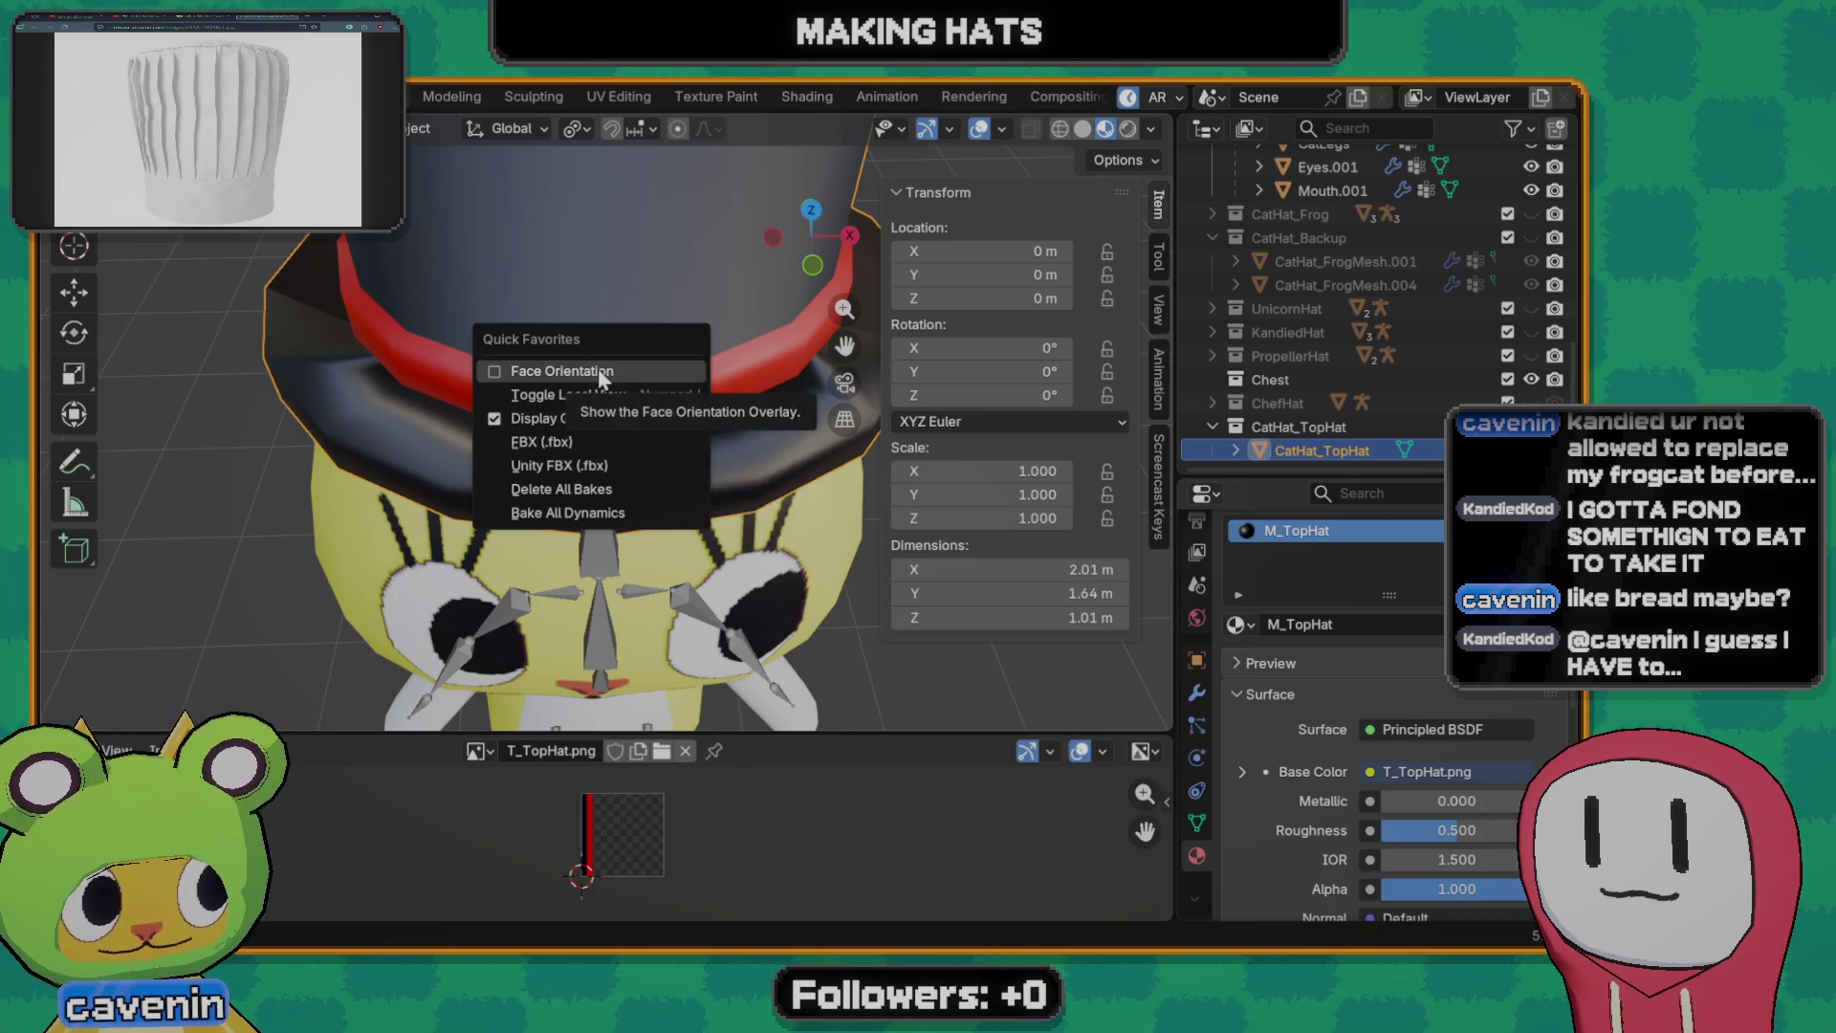
- Dismiss and reopen Quick Favorites in object and edit mode without choosing anything, ending in object mode
middle_click_drag(599, 370, 678, 515)
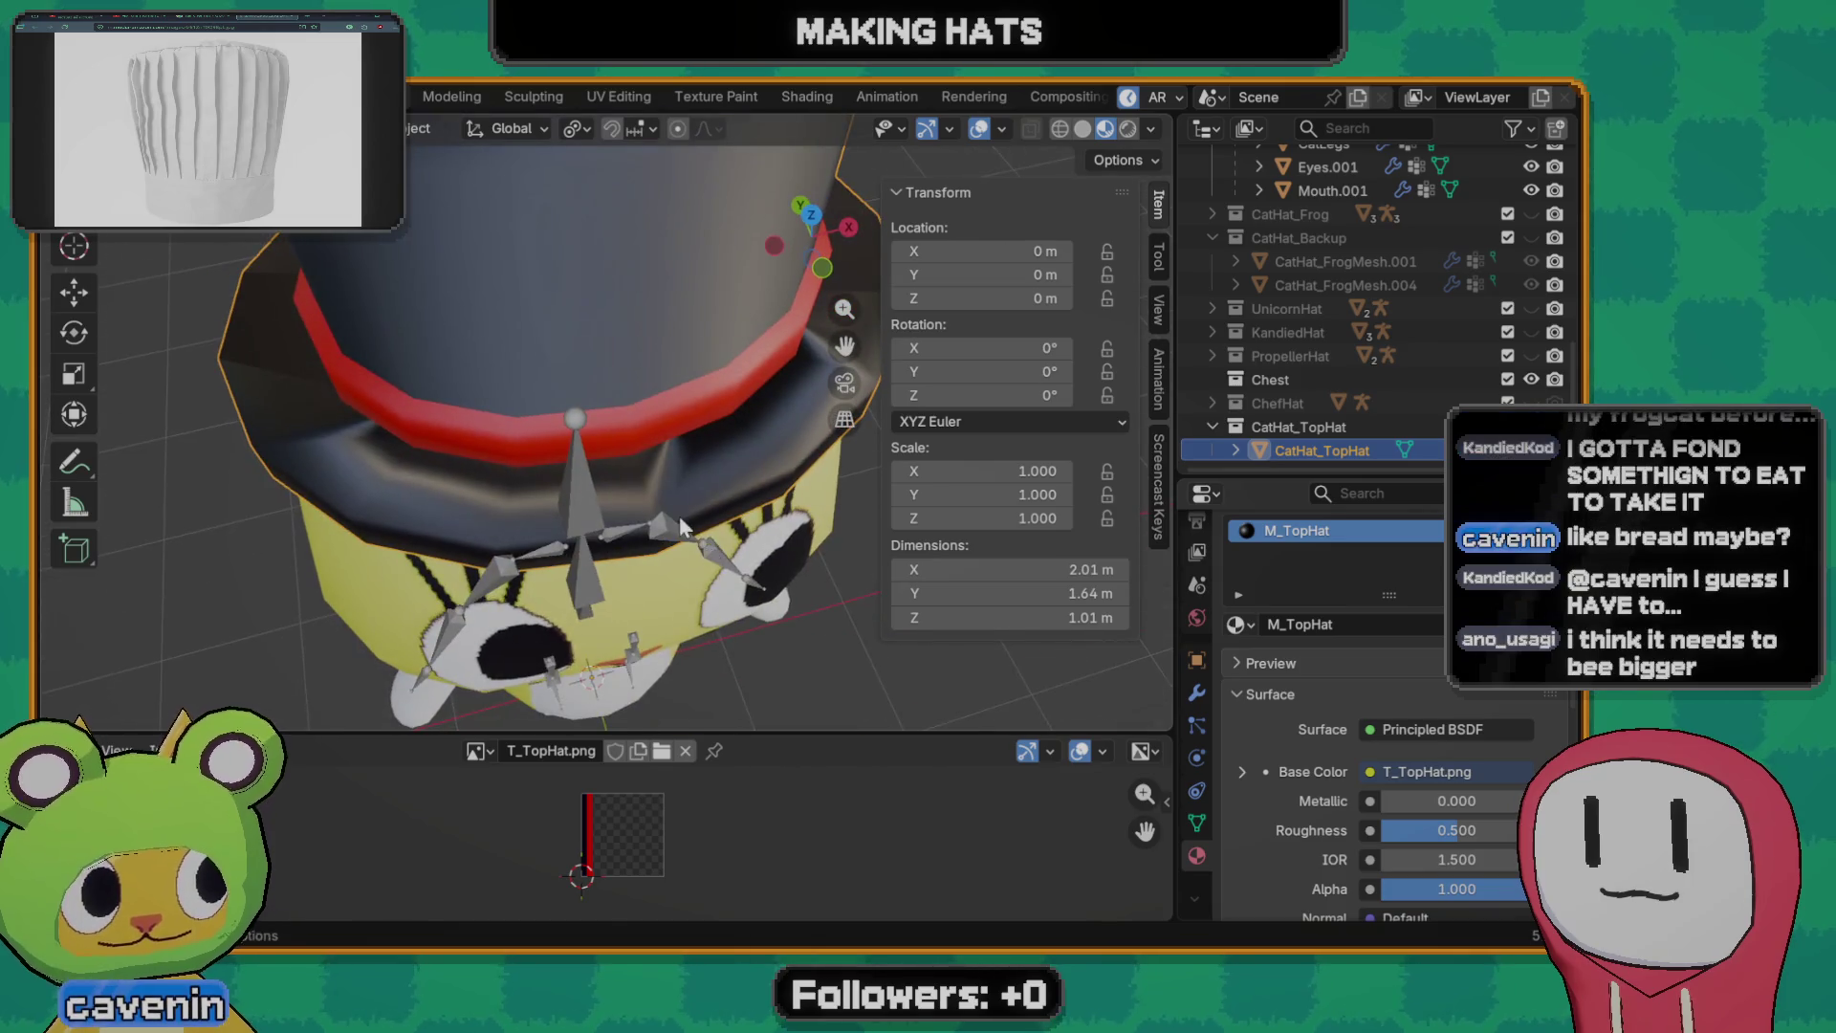
key("q")
middle_click_drag(639, 520, 601, 453)
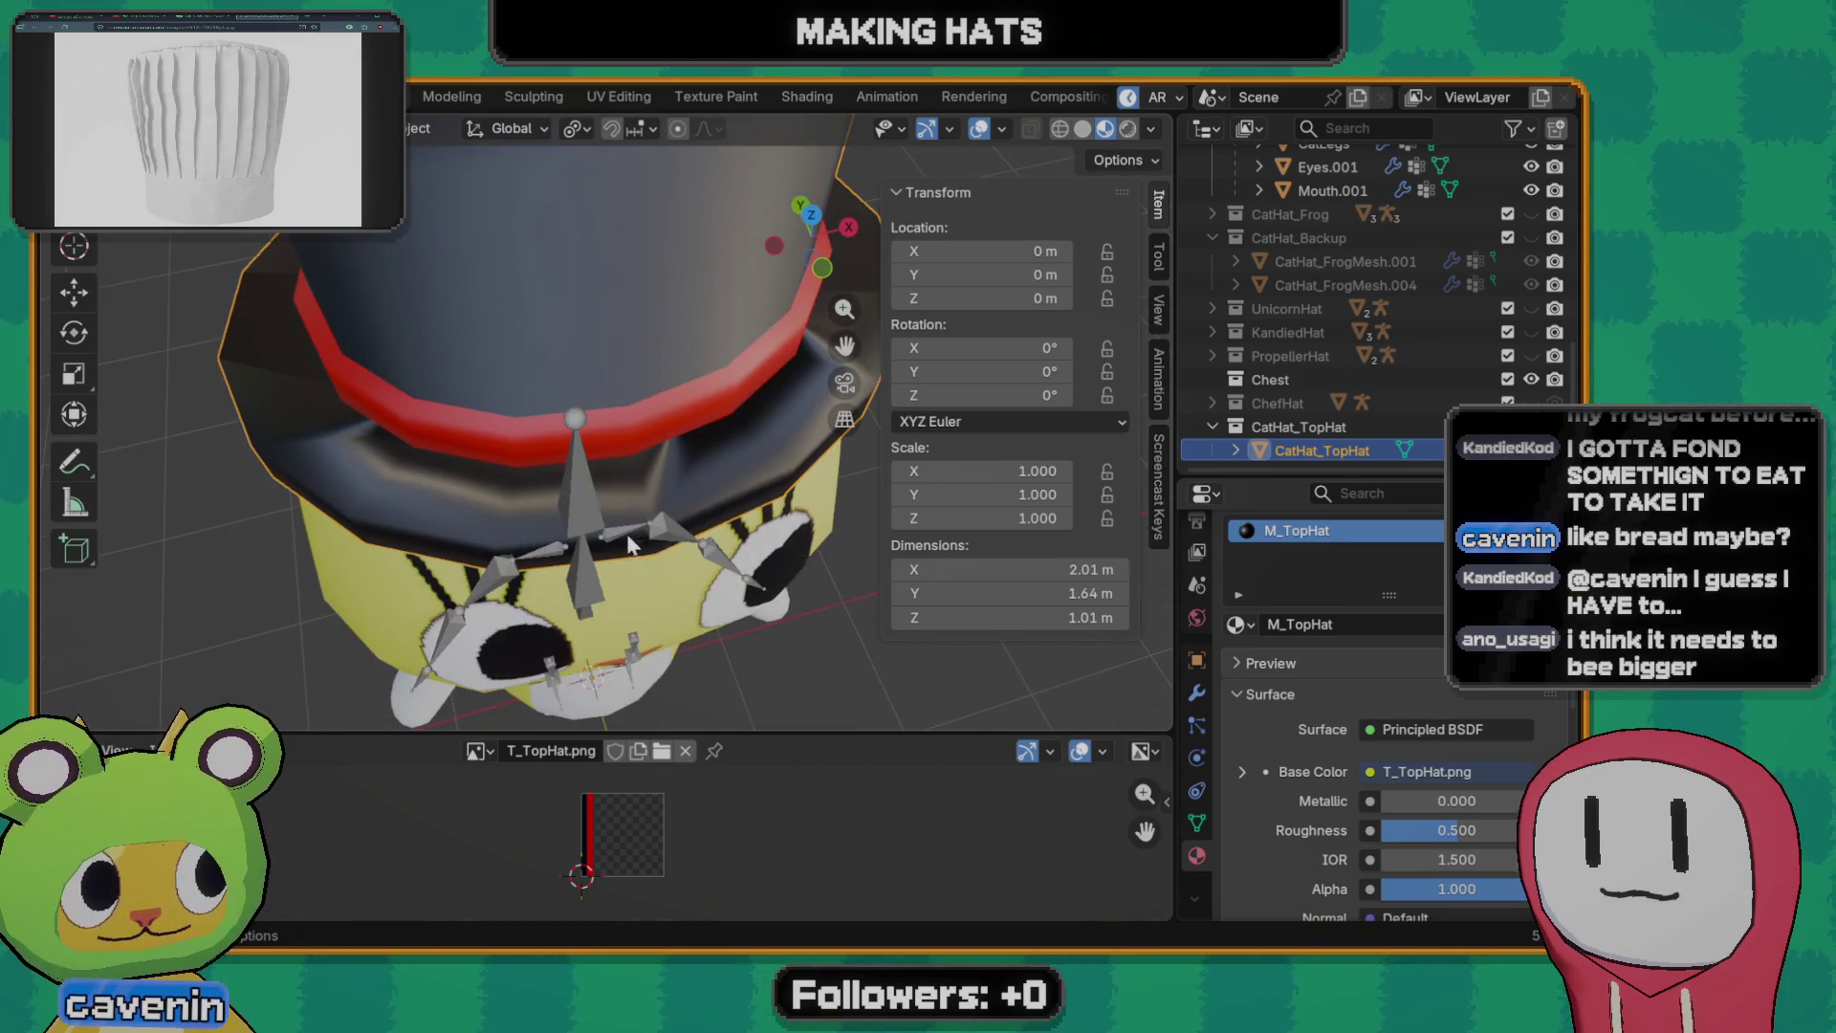
scroll(601, 454, "down", 3)
key("Tab")
key("q")
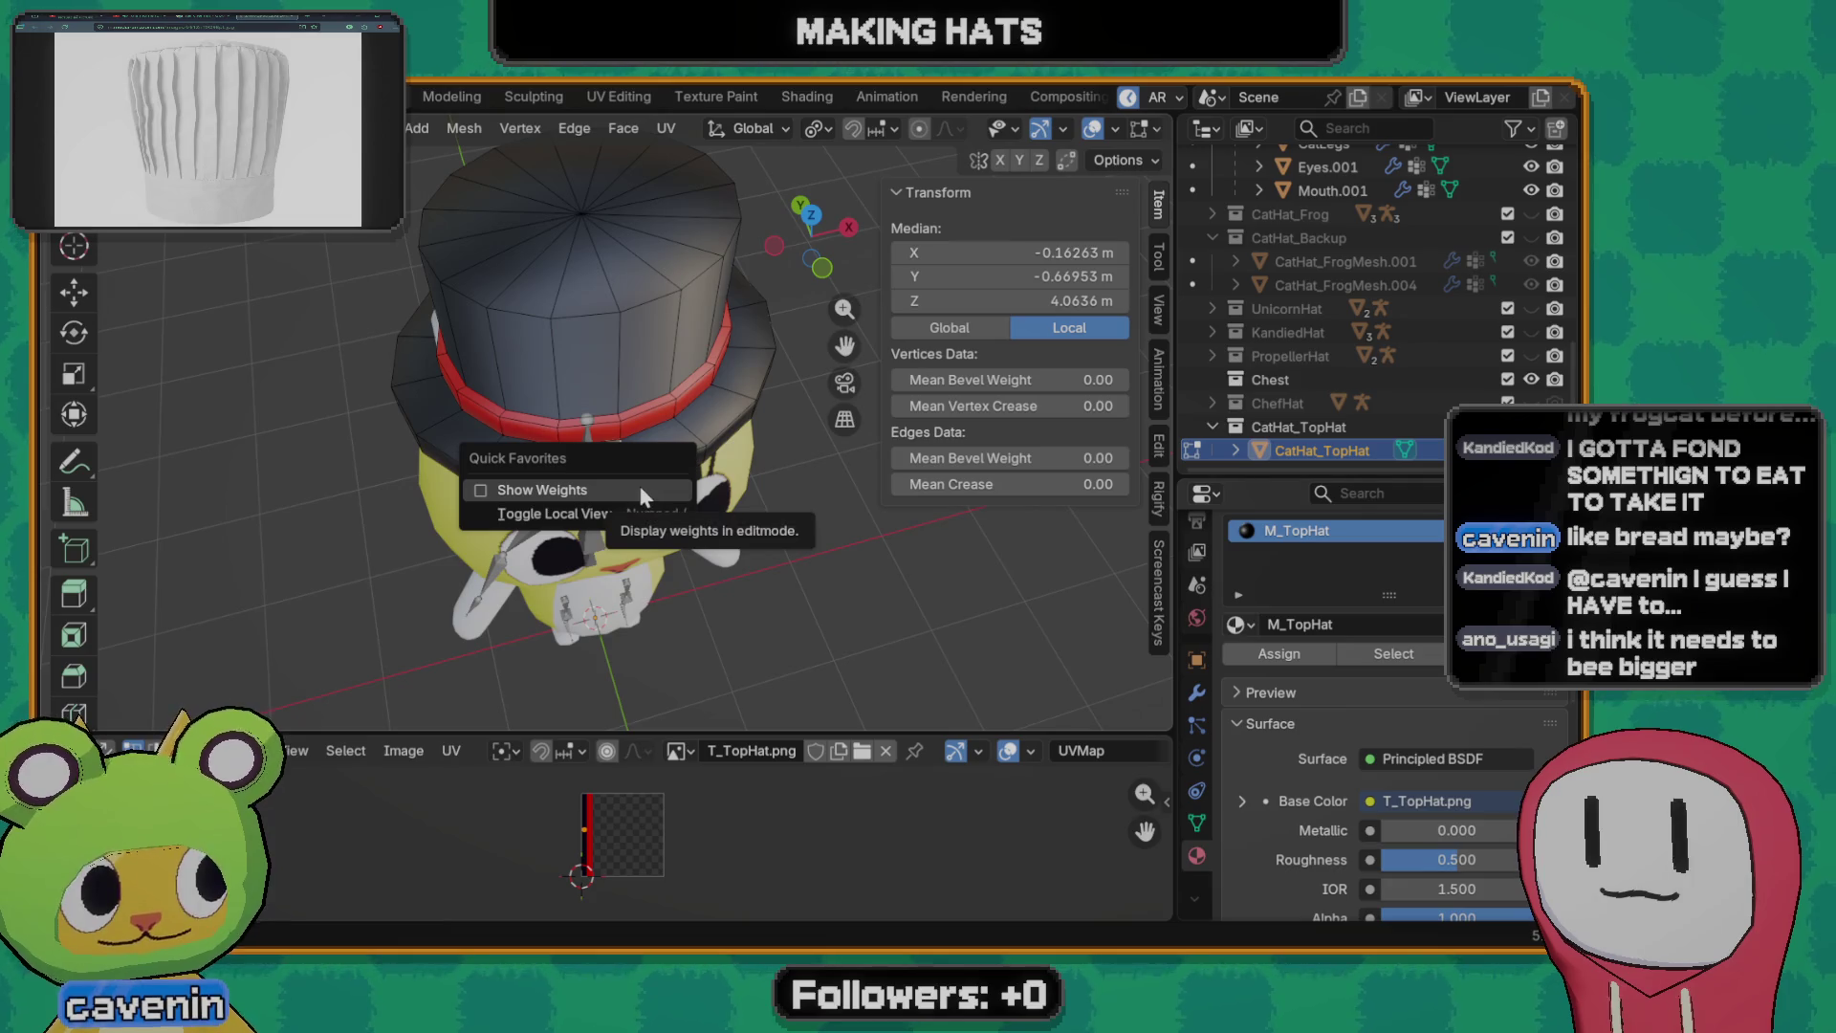
mouse_move(673, 645)
middle_mouse_down()
mouse_move(813, 501)
mouse_move(637, 353)
mouse_move(638, 504)
middle_mouse_up()
key("Tab")
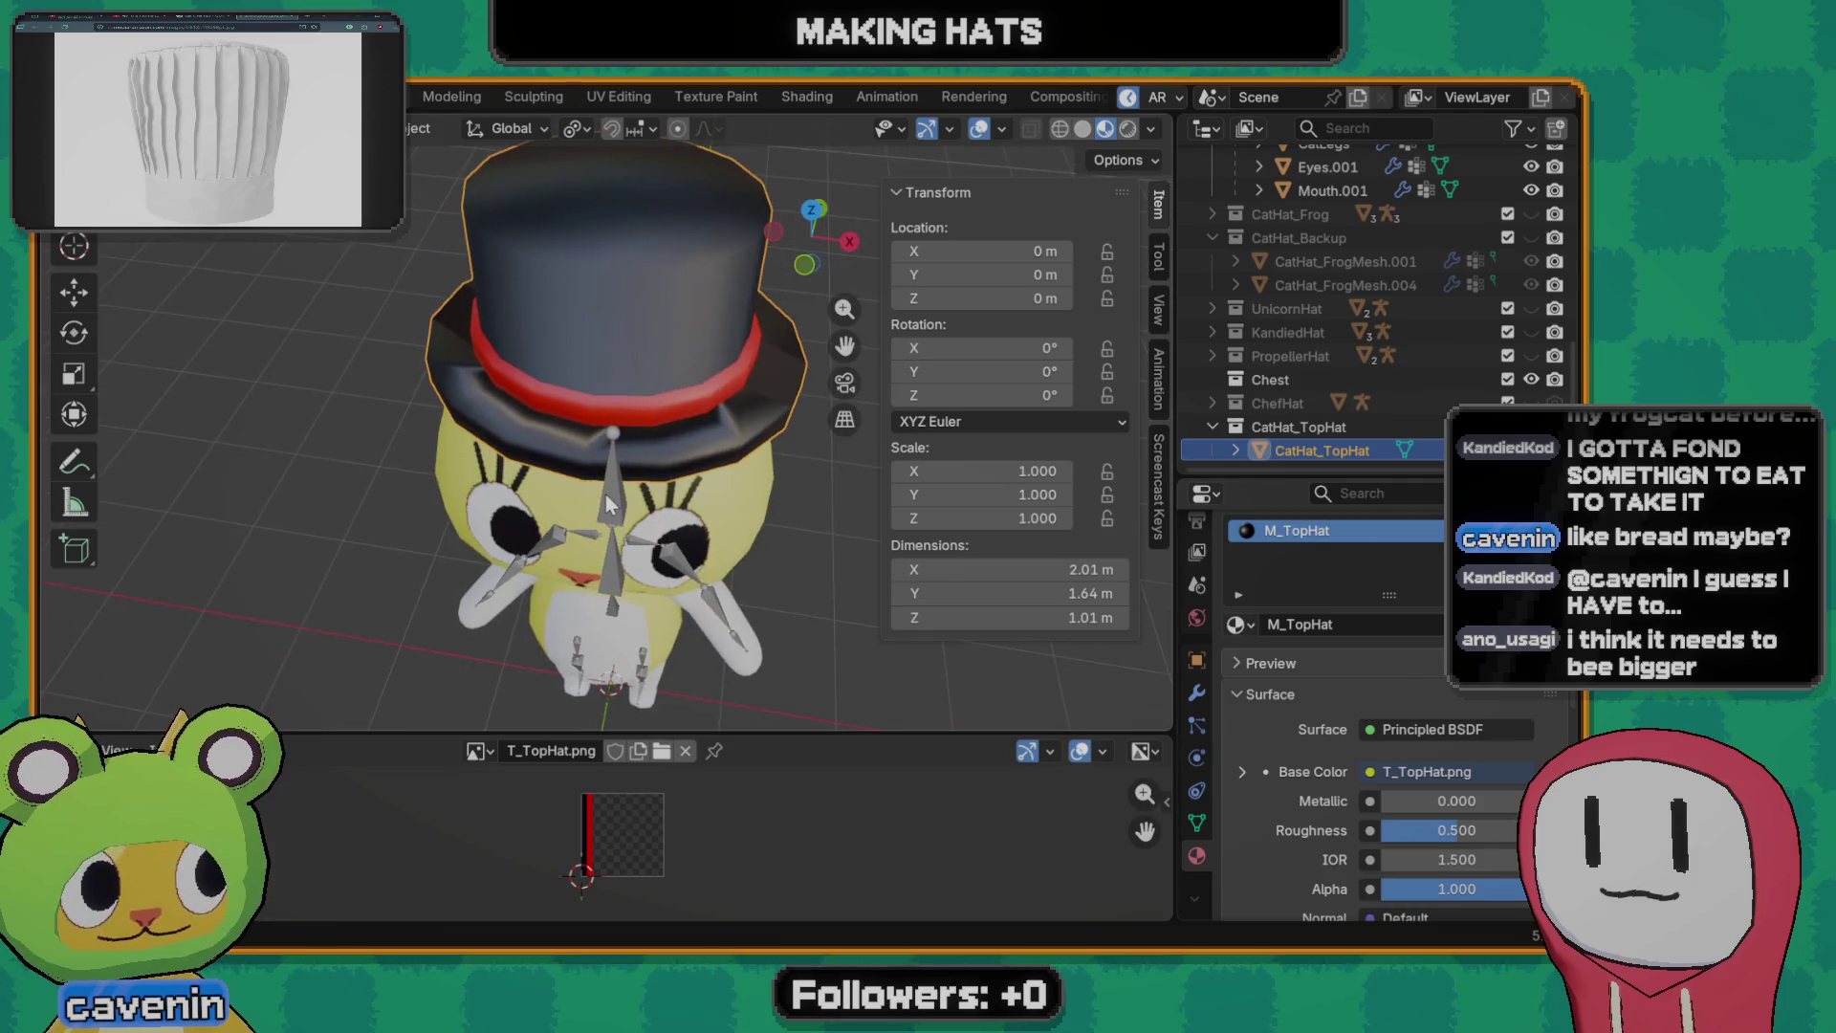
middle_click_drag(638, 503, 646, 459)
scroll(1379, 764, "down", 2)
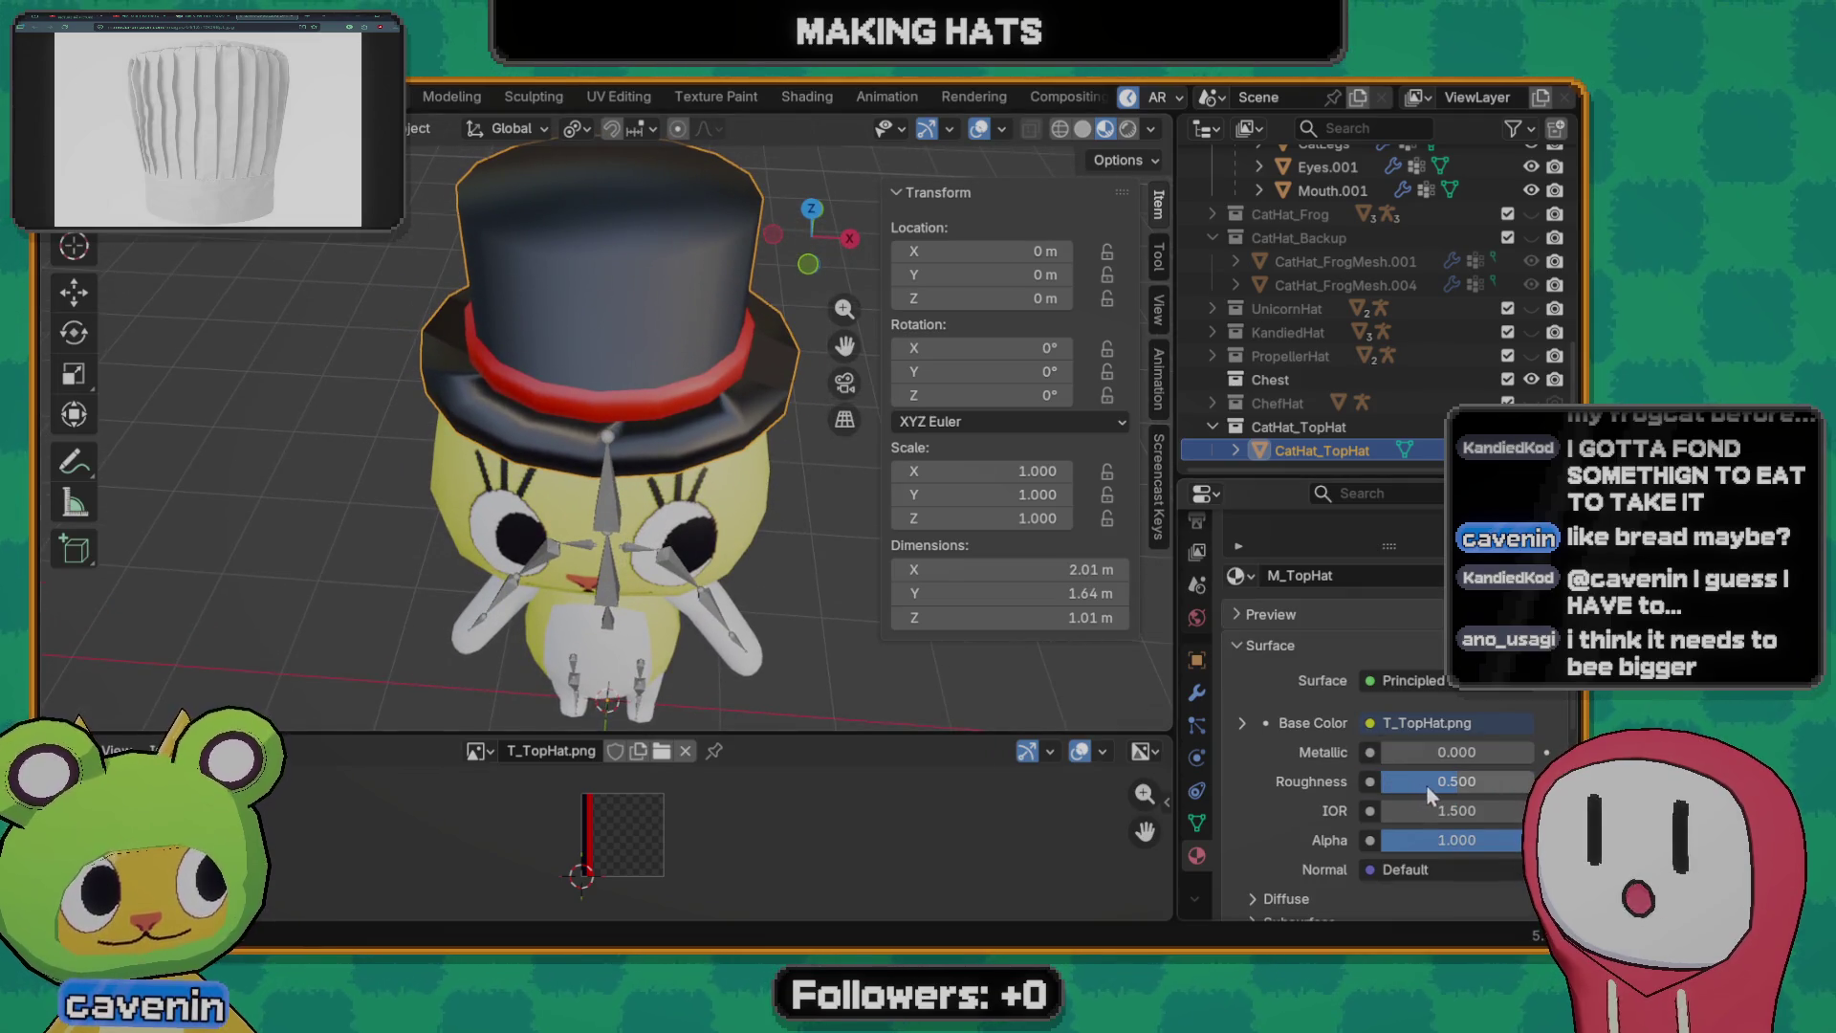
- Set the top hat material's Roughness to 1.000 for a matte look, then begin scaling the hat
left_click_drag(1427, 784, 1521, 785)
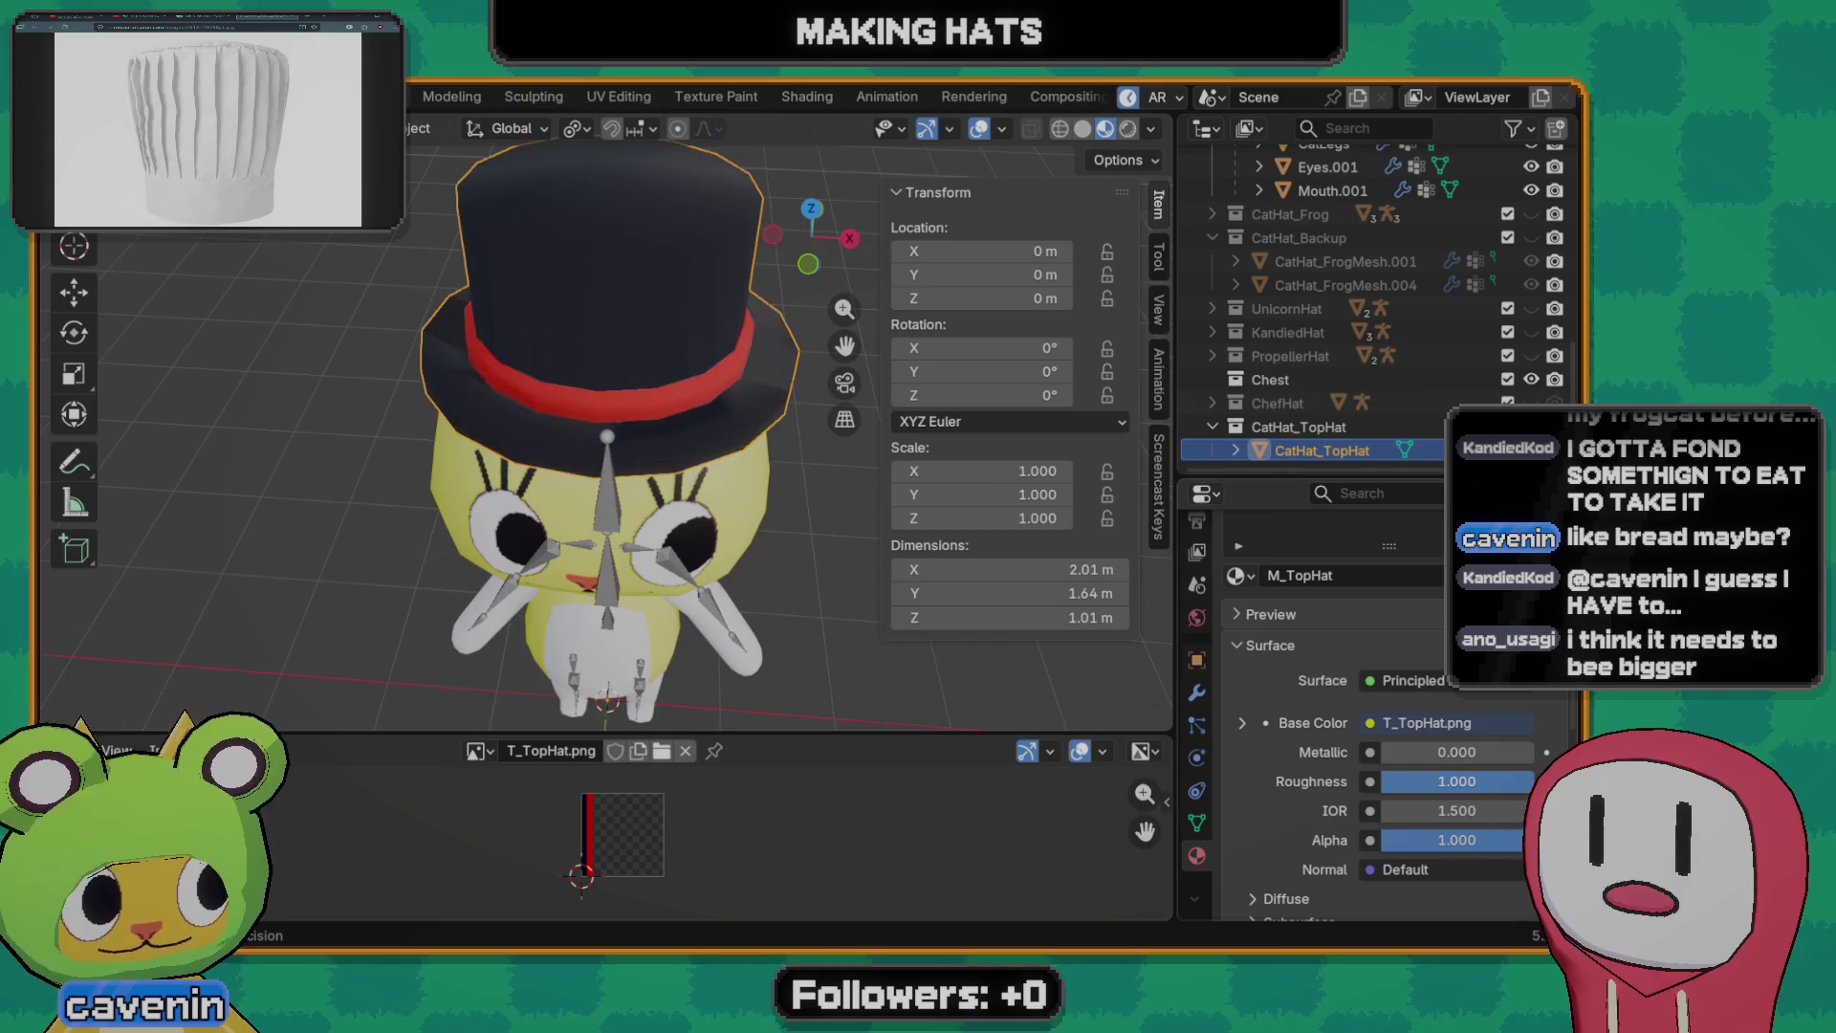
middle_click_drag(618, 430, 816, 412)
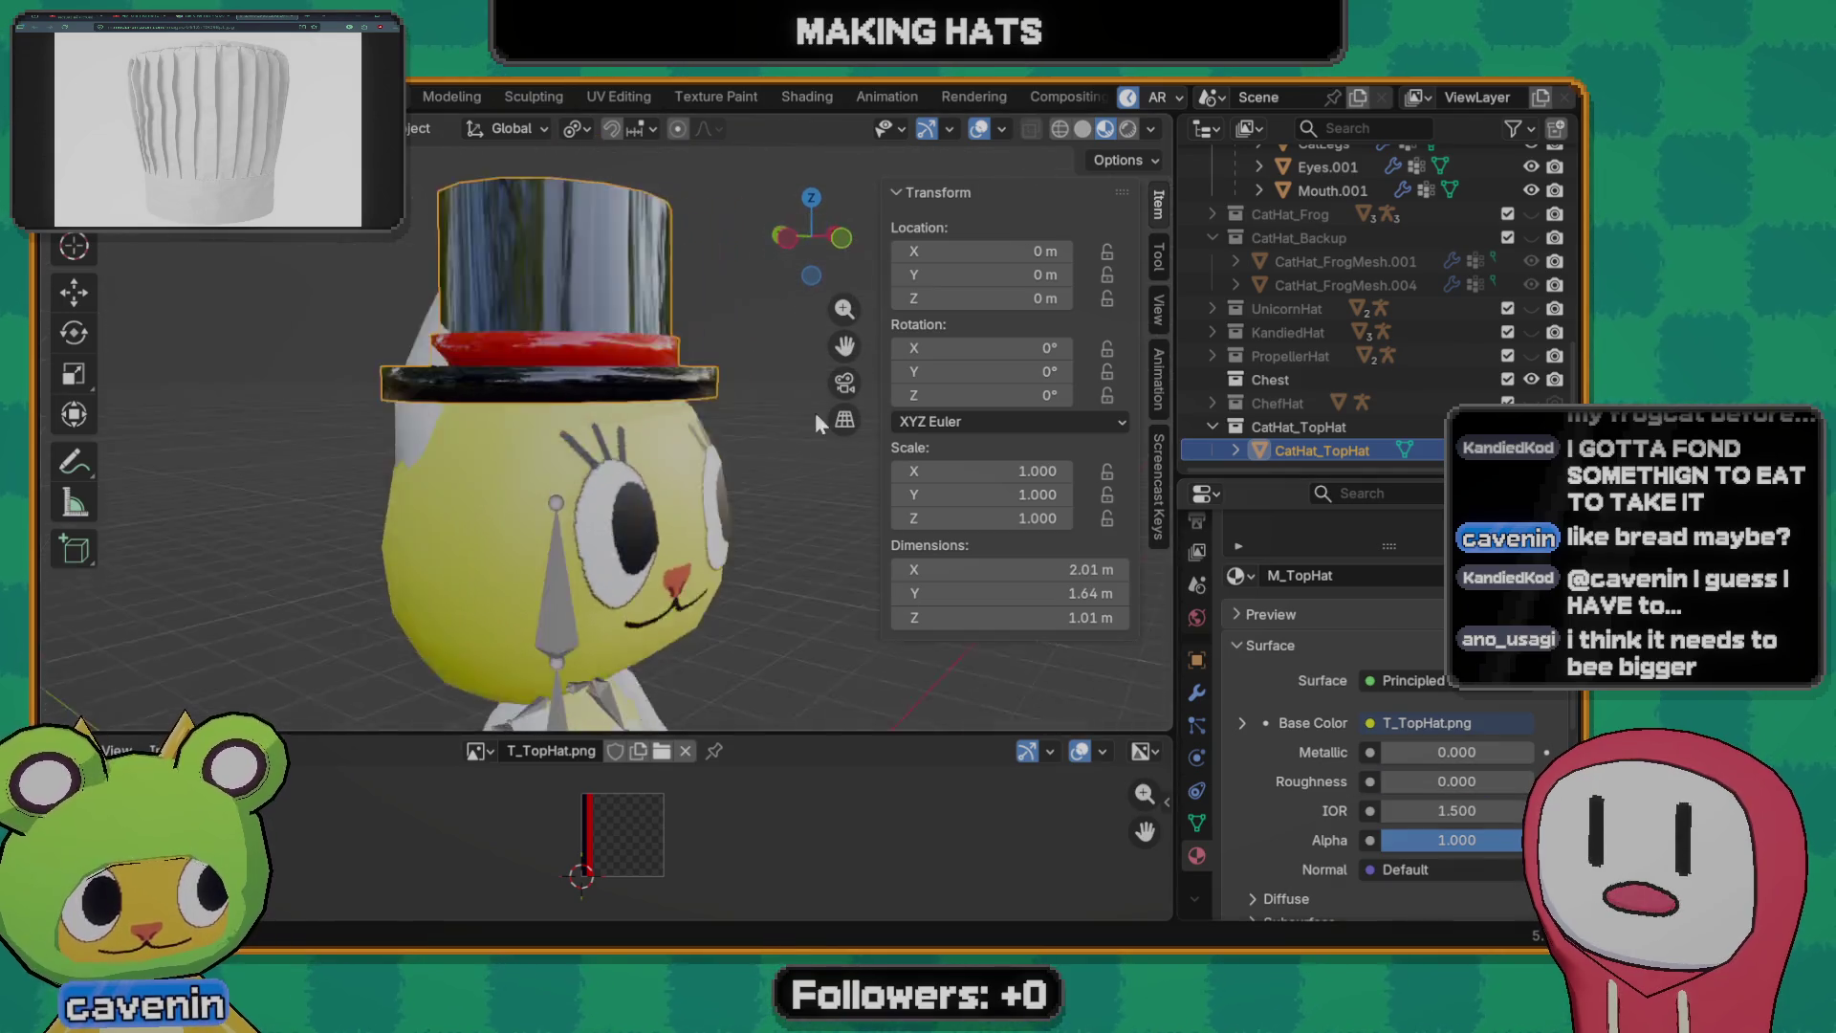
scroll(683, 469, "down", 2)
scroll(683, 469, "down", 2)
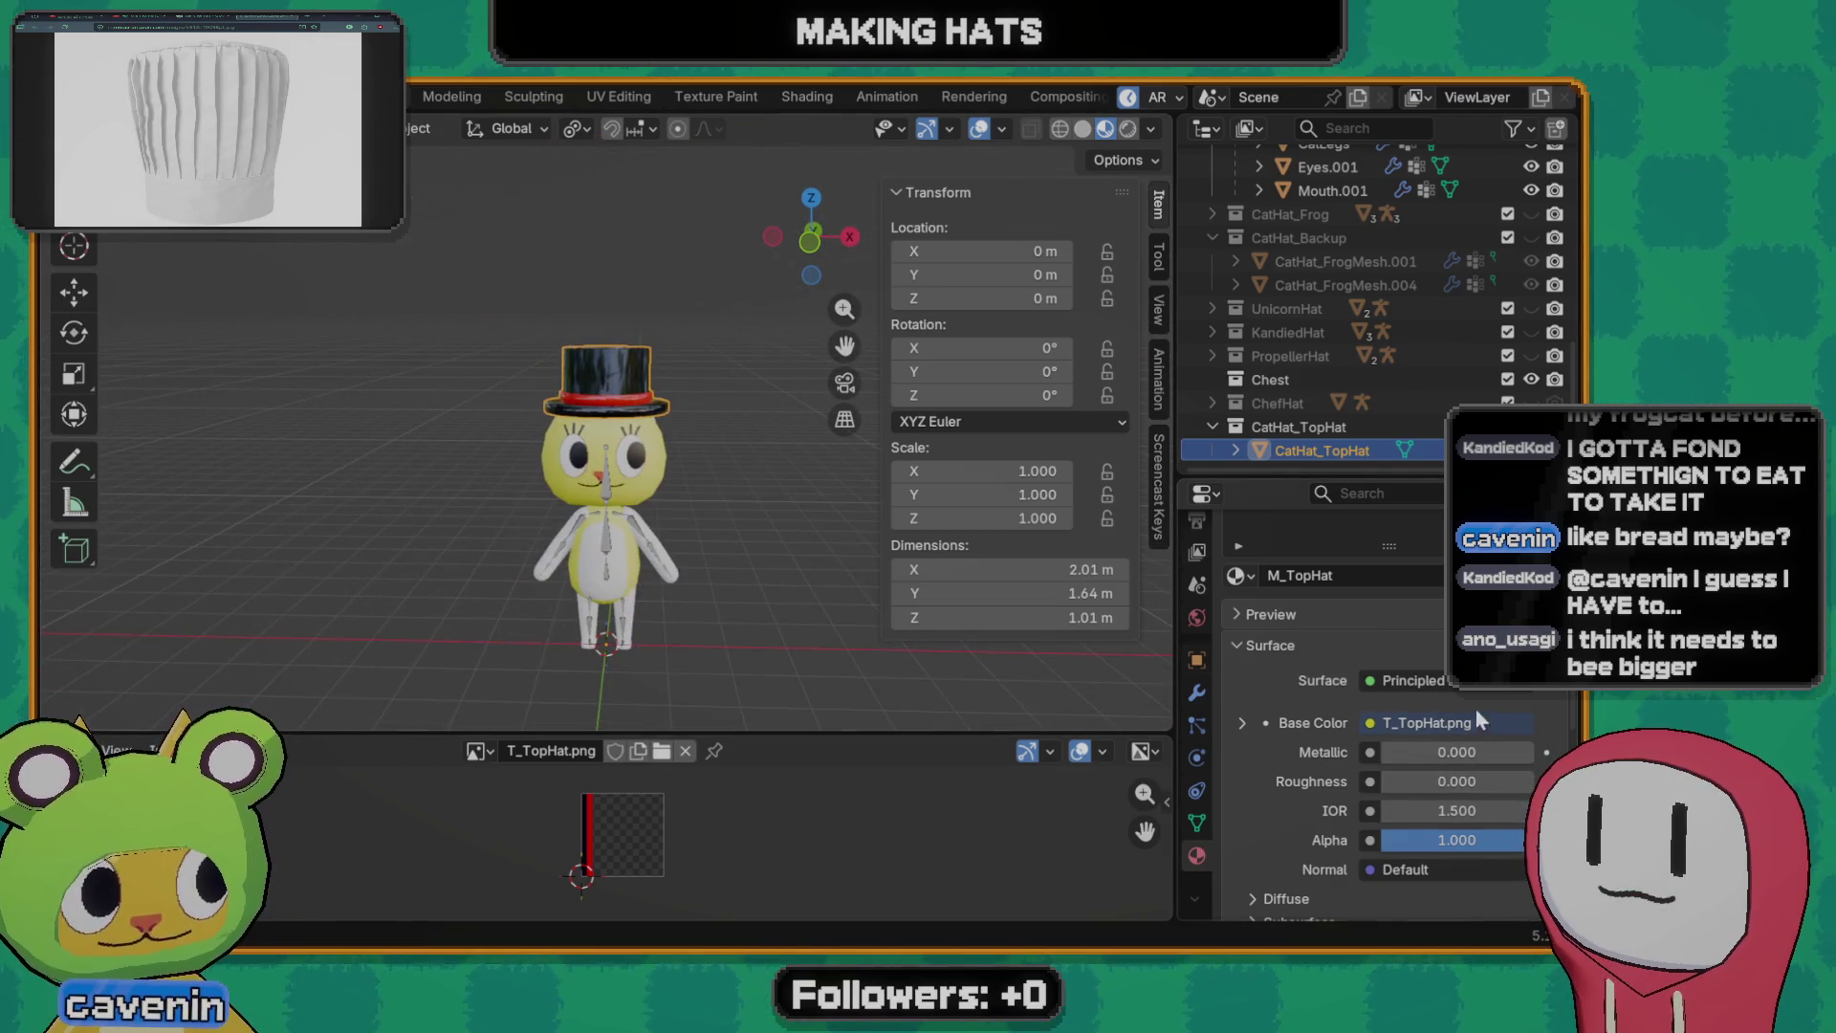
left_click_drag(1423, 785, 1528, 782)
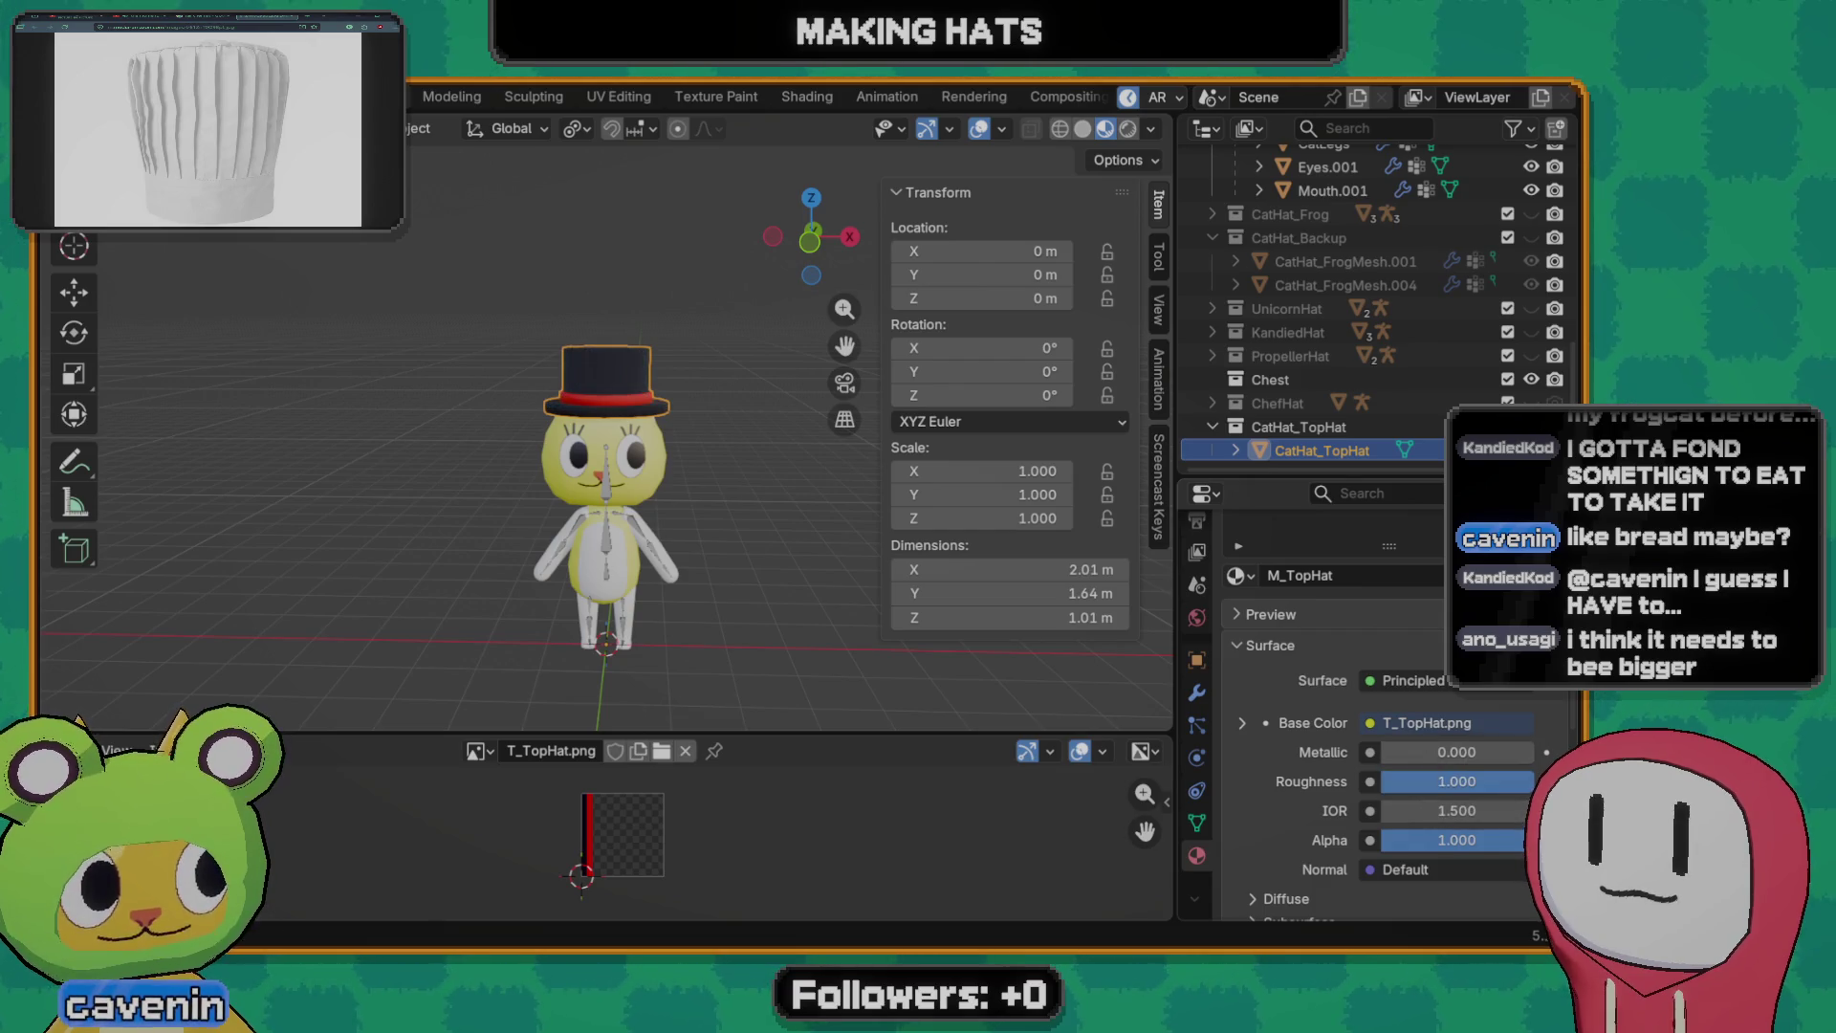
scroll(627, 440, "up", 3)
scroll(638, 505, "up", 2)
scroll(624, 475, "down", 3)
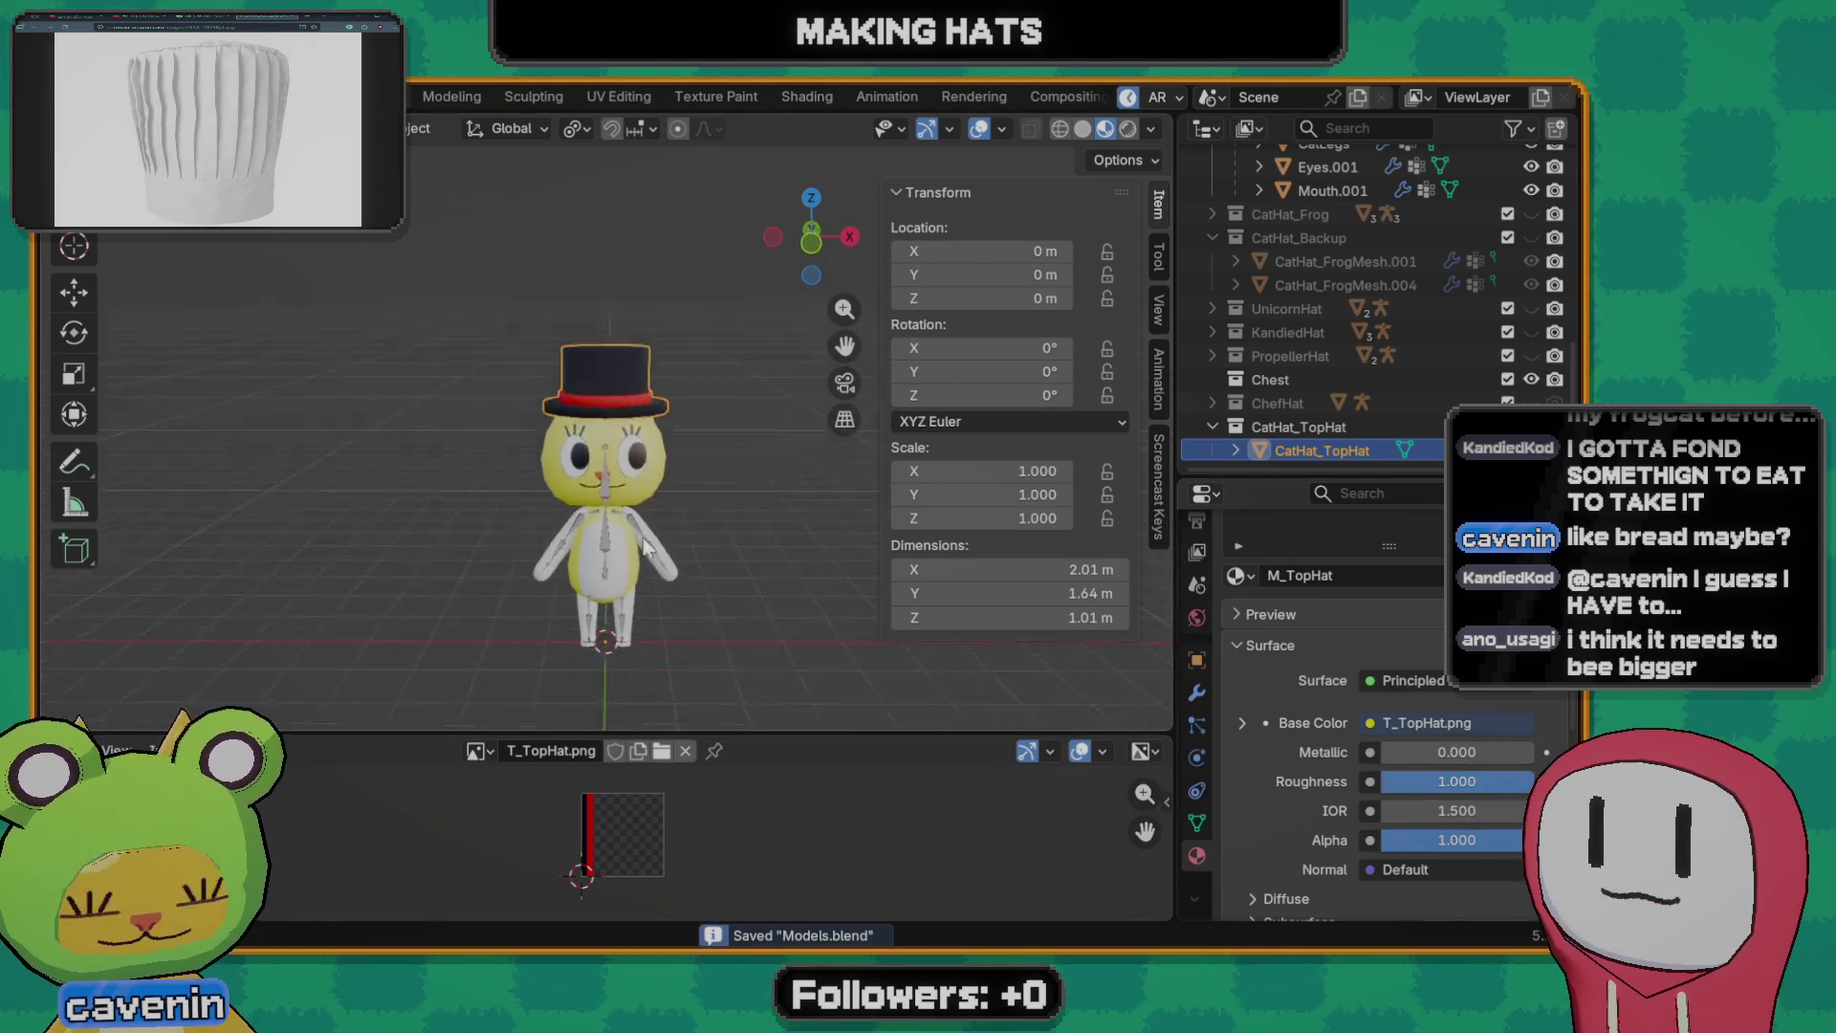
scroll(647, 470, "up", 3)
scroll(666, 464, "up", 1)
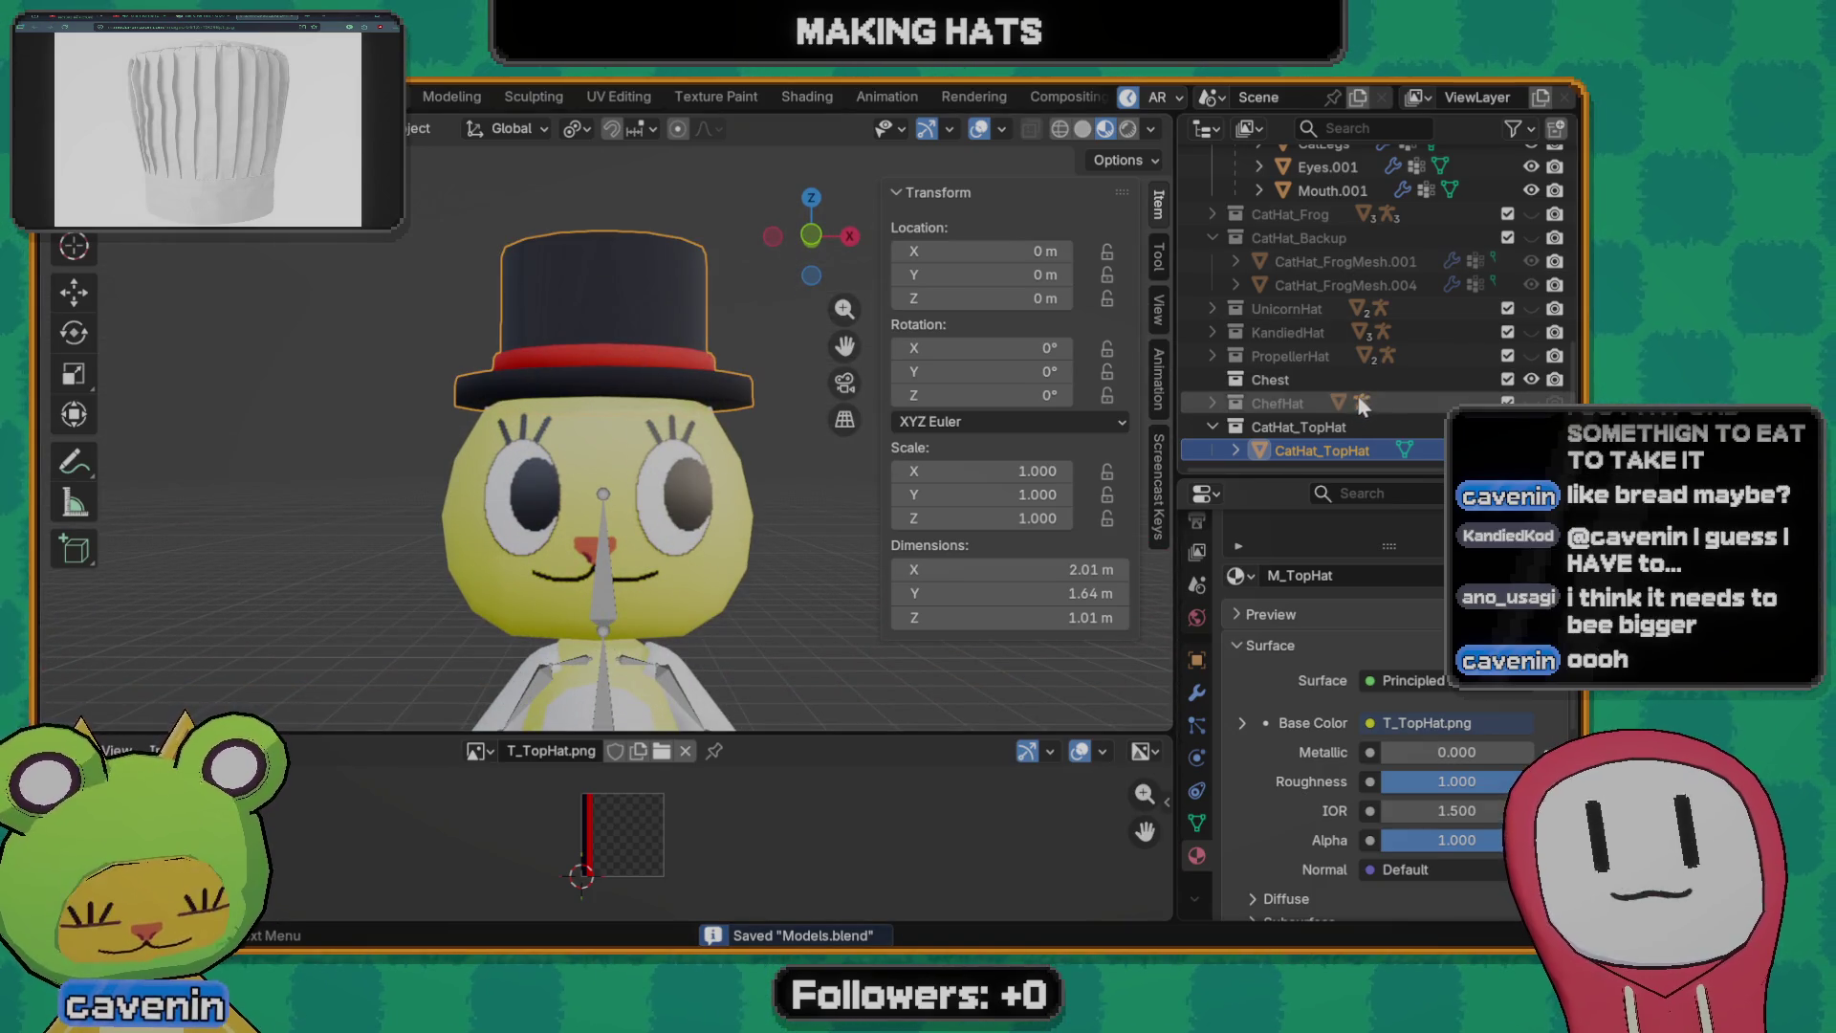
scroll(627, 480, "down", 3)
middle_click_drag(625, 474, 626, 502)
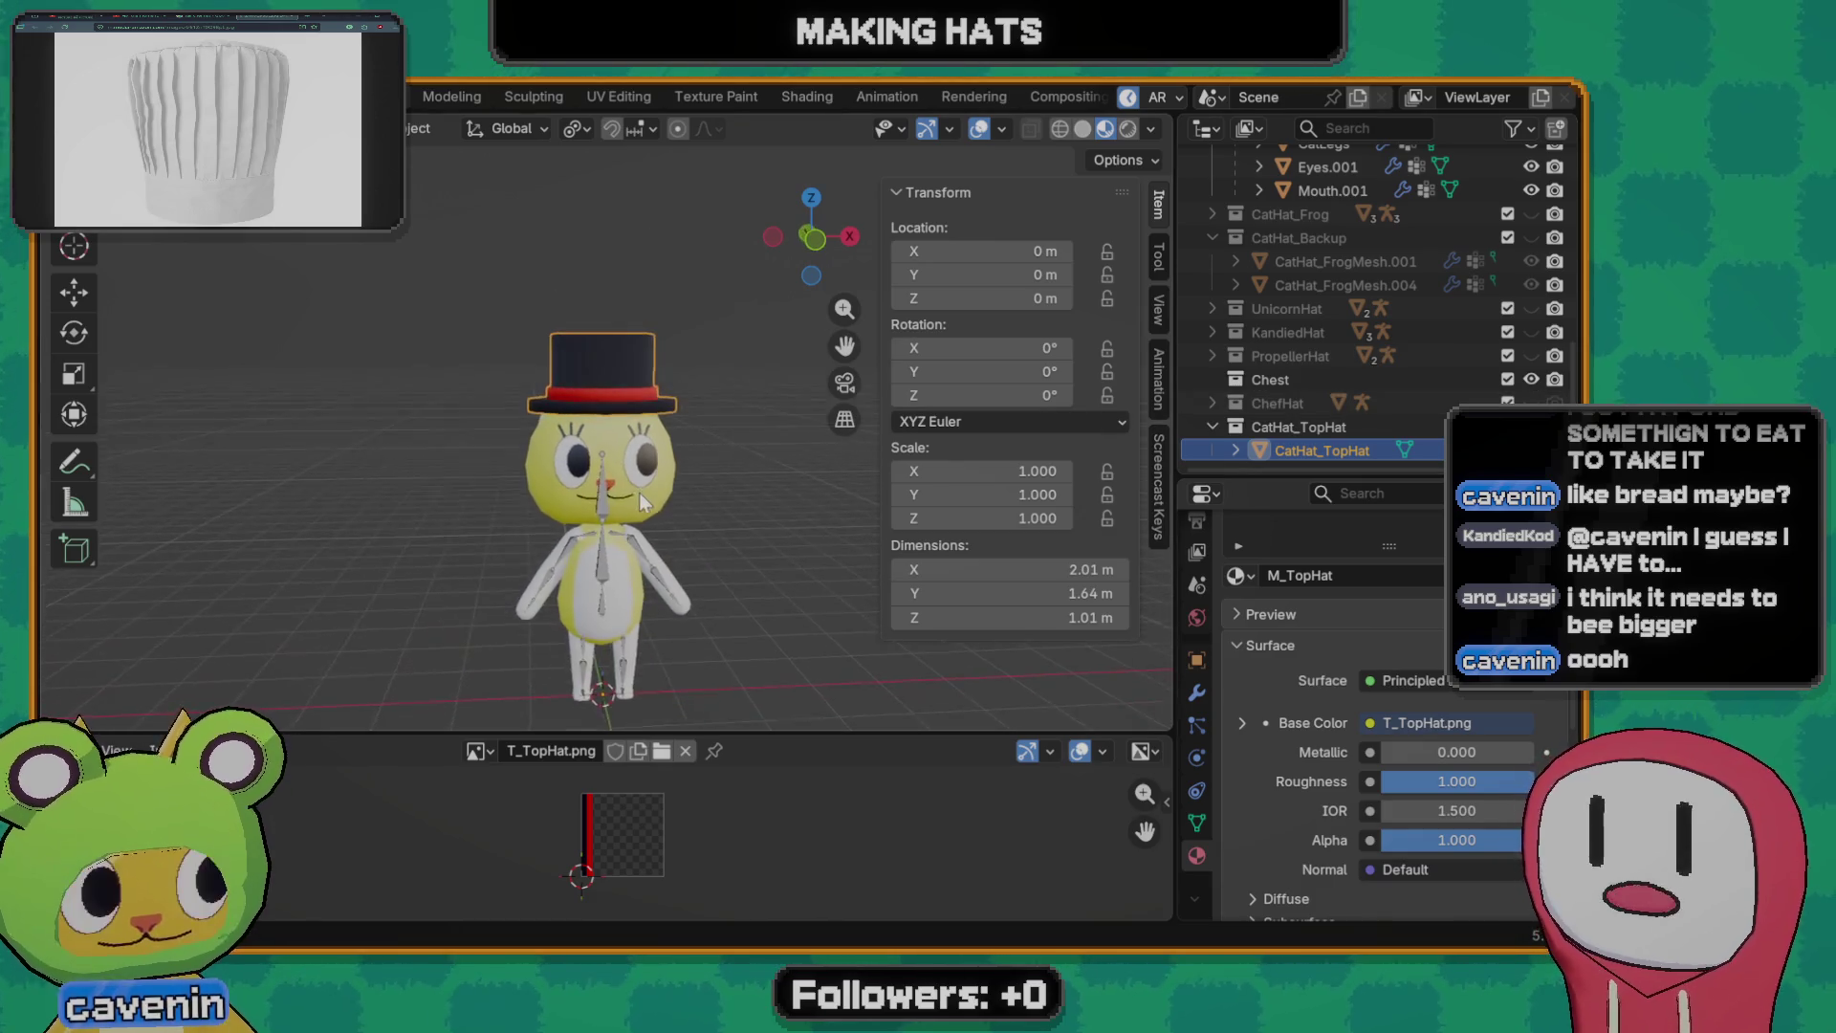
key("s")
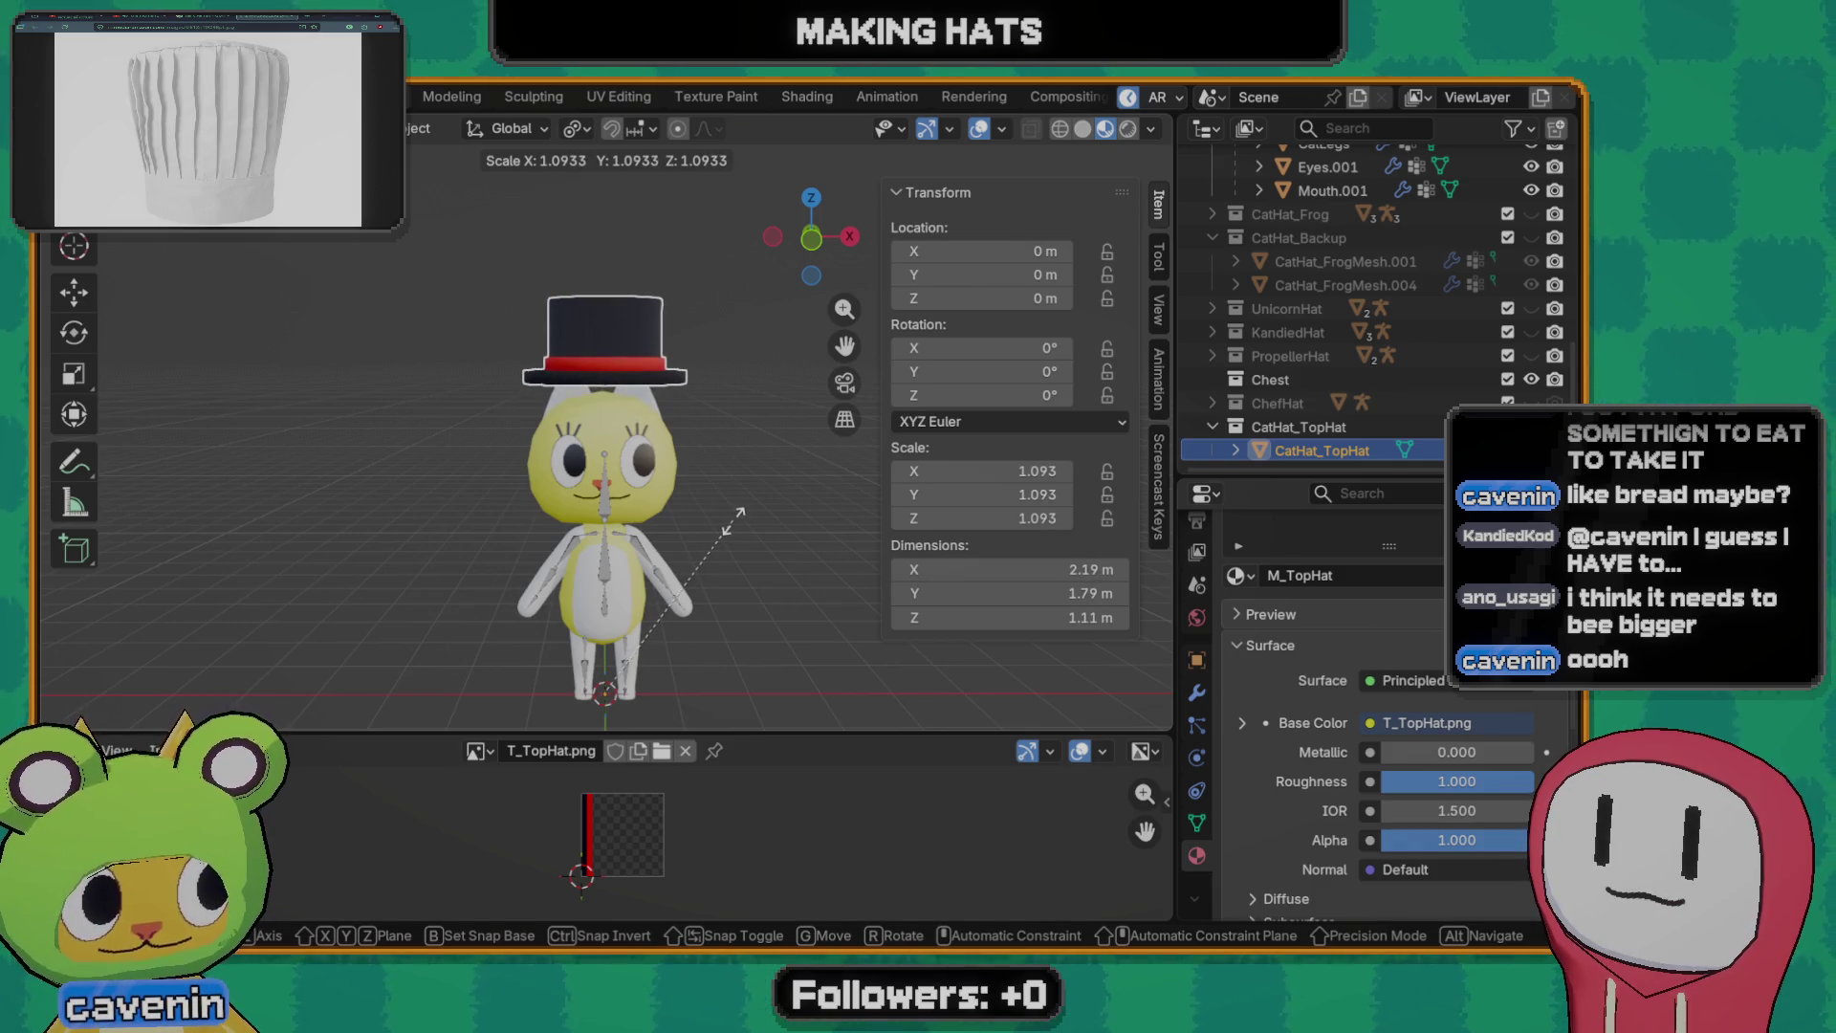
- Cancel the scale, undo back to roughness 0.500, toggle edit mode, then start shrinking the hat
key("Escape")
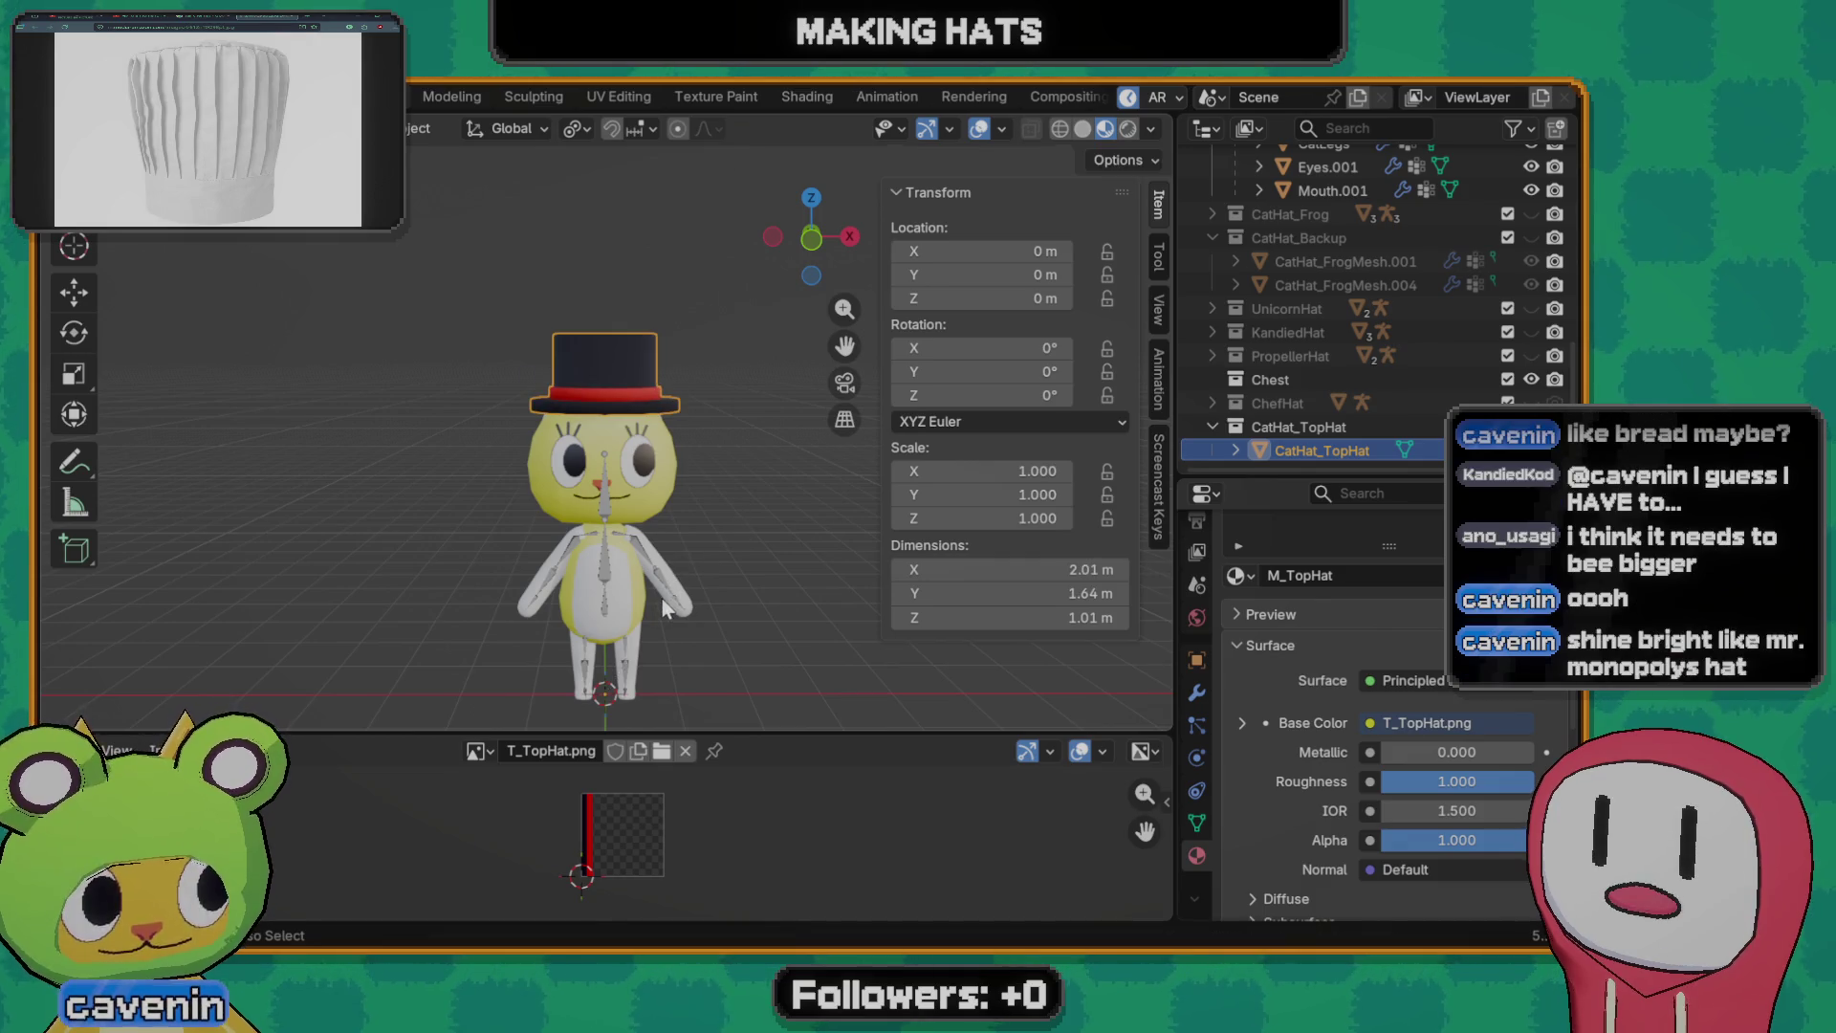
key("ctrl+z")
key("ctrl+z")
key("ctrl+z")
key("ctrl+z")
key("ctrl+z")
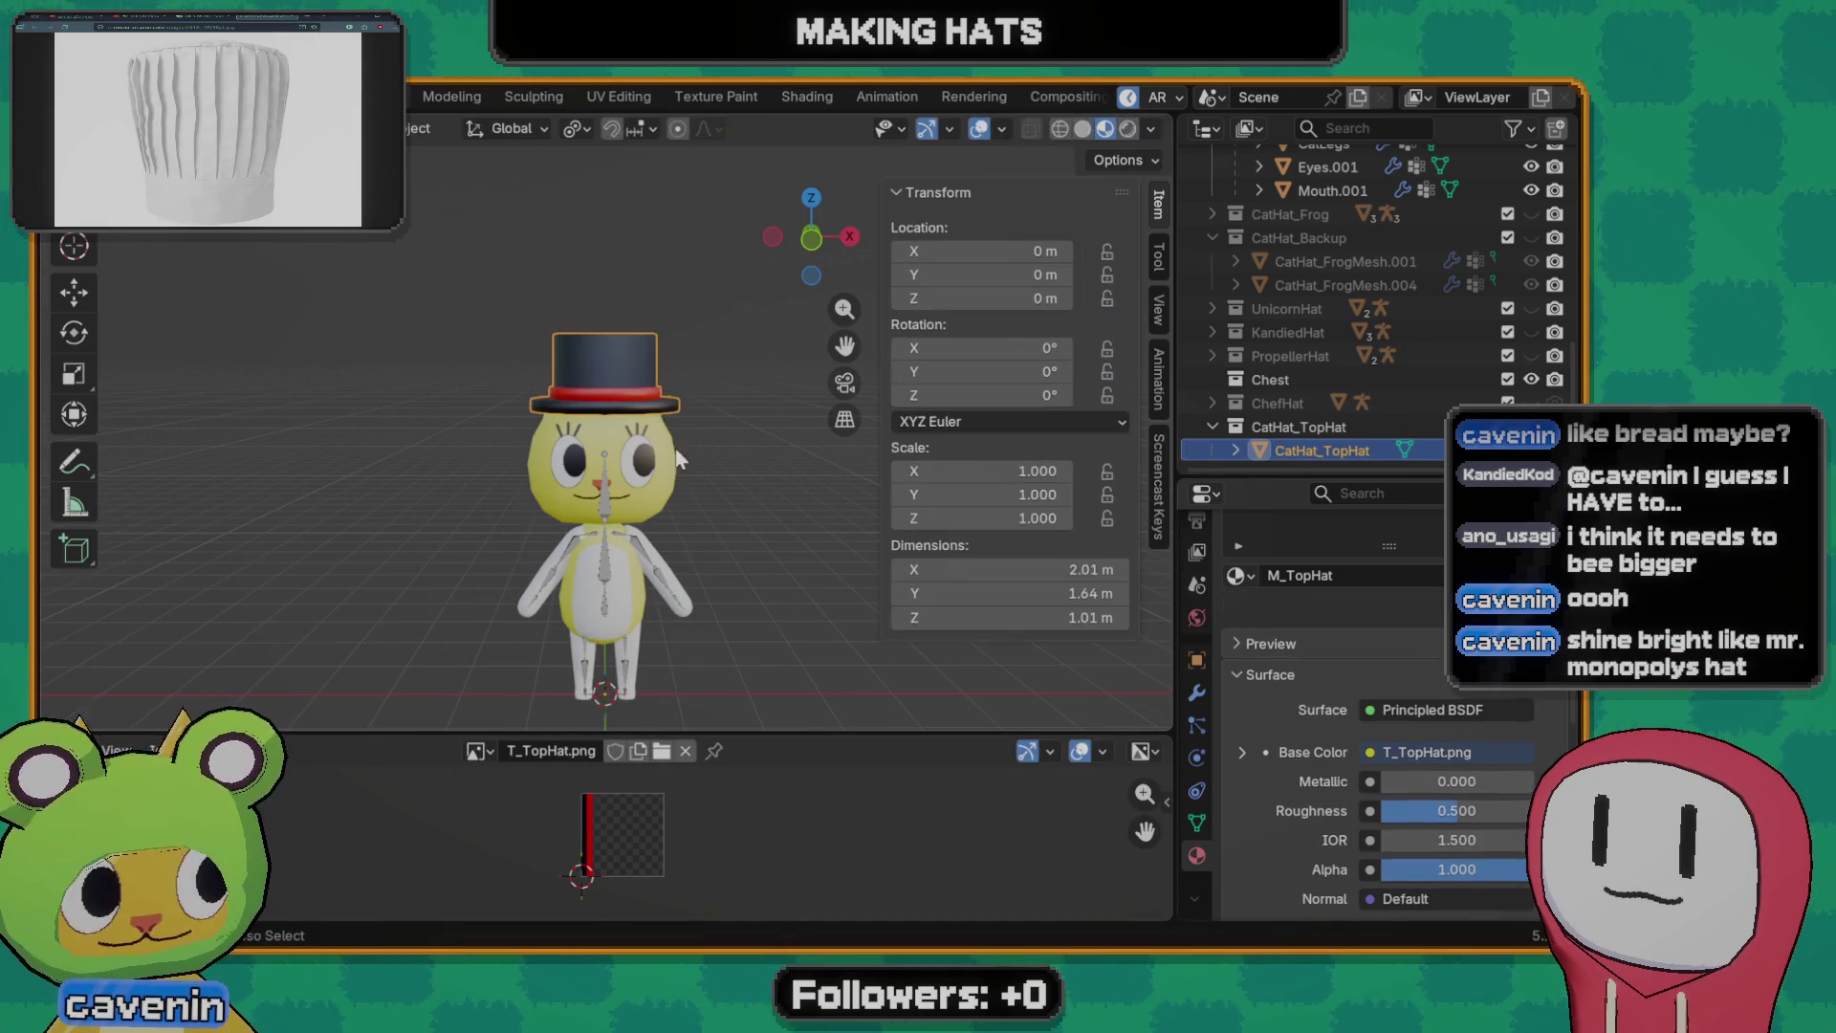
key("ctrl+z")
key("Tab")
key("Tab")
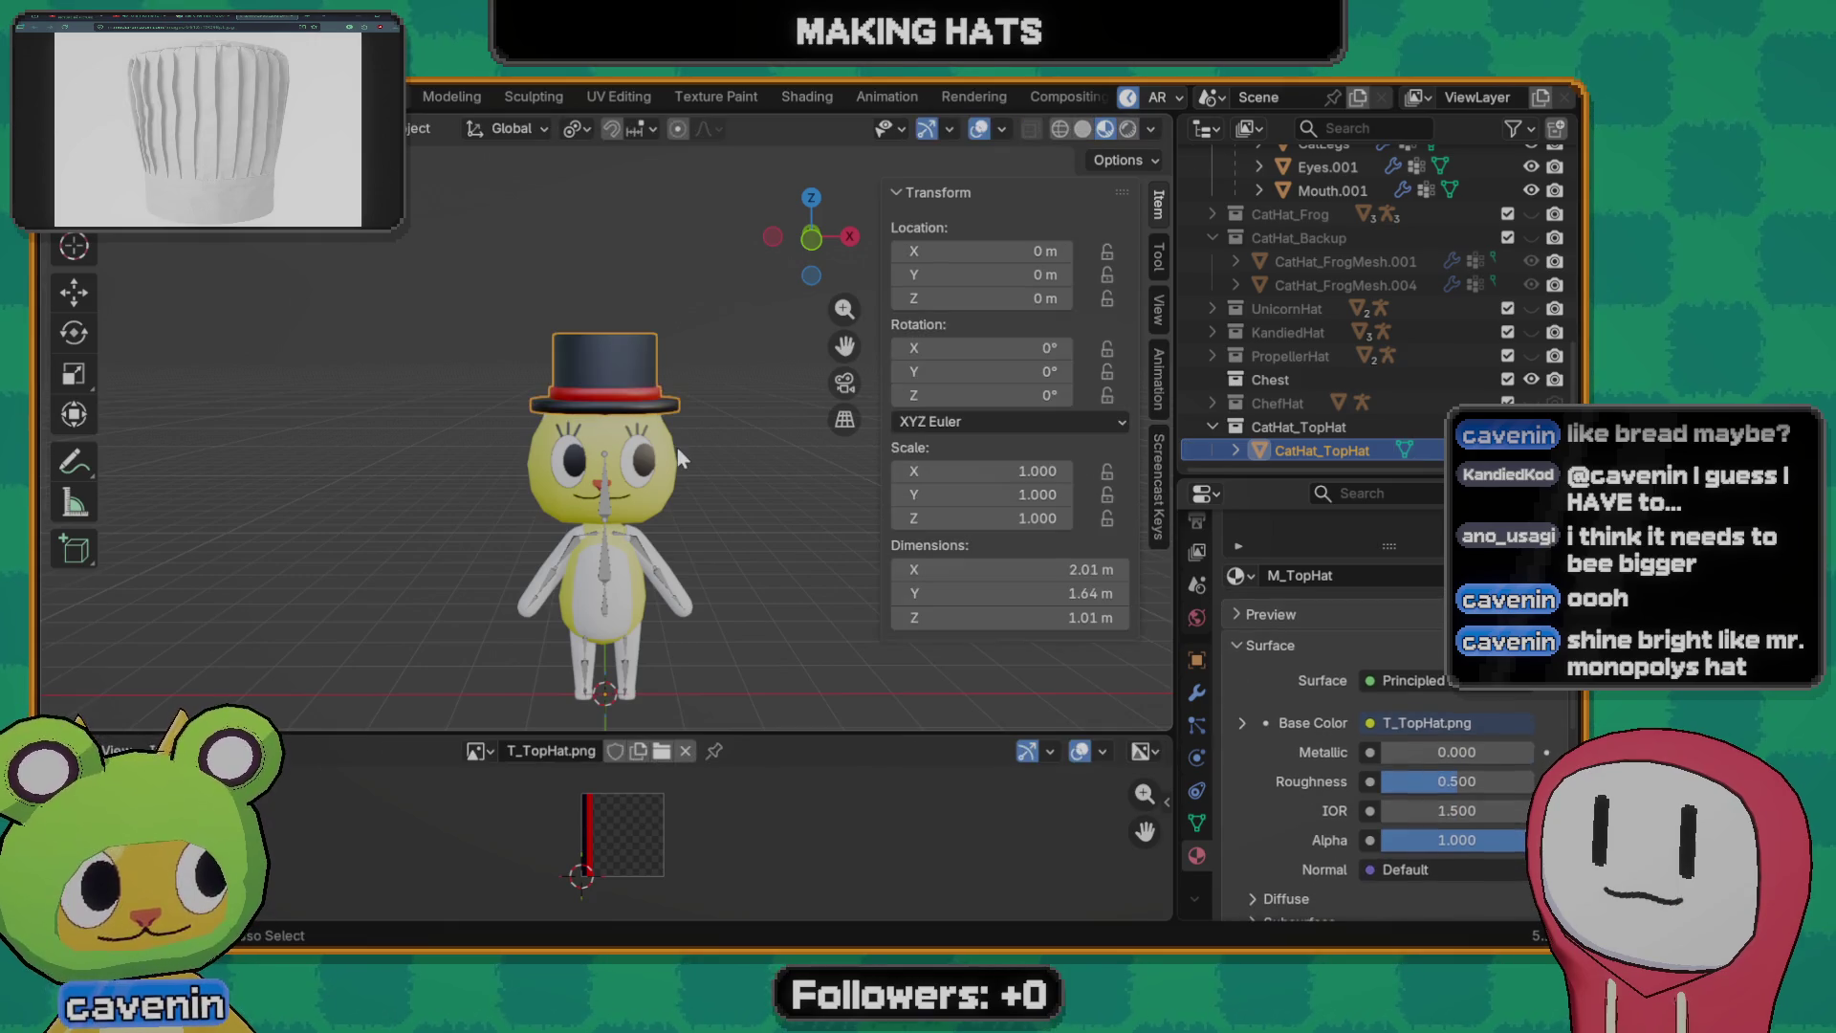
key("Tab")
key("a")
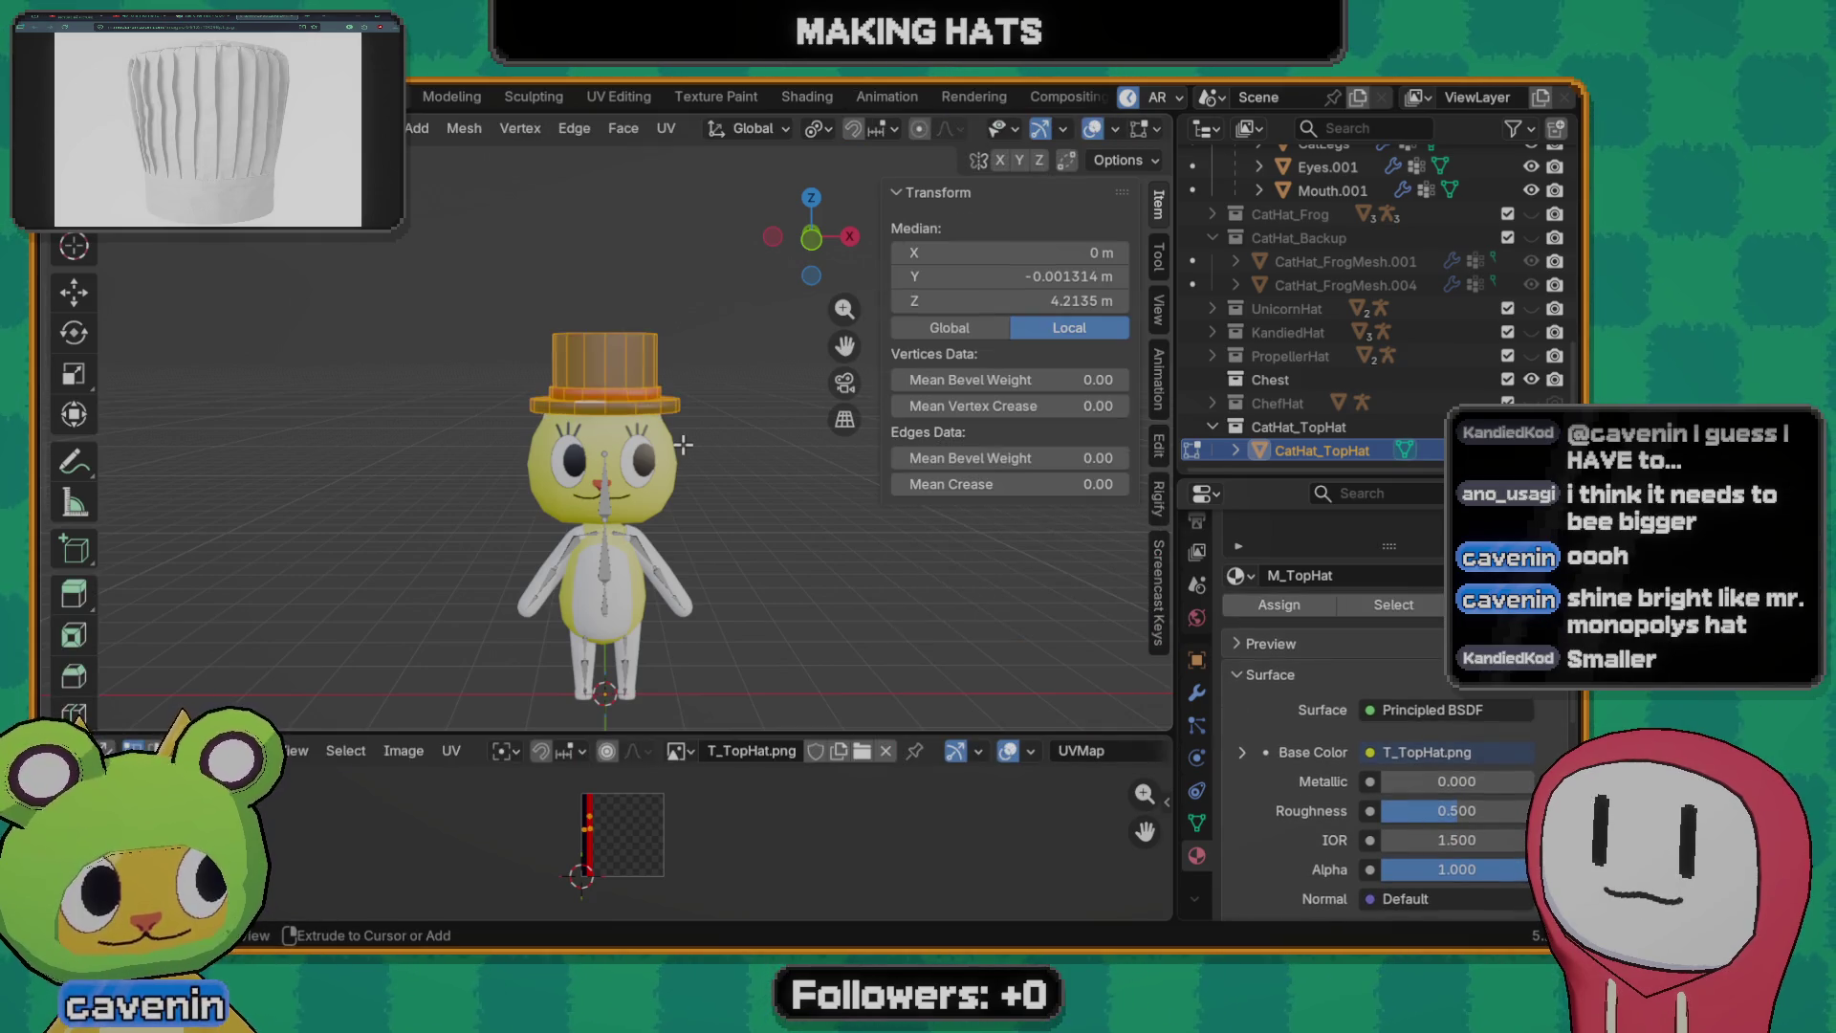
key("Tab")
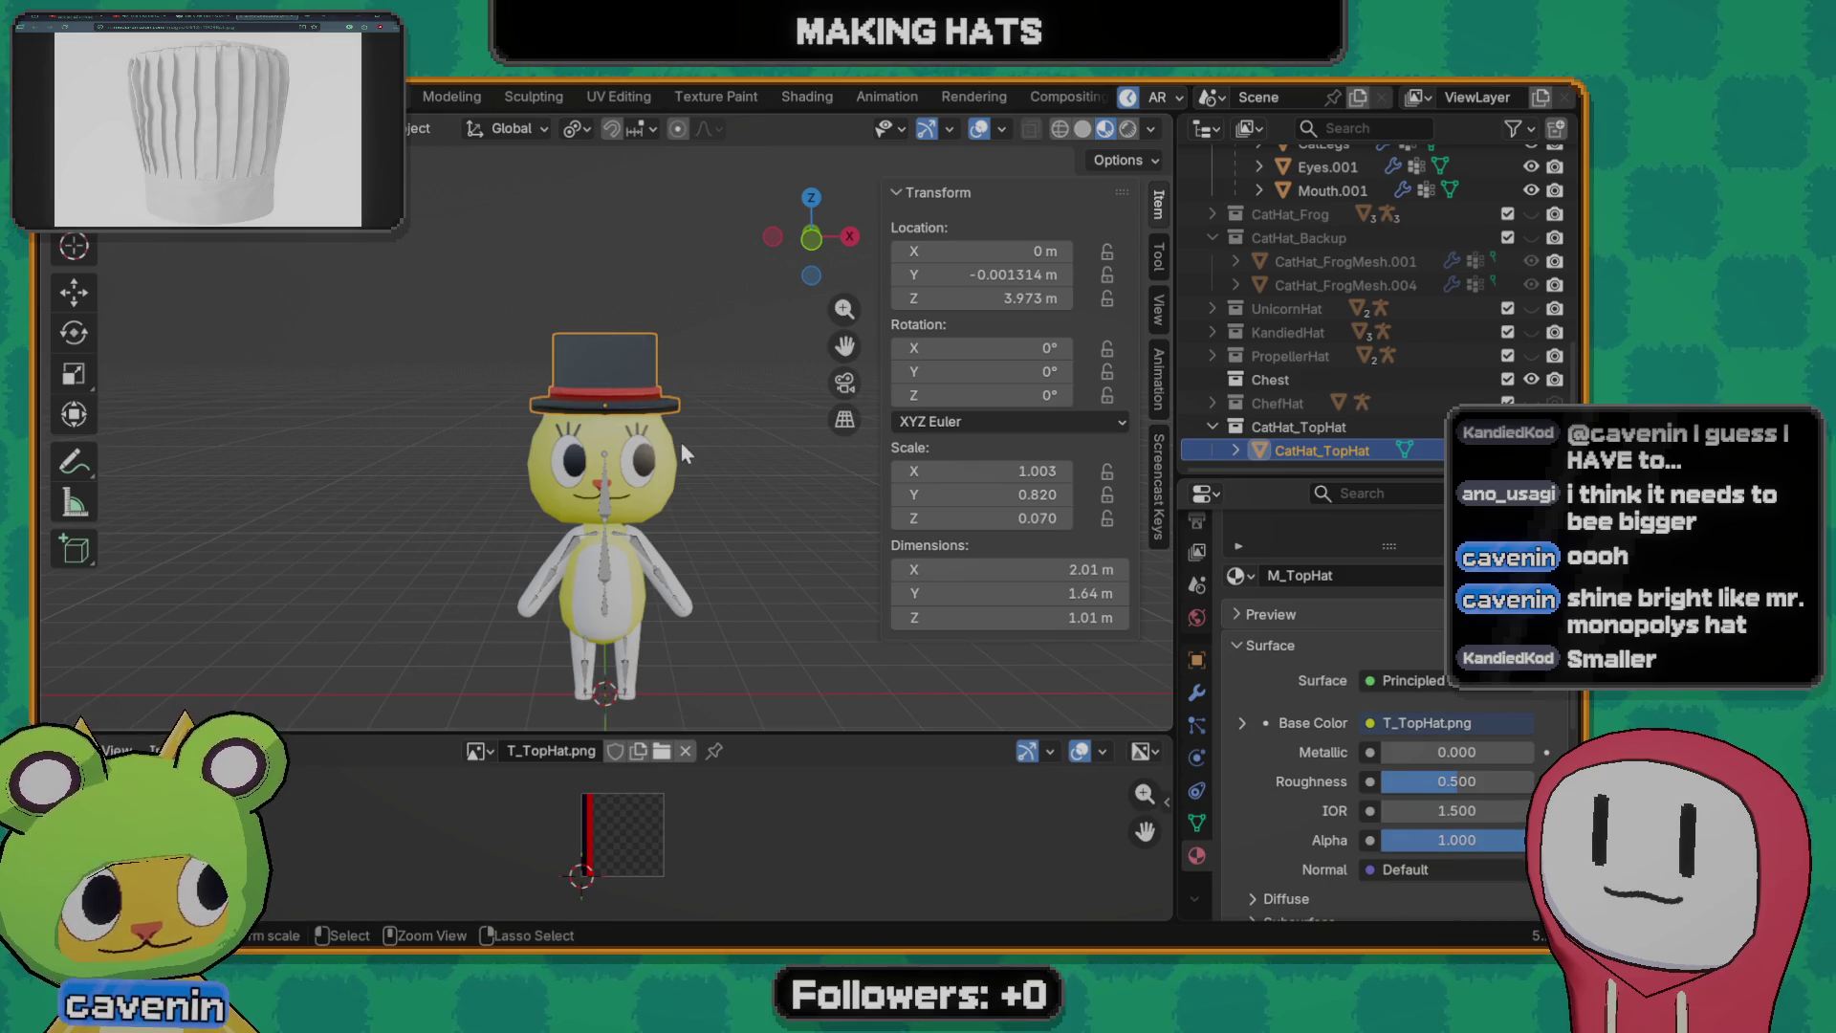
scroll(682, 445, "up", 2)
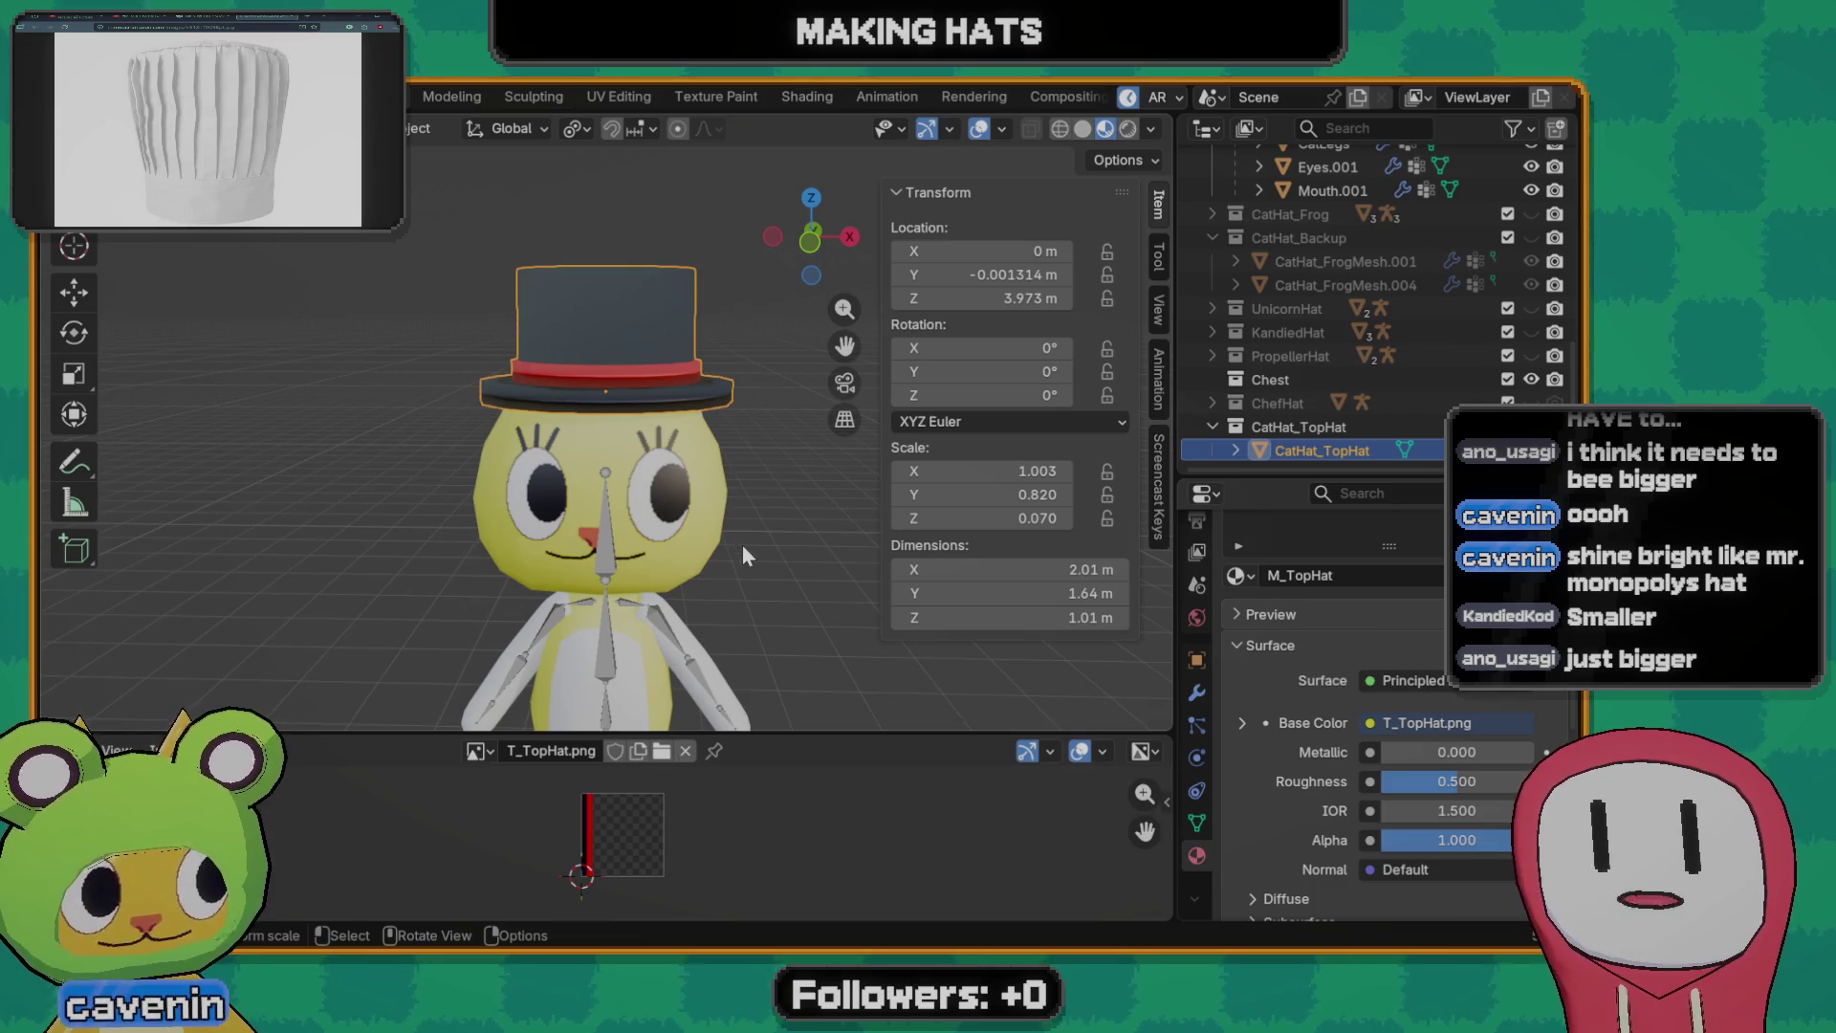
key("s")
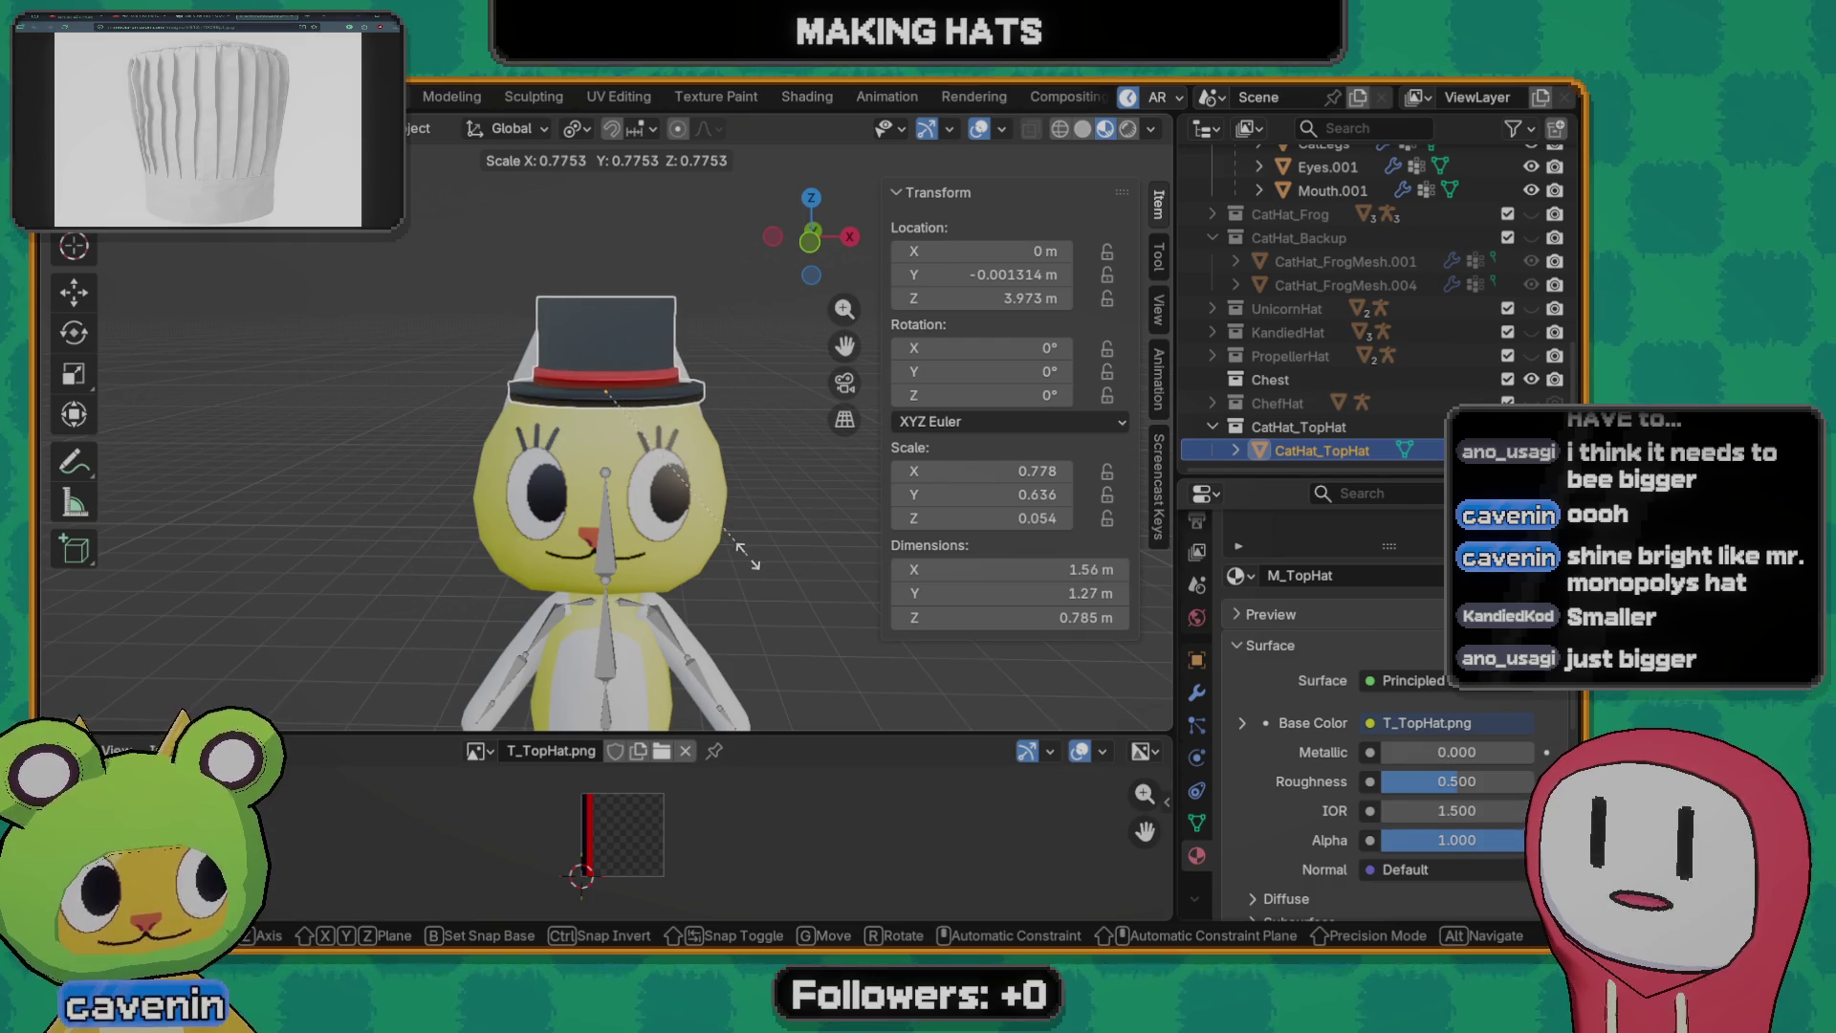
- Confirm the tiny hat size and raise it along Z onto the cat's head
key("Return")
key("g")
key("z")
left_click(625, 662)
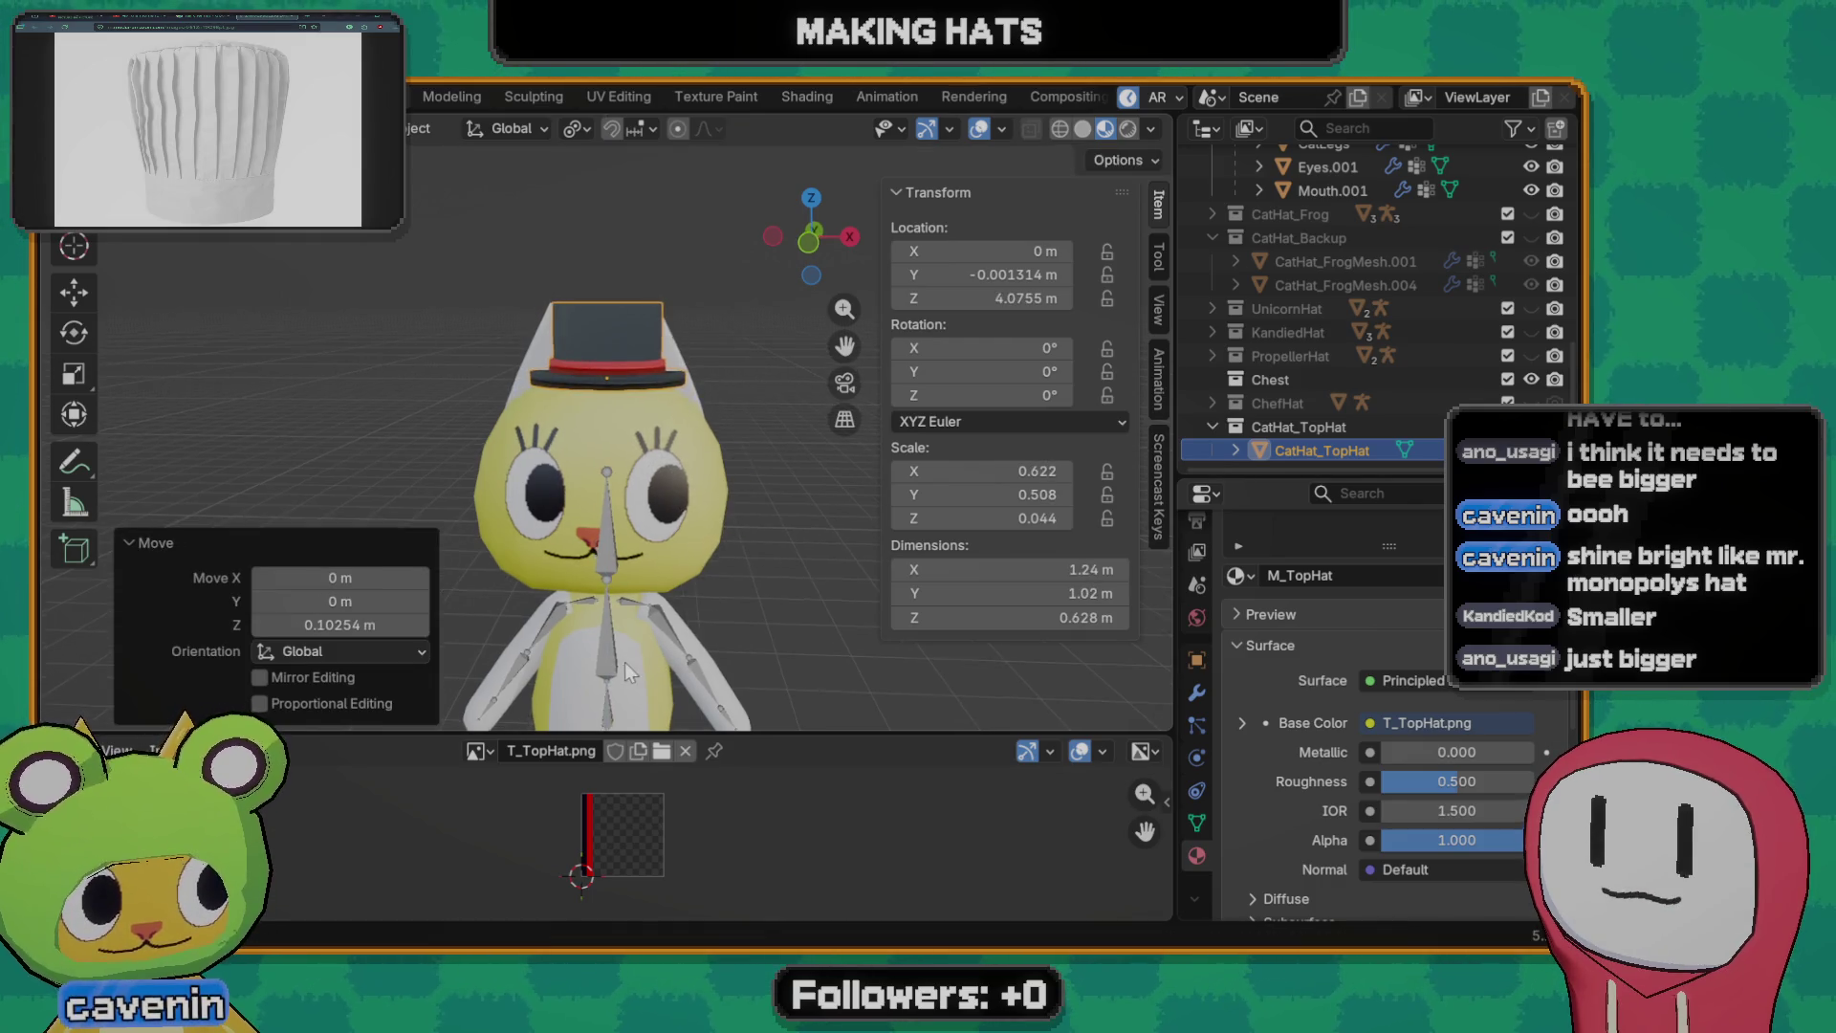
scroll(644, 594, "down", 5)
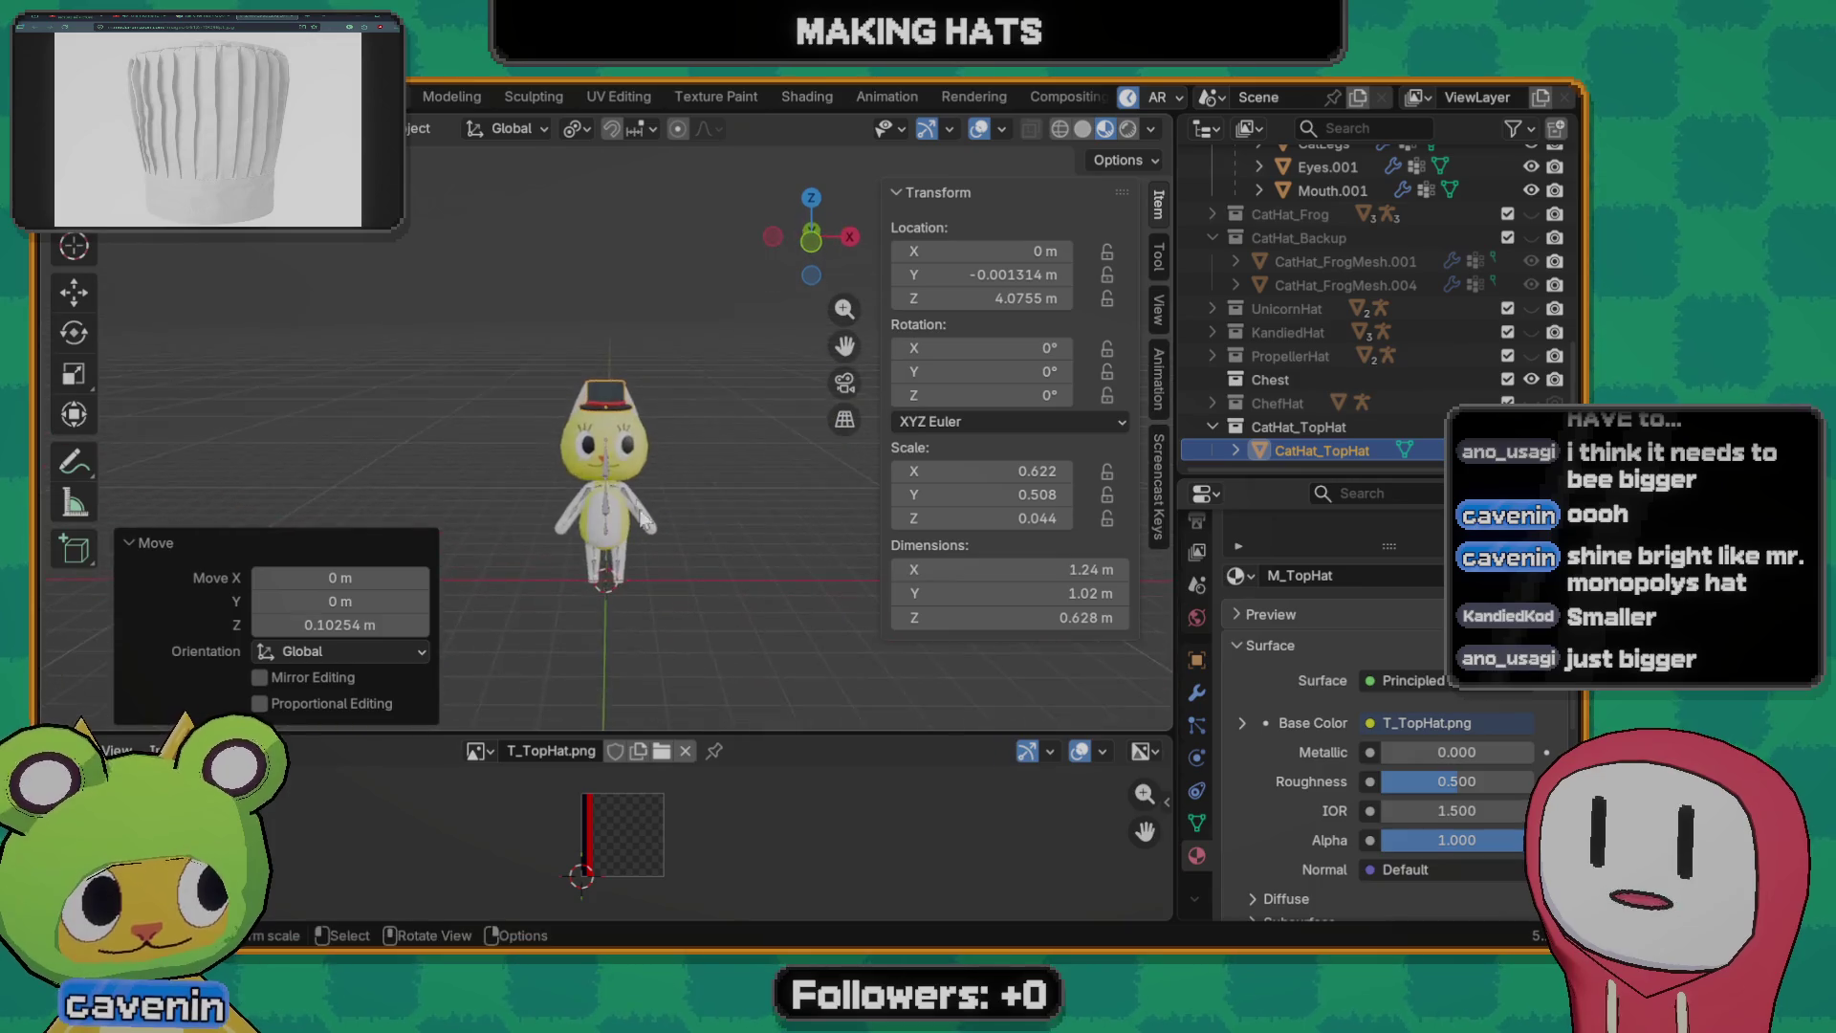
scroll(644, 518, "up", 5)
key("s")
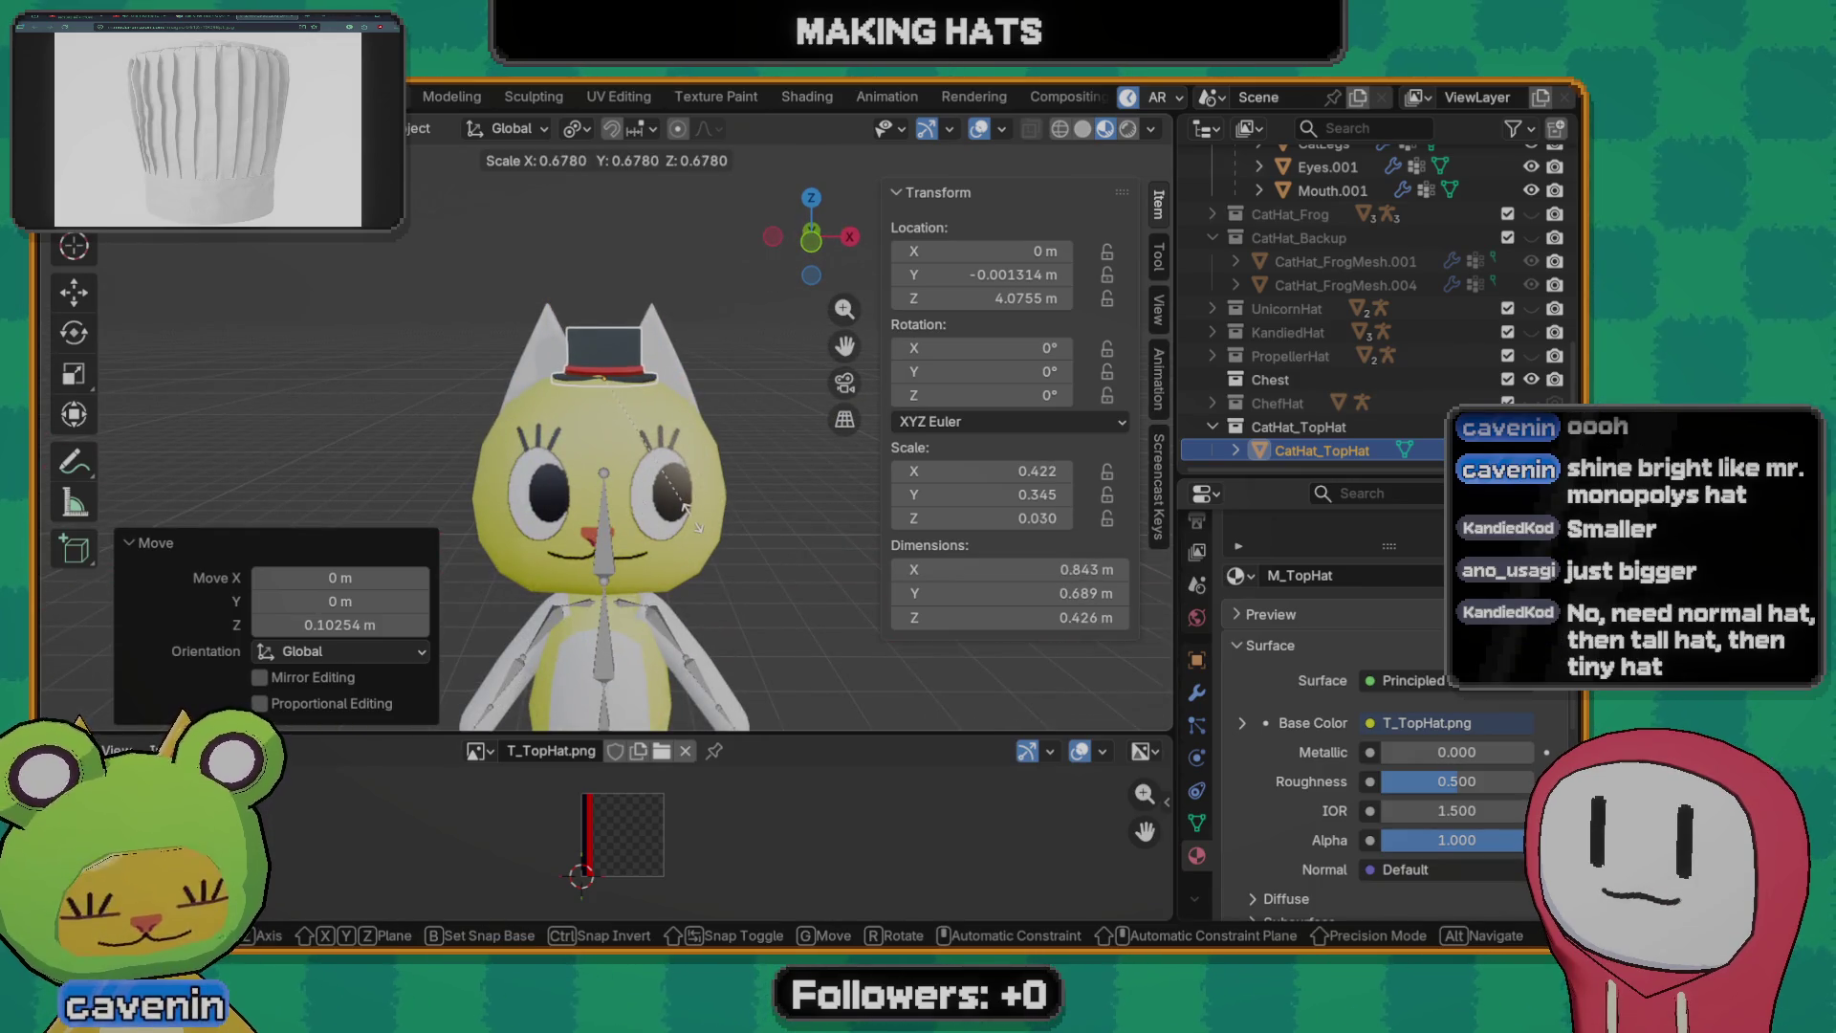
key("Escape")
- Shift the hat along Y twice to seat it front-to-back on the head, then deselect it
key("g")
key("y")
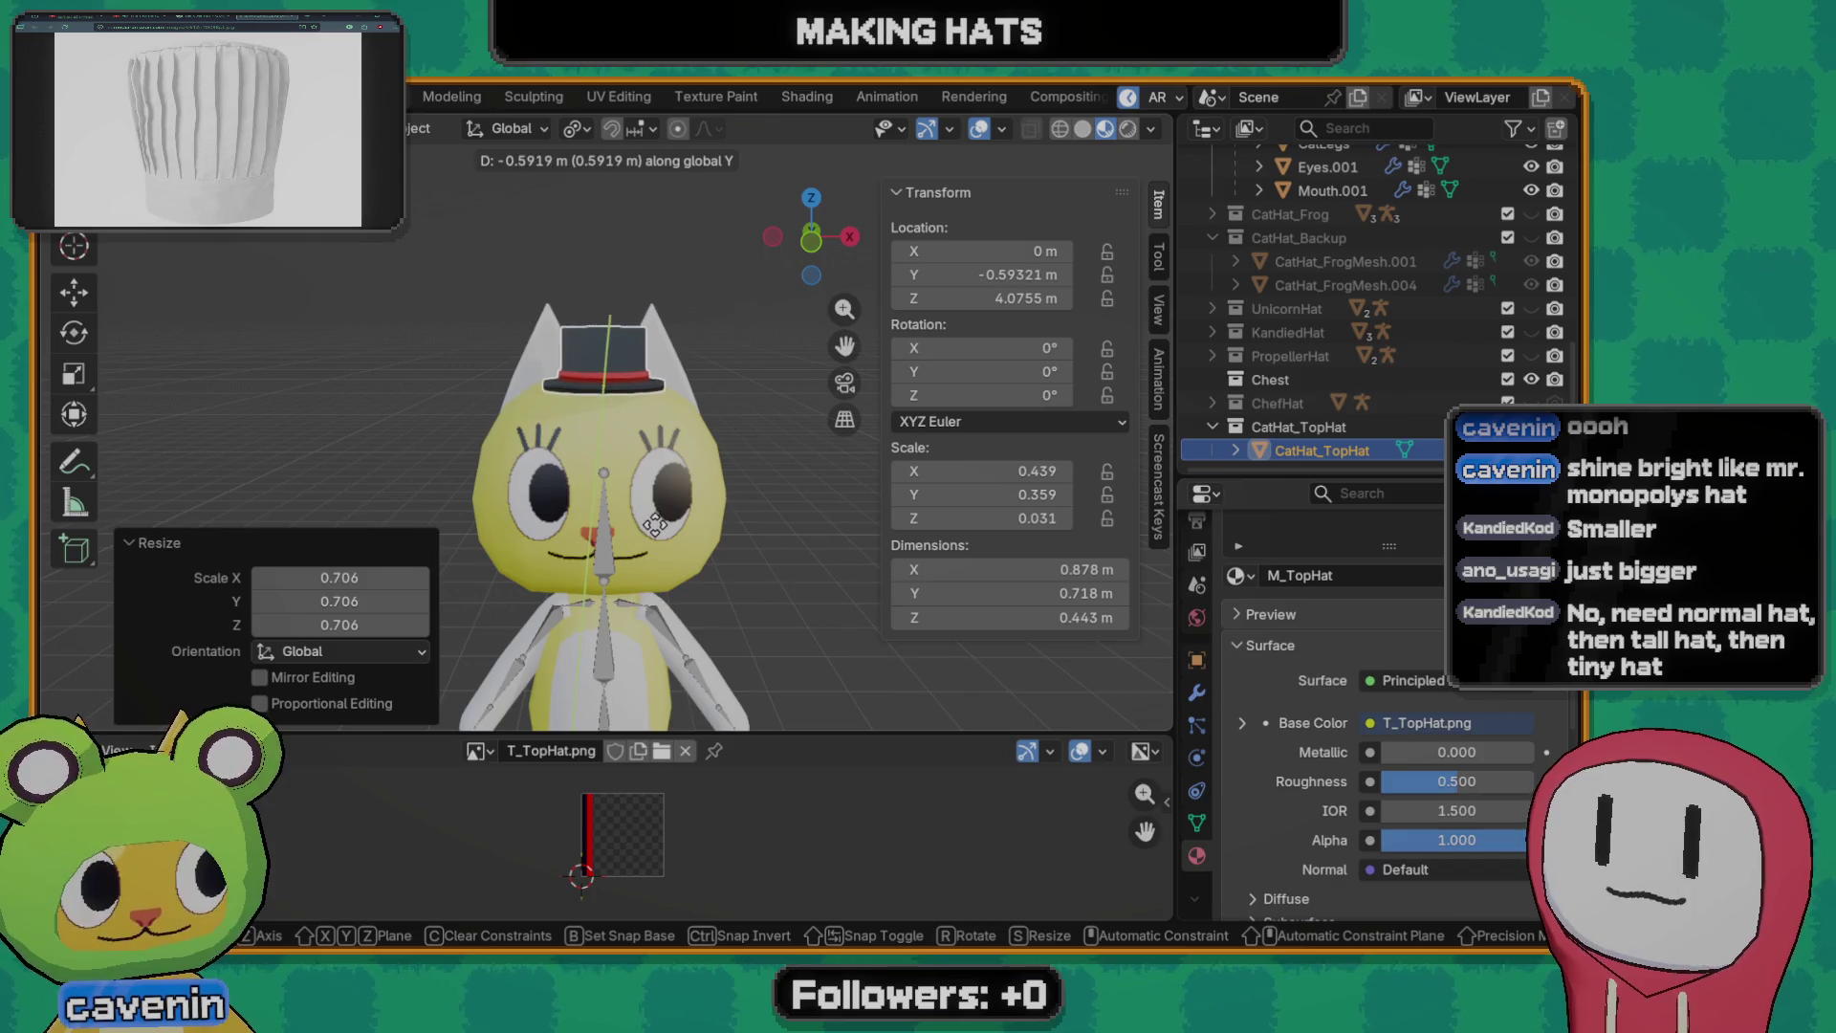
left_click(556, 527)
middle_click_drag(558, 527, 534, 513)
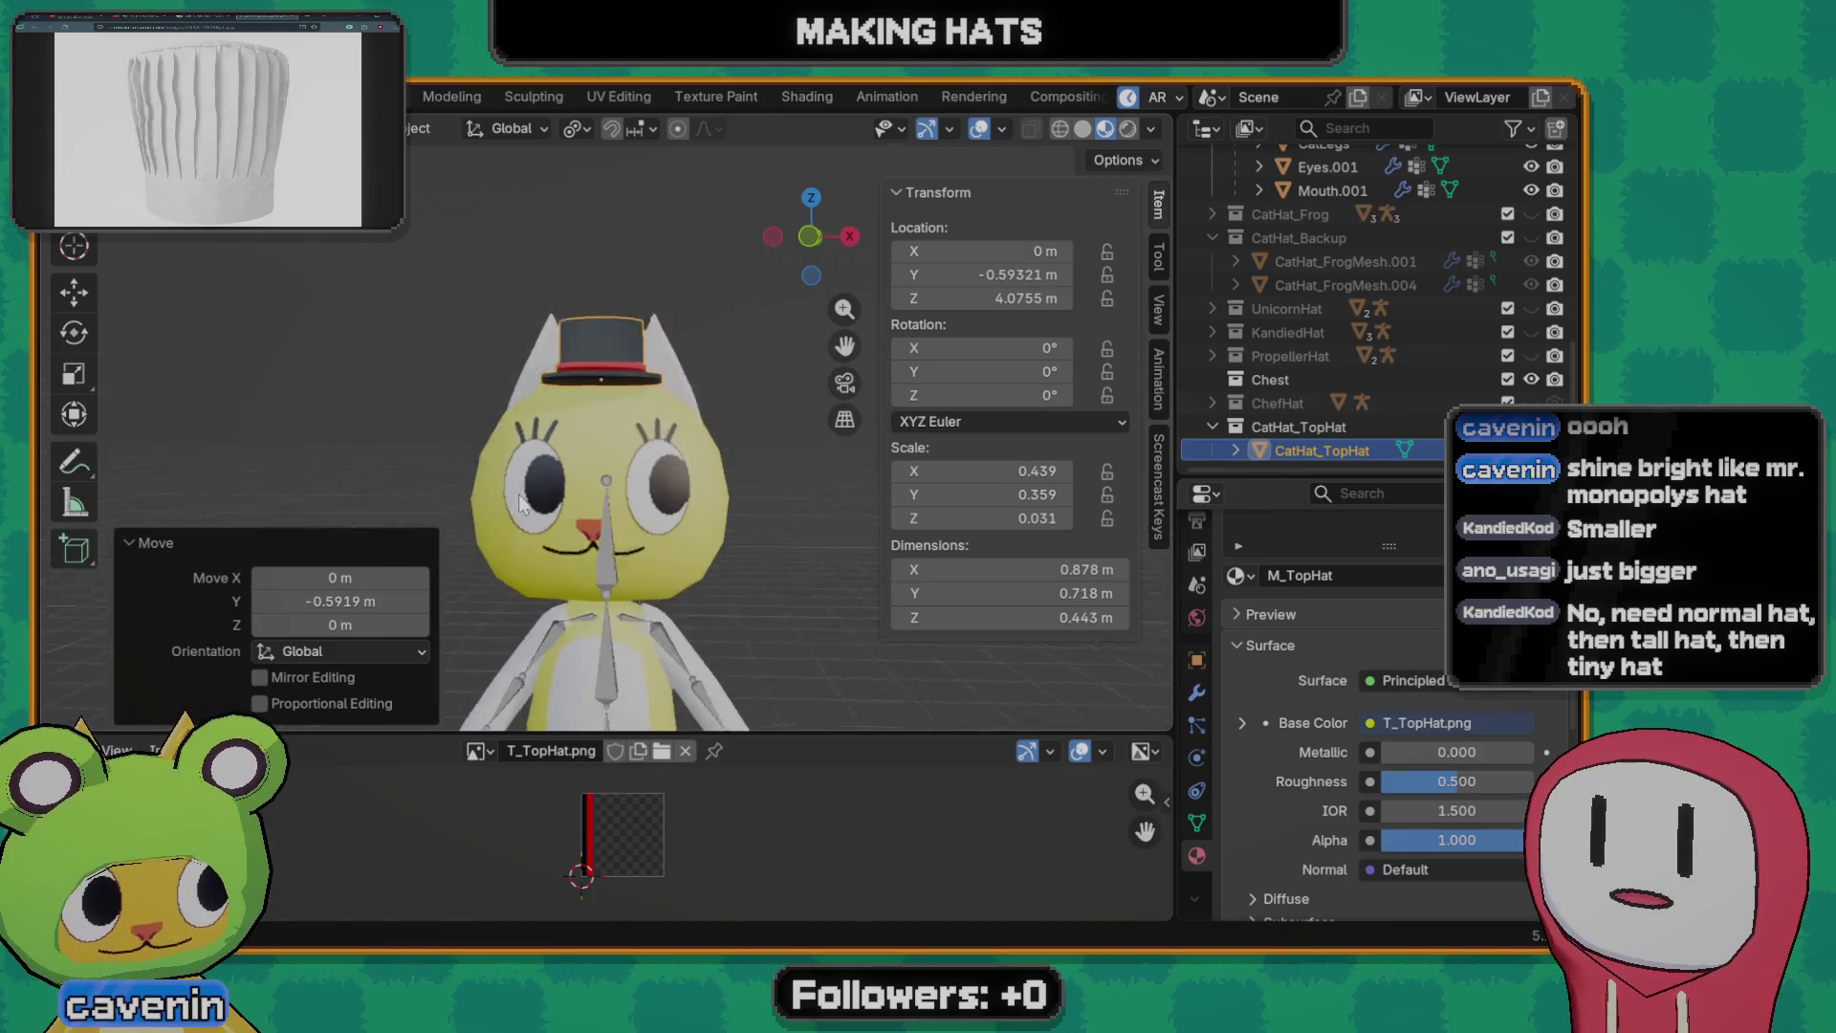
key("g")
key("y")
left_click(641, 557)
scroll(612, 513, "down", 2)
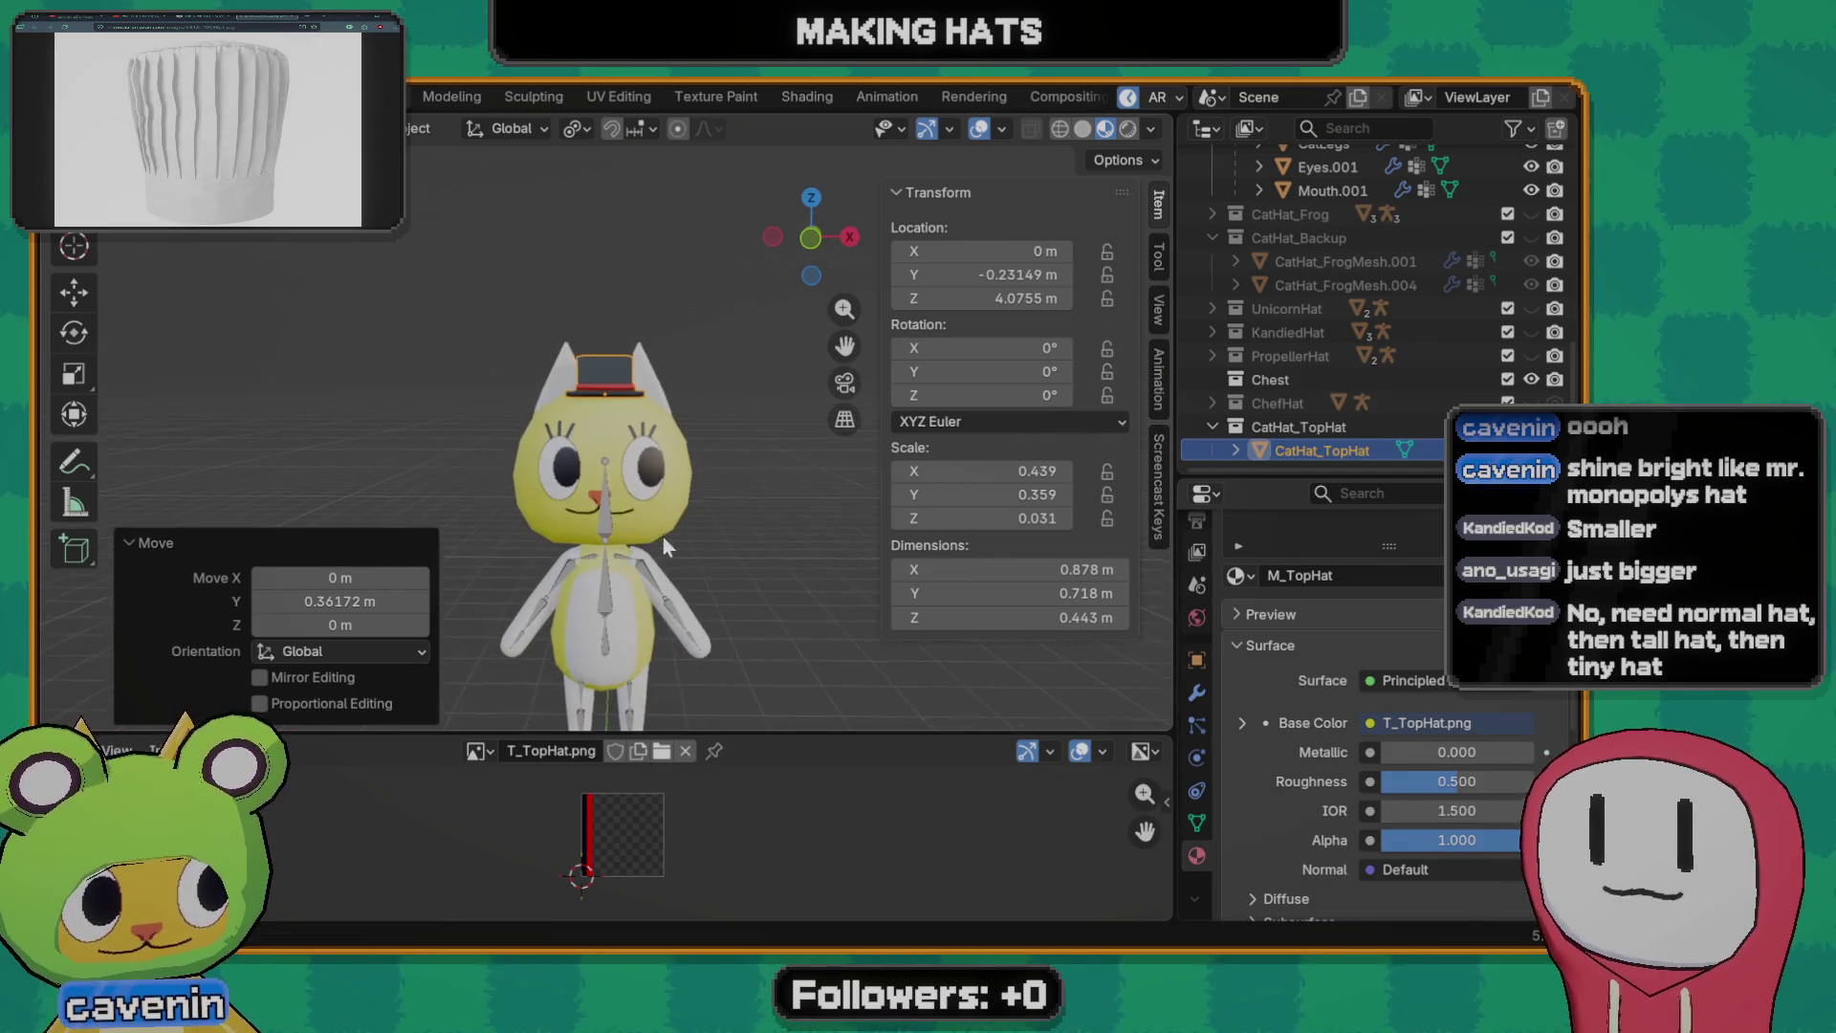
left_click(785, 531)
scroll(681, 594, "down", 3)
scroll(603, 586, "up", 3)
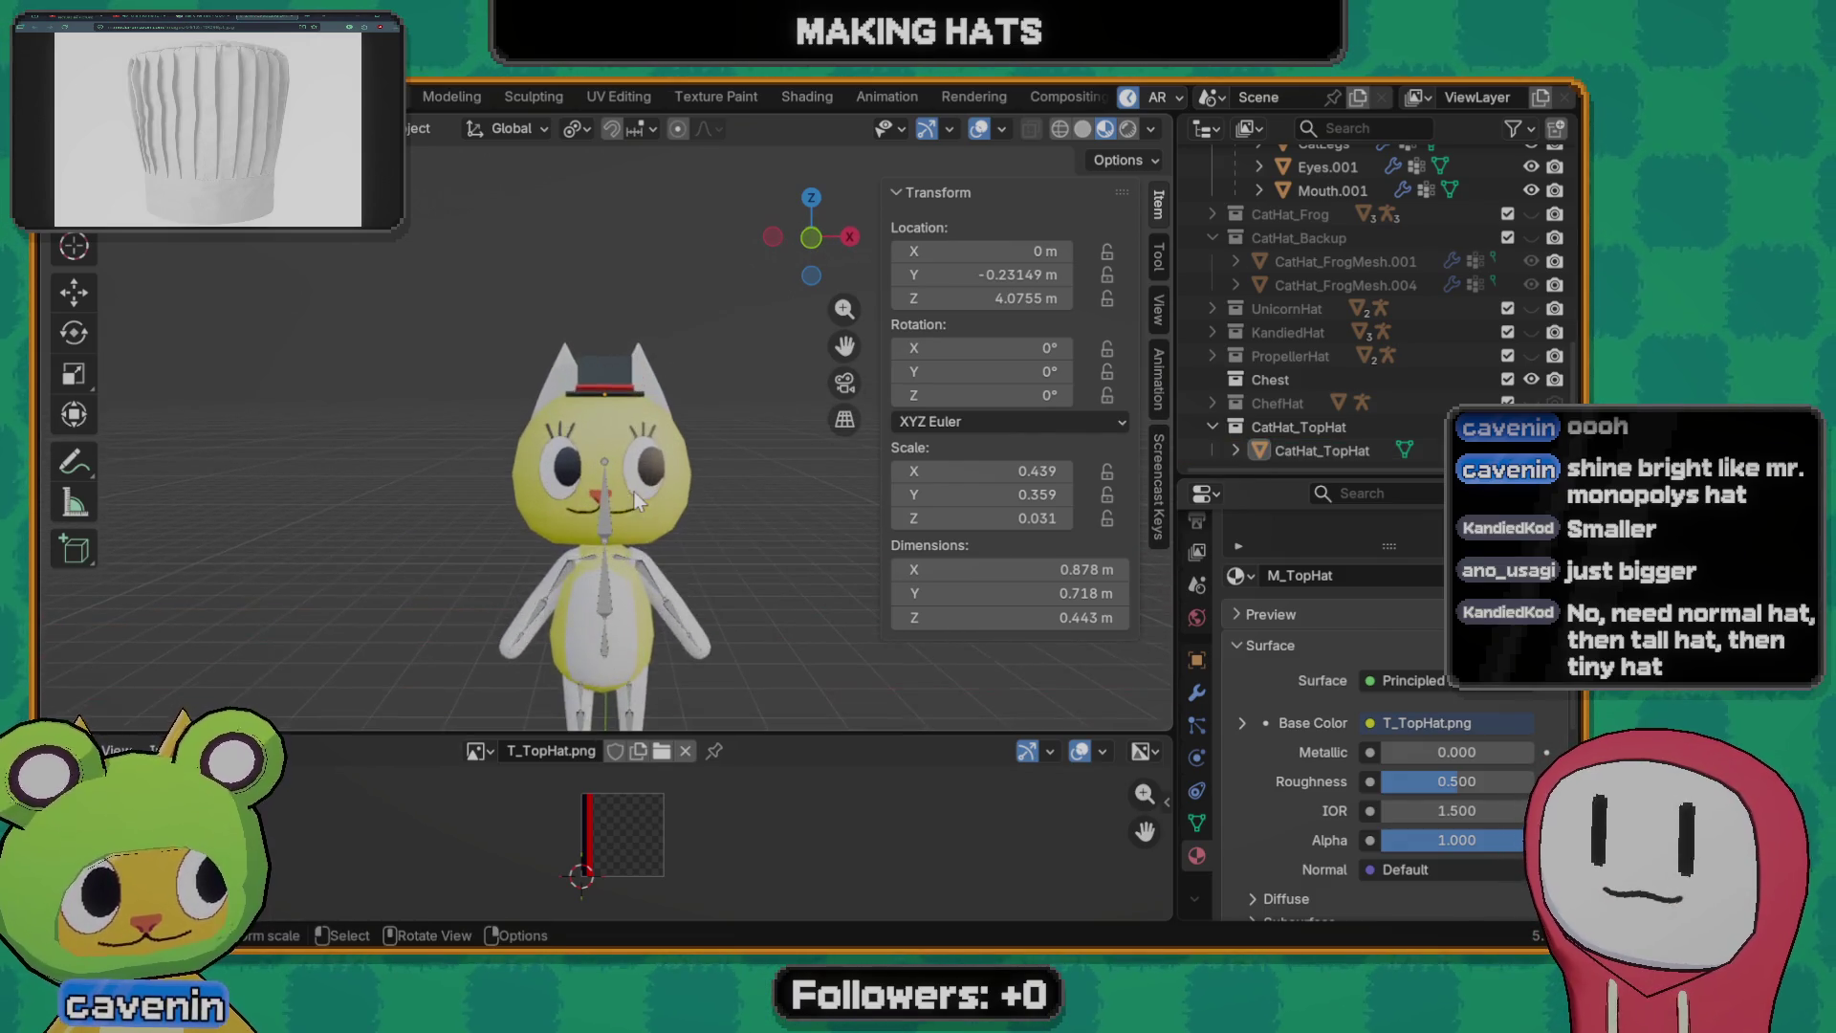
scroll(632, 490, "up", 3)
- Scale the top hat up and shift it along Y to sit on the cat's head
left_click(607, 344)
scroll(607, 344, "down", 3)
key("s")
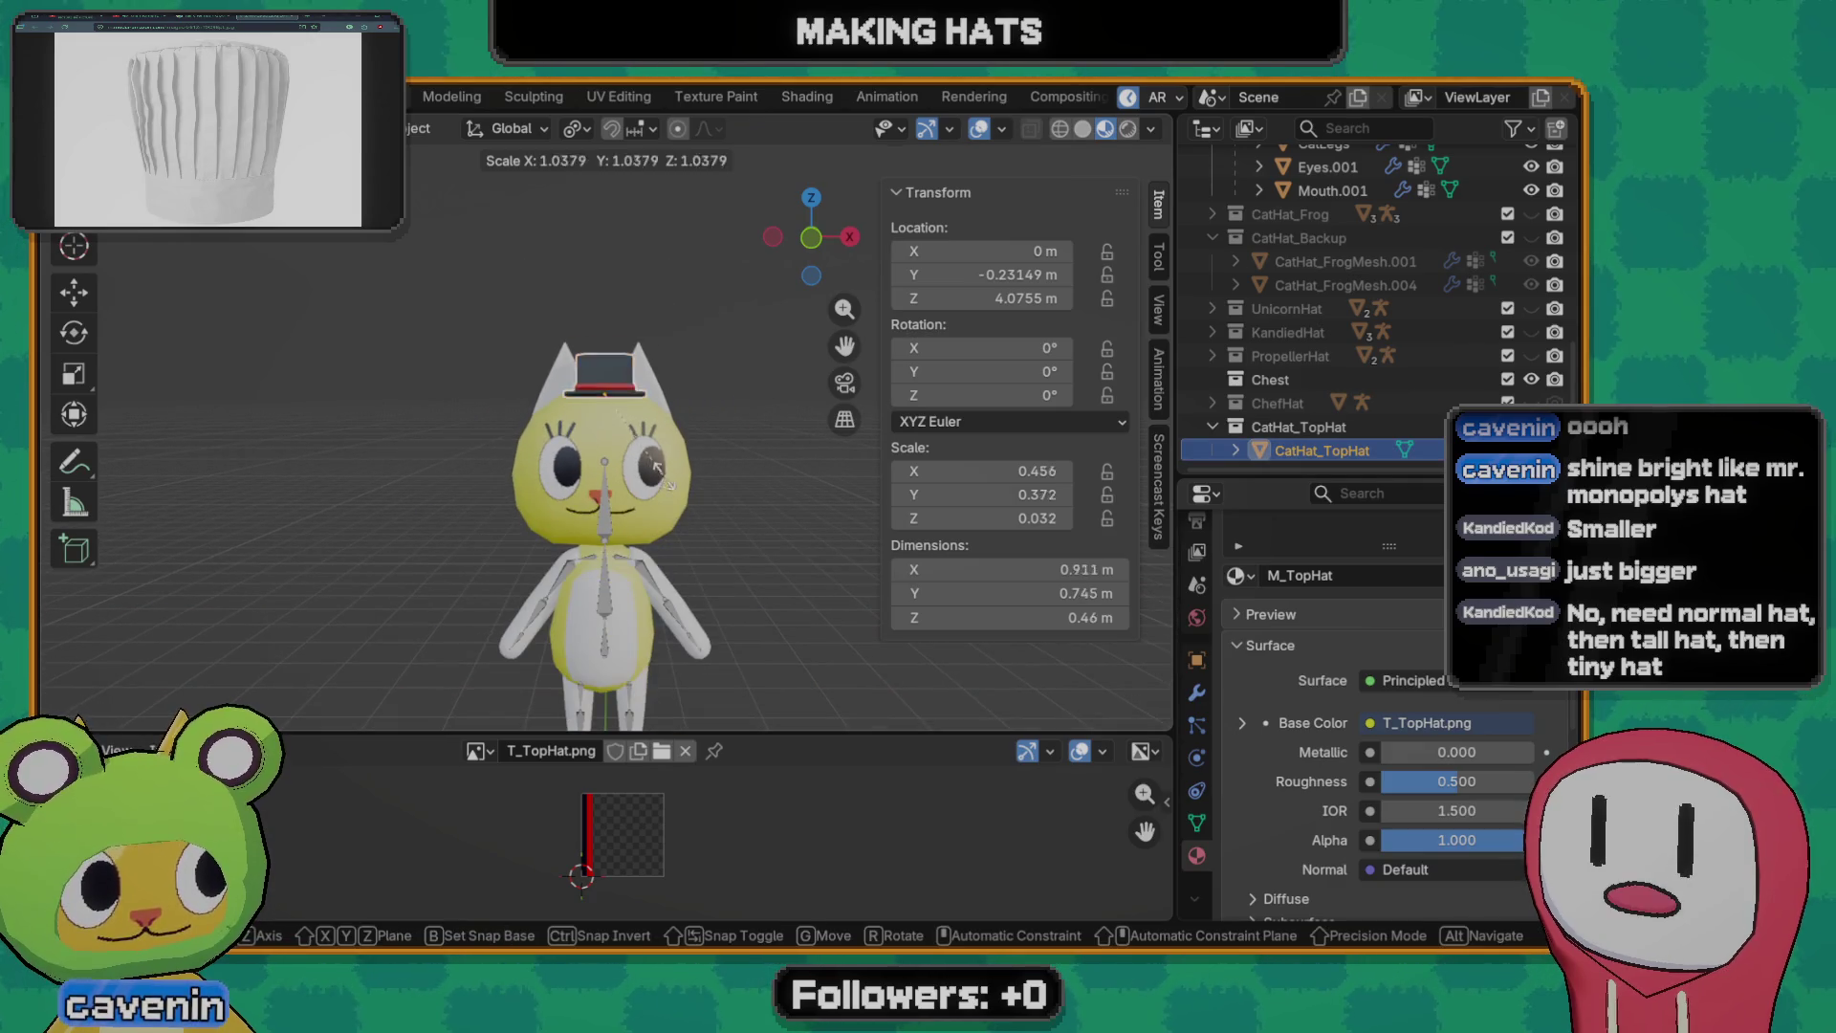
left_click(742, 520)
mouse_move(742, 521)
middle_mouse_down()
mouse_move(528, 575)
mouse_move(774, 574)
mouse_move(599, 586)
mouse_move(177, 501)
mouse_move(739, 496)
mouse_move(691, 478)
mouse_move(775, 466)
mouse_move(574, 481)
mouse_move(688, 495)
middle_mouse_up()
key("g")
key("y")
left_click(632, 589)
scroll(664, 458, "up", 3)
scroll(601, 495, "down", 4)
- Enlarge the hat a little more and restore its material roughness to 1.000
key("s")
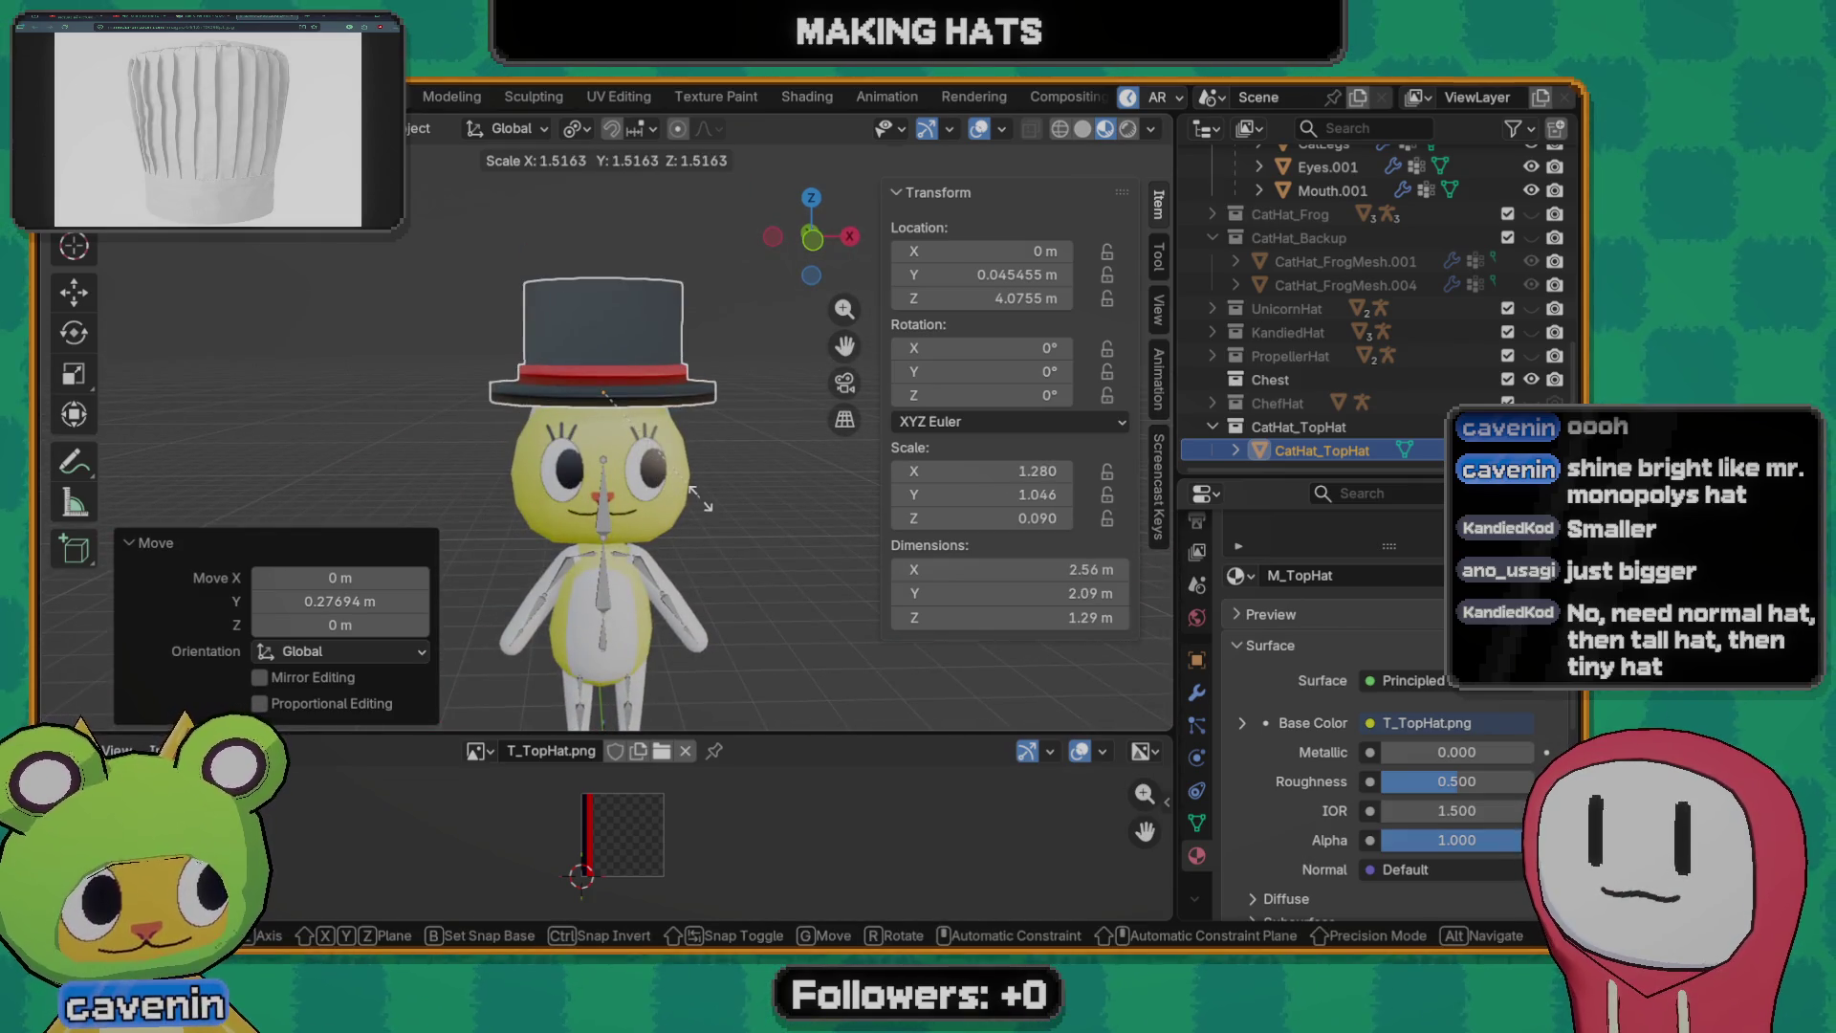
left_click(686, 505)
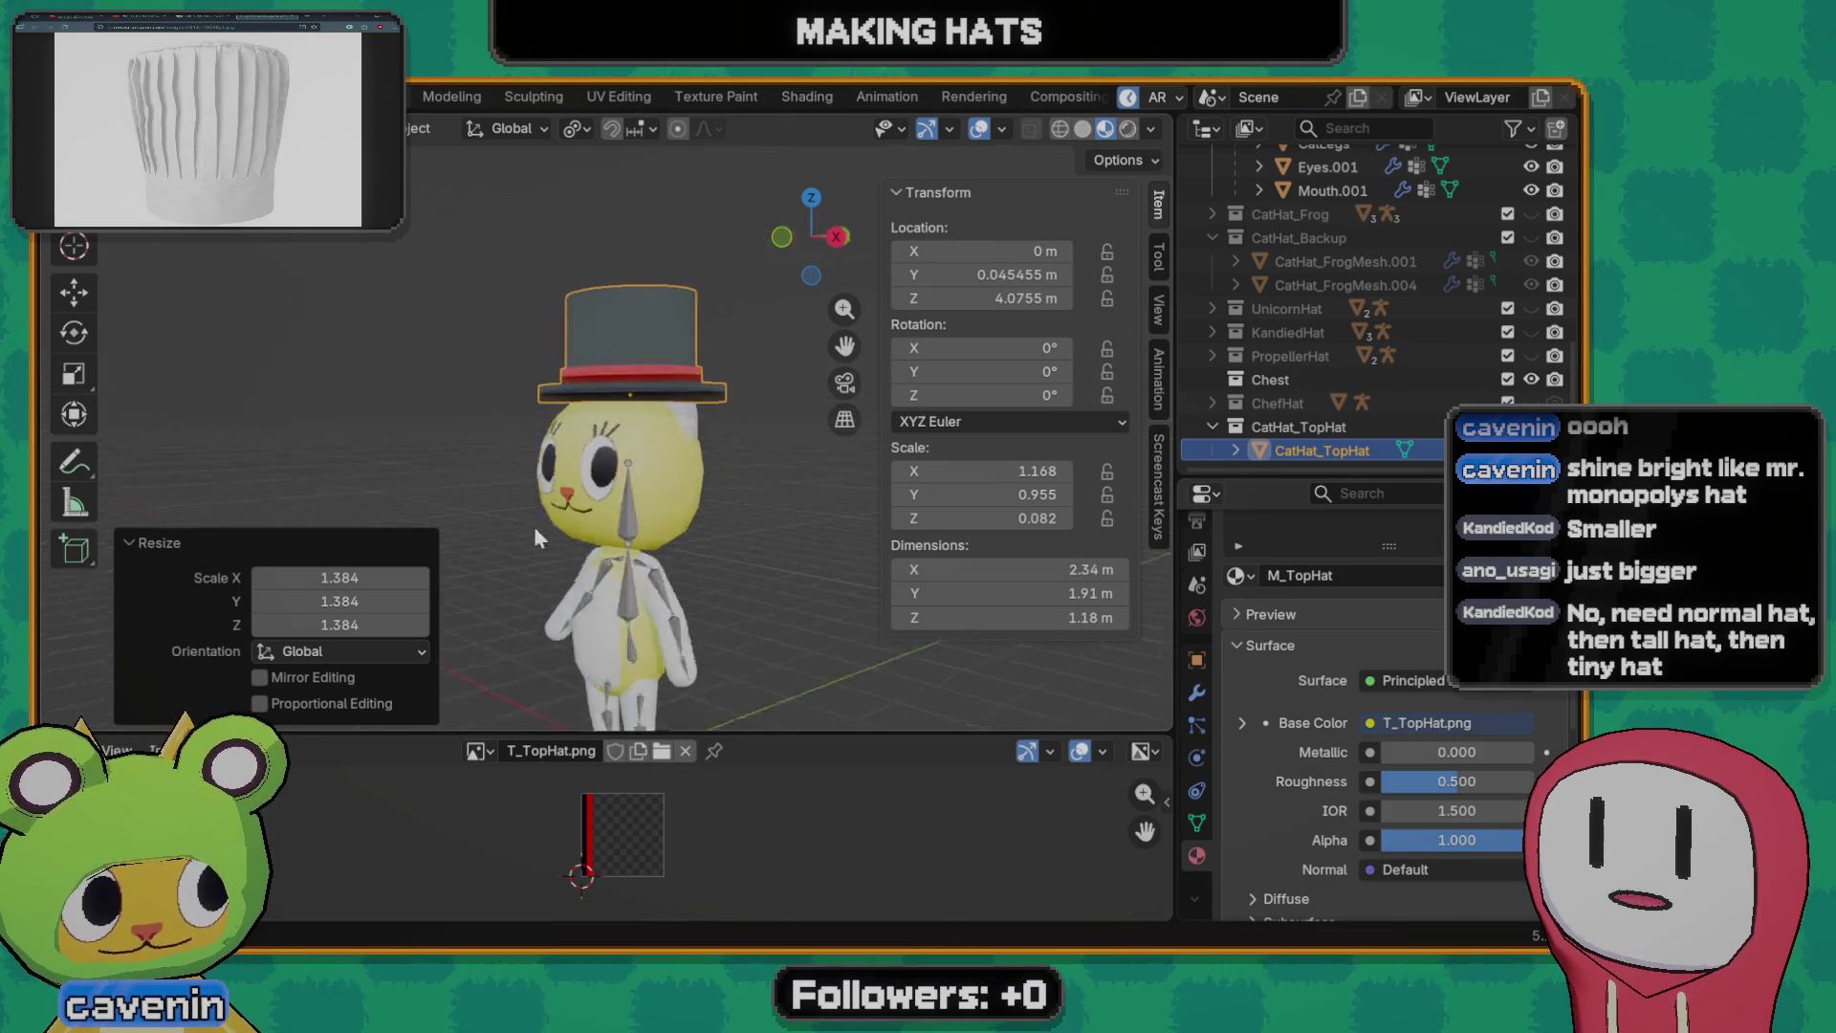
mouse_move(688, 505)
middle_mouse_down()
mouse_move(545, 517)
mouse_move(688, 495)
middle_mouse_up()
scroll(688, 495, "down", 3)
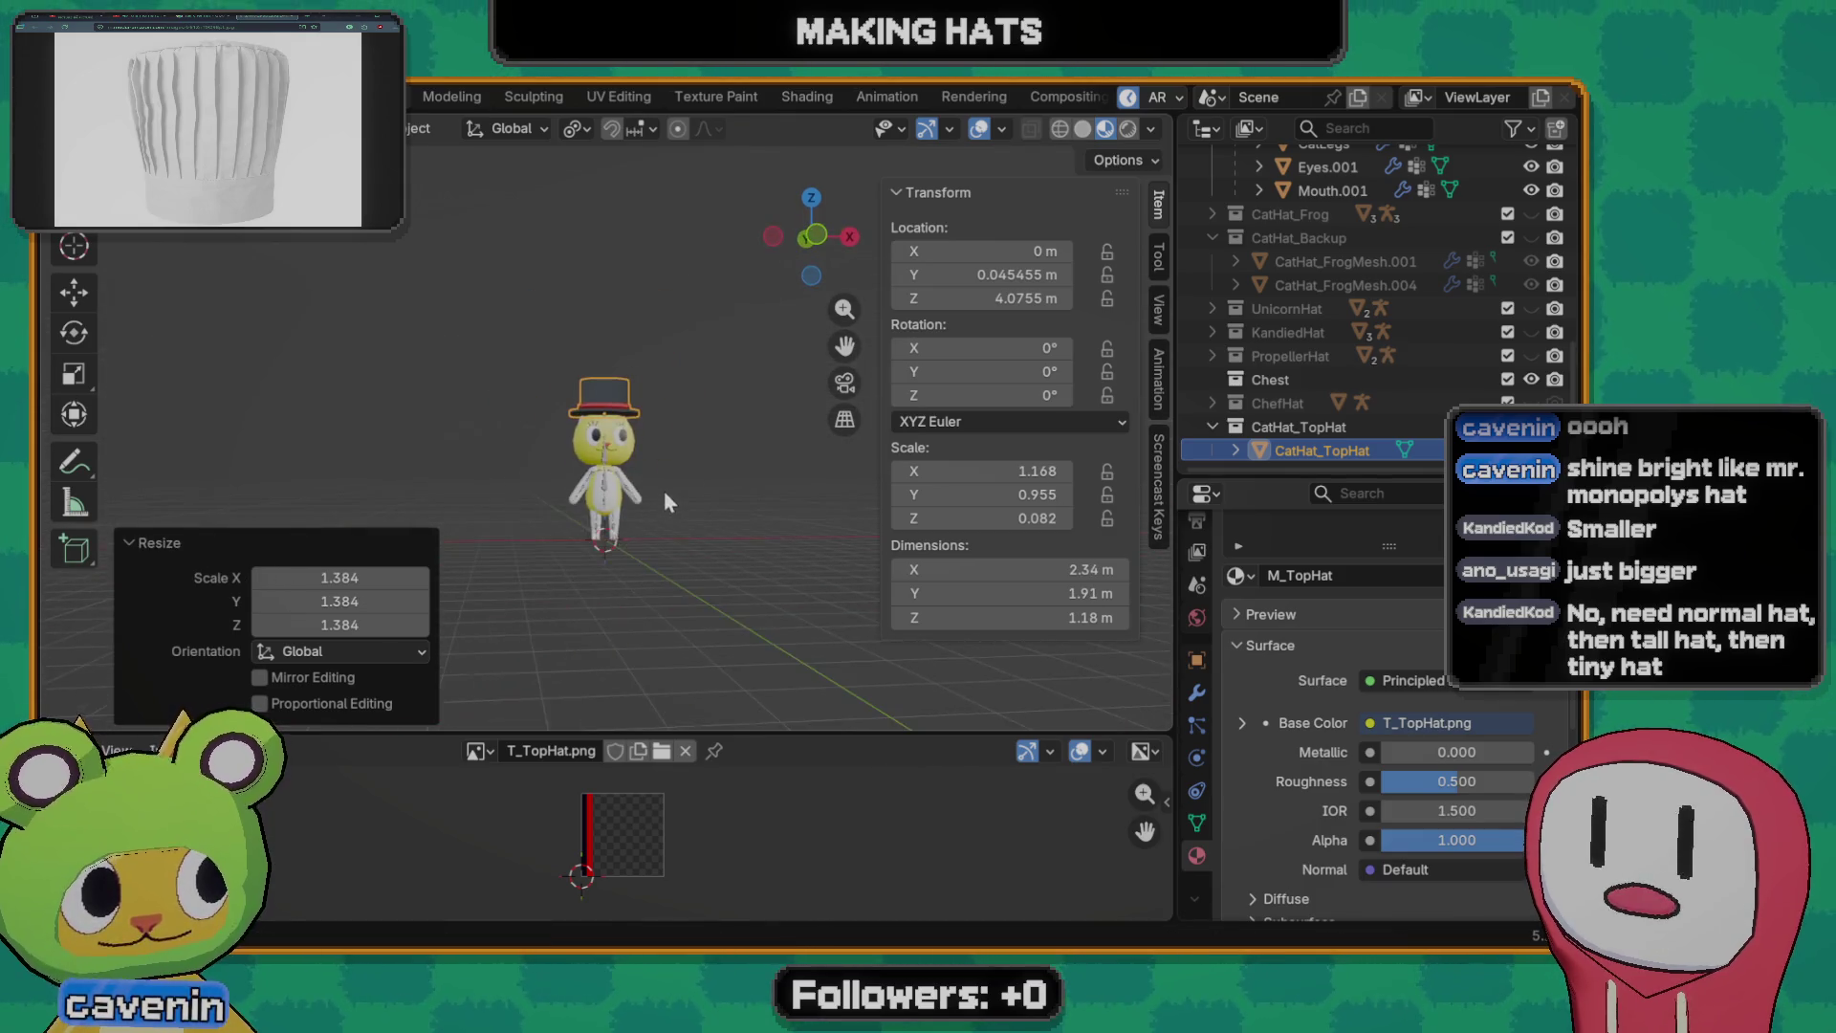
scroll(647, 511, "up", 2)
scroll(658, 446, "up", 4)
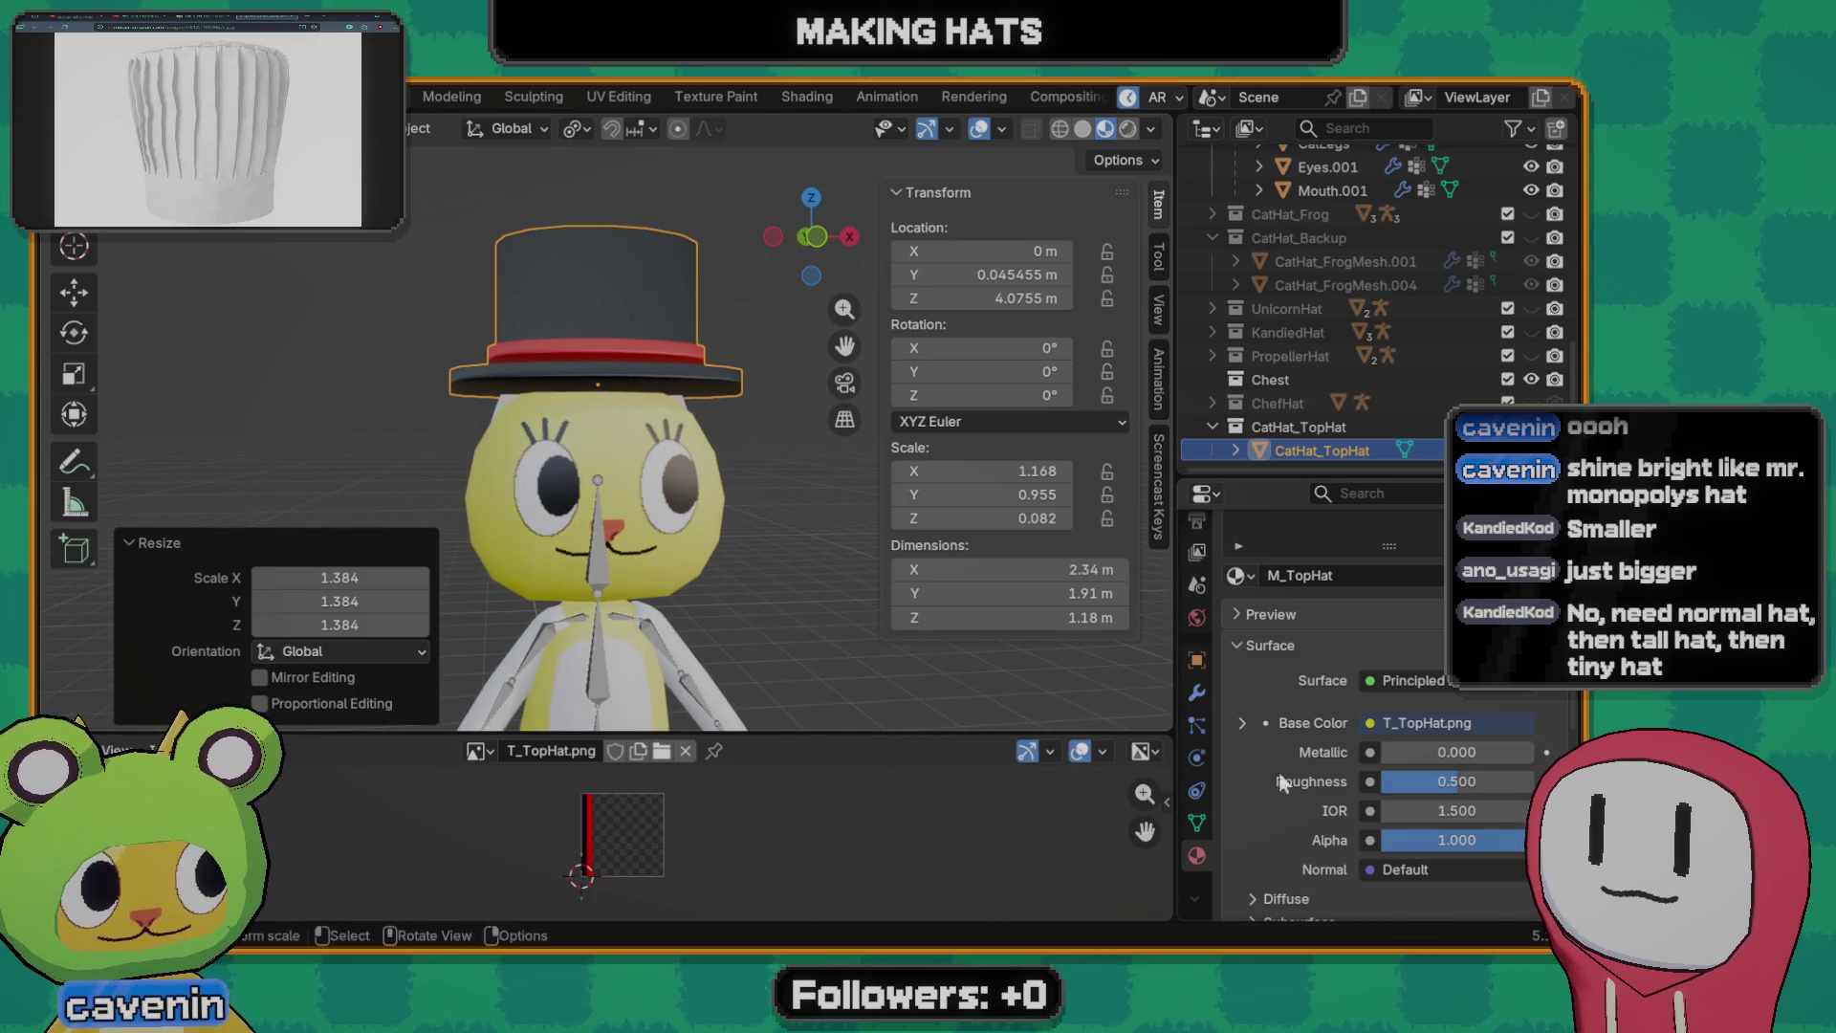
left_click_drag(1385, 780, 1436, 778)
left_click(749, 502)
scroll(775, 524, "down", 4)
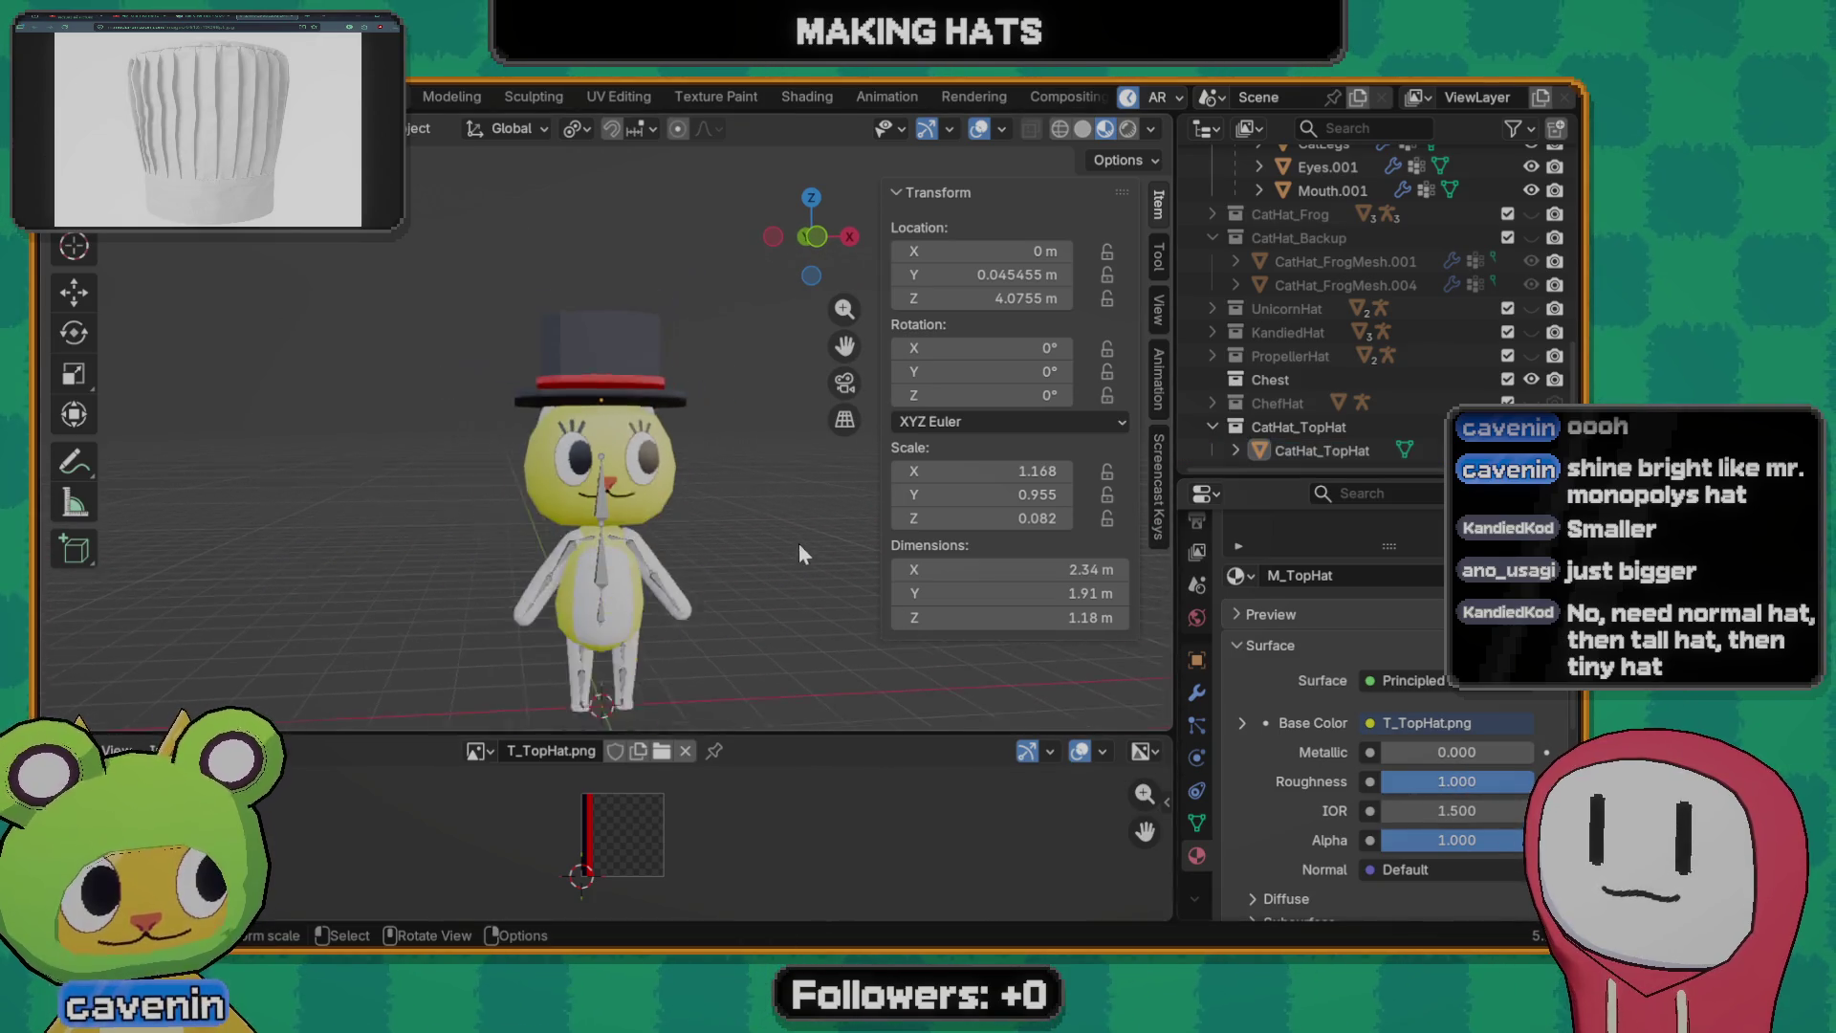
- Lower the top hat along Z so it rests on the cat's head
mouse_move(800, 544)
middle_mouse_down()
mouse_move(688, 568)
mouse_move(496, 561)
mouse_move(731, 557)
middle_mouse_up()
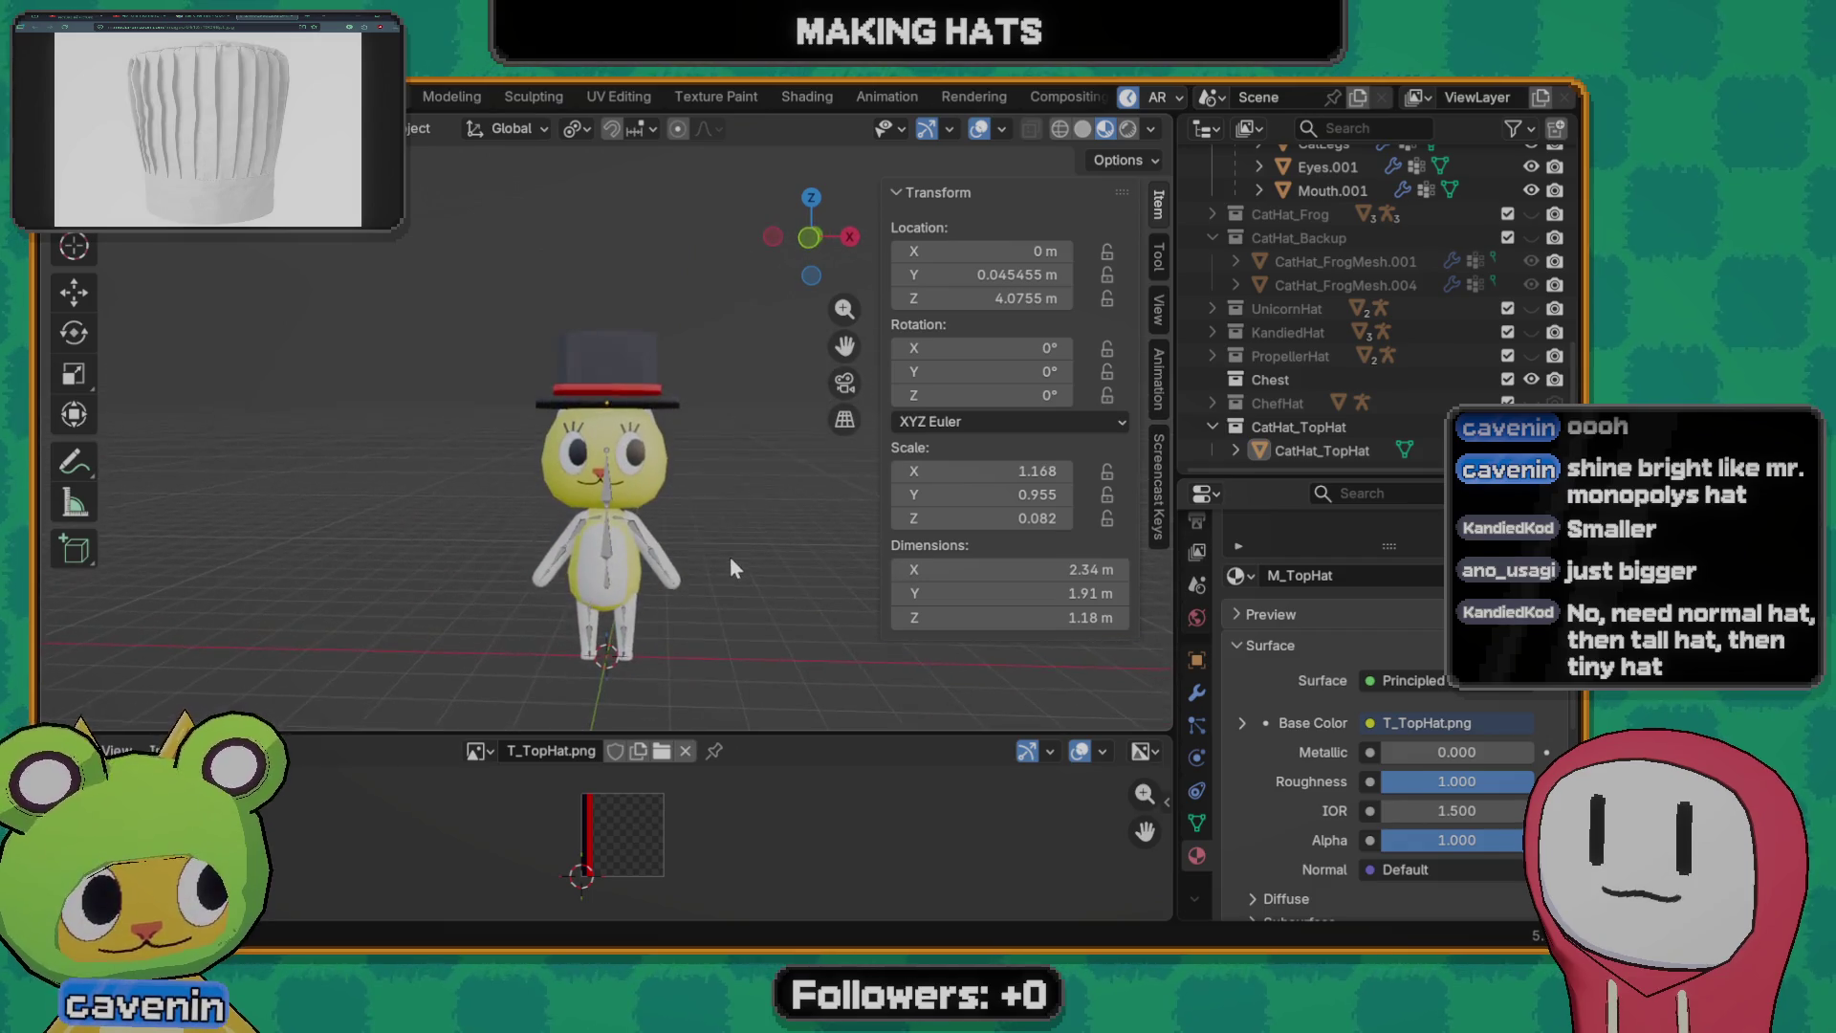
key("z")
key("Escape")
left_click(642, 354)
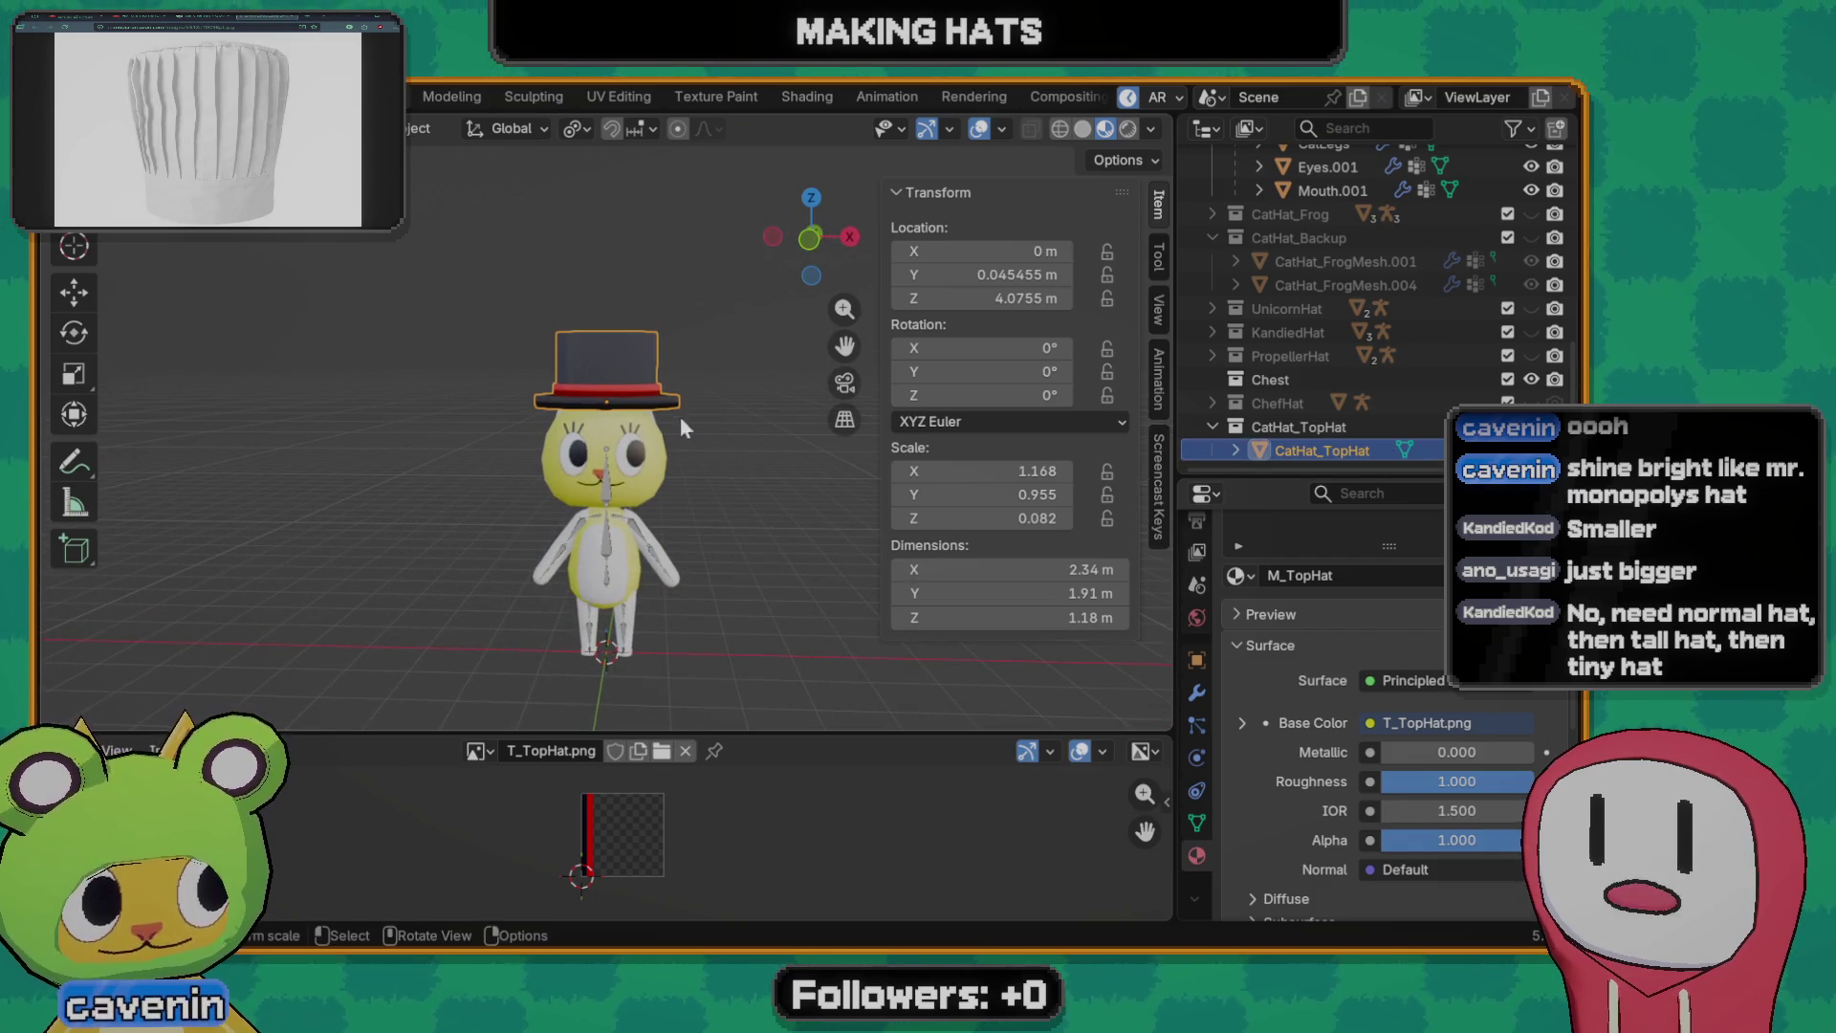
key("g")
key("z")
left_click(674, 430)
mouse_move(675, 431)
middle_mouse_down()
mouse_move(507, 497)
mouse_move(689, 496)
middle_mouse_up()
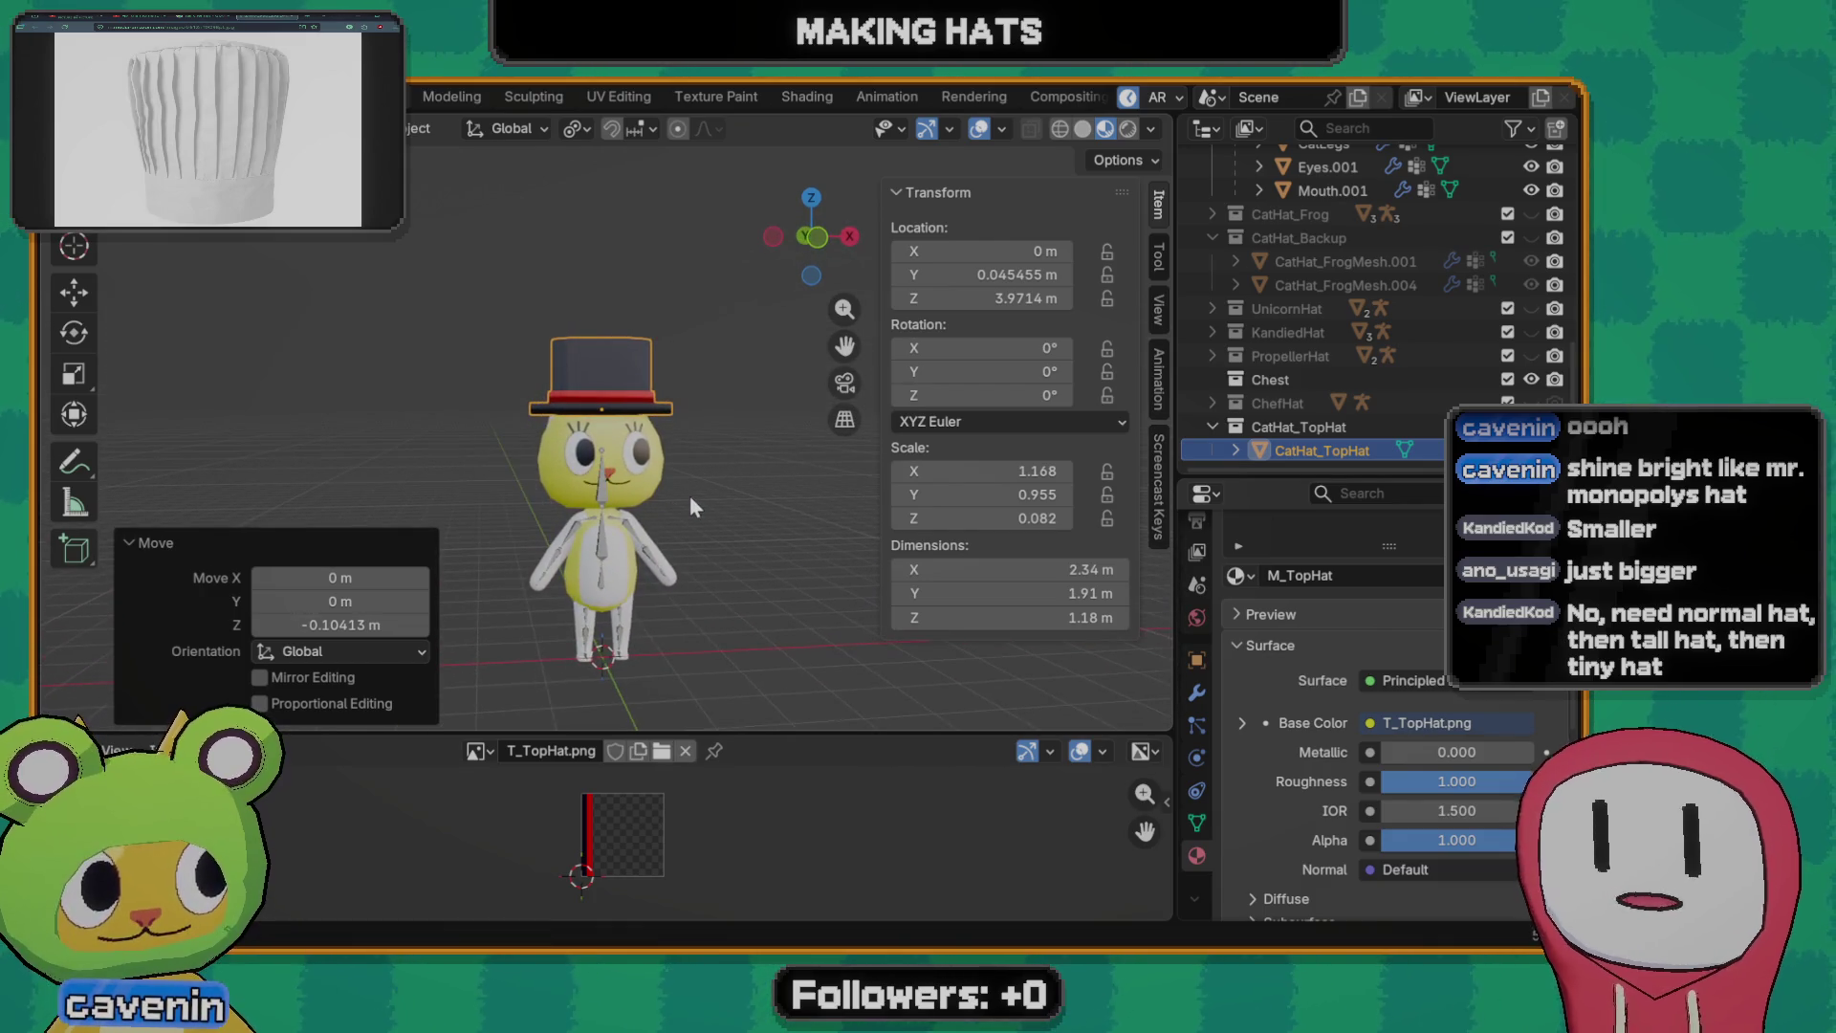
scroll(663, 501, "up", 3)
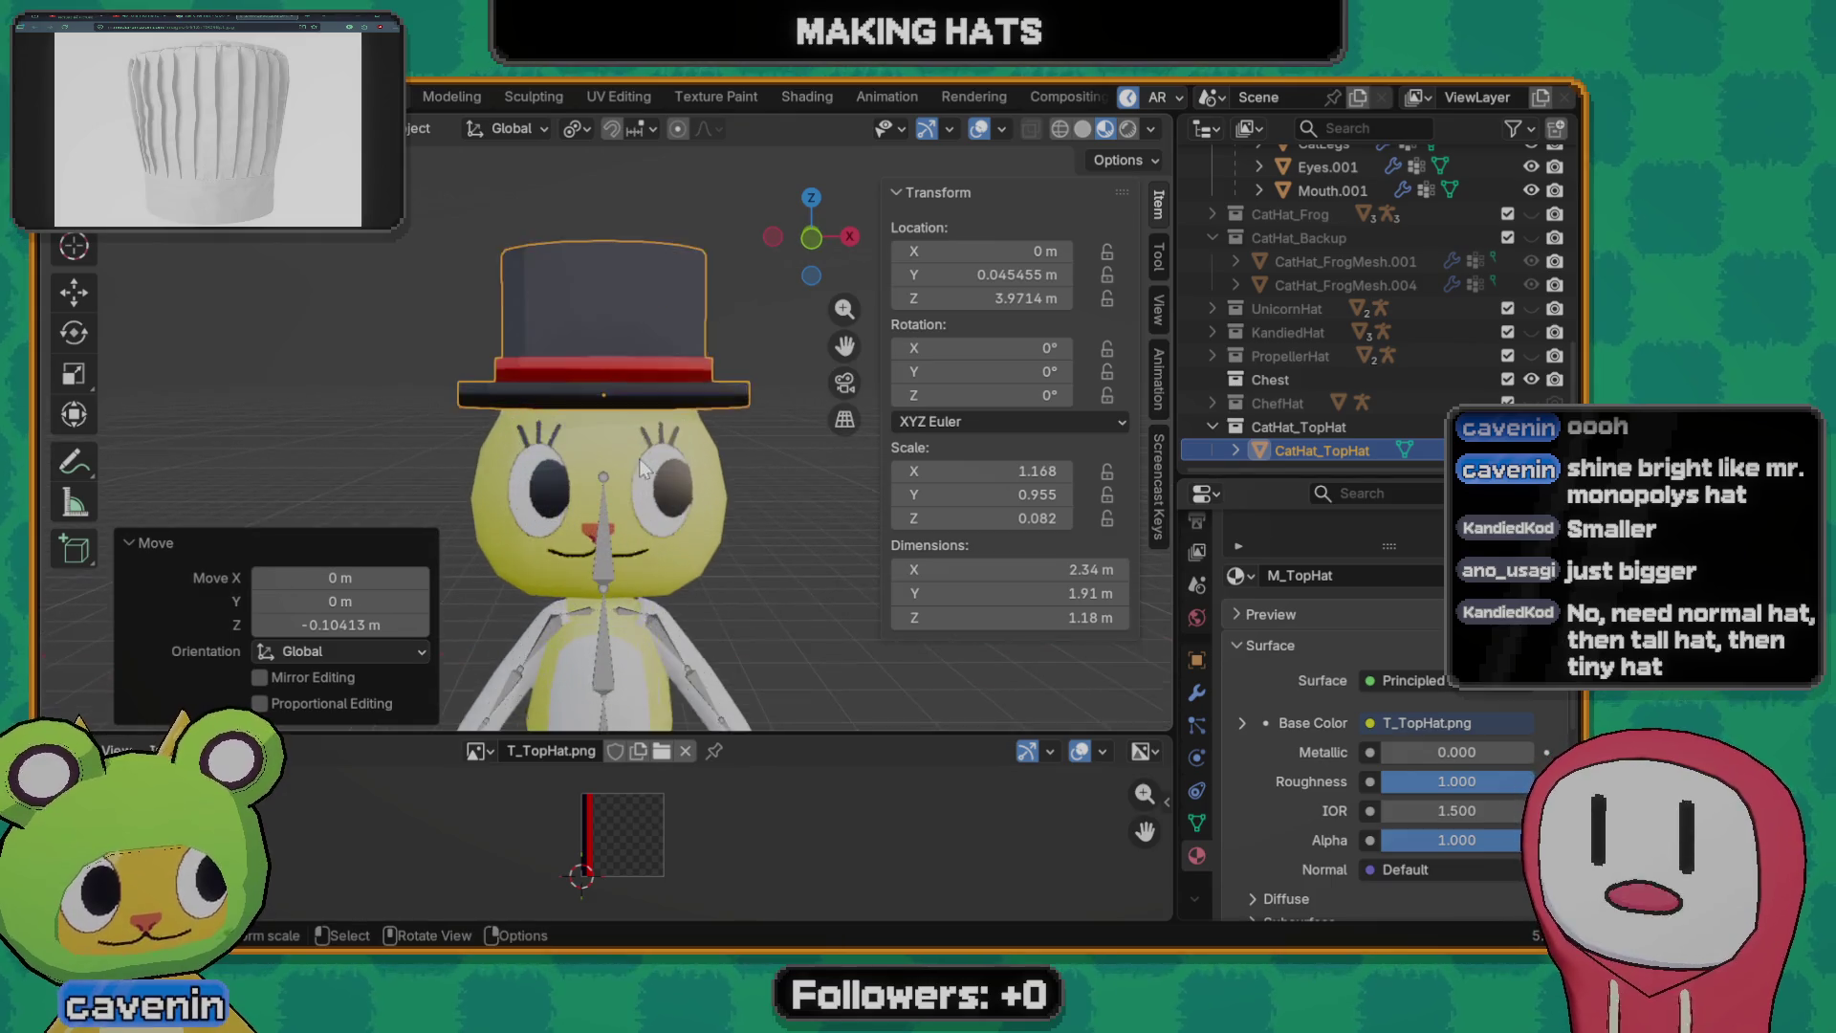
scroll(652, 545, "up", 2)
scroll(653, 560, "down", 3)
scroll(658, 544, "down", 2)
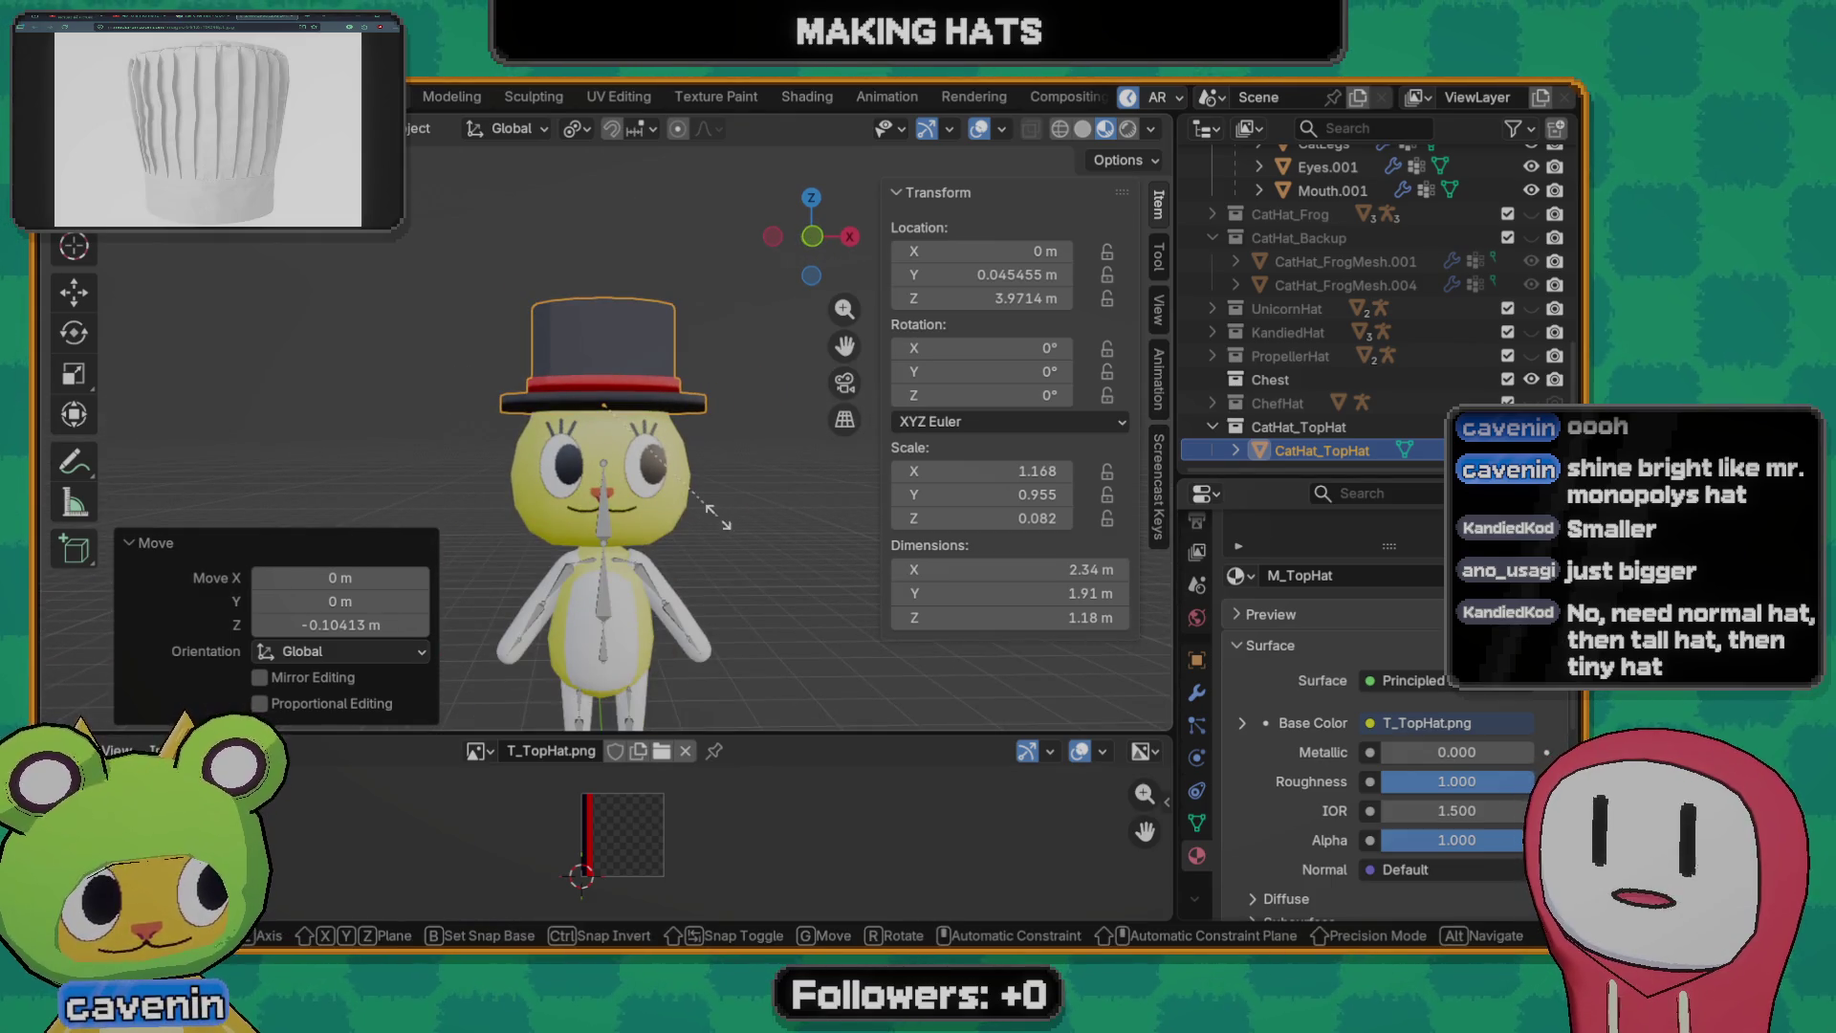
- Try enlarging the hat and another roughness, then revert to the current size and roughness 1.000
key("s")
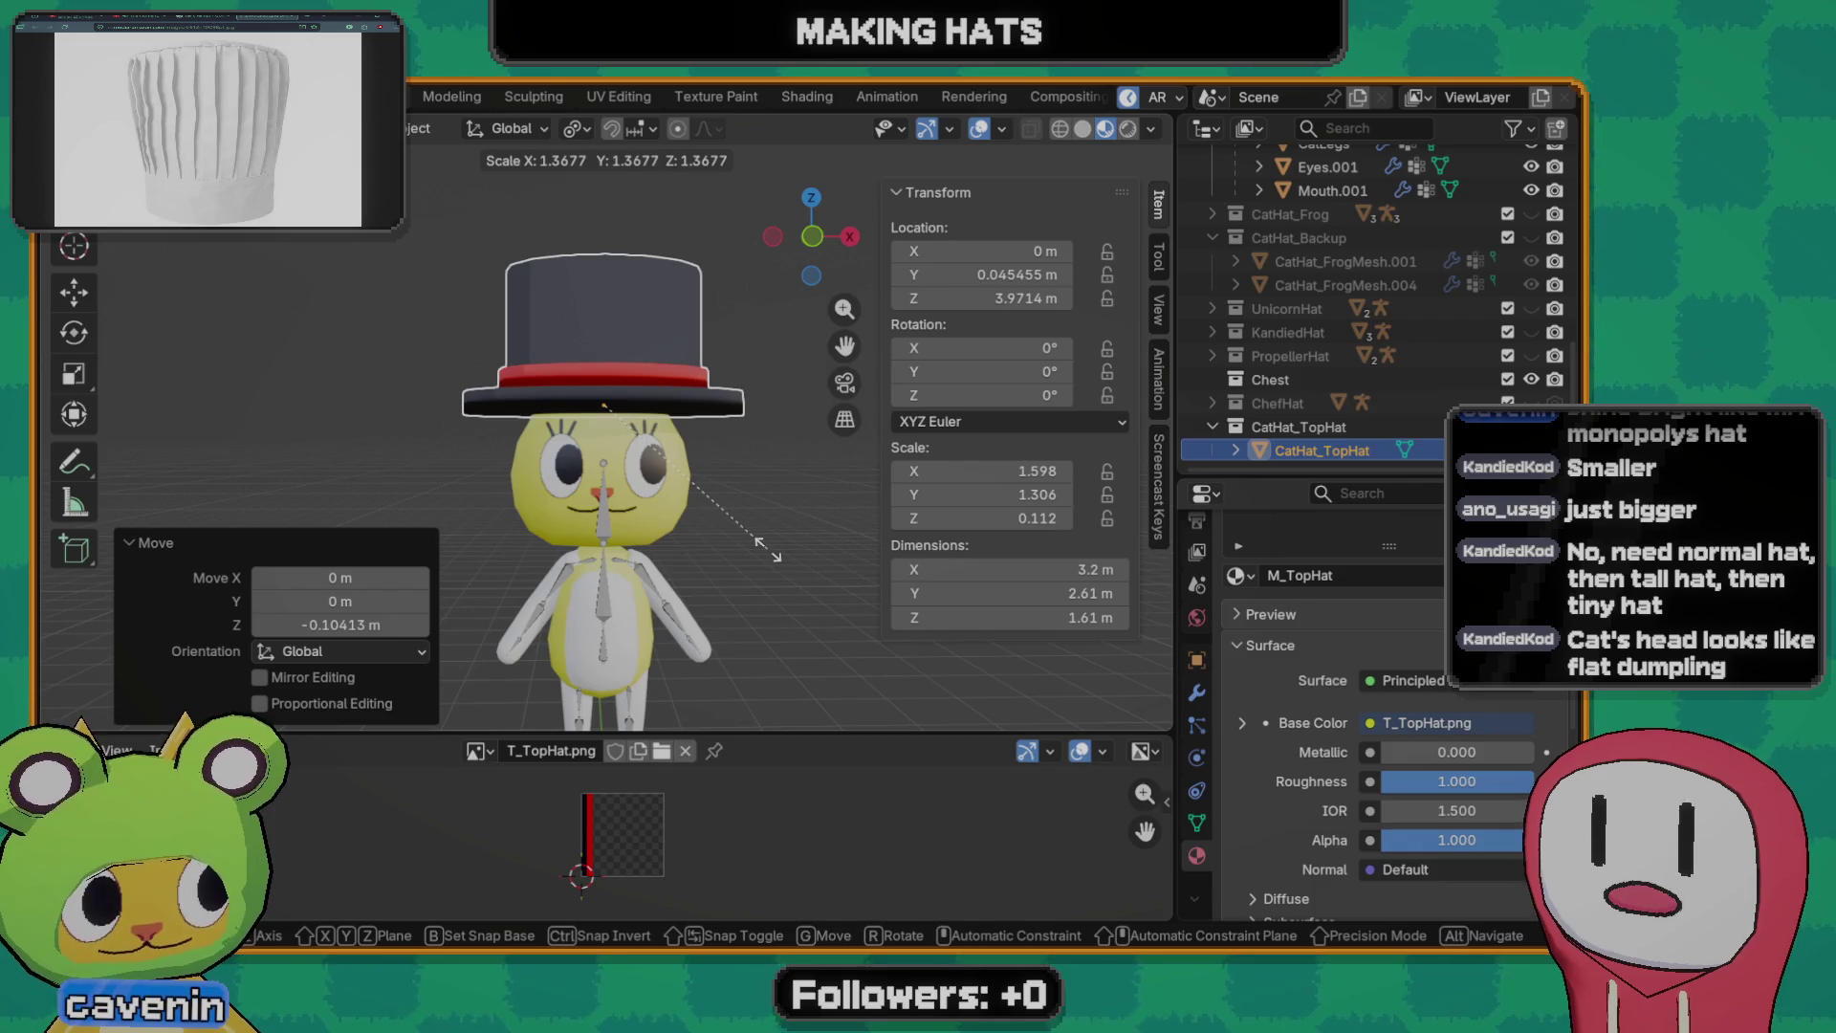
key("Escape")
key("s")
left_click(733, 557)
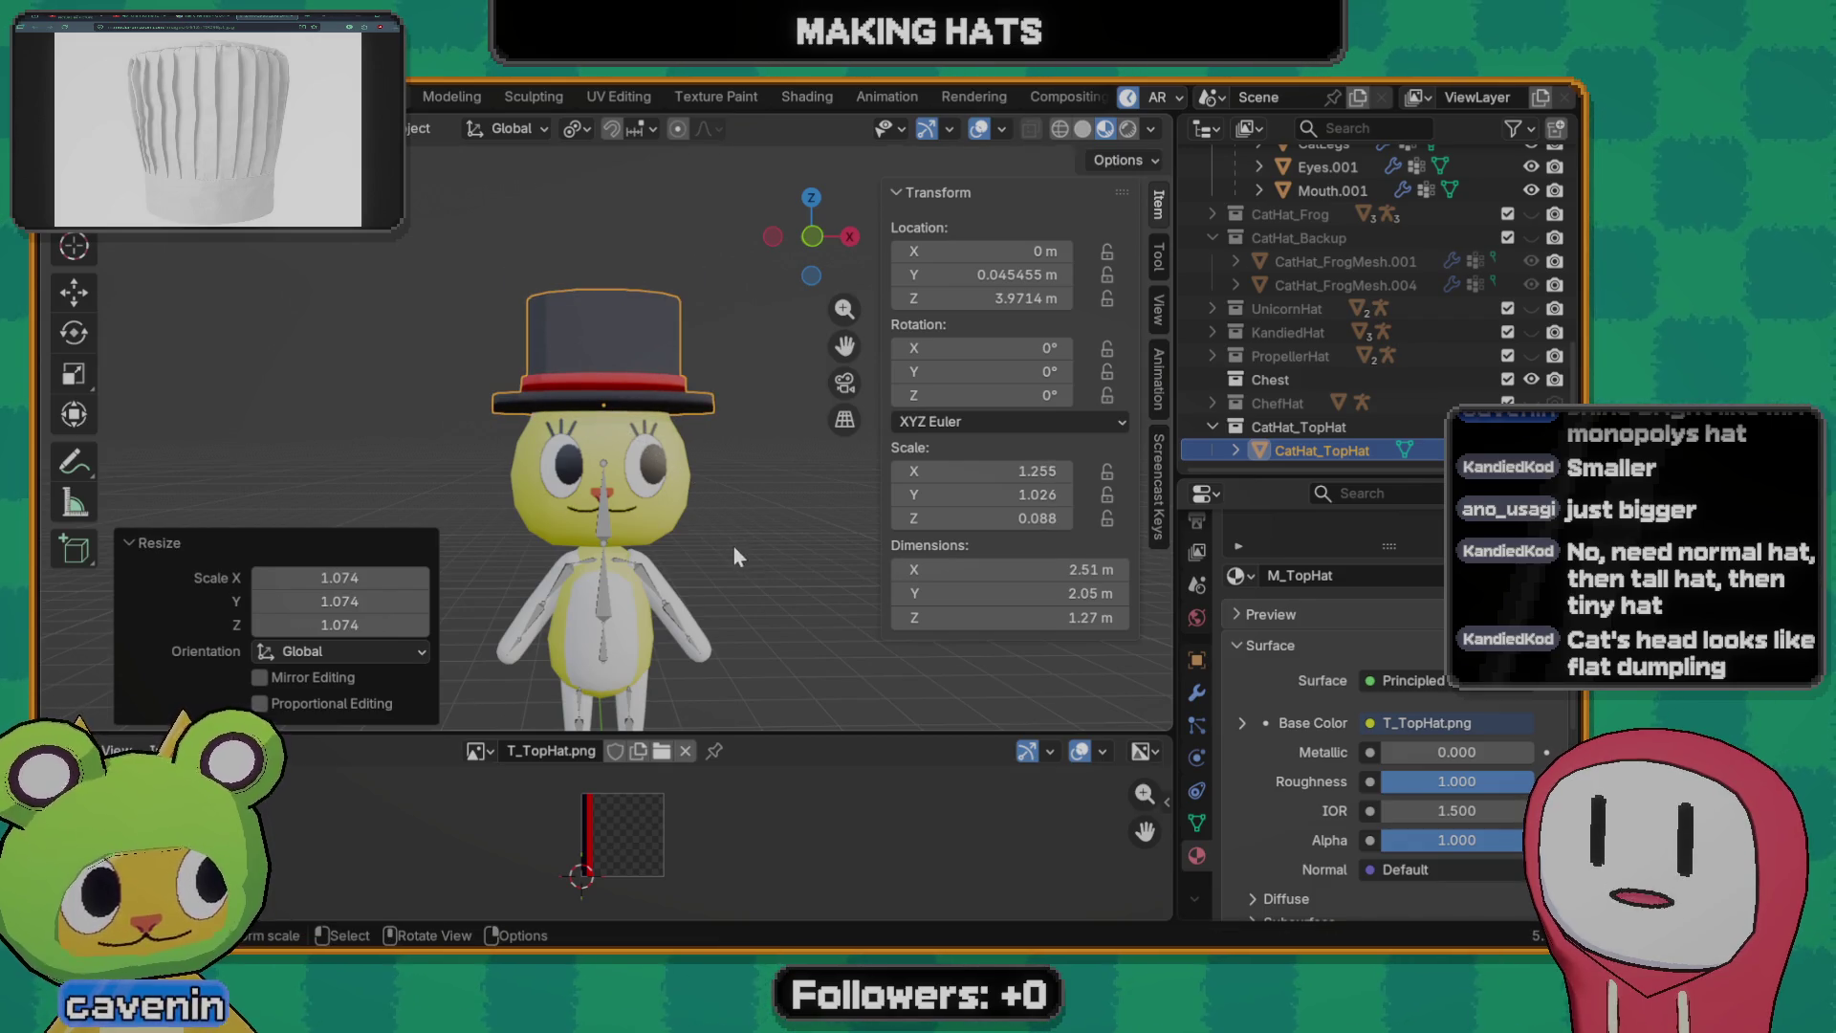
key("ctrl+z")
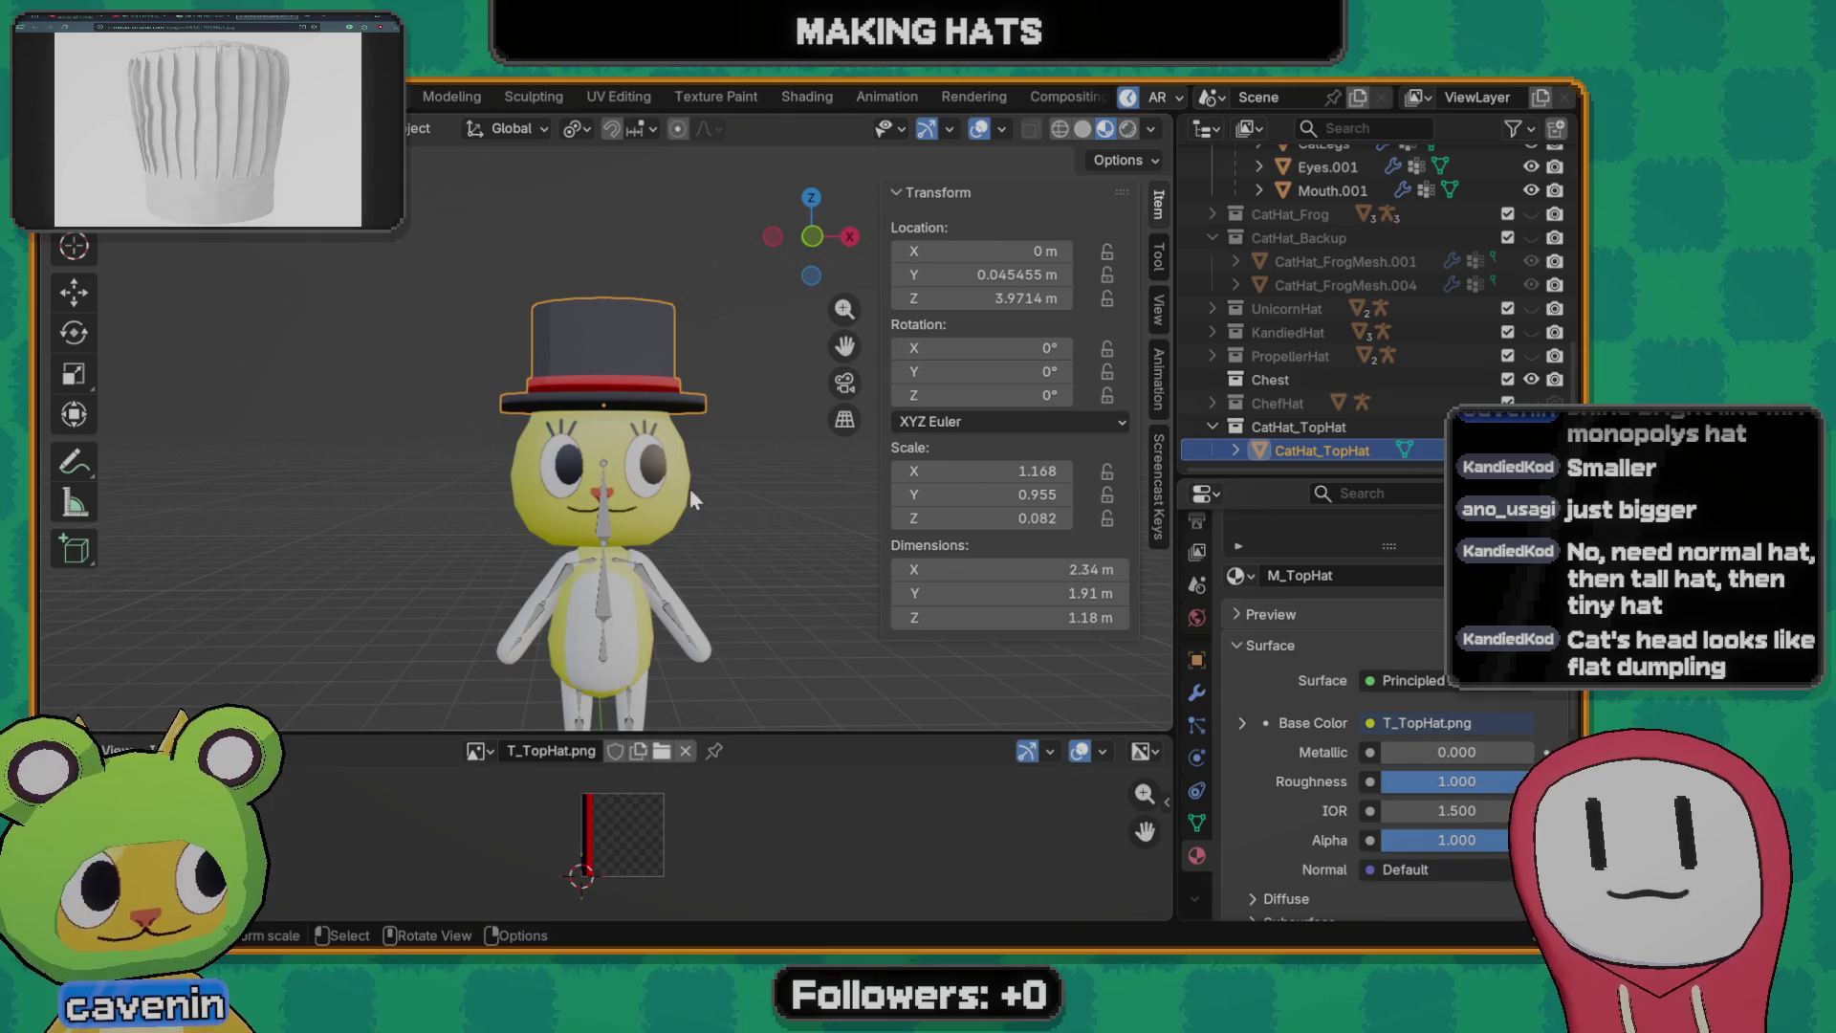
mouse_move(664, 482)
middle_mouse_down()
mouse_move(391, 475)
mouse_move(658, 509)
mouse_move(758, 481)
mouse_move(764, 503)
mouse_move(836, 505)
mouse_move(343, 529)
mouse_move(691, 528)
mouse_move(719, 644)
middle_mouse_up()
scroll(644, 439, "up", 3)
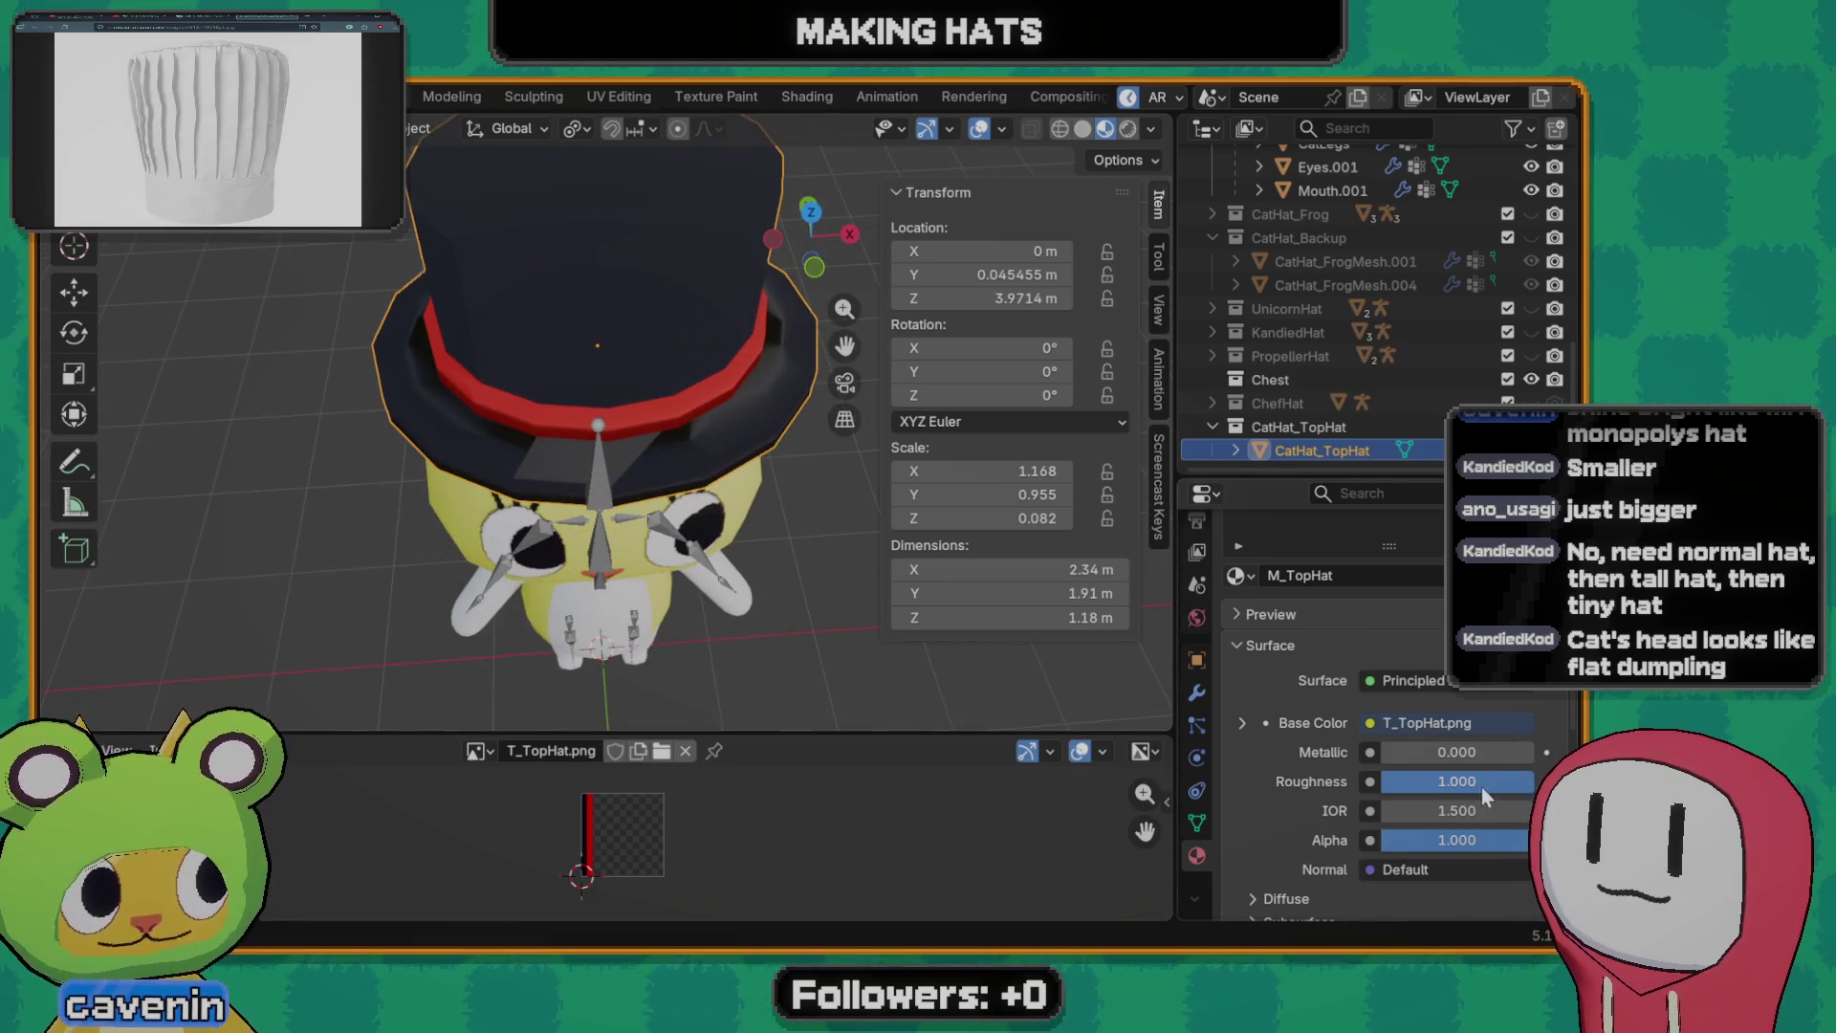
left_click_drag(1482, 783, 1482, 784)
mouse_move(533, 446)
middle_mouse_down()
mouse_move(525, 424)
mouse_move(710, 378)
mouse_move(665, 443)
mouse_move(446, 515)
mouse_move(607, 460)
mouse_move(840, 531)
mouse_move(688, 478)
mouse_move(455, 485)
mouse_move(512, 456)
mouse_move(548, 470)
middle_mouse_up()
- Check a brim face in Edit Mode, save Models.blend, and select the cat's rig
key("Tab")
left_click(525, 423)
scroll(665, 444, "down", 4)
key("Tab")
scroll(606, 459, "up", 4)
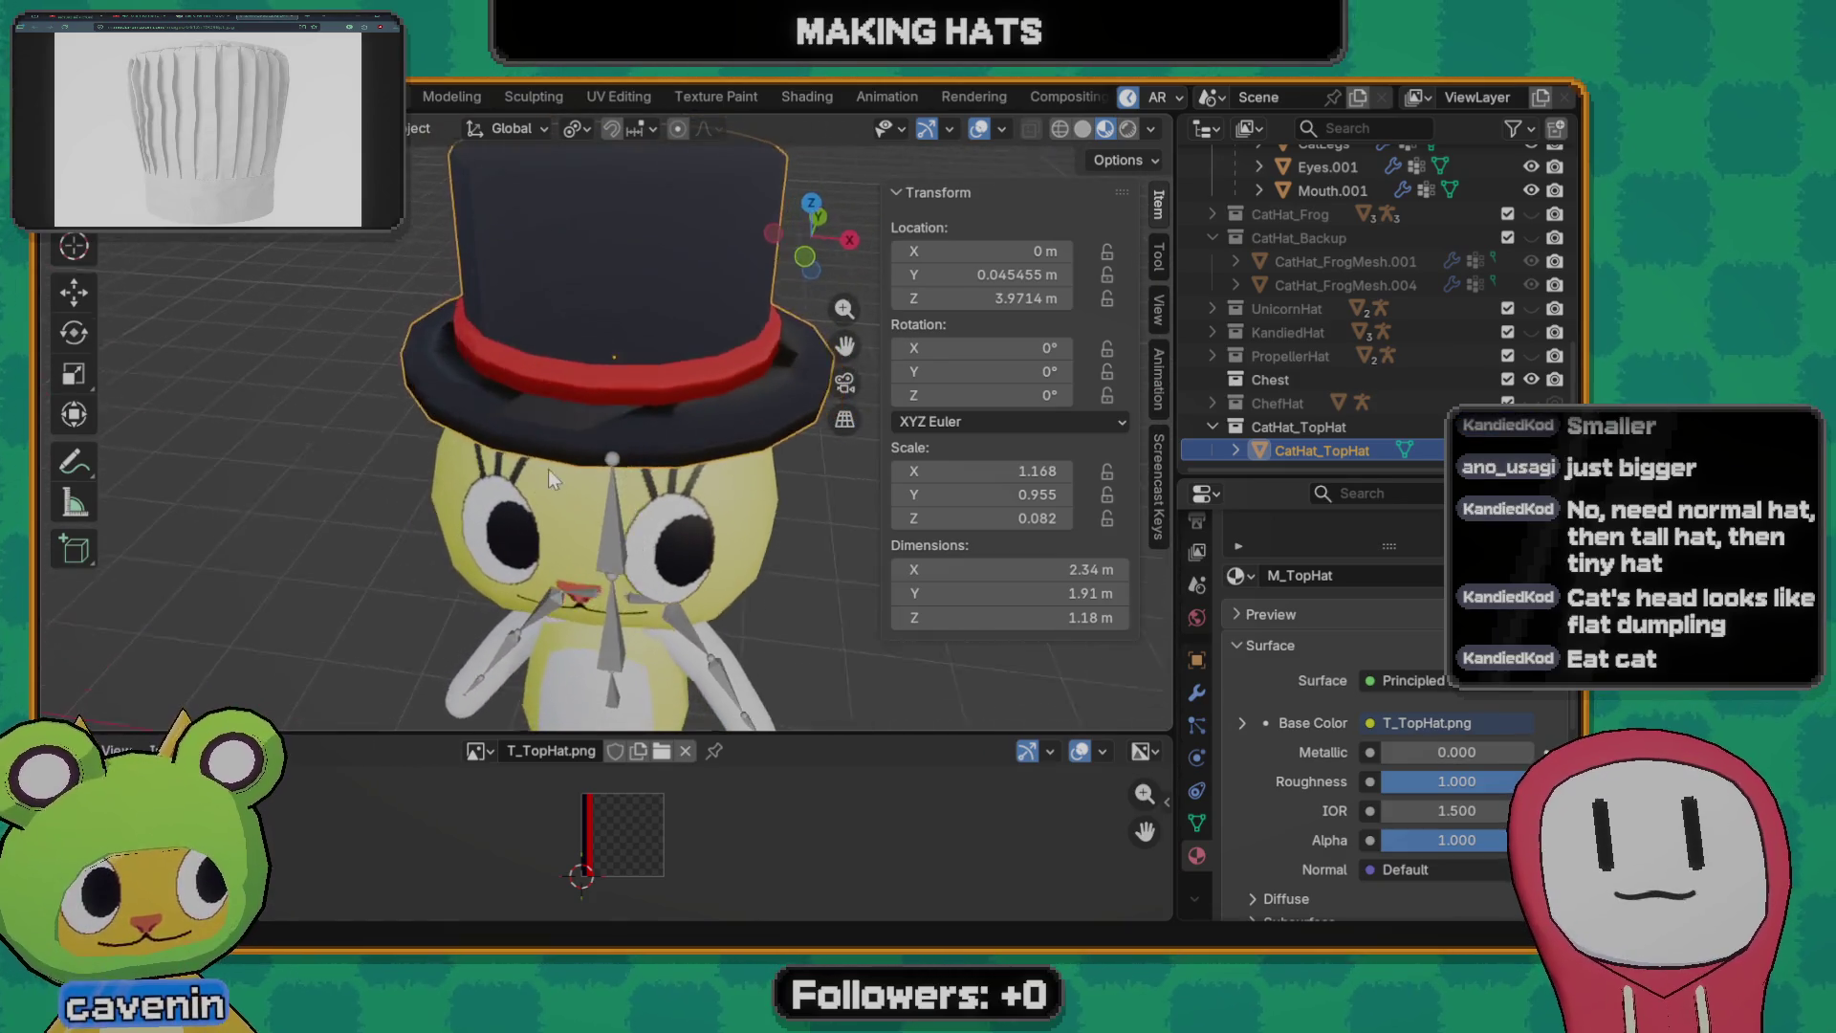
scroll(559, 464, "down", 3)
scroll(560, 463, "down", 3)
mouse_move(674, 459)
middle_mouse_down()
mouse_move(702, 510)
mouse_move(560, 489)
mouse_move(679, 496)
middle_mouse_up()
key("ctrl+s")
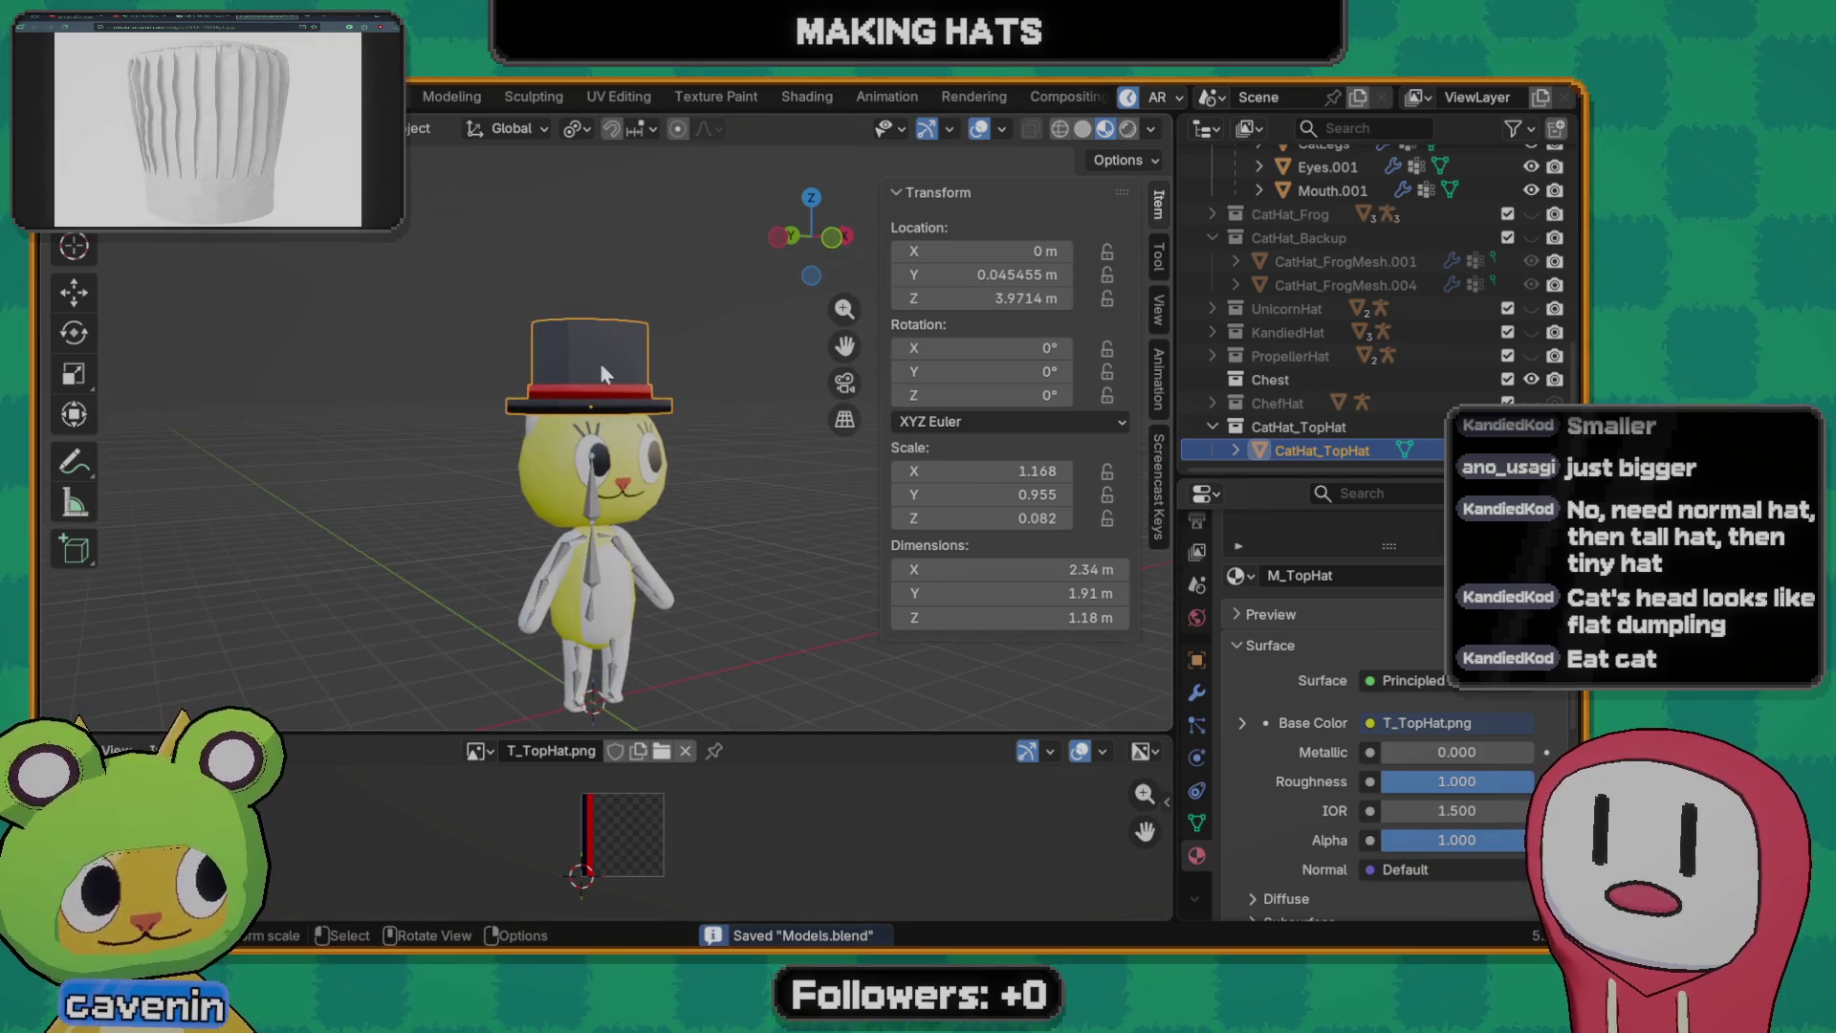
middle_click_drag(600, 362, 616, 523)
left_click(623, 533)
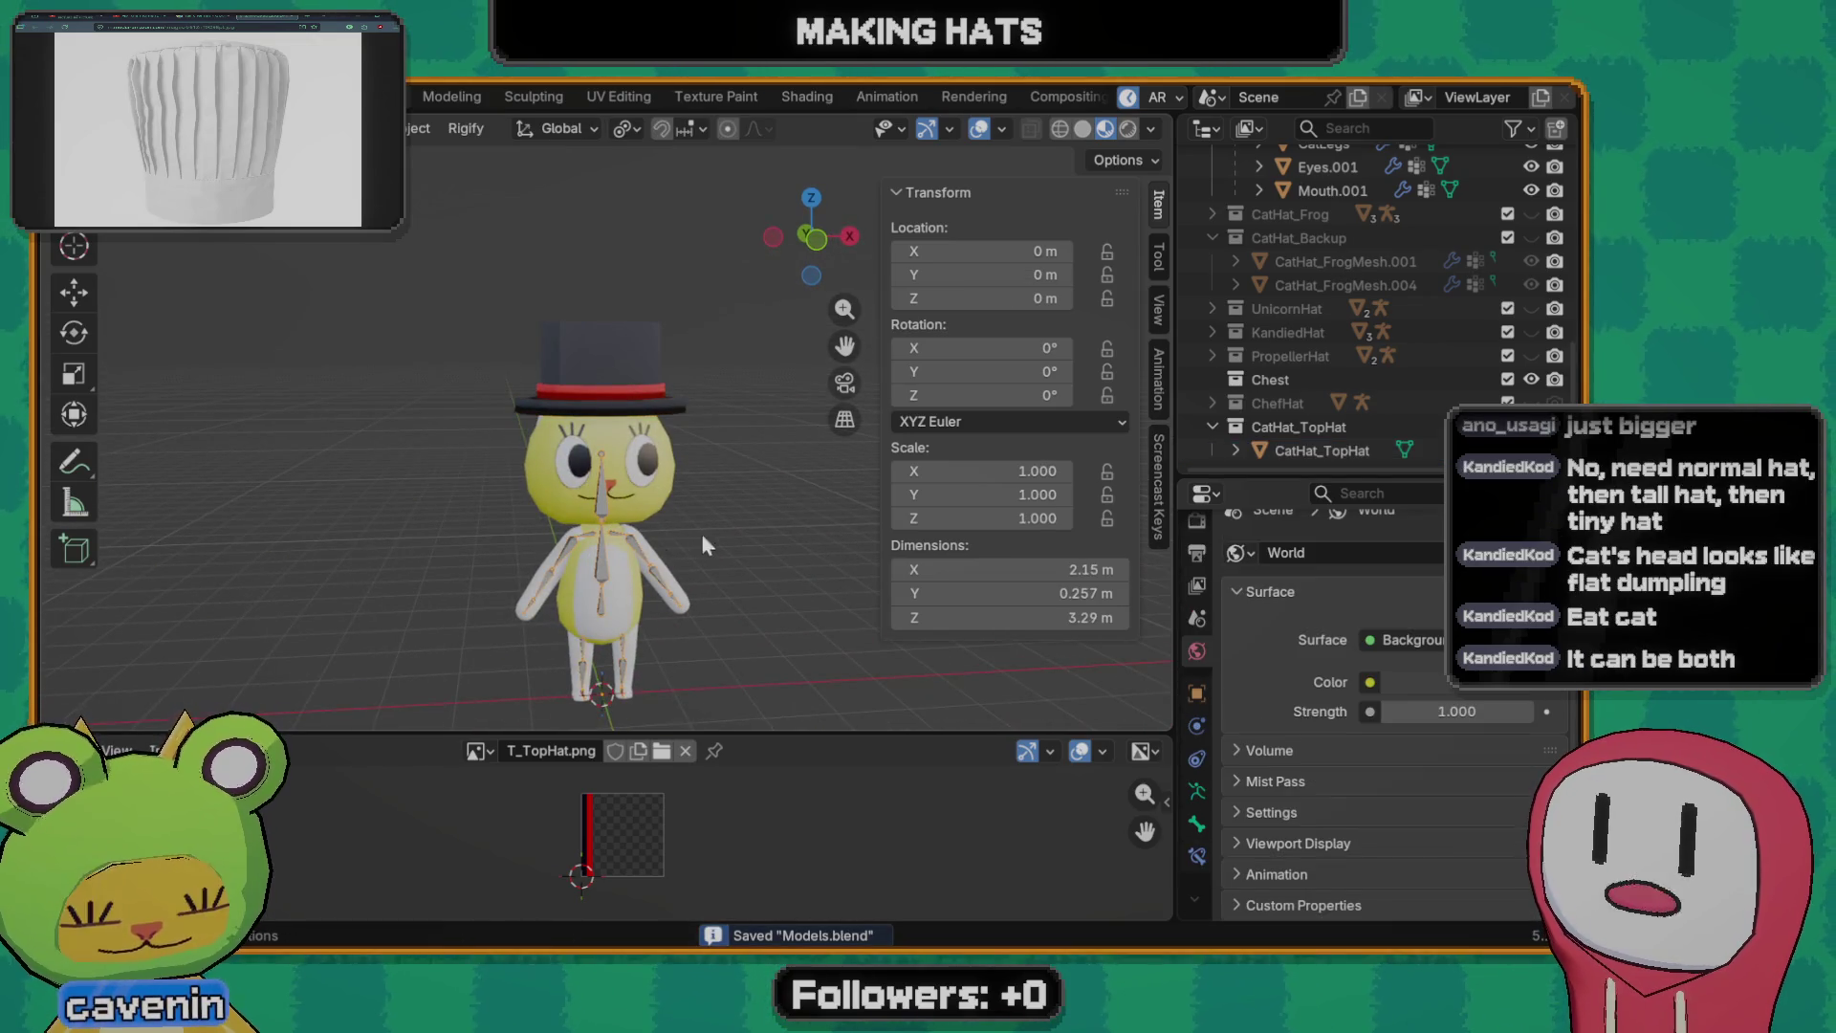
- Duplicate the cat's rig in place and view it from the front
key("shift+d")
key("Escape")
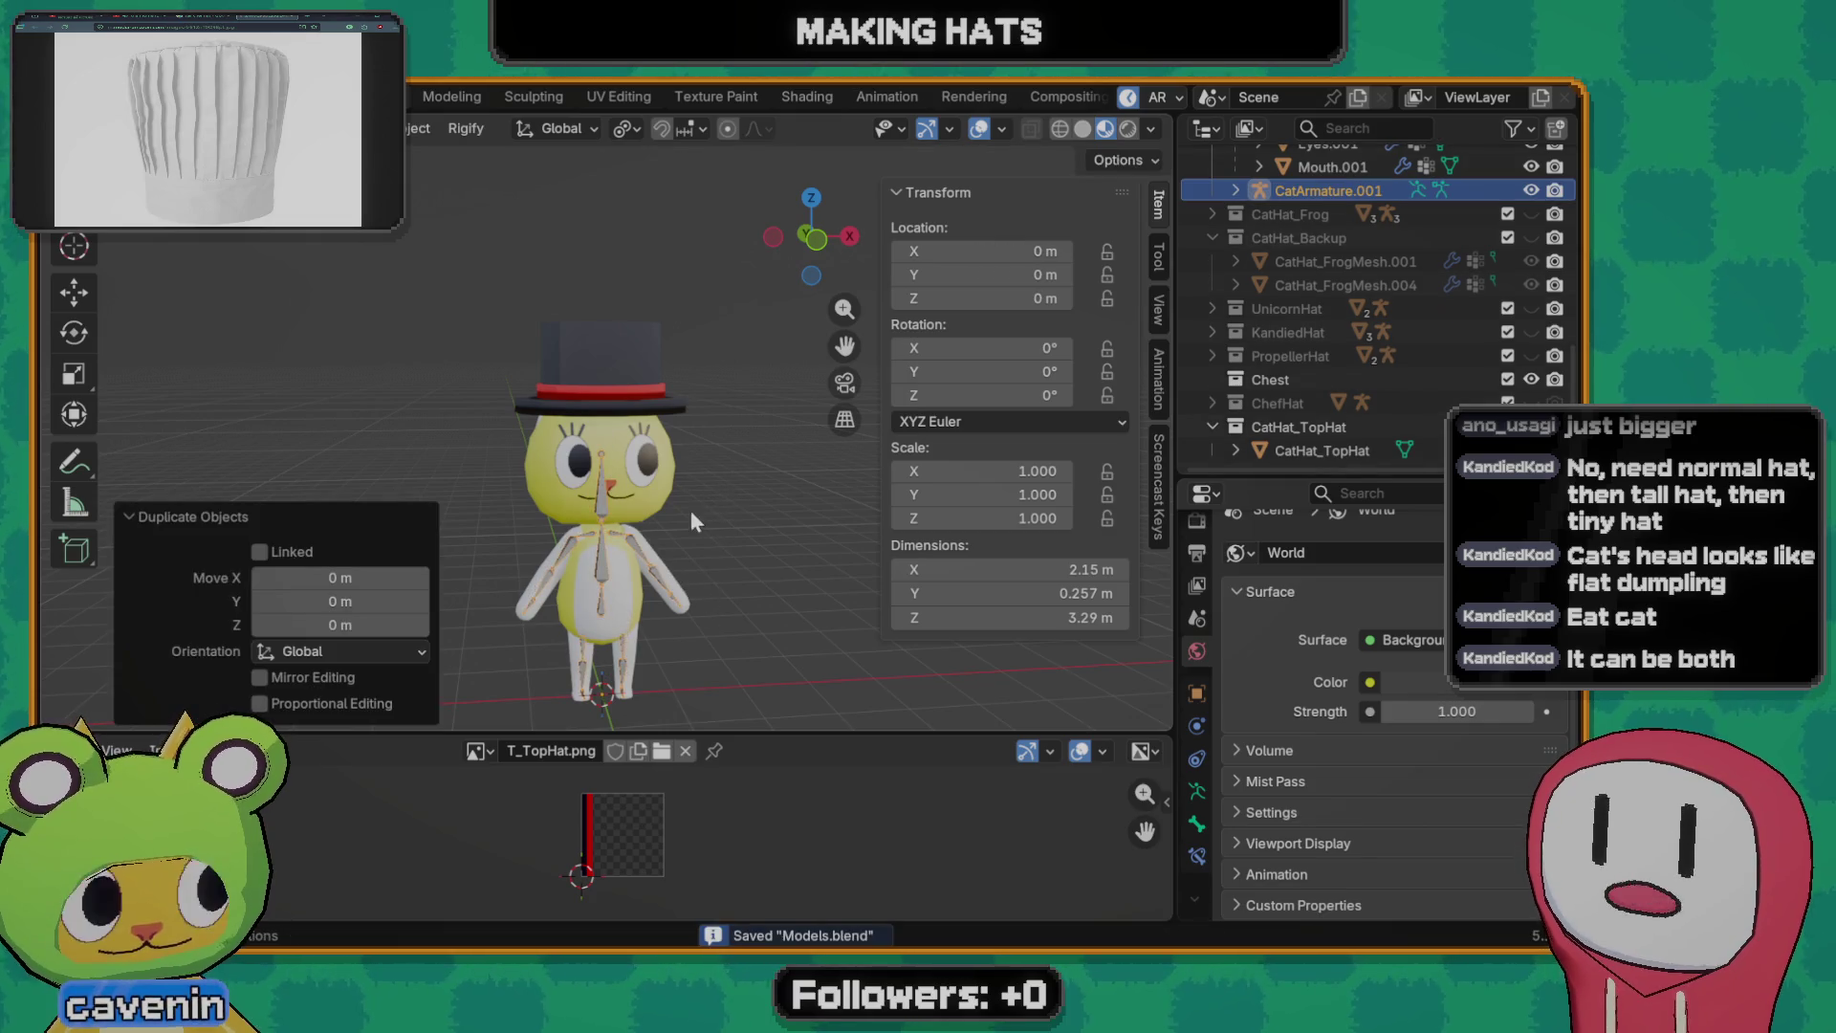
key("grave")
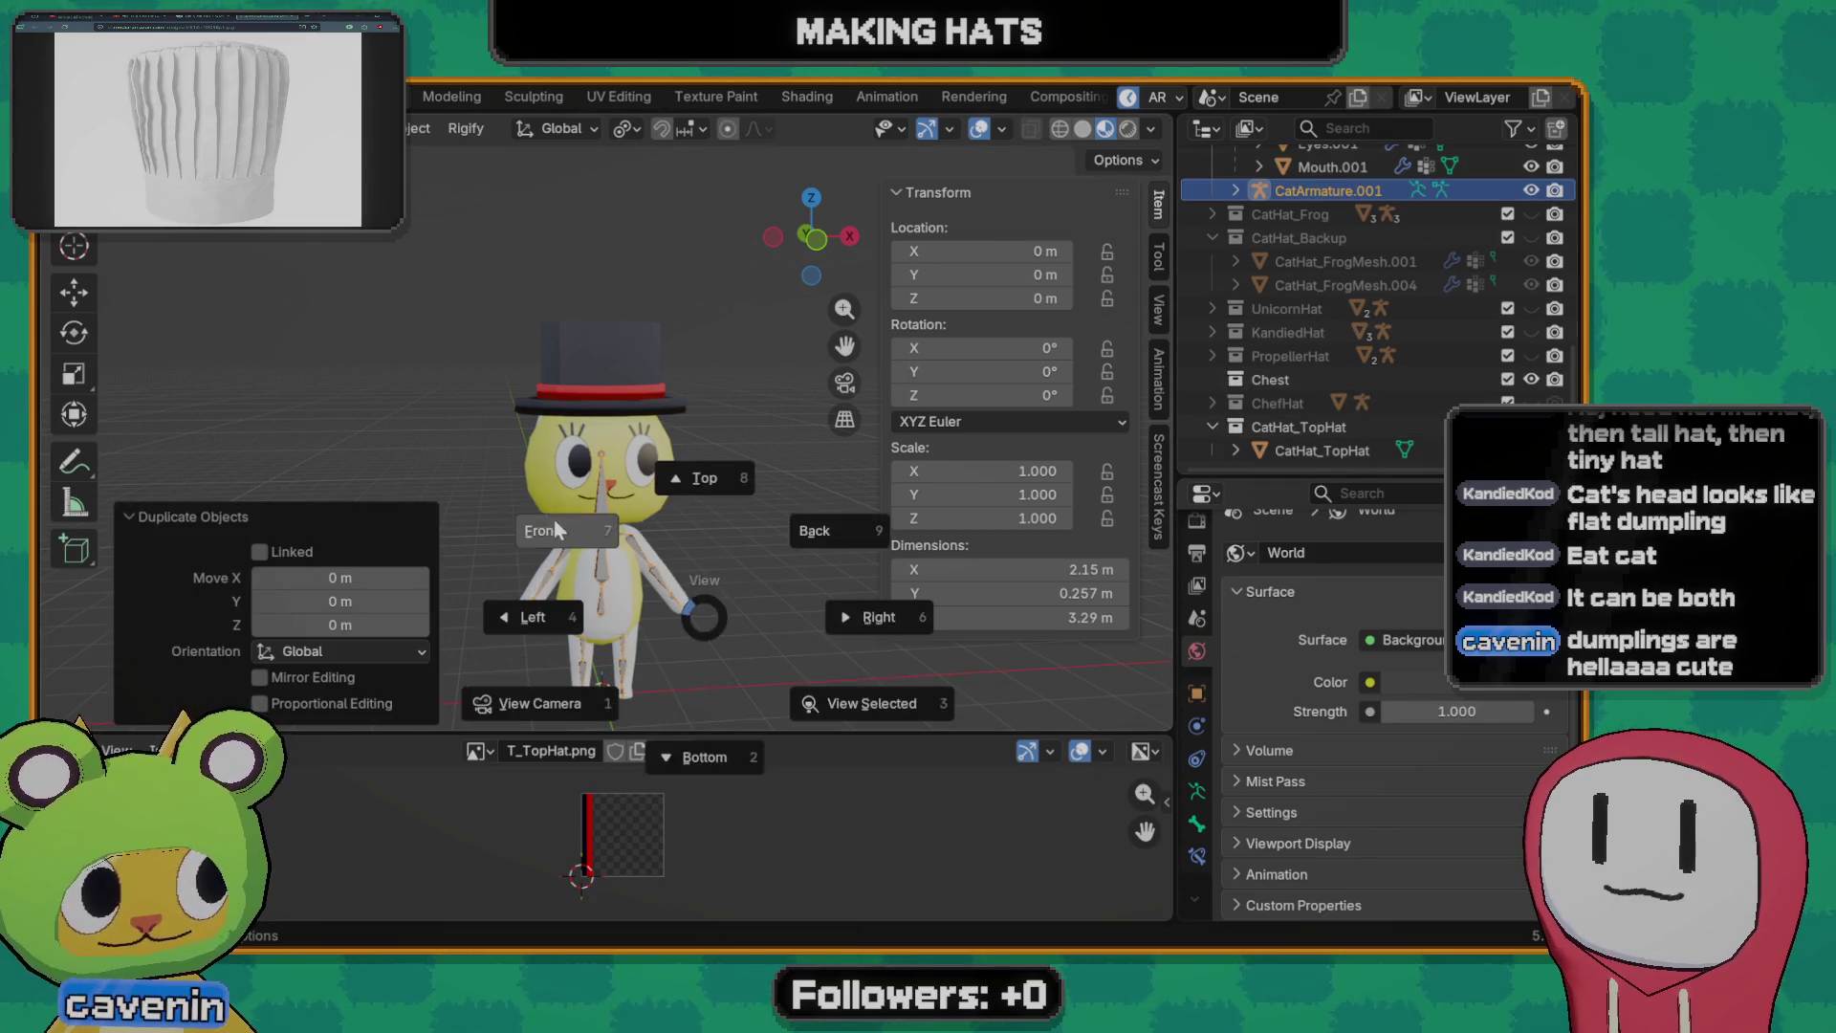
left_click(619, 564)
- Invert the bone selection and delete the extras, leaving one central bone
key("Tab")
scroll(619, 564, "down", 4)
scroll(625, 552, "up", 1)
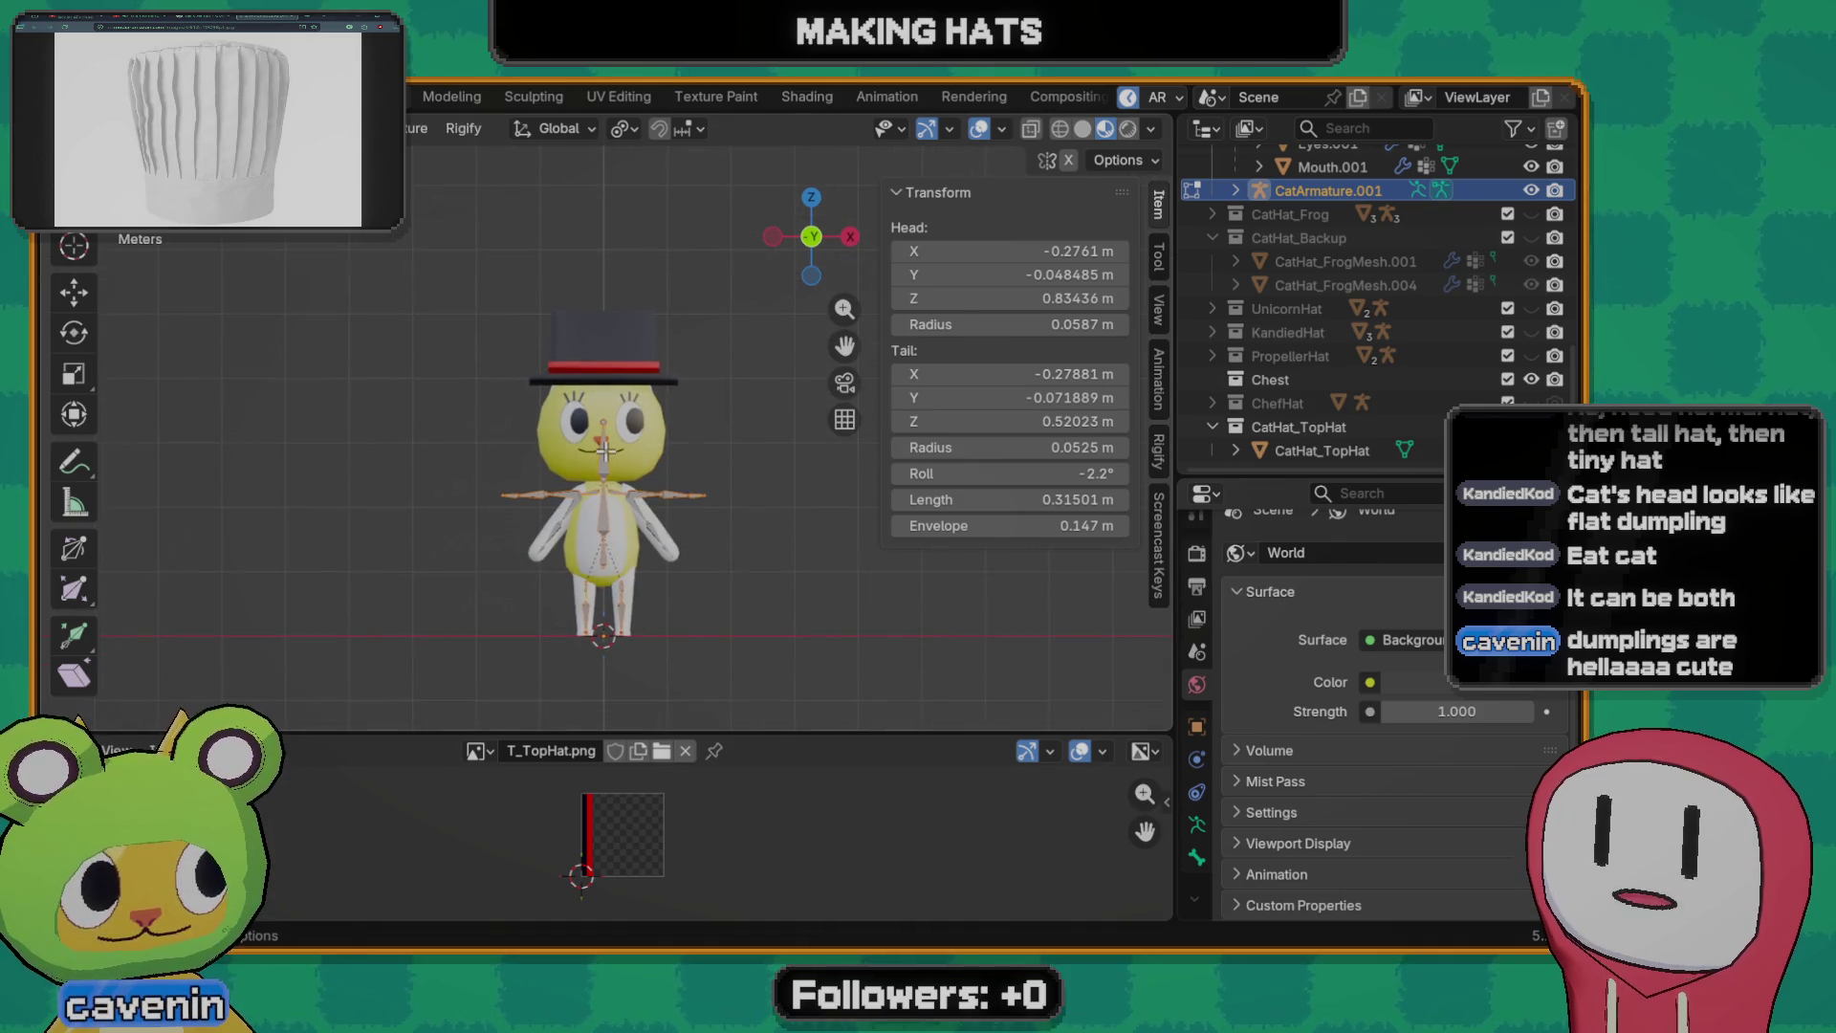
key("F3")
type("sele")
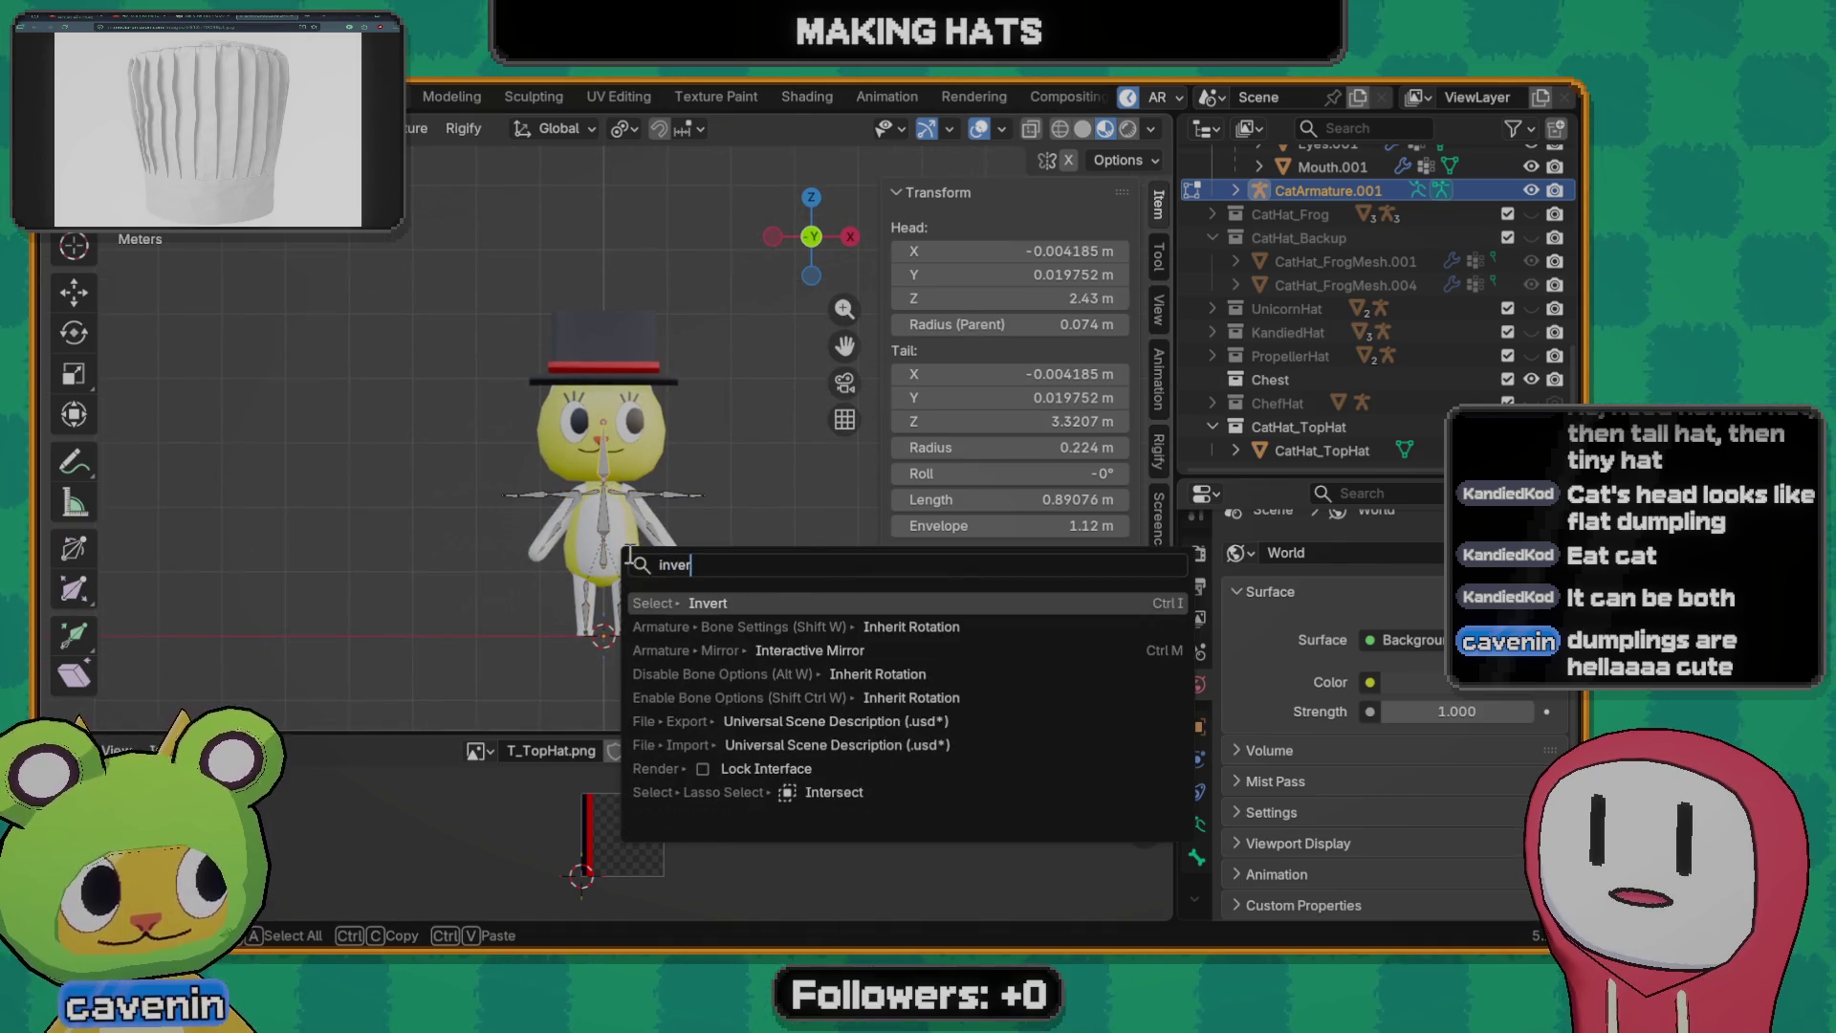
key("Return")
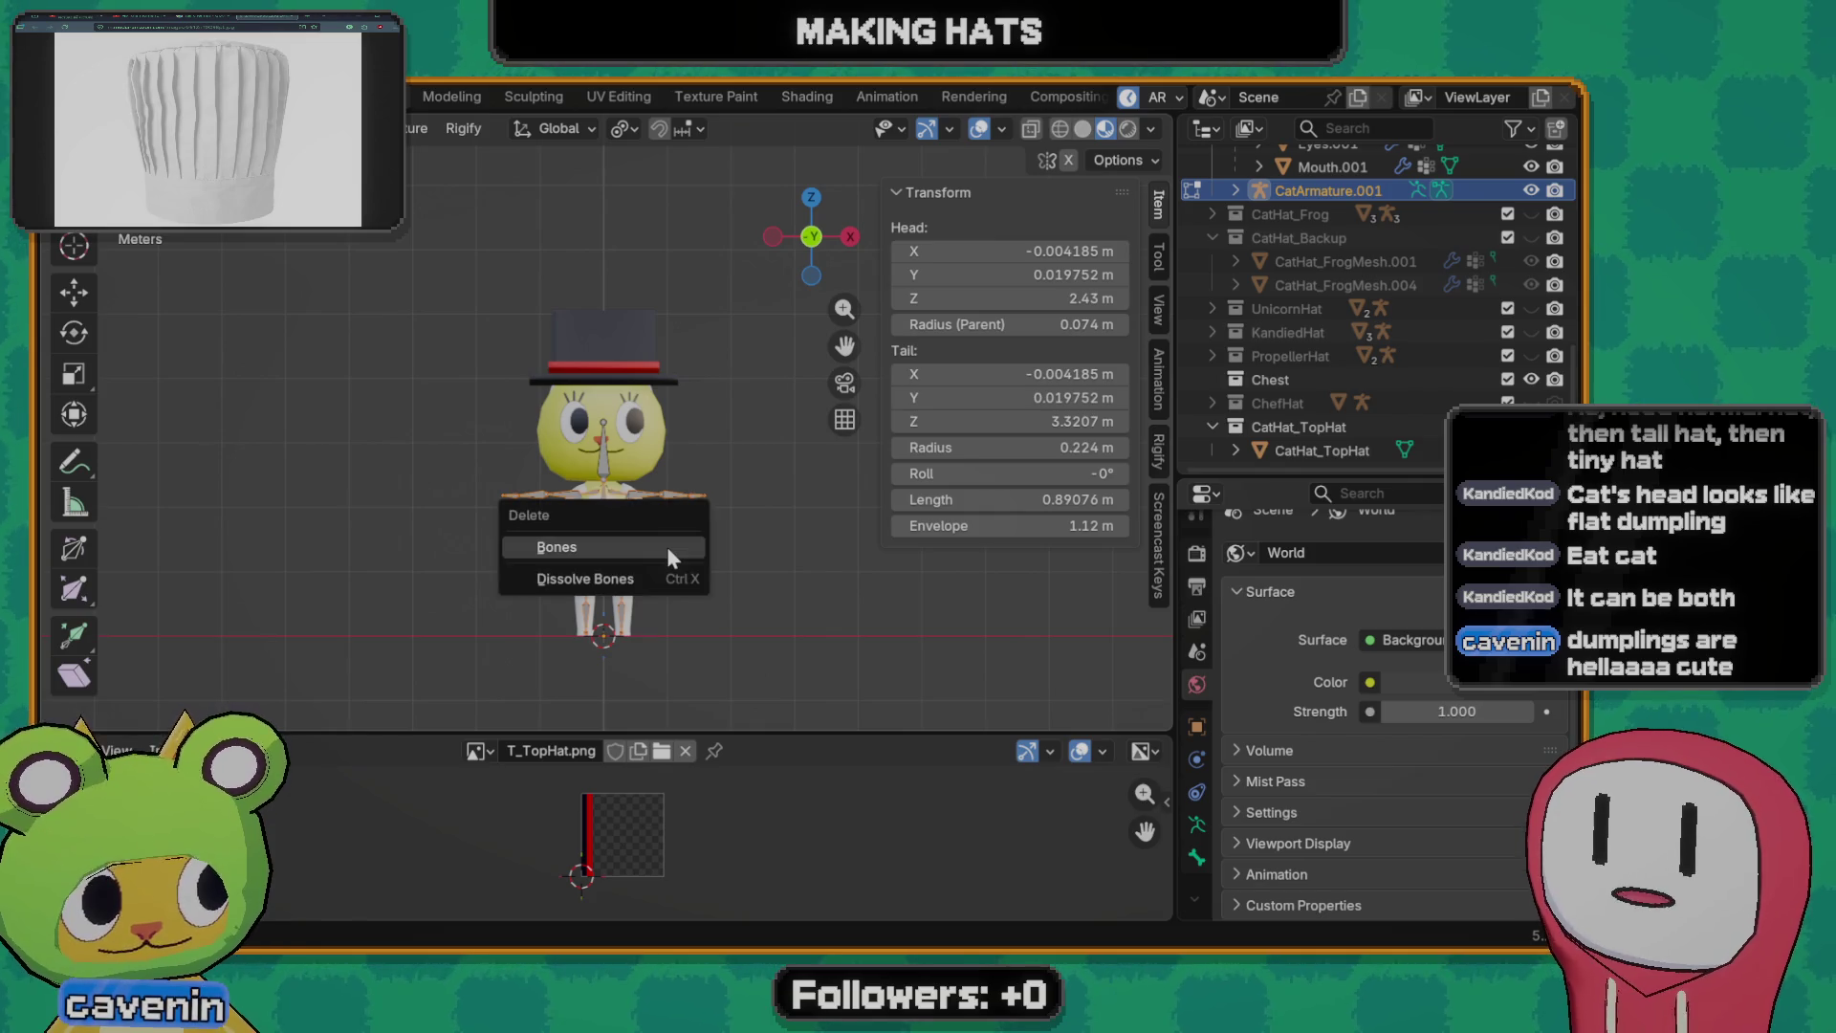
left_click(668, 547)
key("Tab")
scroll(667, 547, "up", 3)
- Select the copied single-bone rig and bring up the move-to-collection choices
left_click(606, 483)
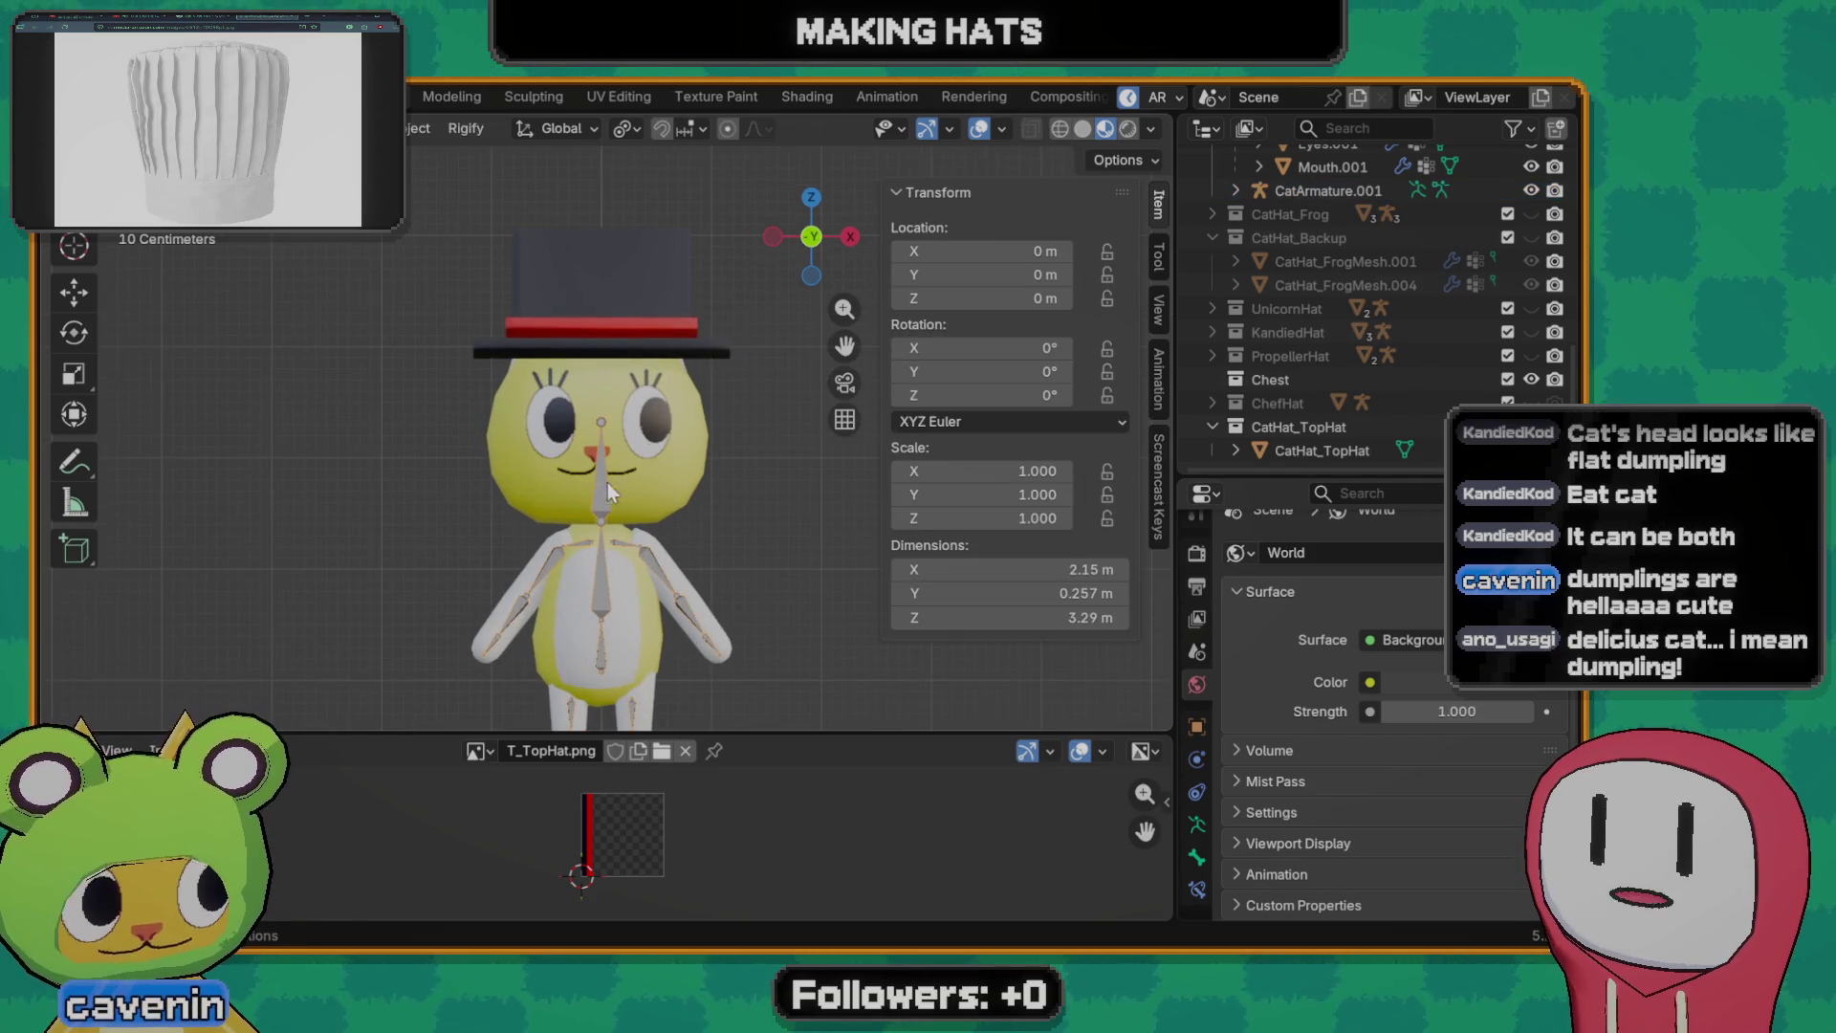
left_click(609, 285)
left_click(603, 478)
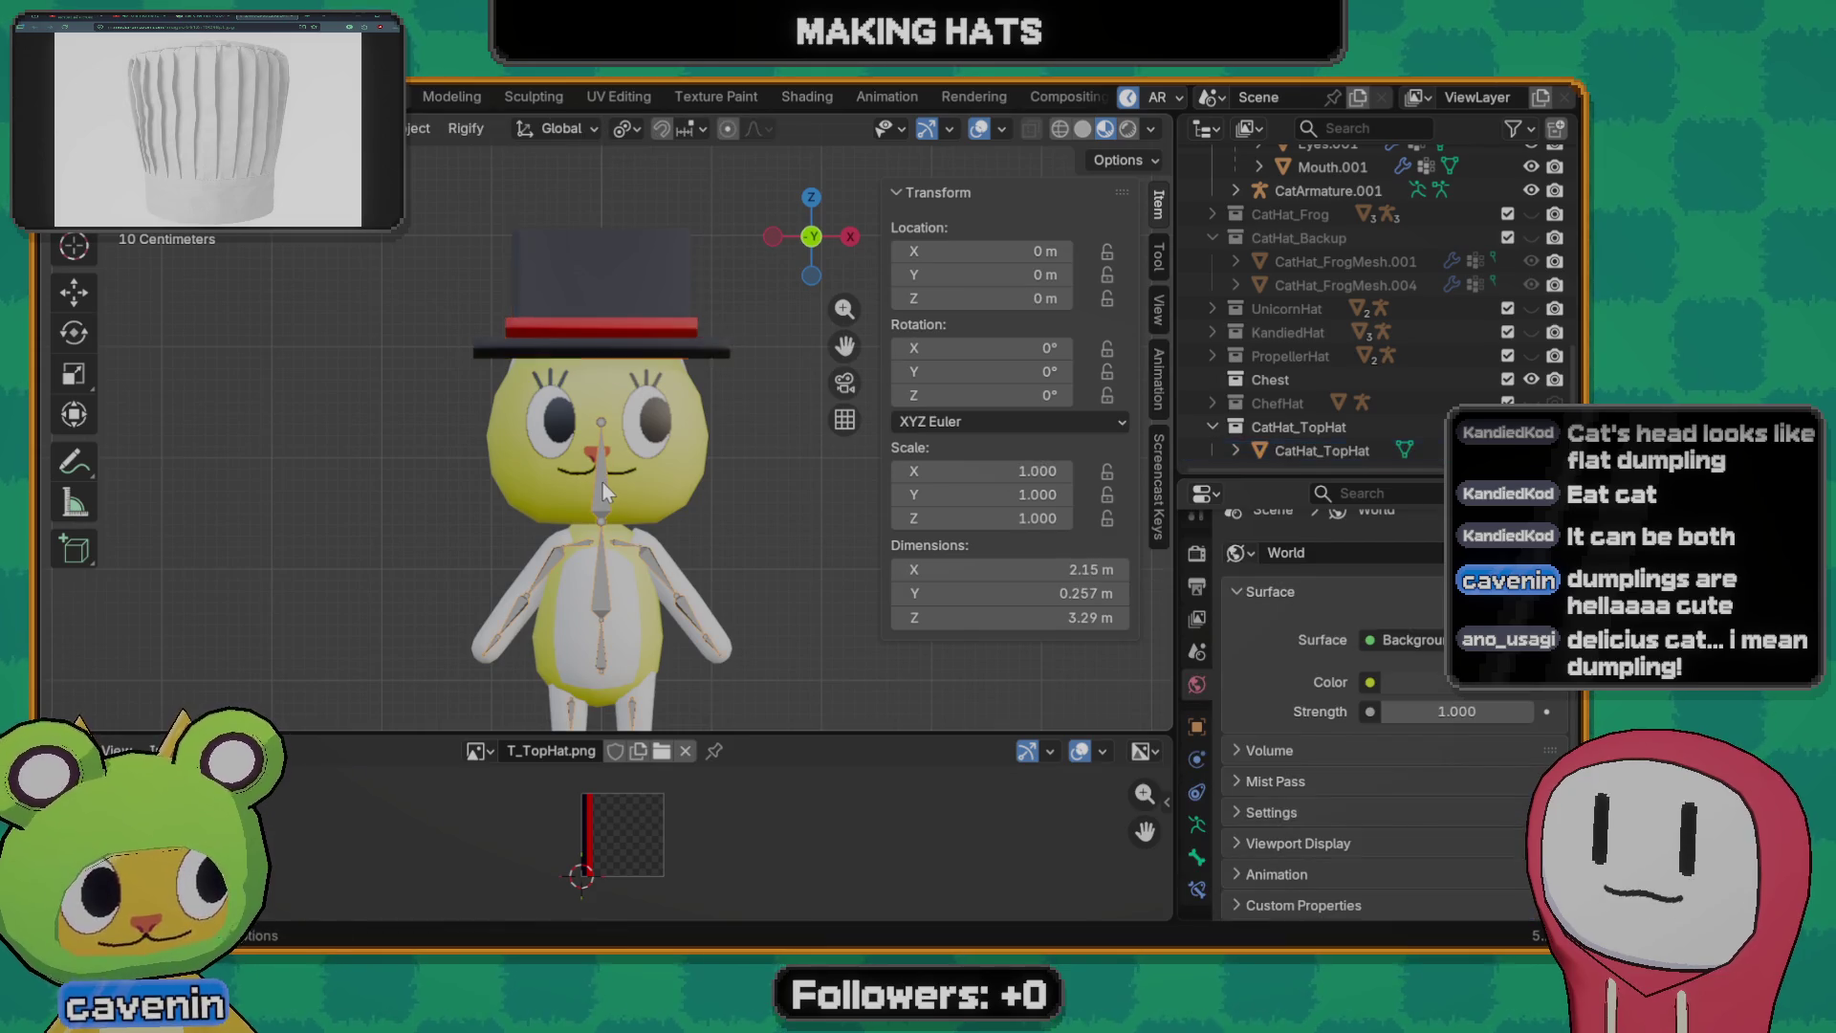
left_click(603, 494)
left_click(602, 494)
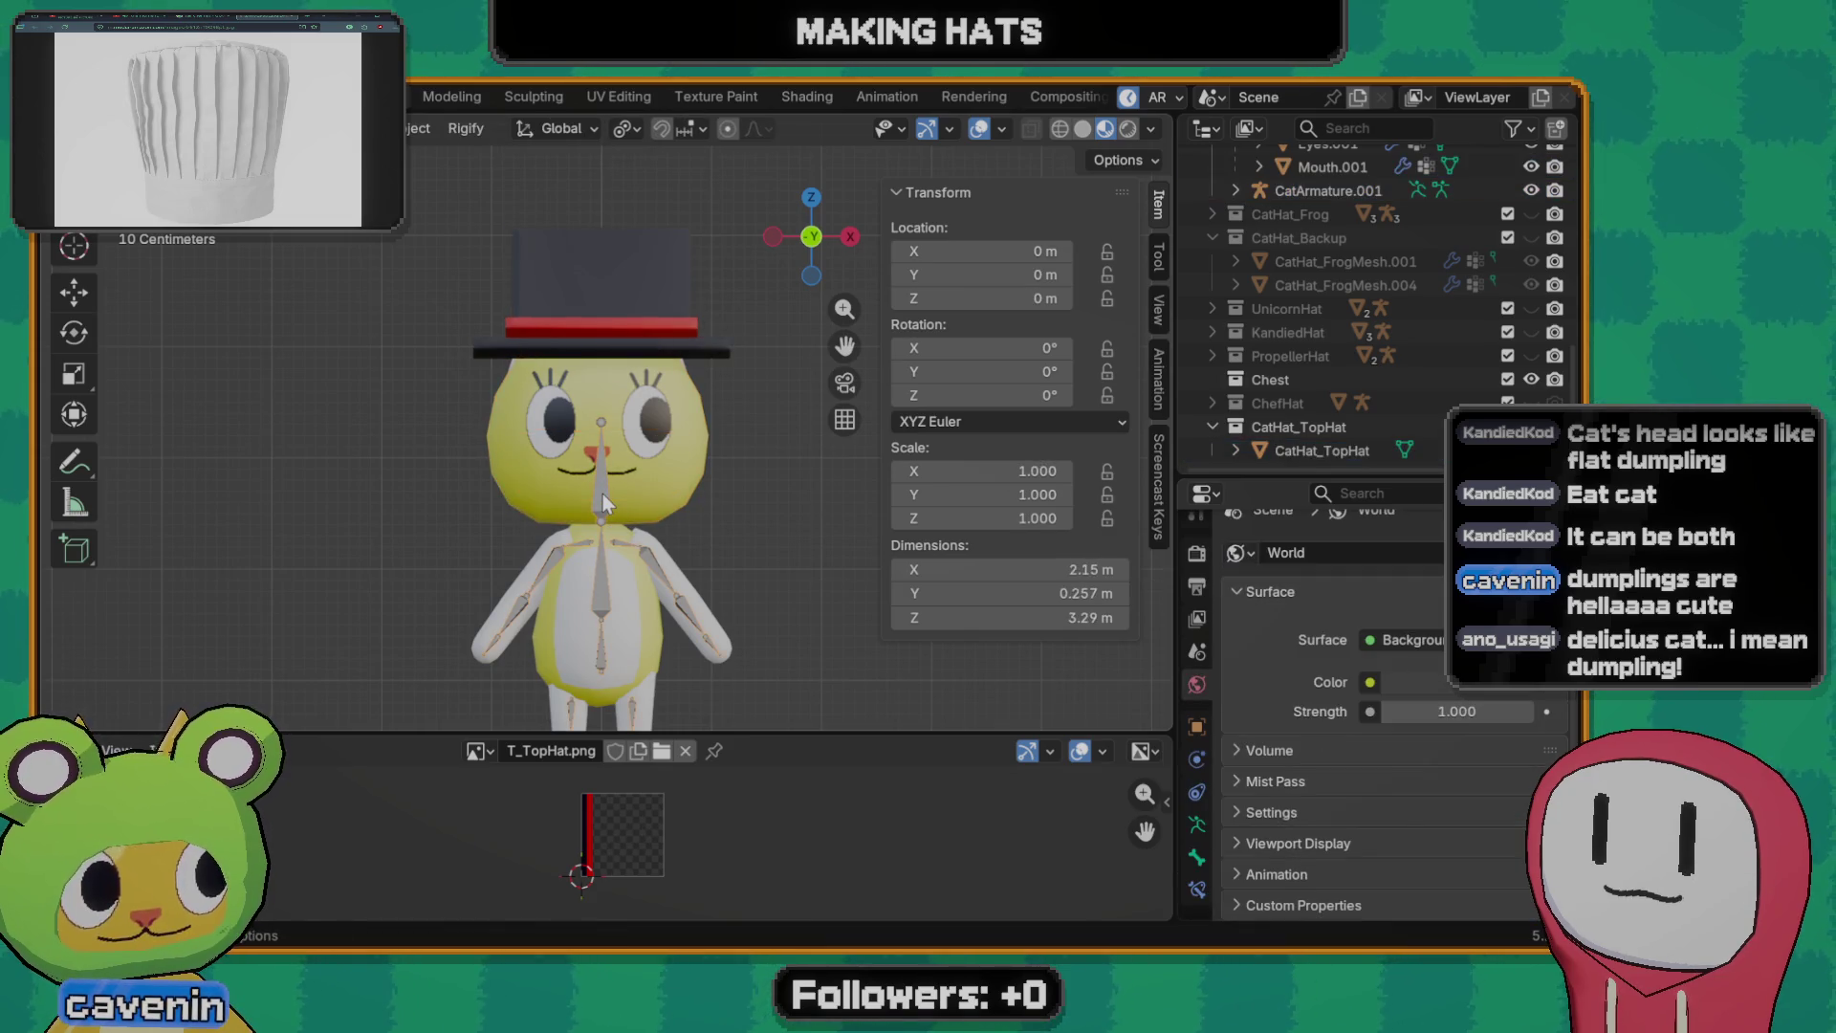
key("m")
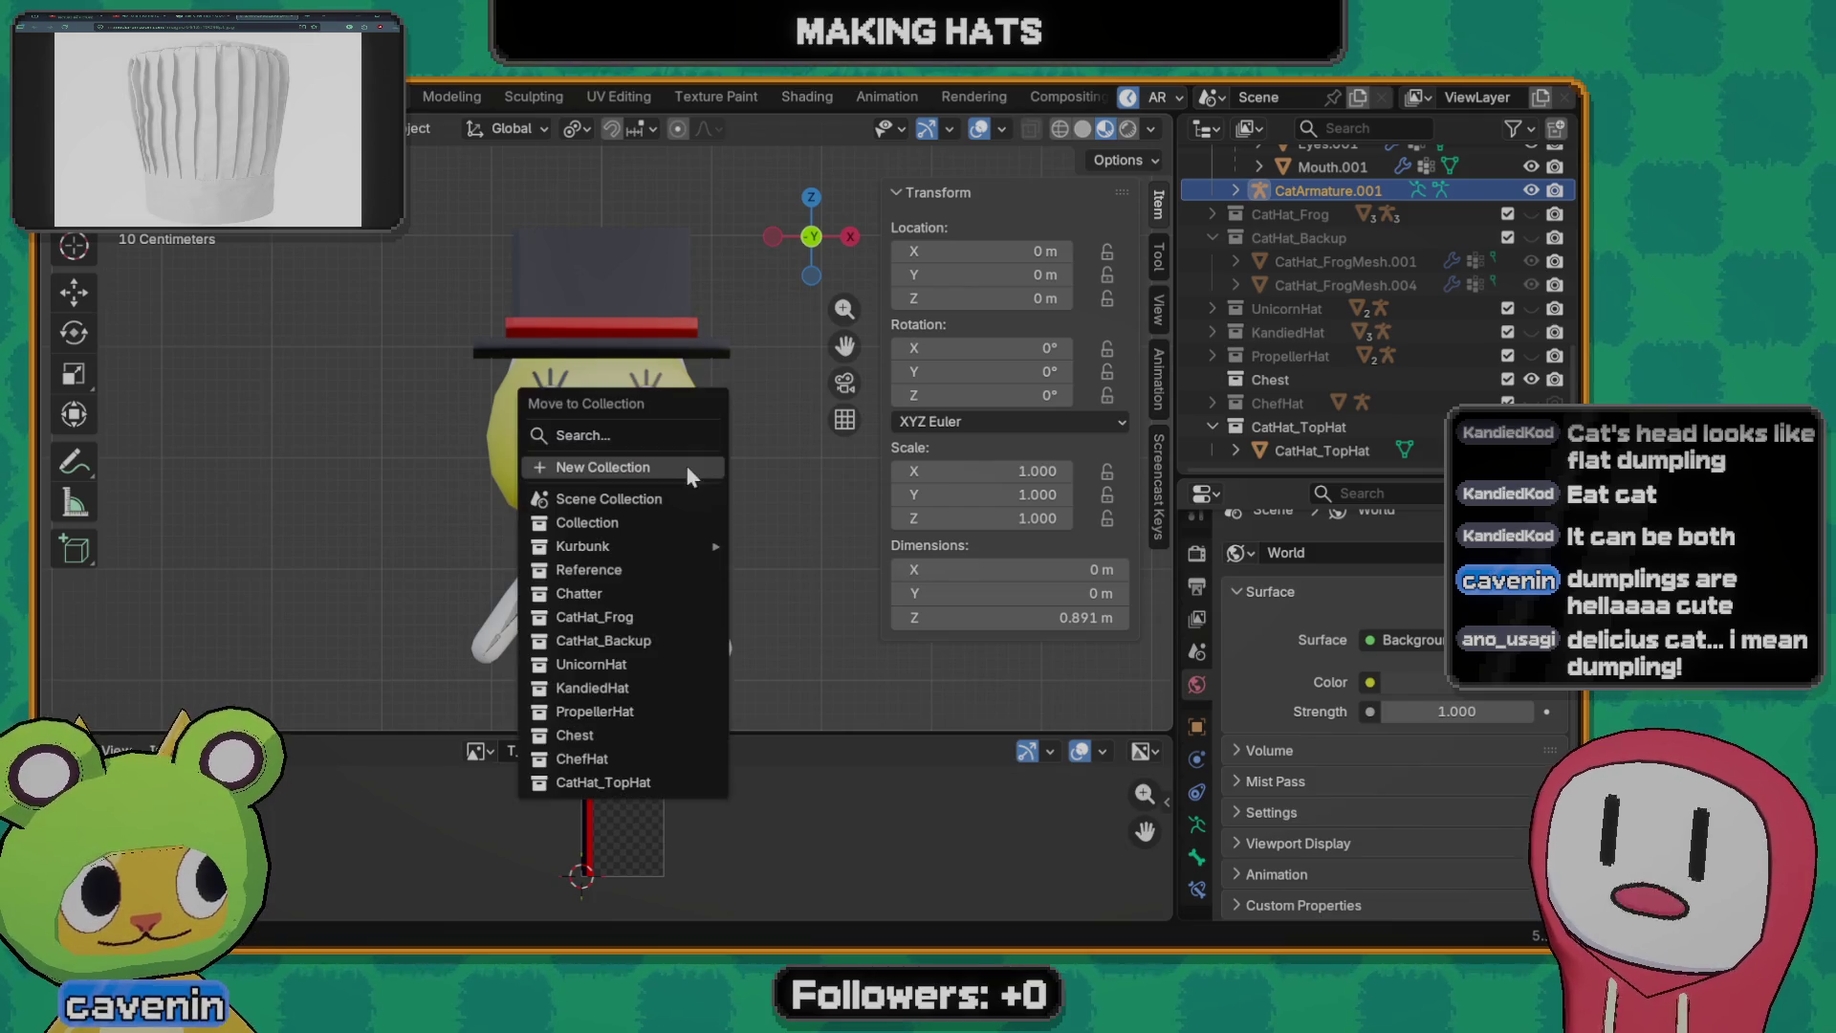
- Move the rig copy into CatHat_TopHat, rename it TopHat_Armature, and select the top hat mesh
left_click(613, 782)
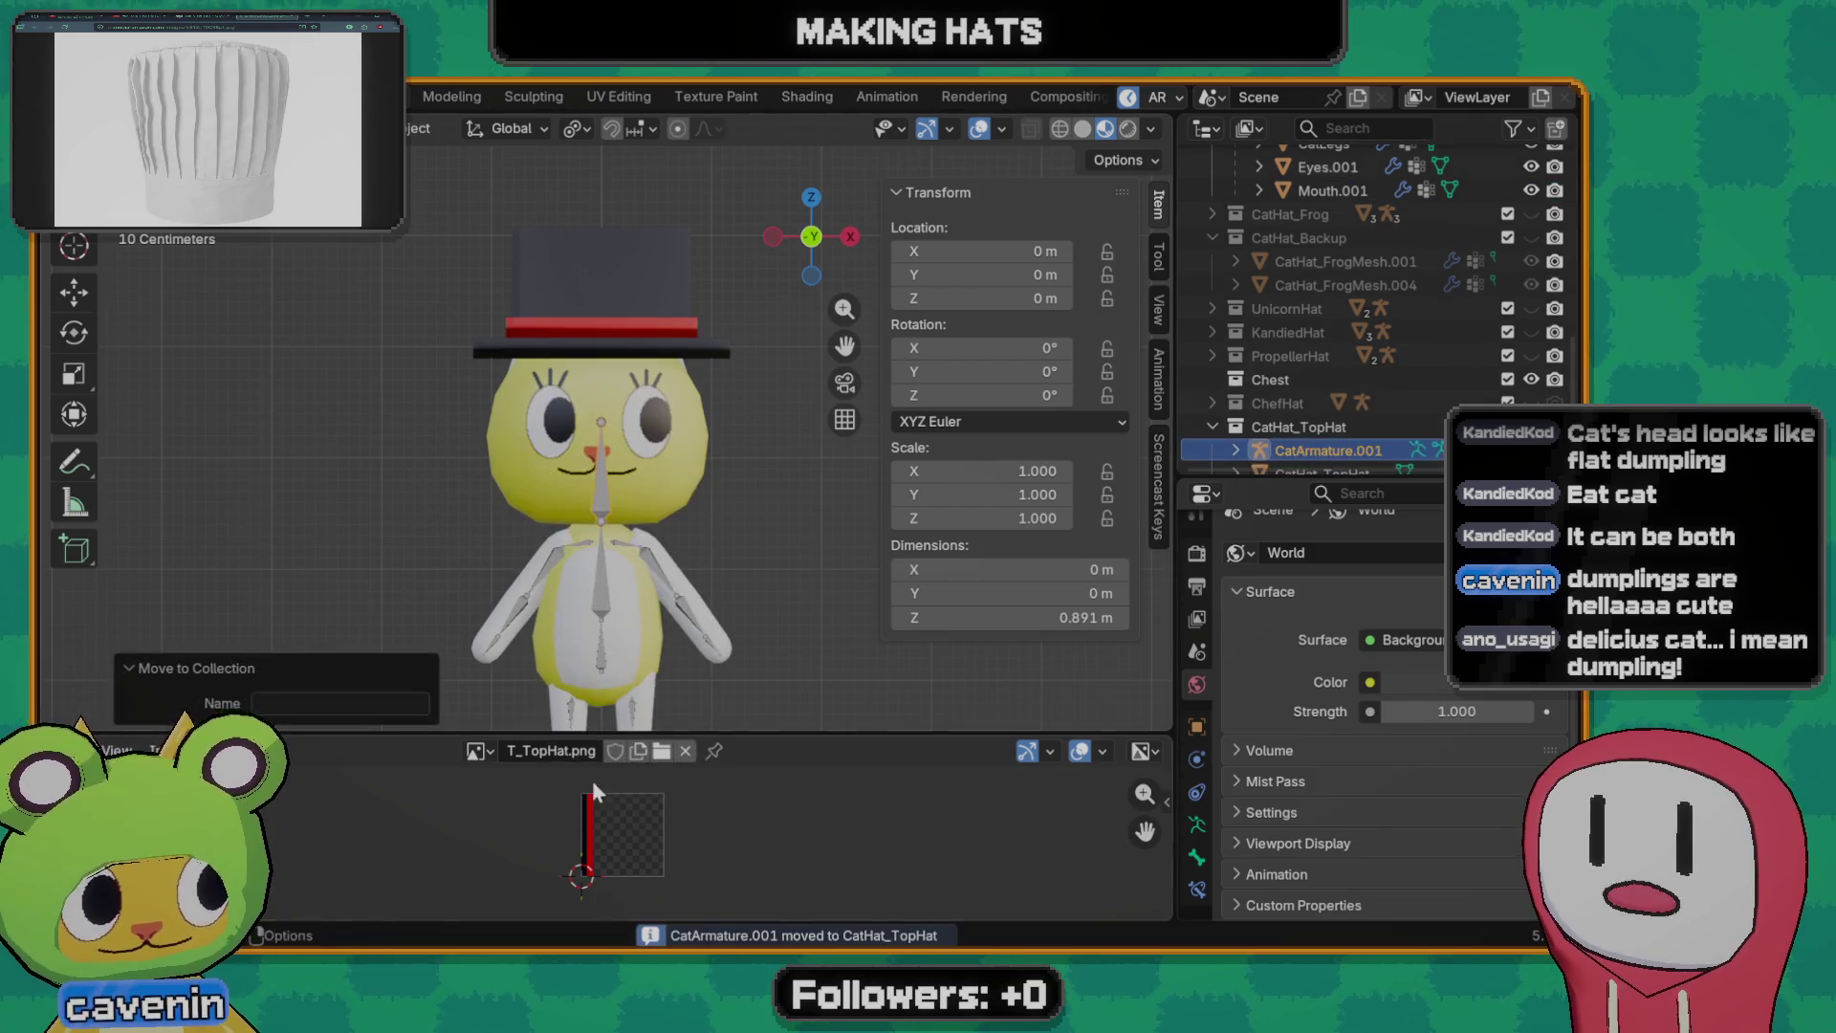
left_click(1345, 431)
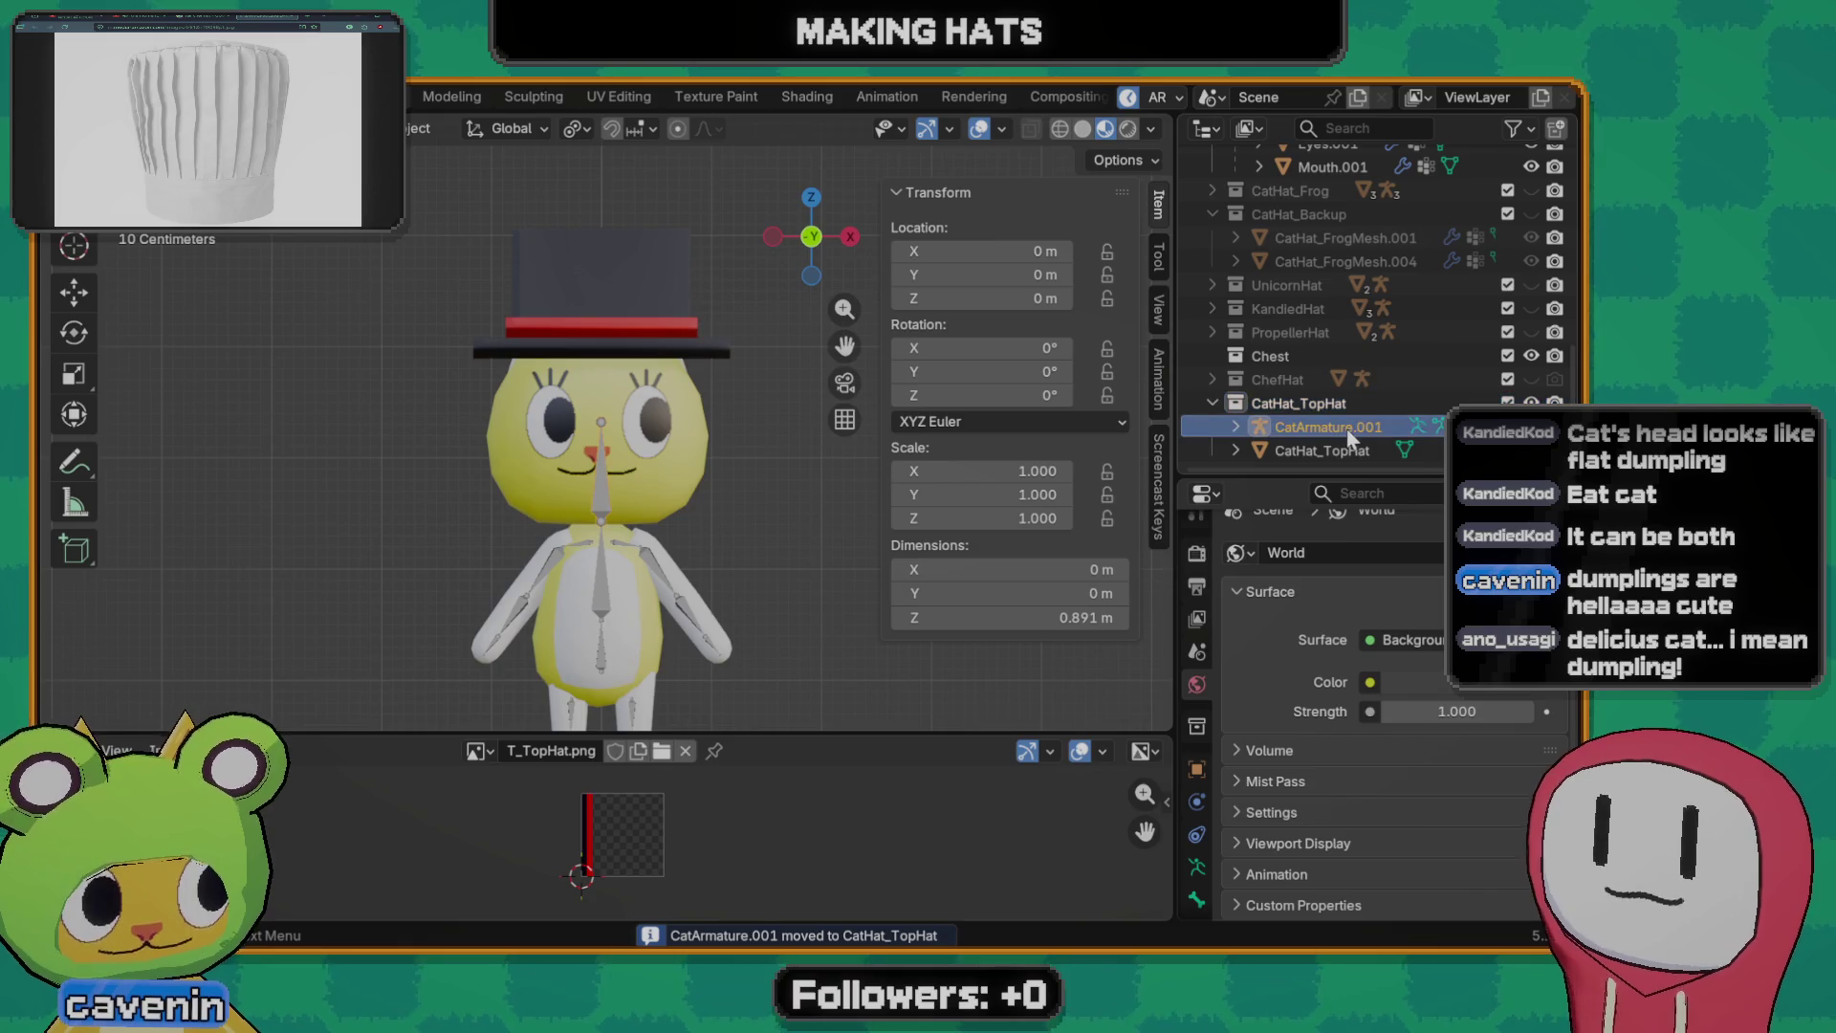
double_click(1349, 431)
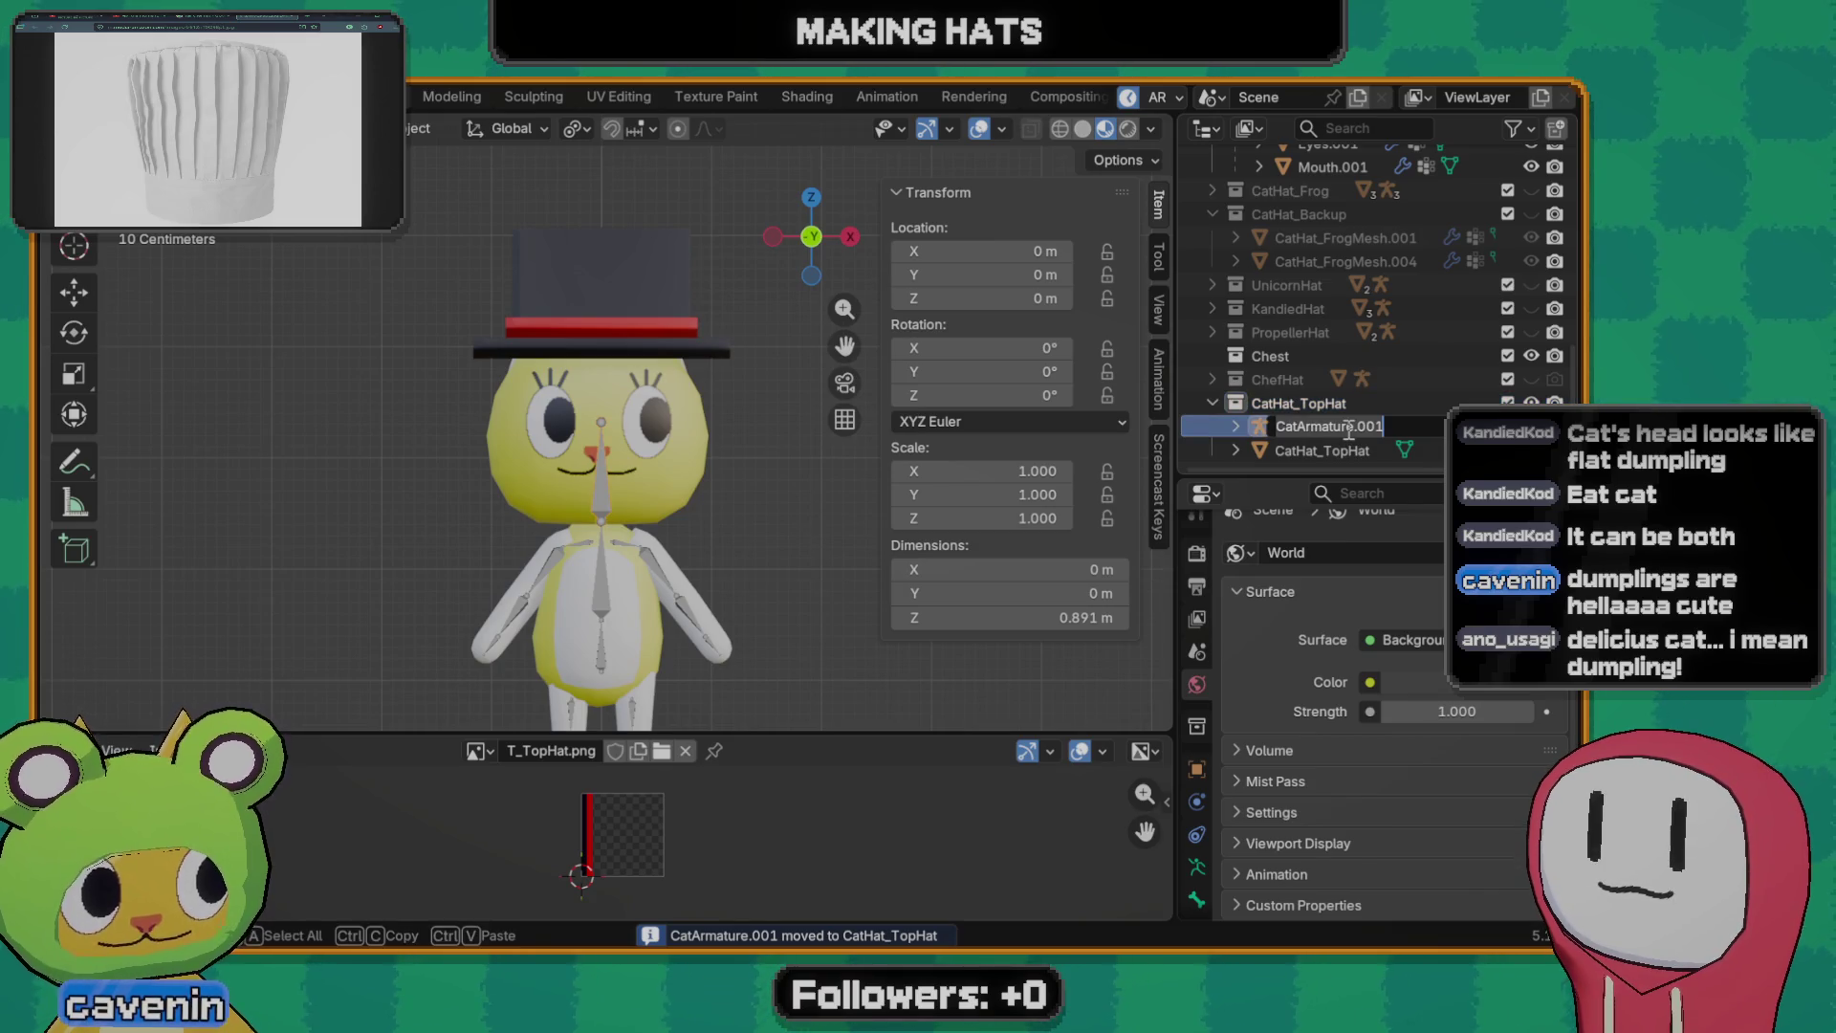
type("C")
key("BackSpace")
type("TopHat_")
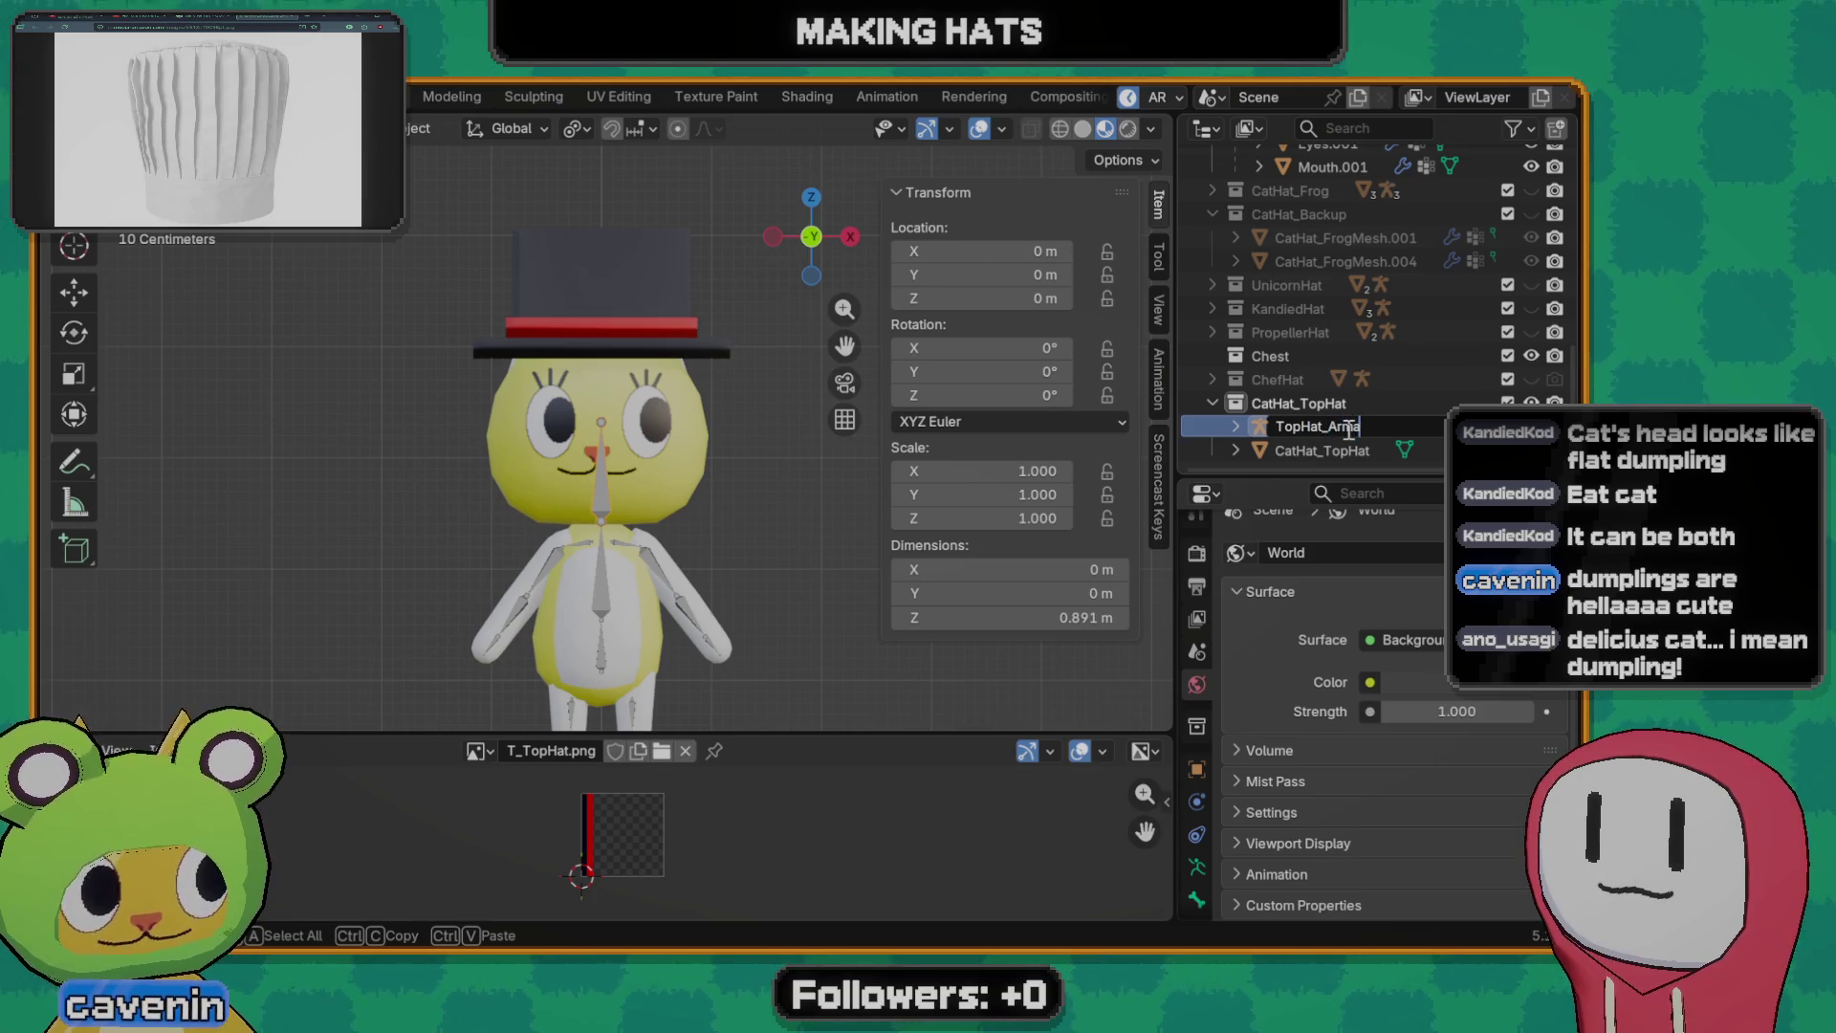
key("Return")
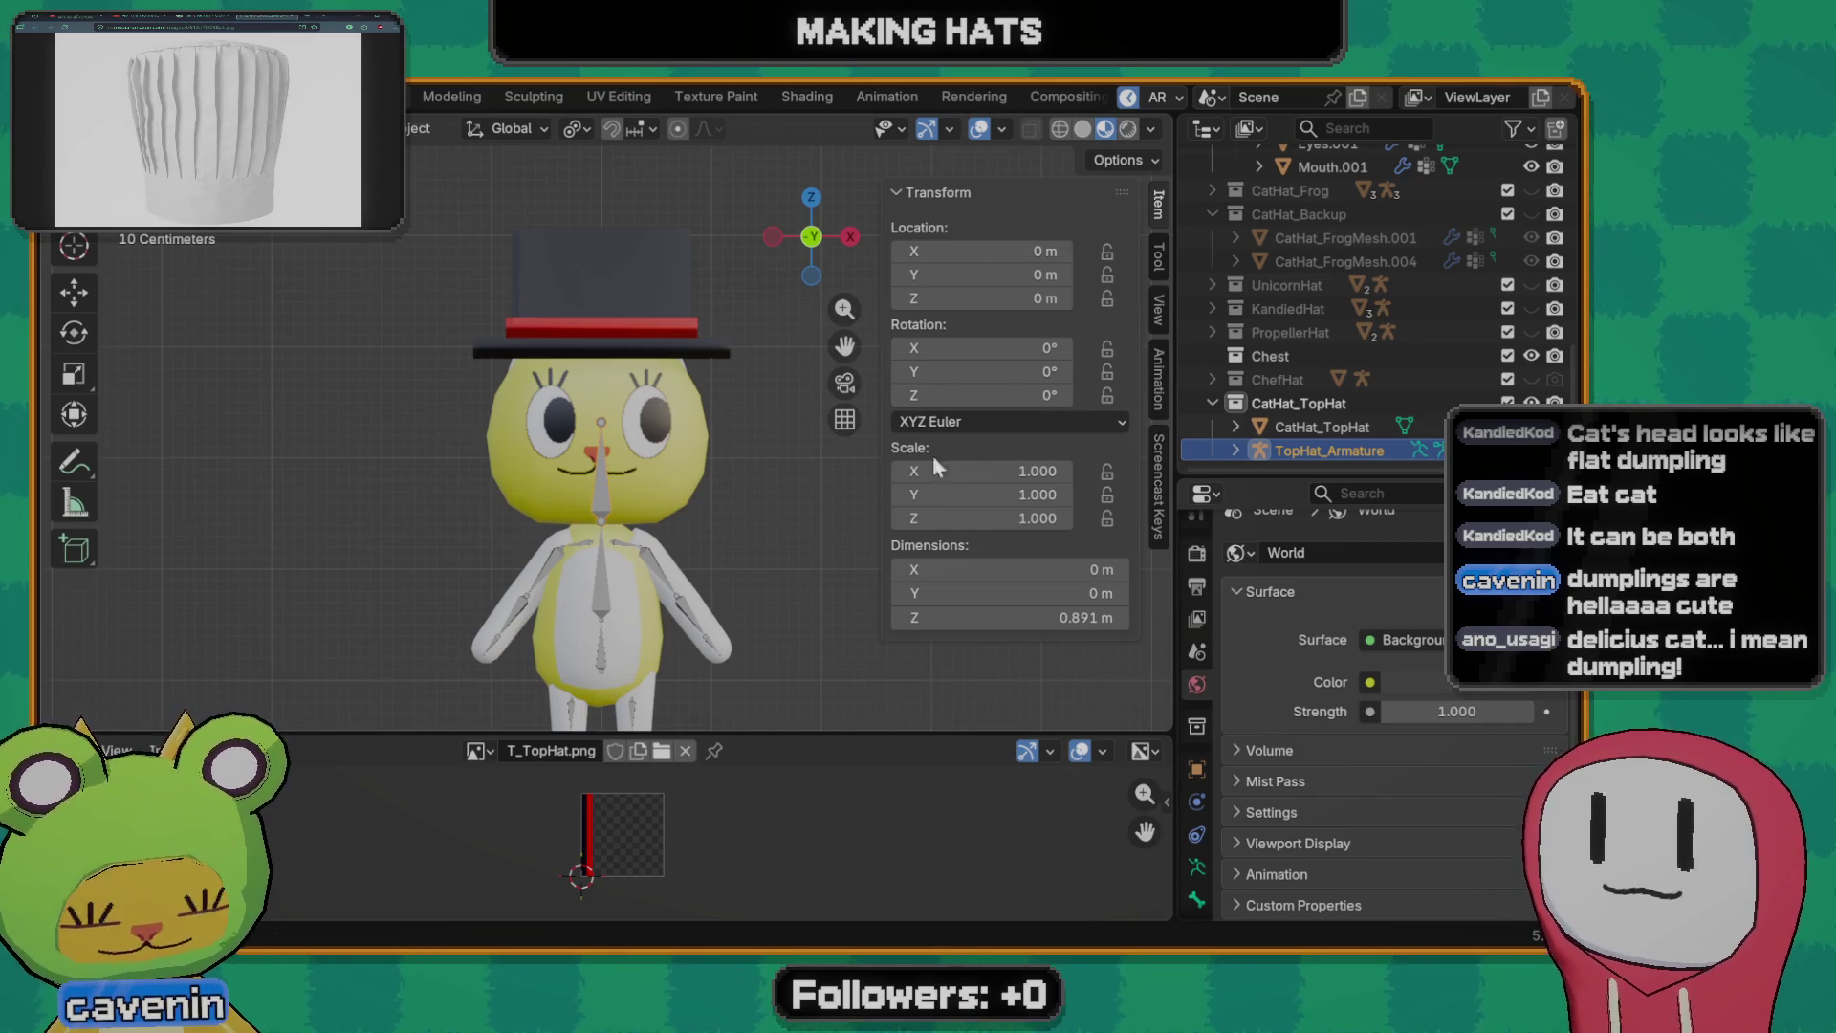
left_click(1334, 428)
left_click(1319, 406)
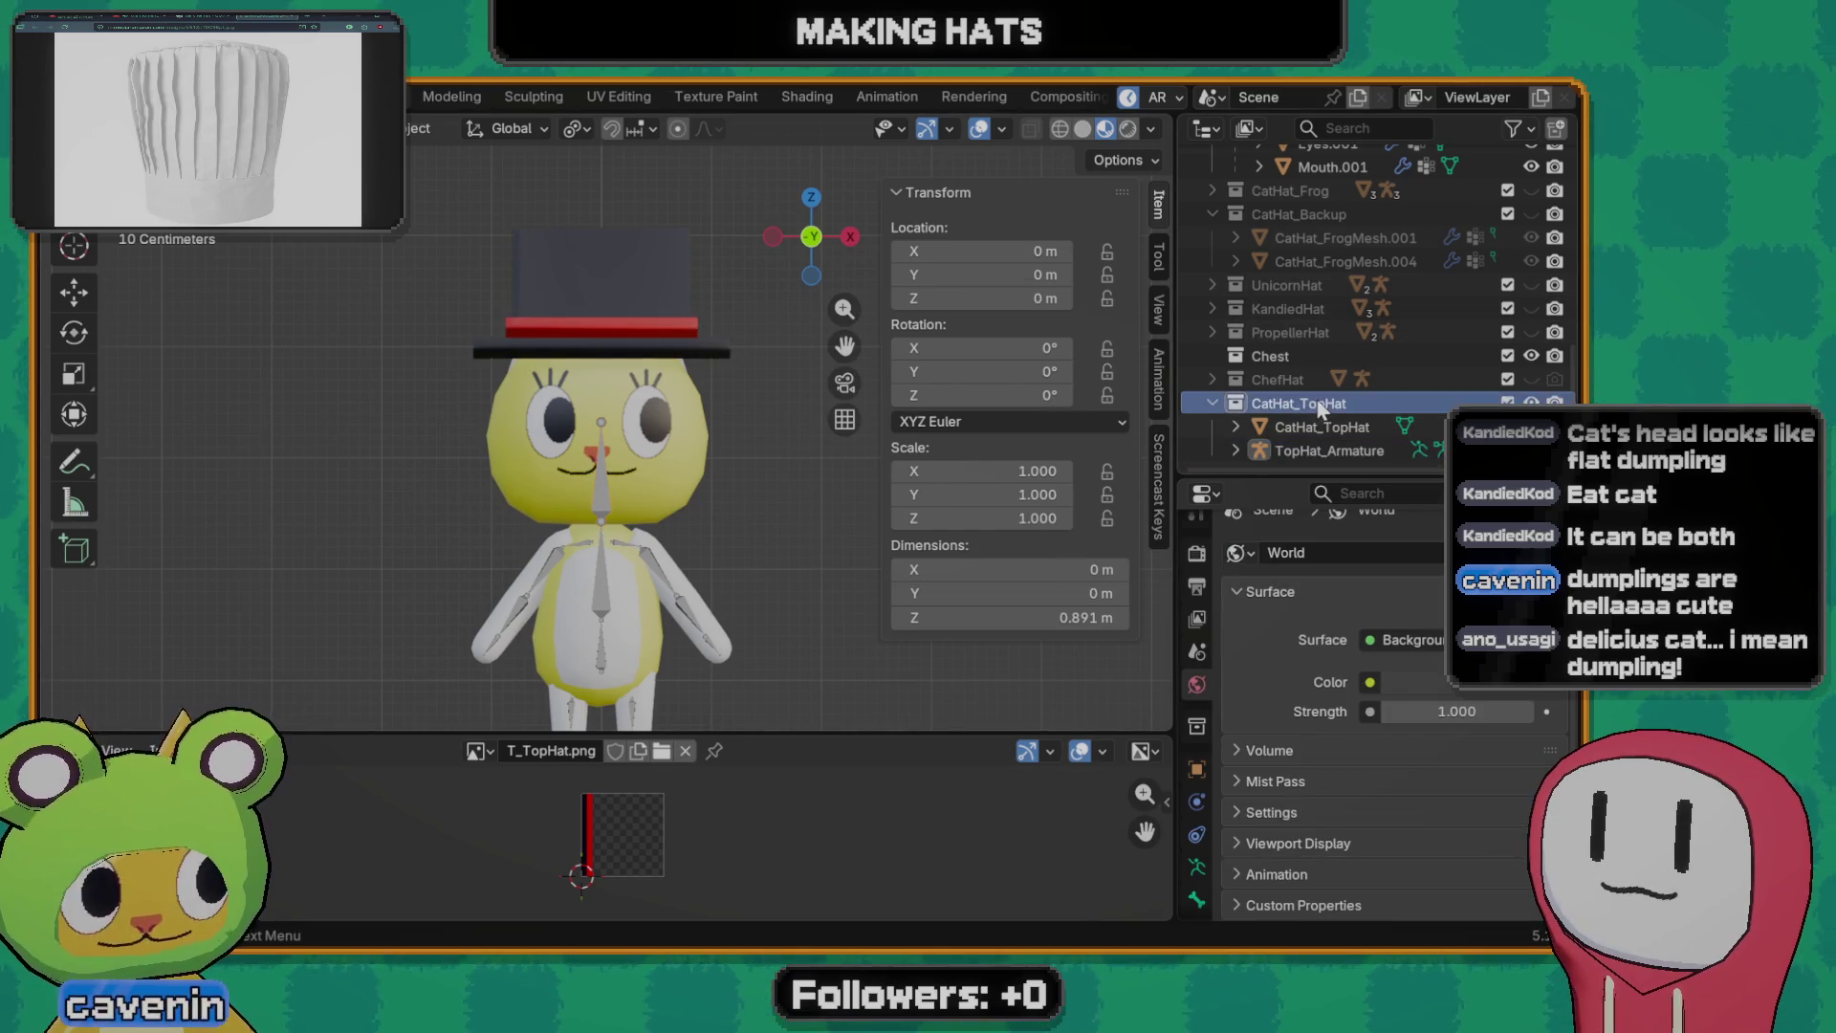
left_click(588, 330)
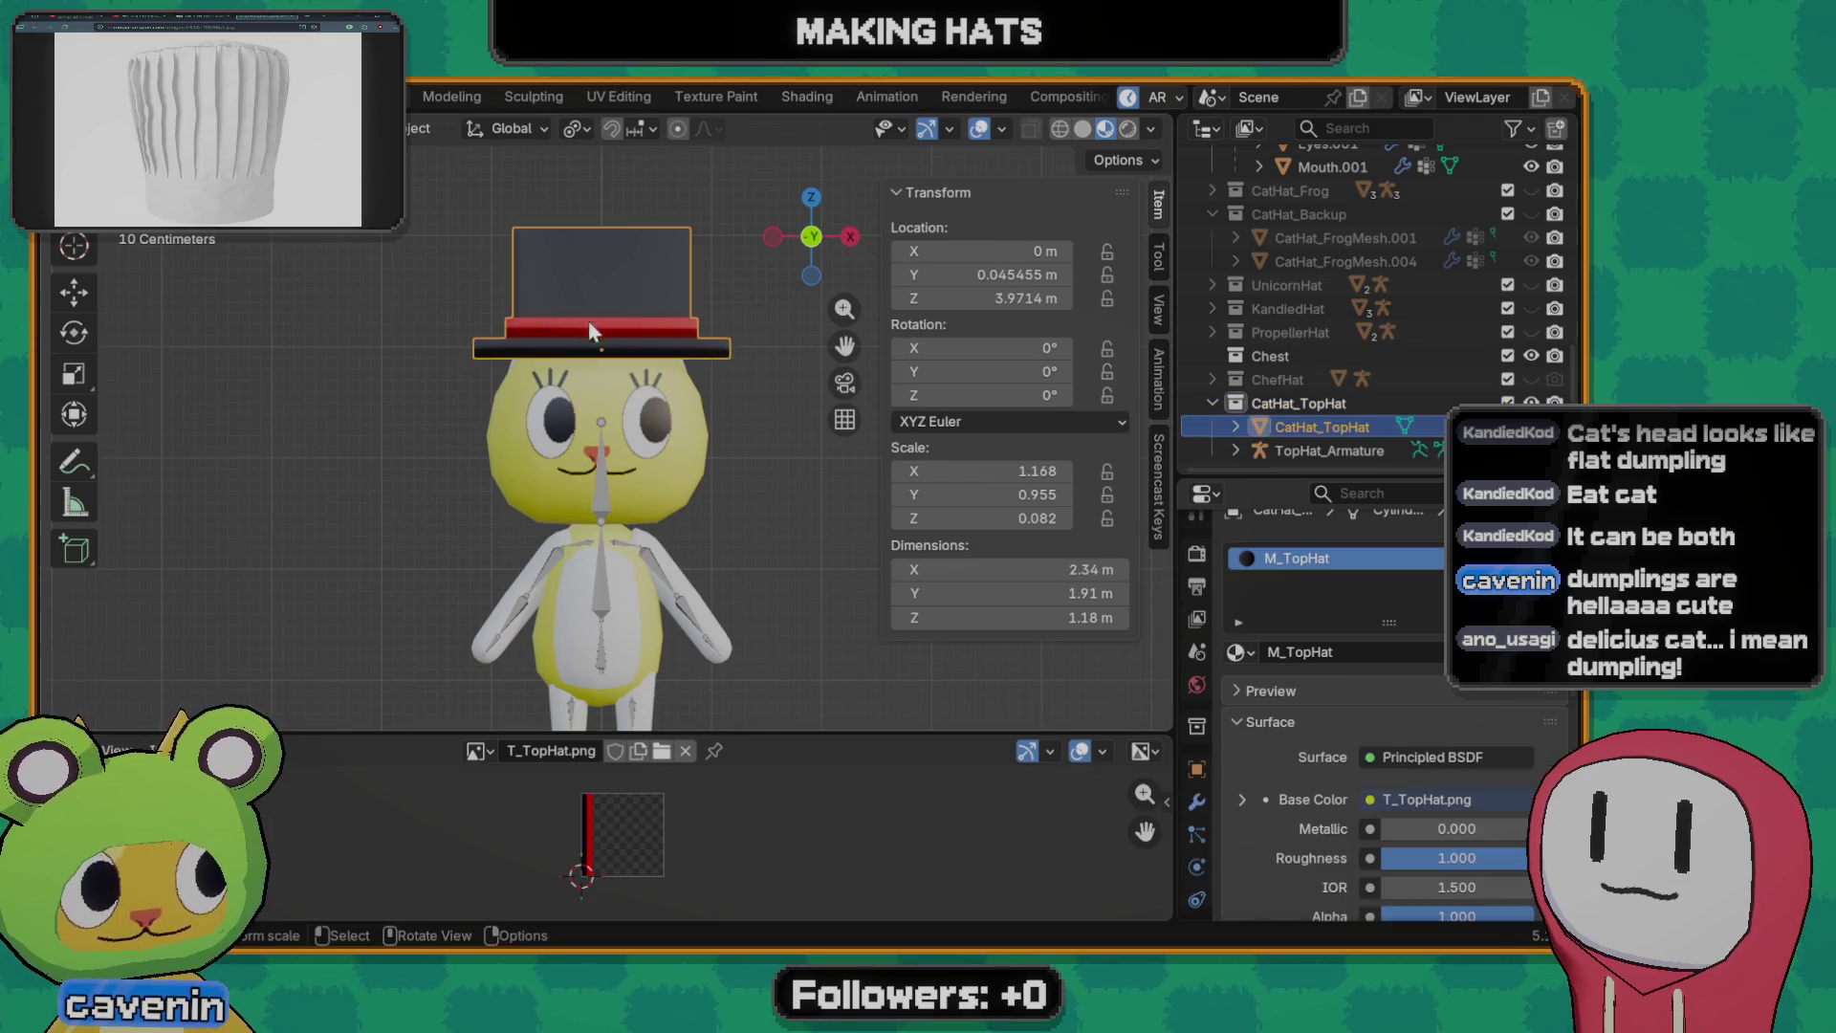
- Apply all transforms to the top hat
key("ctrl+a")
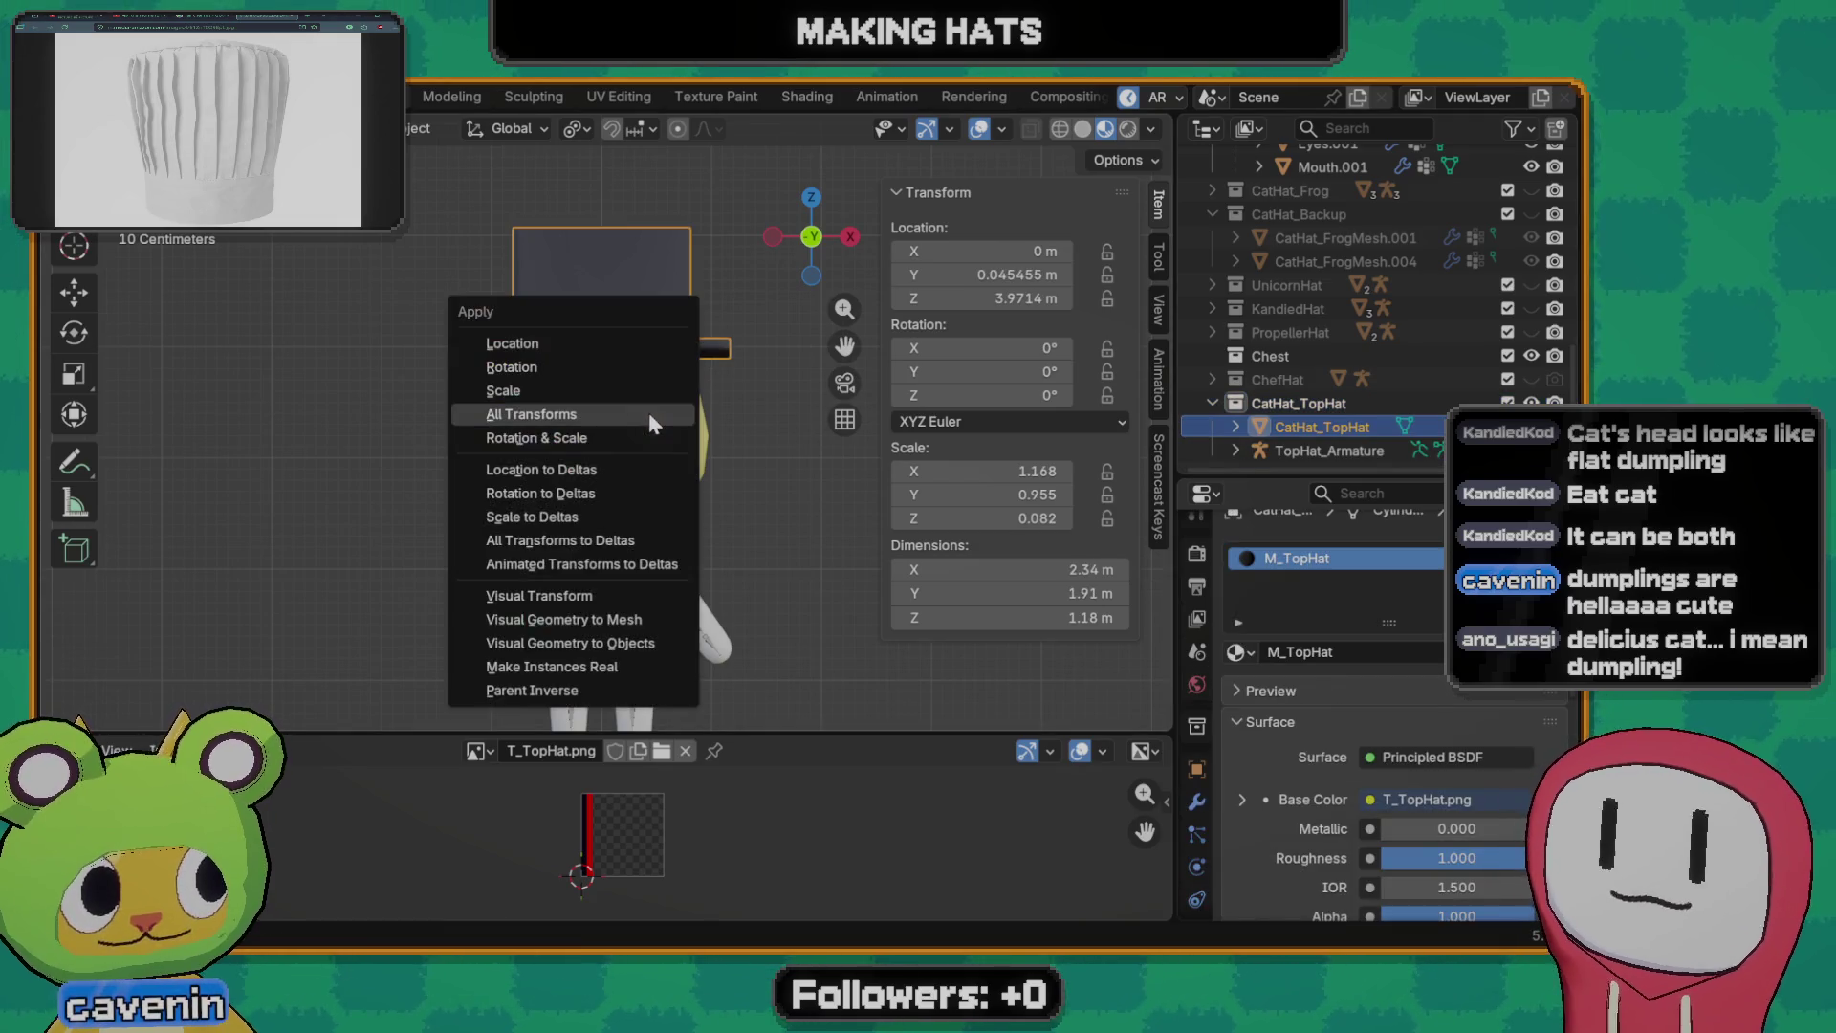
left_click(650, 412)
mouse_move(705, 496)
middle_mouse_down()
mouse_move(536, 560)
mouse_move(684, 521)
middle_mouse_up()
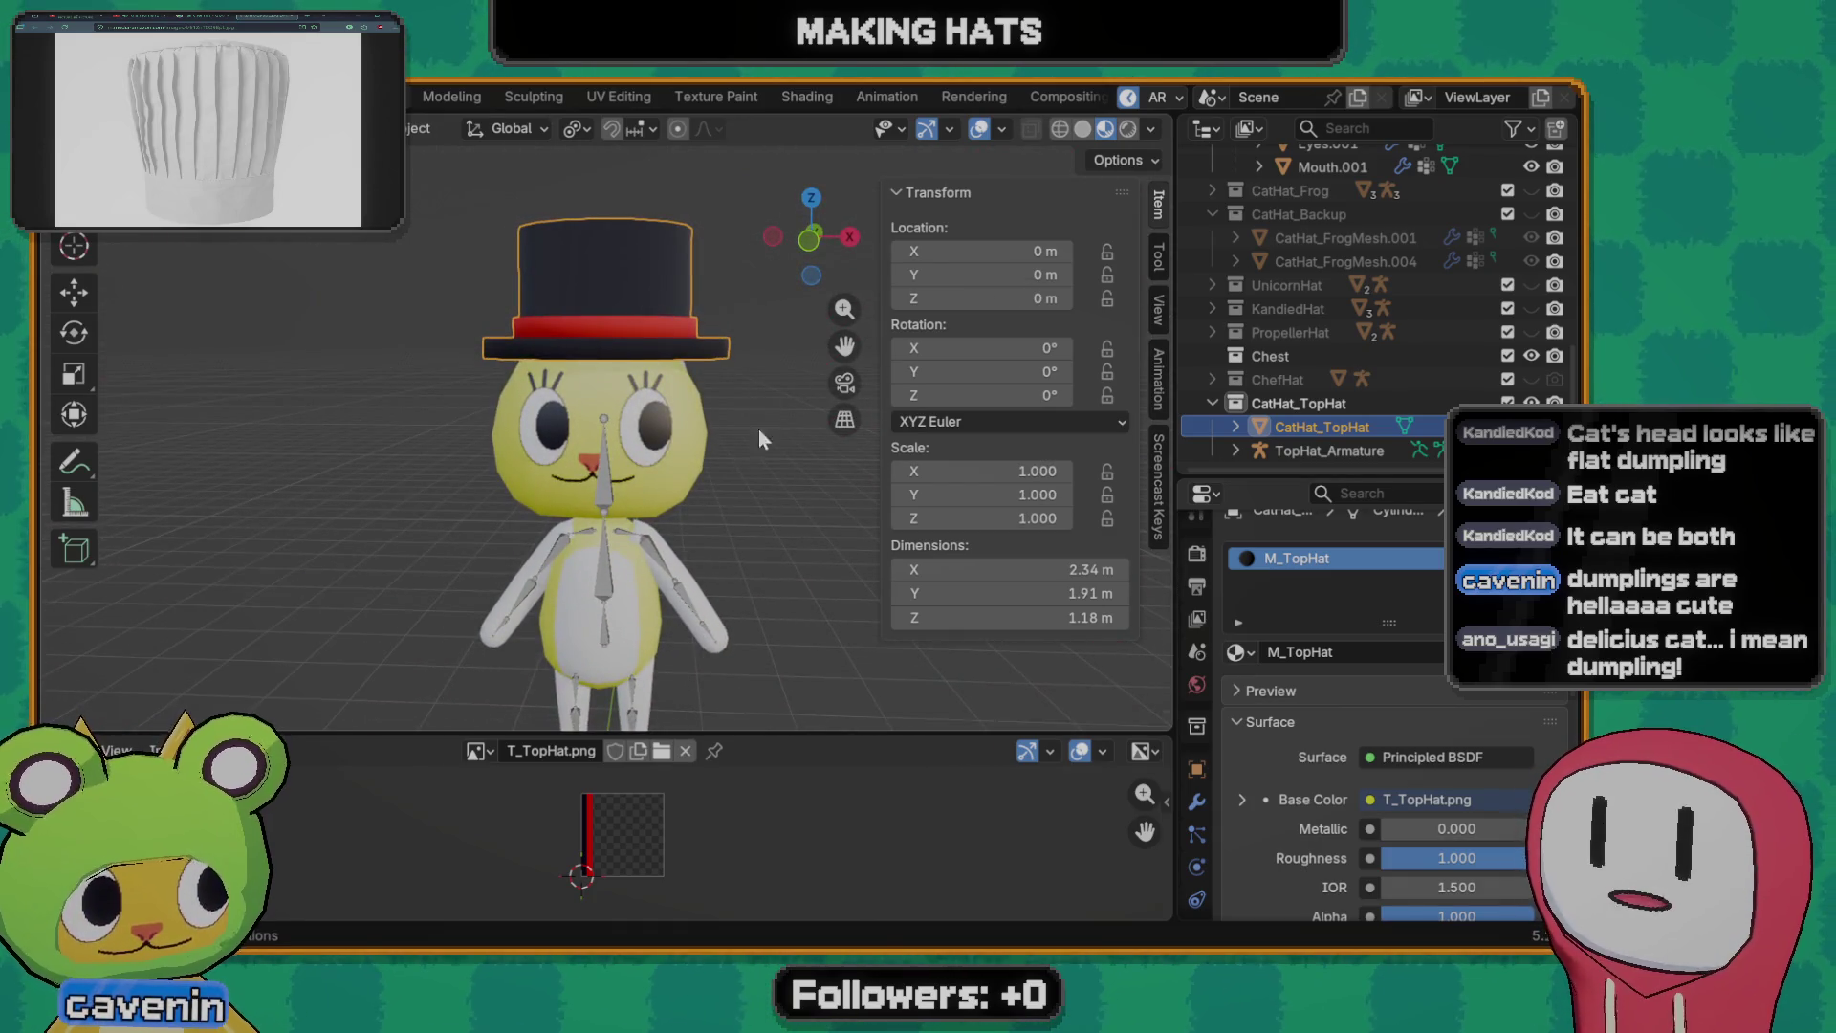
scroll(758, 430, "down", 1)
- Select the hat and TopHat_Armature and bring up parenting, then back out
left_click(614, 487)
left_click(1317, 428)
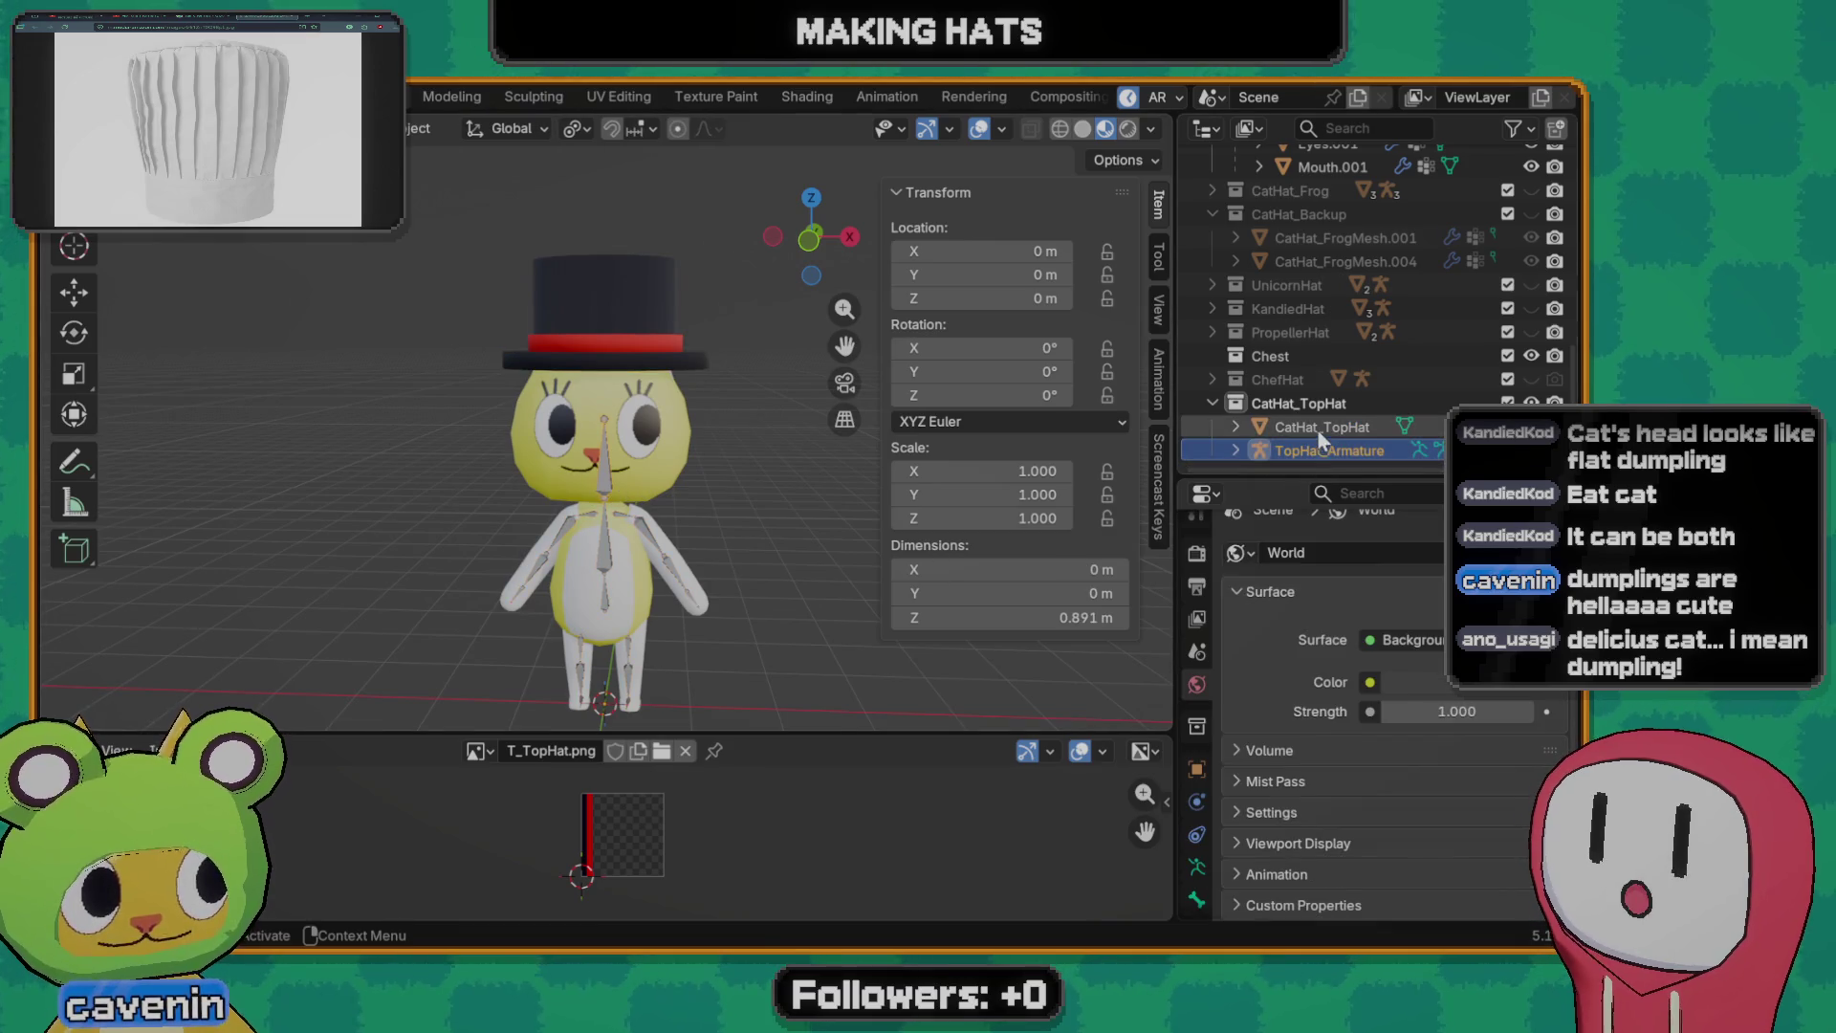
left_click(1321, 451, "ctrl")
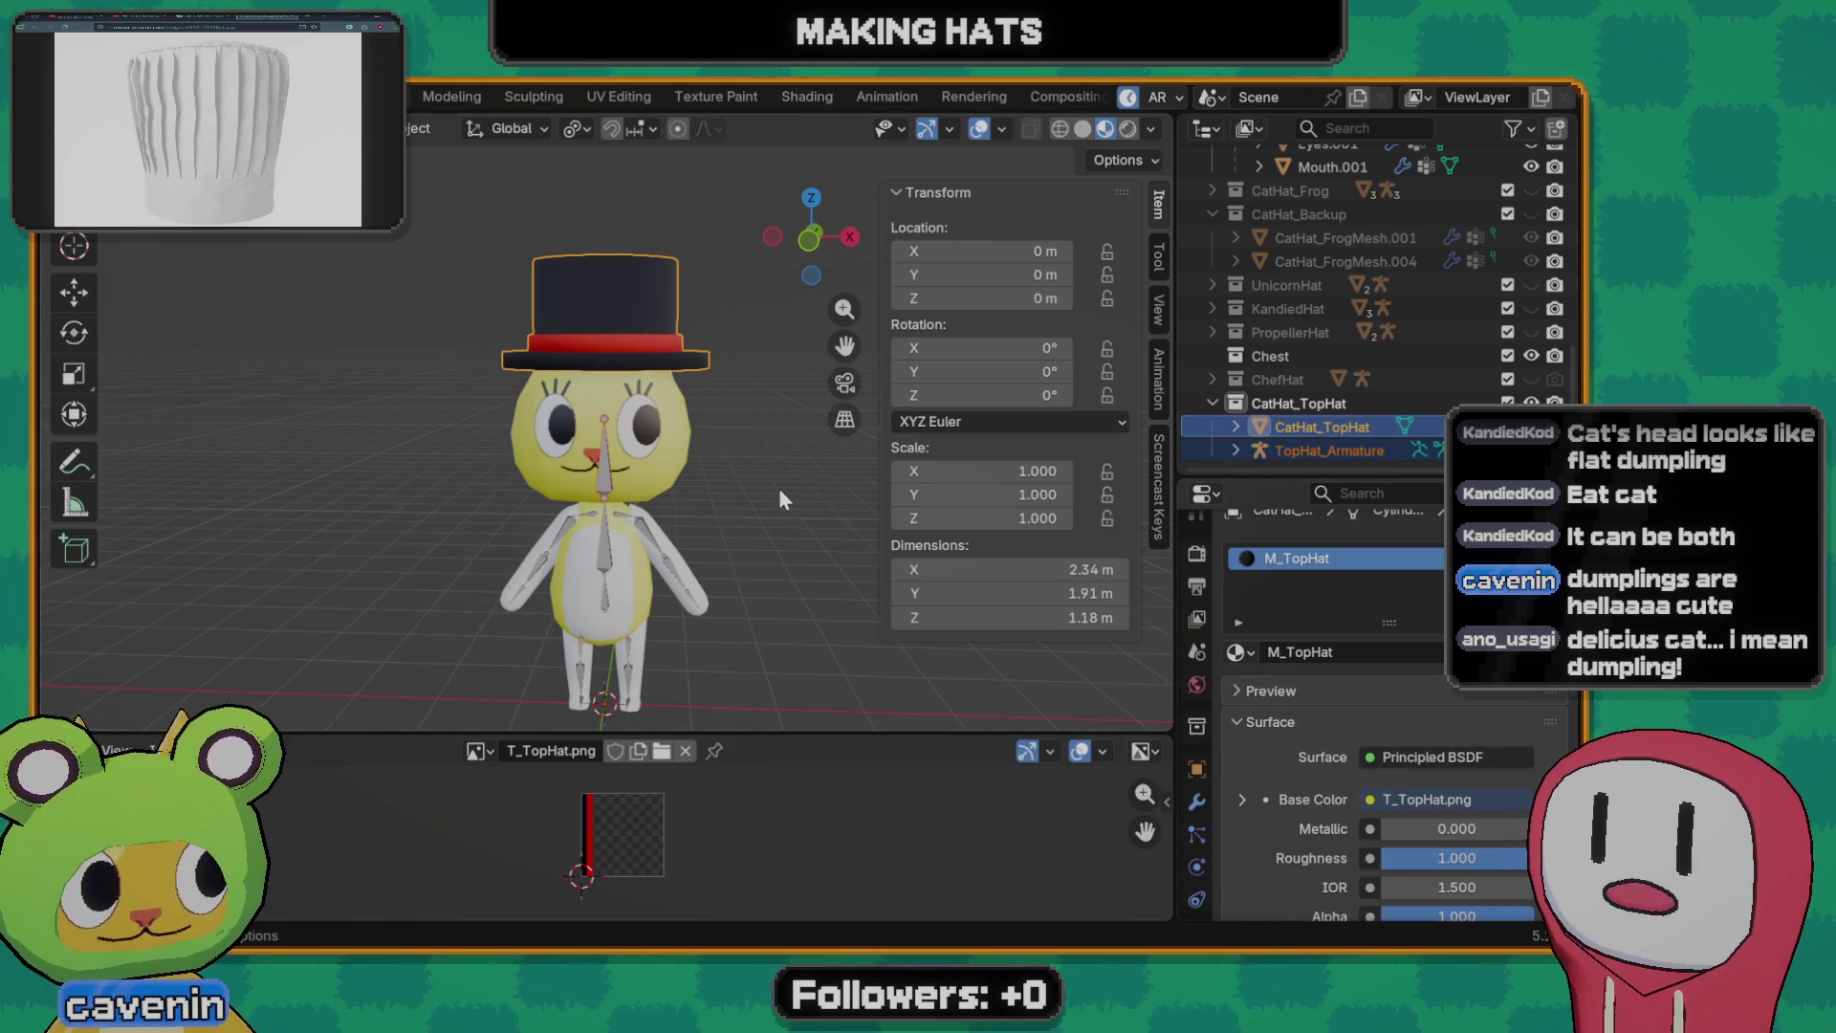
key("ctrl+p")
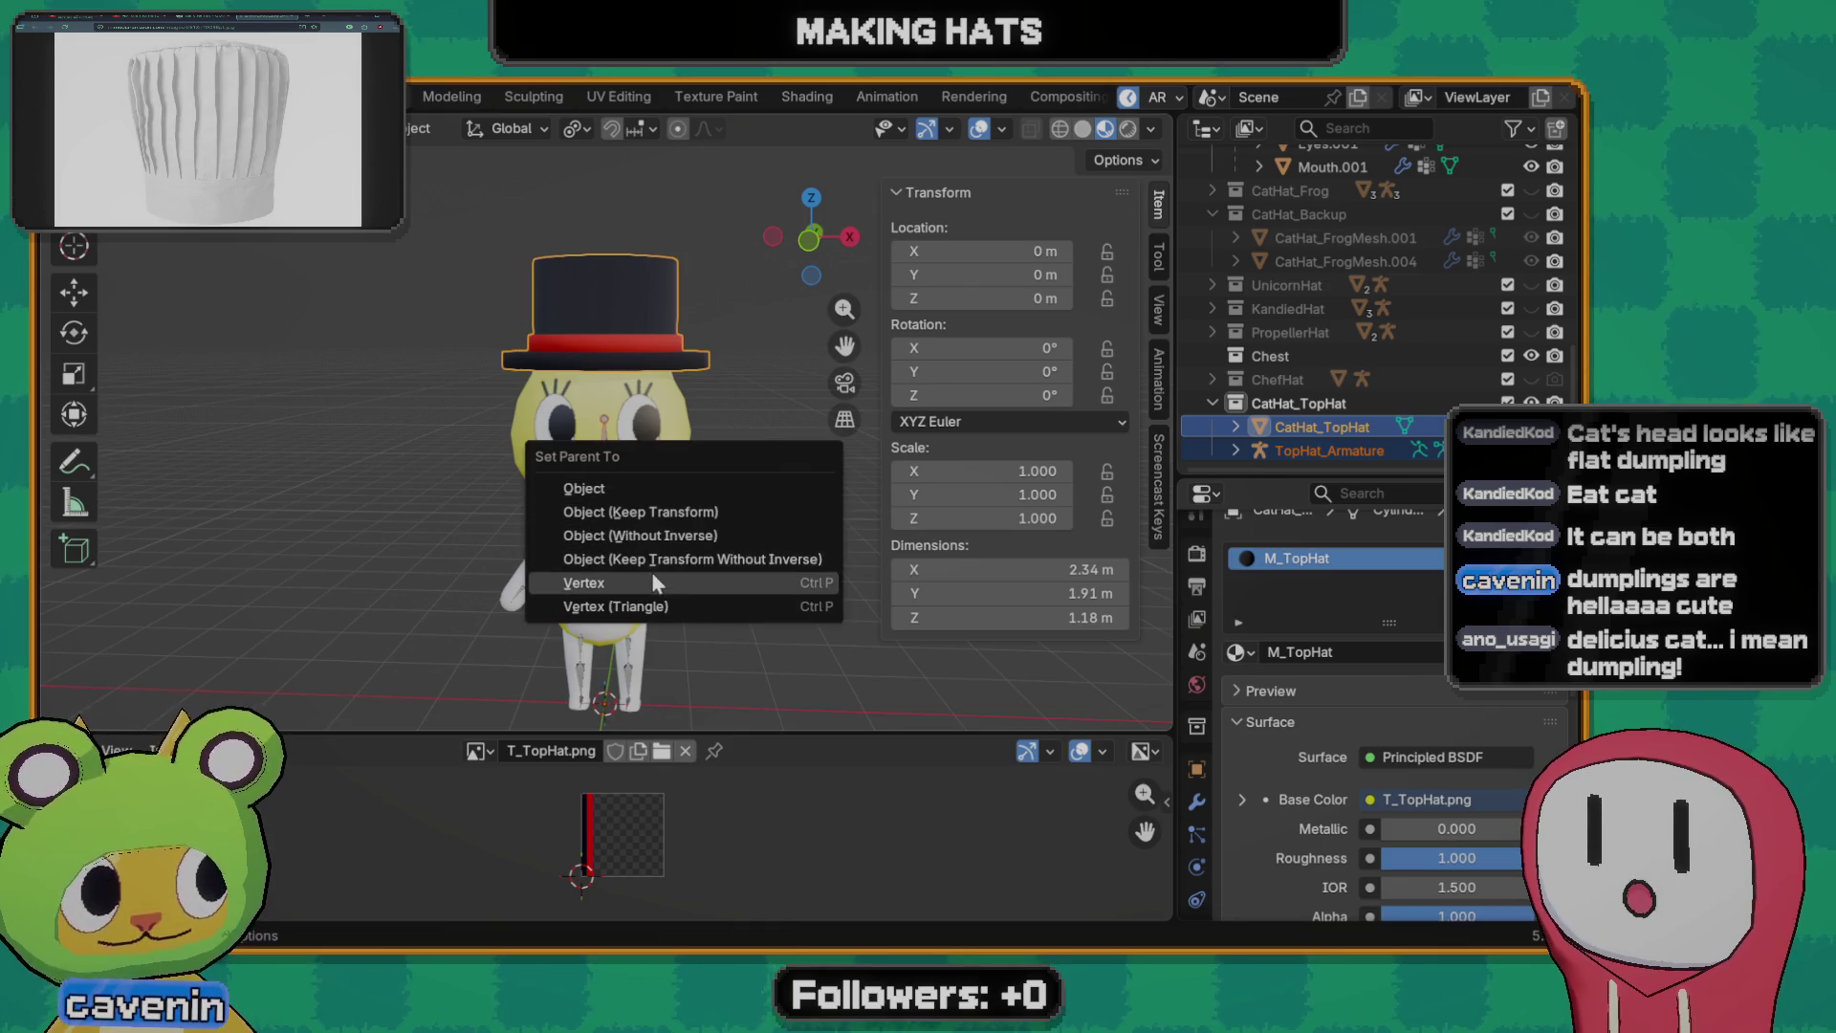
left_click(635, 487)
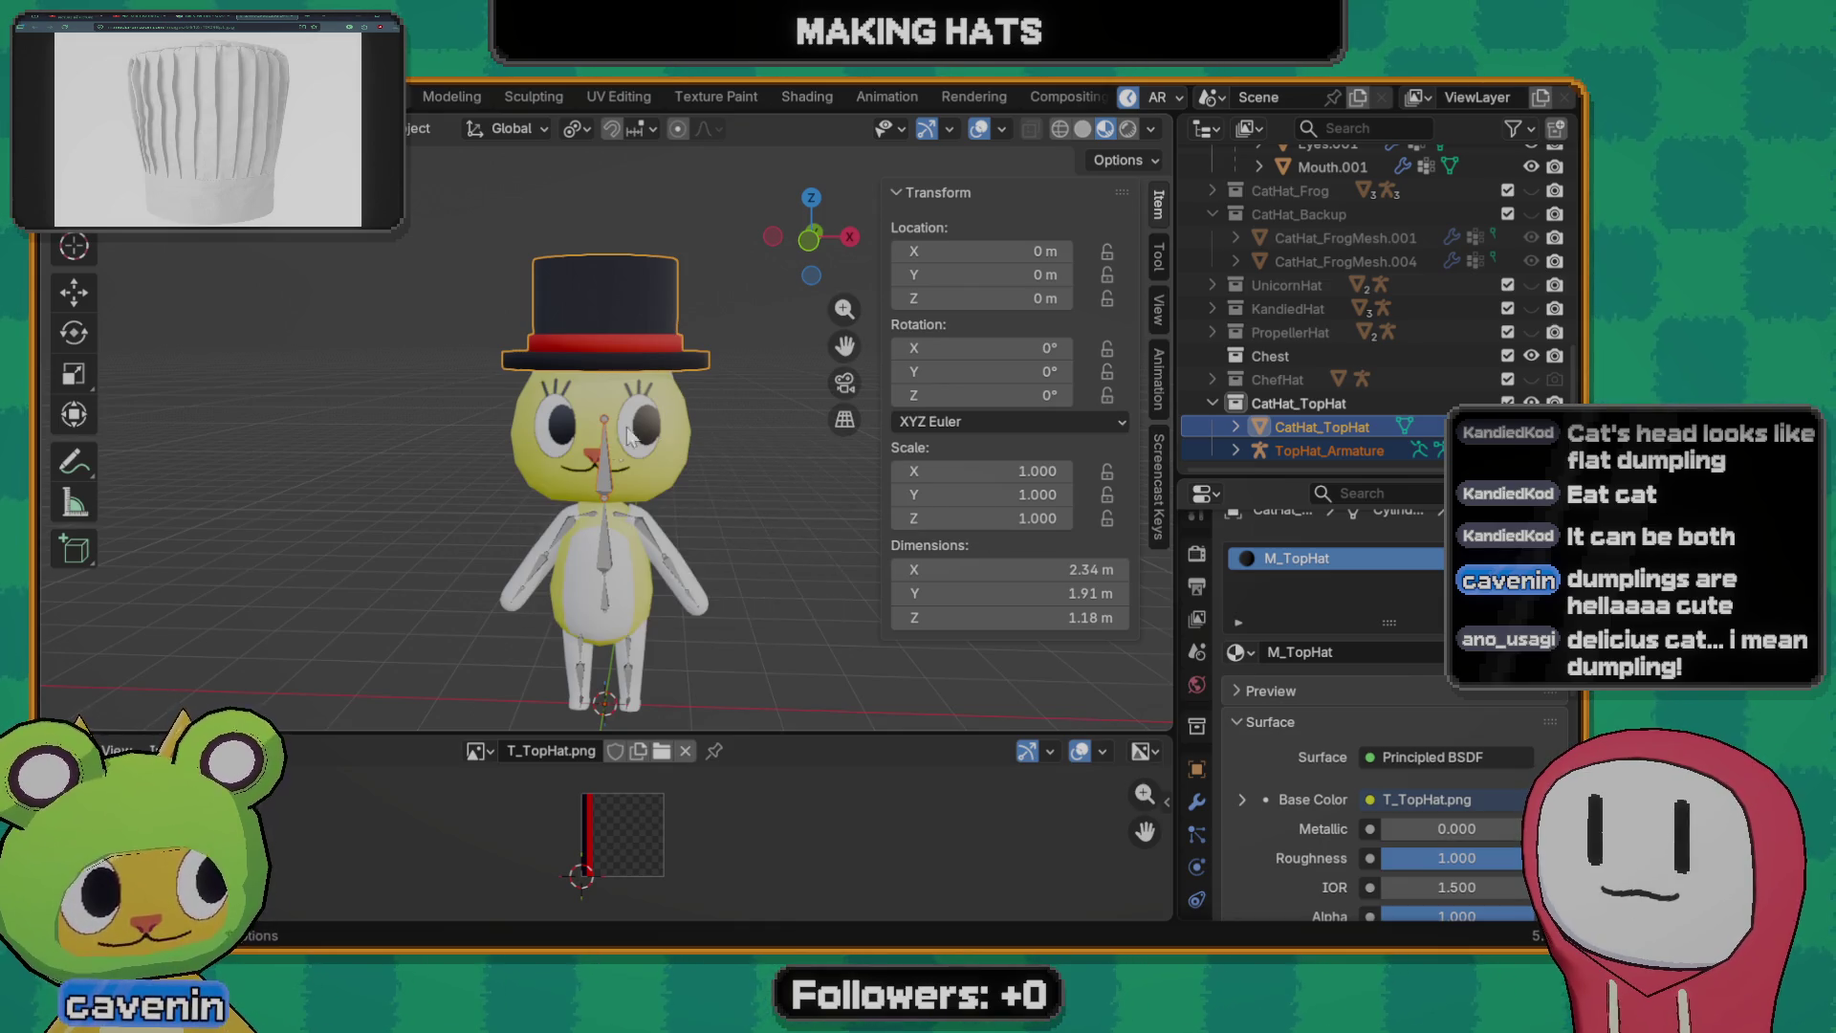
left_click(604, 472, "shift")
left_click(609, 540)
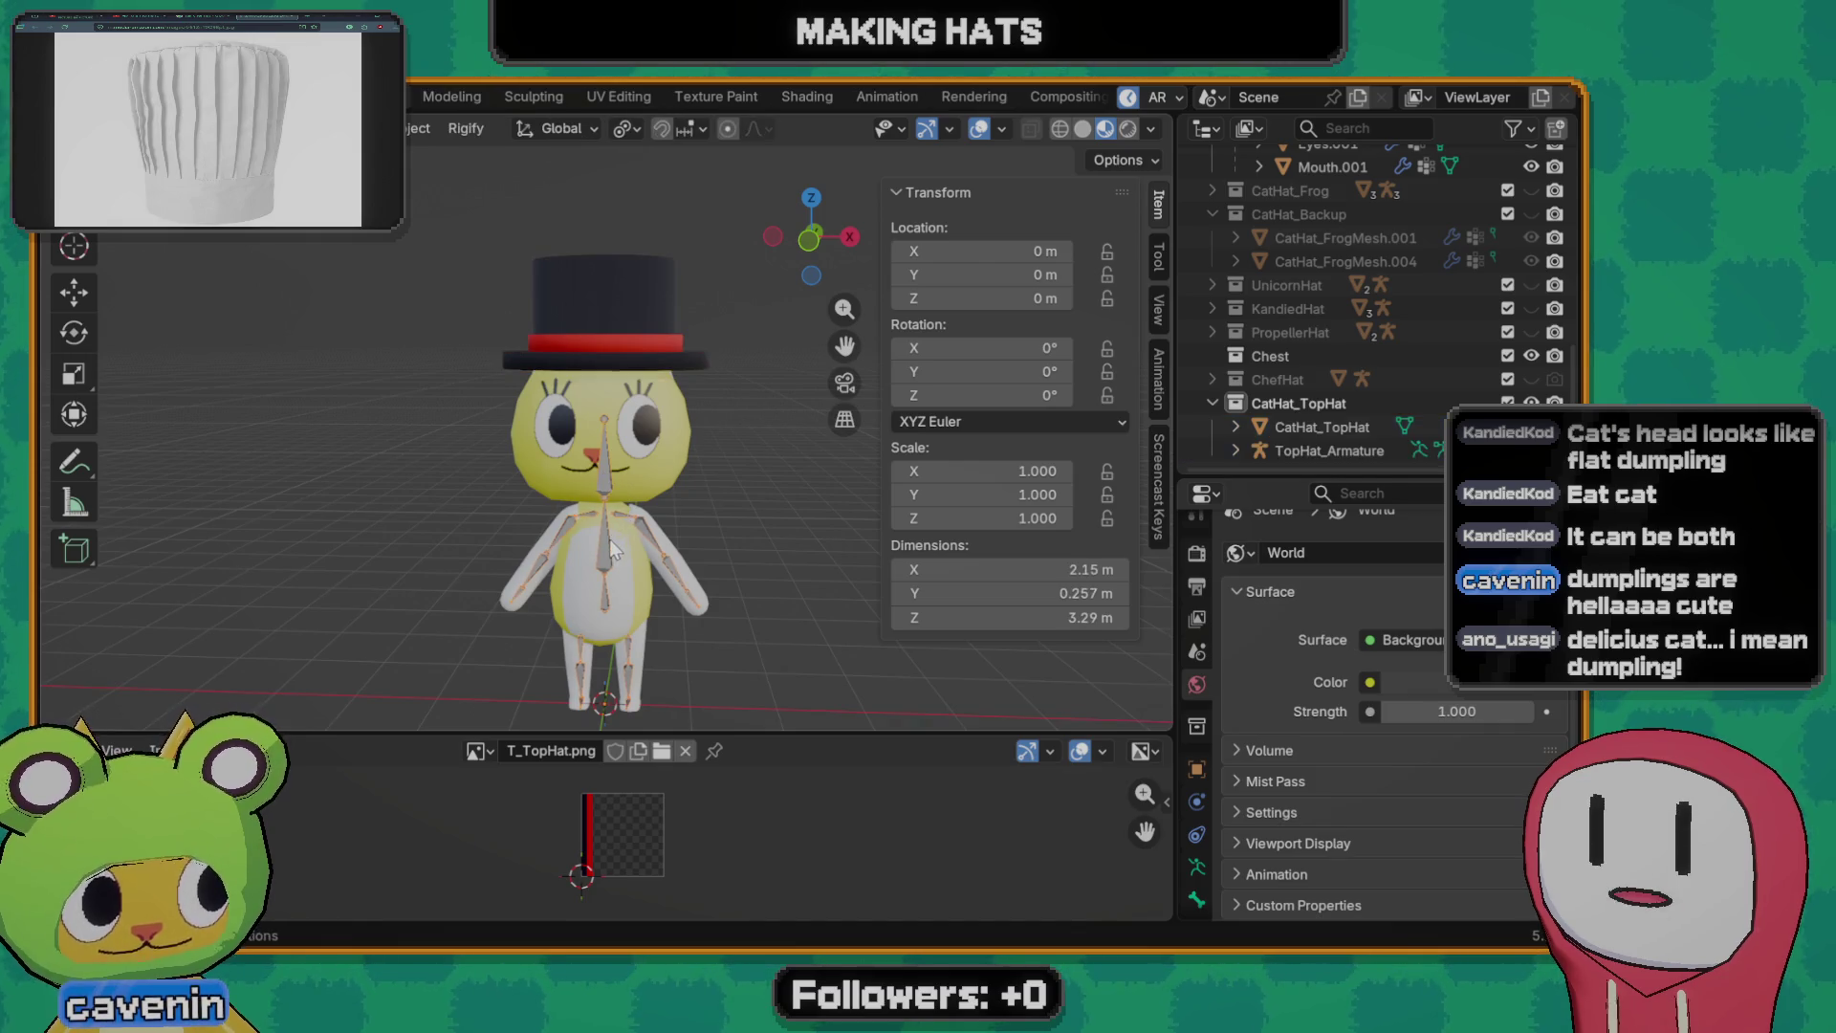
- Hide the cat's rig and parent the hat to TopHat_Armature with automatic weights
key("h")
left_click(607, 465)
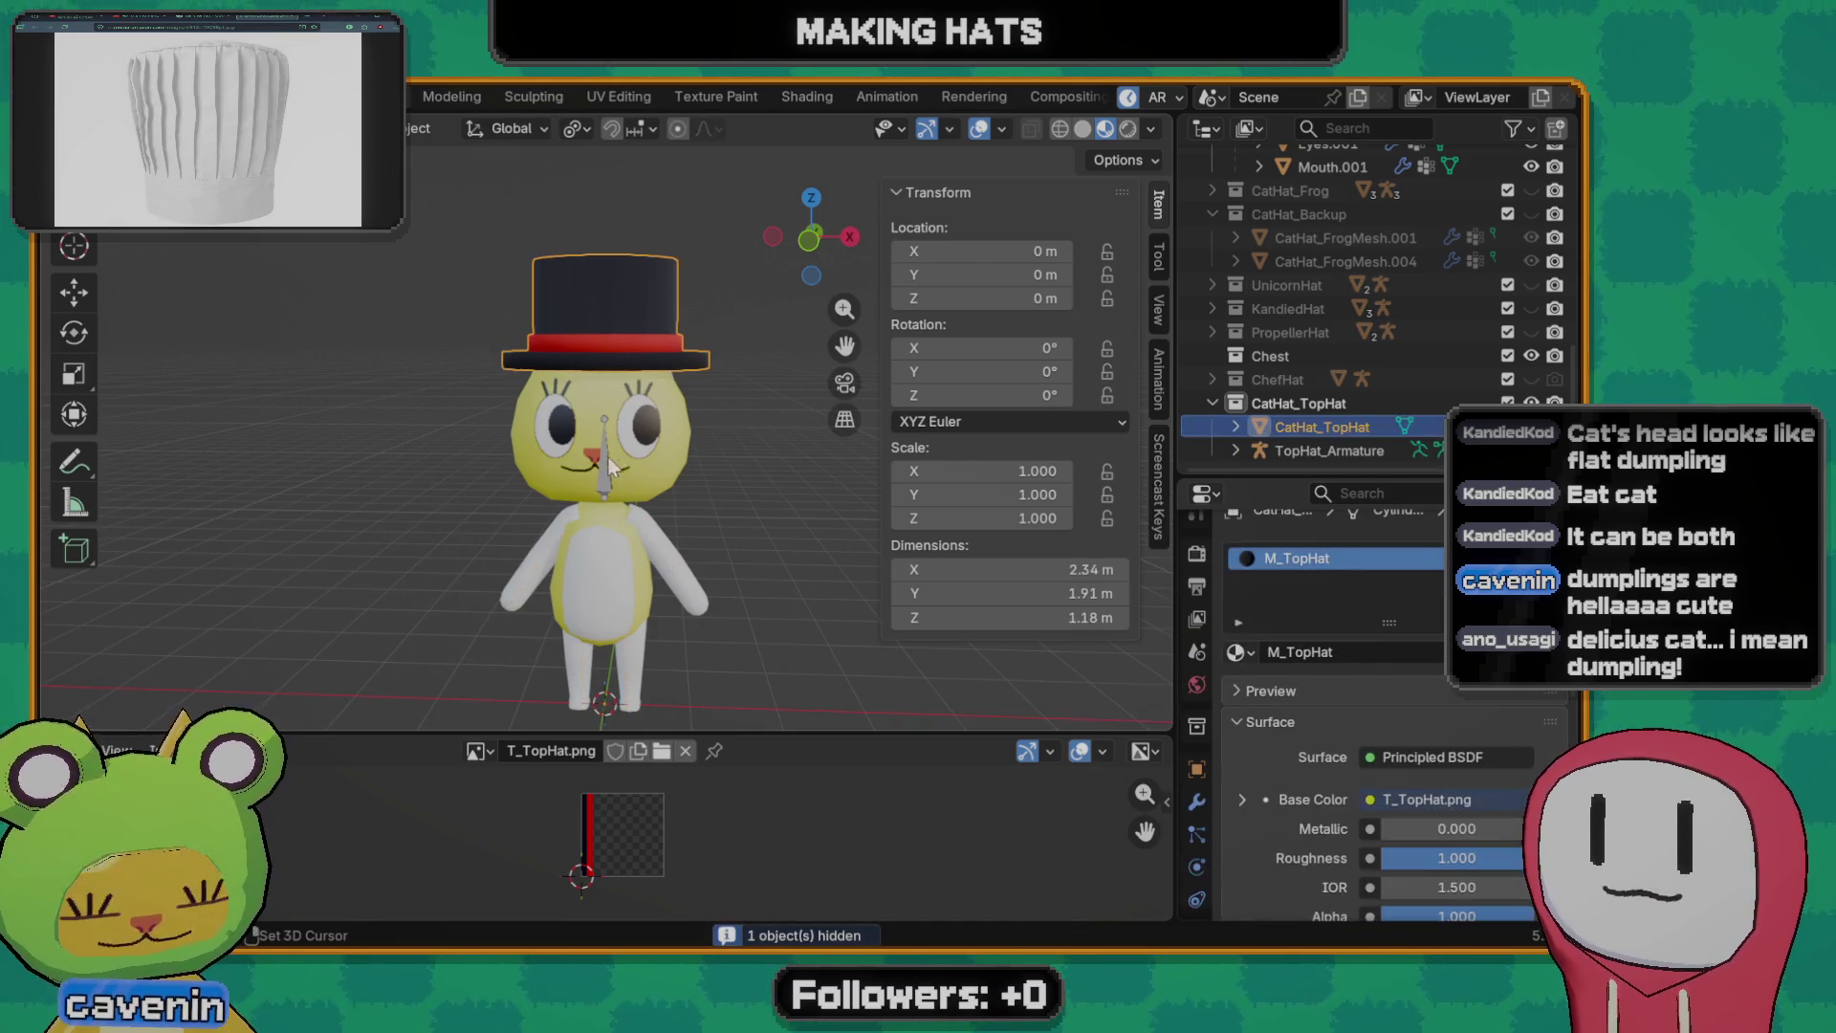
left_click(606, 467, "shift")
key("ctrl+p")
left_click(619, 496)
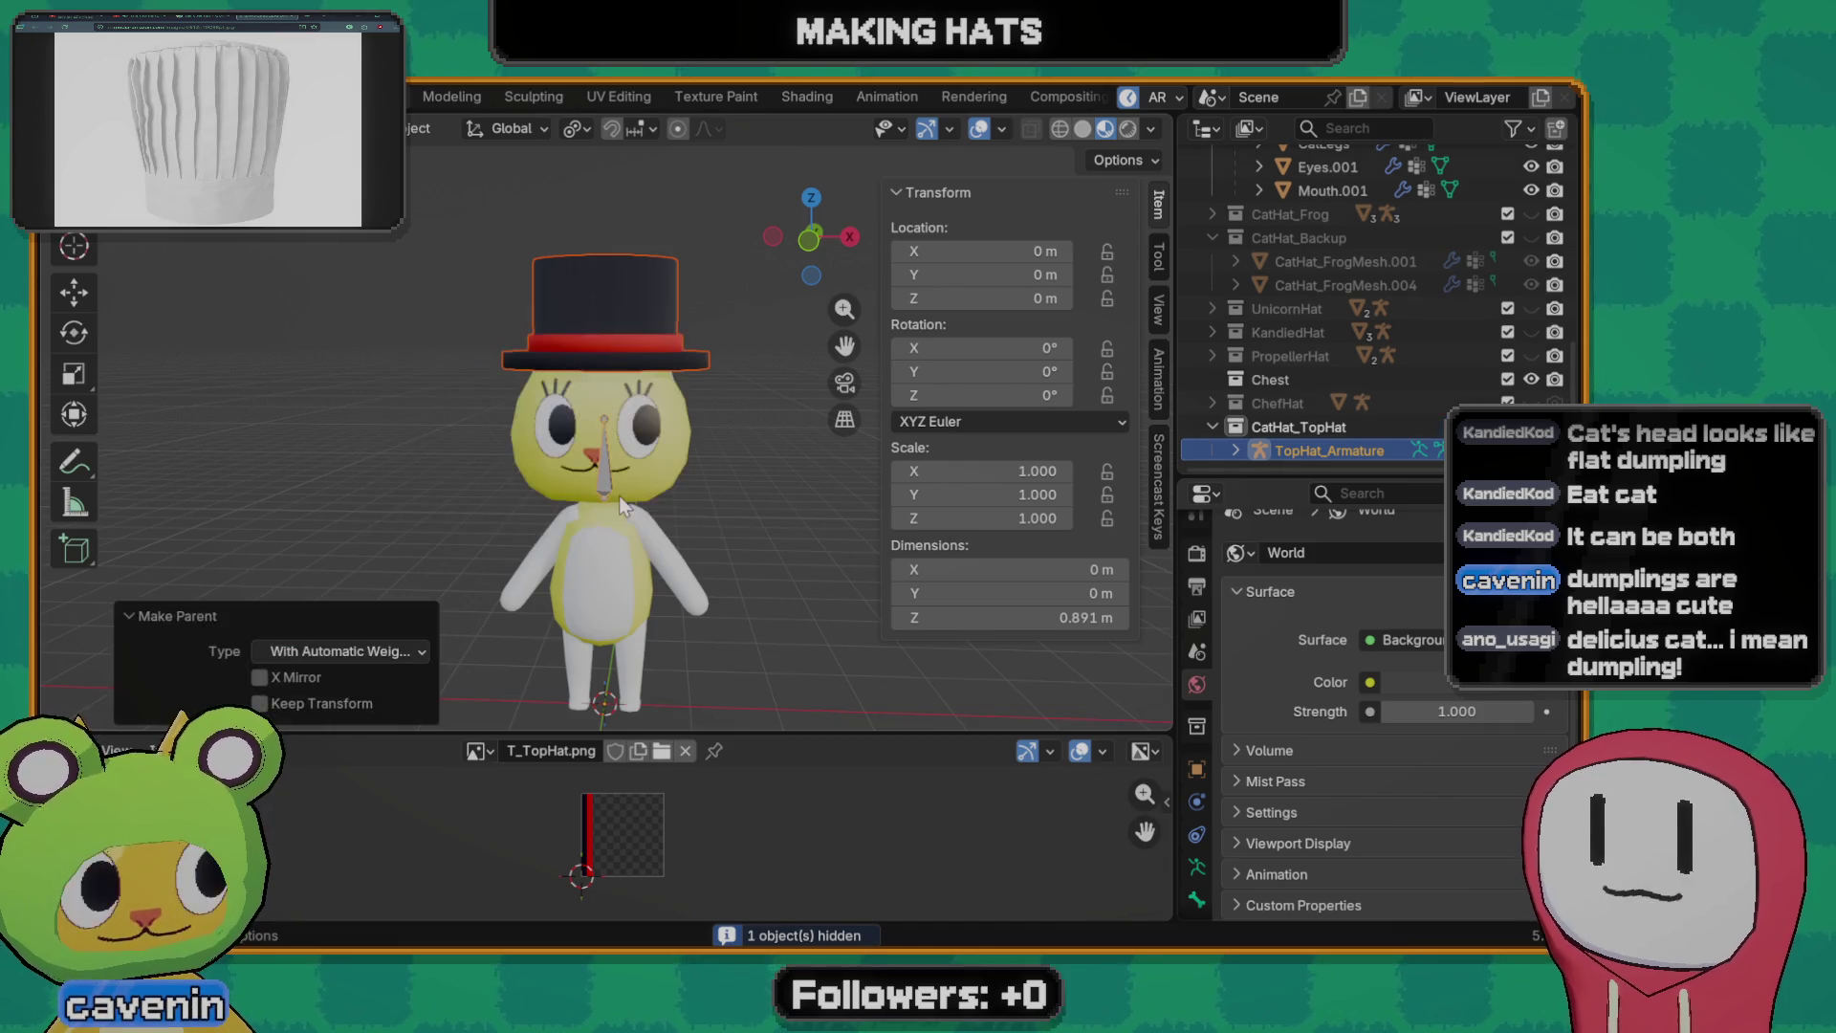
- Test in Pose Mode that rotating the bone tilts the hat, cancelling each rotation
key("Tab")
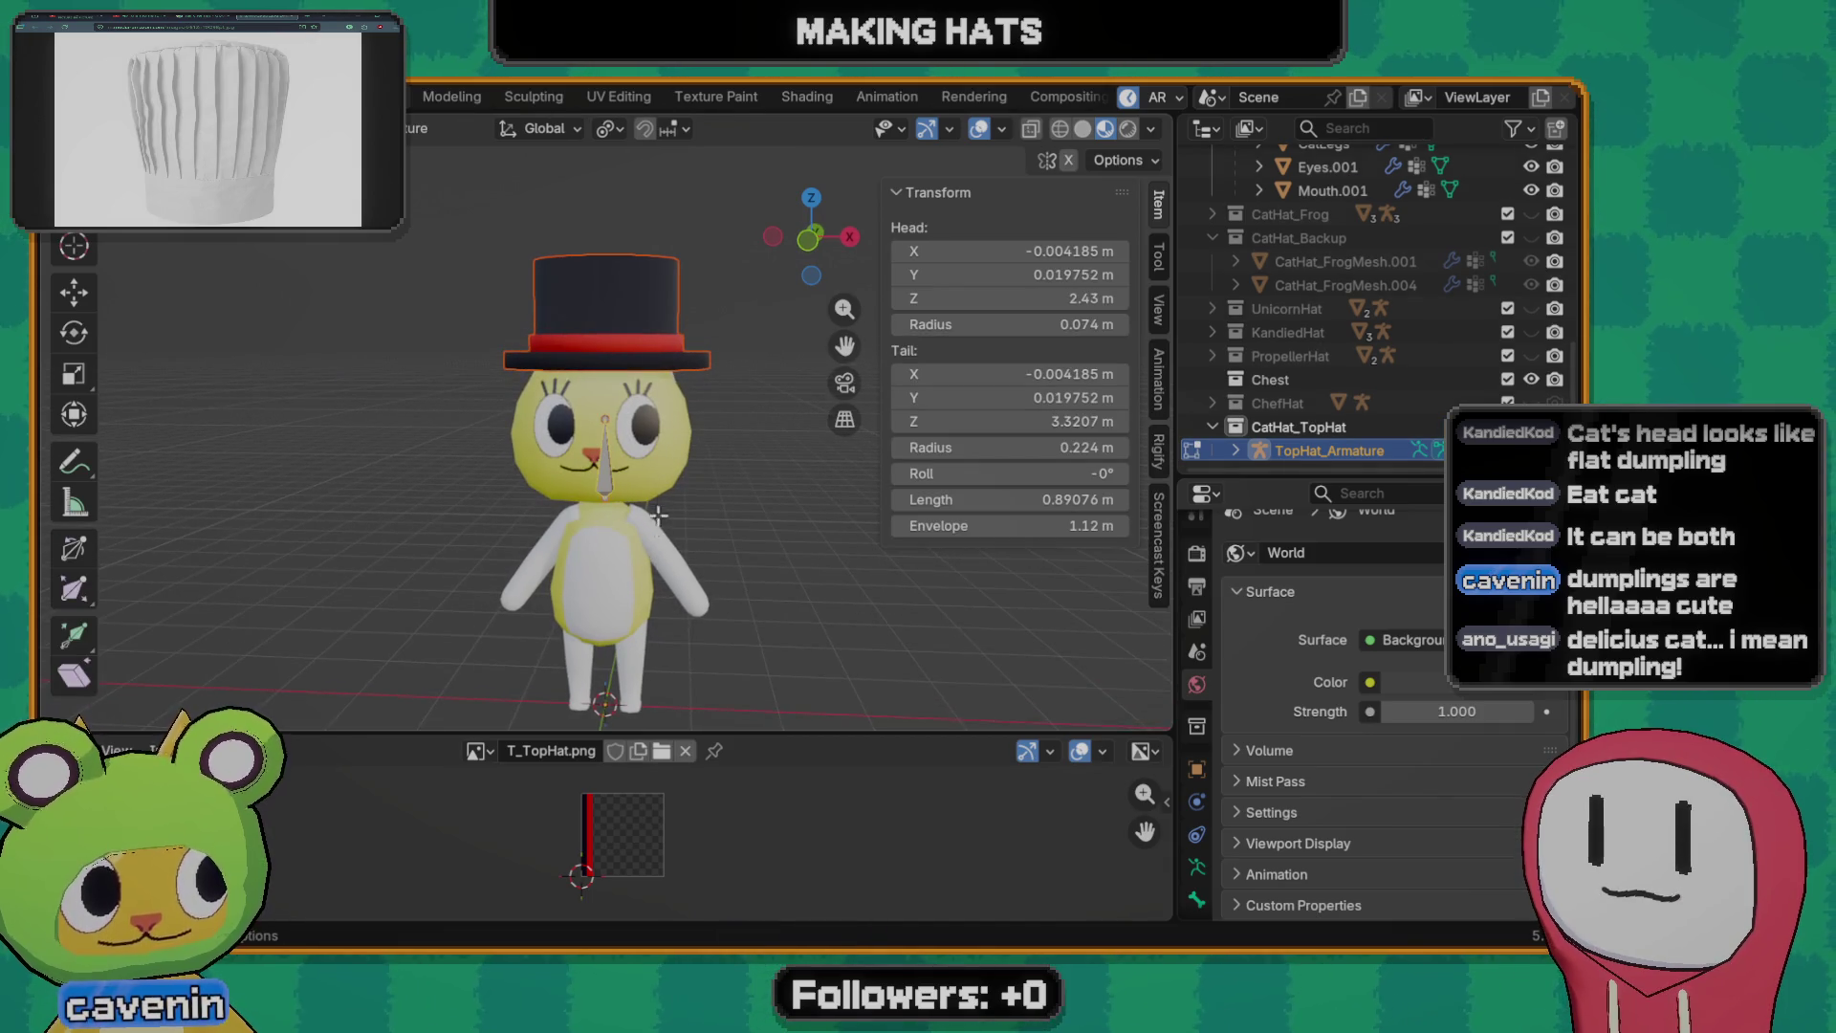
key("Tab")
left_click(614, 488)
key("Tab")
key("Tab")
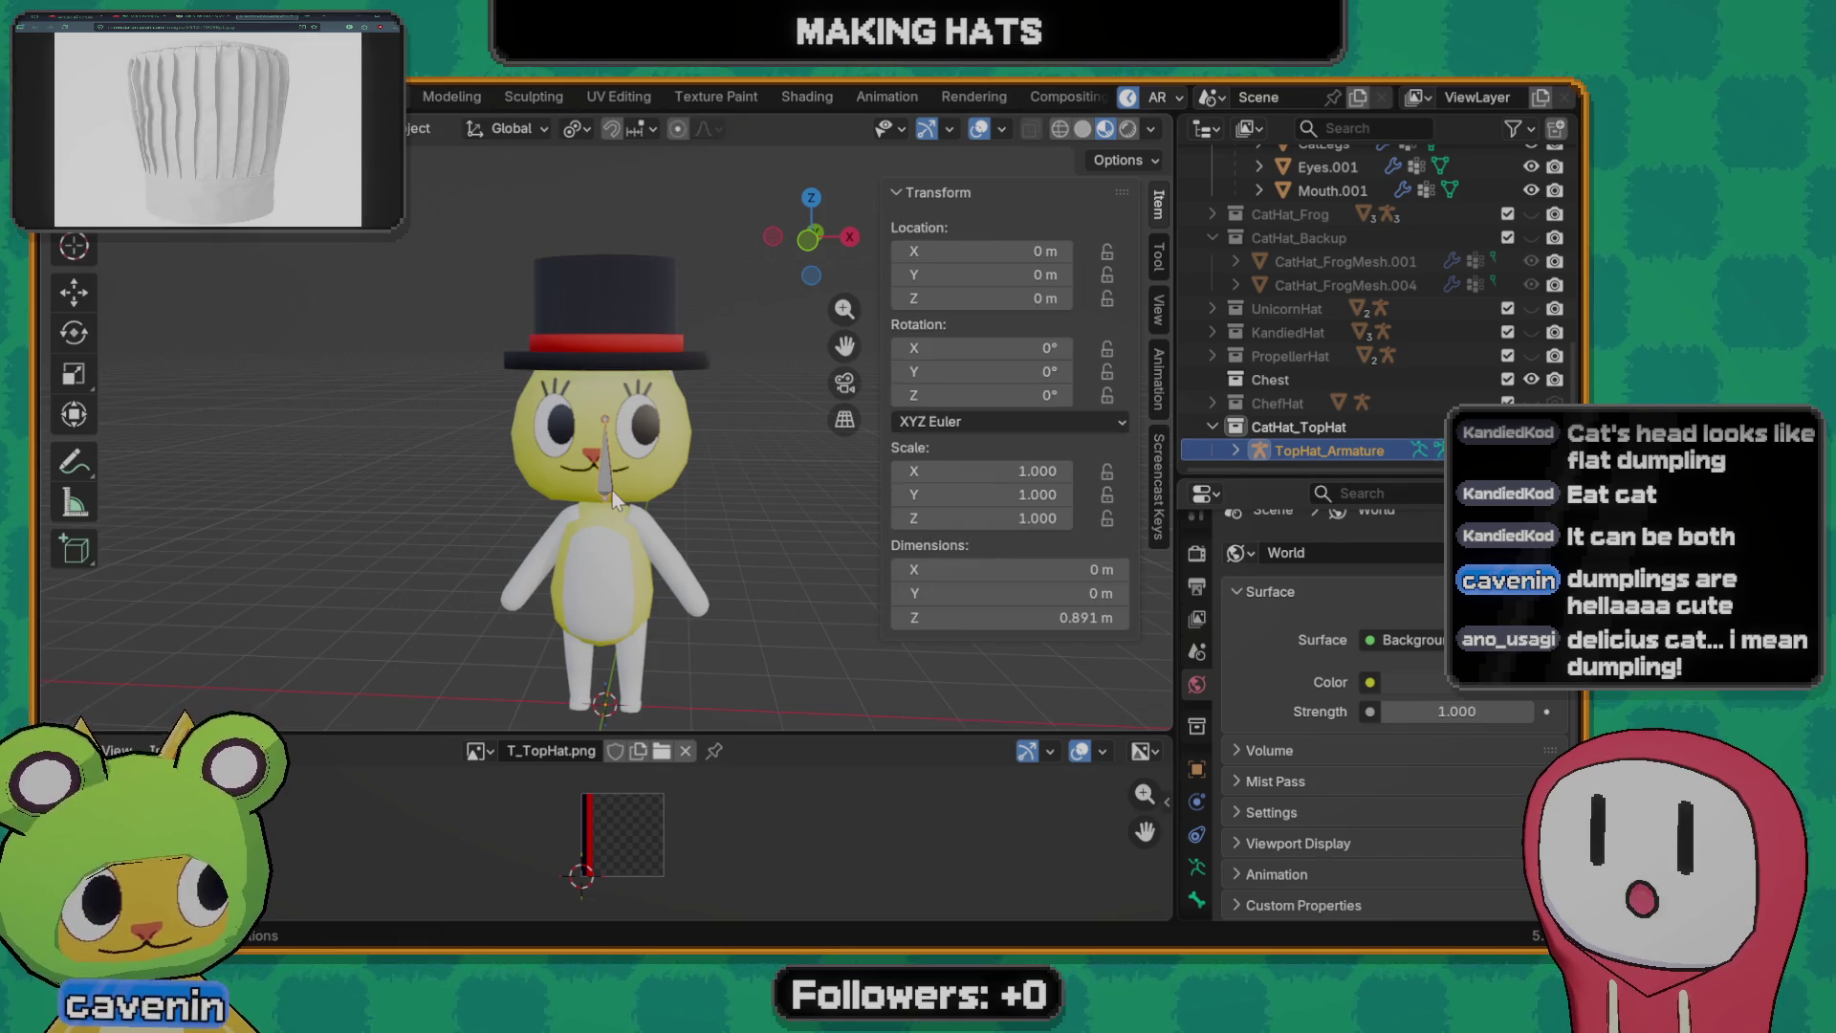
key("ctrl+Tab")
key("r")
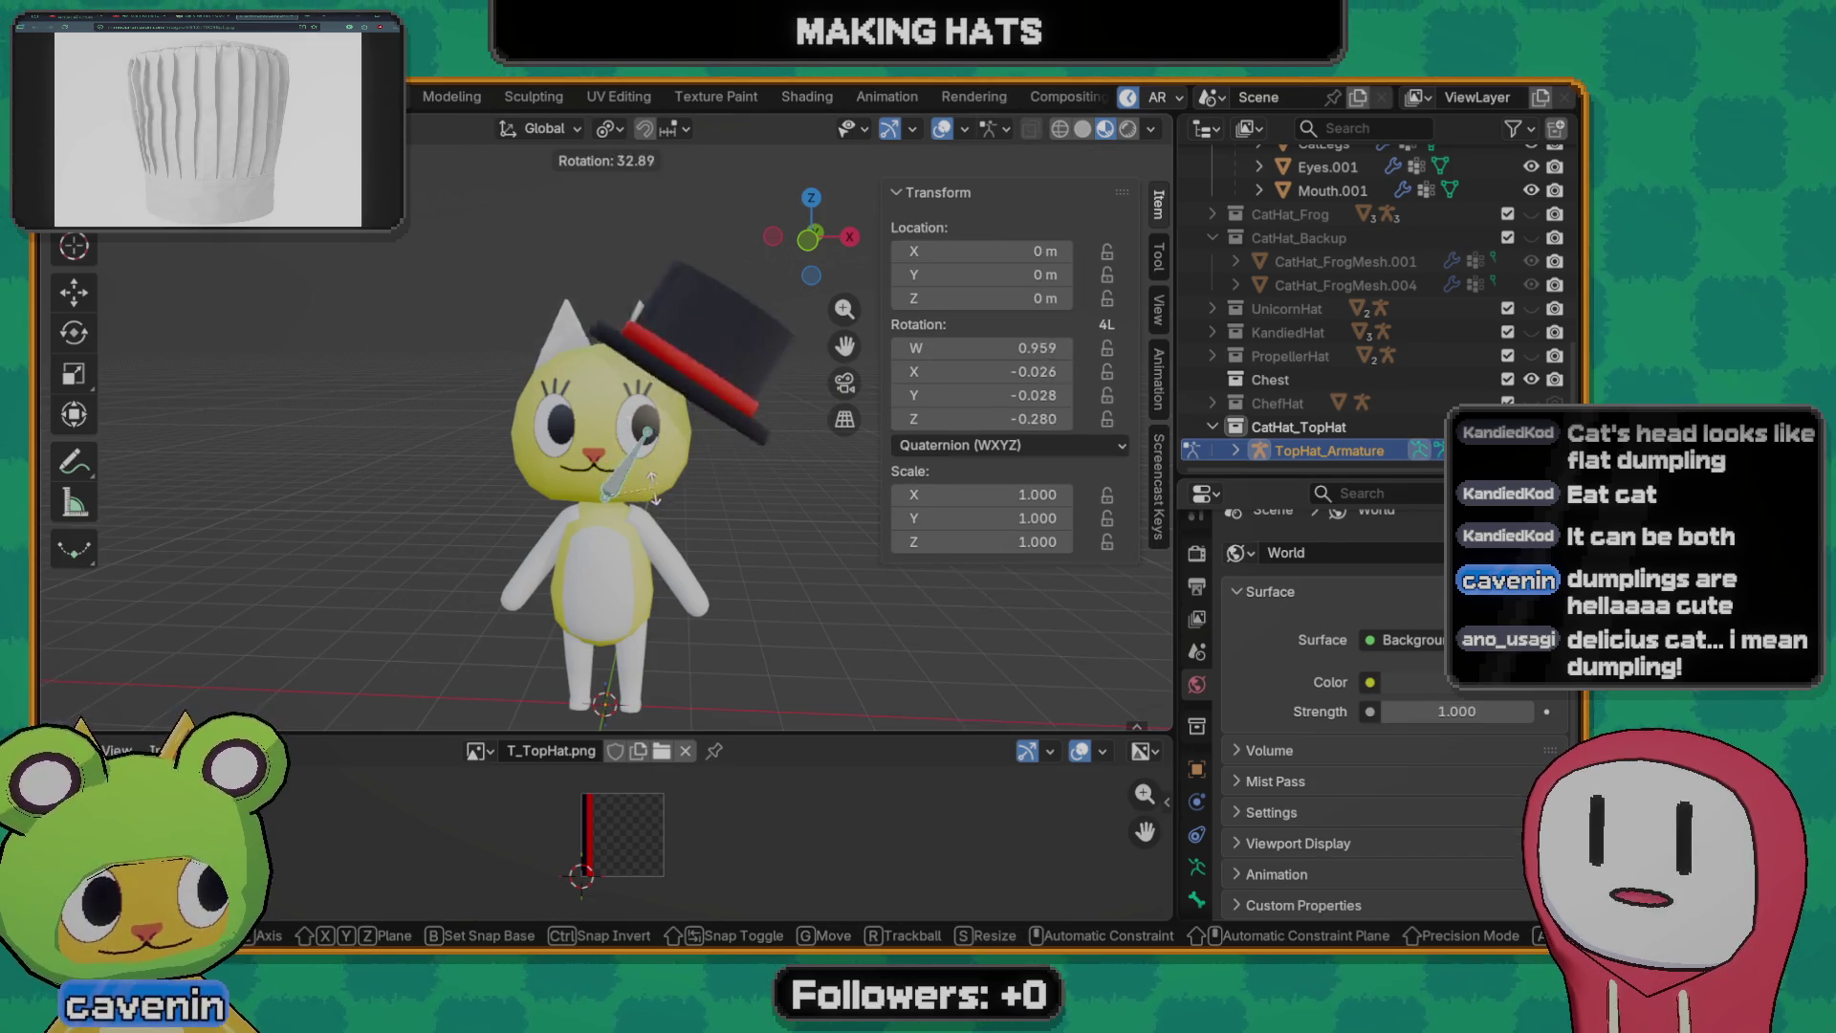
key("Escape")
mouse_move(650, 481)
middle_mouse_down()
mouse_move(538, 558)
mouse_move(722, 524)
middle_mouse_up()
key("r")
key("Escape")
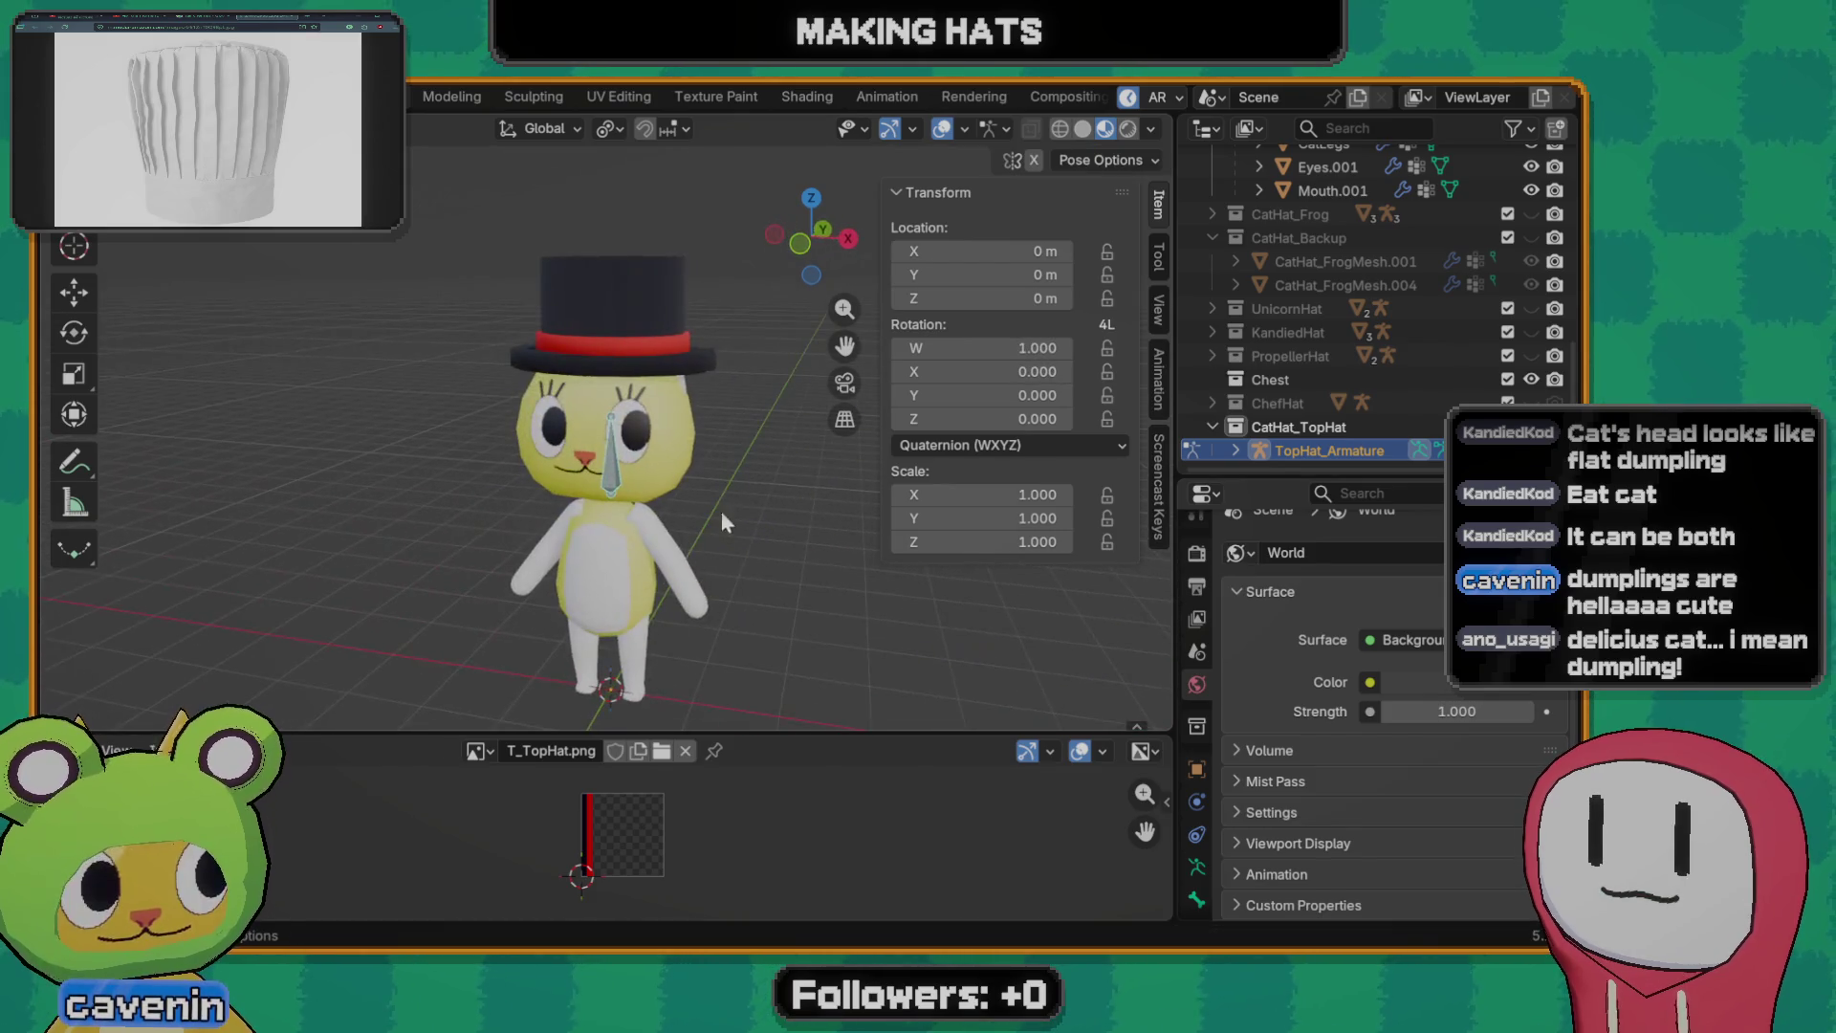
key("Tab")
key("Tab")
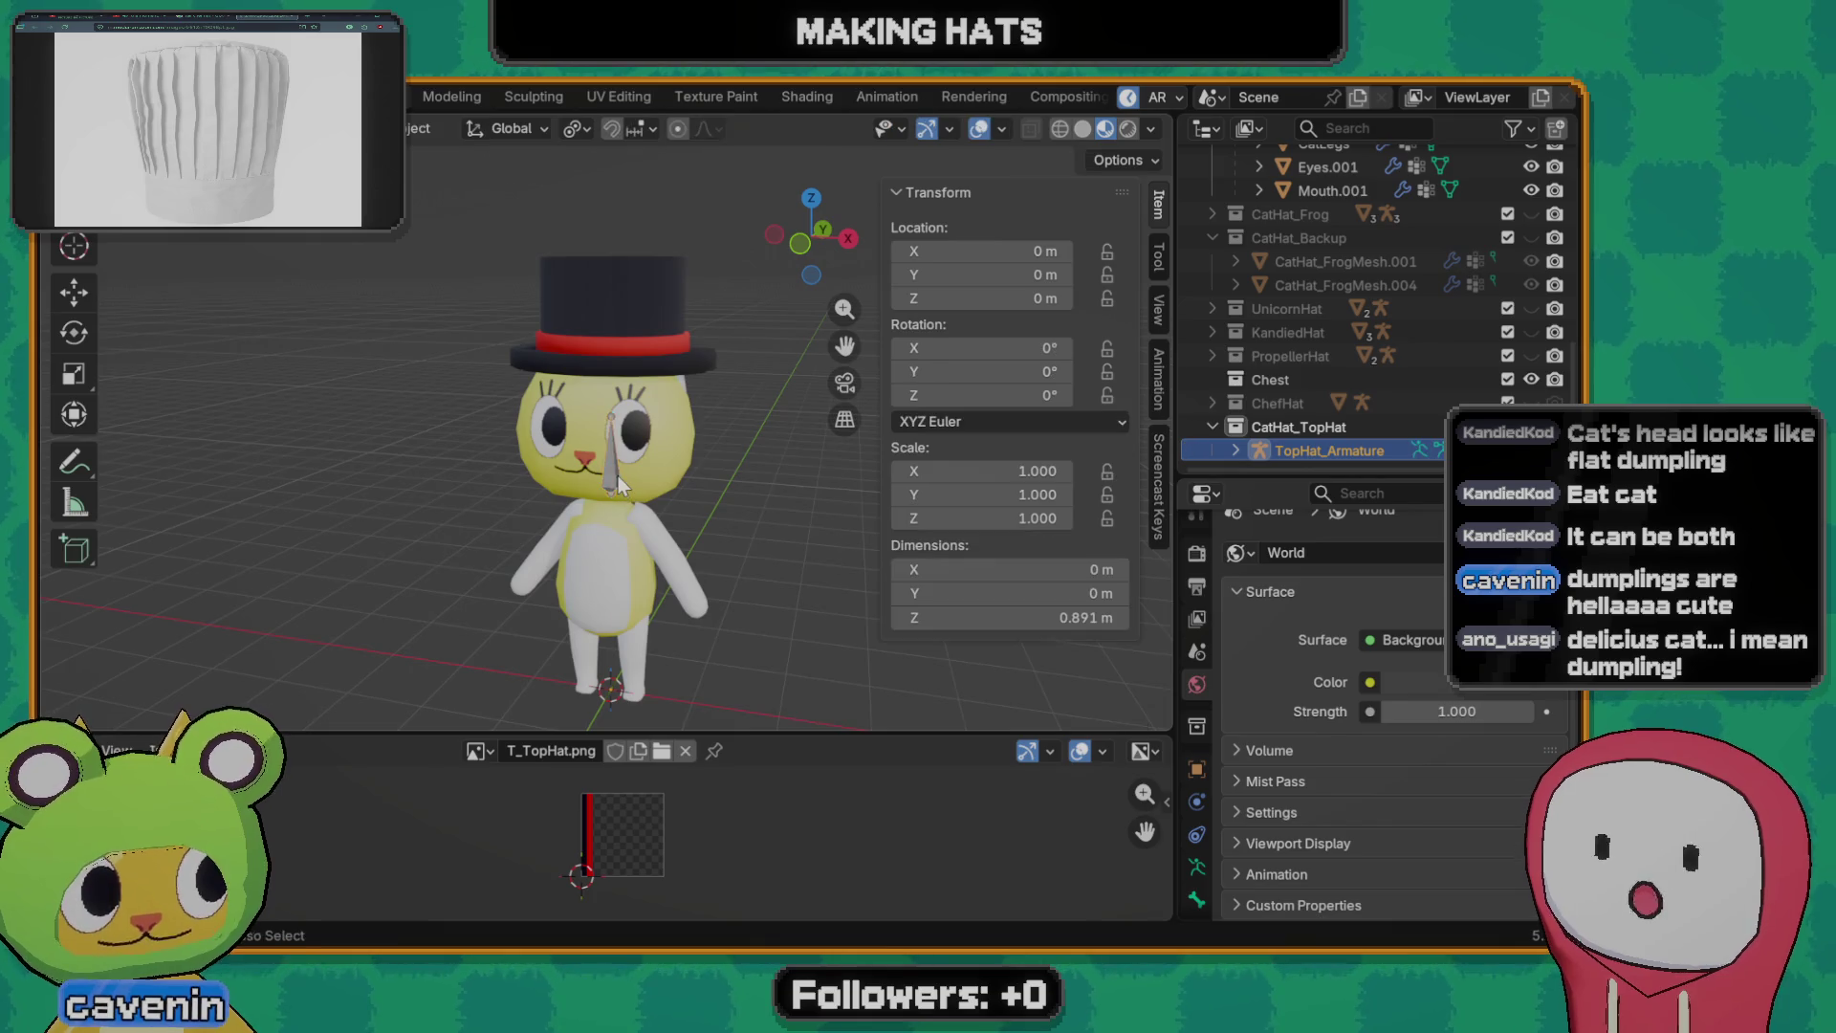
- Reselect the hat and armature and save the Models file
left_click(628, 325)
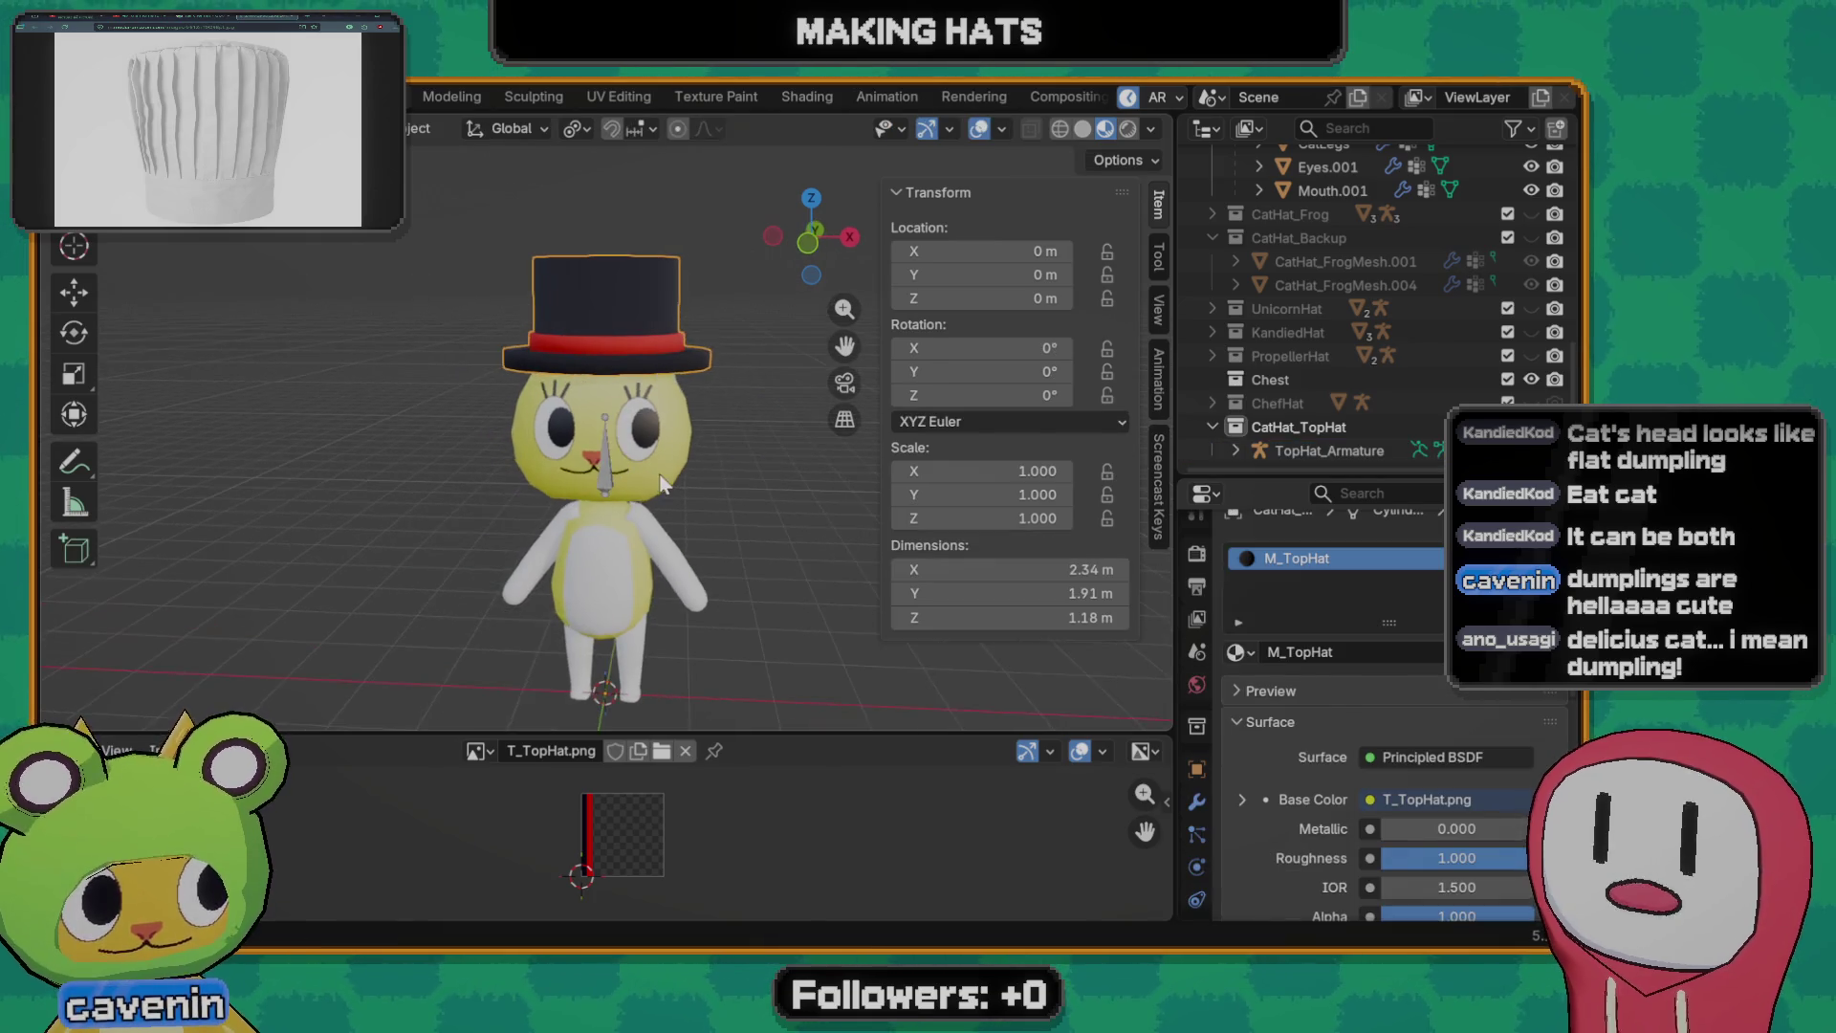
left_click(606, 476)
right_click(605, 457)
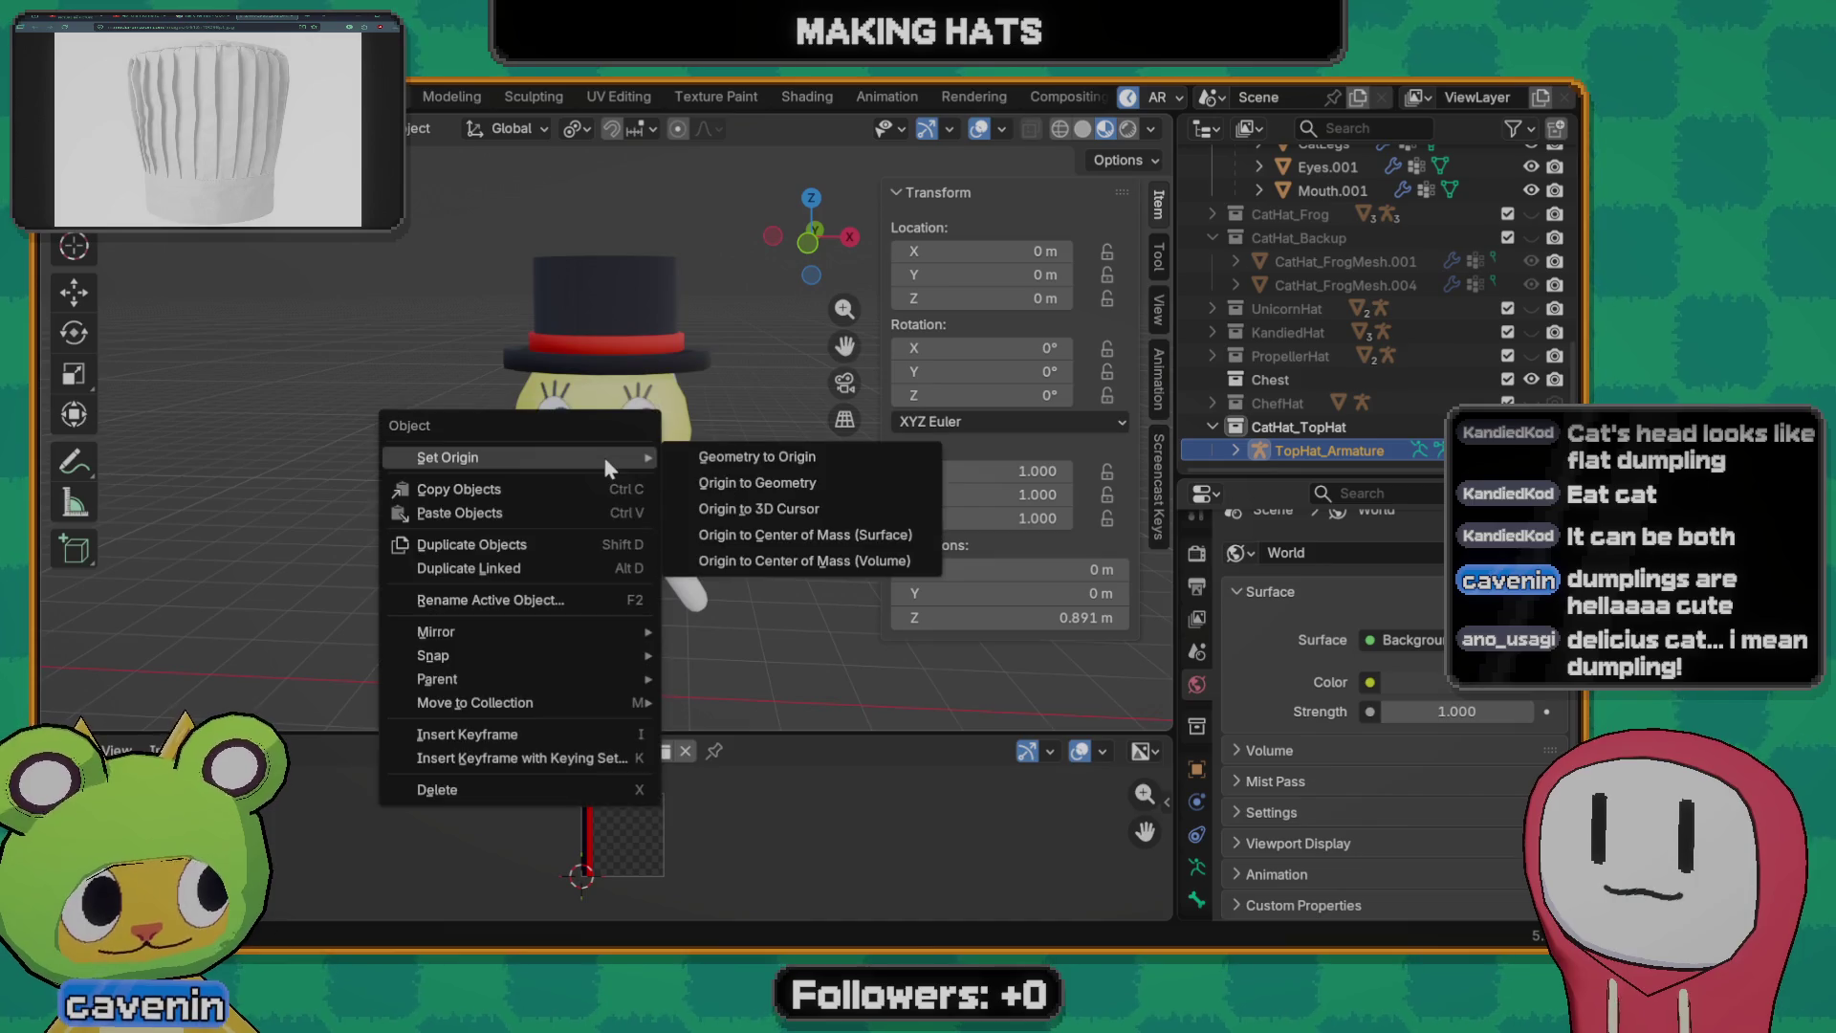
key("Escape")
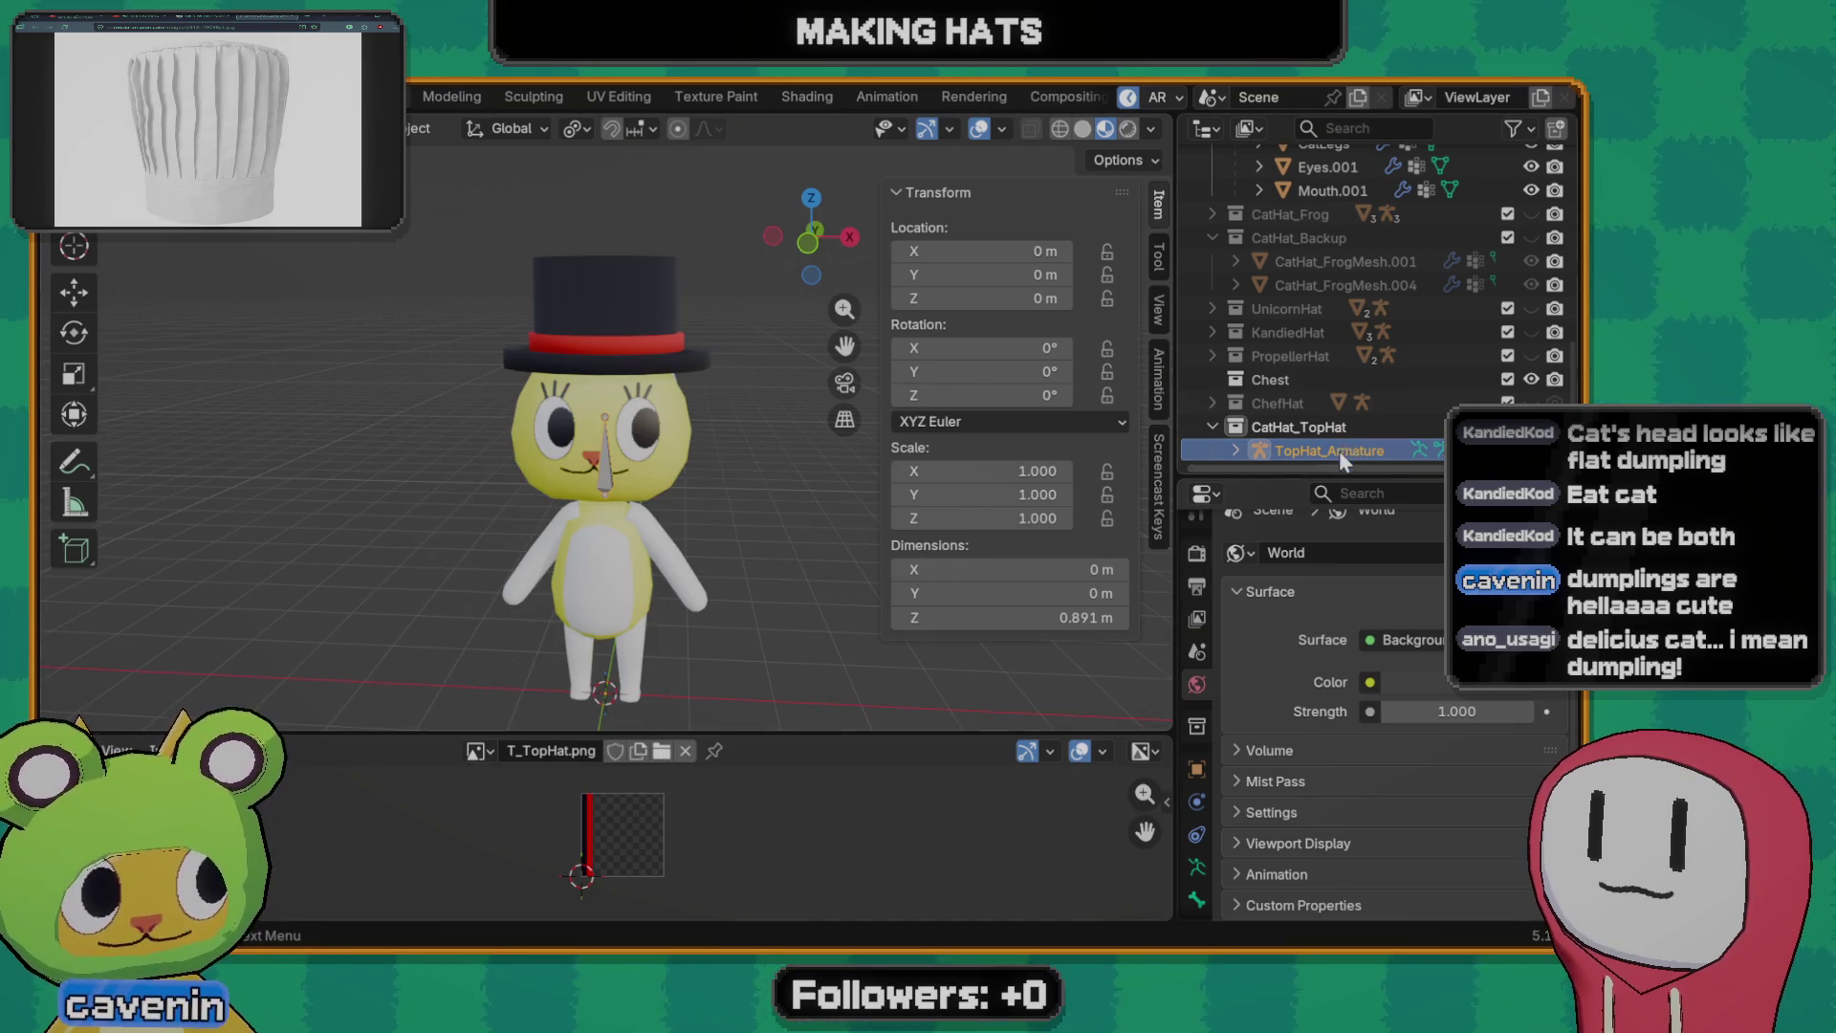
right_click(1339, 452)
left_click(1262, 590)
key("ctrl+s")
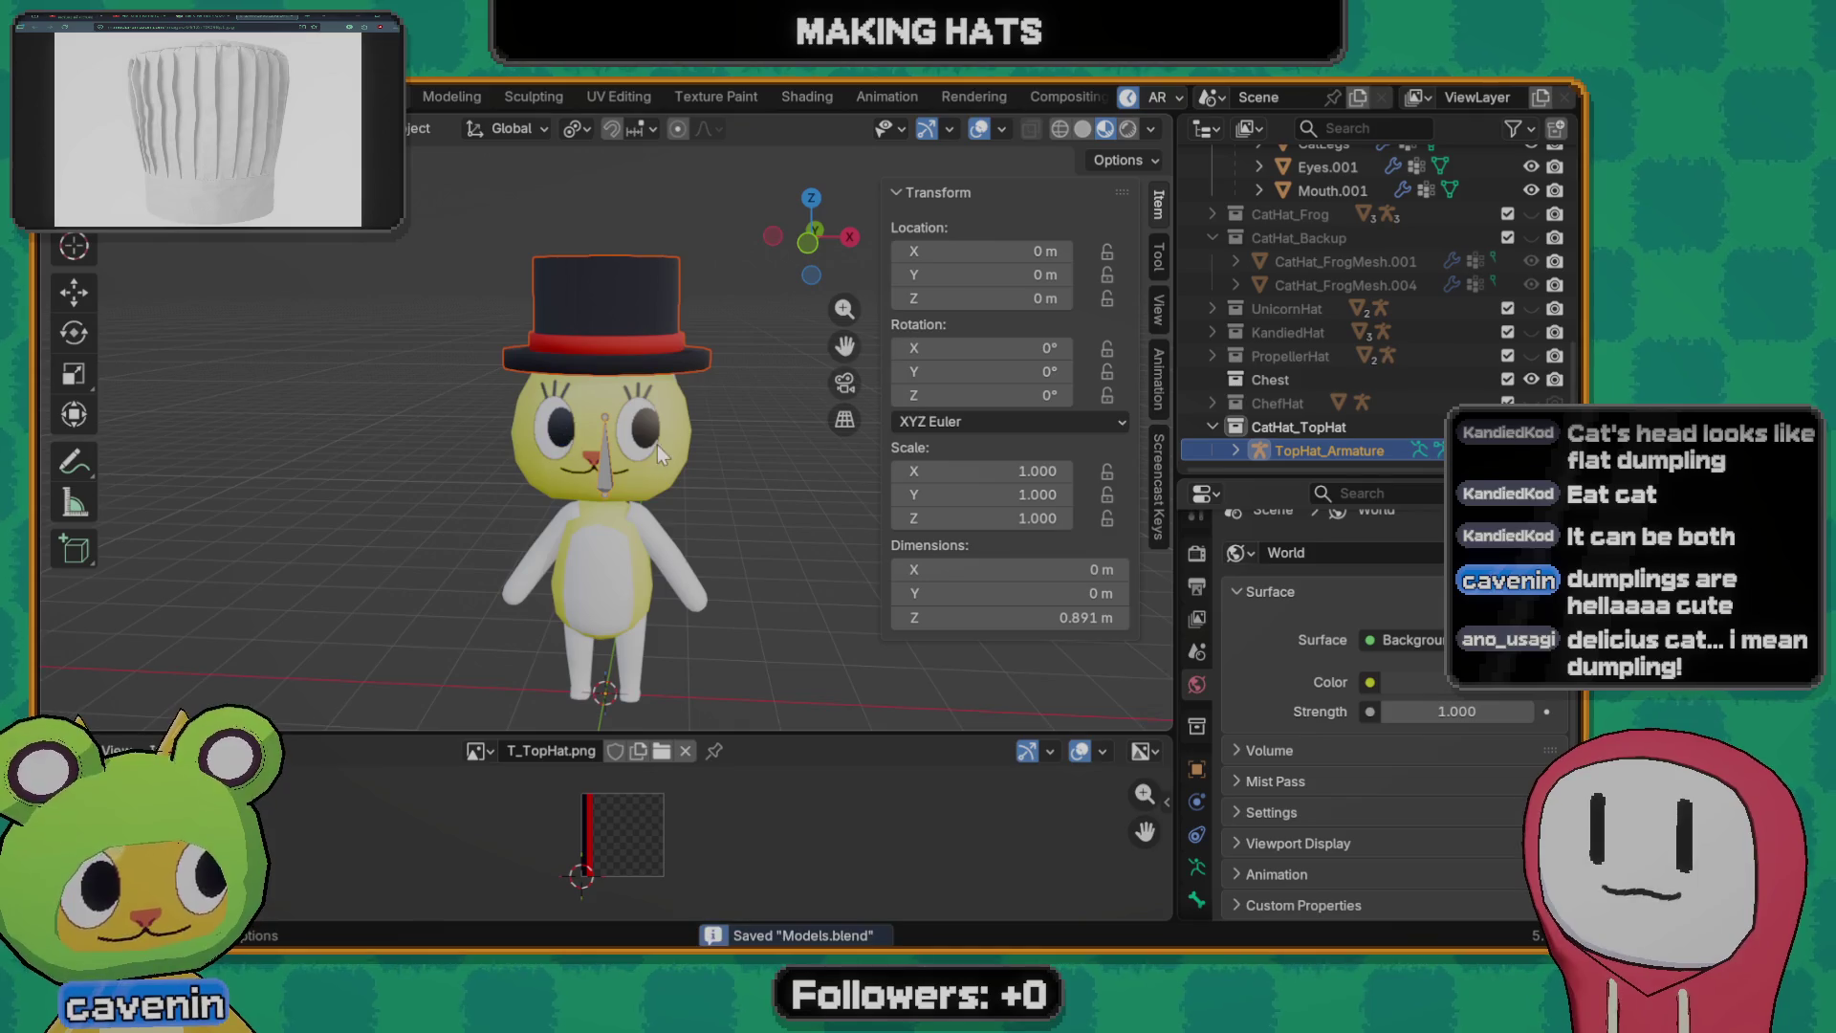
key("q")
key("Escape")
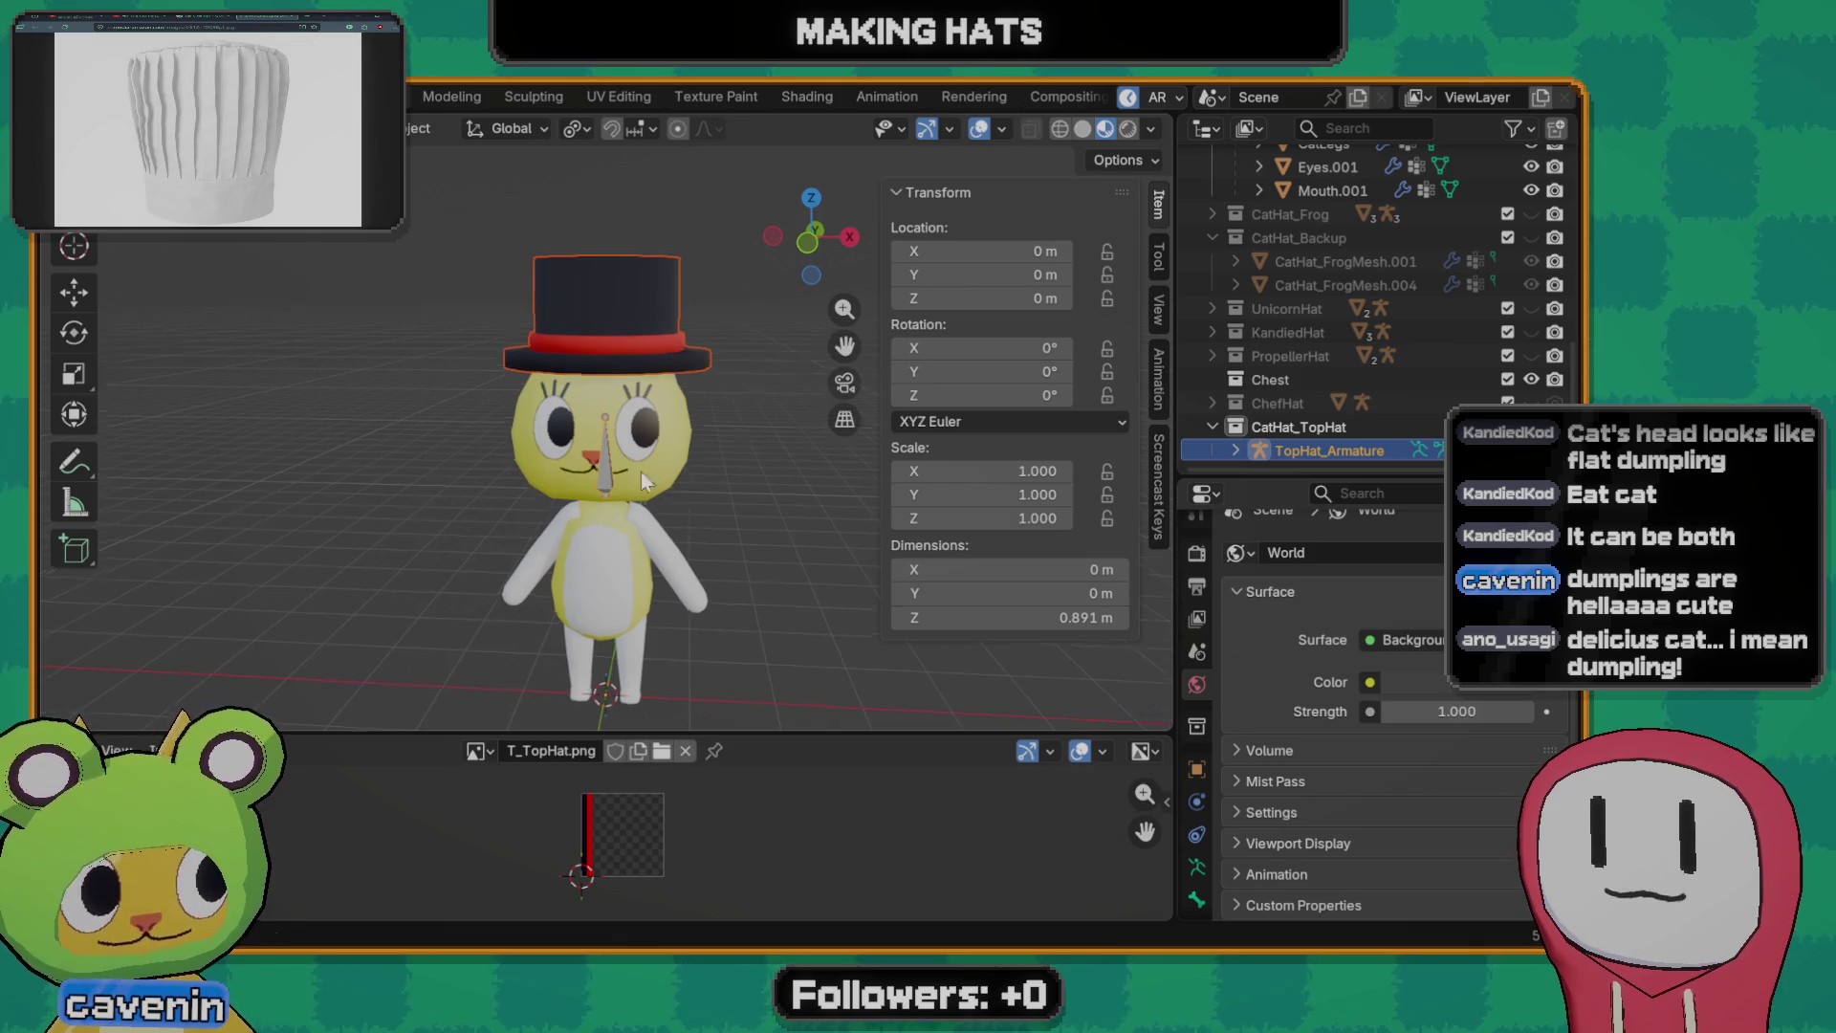
scroll(642, 473, "down", 3)
key("ctrl+s")
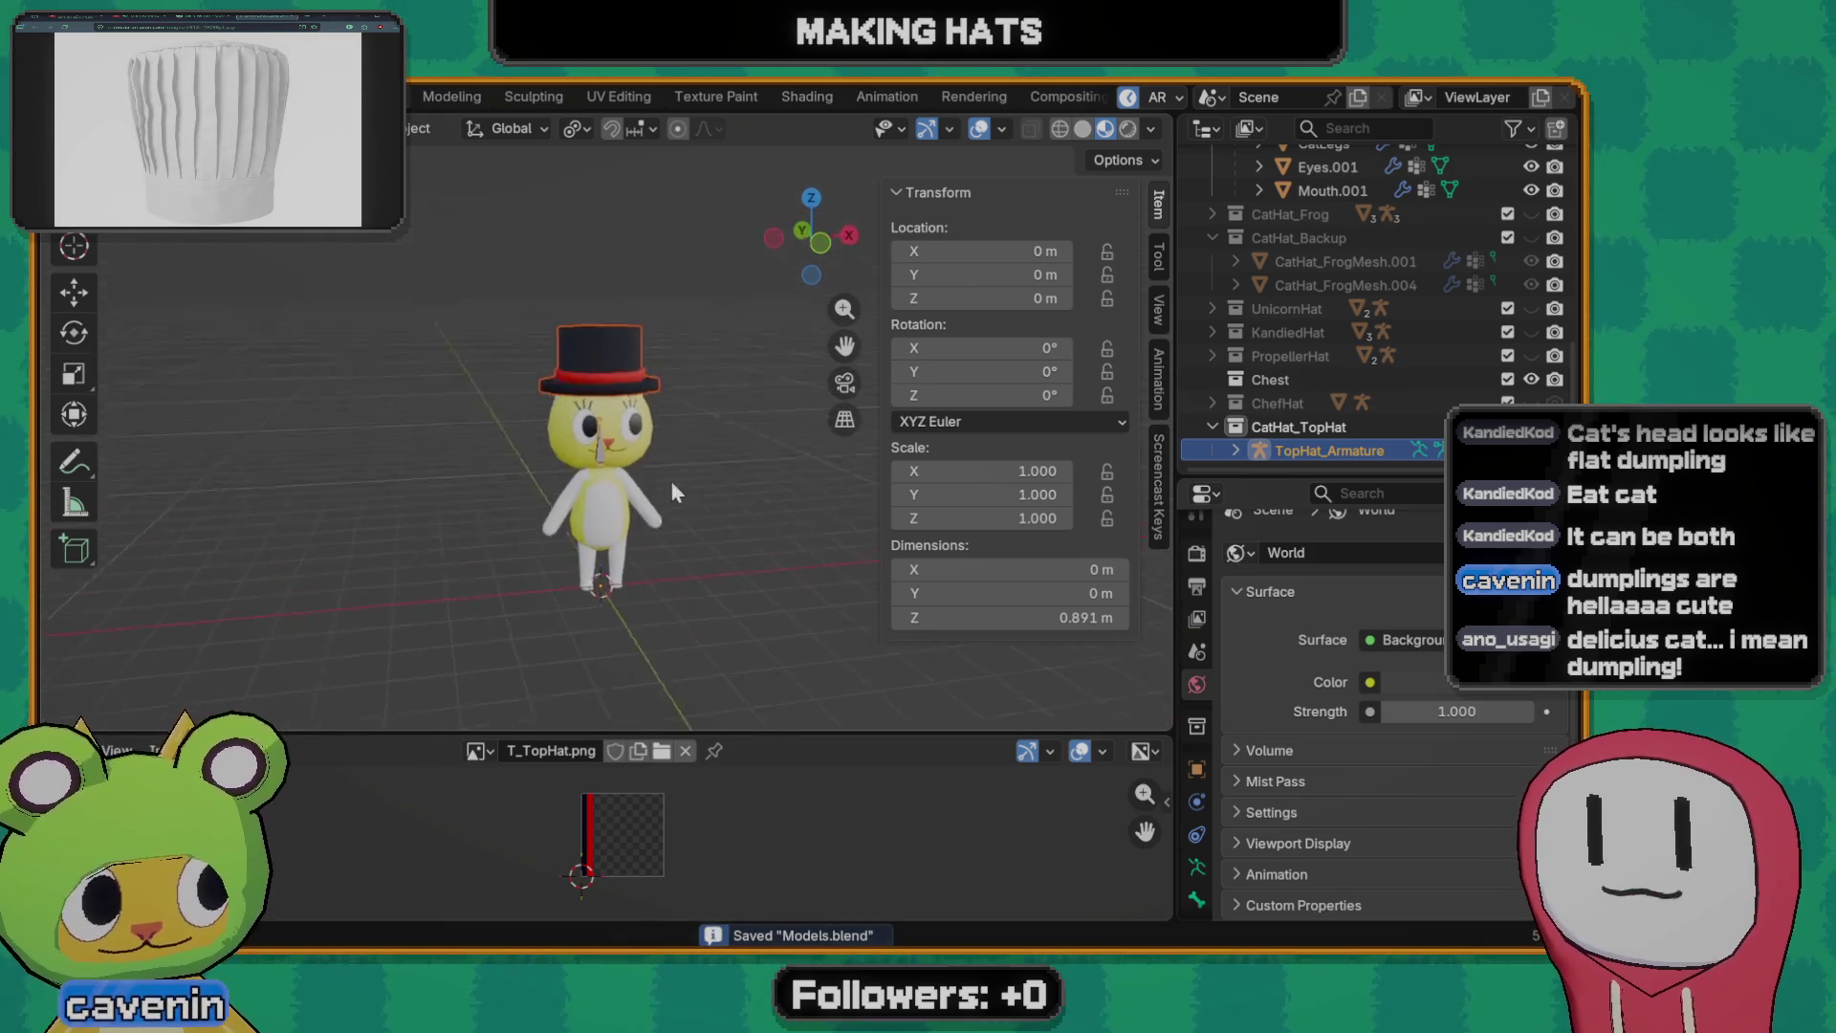
scroll(574, 454, "up", 2)
scroll(567, 462, "up", 2)
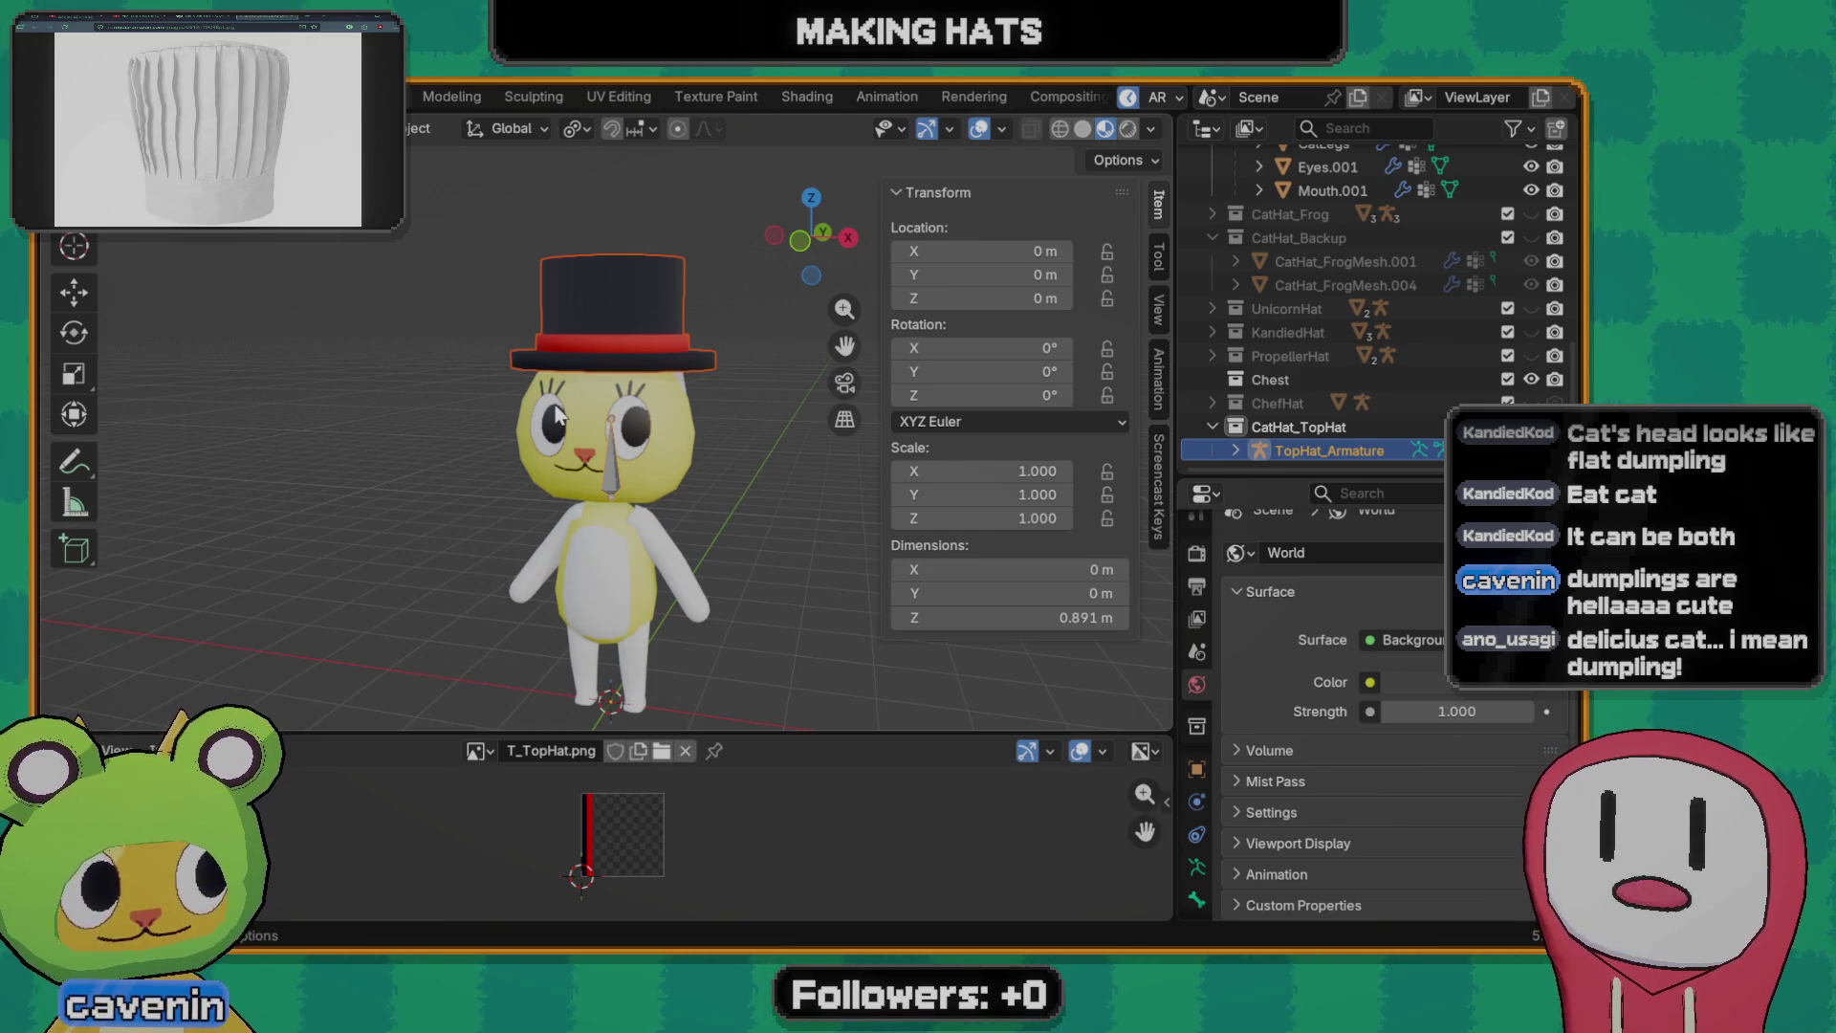
scroll(560, 415, "down", 1)
scroll(560, 417, "down", 2)
scroll(640, 465, "up", 3)
scroll(646, 529, "up", 2)
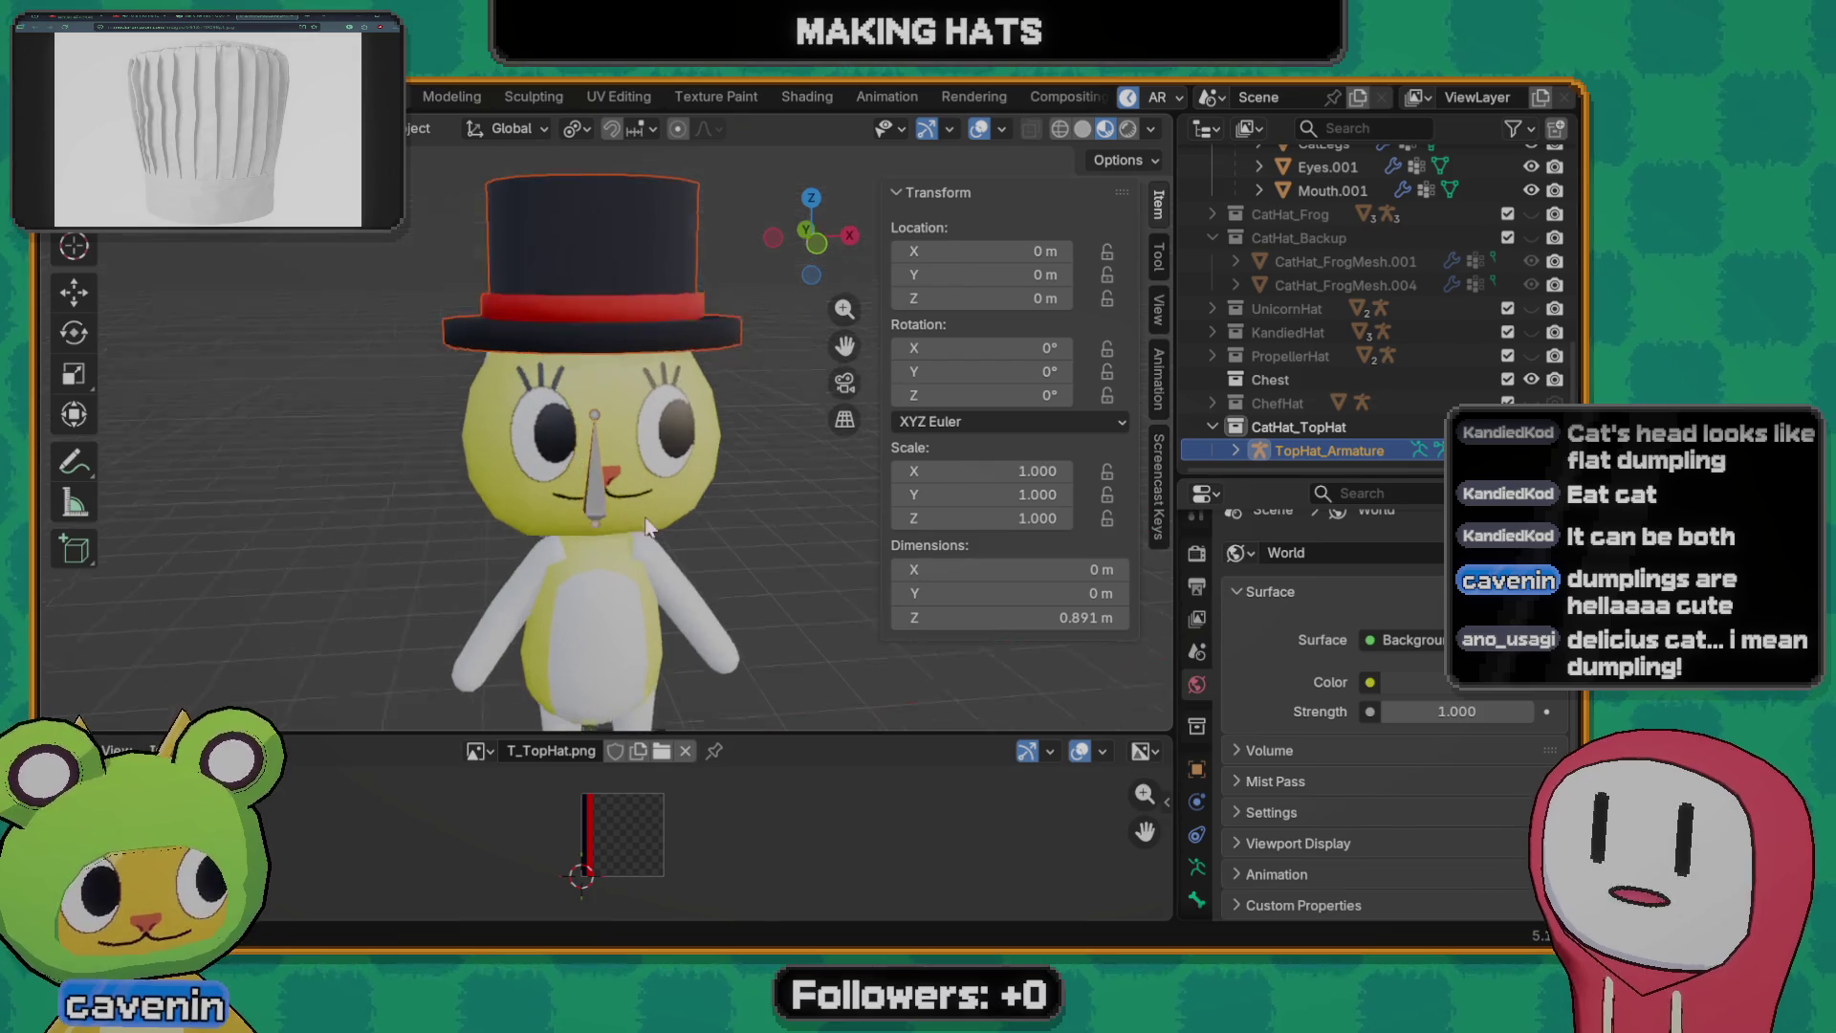
scroll(639, 489, "up", 1)
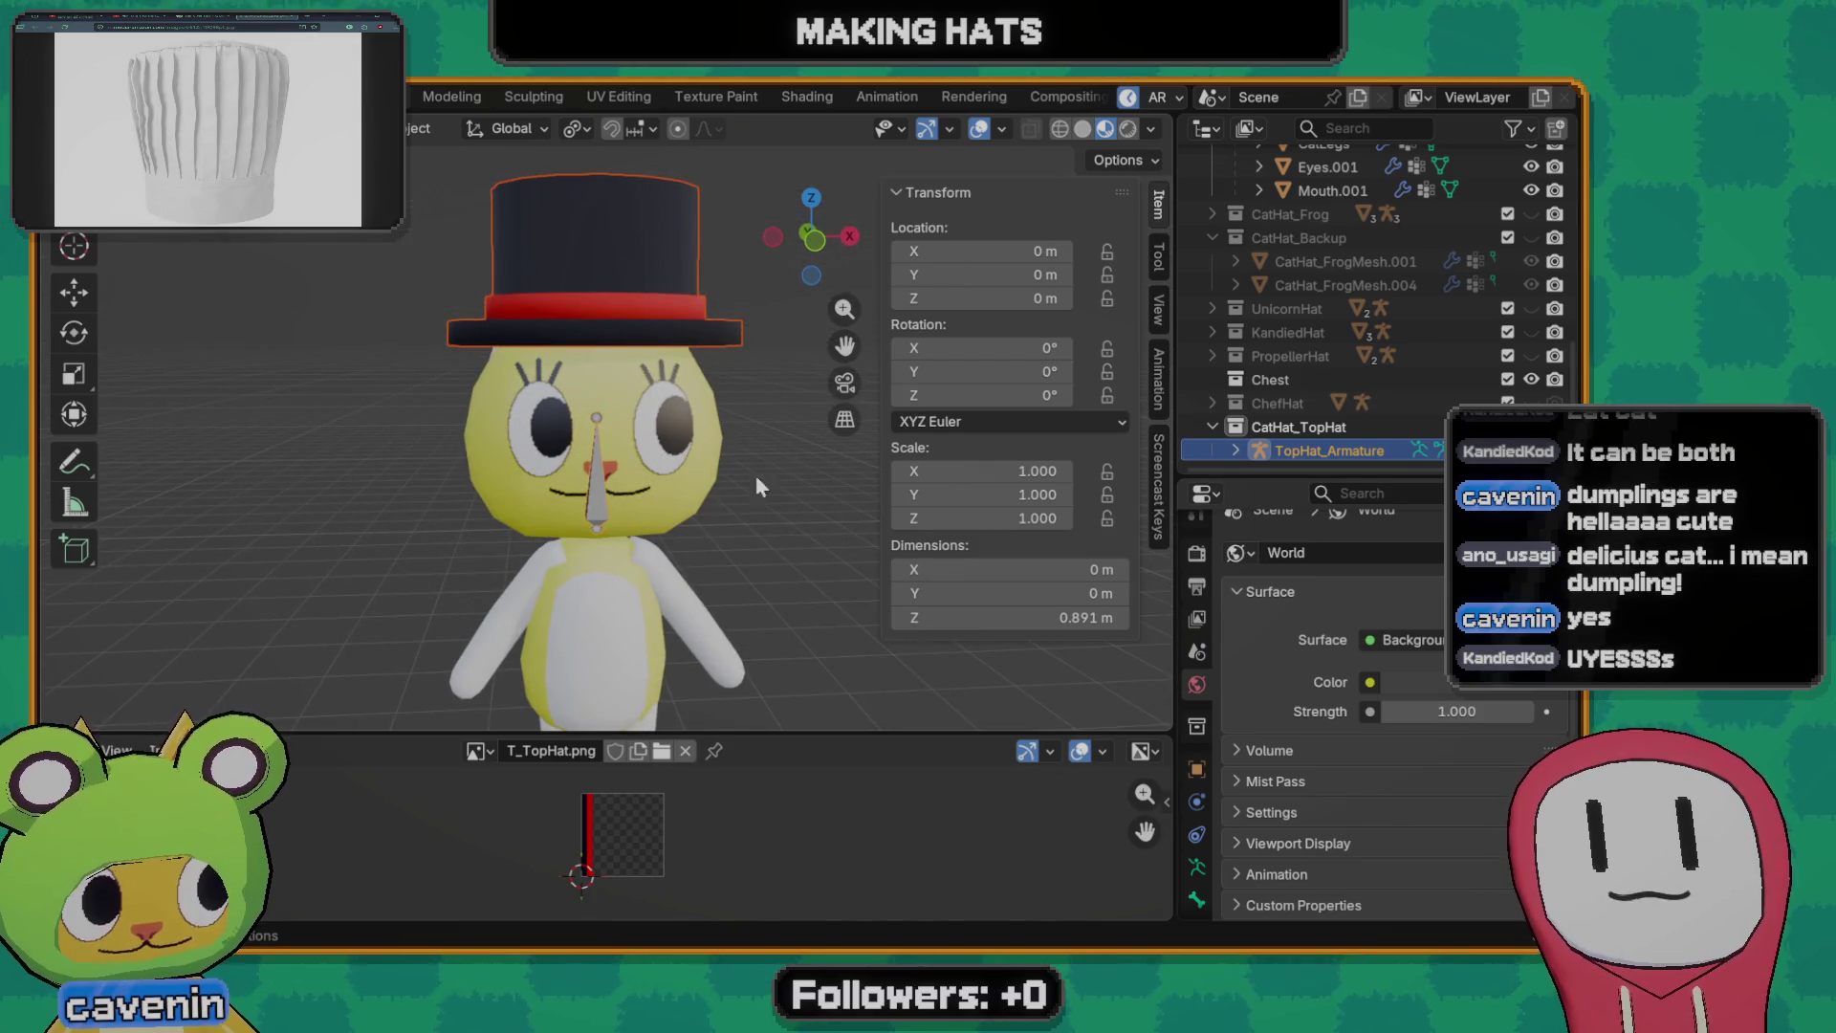
scroll(756, 487, "down", 3)
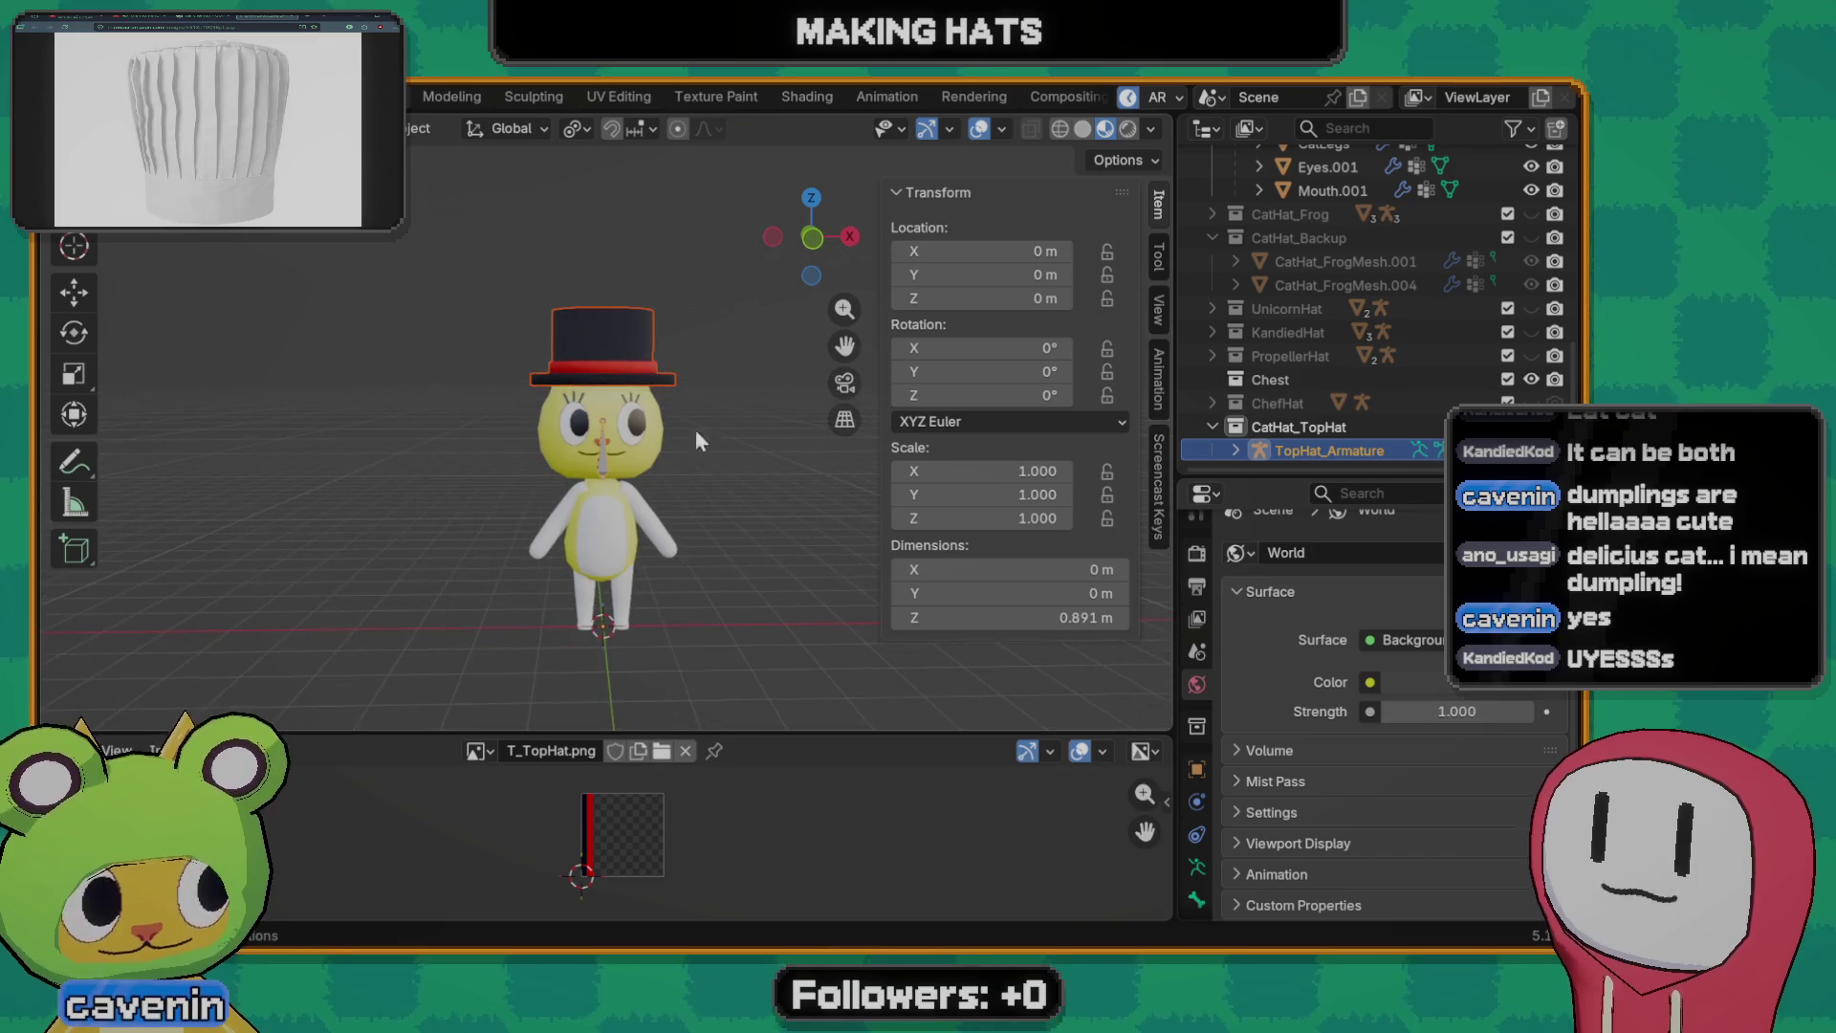
left_click_drag(453, 265, 797, 734)
- Hide the CatHat_TopHat collection and show KurbunkAvatar and the Kurbunk character rig
left_click(1348, 429)
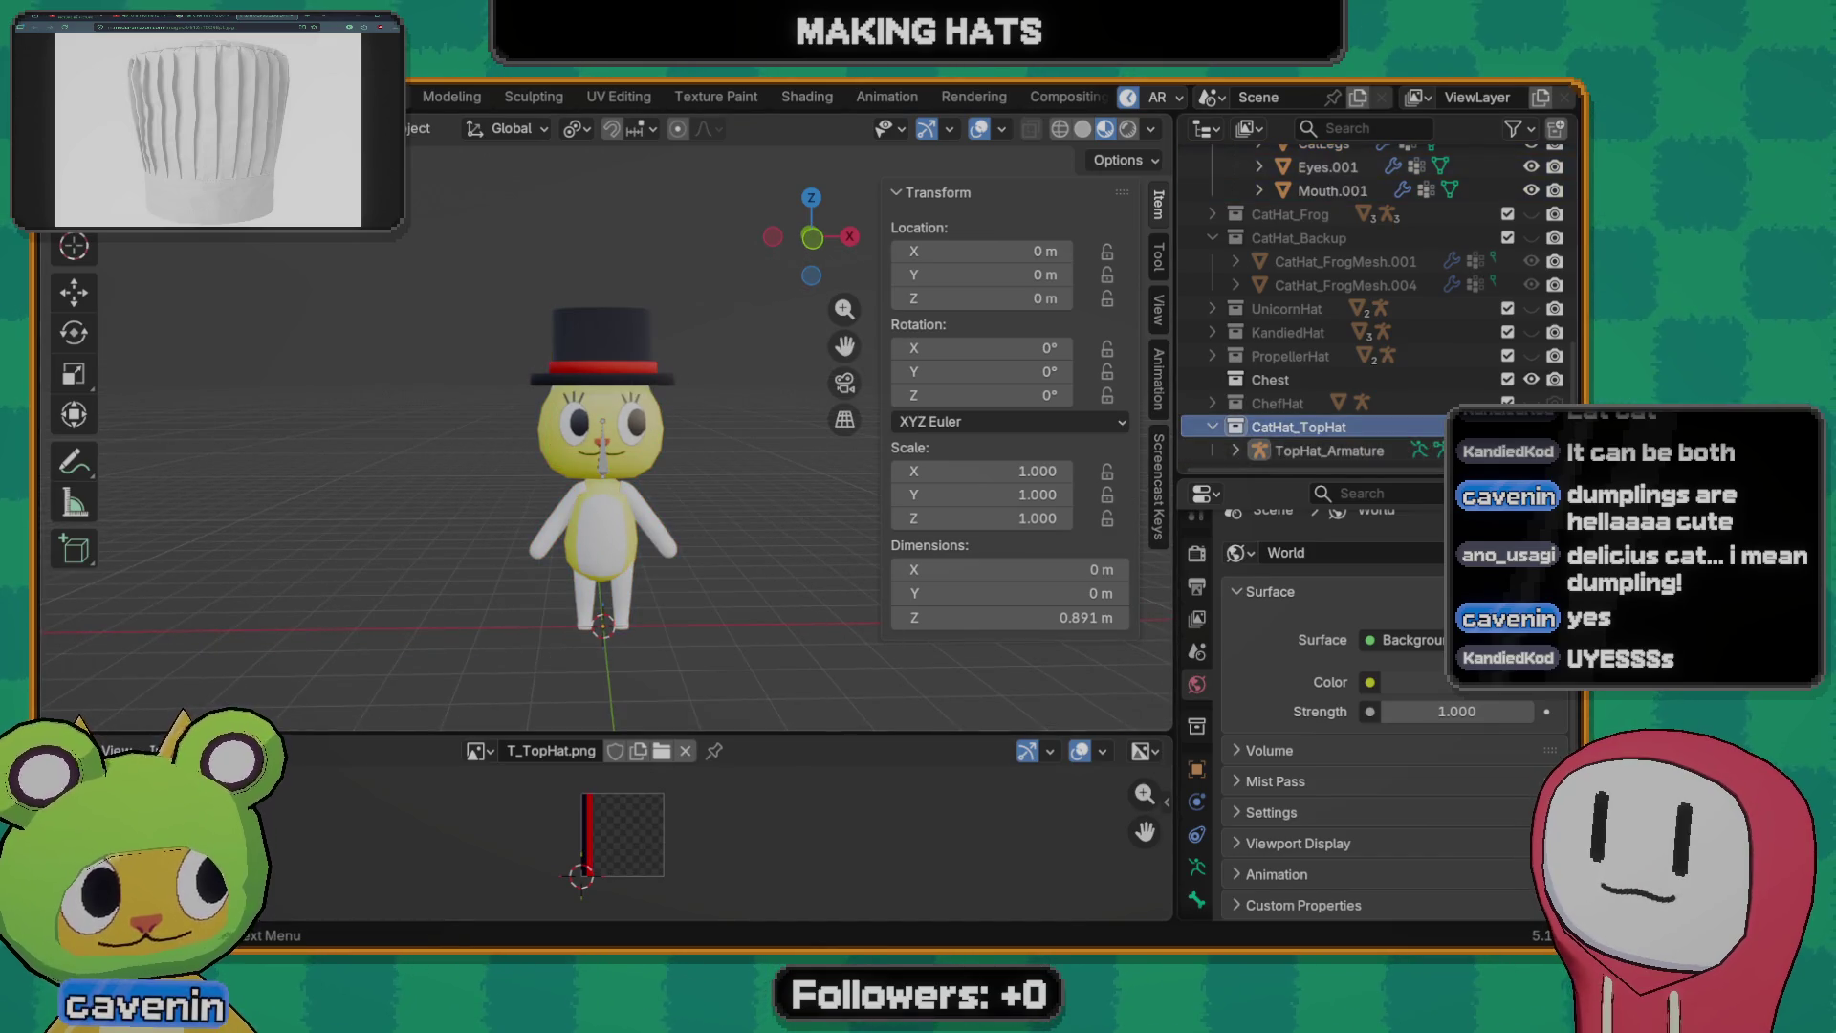
left_click(1530, 427)
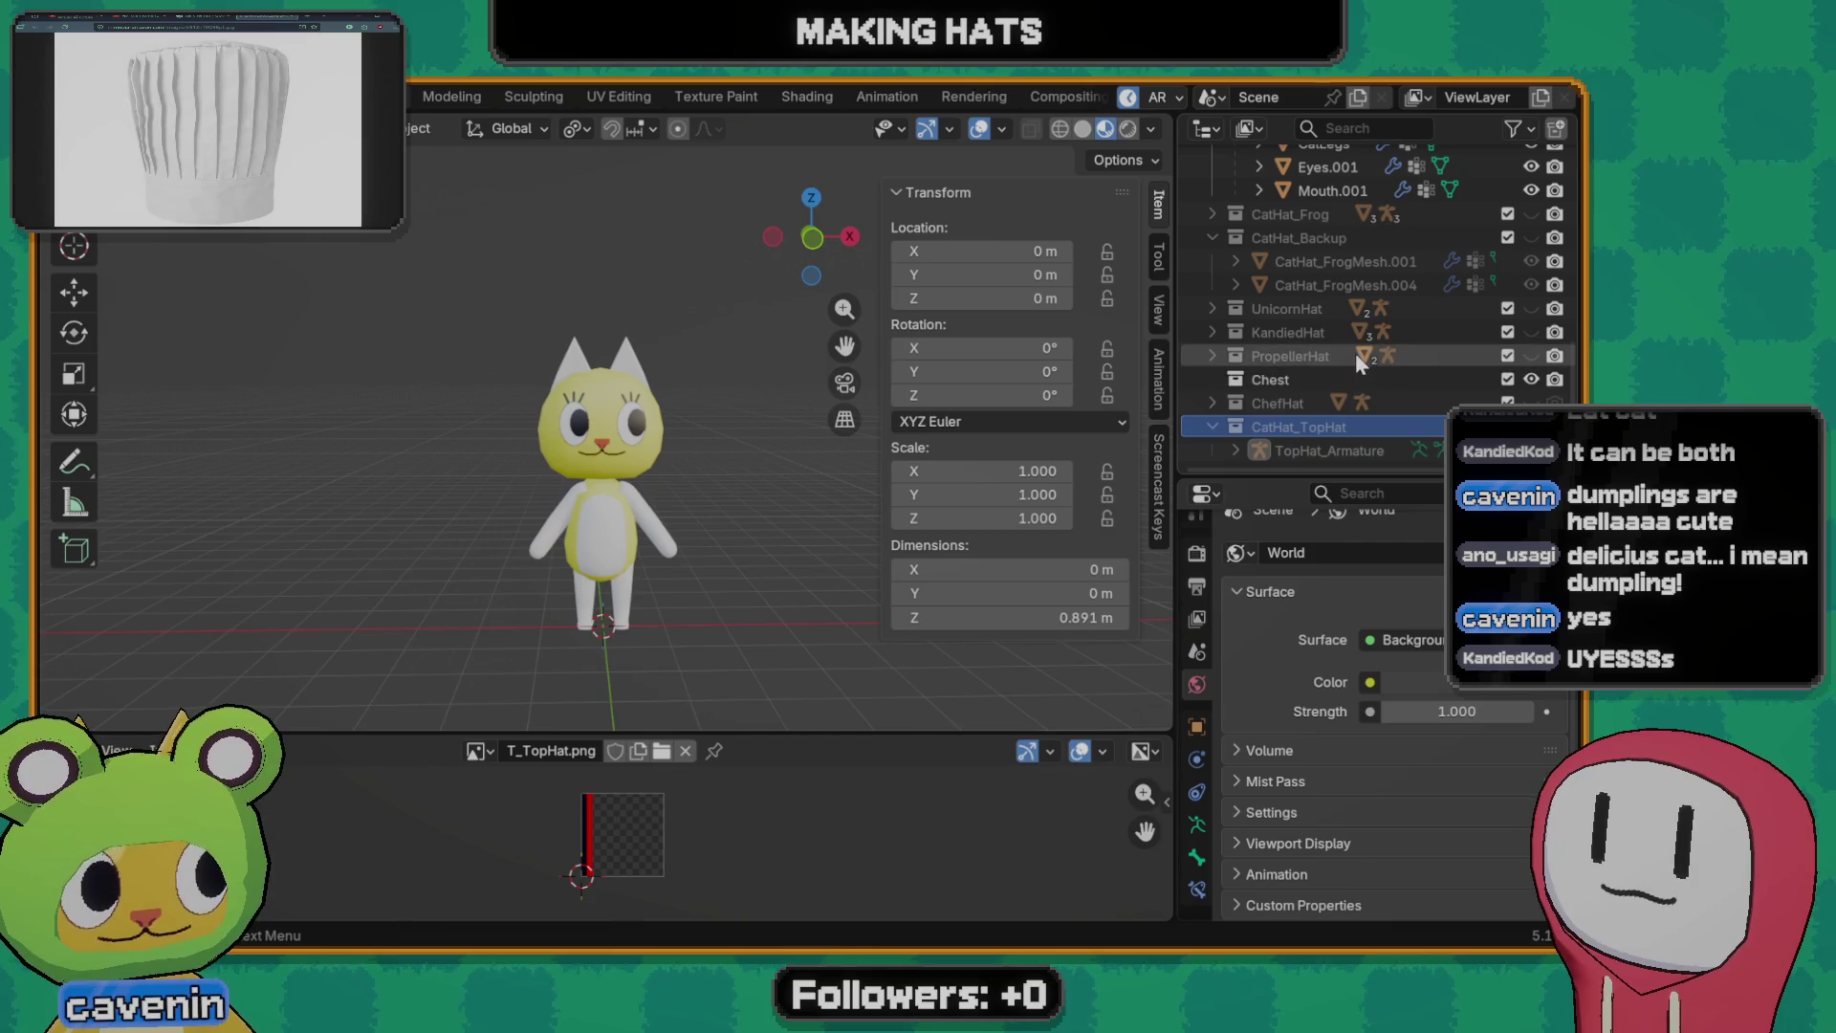
scroll(1302, 380, "up", 2)
scroll(1327, 376, "up", 2)
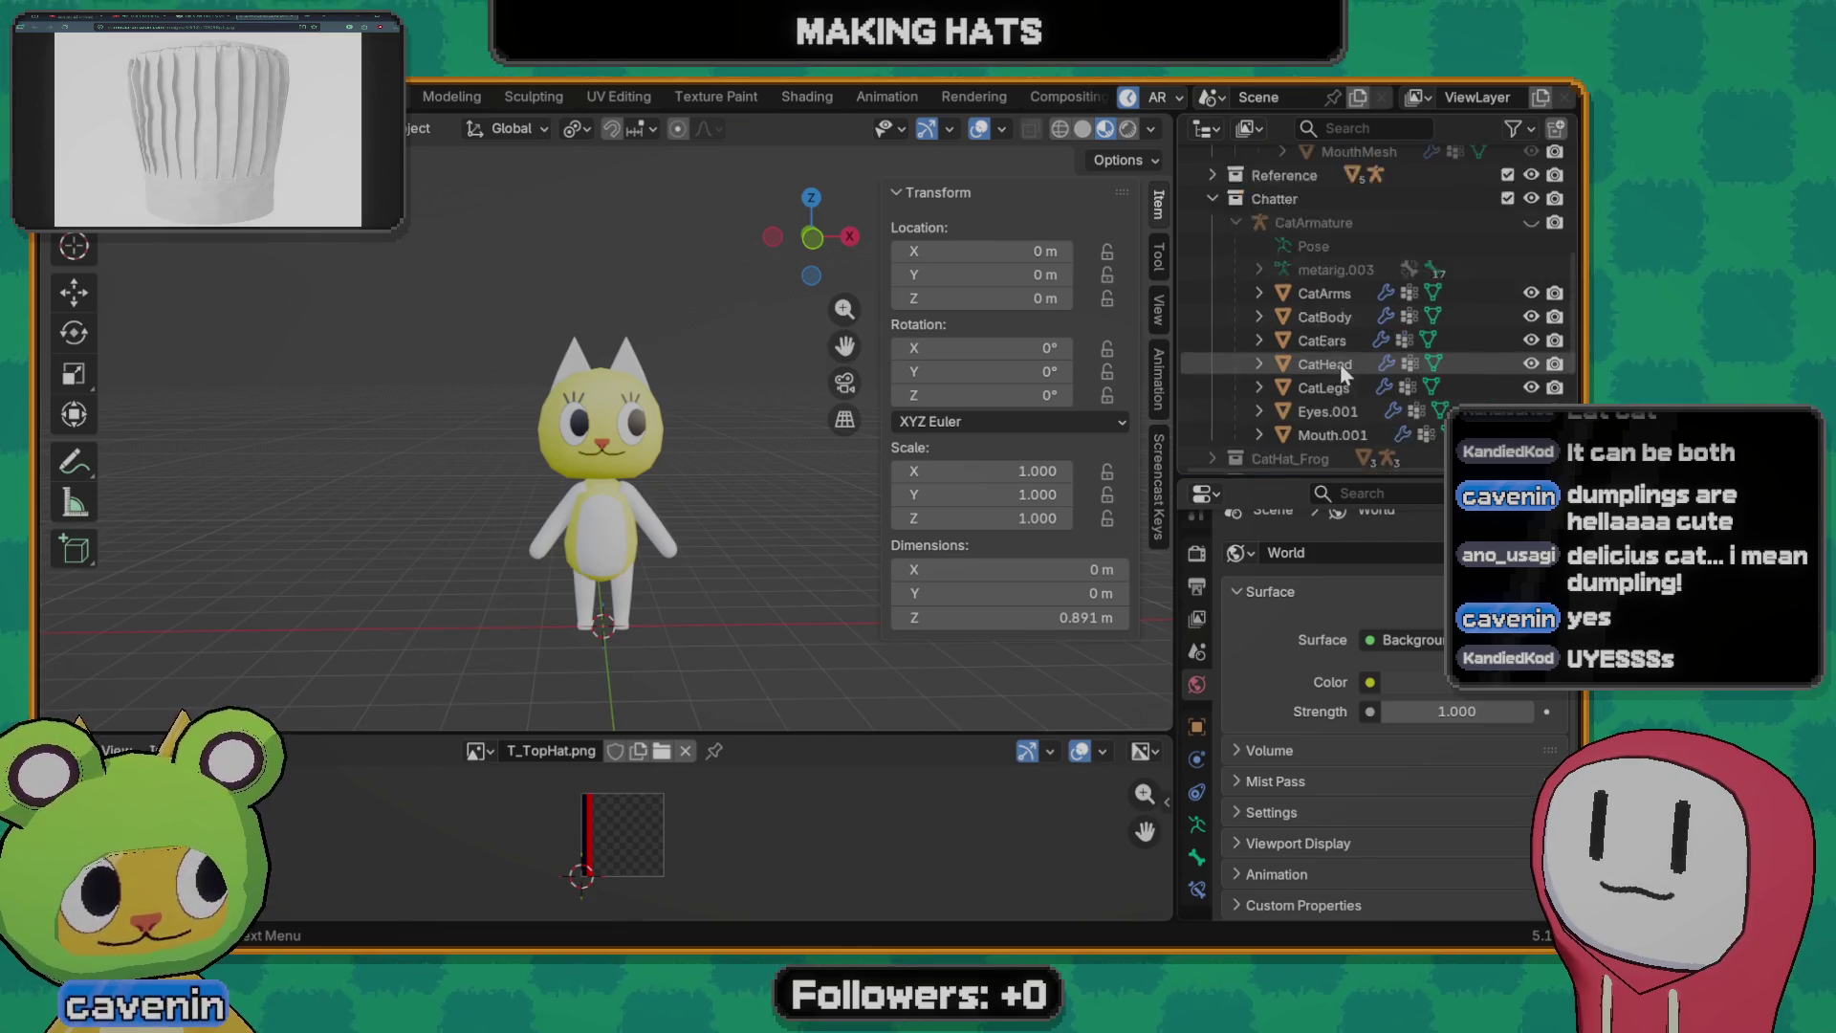
scroll(1341, 337, "up", 2)
left_click(1457, 274)
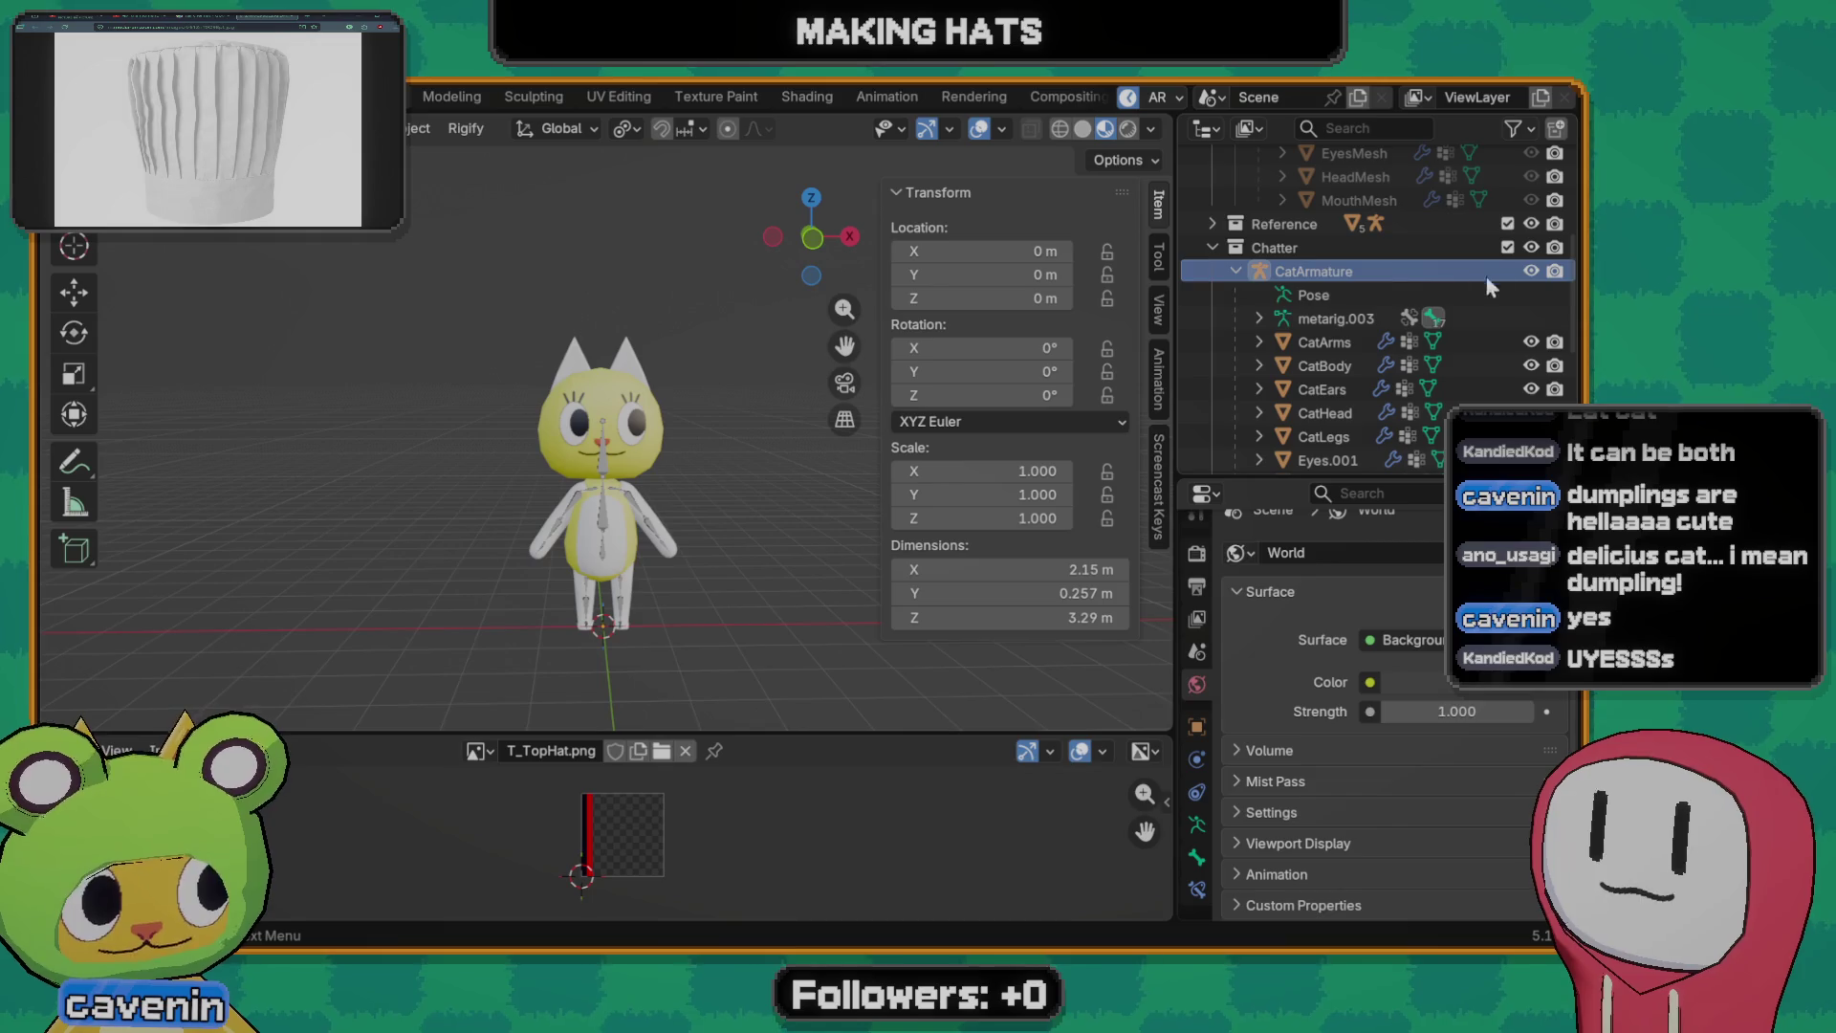
left_click(1531, 269)
scroll(1353, 252, "up", 4)
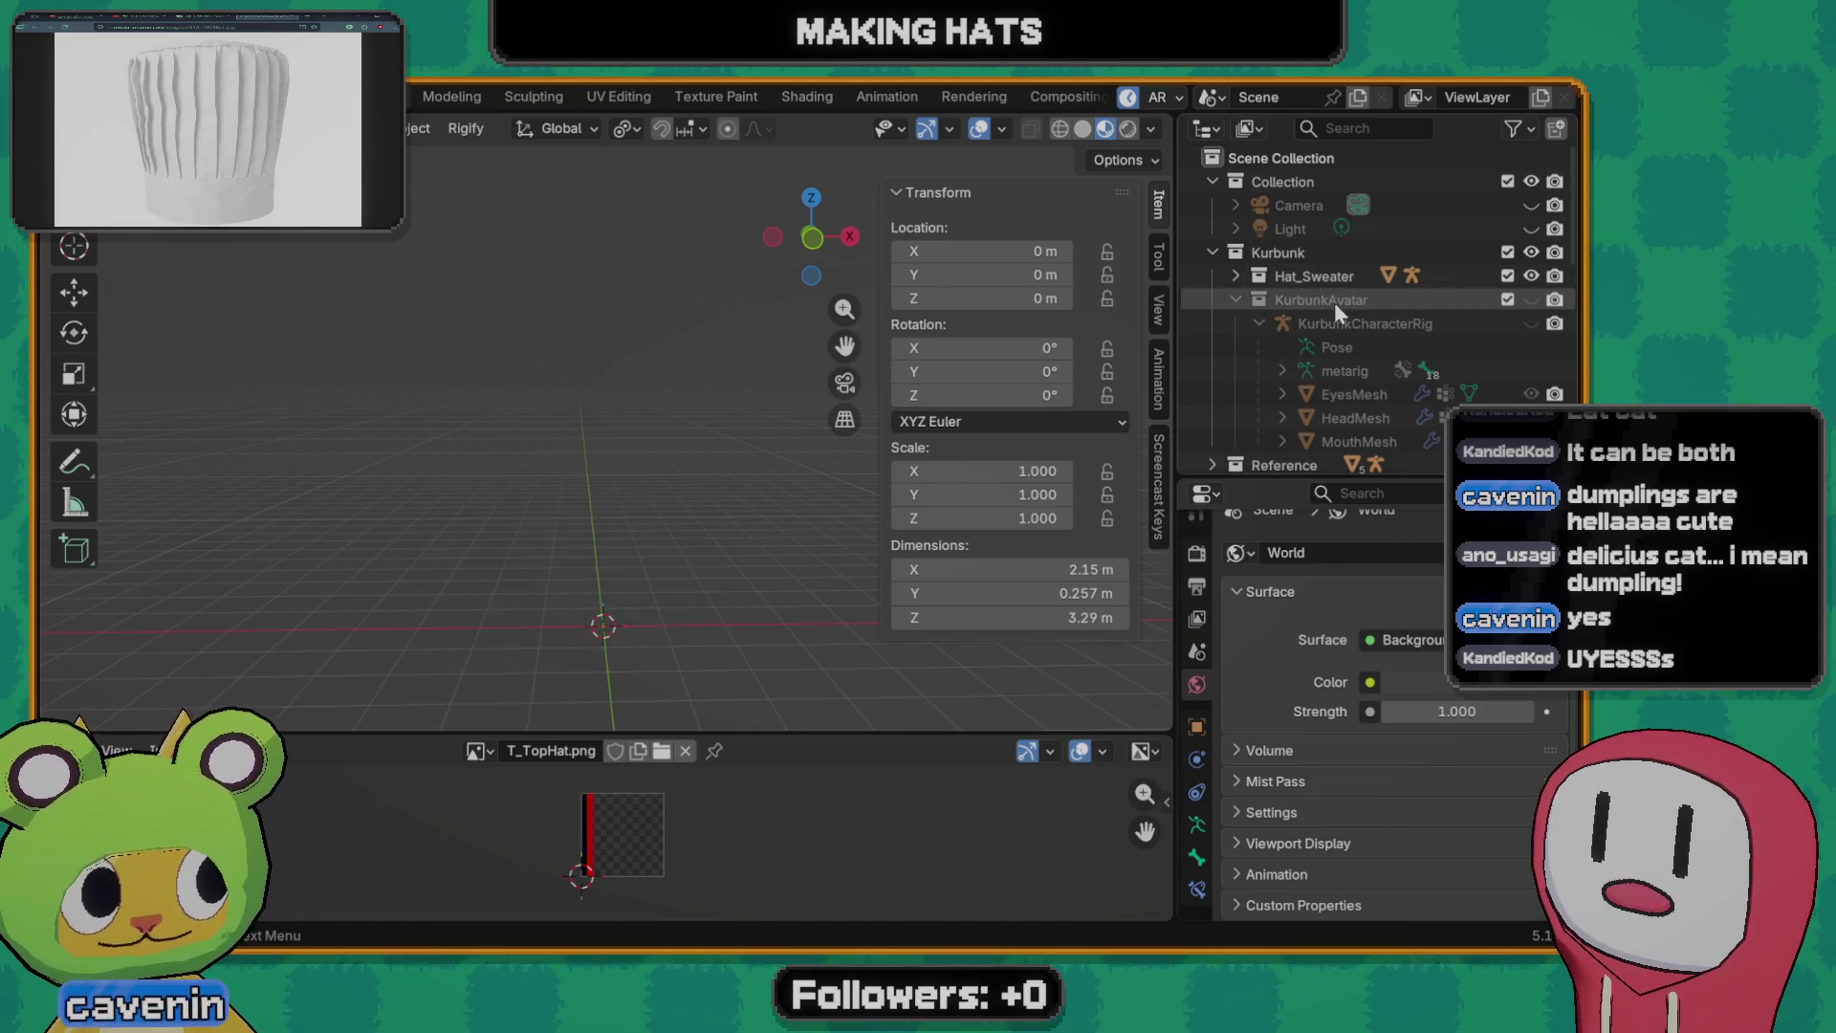
left_click(1470, 302)
left_click(1531, 300)
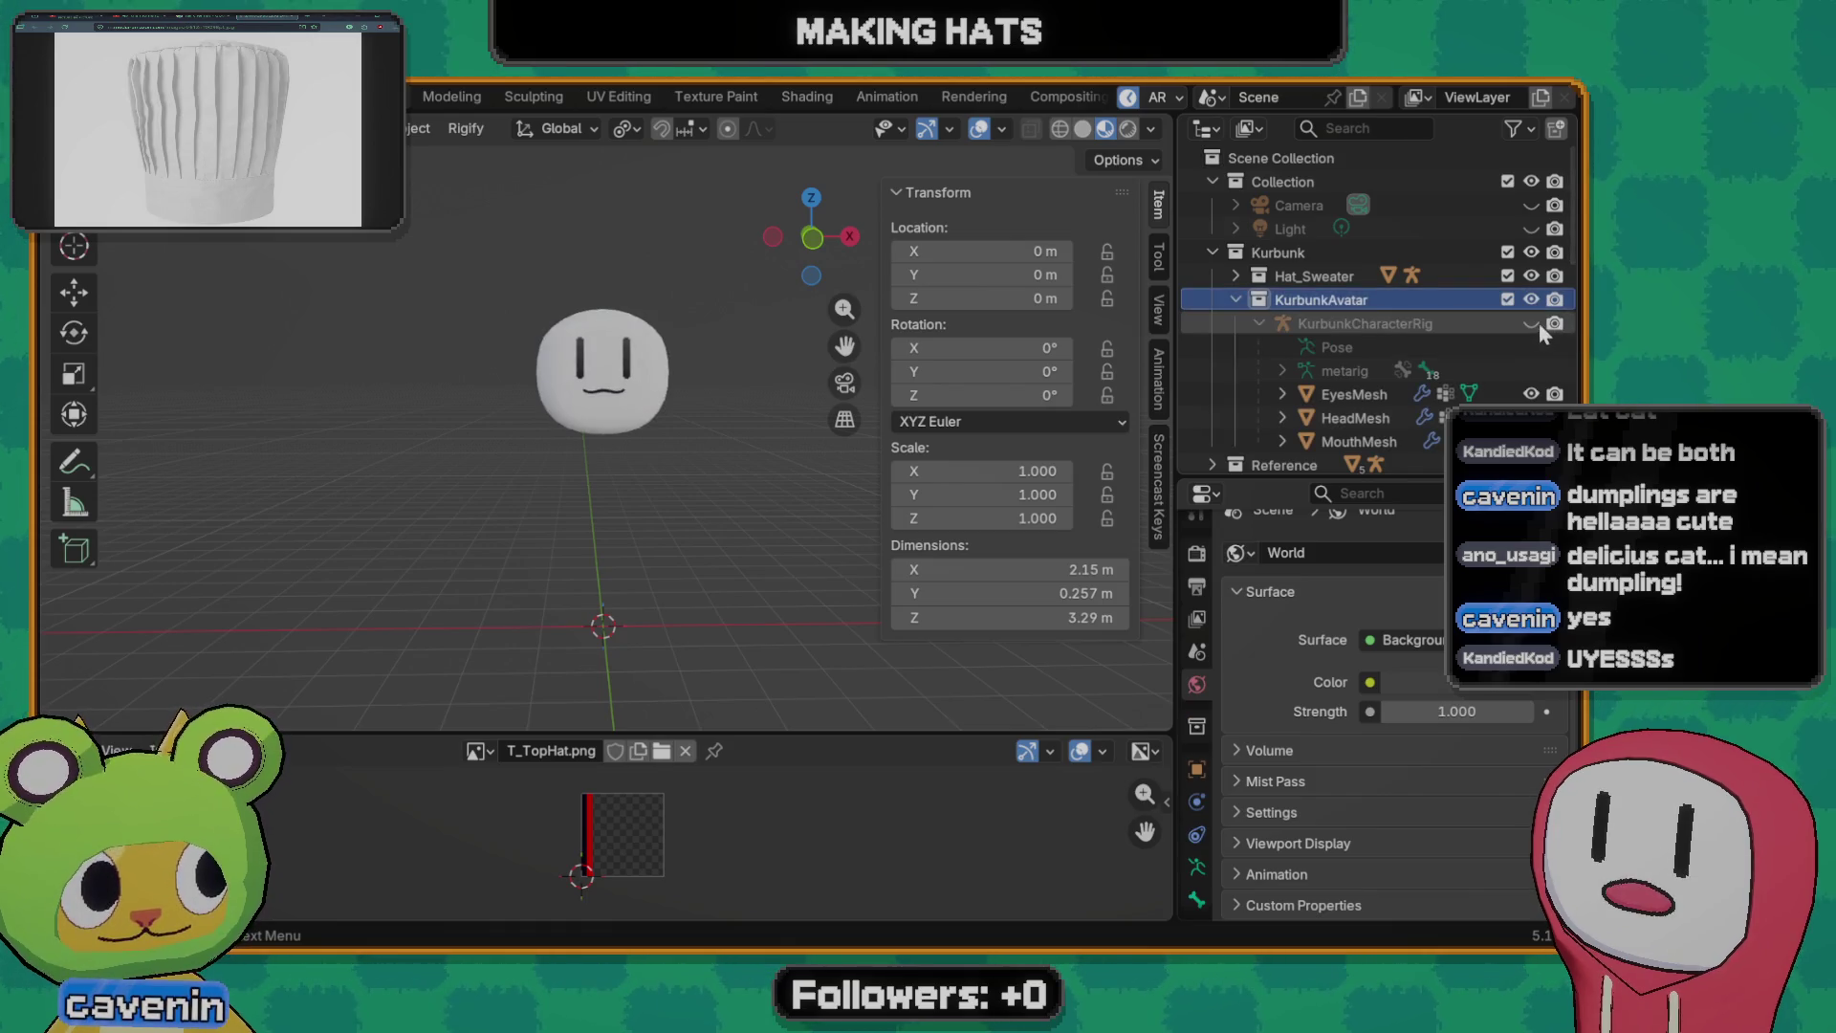
left_click(1530, 323)
- Orbit to a front view of the Kurbunk rig and add a plane at the origin
mouse_move(675, 466)
middle_mouse_down()
mouse_move(520, 485)
mouse_move(655, 437)
middle_mouse_up()
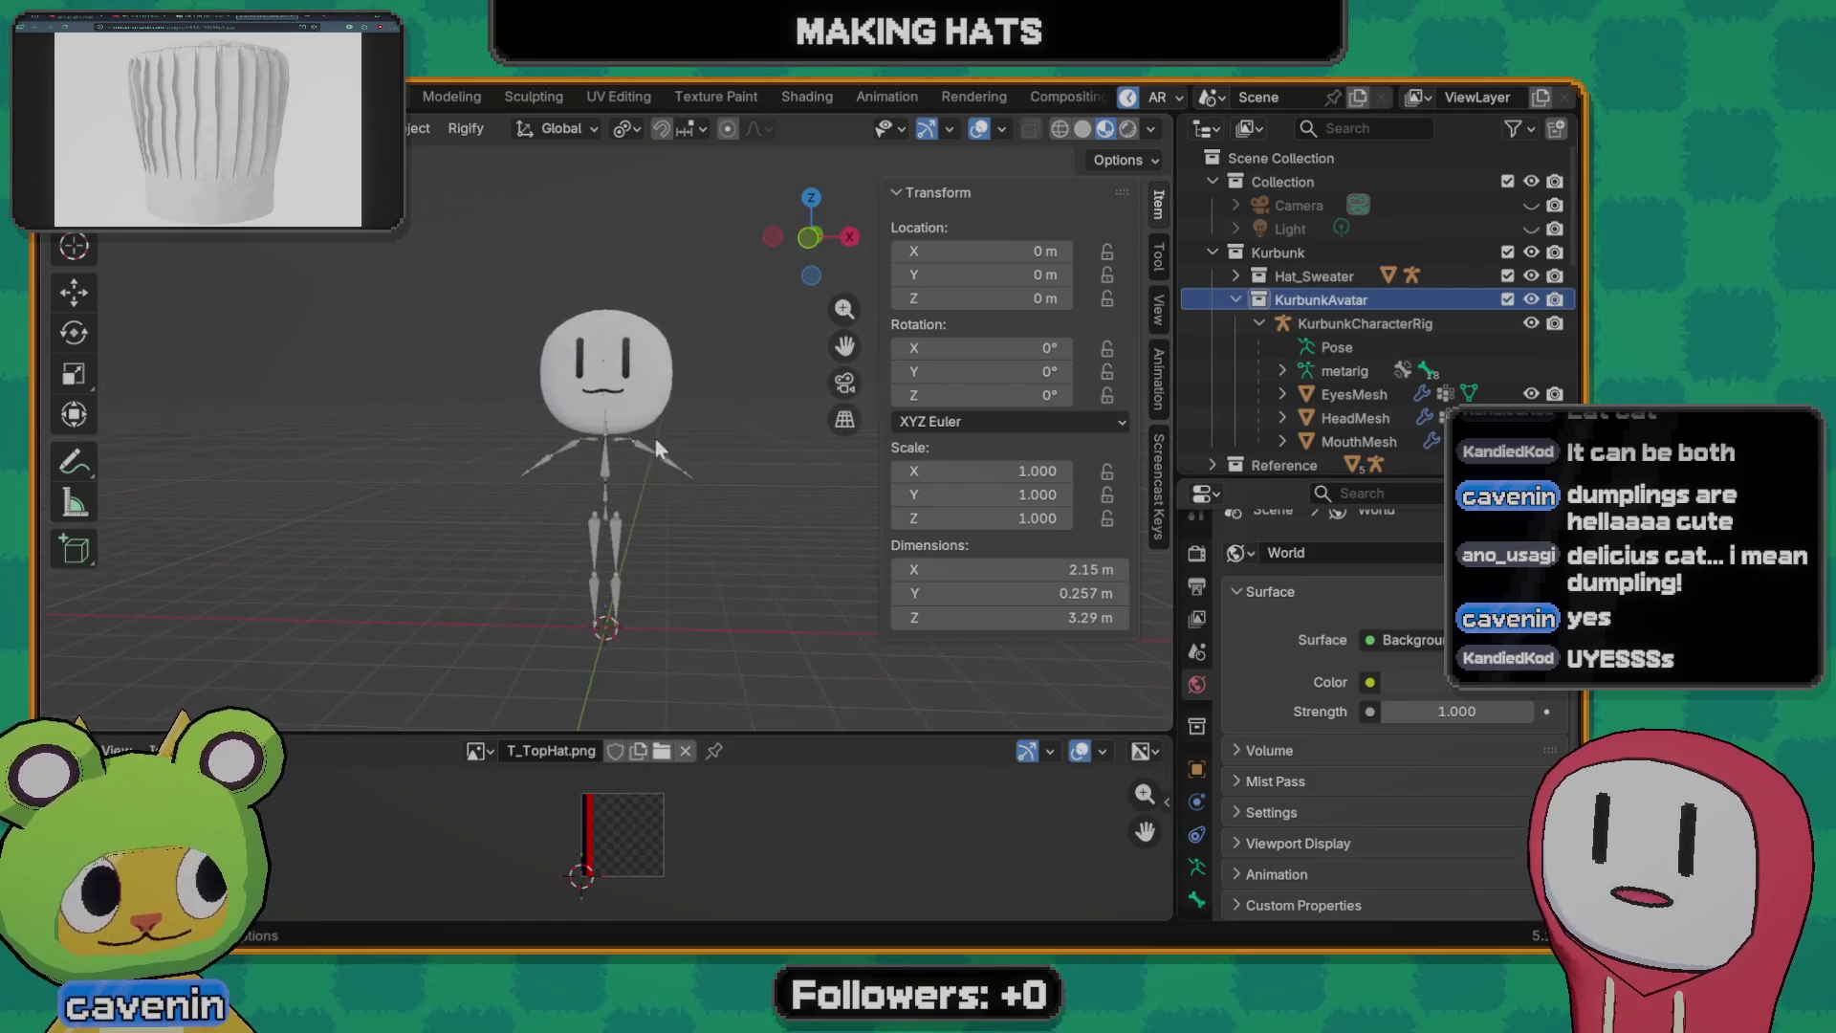
scroll(647, 590, "up", 3)
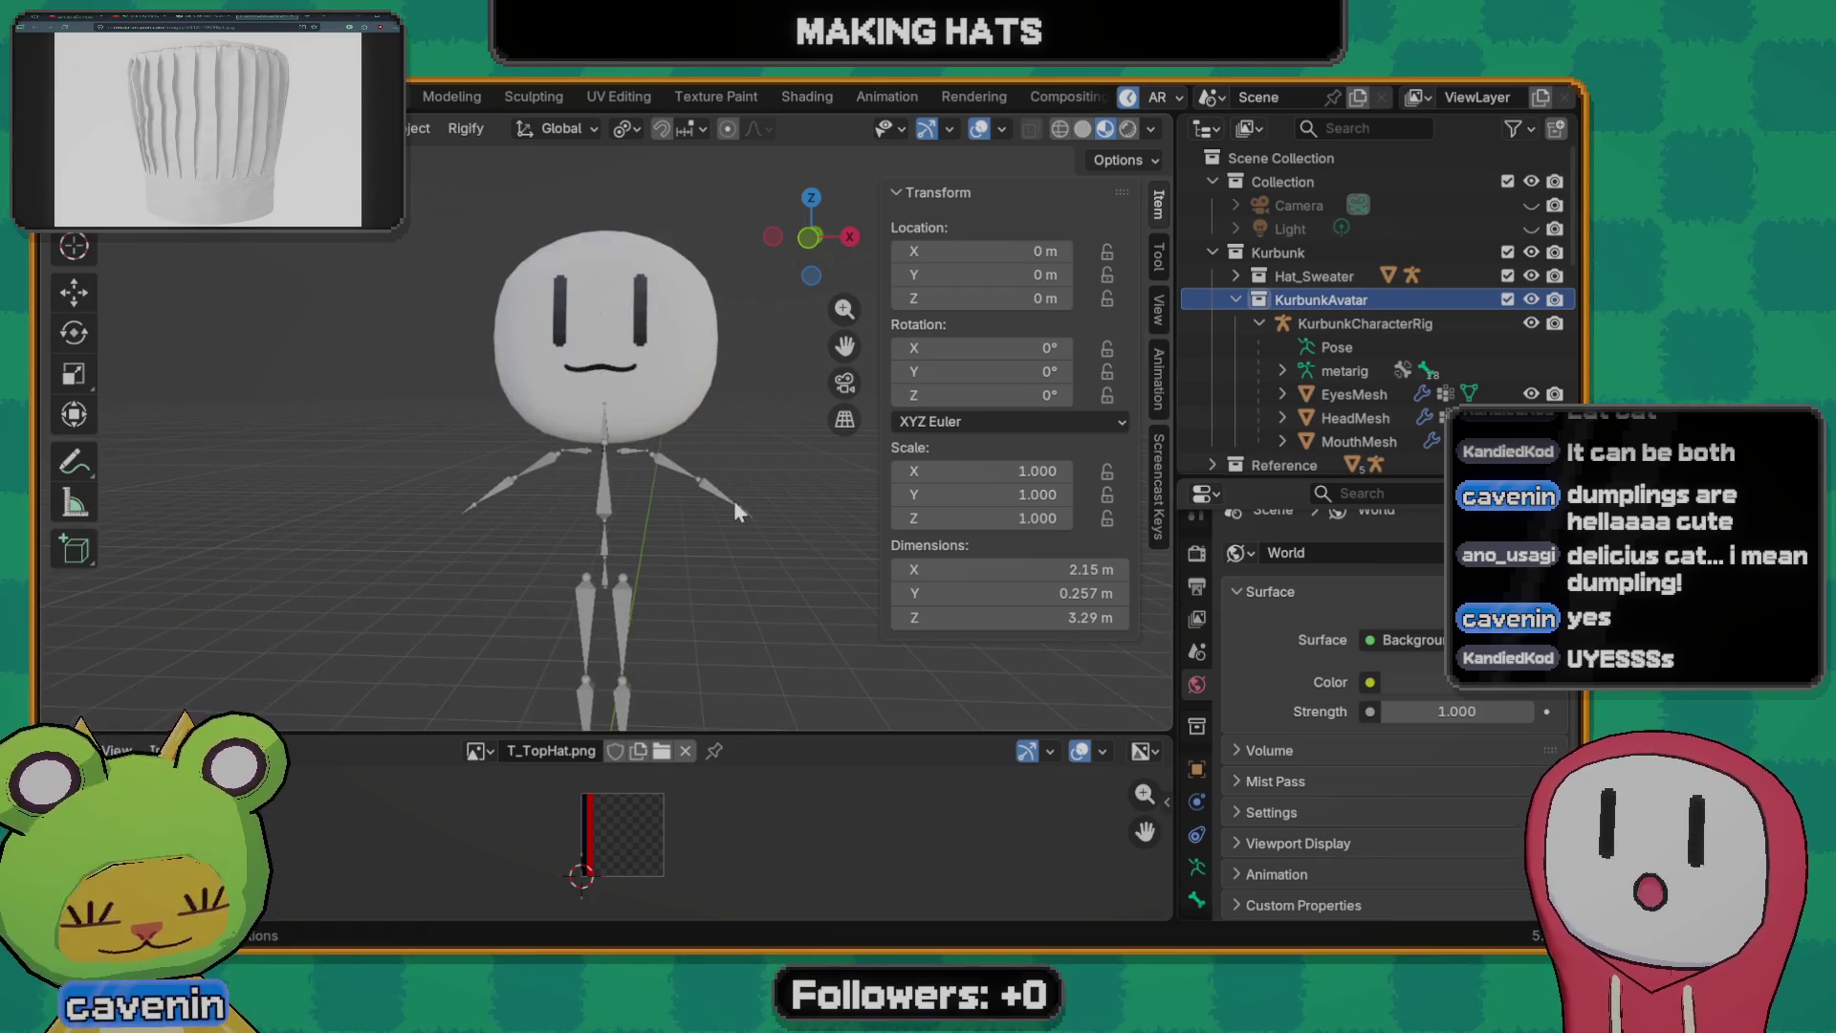
scroll(641, 438, "up", 2)
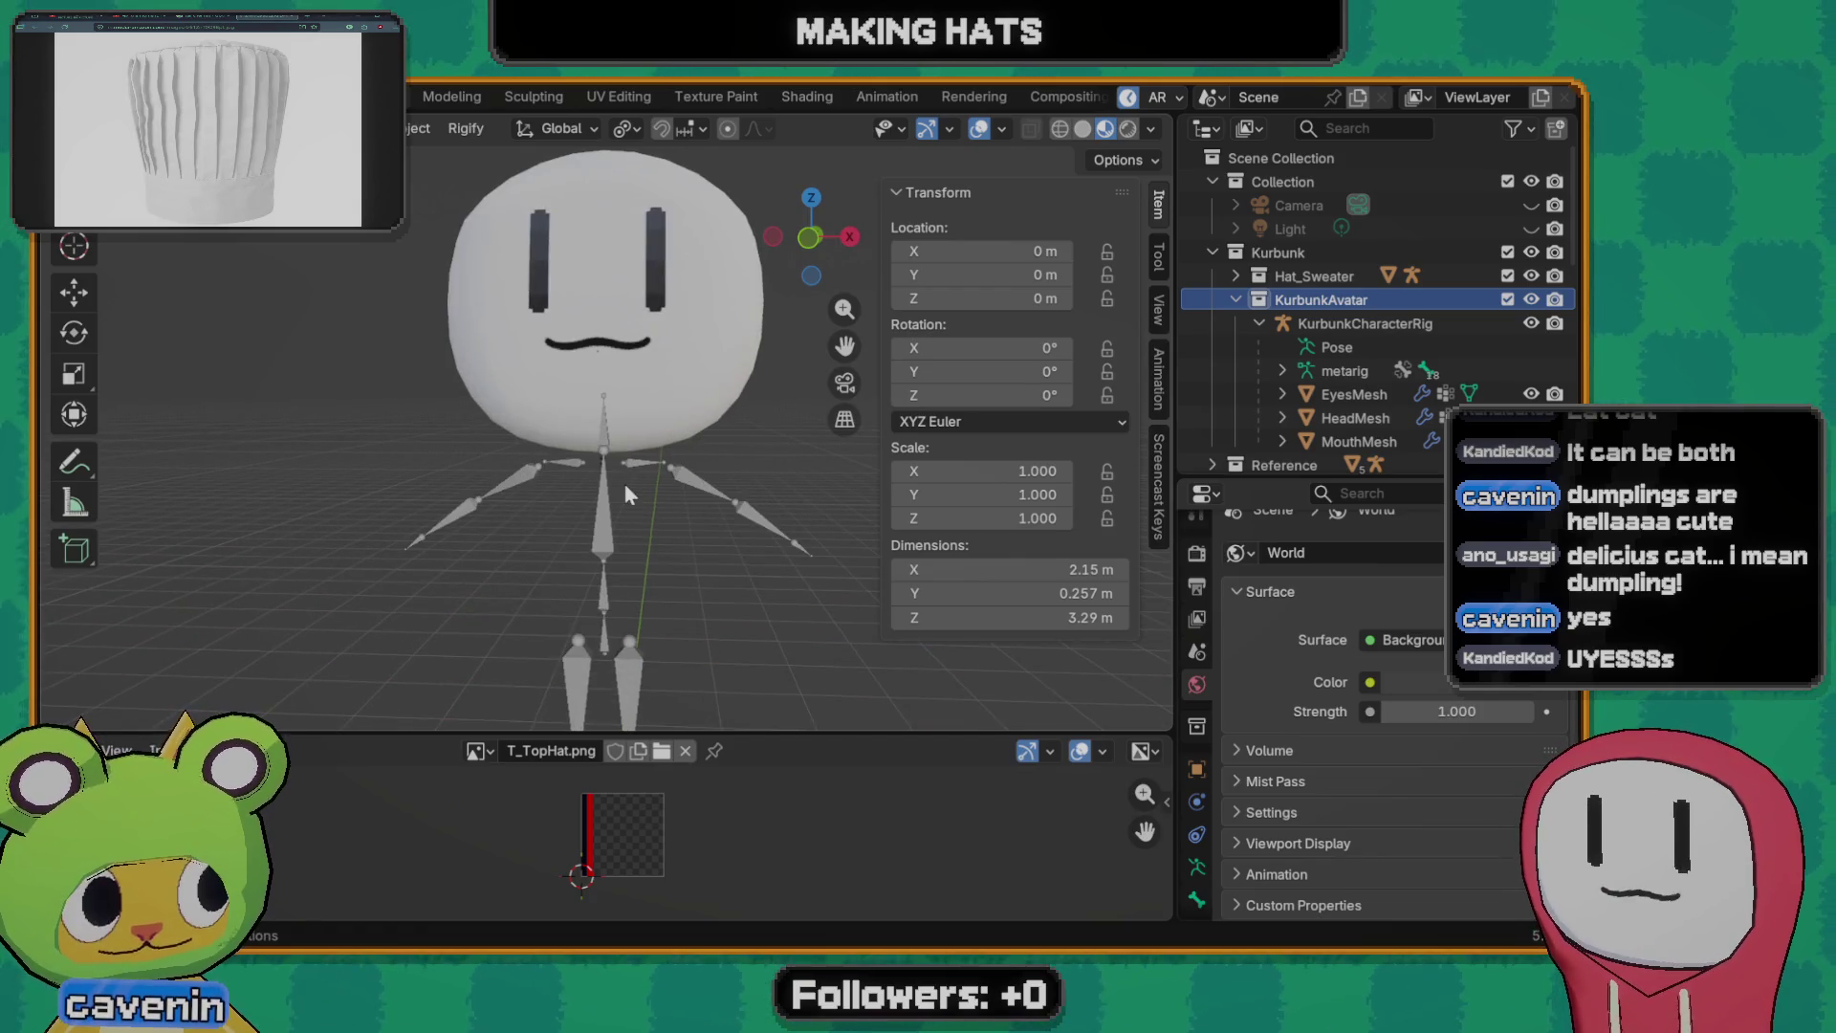
mouse_move(624, 484)
middle_mouse_down()
mouse_move(541, 444)
mouse_move(586, 595)
mouse_move(667, 475)
middle_mouse_up()
scroll(541, 445, "down", 4)
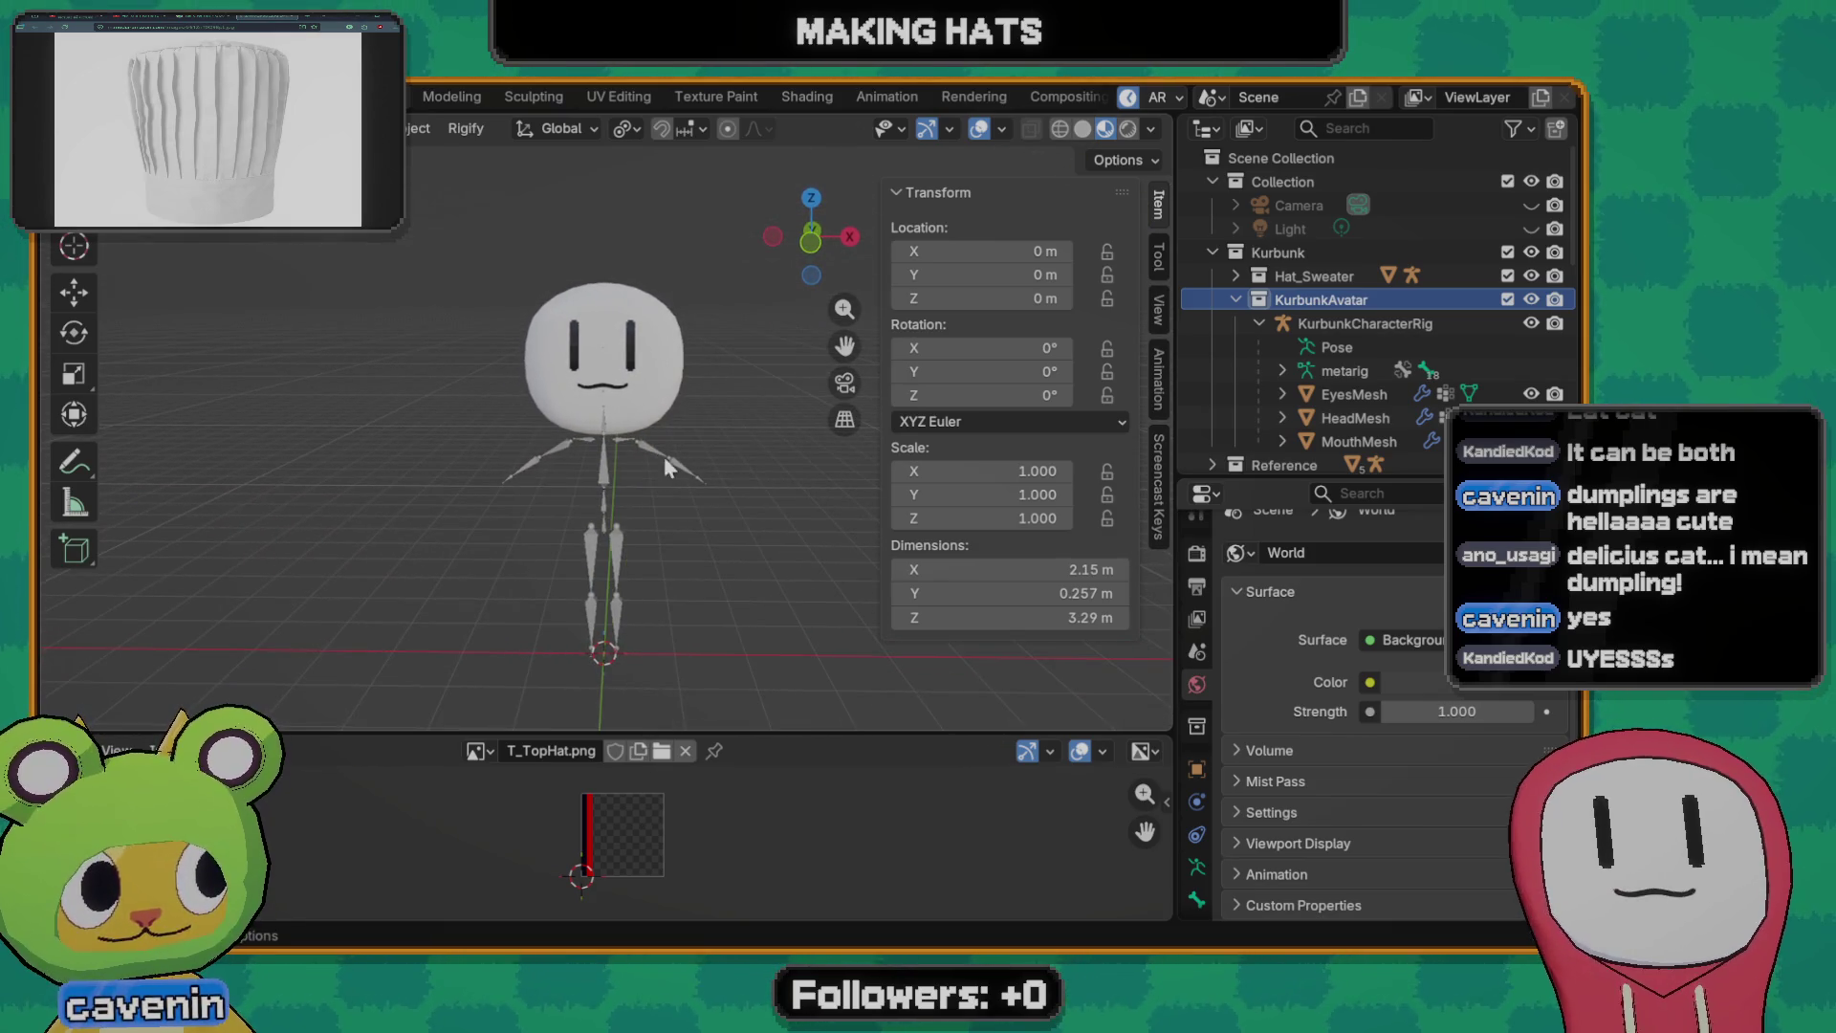
scroll(620, 441, "up", 2)
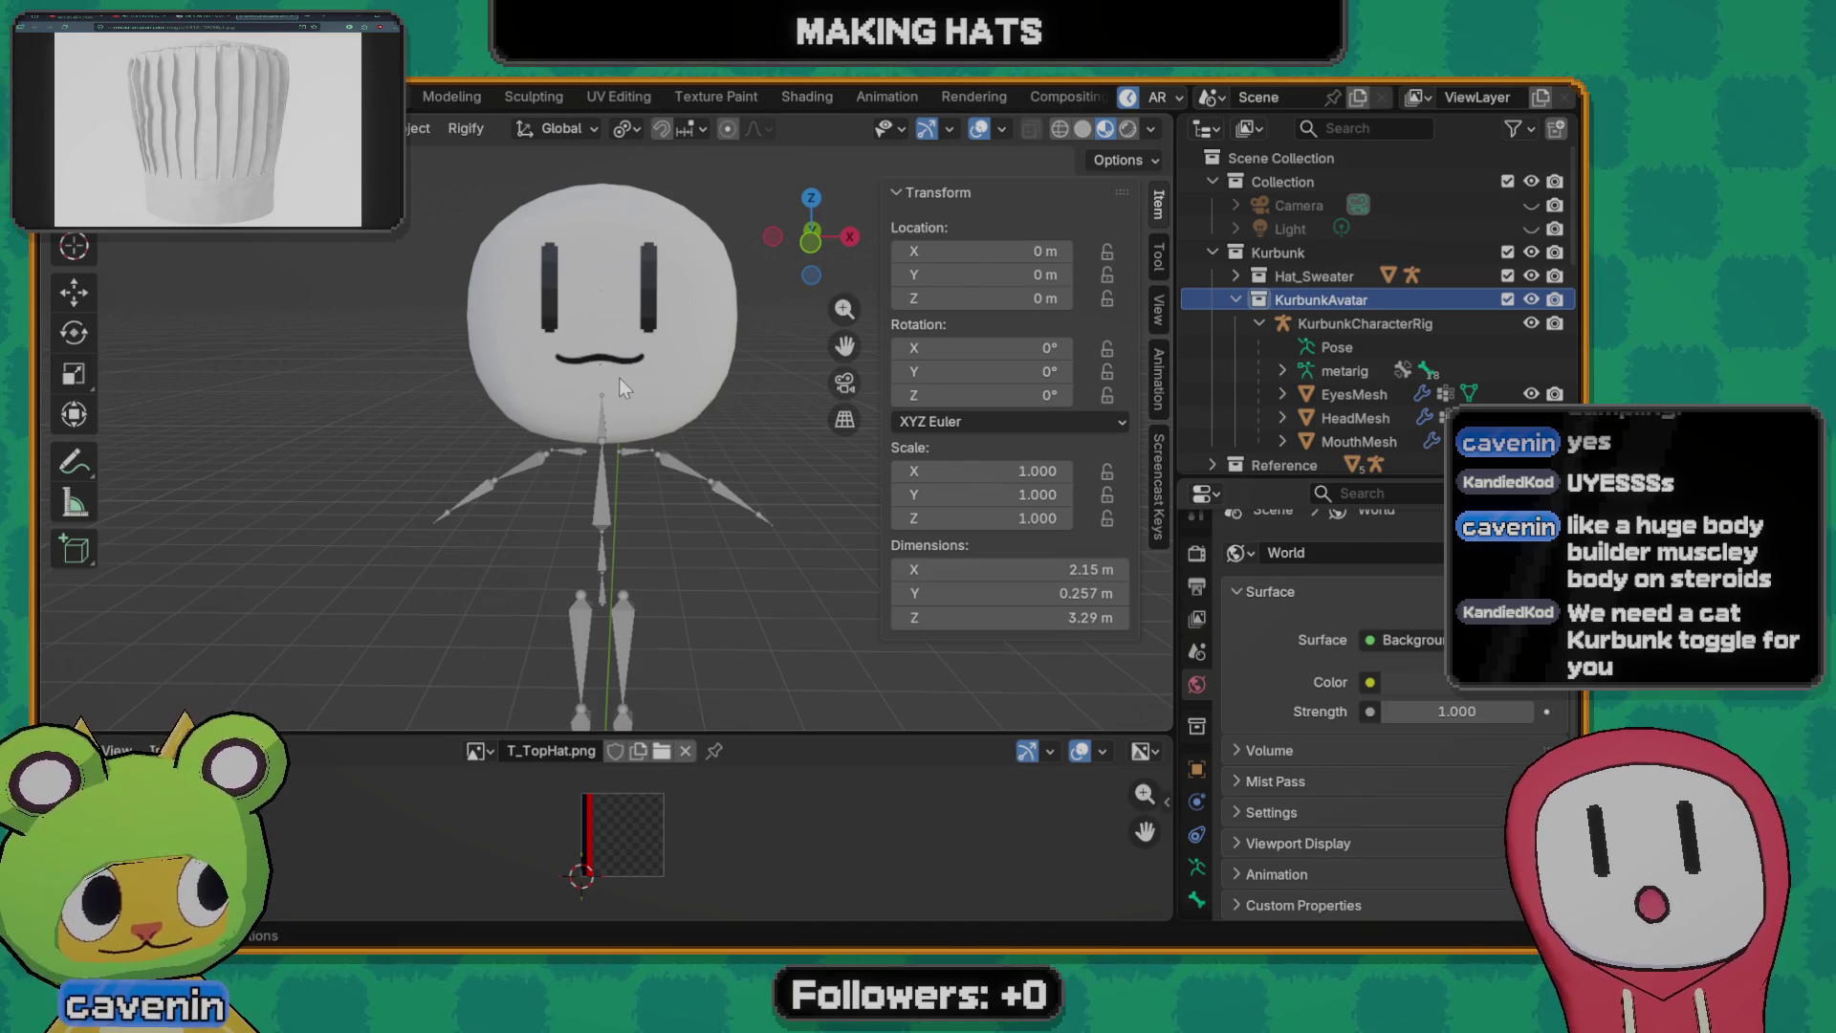
key("shift+r")
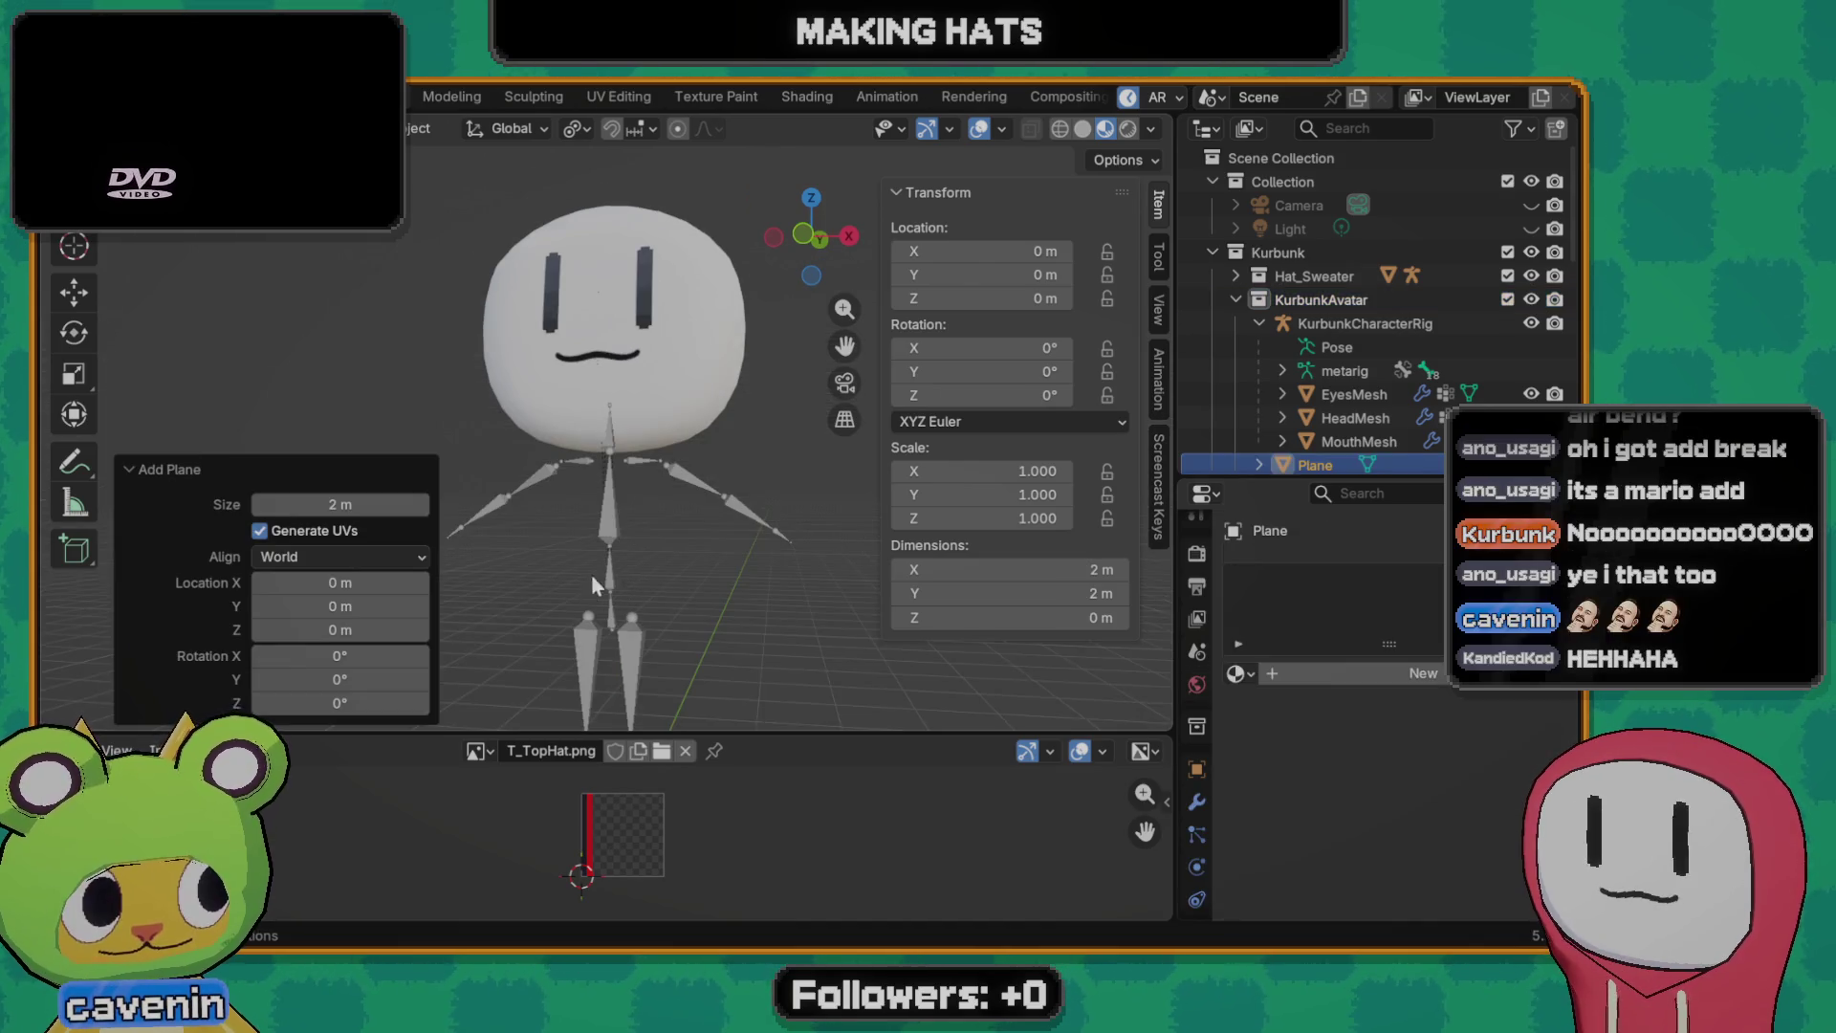
- Delete the plane, add a cube for the body and raise it along Z above the ground
mouse_move(591, 574)
middle_mouse_down()
mouse_move(653, 504)
mouse_move(618, 620)
middle_mouse_up()
scroll(649, 530, "down", 4)
key("Delete")
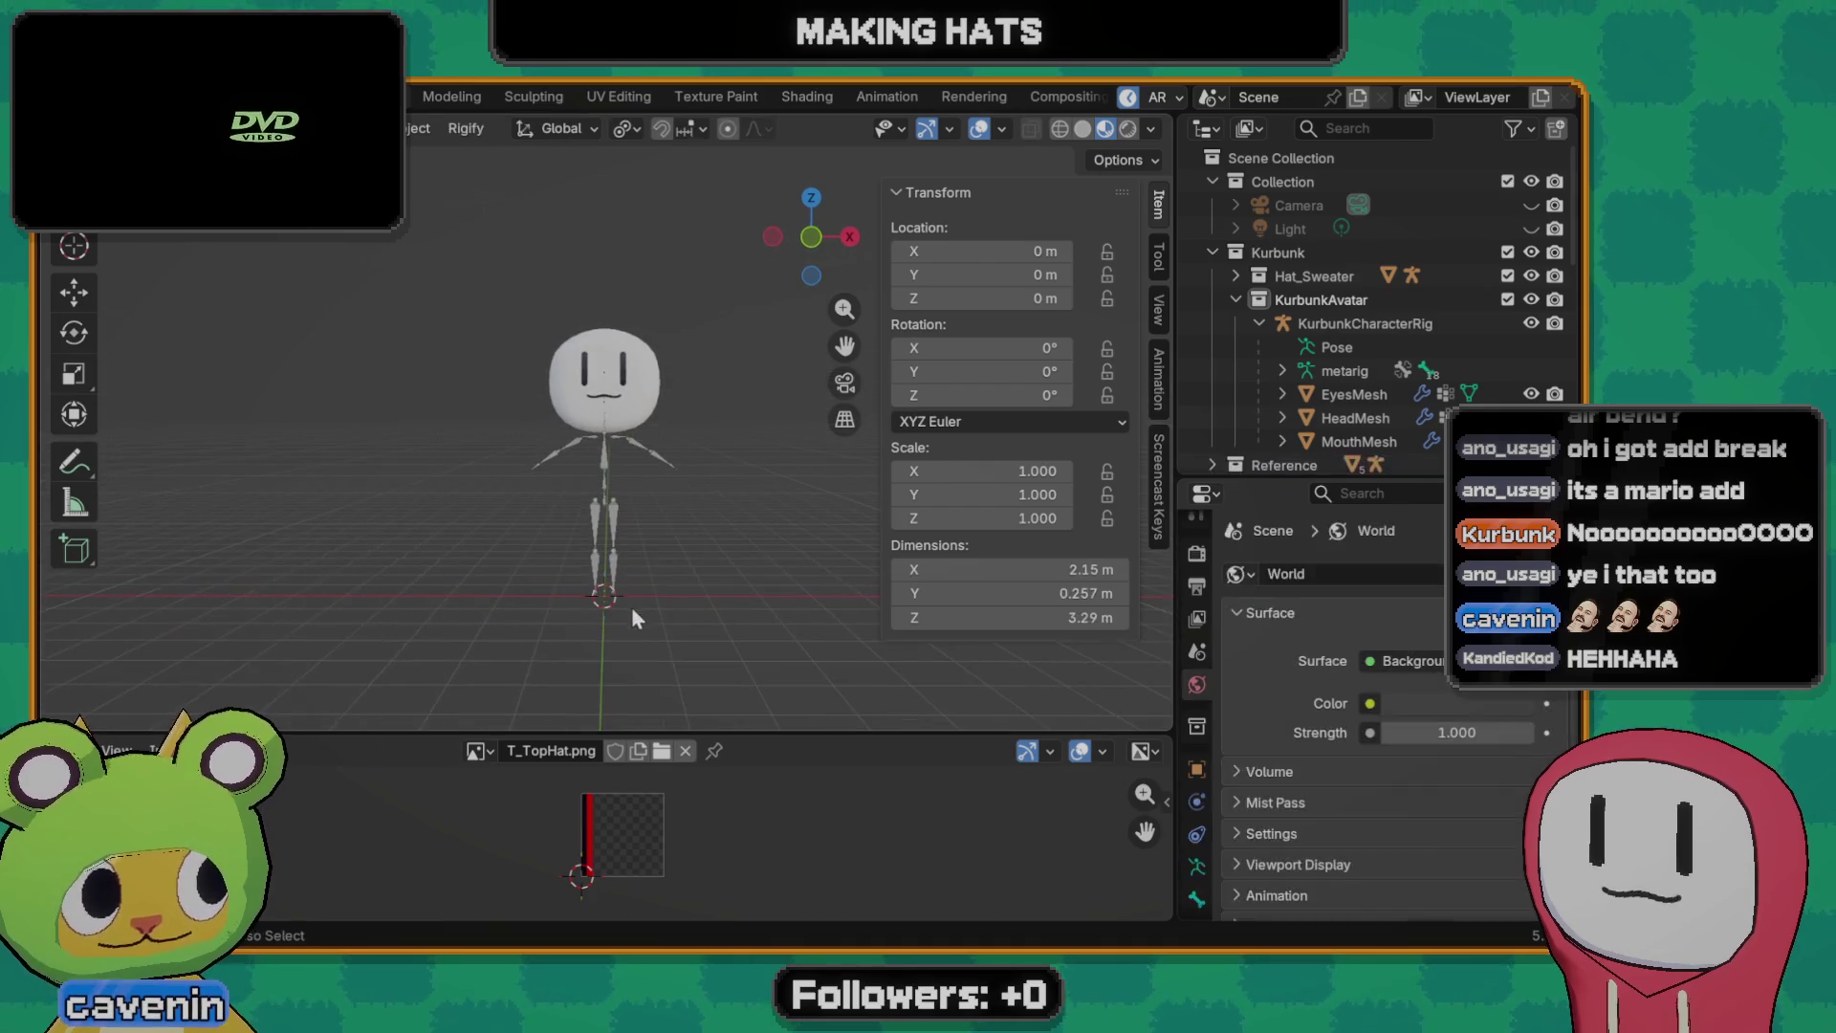
scroll(623, 518, "up", 2)
key("shift+a")
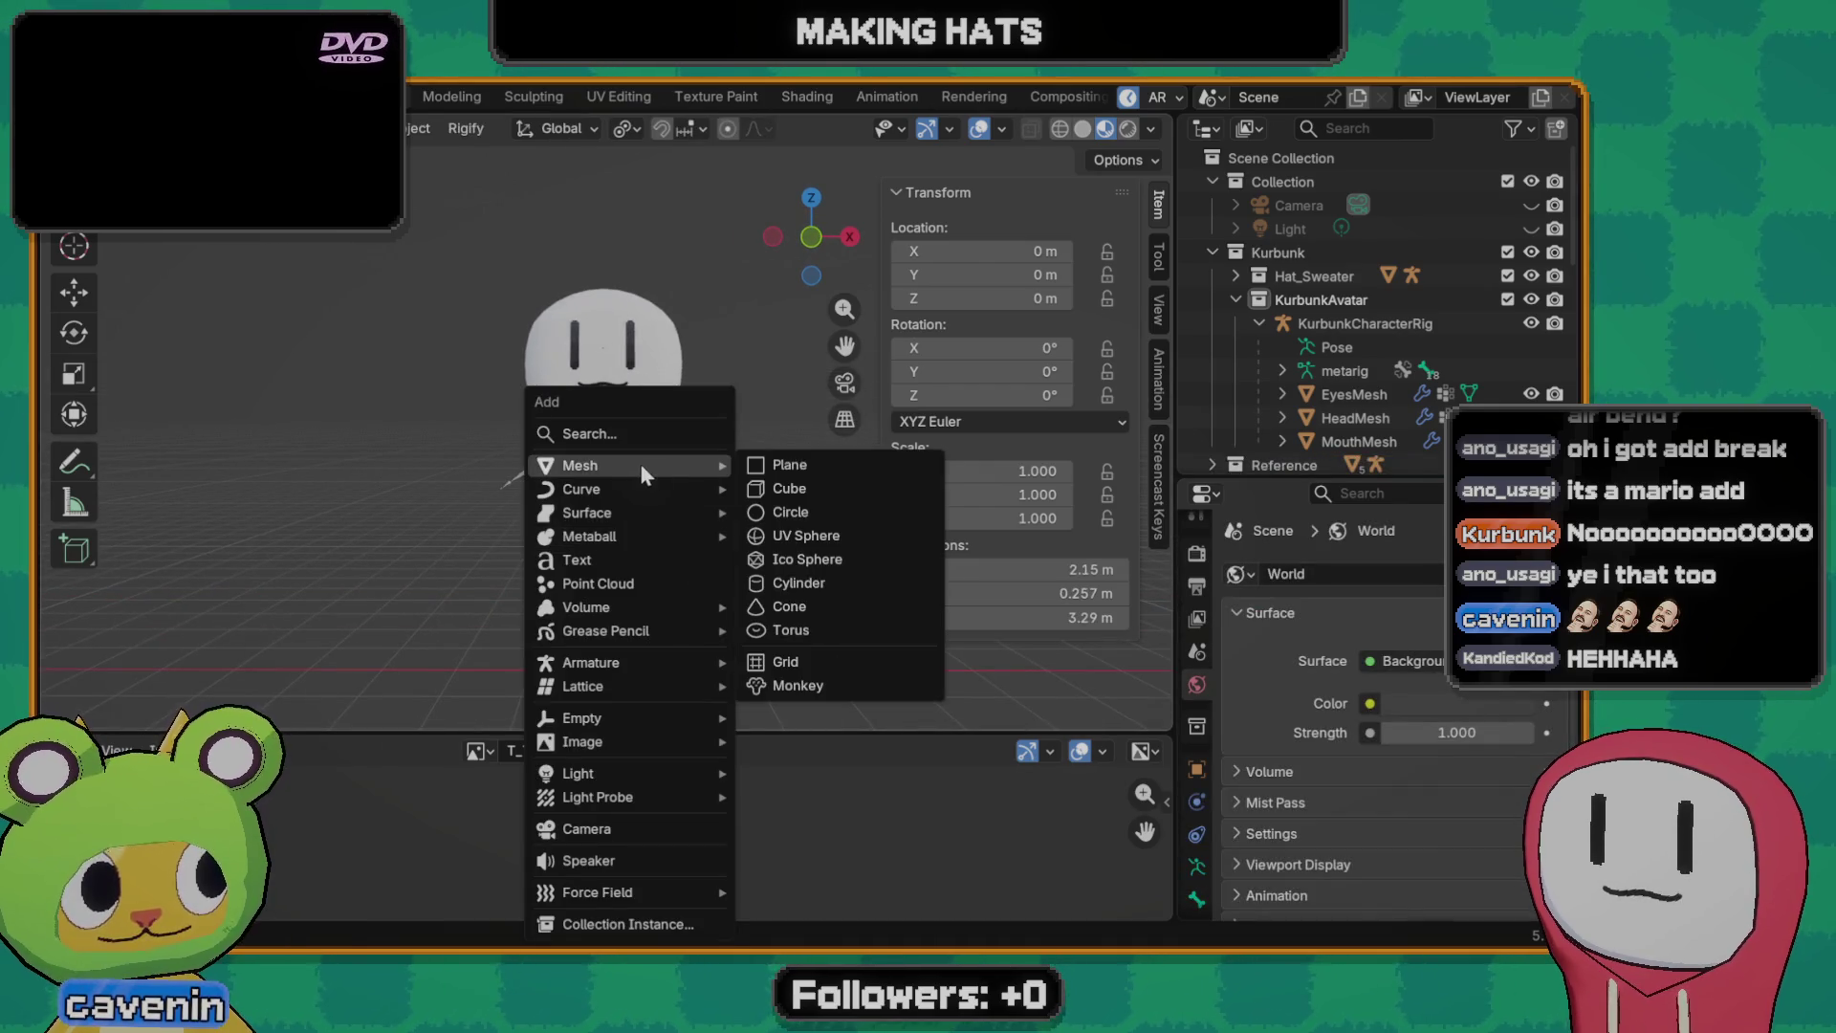
left_click(800, 490)
key("g")
key("z")
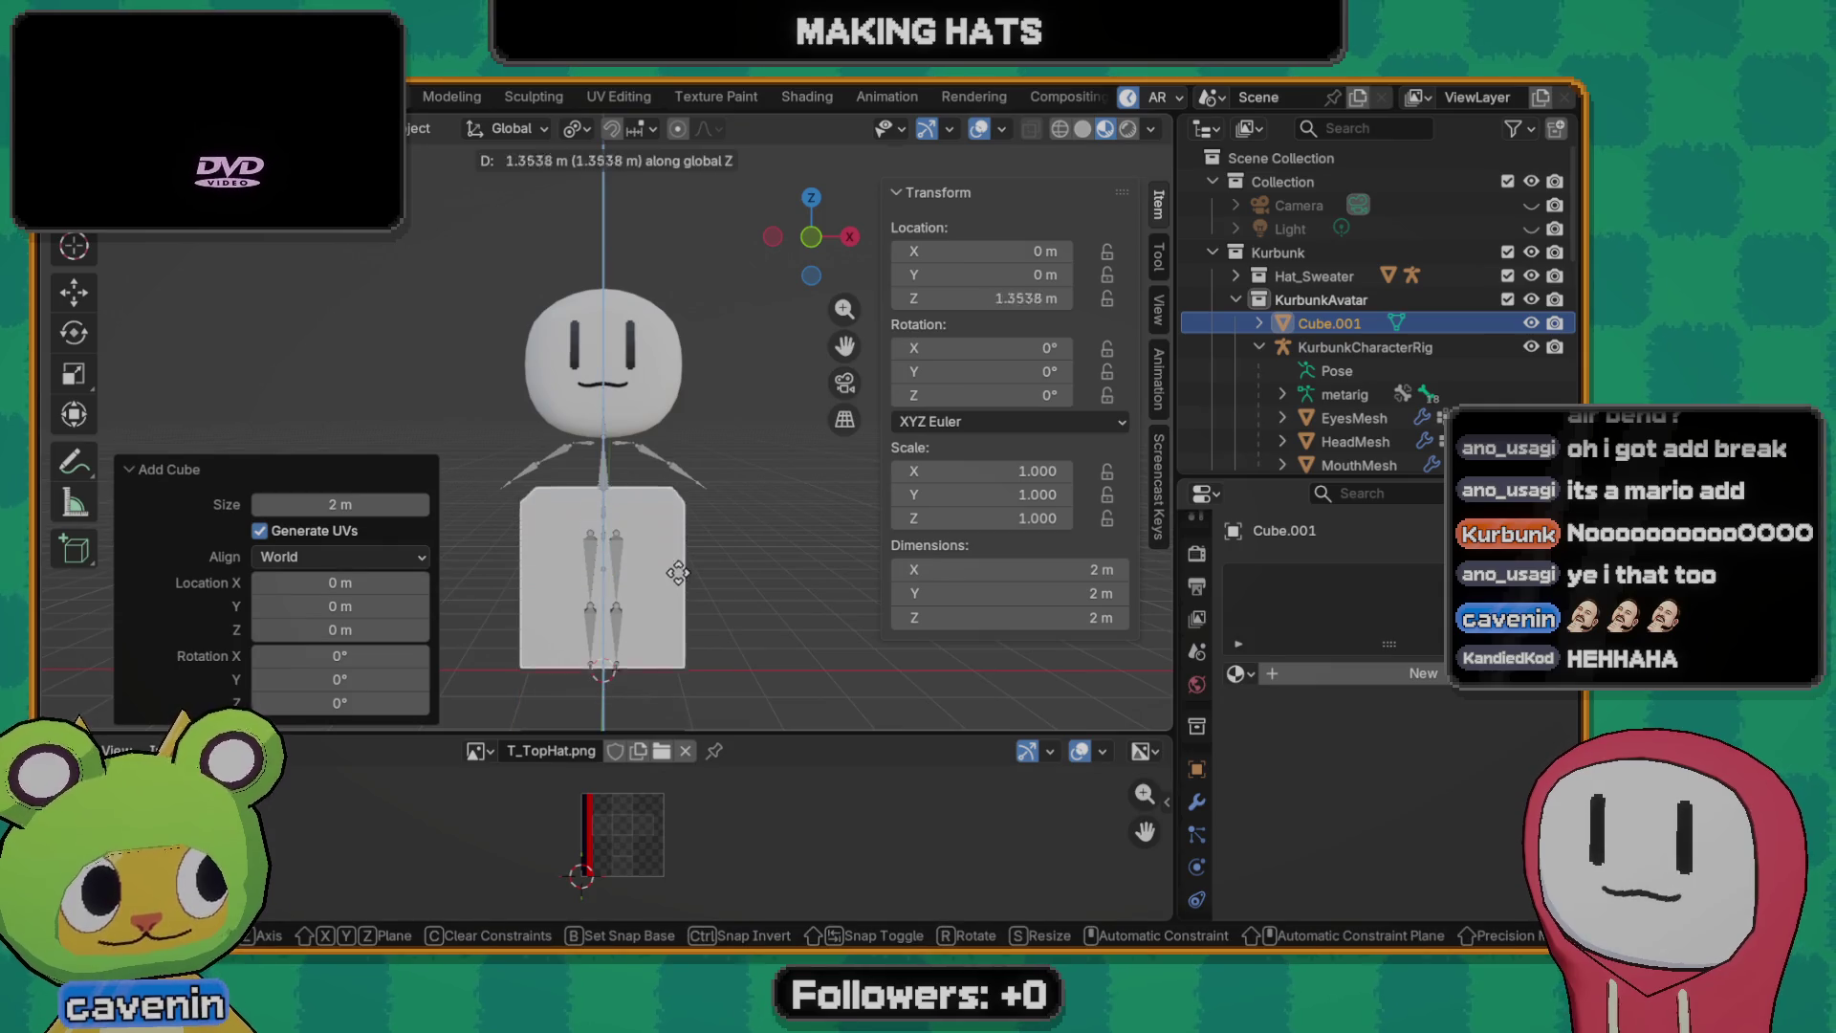
left_click(645, 584)
scroll(645, 584, "up", 3)
scroll(646, 574, "down", 5)
scroll(613, 527, "up", 1)
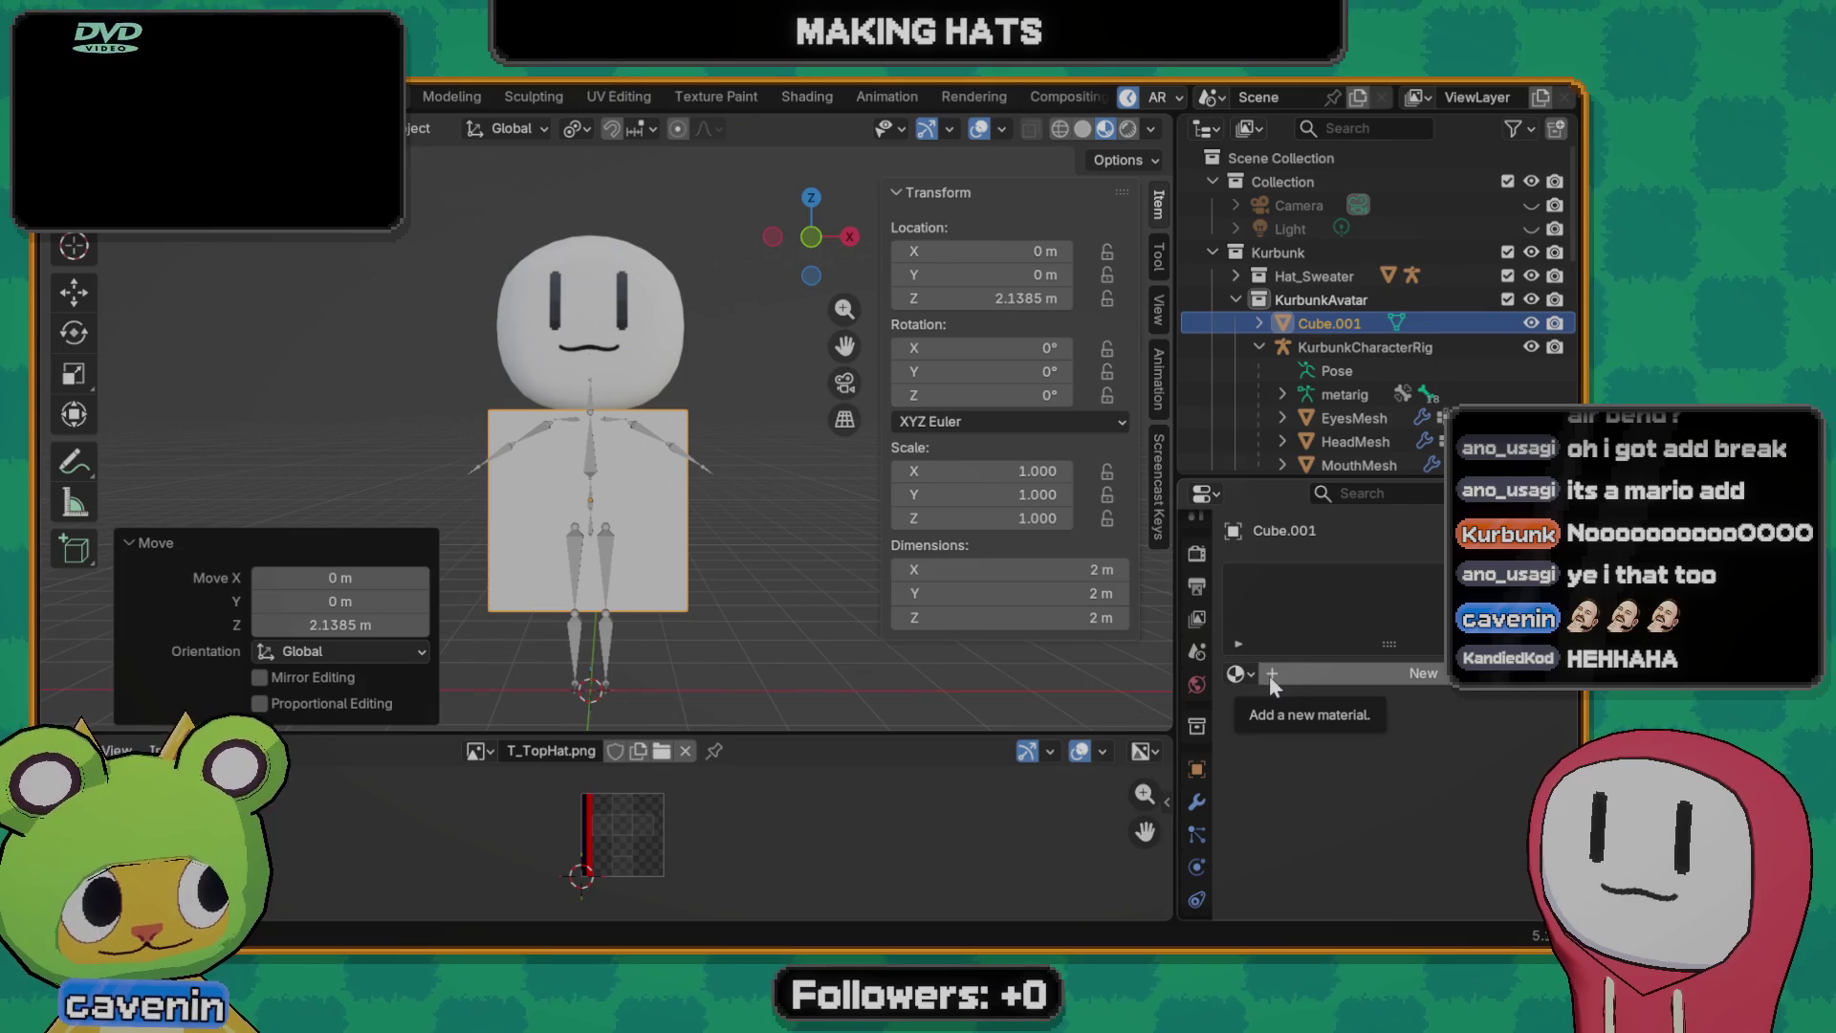
- Add a Subdivision Surface modifier to the cube and raise the rounded body higher
left_click(1198, 801)
left_click(1305, 565)
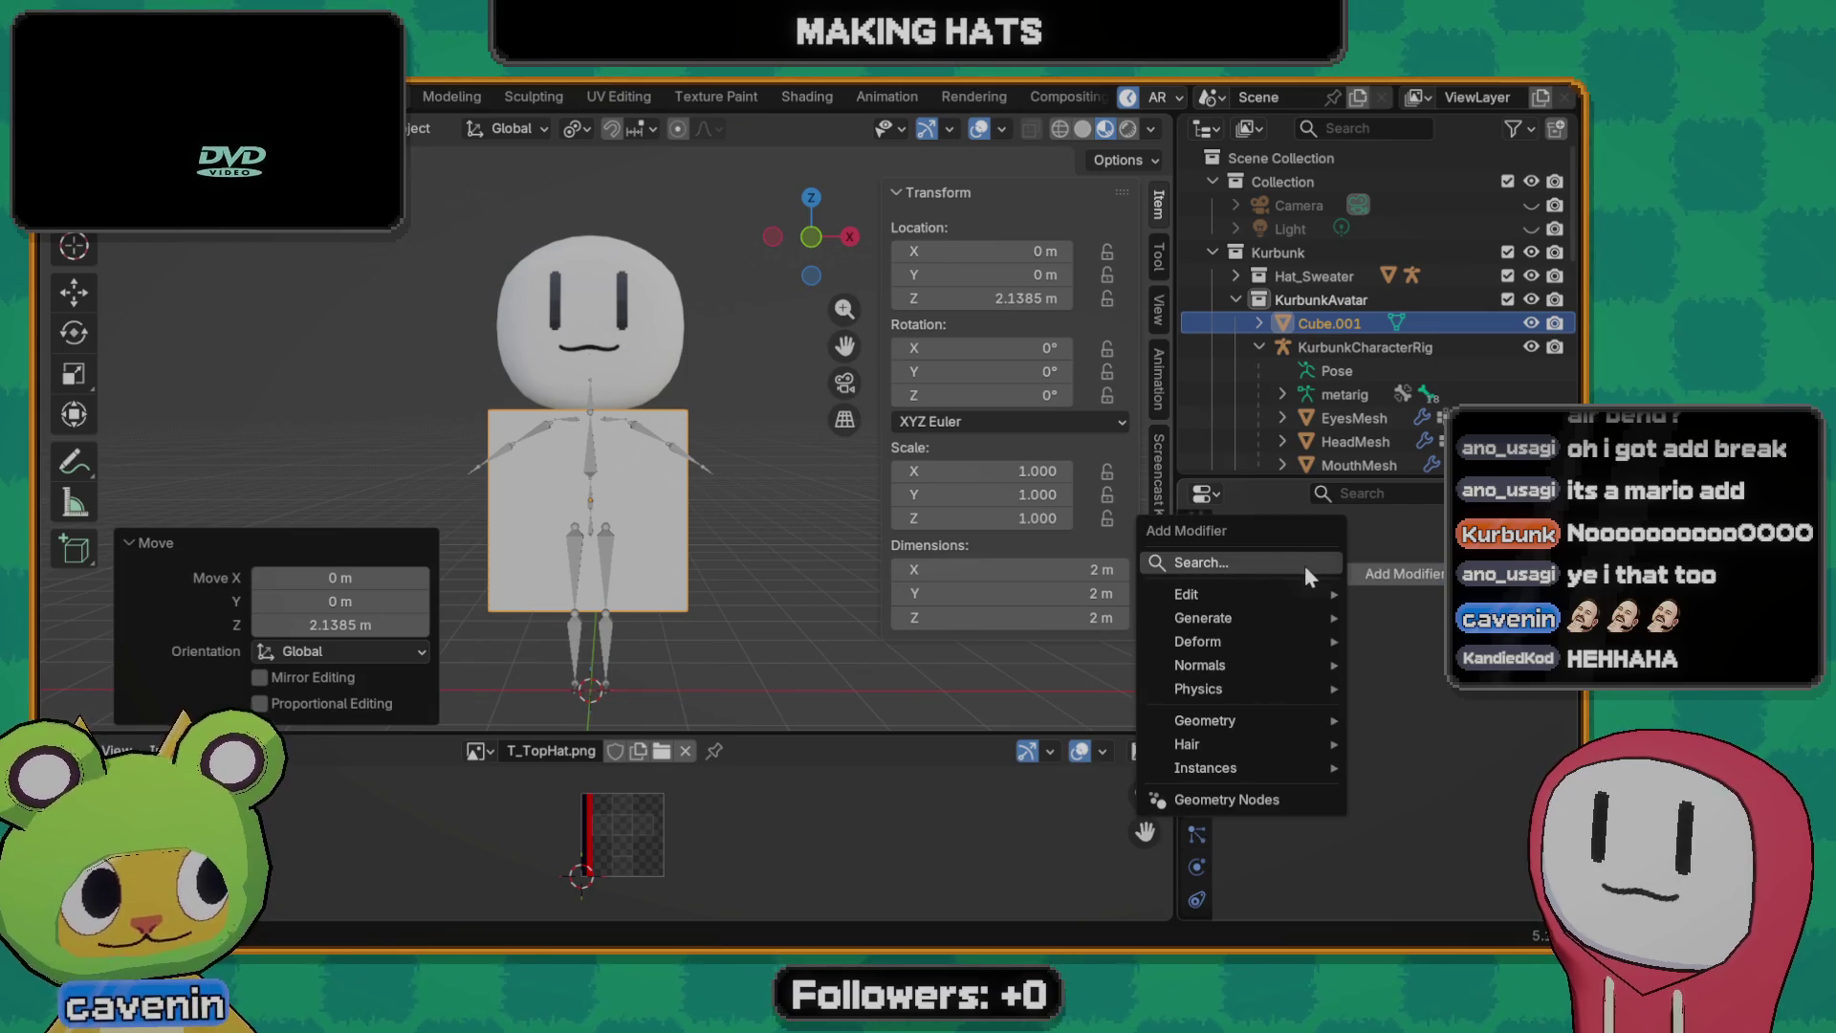
type("sub")
key("Return")
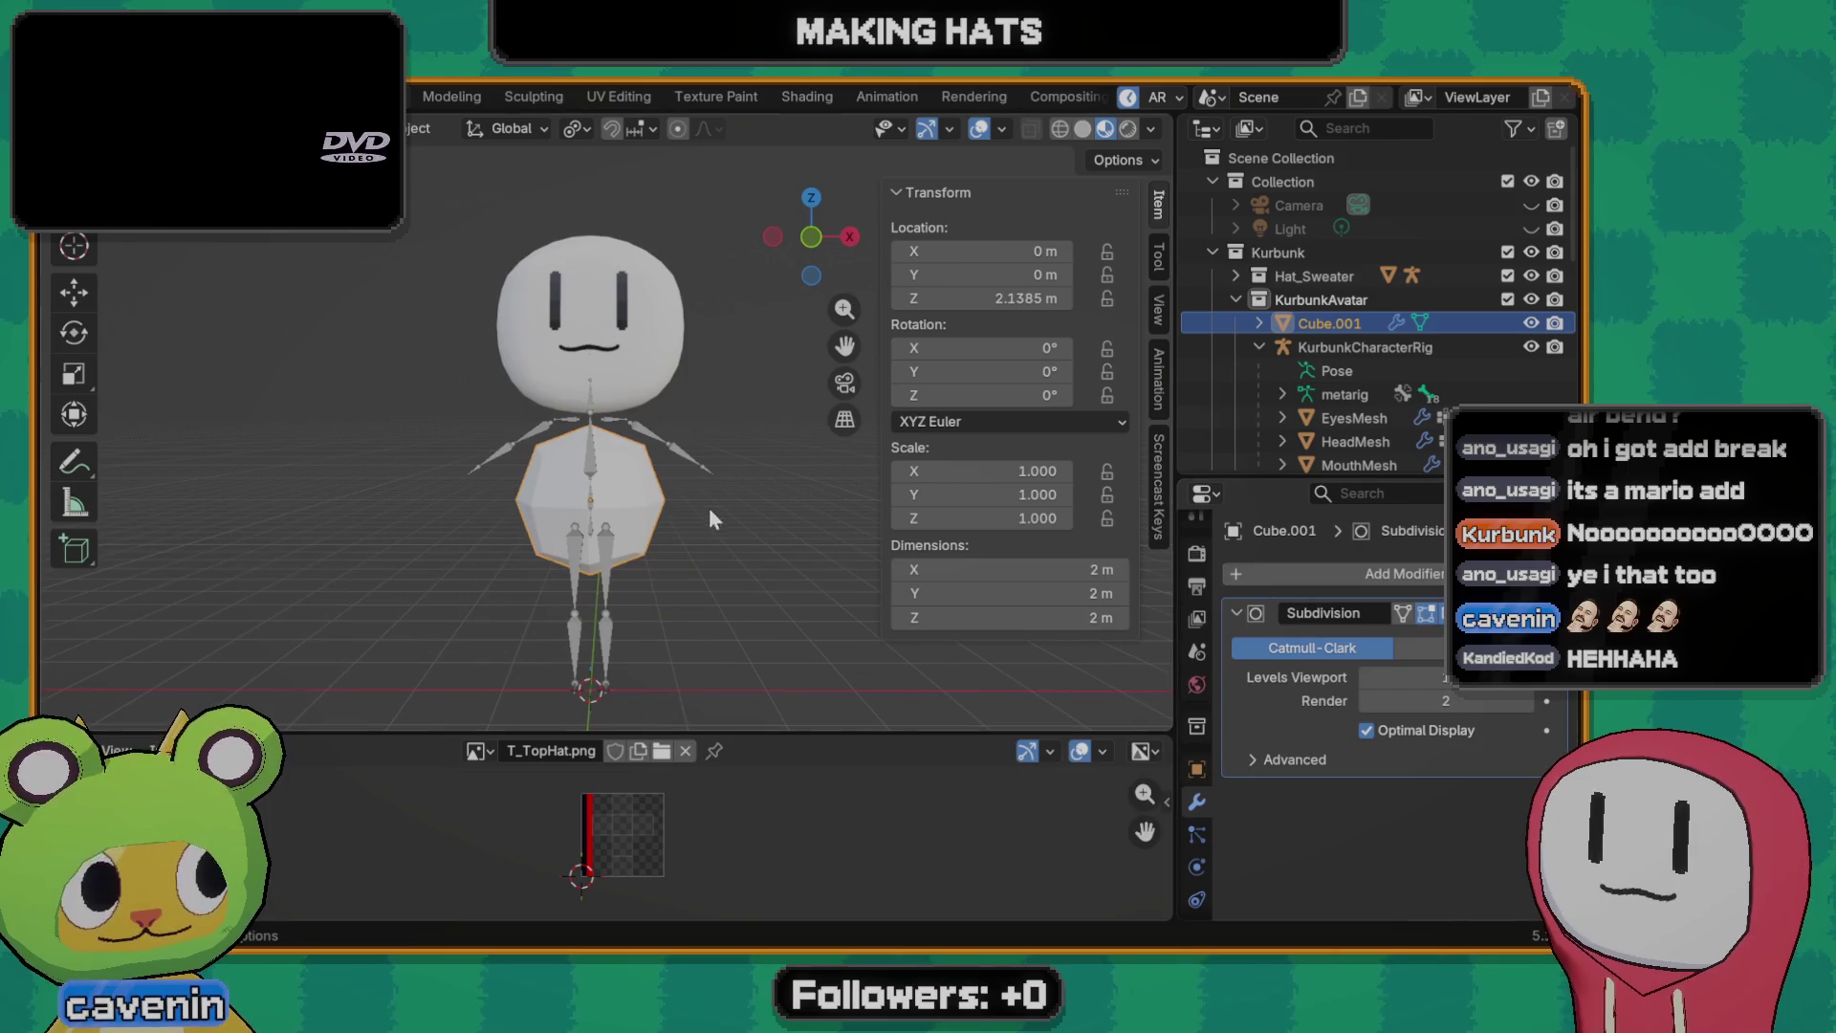
scroll(709, 507, "up", 2)
scroll(659, 539, "up", 2)
key("g")
left_click(701, 578)
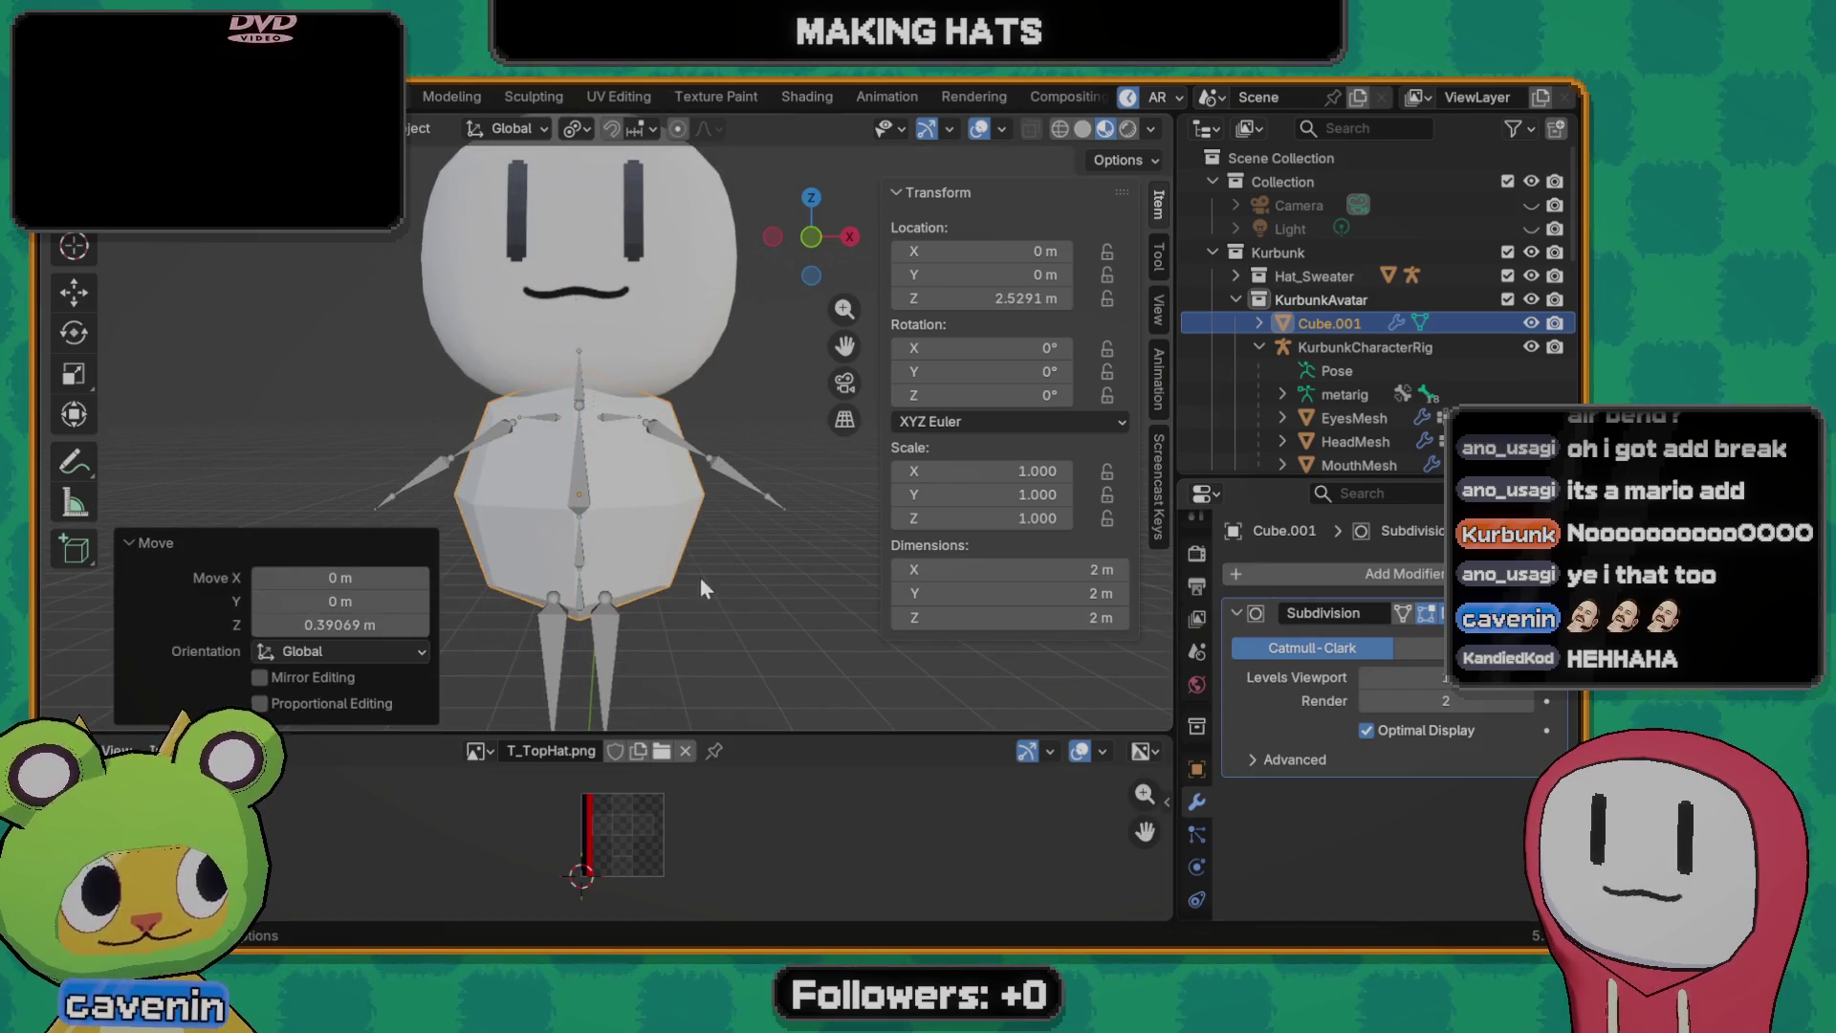
scroll(692, 584, "down", 1)
scroll(668, 538, "down", 1)
middle_click_drag(669, 539, 667, 564)
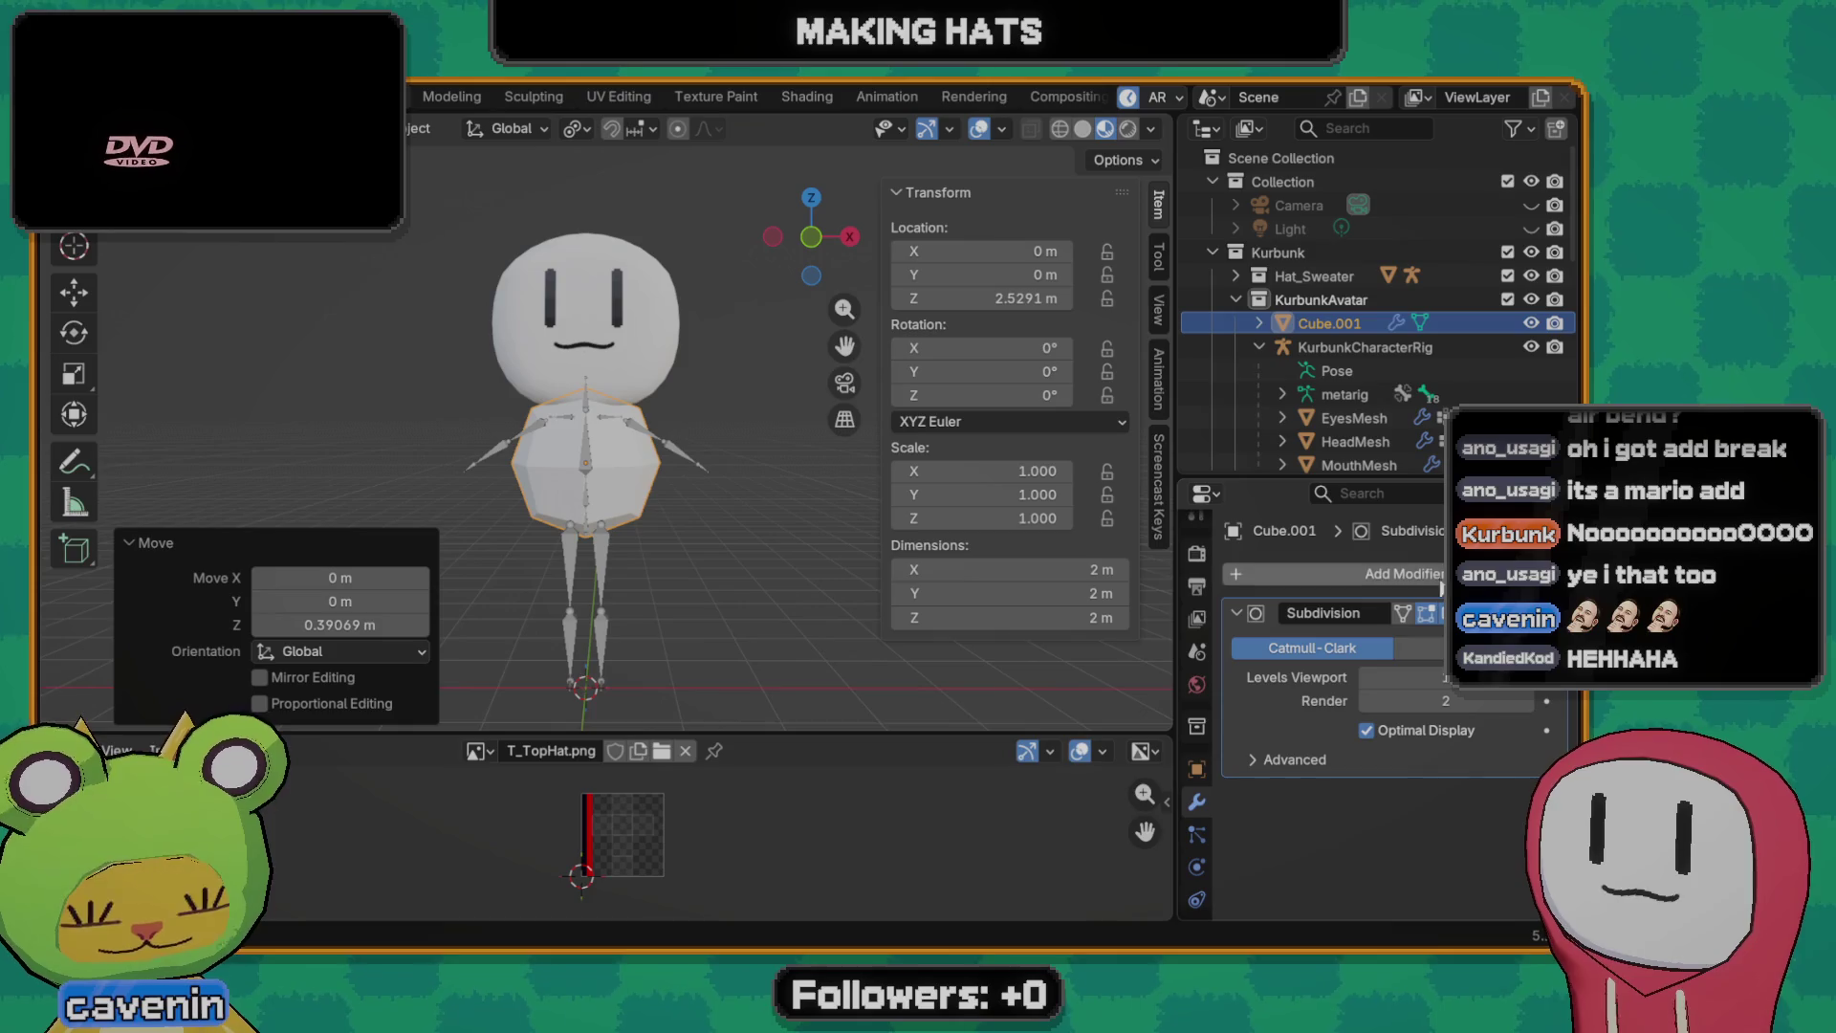
left_click(1389, 572)
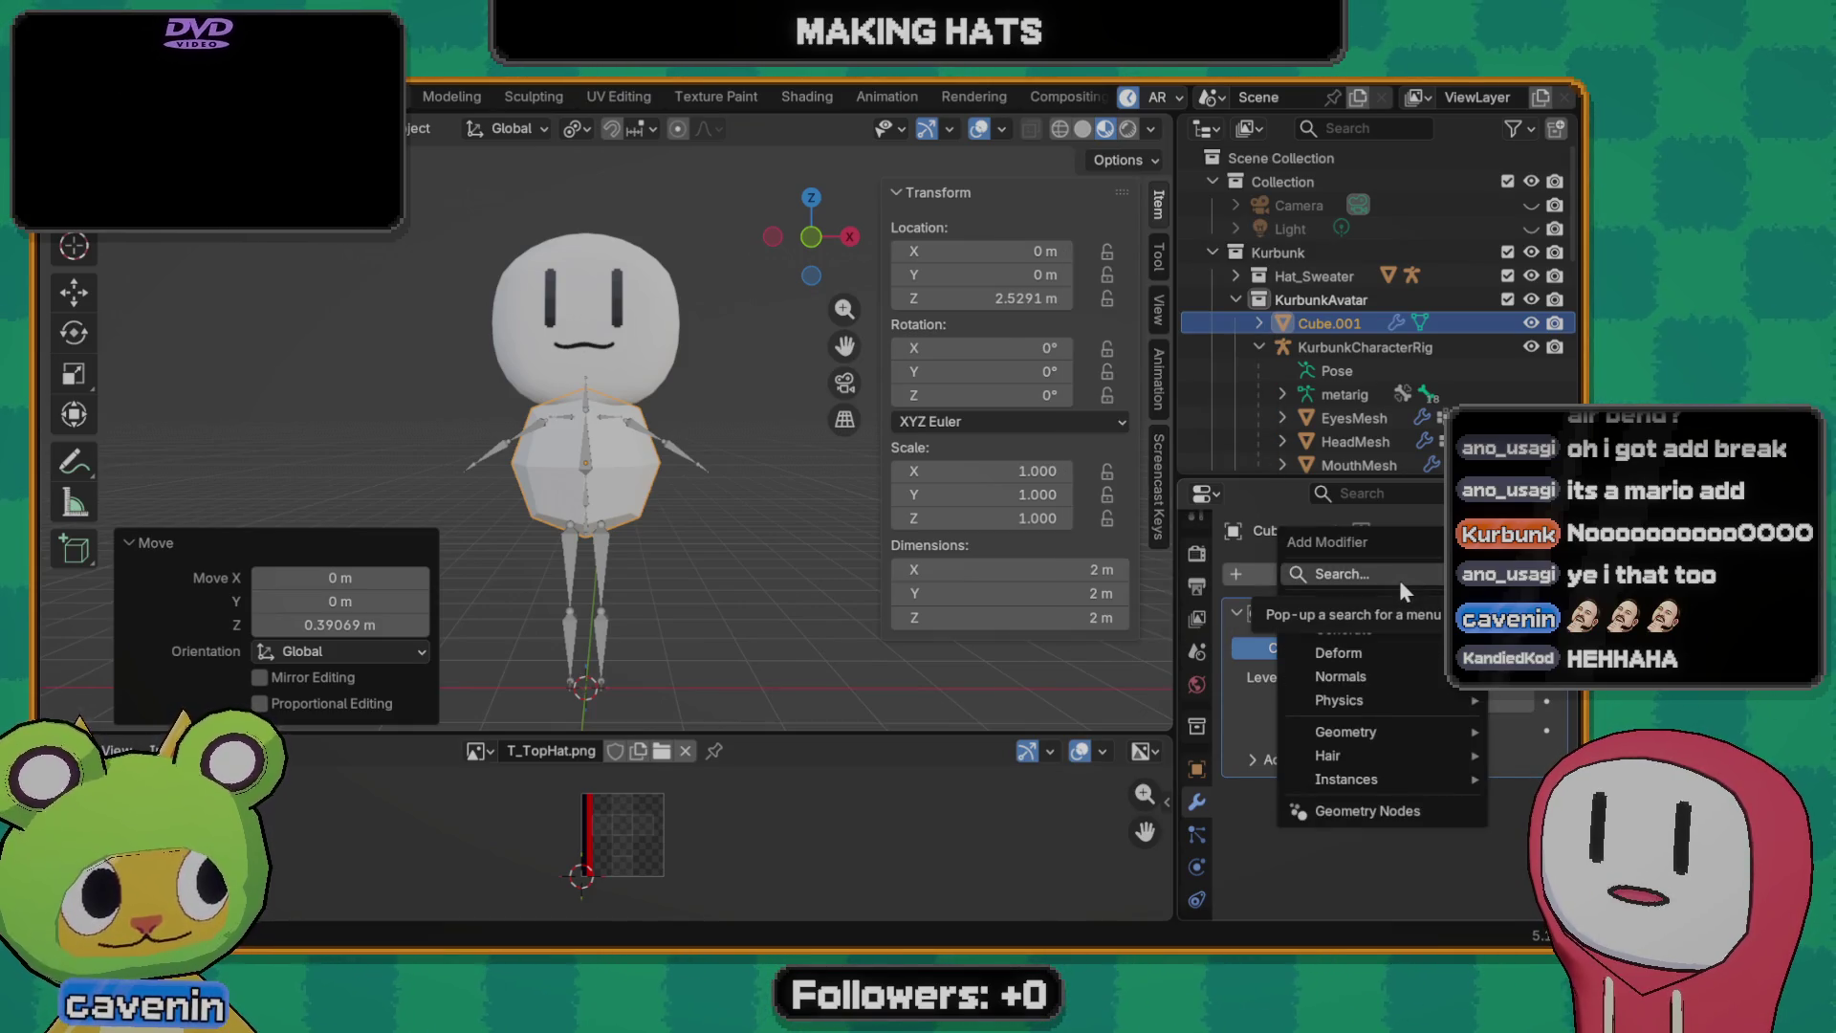
type("subd")
- Lower the subdivided cube slightly, then delete it and bring up the Add list for metaballs
key("Return")
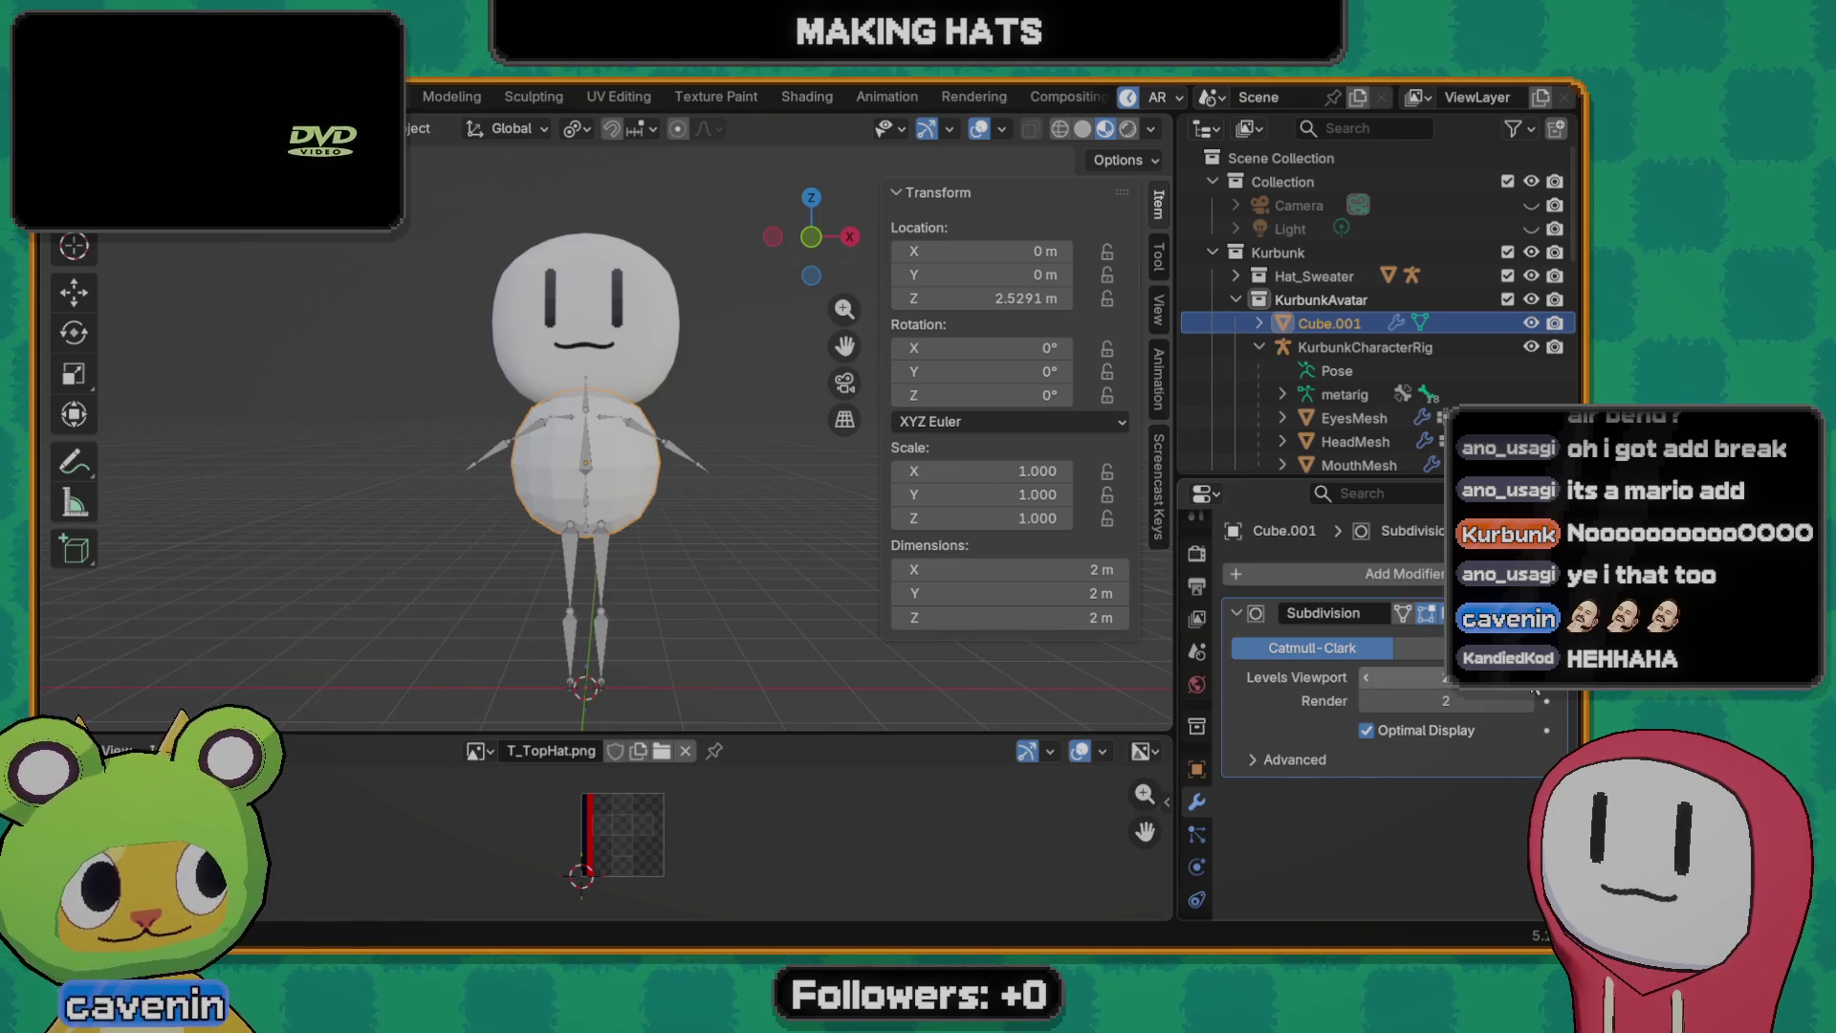
scroll(598, 464, "up", 2)
scroll(591, 458, "up", 2)
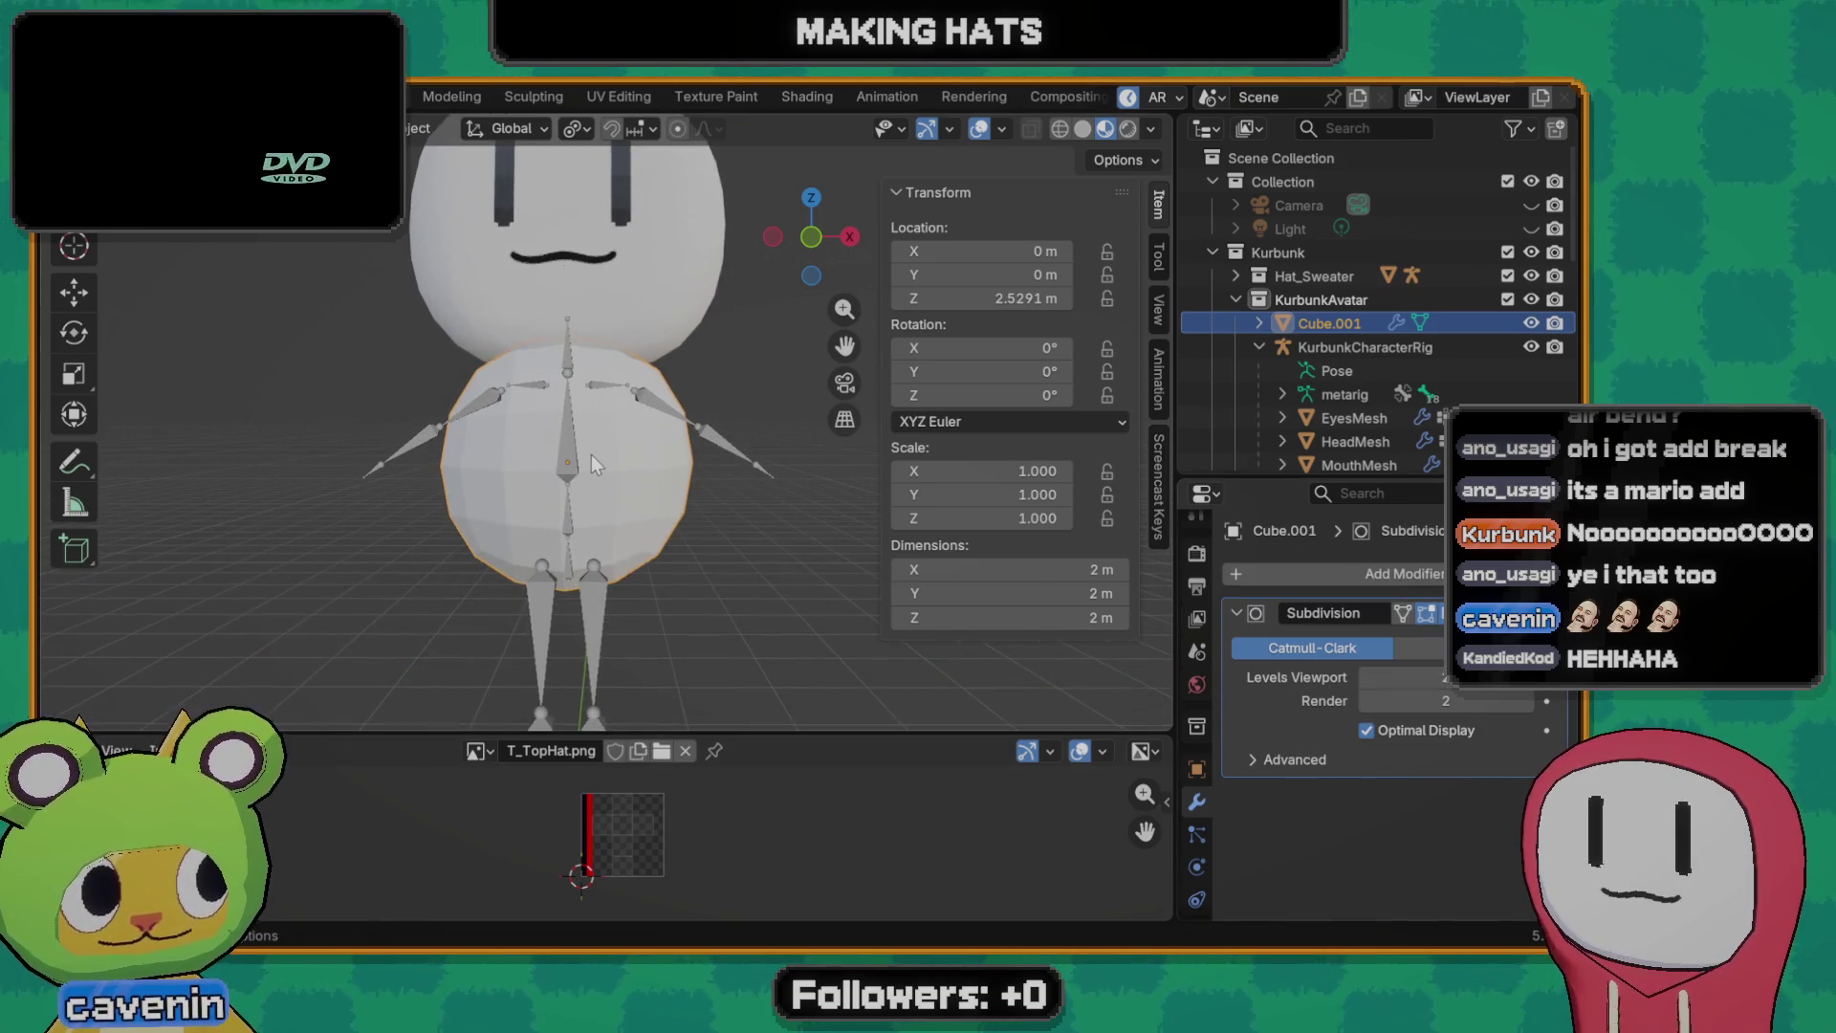
key("g")
key("z")
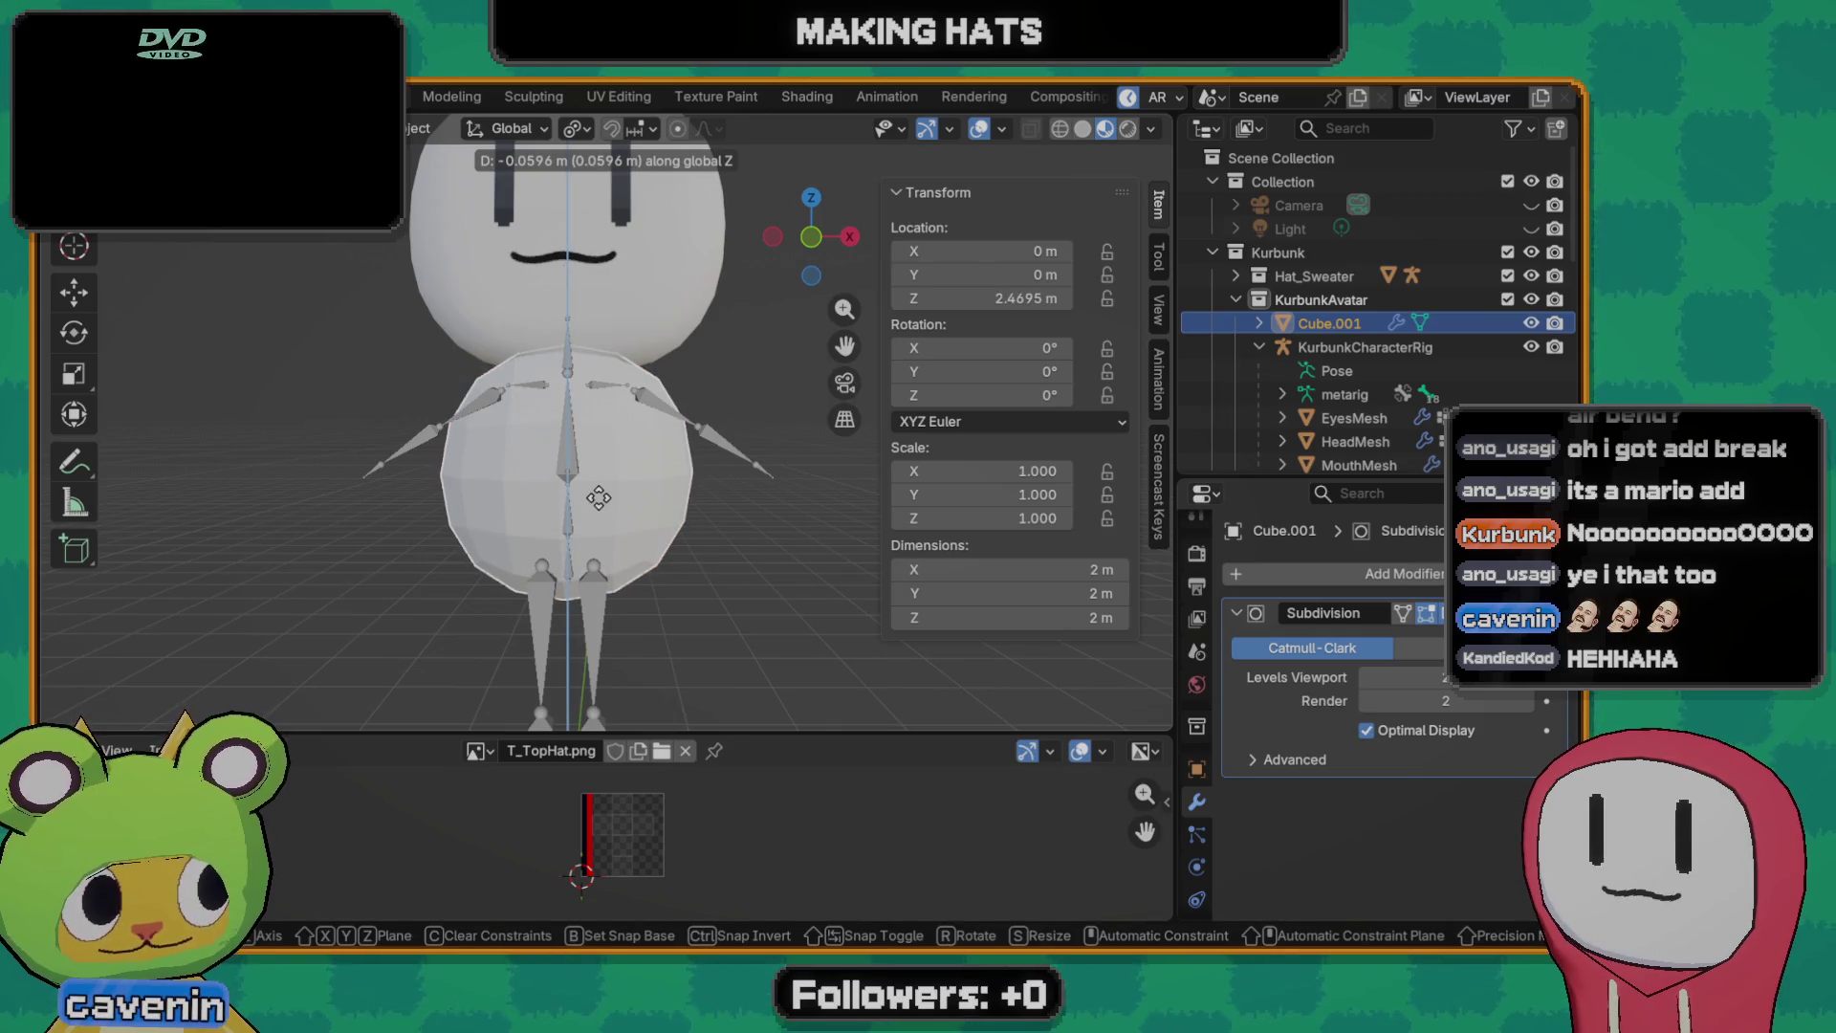
left_click(599, 496)
mouse_move(577, 503)
middle_mouse_down()
mouse_move(596, 499)
mouse_move(586, 518)
middle_mouse_up()
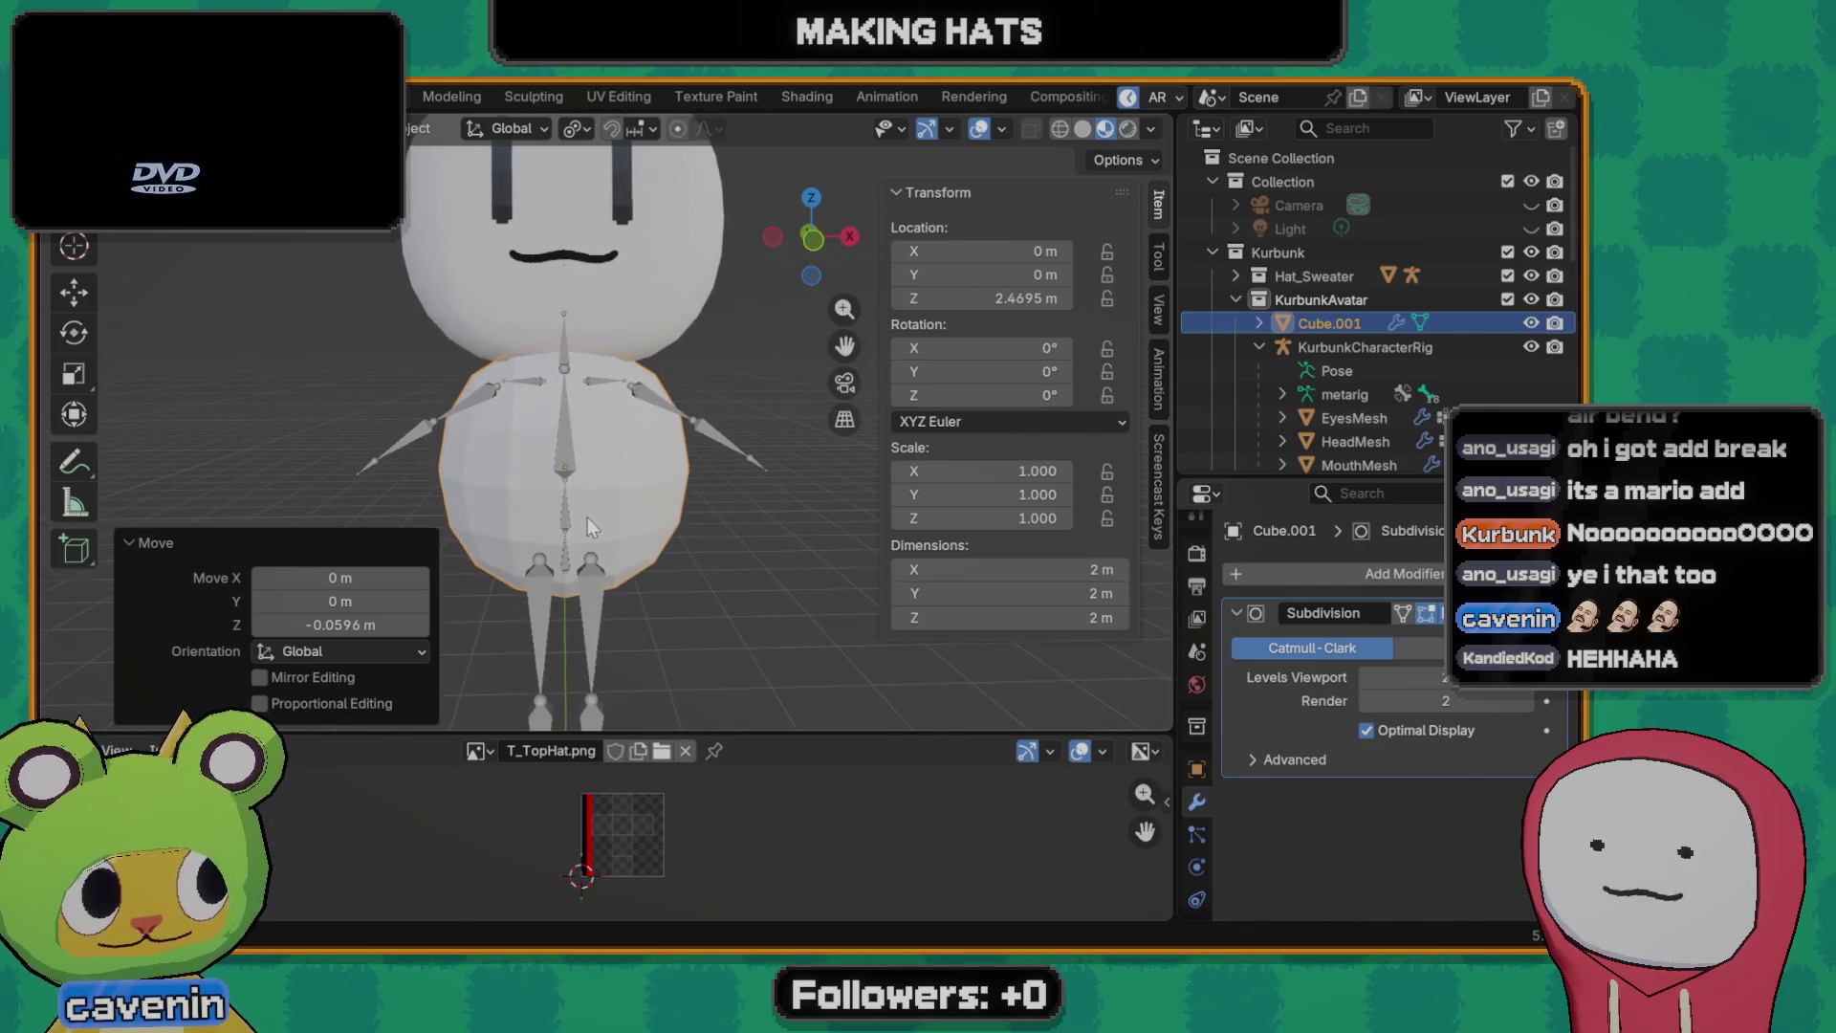
scroll(579, 431, "up", 2)
scroll(545, 427, "up", 1)
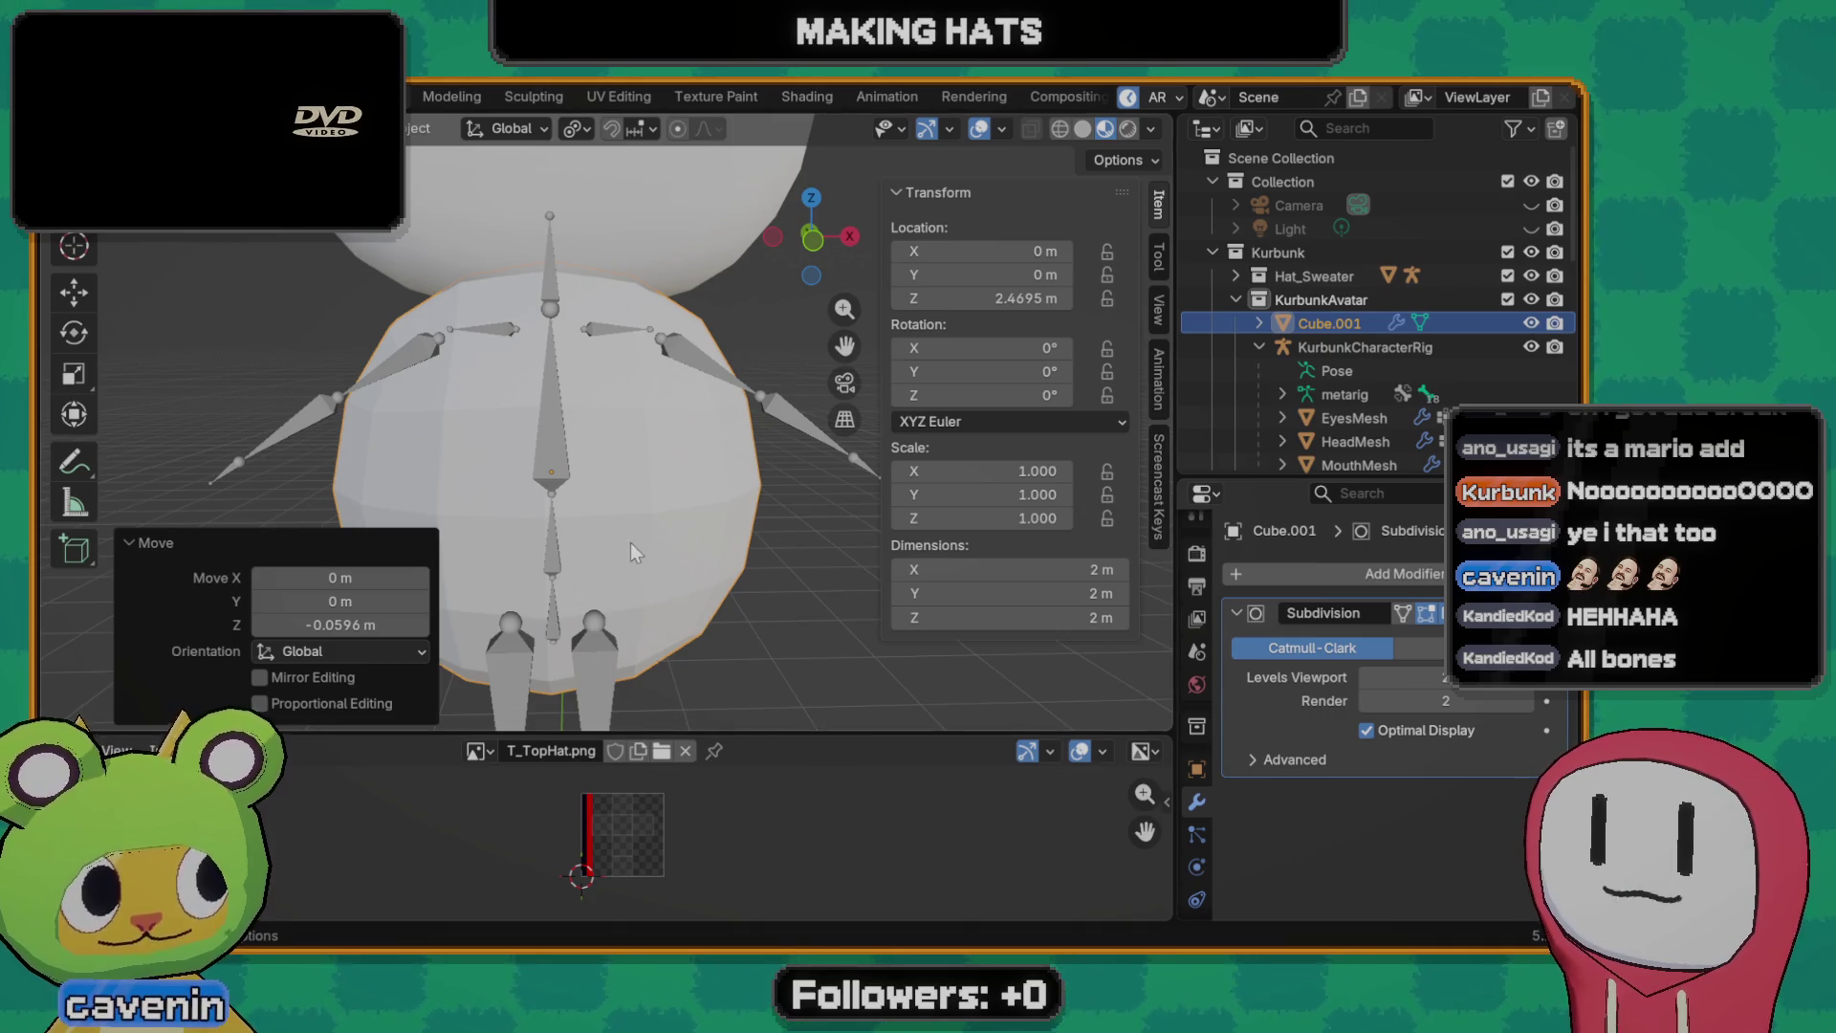
key("Delete")
key("shift+a")
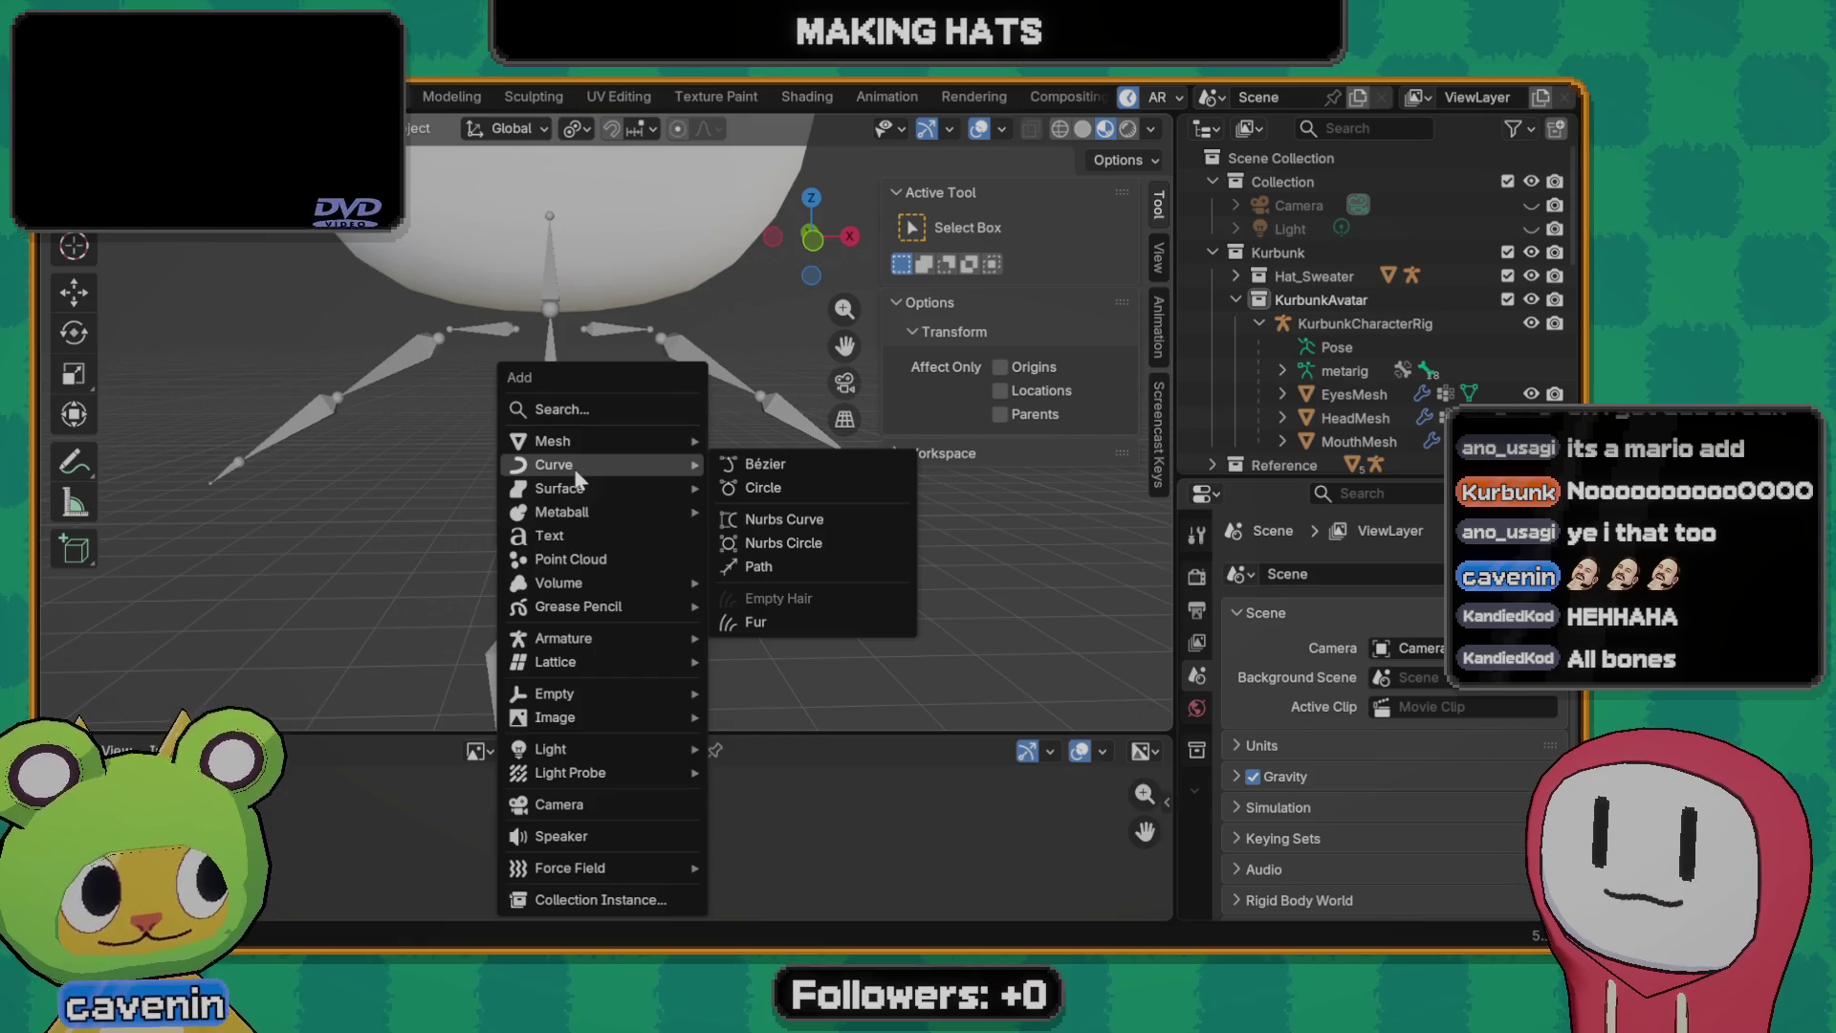
mouse_move(561, 513)
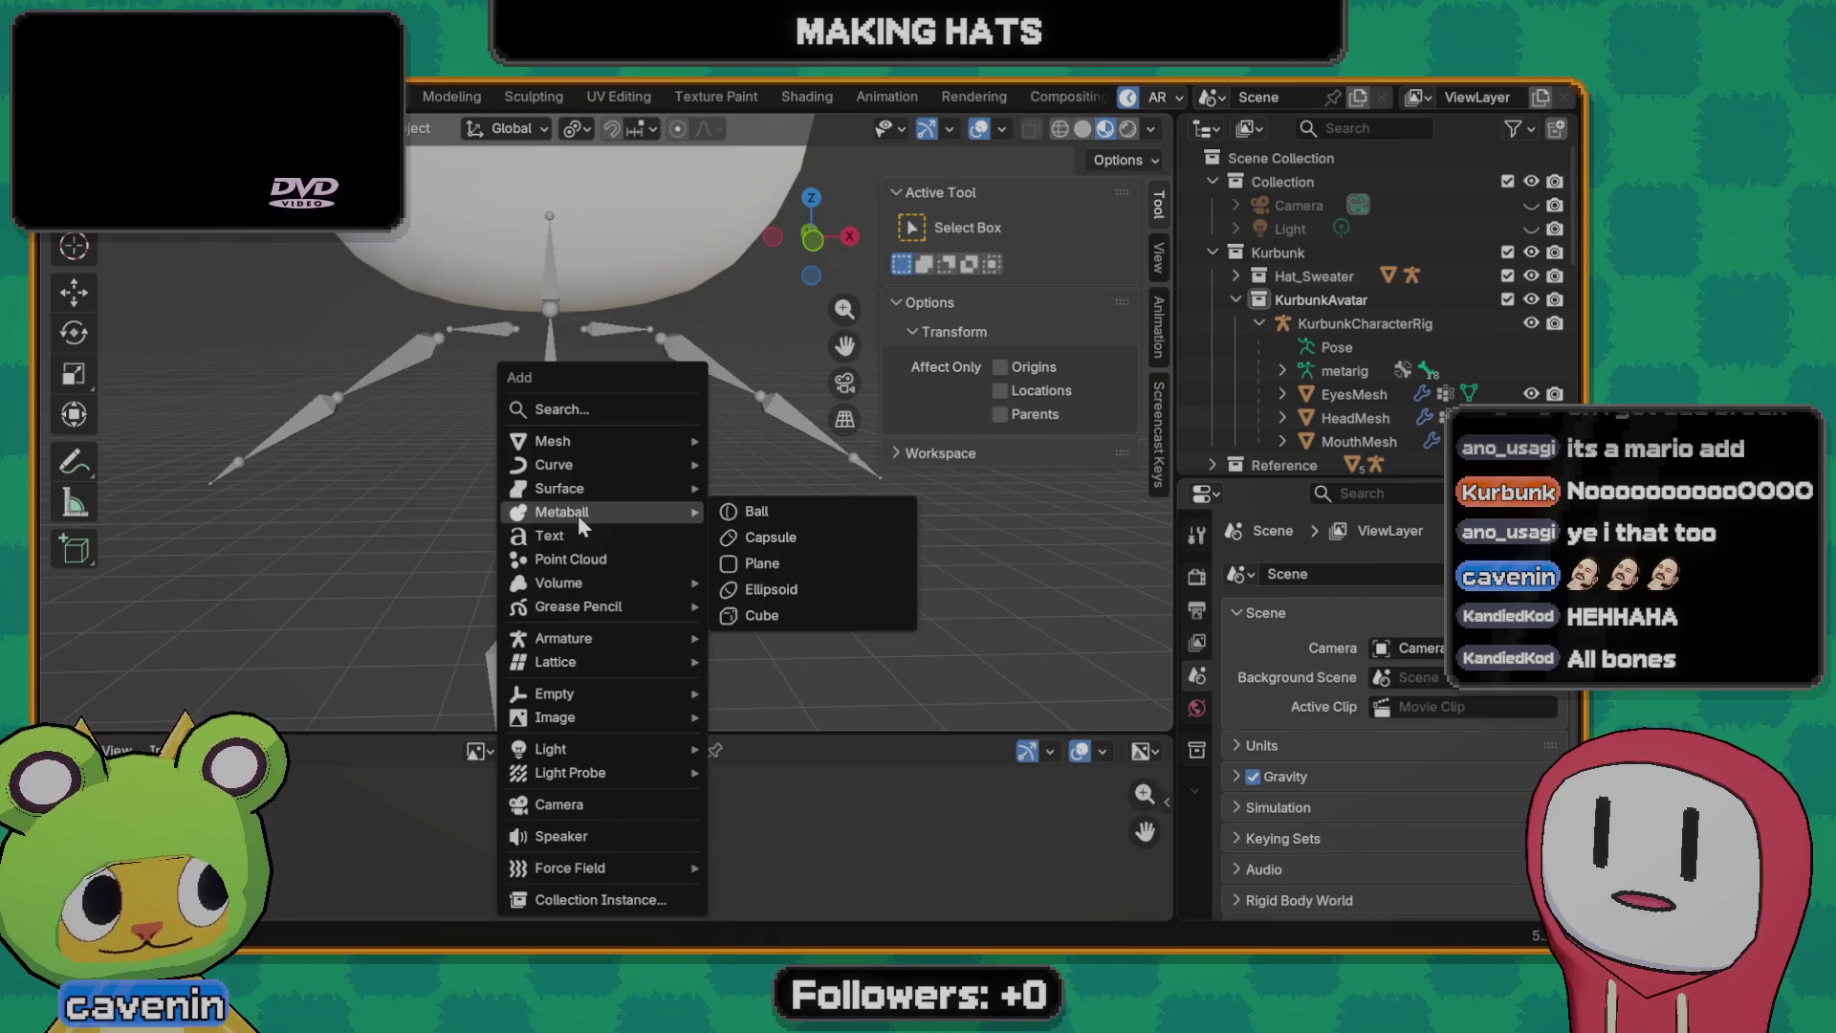
- Add a Ball metaball and raise it along Z to 2.2075 m around the torso
left_click(743, 510)
key("KP_1")
scroll(630, 557, "up", 3)
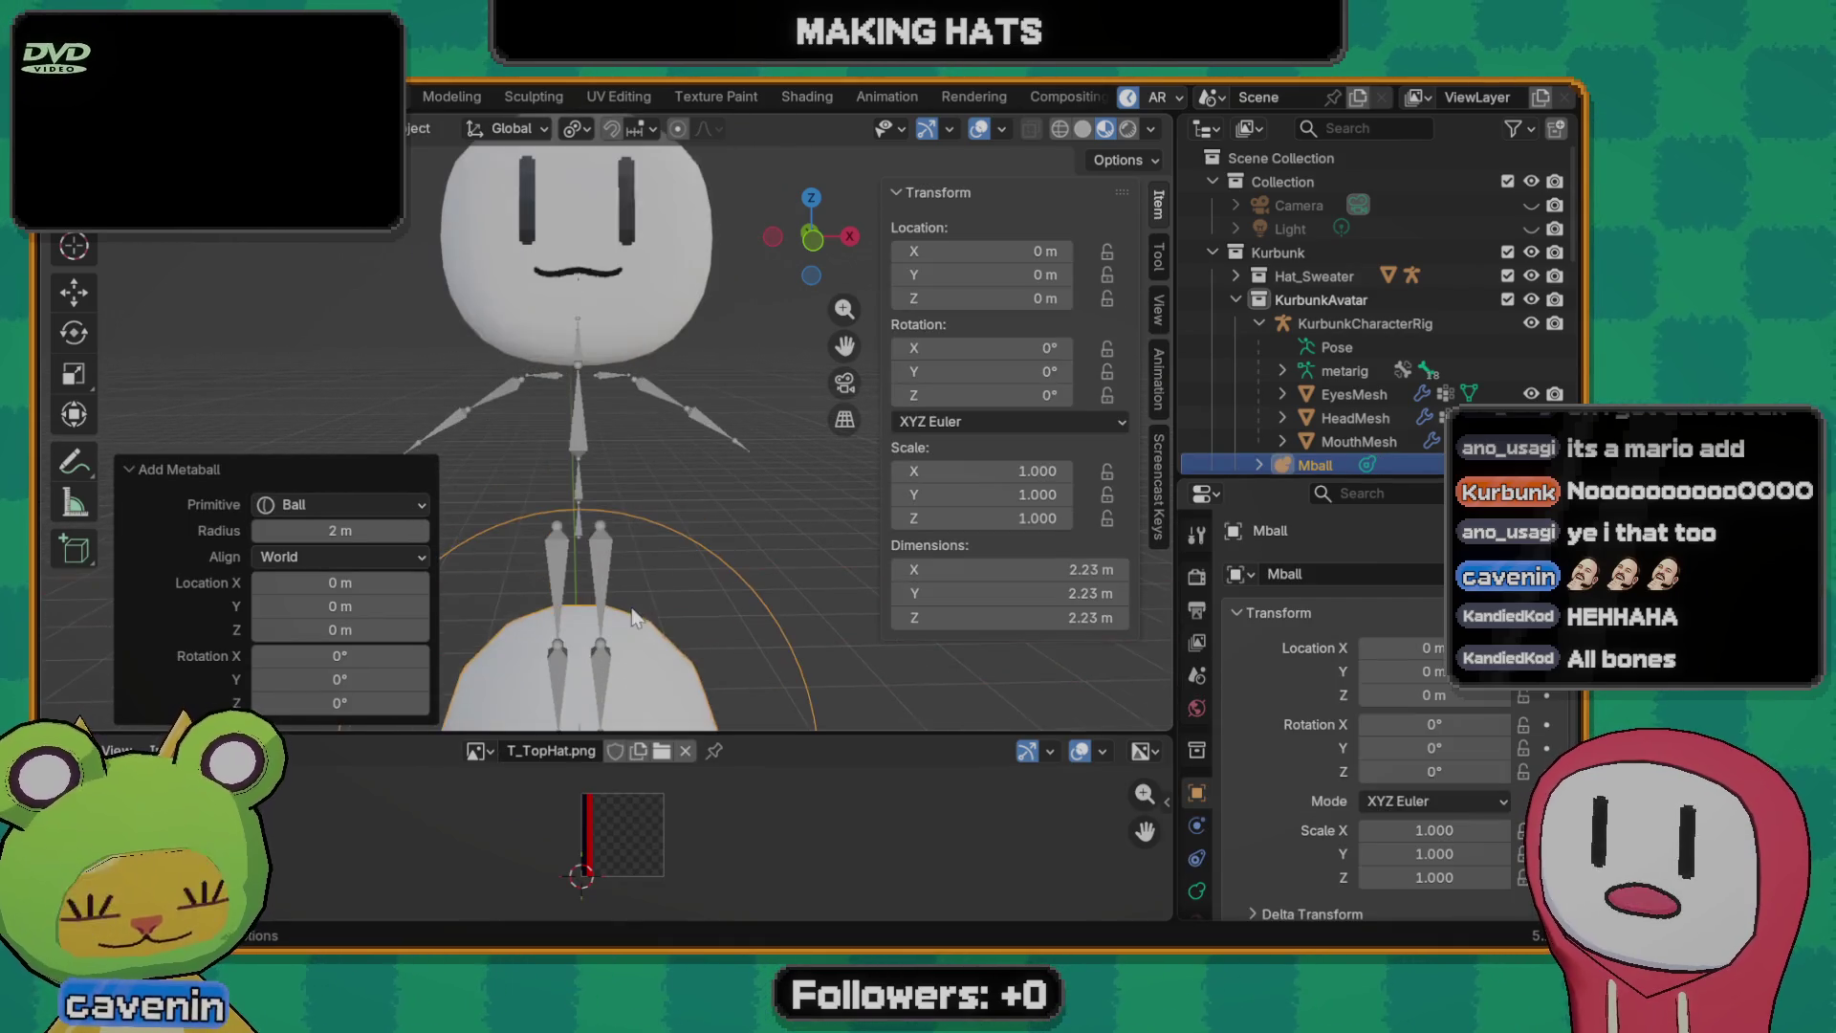
key("g")
key("z")
left_click(644, 353)
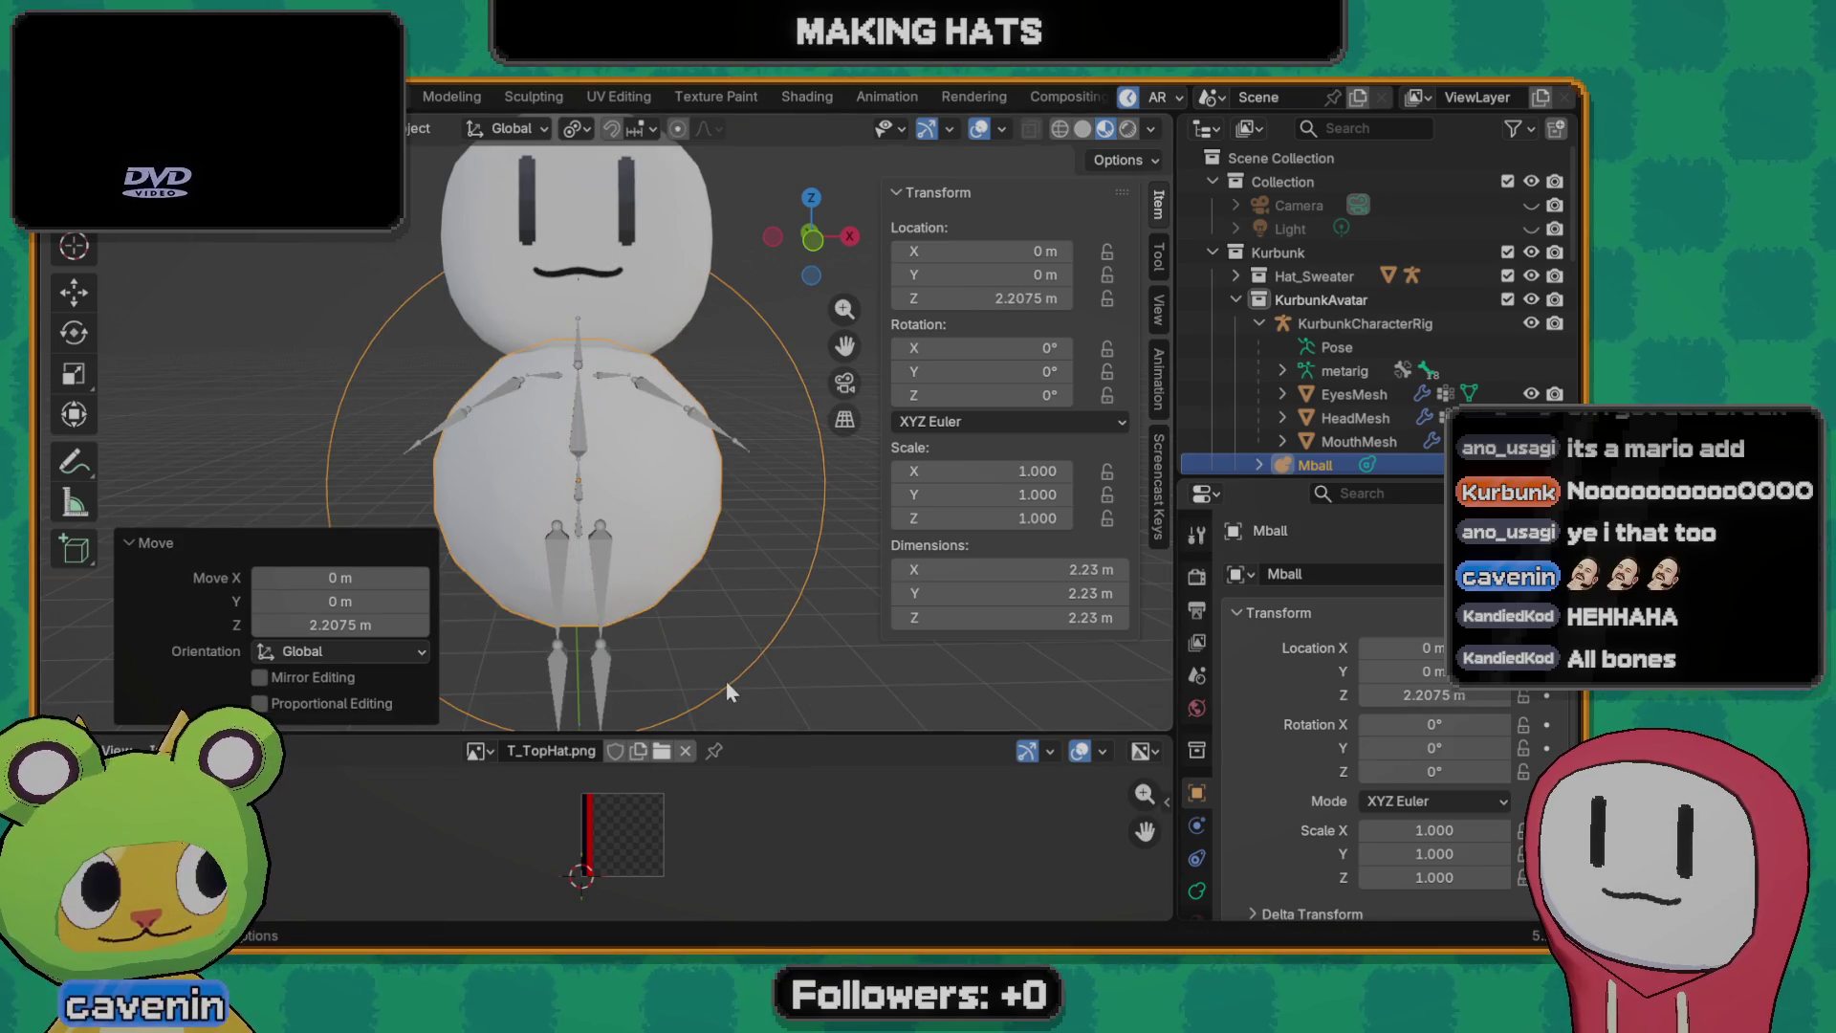
scroll(648, 473, "up", 2)
- In Edit Mode try moving and resizing the metaball element, cancelling both
key("Tab")
scroll(658, 509, "down", 2)
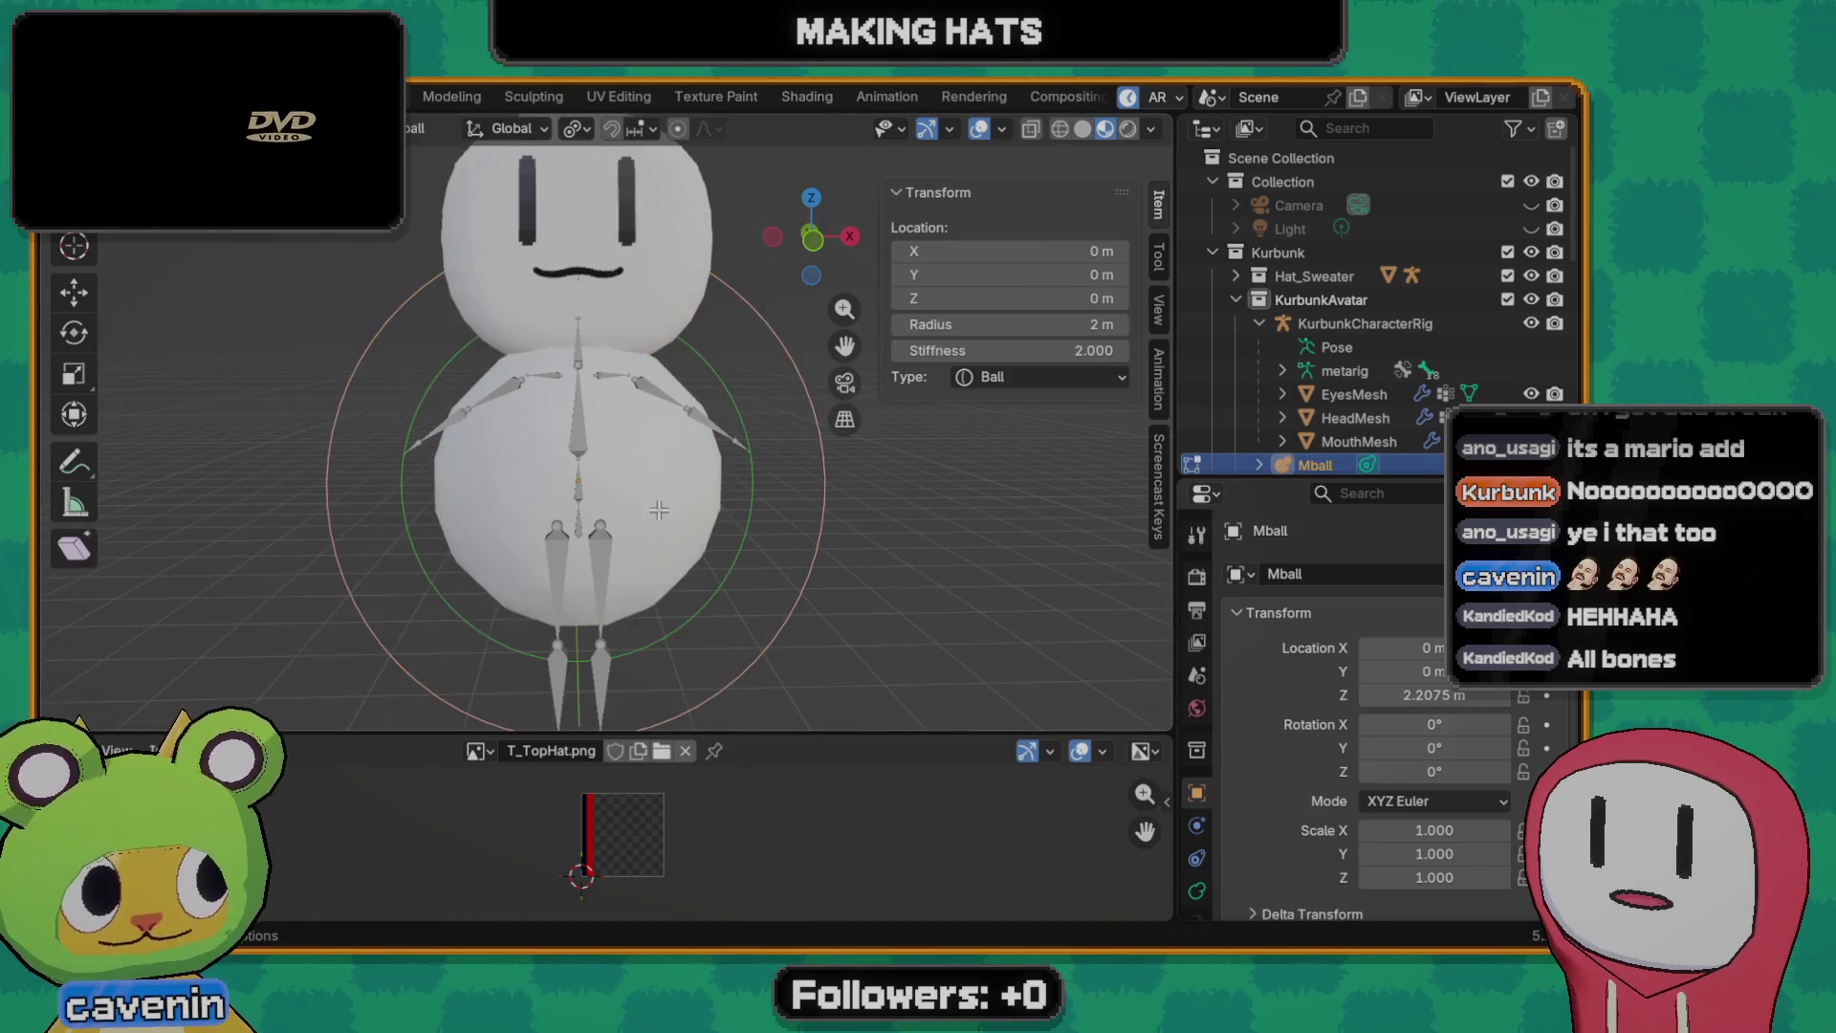
key("g")
key("Escape")
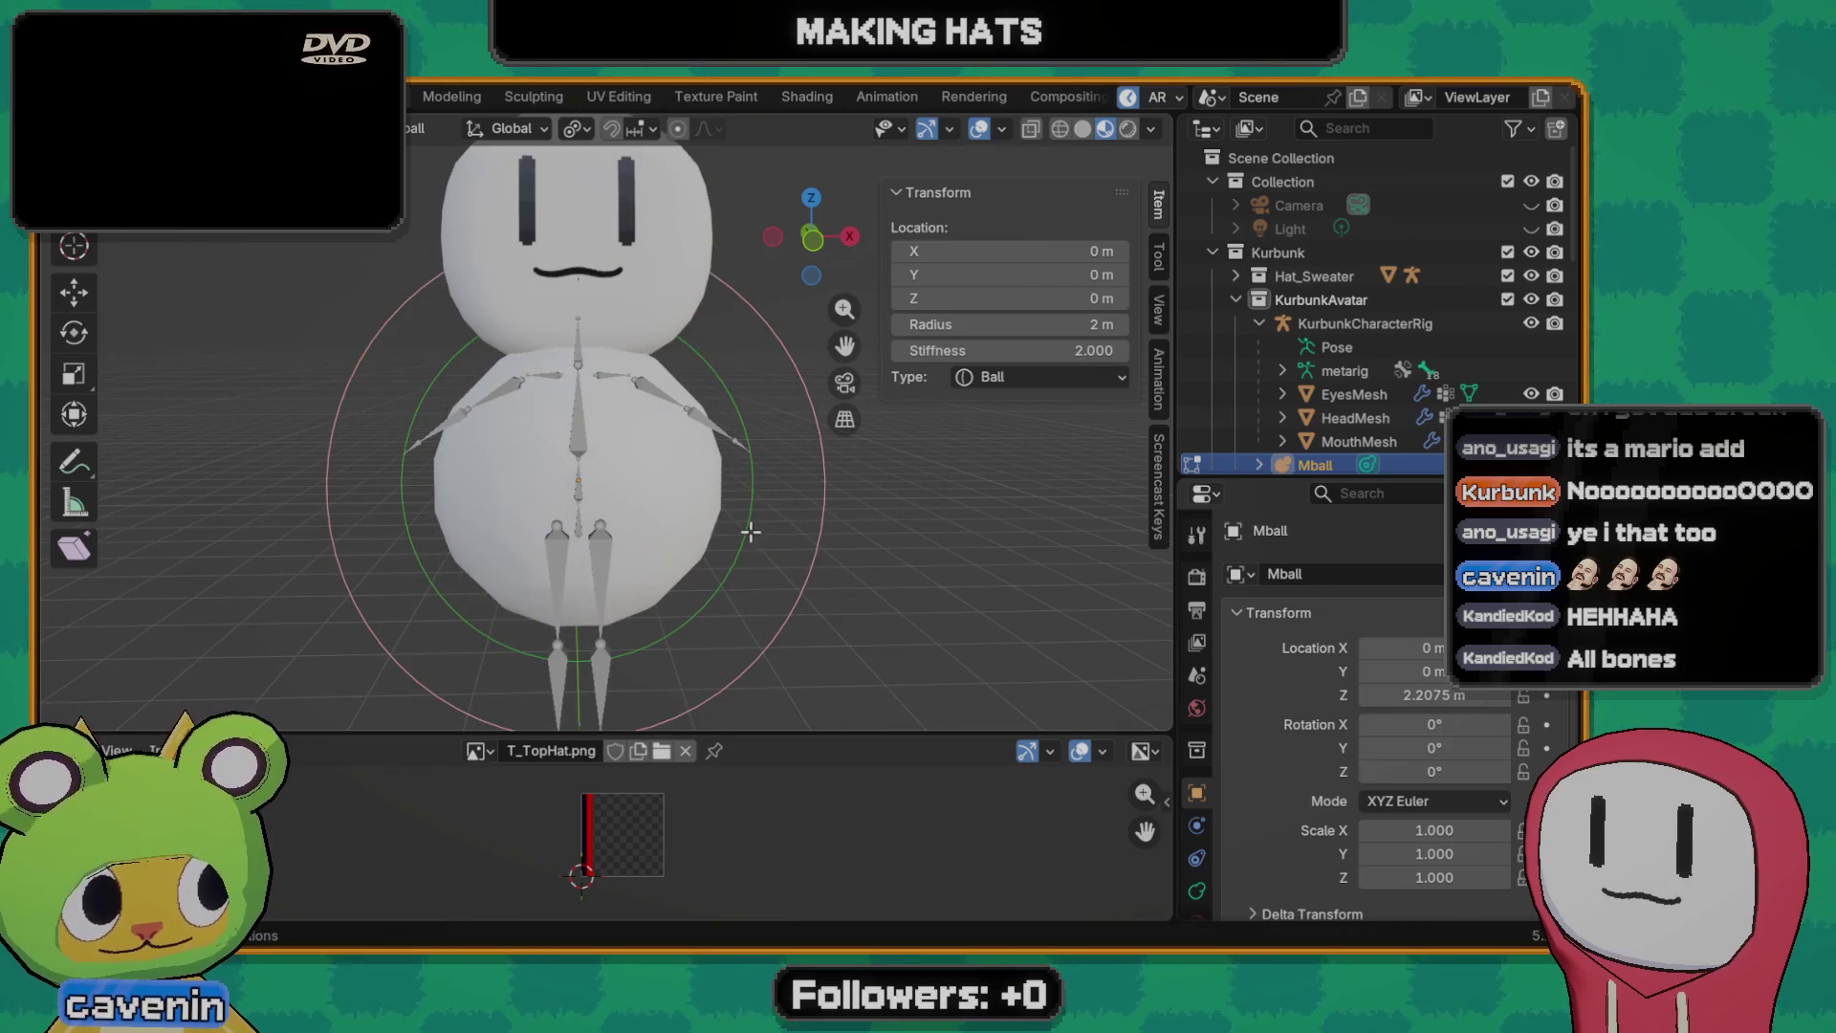
key("alt+s")
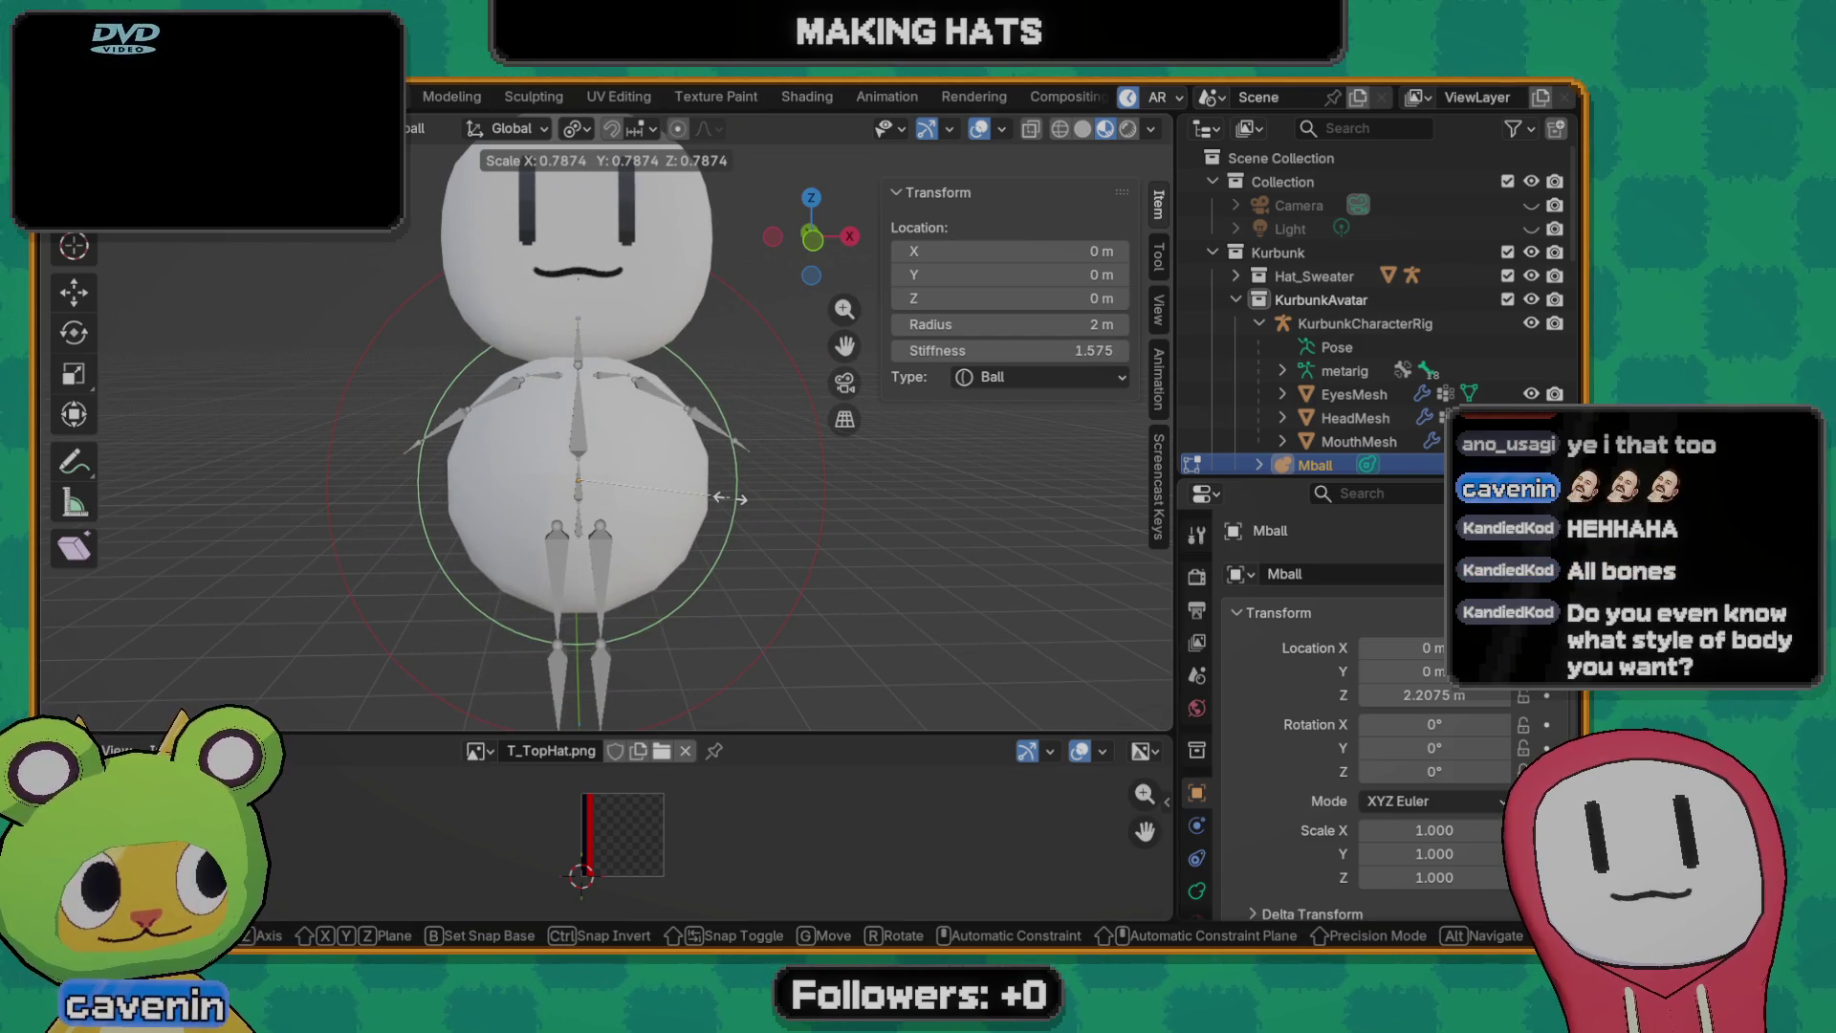
key("Escape")
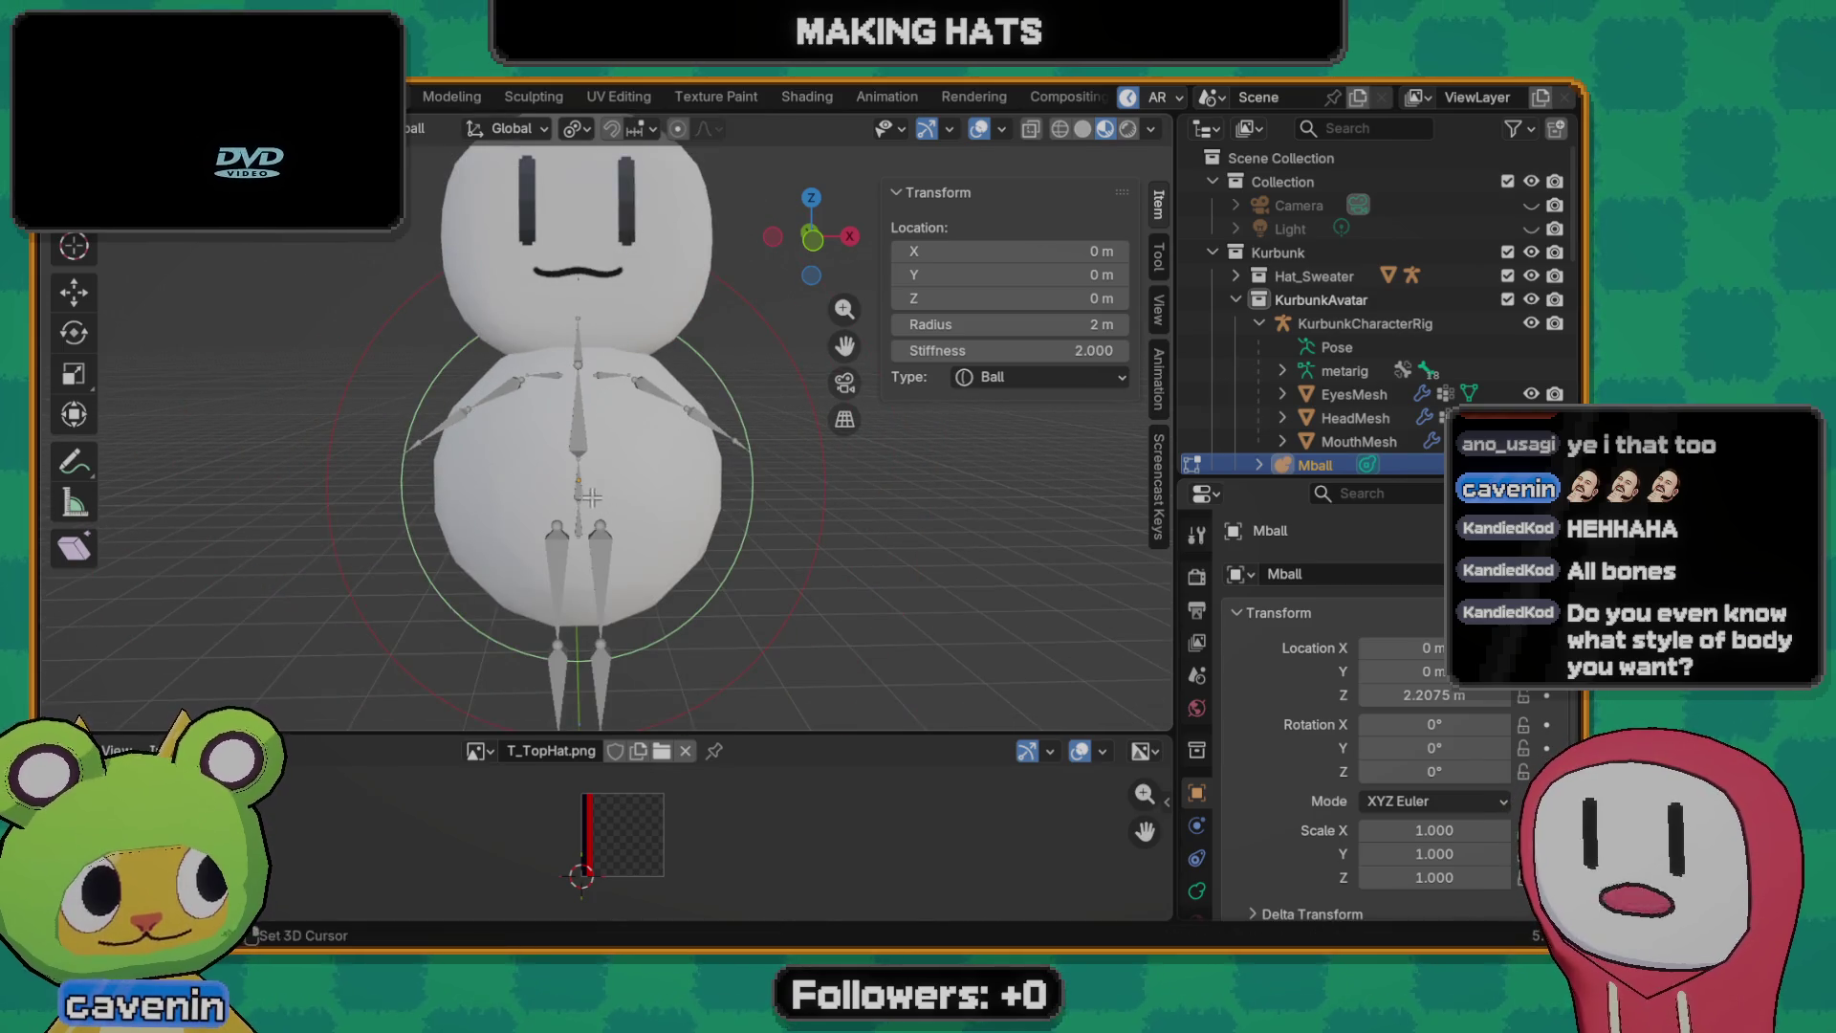
scroll(590, 496, "up", 1)
scroll(590, 497, "up", 1)
scroll(590, 497, "up", 2)
middle_click_drag(589, 496, 647, 539)
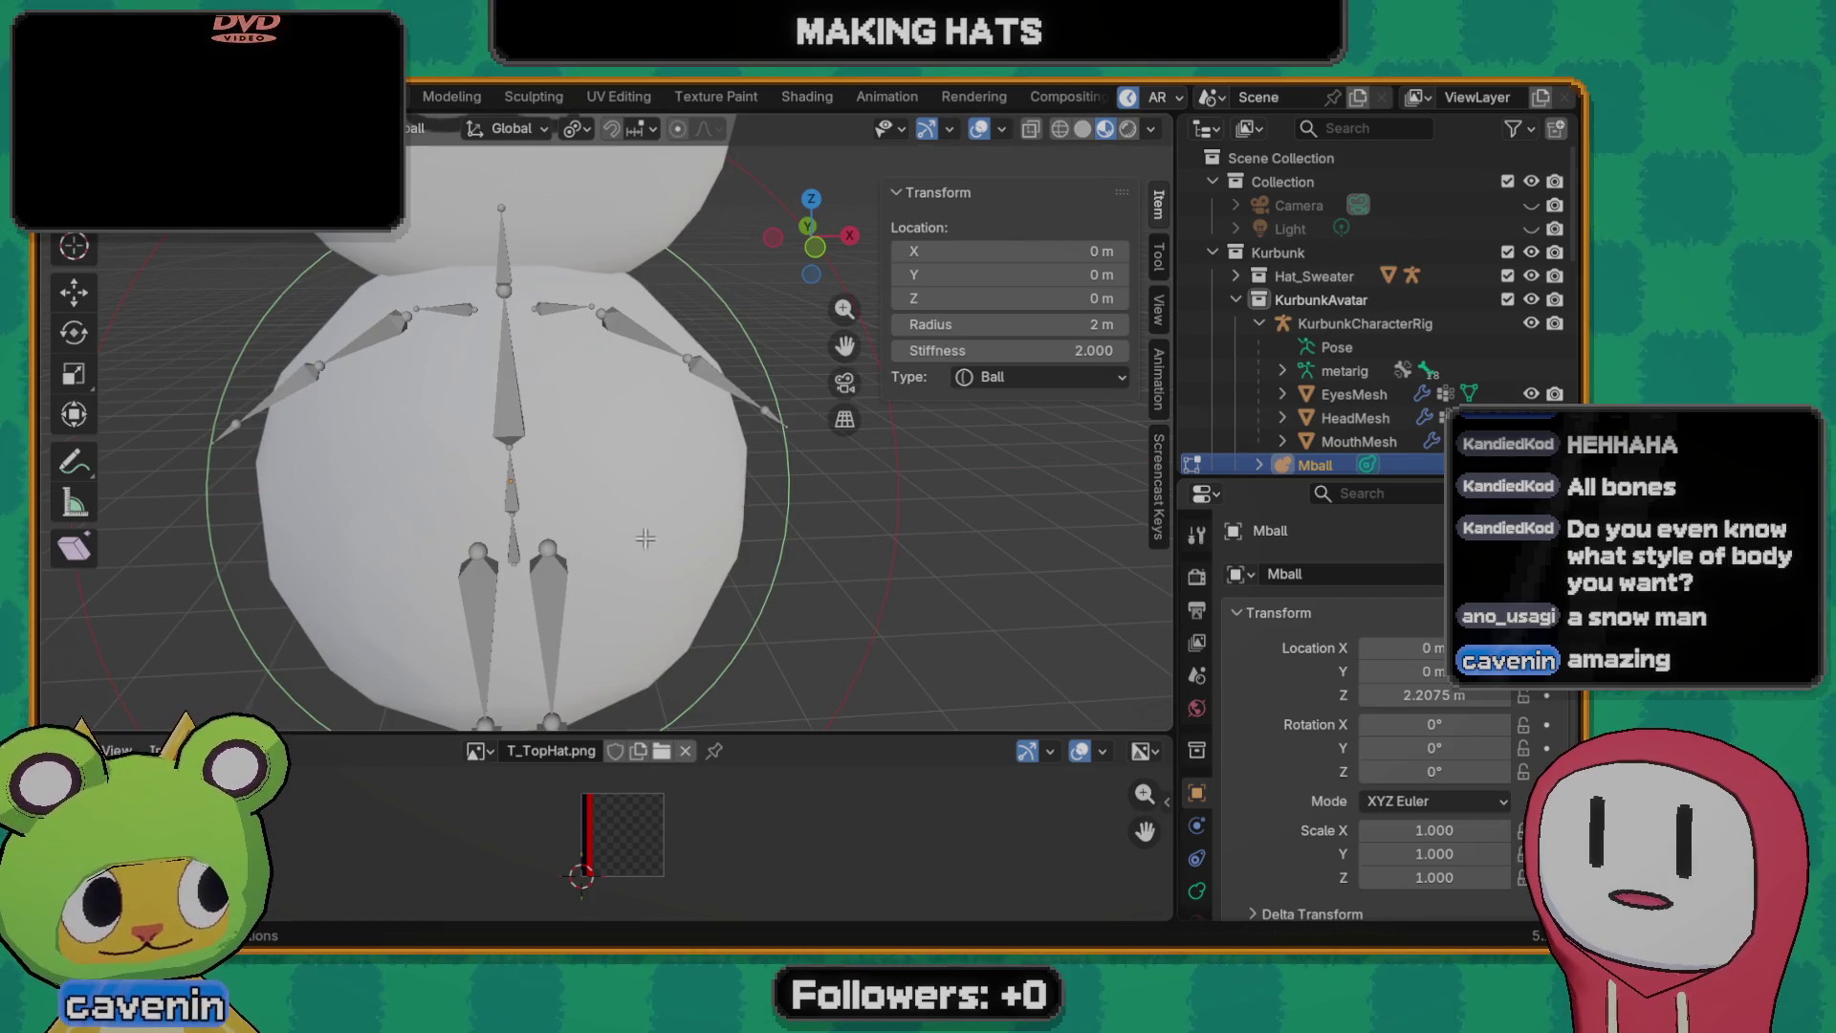
- Delete the metaball and clear the selection around the HeadMesh
key("Tab")
key("alt+g")
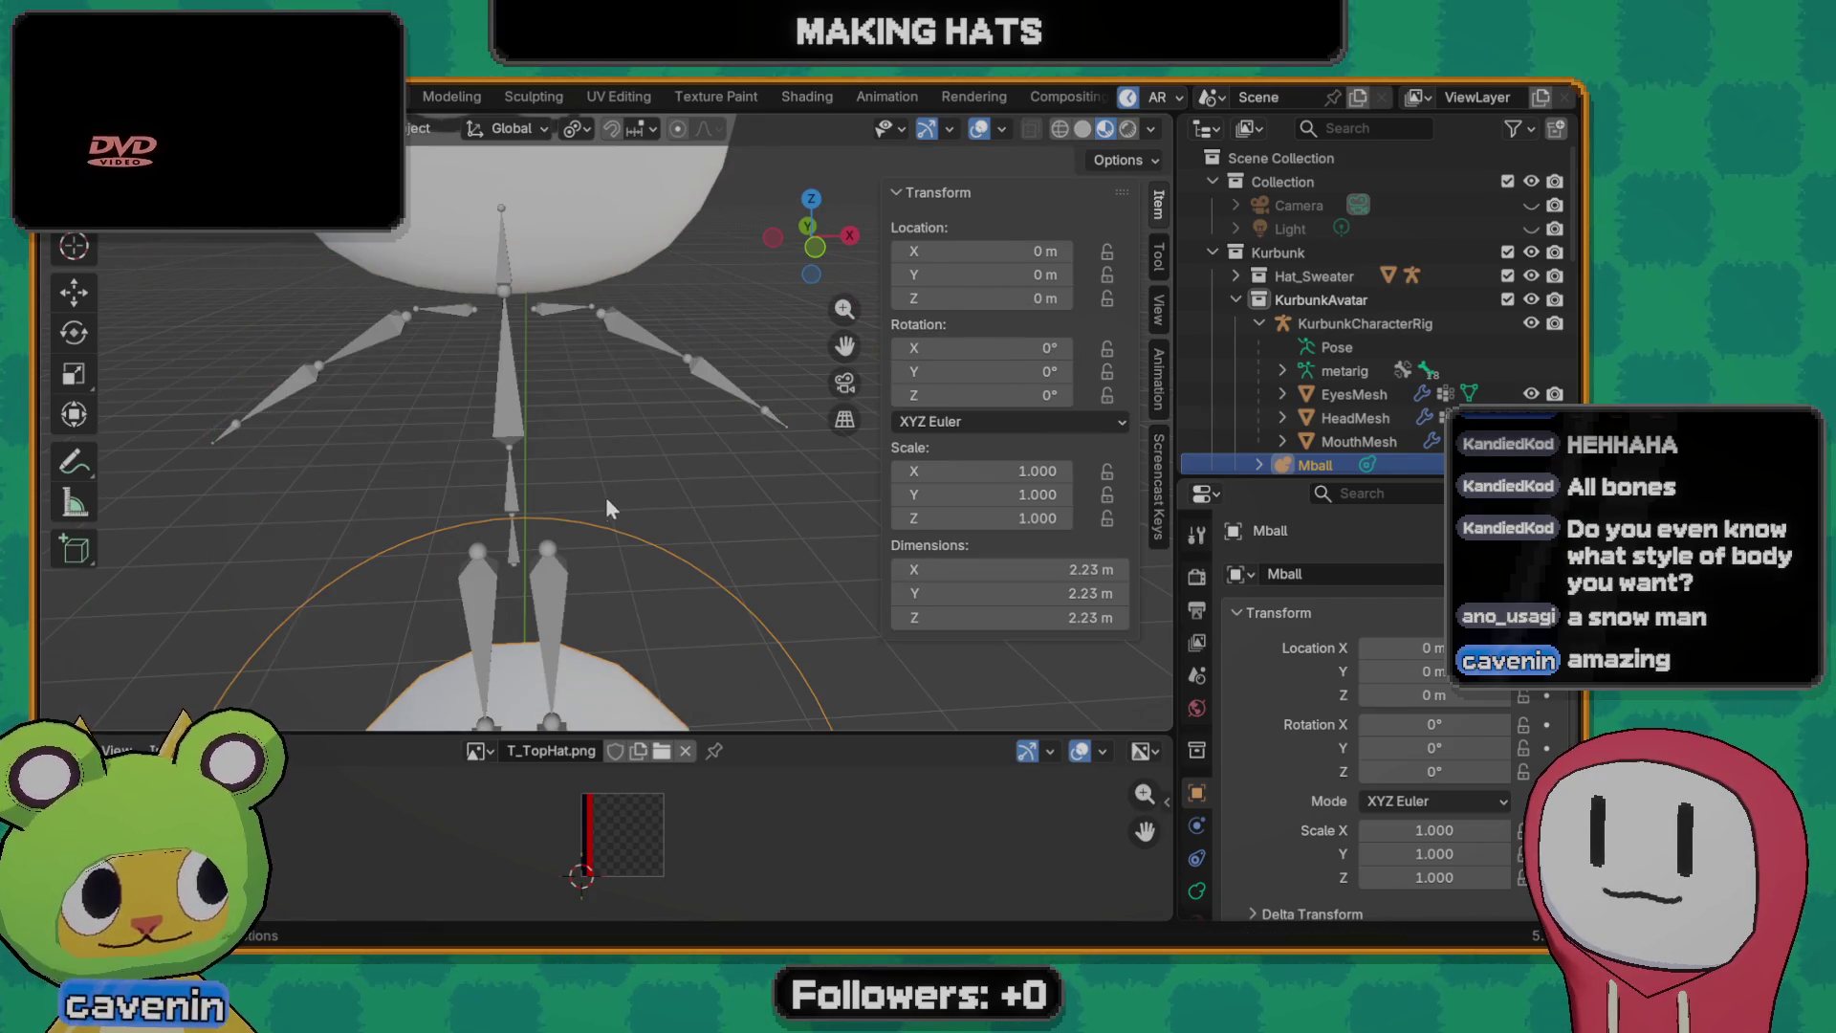
key("Delete")
scroll(613, 549, "down", 3)
scroll(547, 518, "up", 3)
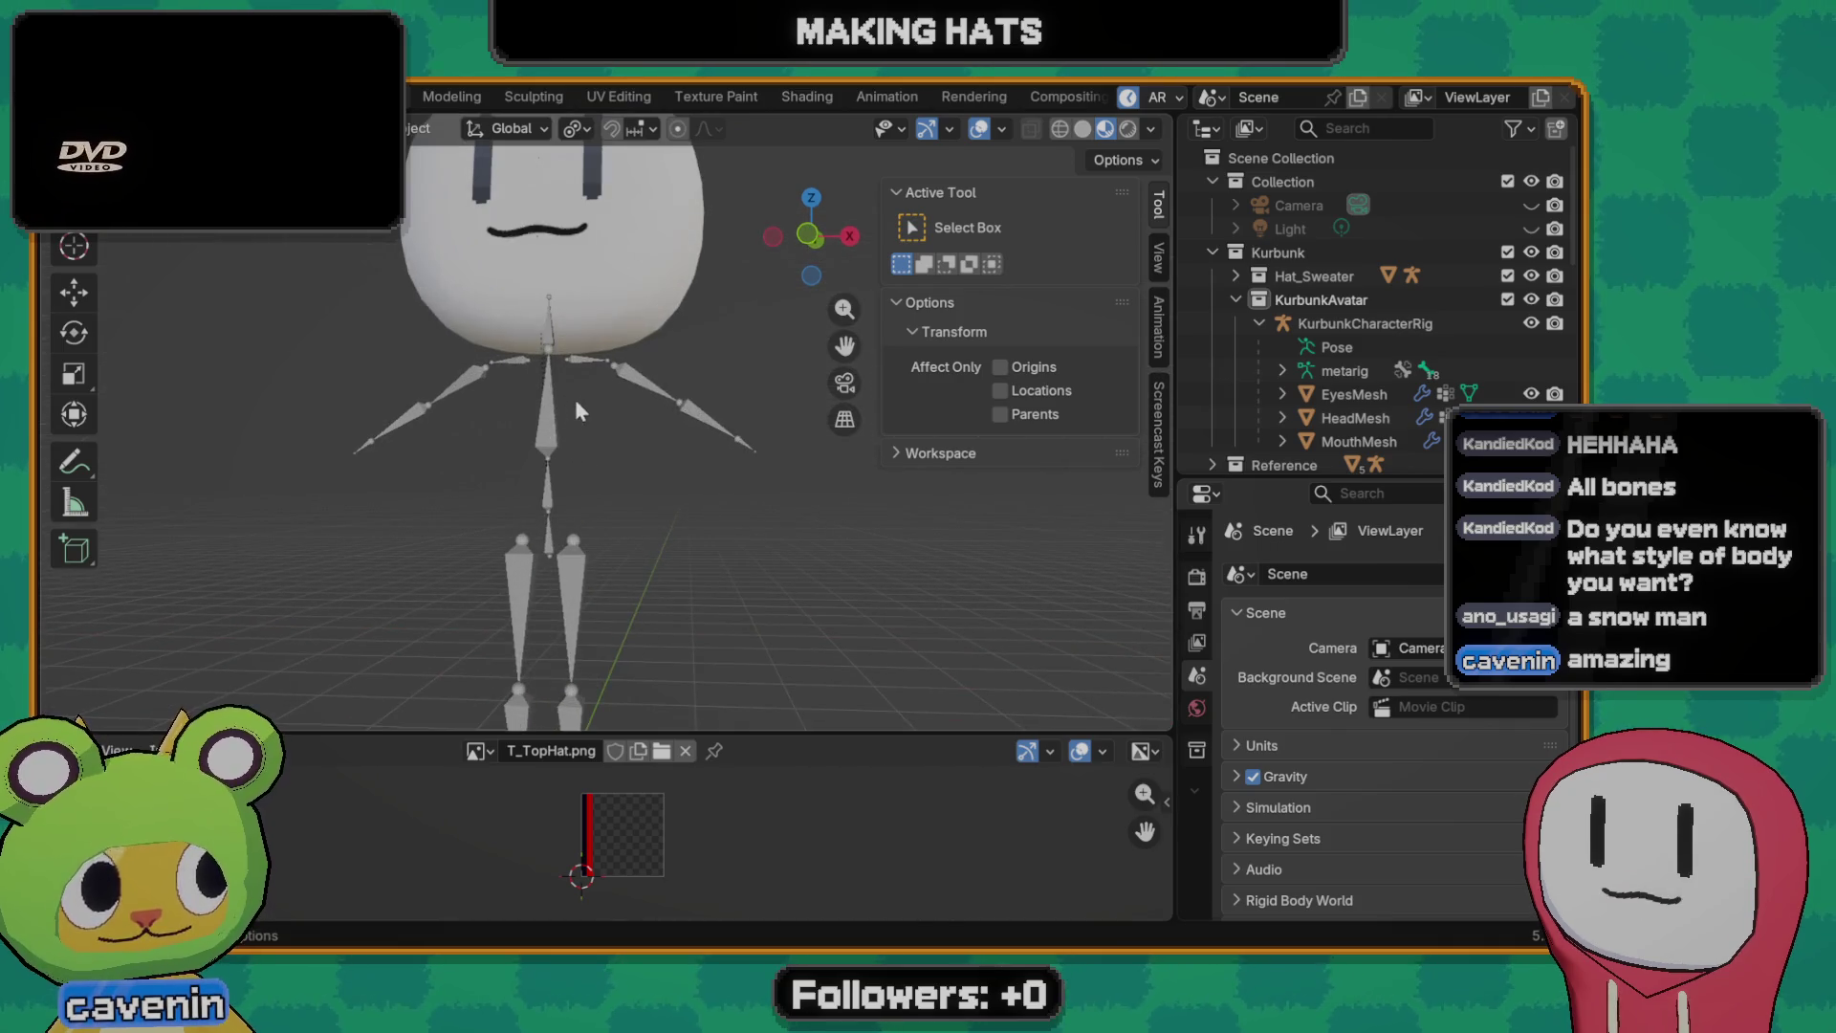
left_click(571, 338)
middle_click_drag(572, 338, 563, 420)
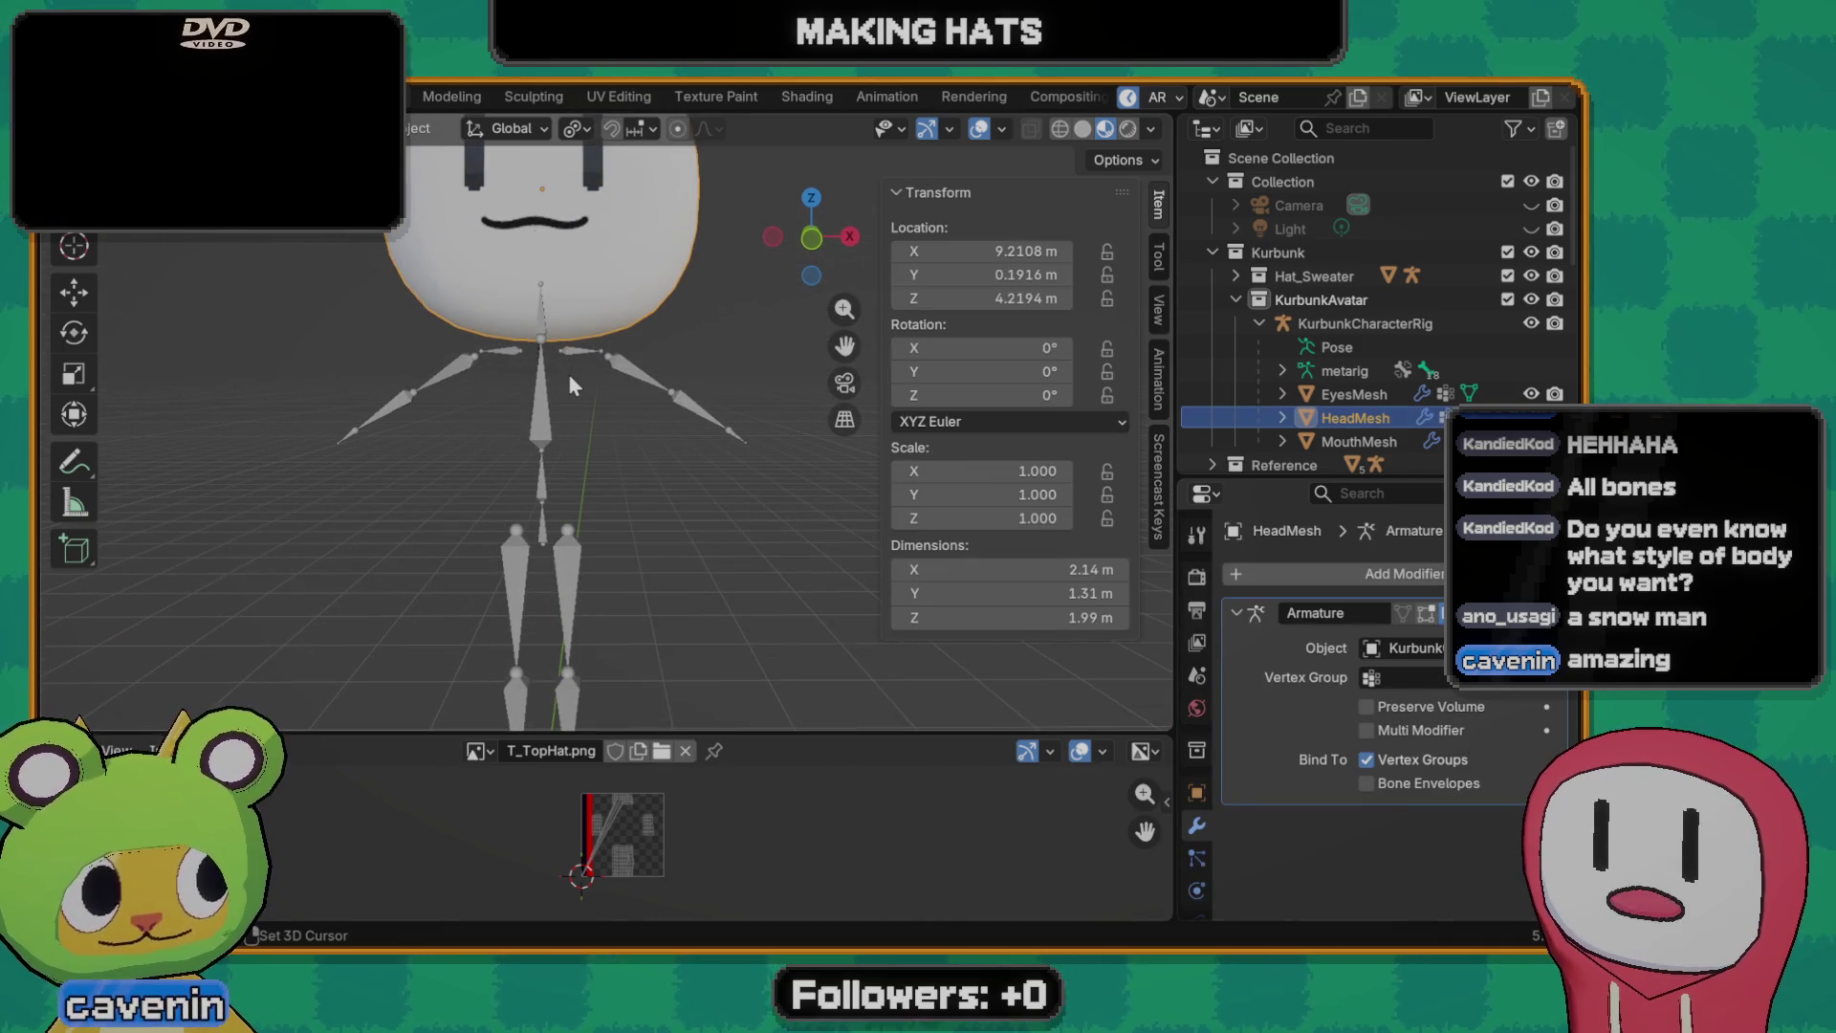
left_click(584, 408)
- Add a cylinder mesh, shrink it to roughly 0.43 m wide and raise it toward the head
key("shift+a")
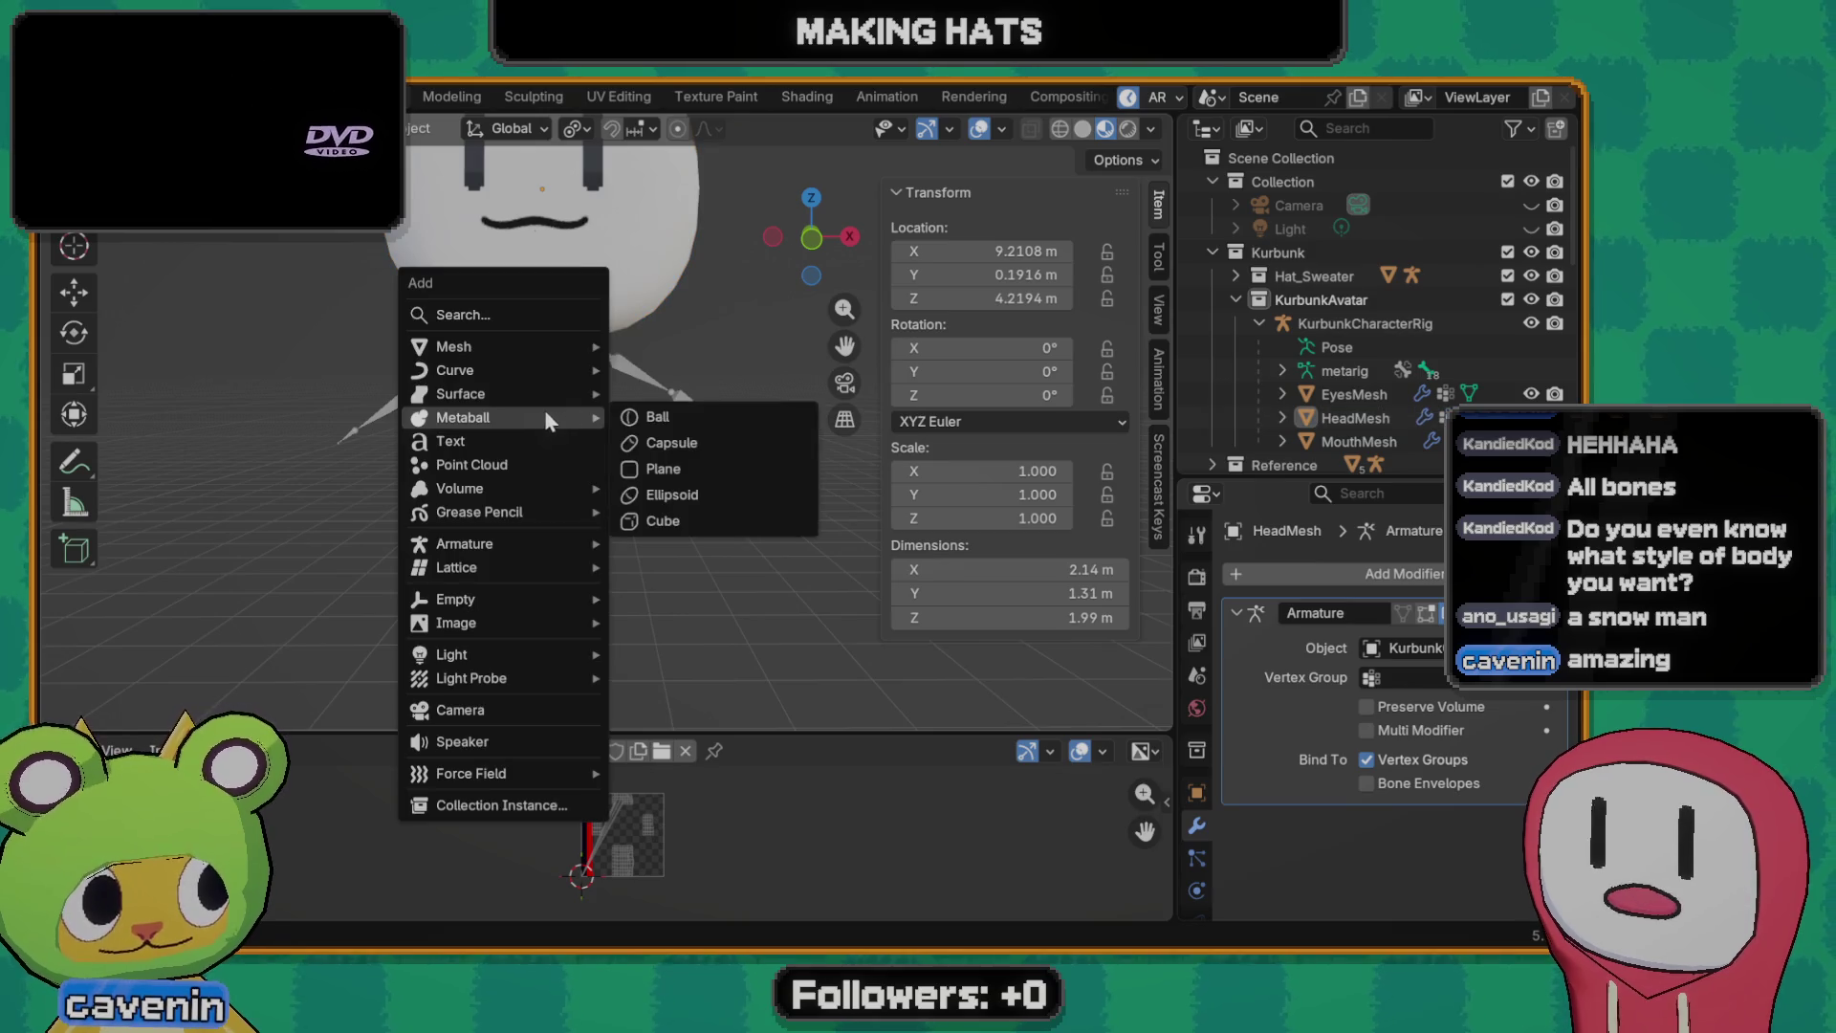
mouse_move(454, 345)
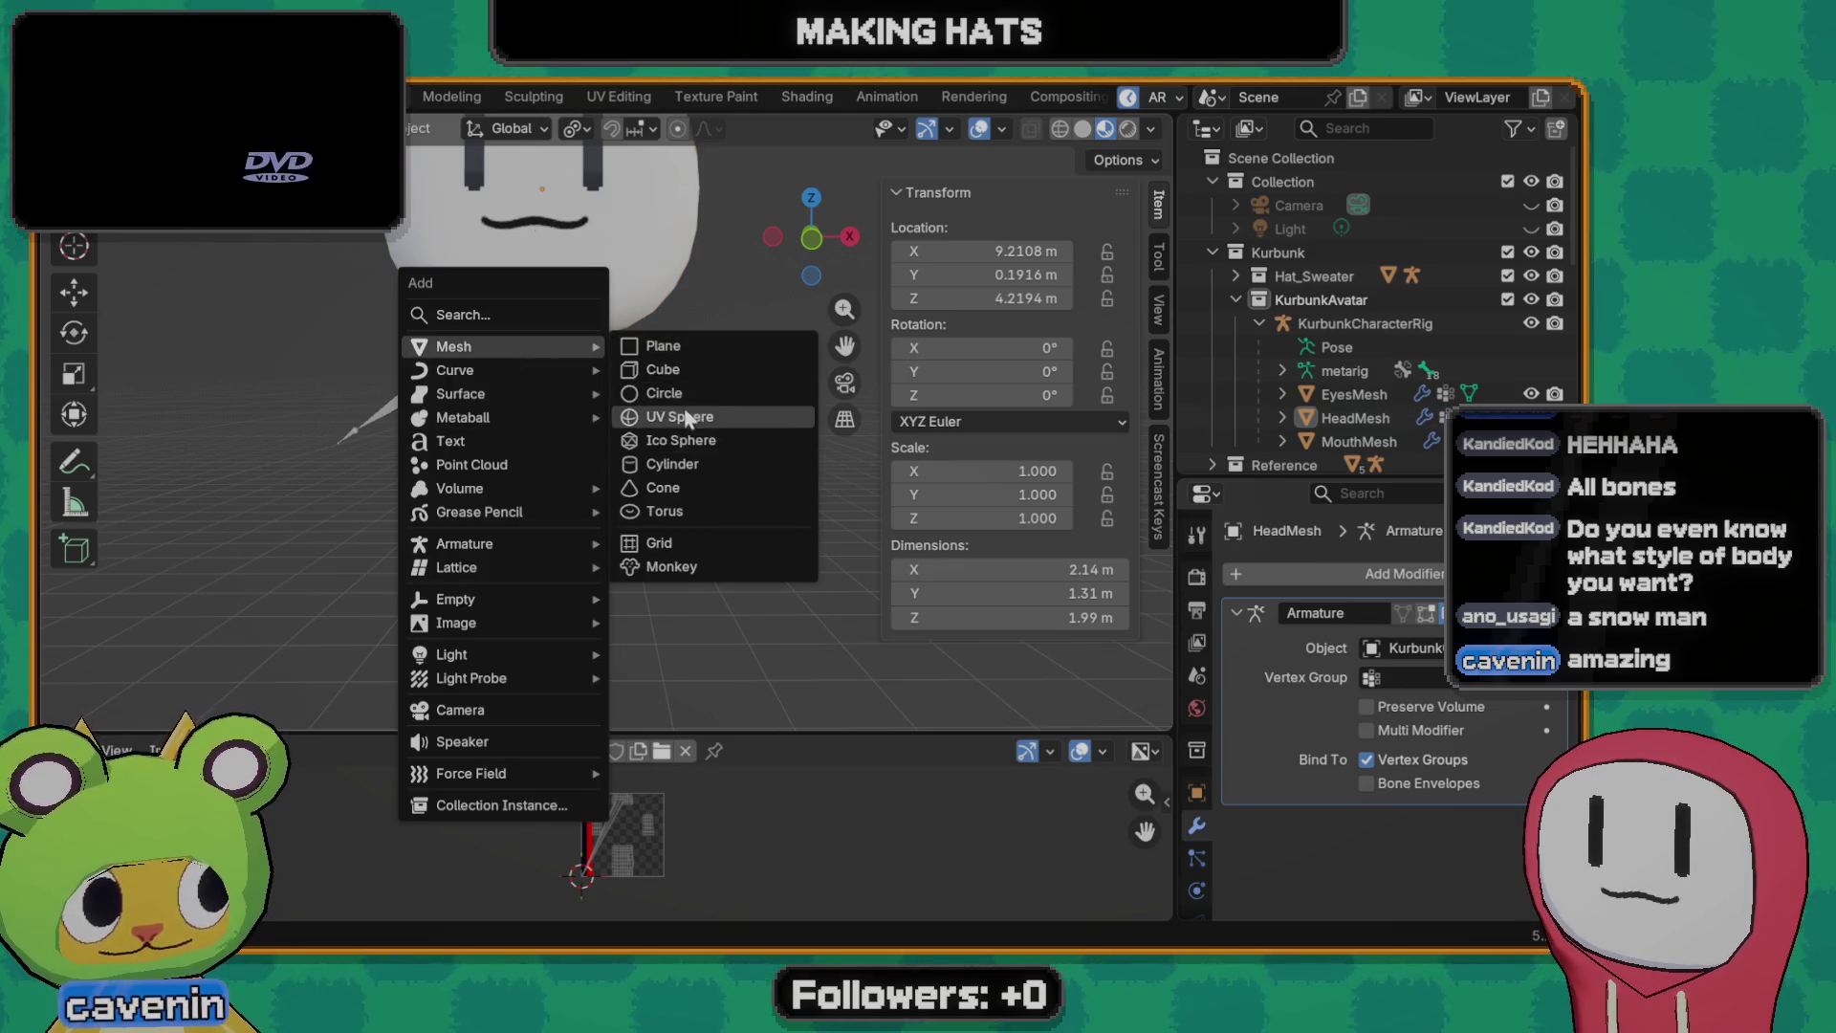
left_click(672, 464)
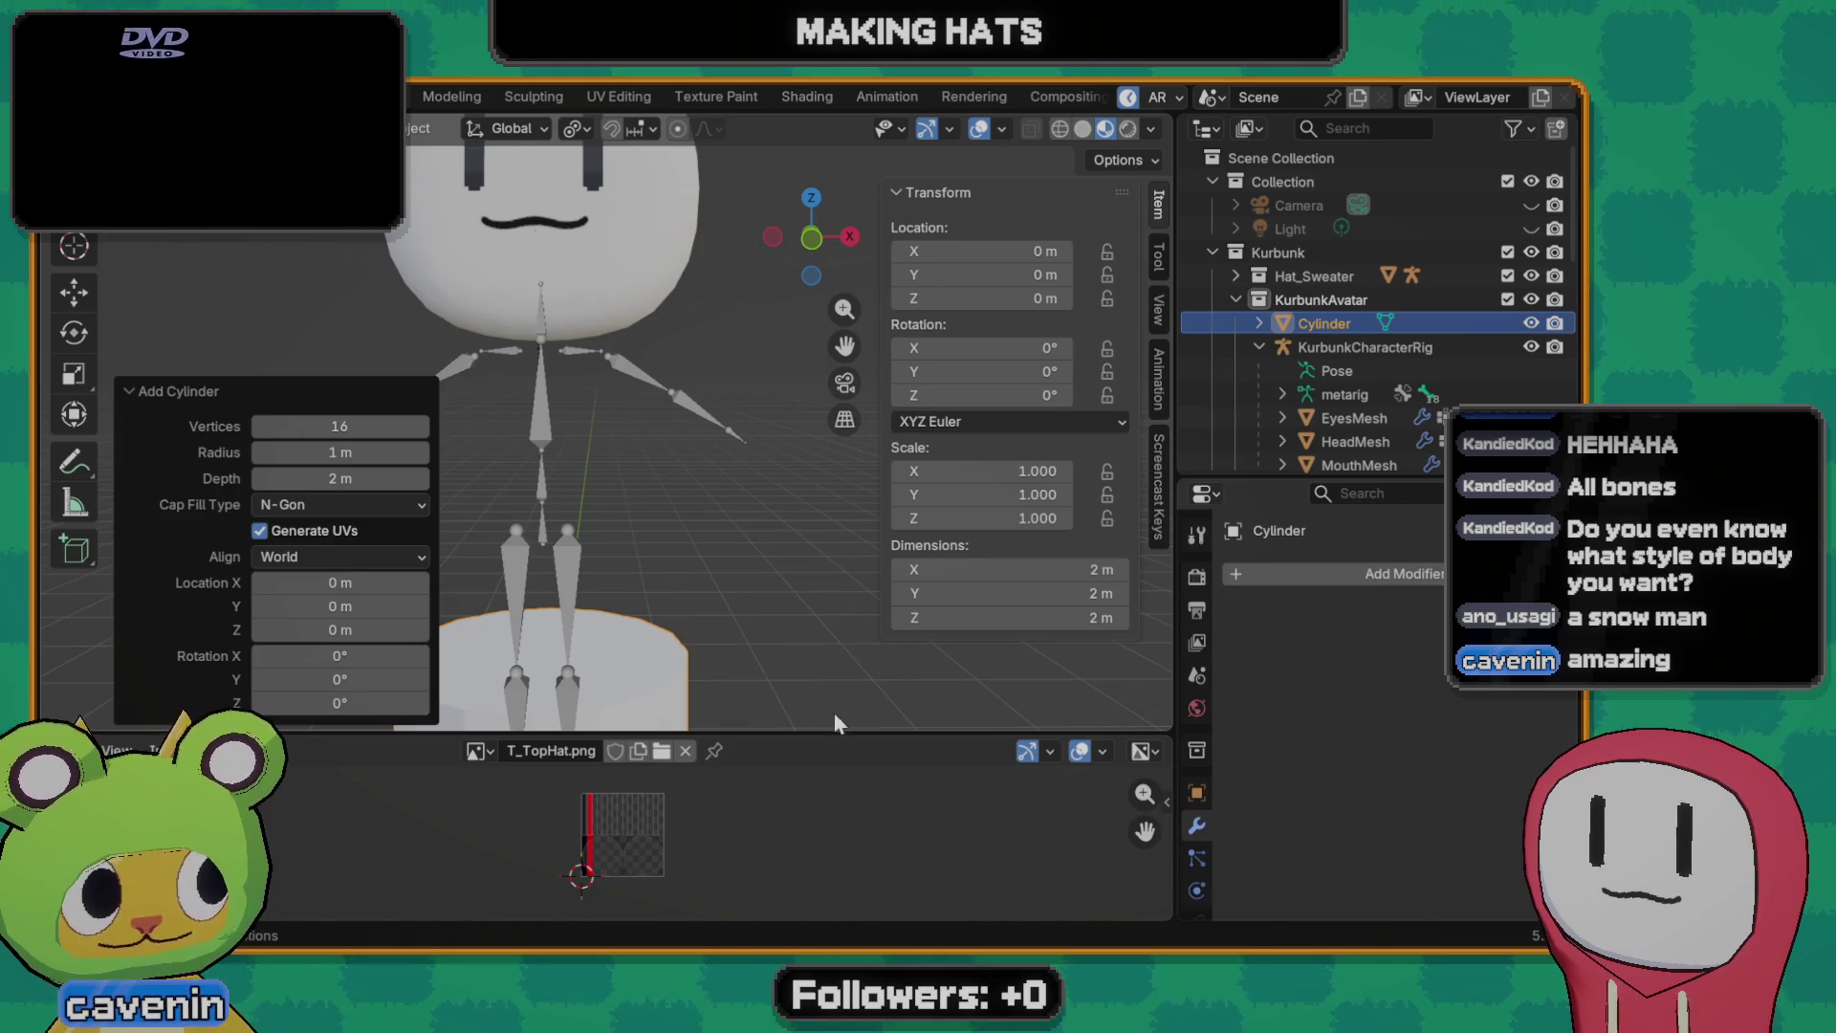
key("s")
left_click(684, 717)
key("g")
key("z")
left_click(830, 531)
key("s")
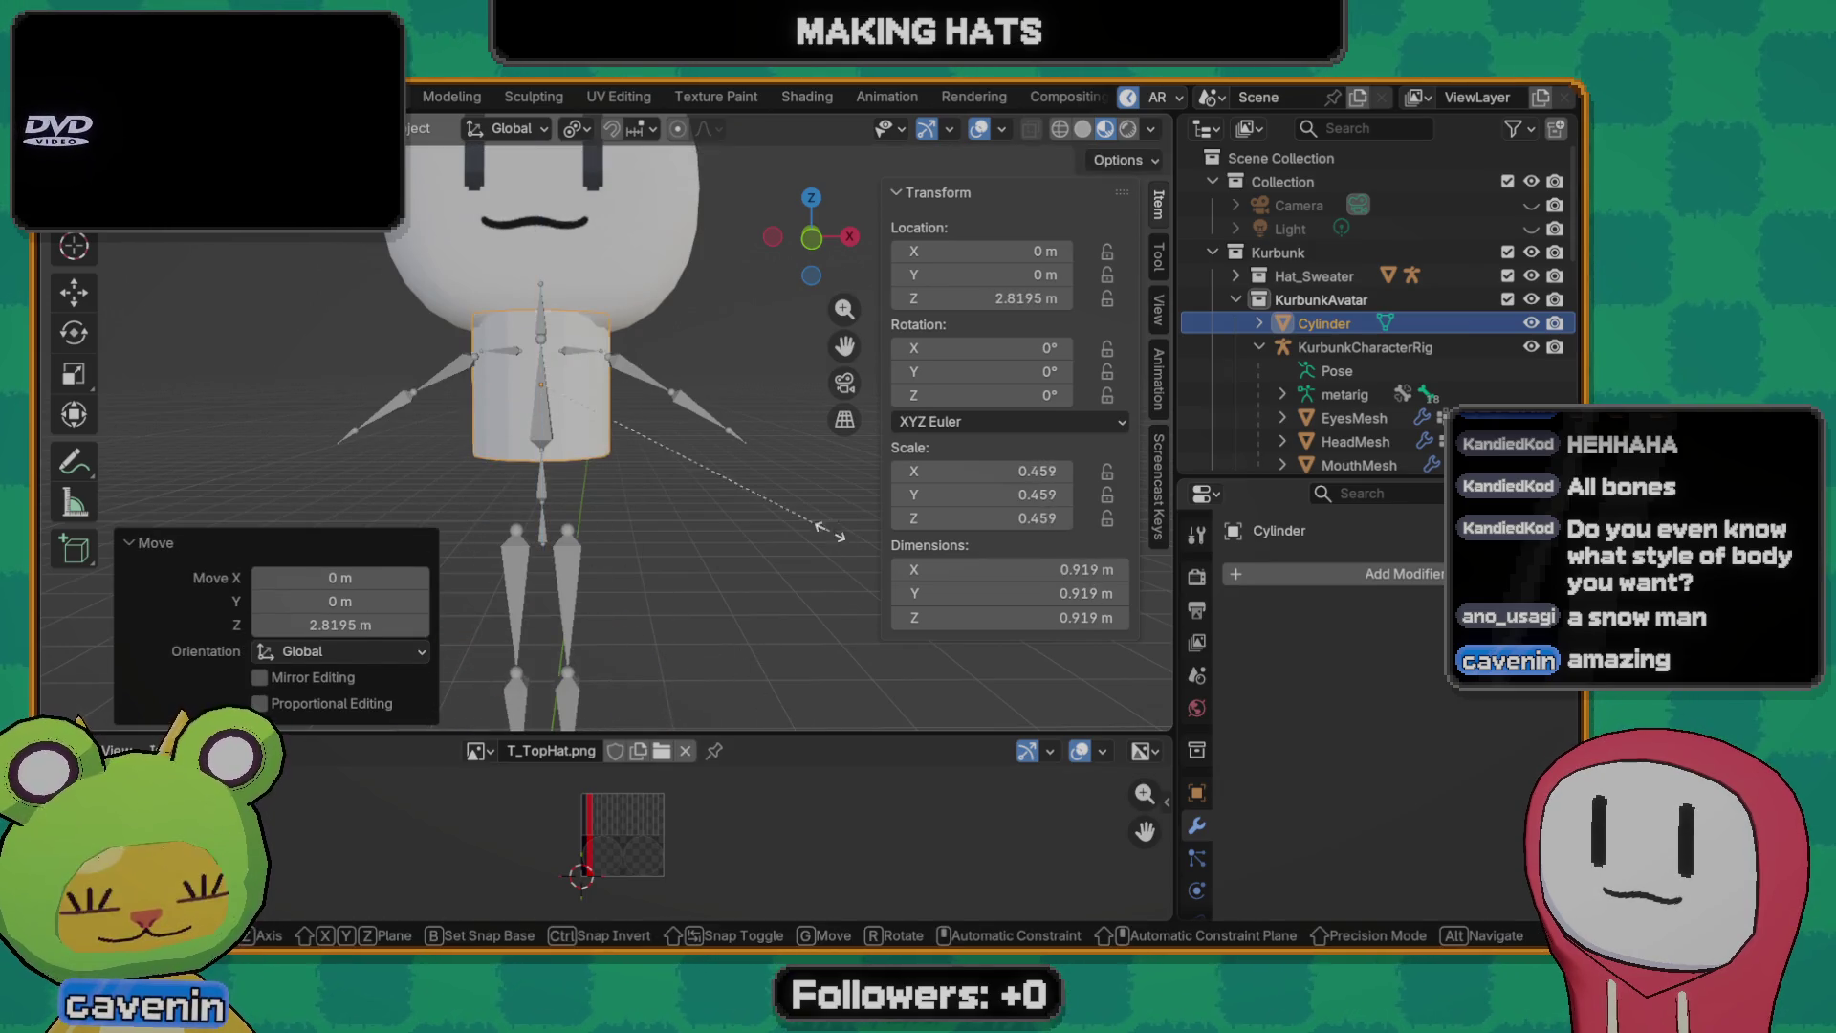
left_click(675, 460)
- Flatten the cylinder to about 0.17 m tall and nudge it up to sit just under the head as a neck
key("s")
key("z")
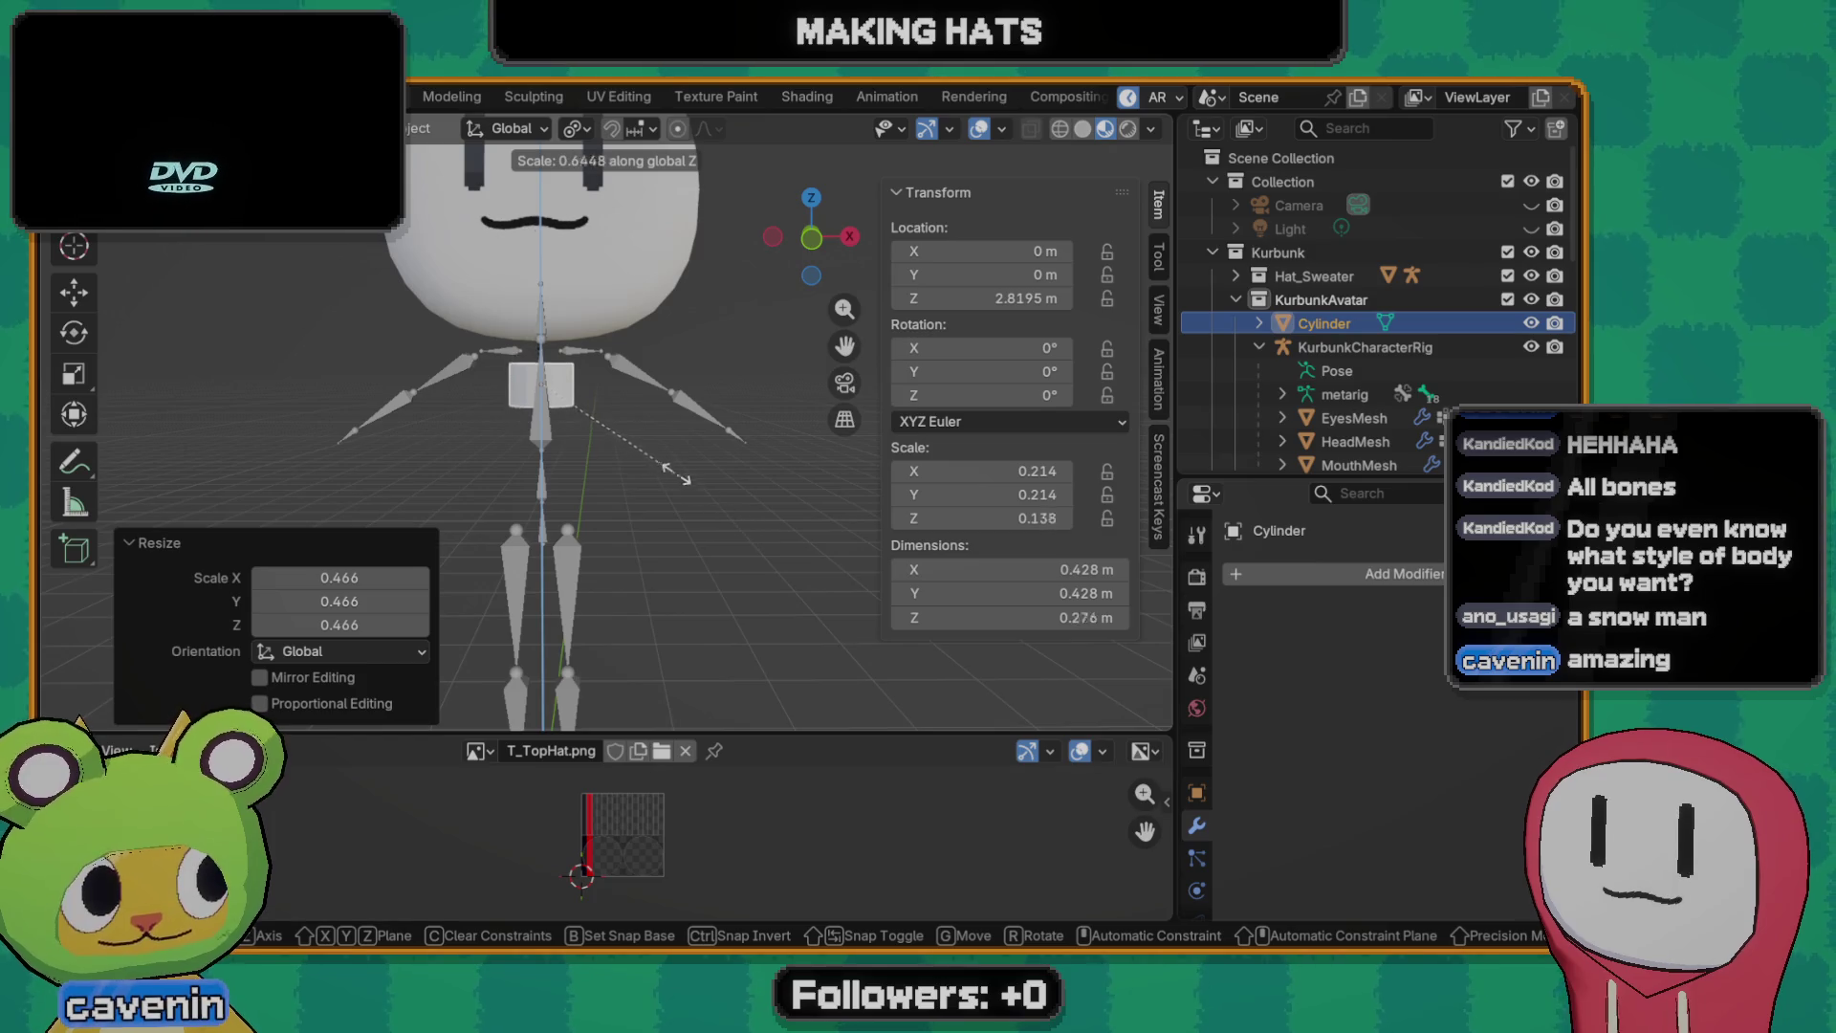
left_click(639, 424)
key("g")
key("z")
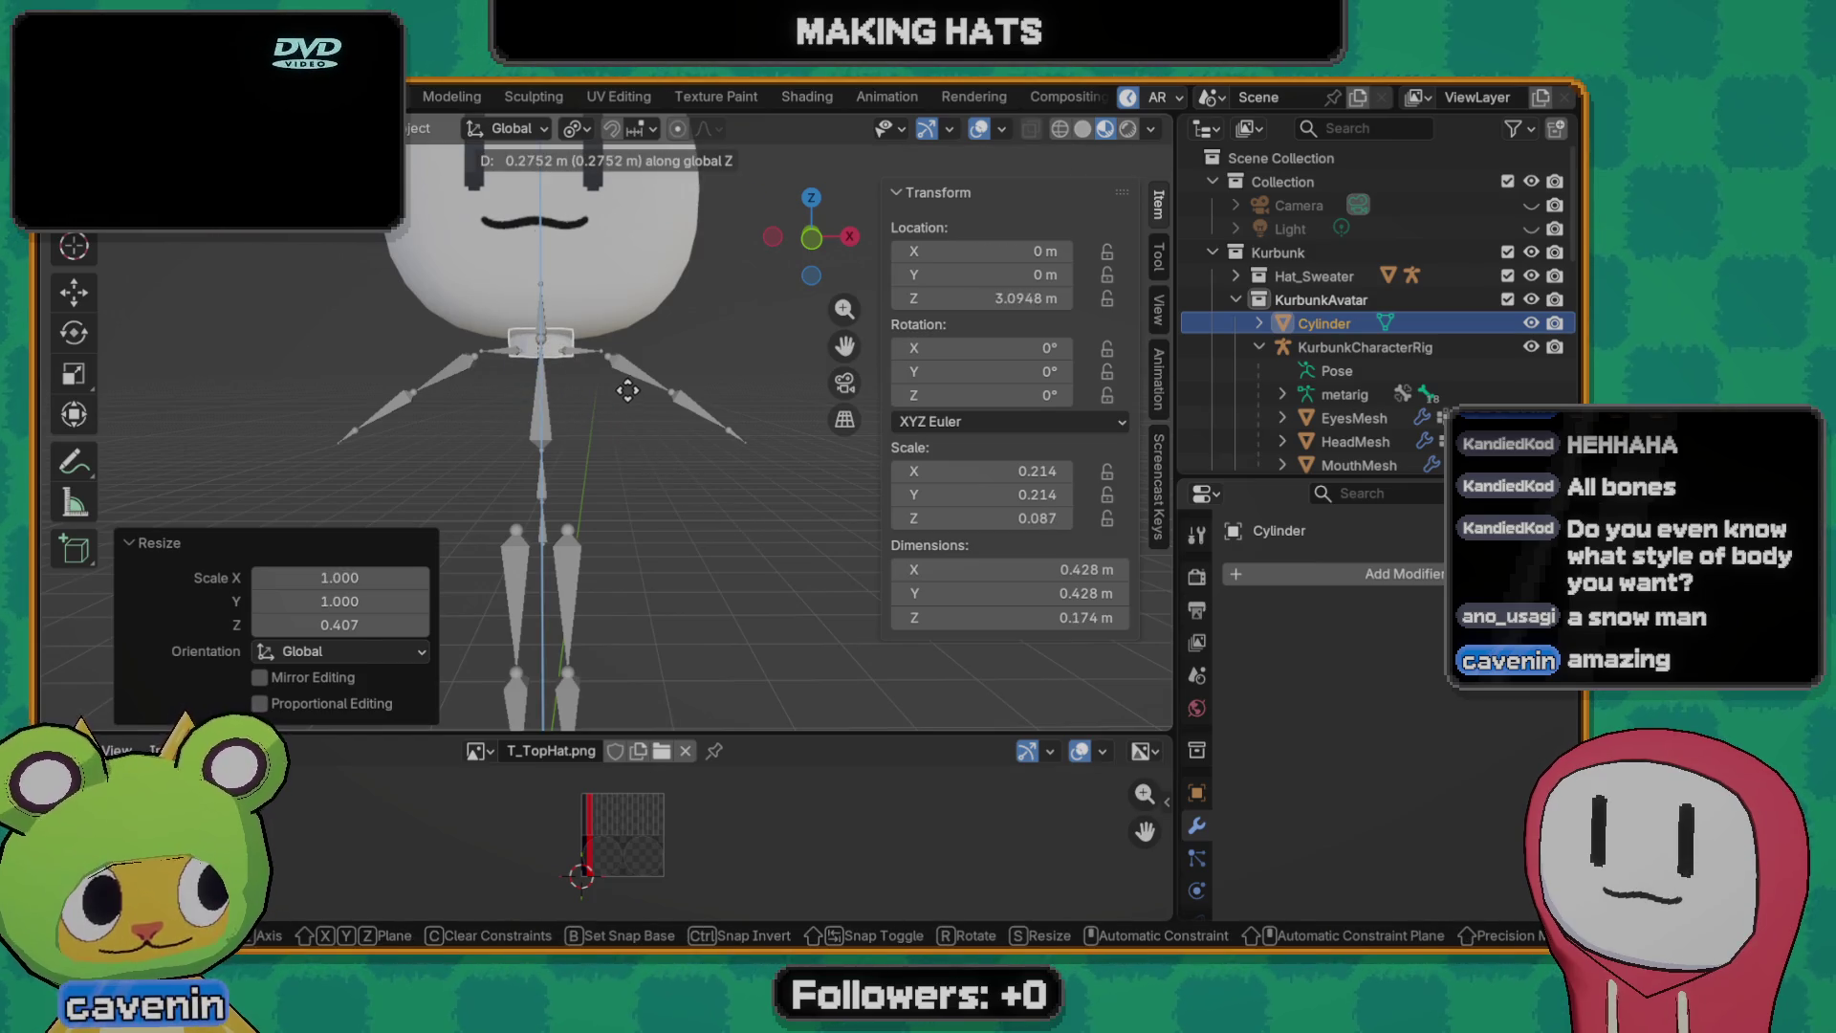
left_click(627, 388)
middle_click_drag(626, 387, 526, 406)
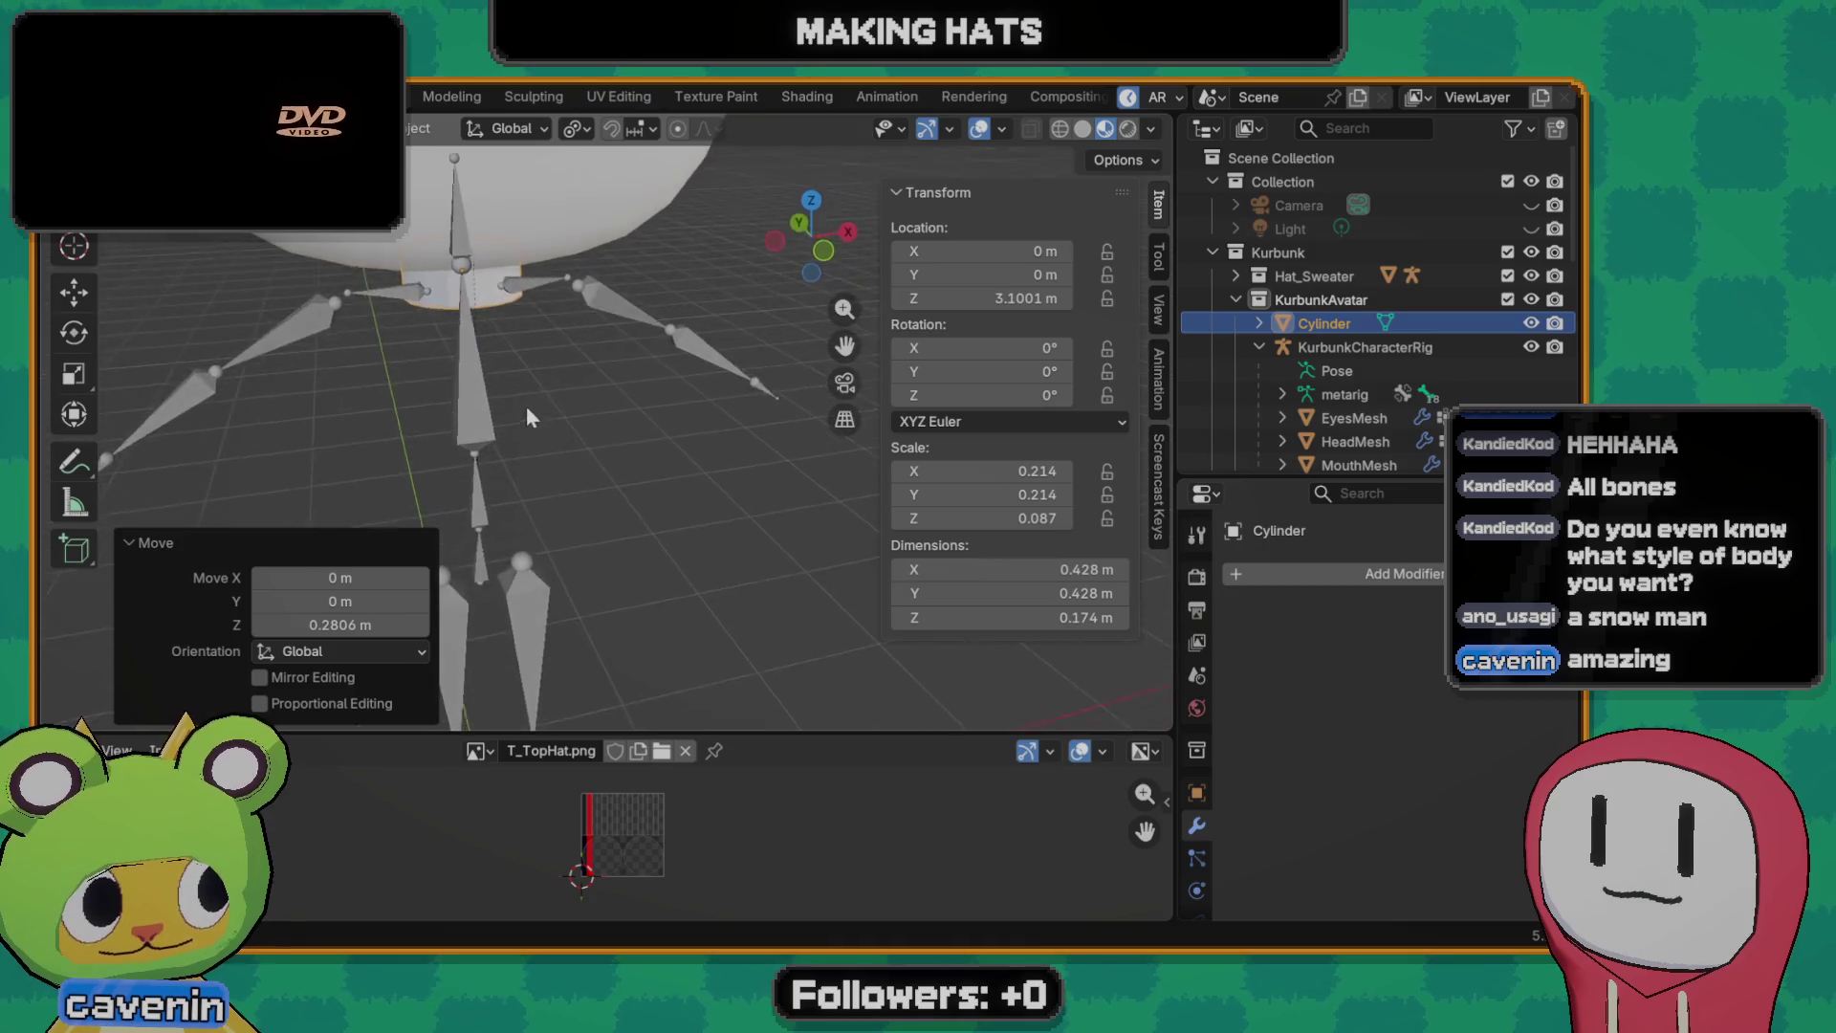
key("KP_1")
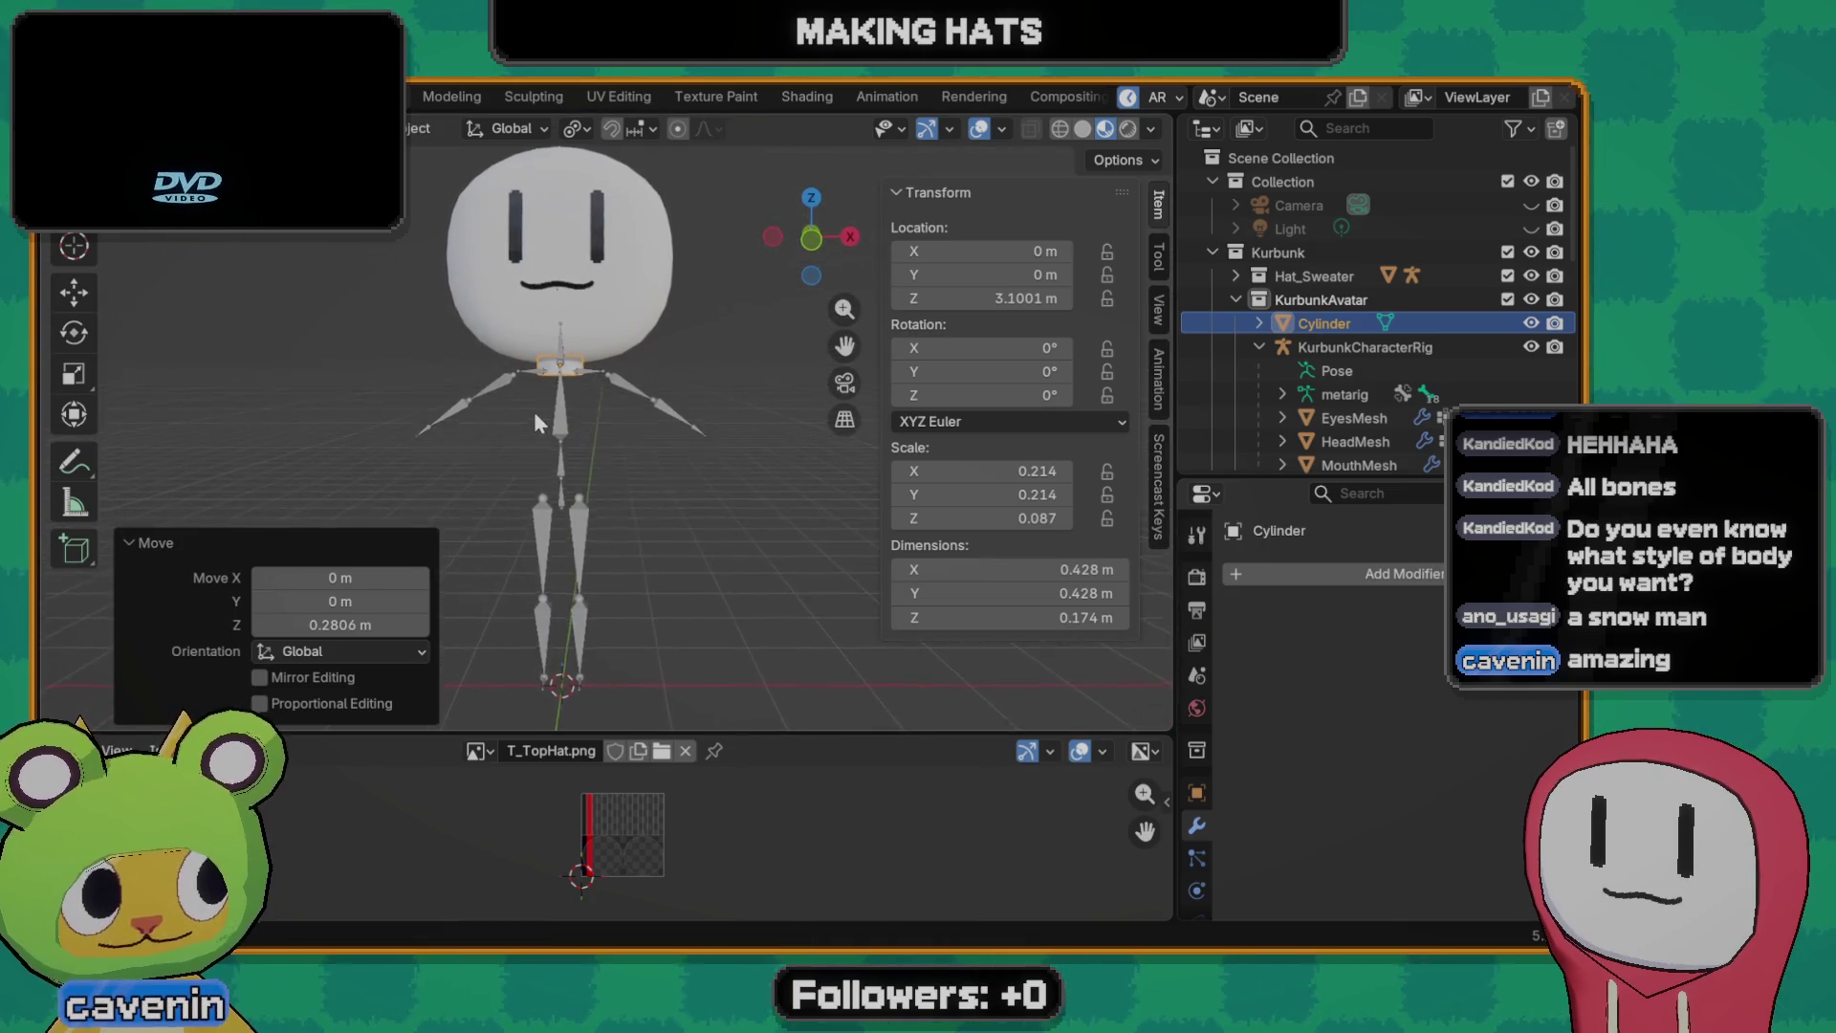
scroll(587, 439, "up", 2)
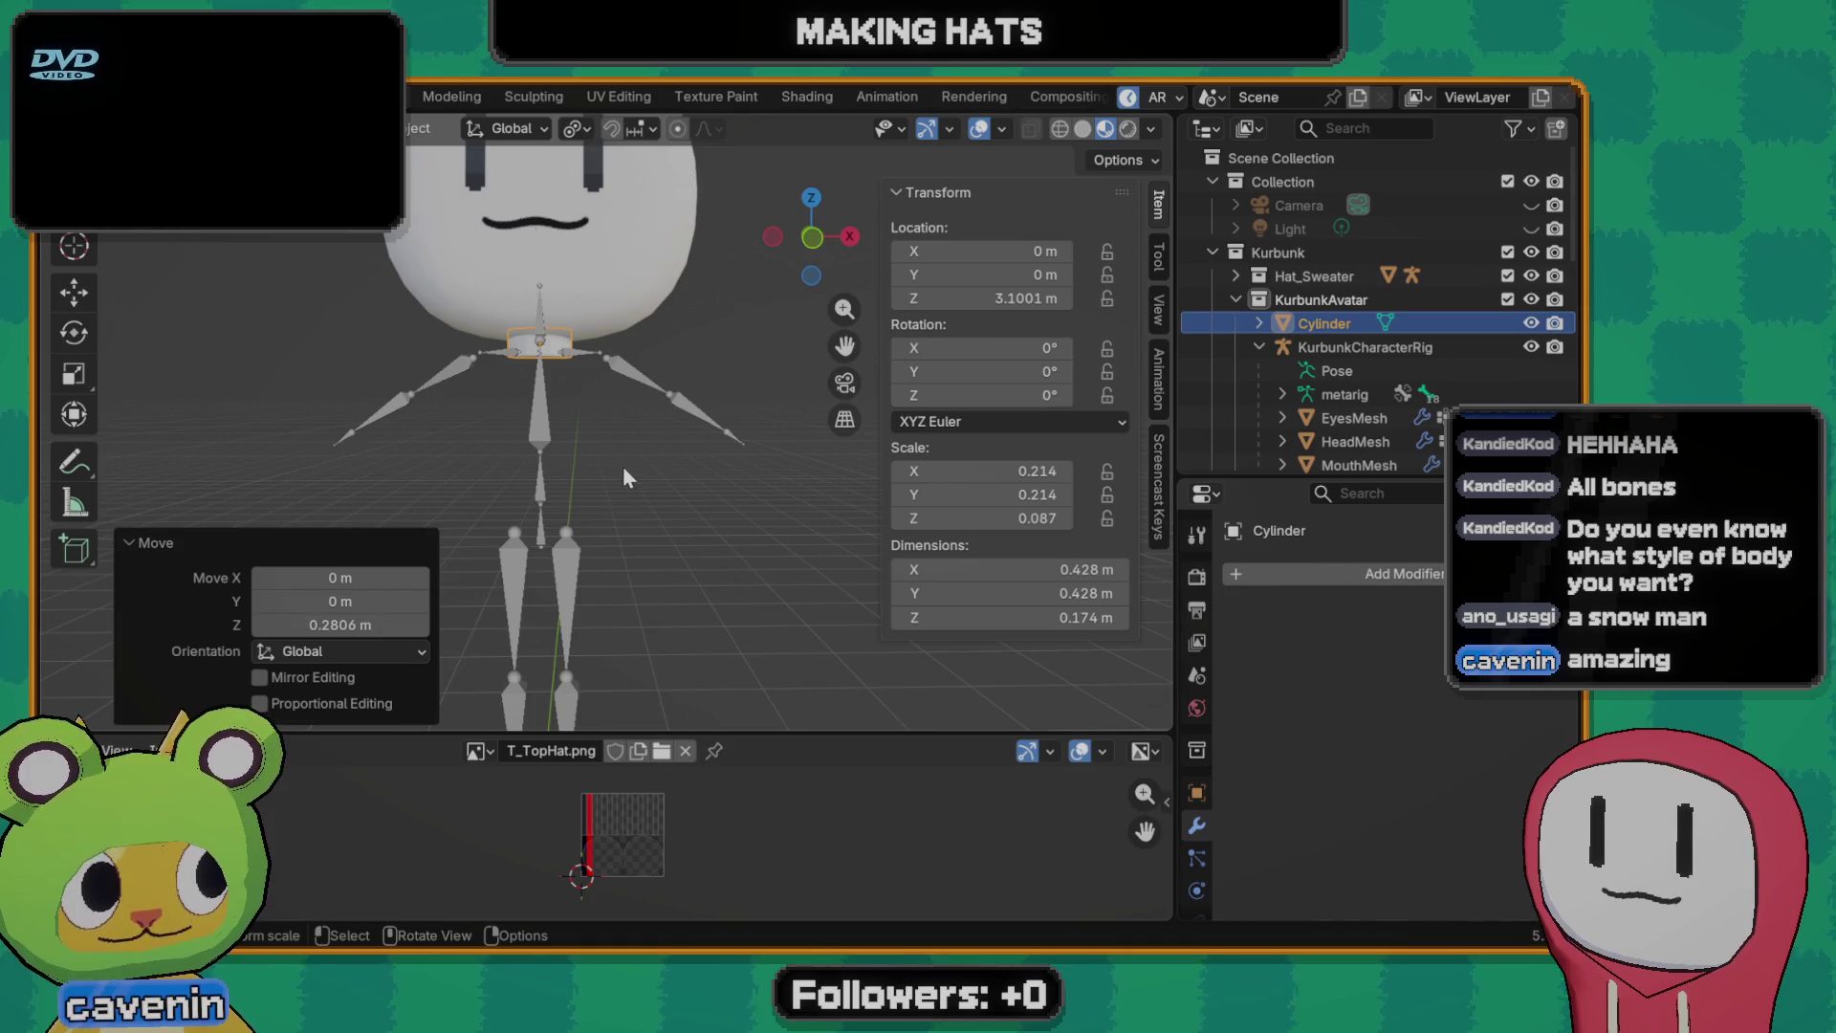
key("g")
key("z")
left_click(598, 433)
key("shift+a")
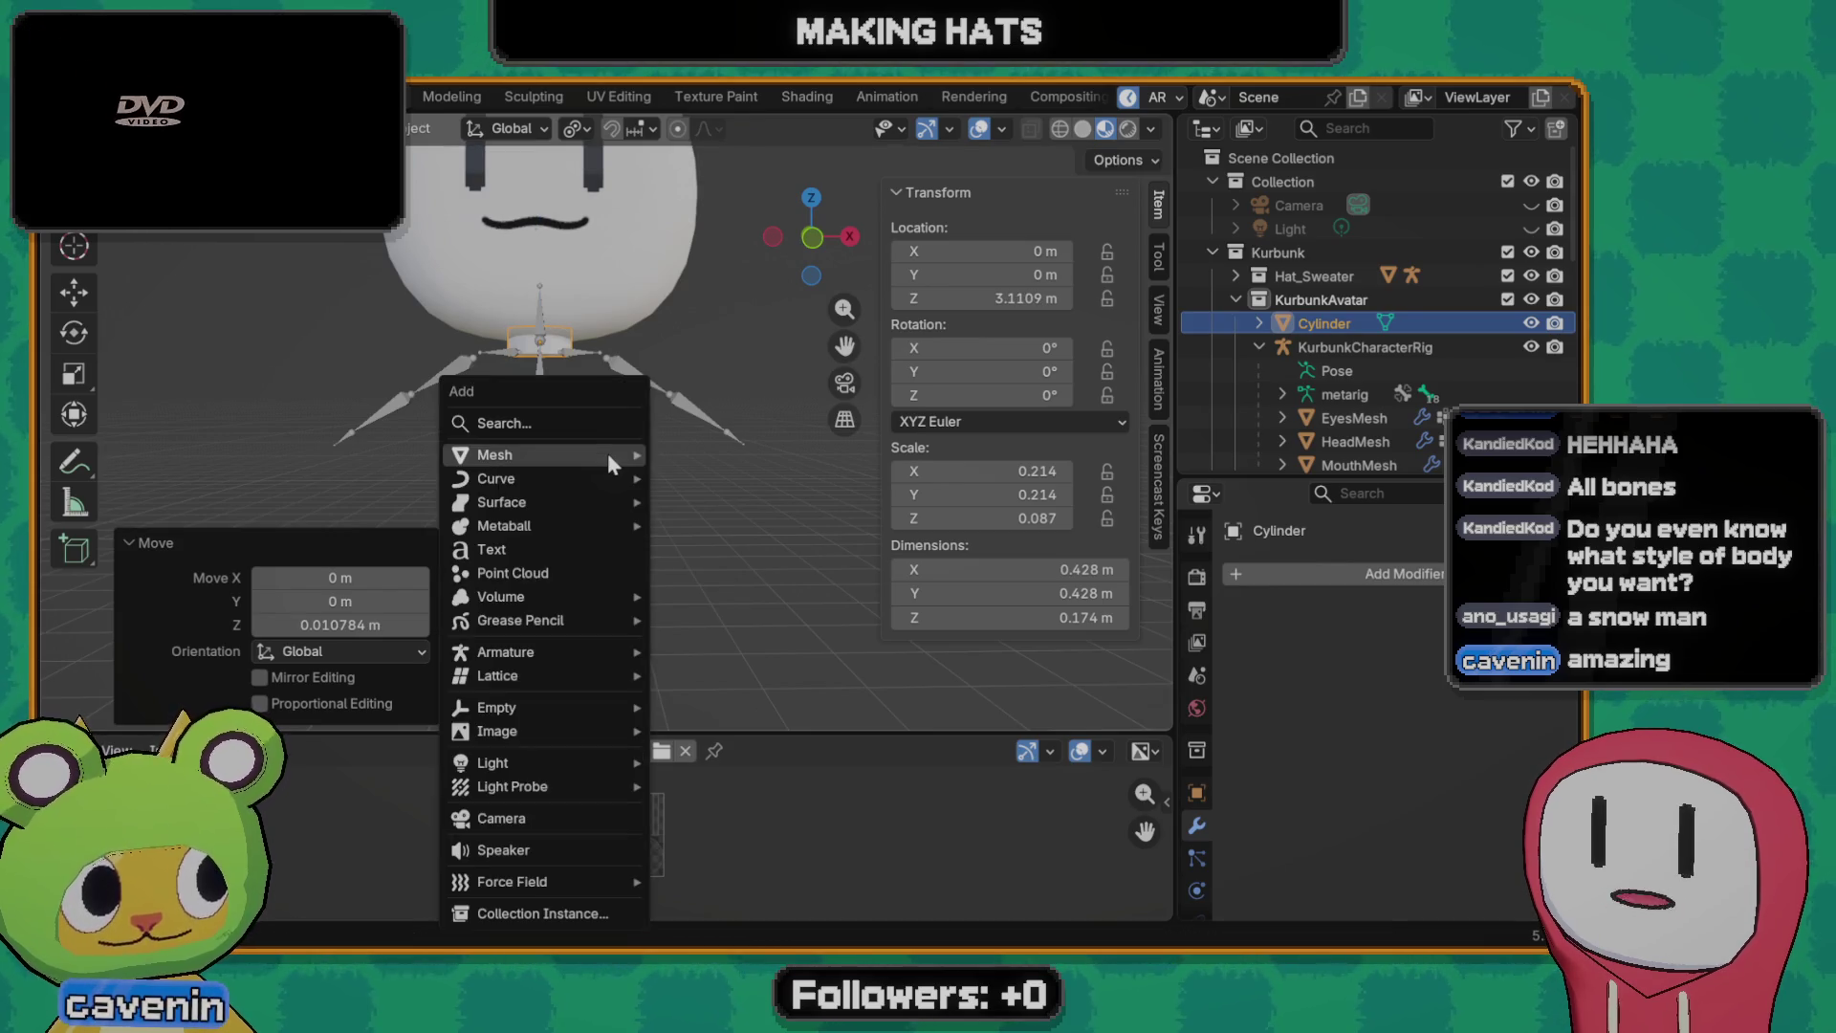
mouse_move(494, 453)
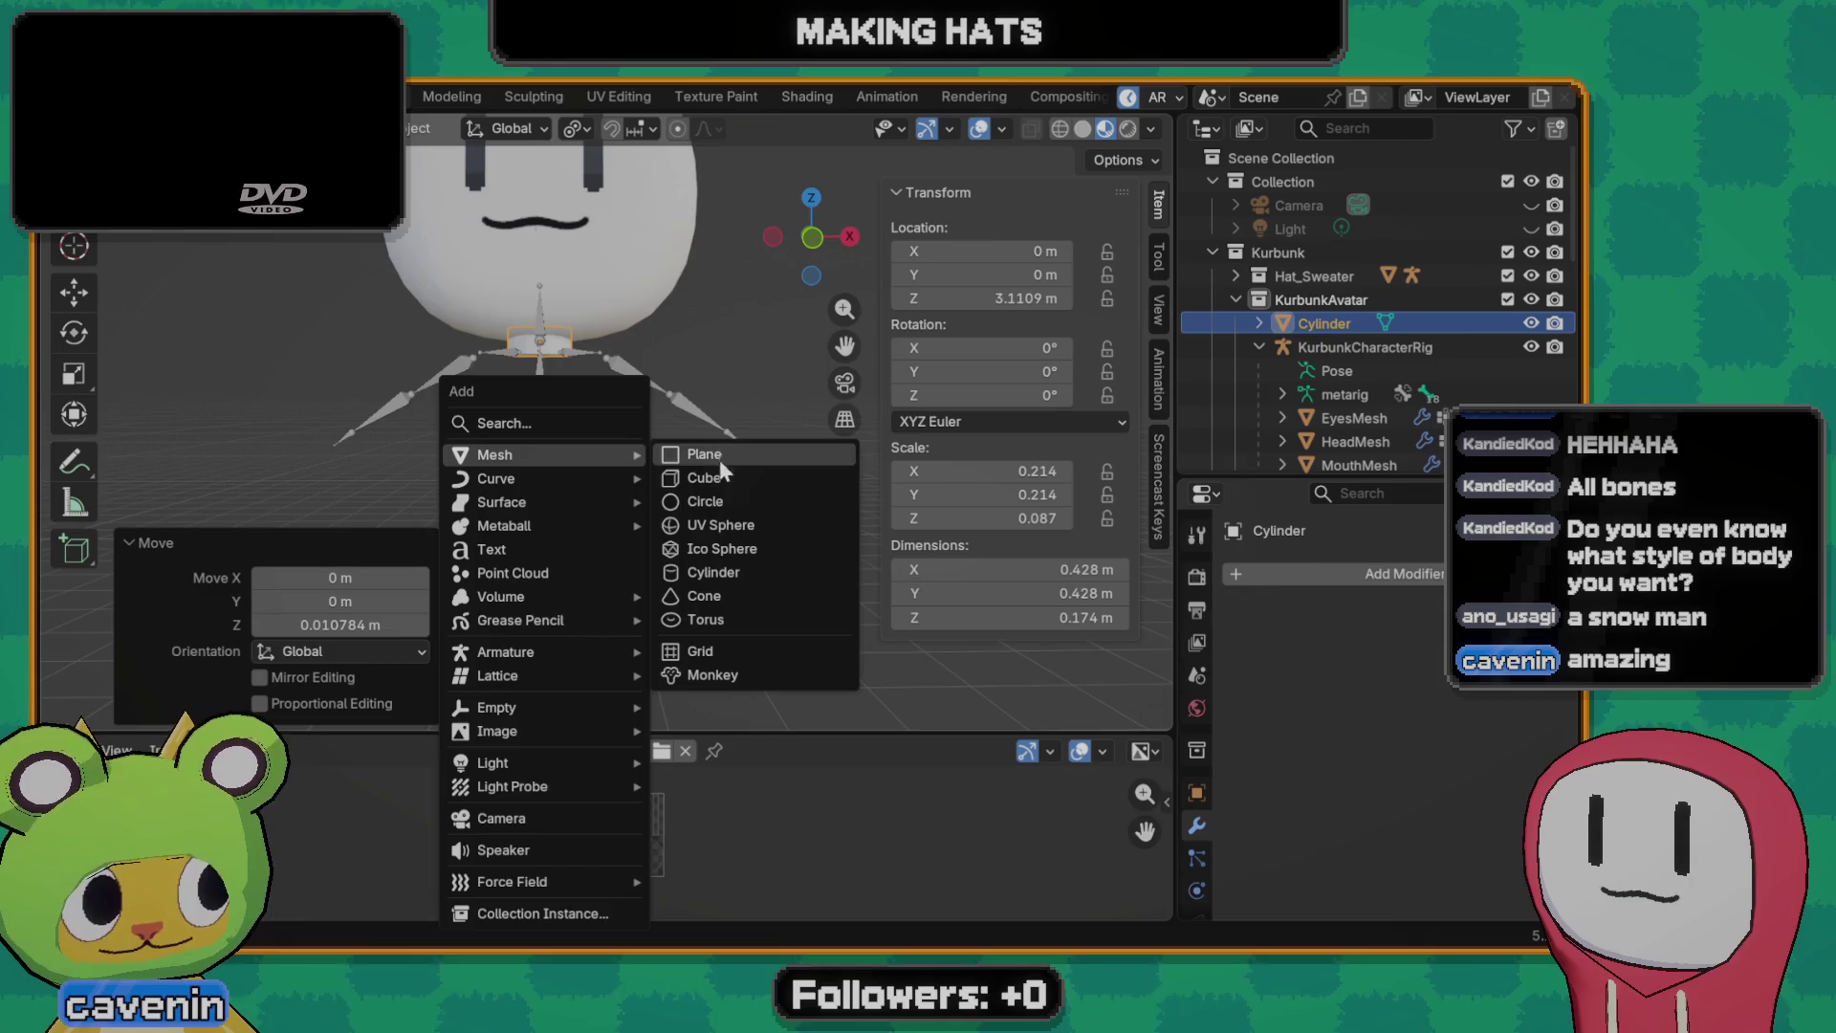
- Add a cube over the torso with a Subdivision Surface modifier at viewport level 2
left_click(710, 477)
key("g")
key("z")
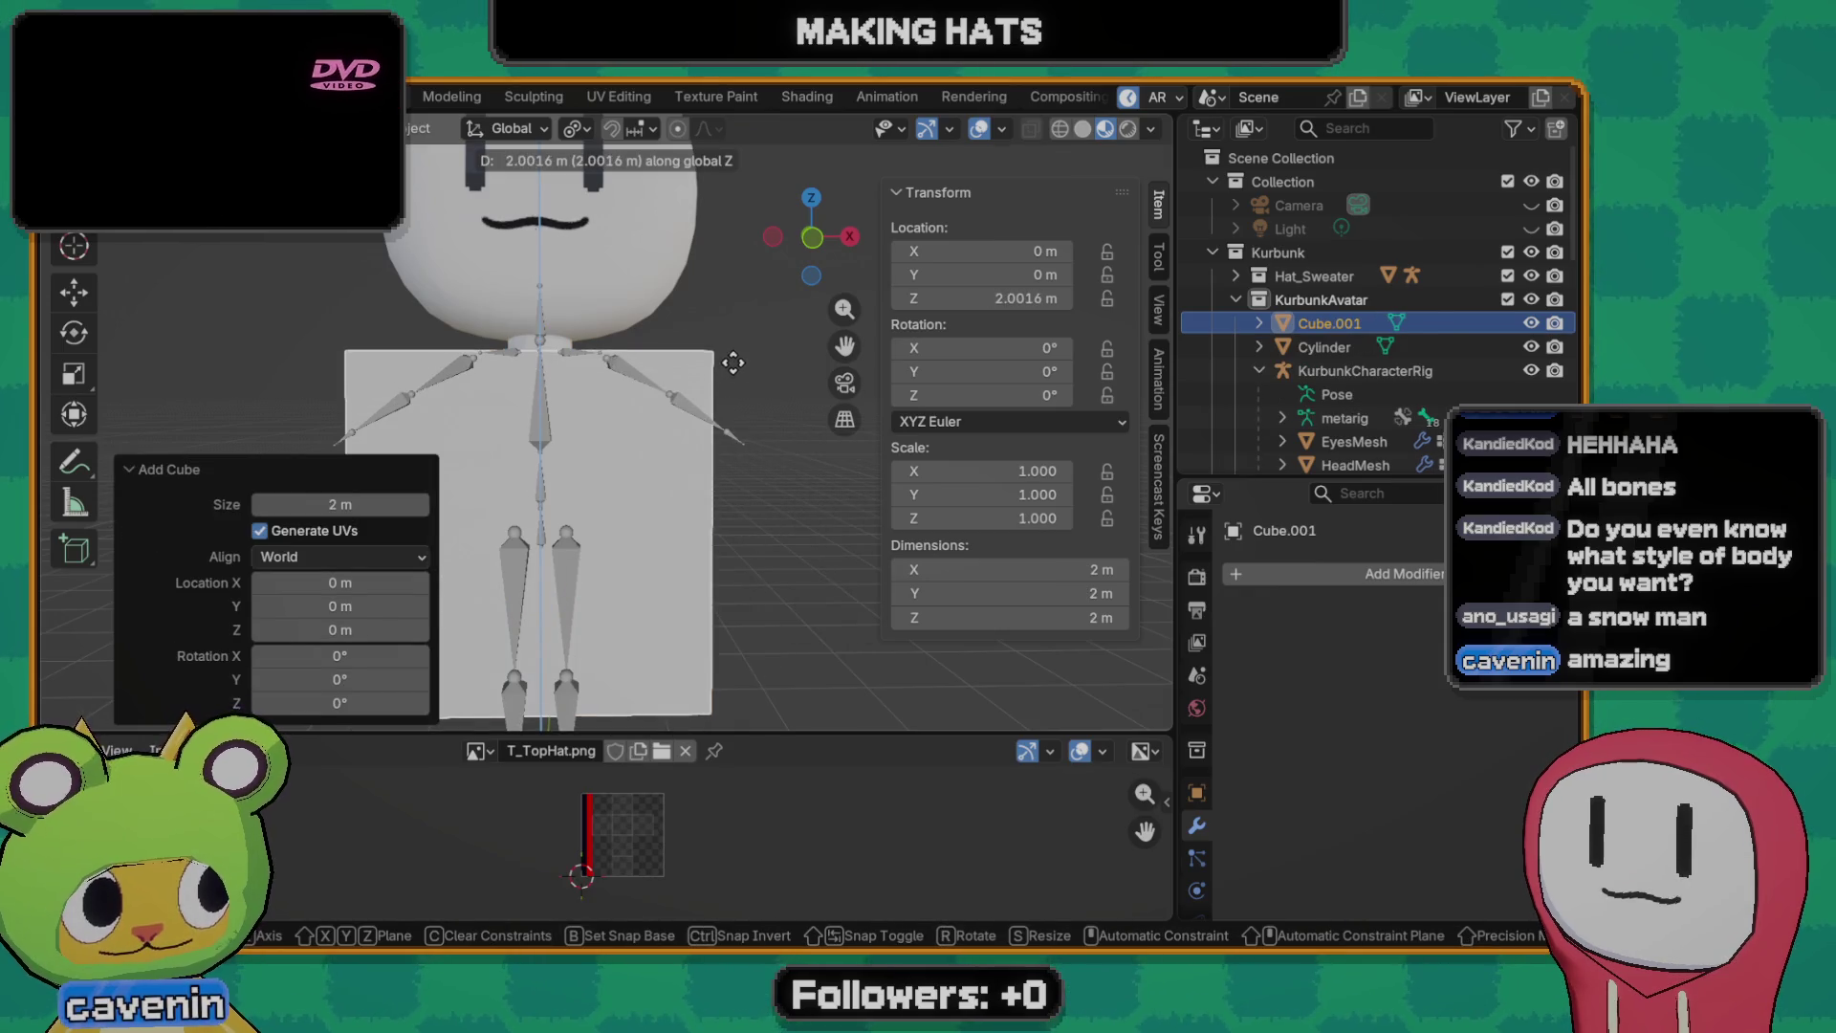
left_click(861, 431)
left_click(1404, 572)
type("s")
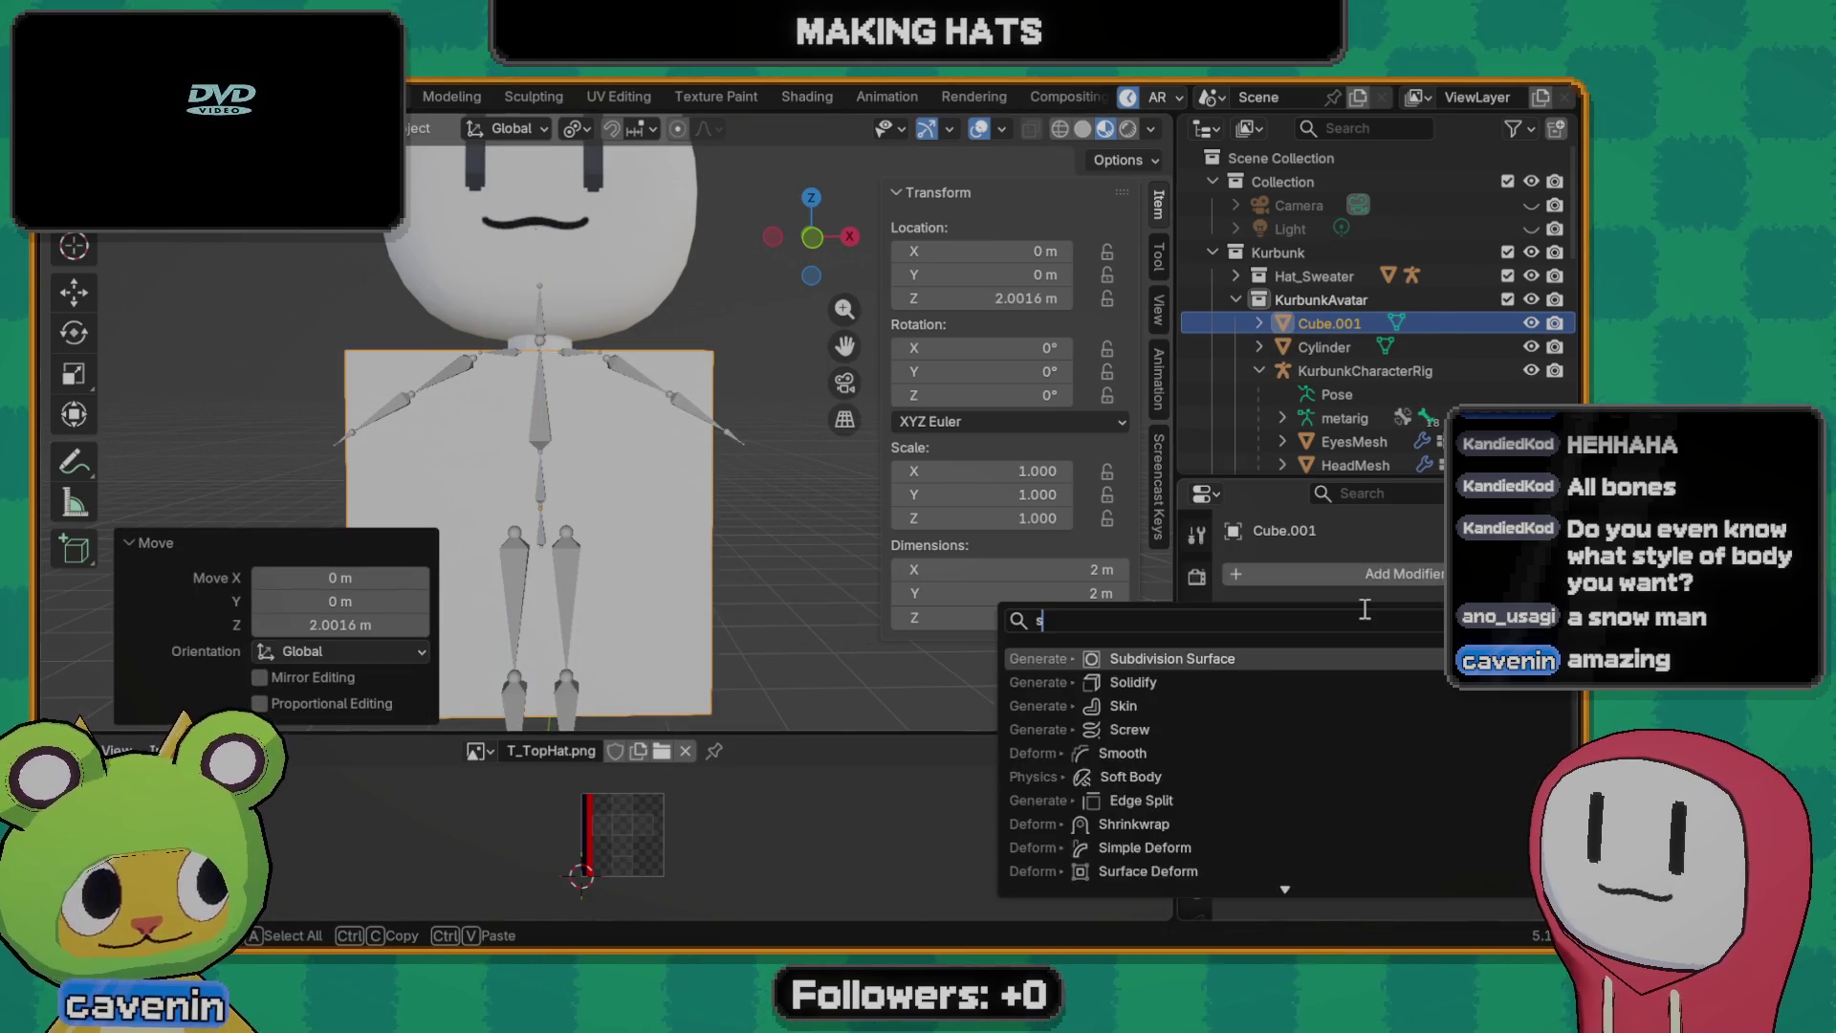
type("ub")
key("Return")
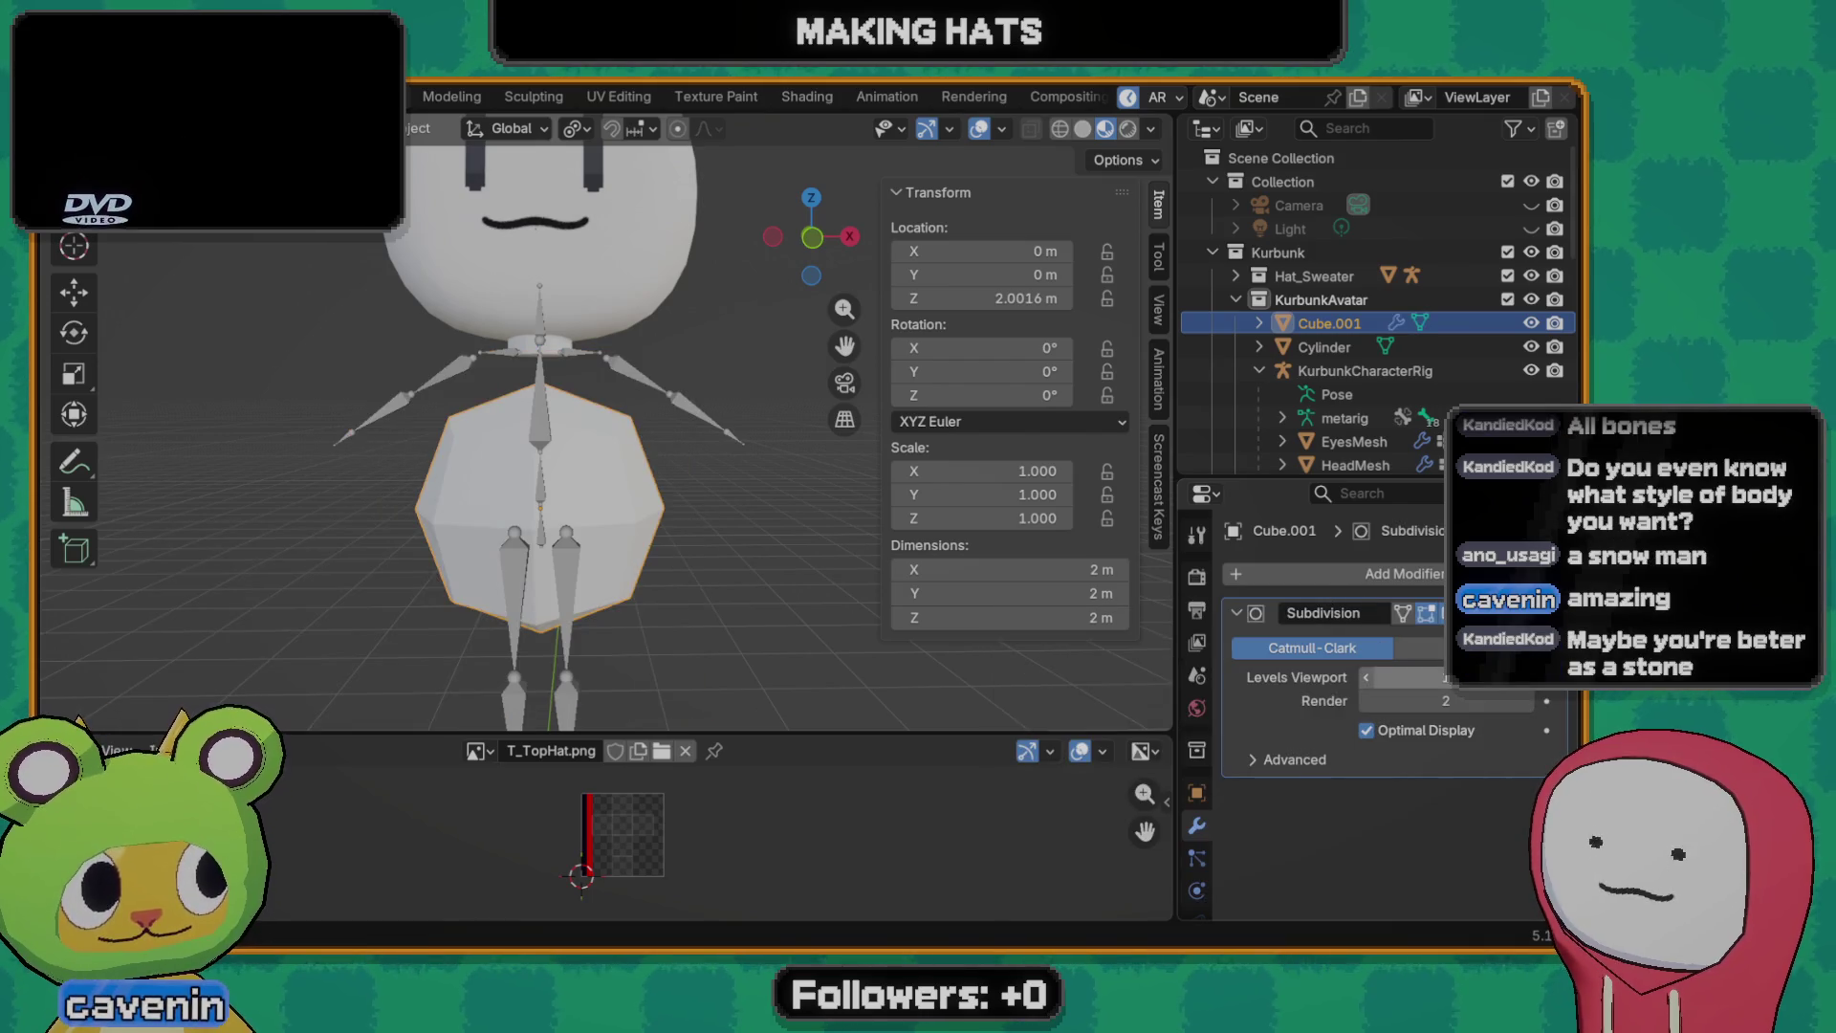
left_click(1525, 680)
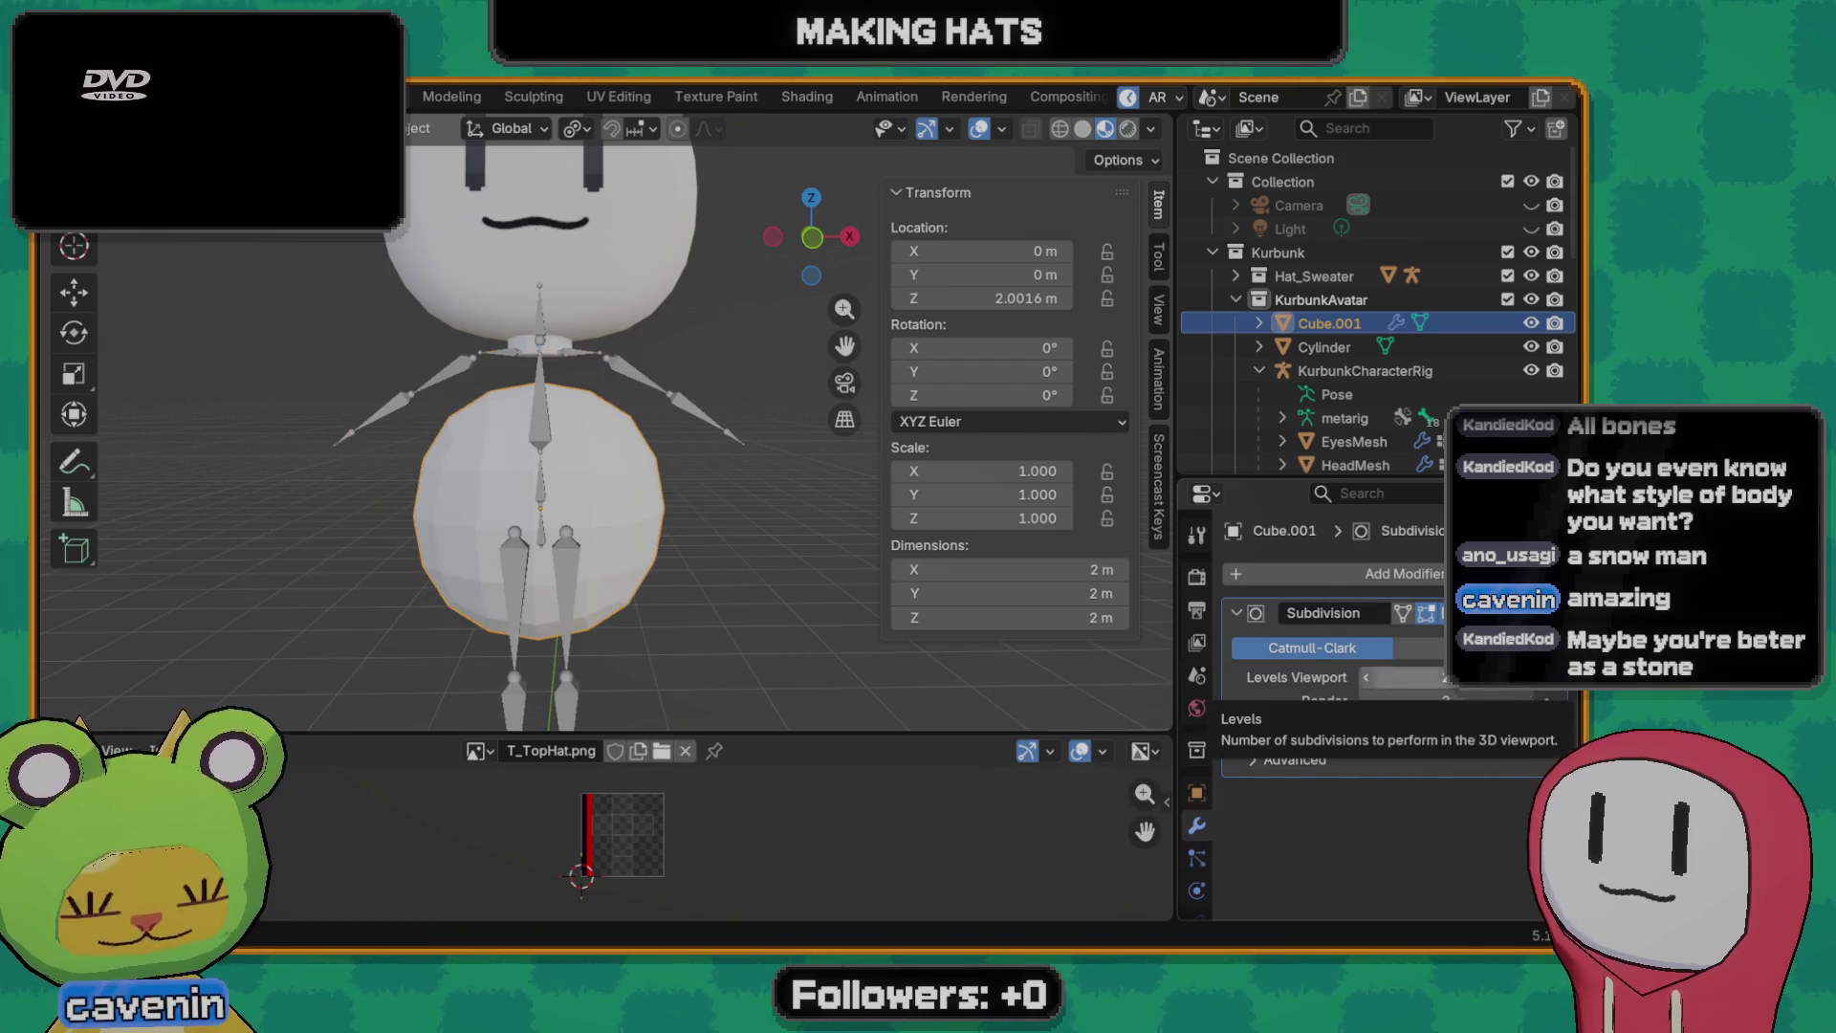
- Stretch the cube into a 3.66 m tall capsule, lower it about 0.45 m under the head, and enter Edit Mode
key("s")
key("z")
left_click(709, 633)
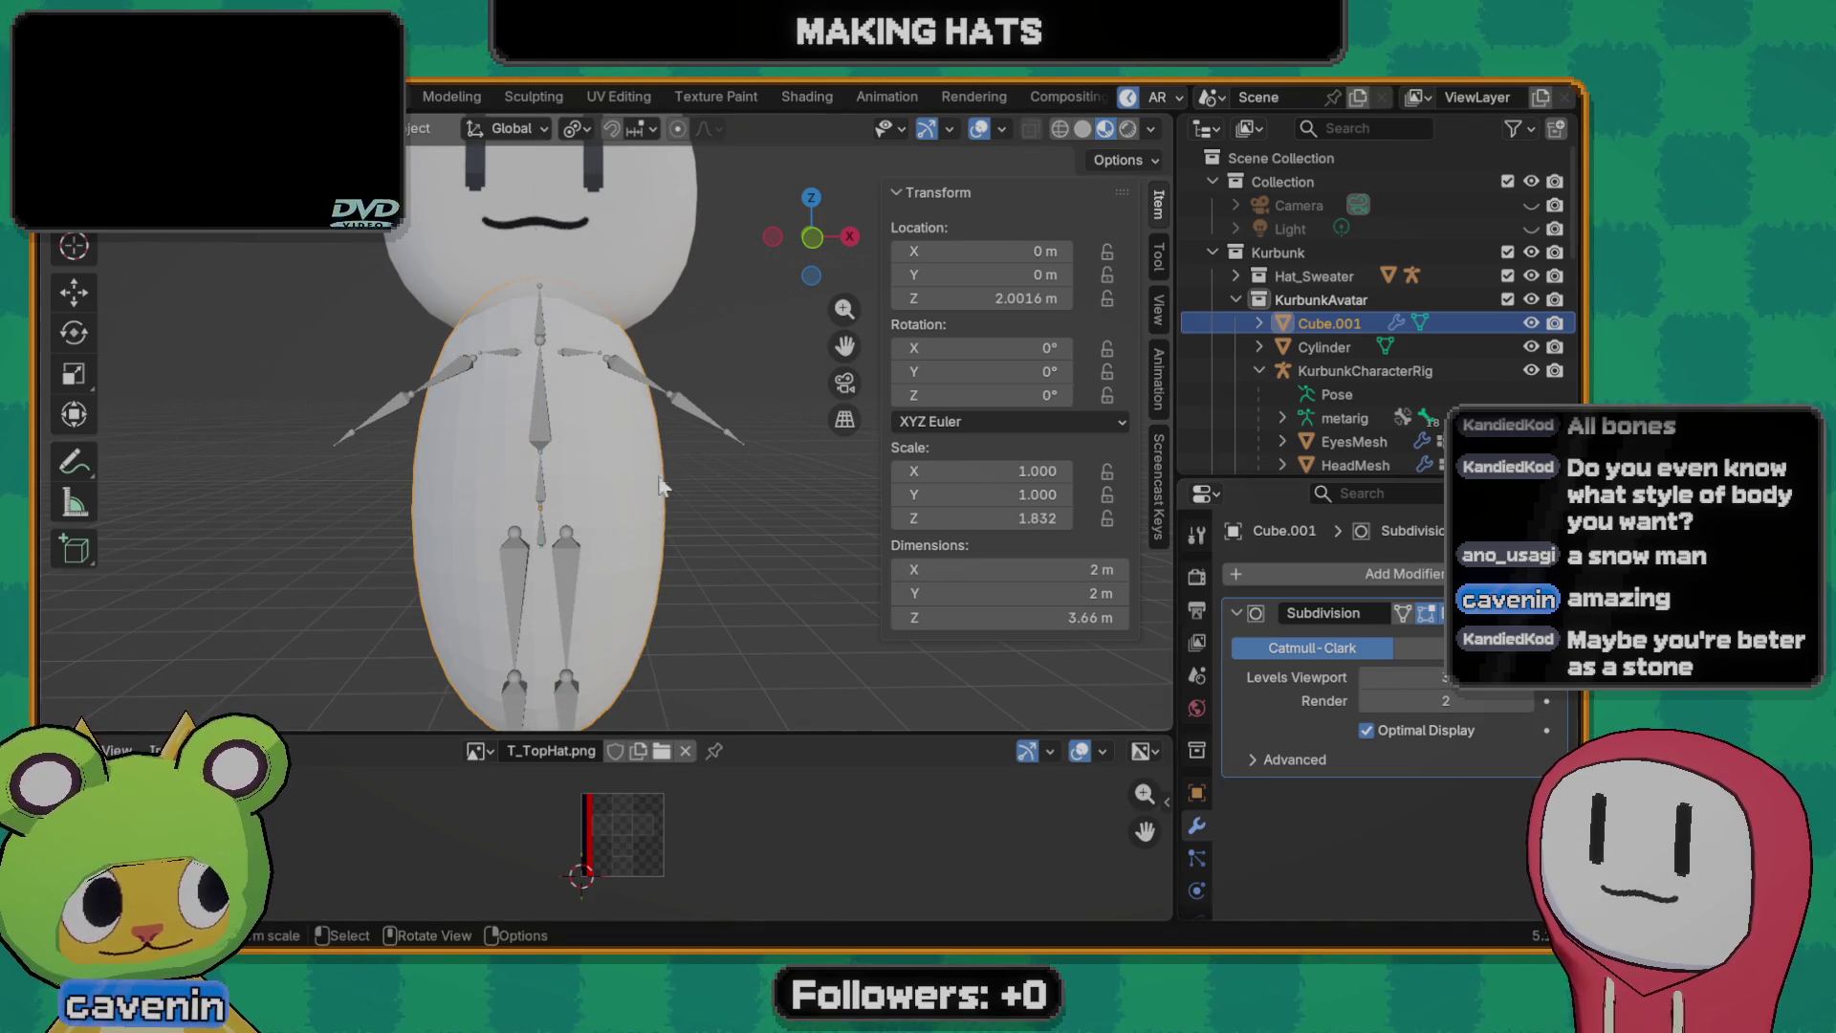
middle_click_drag(635, 541, 614, 482)
key("g")
key("z")
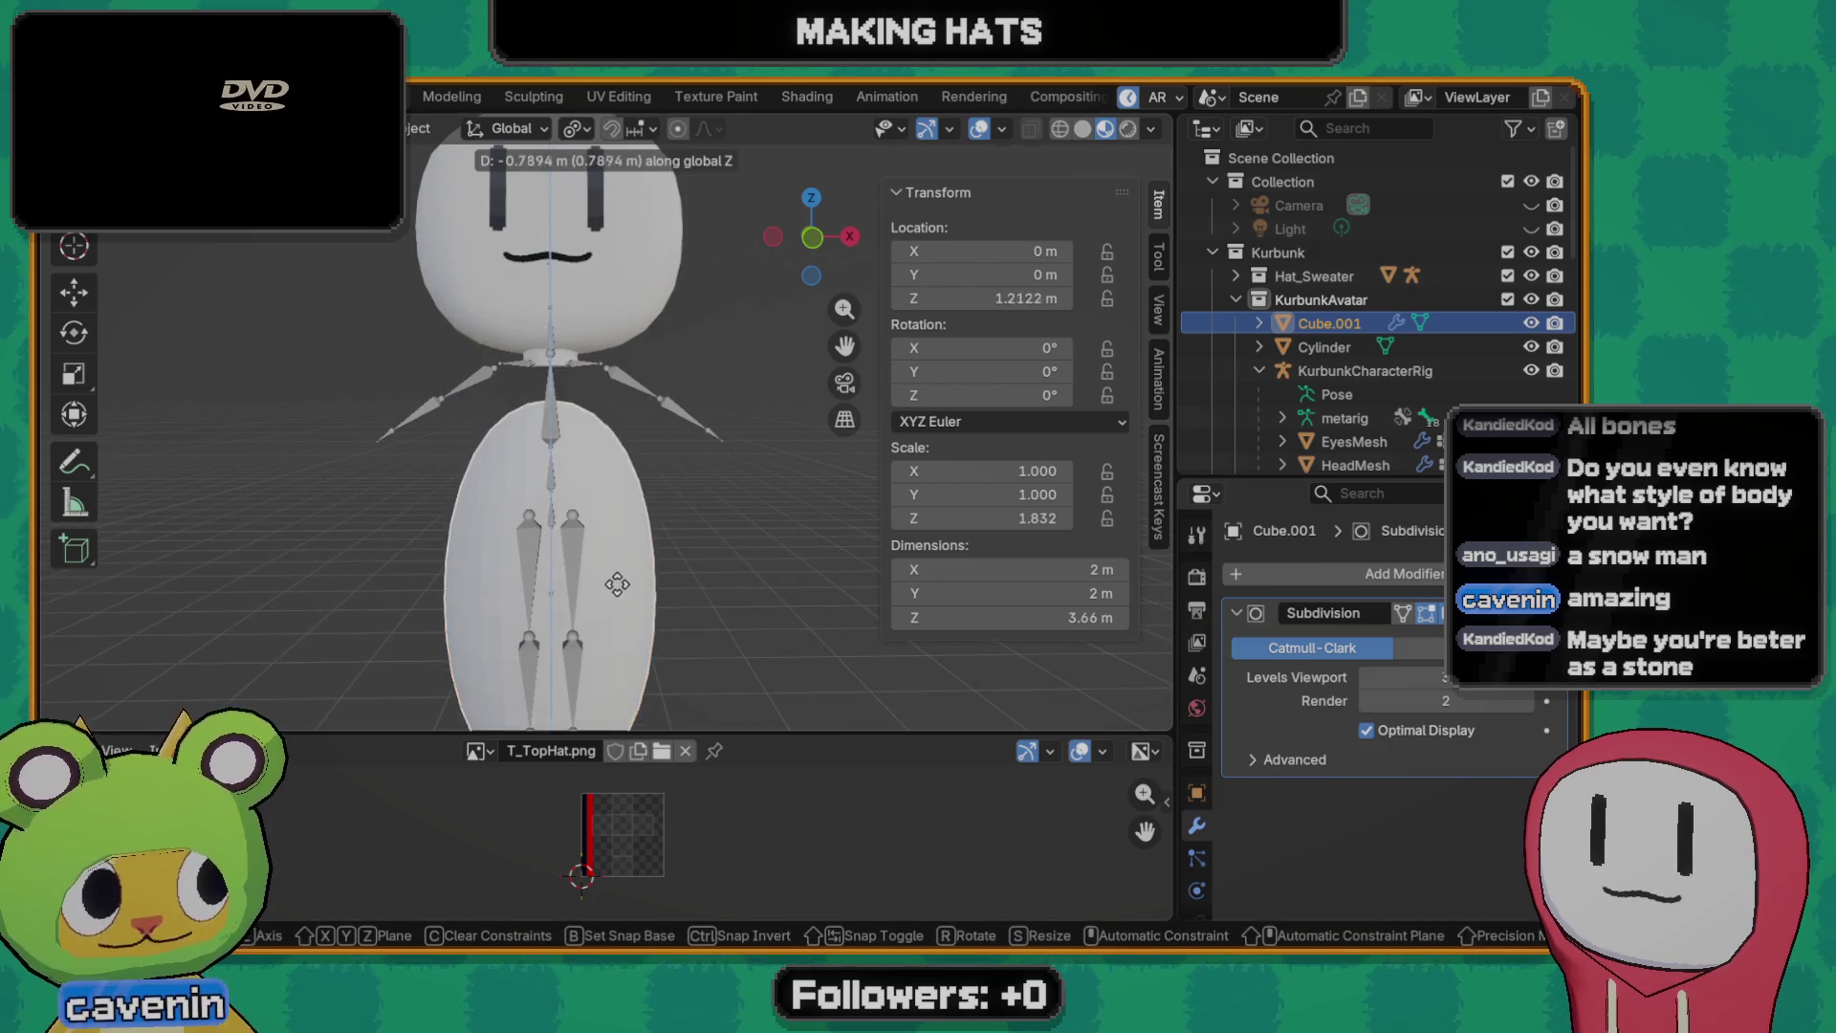
left_click(611, 582)
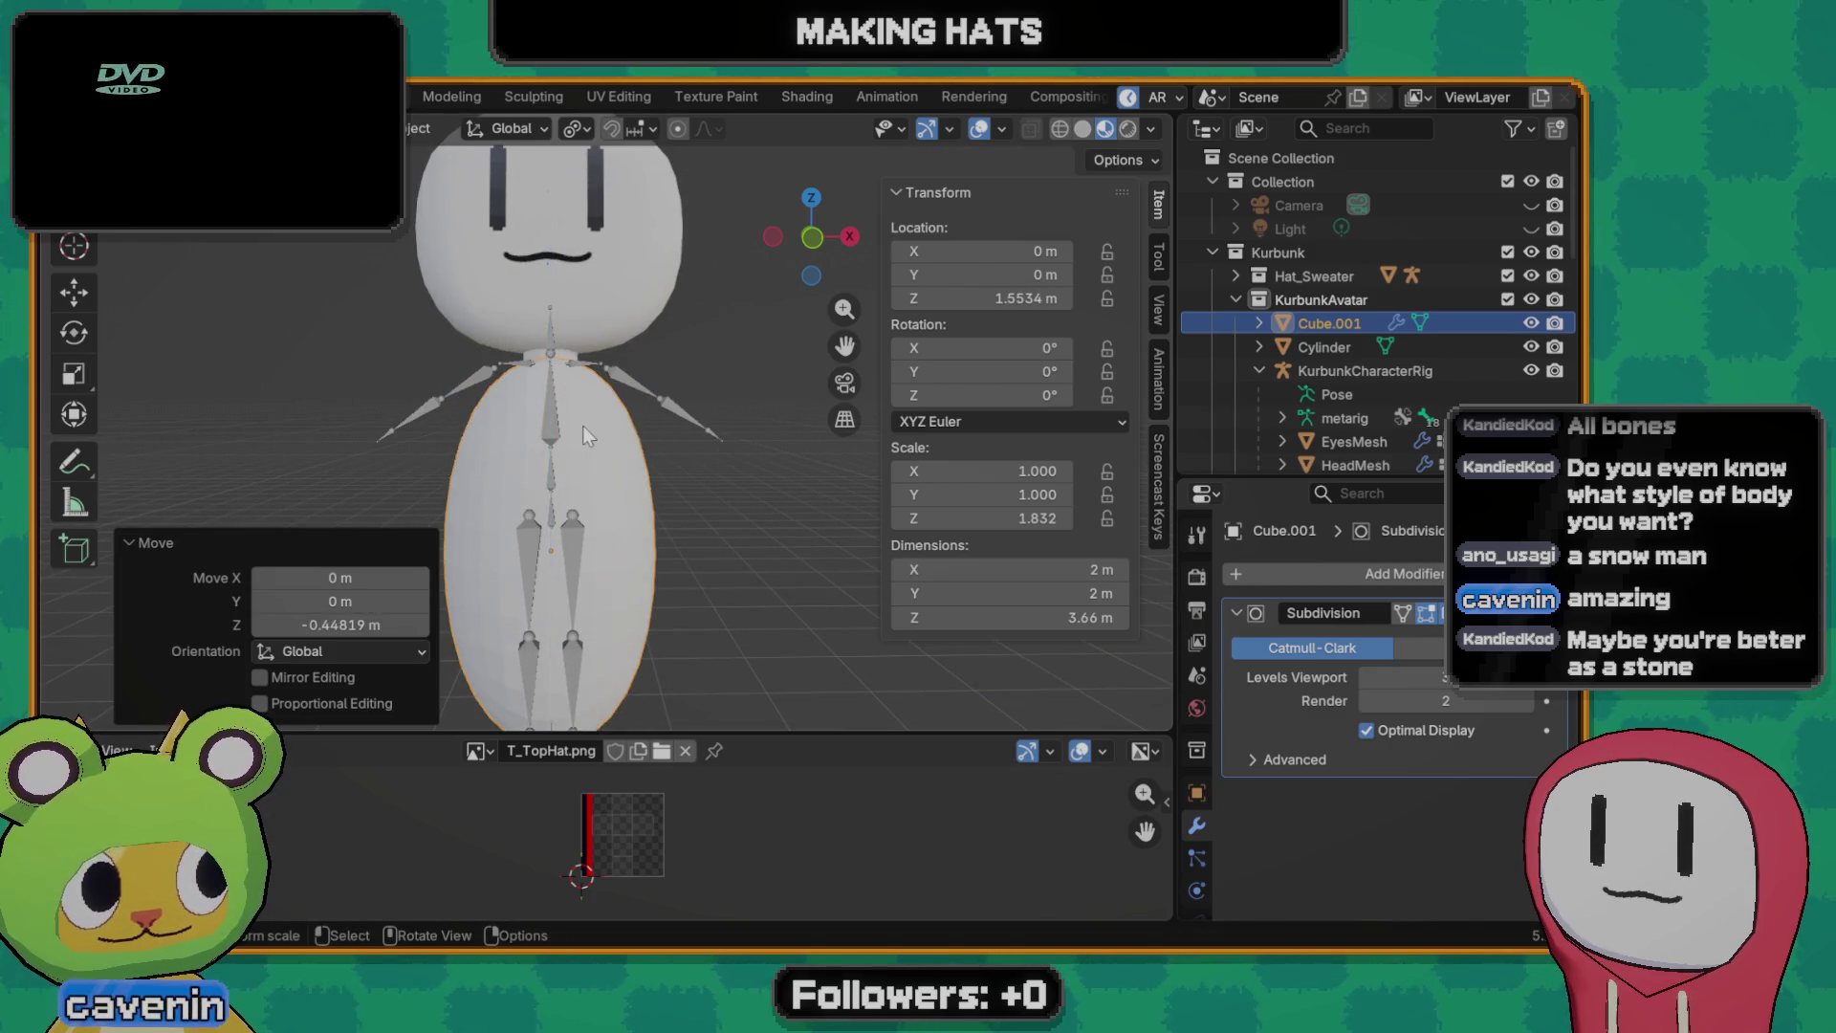
scroll(597, 580, "down", 2)
key("Tab")
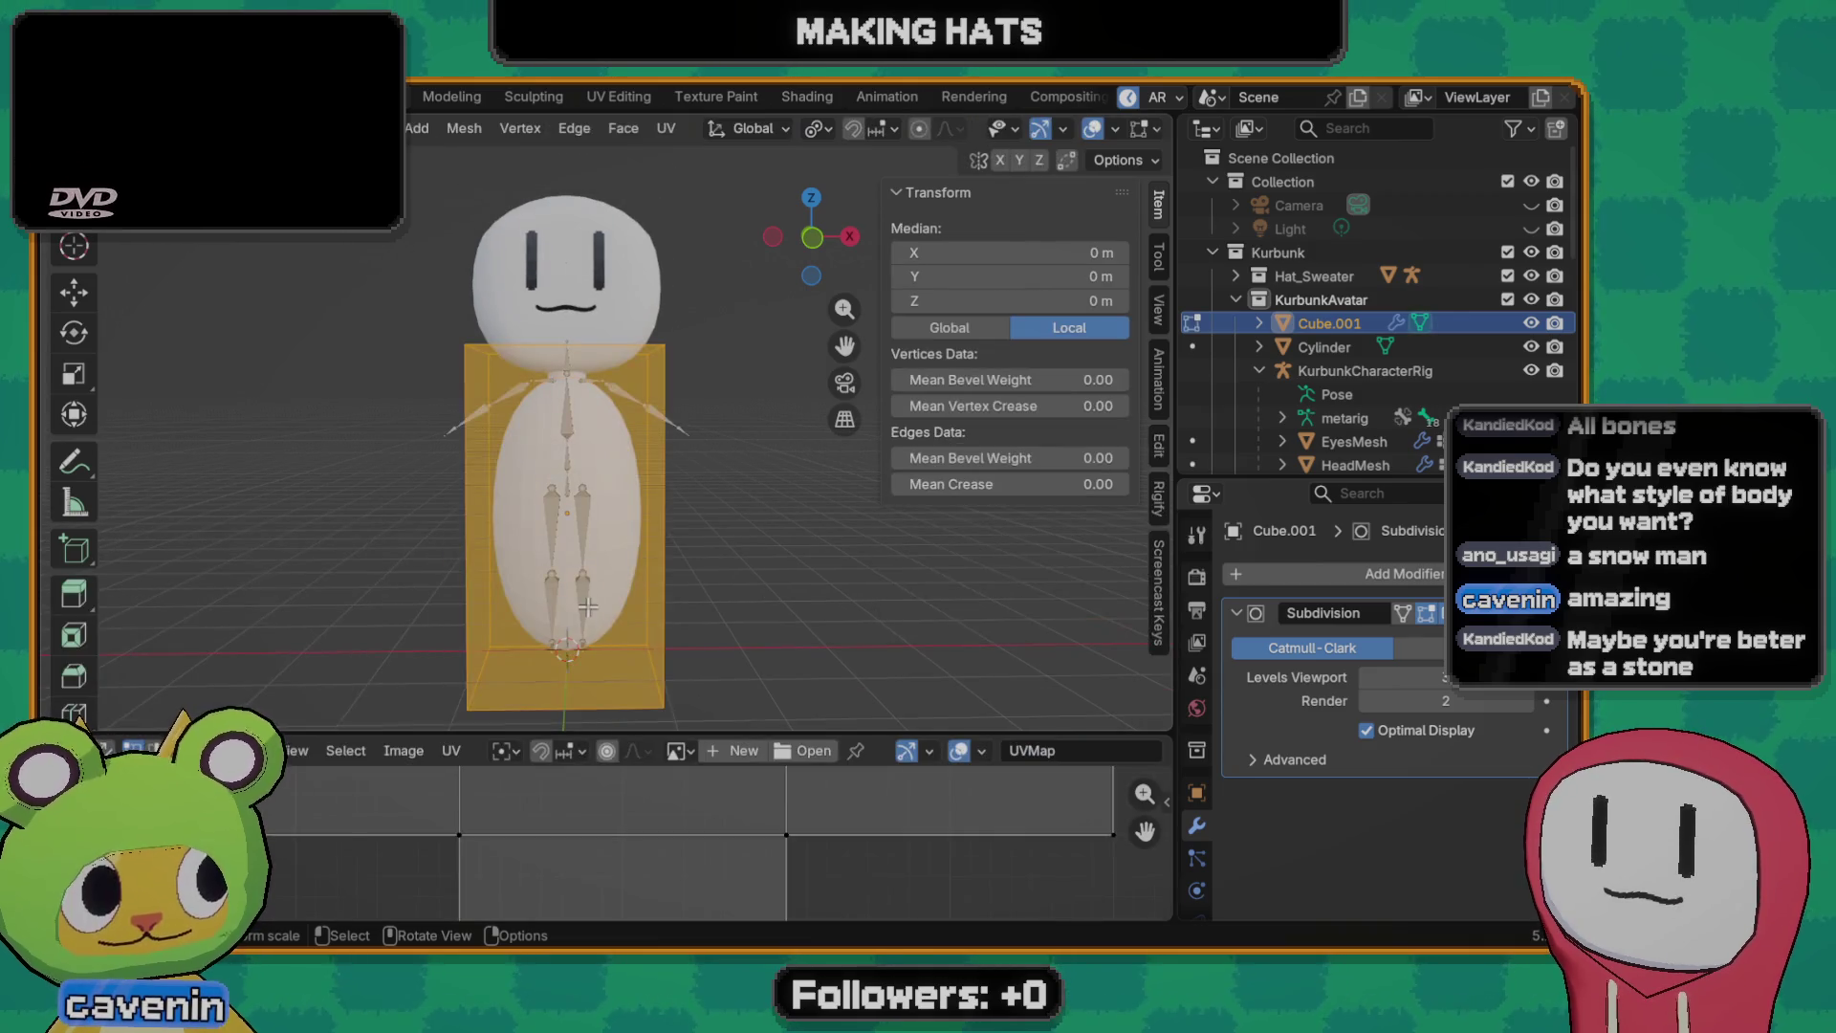
- Add a horizontal loop cut around the body and move it upward
key("ctrl+r")
left_click(676, 486)
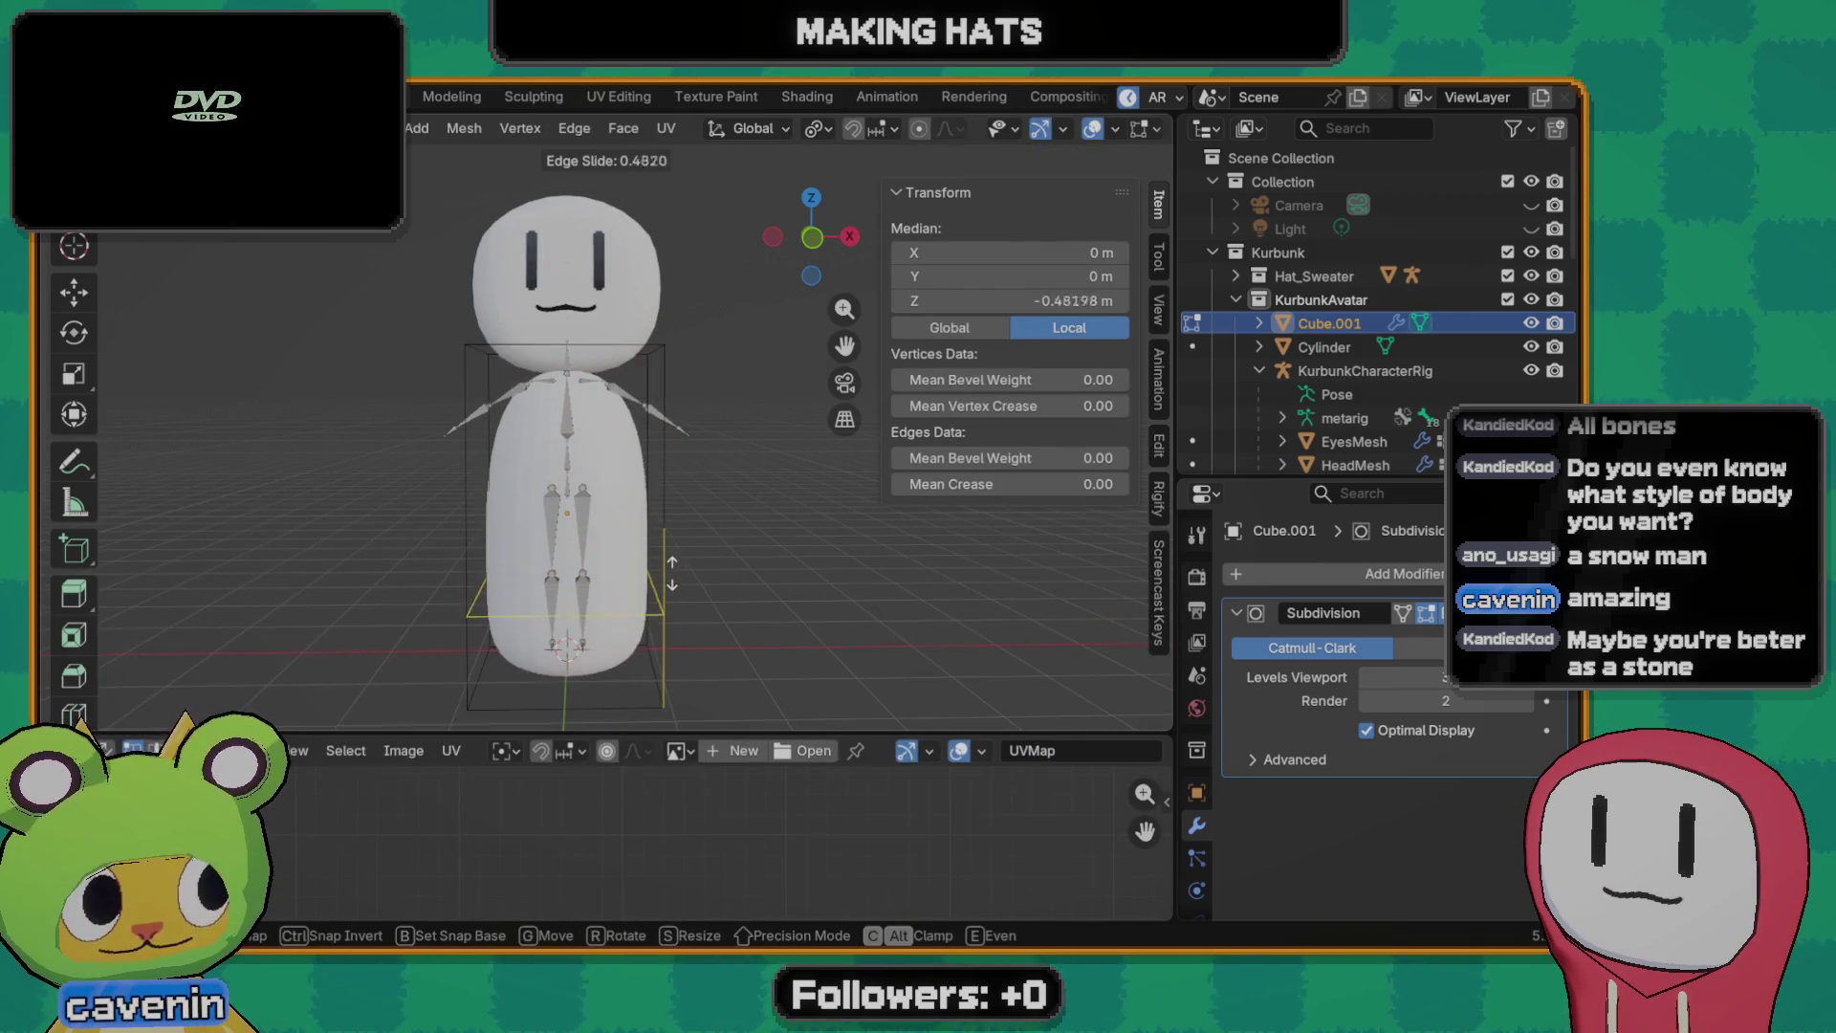
left_click(639, 359)
key("g")
key("z")
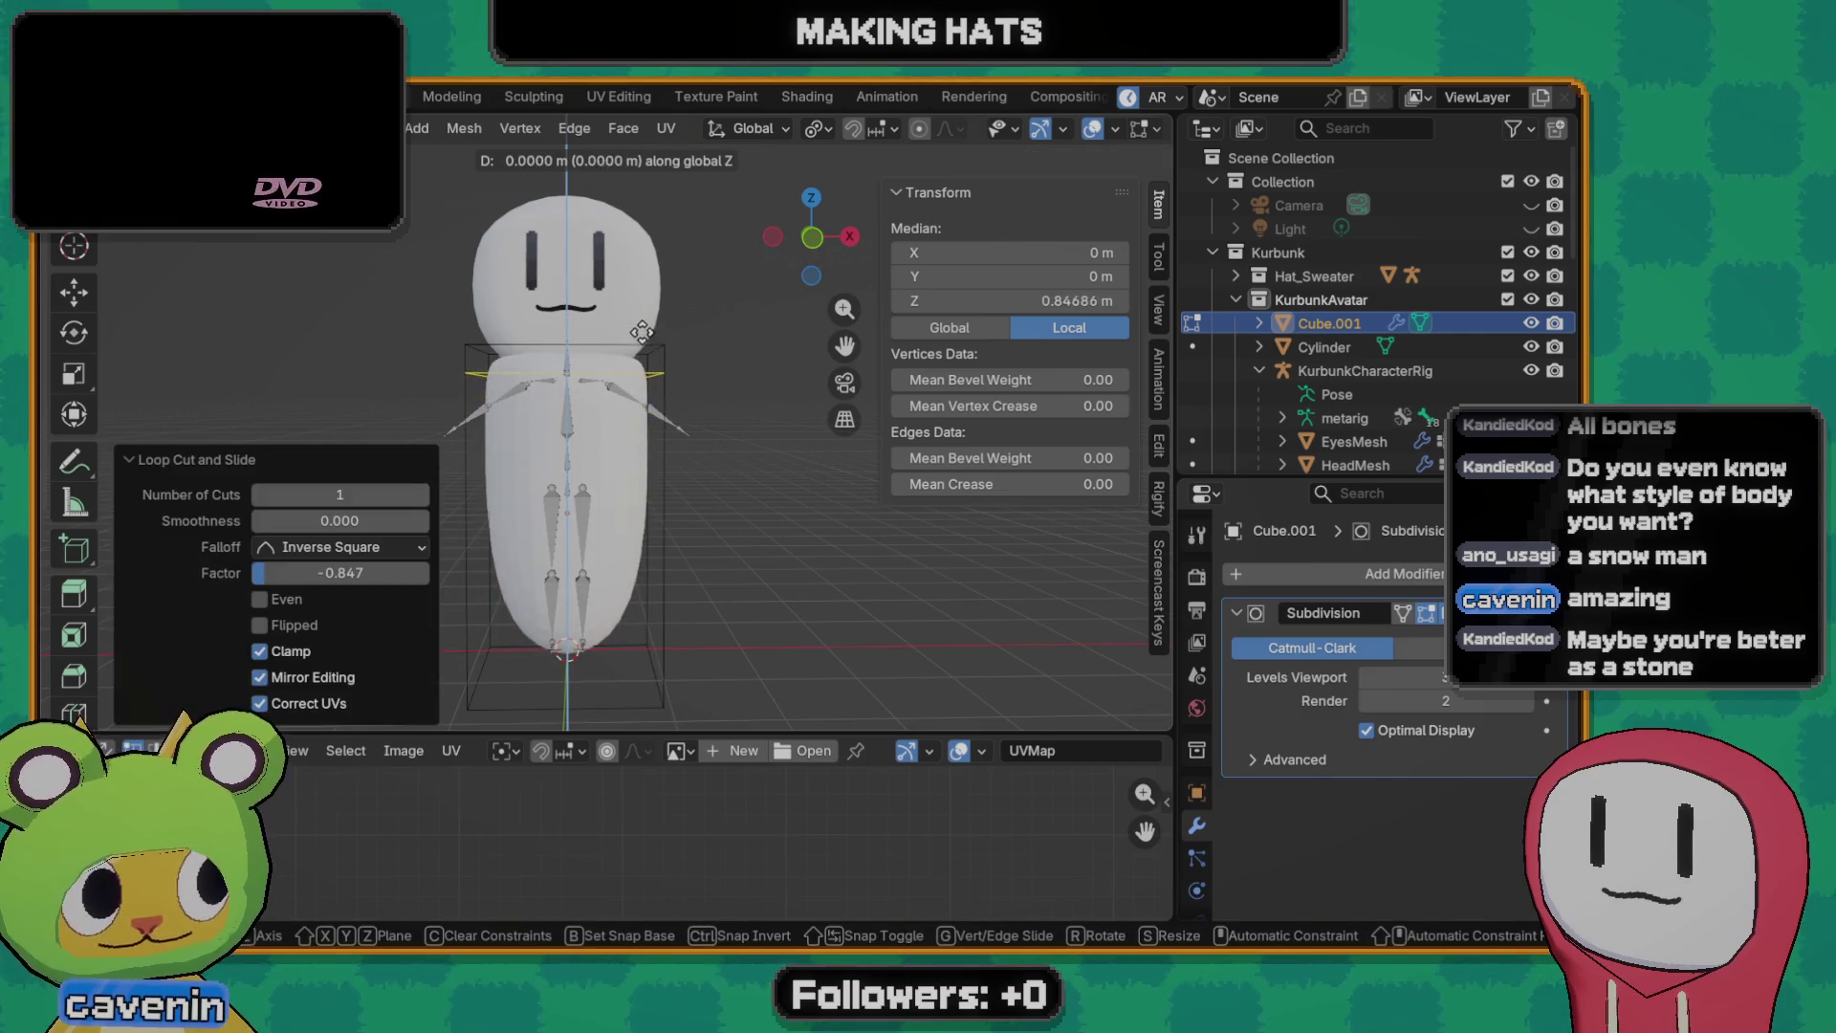
left_click(640, 342)
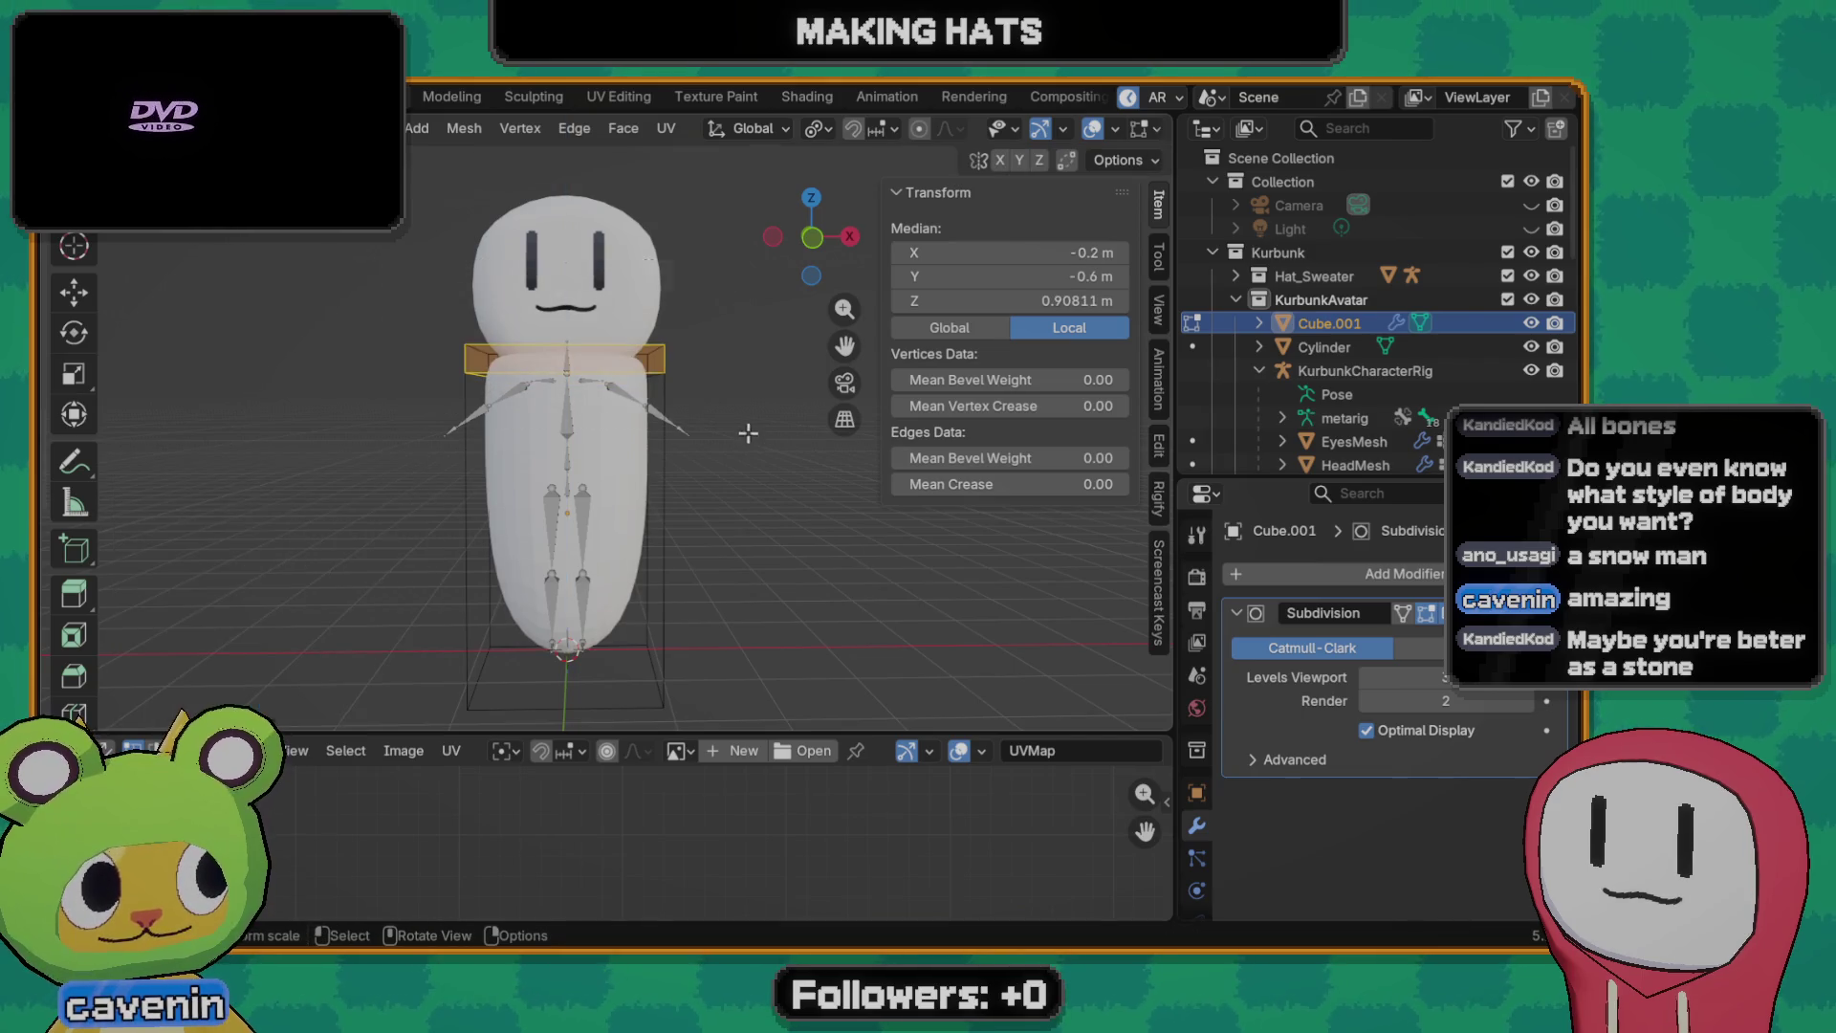
- From the front view, raise the edge loop further to about Z 0.92 m near the shoulders
key("grave")
left_click(582, 398)
scroll(581, 398, "up", 2)
key("g")
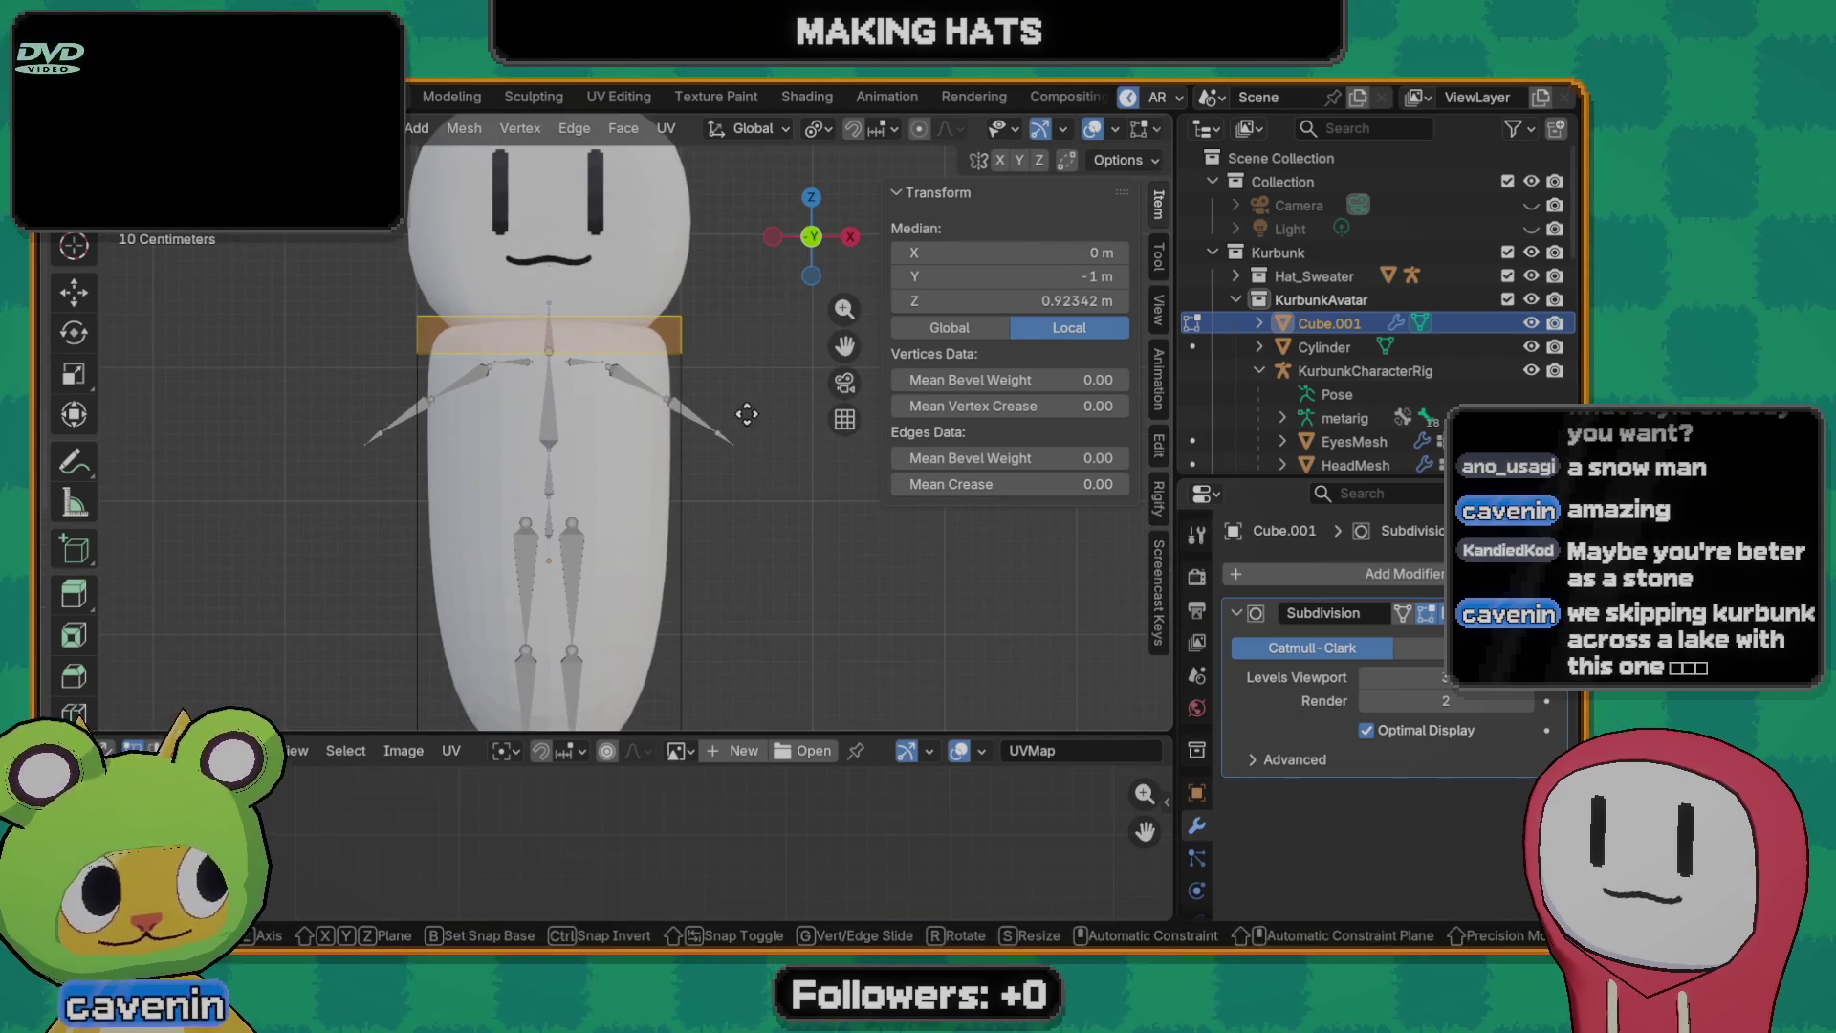
key("z")
left_click(419, 320)
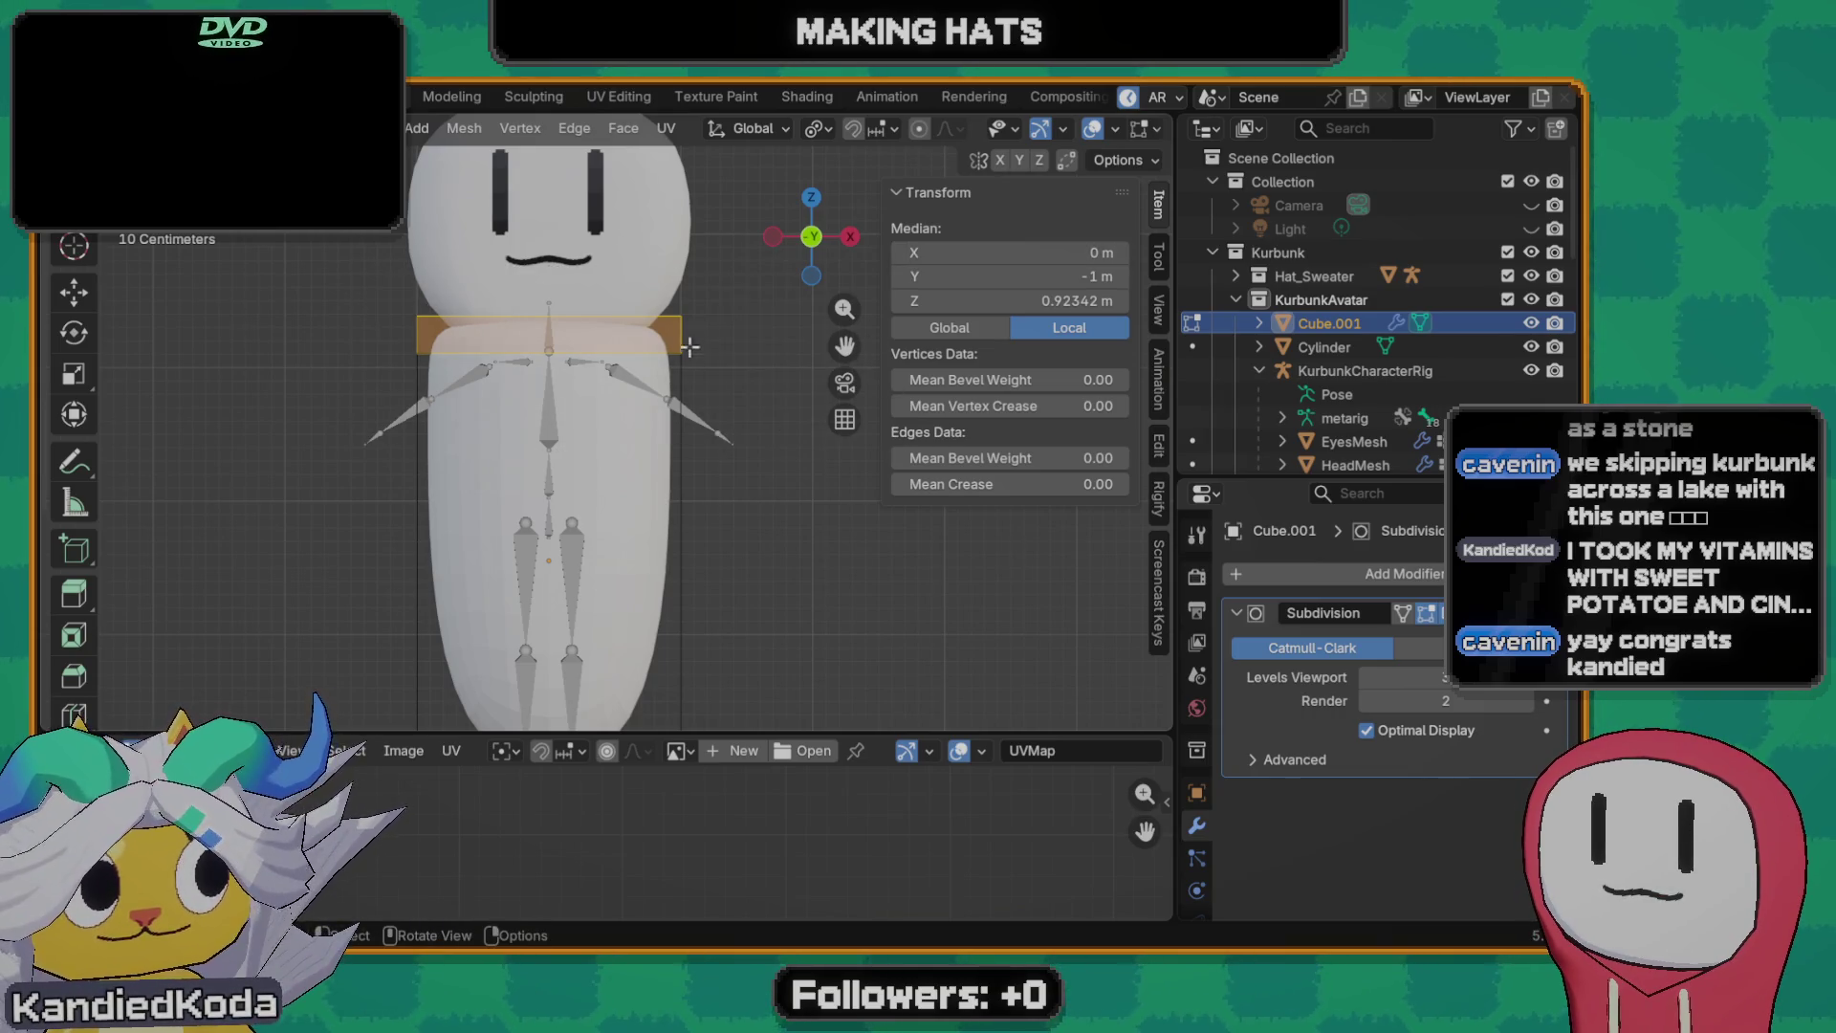
scroll(635, 403, "up", 1)
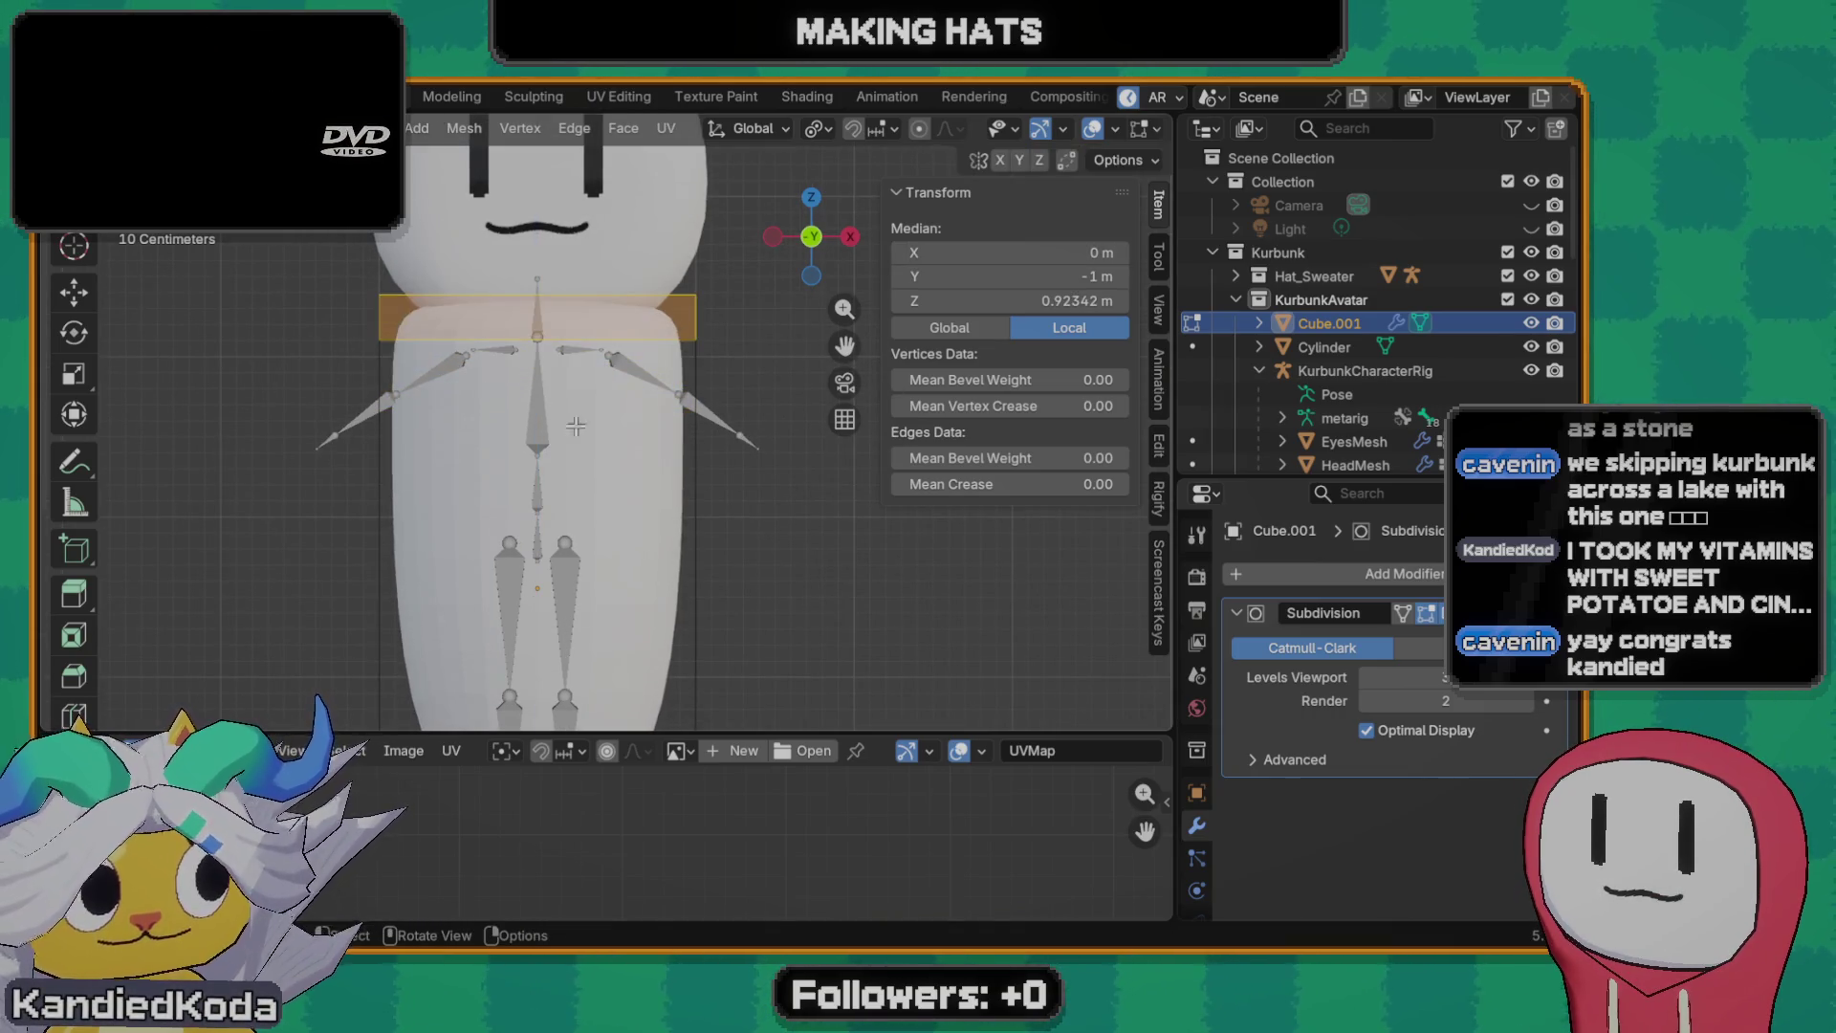
- Check the loop in wireframe from the front orthographic view, then return to Material Preview
middle_click_drag(587, 377, 587, 378)
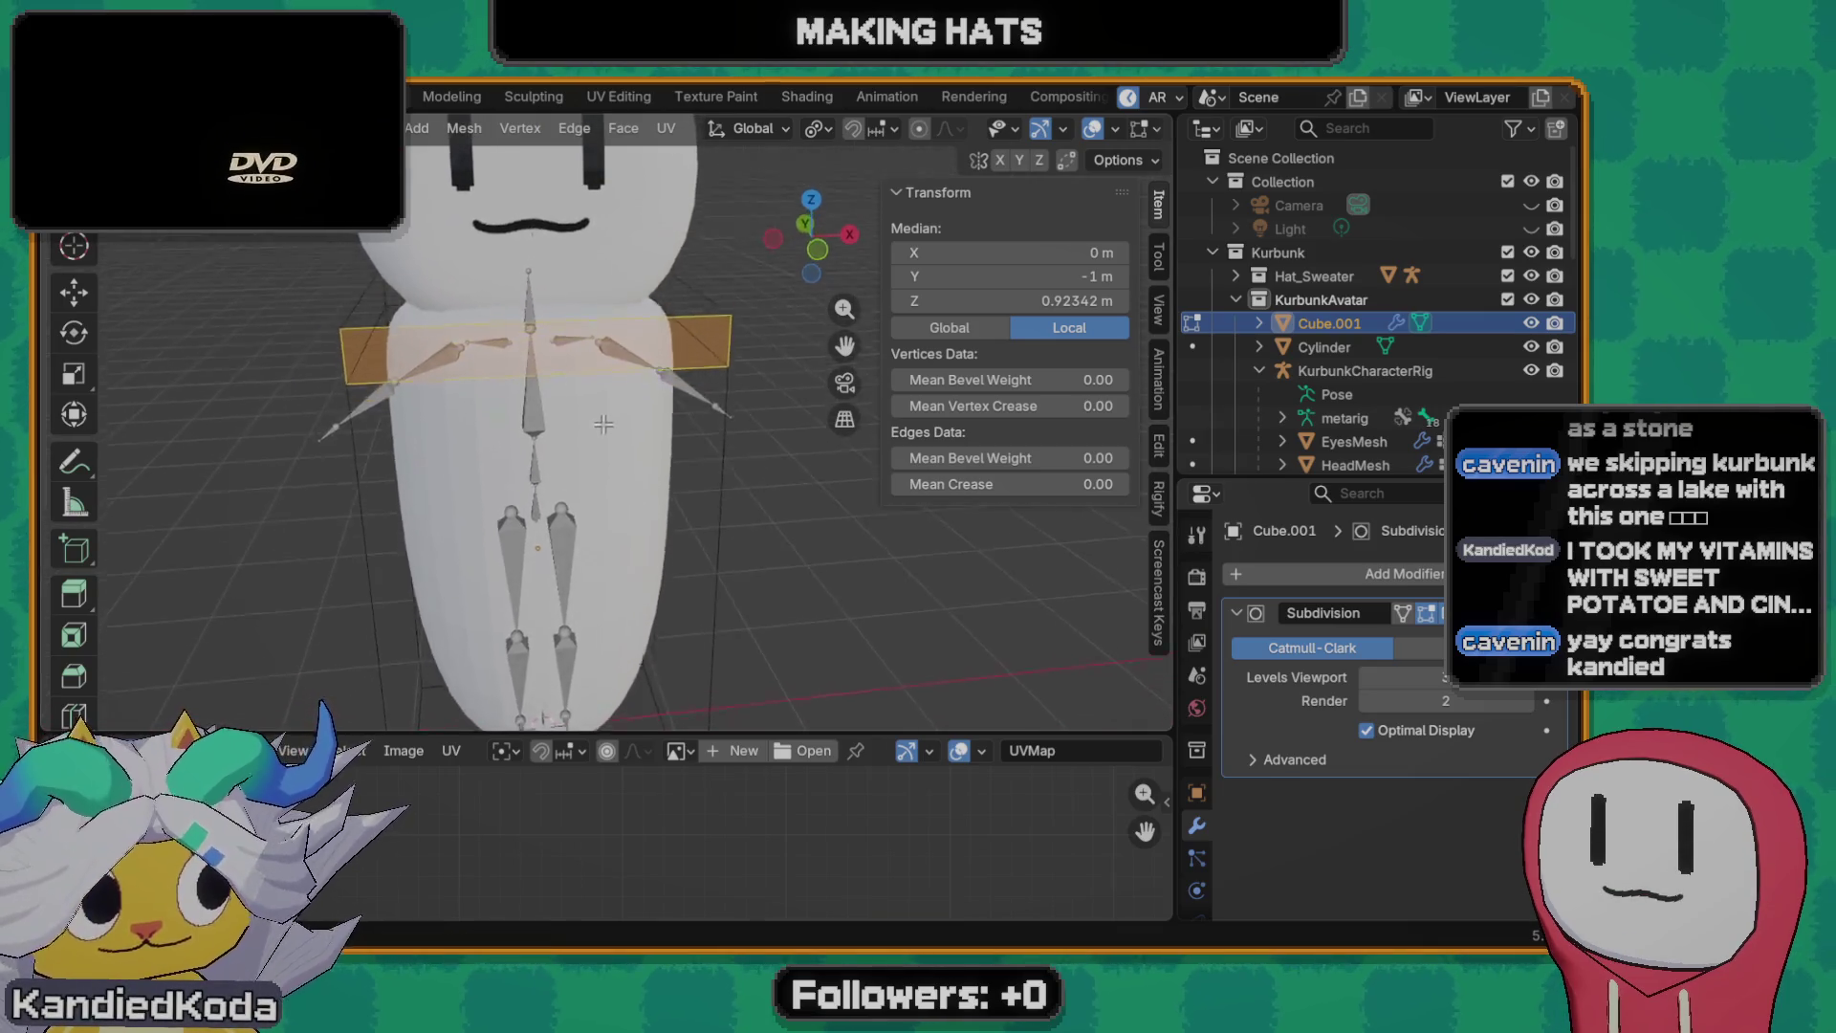
key("z")
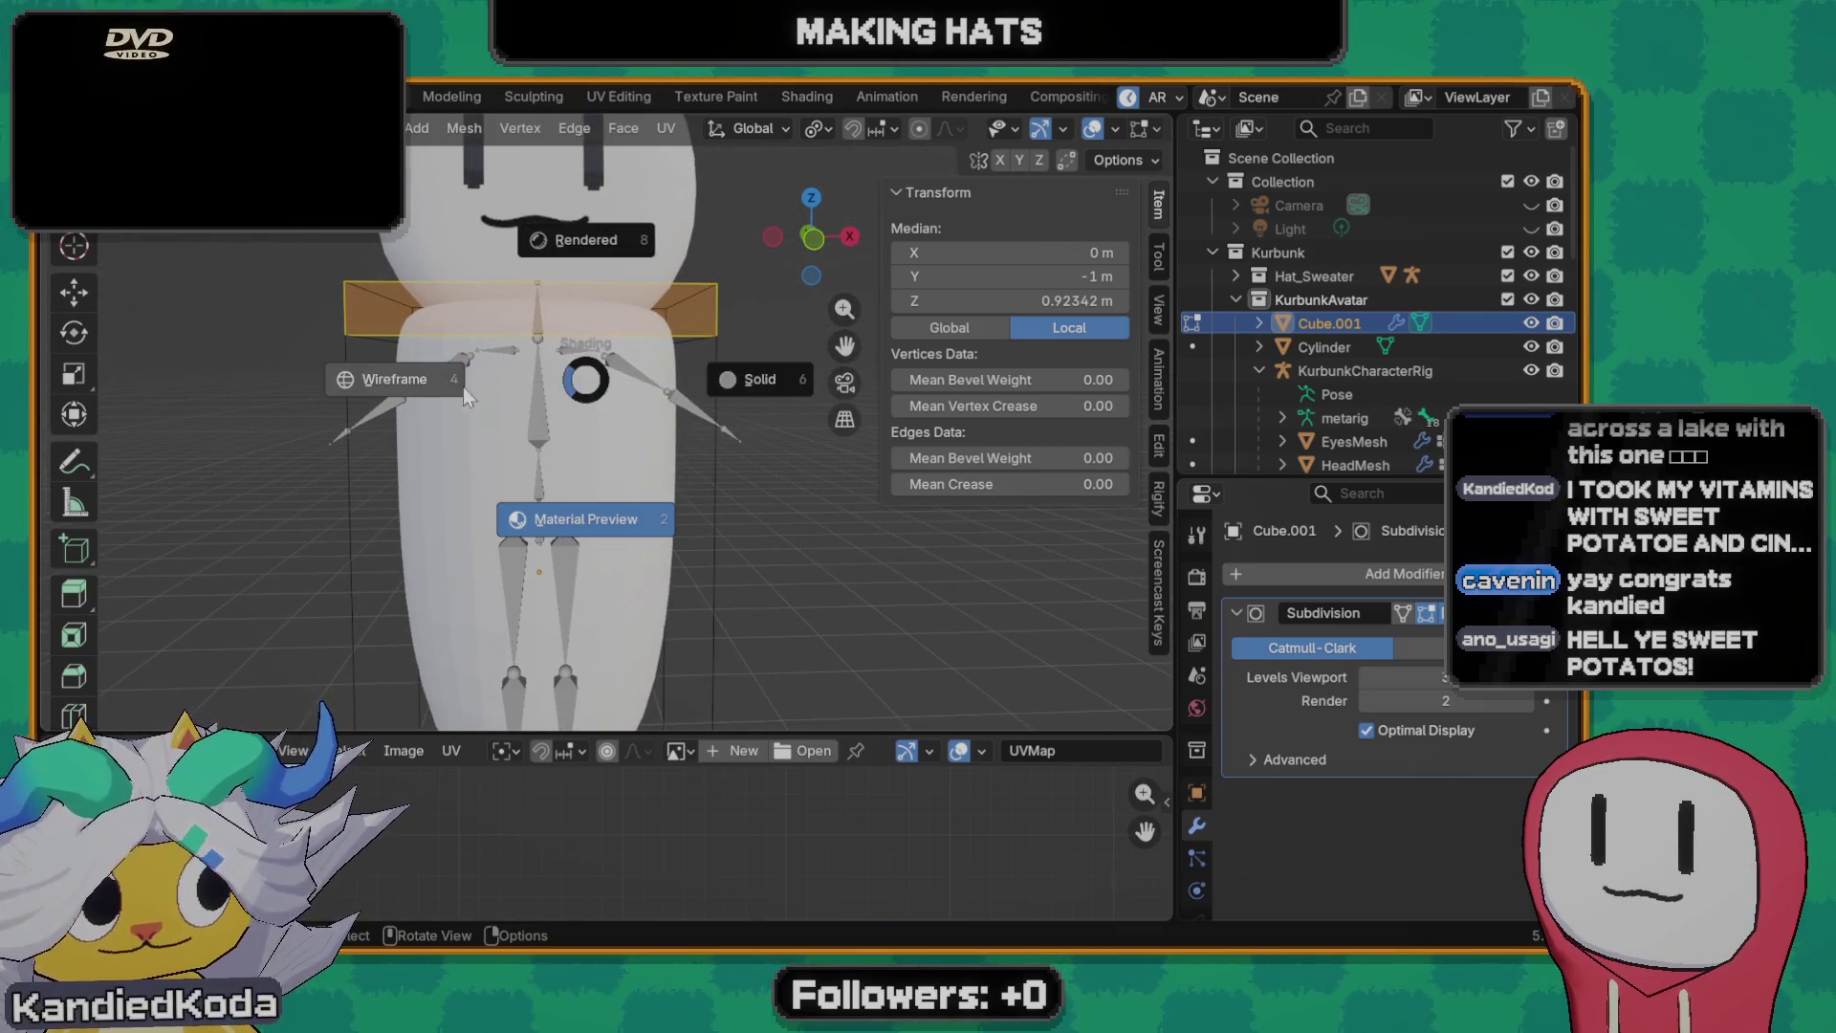
left_click(390, 377)
key("grave")
left_click(381, 282)
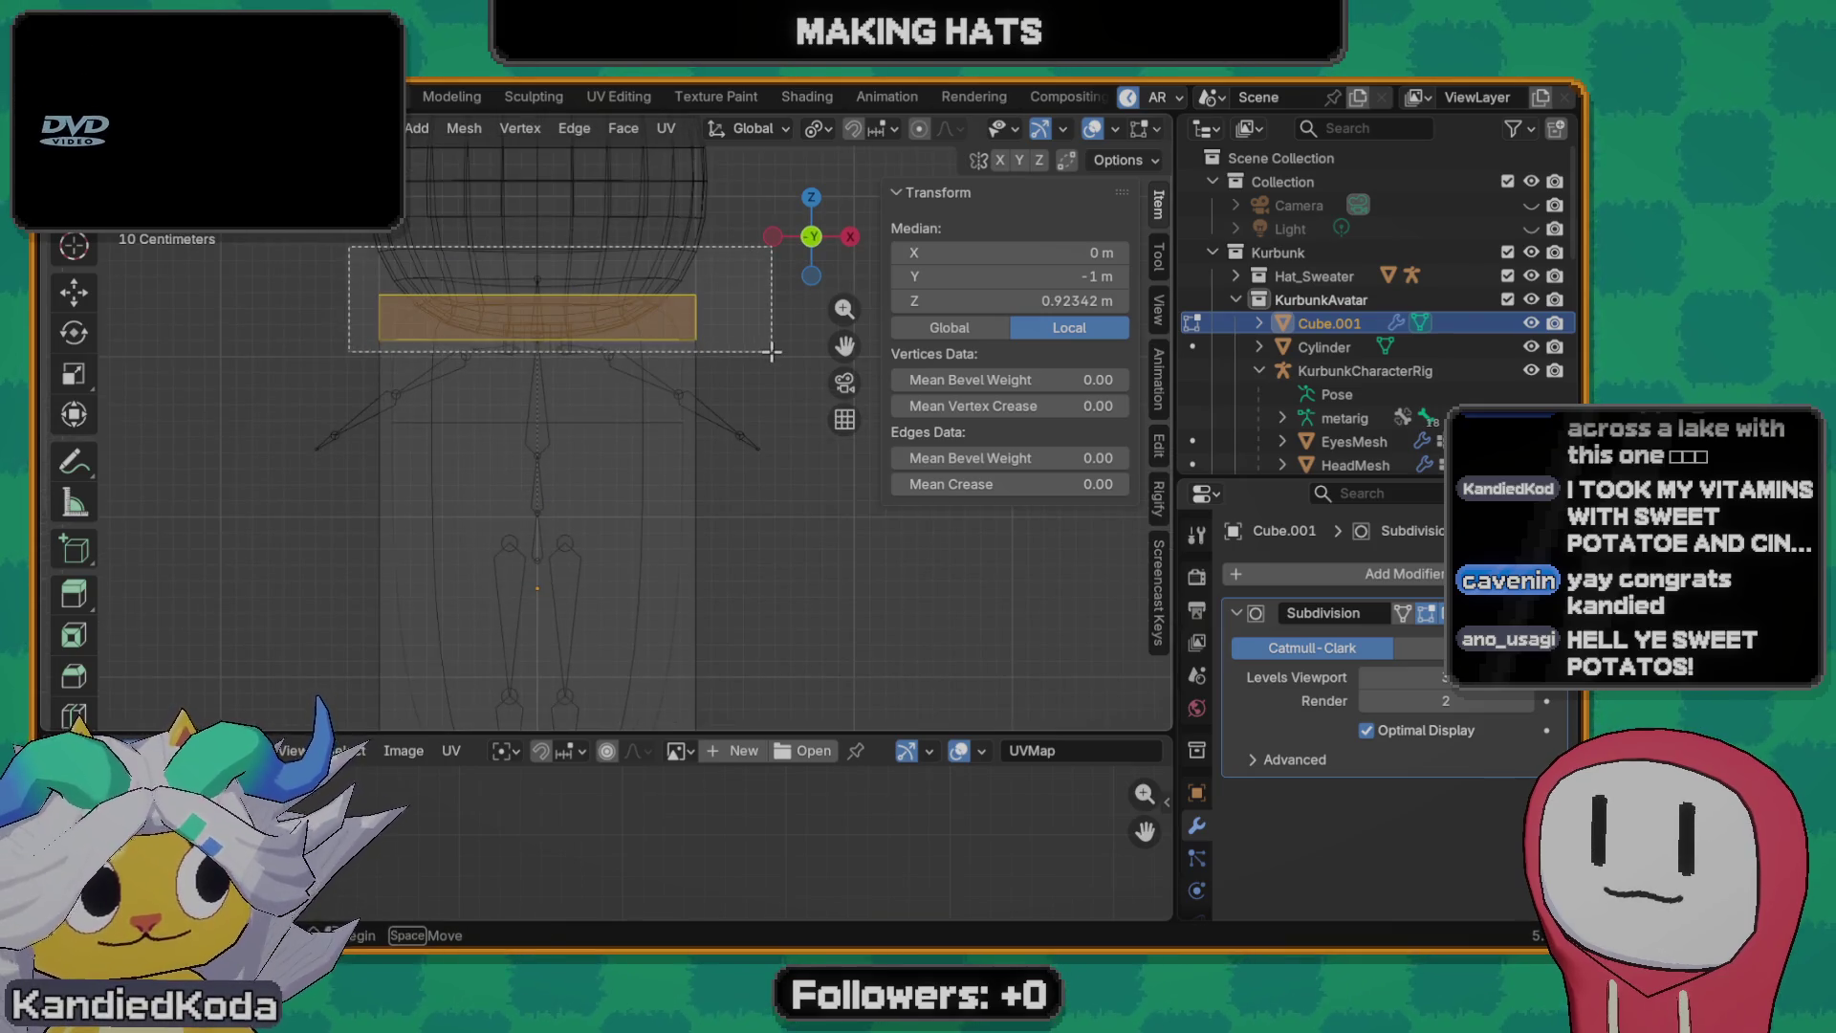
key("g")
key("Escape")
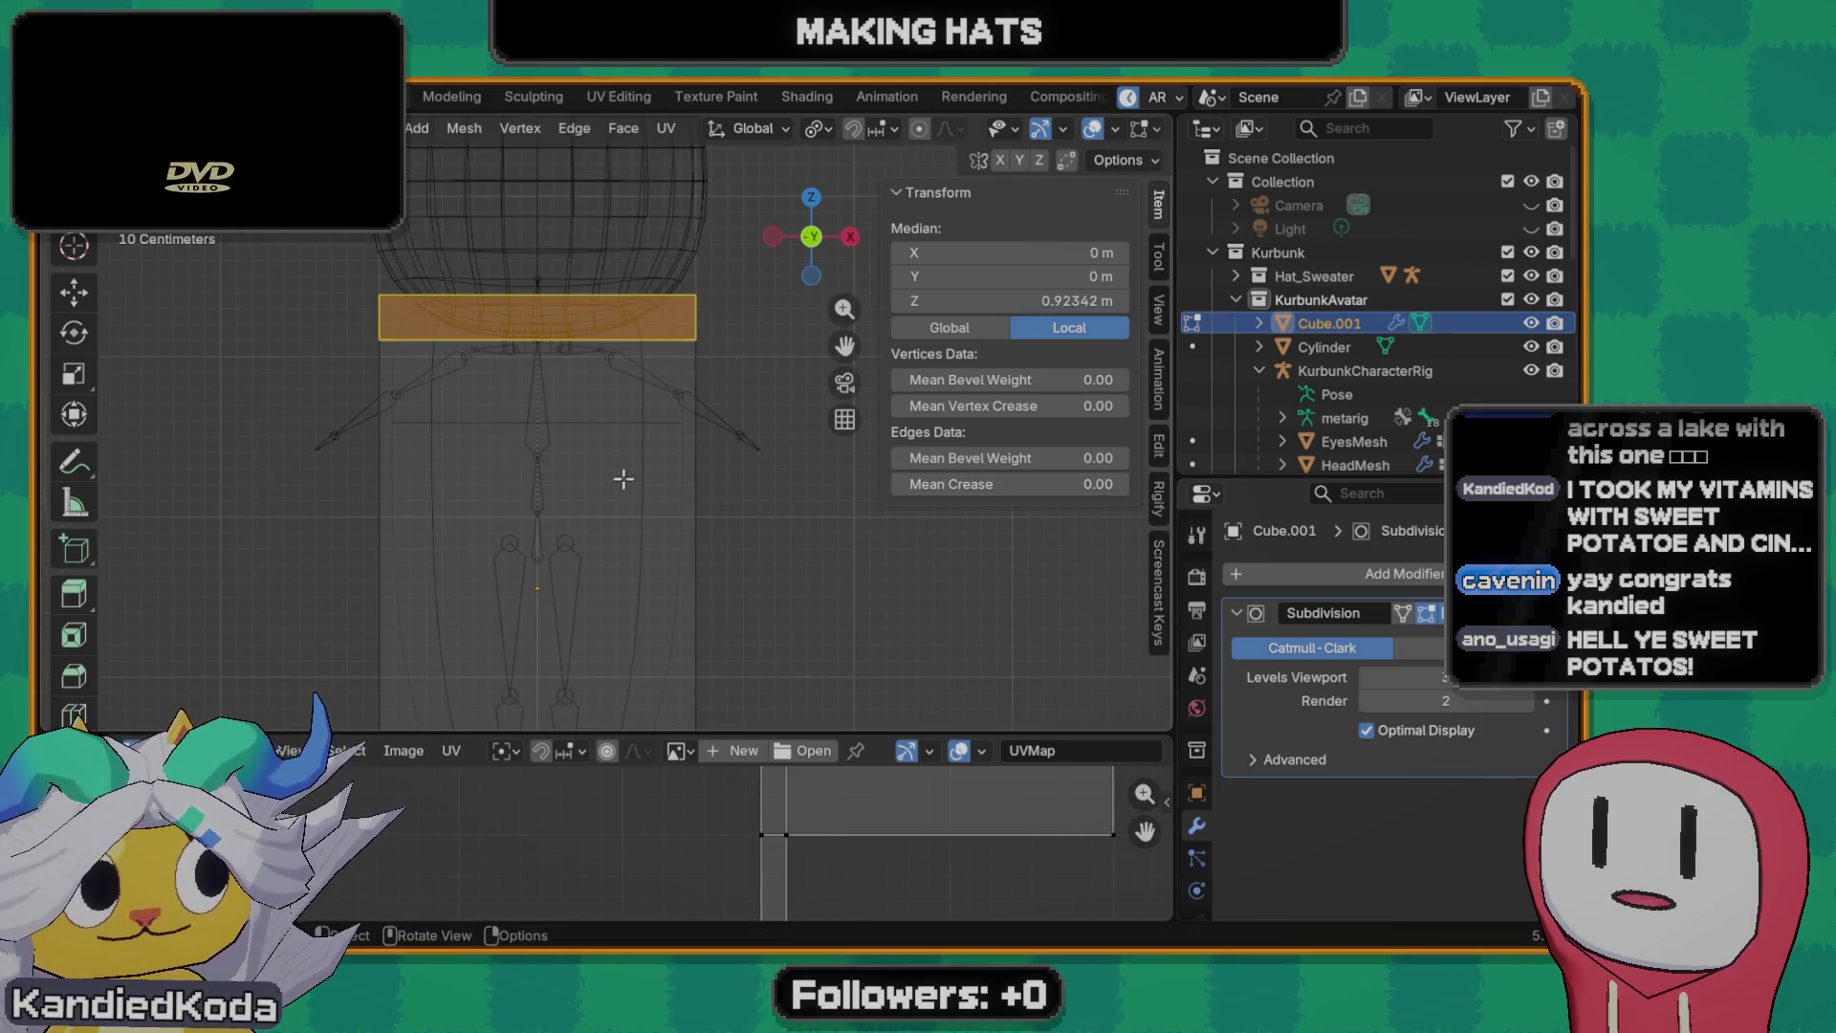
key("z")
left_click(688, 539)
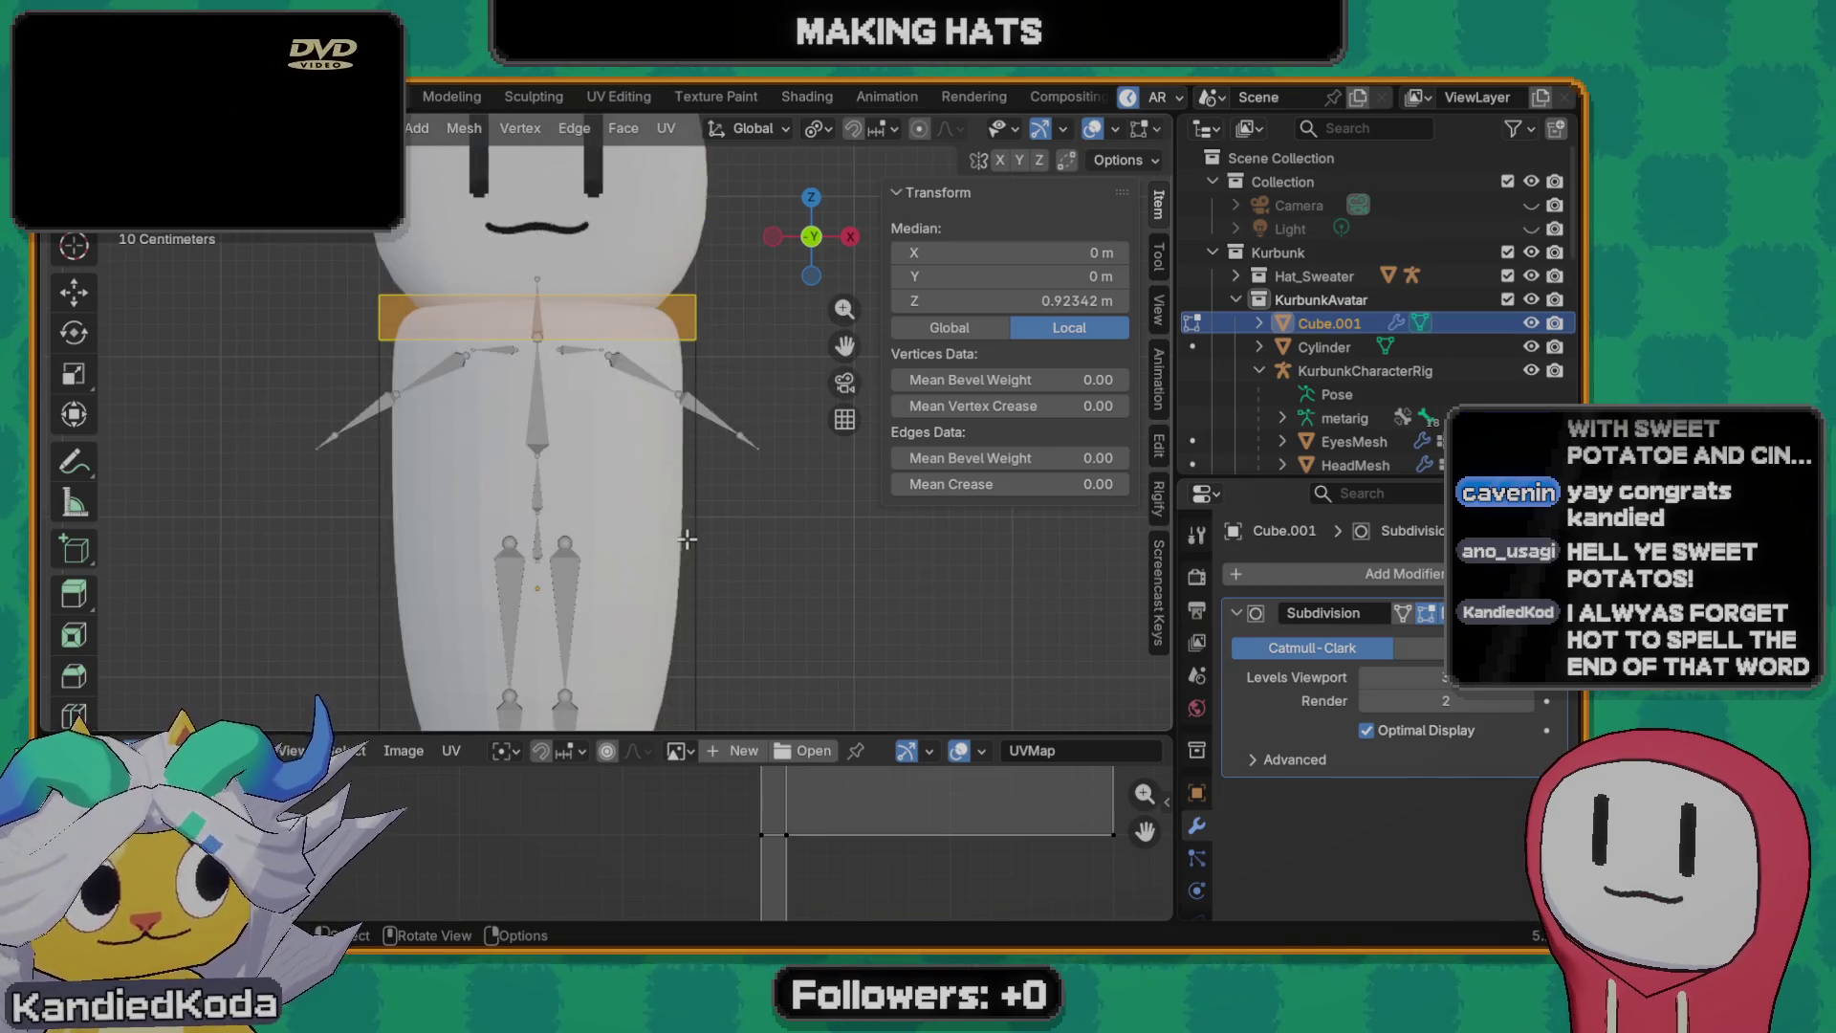
- Lower the shoulder edge loop to about 0.75 m at the top of the body
key("g")
key("z")
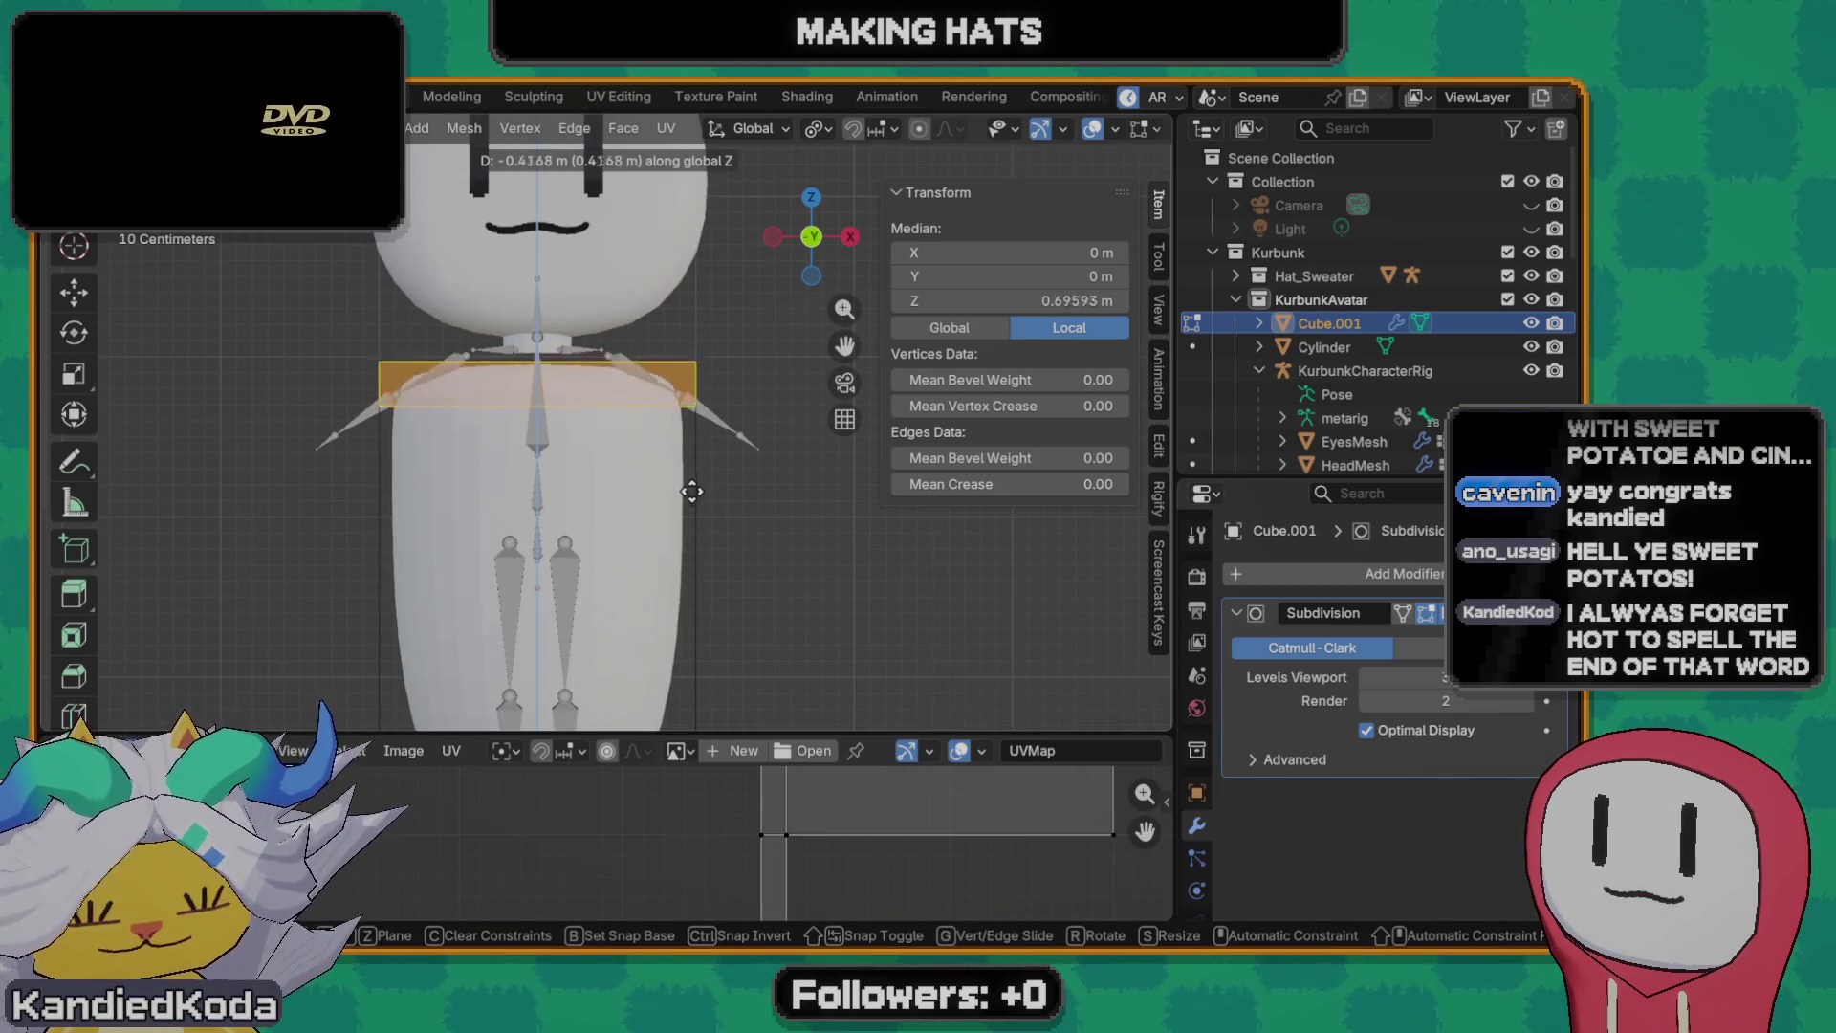
left_click(693, 471)
middle_click_drag(693, 471, 569, 405)
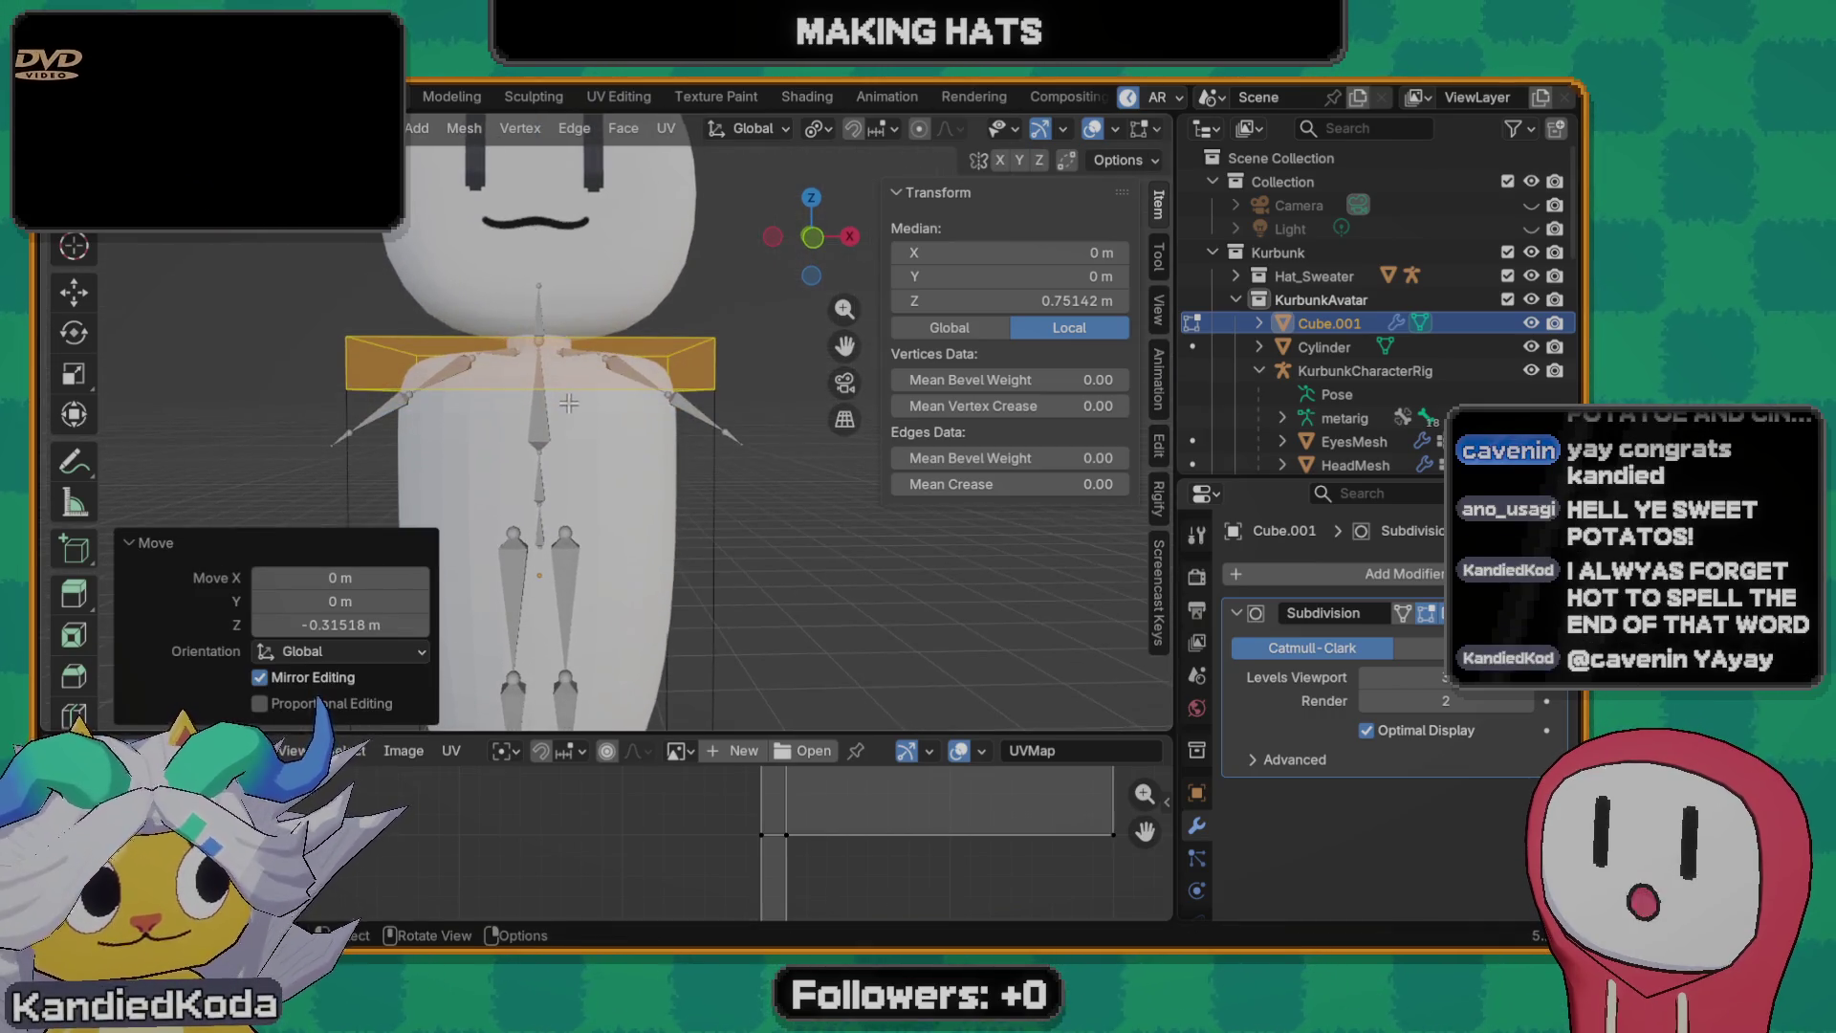
key("s")
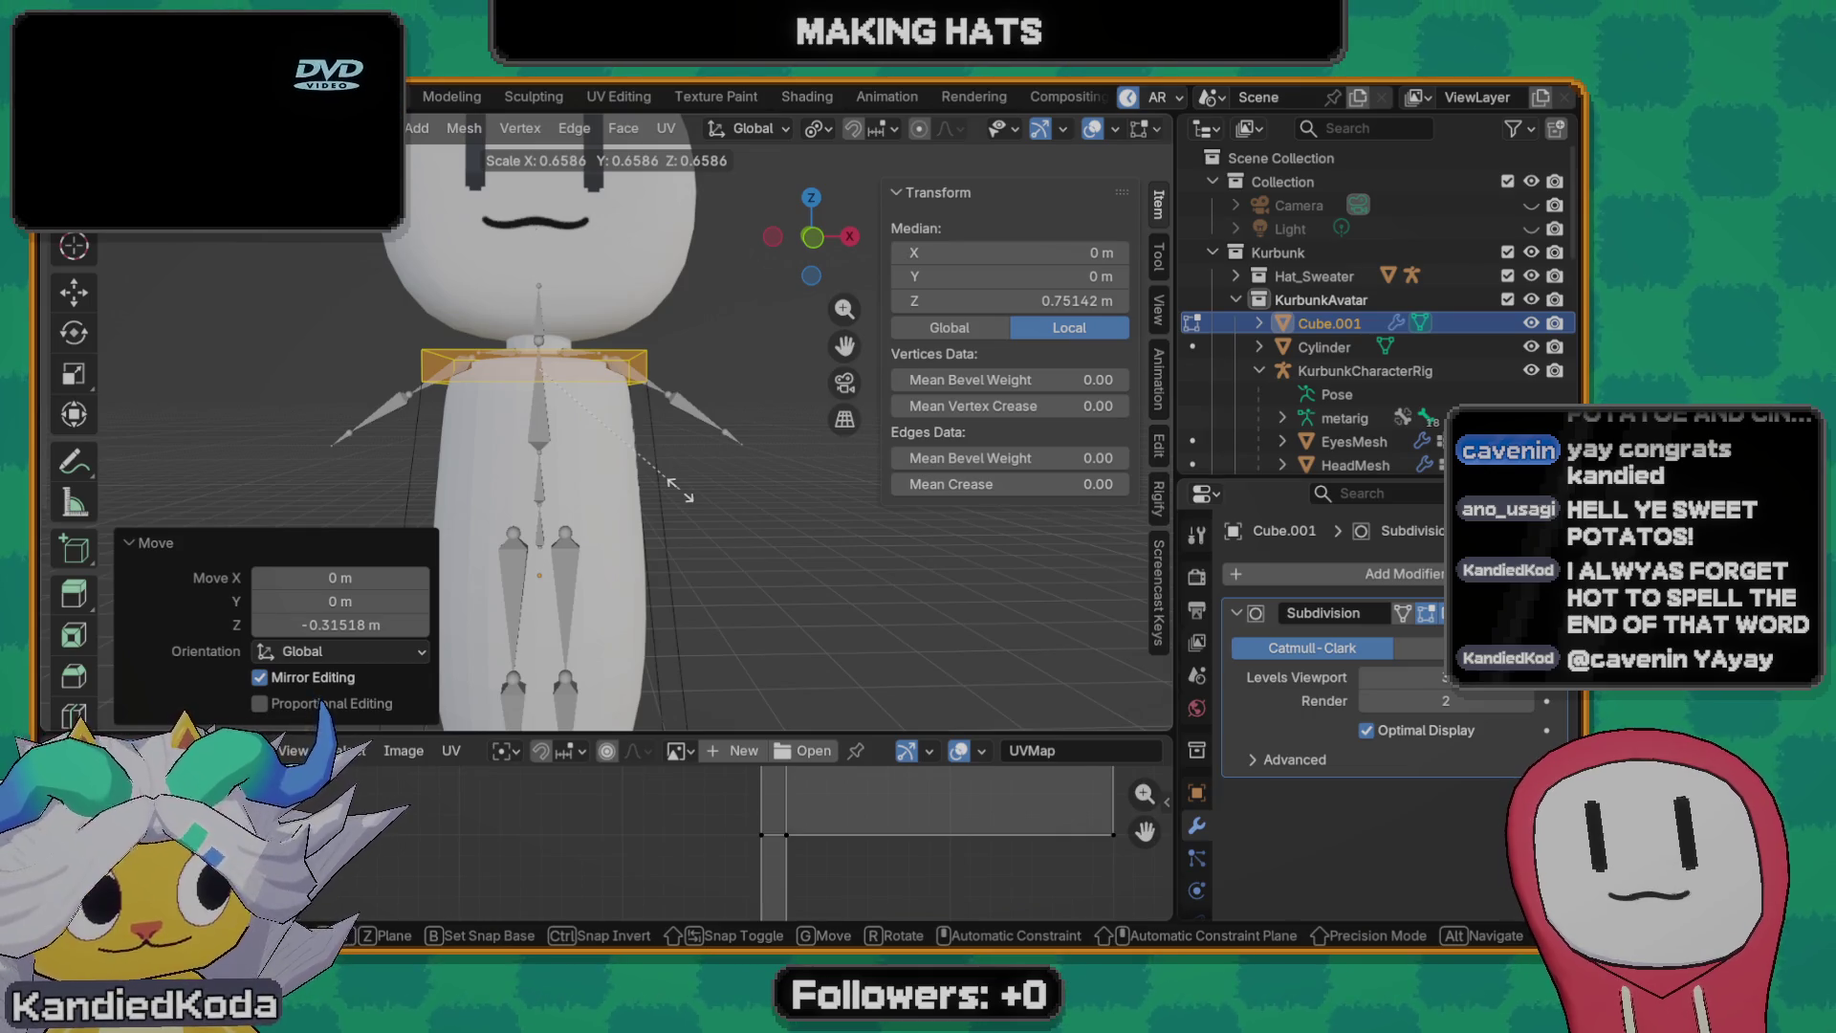
- Scale the shoulder loop to about 0.698 of its width while keeping its height fixed
key("Escape")
scroll(660, 481, "up", 2)
scroll(646, 474, "down", 2)
middle_click_drag(639, 470, 631, 469)
key("s")
key("shift+z")
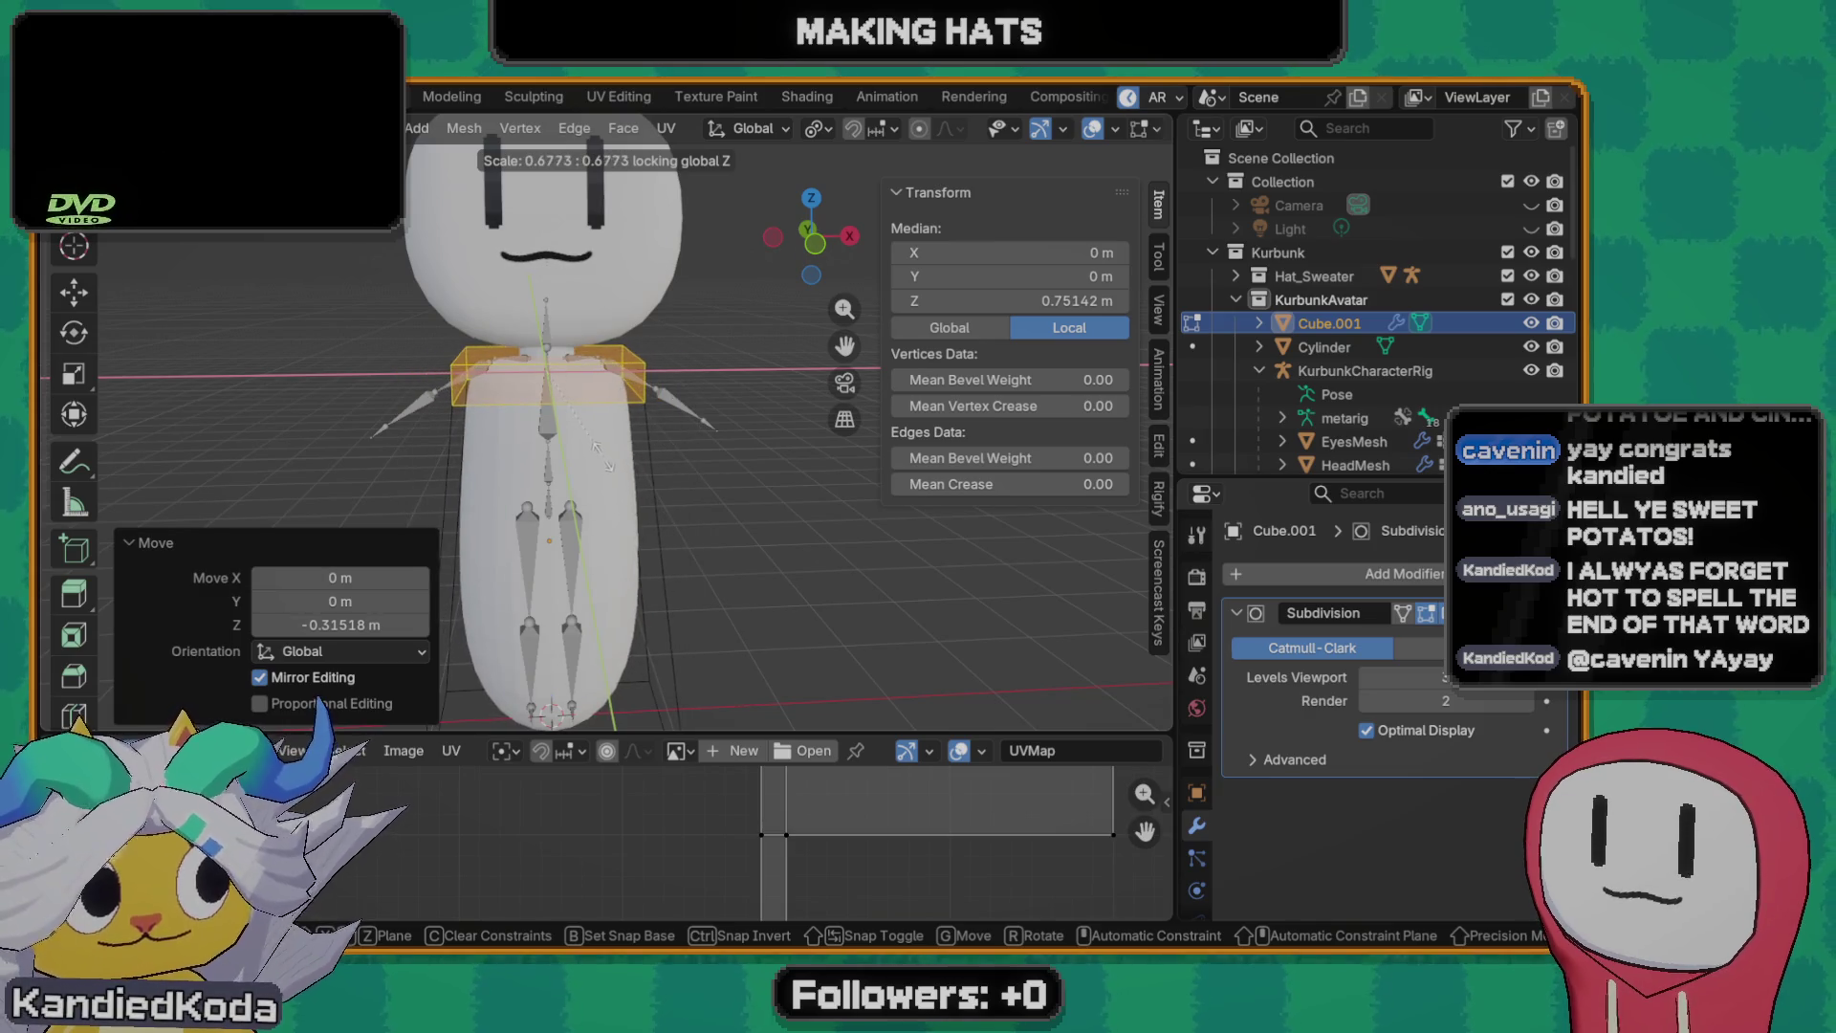
left_click(609, 467)
middle_click_drag(610, 466, 553, 485)
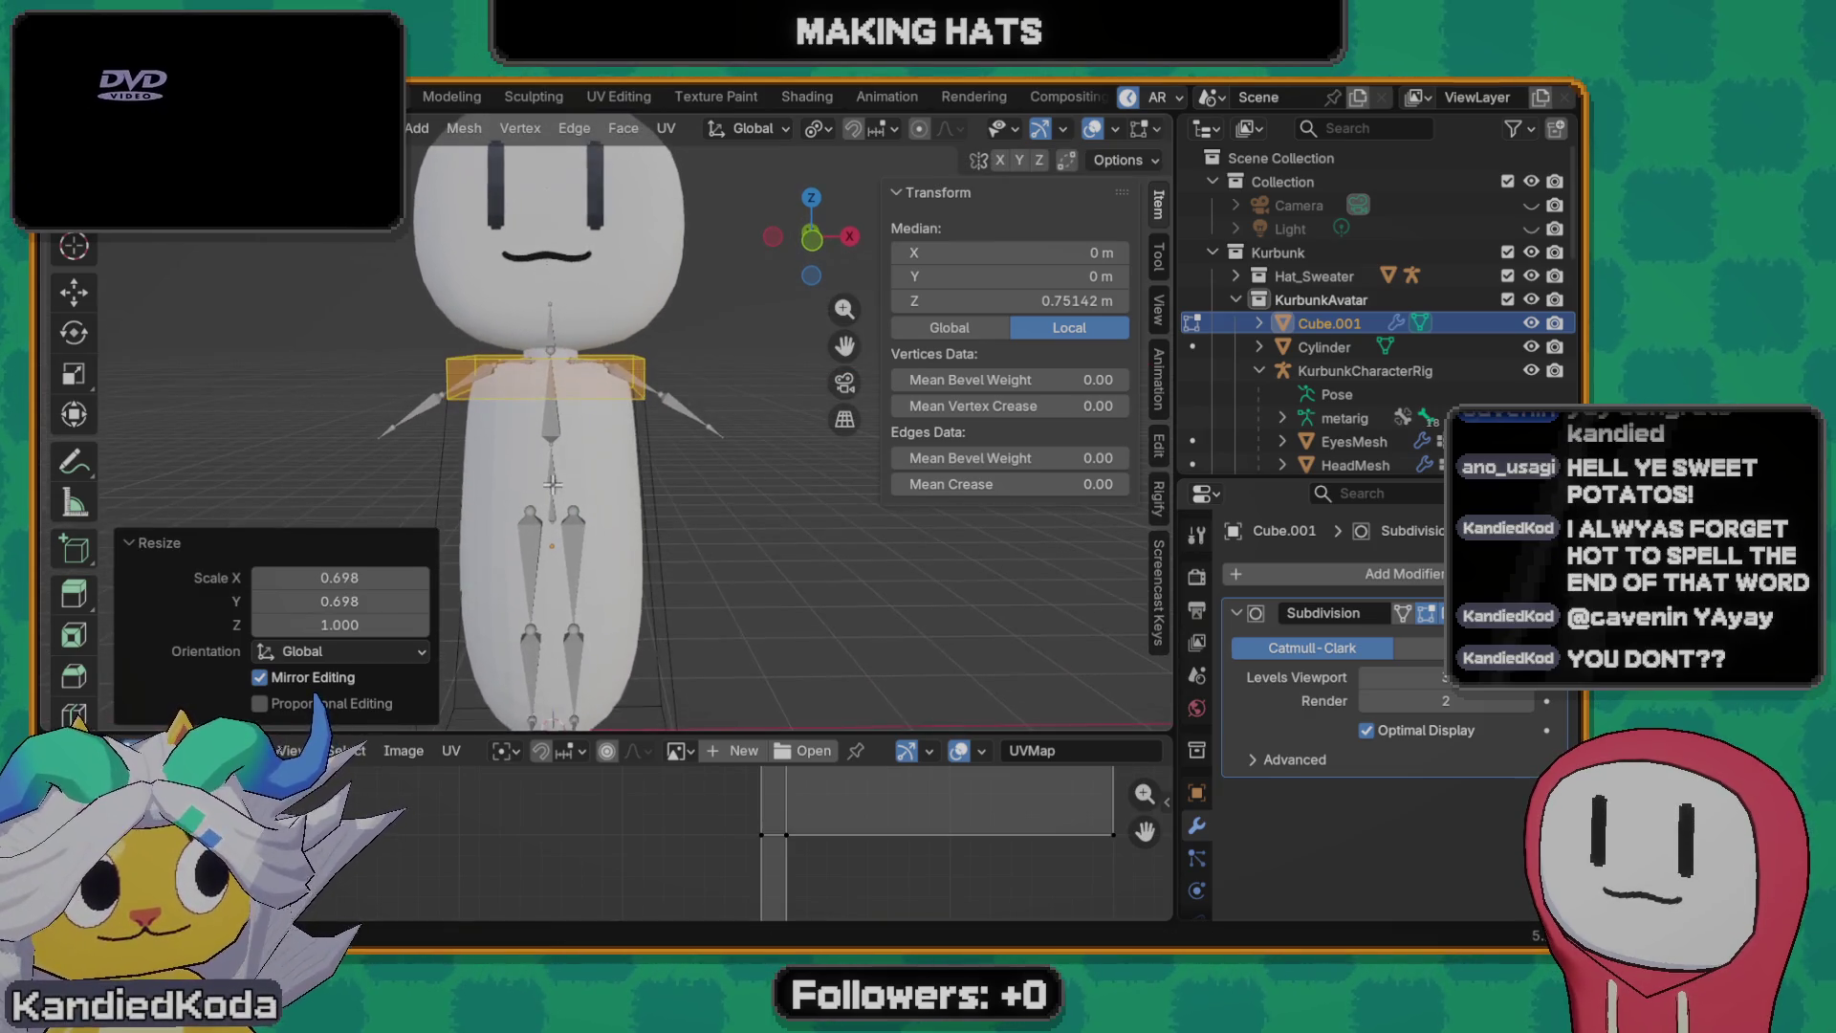
- From the front view, fine-tune the loop's height to about 0.757 m for a tapered shoulder
key("grave")
left_click(552, 383)
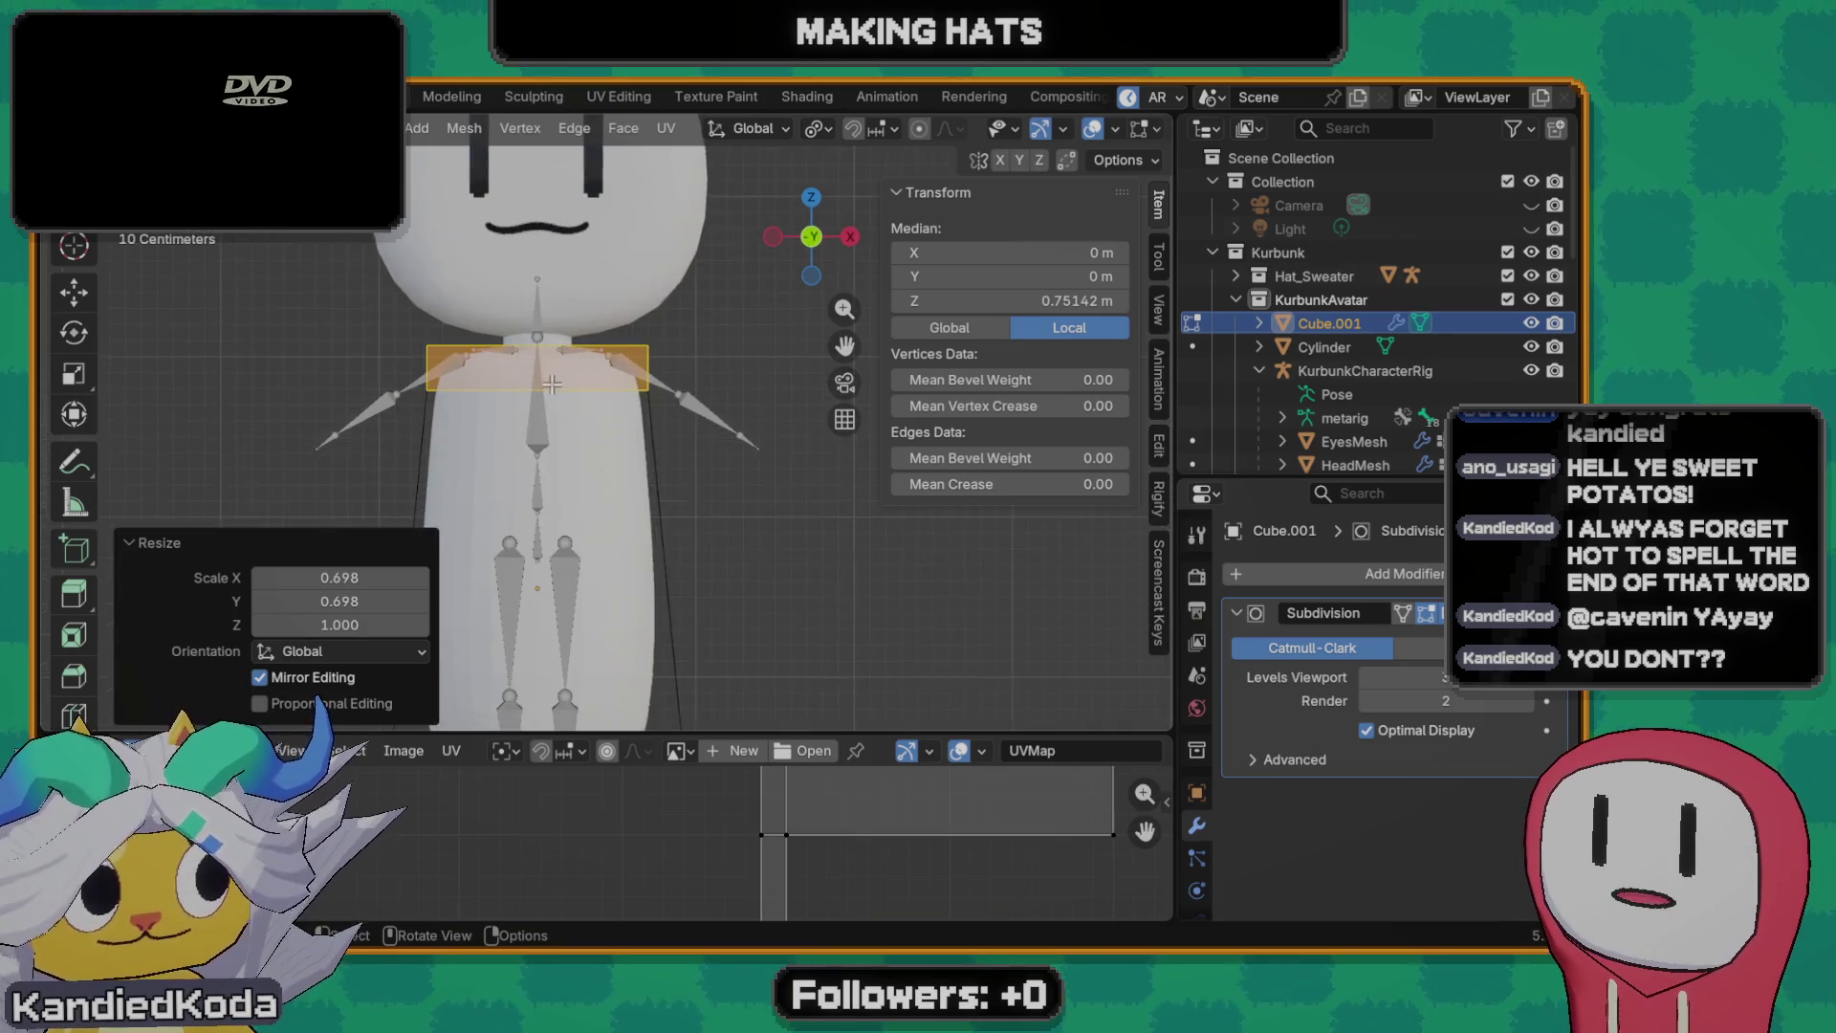
scroll(552, 384, "up", 2)
scroll(603, 402, "up", 1)
scroll(647, 416, "up", 1)
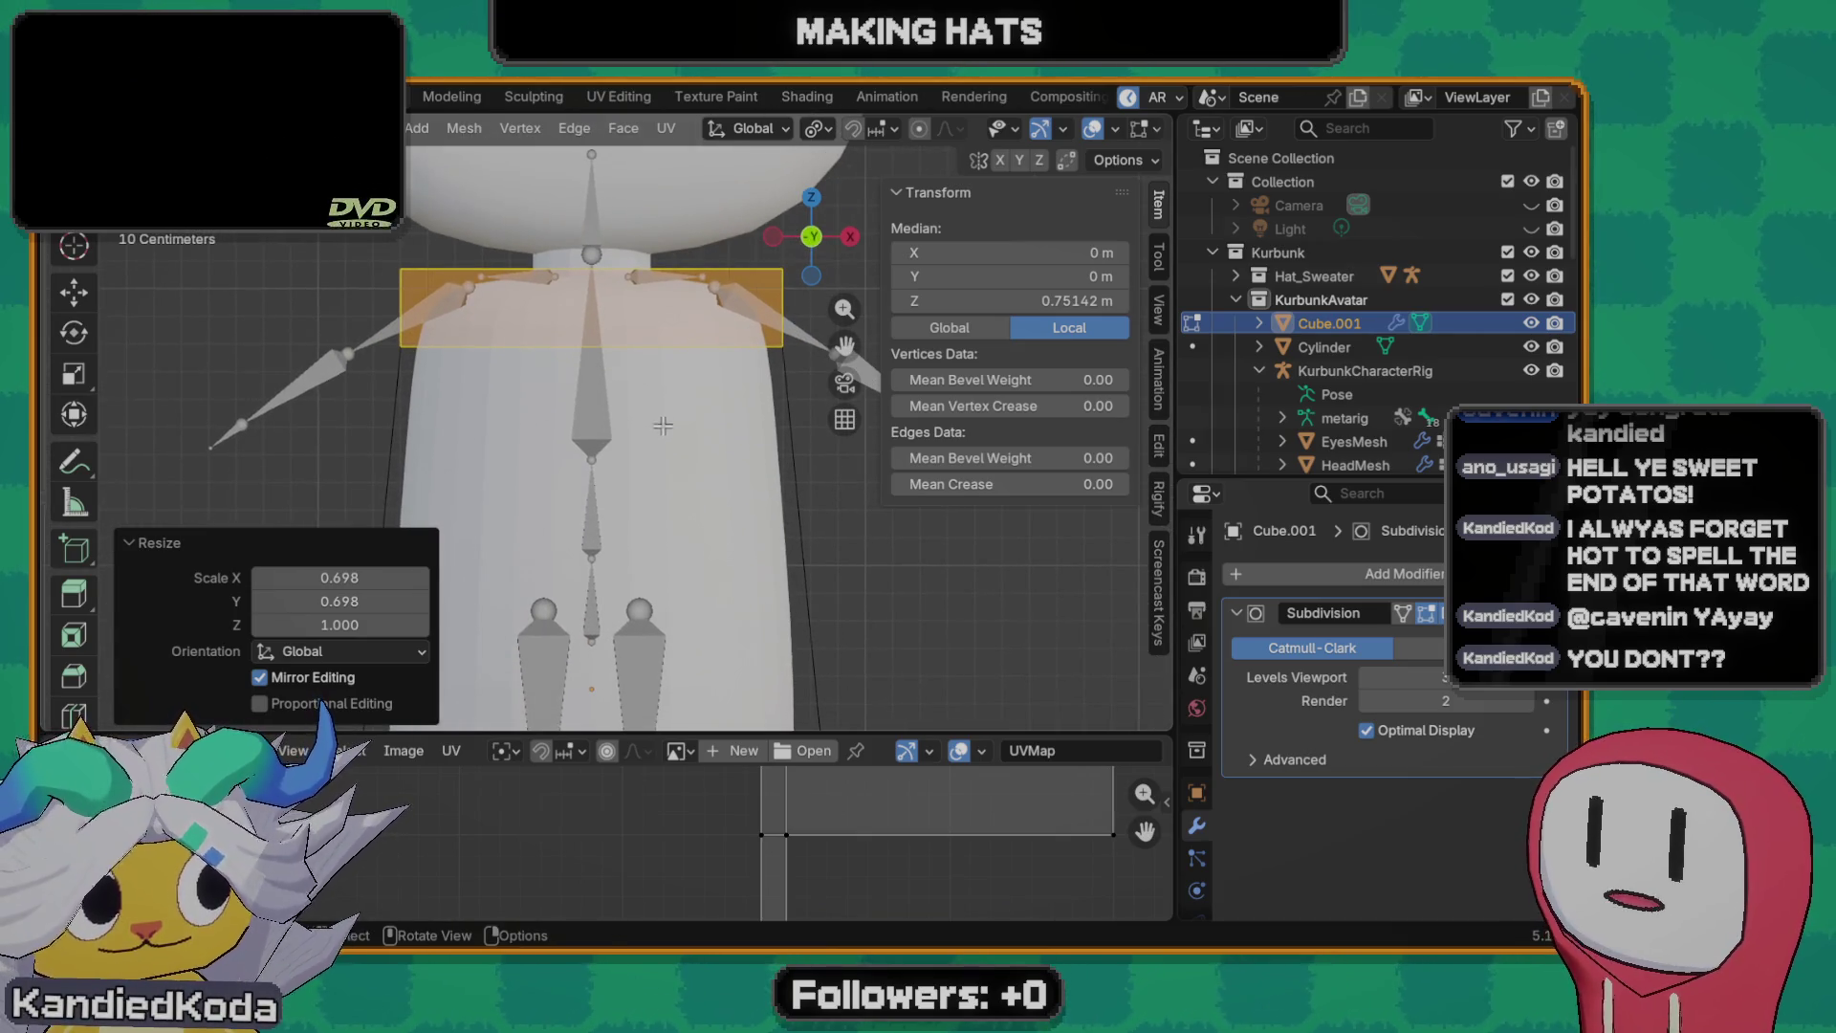
scroll(663, 424, "down", 1)
scroll(668, 431, "up", 1)
scroll(674, 445, "down", 2)
scroll(686, 472, "up", 1)
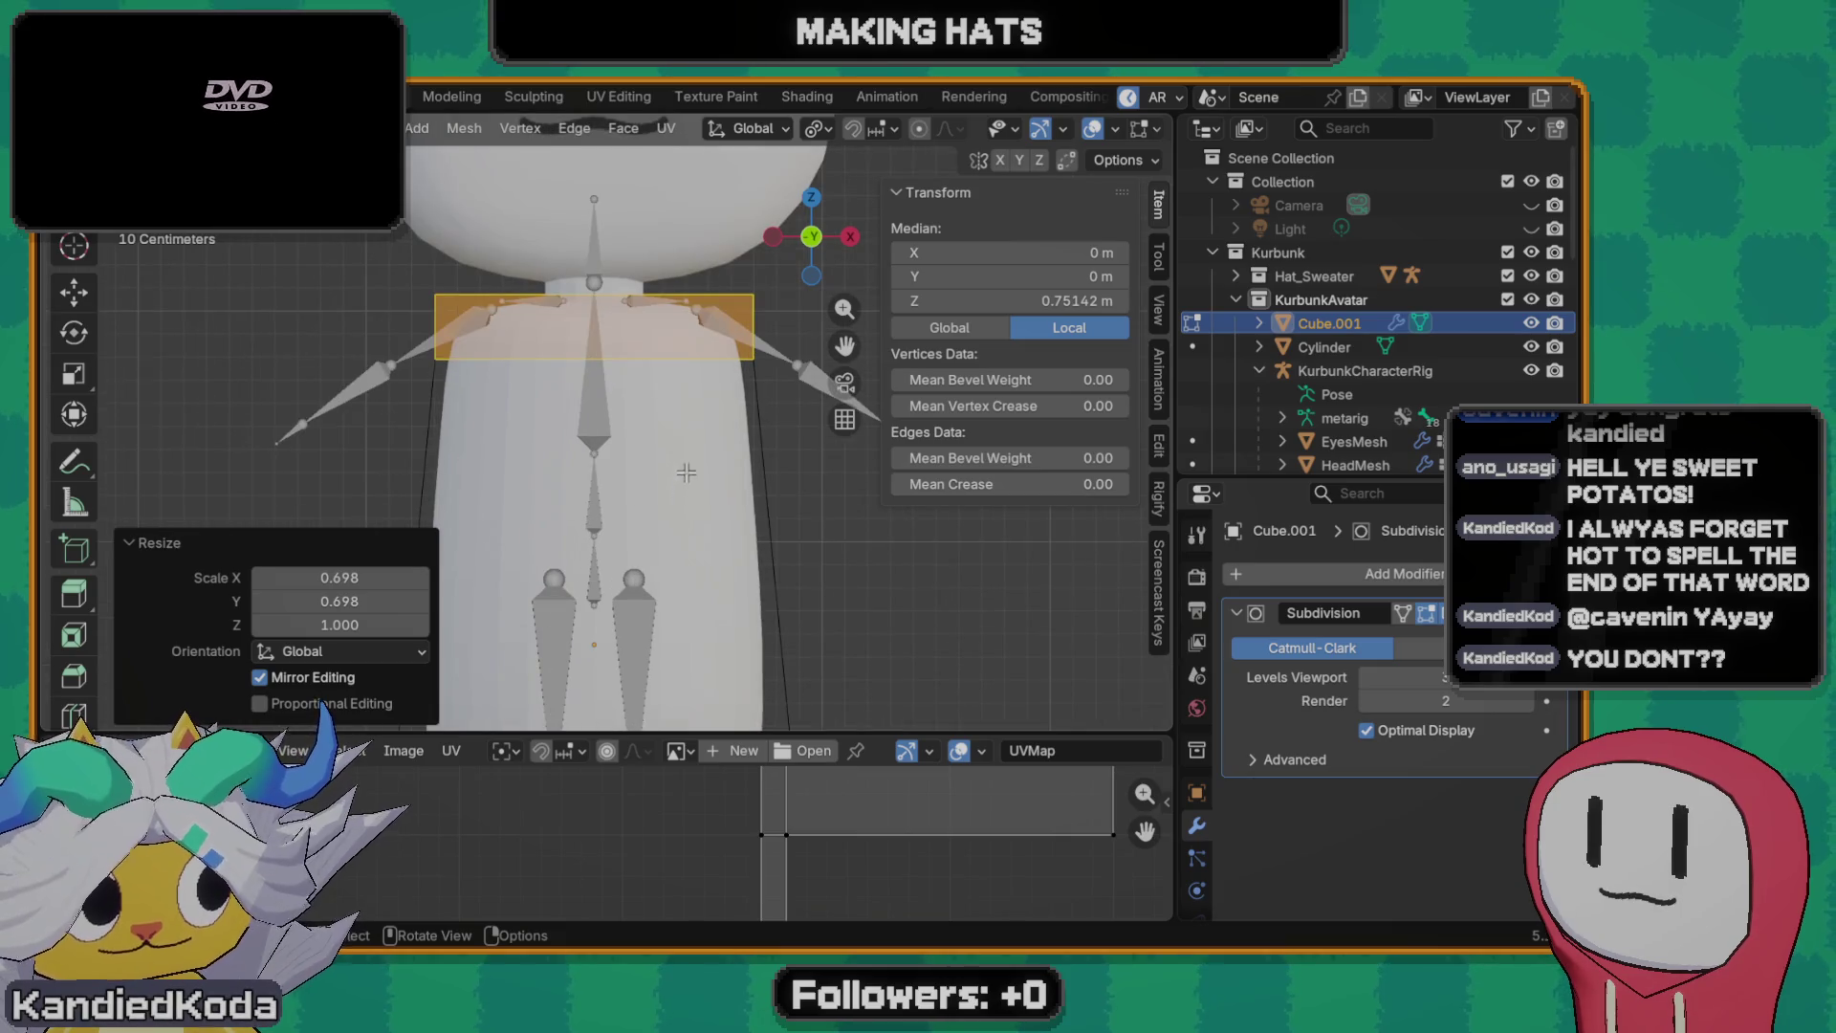
key("g")
key("z")
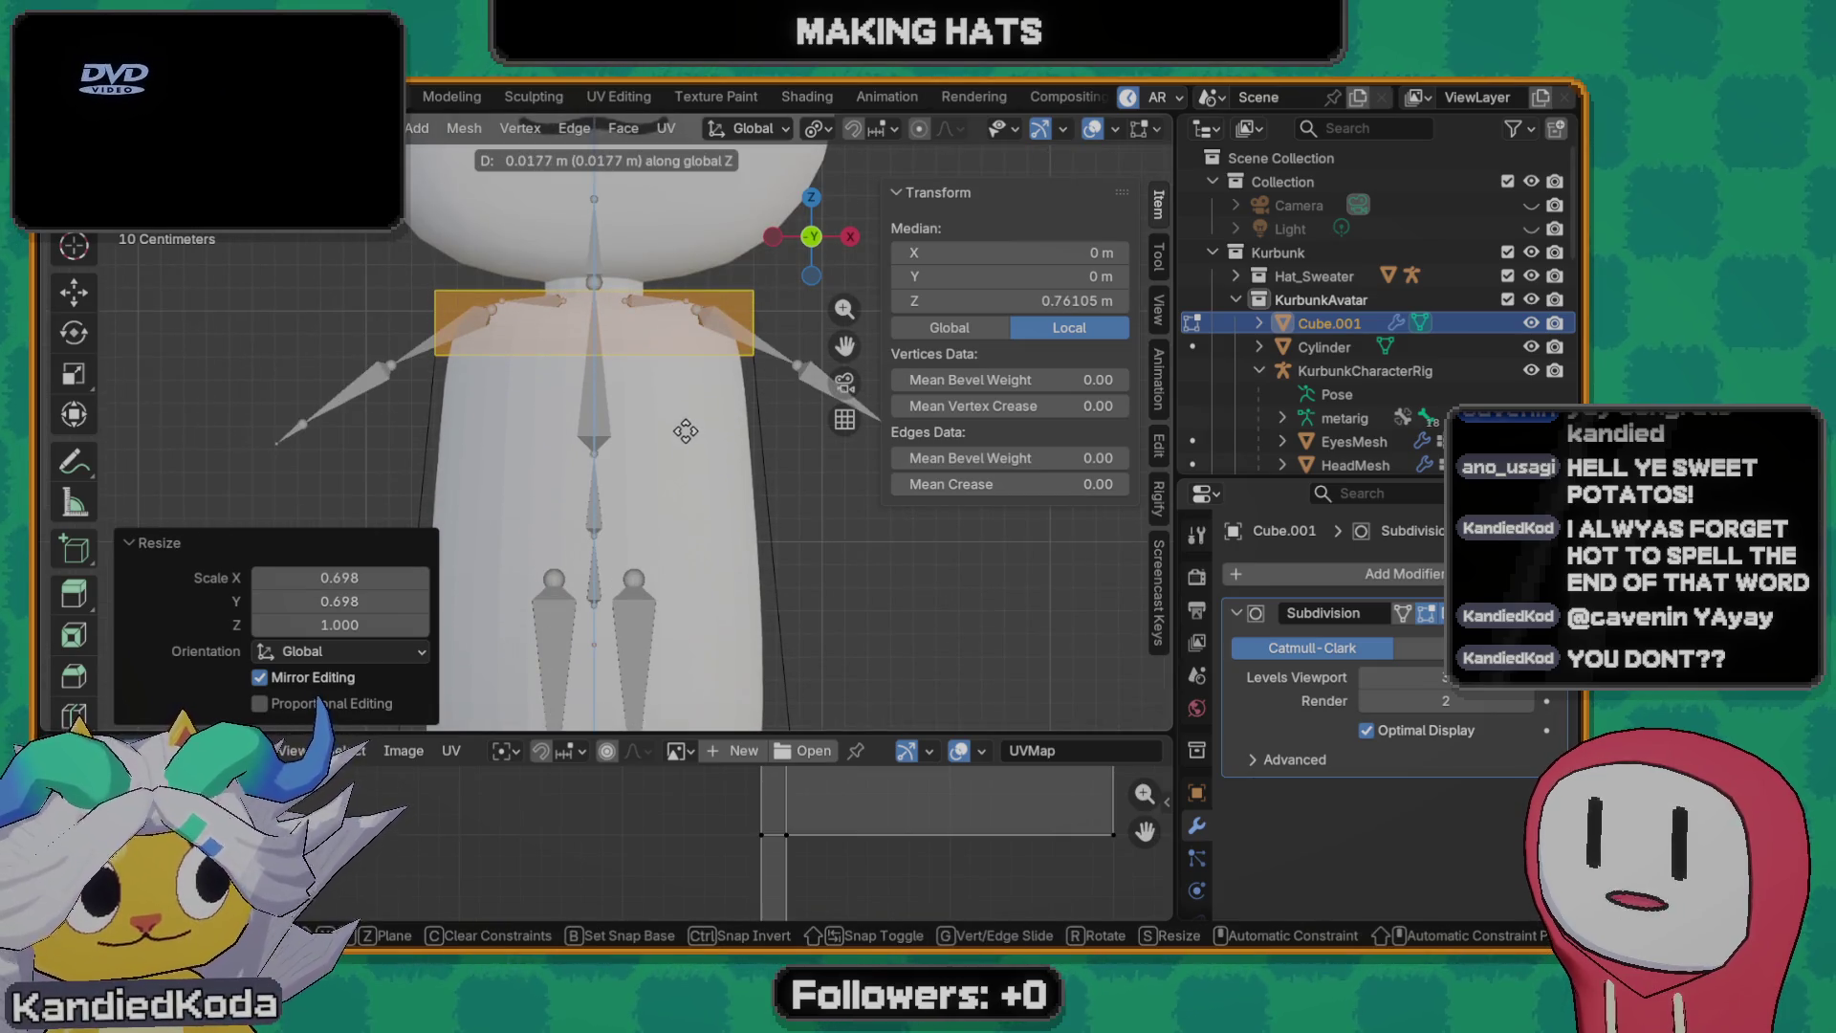
left_click(686, 430)
scroll(681, 424, "up", 1)
scroll(674, 416, "up", 1)
scroll(668, 409, "up", 1)
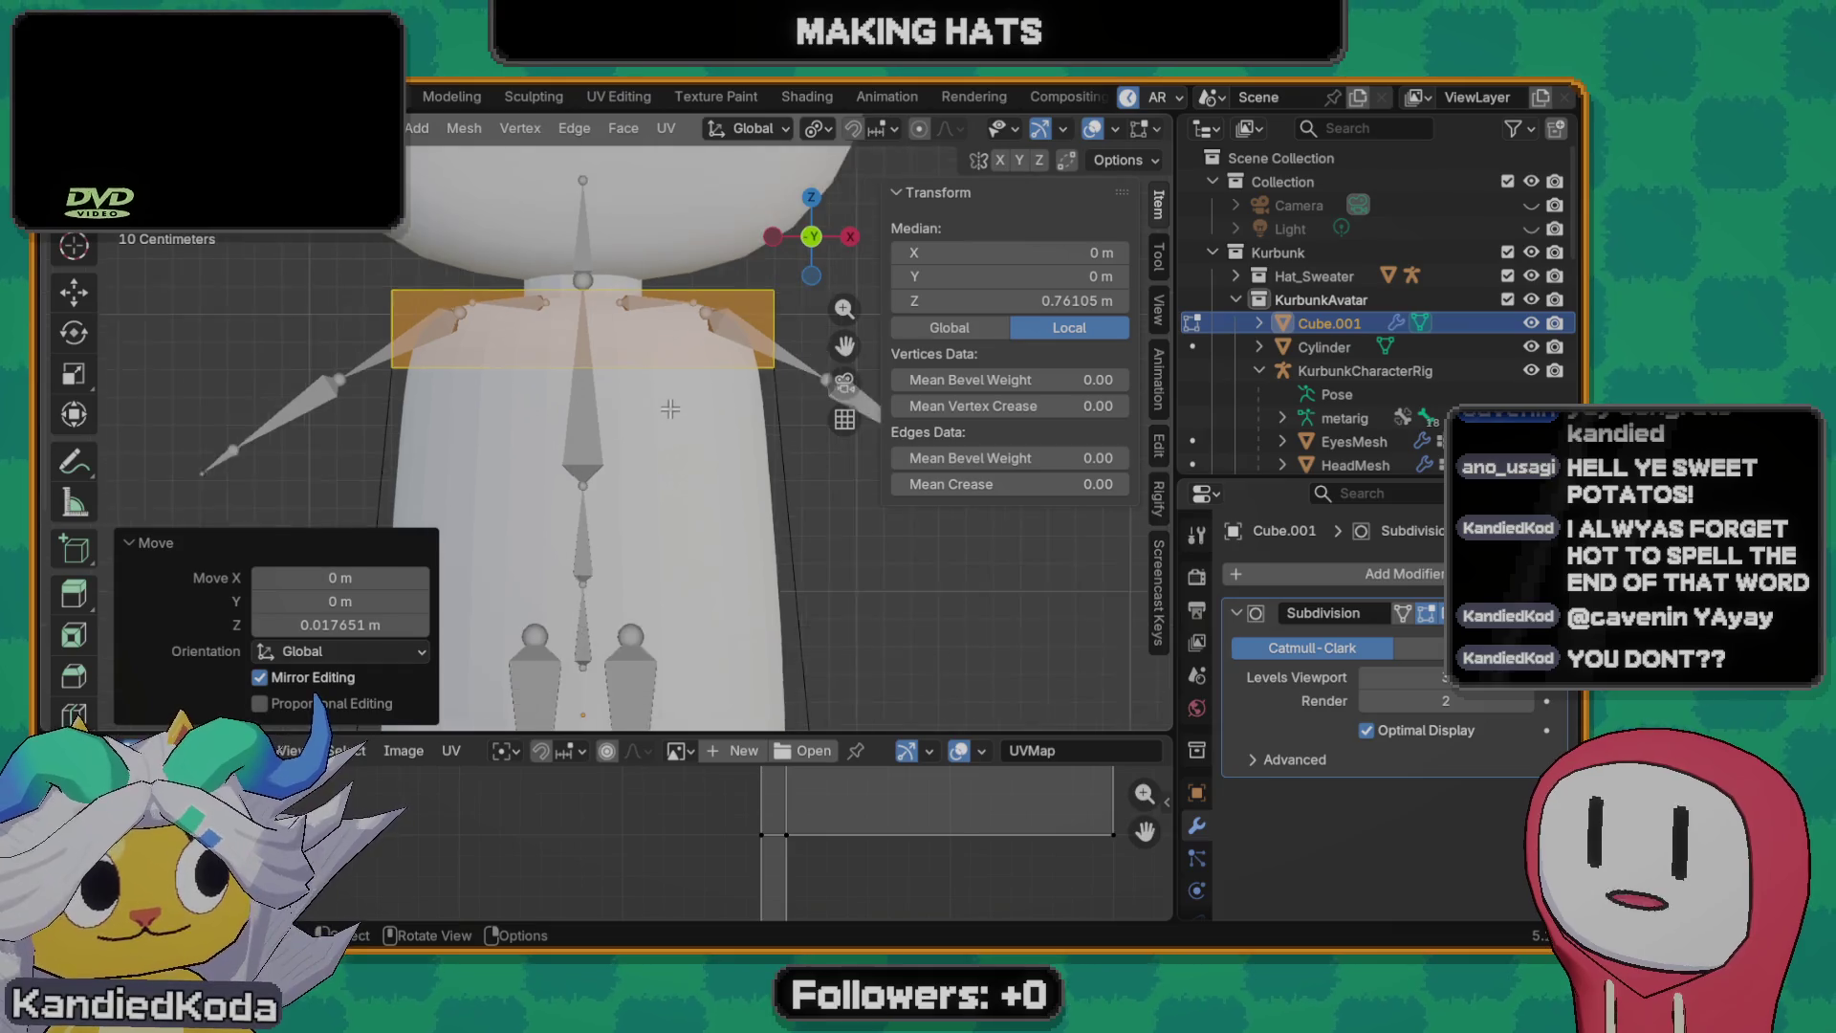
scroll(669, 408, "down", 1)
scroll(668, 408, "up", 1)
scroll(659, 409, "up", 1)
key("g")
key("z")
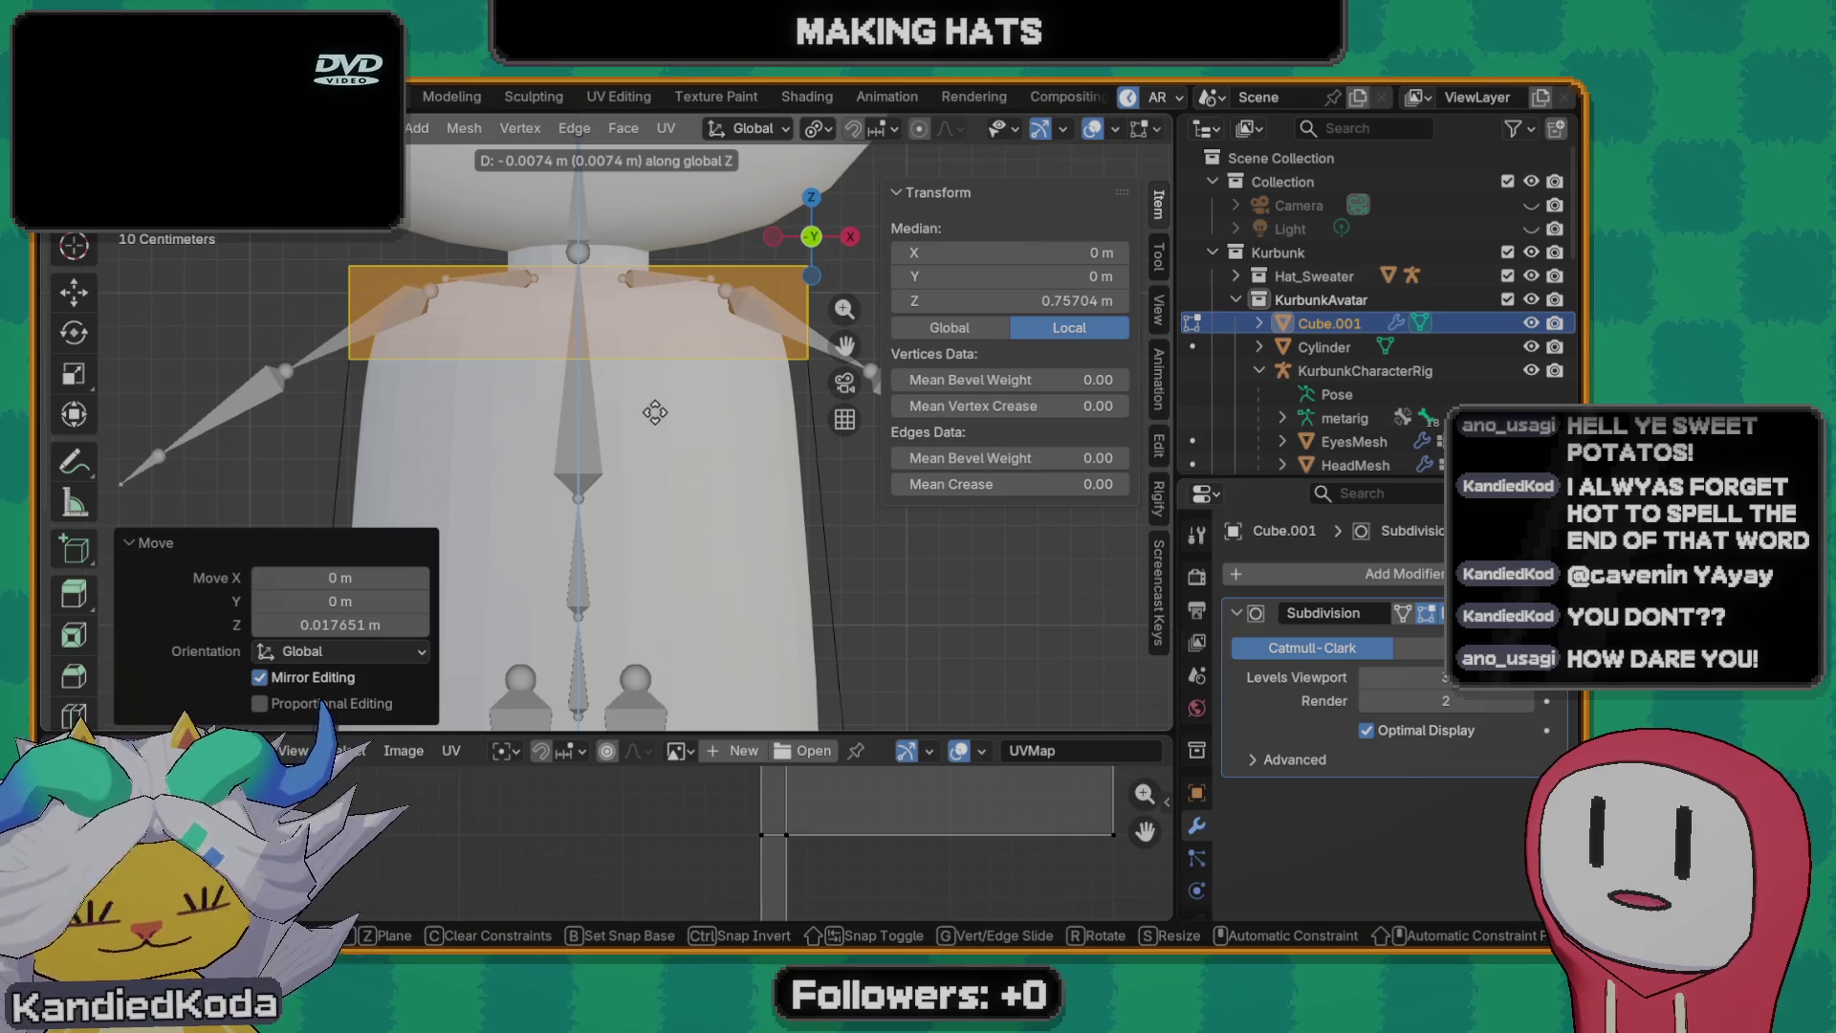
left_click(655, 411)
scroll(660, 424, "down", 2)
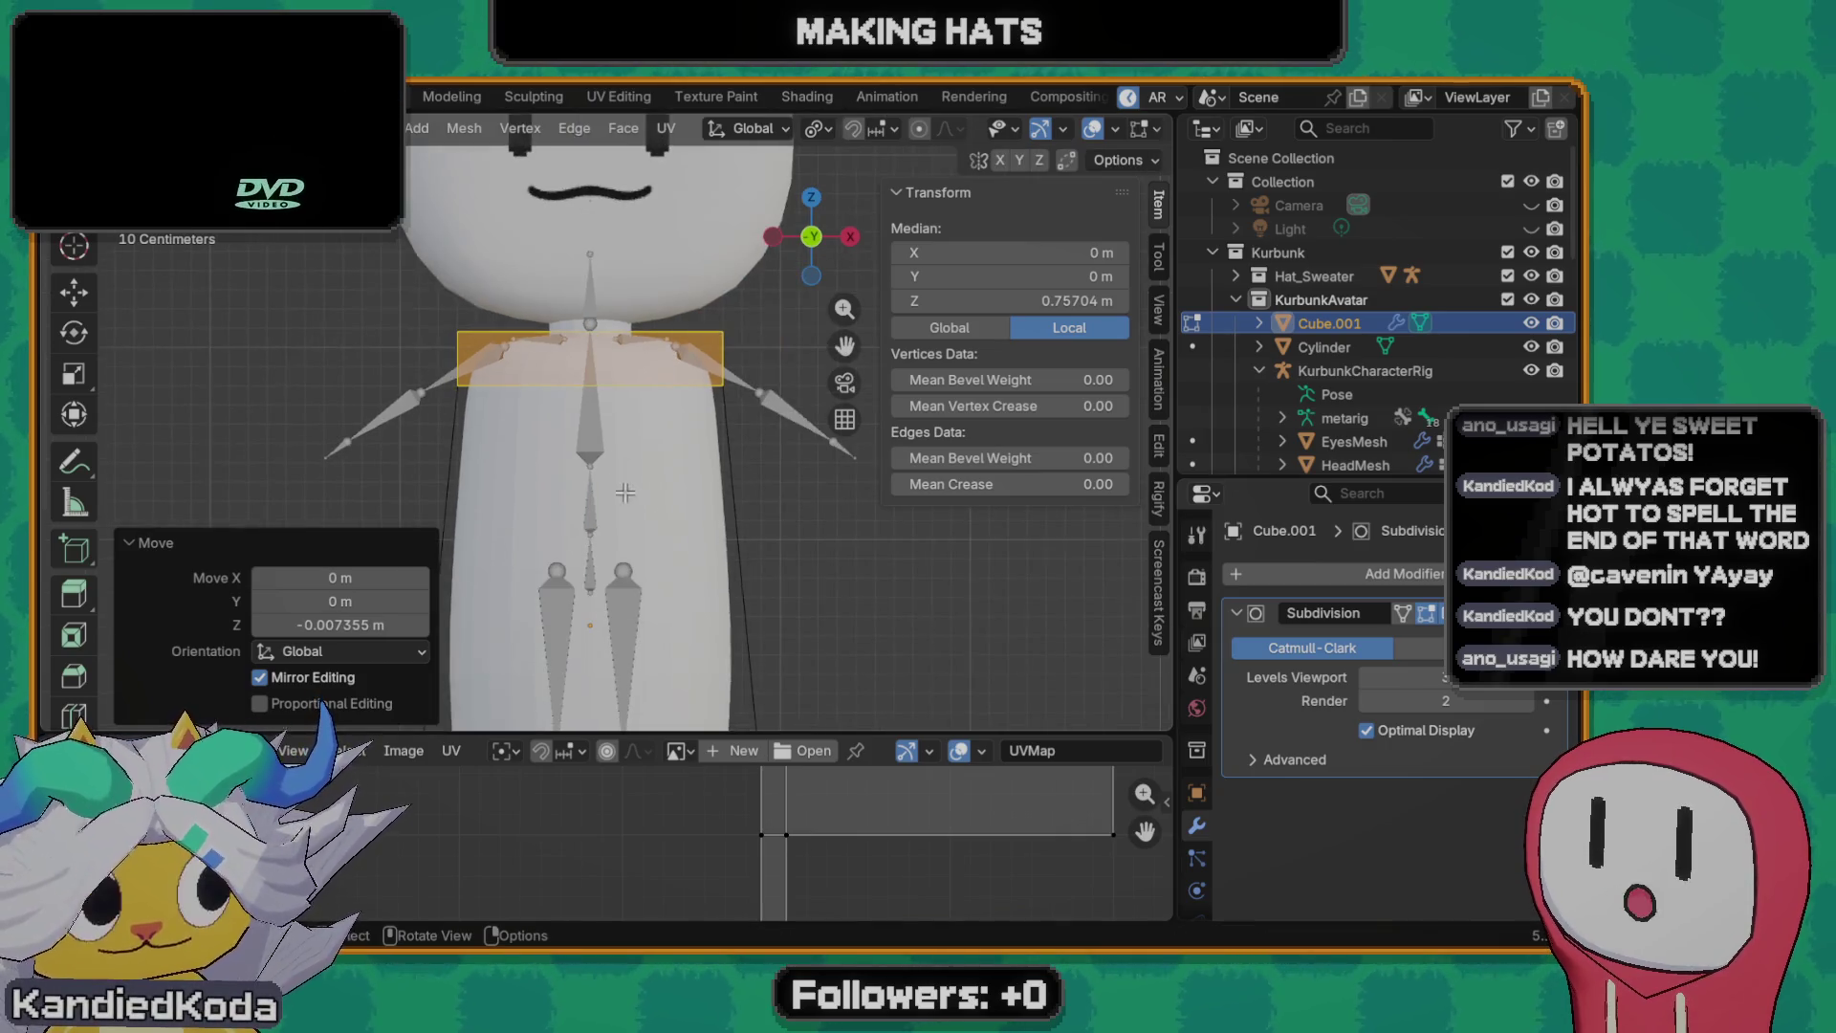
scroll(669, 452, "up", 1)
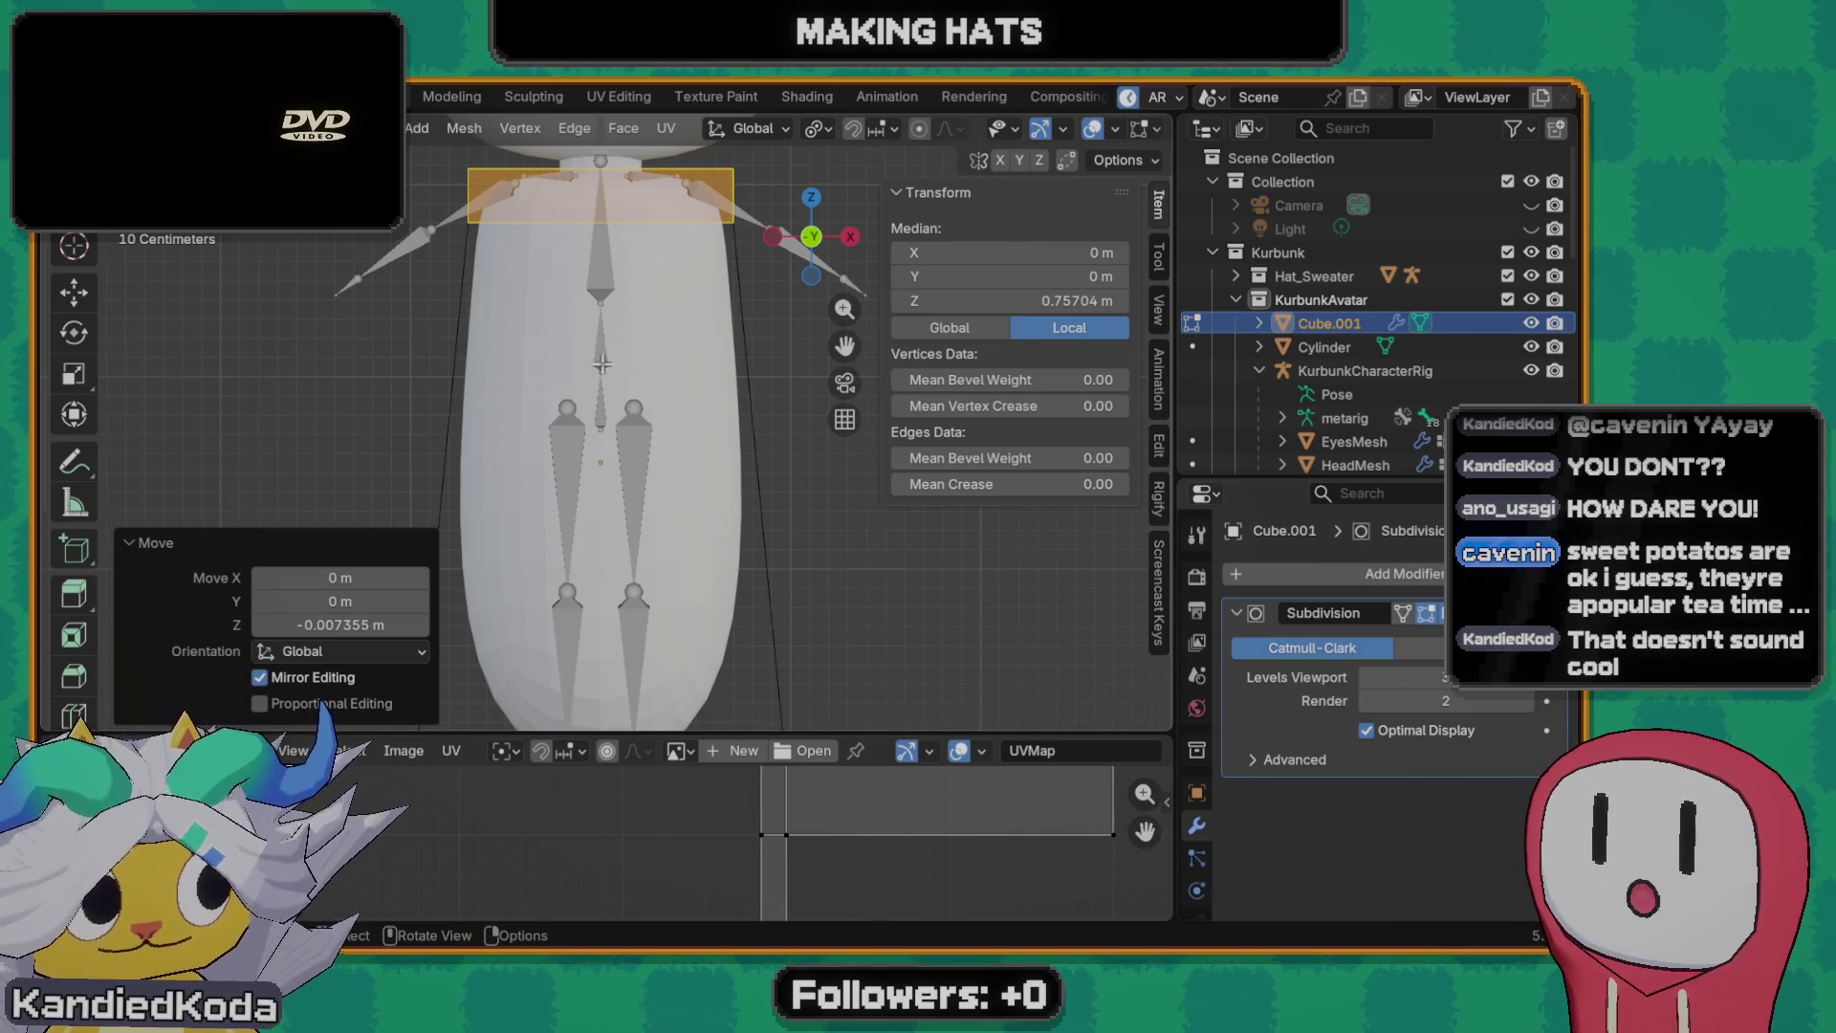
scroll(643, 422, "down", 2)
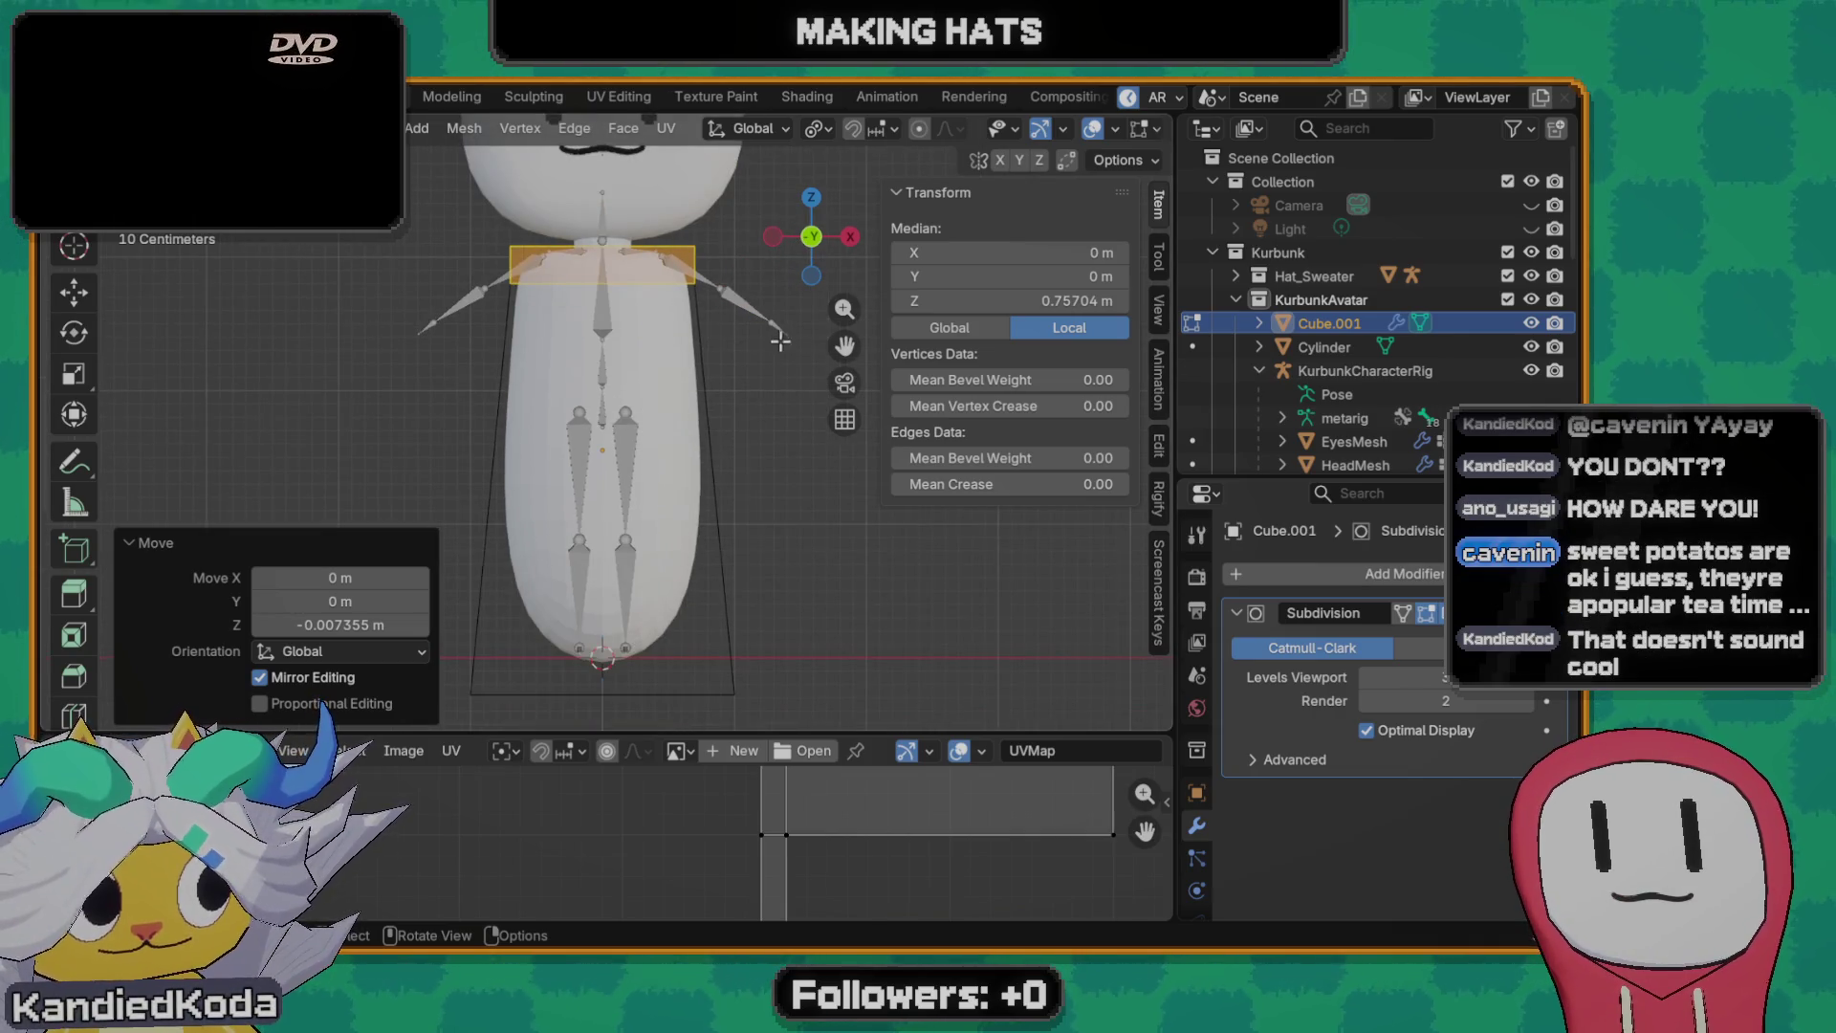
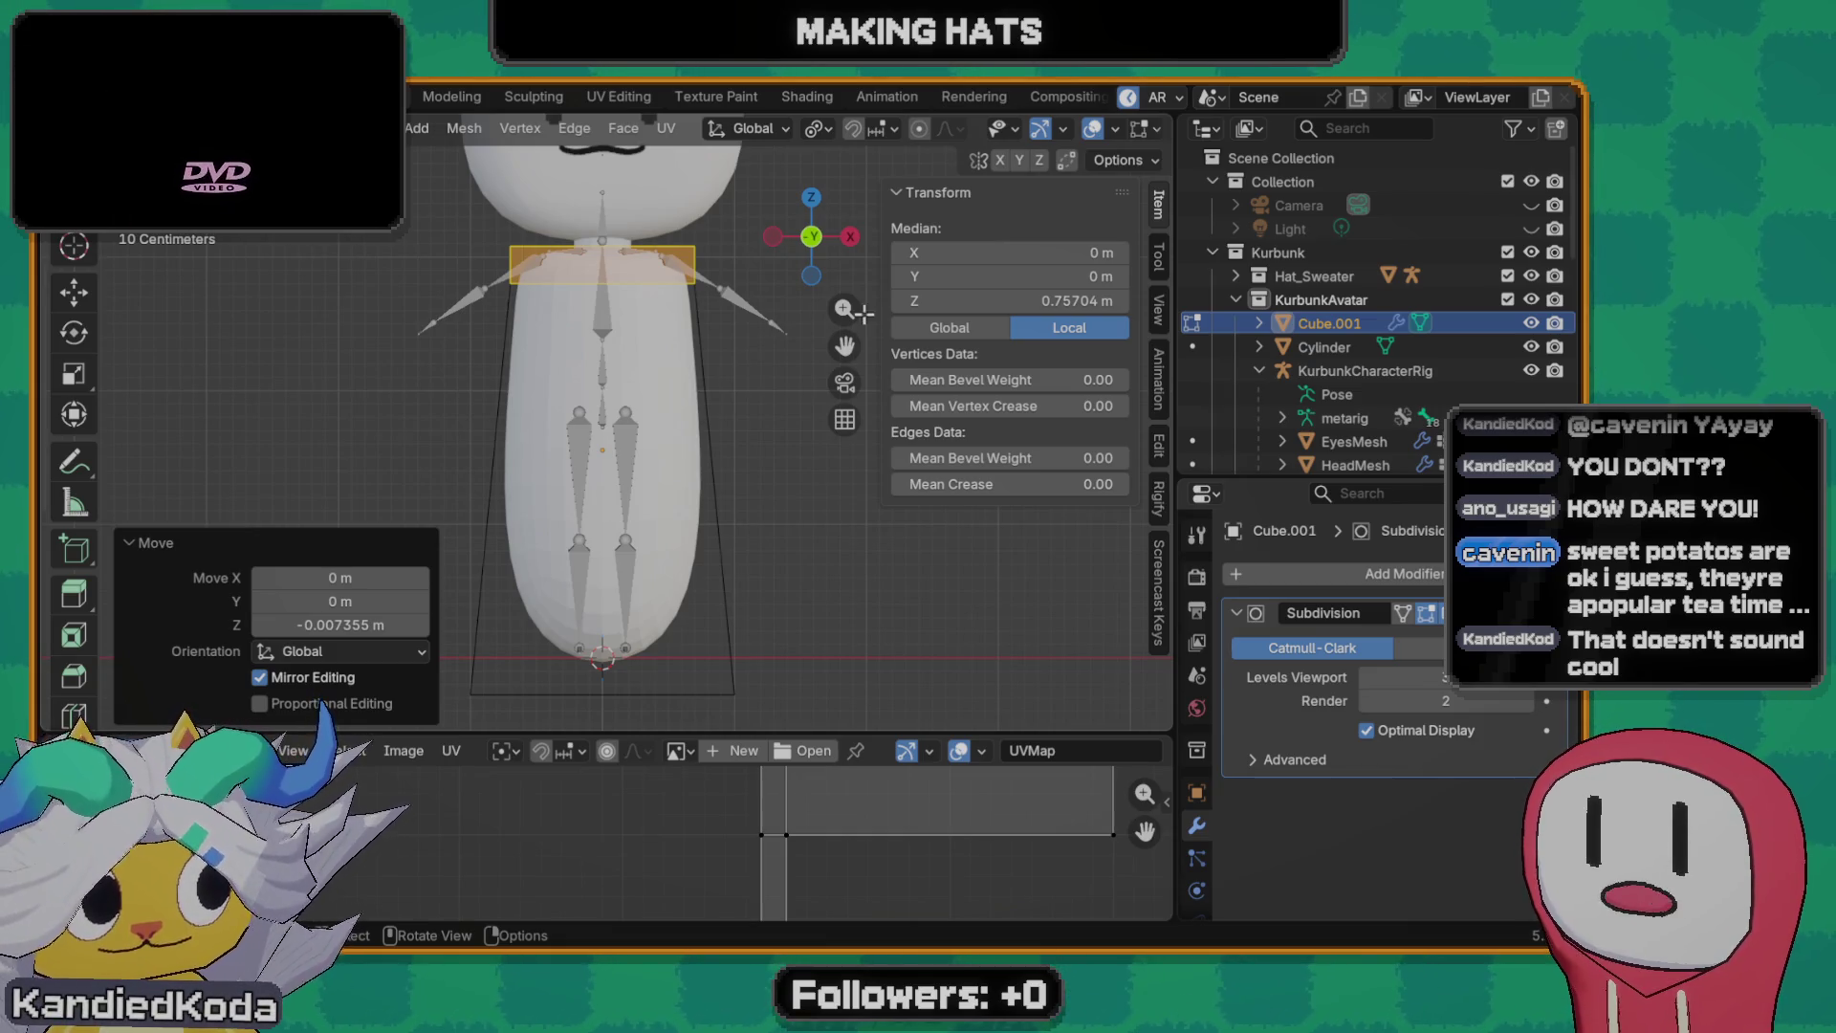
scroll(796, 373, "up", 2)
scroll(742, 375, "down", 2)
scroll(600, 548, "down", 1)
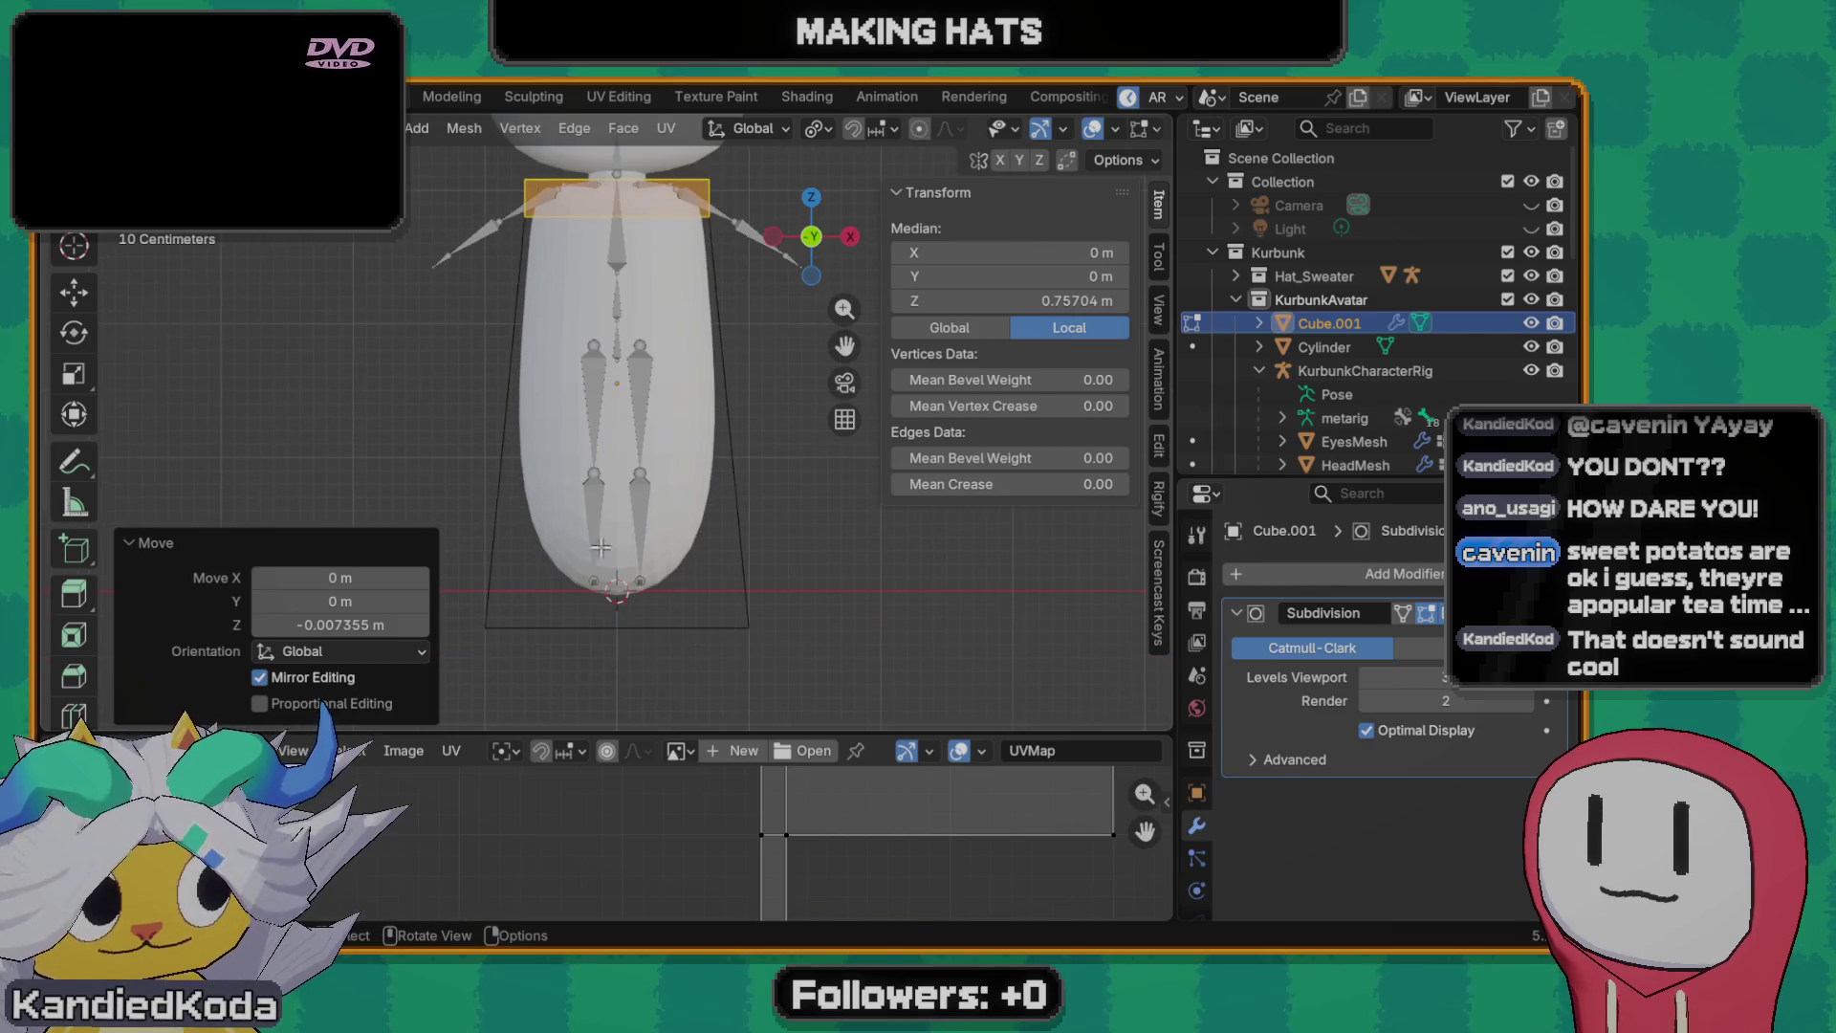
- Shrink the body's bottom edge, try raising it, then undo the resize
left_click(778, 649)
key("s")
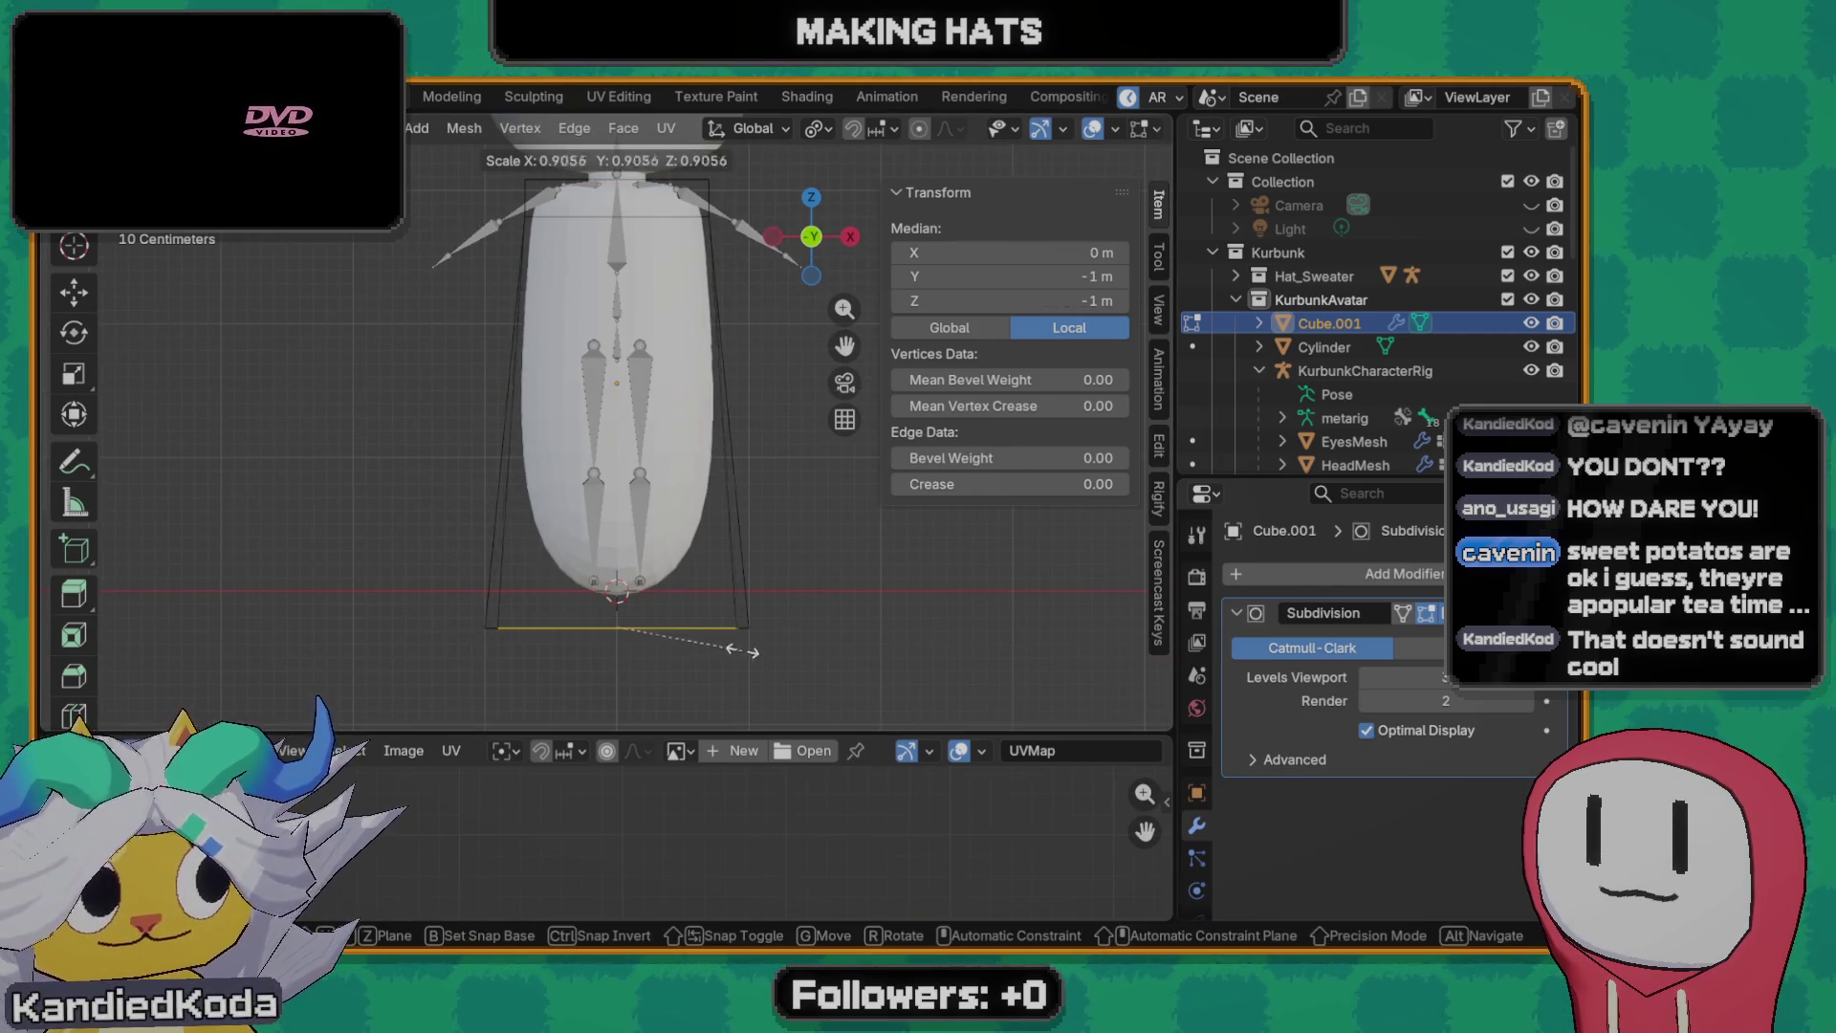
left_click(705, 653)
key("g")
key("z")
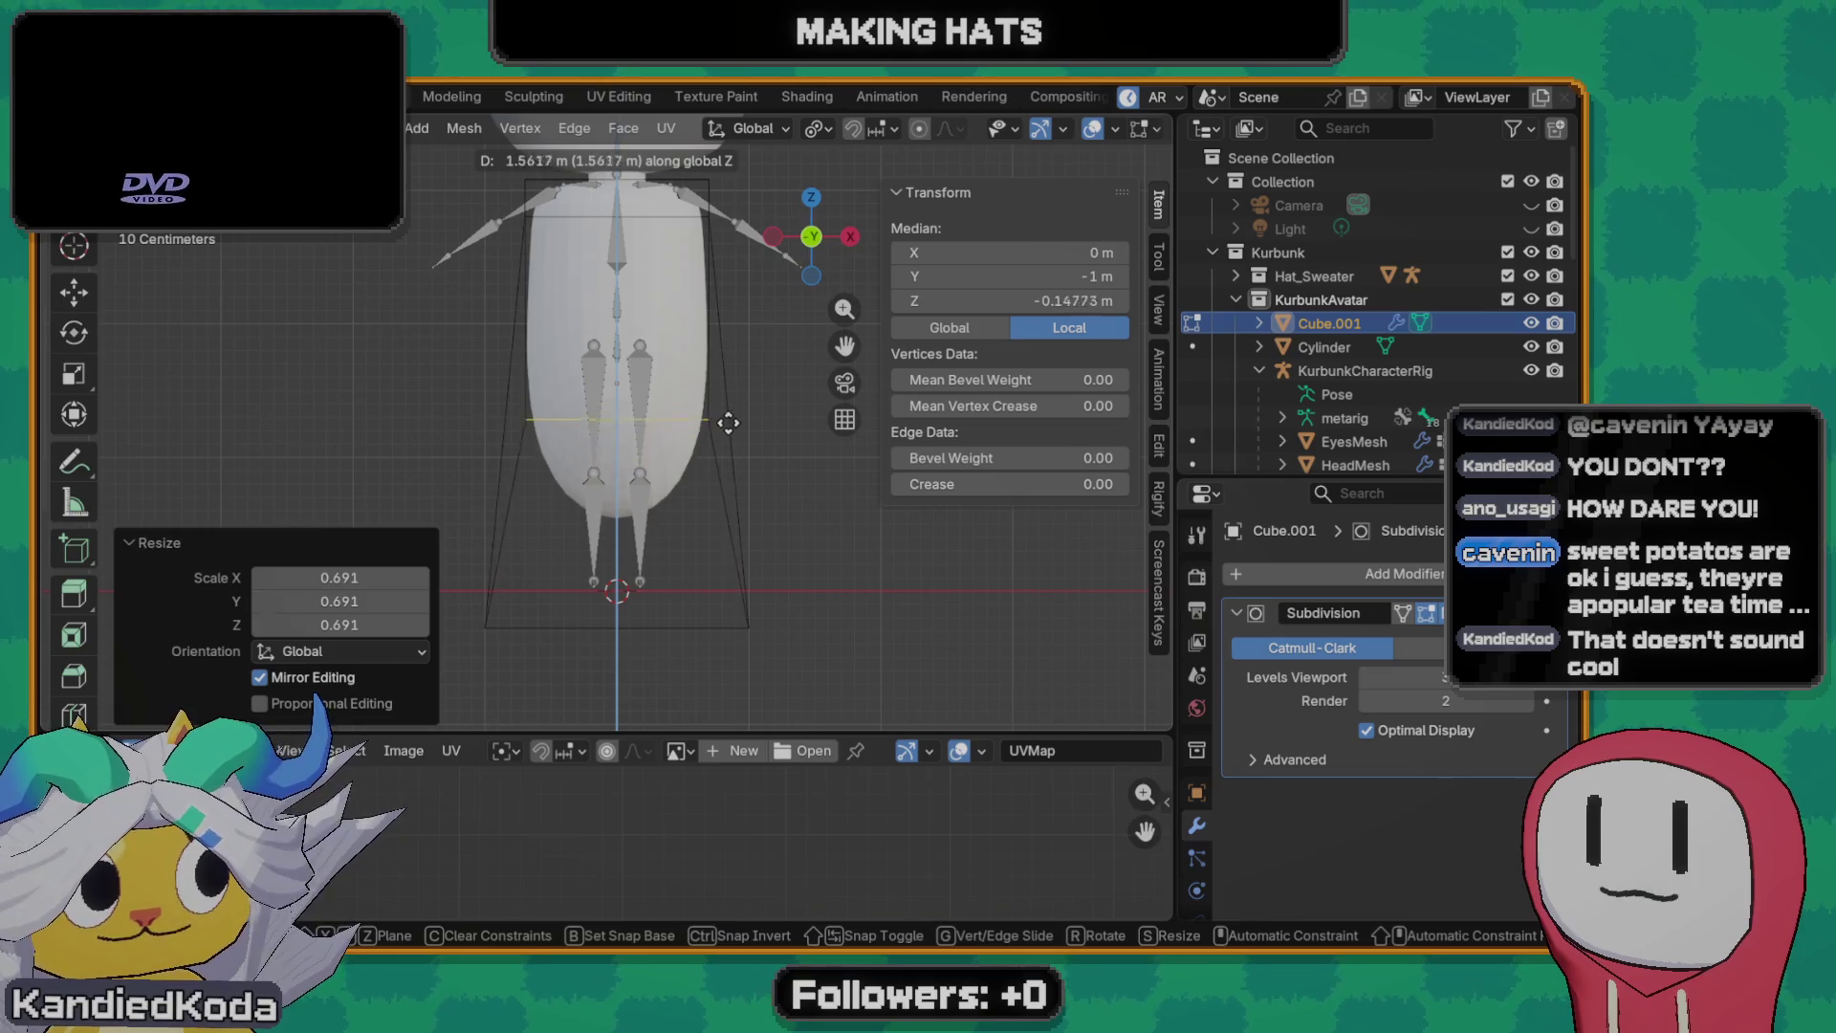
key("Escape")
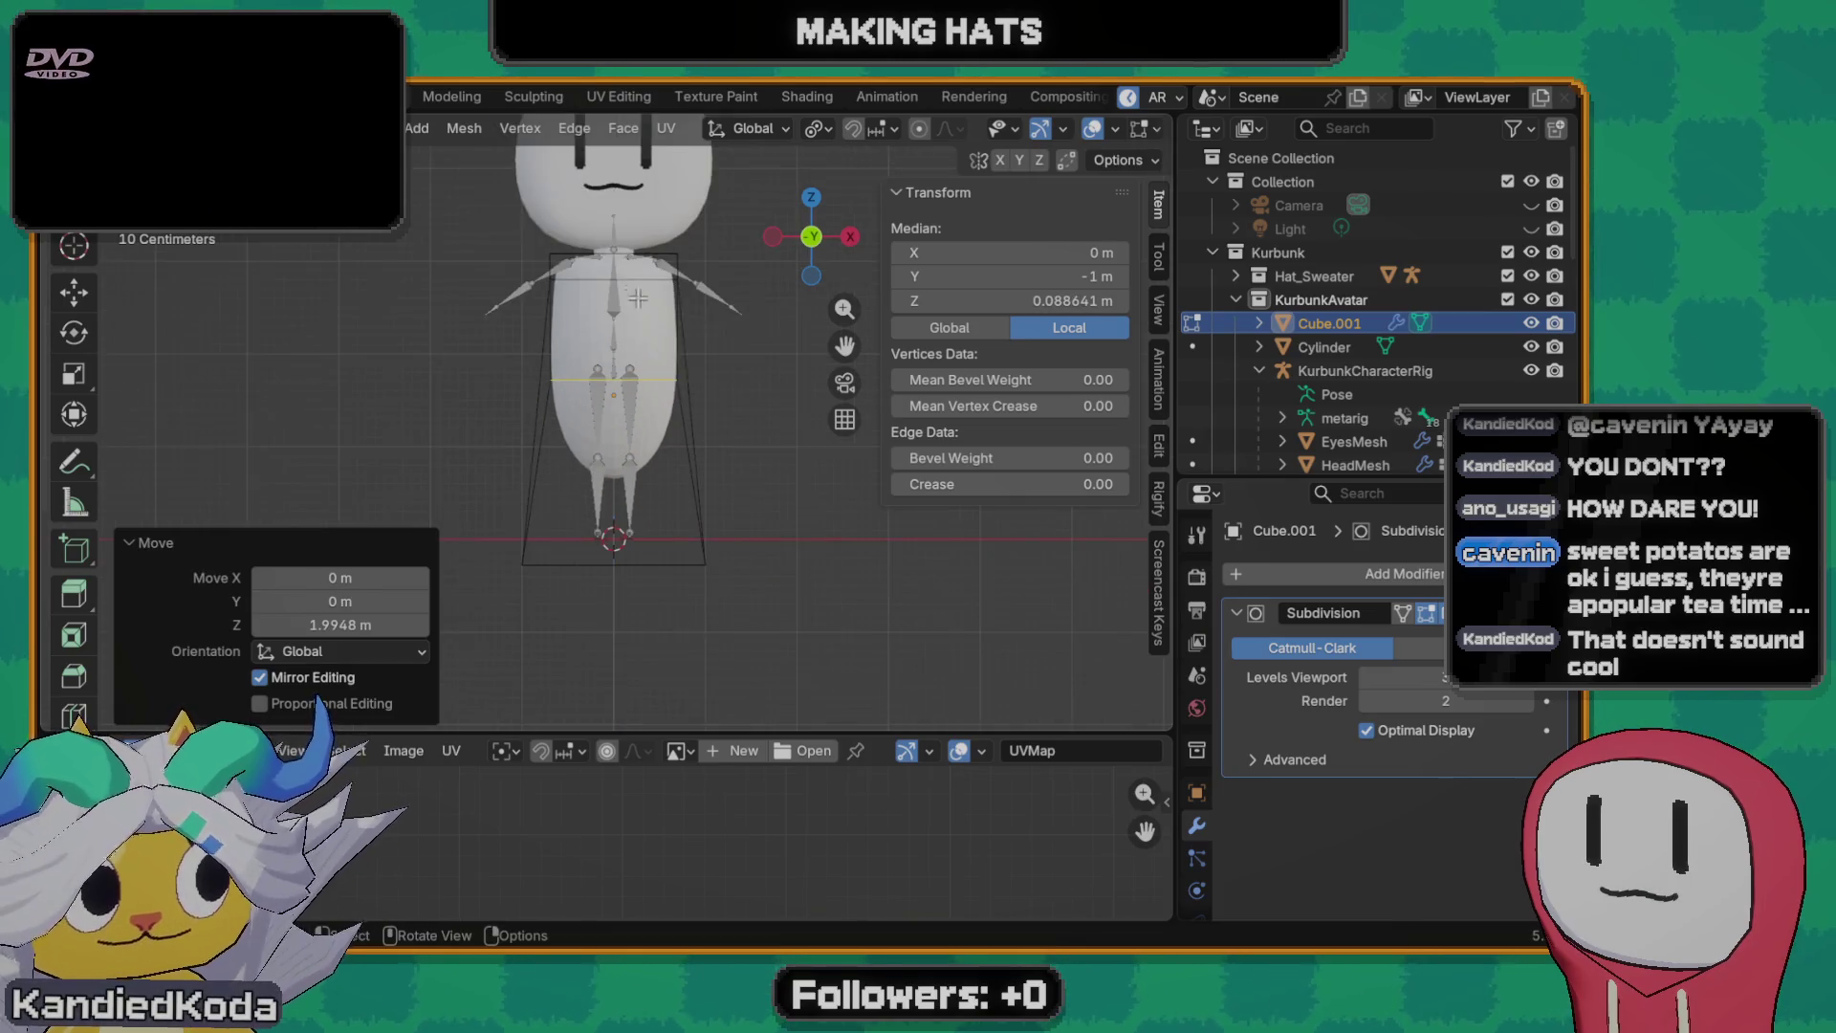
key("ctrl+z")
- Begin narrowing the top of the body along X only
key("s")
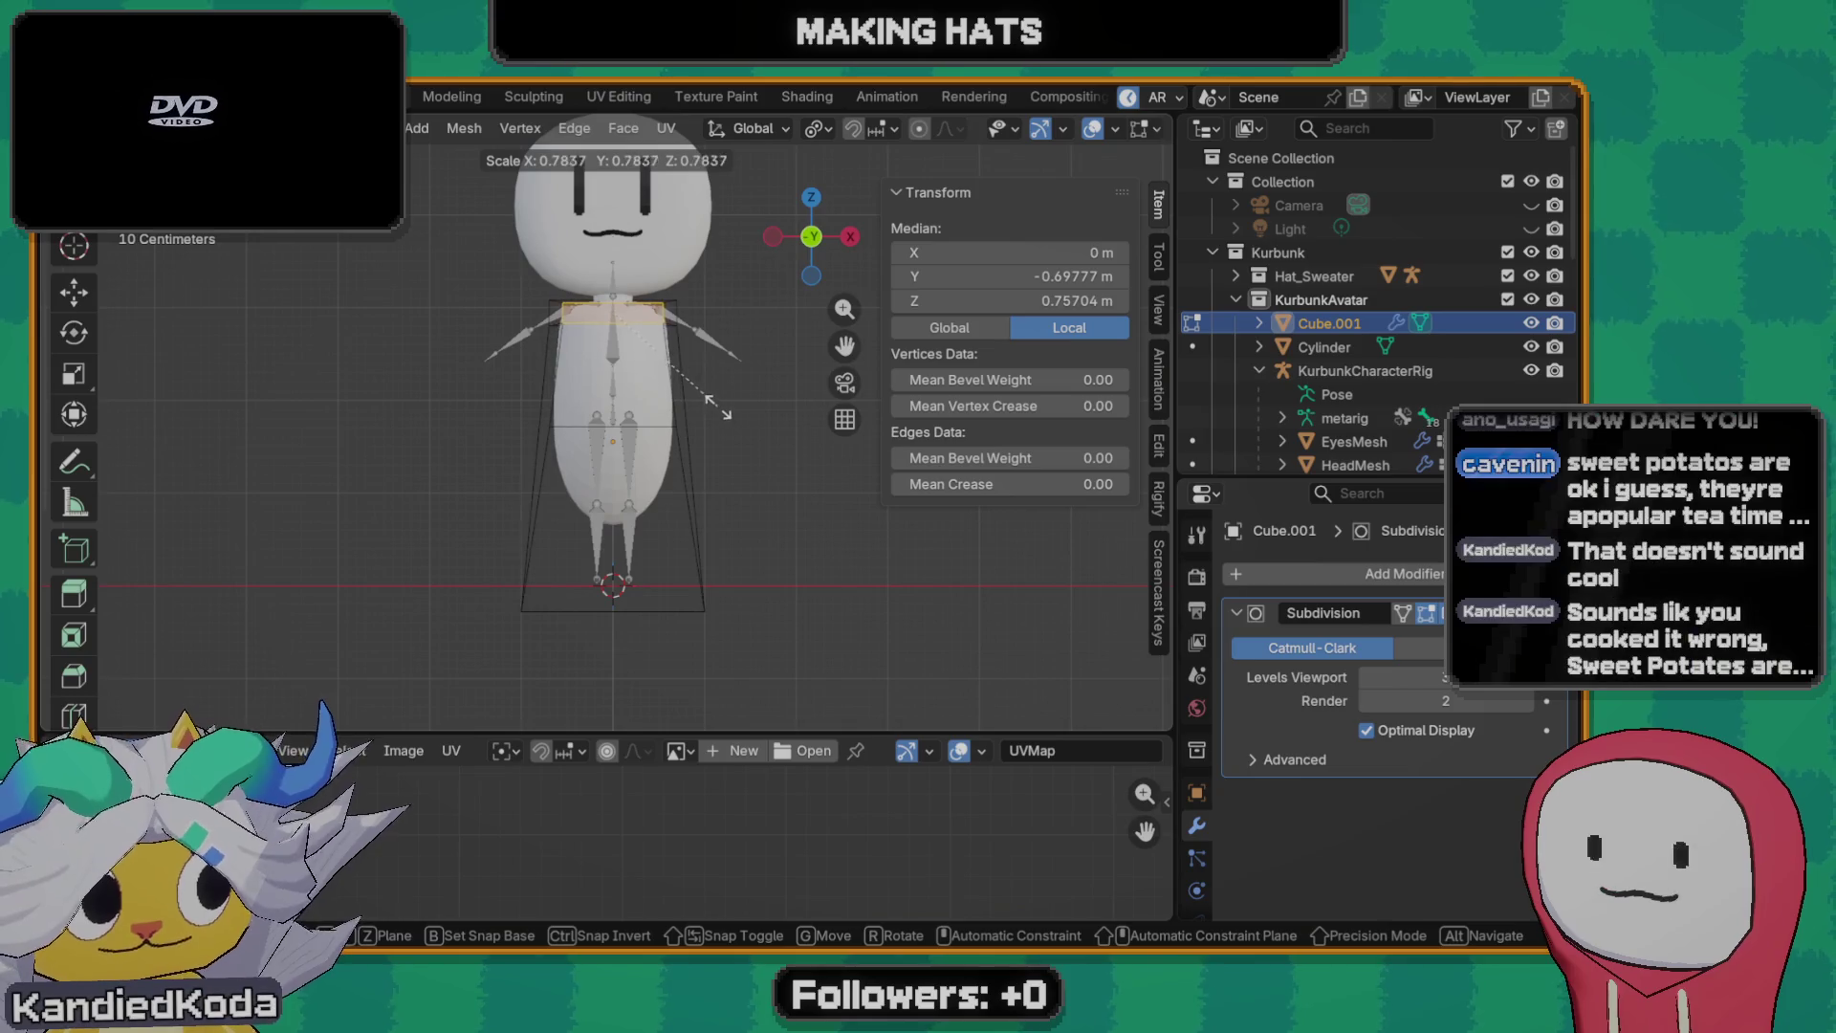
key("x")
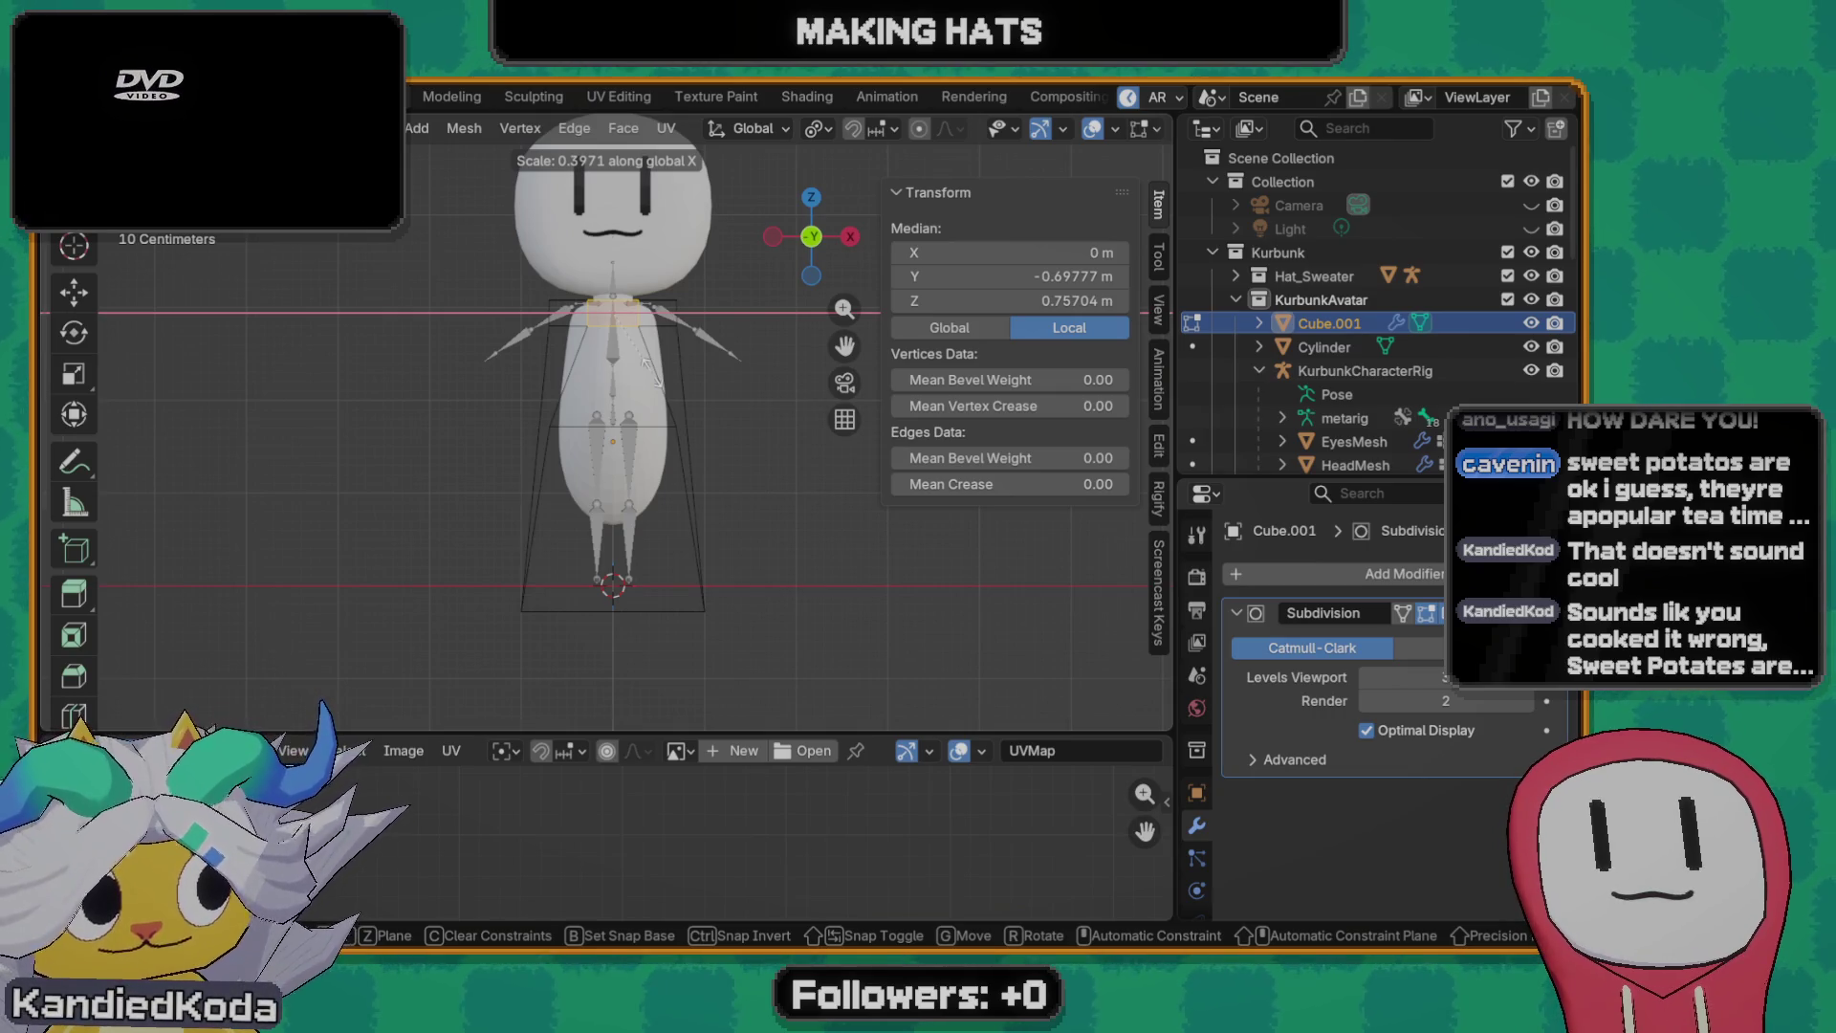
- Confirm the top narrowed to 0.397 along X and inspect the body from several angles
left_click(657, 376)
mouse_move(658, 377)
middle_mouse_down()
mouse_move(612, 417)
mouse_move(645, 370)
middle_mouse_up()
scroll(650, 365, "down", 5)
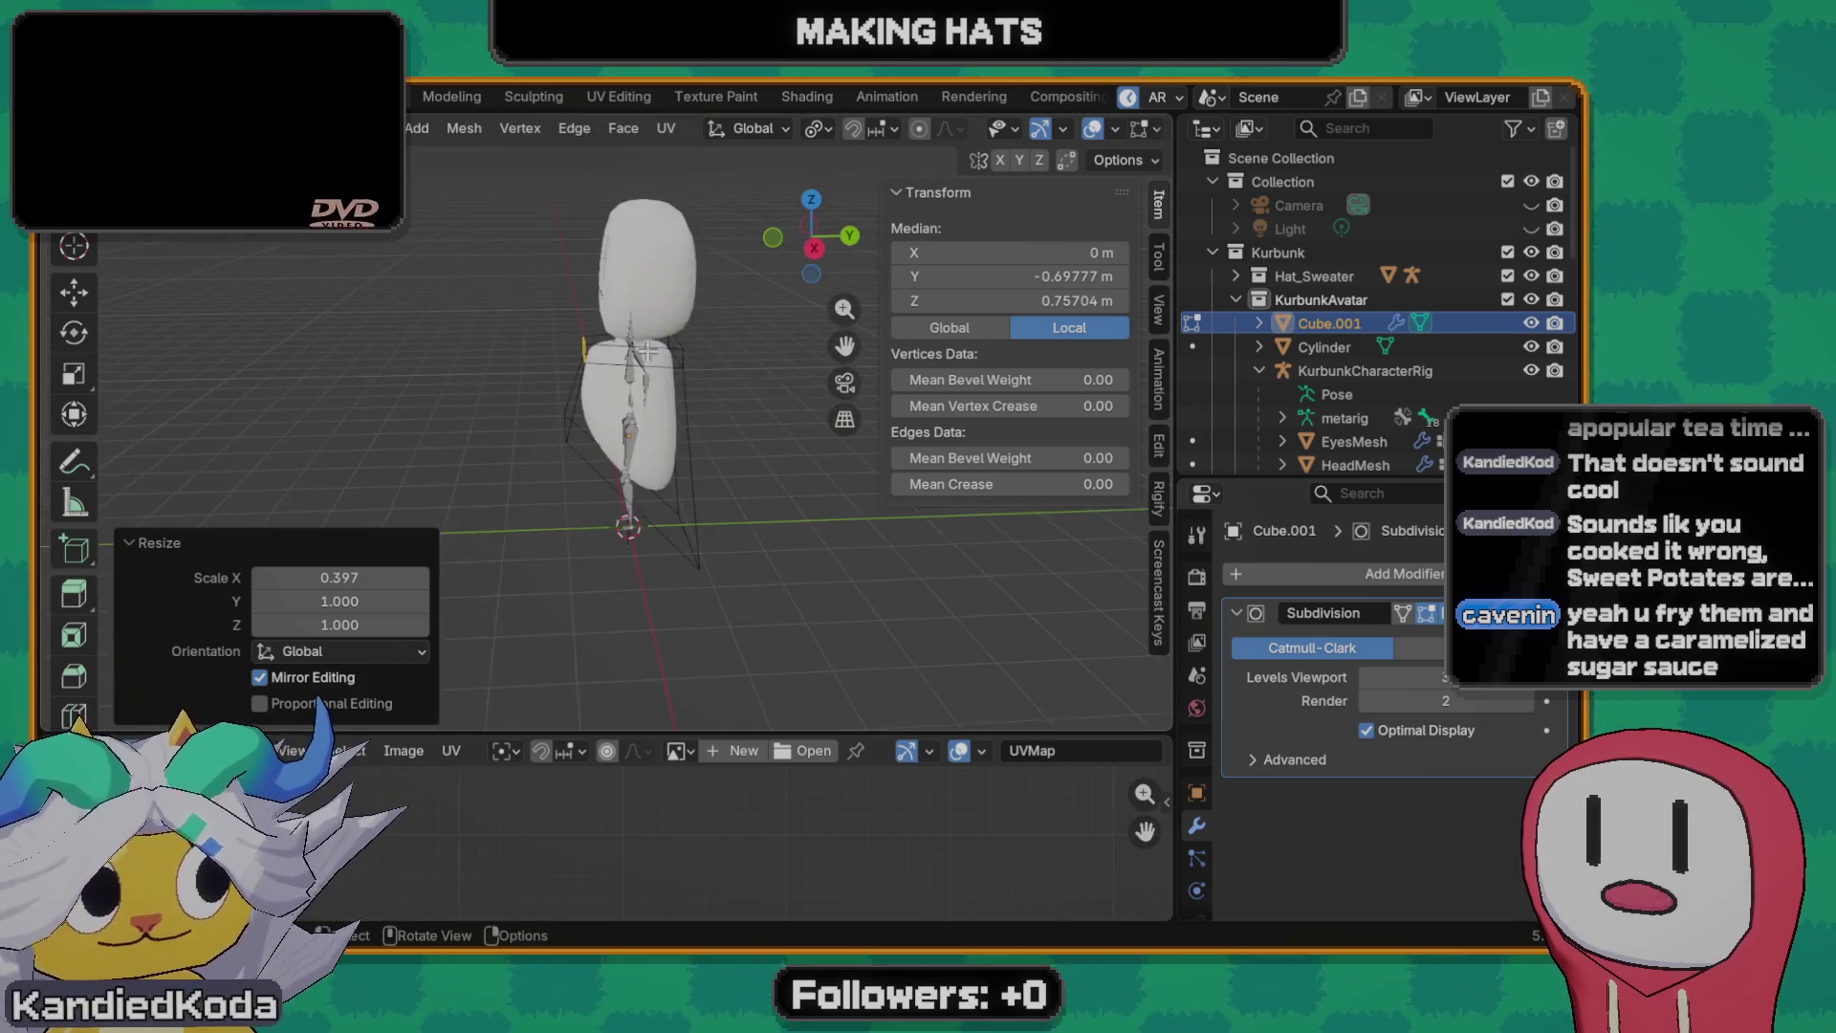
scroll(650, 365, "up", 5)
mouse_move(653, 370)
middle_mouse_down()
mouse_move(689, 430)
mouse_move(1018, 437)
mouse_move(673, 413)
mouse_move(778, 433)
mouse_move(609, 444)
middle_mouse_up()
scroll(693, 445, "down", 4)
scroll(673, 413, "up", 4)
scroll(746, 424, "down", 4)
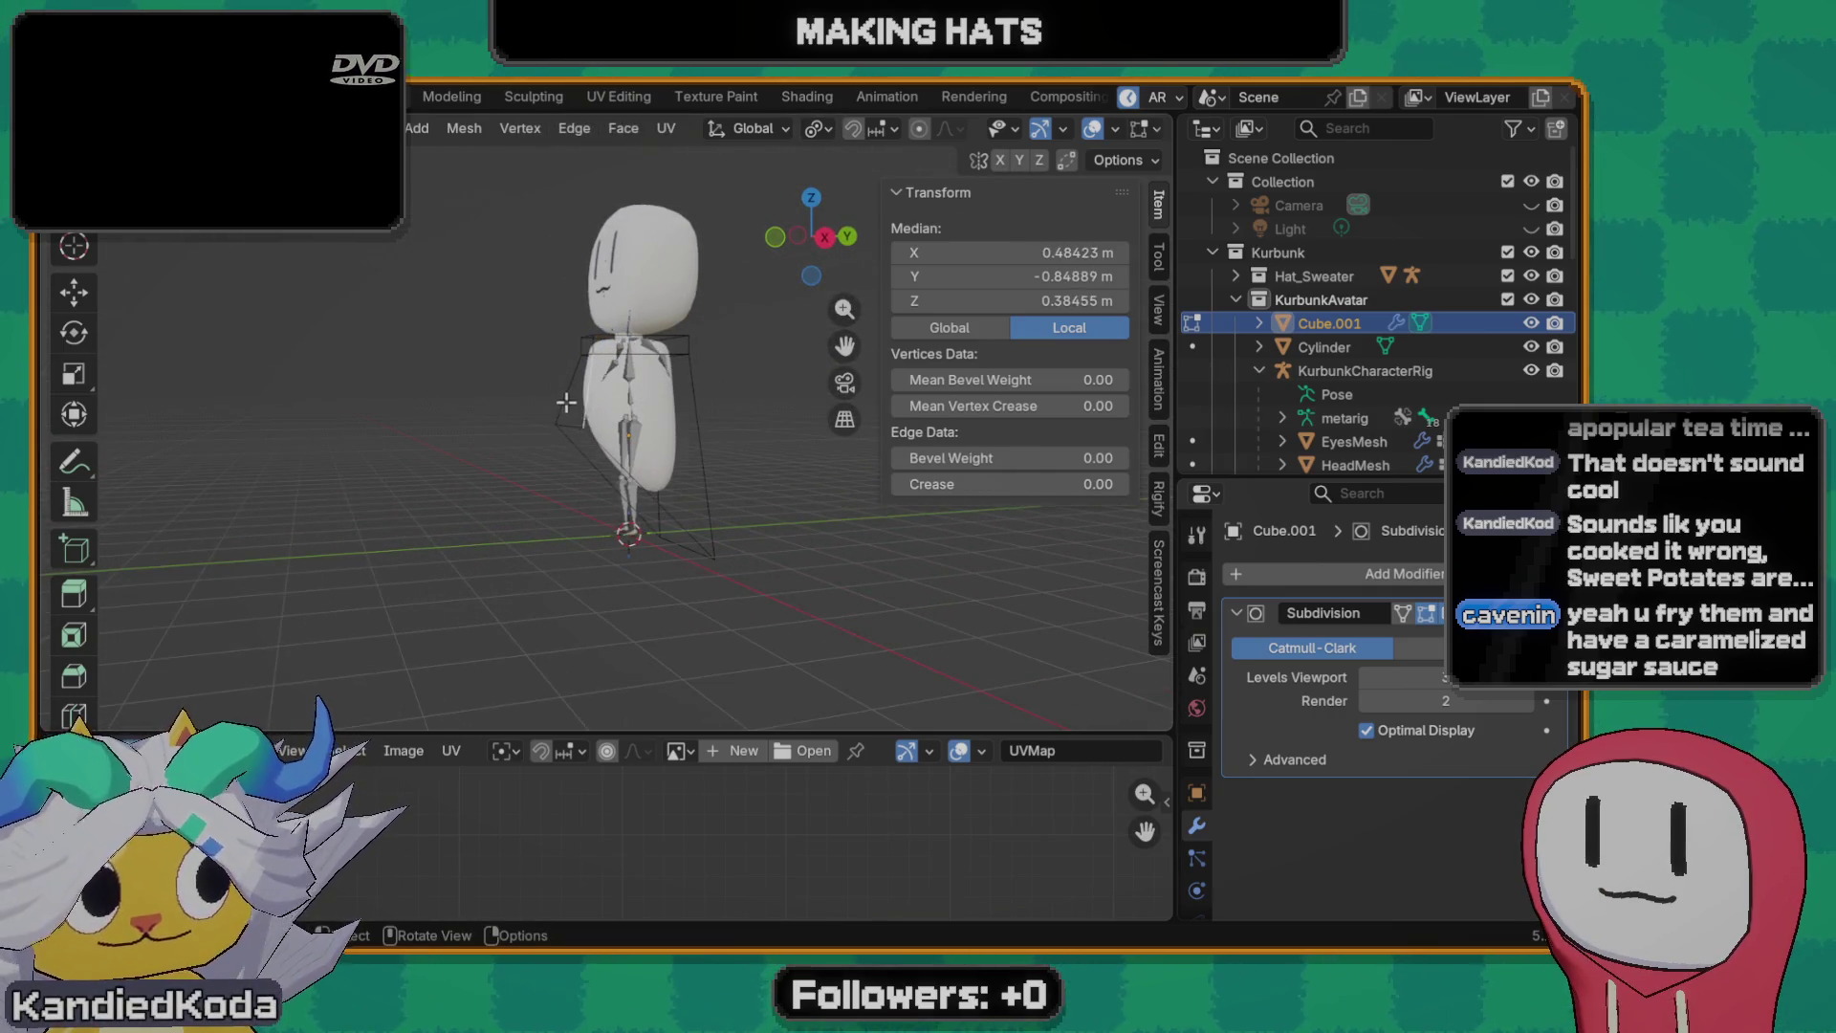
scroll(607, 444, "up", 3)
mouse_move(606, 446)
middle_mouse_down()
mouse_move(725, 465)
mouse_move(688, 488)
middle_mouse_up()
scroll(689, 488, "down", 3)
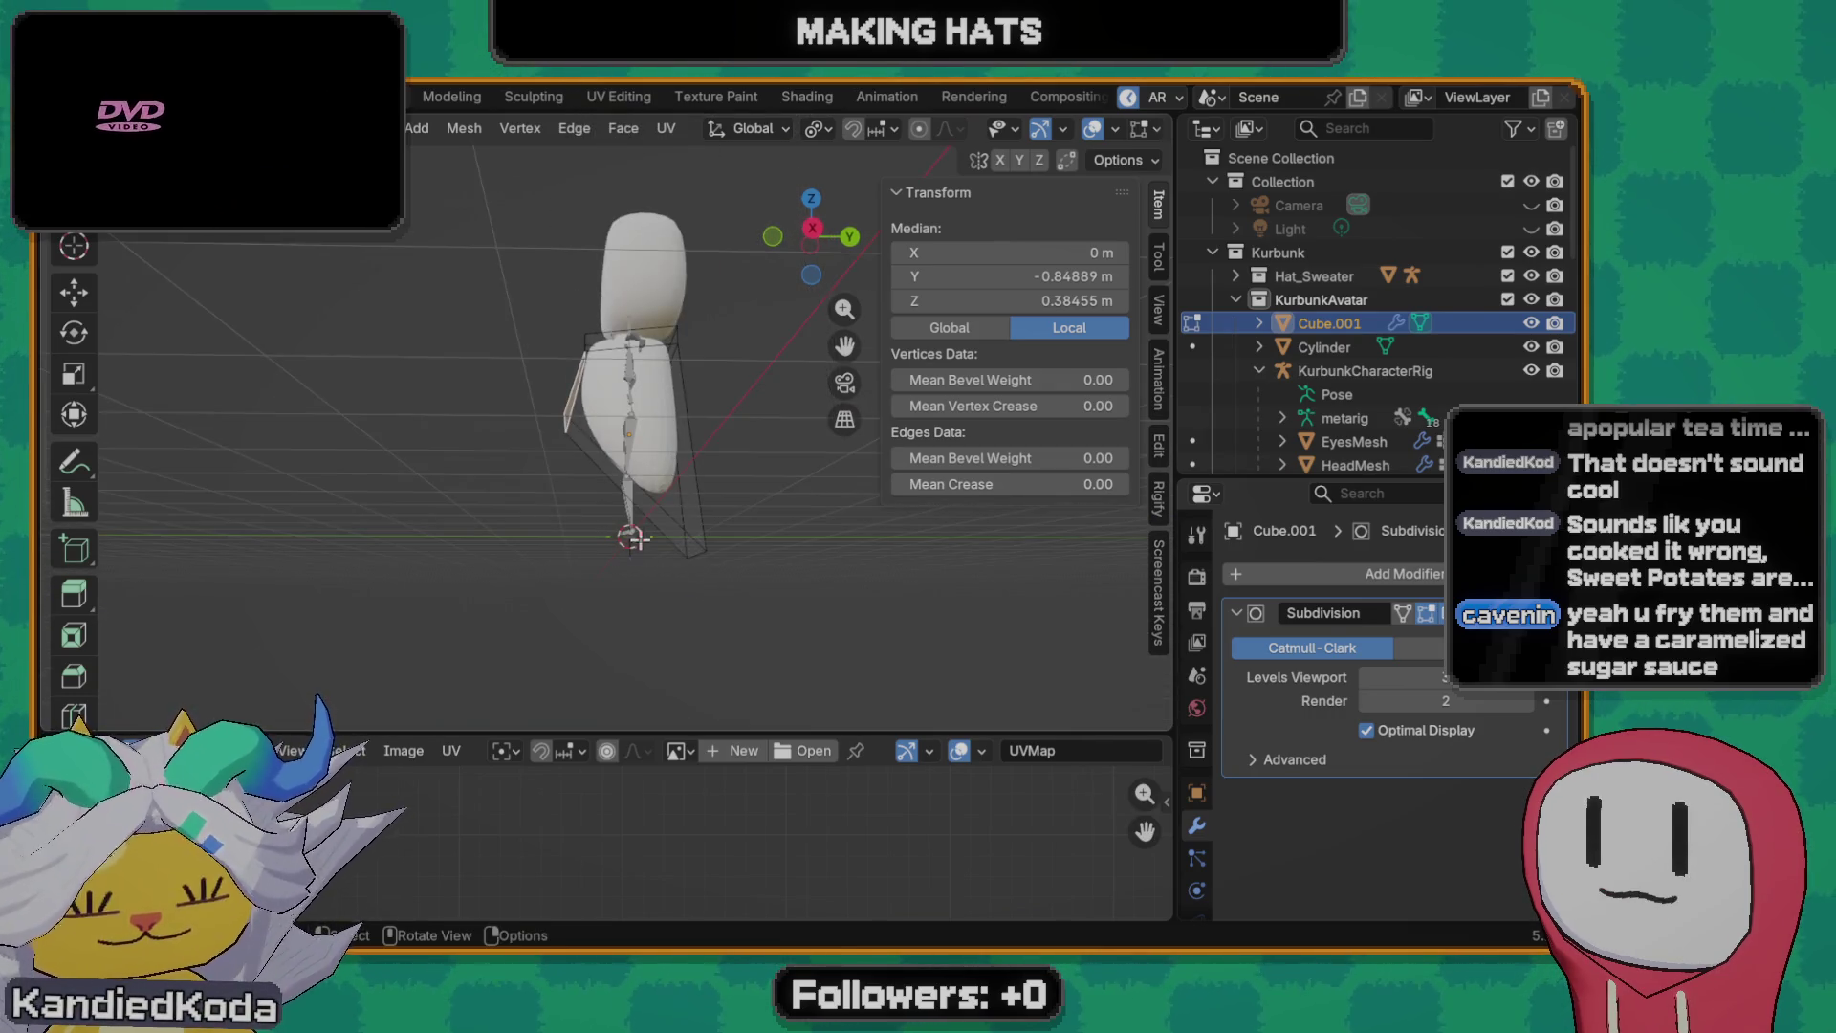
- Select the whole mesh, then pick one vertex and begin moving it vertically
key("a")
scroll(683, 506, "up", 2)
mouse_move(728, 606)
middle_mouse_down()
mouse_move(598, 594)
mouse_move(598, 554)
middle_mouse_up()
left_click(636, 573)
key("g")
key("z")
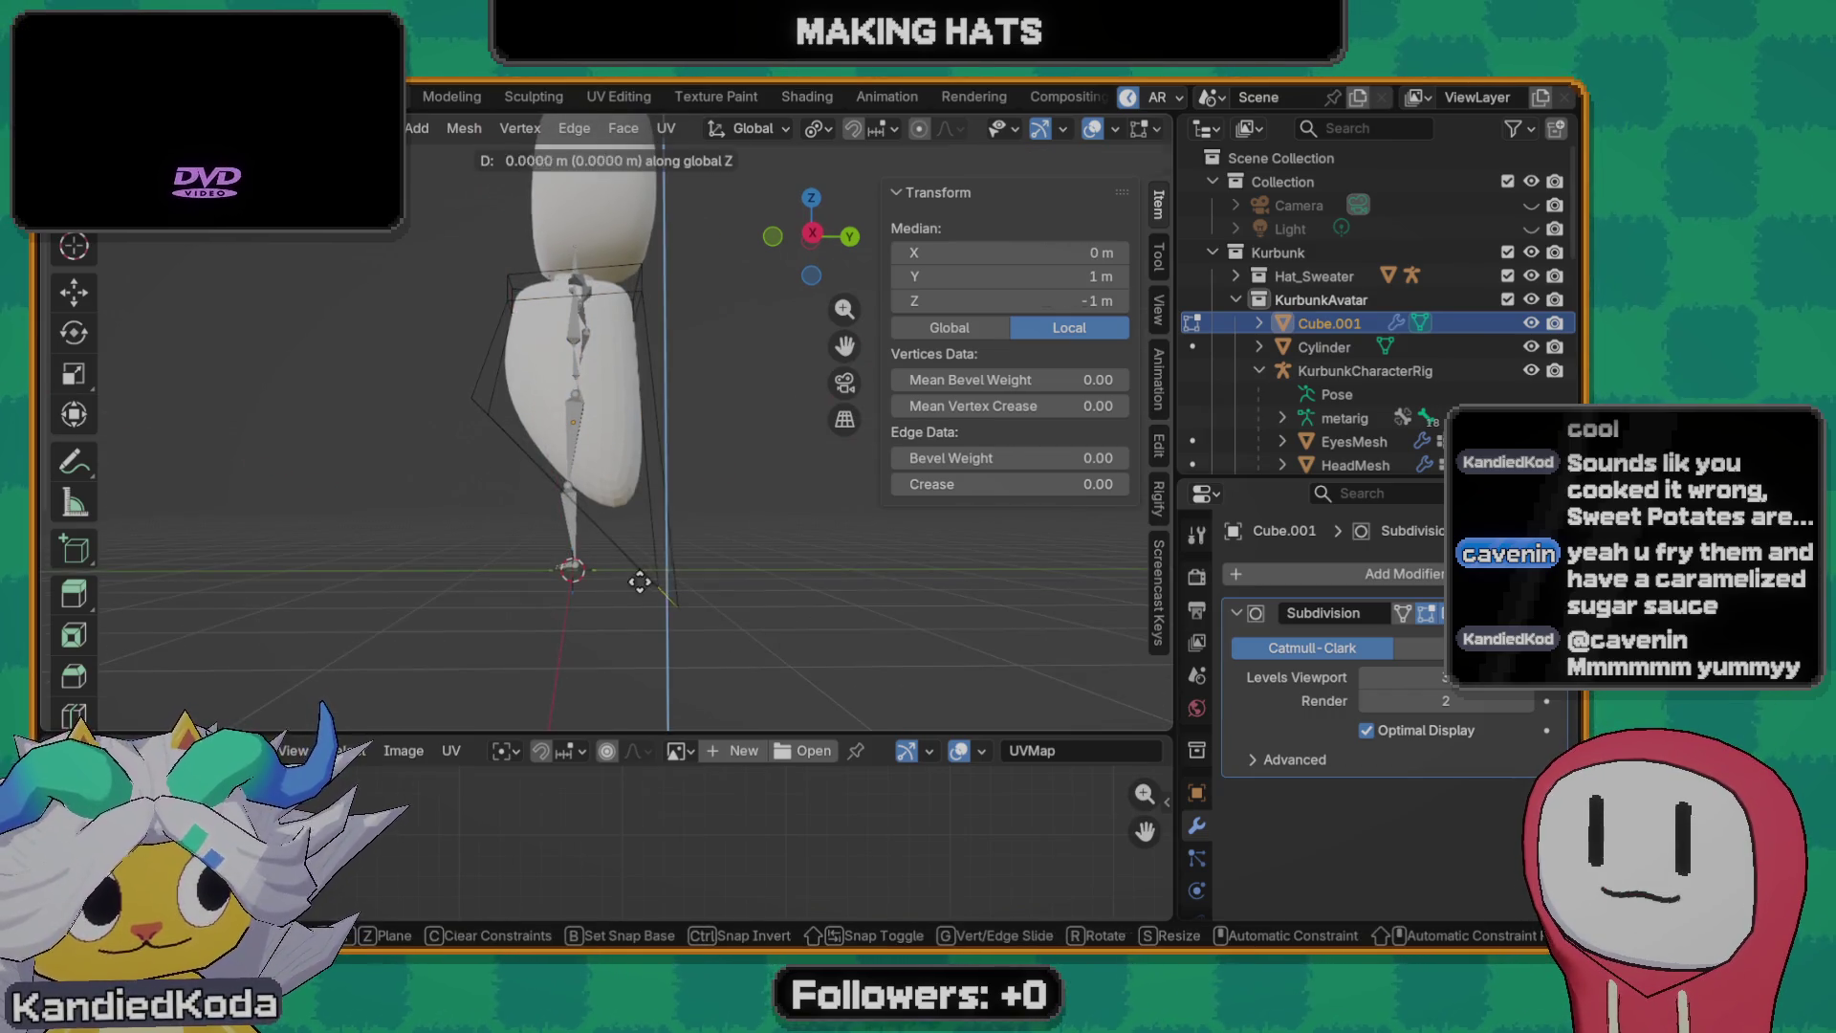
- Raise the vertex, then flatten the whole body front-to-back to 0.625 along Y
left_click(644, 393)
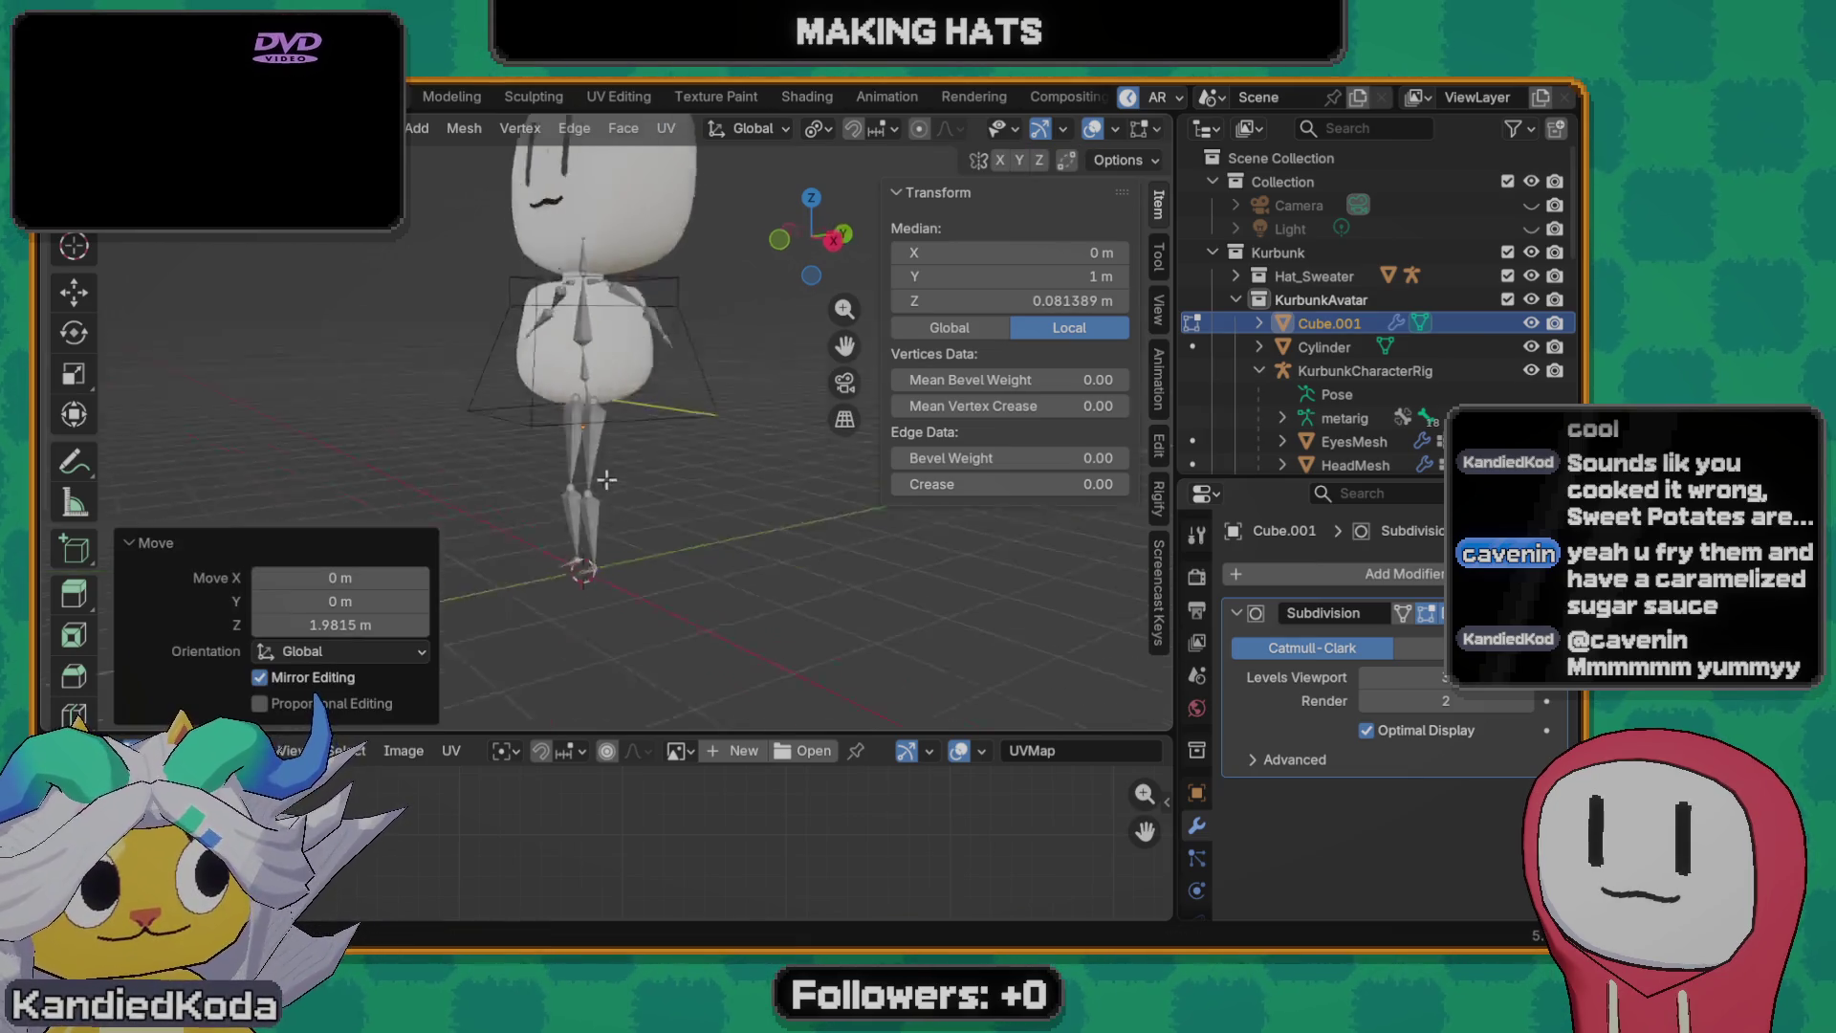
mouse_move(644, 394)
middle_mouse_down()
mouse_move(760, 482)
mouse_move(437, 433)
mouse_move(555, 440)
middle_mouse_up()
left_click(717, 473)
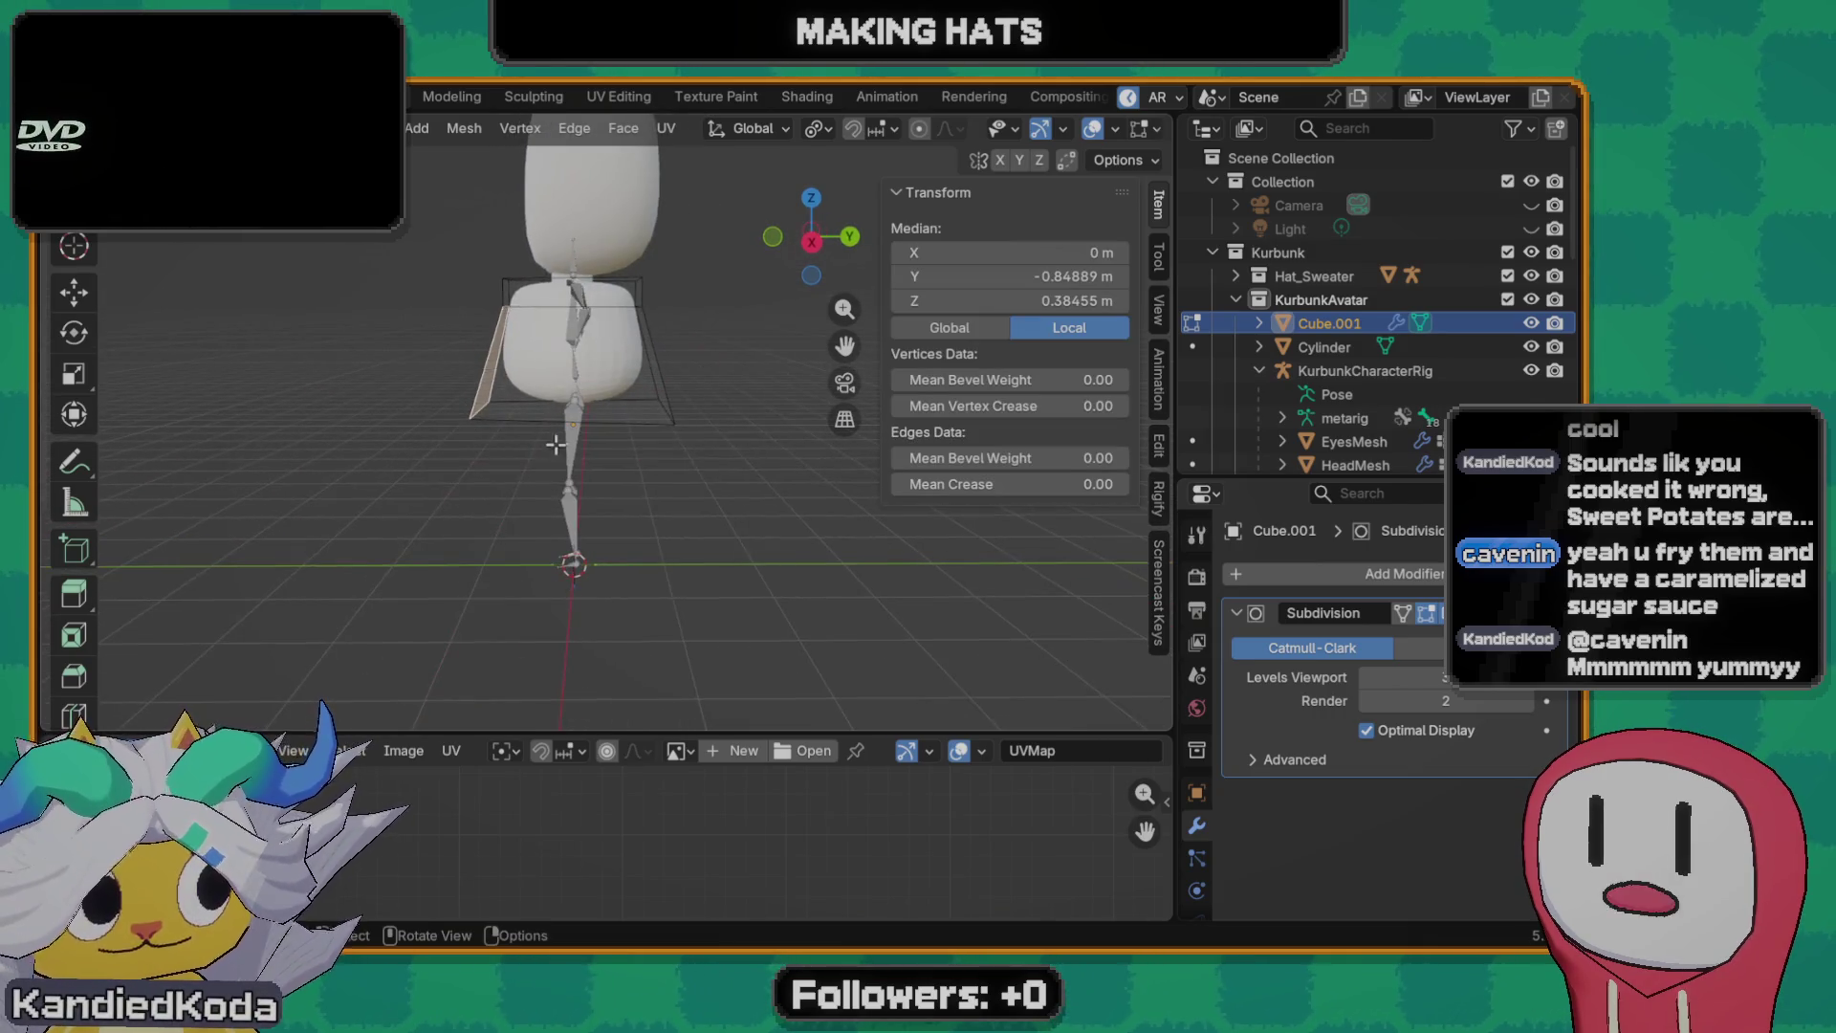
key("a")
key("s")
key("y")
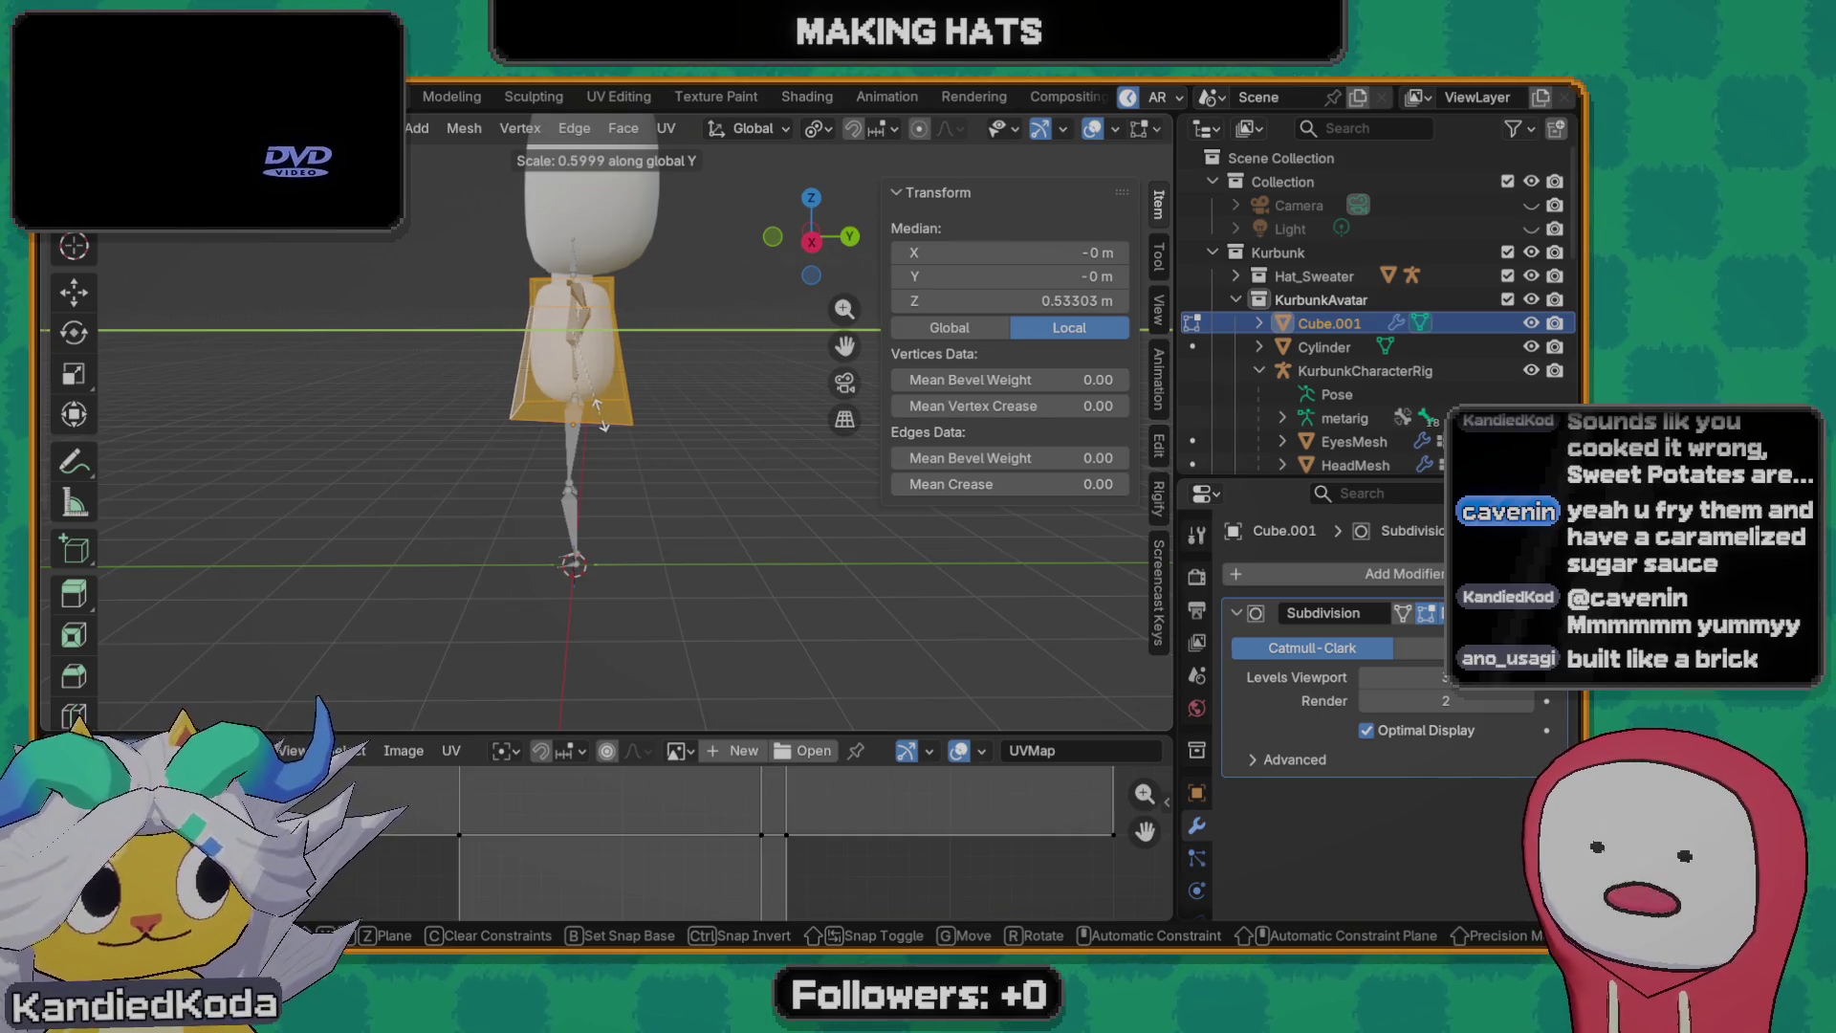
left_click(601, 419)
- Shrink the whole body uniformly to 0.8 of its size
mouse_move(601, 419)
middle_mouse_down()
mouse_move(748, 357)
mouse_move(579, 414)
middle_mouse_up()
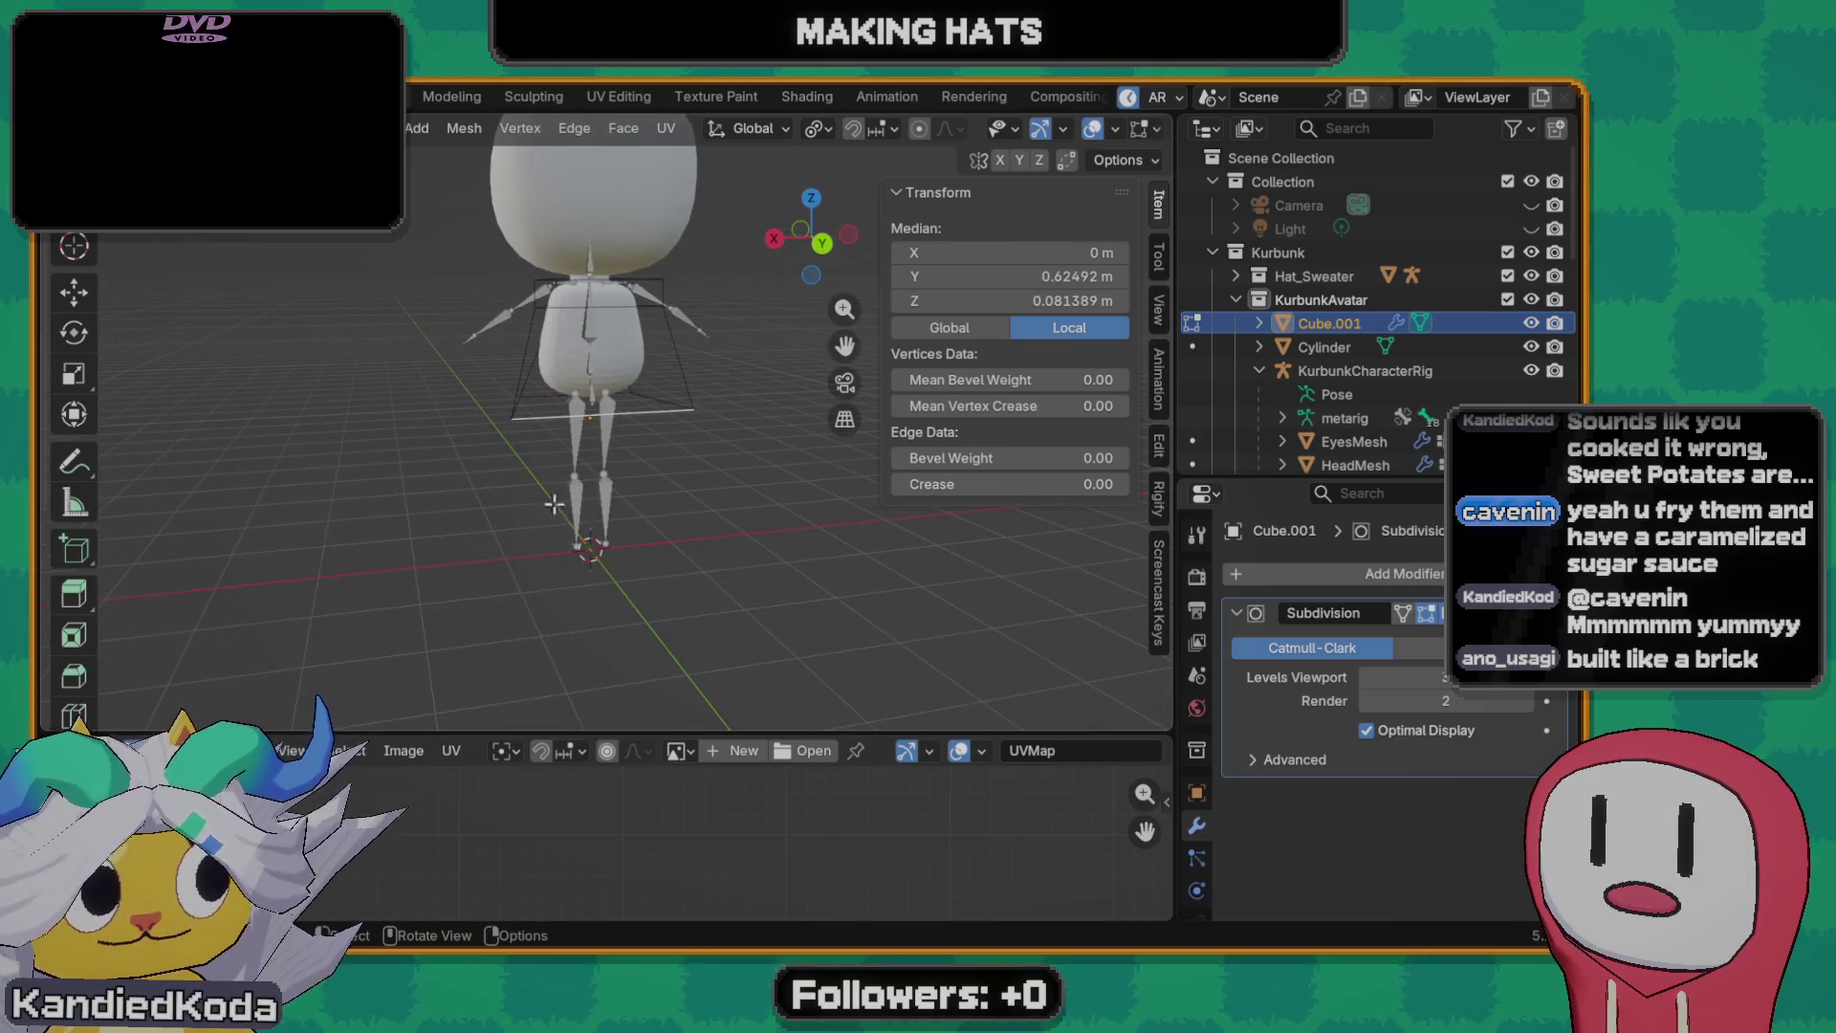
middle_click_drag(520, 445, 788, 484)
key("s")
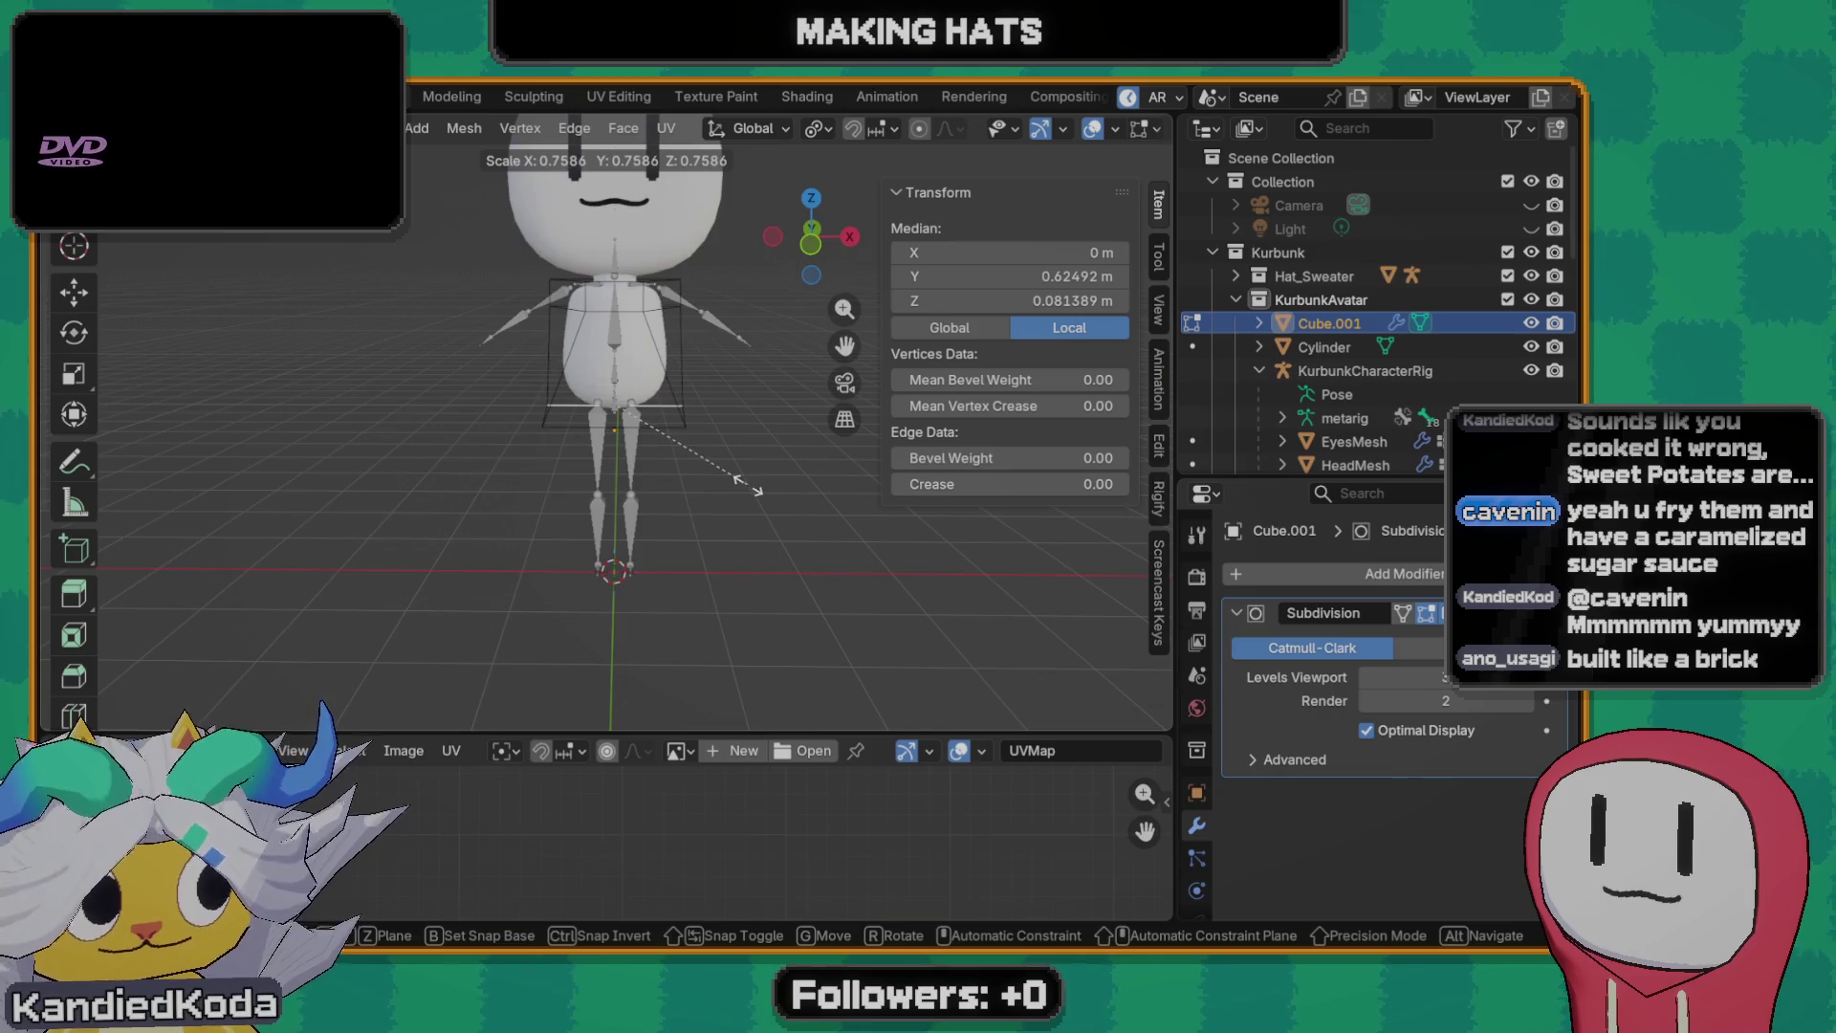
left_click(764, 487)
middle_click_drag(763, 488, 650, 434)
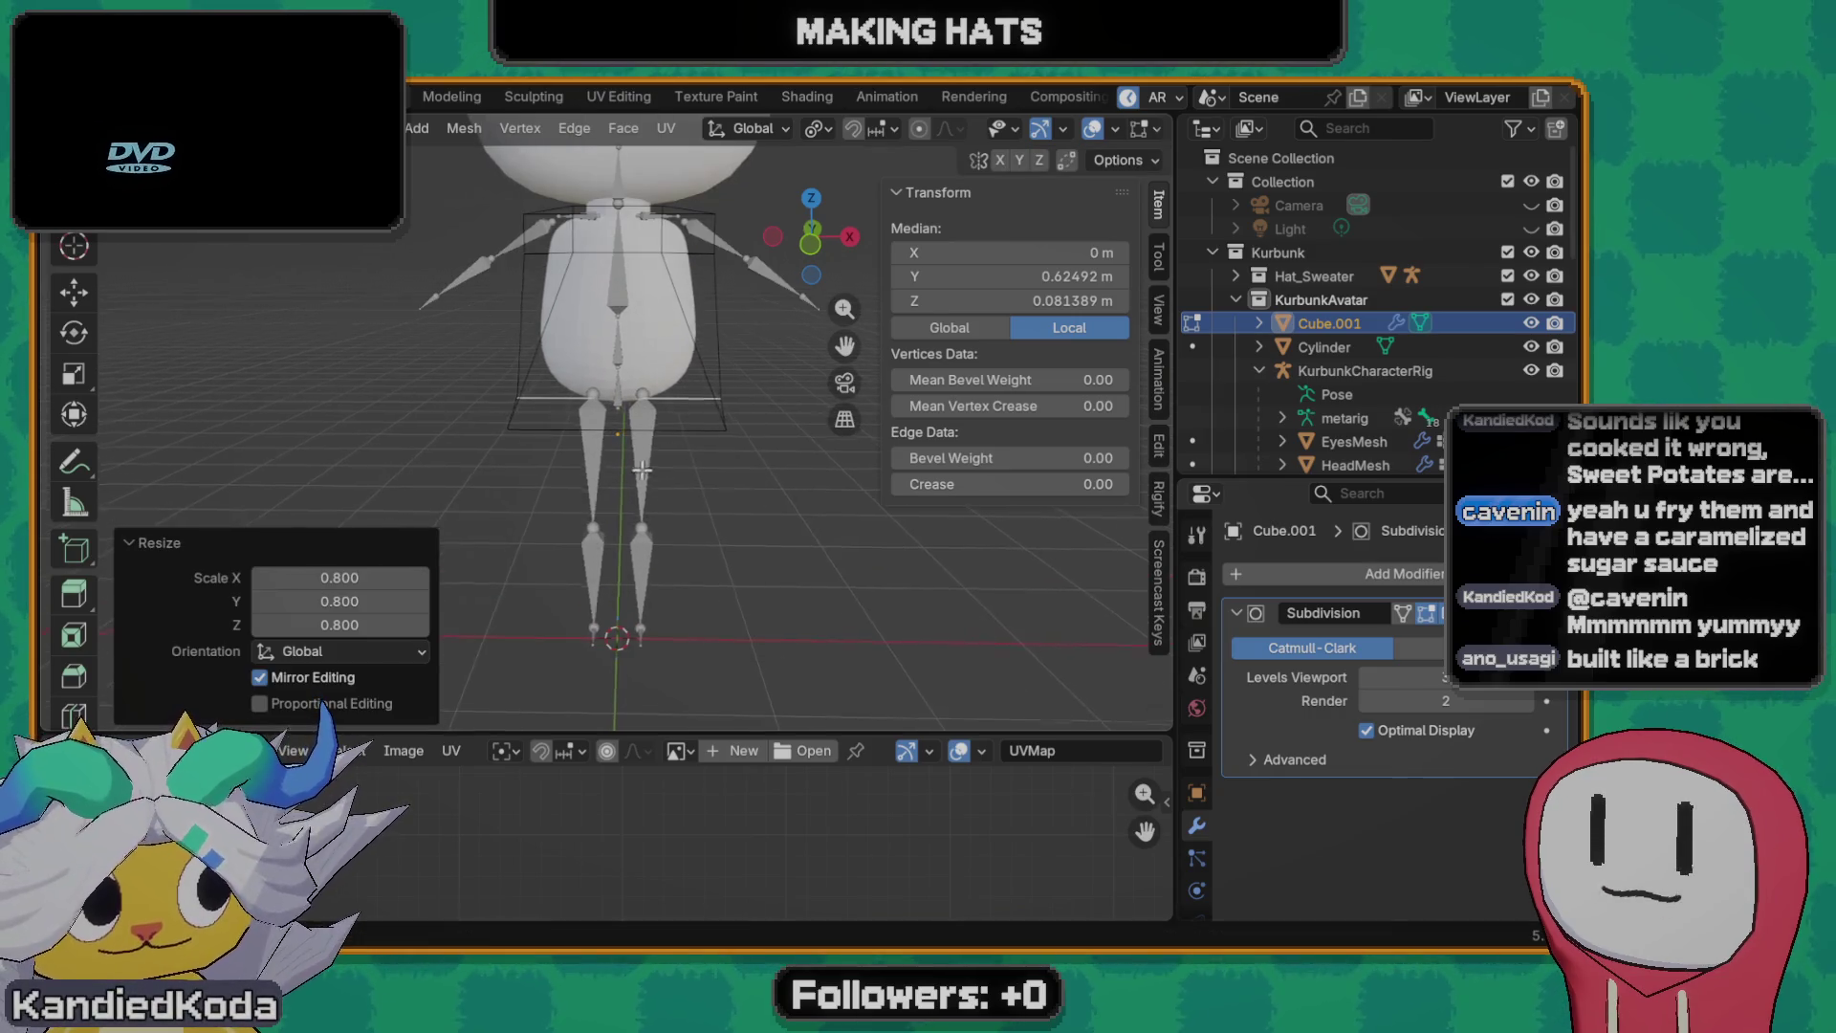
scroll(644, 460, "up", 2)
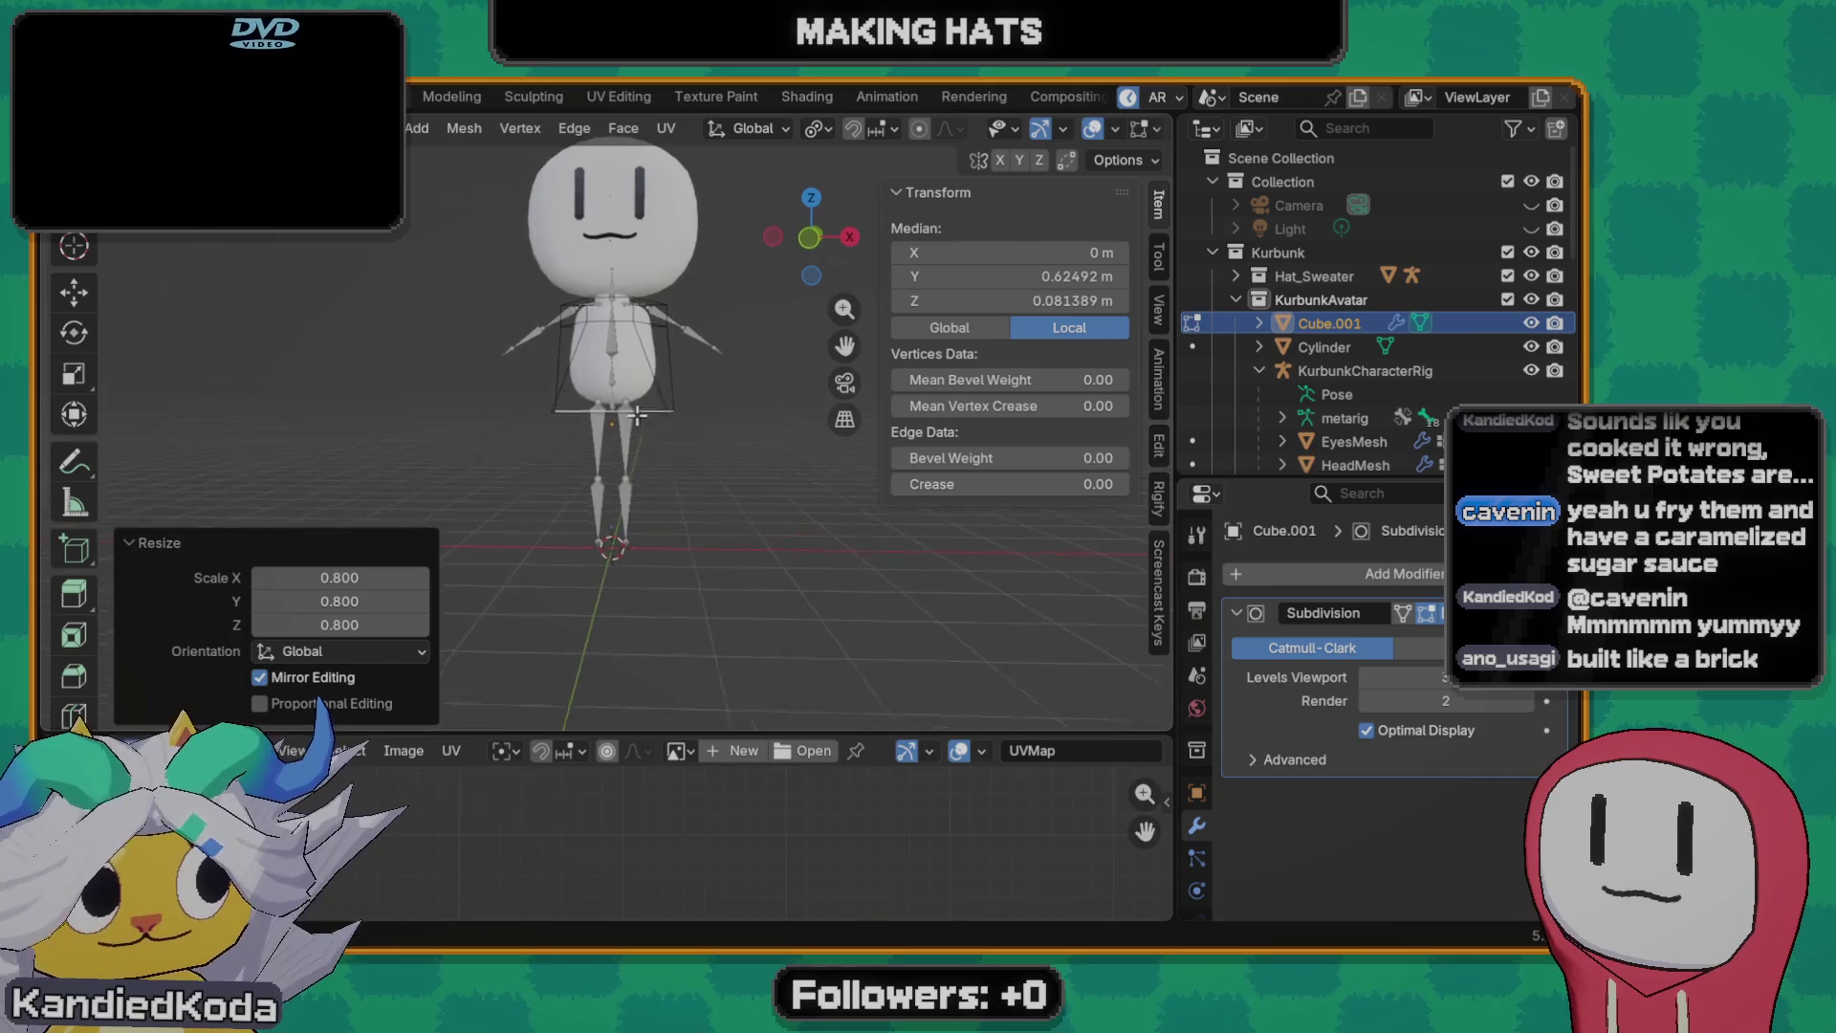
scroll(643, 459, "up", 2)
- Lower the body's bottom face about 0.89 m and return to Object Mode
key("alt+a")
mouse_move(631, 445)
middle_mouse_down()
mouse_move(597, 417)
mouse_move(647, 516)
middle_mouse_up()
left_click(597, 417)
key("g")
key("z")
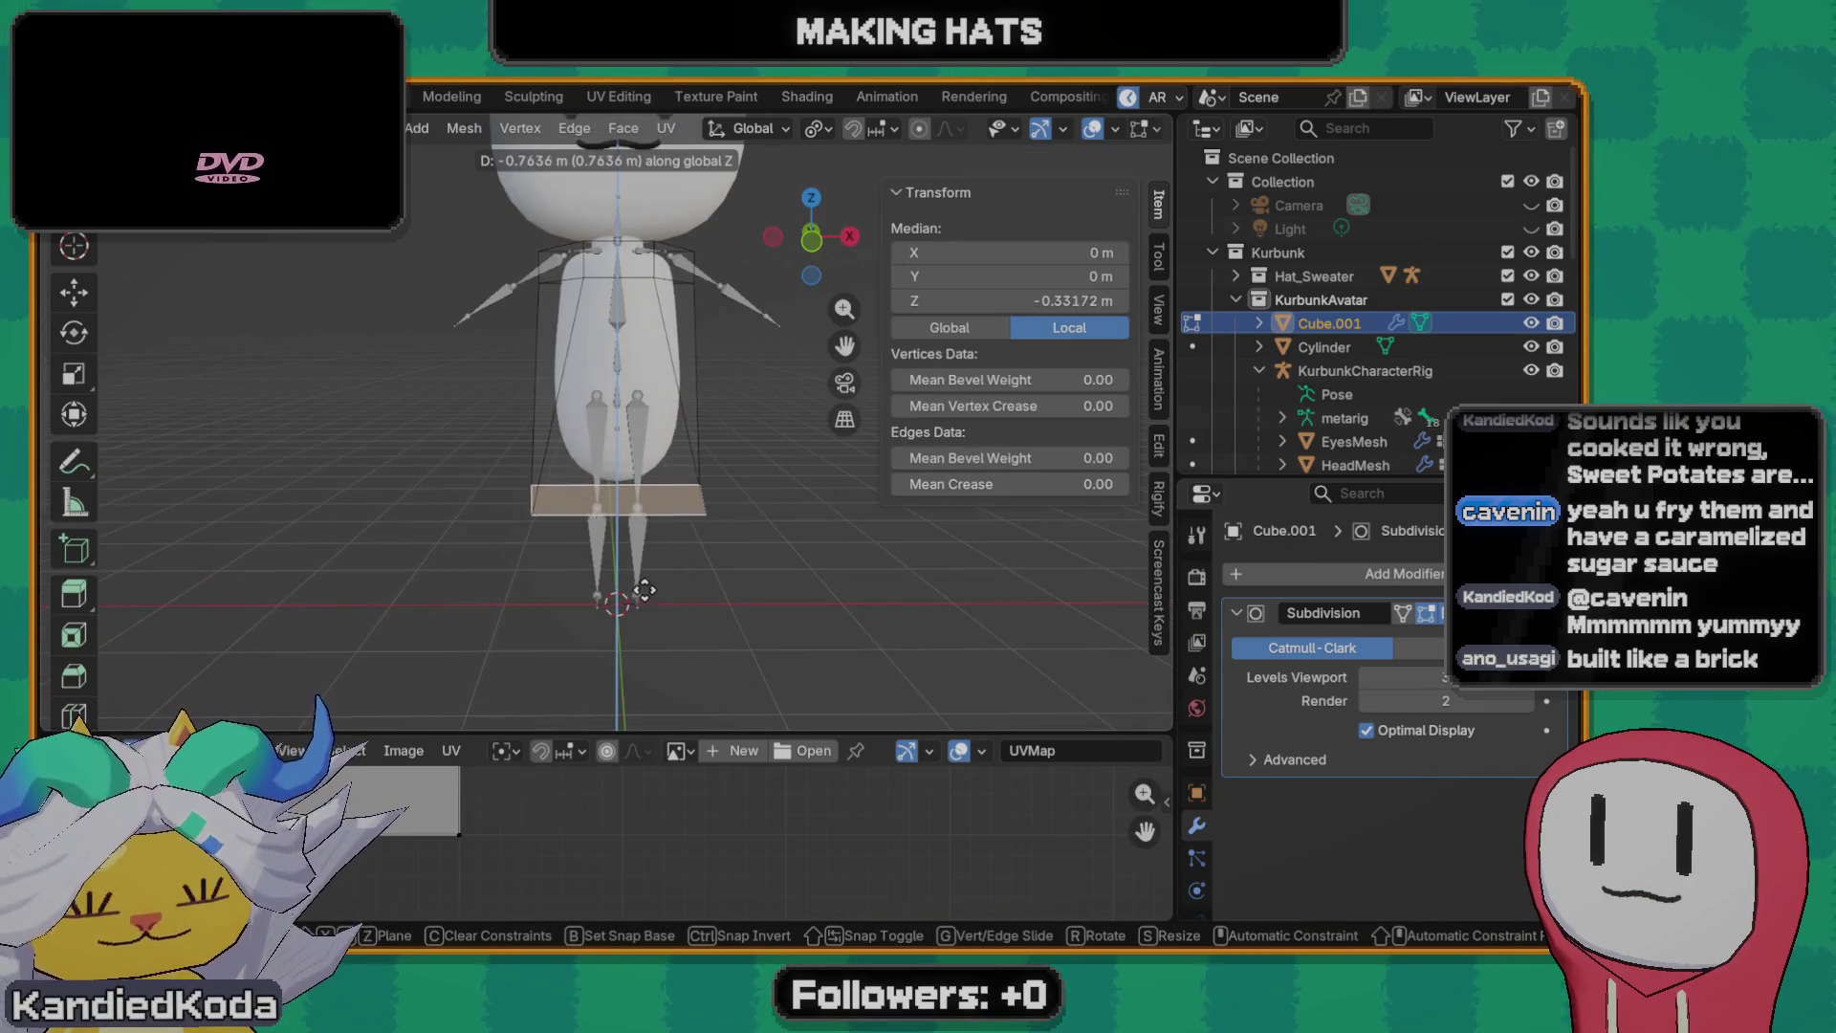
left_click(642, 600)
scroll(617, 430, "down", 1)
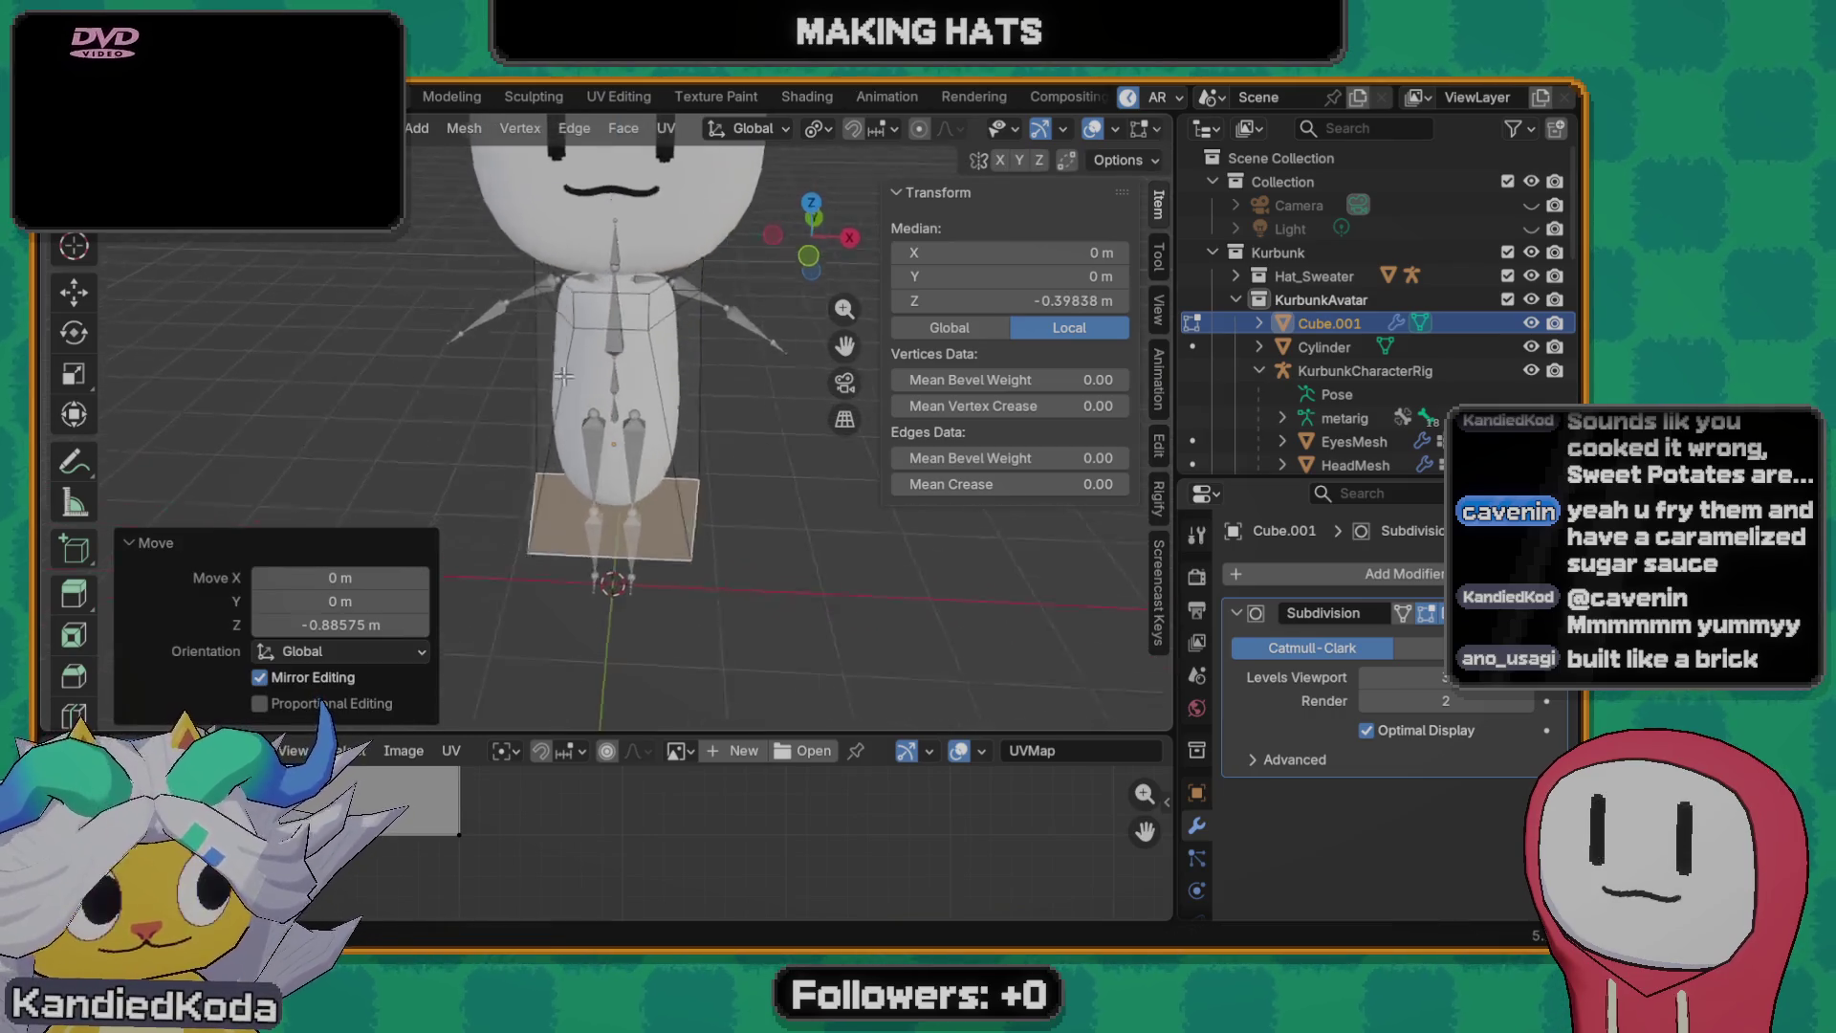
scroll(616, 374, "down", 2)
scroll(613, 319, "down", 1)
scroll(612, 318, "up", 5)
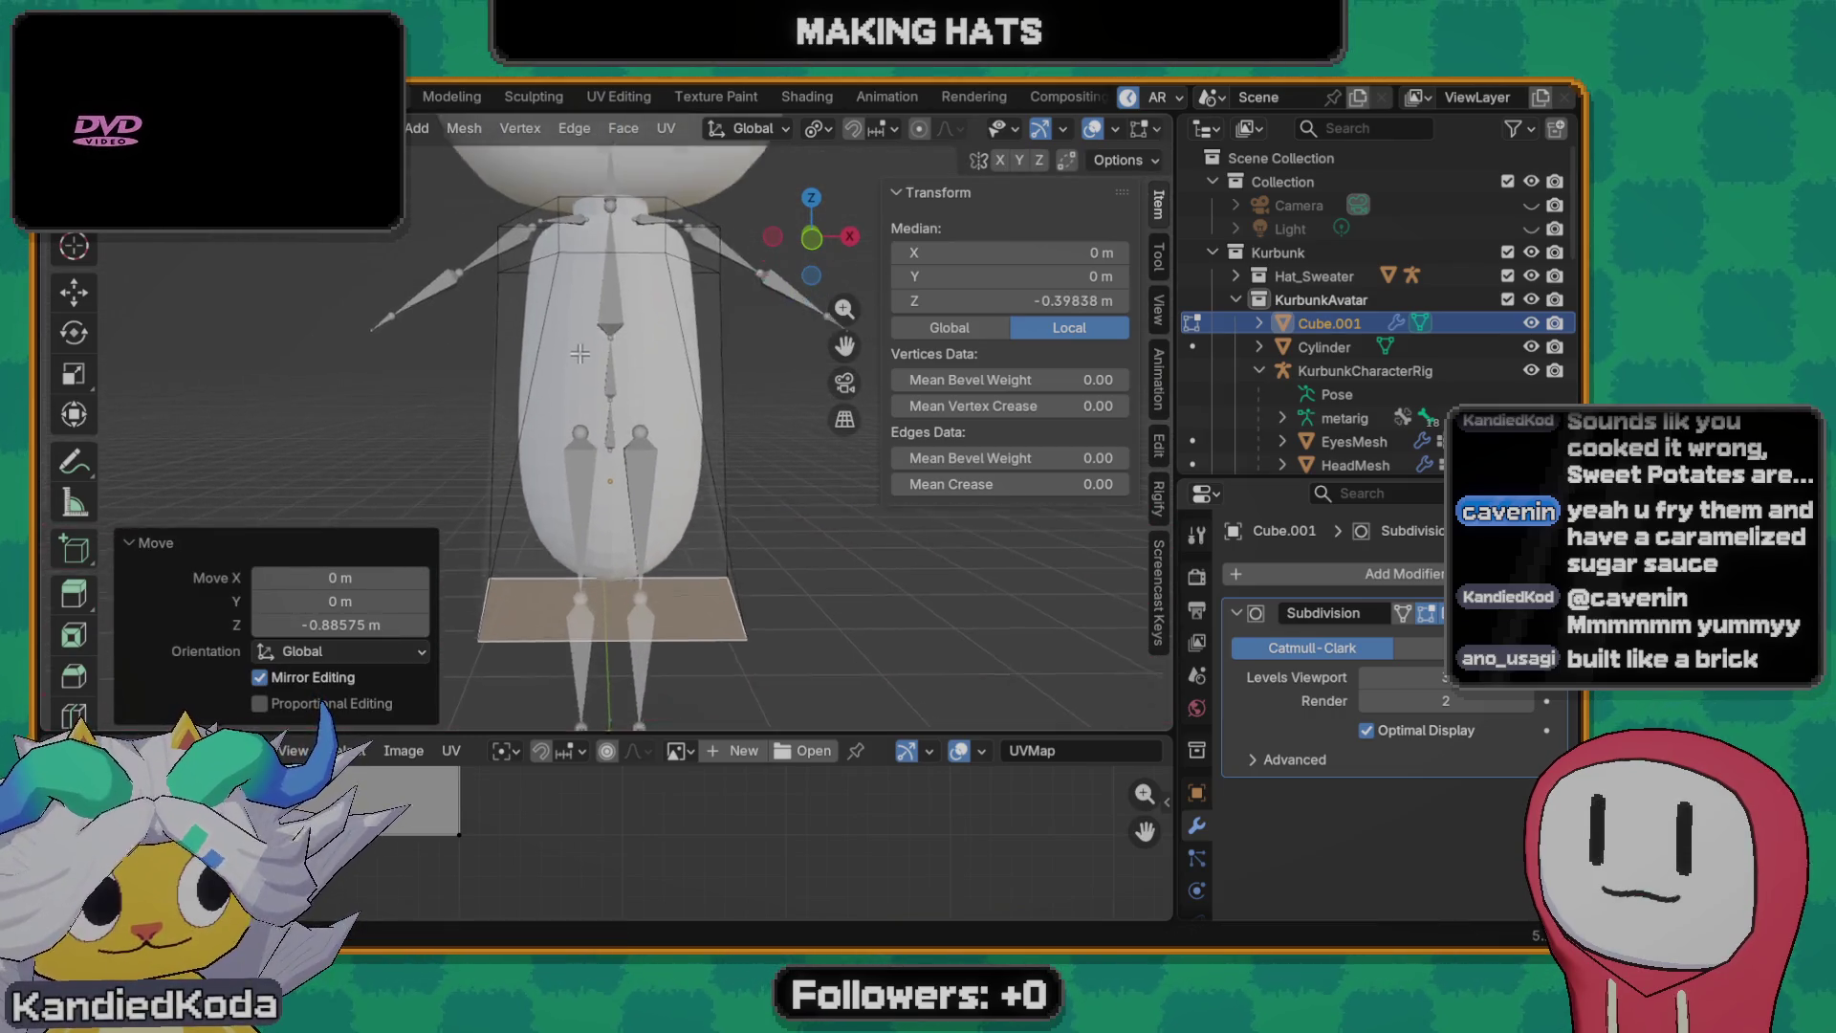
scroll(669, 410, "down", 1)
scroll(669, 409, "down", 1)
key("Tab")
scroll(669, 409, "down", 3)
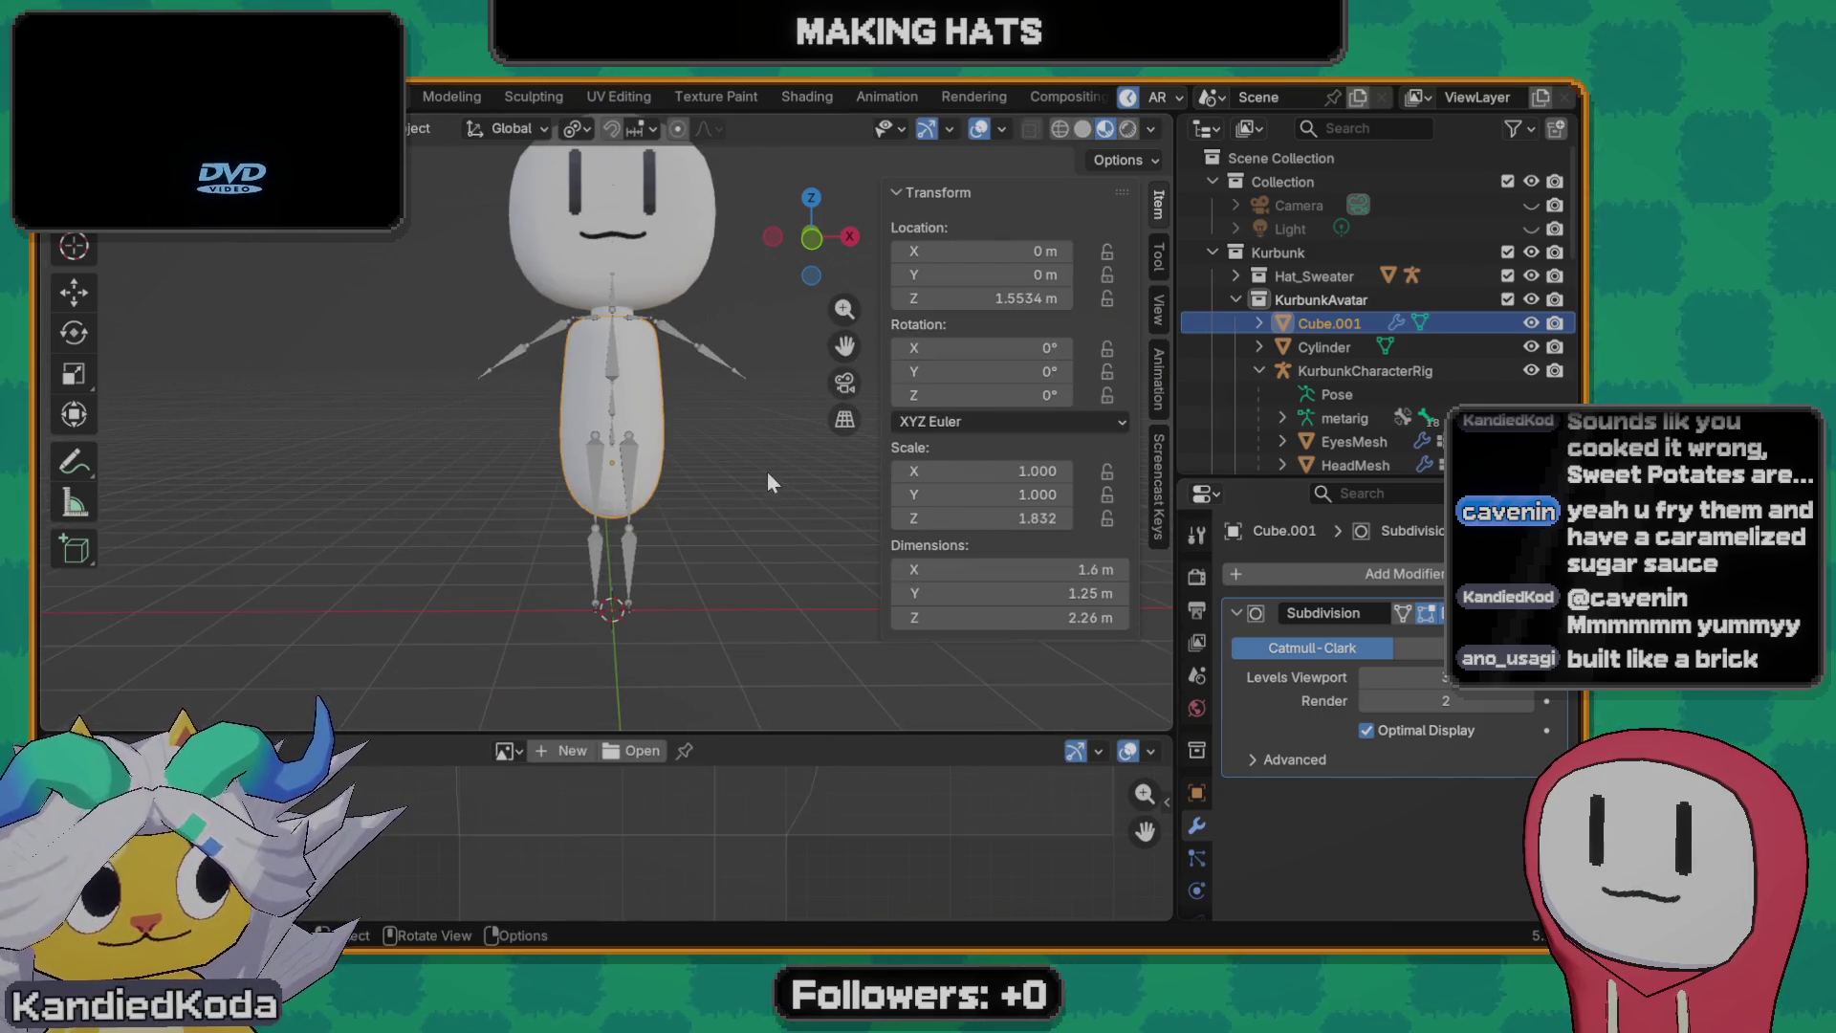
- Reselect the body object and go back into Edit Mode
left_click(757, 488)
mouse_move(748, 501)
middle_mouse_down()
mouse_move(627, 513)
mouse_move(745, 511)
middle_mouse_up()
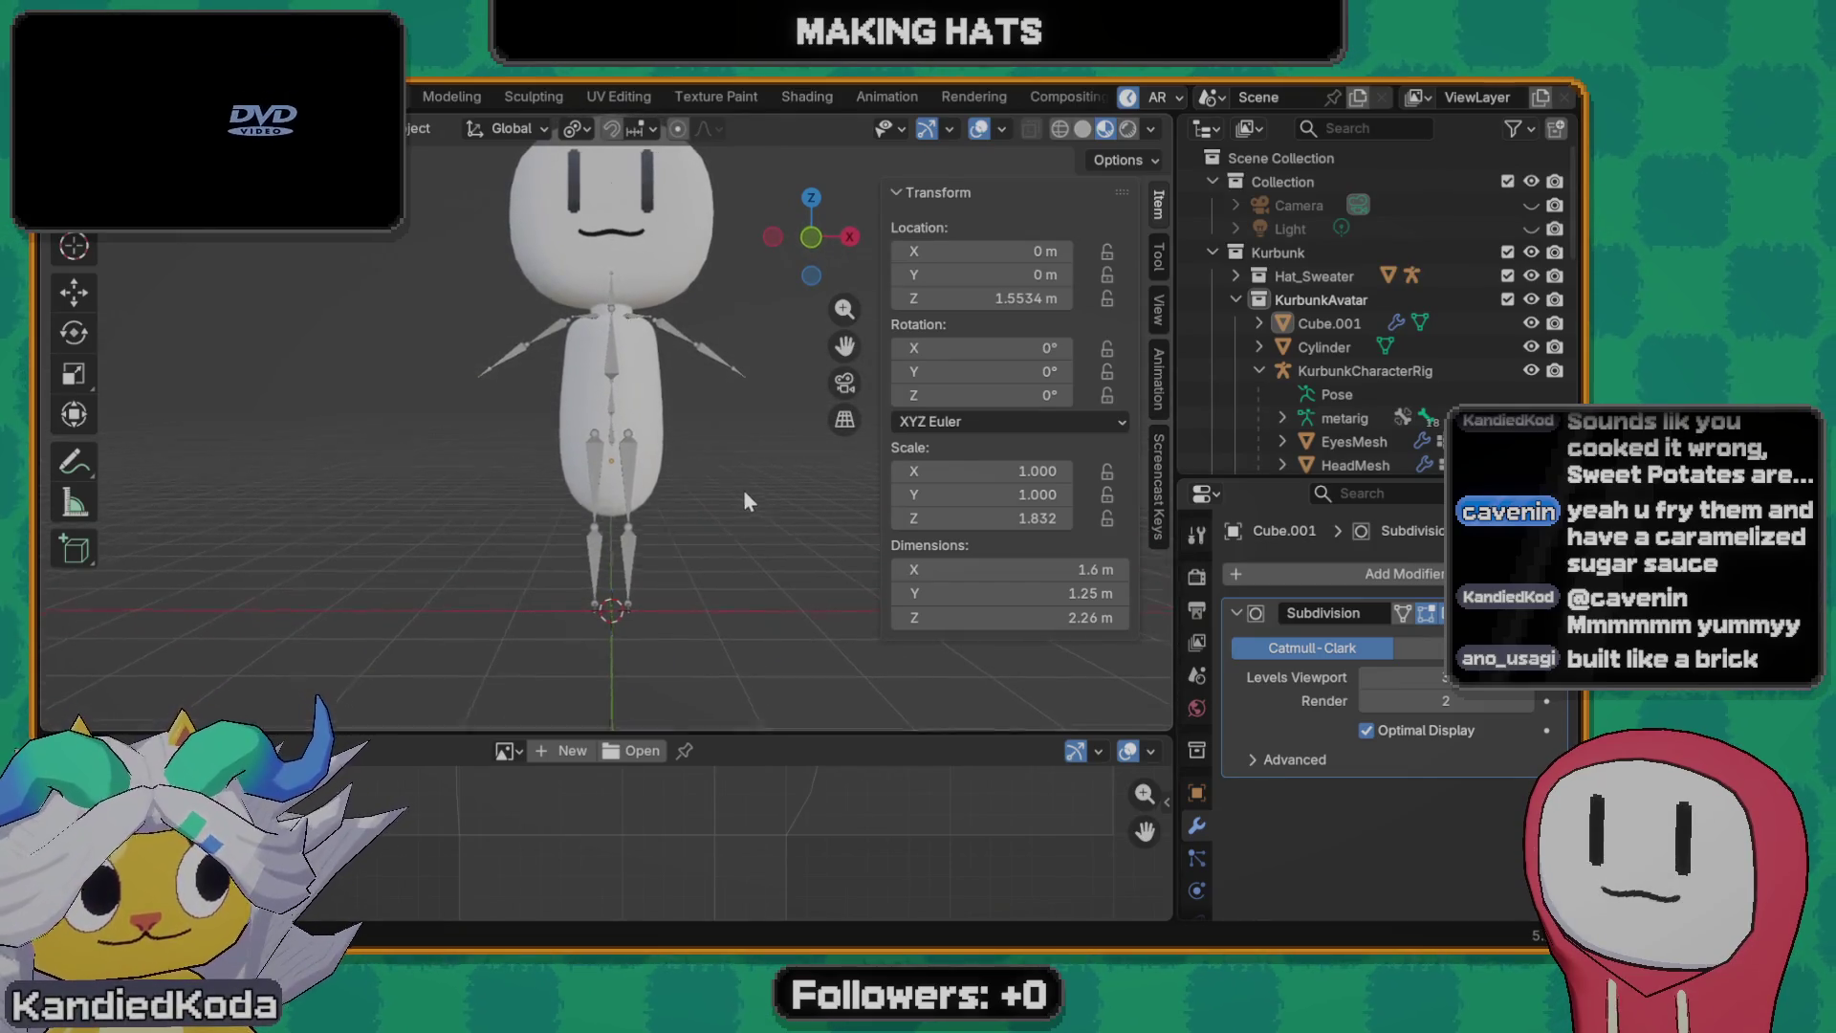
scroll(676, 485, "up", 1)
scroll(639, 509, "up", 3)
scroll(632, 539, "up", 2)
left_click(609, 485)
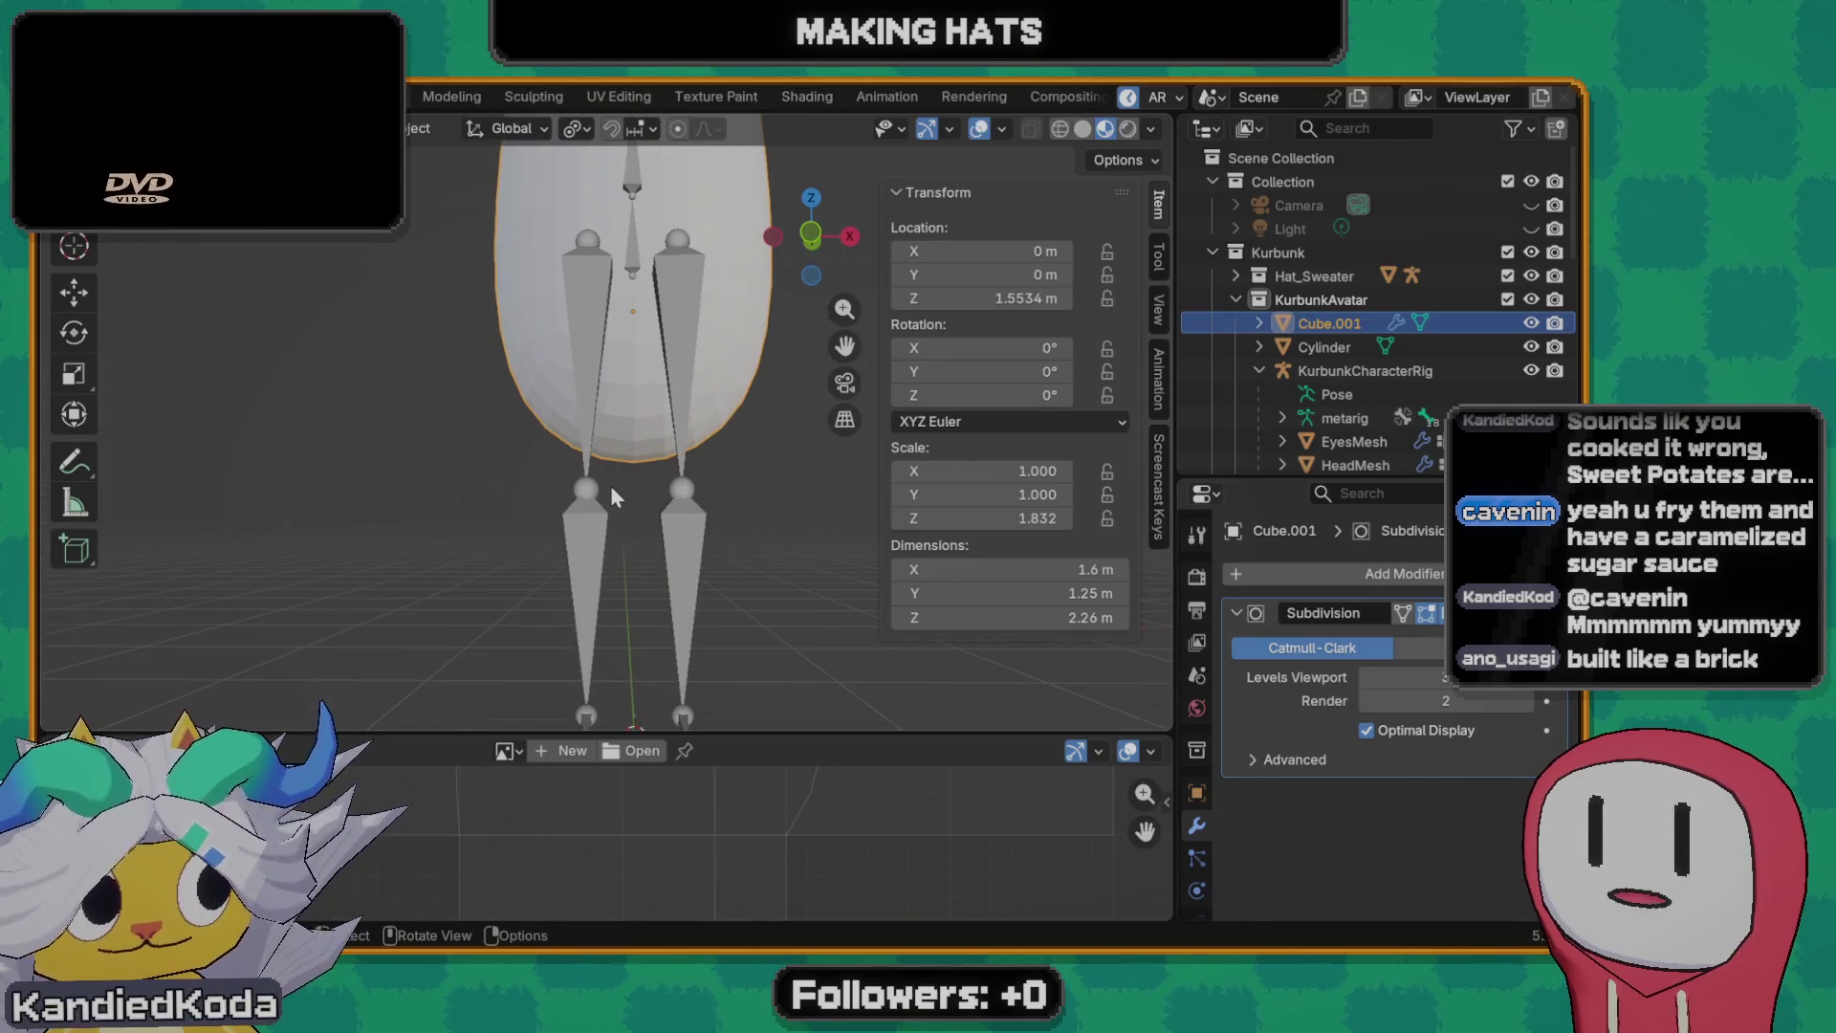
scroll(620, 477, "up", 1)
key("Tab")
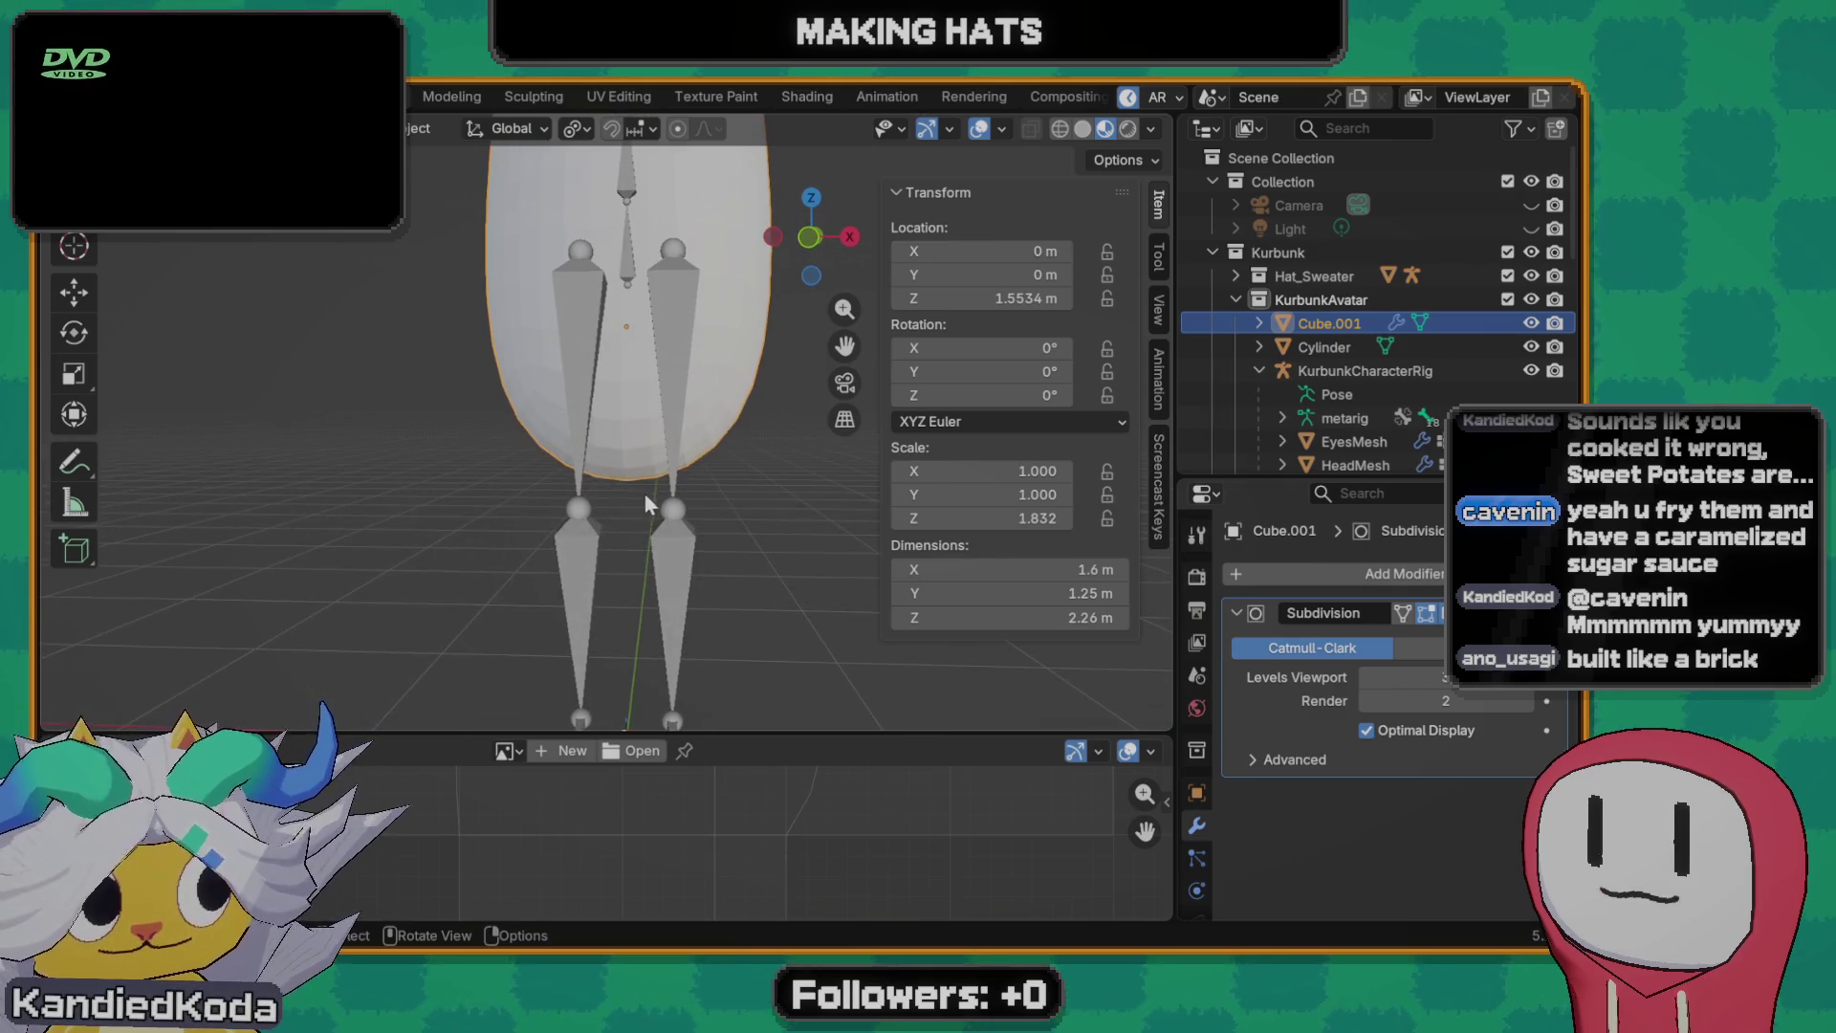
- Raise the body's bottom face about 0.78 m back toward the hips
left_click(645, 510)
key("g")
key("z")
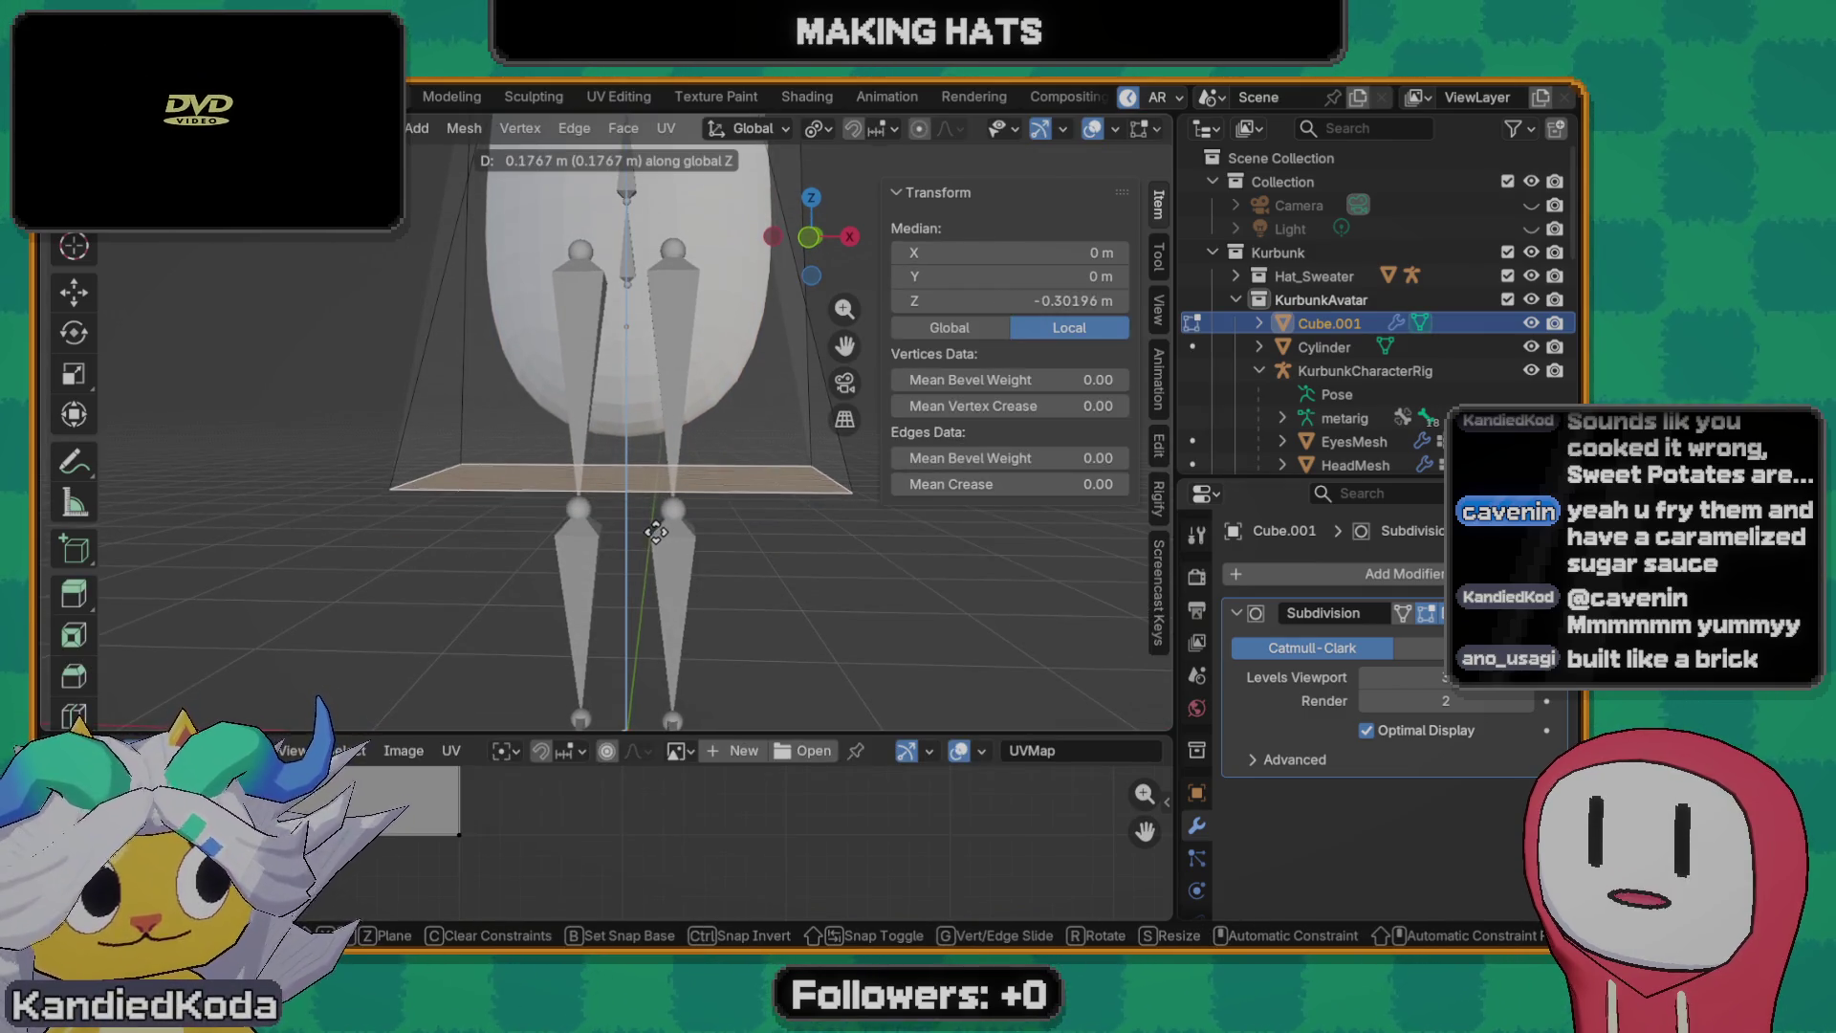
left_click(670, 370)
scroll(670, 371, "down", 2)
scroll(668, 400, "down", 1)
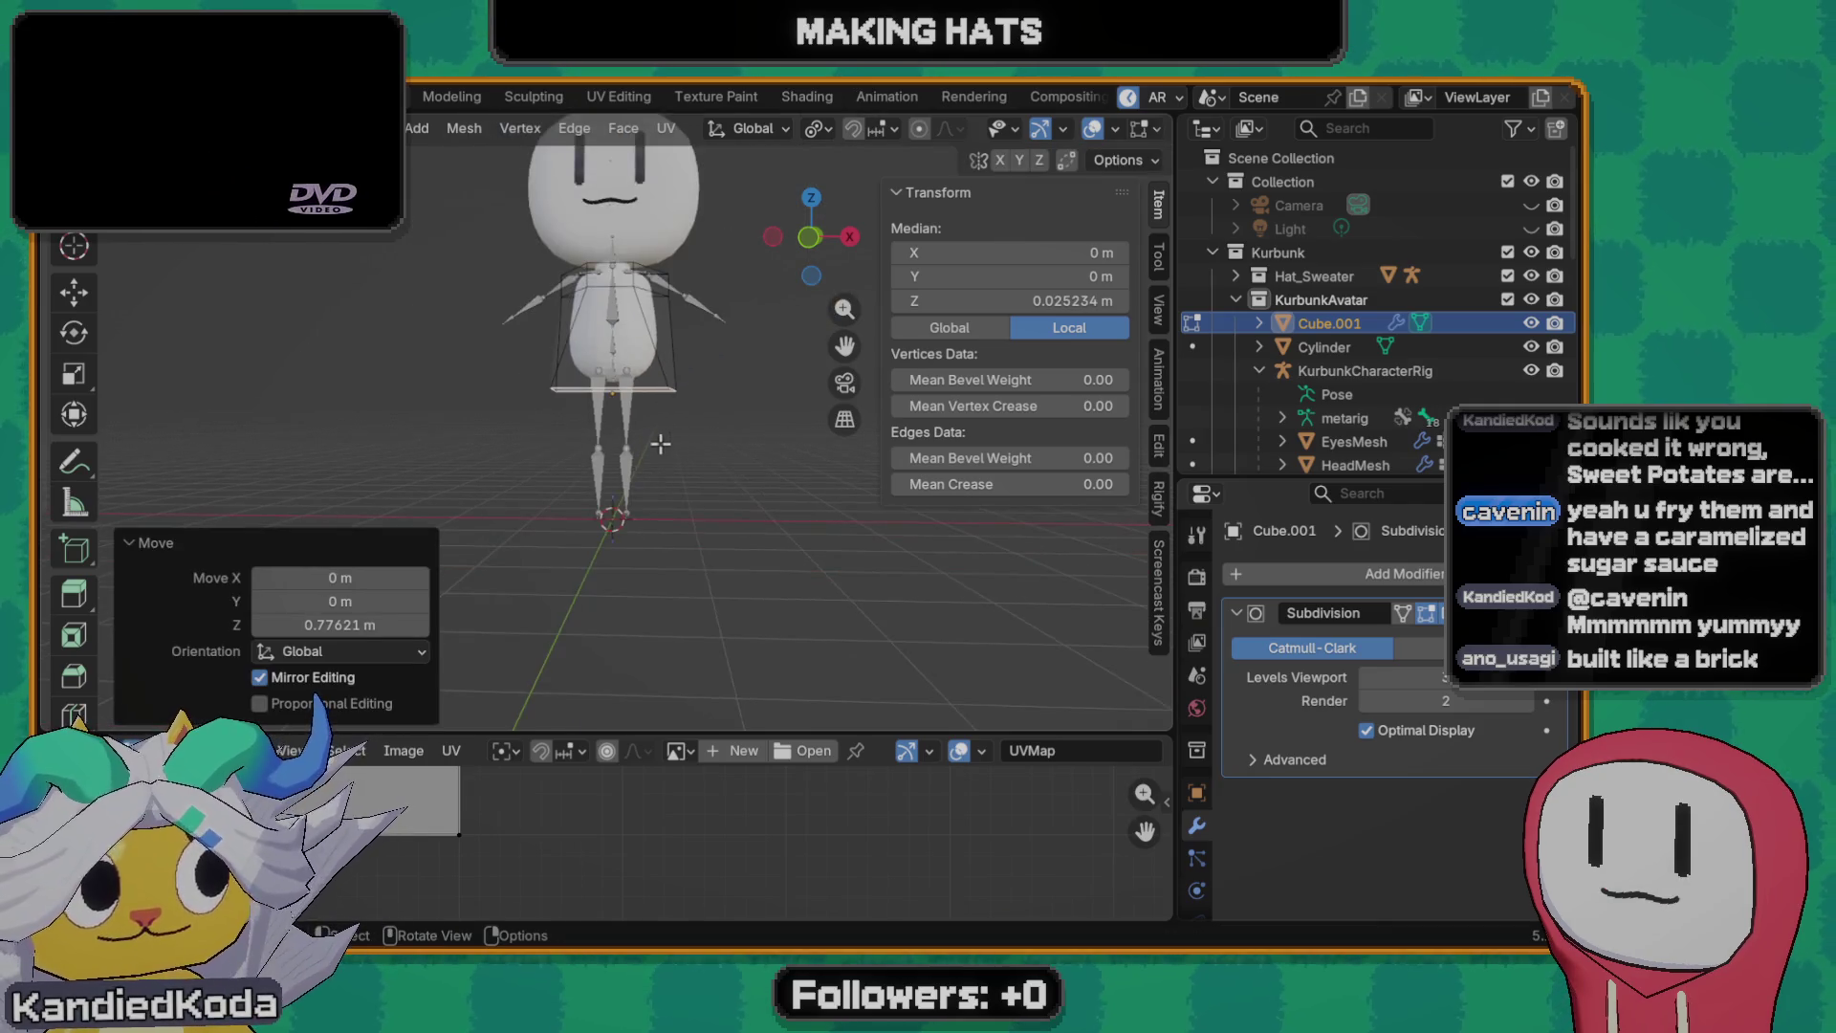
scroll(660, 430, "down", 1)
scroll(627, 453, "up", 1)
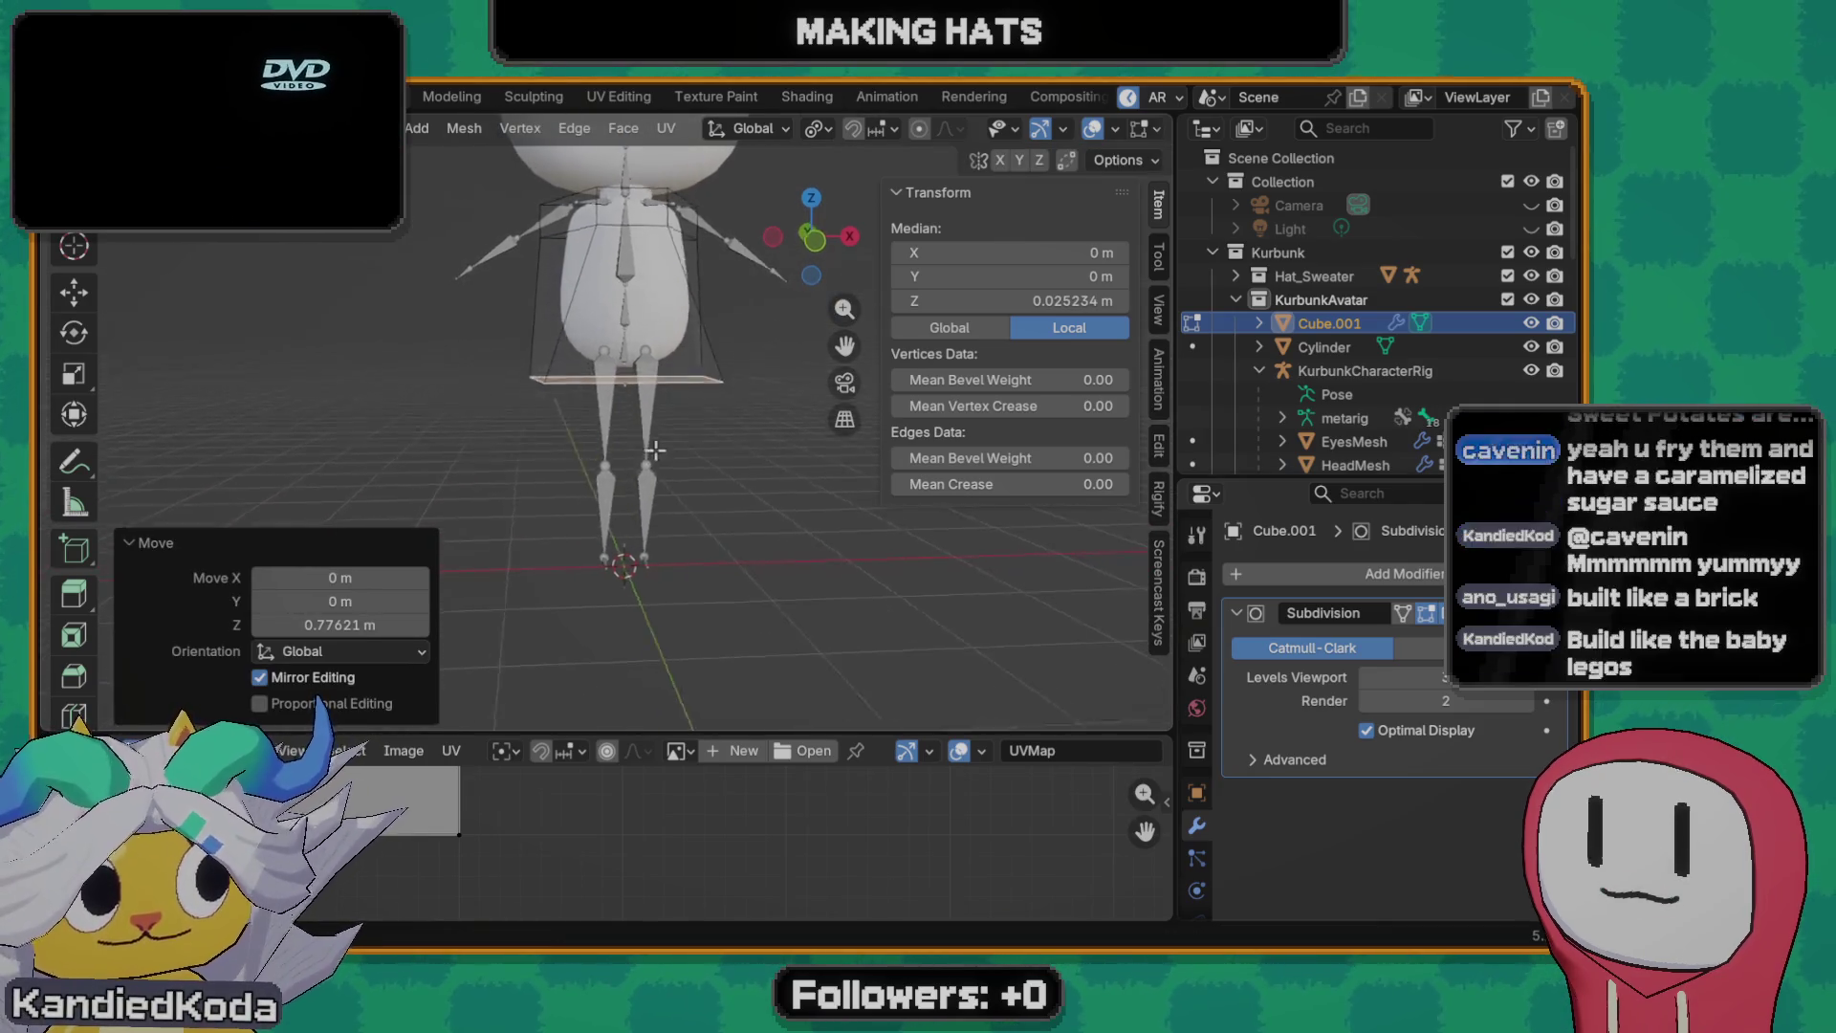
- Push the body's bottom face downward along Z
mouse_move(628, 451)
middle_mouse_down()
mouse_move(644, 516)
mouse_move(647, 474)
middle_mouse_up()
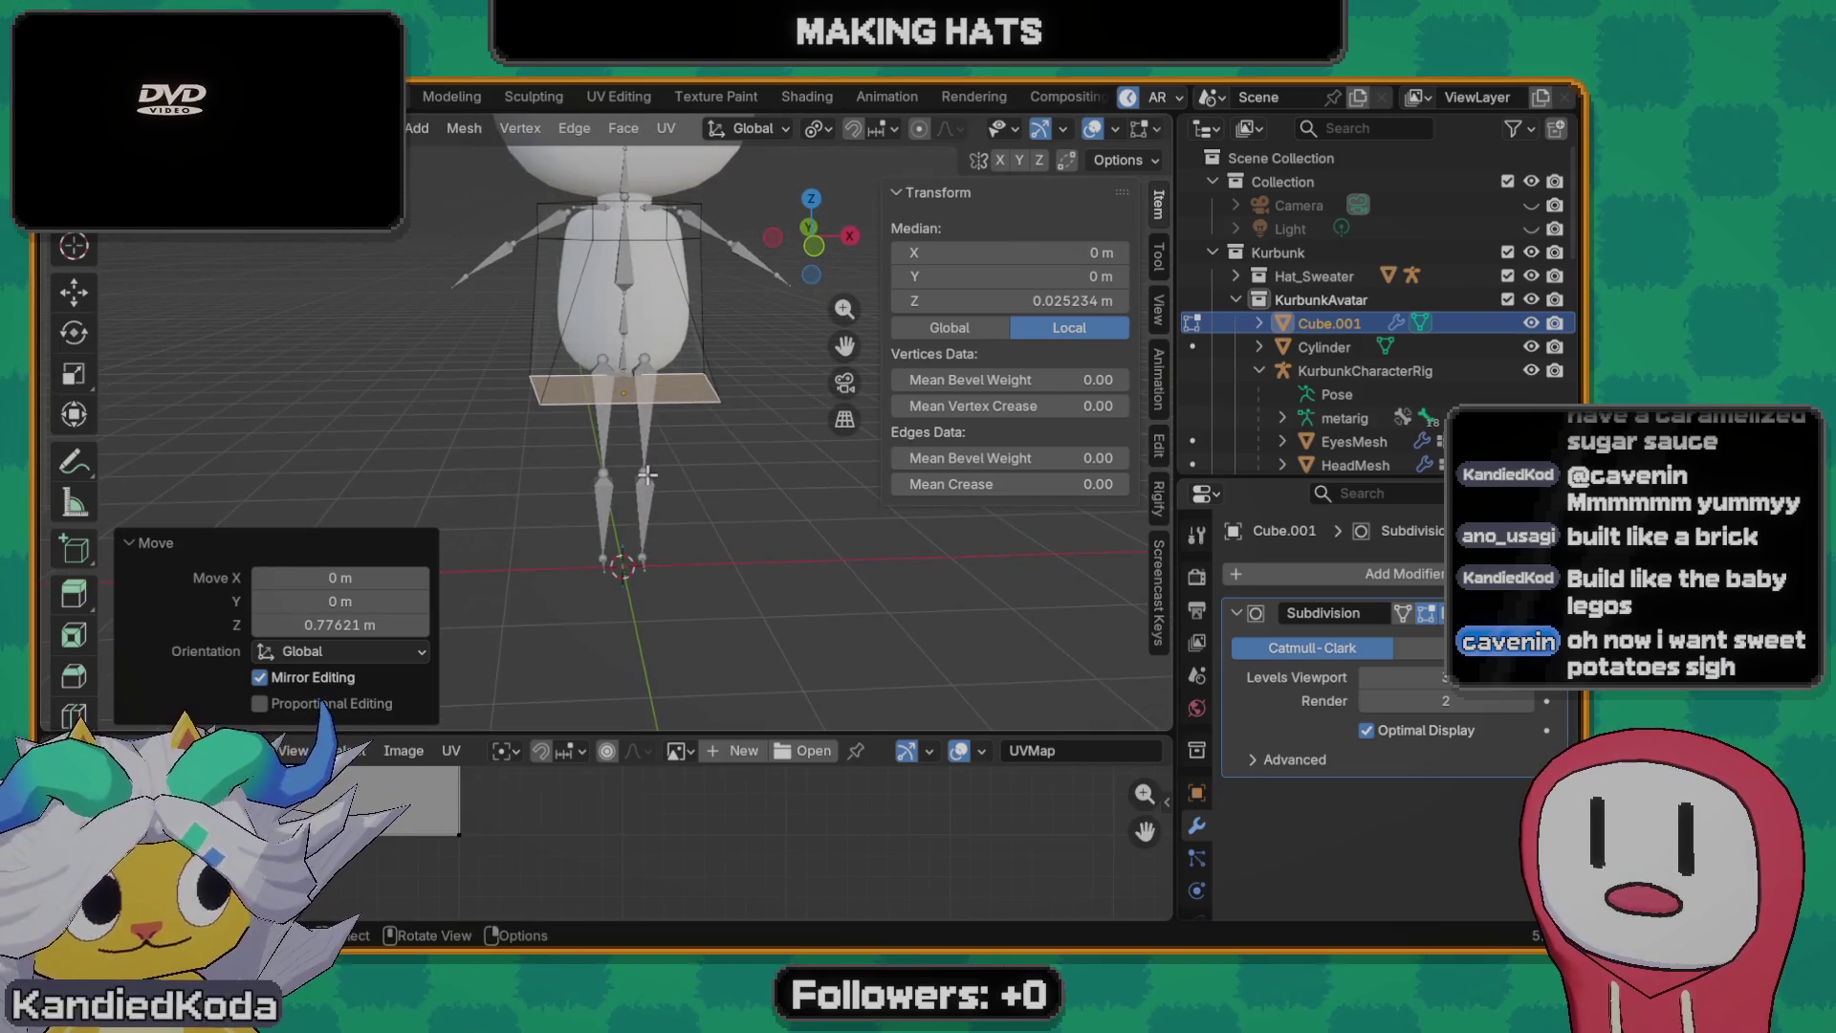
right_click(619, 452)
mouse_move(545, 425)
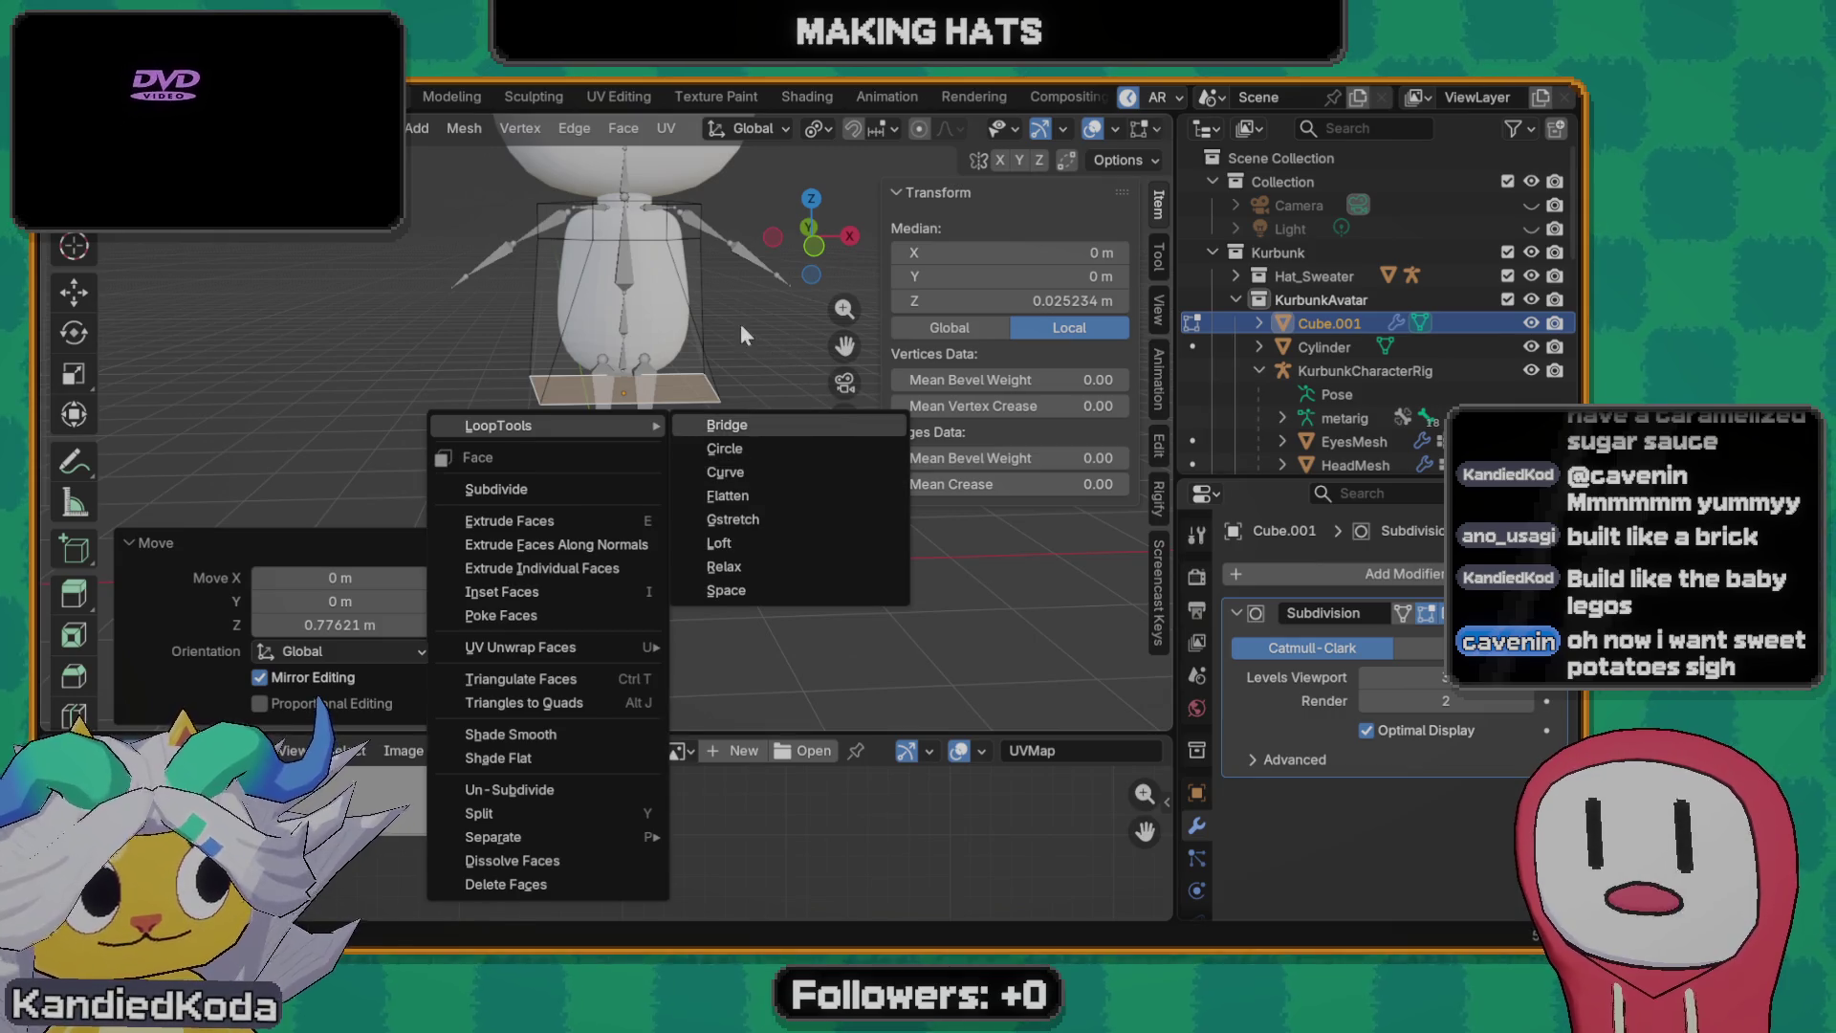
key("Escape")
key("g")
key("z")
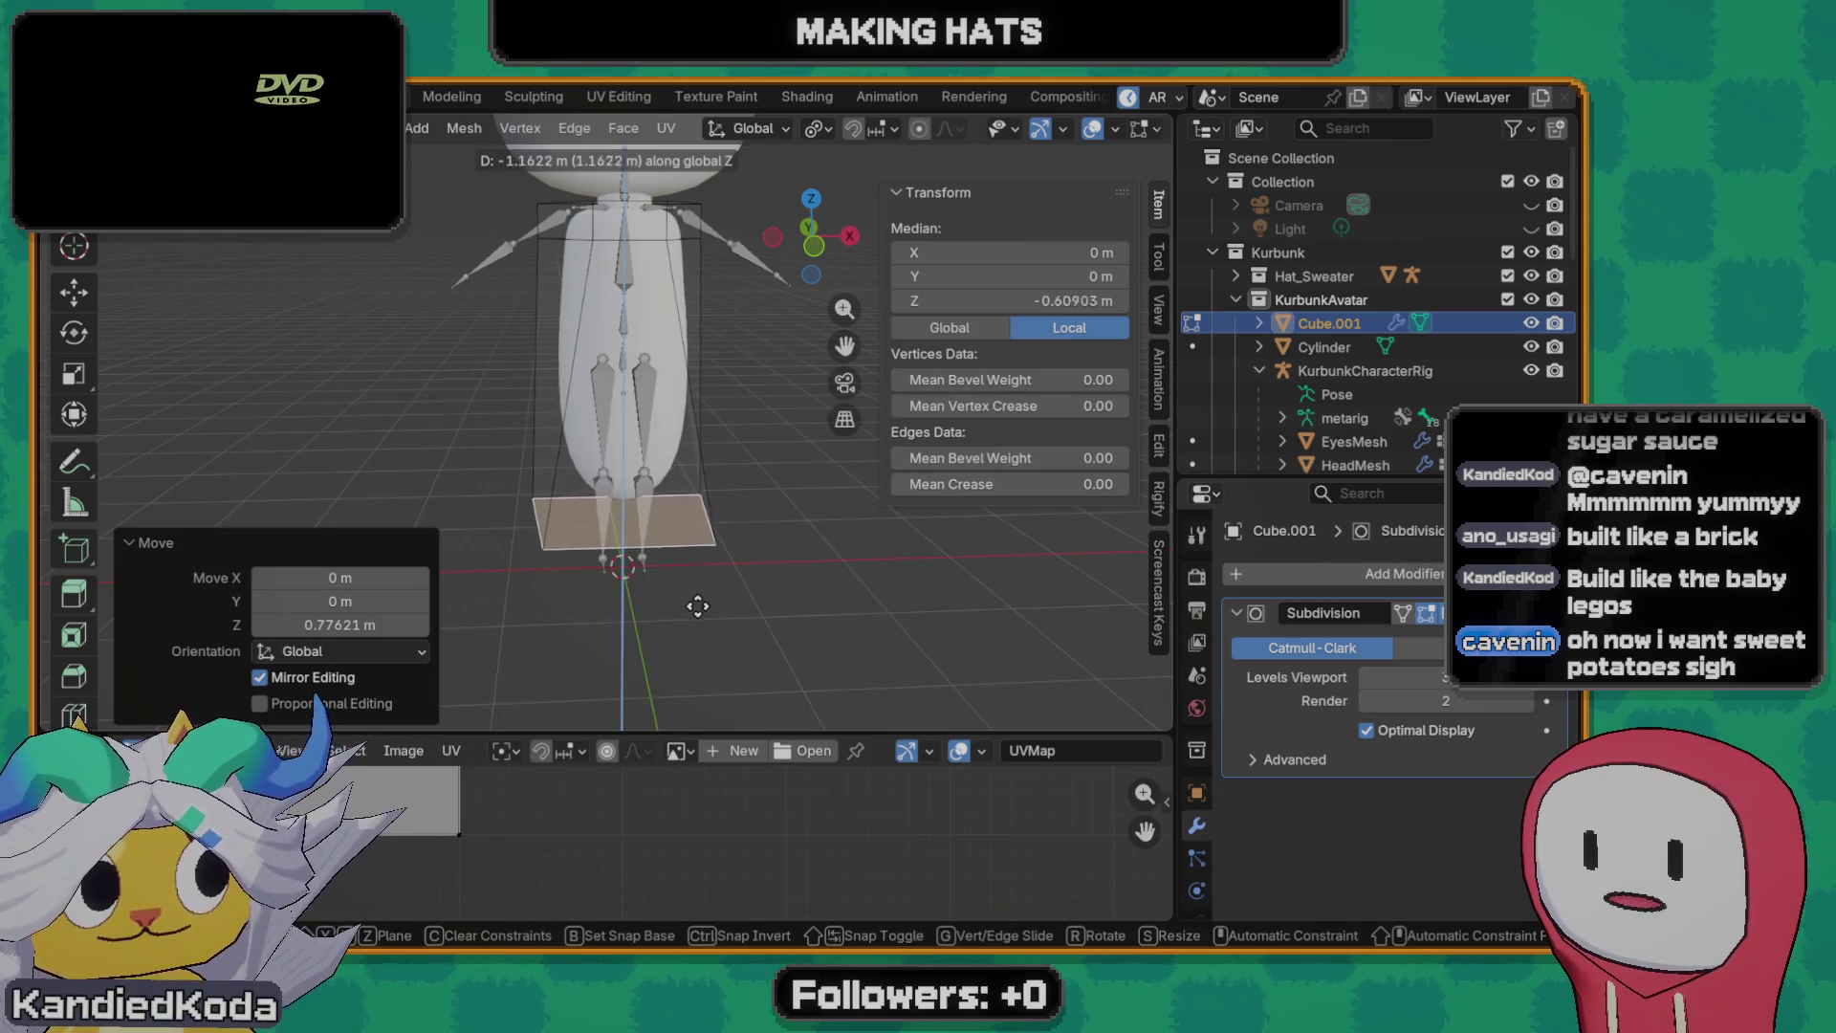
left_click(689, 608)
- Raise the bottom face in two vertical moves, the last about 0.23 m
middle_click_drag(685, 607, 676, 553)
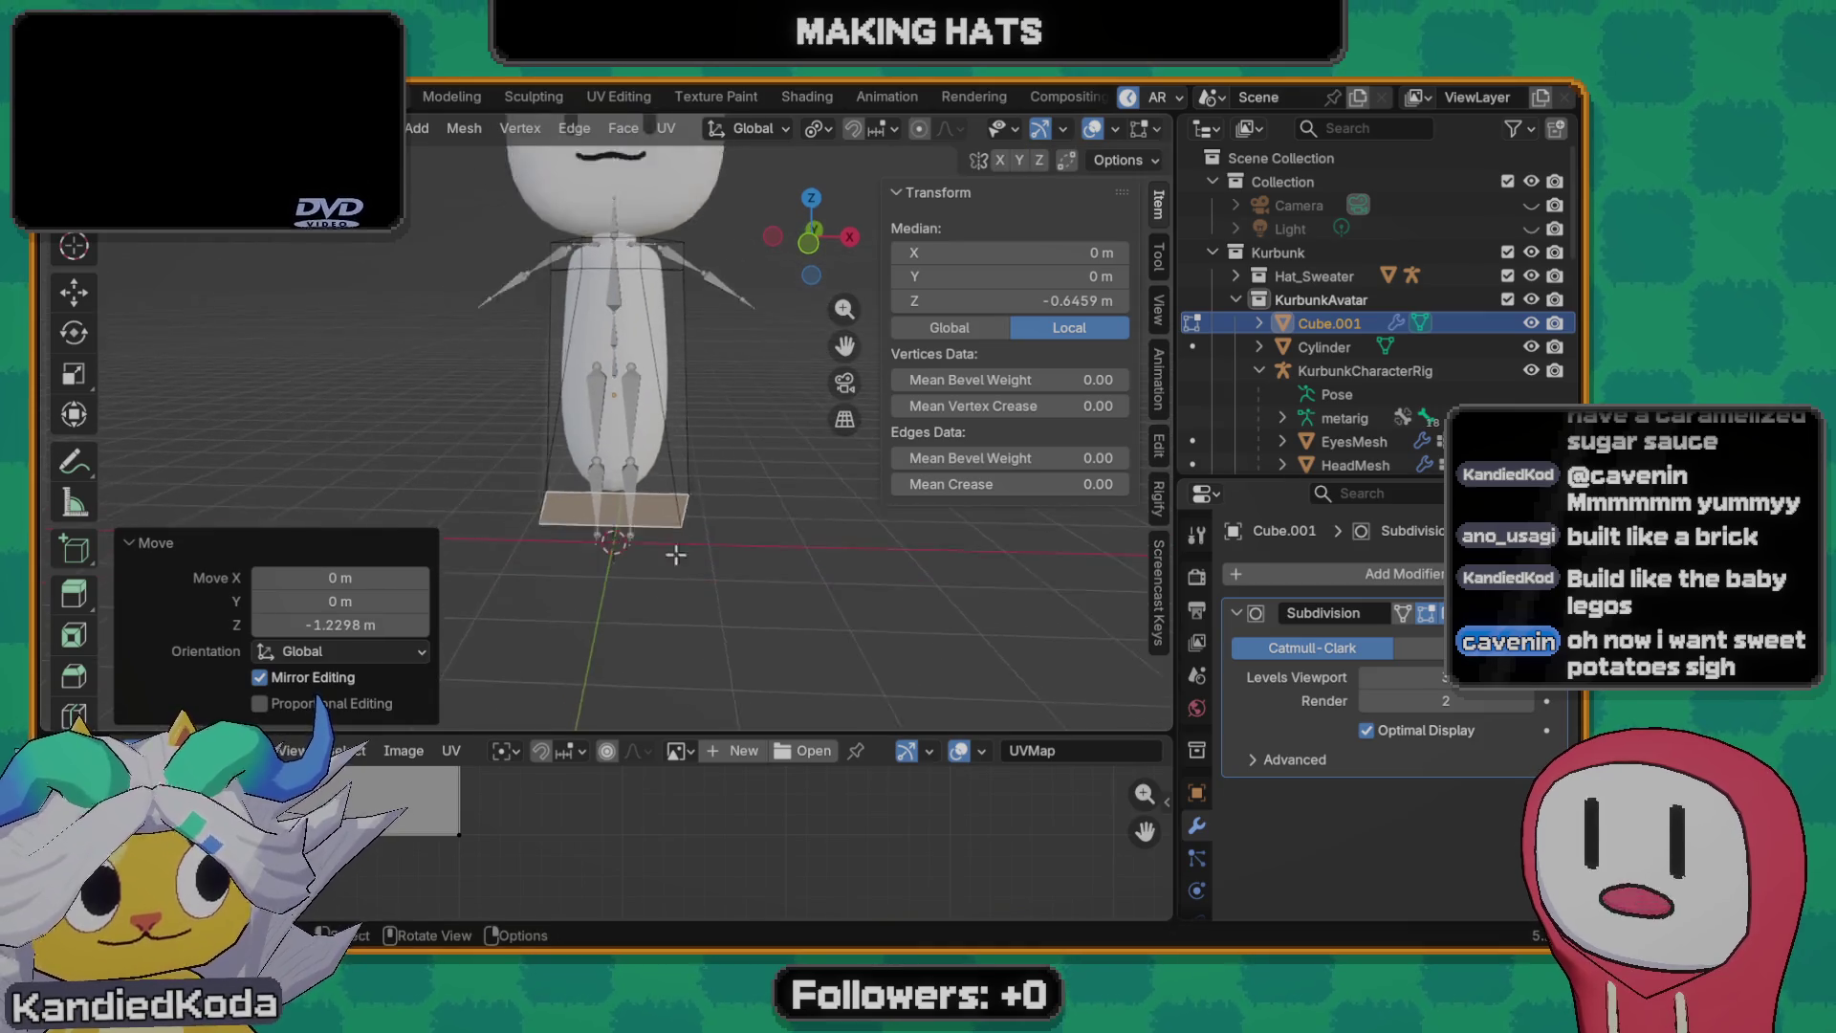
scroll(676, 554, "down", 3)
scroll(738, 488, "up", 2)
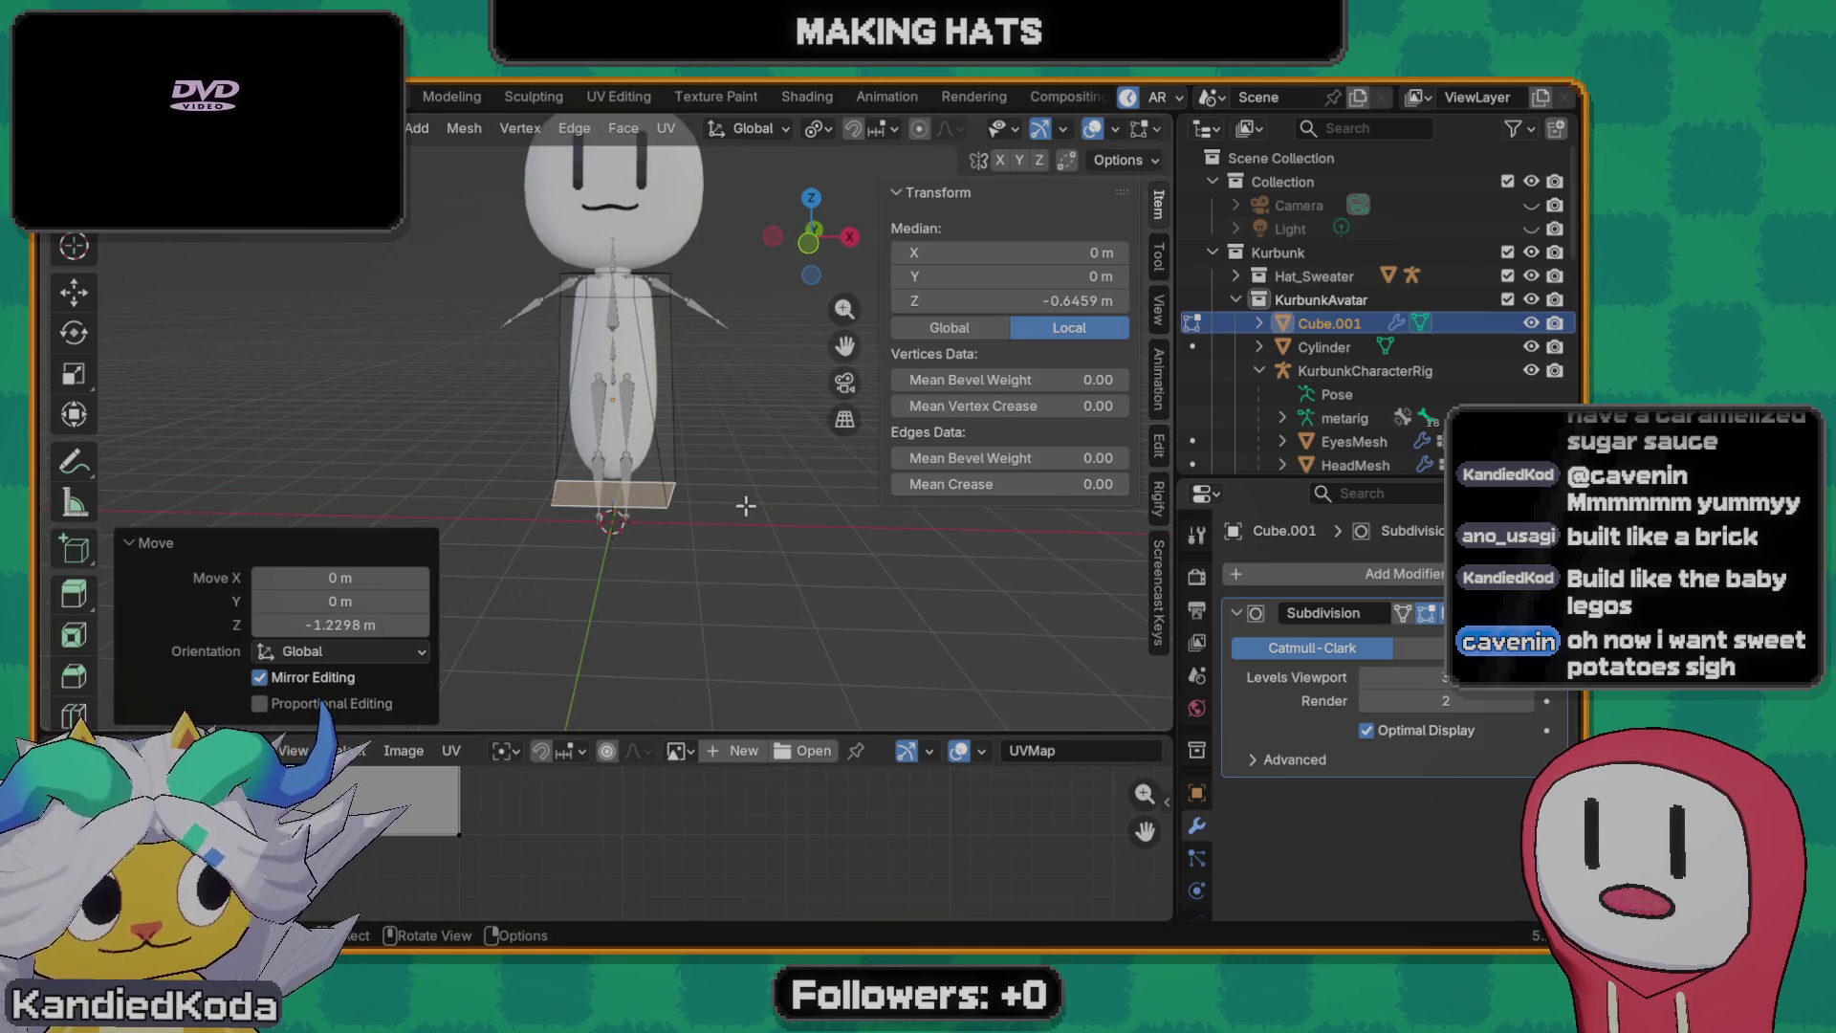
key("g")
key("z")
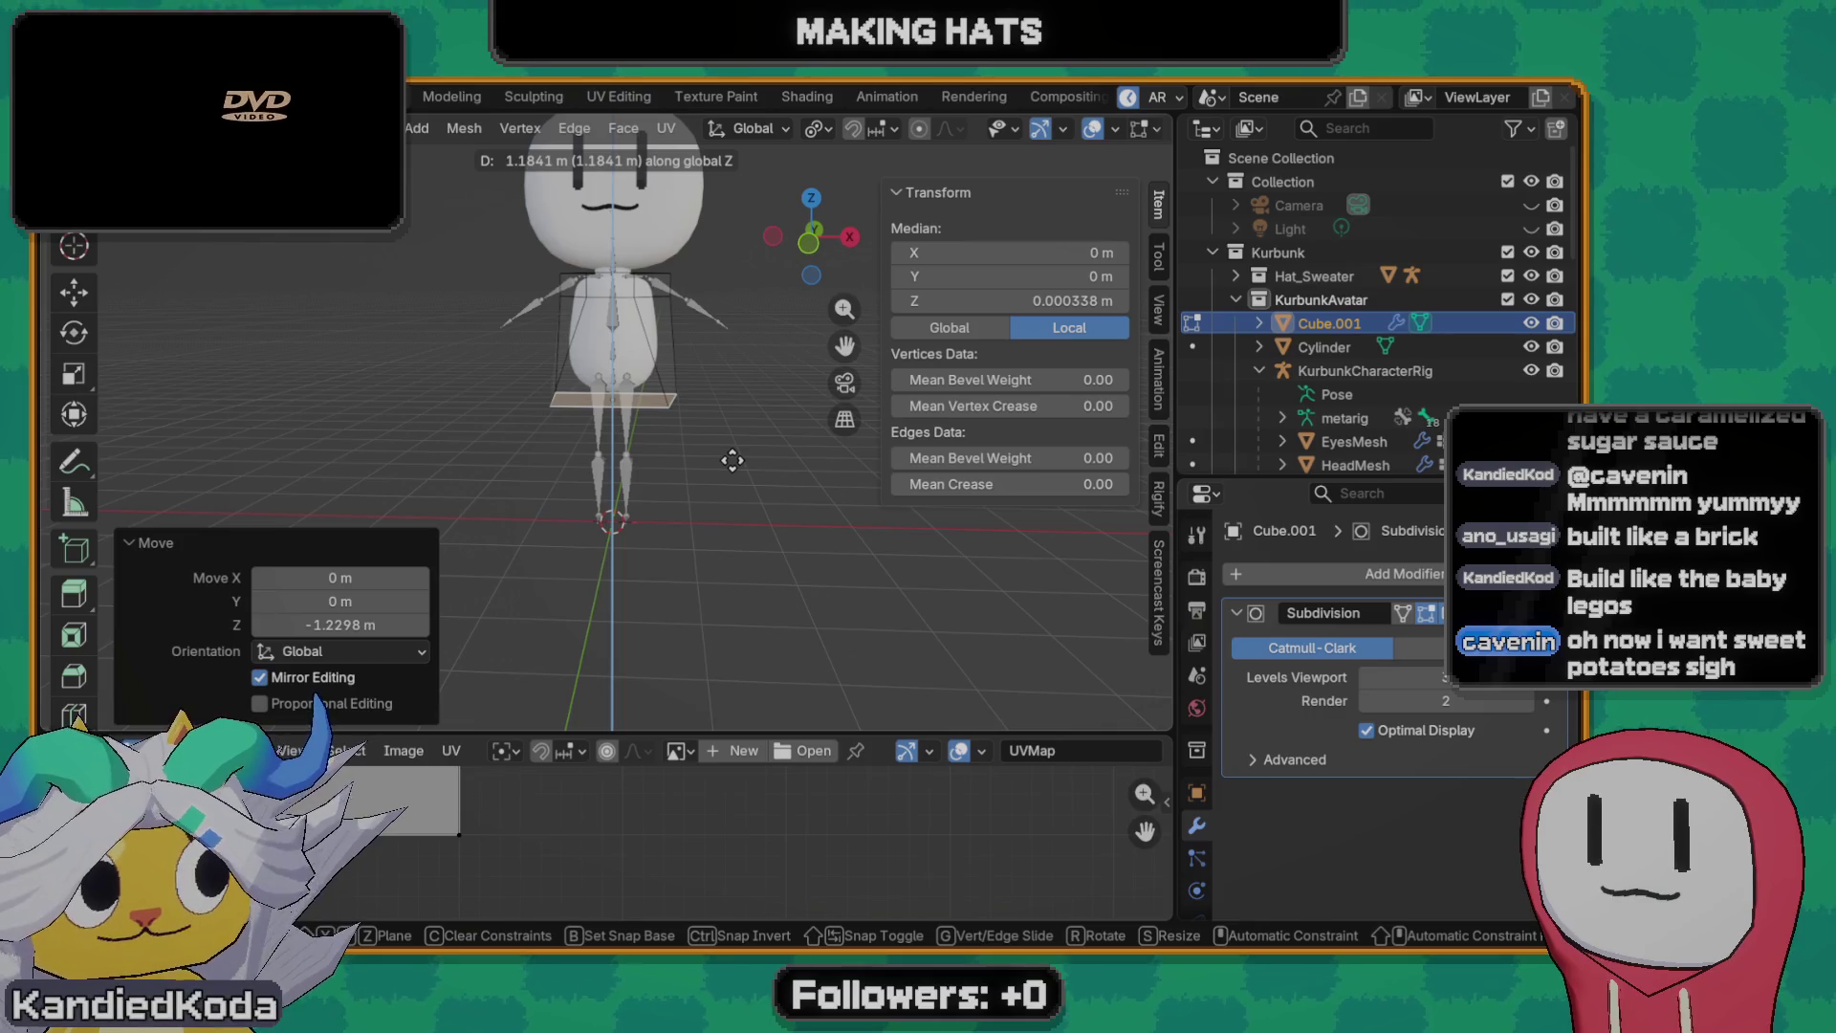
left_click(733, 465)
scroll(688, 459, "up", 2)
scroll(611, 451, "up", 2)
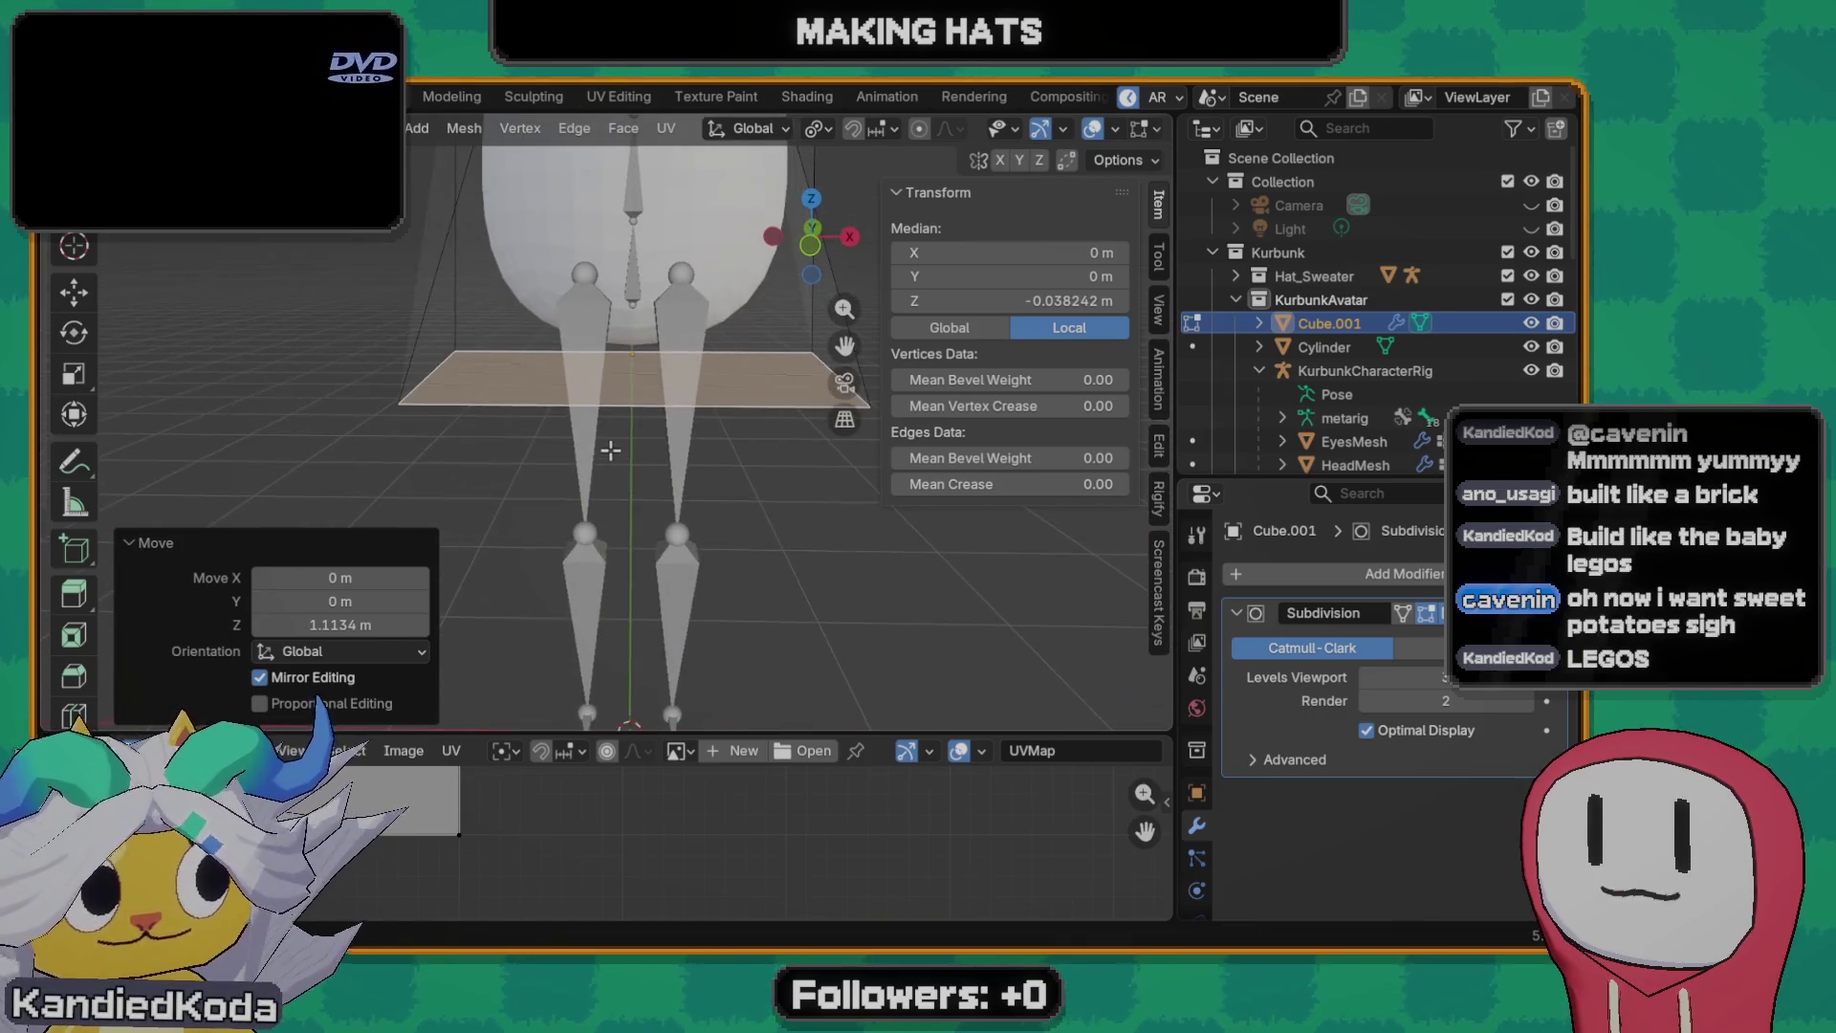
key("g")
key("z")
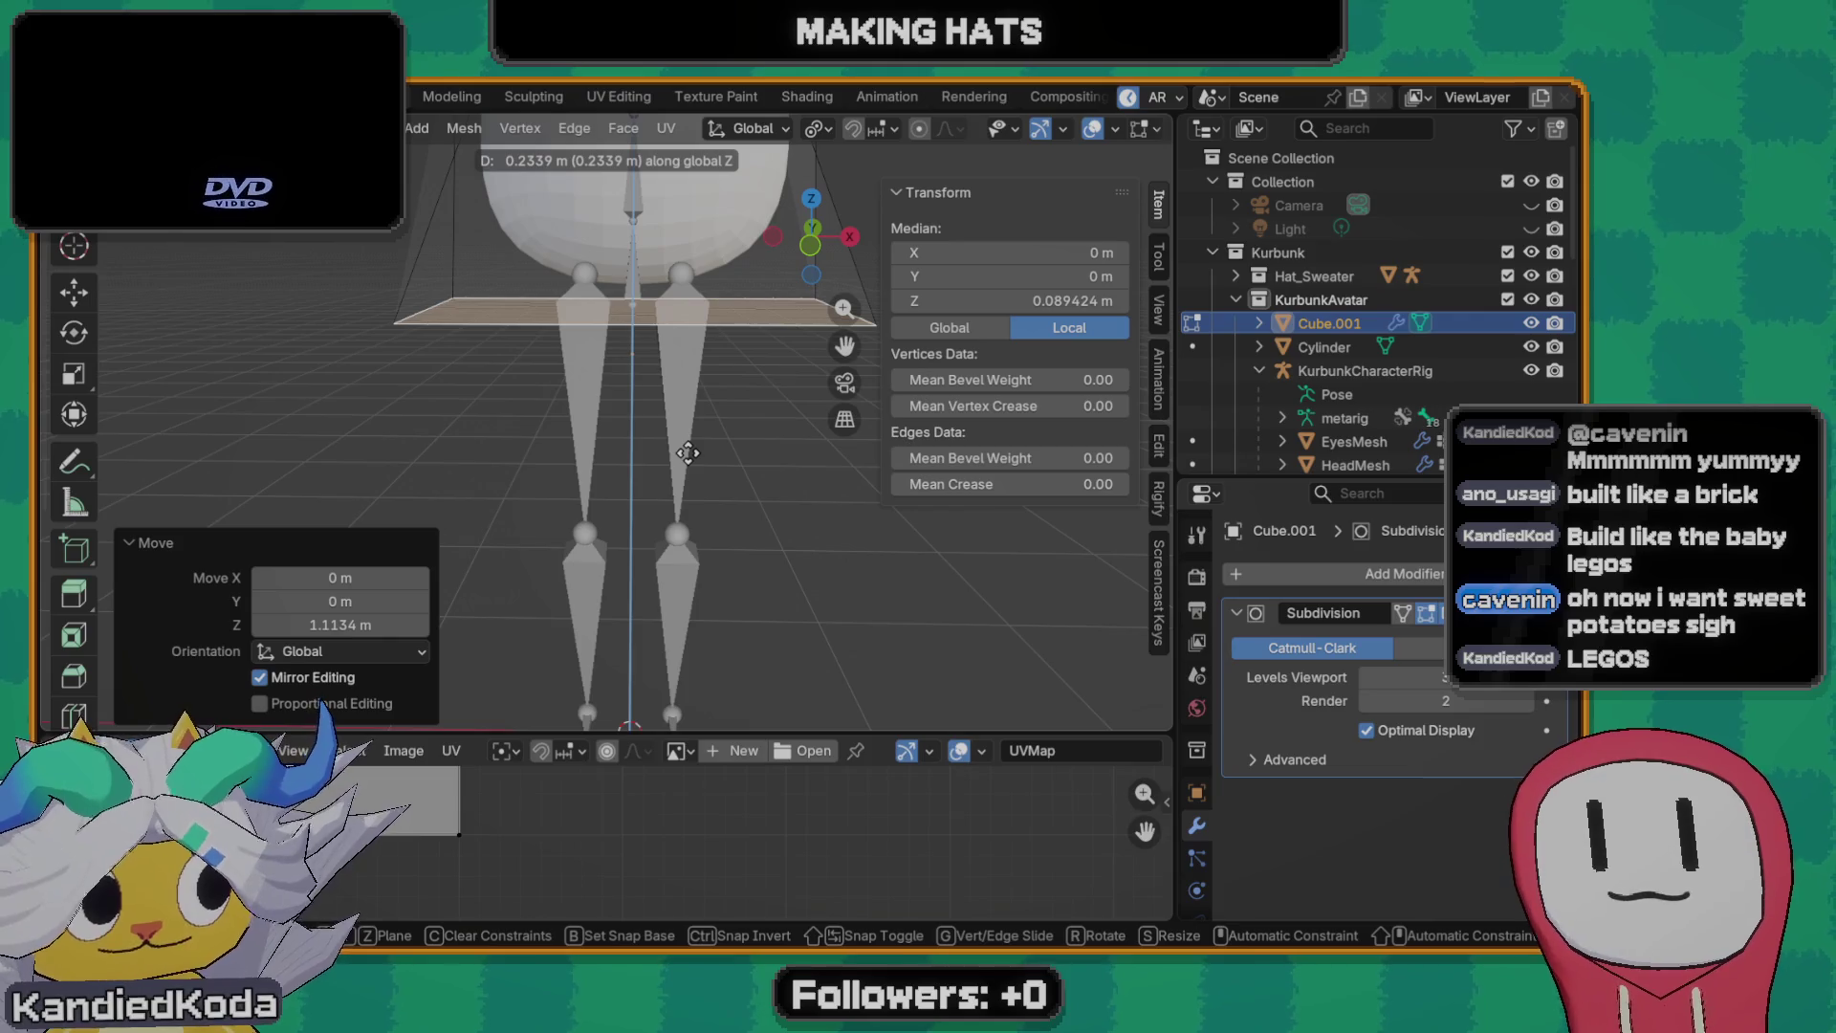
left_click(689, 454)
scroll(811, 373, "down", 2)
- Check the 1.6 × 1.25 × 1.37 m body from above and front, then return to Object Mode
middle_click_drag(789, 344, 799, 439)
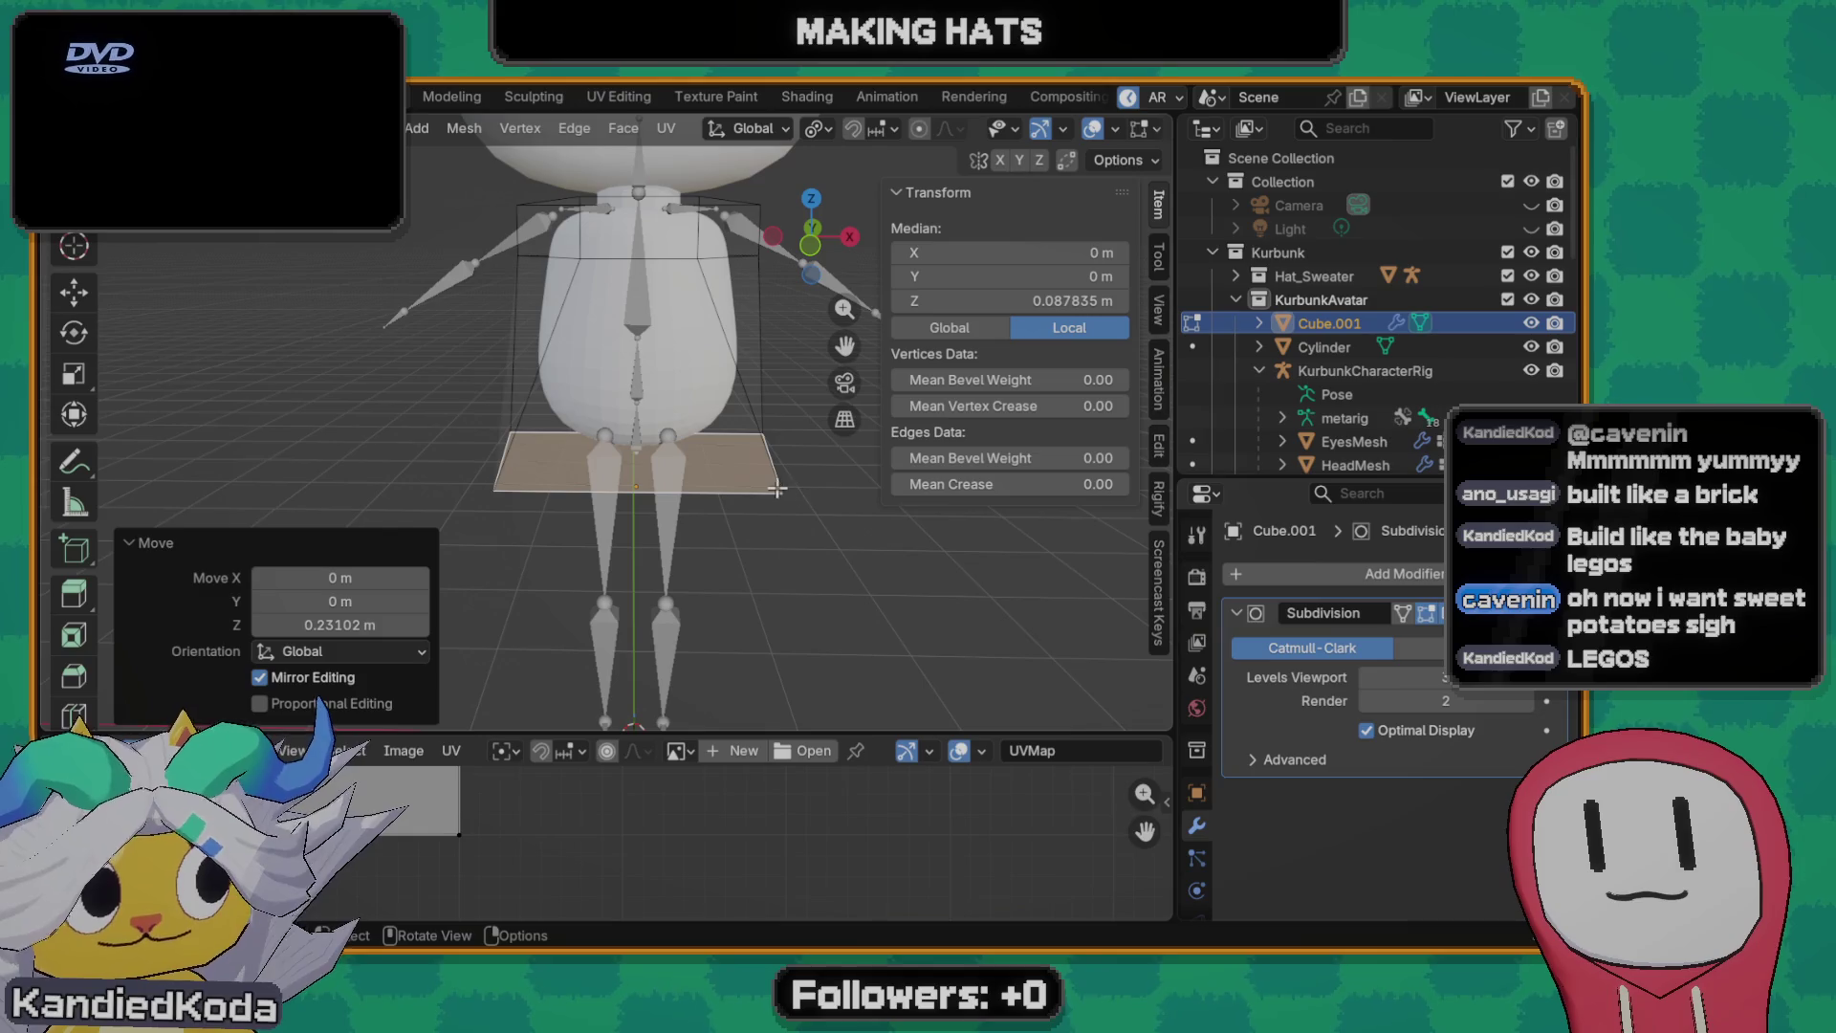
scroll(753, 499, "up", 2)
scroll(745, 502, "down", 2)
scroll(734, 509, "up", 2)
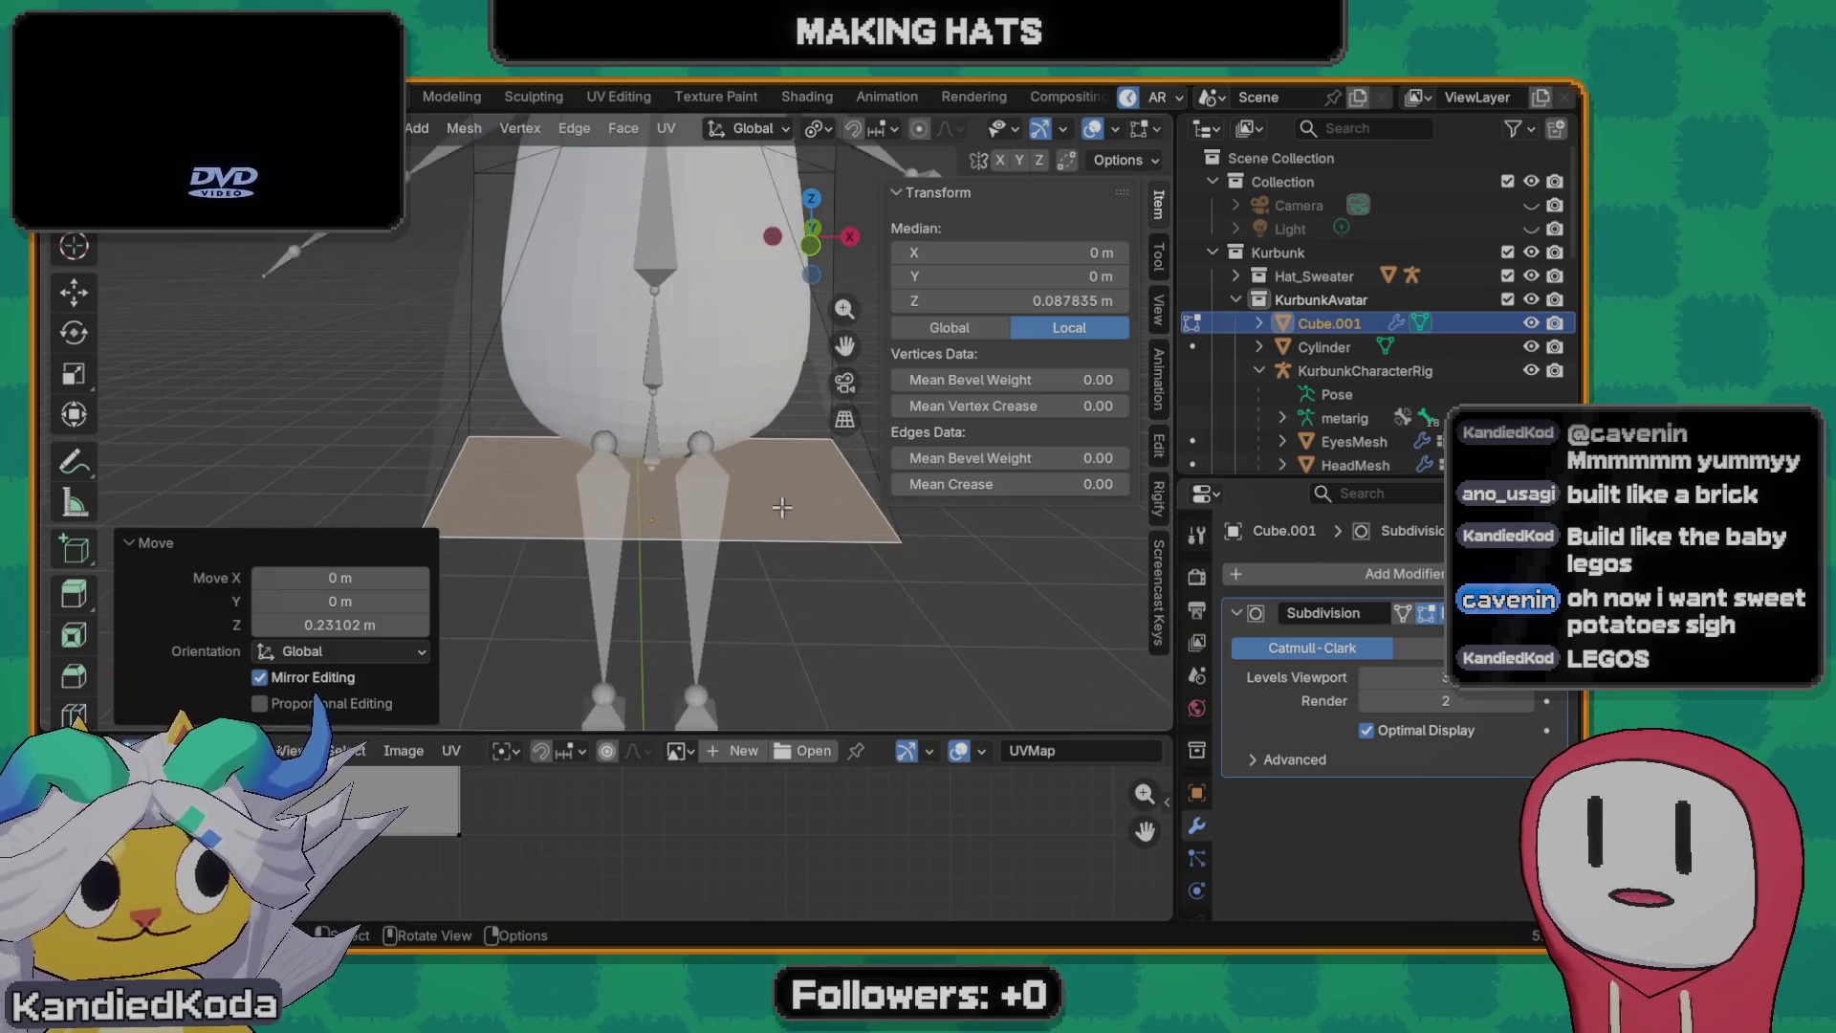
middle_click_drag(728, 510, 654, 583)
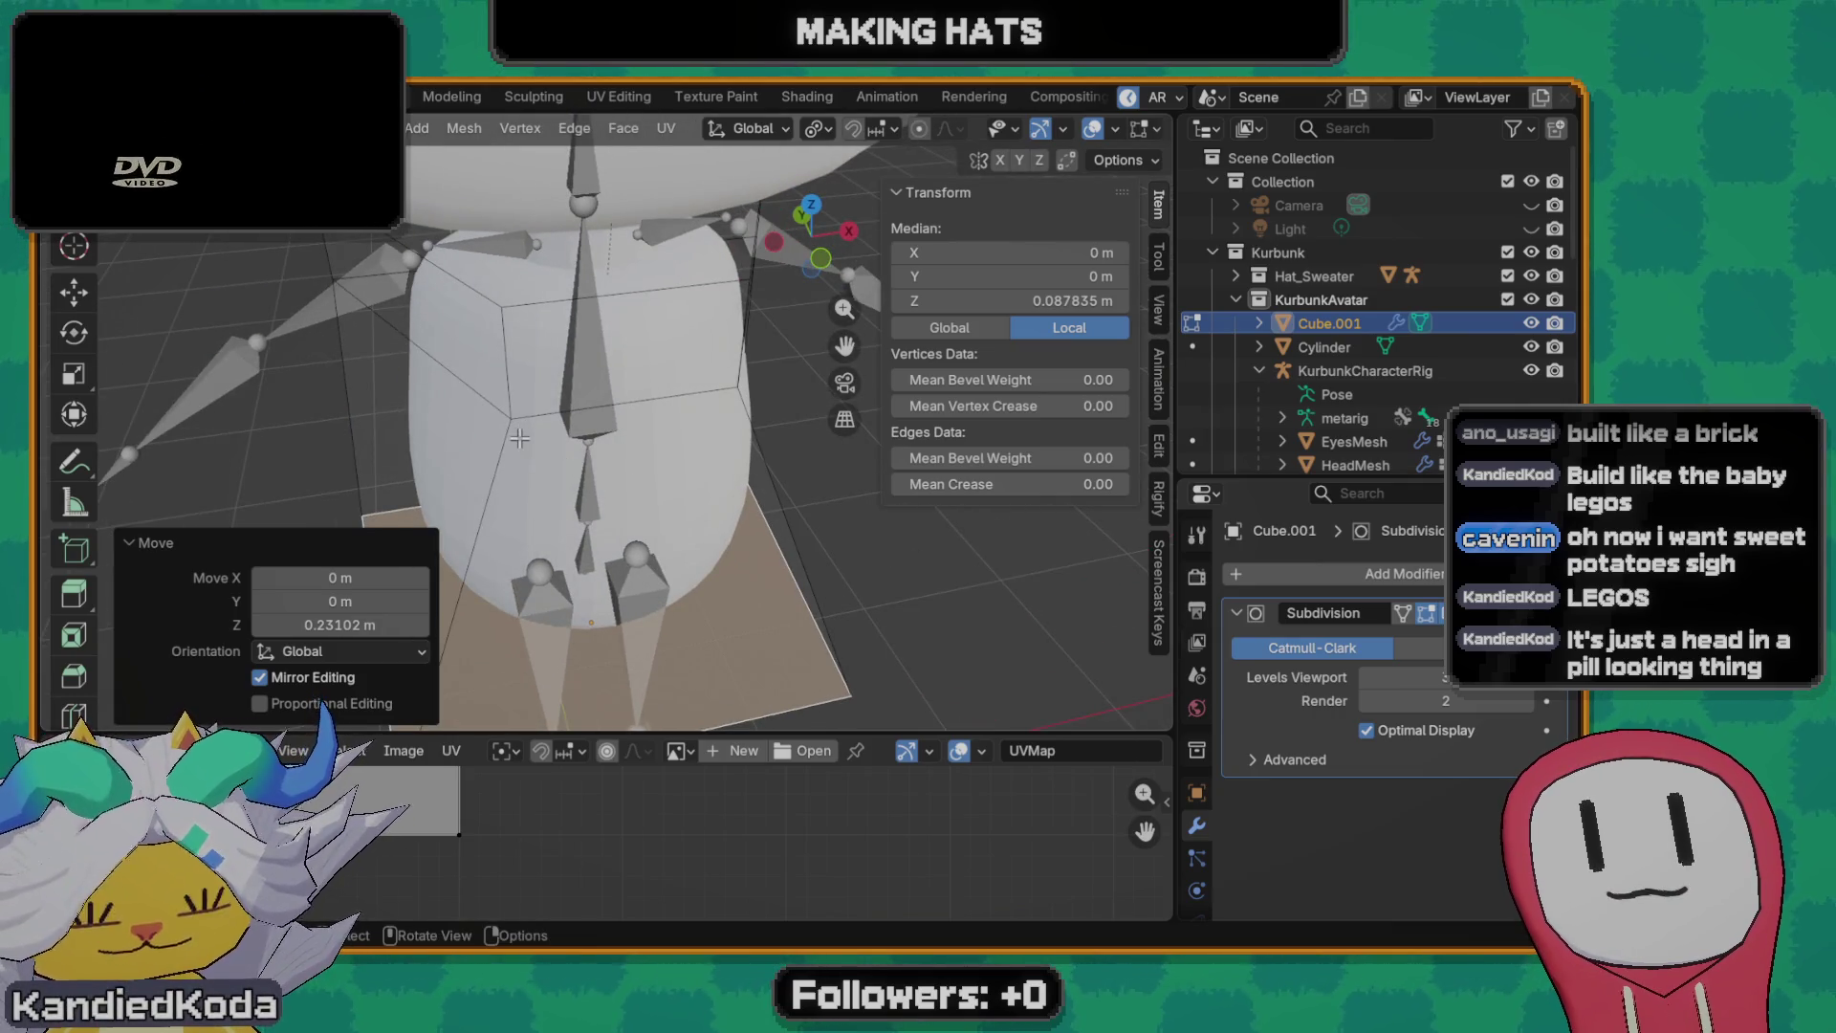
scroll(519, 441, "down", 4)
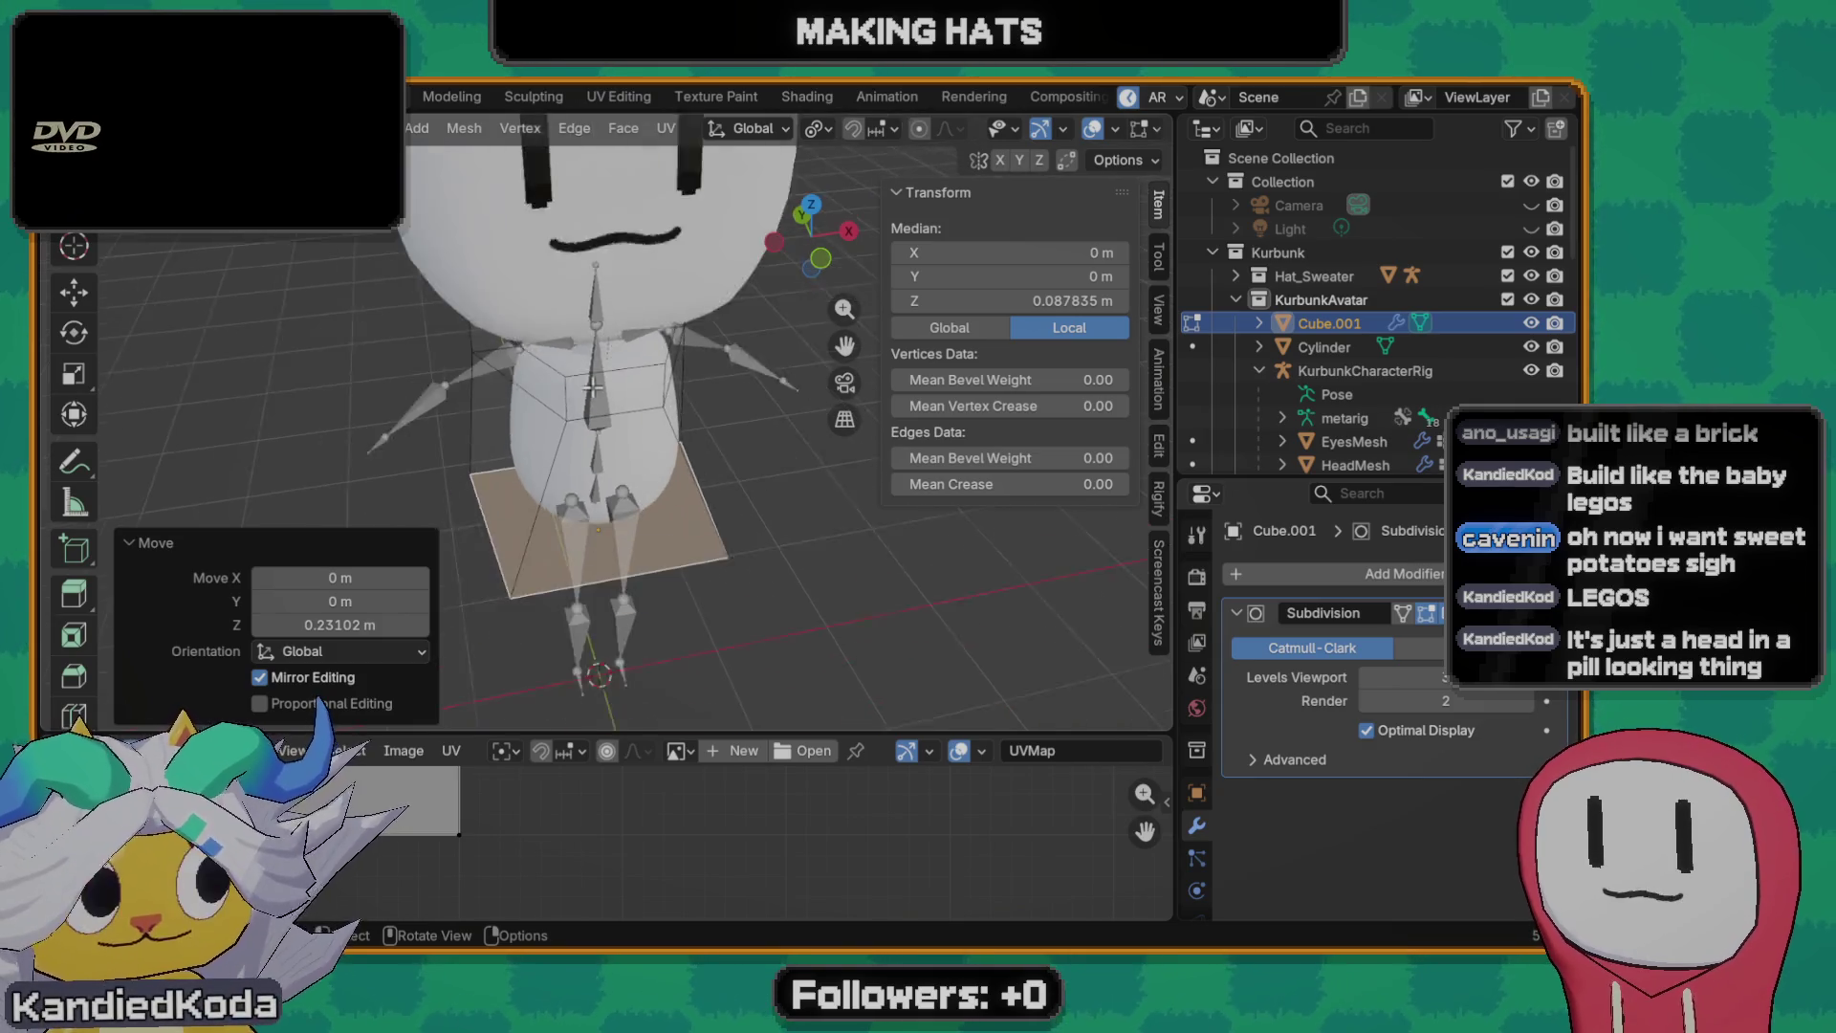
mouse_move(520, 441)
middle_mouse_down()
mouse_move(628, 413)
mouse_move(623, 360)
mouse_move(673, 379)
mouse_move(690, 430)
middle_mouse_up()
scroll(627, 414, "up", 3)
key("Tab")
scroll(636, 355, "down", 2)
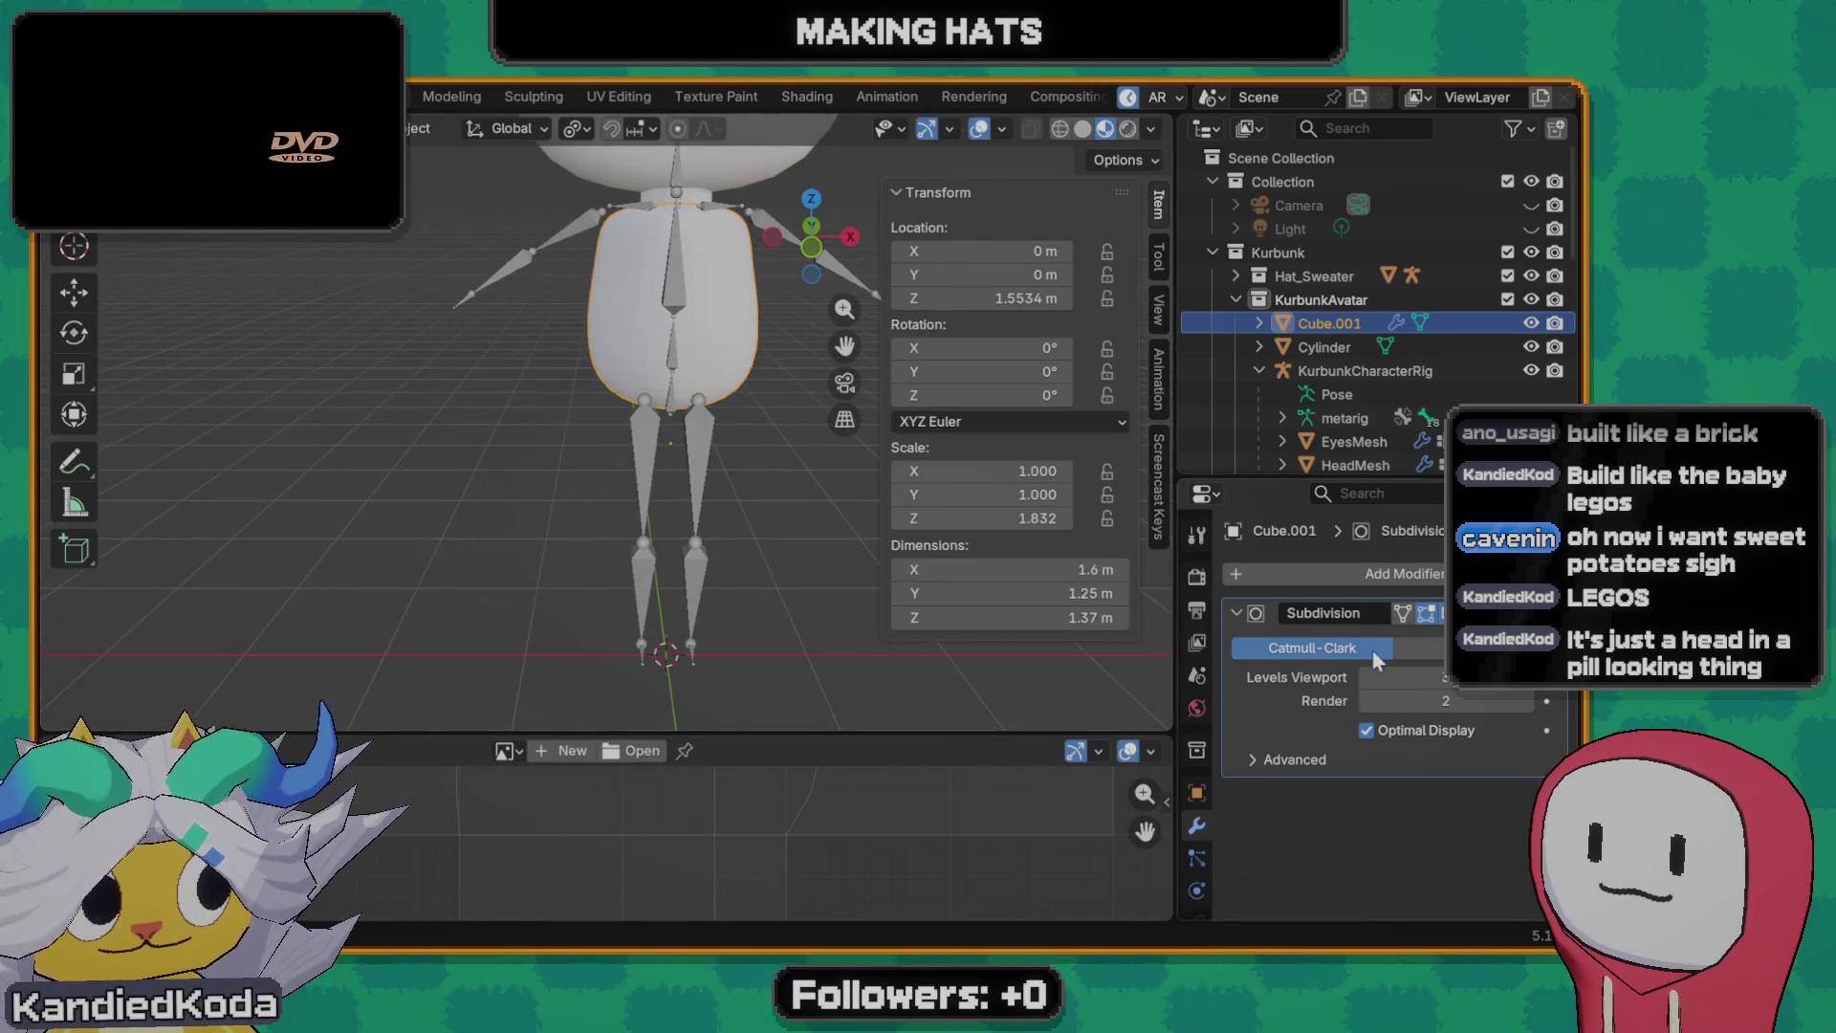
- Apply the body's Subdivision modifier and enter Edit Mode
left_click(1464, 613)
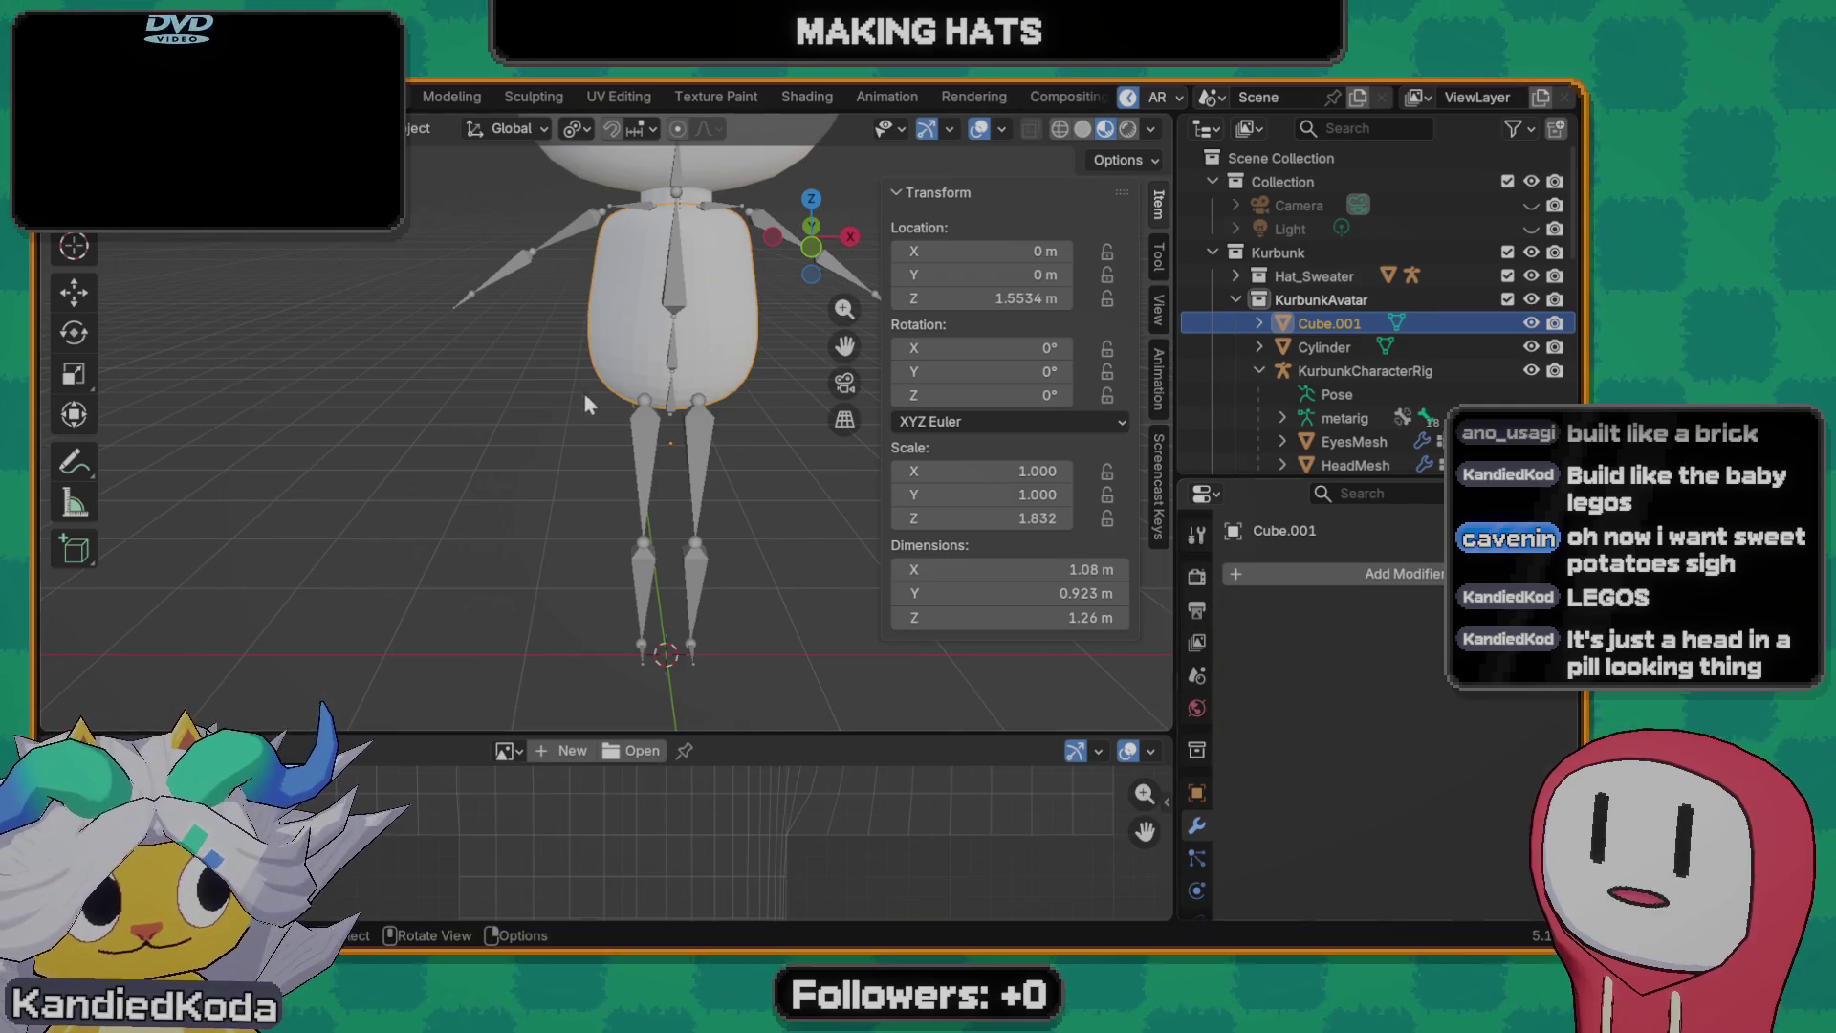
mouse_move(585, 392)
middle_mouse_down()
mouse_move(622, 312)
mouse_move(513, 436)
mouse_move(546, 405)
middle_mouse_up()
key("Tab")
scroll(622, 312, "up", 3)
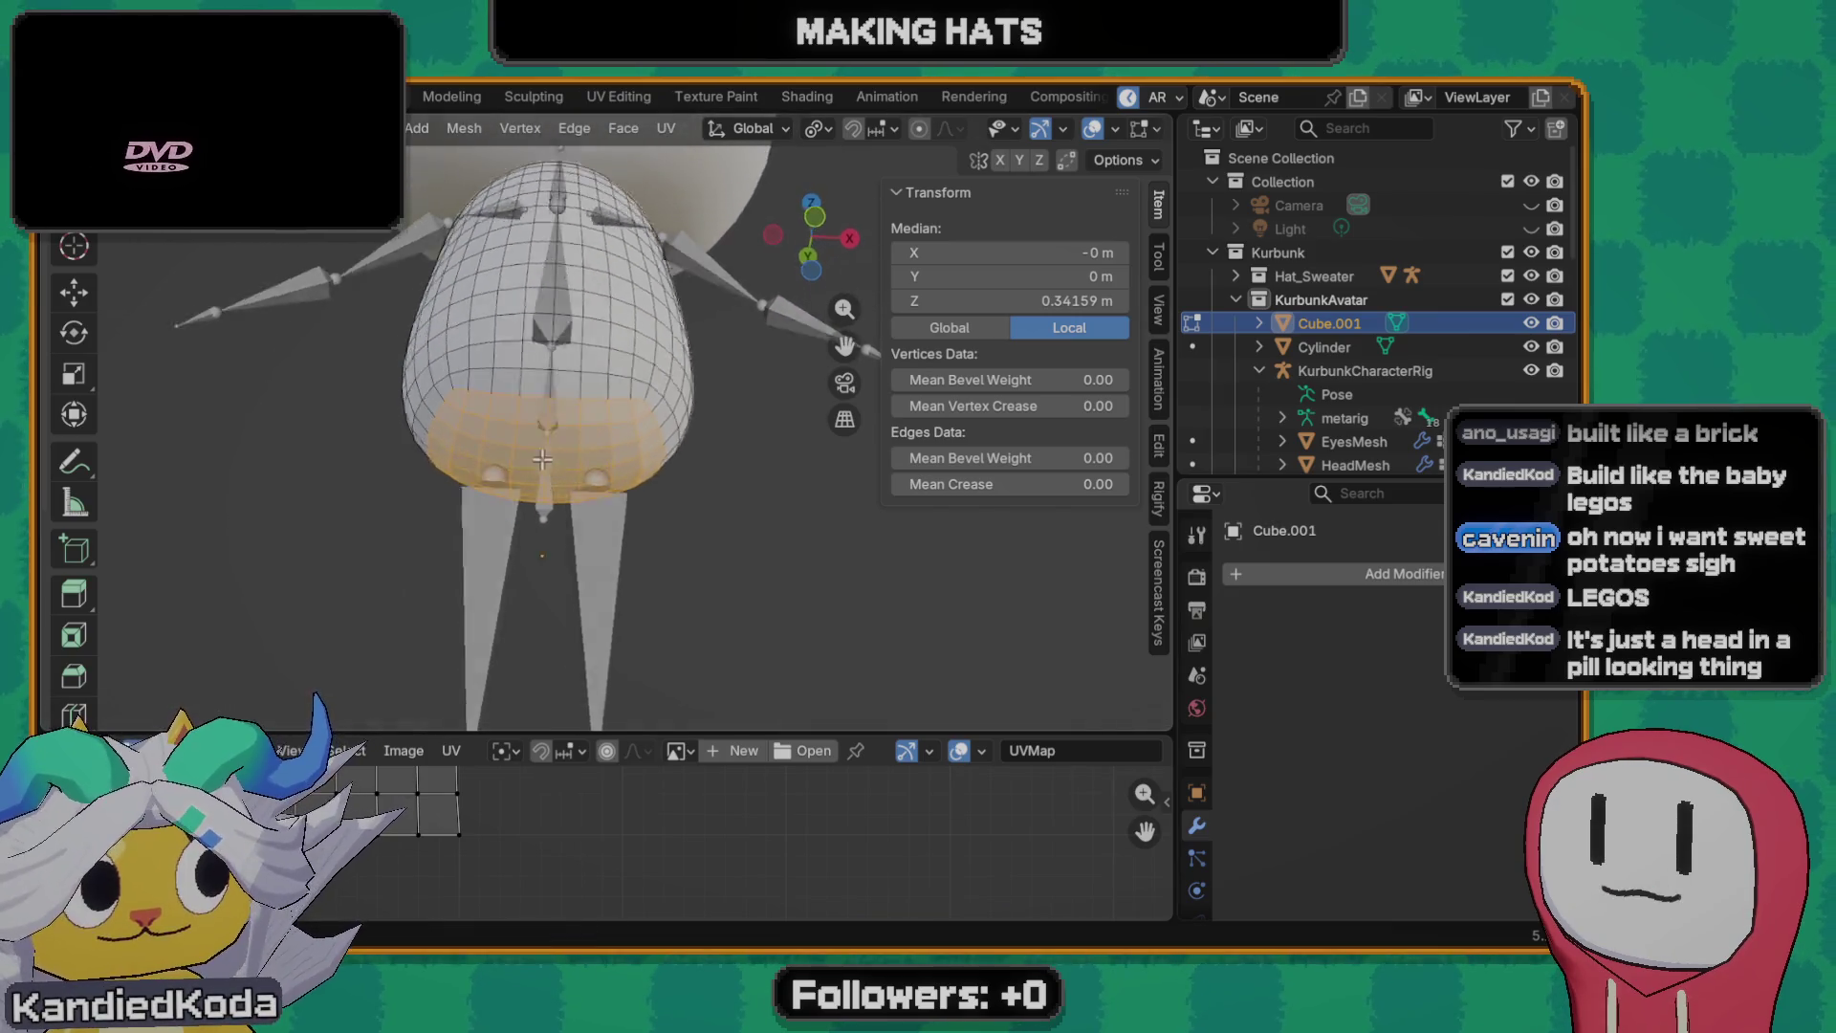
- Select a patch of faces on the body's underside and check it from all around
left_click(546, 404)
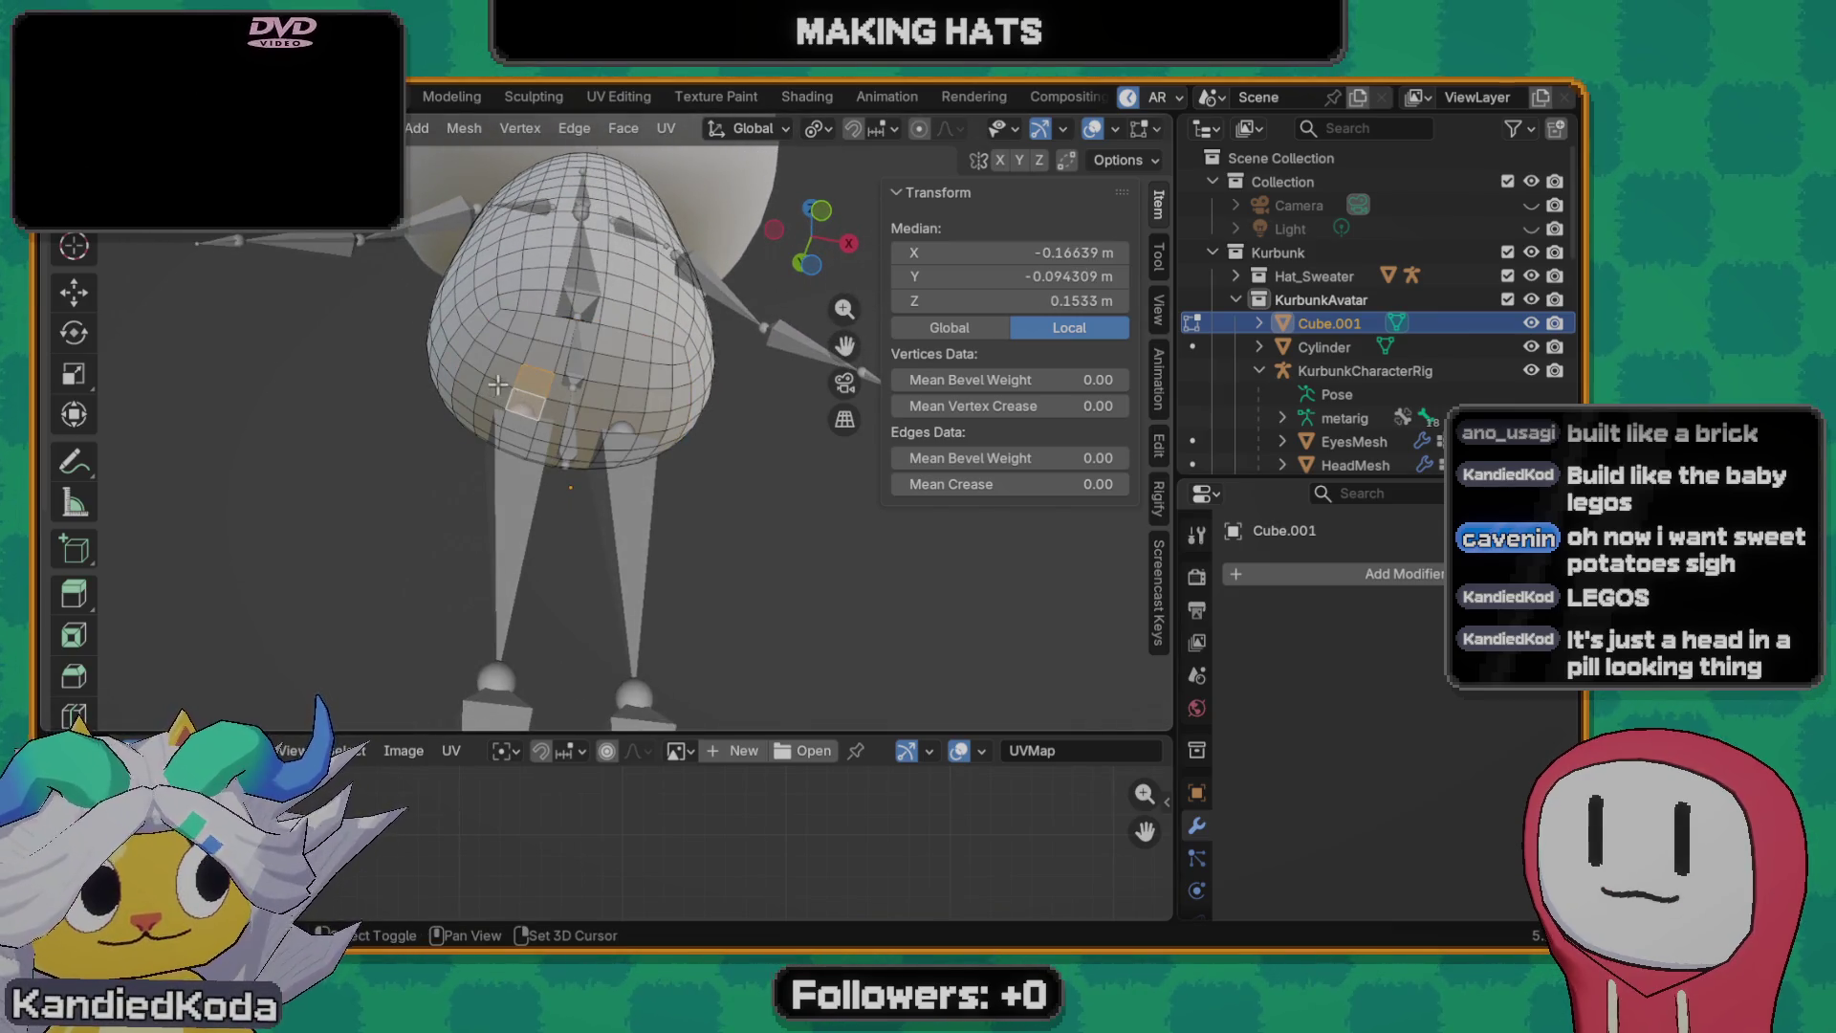
left_click(509, 424, "shift")
mouse_move(509, 425)
middle_mouse_down()
mouse_move(478, 408)
mouse_move(518, 365)
mouse_move(503, 380)
middle_mouse_up()
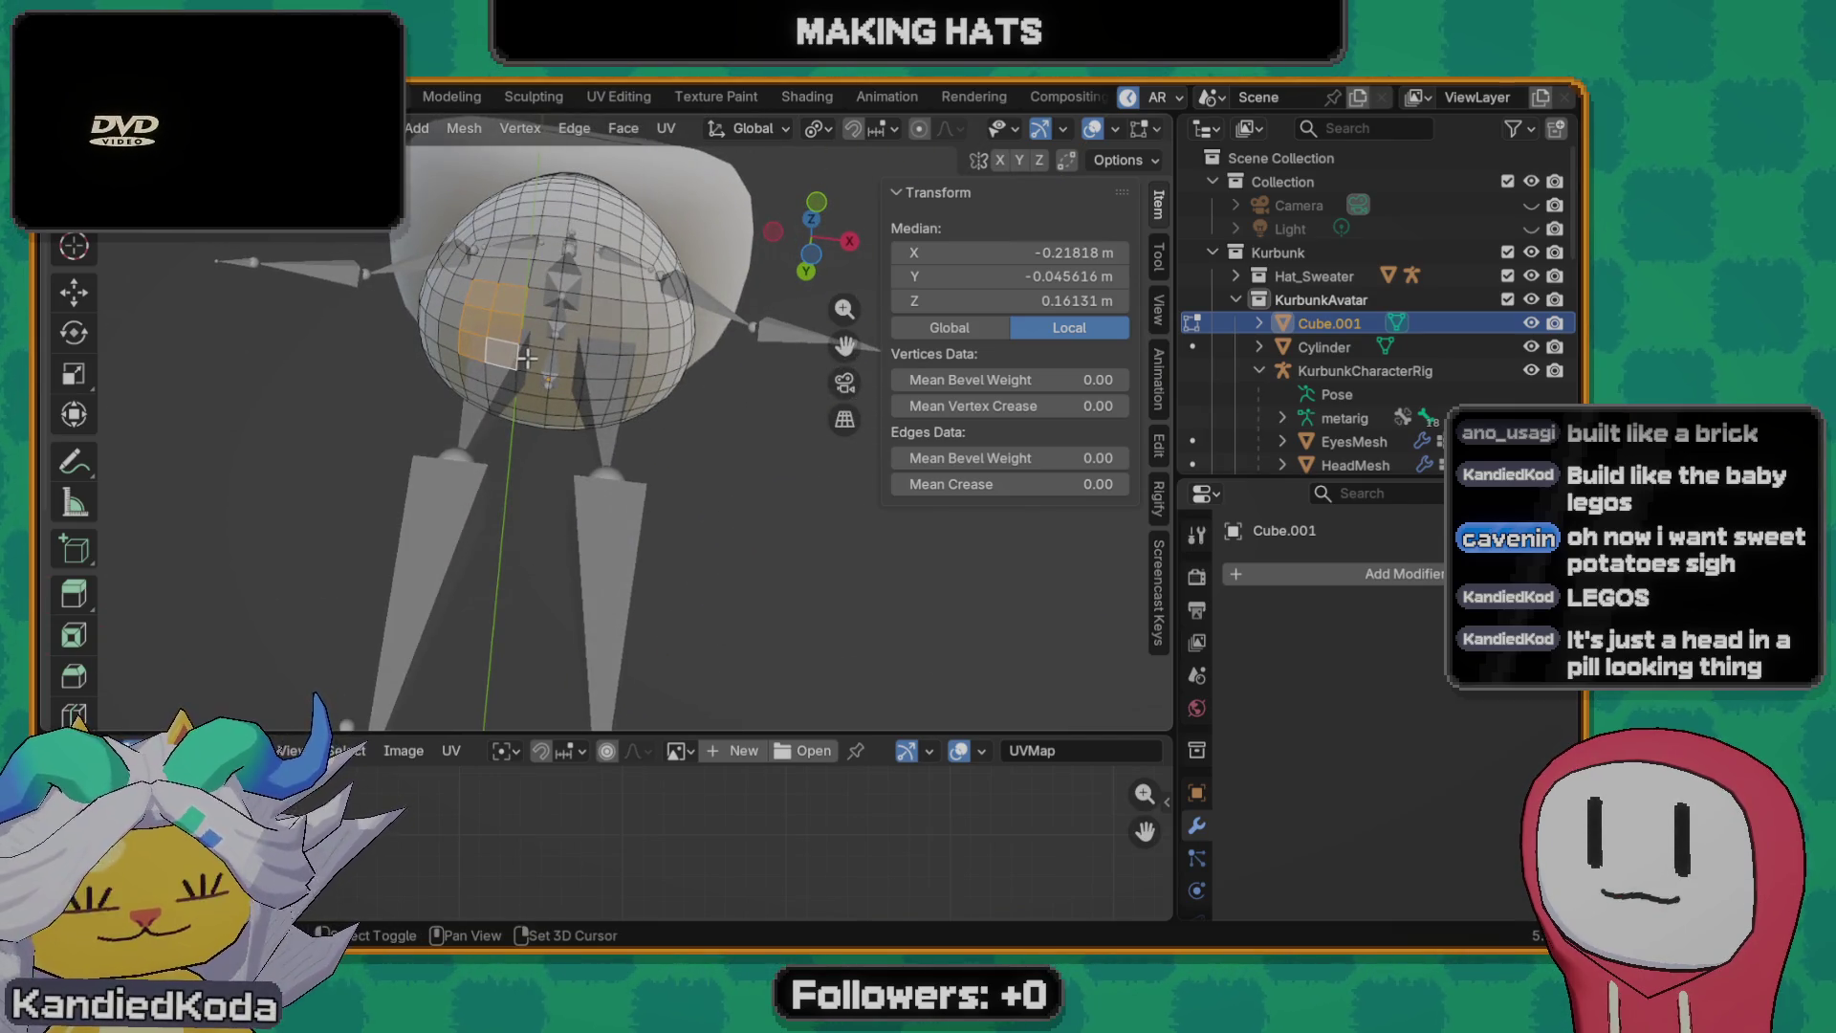
middle_click_drag(506, 432, 580, 357)
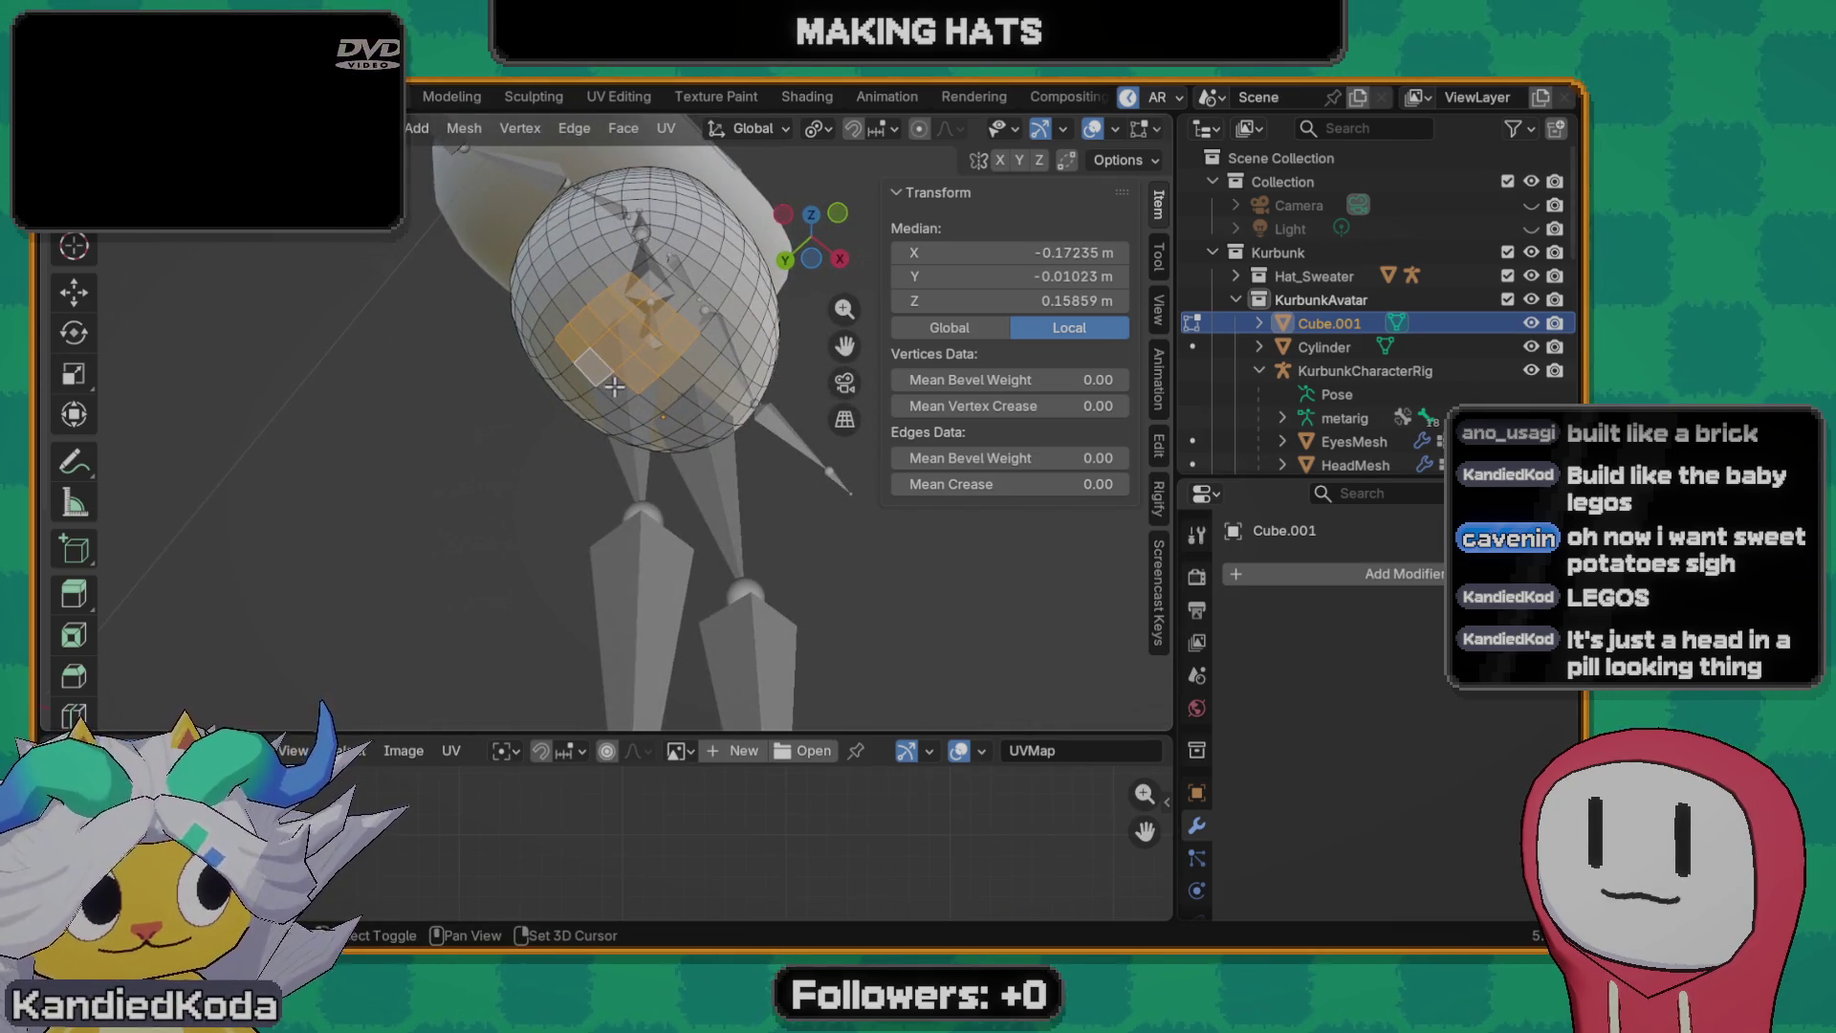
middle_click_drag(636, 294, 549, 537)
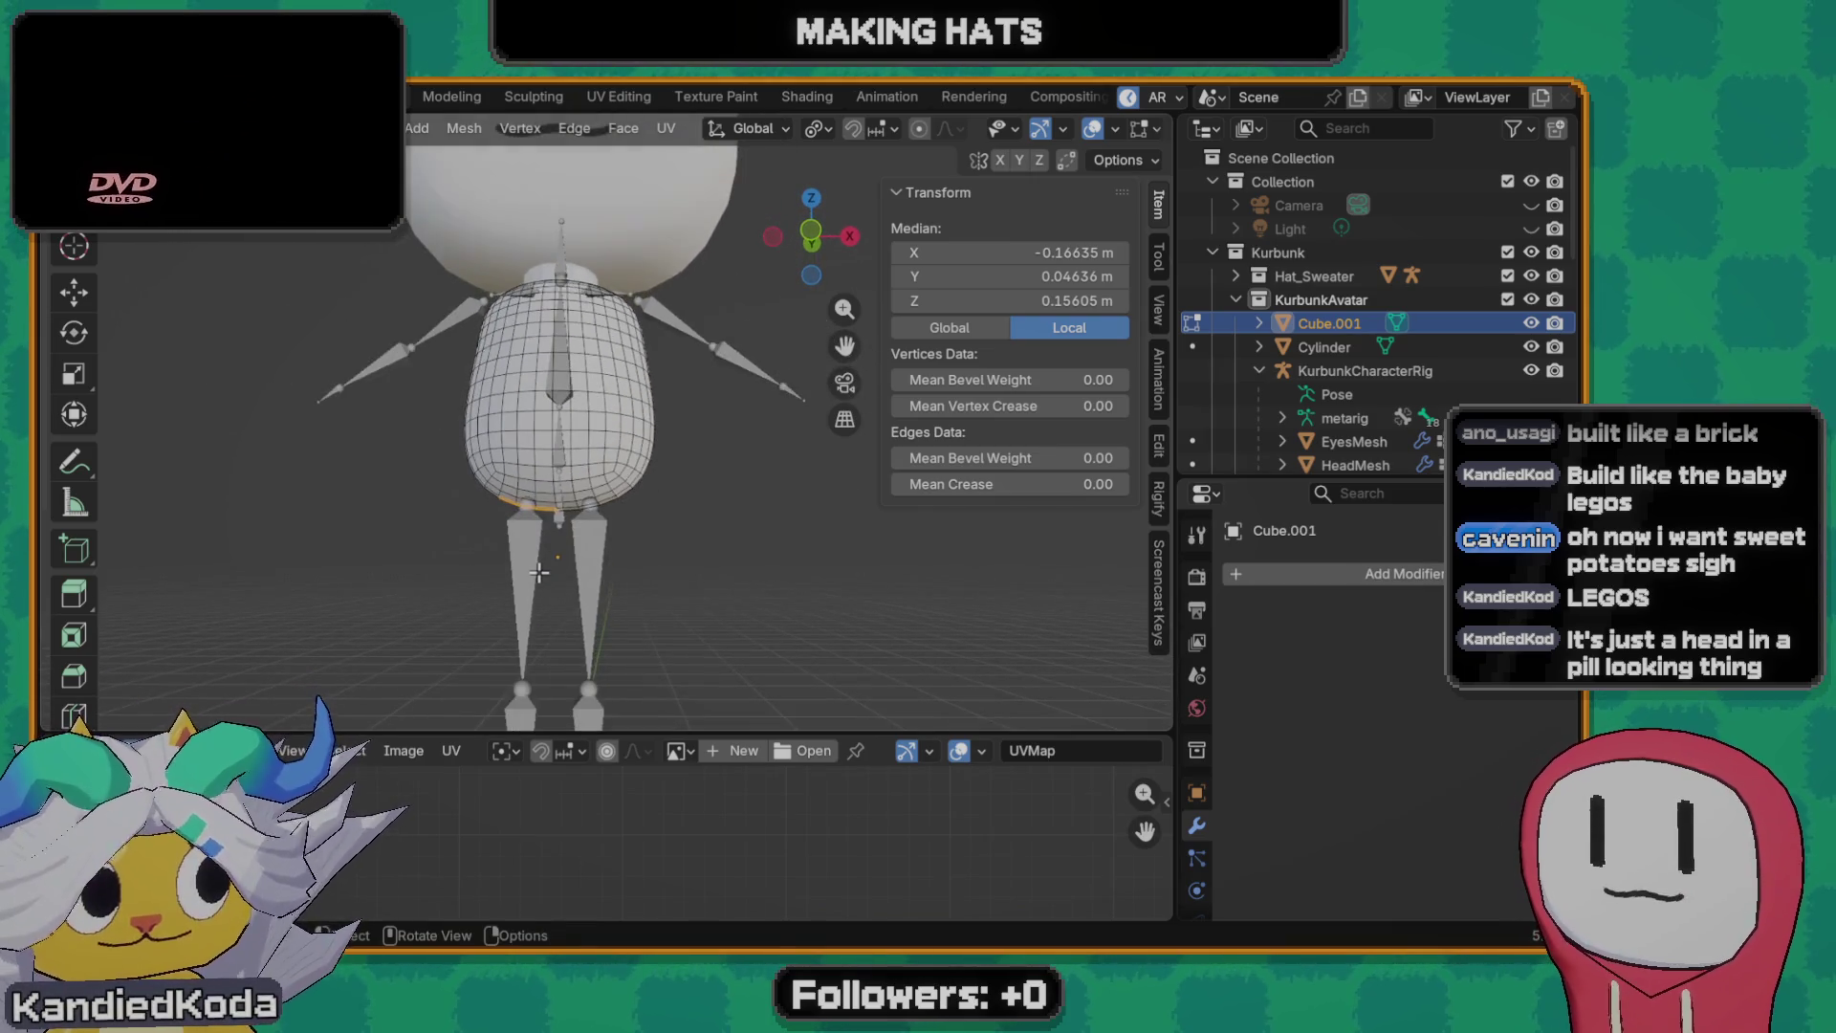
middle_click_drag(549, 541, 582, 531)
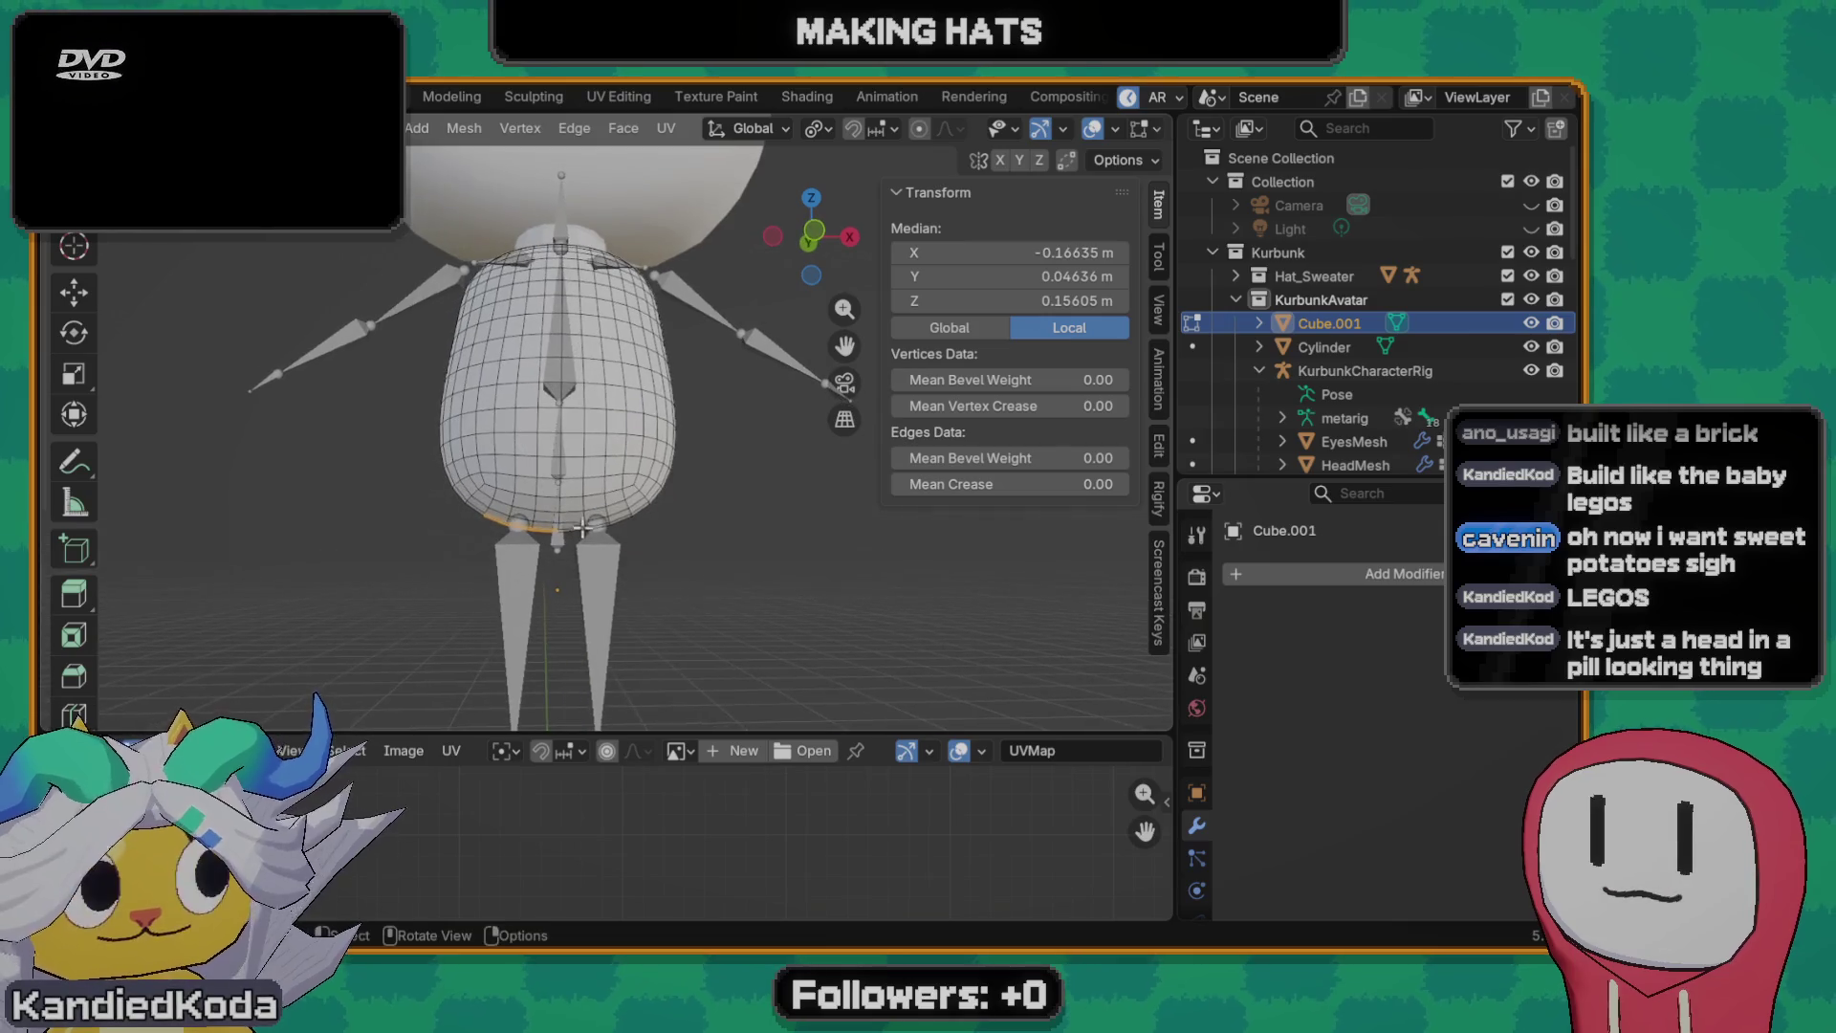
middle_click_drag(485, 565, 533, 586)
scroll(532, 585, "down", 2)
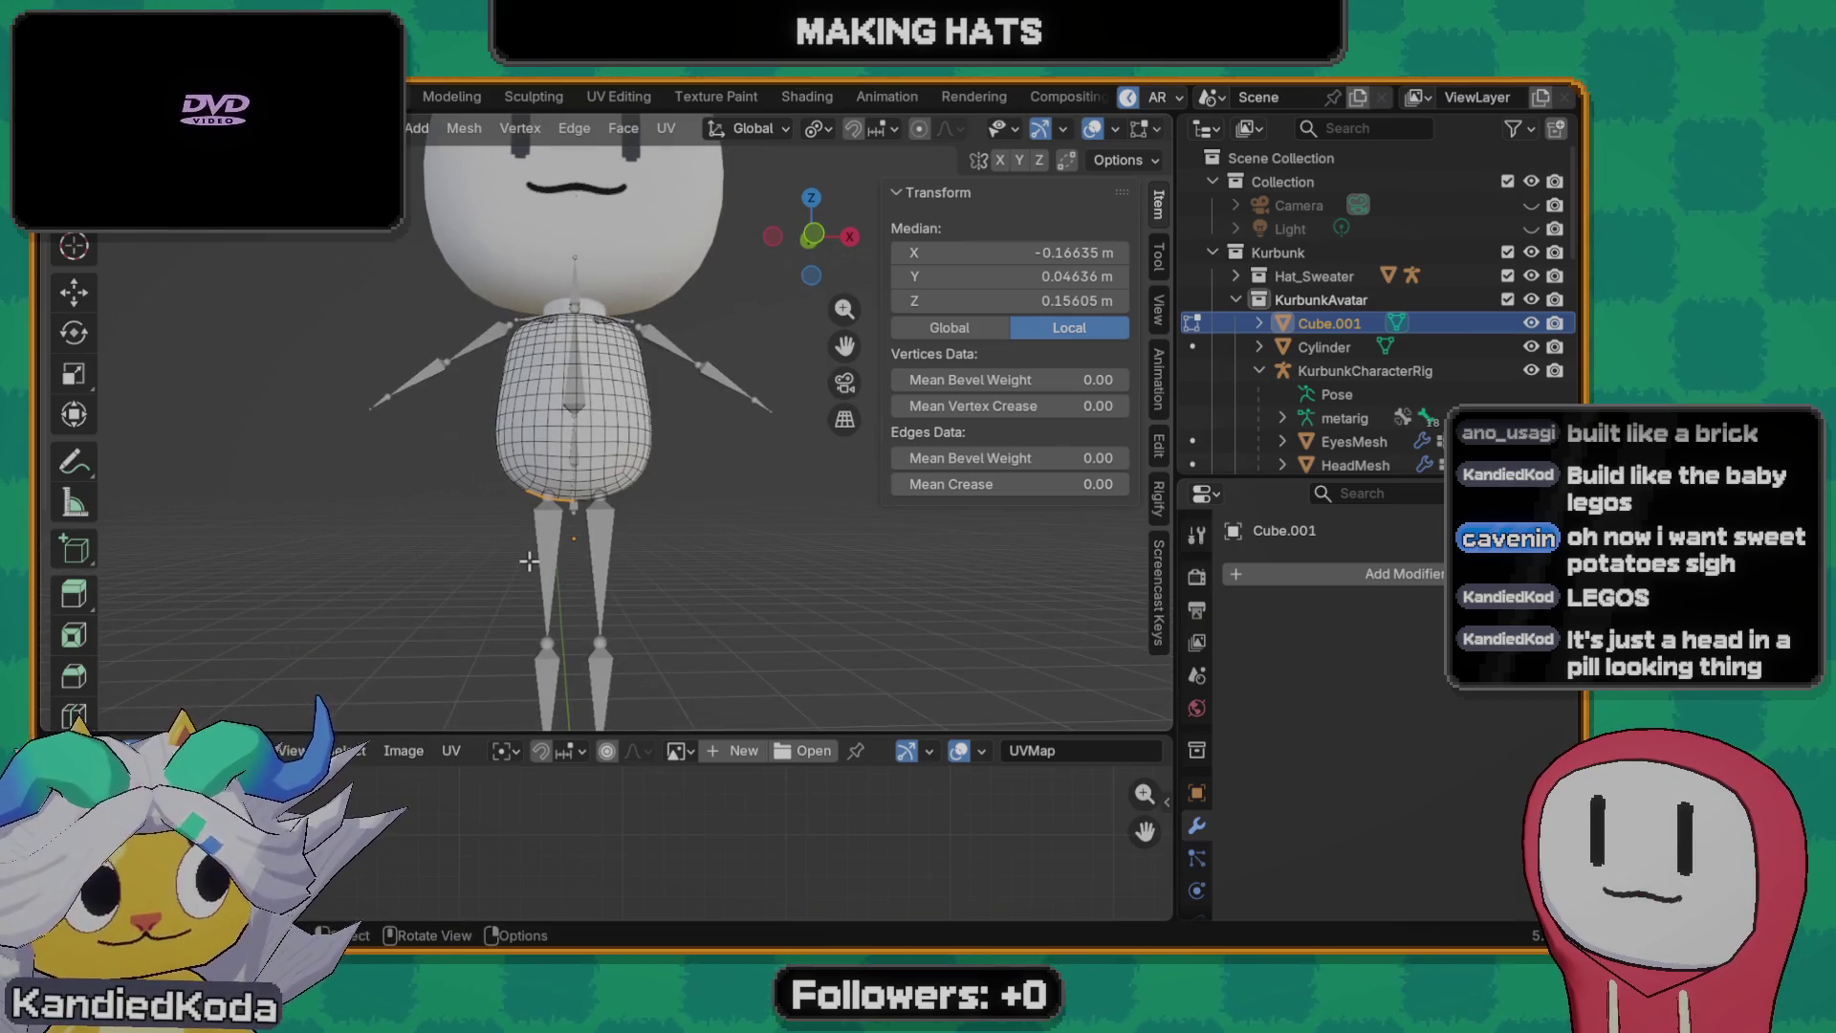
left_click(1324, 573)
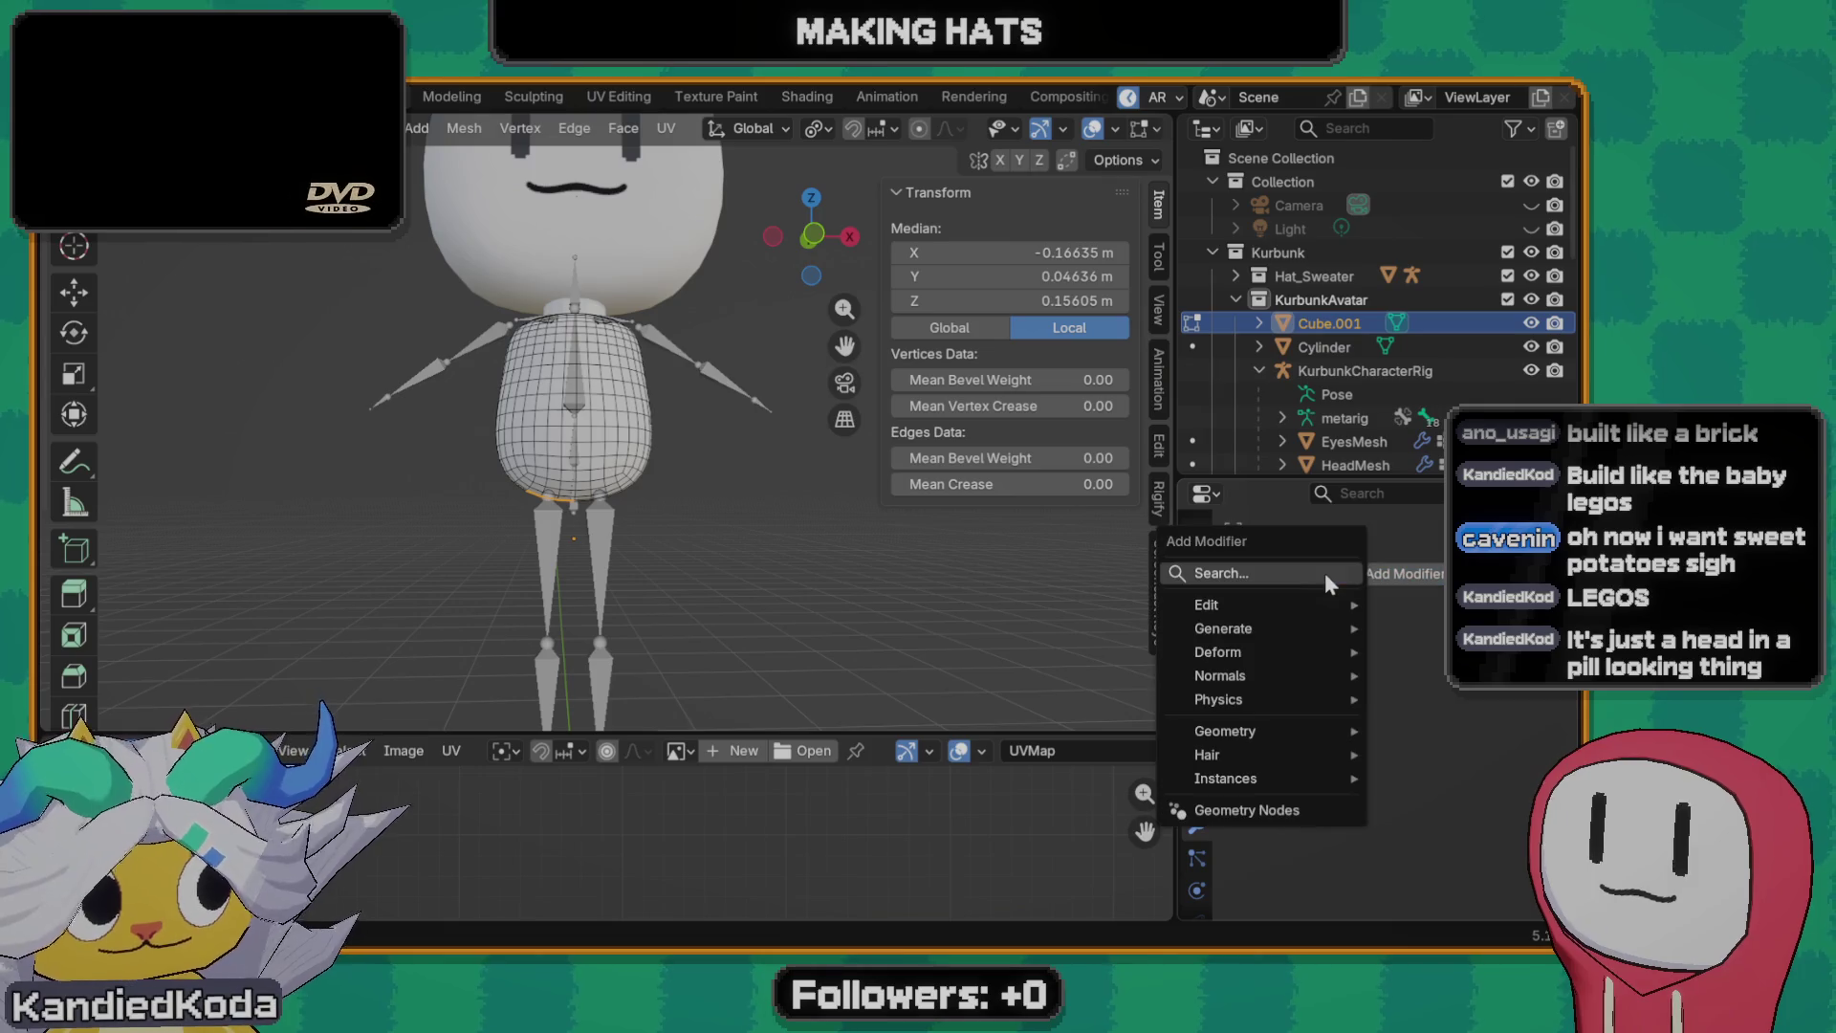
type("mirr")
- Add a Mirror modifier and extrude the underside faces, keeping the new geometry in place
key("Return")
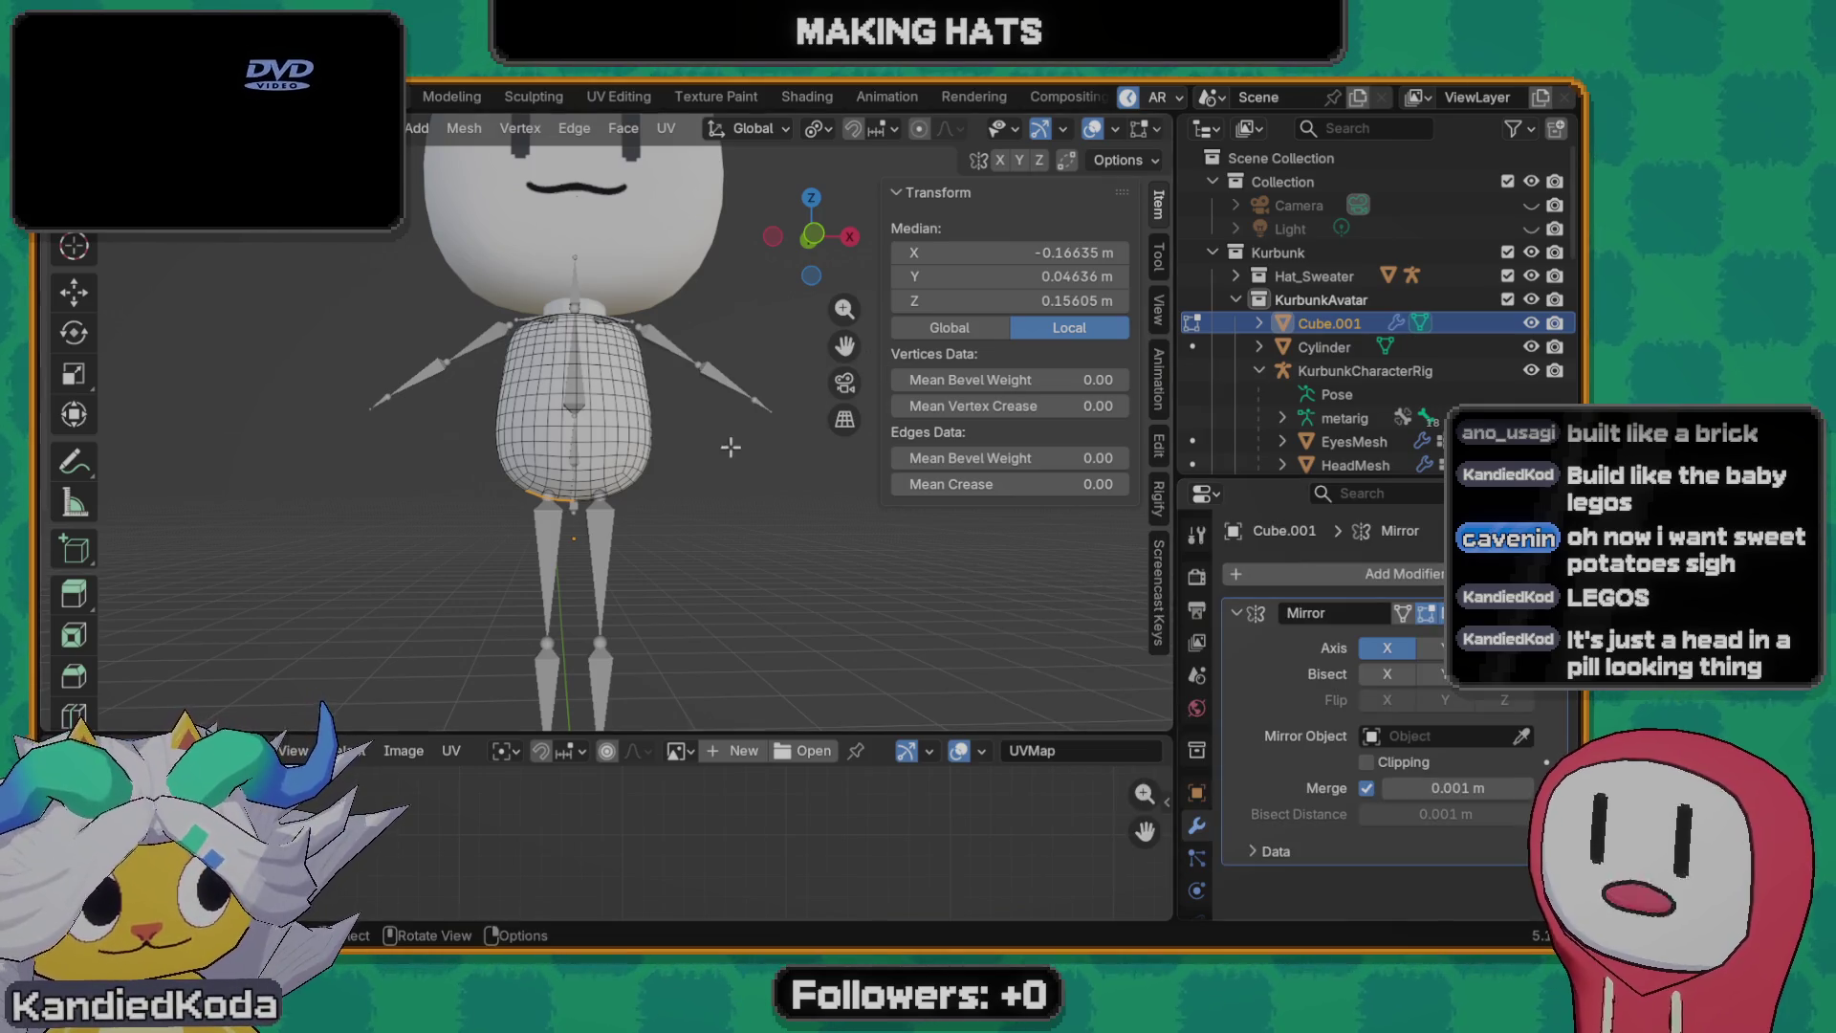
key("e")
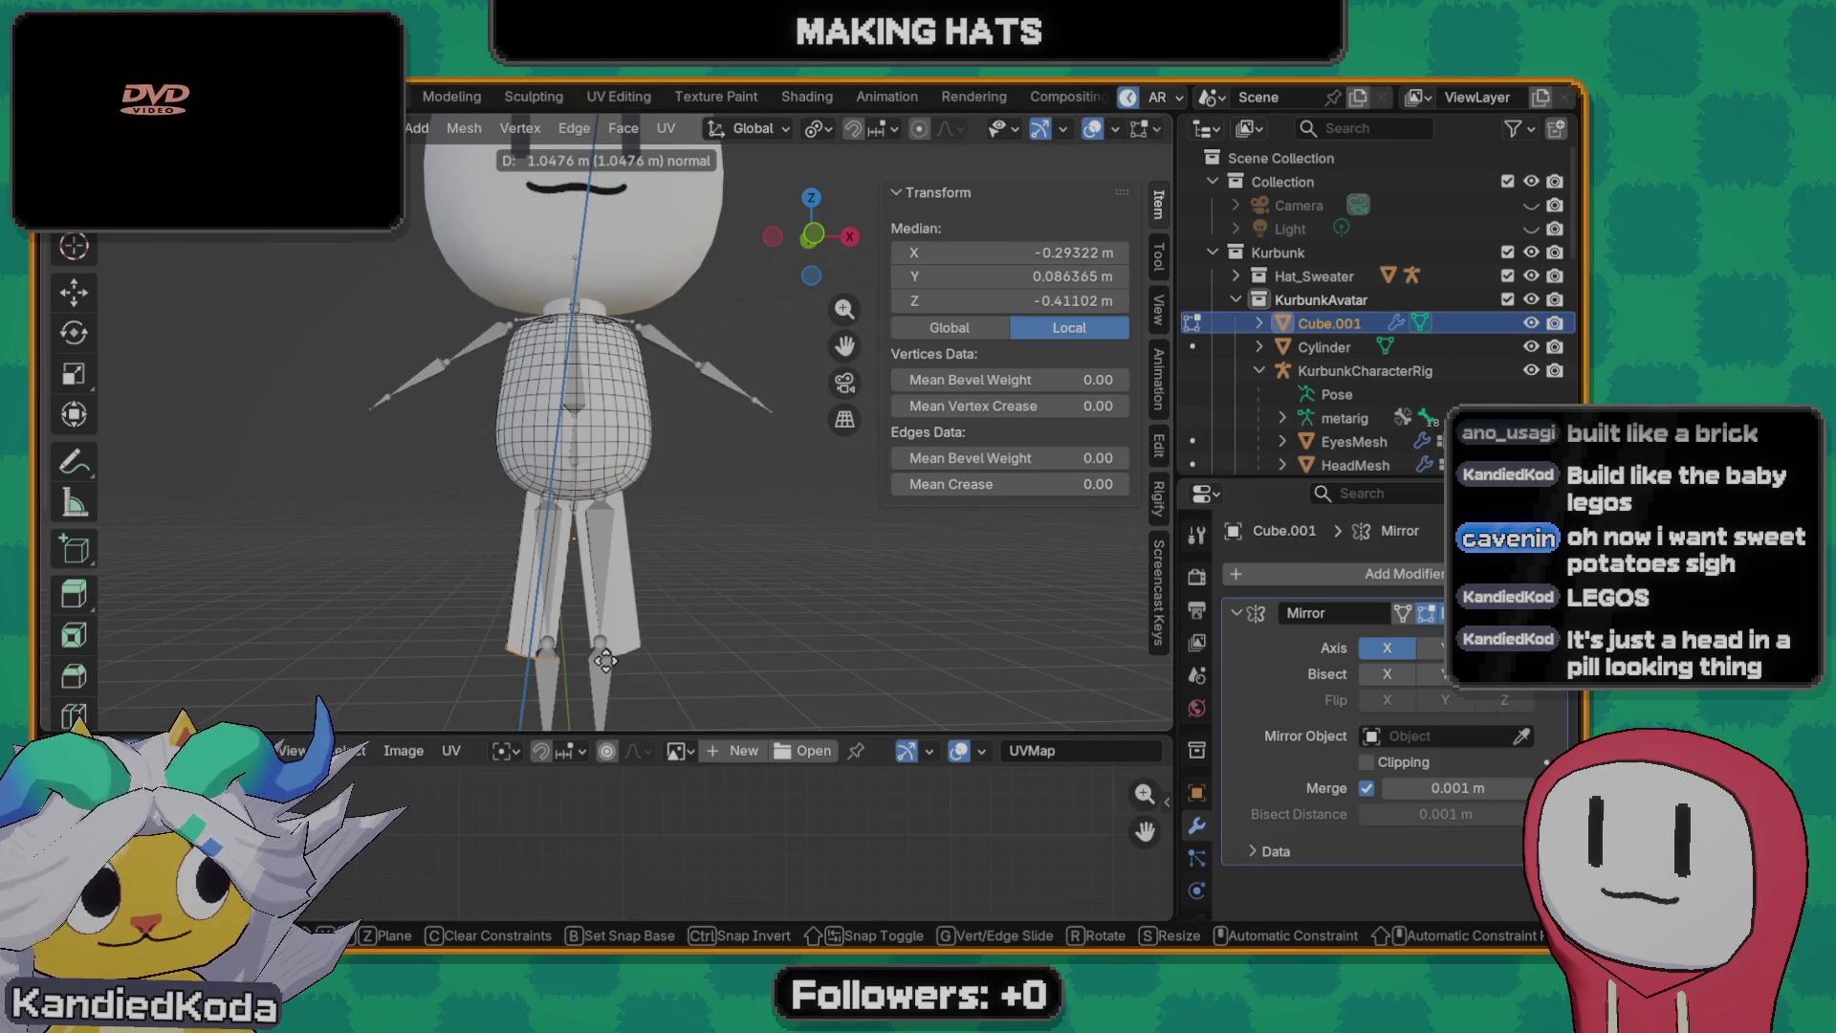
right_click(602, 675)
scroll(601, 603, "up", 5)
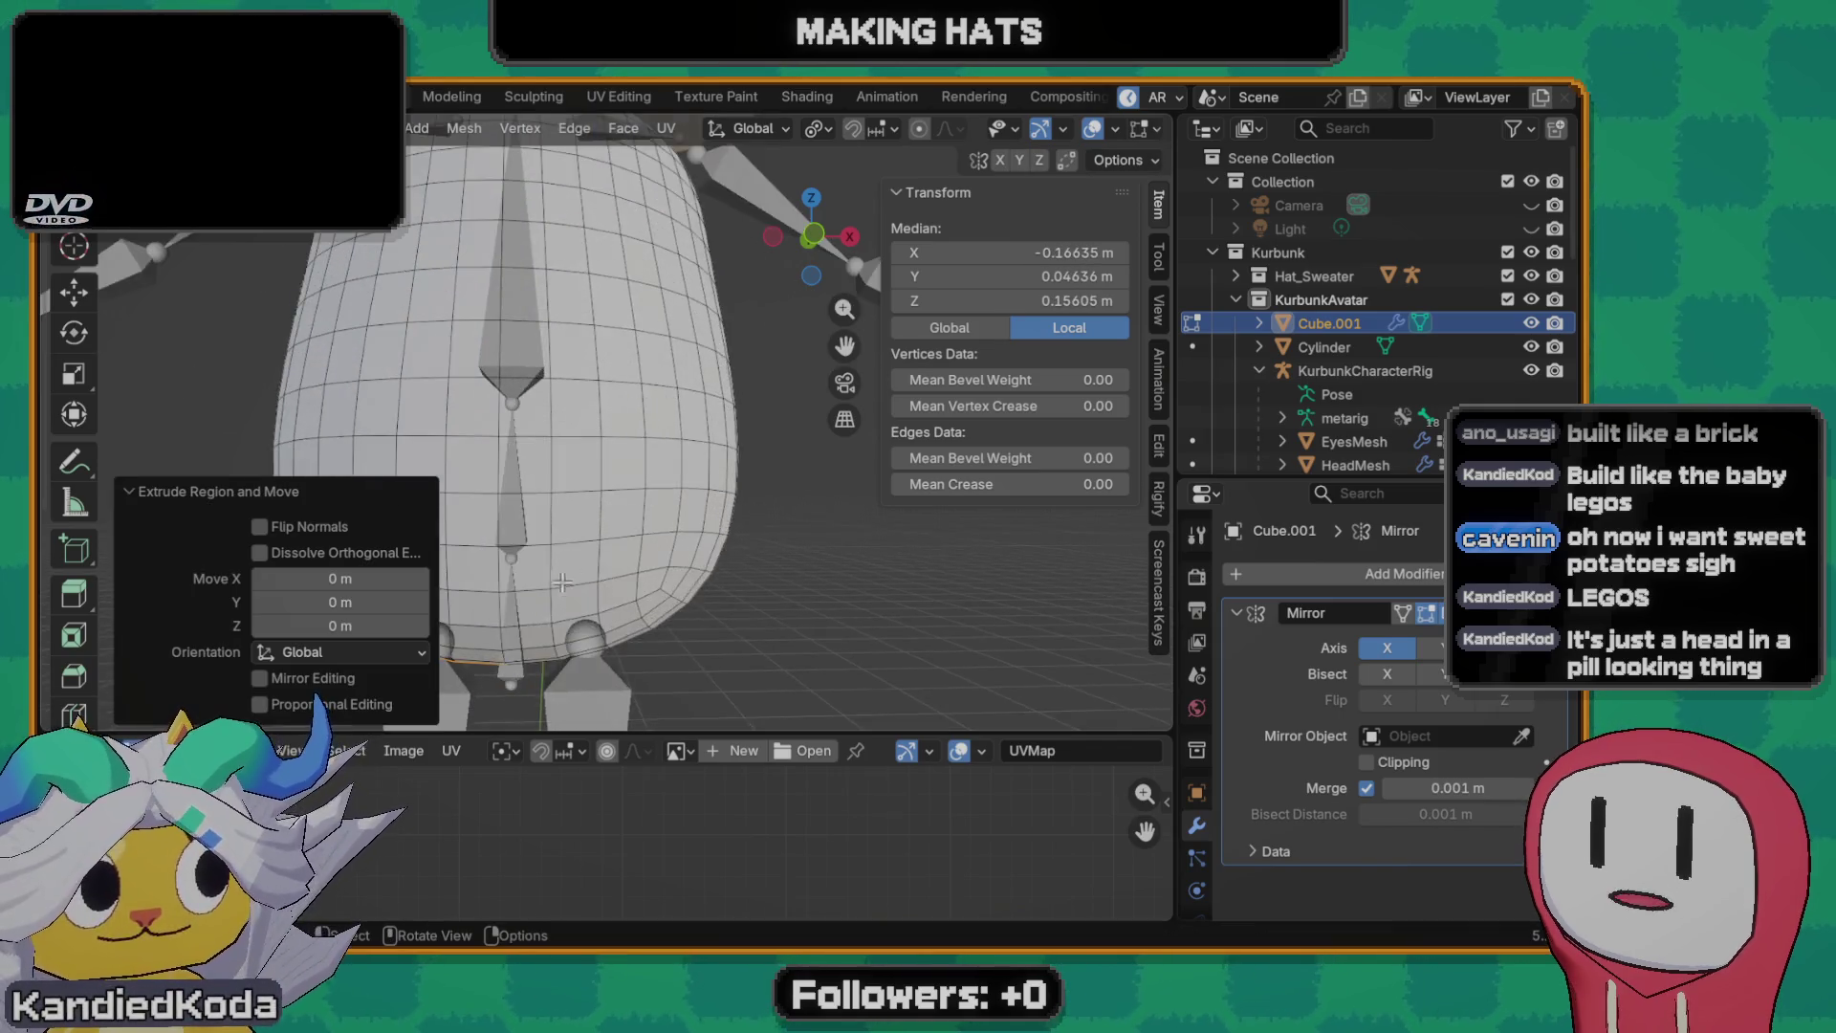
- Inspect the lower body and begin pulling the extruded faces along Z
mouse_move(602, 603)
middle_mouse_down()
mouse_move(597, 500)
mouse_move(494, 403)
middle_mouse_up()
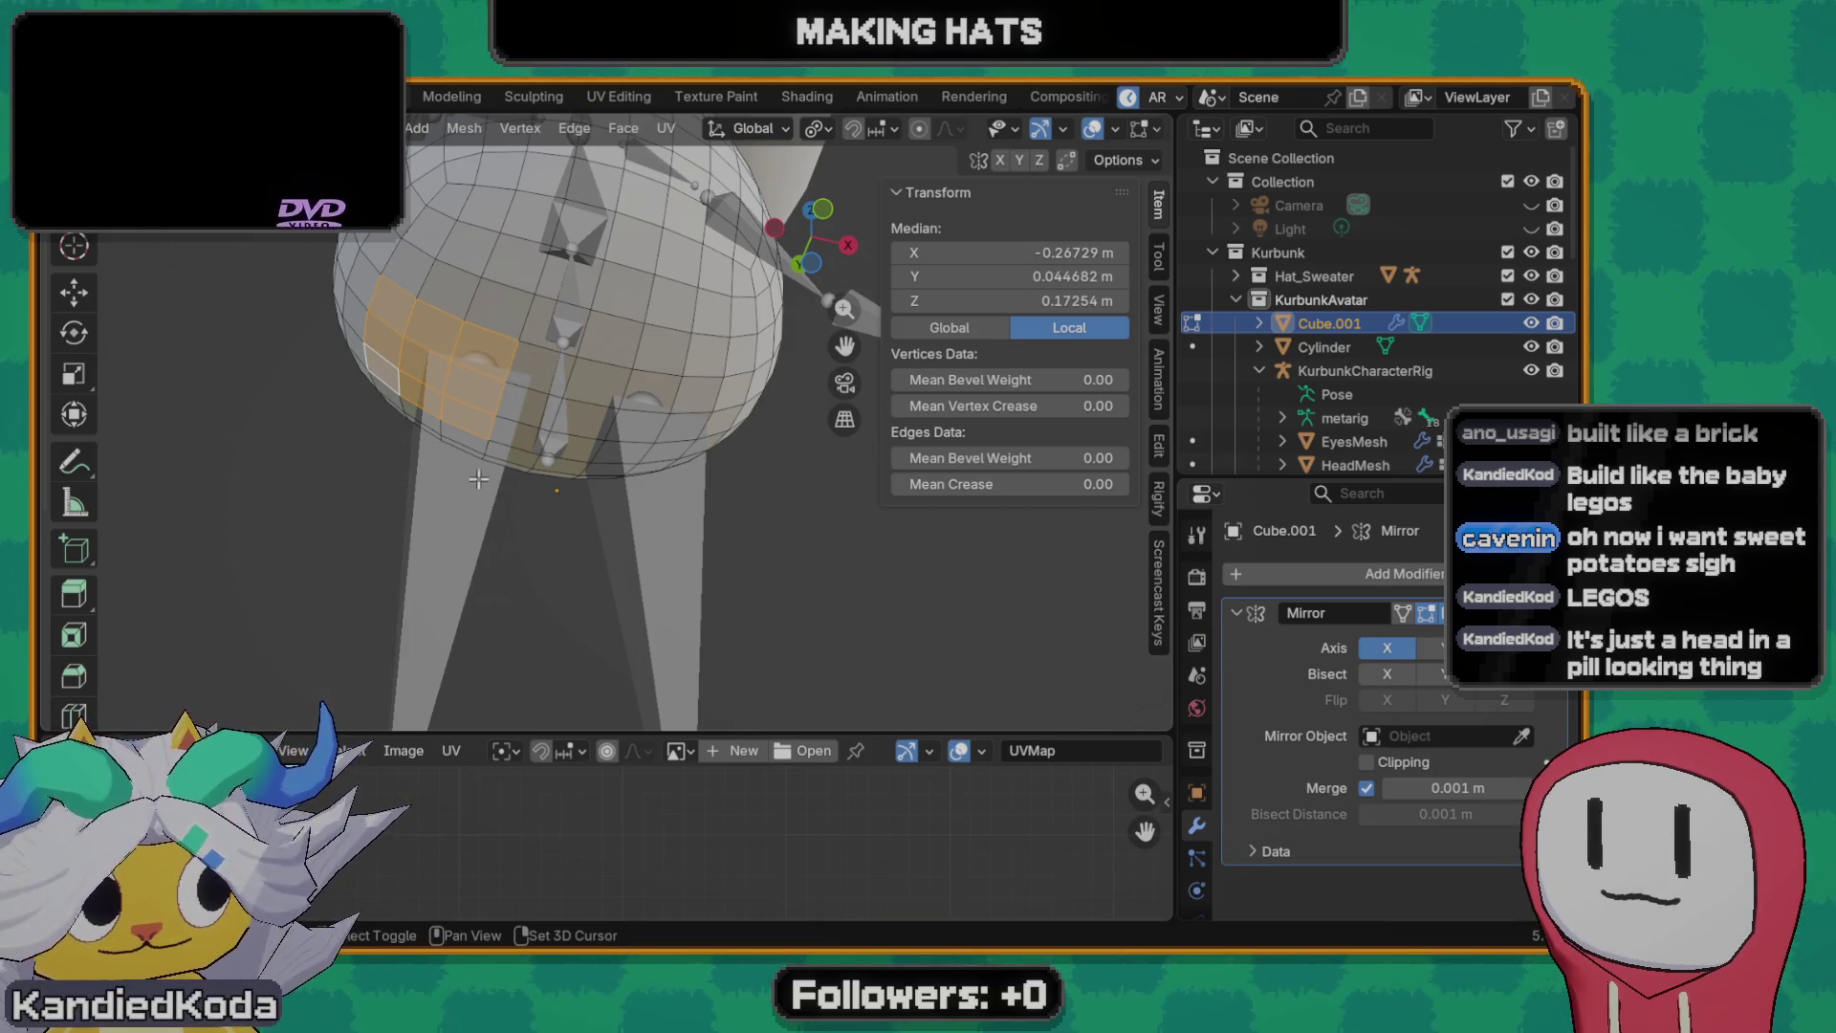
mouse_move(478, 479)
middle_mouse_down()
mouse_move(659, 466)
mouse_move(775, 519)
mouse_move(561, 579)
mouse_move(491, 498)
mouse_move(598, 387)
middle_mouse_up()
left_click_drag(612, 373, 668, 441)
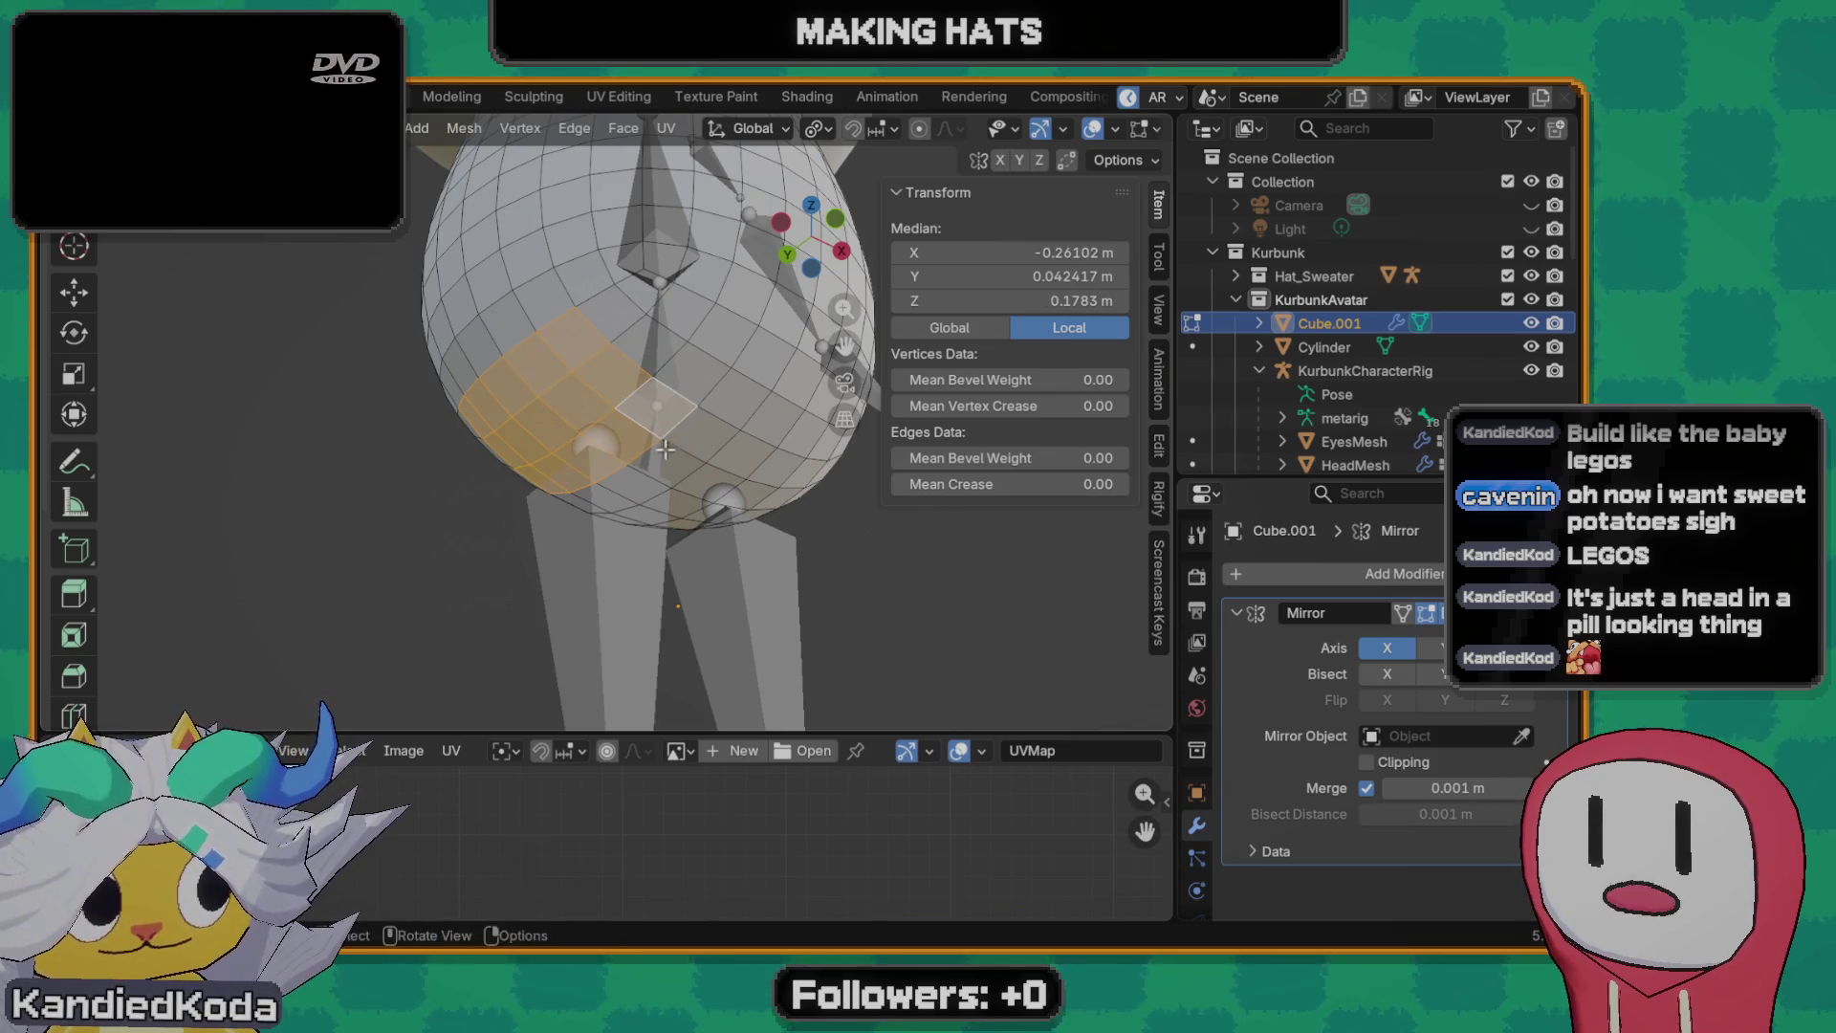
middle_click_drag(663, 450, 574, 430)
scroll(574, 431, "down", 4)
key("g")
key("z")
key("z")
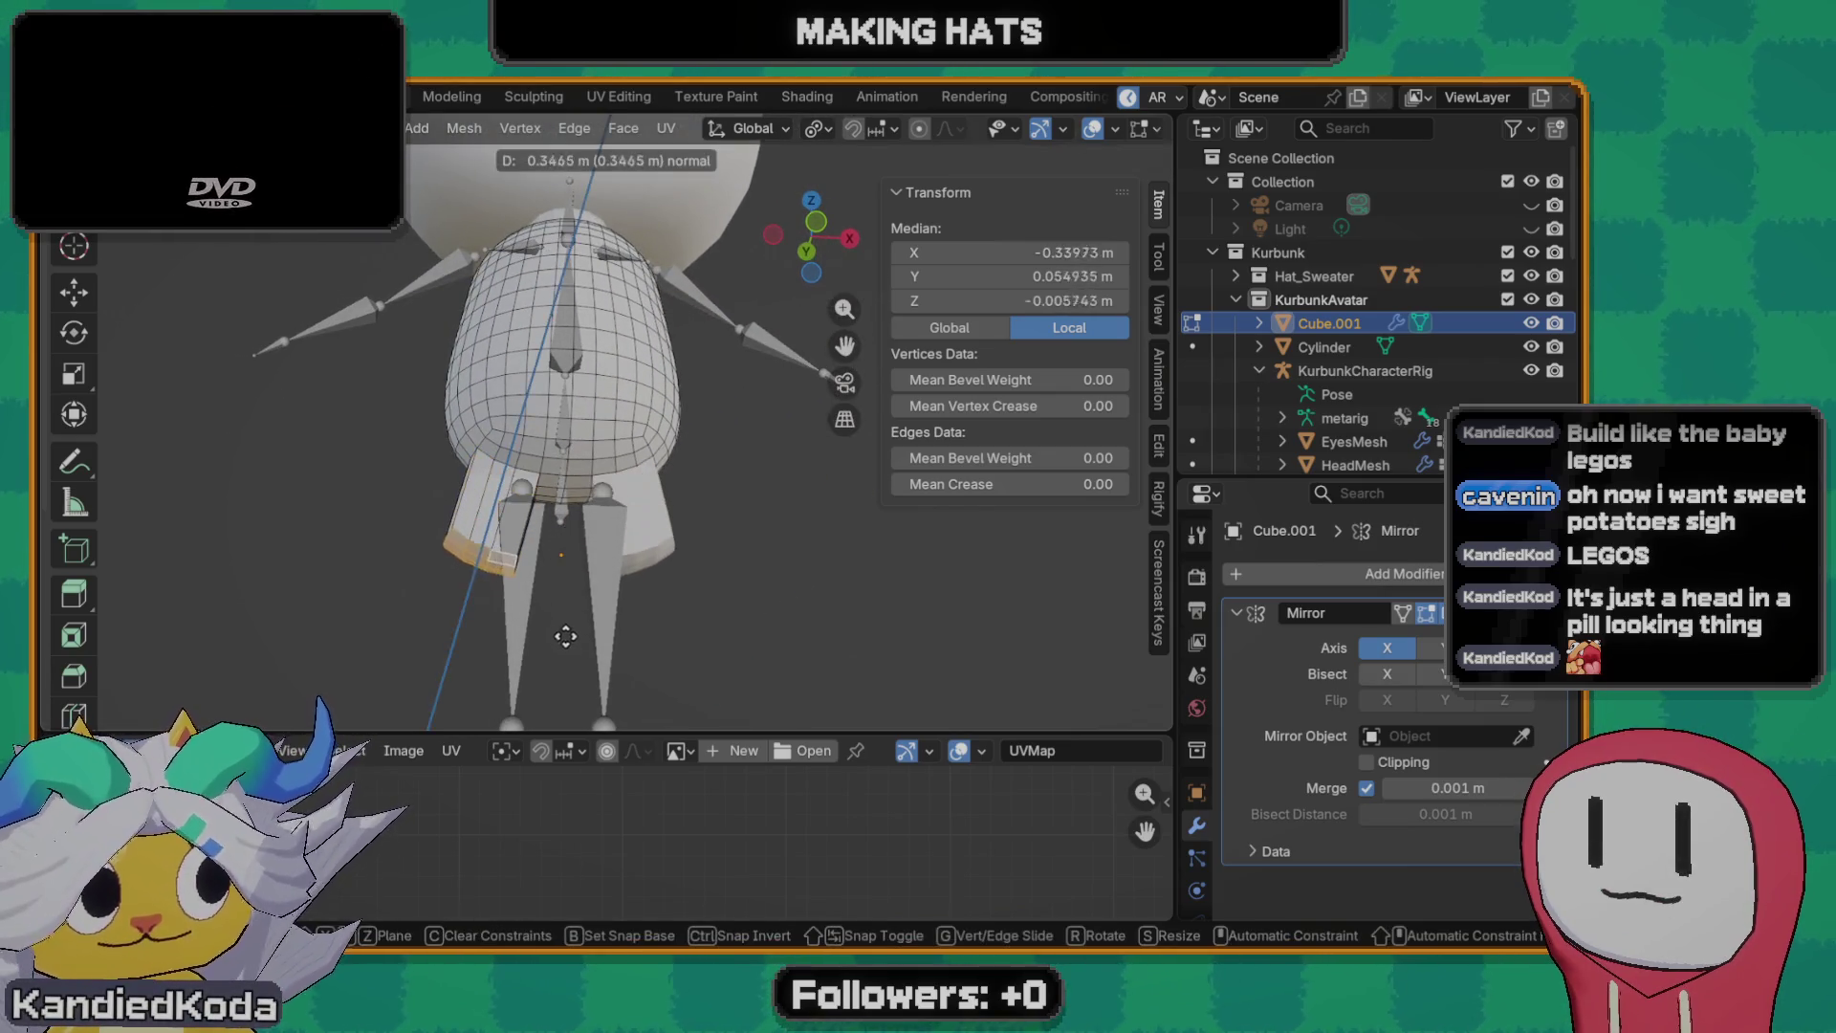
- Undo the leftover extrusion, keep Global orientation, and in front view move the leg vertices up into the body
key("z")
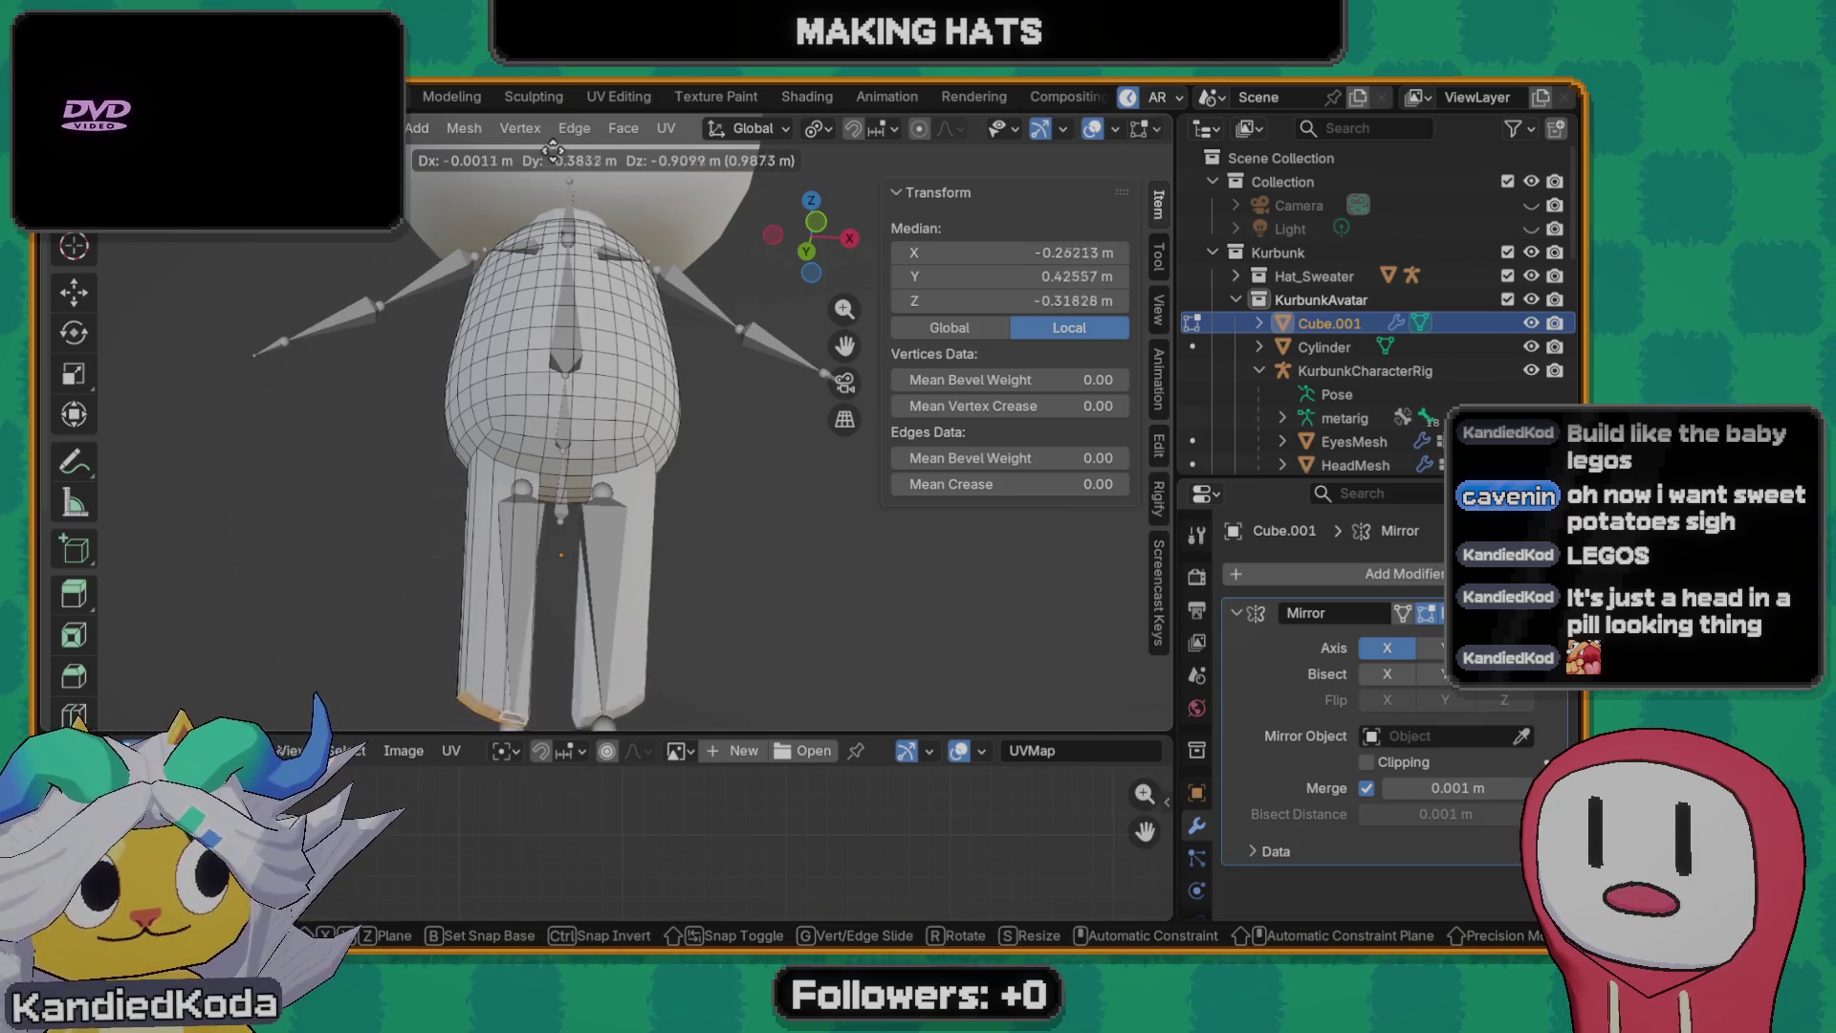
key("Escape")
key("ctrl+z")
scroll(656, 418, "up", 2)
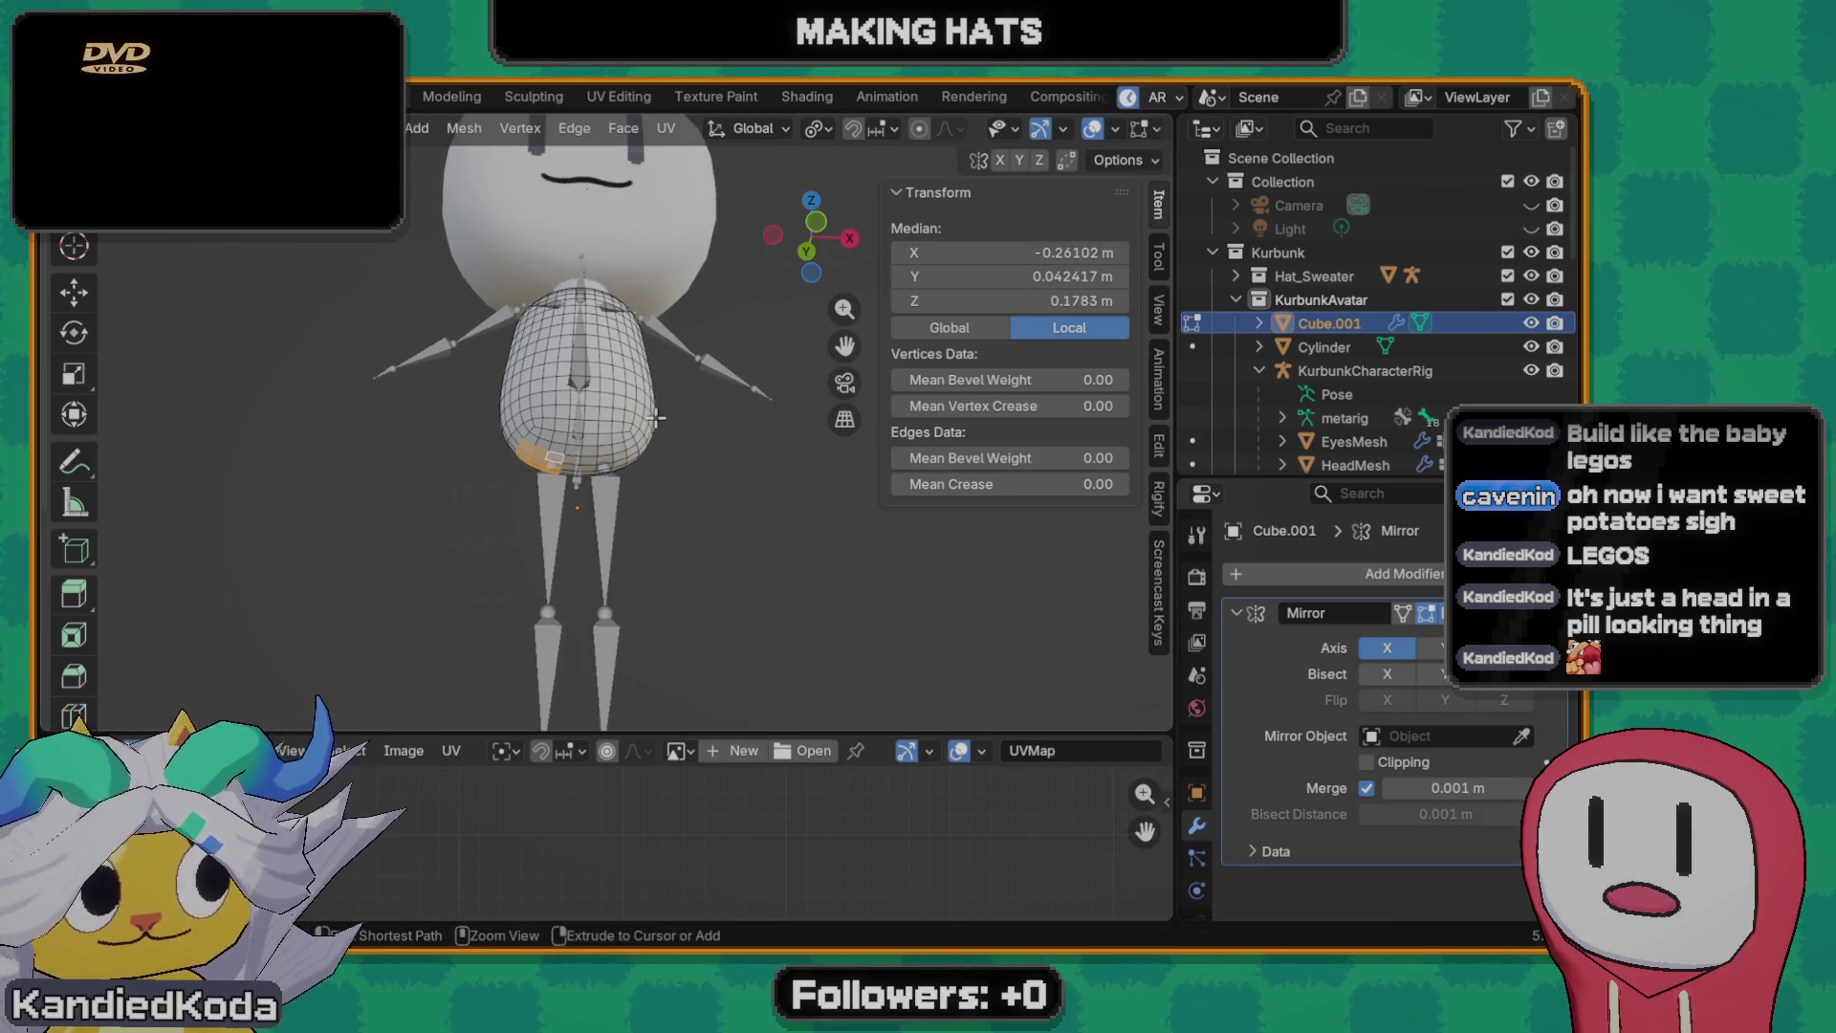
left_click(755, 128)
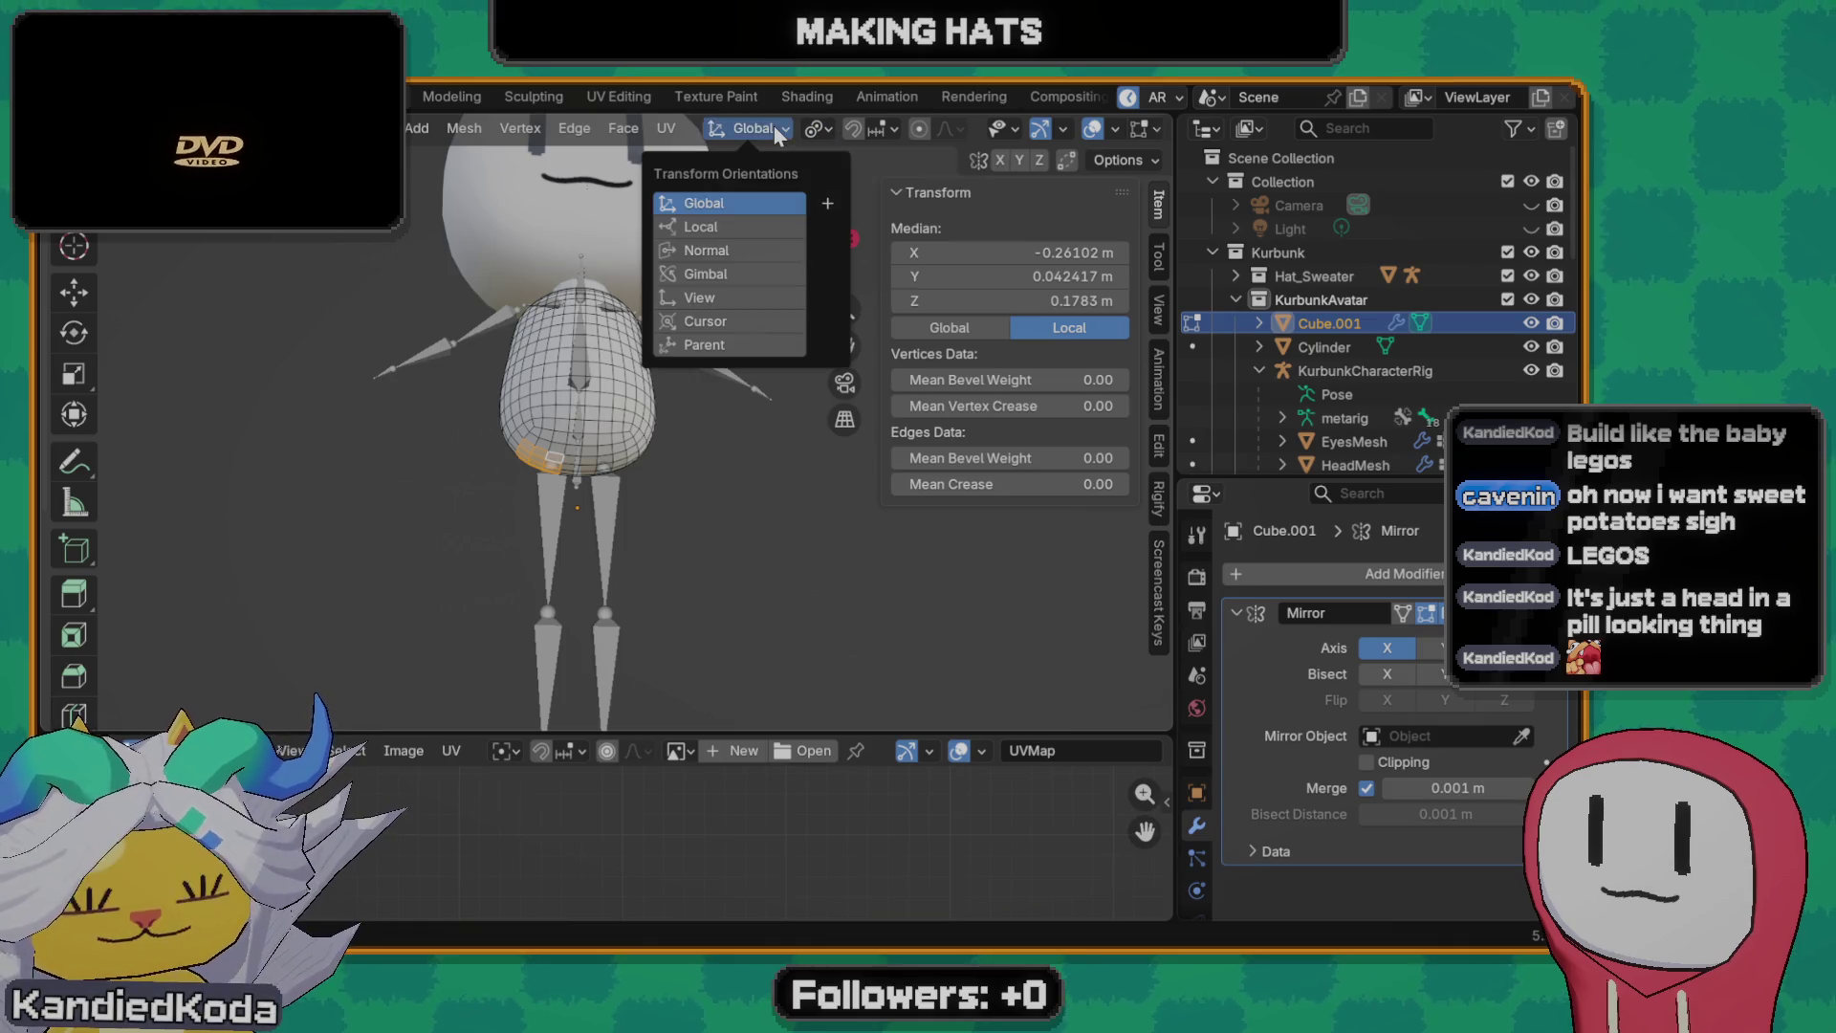
left_click(741, 203)
middle_click_drag(631, 559, 624, 601)
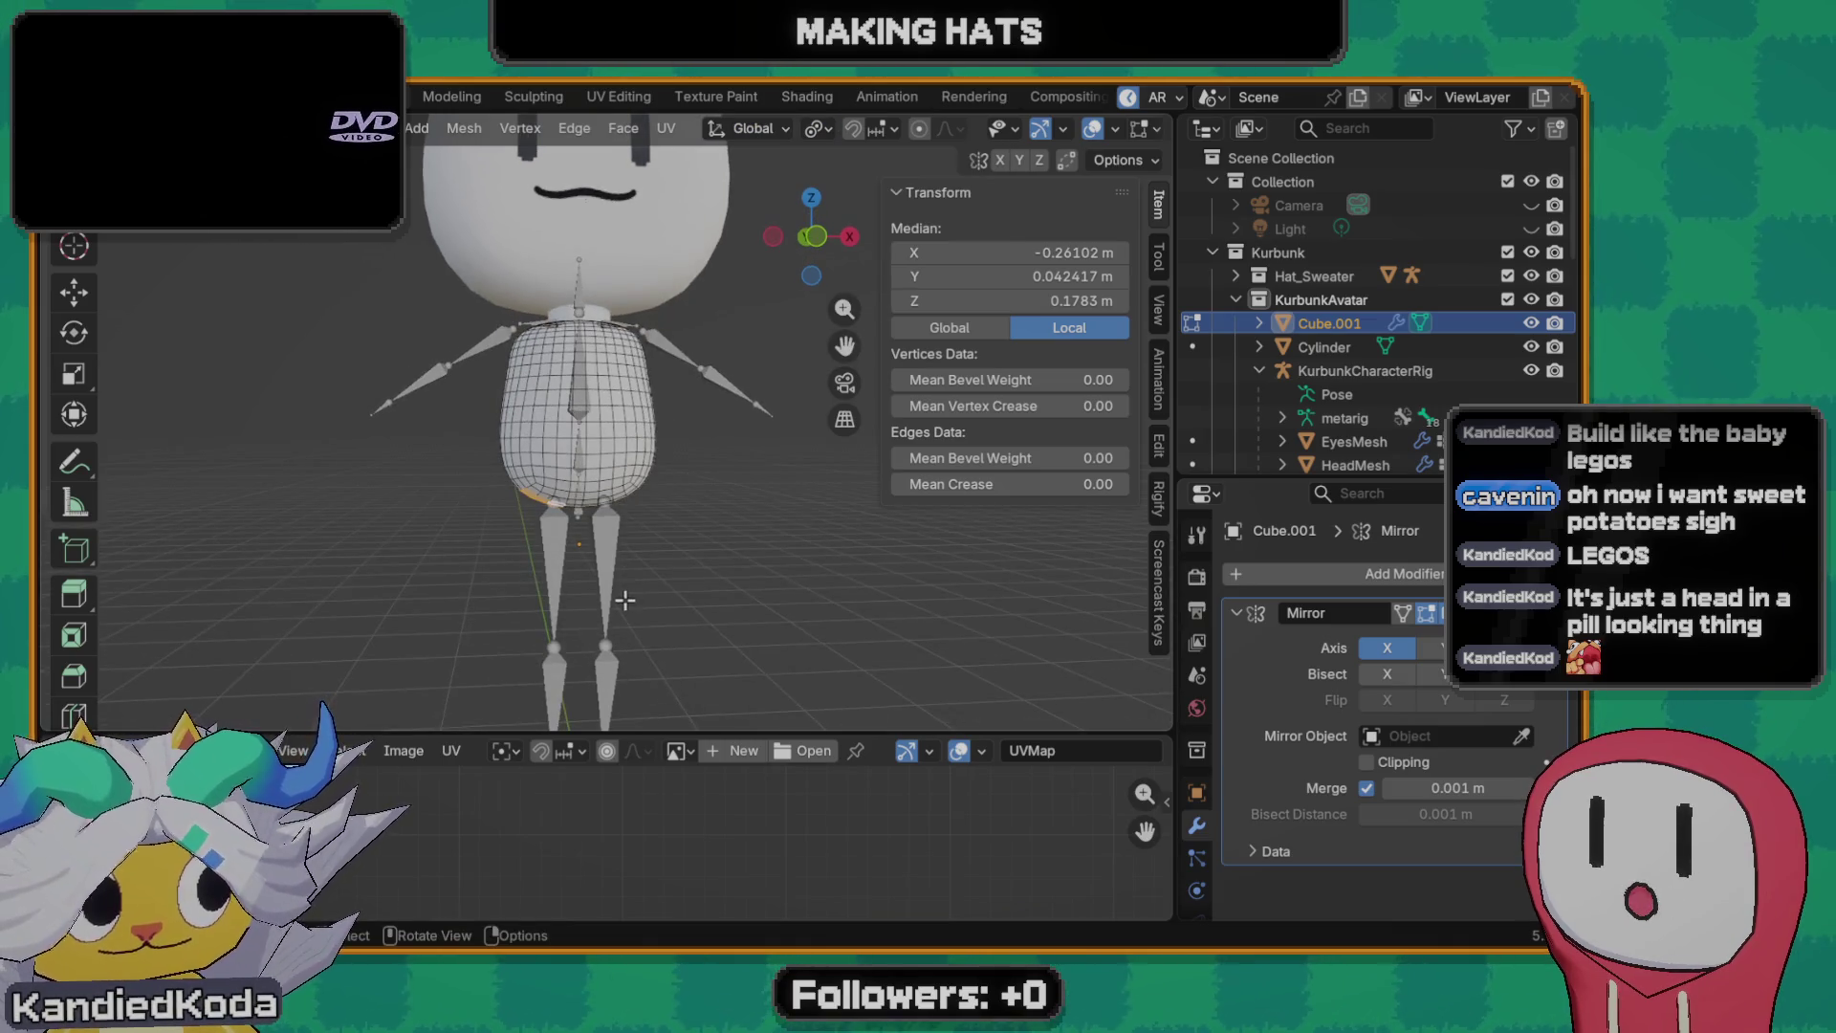
key("grave")
left_click(482, 469)
key("g")
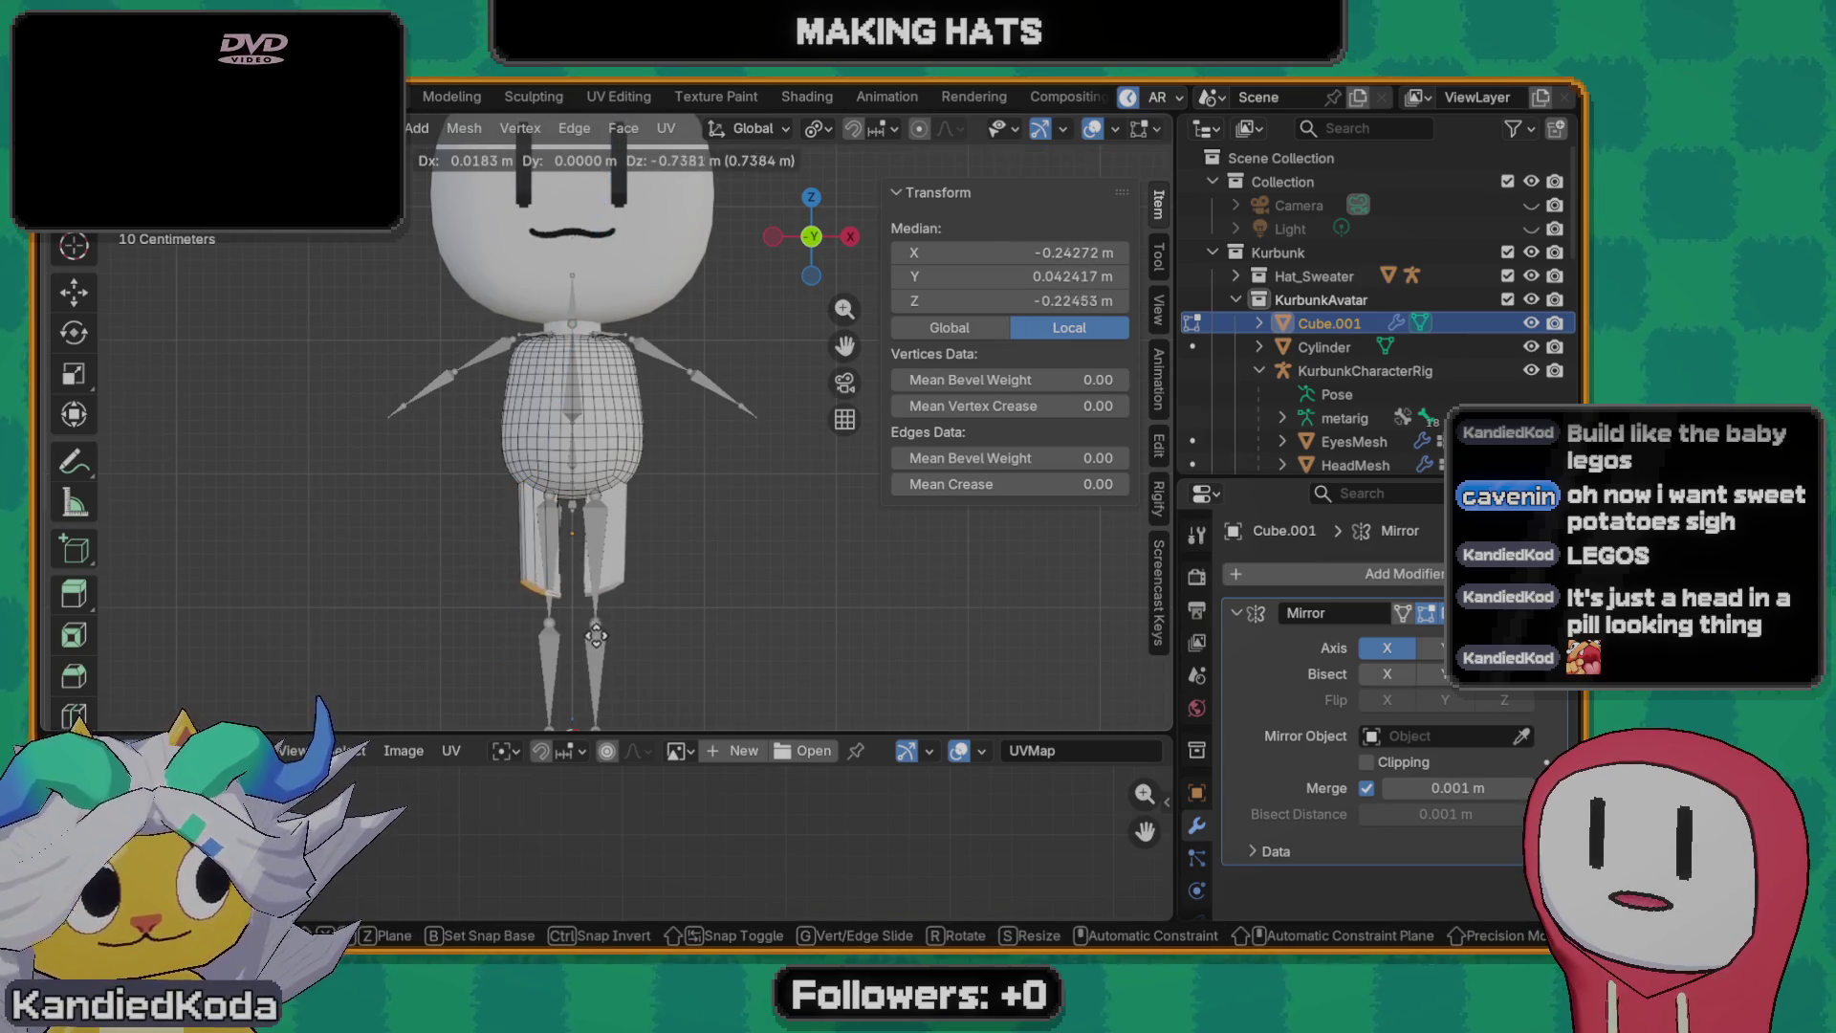
left_click(602, 474)
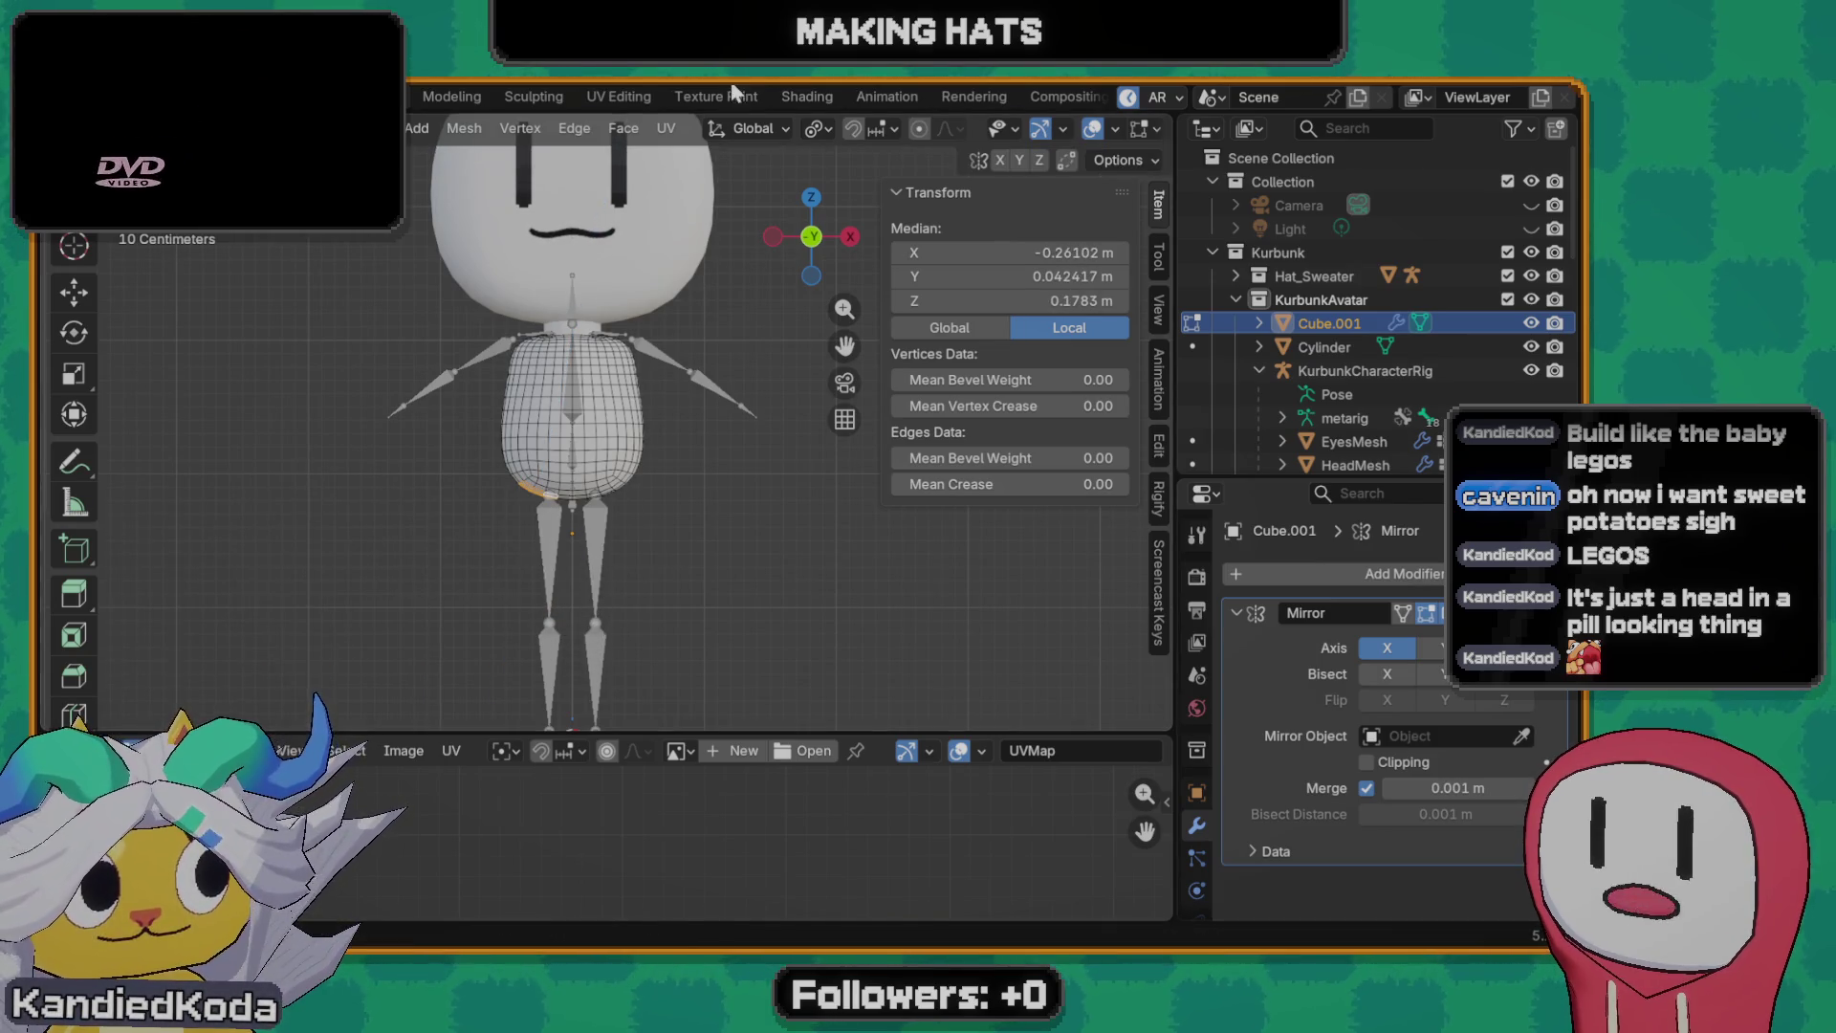
- Extrude the leg faces far downward along Z into long legs
left_click(760, 127)
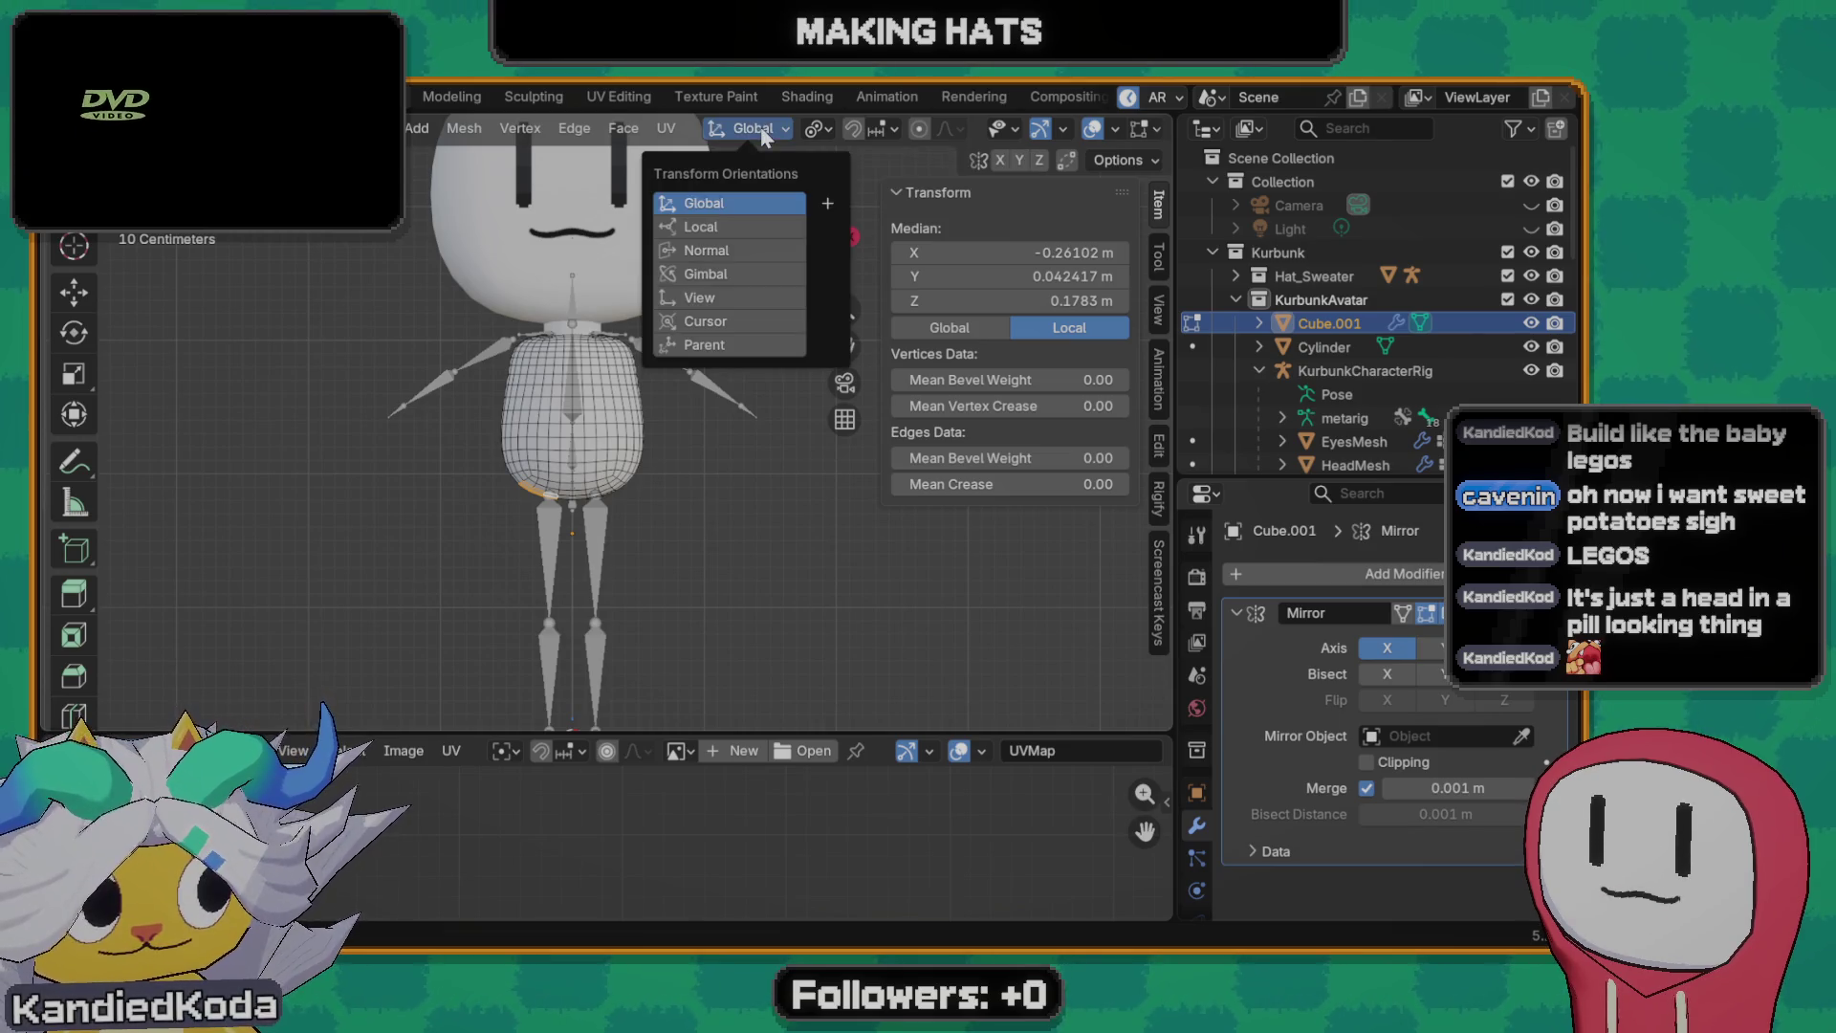
left_click(814, 131)
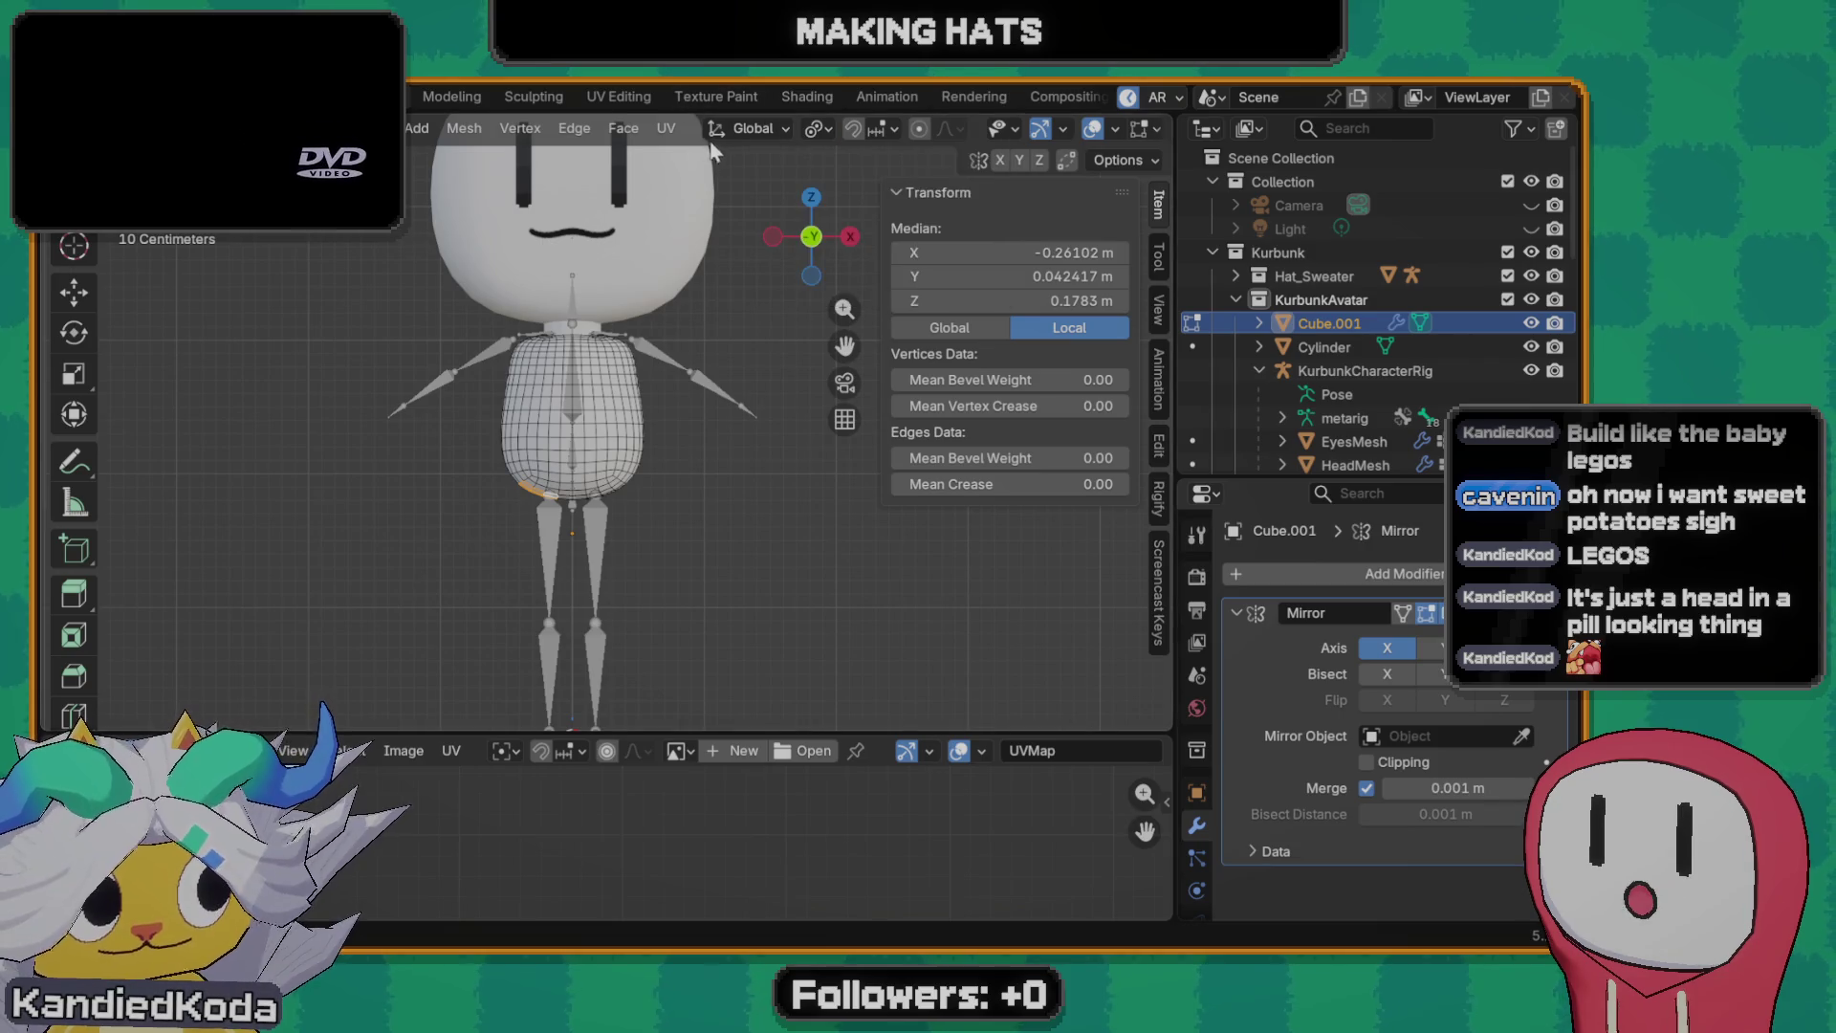
left_click(685, 125)
left_click(683, 126)
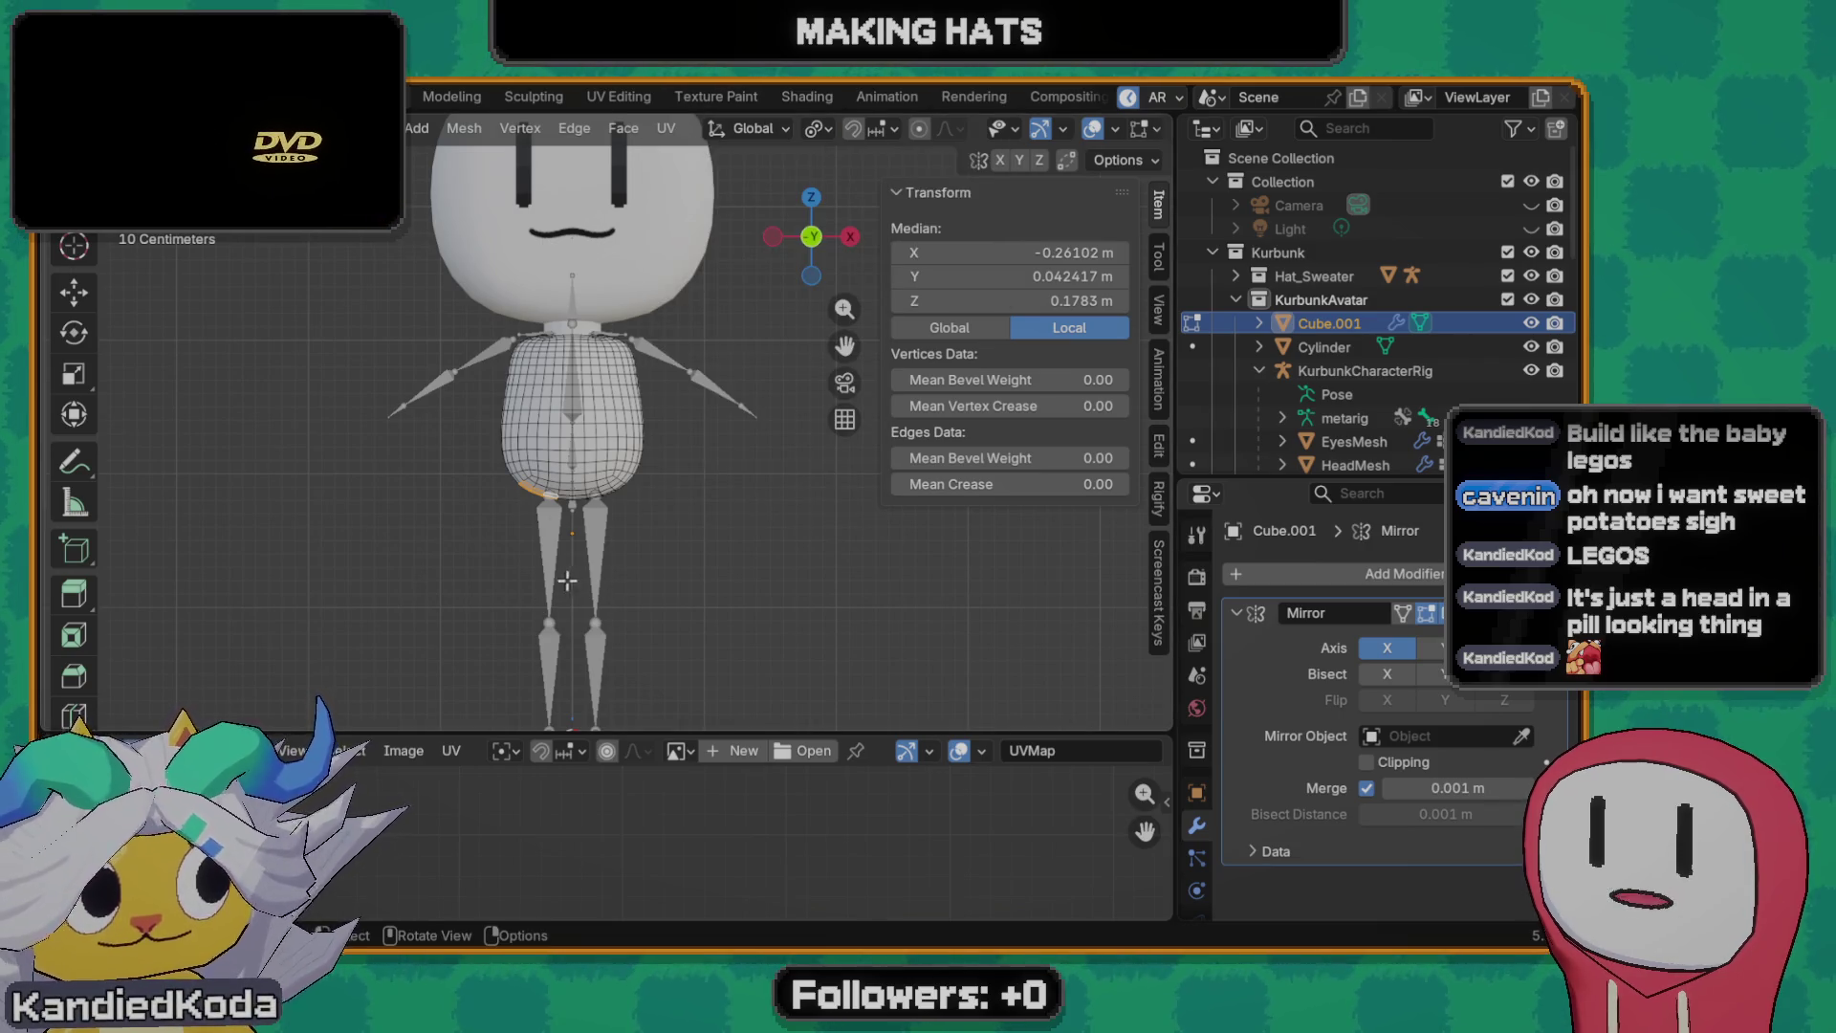
key("g")
key("z")
key("z")
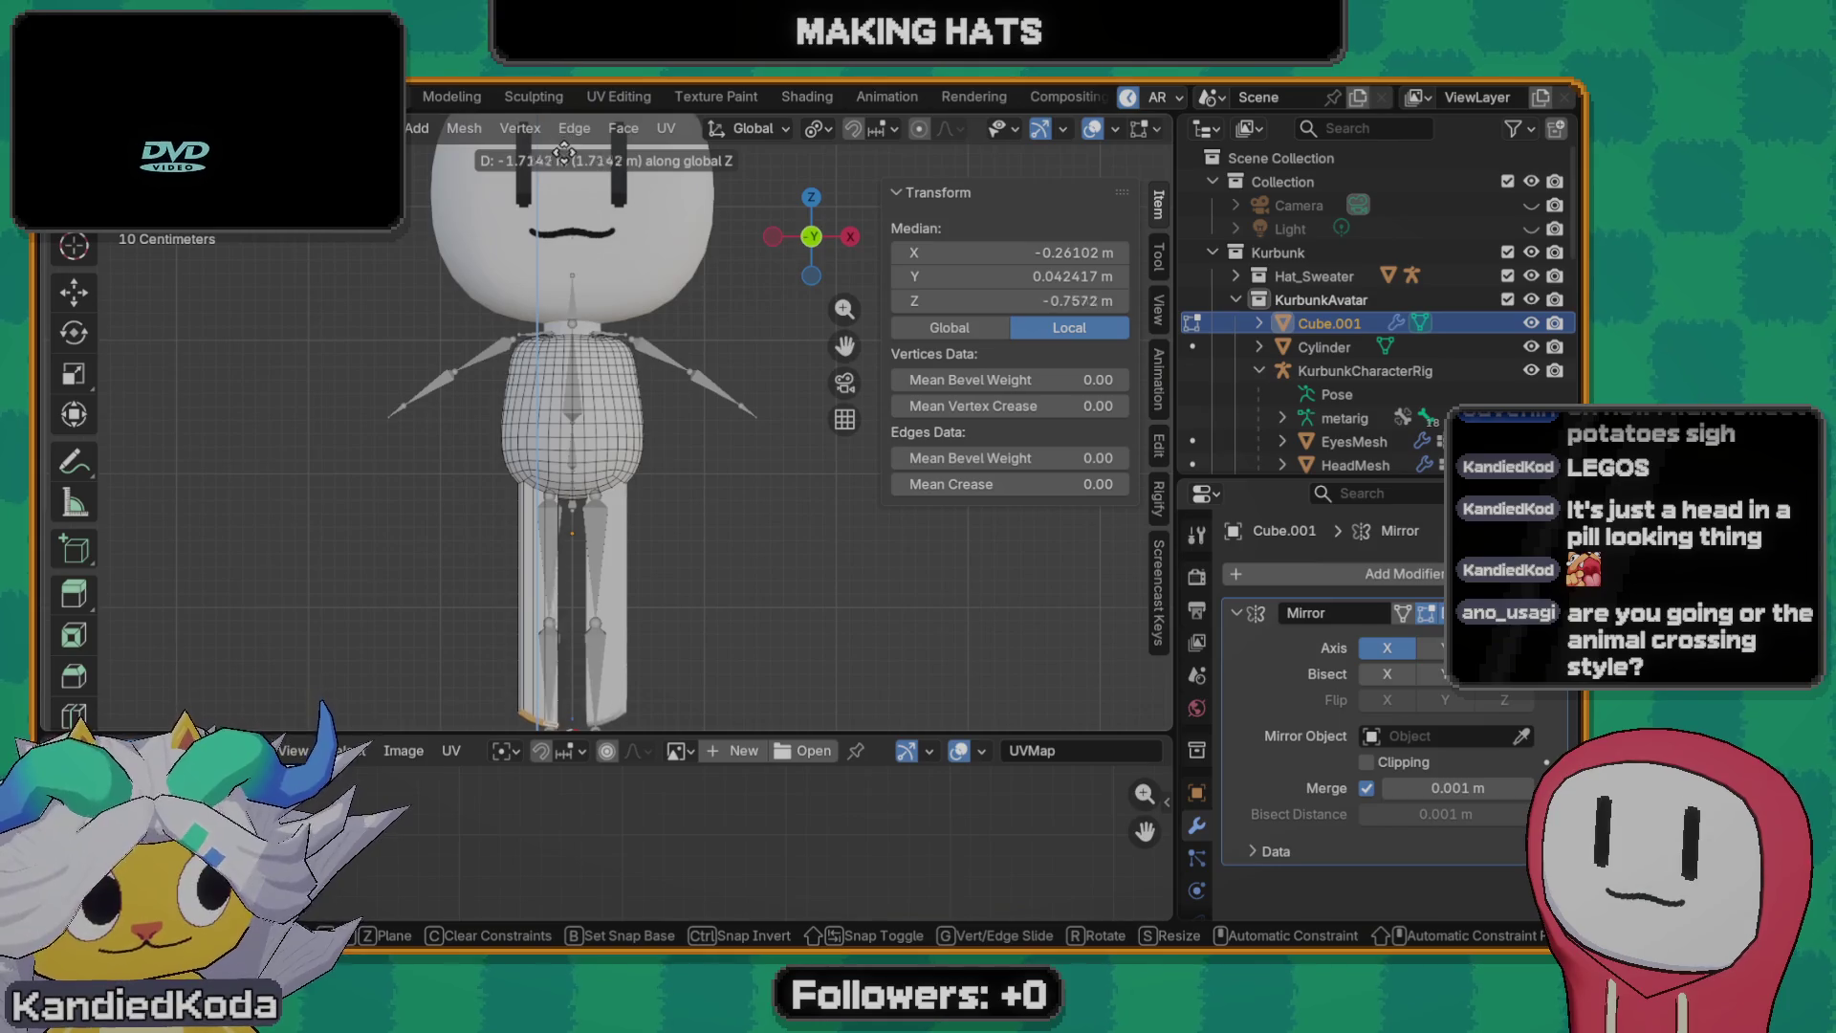
key("z")
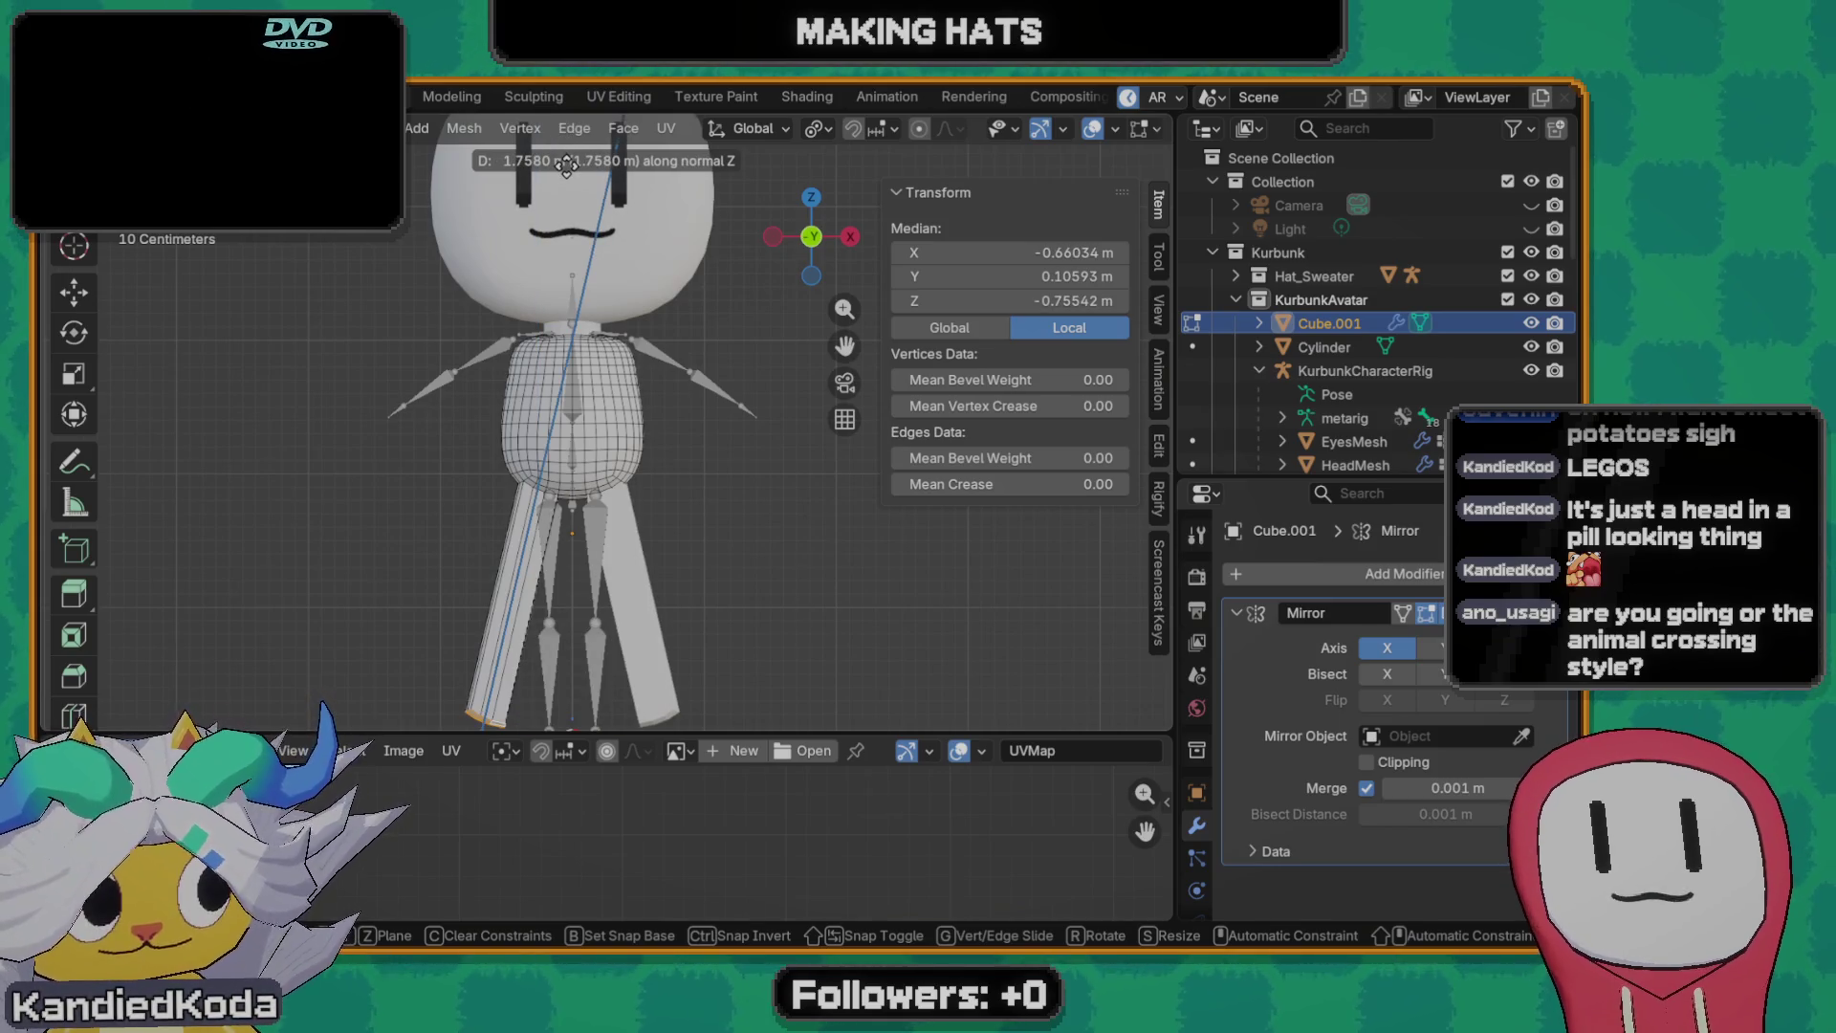
key("z")
key("z")
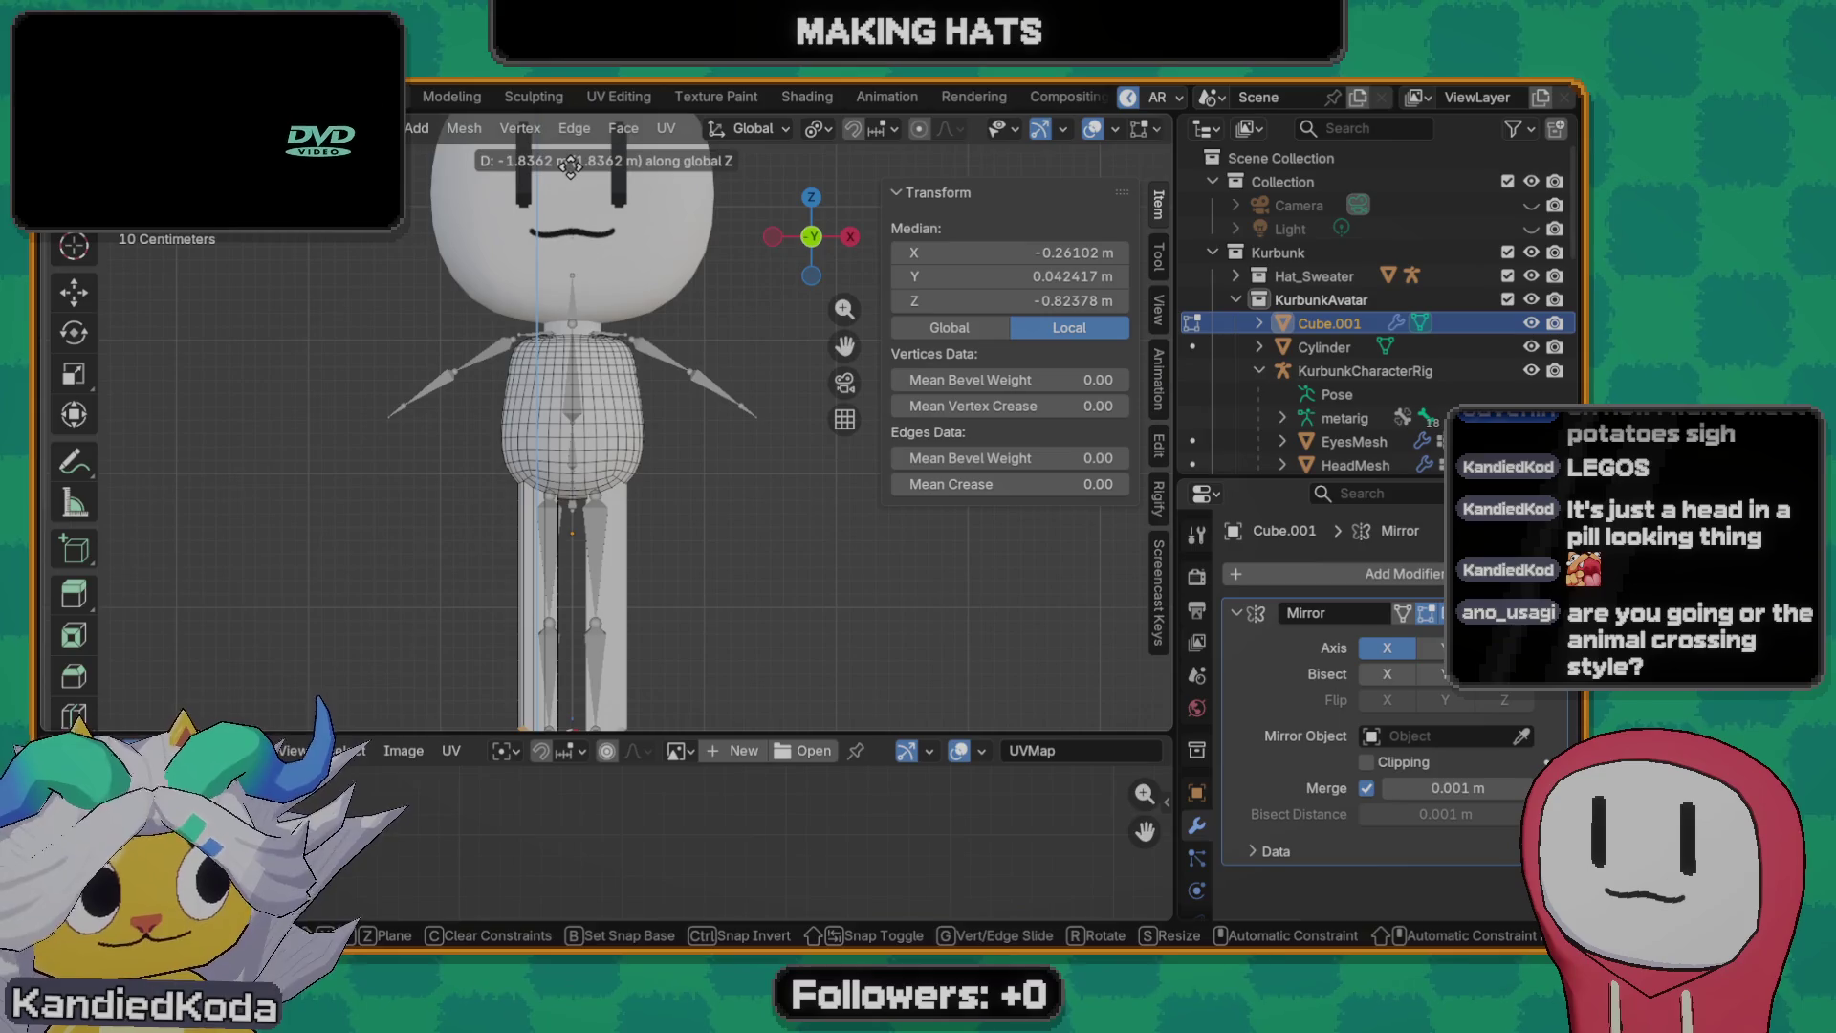
left_click(570, 167)
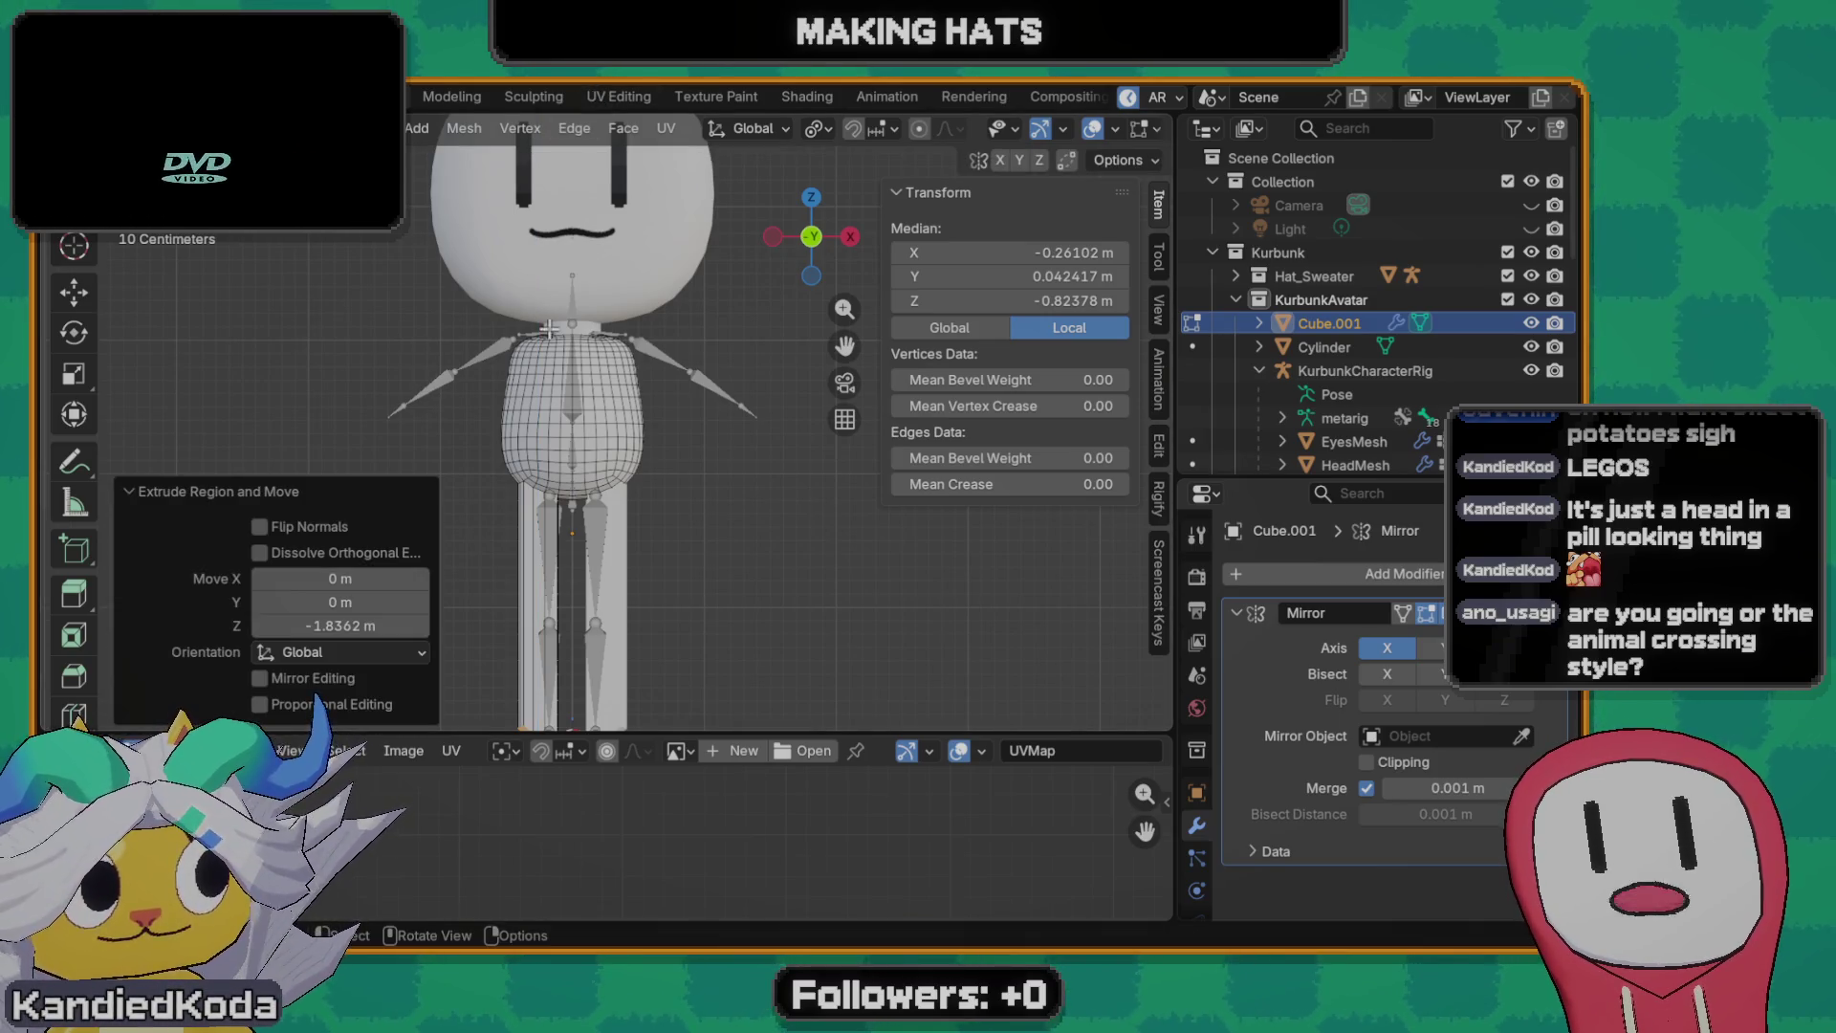
- Raise the leg ends slightly and scale them to 0 along Z for flat, level bottoms
middle_click_drag(581, 565, 654, 379, "shift")
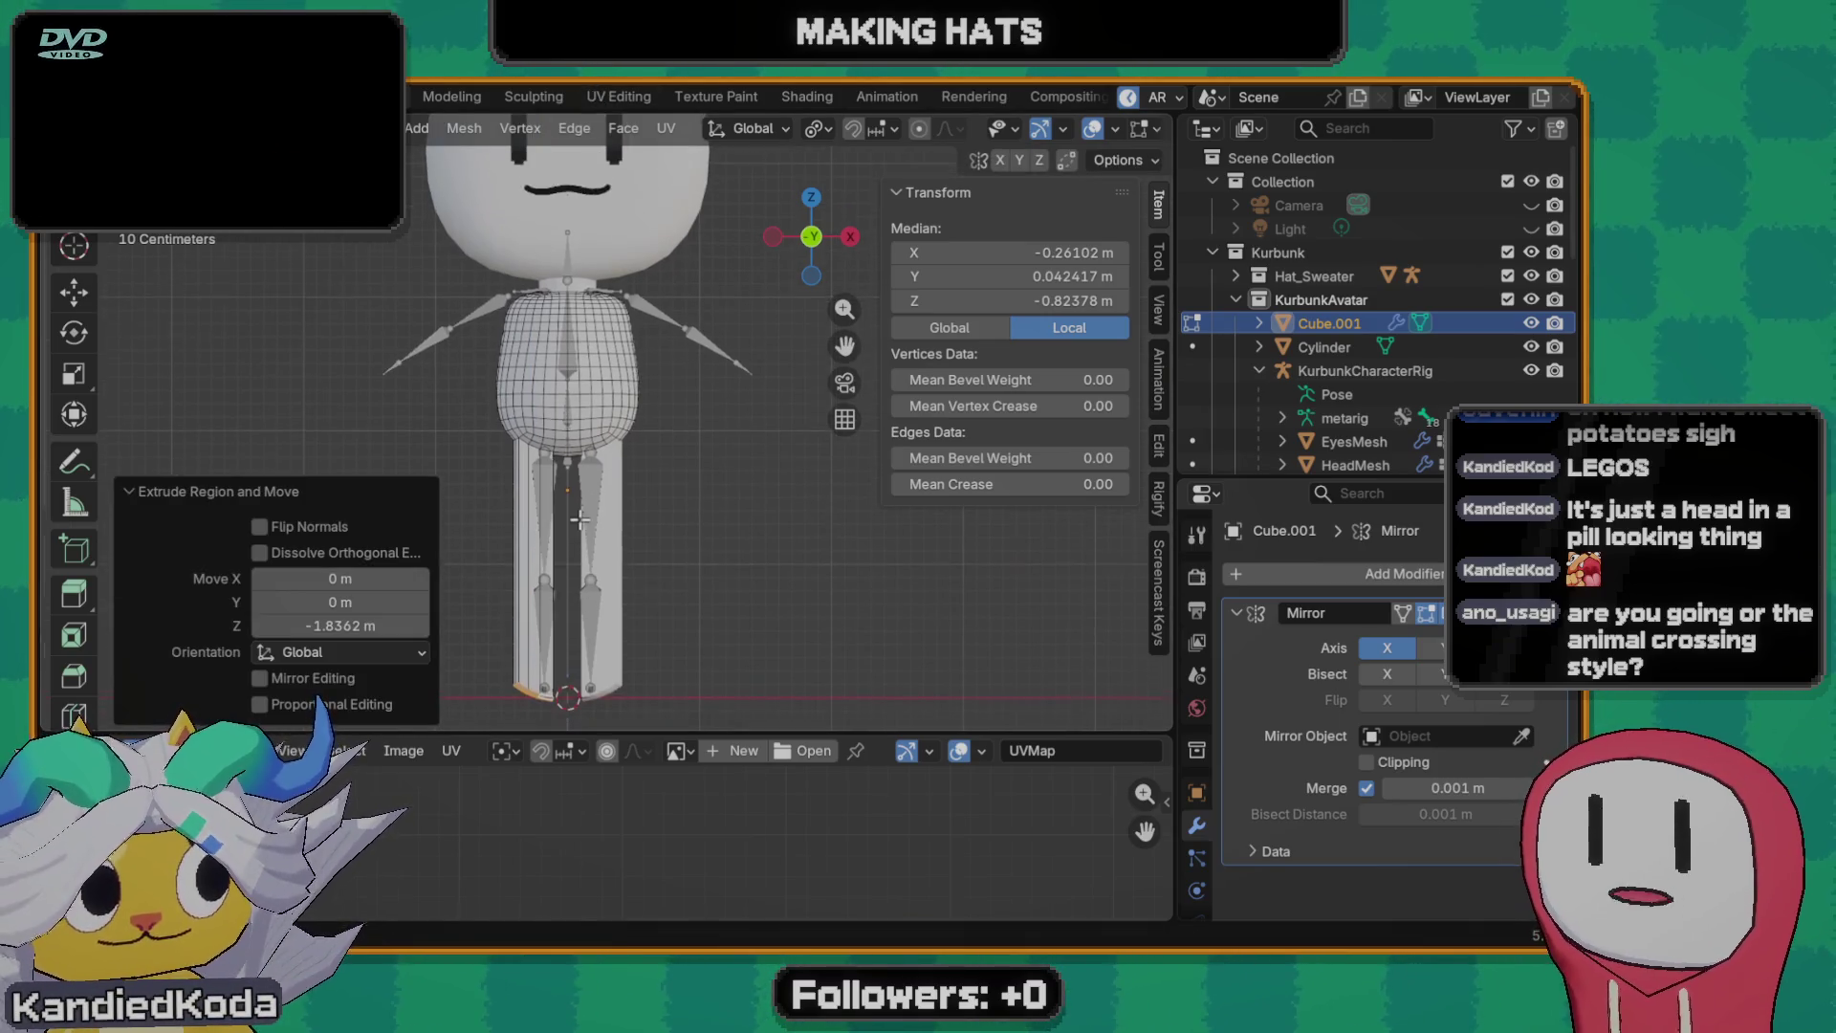
scroll(654, 378, "up", 2)
scroll(655, 379, "up", 2)
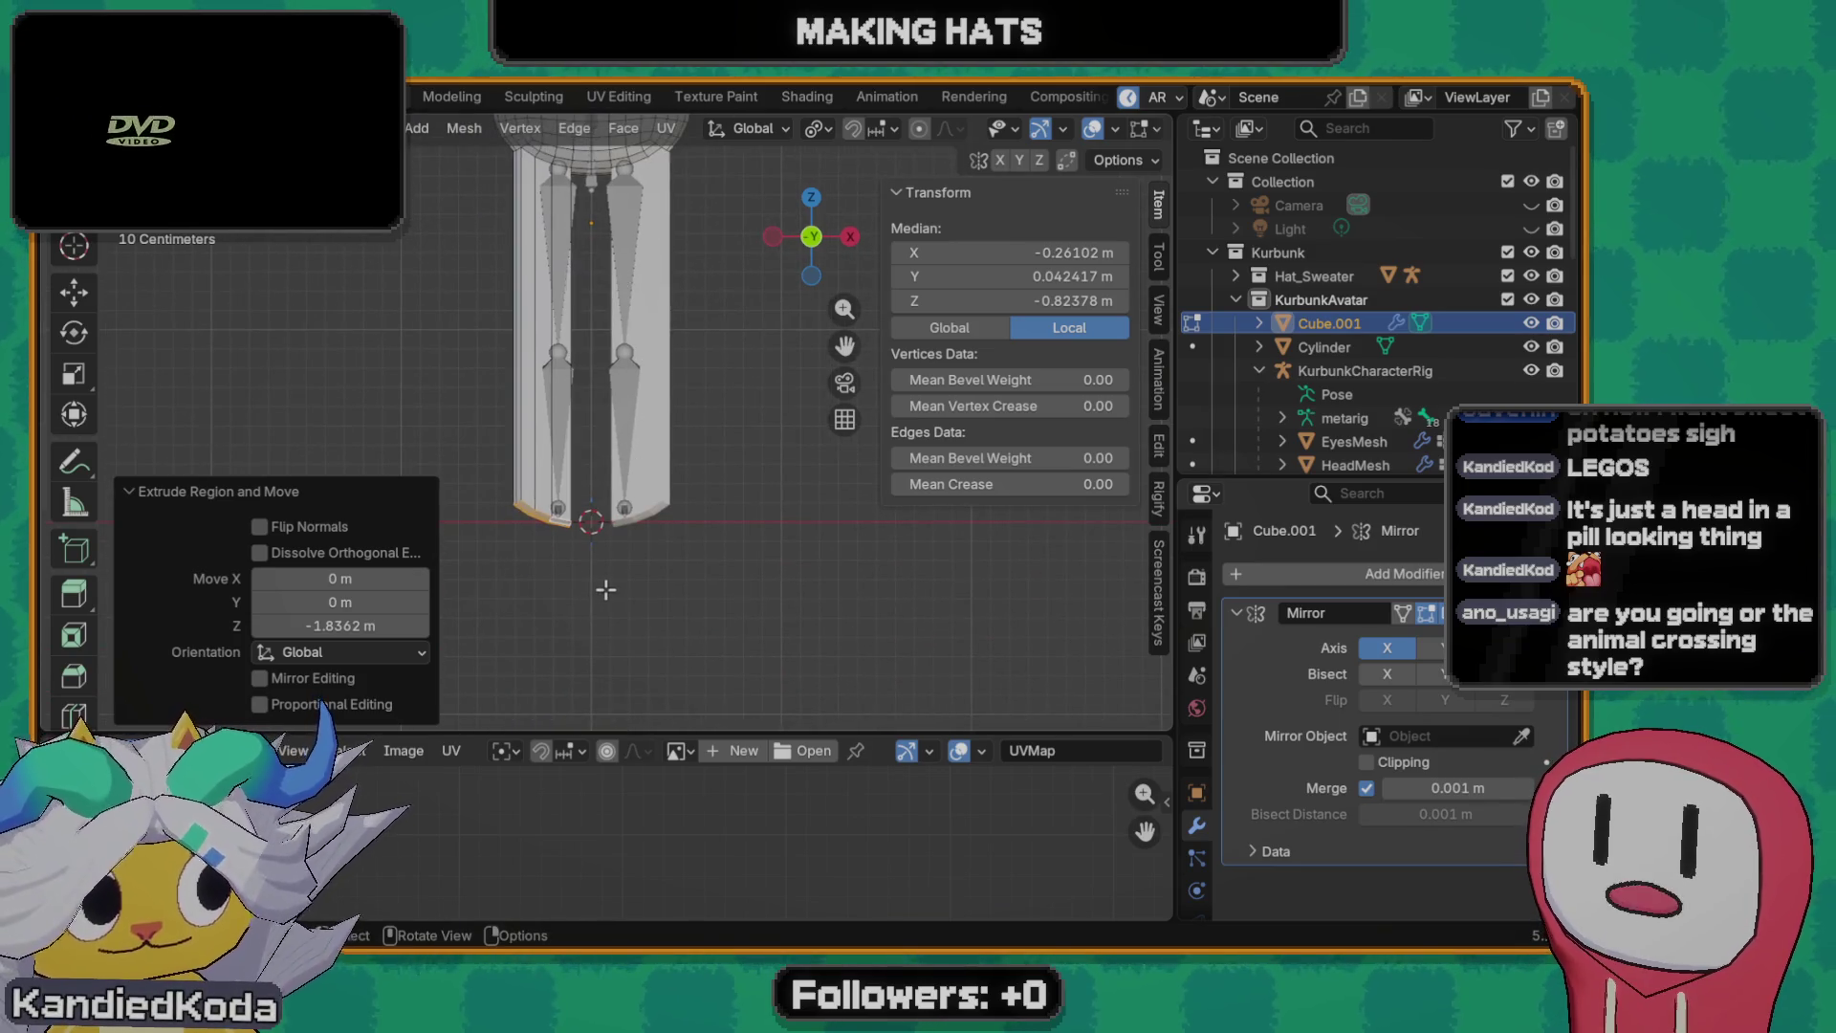
key("g")
key("z")
left_click(648, 544)
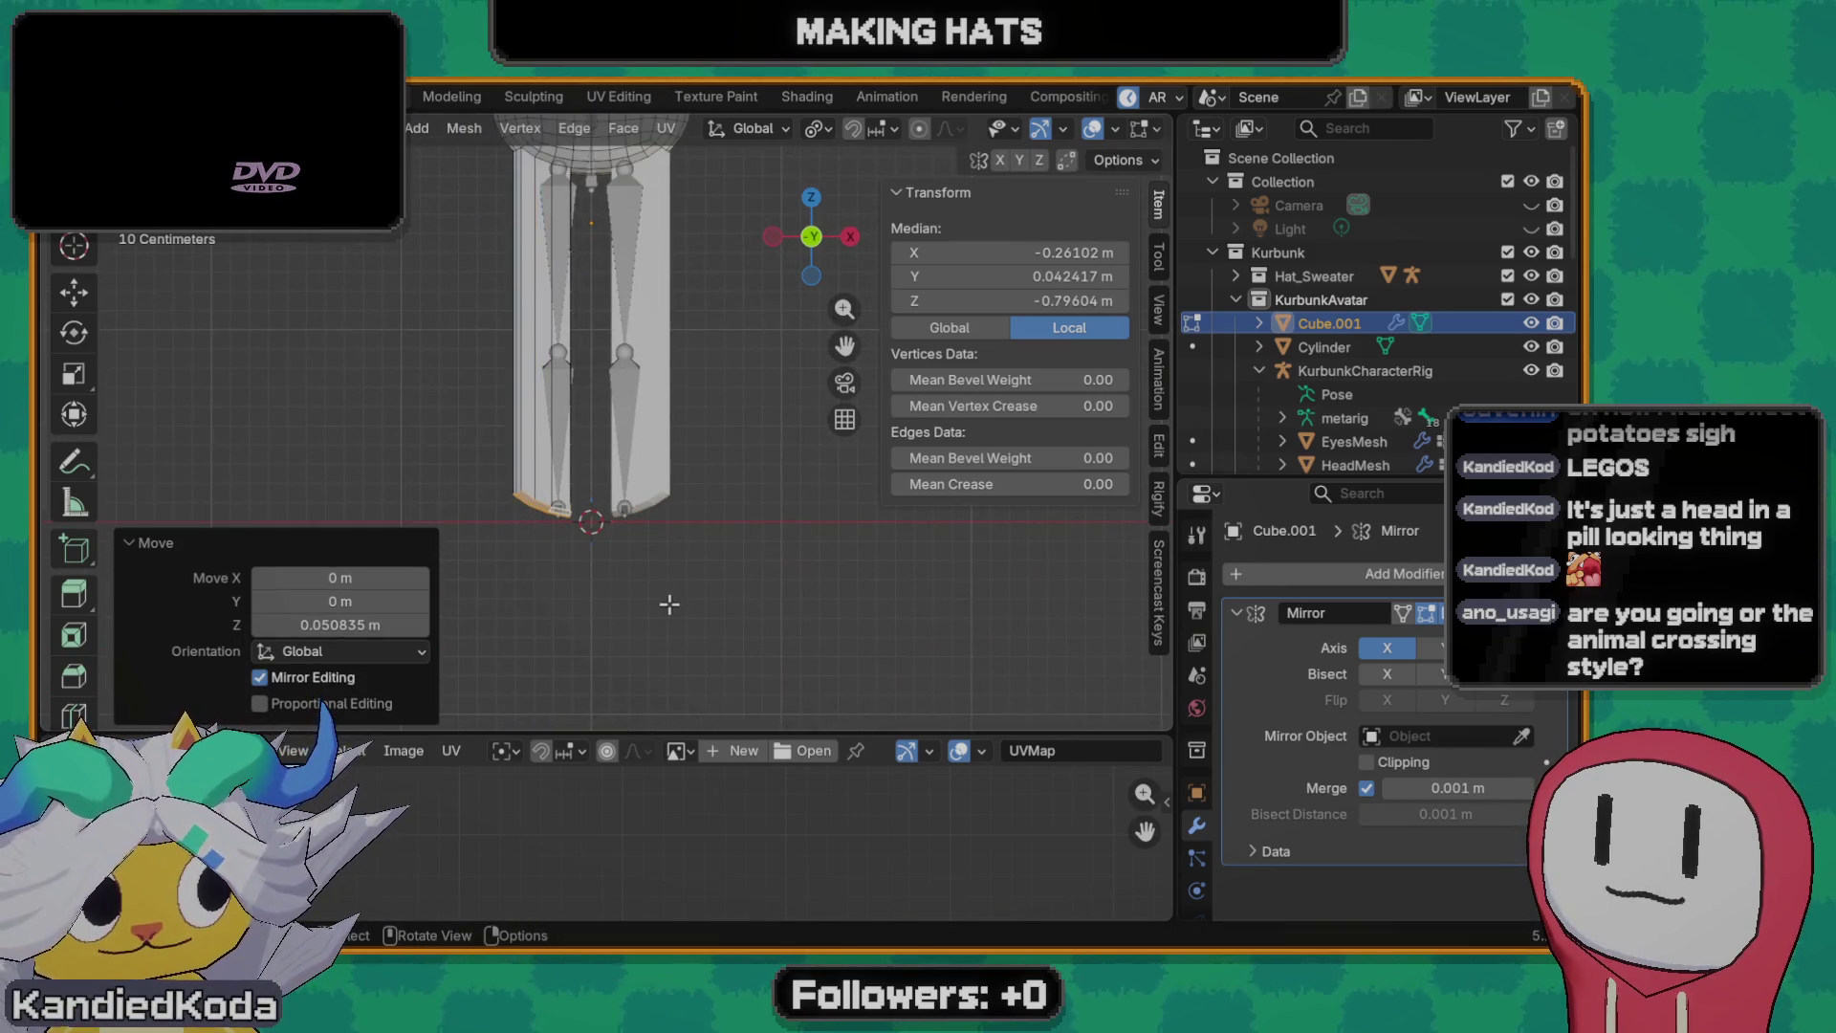
key("s")
key("z")
key("Return")
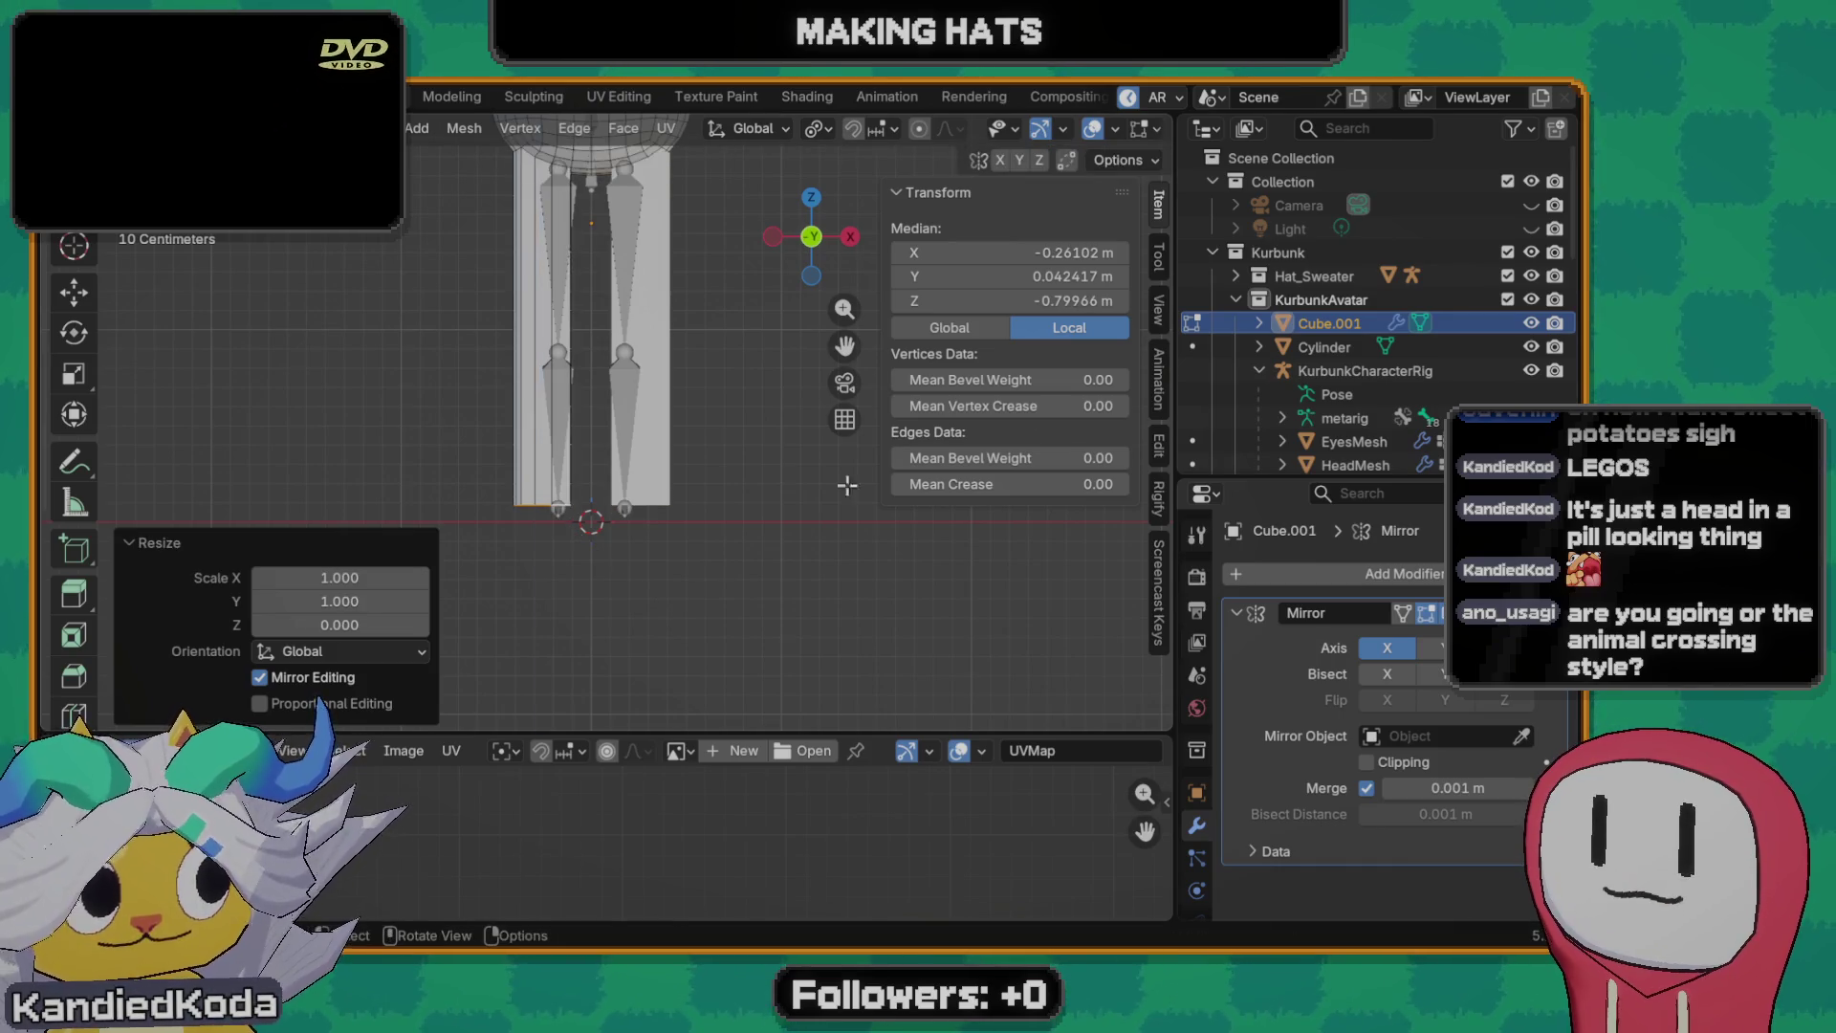
scroll(438, 435, "down", 2)
scroll(438, 435, "down", 2)
middle_click_drag(437, 434, 775, 433)
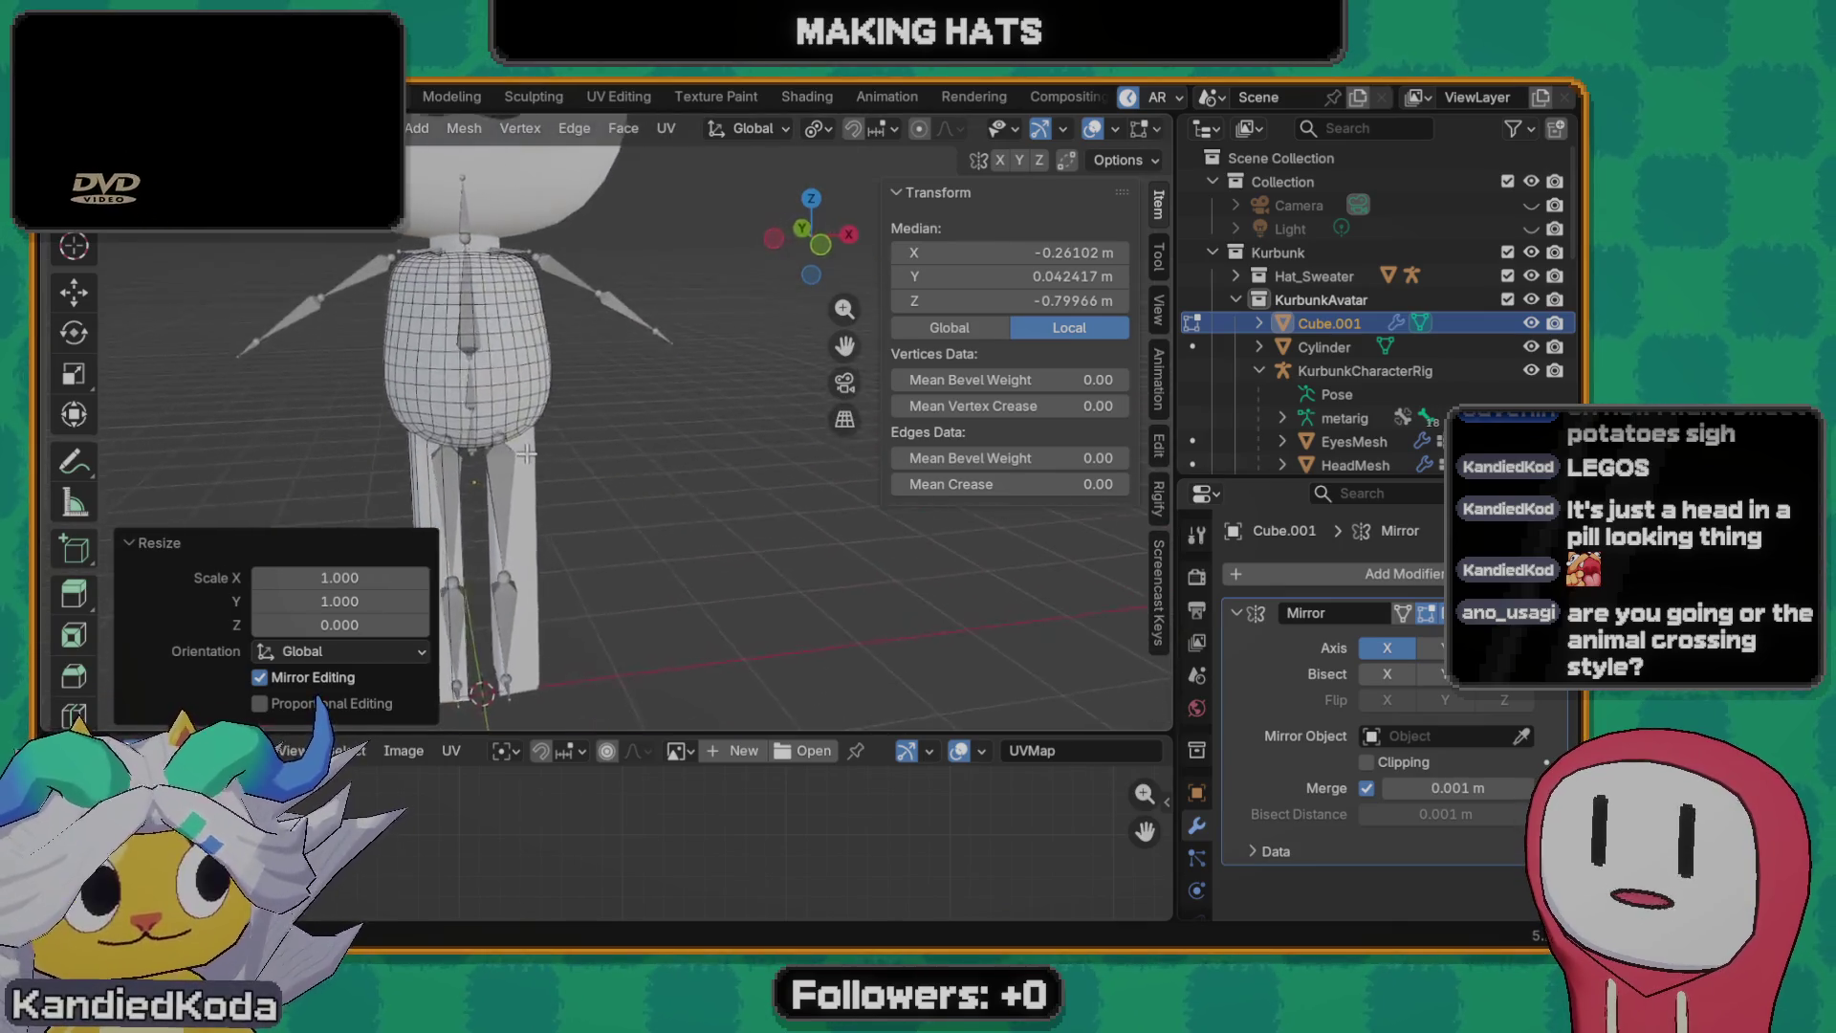
scroll(774, 433, "up", 5)
middle_click_drag(776, 433, 659, 497)
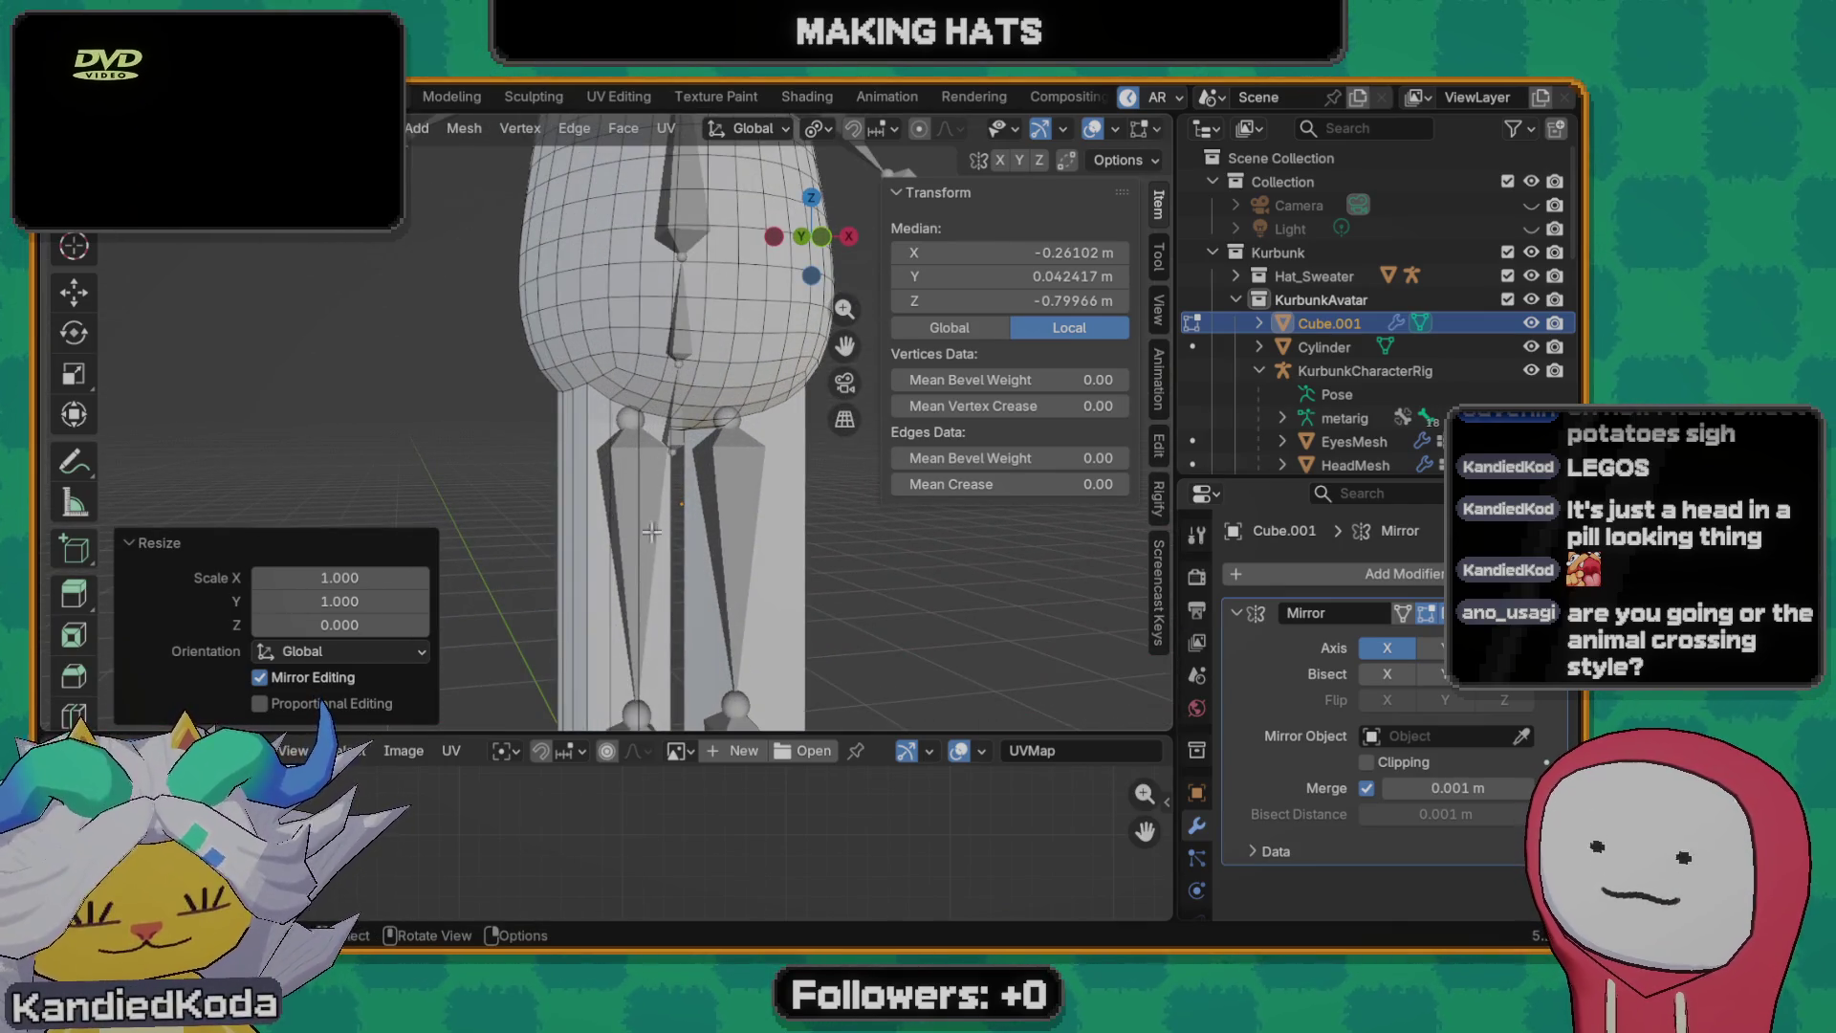
scroll(602, 558, "down", 2)
scroll(637, 546, "up", 2)
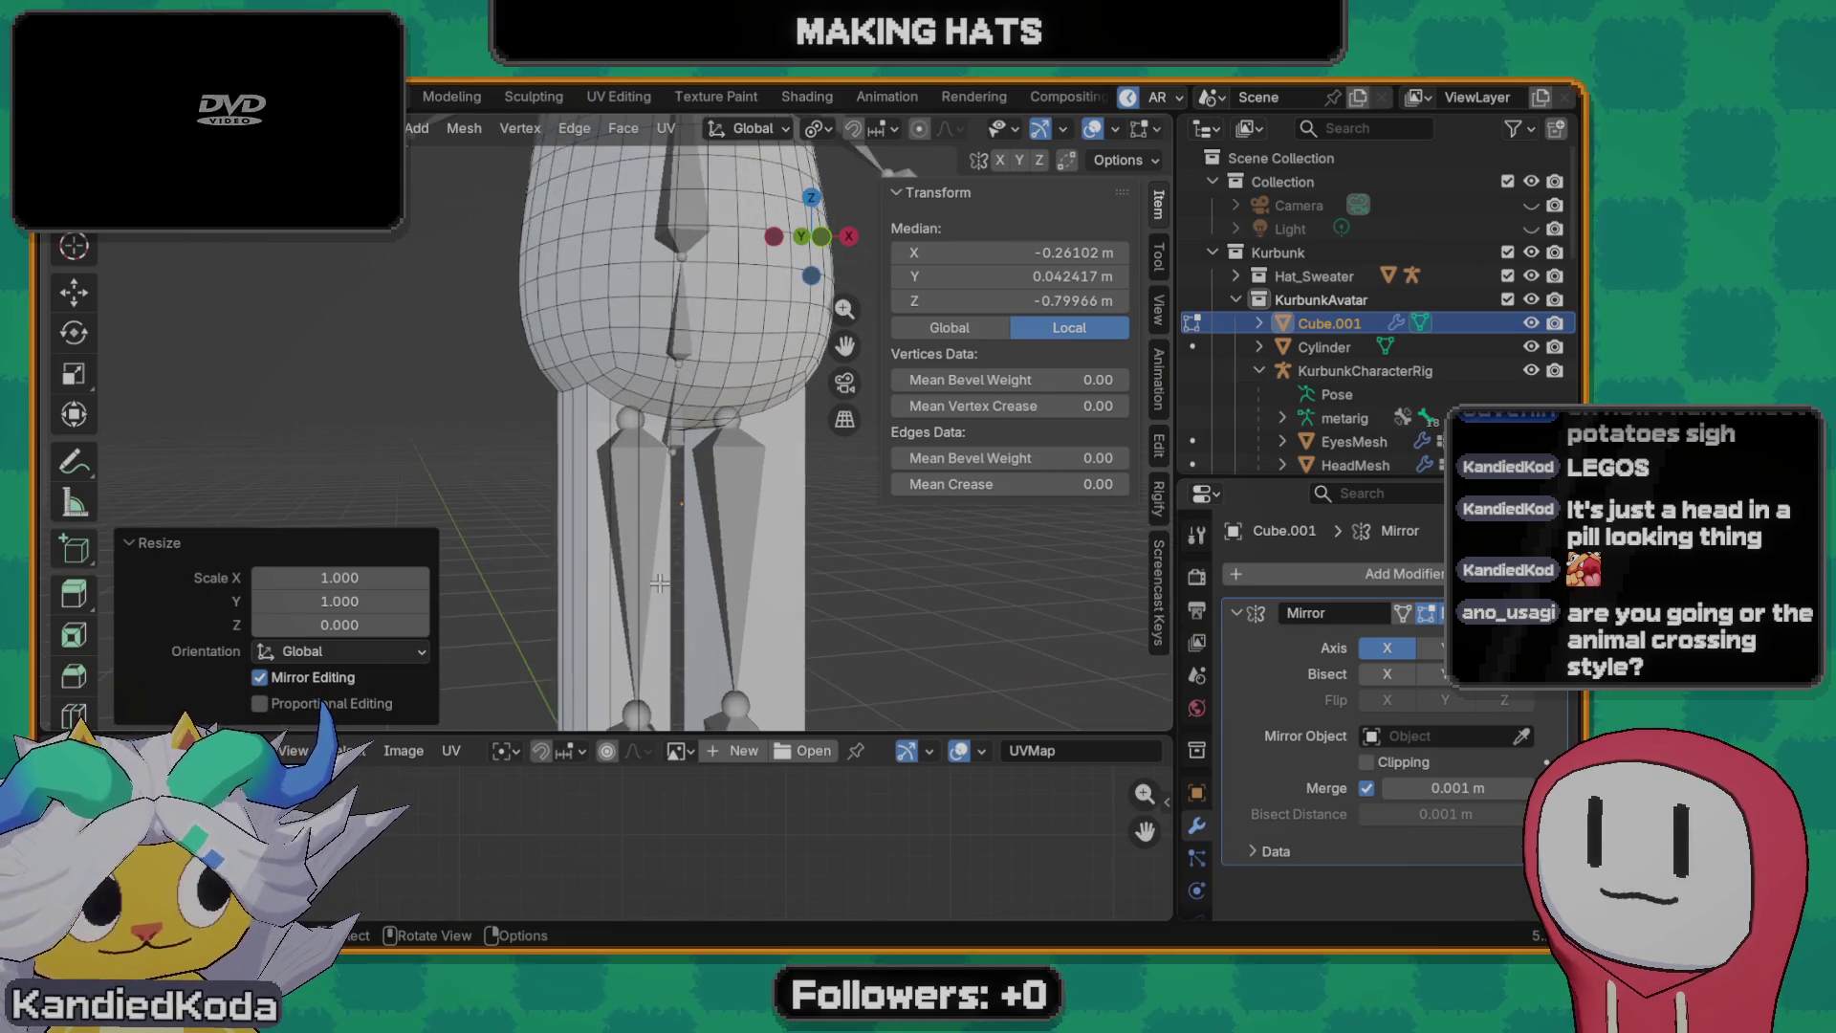
scroll(632, 472, "up", 1, "shift")
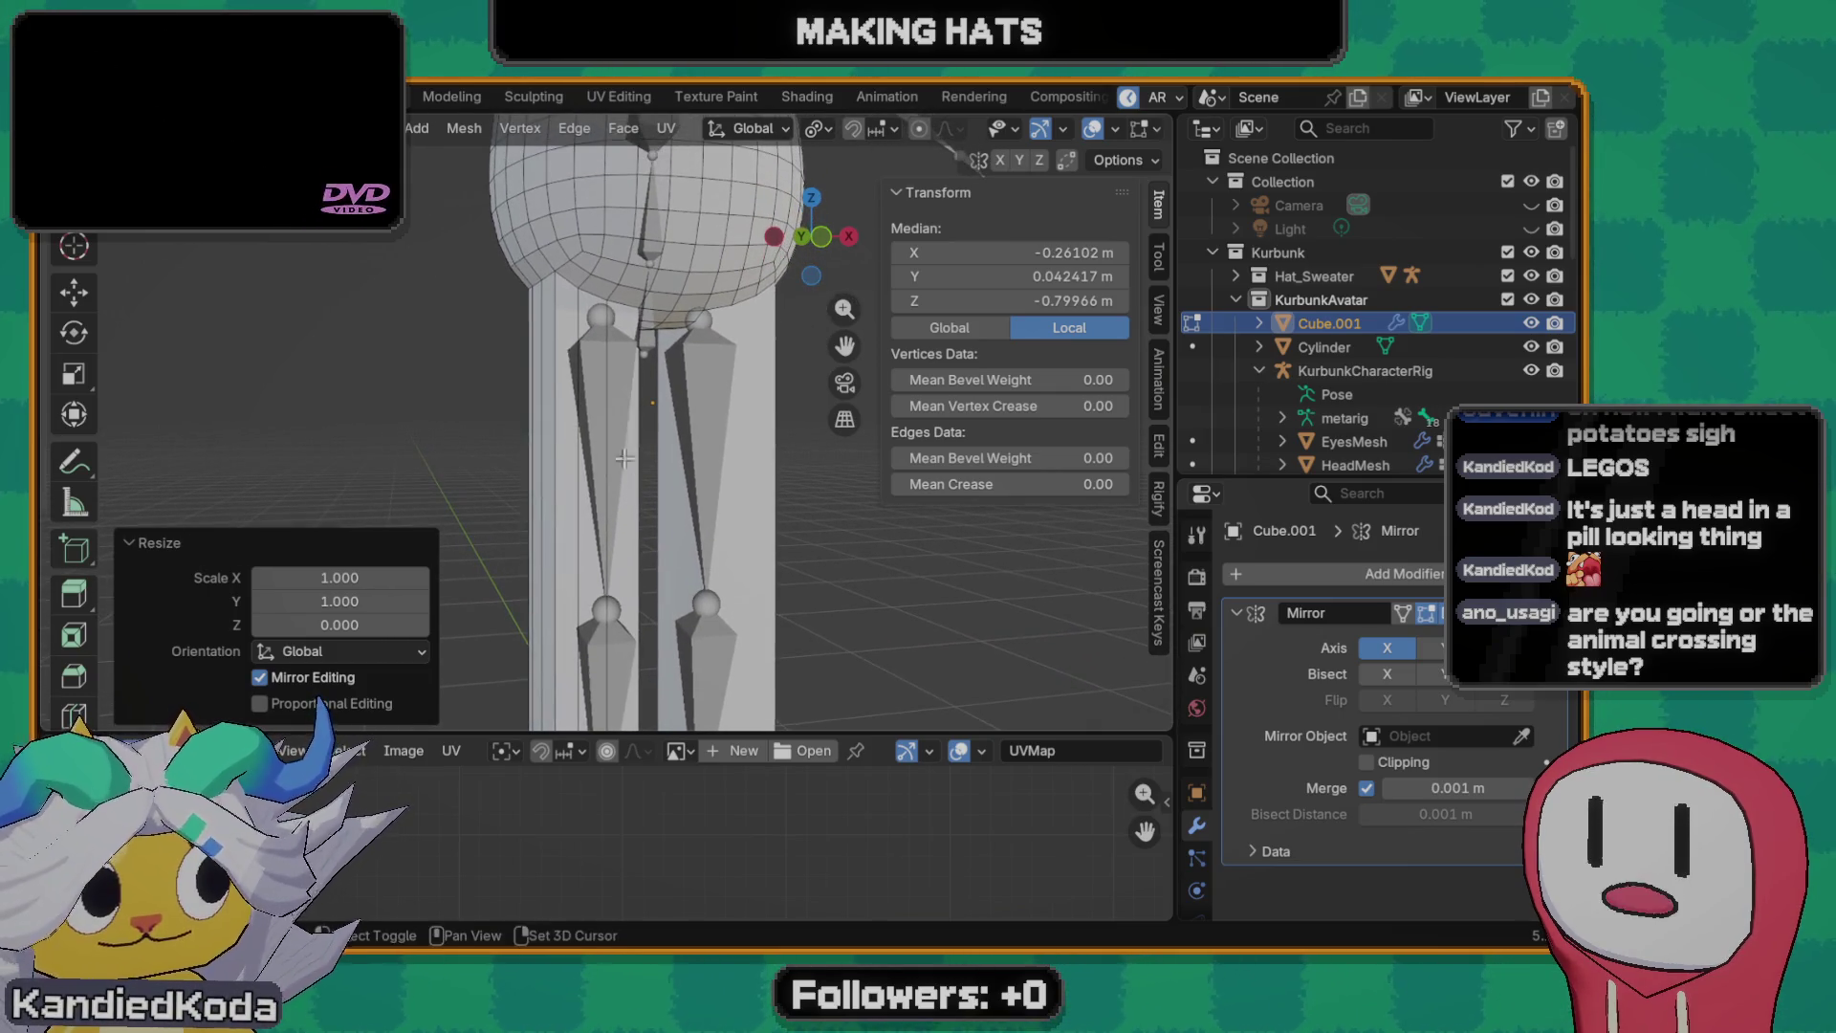
key("ctrl+r")
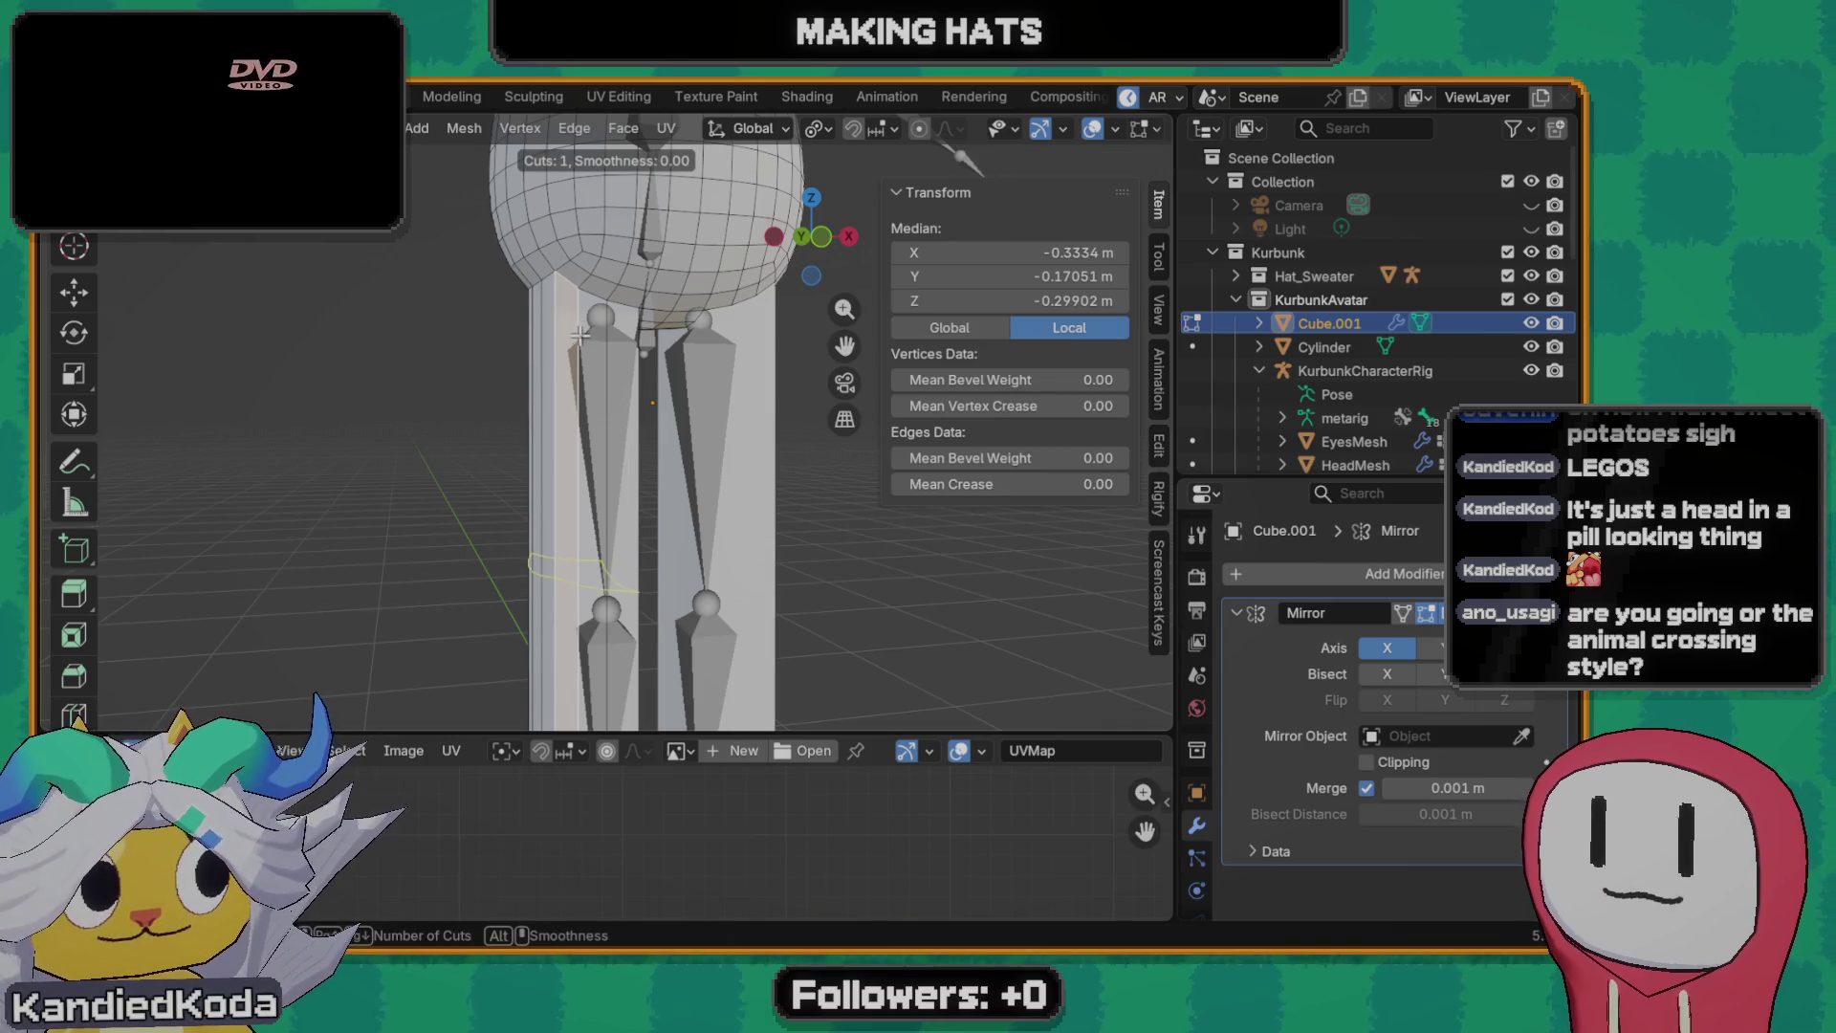
- Cut an edge loop near the top of the legs and enlarge it slightly
left_click(563, 312)
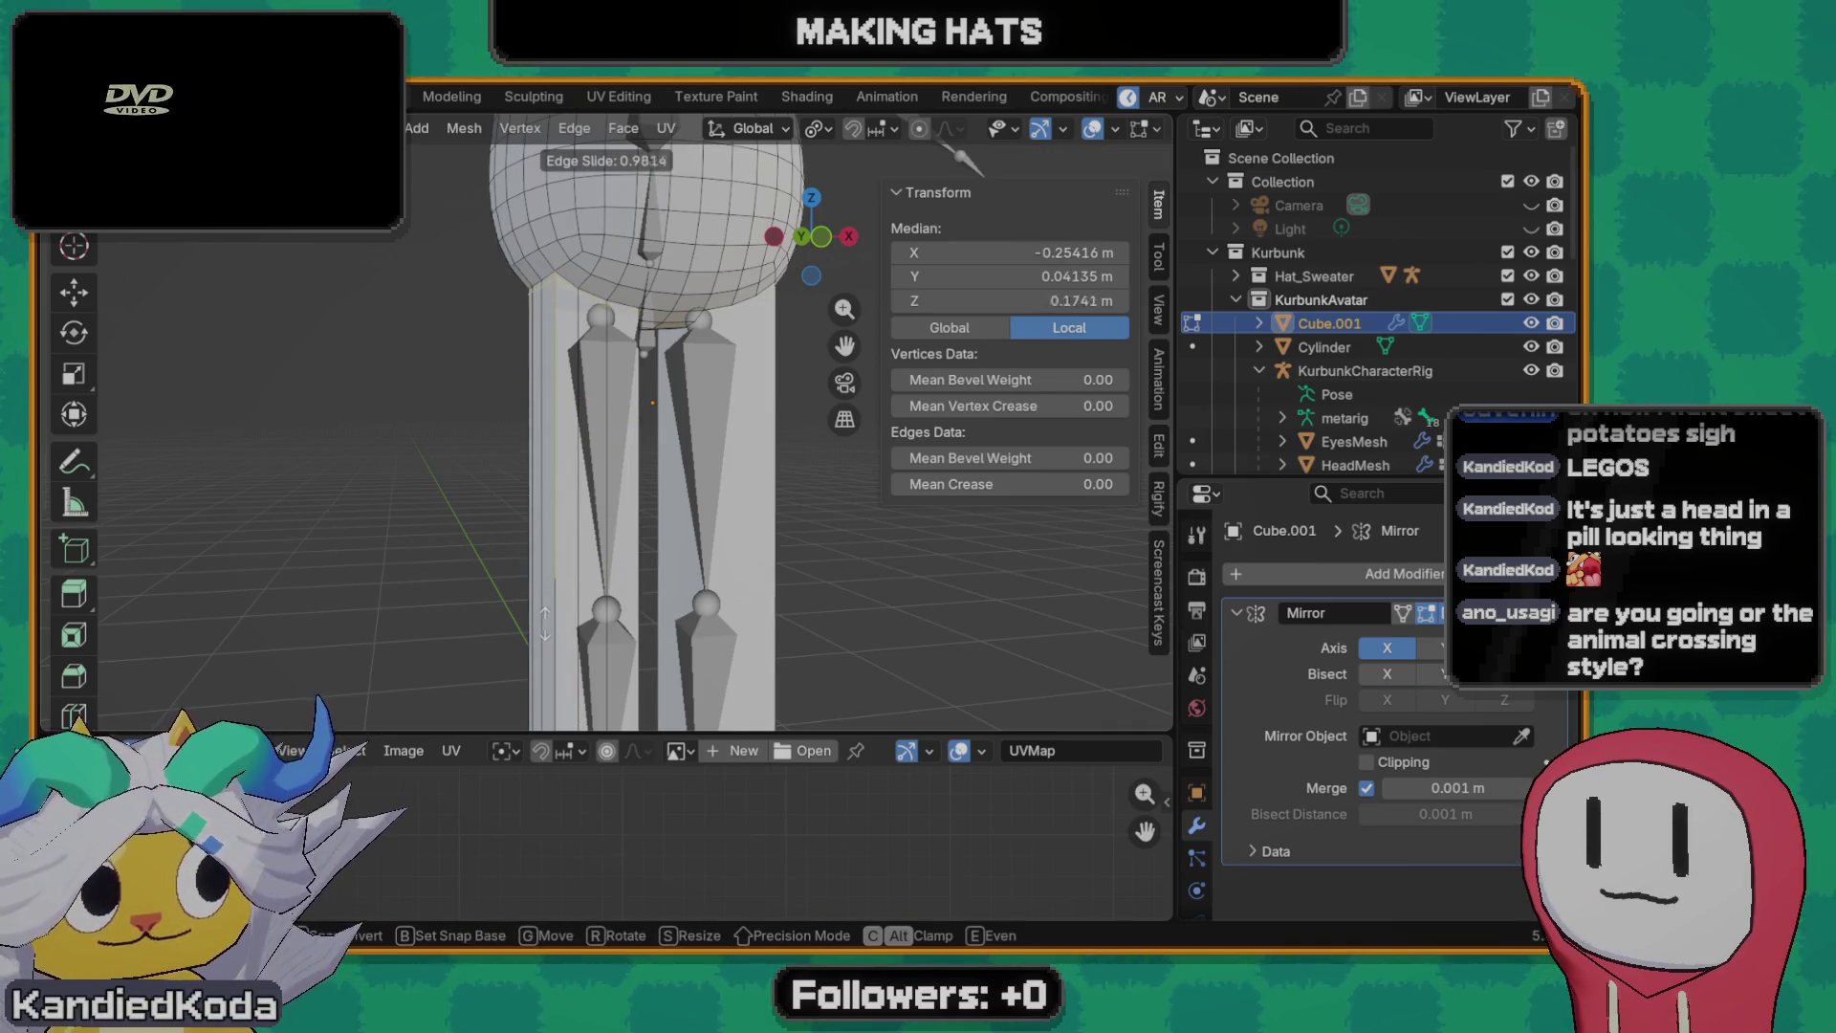
left_click(496, 457)
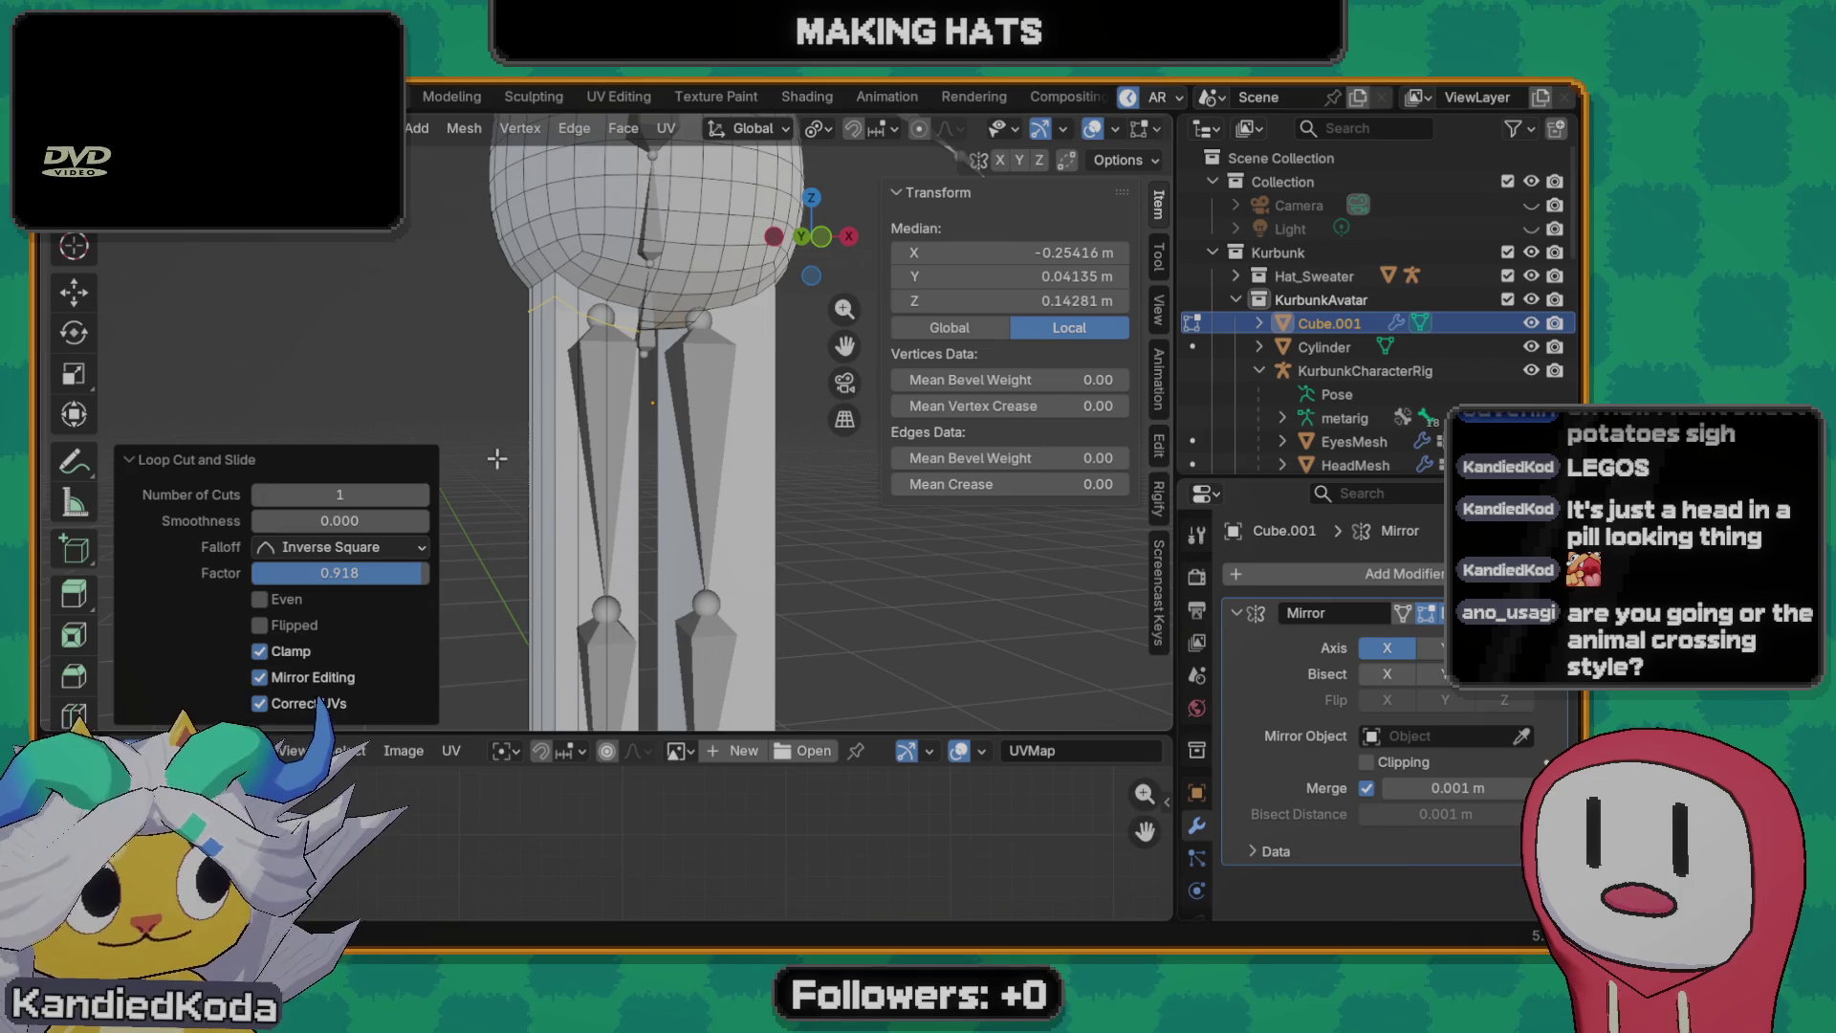
left_click(557, 287, "alt")
left_click(580, 296, "alt")
key("g")
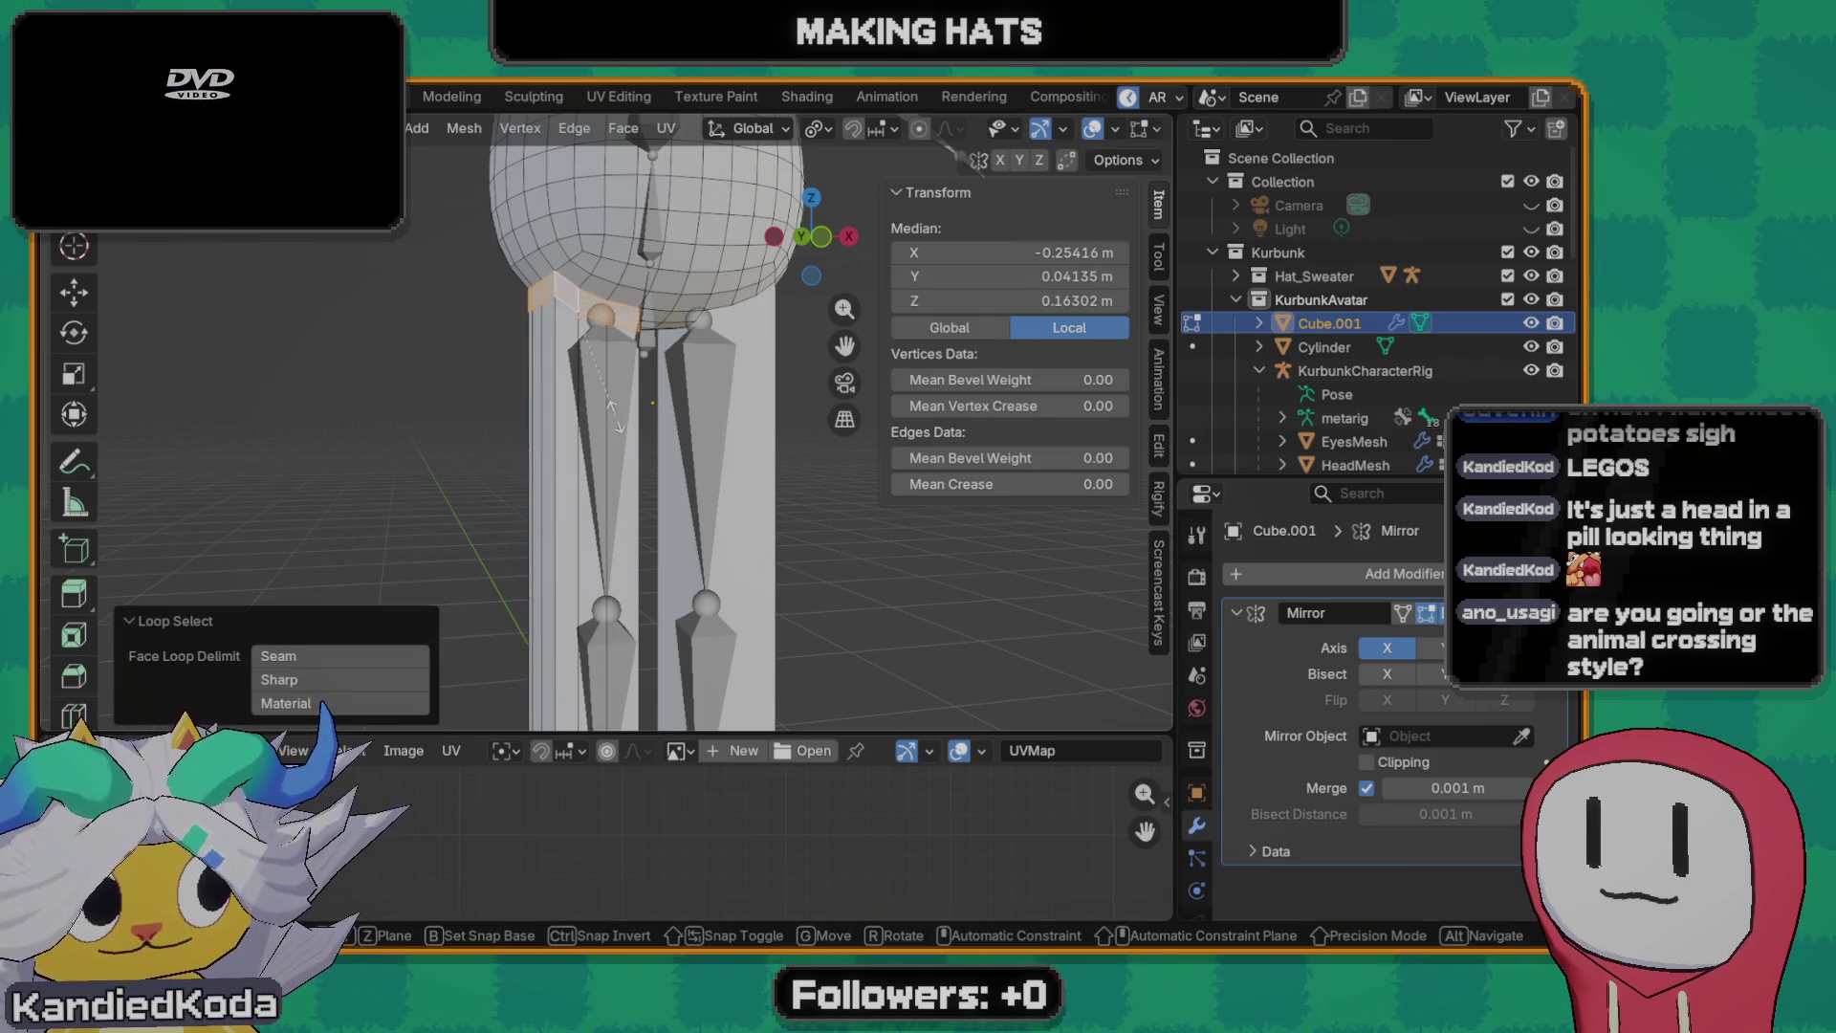
key("s")
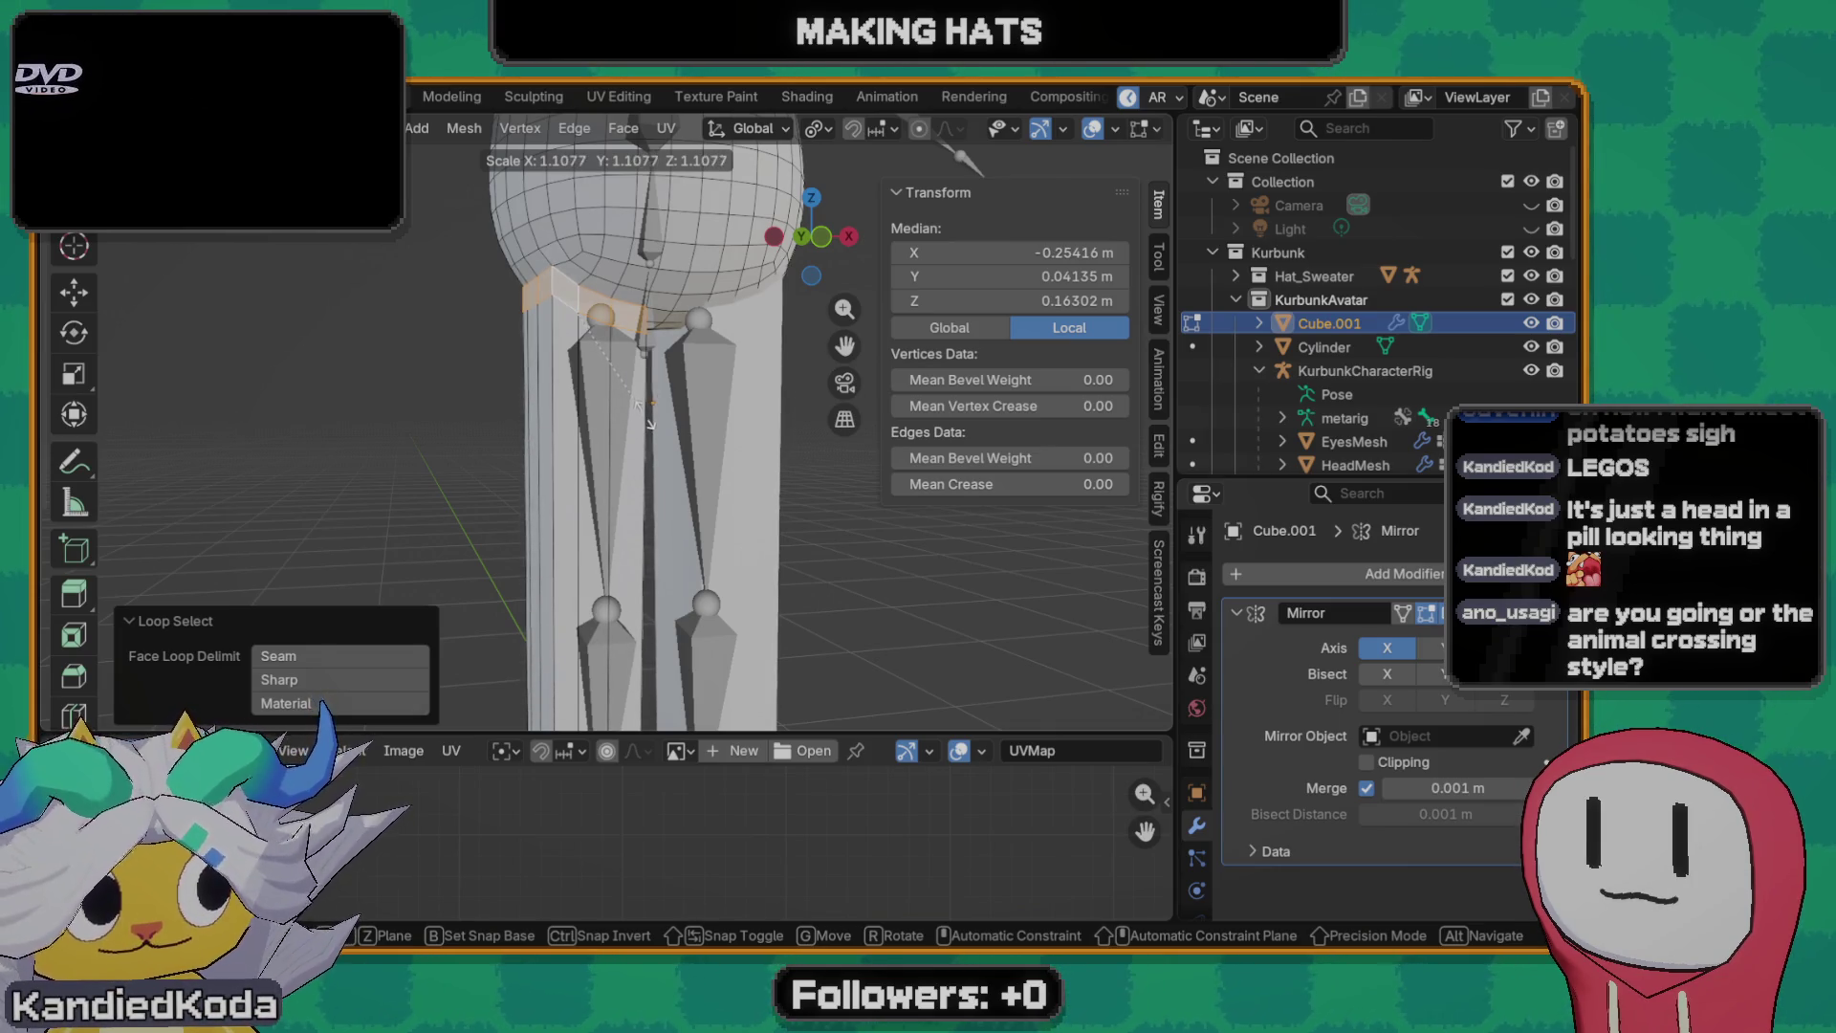
left_click(645, 417)
- Inspect the widened leg top and return to Object Mode with the body at 1.08 × 0.923 × 2.97 m
left_click(576, 354, "alt")
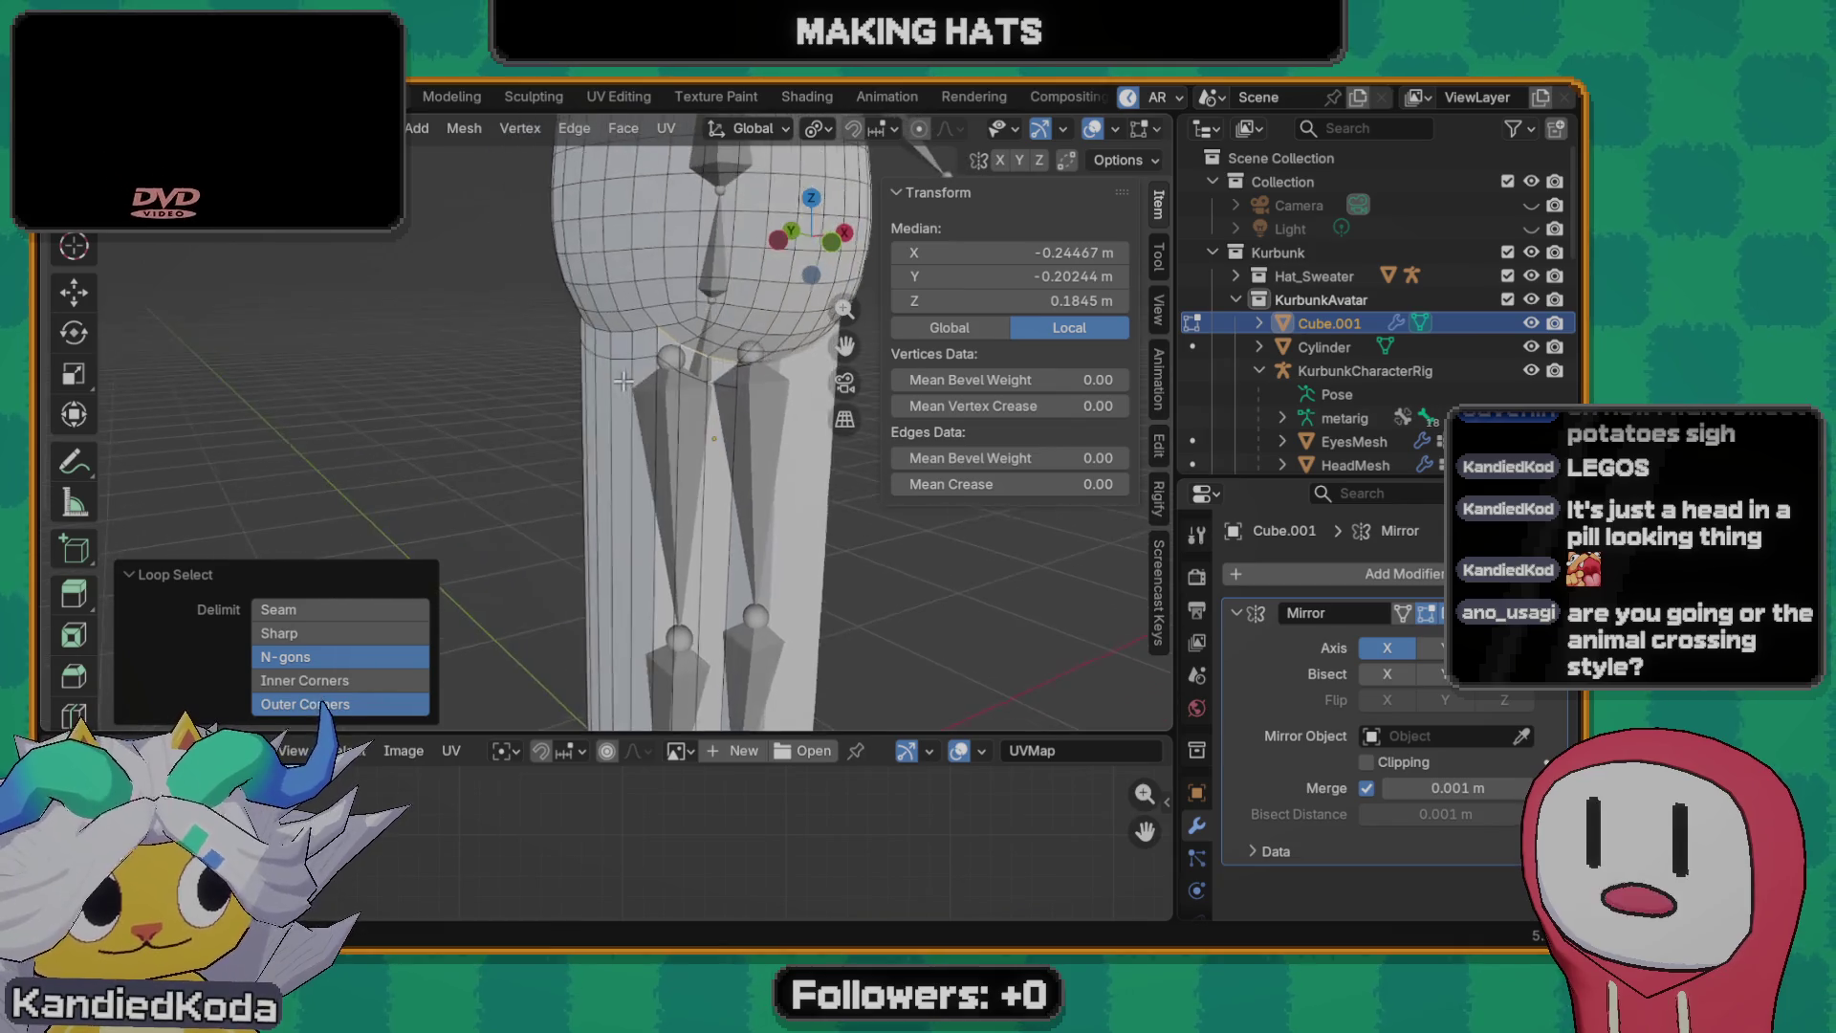
mouse_move(576, 354)
middle_mouse_down()
mouse_move(690, 428)
mouse_move(1116, 413)
mouse_move(509, 422)
mouse_move(529, 363)
middle_mouse_up()
scroll(529, 364, "down", 3)
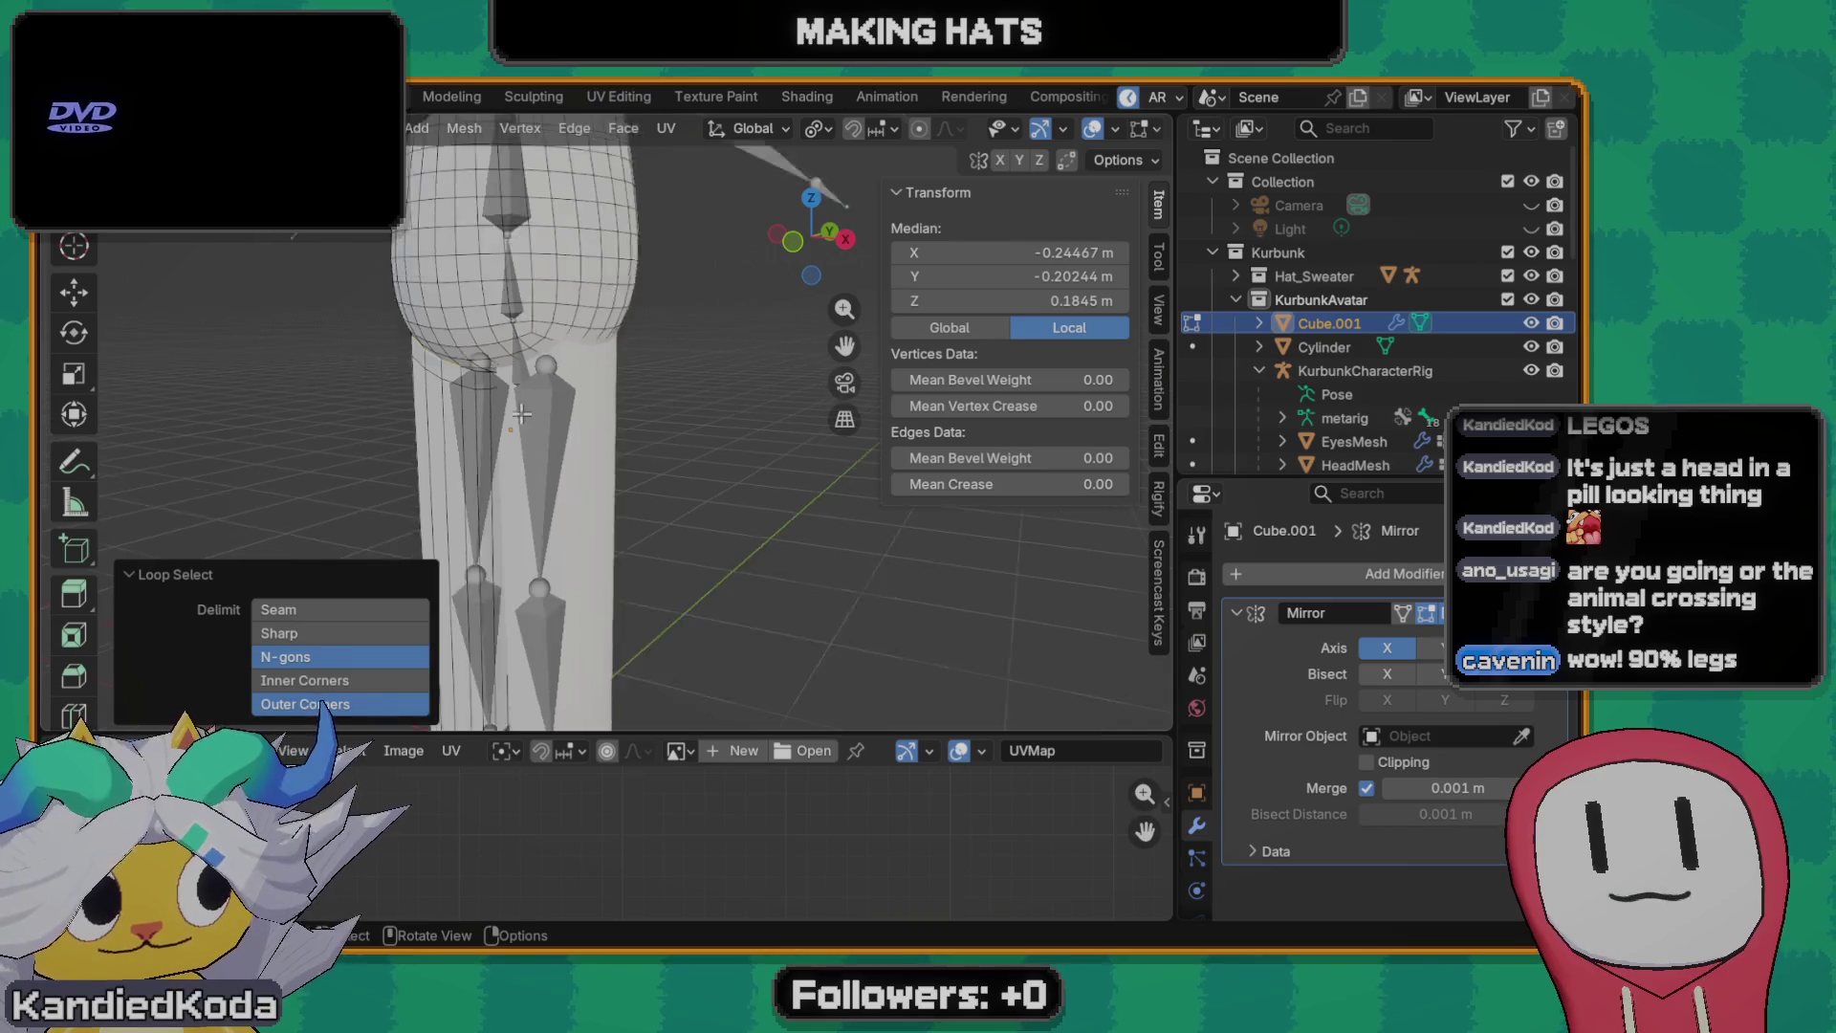
scroll(574, 374, "down", 3)
scroll(603, 388, "down", 2)
scroll(639, 399, "down", 2)
scroll(640, 400, "up", 2)
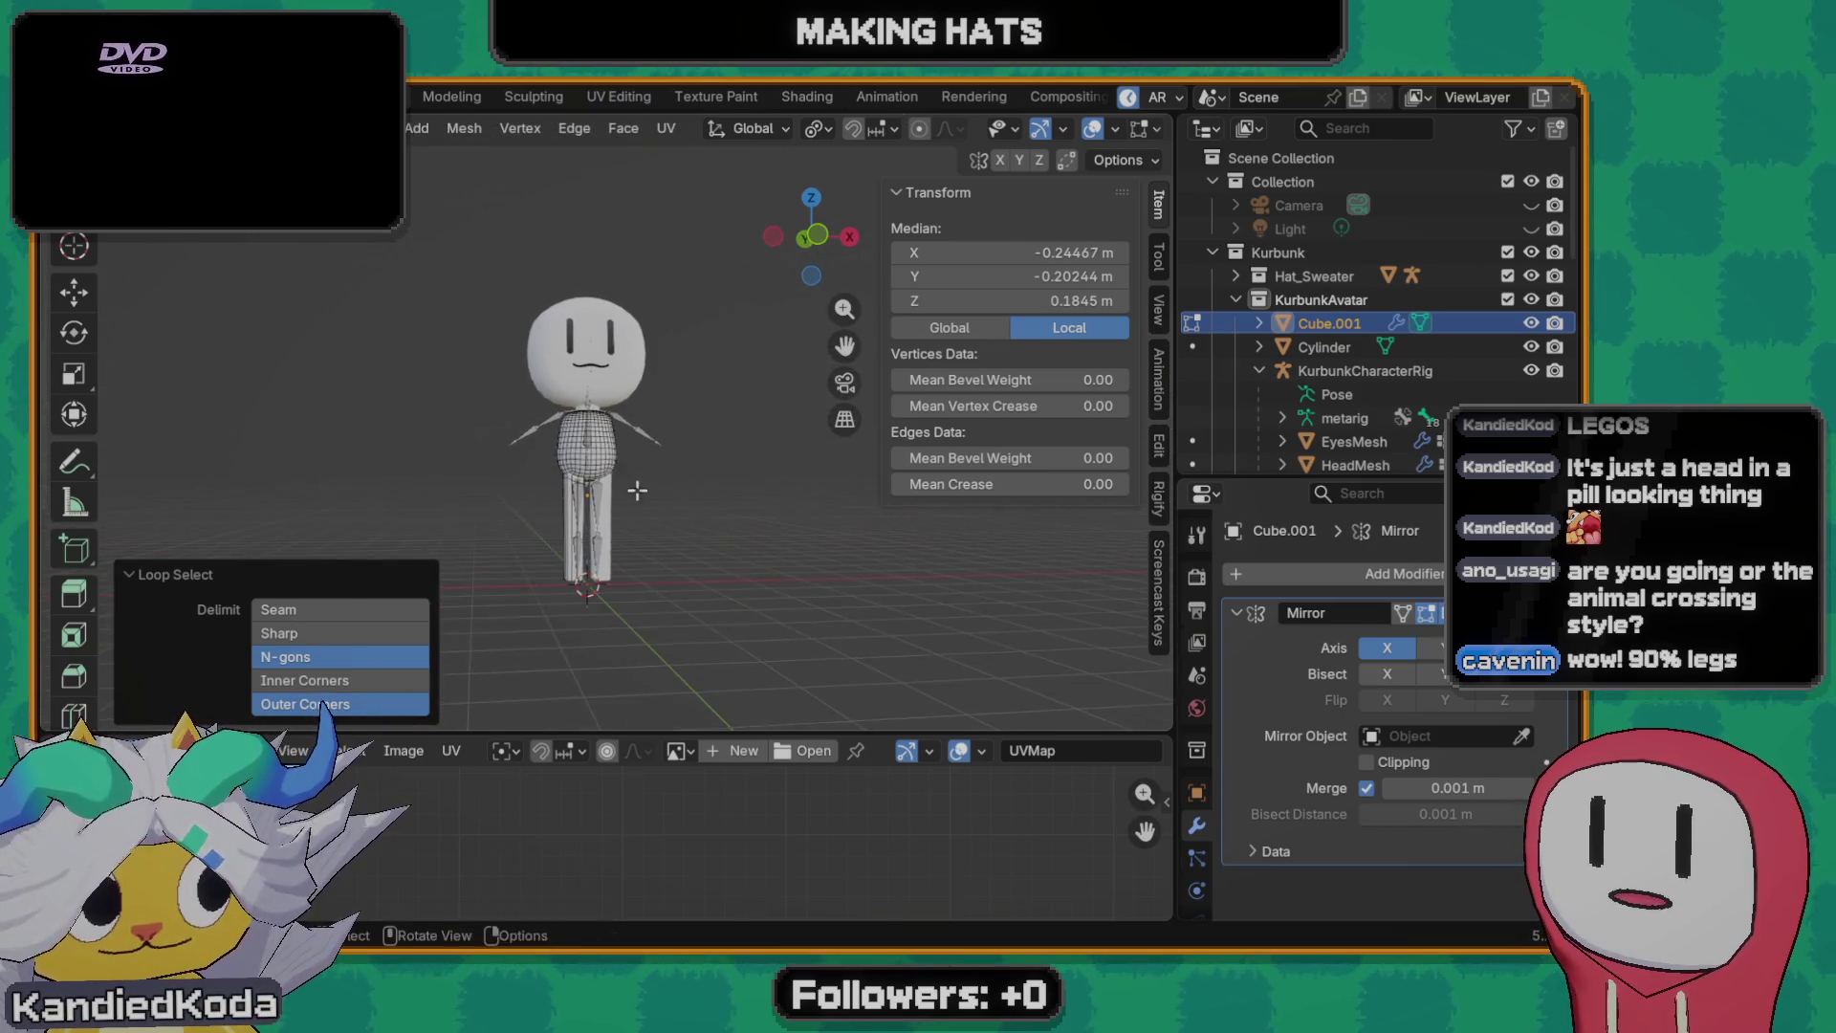
key("Tab")
scroll(686, 536, "up", 3)
mouse_move(605, 567)
middle_mouse_down()
mouse_move(649, 533)
mouse_move(745, 549)
mouse_move(651, 538)
mouse_move(625, 561)
mouse_move(627, 604)
mouse_move(649, 490)
middle_mouse_up()
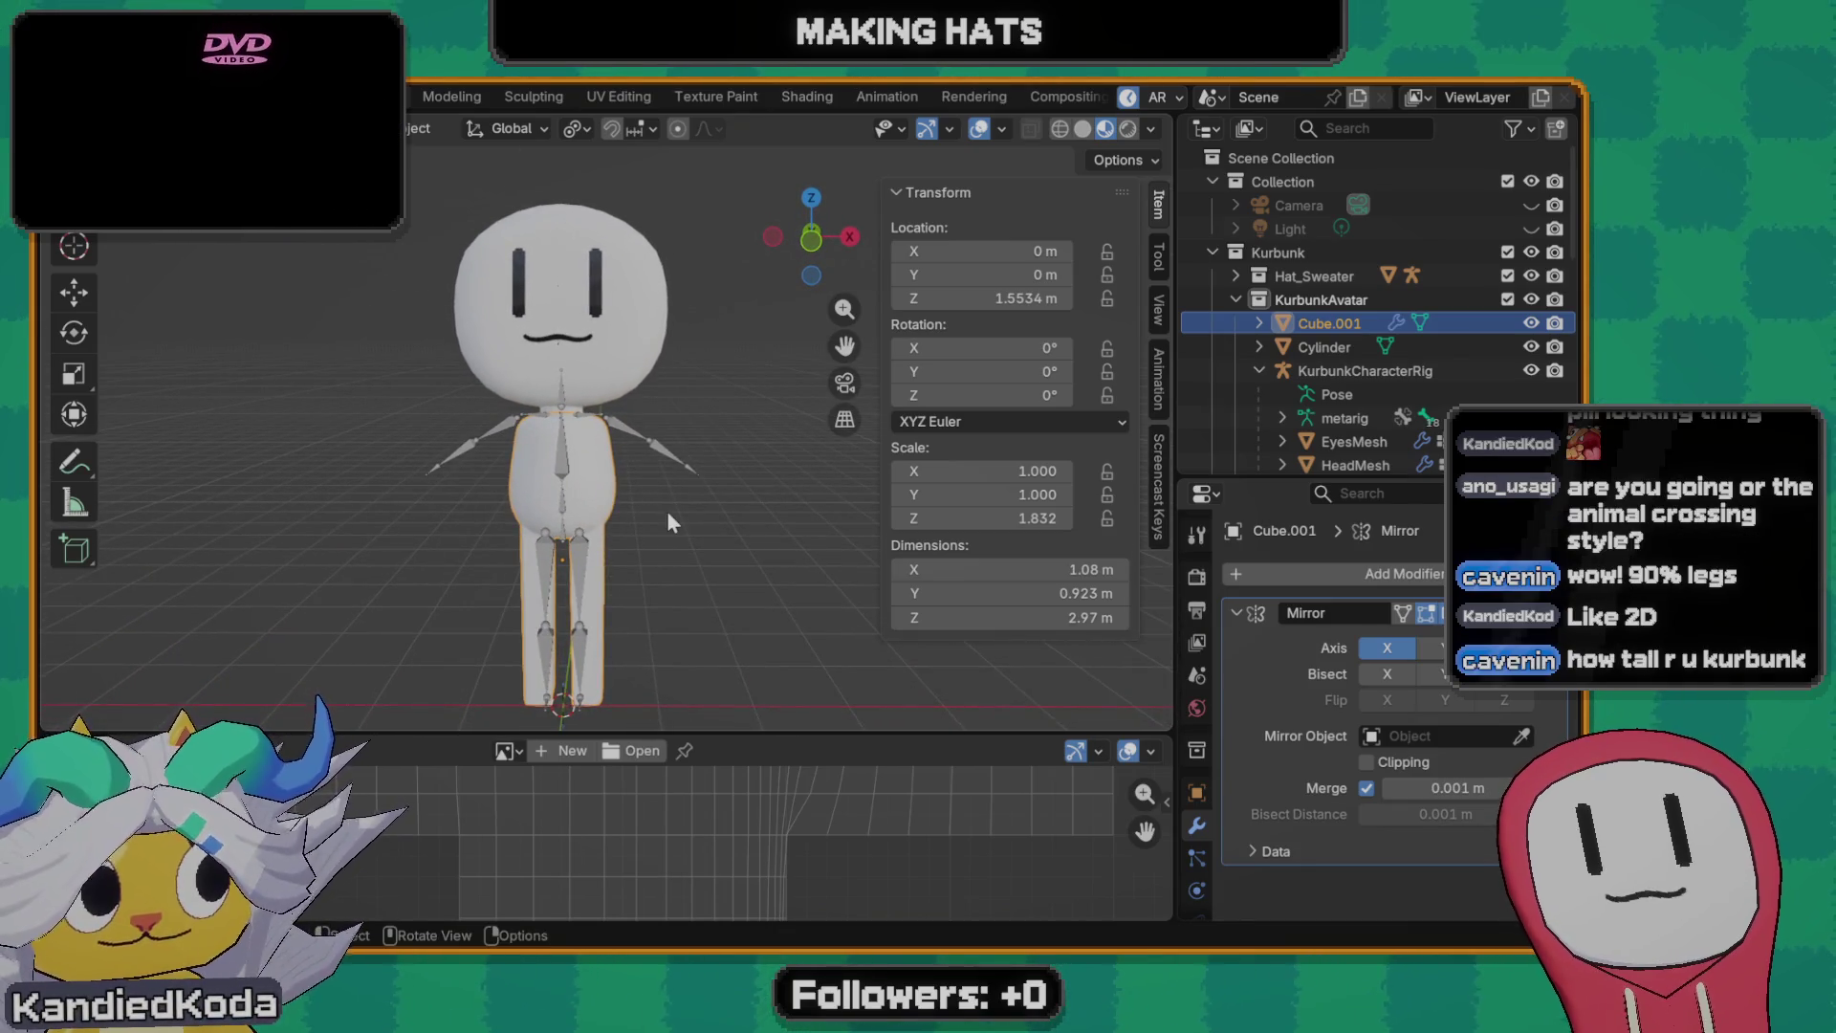
scroll(658, 523, "up", 2)
scroll(639, 538, "up", 2)
- Hide KurbunkCharacterRig and view the bare head, body and legs from front and angle
mouse_move(621, 550)
middle_mouse_down()
mouse_move(603, 532)
mouse_move(653, 504)
mouse_move(638, 534)
mouse_move(798, 504)
mouse_move(787, 450)
middle_mouse_up()
scroll(638, 535, "down", 3)
left_click(638, 409)
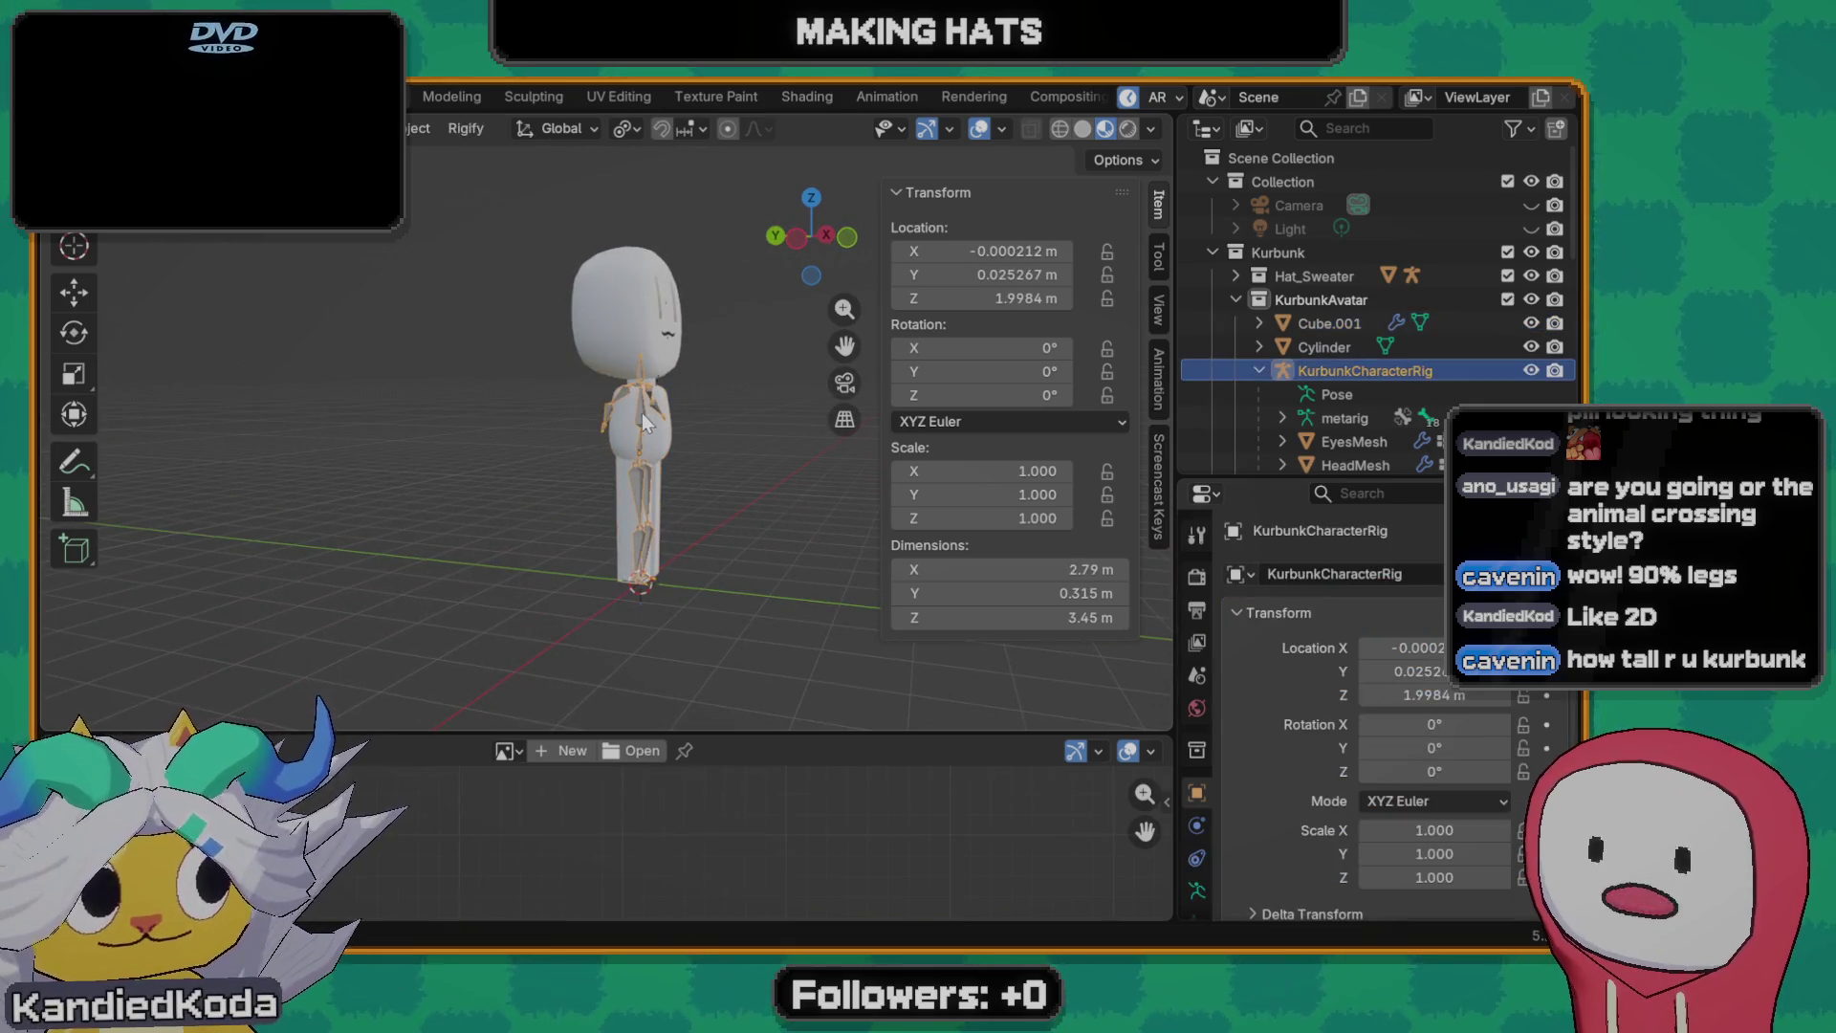
key("h")
scroll(692, 489, "up", 2)
mouse_move(691, 490)
middle_mouse_down()
mouse_move(437, 509)
mouse_move(504, 513)
mouse_move(385, 533)
middle_mouse_up()
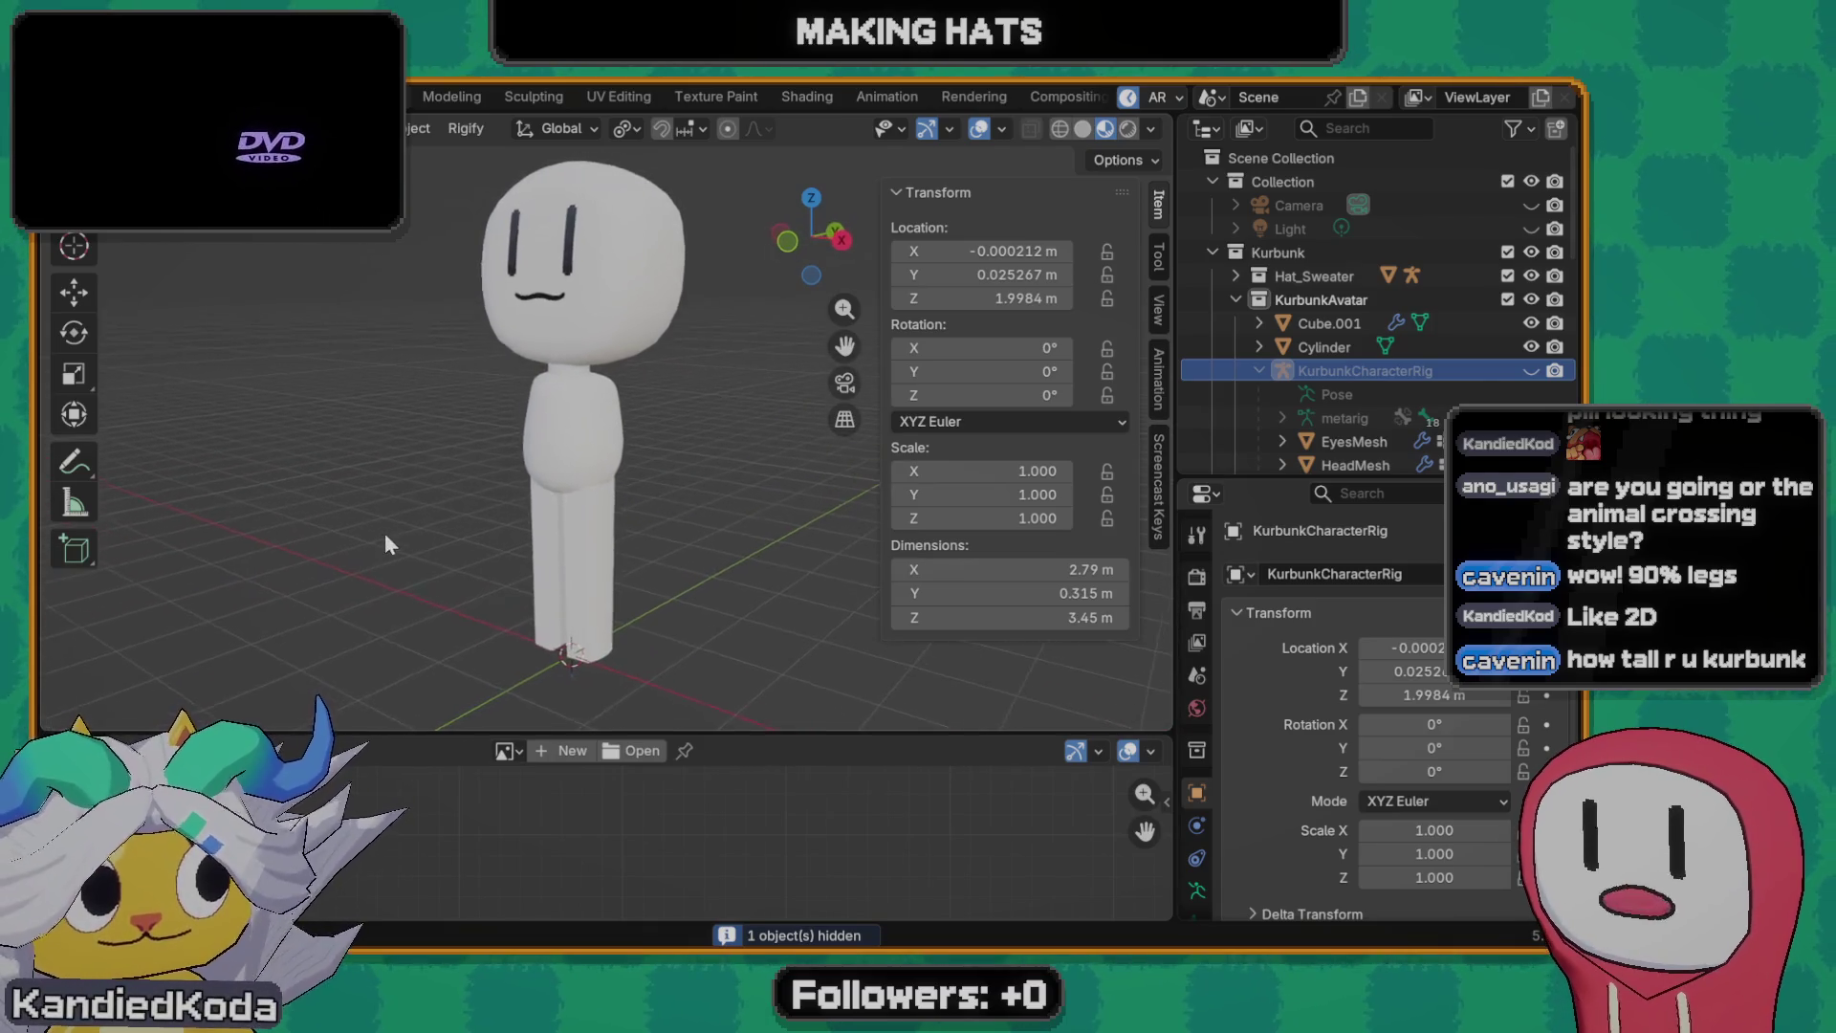
middle_click_drag(565, 448, 680, 432)
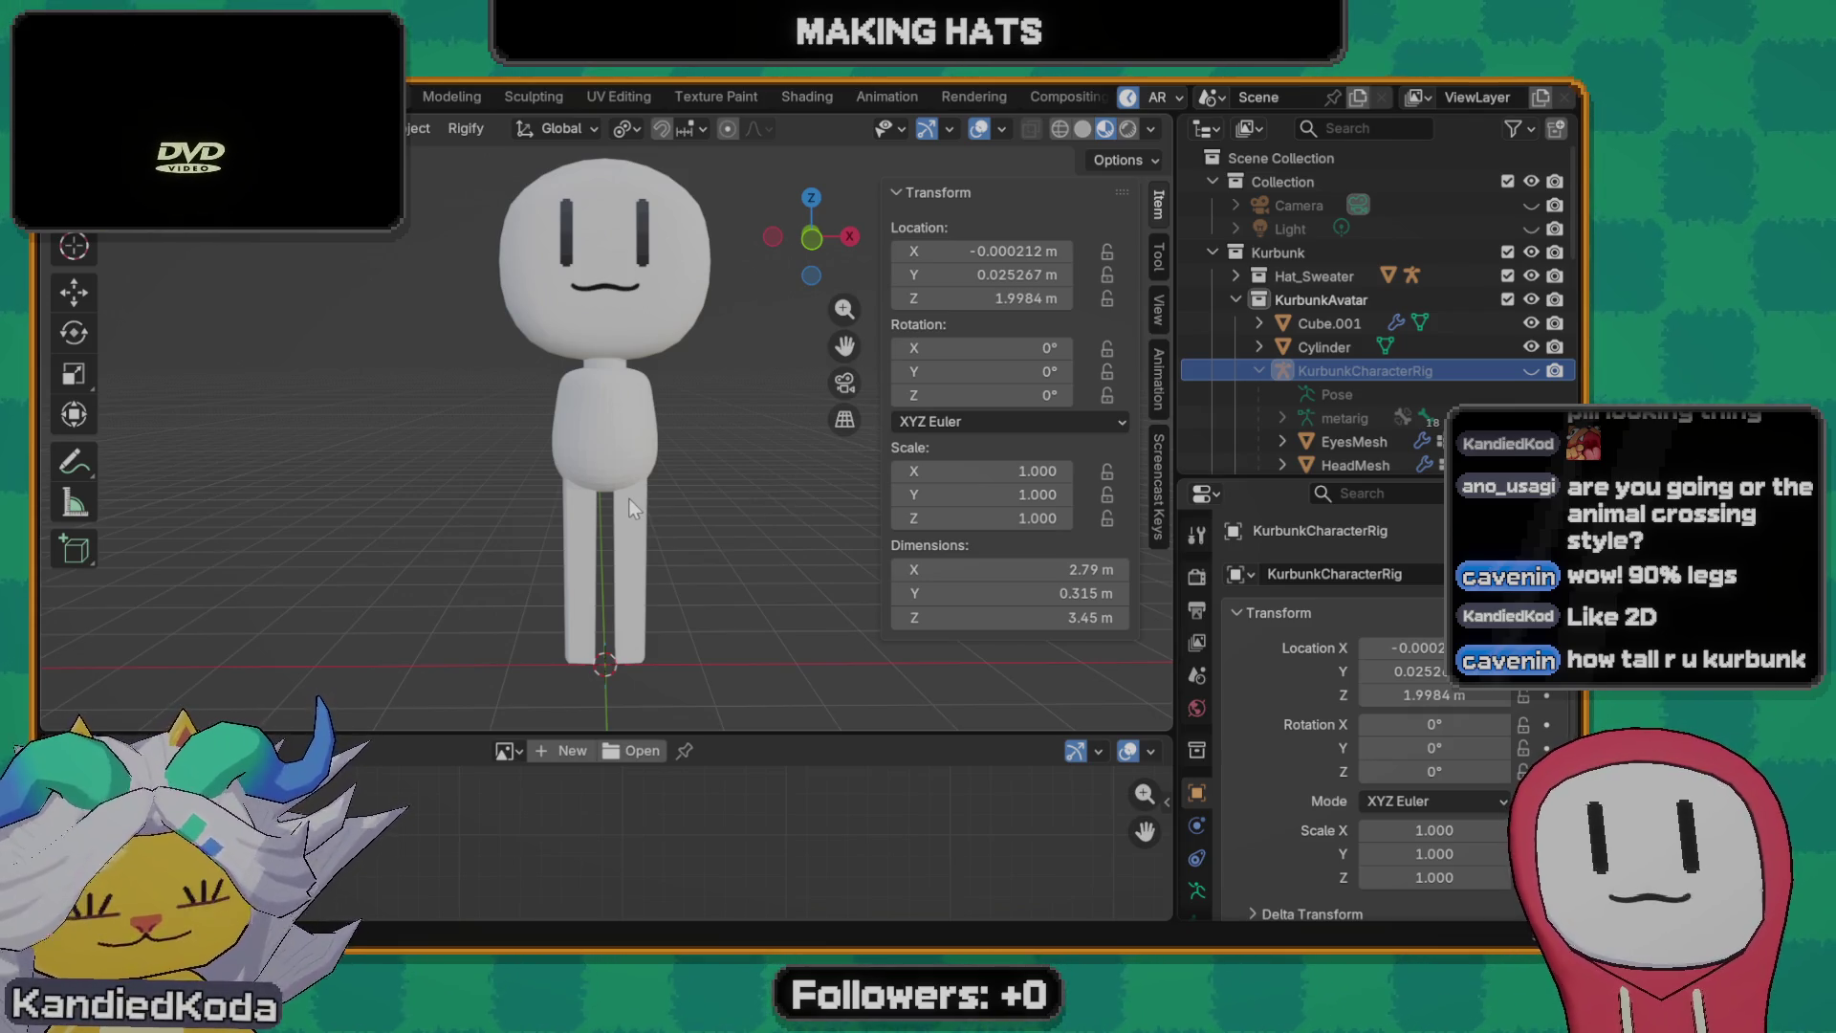
mouse_move(734, 456)
middle_mouse_down()
mouse_move(658, 431)
mouse_move(706, 438)
middle_mouse_up()
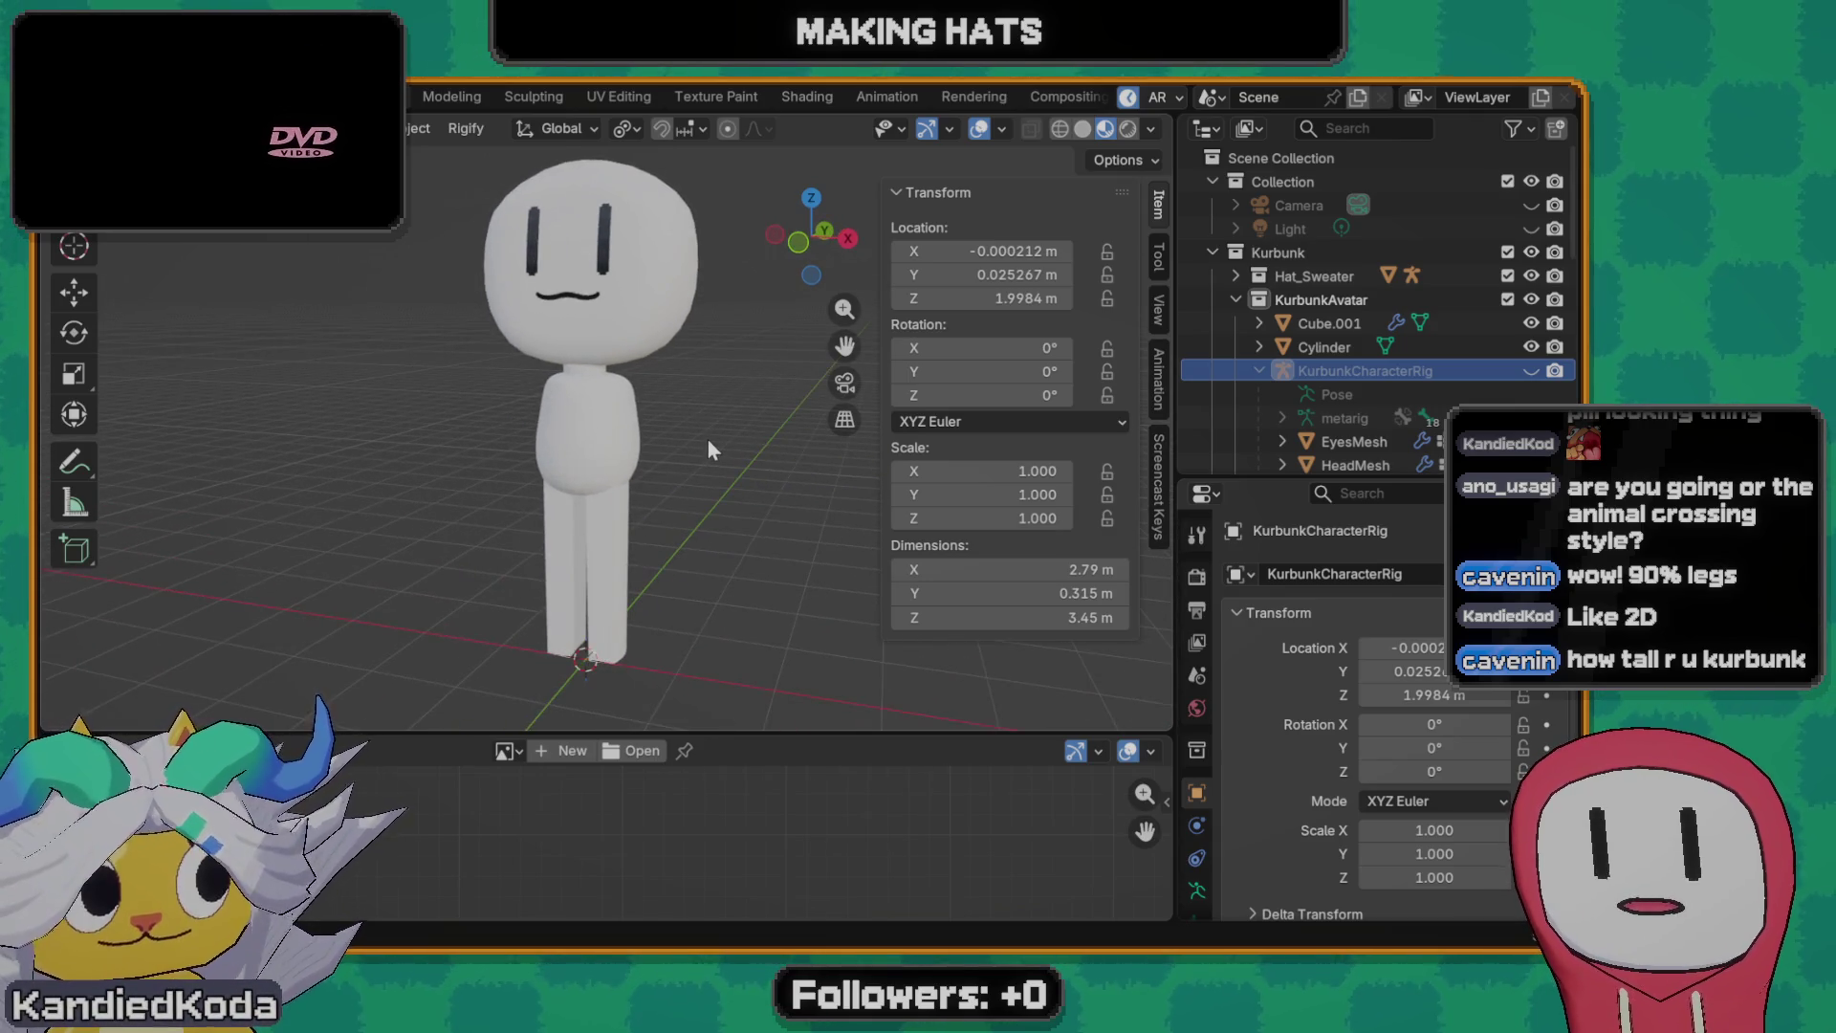